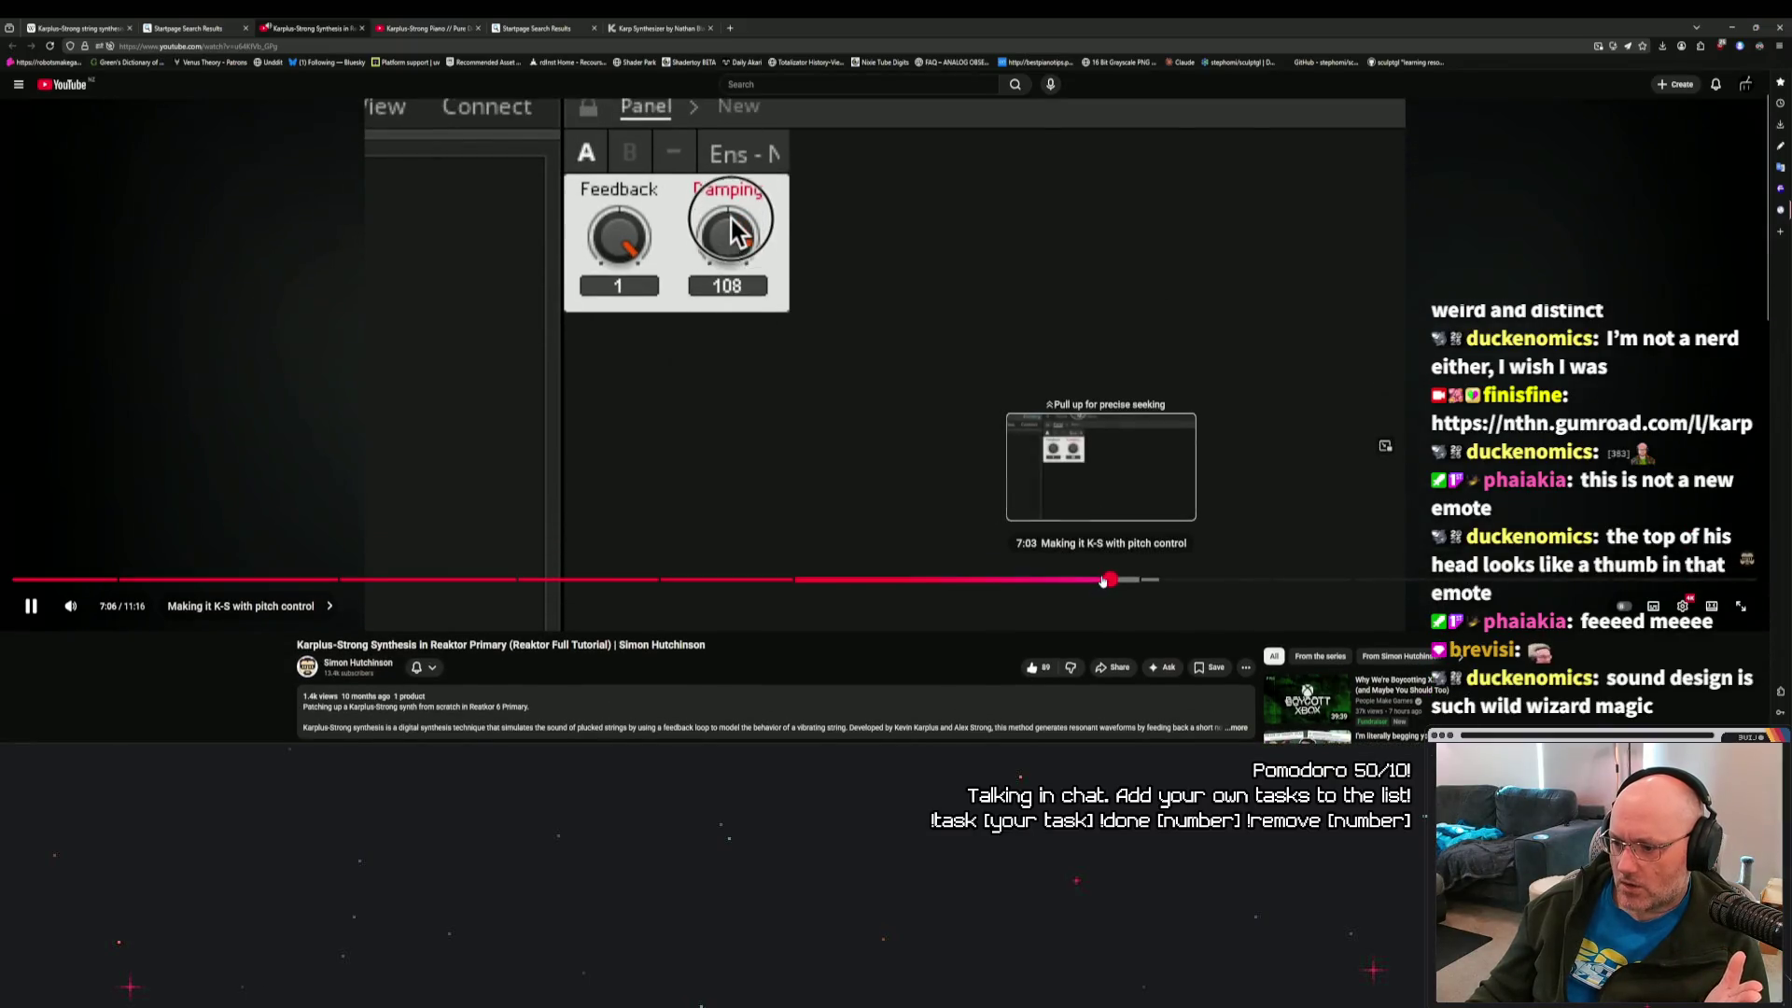
Seek the Reaktor tutorial back to about 6:56, where the Feedback fader shows Min 0.7 and Default 0.85.
click(1085, 581)
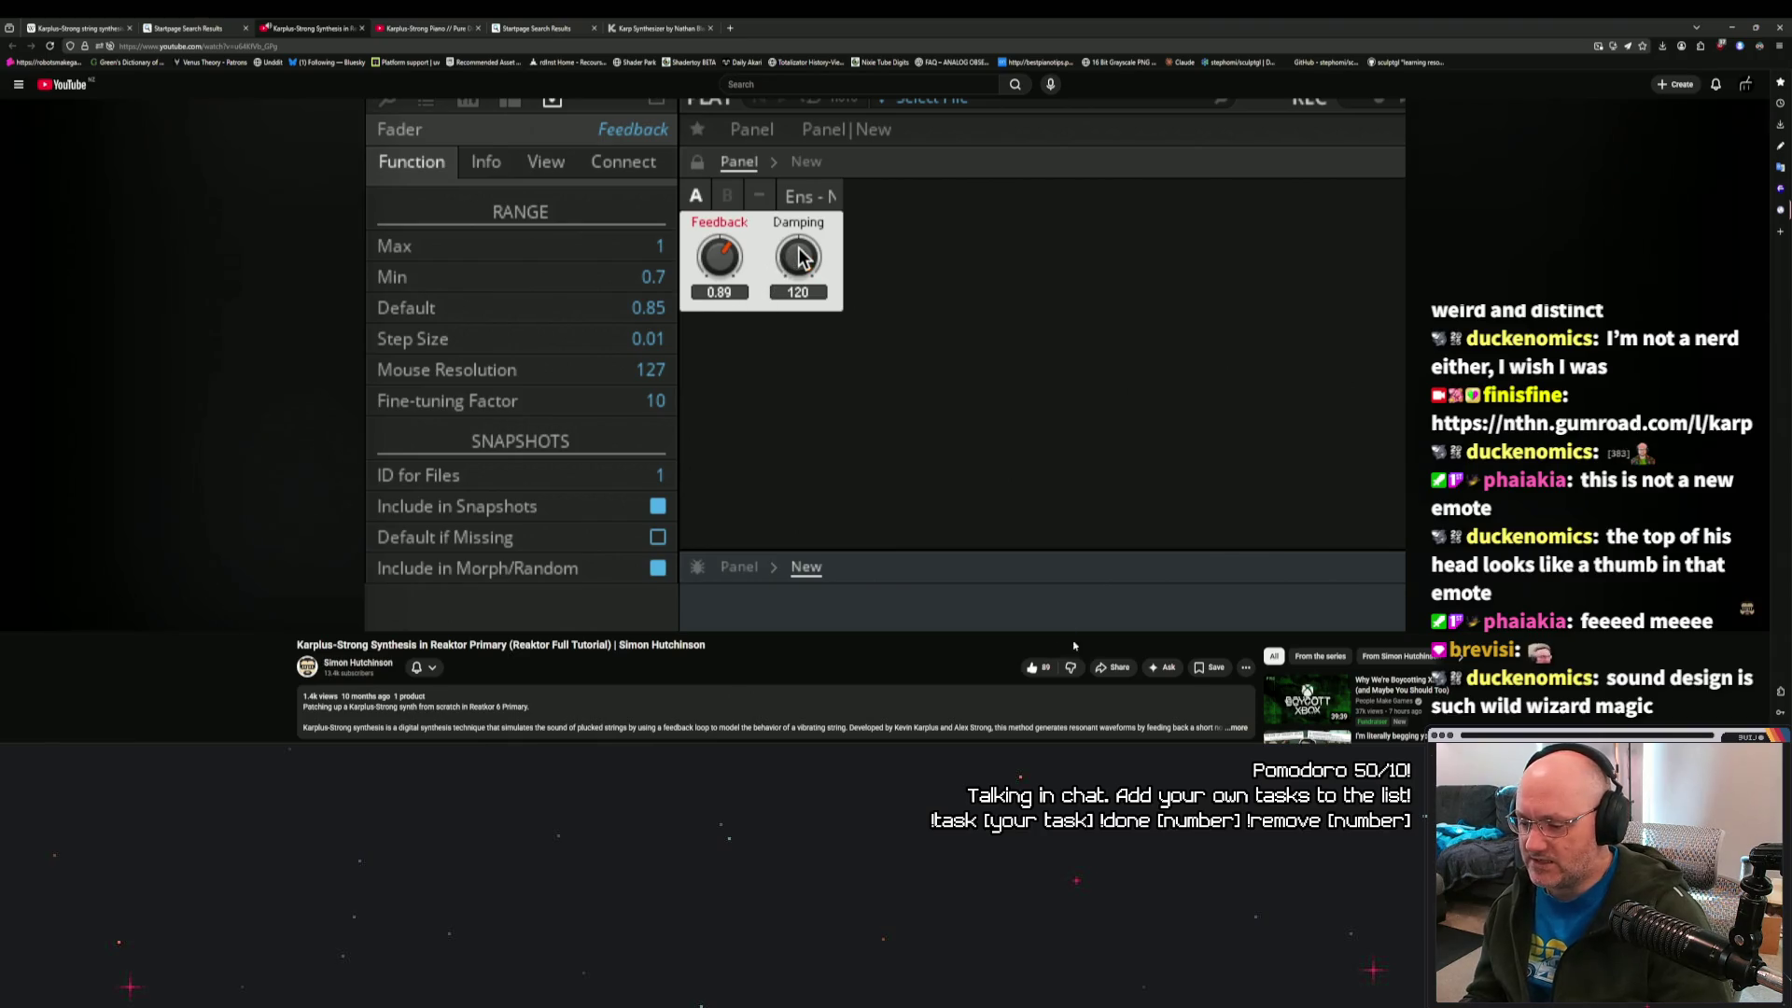
Scroll the page while the Reaktor tutorial plays on to its 'Thanks for watching' end screen.
scroll(881, 681, down, 1)
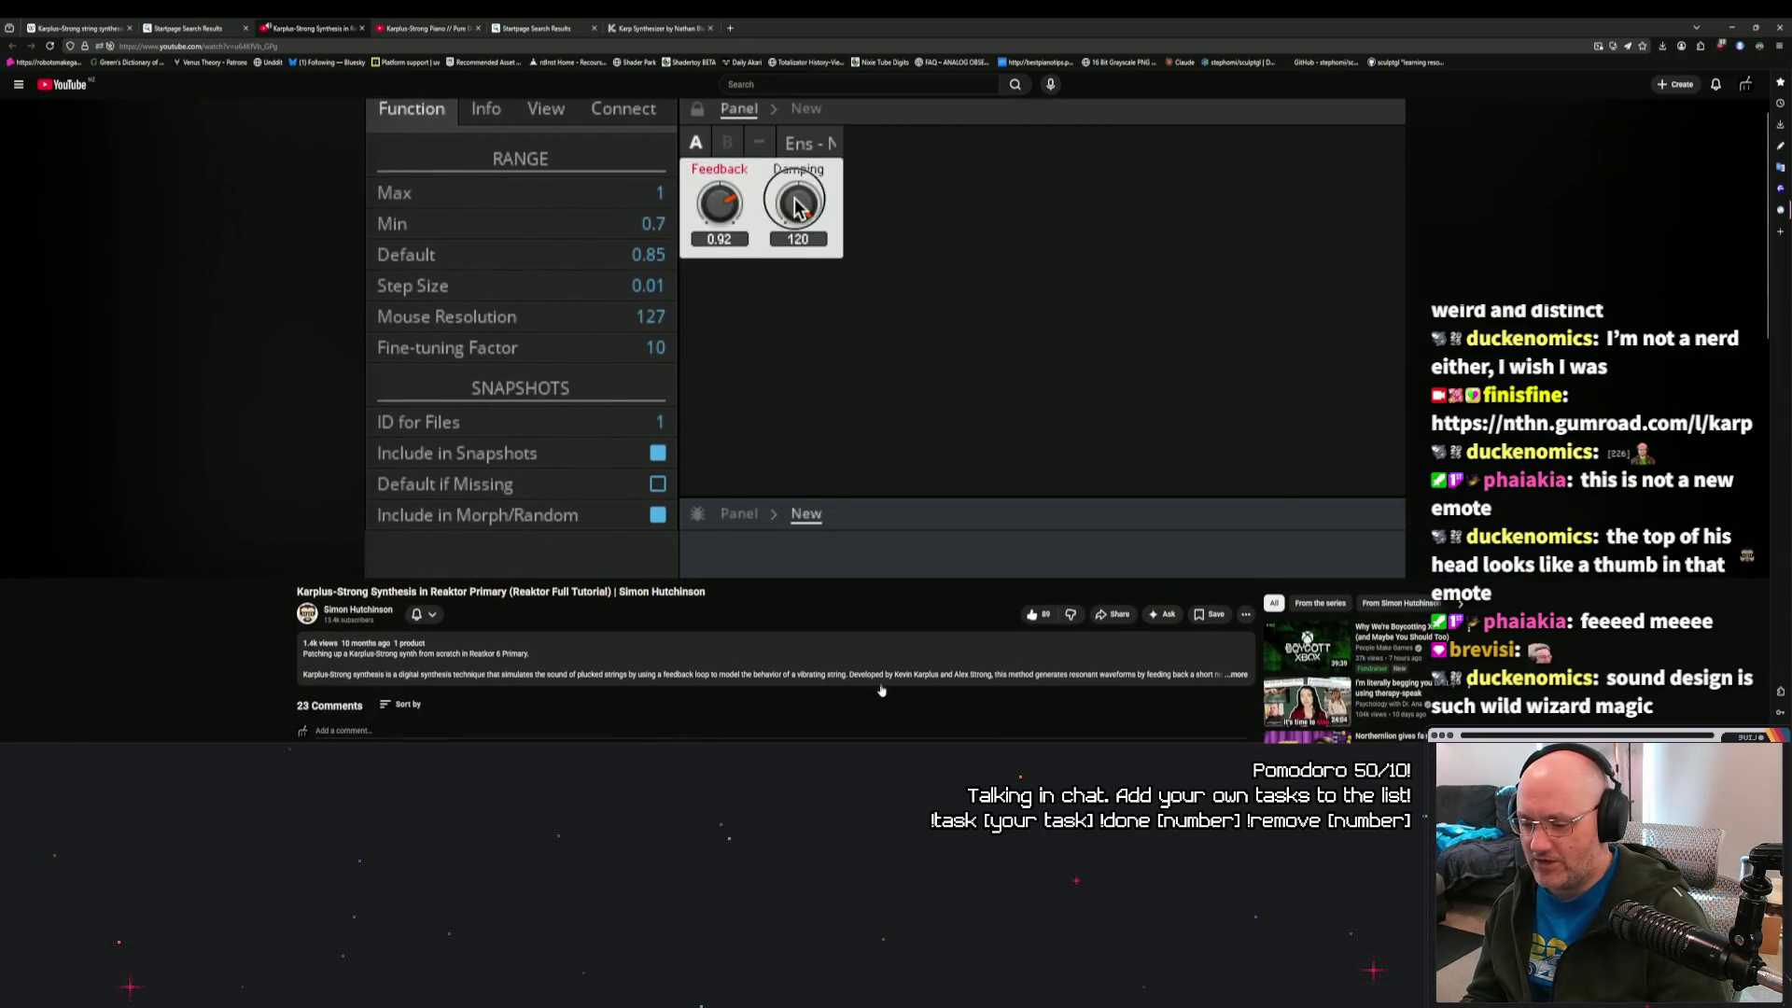
scroll(887, 697, down, 1)
scroll(886, 697, down, 1)
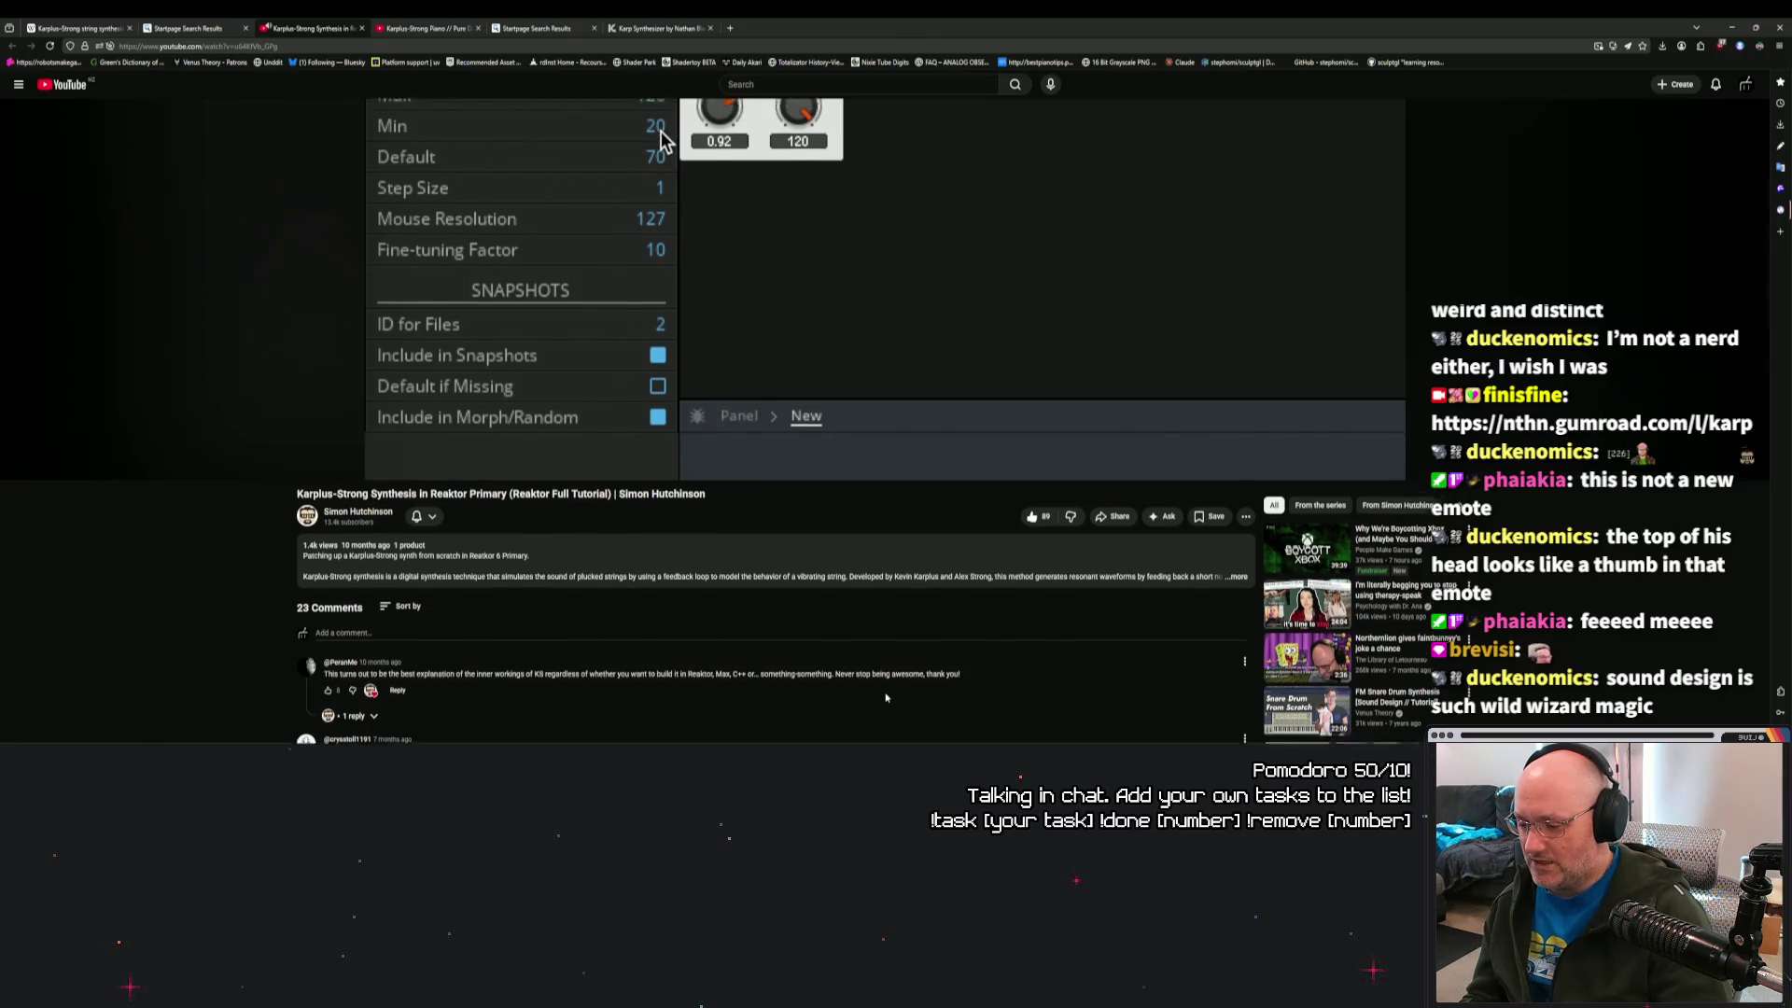
scroll(887, 695, down, 1)
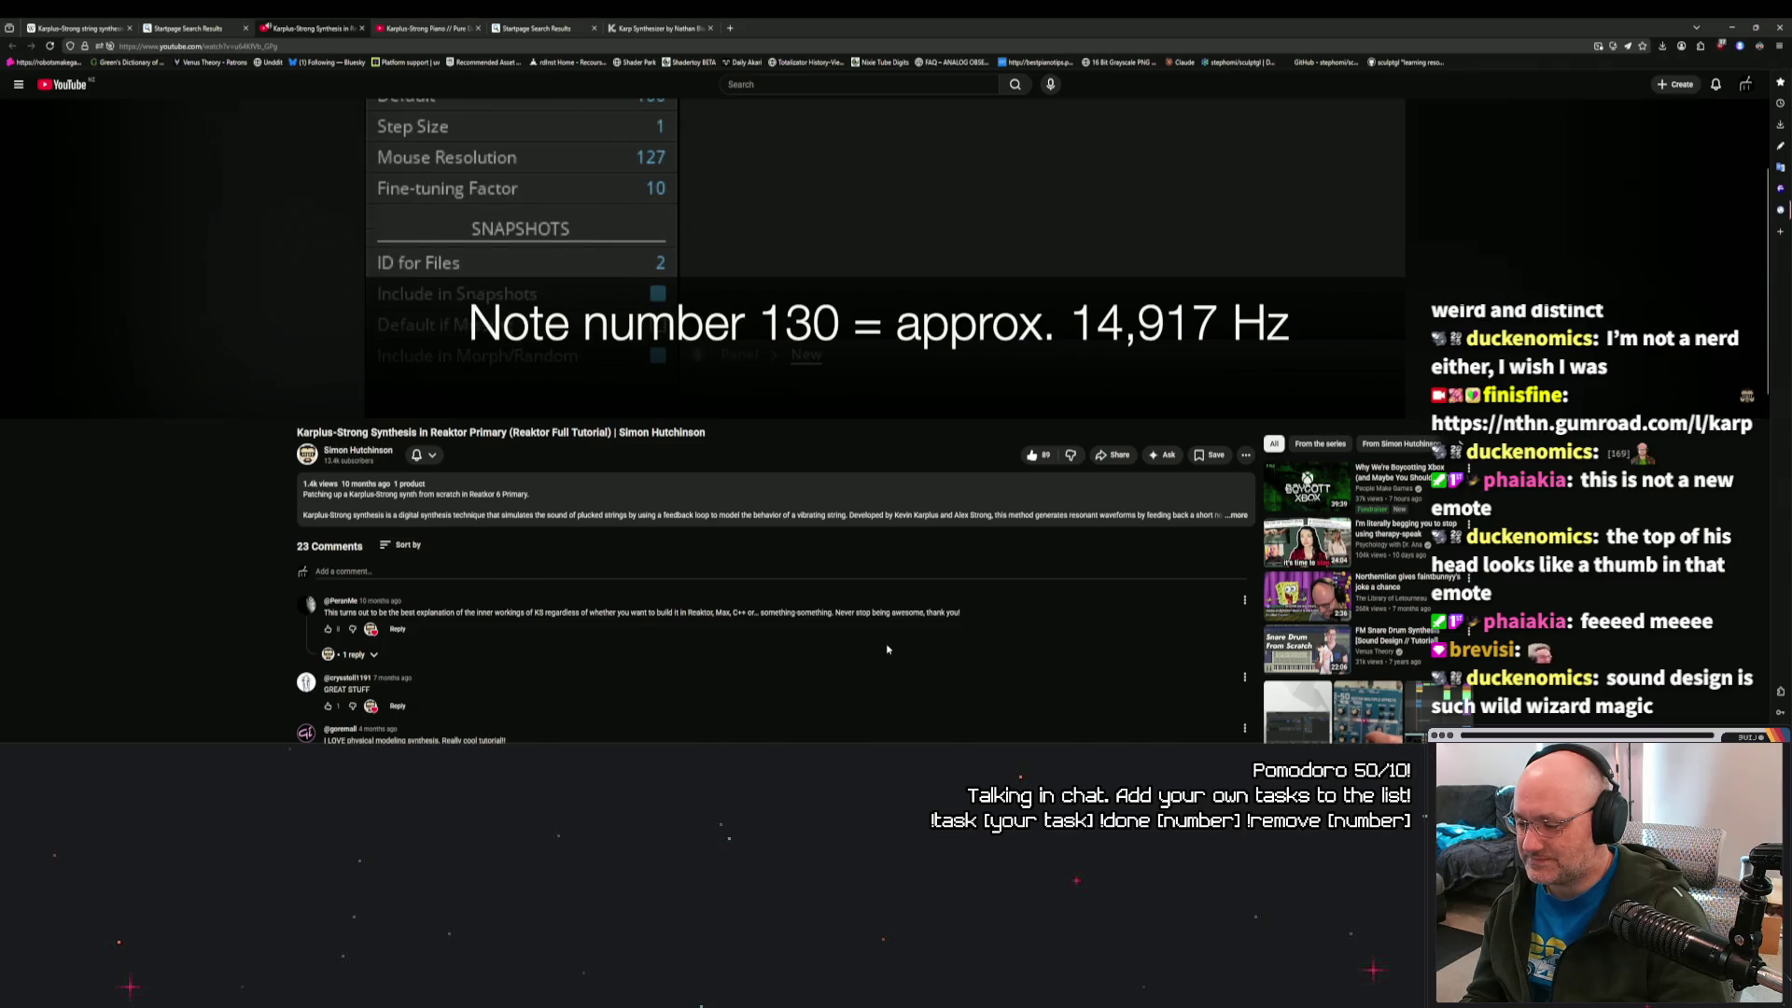
scroll(888, 649, up, 3)
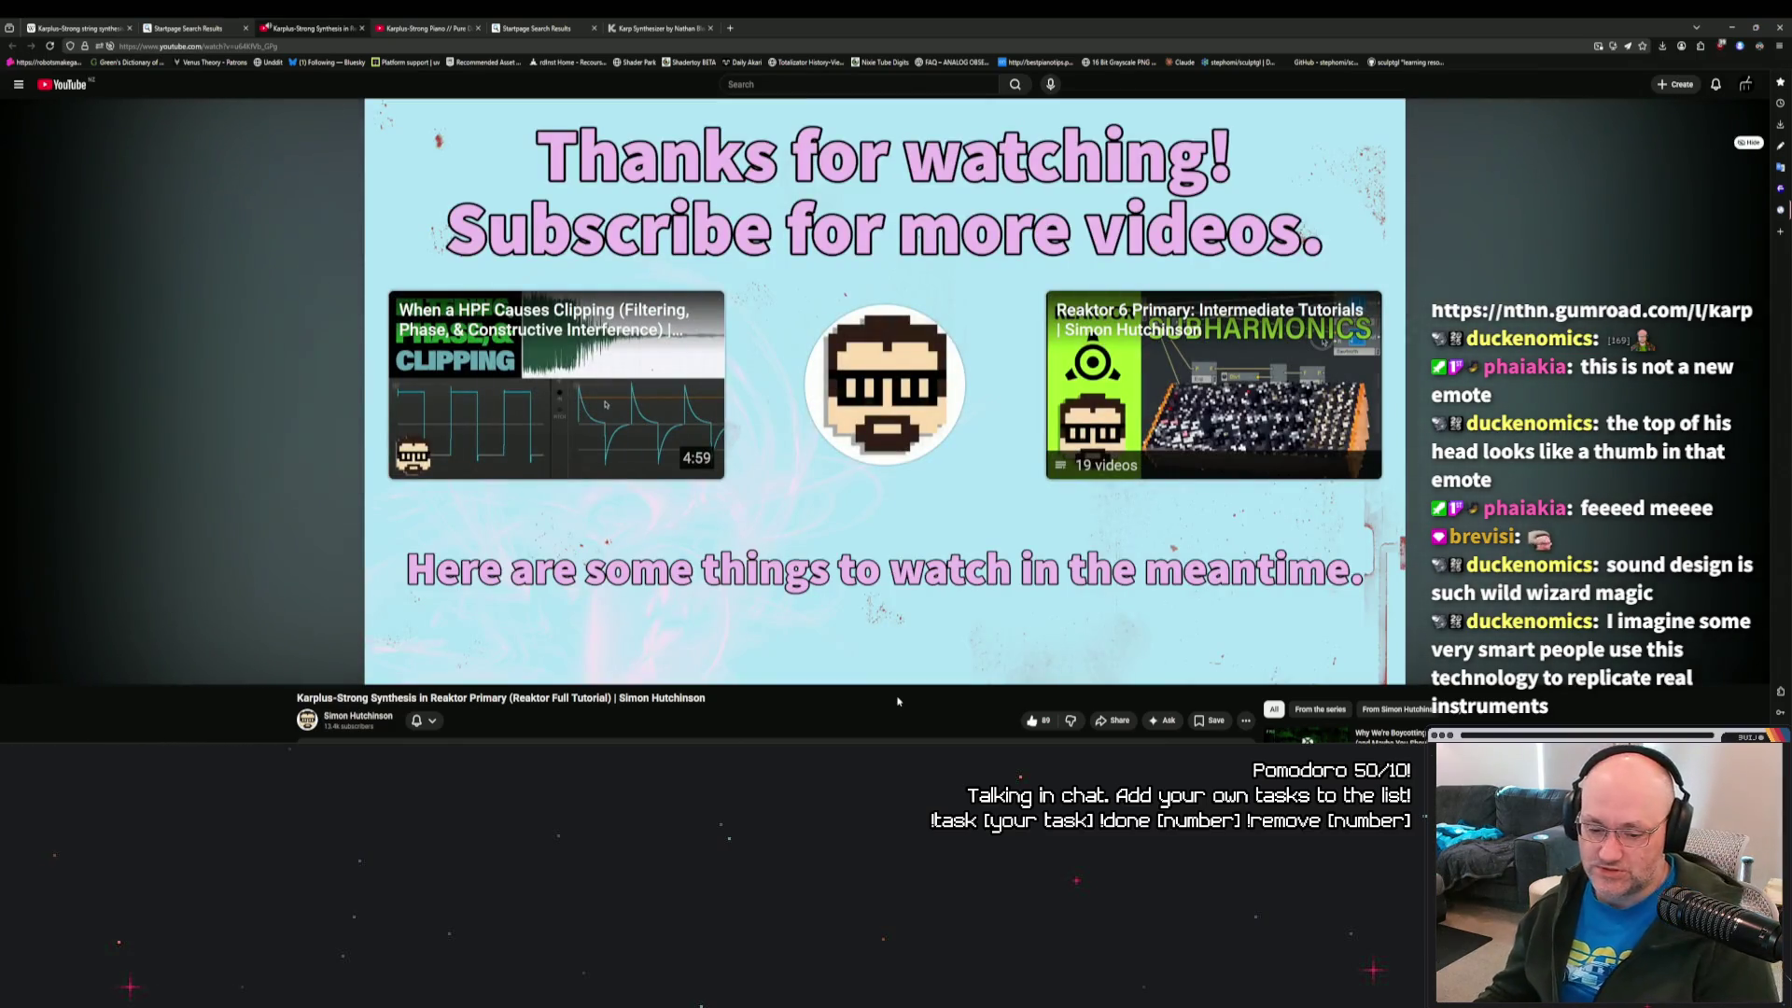
Expand the tutorial description, then follow the Karplus-Strong Piano video's patch link to the pd-mkmr repository.
scroll(653, 523, down, 3)
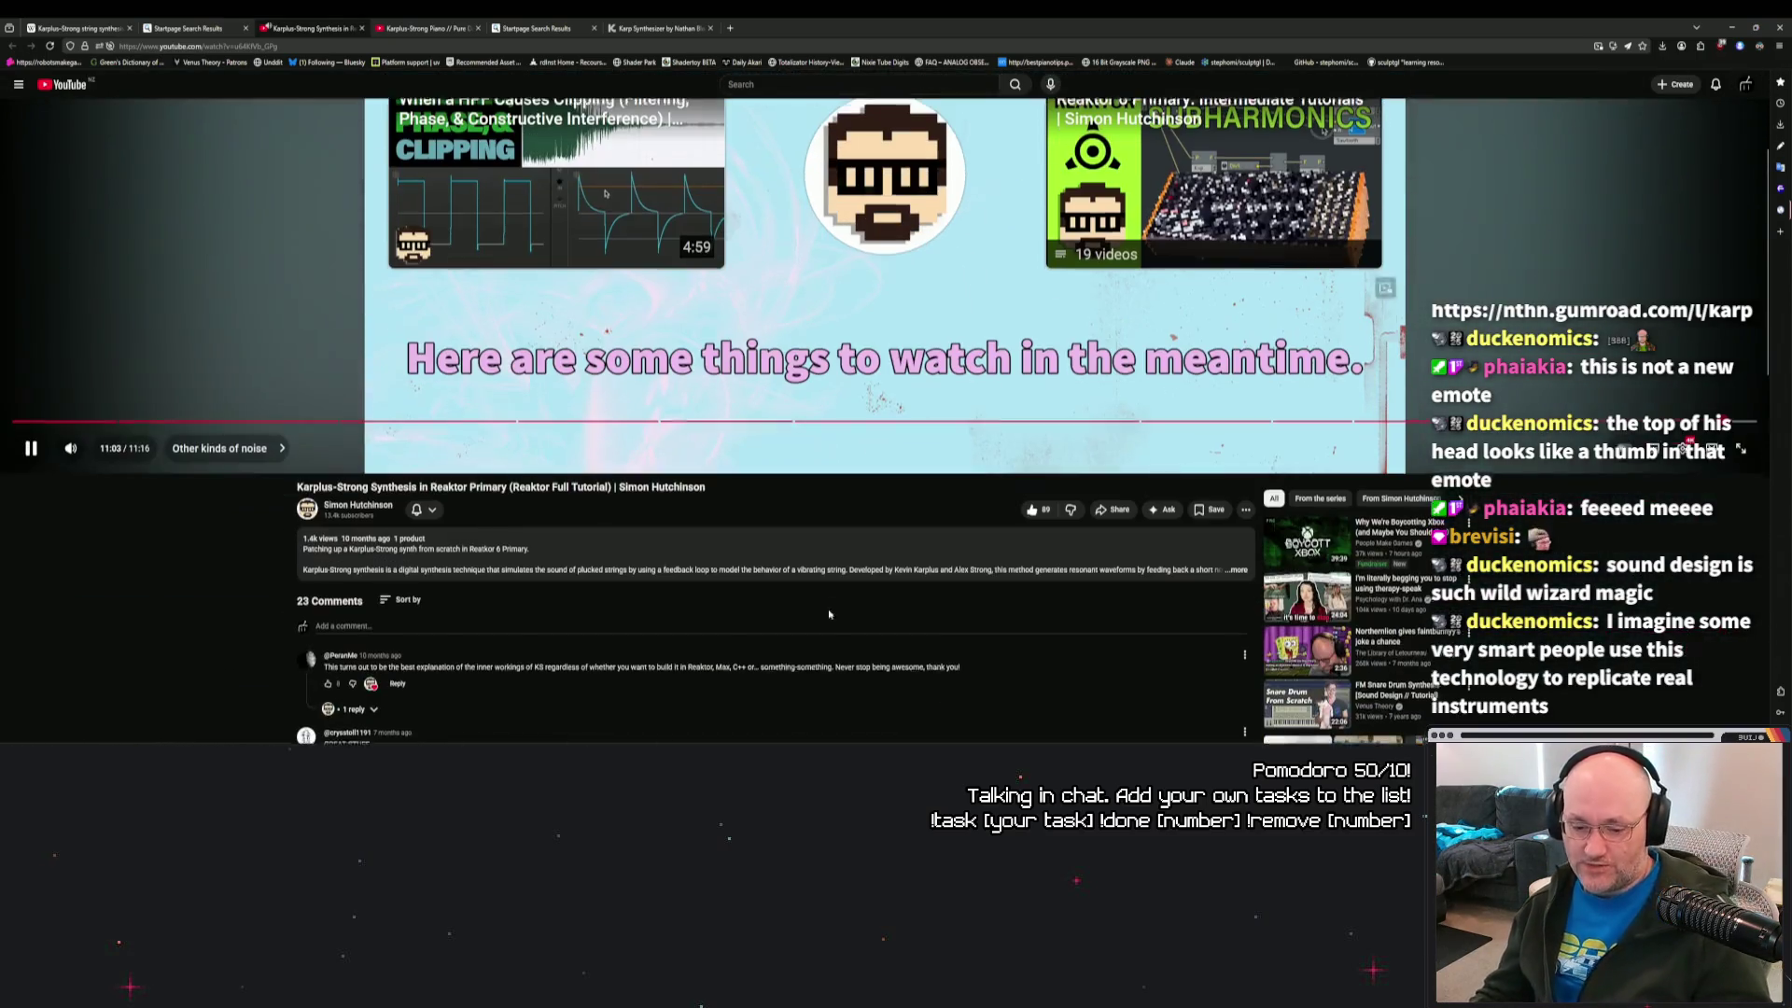
click(1229, 569)
scroll(711, 596, down, 5)
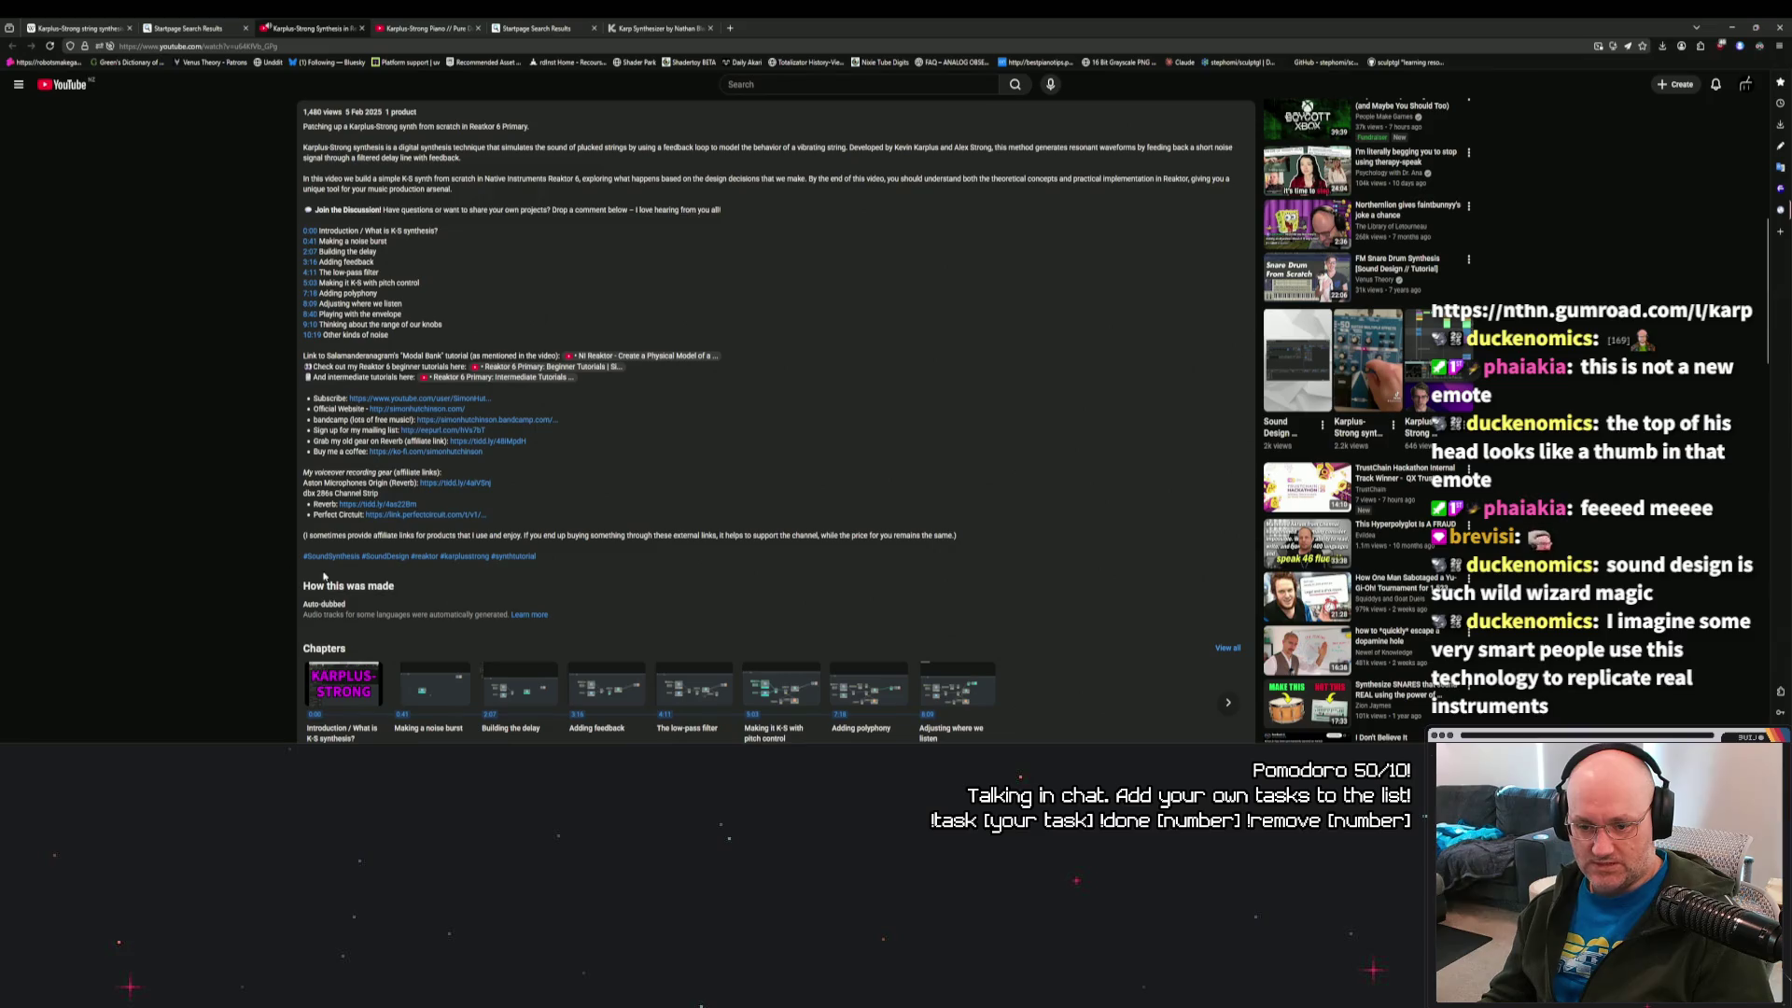
click(425, 28)
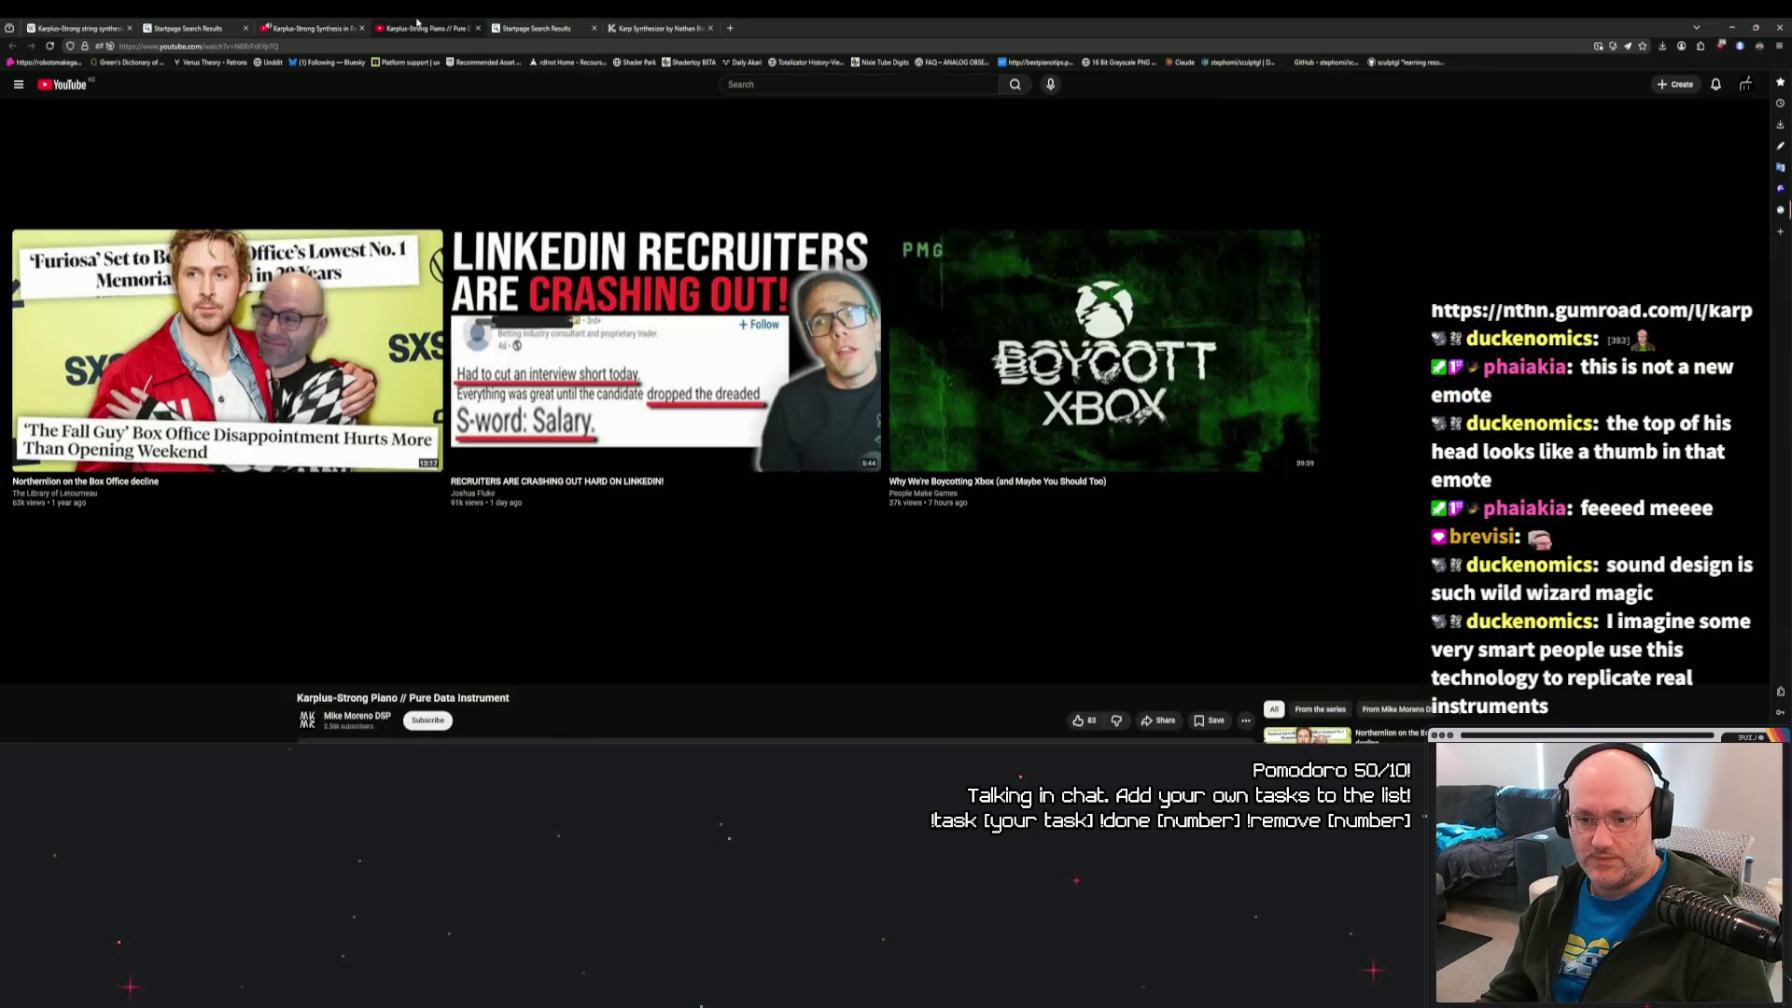
scroll(528, 426, down, 3)
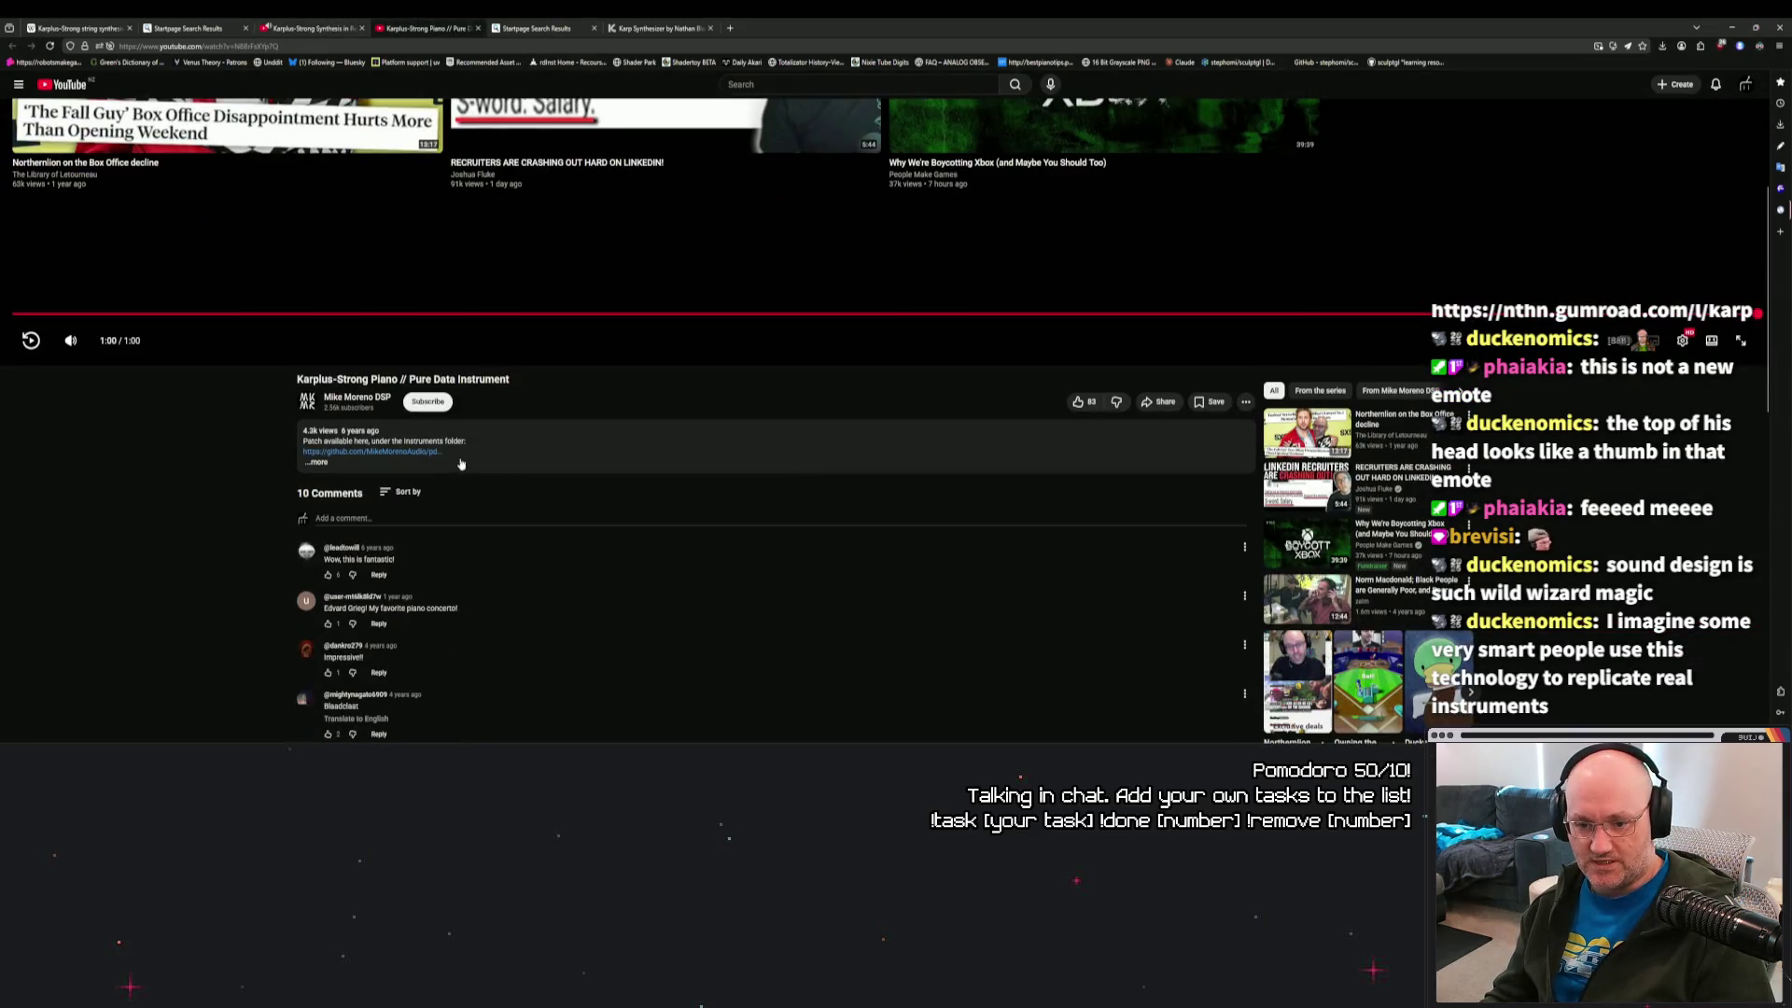
click(387, 454)
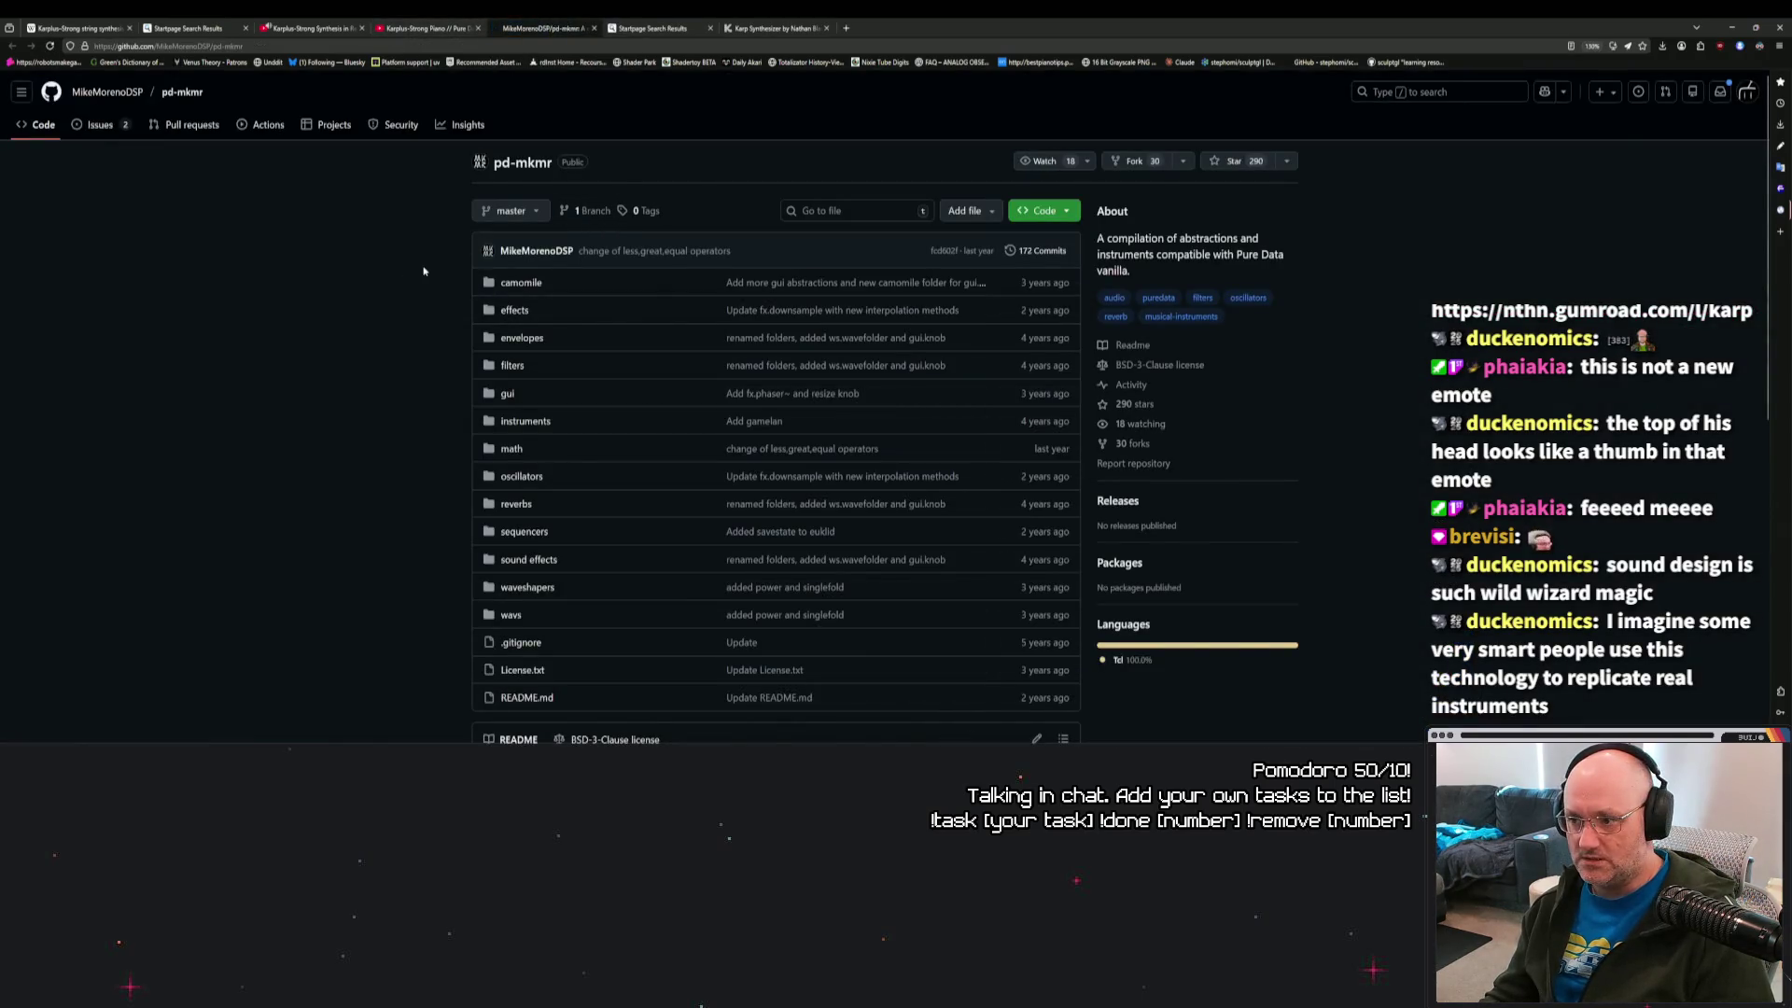
Download pd-mkmr as pd-mkmr-master.zip, then go back to the Reaktor tutorial's YouTube page.
scroll(421, 272, down, 1)
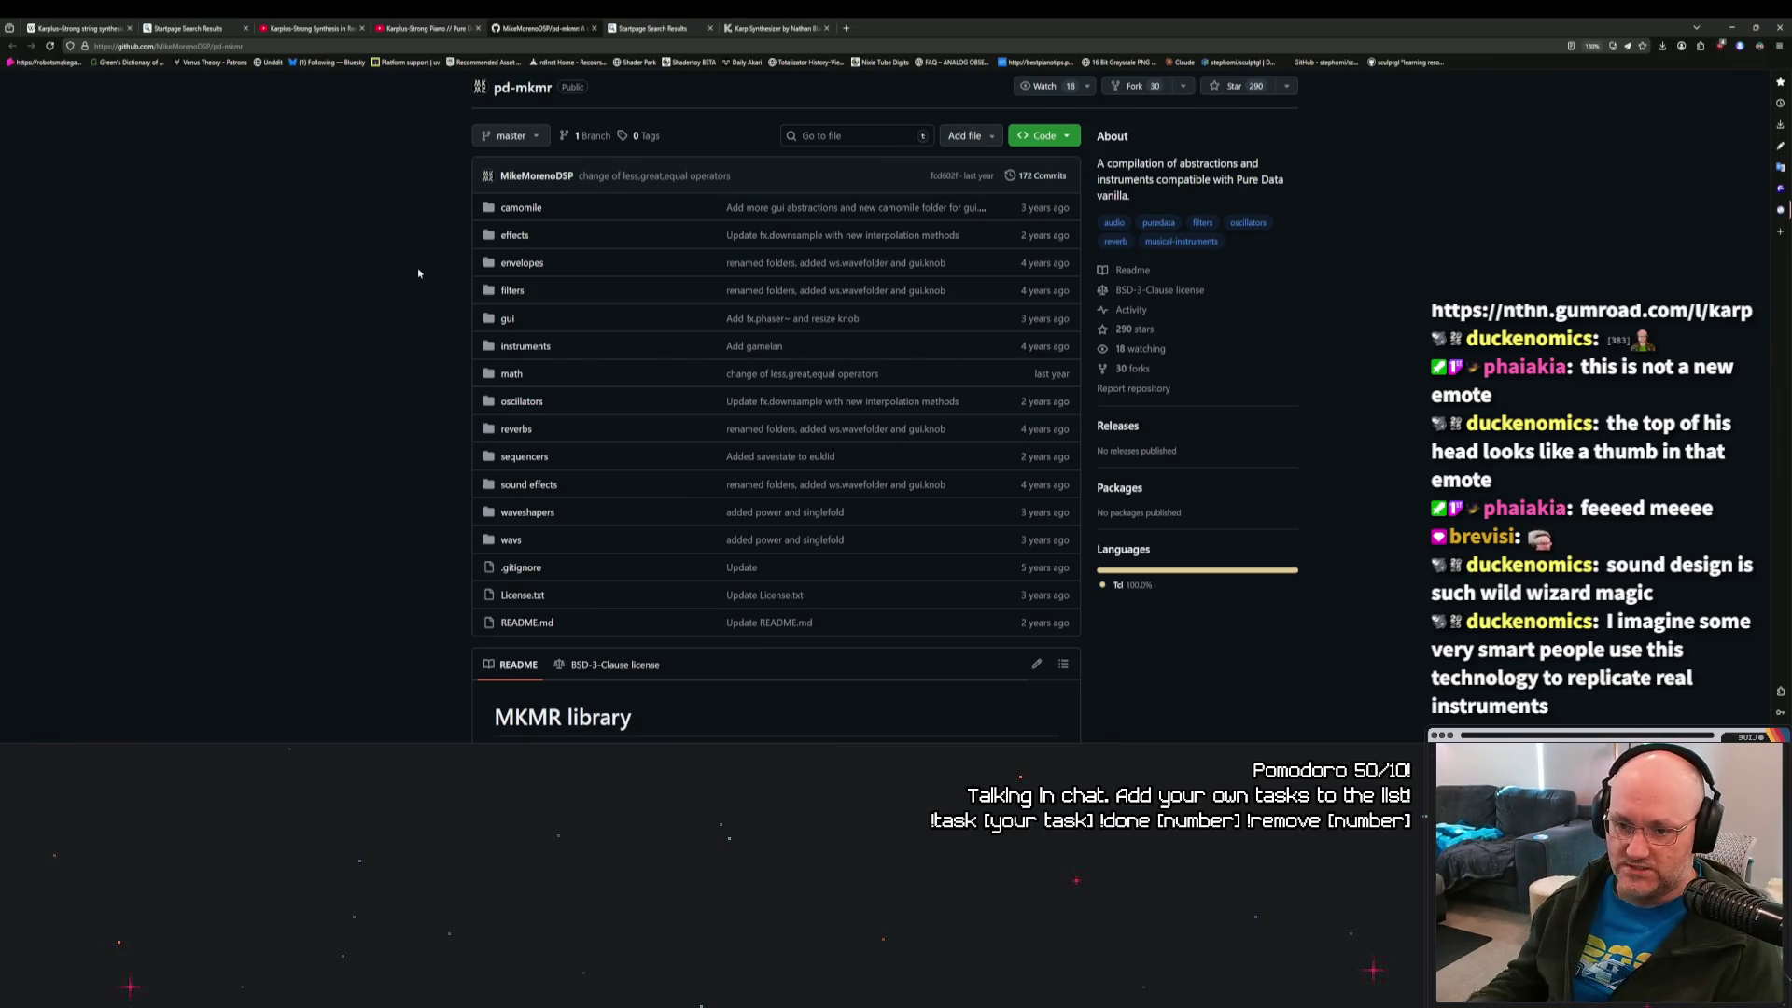
scroll(408, 387, down, 5)
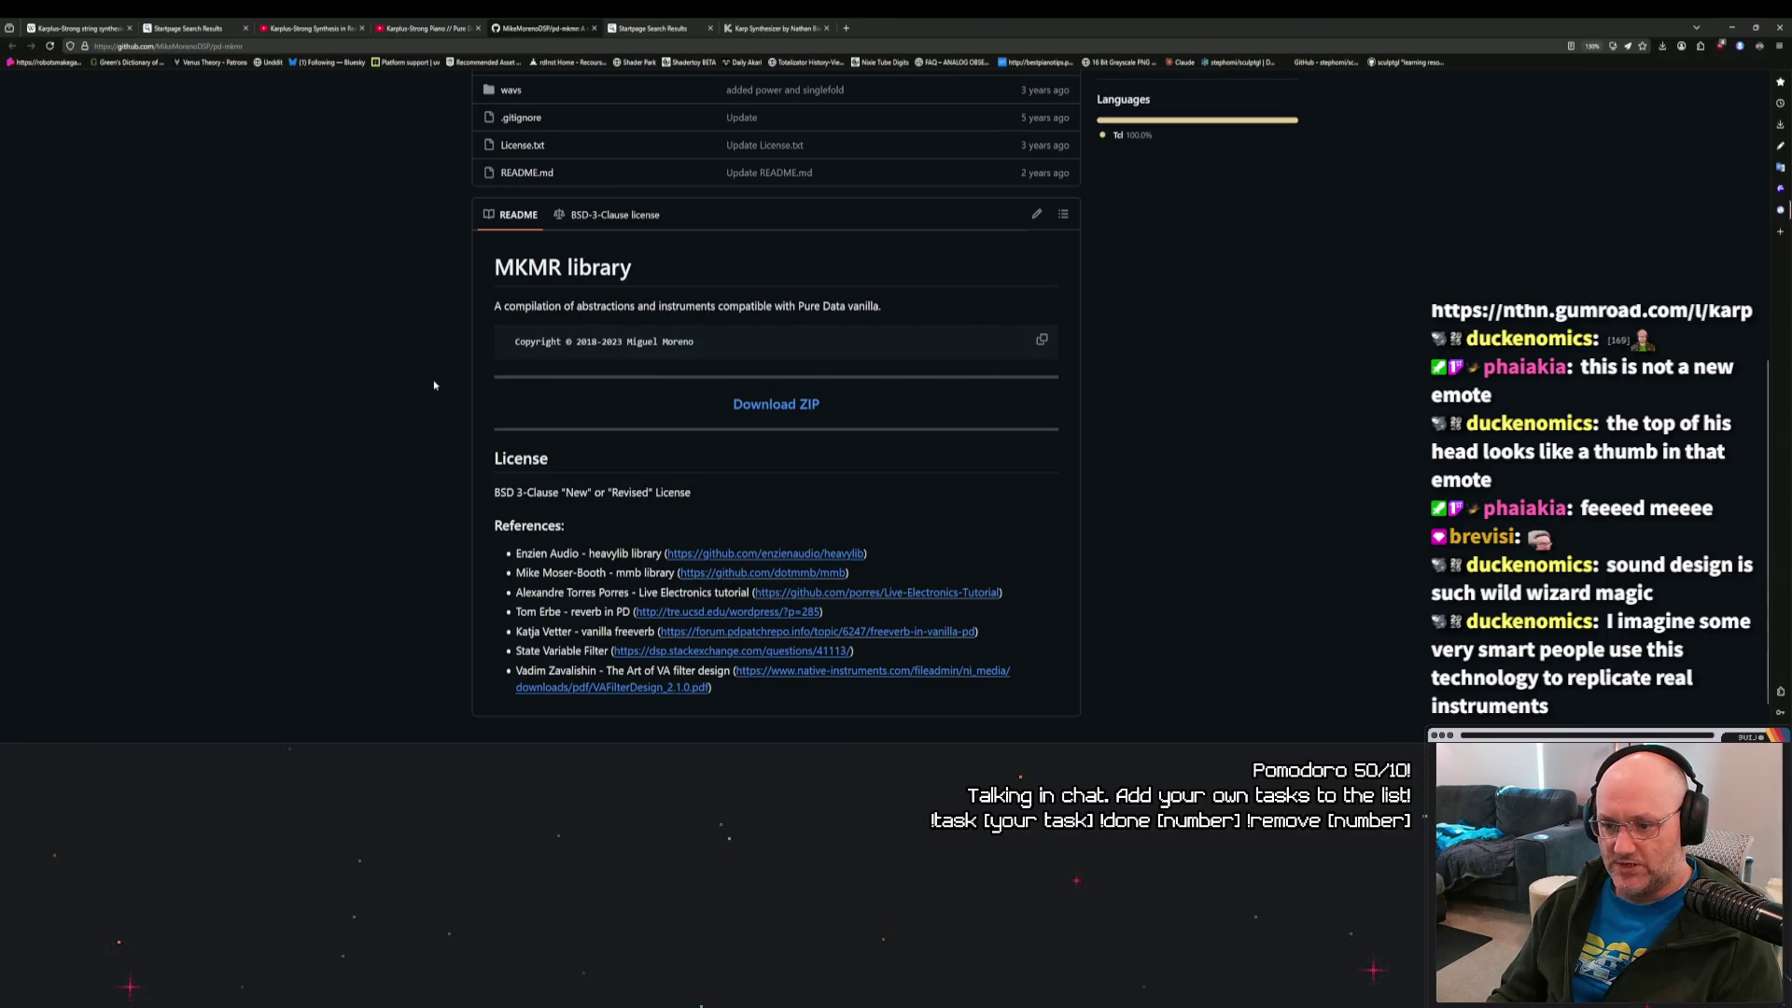
scroll(437, 389, down, 1)
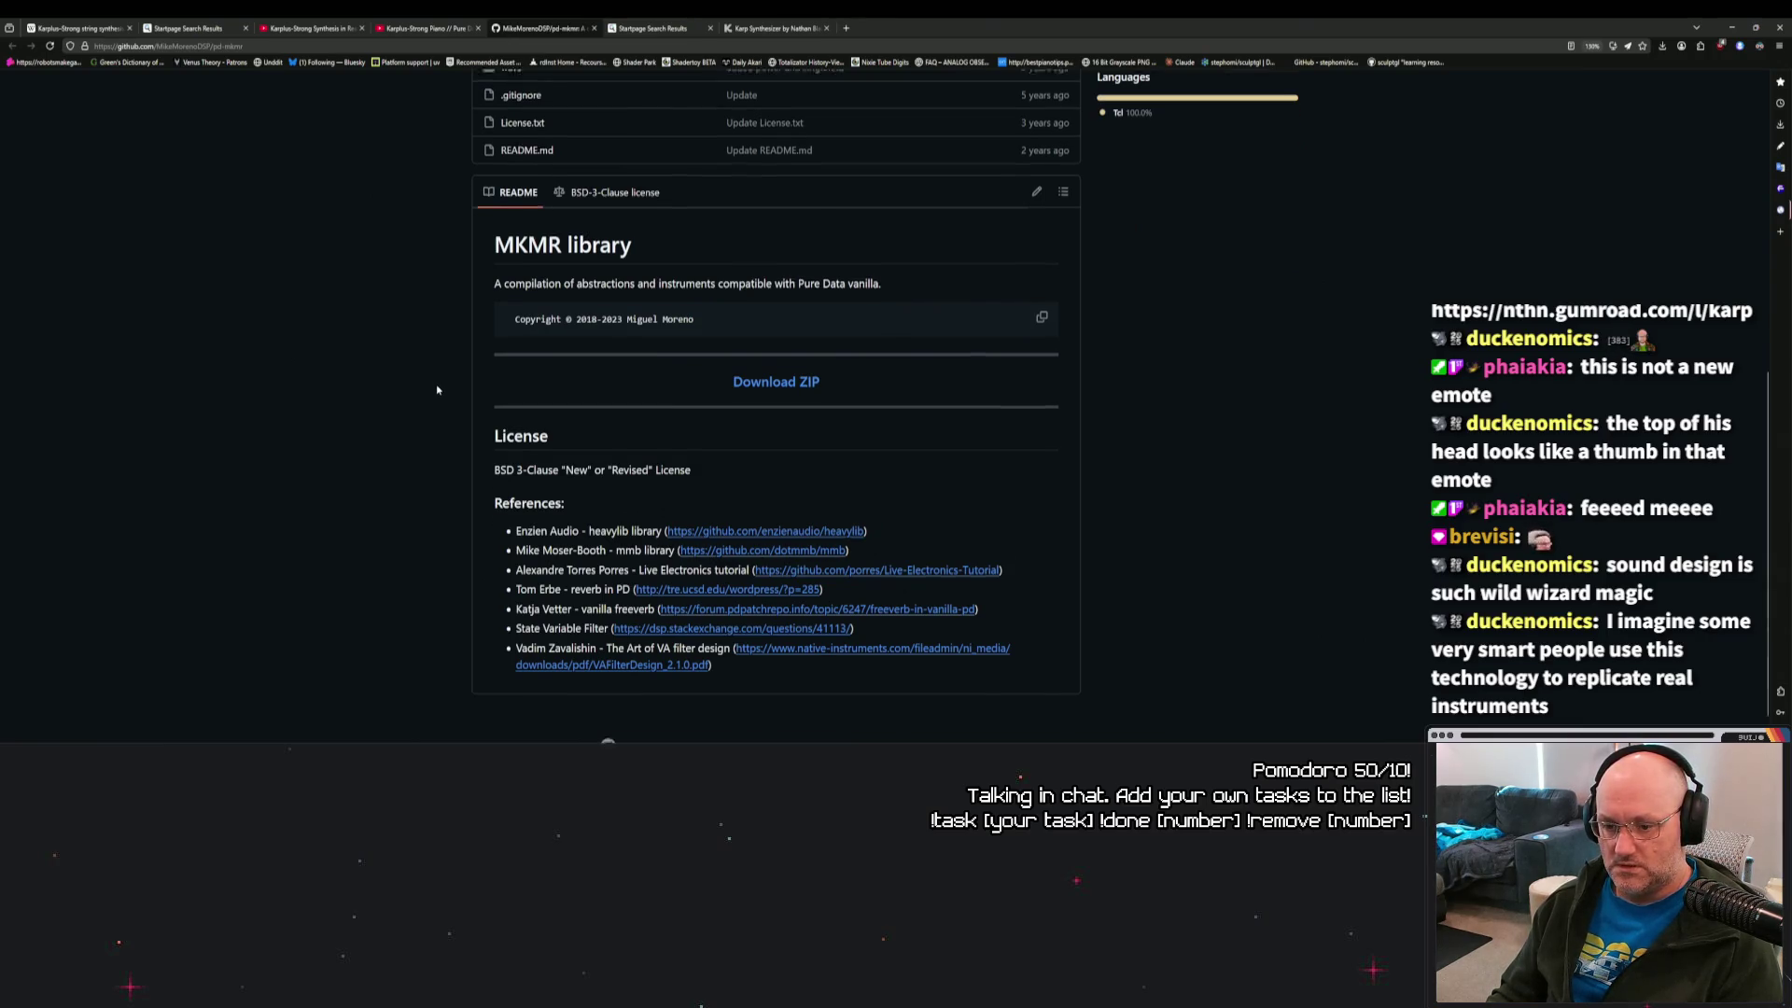
scroll(428, 388, up, 5)
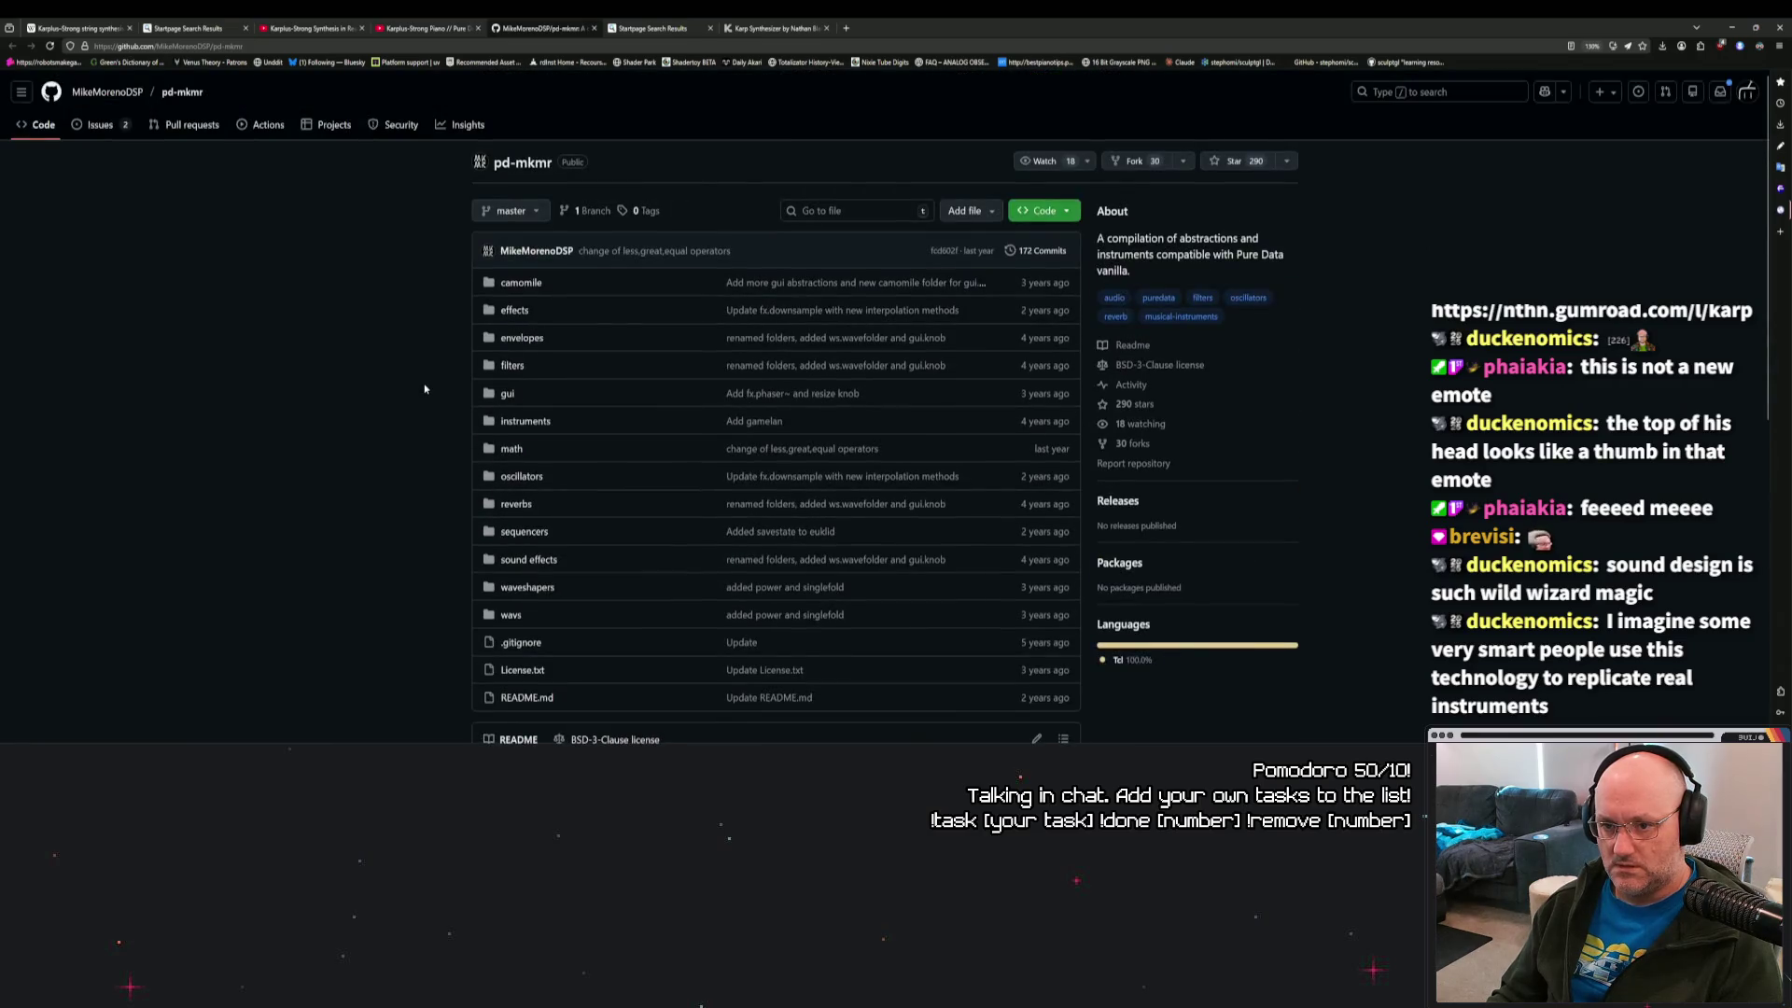
scroll(428, 388, down, 4)
click(775, 479)
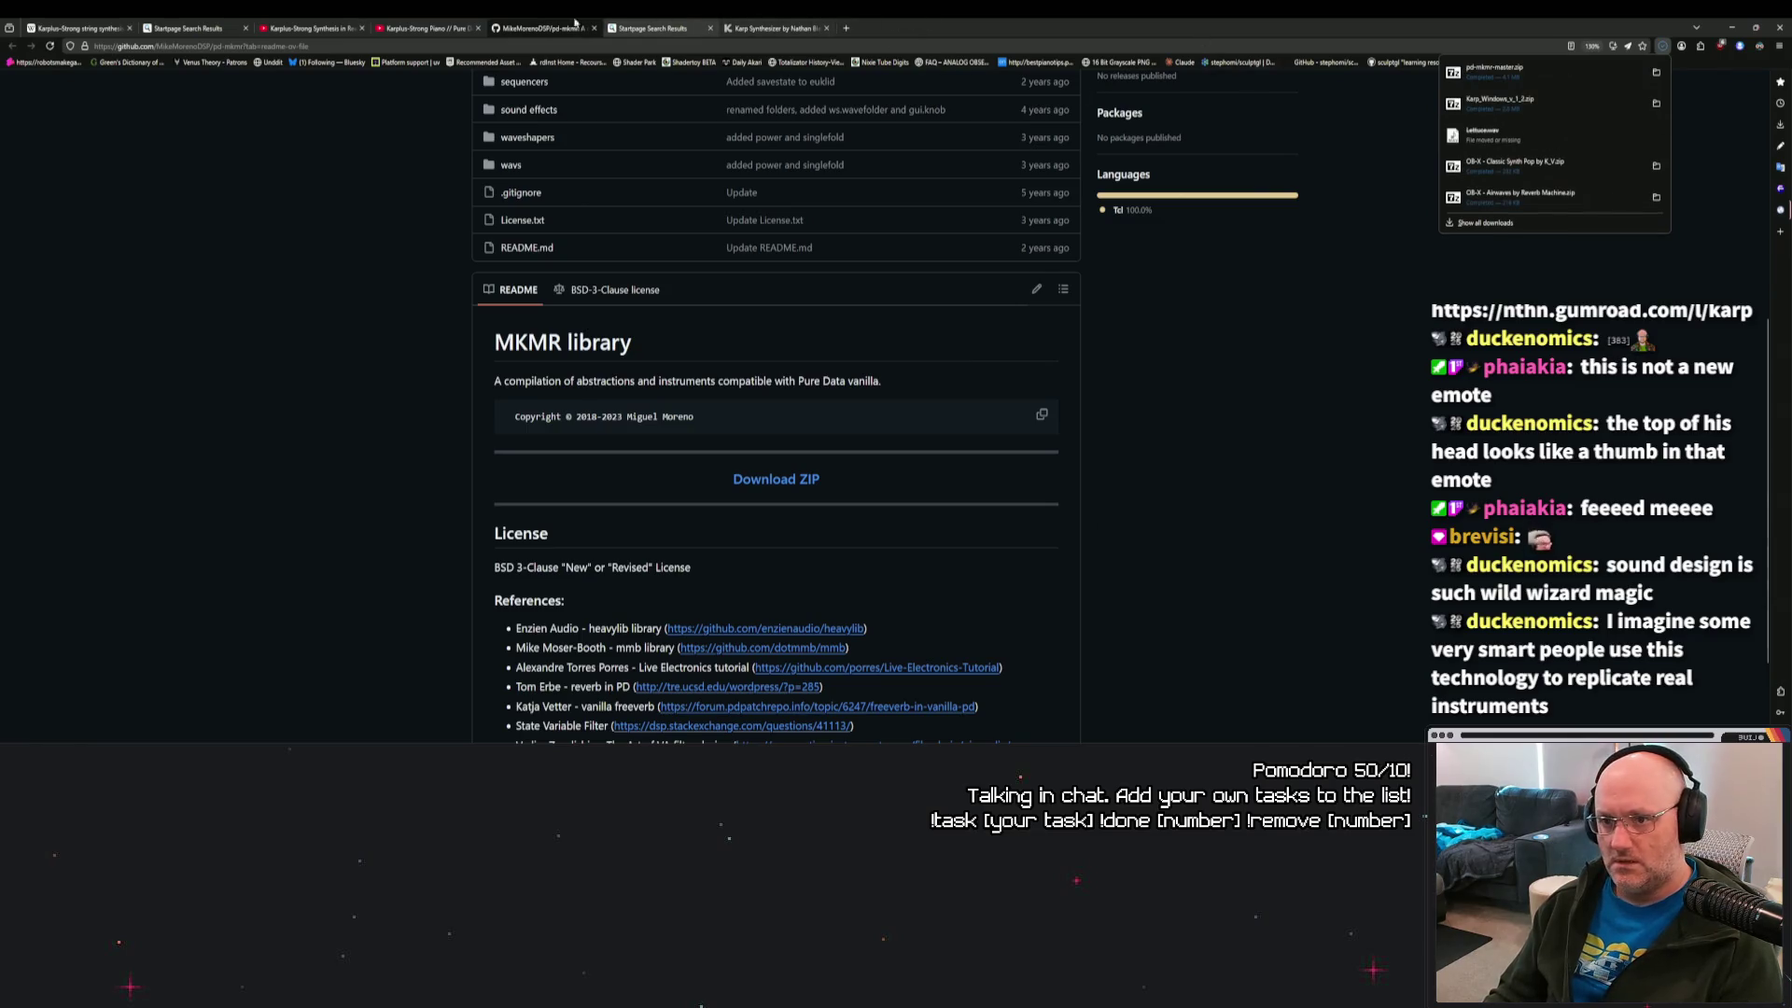
click(424, 28)
click(341, 24)
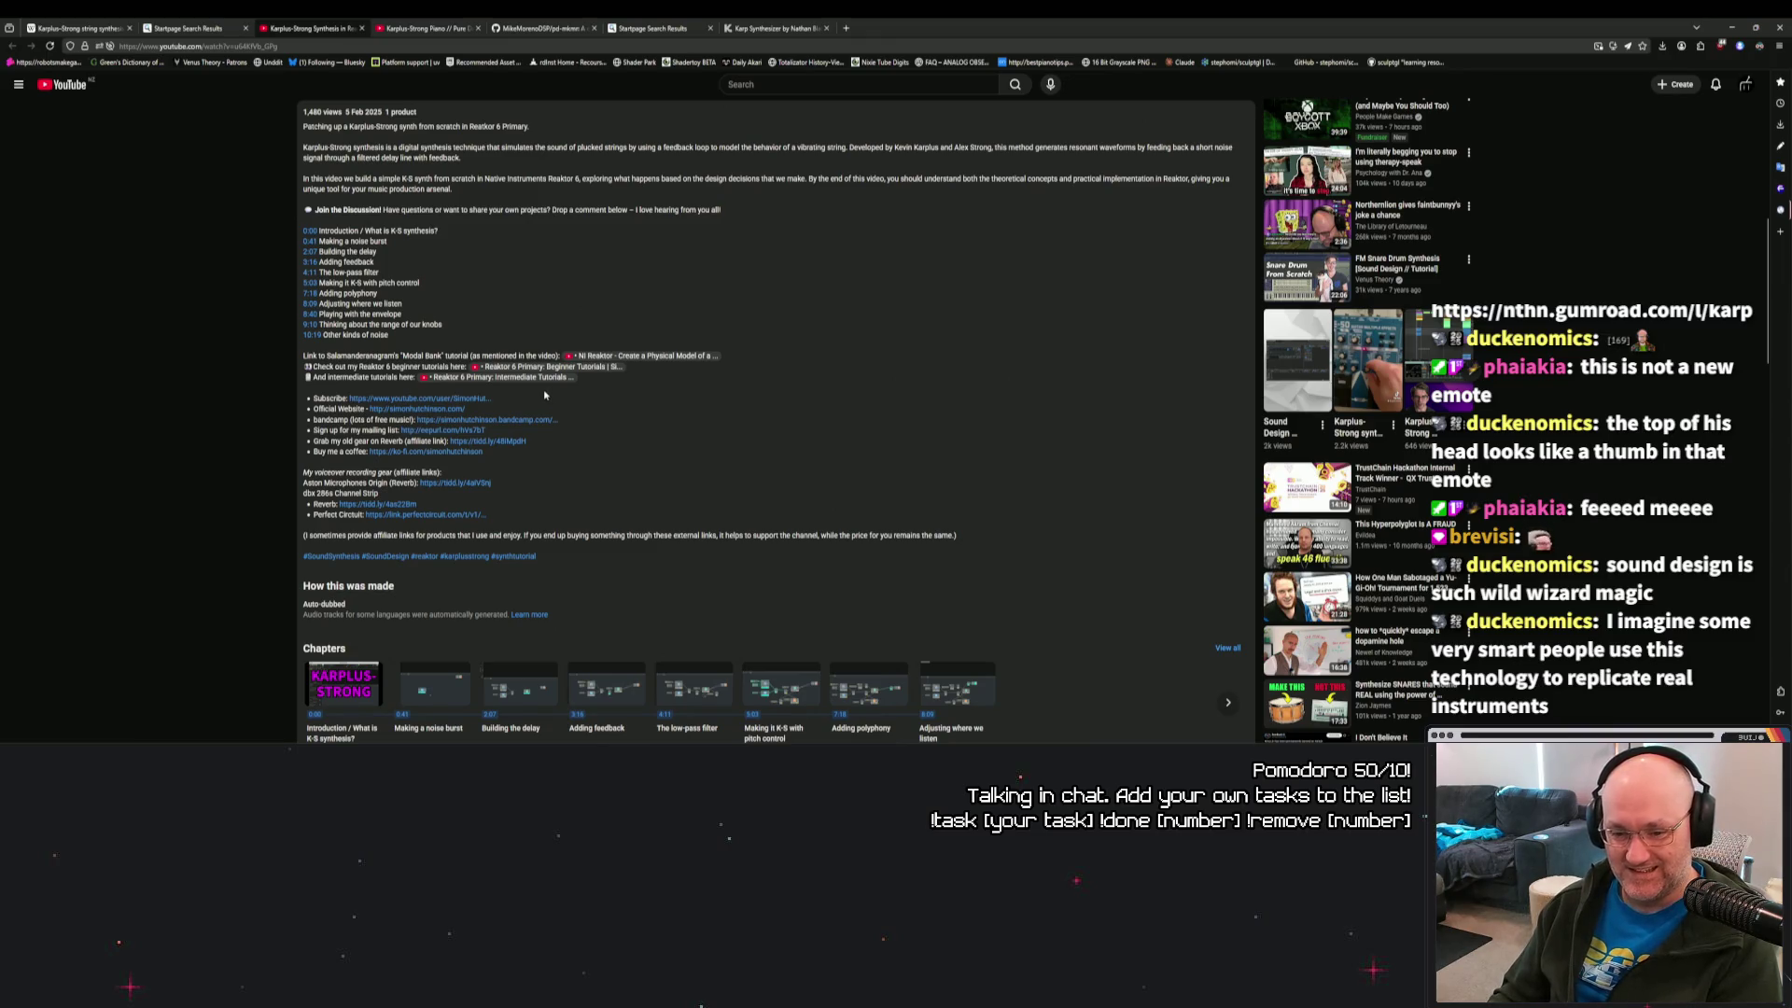
Mark two sidebar recommendations, including the dopamine hole video, as Not interested.
scroll(543, 396, up, 3)
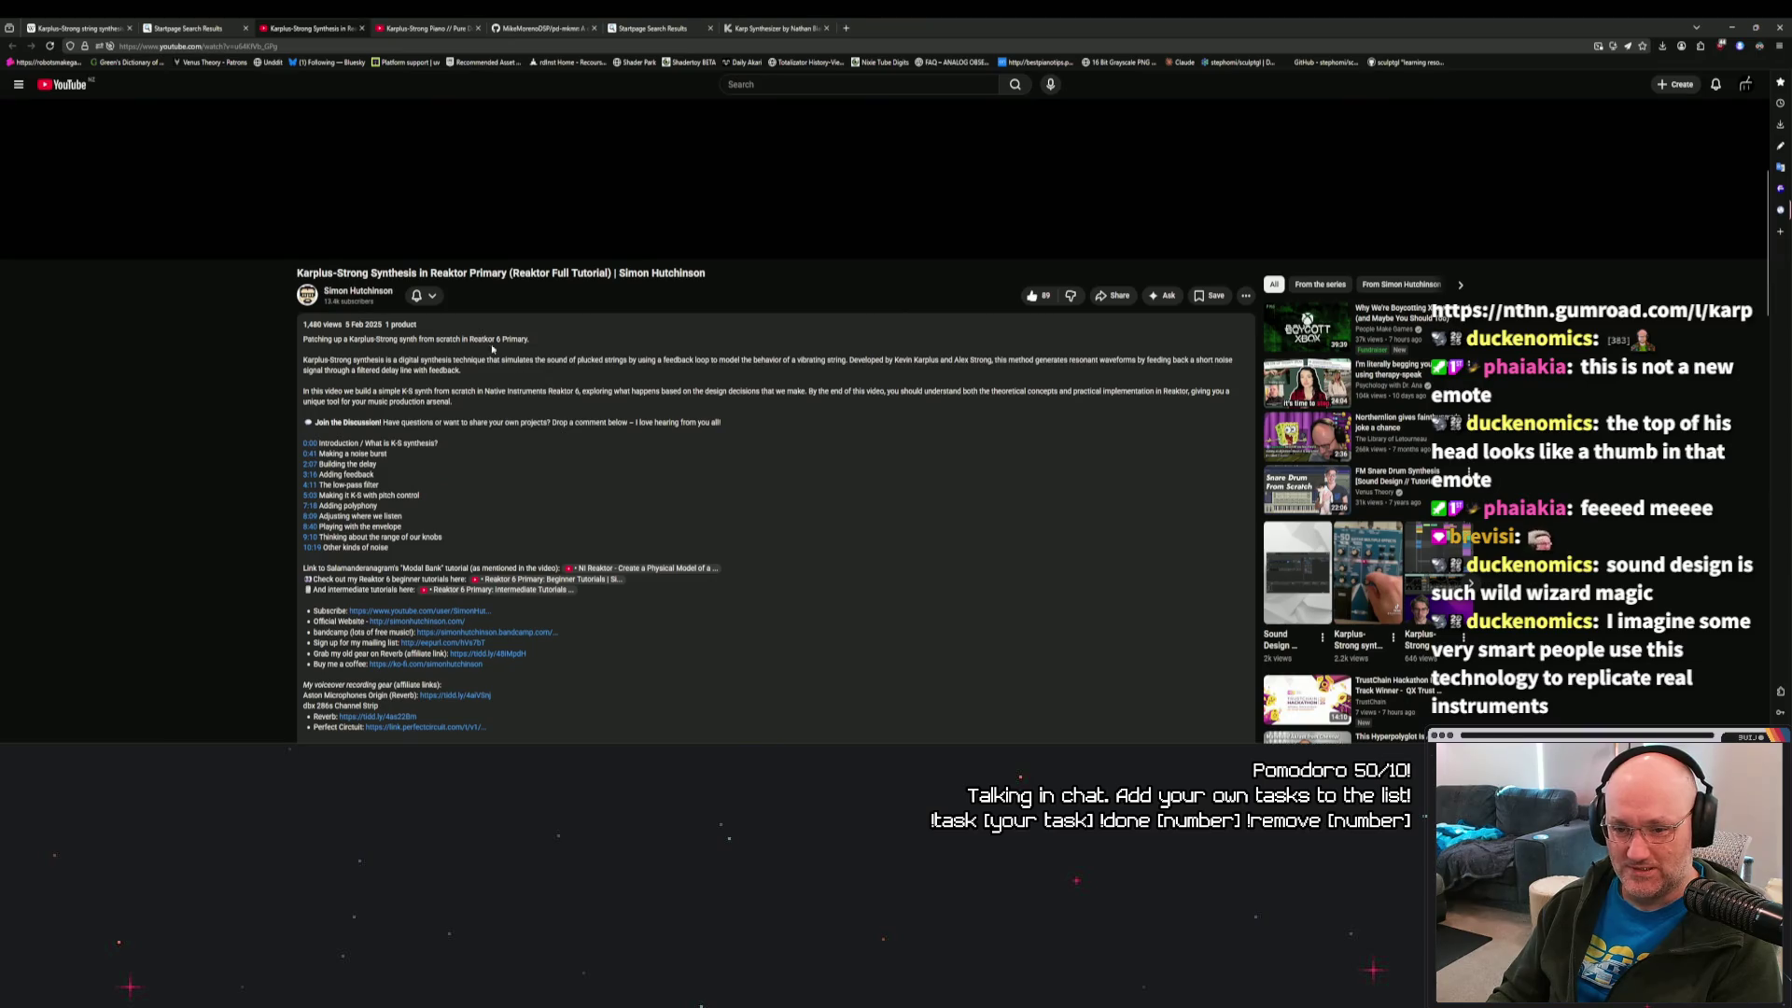
scroll(542, 420, down, 3)
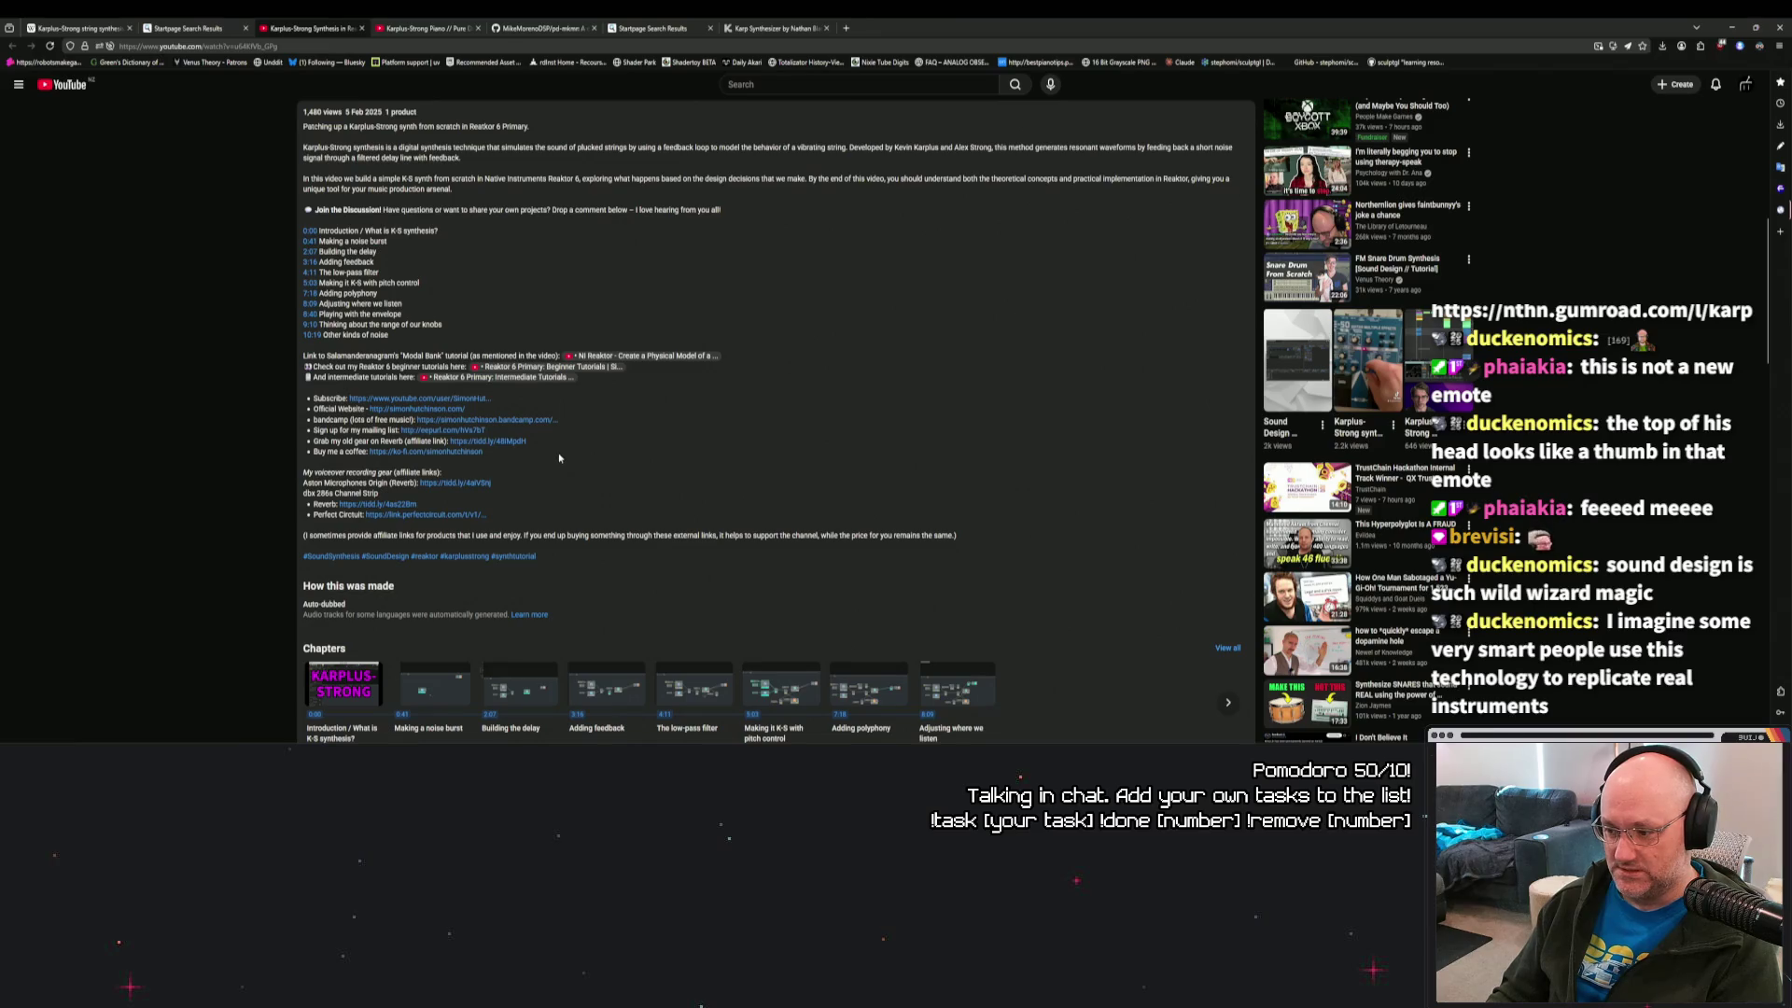
scroll(559, 457, down, 1)
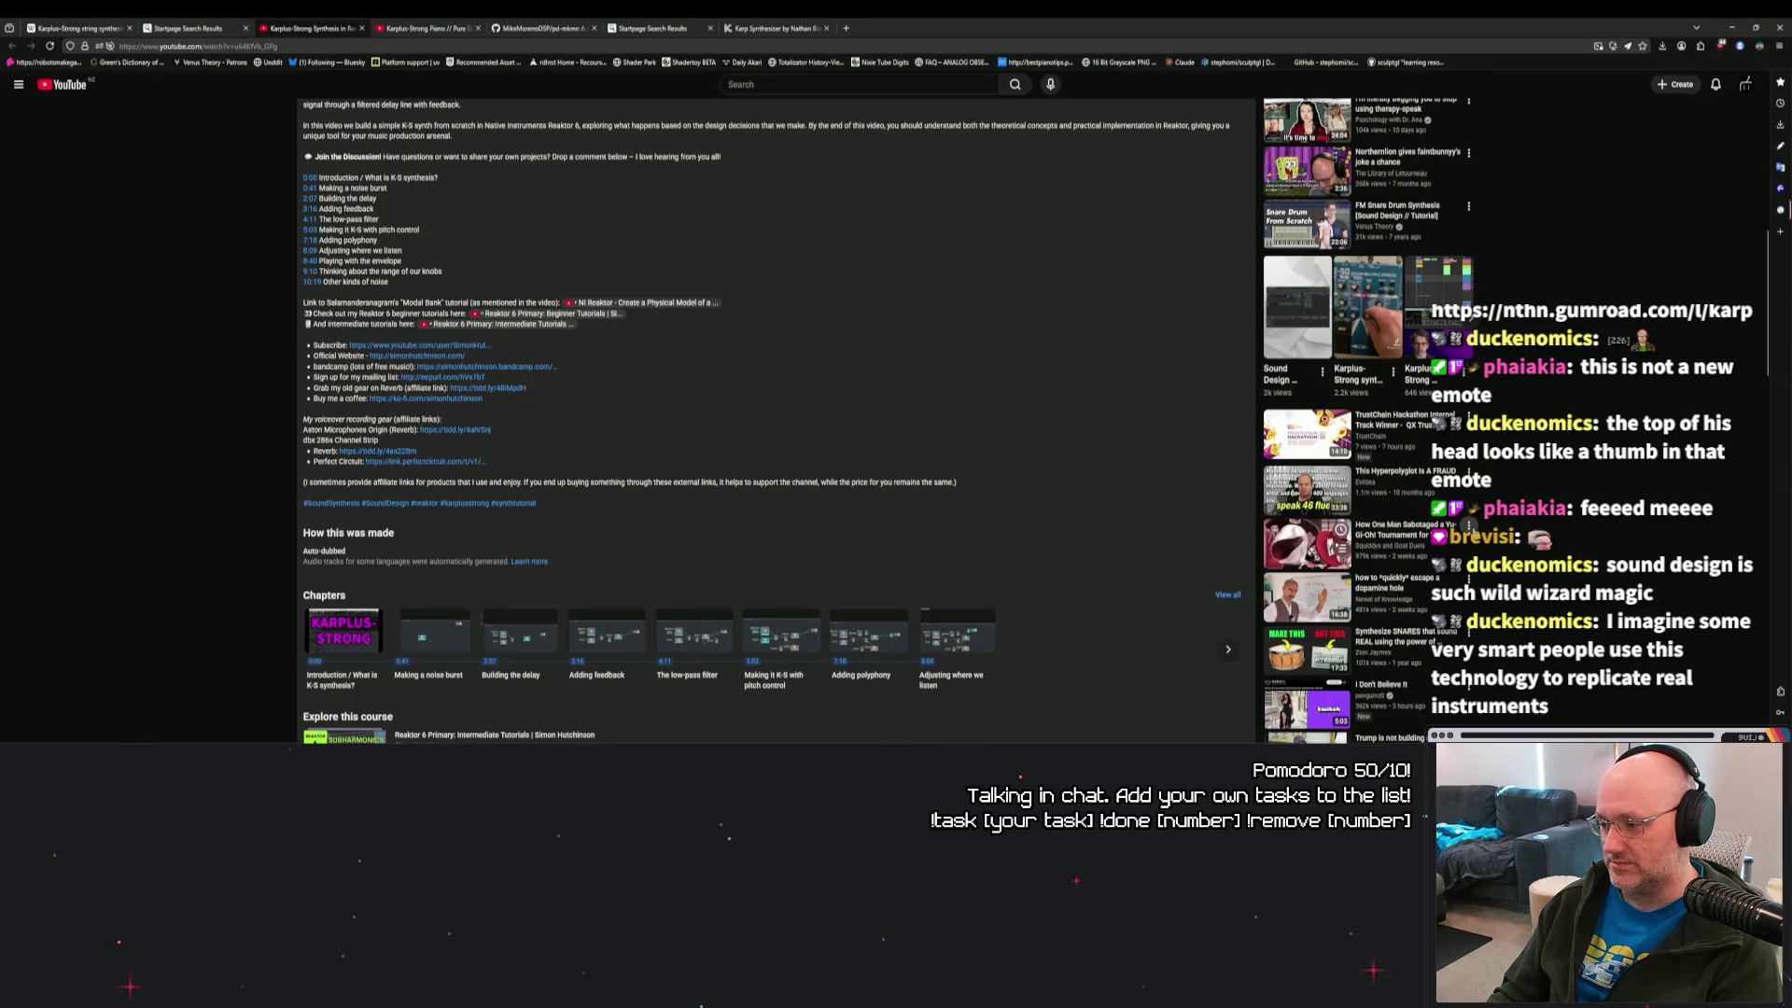
click(1469, 526)
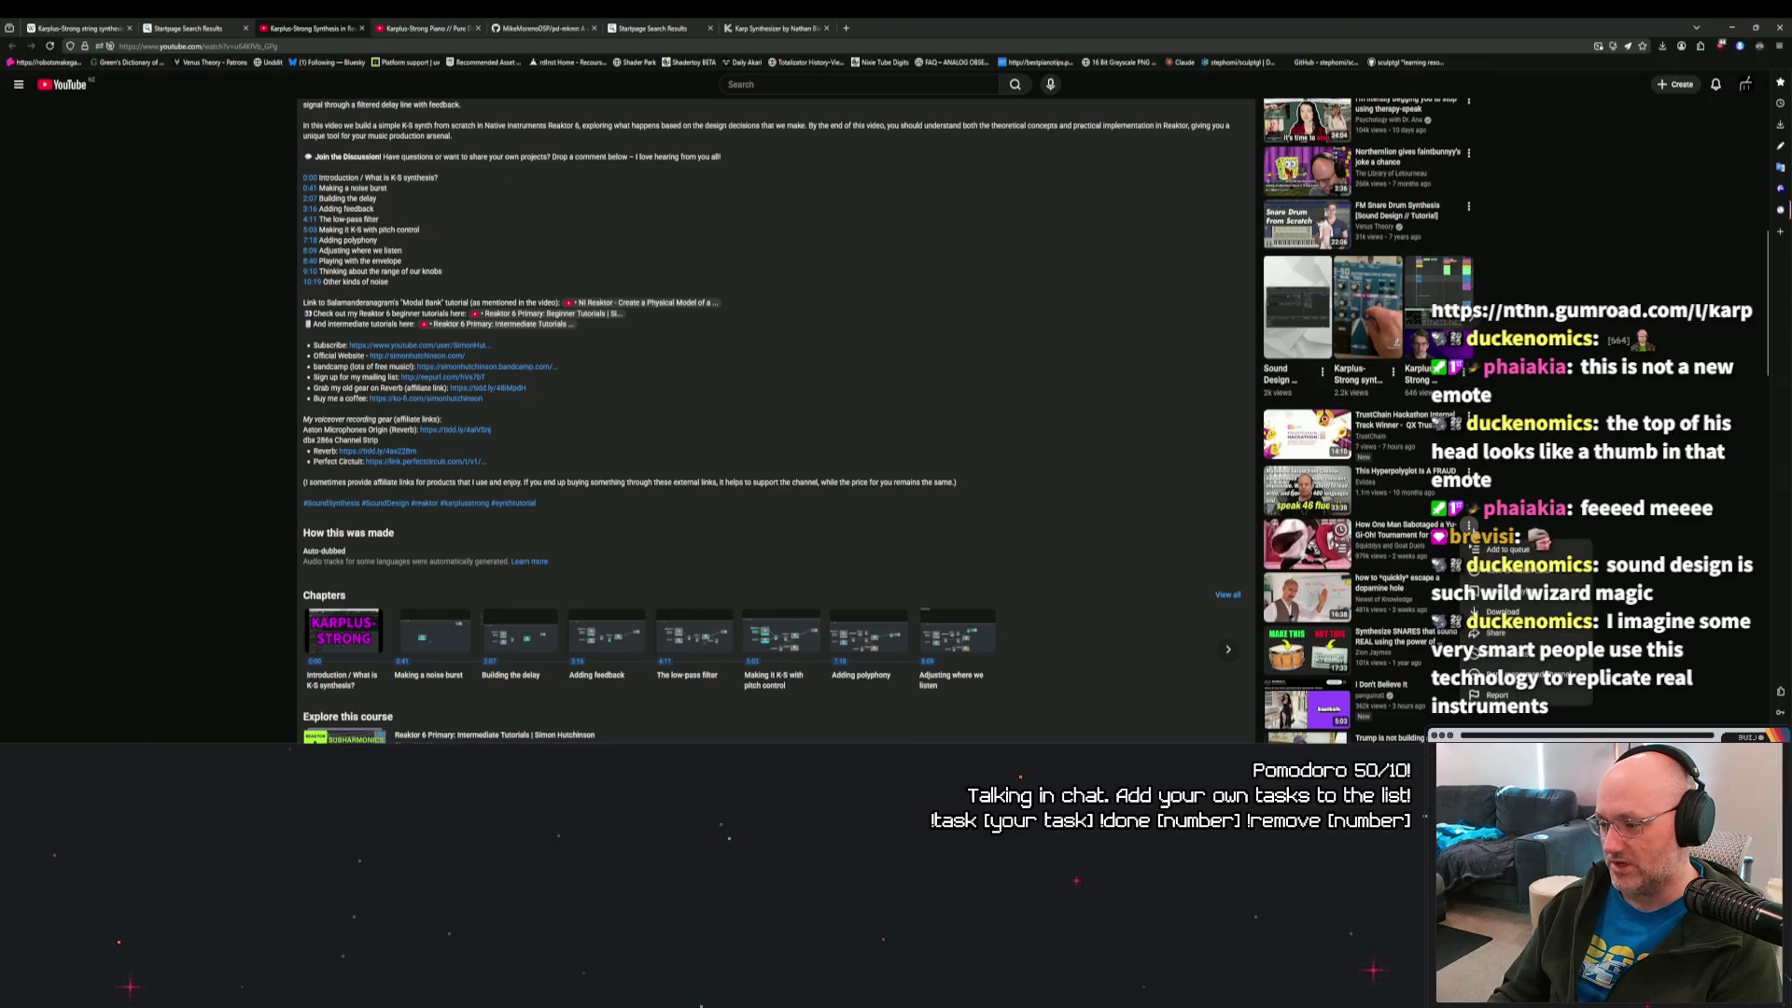
click(1504, 655)
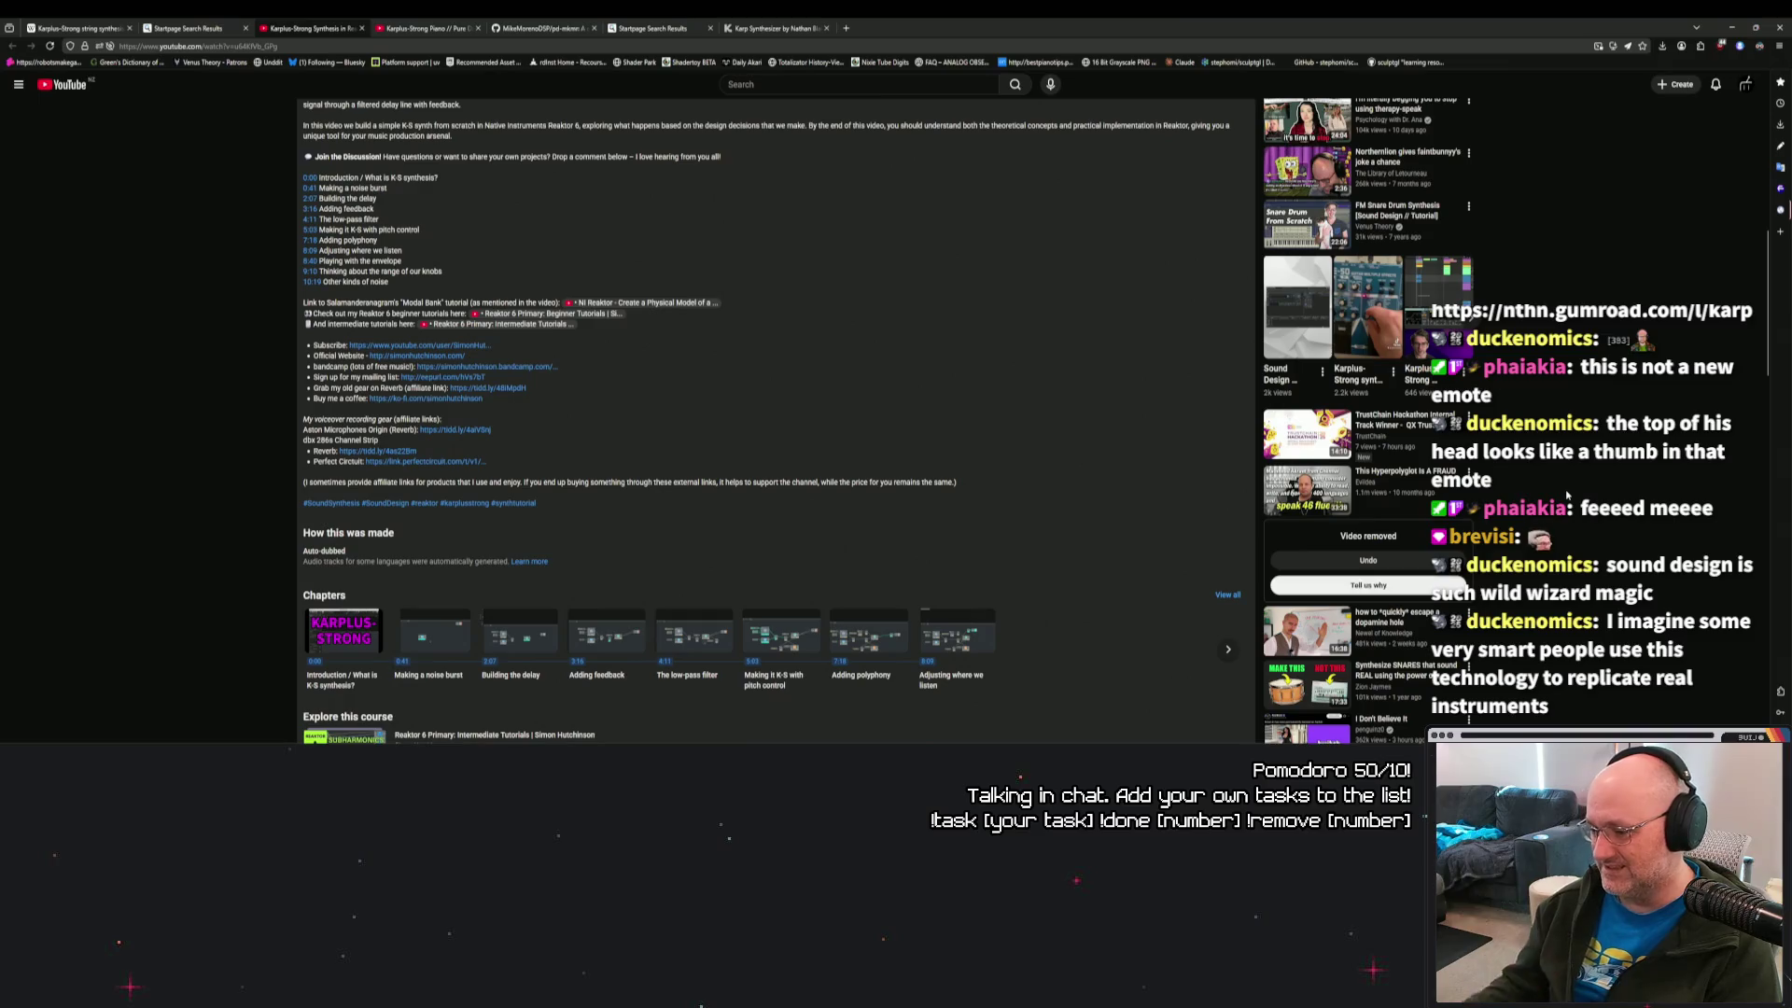
scroll(1470, 351, down, 3)
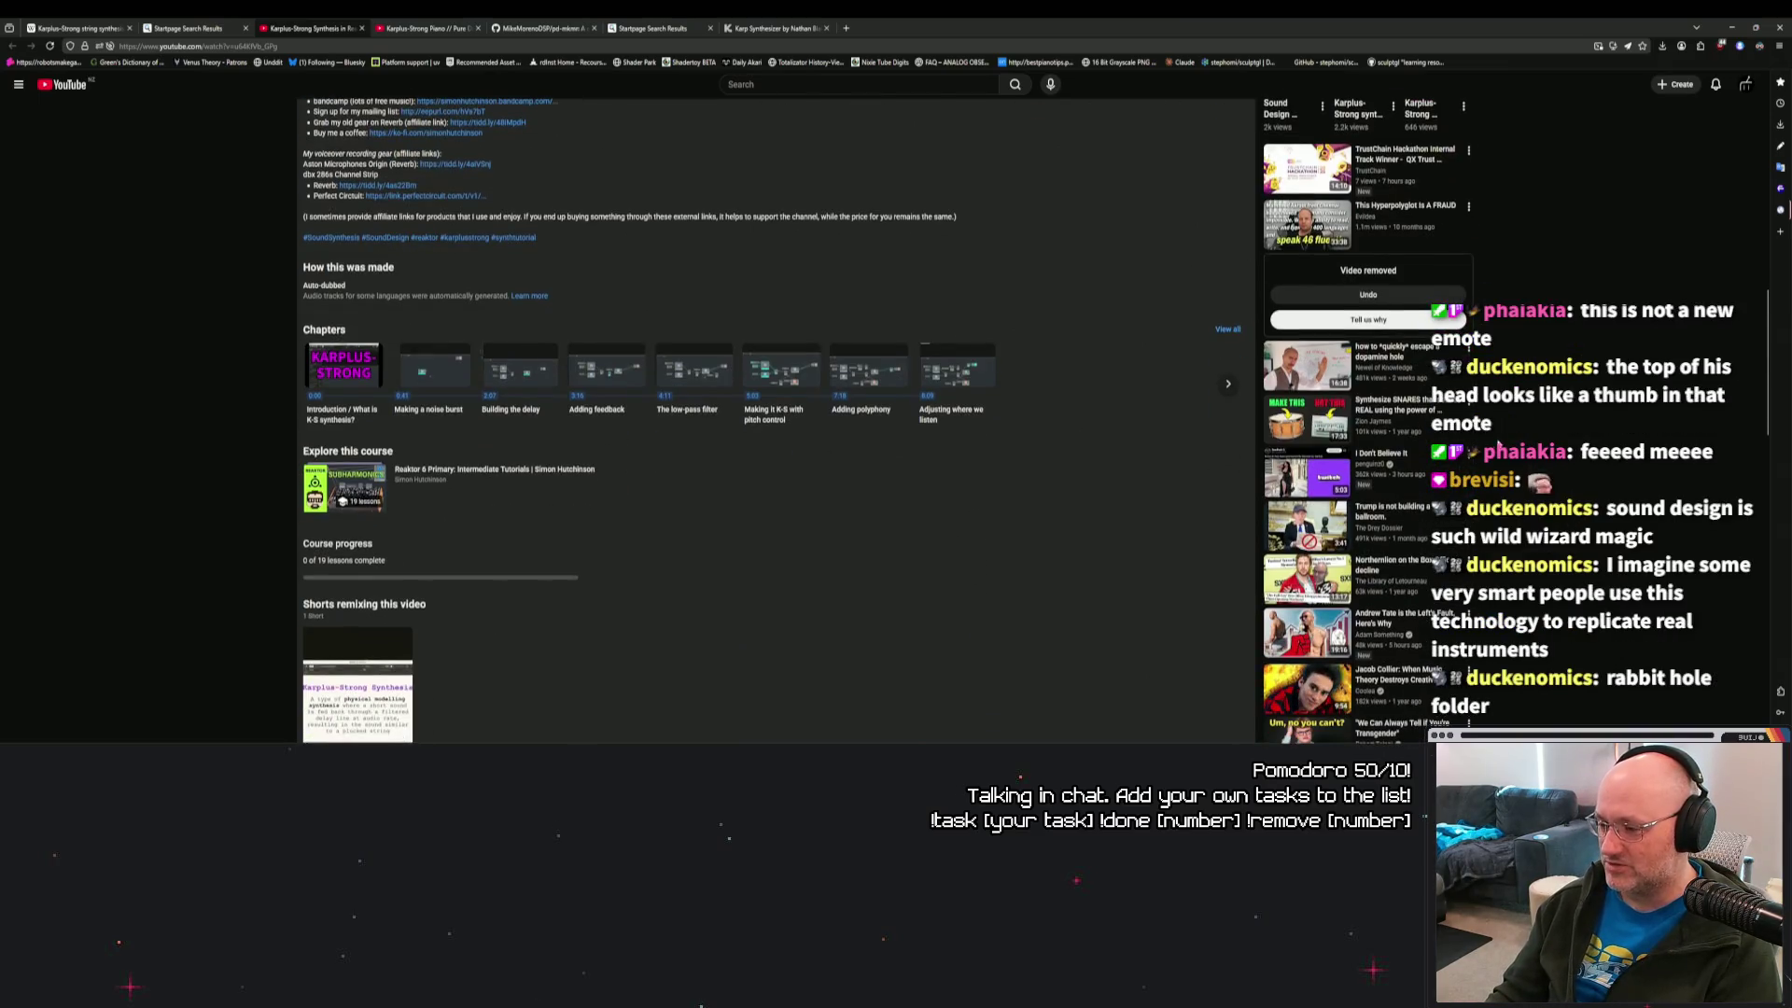
click(1470, 351)
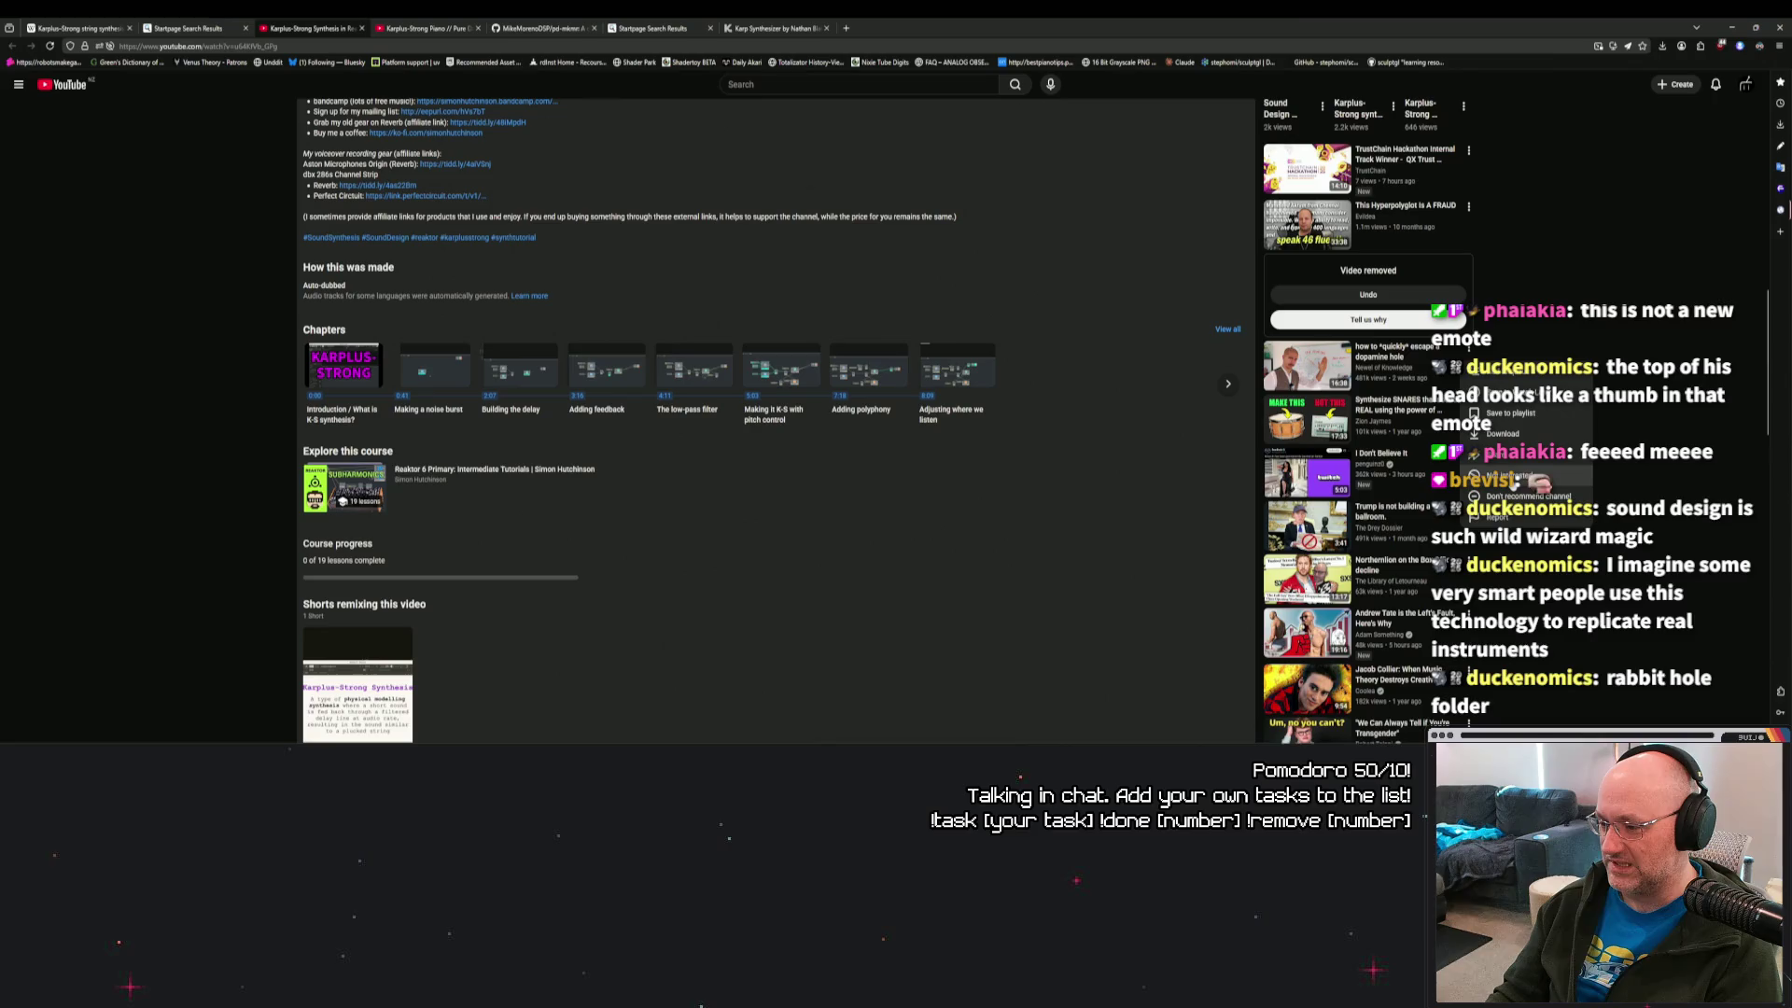
click(1513, 484)
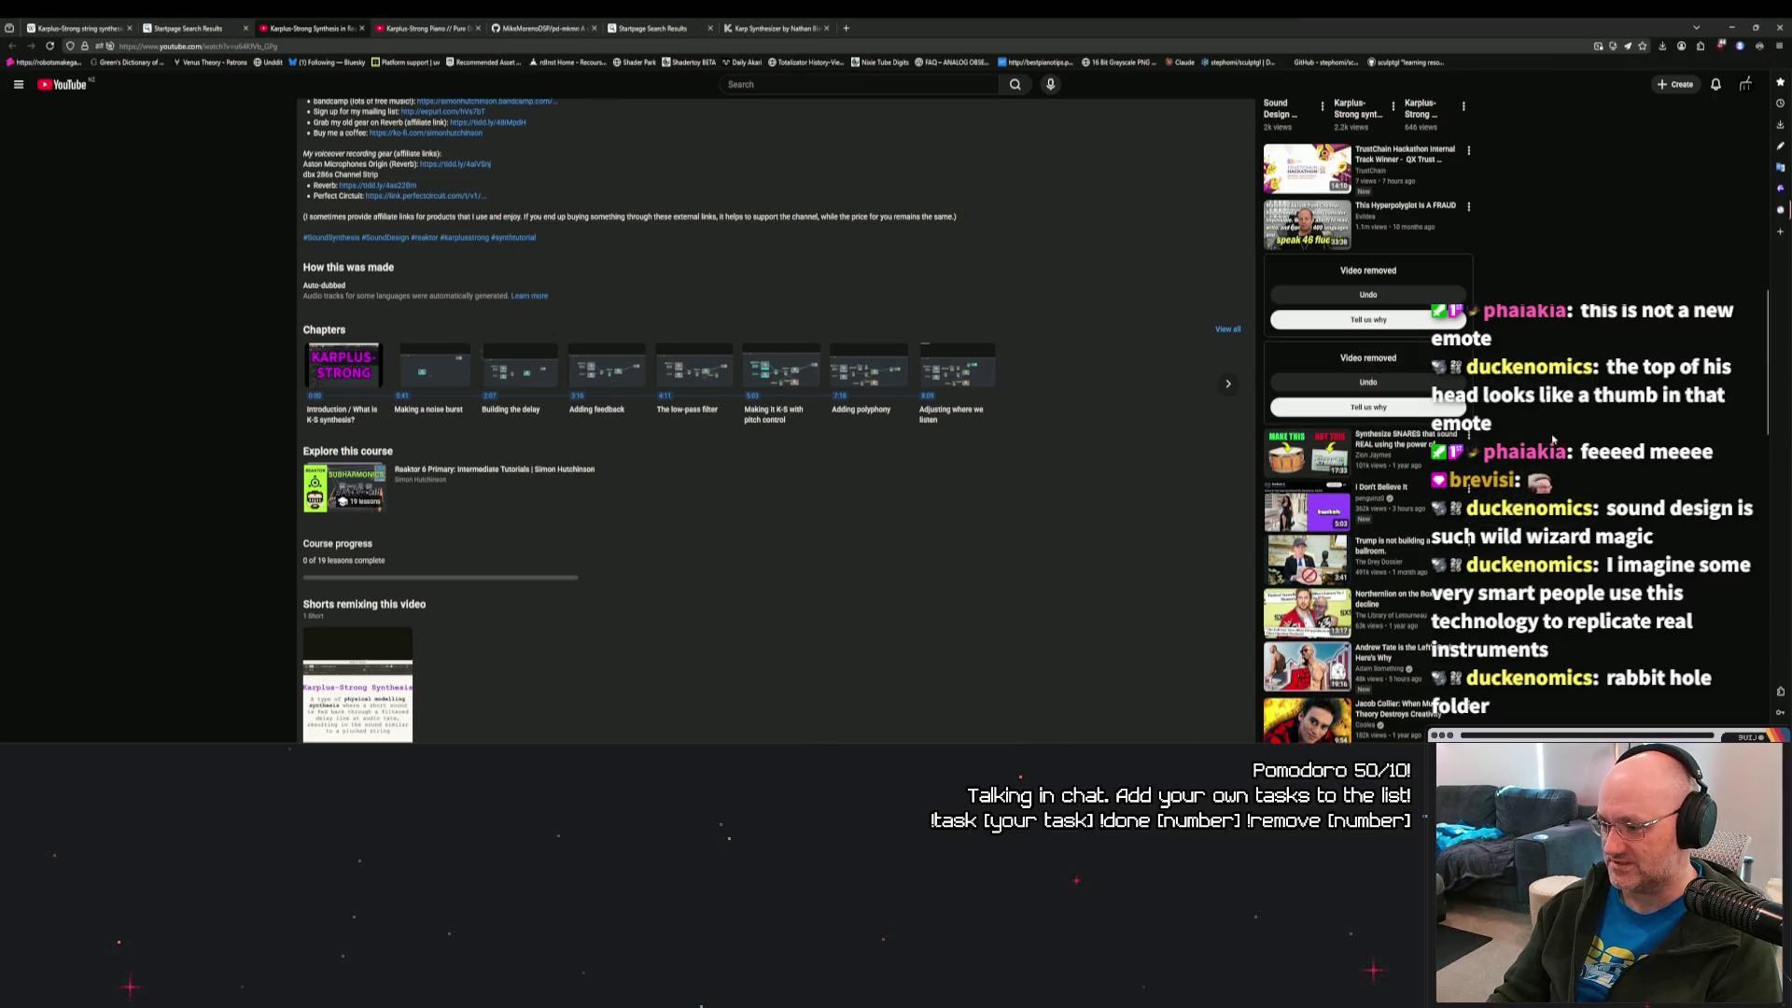
Move through the Piano and Wikipedia tabs to the Startpage 'Karplus-Strong vst' video results.
scroll(1517, 473, down, 2)
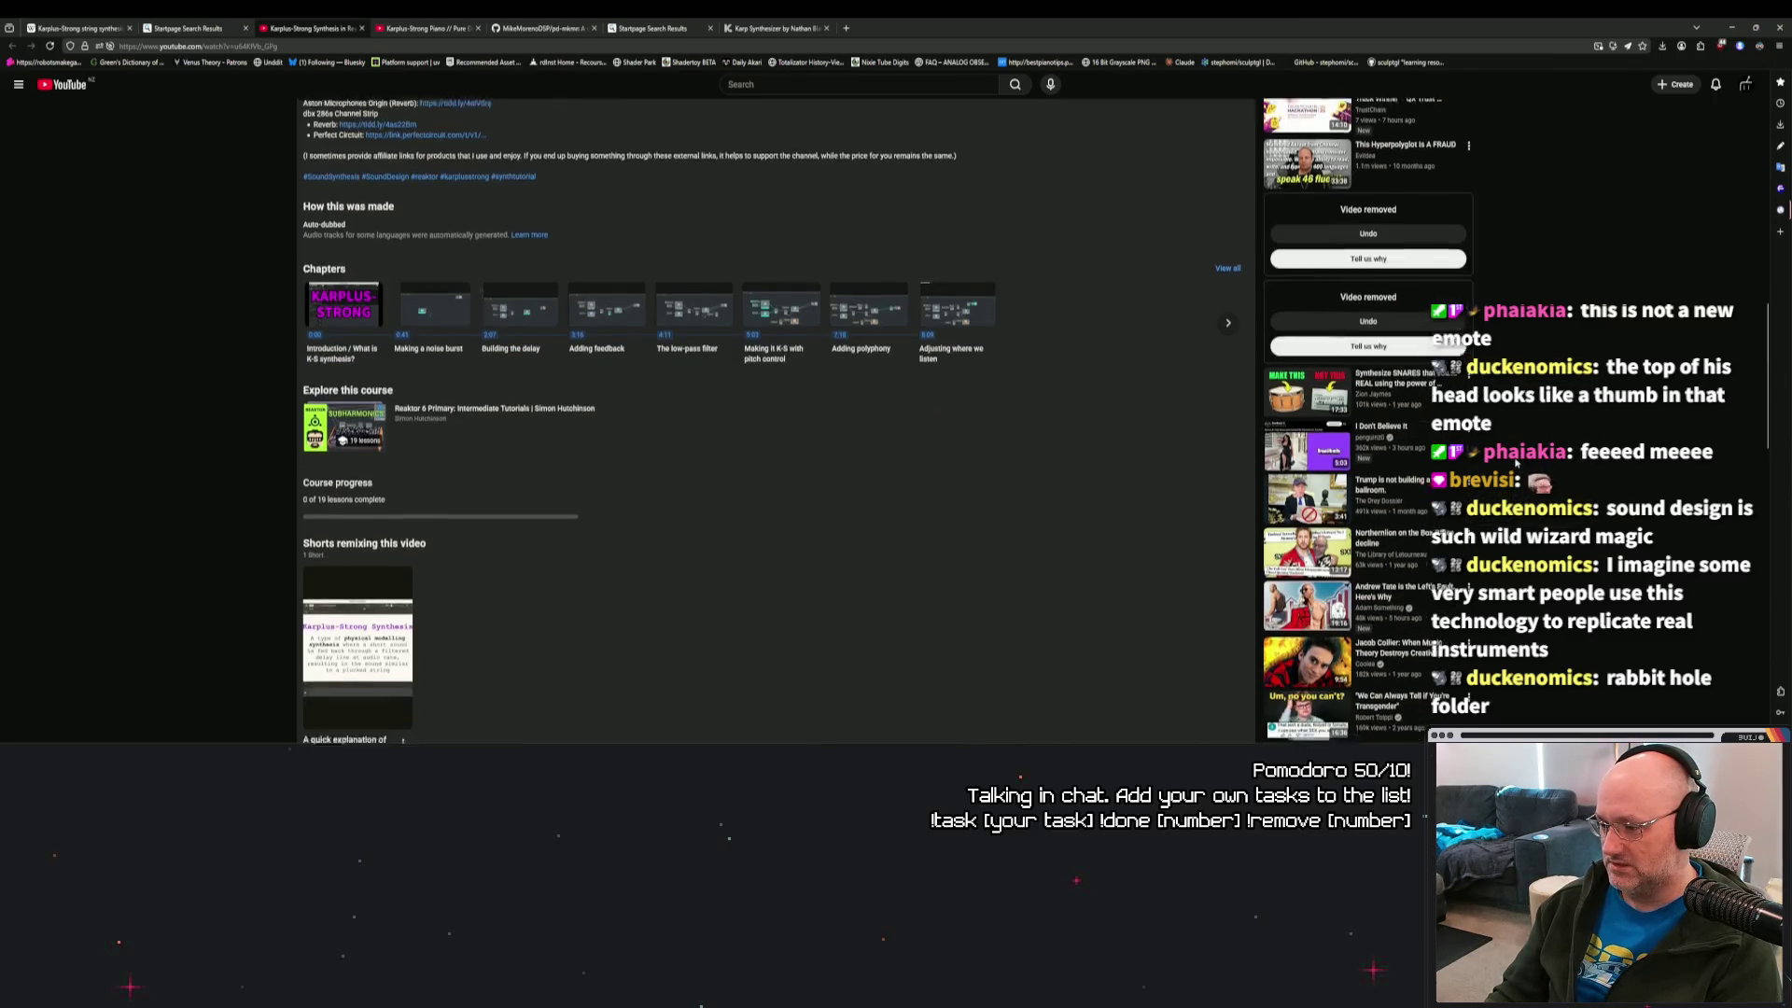
scroll(1540, 459, up, 5)
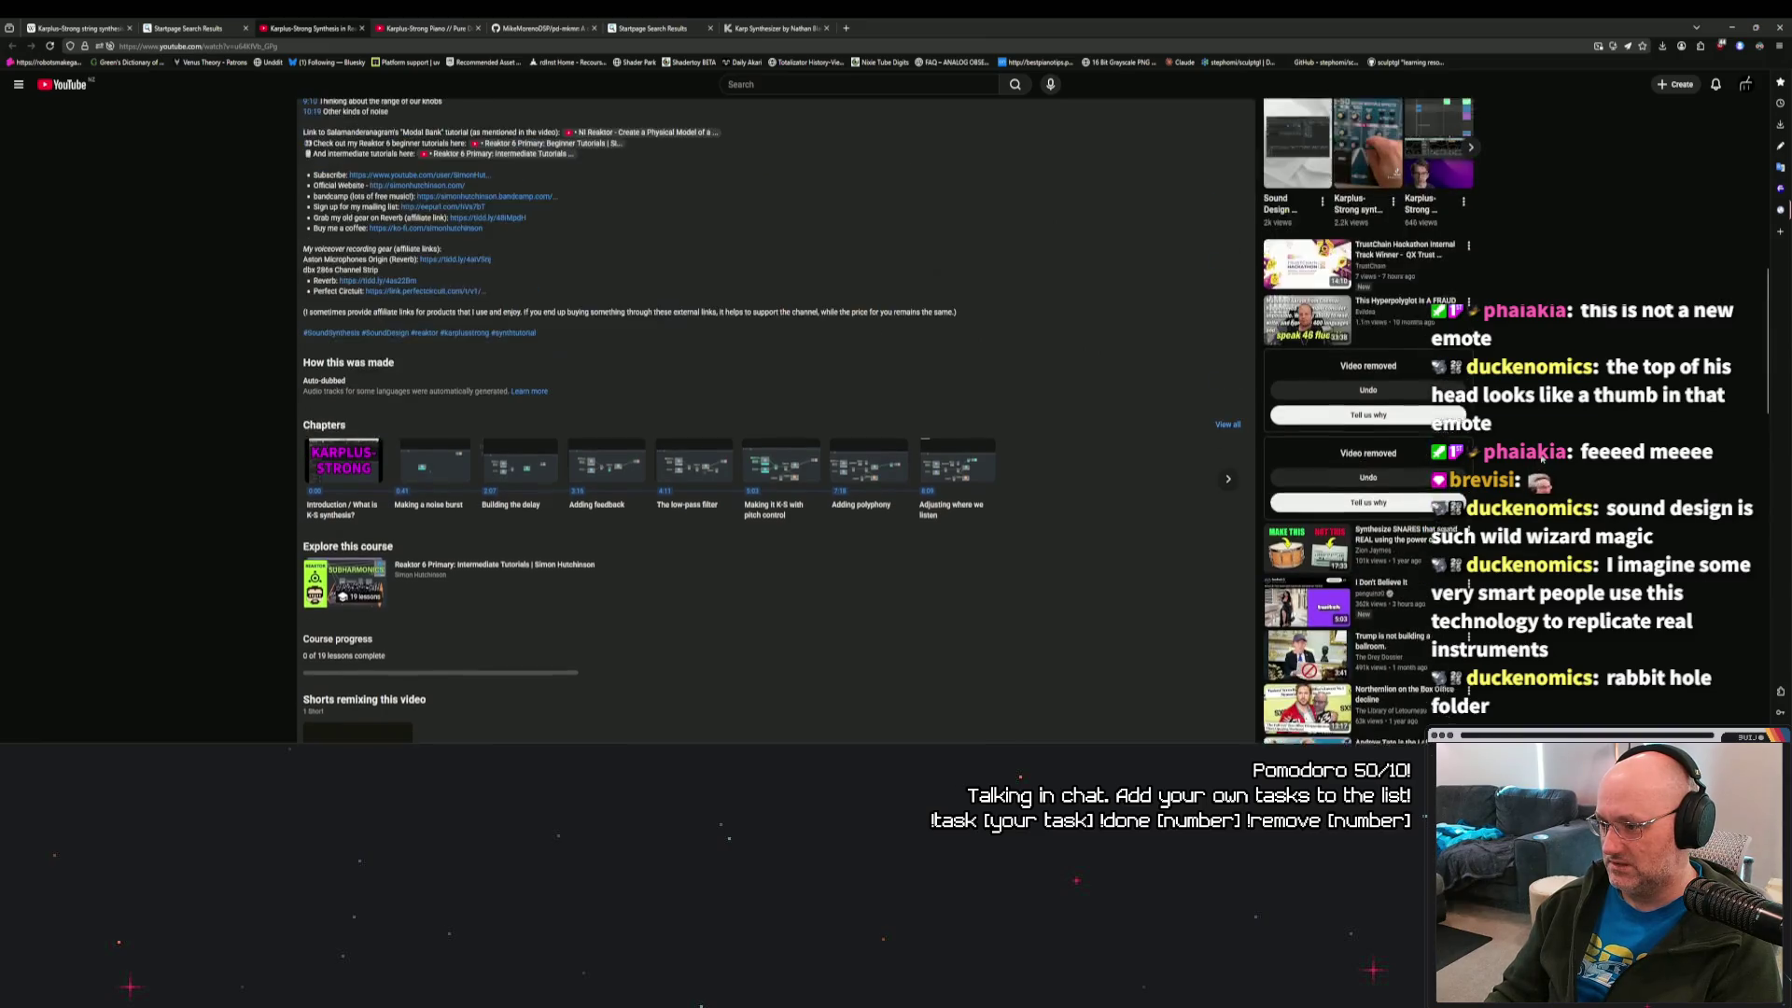
scroll(1542, 453, up, 8)
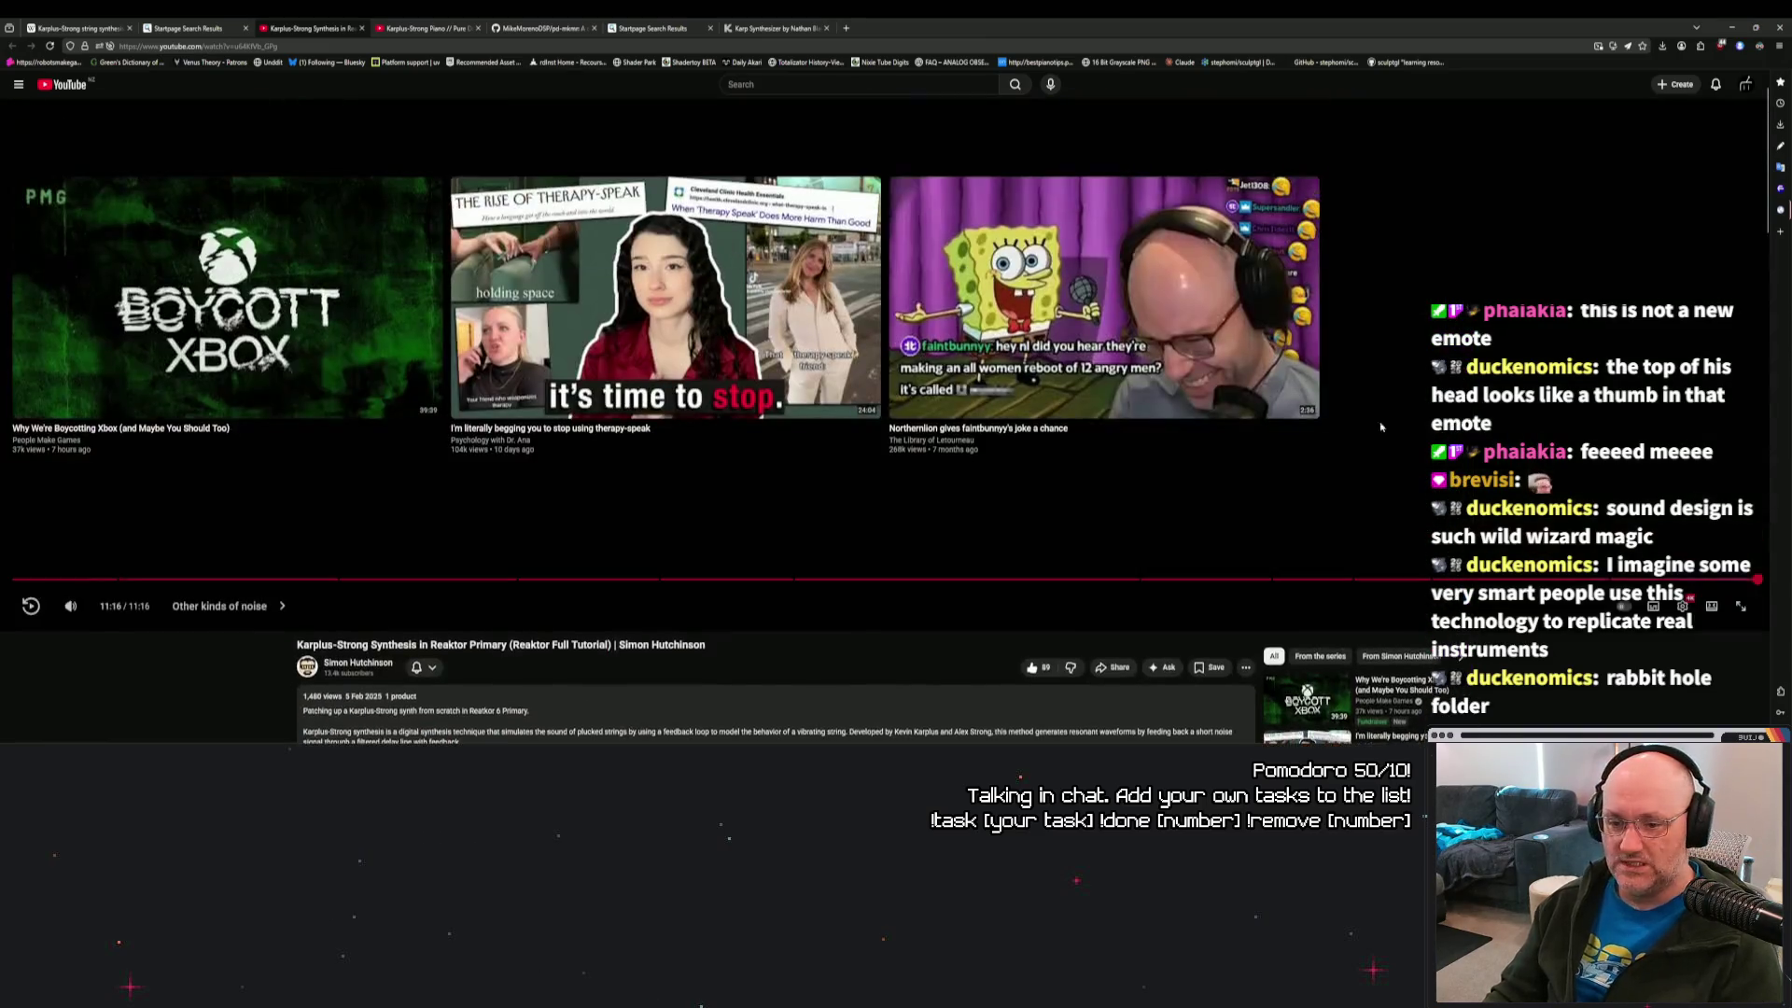
click(414, 26)
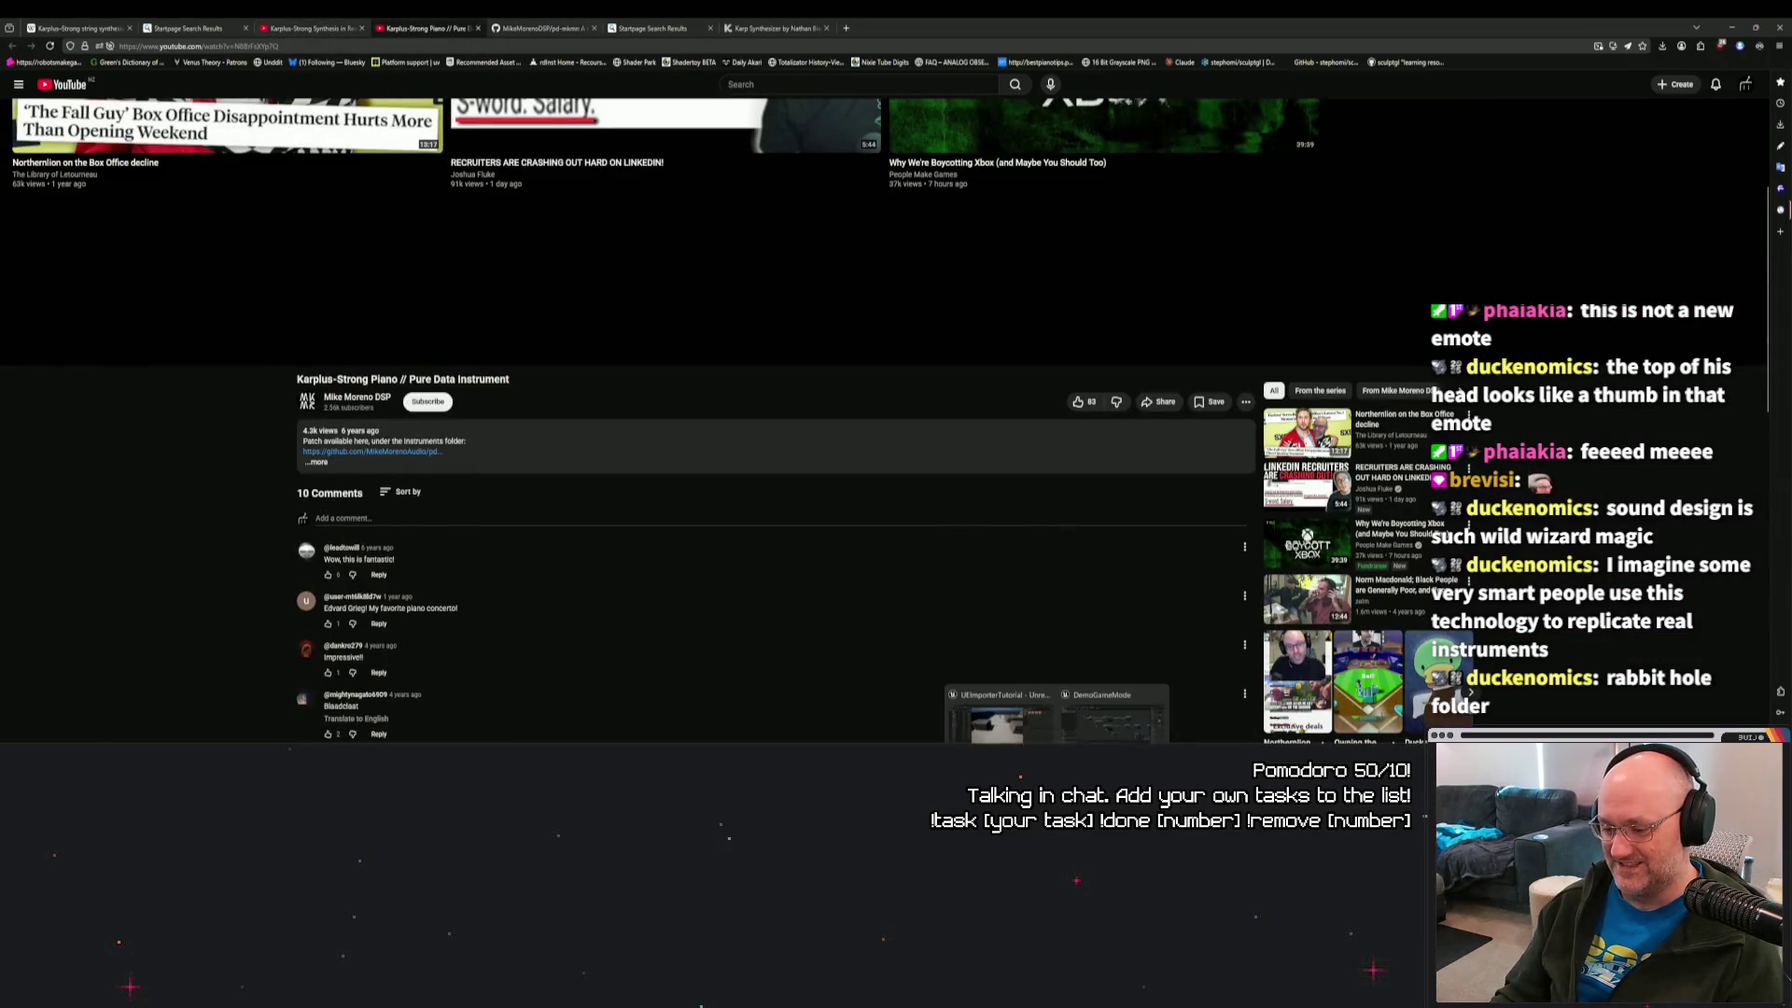
scroll(1535, 571, up, 3)
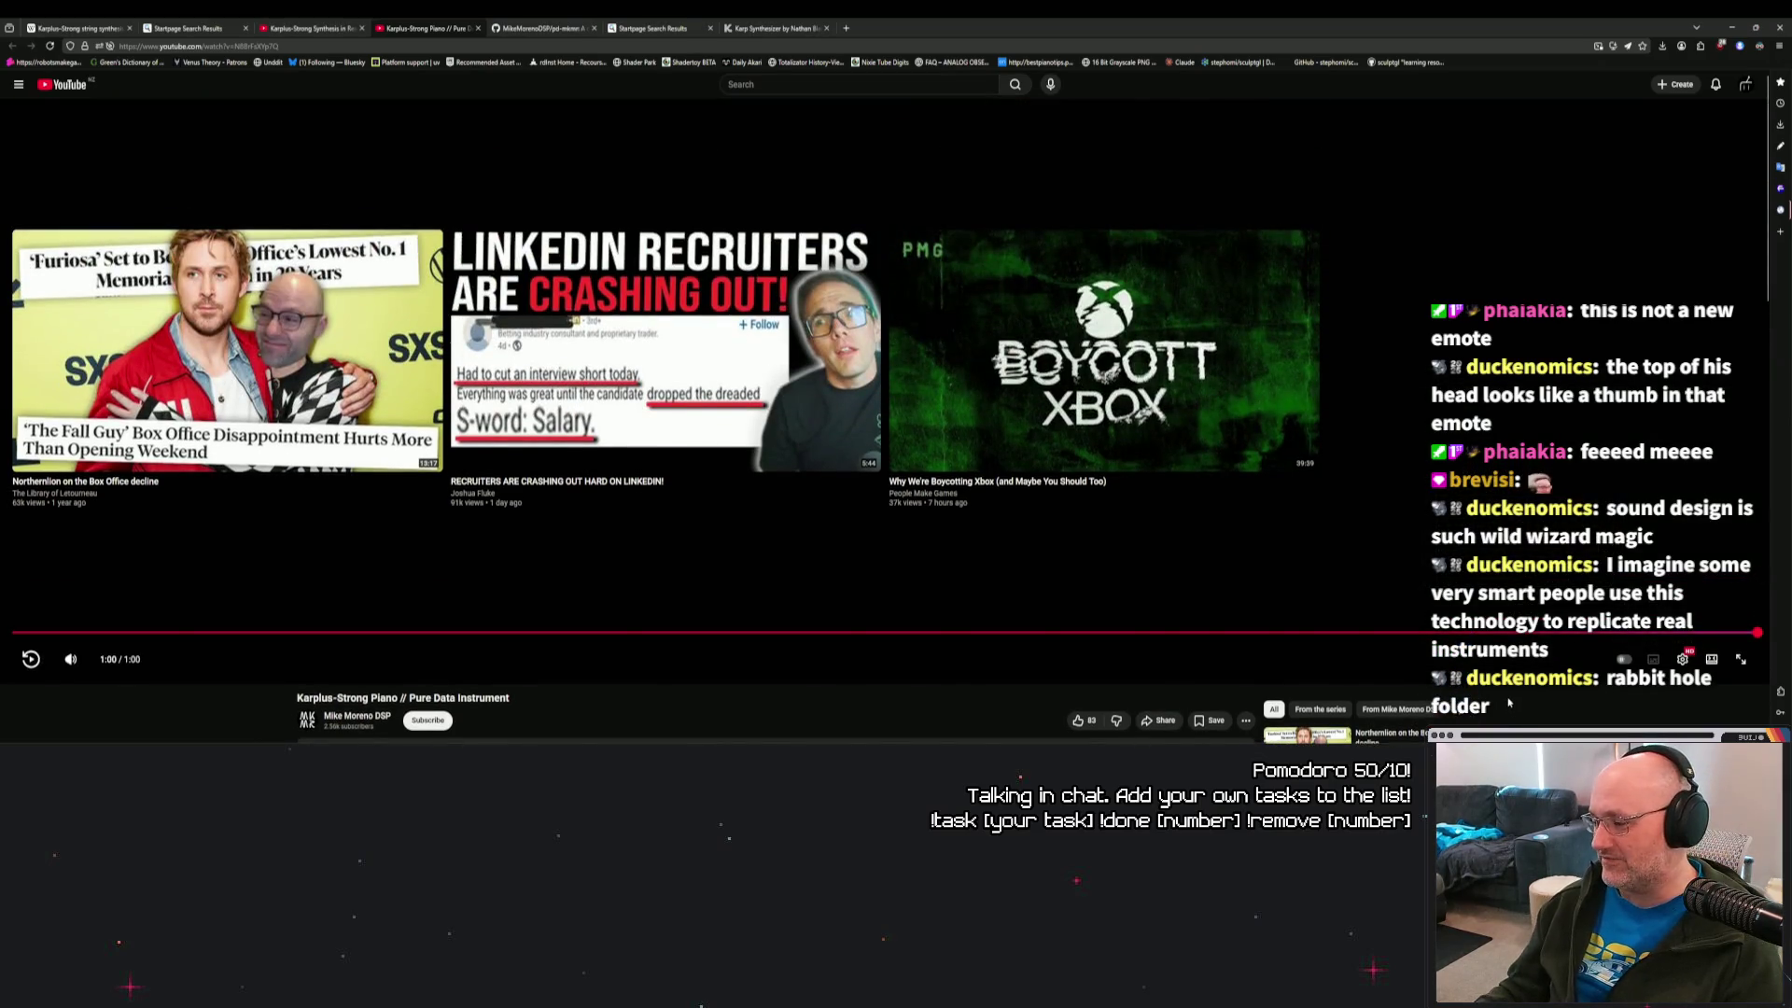
click(93, 22)
click(182, 24)
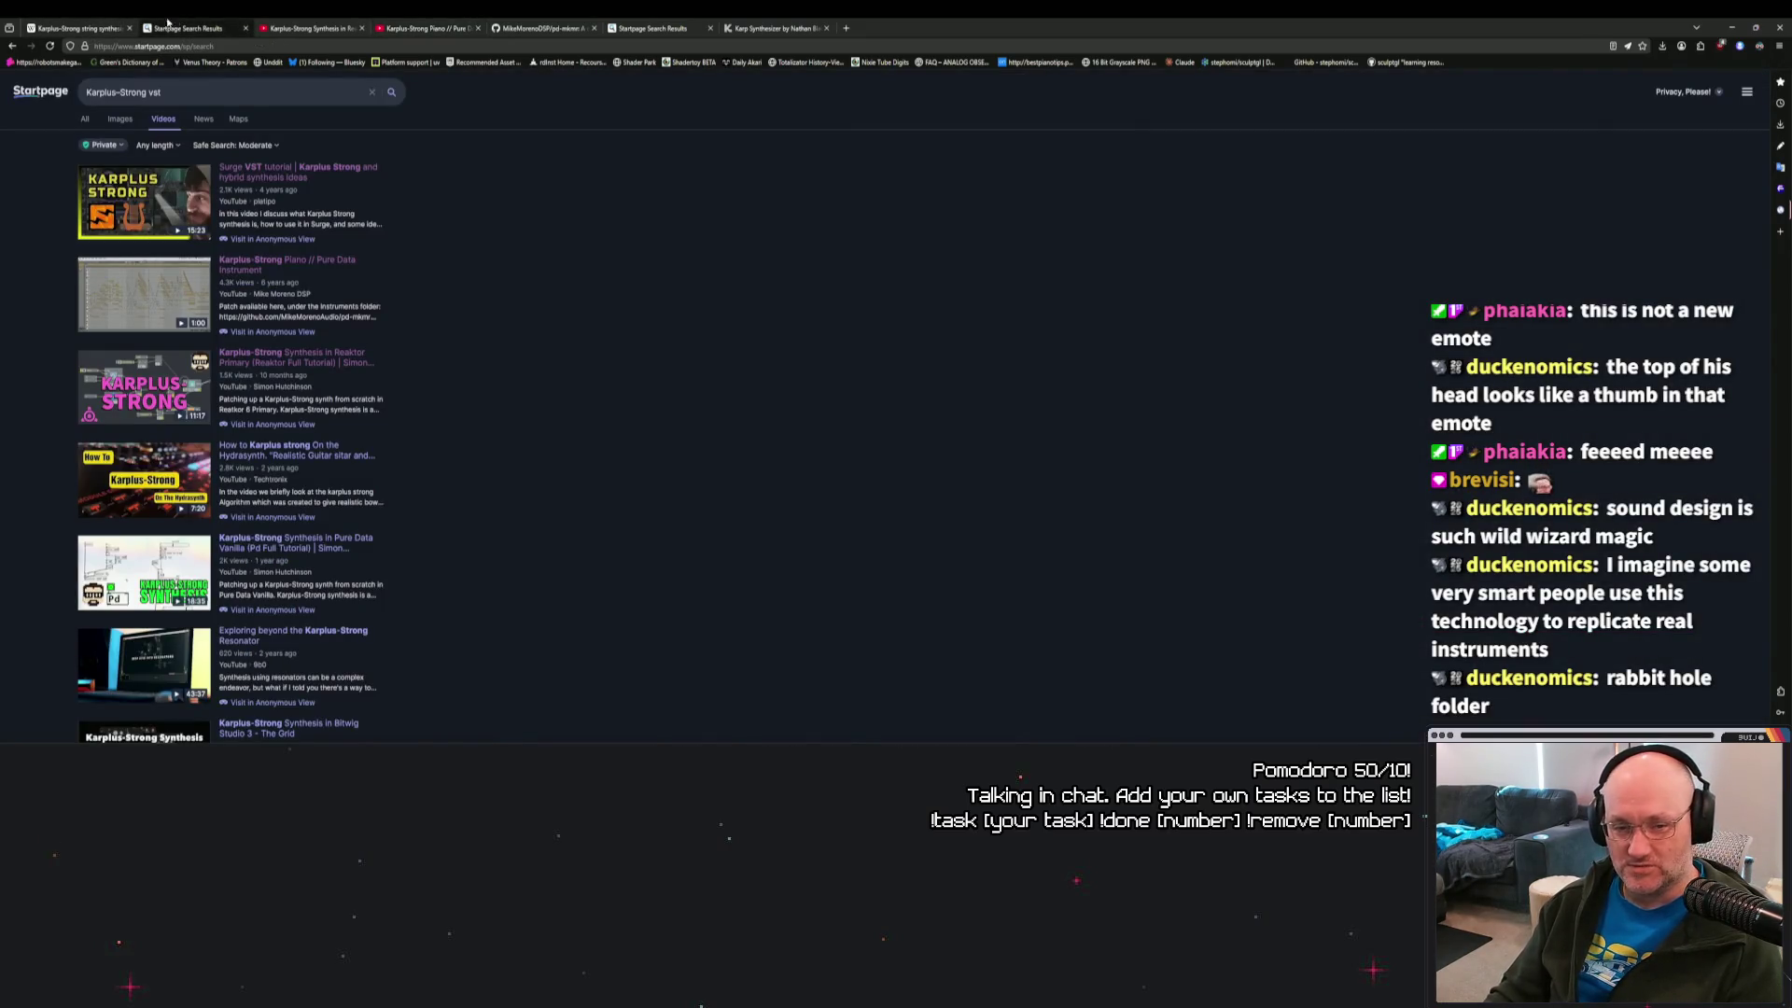
Read through the Wikipedia Karplus–Strong article, scrolling down and back up.
click(84, 27)
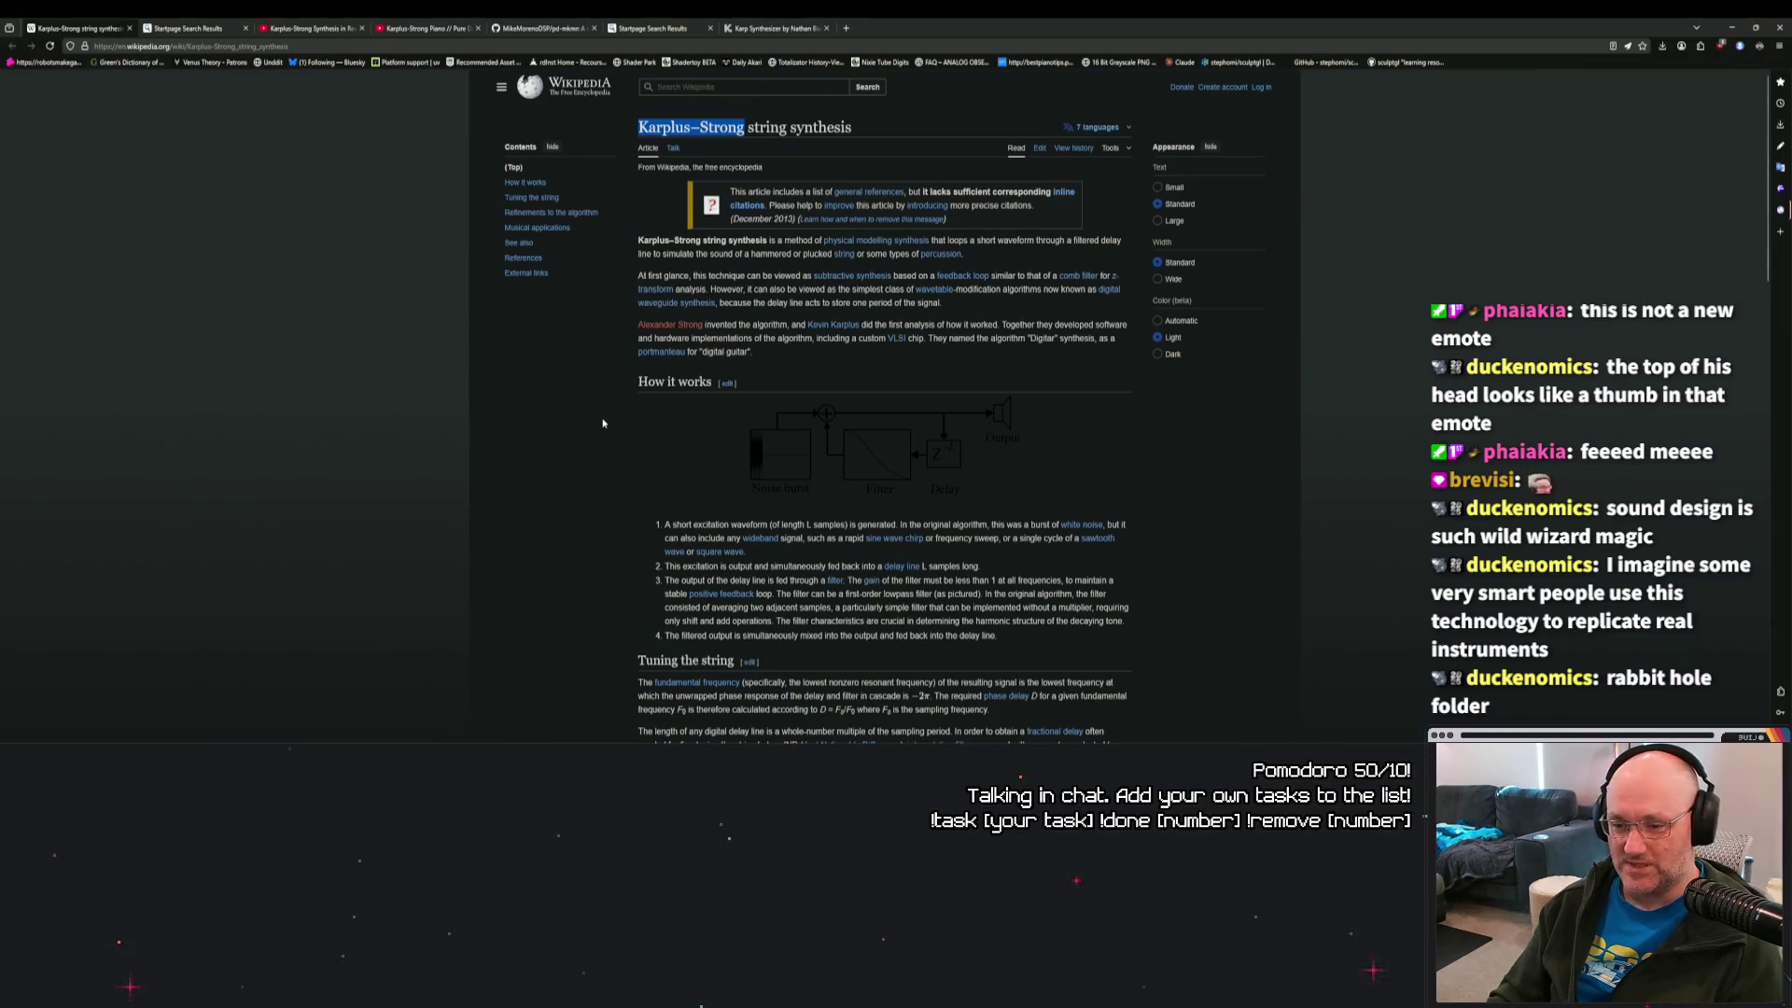
scroll(606, 415, down, 5)
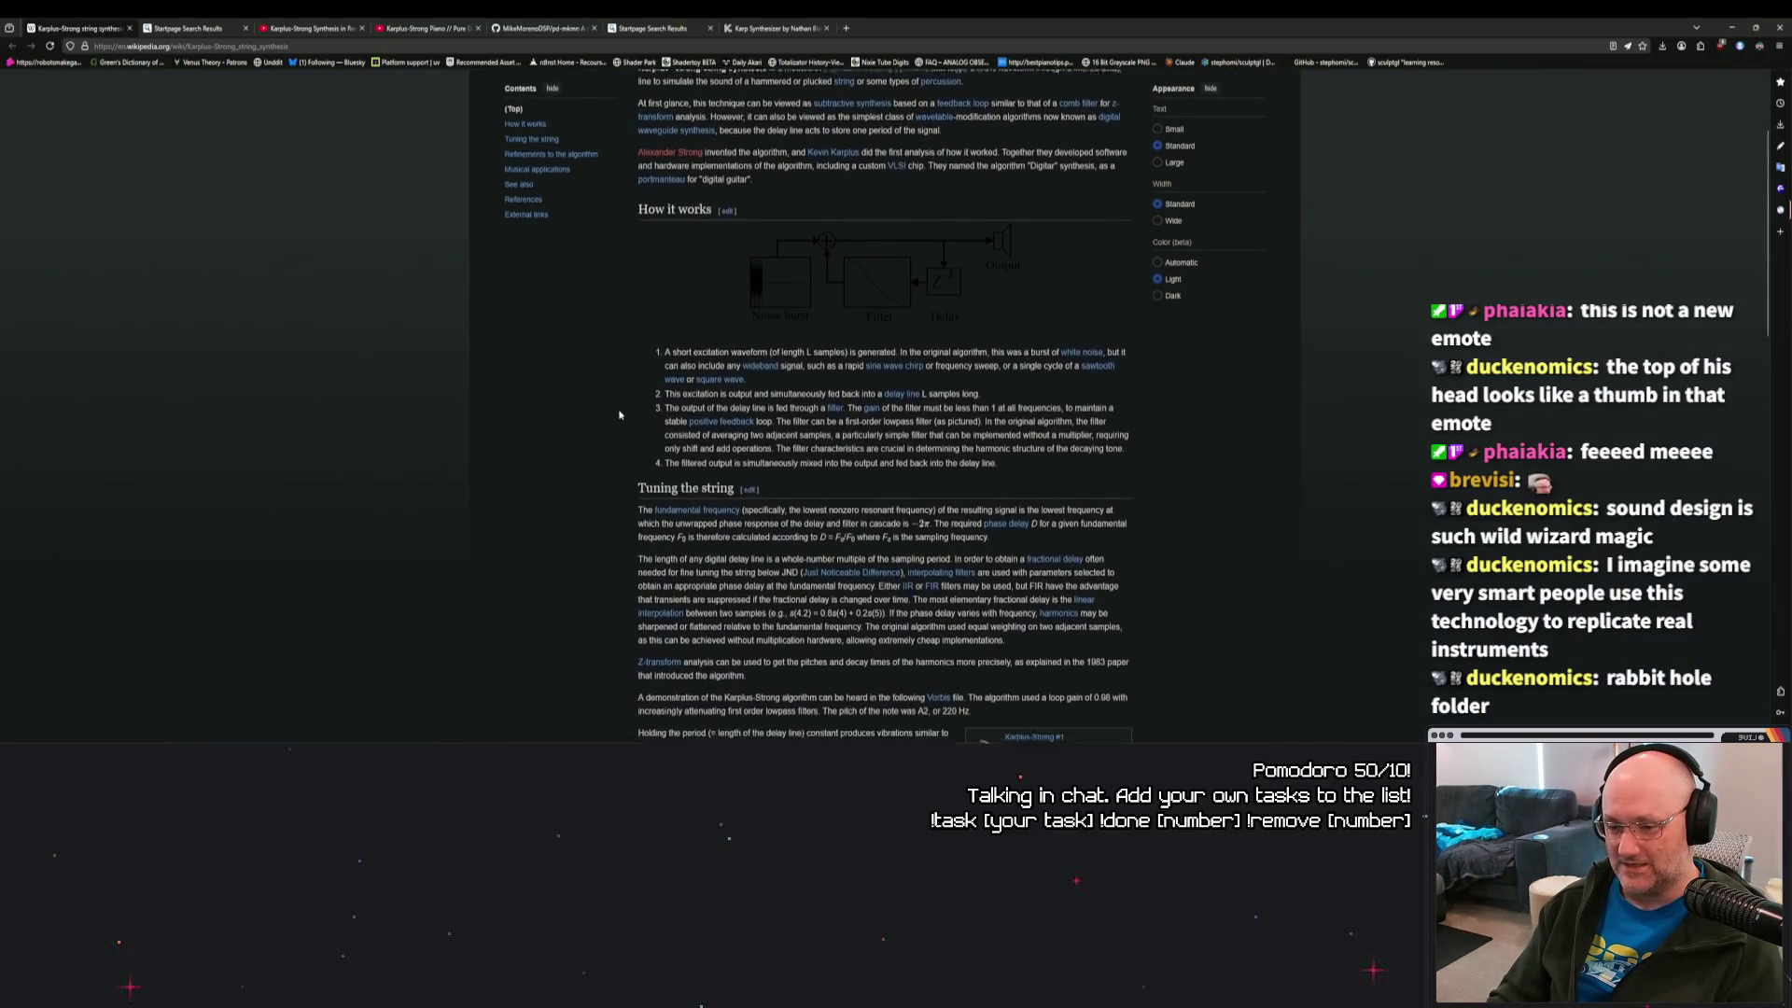
scroll(616, 414, down, 5)
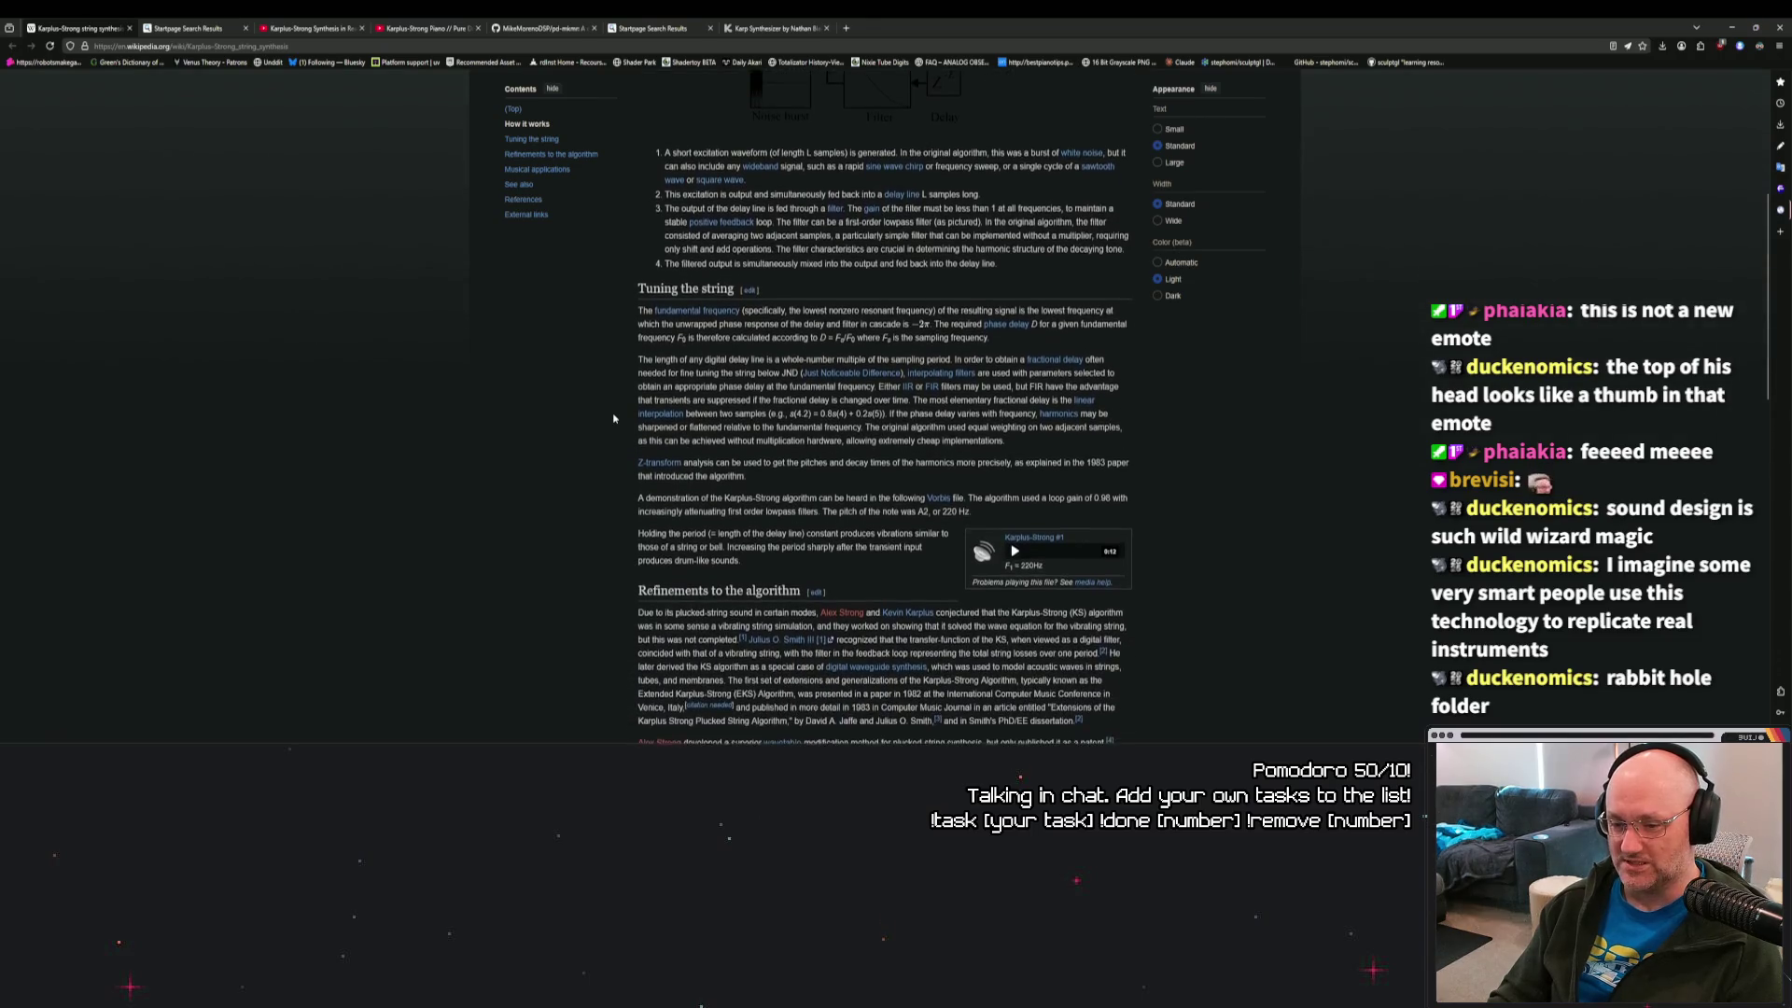
scroll(616, 420, up, 4)
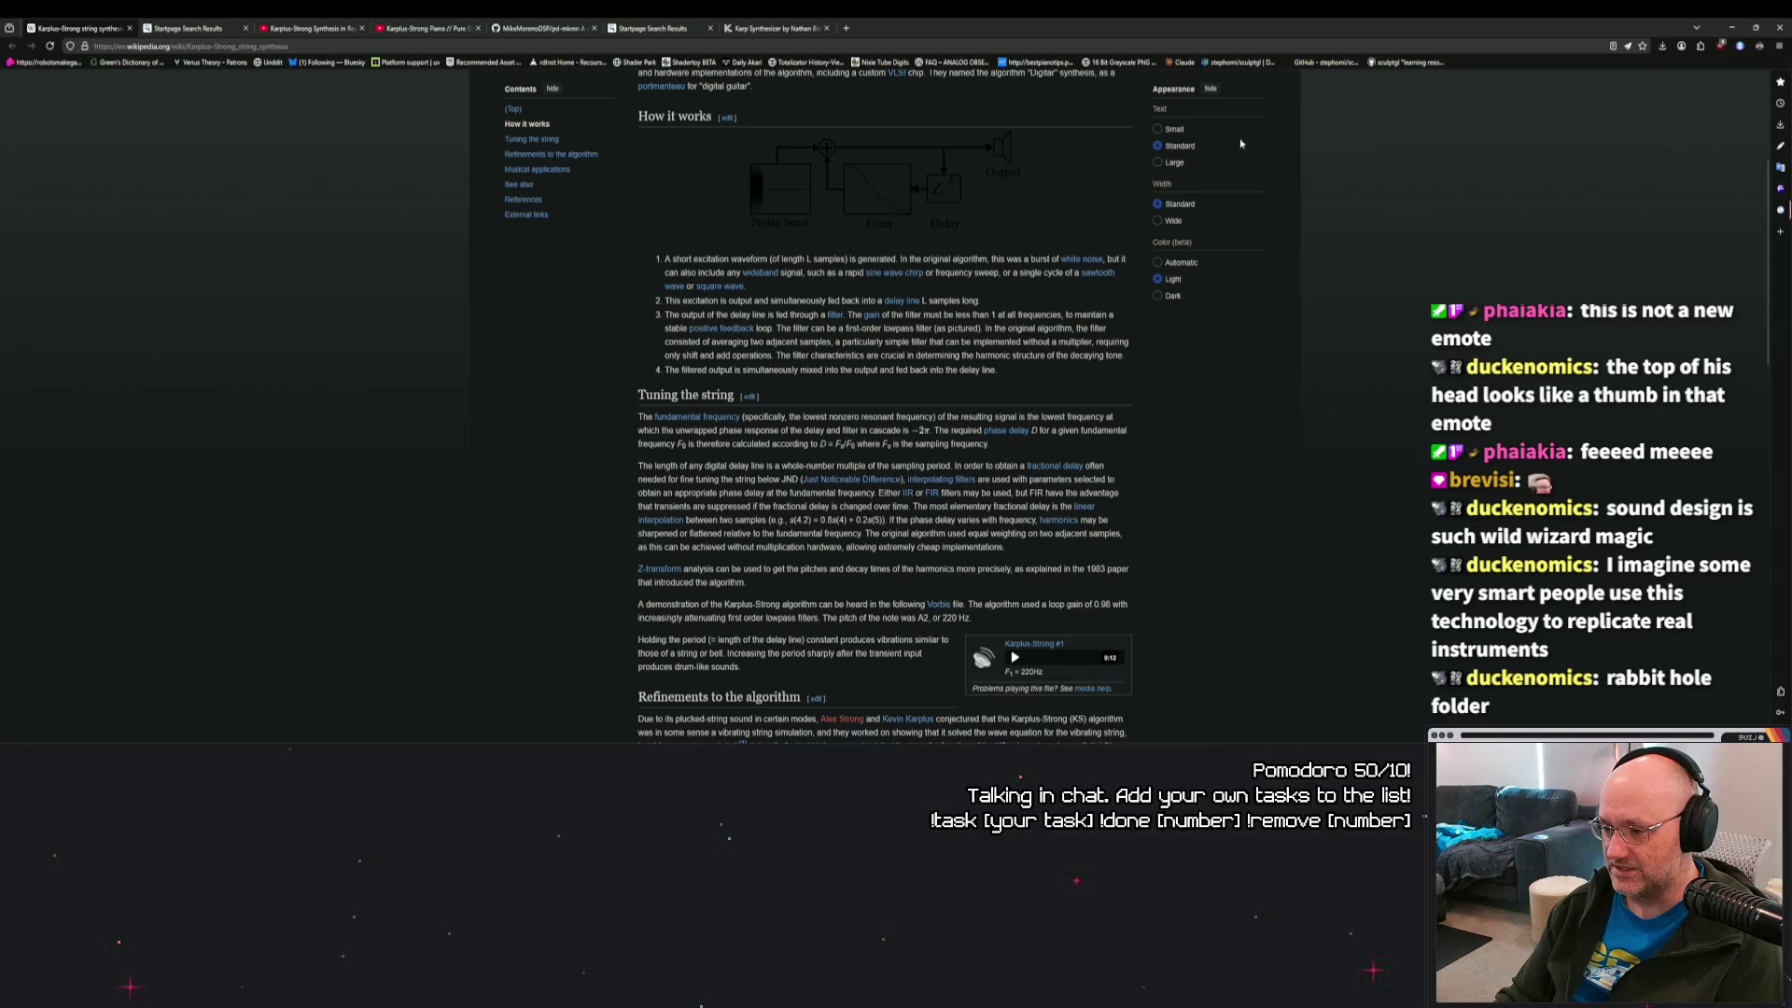
scroll(1128, 330, up, 3)
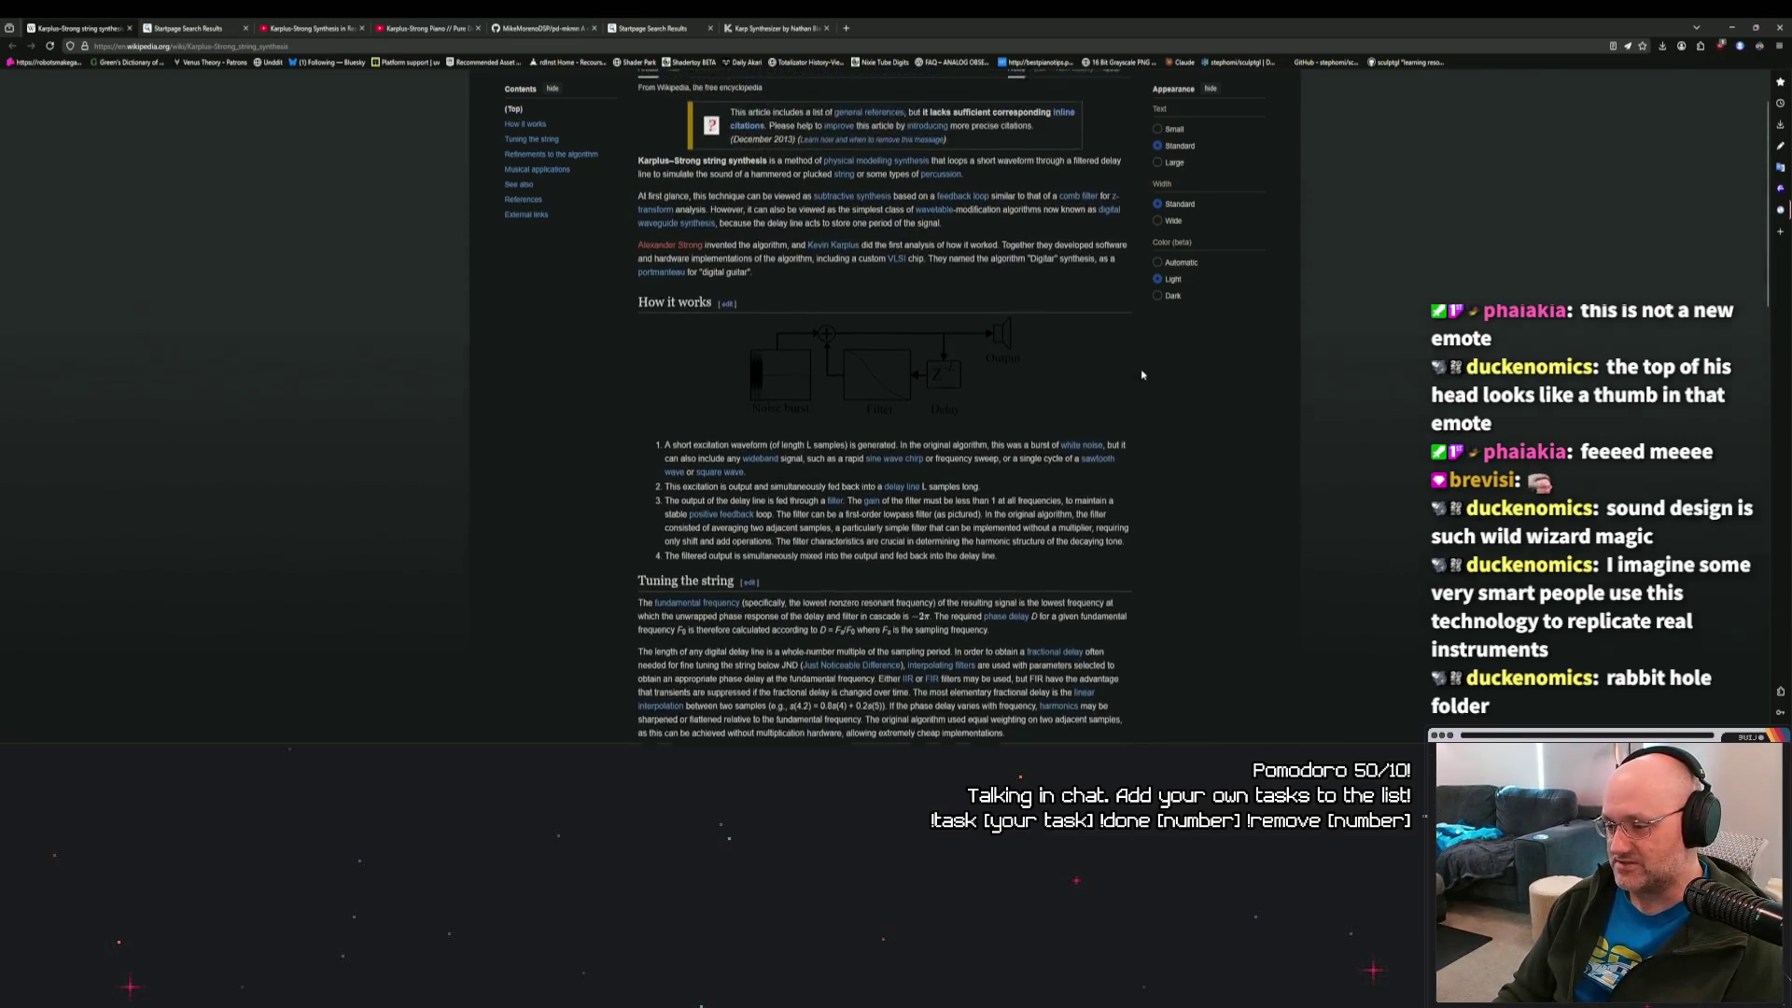
scroll(1139, 376, down, 2)
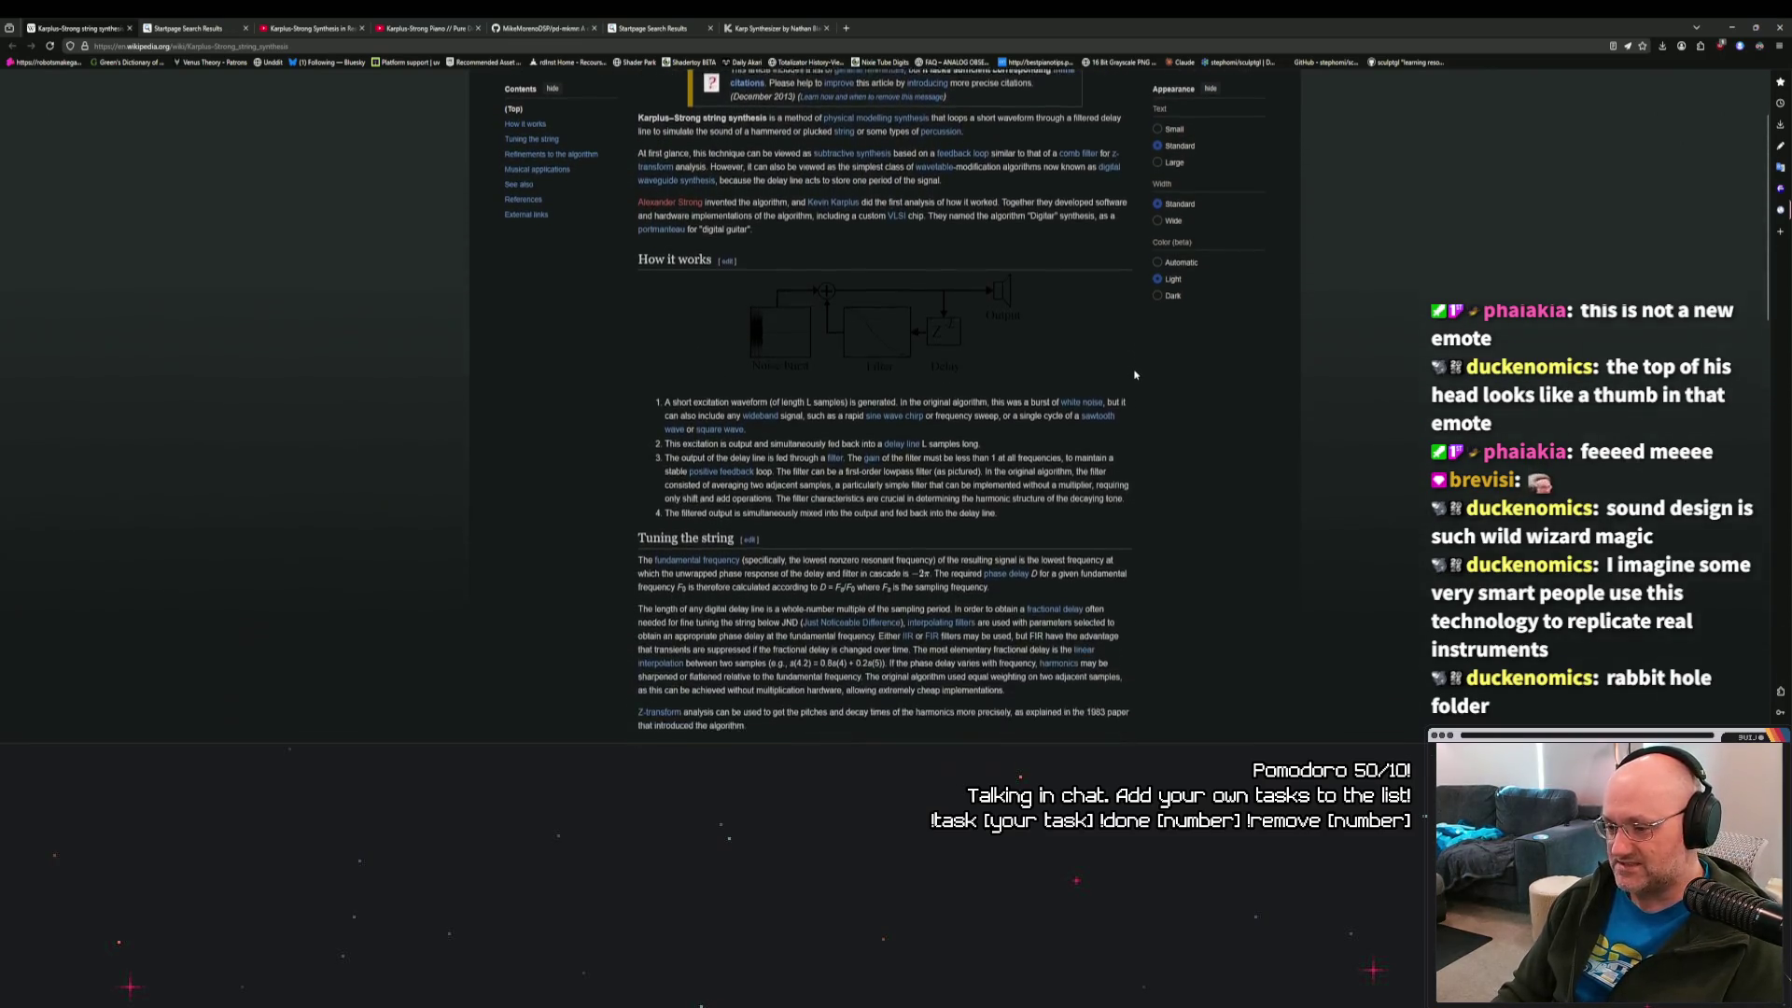
scroll(1135, 374, down, 3)
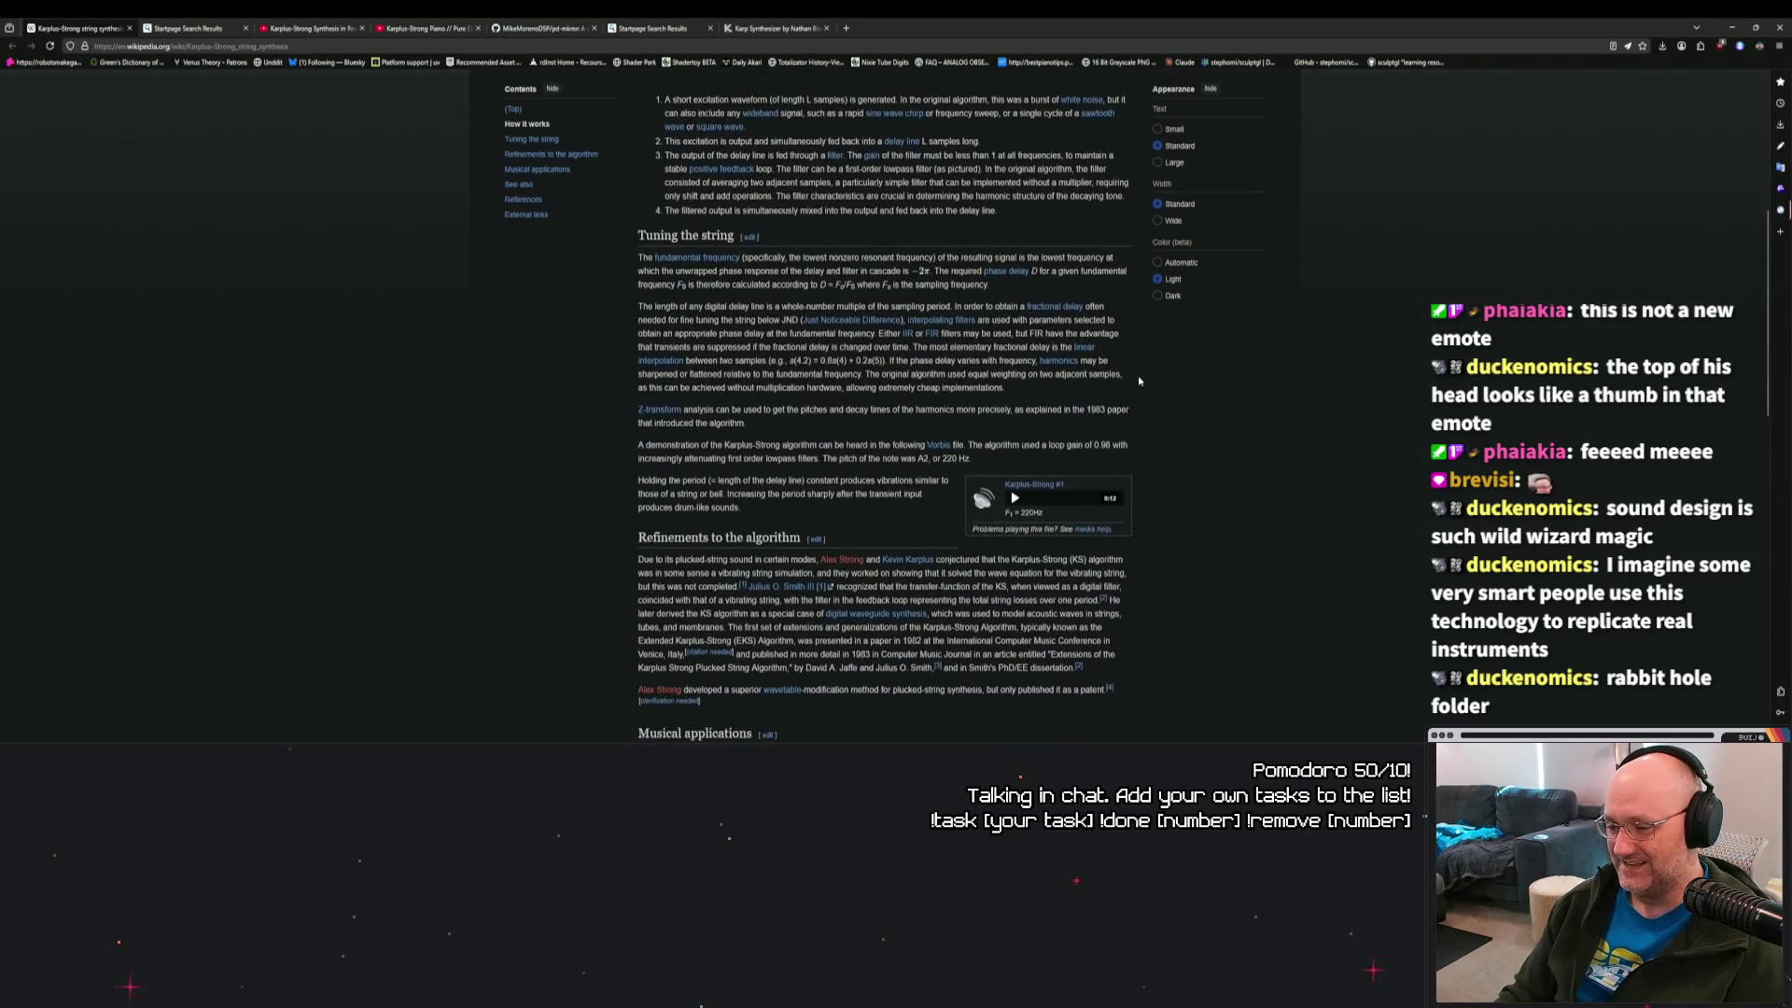
scroll(1139, 380, down, 3)
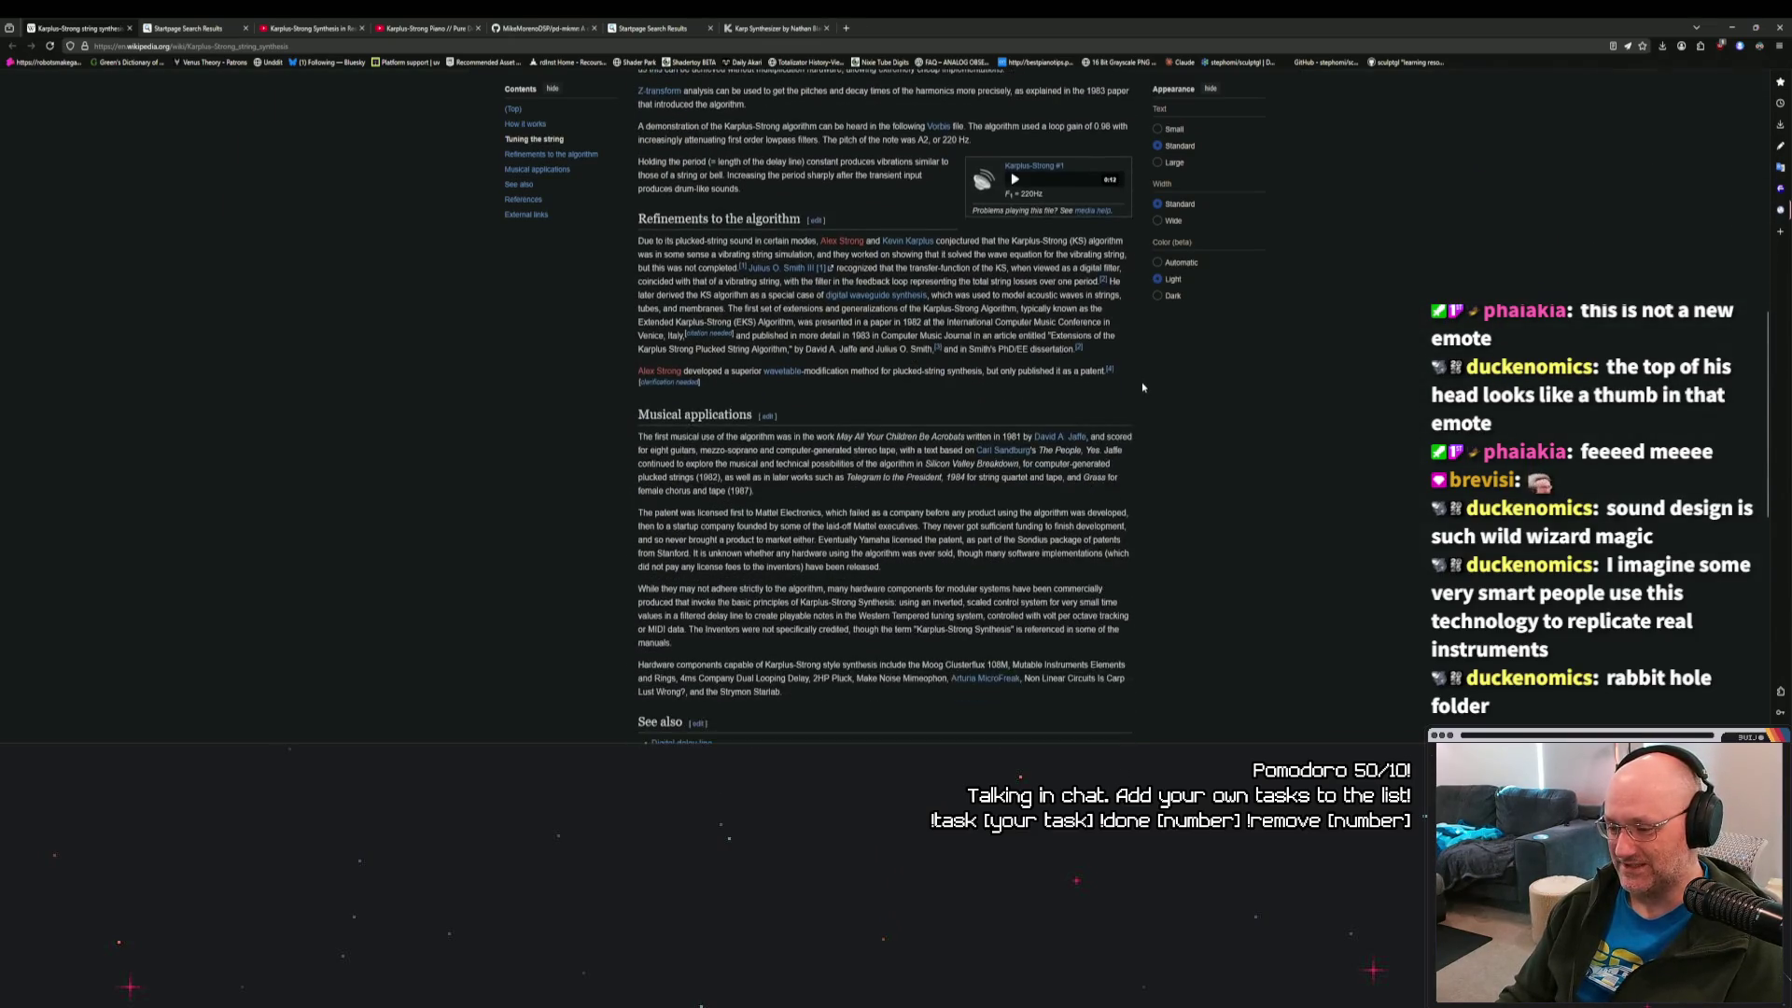
scroll(1141, 385, down, 3)
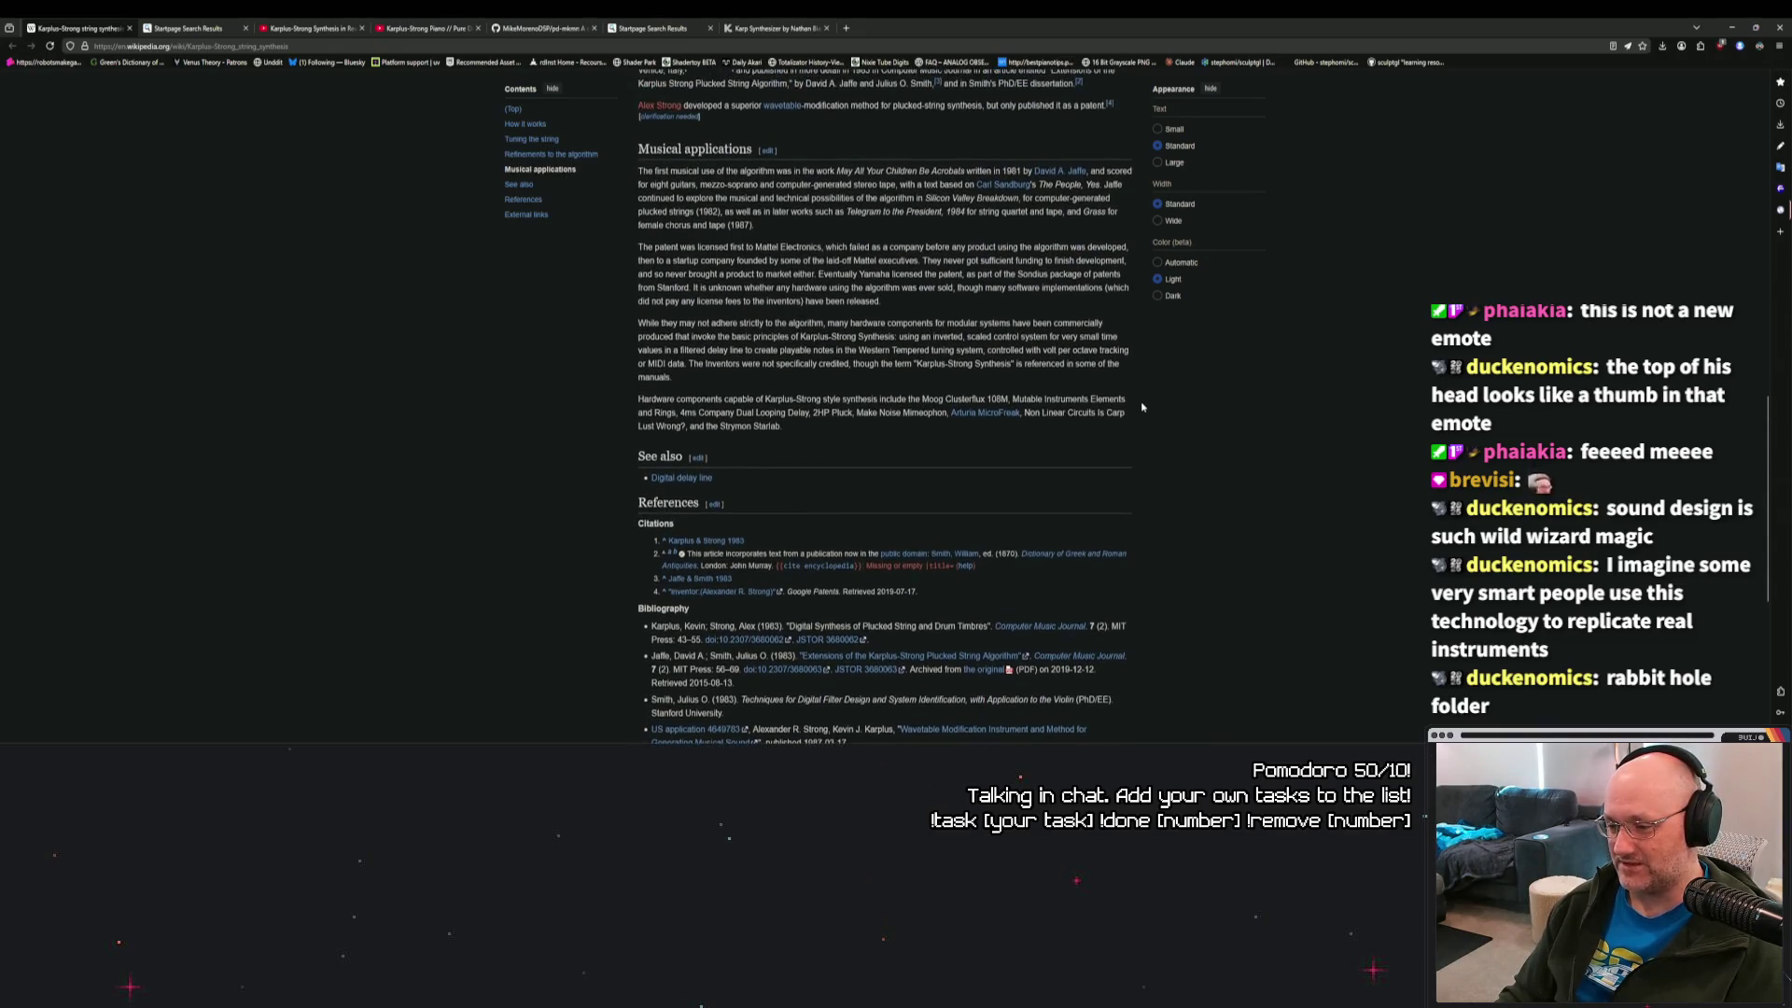
scroll(1141, 407, up, 1)
scroll(1142, 407, up, 1)
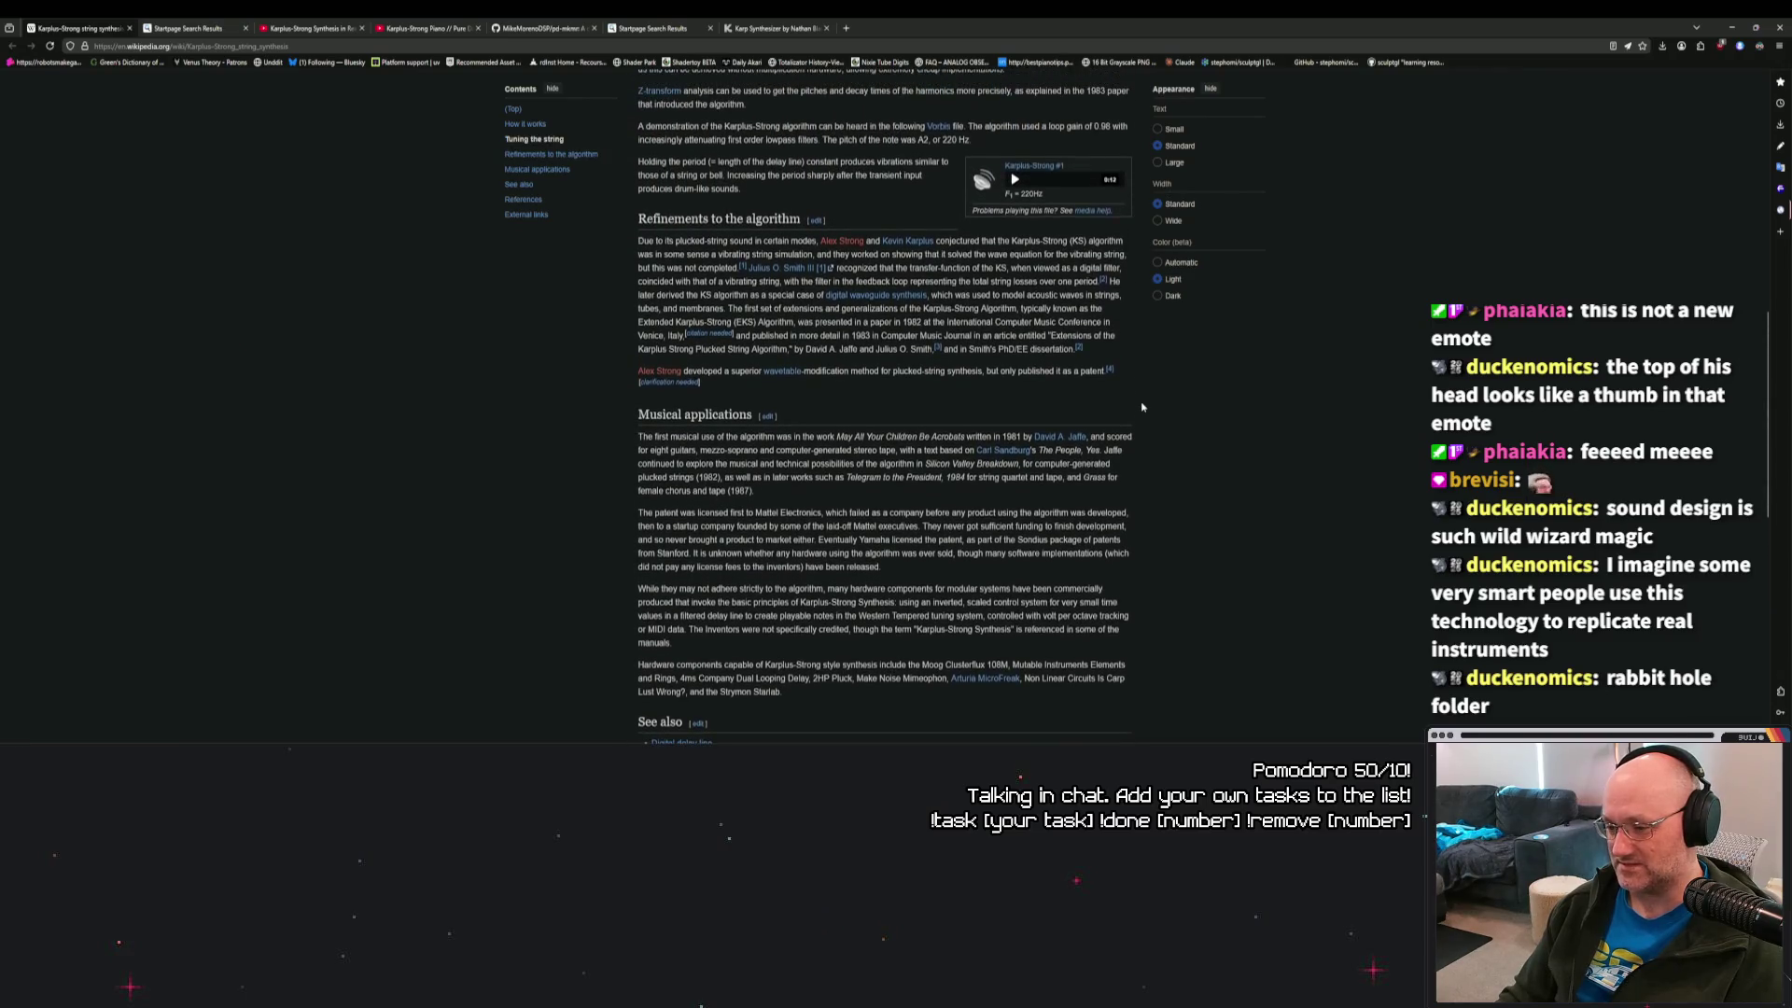
scroll(1141, 407, up, 1)
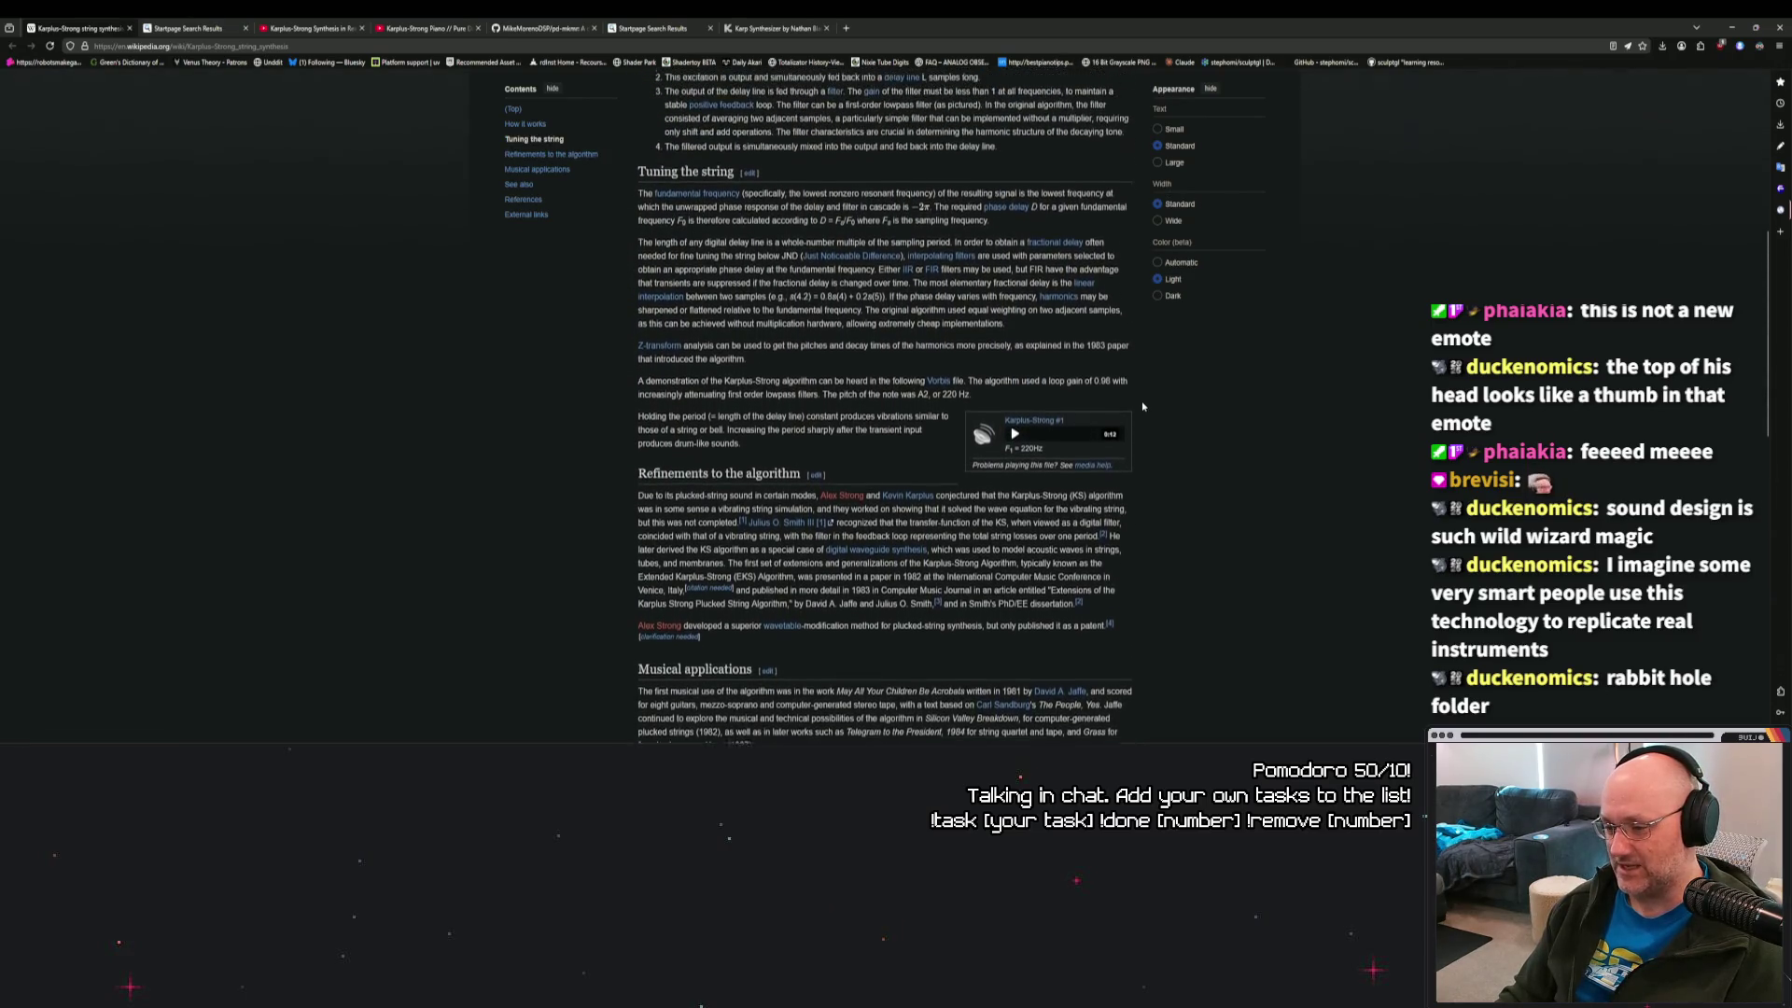
scroll(1142, 407, up, 1)
scroll(1143, 407, up, 5)
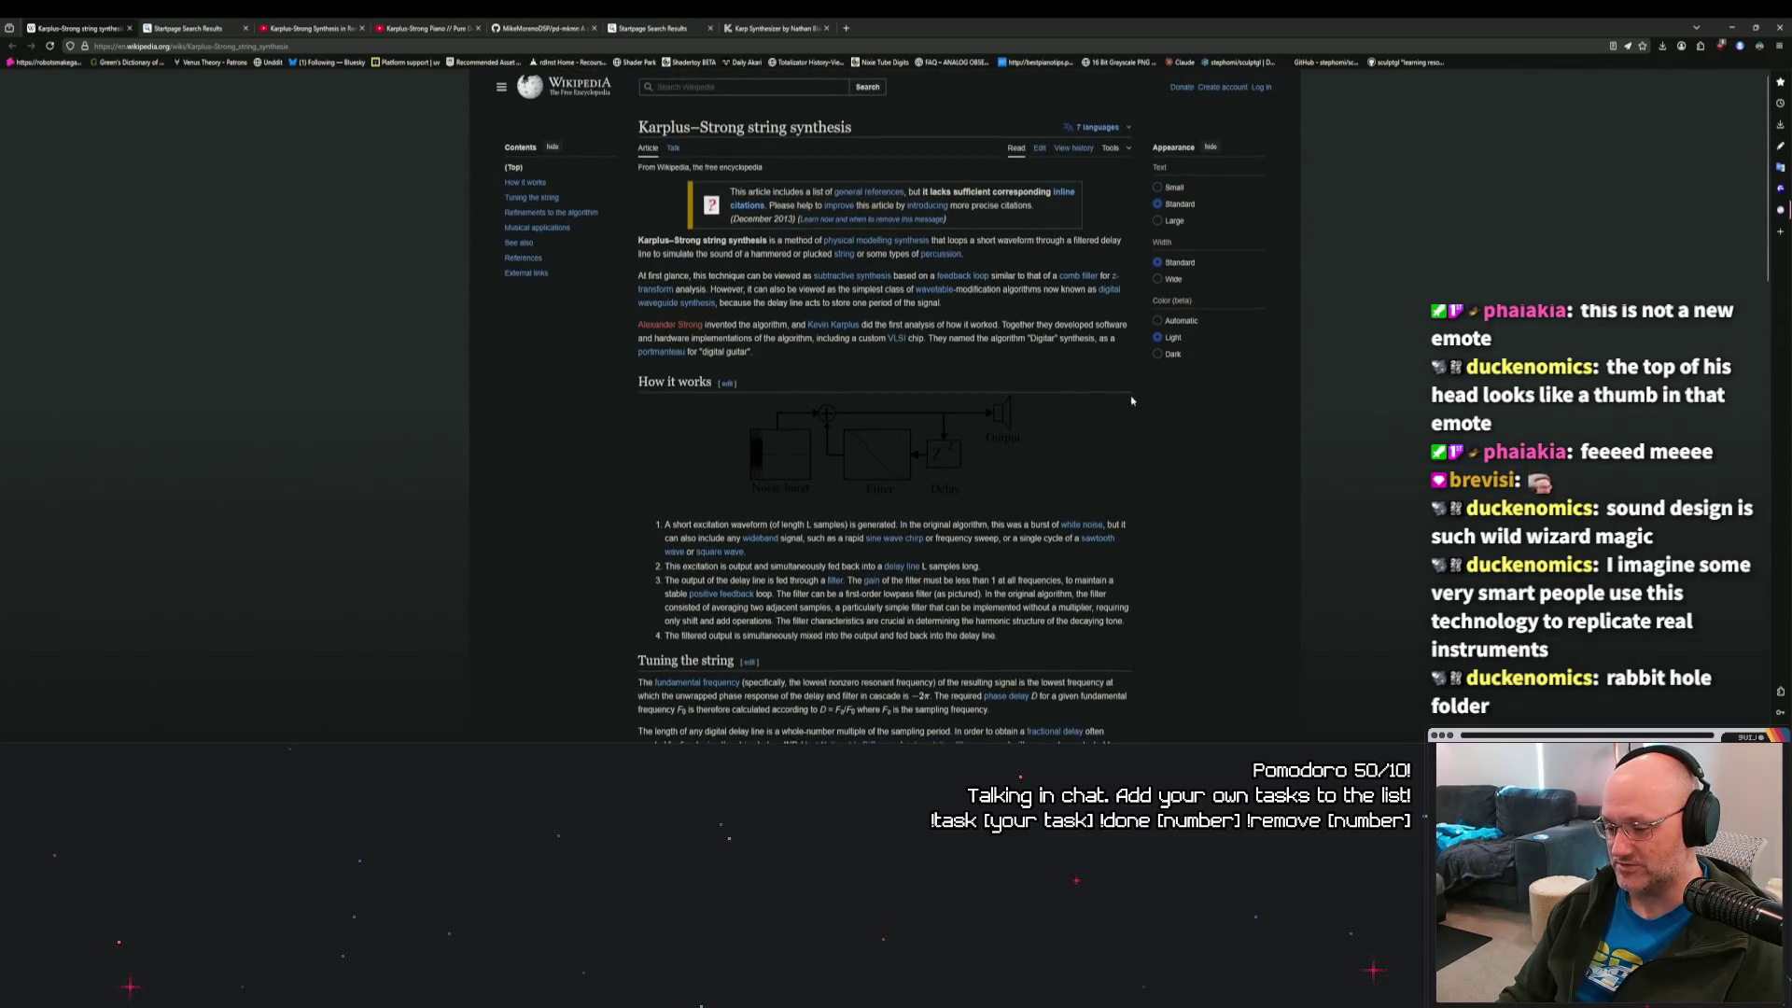
Glance over the GitHub, YouTube and Startpage research tabs, then minimise the browser.
click(544, 28)
click(644, 28)
click(775, 28)
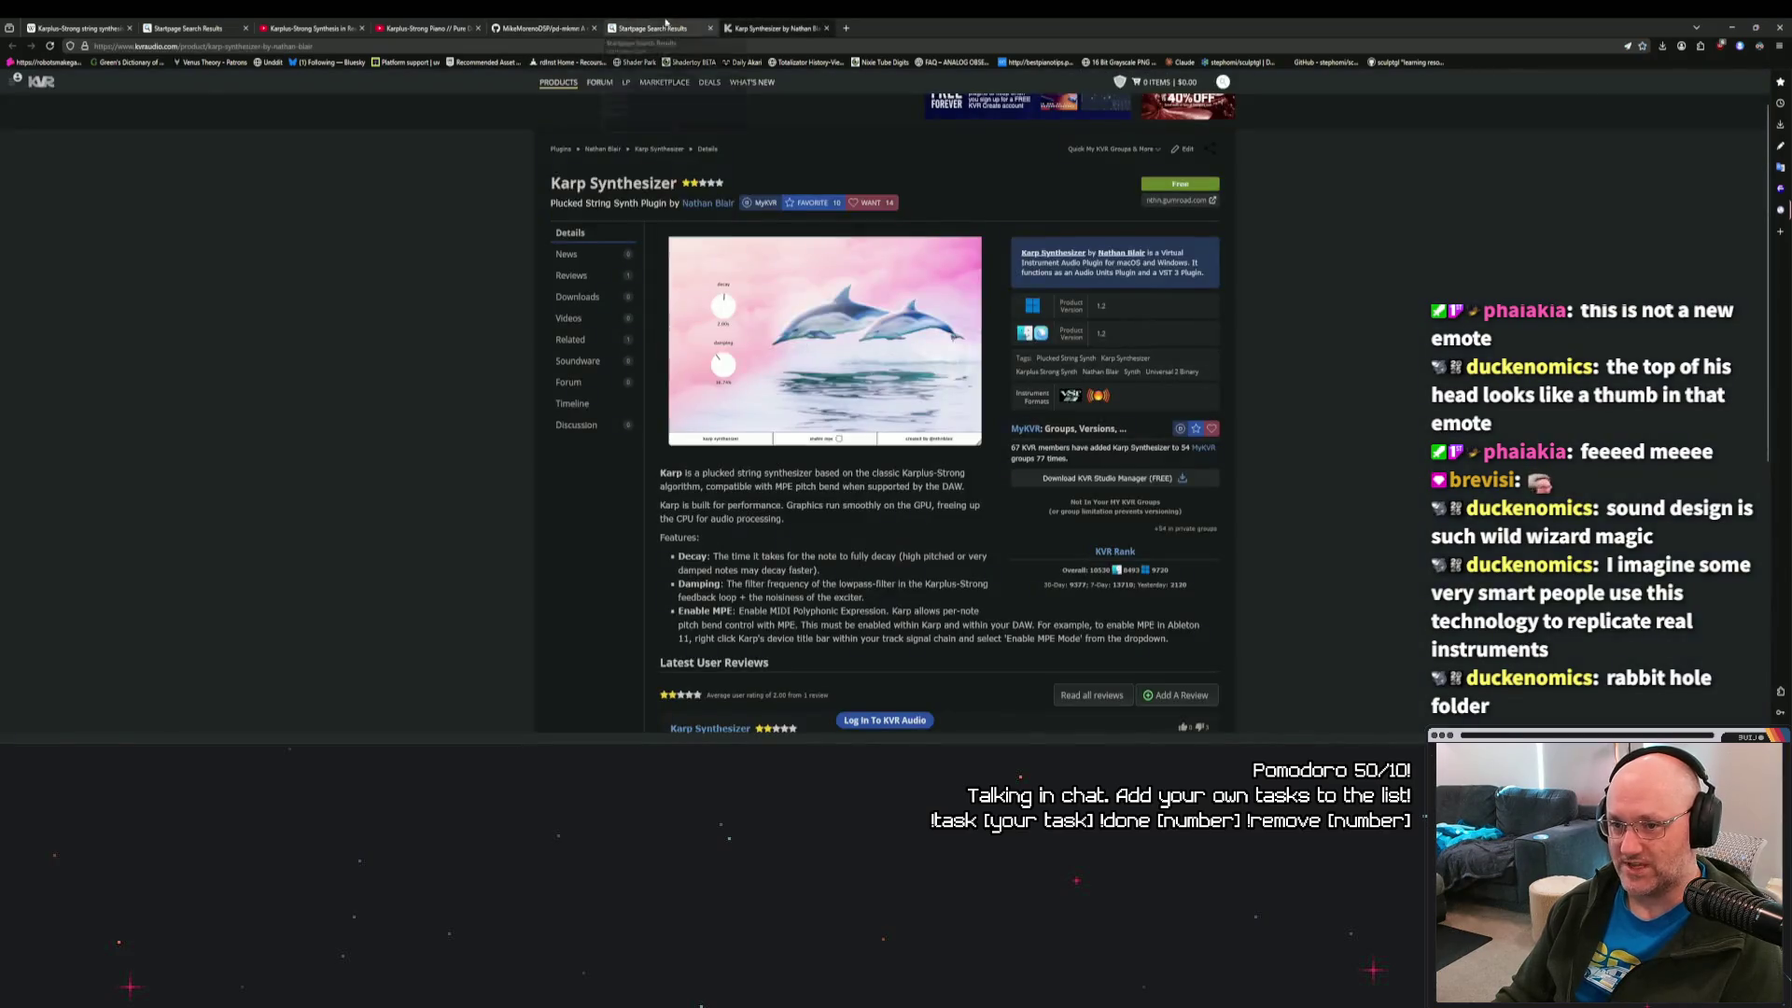
click(544, 28)
click(425, 28)
click(325, 23)
click(201, 23)
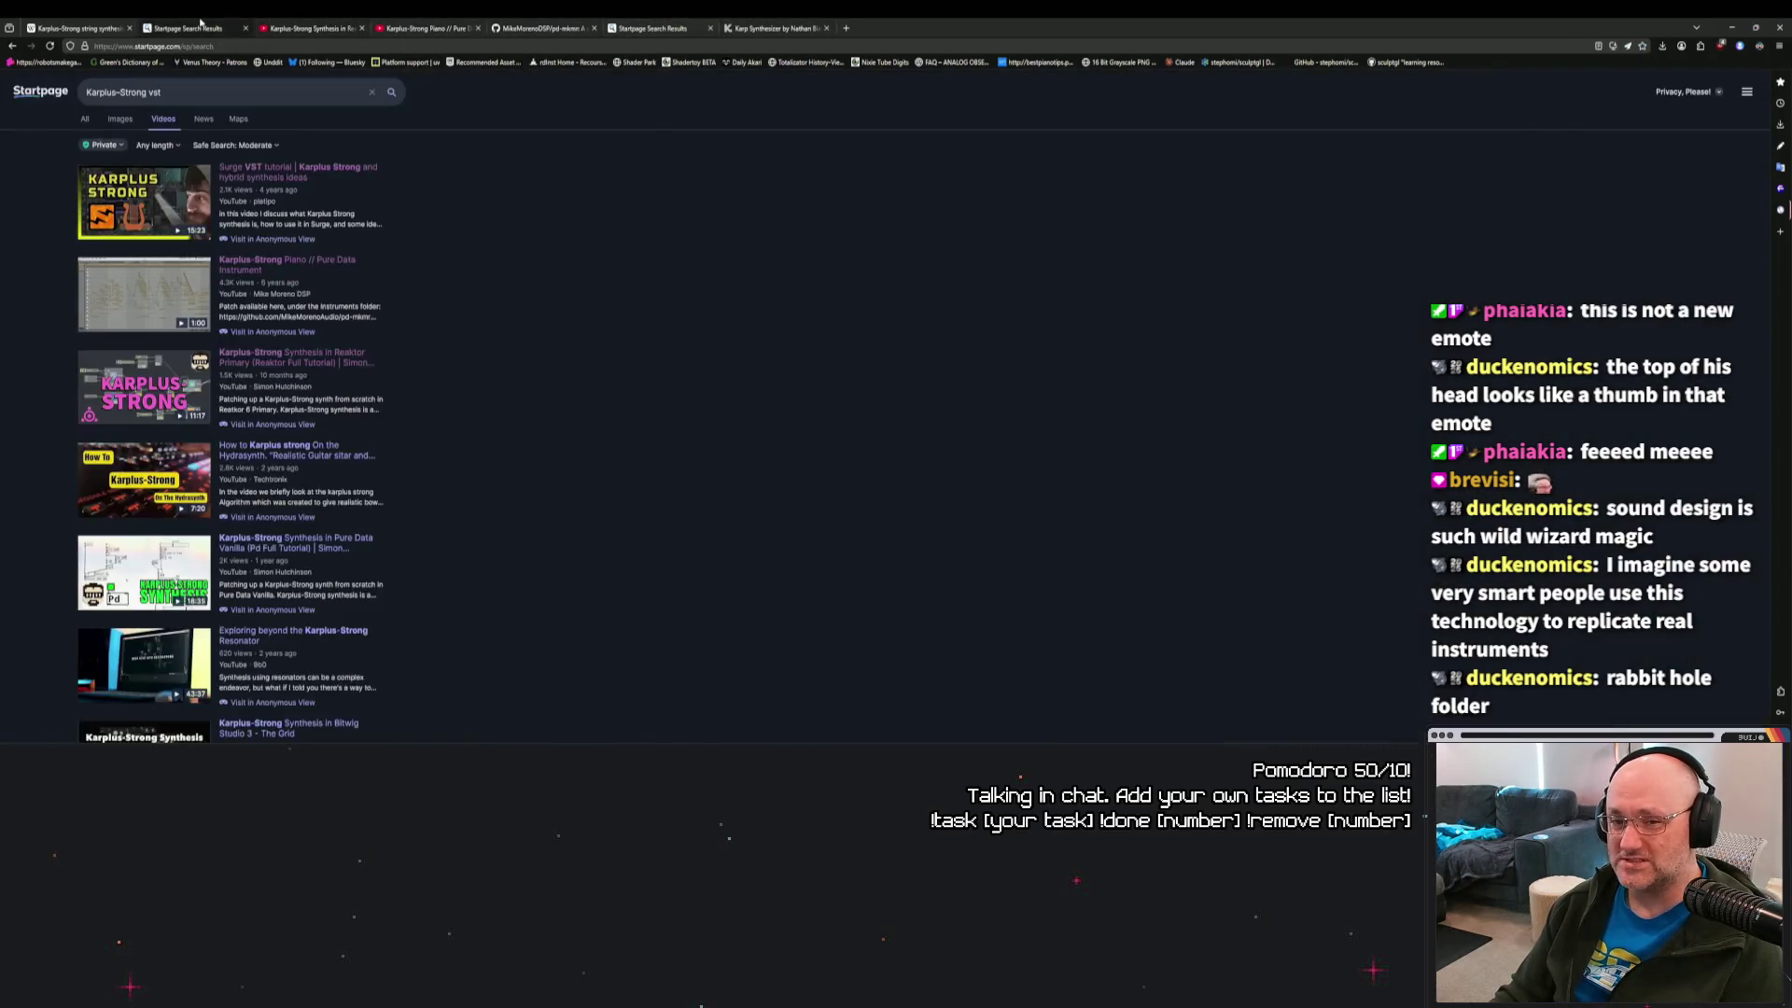
click(332, 23)
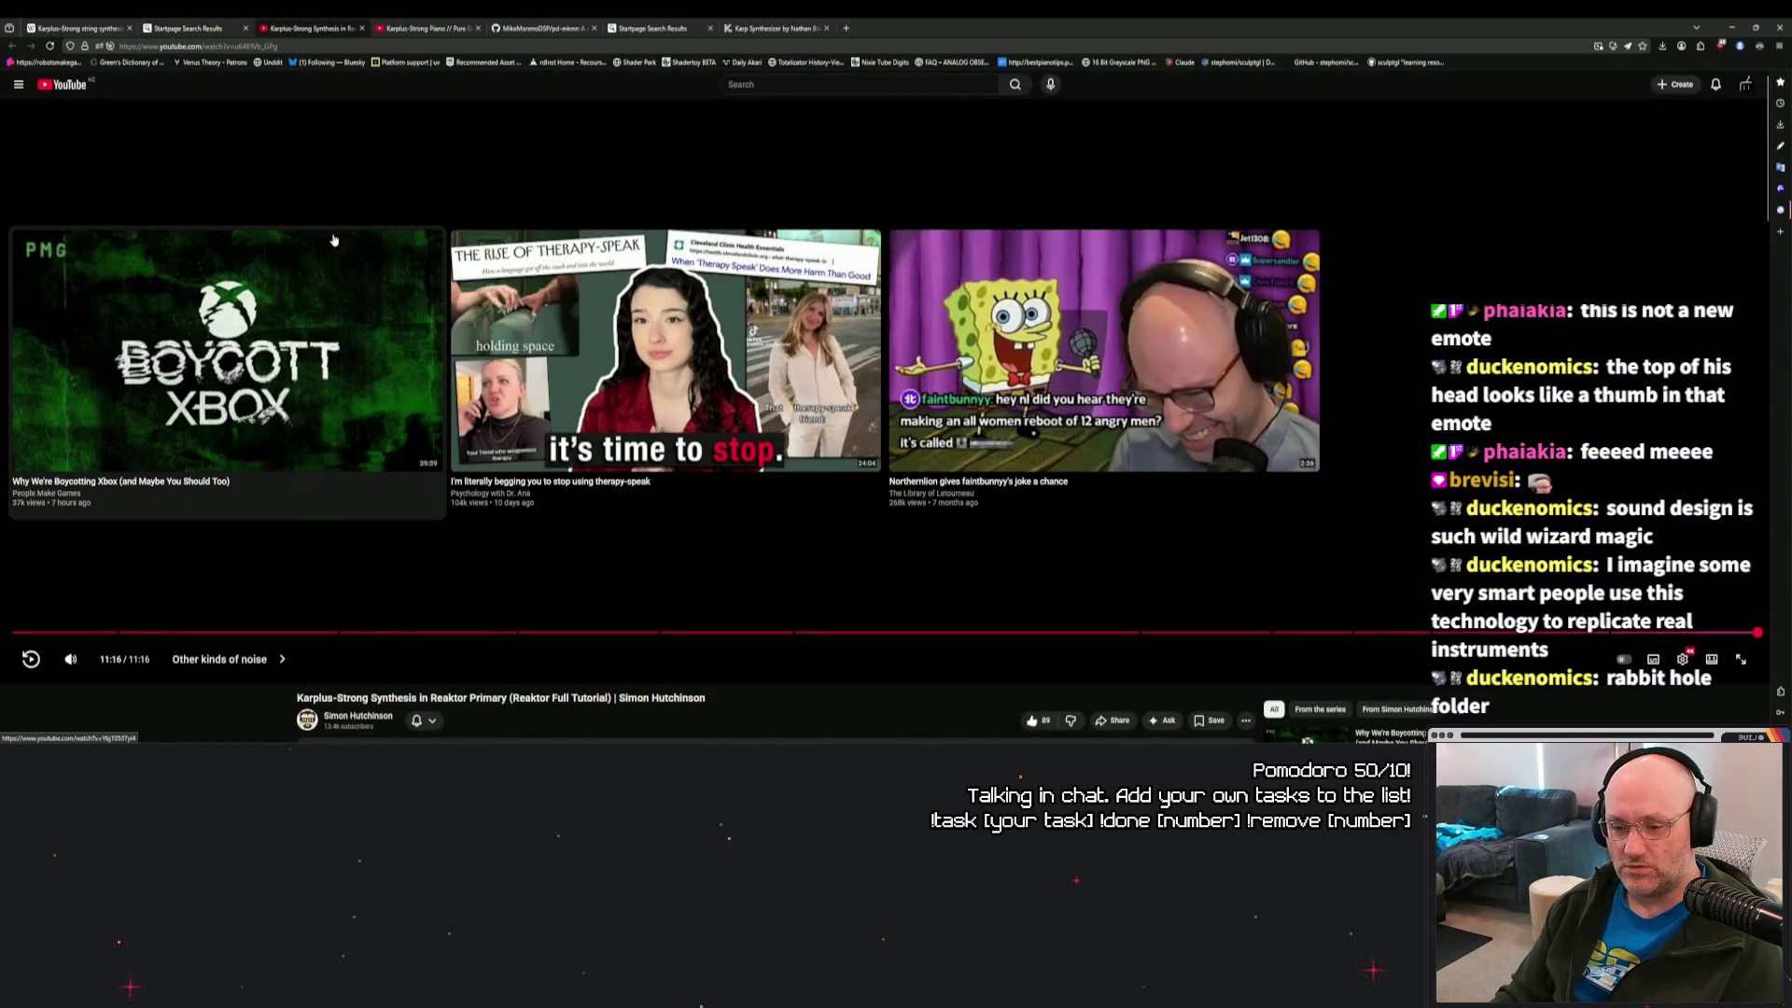
scroll(315, 362, down, 3)
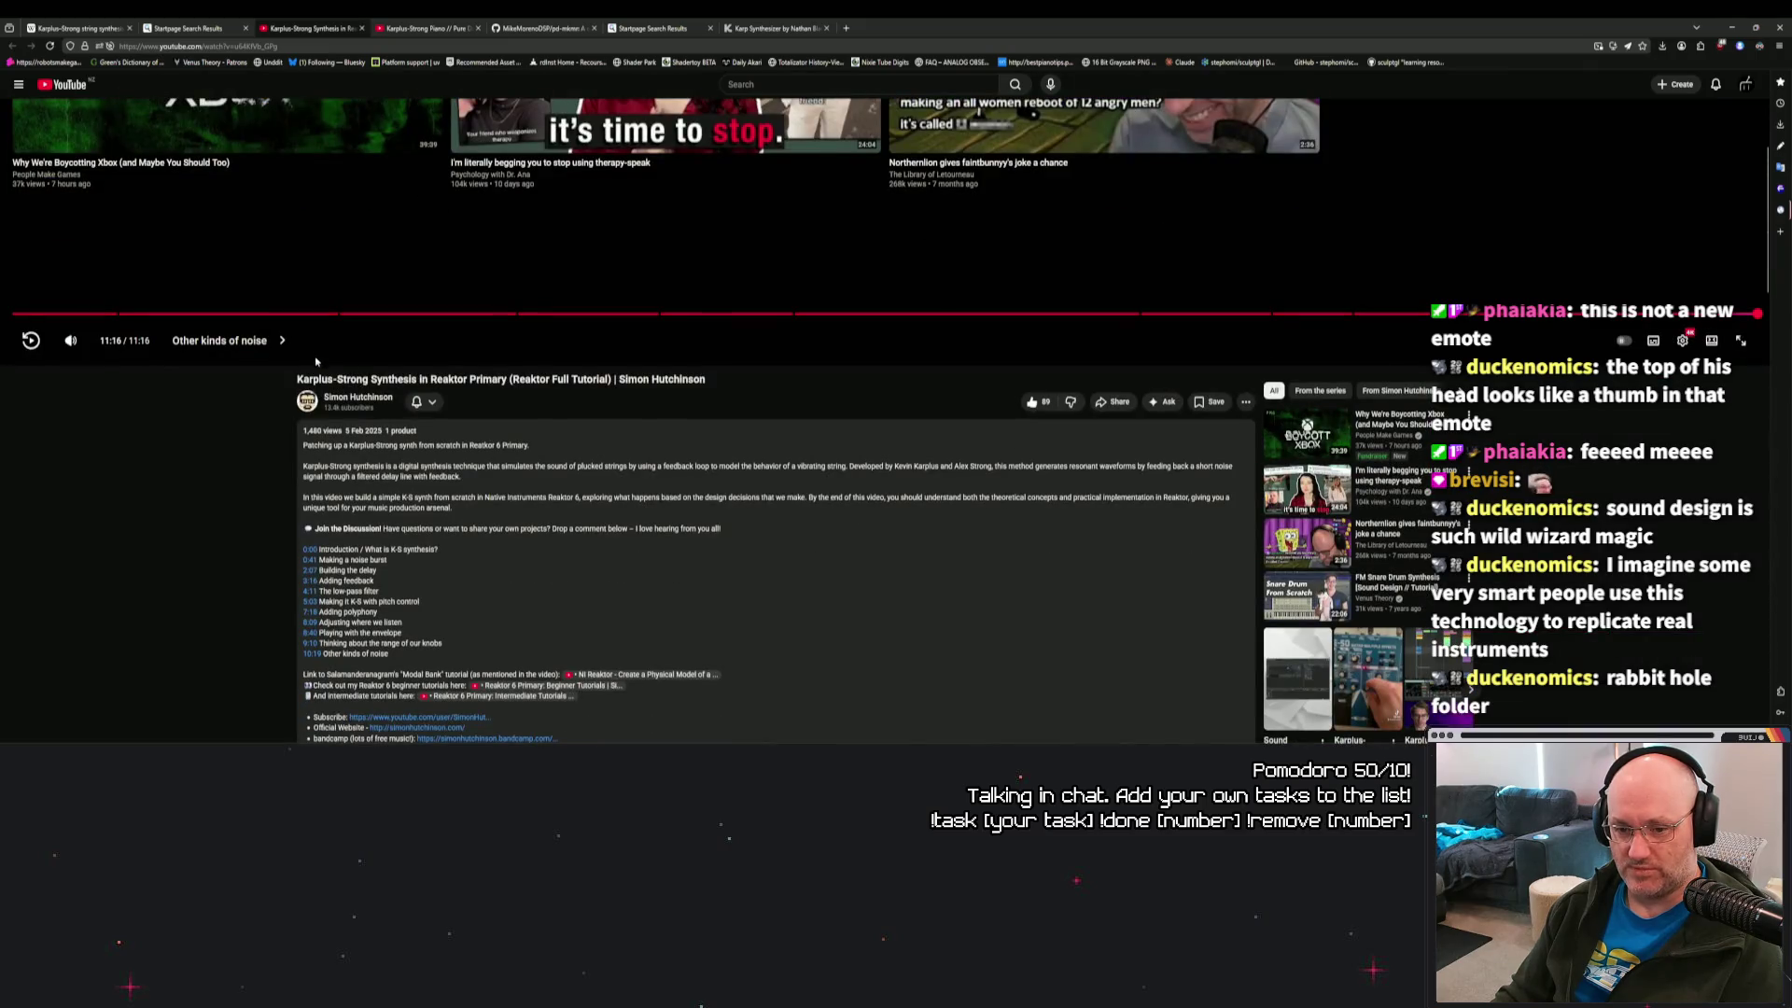
scroll(284, 448, up, 3)
click(187, 28)
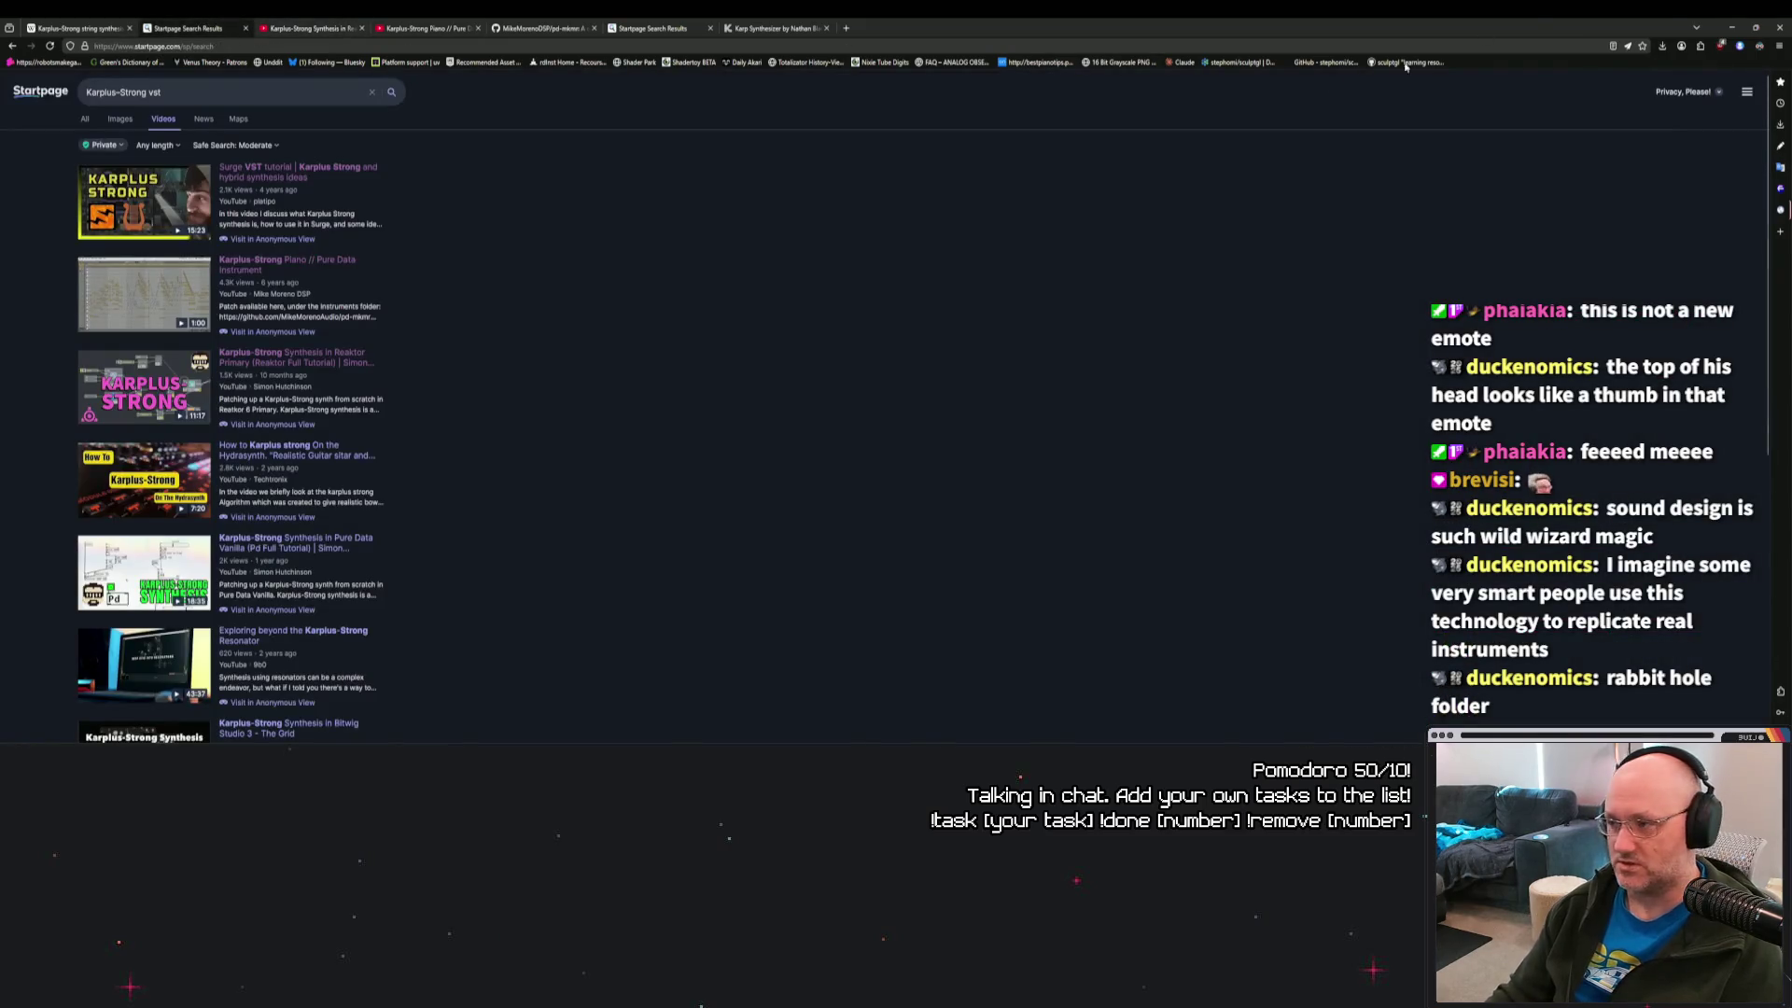
click(1733, 25)
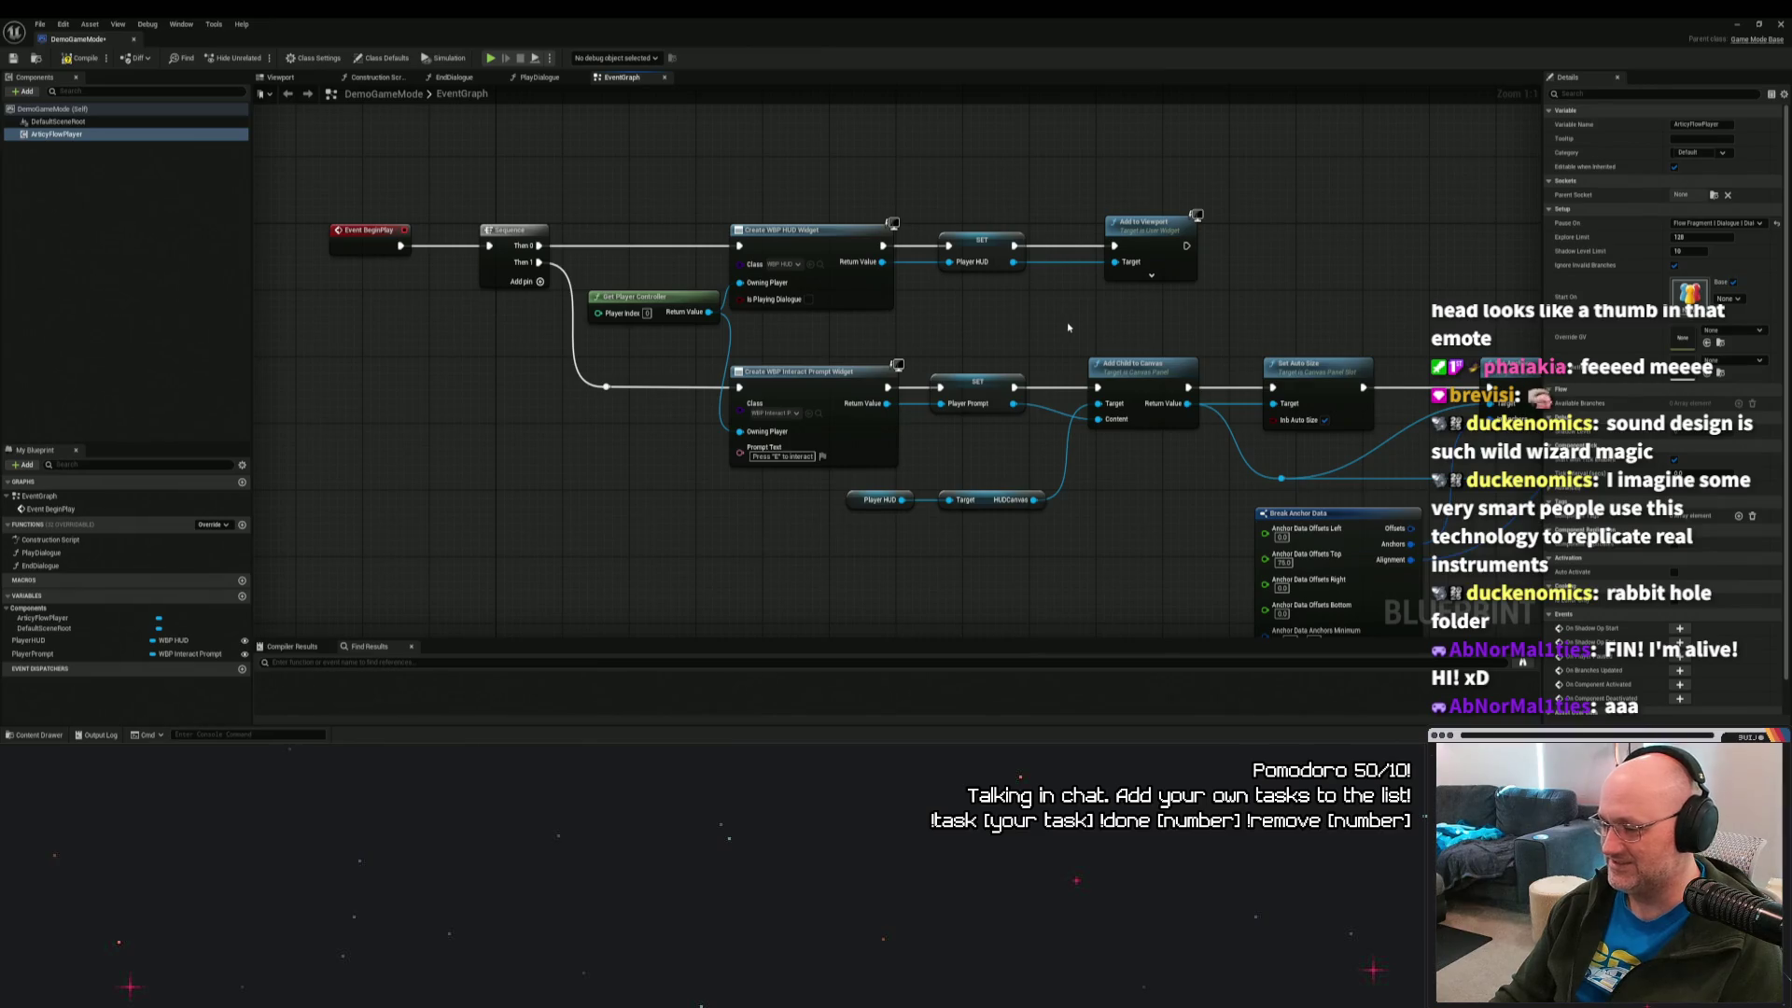
Pan around the DemoGameMode event graph to review its nodes, then close the Blueprint editor.
mouse_move(1070, 323)
mouse_down()
mouse_move(461, 235)
mouse_move(358, 195)
mouse_move(1281, 529)
mouse_up()
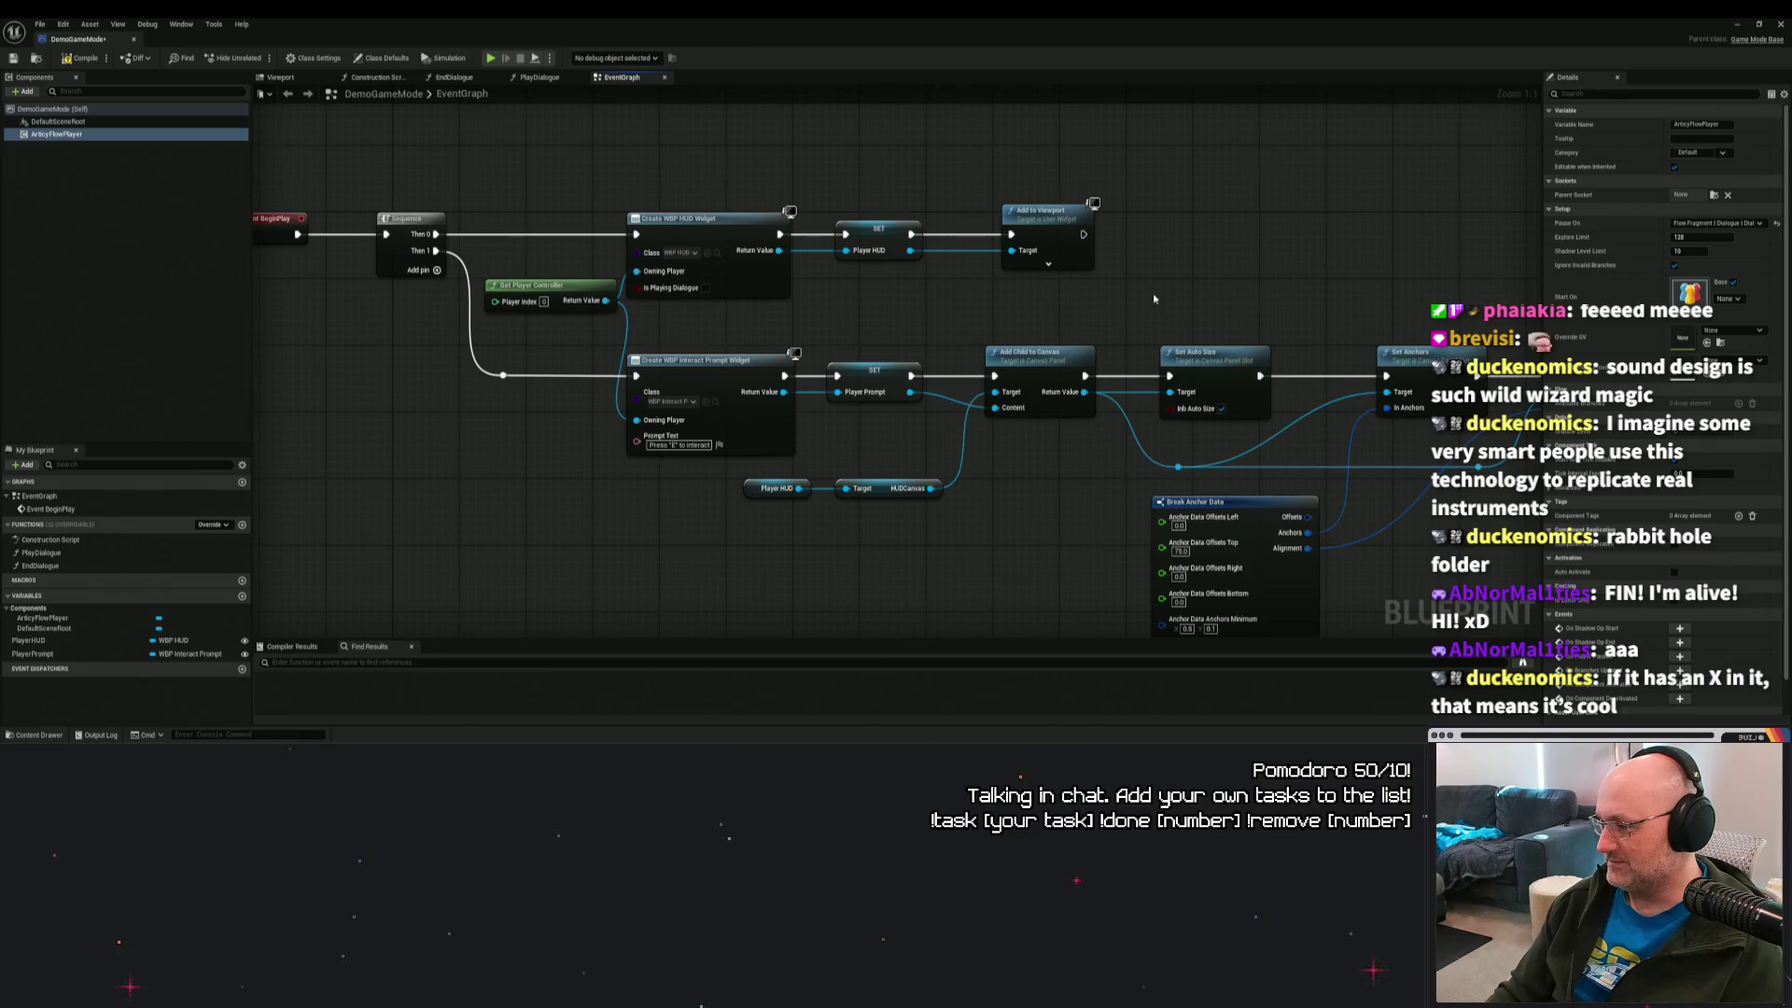
mouse_move(1154, 298)
mouse_down()
mouse_move(973, 296)
mouse_move(949, 226)
mouse_up()
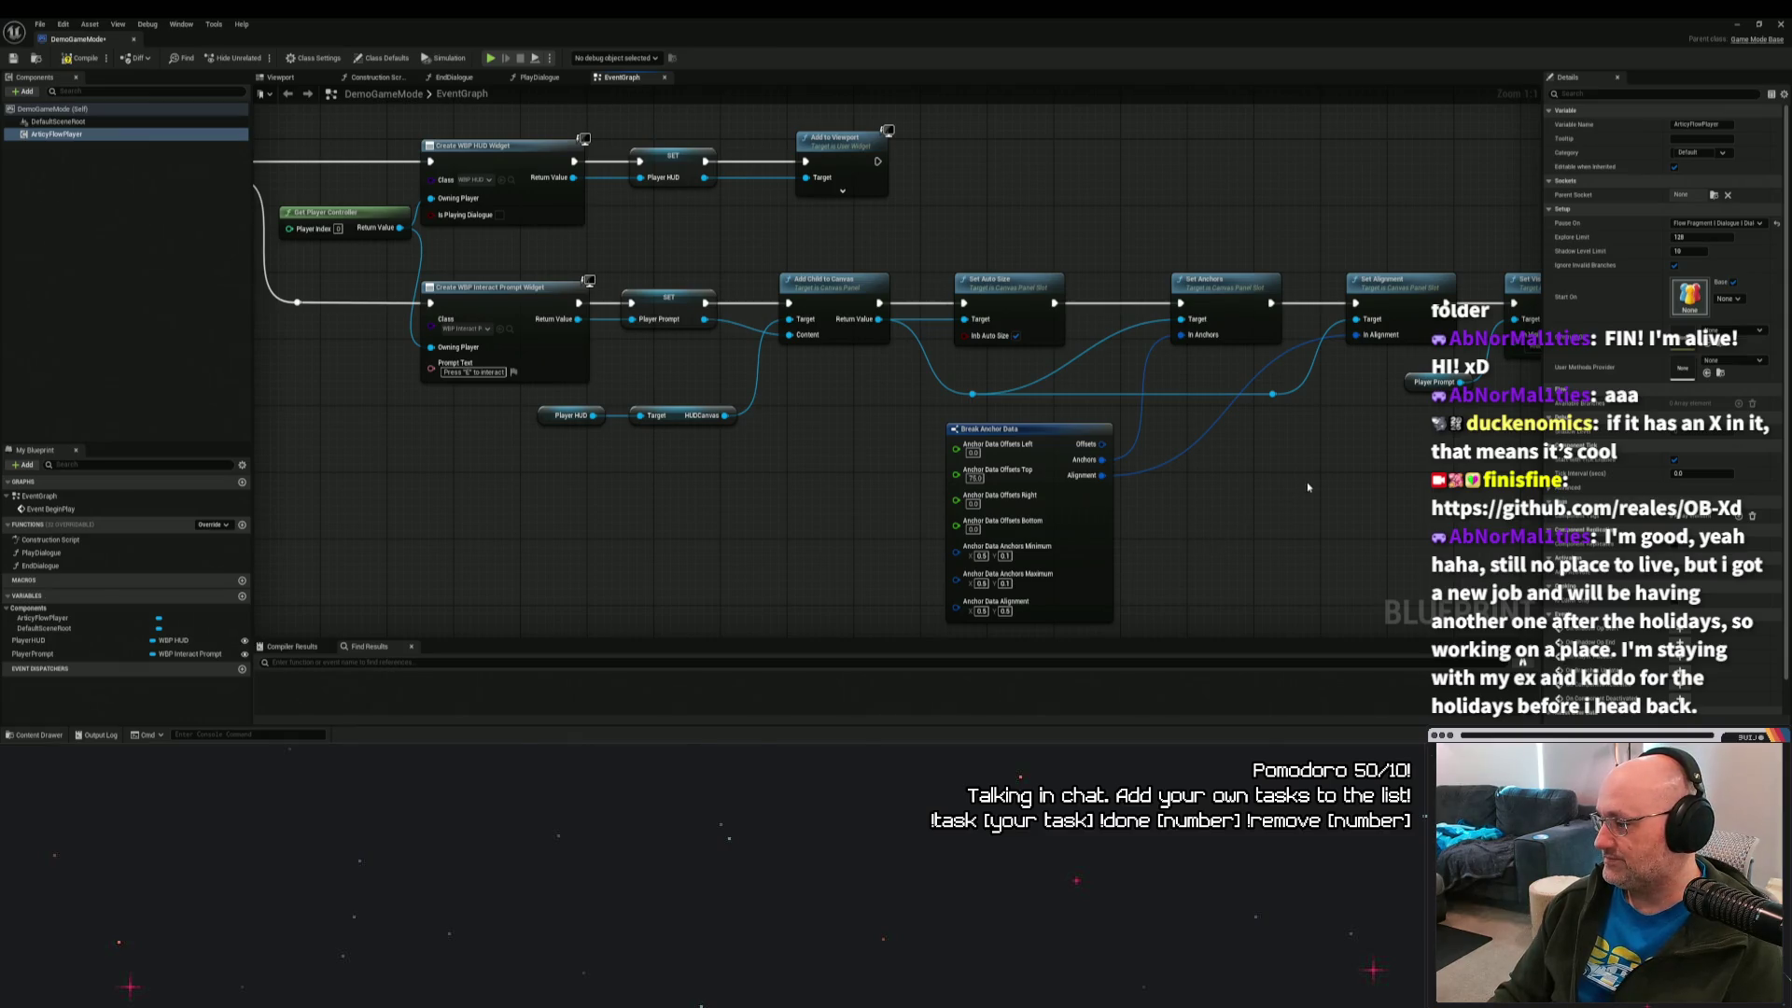
mouse_move(1299, 493)
mouse_down()
mouse_move(1238, 510)
mouse_move(1178, 282)
mouse_move(1160, 356)
mouse_move(1264, 317)
mouse_move(1287, 228)
mouse_move(1436, 232)
mouse_up()
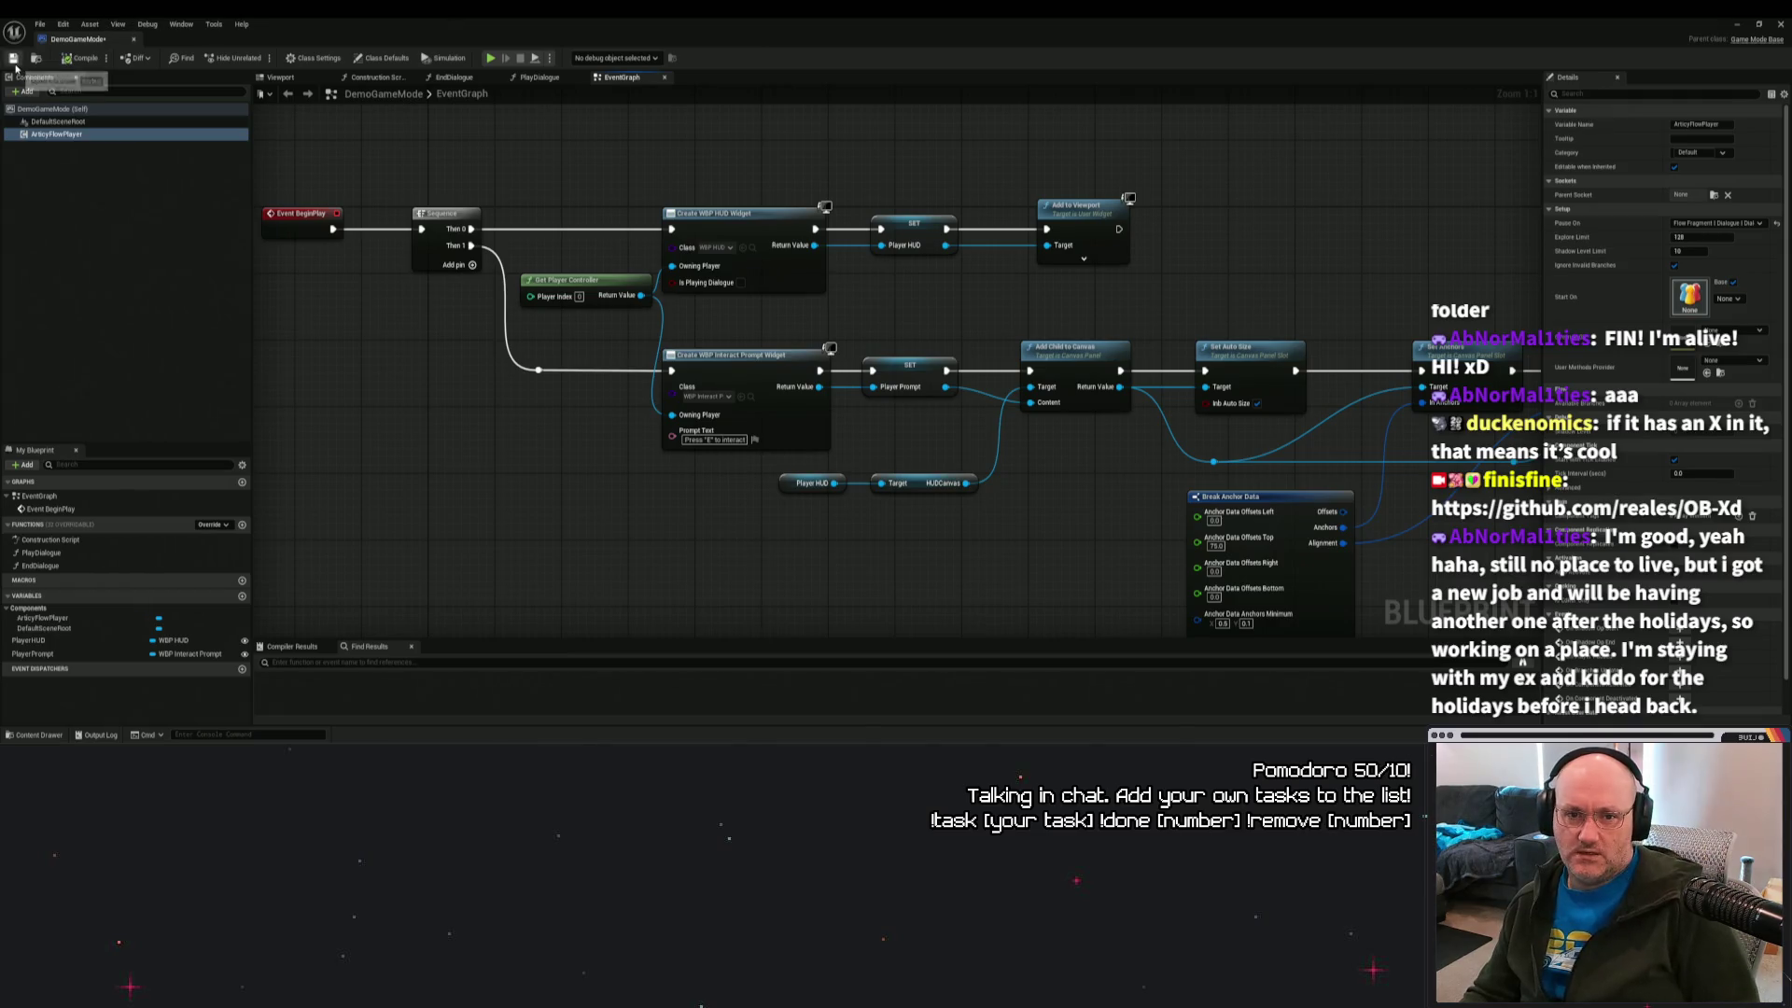
click(1781, 26)
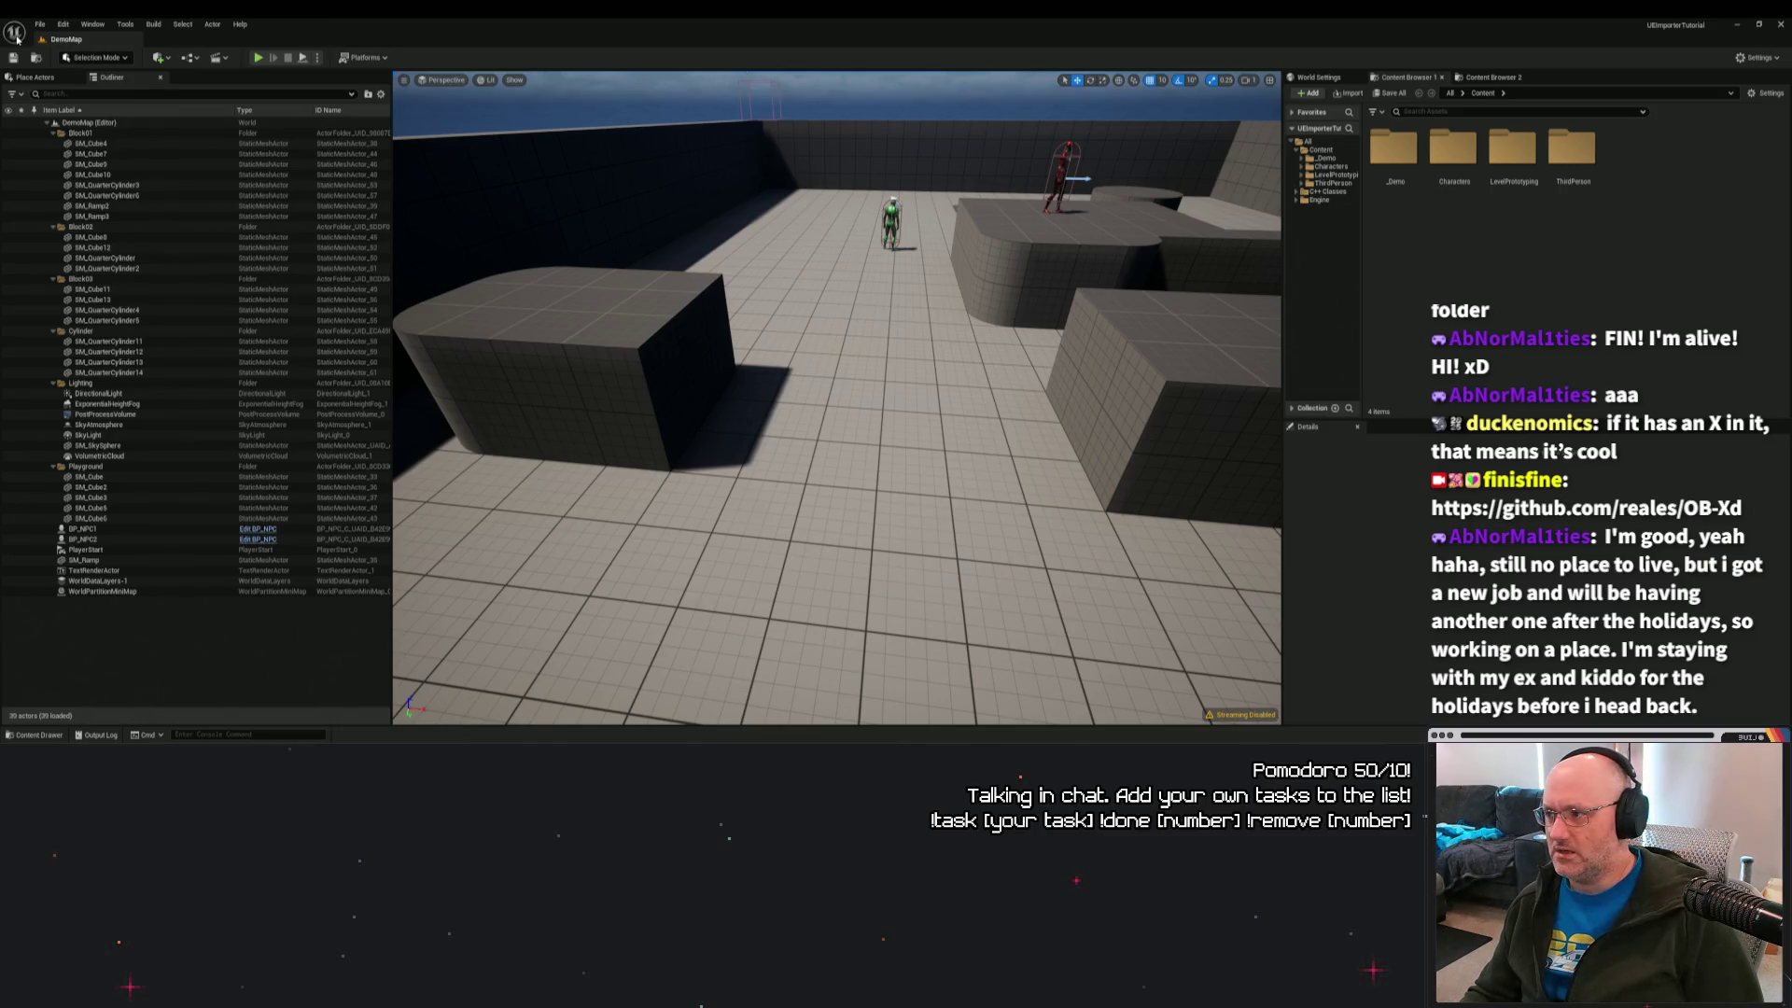
Open the articy:draft importer window from the plugin tools list, then close it.
click(1768, 58)
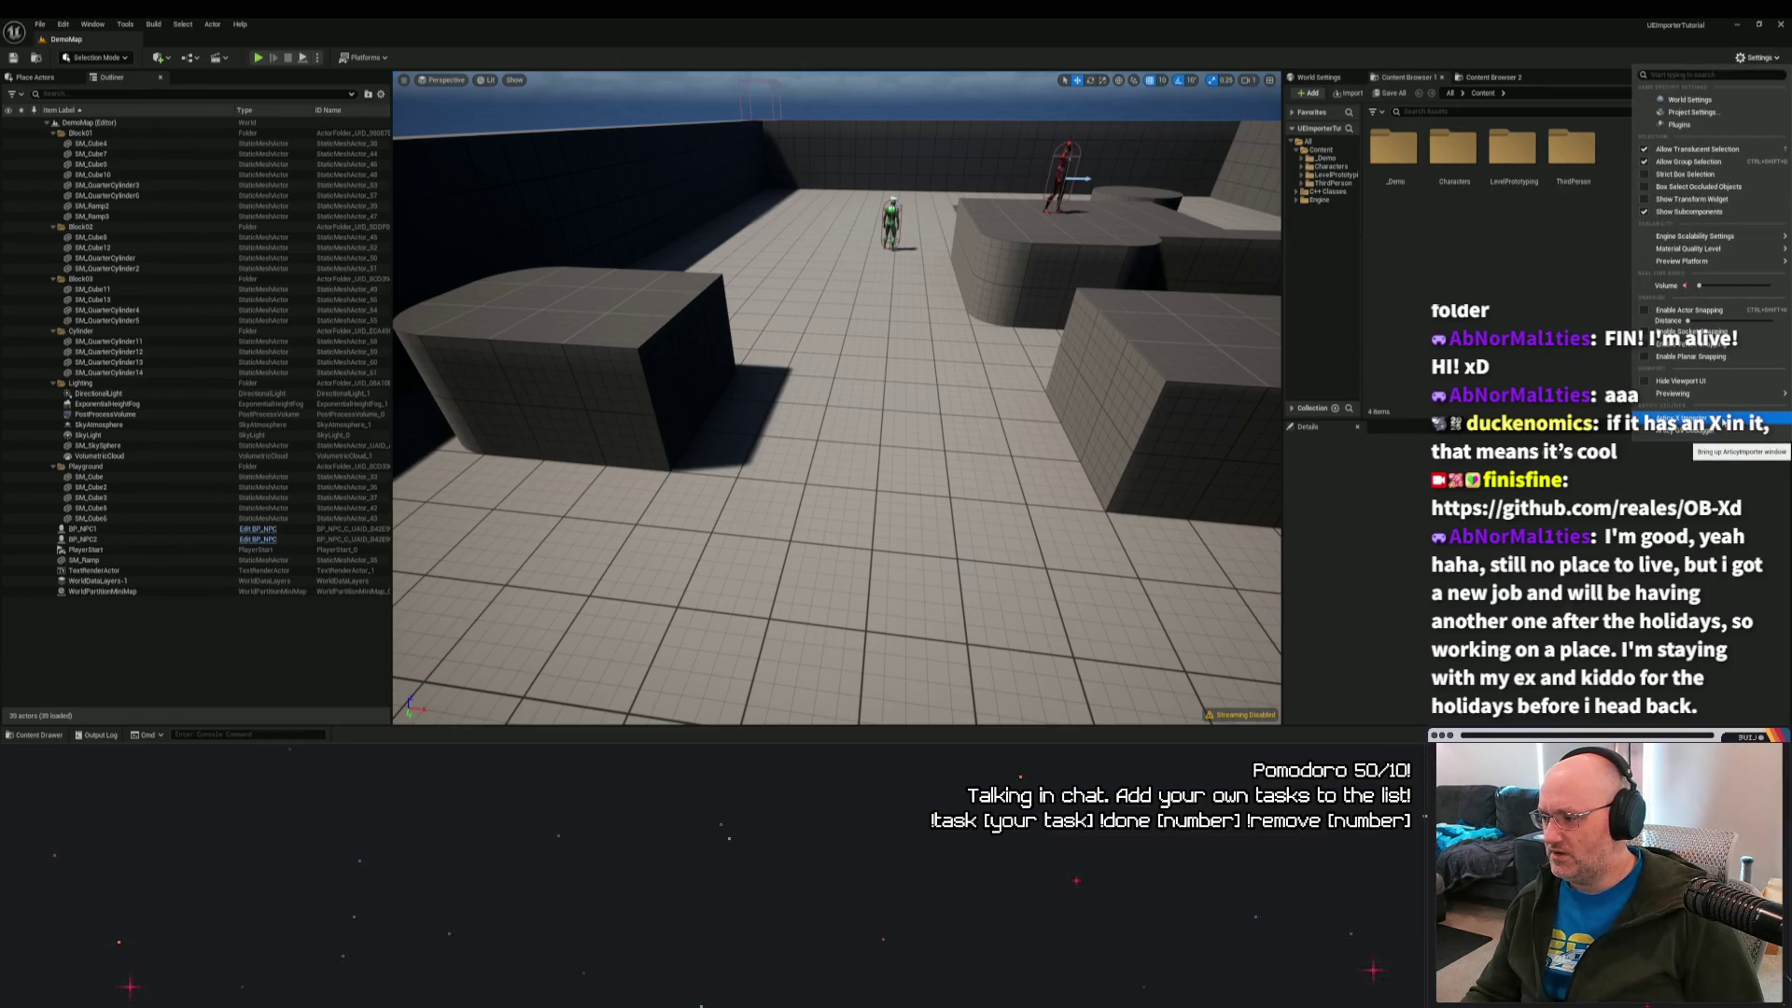
click(1708, 418)
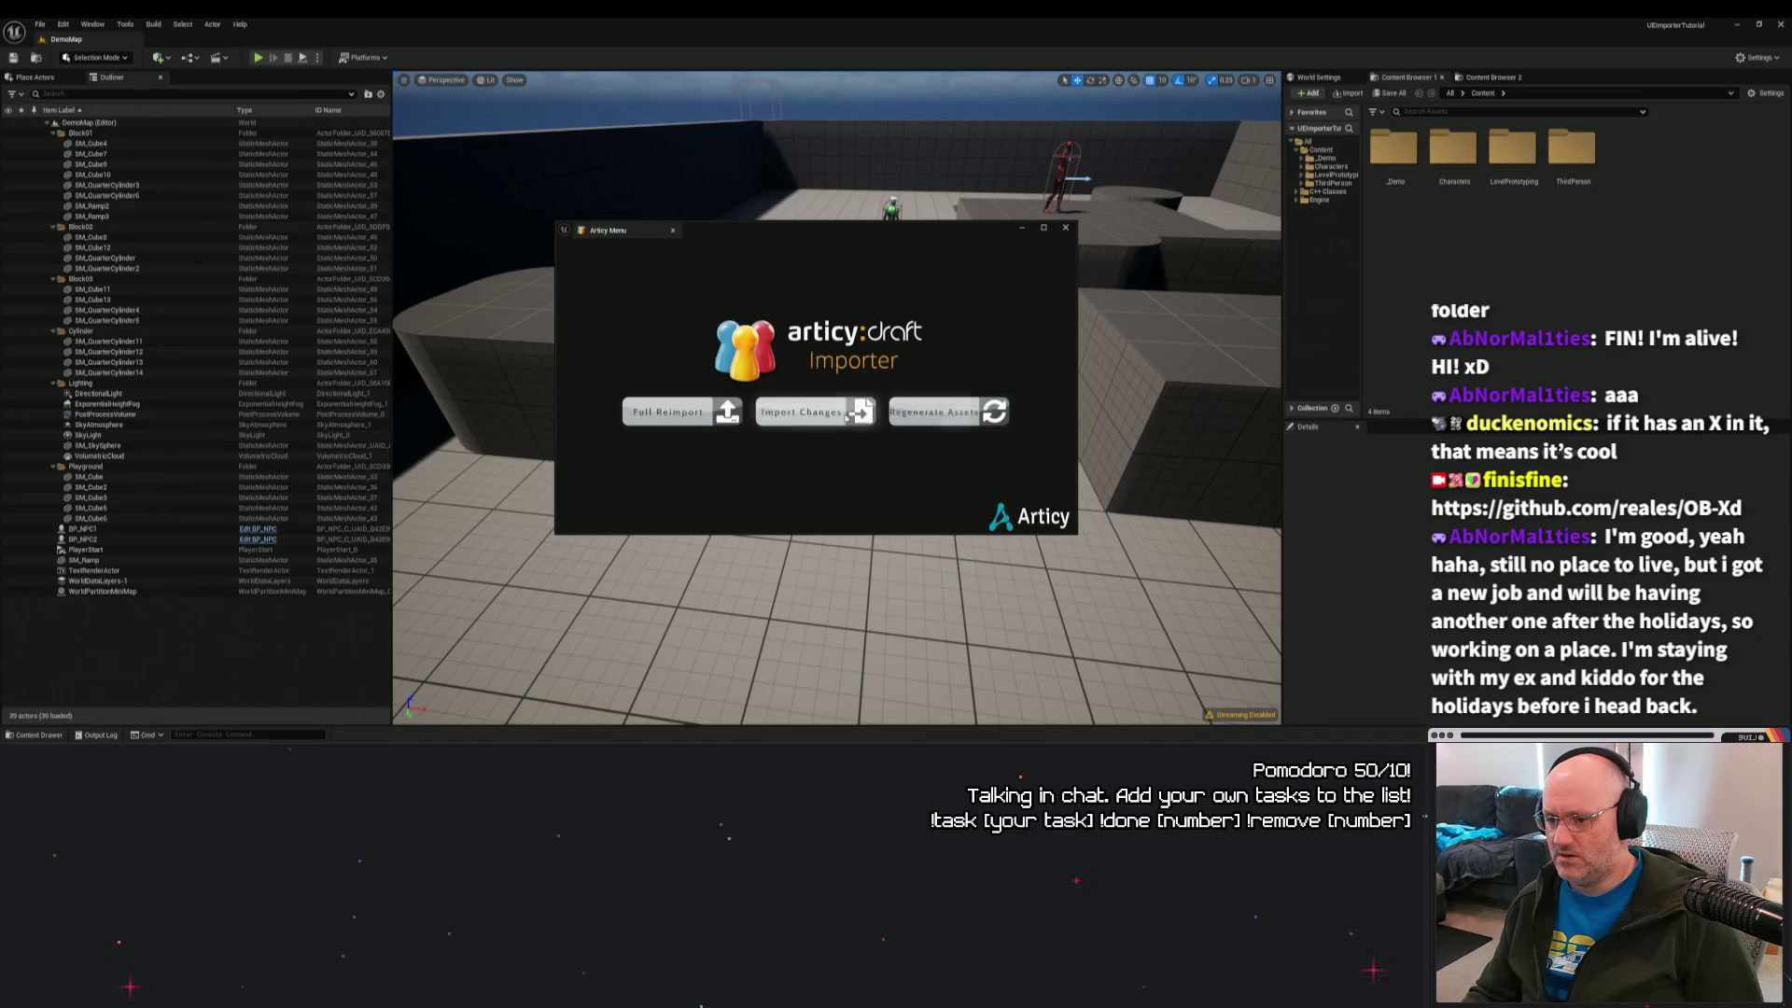
click(1065, 228)
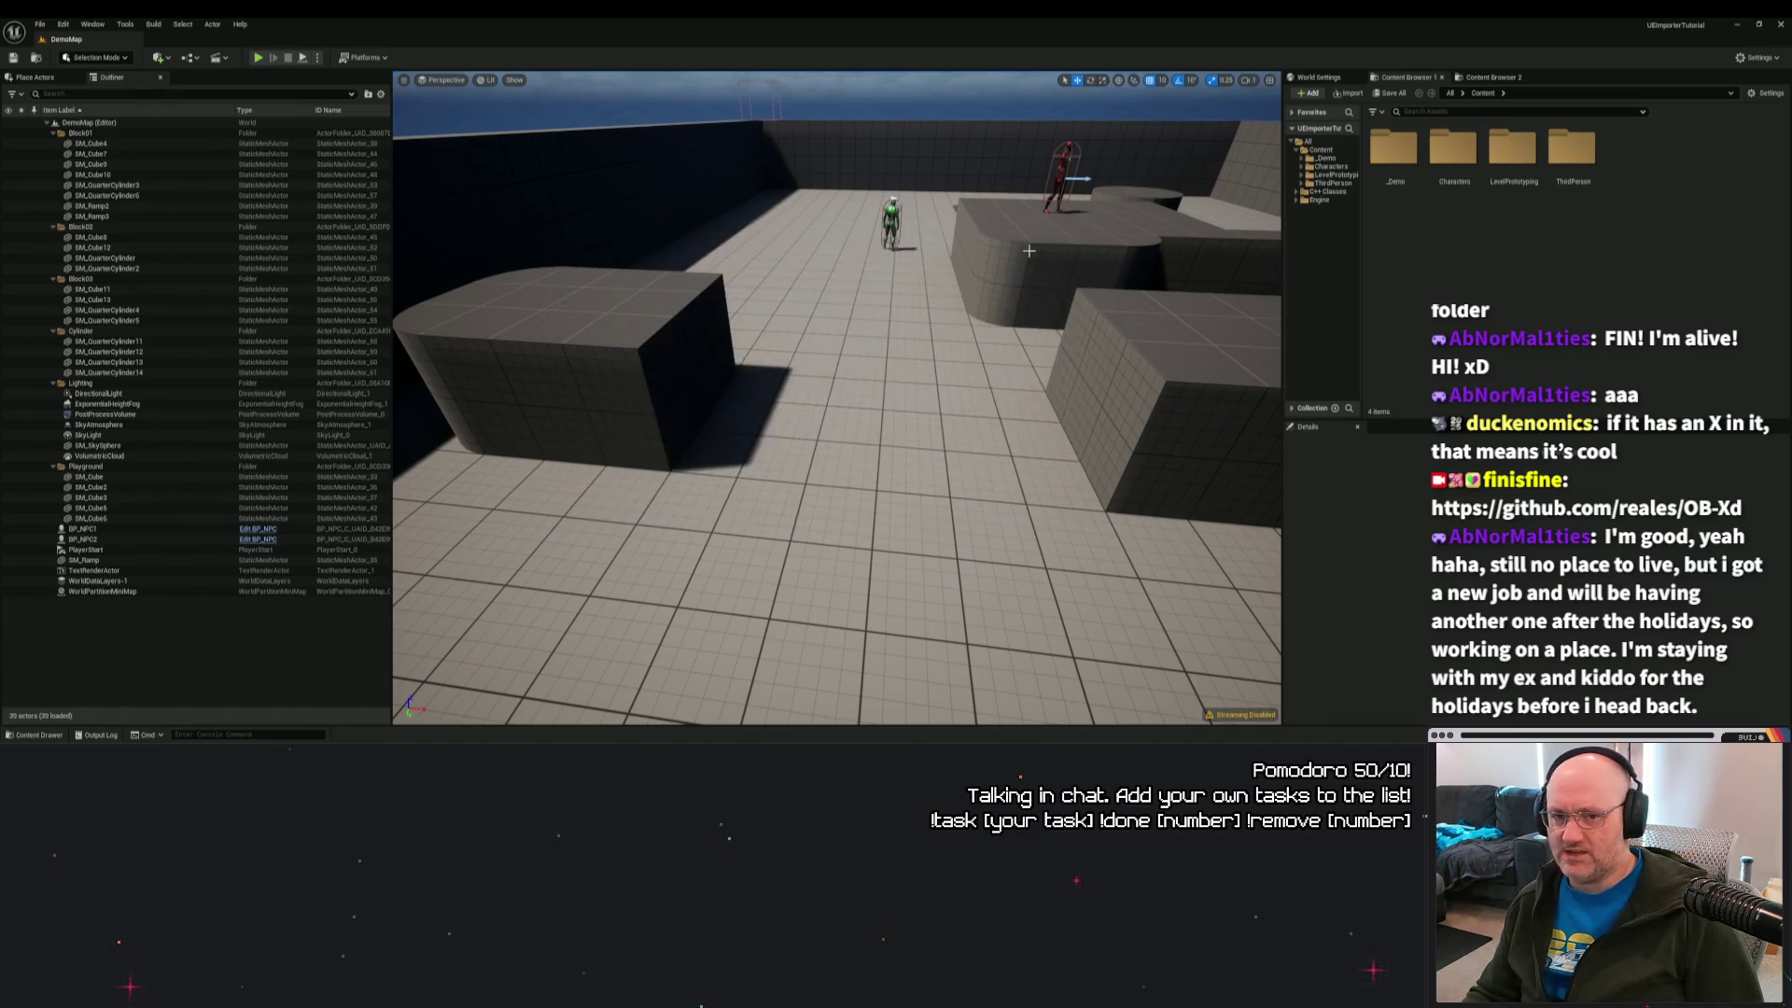
Browse the _Demo folder's Blueprints and Materials subfolders in the Content Drawer.
click(38, 734)
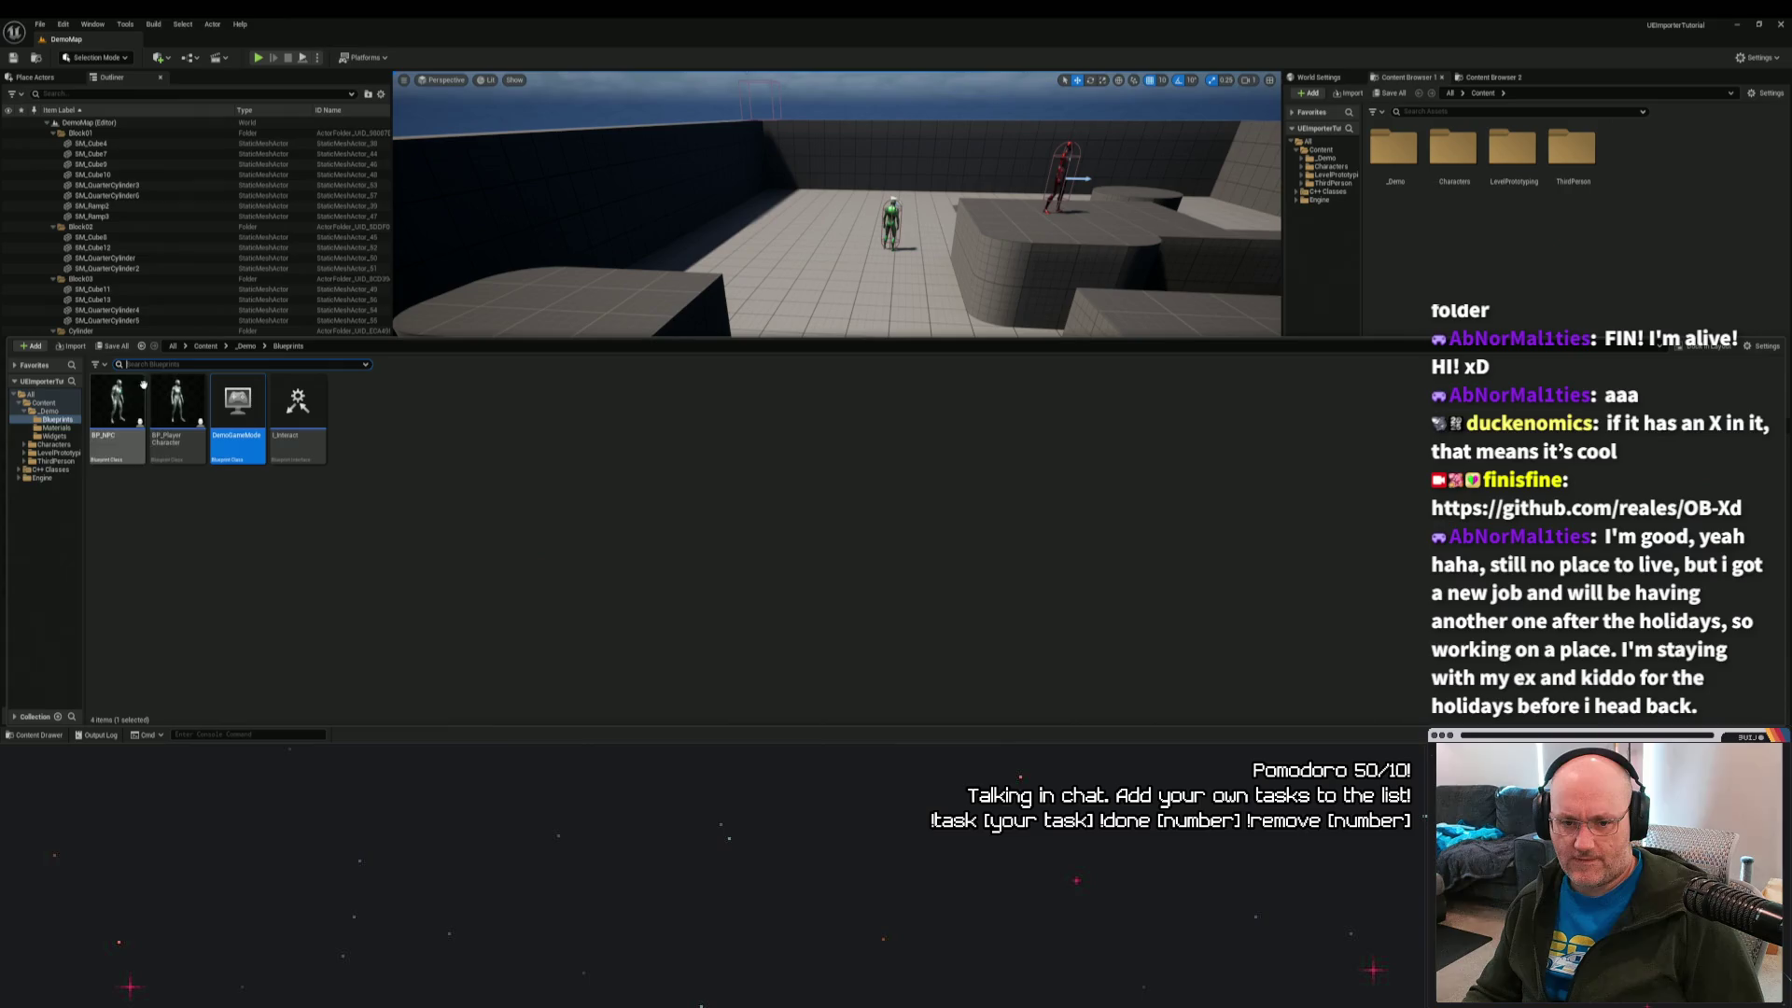
click(205, 346)
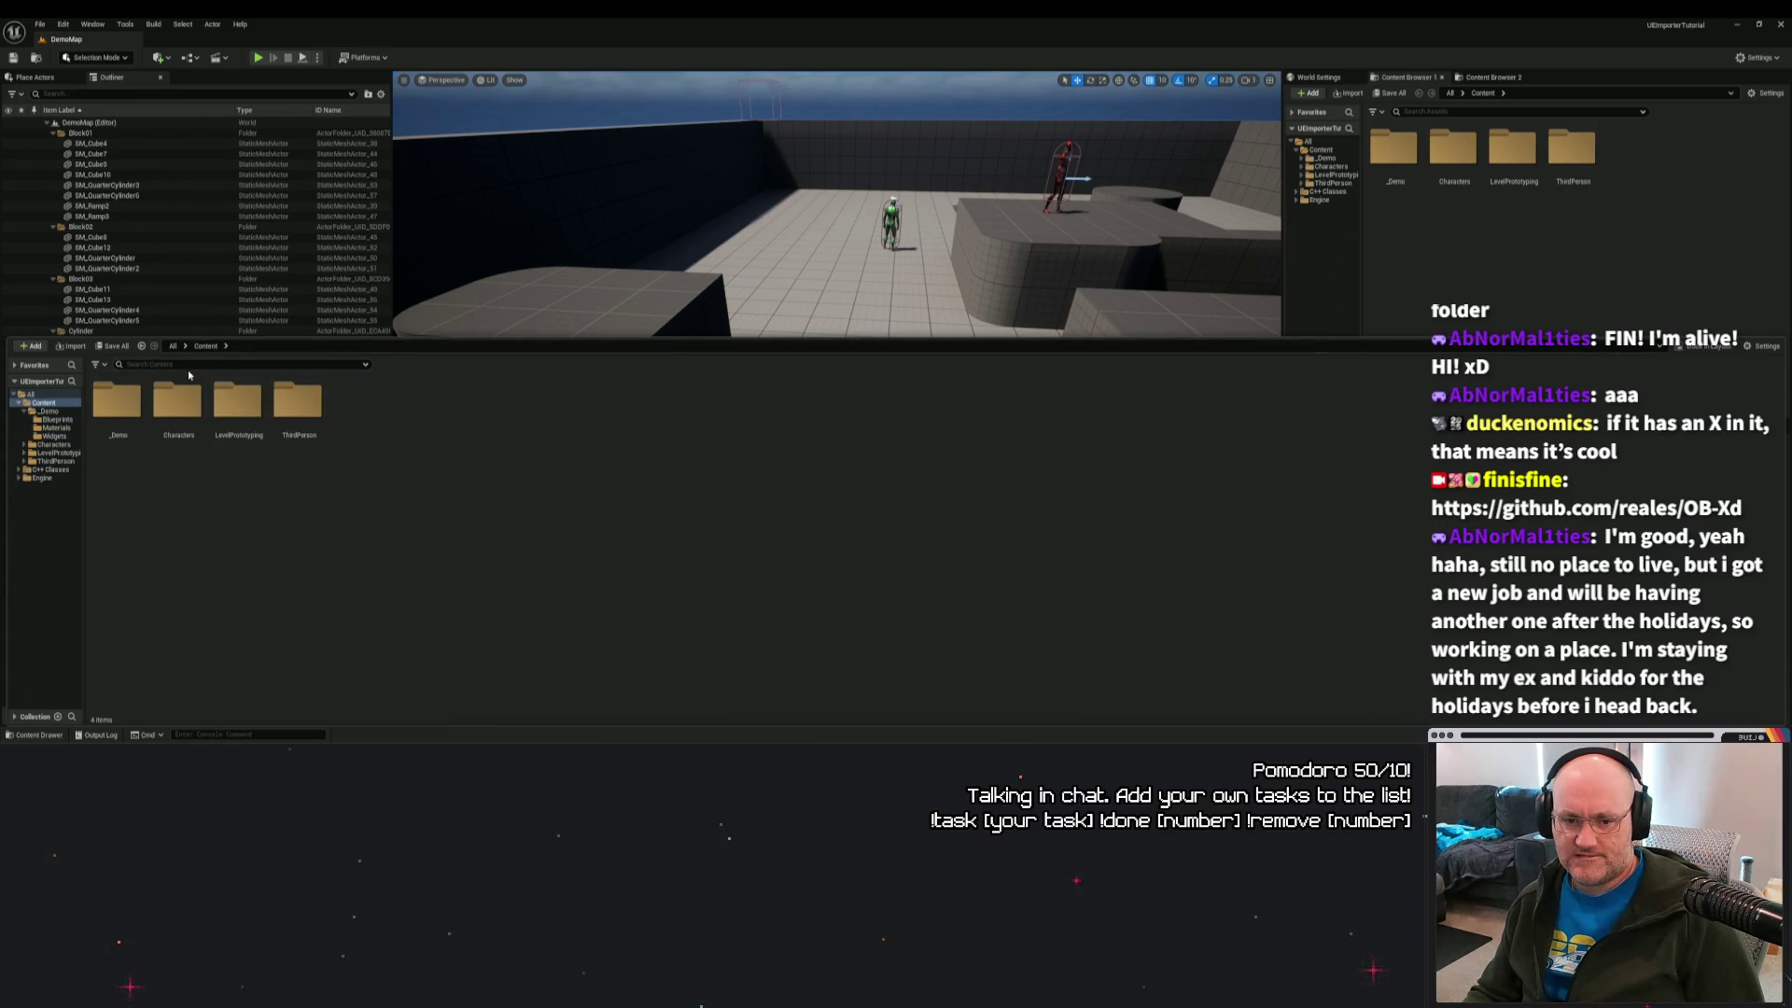
double_click(126, 404)
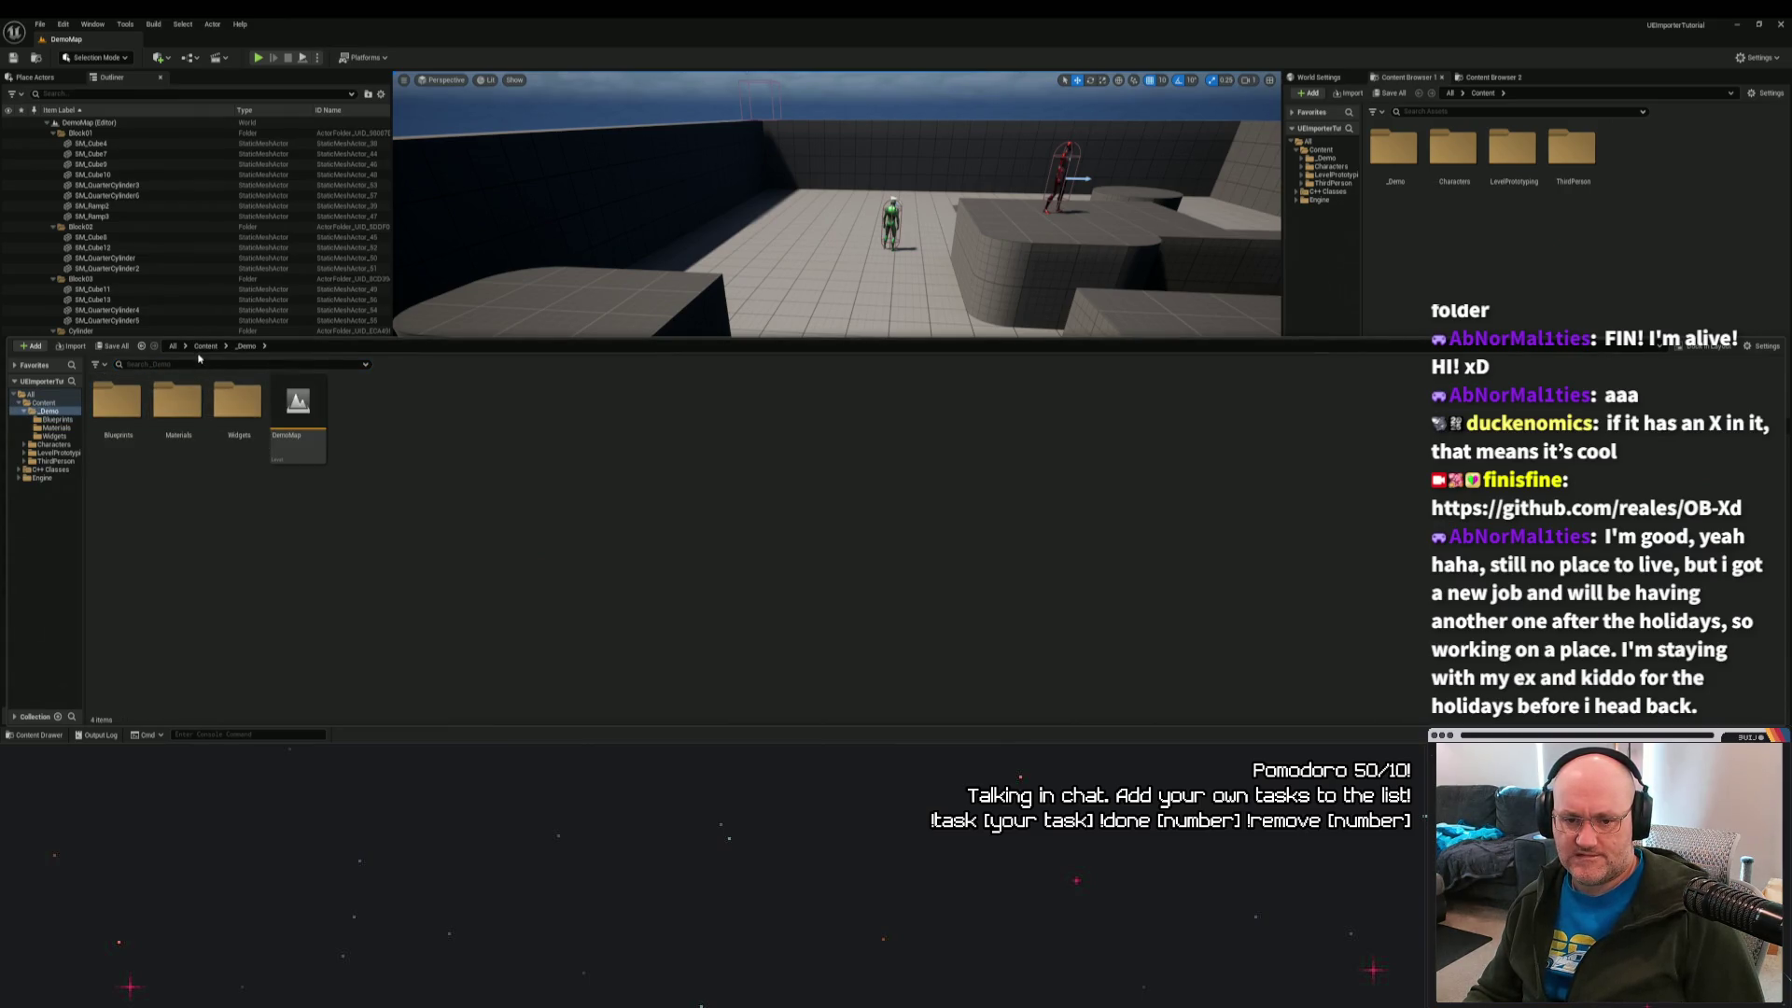
click(206, 346)
double_click(117, 402)
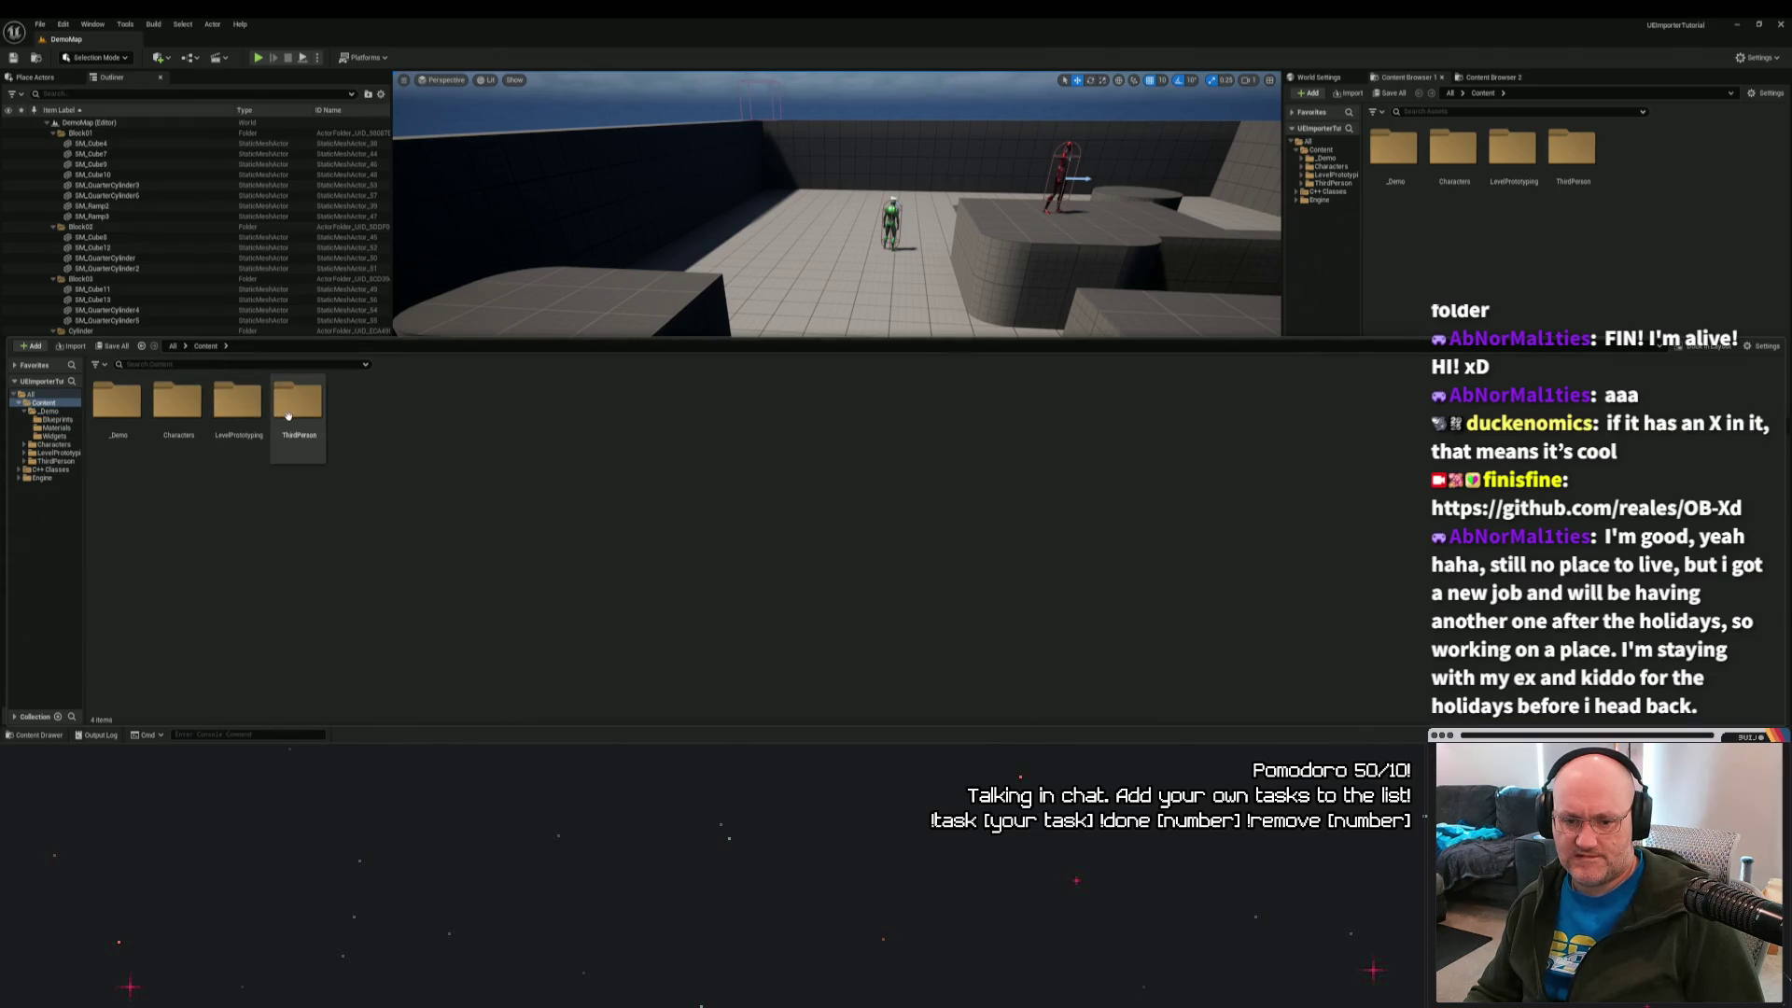
click(136, 415)
double_click(136, 416)
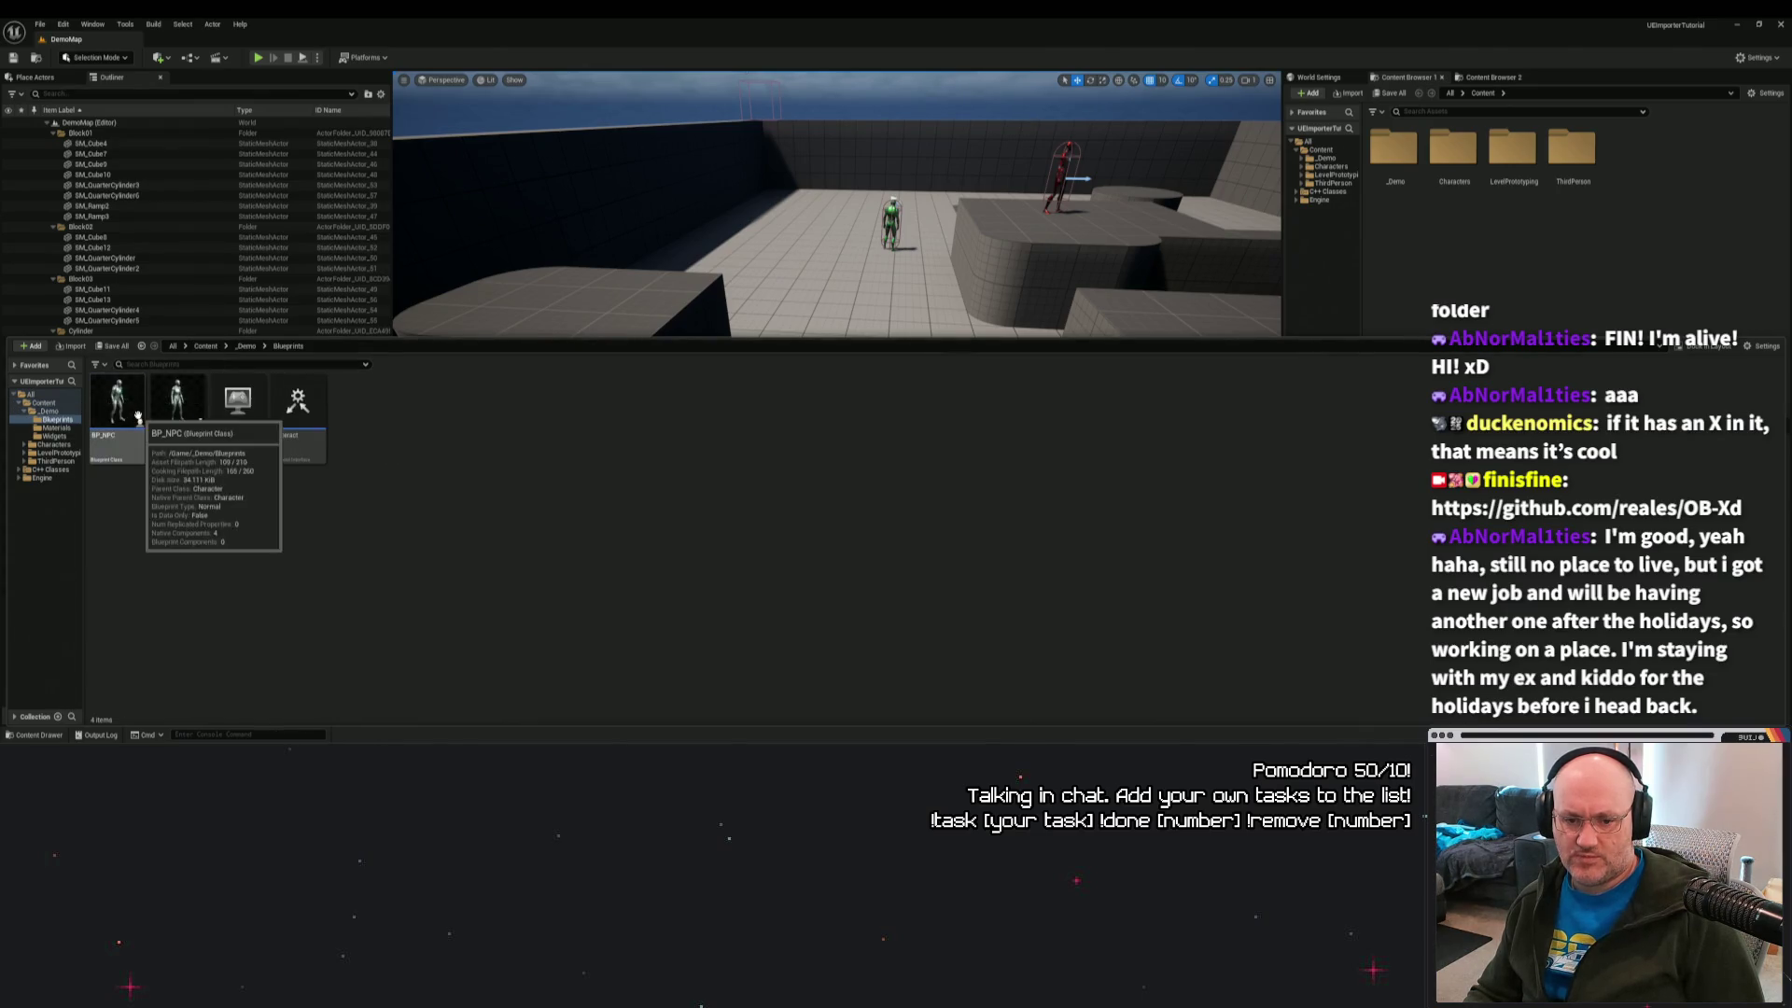
click(245, 345)
double_click(171, 407)
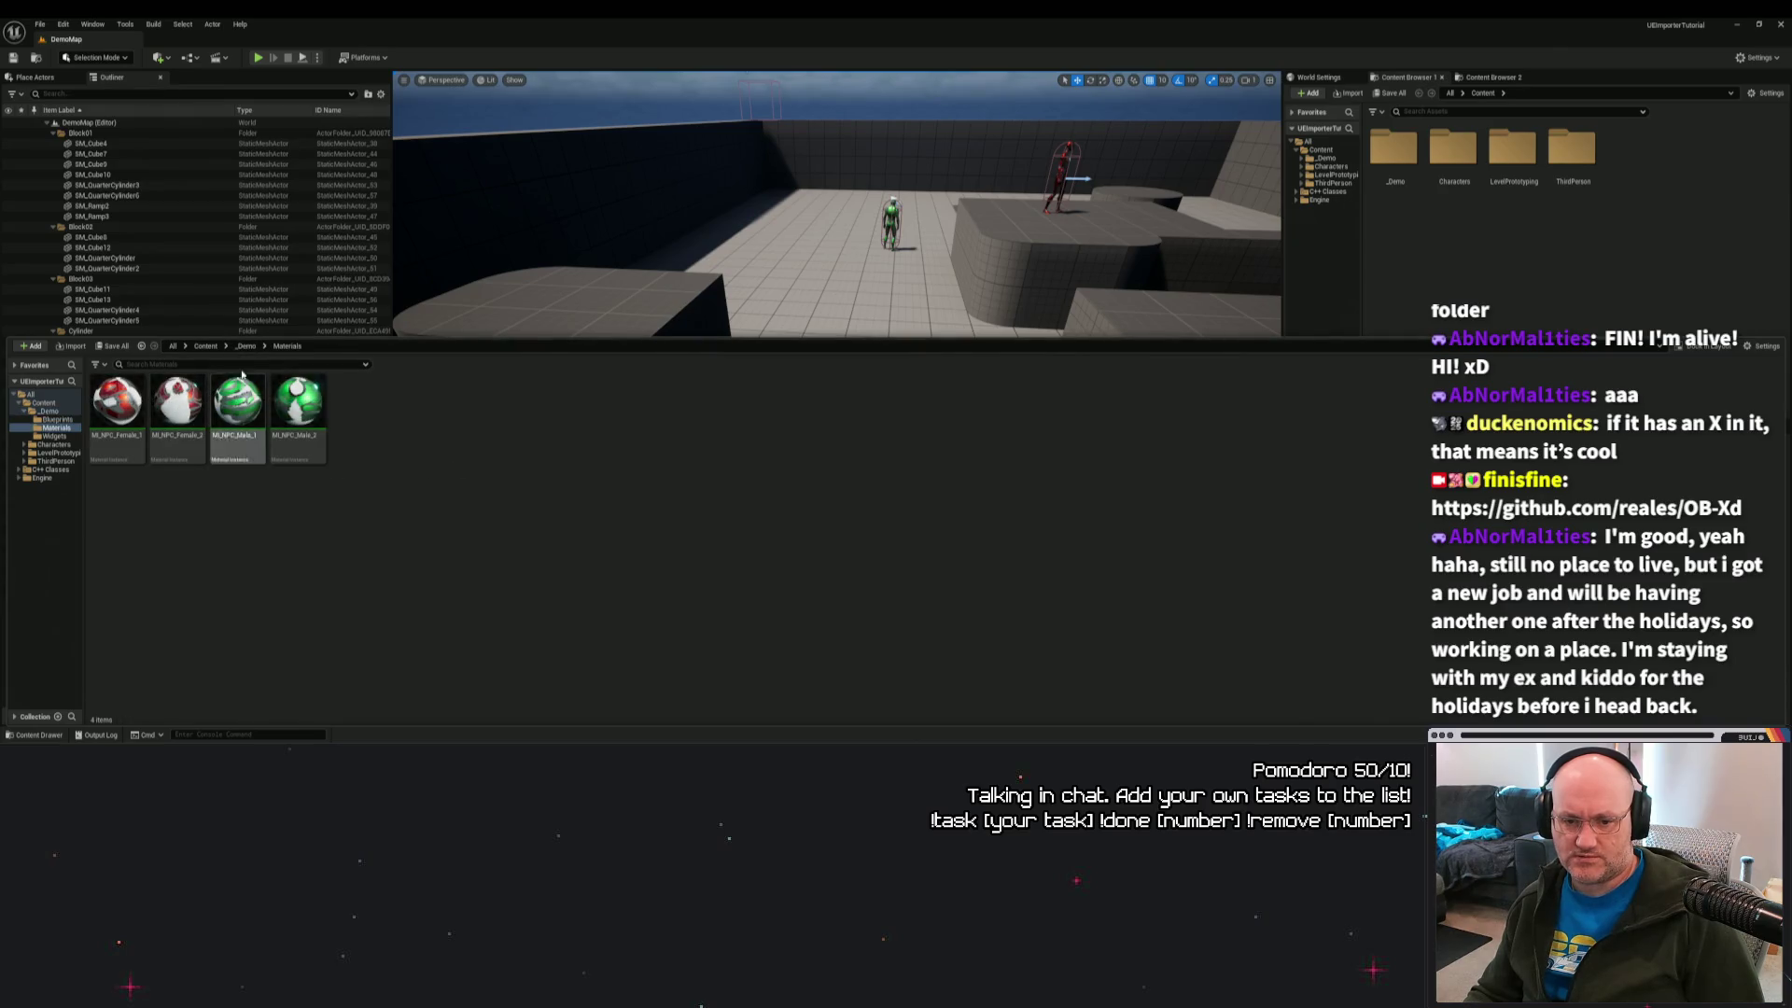
Look inside _Demo/Widgets, then show the UEImporterTutorial C++ classes folder.
click(246, 345)
double_click(238, 403)
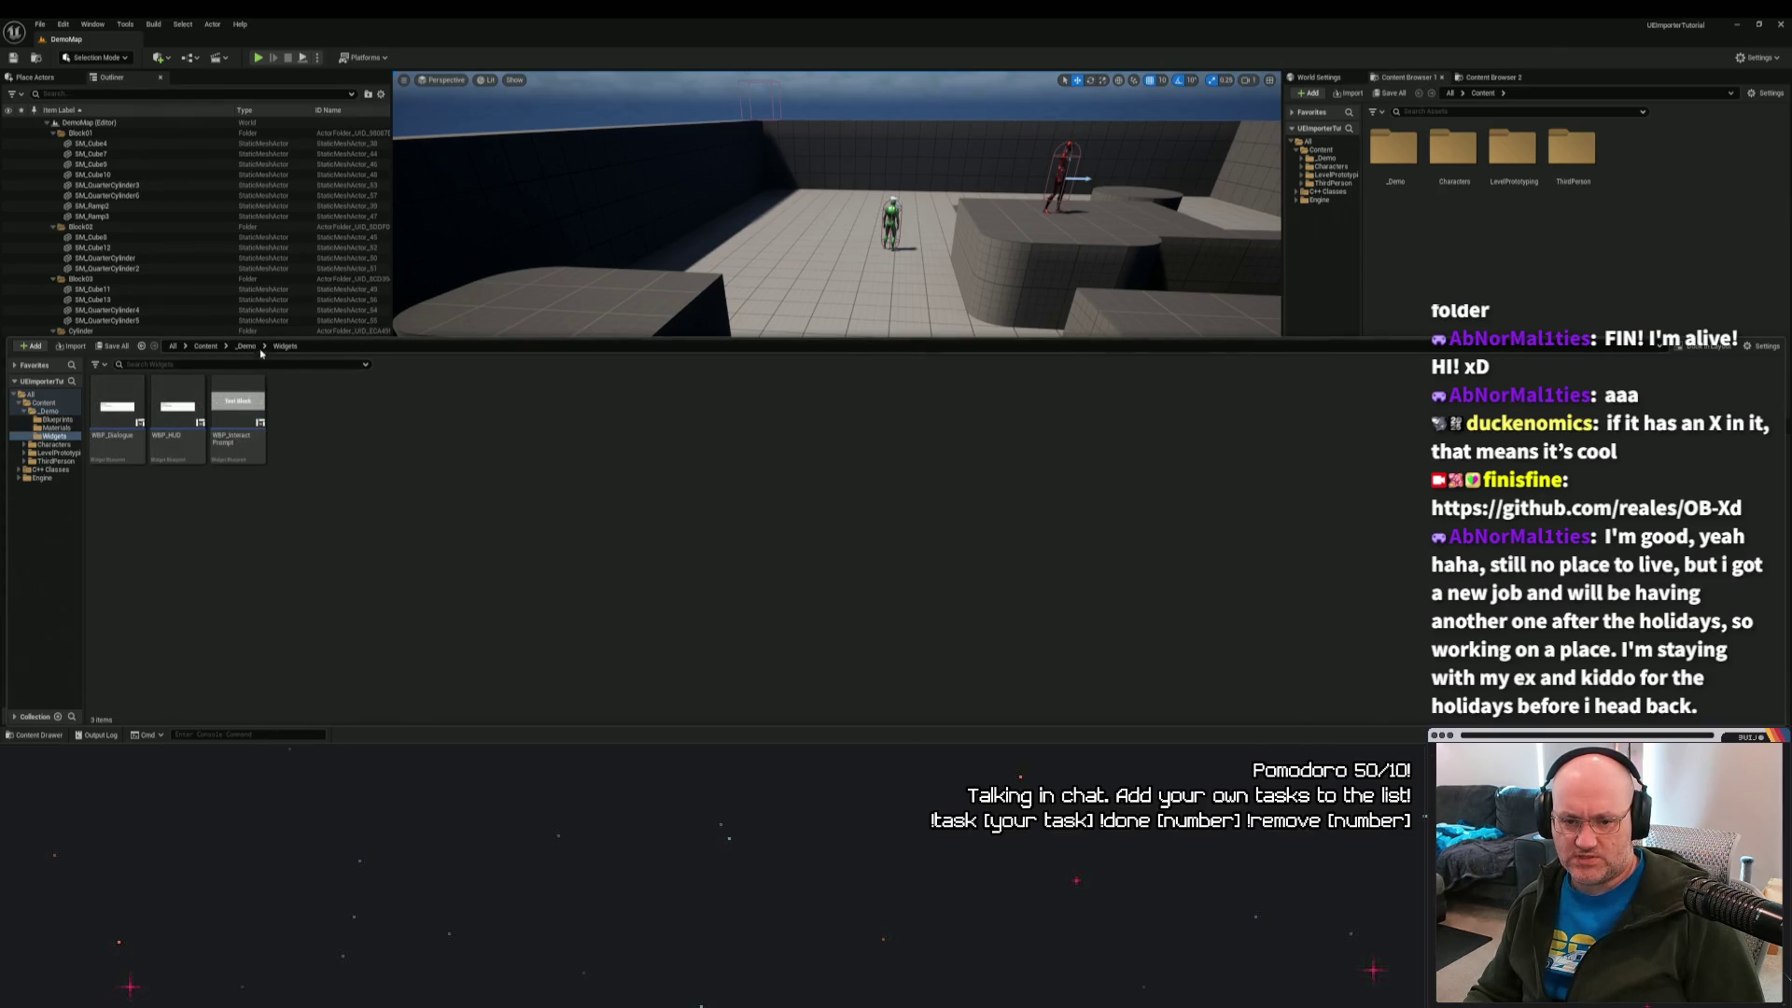
click(246, 345)
click(206, 347)
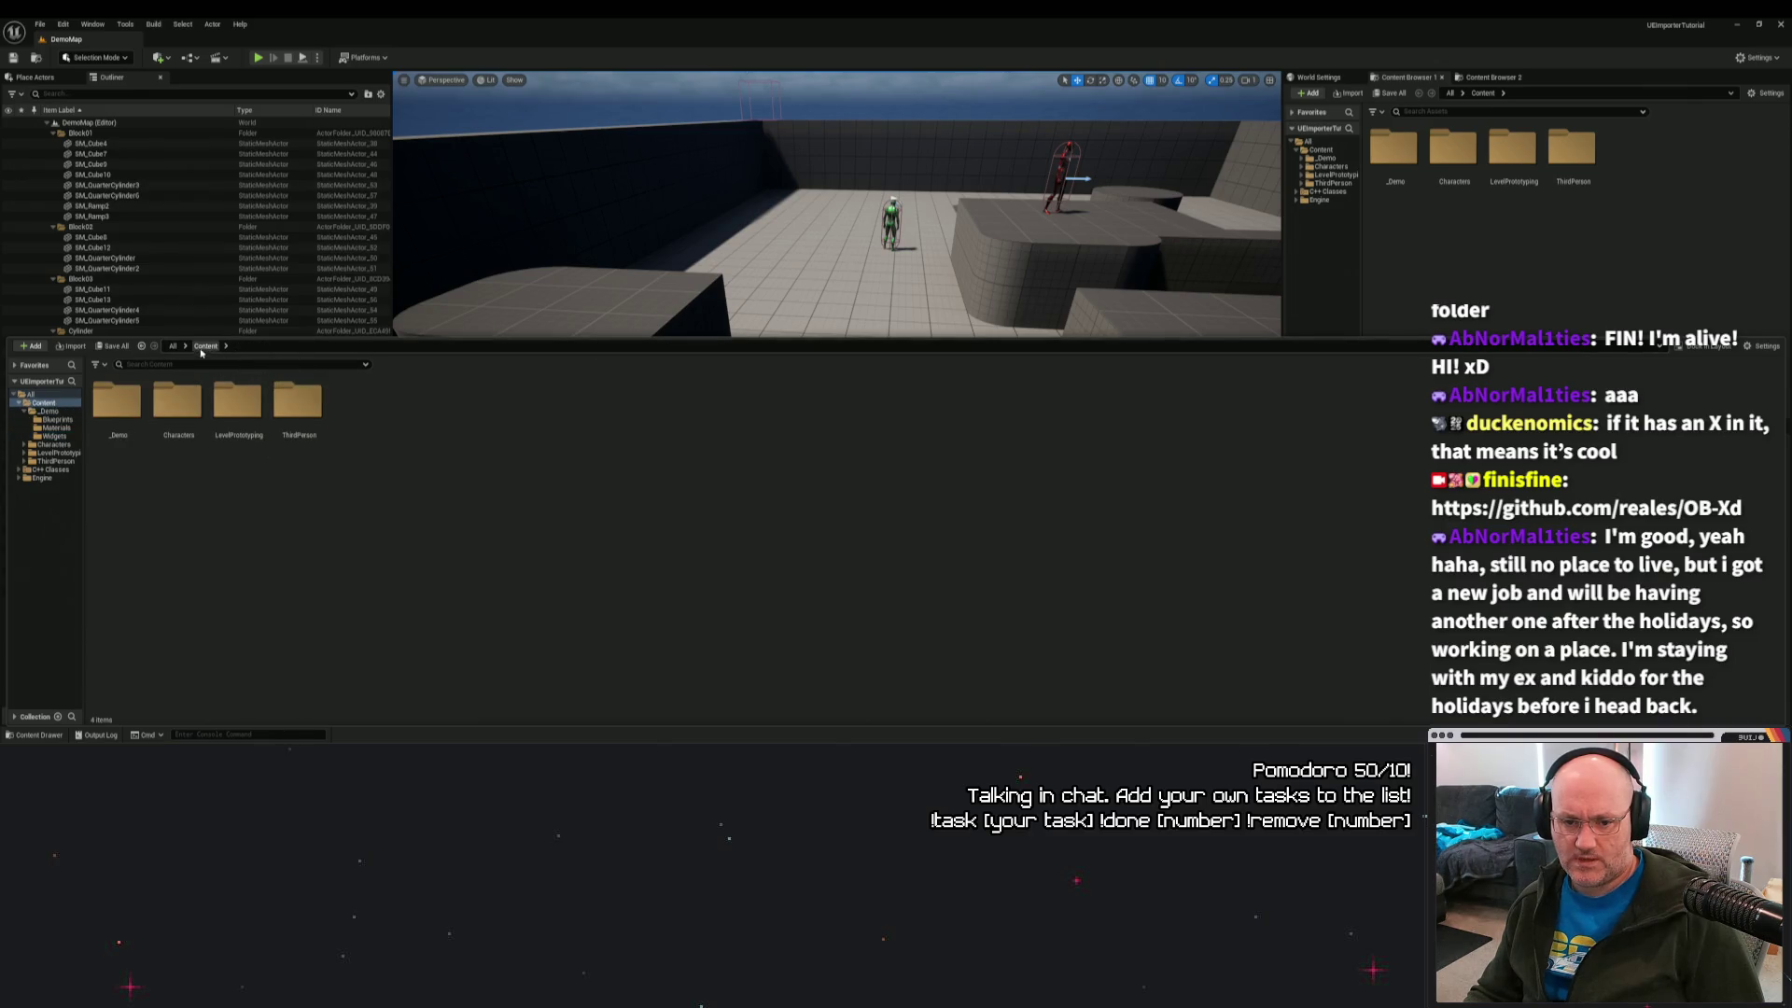
click(25, 470)
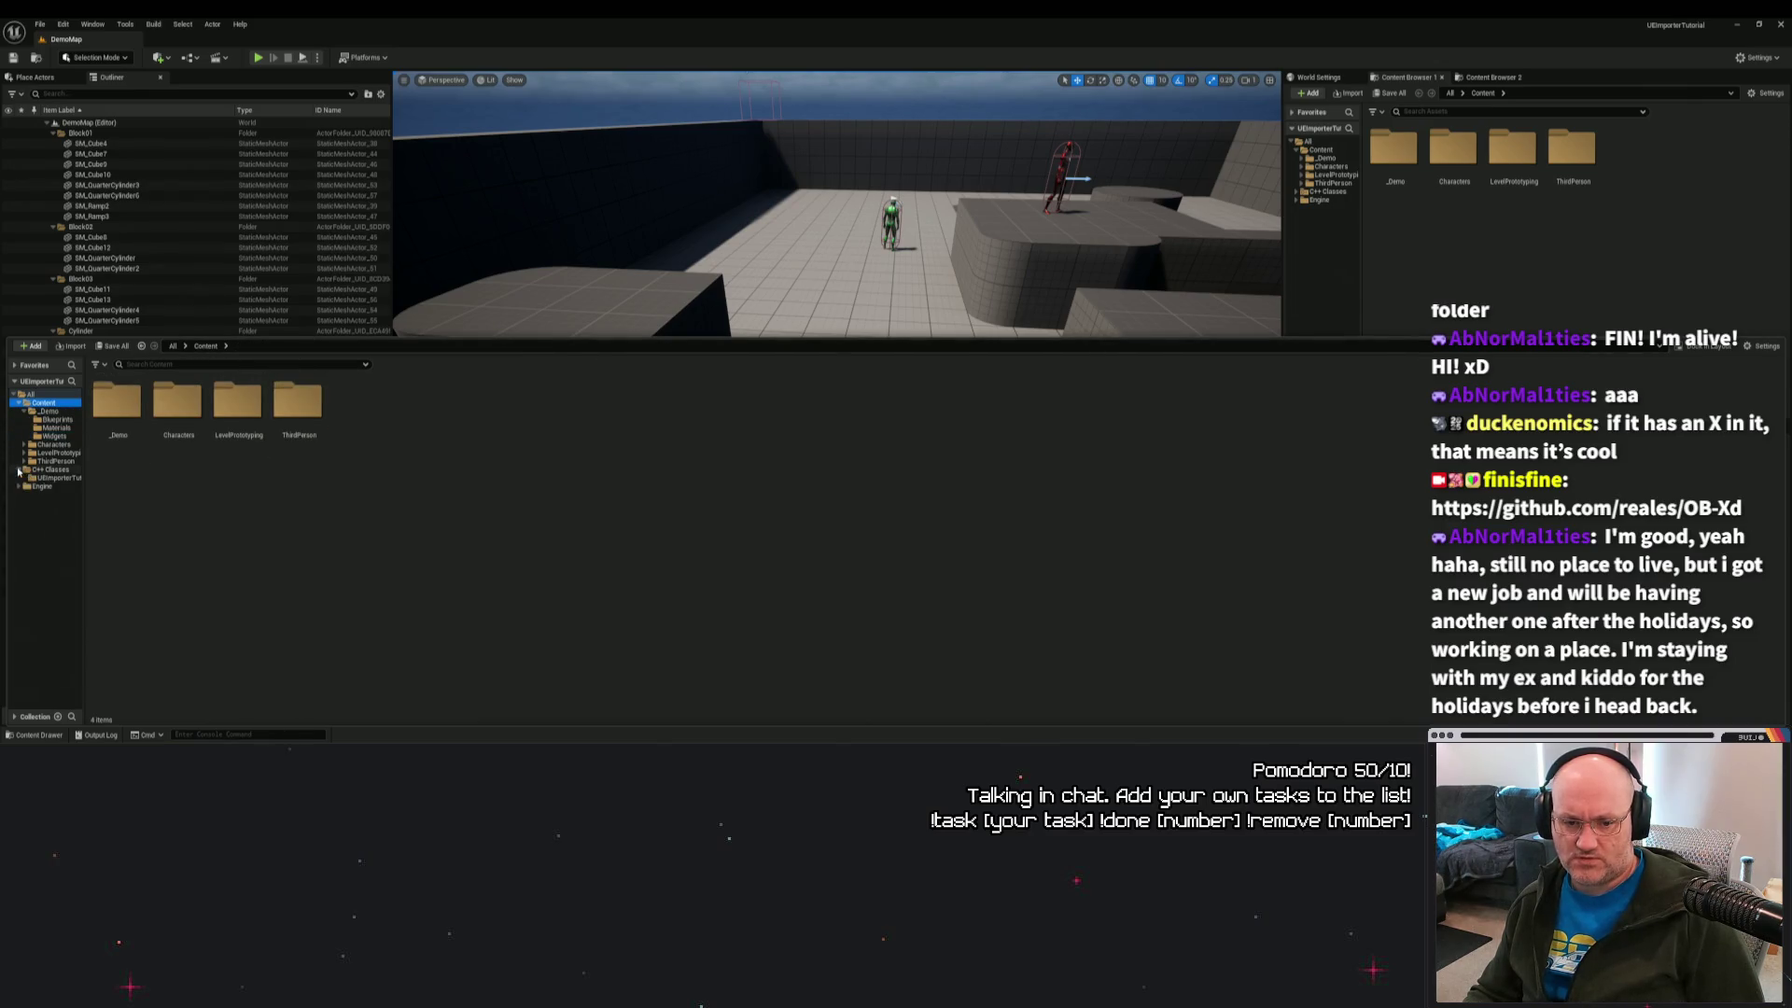
click(56, 478)
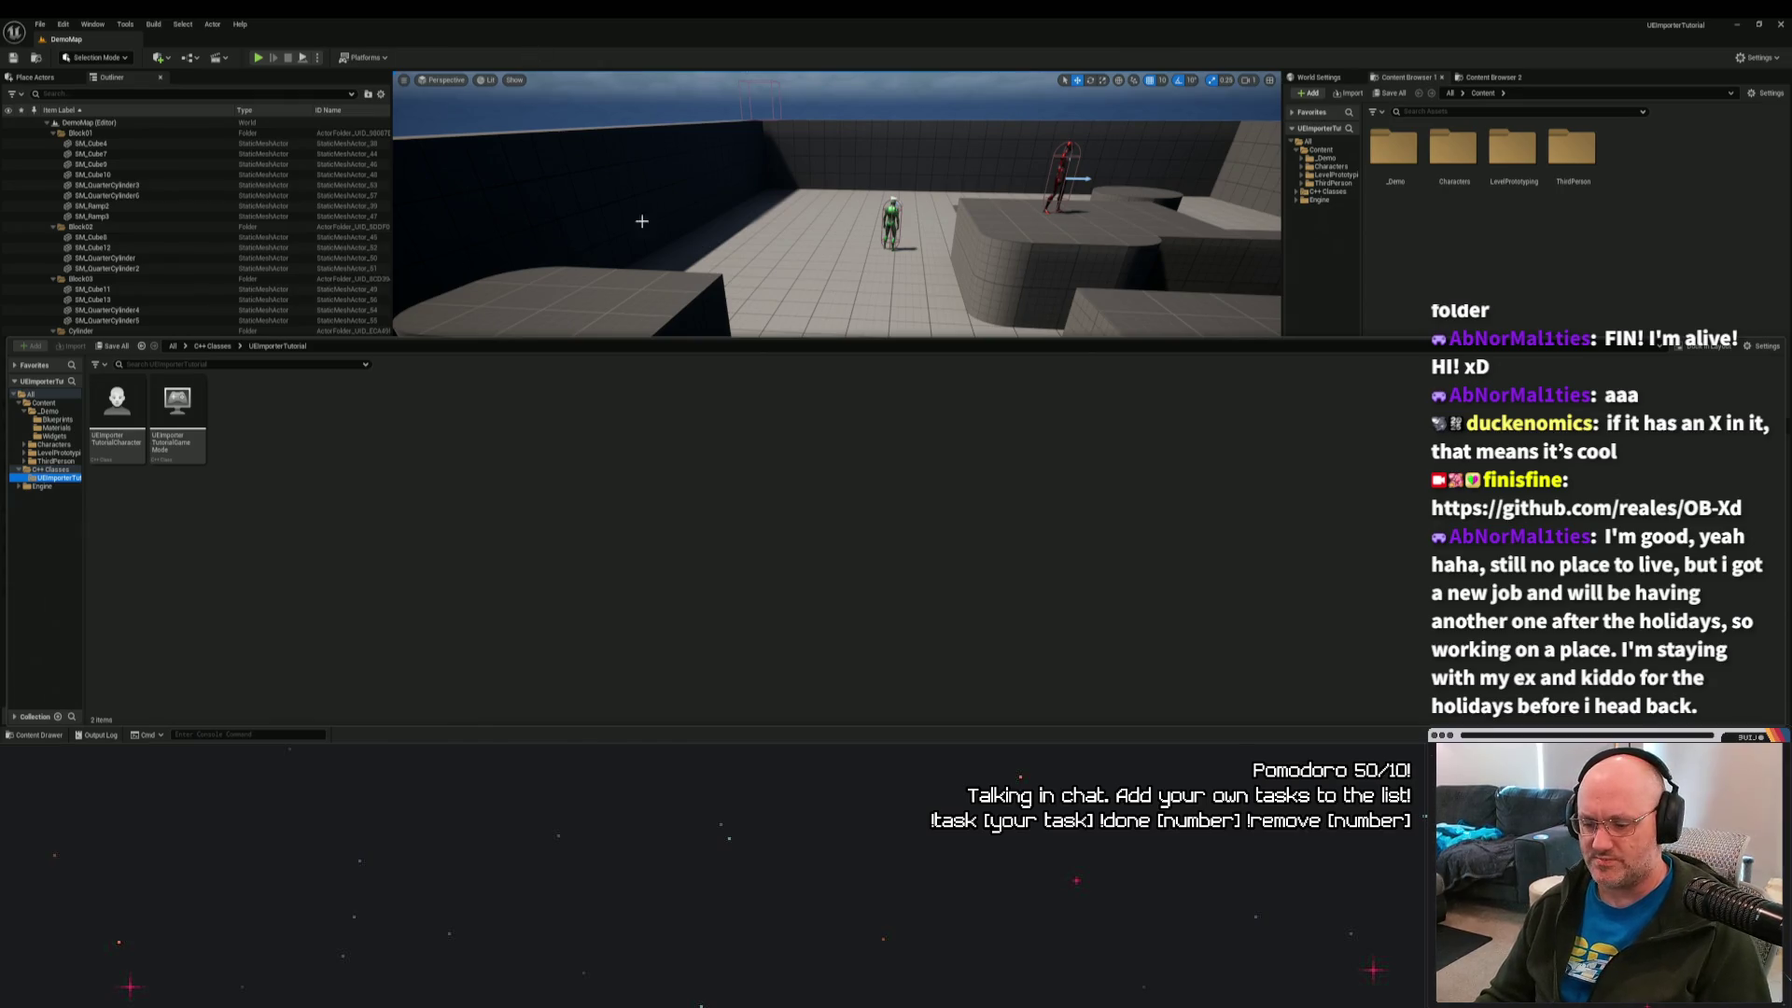
key(alt+Tab)
scroll(1253, 475, up, 5)
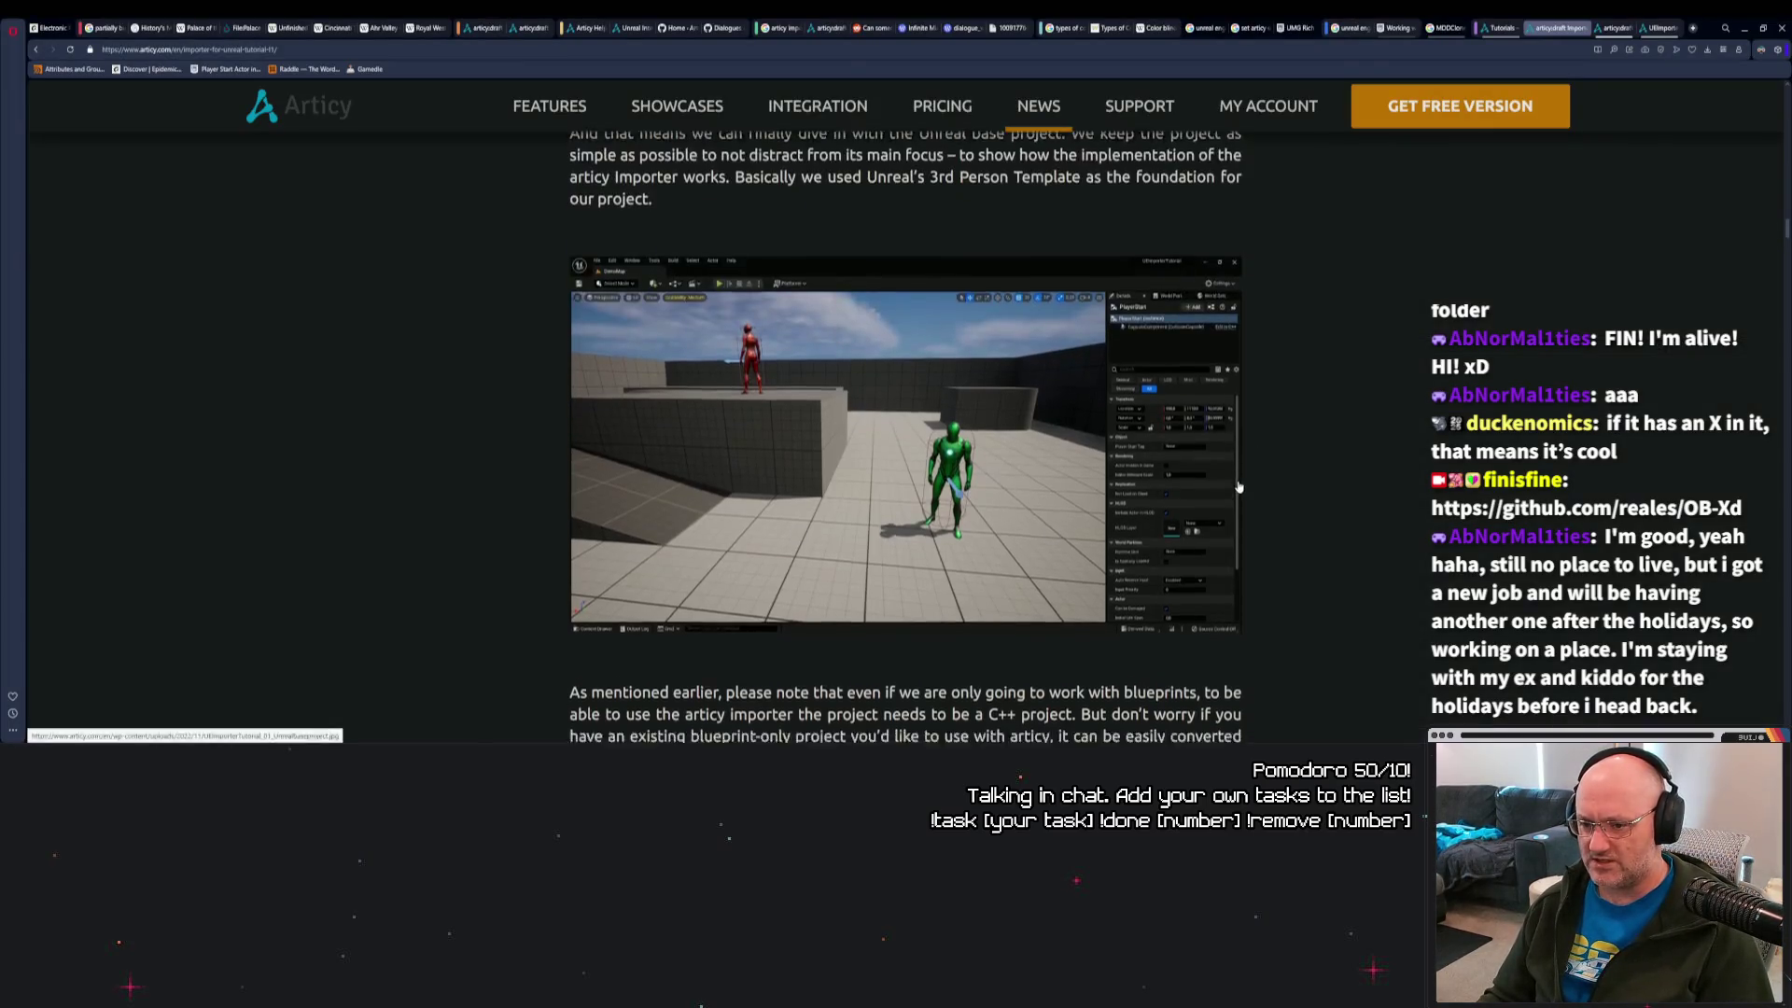
scroll(1241, 506, down, 2)
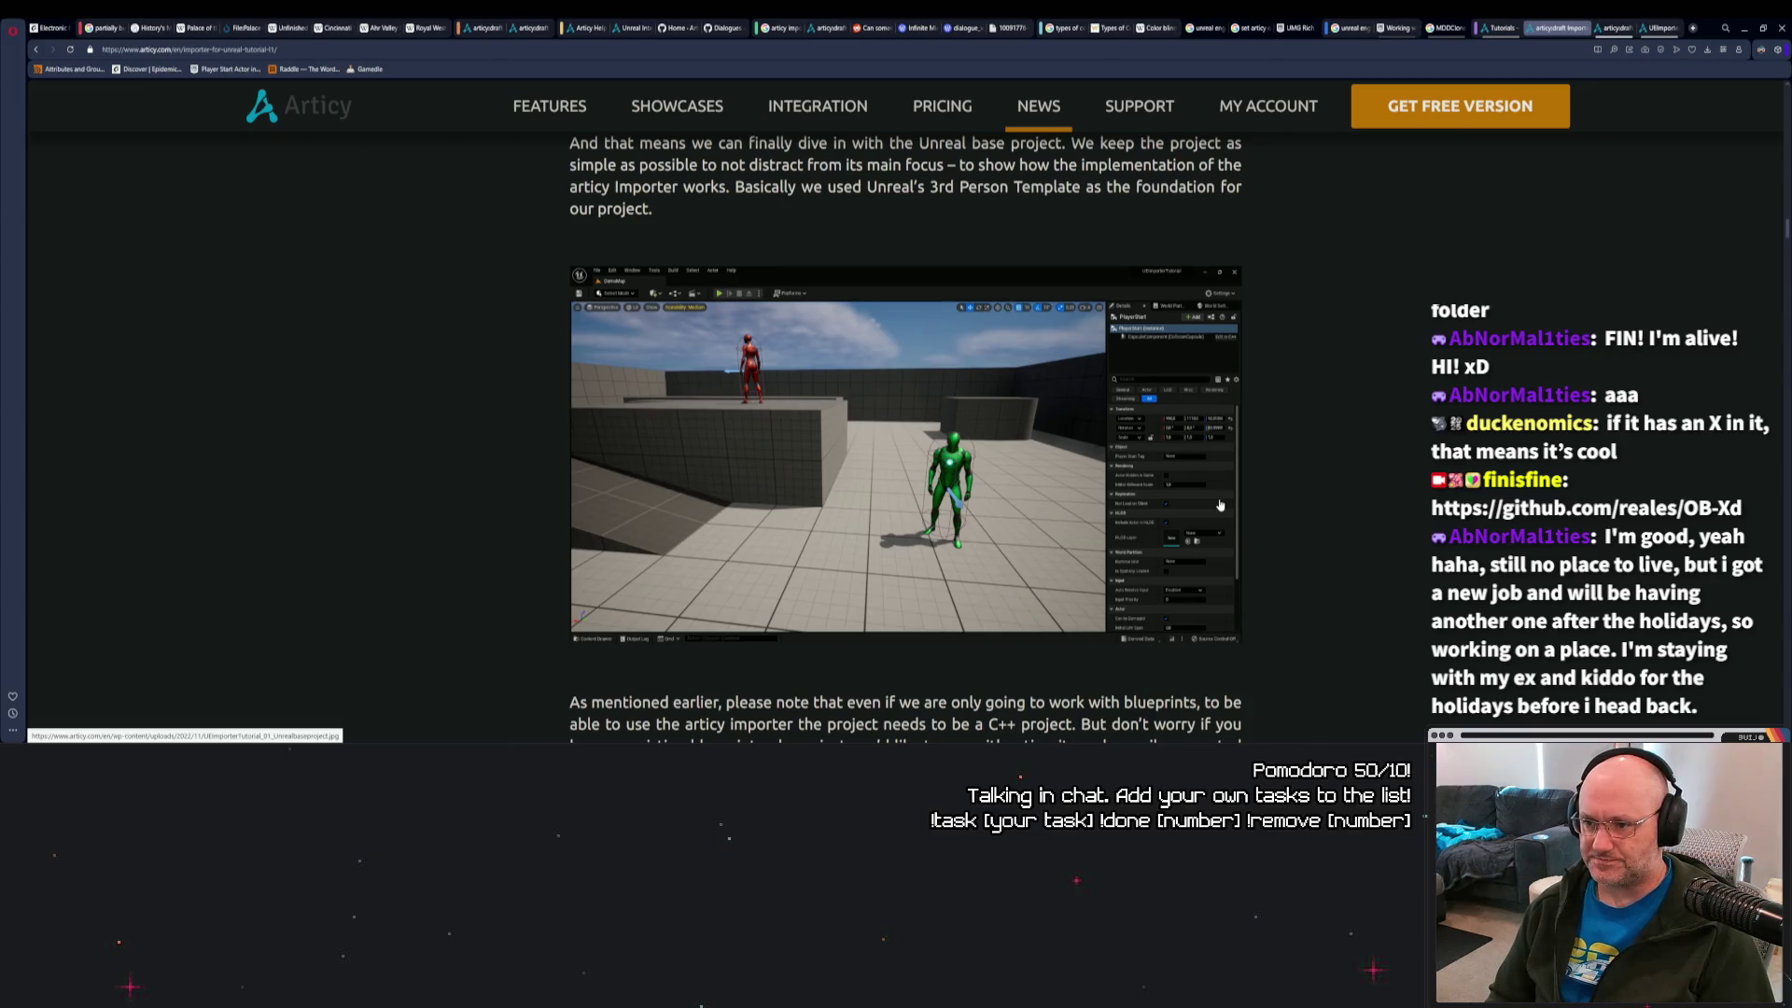
scroll(1229, 416, down, 4)
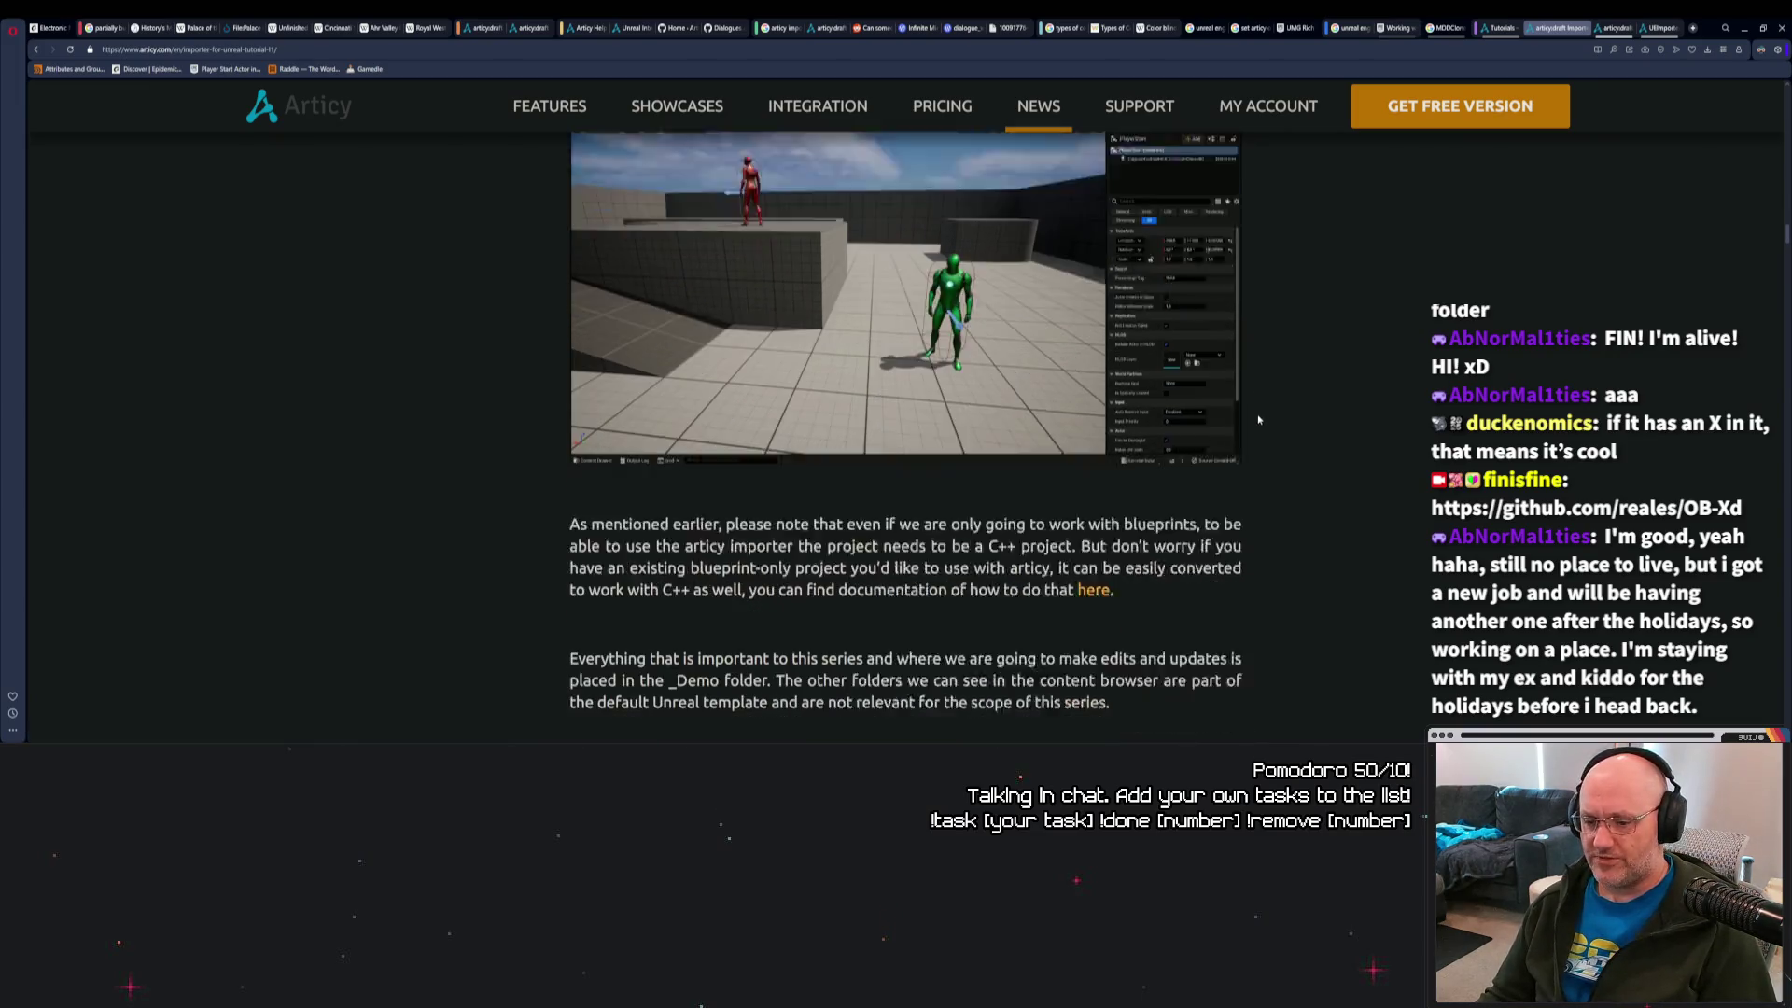
scroll(1260, 430, down, 1)
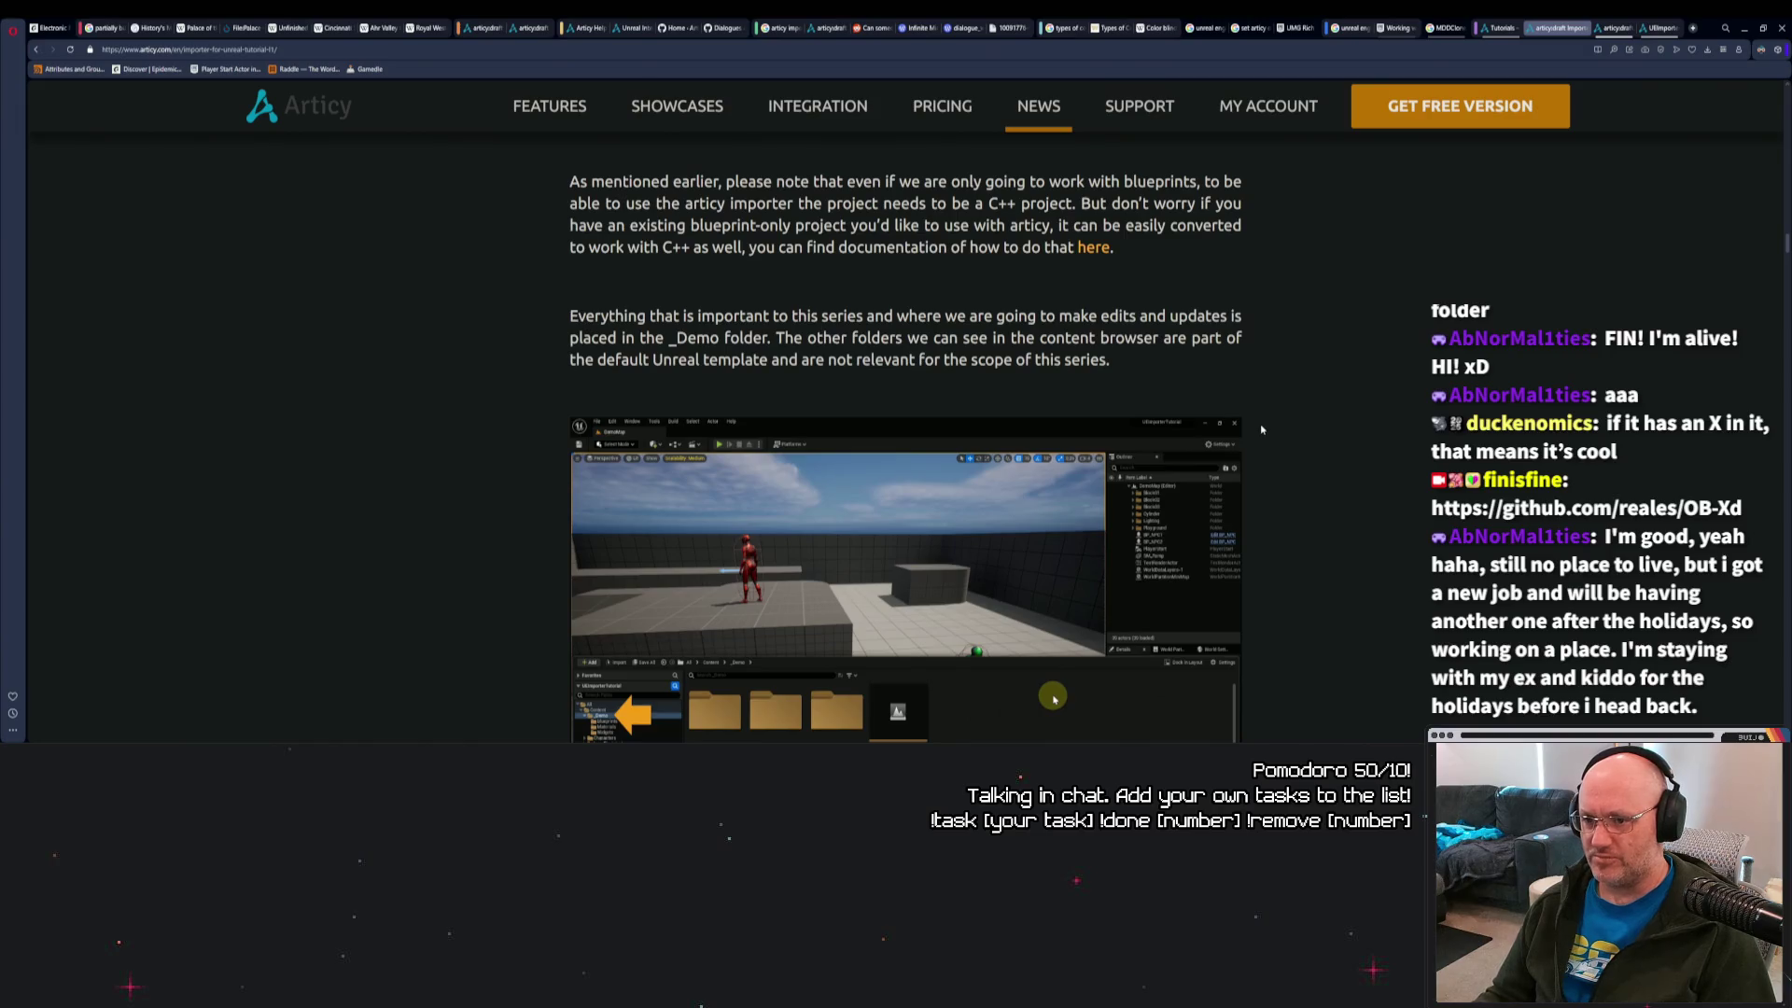
scroll(1257, 437, down, 2)
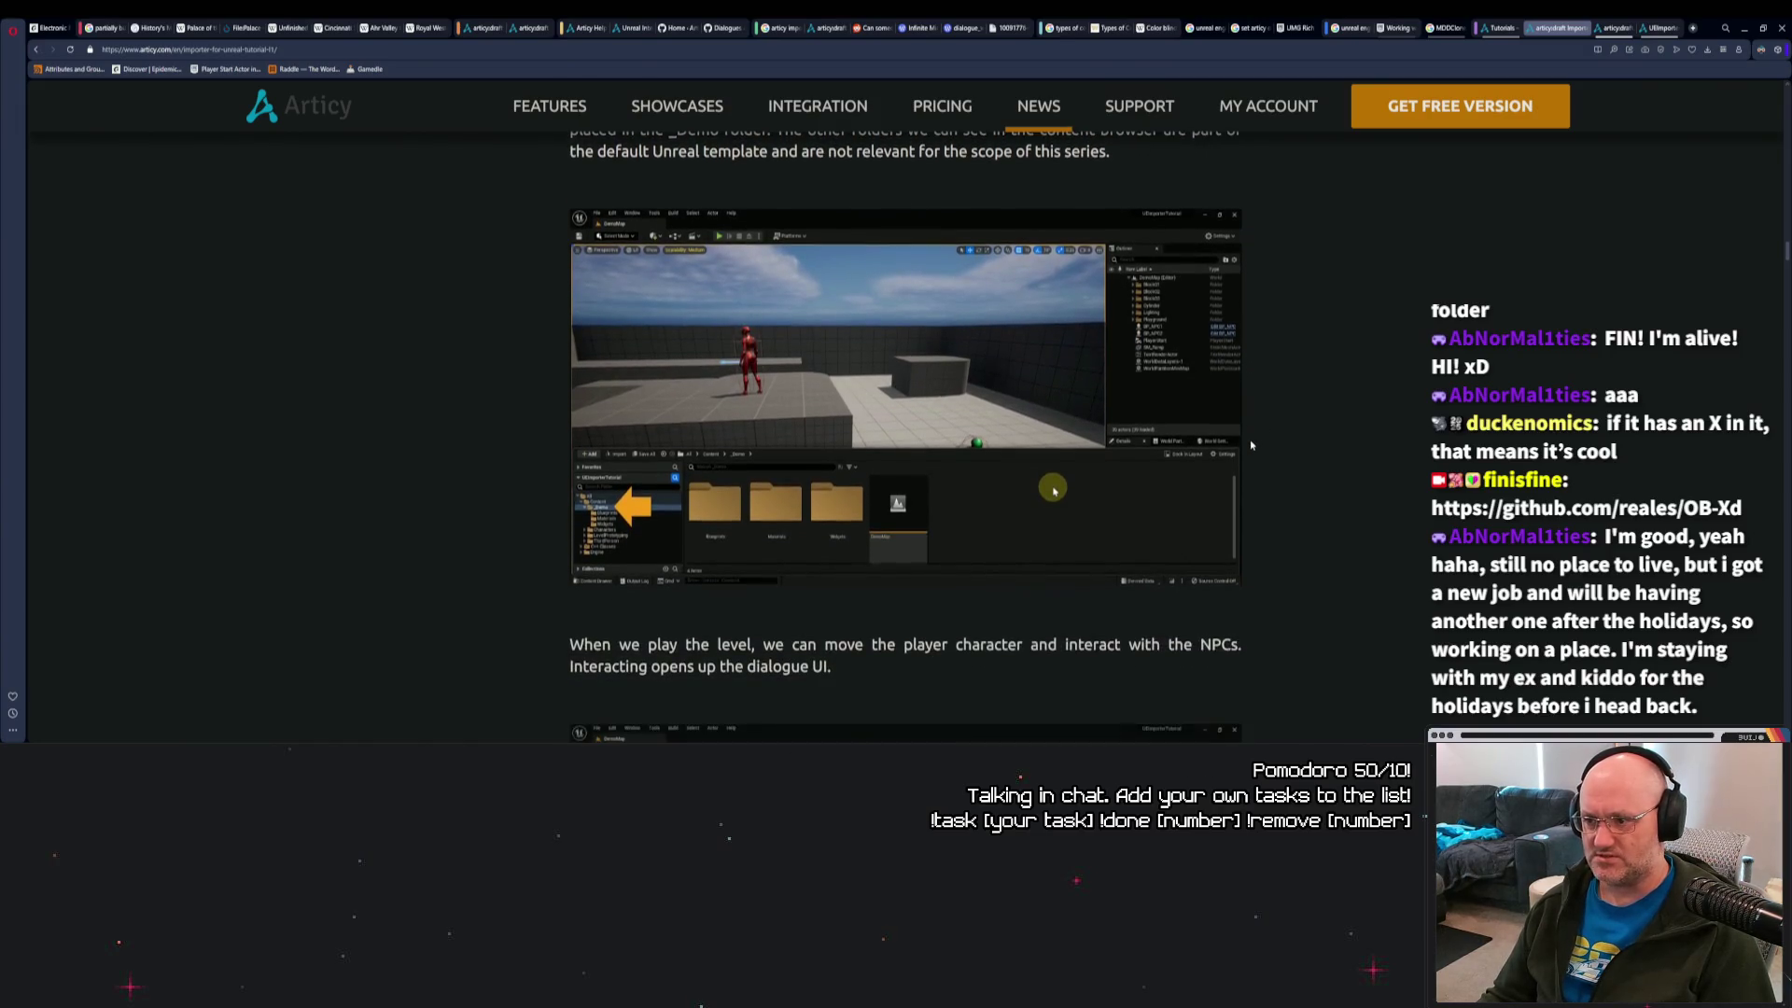
scroll(1252, 445, down, 5)
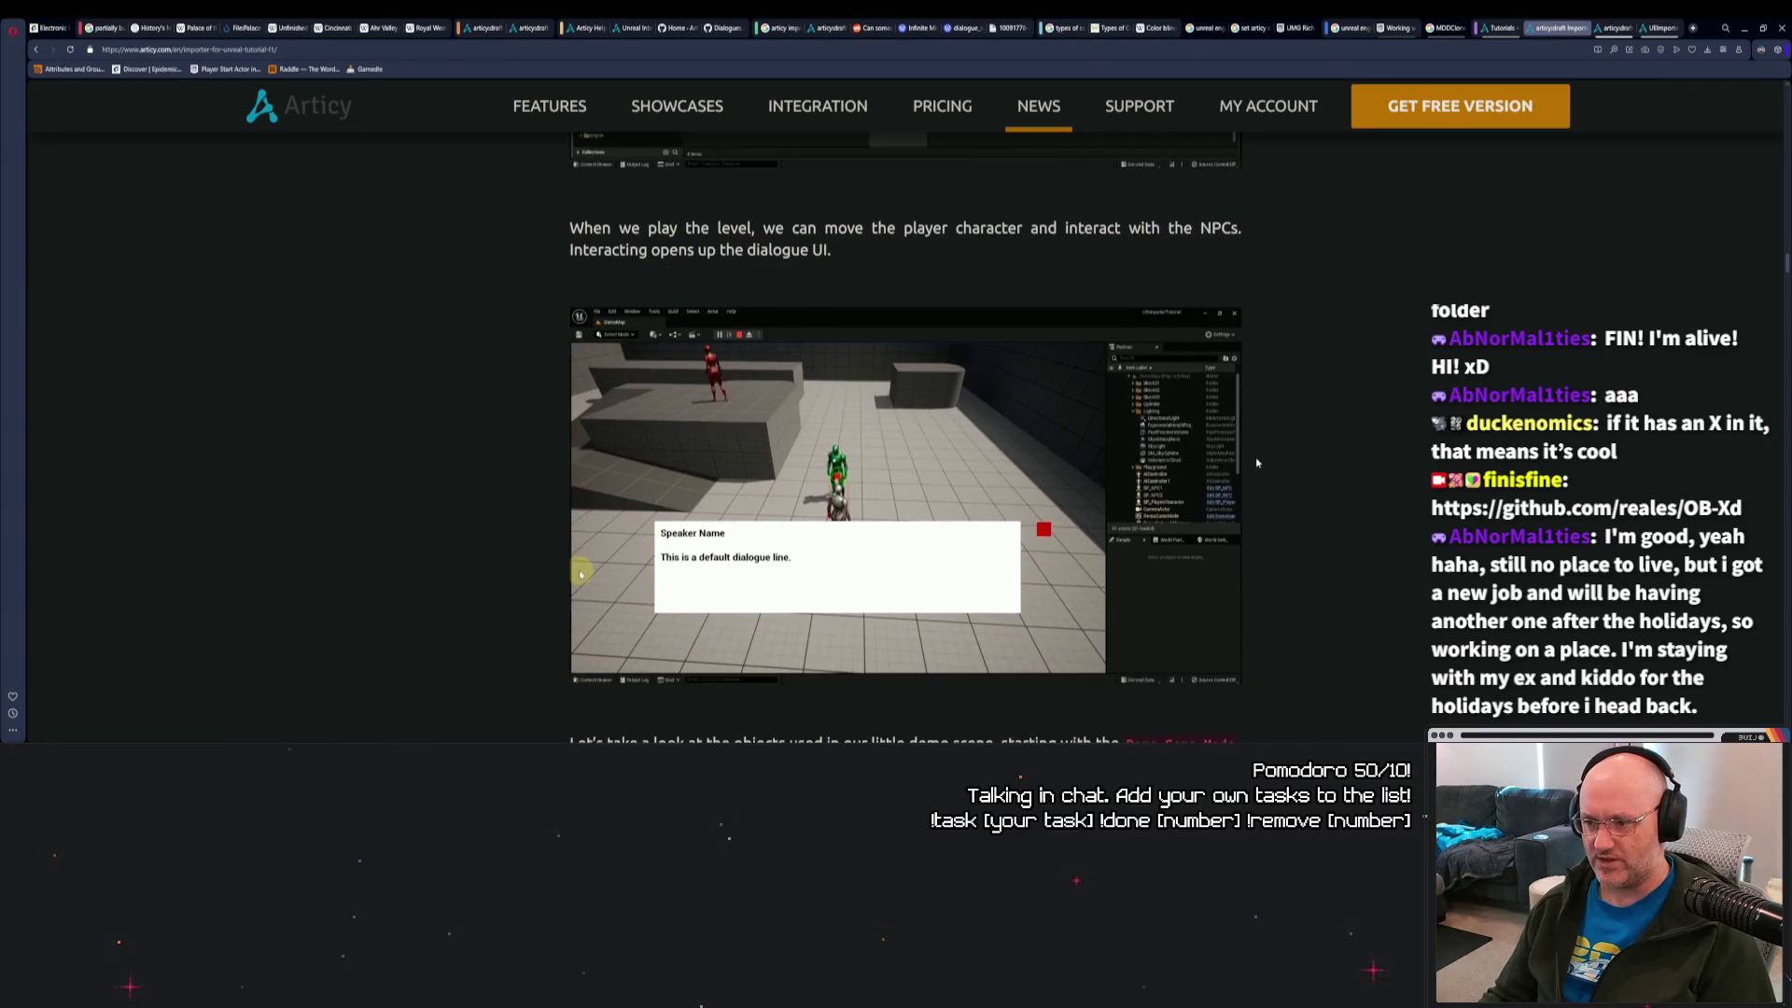
Back in Unreal, start the demo level with Play From Here on a floor spot.
key(alt+Tab)
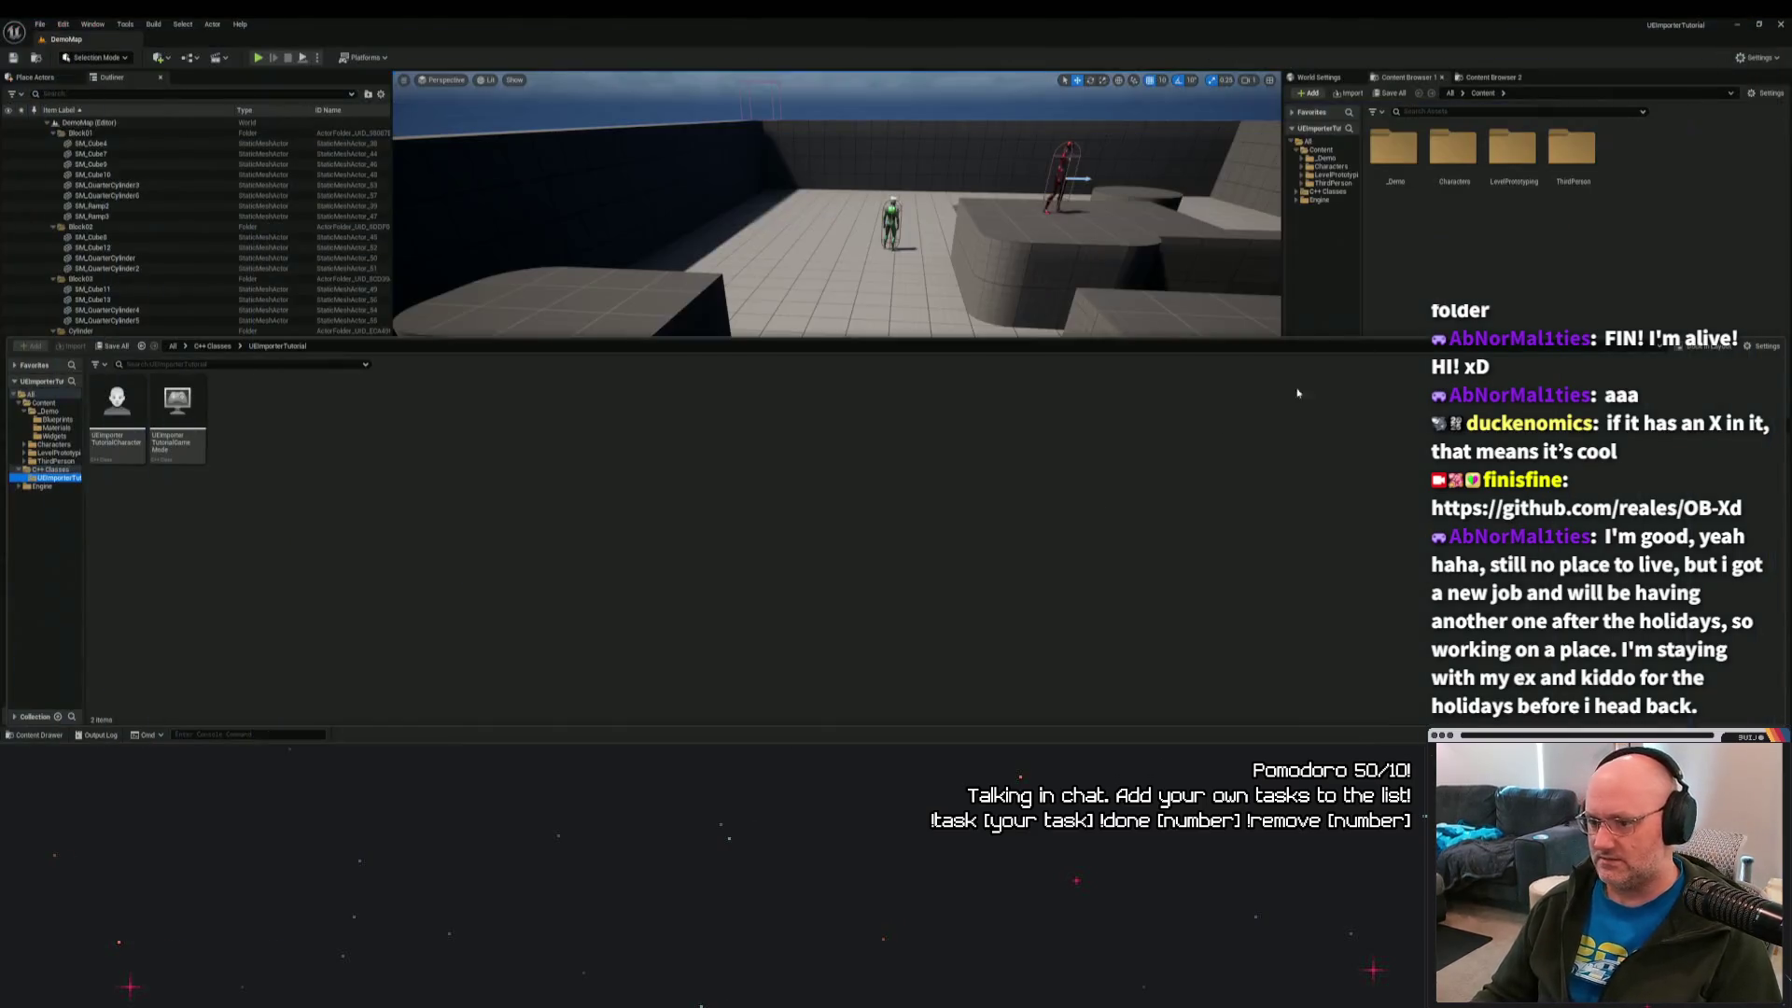
click(842, 289)
right_click(777, 382)
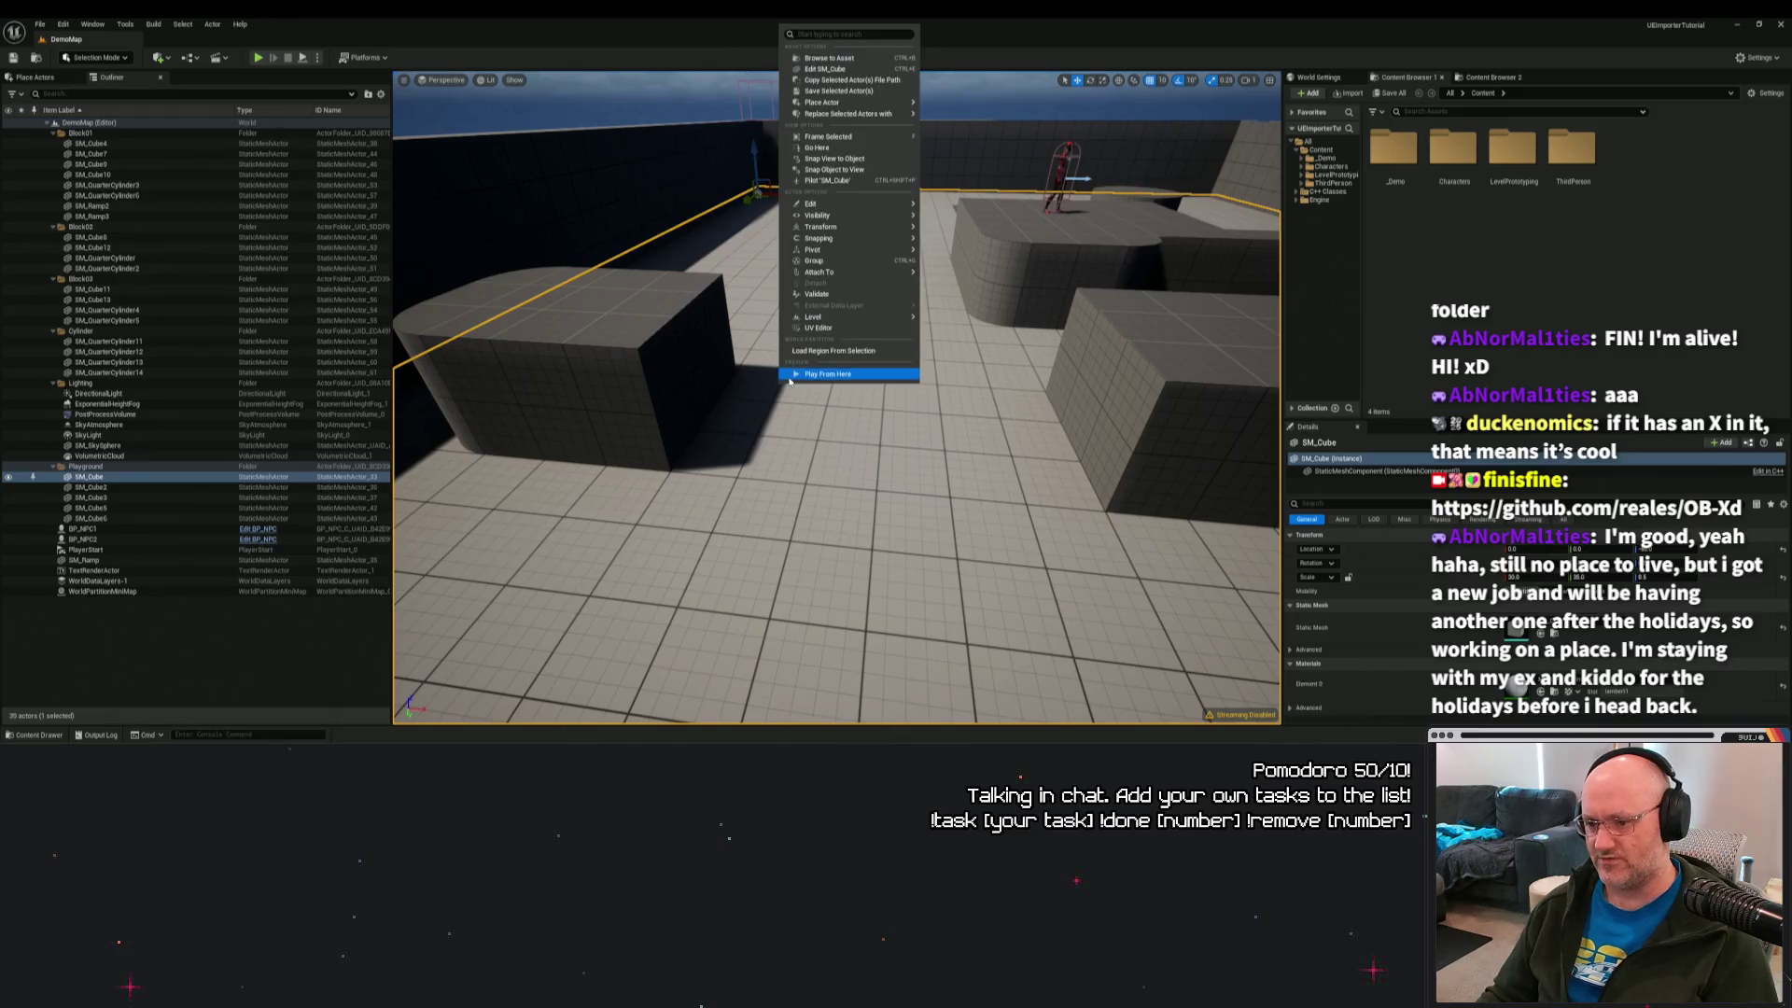
click(797, 374)
Walk to the green NPC and talk with E three times, closing the default dialogue each time.
key(w)
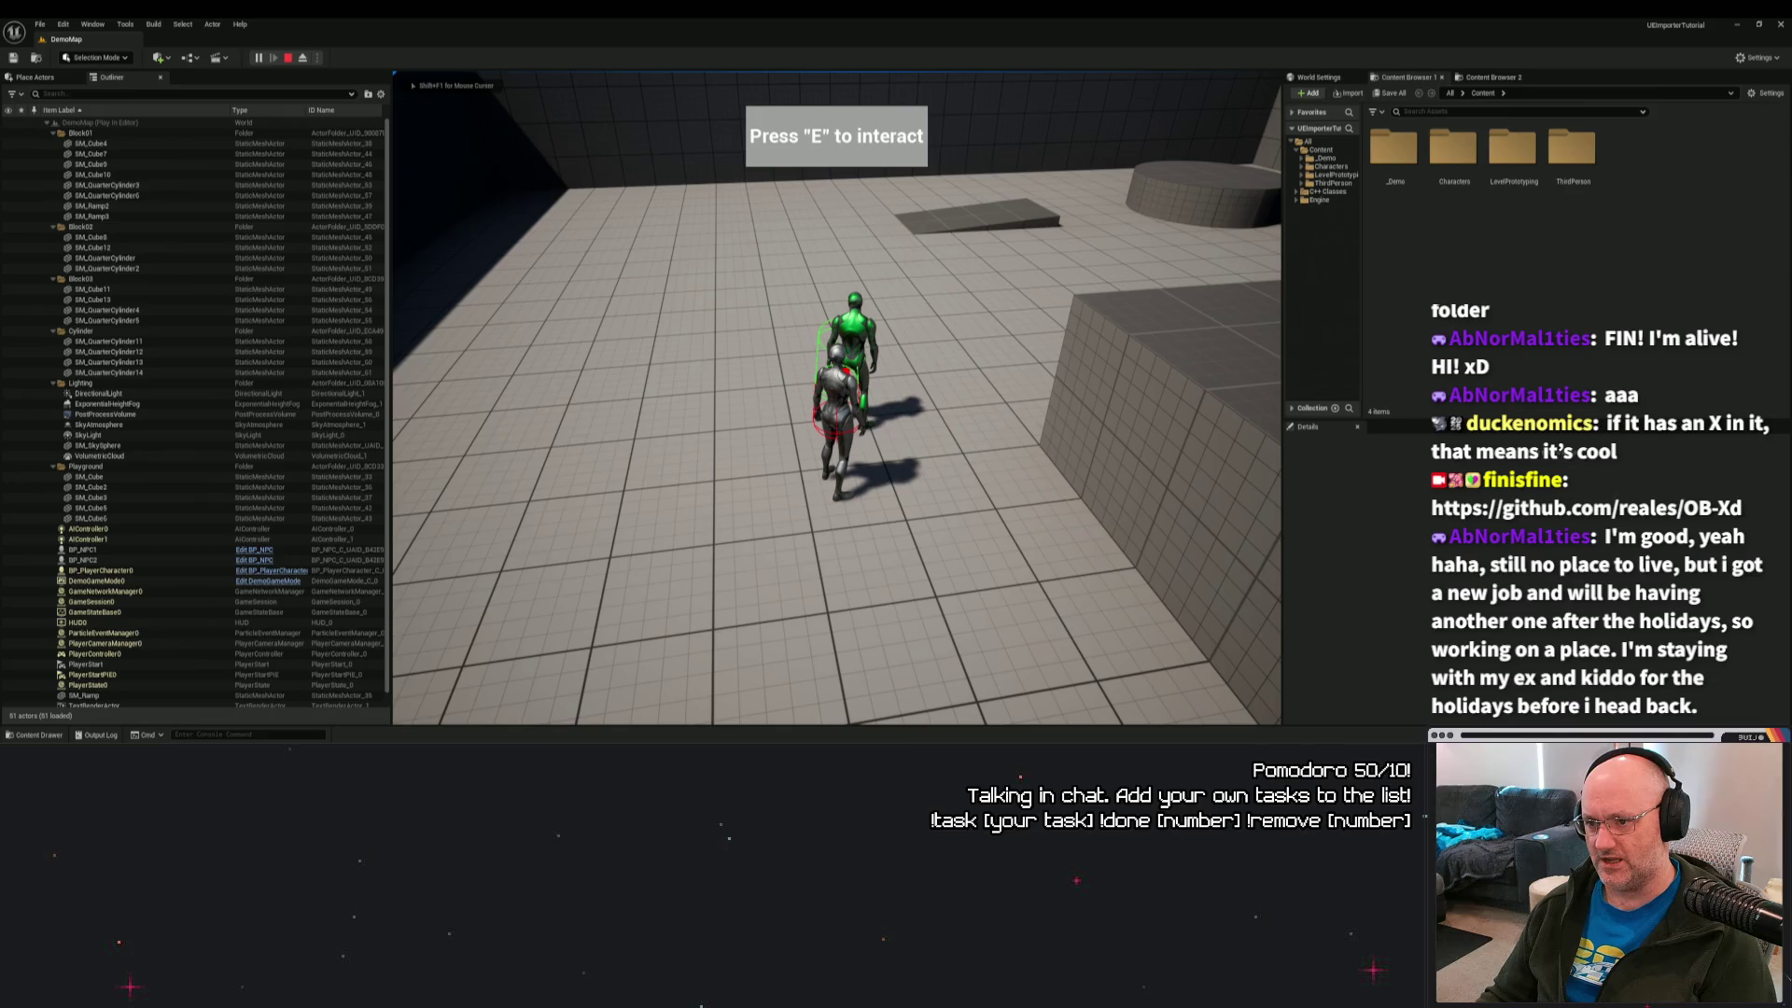
key(e)
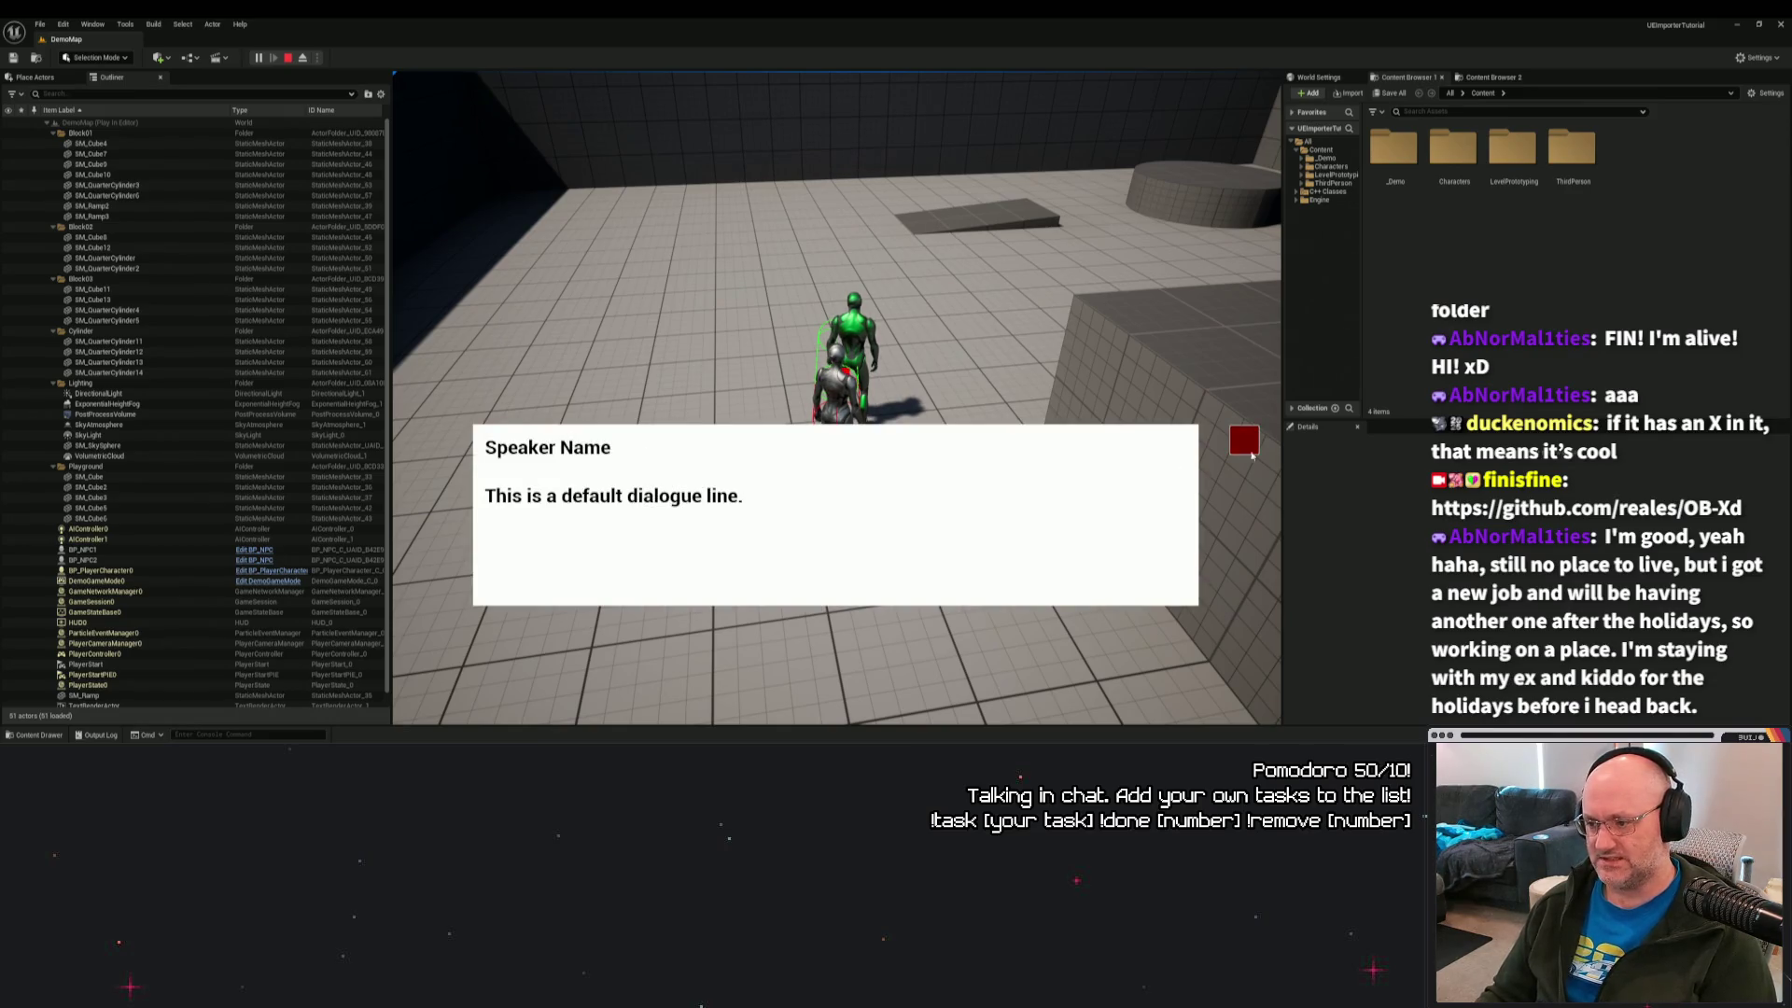
click(1244, 439)
key(w)
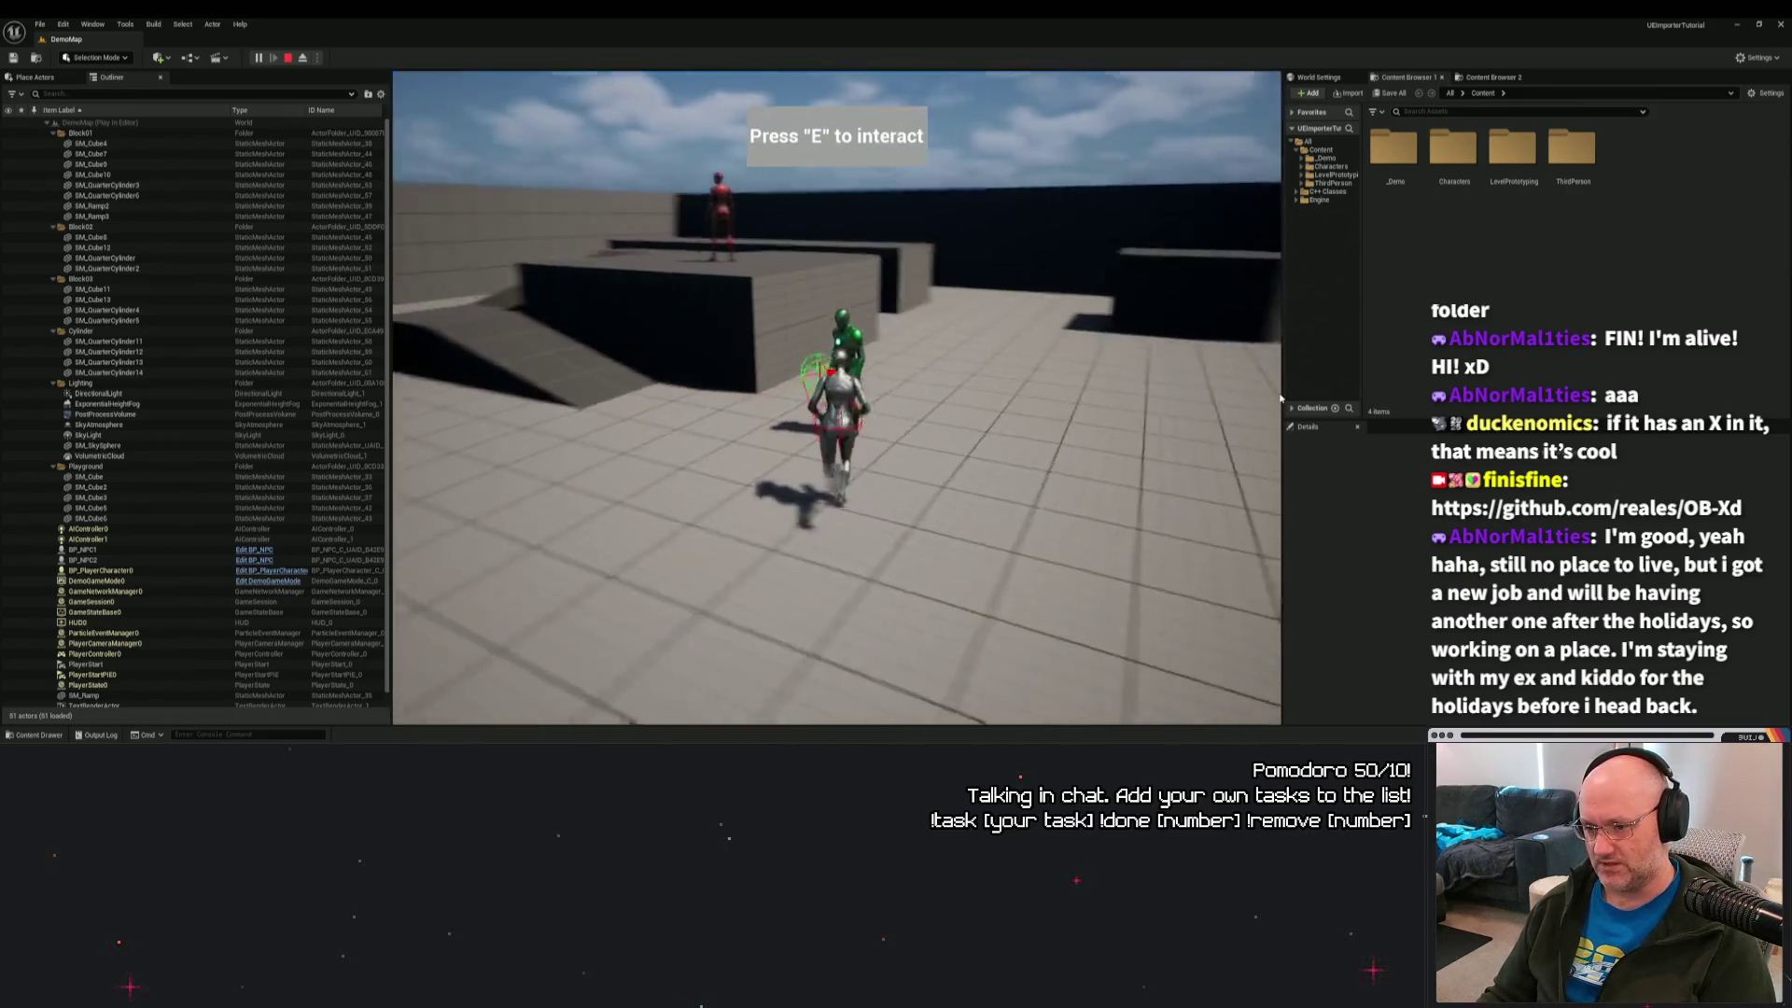
key(e)
click(1244, 440)
key(w)
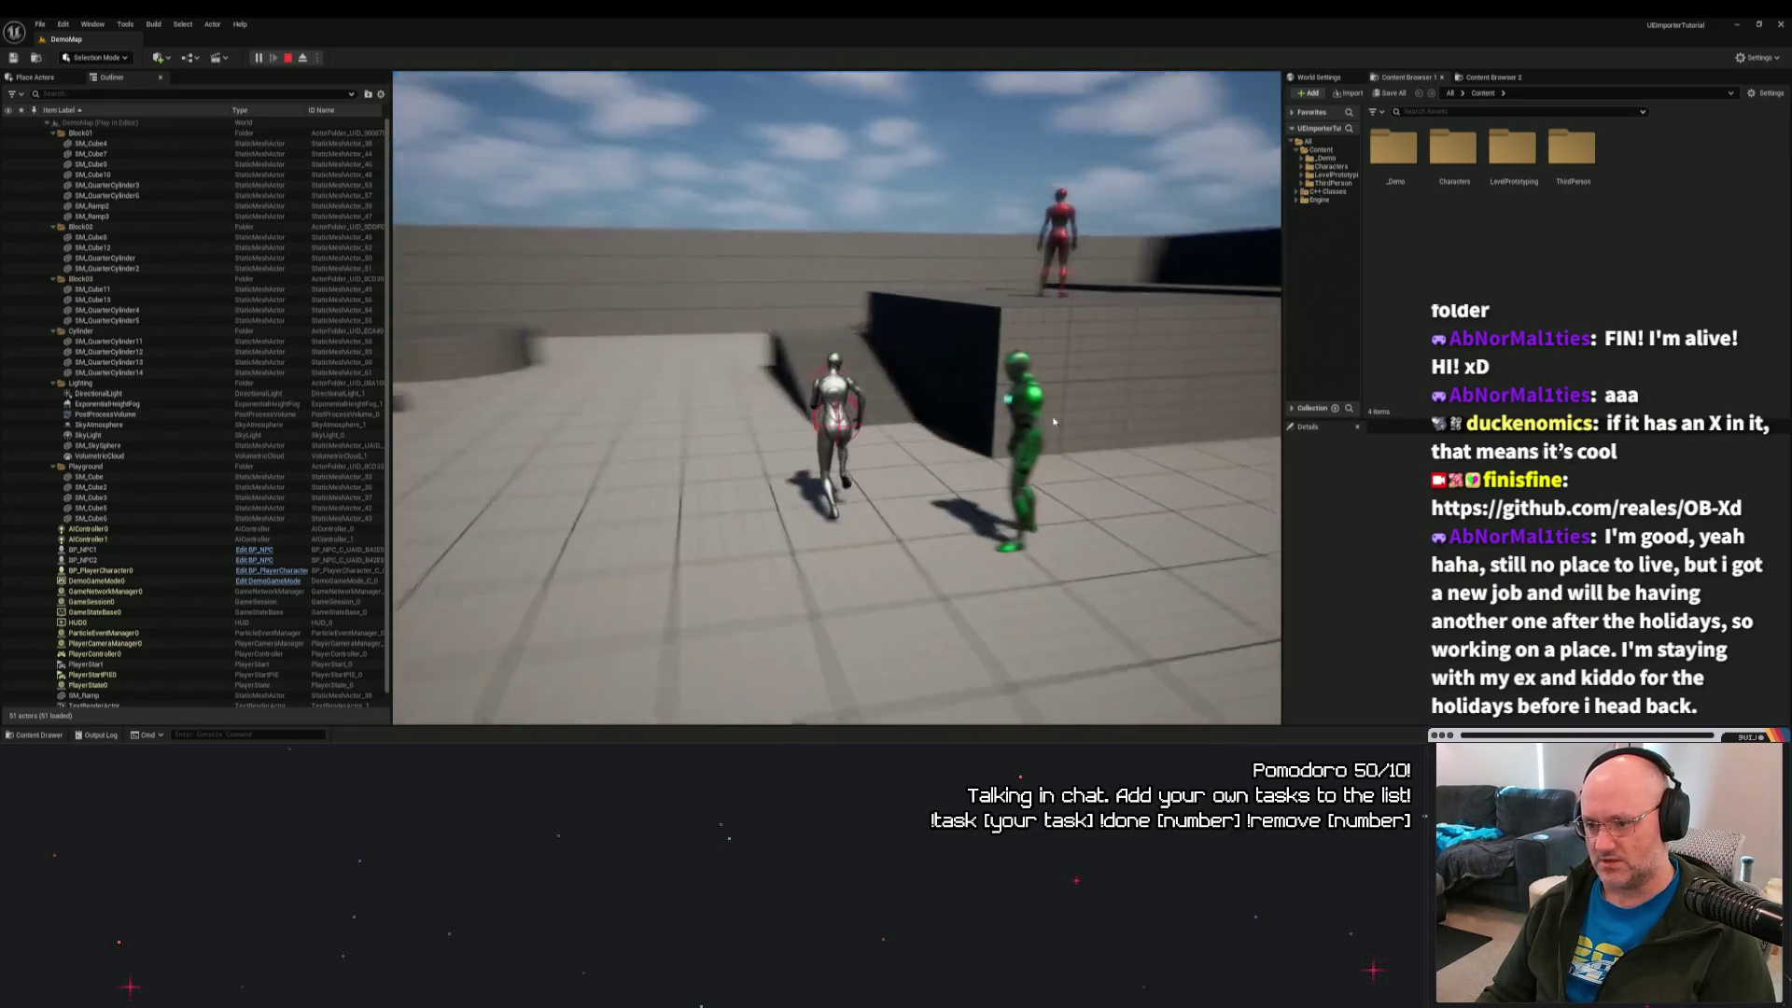
key(w)
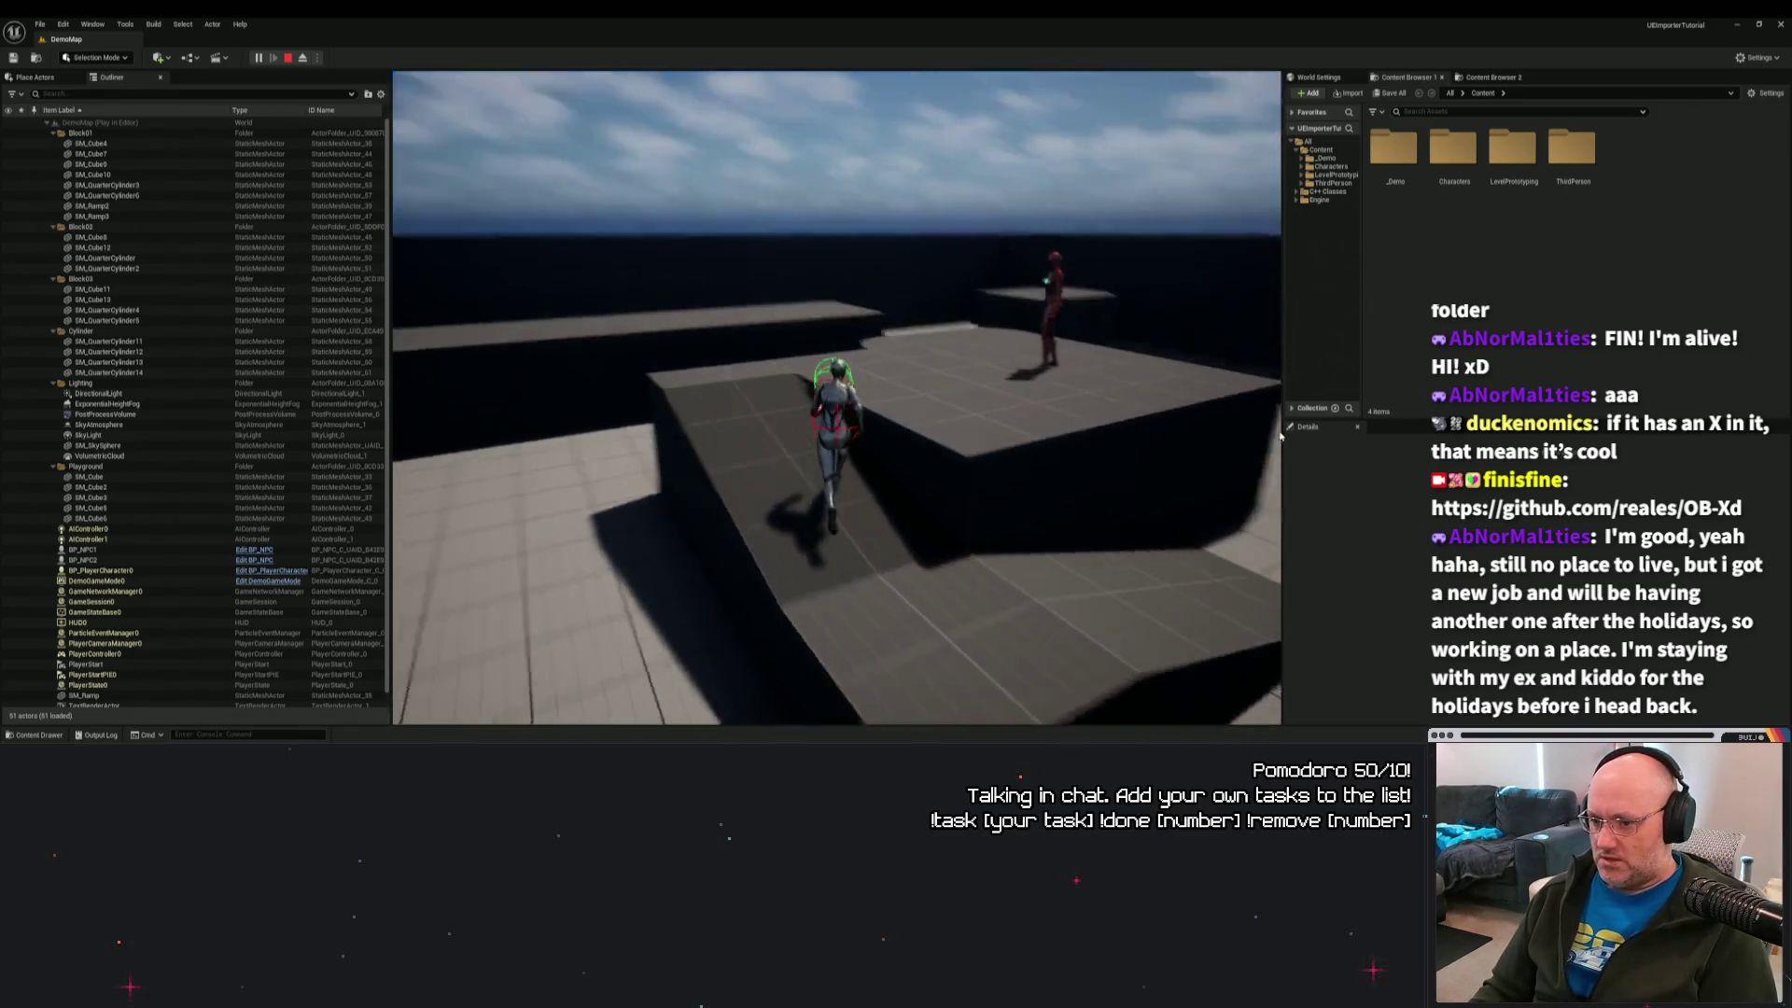
key(e)
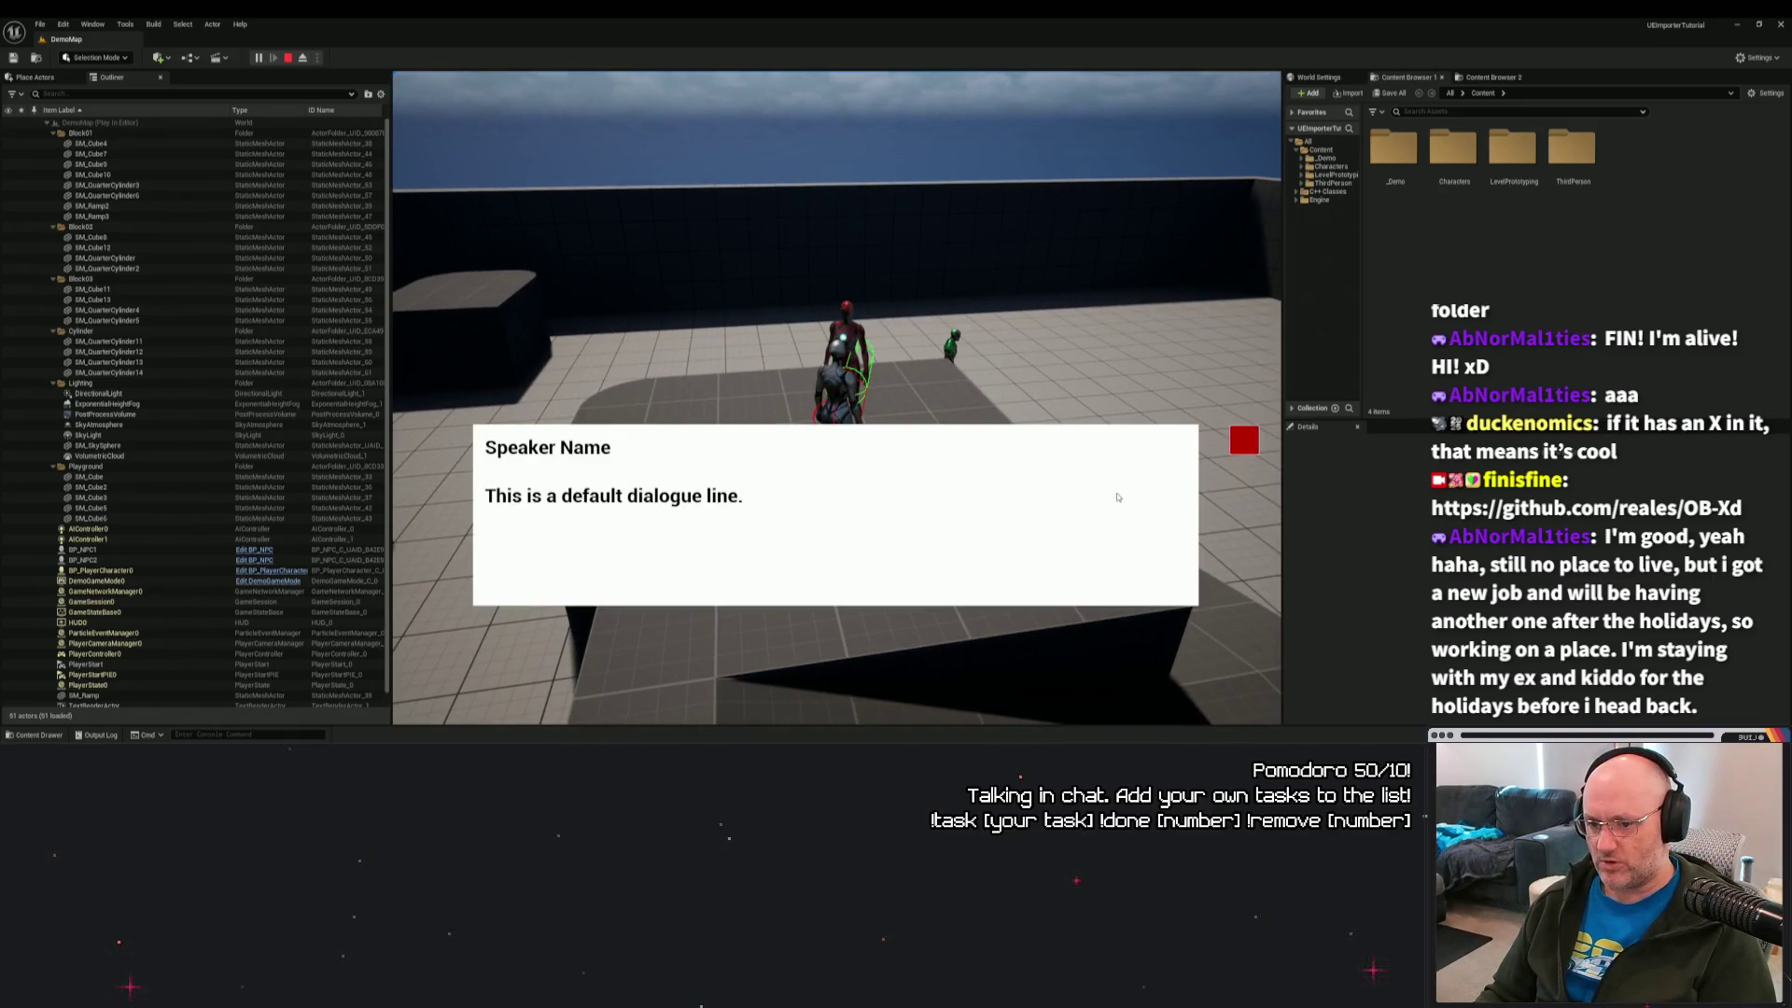
click(1246, 443)
key(w)
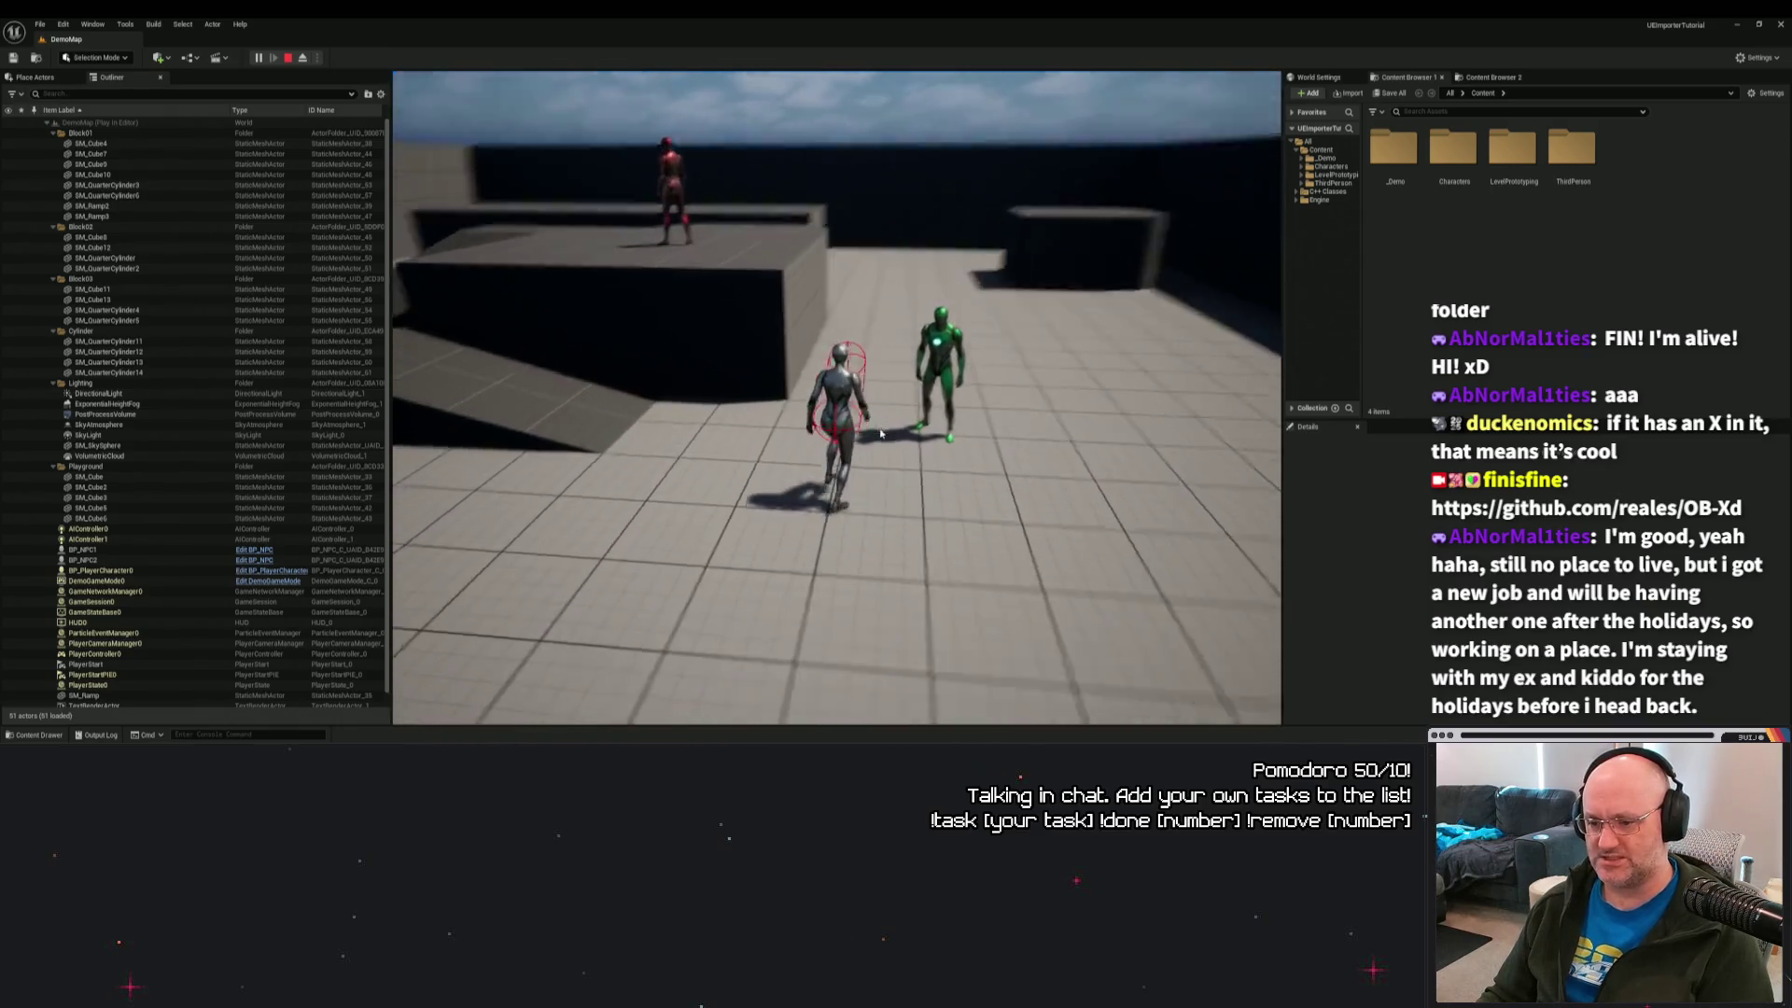
Stop the playtest and show the top-level Content folder in the Content Drawer.
key(Escape)
click(41, 735)
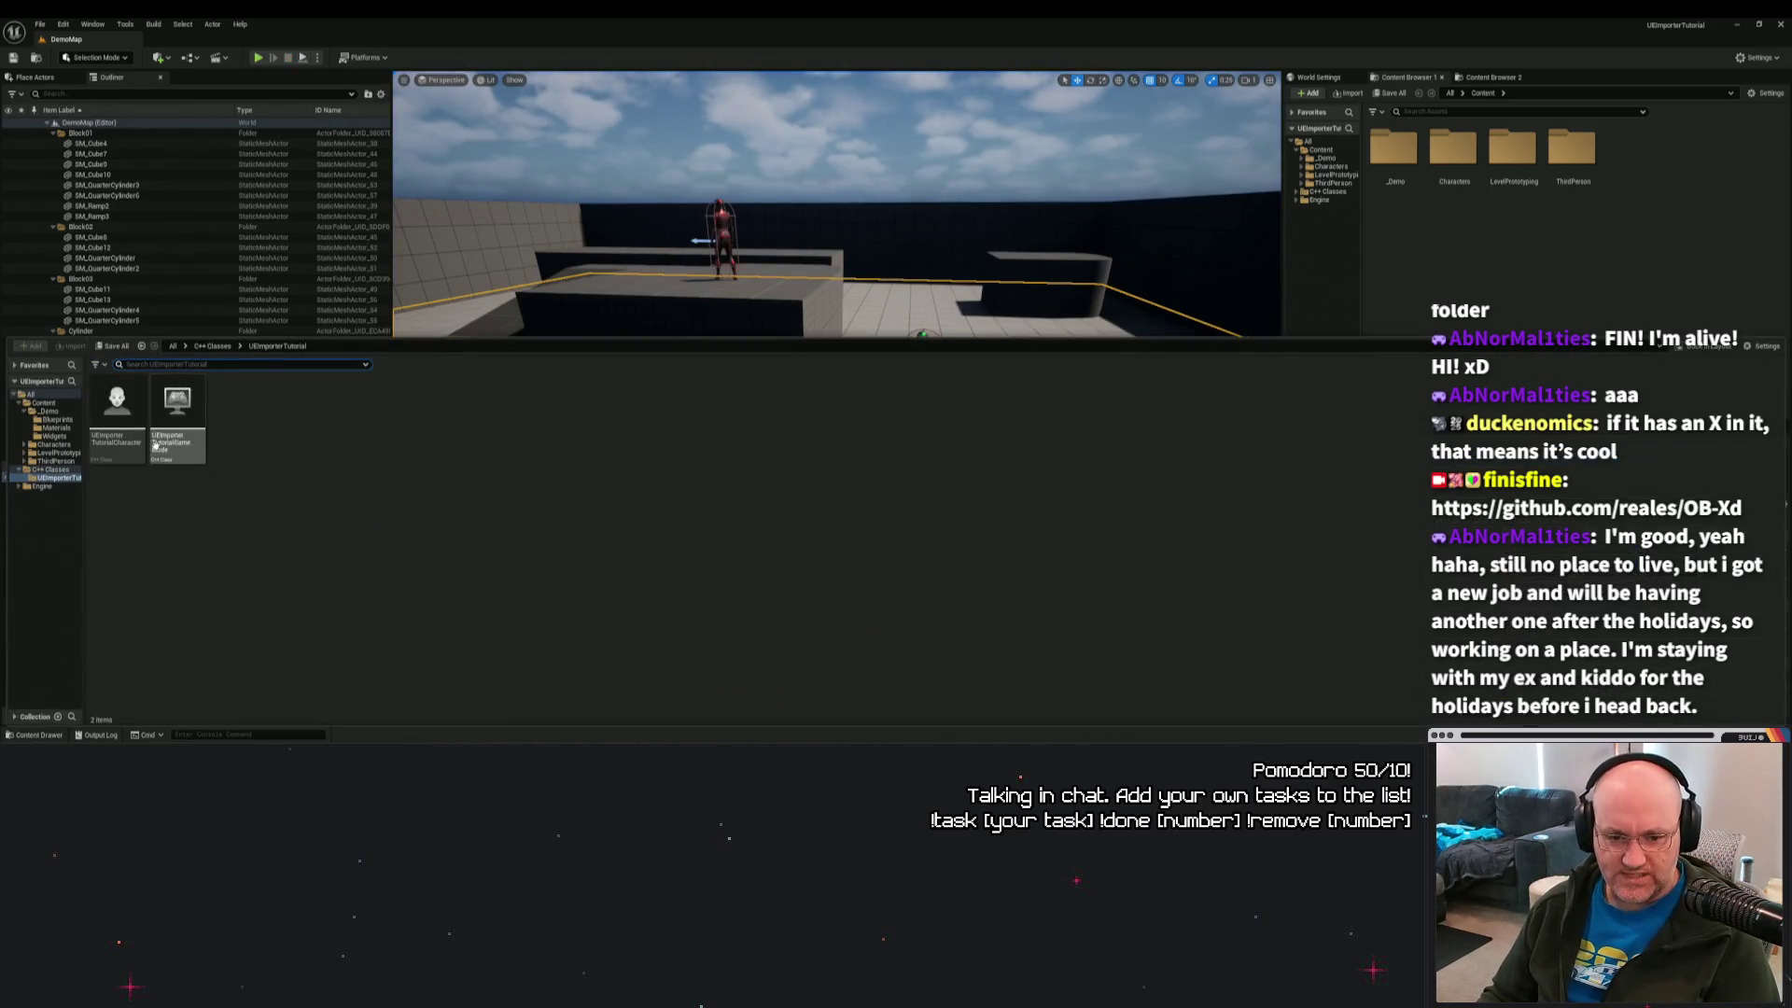
click(44, 403)
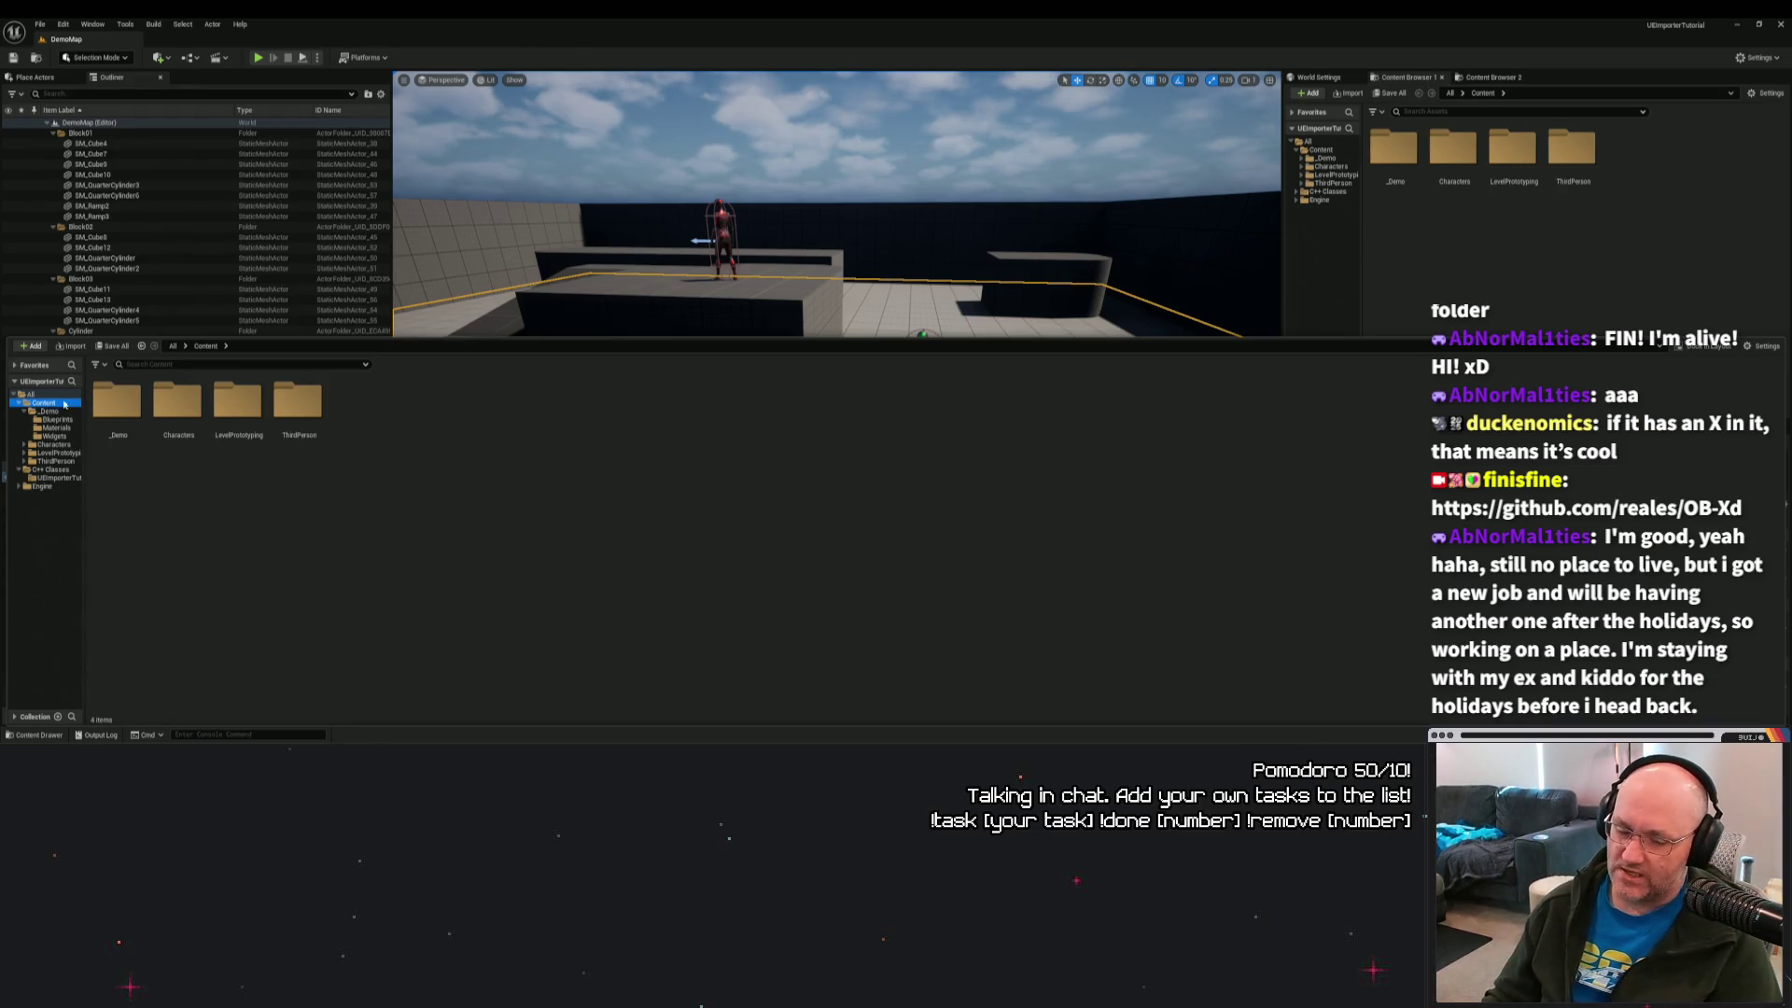
Open BP_PlayerCharacter from _Demo/Blueprints to view its graph, then close it.
double_click(118, 403)
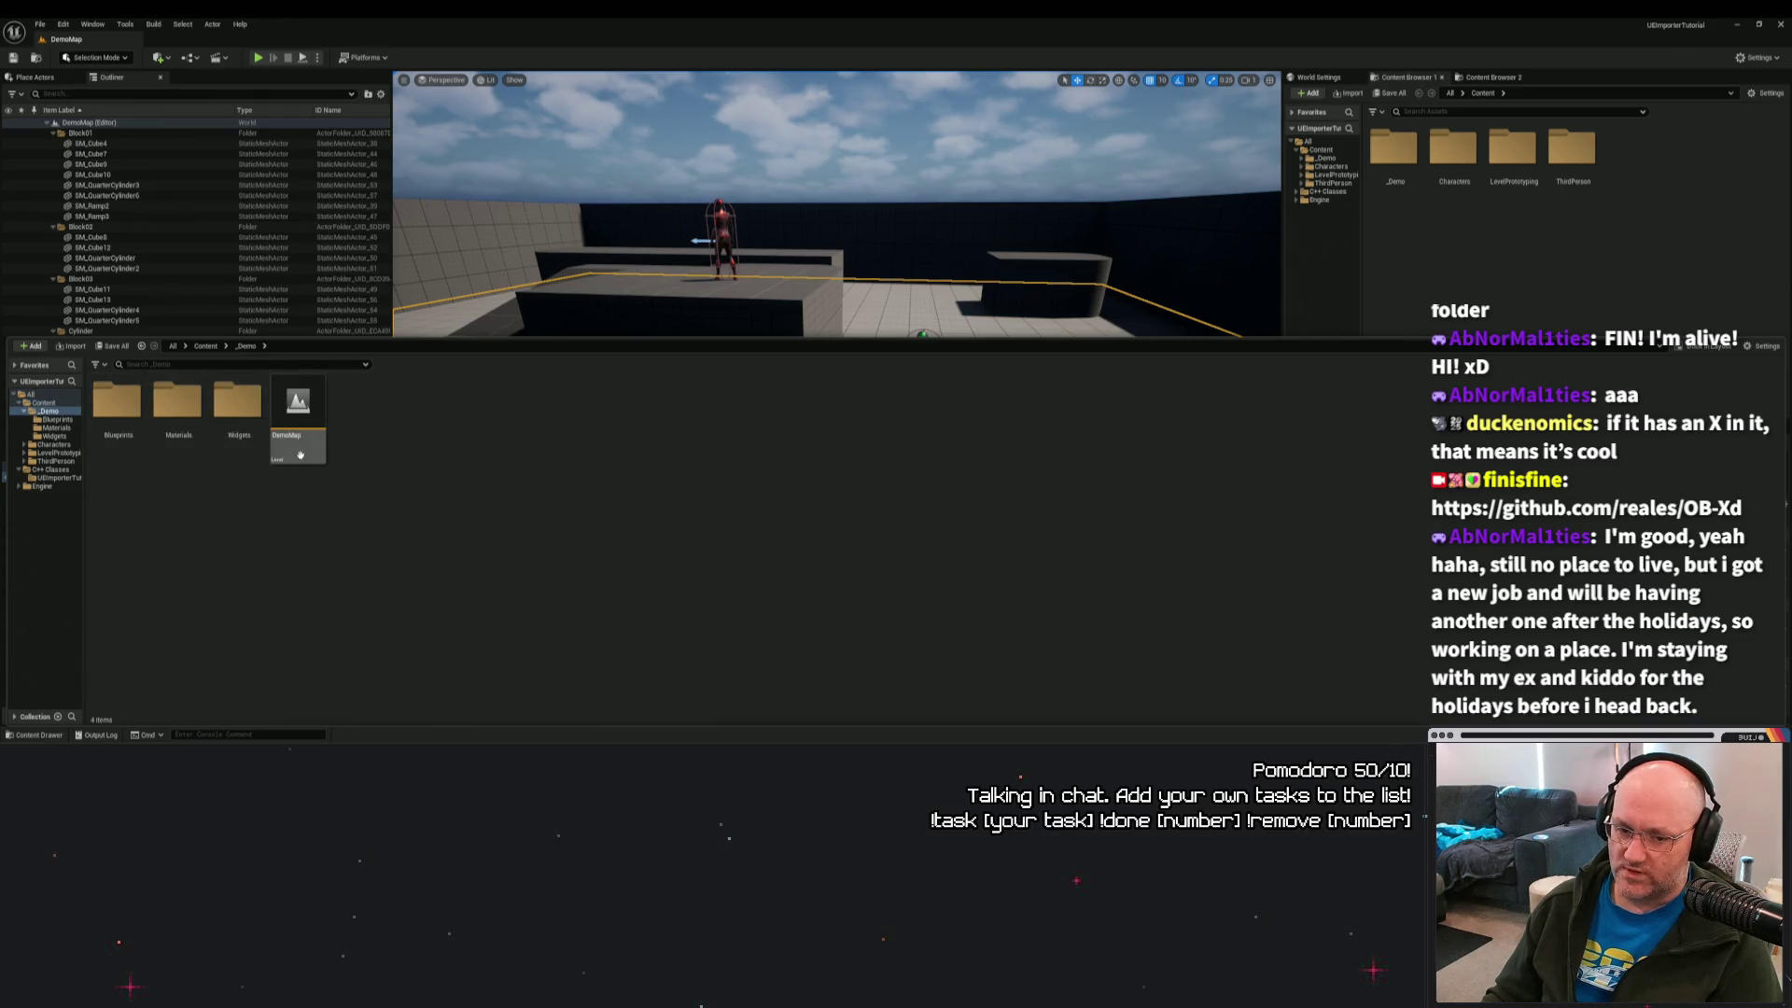
double_click(130, 413)
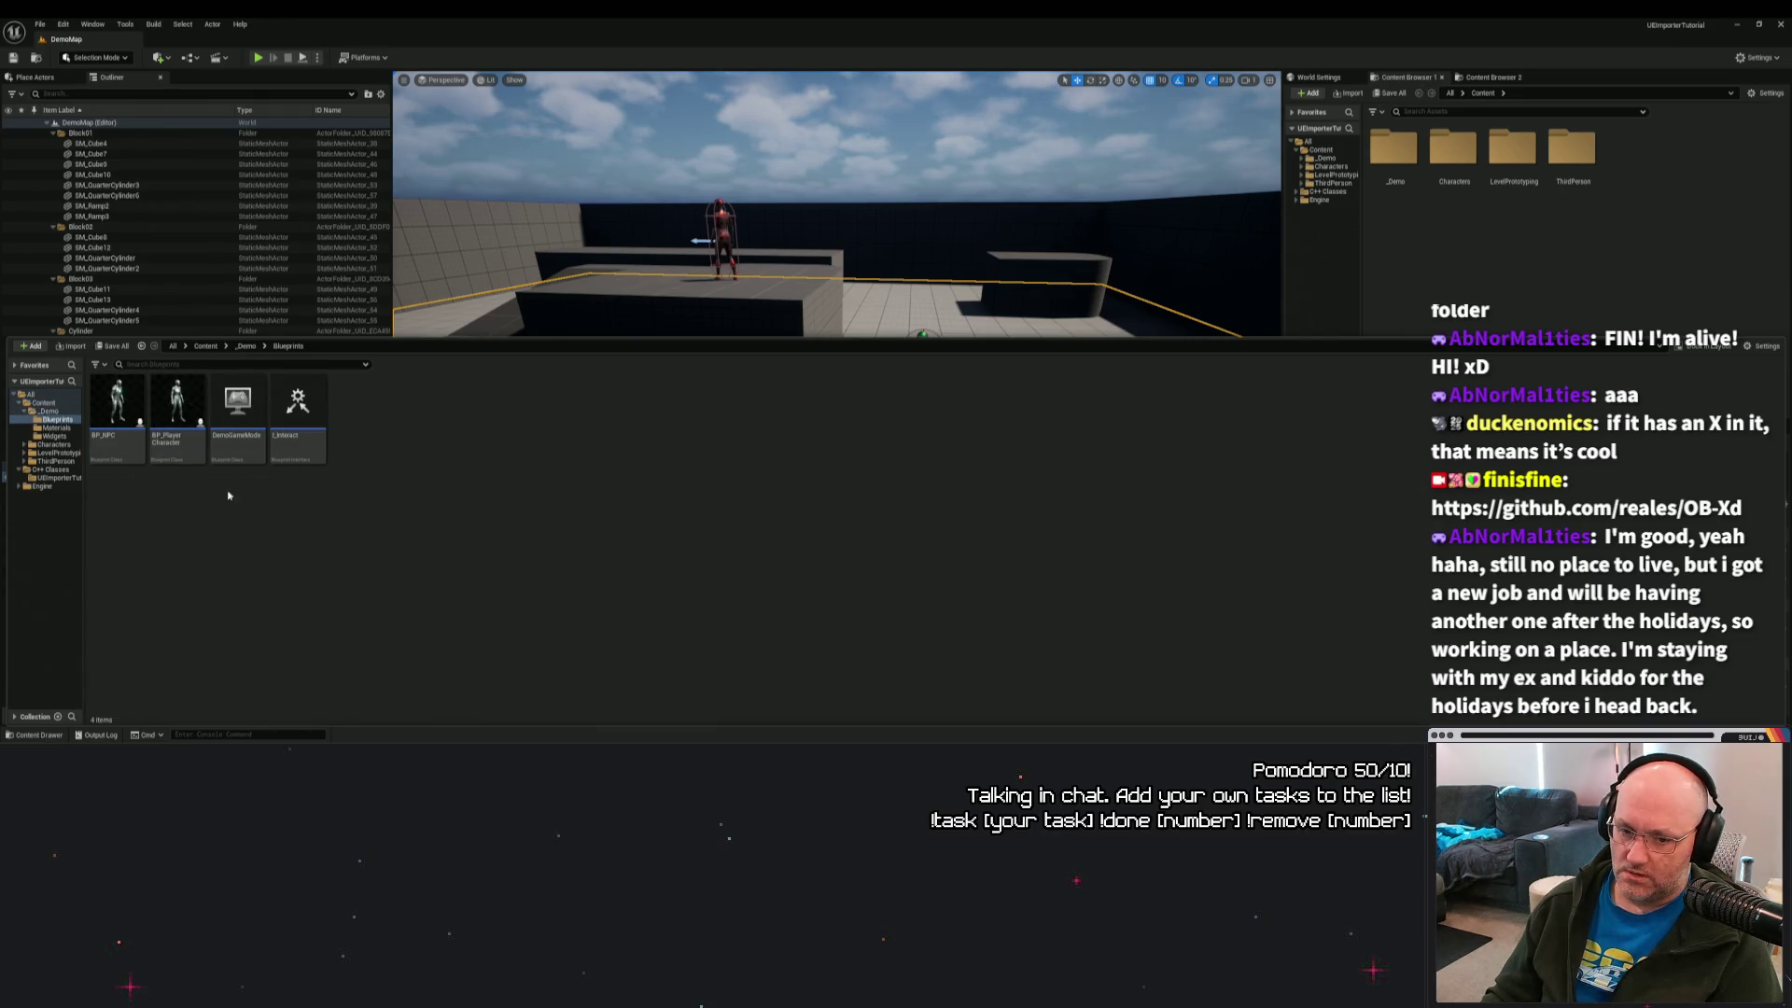
double_click(178, 406)
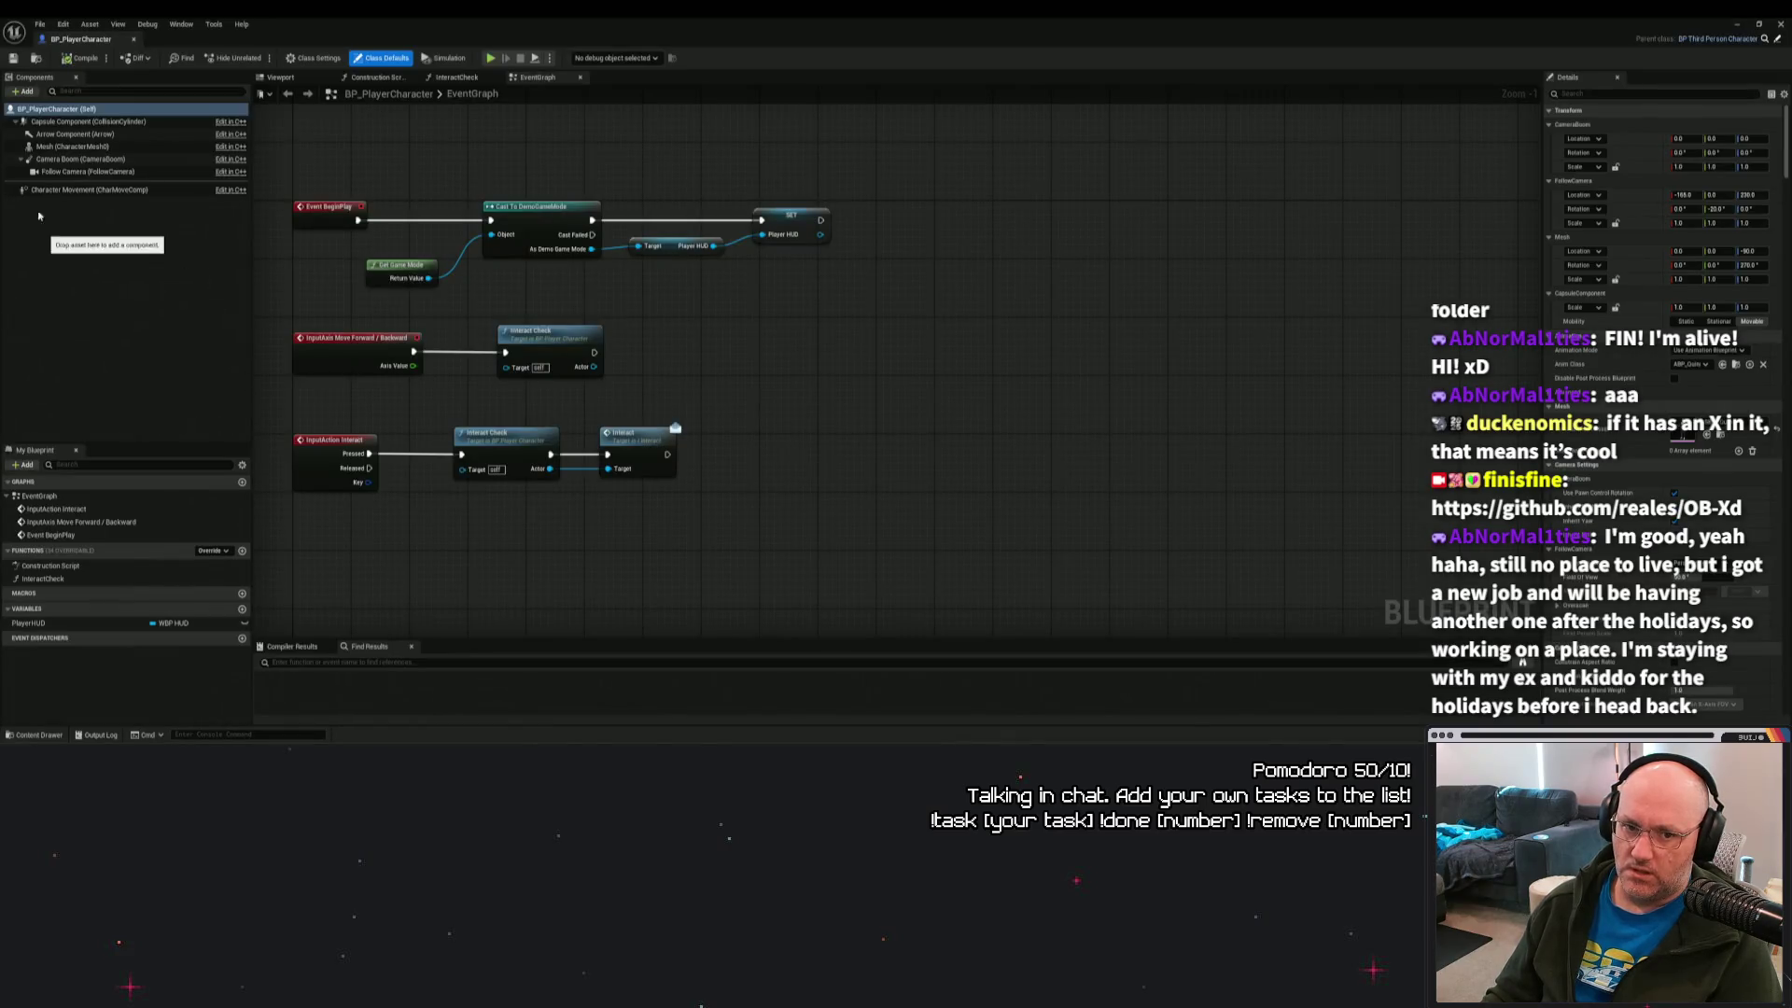
click(1776, 24)
Open the DemoGameMode Blueprint and select its ArticyFlowPlayer component.
click(31, 737)
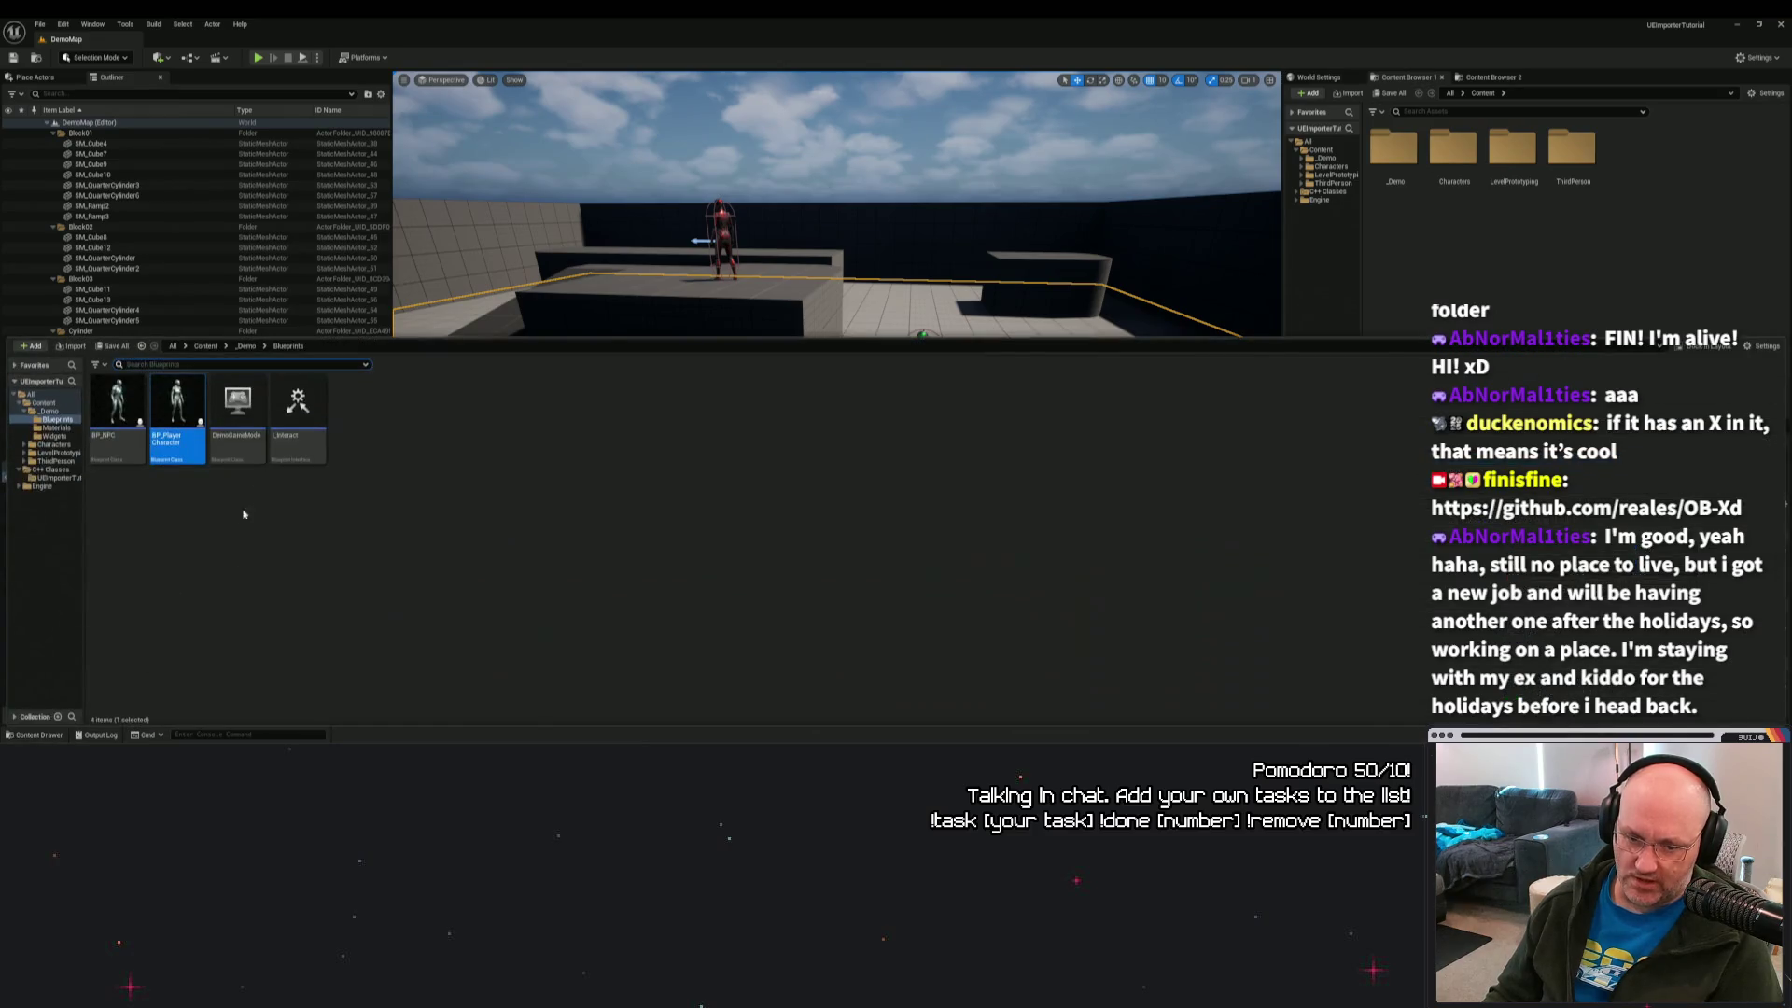
double_click(238, 434)
click(58, 134)
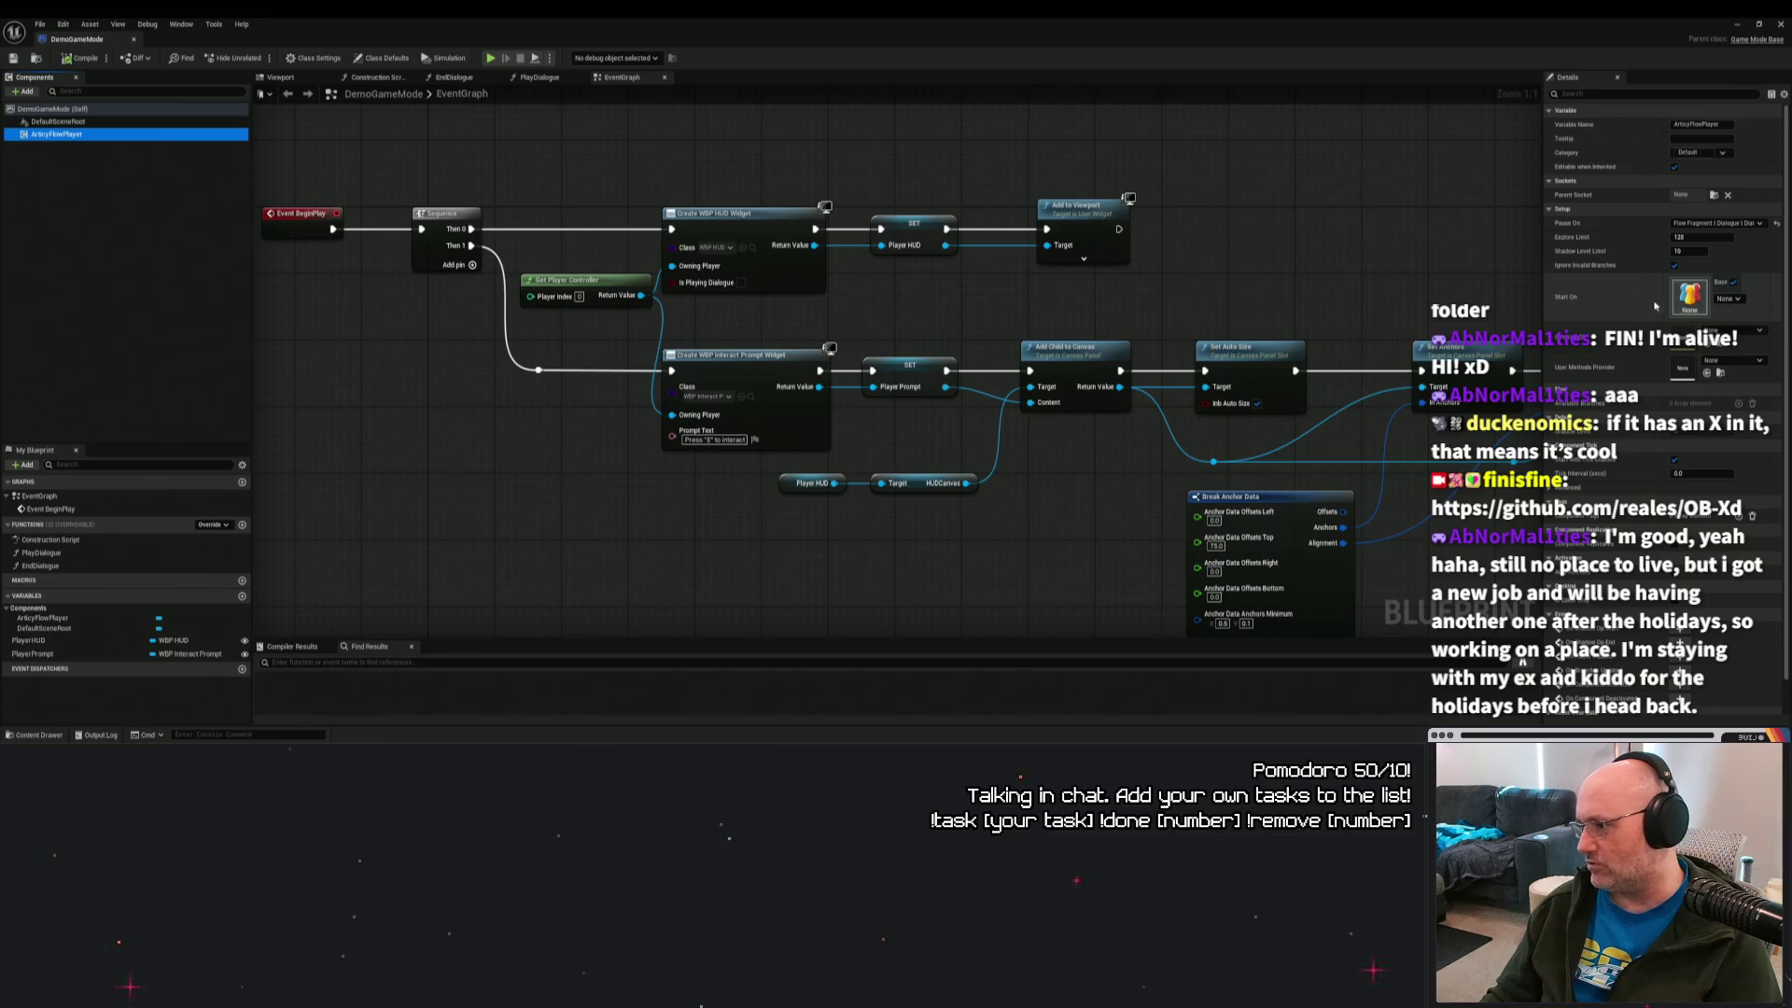
Inspect the ArticyFlowPlayer pause types and starting node options in DemoGameMode.
click(1704, 223)
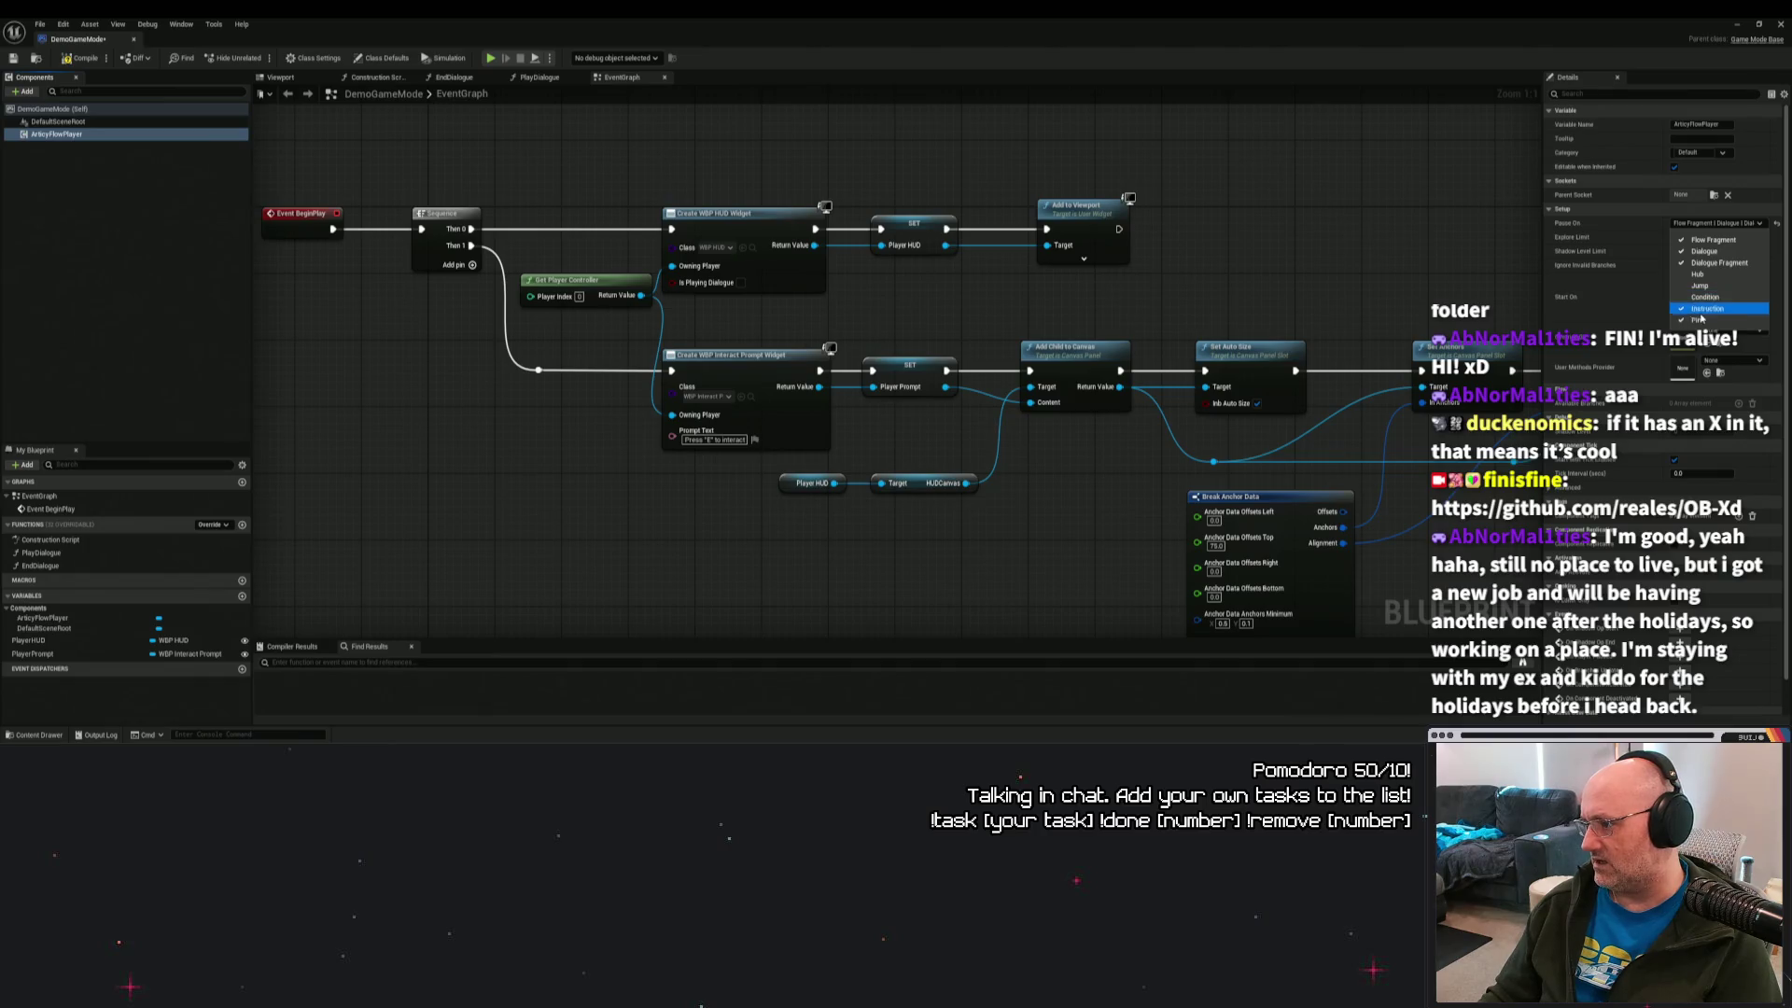
click(1732, 299)
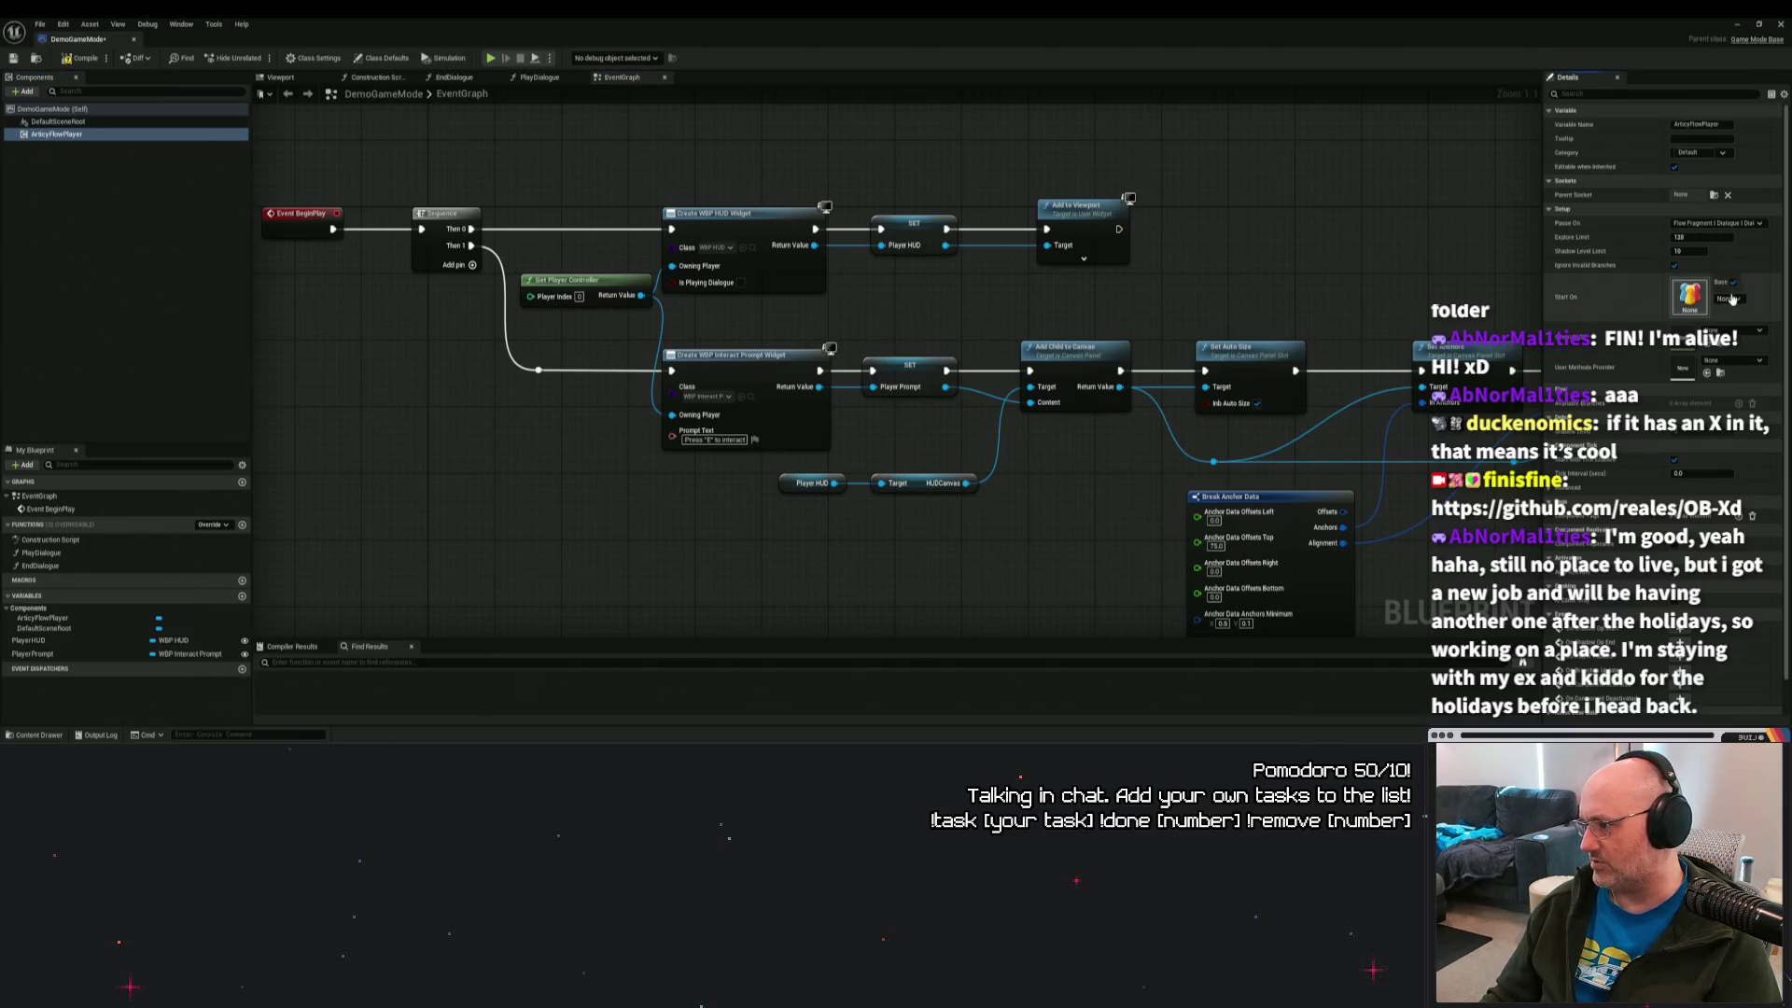
click(1728, 298)
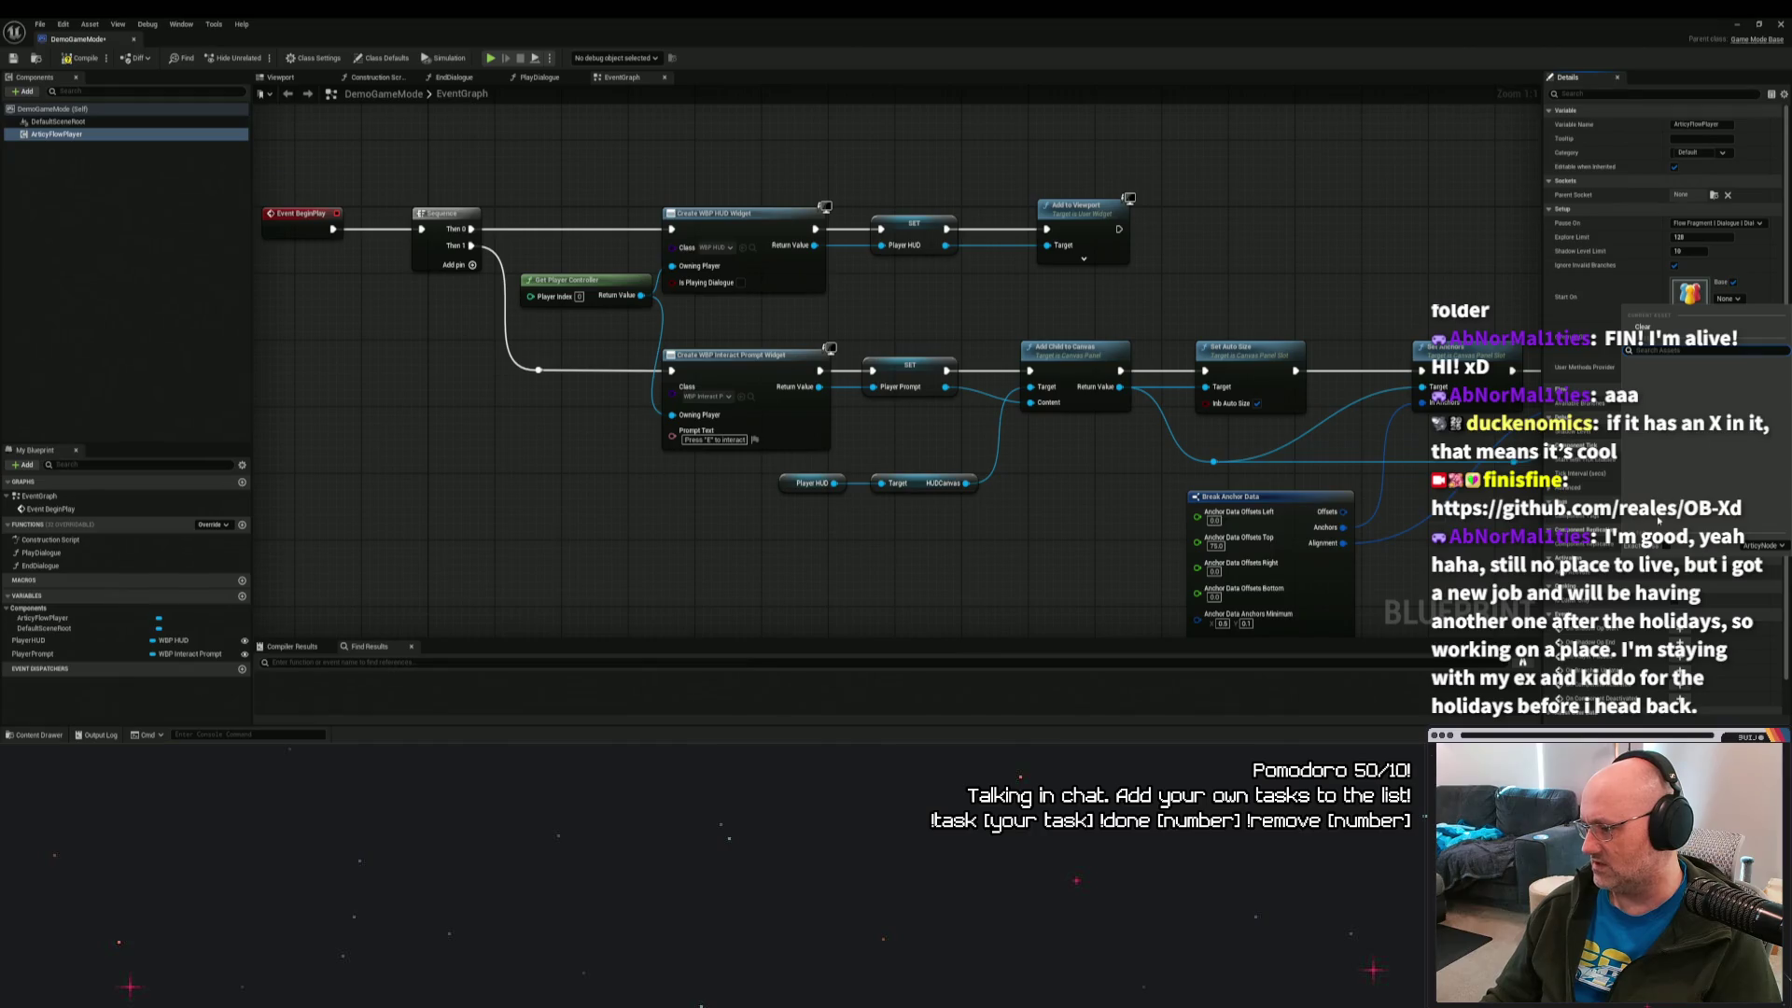
click(1721, 299)
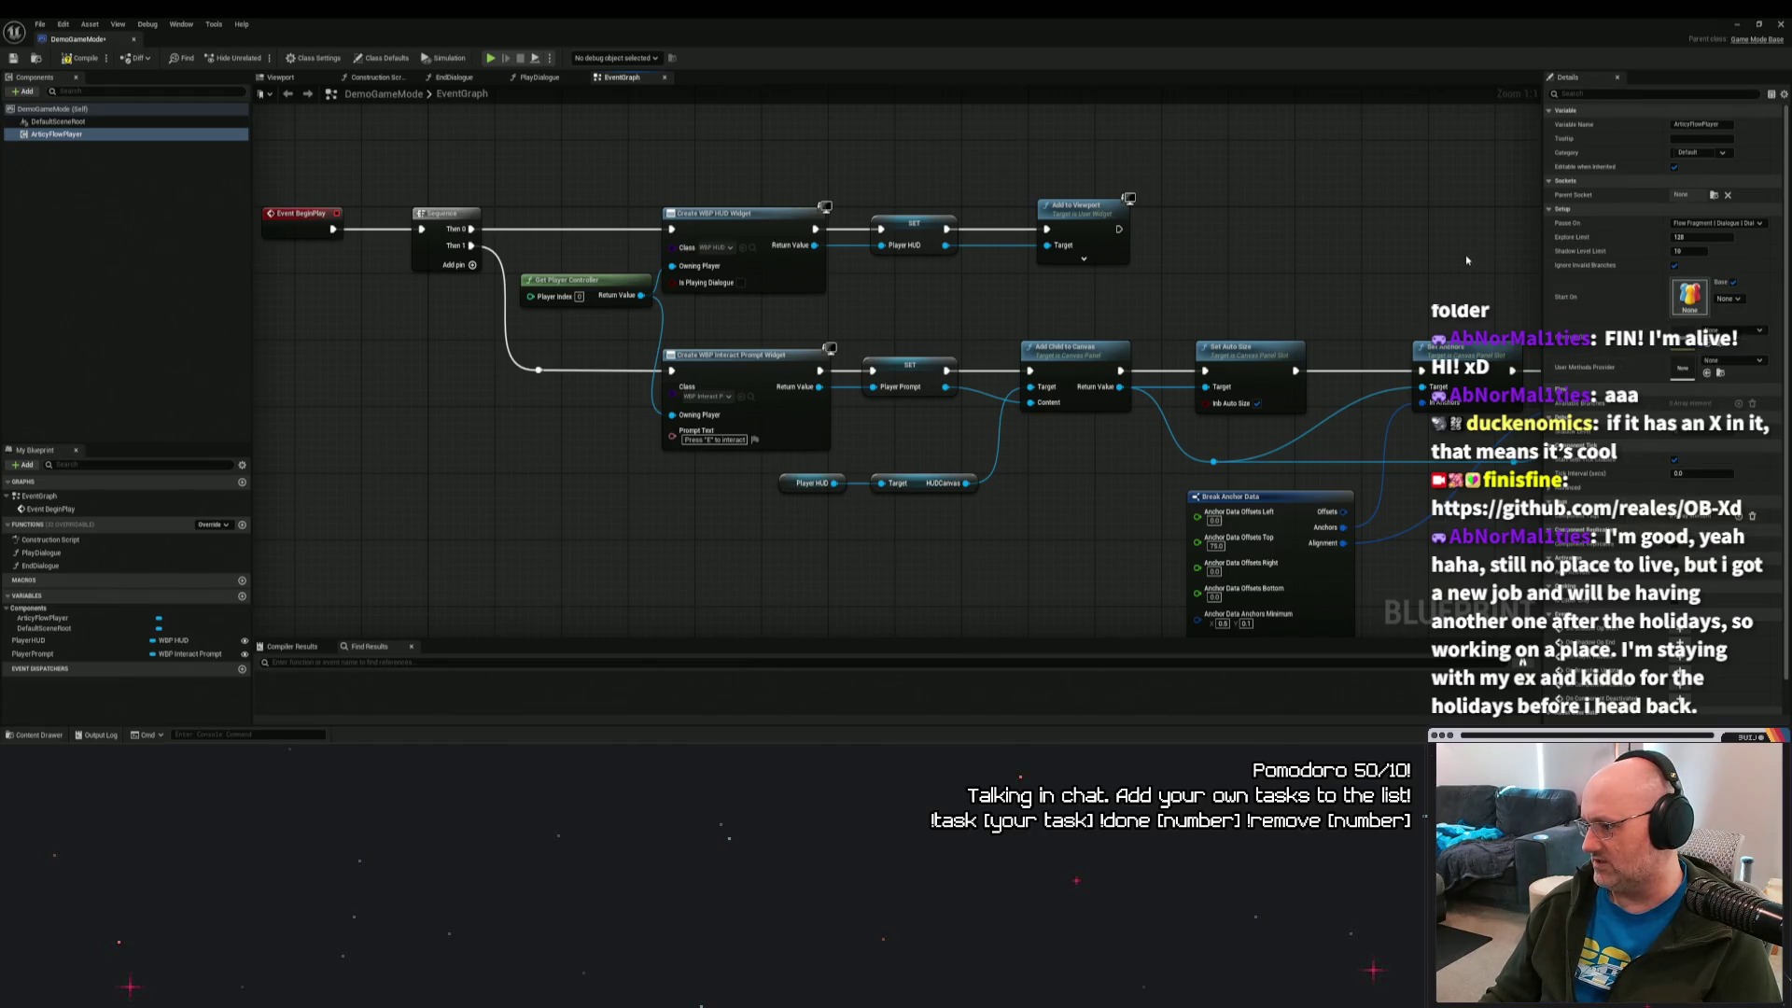
click(1722, 300)
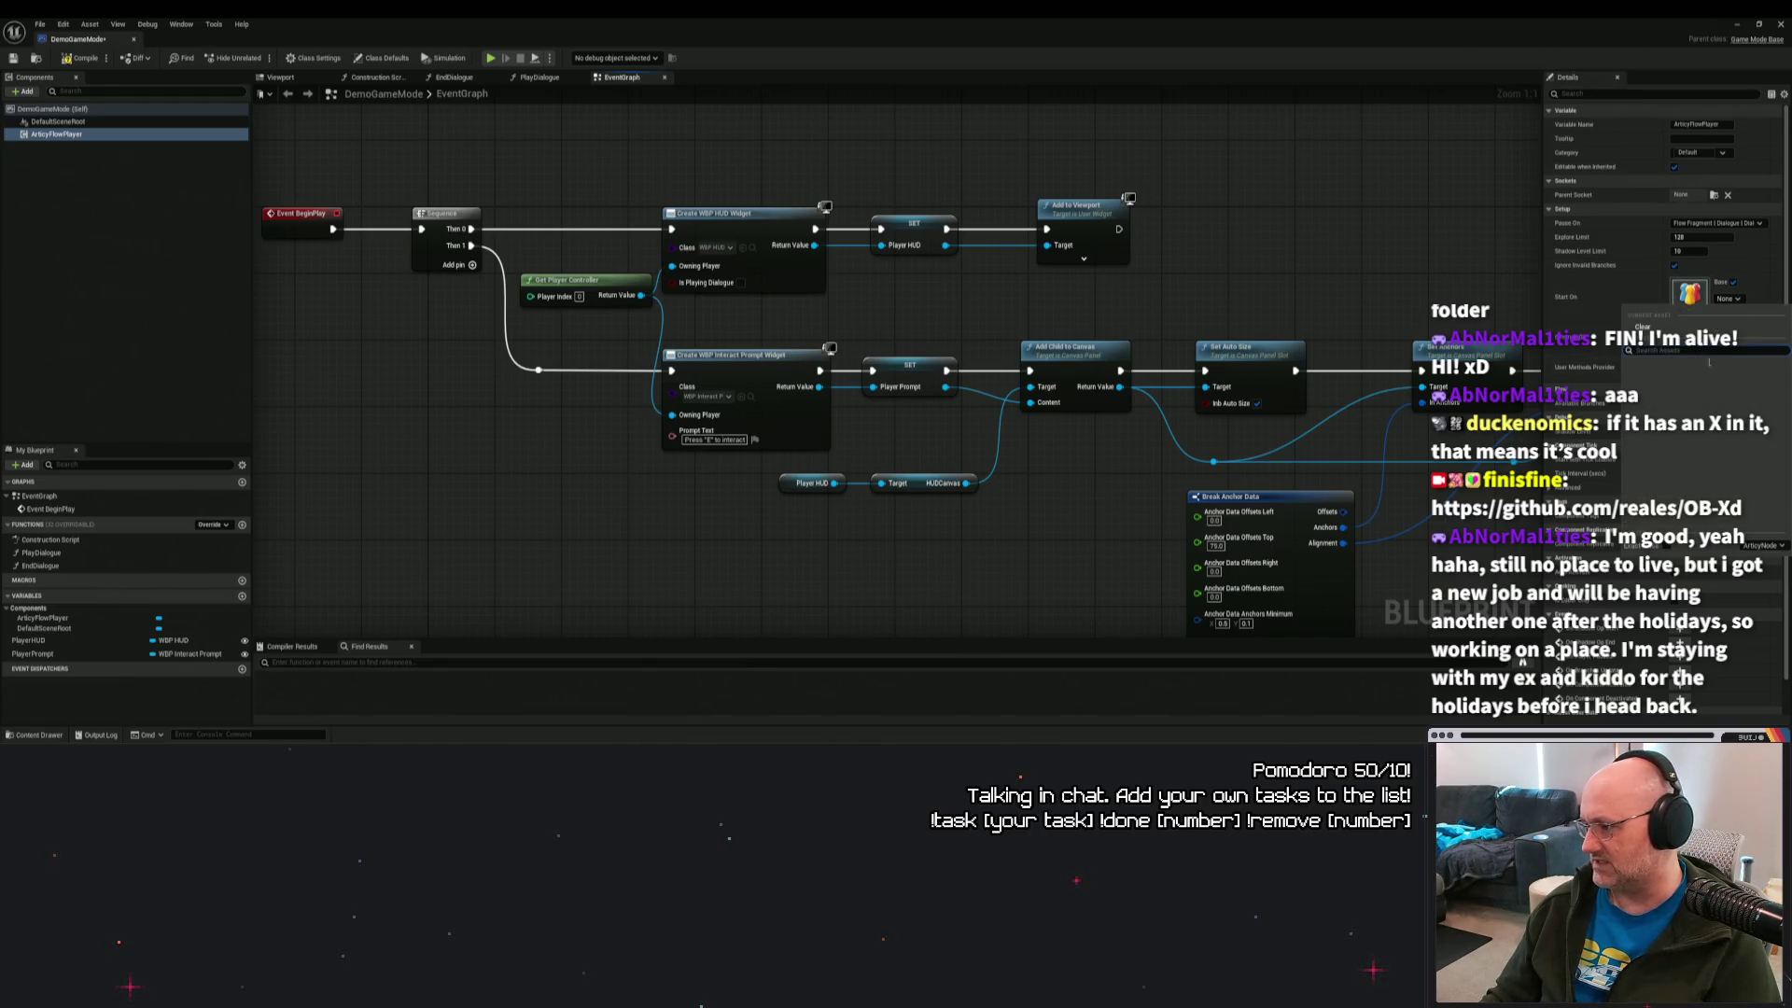
Filter the starting node picker to ArticyJump and close the DemoGameMode Blueprint.
click(1769, 551)
click(1761, 570)
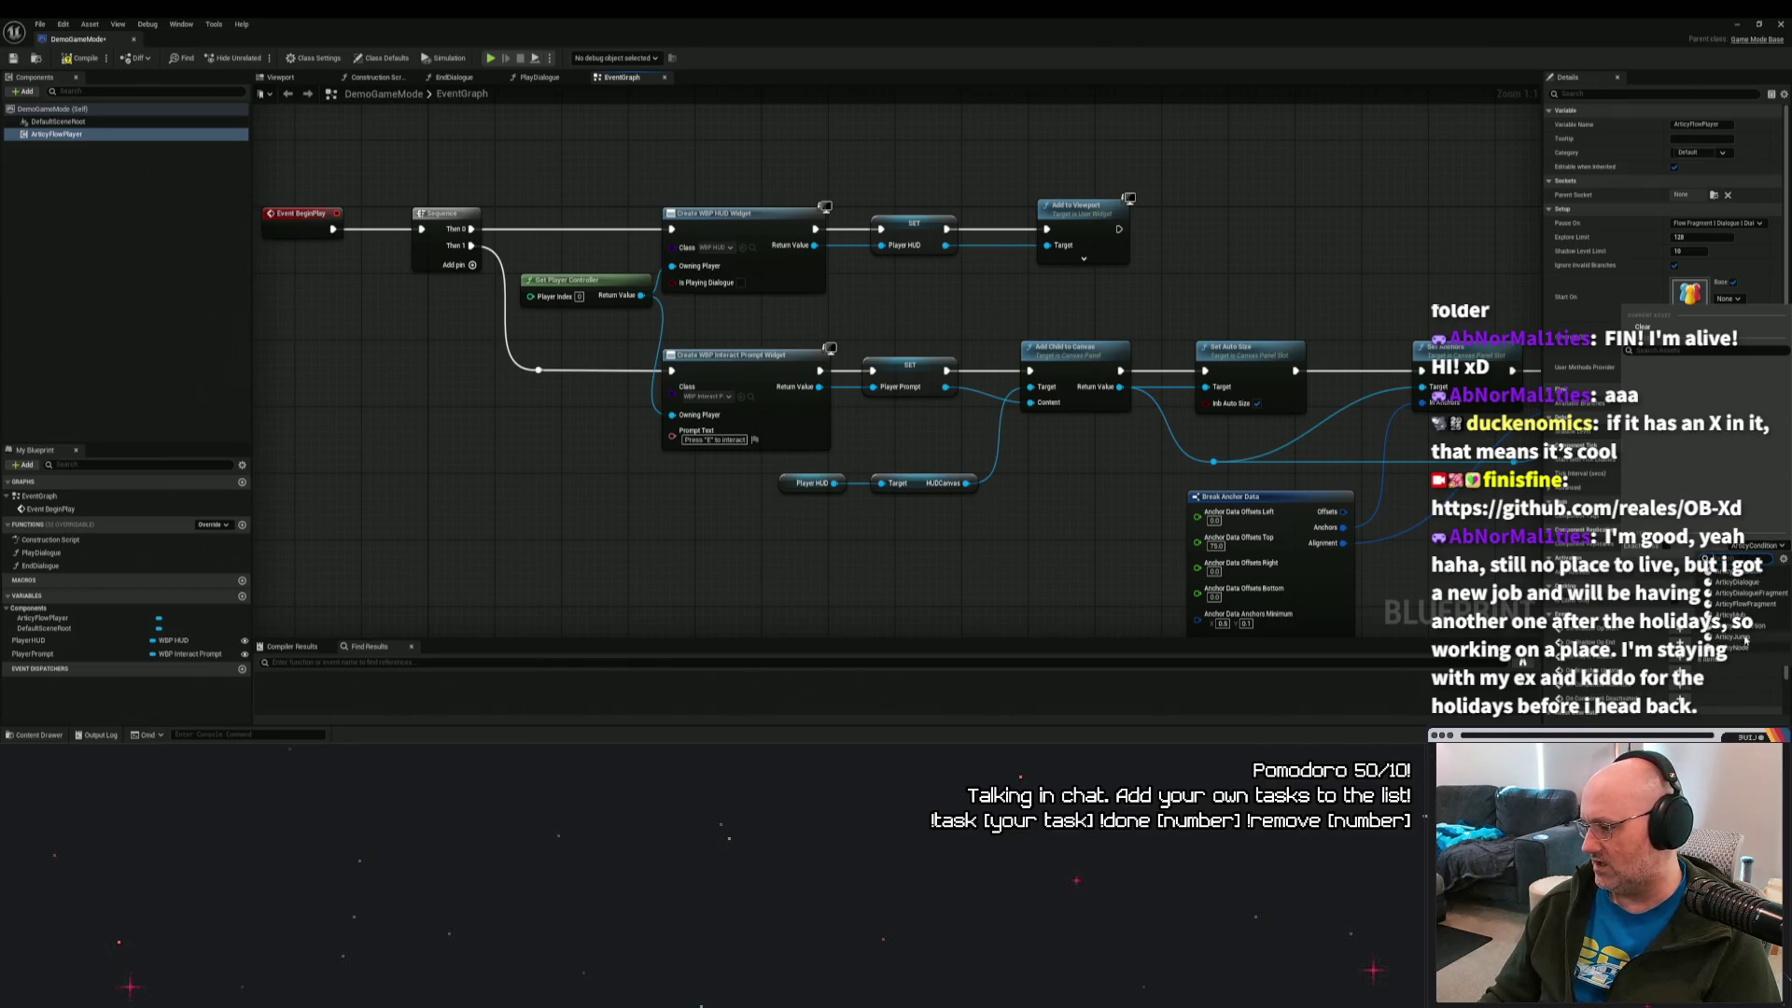
click(1759, 638)
click(1767, 546)
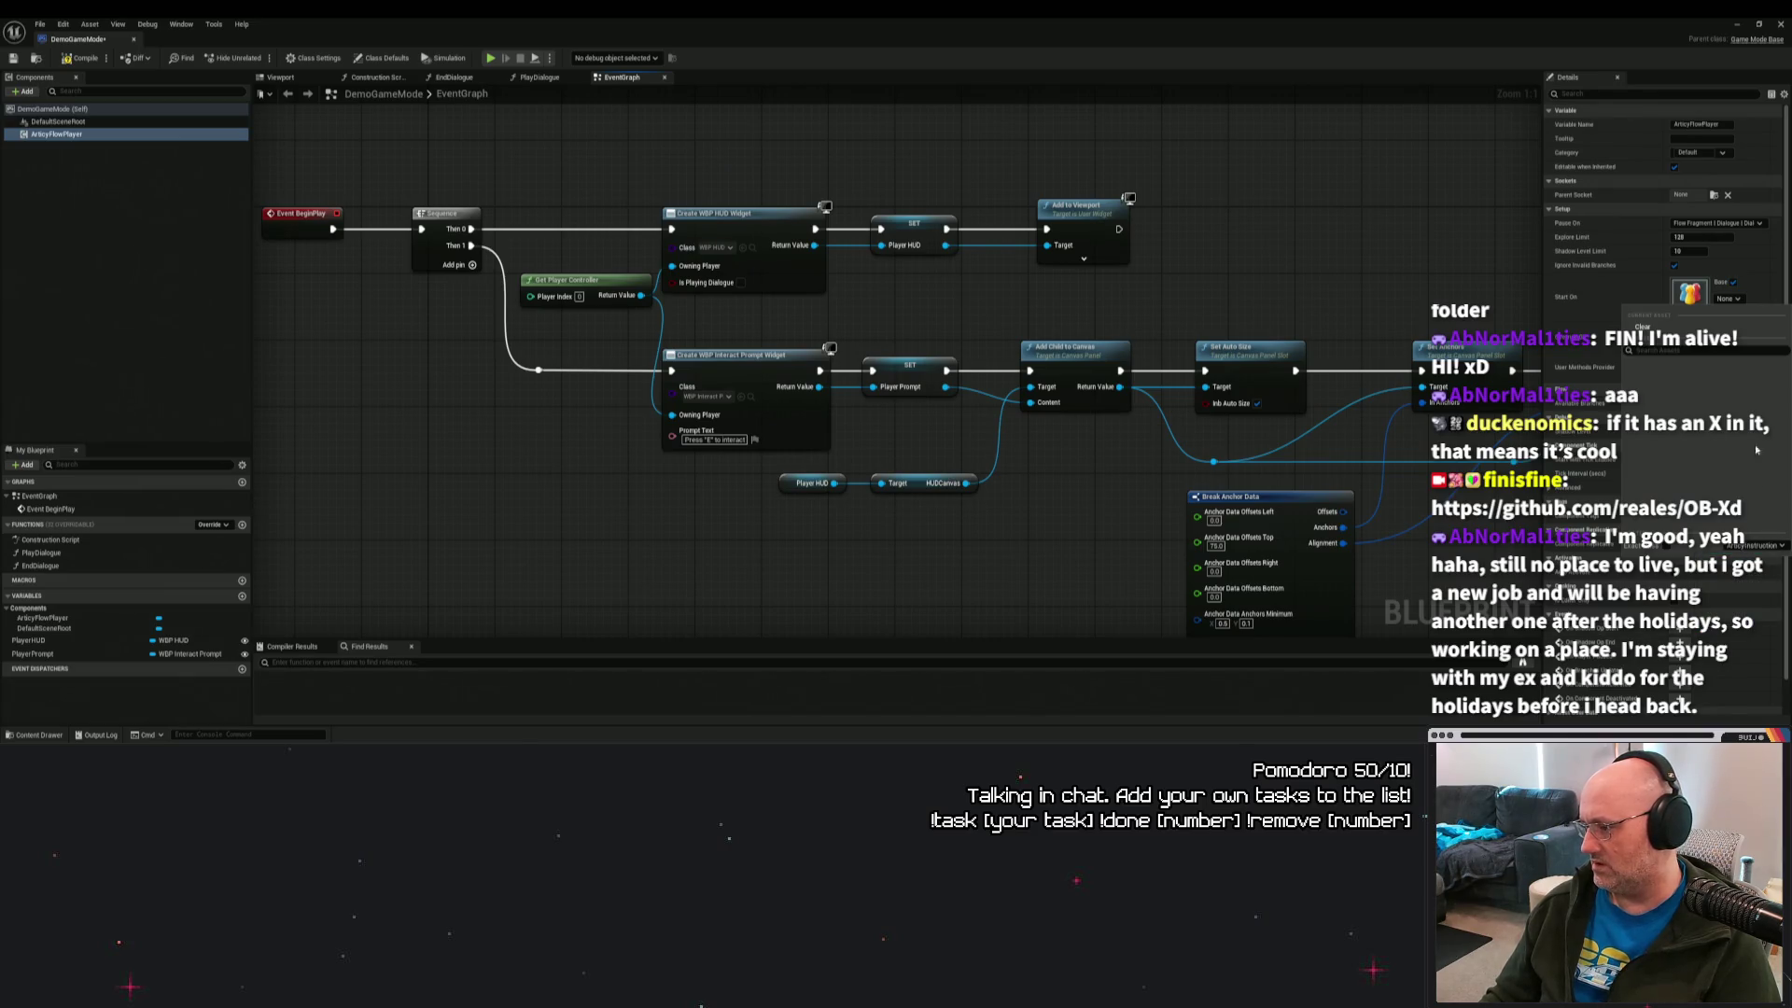
click(1778, 24)
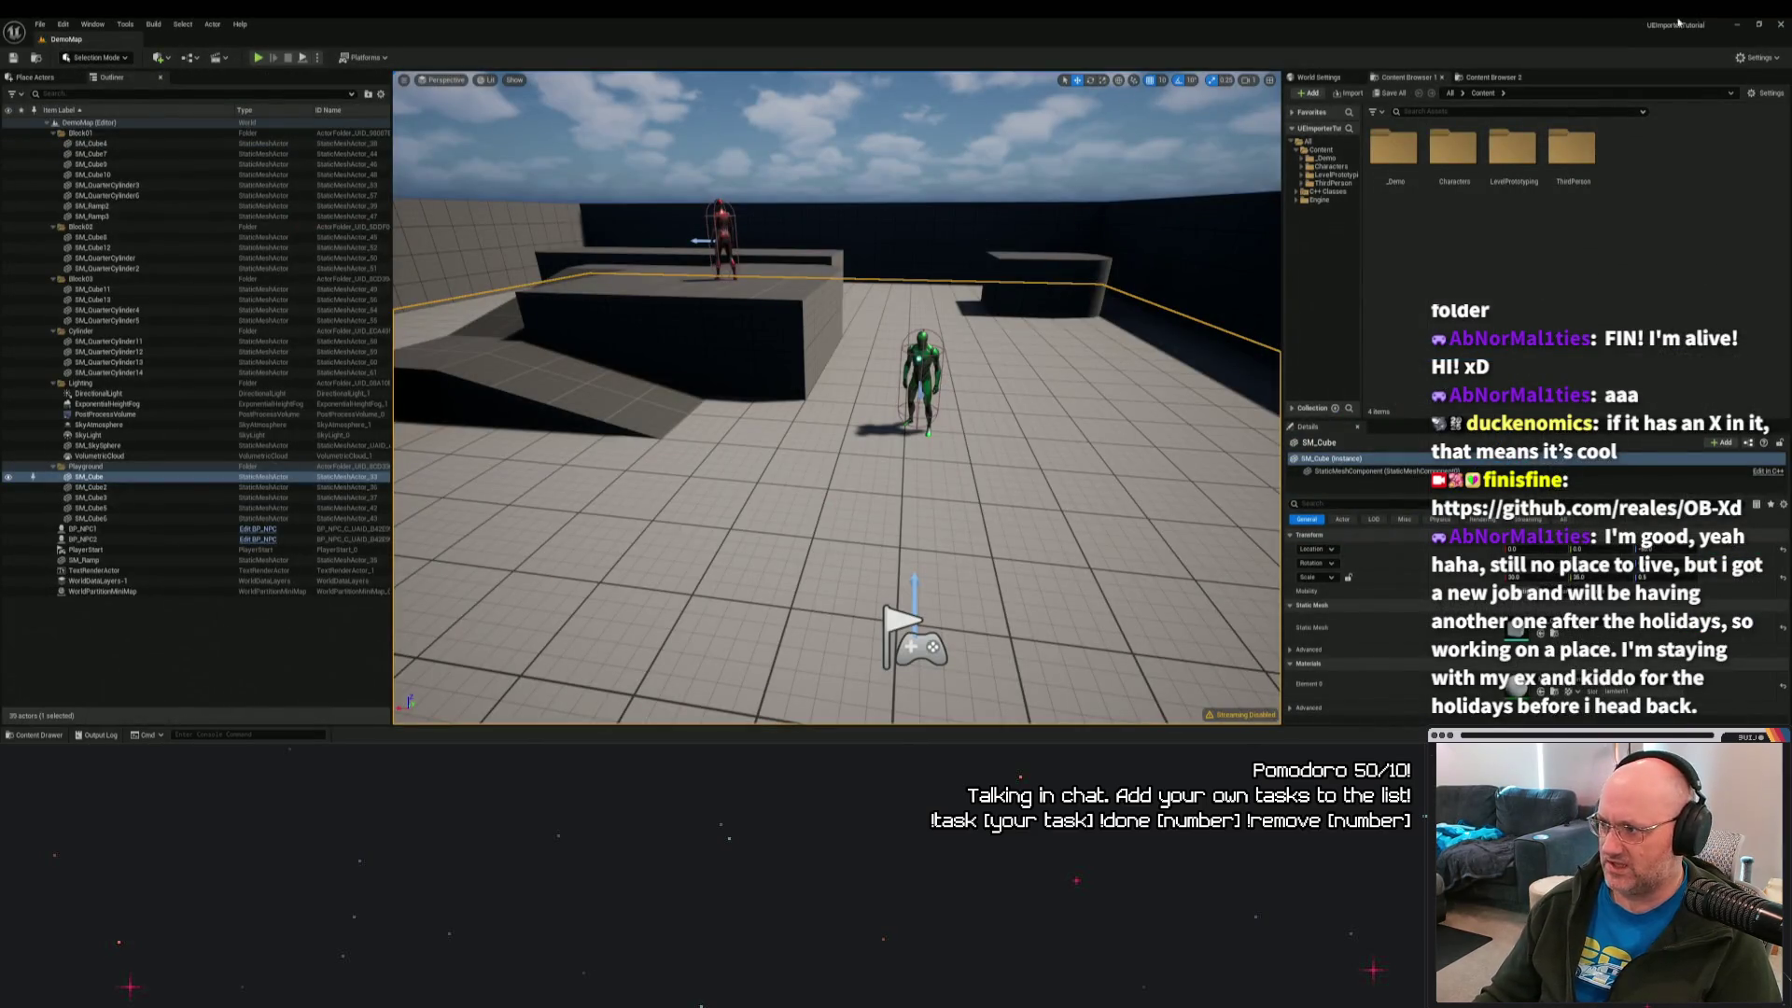
Close the tutorial project's editor, saving DemoGameMode.
click(1779, 24)
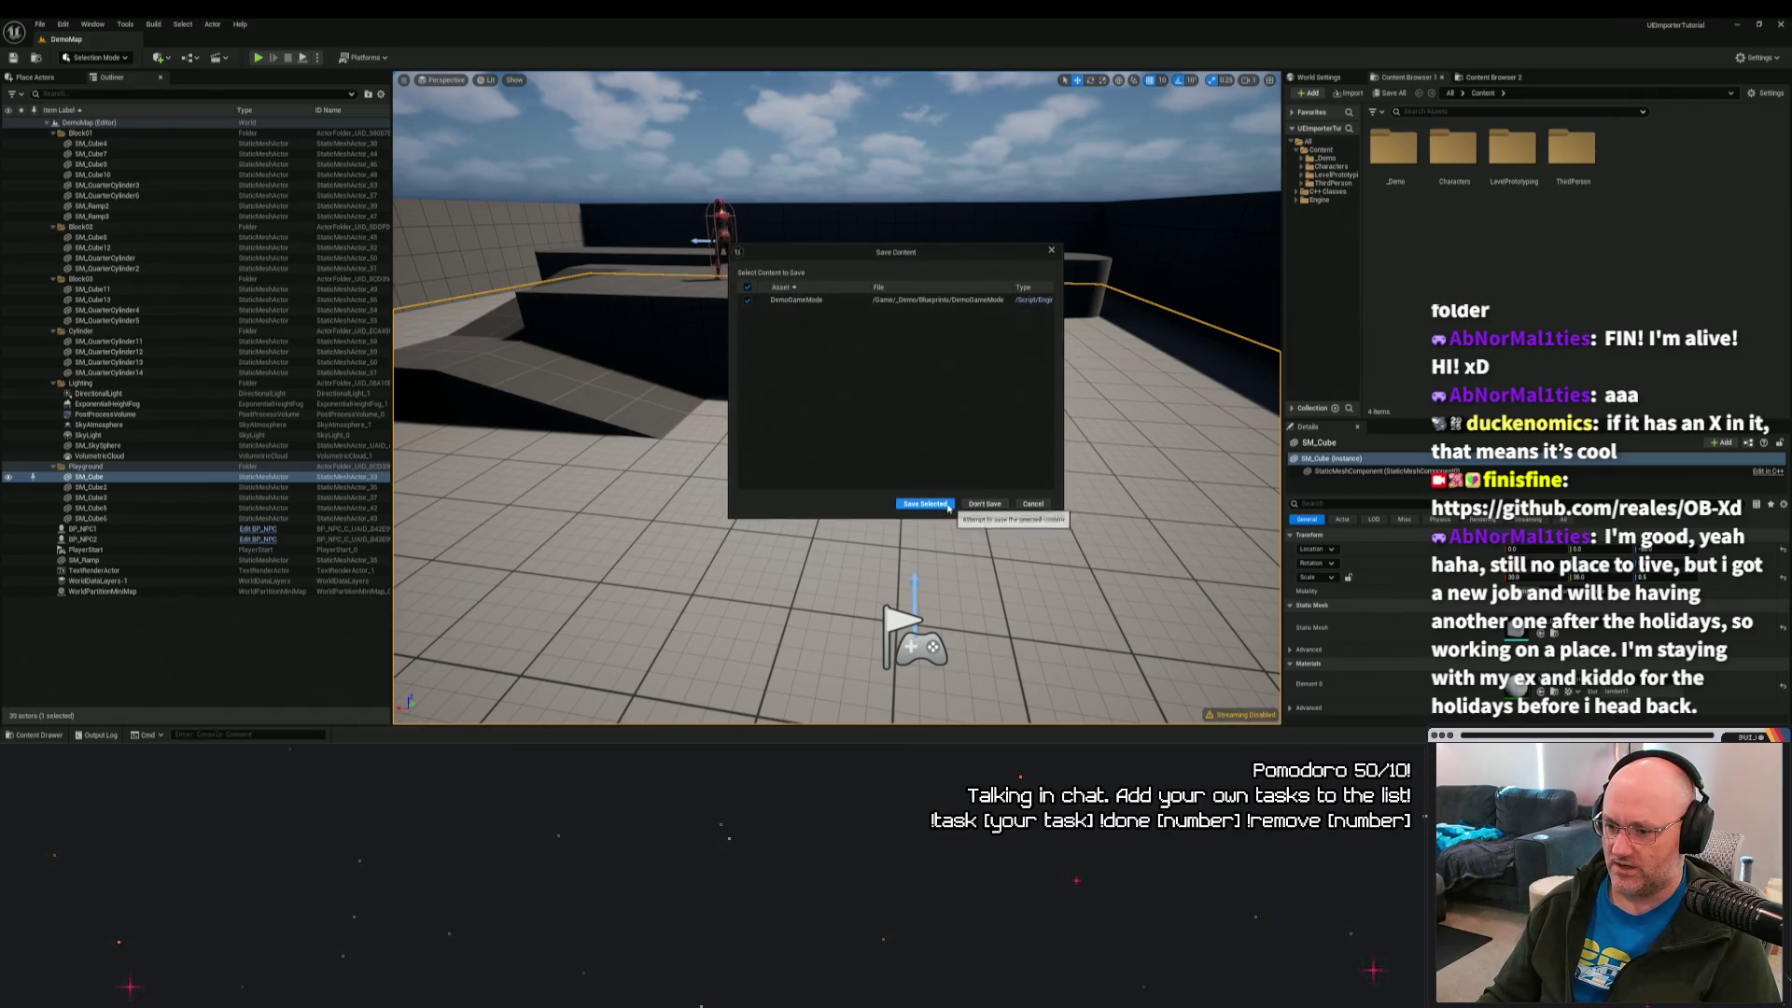
click(982, 504)
key(alt+Tab)
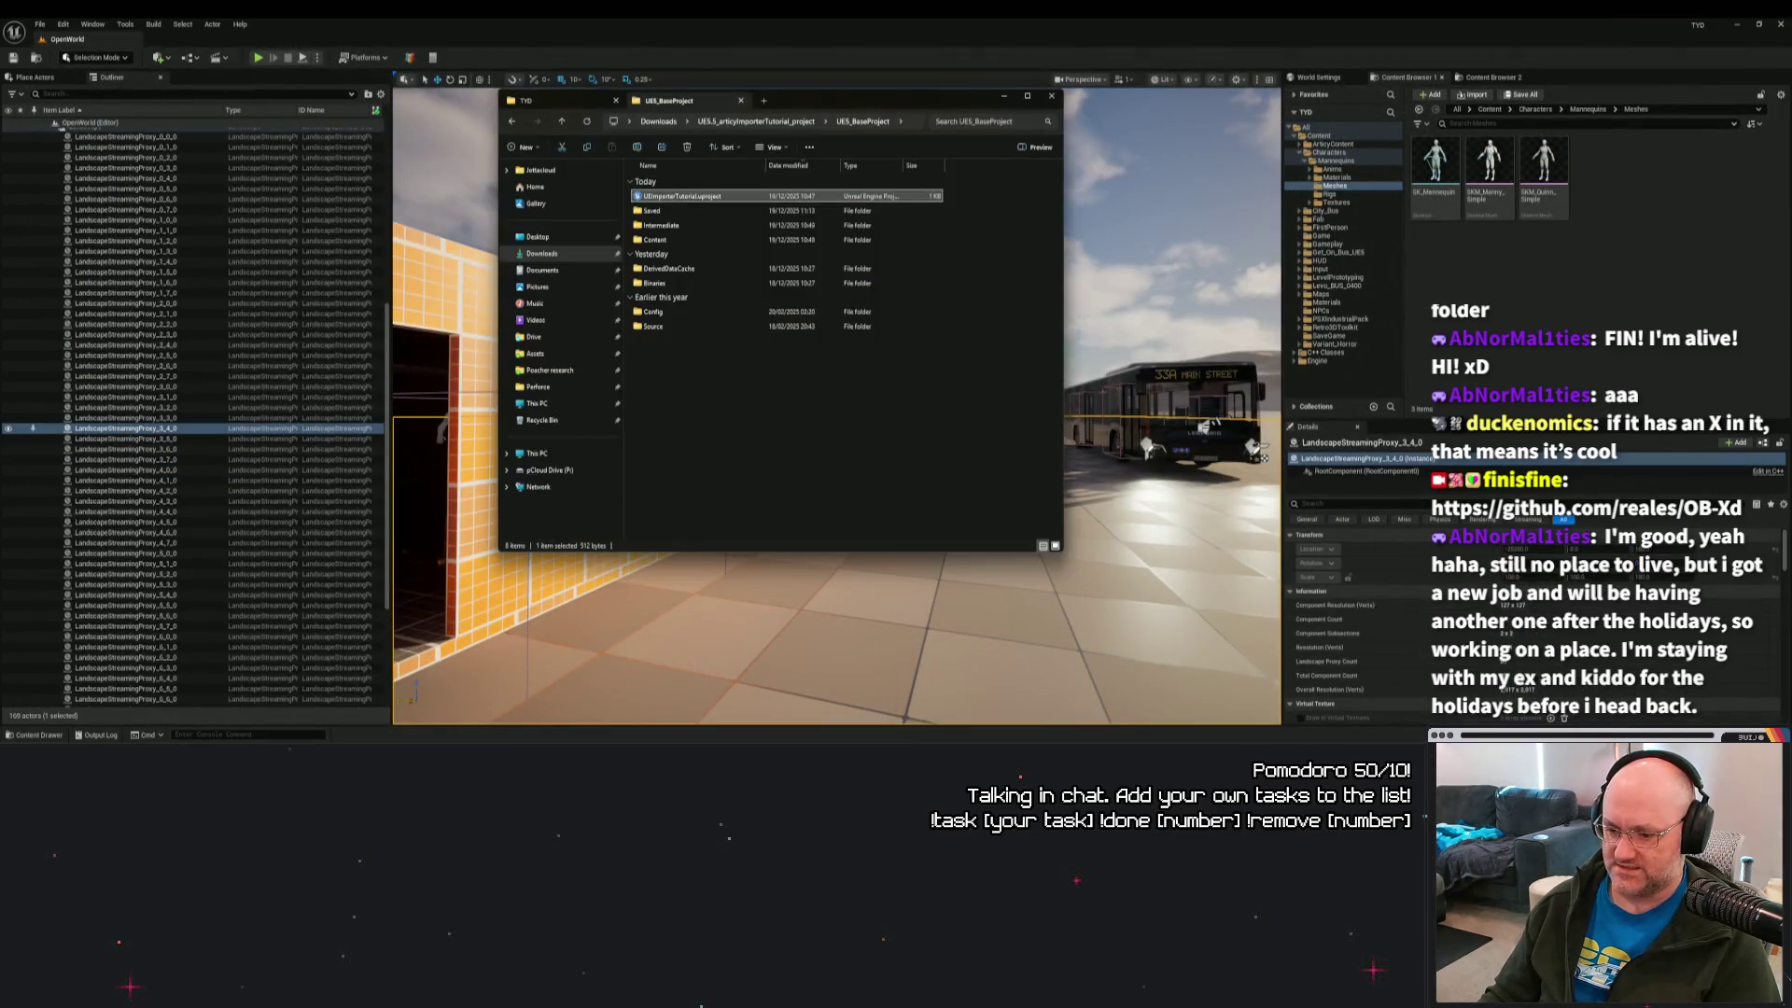
Delete Saved, Intermediate, DerivedDataCache and Binaries, then relaunch UEImporterTutorial and accept the module rebuild.
mouse_move(977, 239)
mouse_down()
mouse_move(757, 218)
mouse_move(975, 234)
mouse_move(914, 245)
mouse_move(852, 288)
mouse_move(844, 230)
mouse_up()
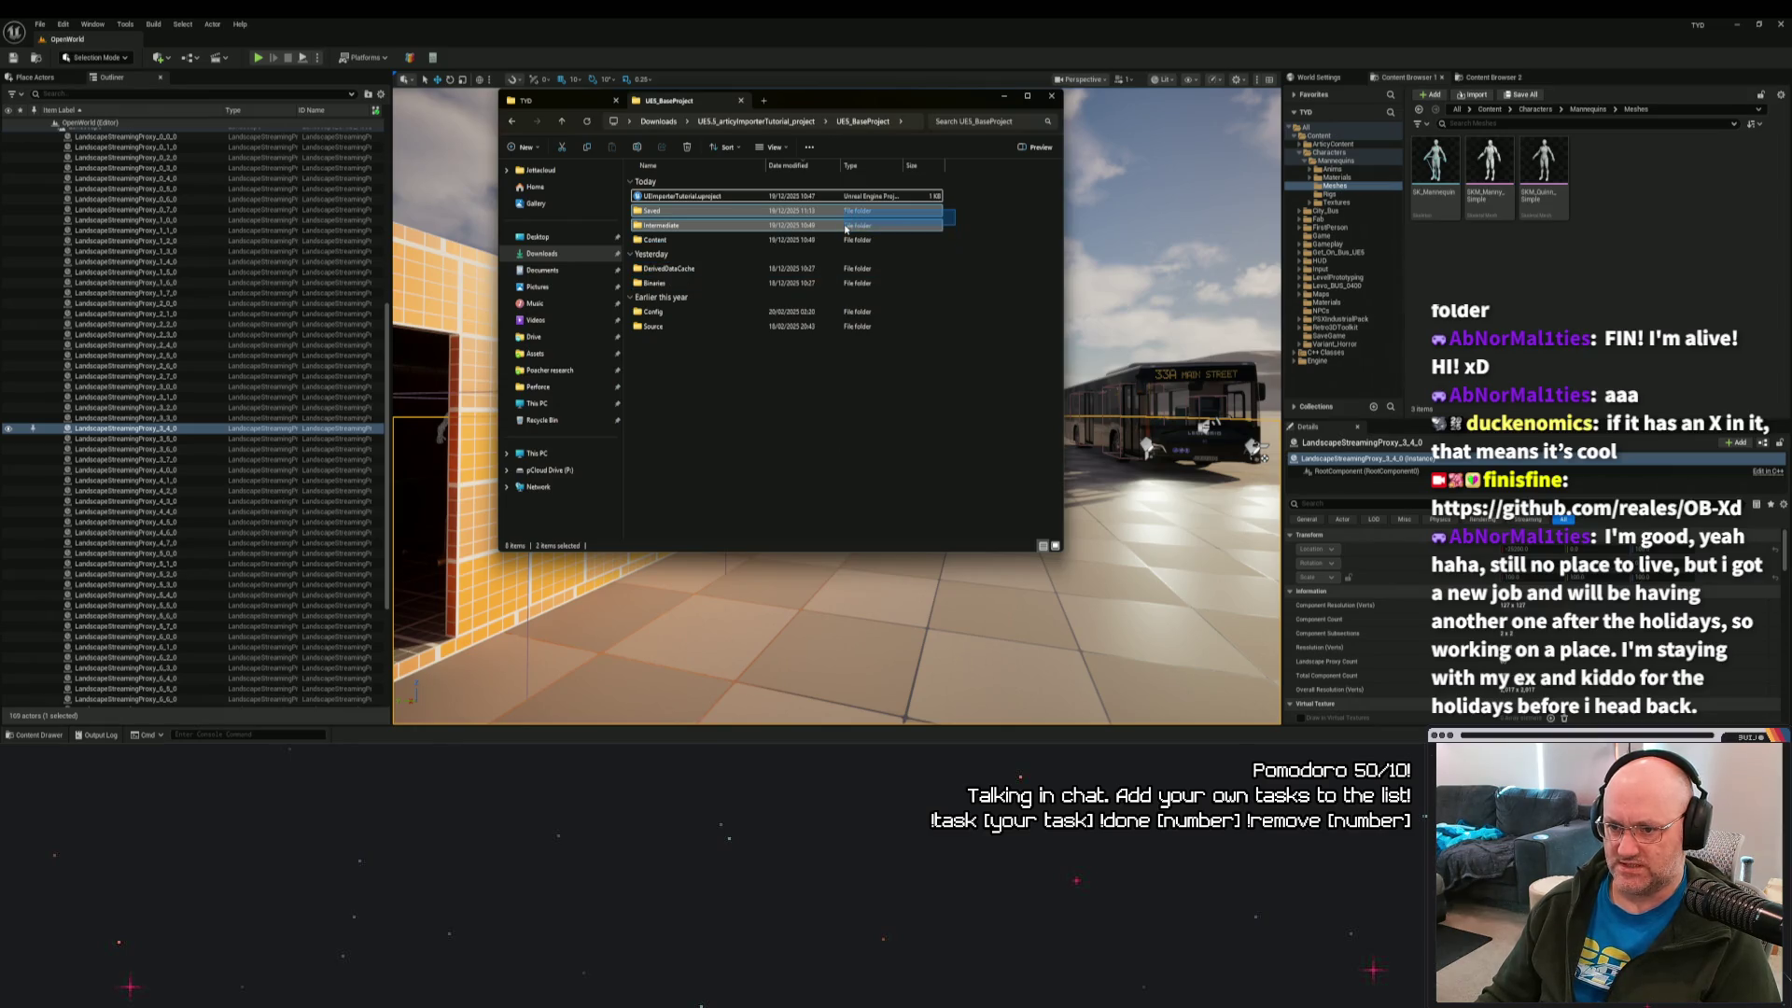
ctrl+click(665, 269)
ctrl+click(658, 283)
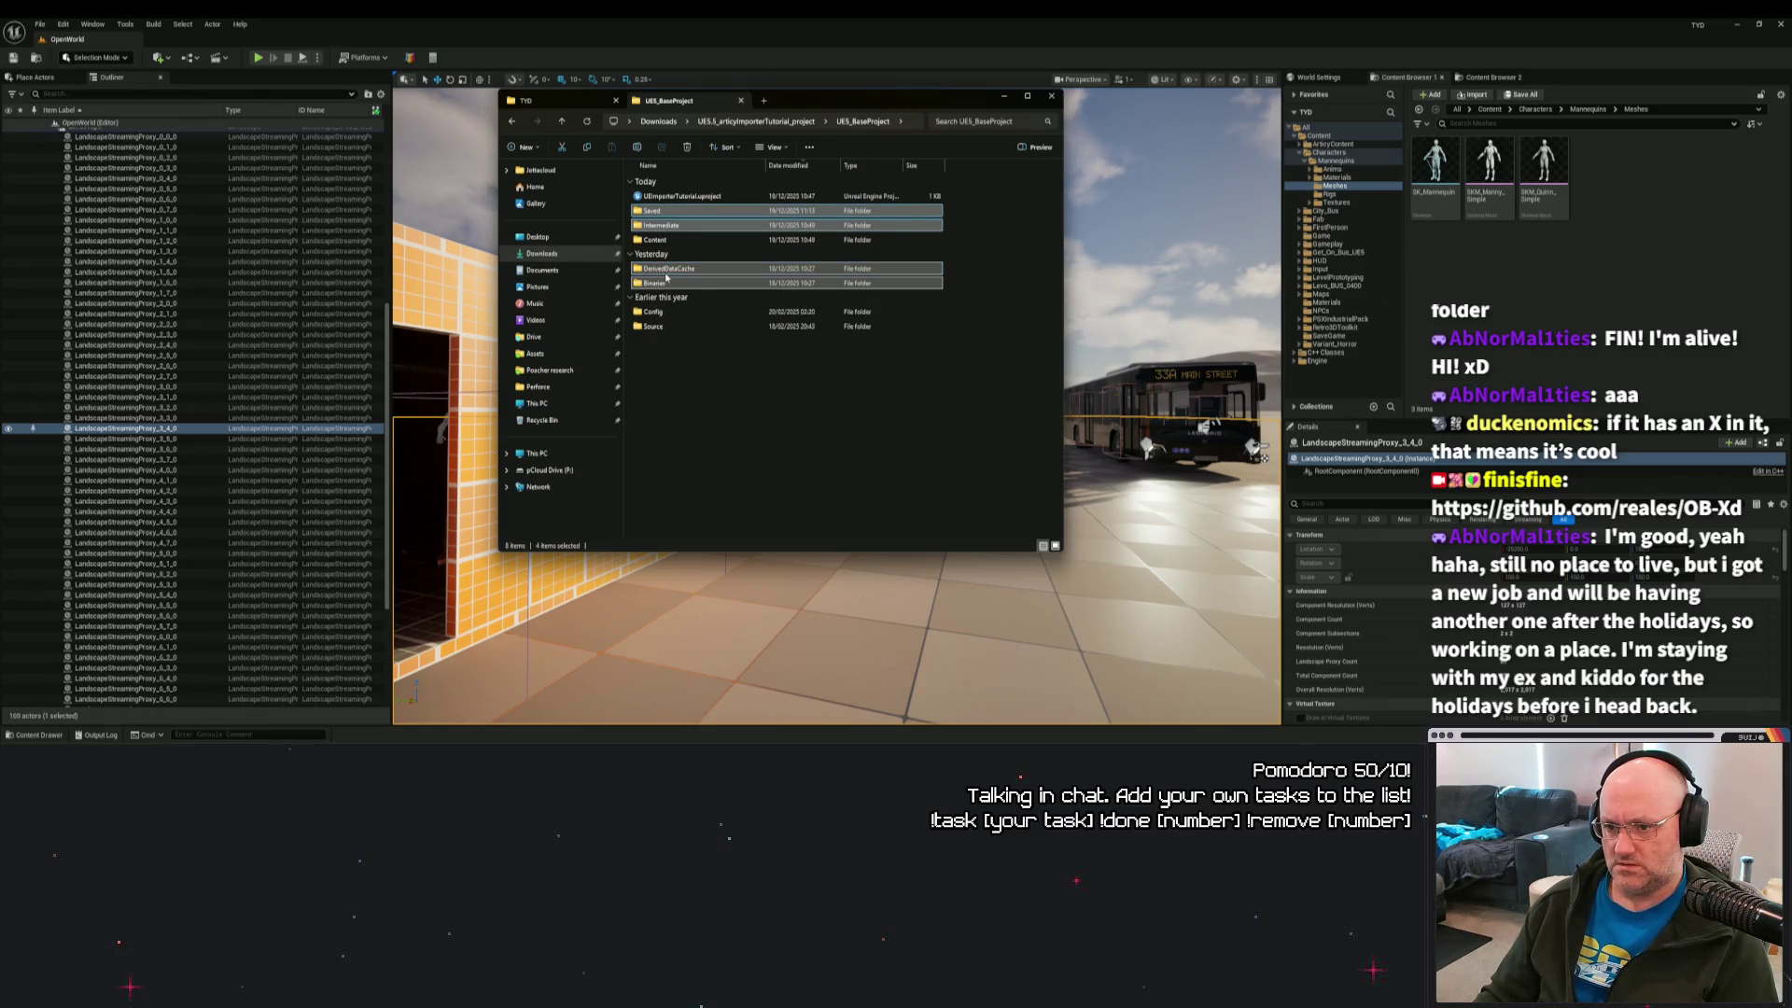
key(Delete)
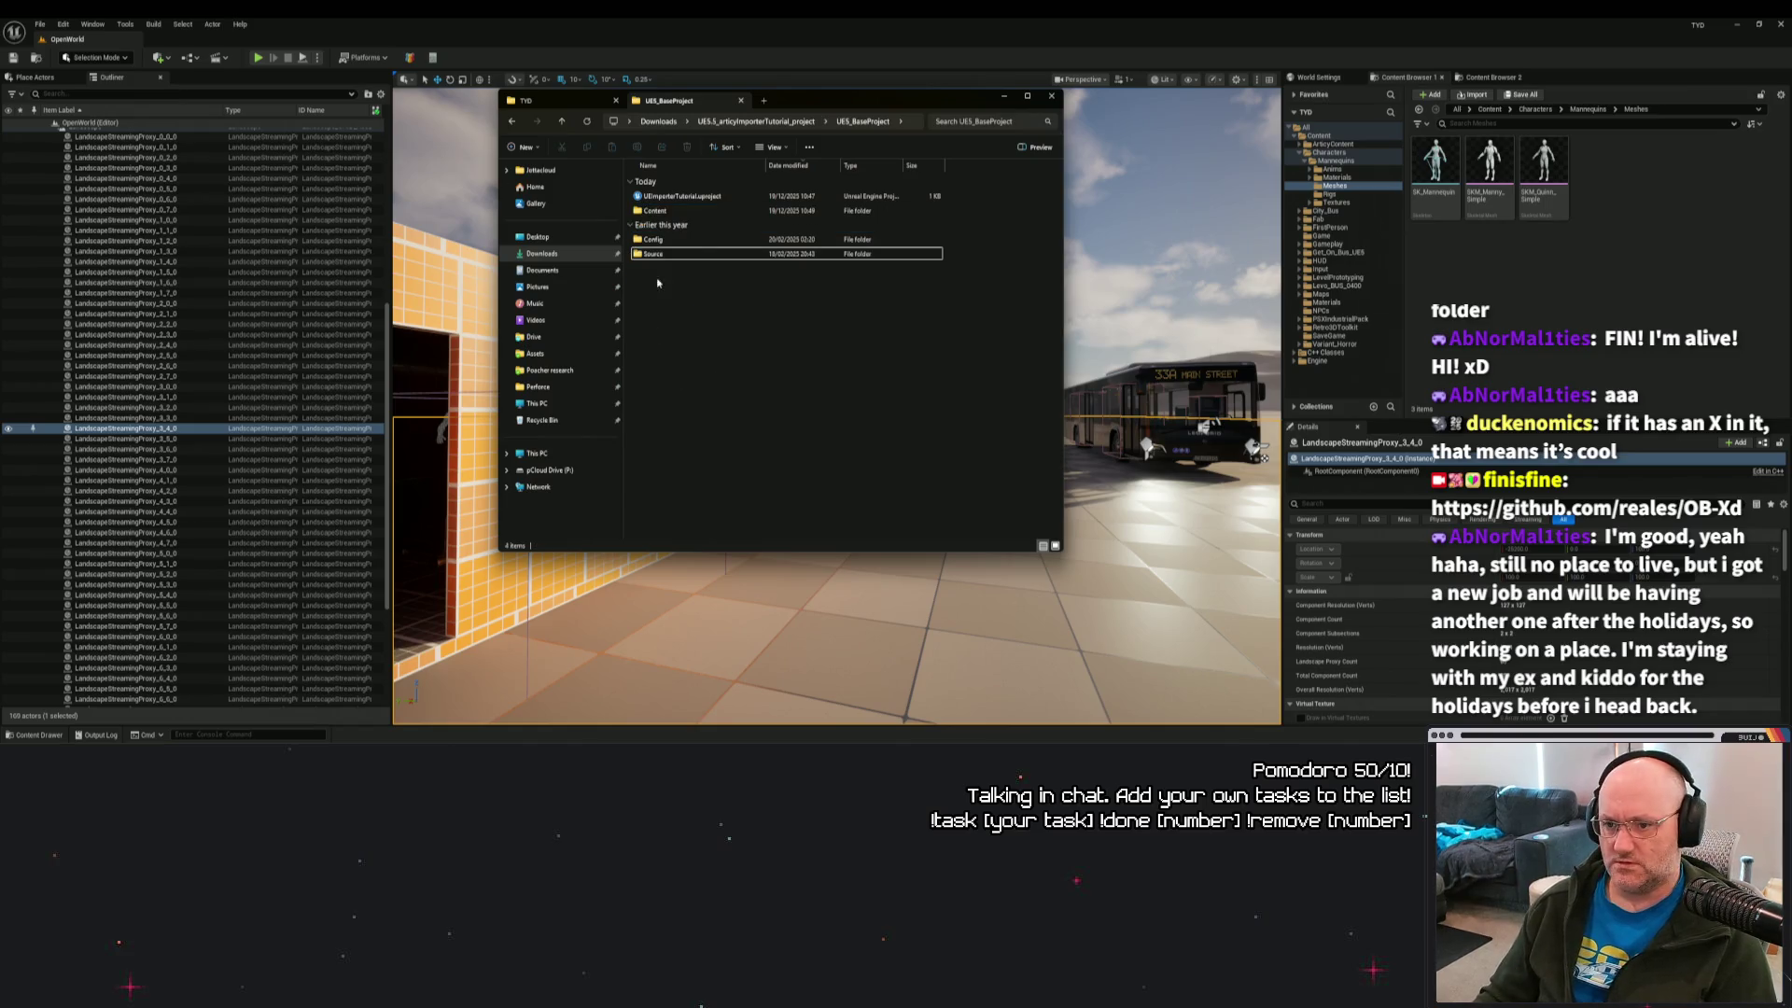
double_click(695, 198)
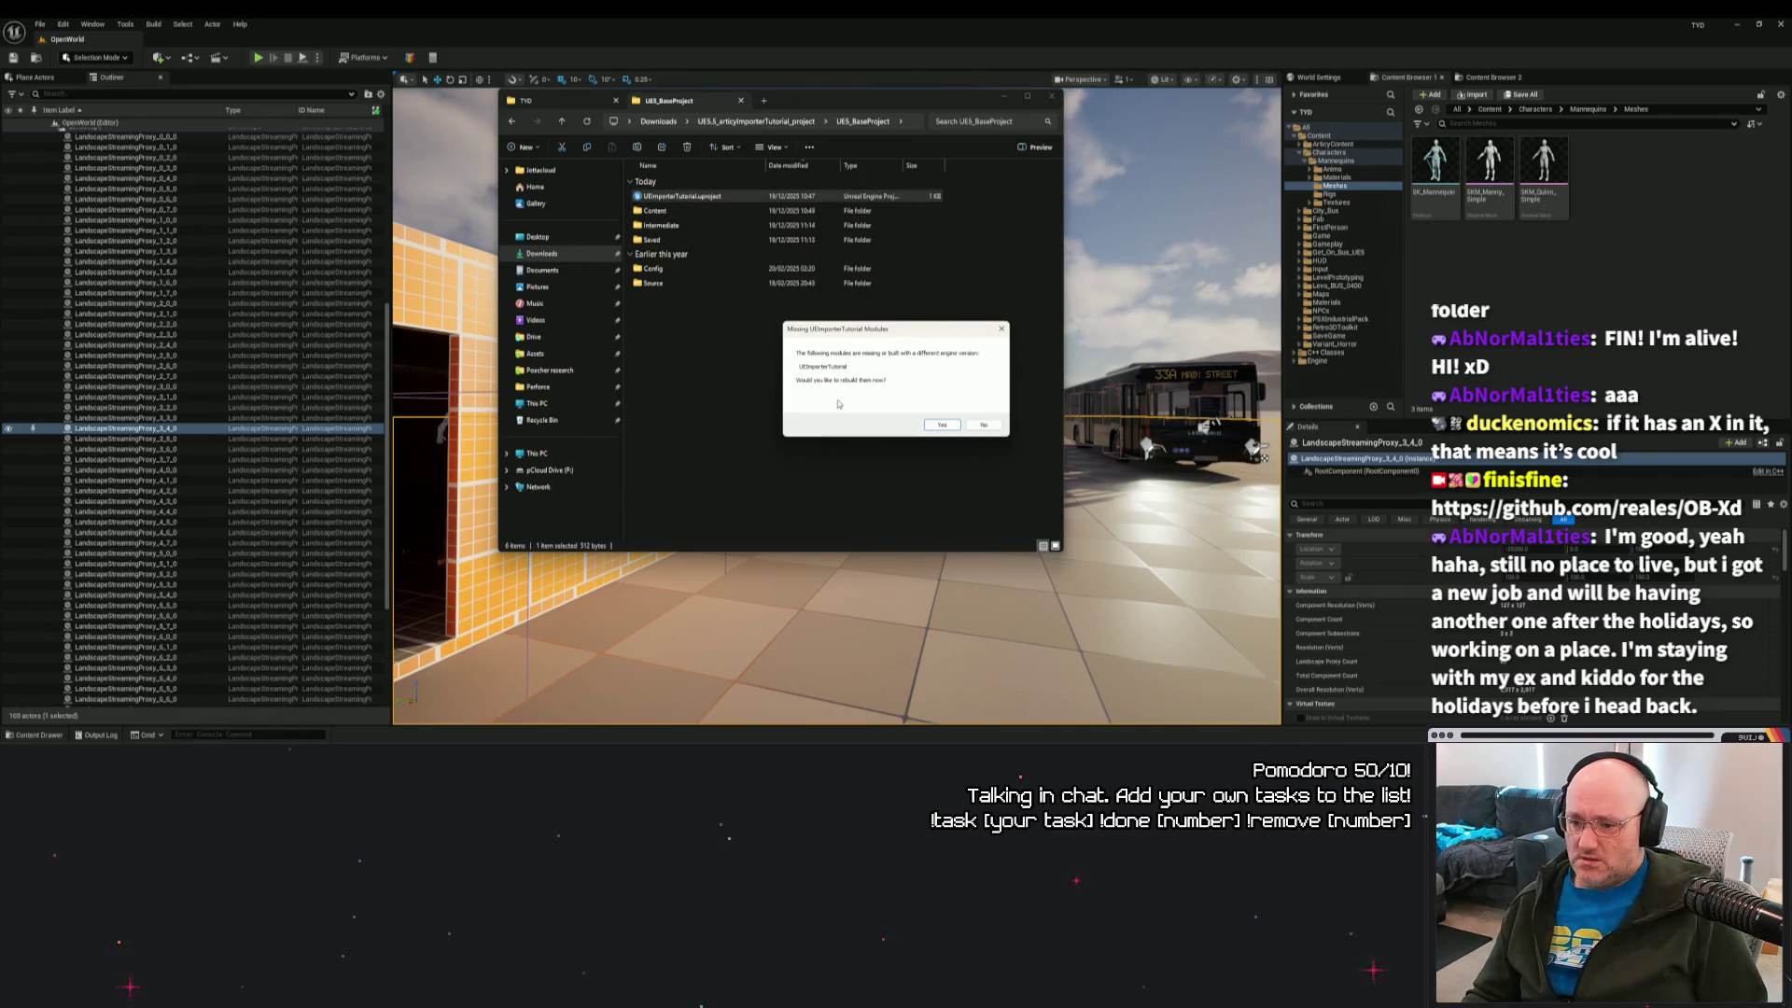
click(942, 426)
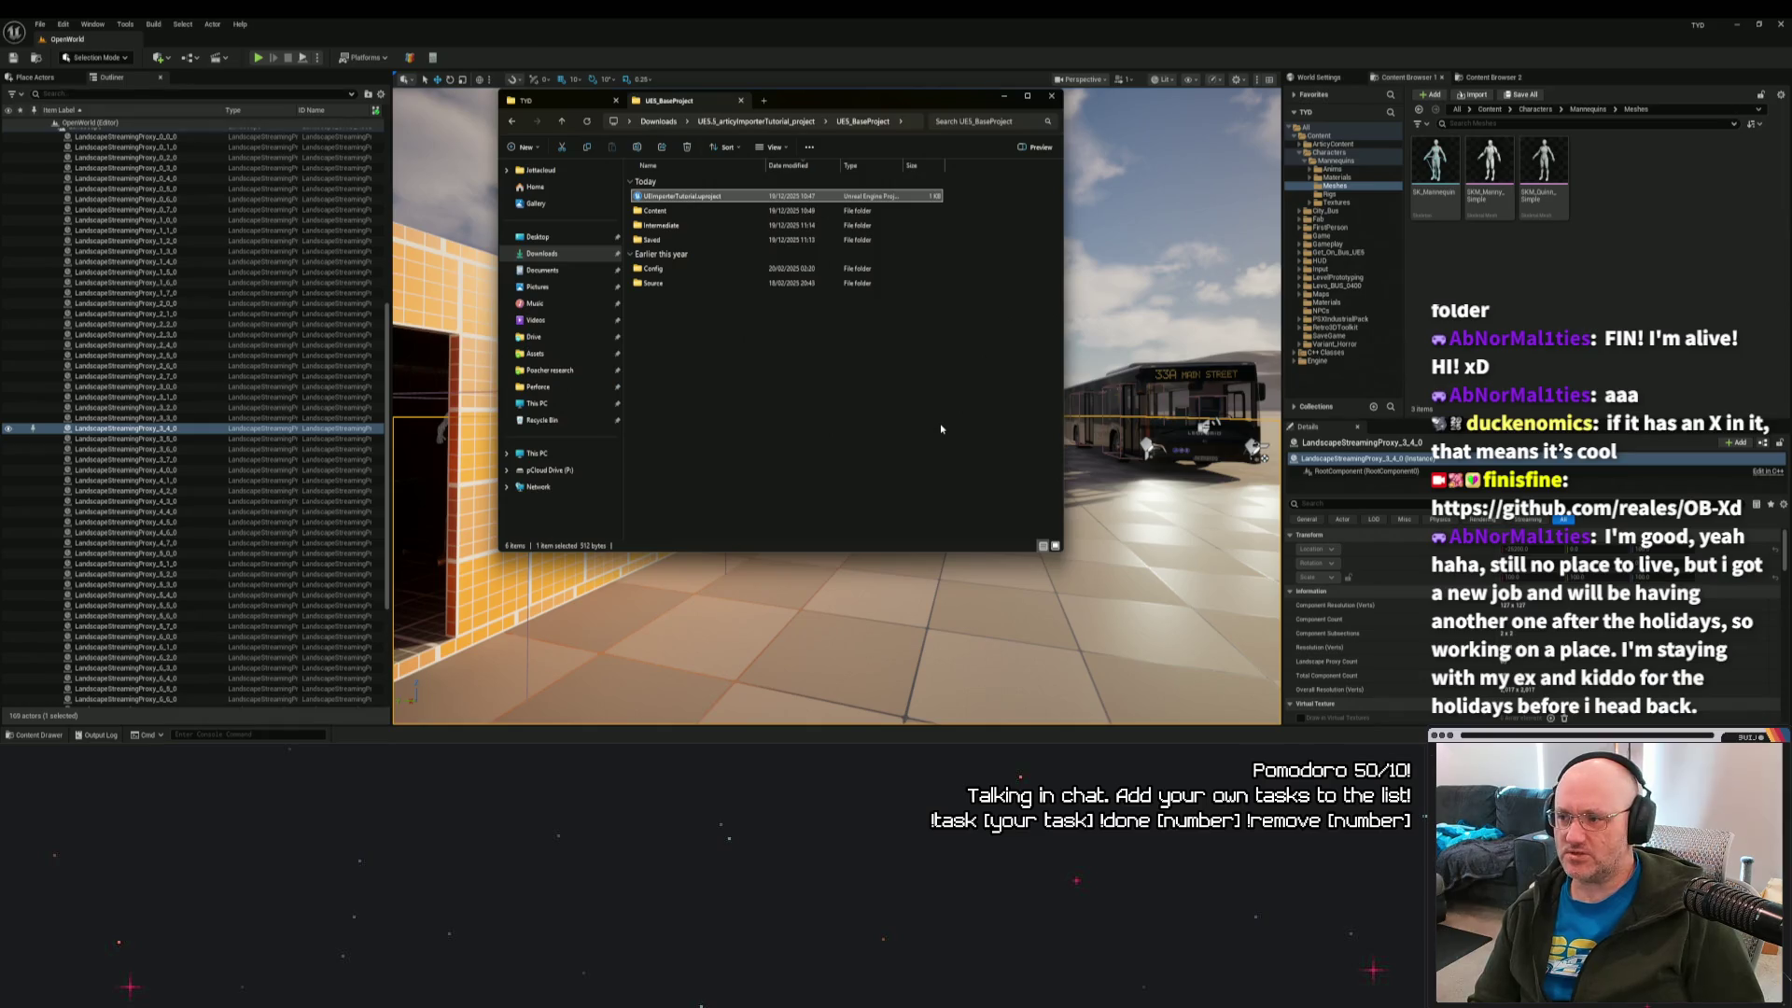
Launch UEImporterTutorial.uproject and let it rebuild and reopen on DemoMap.
key(Return)
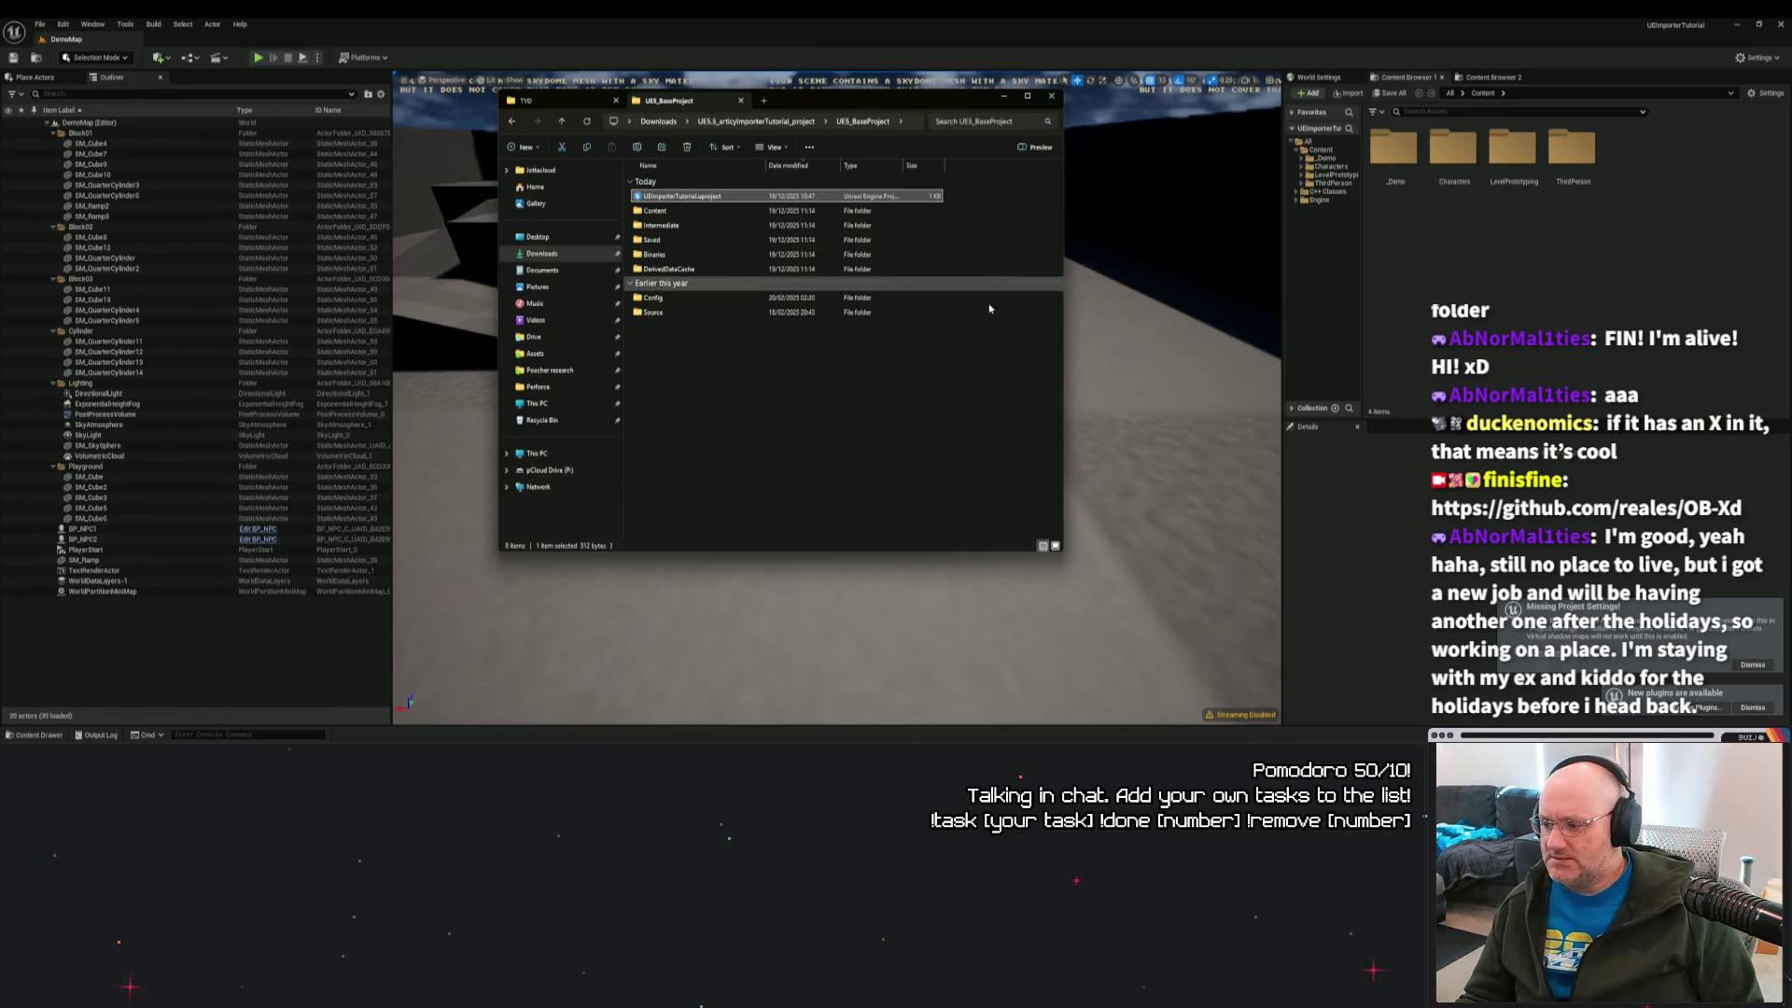
Verify ArticyXImporter 1.4.2 is listed under Installed > Articy plugins, then close Plugins.
click(1706, 706)
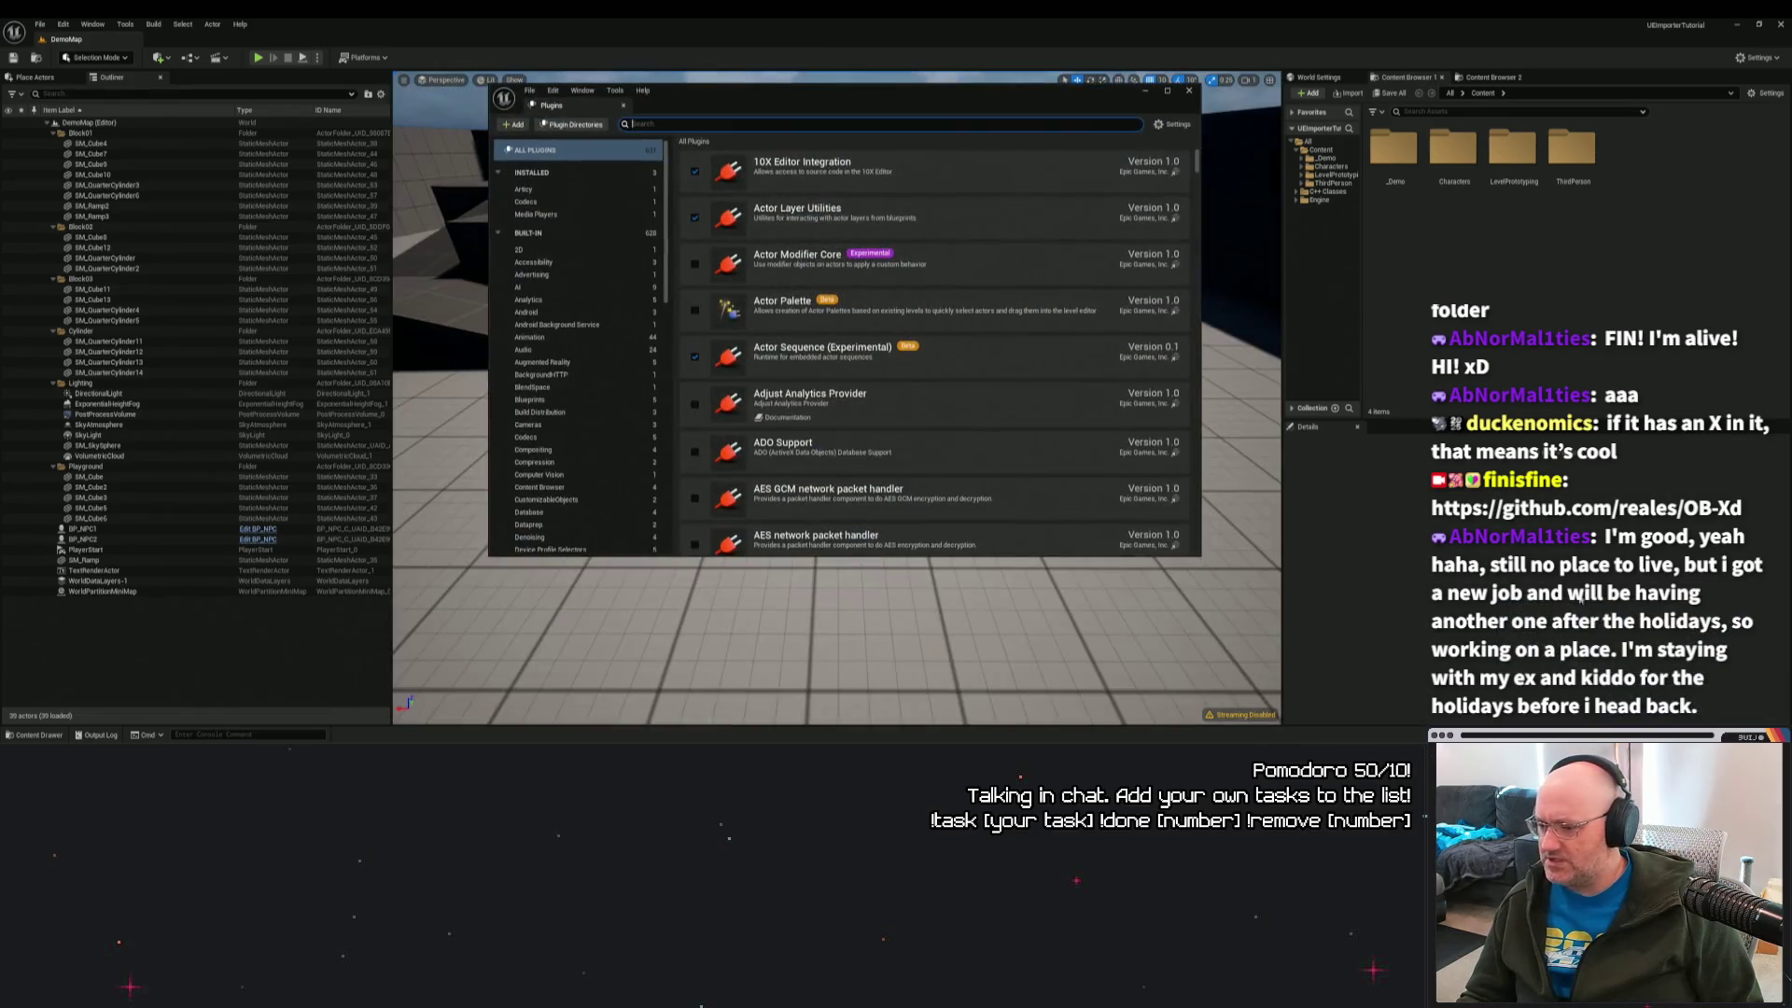
click(536, 190)
click(569, 202)
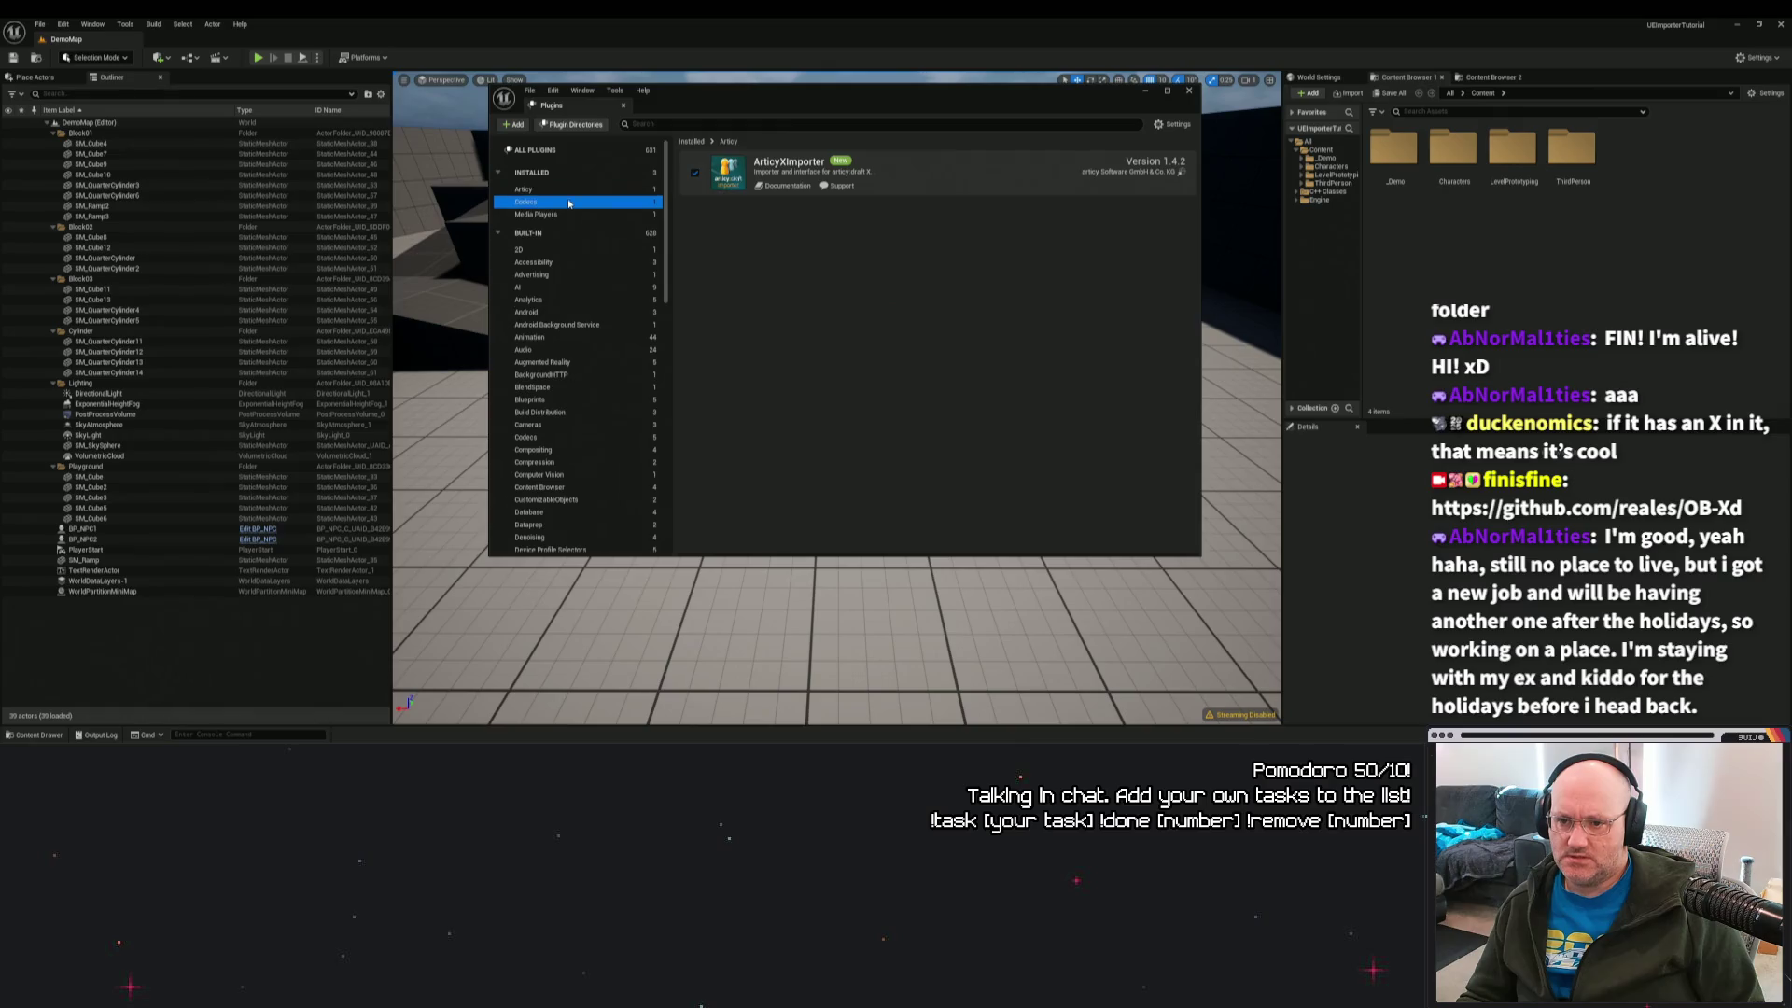
click(565, 214)
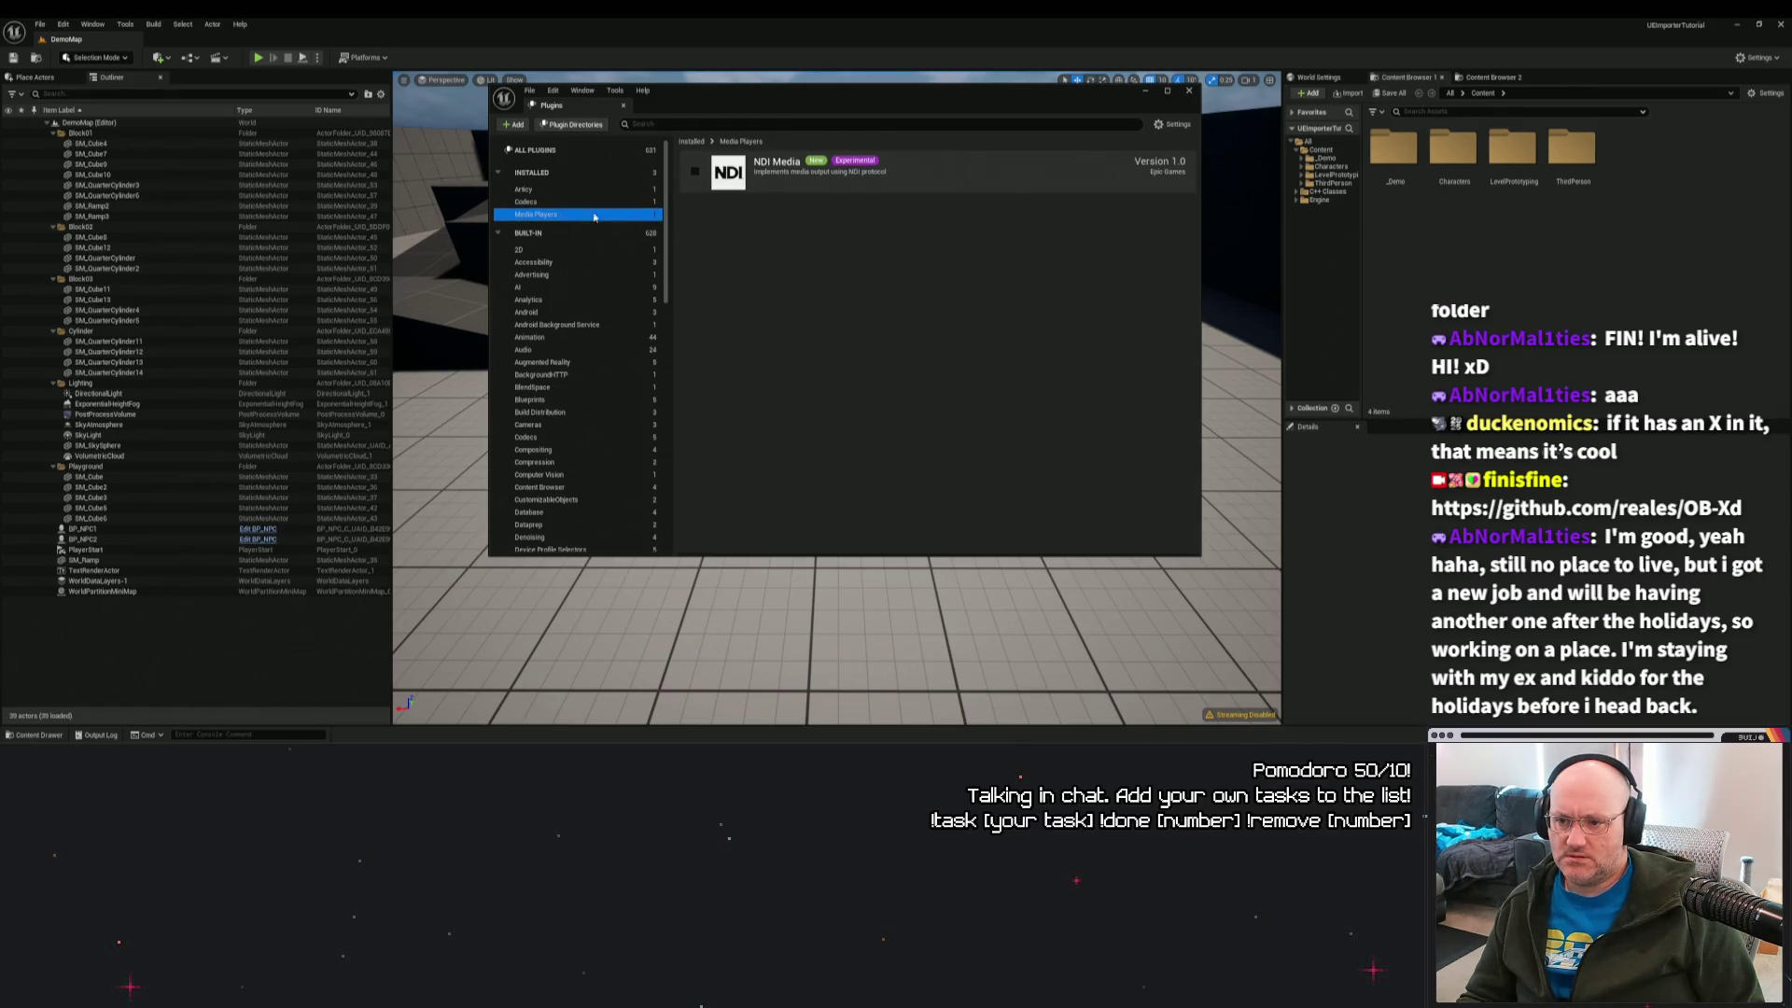
key(alt+F4)
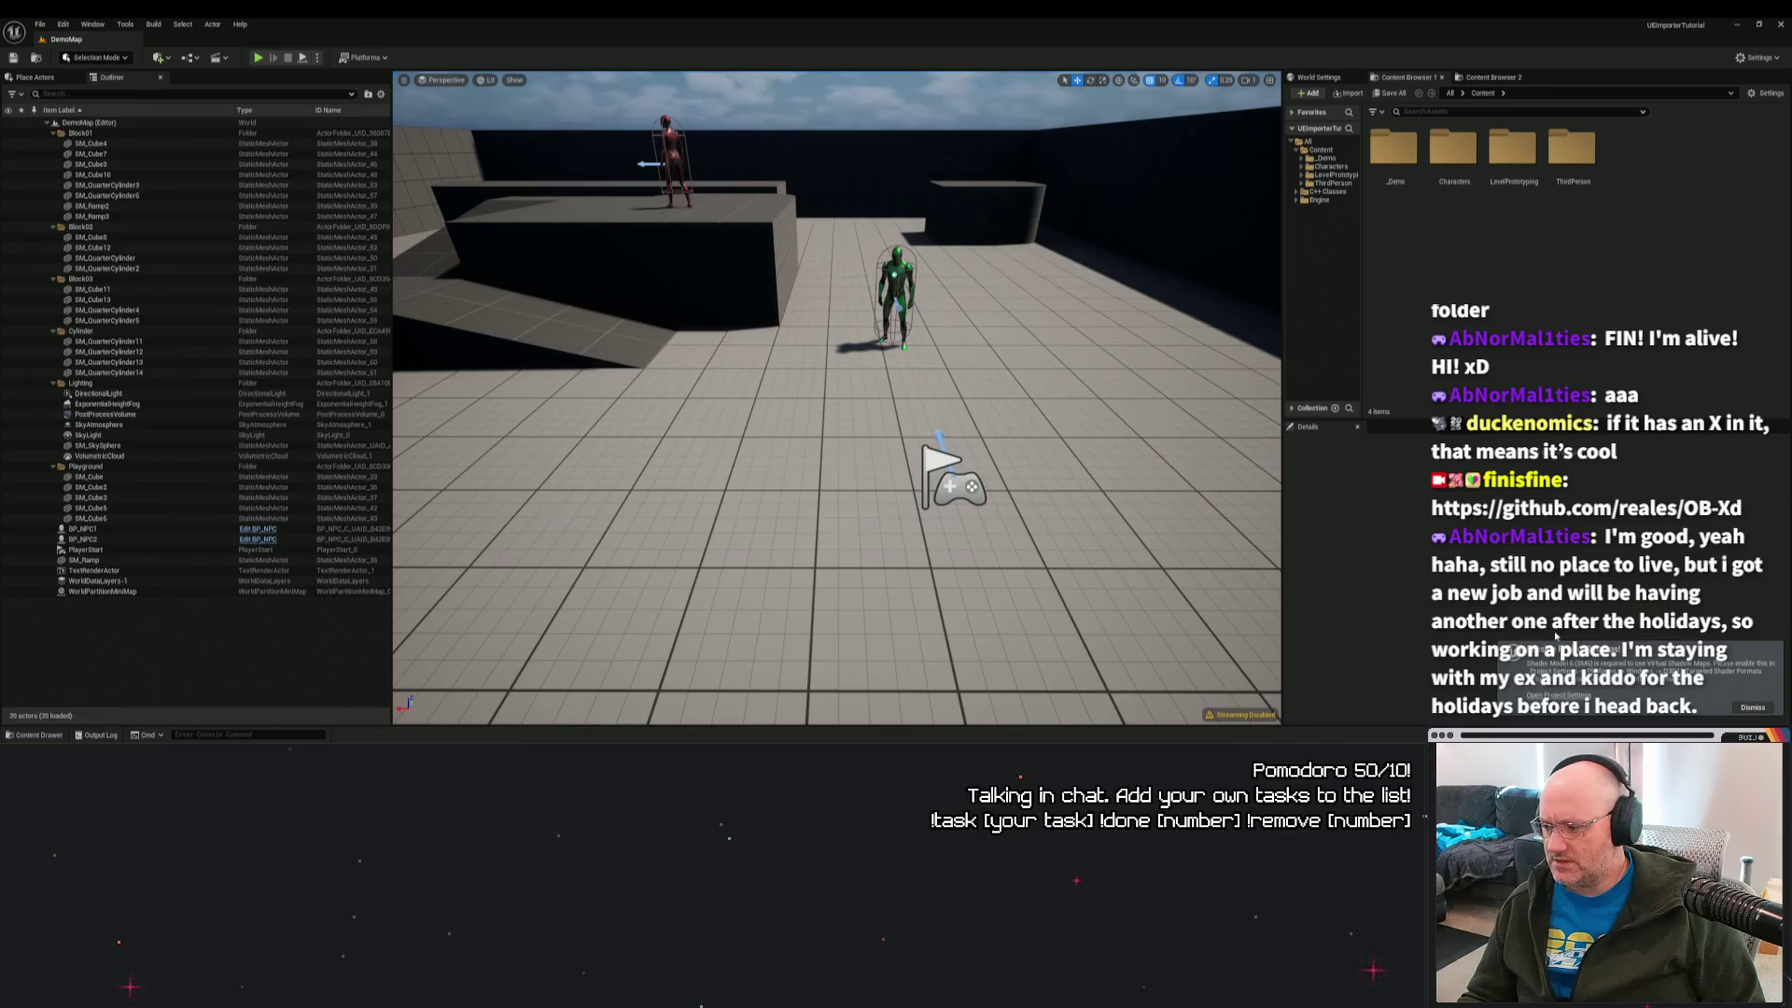
In Project Settings > Platforms > Windows, tick D3D12 SM6, Vulkan SM5 and Vulkan SM6.
click(1549, 696)
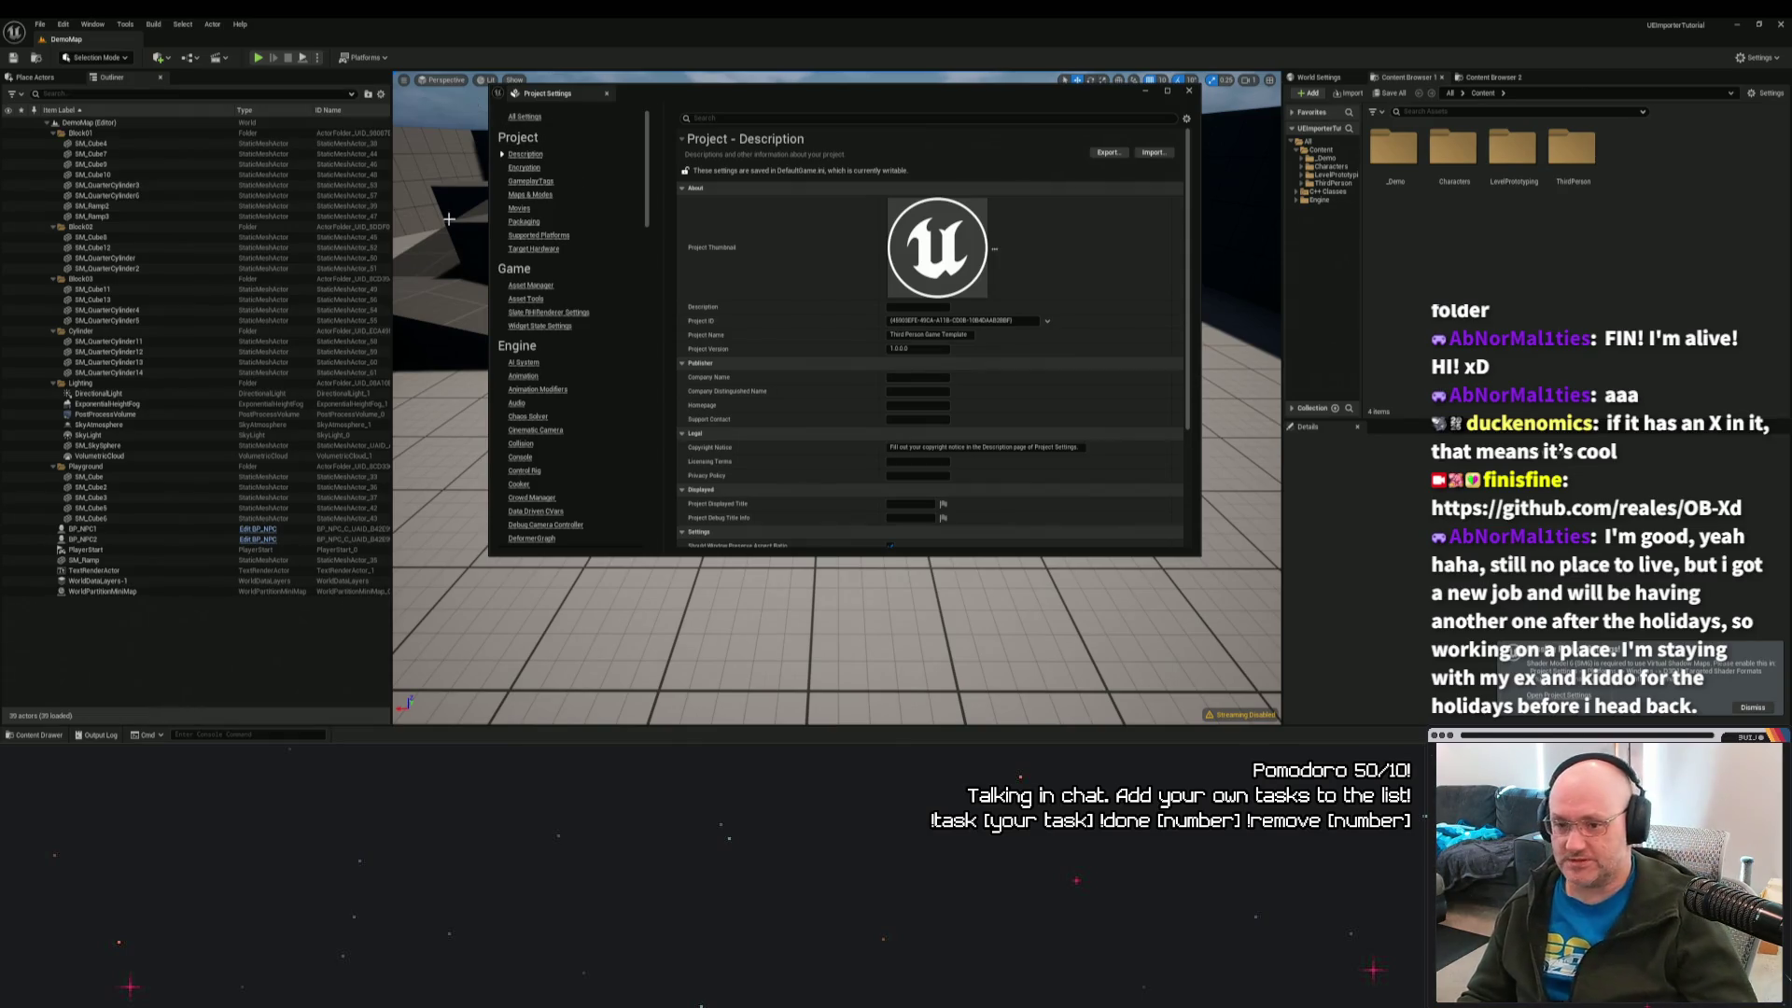
scroll(607, 289, down, 3)
scroll(607, 289, down, 15)
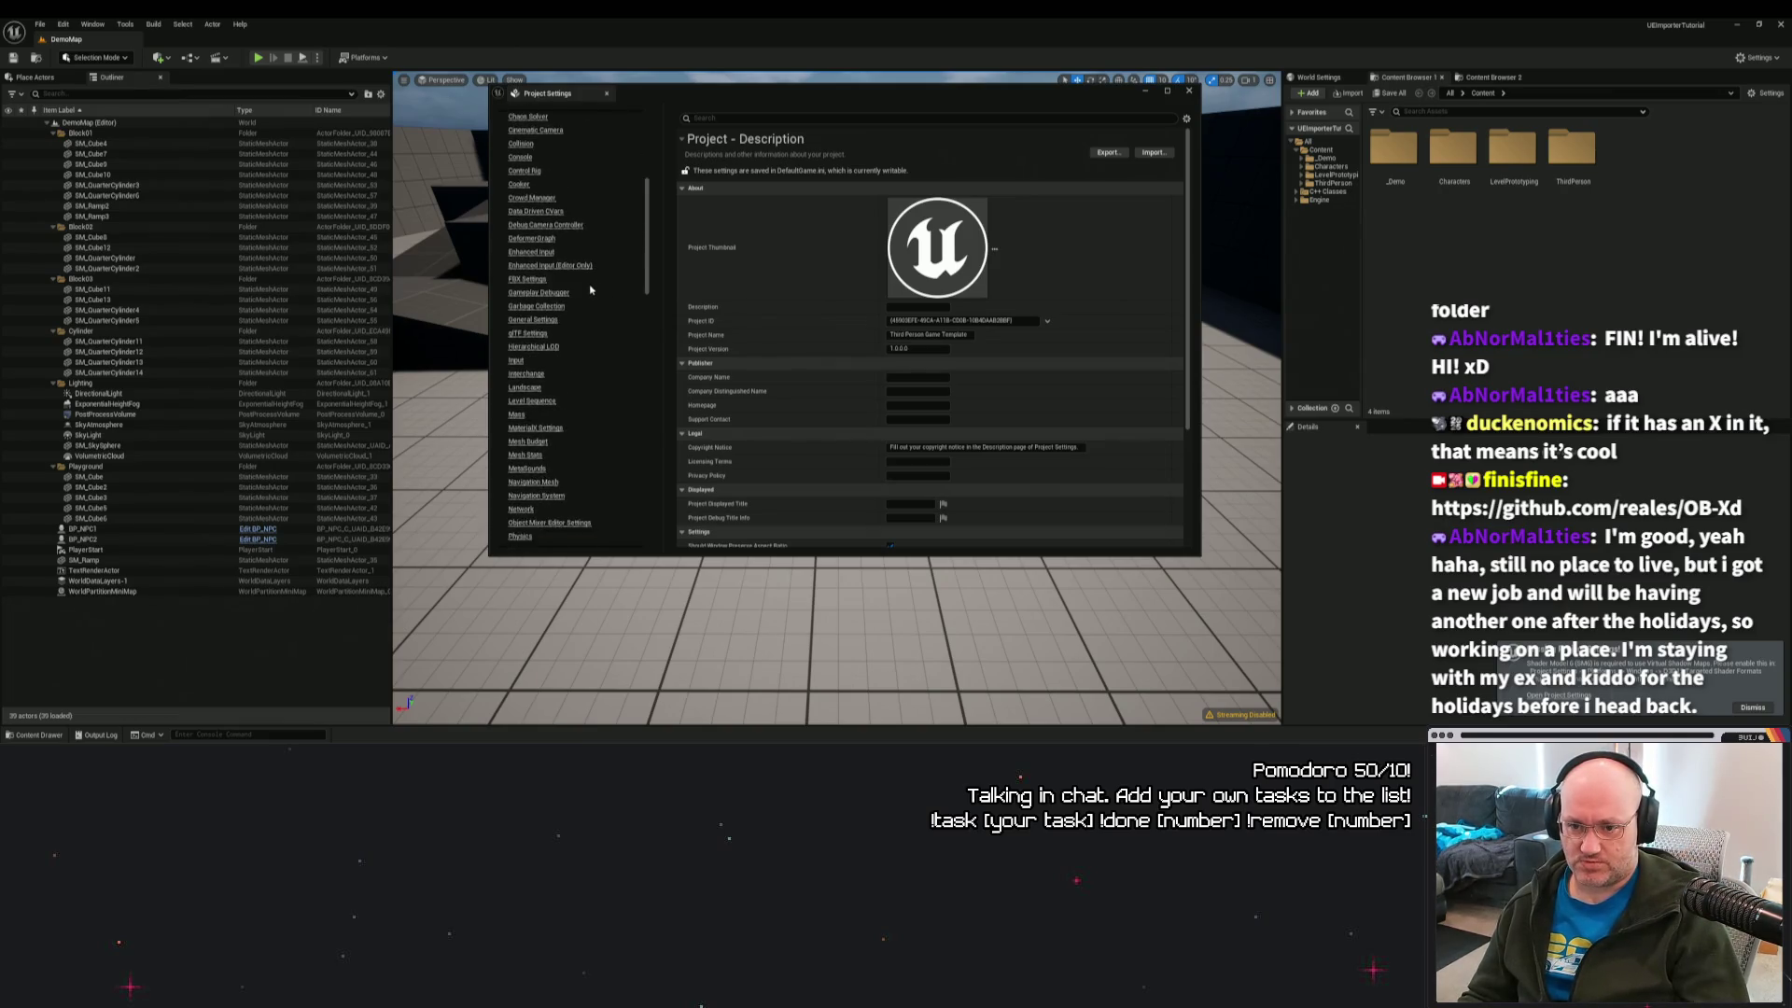
scroll(598, 296, down, 5)
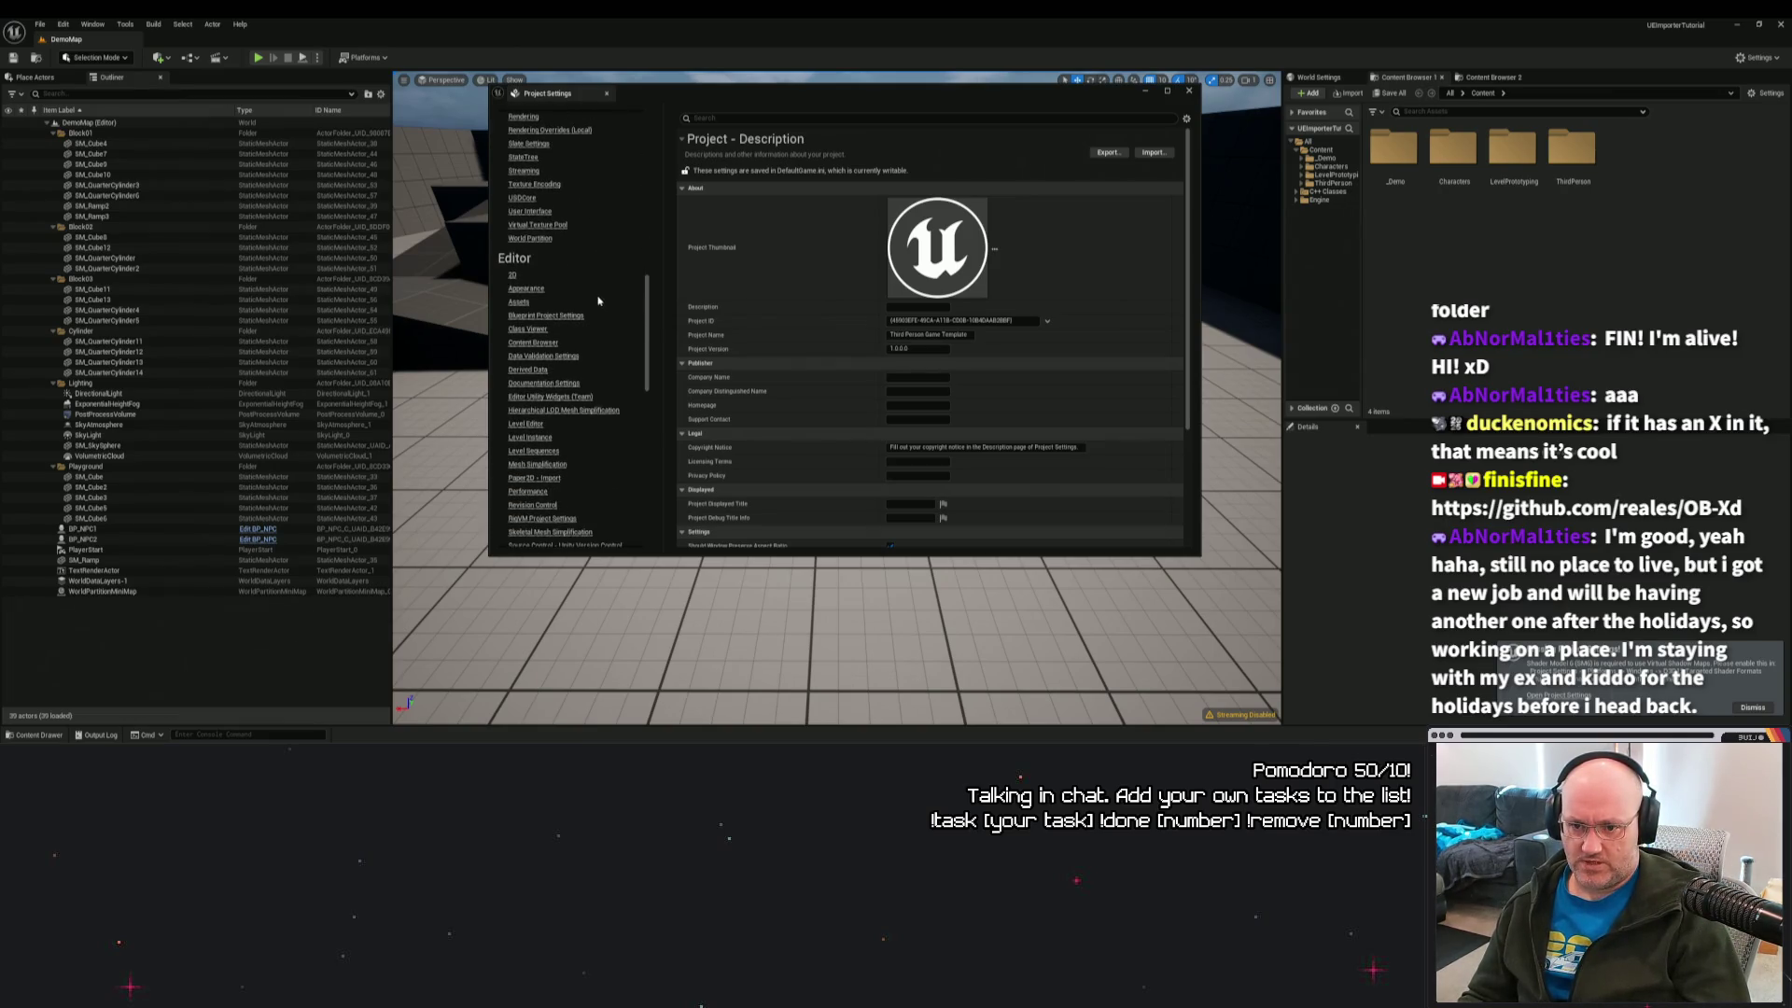
scroll(598, 301, down, 12)
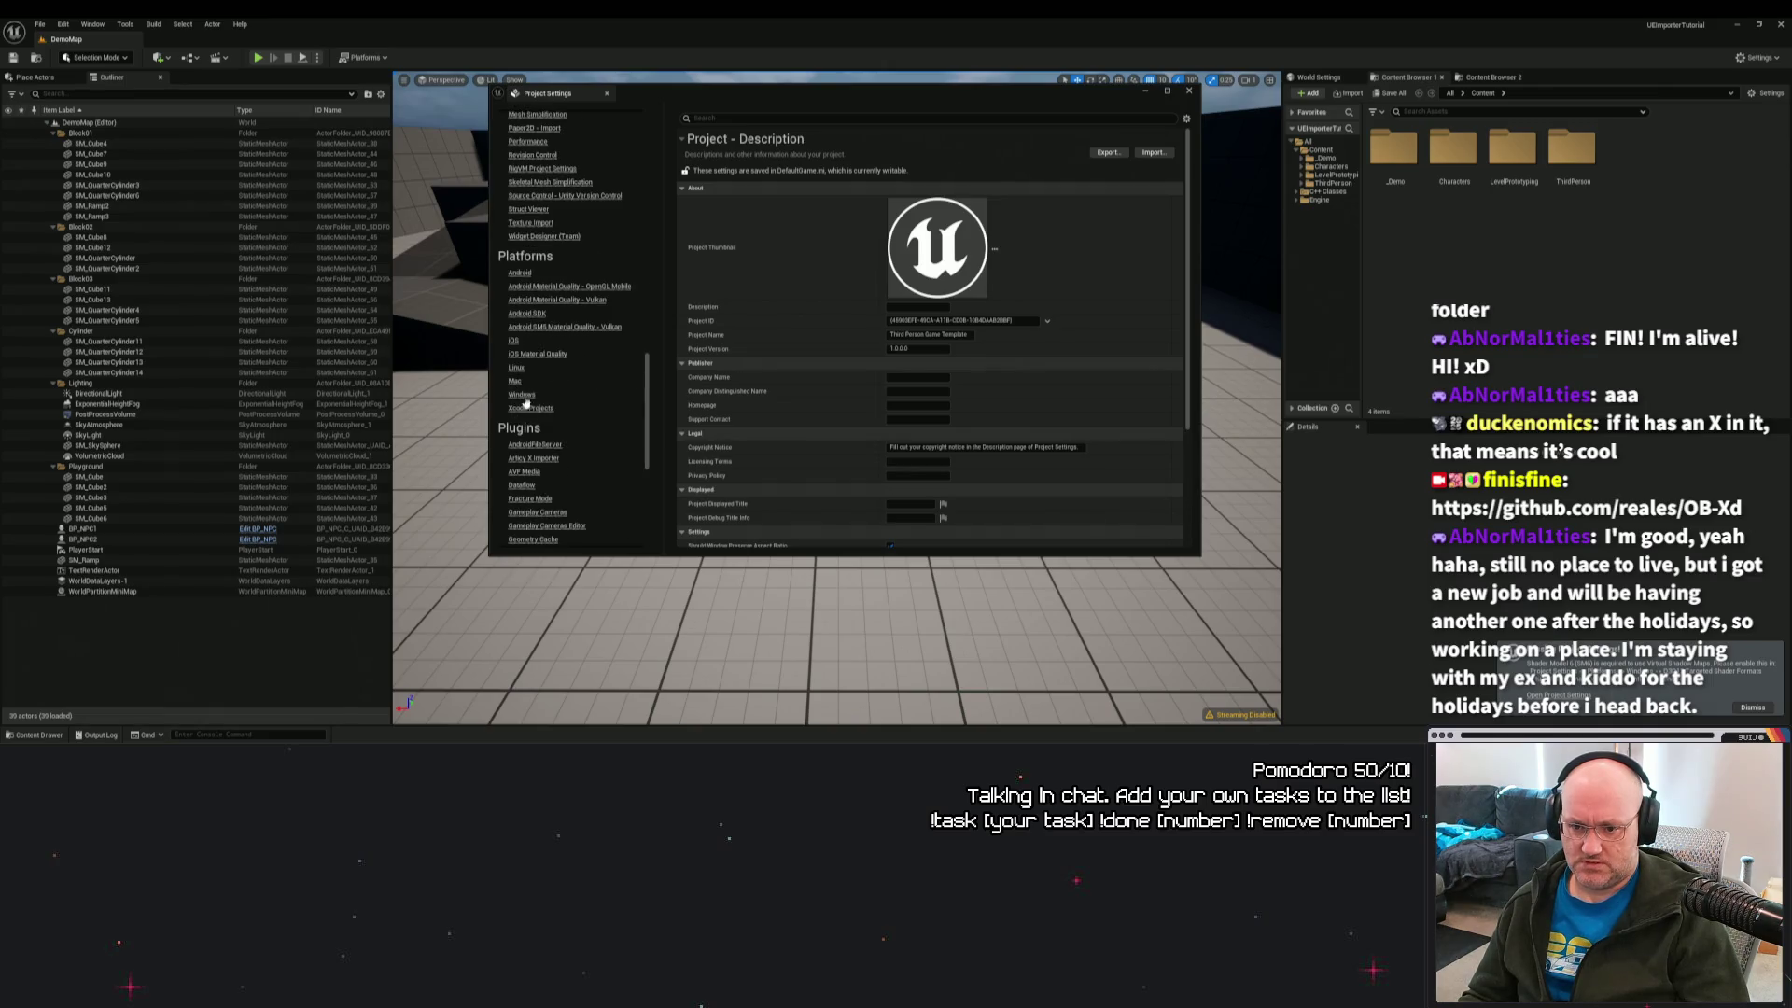
click(522, 396)
click(890, 215)
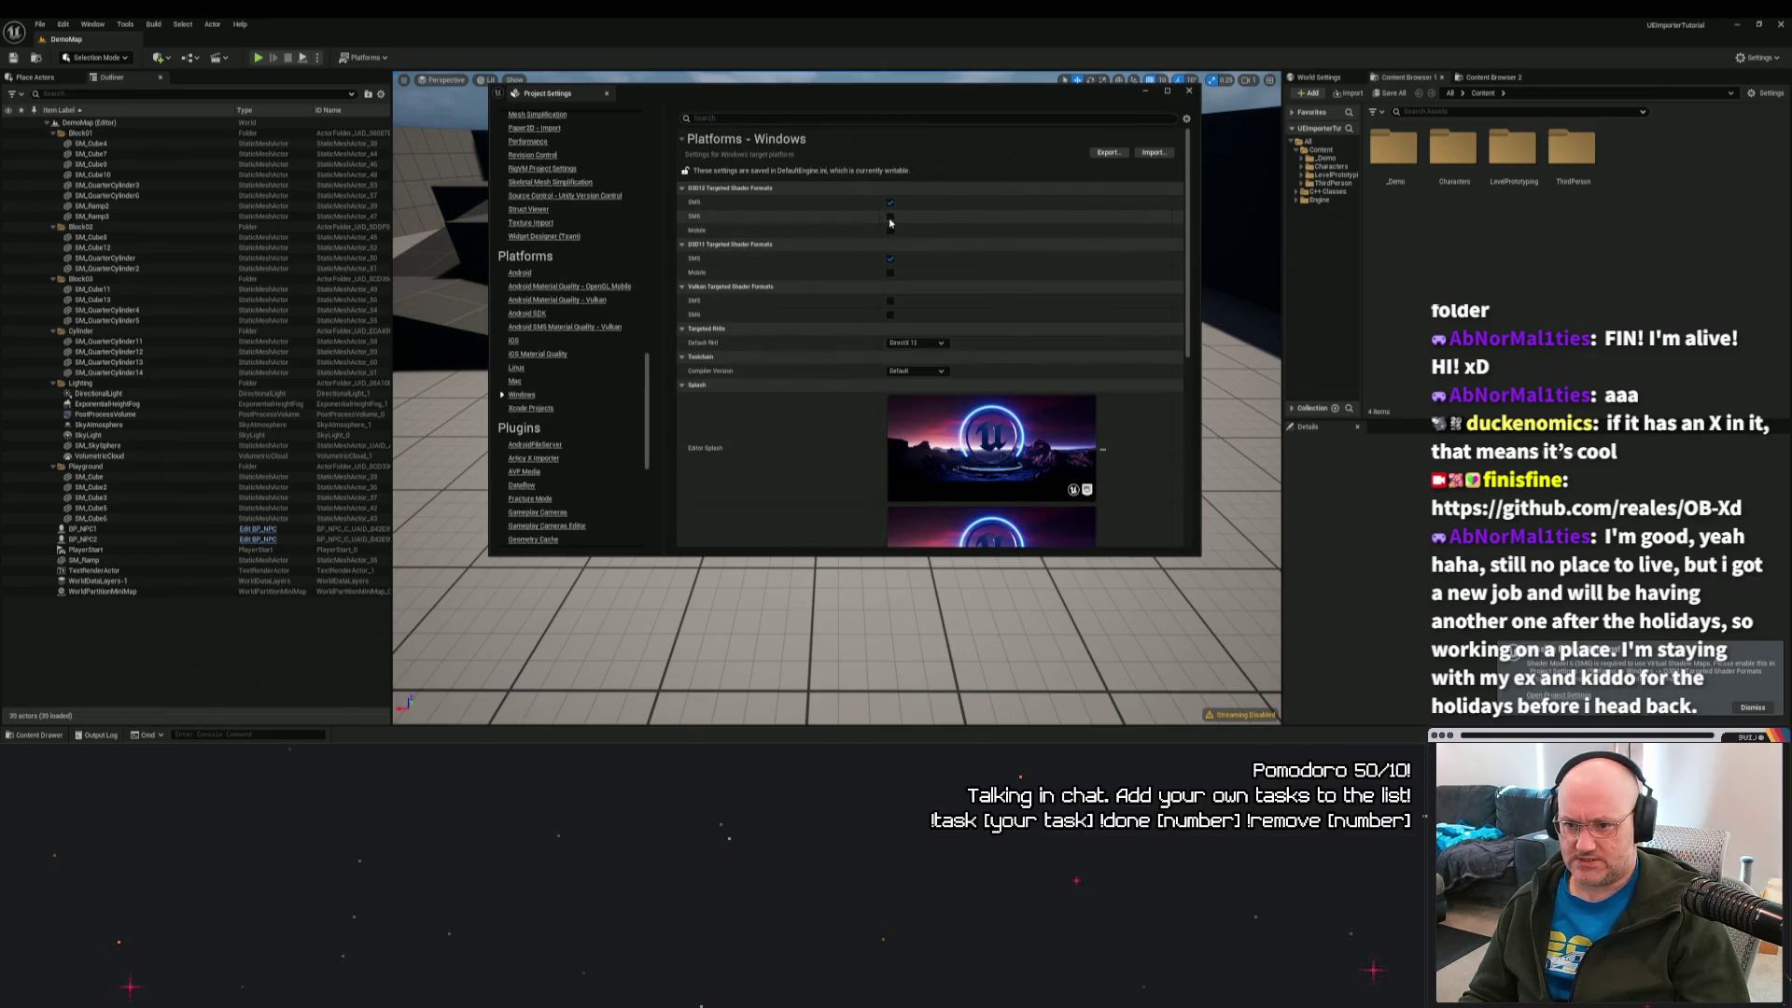
click(888, 315)
click(889, 300)
scroll(989, 355, down, 2)
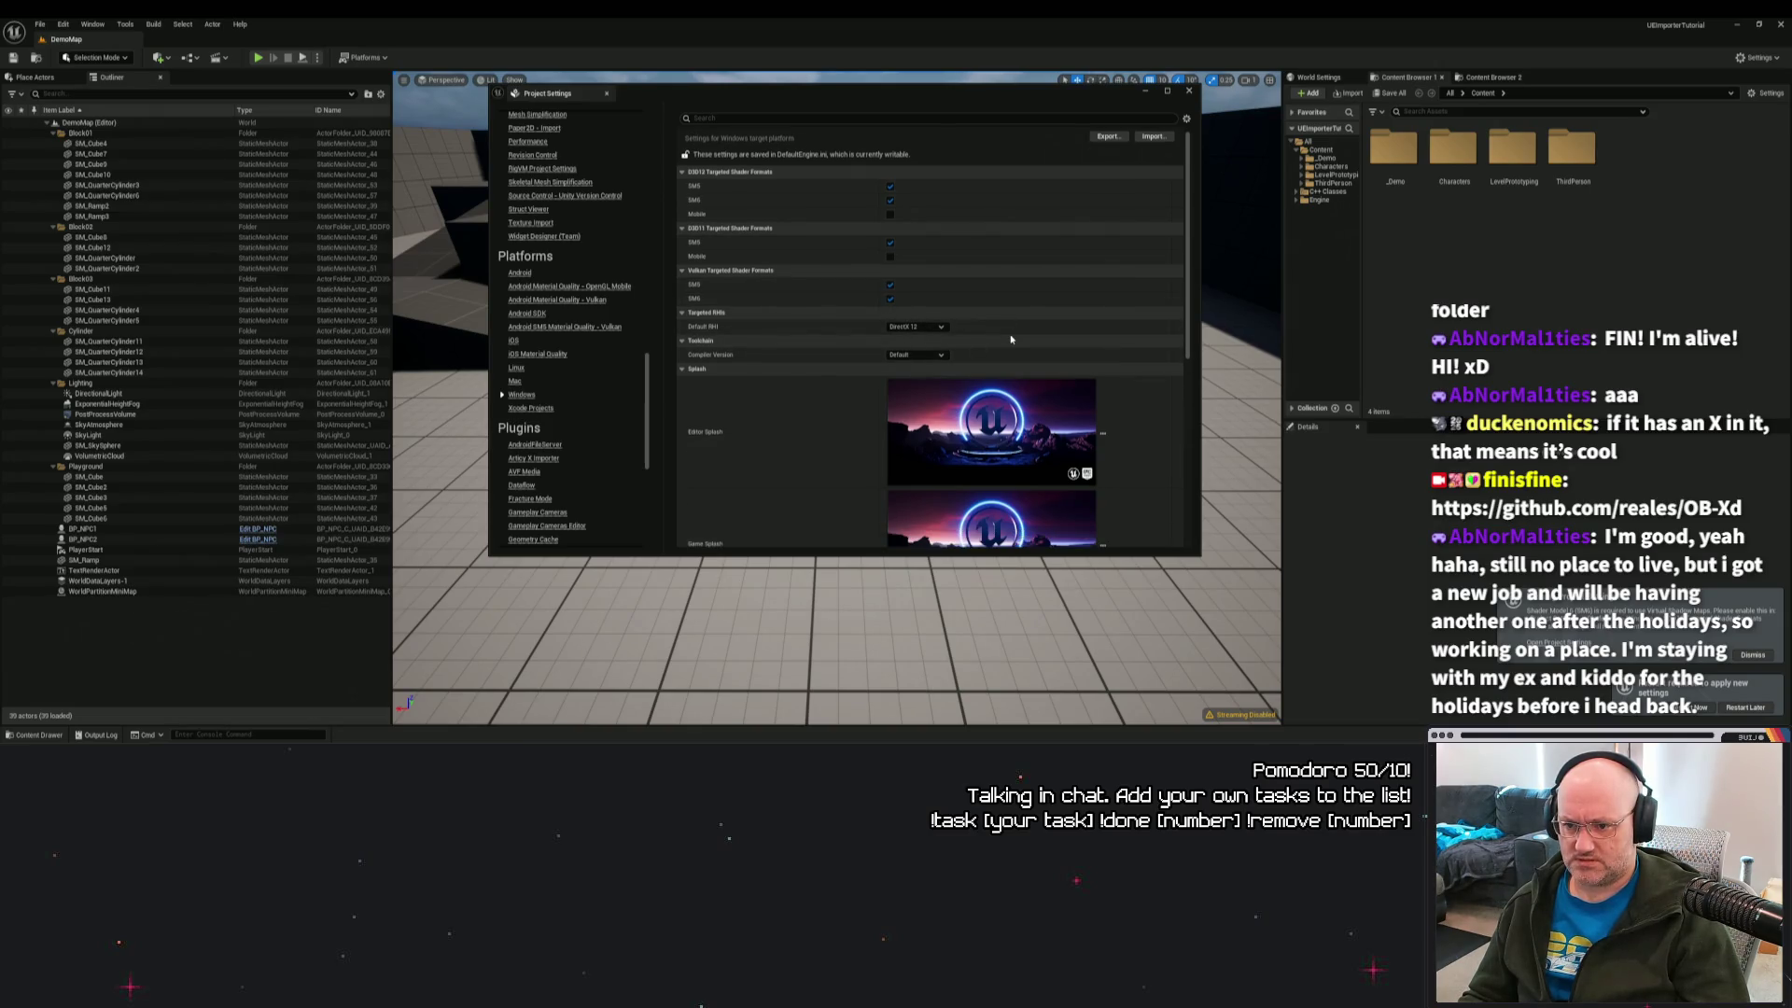
scroll(1134, 357, down, 3)
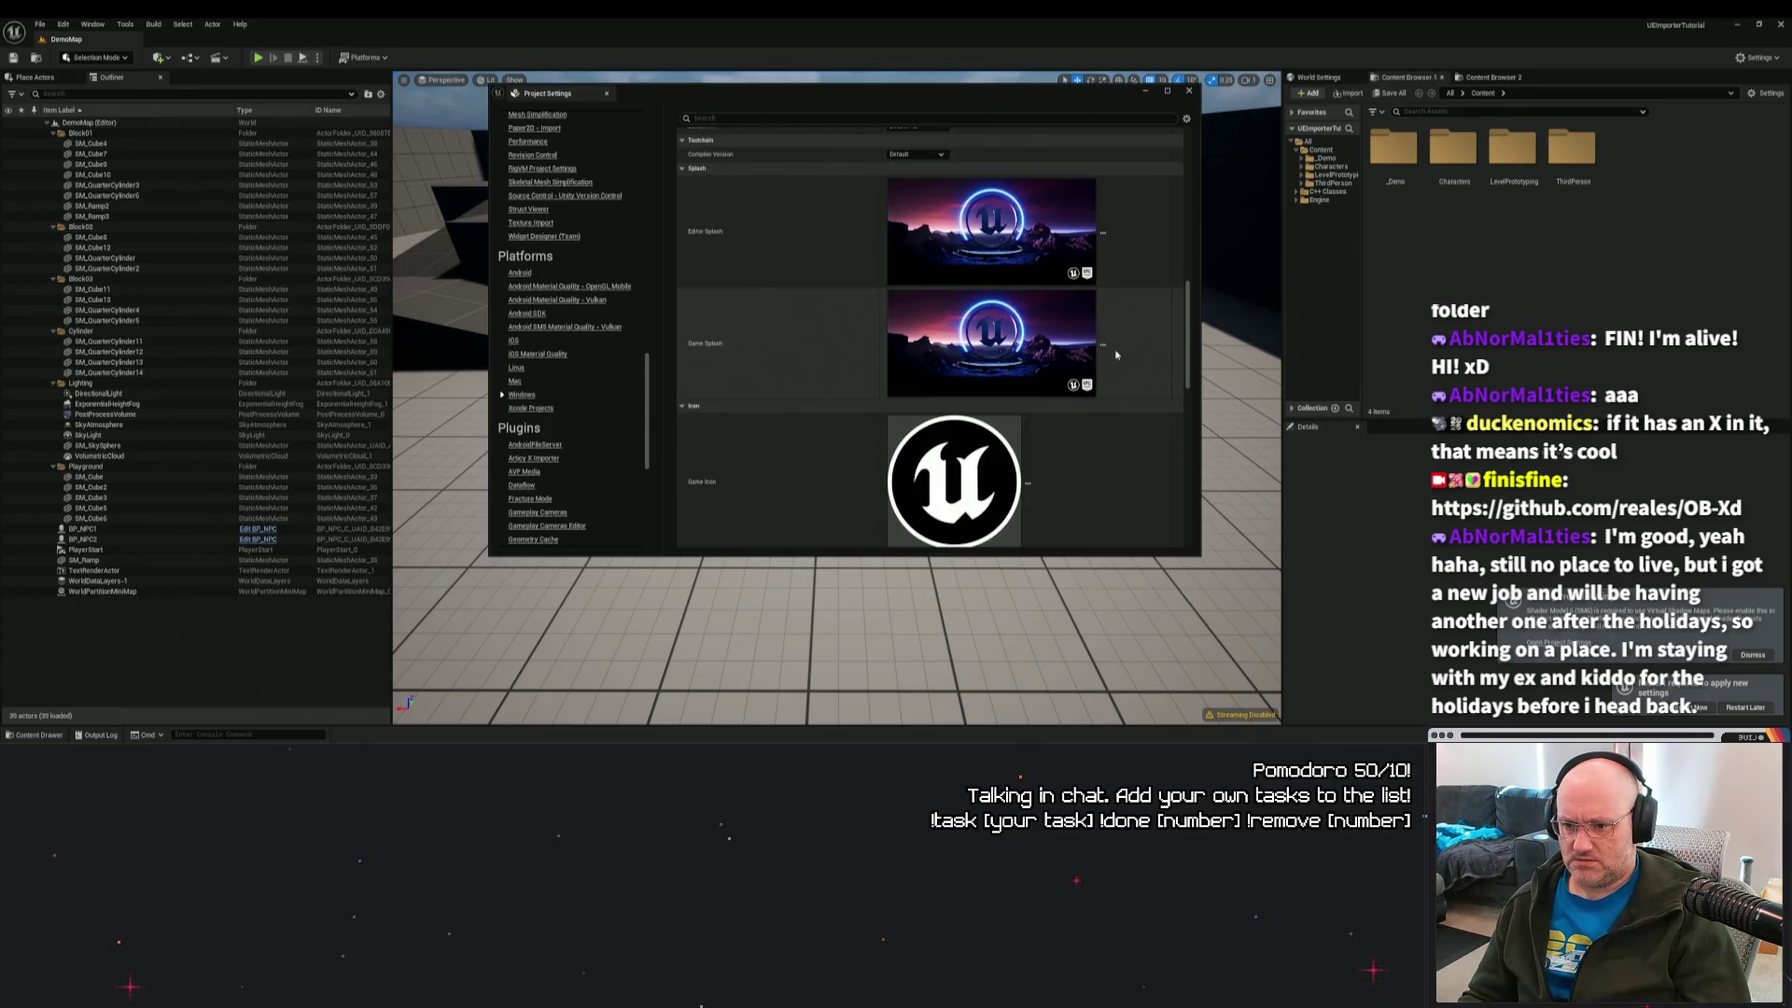
scroll(1134, 357, up, 6)
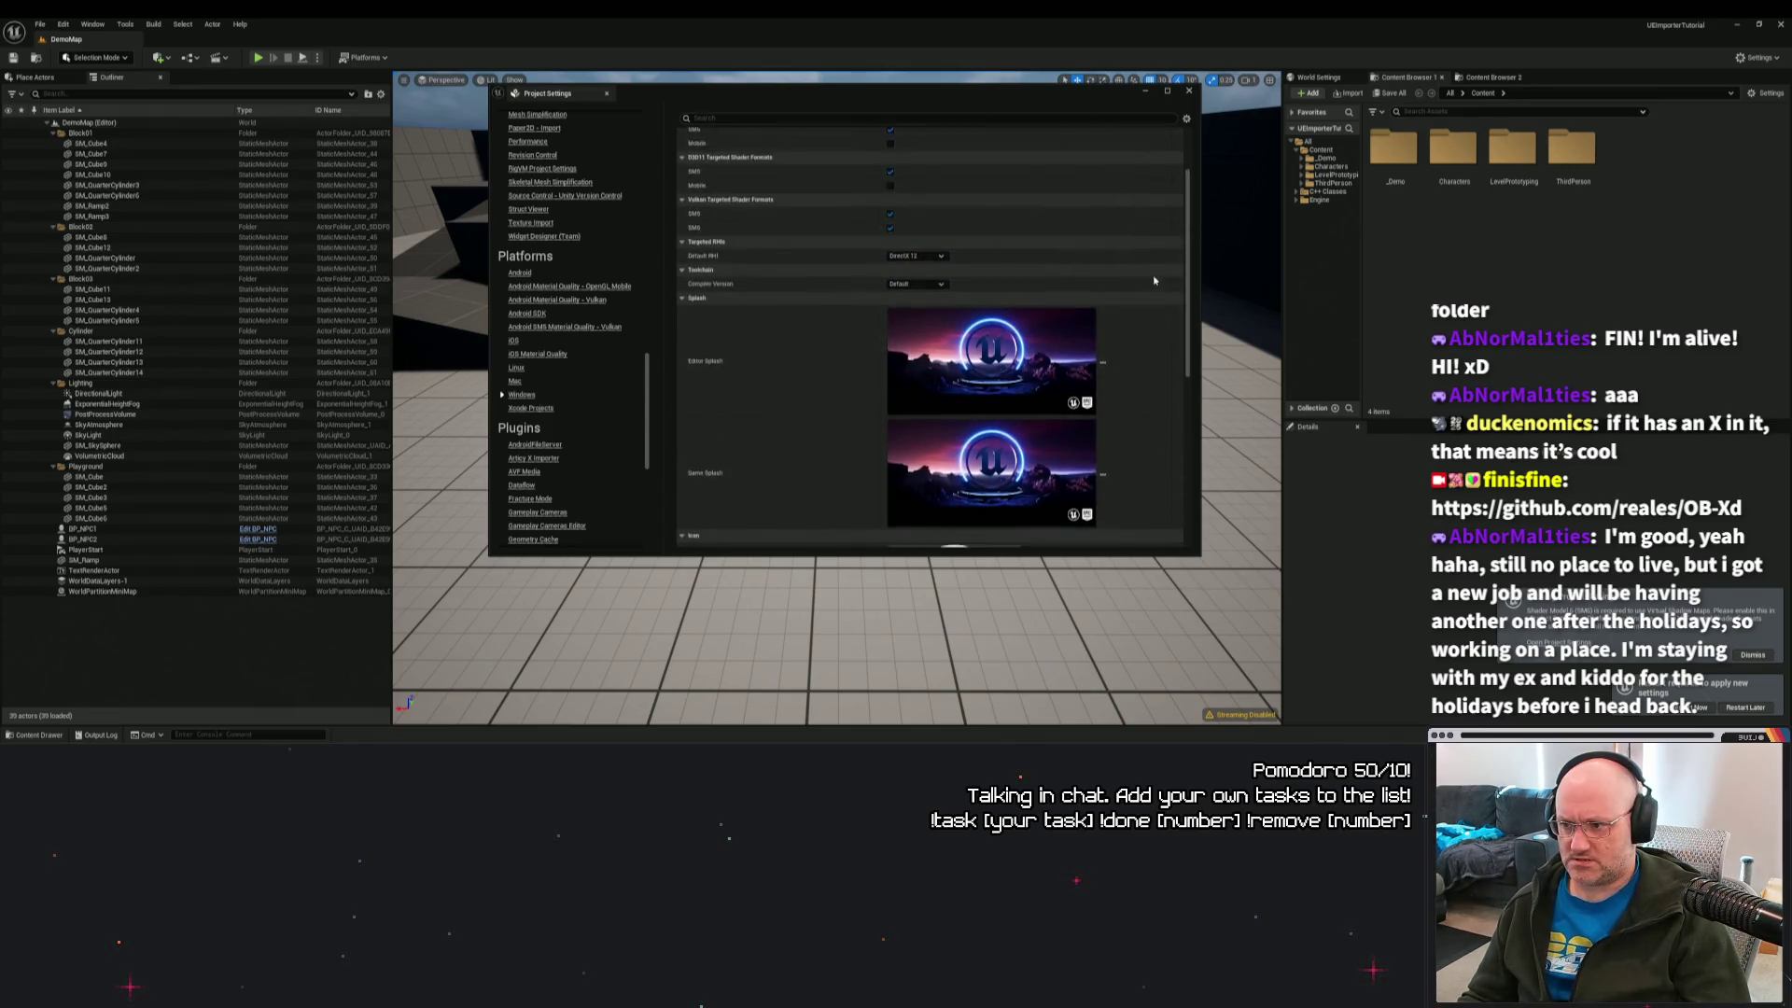
Restart the editor to apply the shader formats and bring it in front of Explorer.
click(1696, 707)
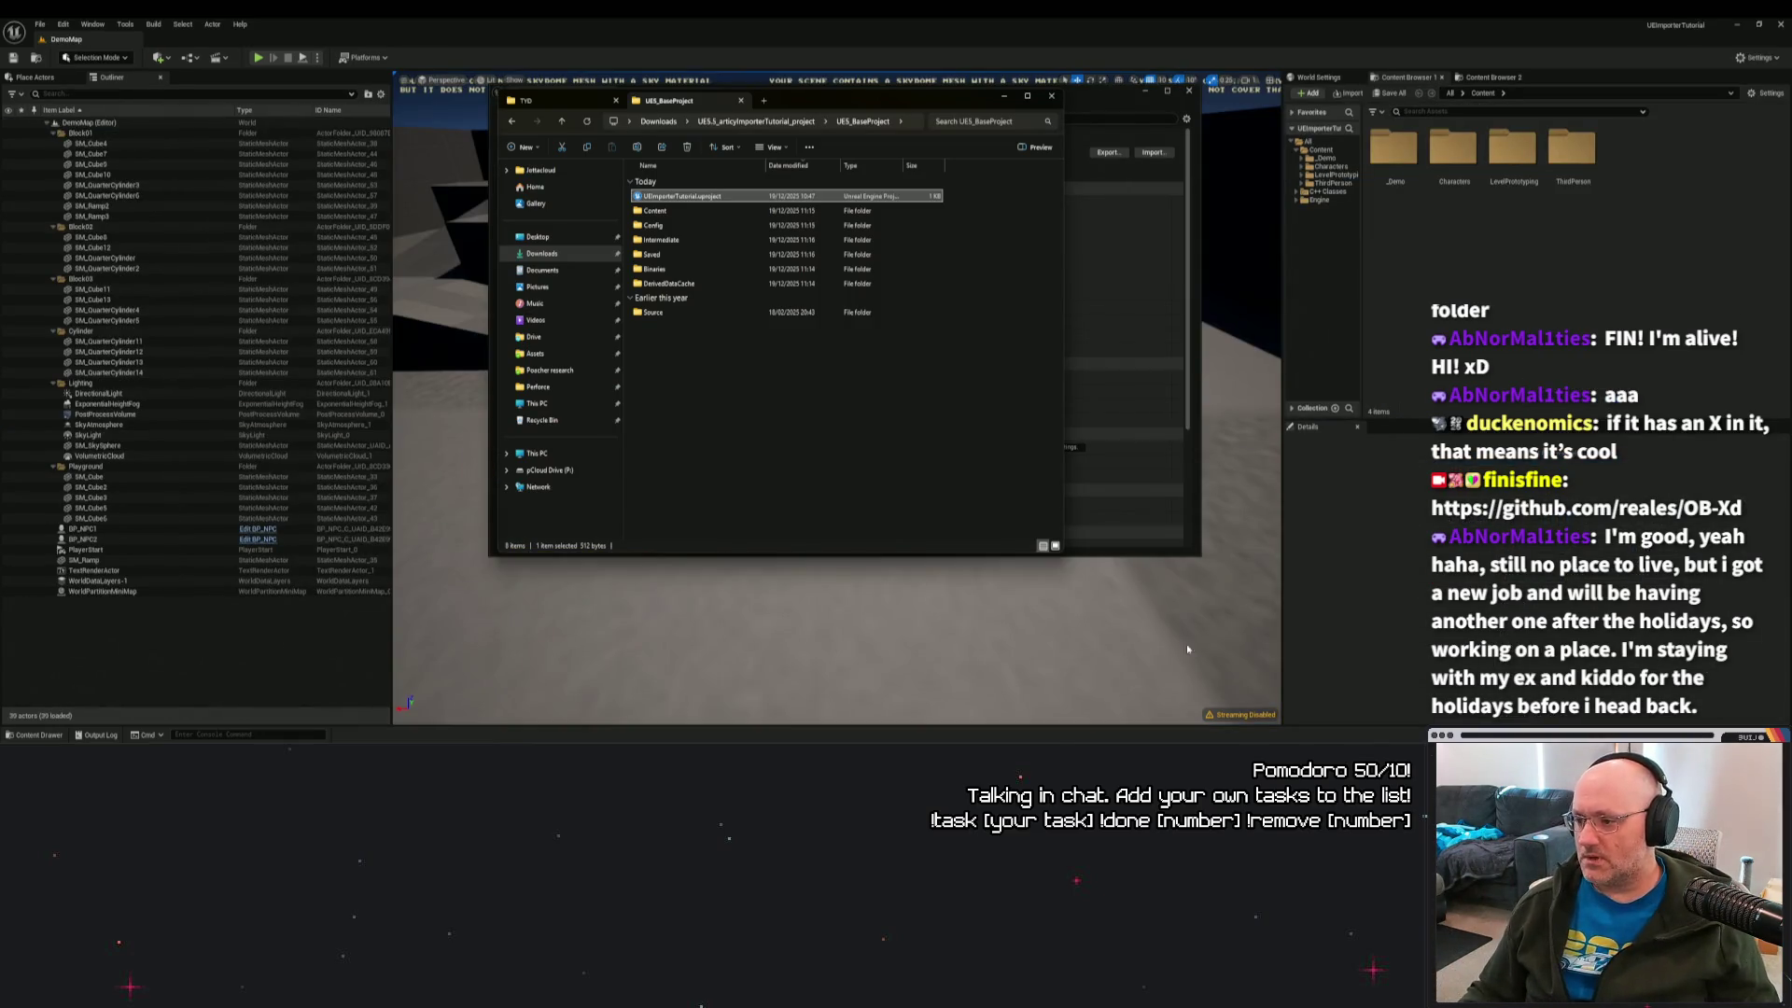
click(1188, 640)
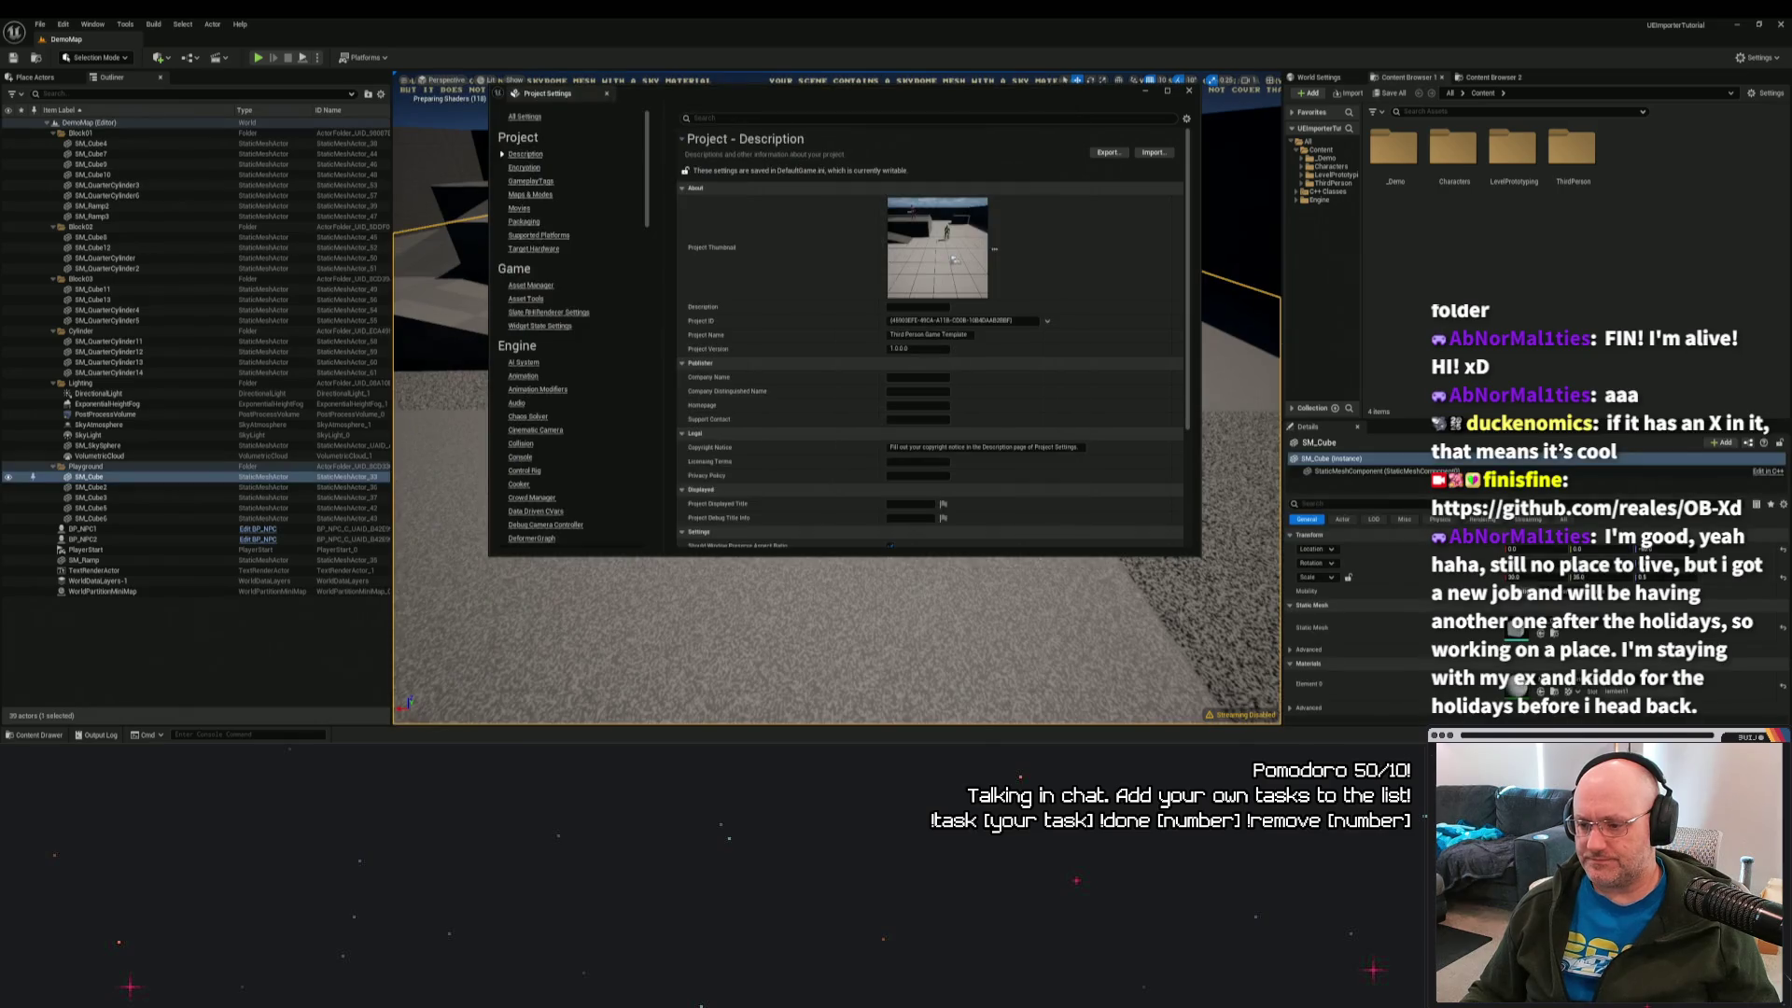
click(1188, 91)
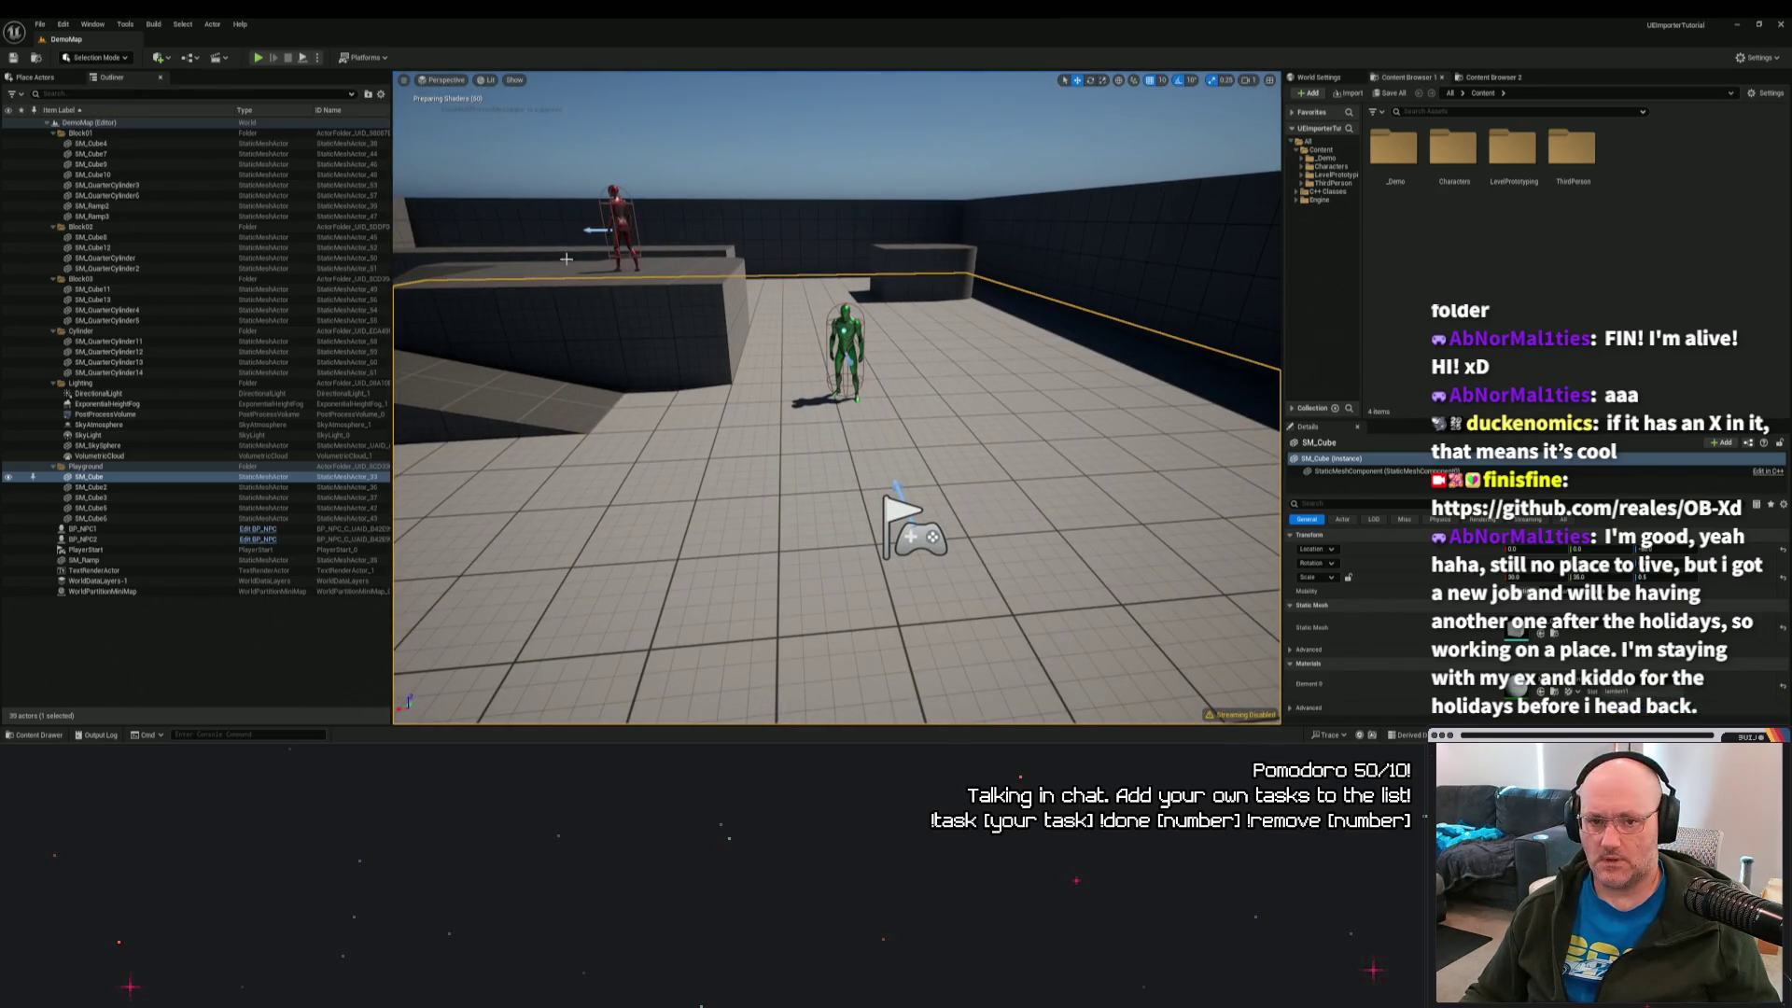
click(37, 735)
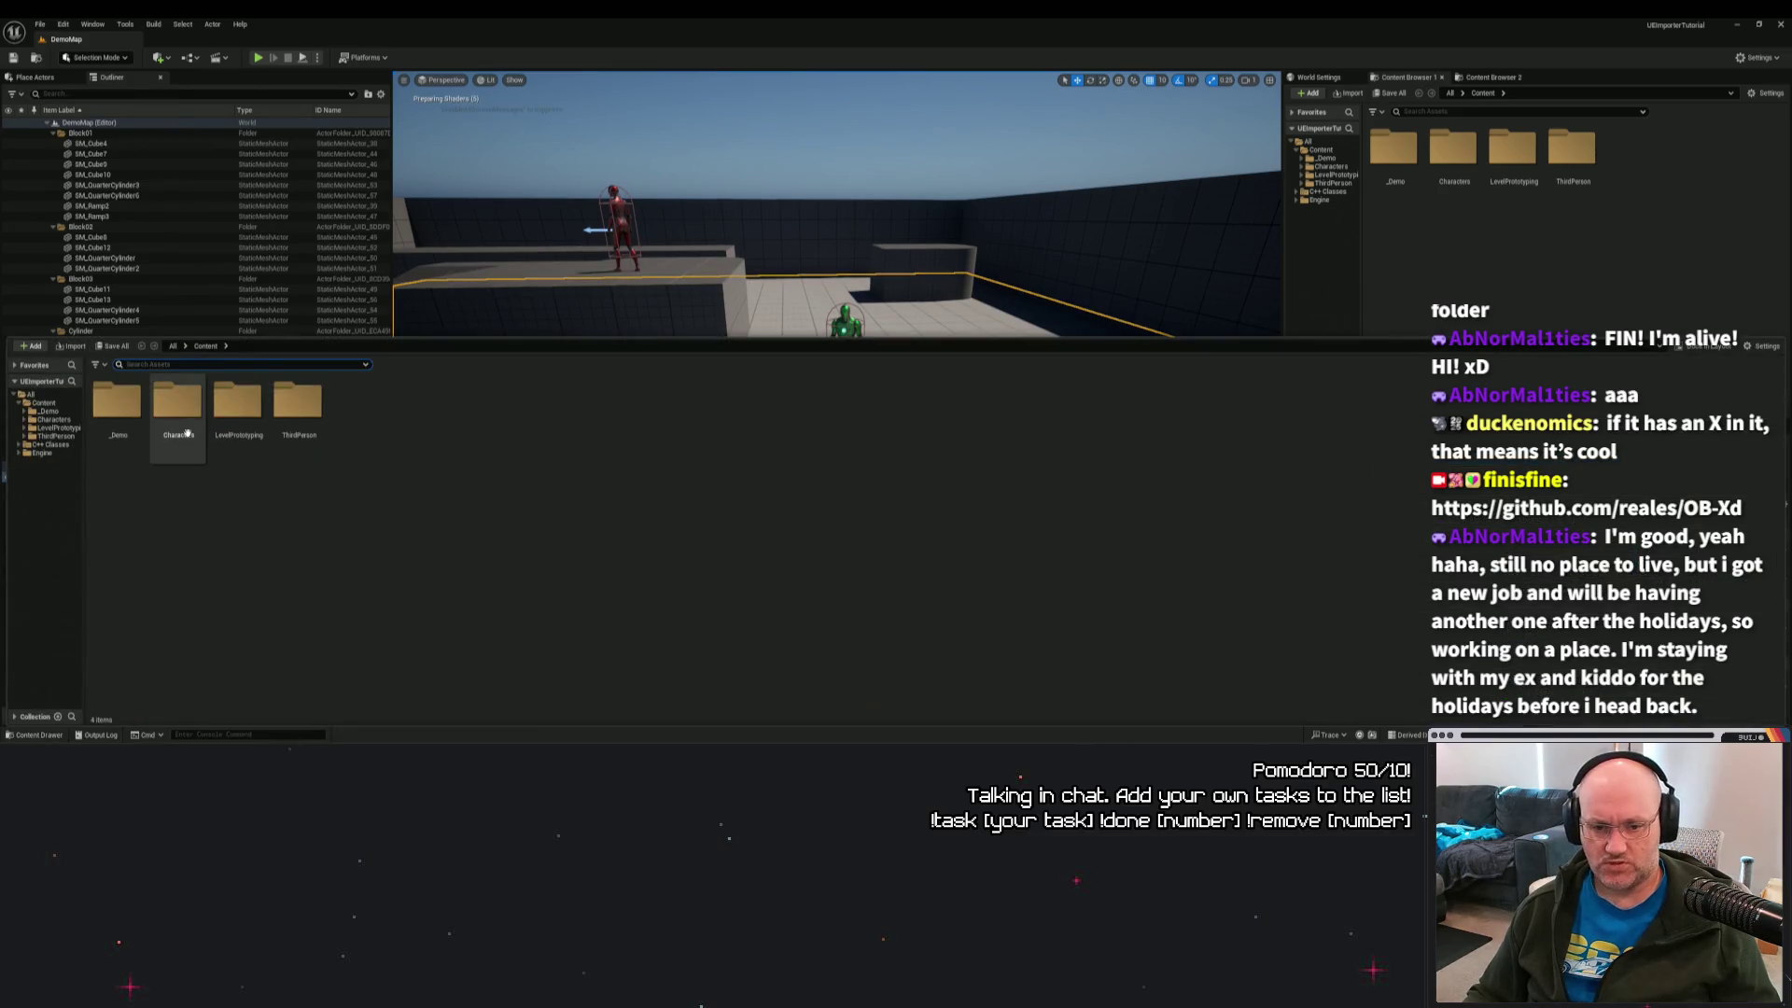
double_click(116, 403)
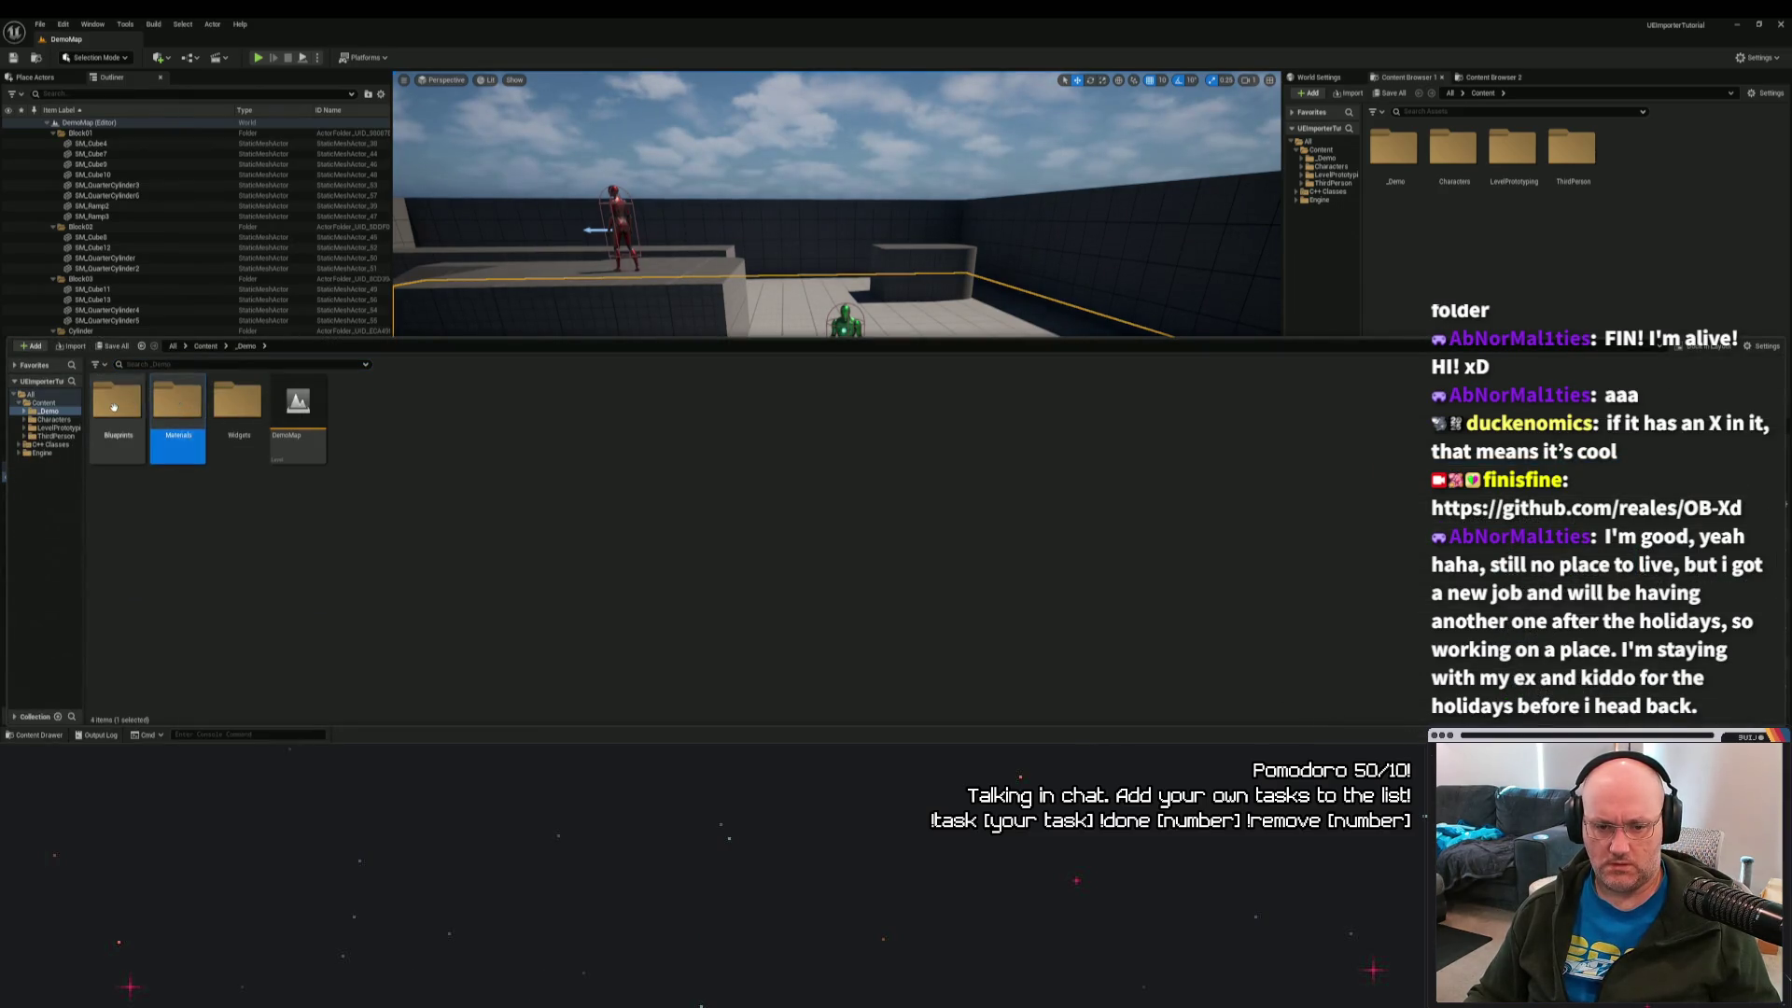
double_click(117, 401)
click(241, 411)
double_click(244, 416)
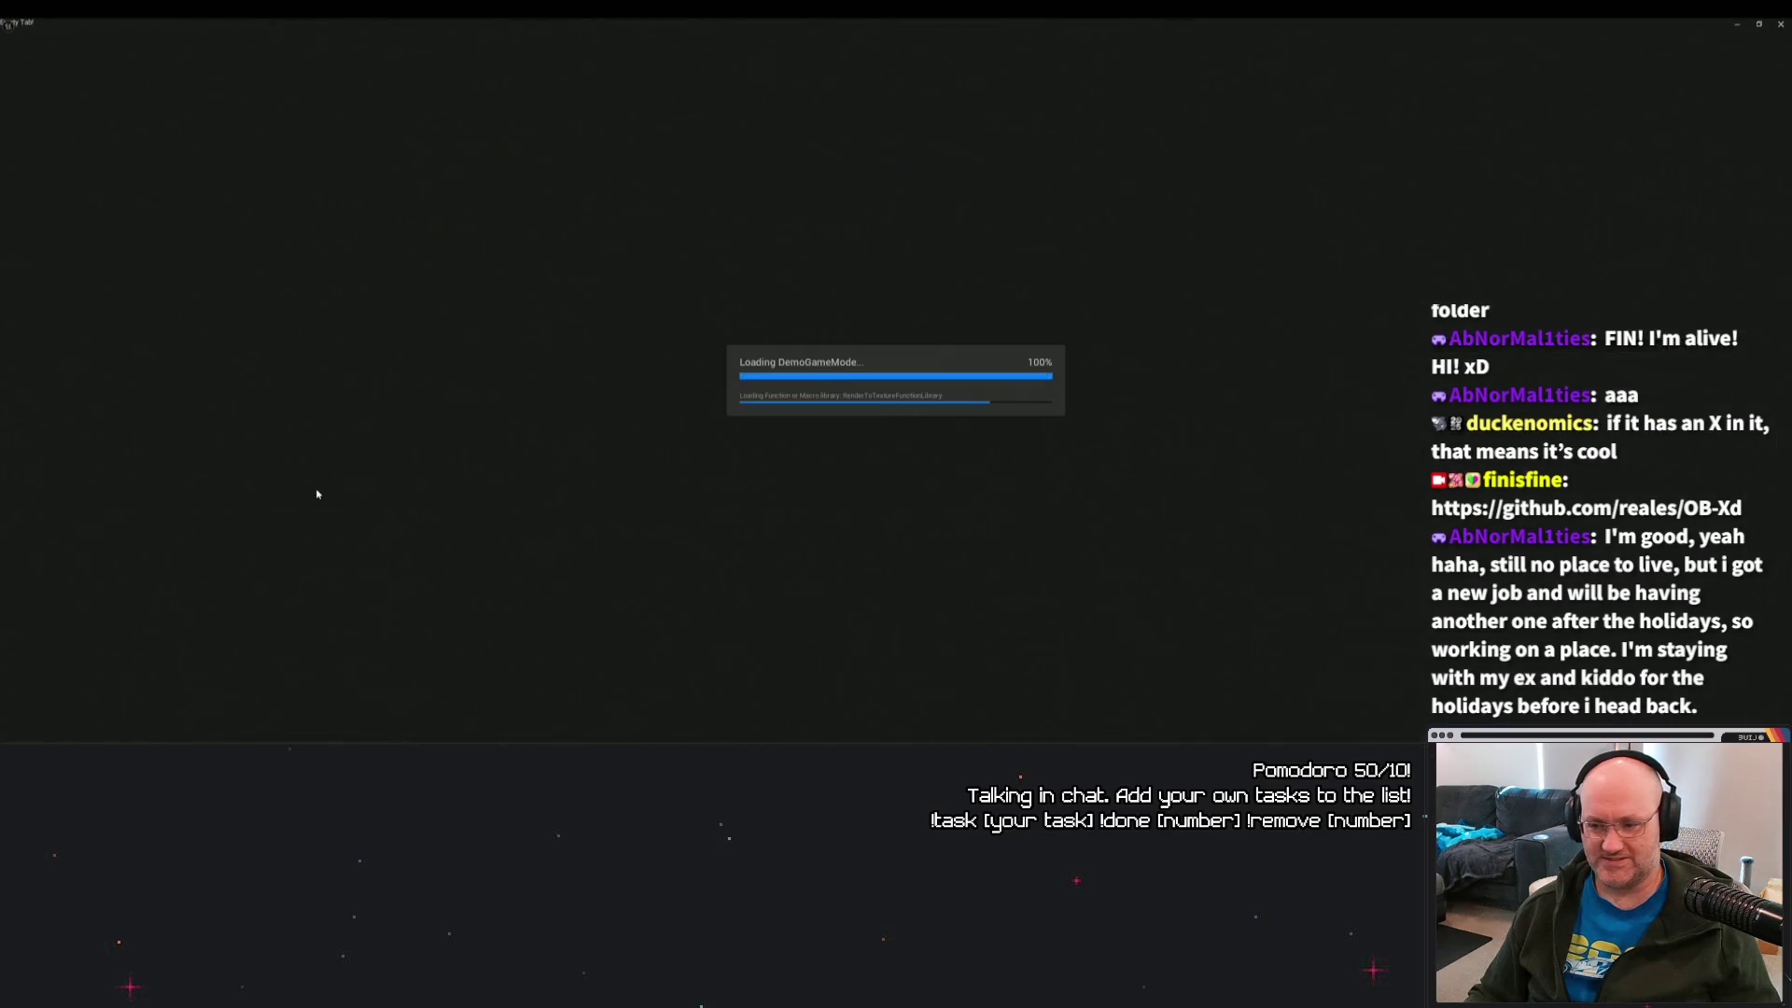
click(105, 136)
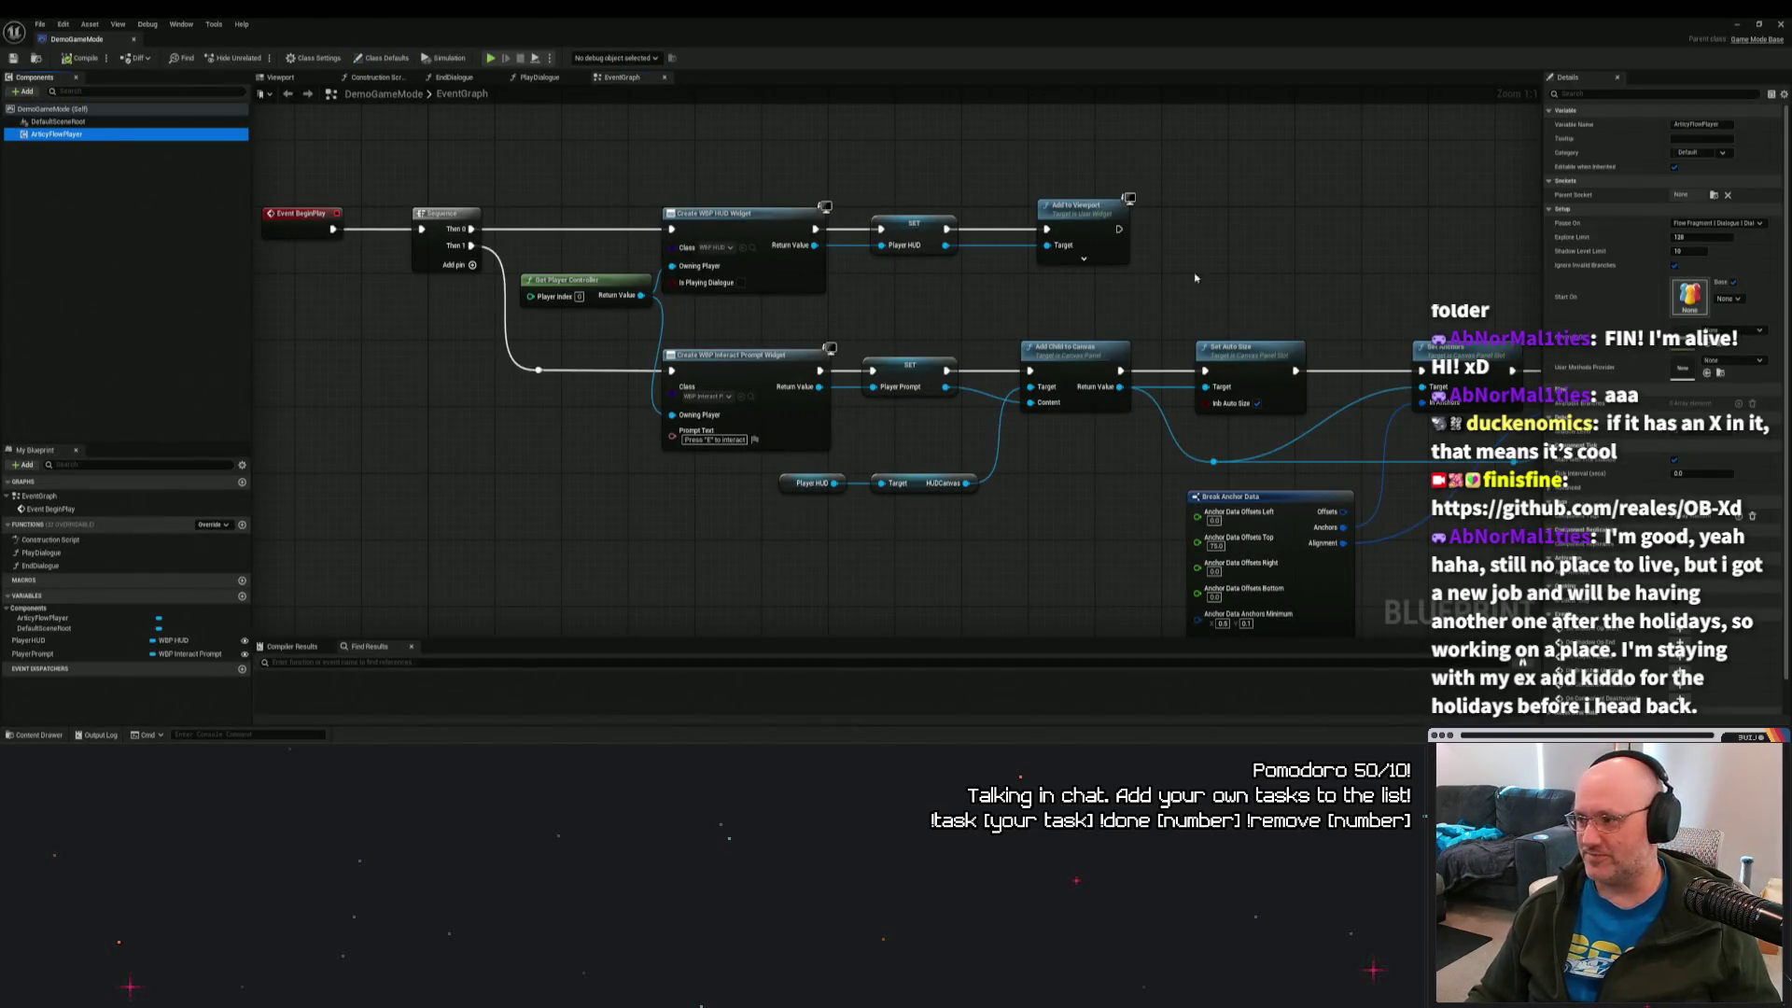
click(1737, 299)
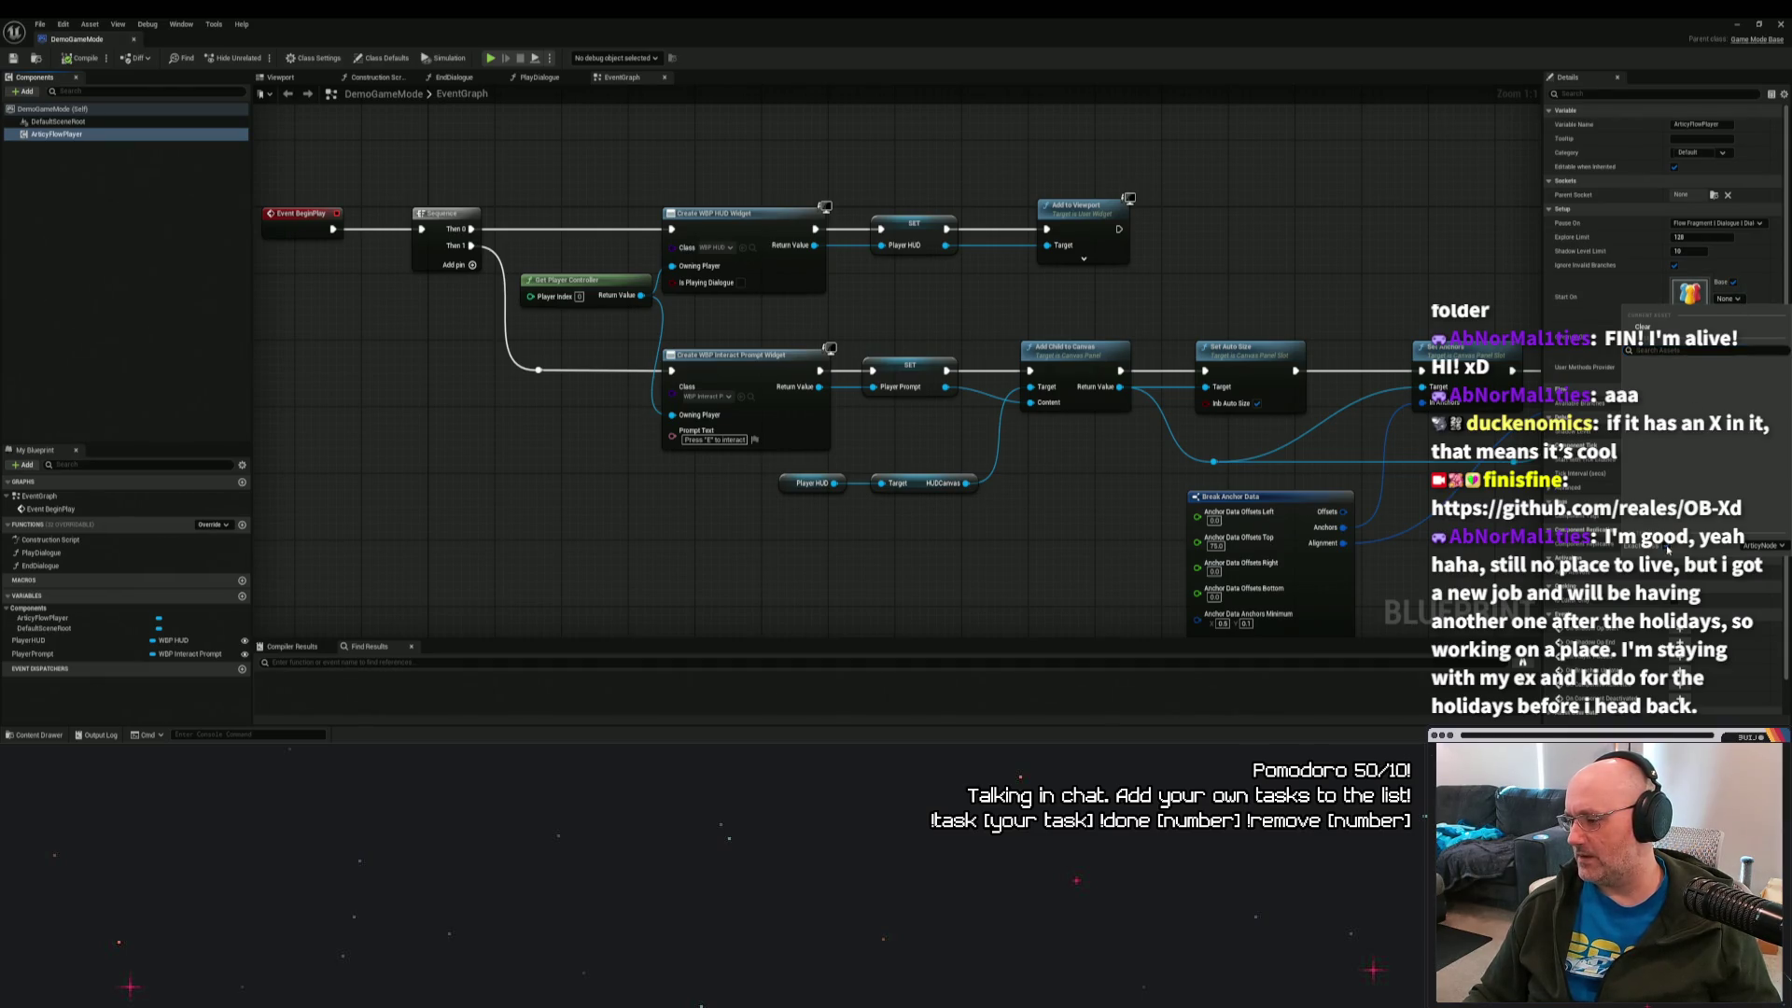
click(1399, 268)
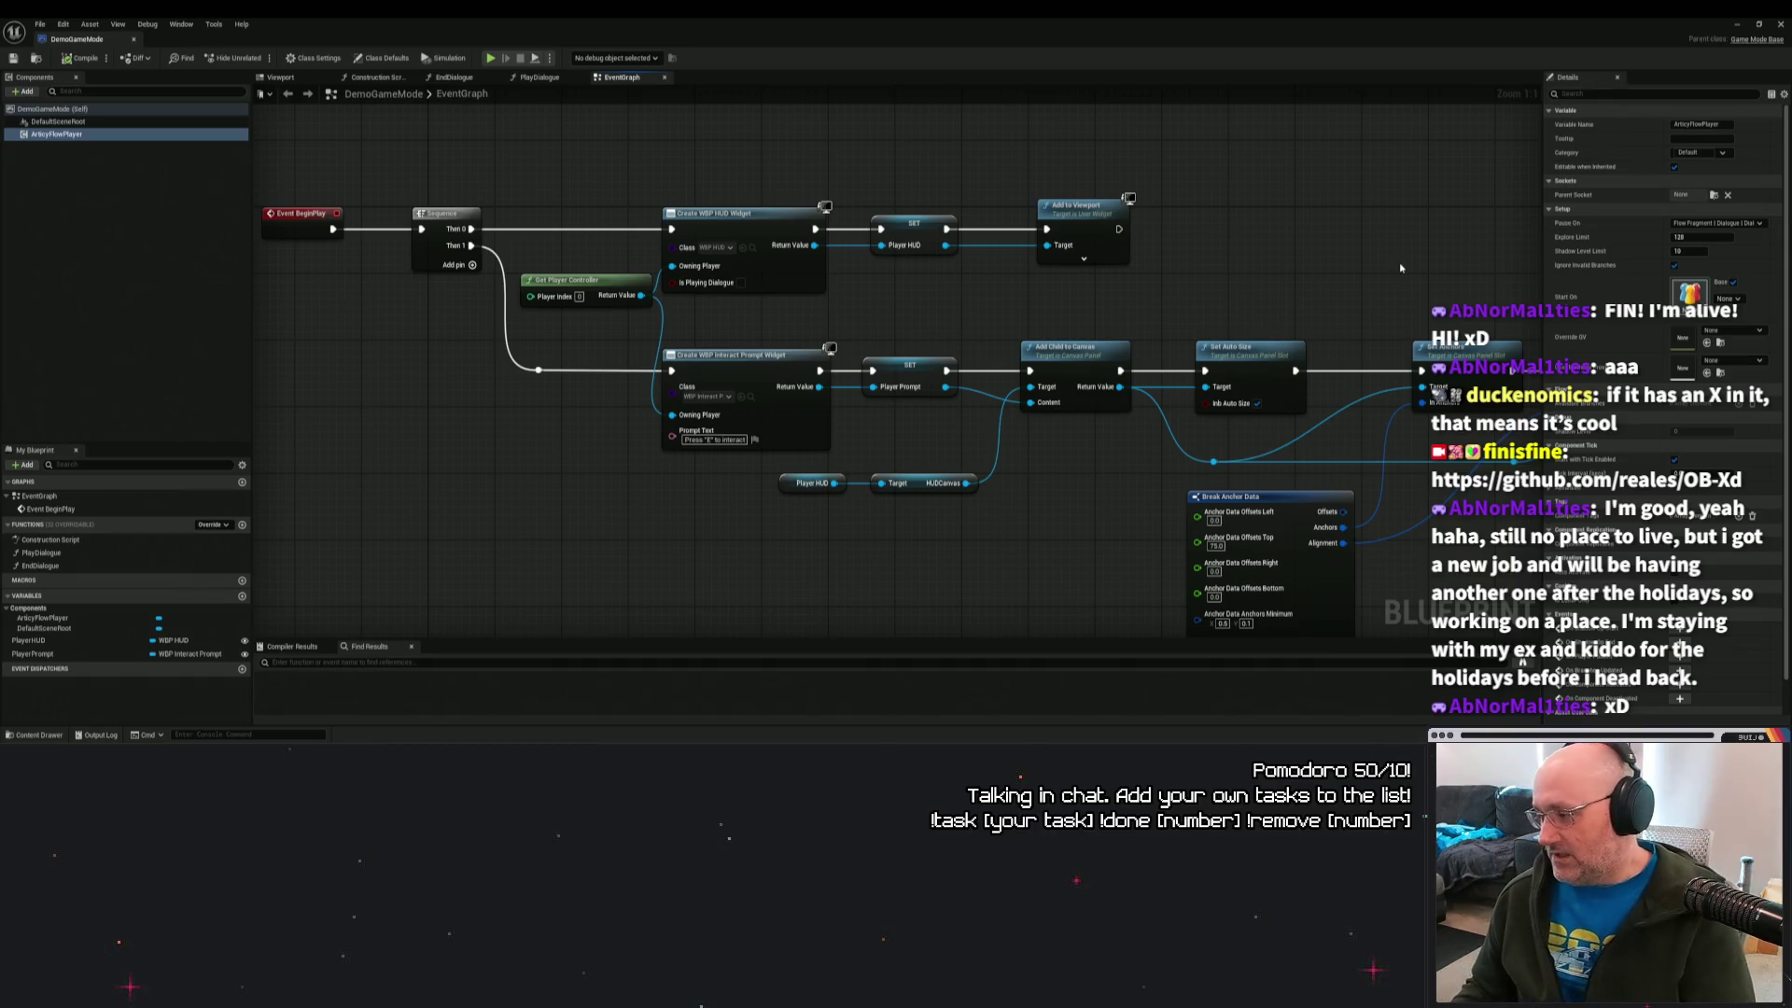
mouse_move(1063, 302)
mouse_down()
mouse_move(962, 258)
mouse_move(690, 208)
mouse_move(491, 269)
mouse_move(1130, 294)
mouse_up()
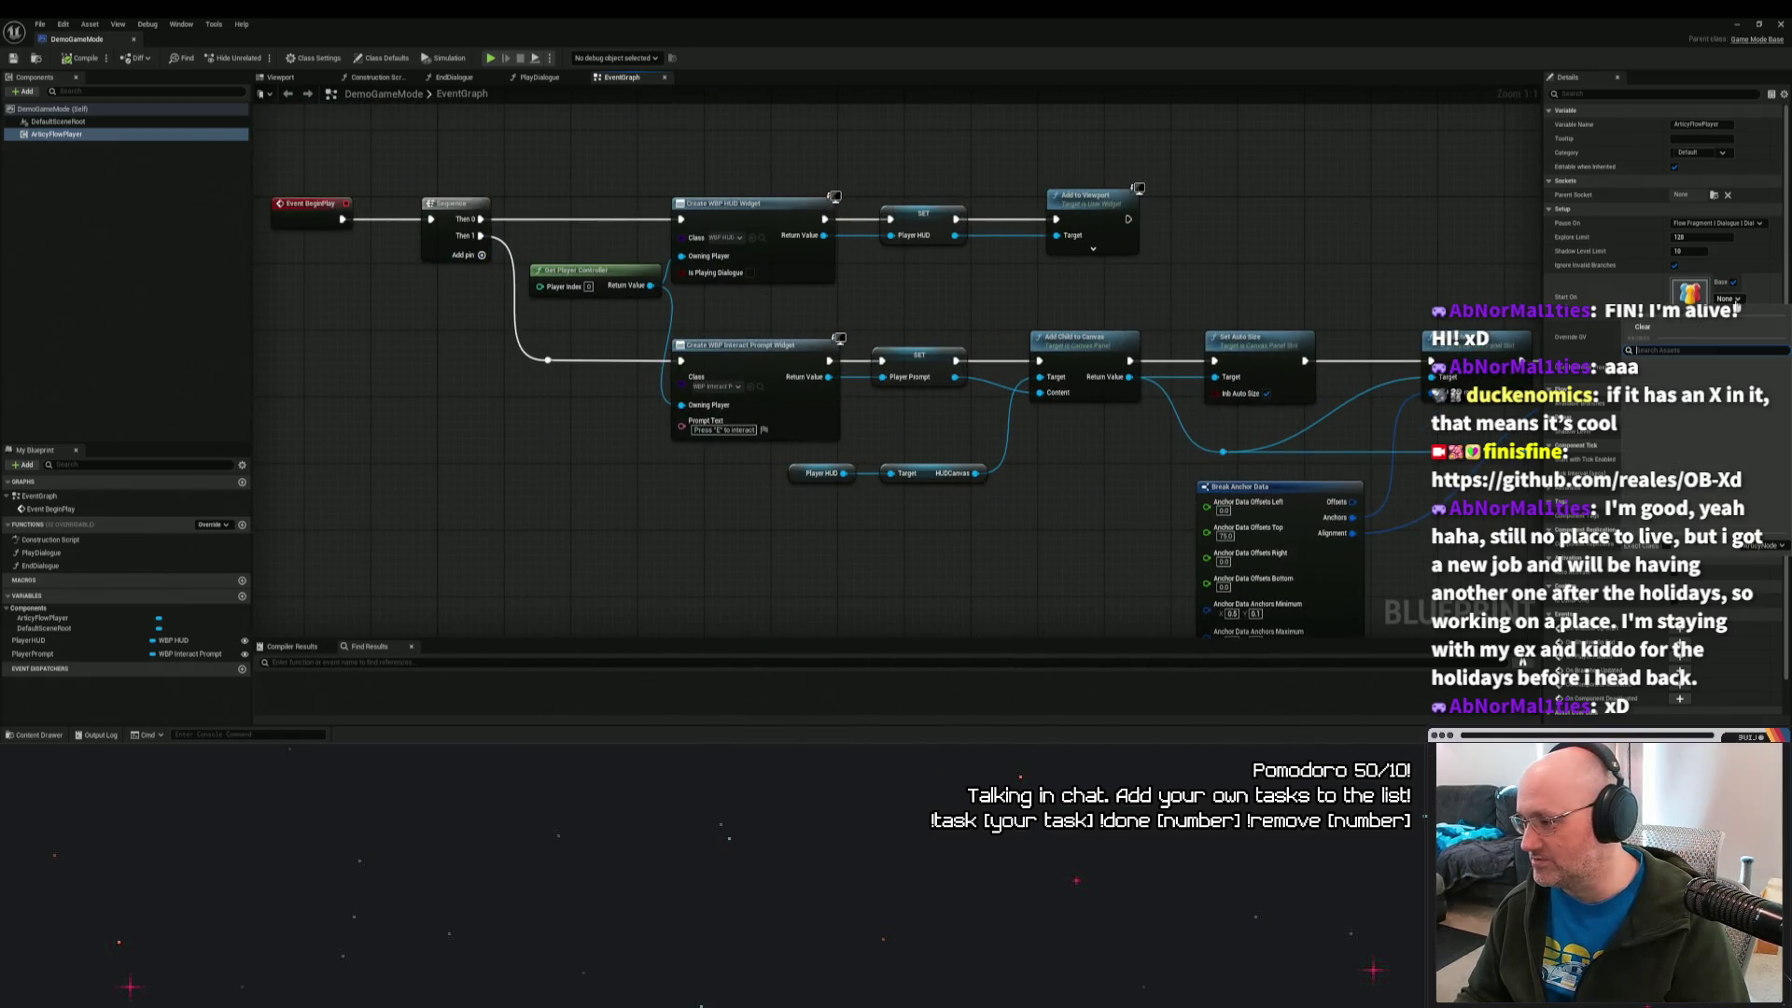
drag(838, 283, 1165, 338)
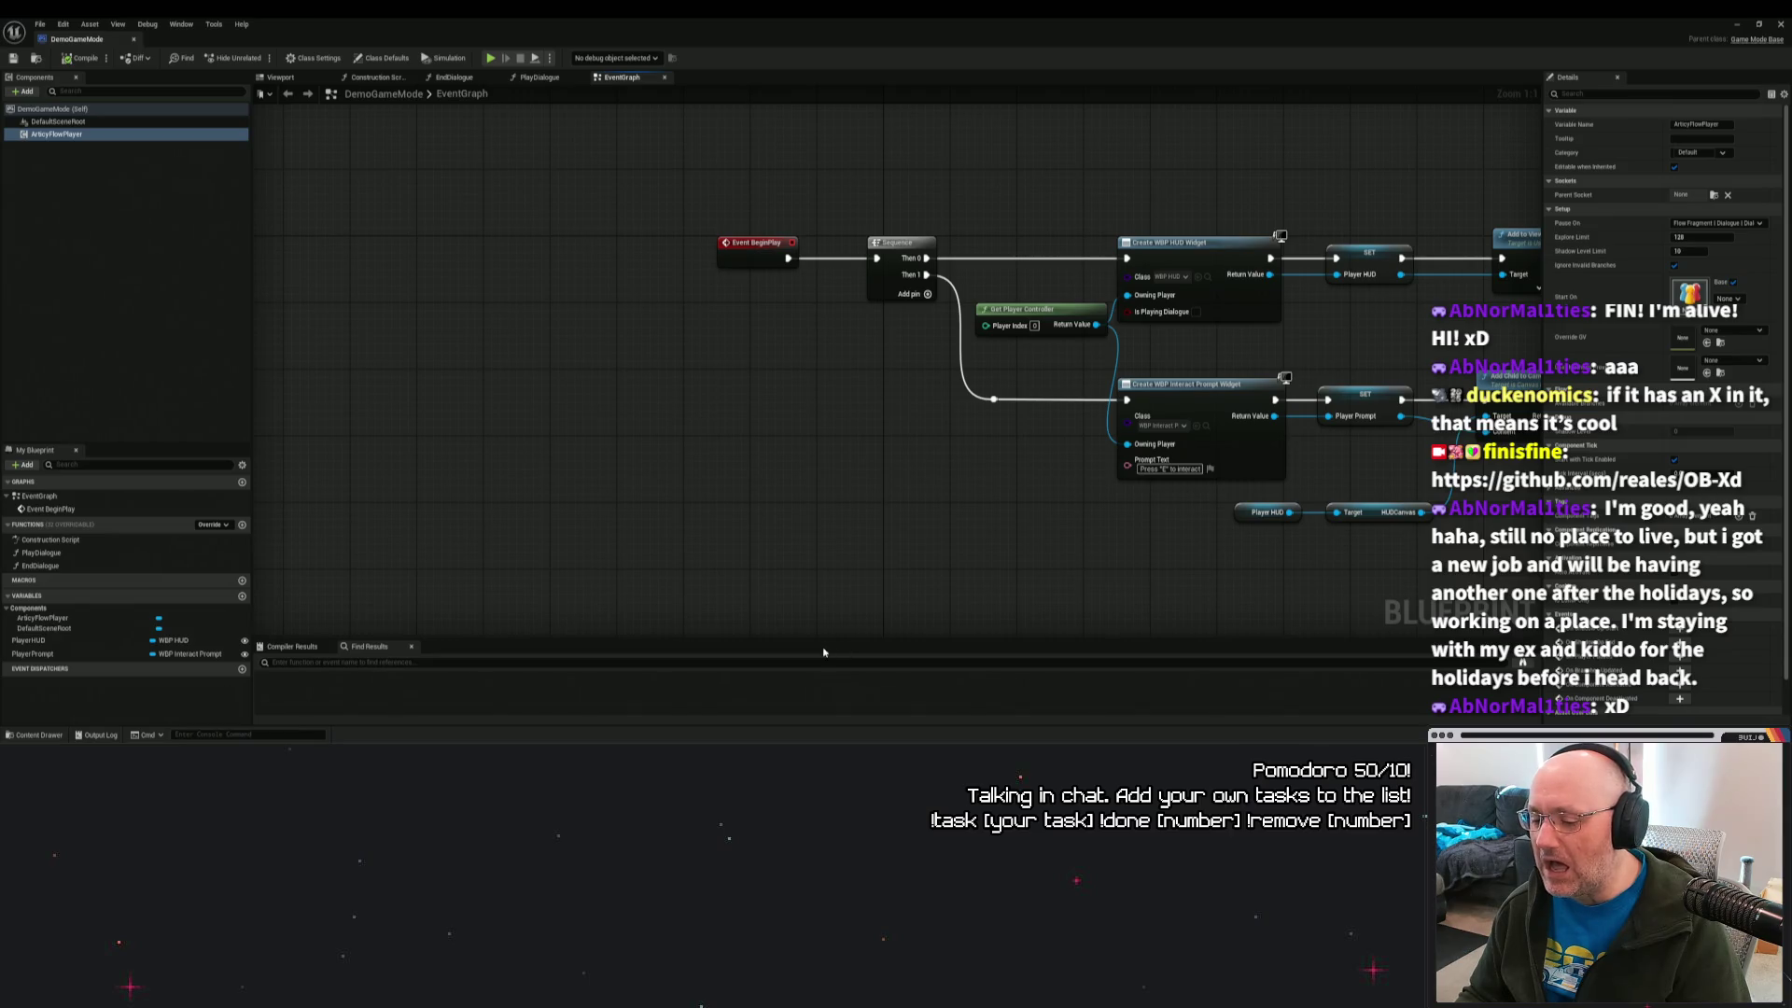
drag(842, 575, 819, 480)
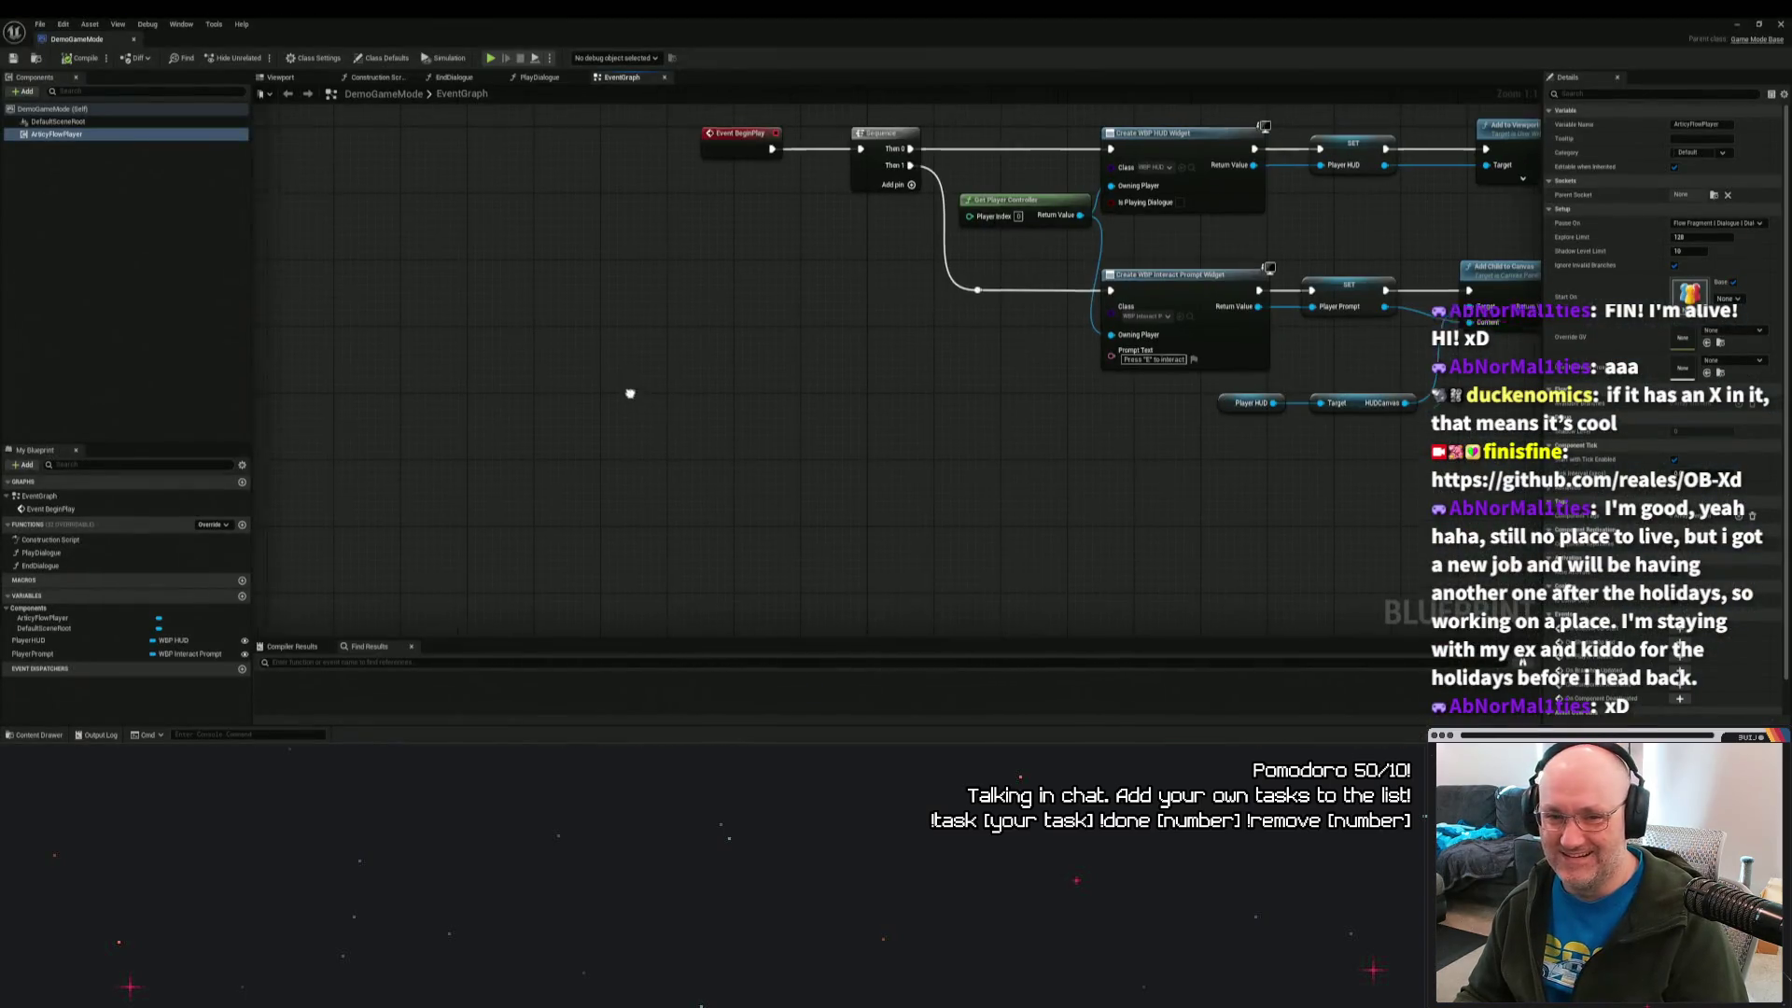
drag(628, 388, 816, 428)
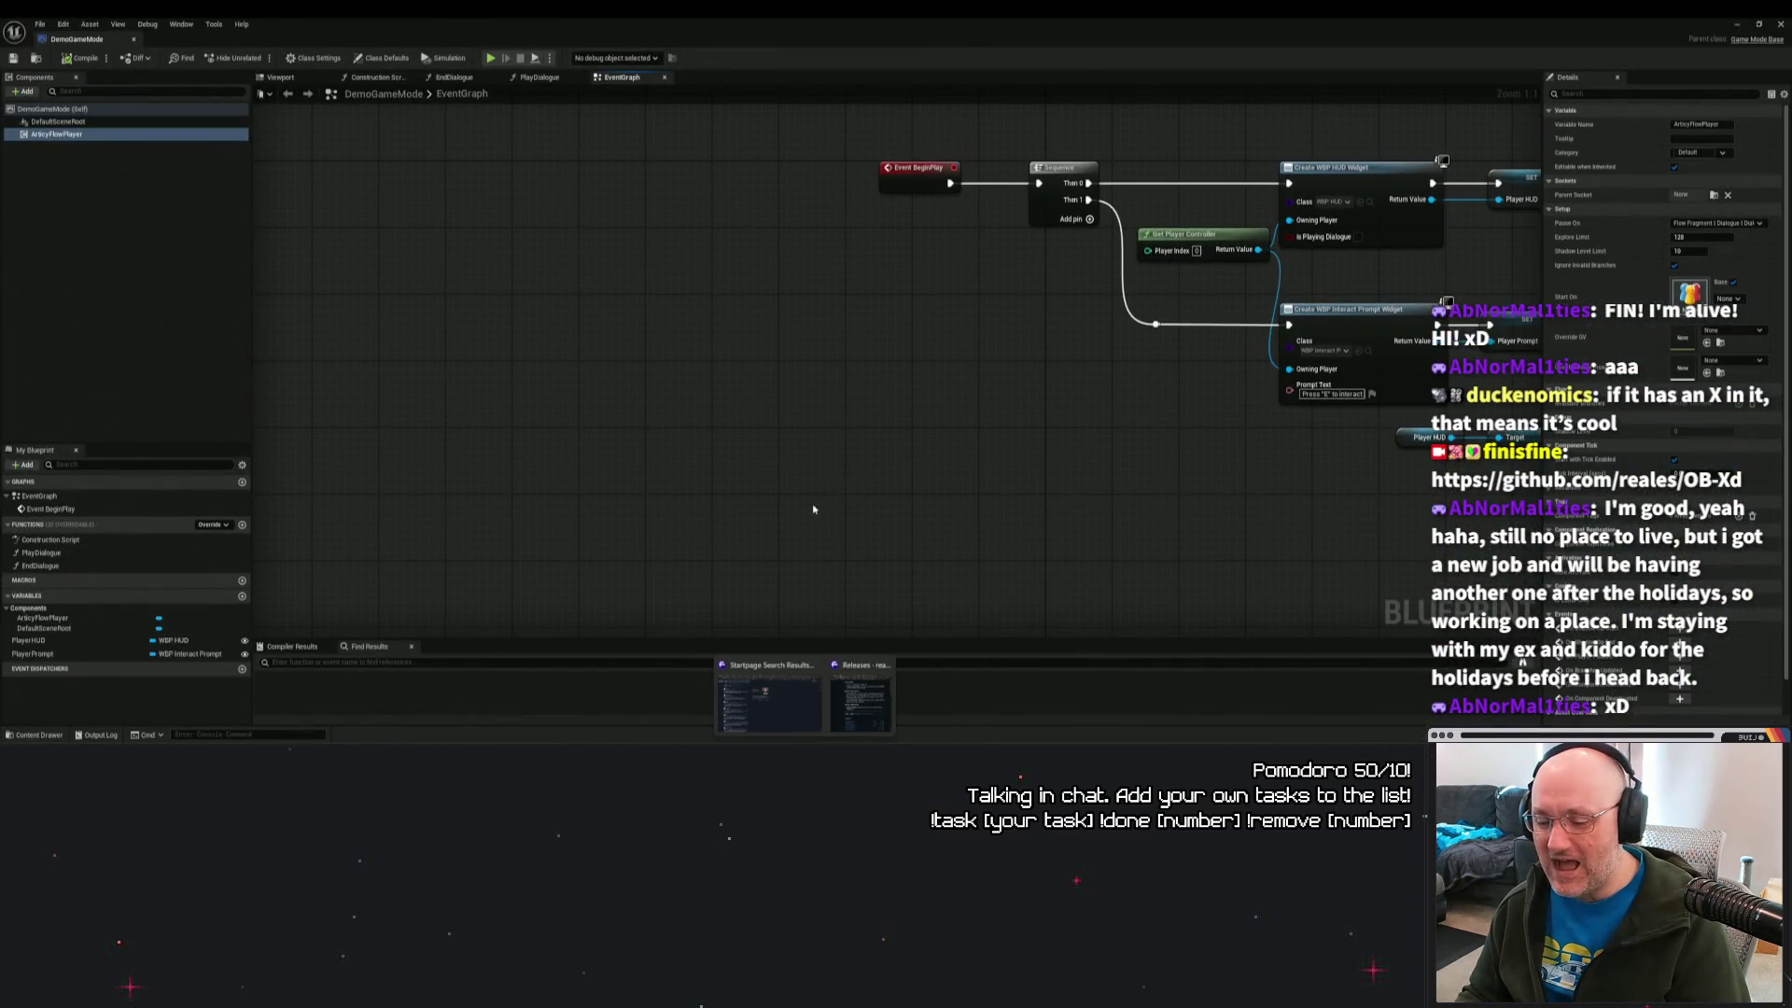
click(840, 700)
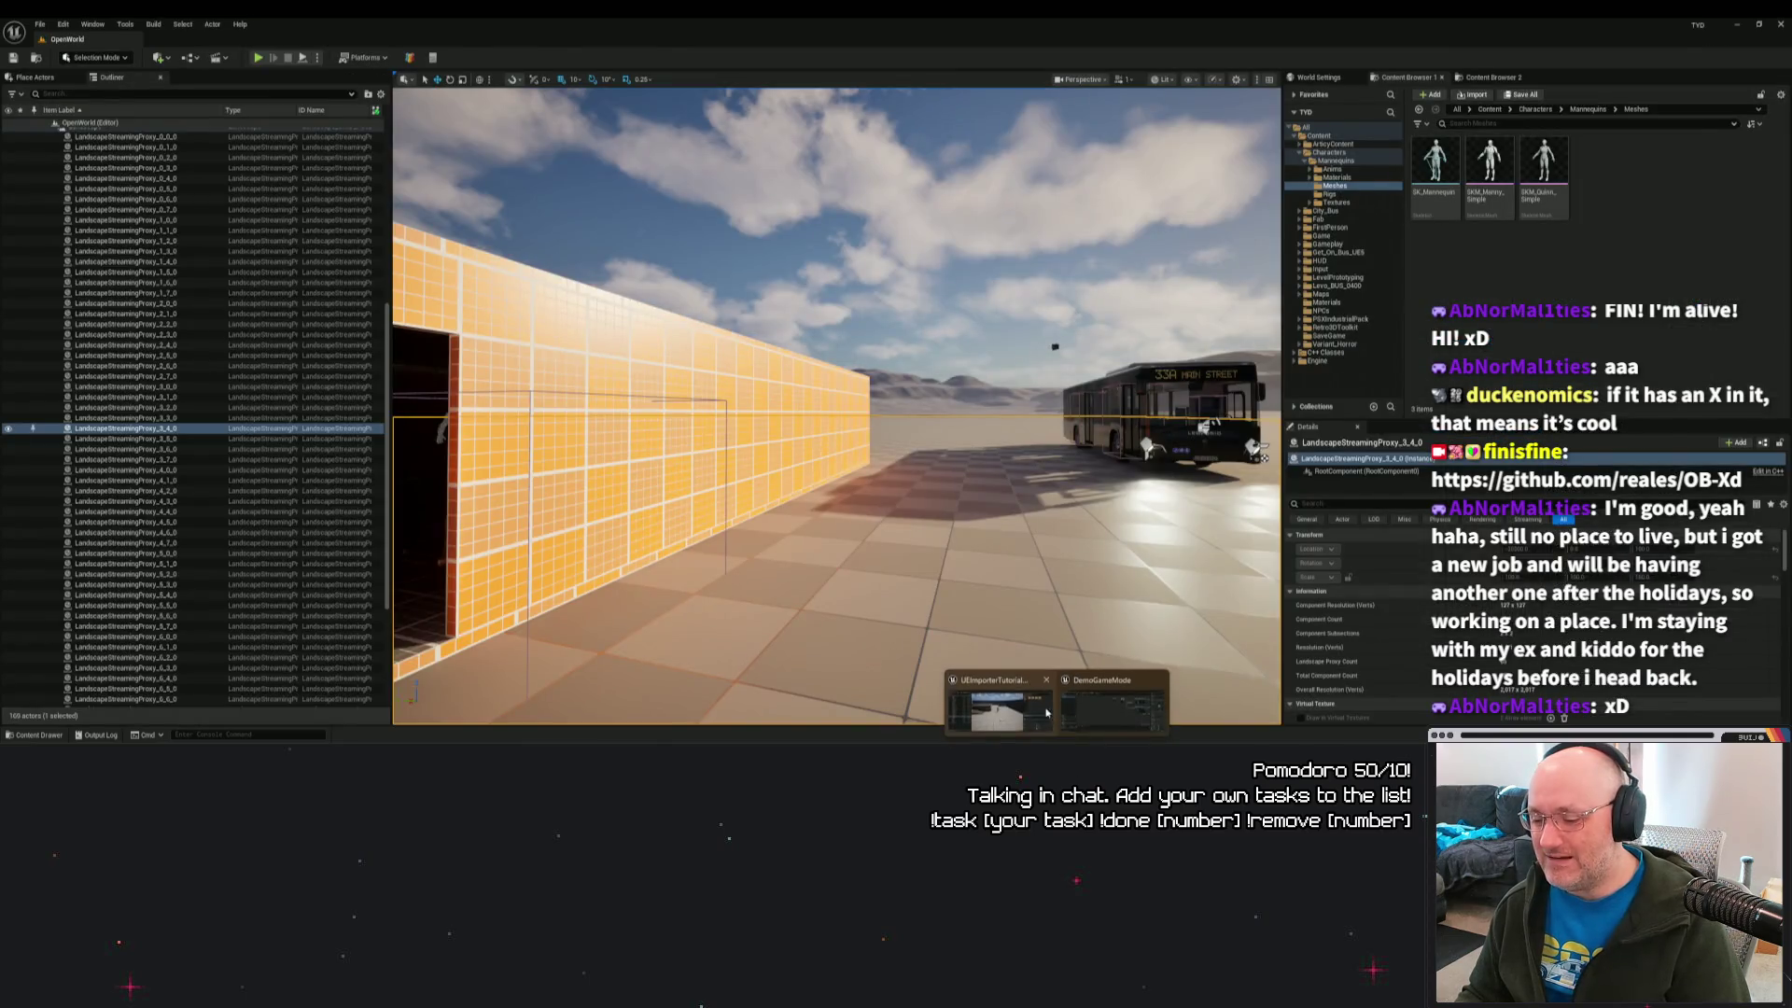
click(1055, 701)
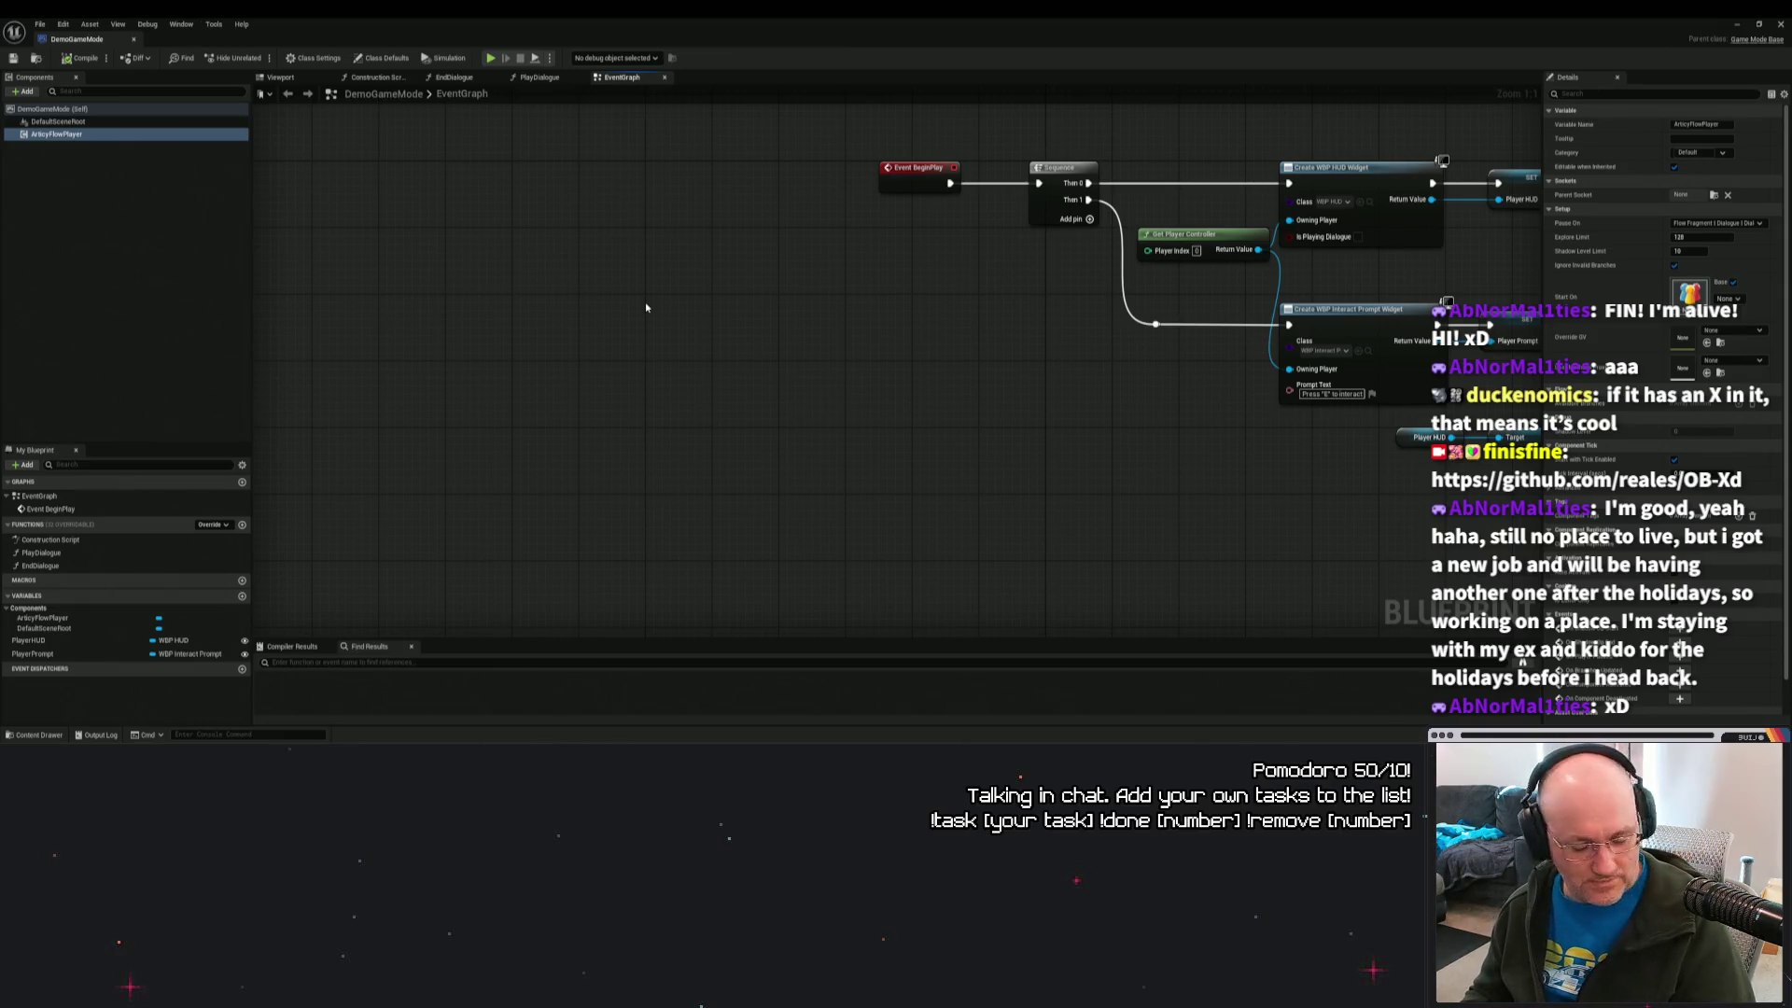
key(Home)
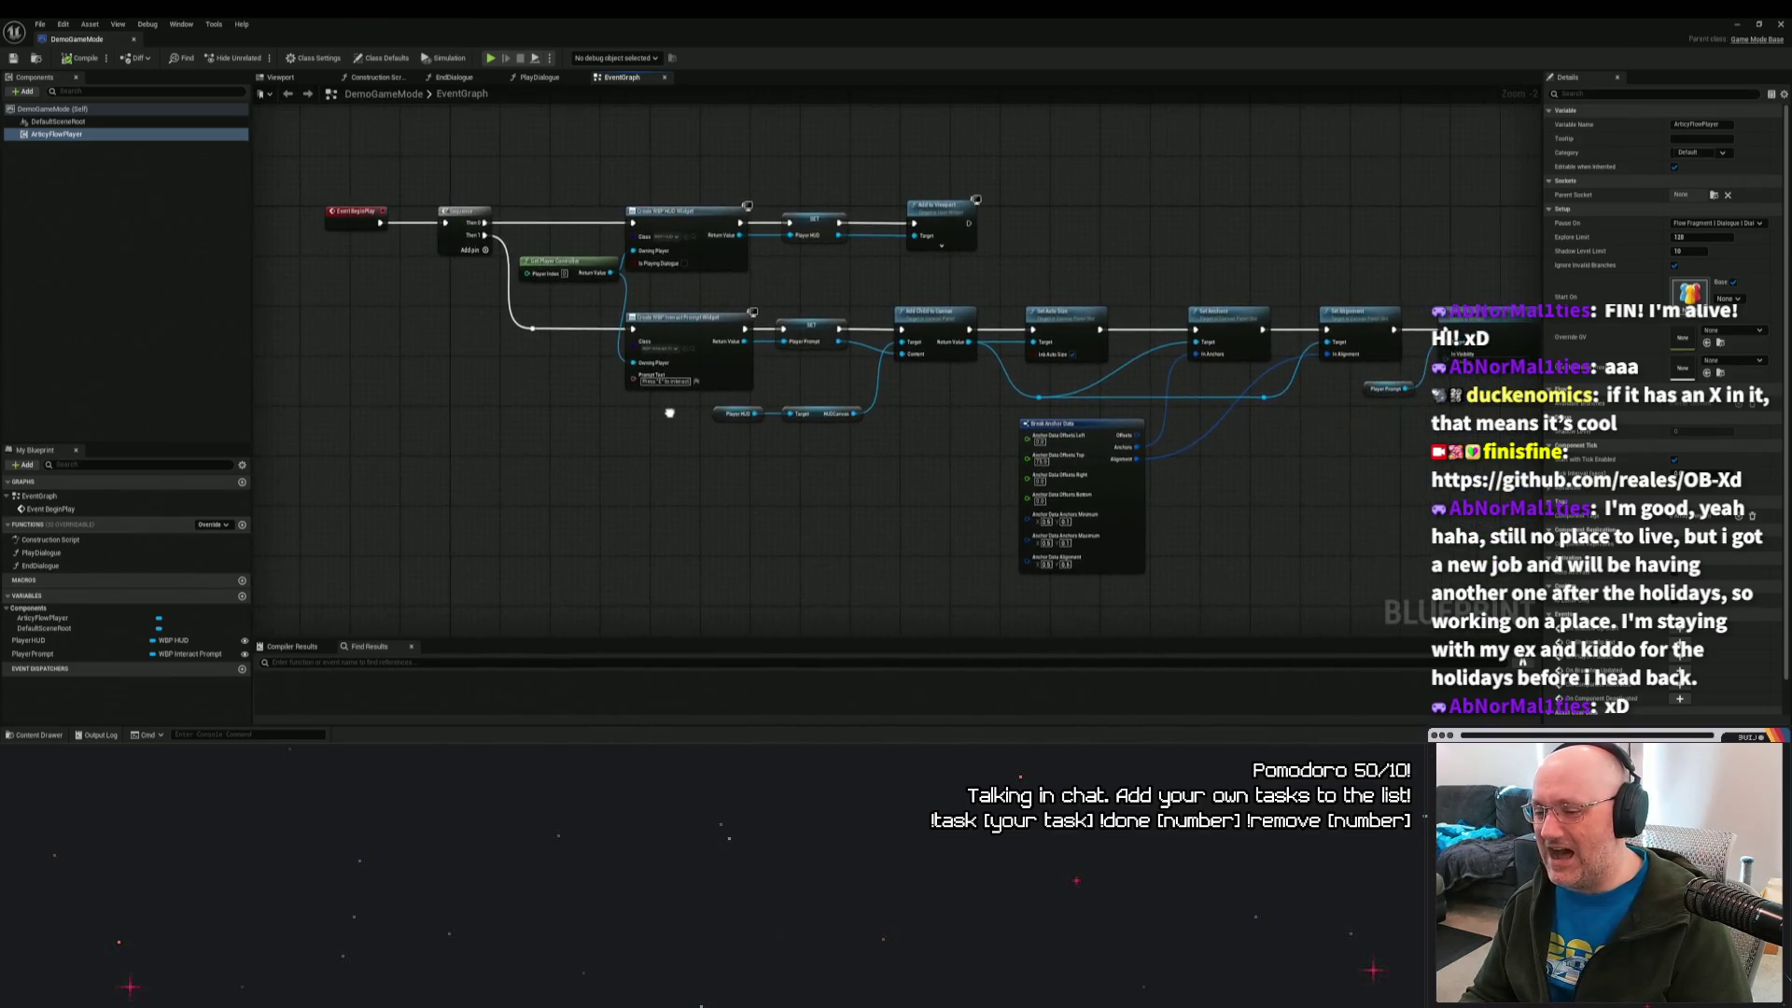
drag(669, 413, 624, 421)
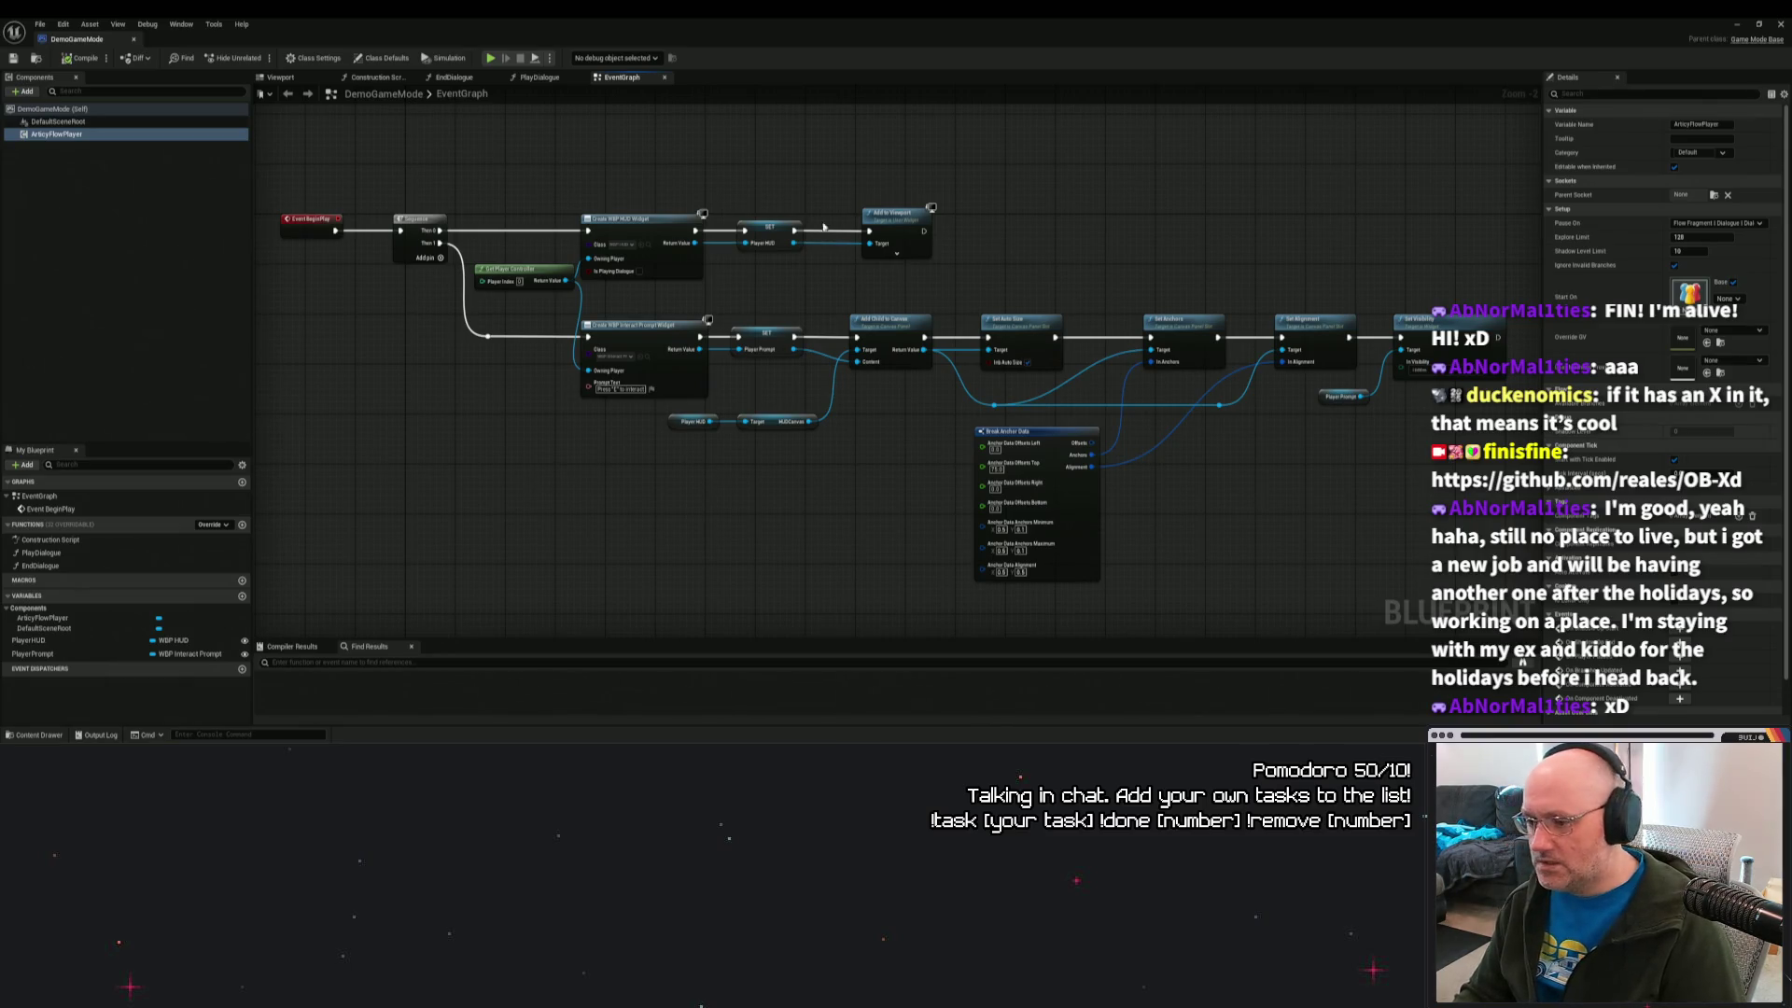
mouse_move(955, 208)
mouse_down()
mouse_move(1213, 222)
mouse_move(1120, 218)
mouse_up()
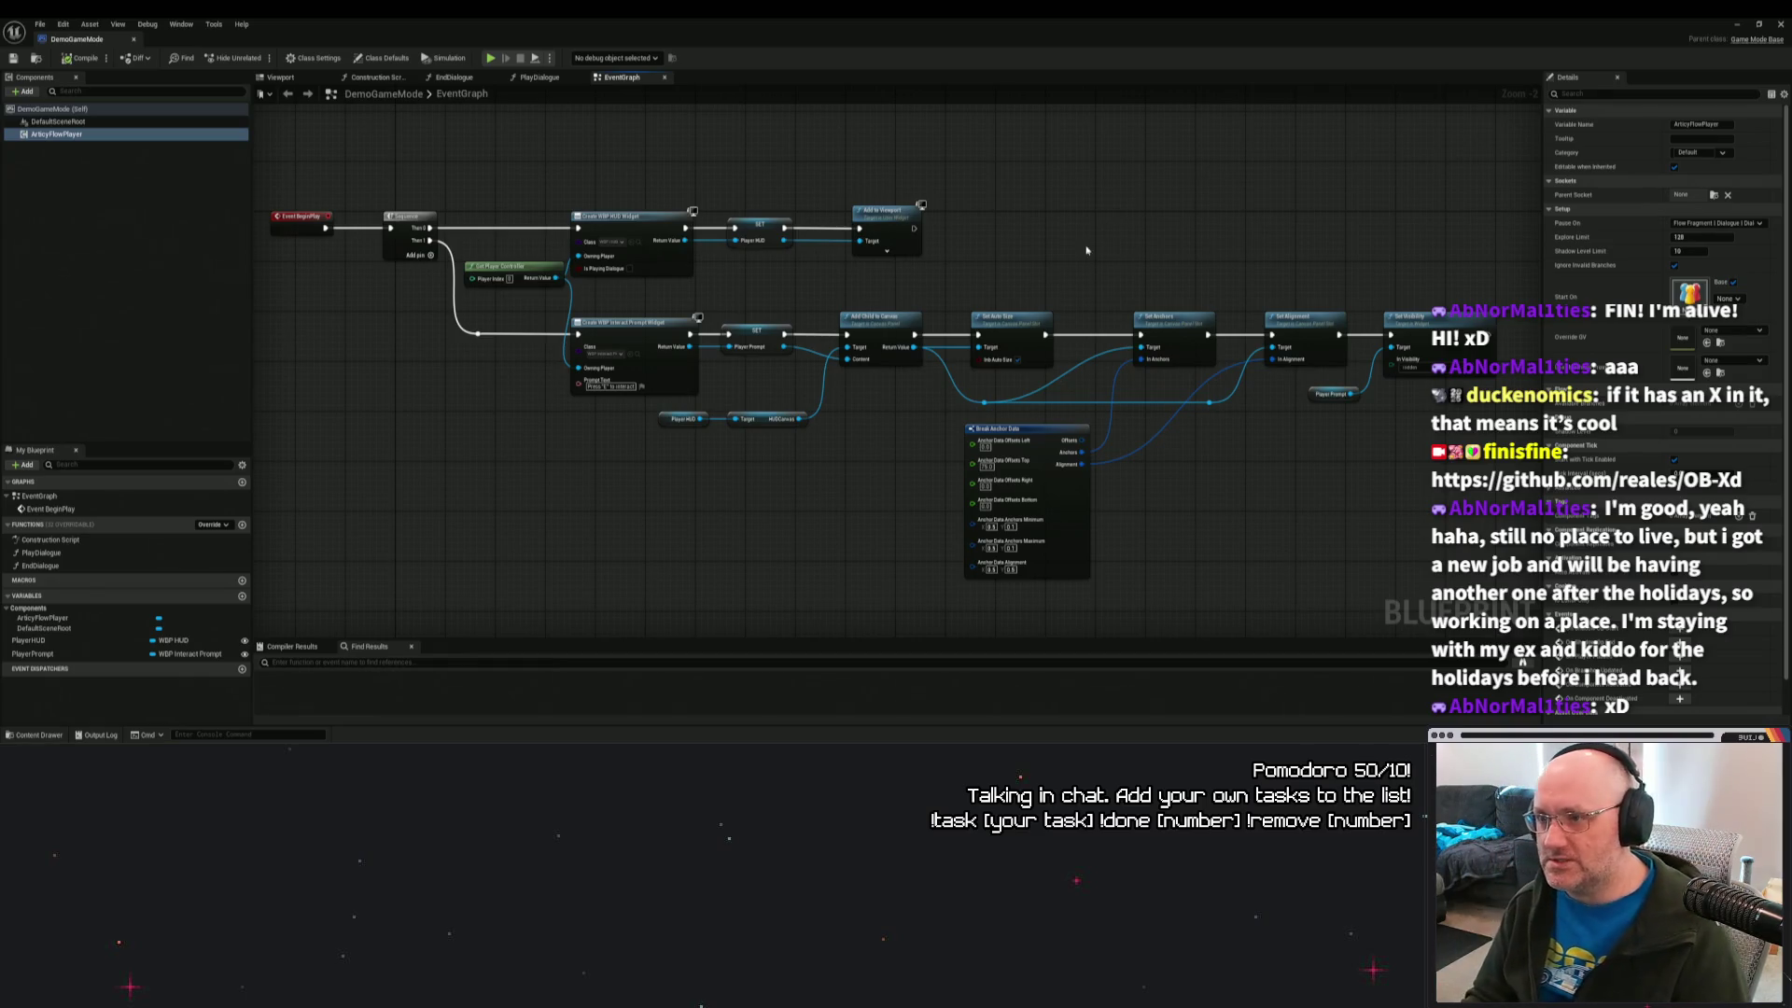
Read the articy tutorial's section on setting a new Game Mode.
key(alt+Tab)
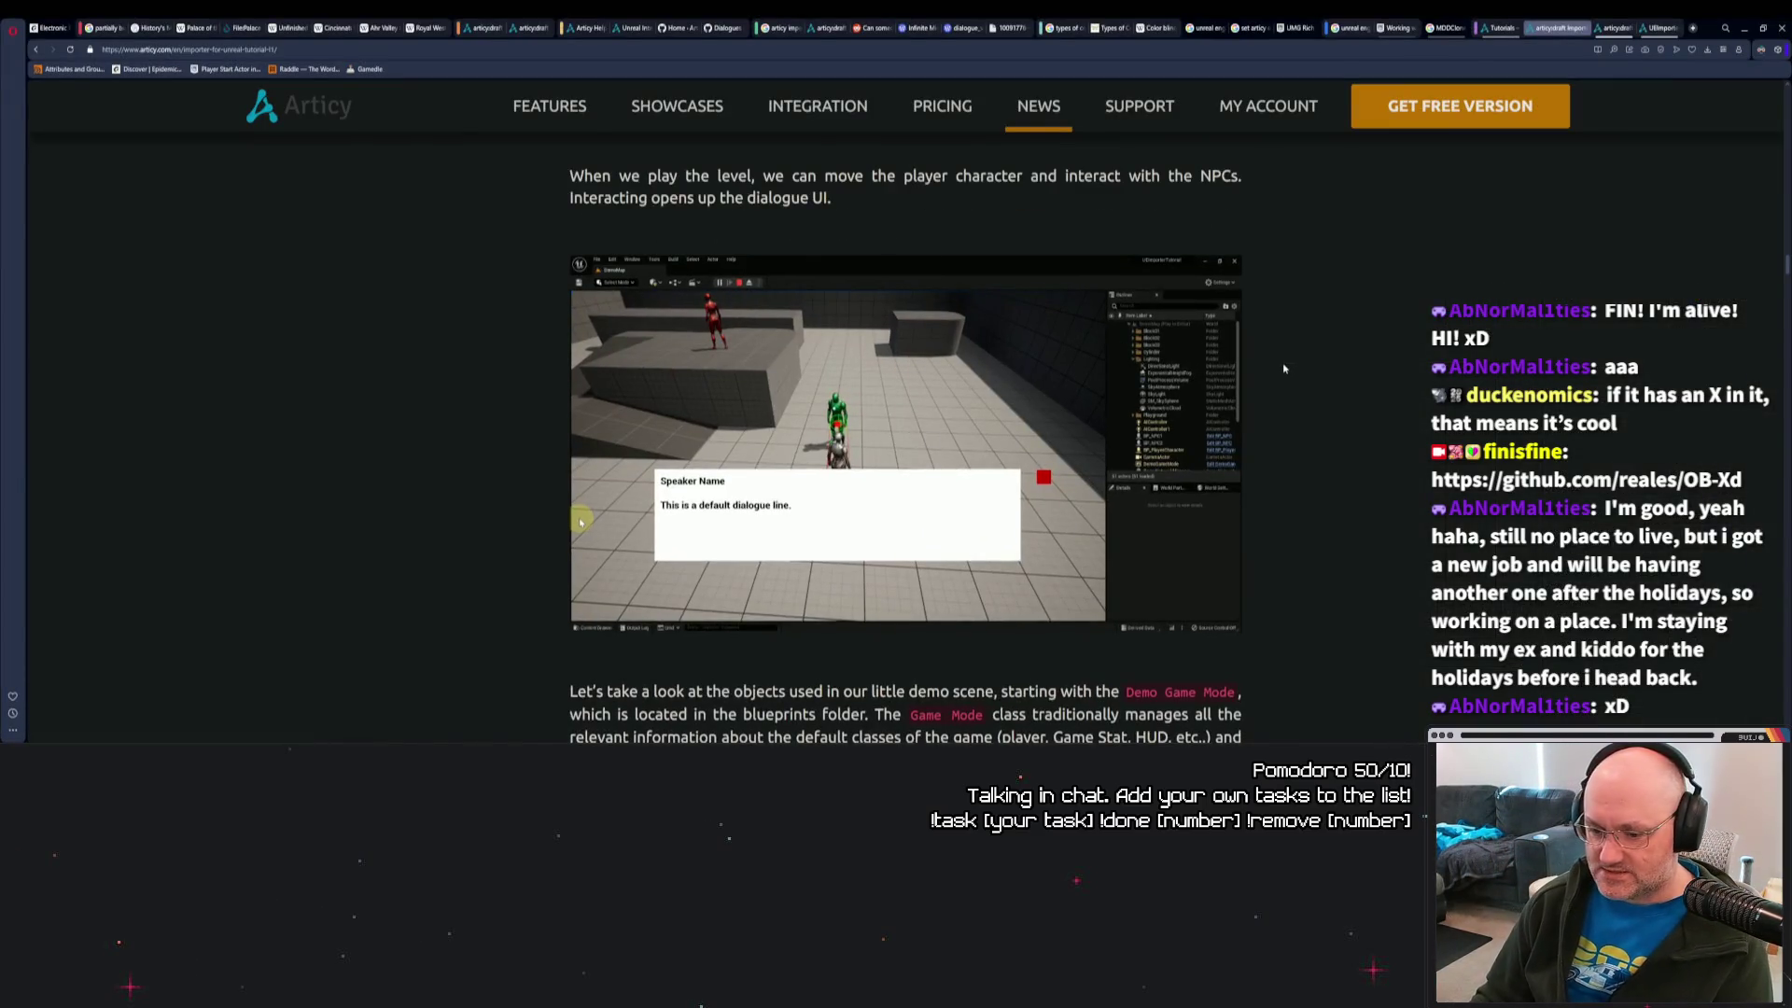
scroll(1279, 366, down, 3)
scroll(1279, 366, down, 10)
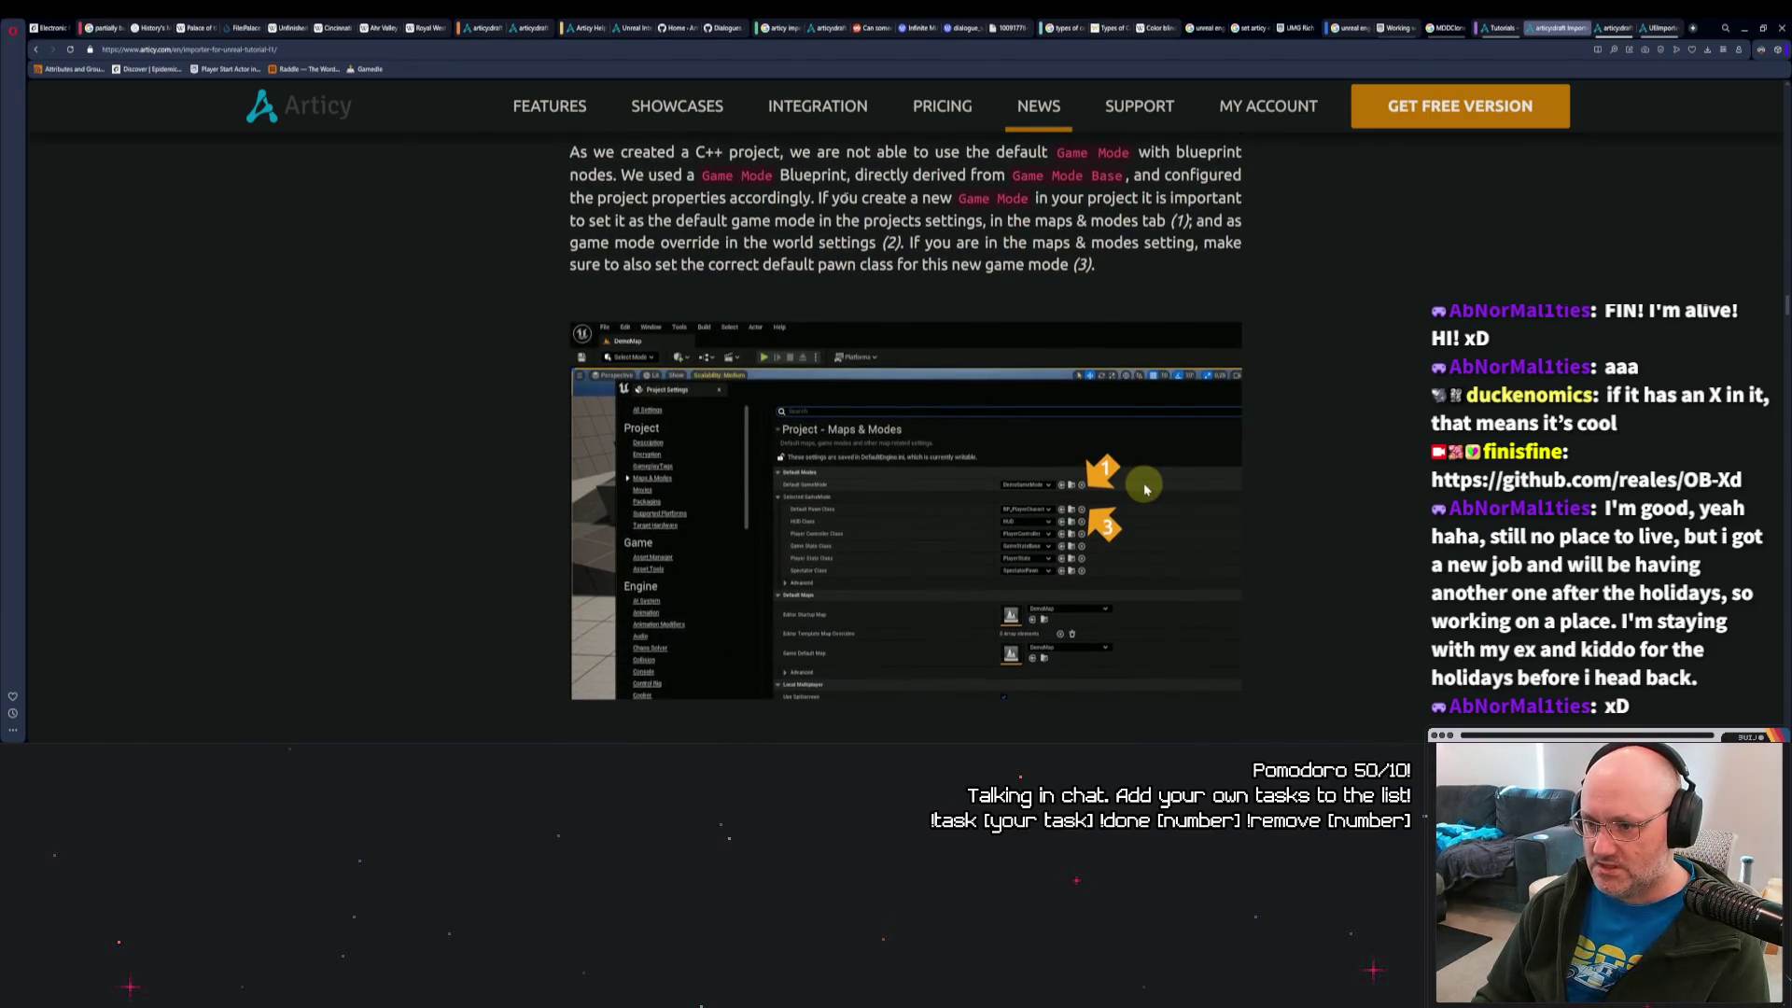
drag(817, 198, 1042, 257)
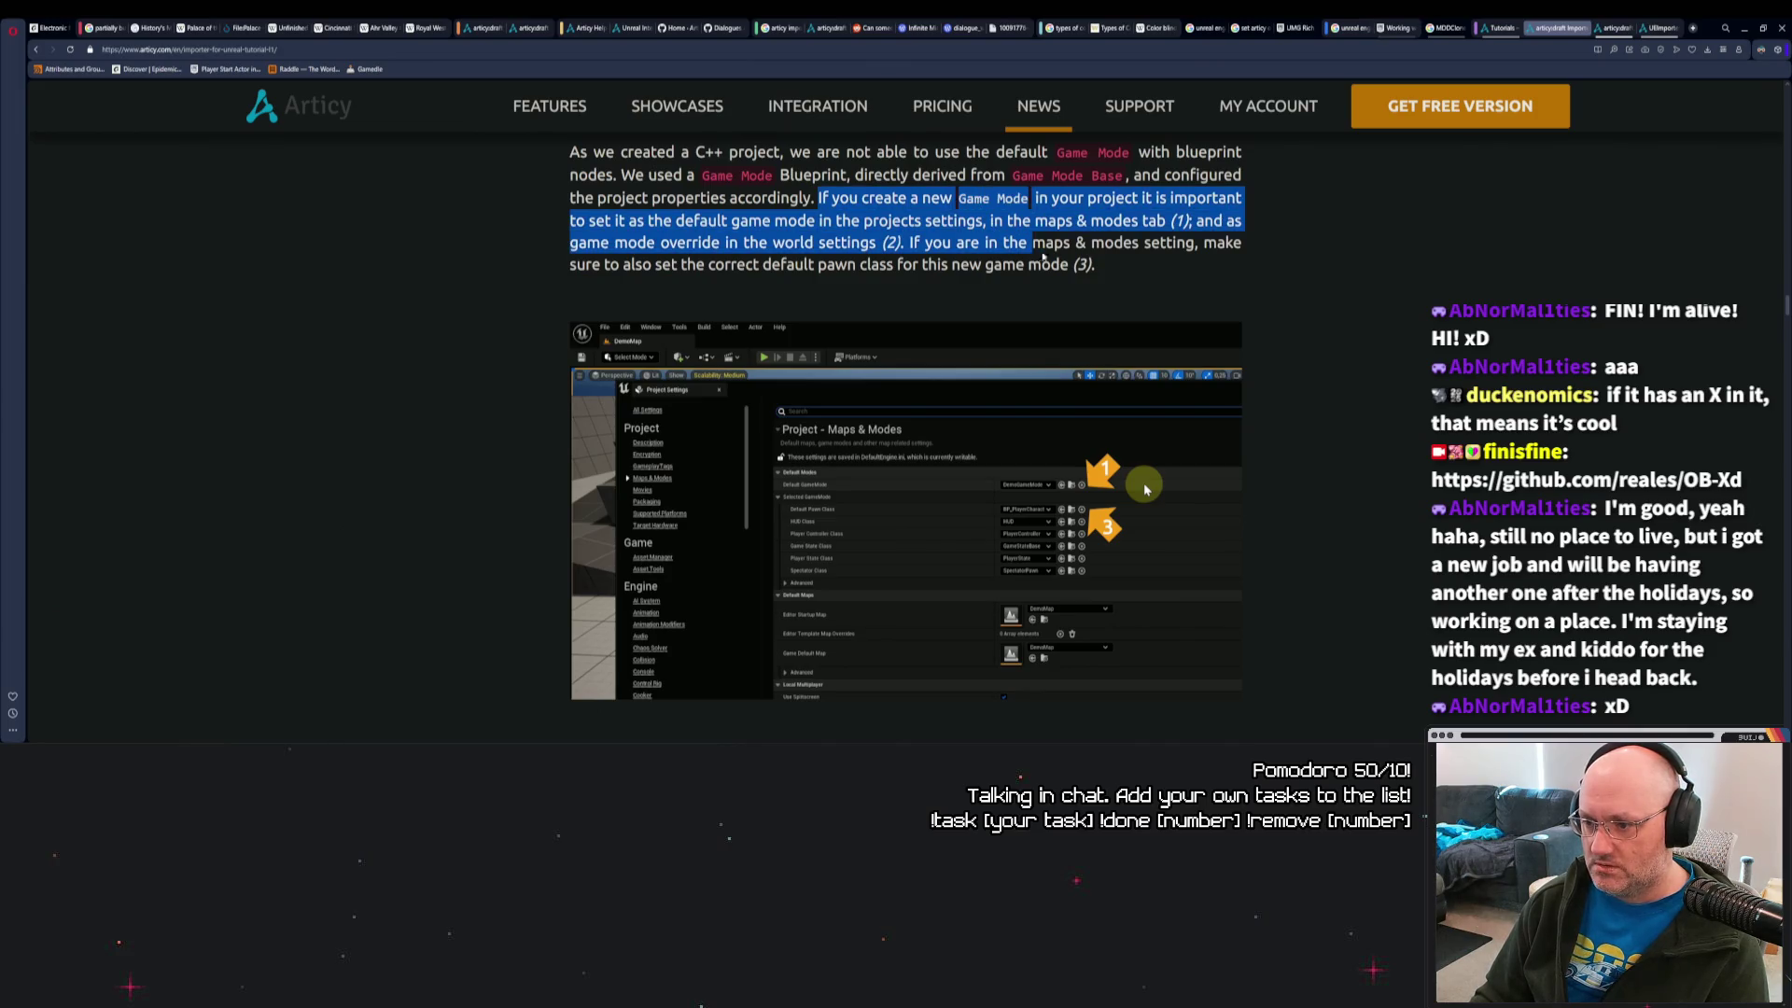
click(1291, 303)
scroll(1288, 303, down, 7)
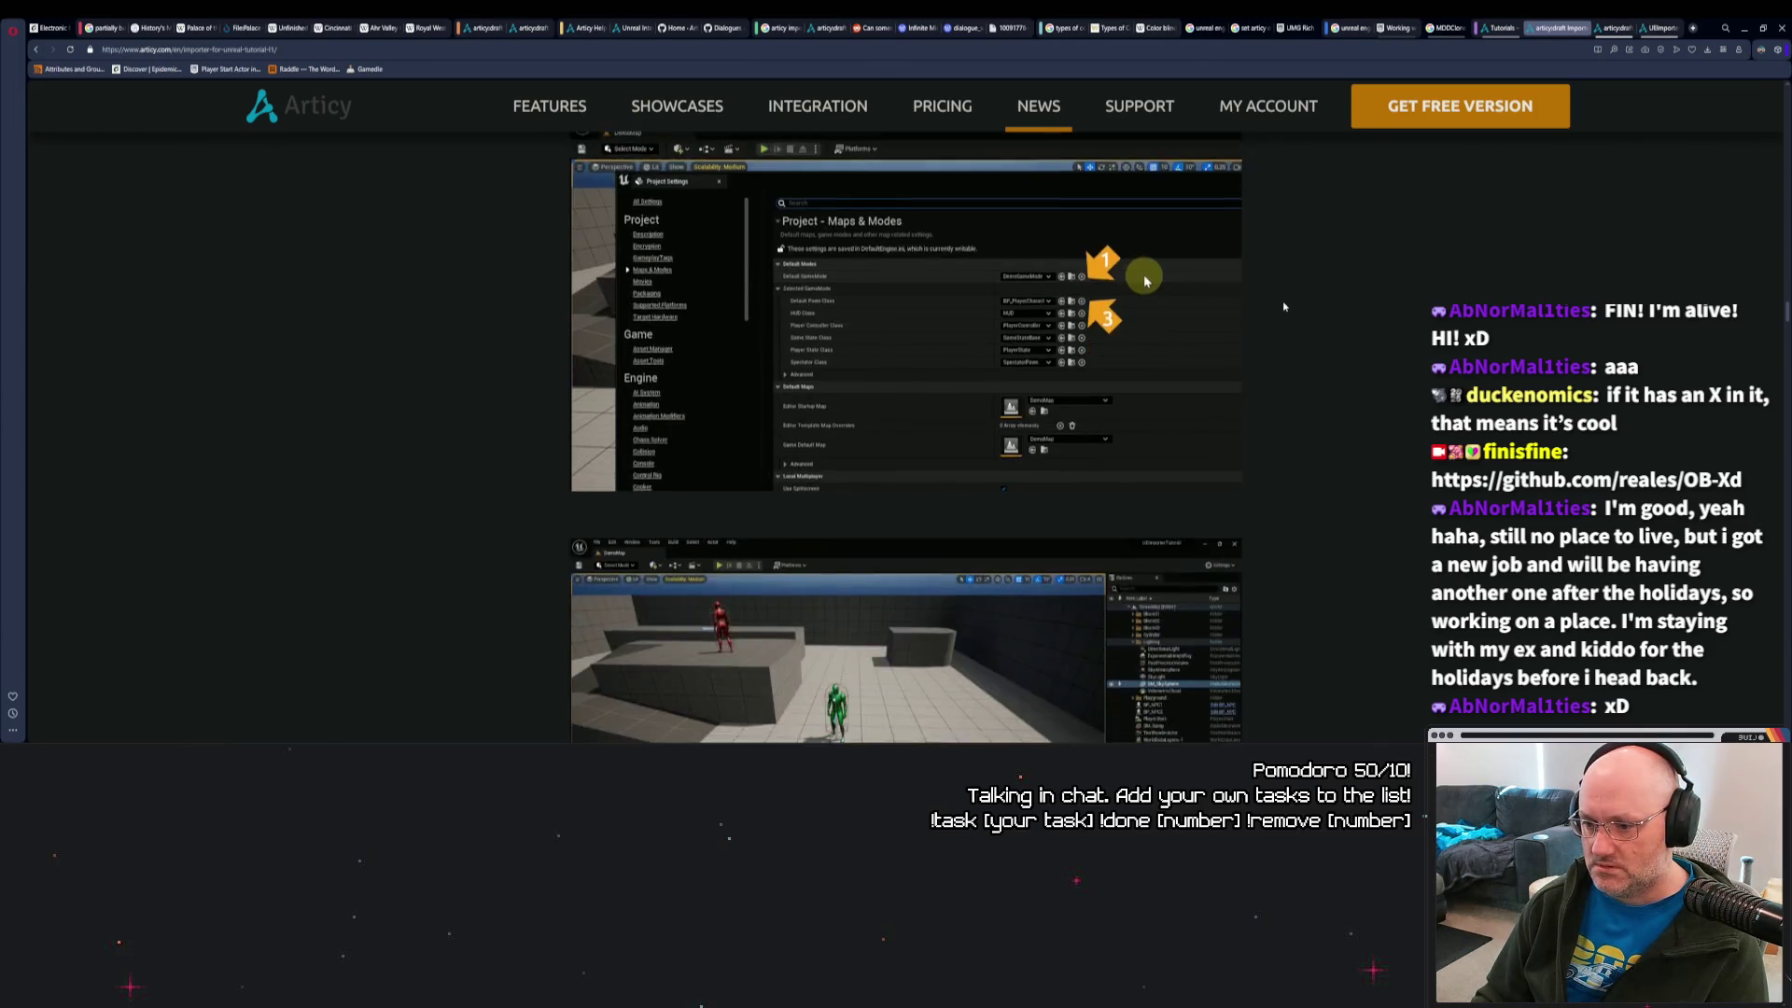
scroll(1268, 318, down, 4)
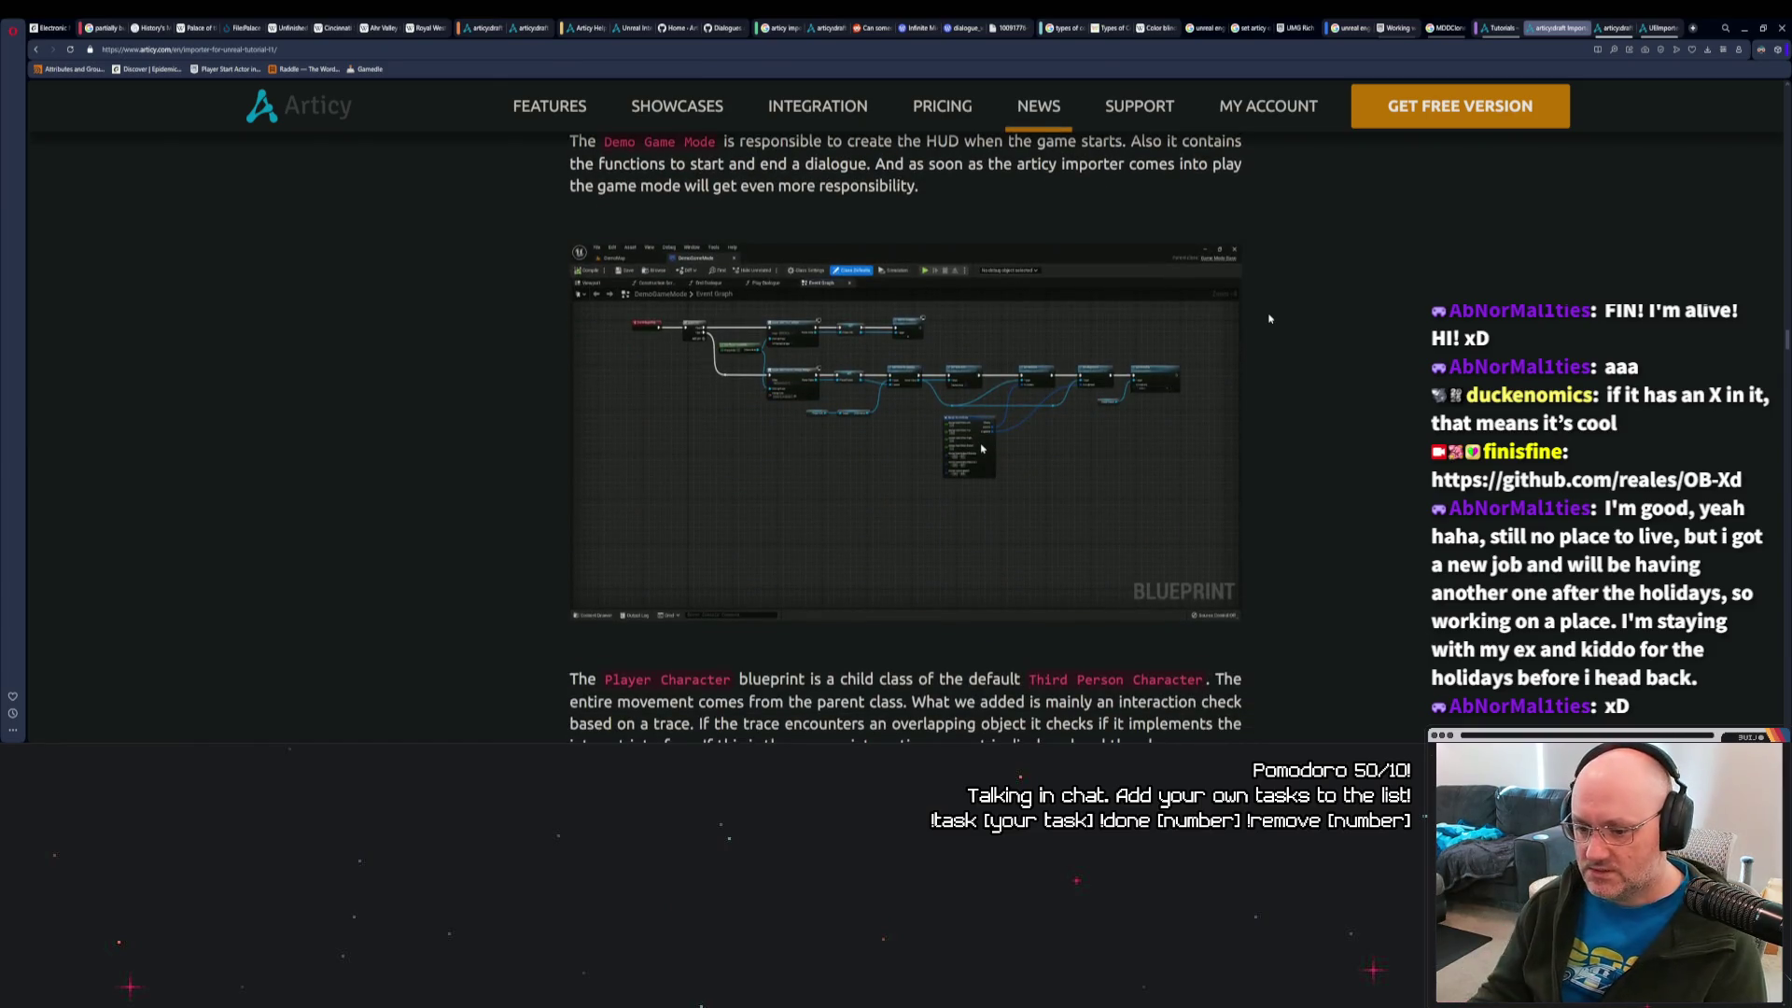
scroll(1270, 318, down, 4)
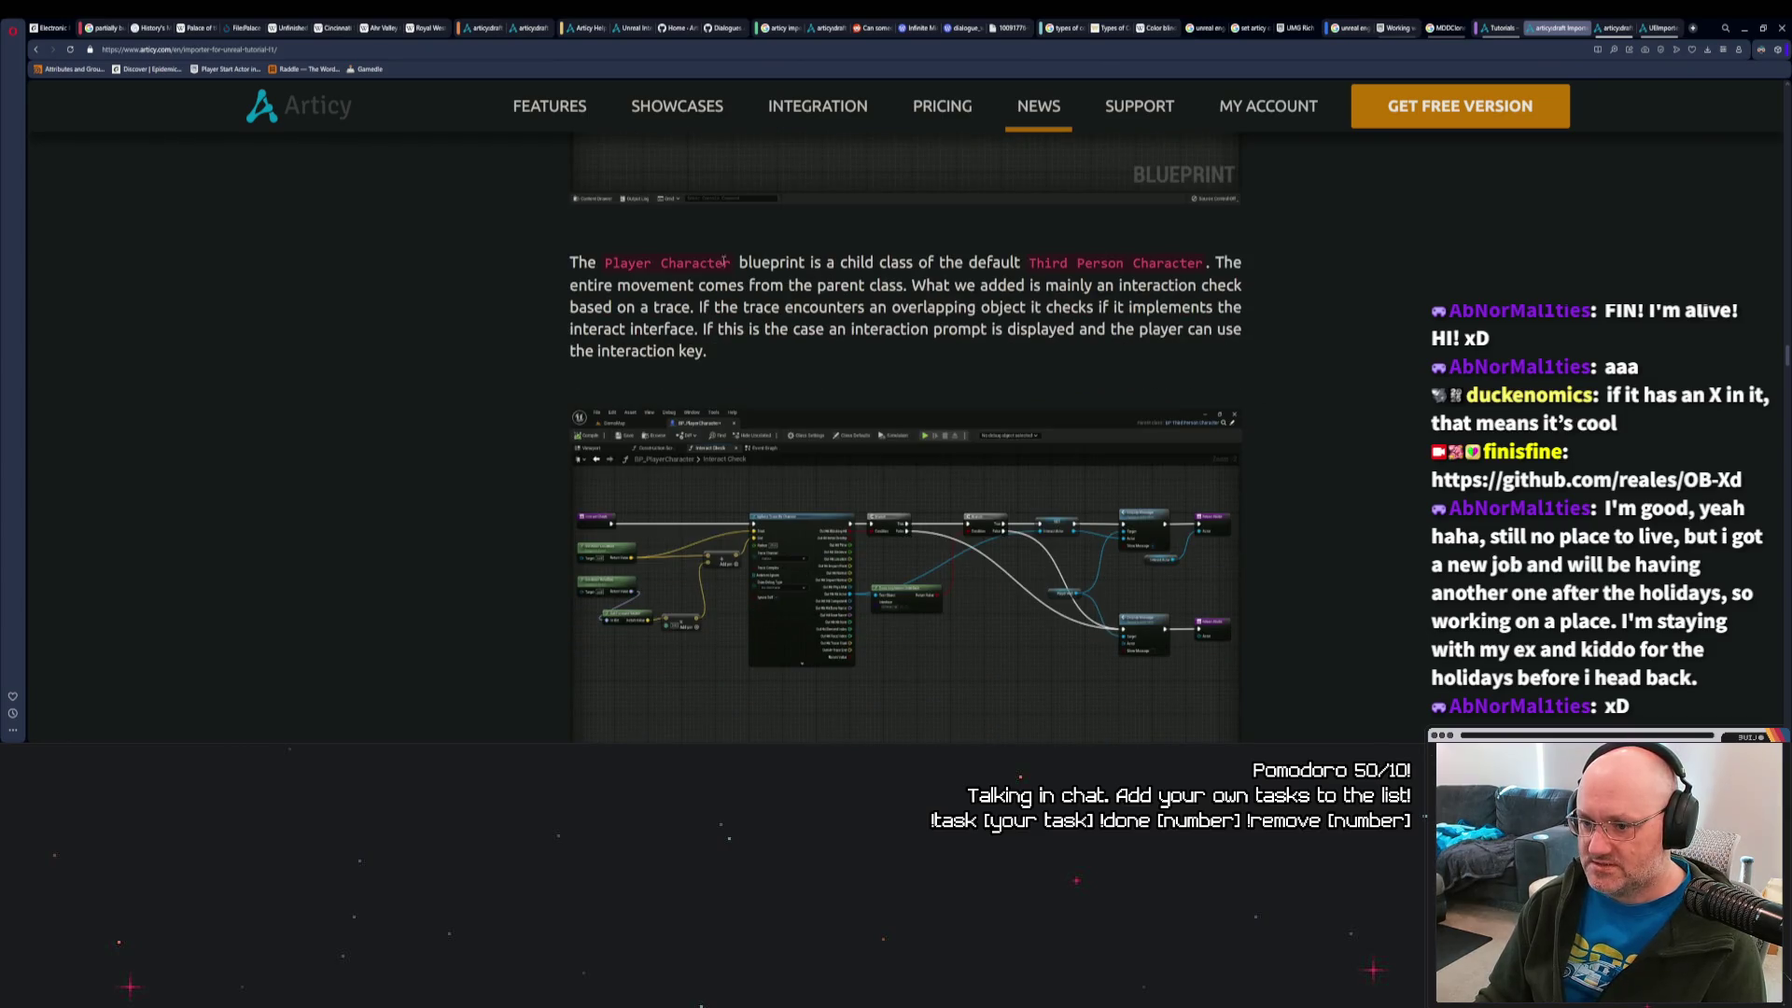
scroll(648, 269, down, 6)
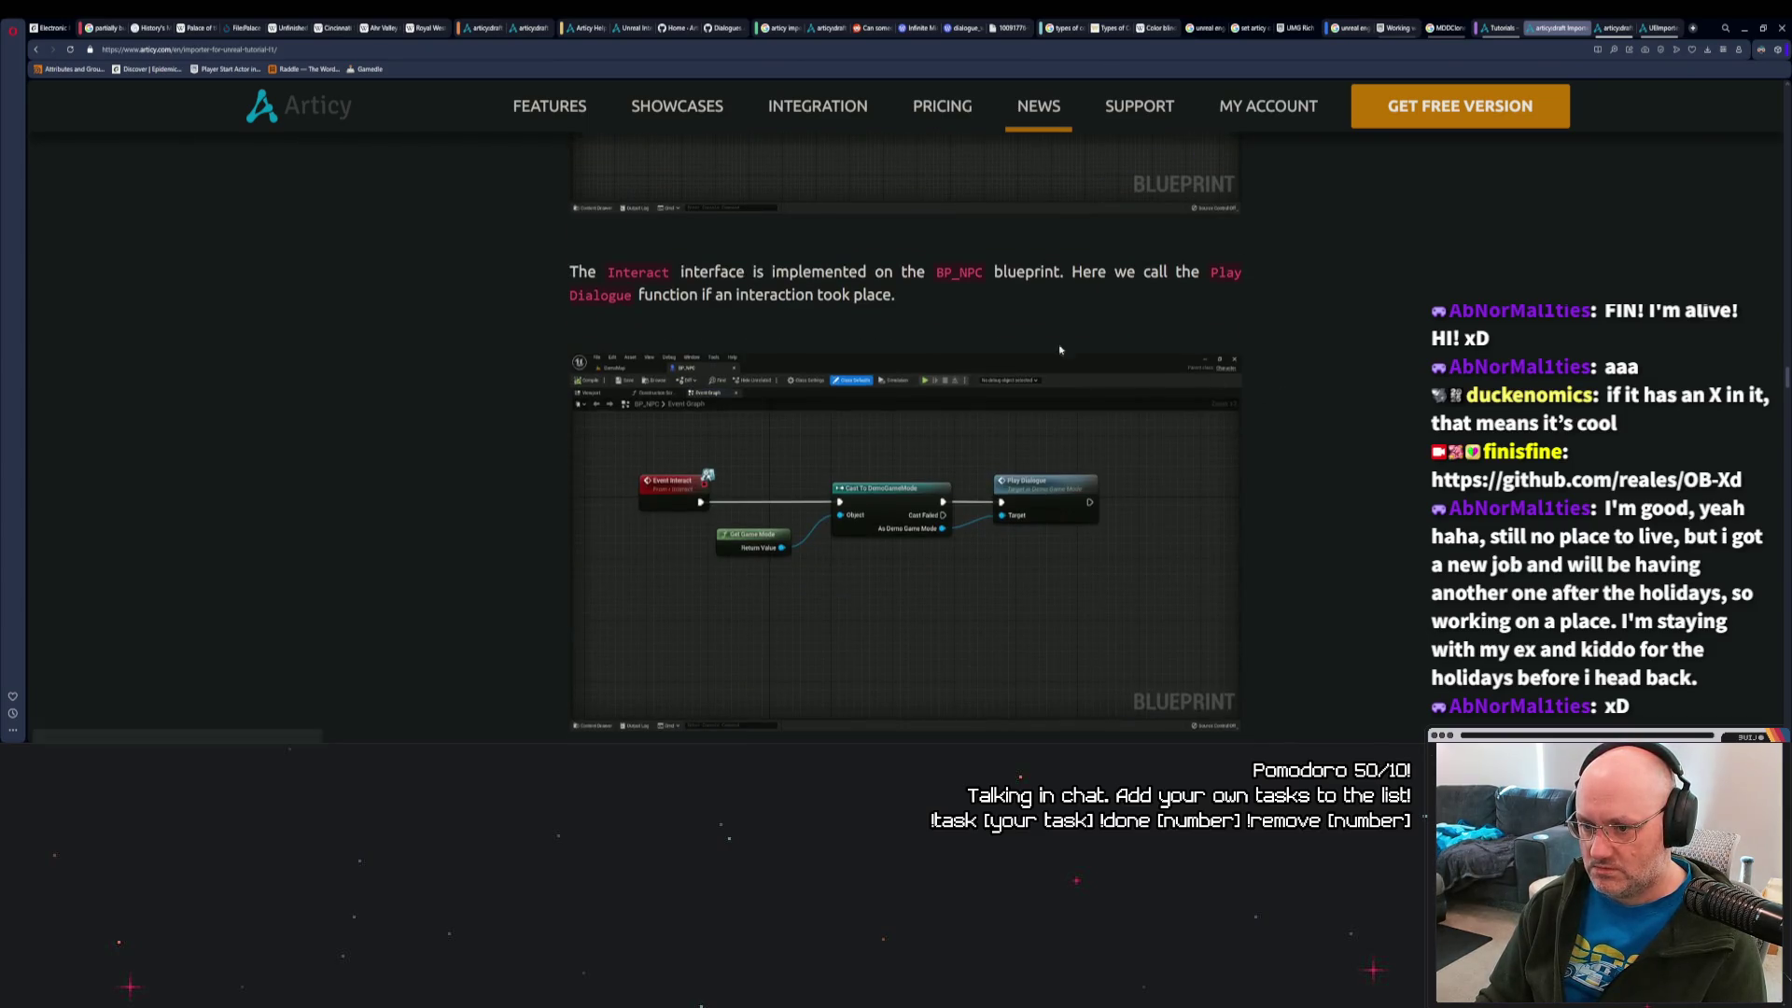
Continue past the Interact paragraph to the Course material – articy:draft project section.
triple_click(648, 269)
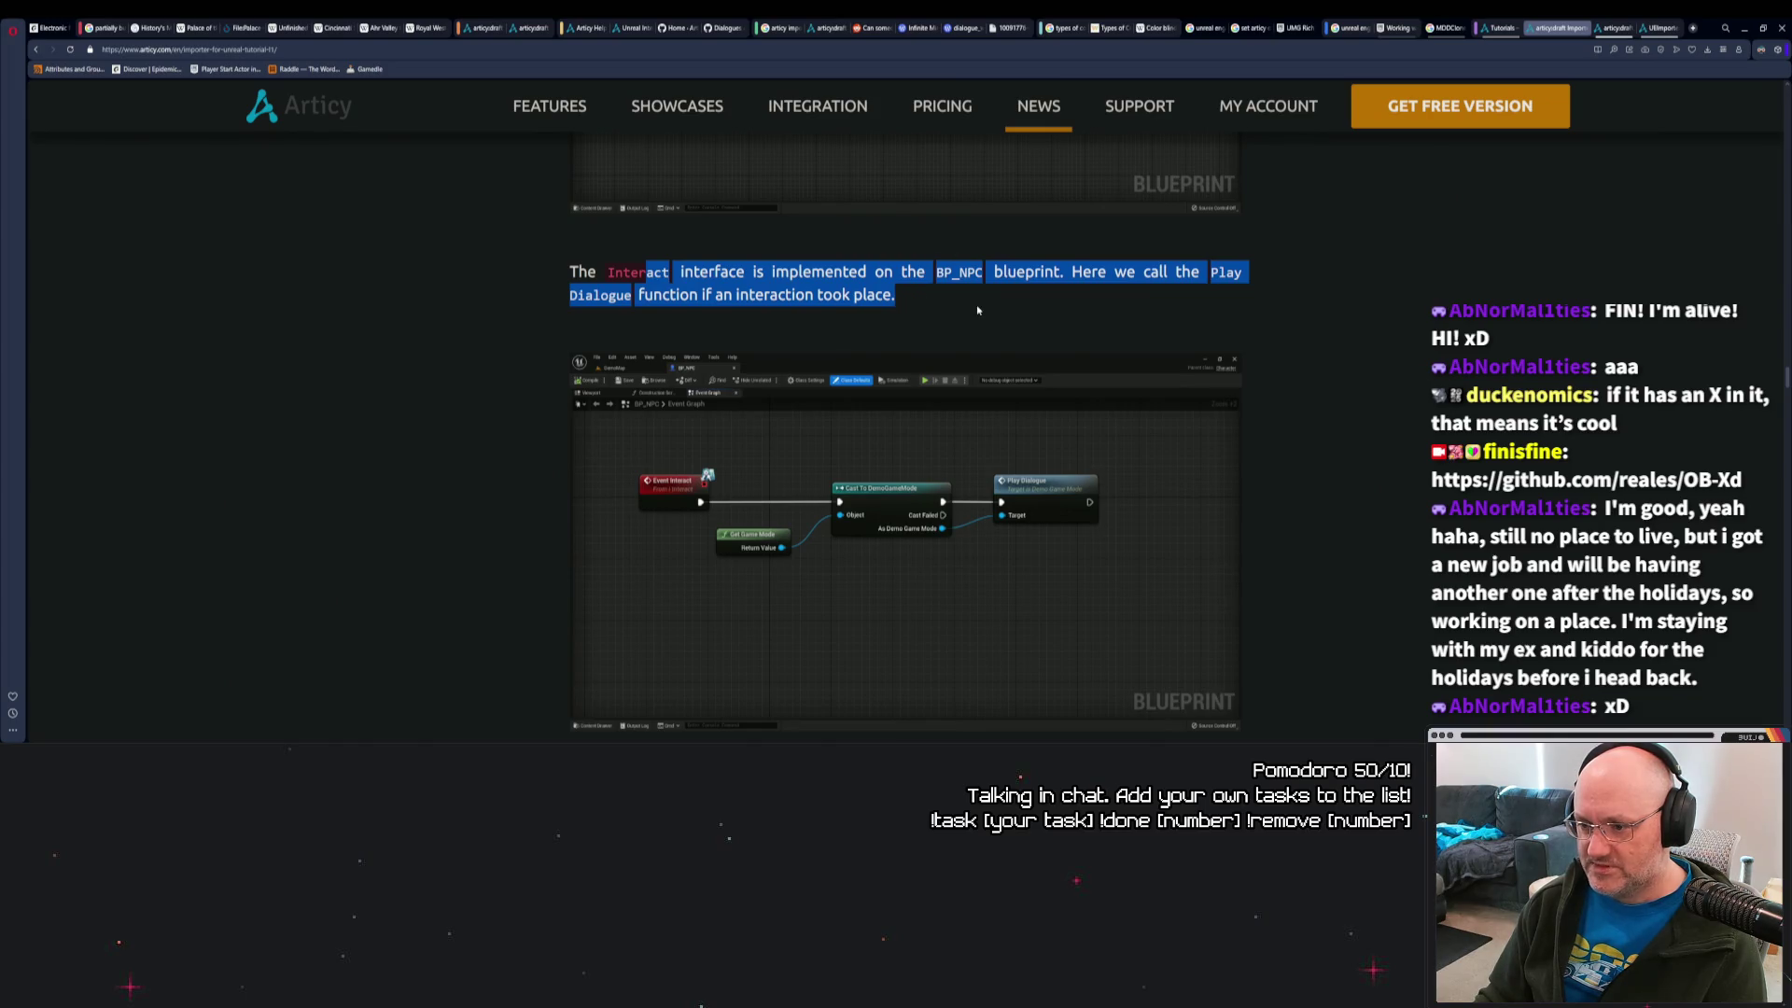
click(931, 301)
triple_click(931, 301)
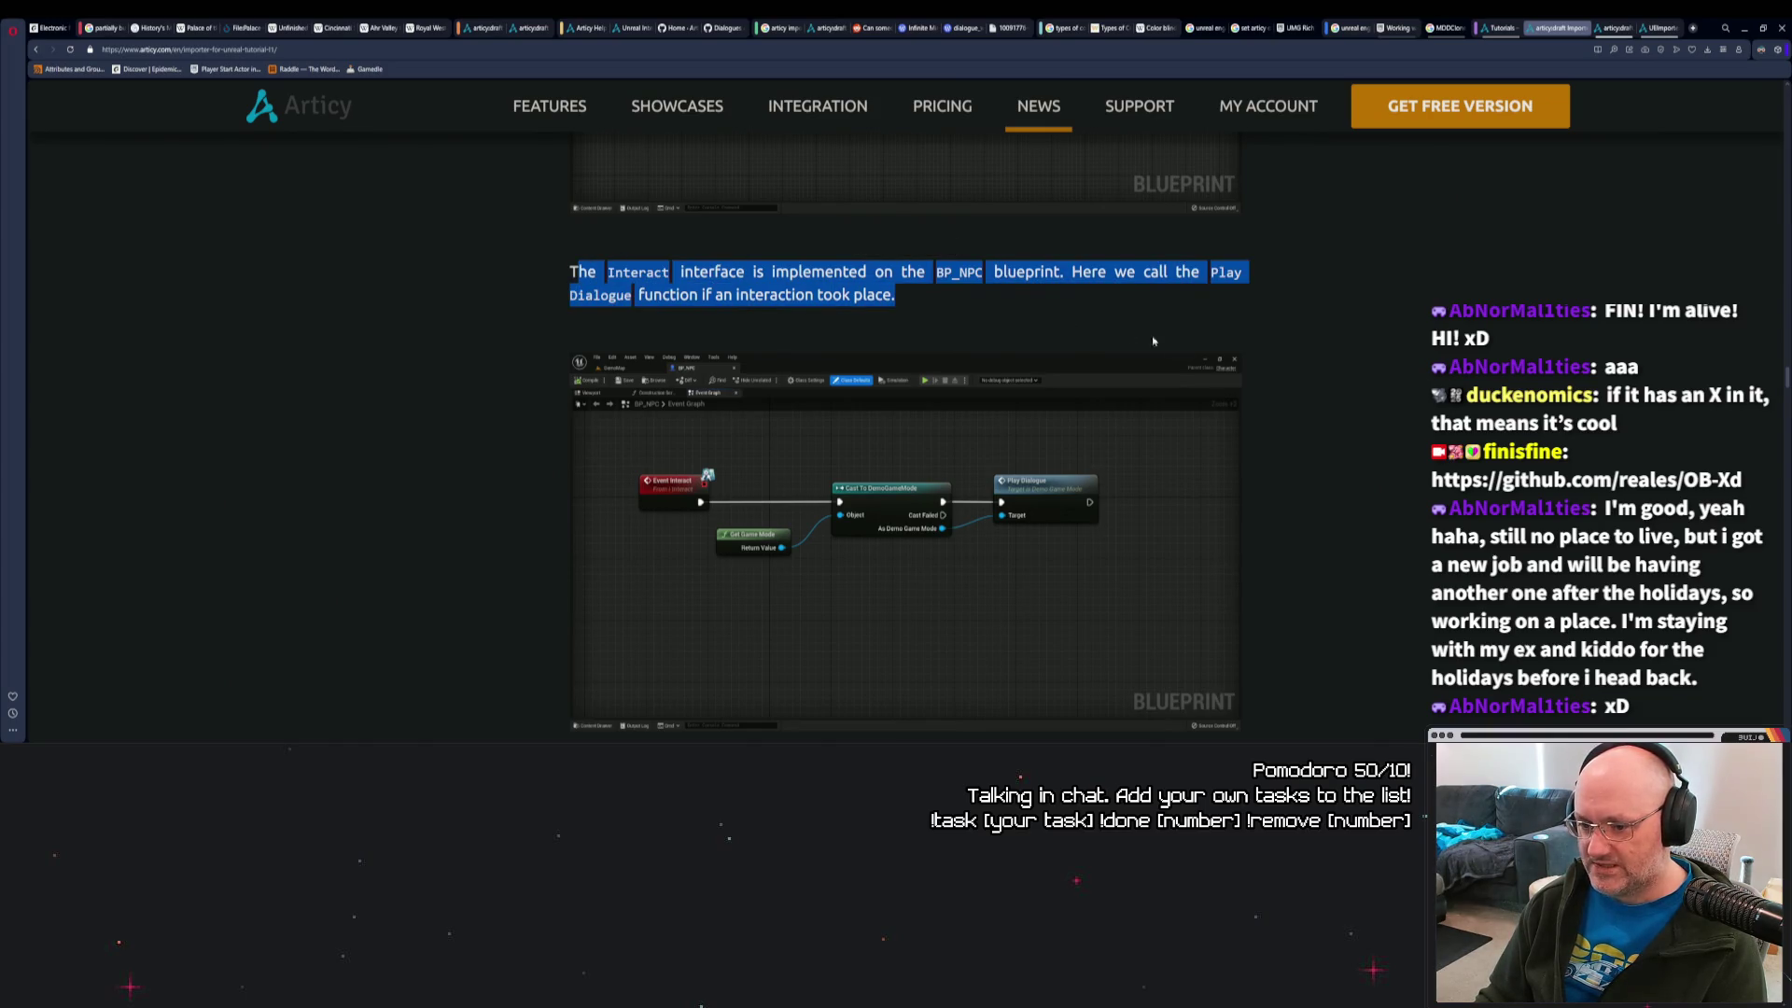
scroll(1311, 385, down, 3)
scroll(1311, 386, down, 3)
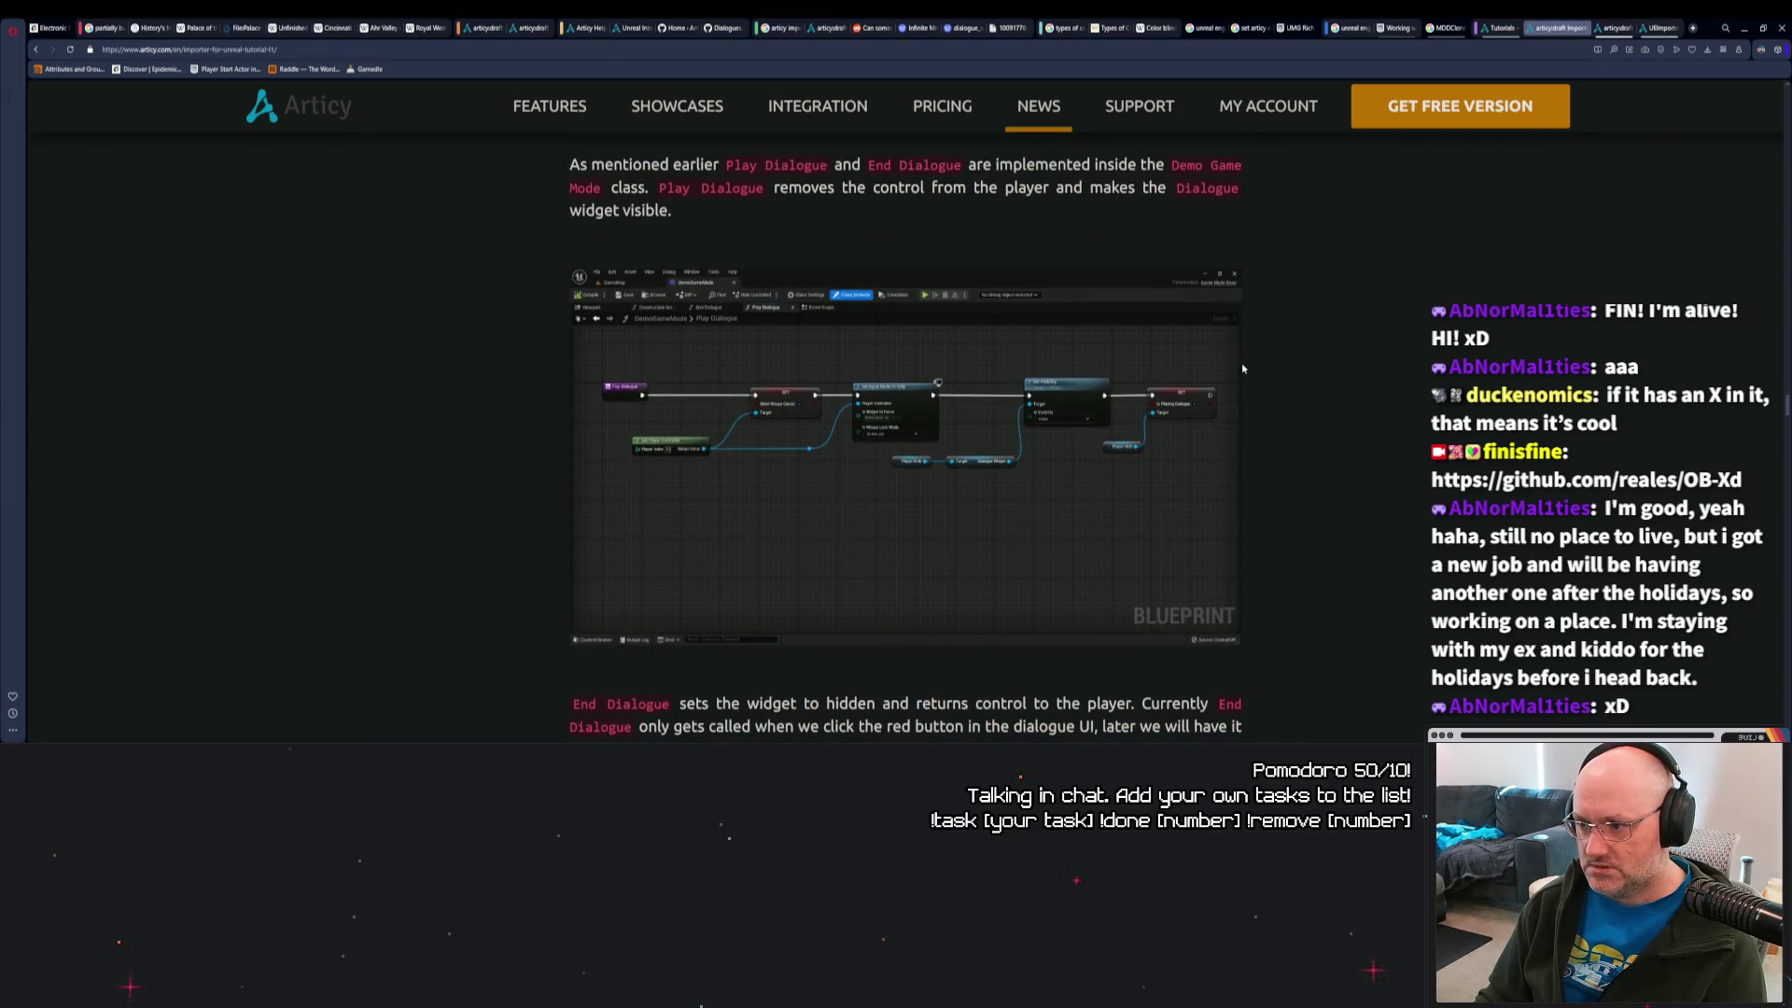
scroll(1246, 369, down, 8)
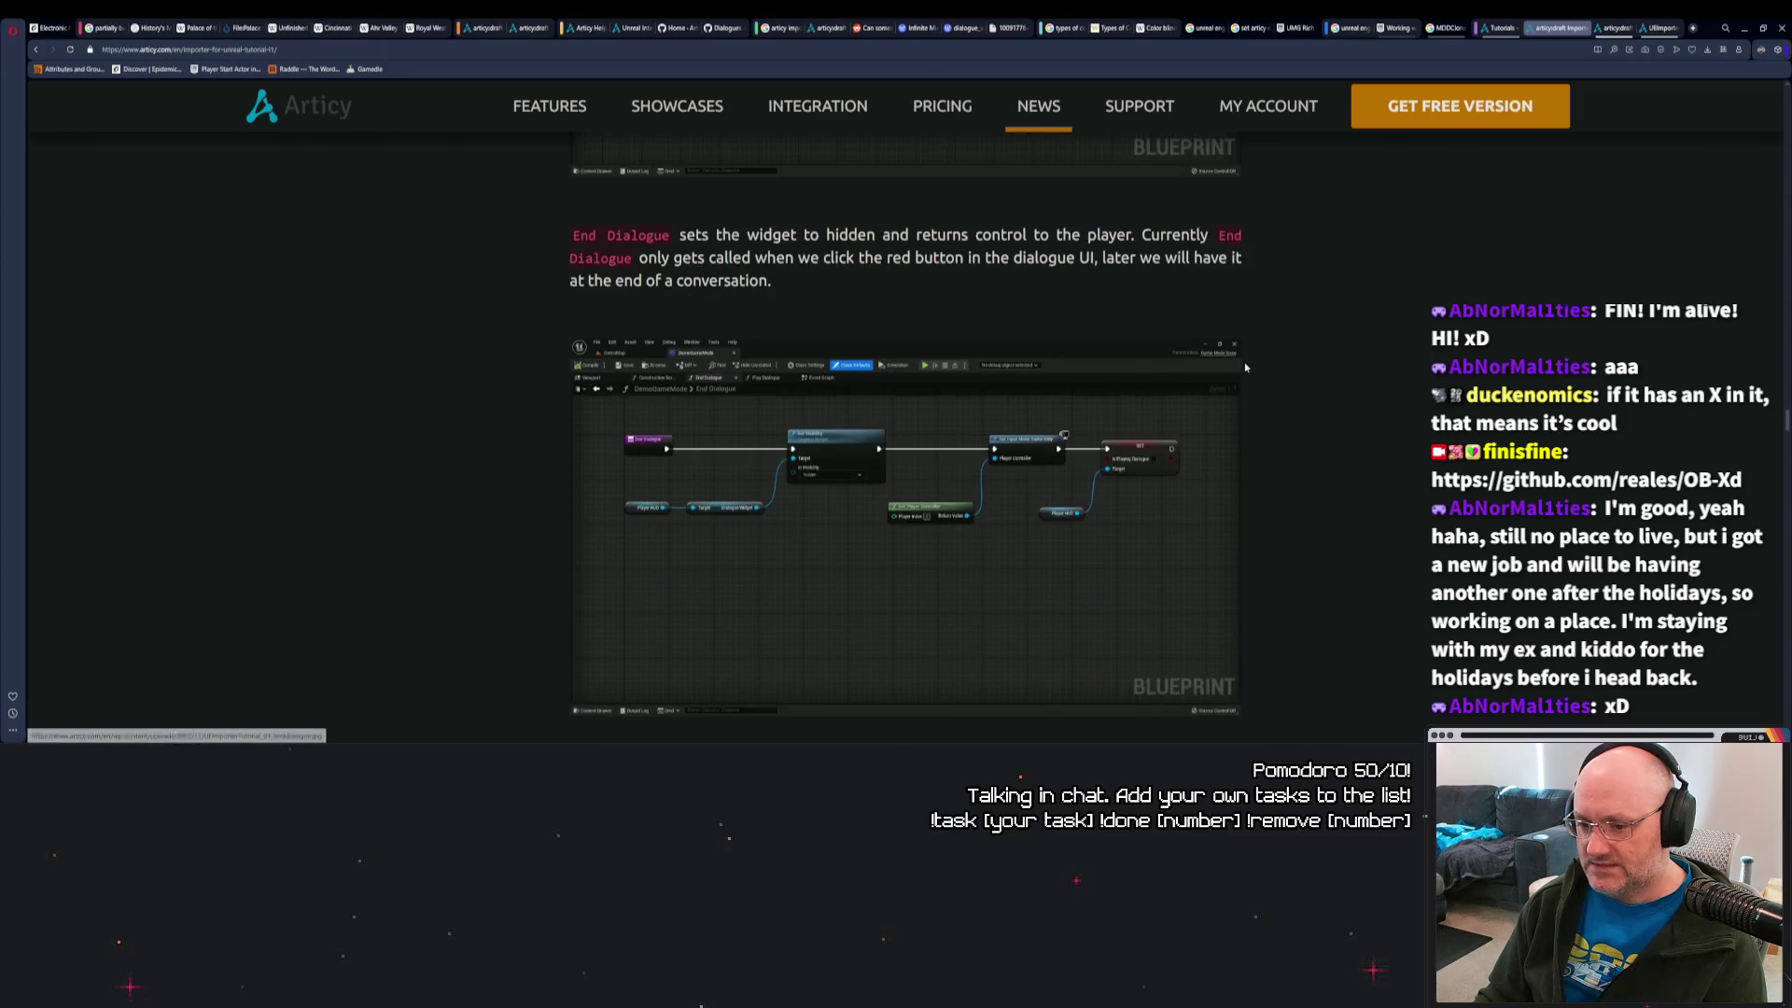
scroll(1251, 372, down, 2)
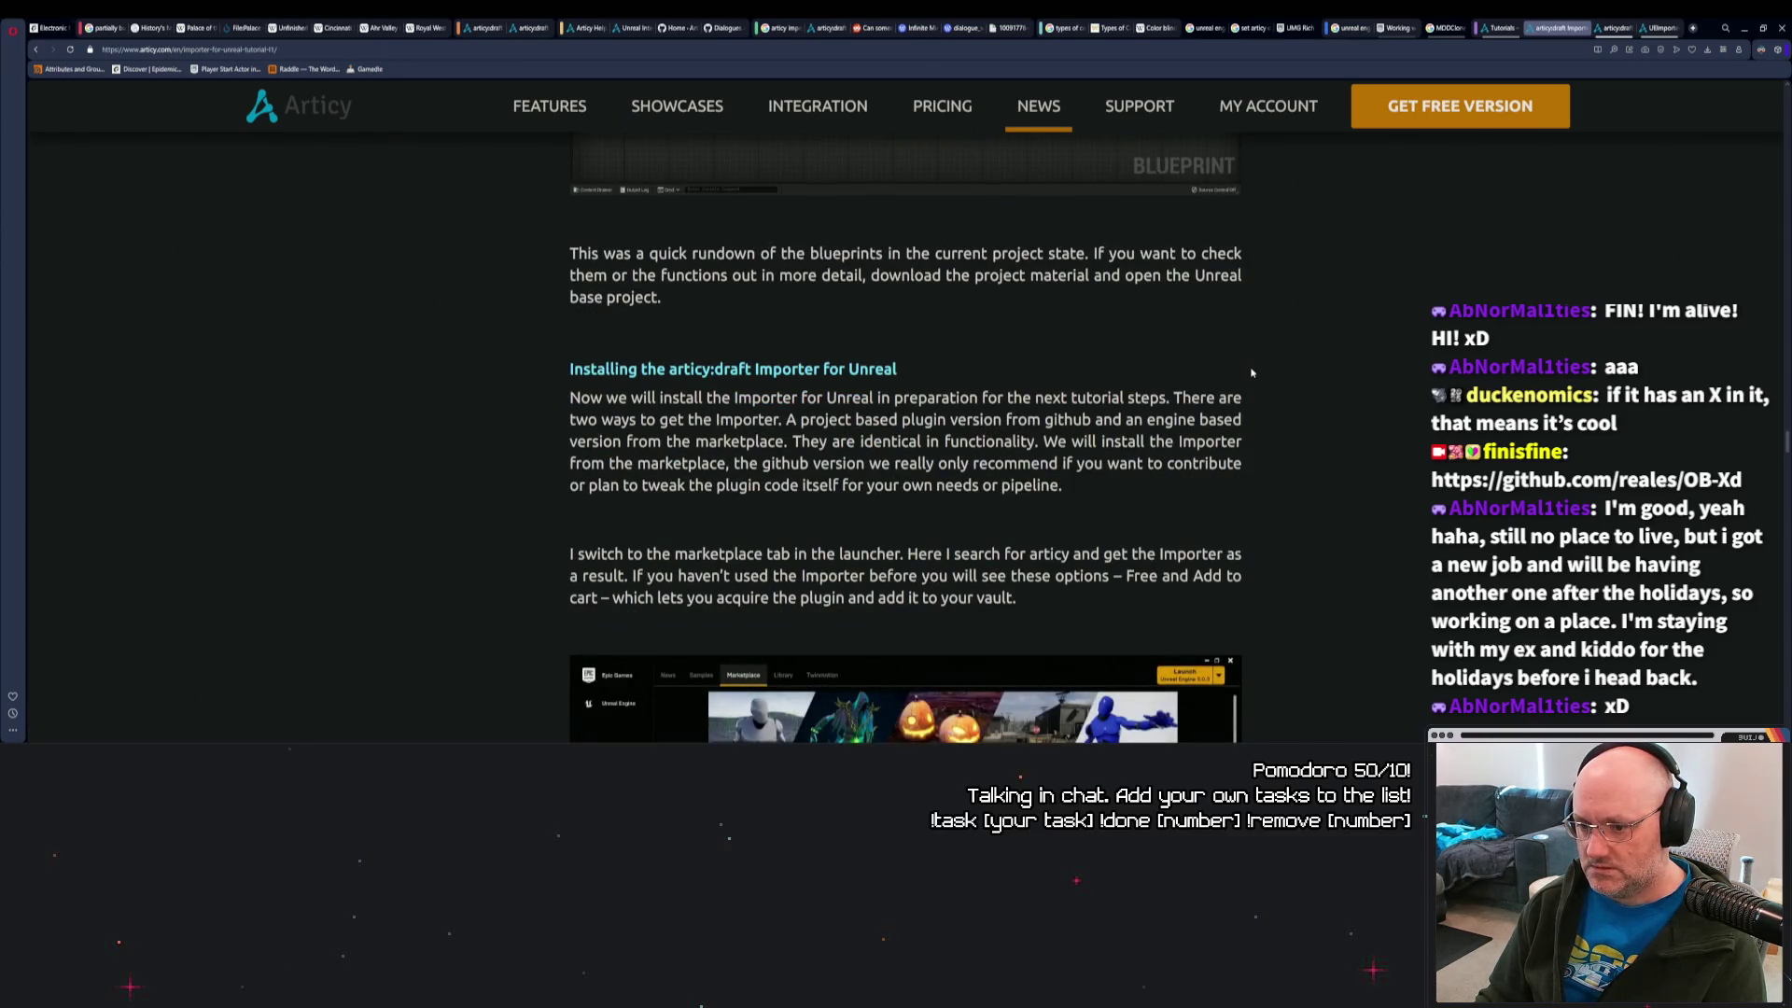
scroll(1251, 373, down, 1)
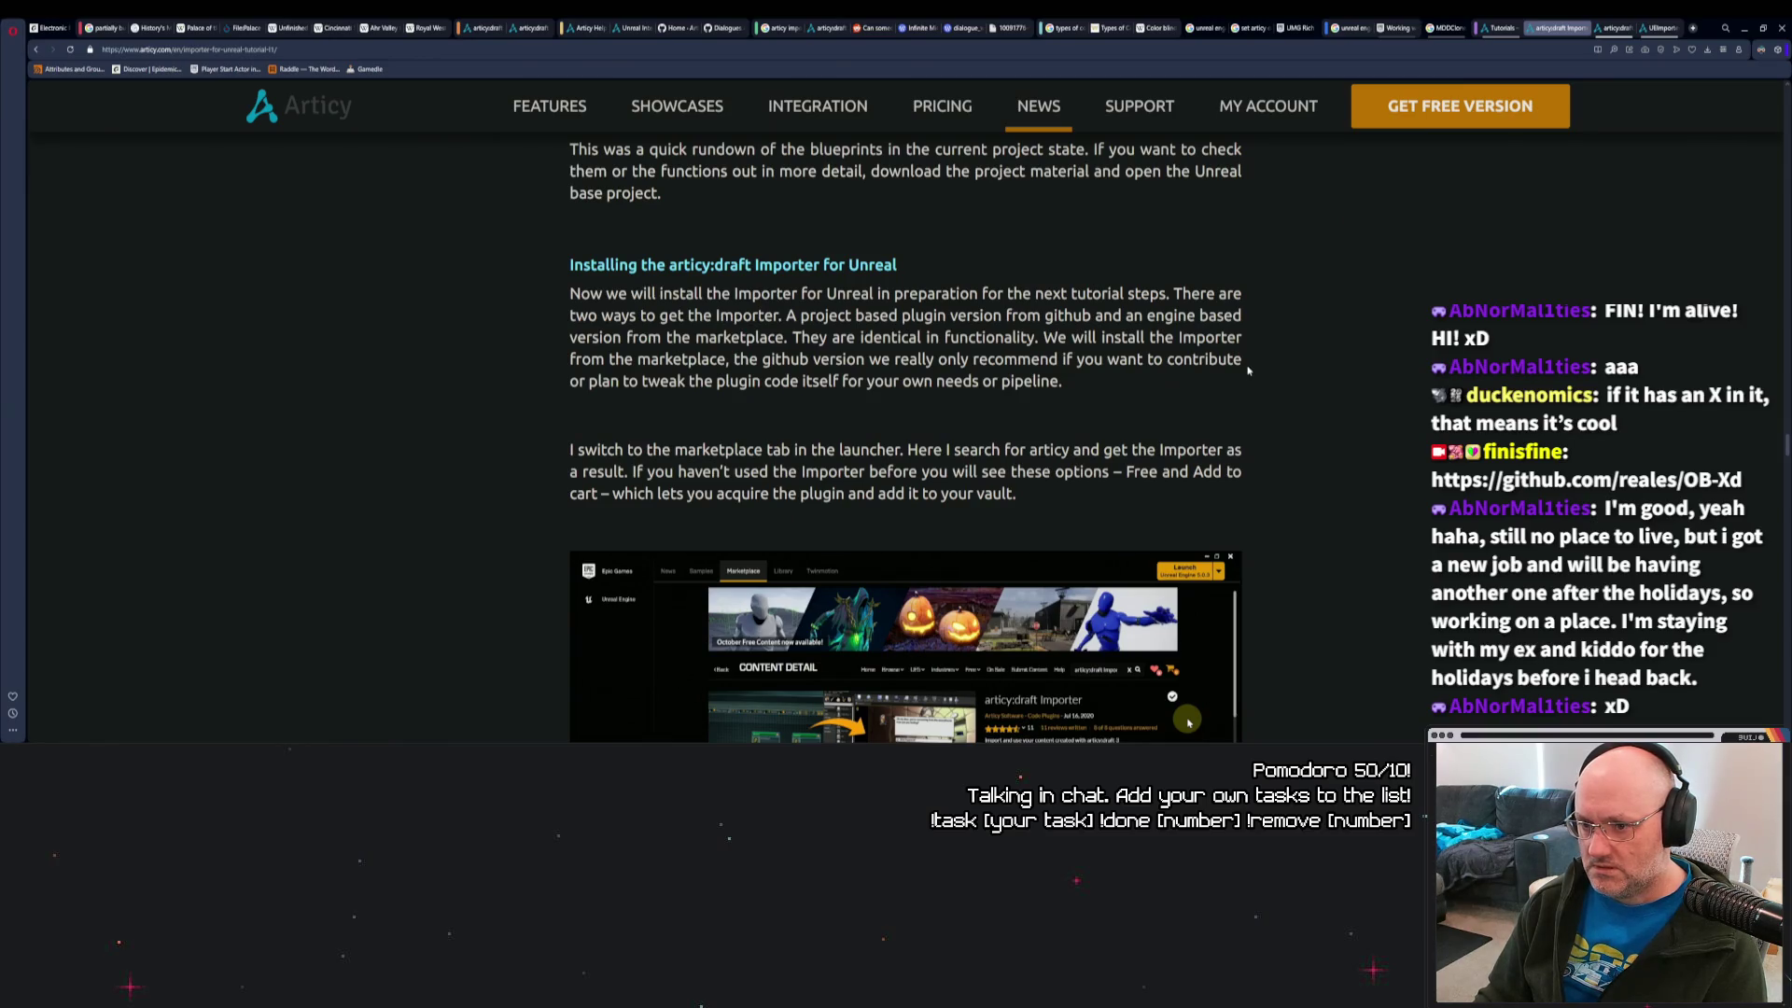
scroll(1248, 370, down, 1)
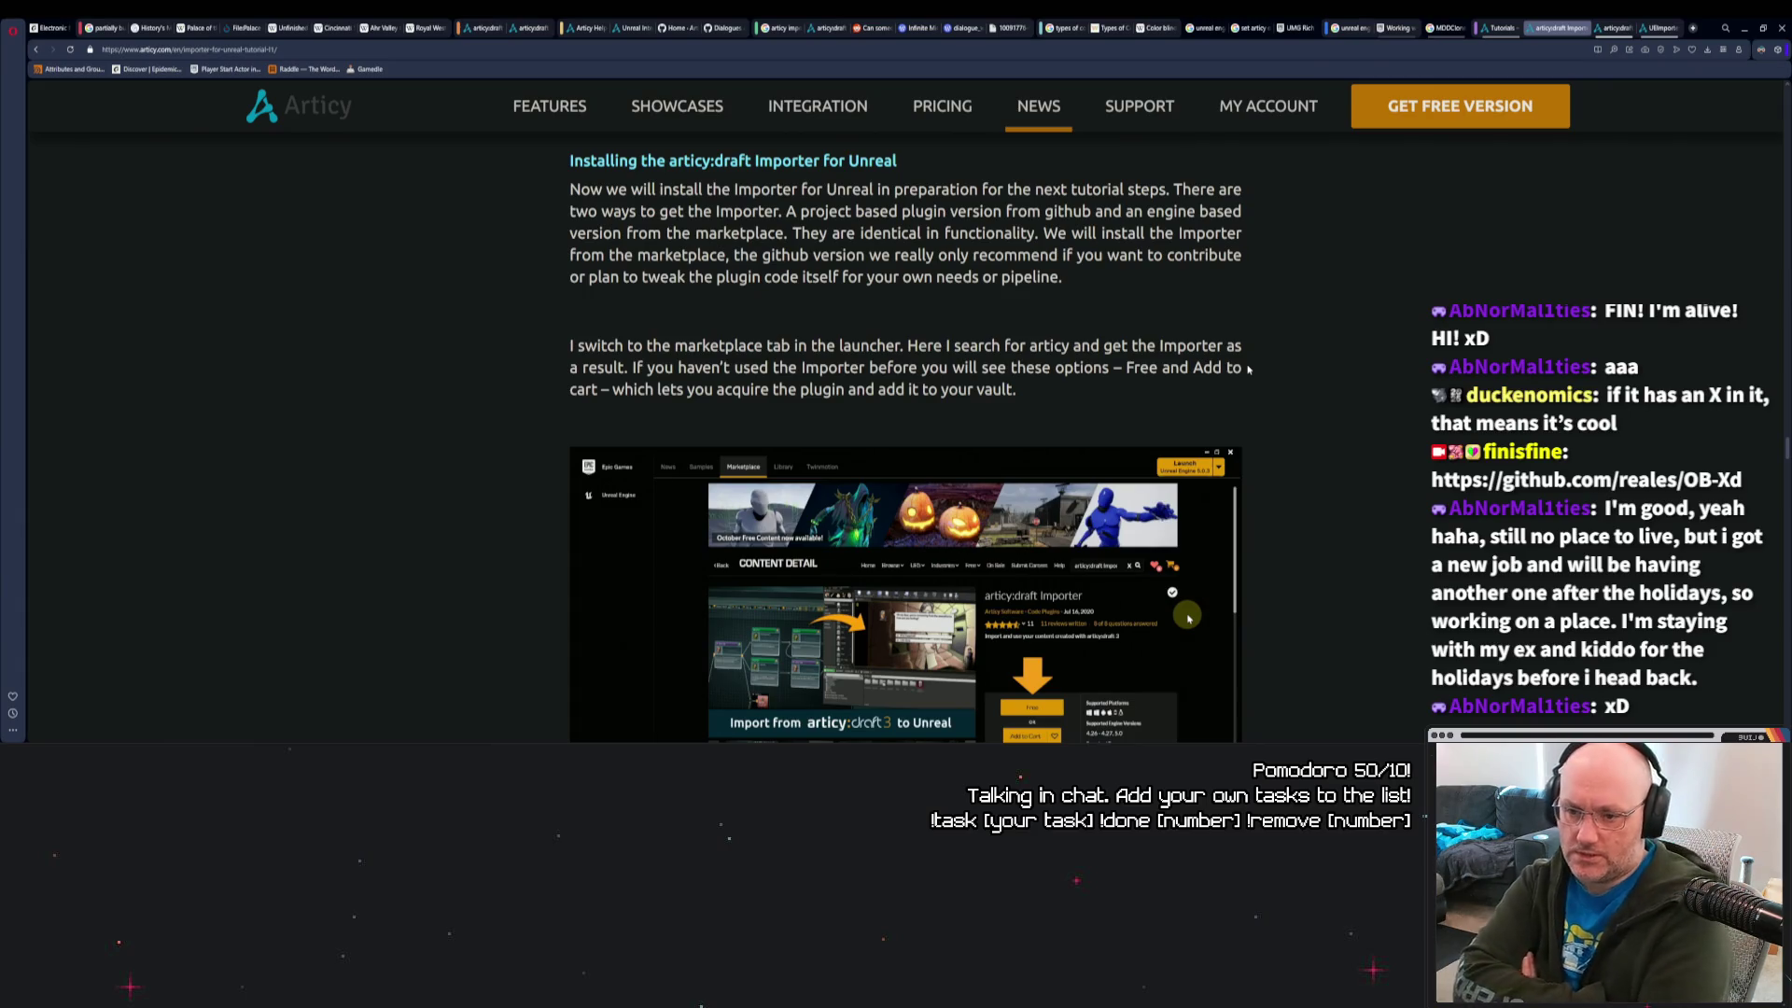
scroll(771, 341, down, 15)
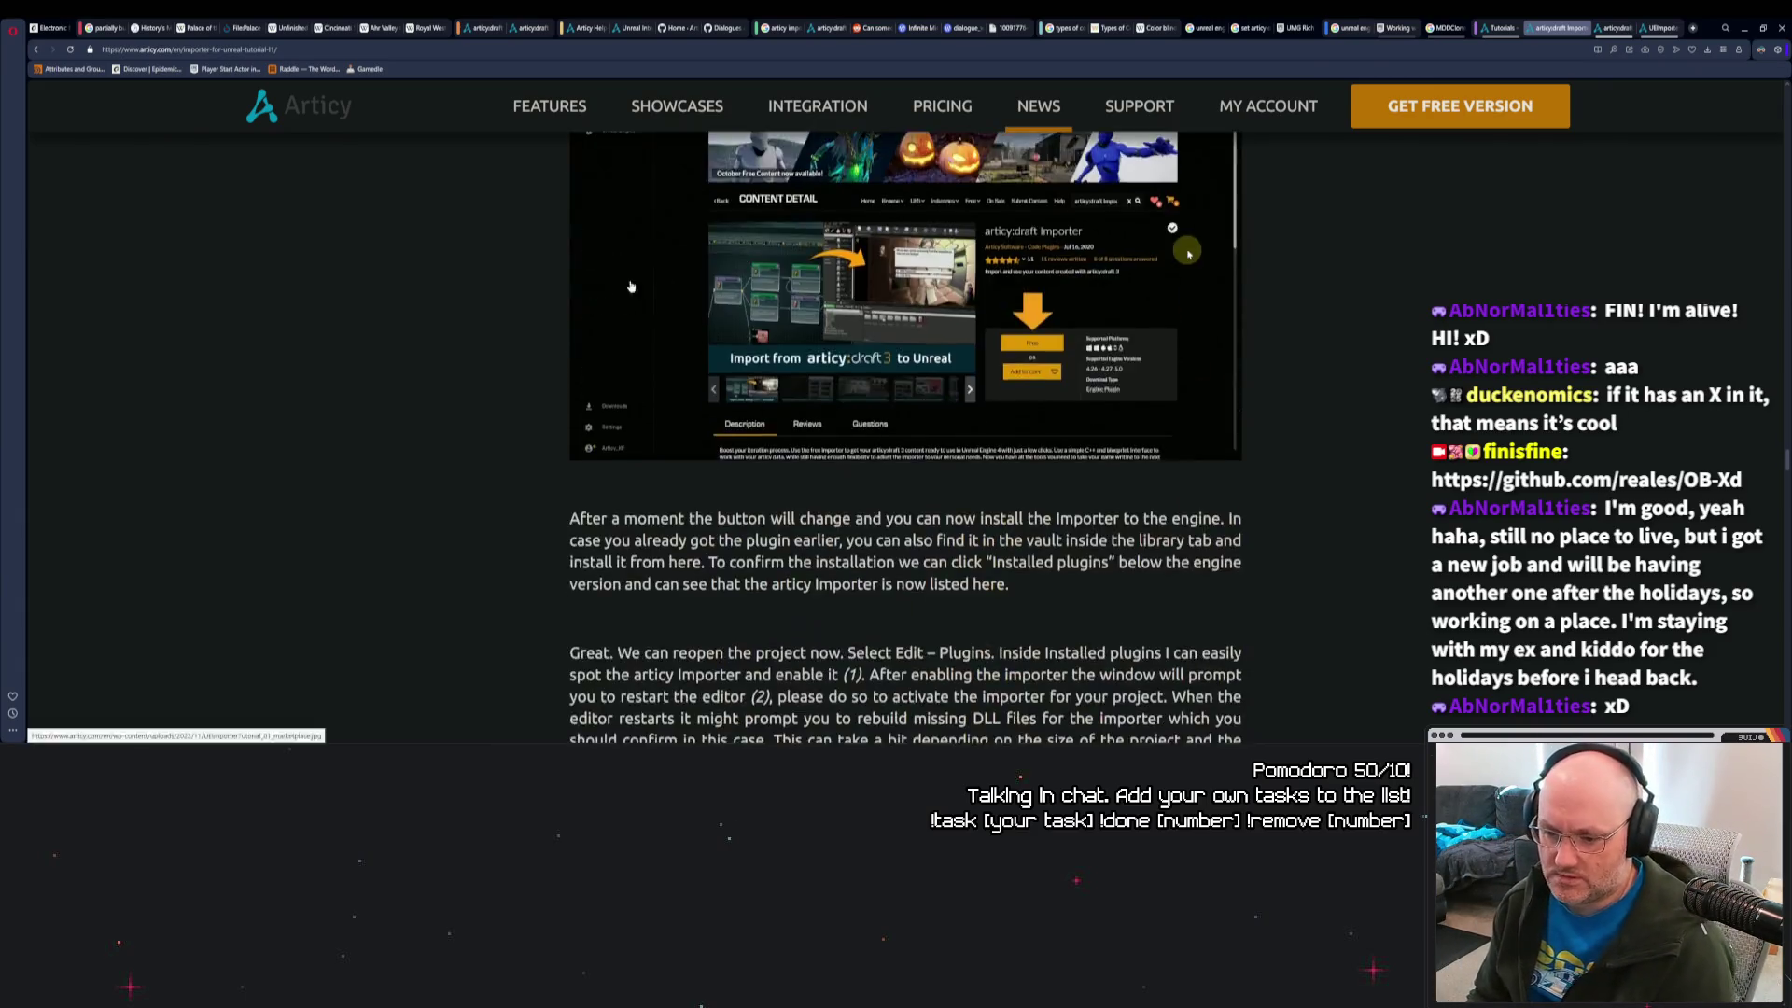
scroll(529, 437, down, 5)
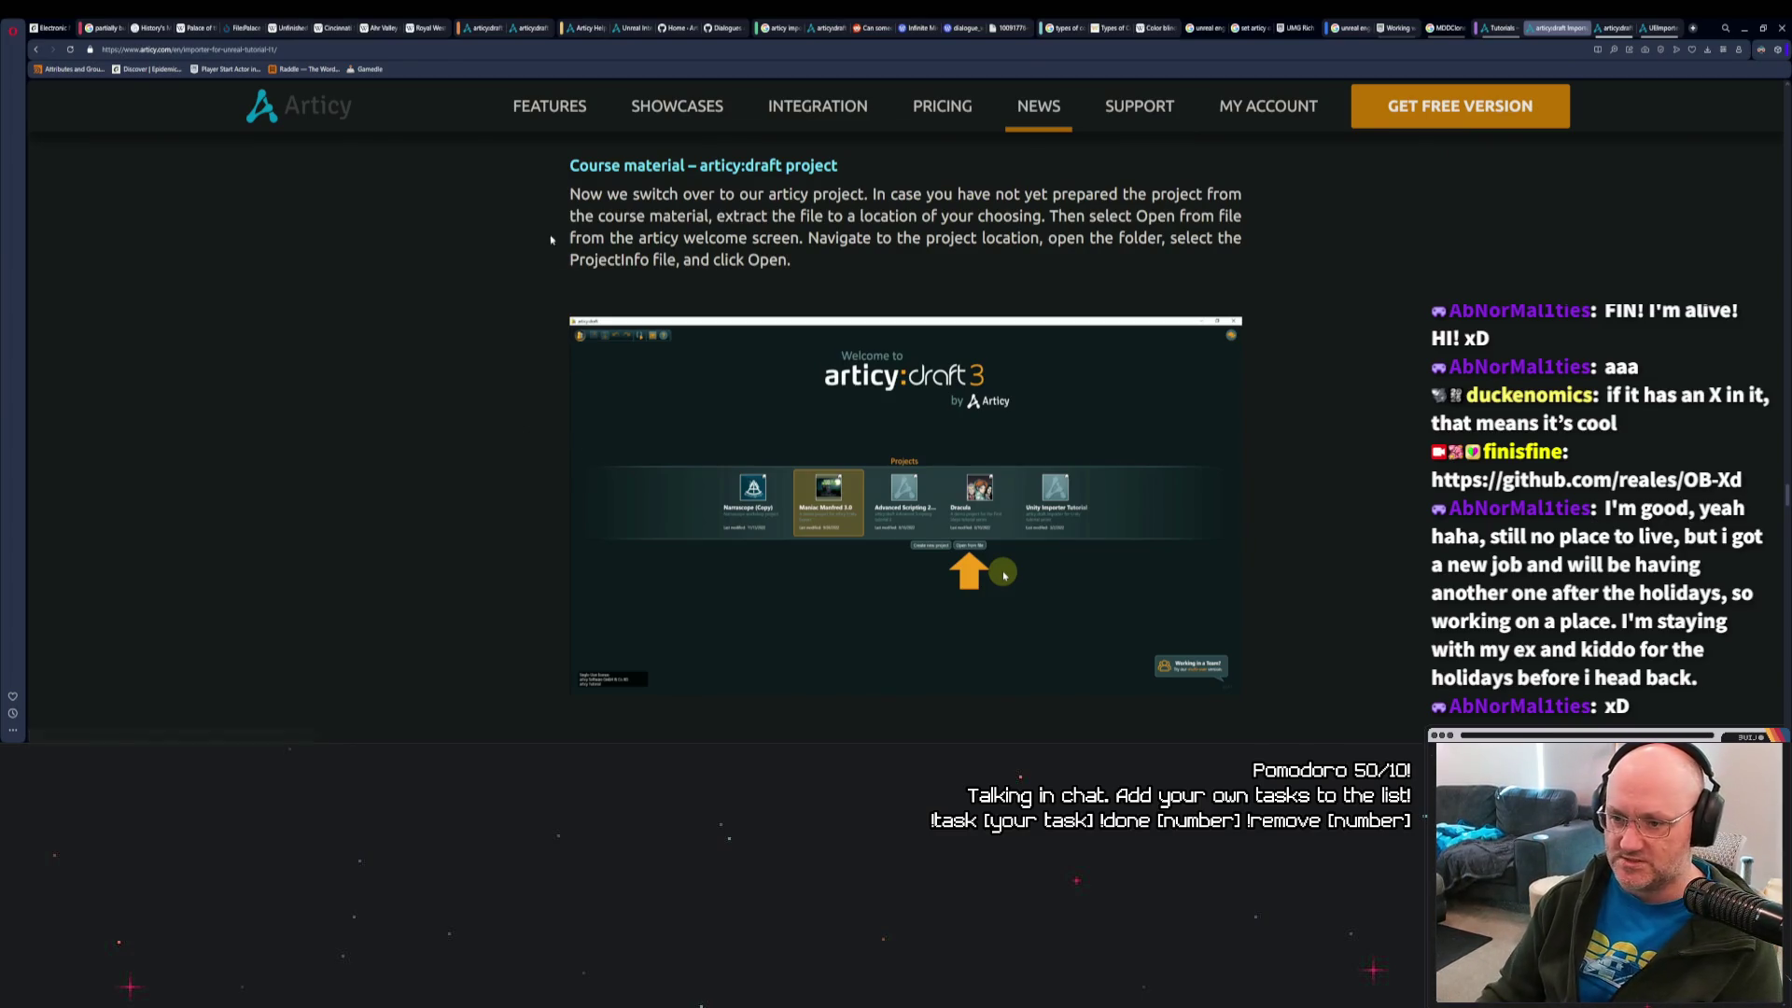
Scroll to the 'But first we need to get the data from articy:draft to Unreal' steps.
scroll(538, 274, down, 1)
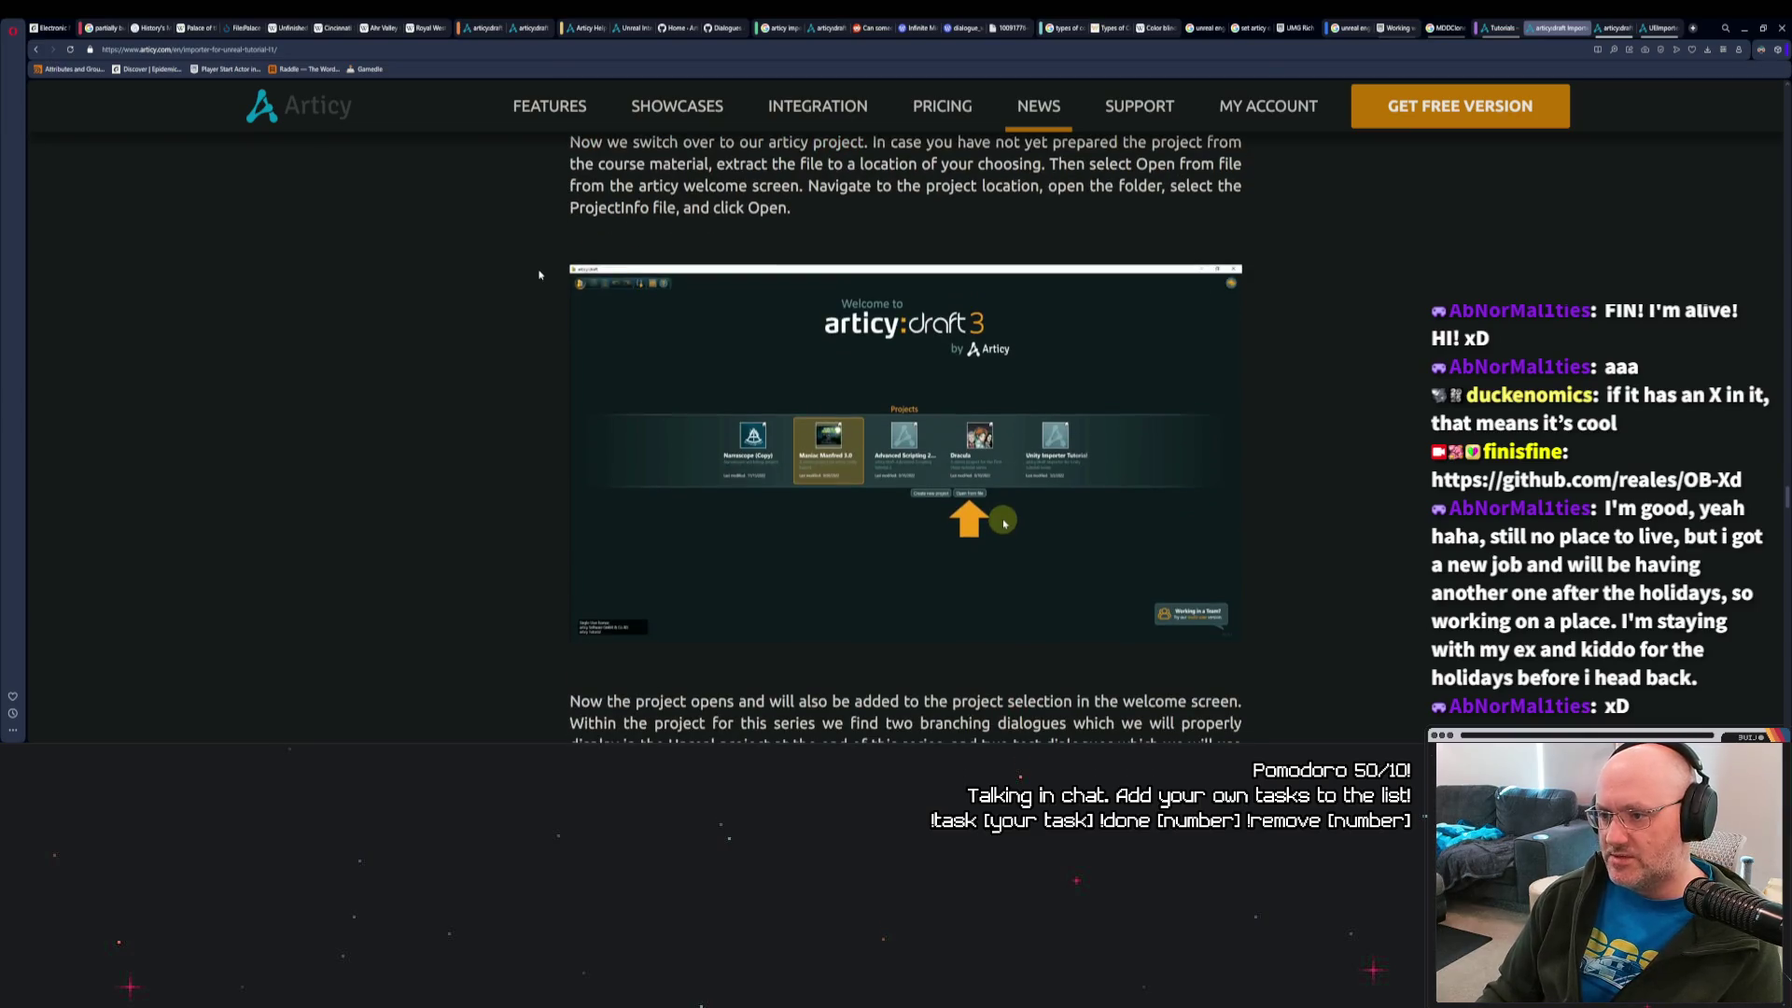
scroll(541, 273, down, 5)
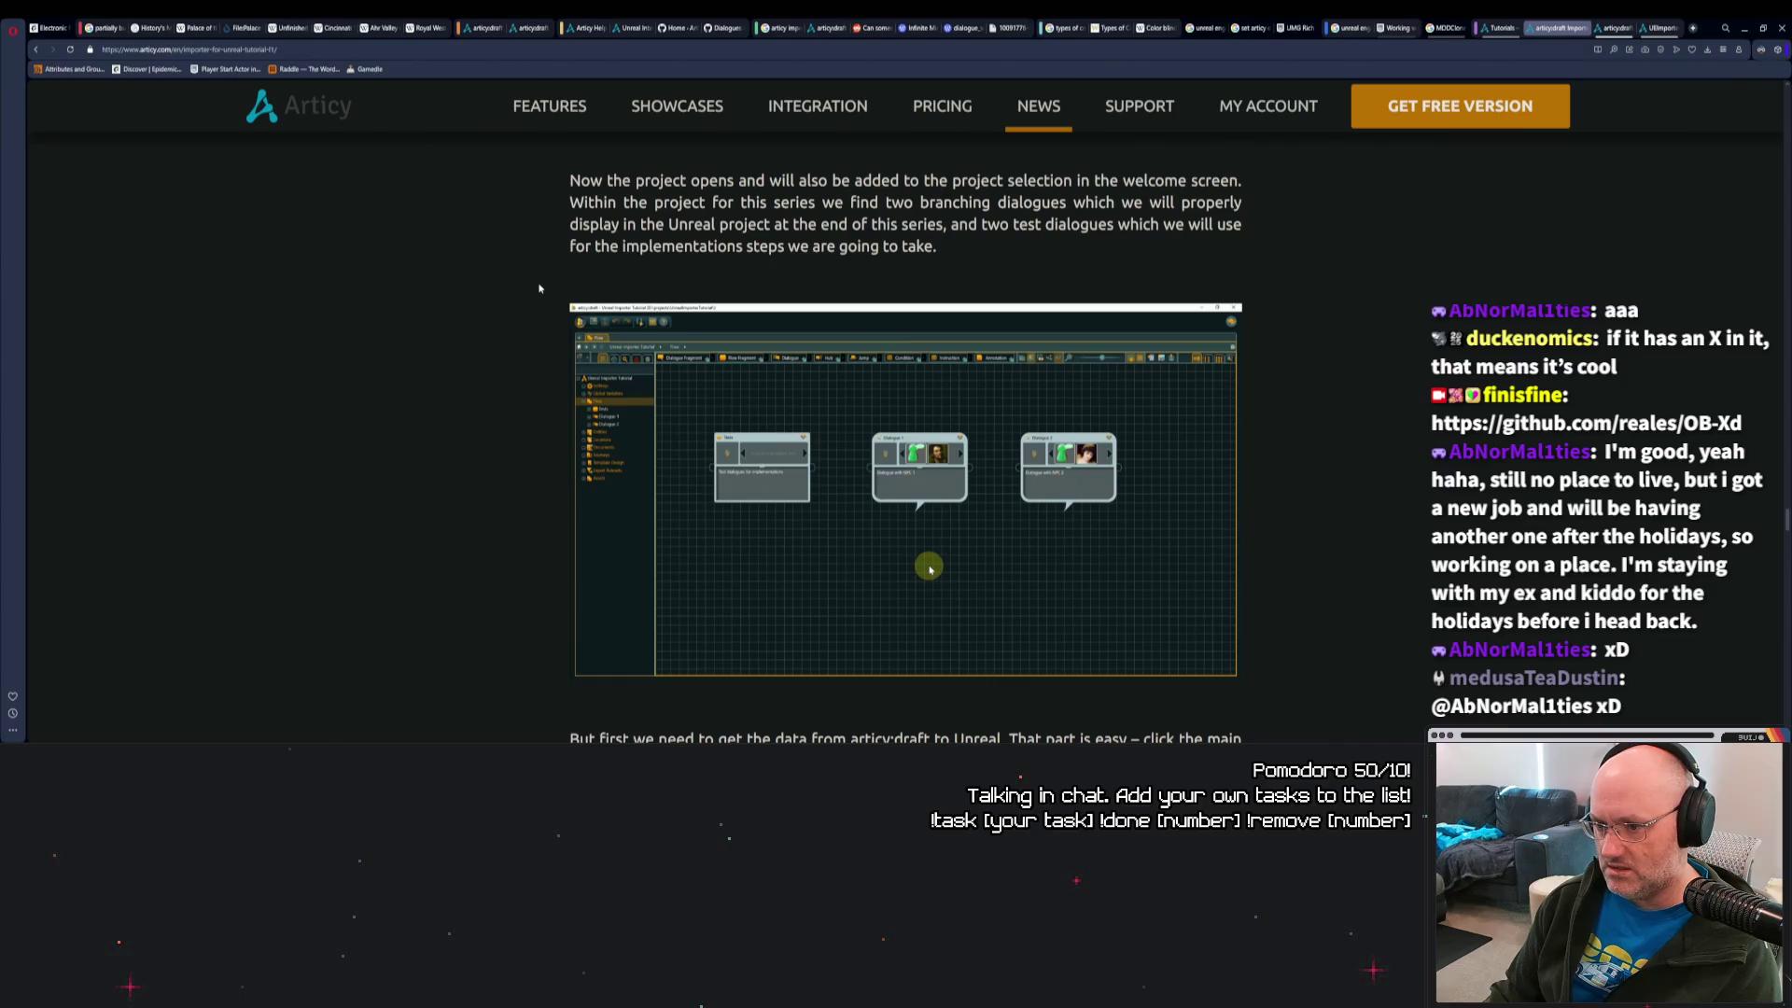
scroll(537, 294, down, 1)
scroll(529, 317, down, 3)
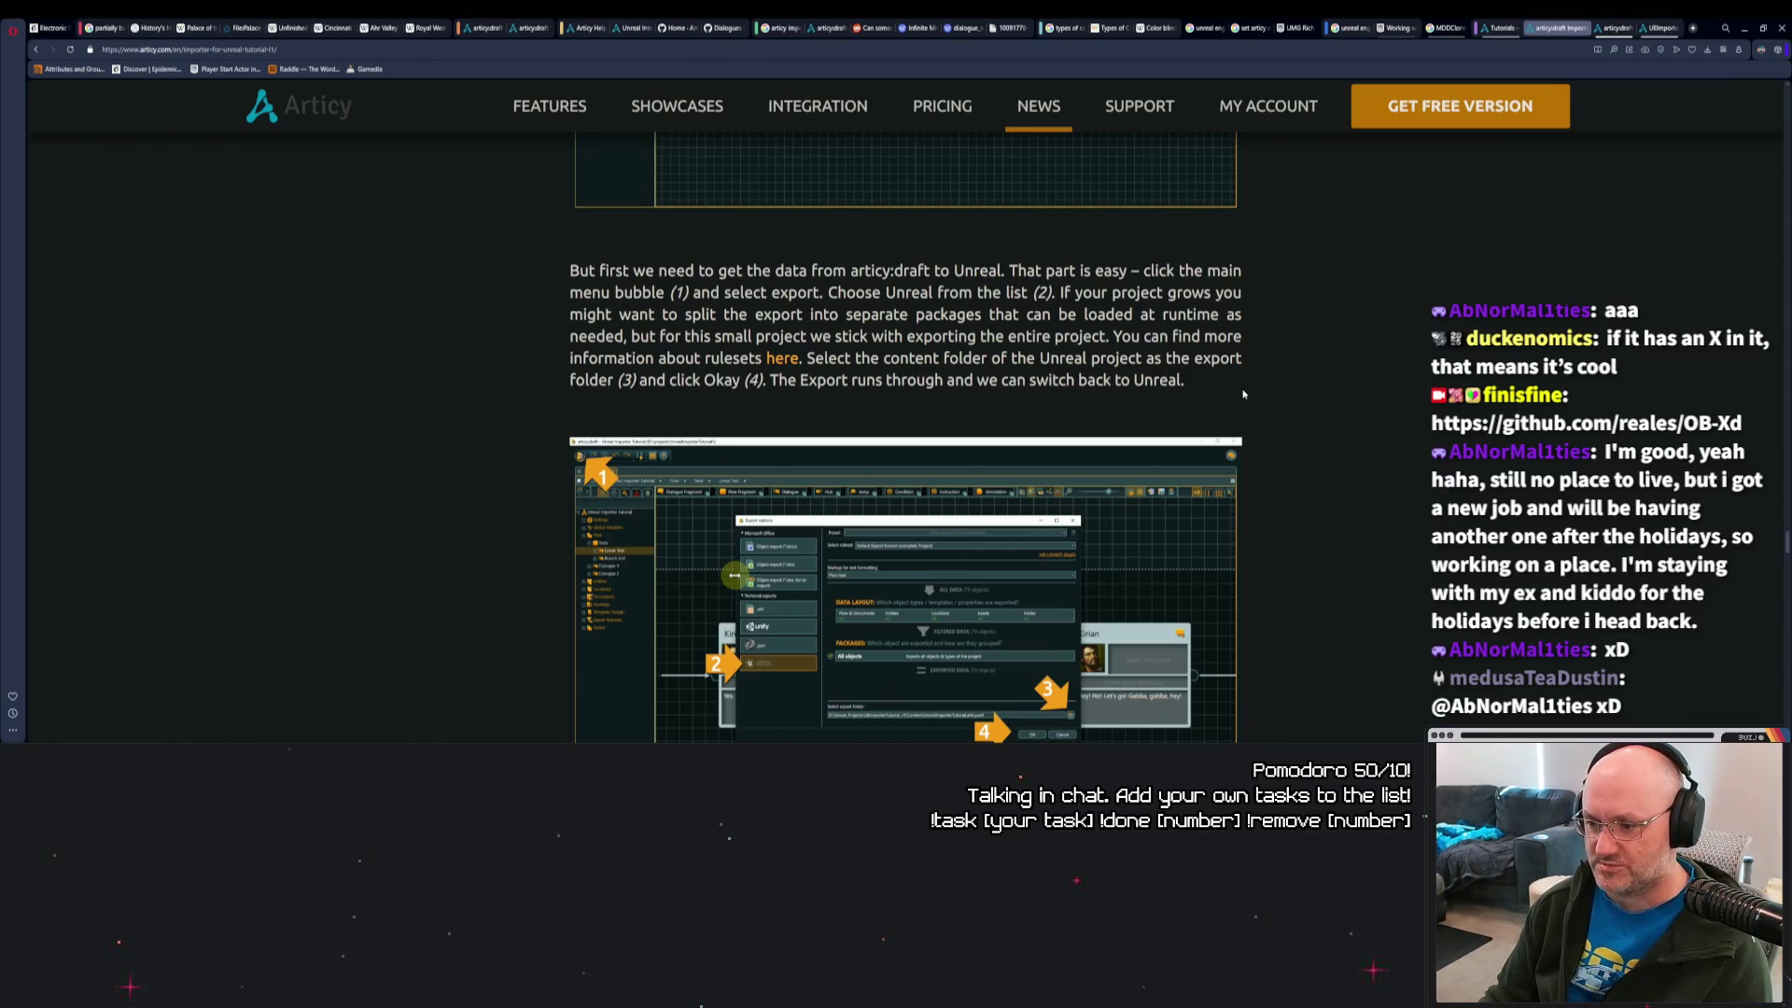
scroll(1260, 394, down, 1)
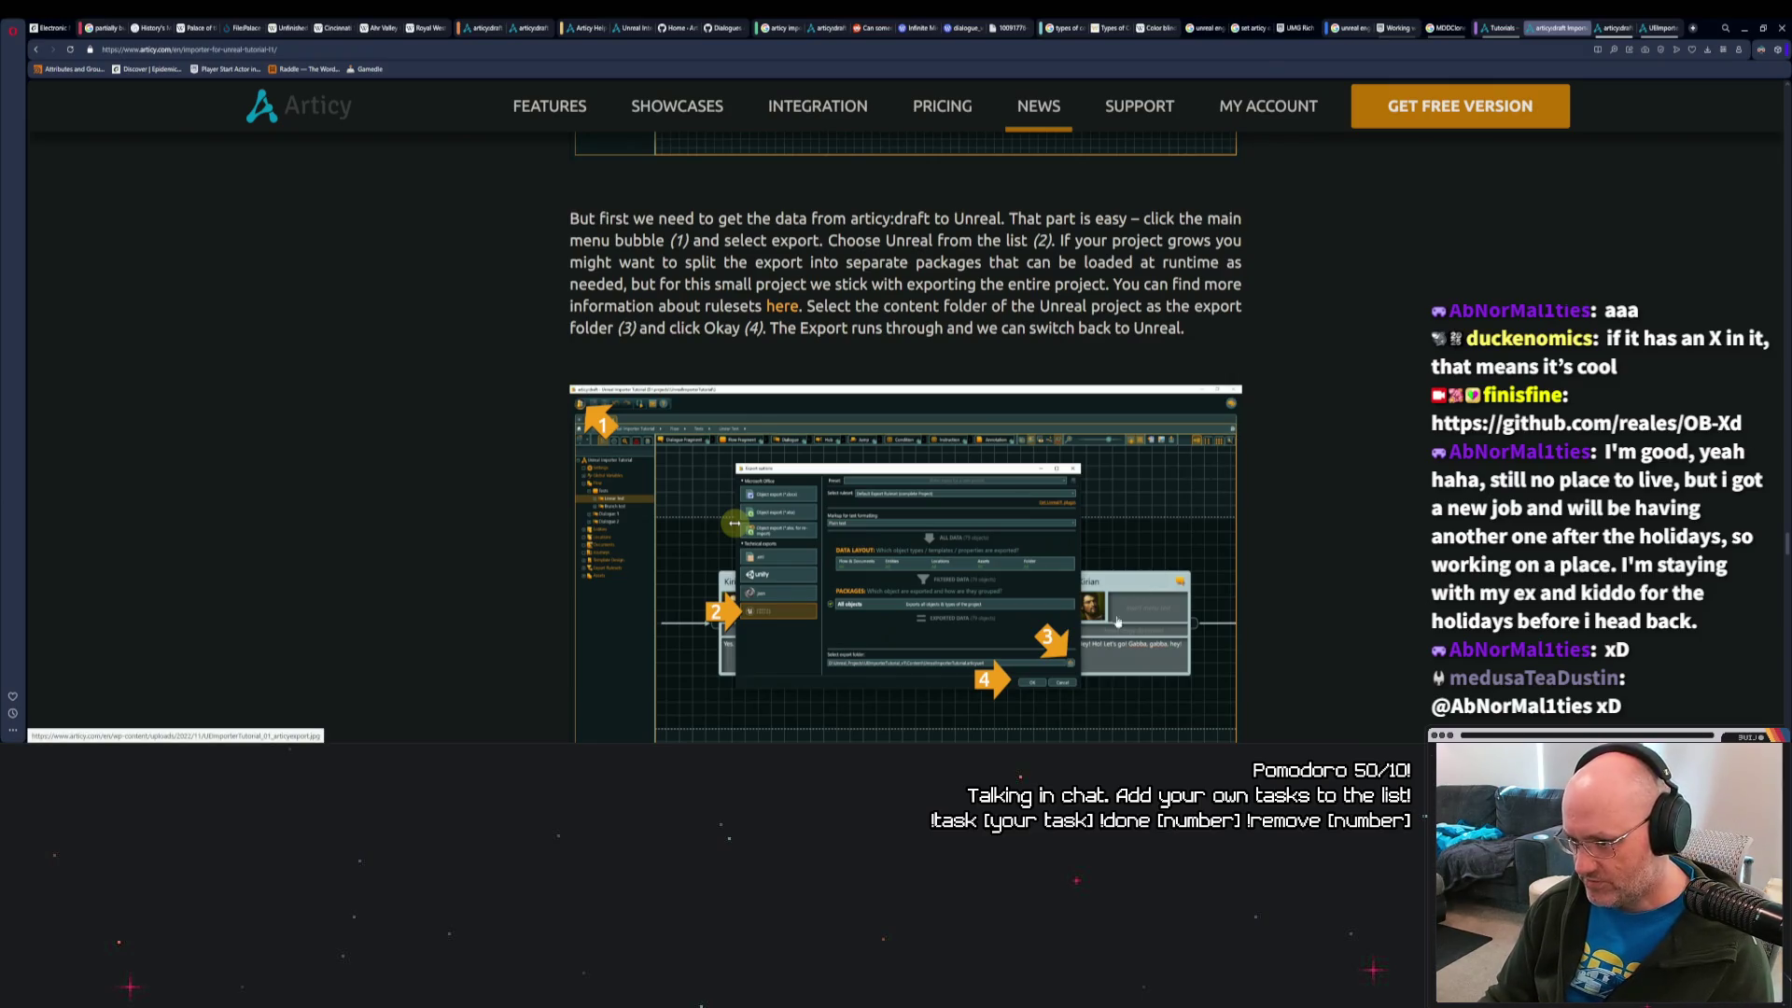
Open UE5_BaseProject's Content folder, select all eight folders, and return to articy:draft.
key(alt+Tab)
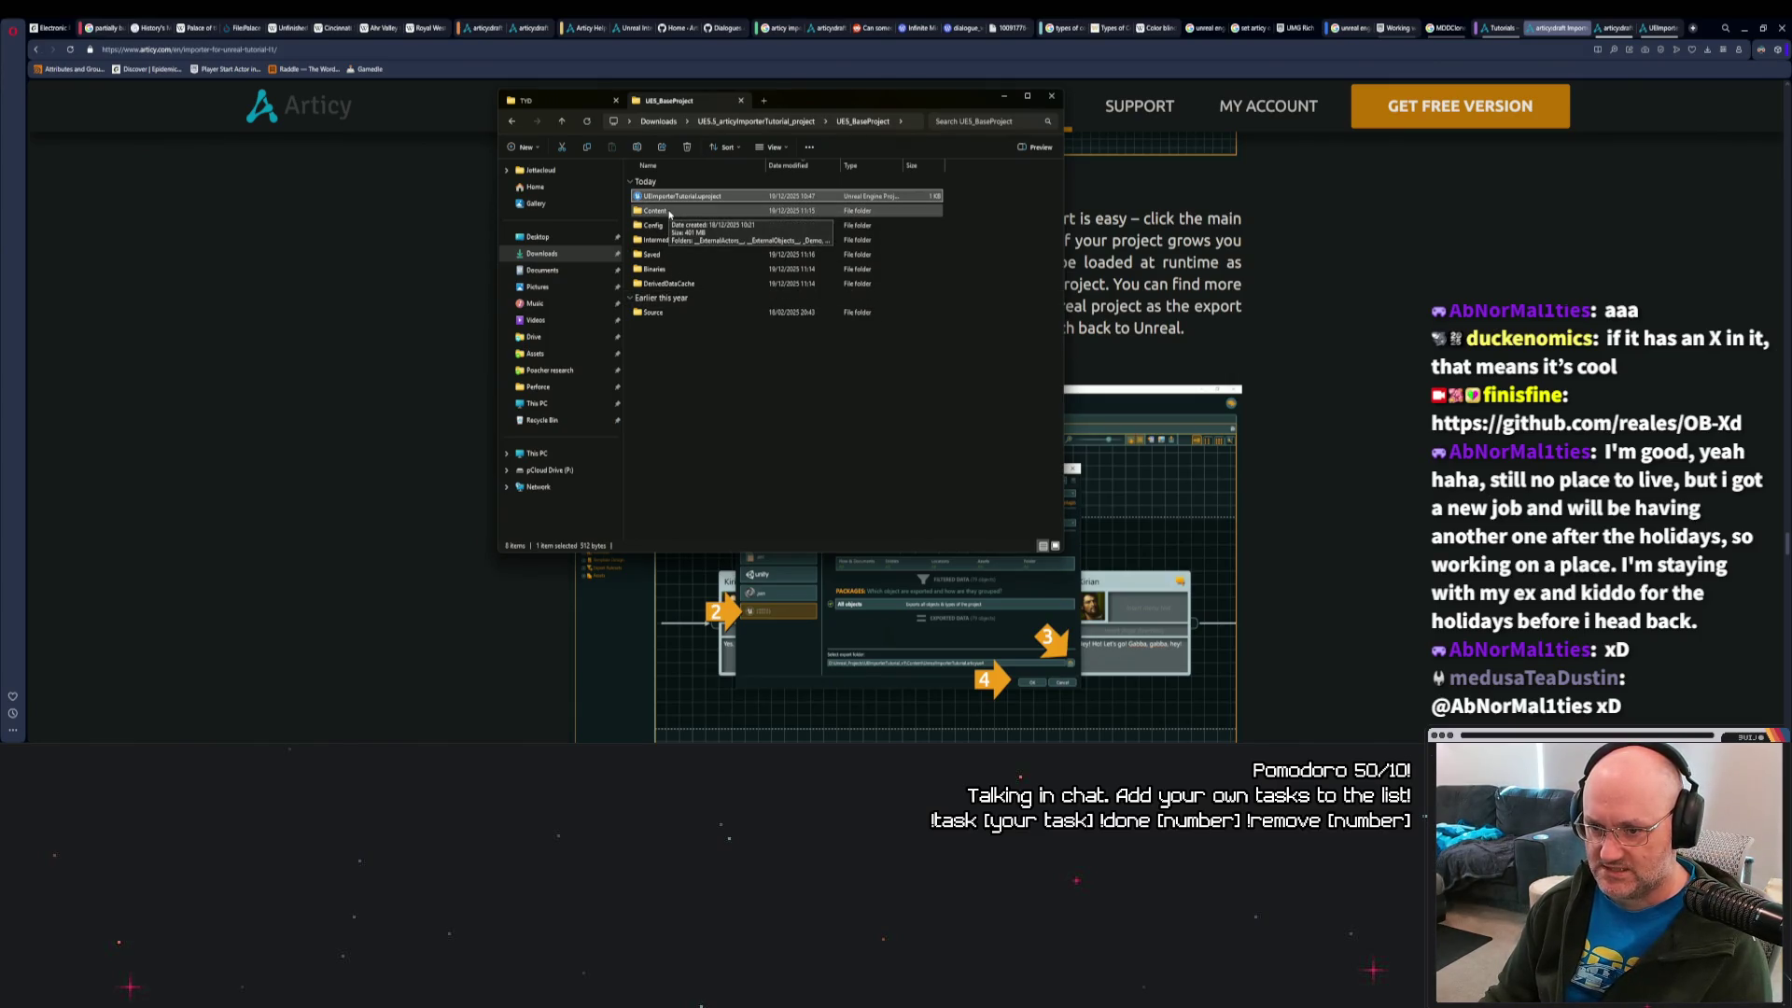
double_click(669, 212)
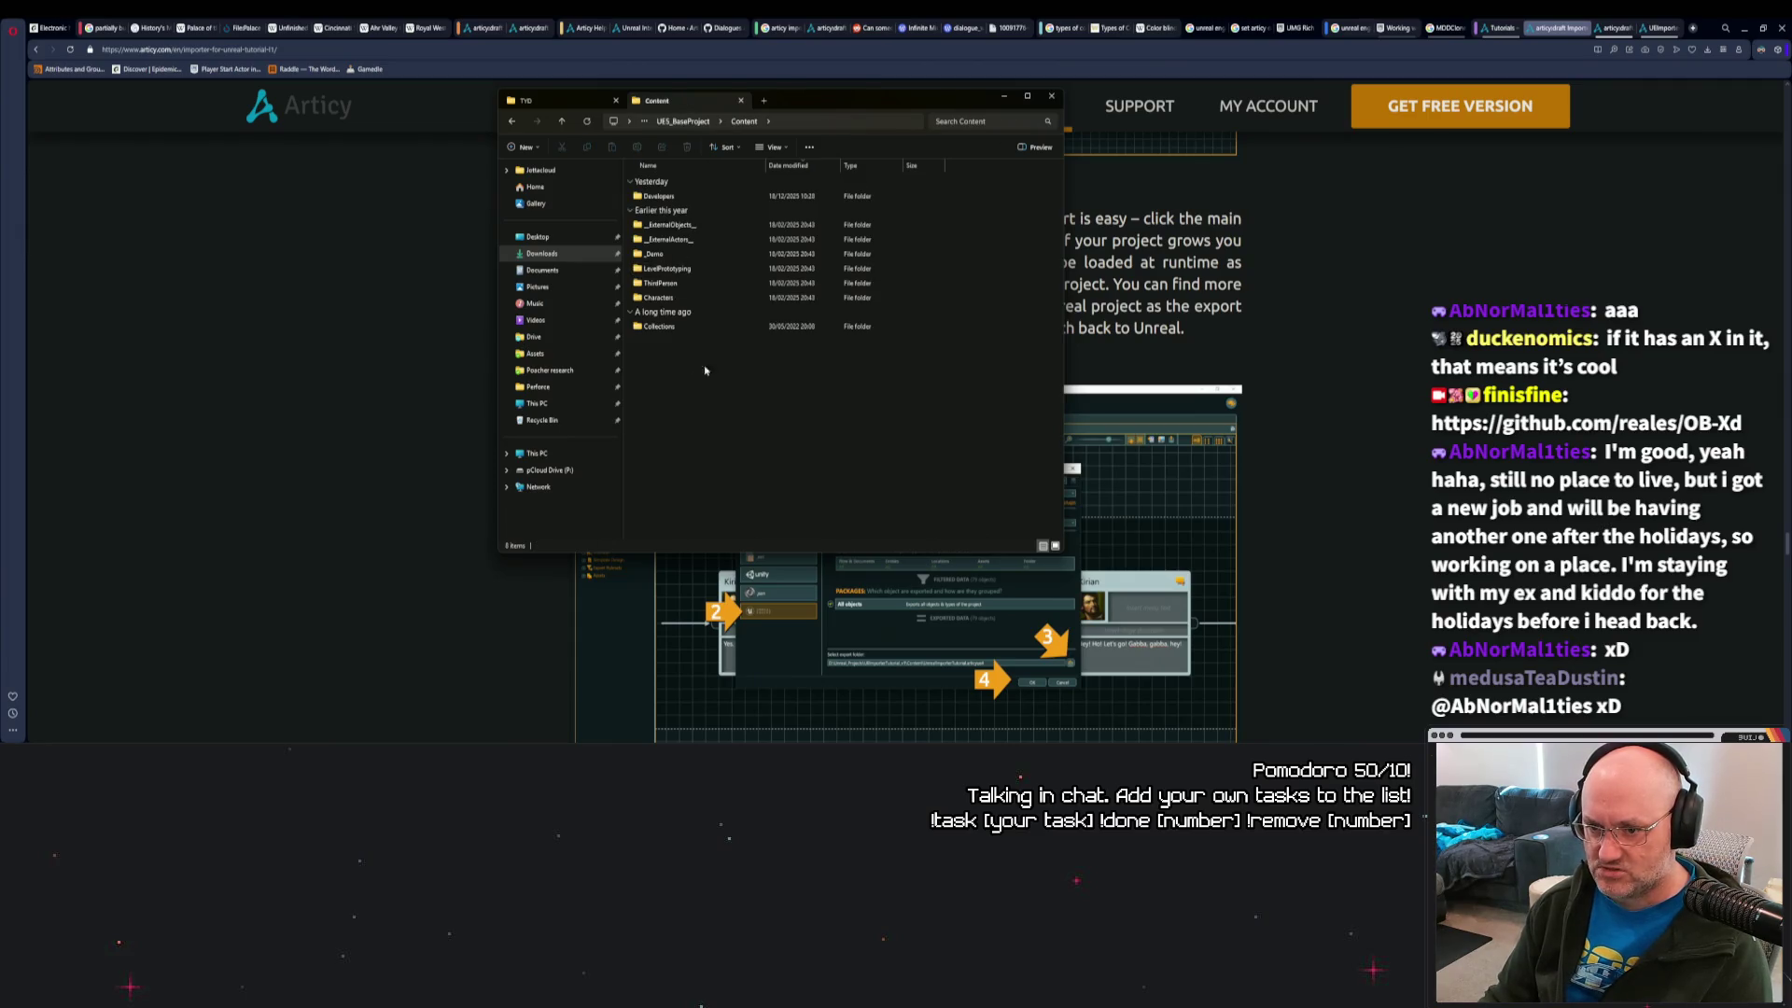
mouse_move(765, 379)
mouse_down()
mouse_move(704, 343)
mouse_move(650, 196)
mouse_move(700, 353)
mouse_move(746, 378)
mouse_move(709, 252)
mouse_move(699, 375)
mouse_up()
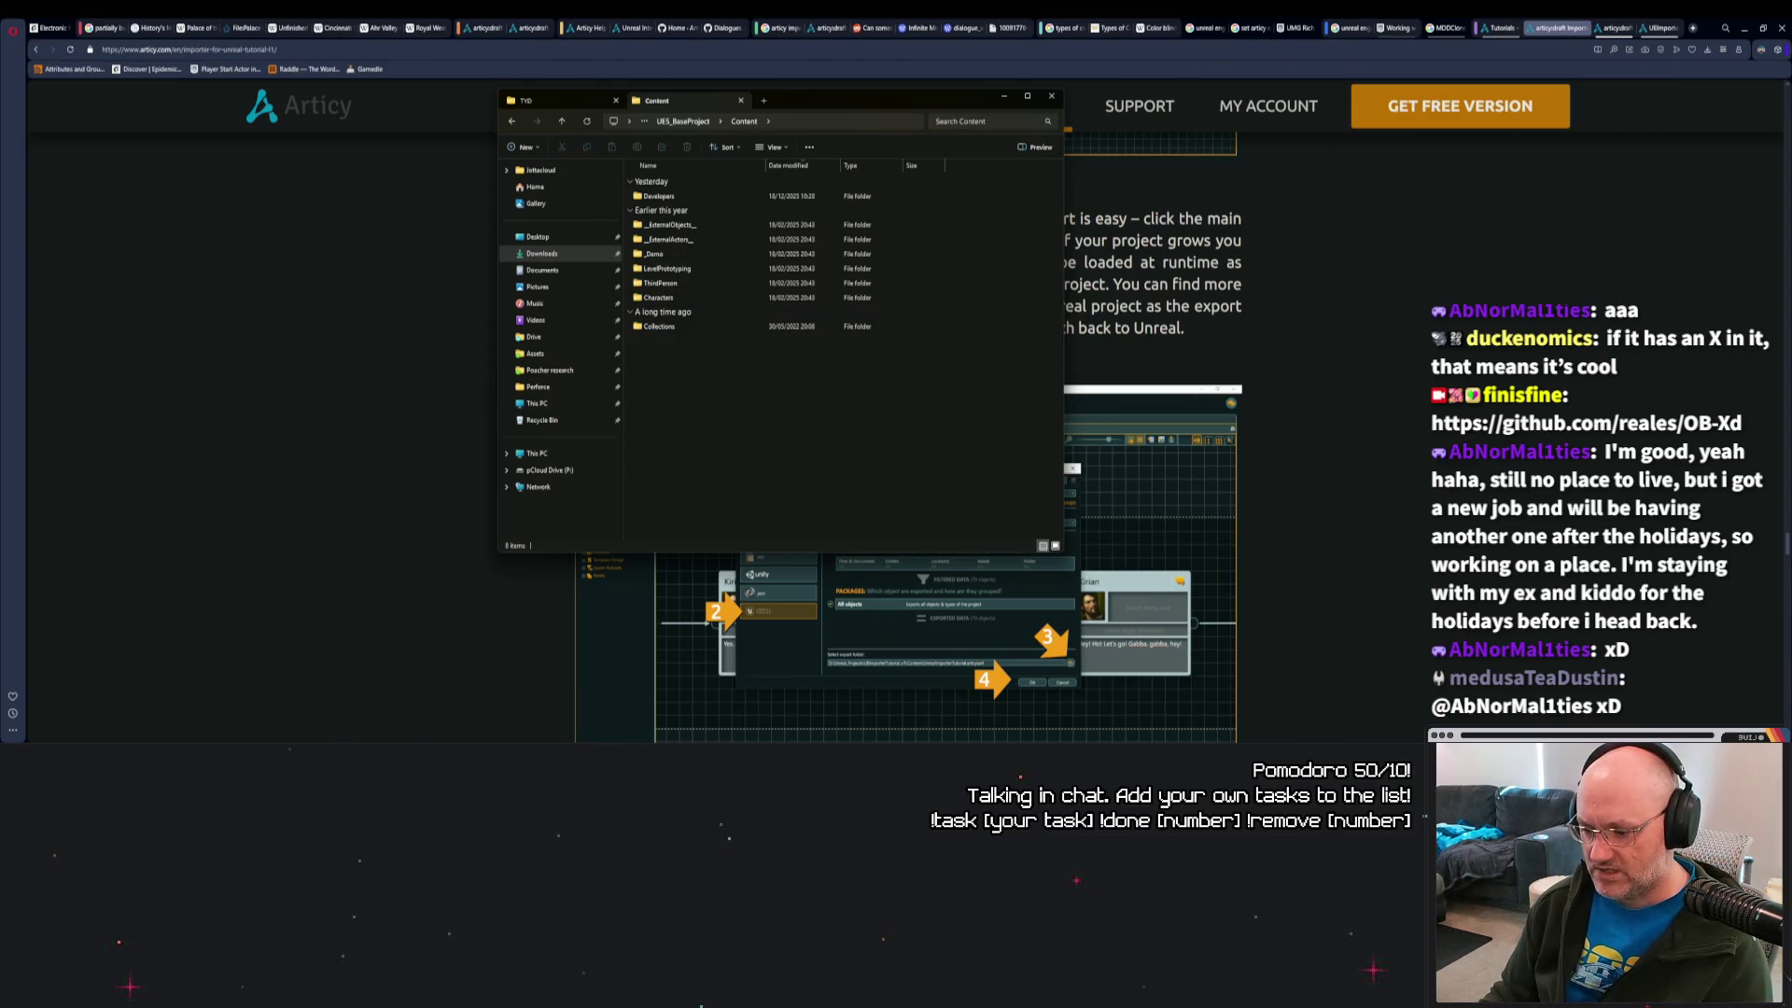
key(alt+Tab)
Start an Unreal Engine export from the articy:draft main menu.
click(248, 143)
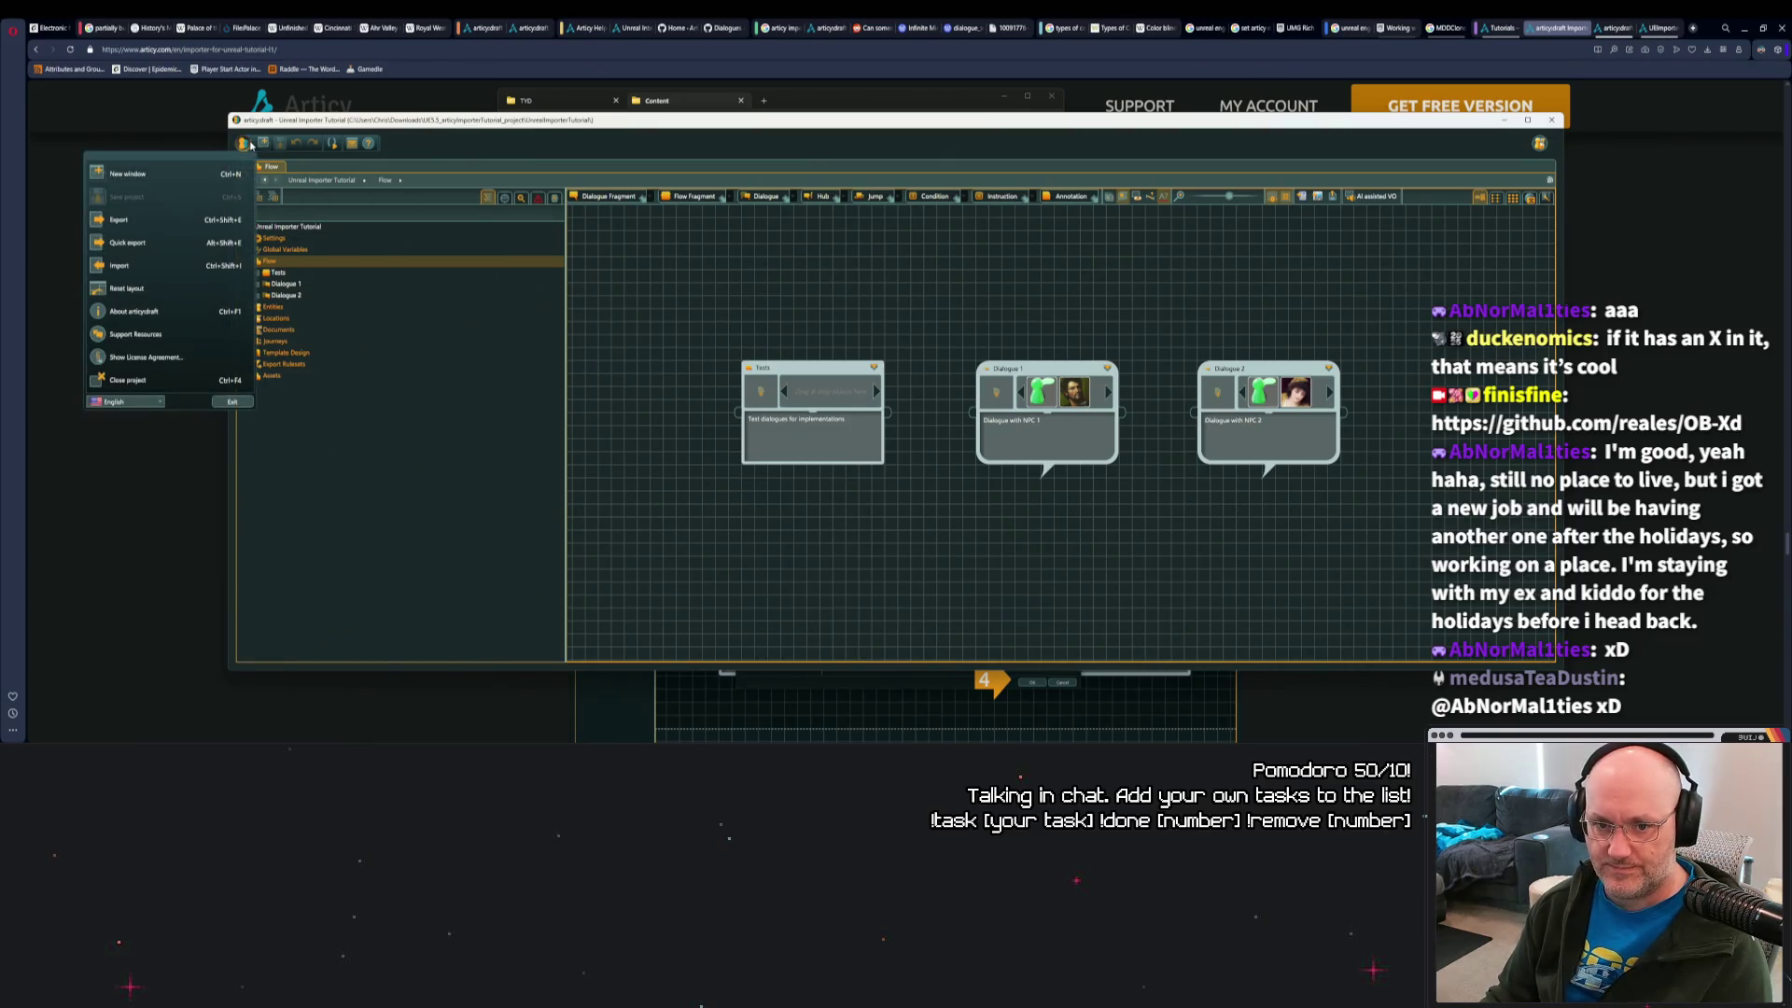
click(186, 221)
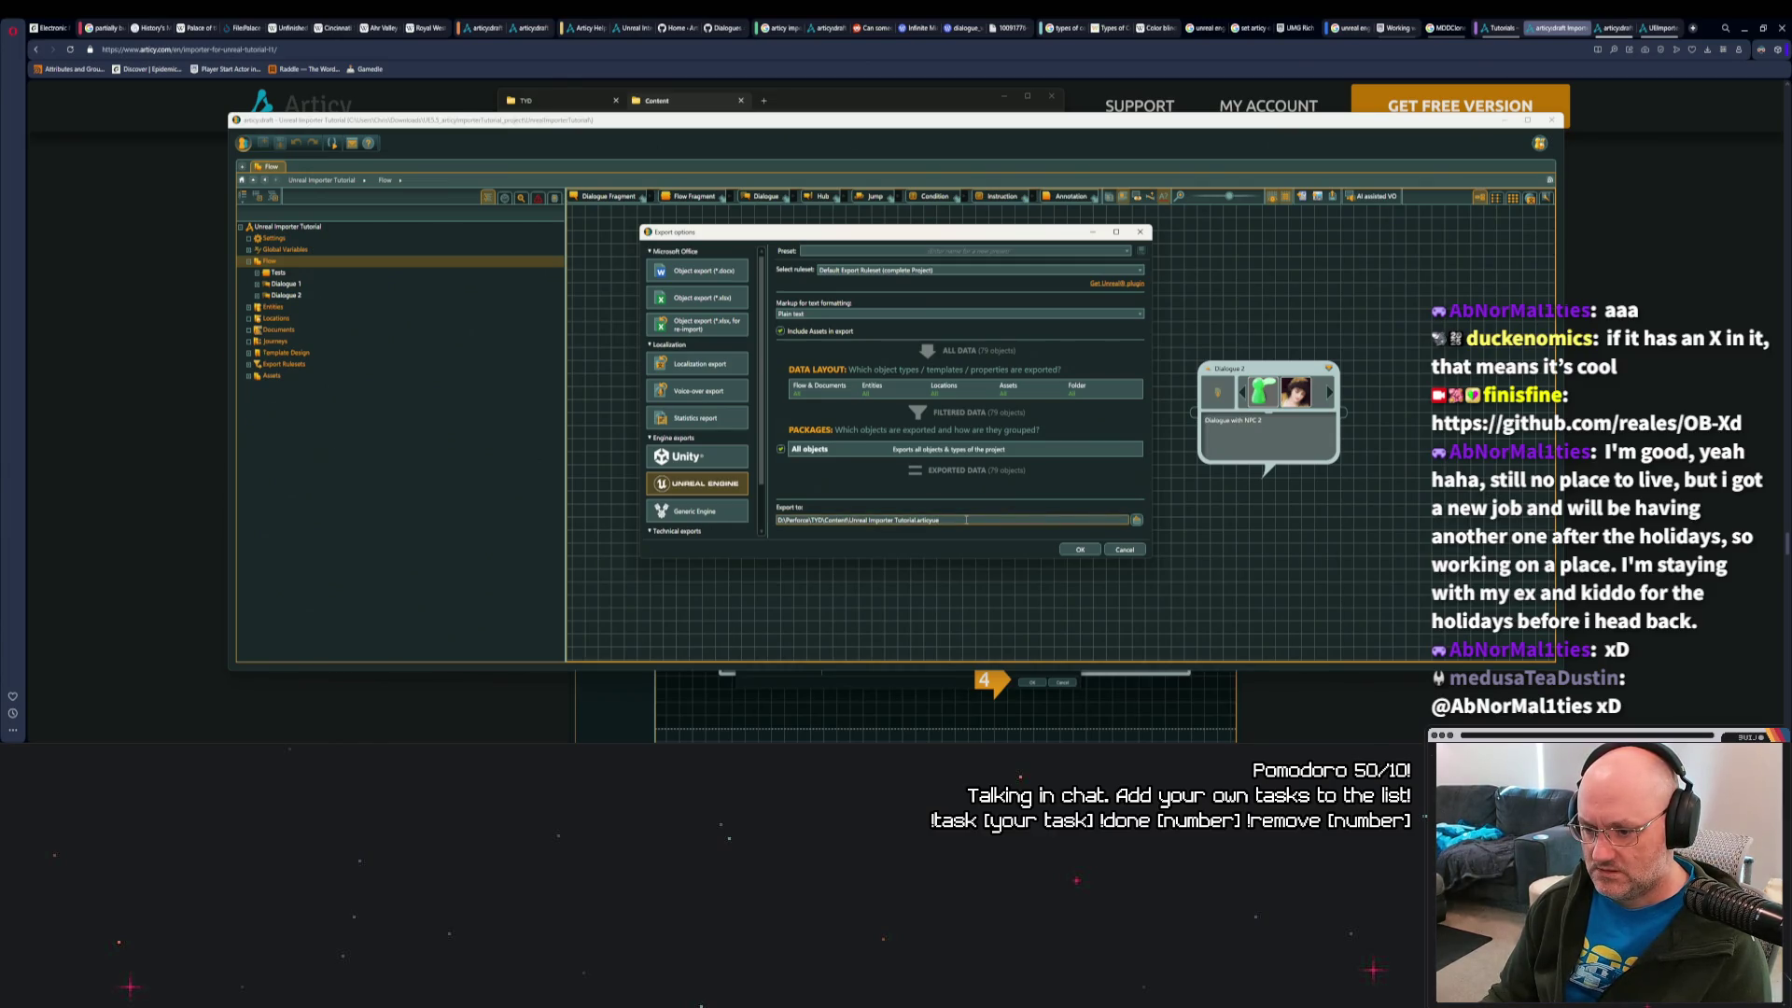
click(1136, 522)
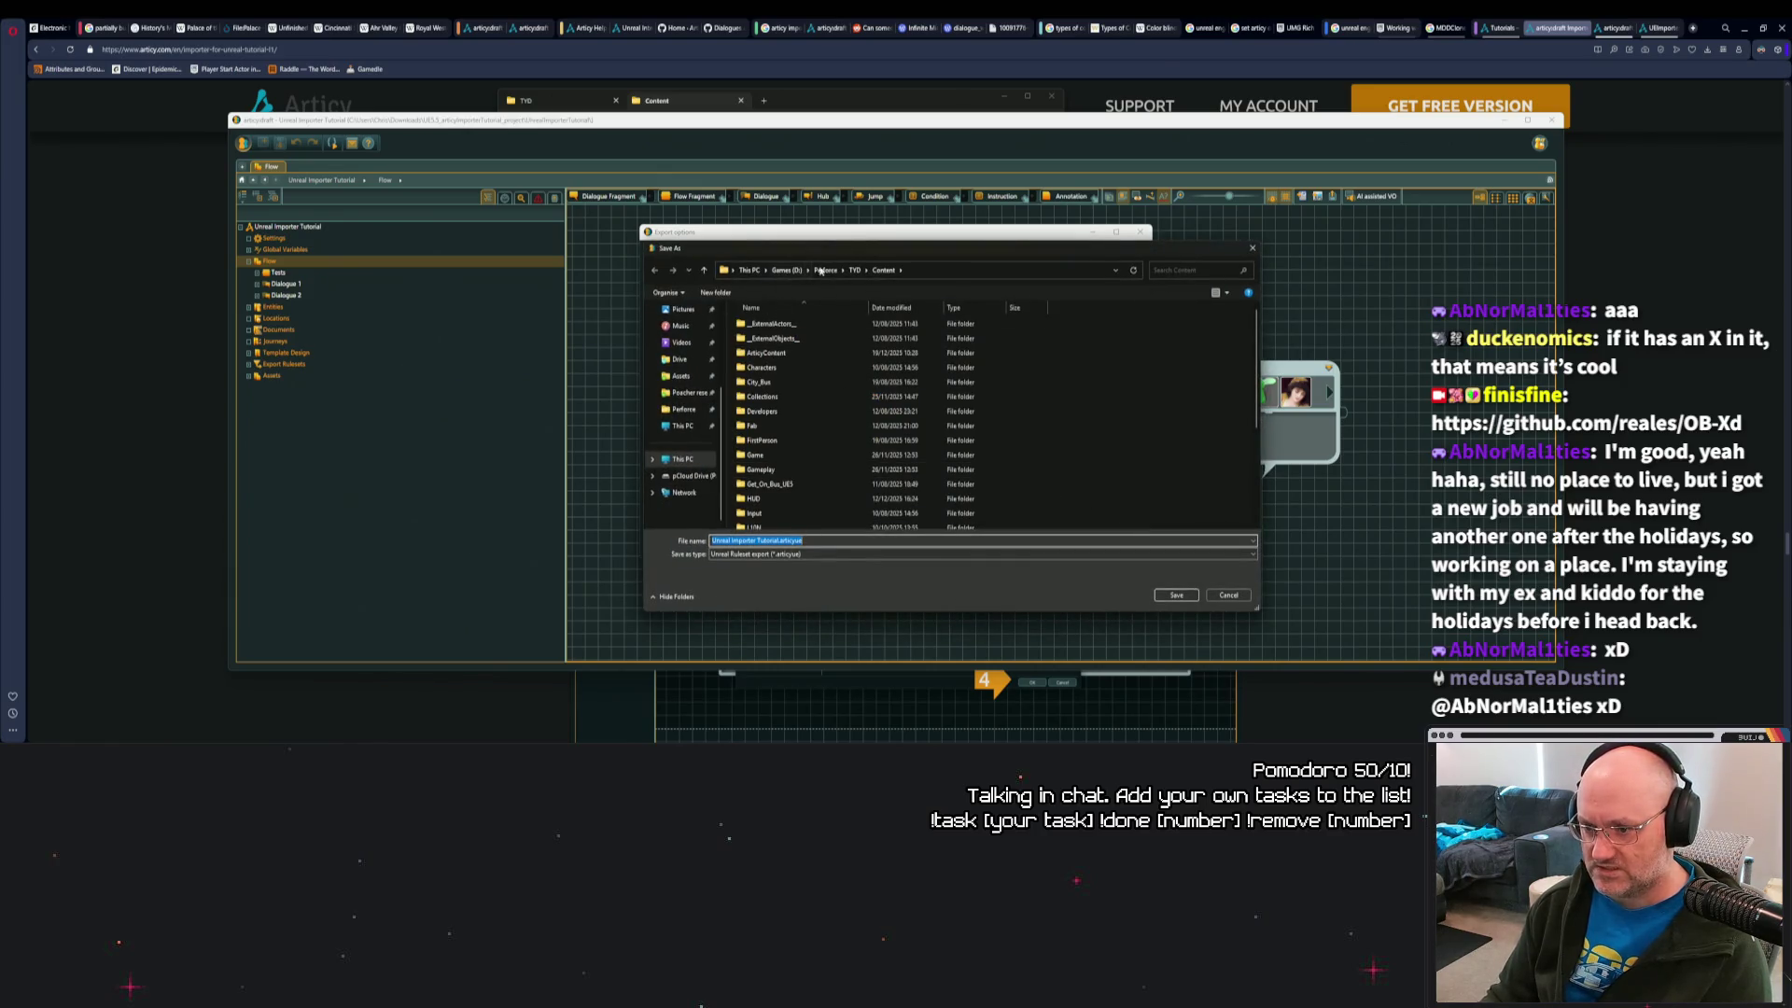
Save the export to Downloads\UE5.5_articyImporterTutorial_project\UE5_BaseProject and run it.
click(855, 271)
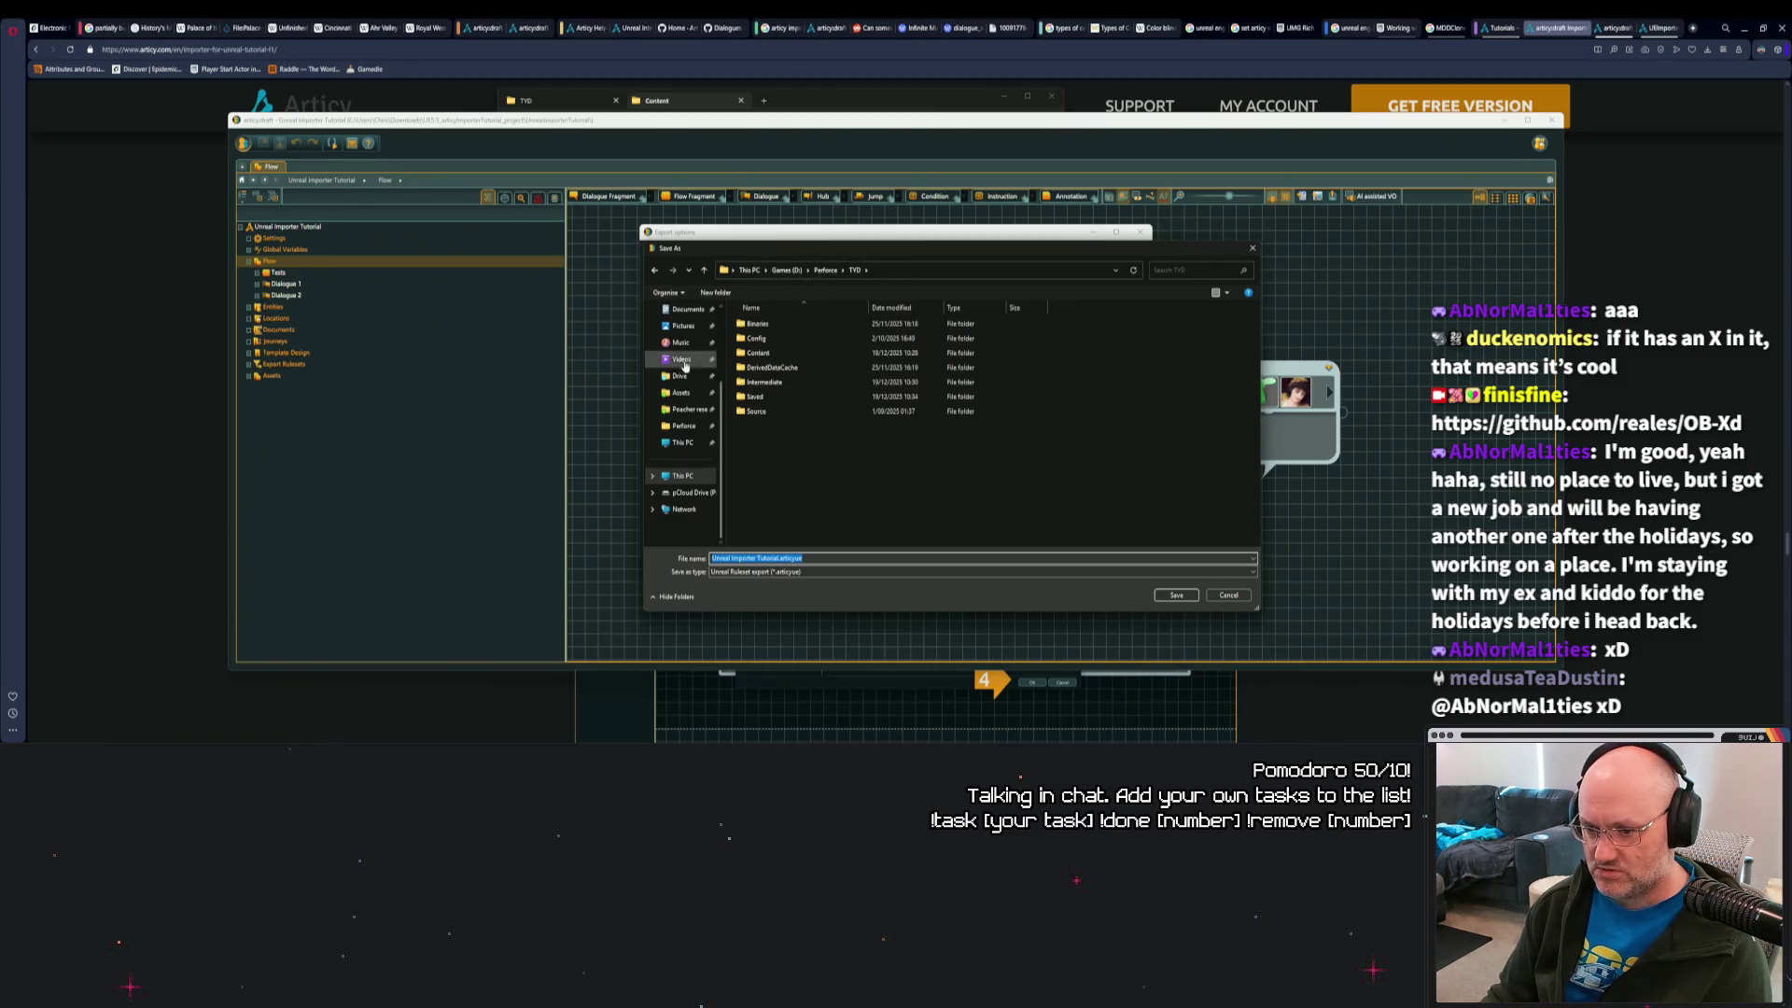
scroll(689, 401, up, 2)
click(689, 397)
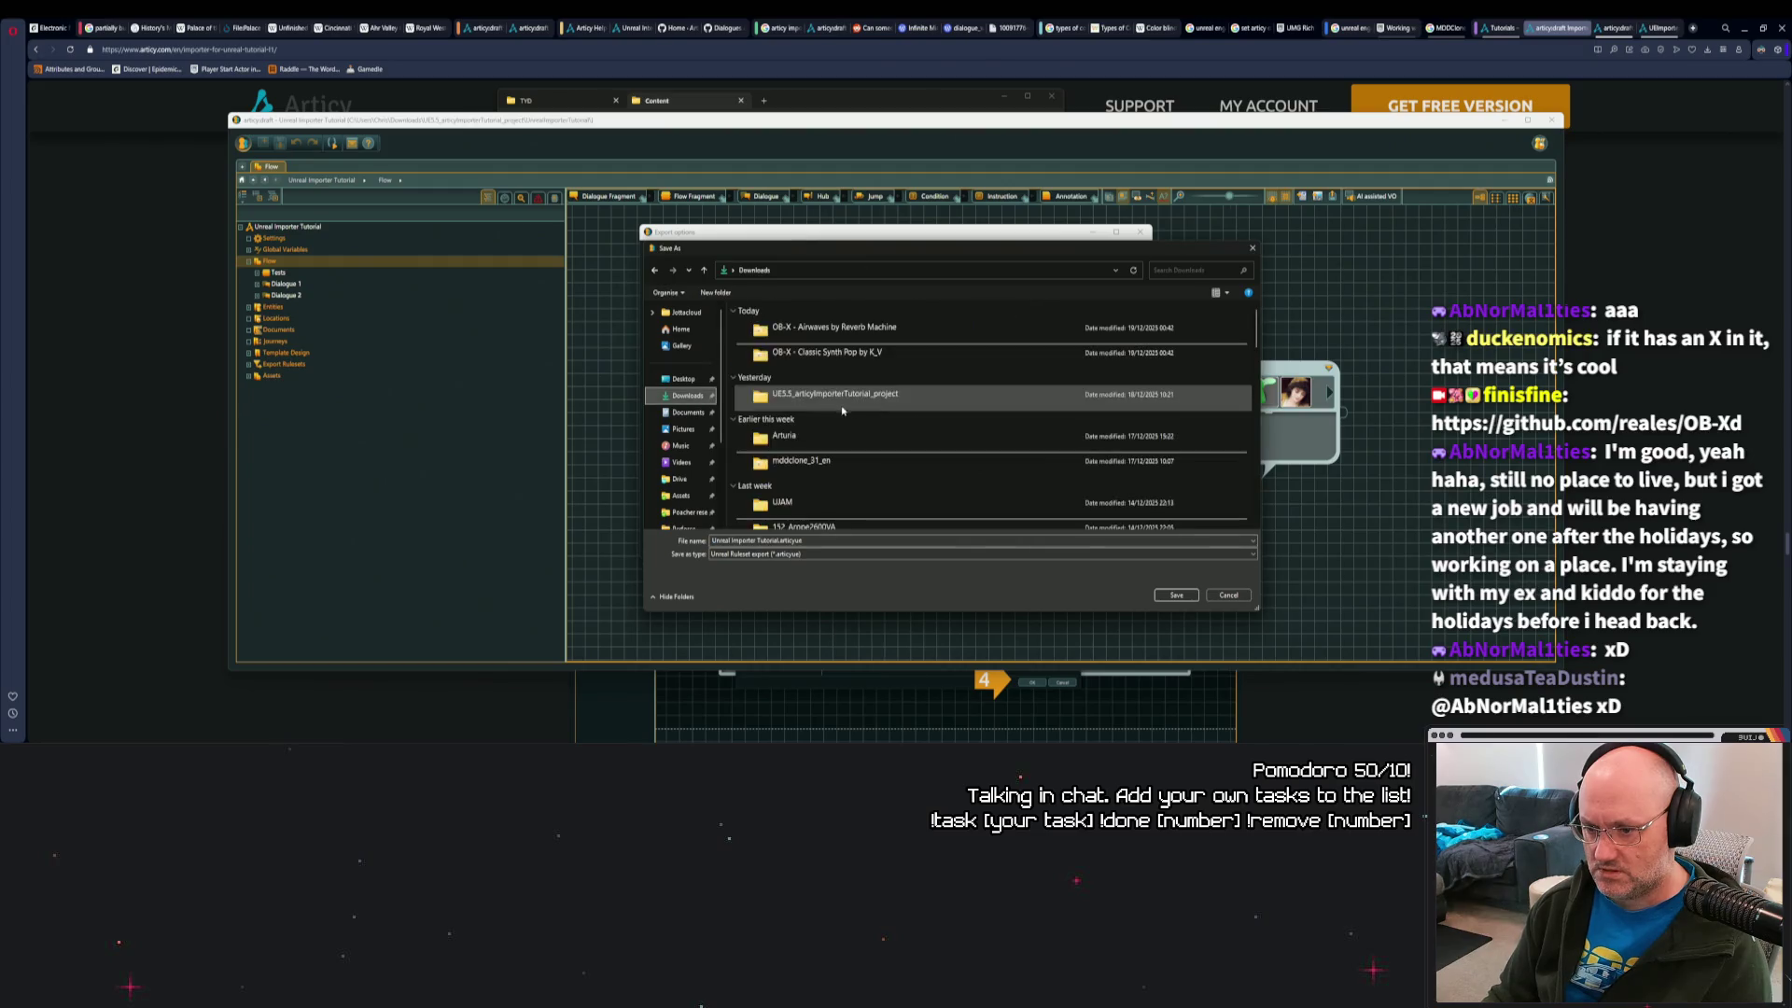
double_click(861, 392)
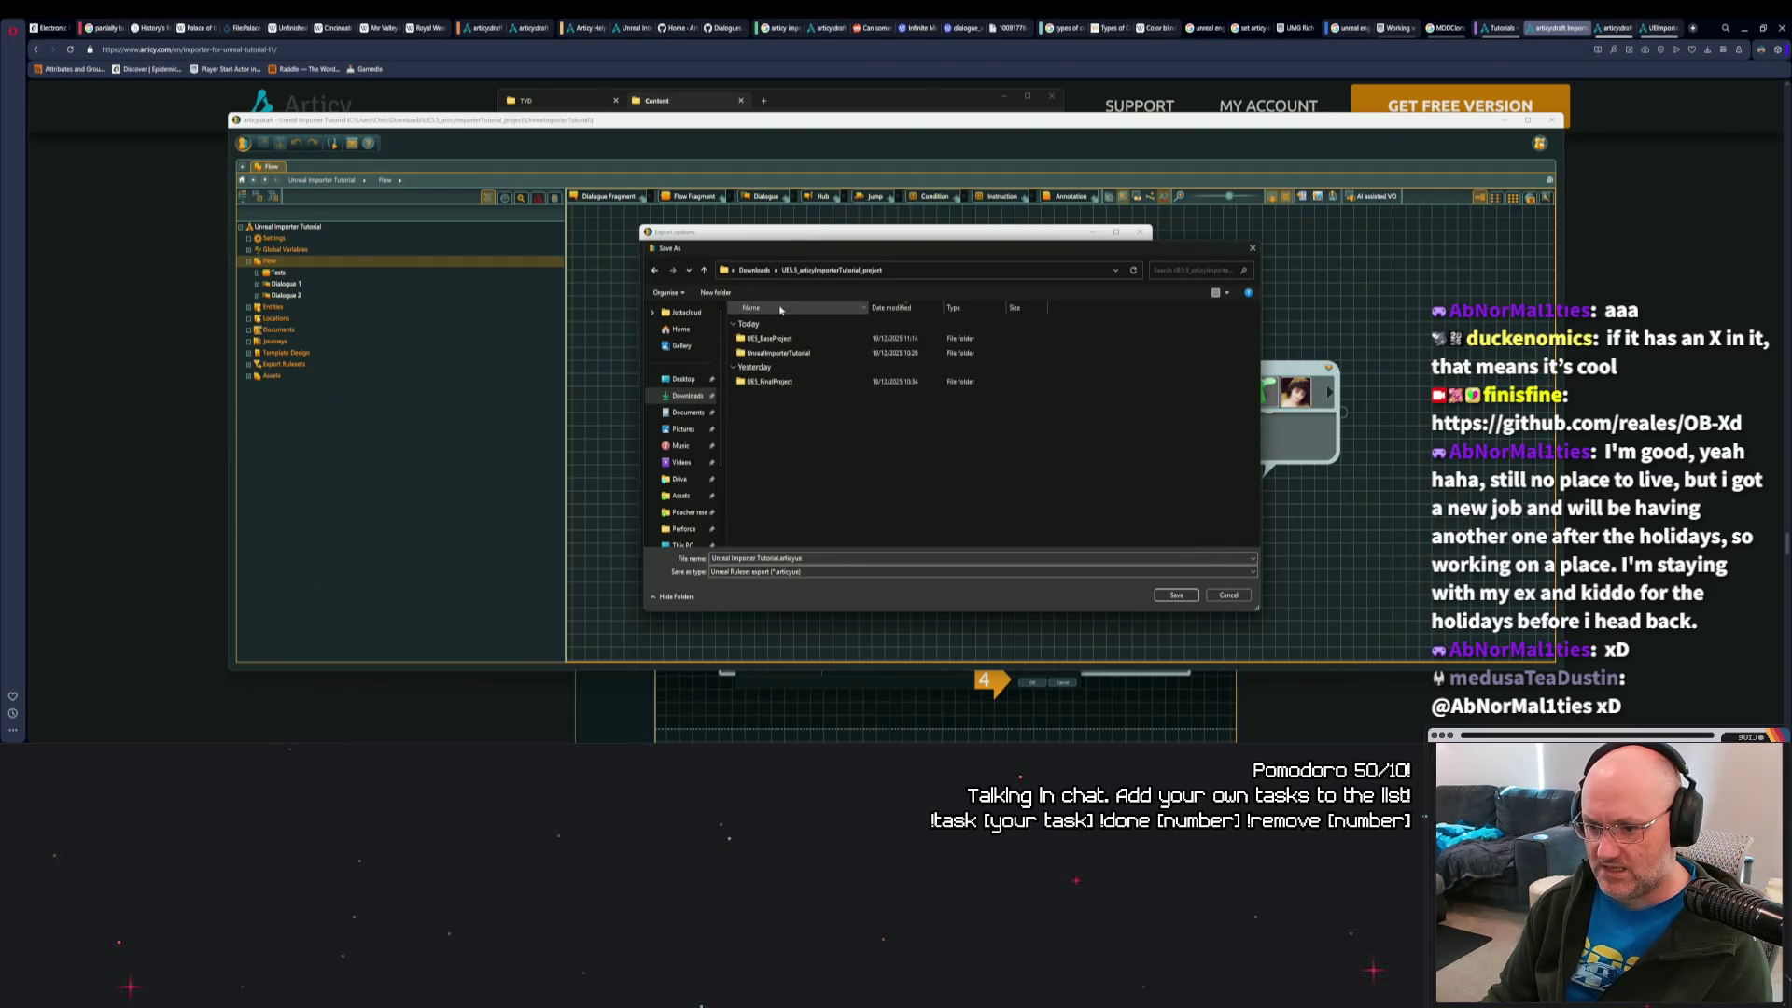
double_click(787, 341)
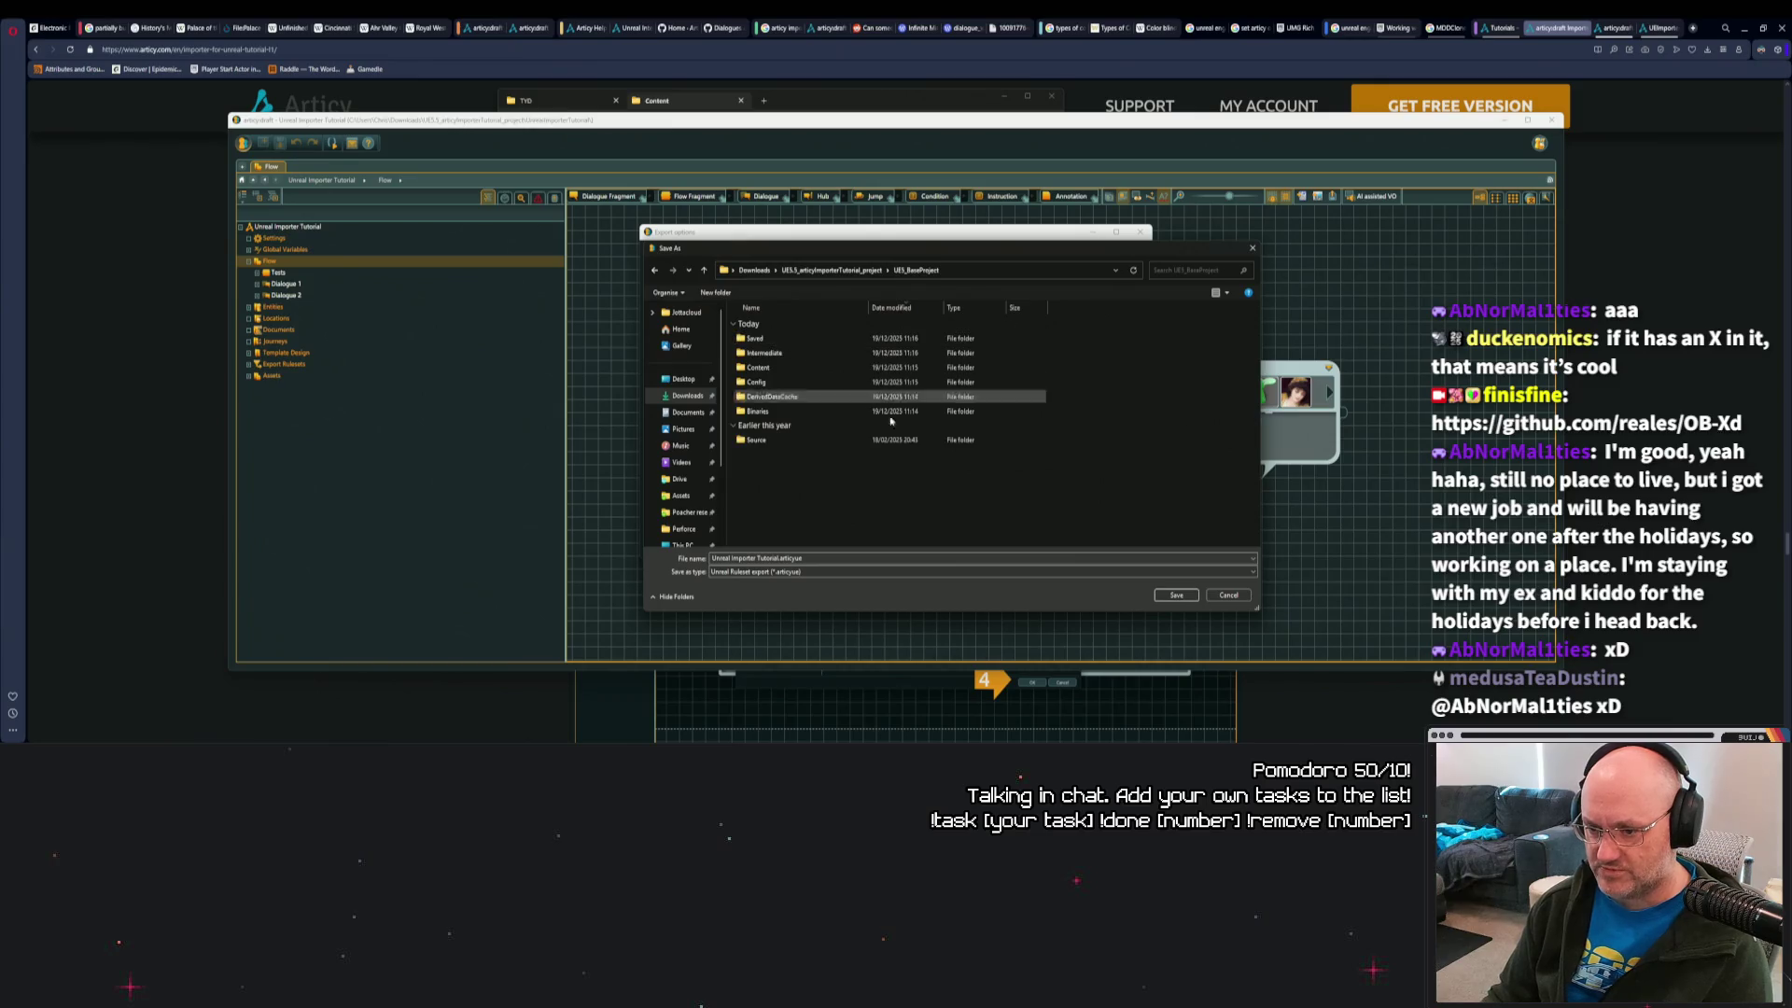
click(1172, 596)
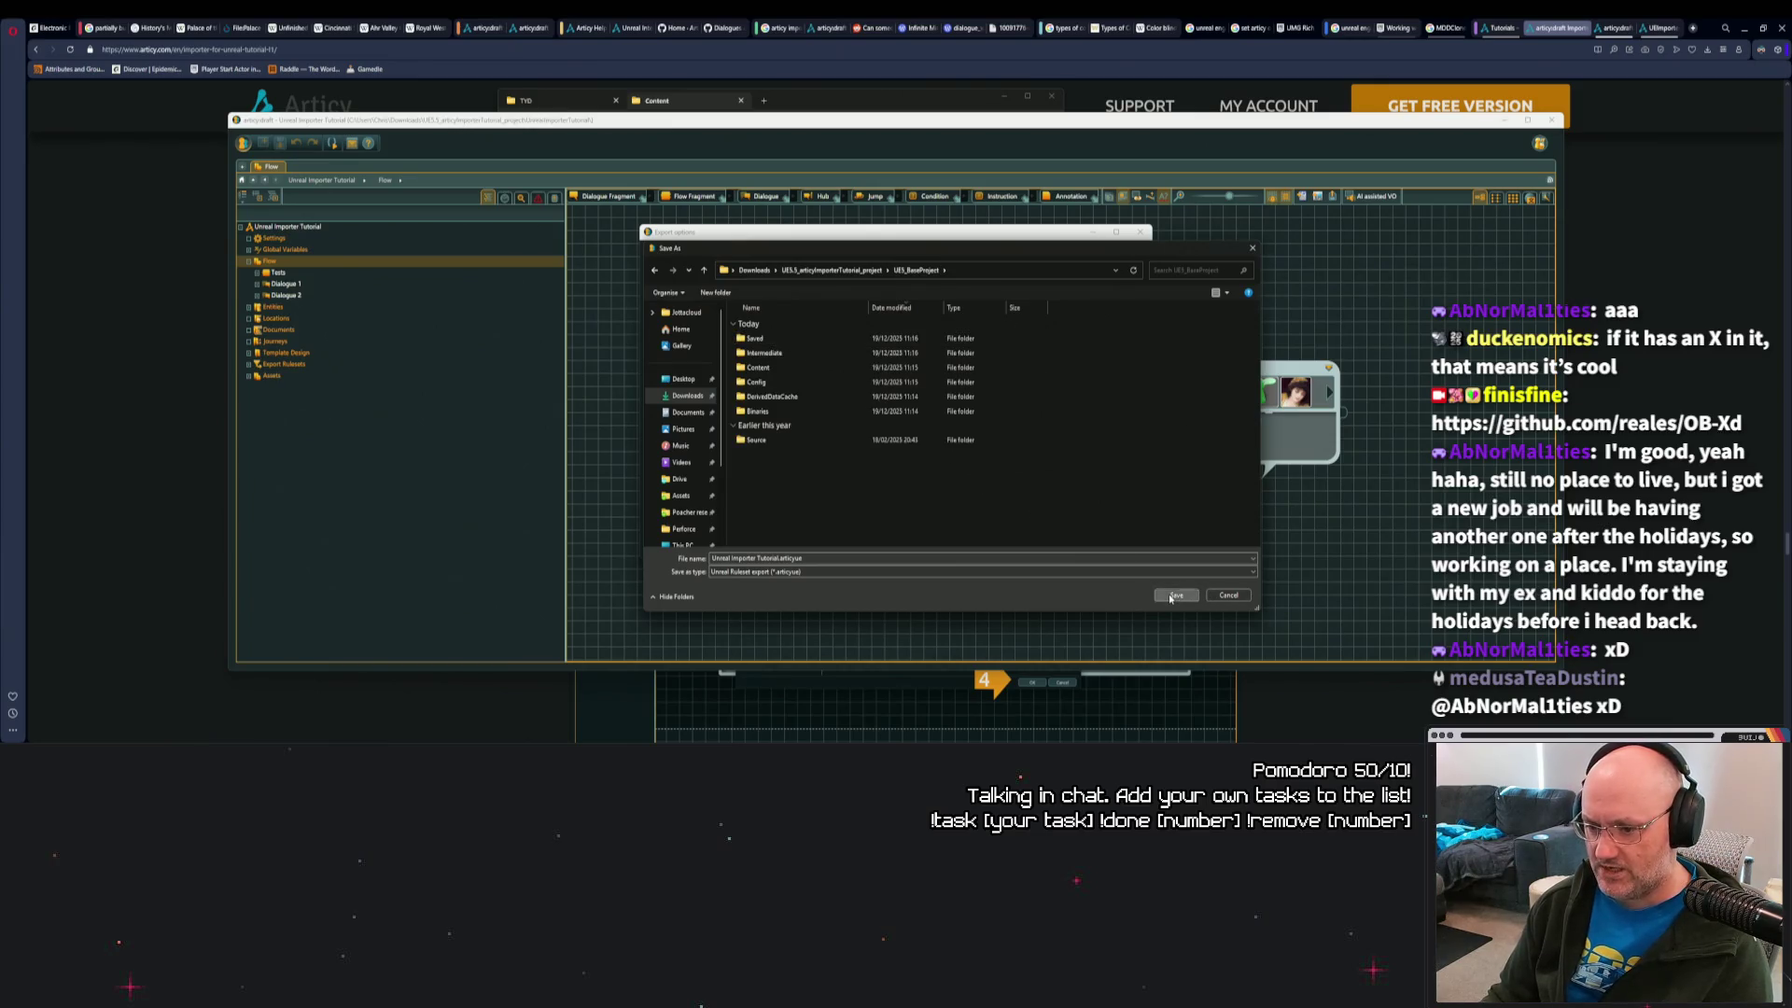
click(1082, 549)
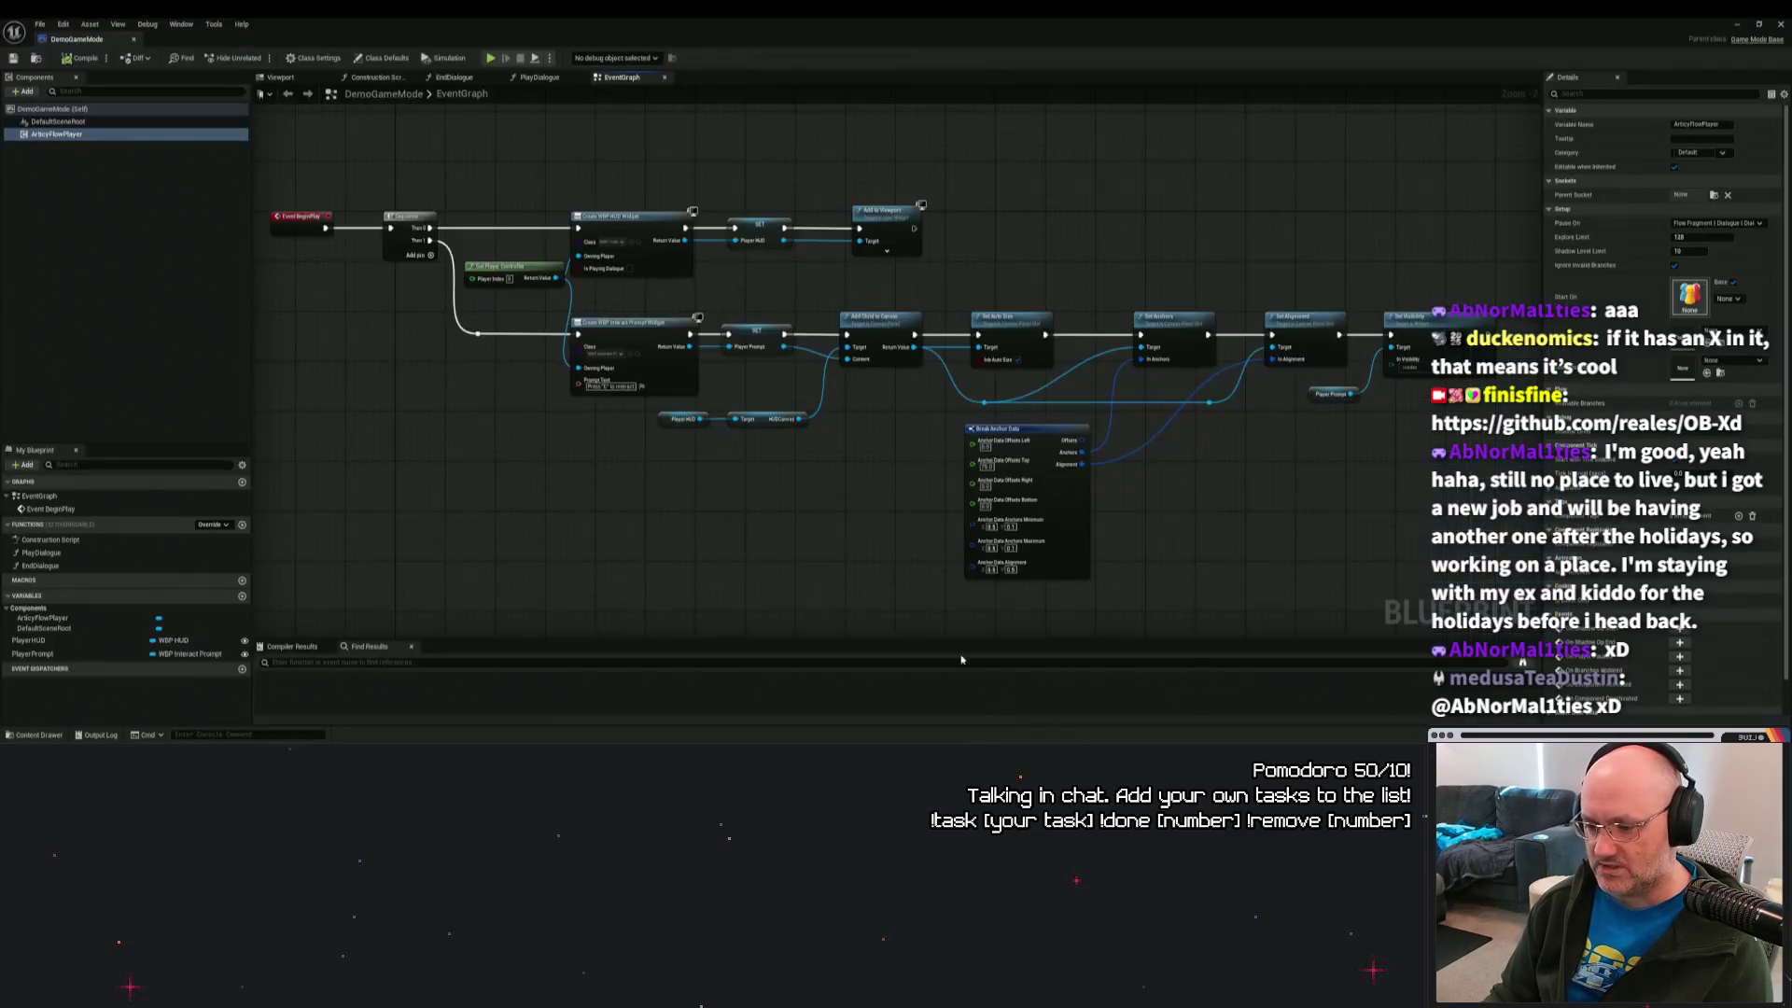
Close the DemoGameMode blueprint editor and briefly open then close the Articy Importer window from Settings.
key(alt+Tab)
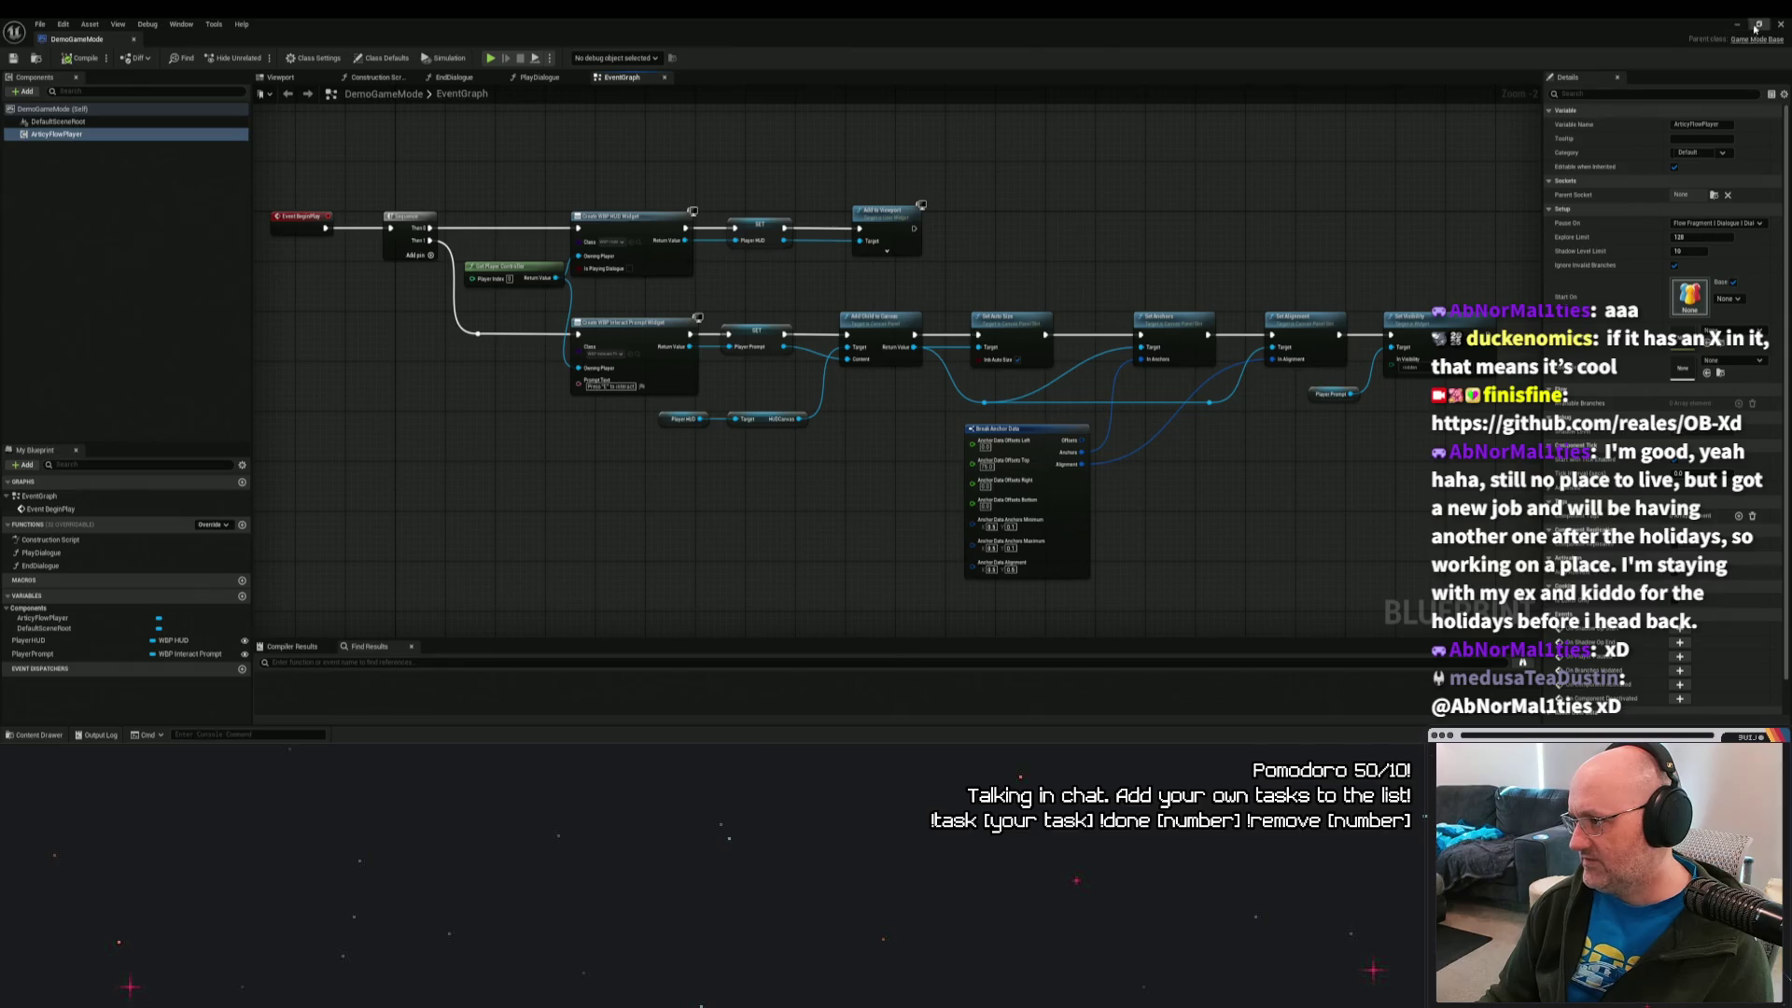
click(1737, 24)
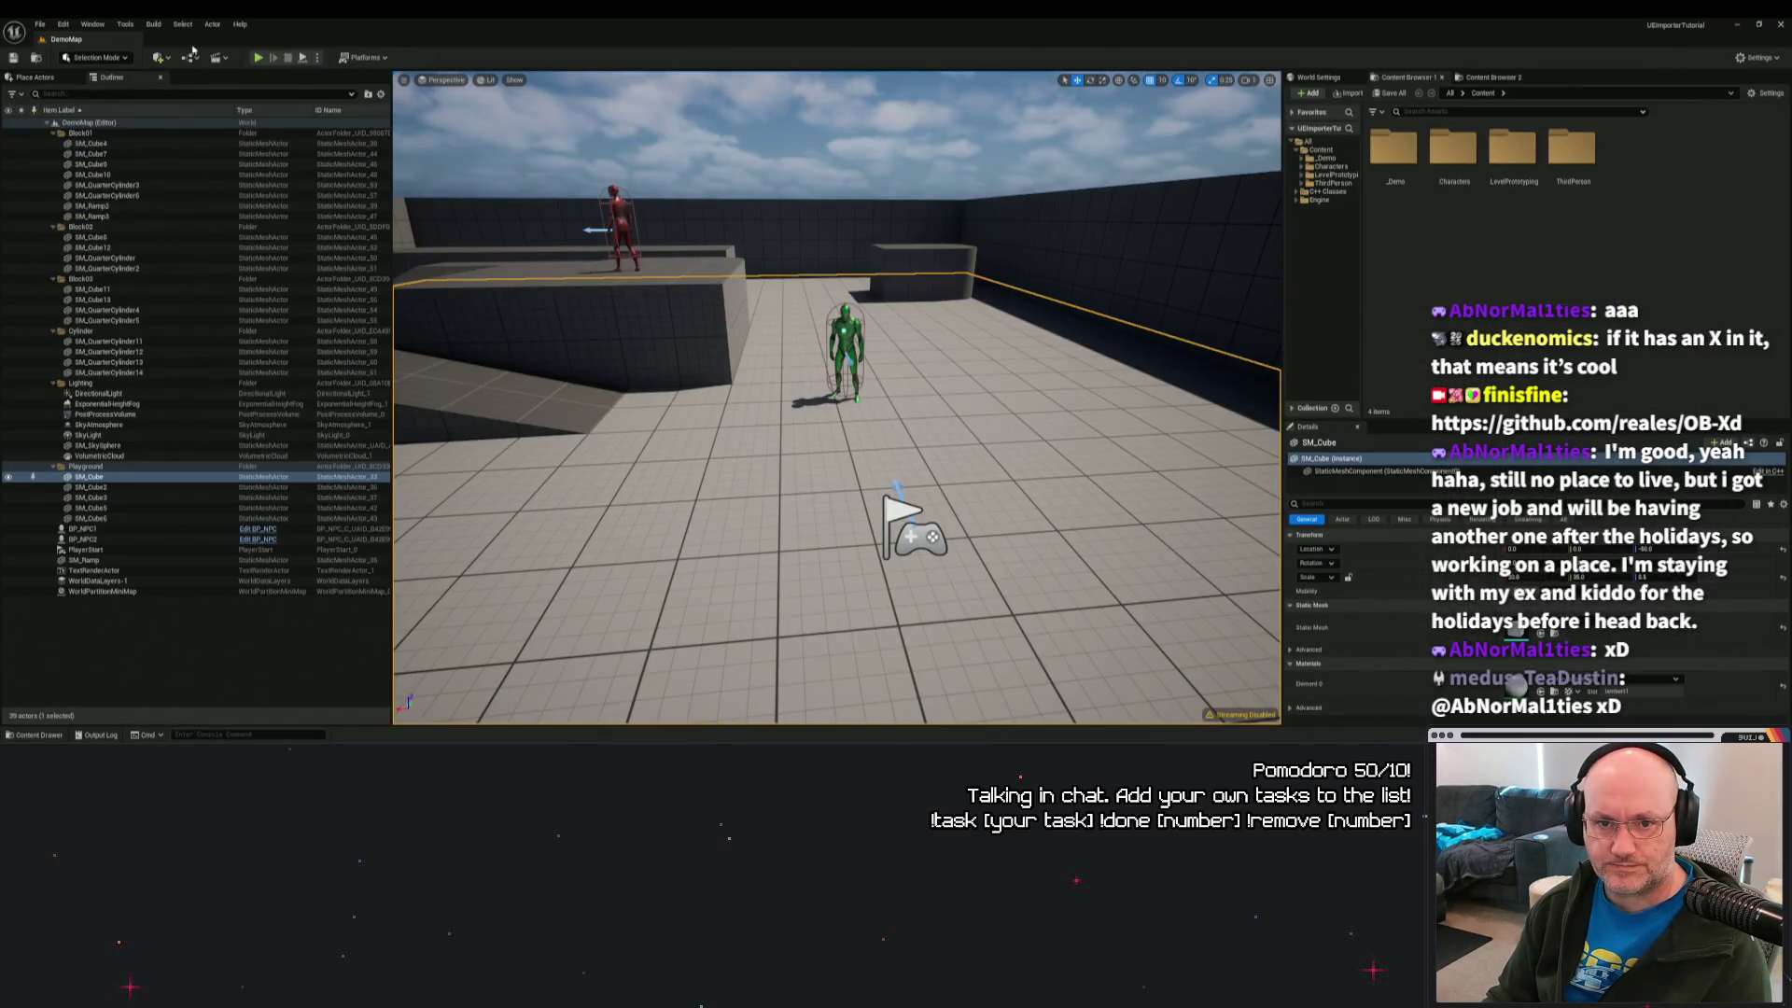
click(1759, 57)
click(1680, 426)
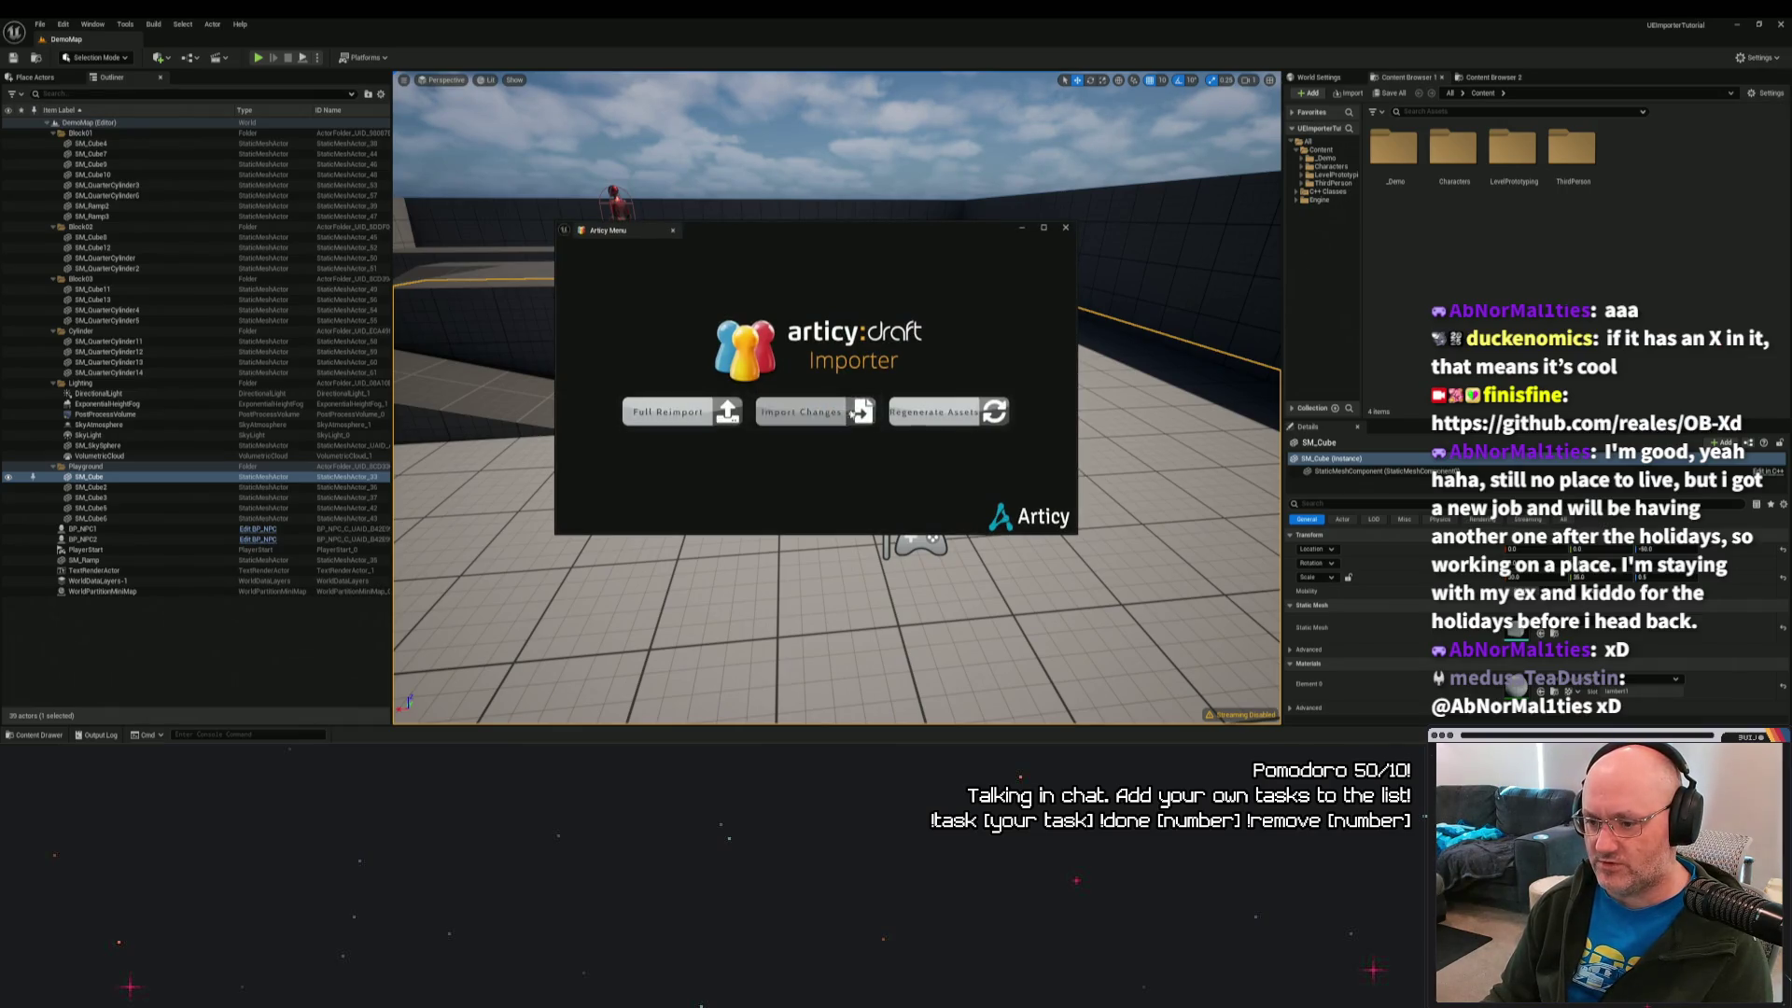
click(1064, 227)
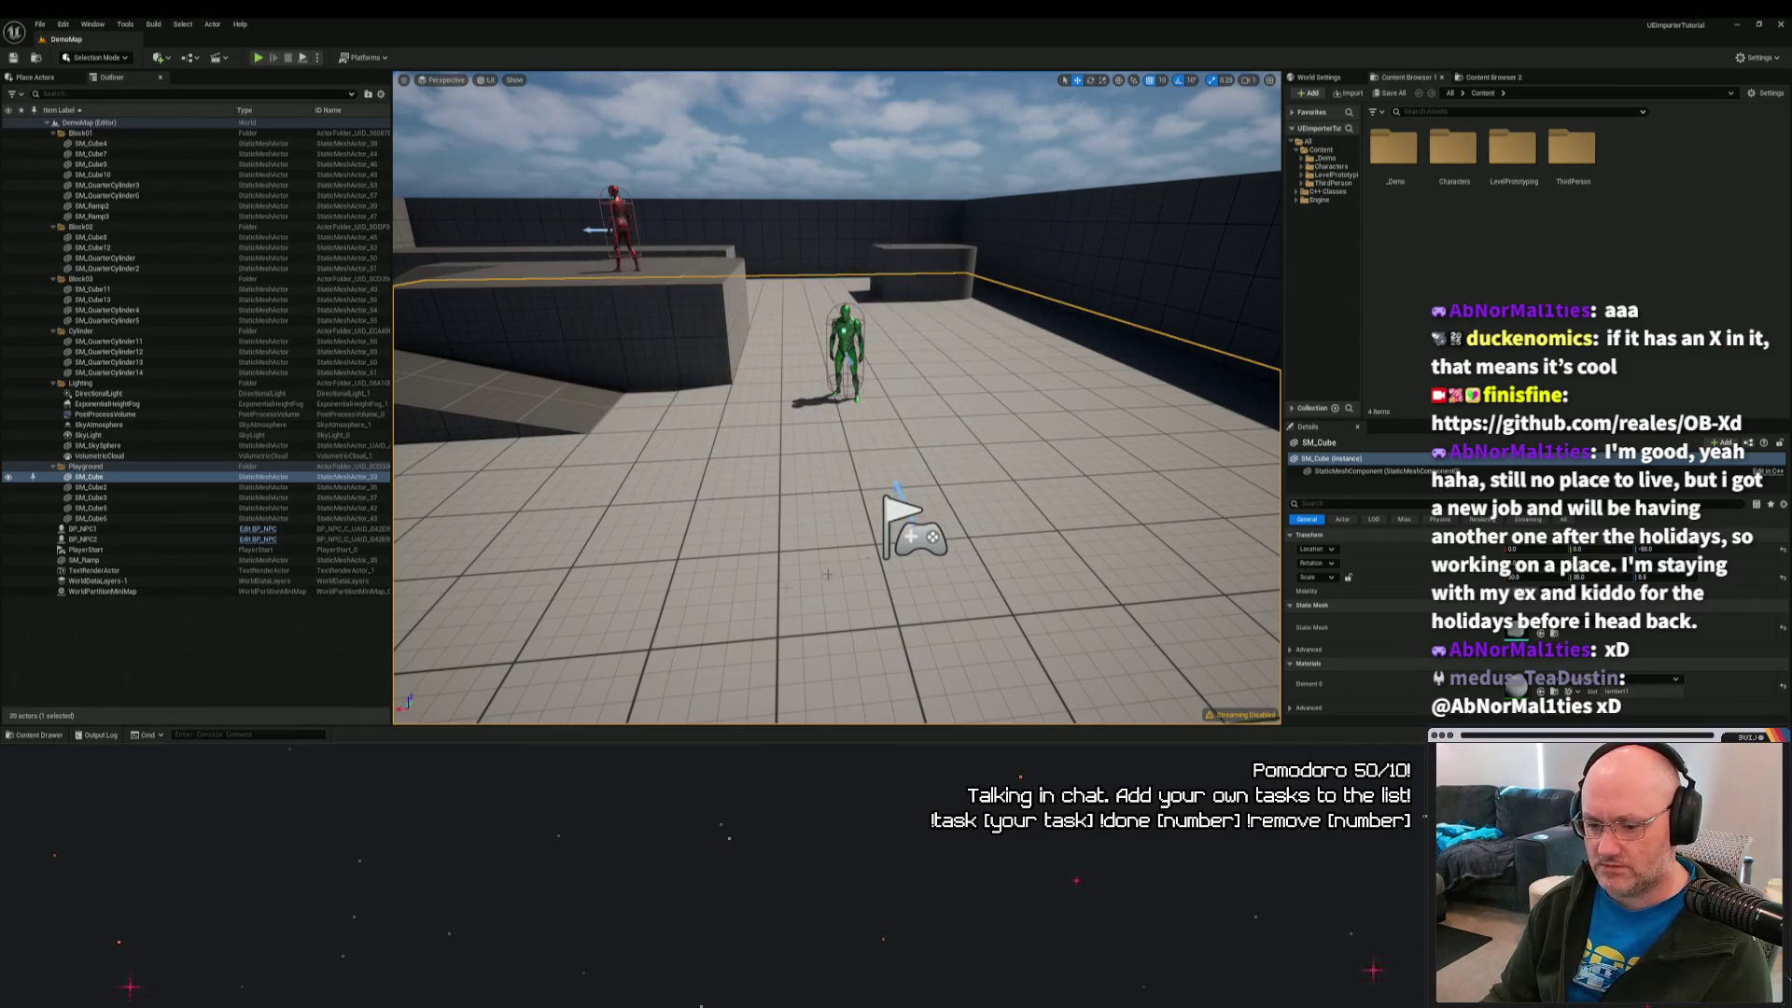
Open the Content Drawer at the top Content folder, then go back to articy:draft.
click(34, 734)
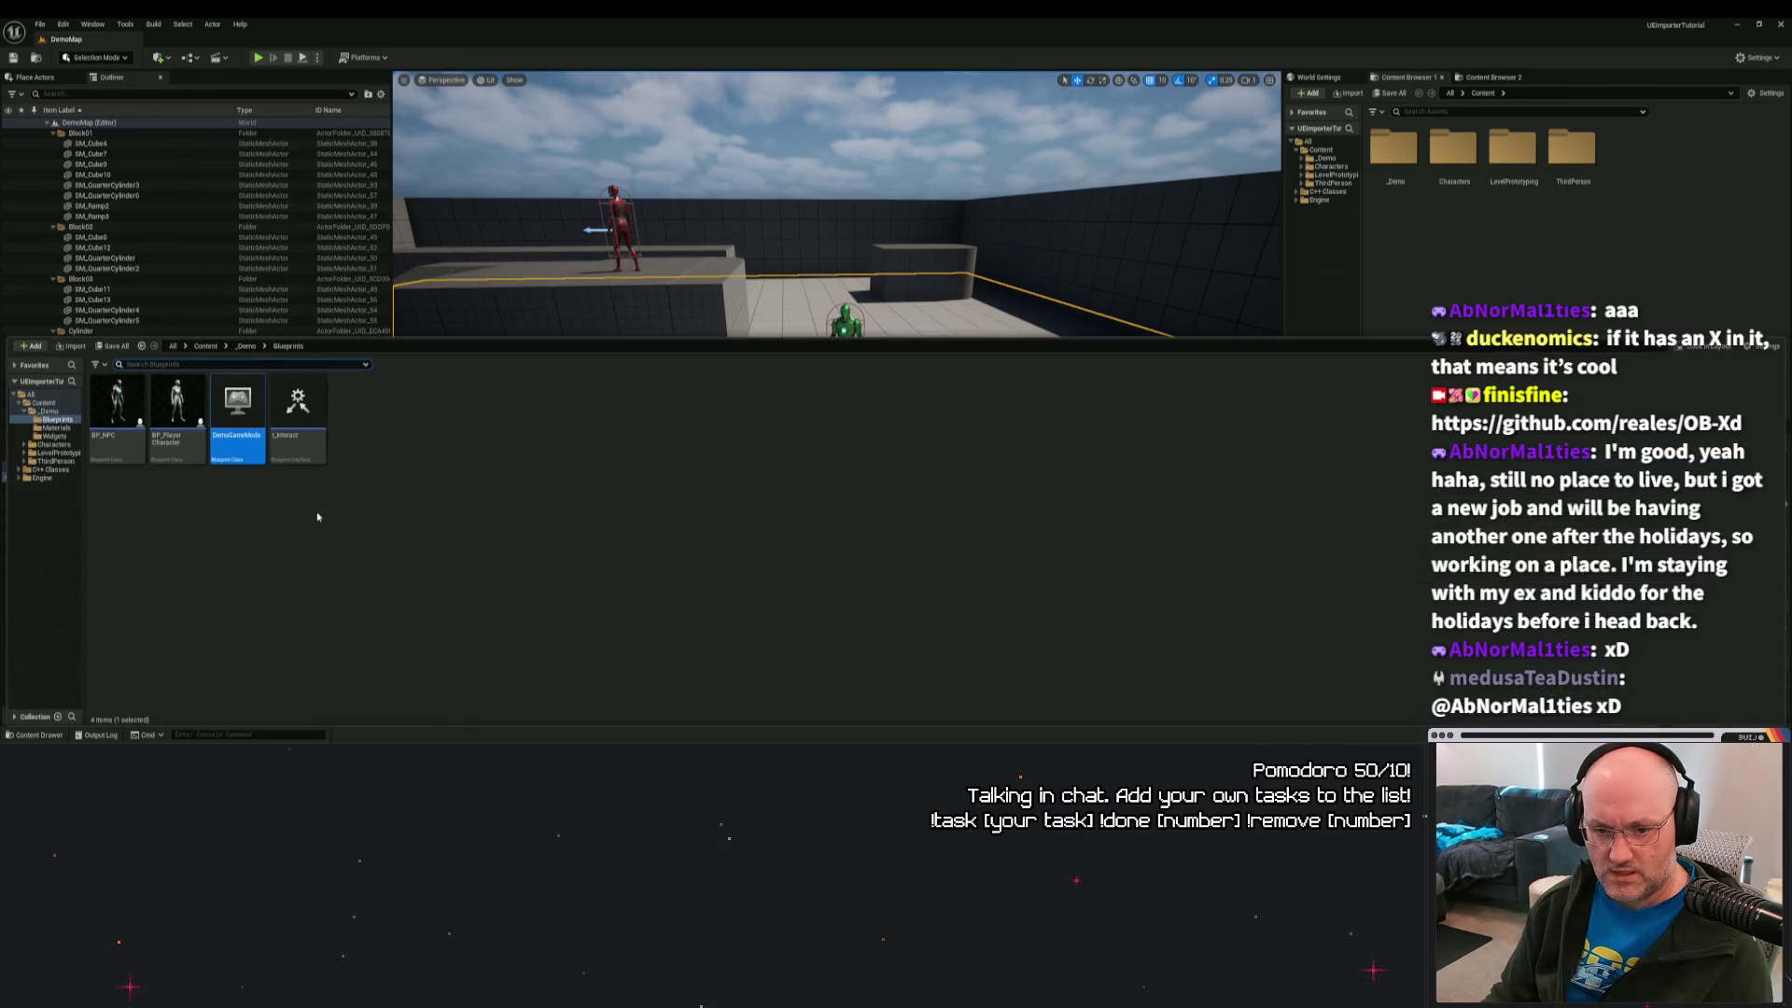
click(205, 345)
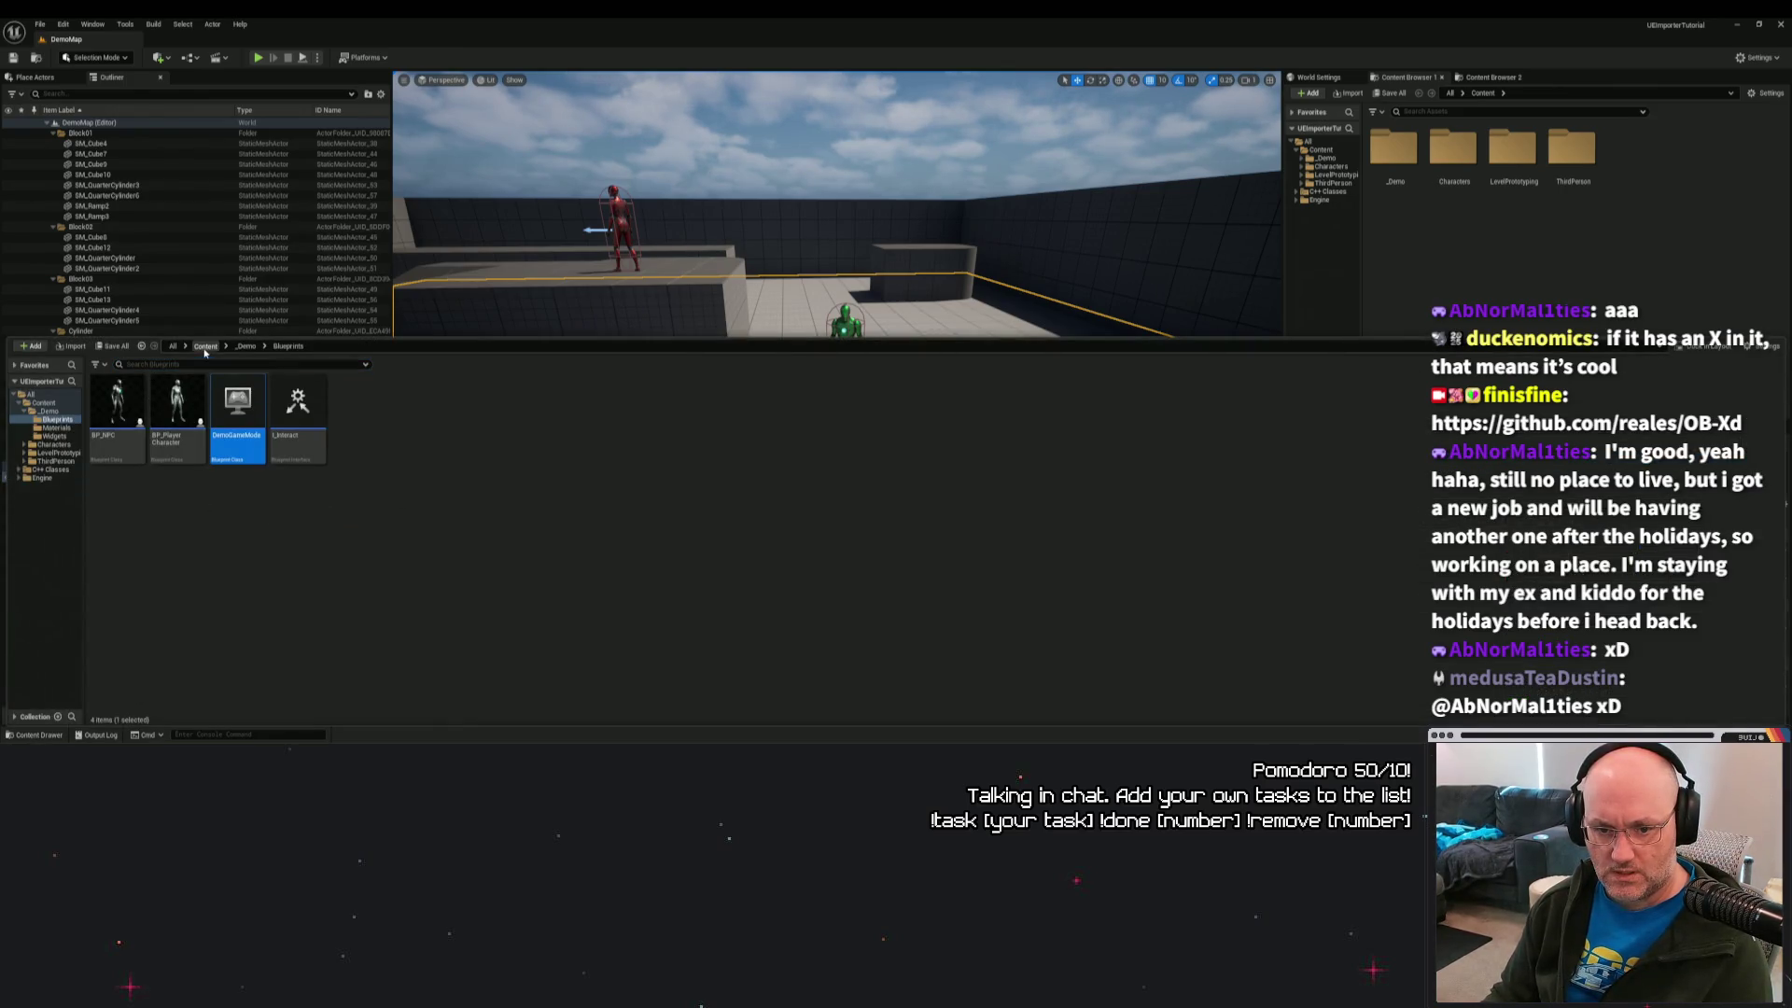
right_click(337, 509)
key(Escape)
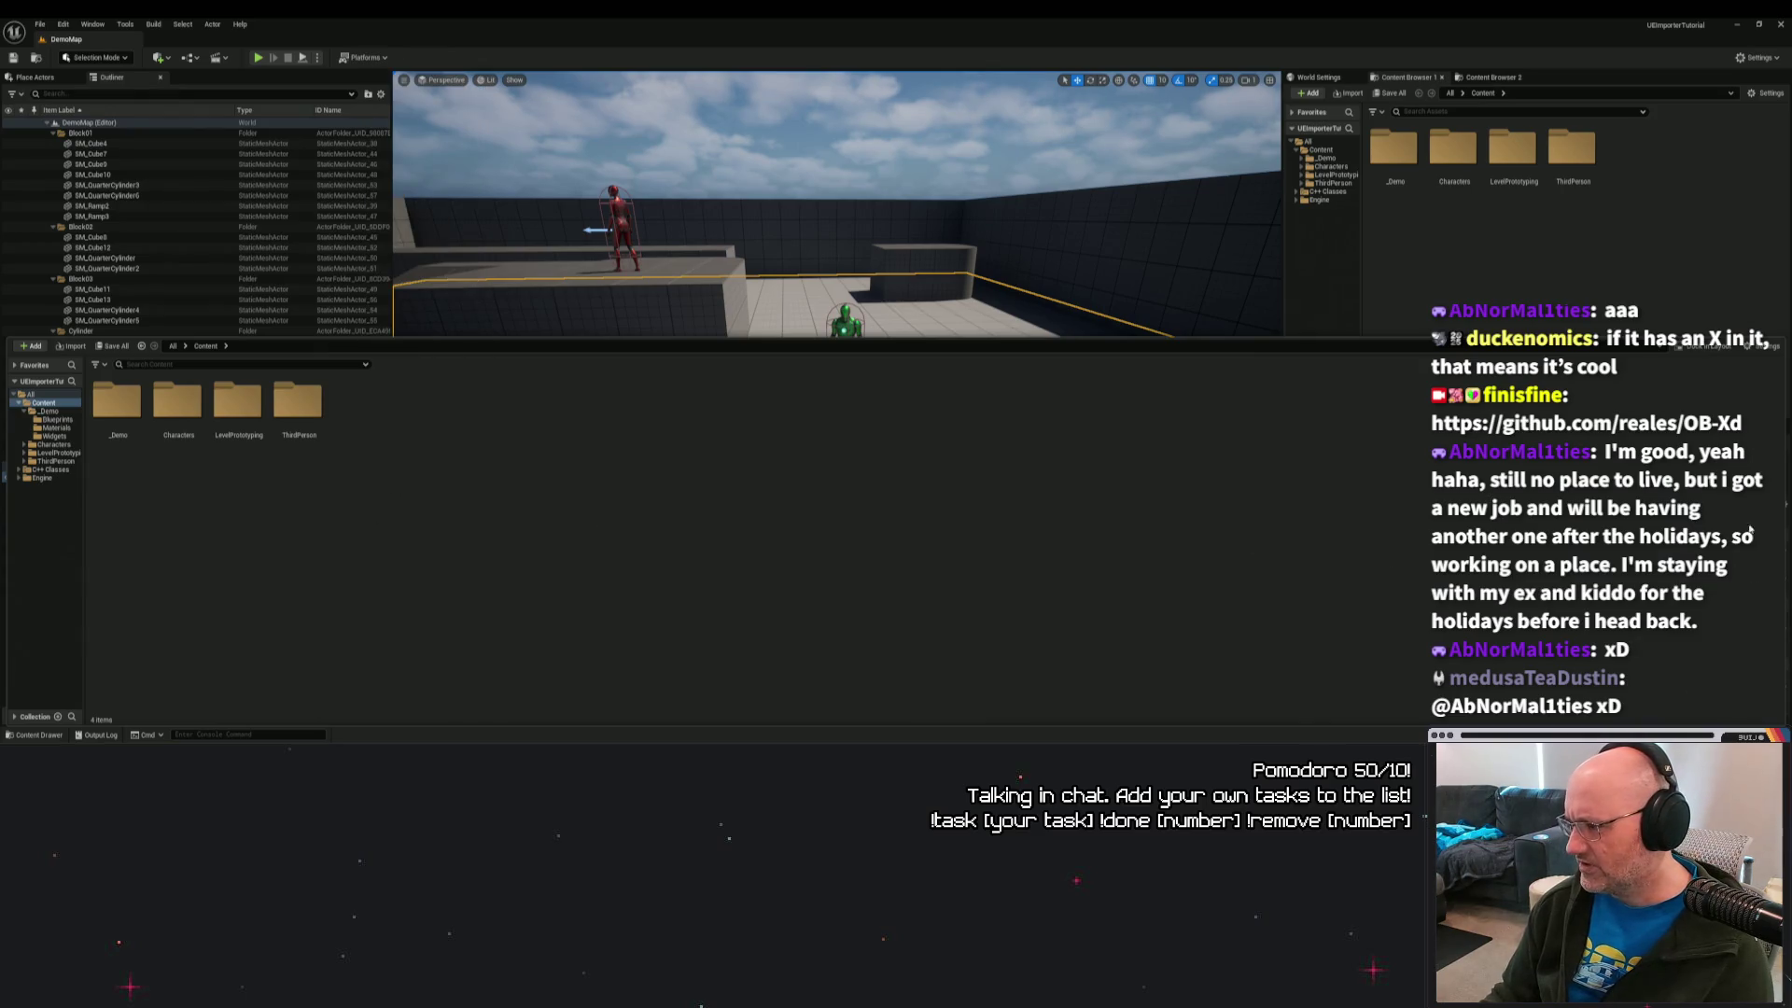
key(alt+Tab)
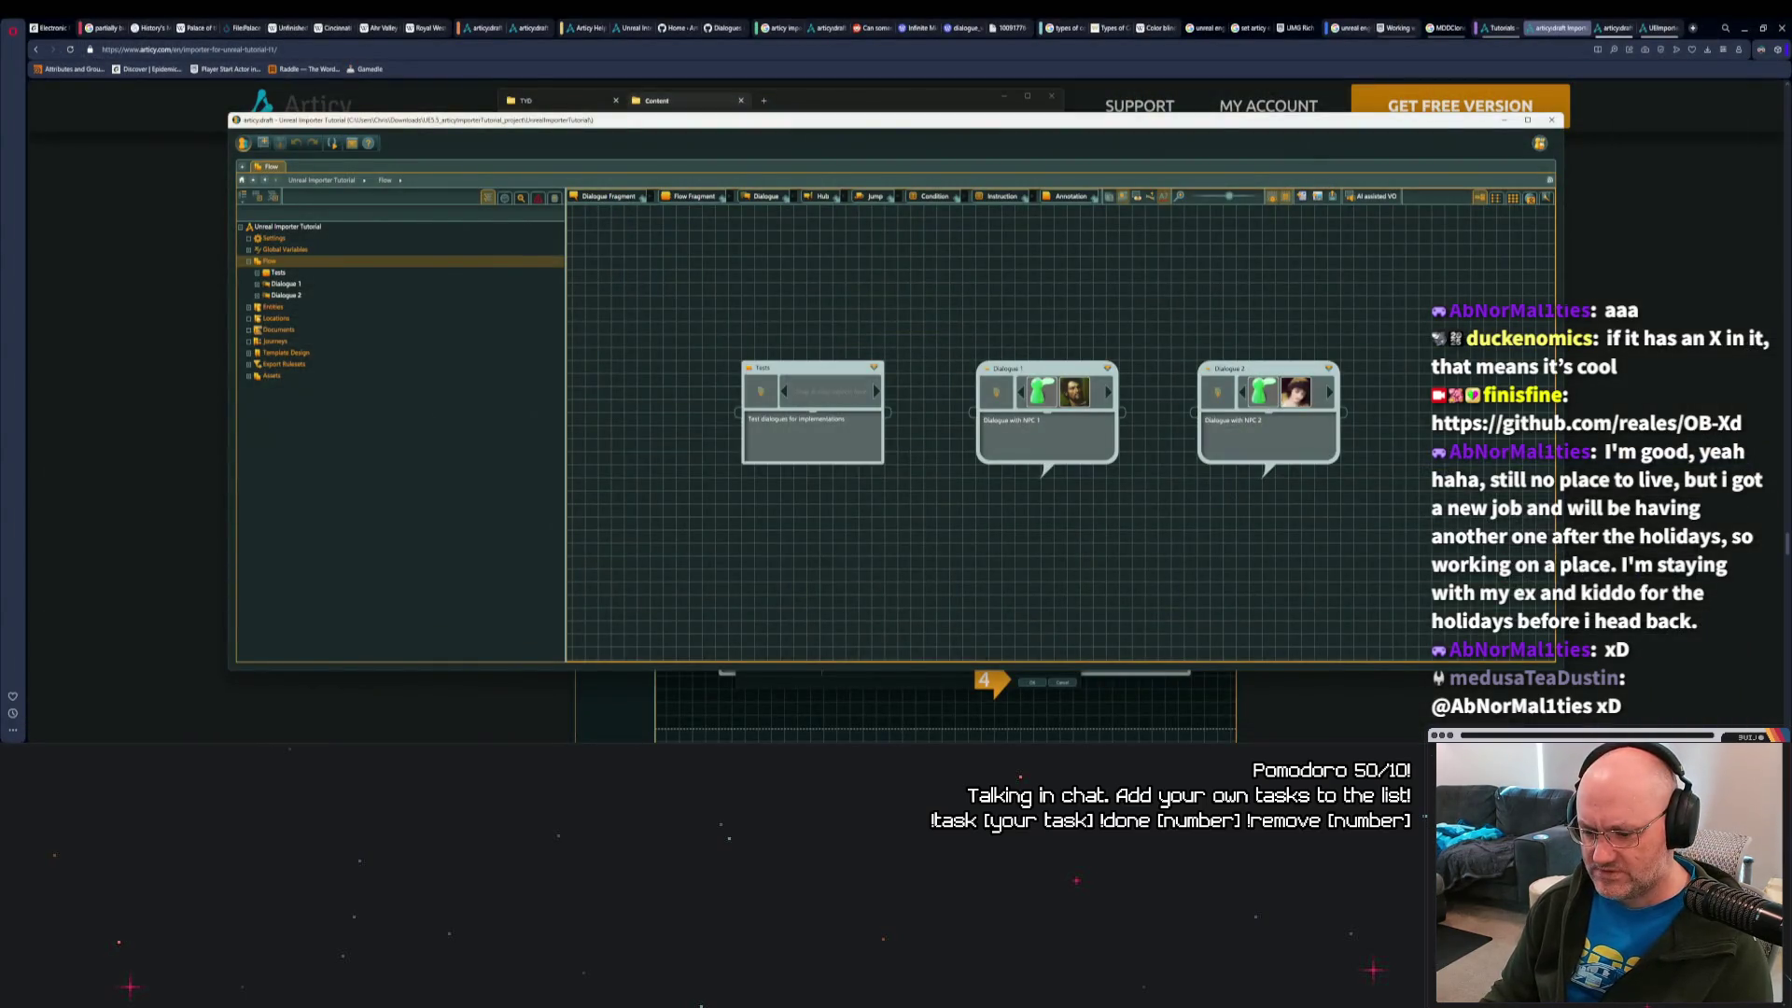
Launch UEImporterTutorial.uproject from UE5_BaseProject and drag the .articyue export into its Content folder.
key(alt+Tab)
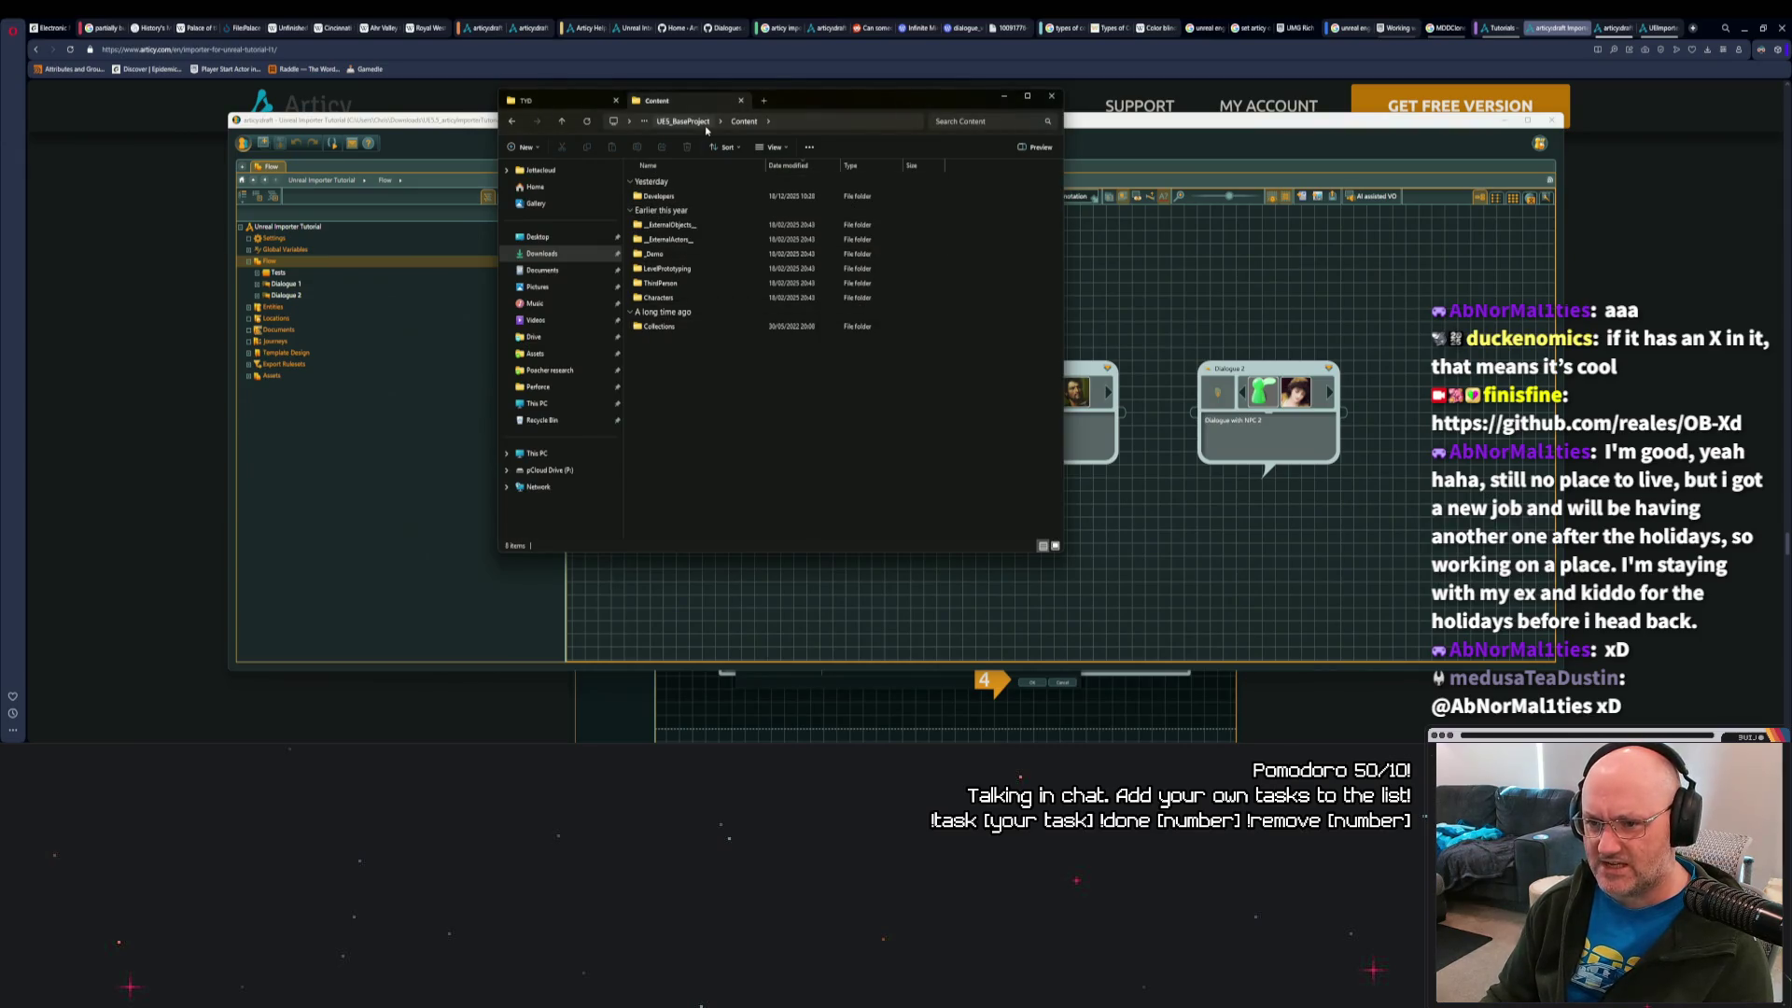
click(695, 122)
click(701, 212)
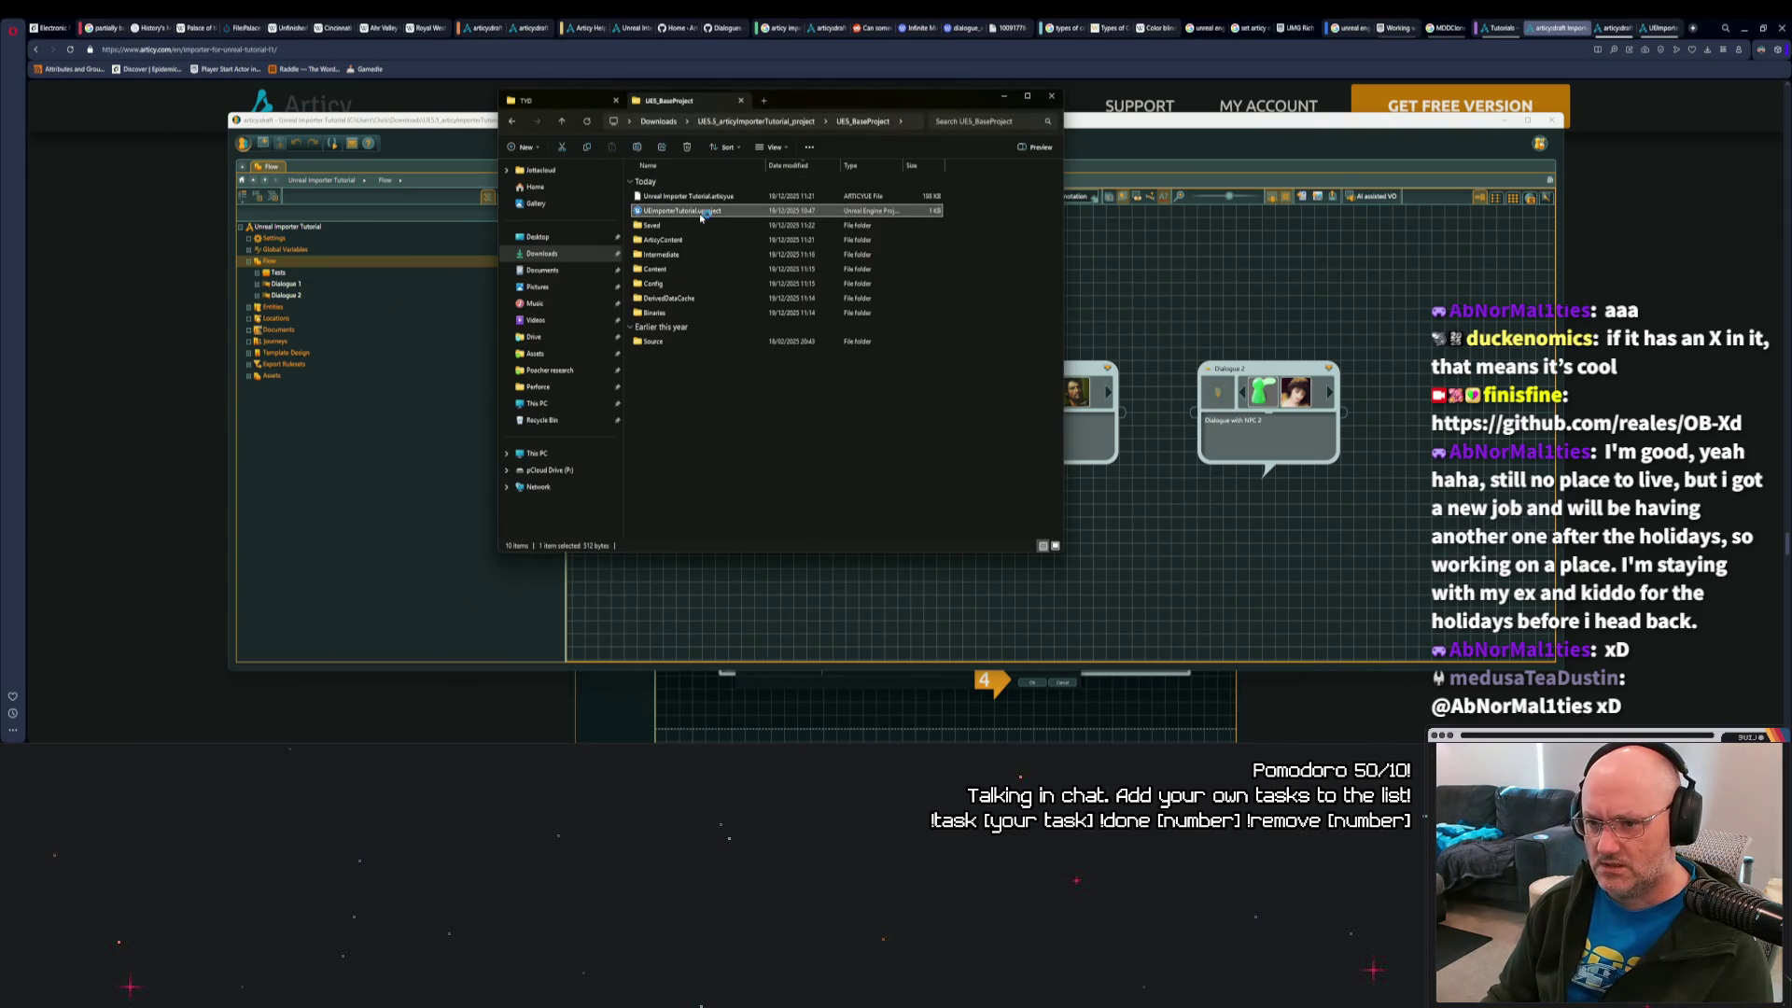
double_click(700, 213)
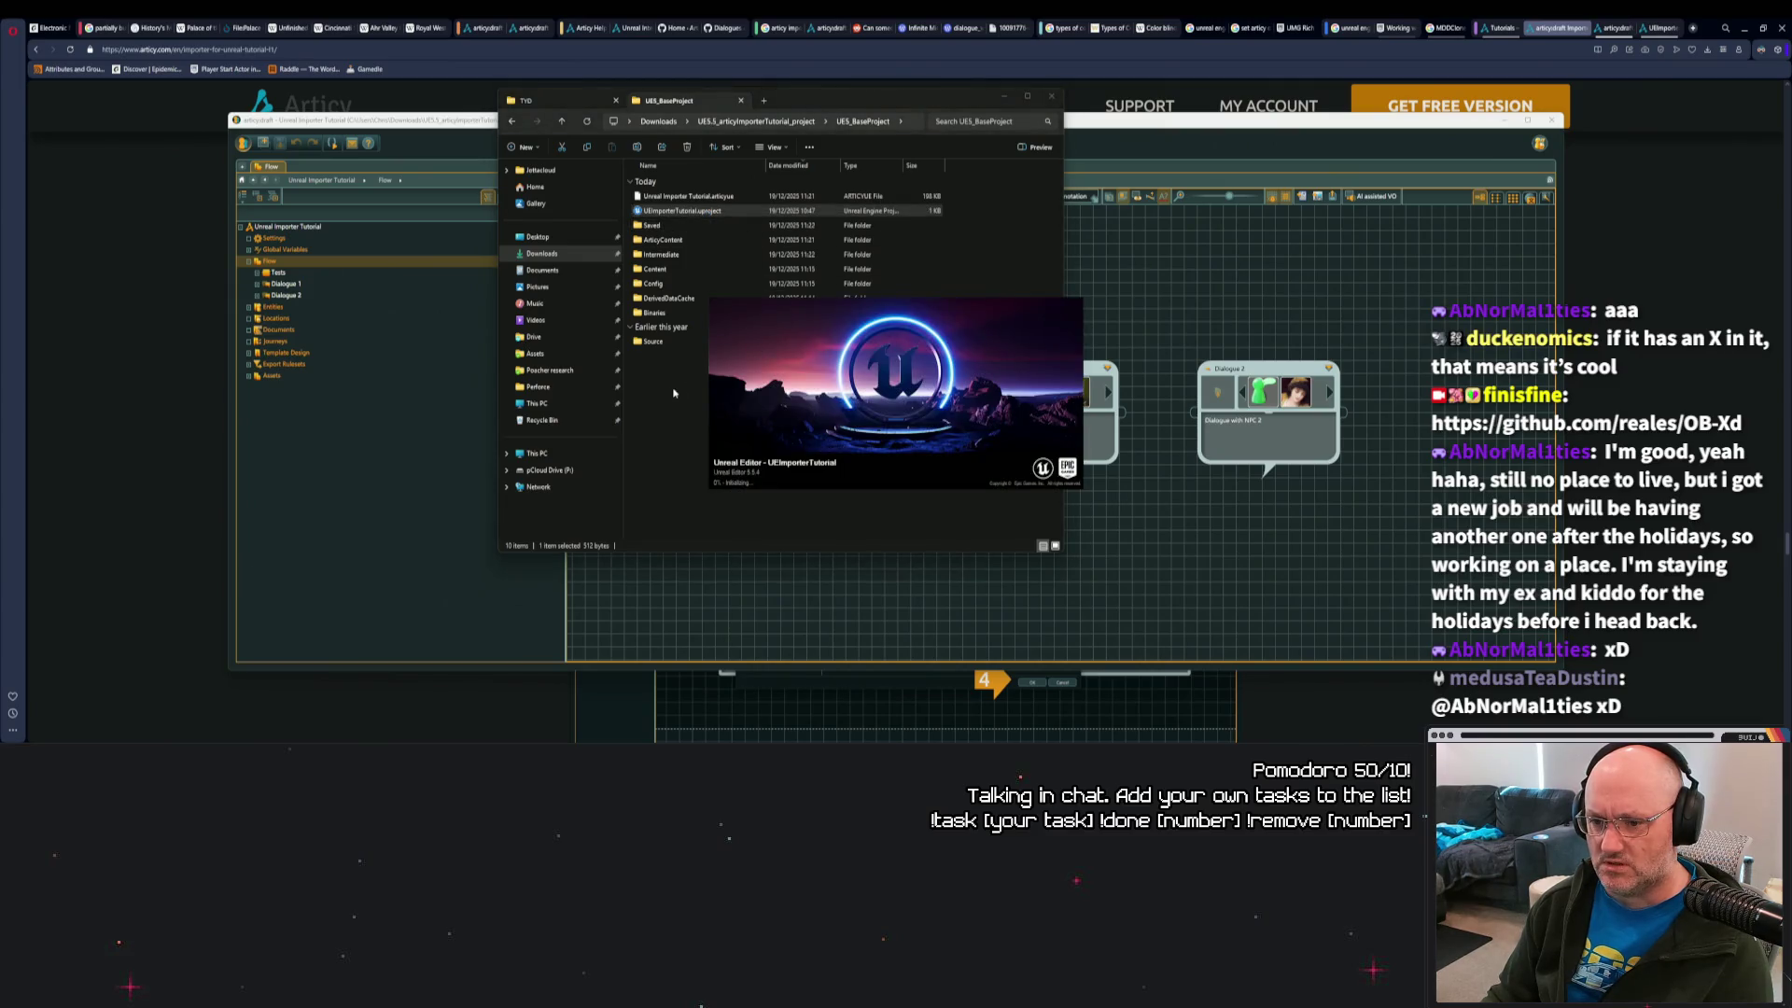
drag(707, 199, 682, 271)
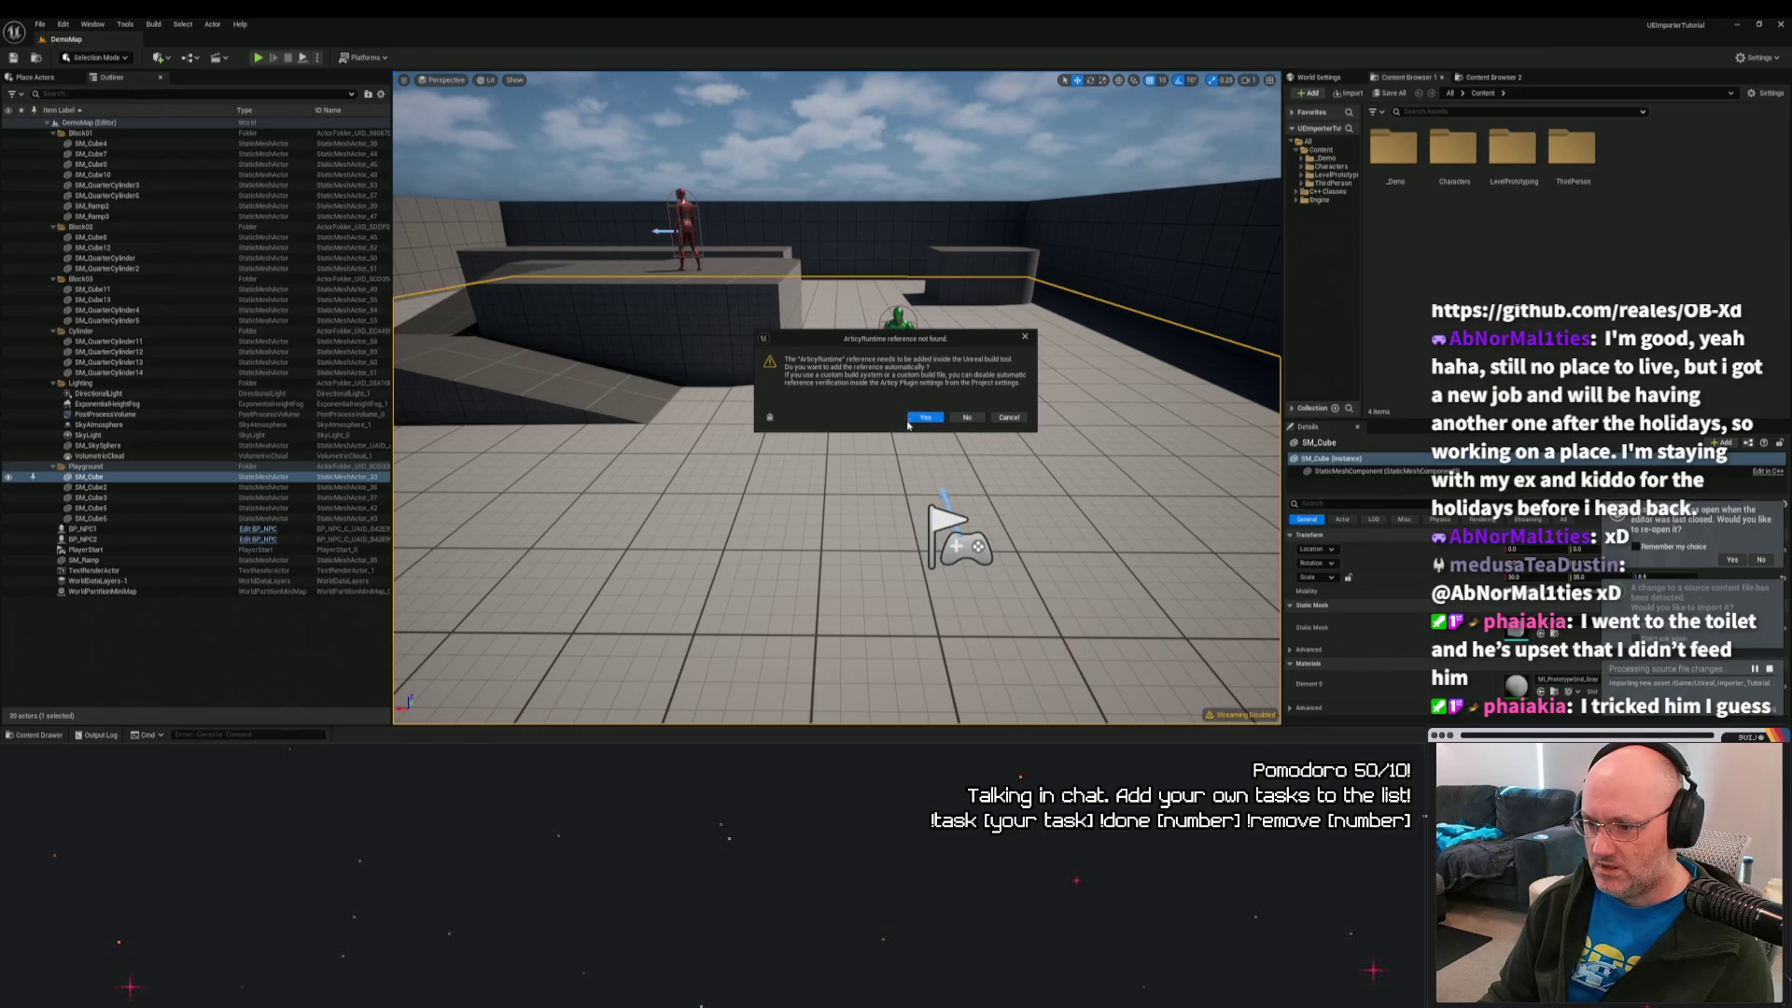
Accept adding the ArticyRuntime reference, then look through the DataTable Row Type list without choosing one.
click(928, 423)
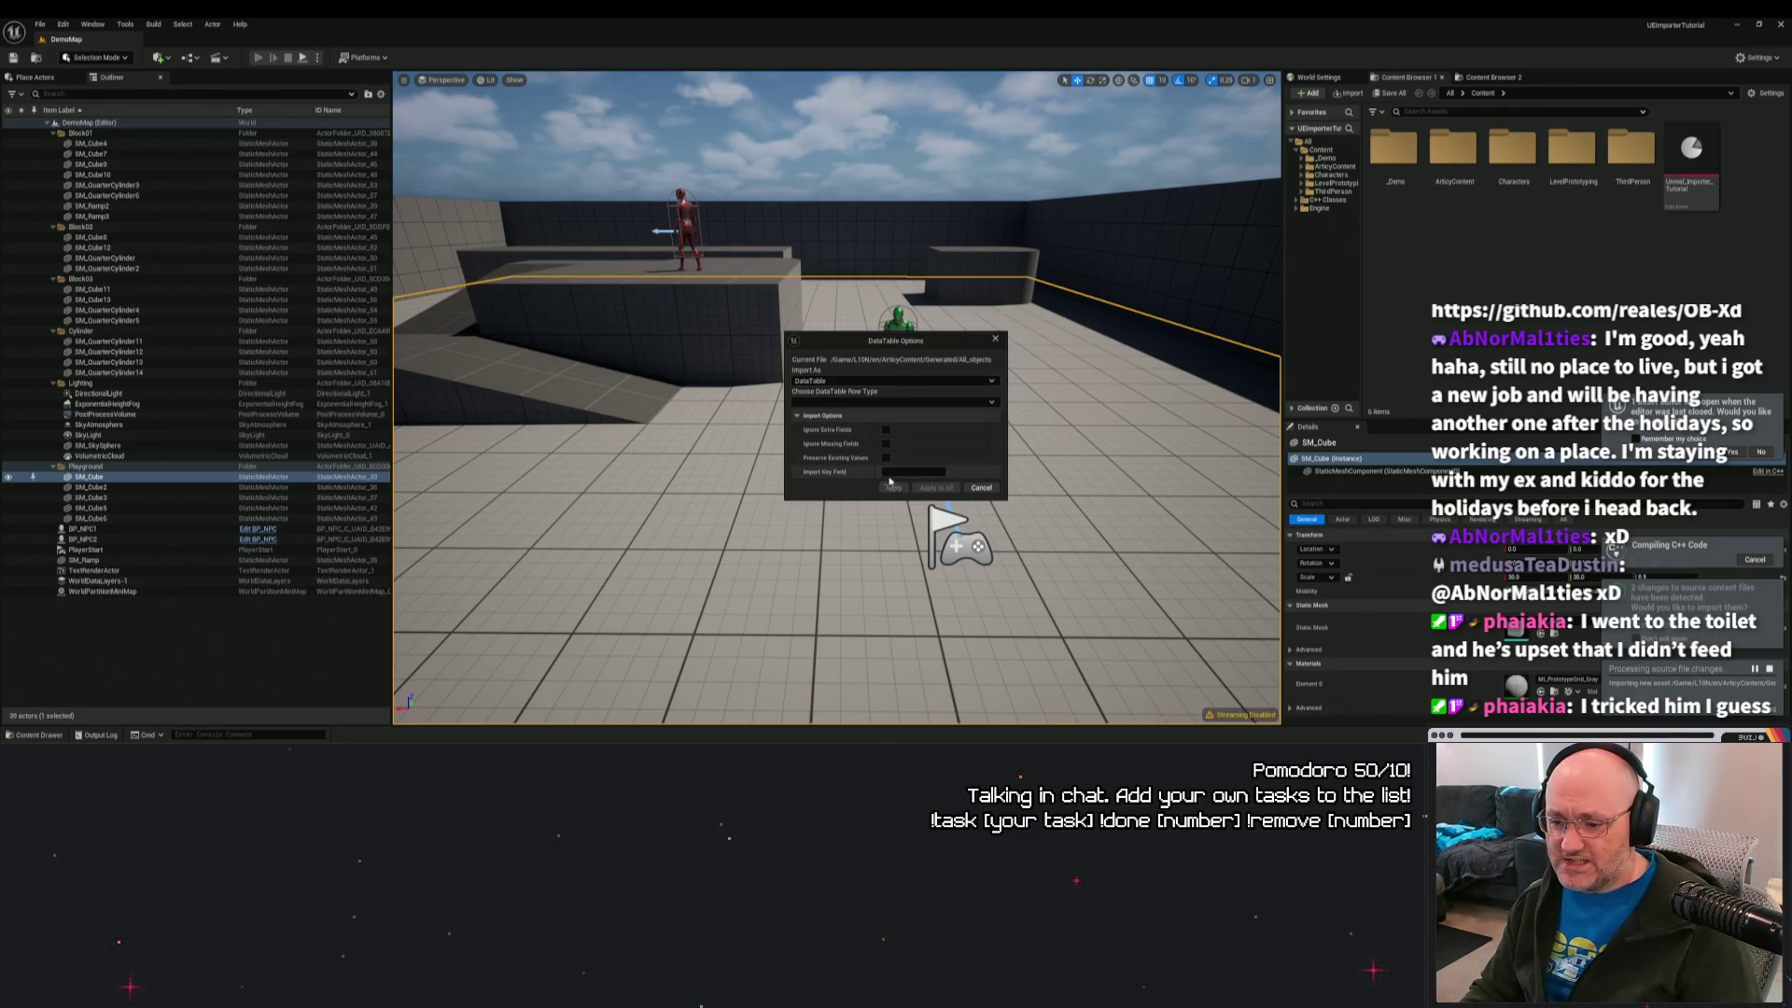
click(846, 404)
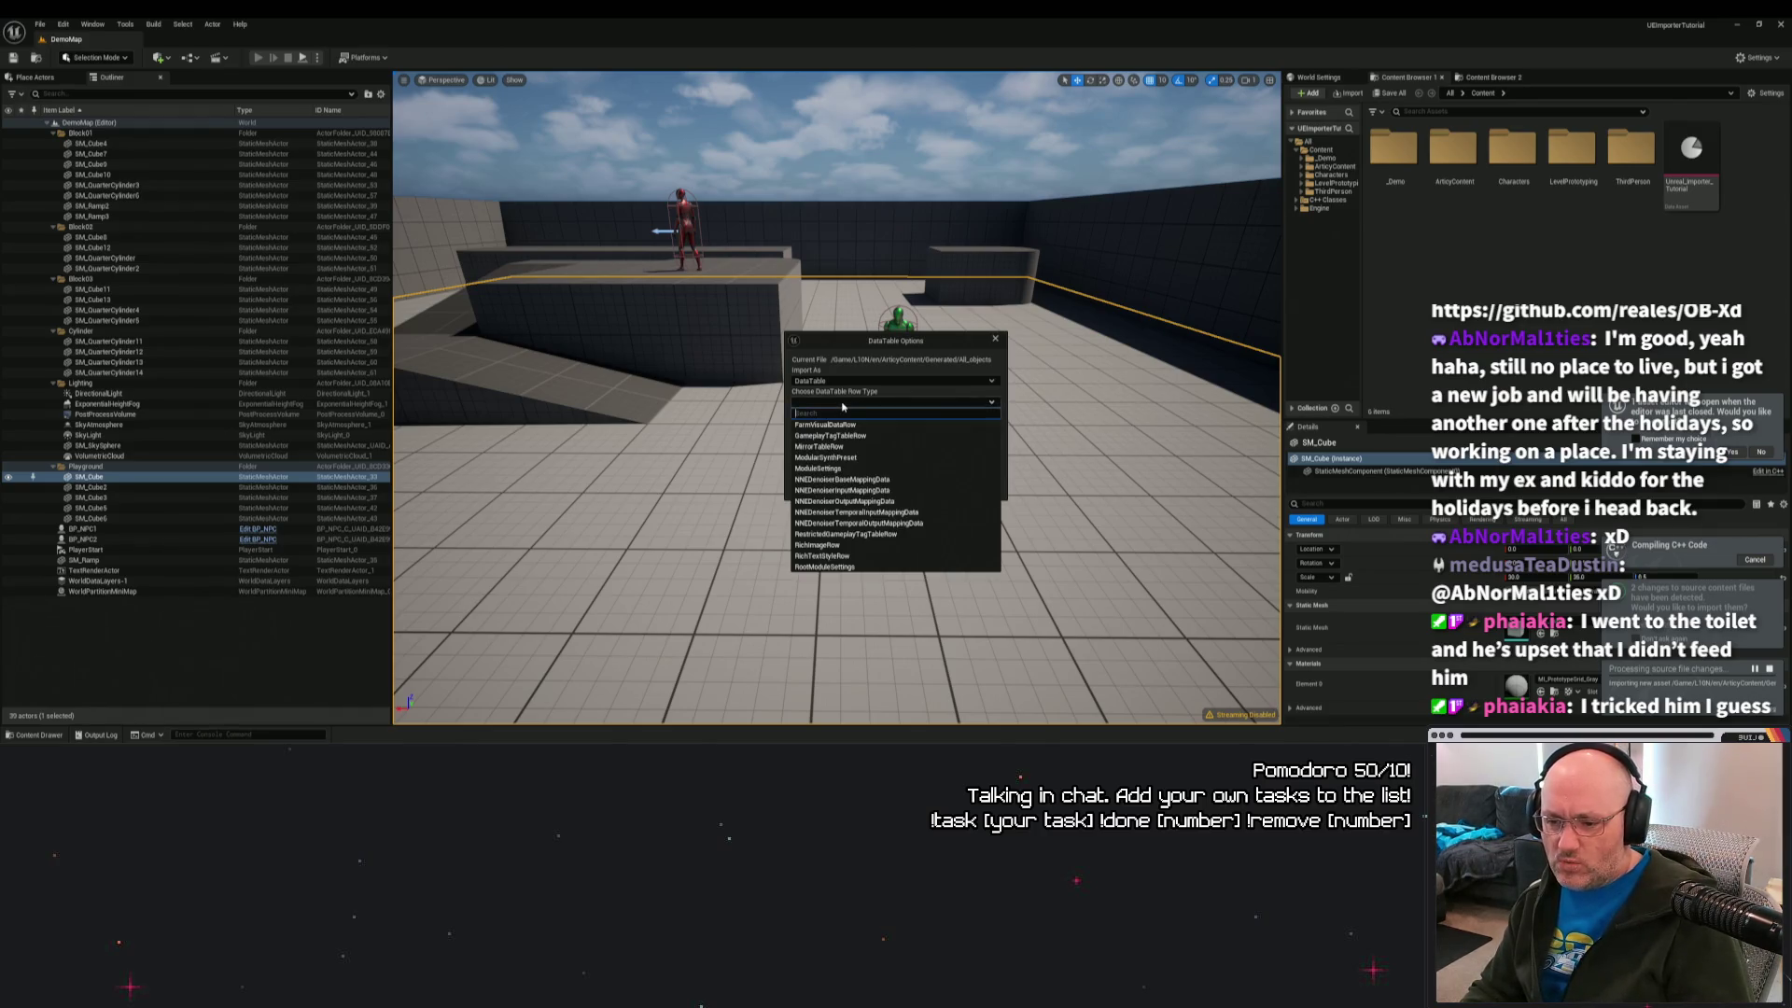
click(845, 404)
click(842, 405)
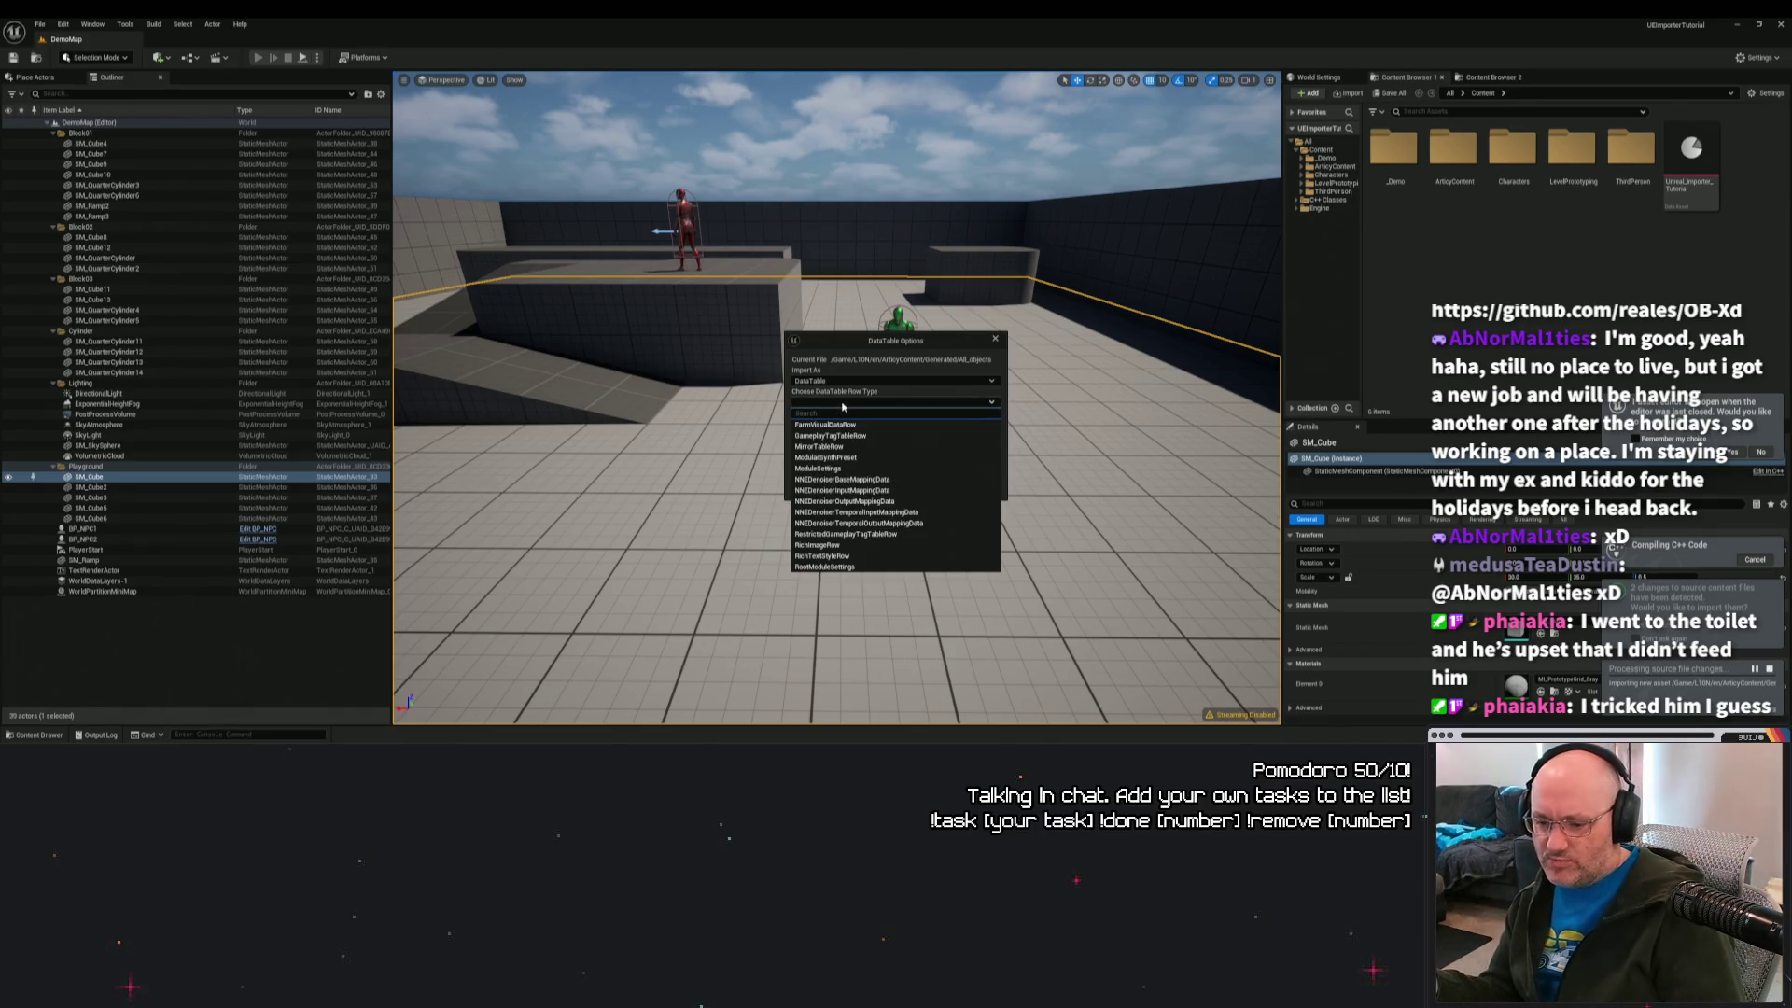
click(843, 405)
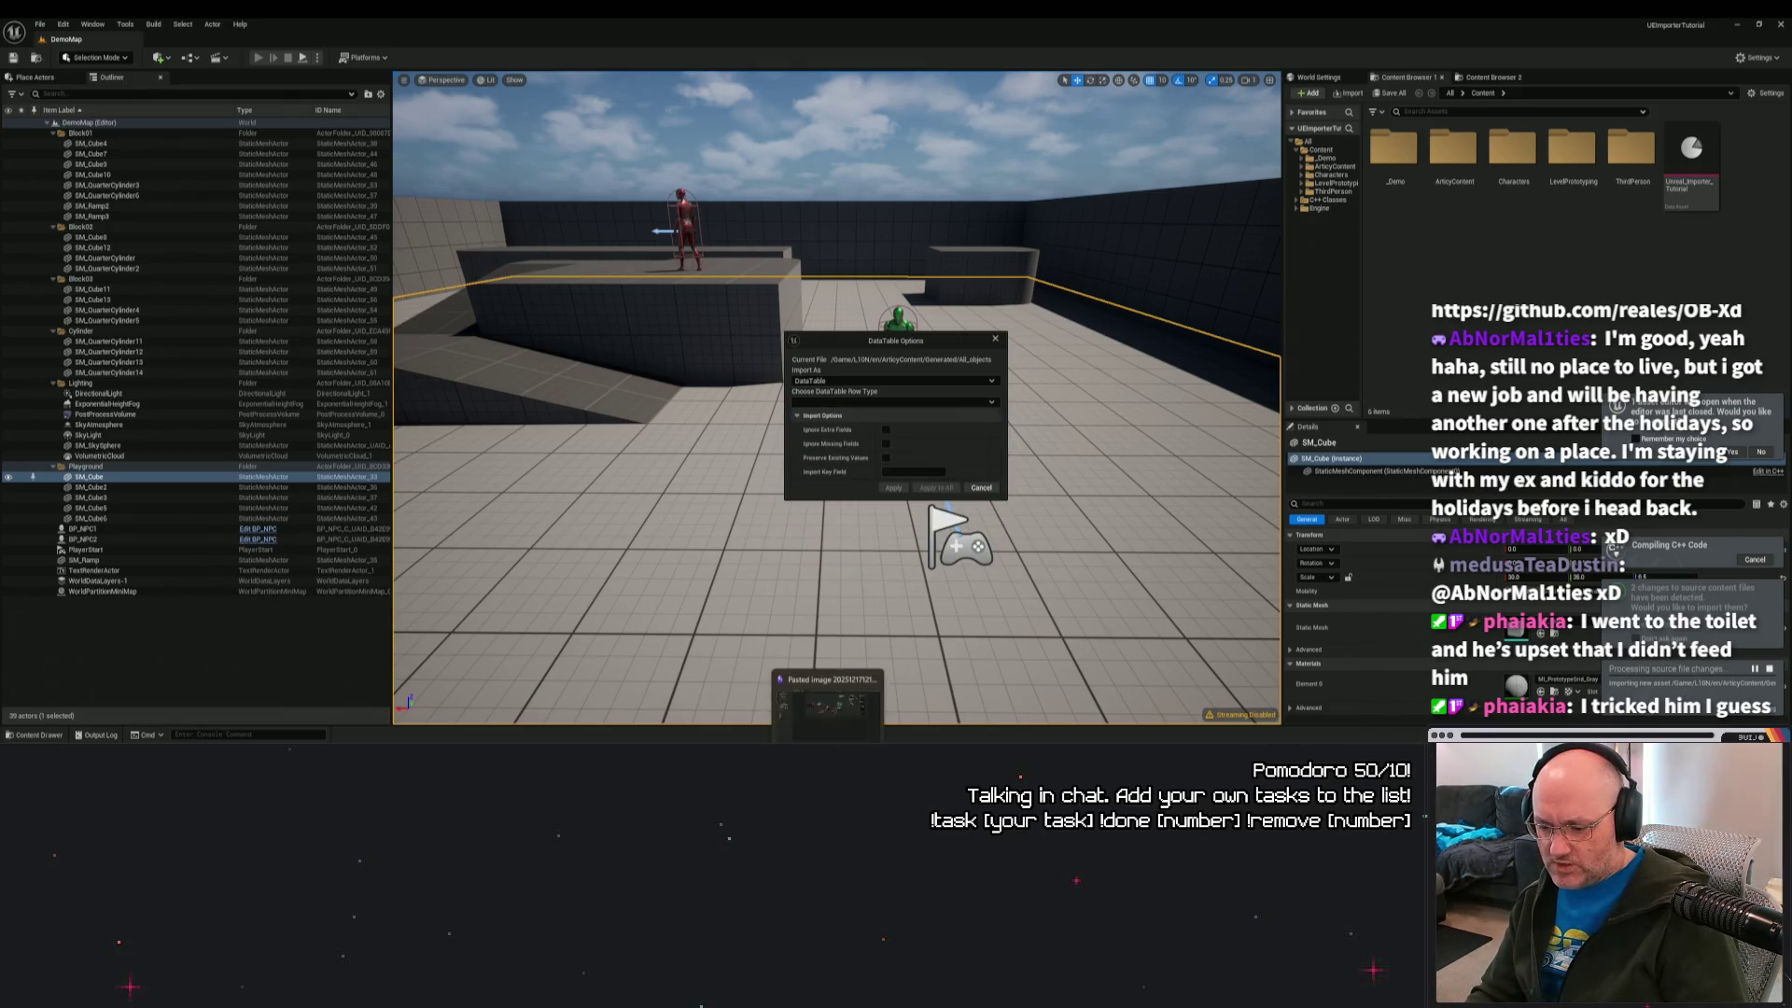
mouse_move(1009, 724)
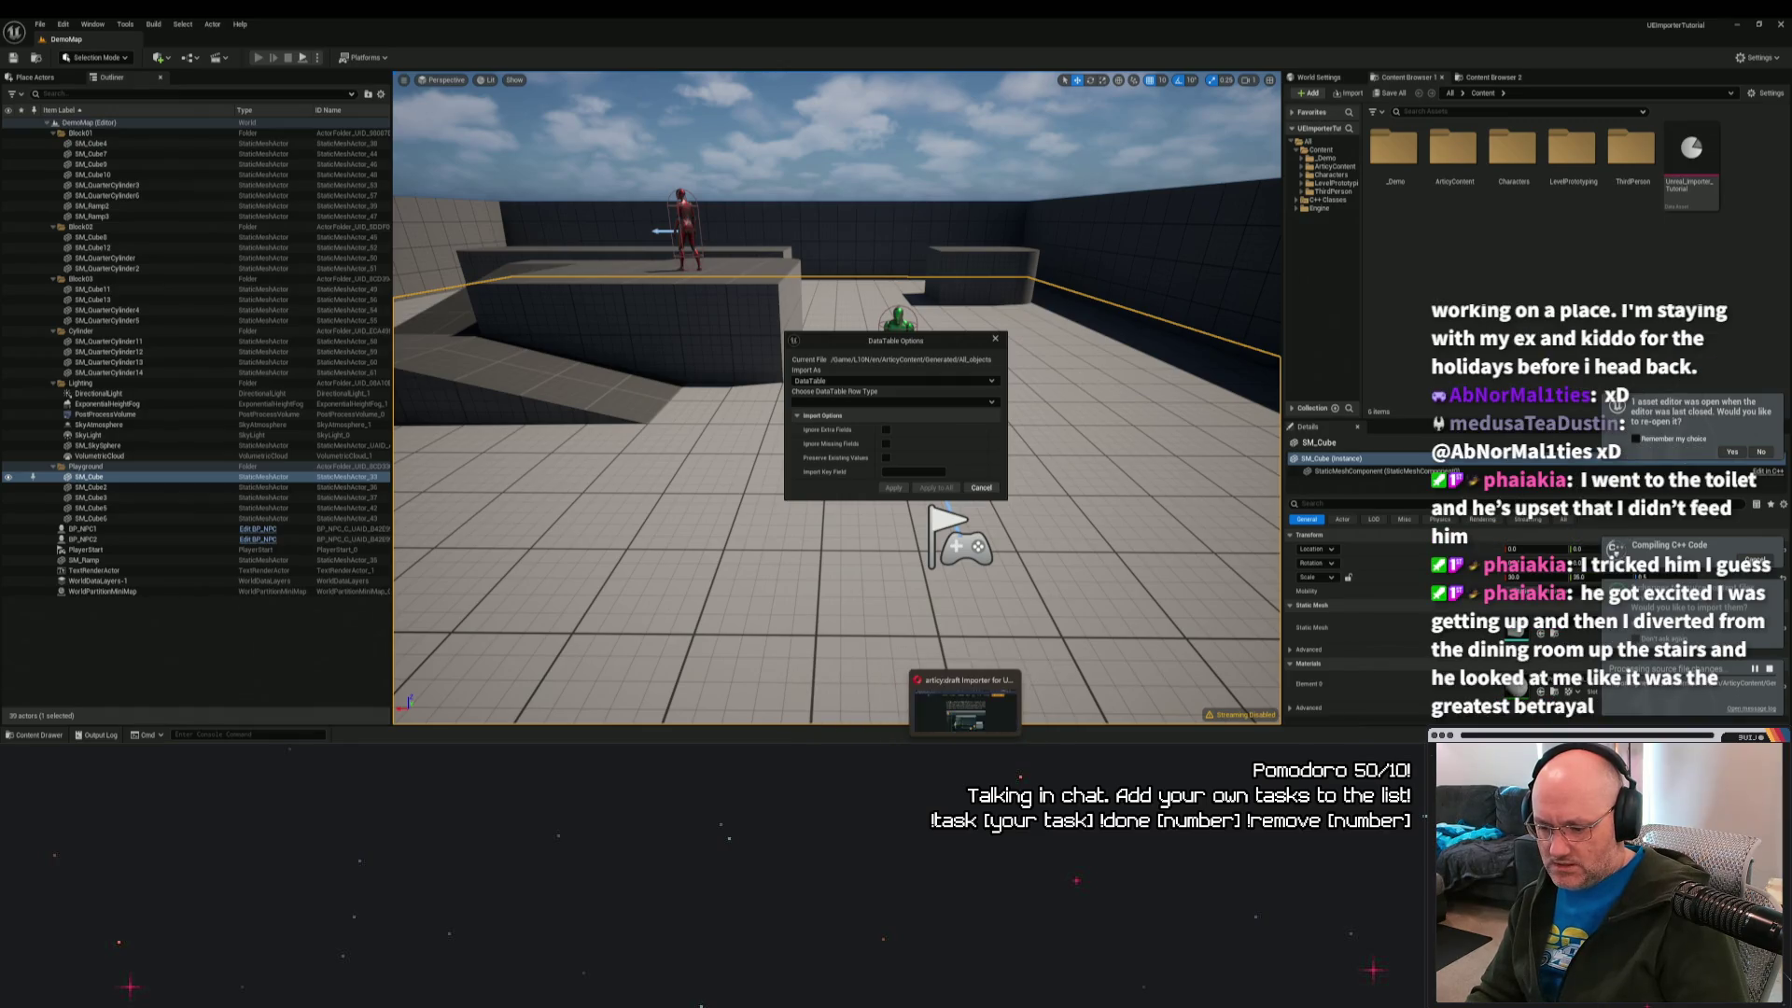
Read through the lesson 1 recap and next steps on the articy importer tutorial page.
click(965, 725)
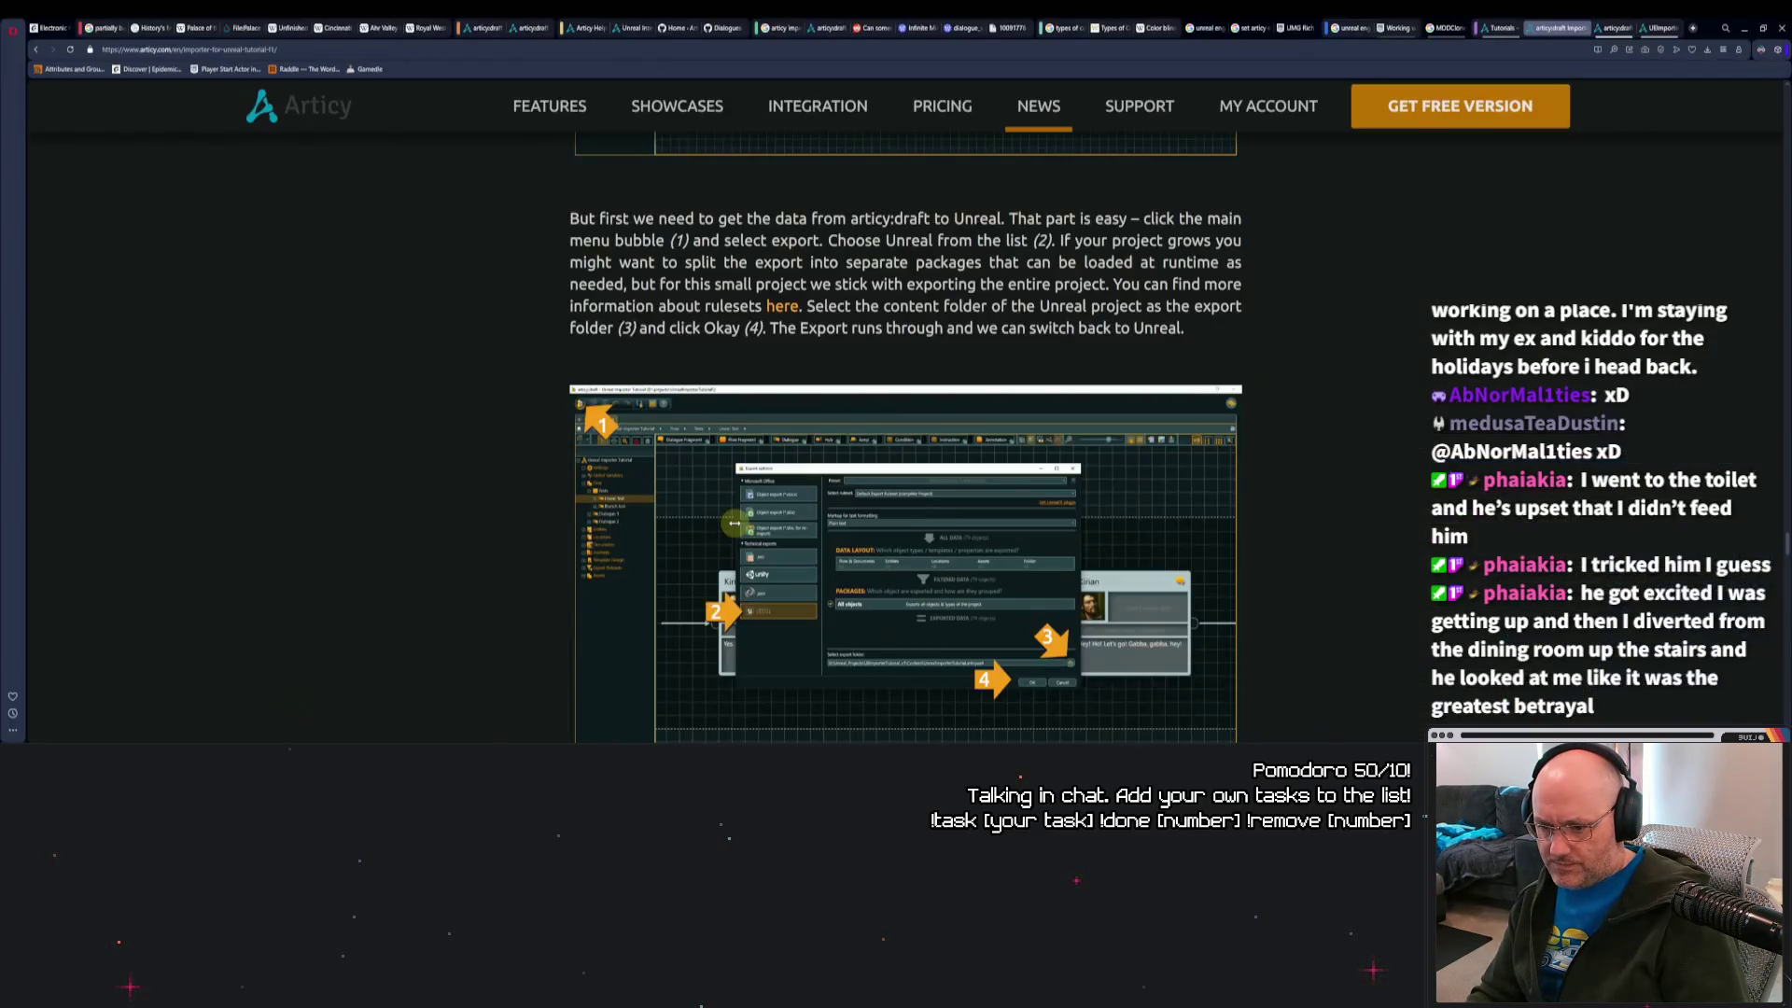
scroll(1284, 431, down, 5)
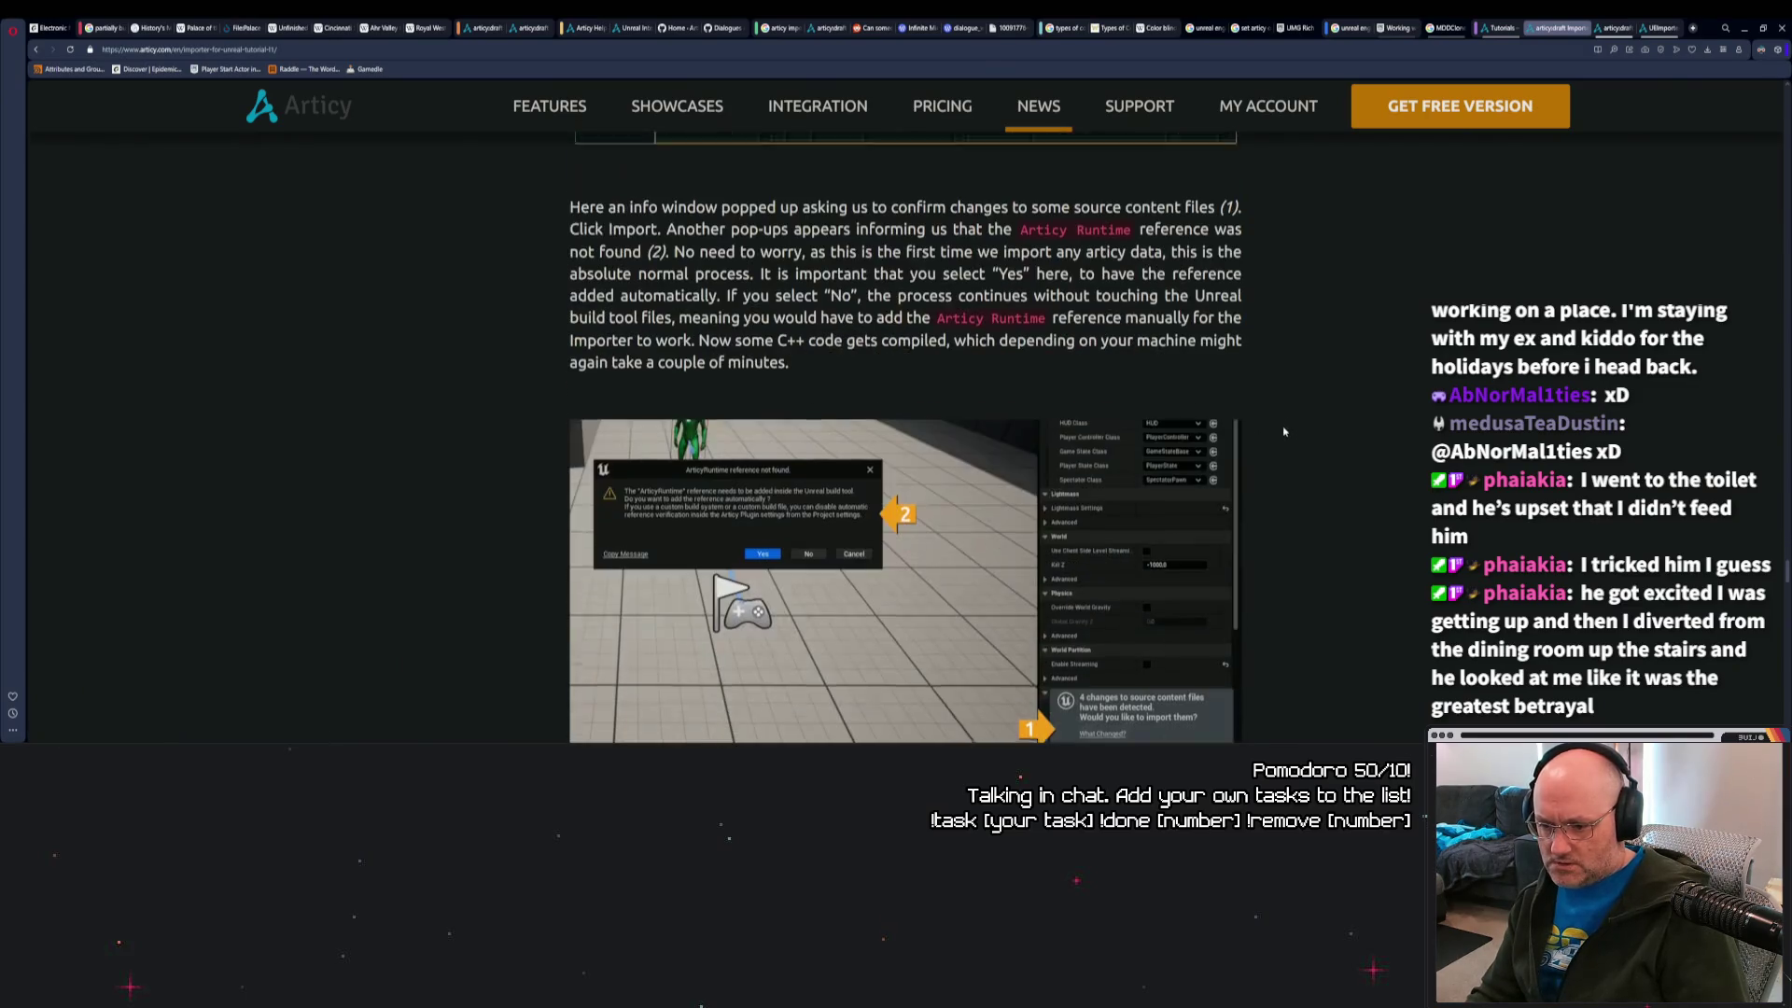
scroll(1284, 431, down, 10)
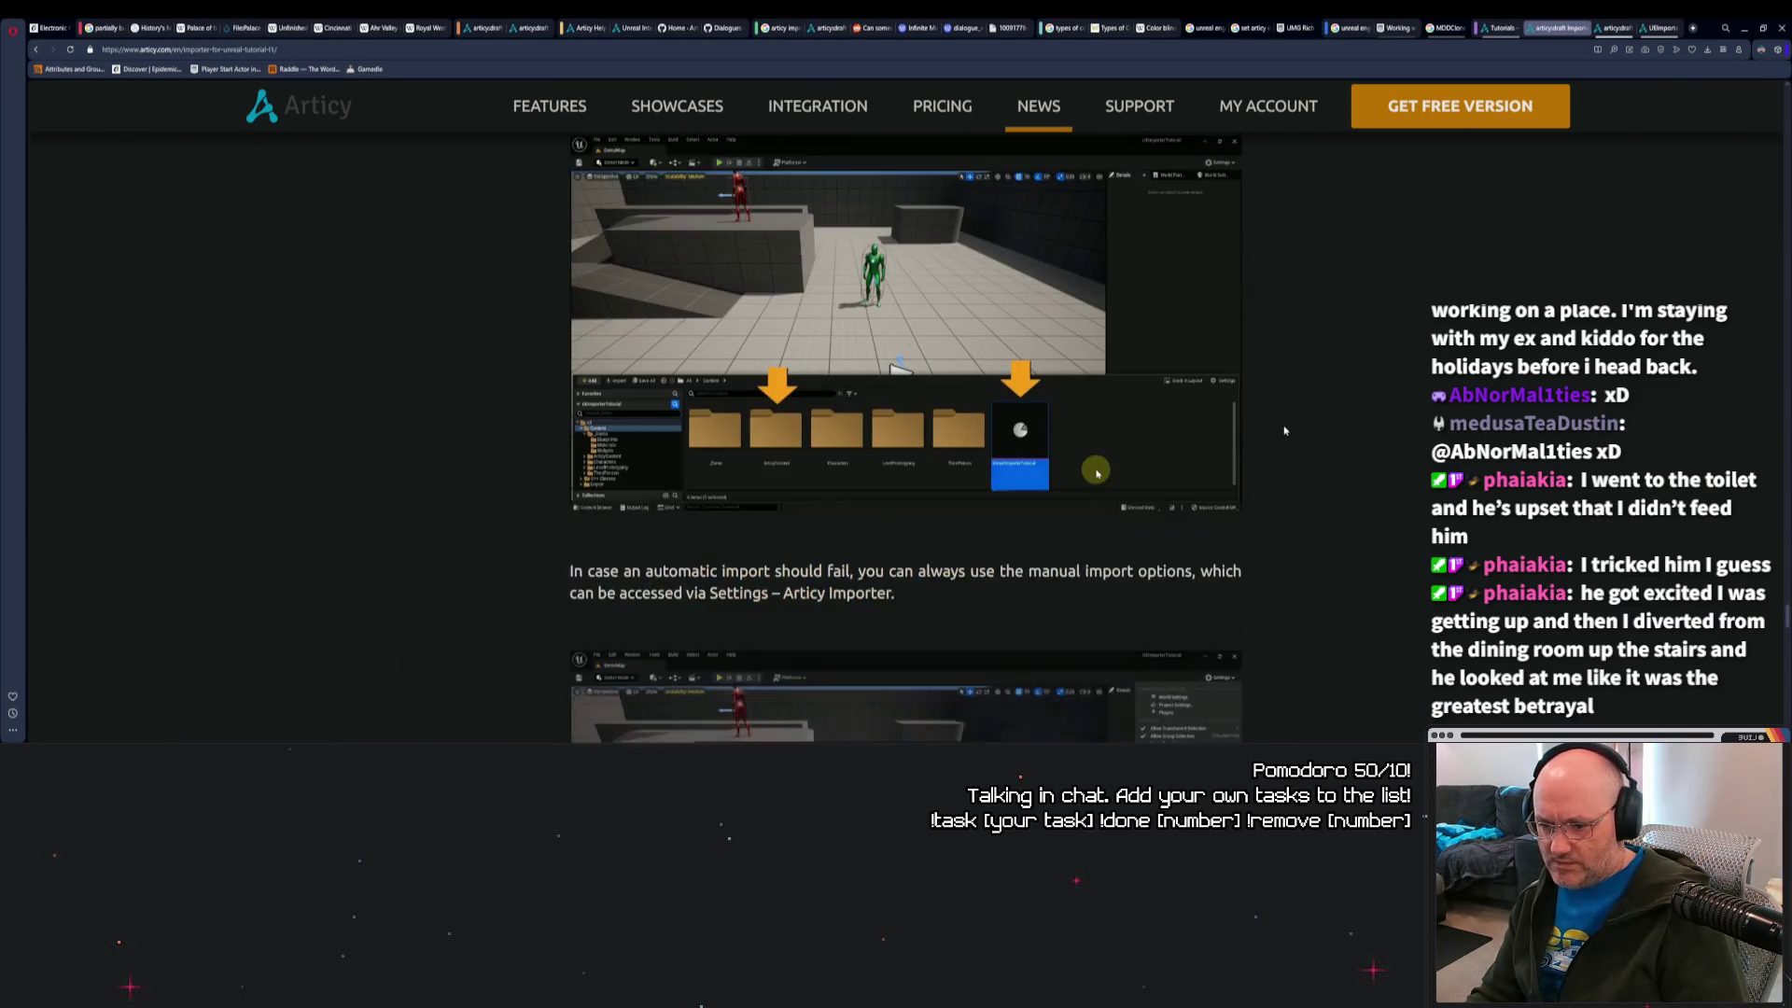
scroll(1284, 431, down, 3)
scroll(1286, 427, down, 15)
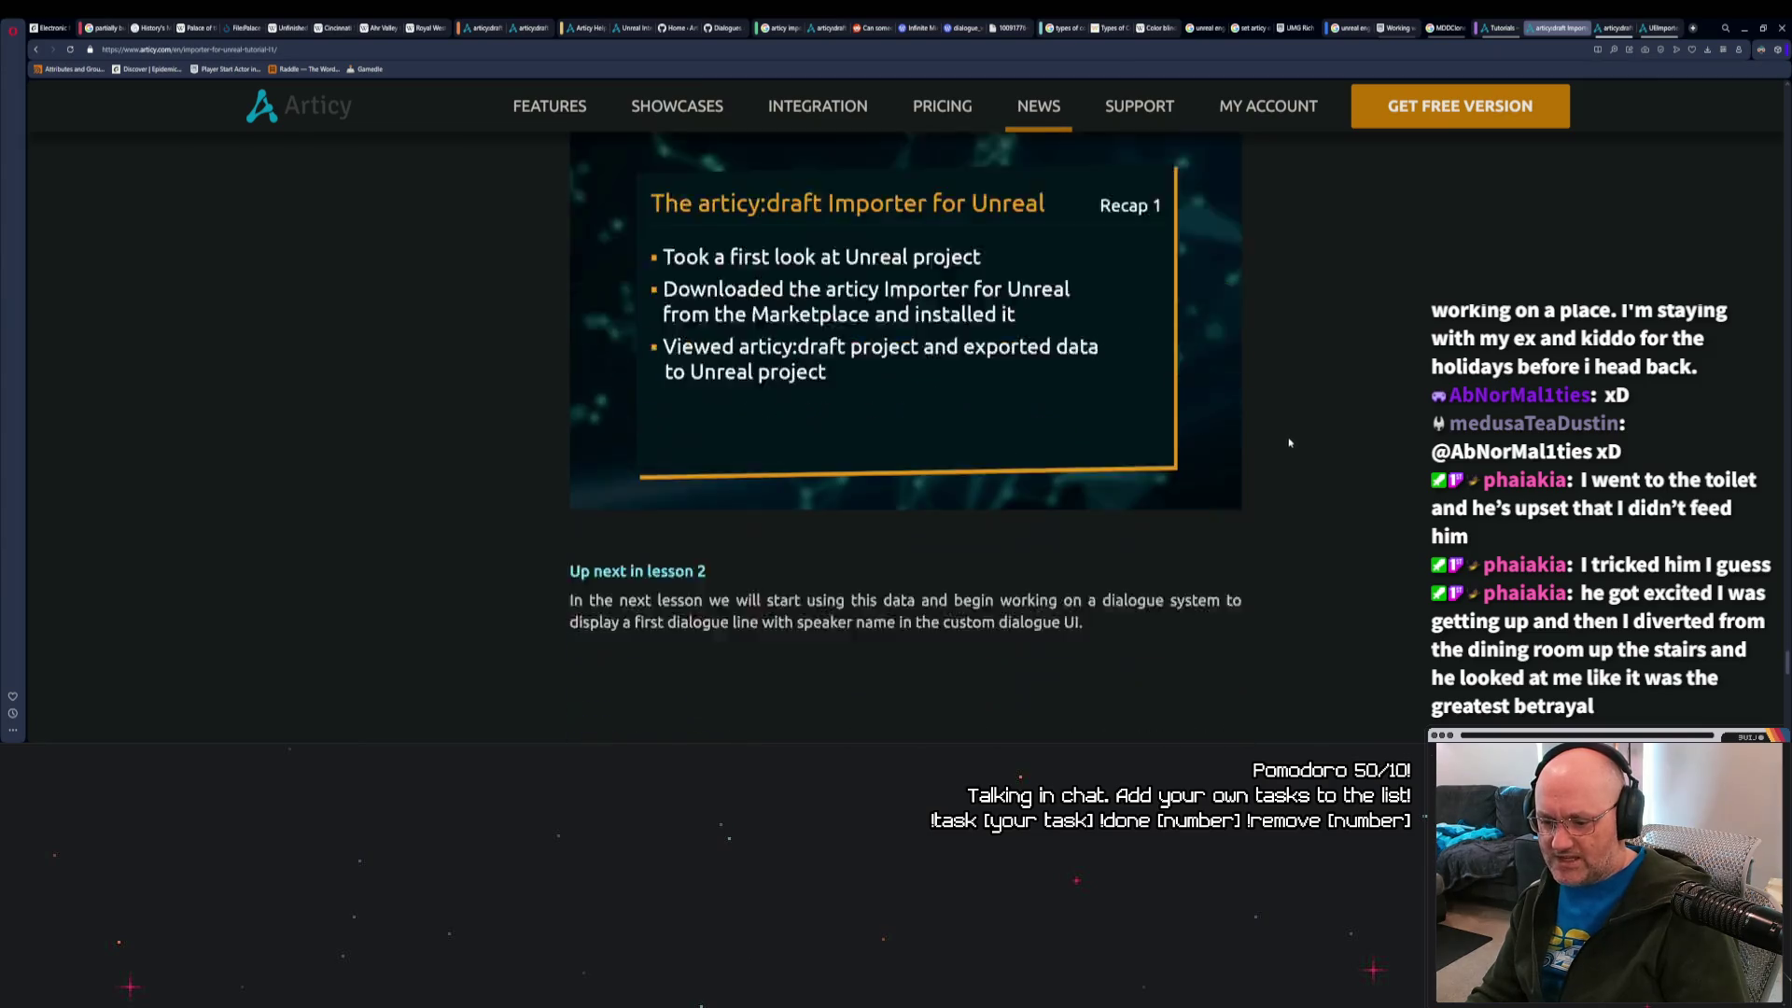
scroll(1298, 466, up, 6)
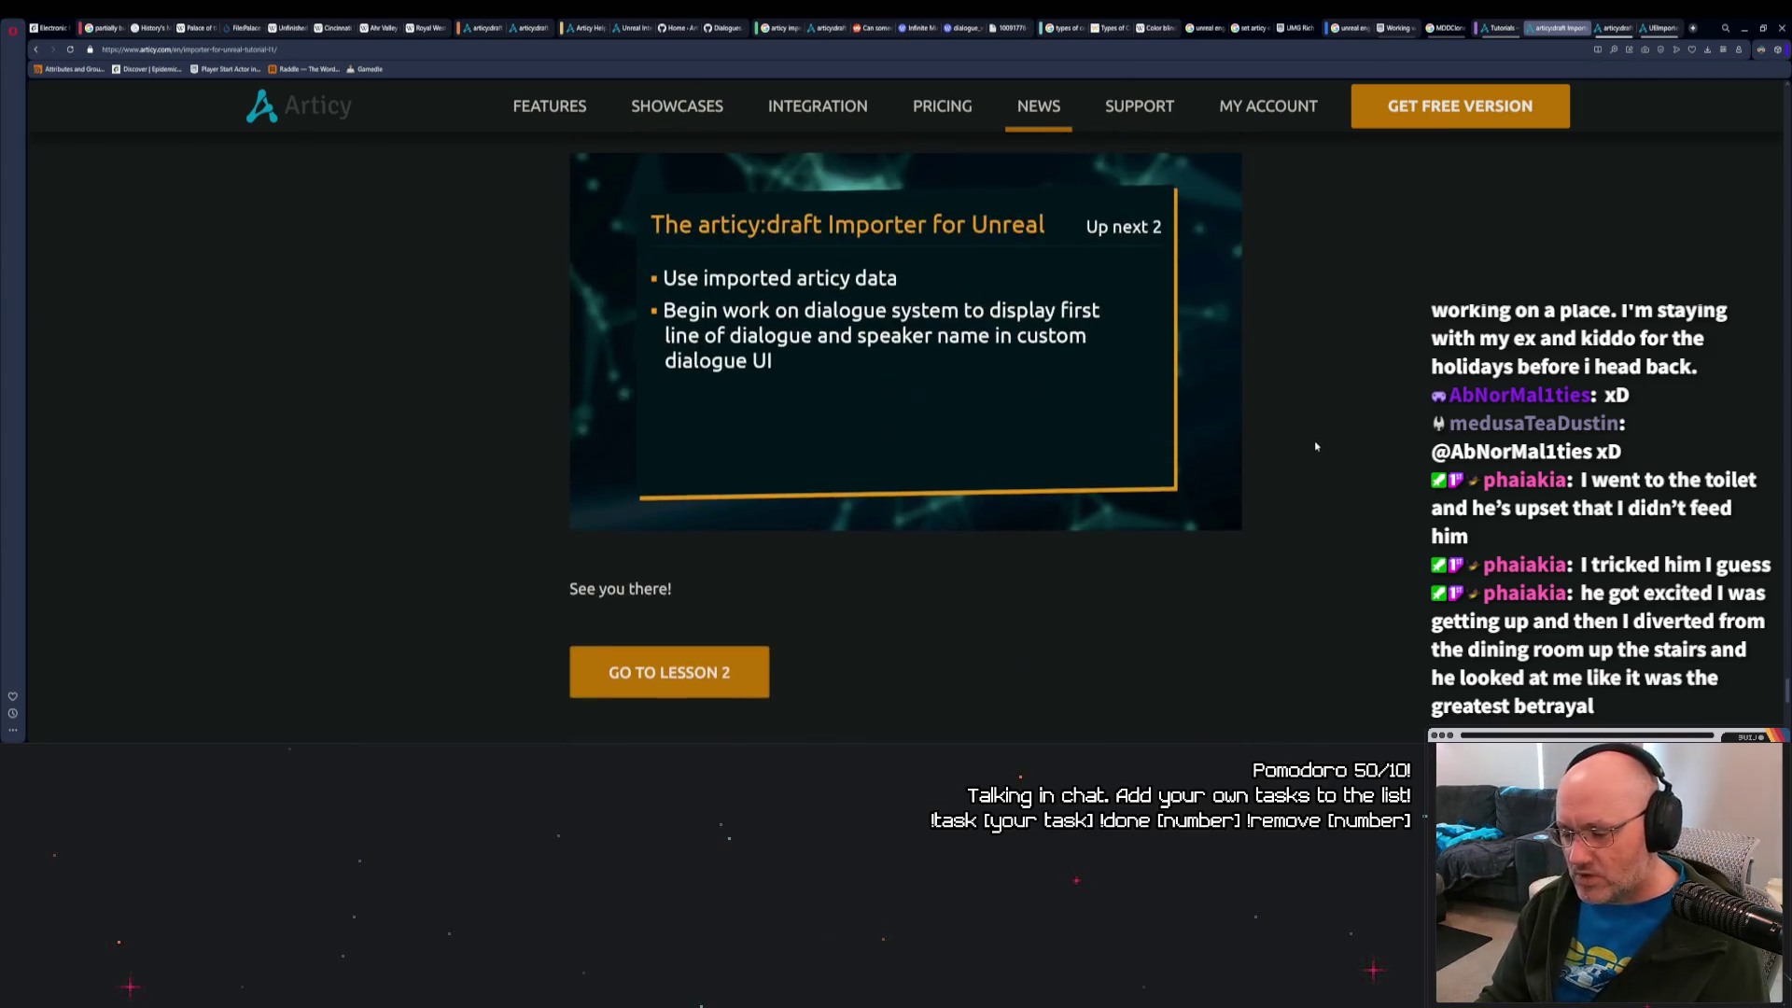
scroll(1340, 452, up, 1)
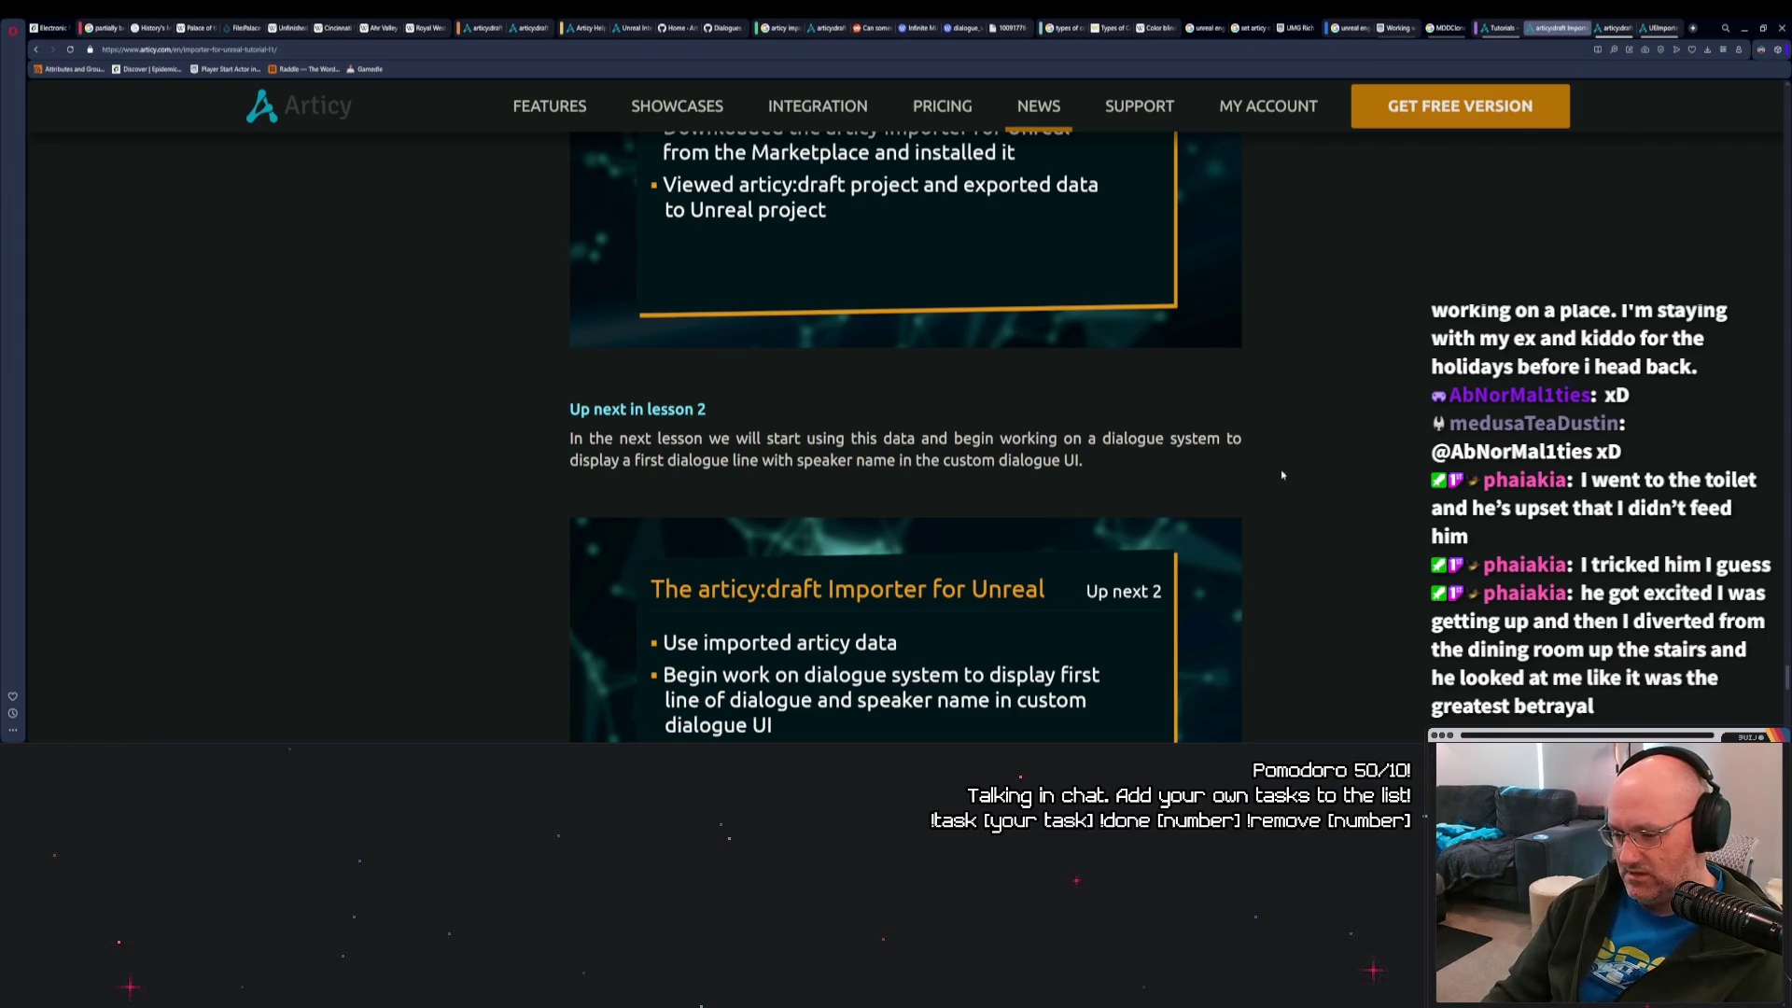
scroll(1281, 475, down, 3)
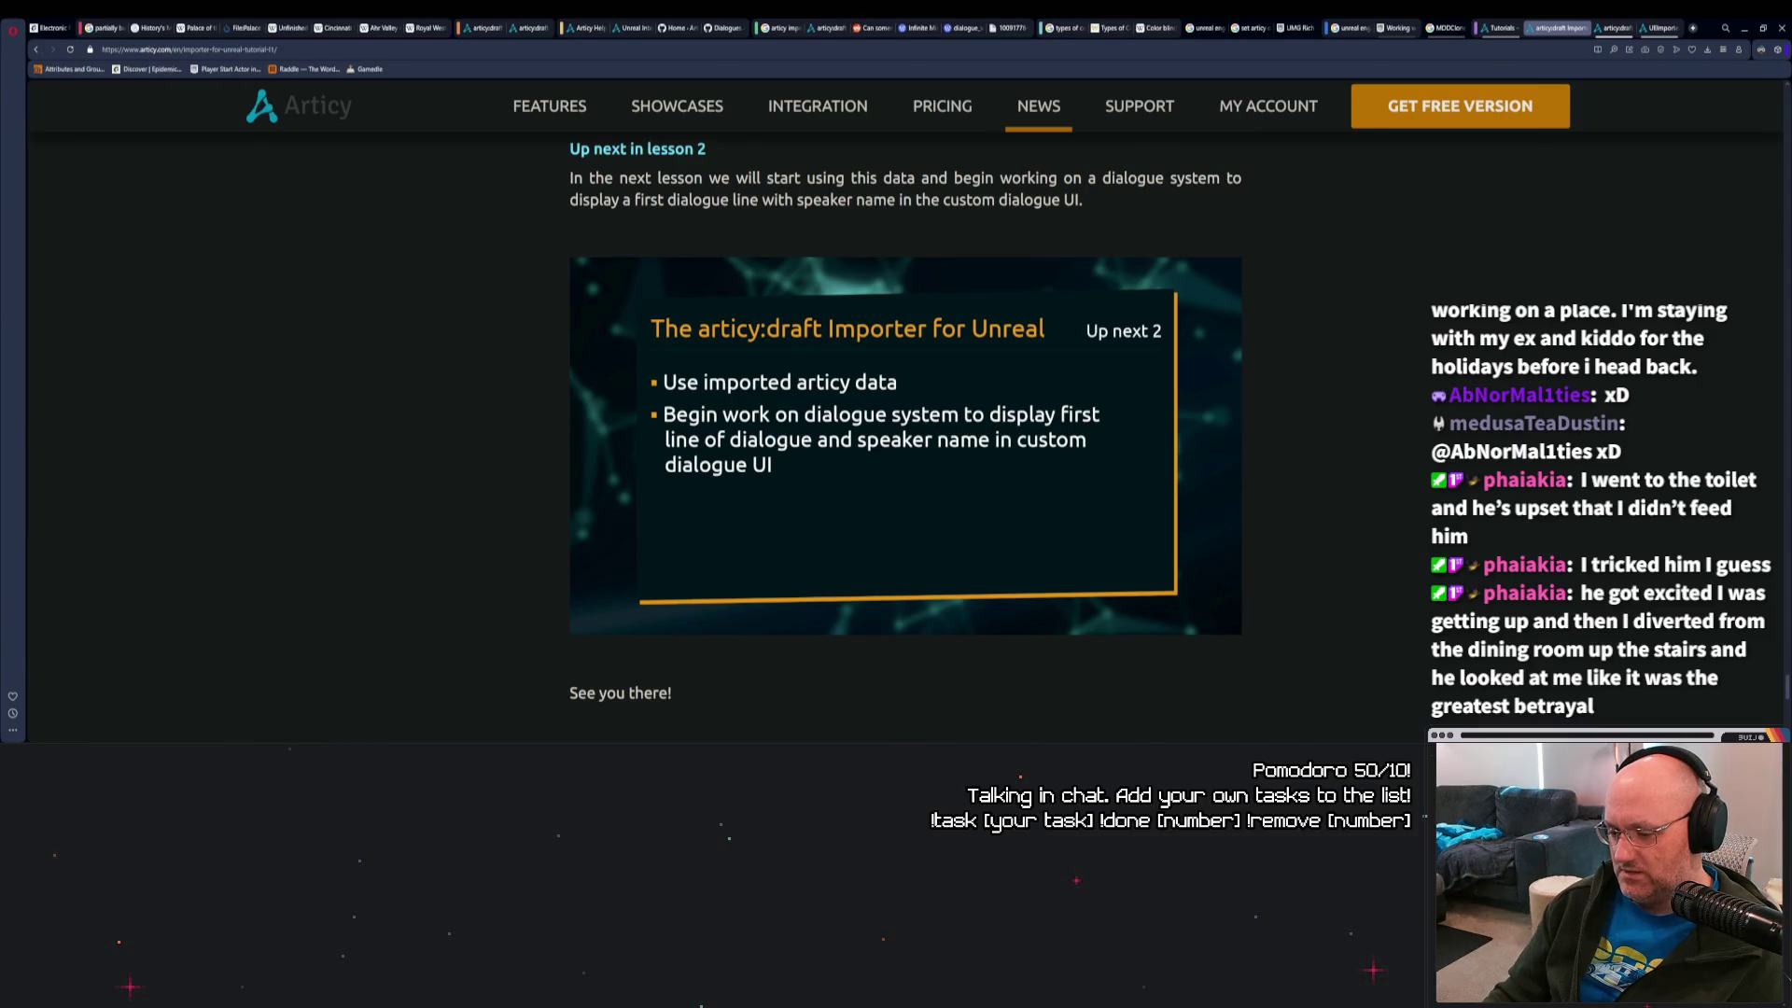
mouse_move(1057, 747)
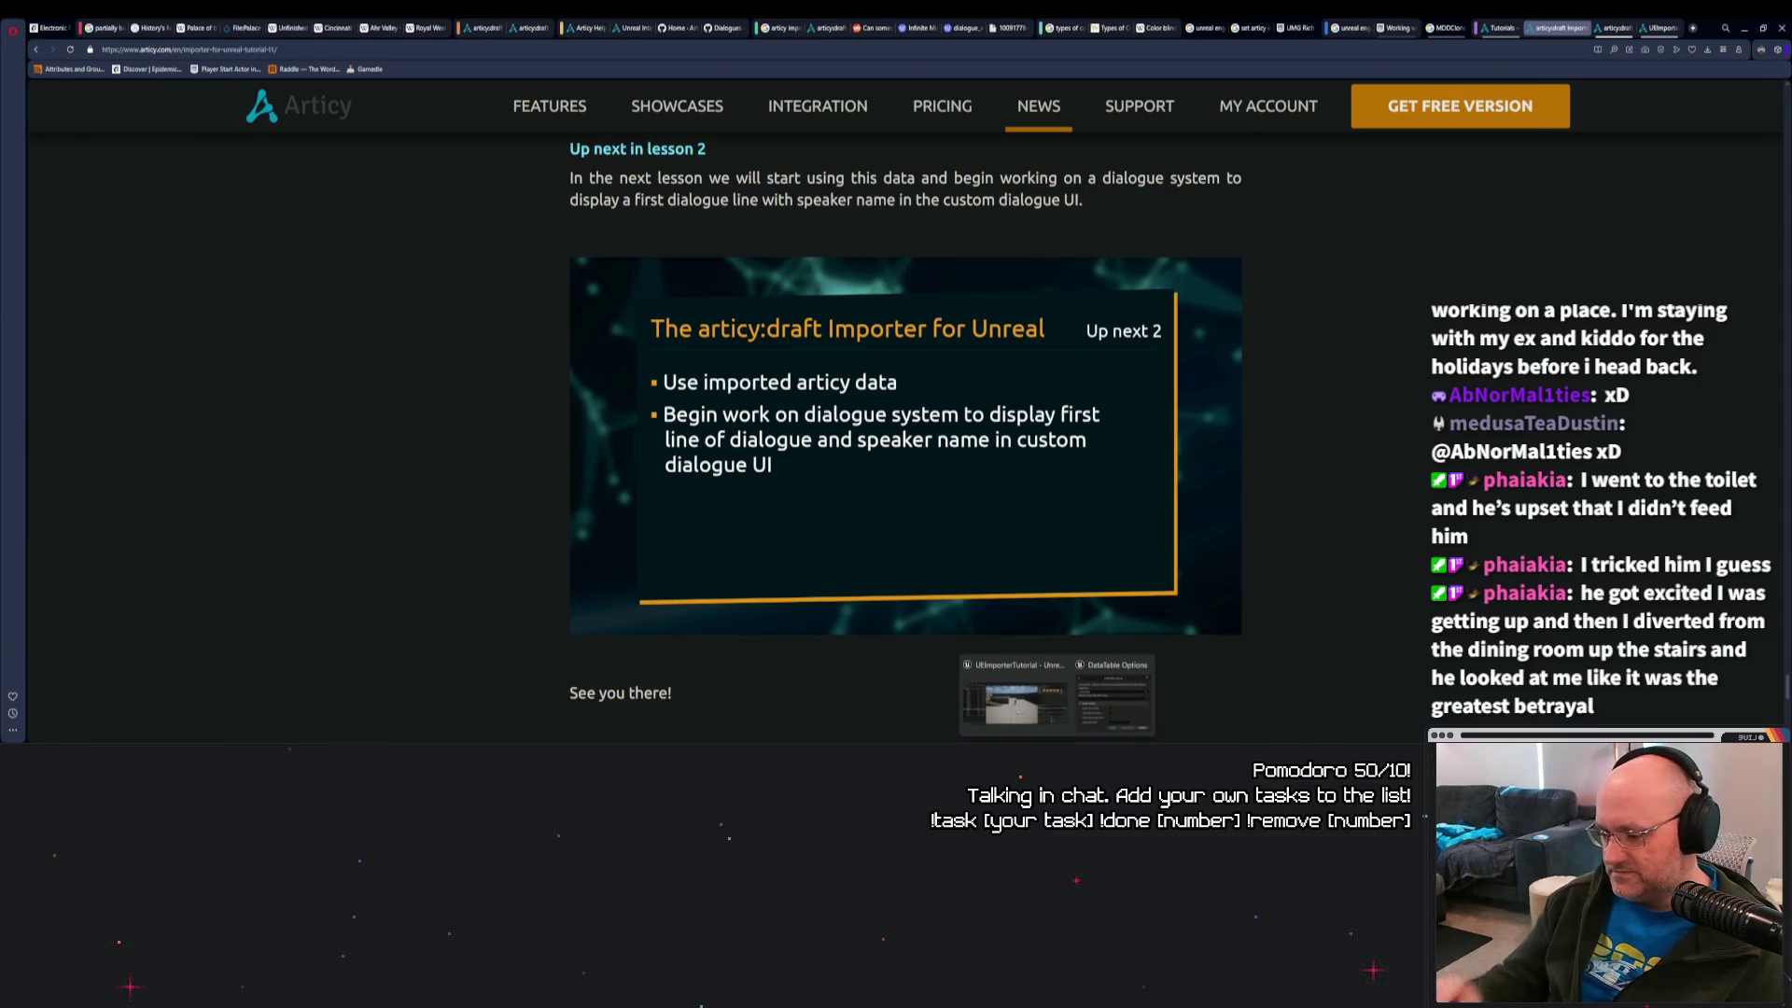
Back in Unreal, set the DataTable Options Import As type to DataTable.
click(1115, 695)
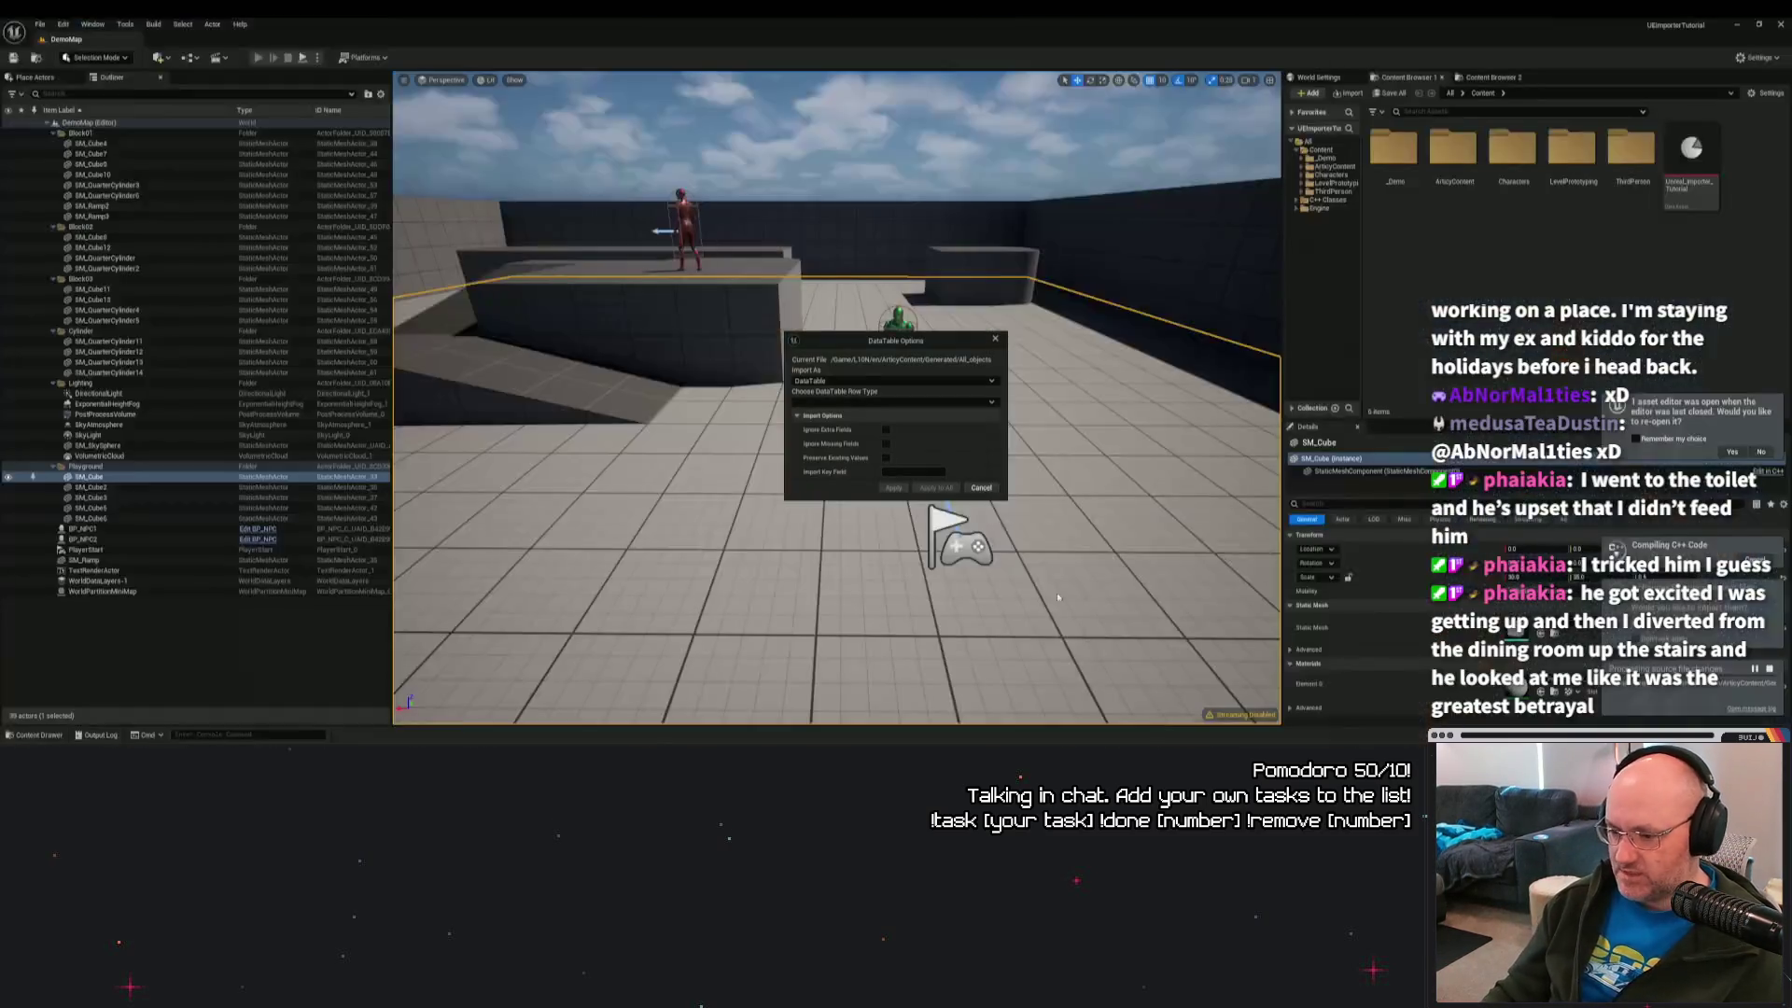
click(879, 381)
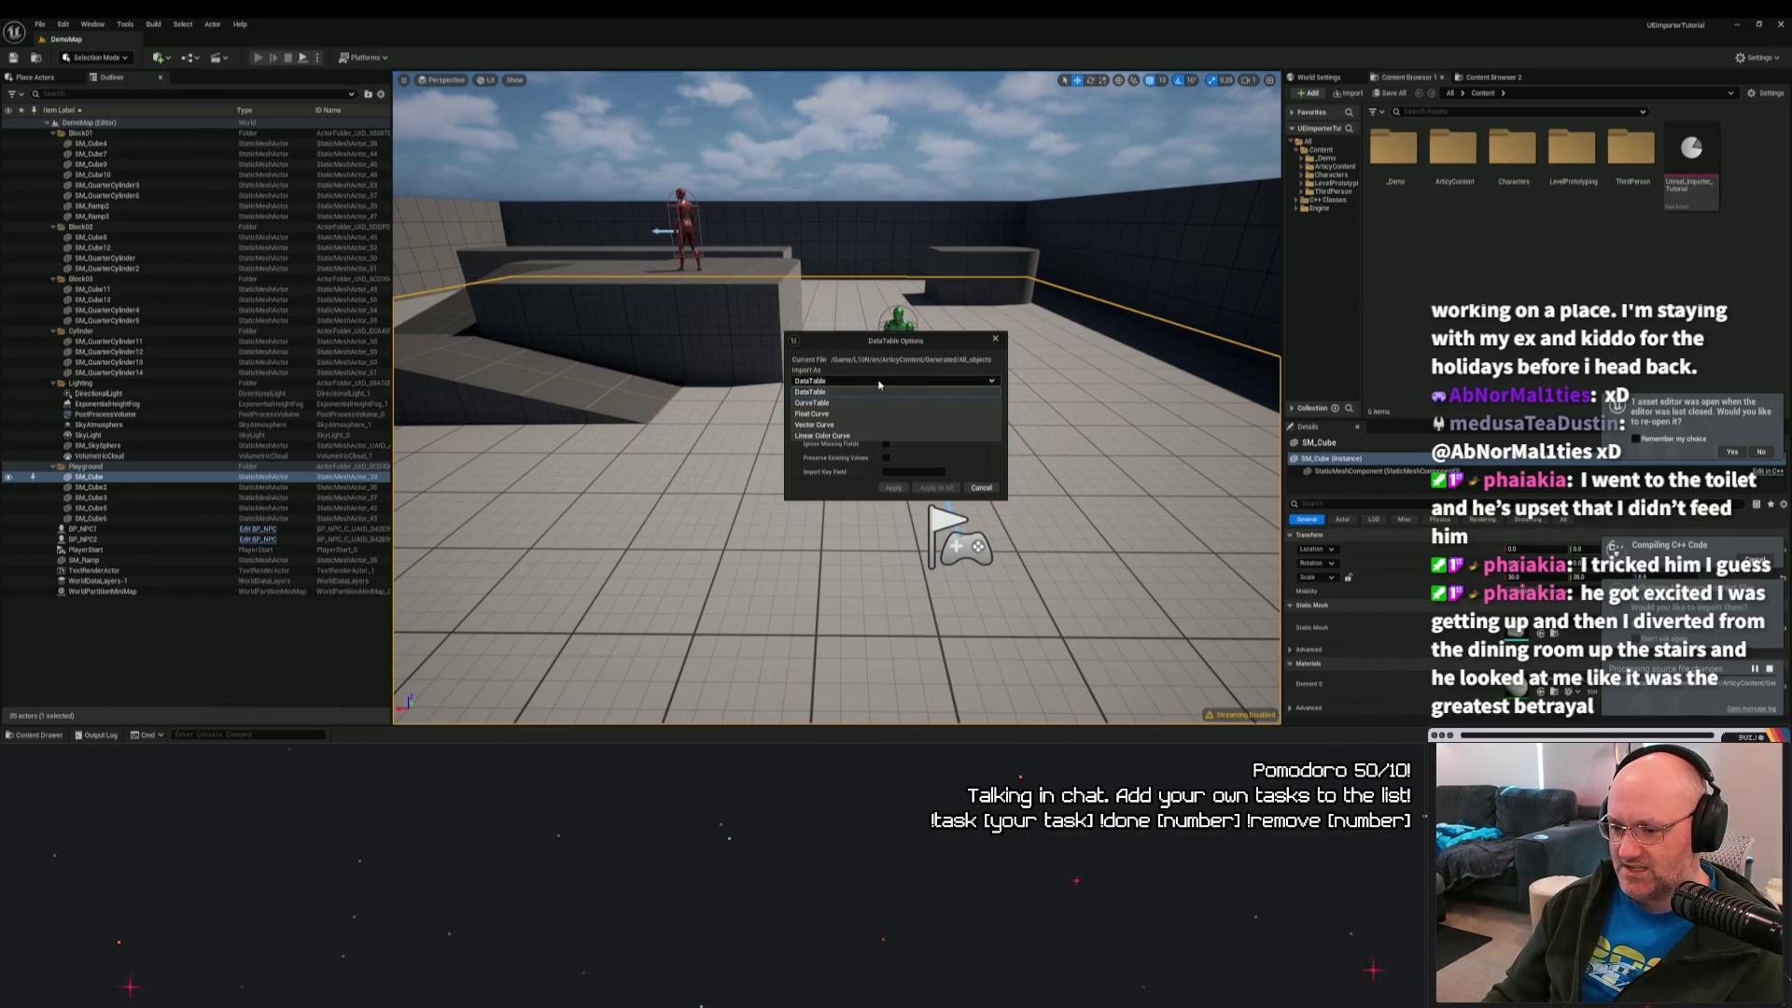
click(878, 392)
click(894, 402)
click(894, 401)
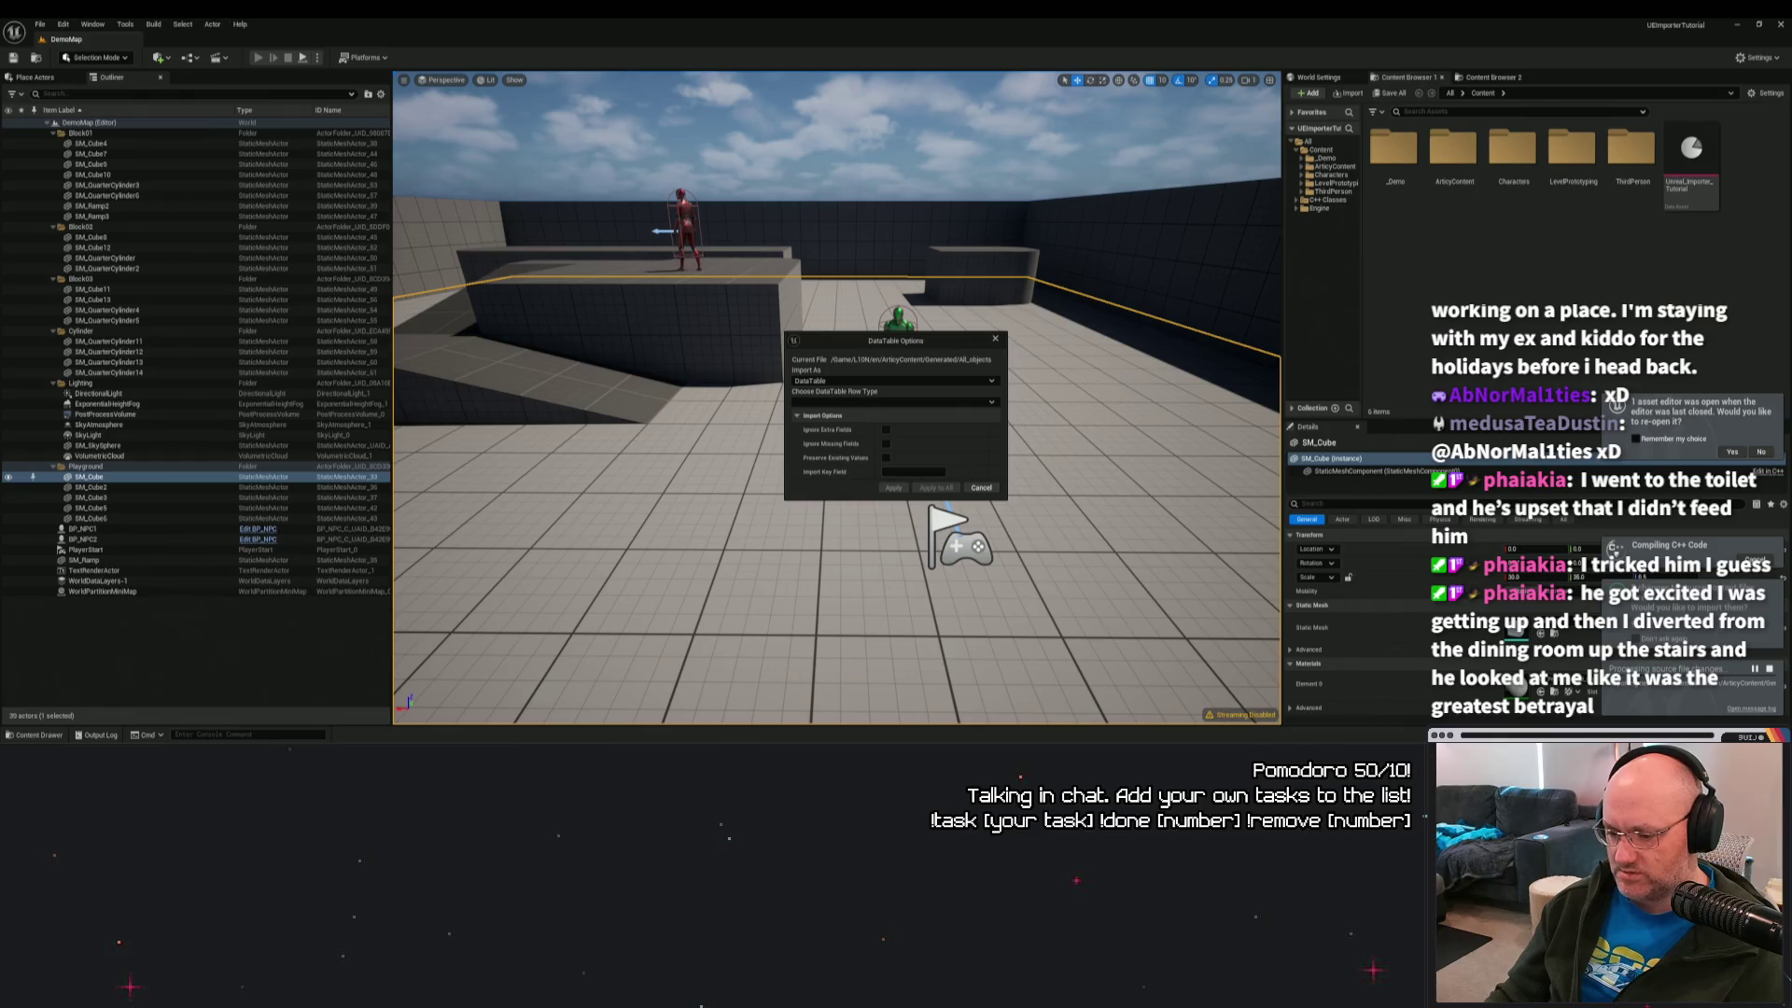
Glance at the Discord chat, then return to Unreal's DataTable Options dialog.
key(alt+Tab)
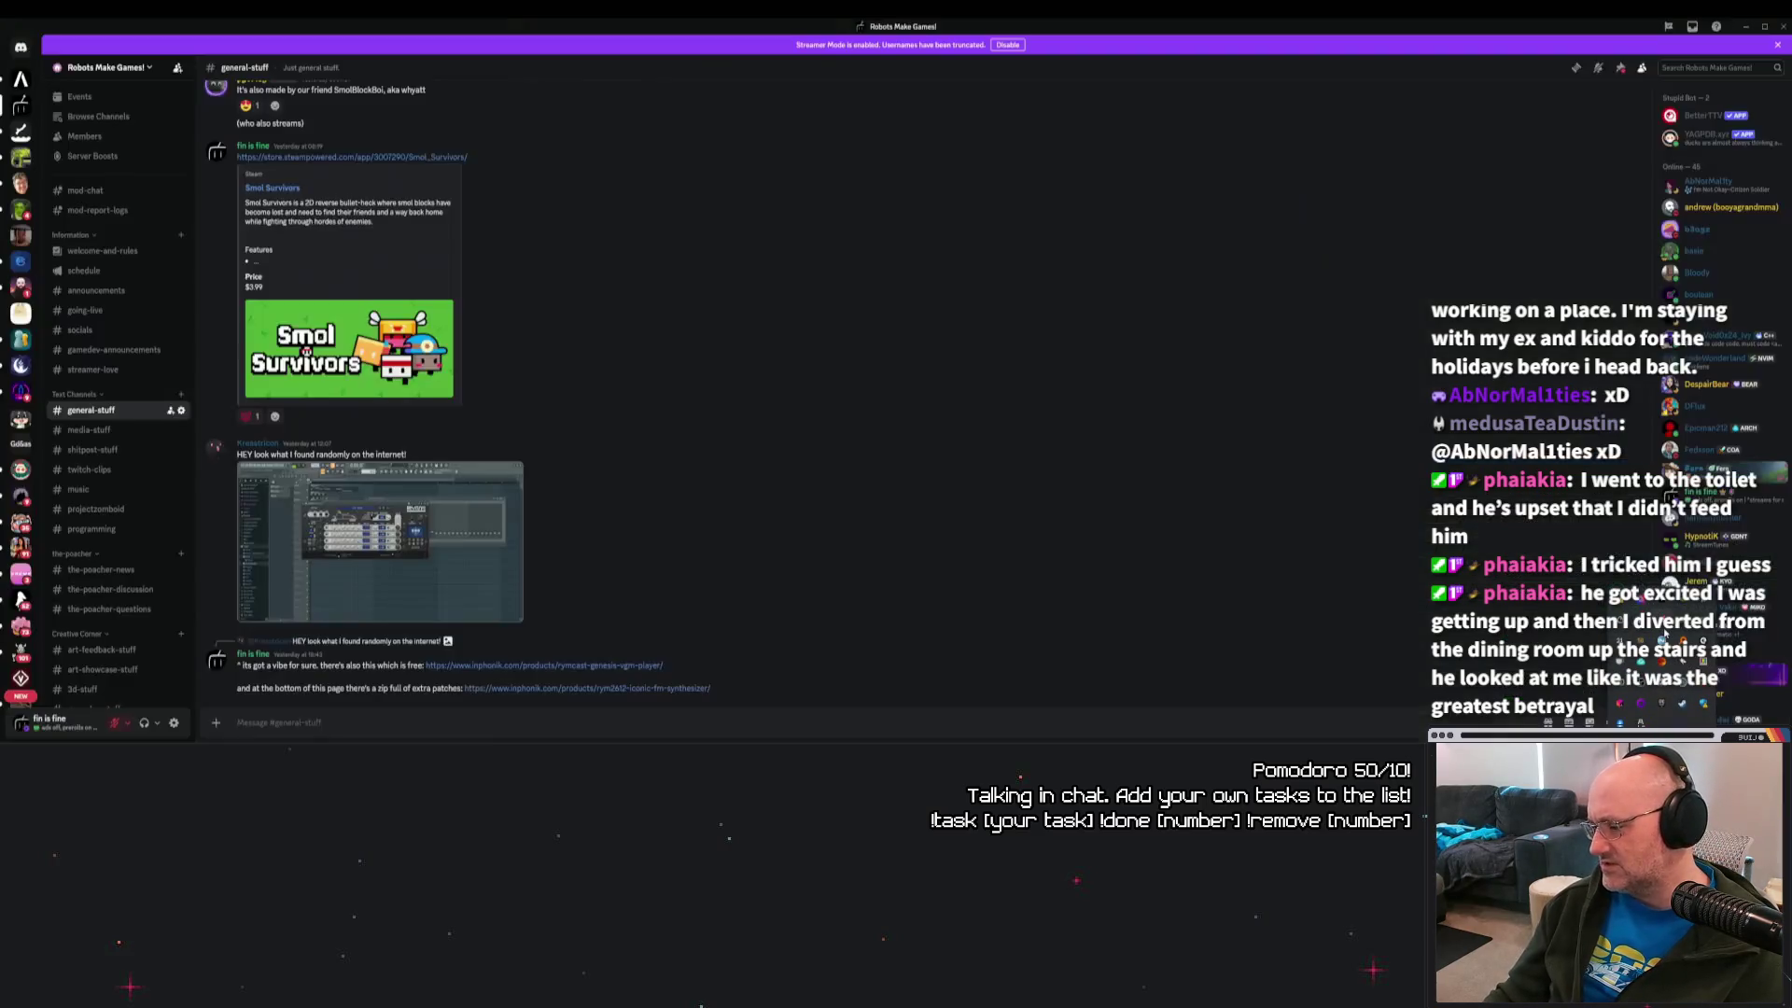
key(alt+Tab)
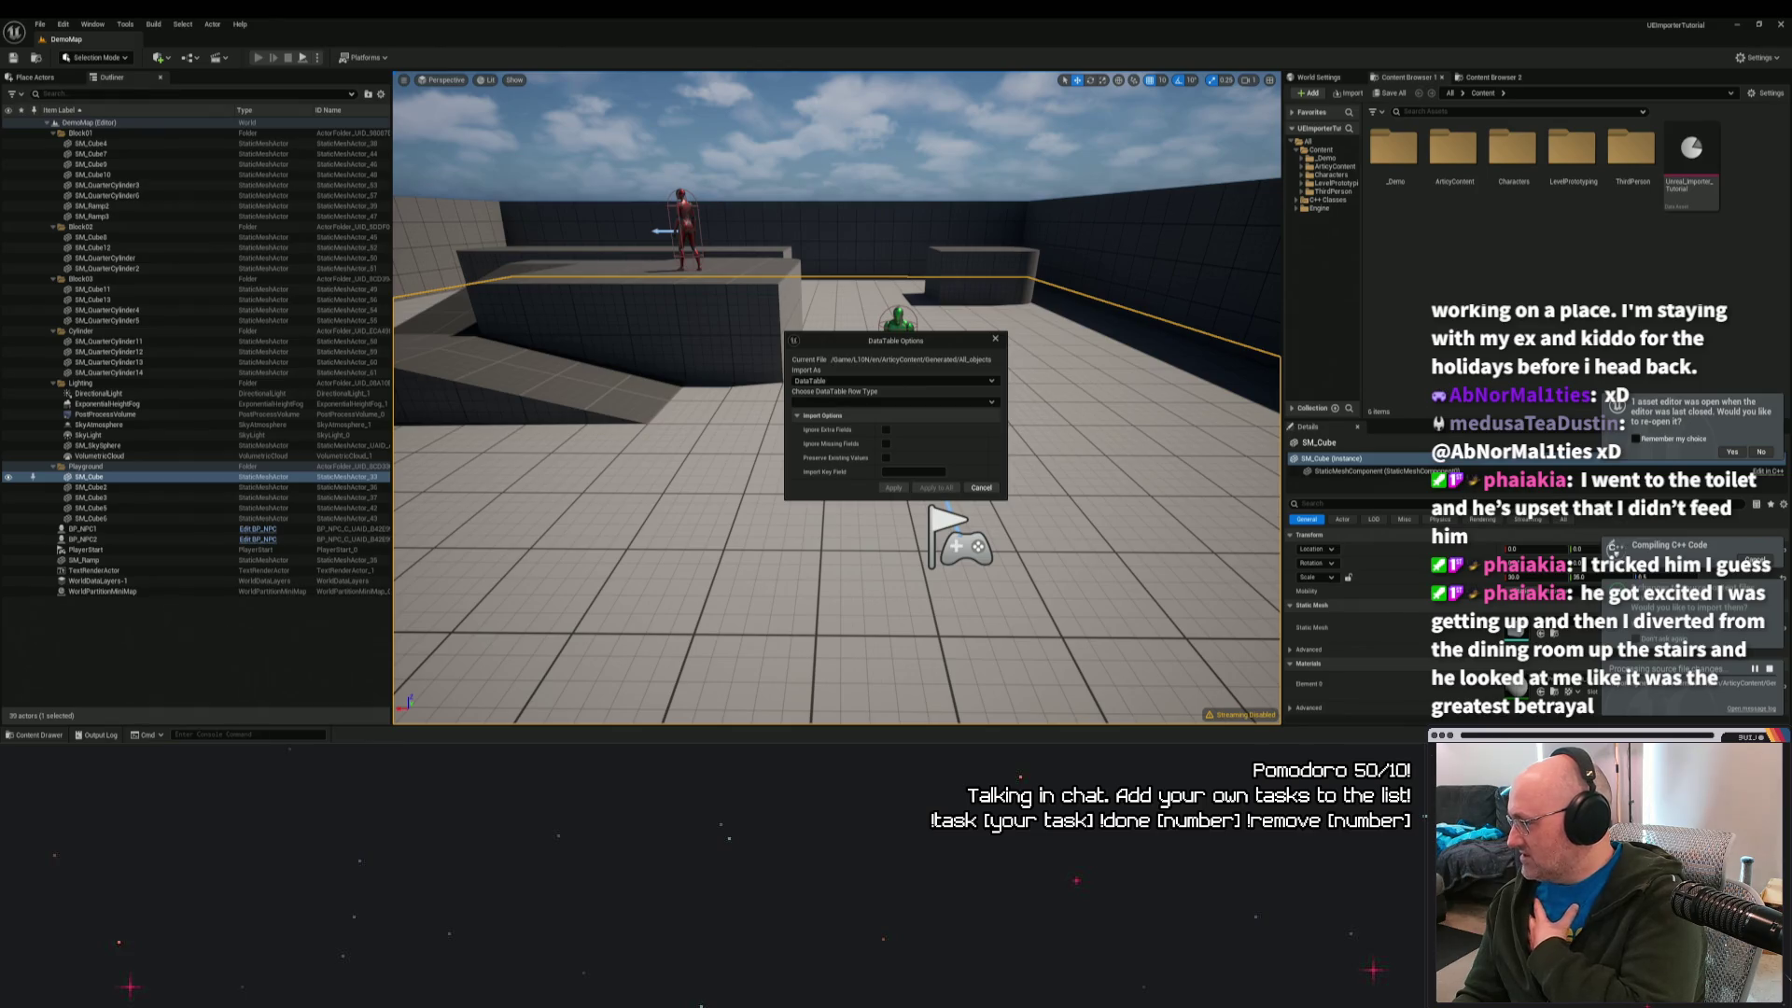
Import the first ArticyContent file with RichTextStyleRow rows and dismiss the missing-SourceString error.
click(980, 405)
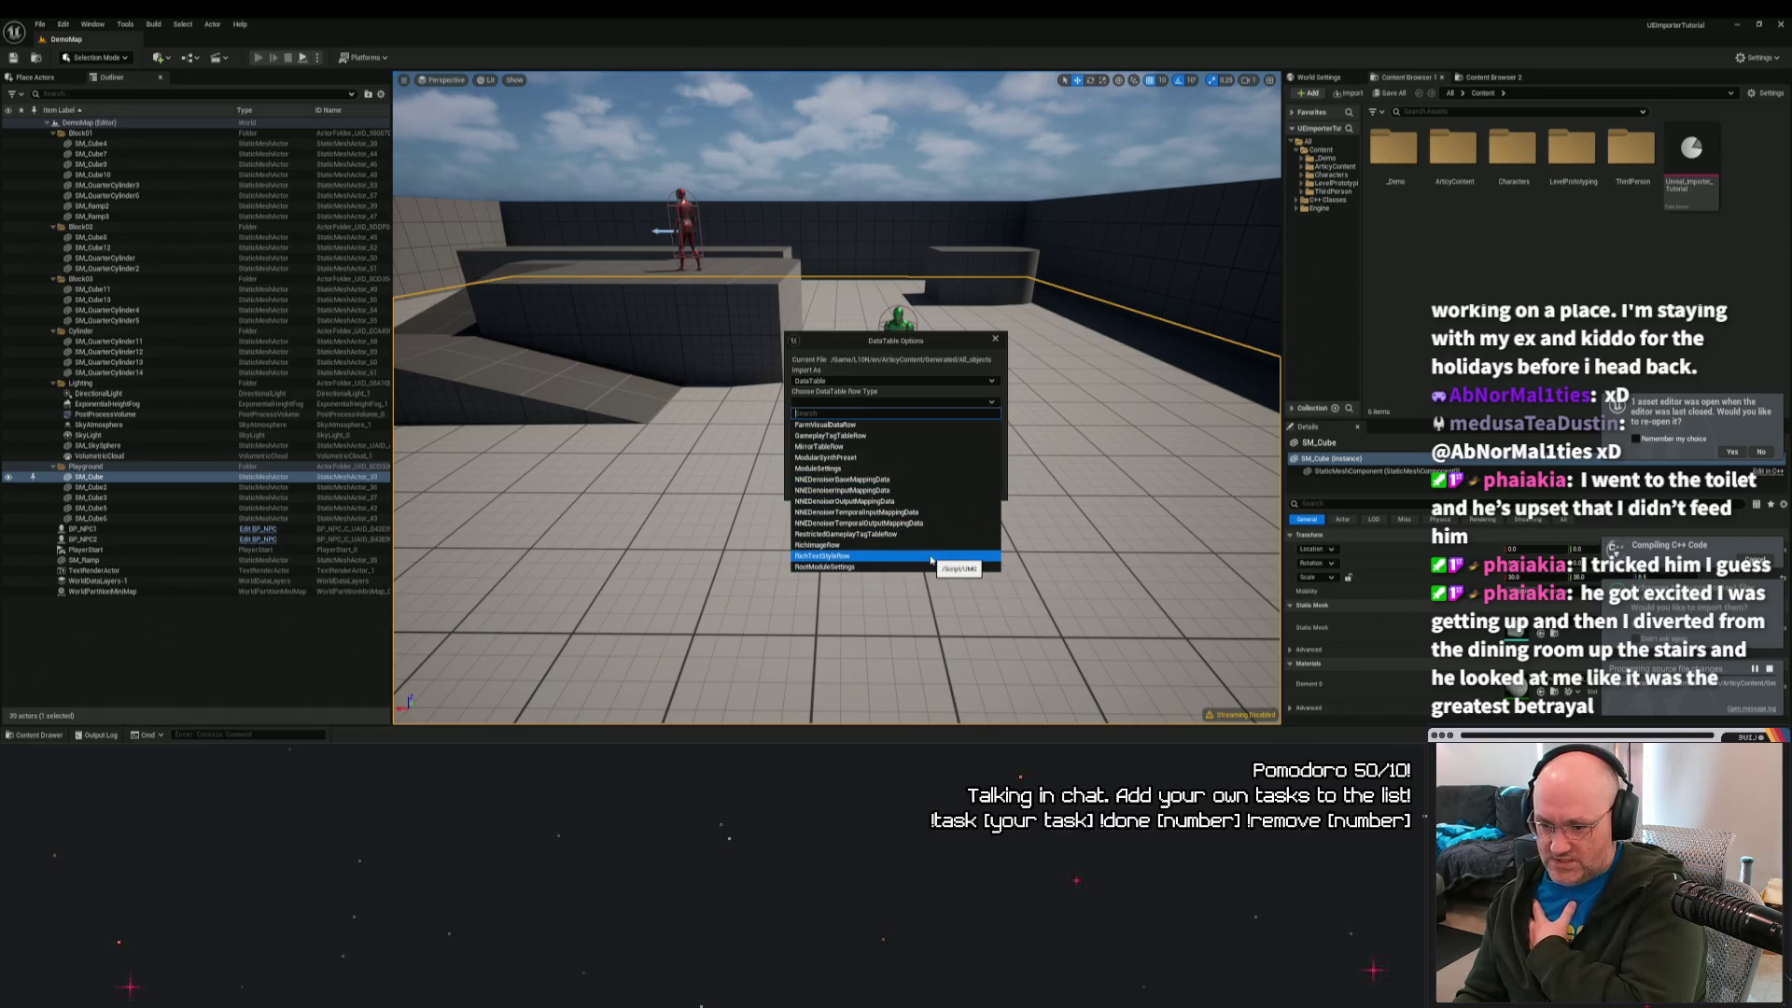
click(931, 557)
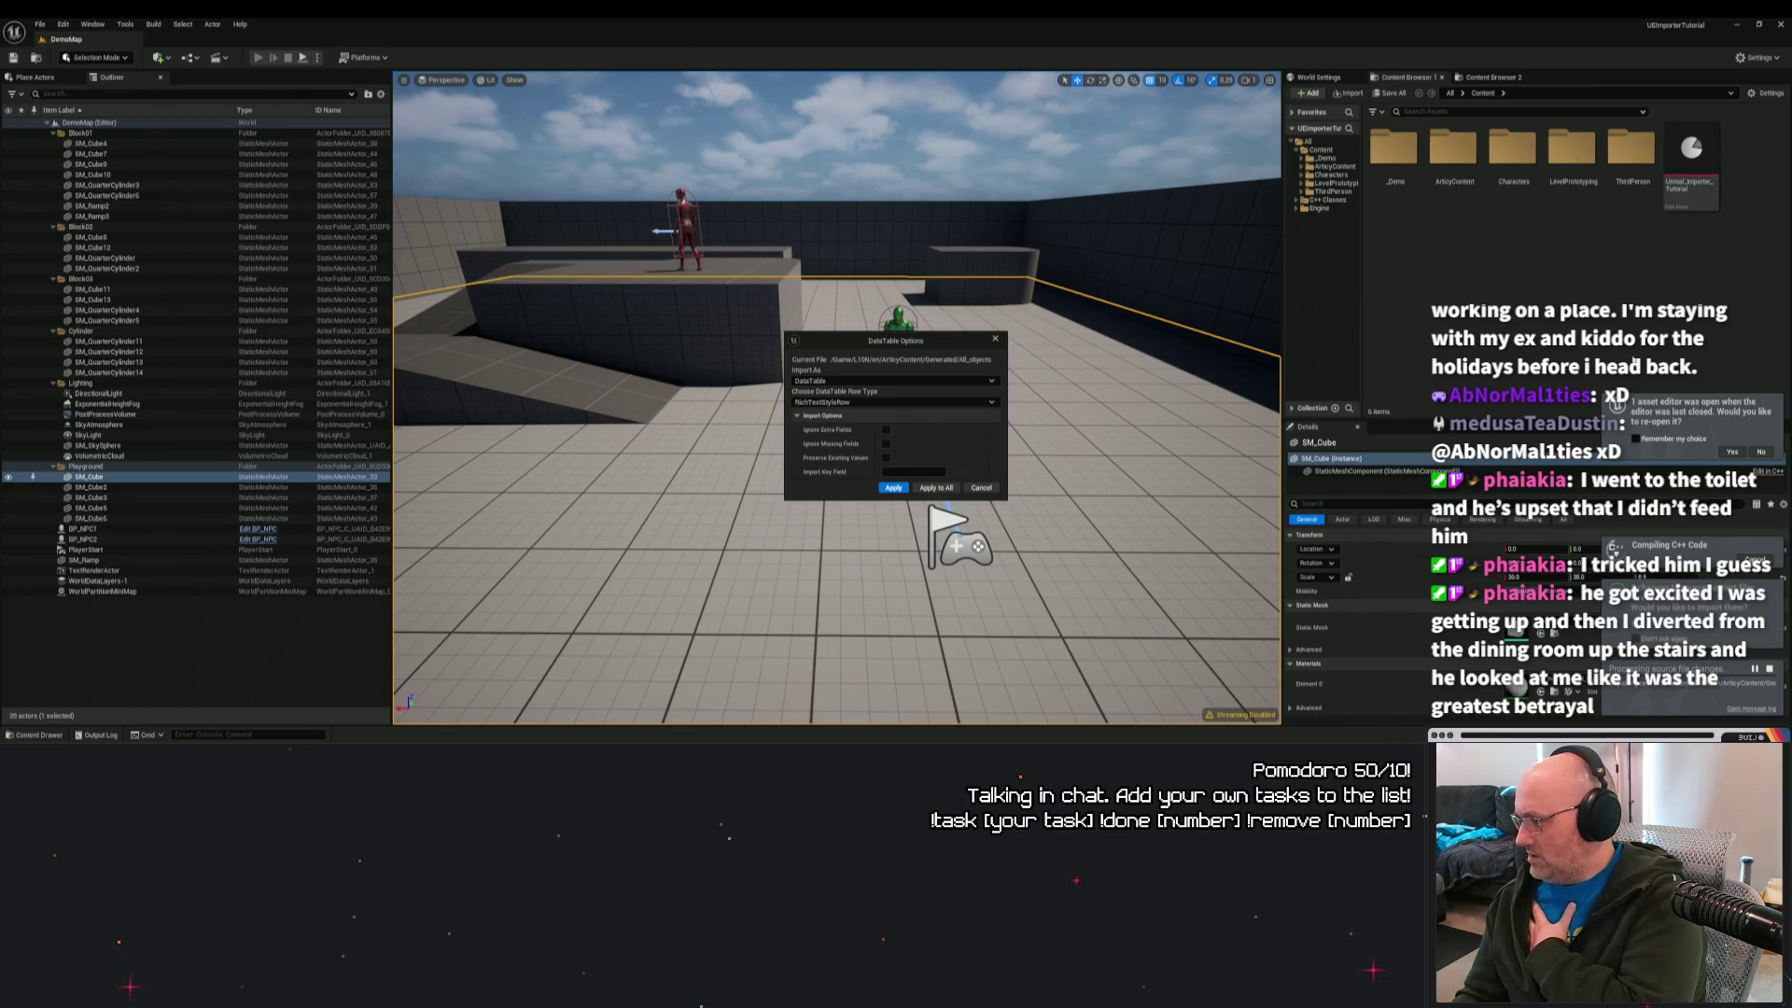
click(893, 487)
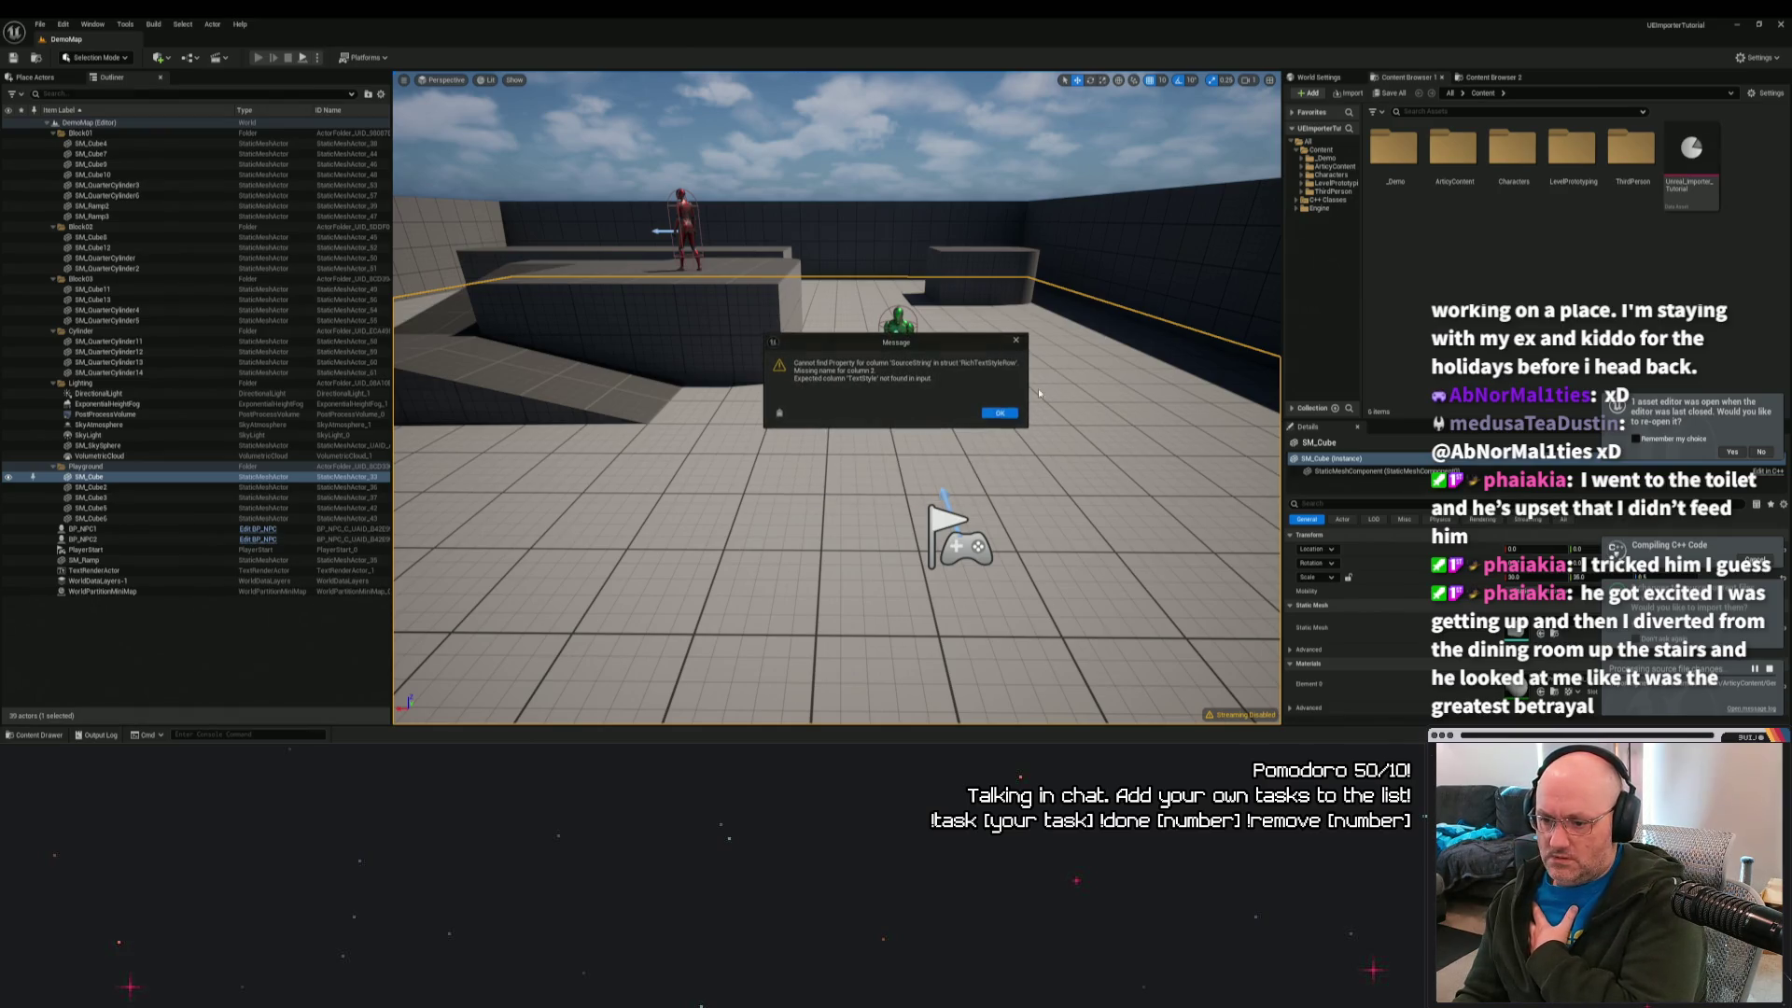
click(998, 415)
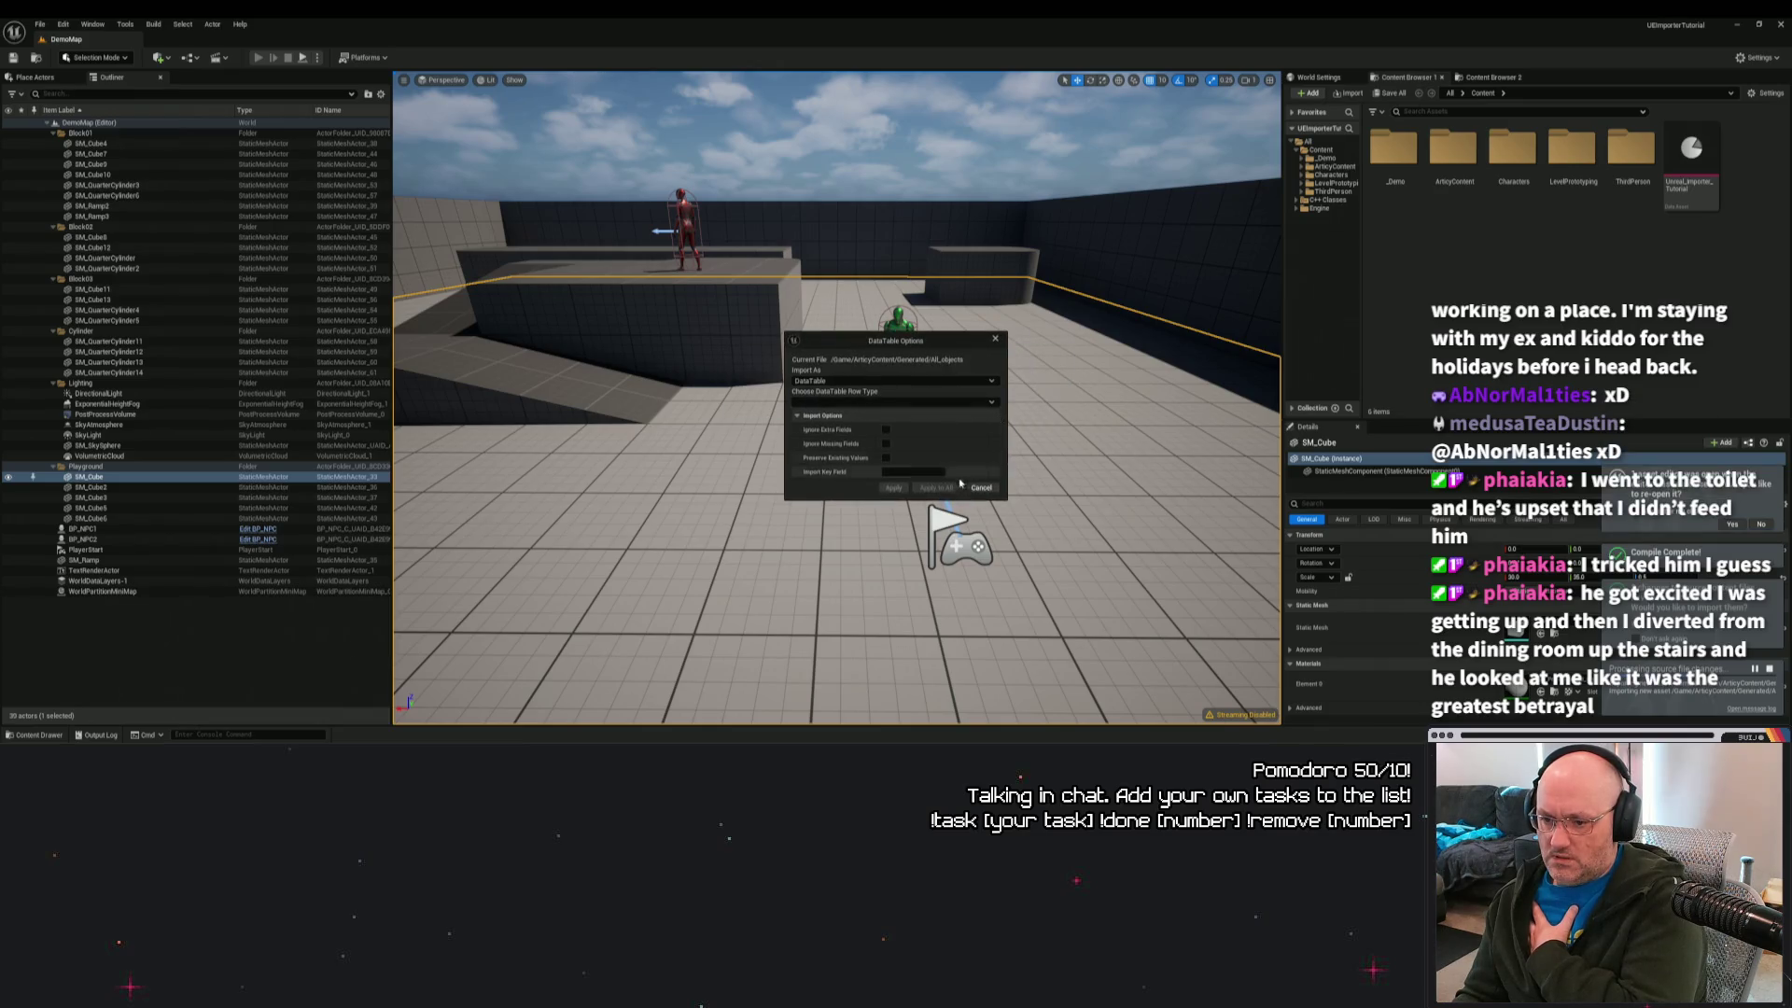
Repeat the RichTextStyleRow import for the next file and dismiss its error.
click(880, 403)
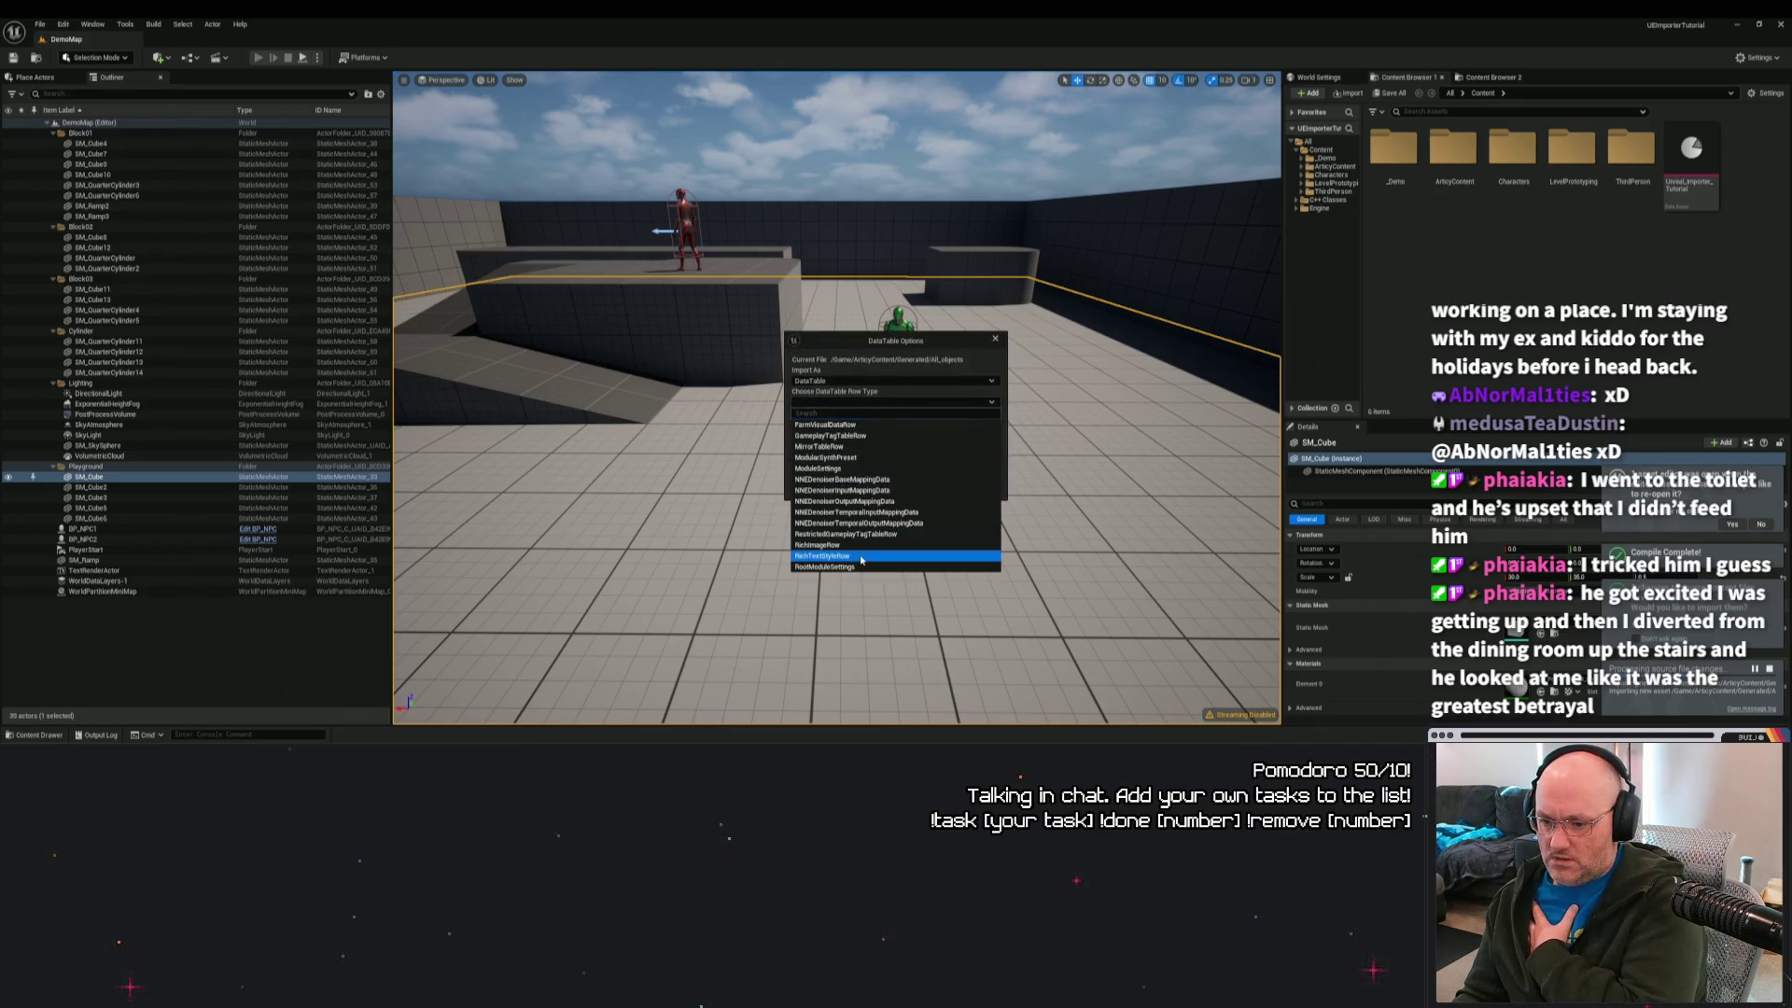
click(878, 488)
click(882, 488)
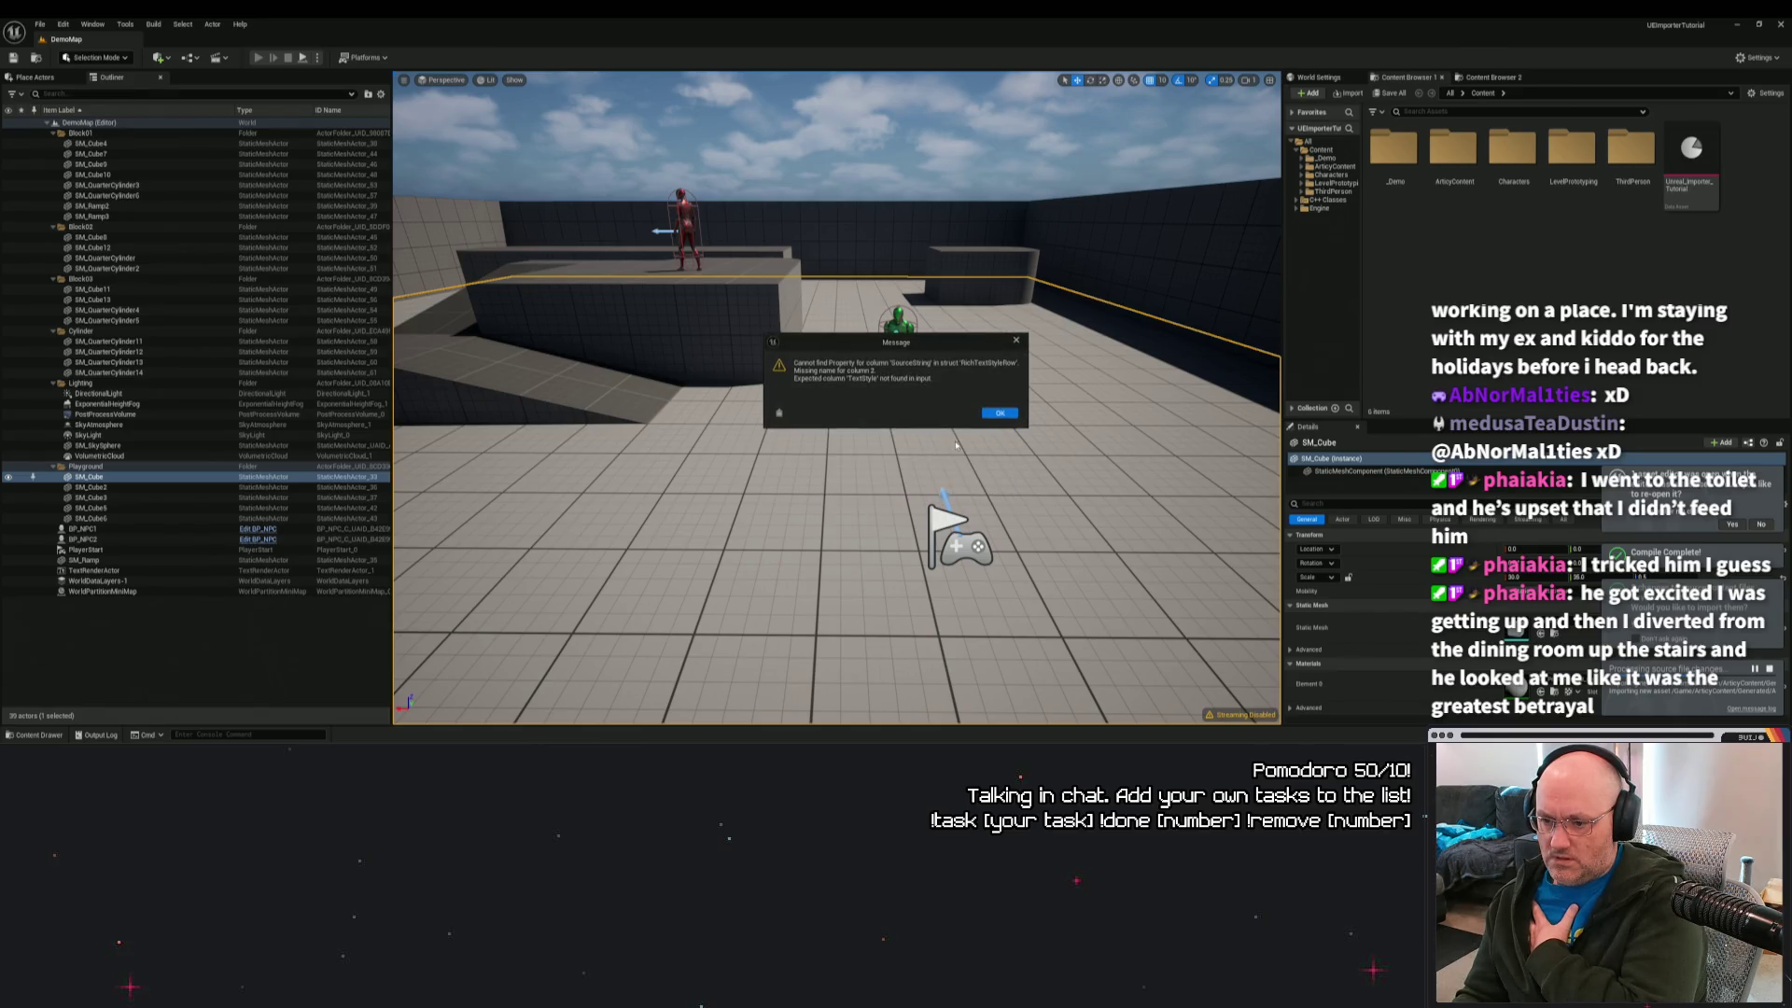
click(1003, 415)
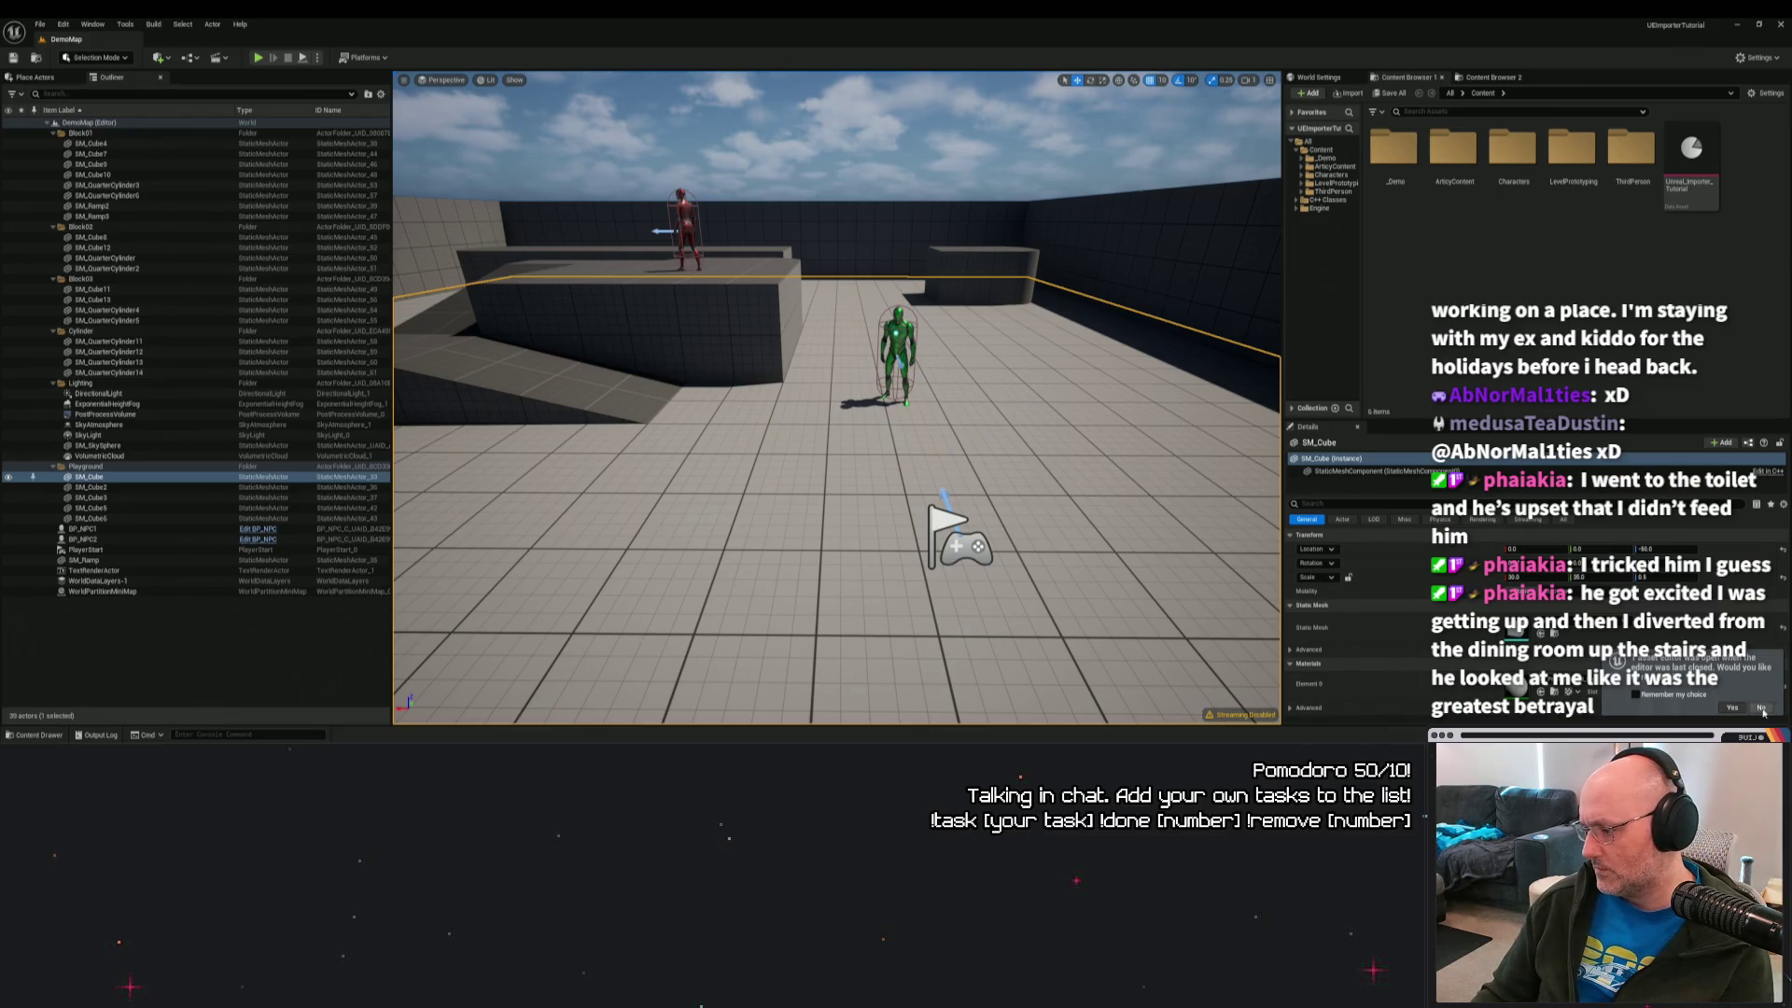
click(1731, 708)
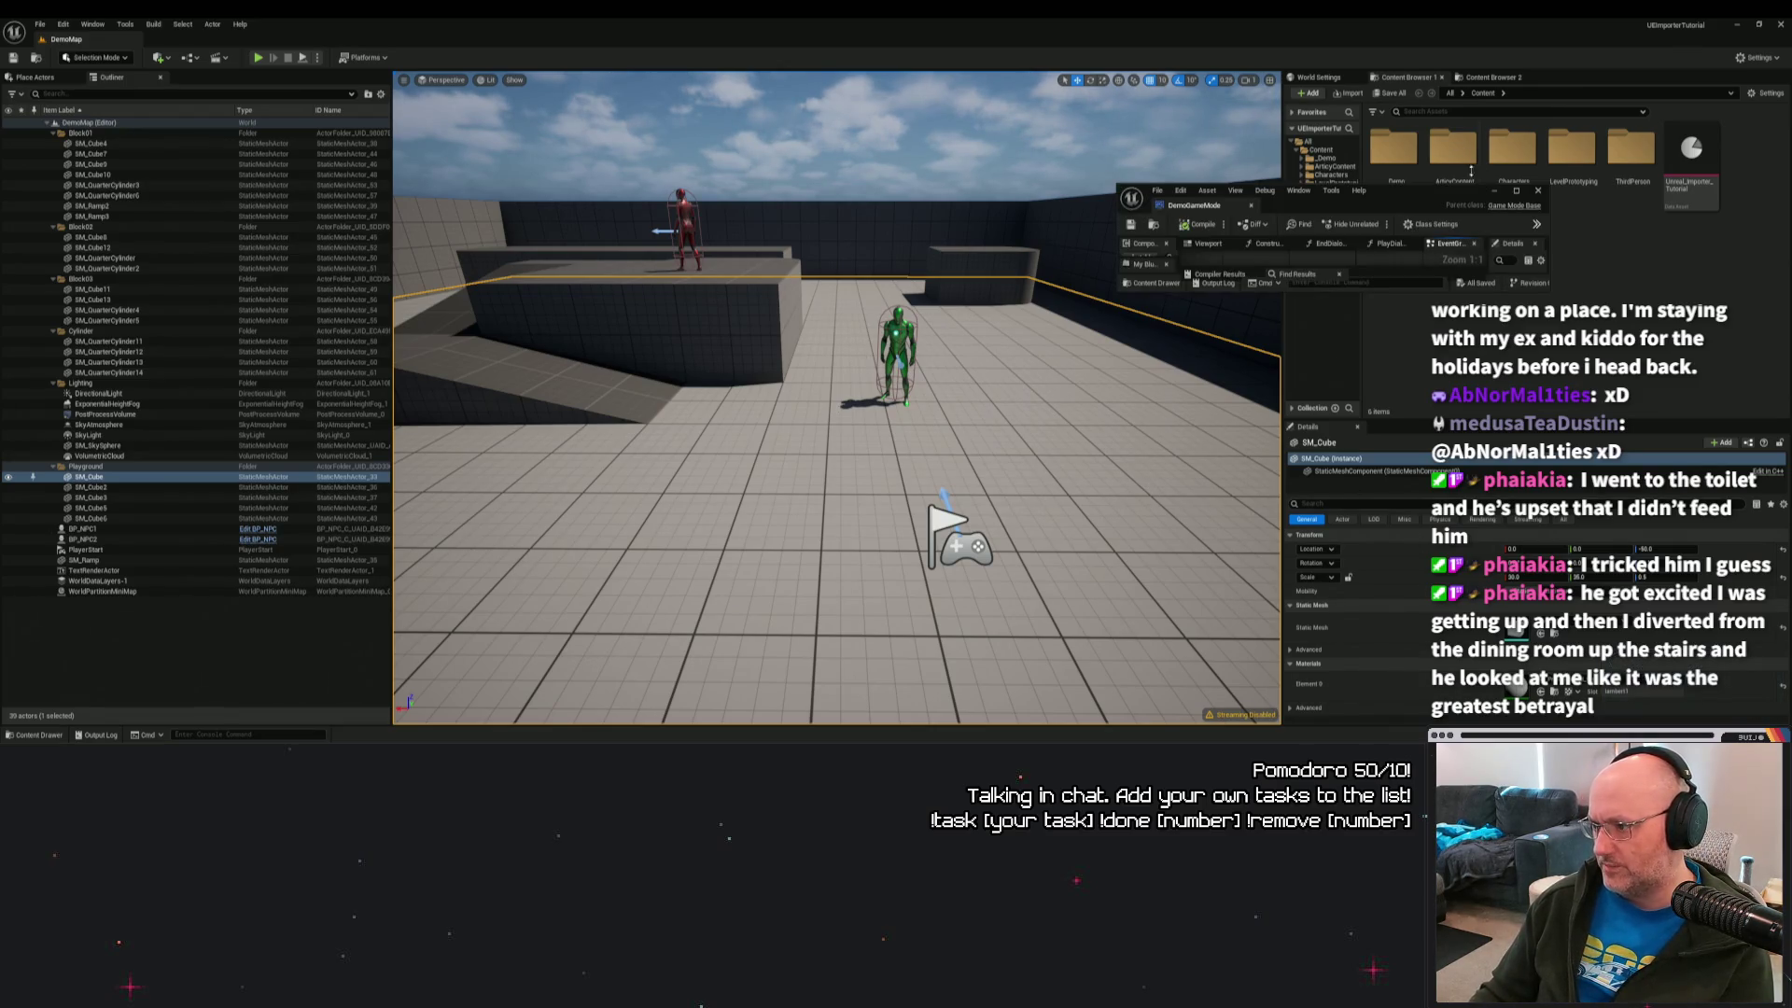
double_click(1432, 191)
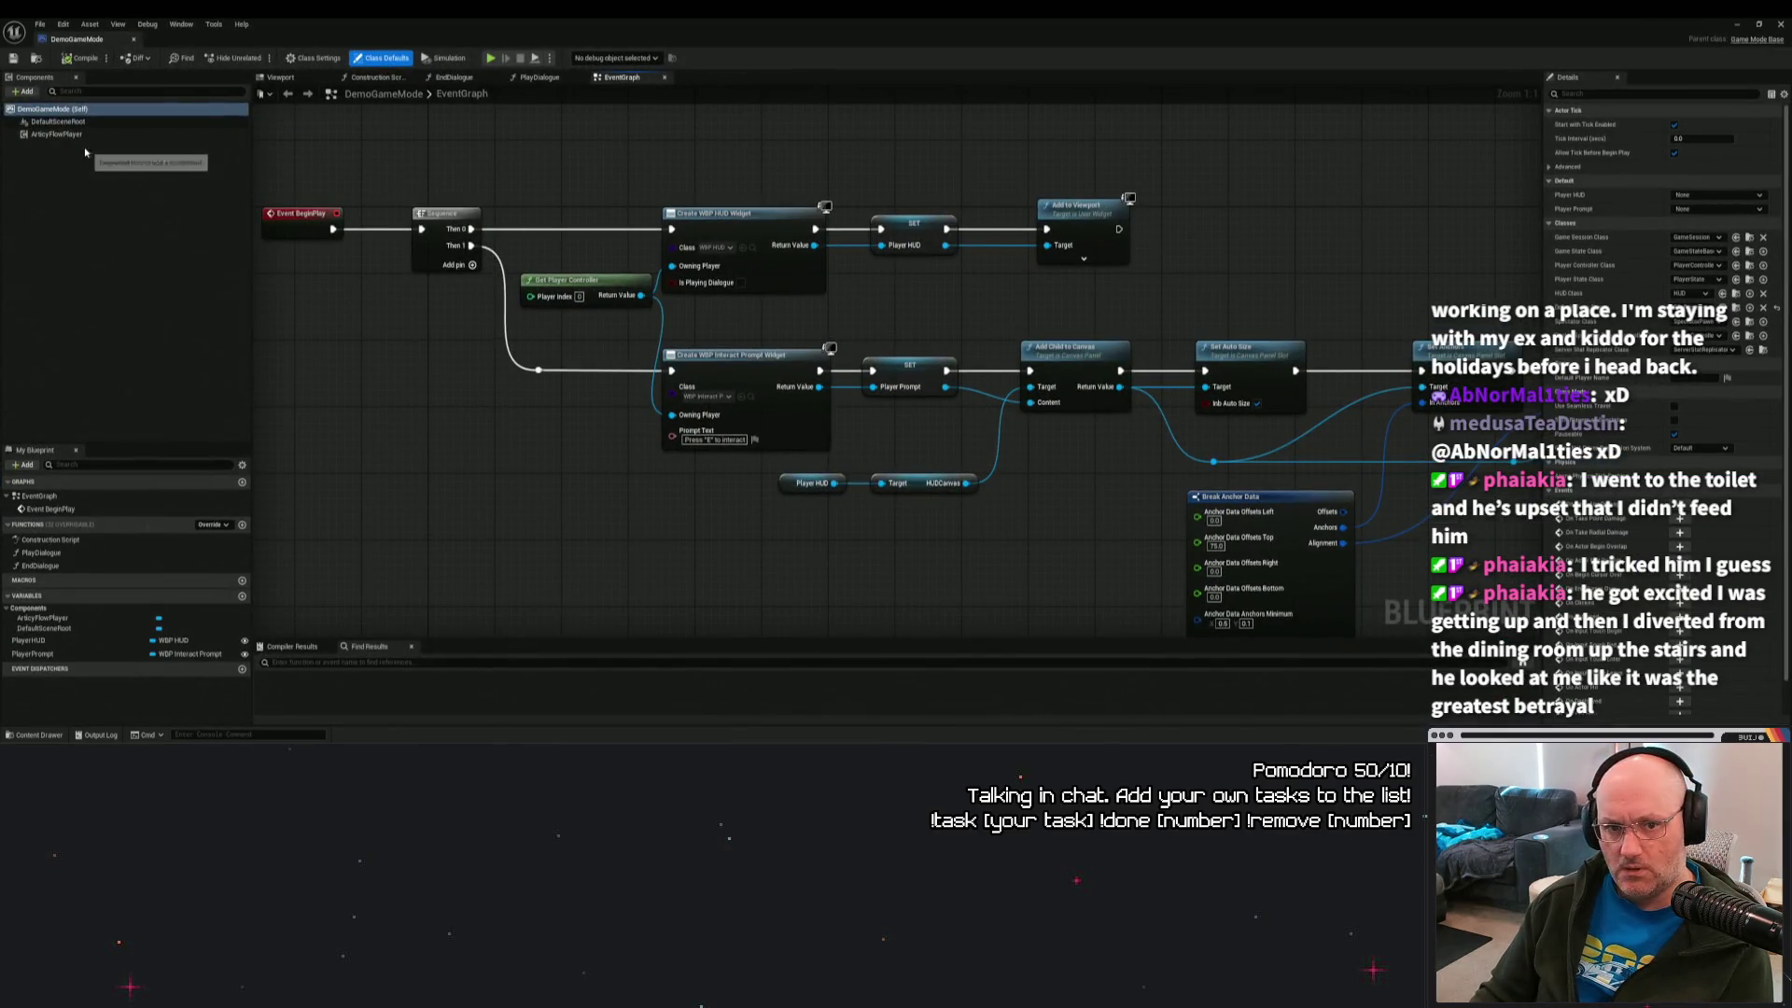
click(182, 134)
click(1727, 299)
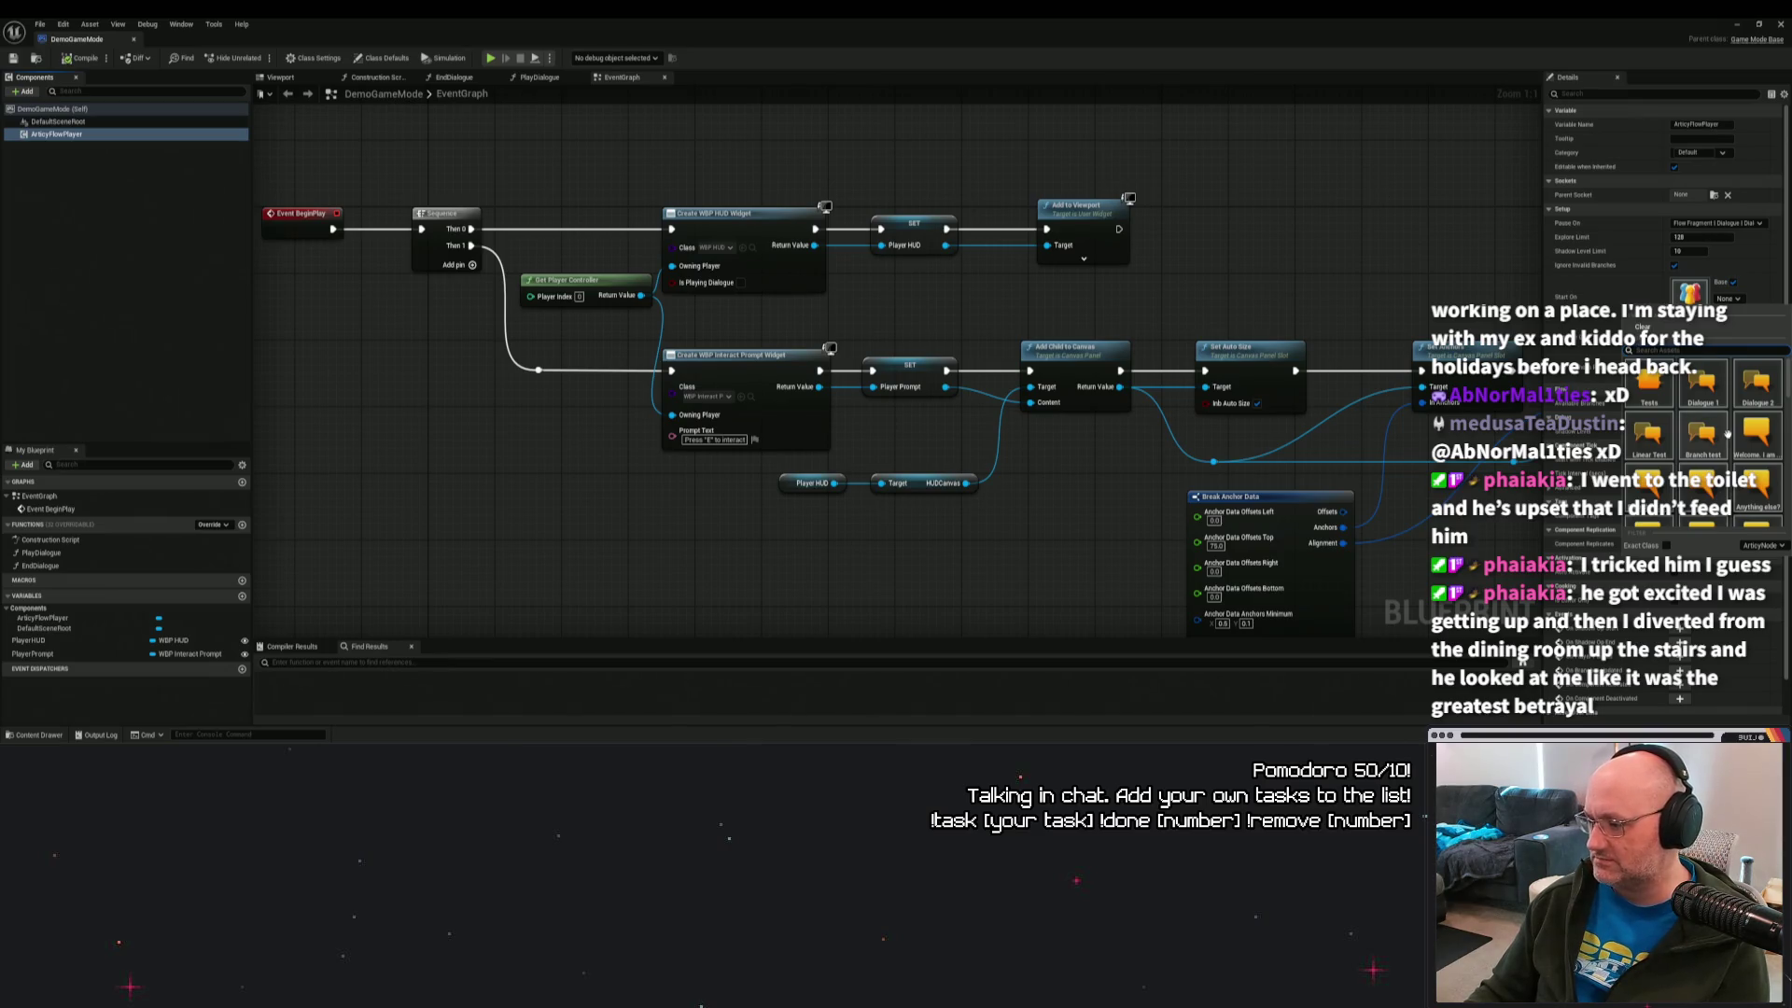
scroll(1714, 439, down, 2)
scroll(1713, 438, down, 5)
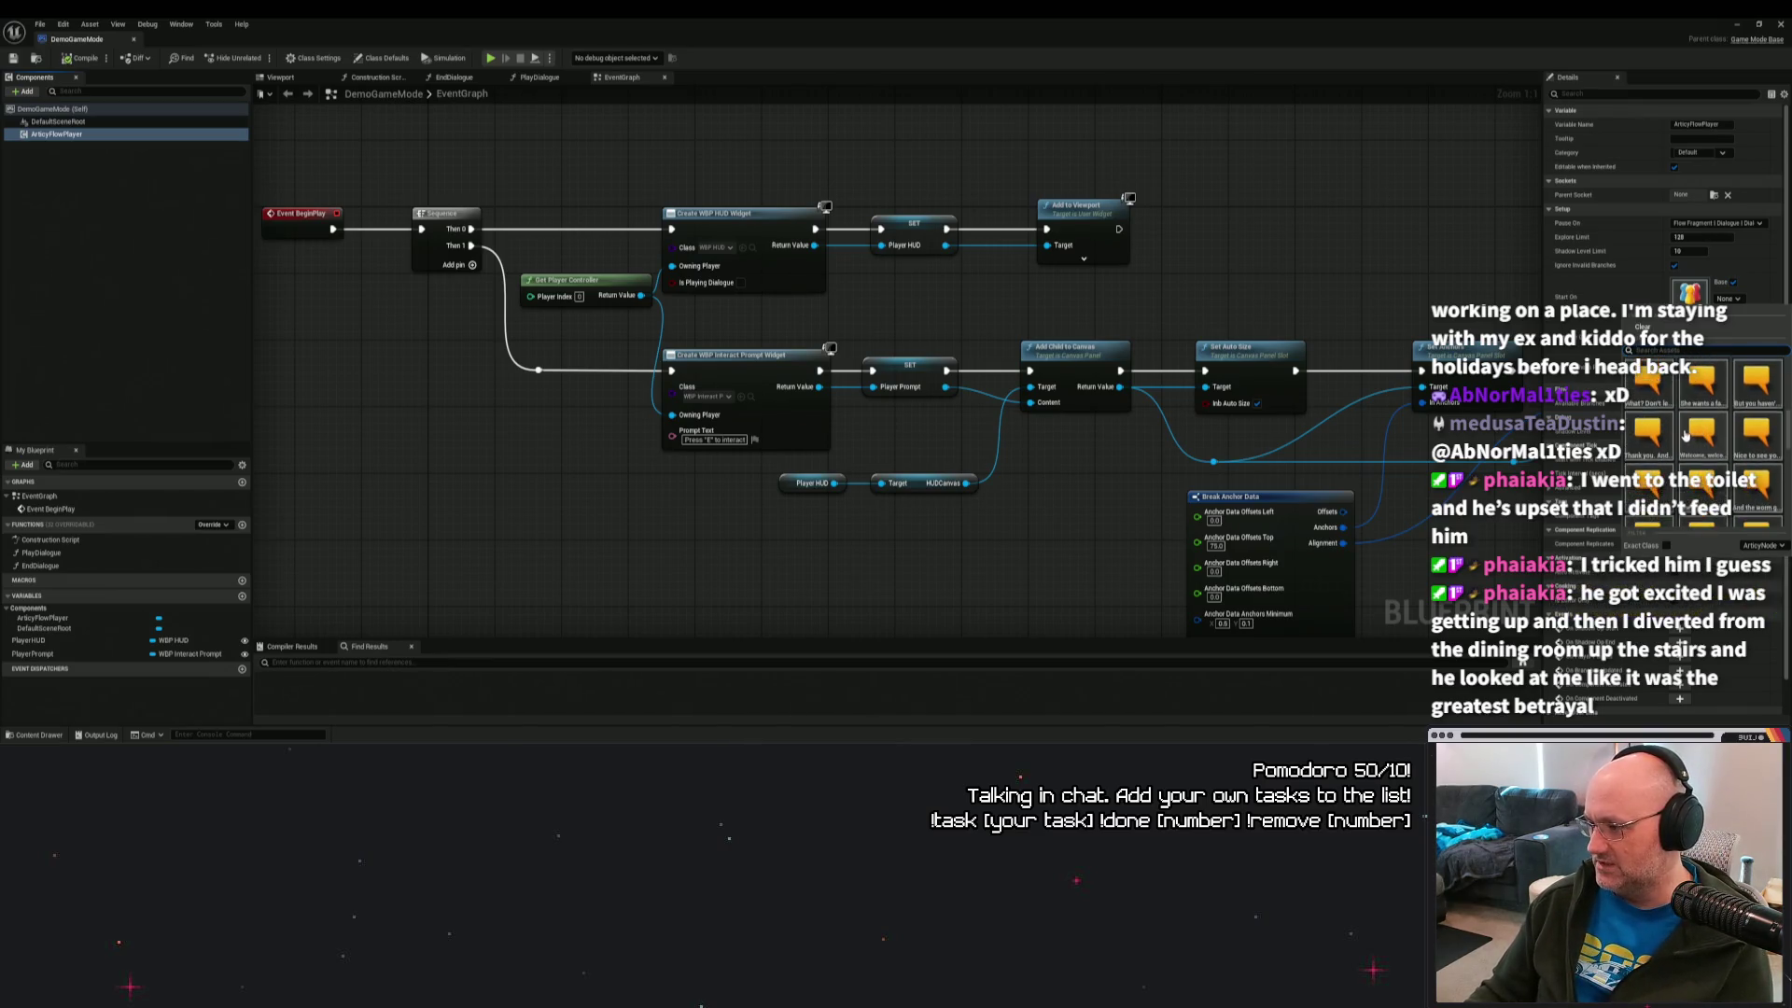
scroll(1680, 430, down, 5)
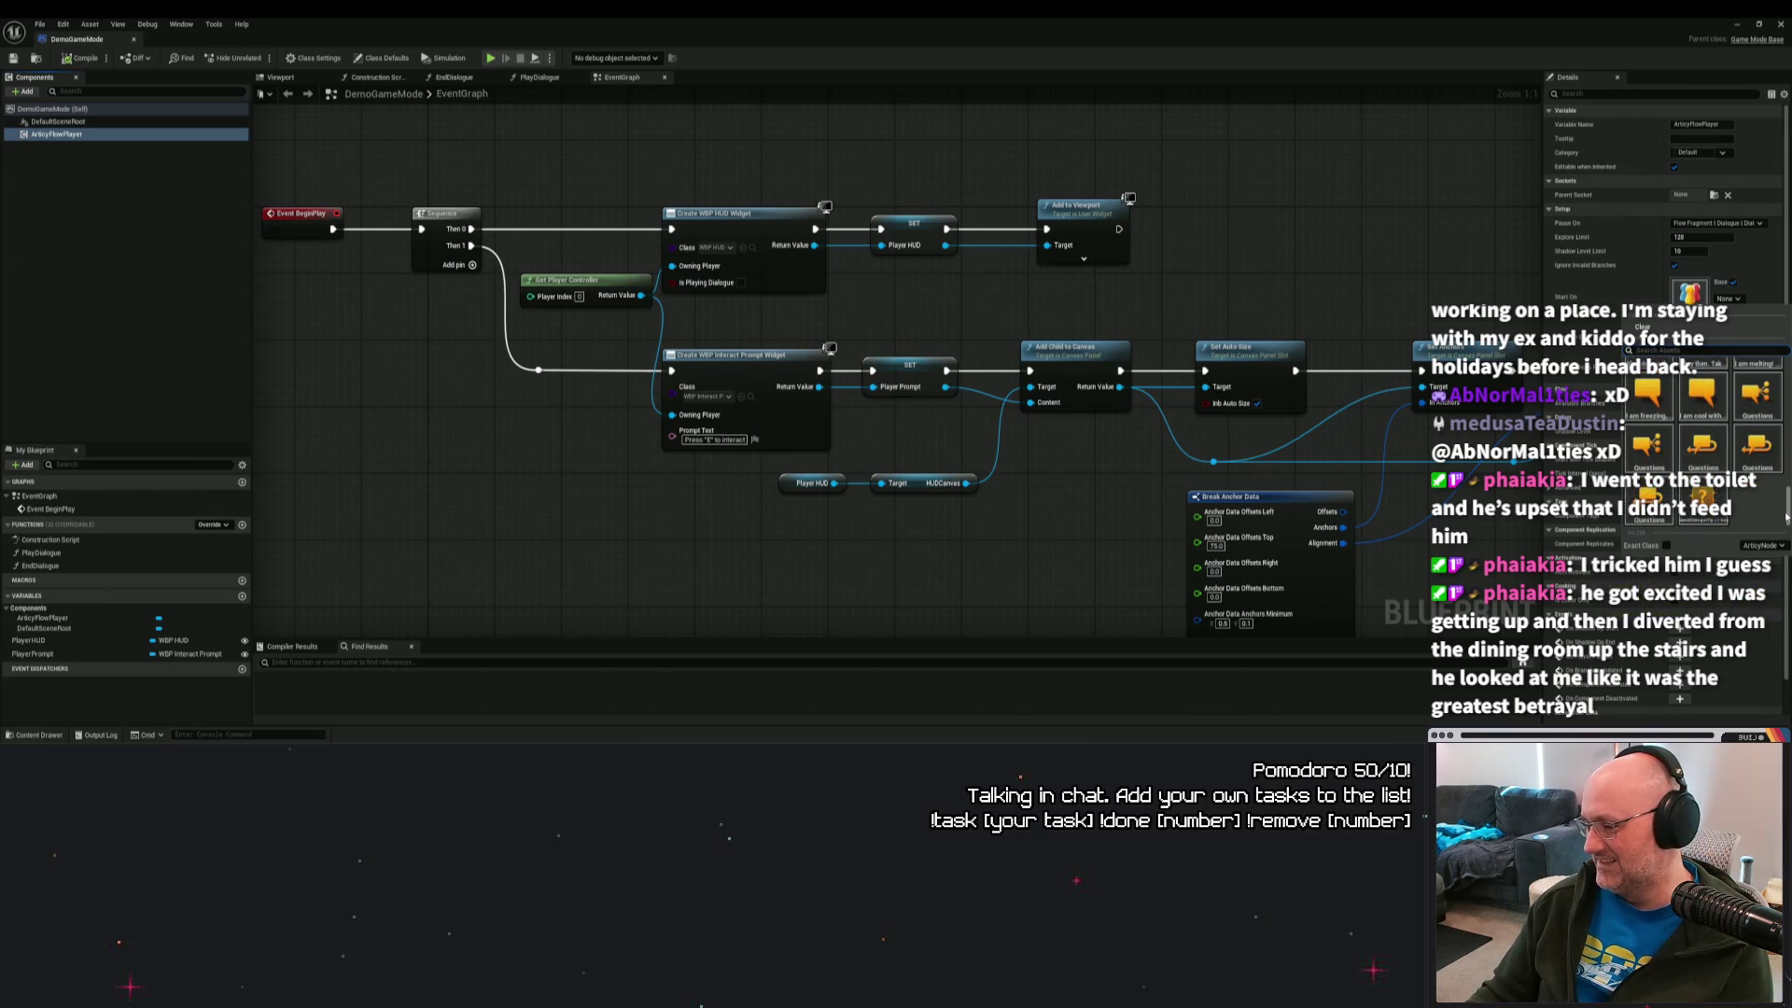
drag(1788, 516, 1785, 364)
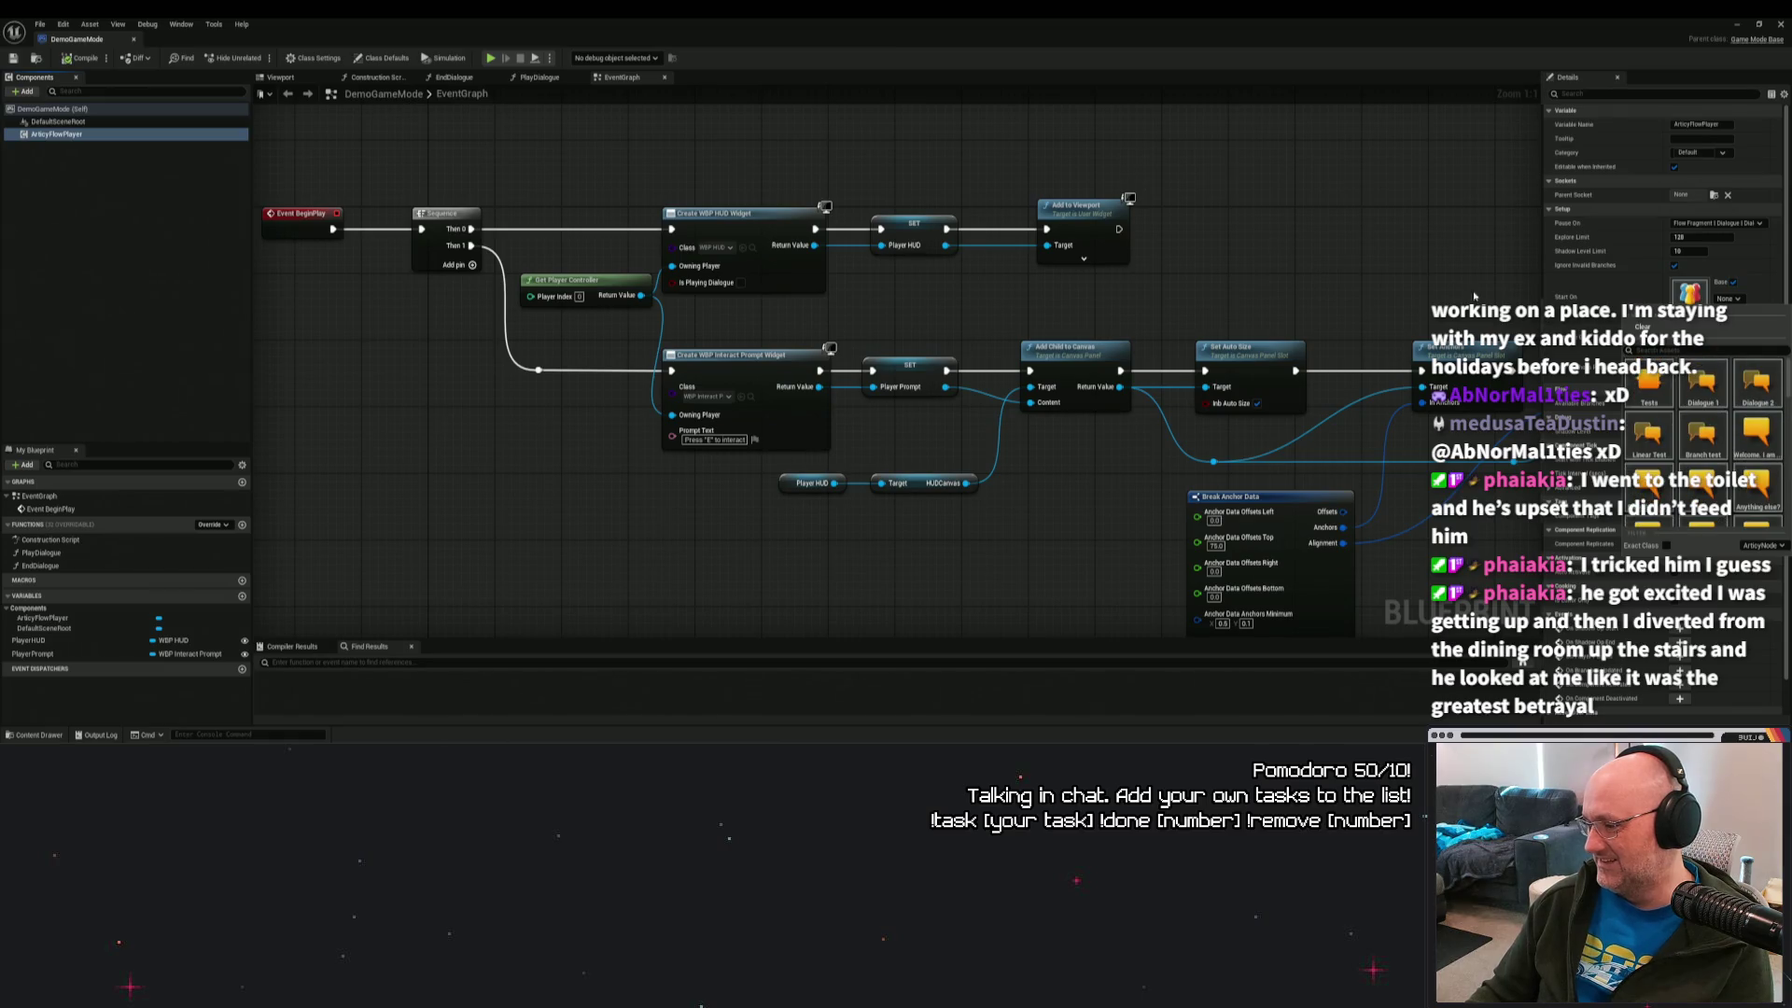
click(1312, 248)
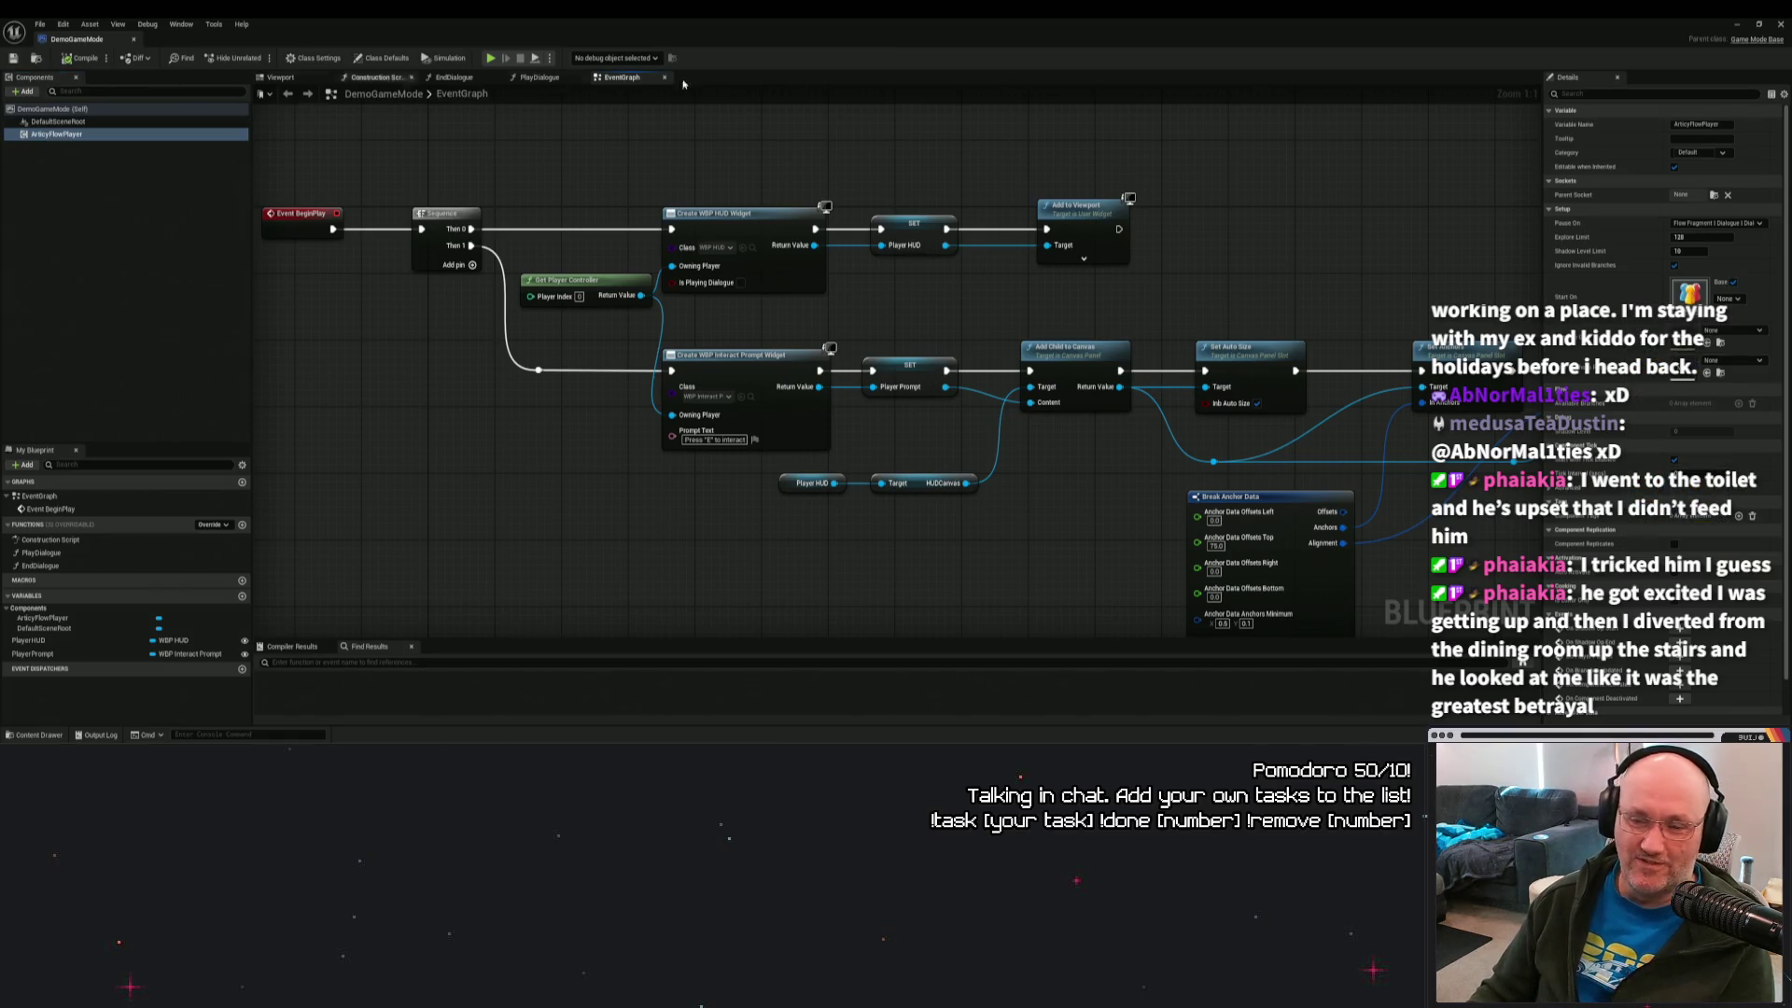
Close the DemoGameMode Blueprint editor and return to the level editor.
click(1780, 24)
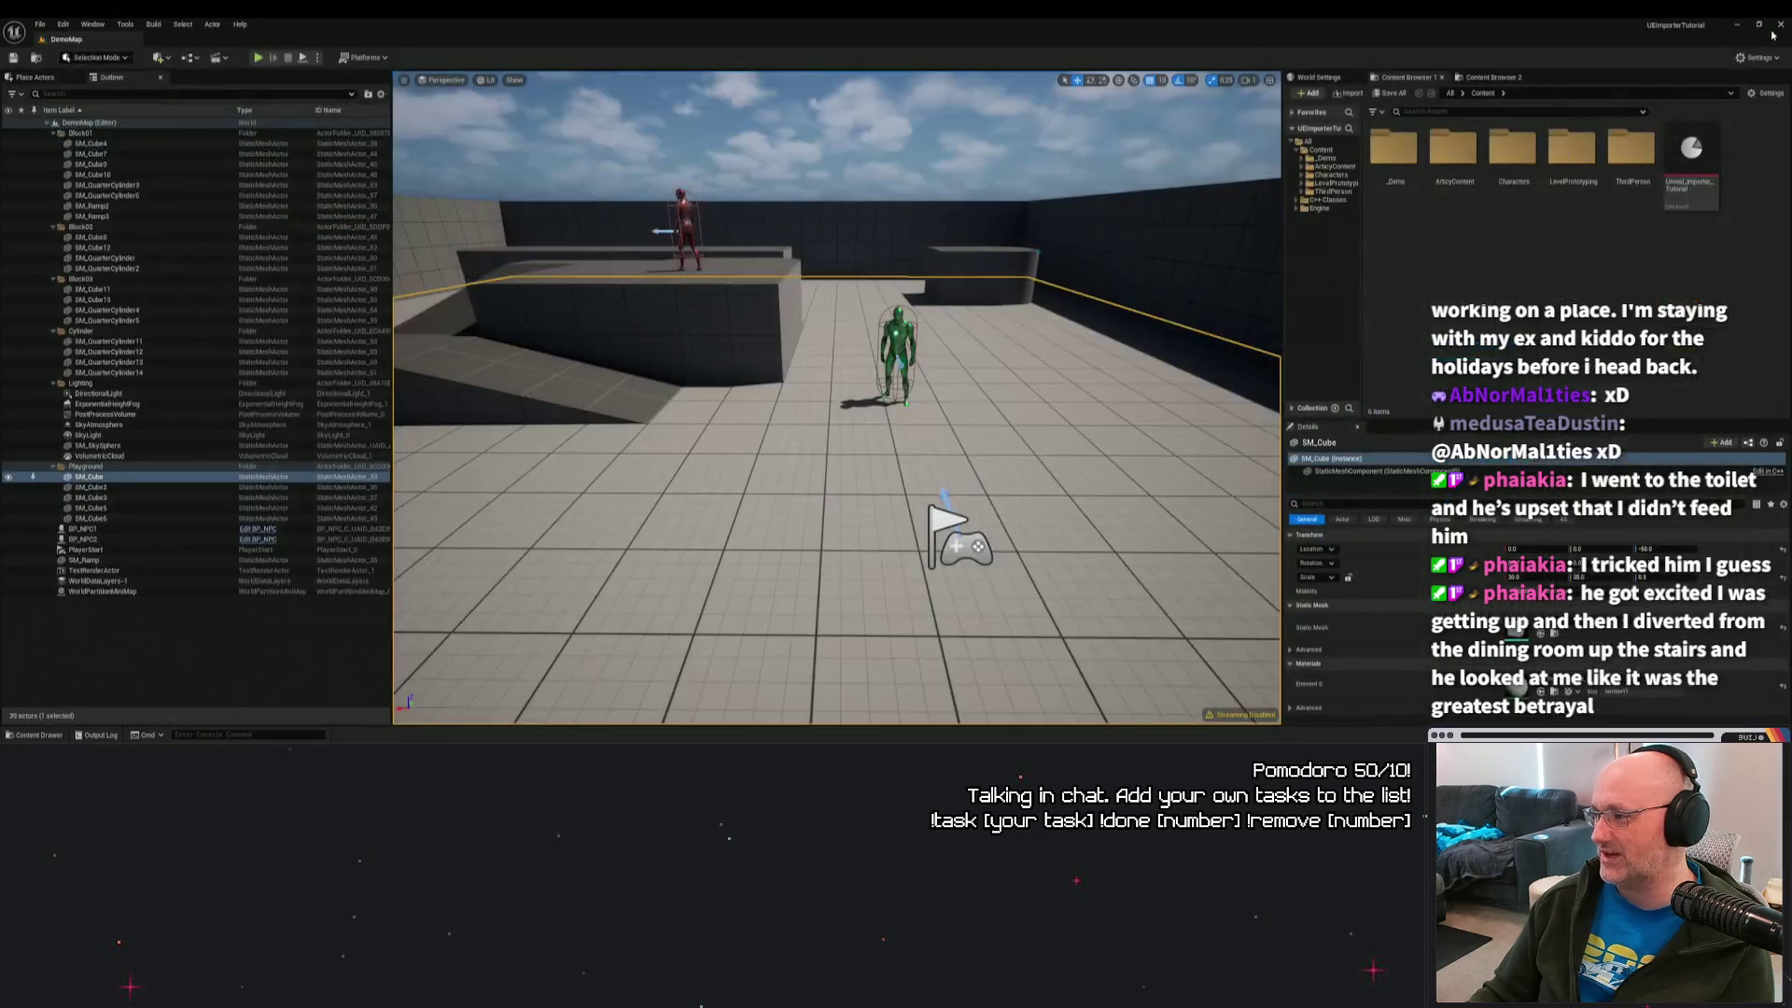
click(1737, 24)
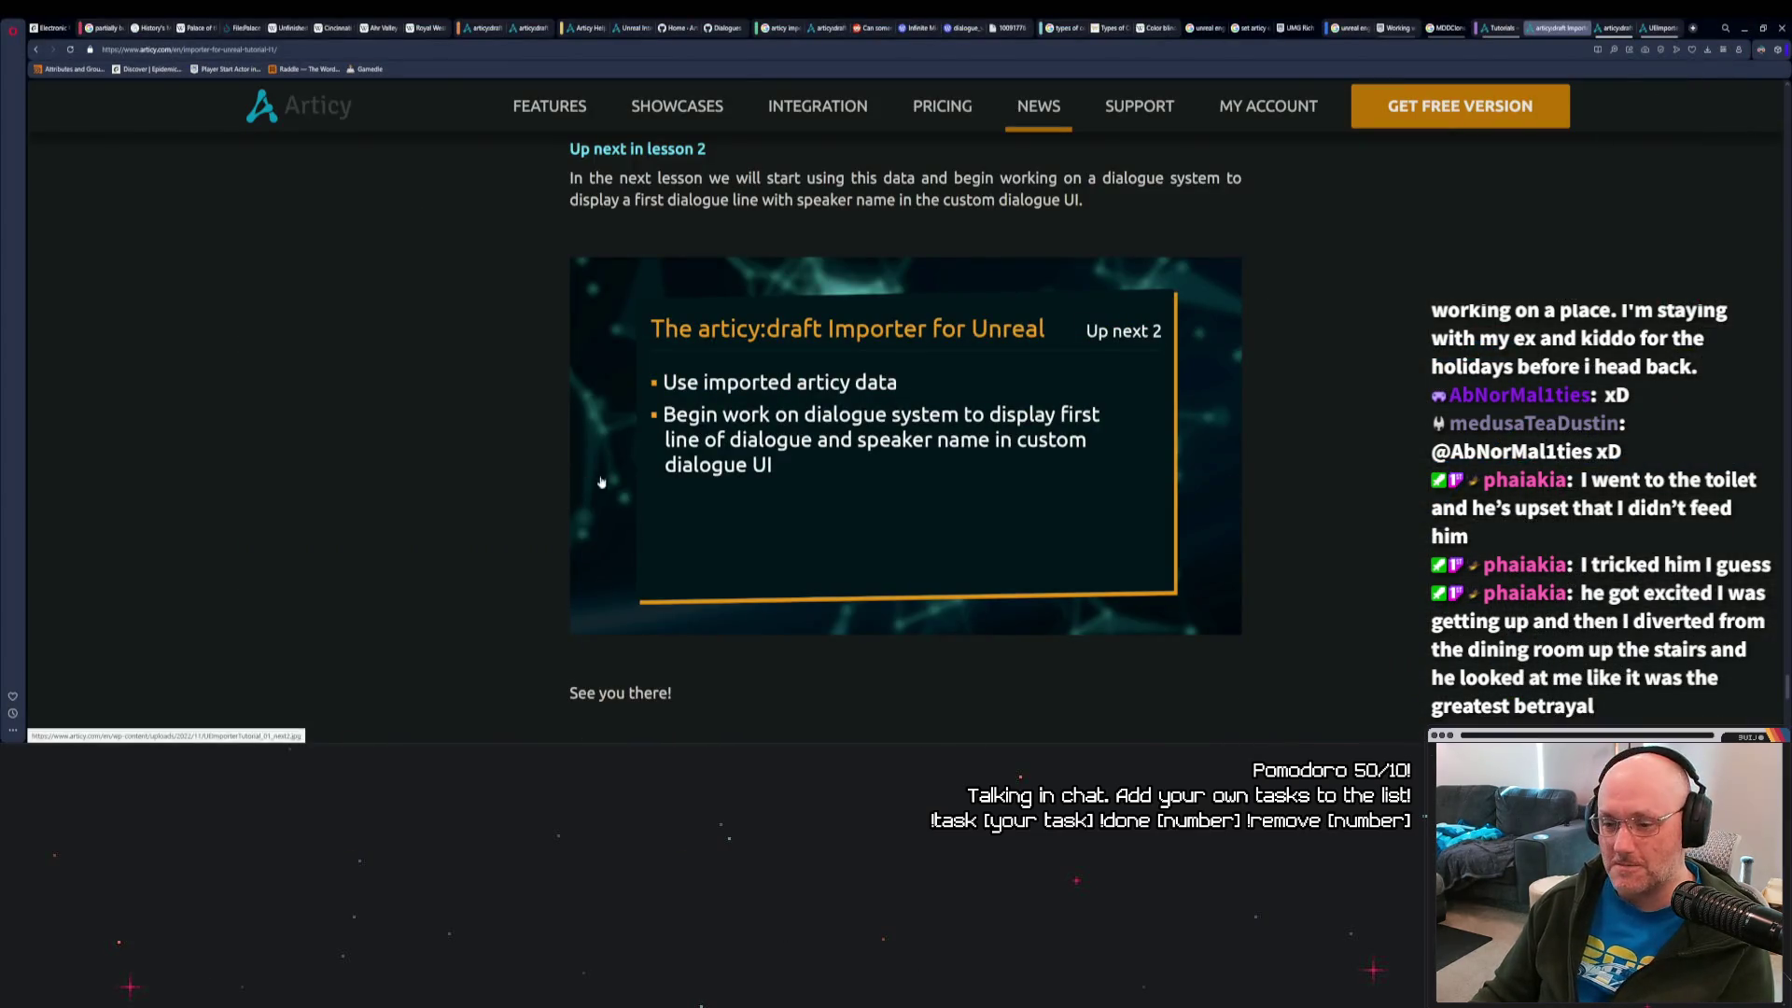
key(alt+Tab)
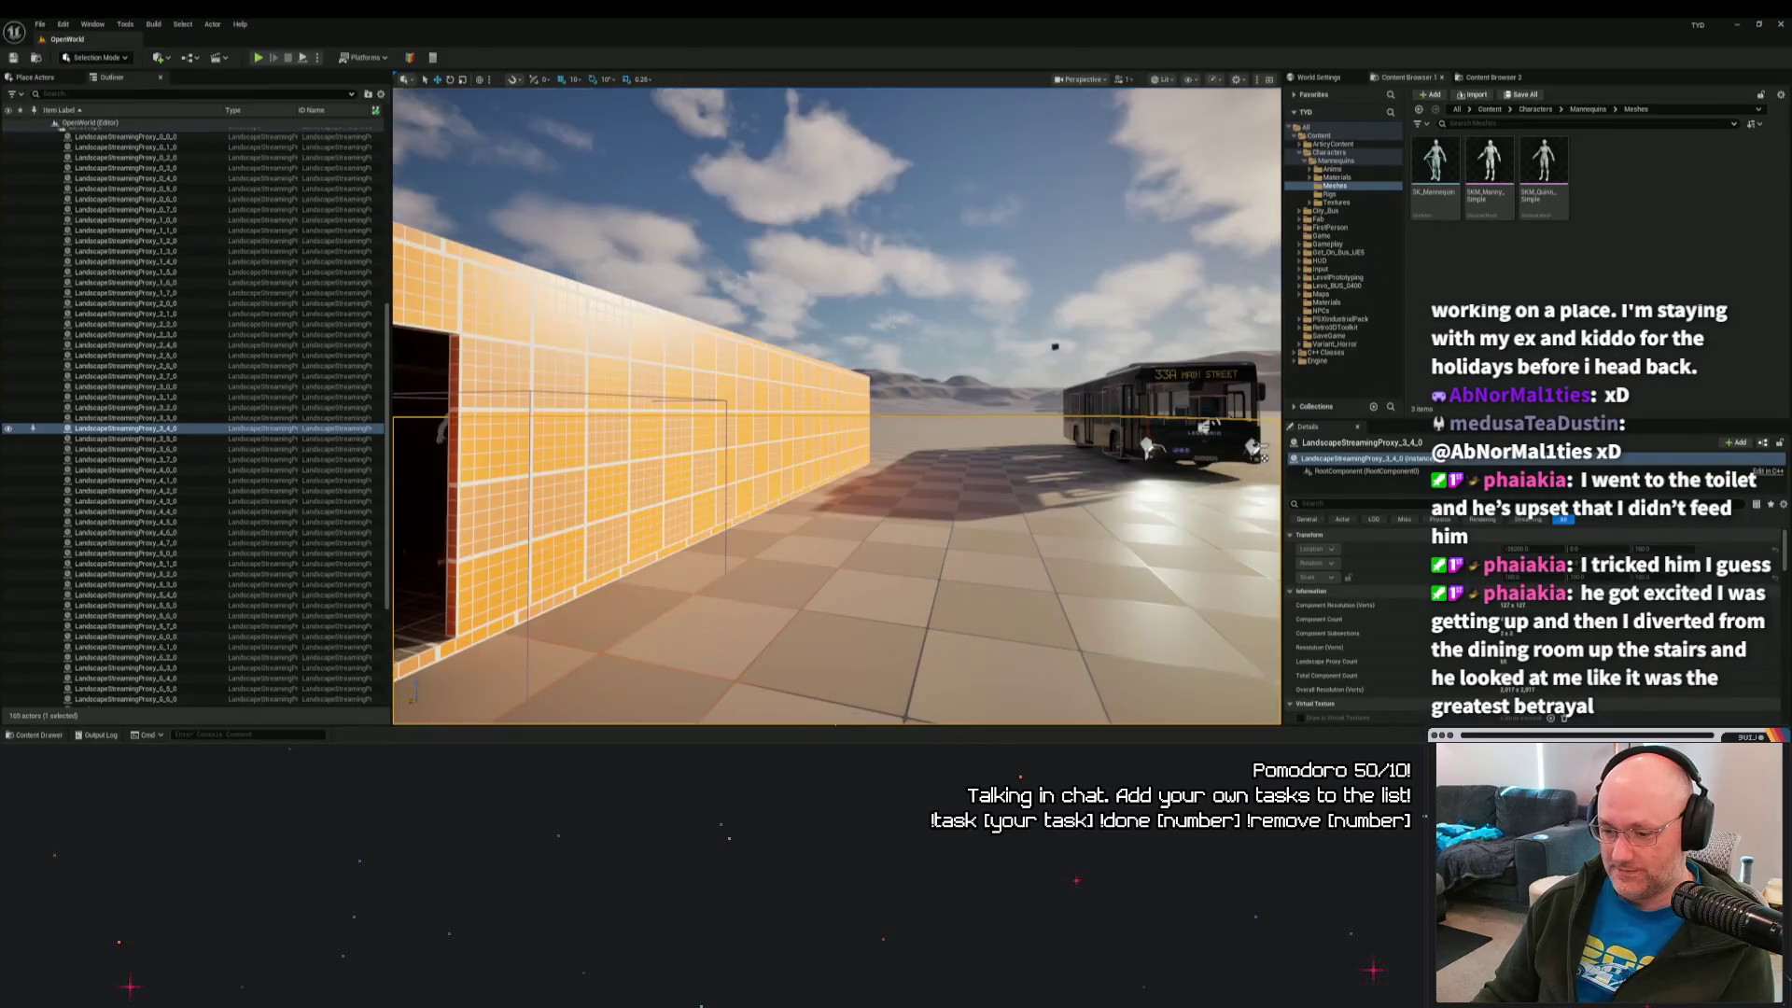
Browse the Content Drawer into ArticyContent's generated assets and select SM_Cube11 in the Outliner.
click(45, 735)
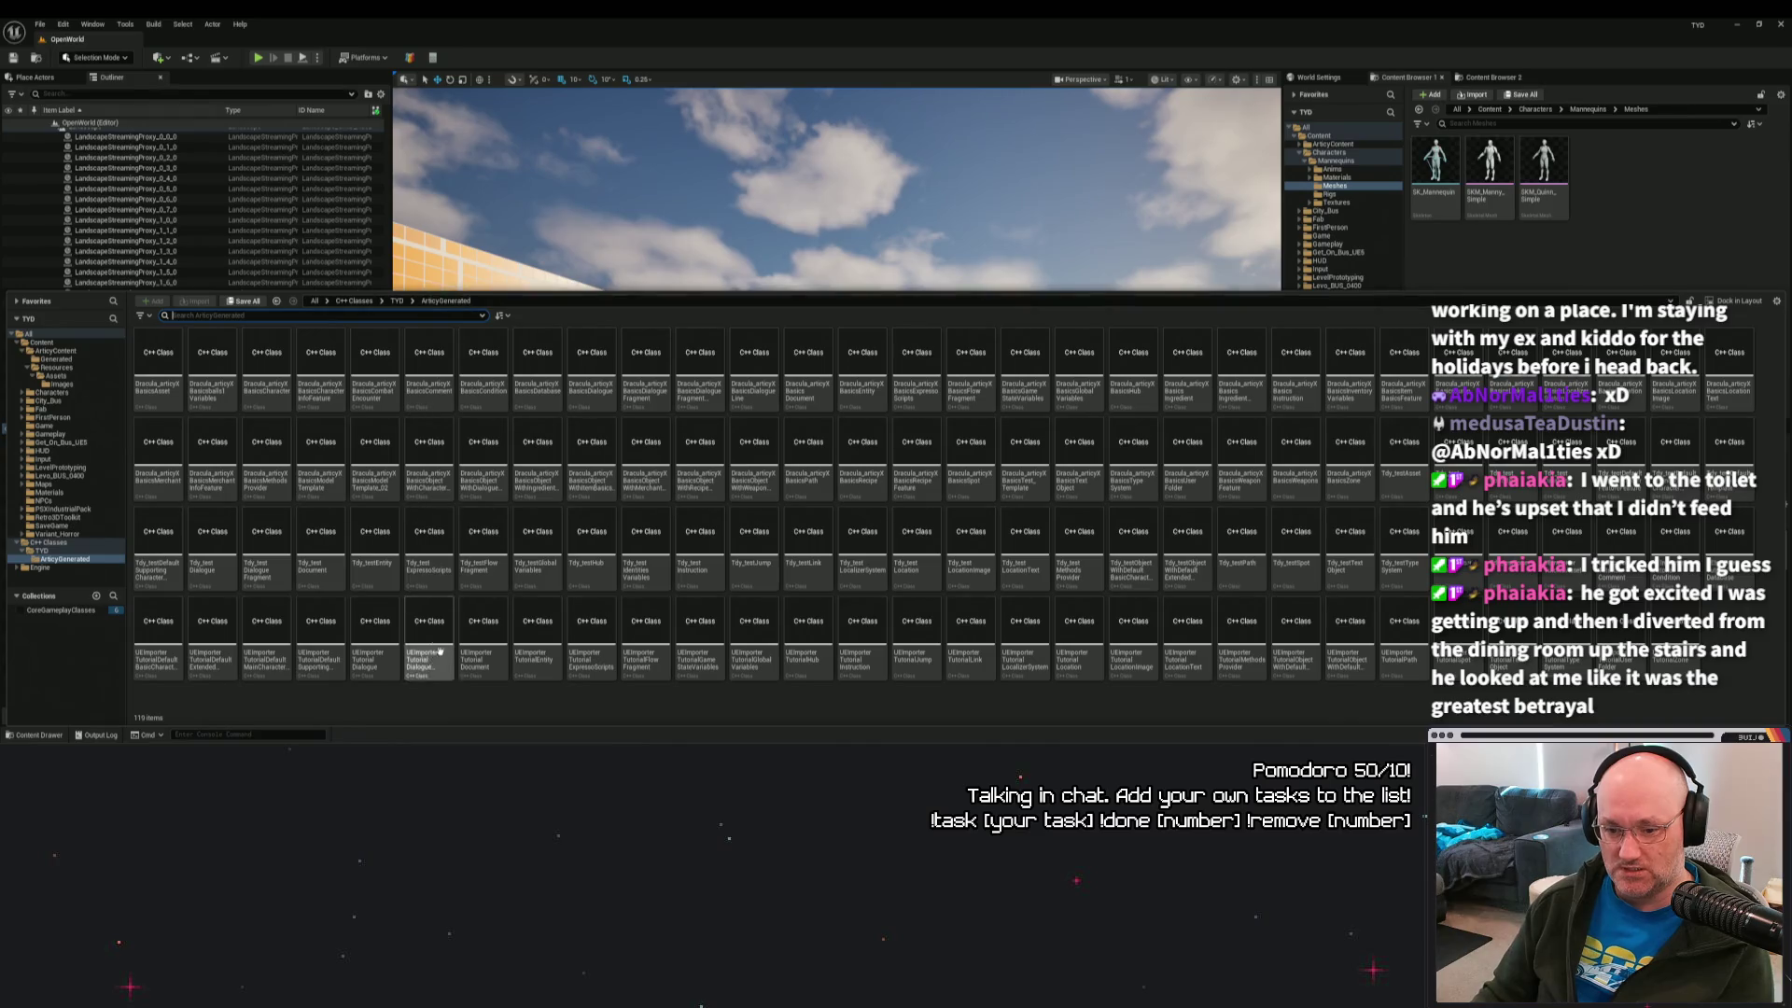
click(468, 198)
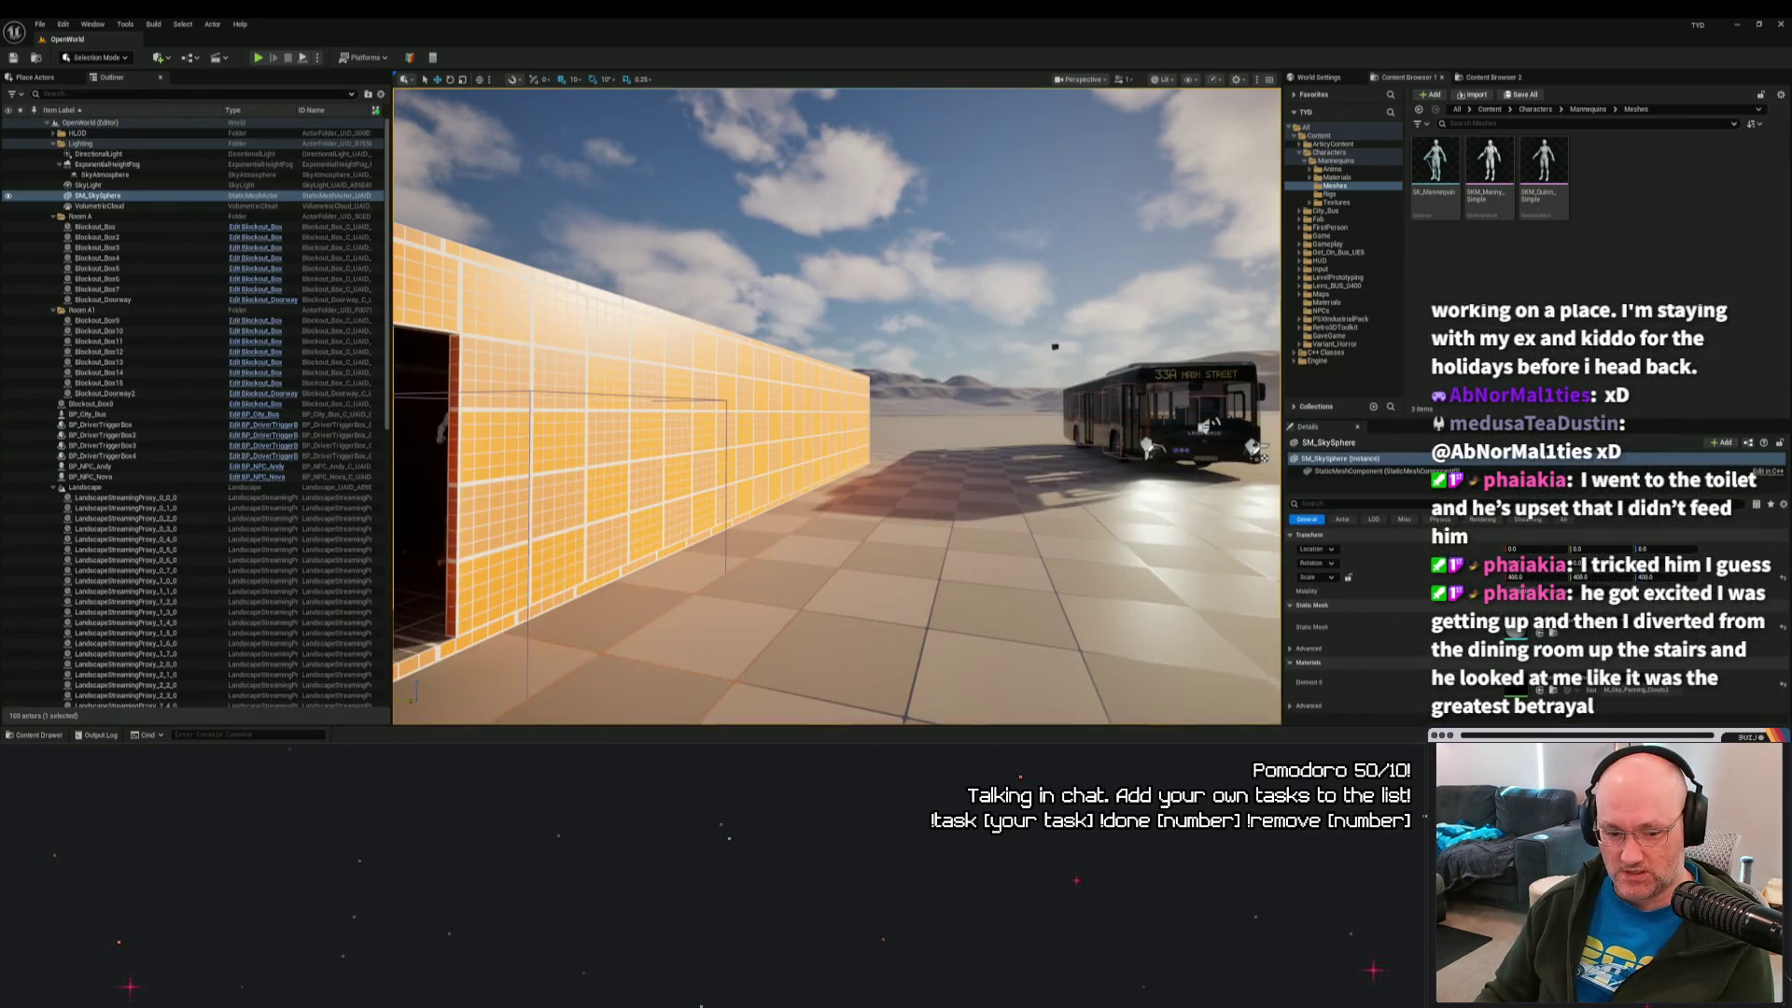
click(33, 737)
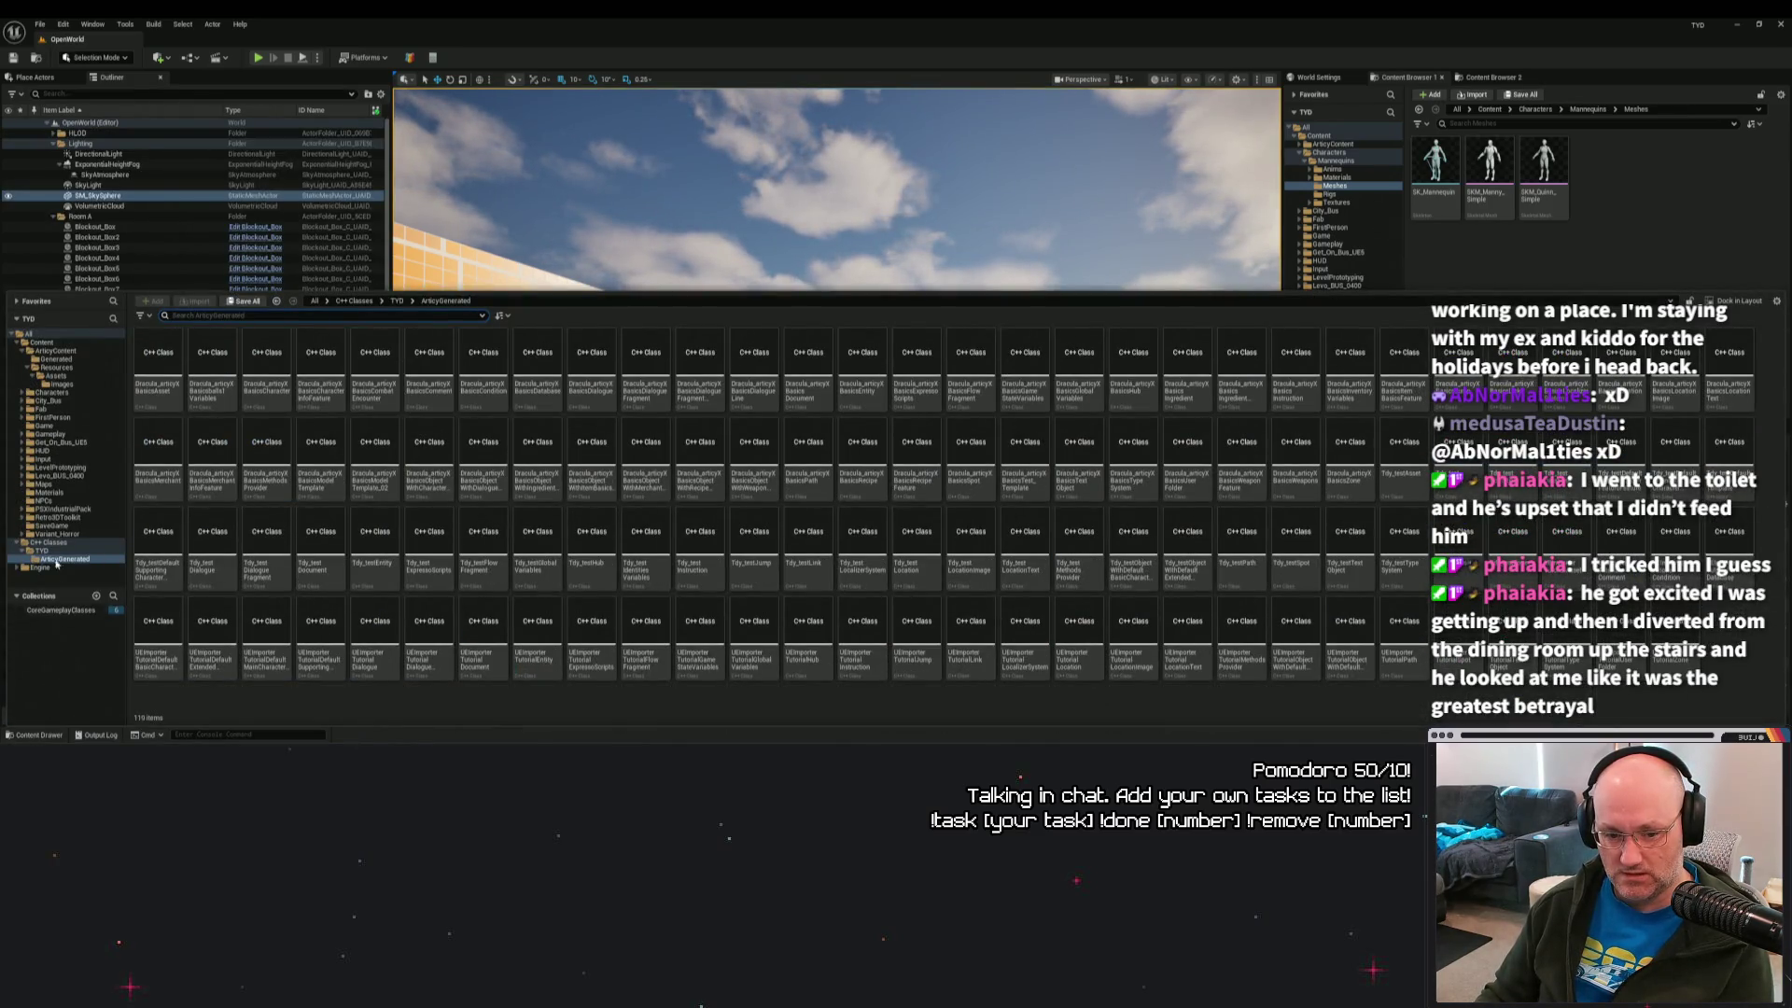
click(56, 351)
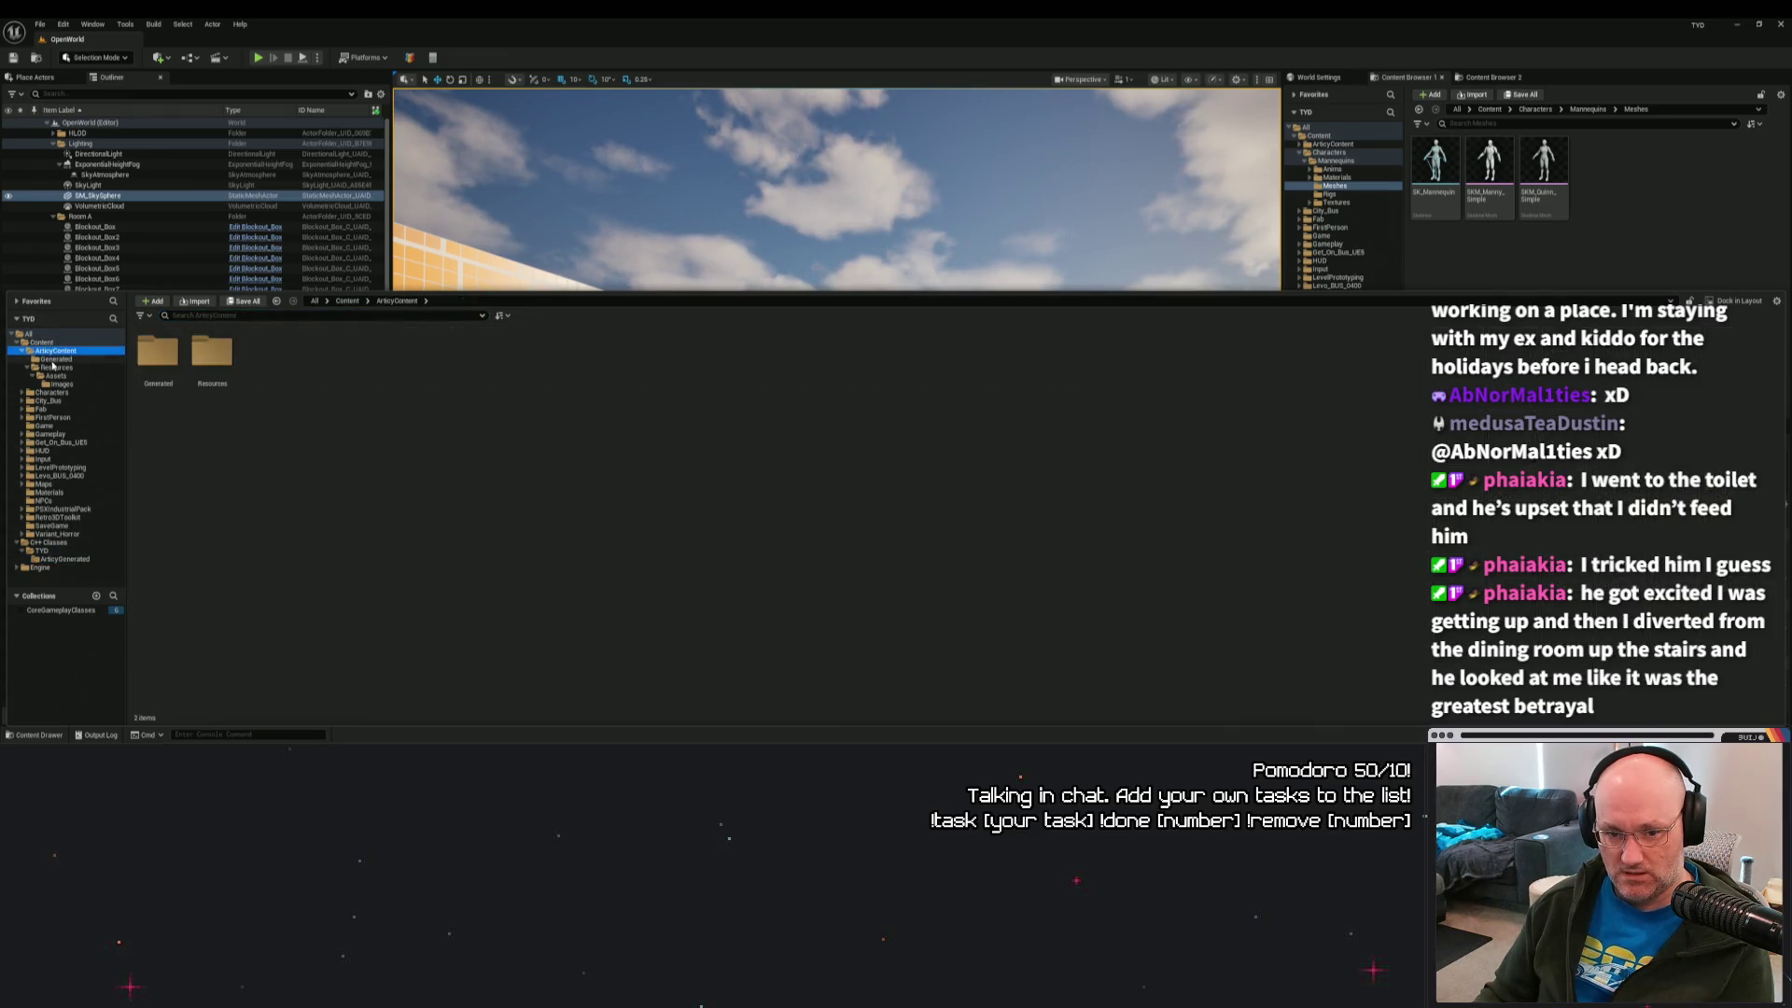
click(42, 343)
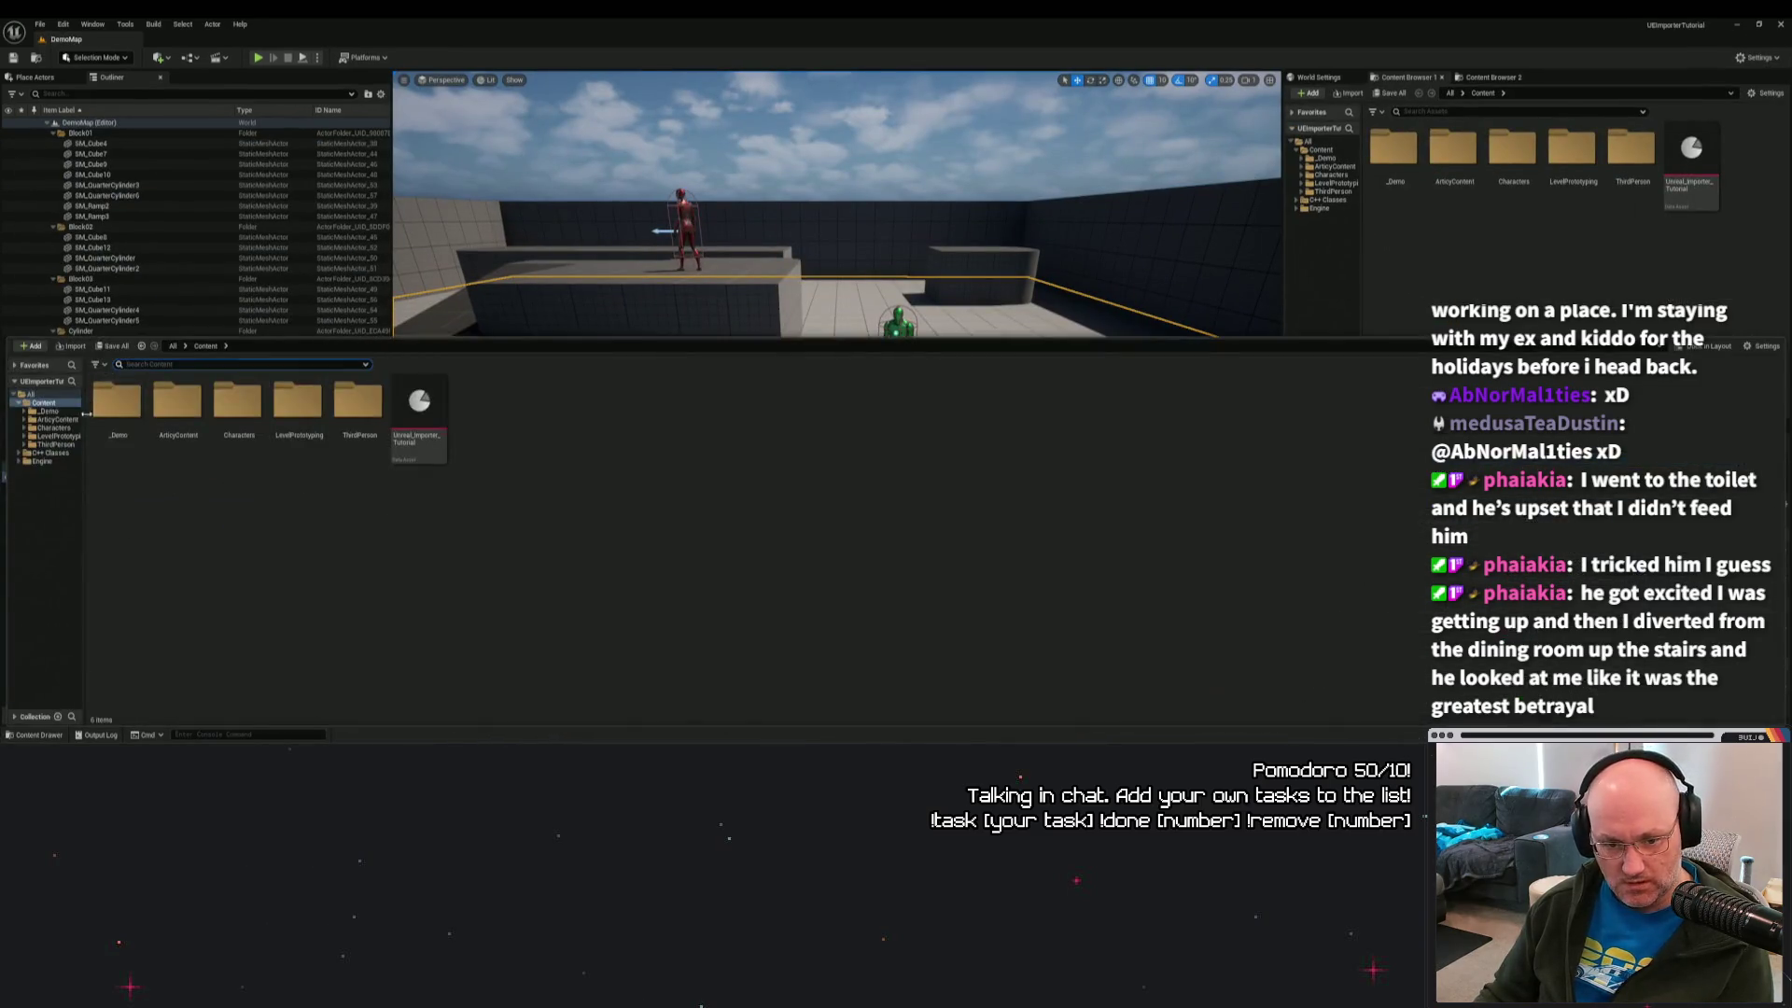
click(166, 408)
double_click(140, 406)
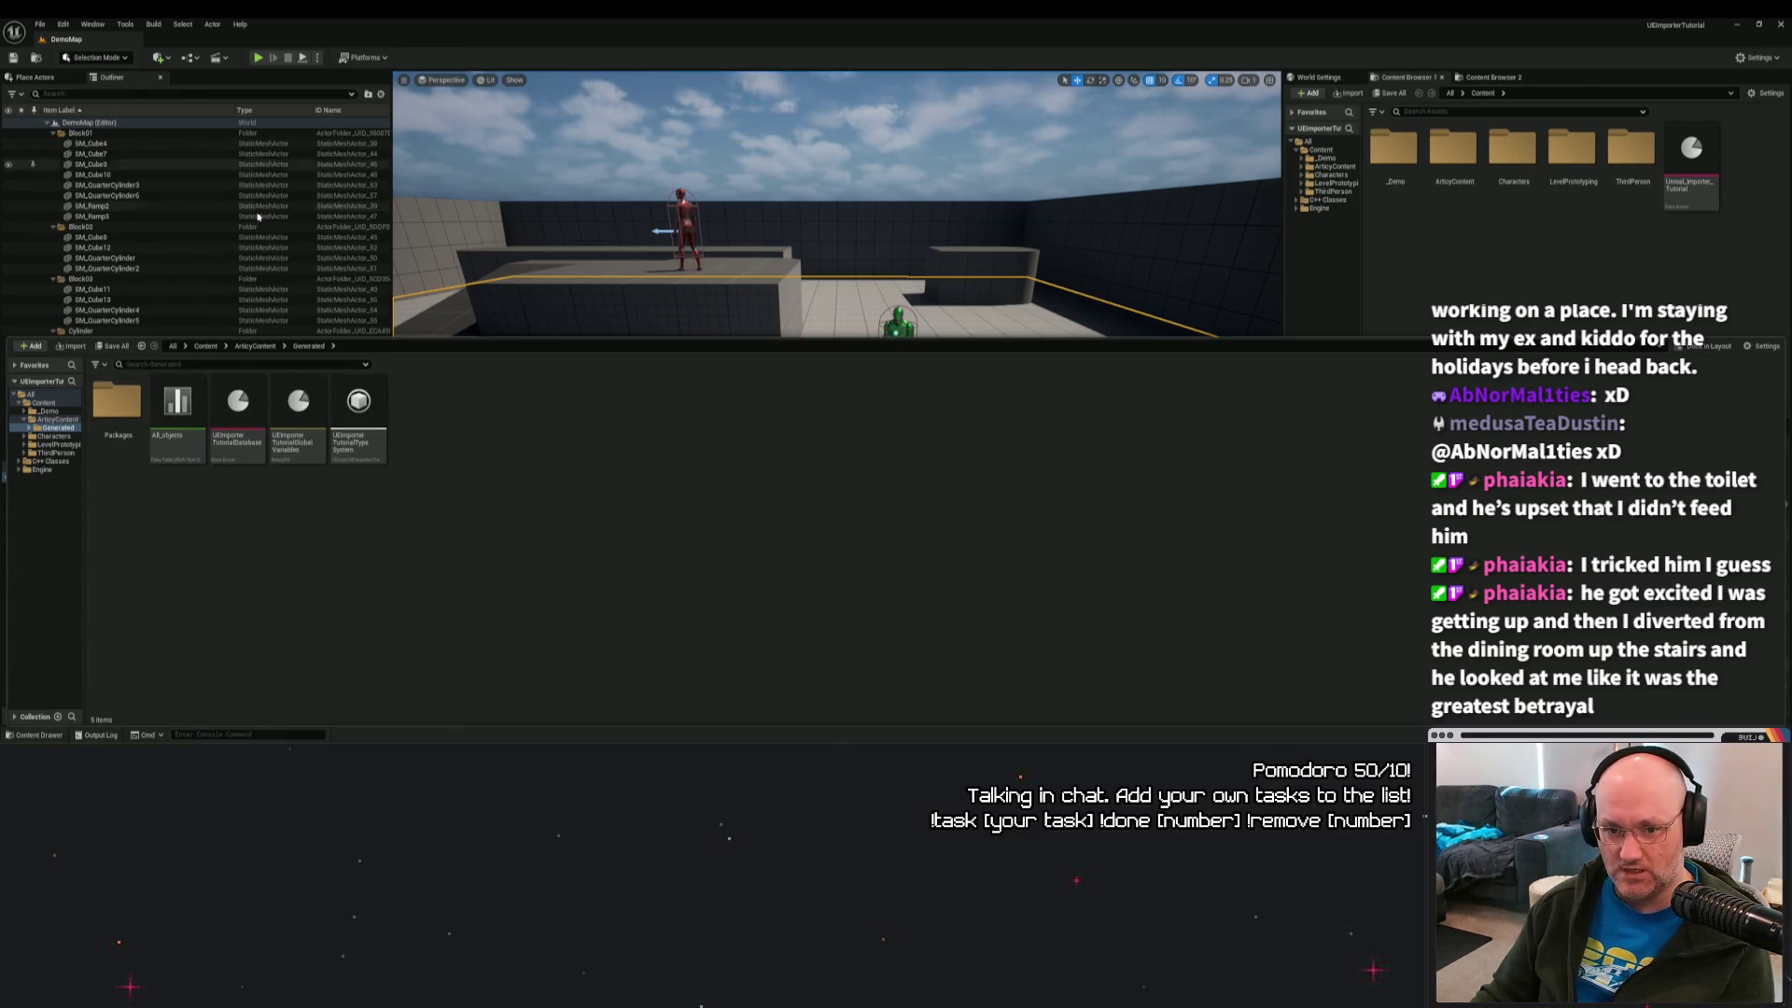
click(186, 297)
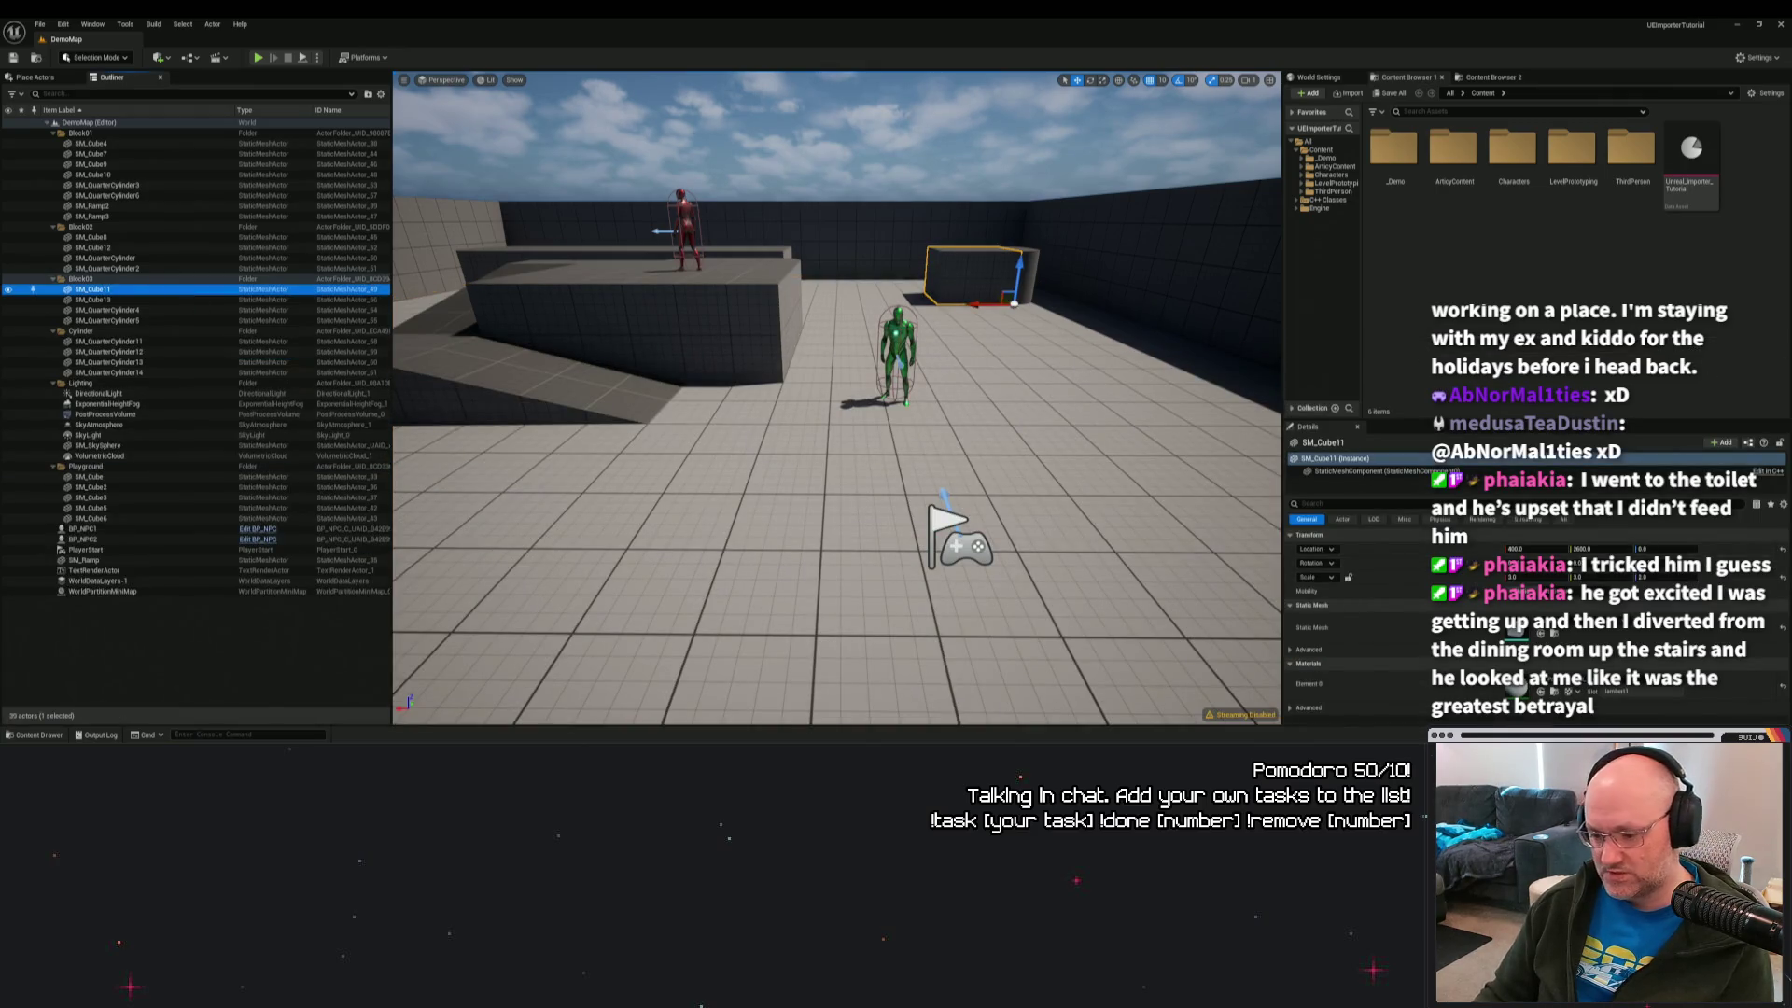
key(alt+Tab)
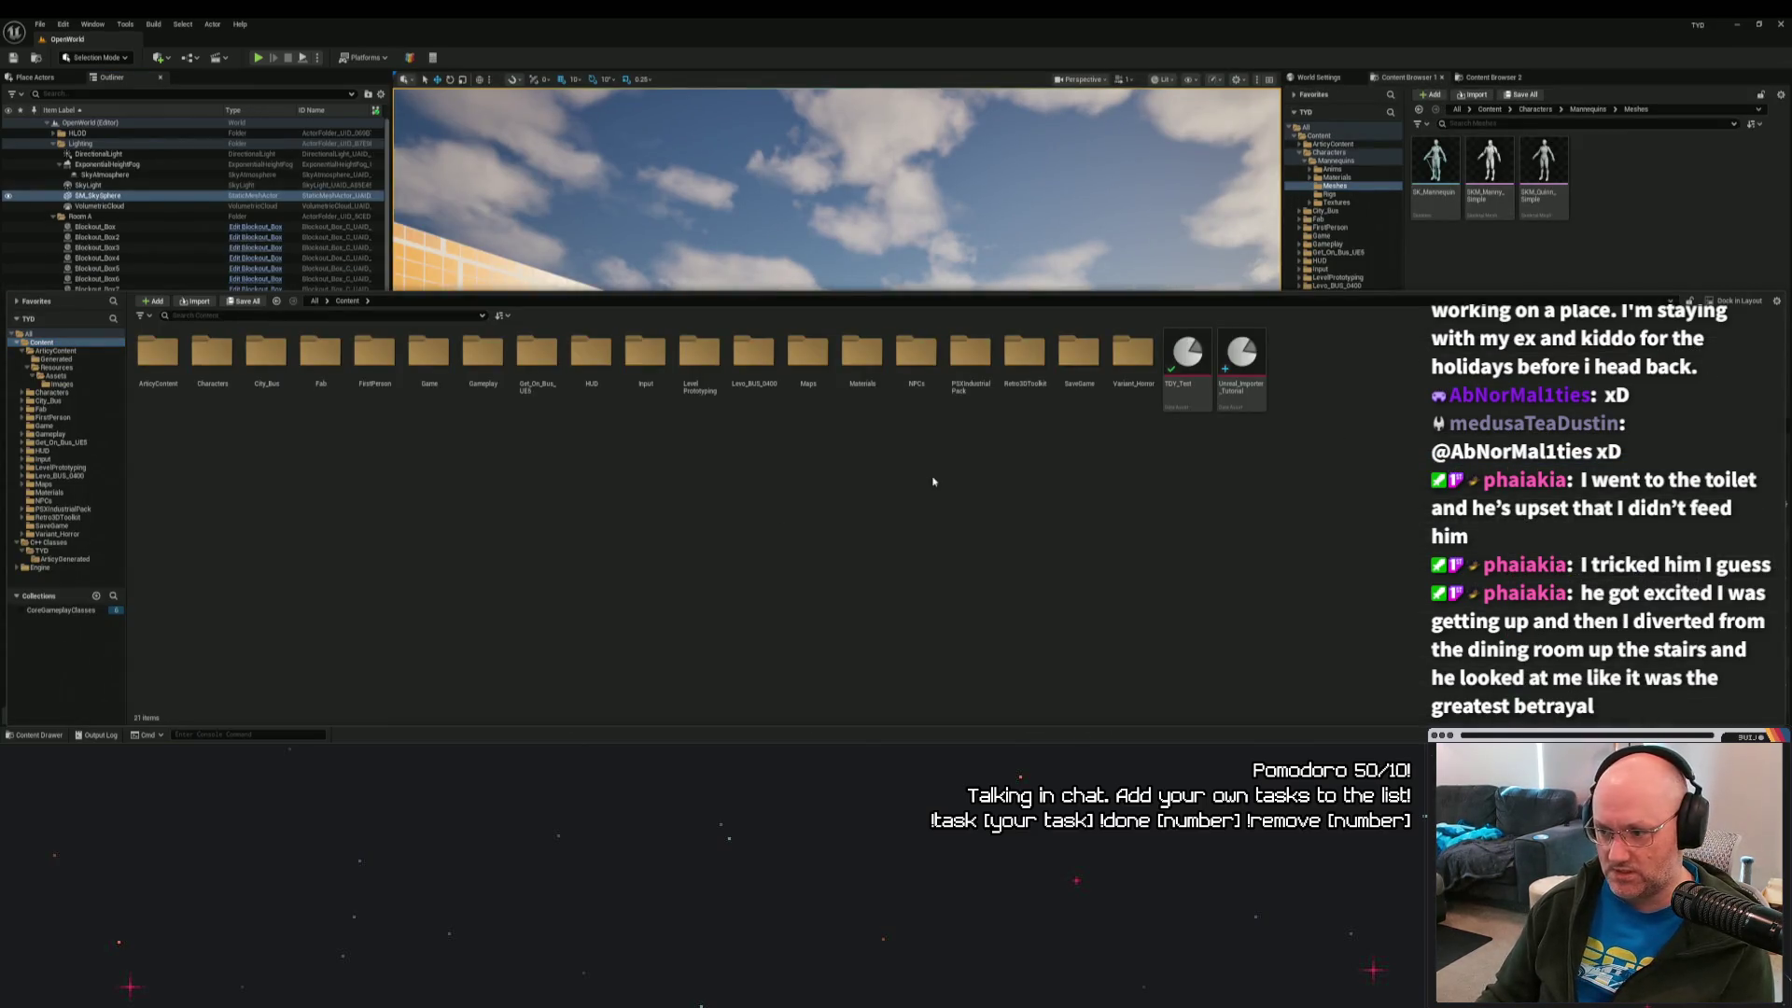
Delete the TDY_Test and Unreal_Importer_Tutorial import assets from the TYD project.
ctrl+click(1190, 364)
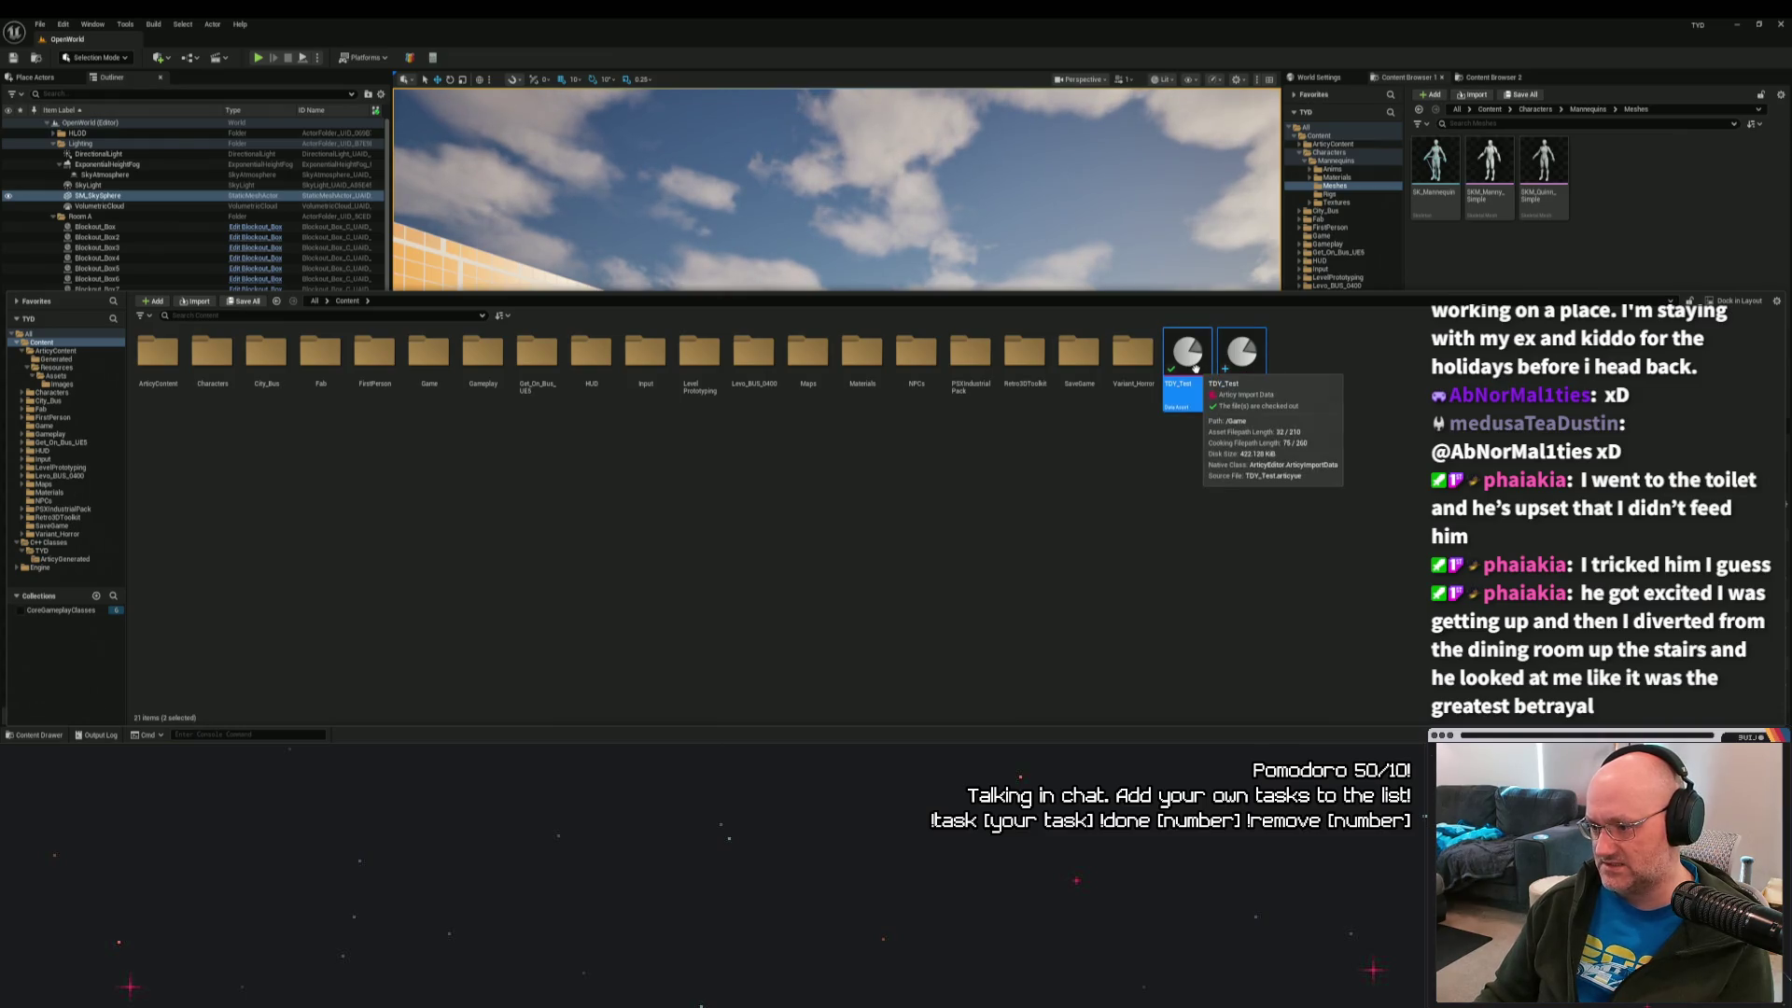
right_click(1194, 368)
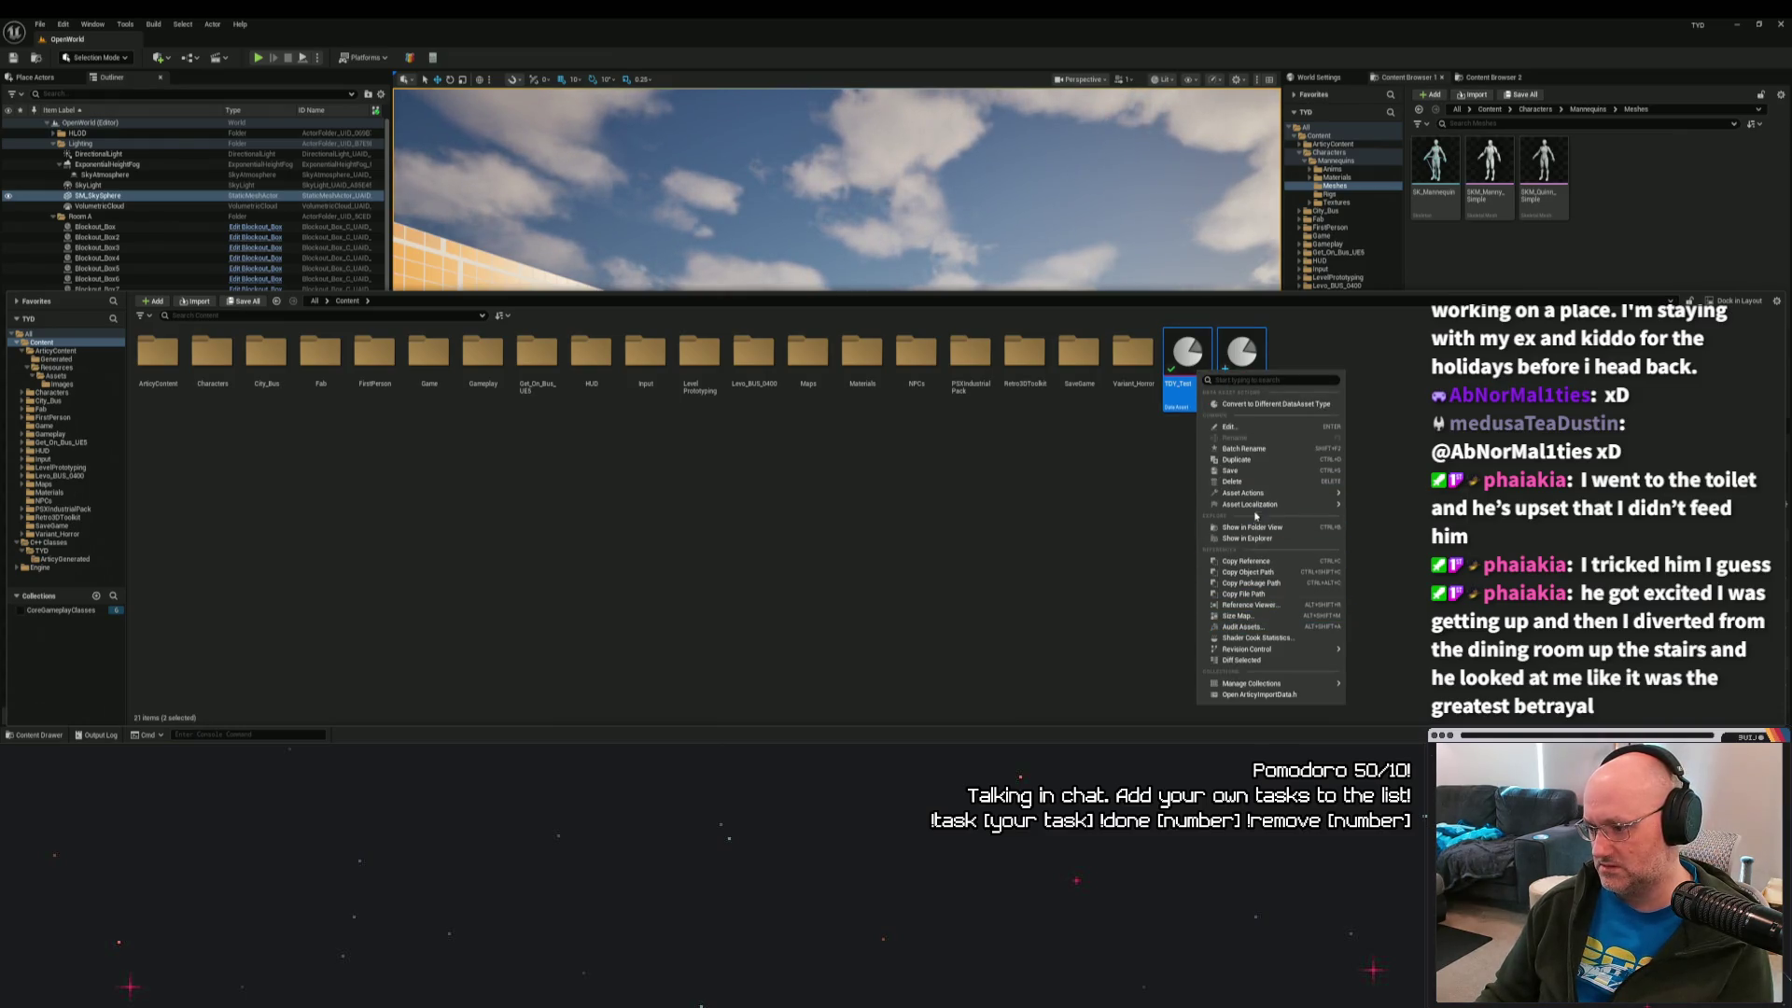
click(1250, 480)
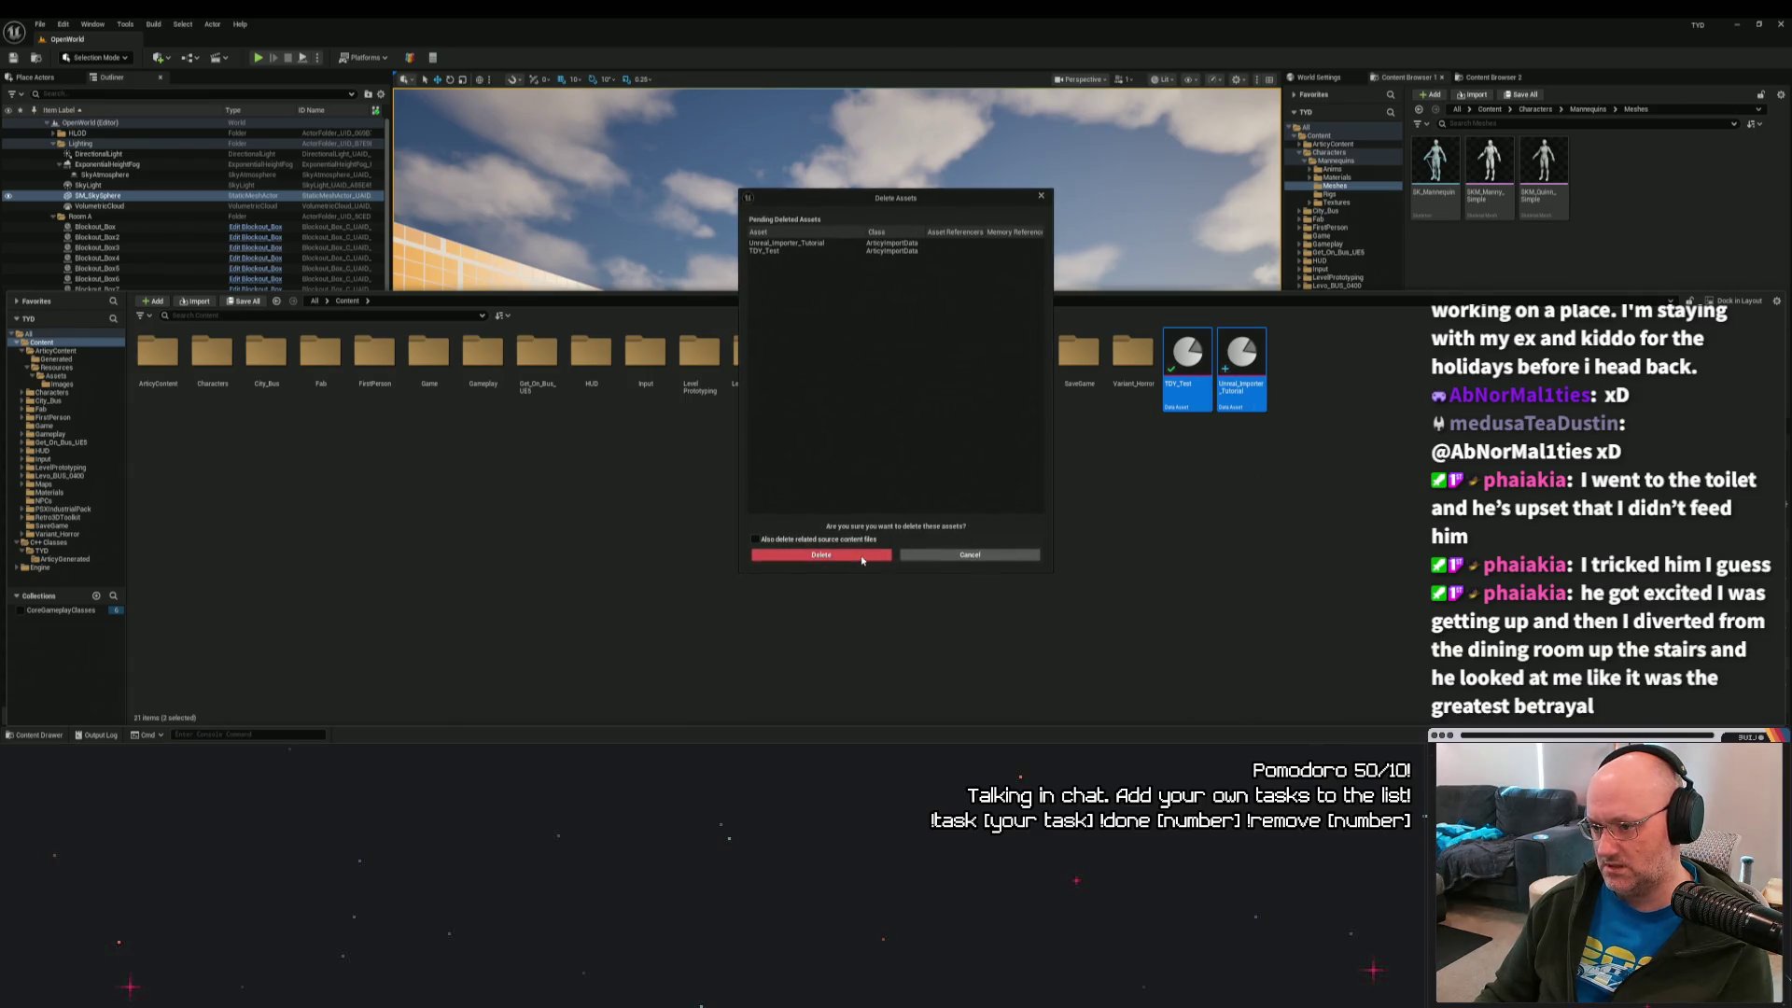
click(862, 553)
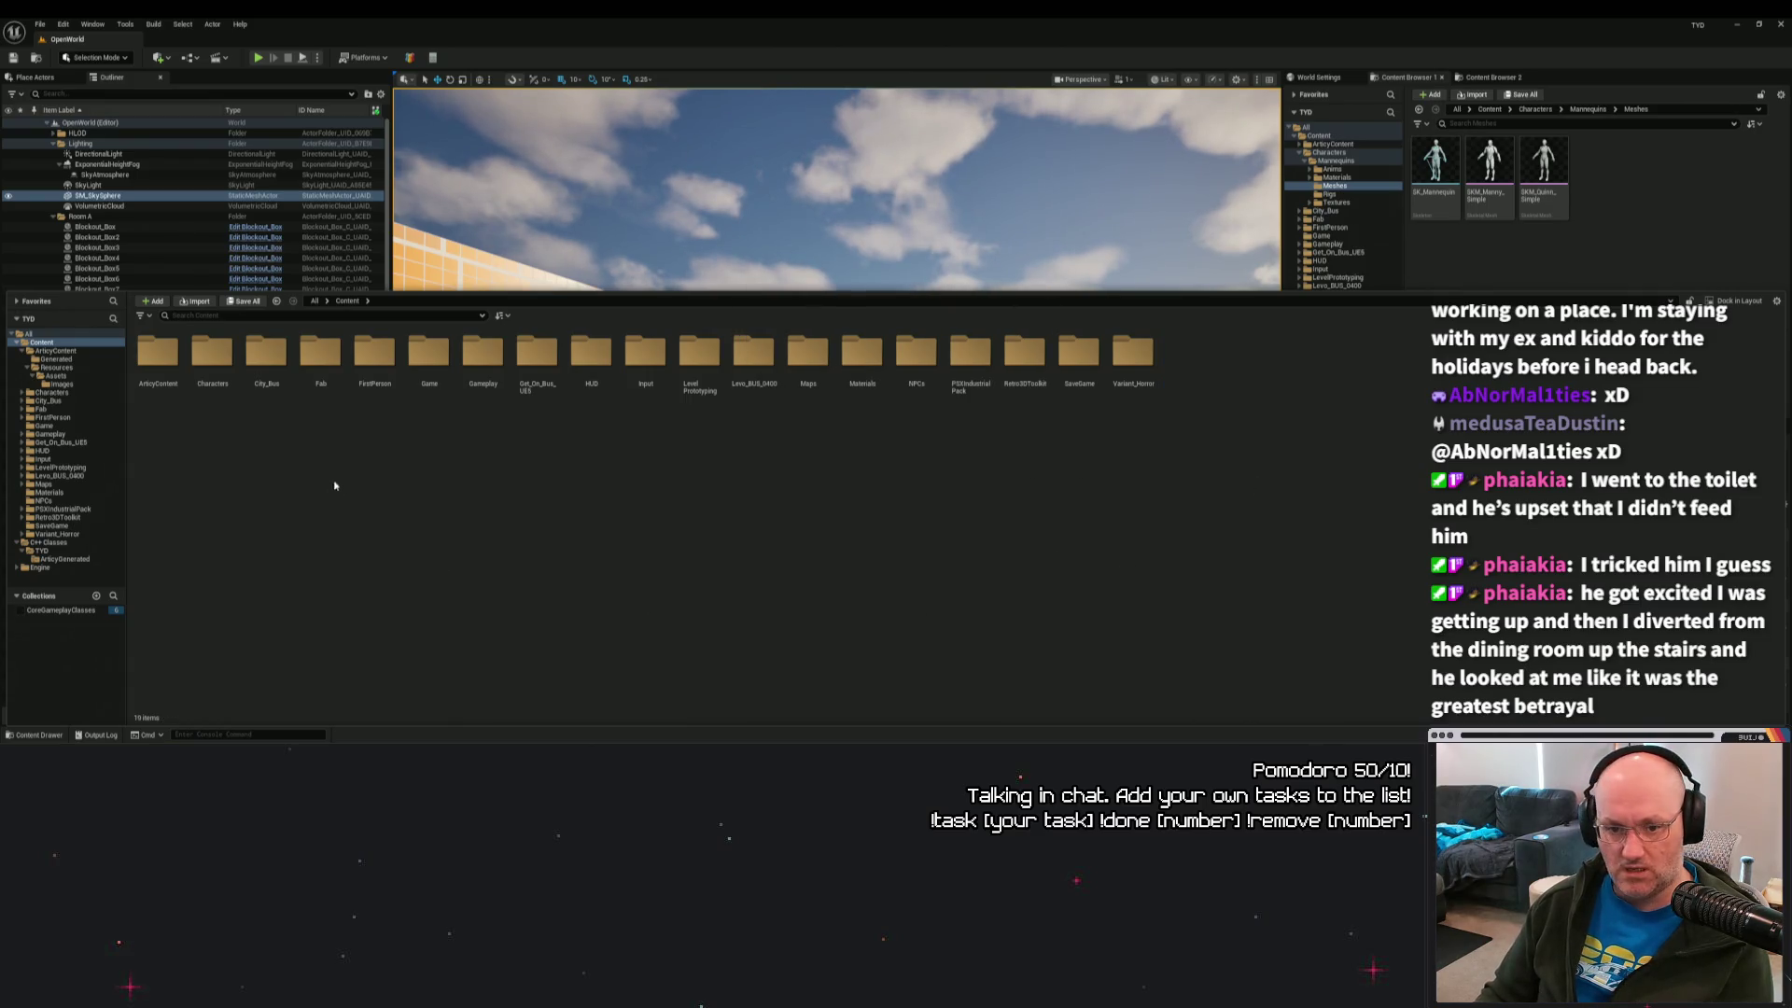
Delete the old ArticyContent folder from the TYD project's Content folder.
double_click(158, 353)
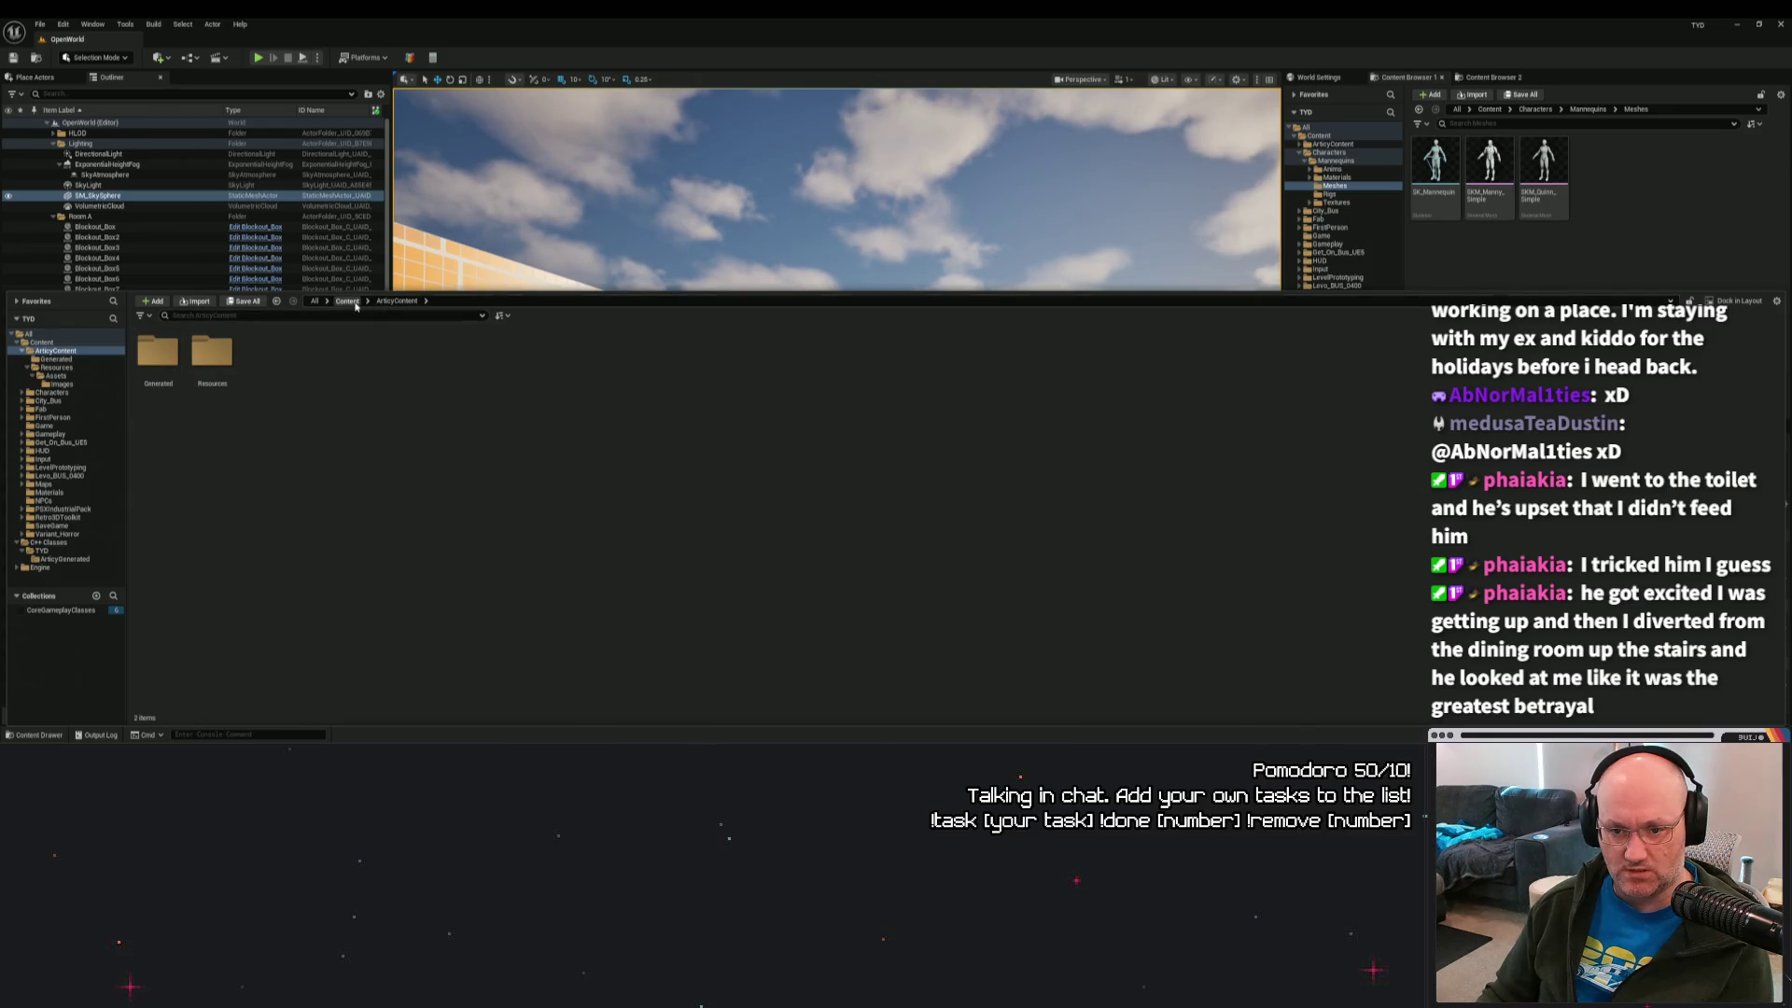
click(347, 301)
right_click(156, 371)
click(137, 471)
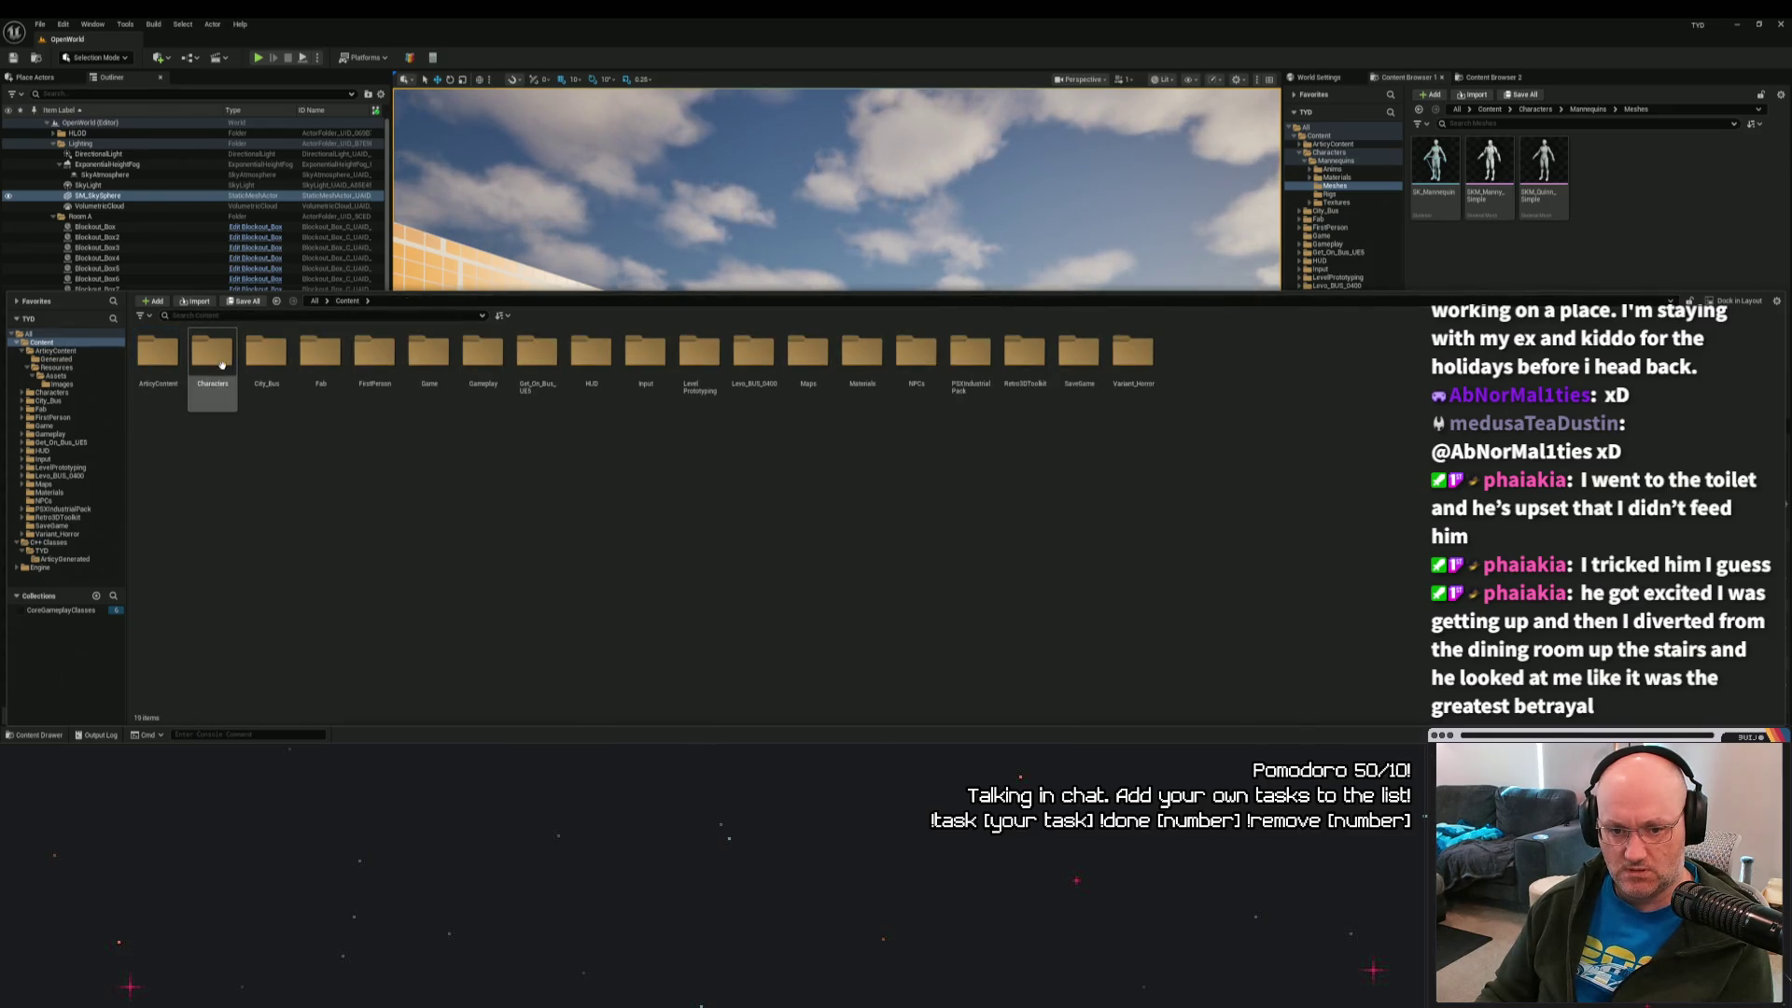
click(158, 359)
right_click(170, 370)
click(207, 524)
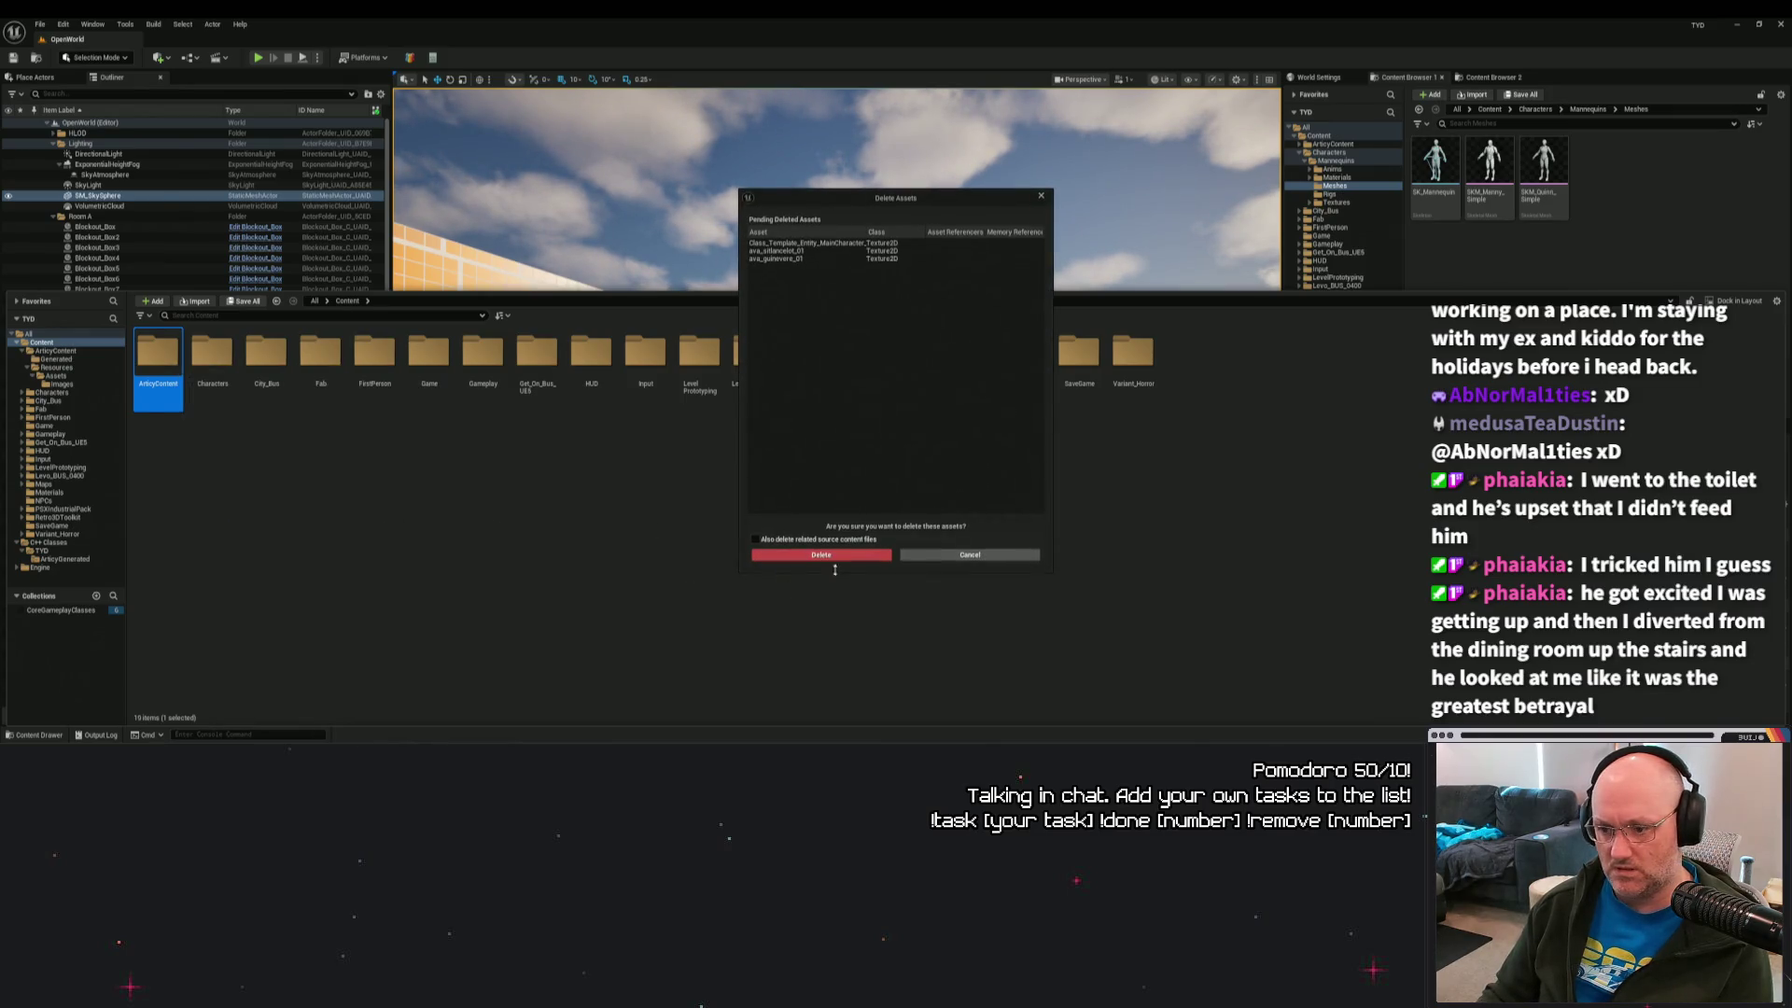
click(843, 558)
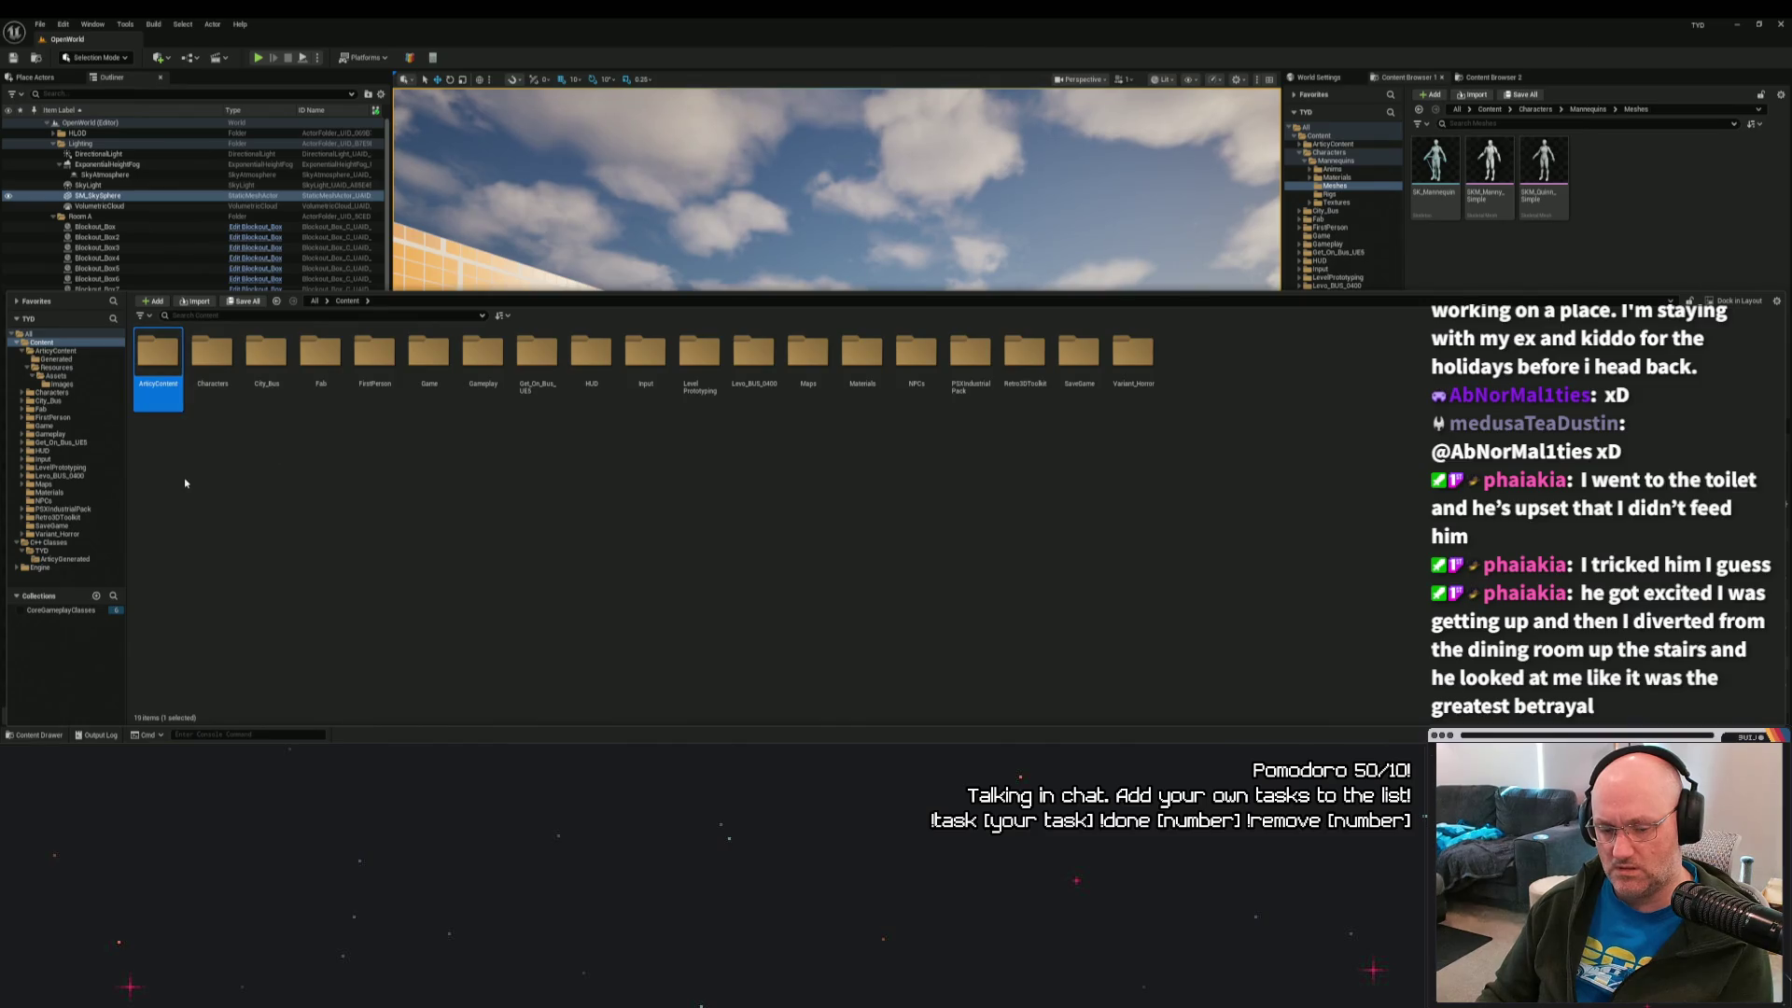
click(234, 469)
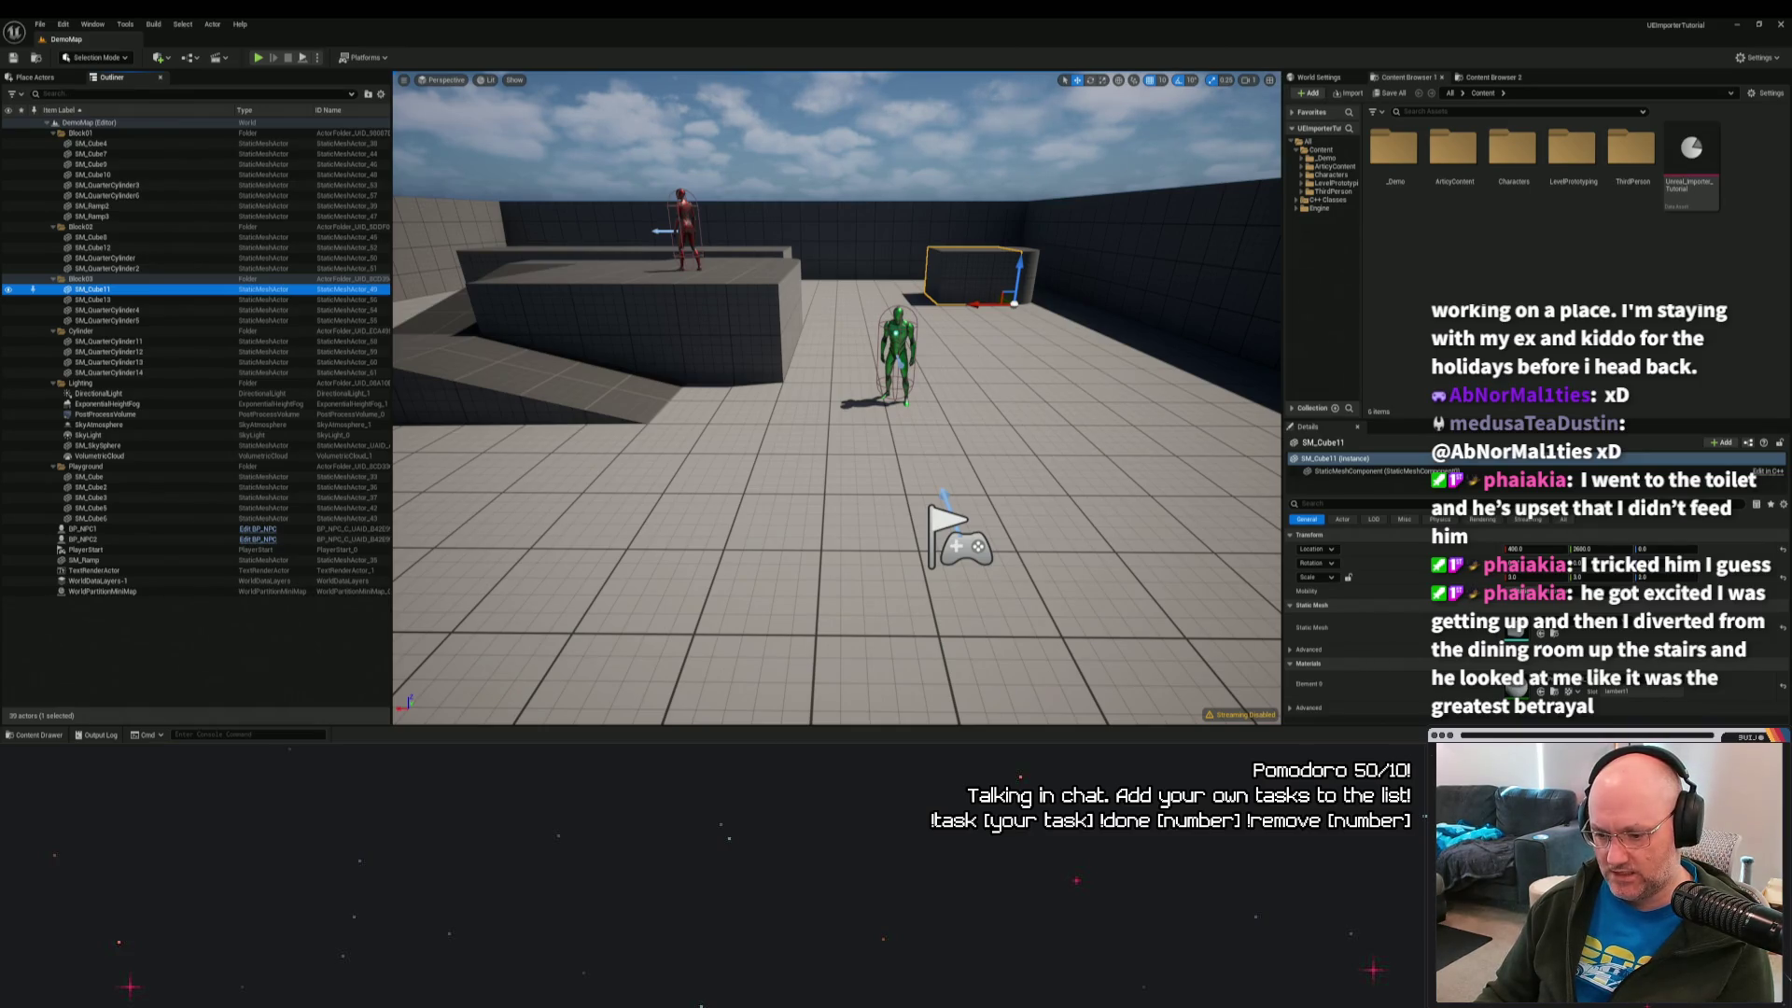
Relaunch UEImporterTutorial.uproject from File Explorer, then minimise everything with Win+D.
click(738, 742)
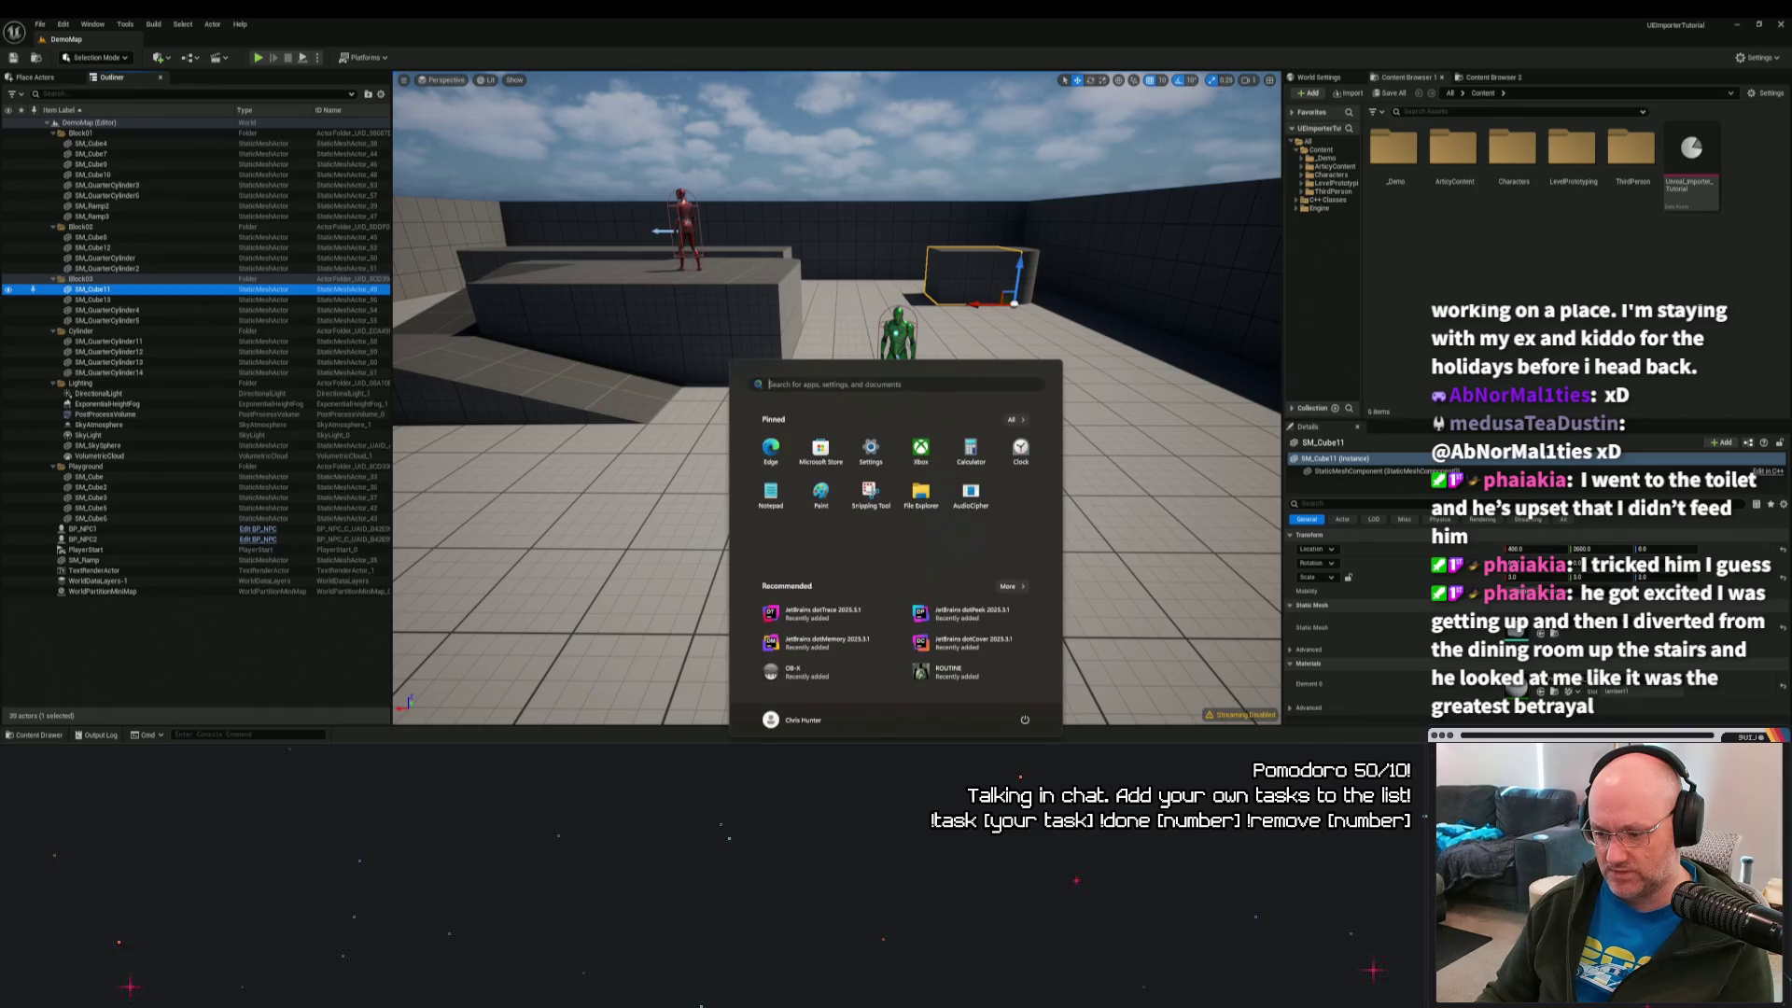
key(super)
key(super)
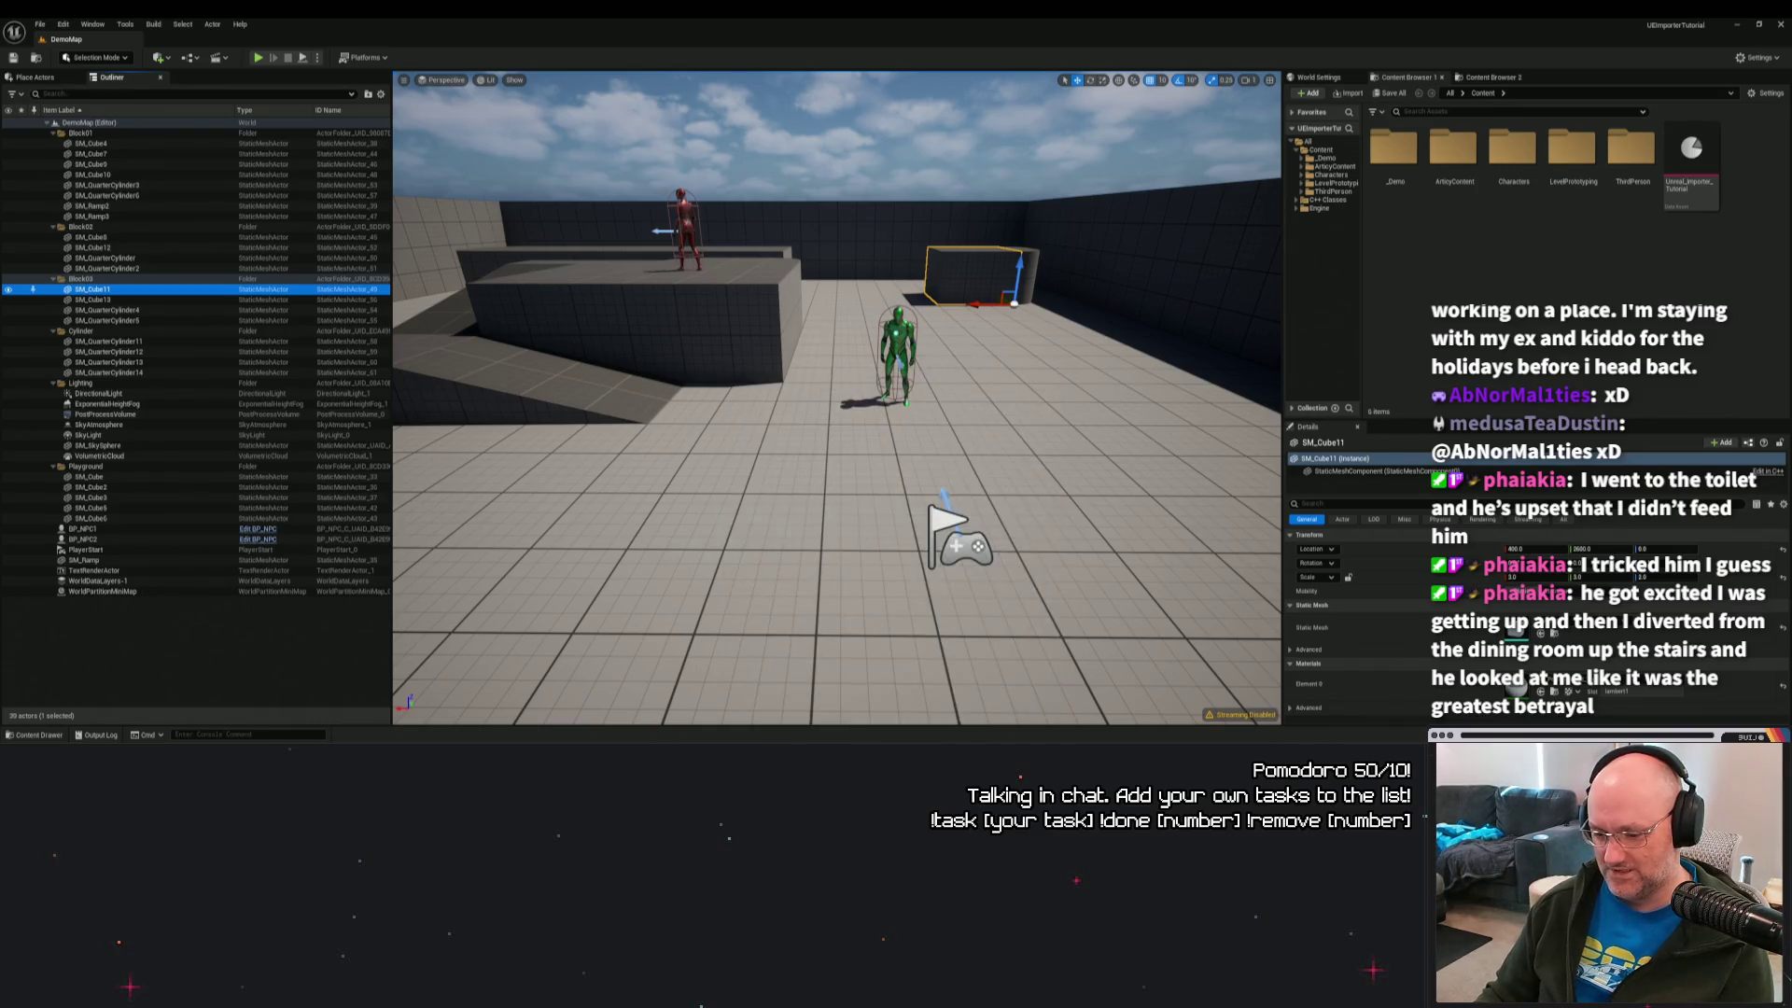
click(921, 494)
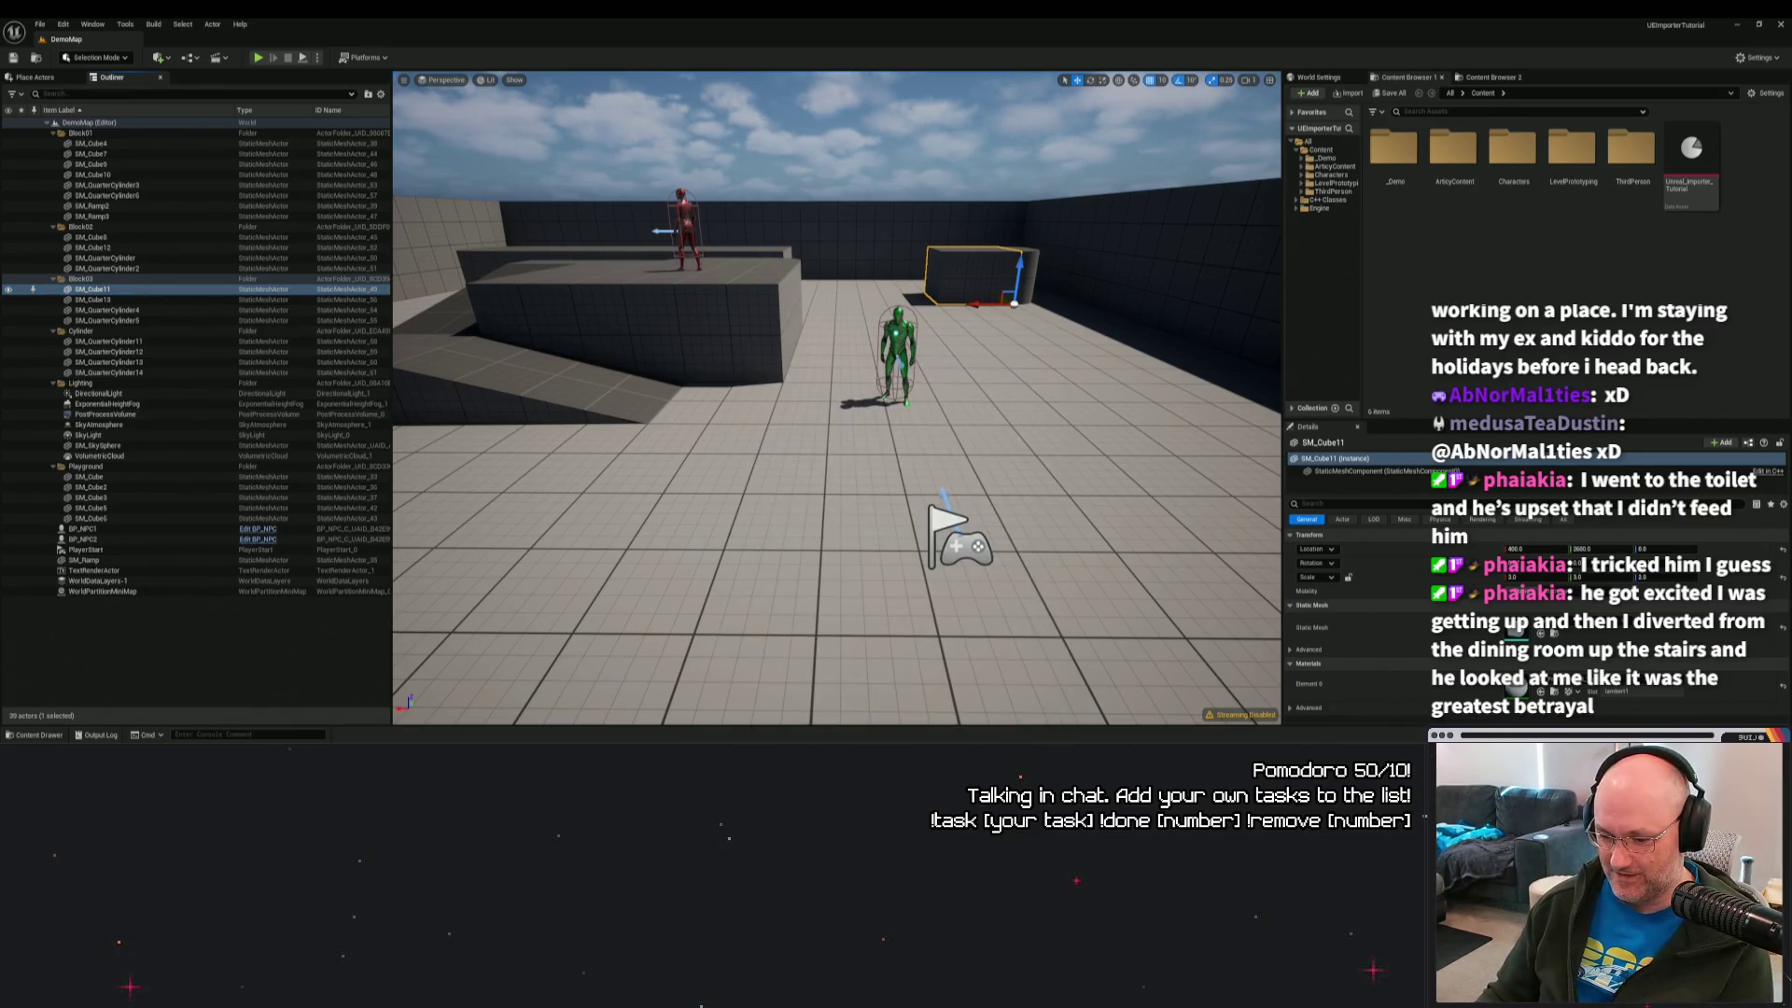
click(676, 196)
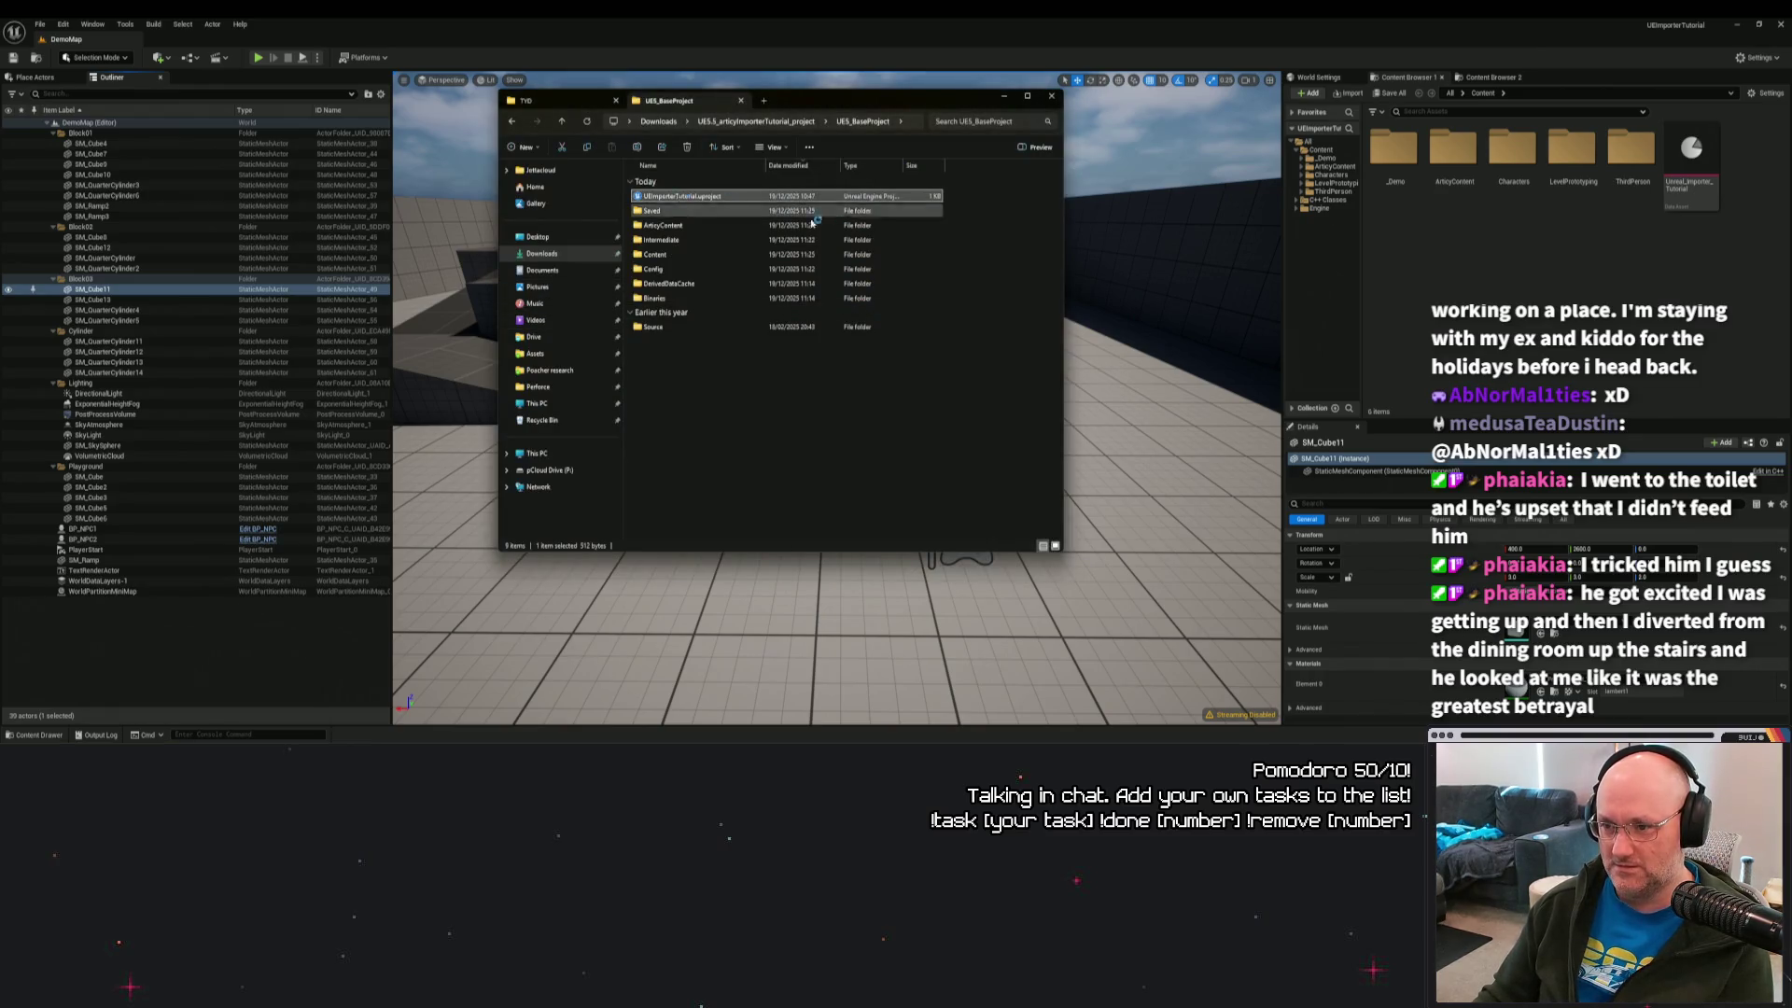
key(Return)
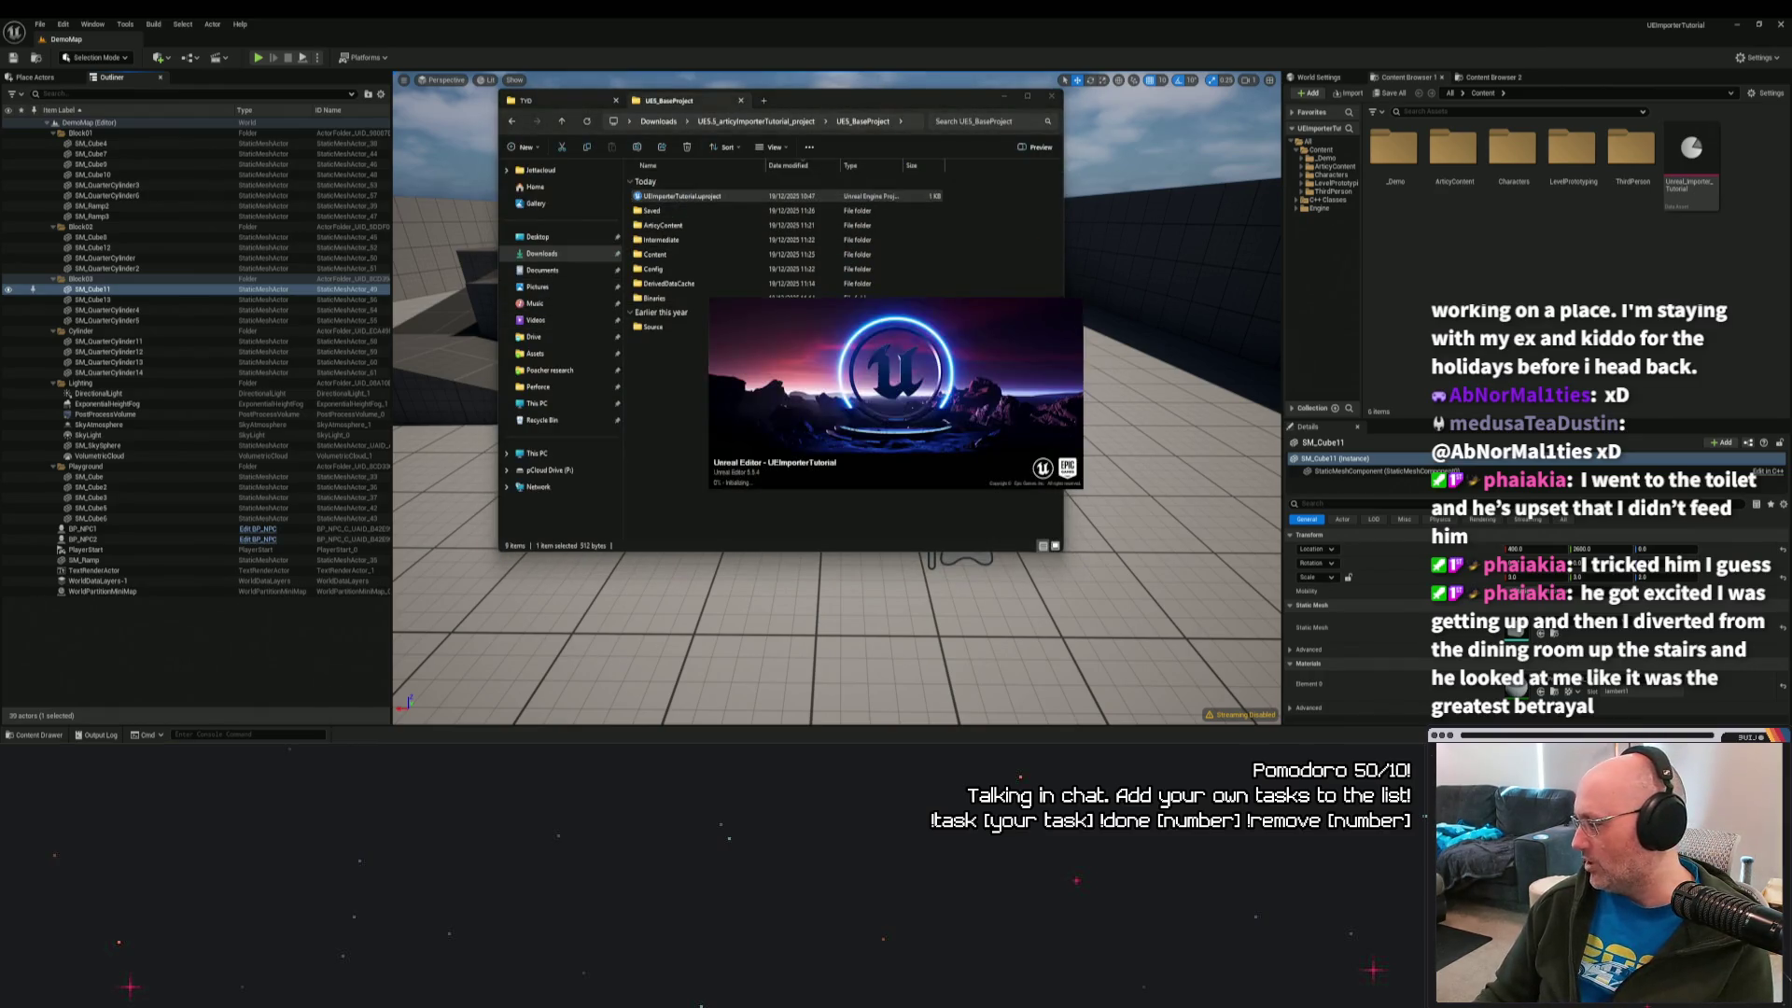
key(super+d)
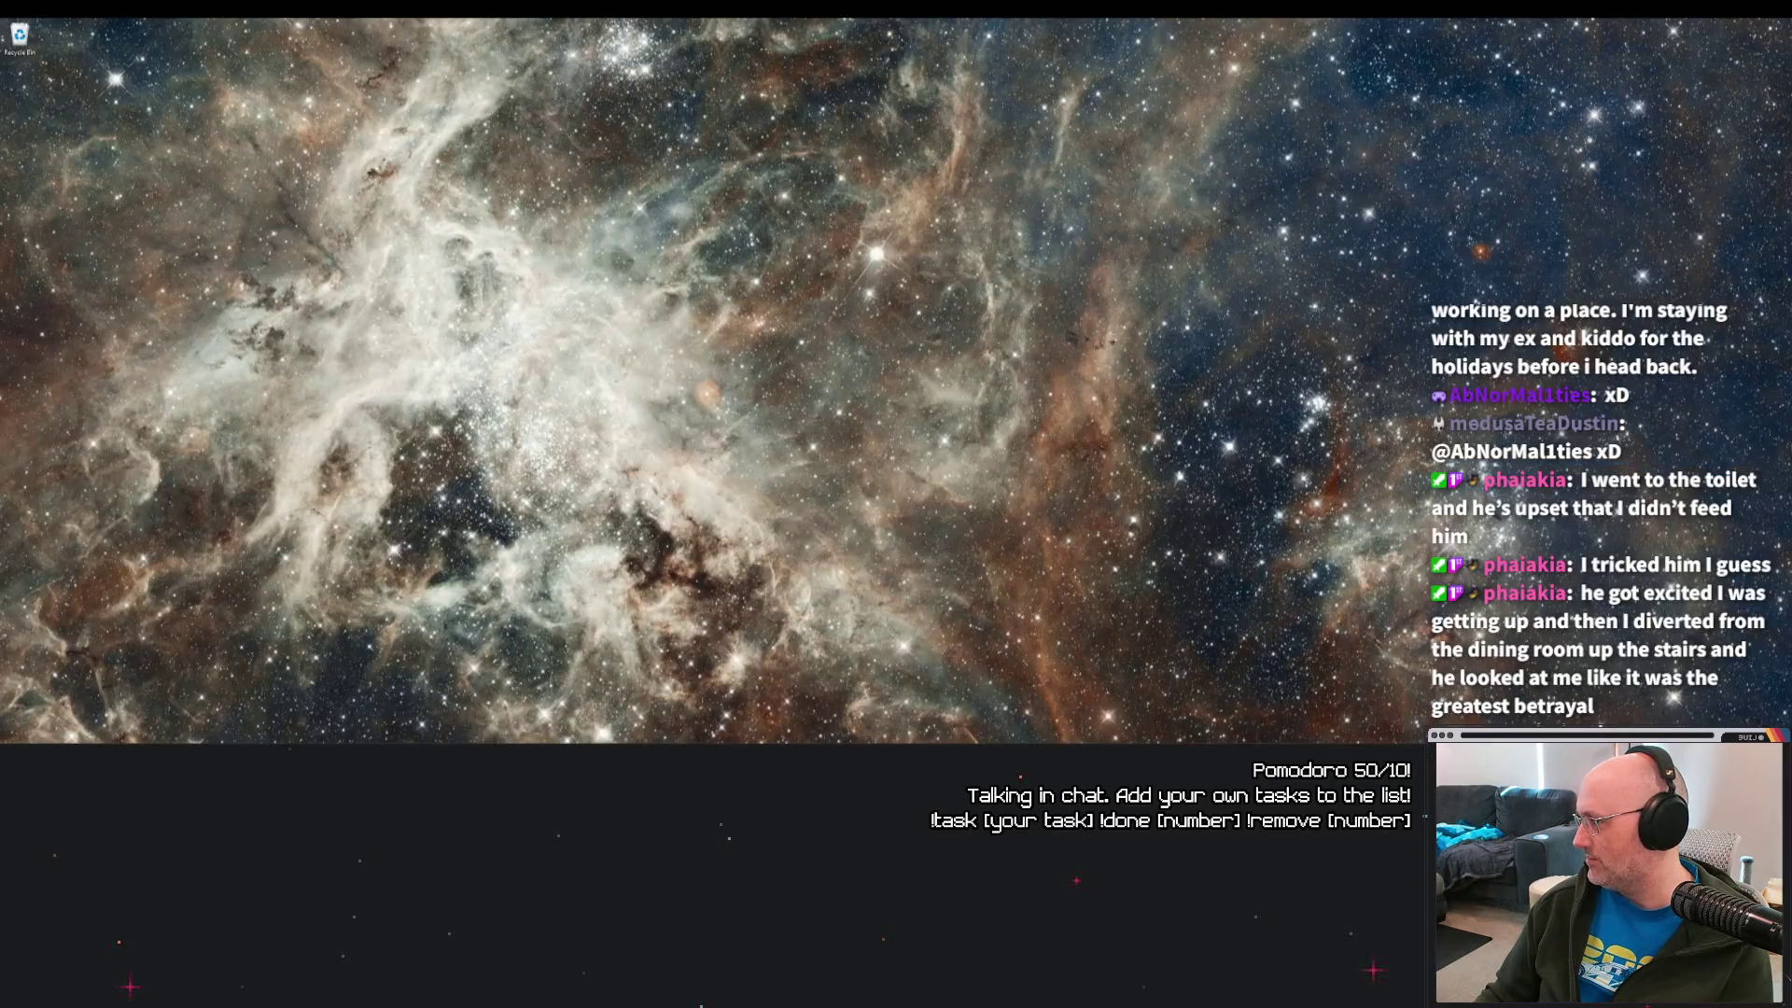
Restore the hidden Unreal Editor and File Explorer windows with Win+D.
key(super+d)
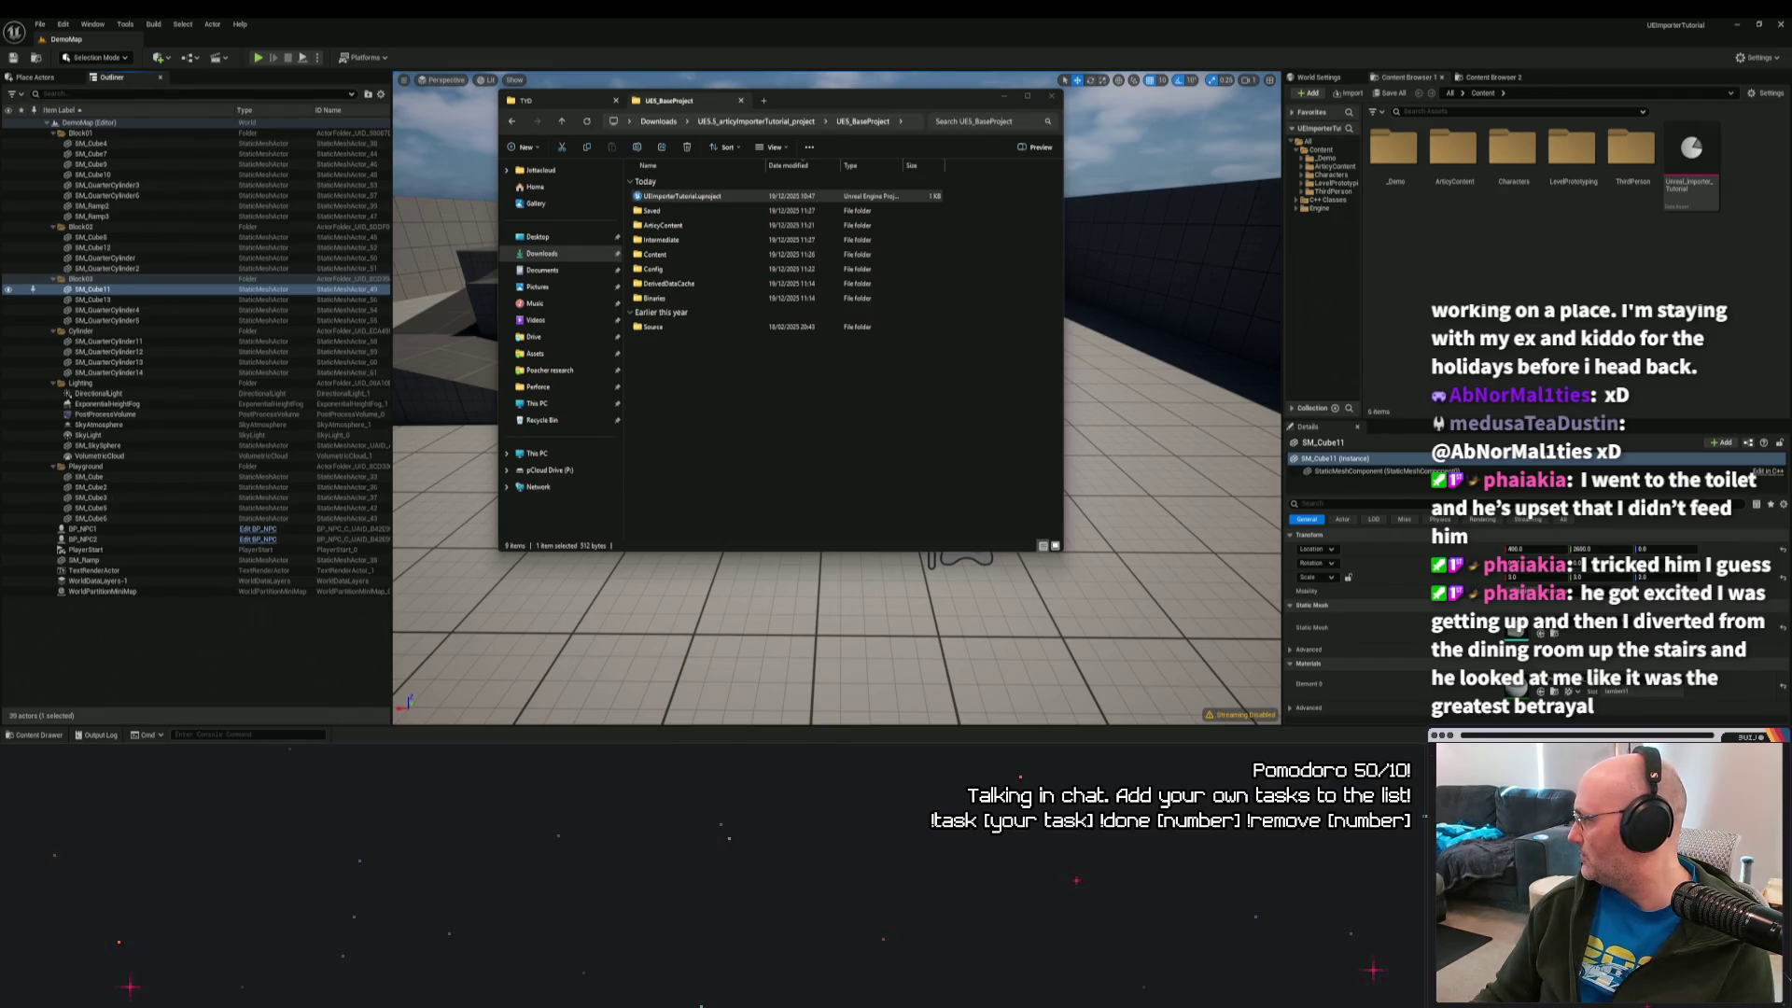
Launch TYD.uproject from the TYD folder and close the duplicate UEImporterTutorial editor window.
click(690, 297)
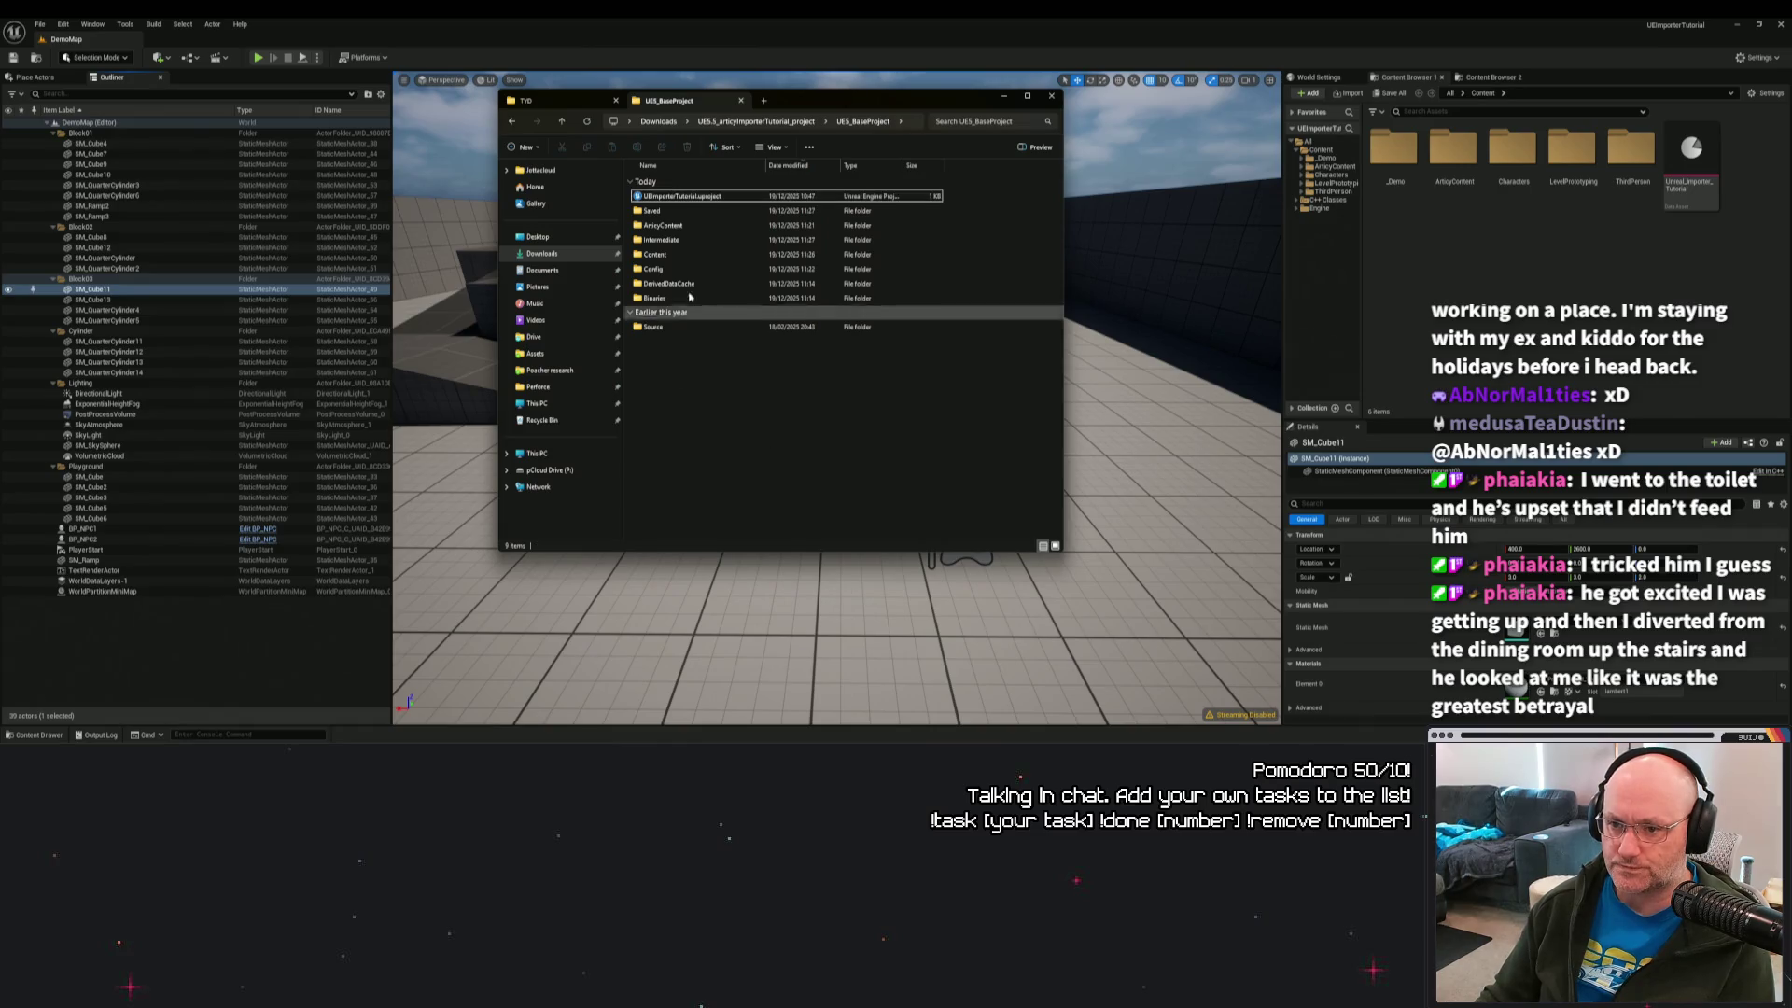
click(689, 297)
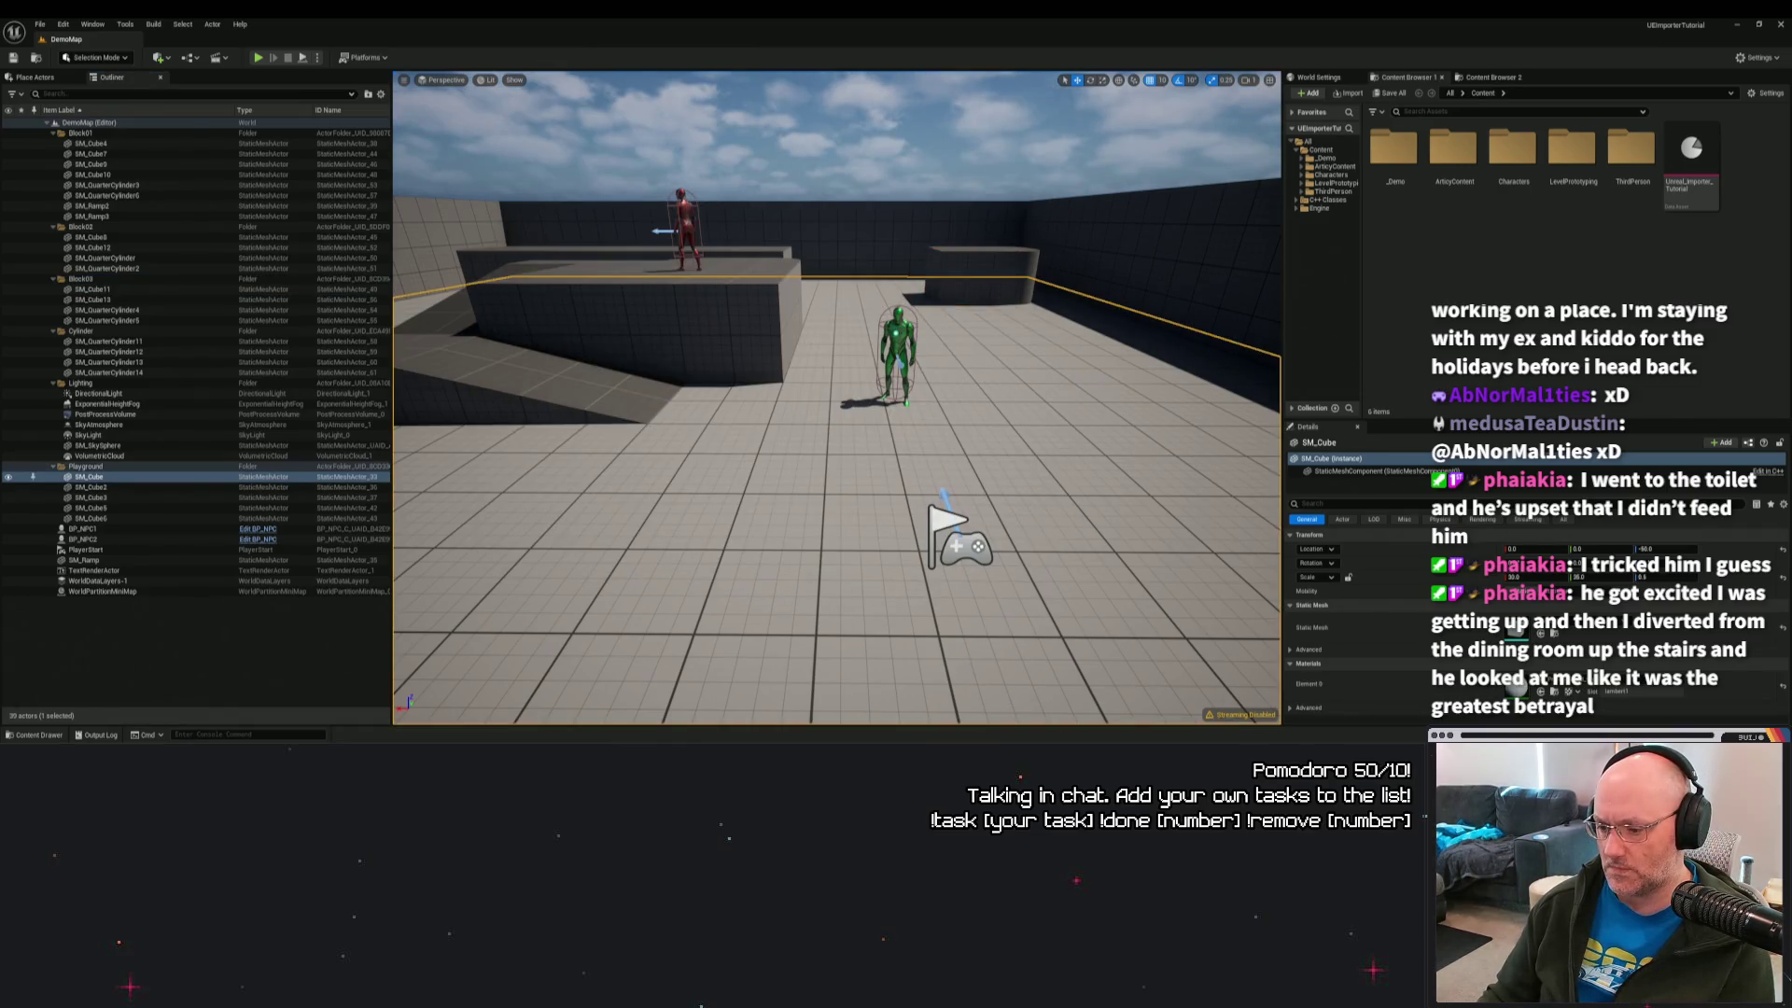
key(alt+Tab)
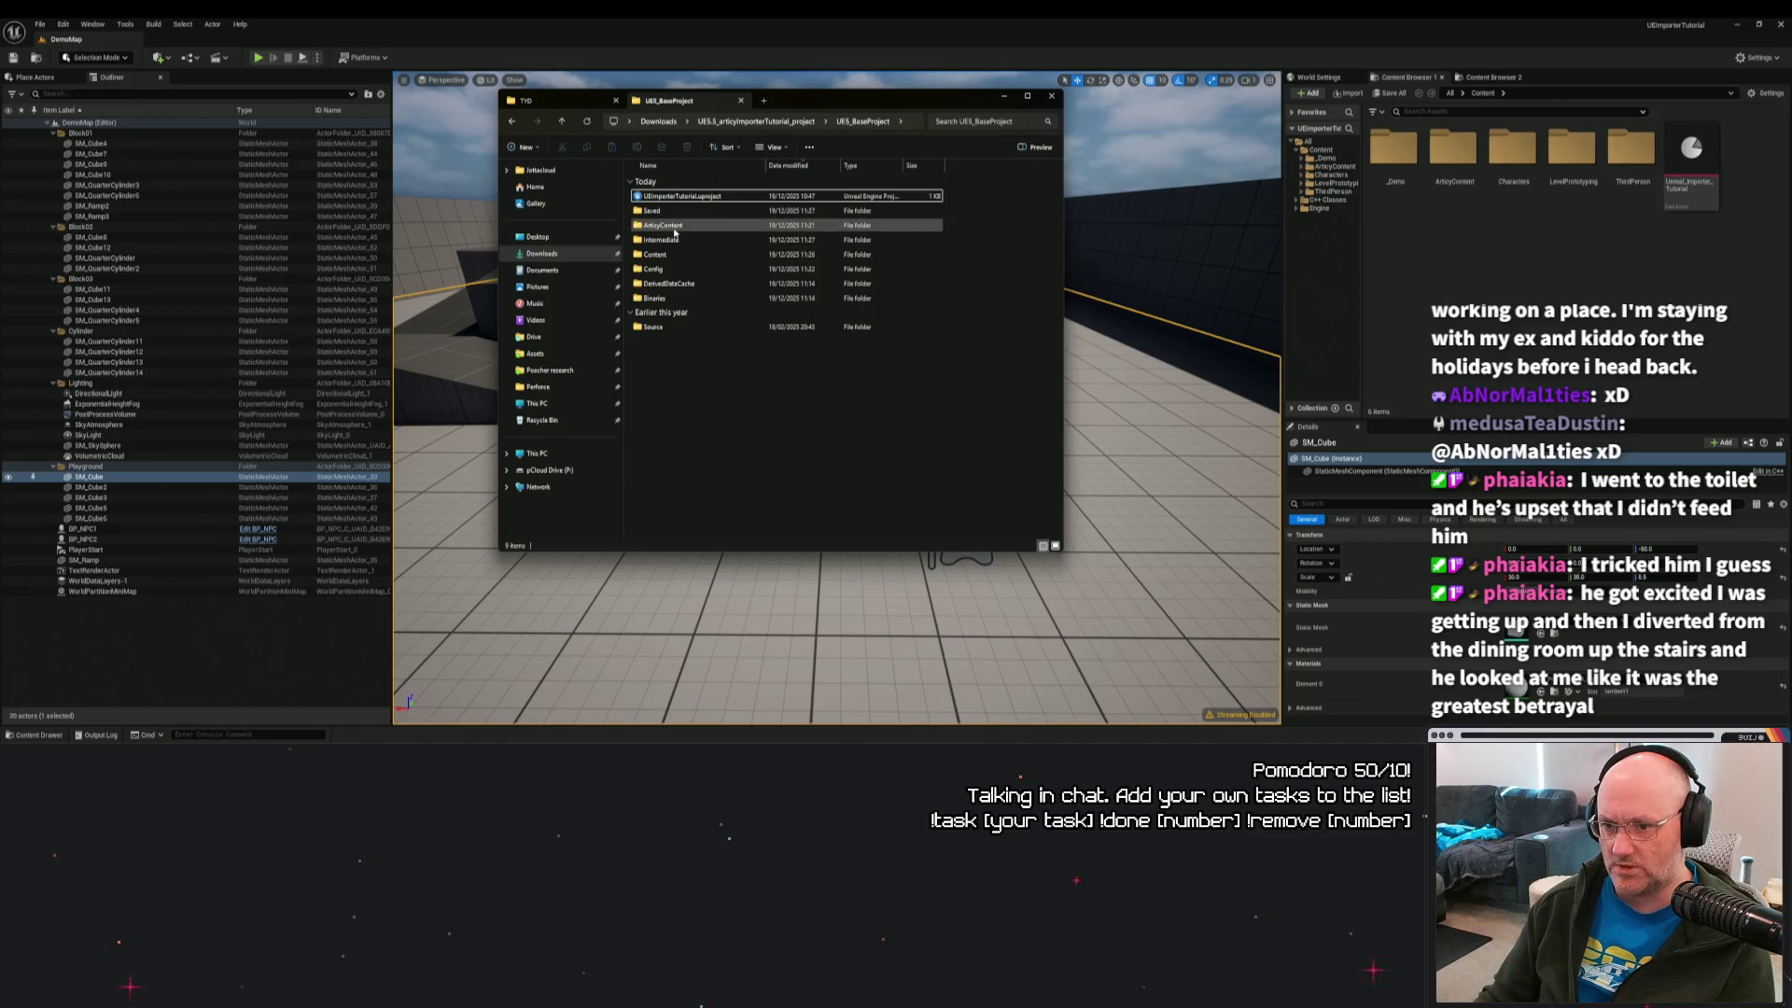
click(536, 100)
click(661, 342)
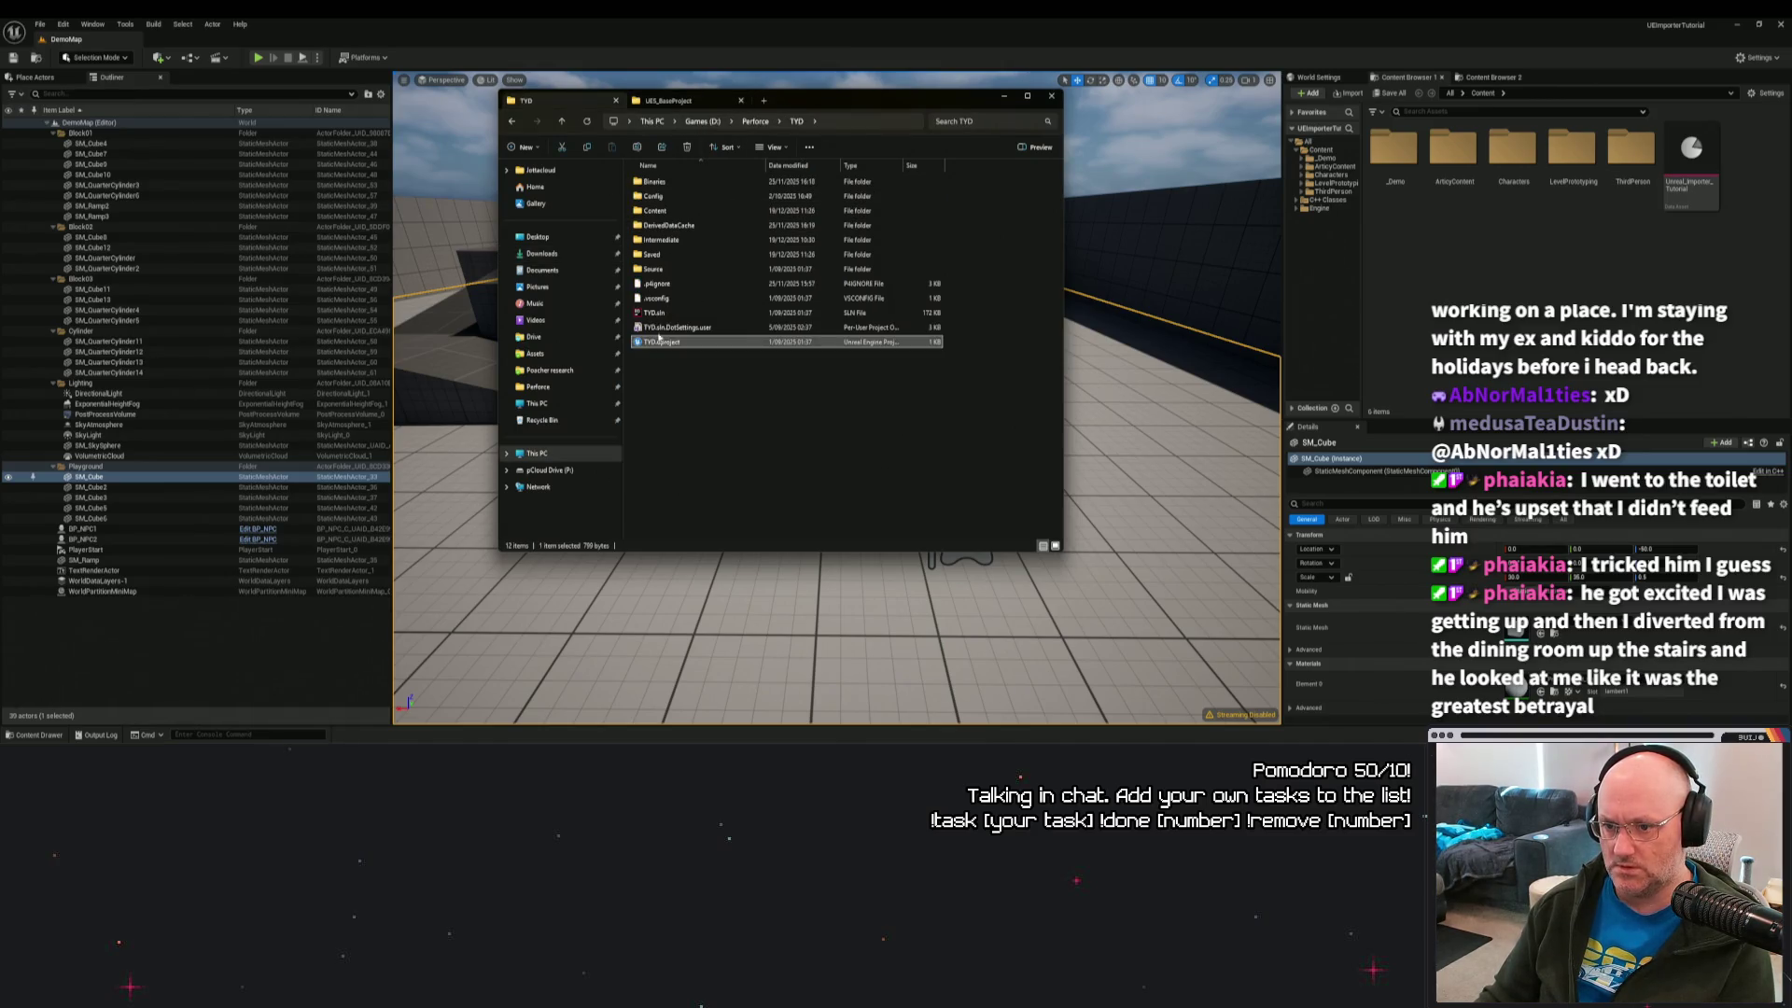
double_click(663, 343)
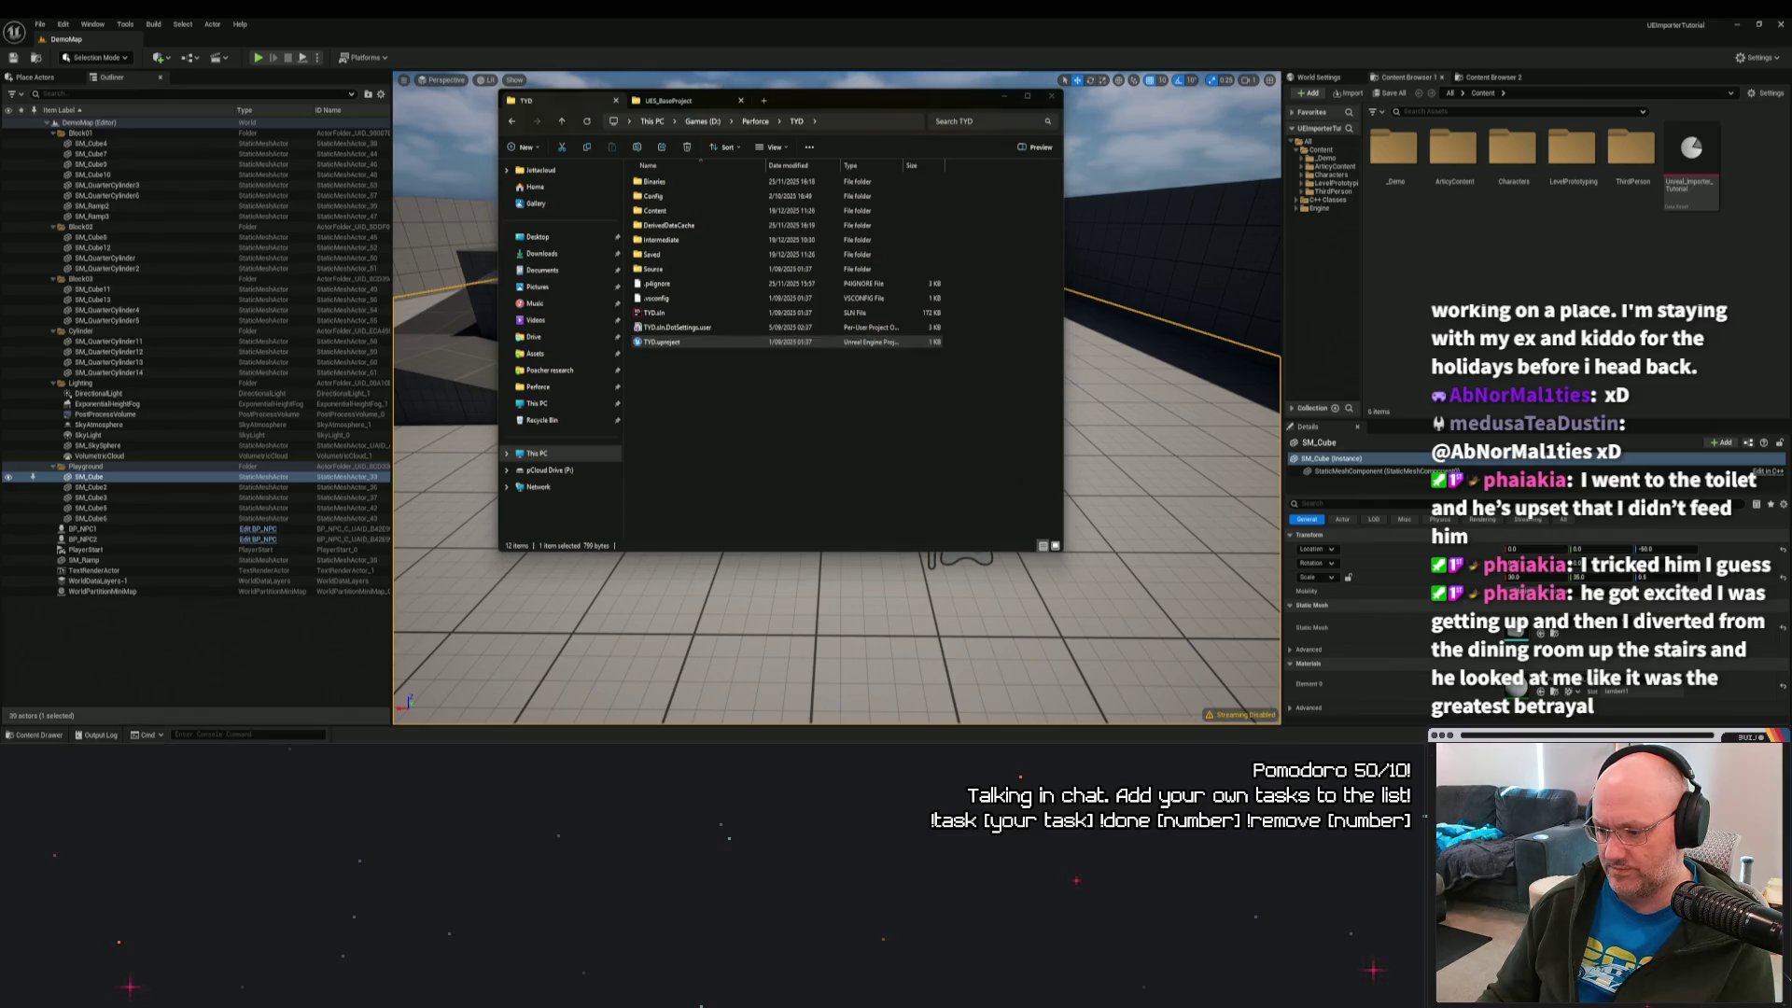
click(1110, 700)
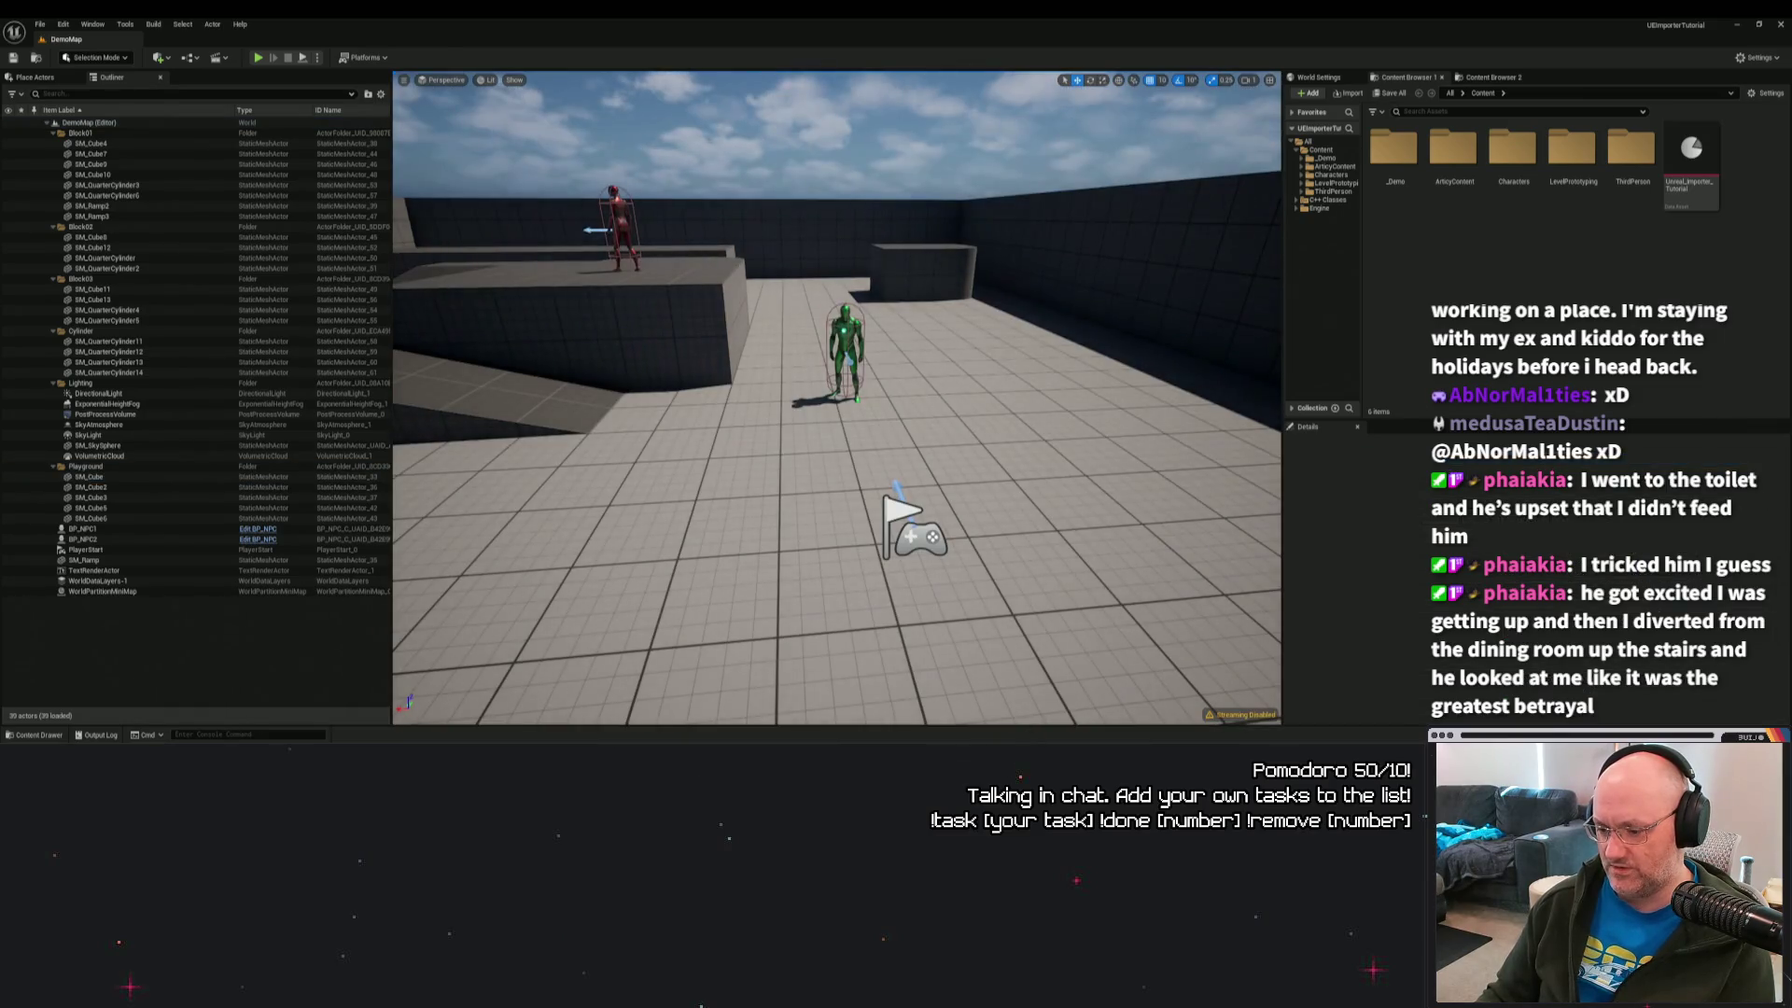
click(1124, 680)
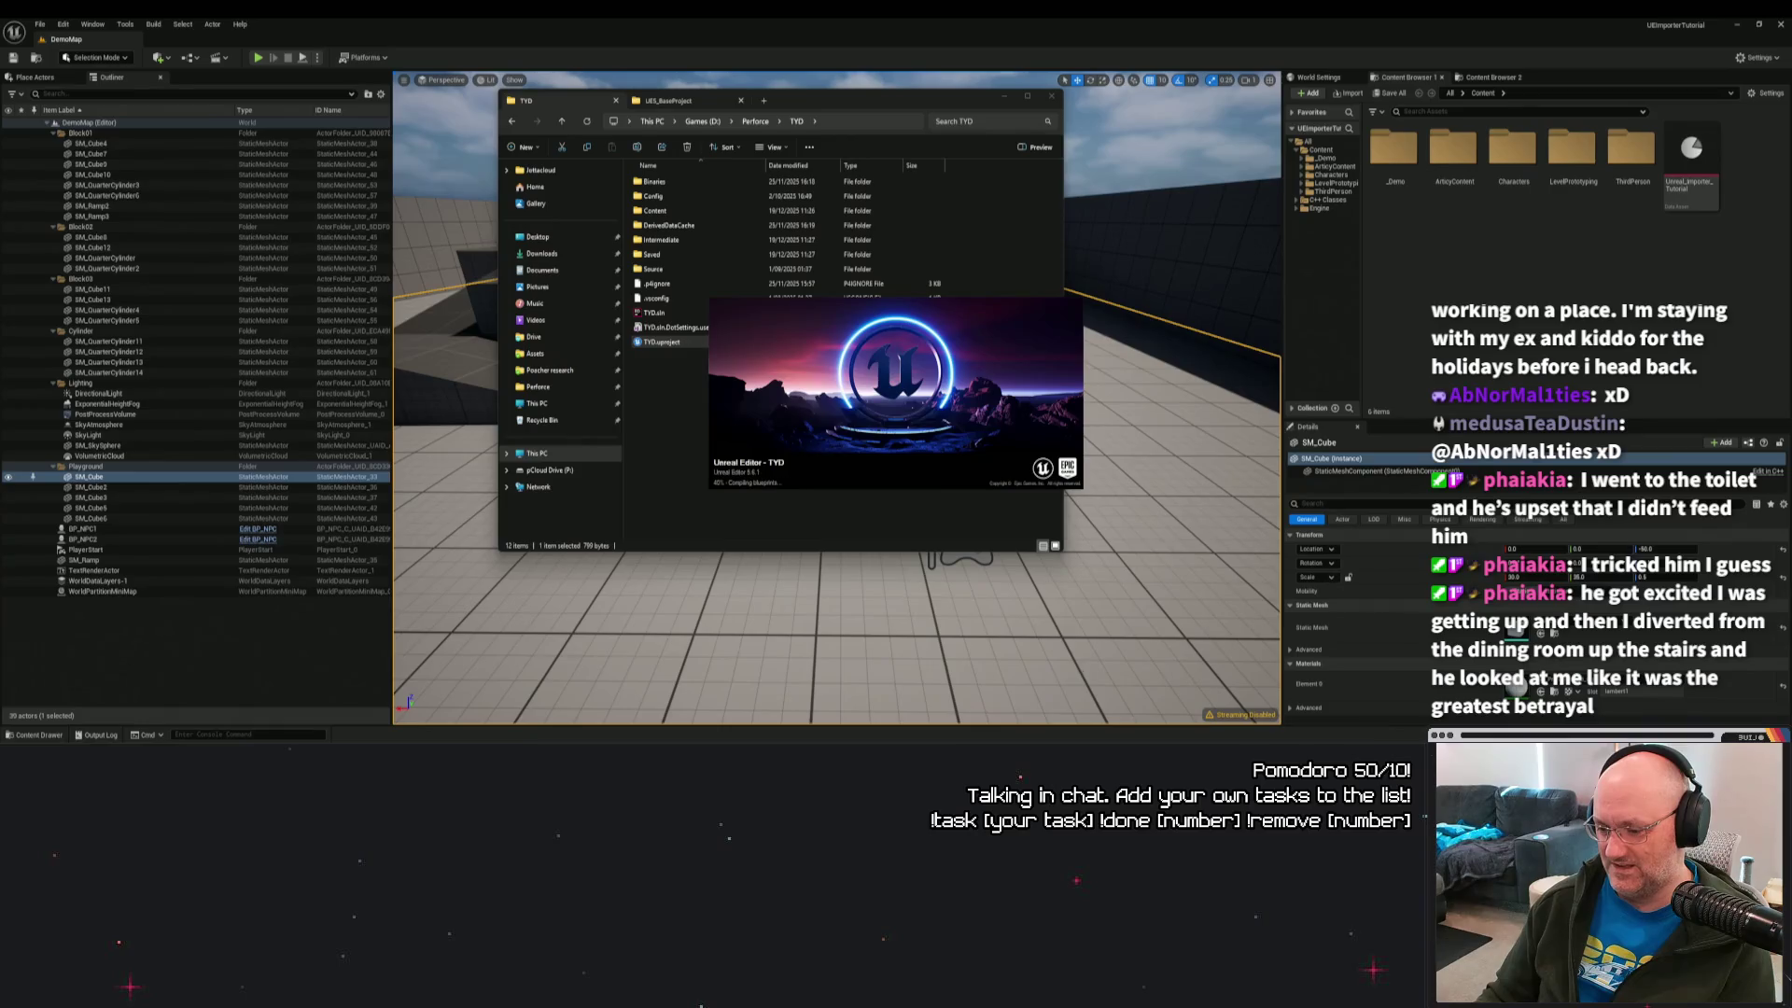
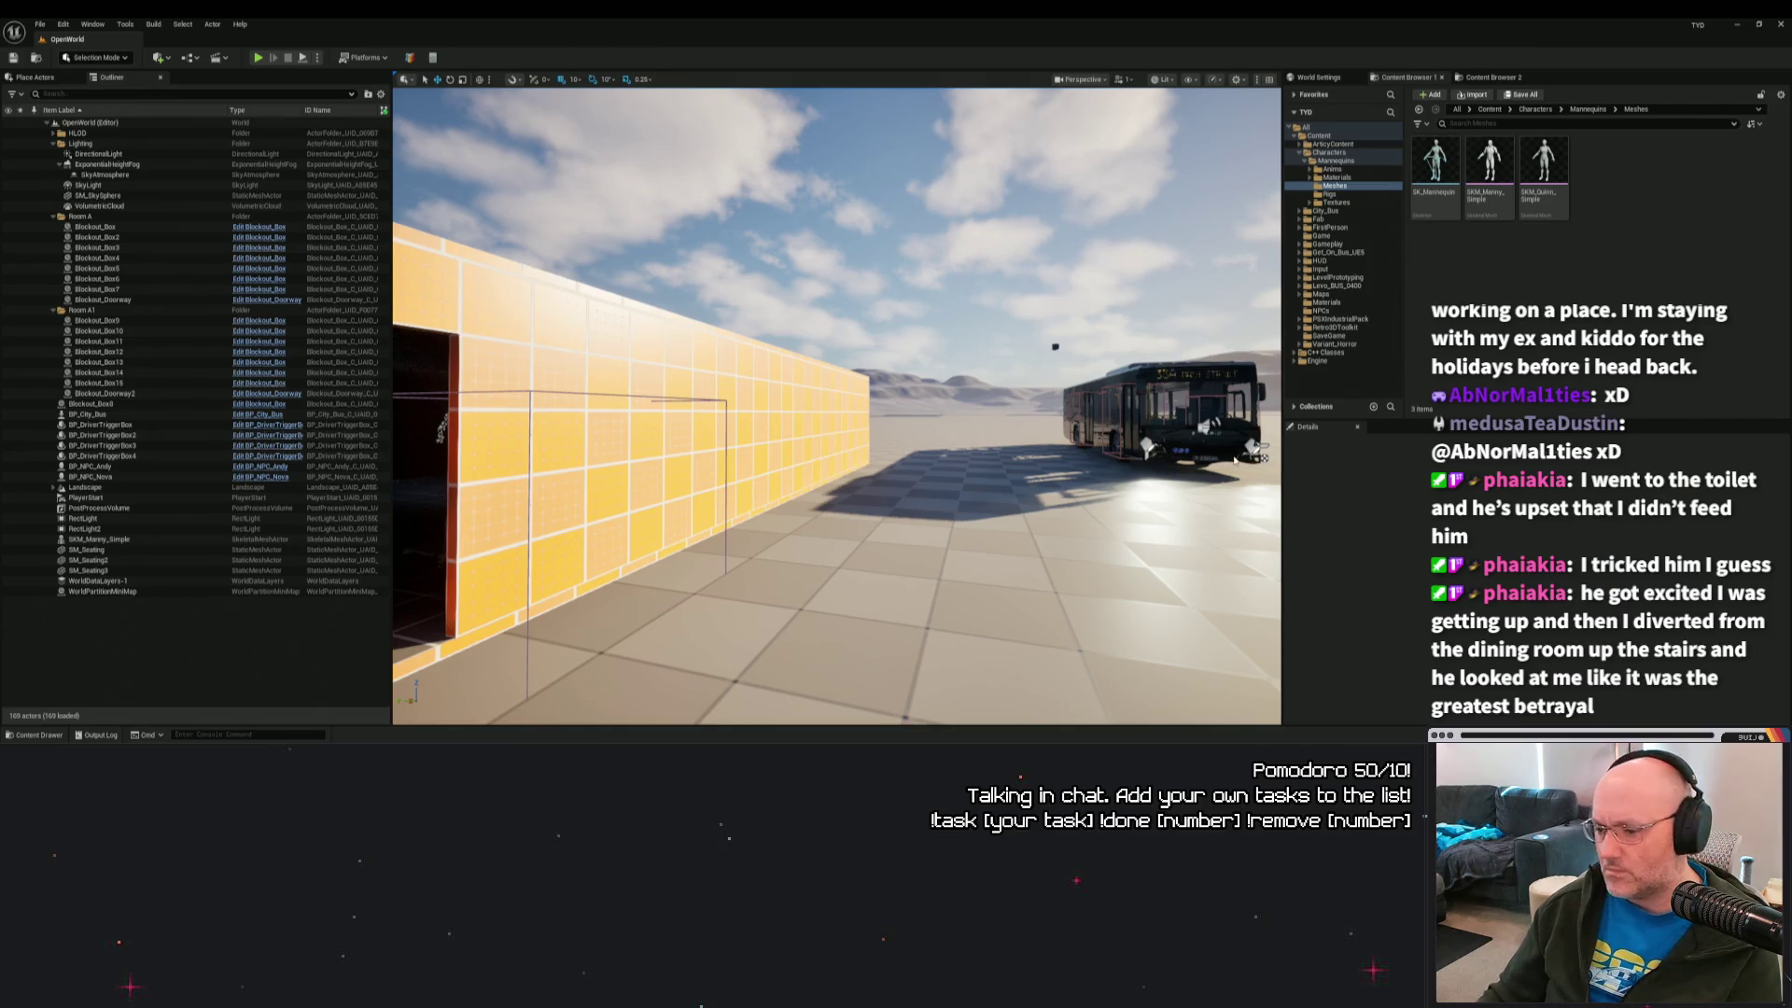
Check in the Content Drawer that ArticyContent's Generated folder is empty, then return to Content.
key(ctrl+space)
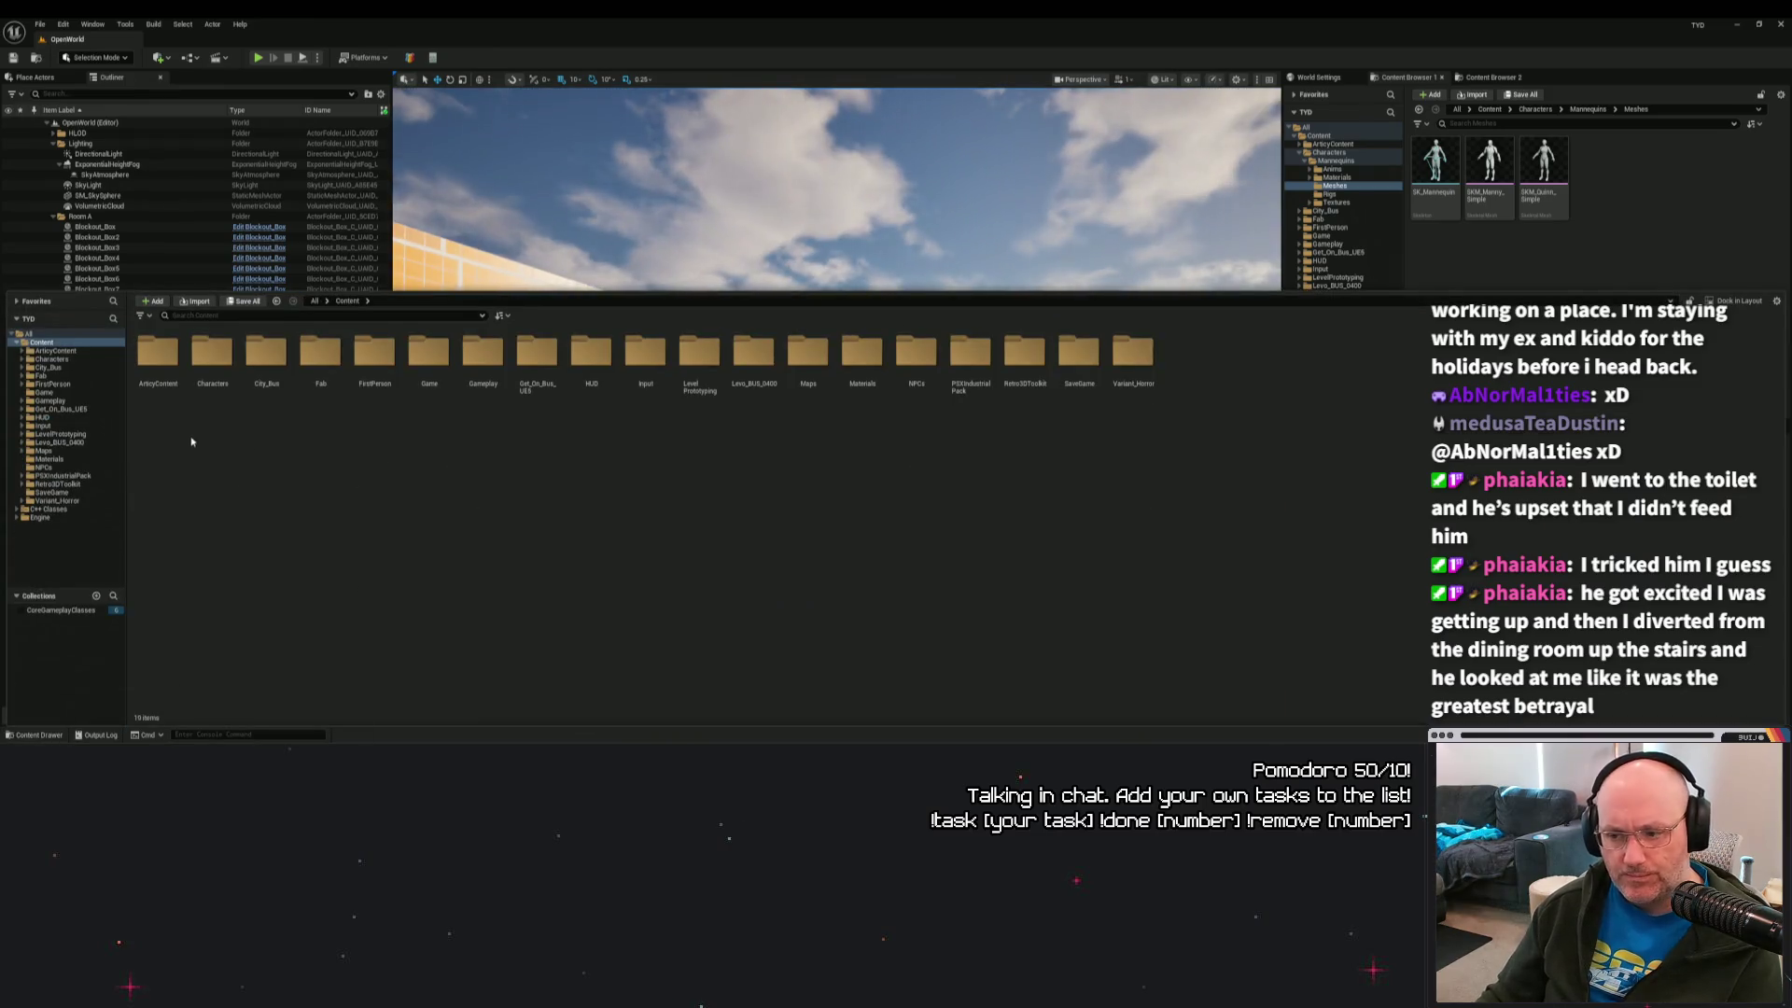
click(165, 371)
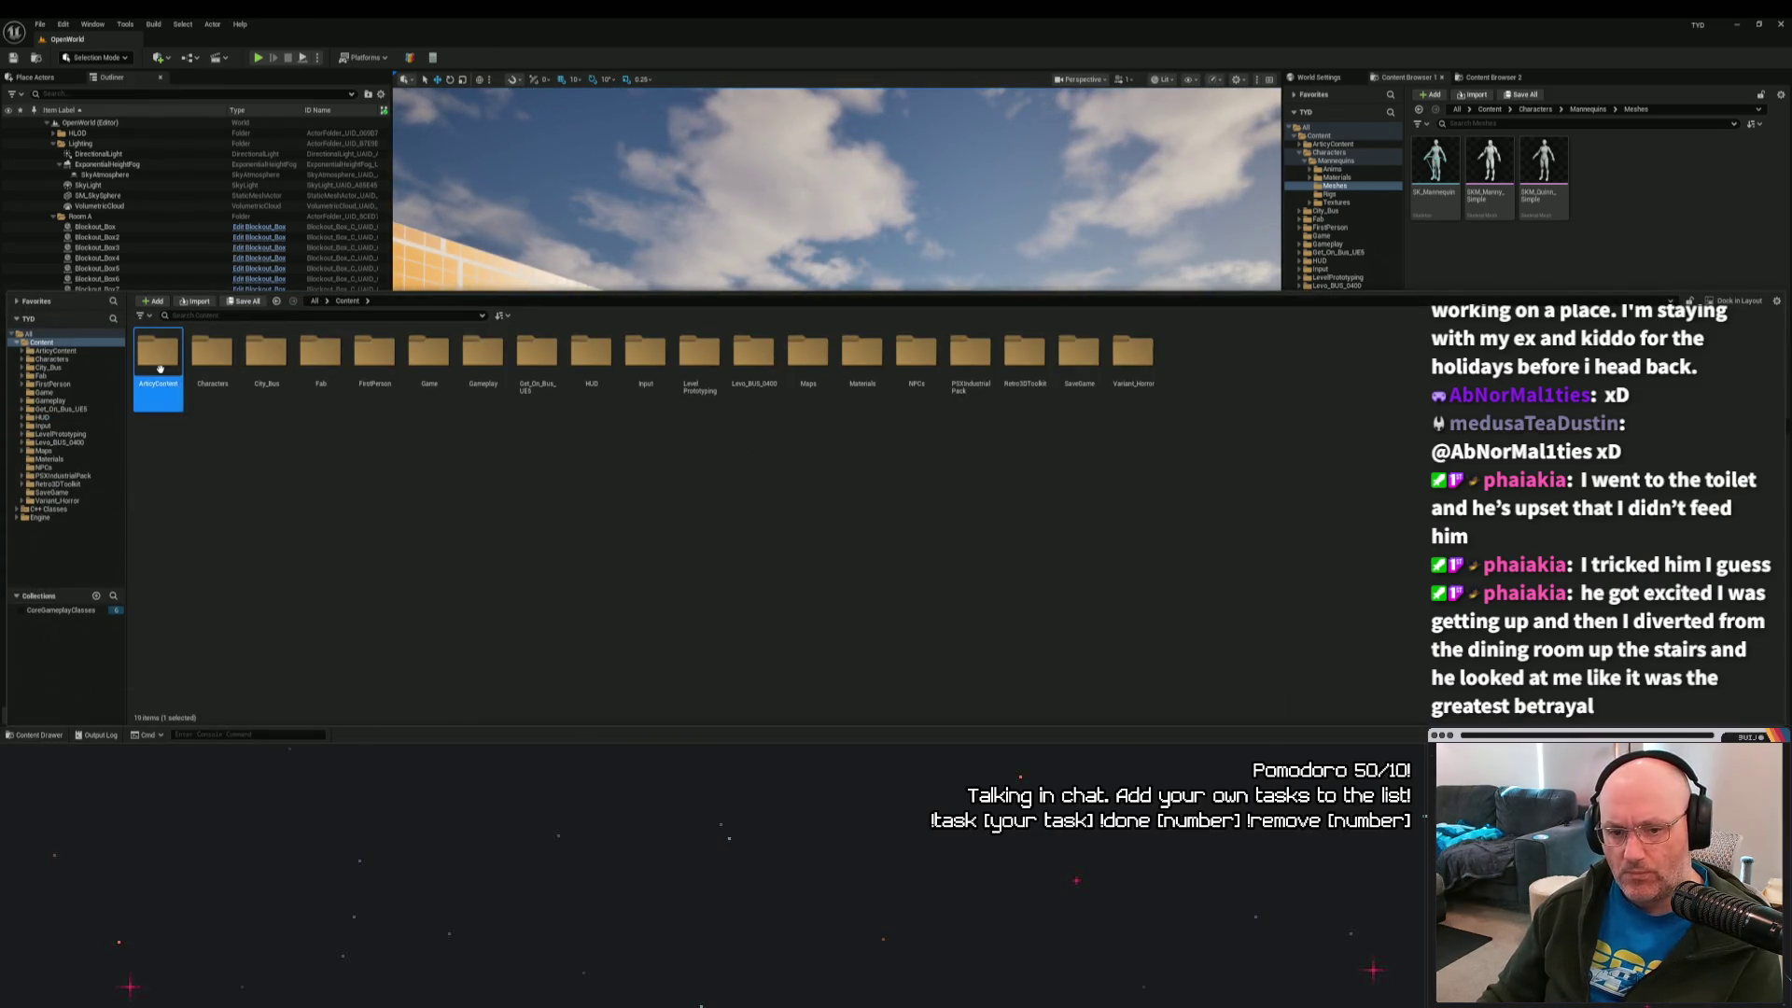
double_click(163, 371)
double_click(160, 370)
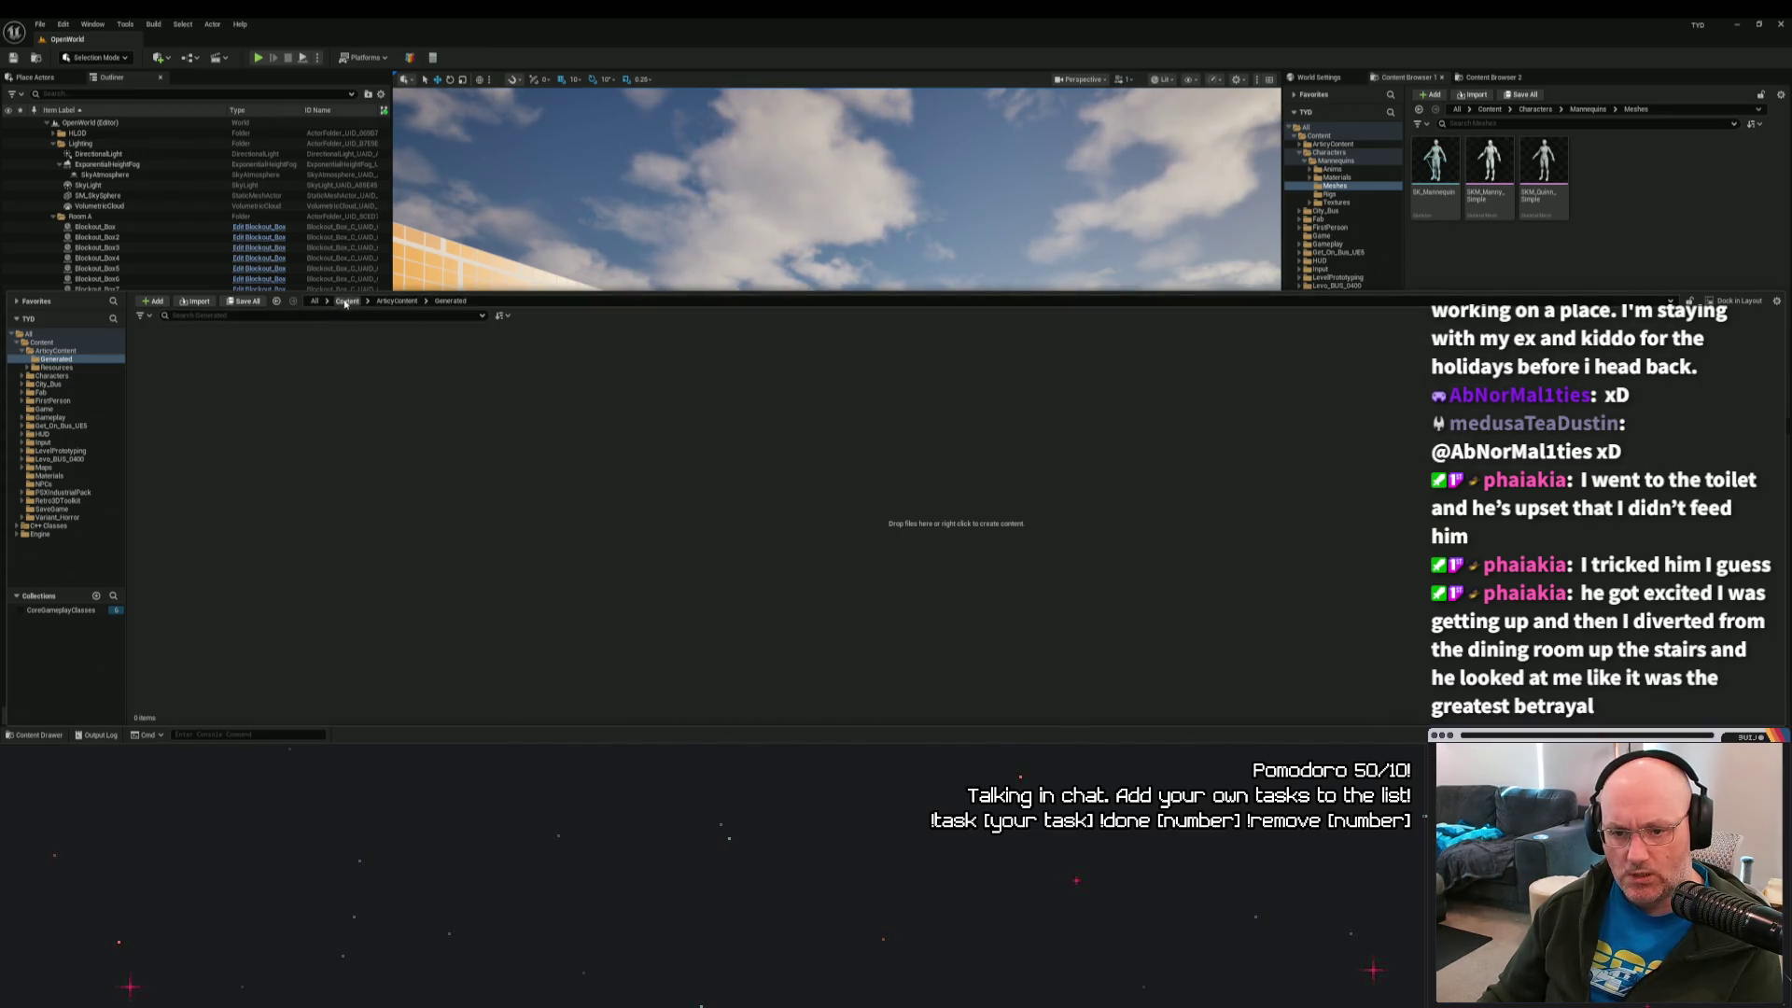
click(346, 300)
Update redirector references across the Content folder and delete unreferenced redirectors.
right_click(343, 467)
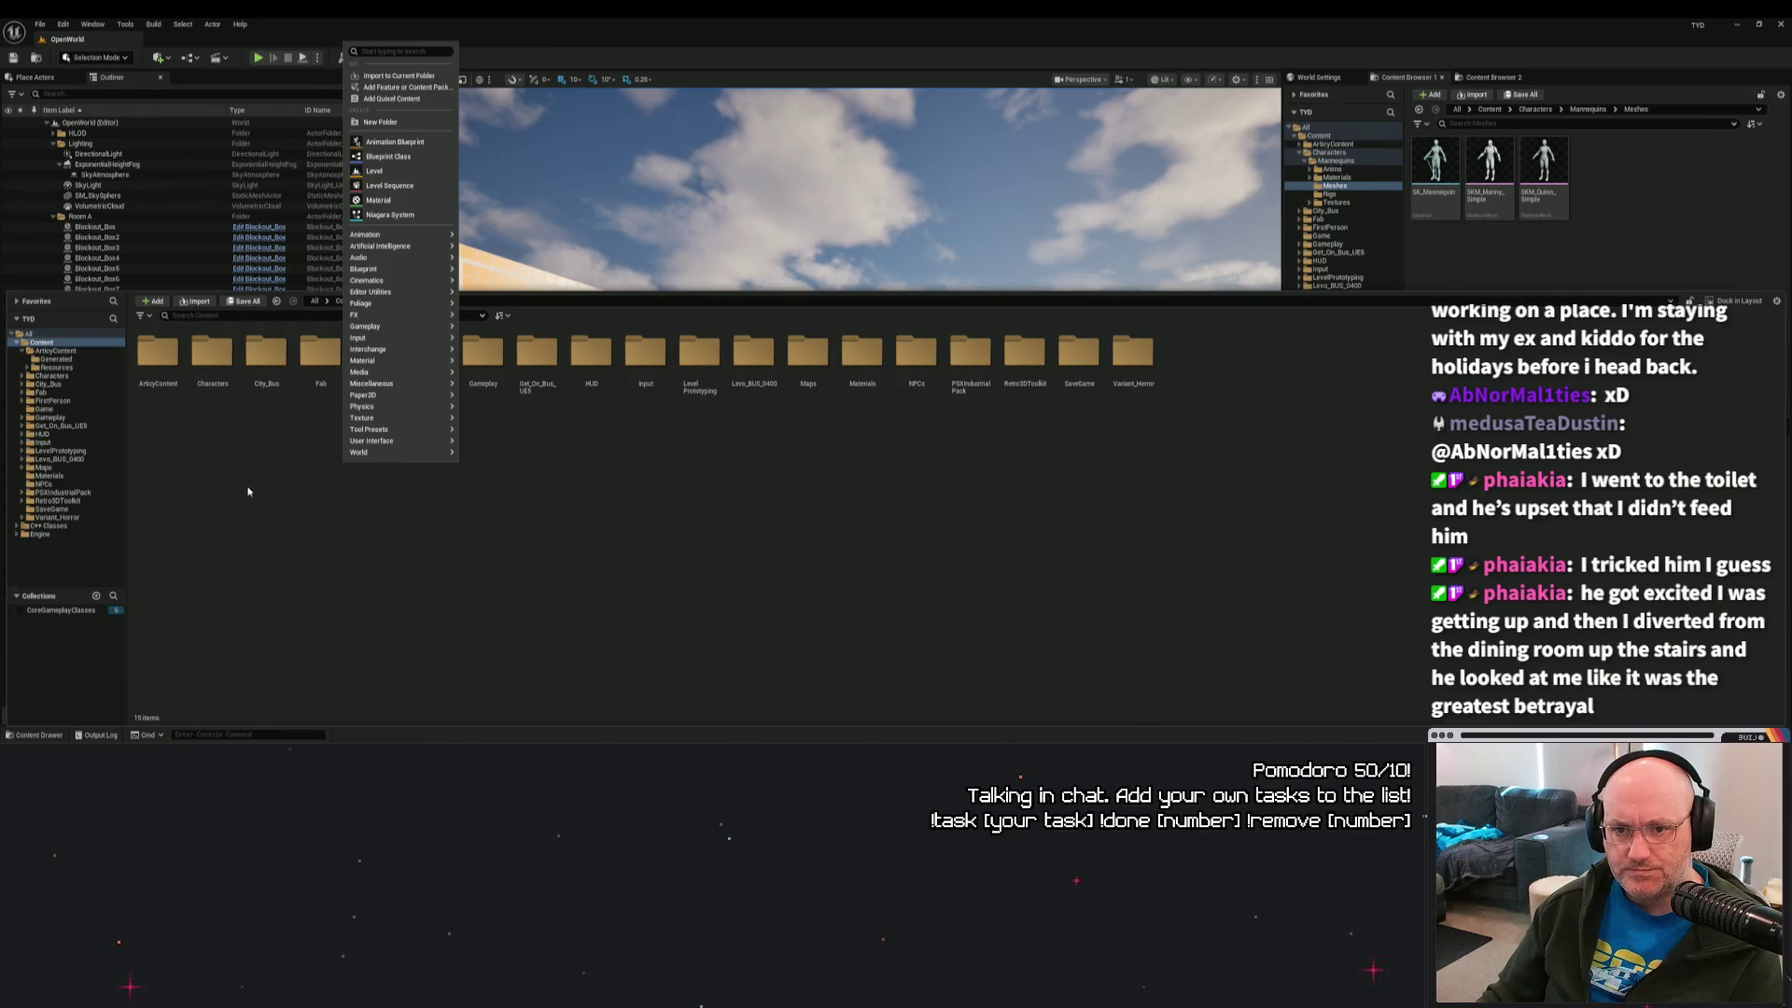
click(277, 549)
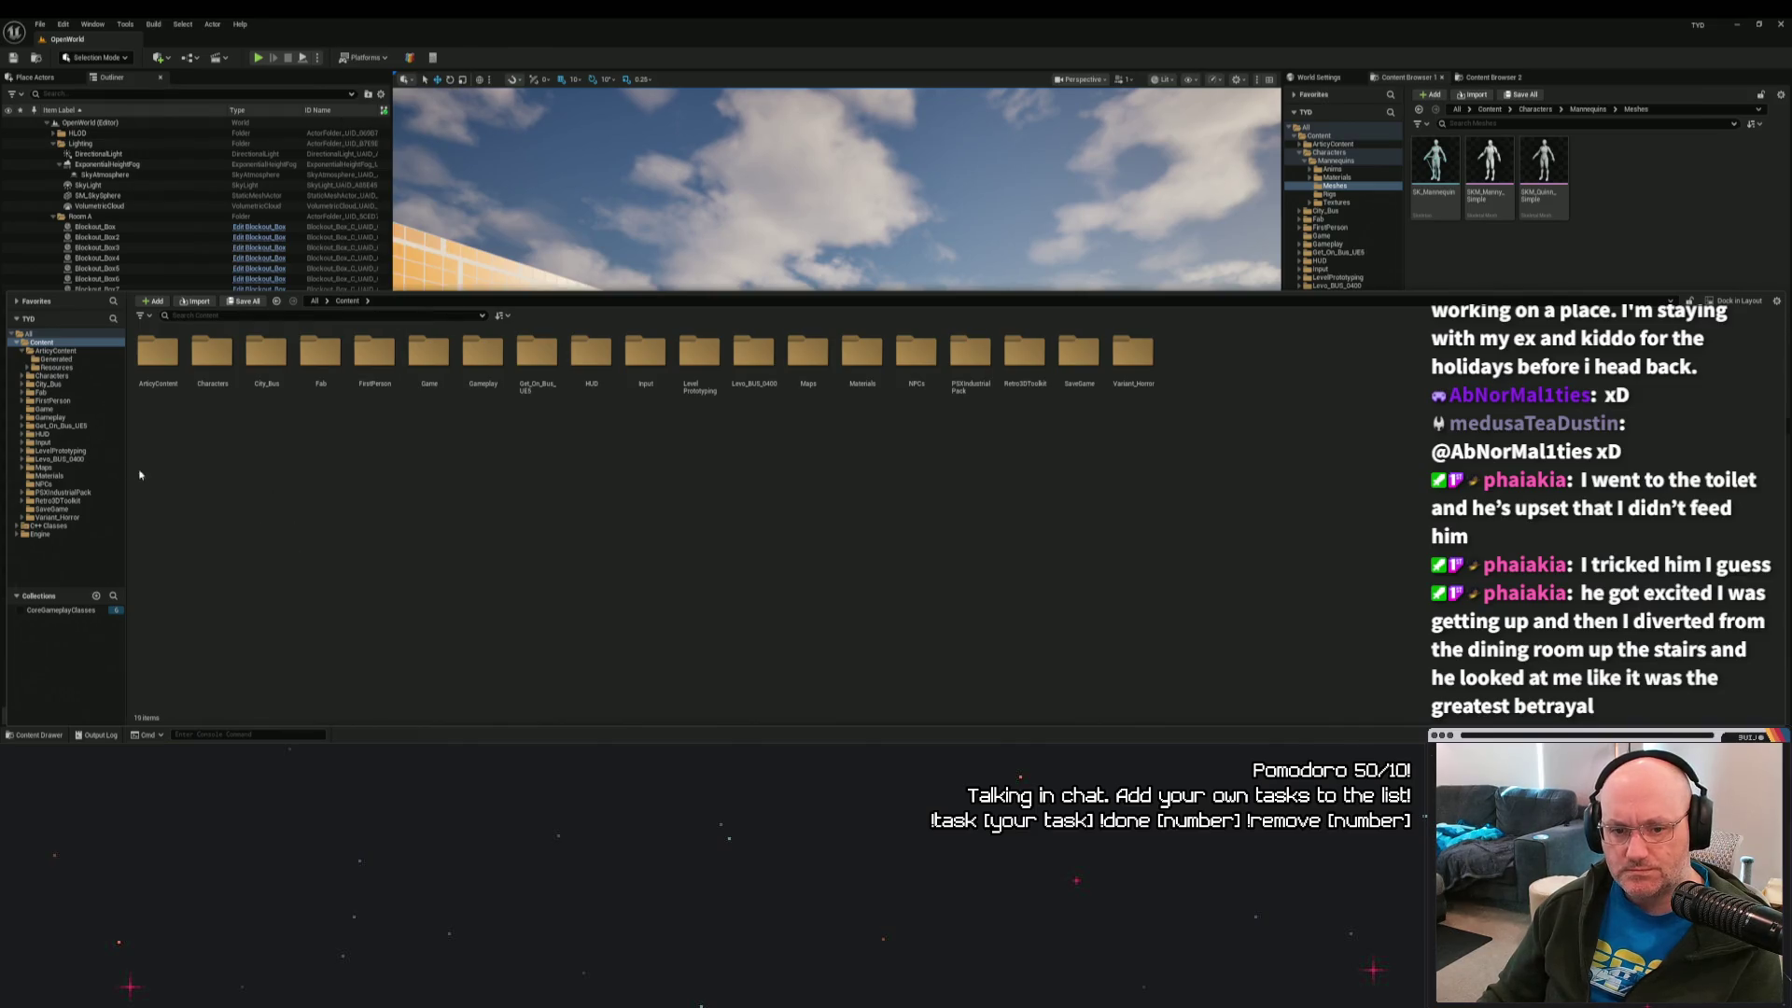
right_click(39, 345)
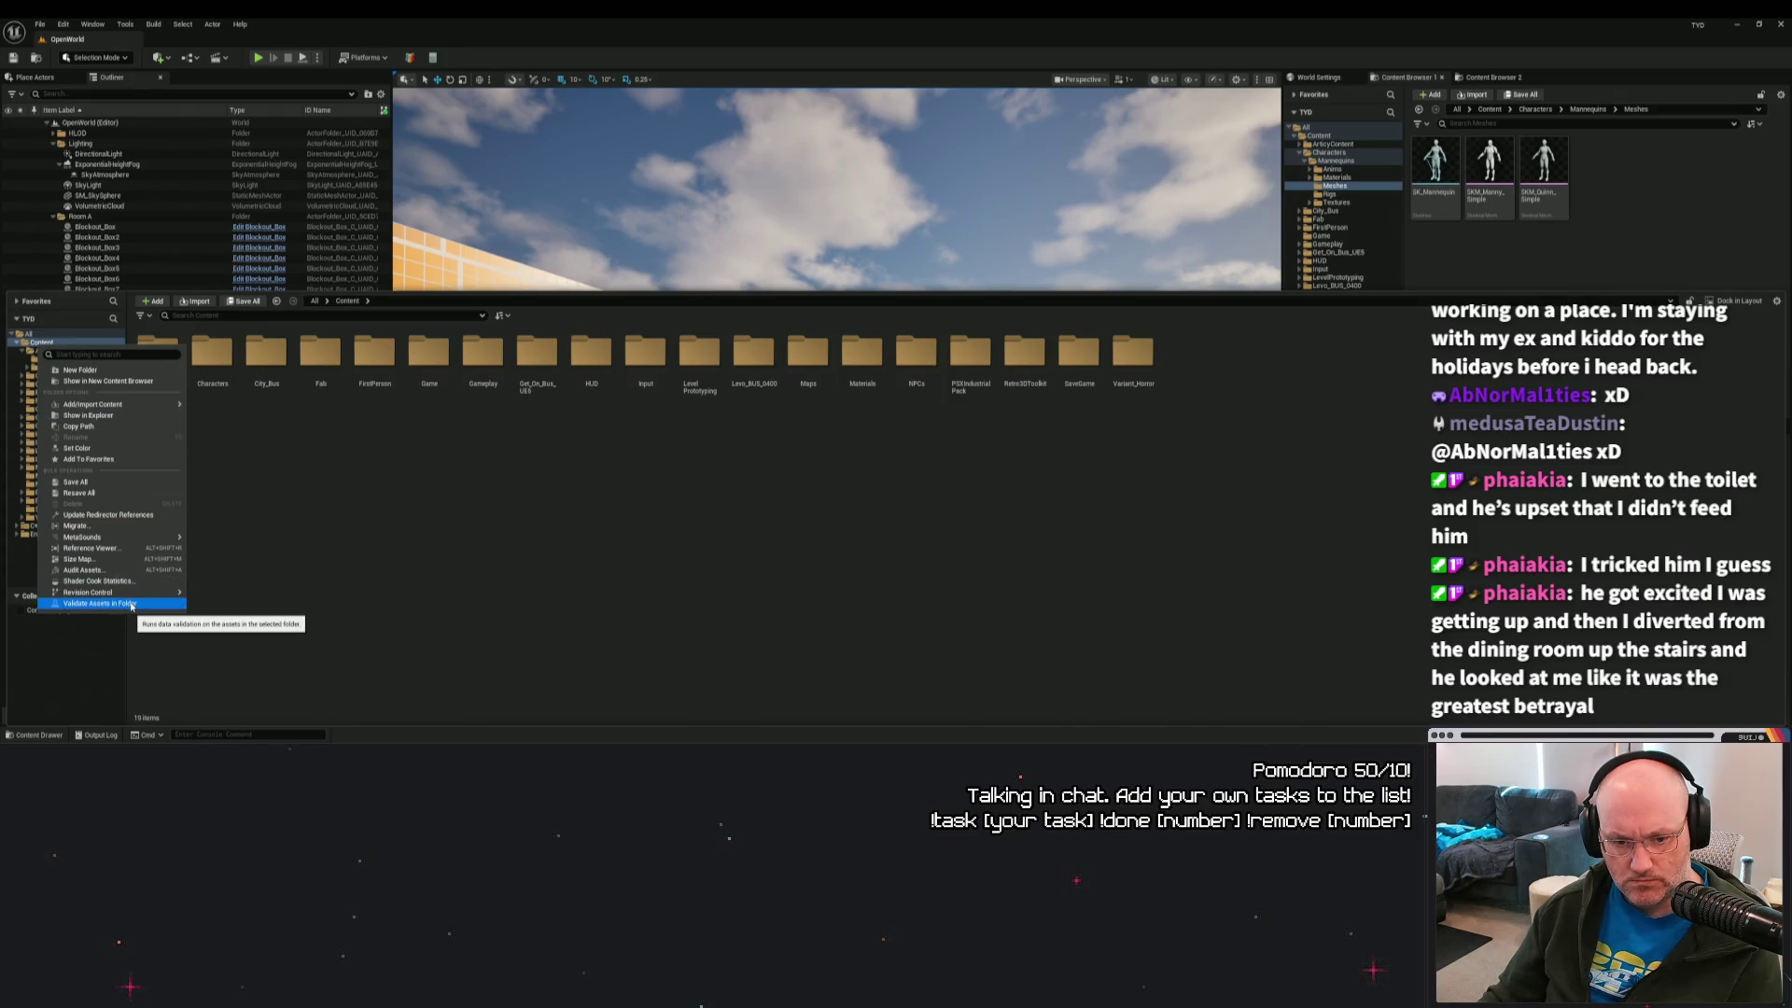
click(107, 516)
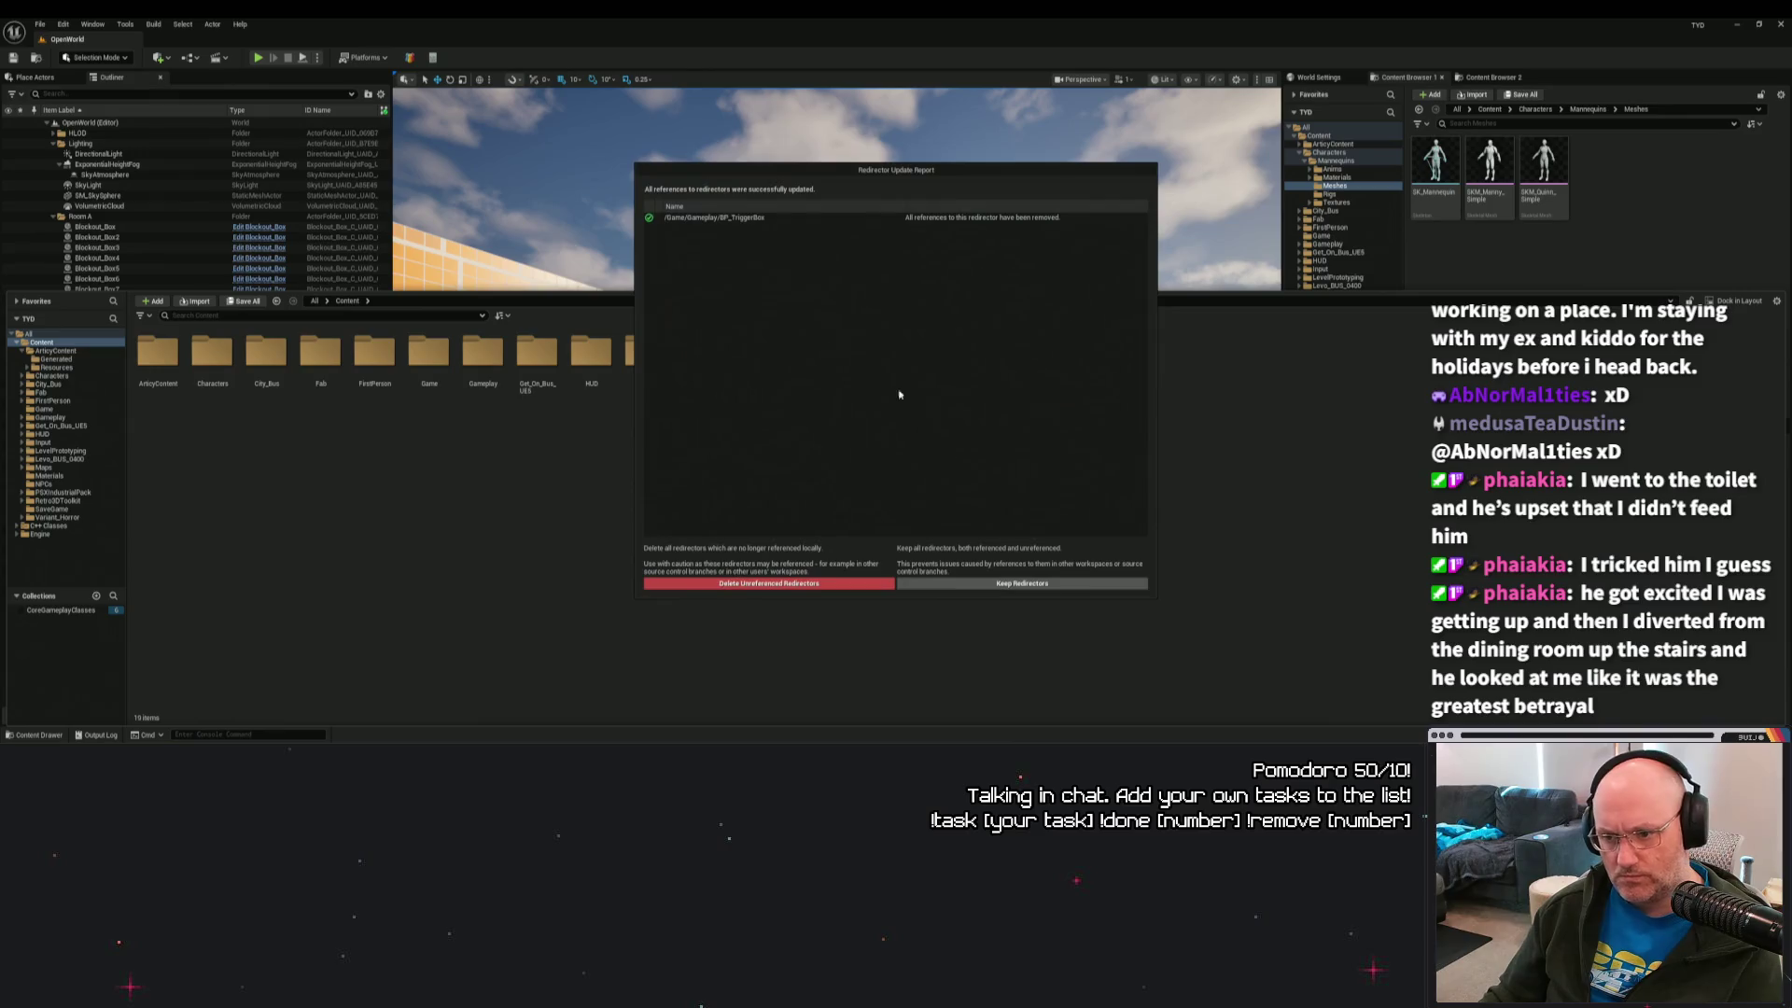
click(821, 585)
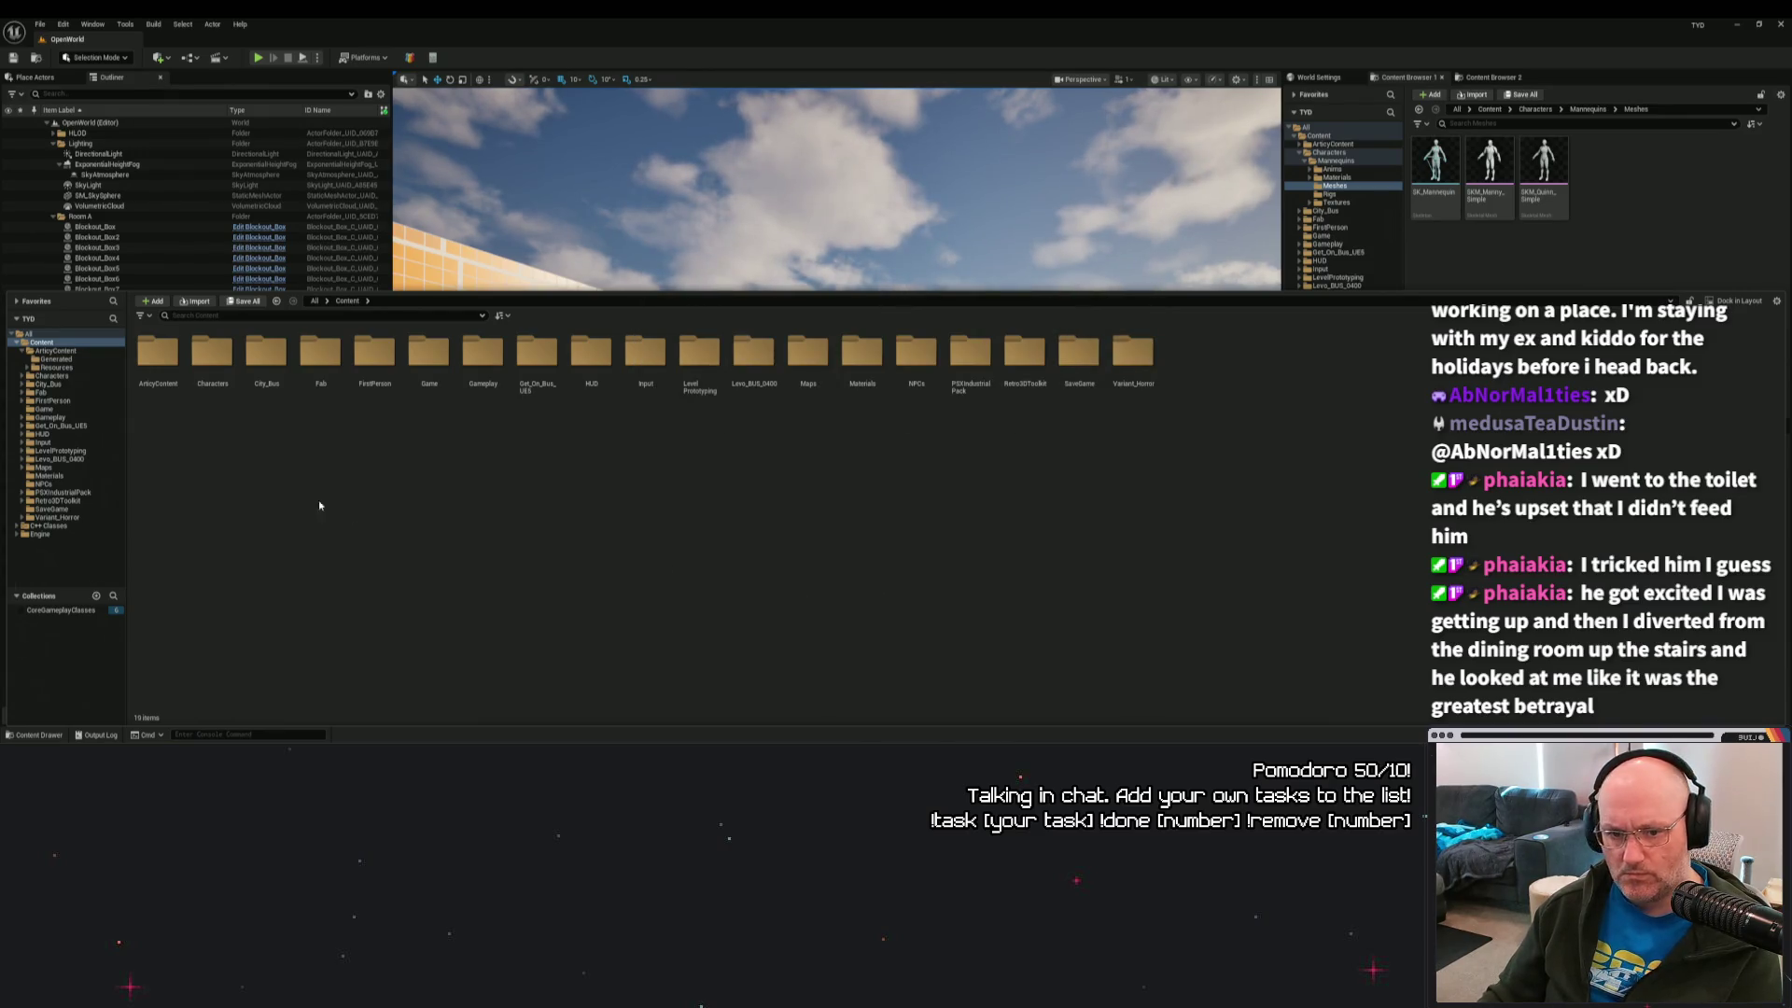
Delete the ArticyContent folder and confirm the deletion.
click(155, 371)
right_click(153, 378)
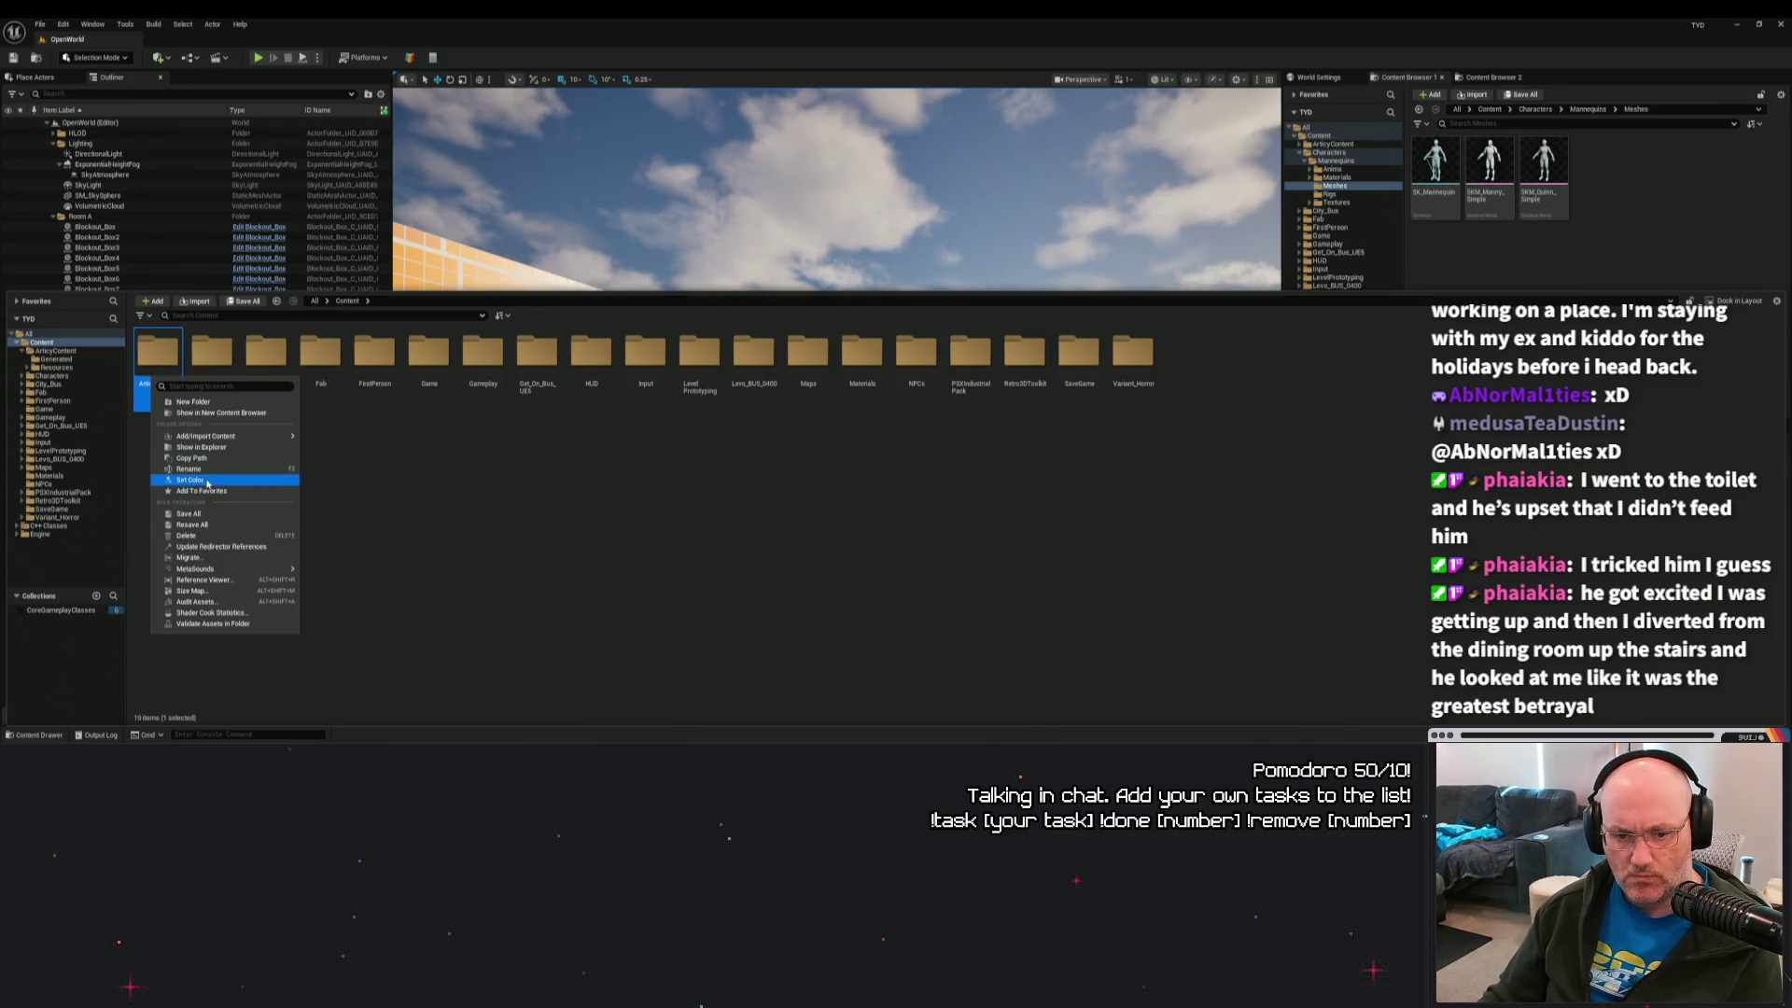
click(196, 535)
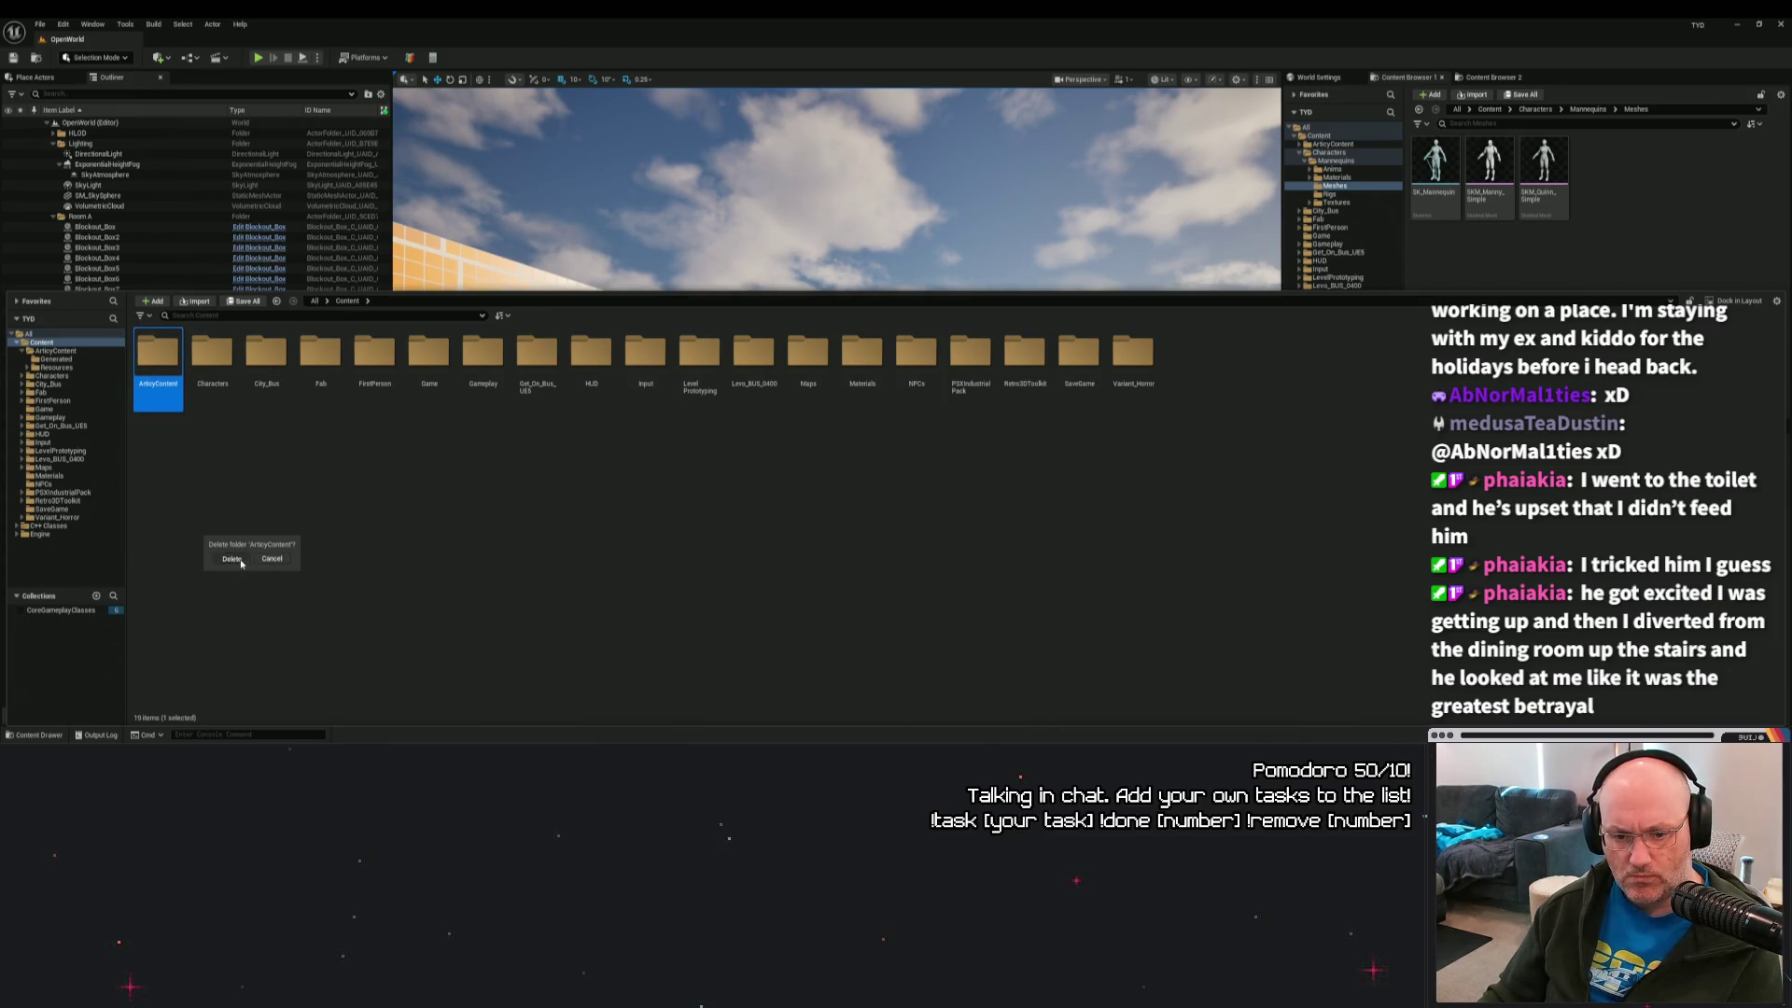
click(231, 559)
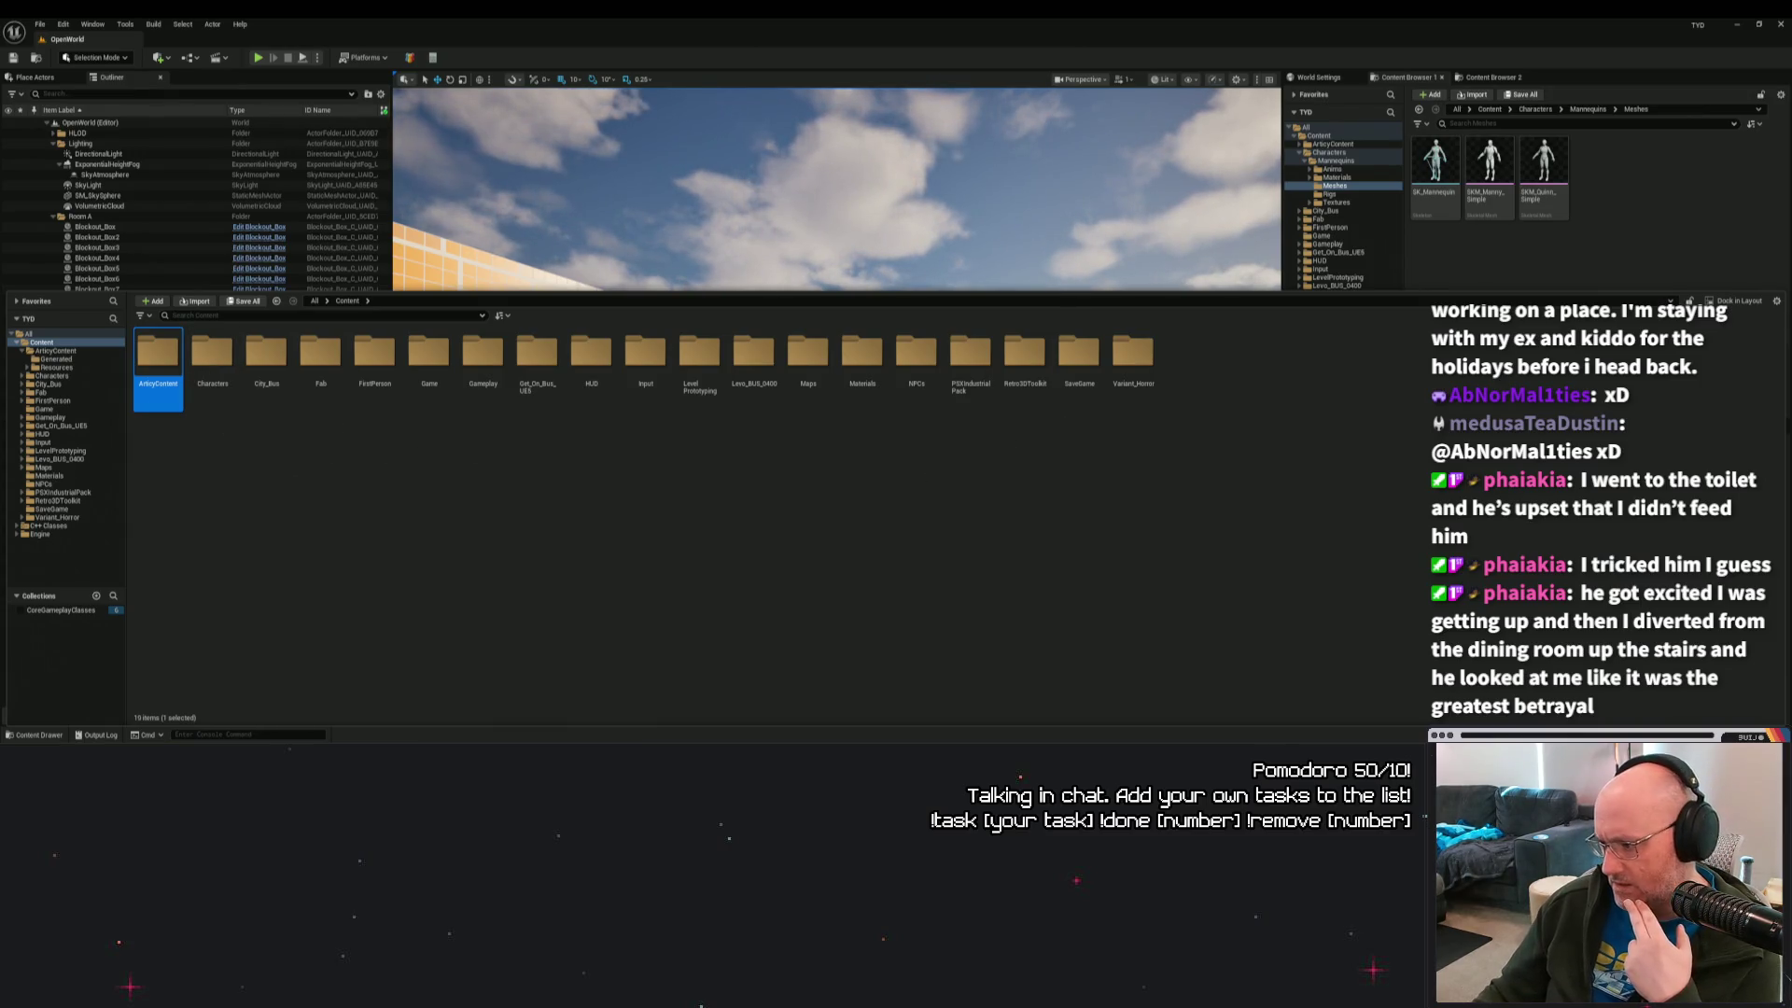
Open View Changes and start submitting the default changelist of 14 files.
click(575, 286)
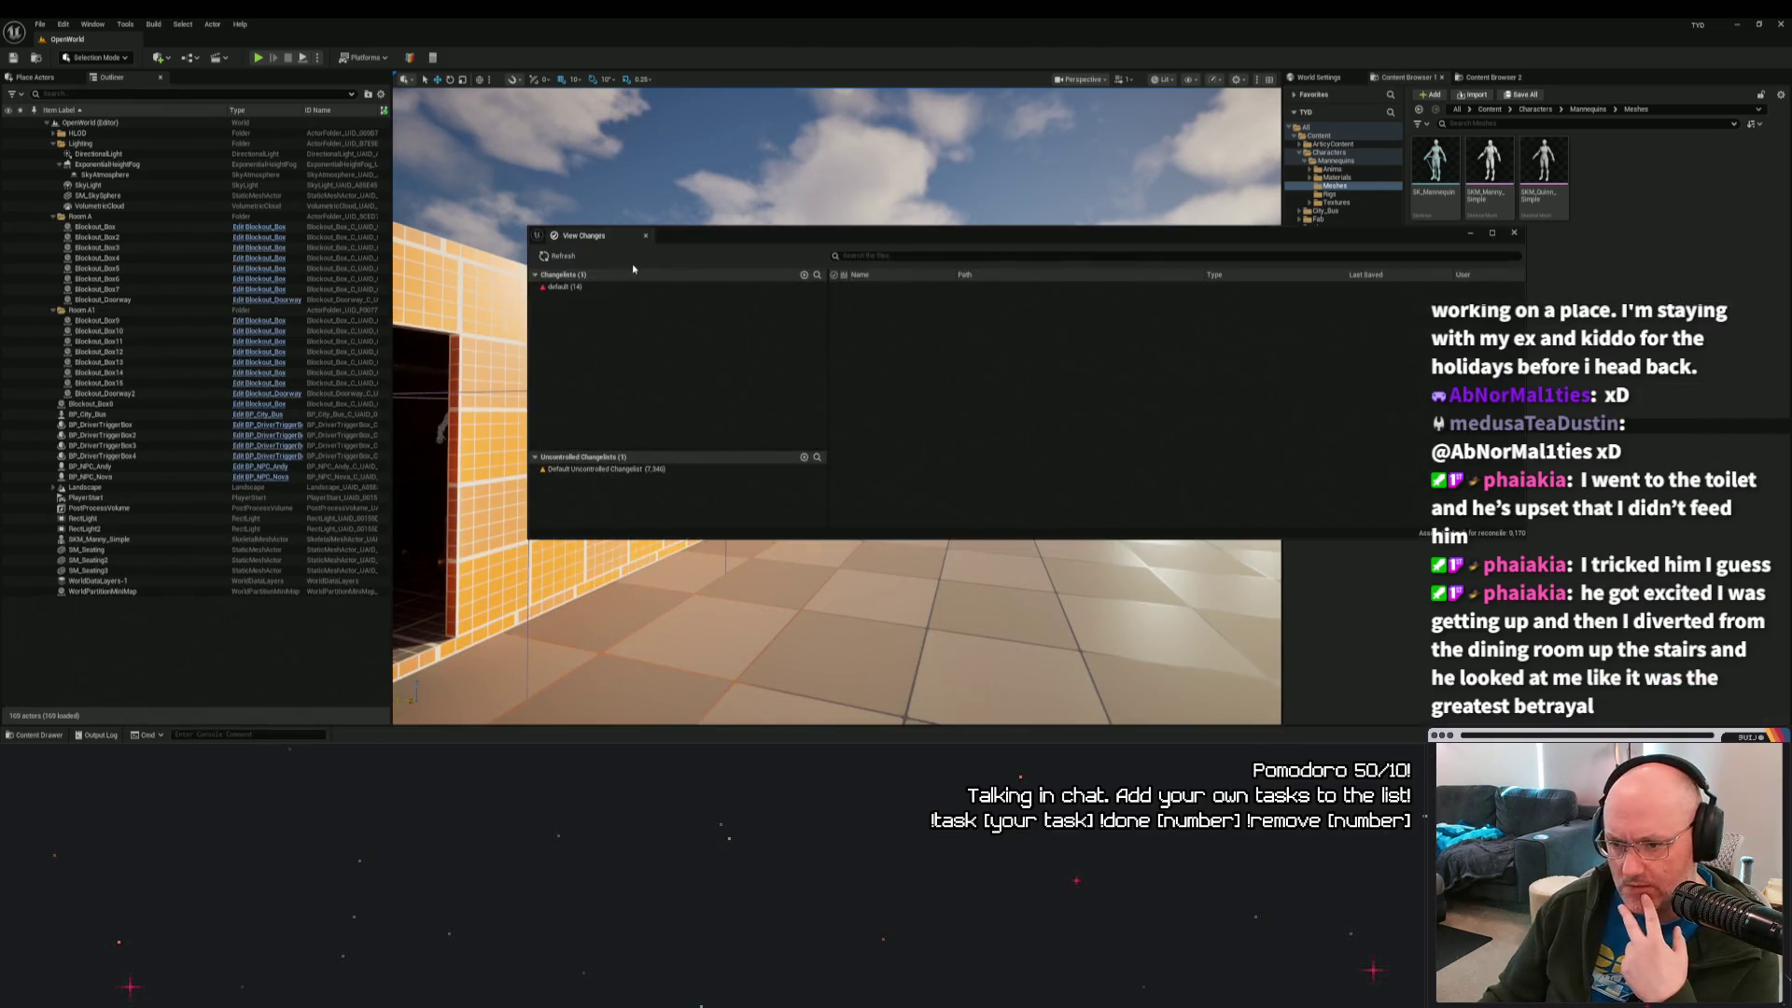
click(576, 287)
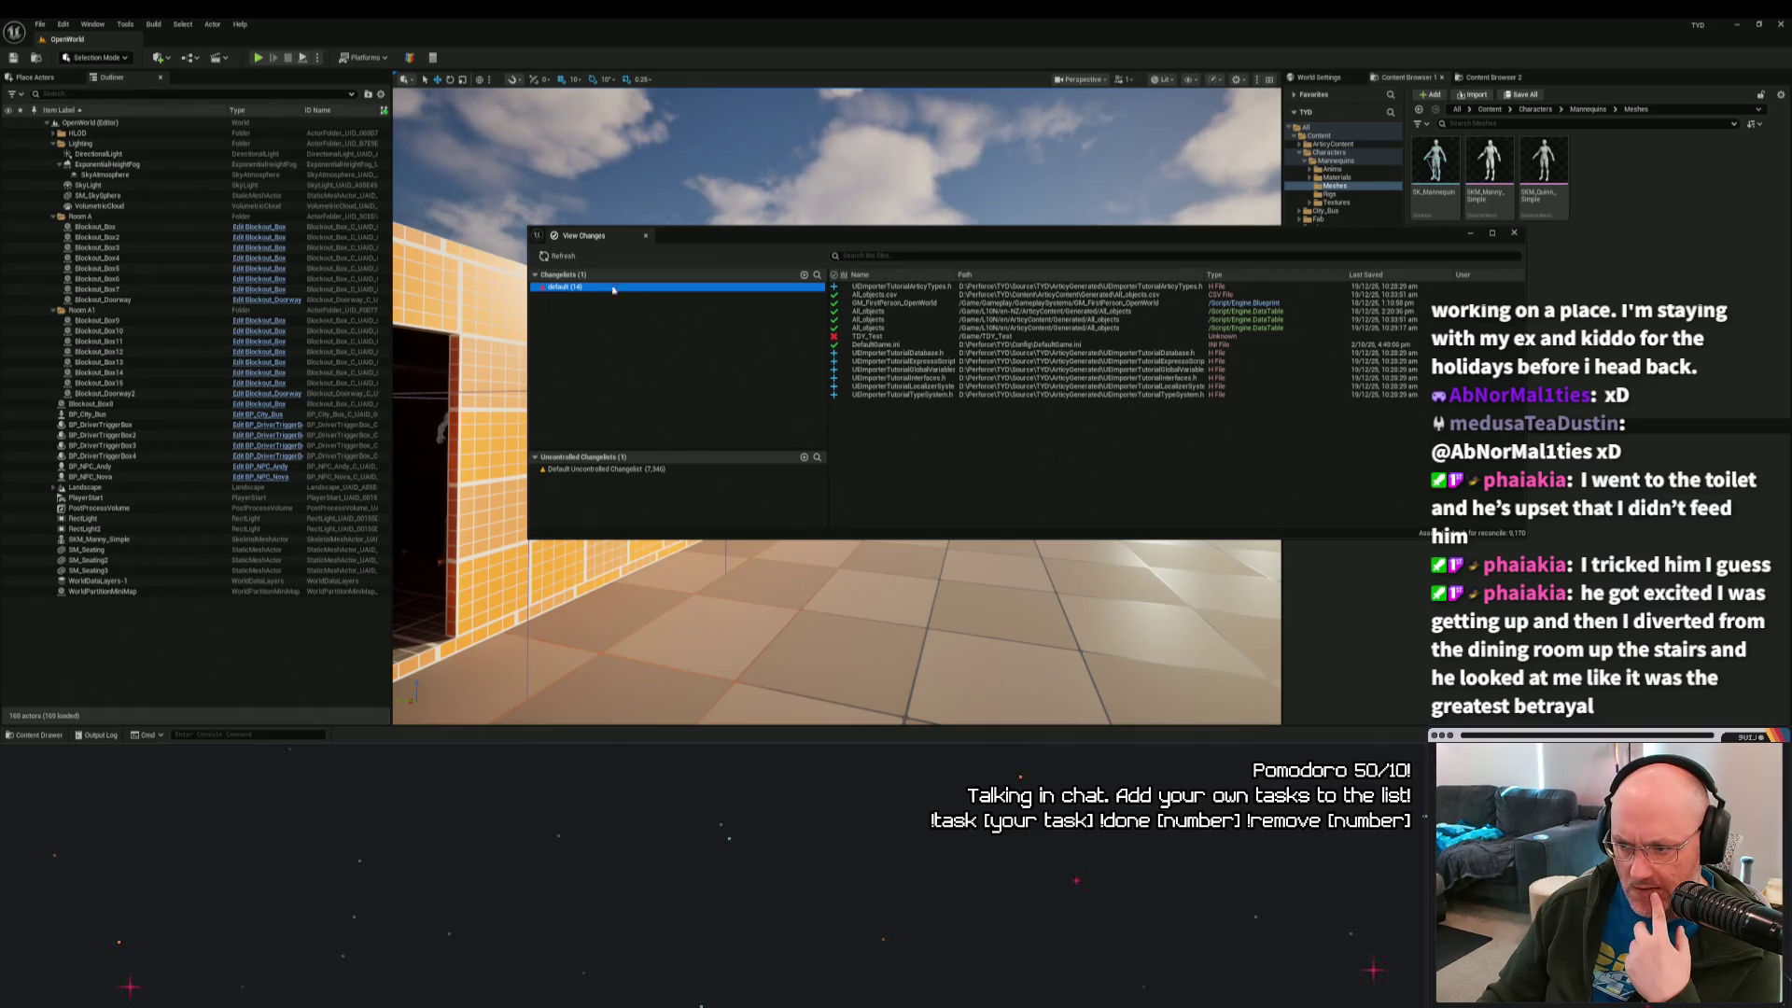
right_click(571, 290)
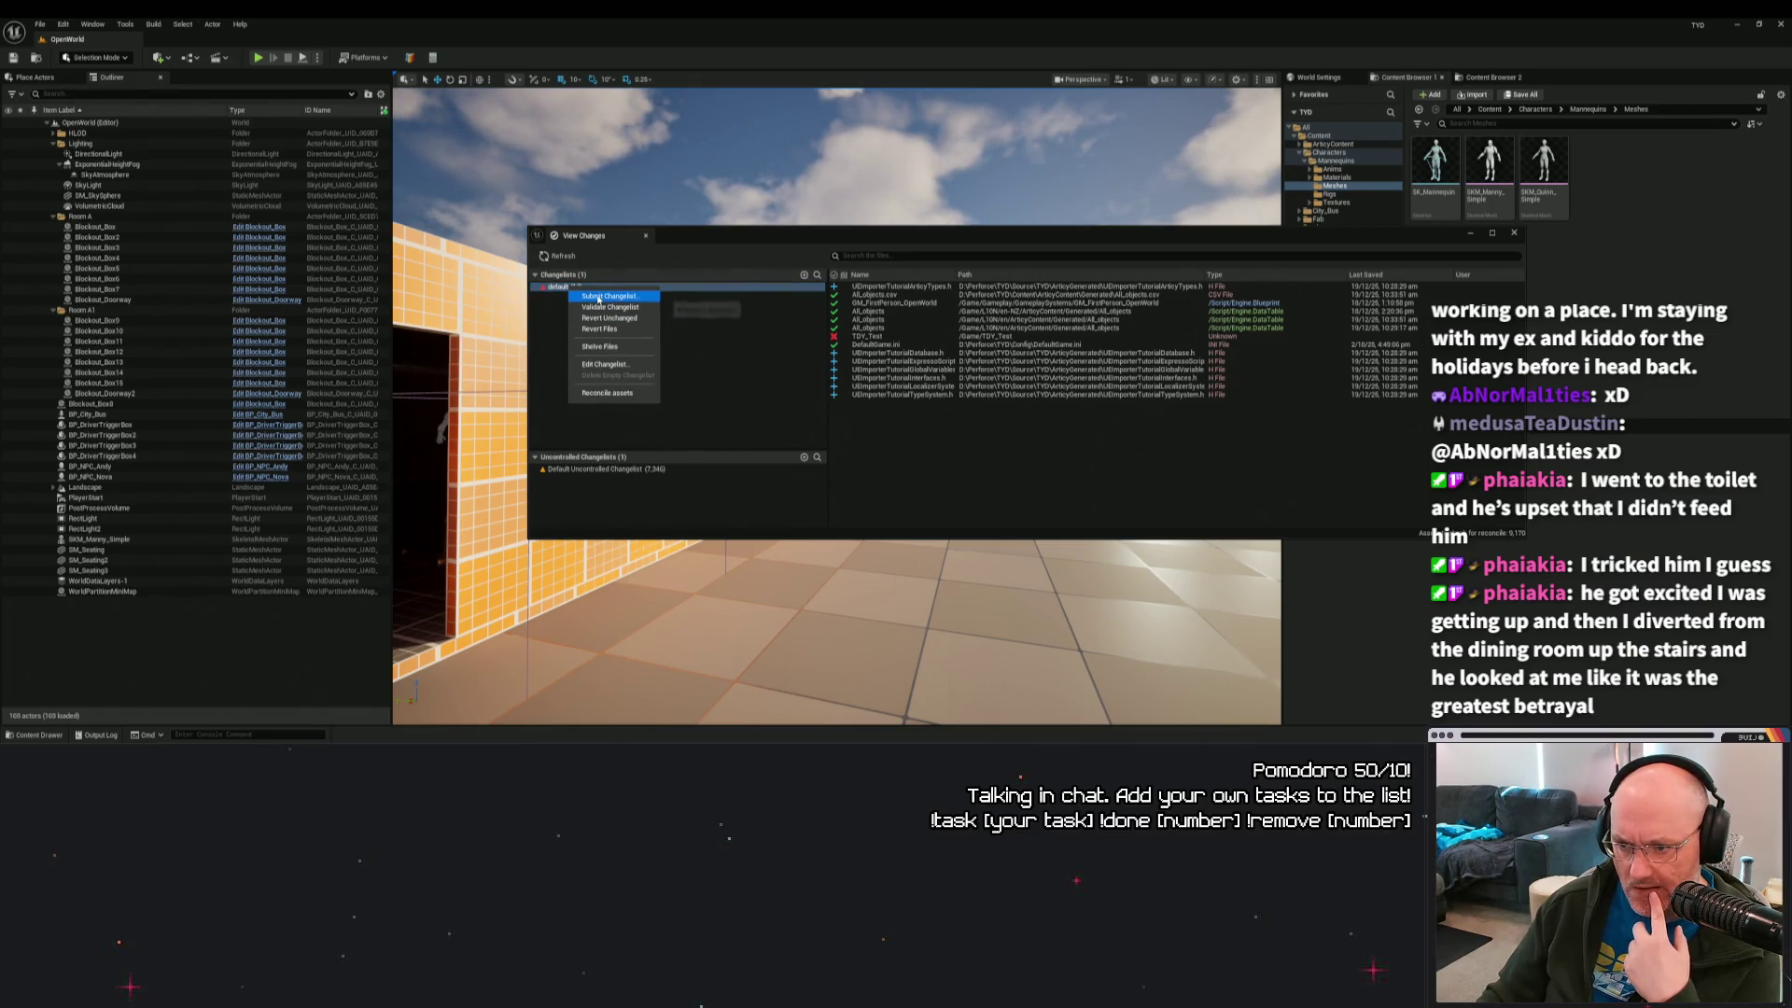
click(604, 296)
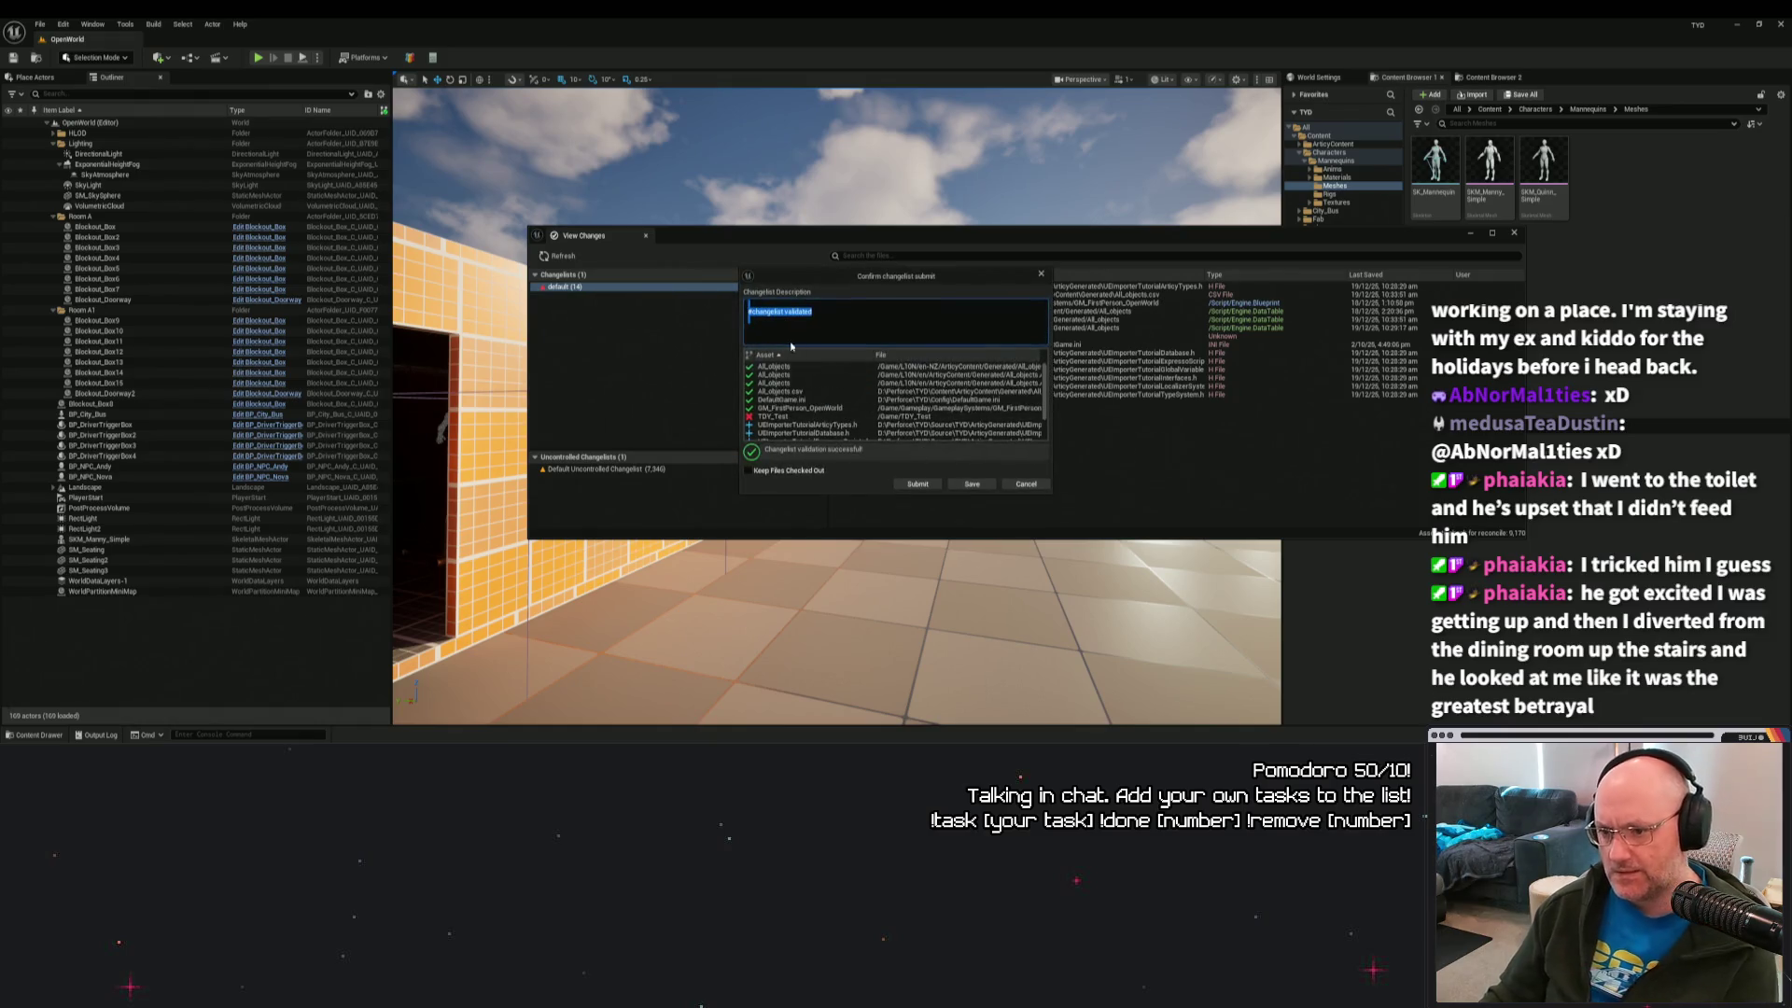
Write a description noting the articy imports were removed and submit the changelist.
text(Curr)
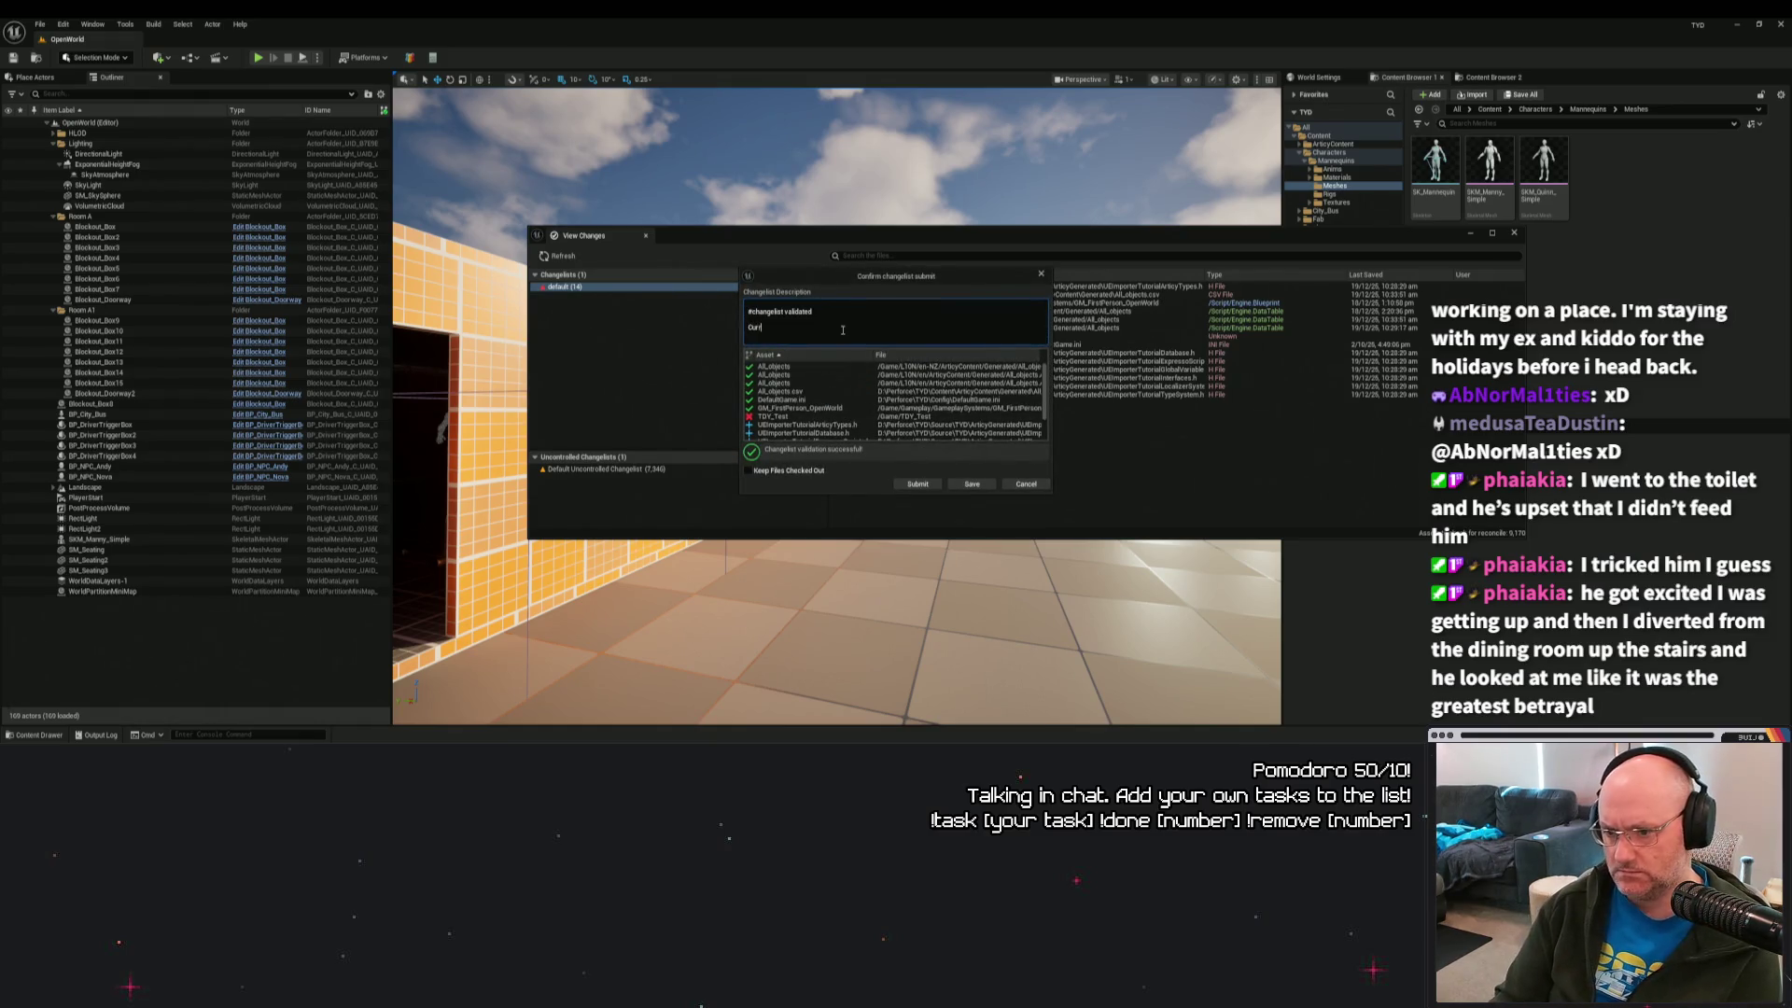
text(ently working version, removed the ar)
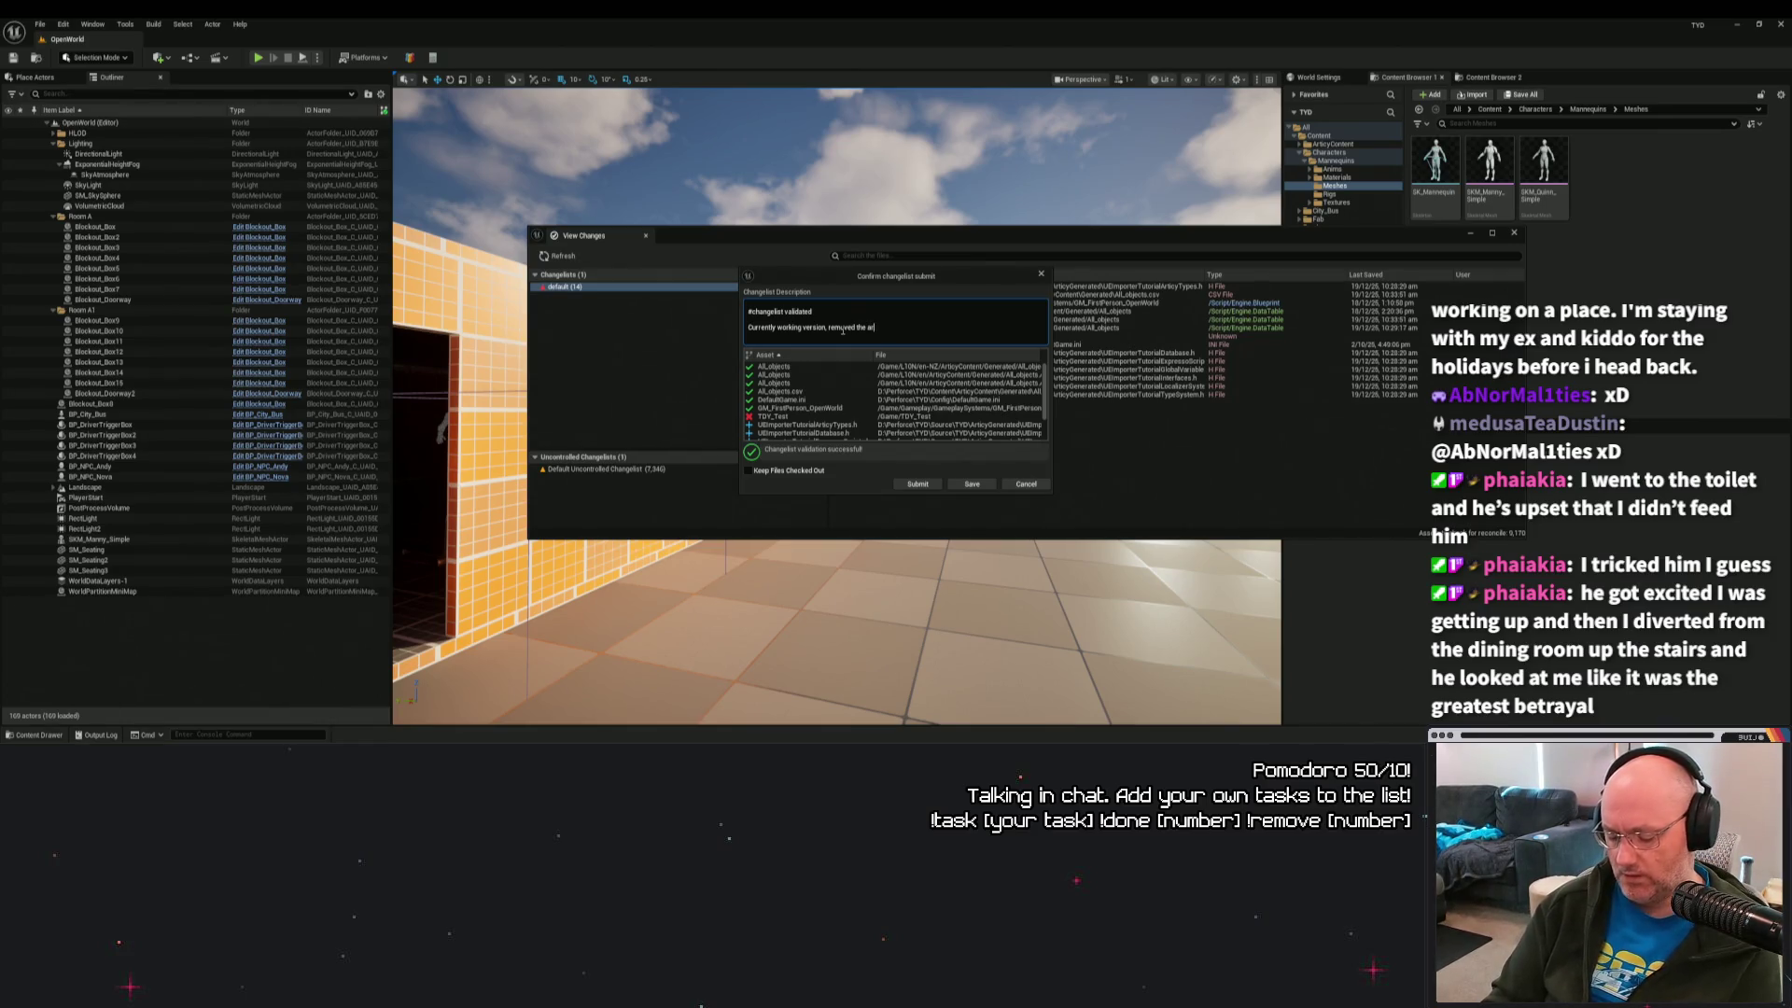
key(ctrl+a)
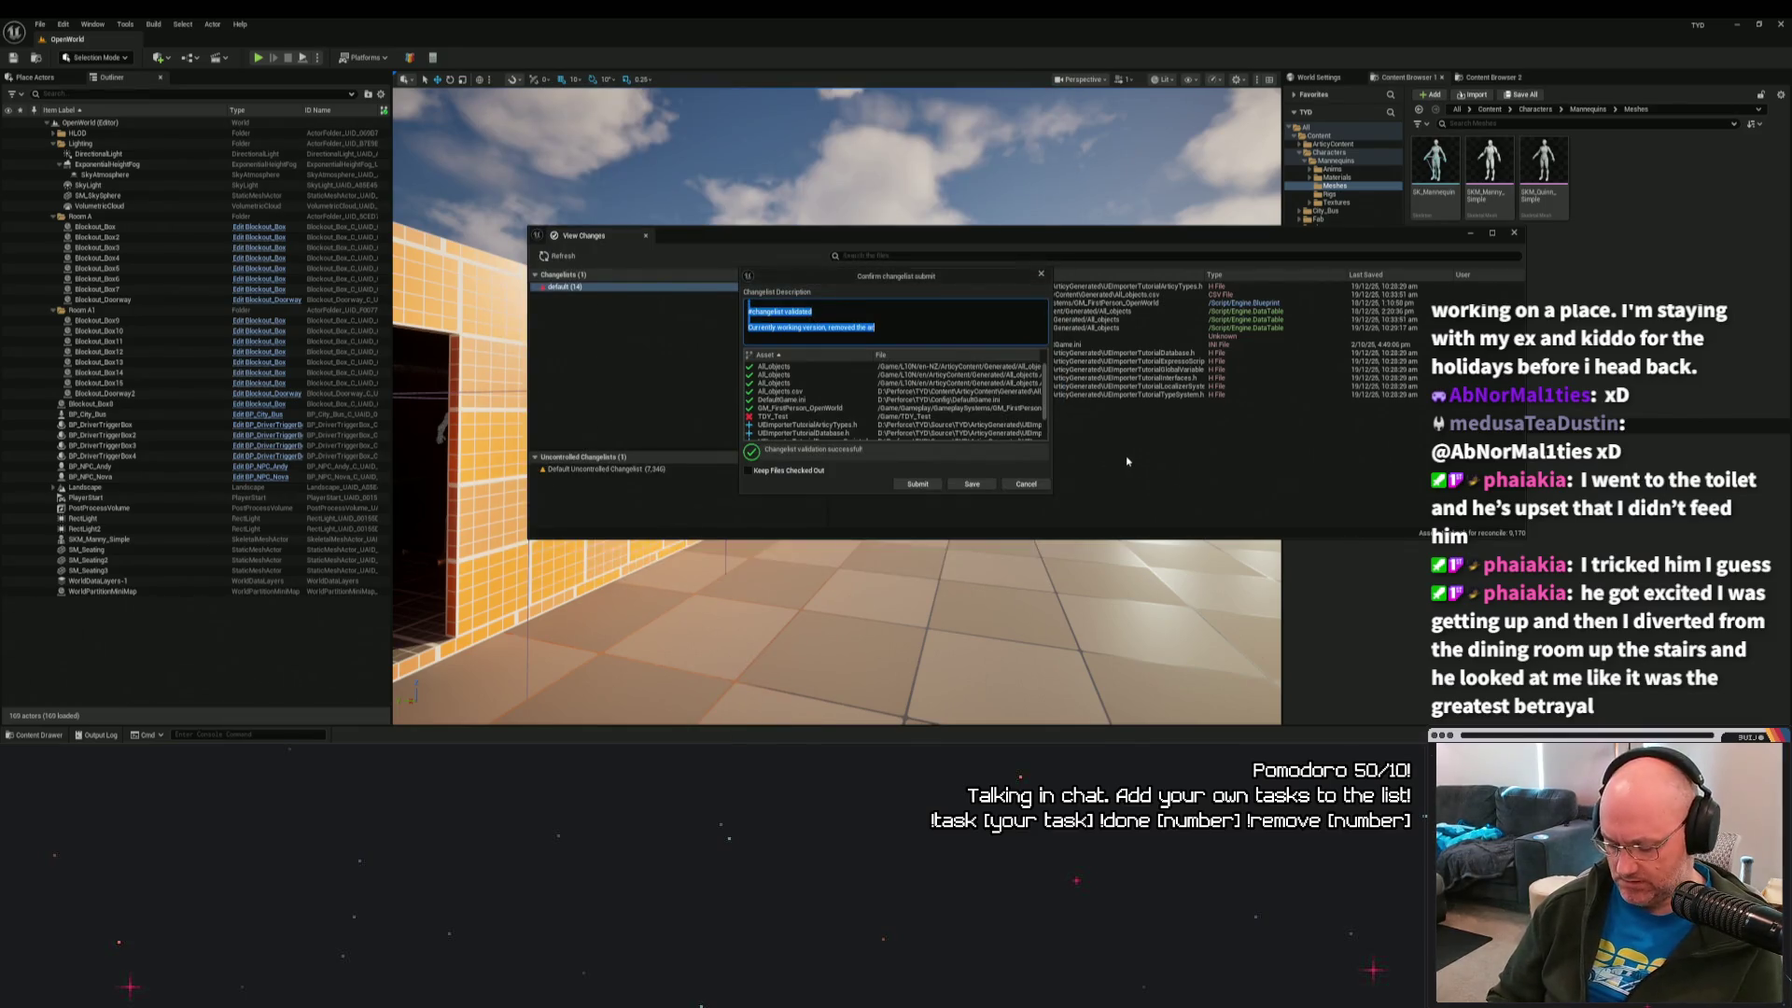
click(908, 327)
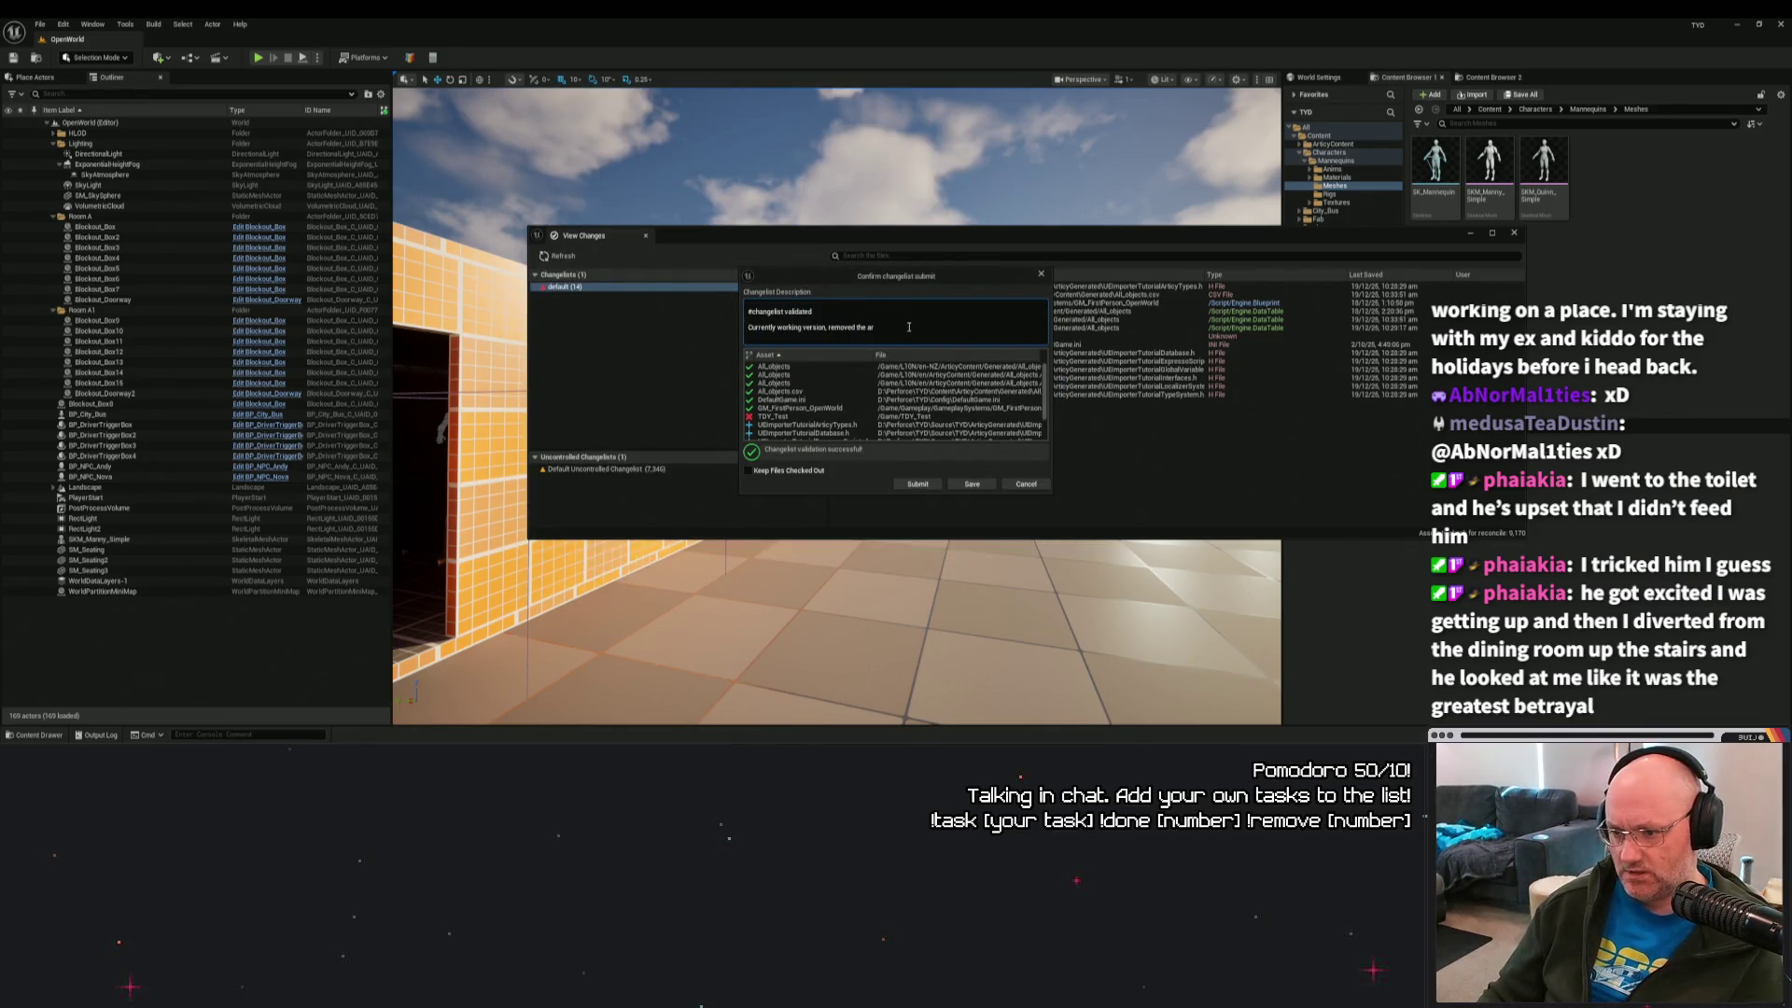
text(y in)
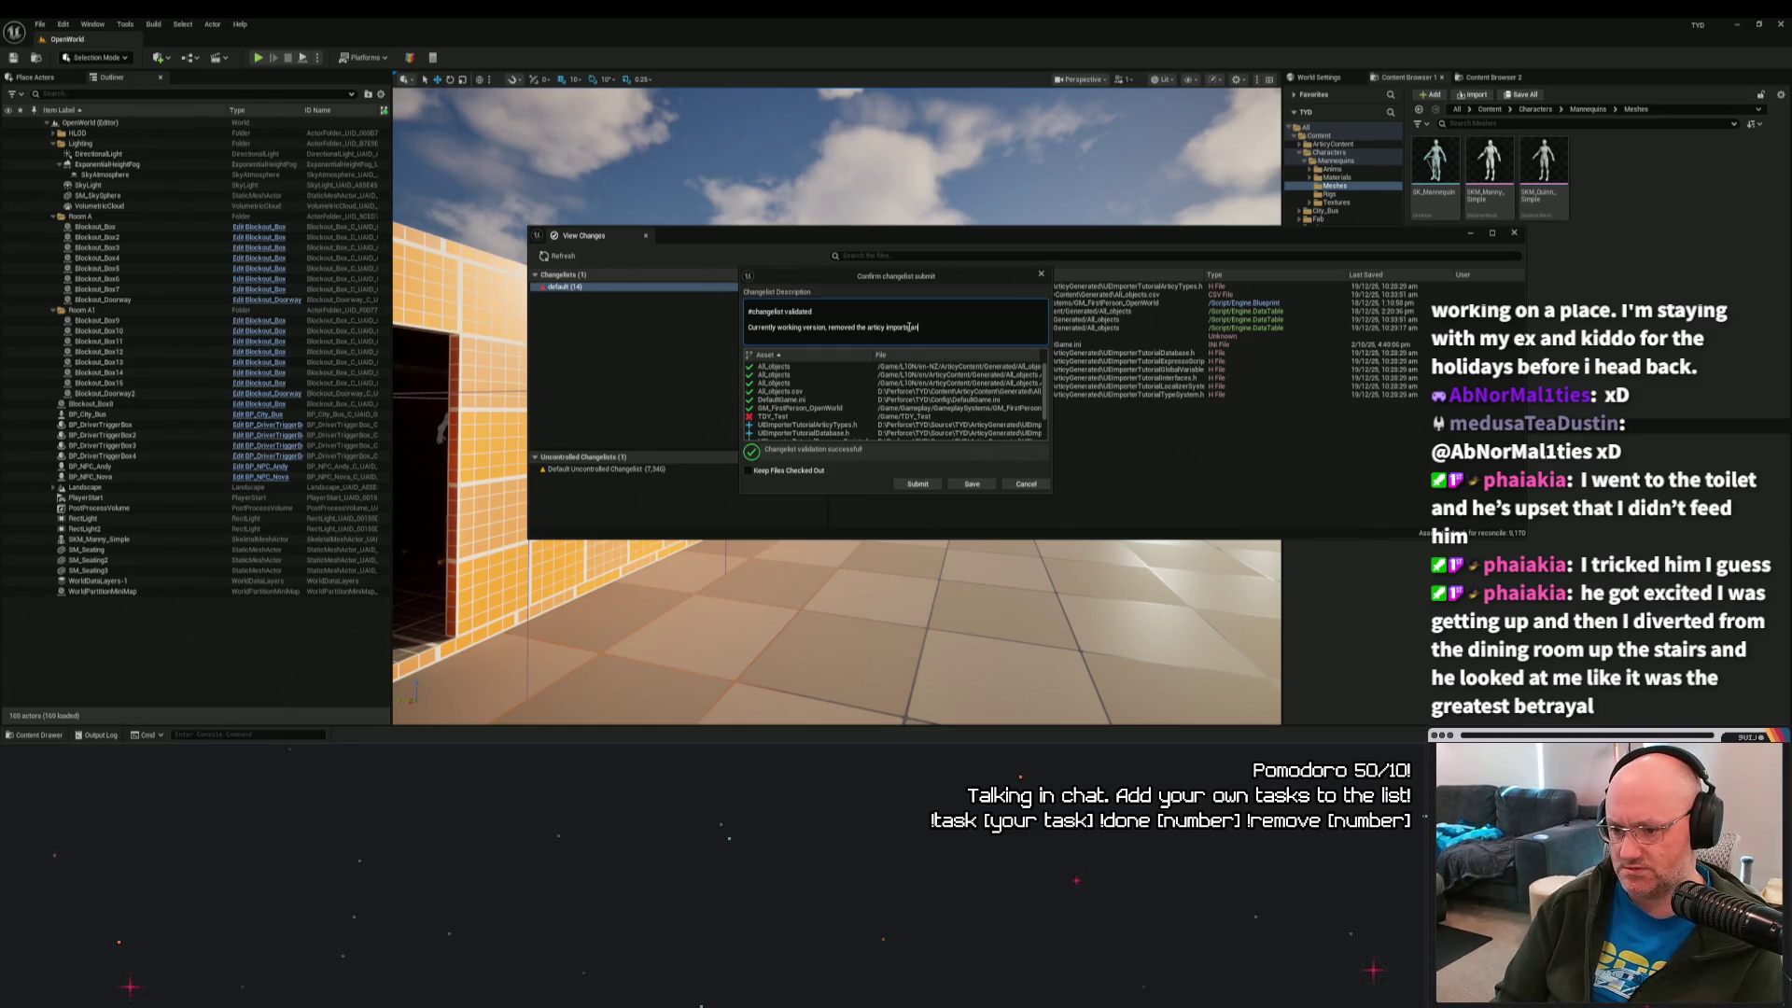
text(d)
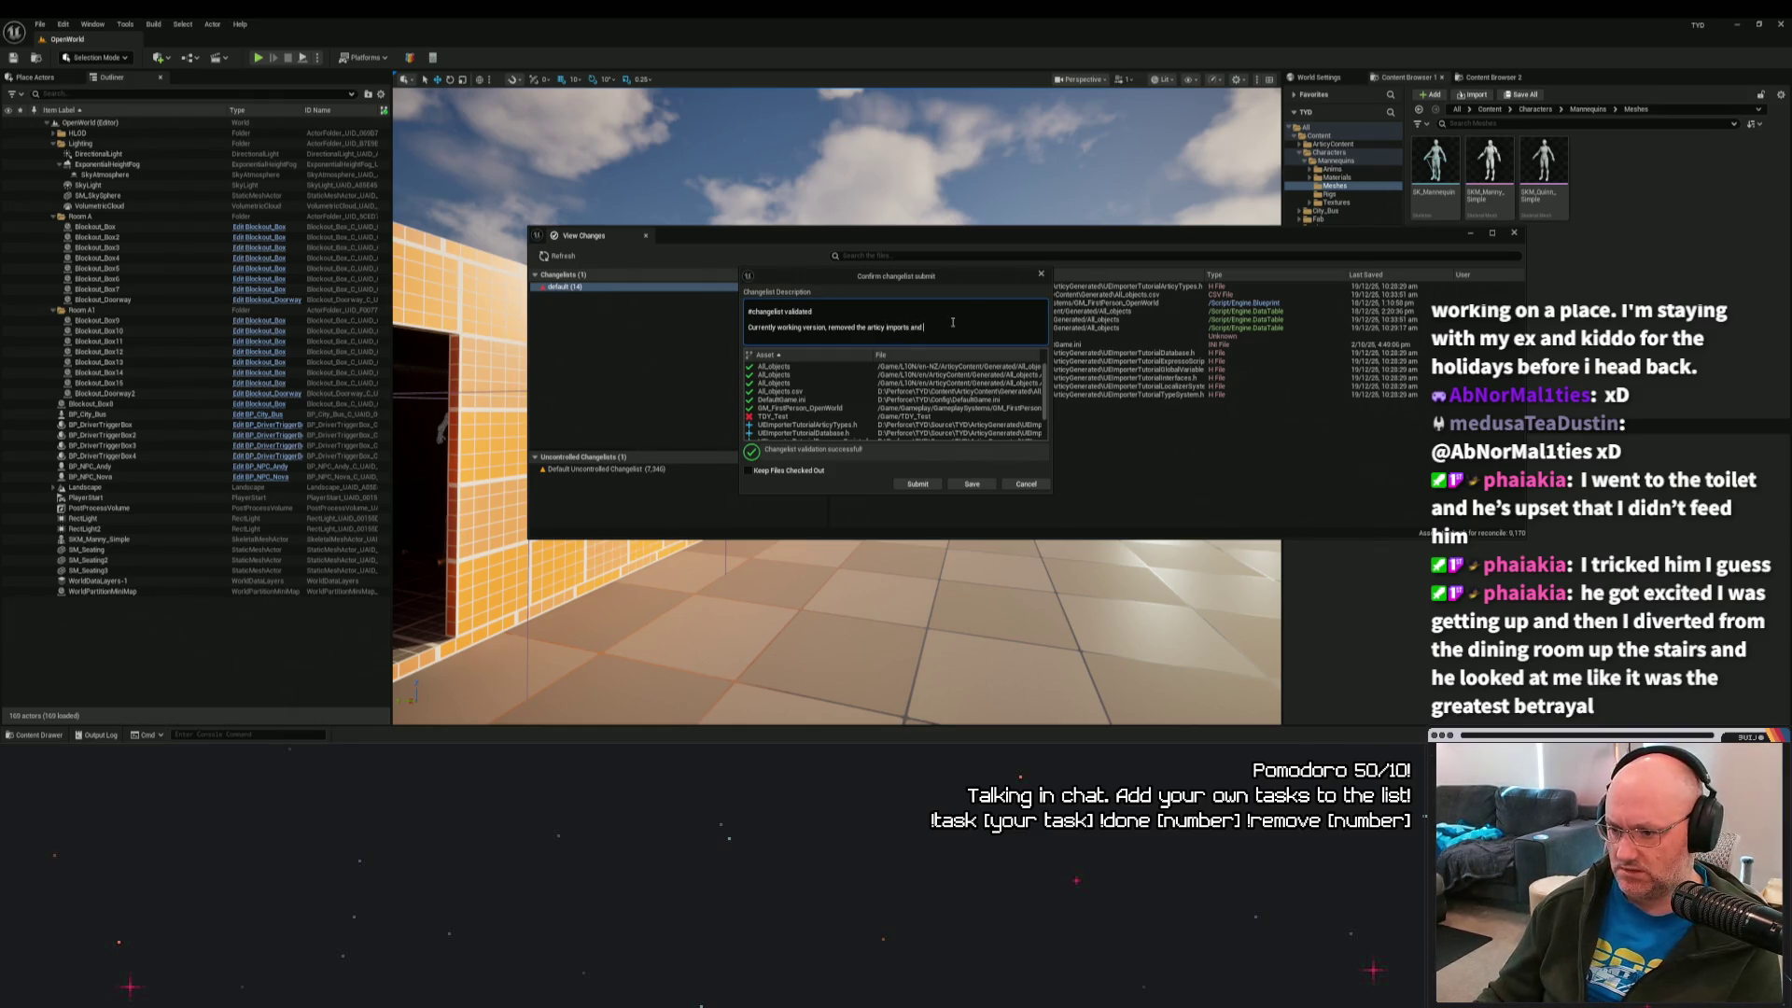
mouse_move(1051, 495)
mouse_down()
mouse_move(1317, 530)
mouse_move(1312, 516)
mouse_up()
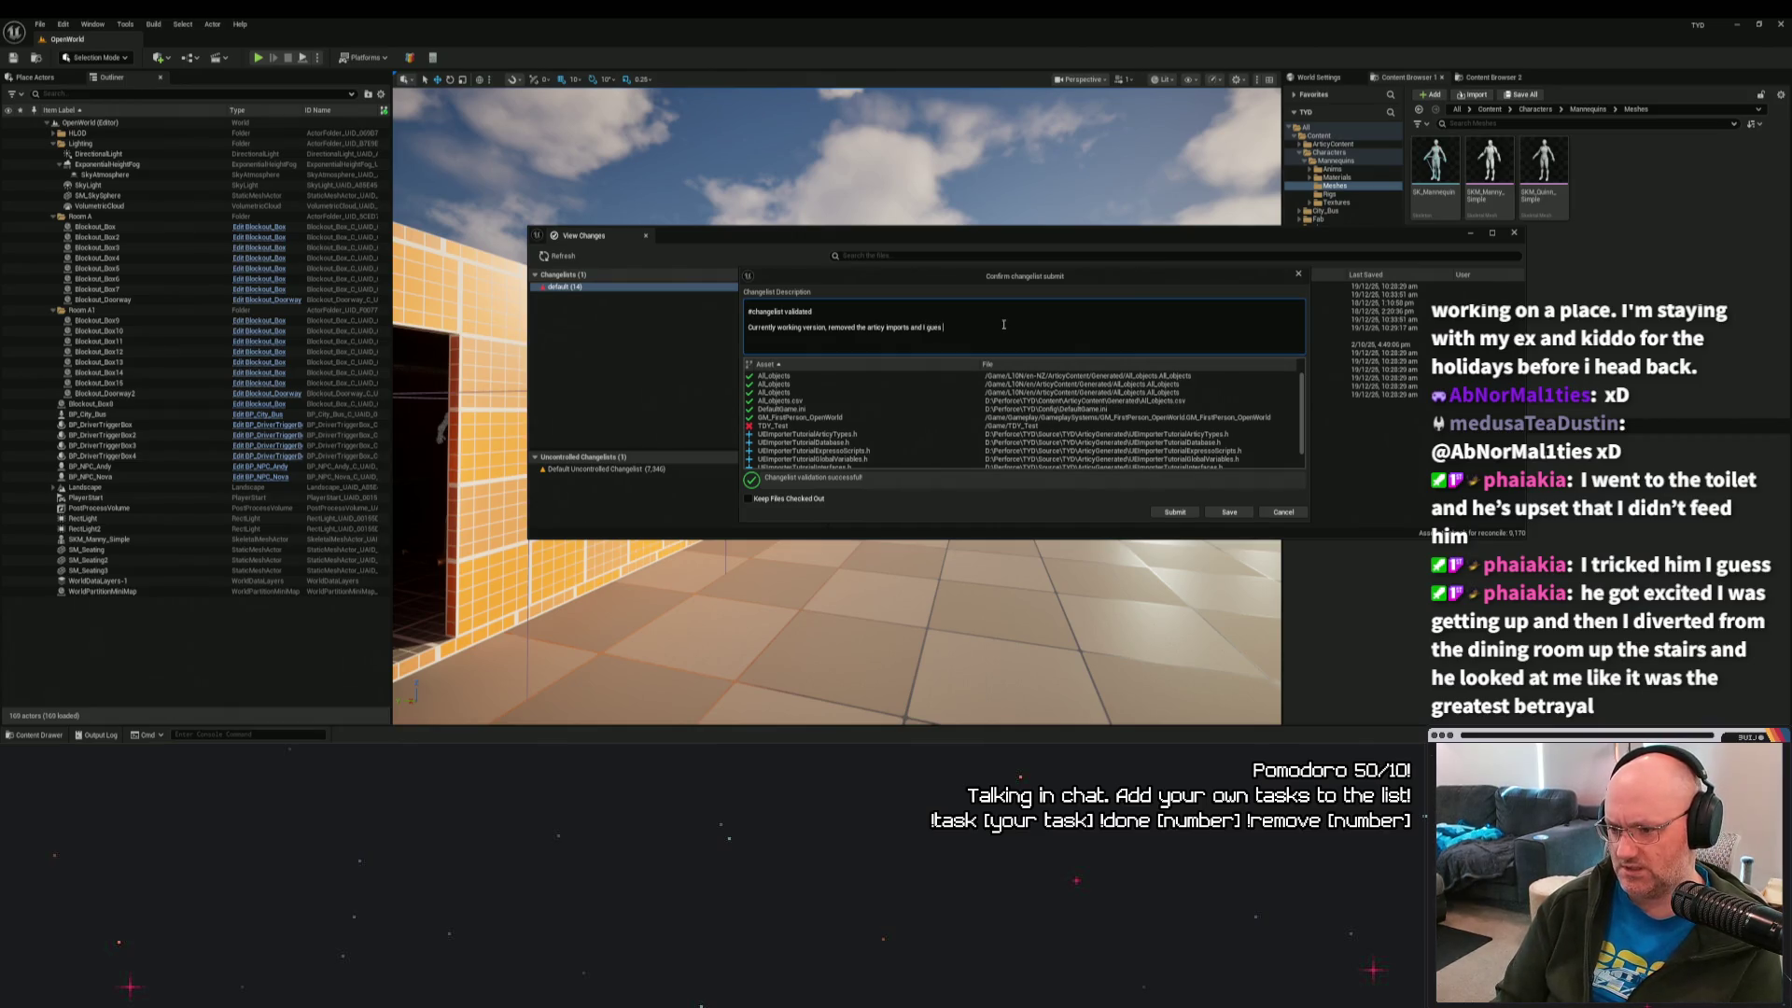
text(to remove the L10N folders and the source files next.)
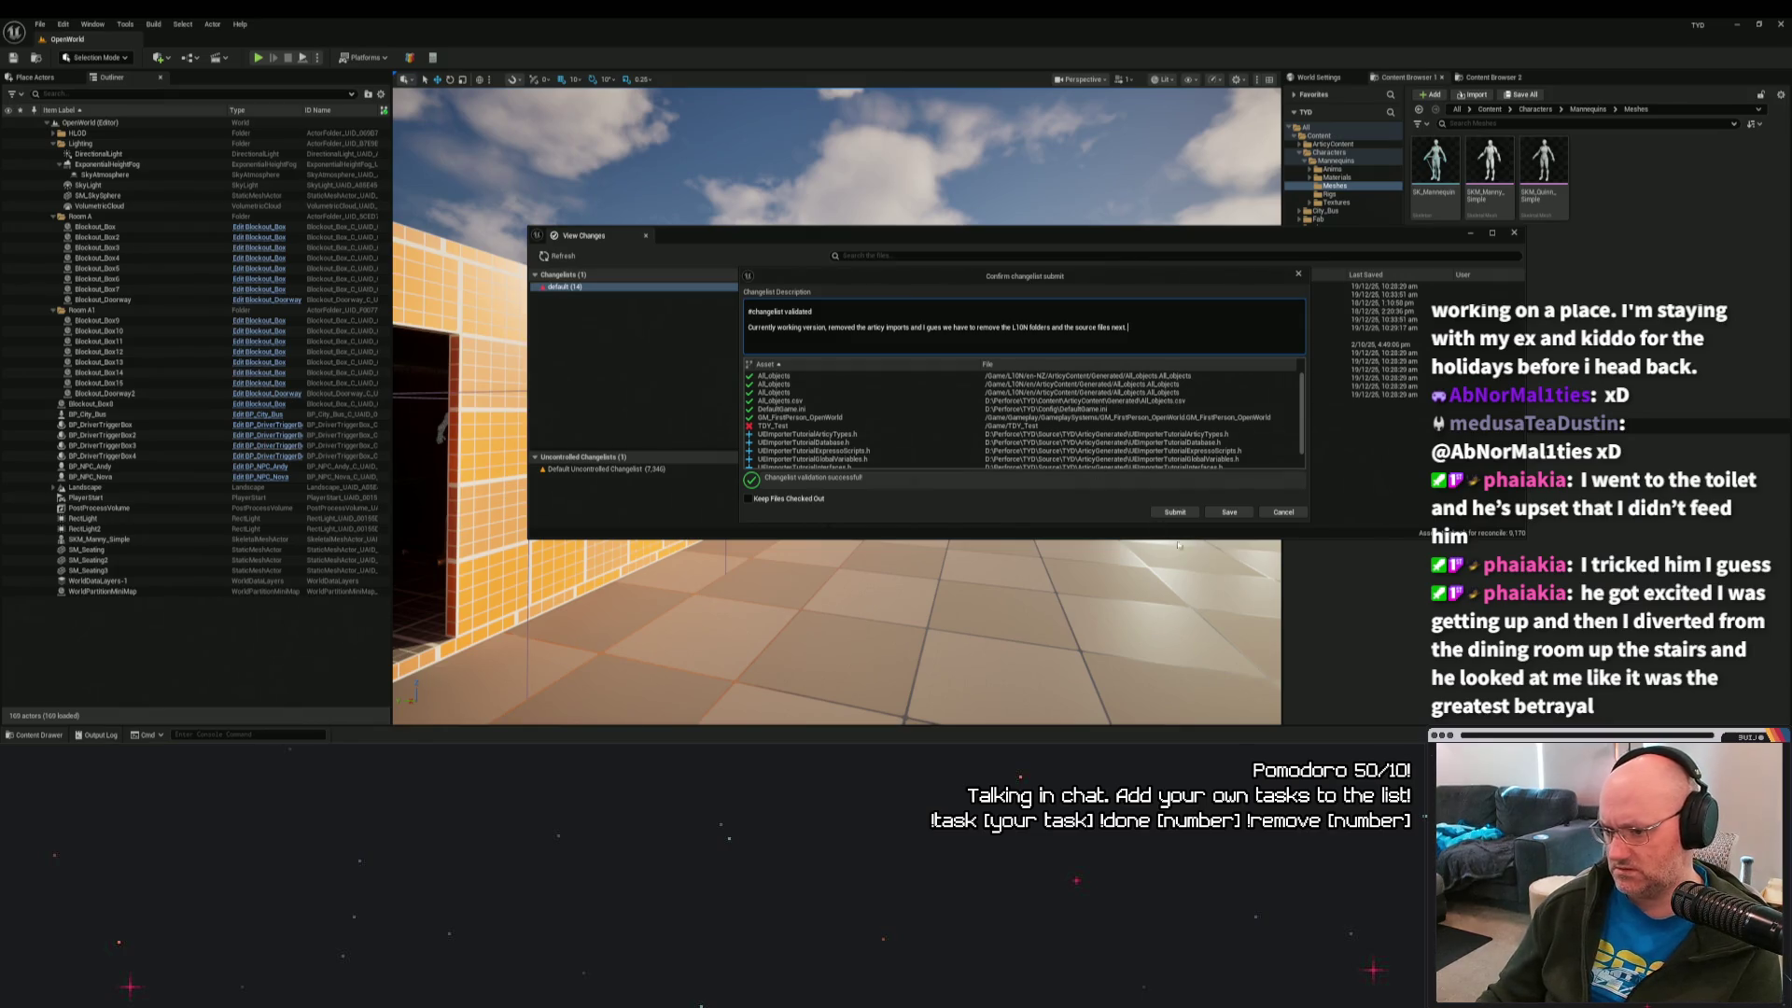
click(1172, 513)
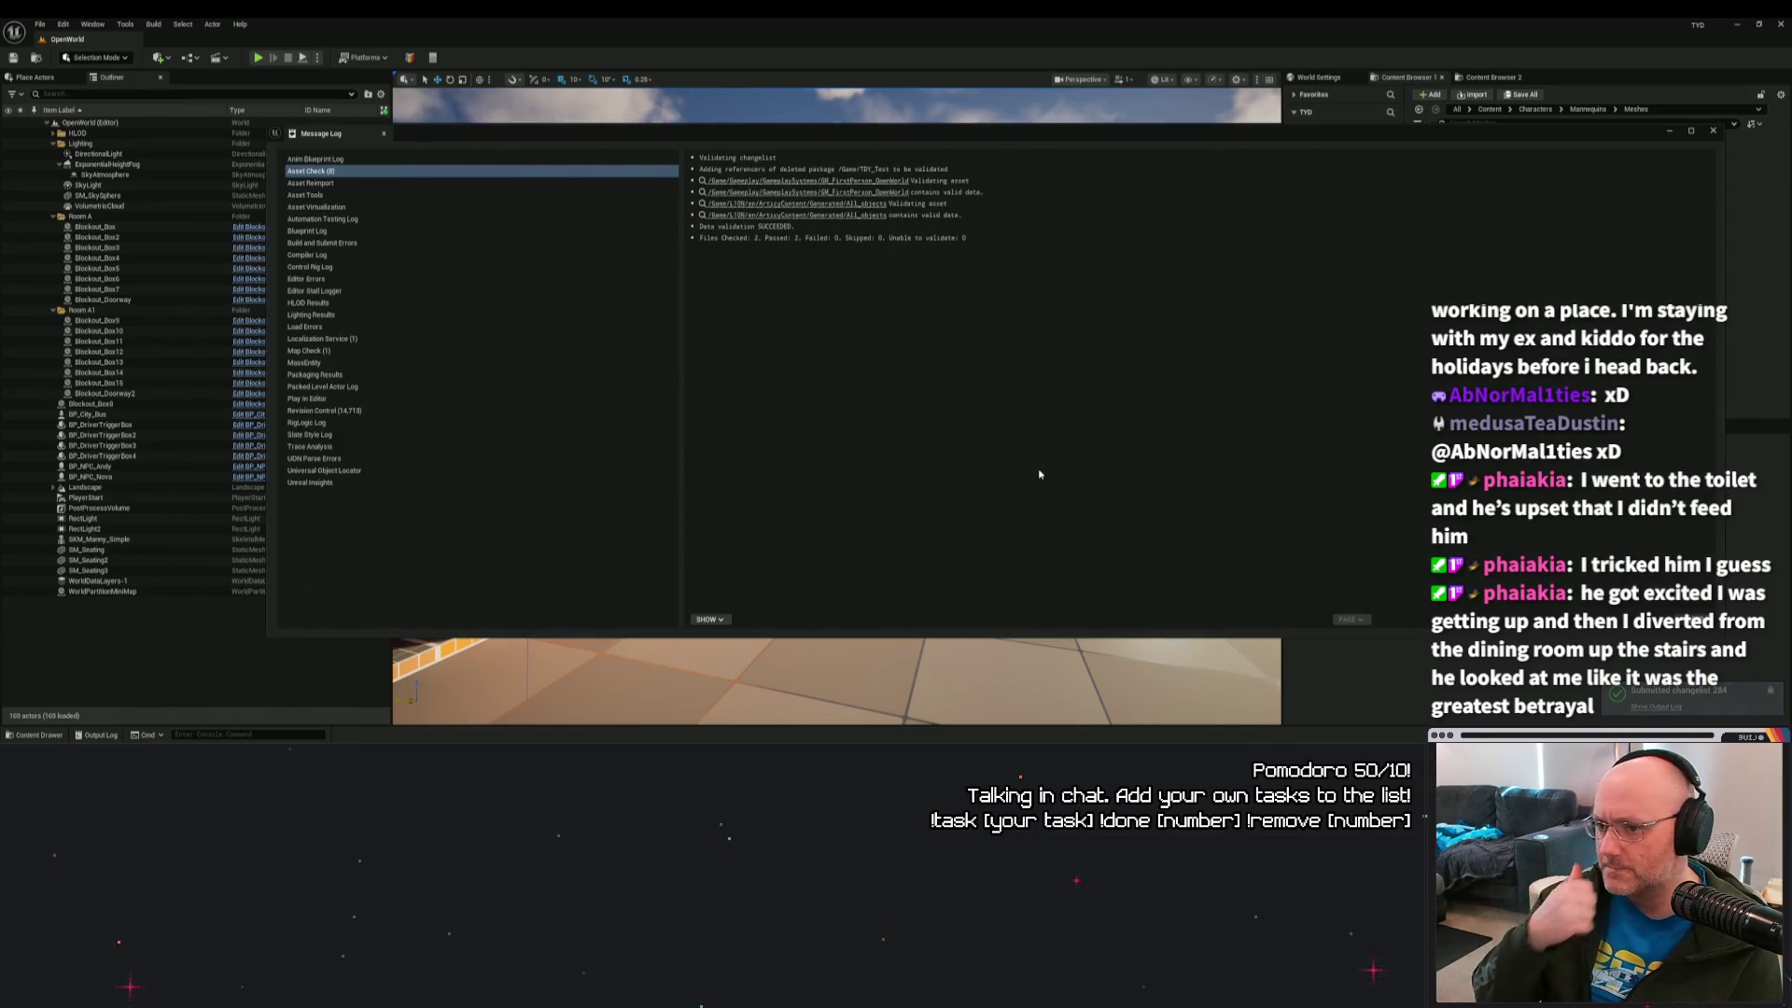
Close the submission log, the View Changes window and the OpenWorld project.
click(1713, 130)
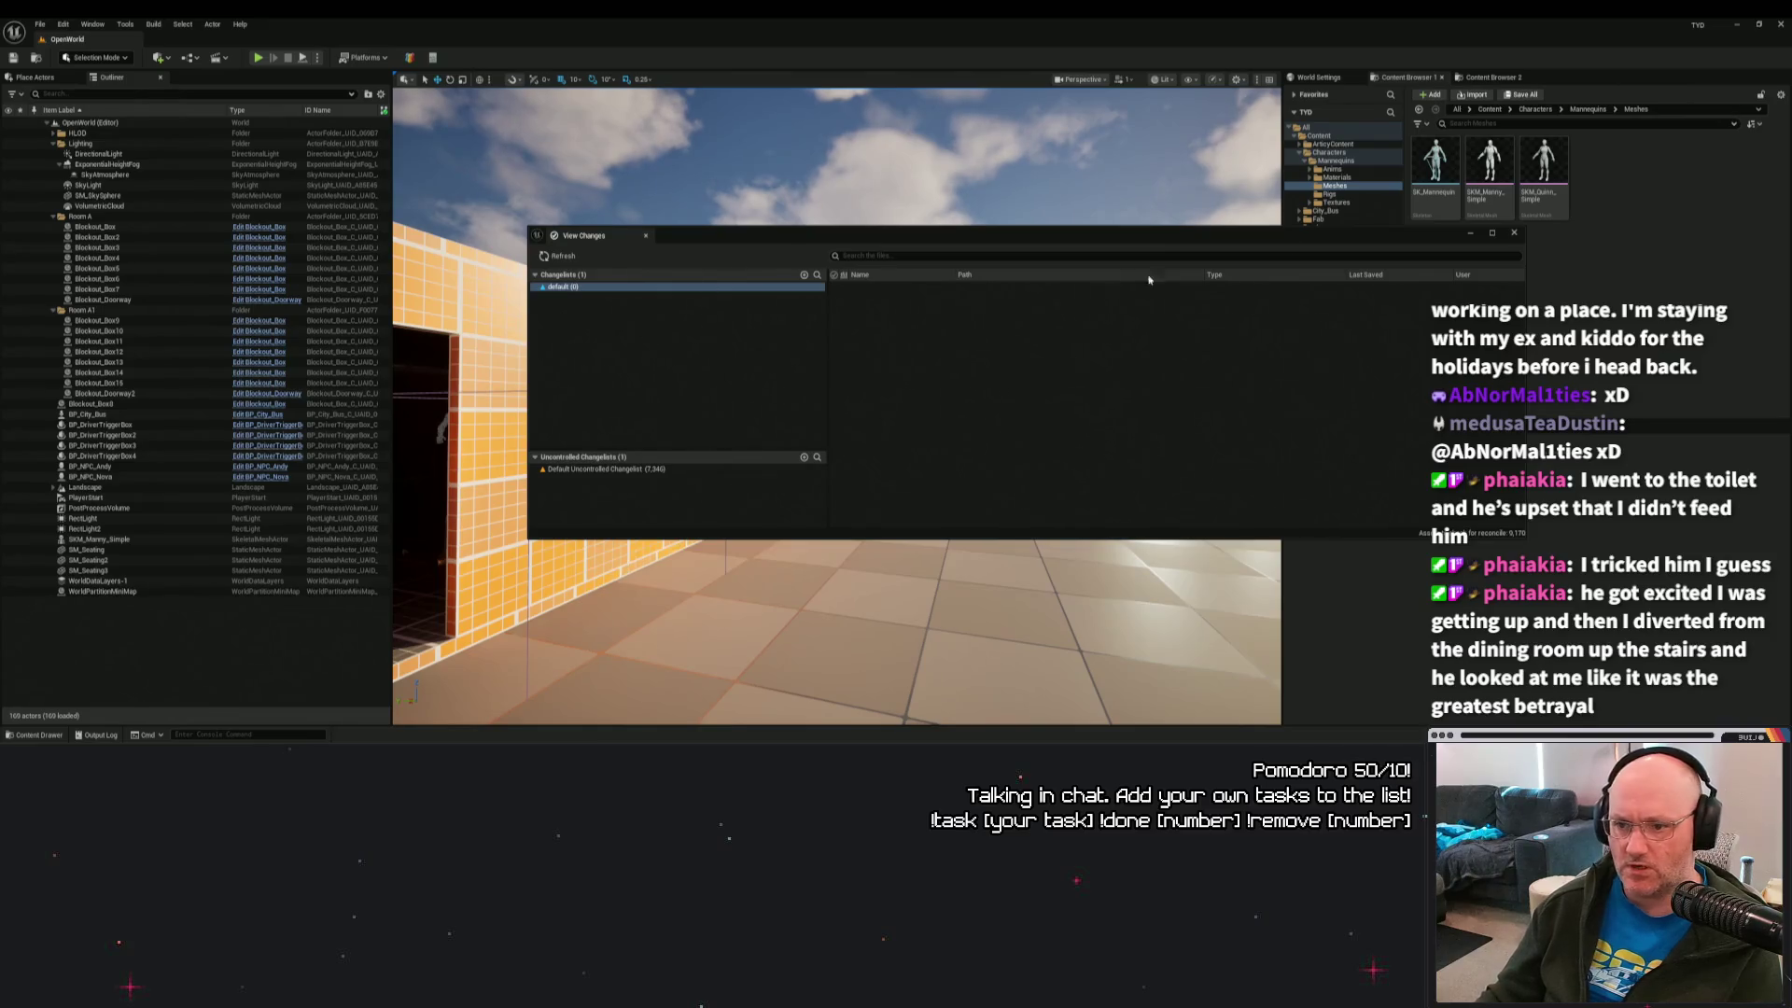
click(1513, 233)
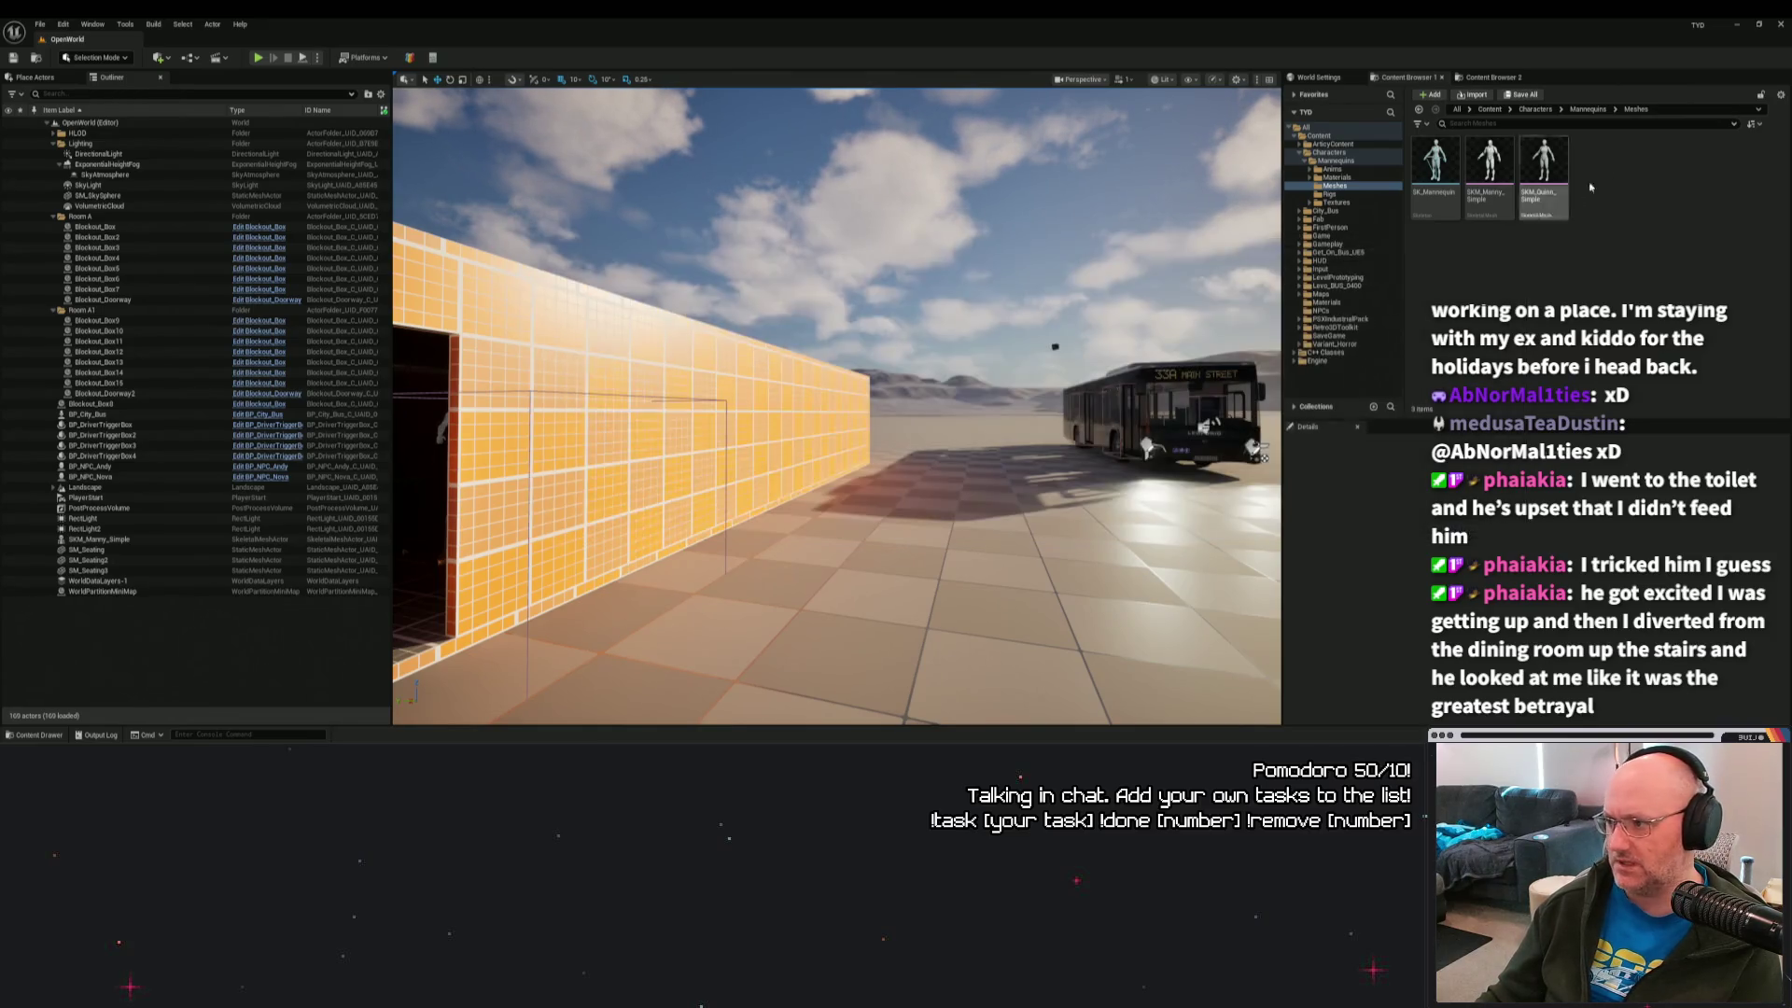
click(1780, 24)
click(41, 736)
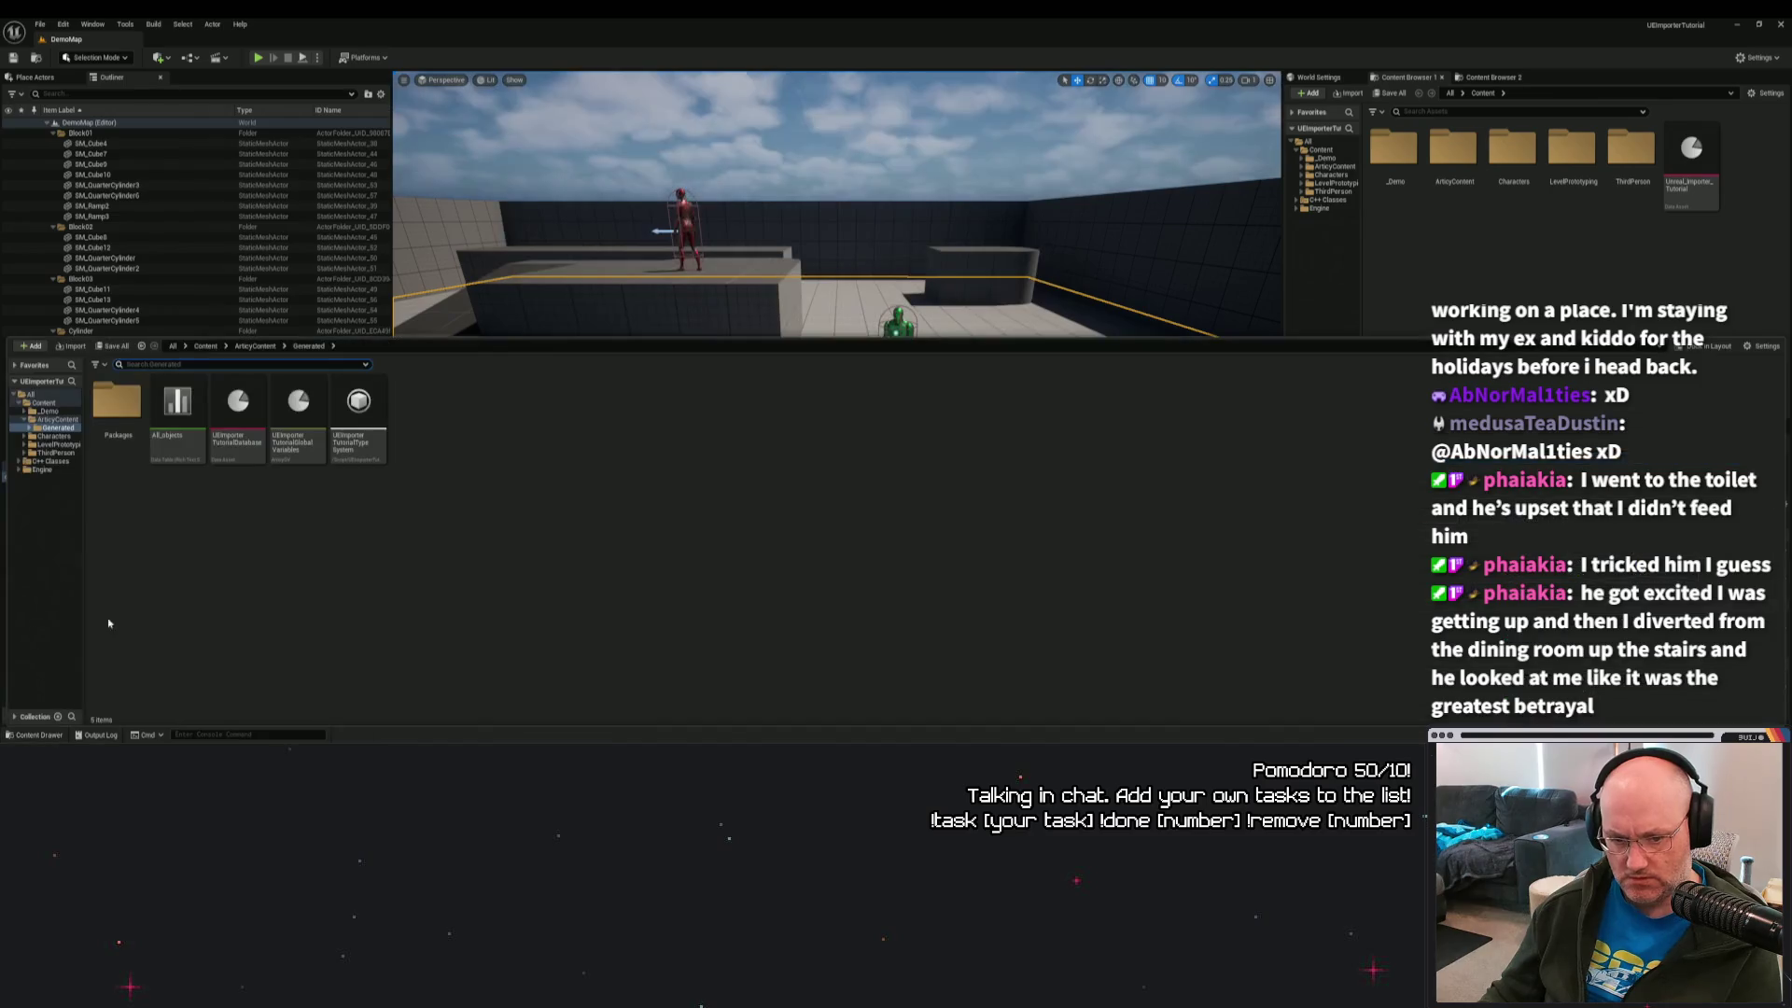
click(611, 639)
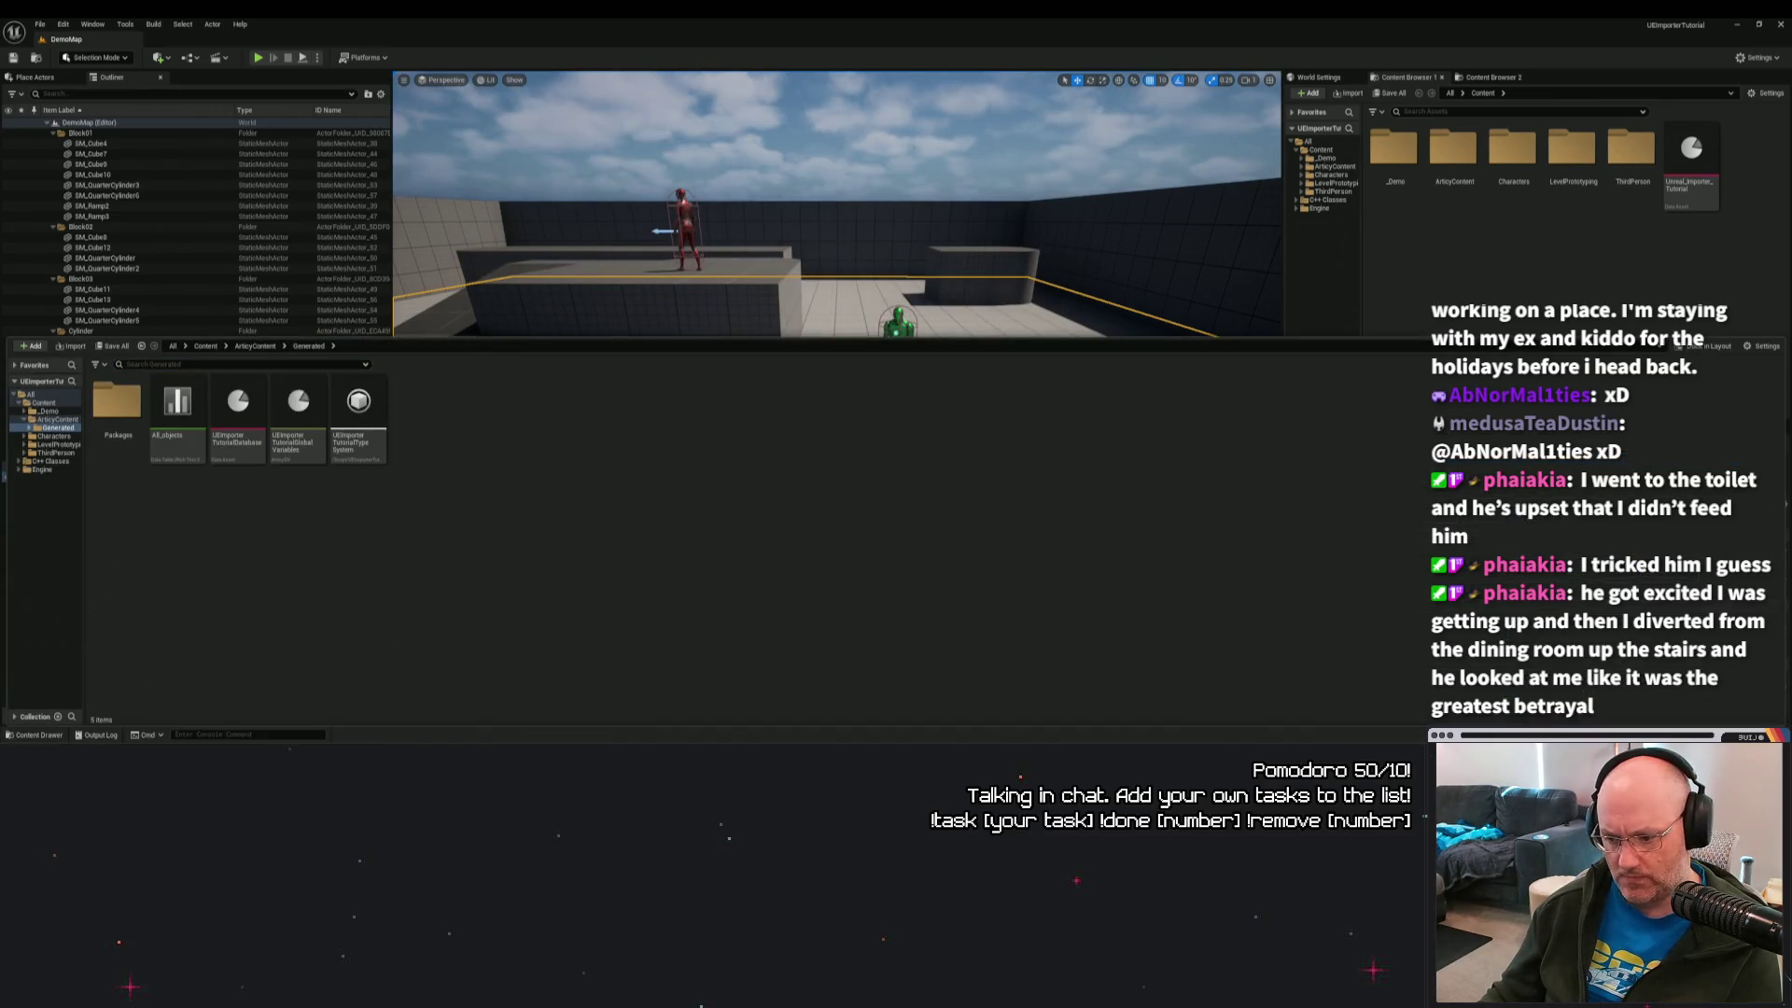
Delete the ArticyGenerated folder from the TYD project's Source > TYD directory.
key(alt+Tab)
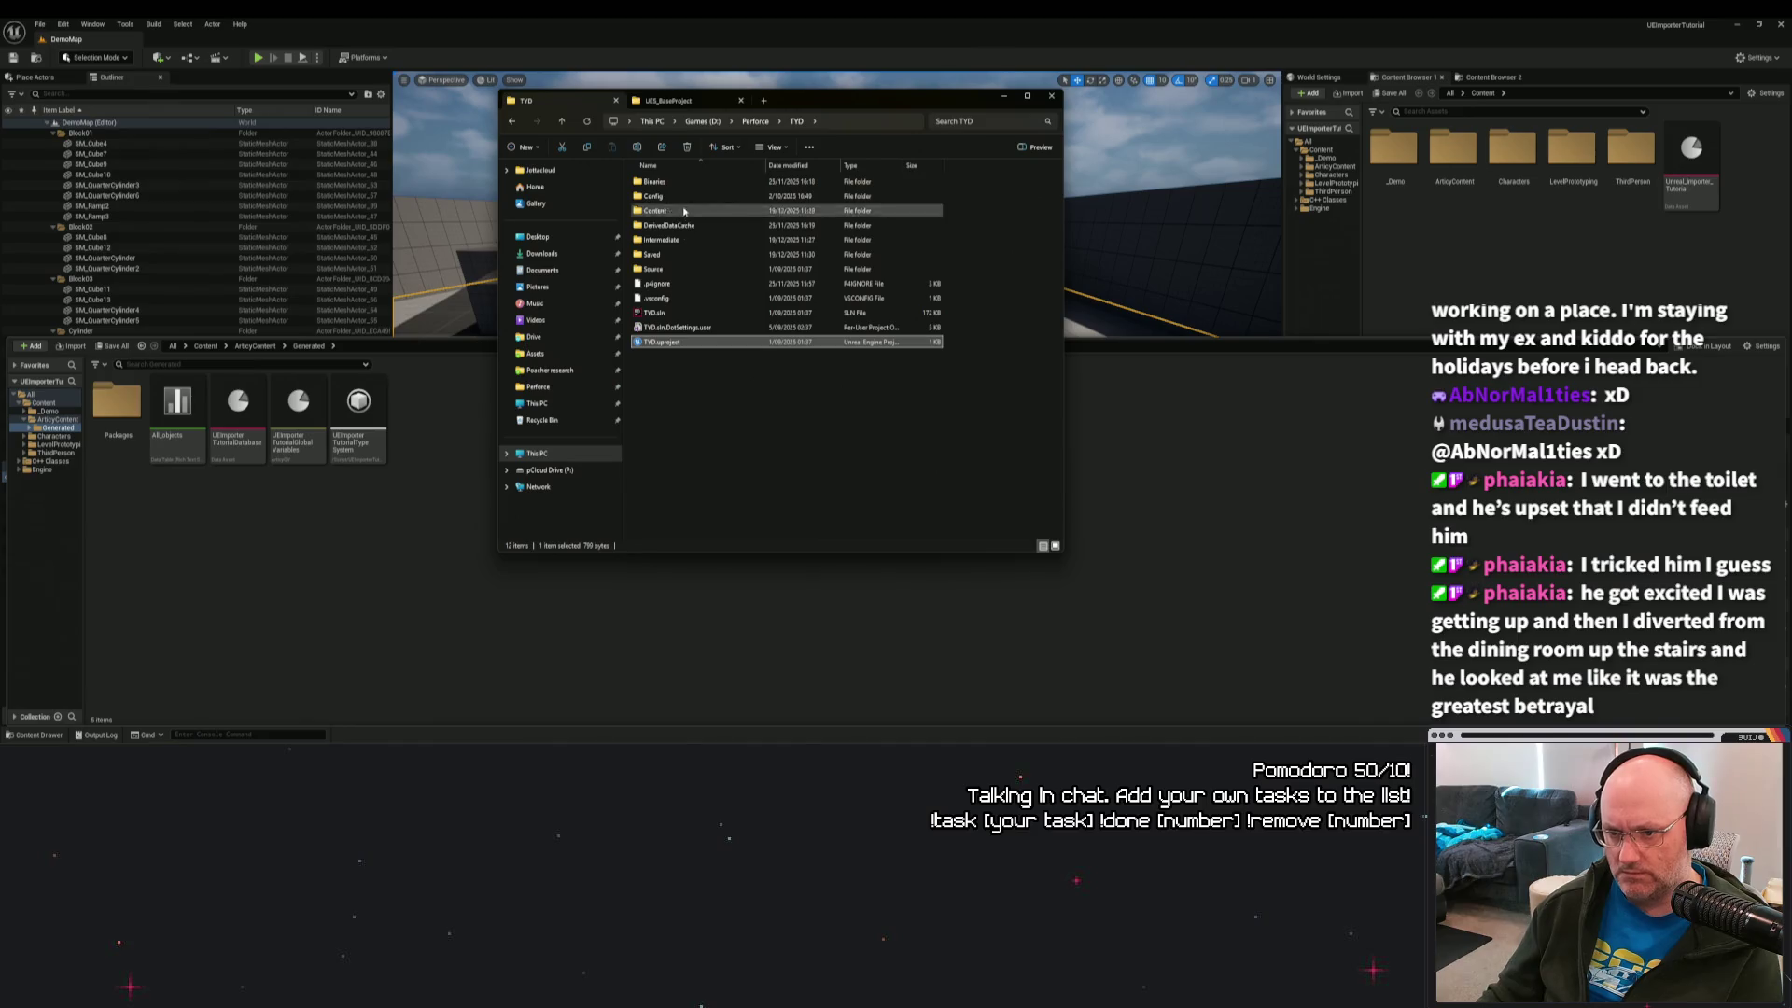
double_click(658, 270)
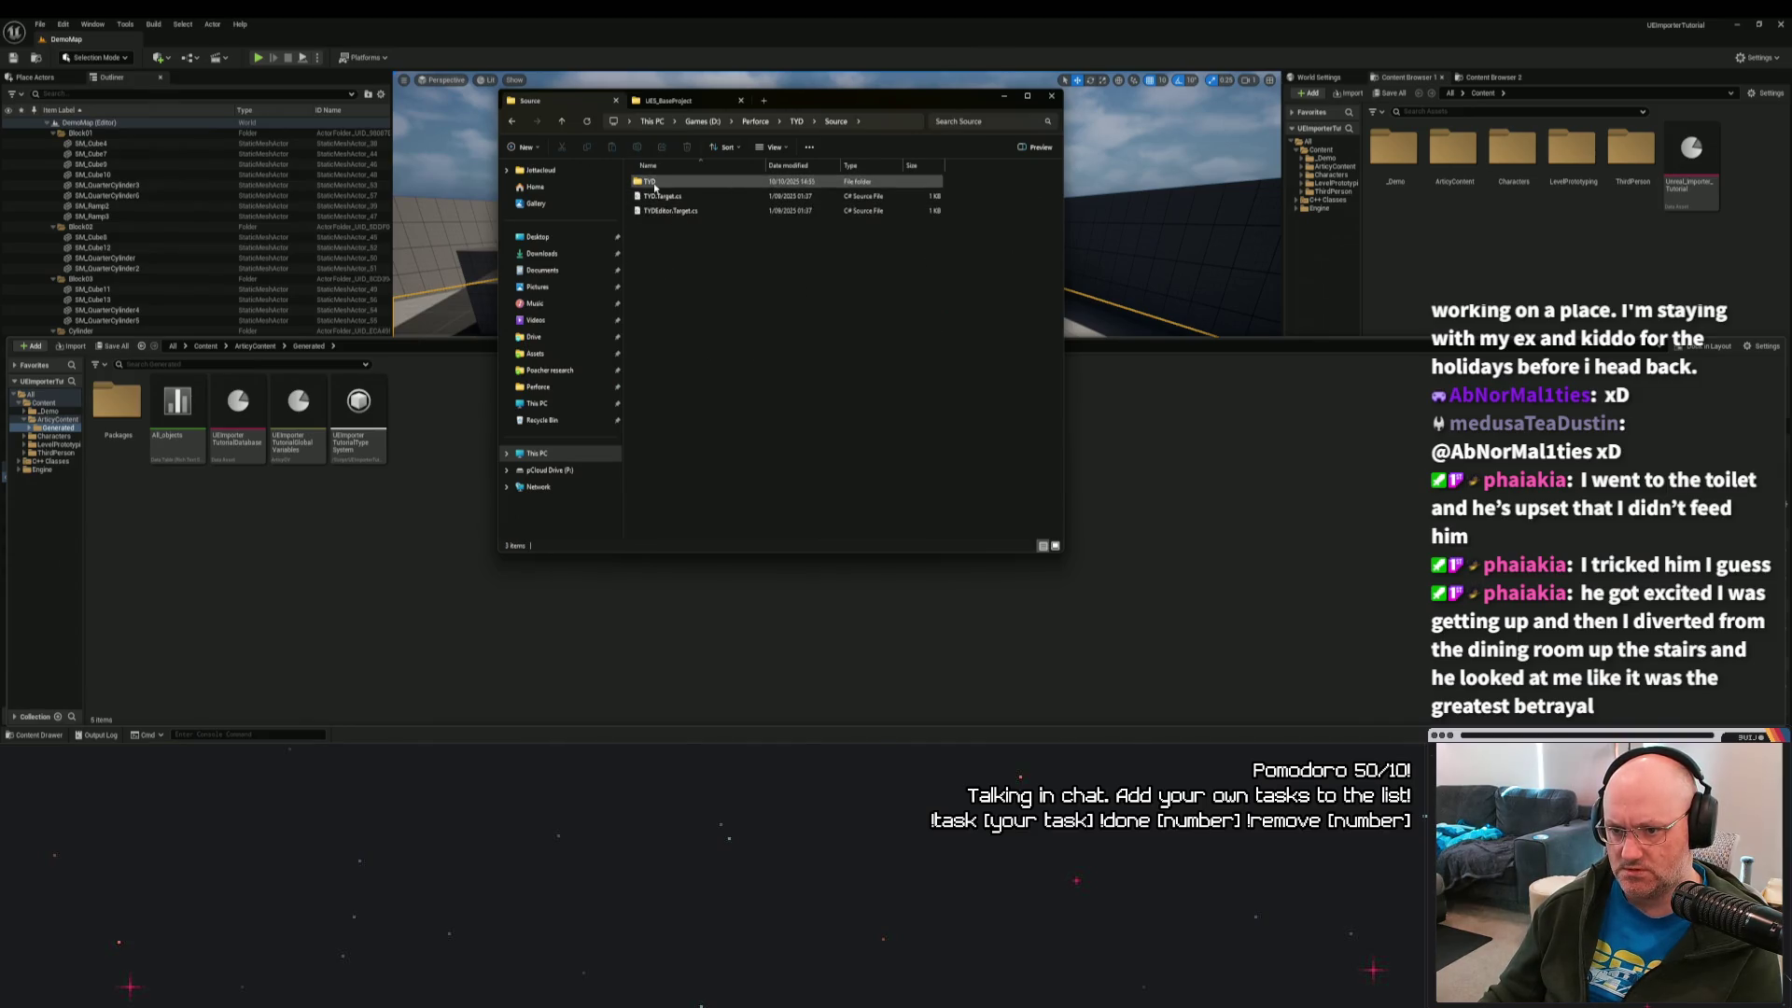
double_click(656, 182)
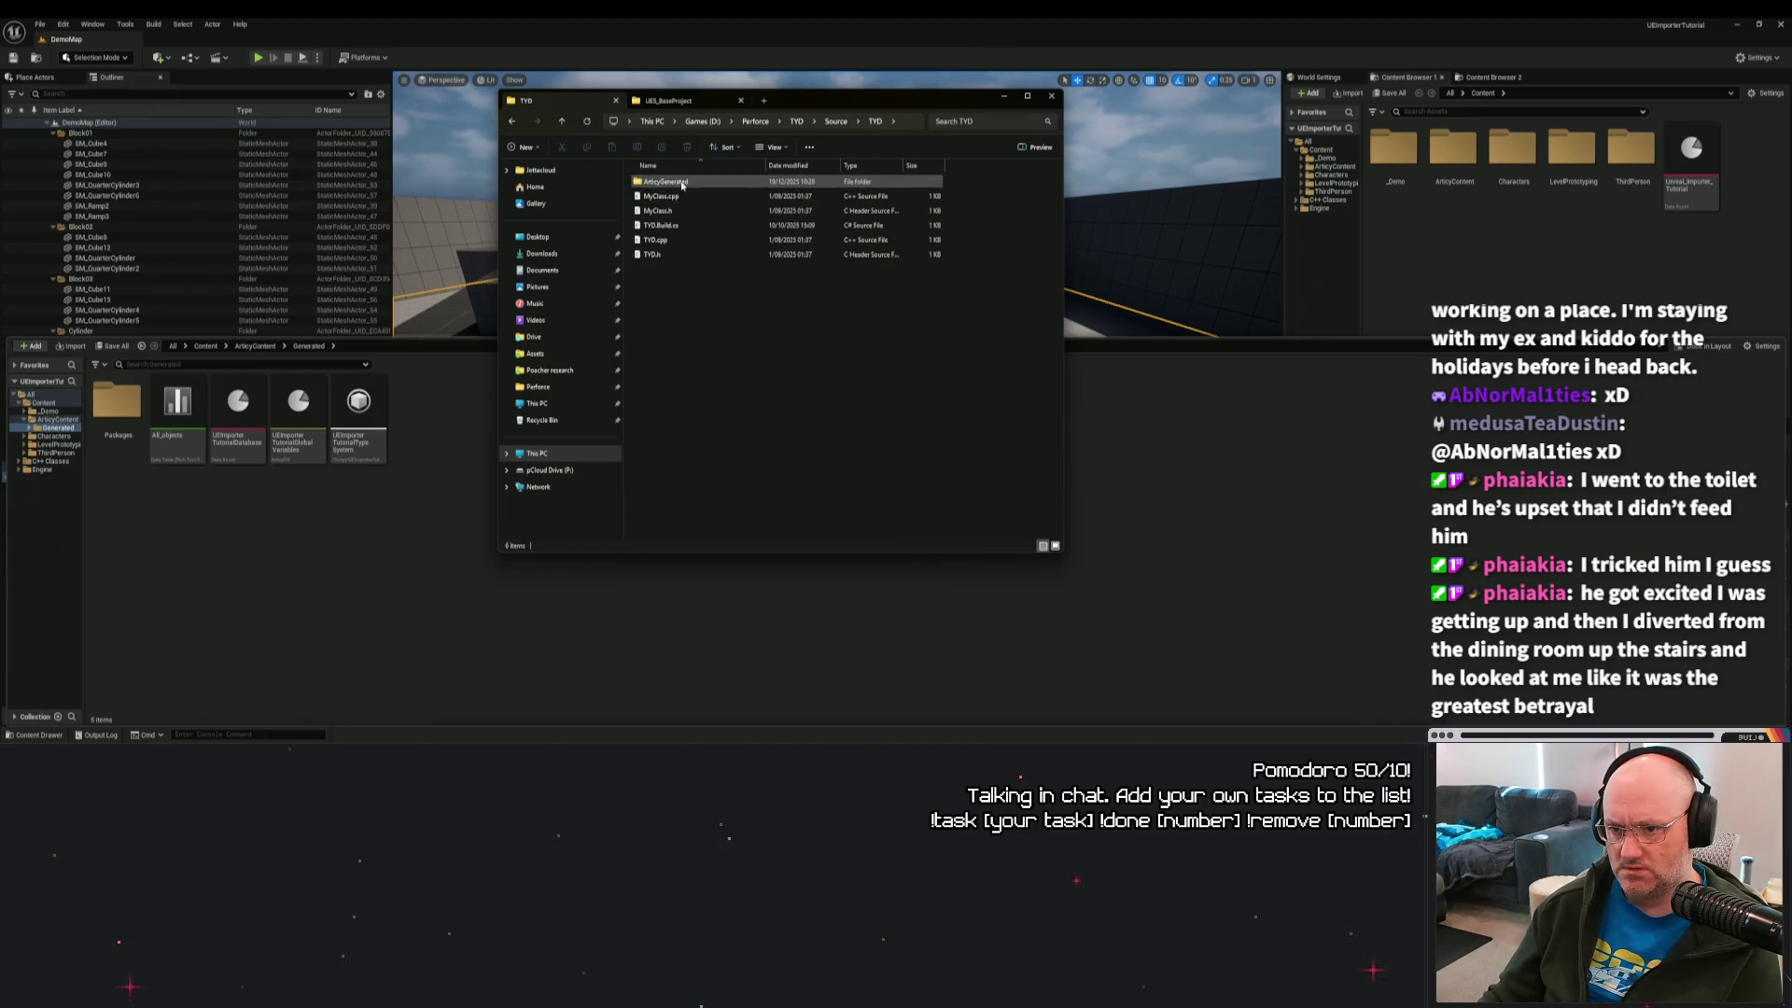
double_click(682, 185)
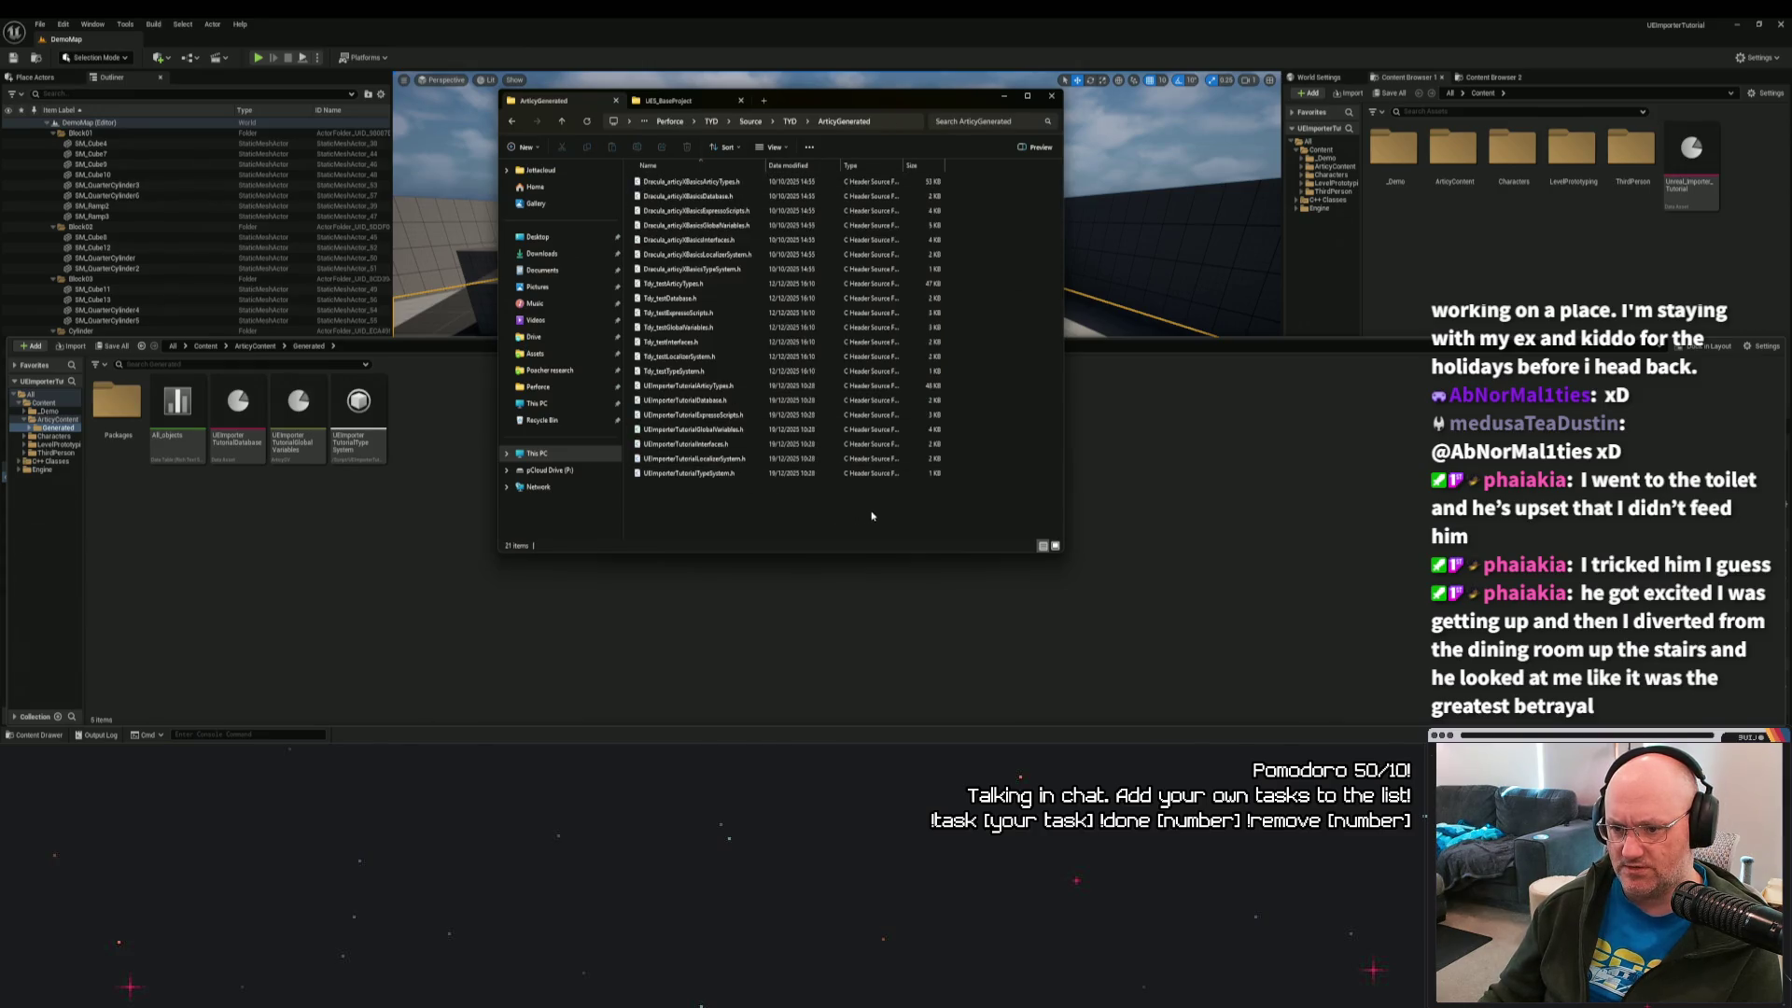
mouse_move(1039, 513)
mouse_down()
mouse_move(631, 390)
mouse_move(635, 191)
mouse_up()
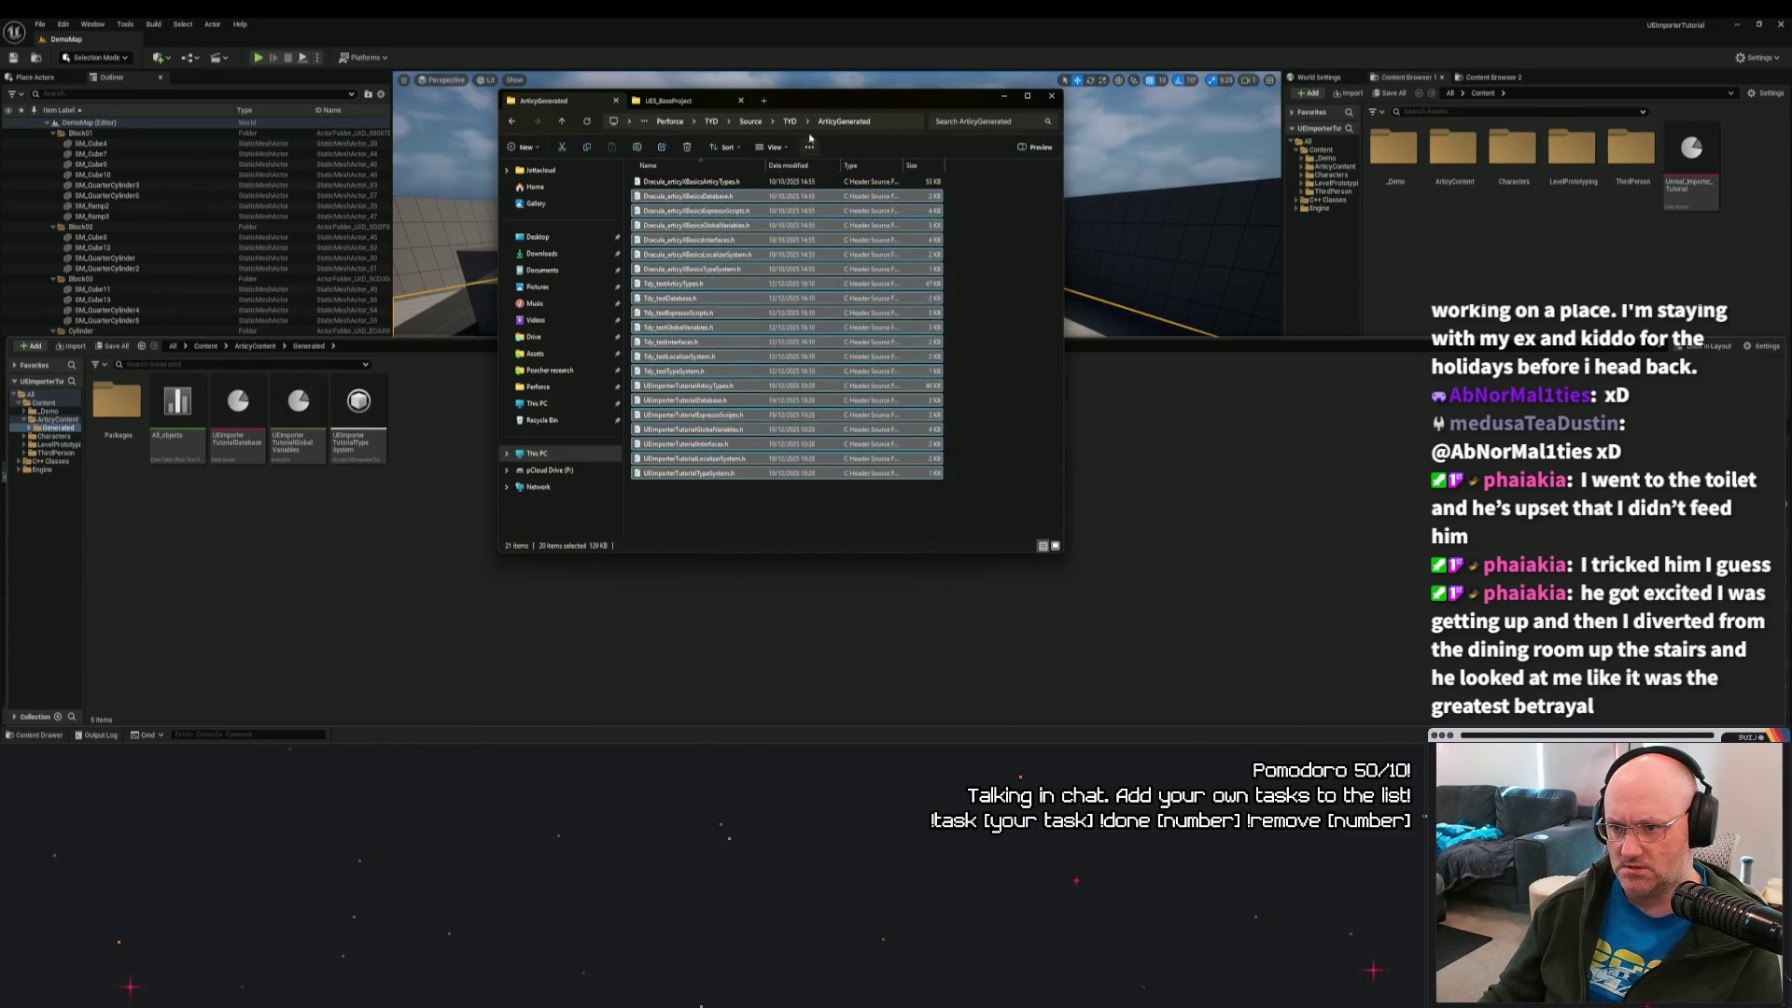
click(791, 123)
right_click(670, 182)
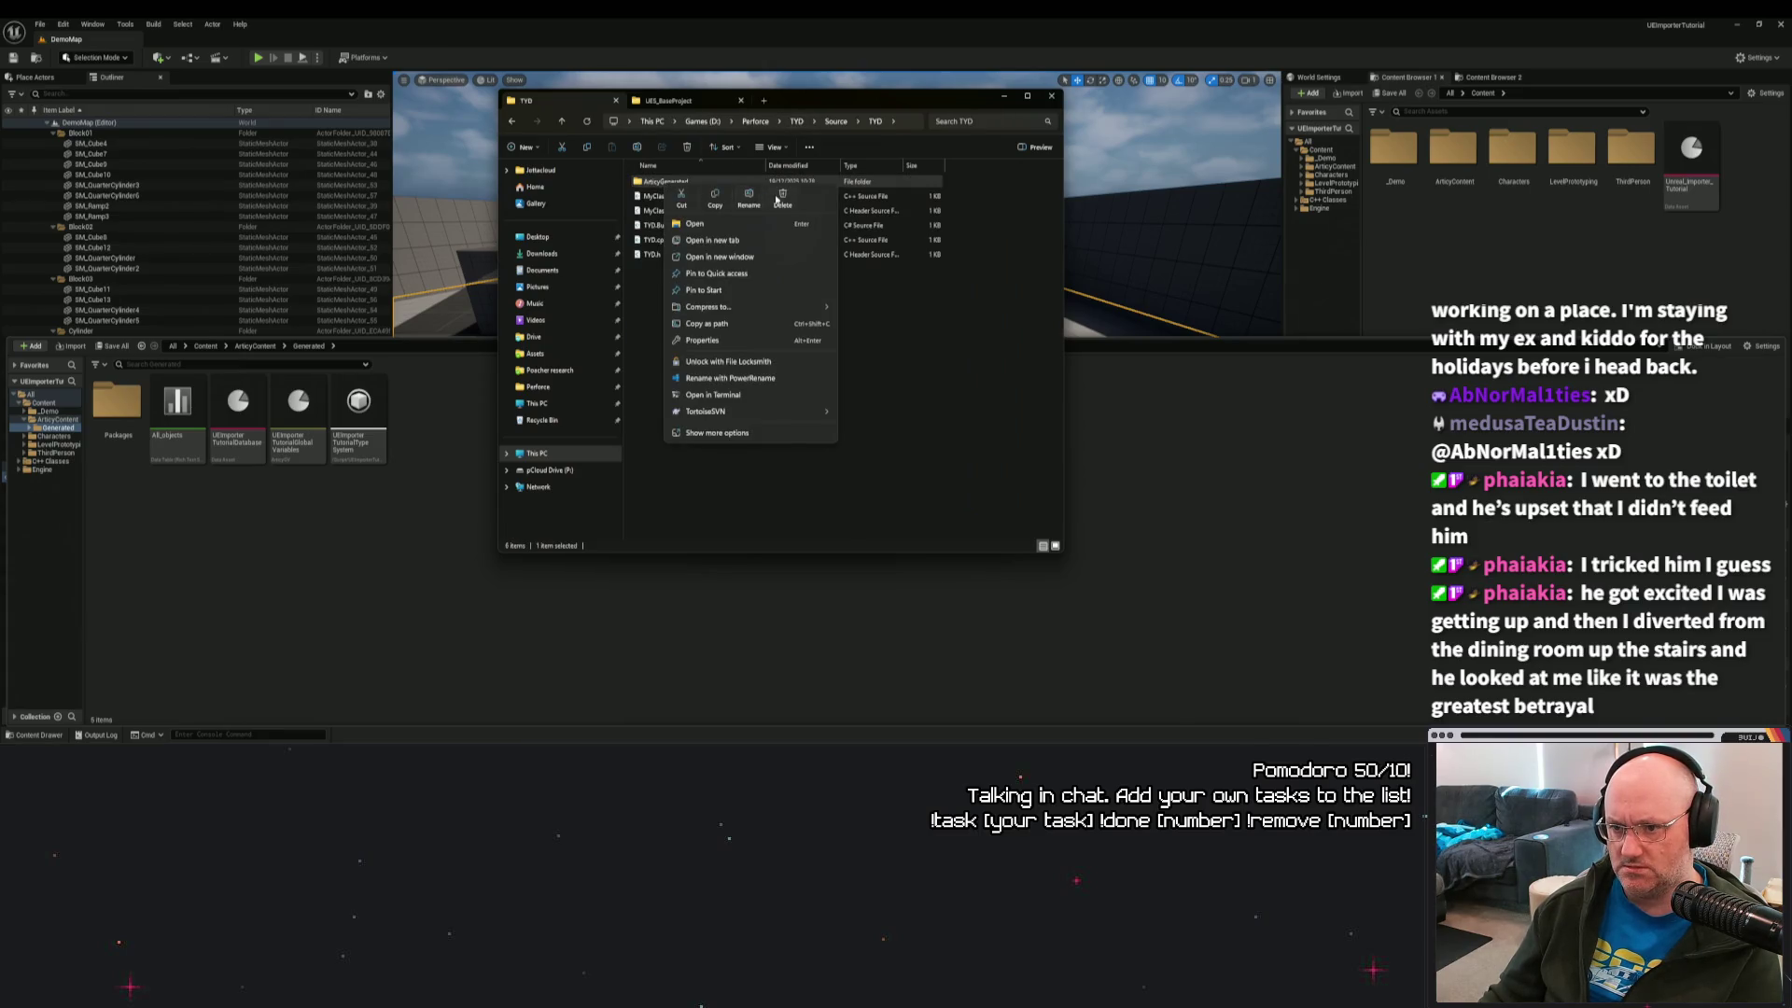
click(782, 198)
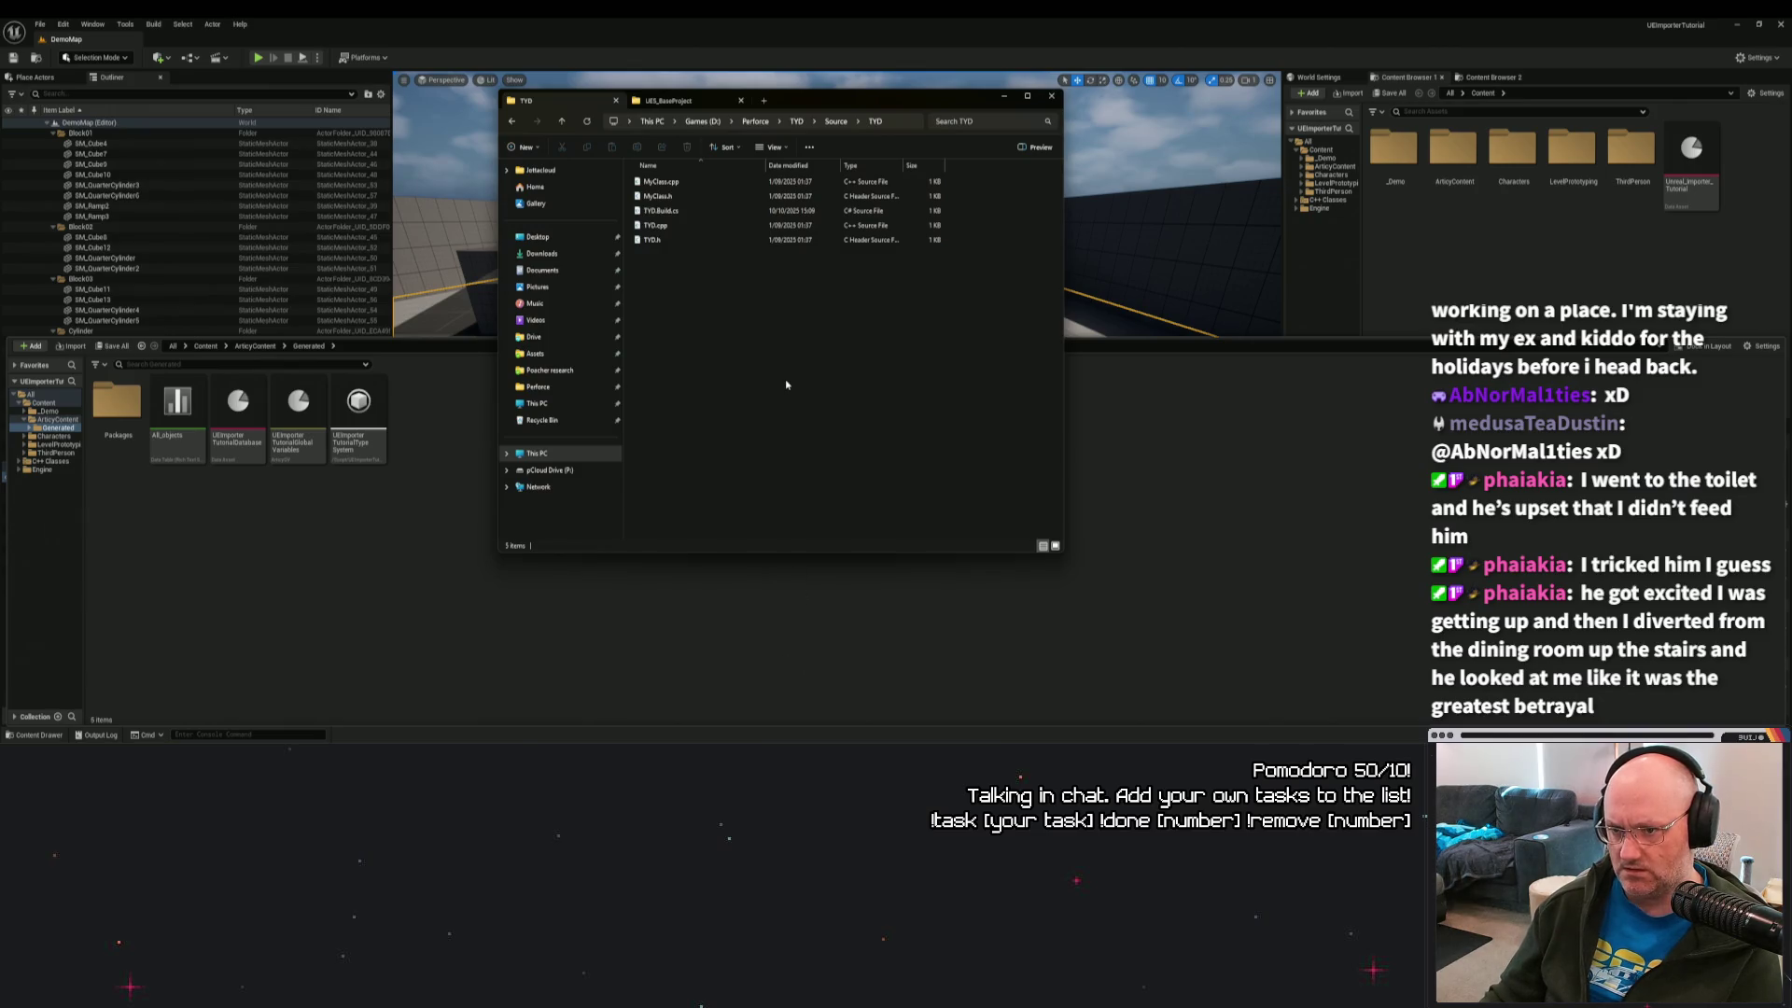
Launch TYD.uproject from the Perforce TYD folder and minimize File Explorer.
click(756, 122)
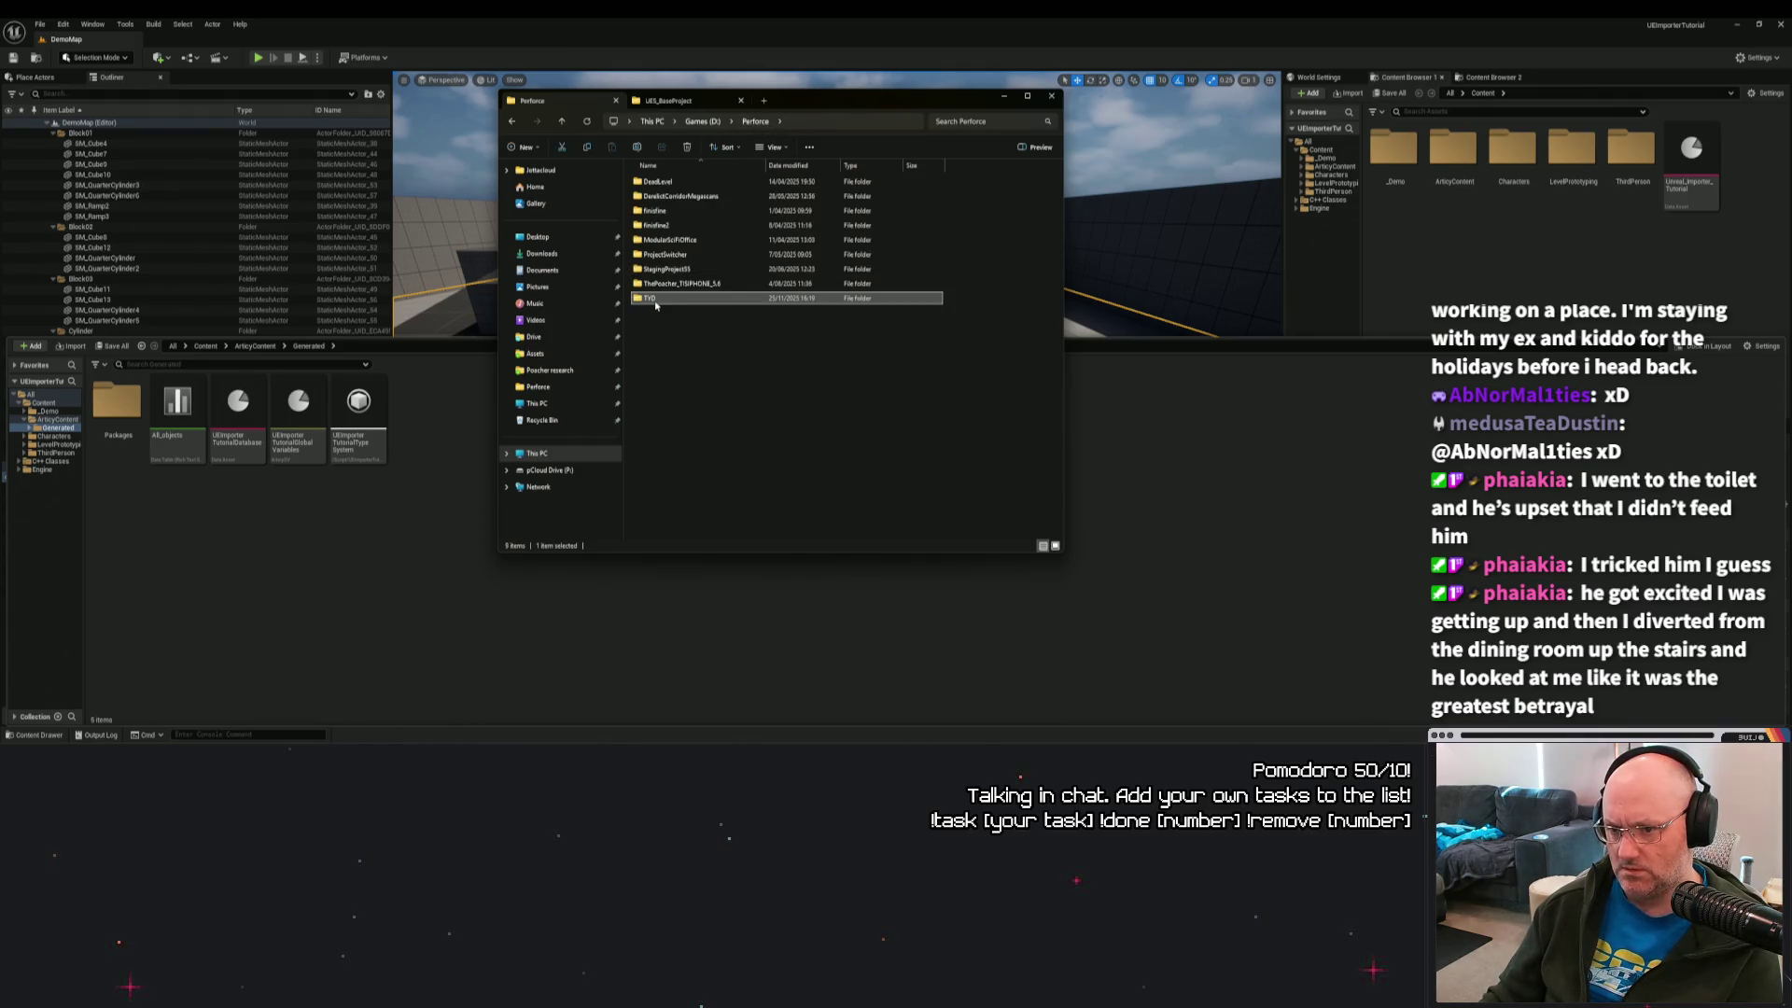
double_click(651, 299)
click(664, 342)
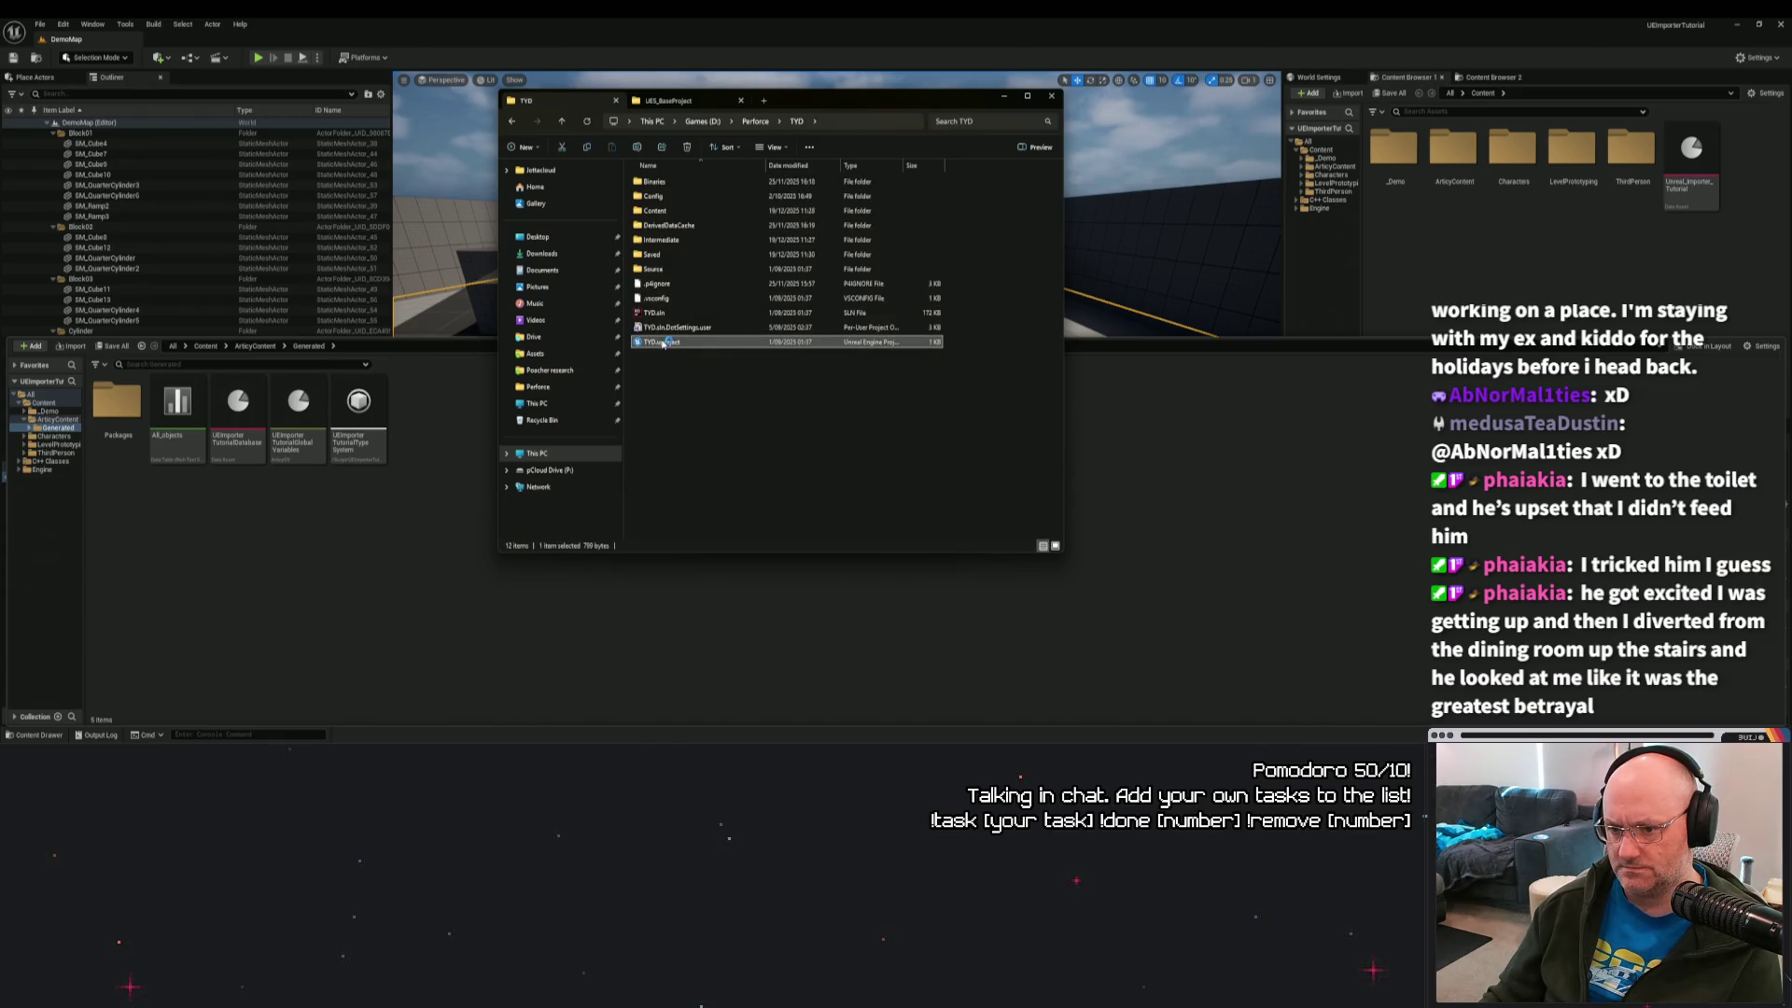
double_click(663, 342)
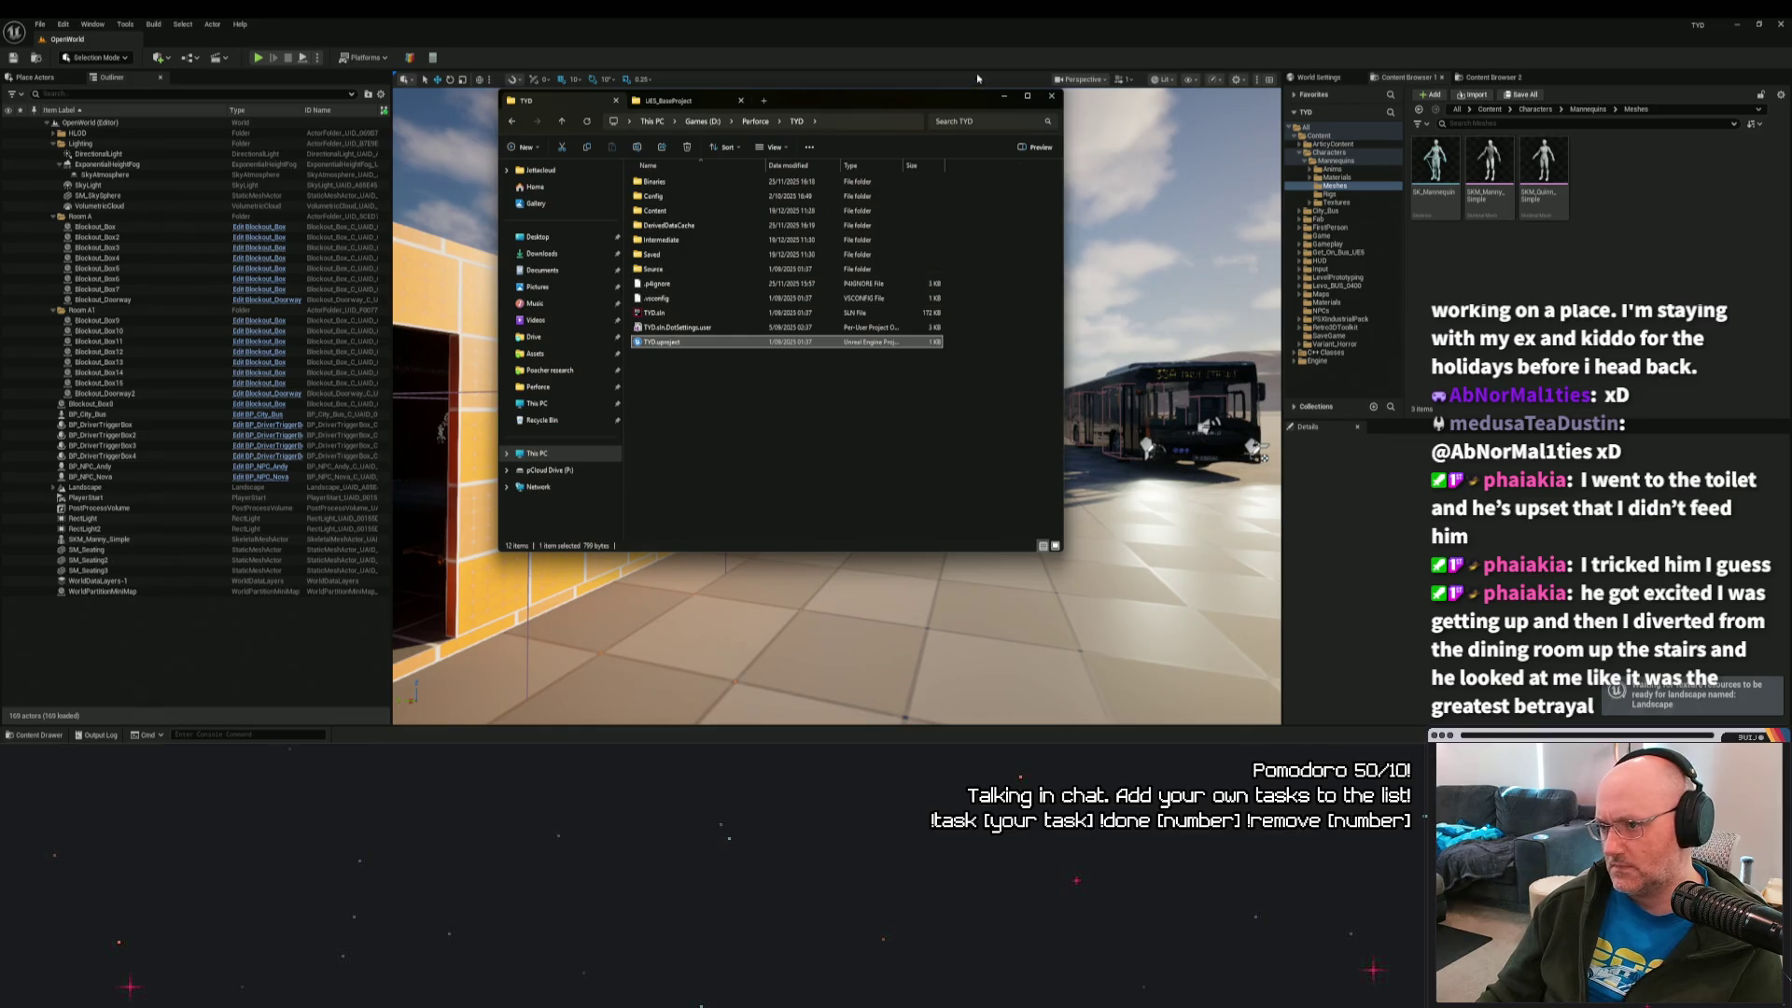
click(1003, 95)
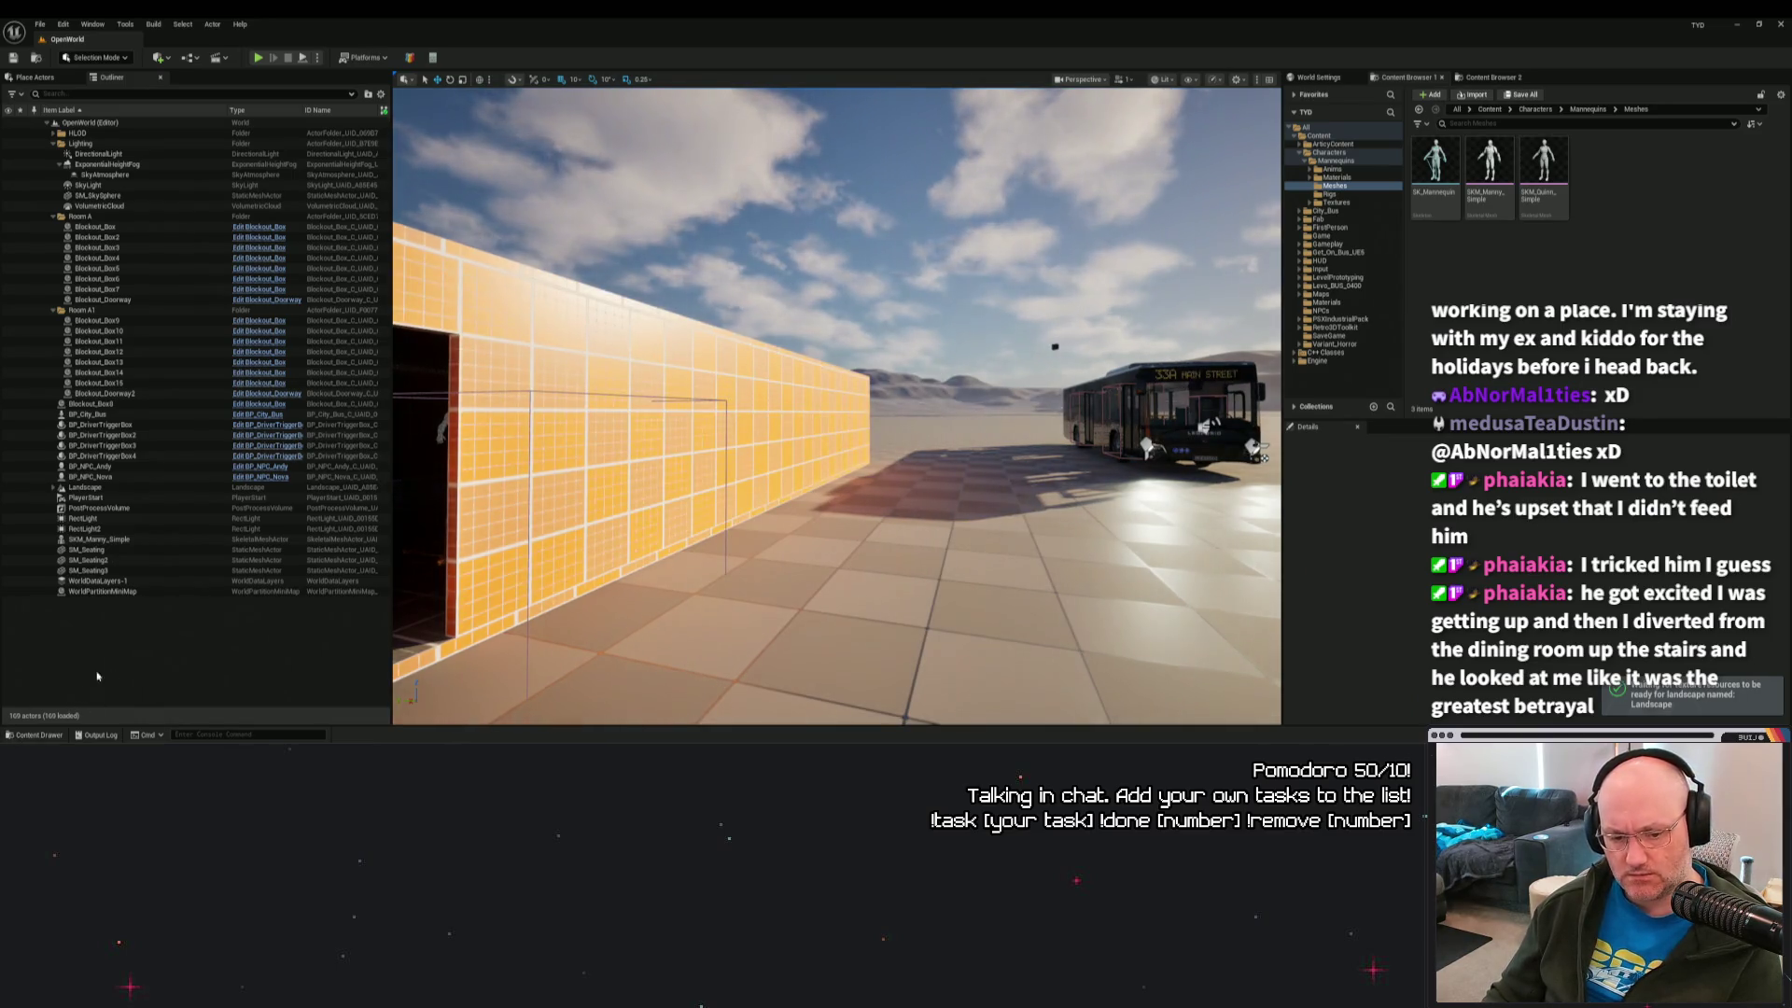
Confirm that C++ Classes > TYD > ArticyGenerated still lists classes, then return to File Explorer.
click(39, 735)
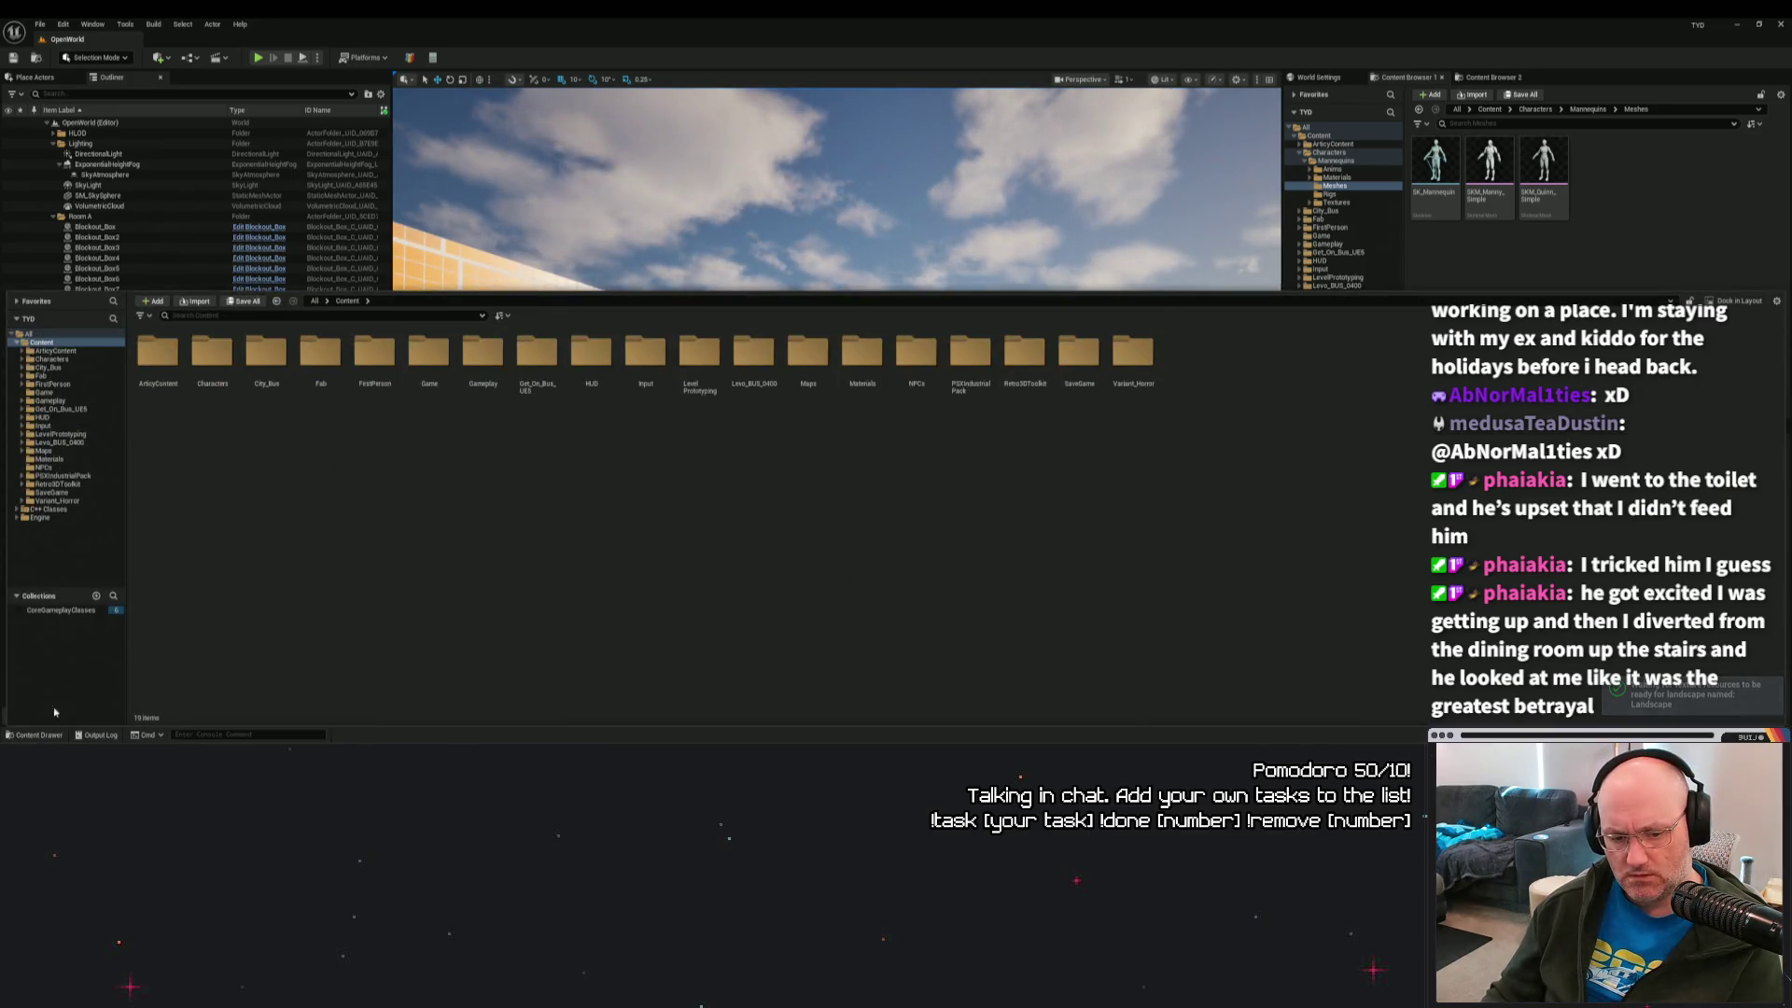
click(18, 509)
click(40, 517)
click(51, 526)
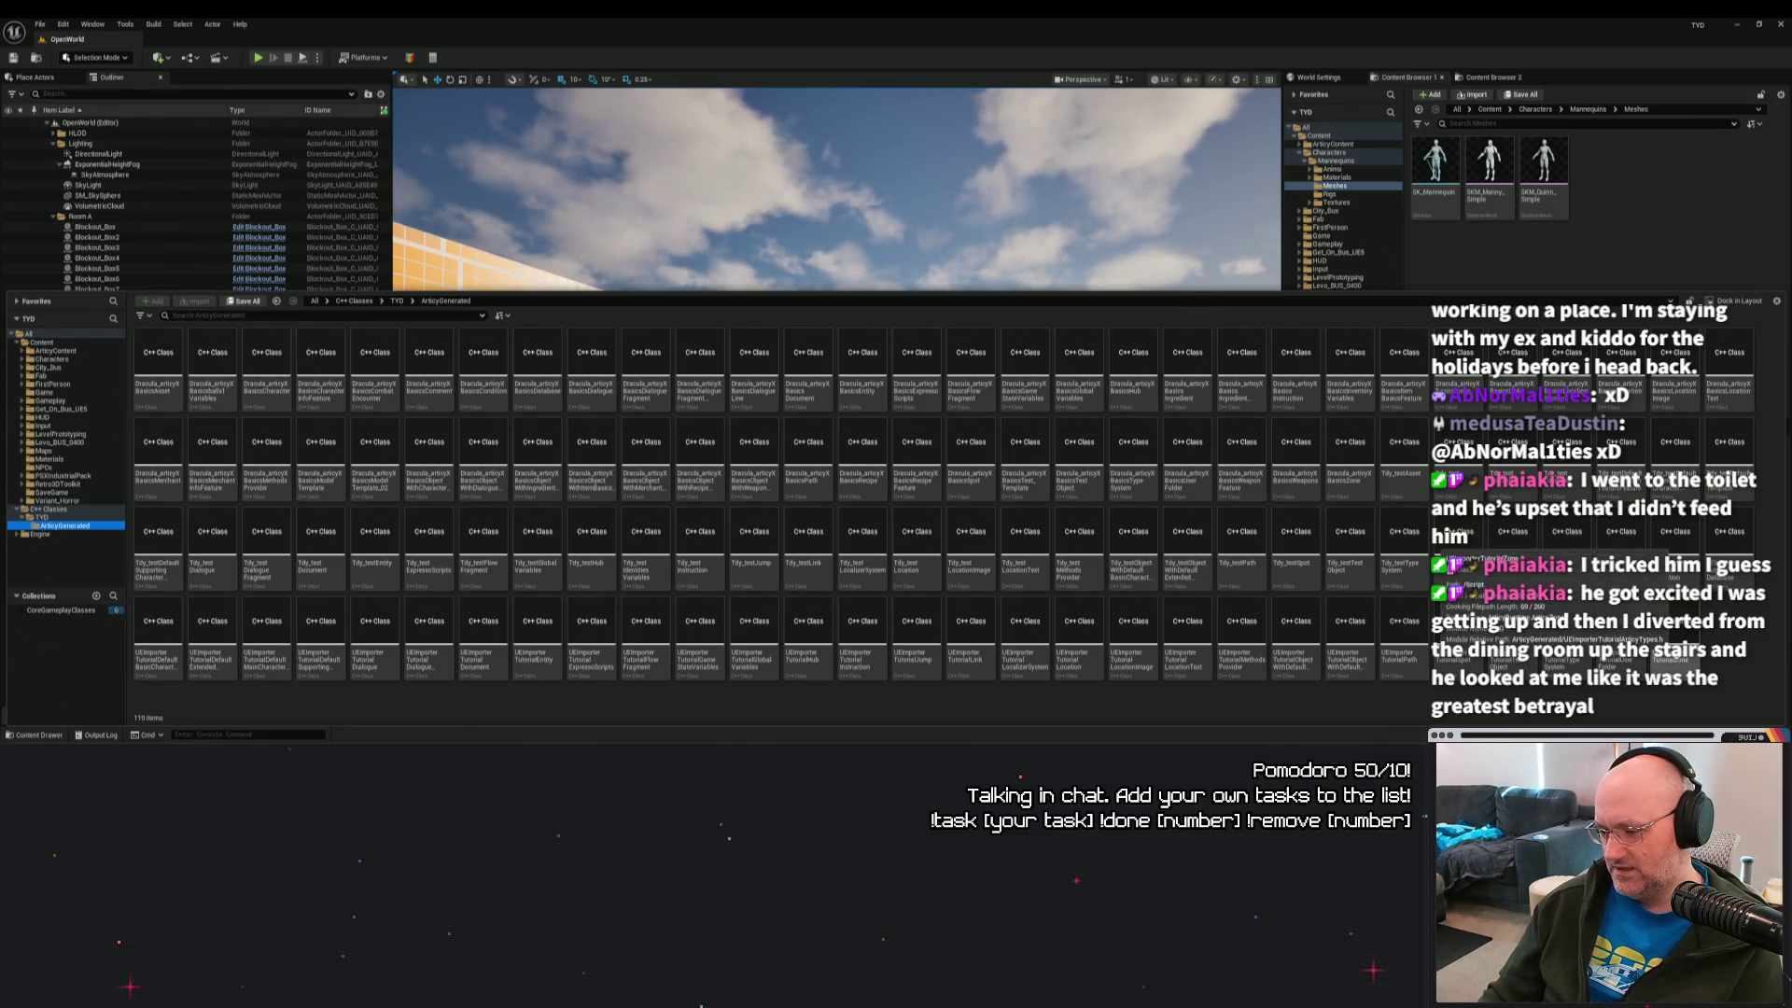
click(1677, 658)
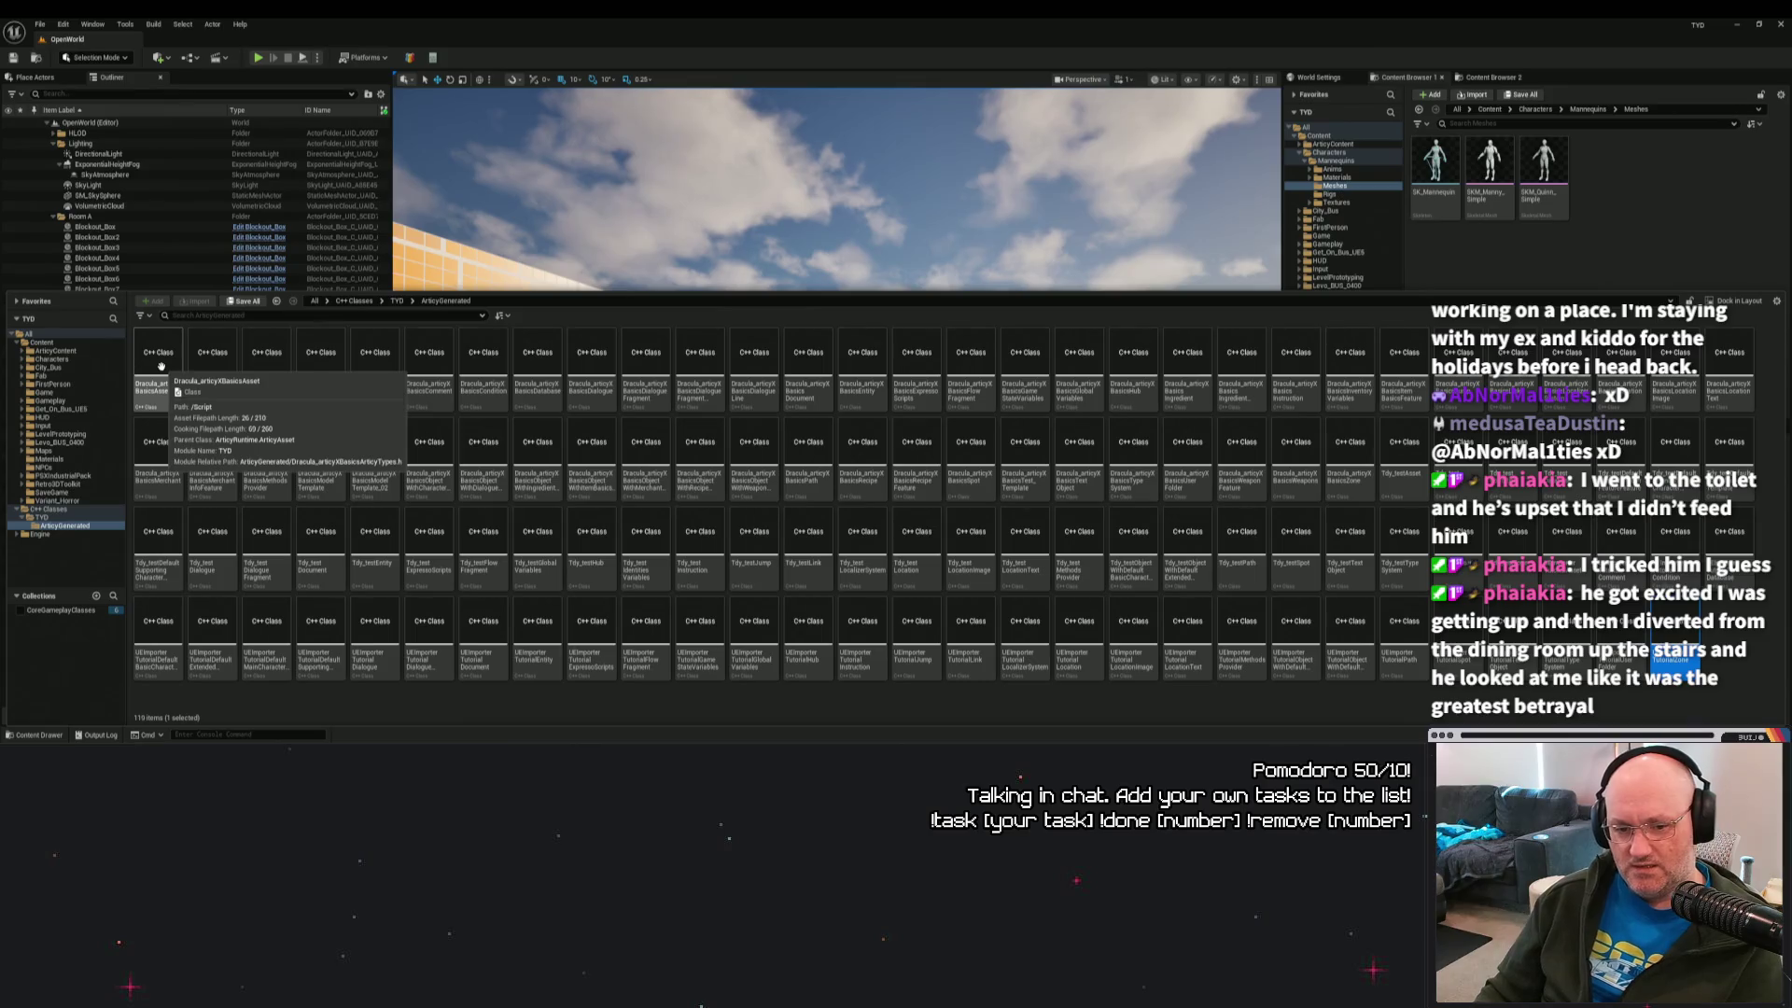
click(50, 515)
click(49, 508)
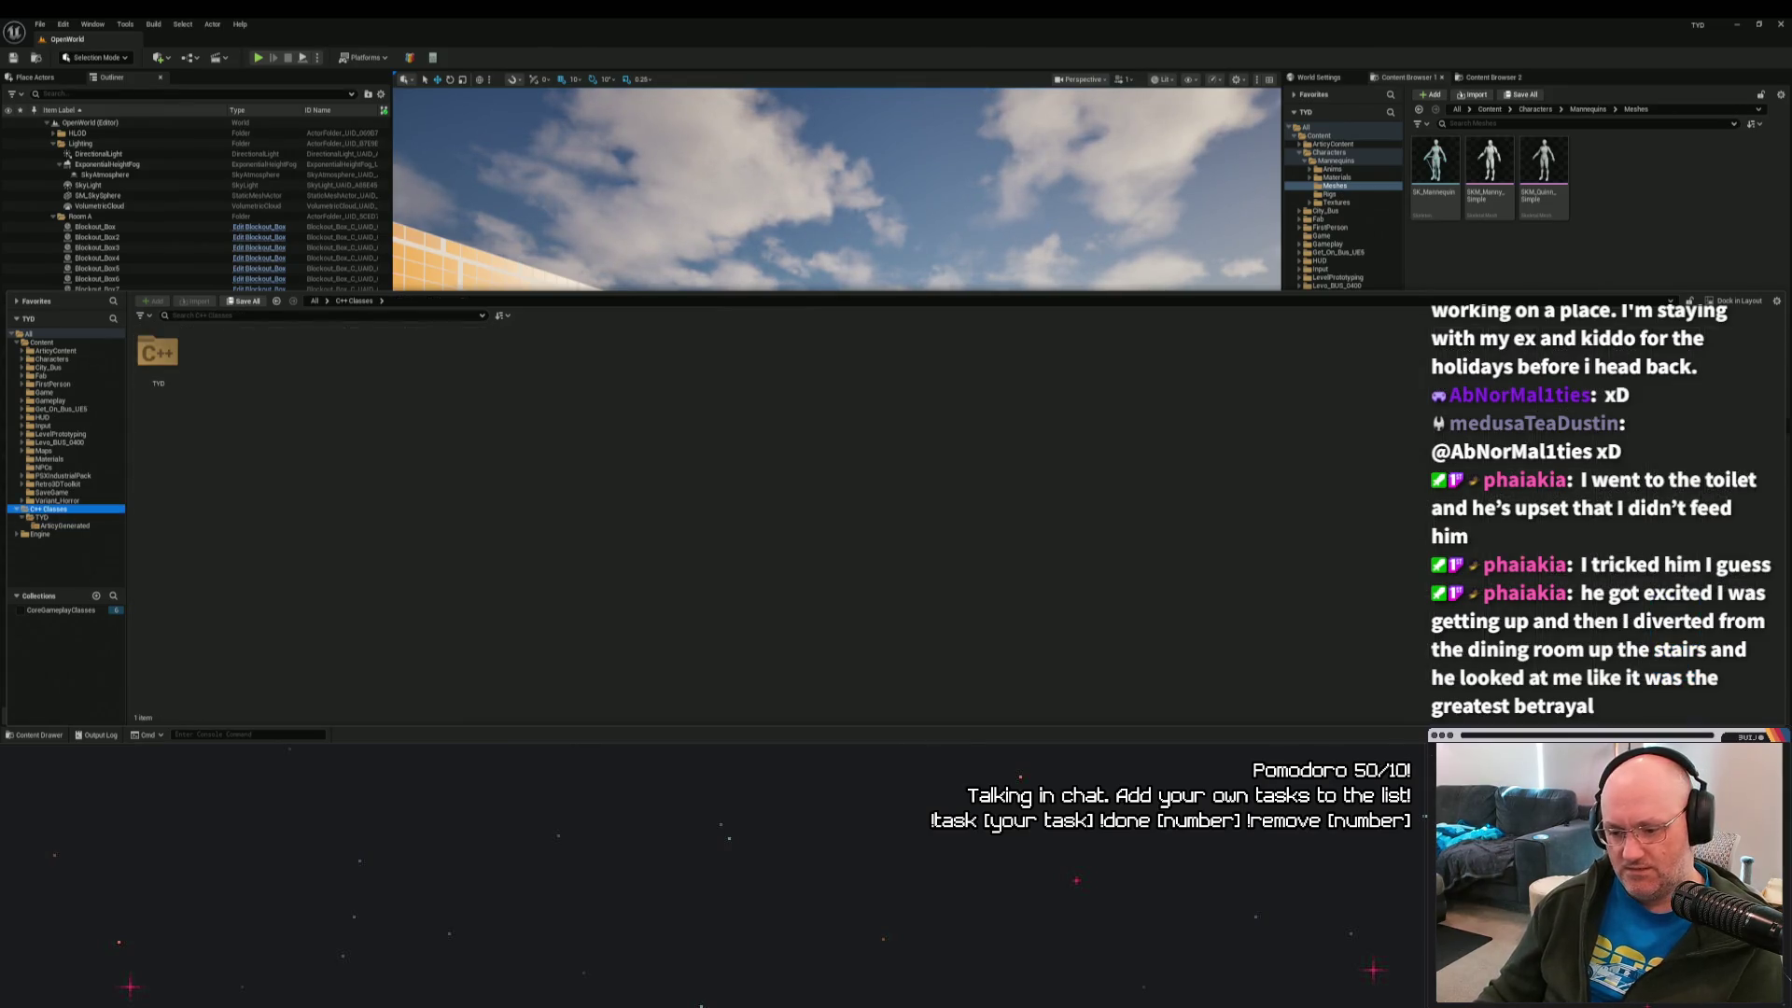
key(alt+Tab)
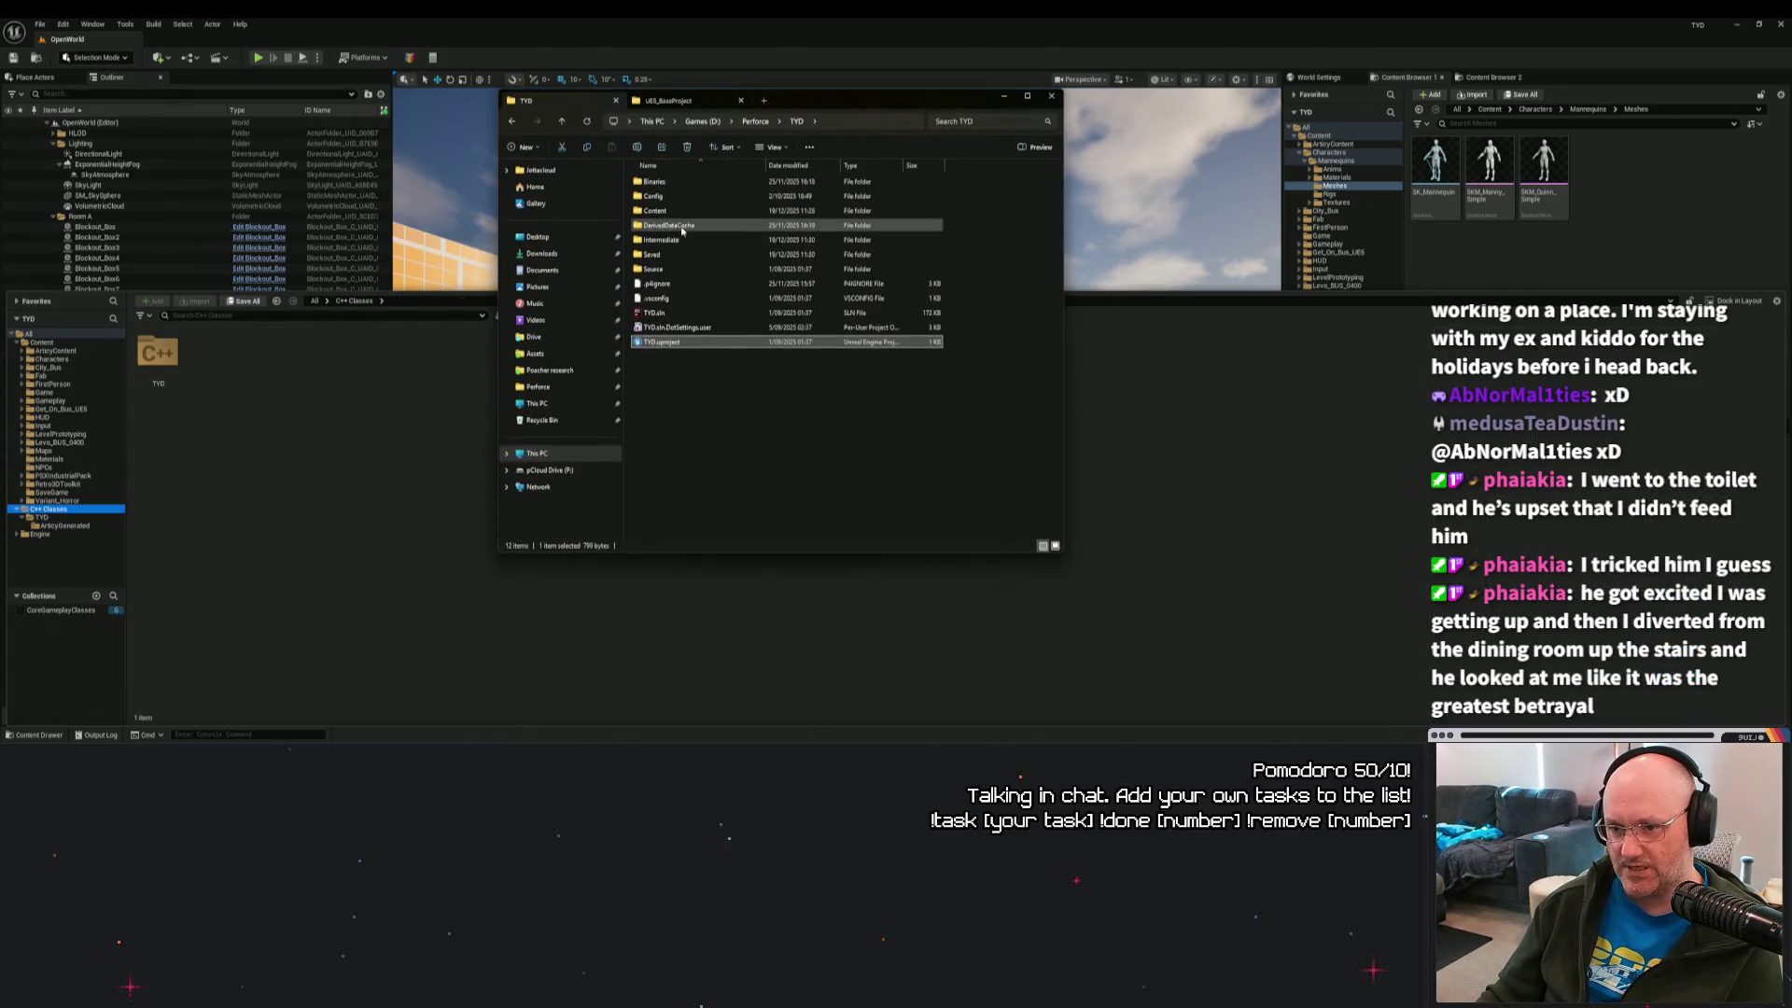
Recheck Source > TYD in File Explorer, close it, and reopen the ArticyGenerated C++ classes.
double_click(661, 270)
double_click(668, 183)
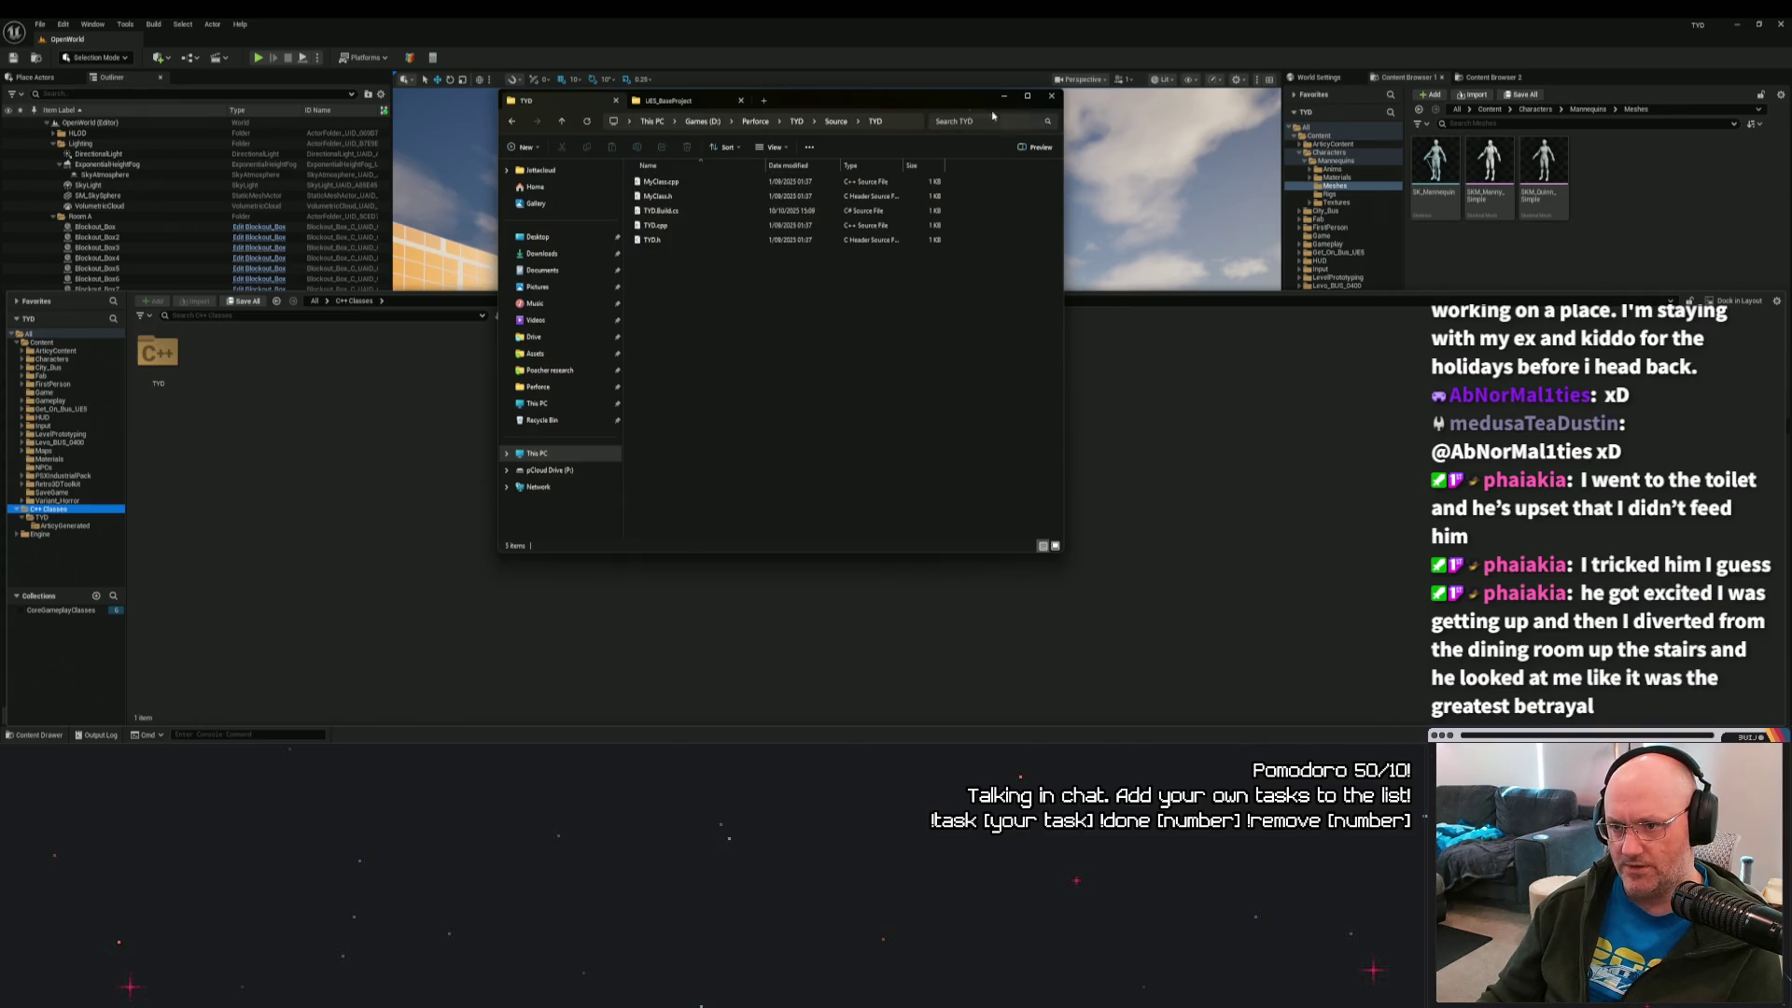
click(1051, 95)
click(43, 518)
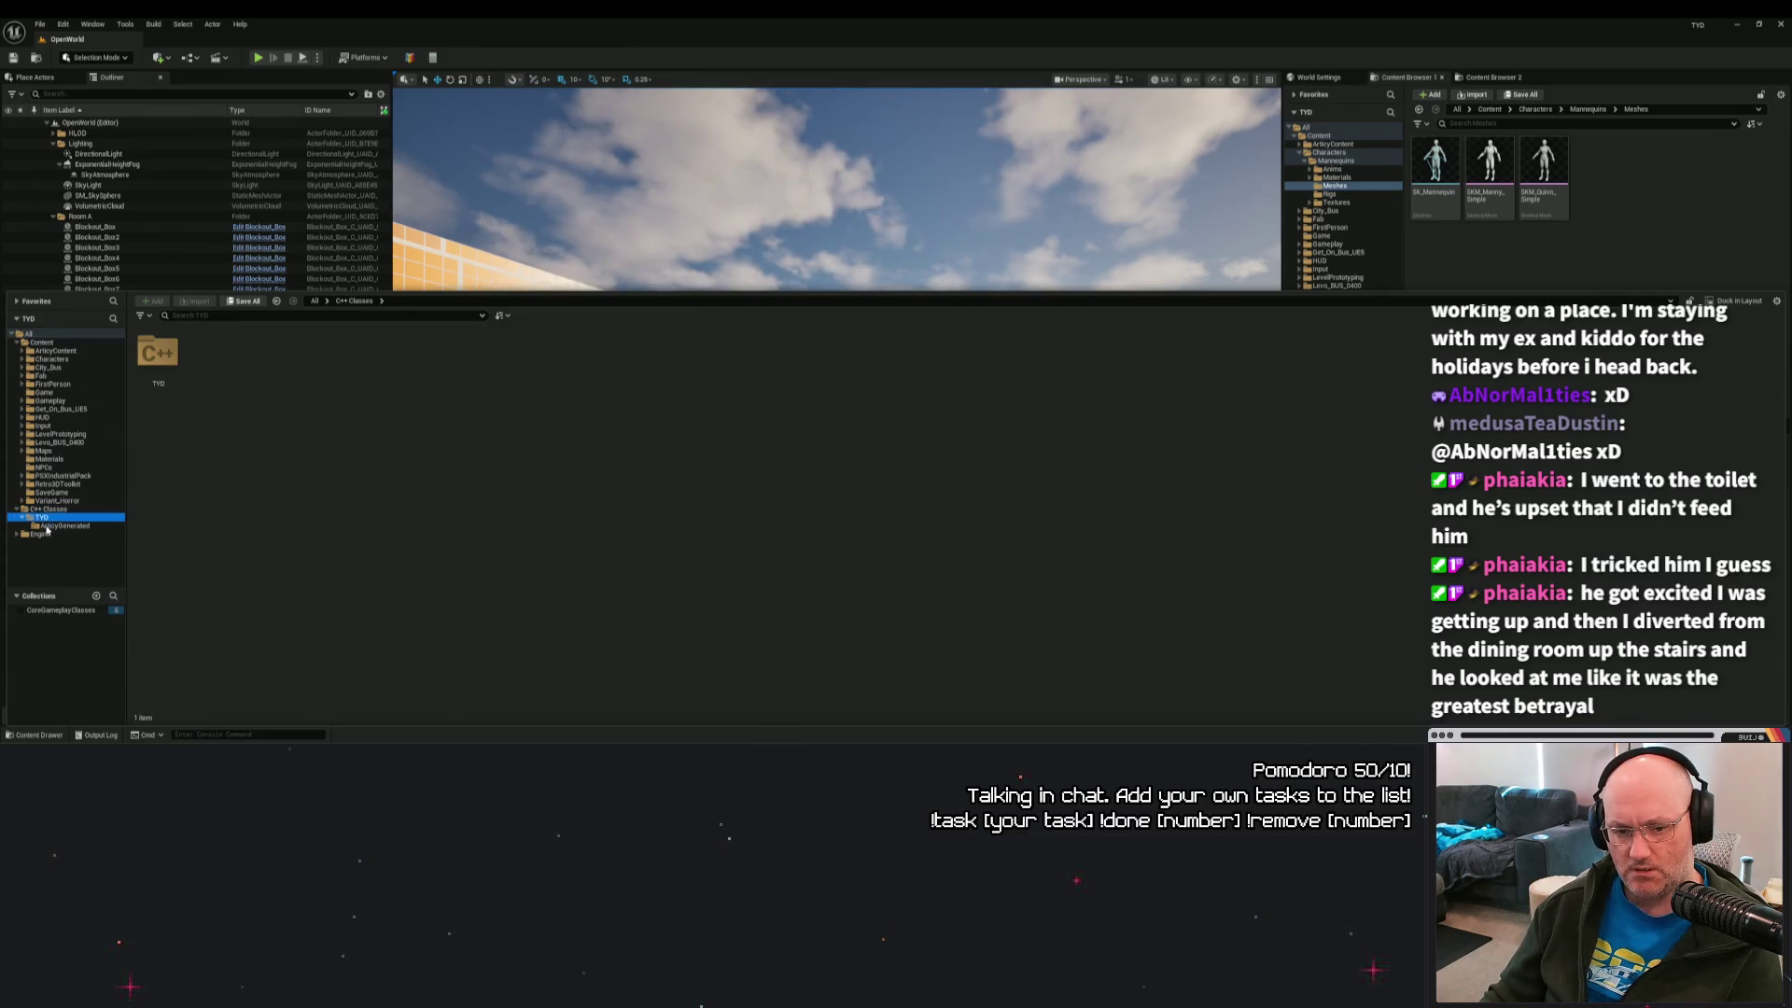
click(56, 526)
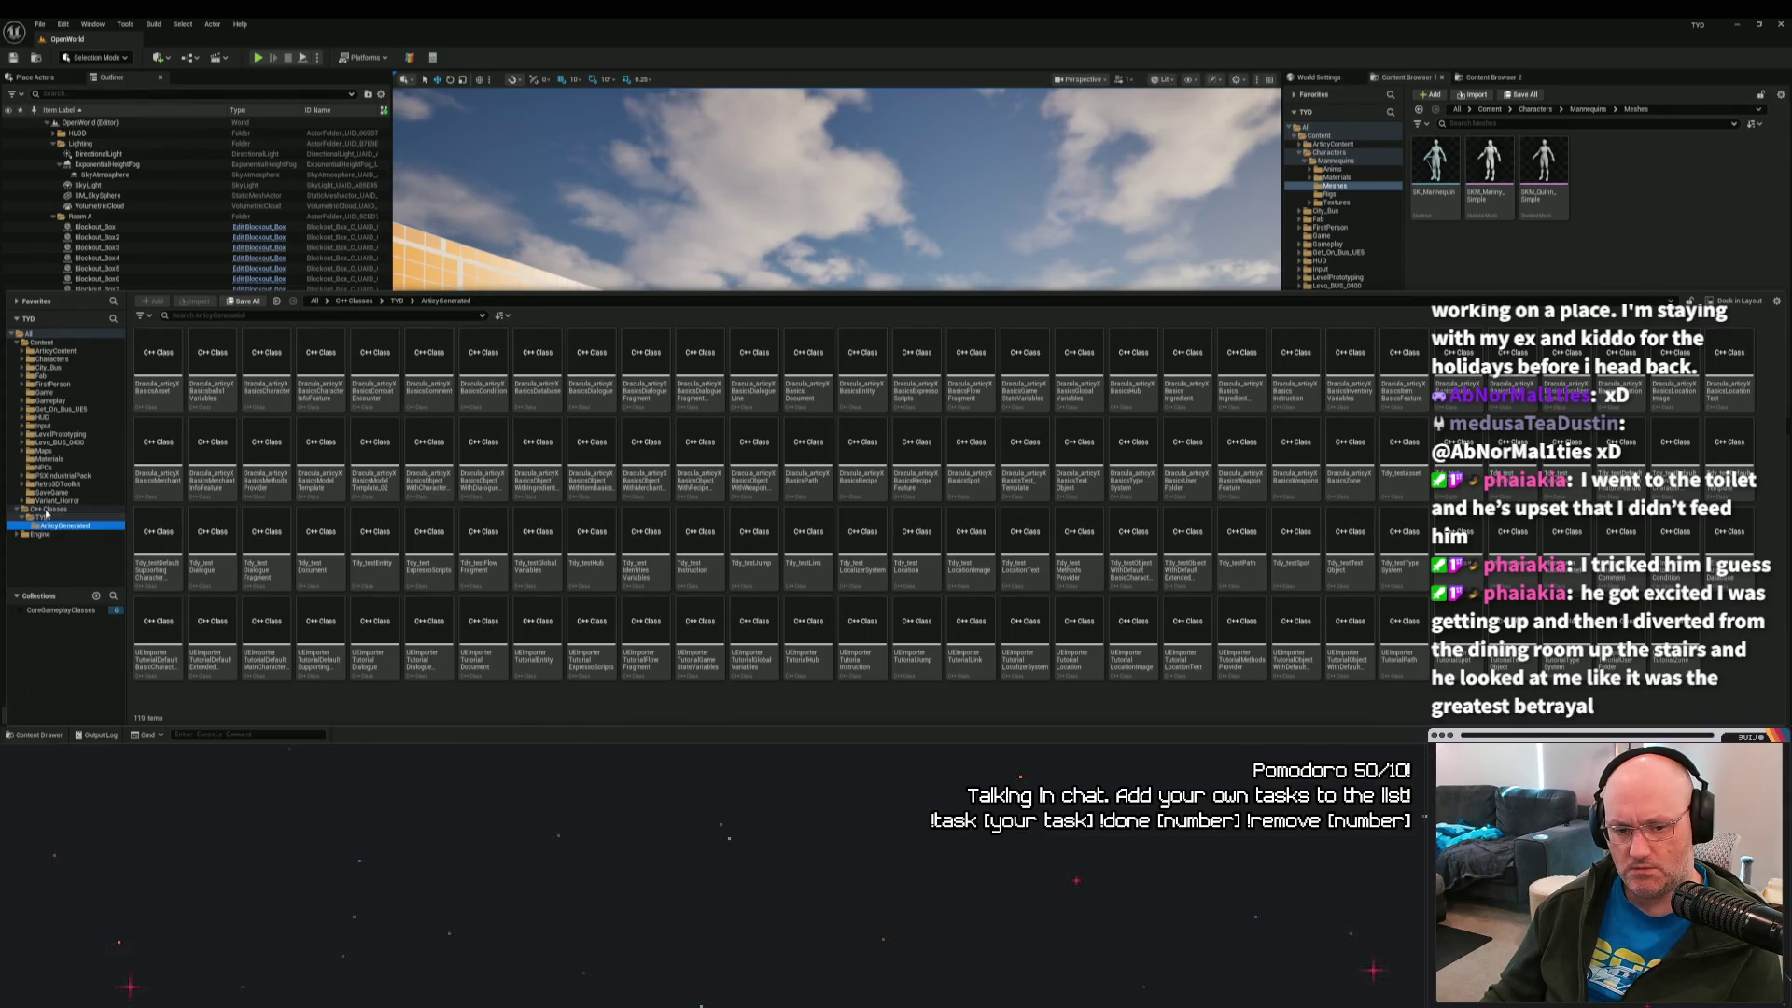
Run Validate Assets in Folder on C++ Classes and confirm with Yes.
click(44, 509)
right_click(45, 511)
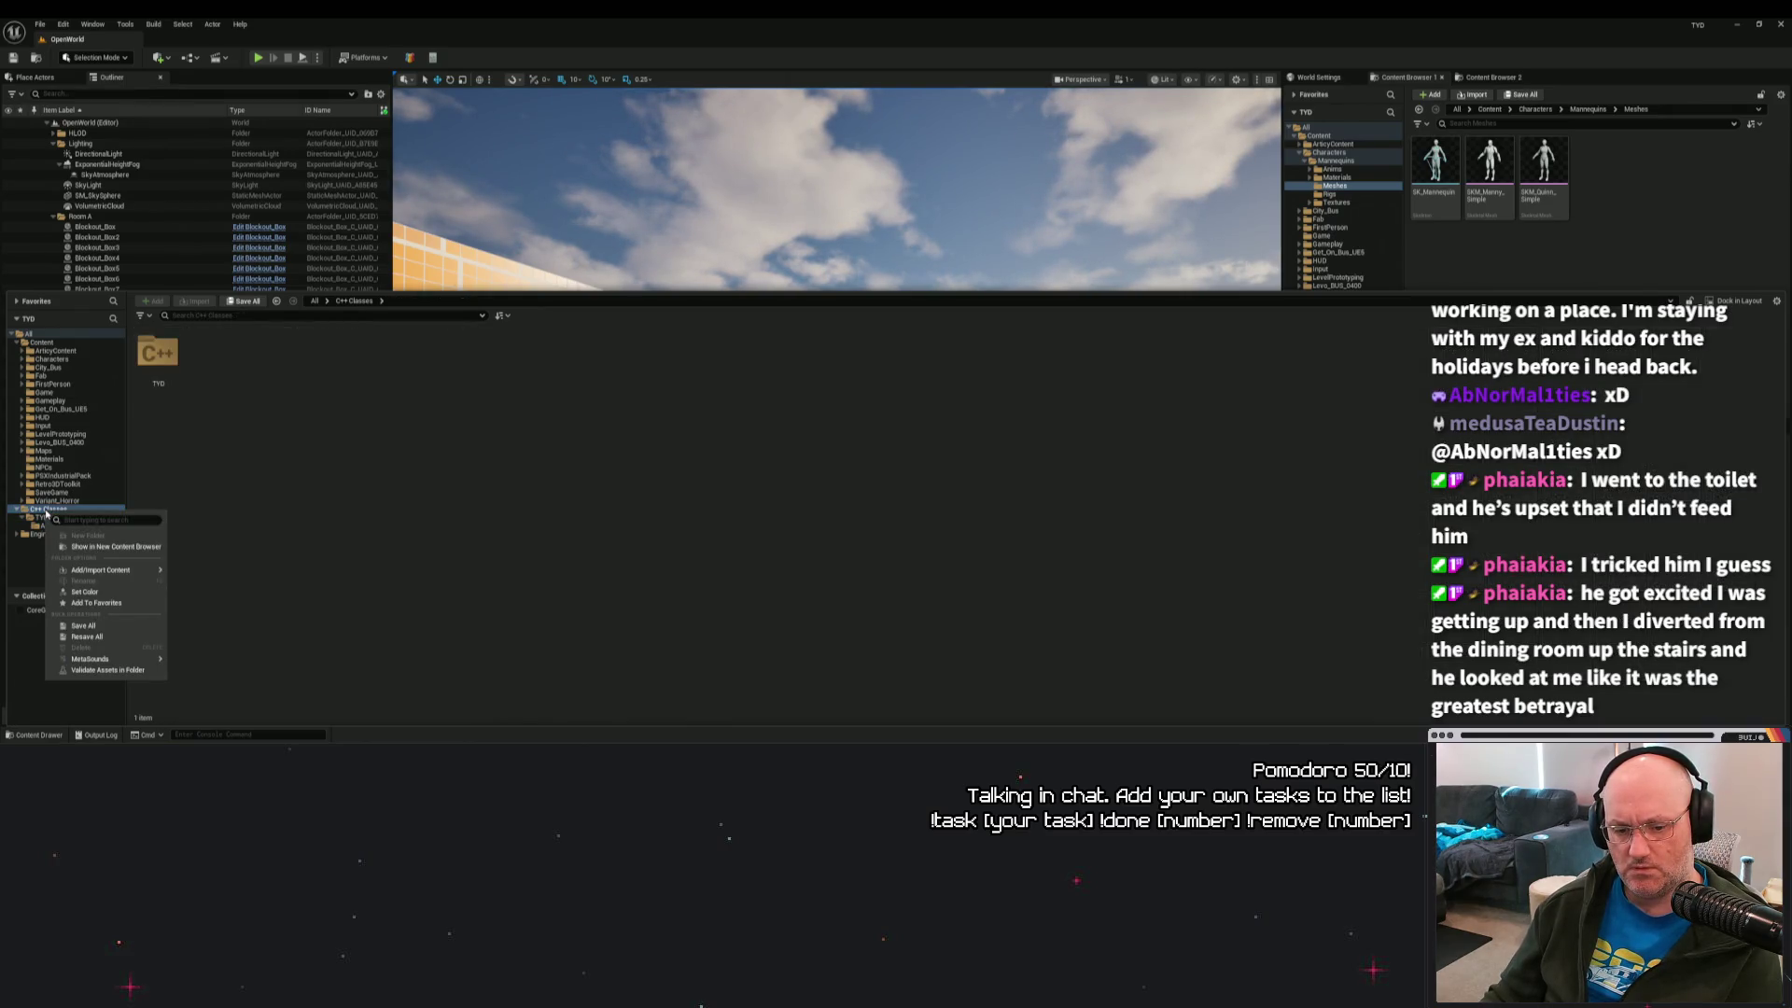
click(108, 670)
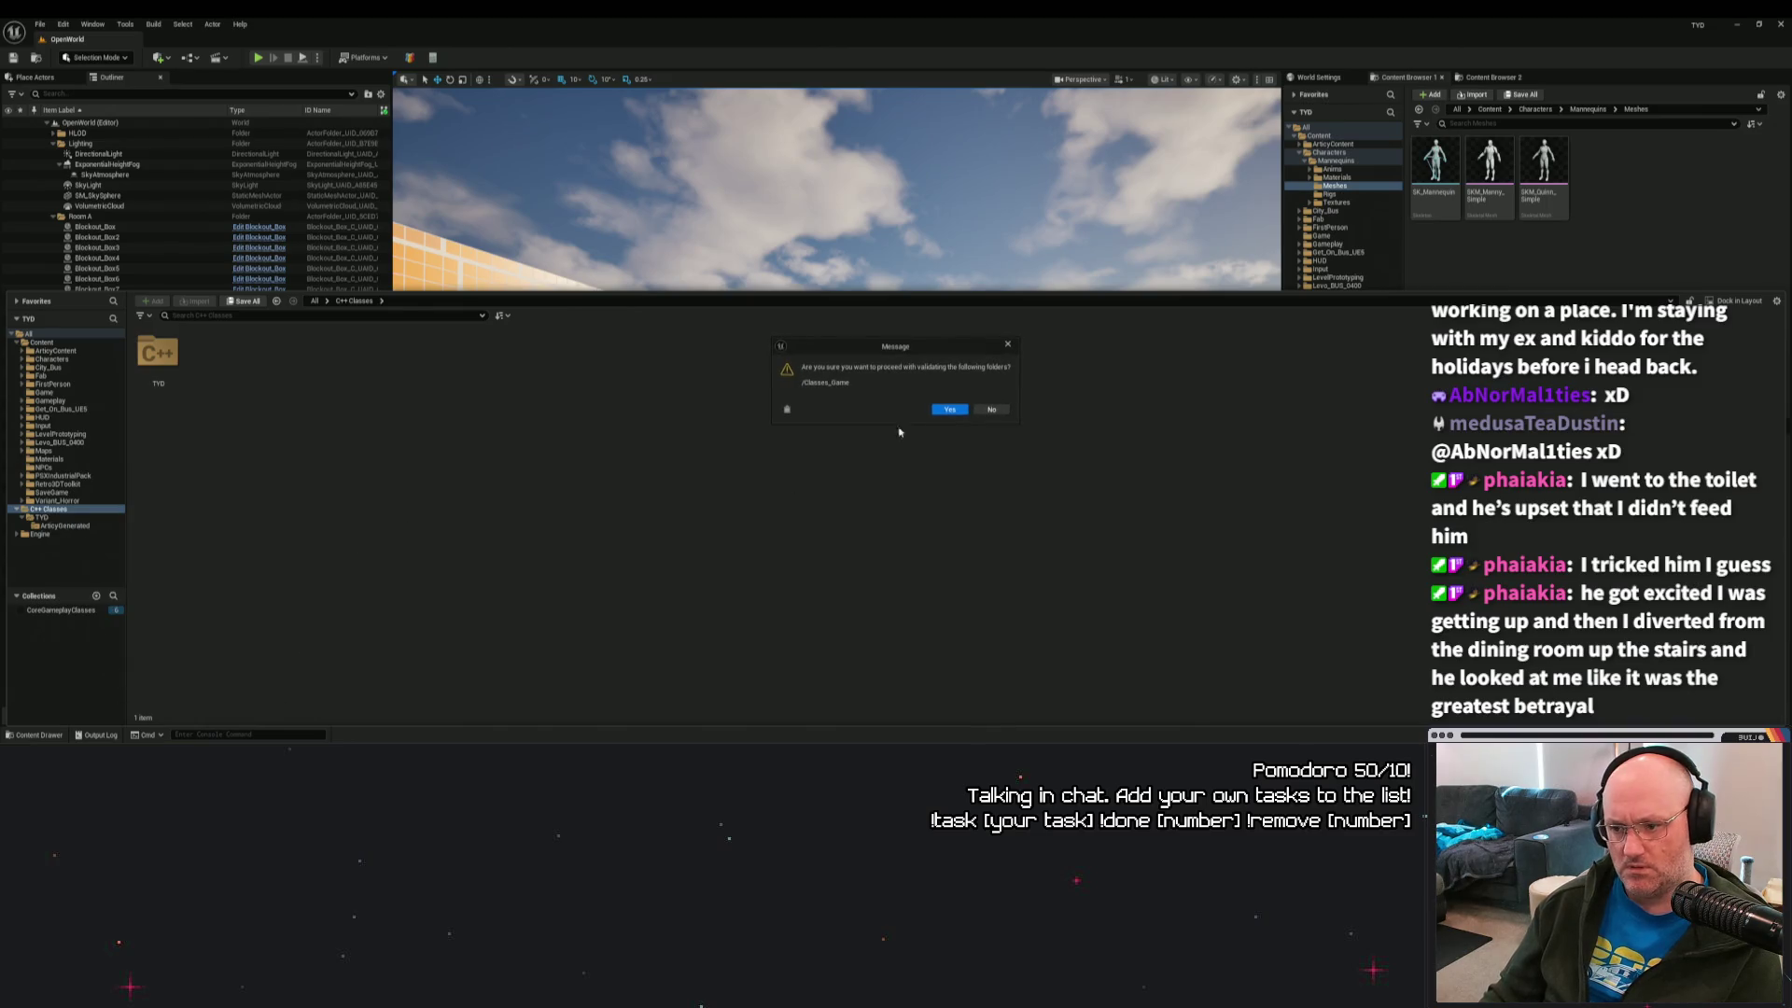
click(945, 412)
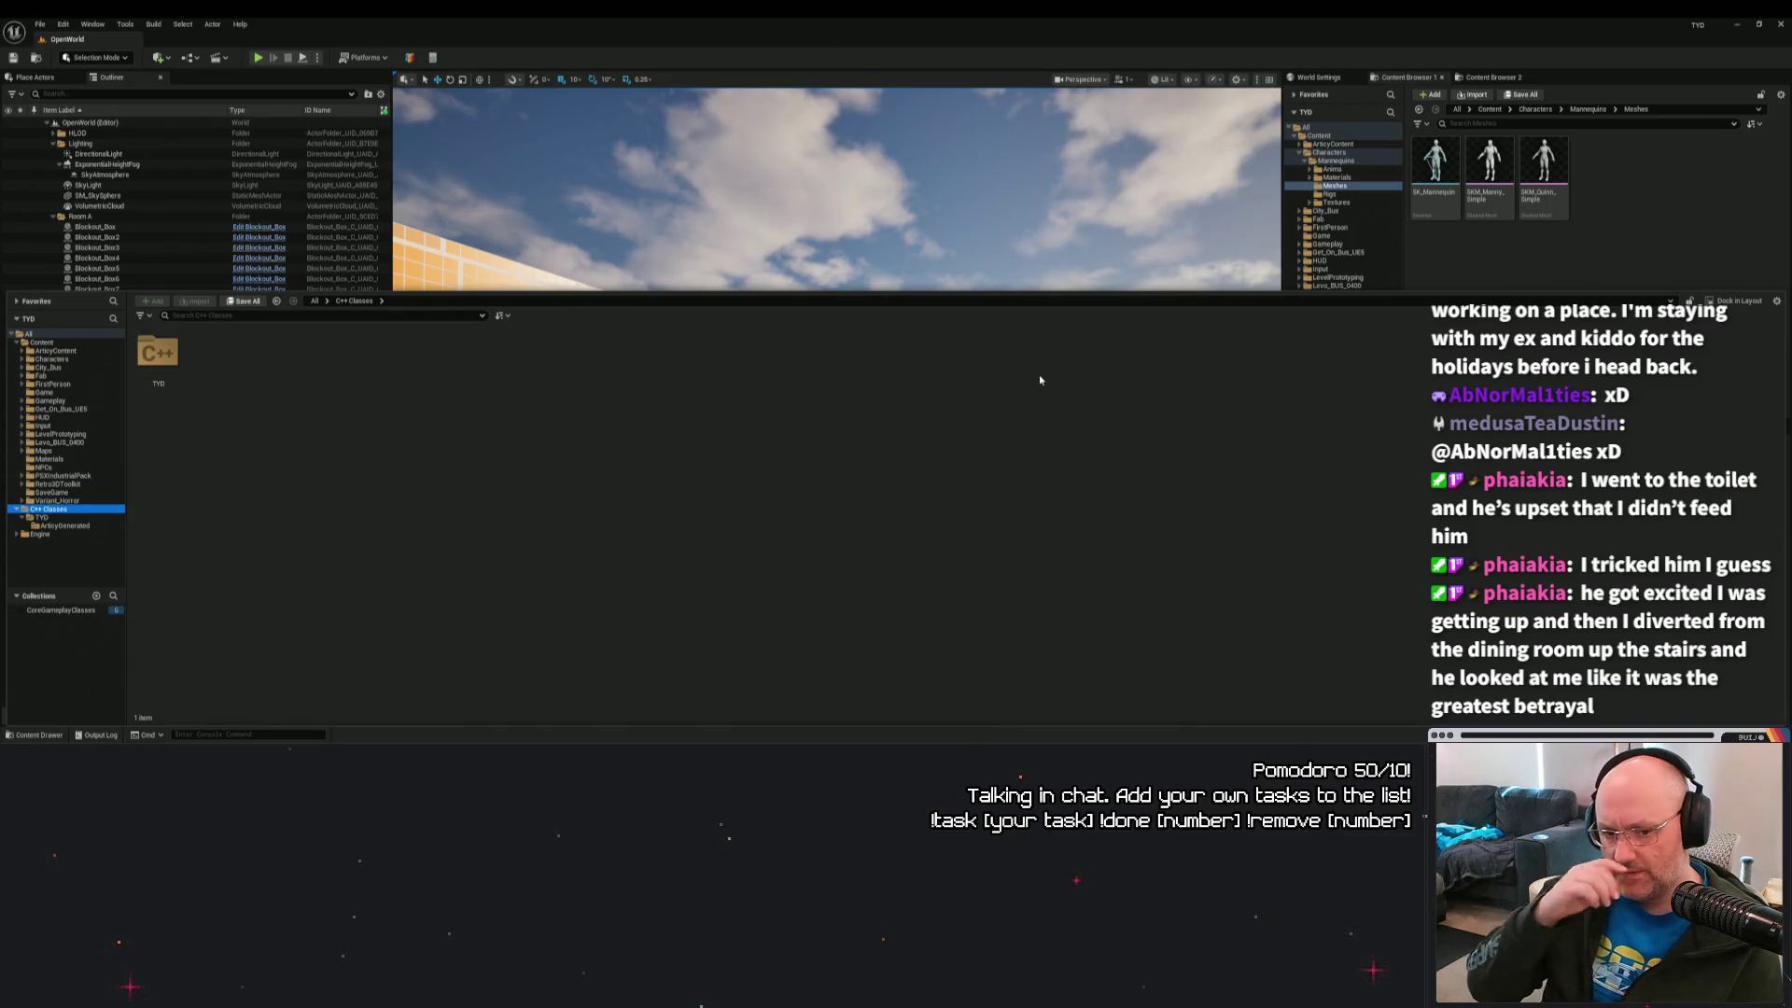
Look at the ArticyGenerated classes again, then reopen the Content Drawer.
click(65, 526)
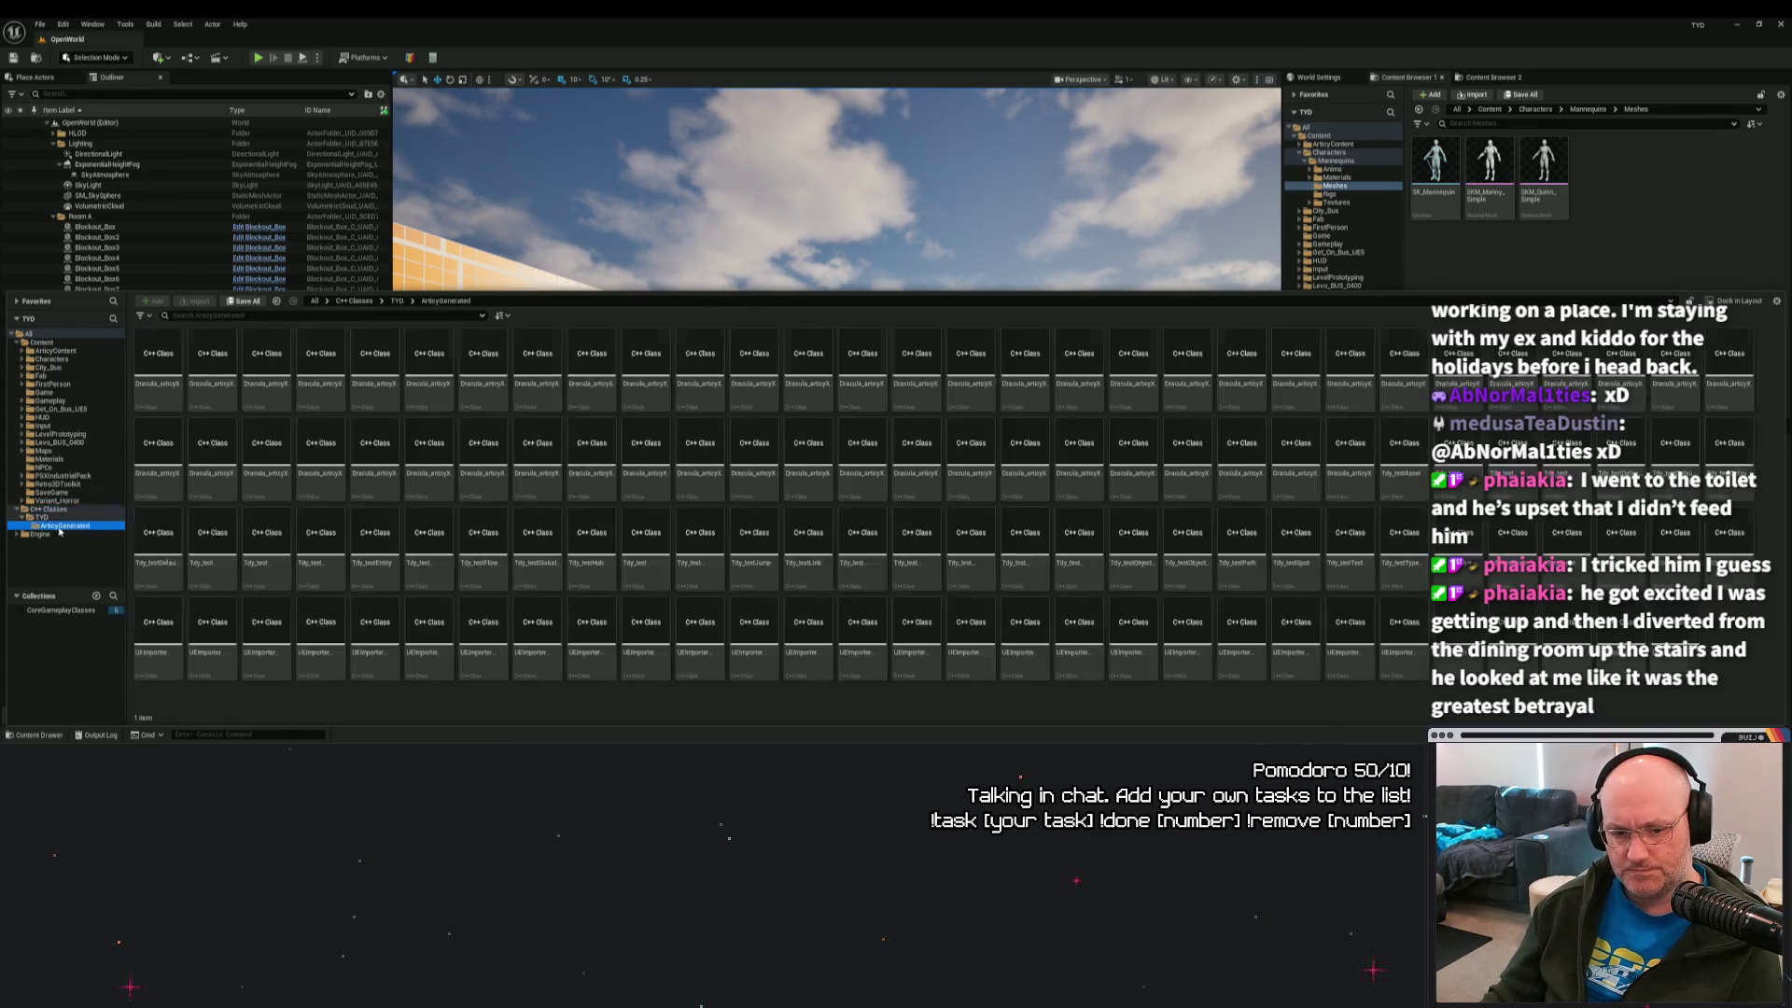
click(152, 383)
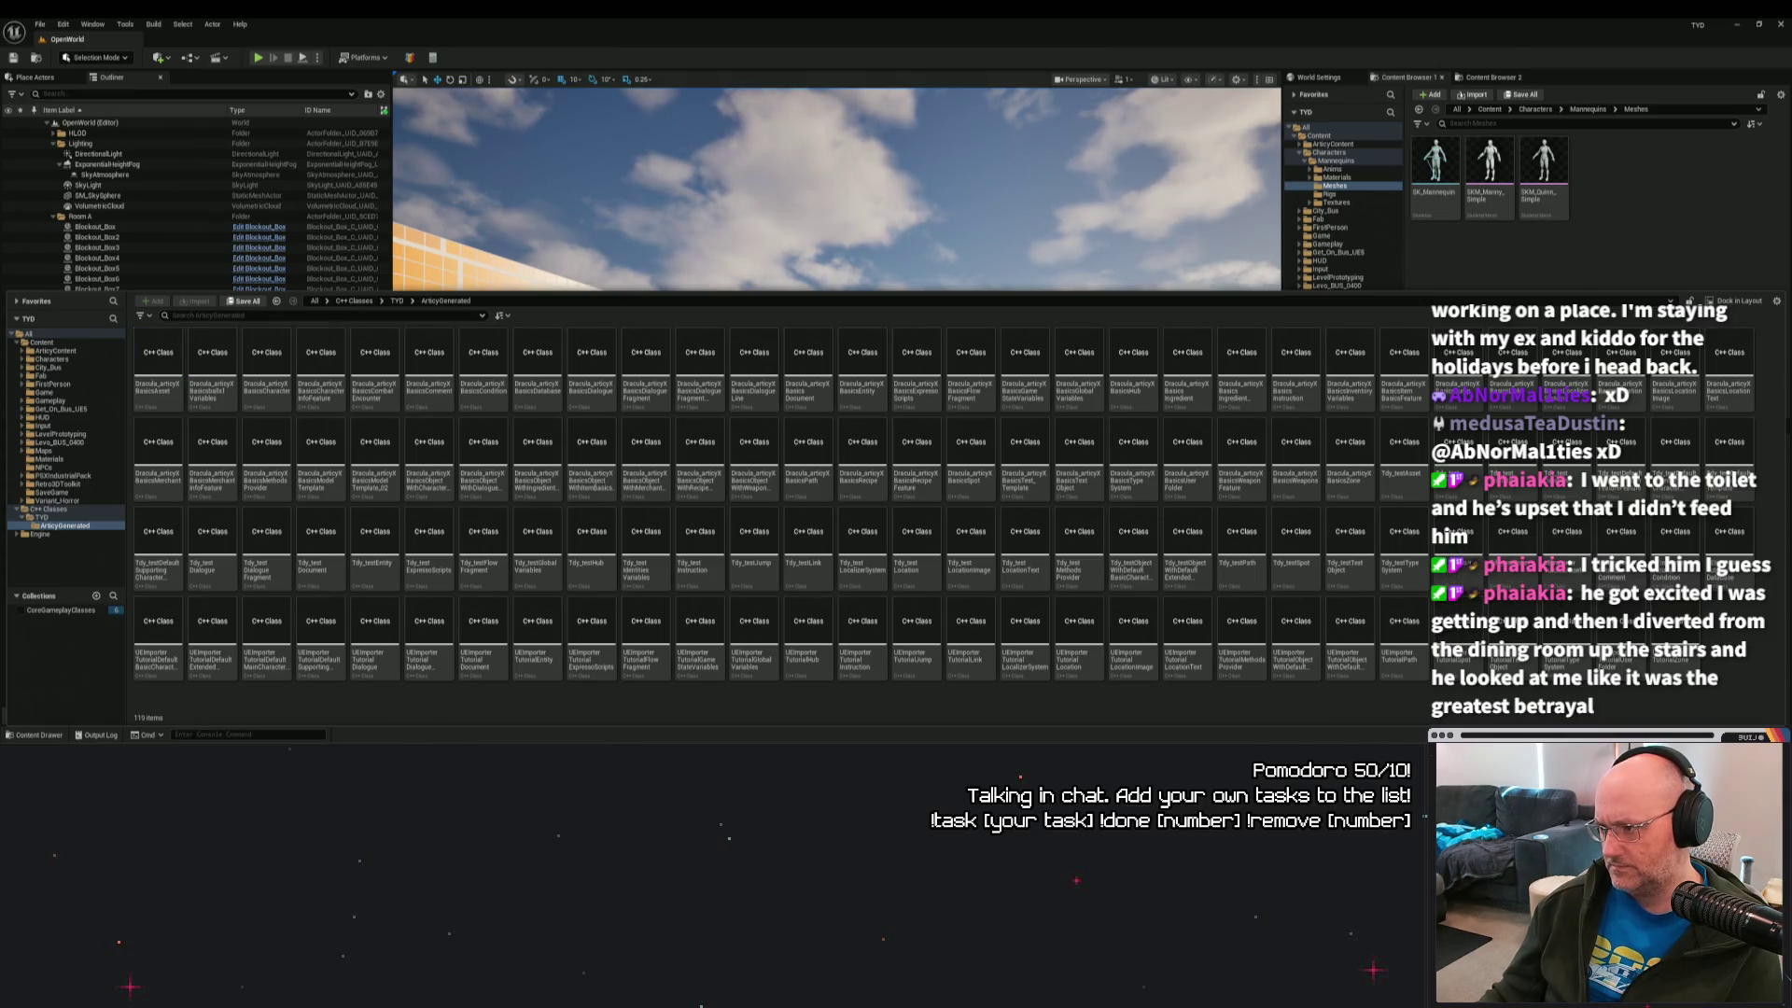
click(1671, 226)
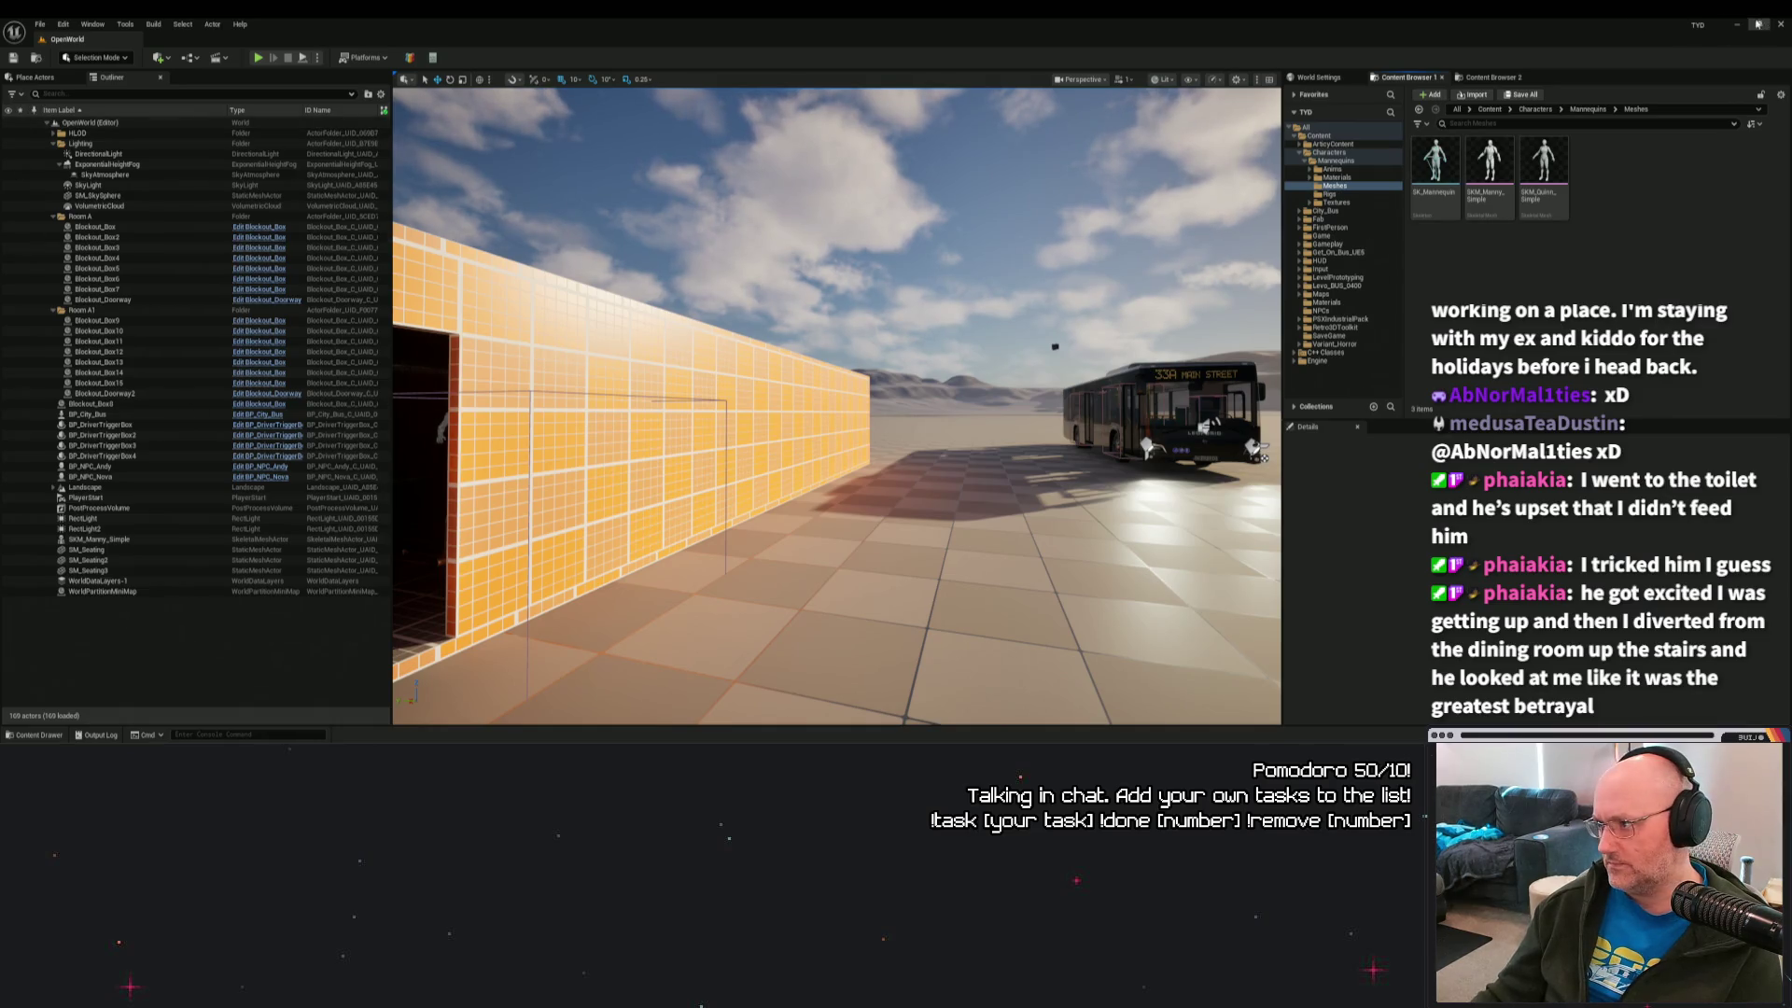
click(37, 735)
Fix up redirector references in the Content folder and delete unreferenced redirectors.
click(41, 343)
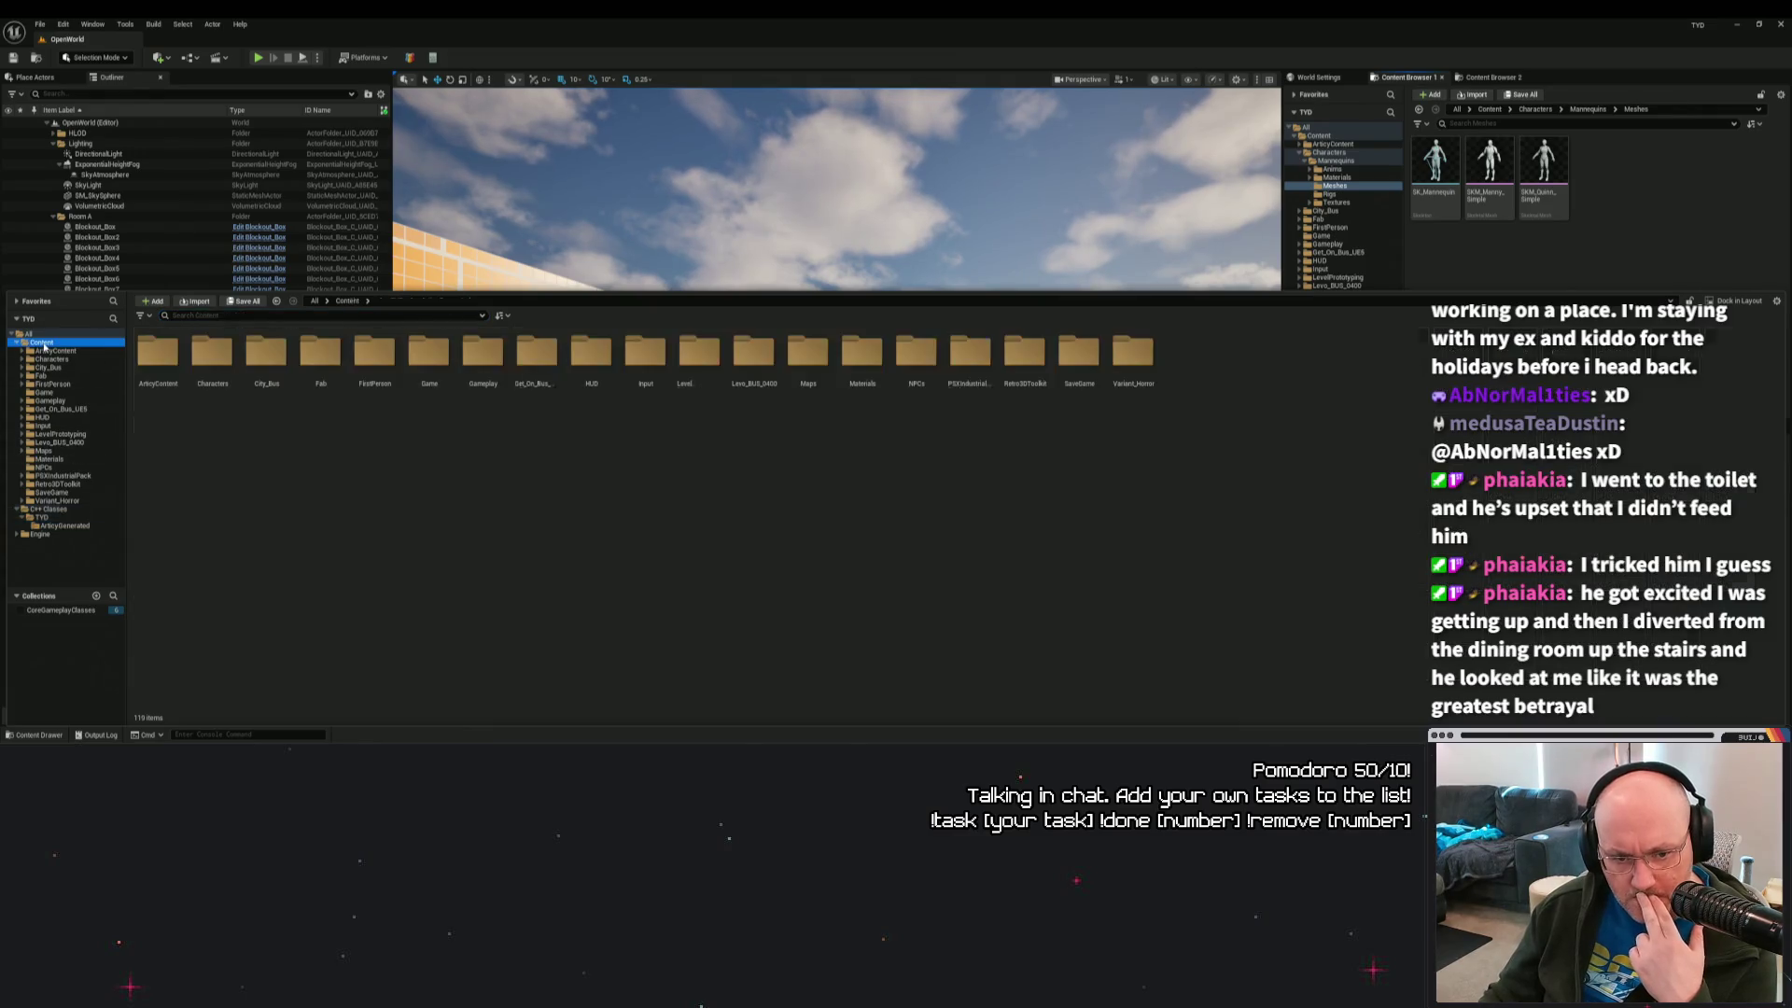
right_click(42, 342)
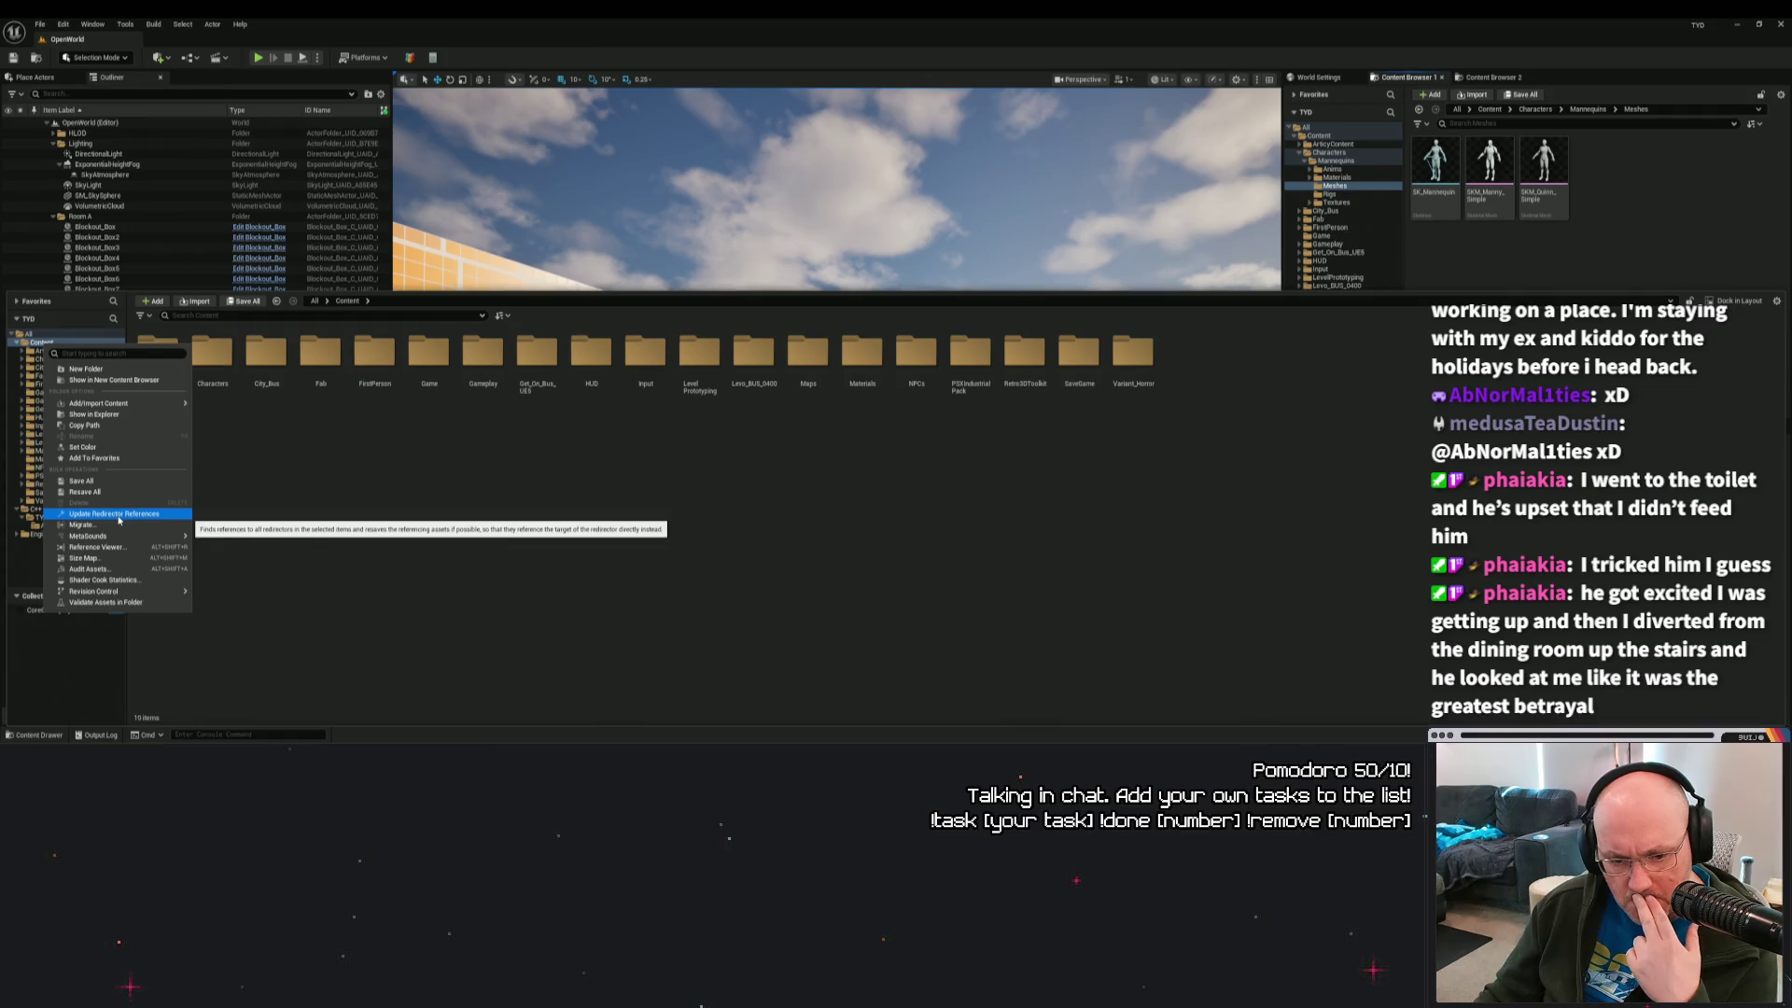
mouse_move(121, 535)
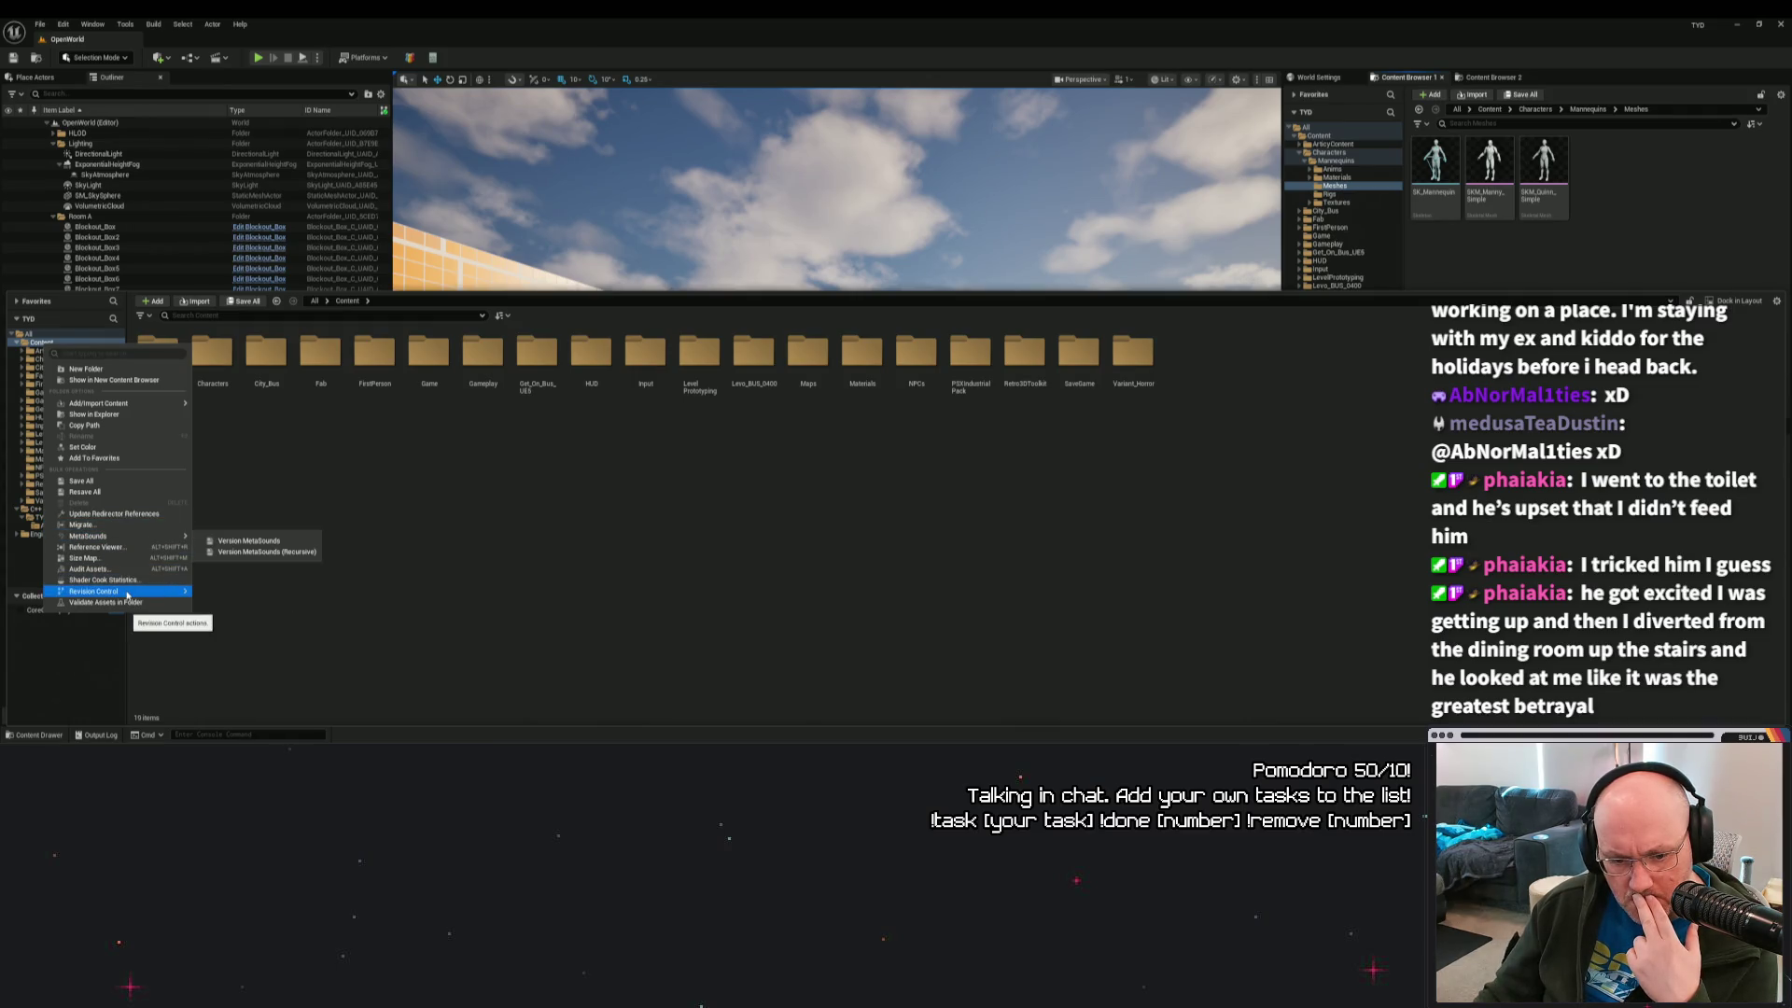
click(123, 514)
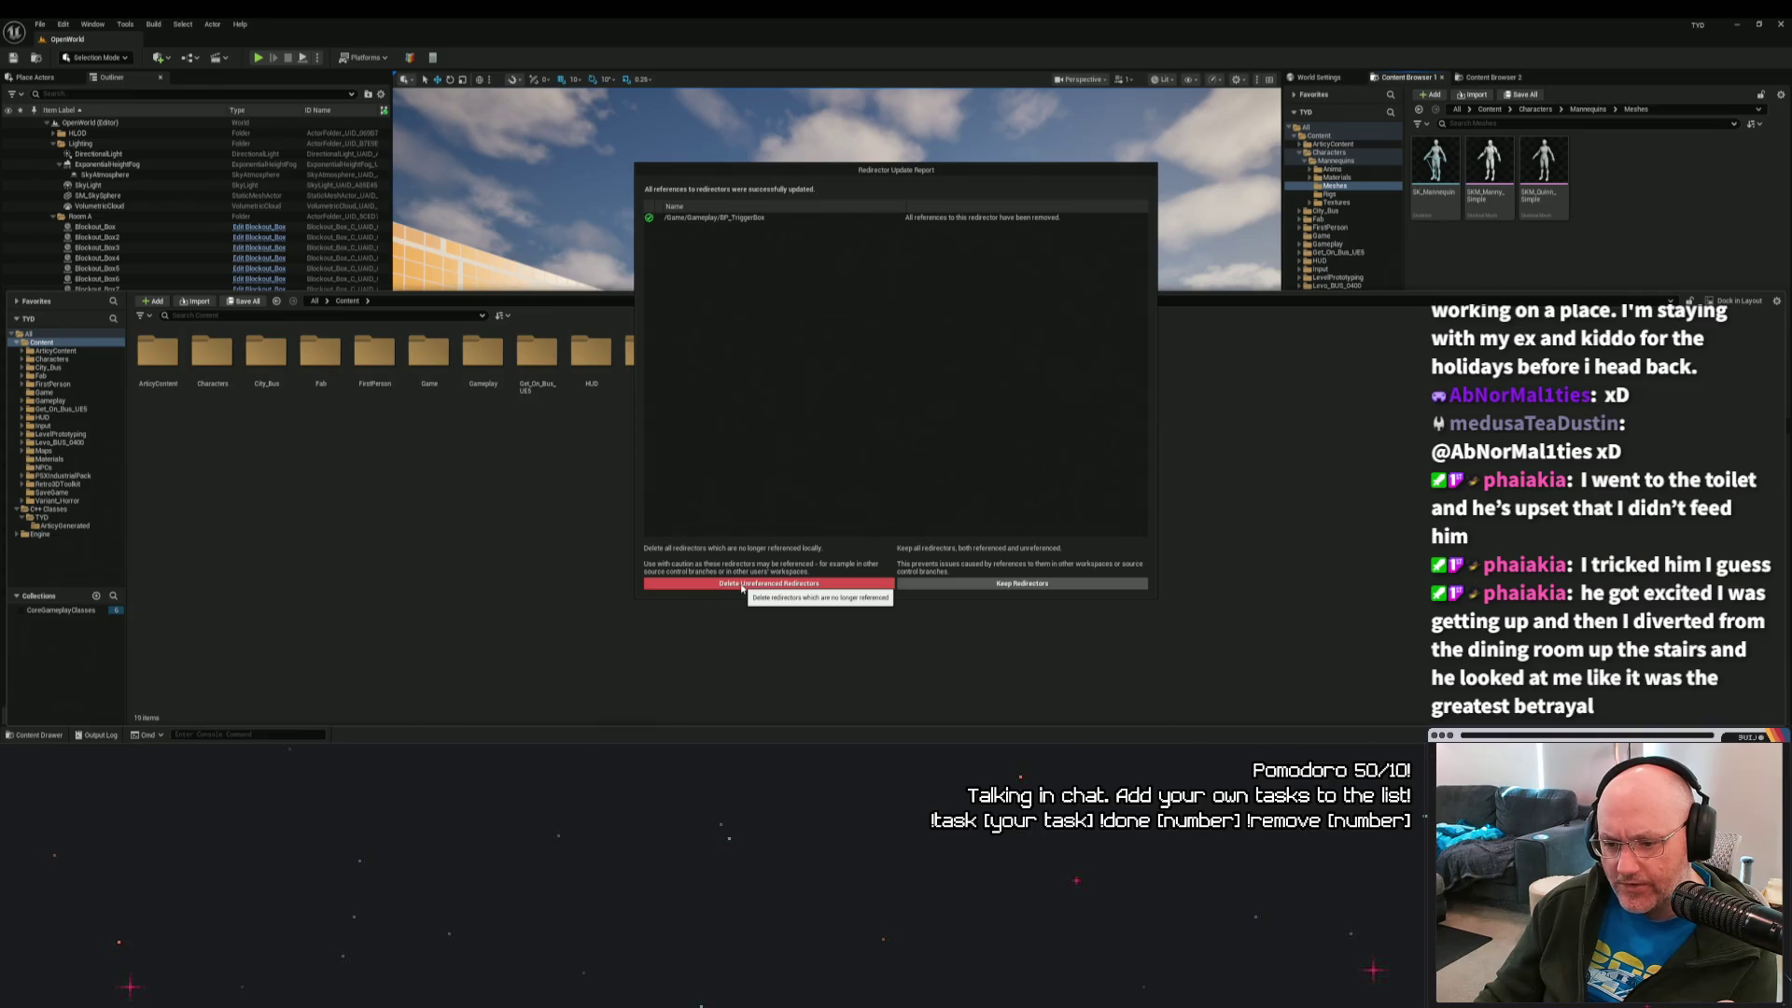
click(742, 585)
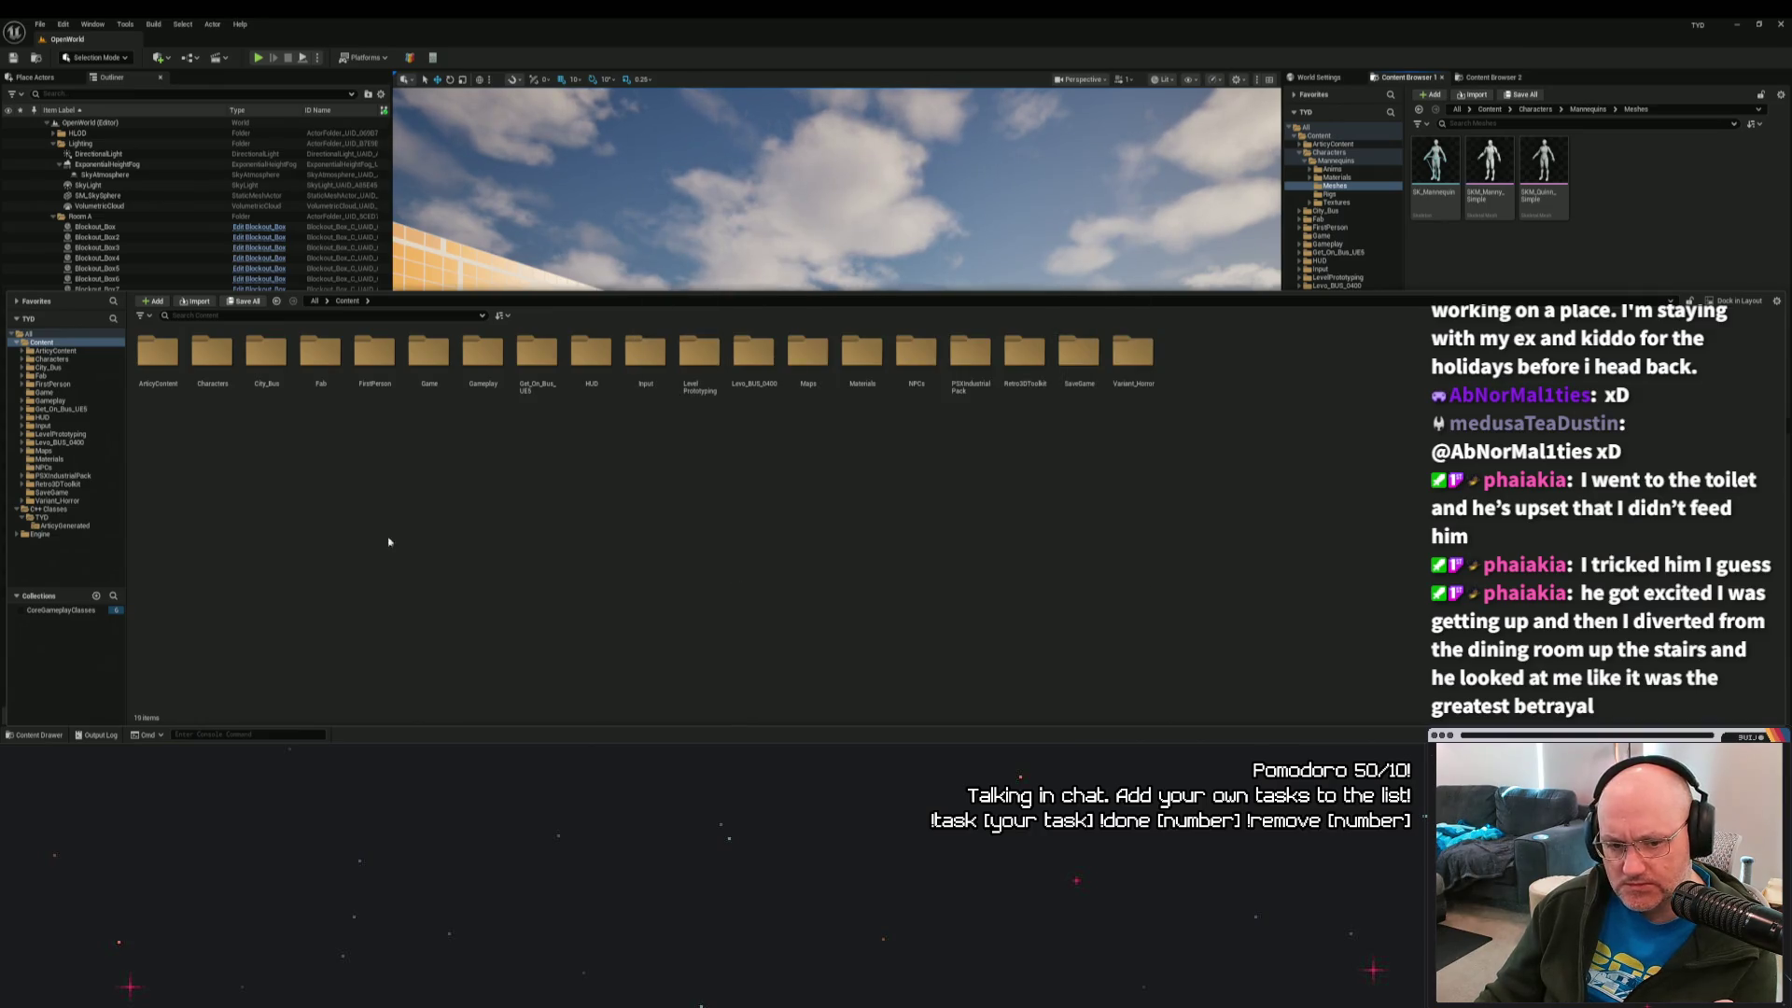
Browse C++ Classes > TYD and dismiss the ArticyGenerated folder's actions menu.
click(48, 508)
click(51, 519)
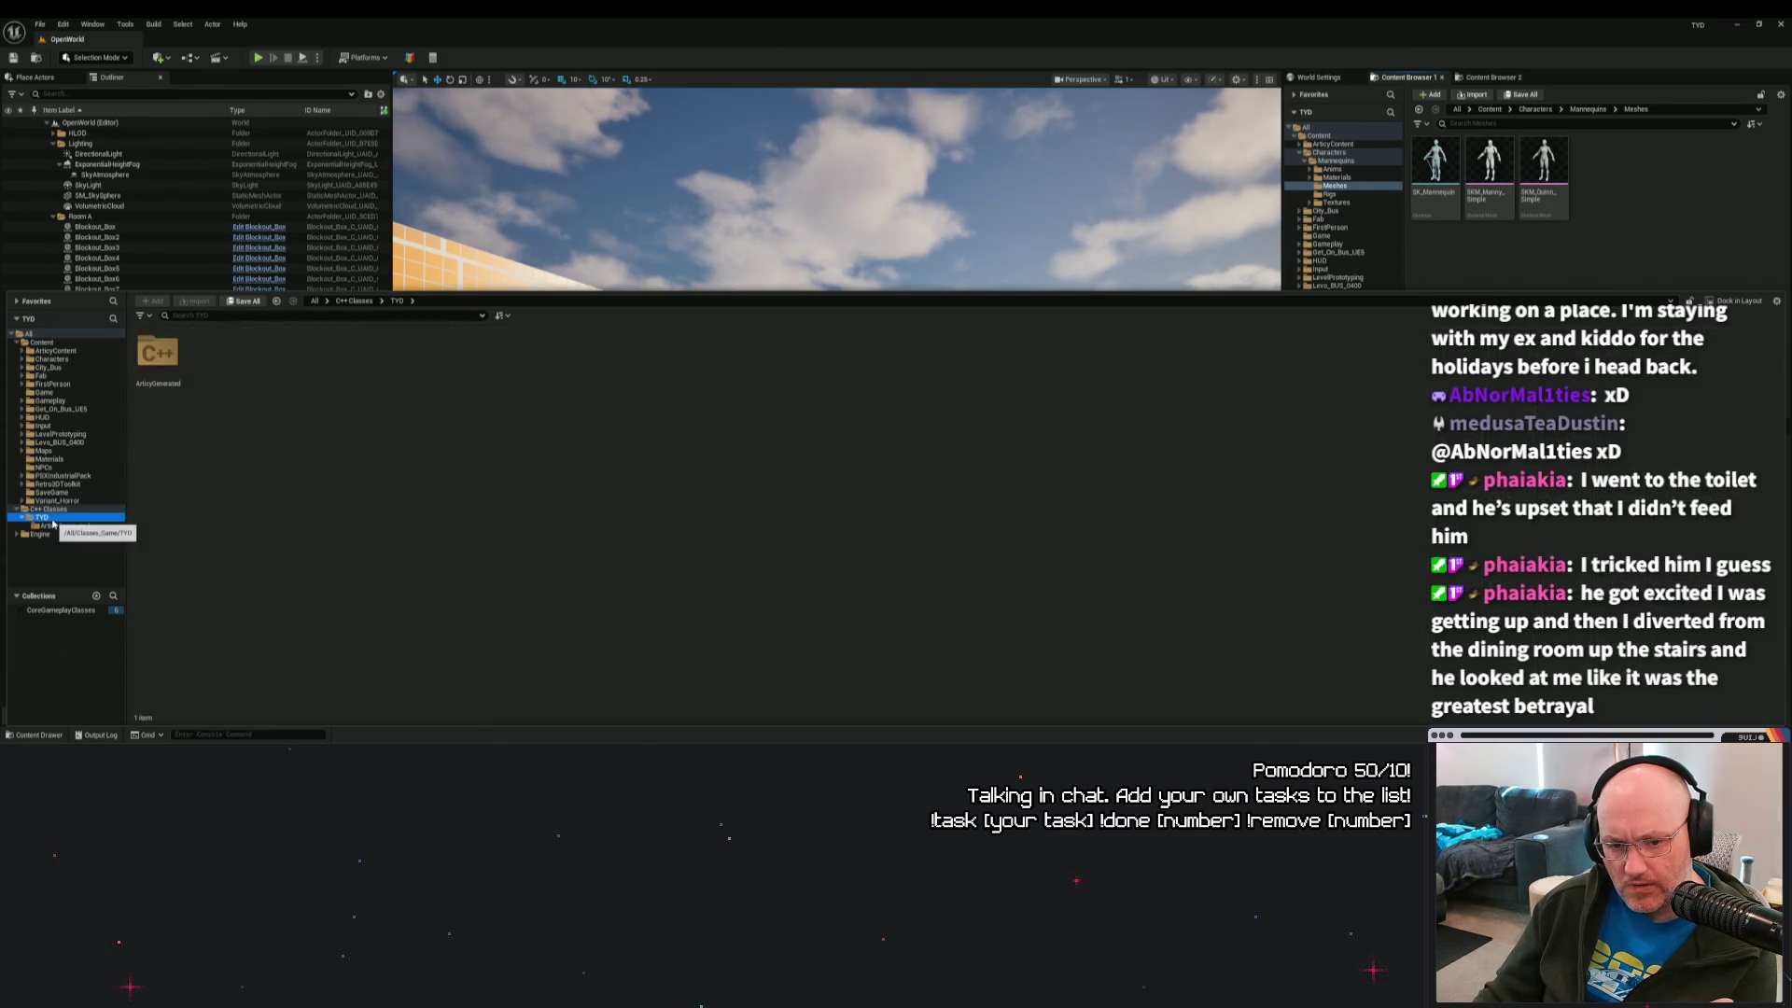
right_click(157, 355)
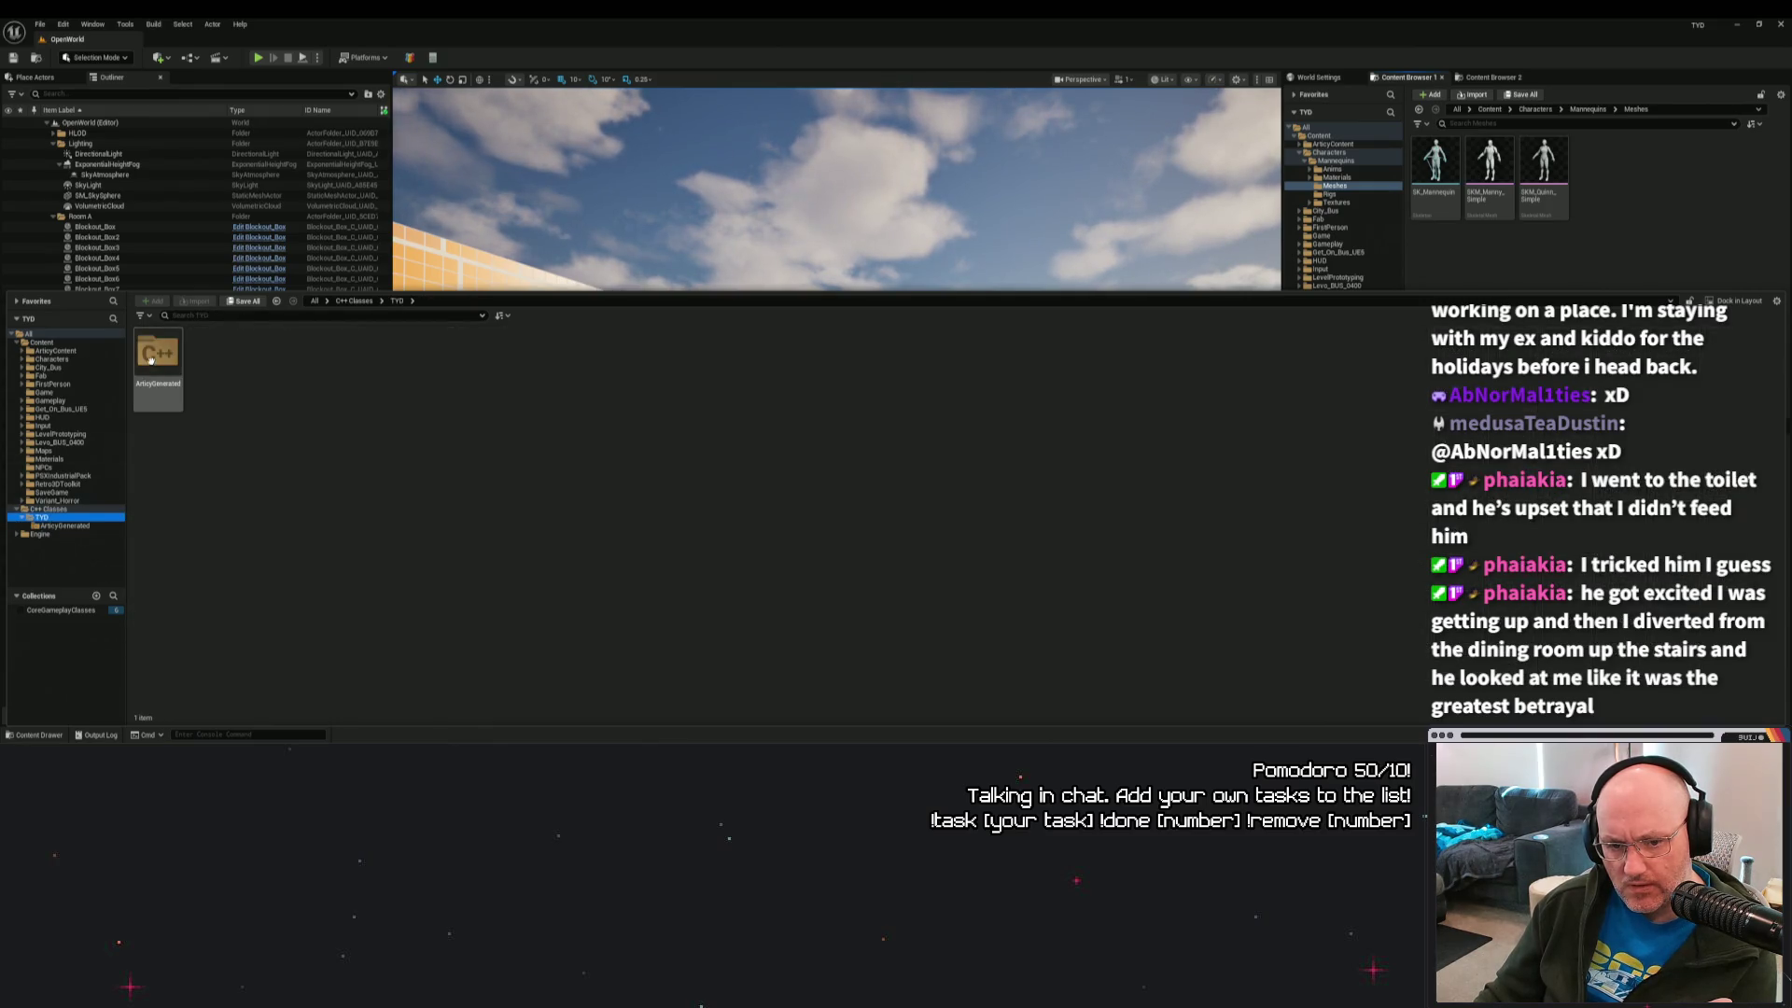
click(380, 496)
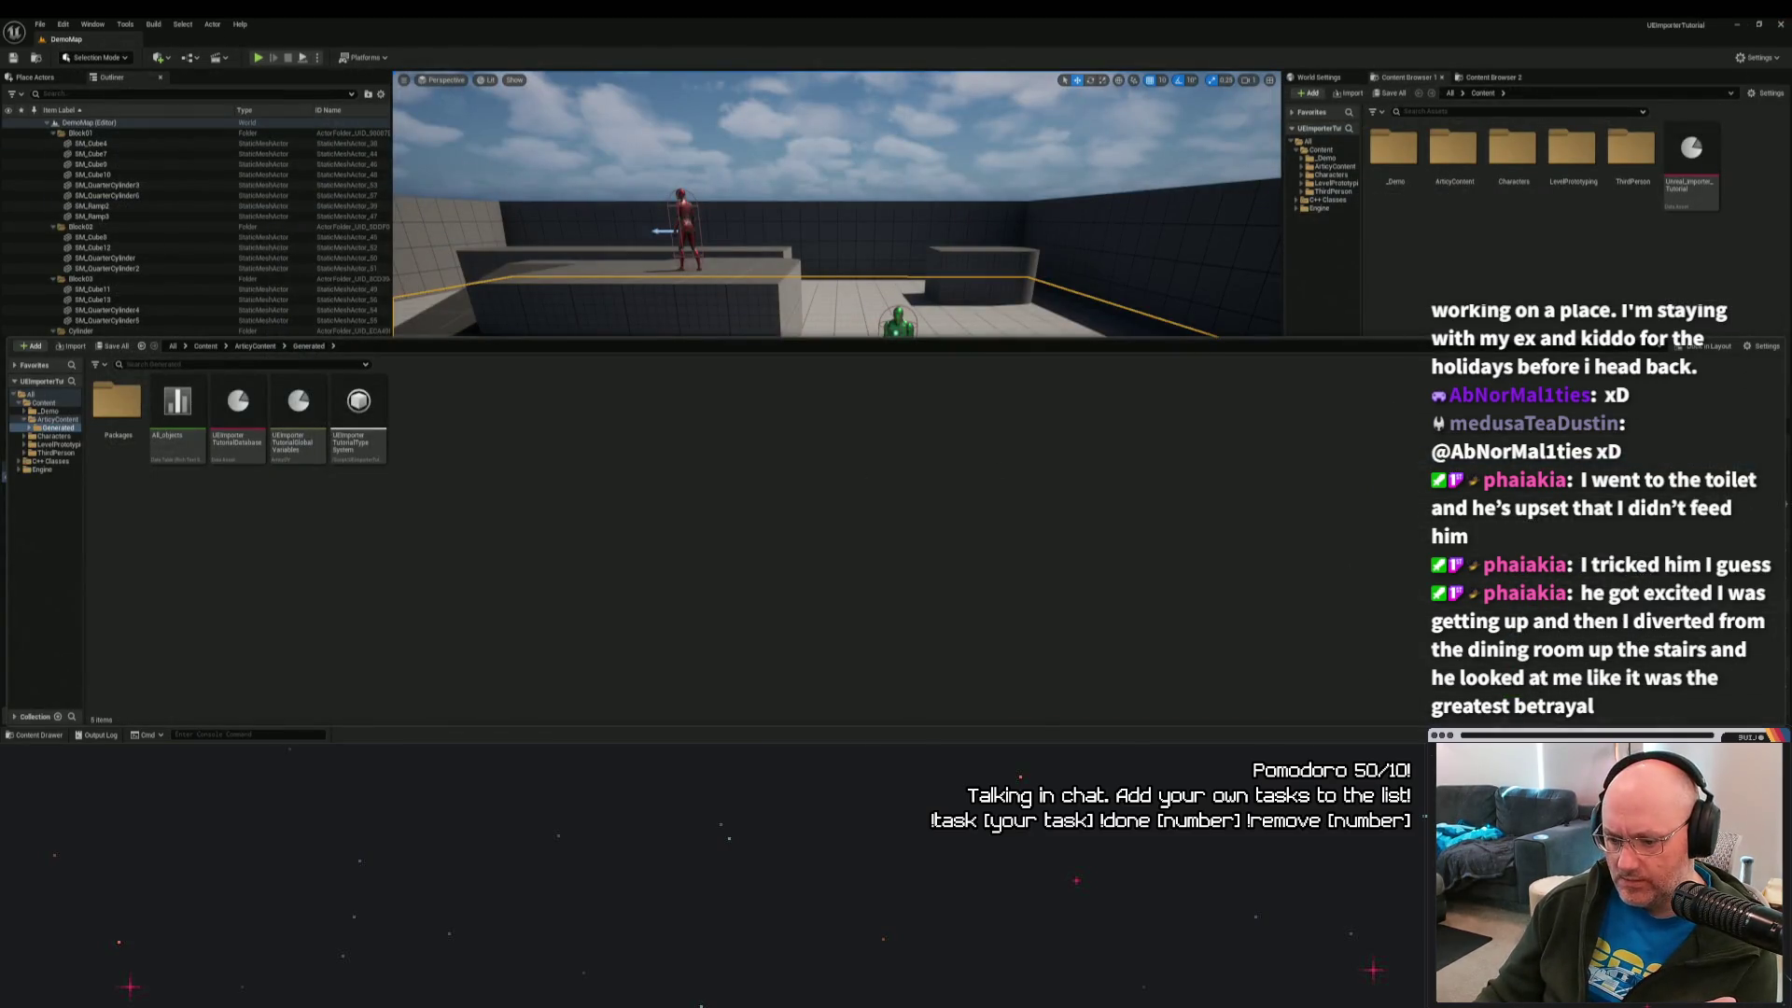
Open D:\Perforce\TYD and select Binaries, DerivedDataCache, Intermediate and Saved.
key(super+e)
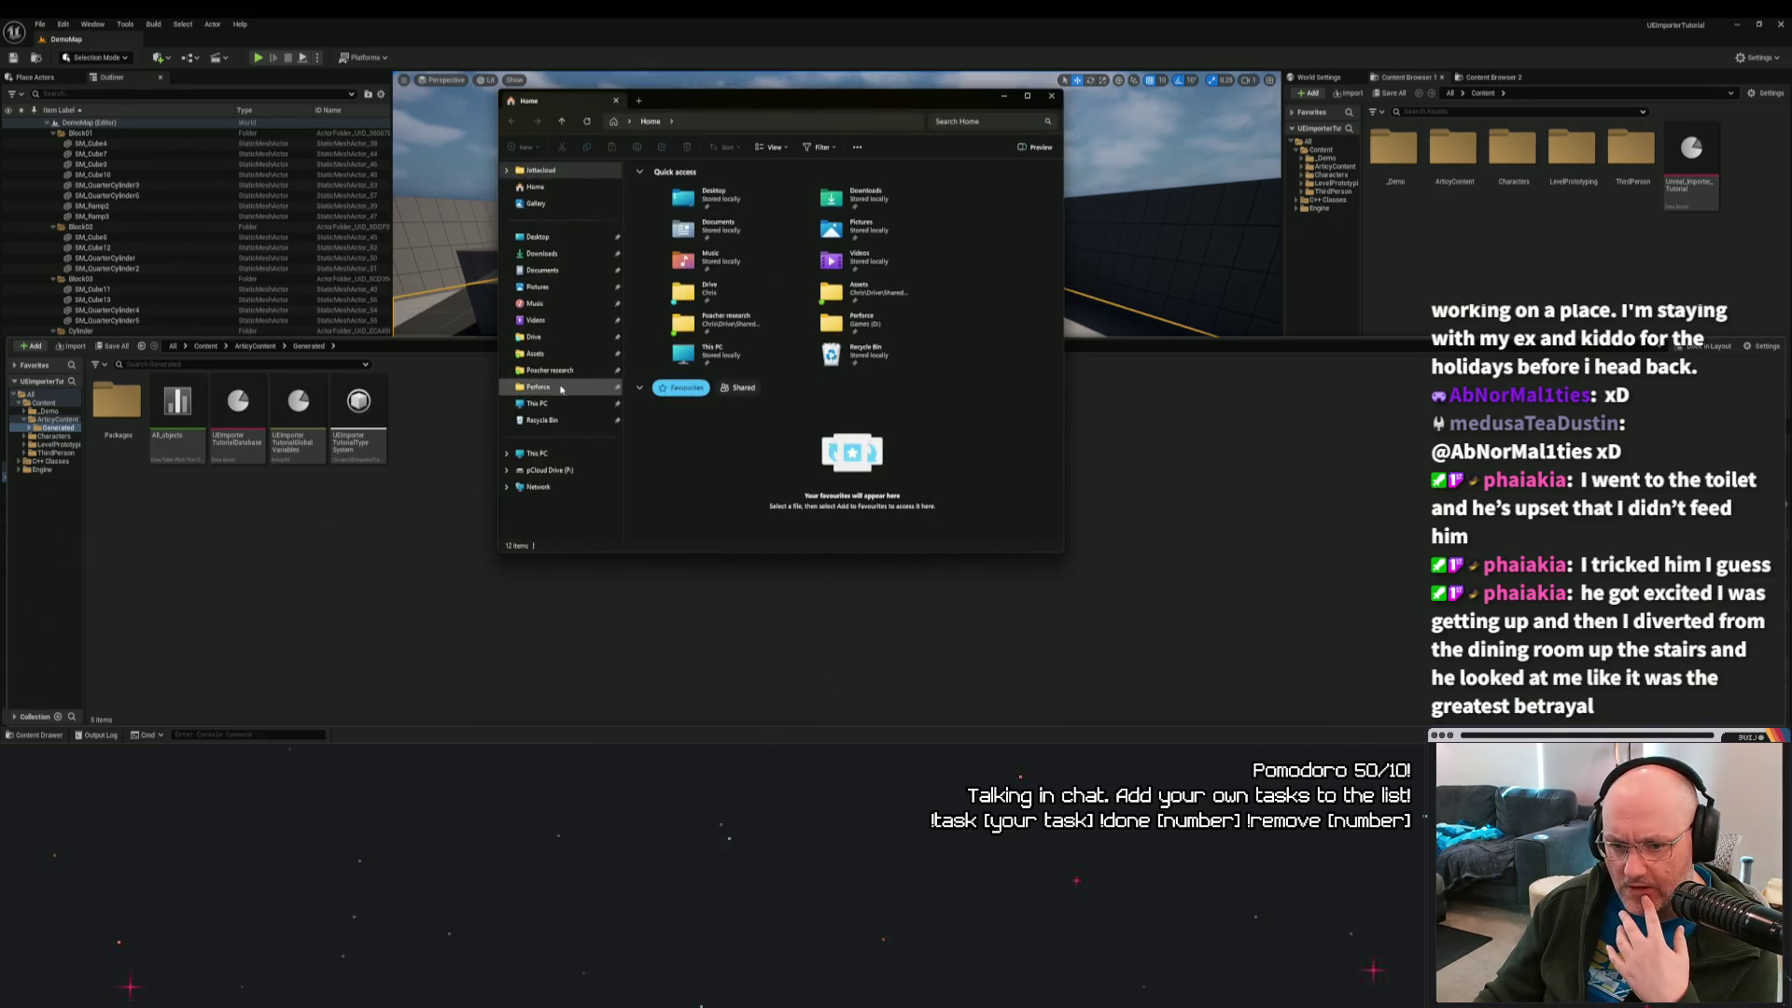
double_click(807, 323)
double_click(651, 298)
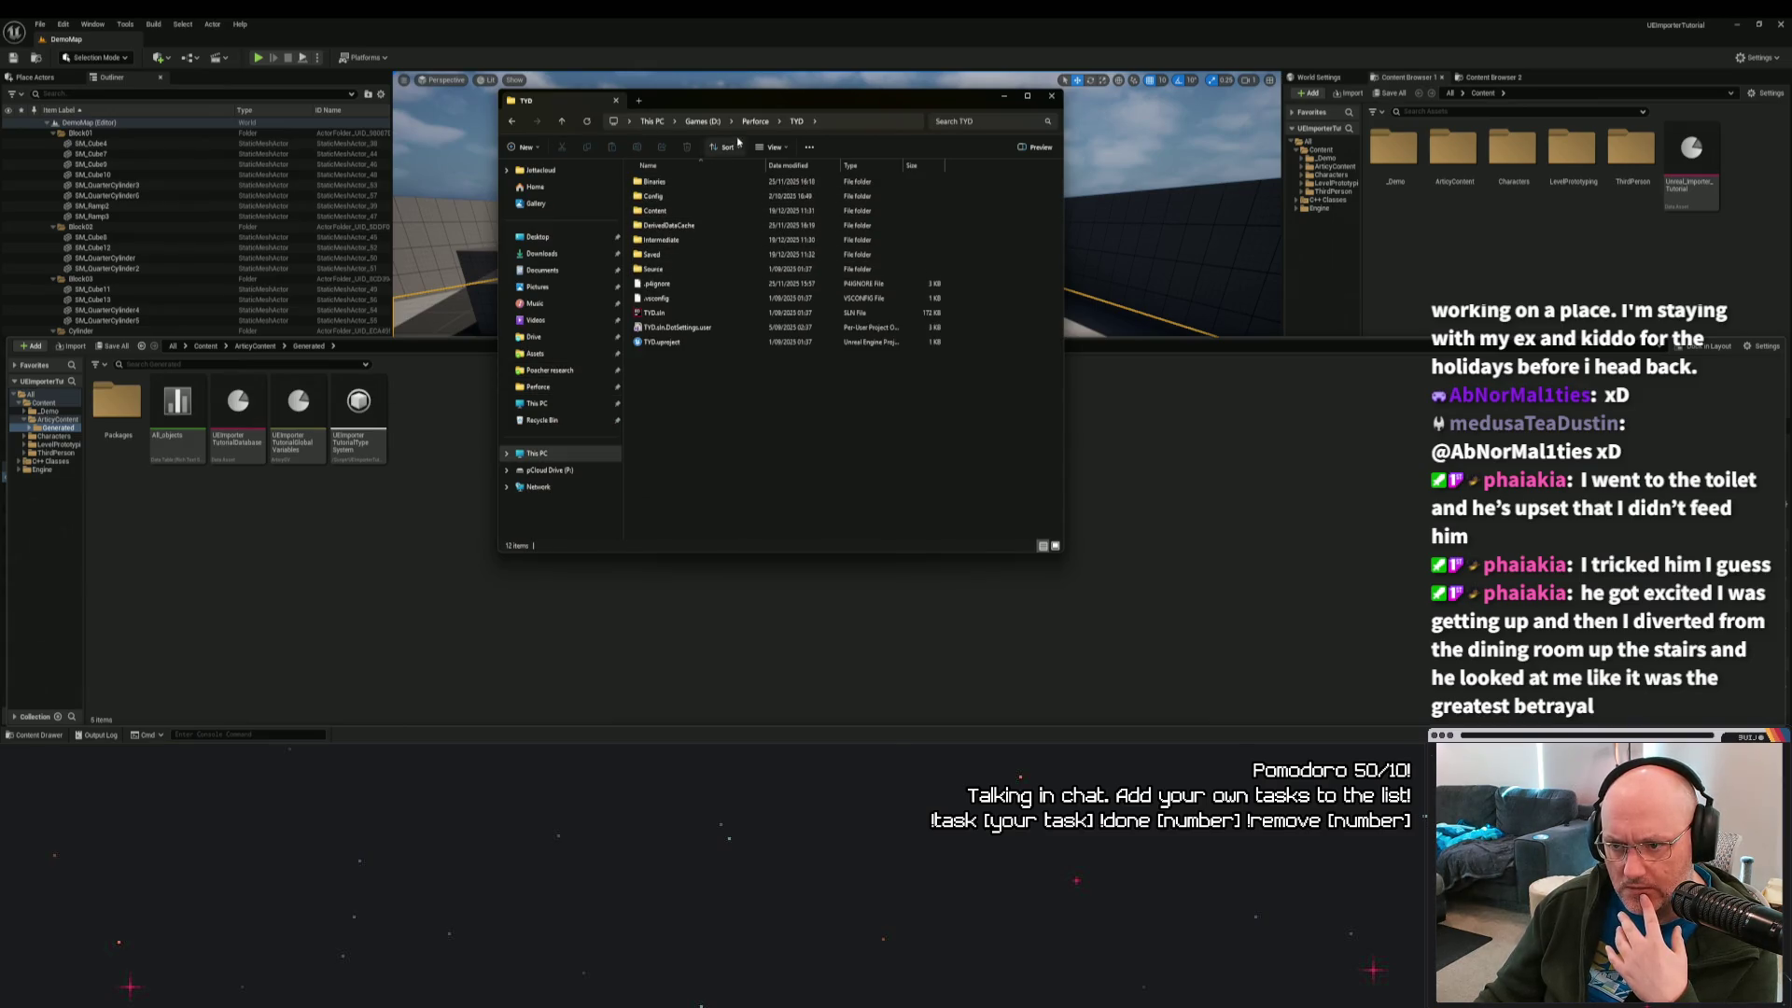
click(656, 182)
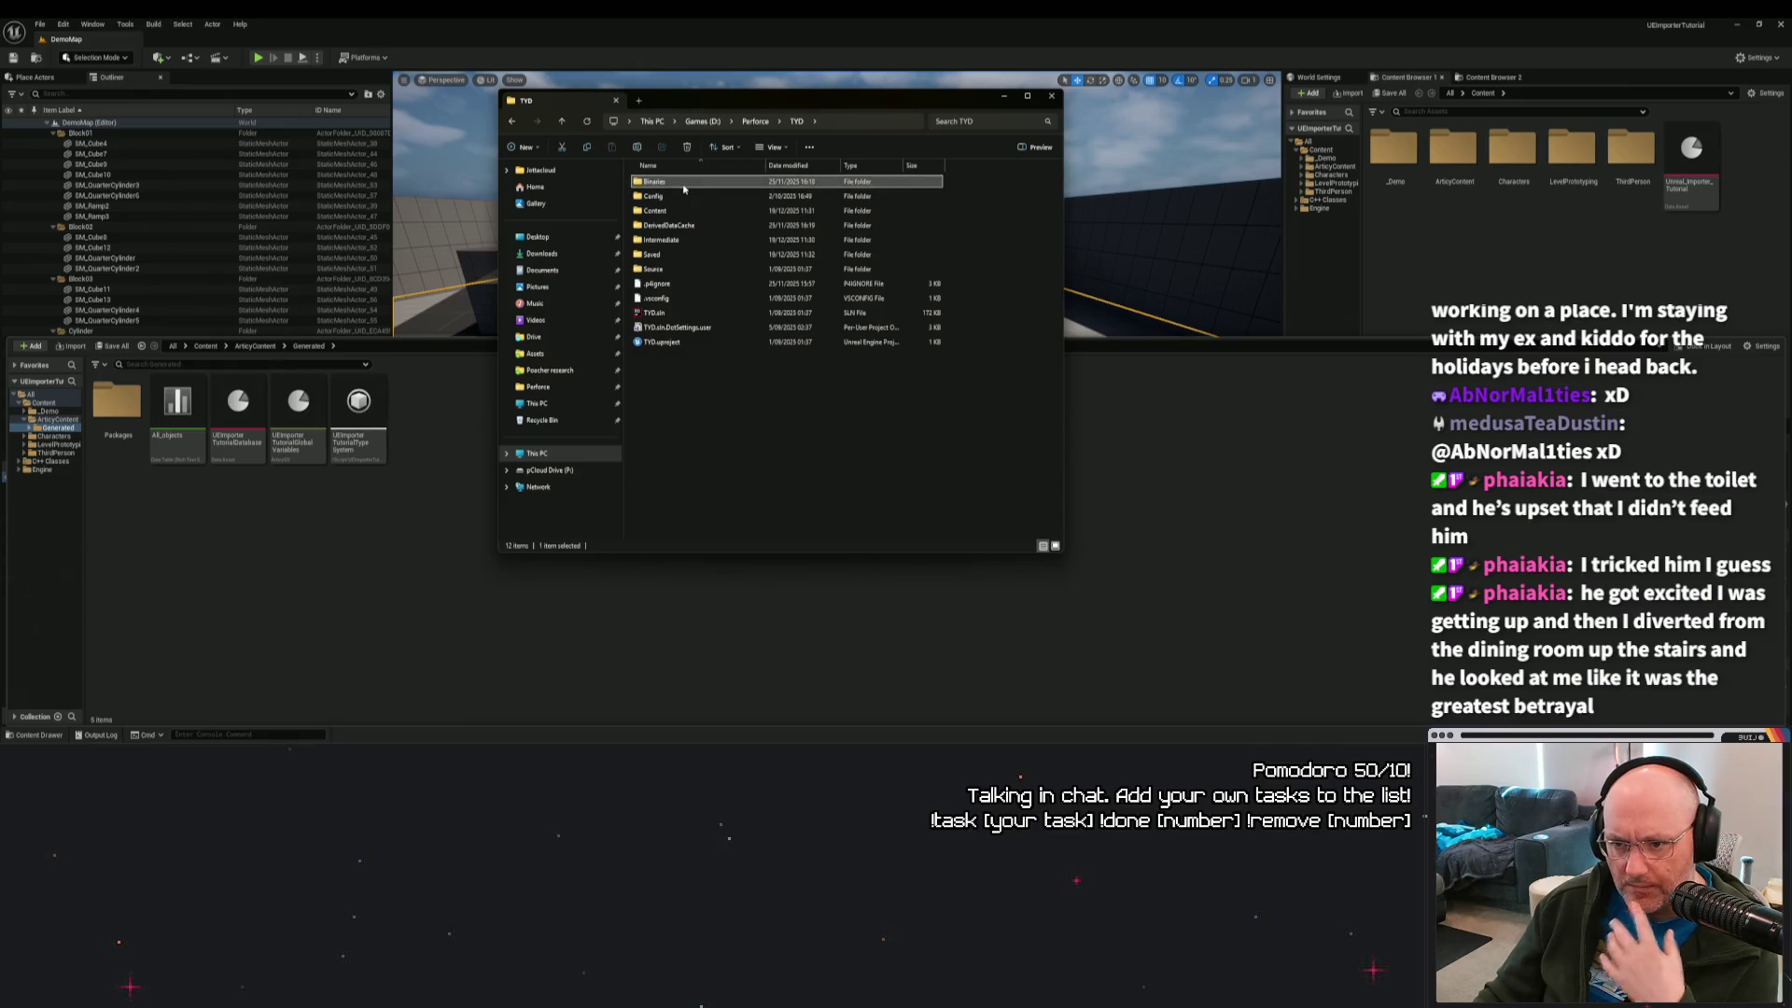
ctrl+click(670, 224)
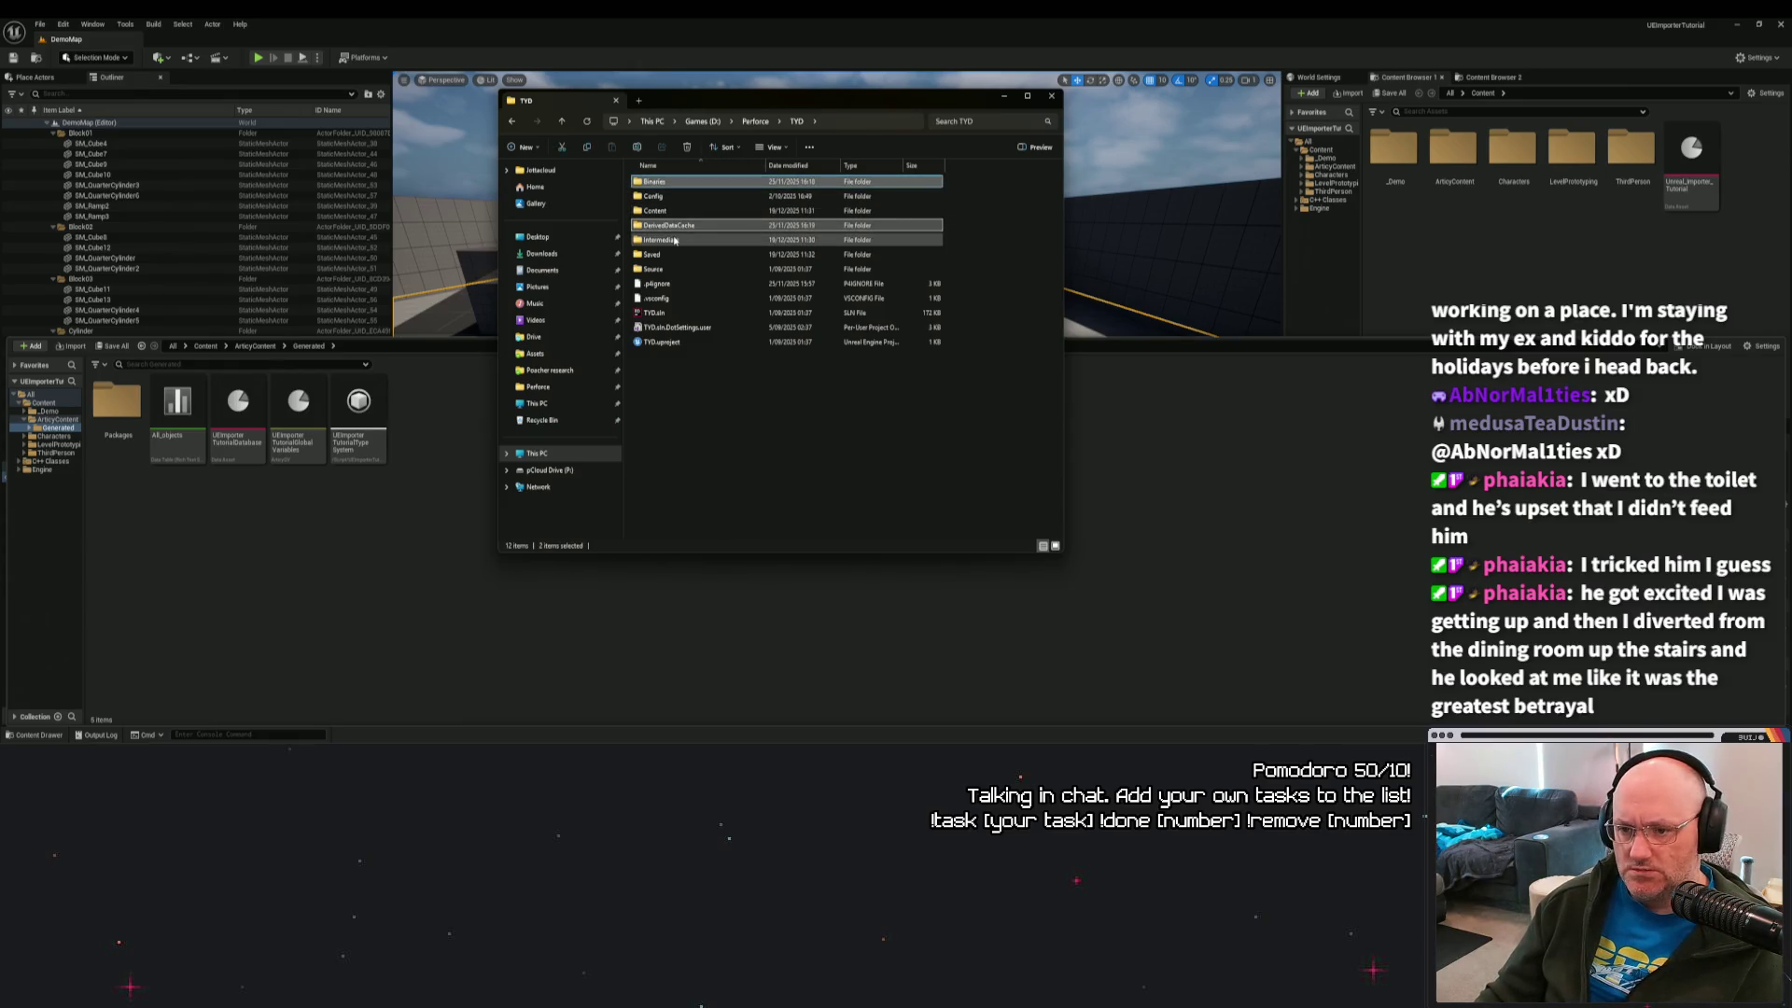
ctrl+click(658, 254)
ctrl+click(670, 239)
Delete the four selected build folders.
right_click(670, 240)
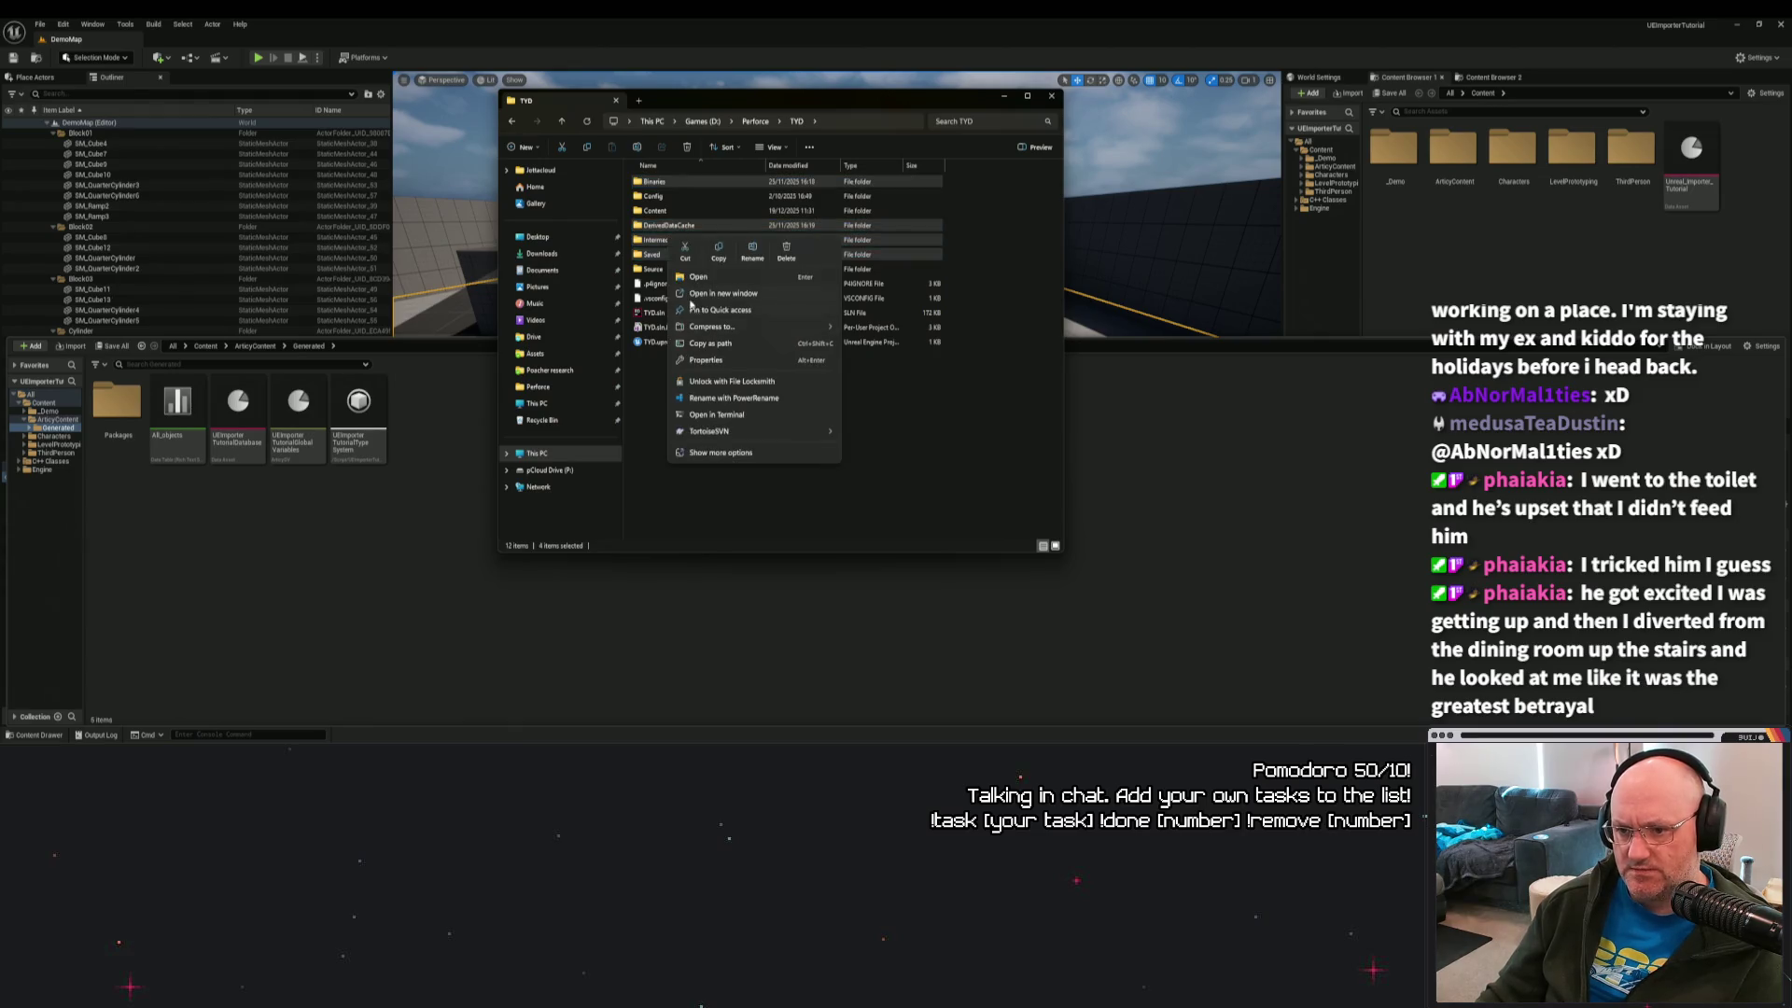
click(672, 227)
ctrl+click(670, 225)
ctrl+click(661, 240)
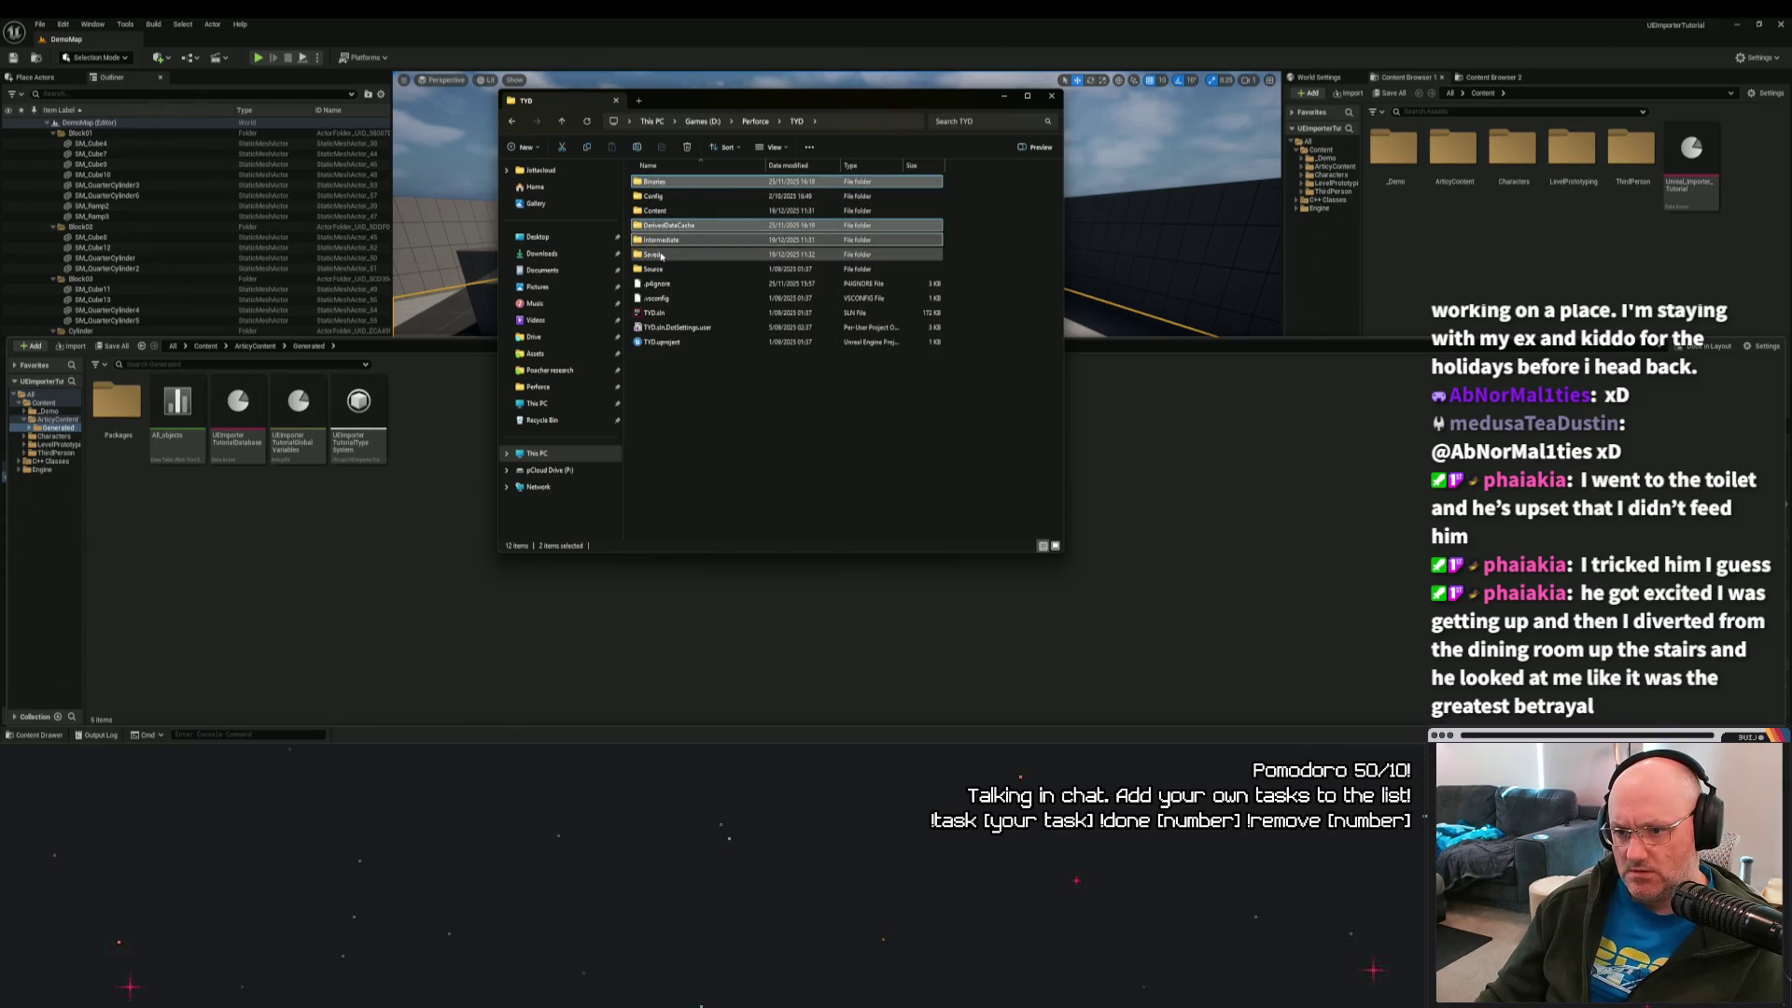
ctrl+click(653, 254)
right_click(658, 255)
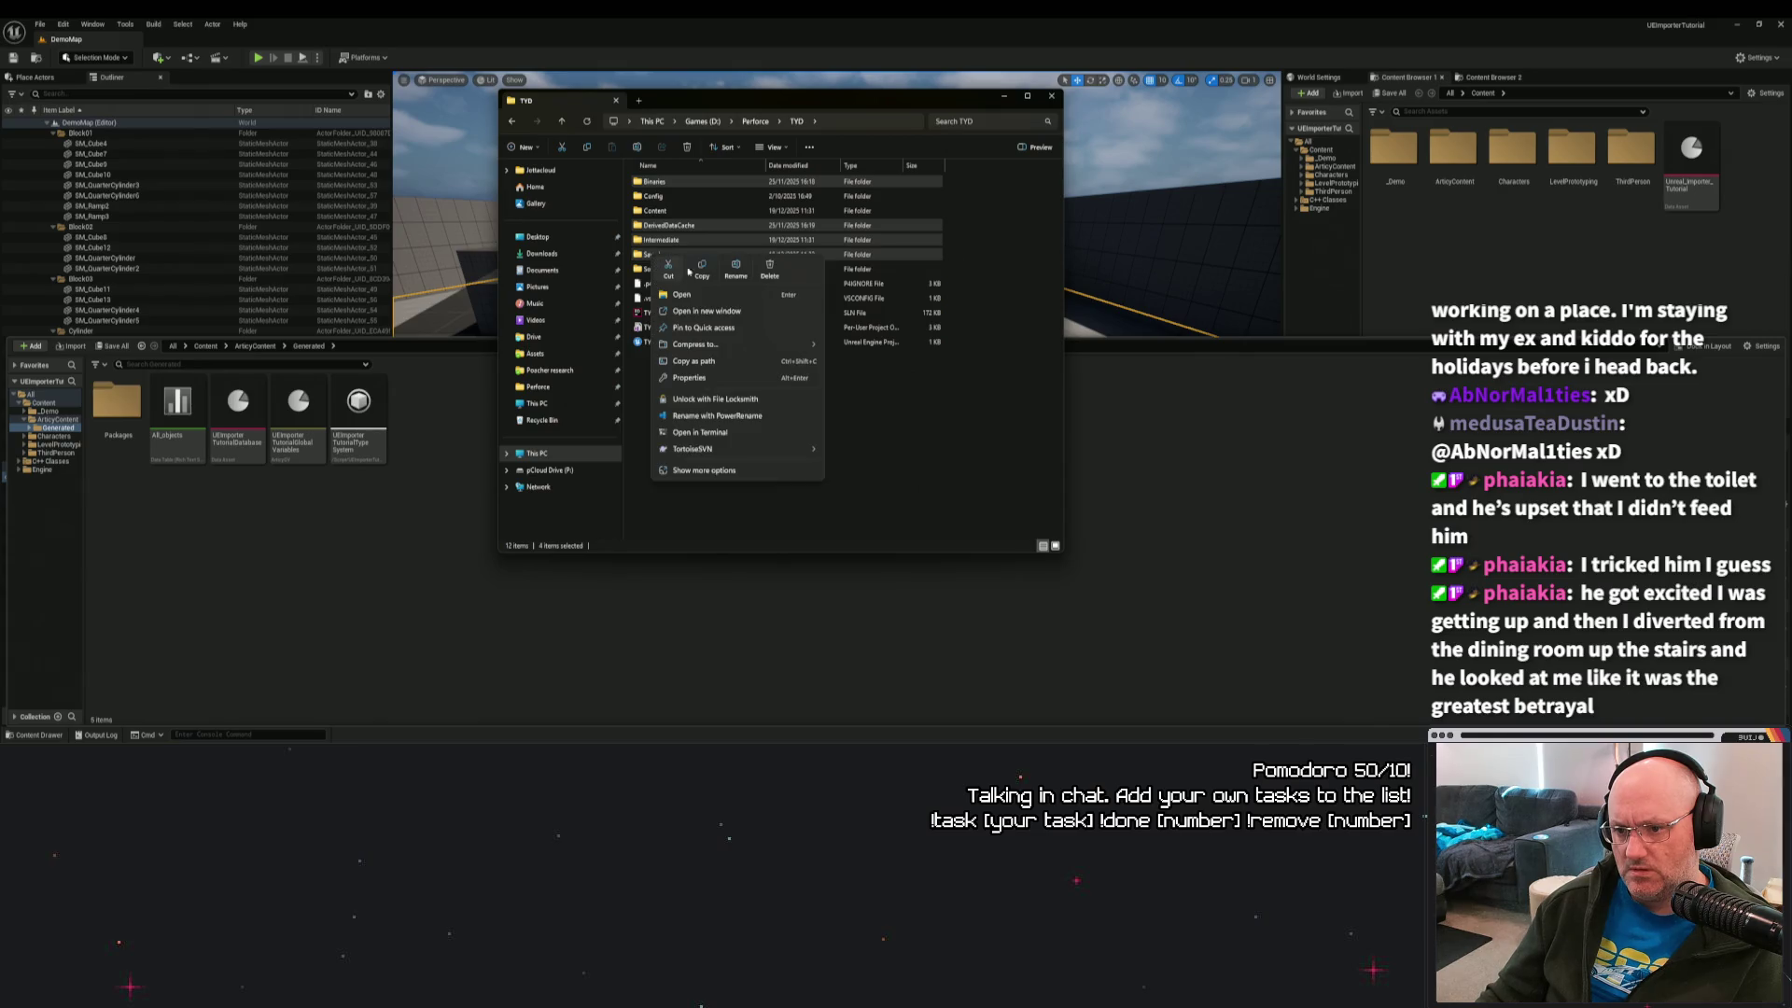
click(769, 267)
Check the Source > TYD folder, then launch TYD.uproject.
double_click(653, 211)
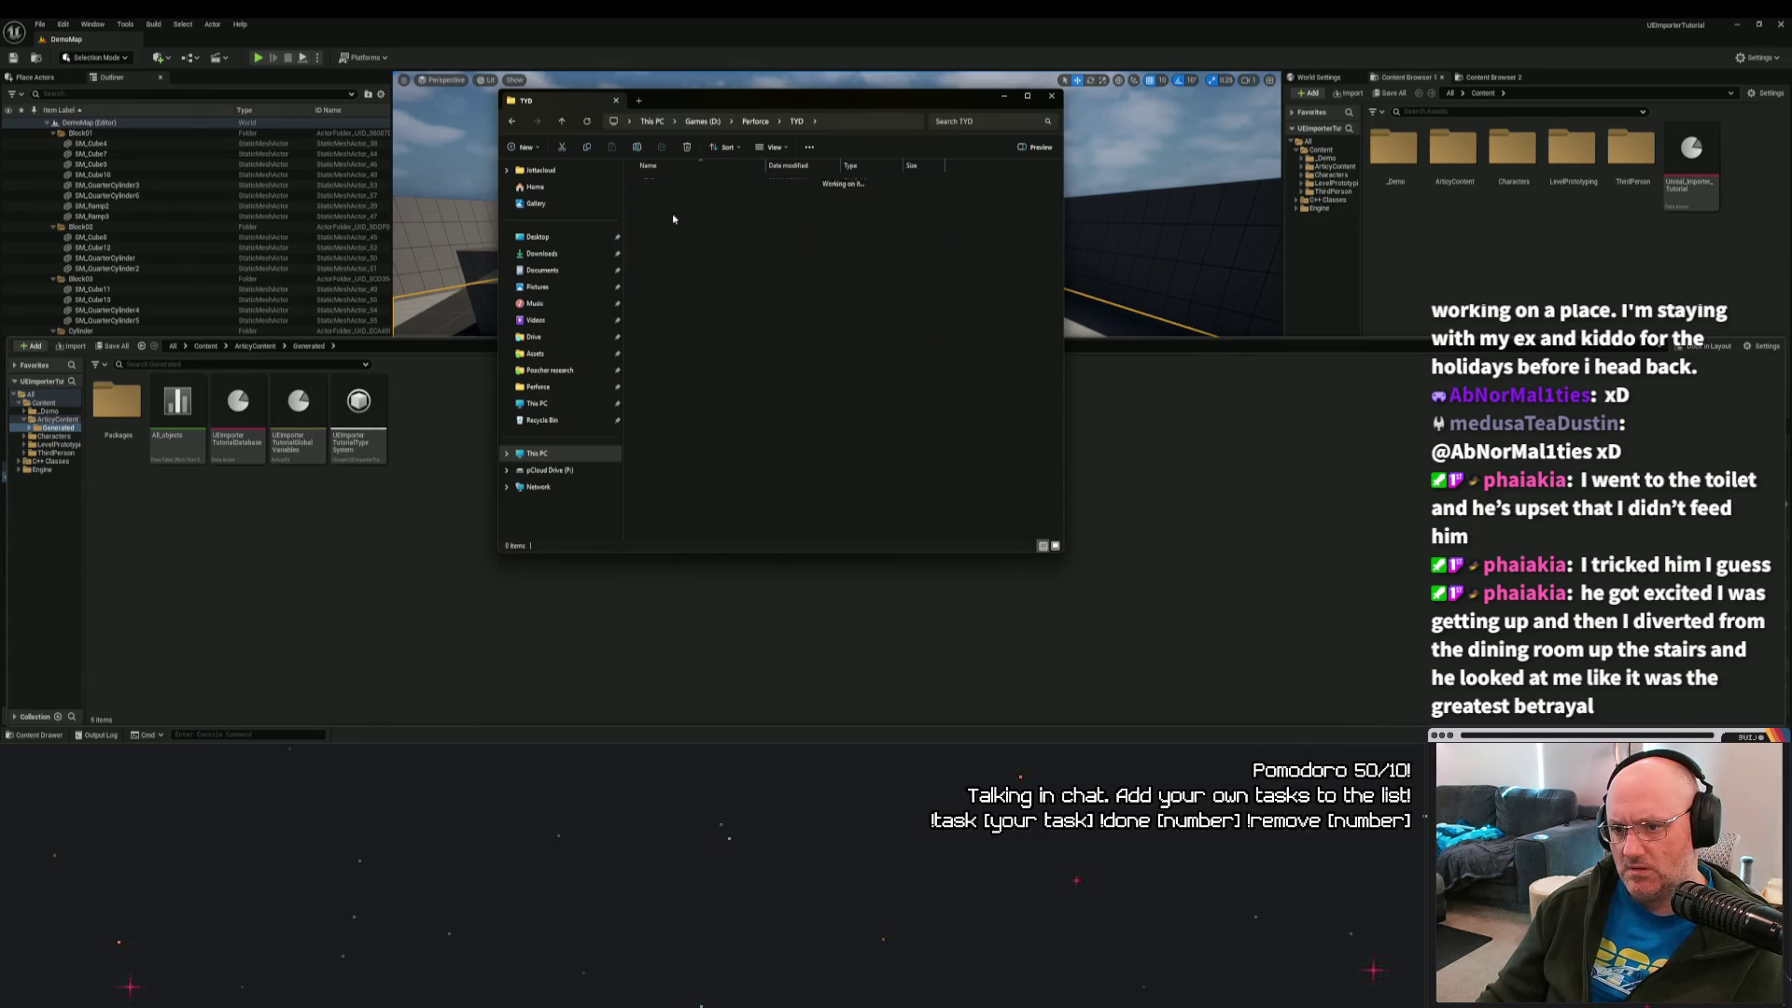
double_click(655, 182)
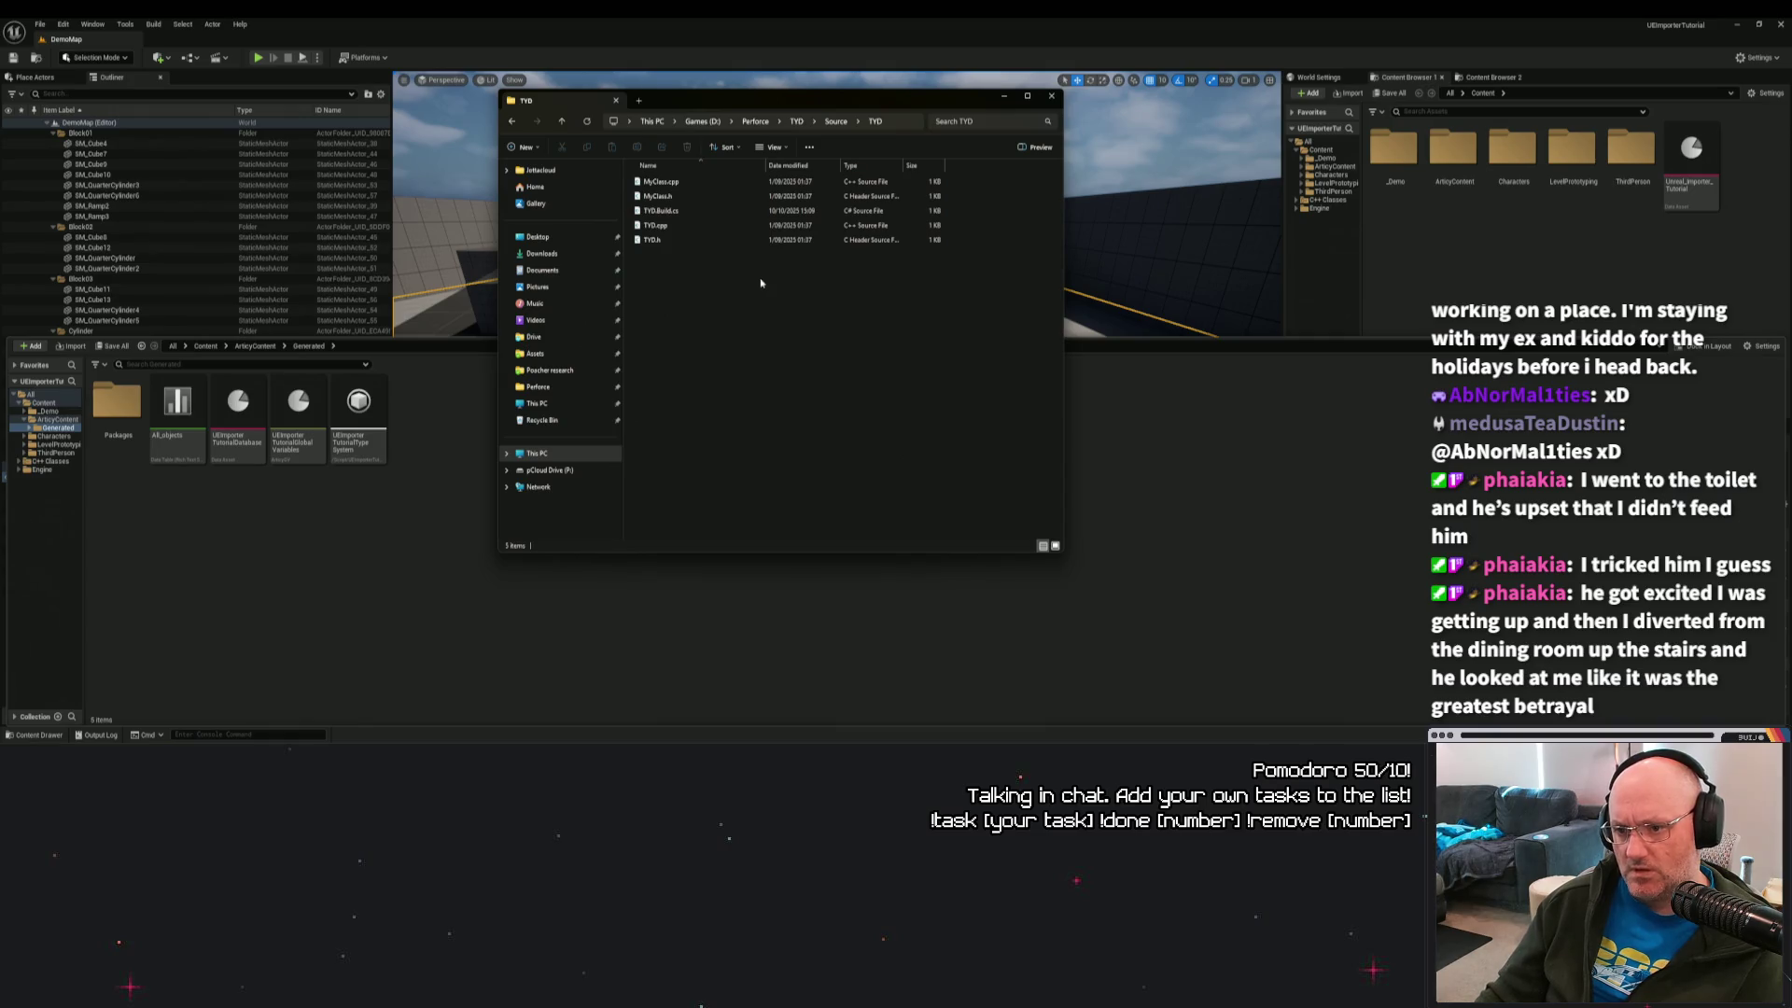
click(839, 121)
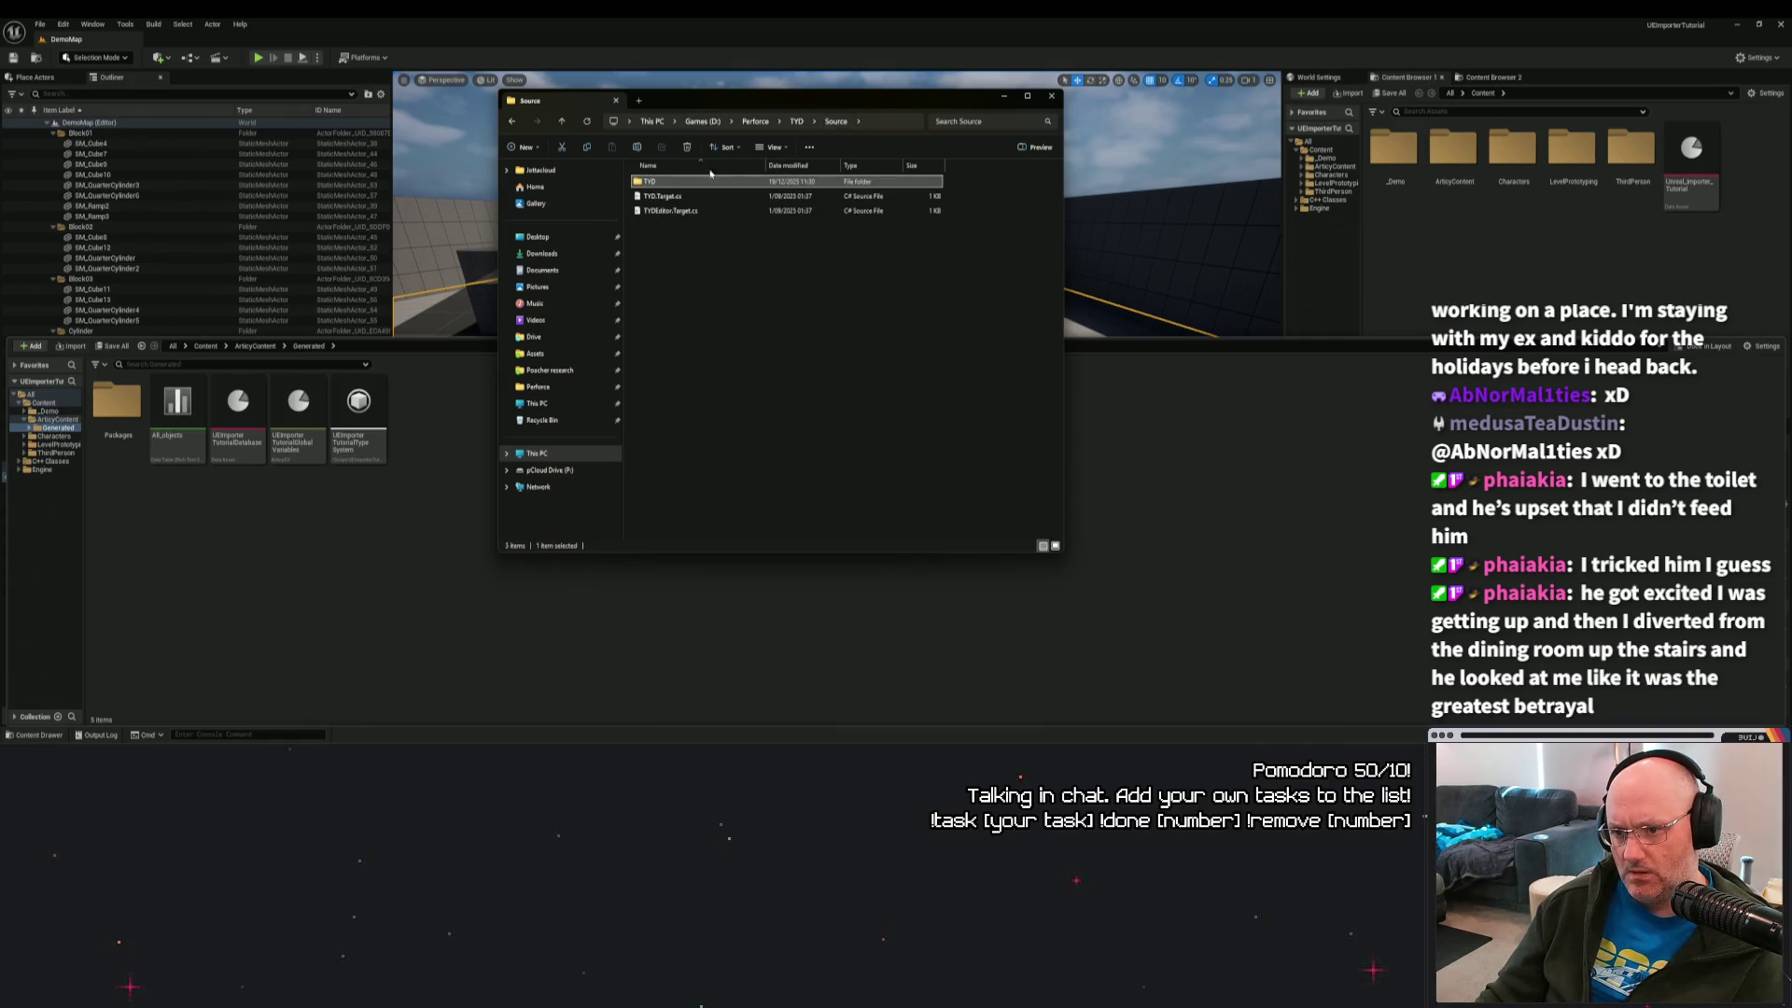
click(795, 121)
click(661, 285)
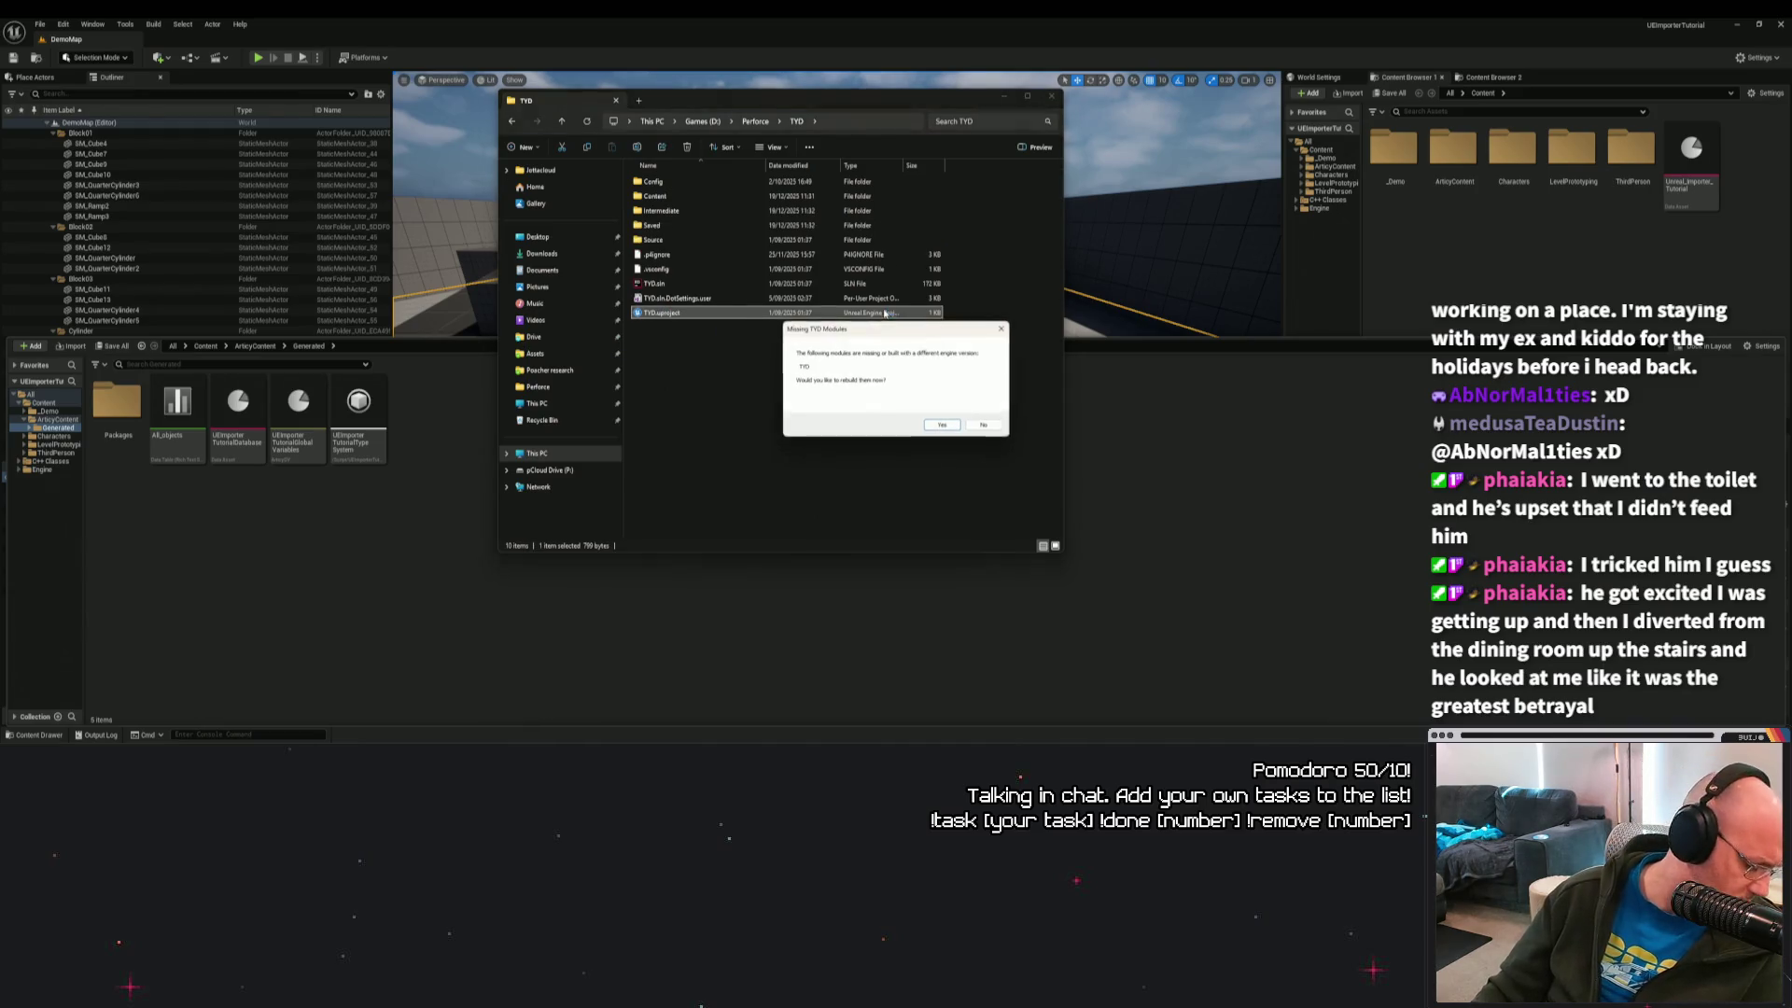
Accept rebuilding the missing TYD modules and watch the build log until the editor opens.
click(924, 425)
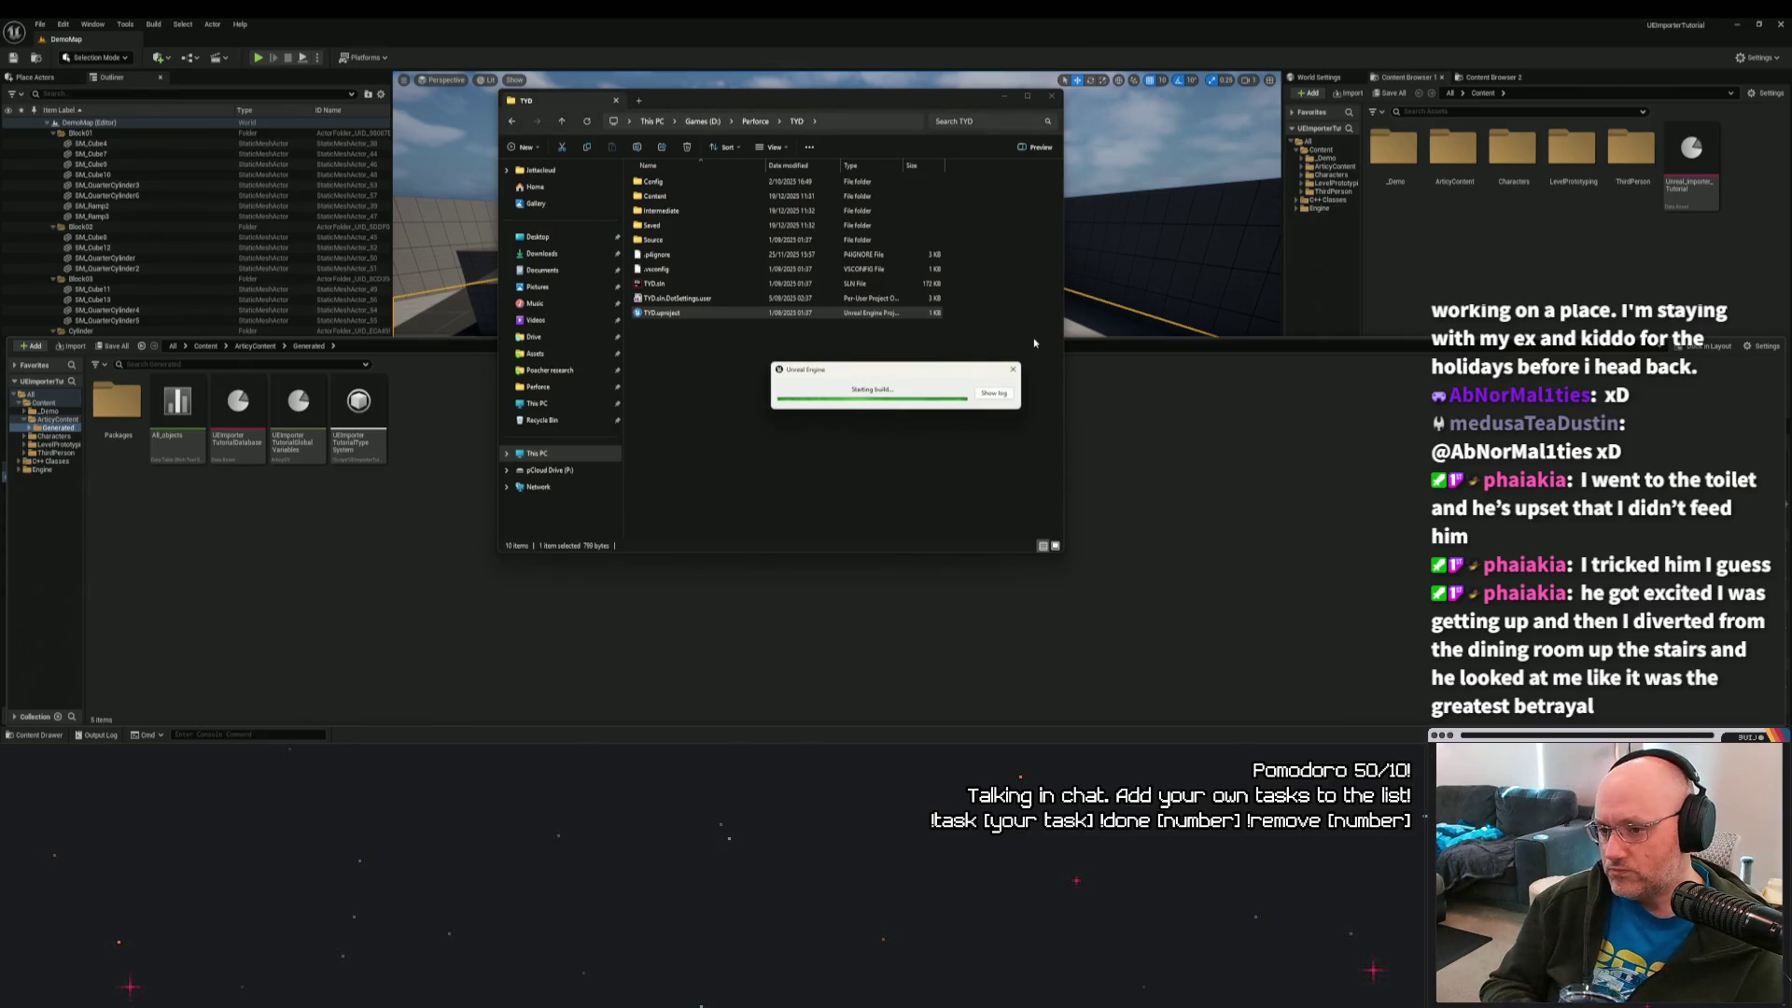
click(994, 393)
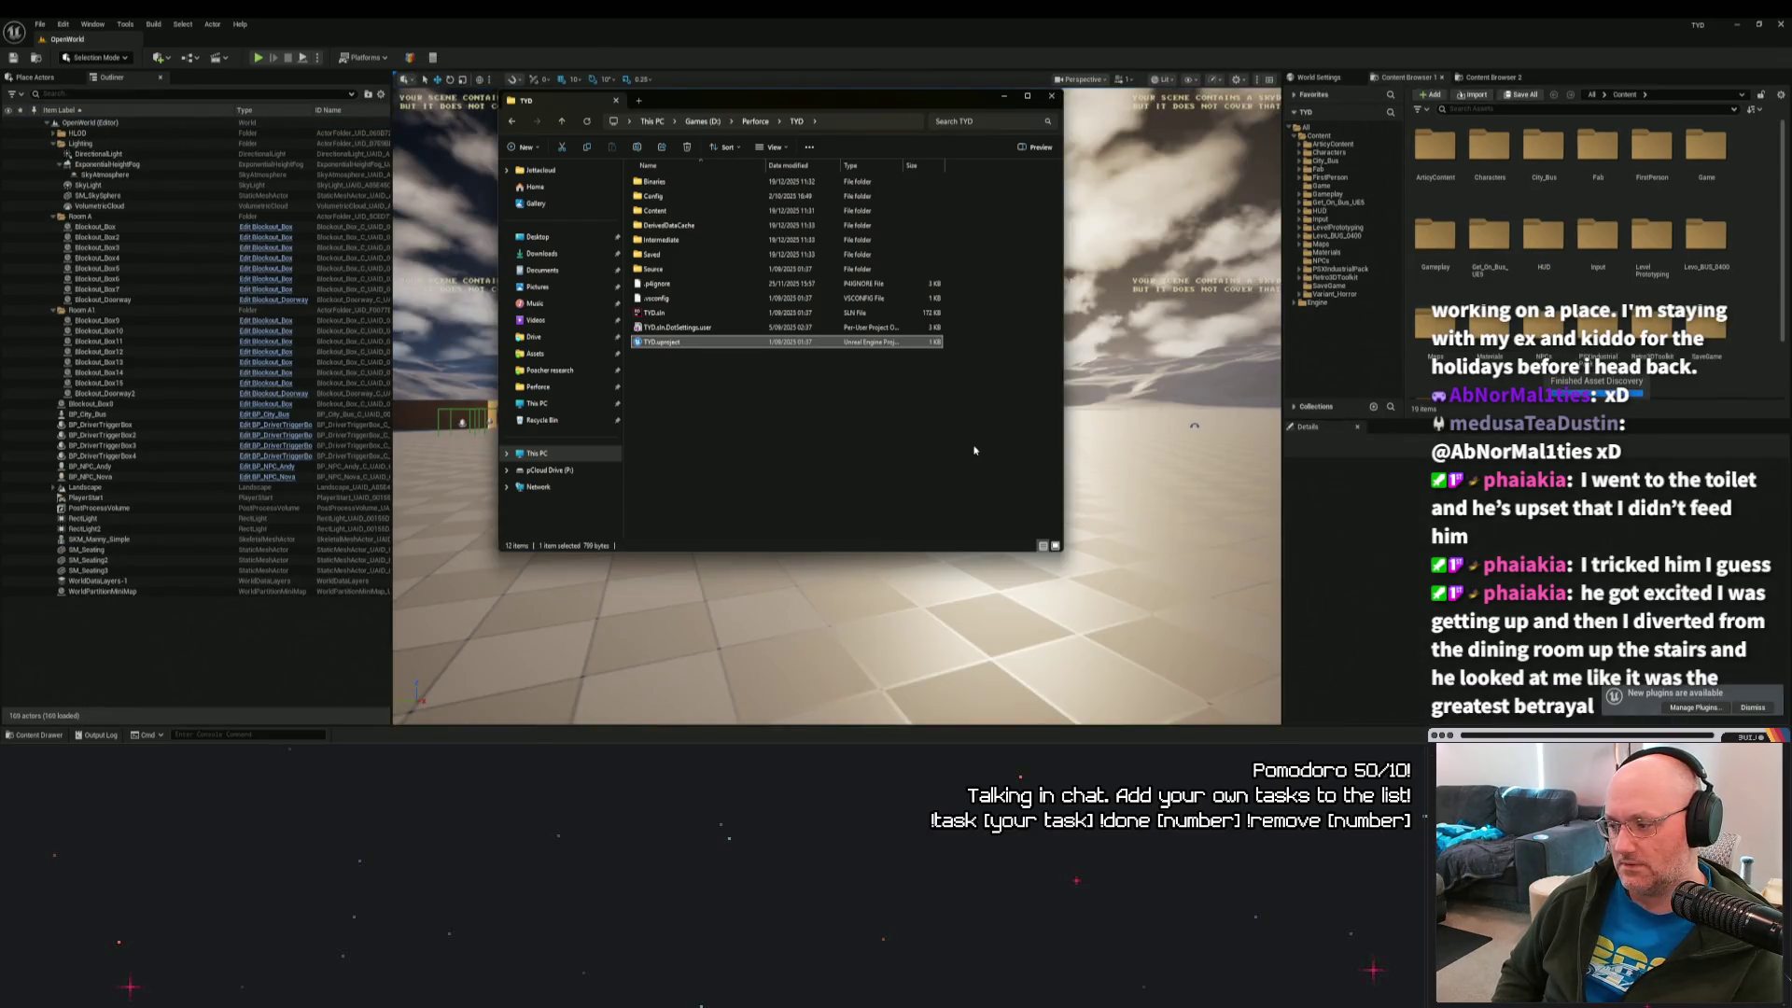
Focus the TYD level editor, tilt the view, and briefly check the Plugins list.
click(868, 612)
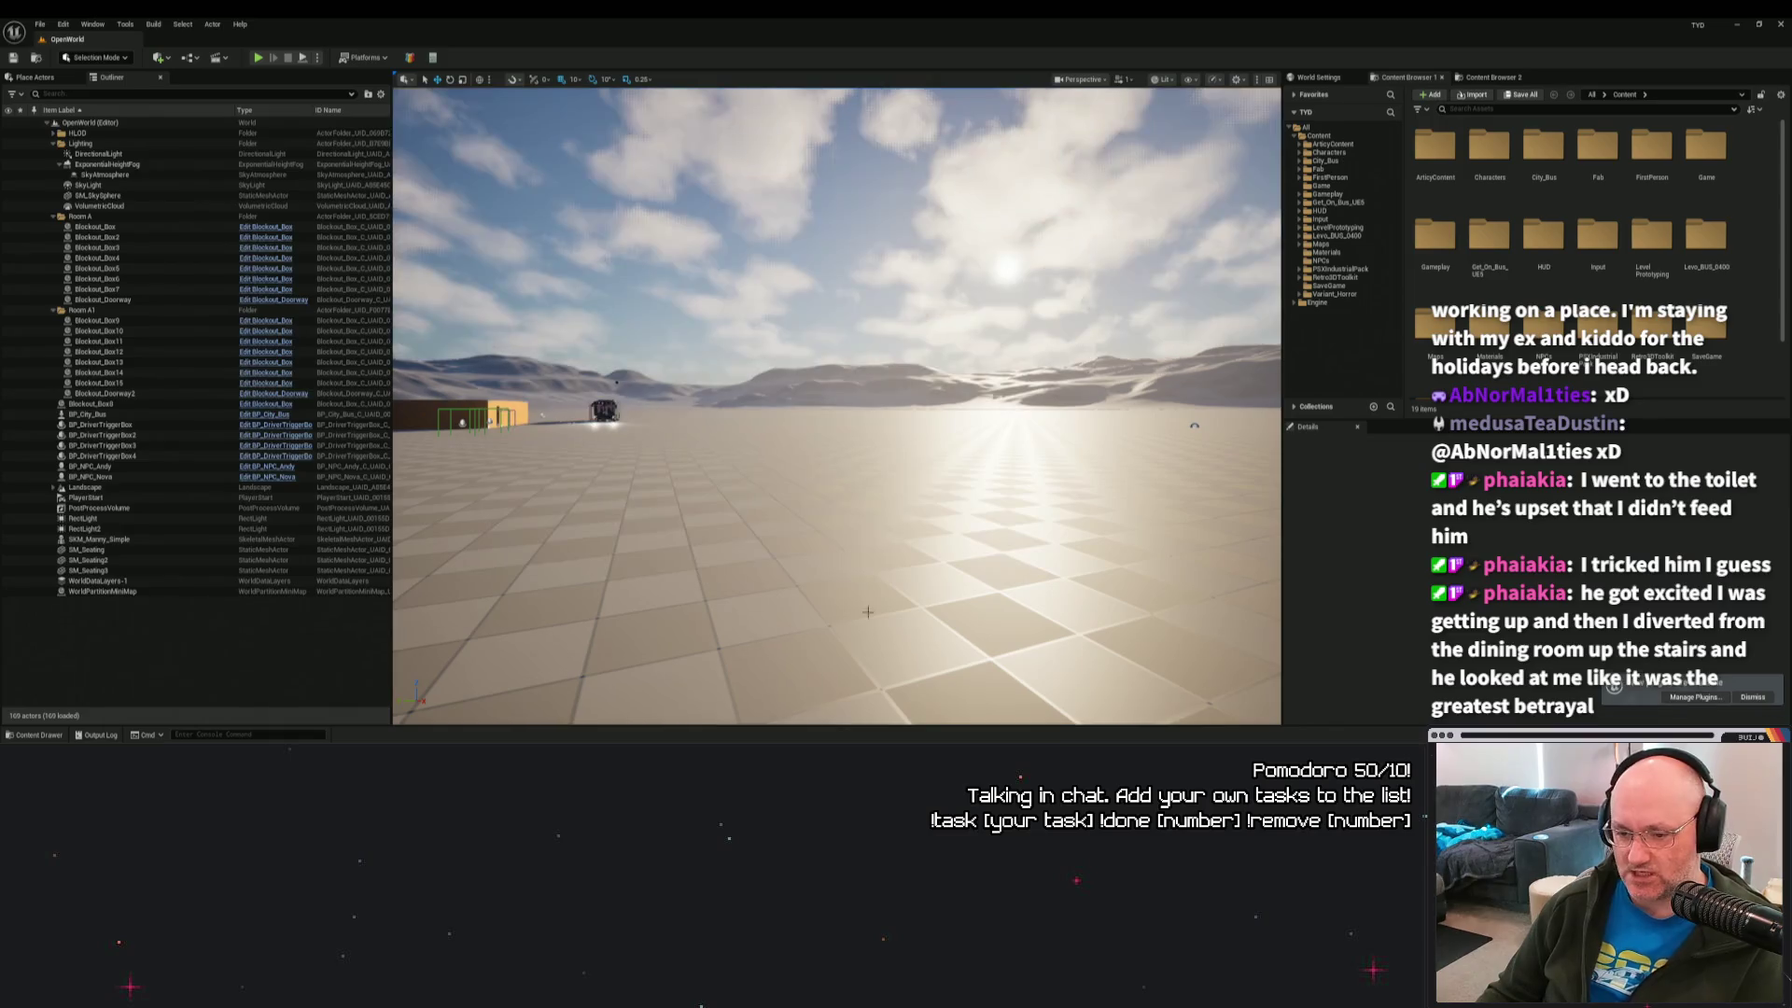
click(868, 612)
mouse_move(868, 613)
mouse_down()
mouse_move(821, 607)
mouse_move(826, 532)
mouse_up()
click(1715, 656)
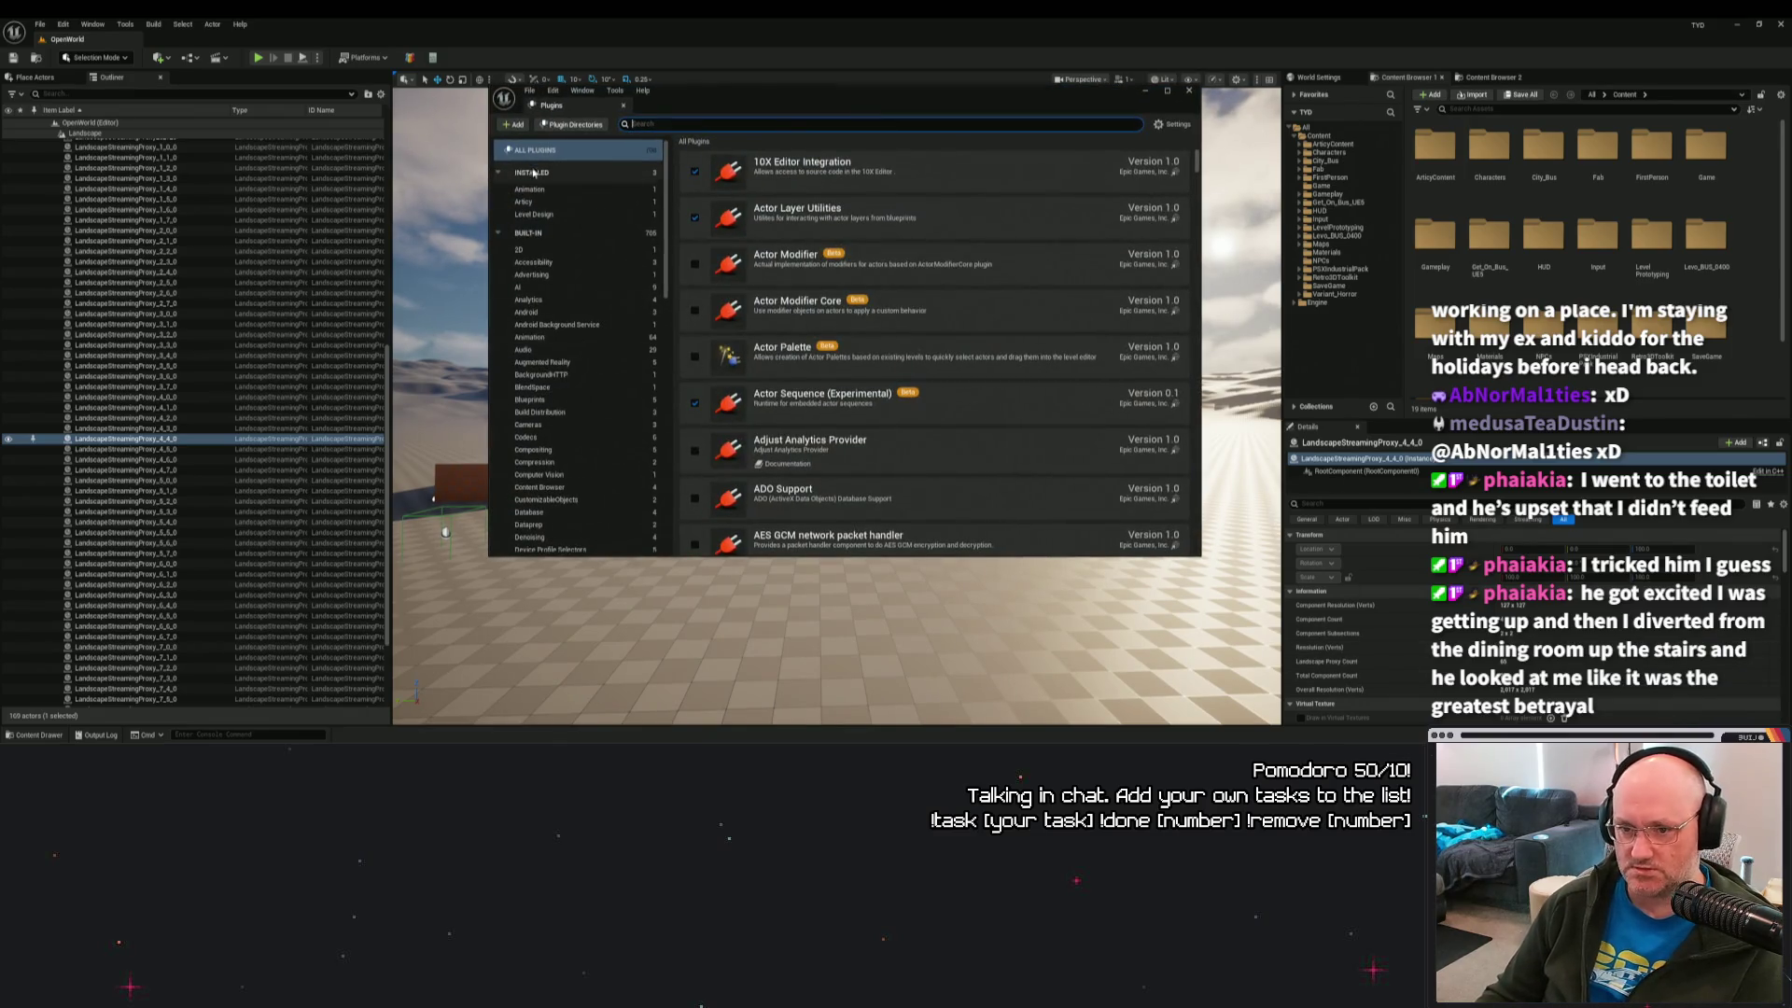
click(1188, 91)
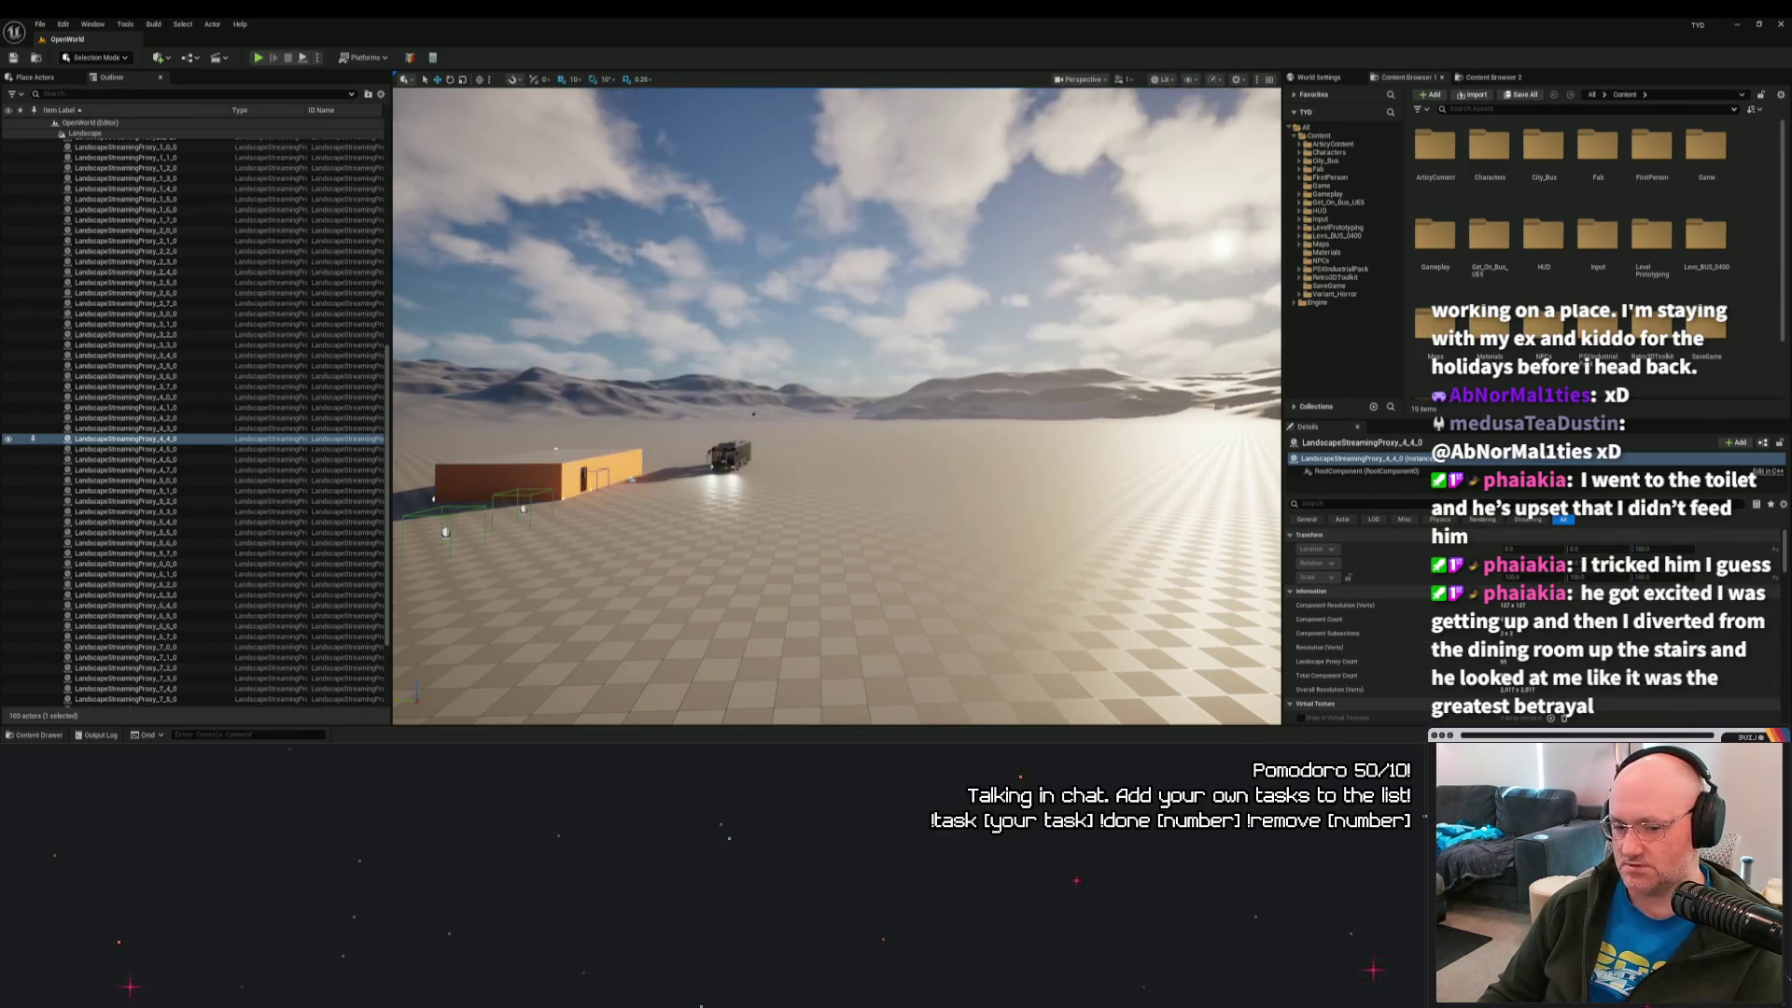
Browse the Engine C++ Classes and Plugins folders in the Content Drawer, then return to Content.
click(28, 734)
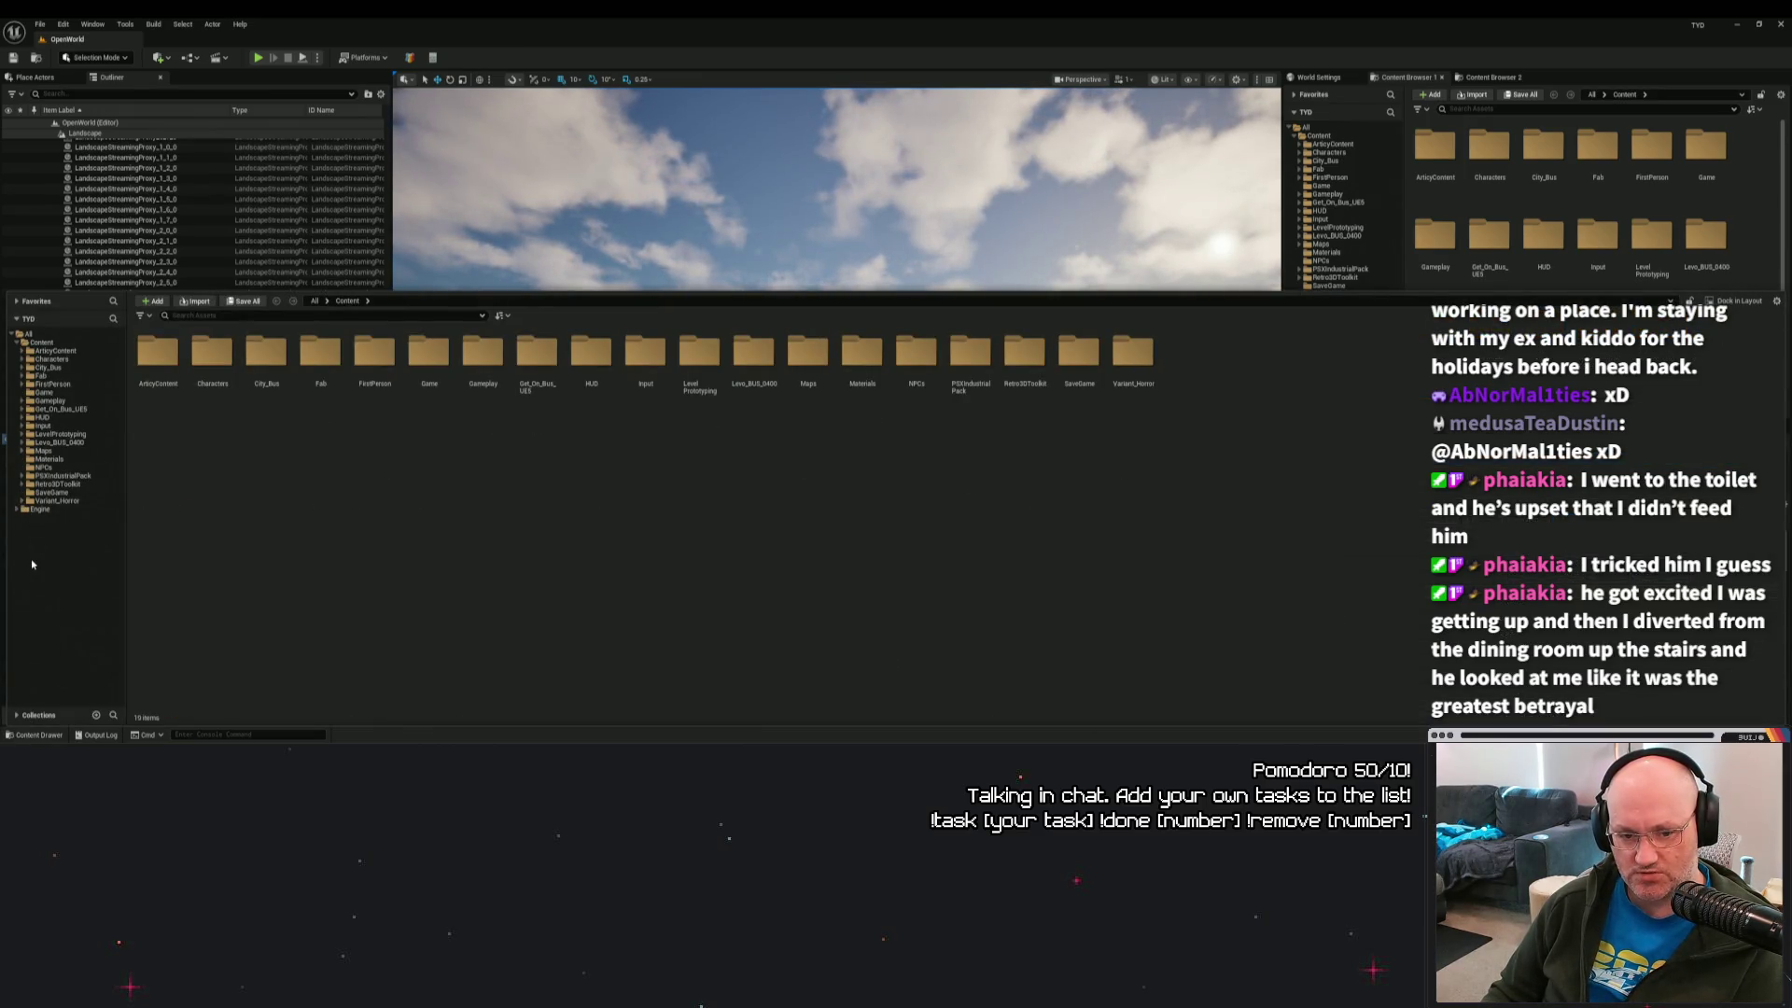
click(17, 509)
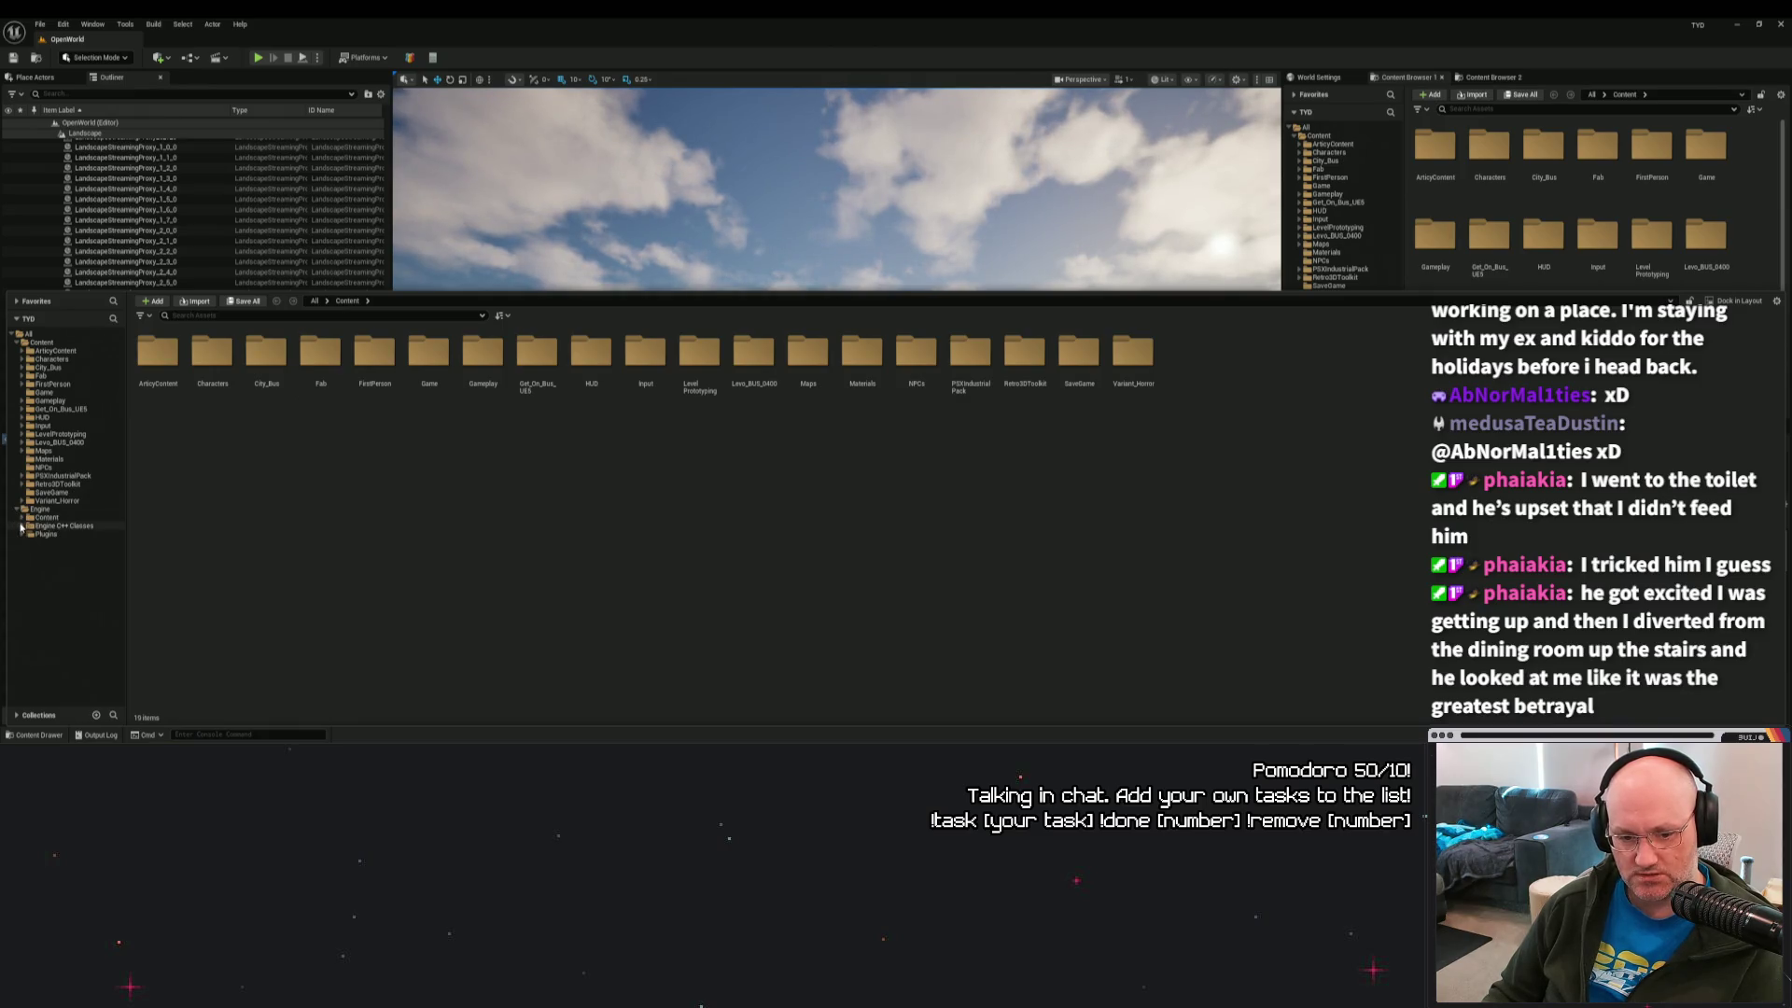
click(21, 526)
click(22, 526)
click(21, 535)
click(21, 535)
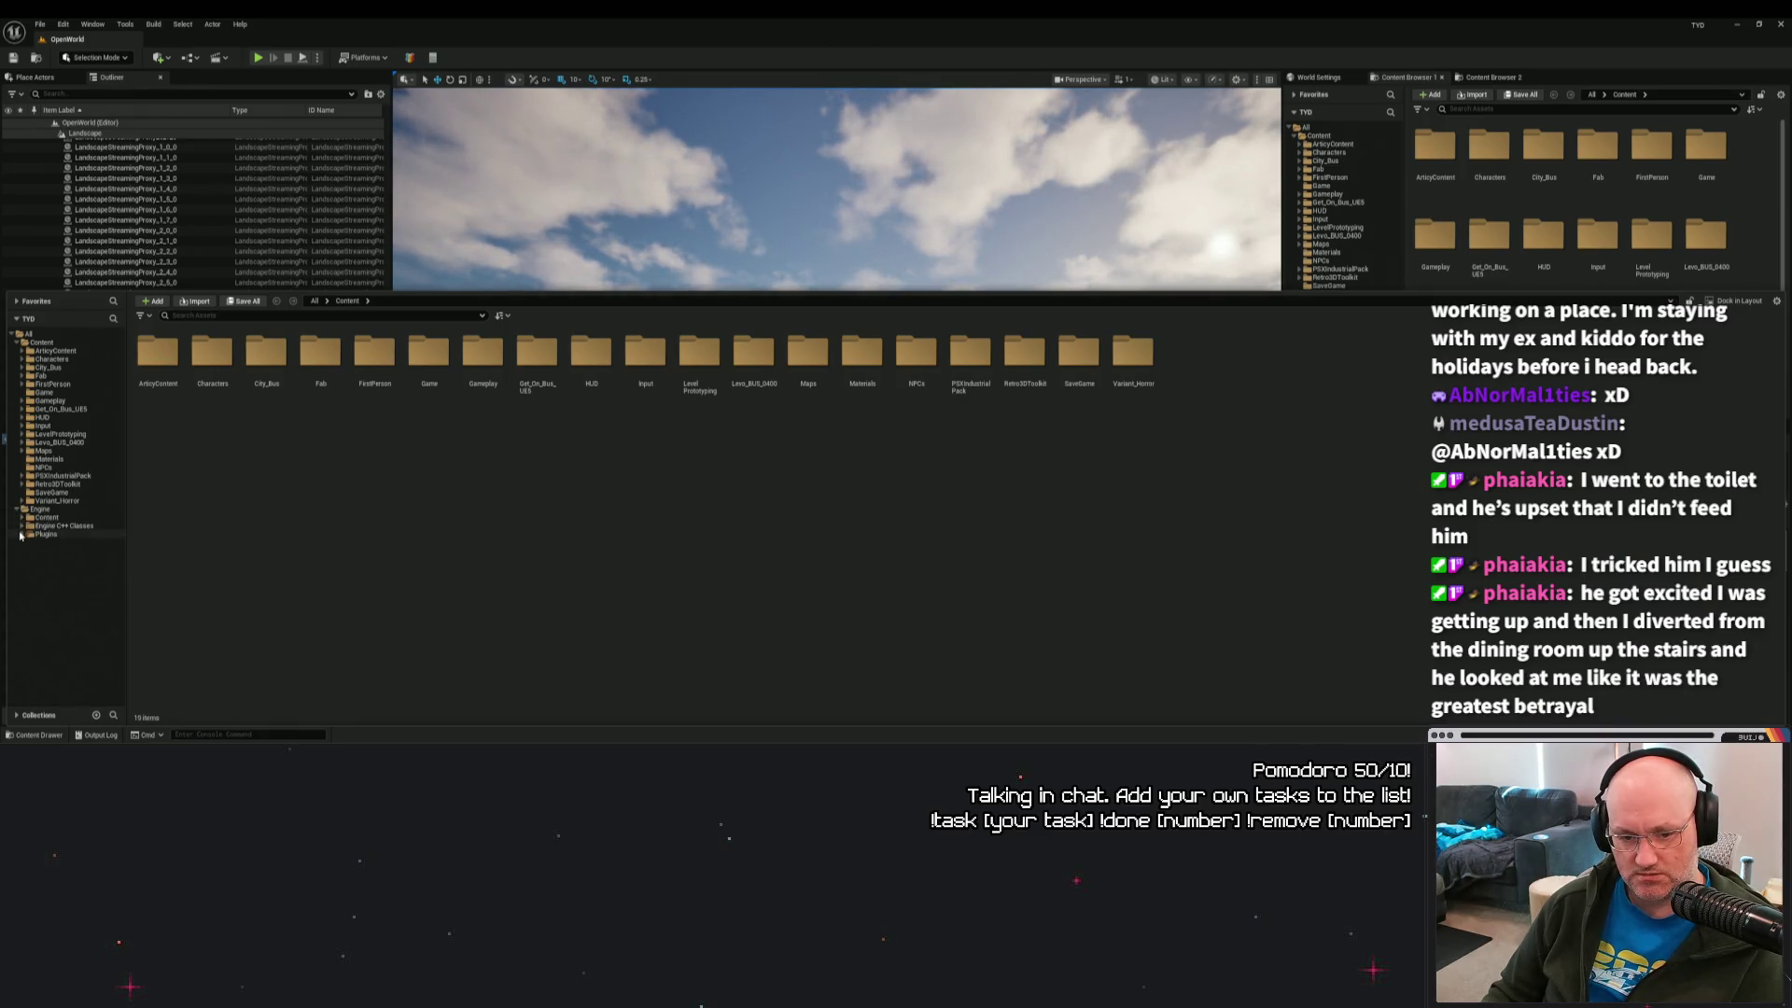
click(21, 537)
click(22, 536)
click(17, 510)
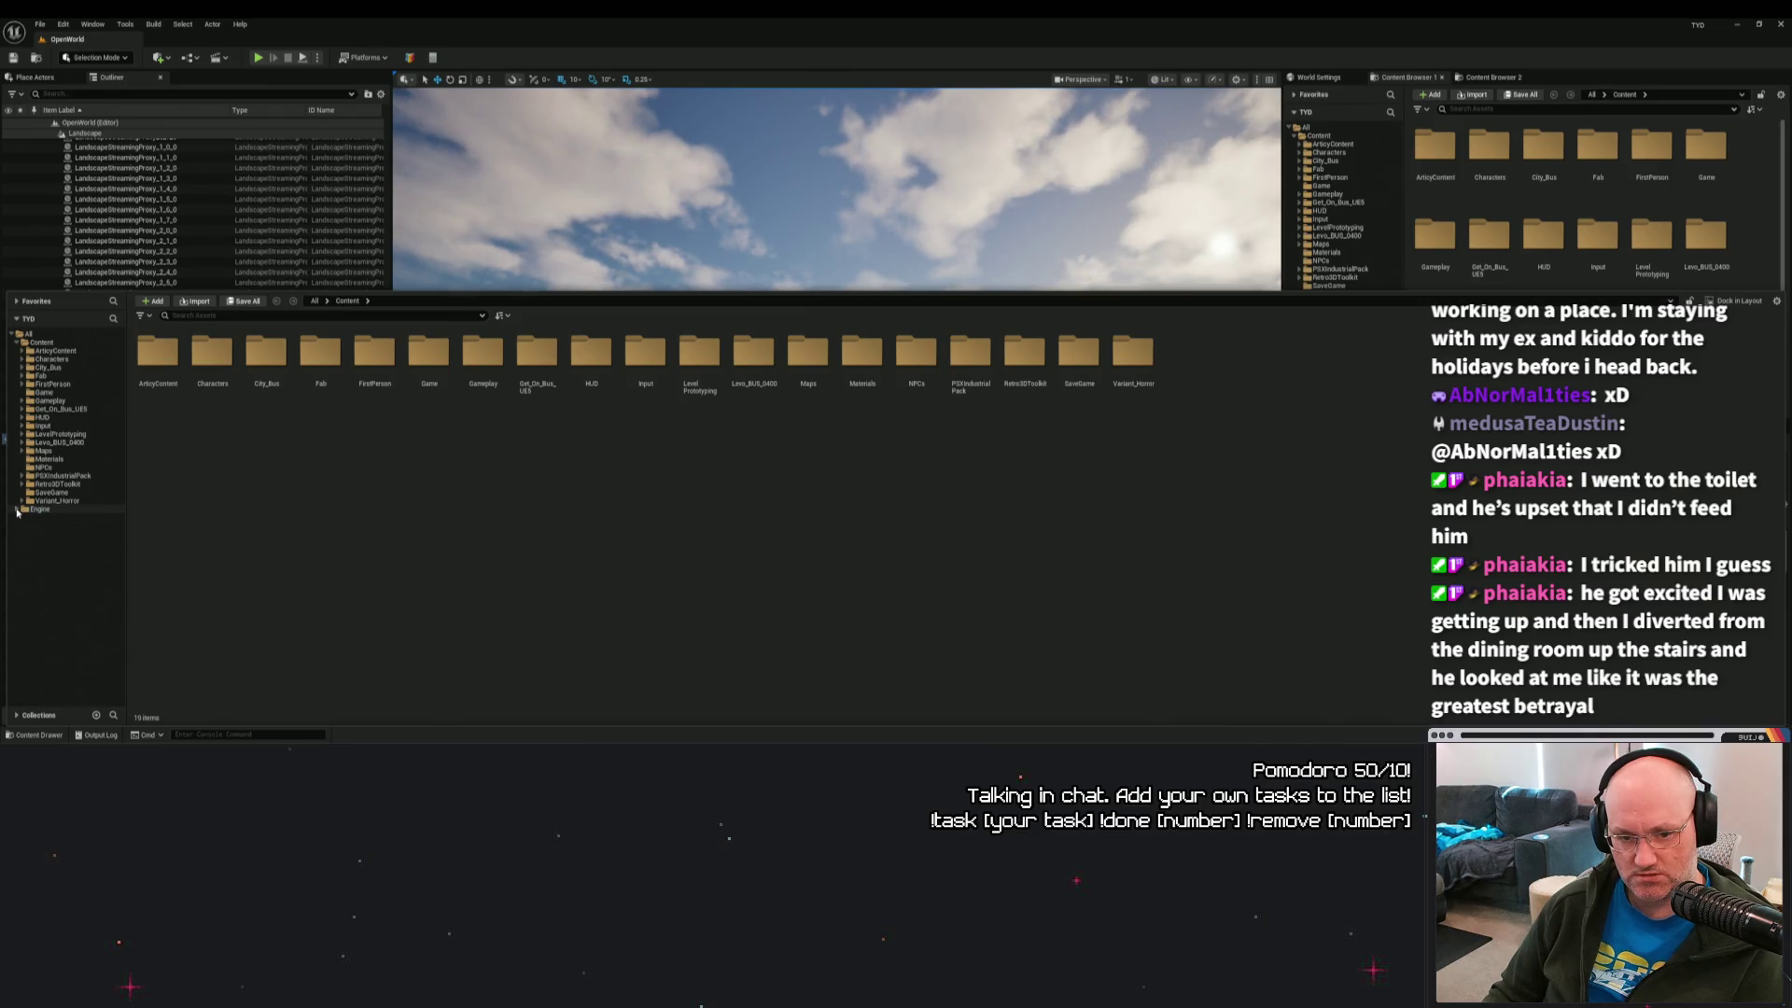
click(41, 341)
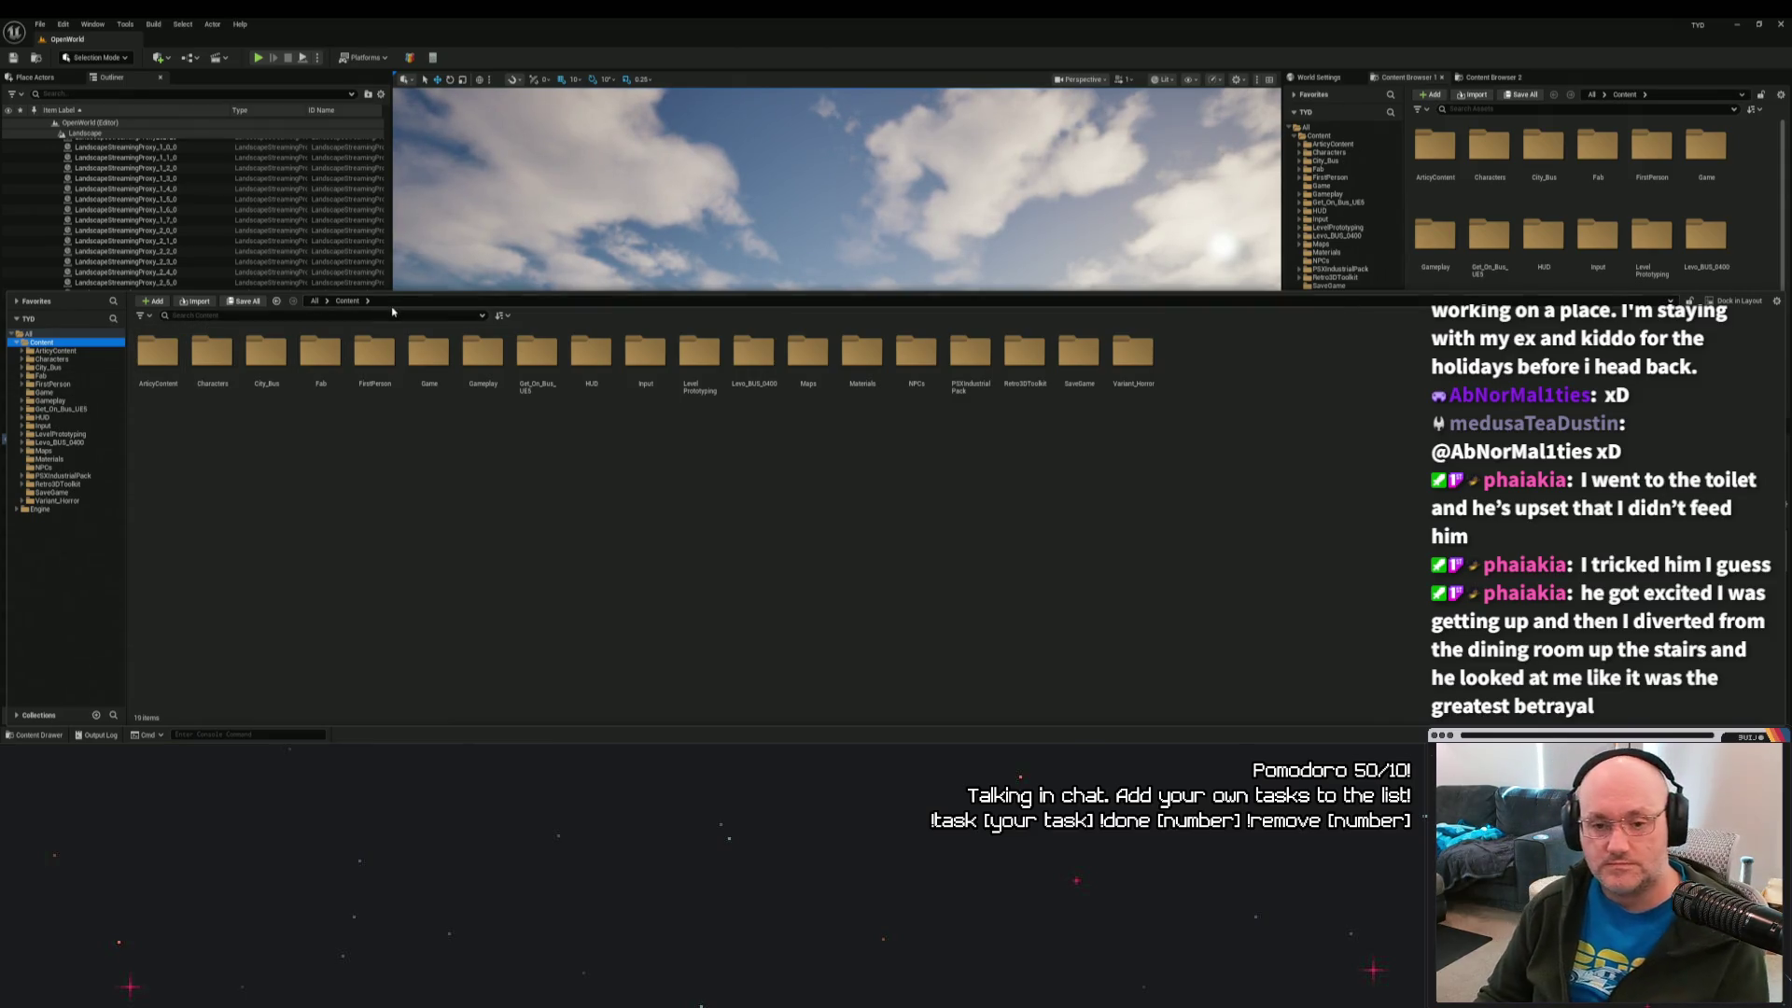
Expand the Engine content folder and scroll through its subfolders.
click(16, 509)
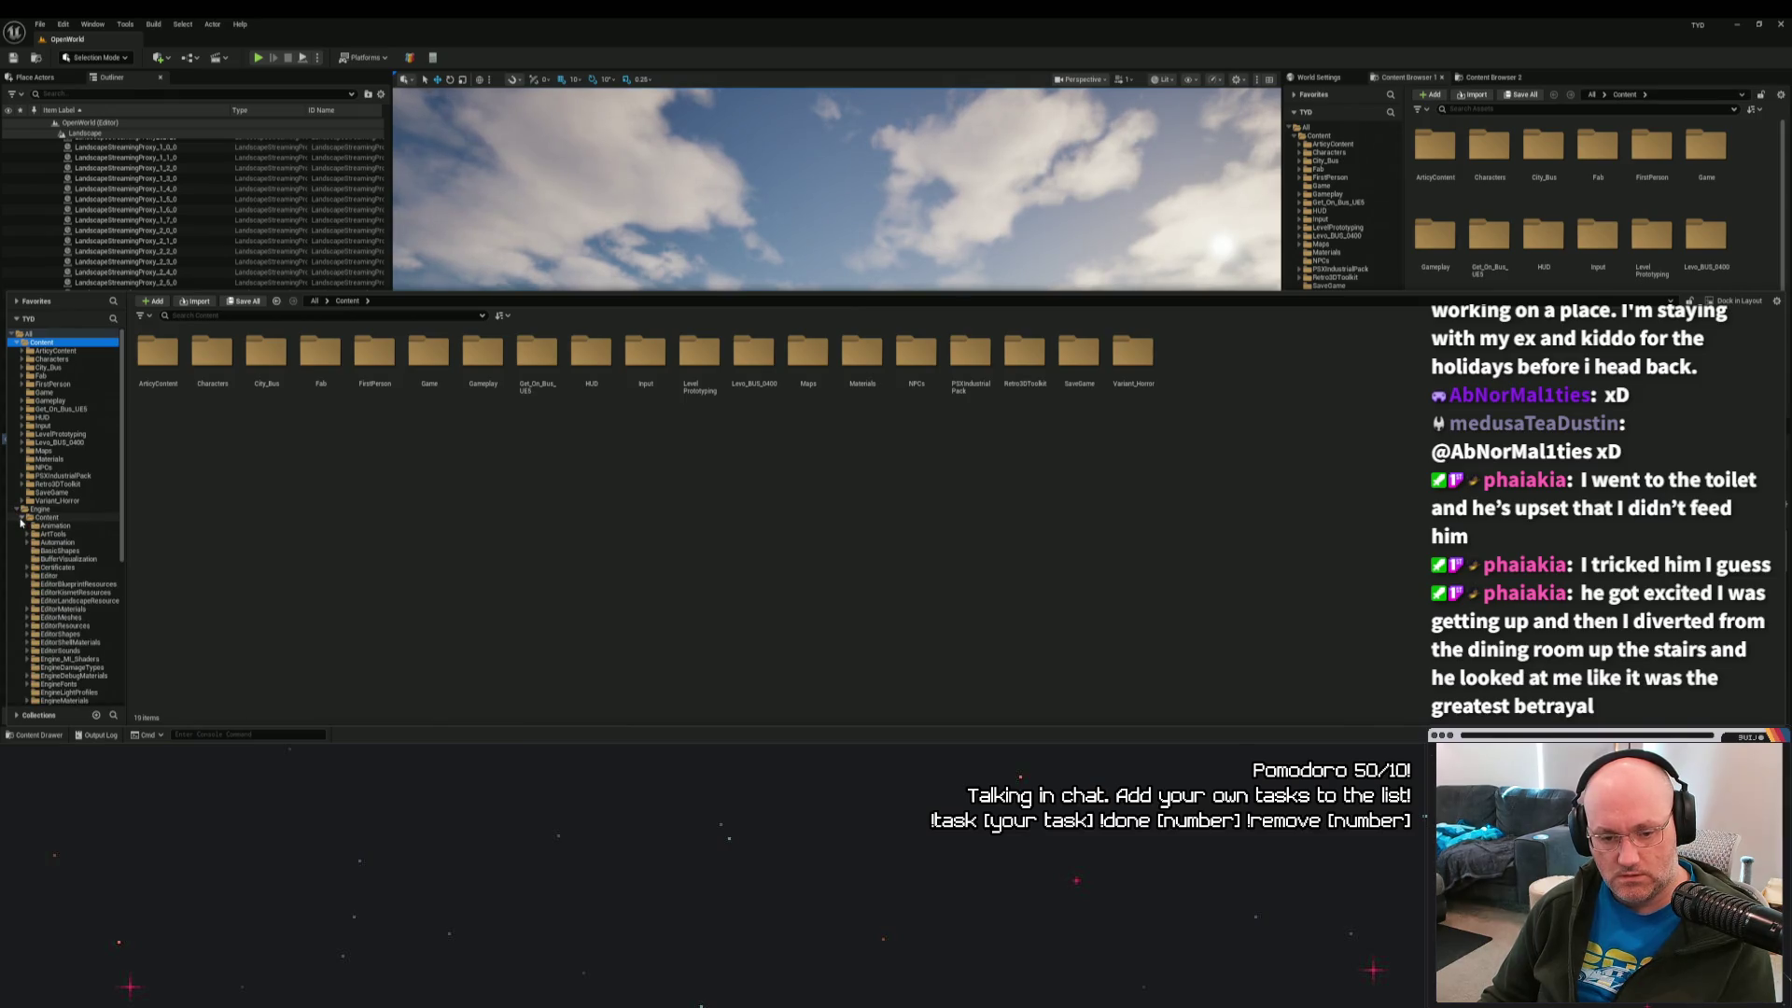
click(21, 518)
click(20, 518)
click(20, 518)
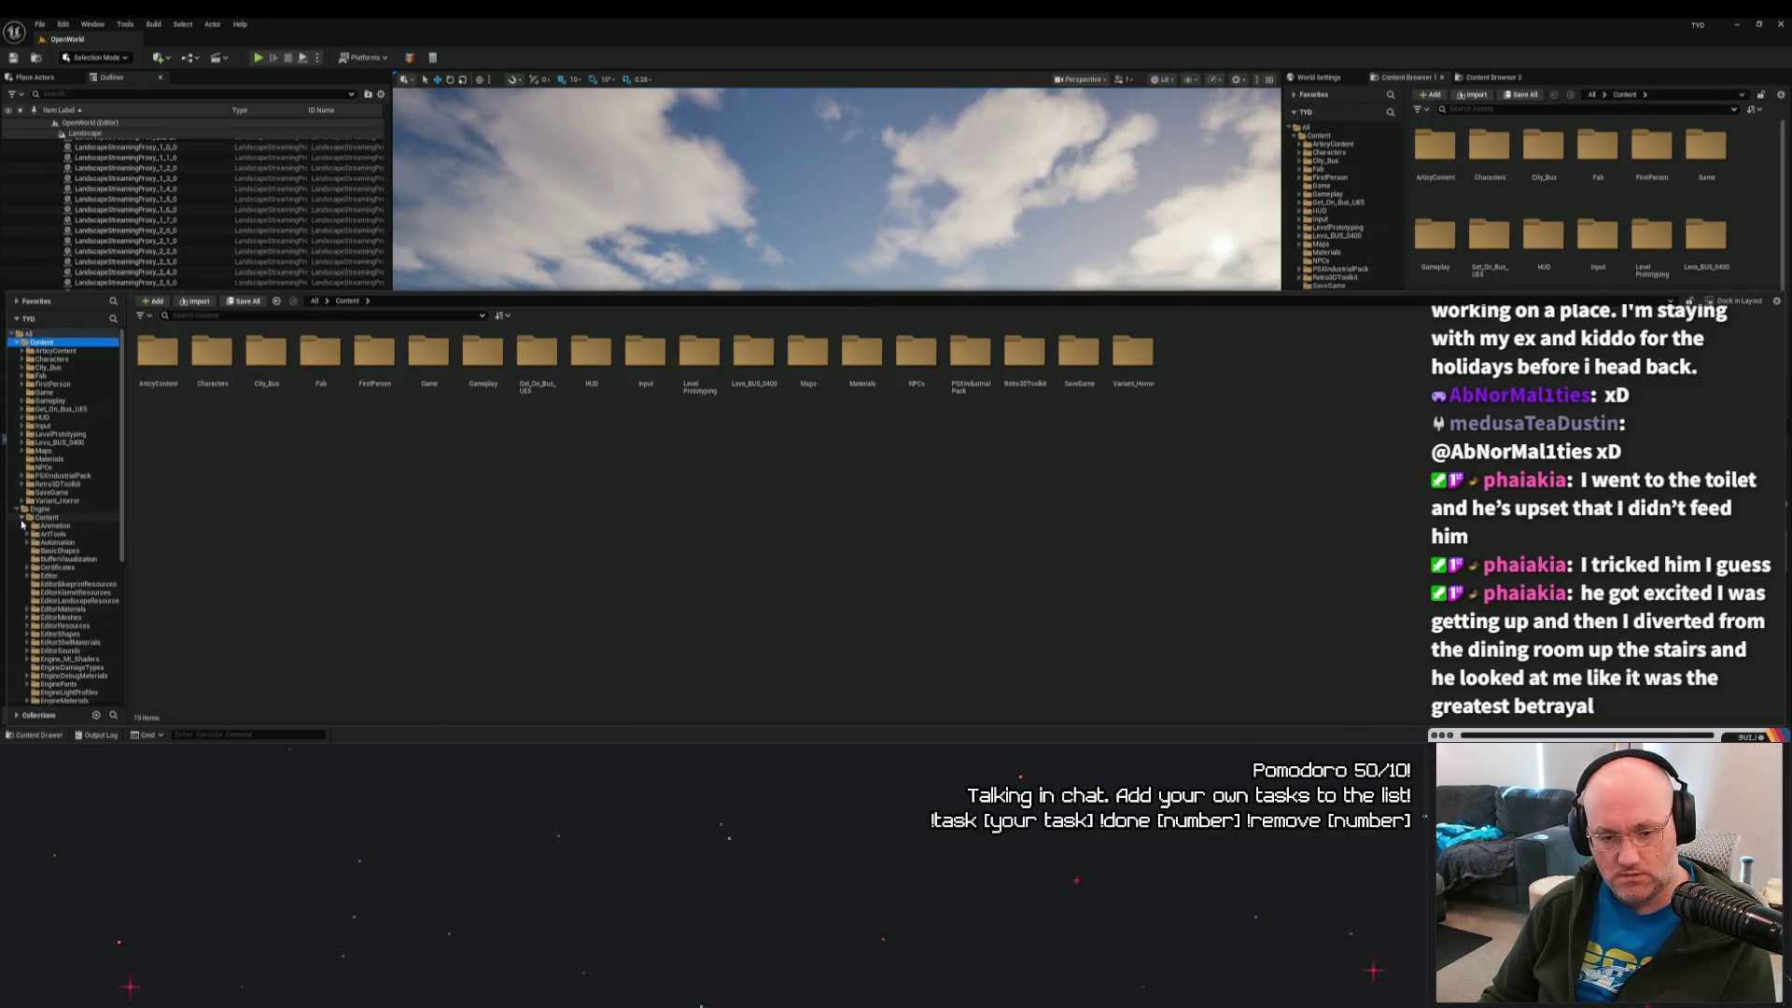
scroll(69, 540, down, 4)
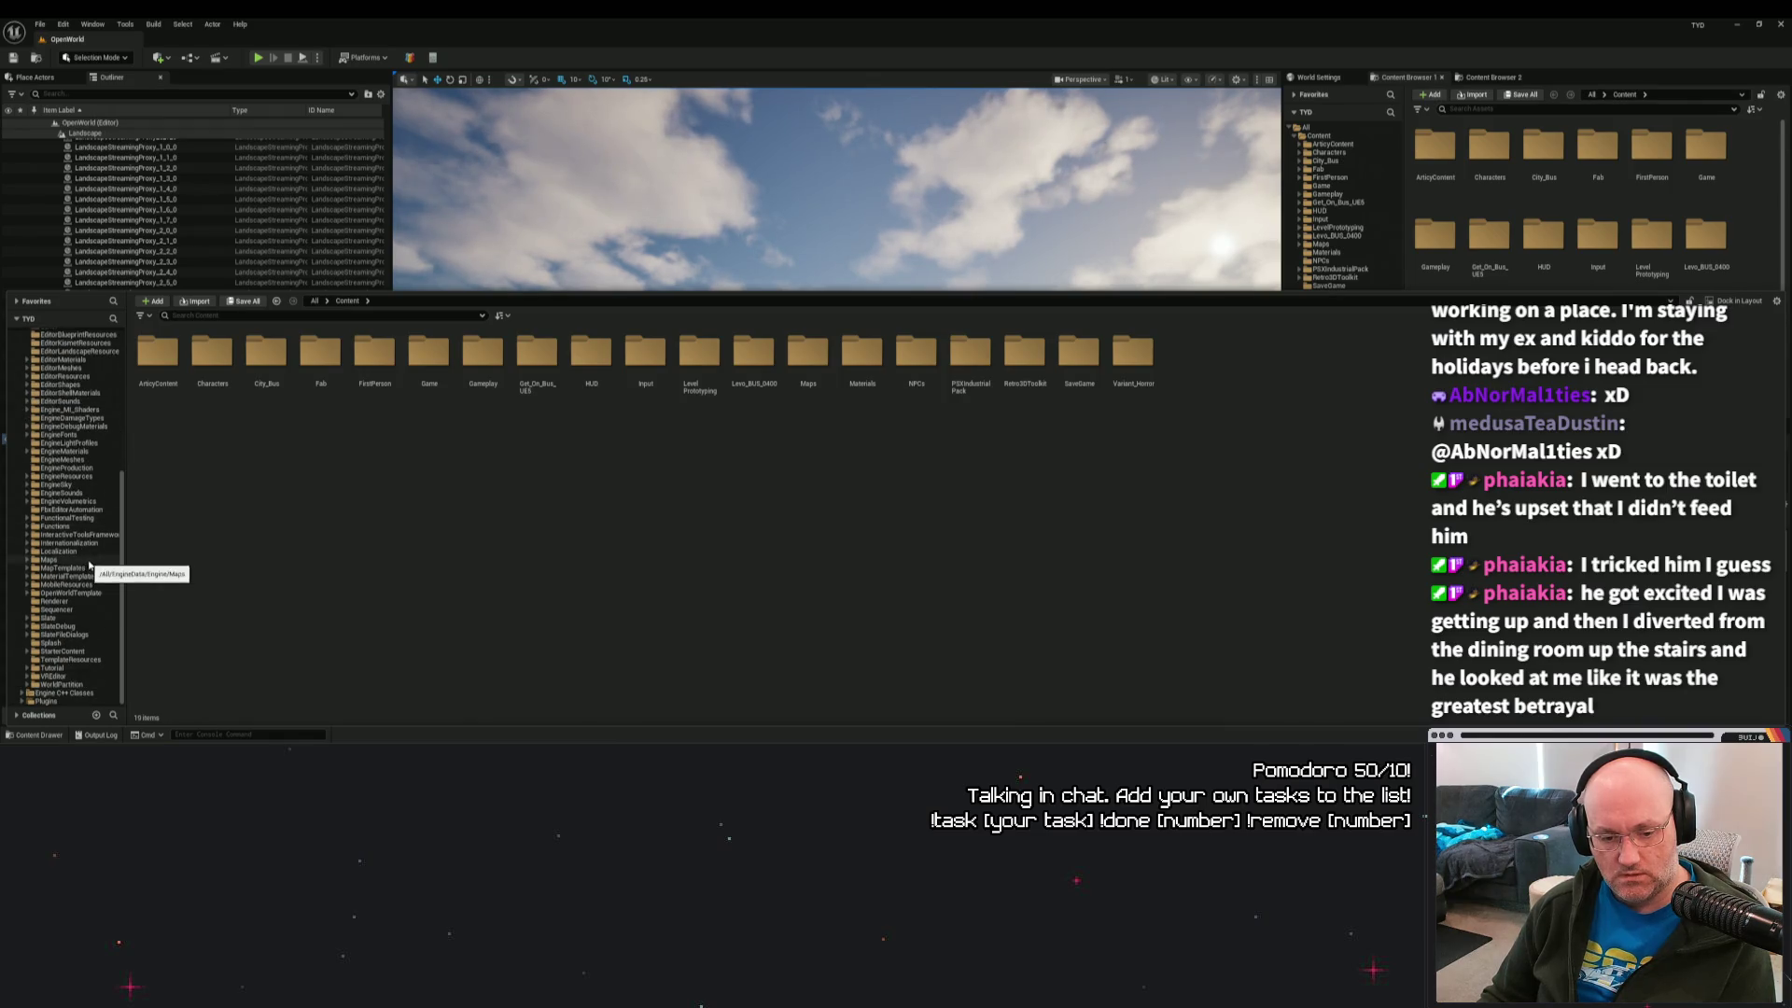
scroll(90, 560, up, 5)
click(19, 507)
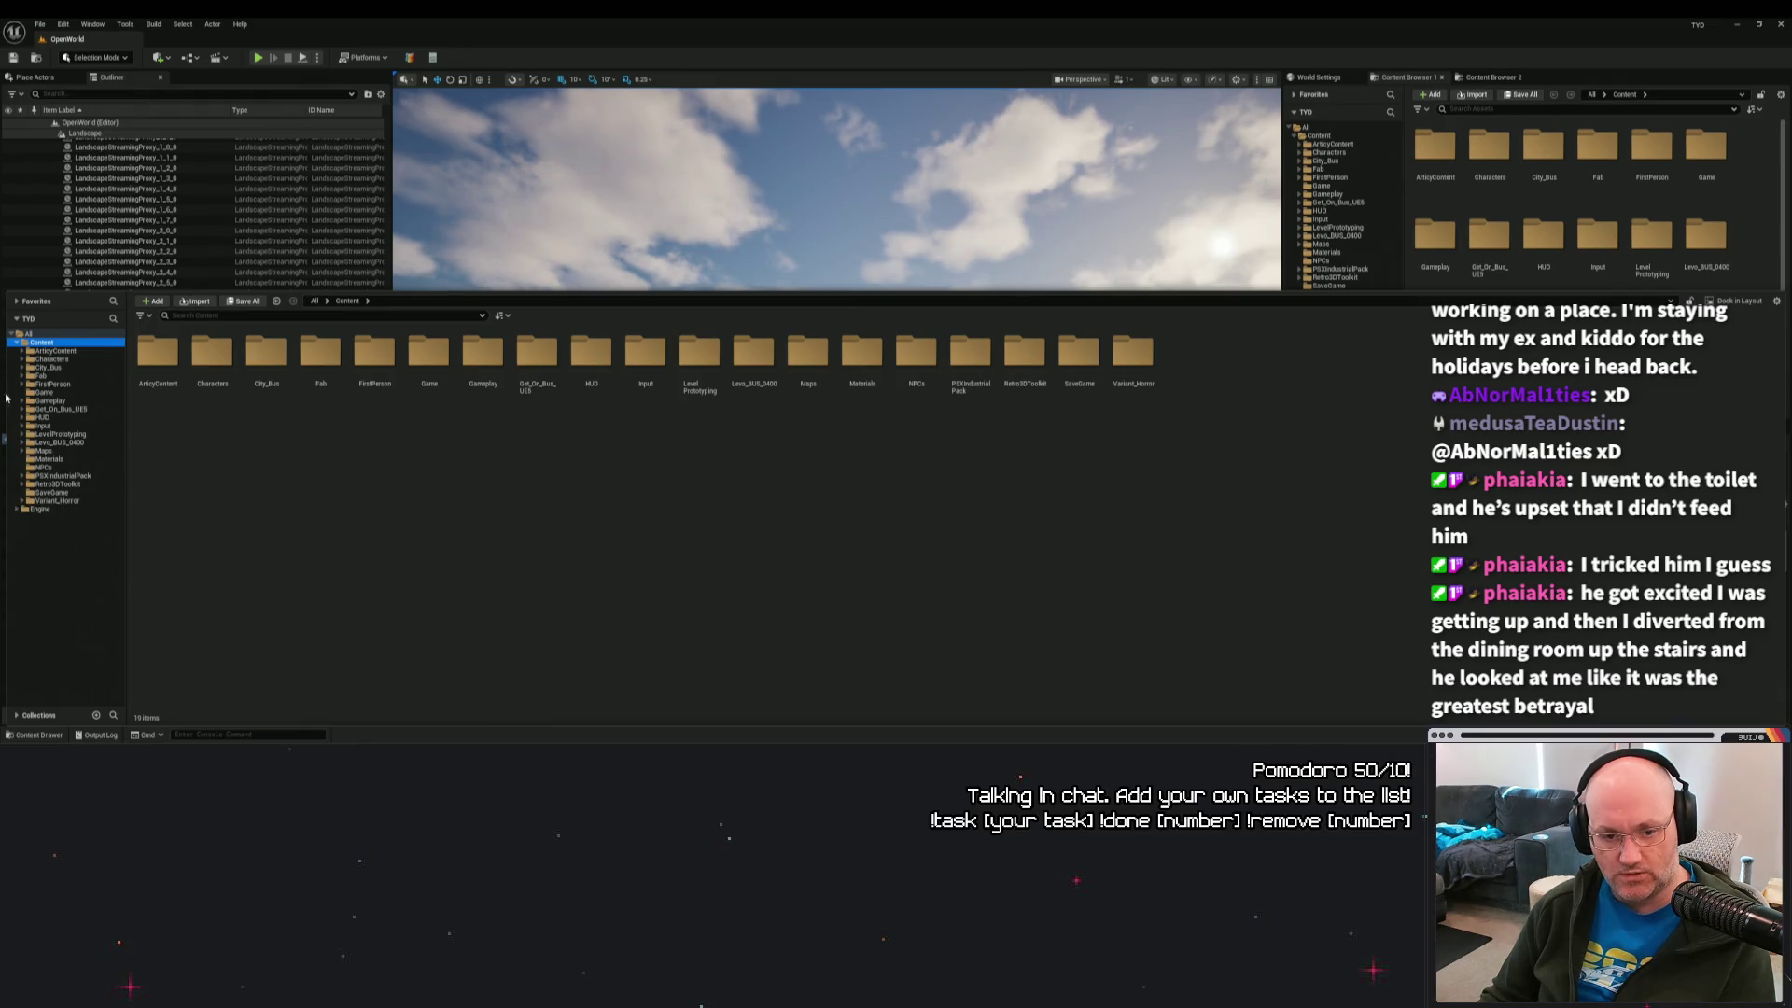
Close the Content Drawer and bring up the Tools menu.
click(183, 23)
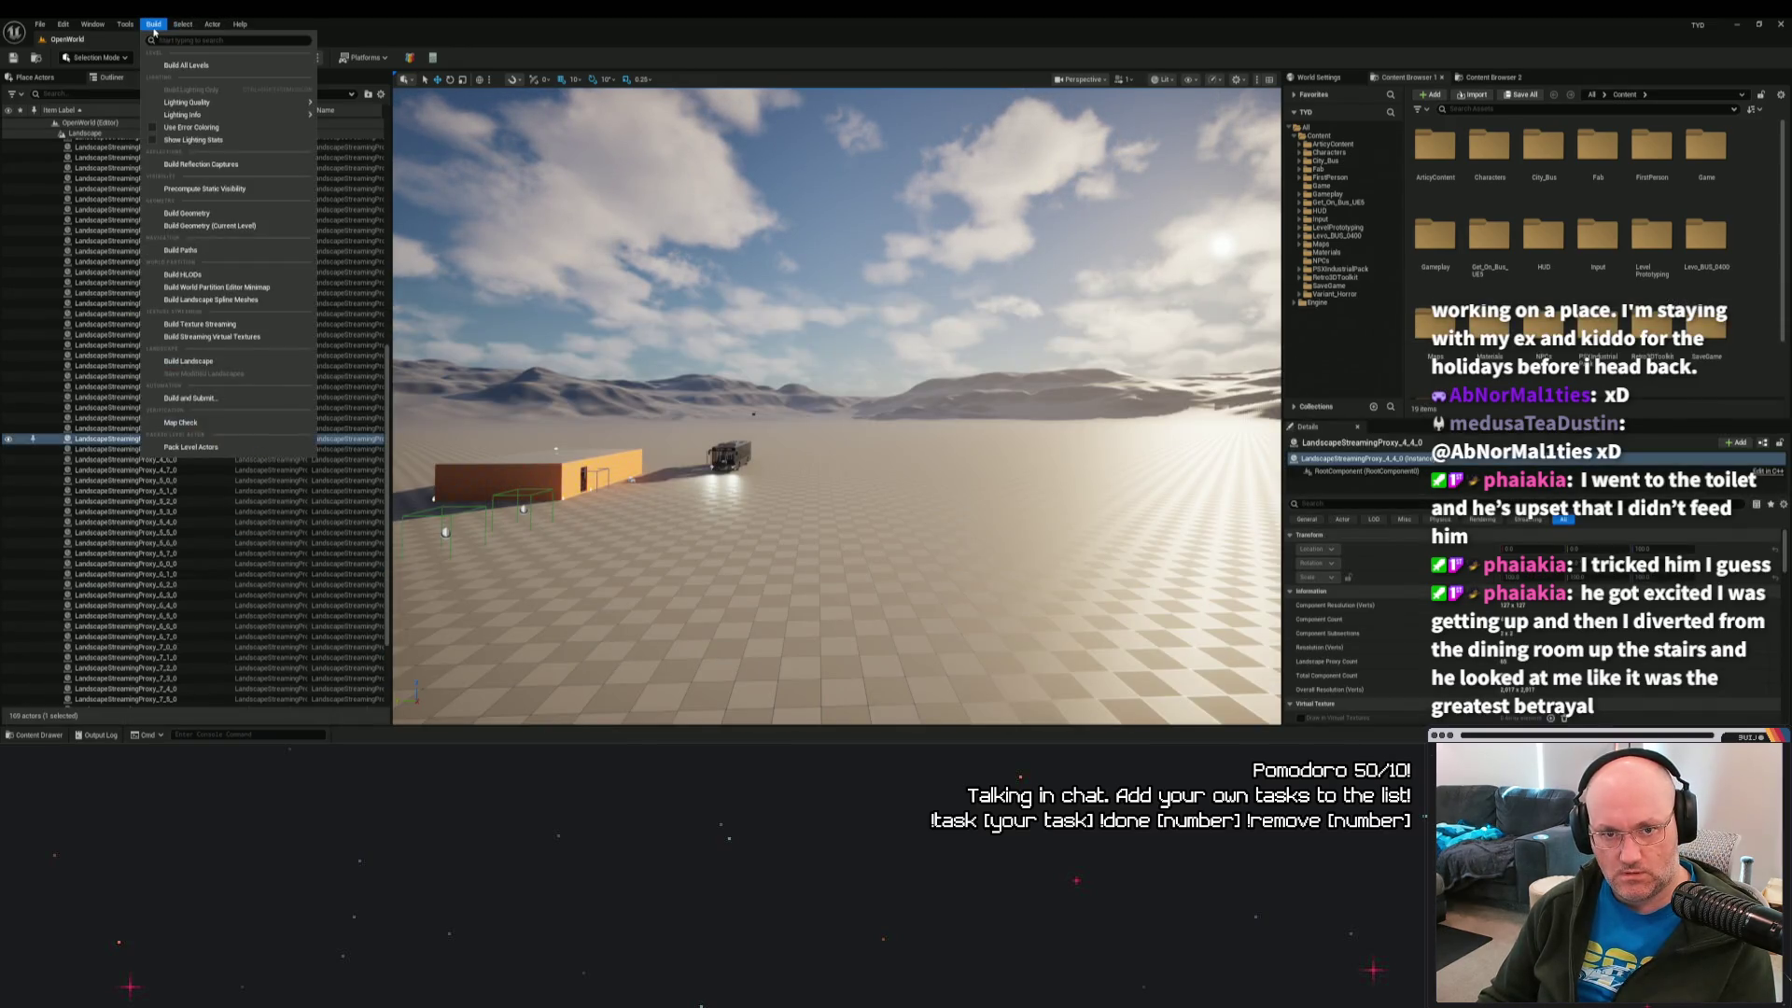
click(127, 32)
click(127, 28)
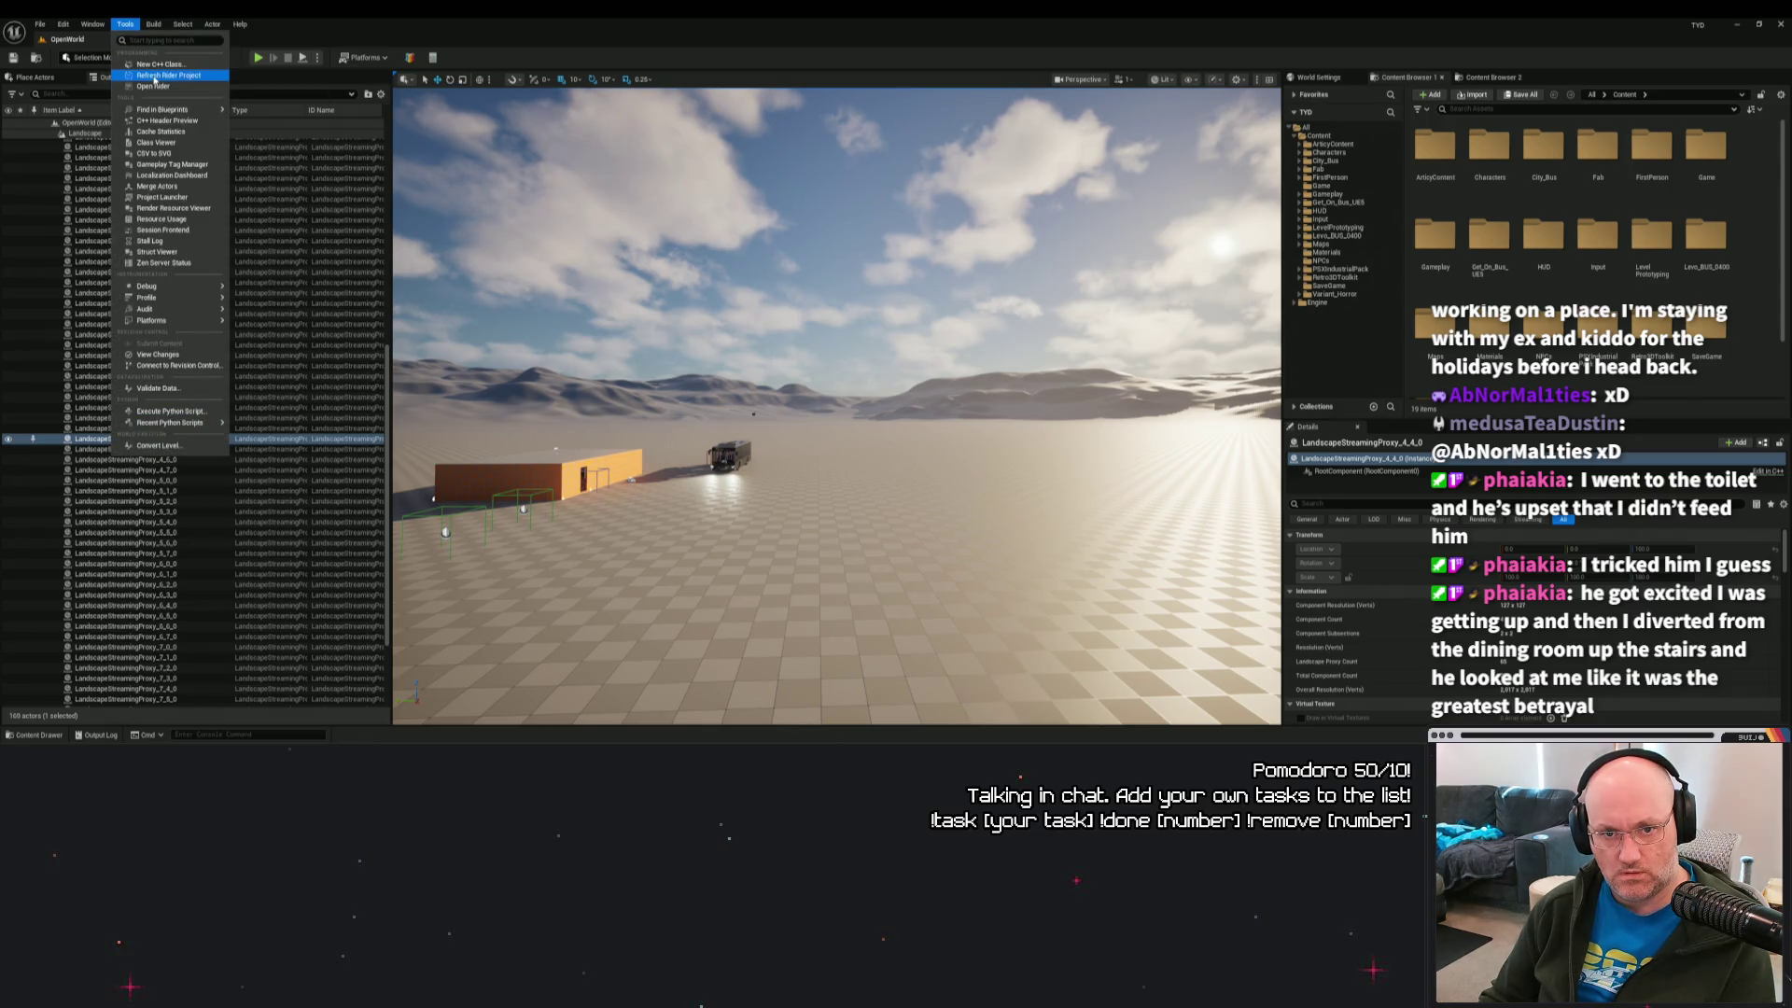
Refresh the Rider code project, then expand and scroll through the Engine content folders.
click(168, 84)
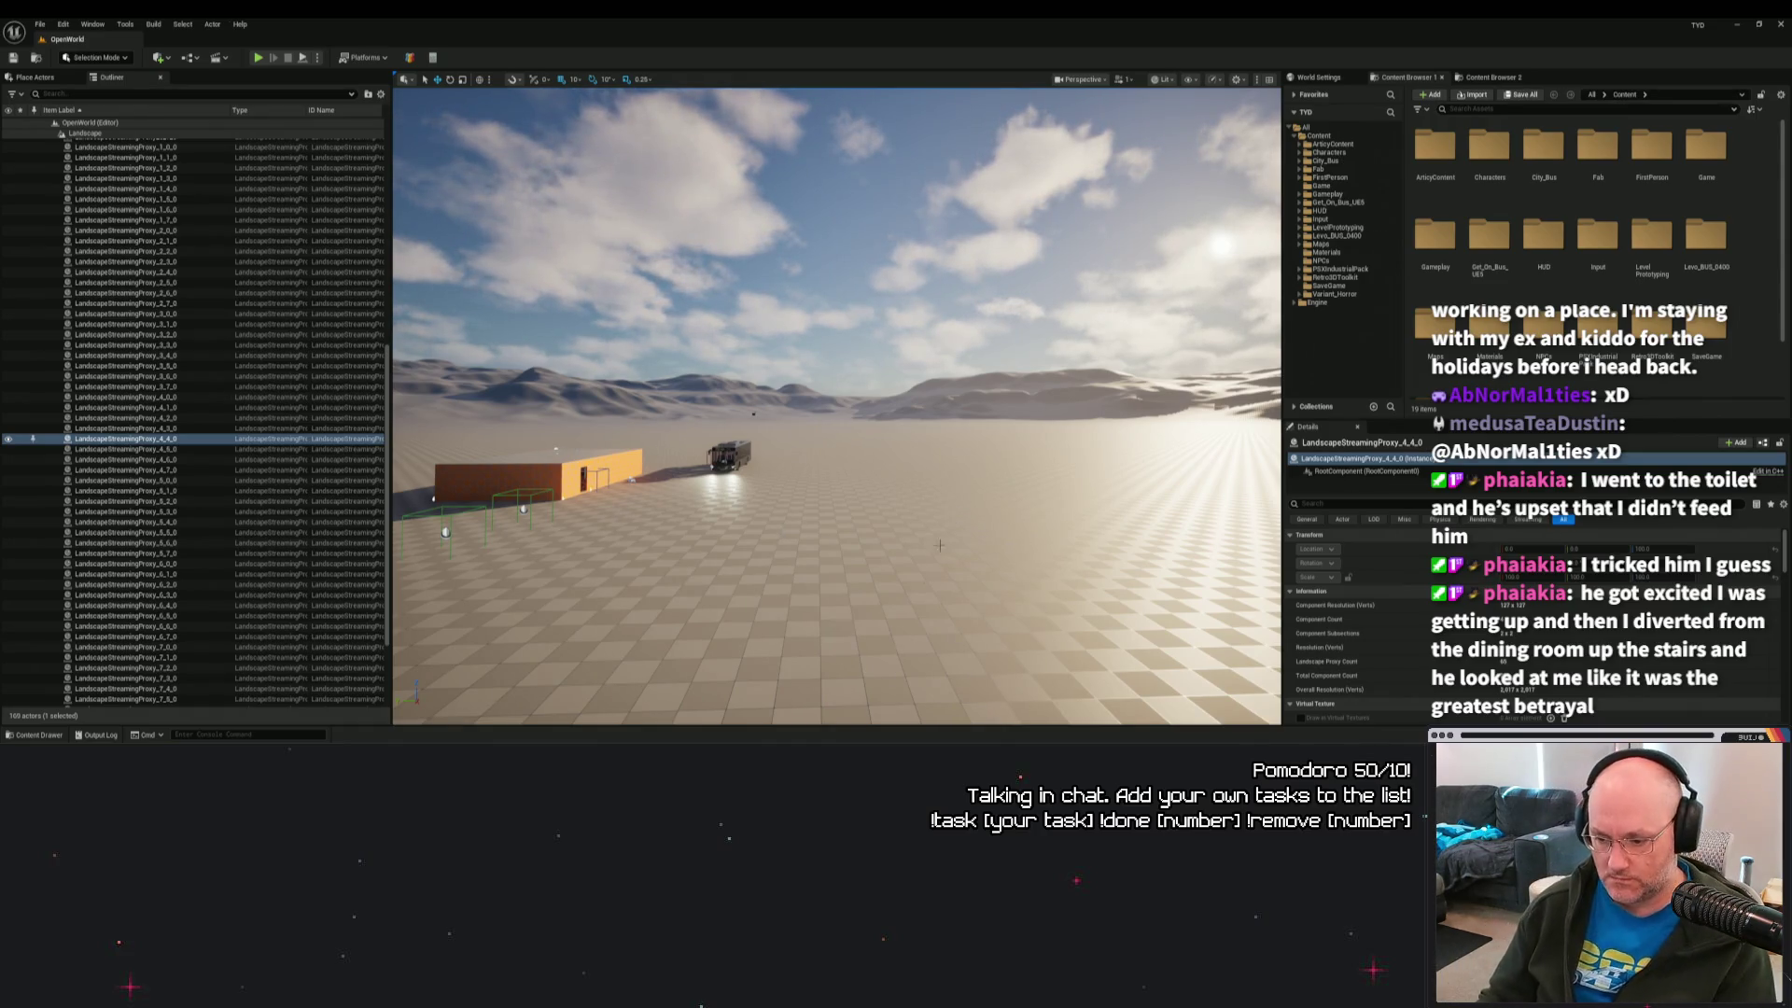
click(38, 734)
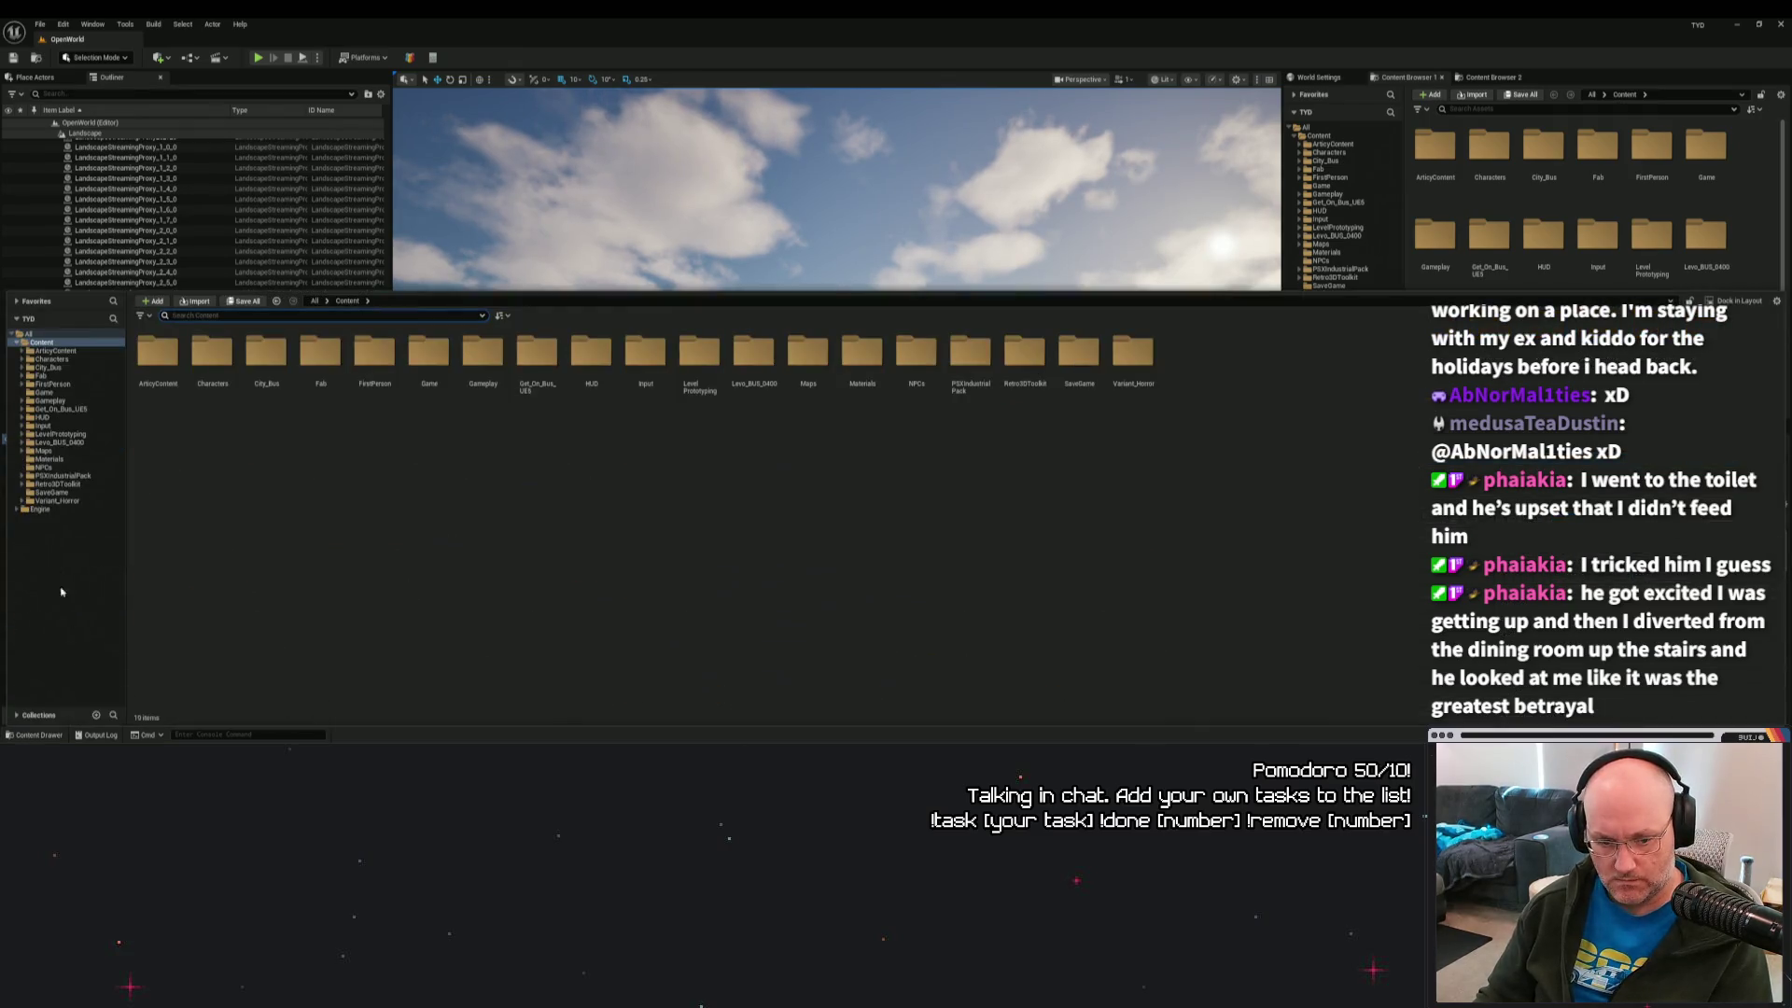
click(16, 509)
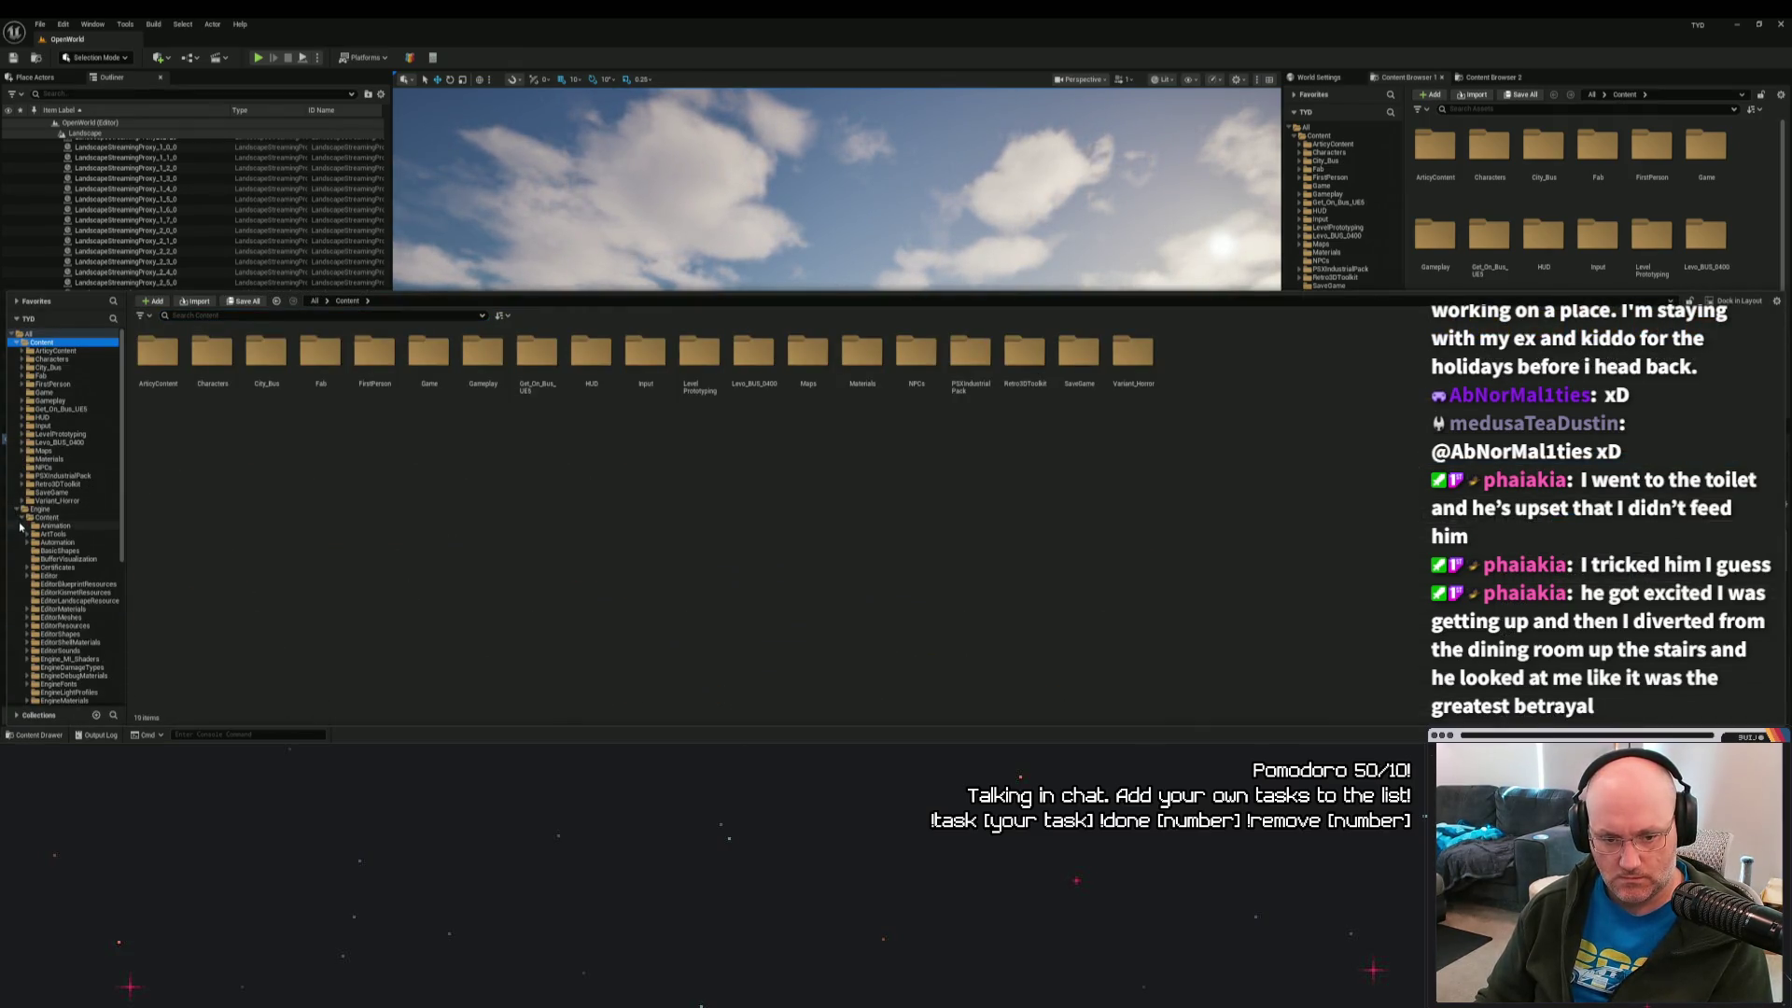
scroll(70, 565, down, 5)
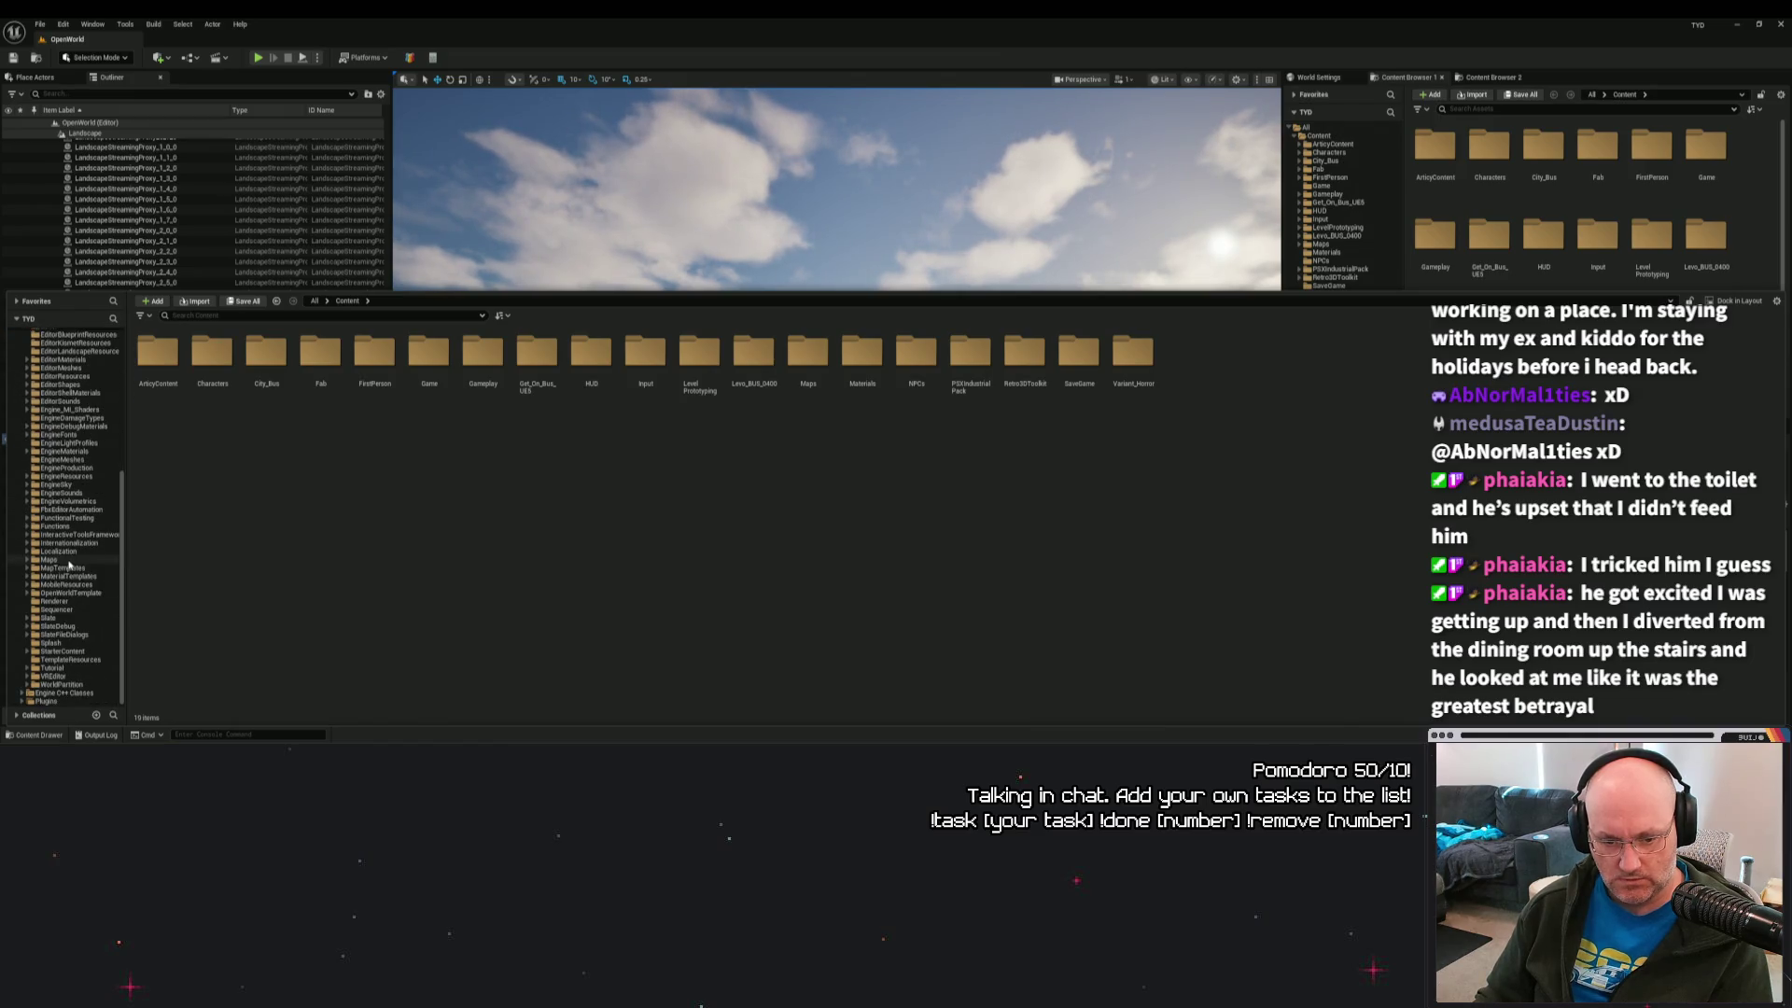
scroll(71, 560, up, 2)
Delete the two .articyue files and the L10N folder from the project's Content folder.
key(alt+Tab)
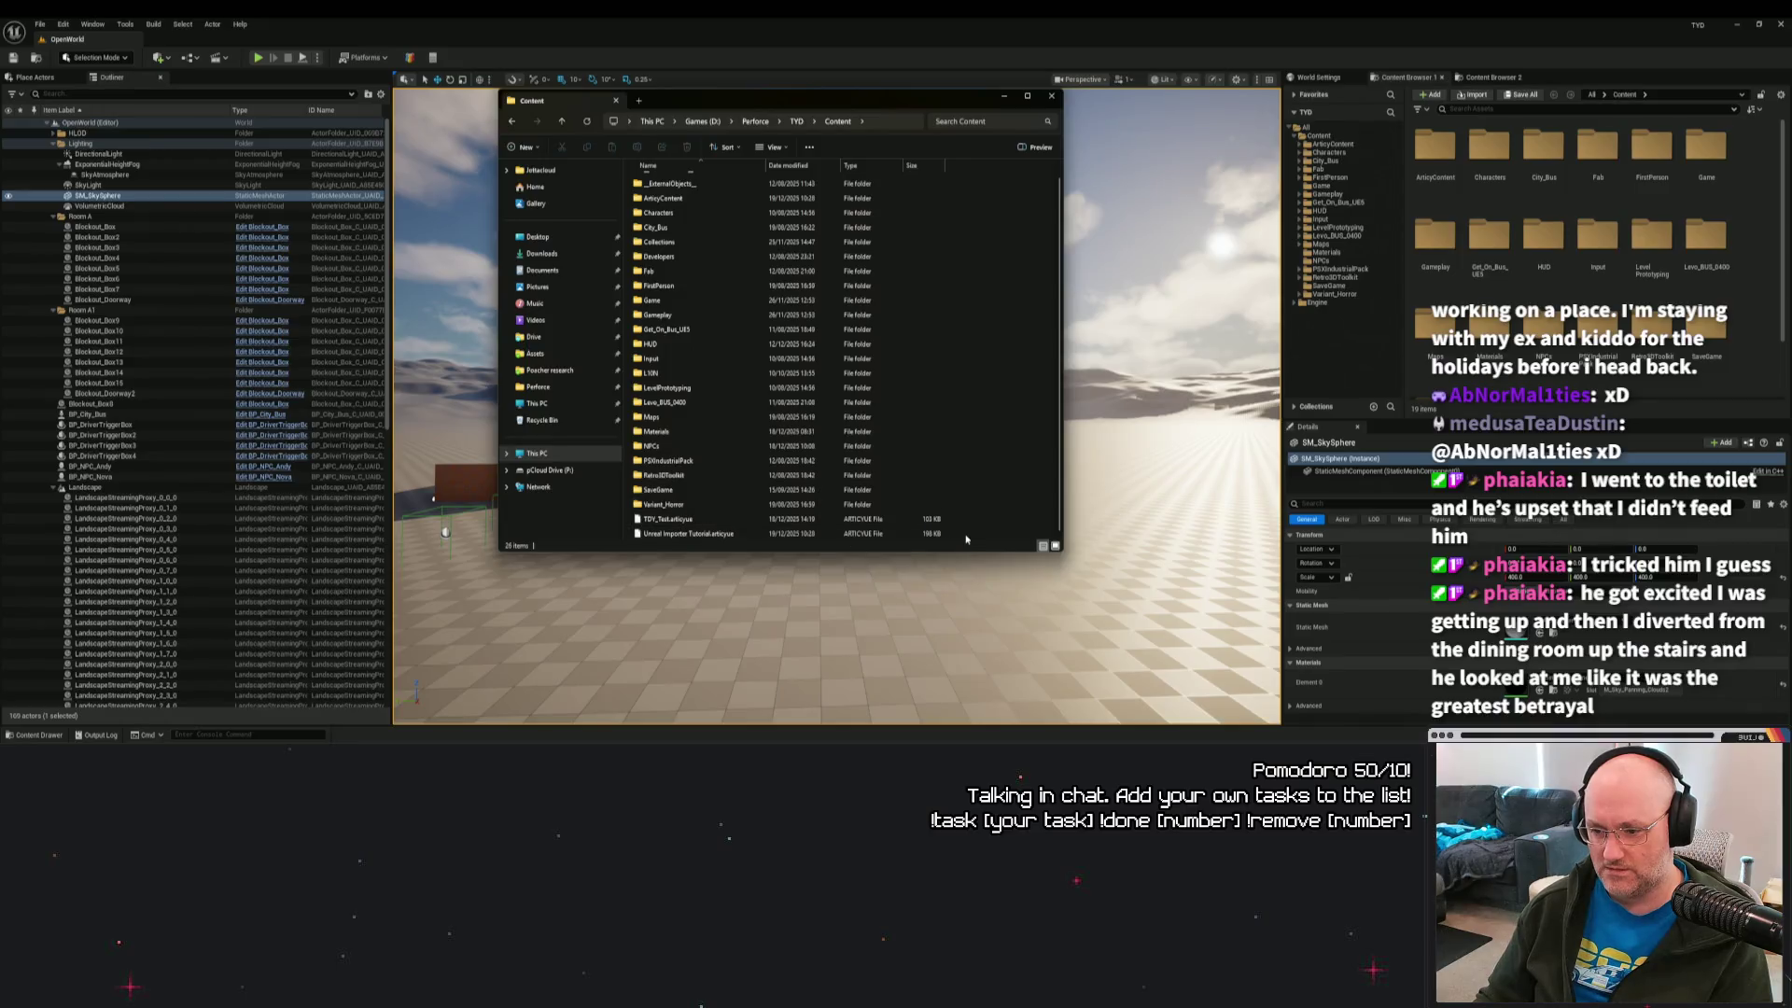
key(Delete)
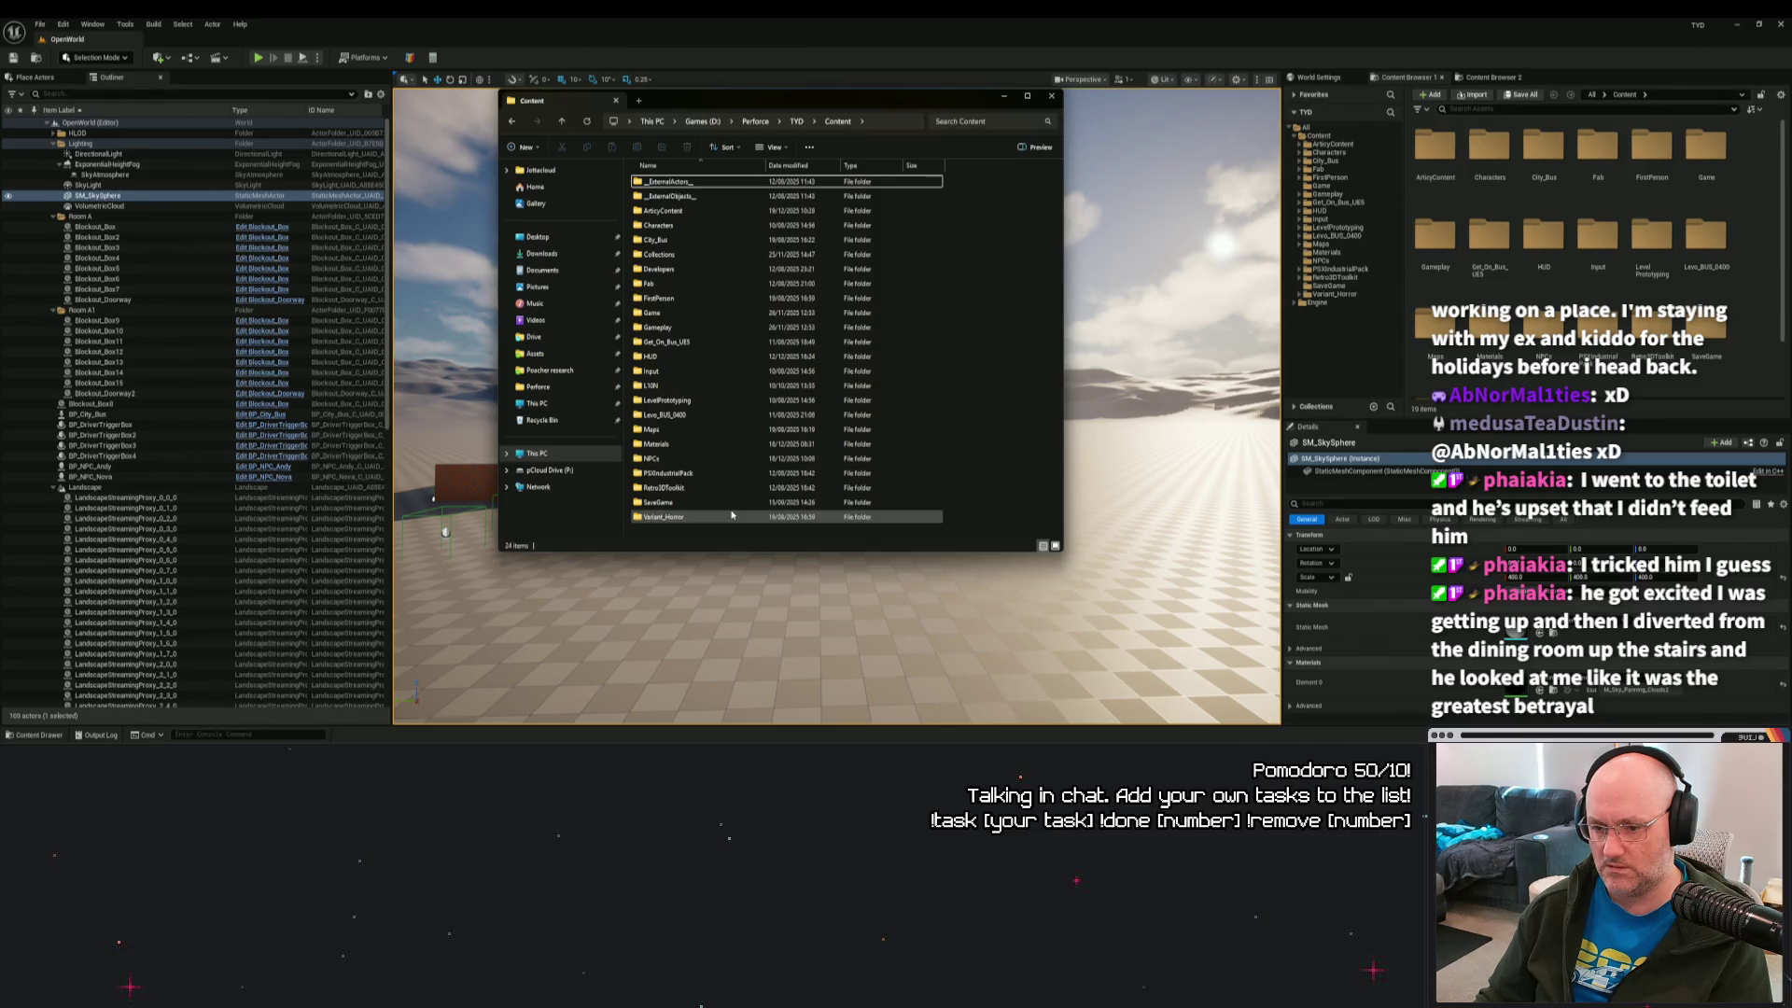
double_click(658, 386)
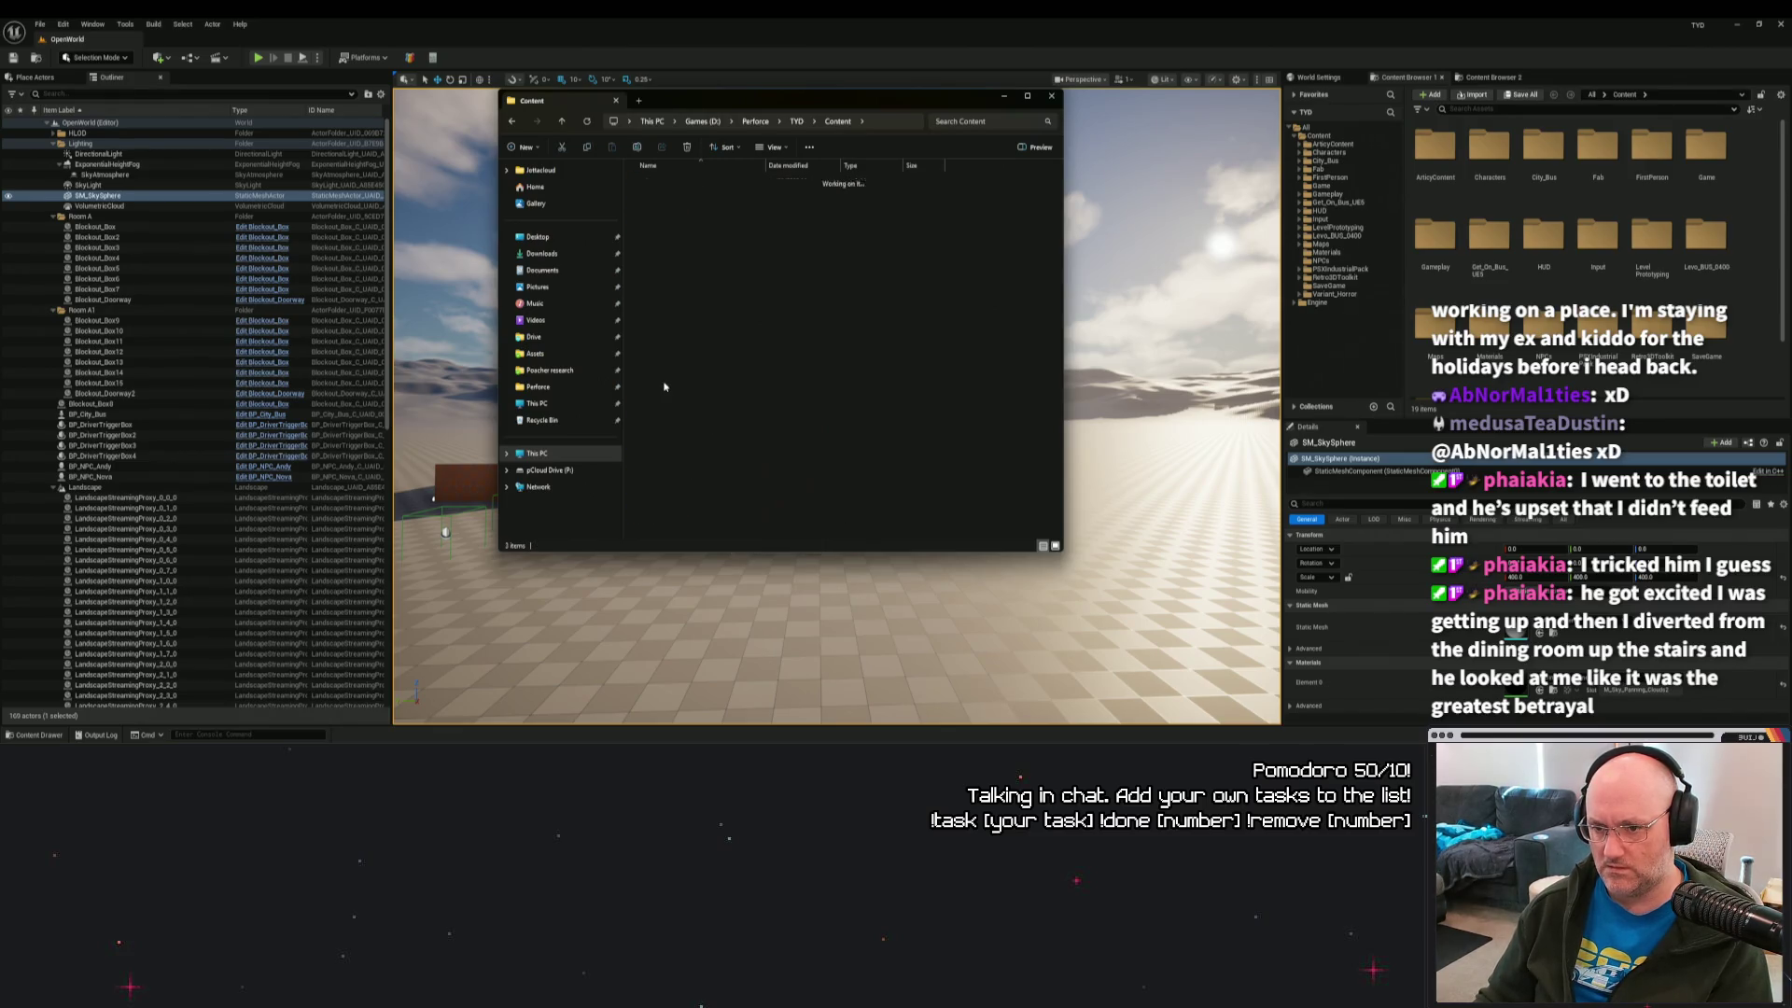
double_click(656, 211)
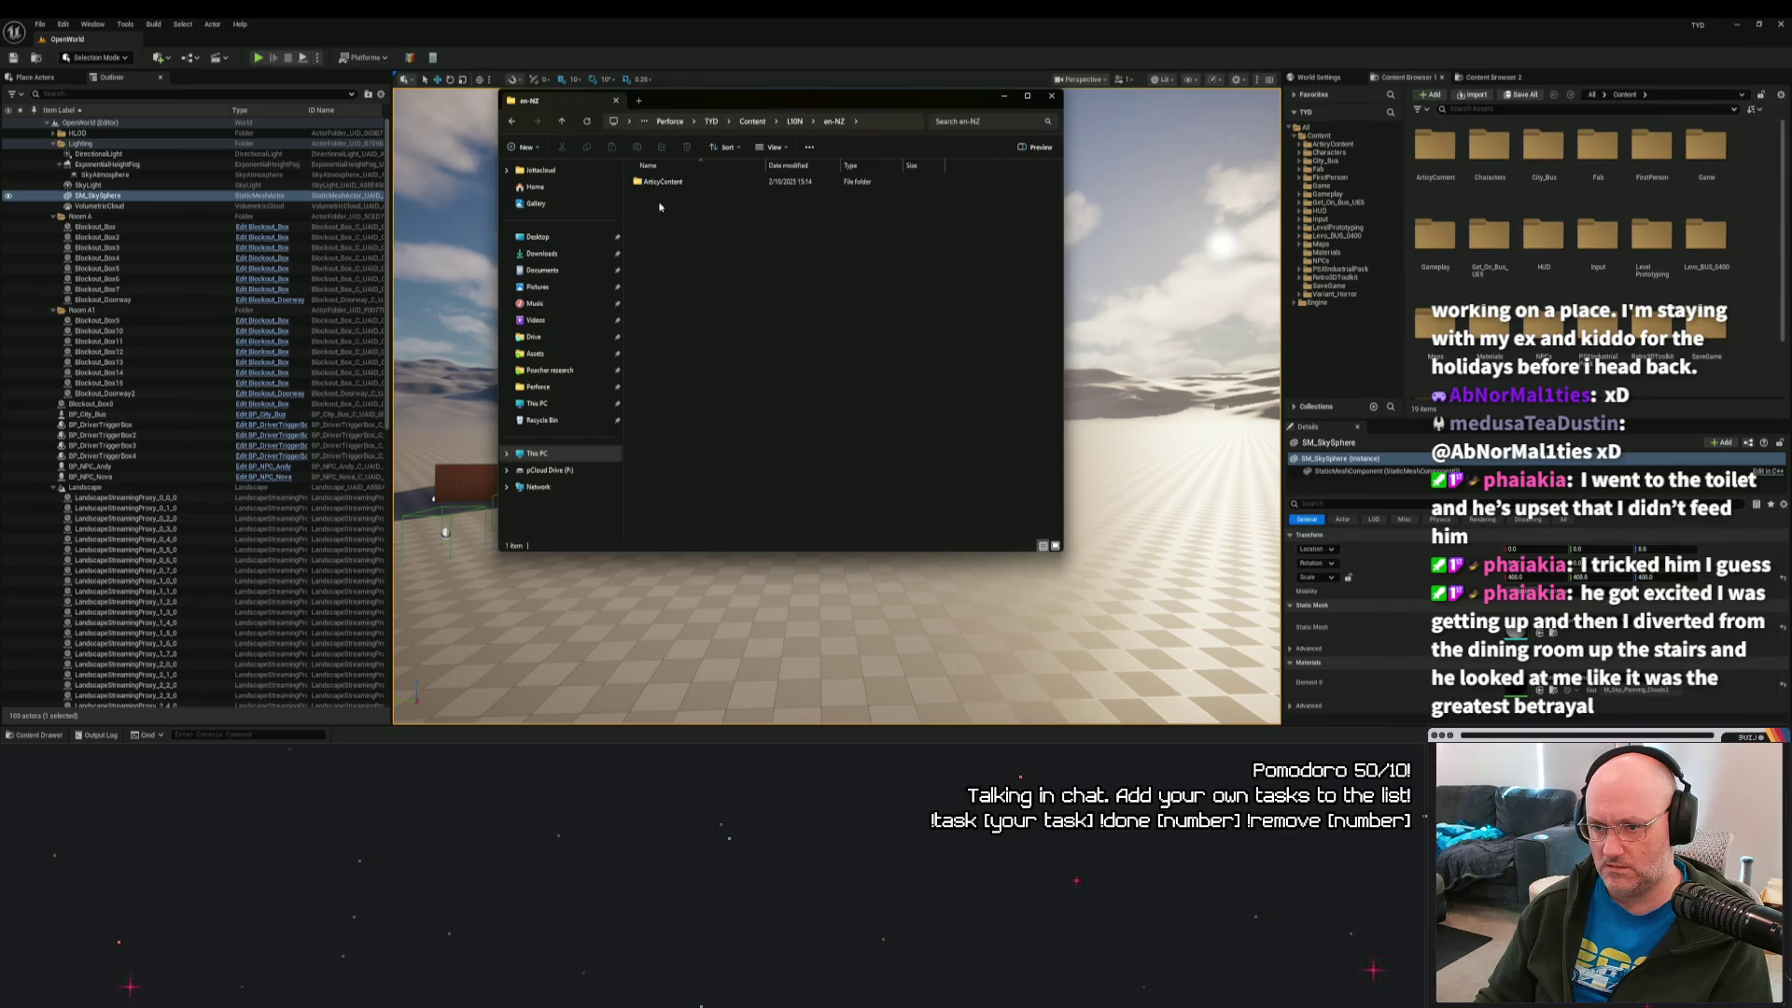
double_click(663, 181)
double_click(662, 181)
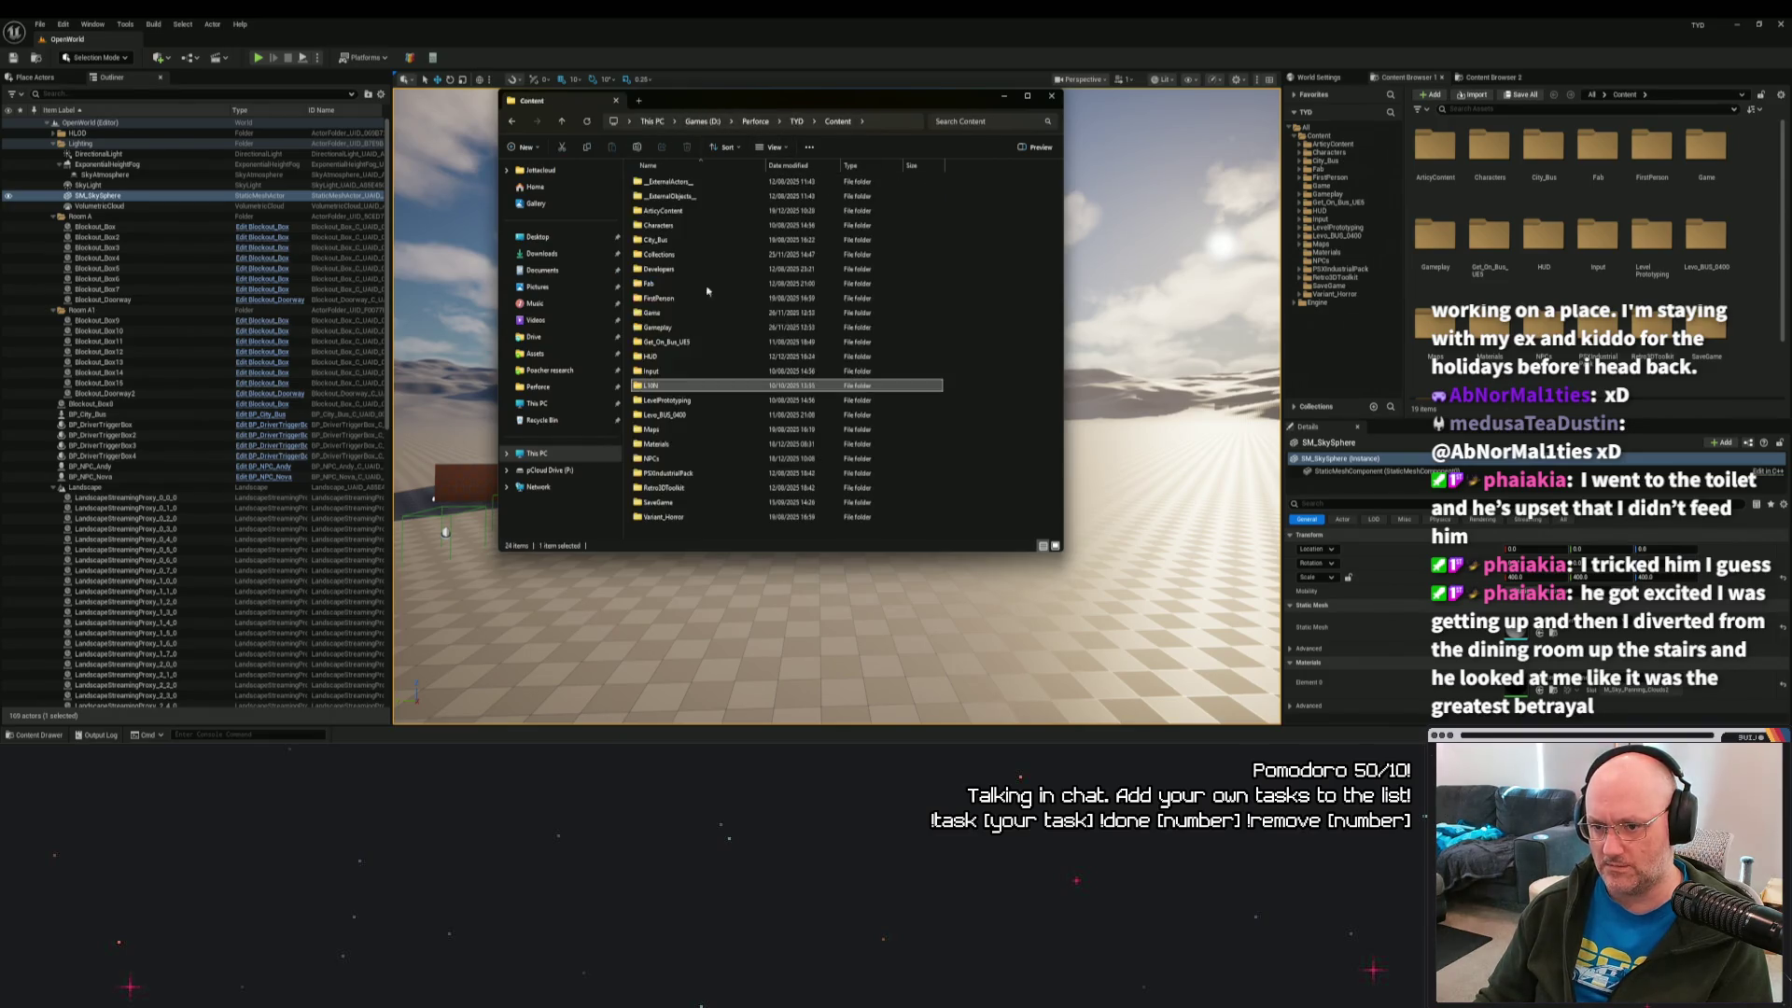
click(669, 121)
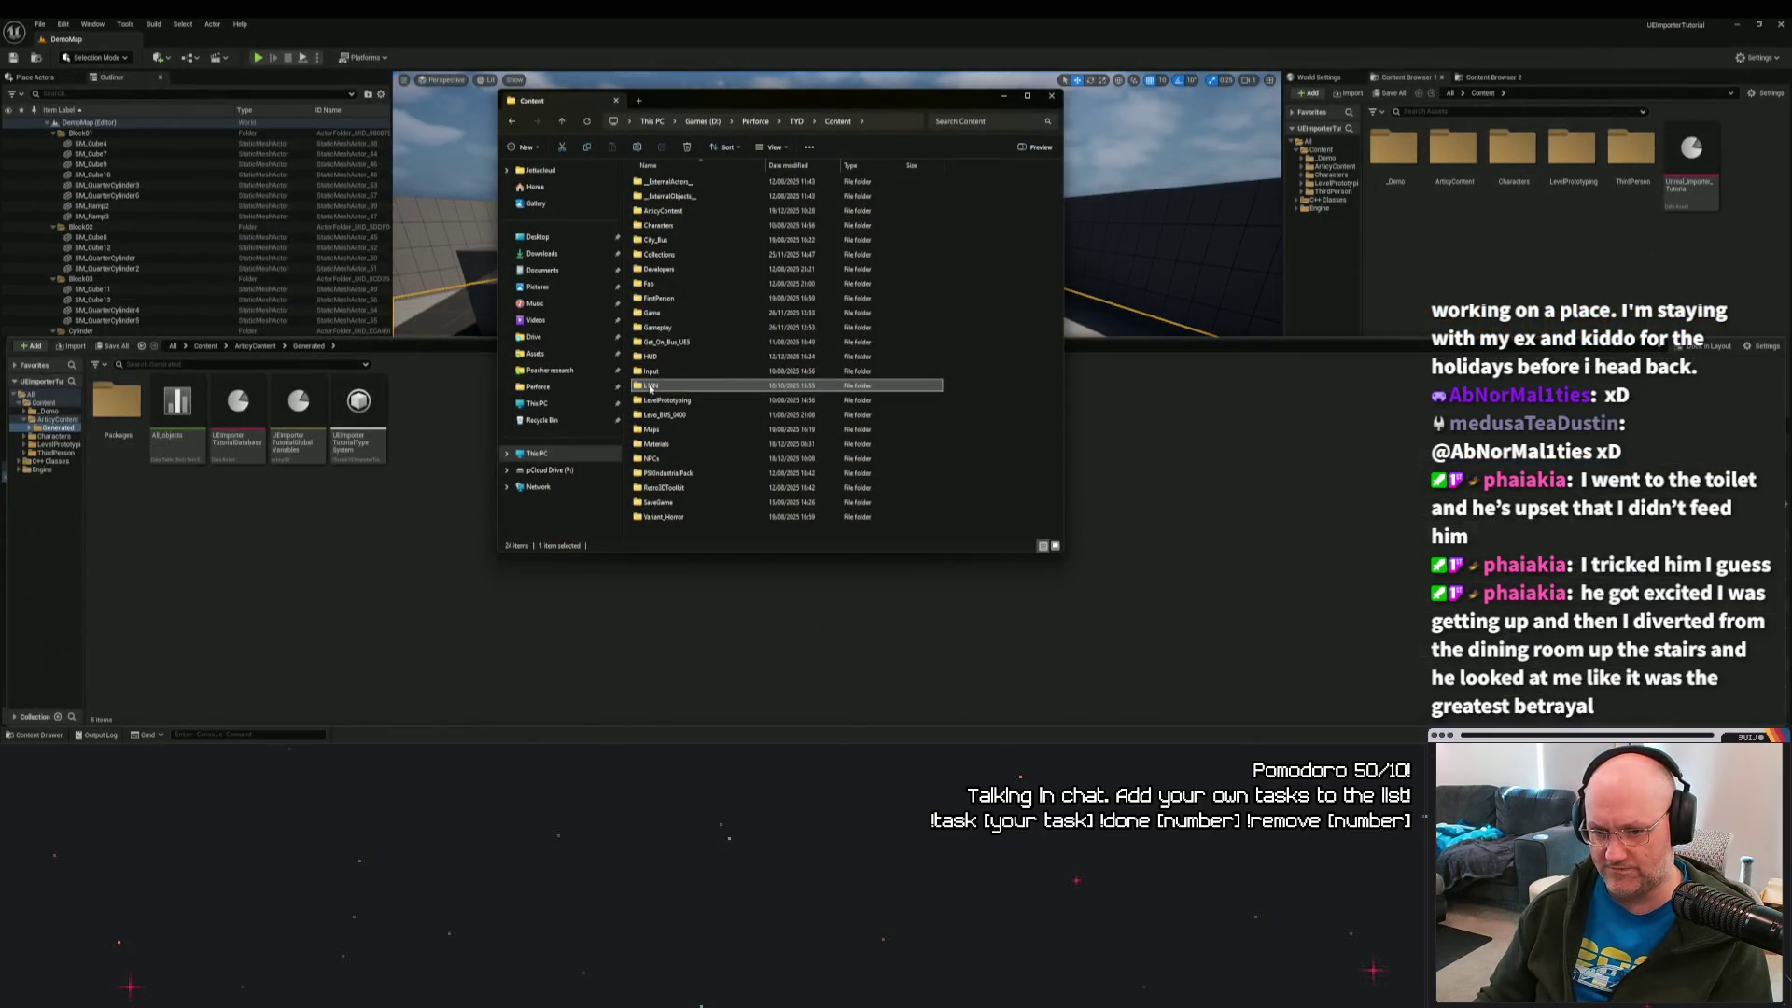
right_click(651, 389)
click(782, 398)
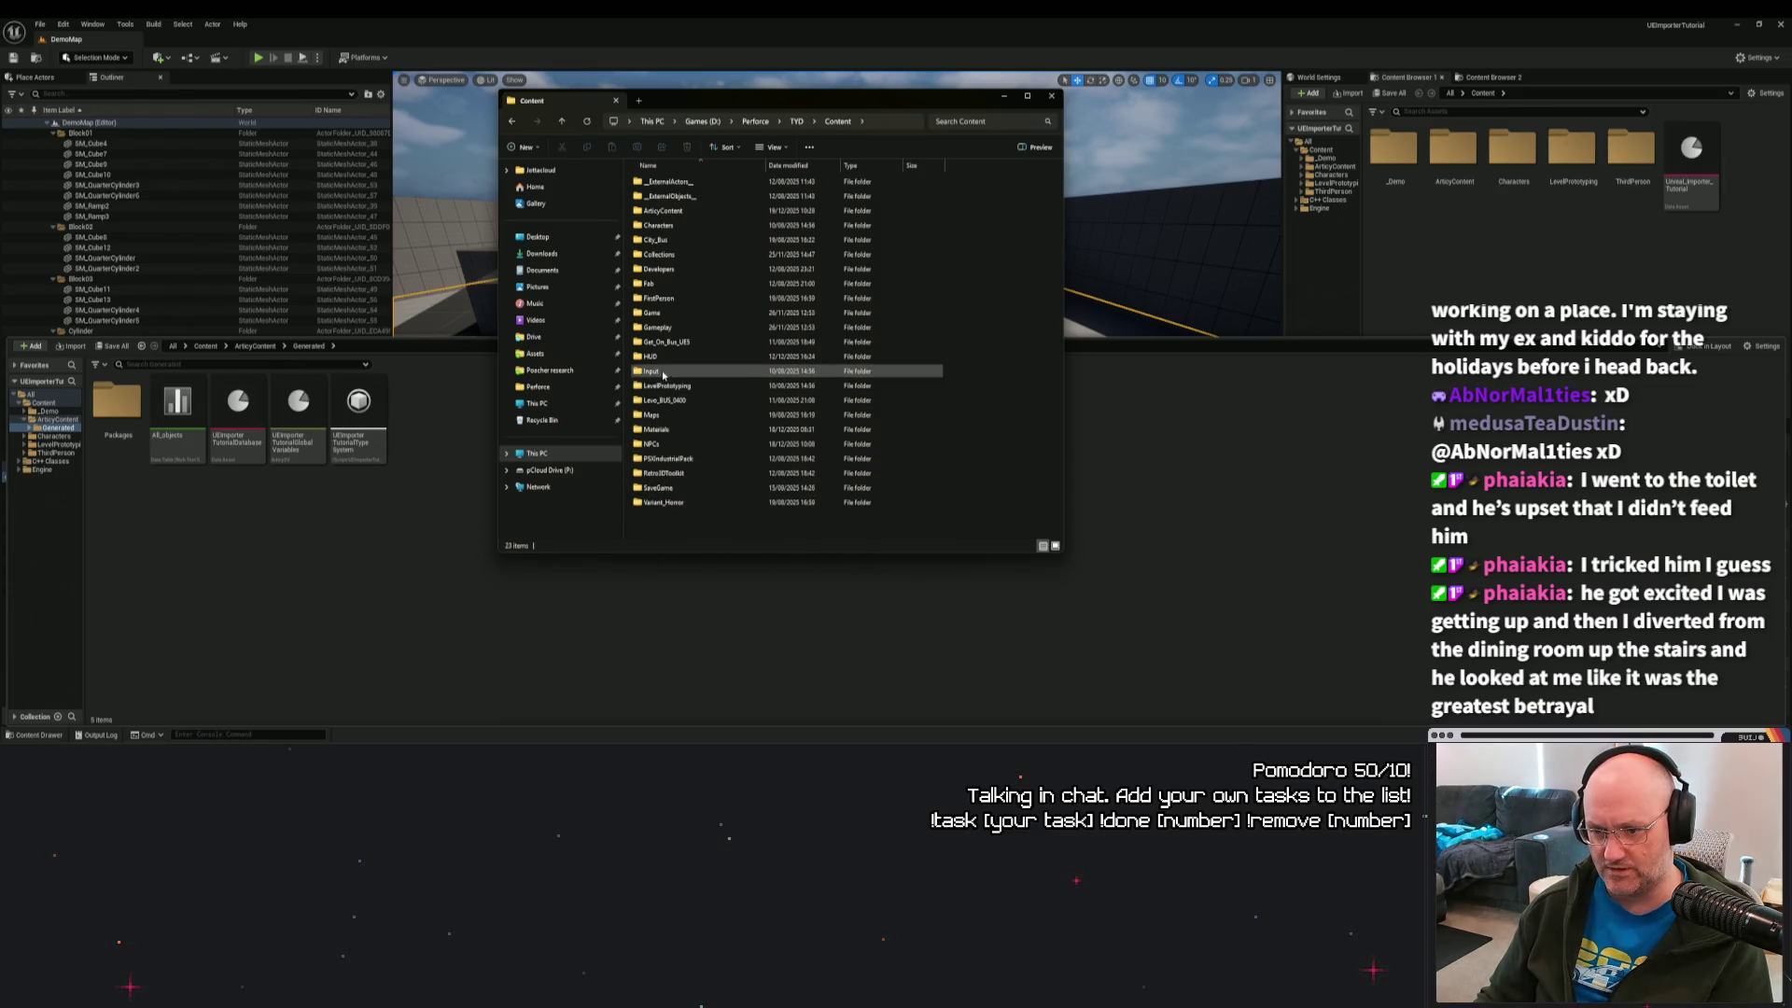
Delete the ArticyContent folder and close the UEImporterTutorial editor.
mouse_move(650, 360)
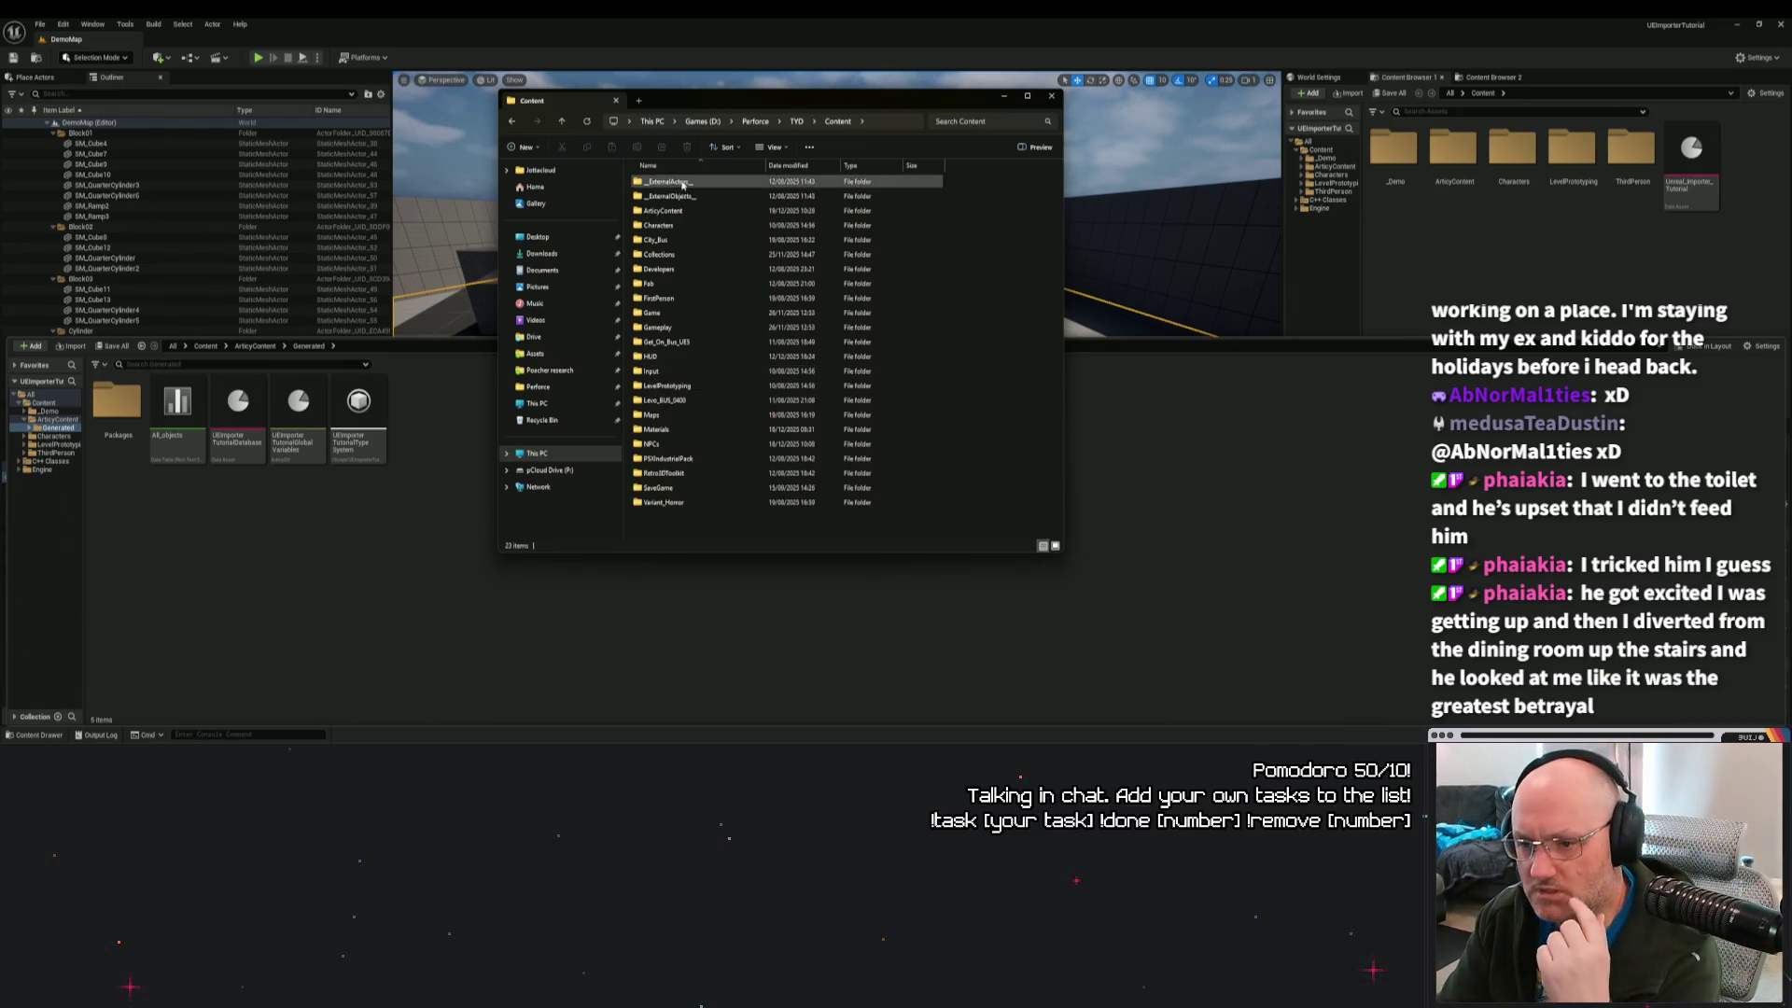
click(666, 213)
double_click(666, 215)
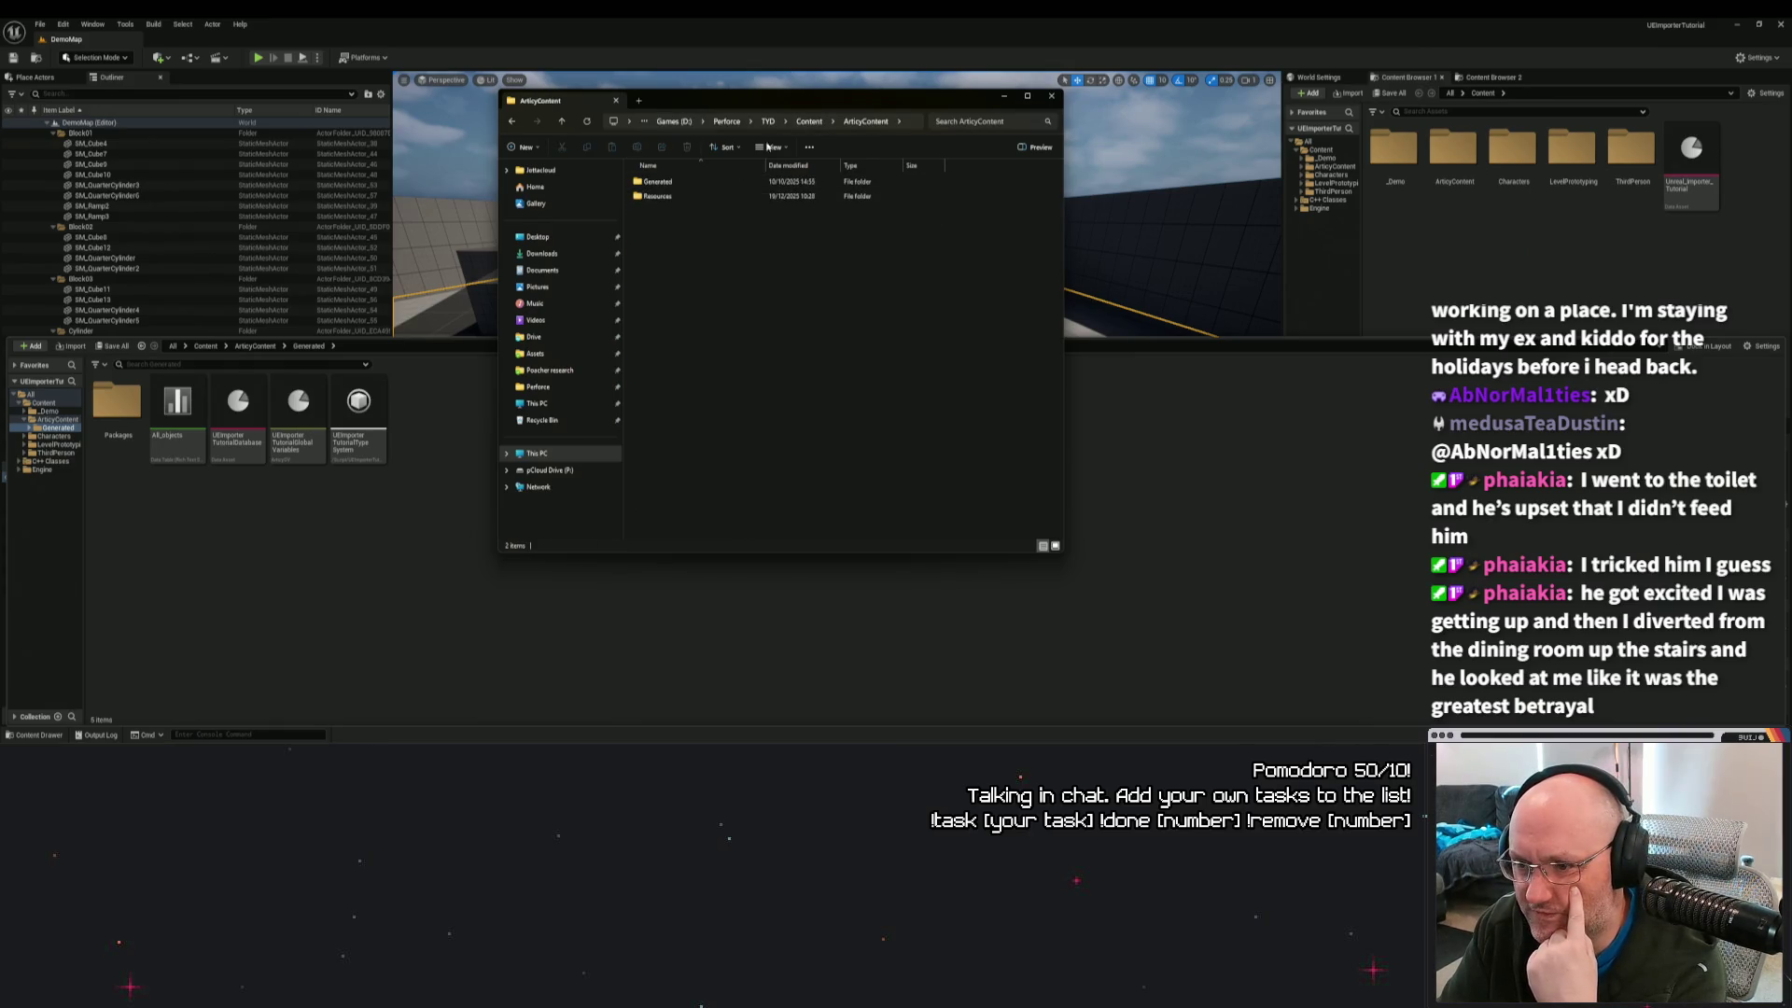
double_click(679, 182)
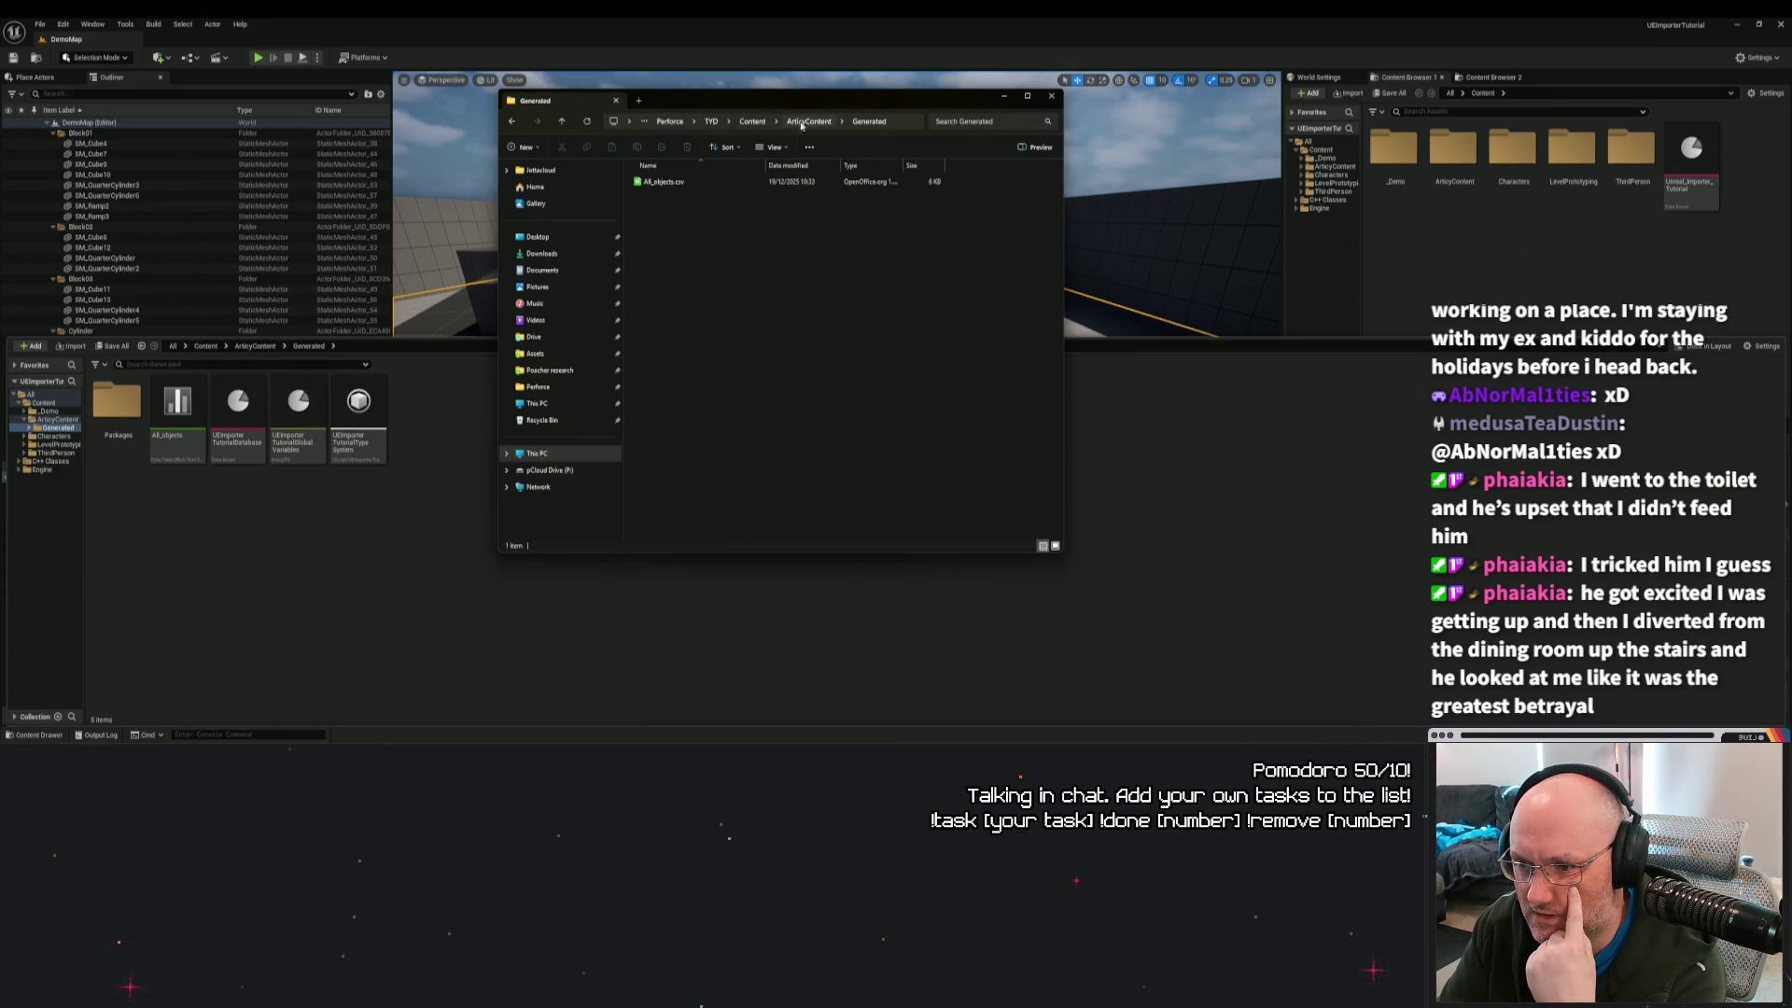
click(750, 121)
key(Delete)
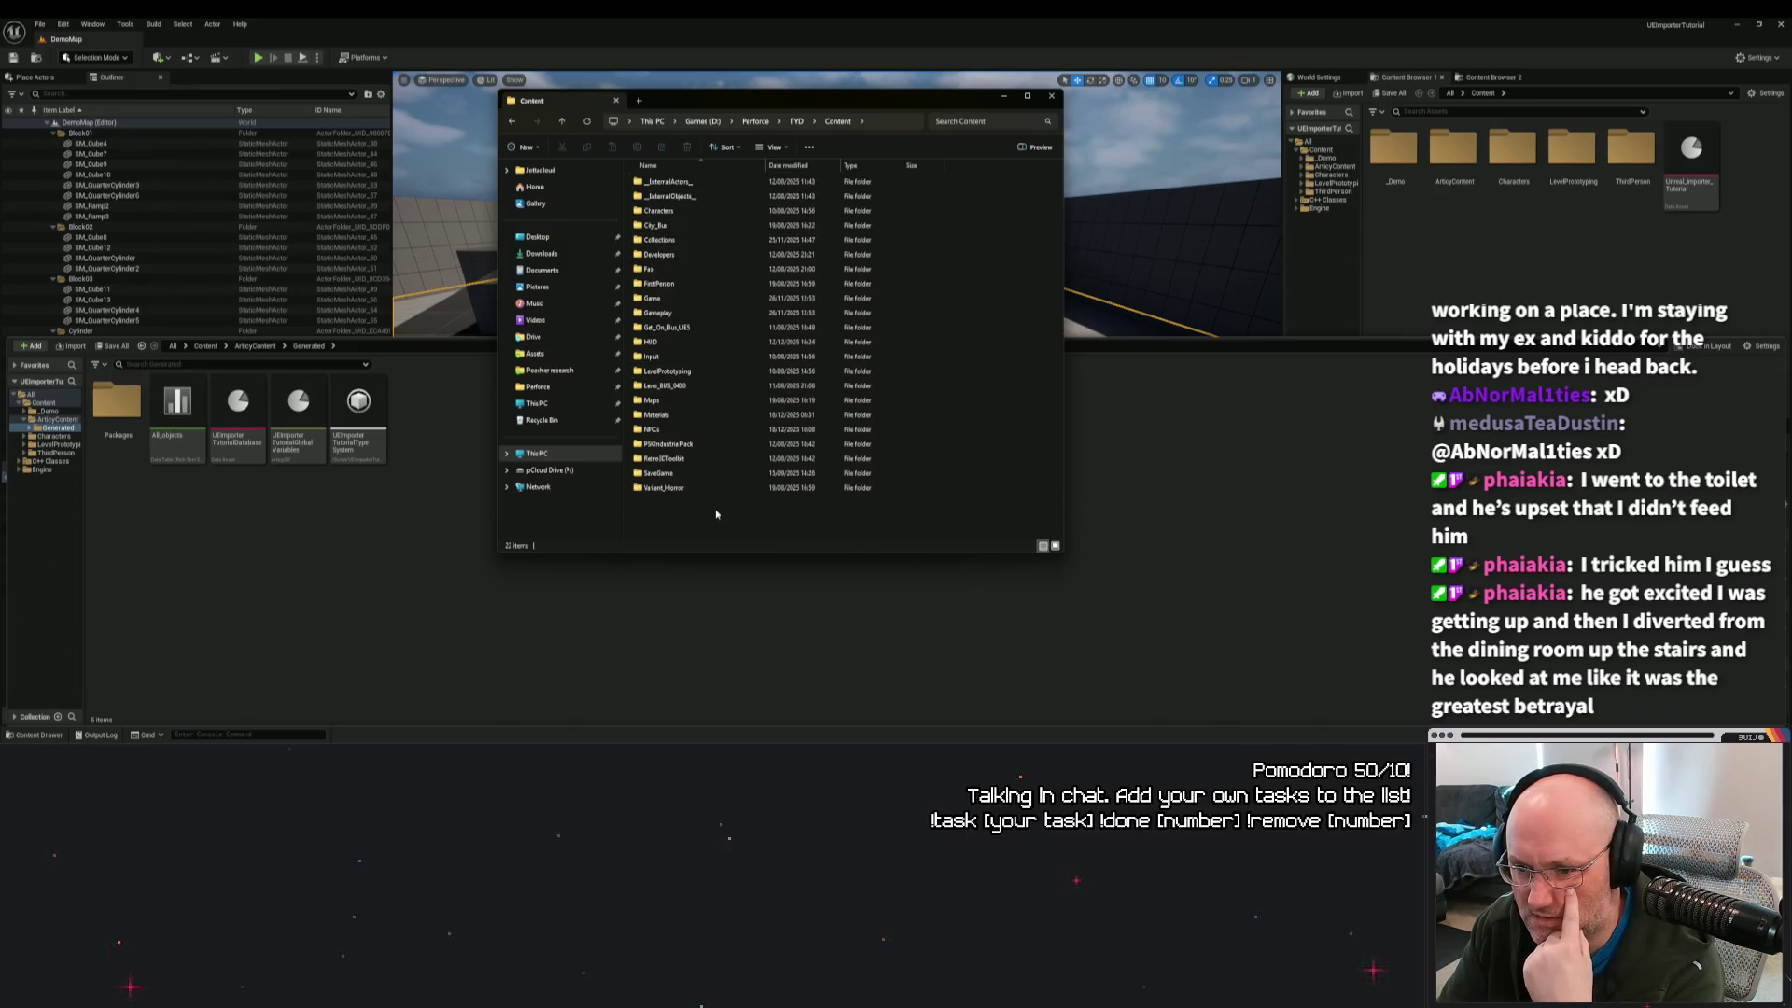
click(462, 536)
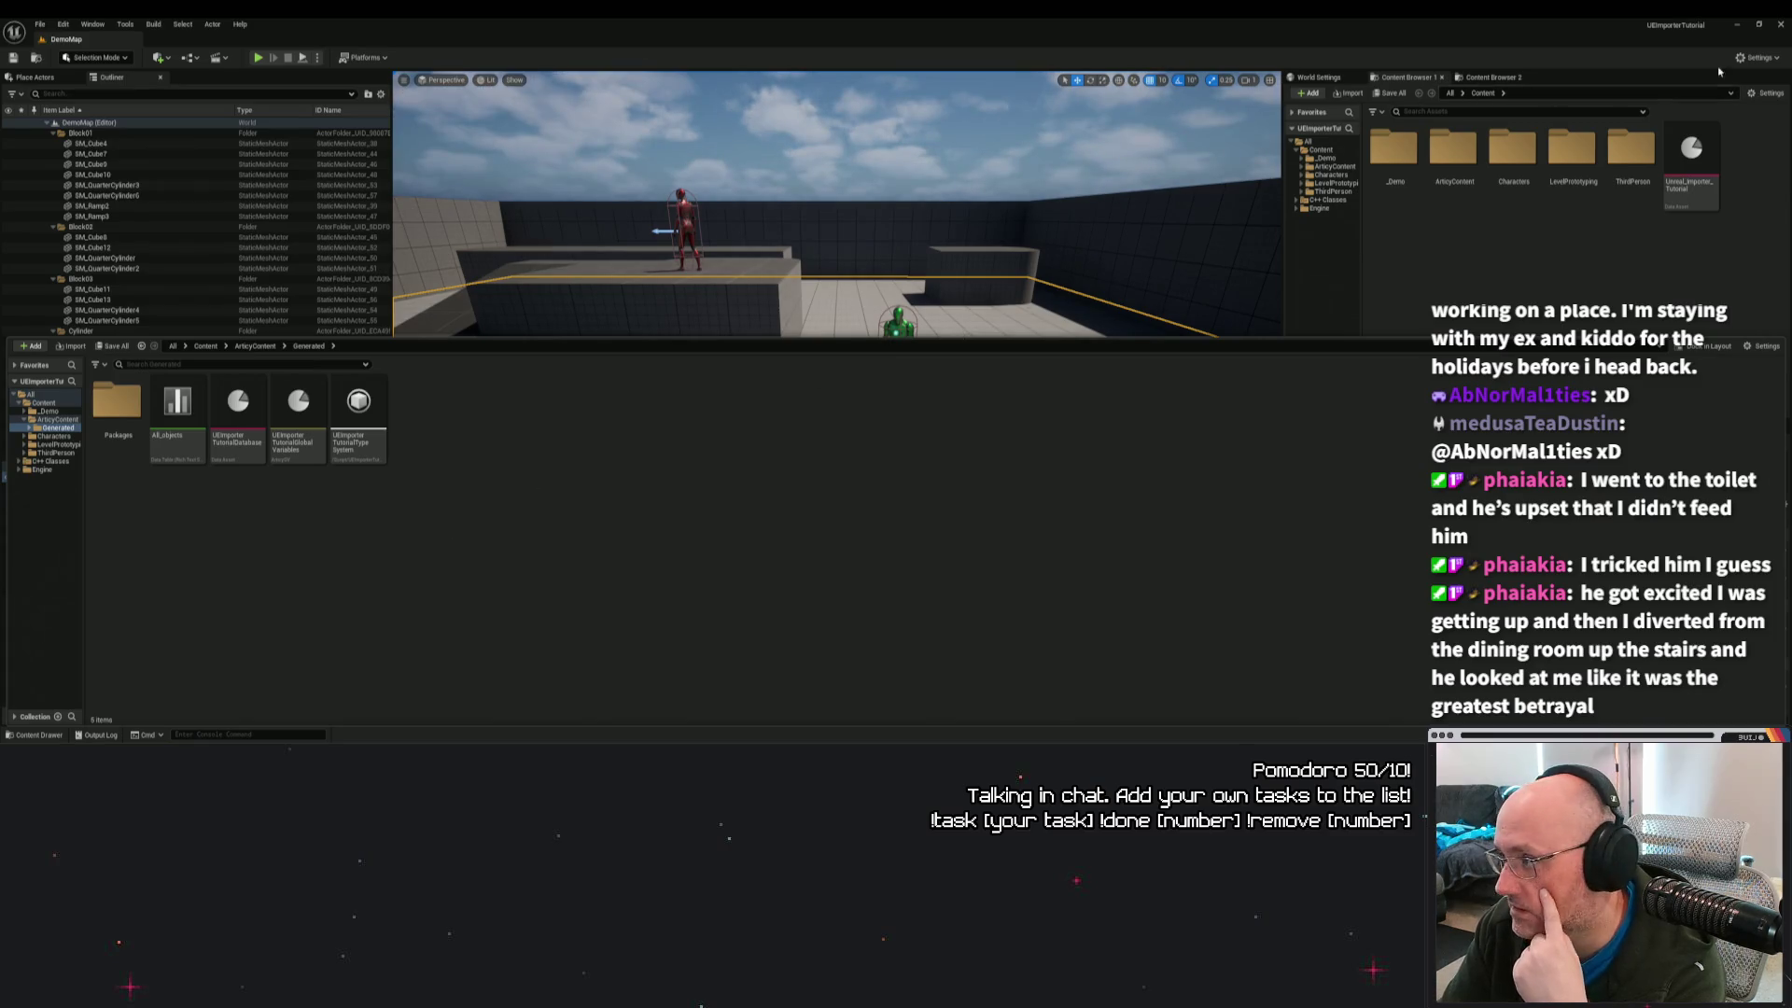
click(1782, 26)
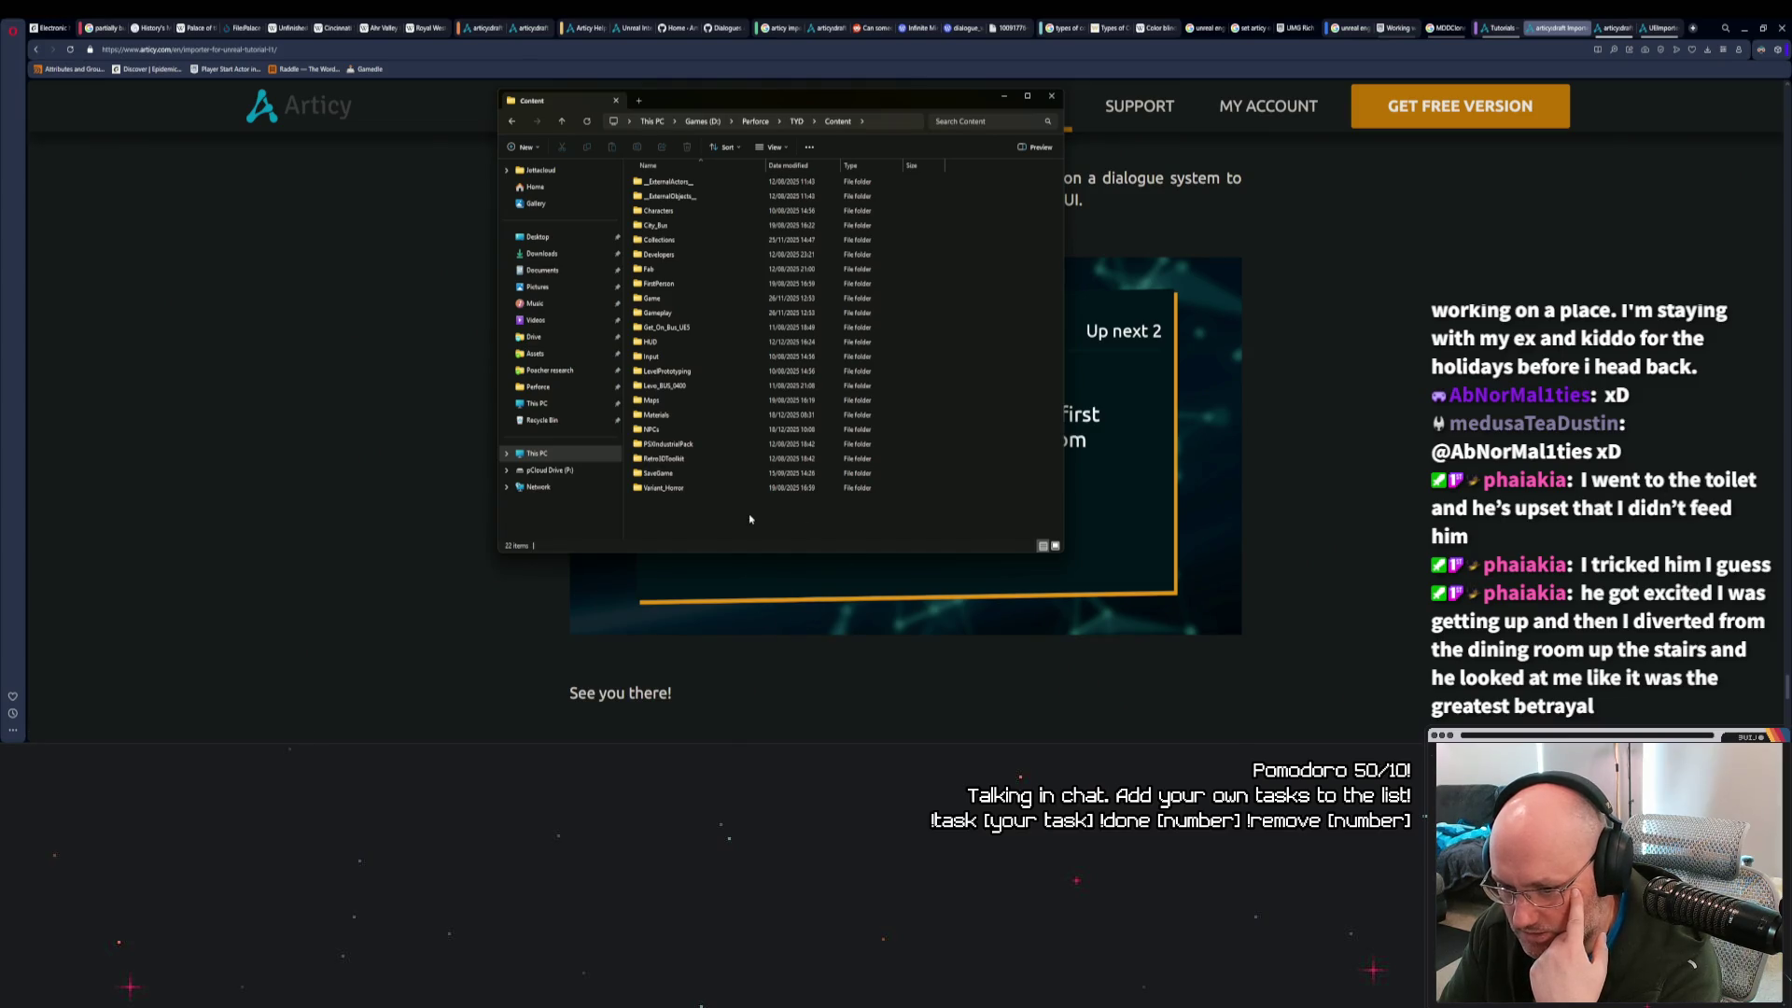
Go up to the TYD project folder and open TYD.uproject.
click(796, 122)
click(666, 356)
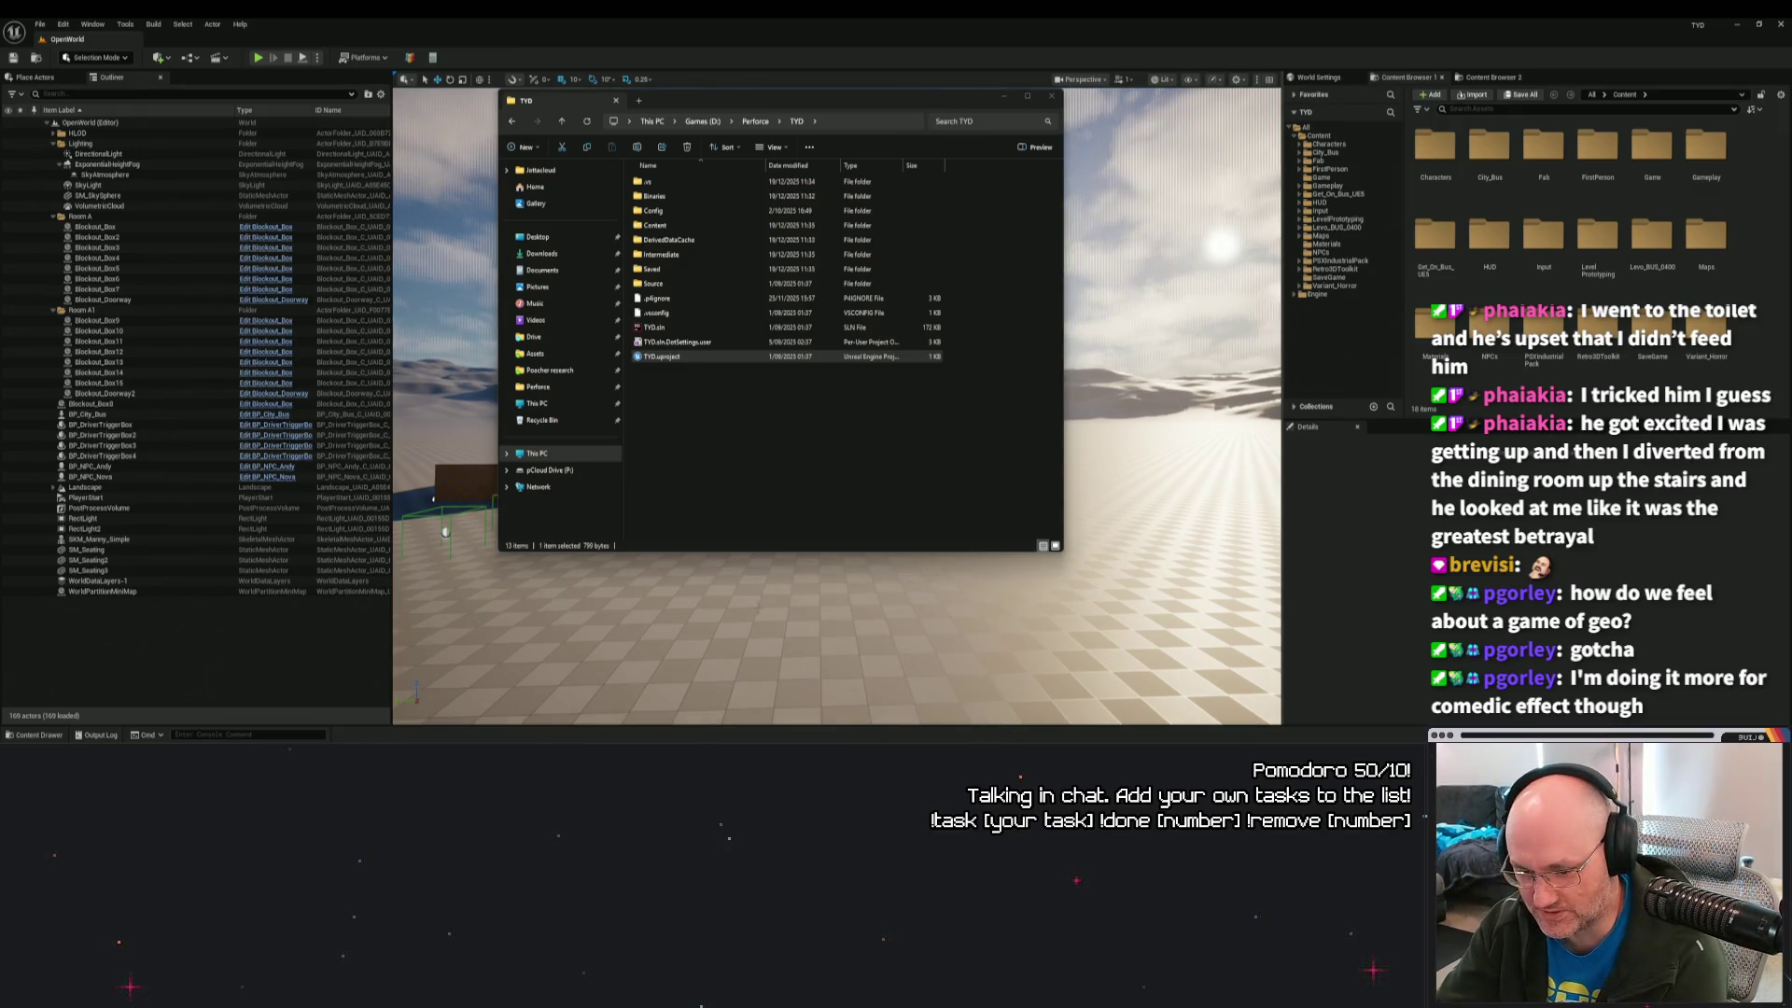
Play the level briefly, walking forward, then stop the session.
click(756, 604)
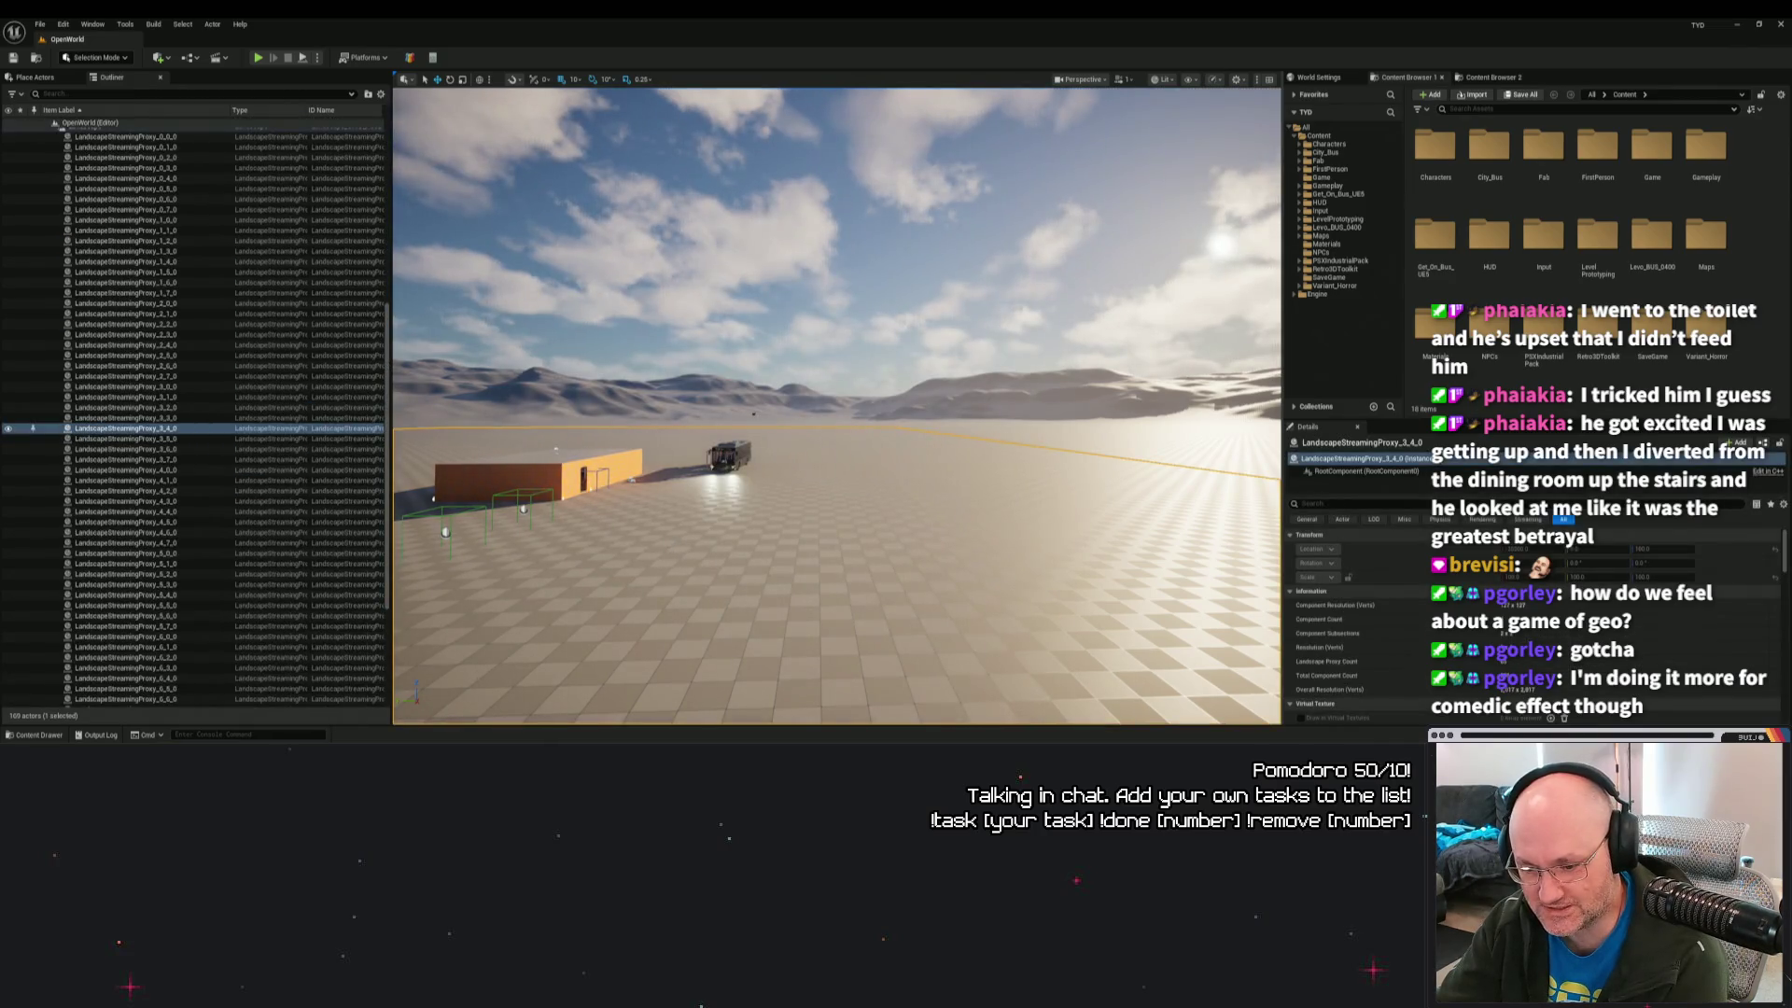
key(alt+p)
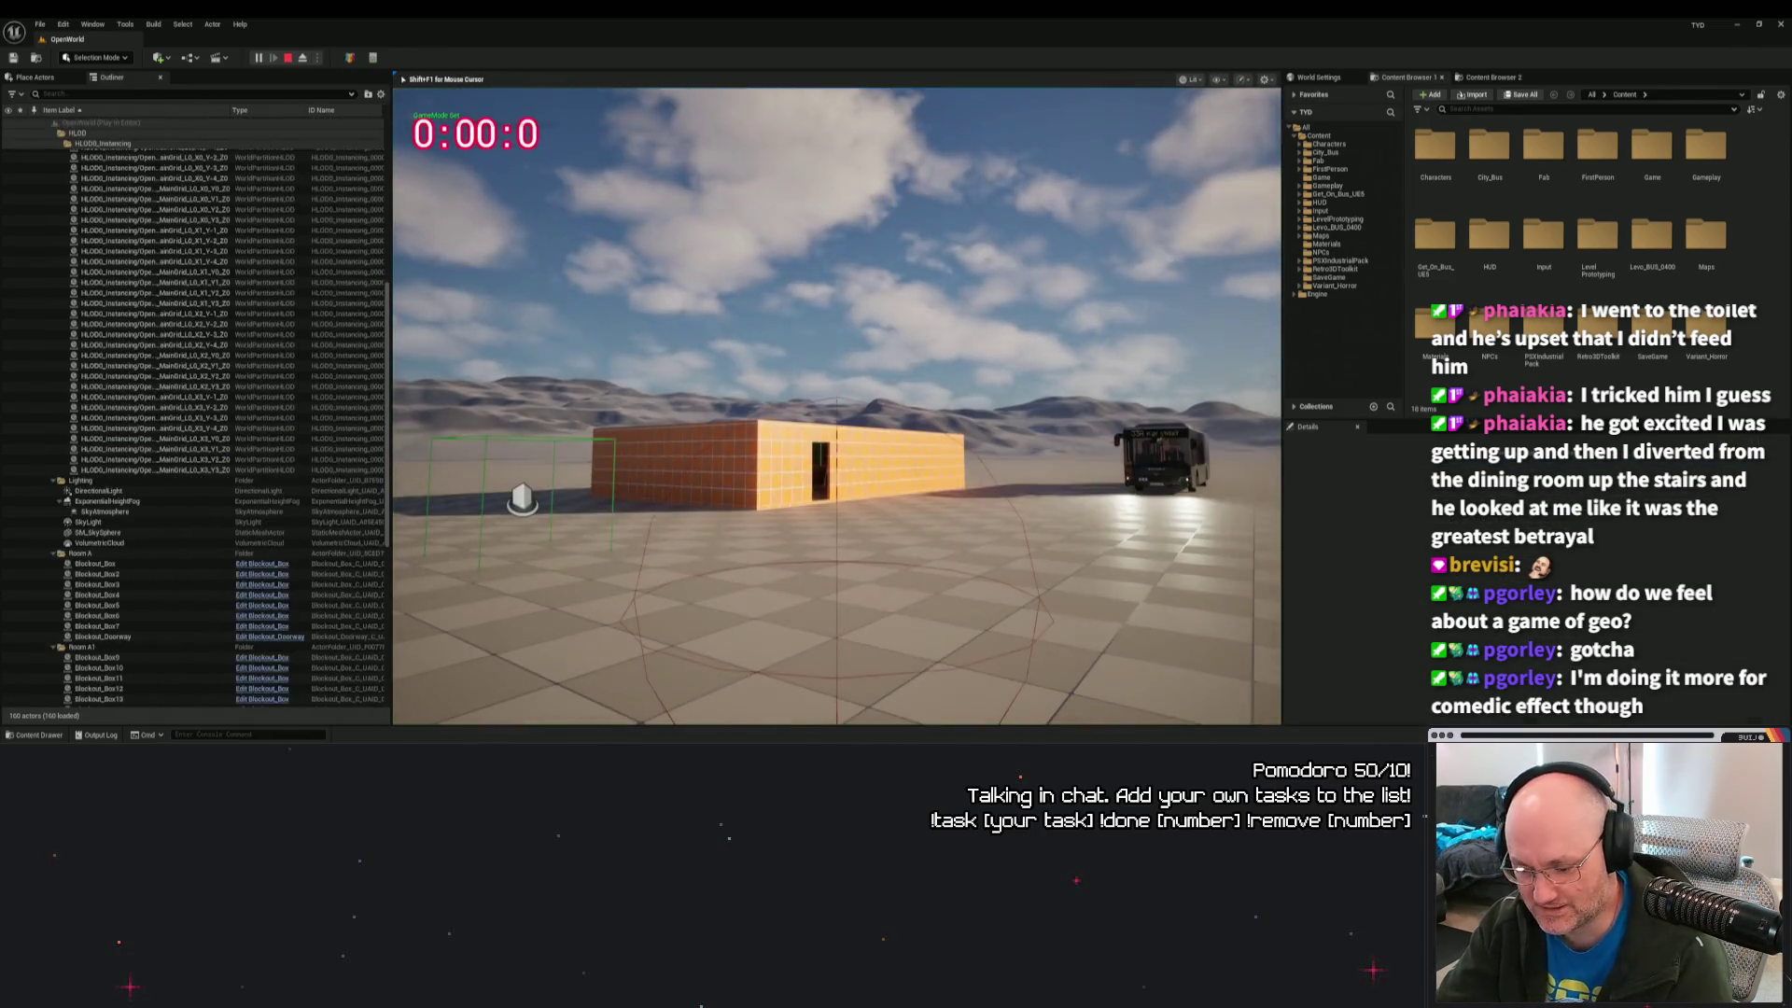
key(w)
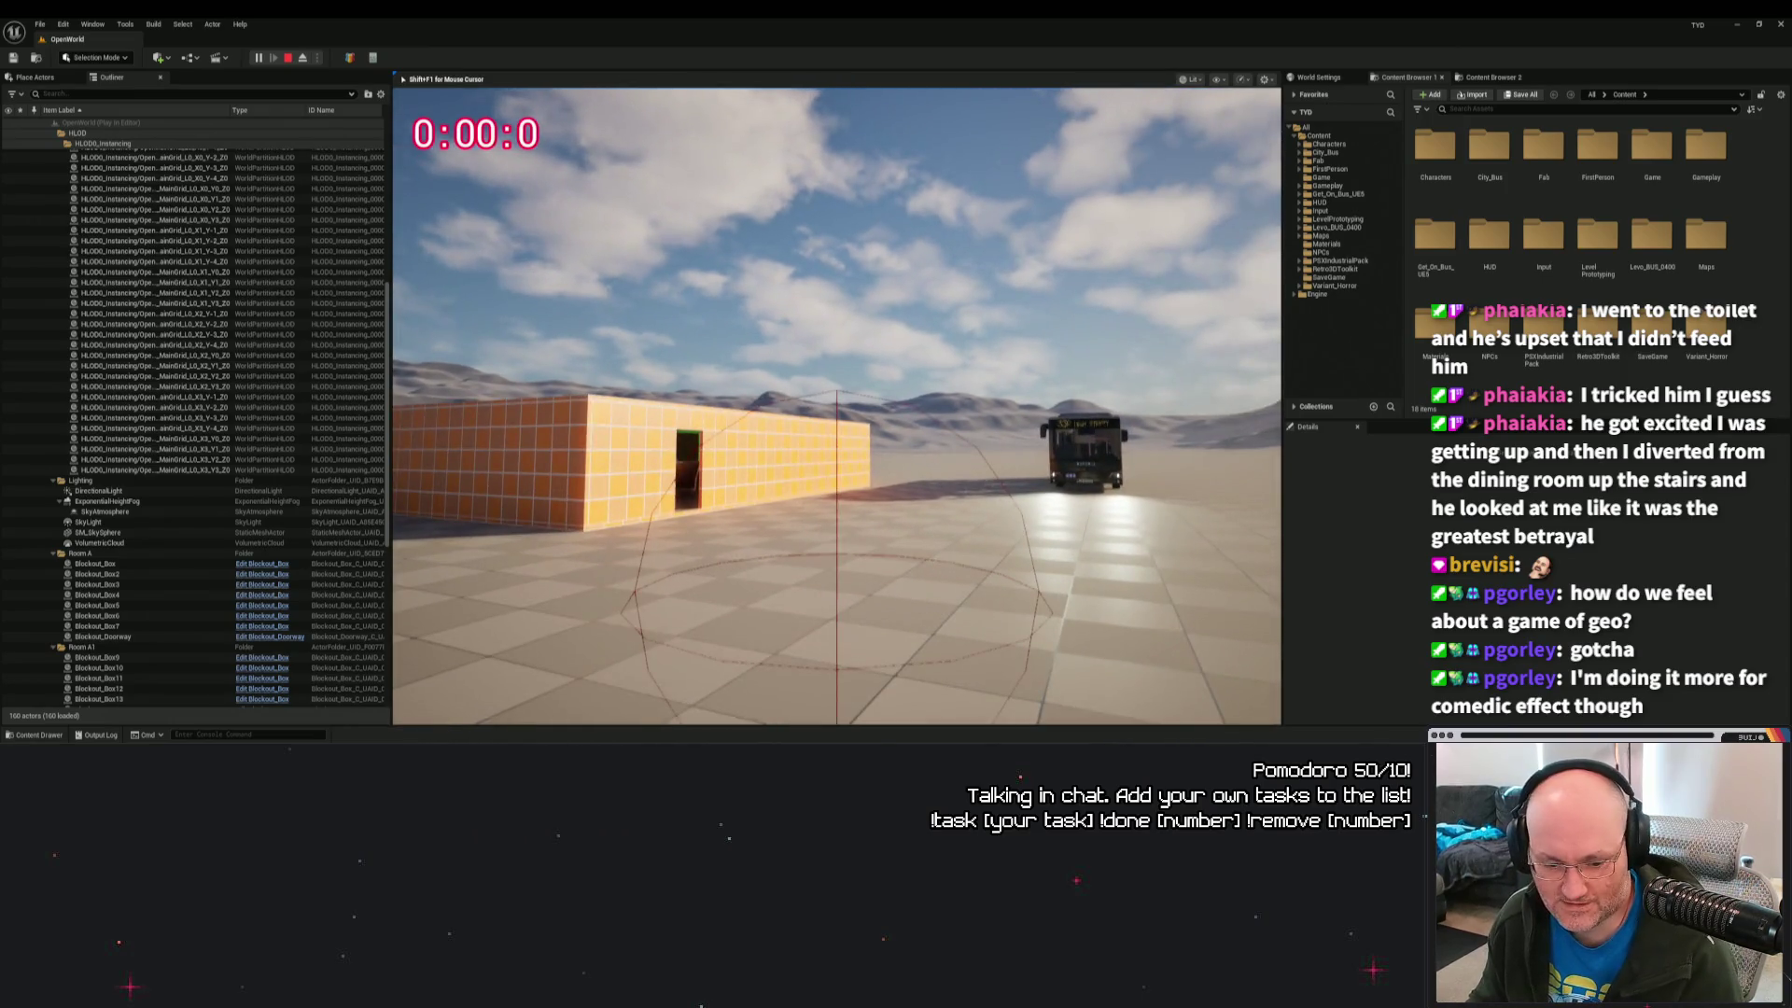
key(Escape)
Check the Content folders and the articy:draft importer menu, then switch to articy:draft.
click(36, 735)
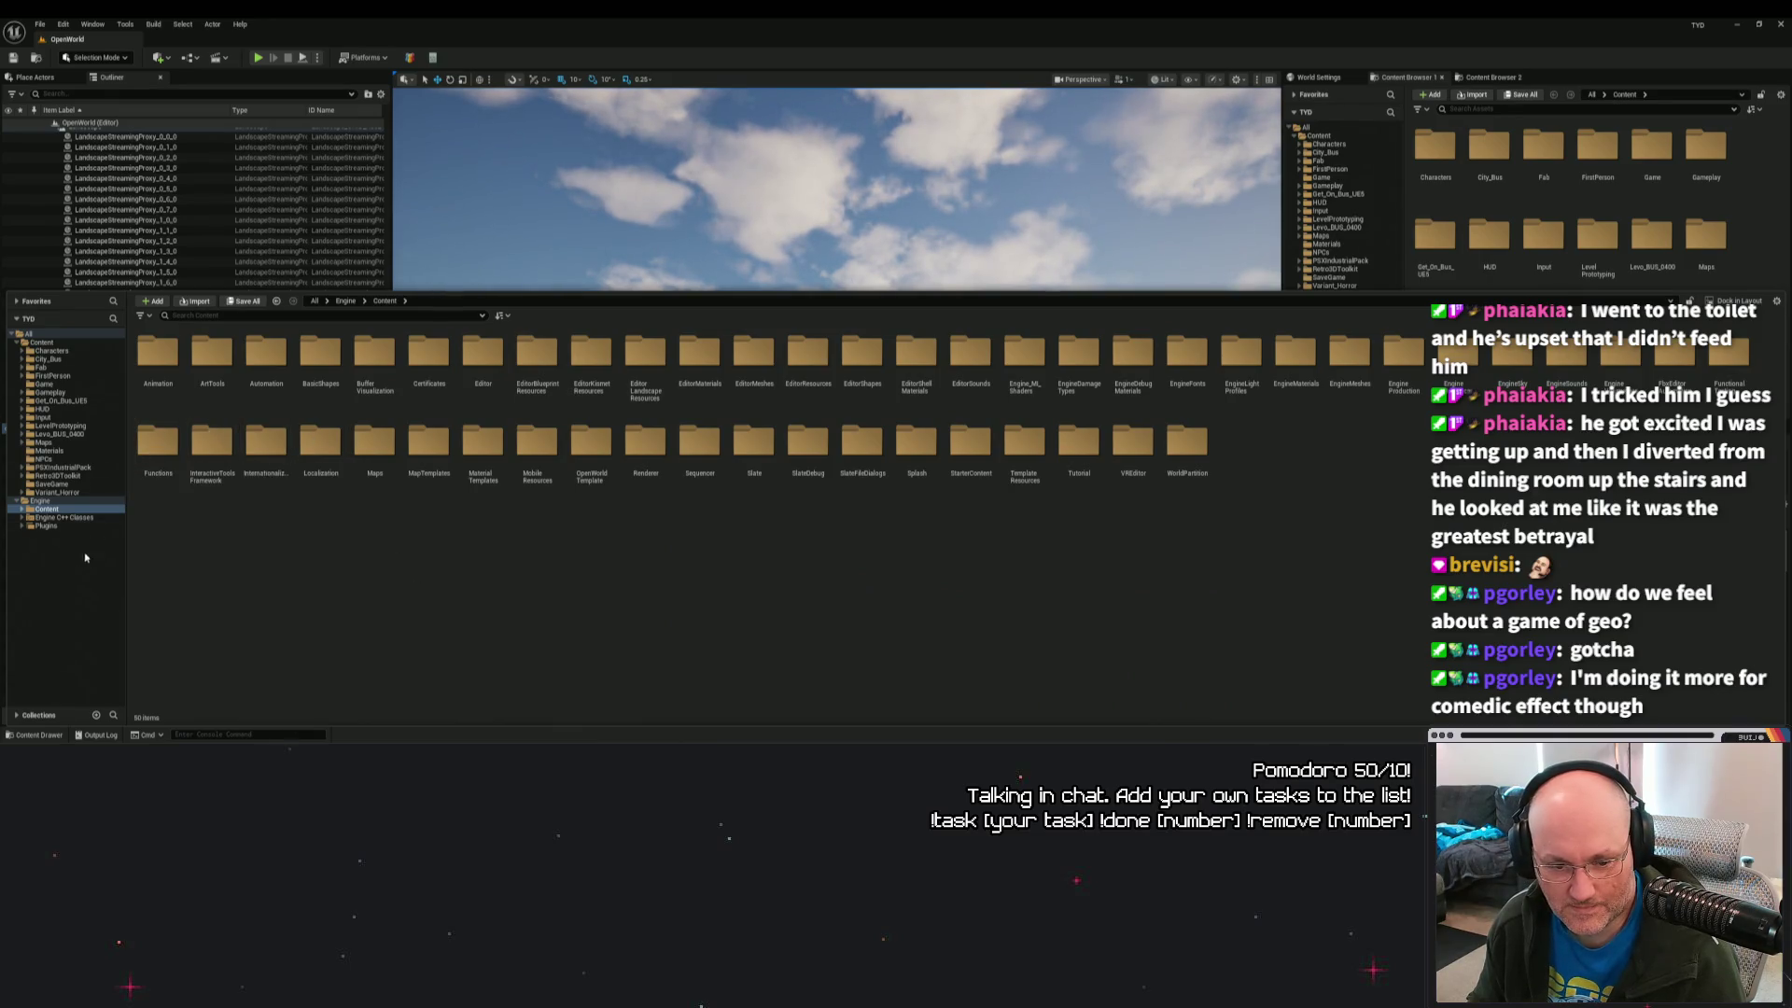
click(42, 343)
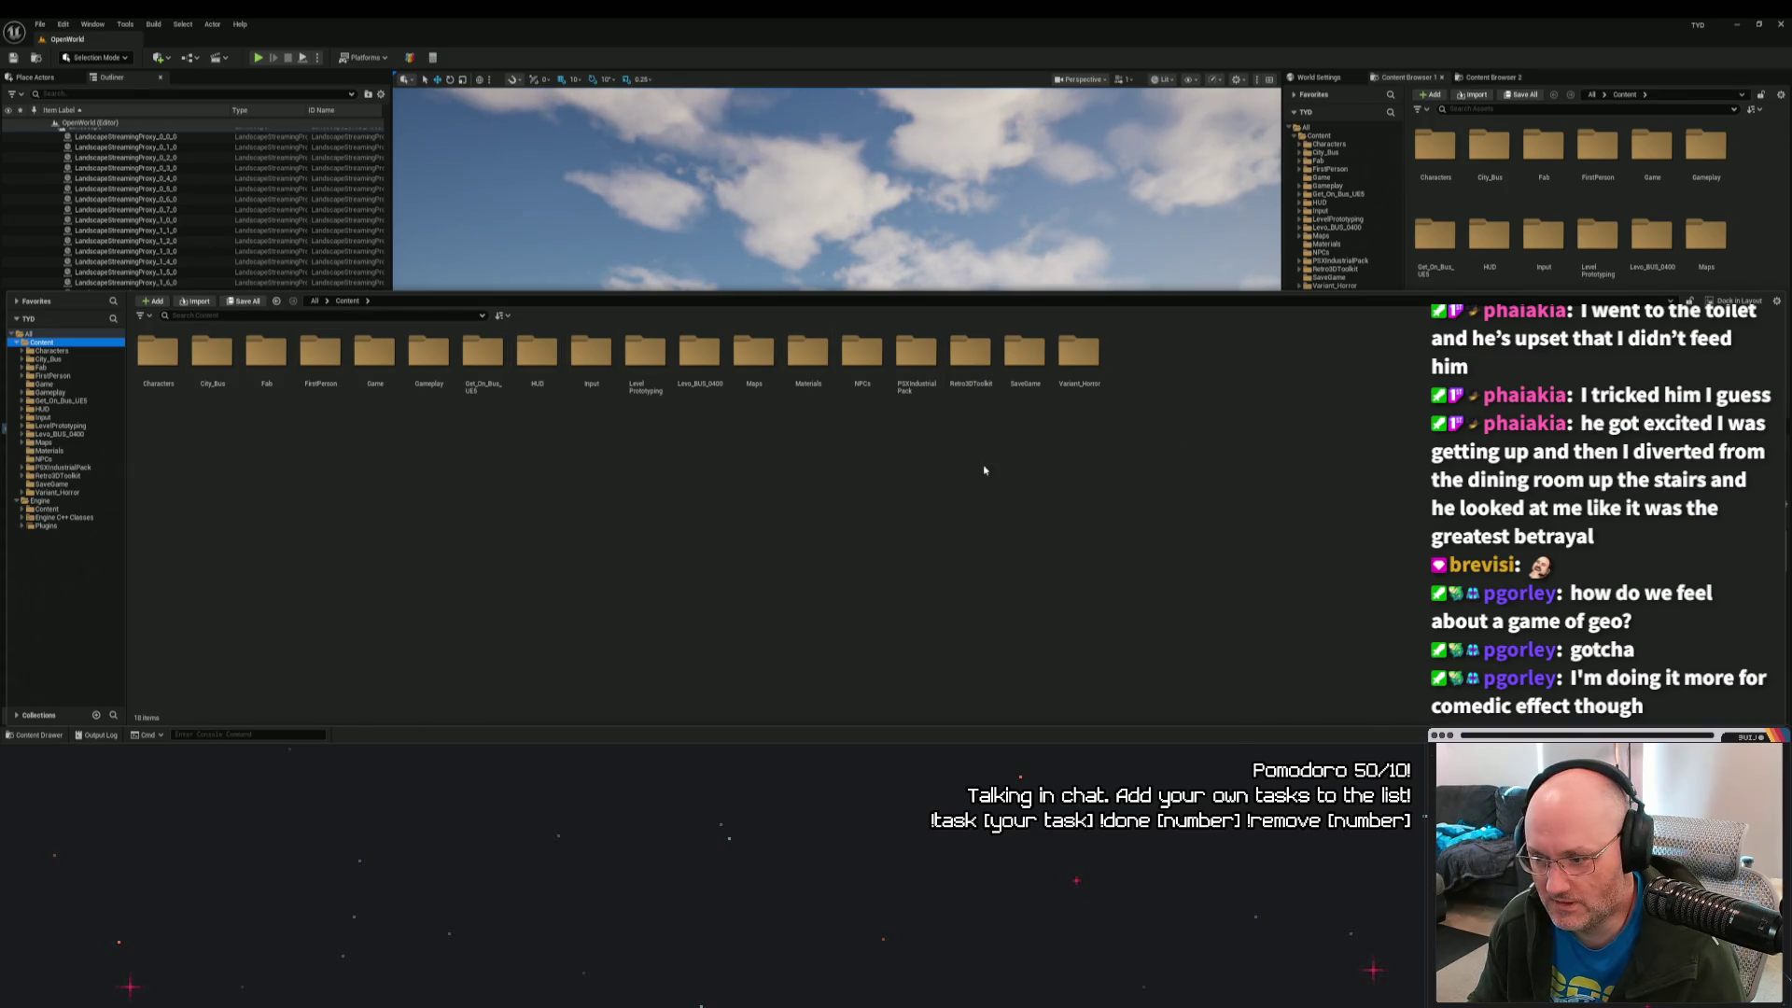
click(409, 57)
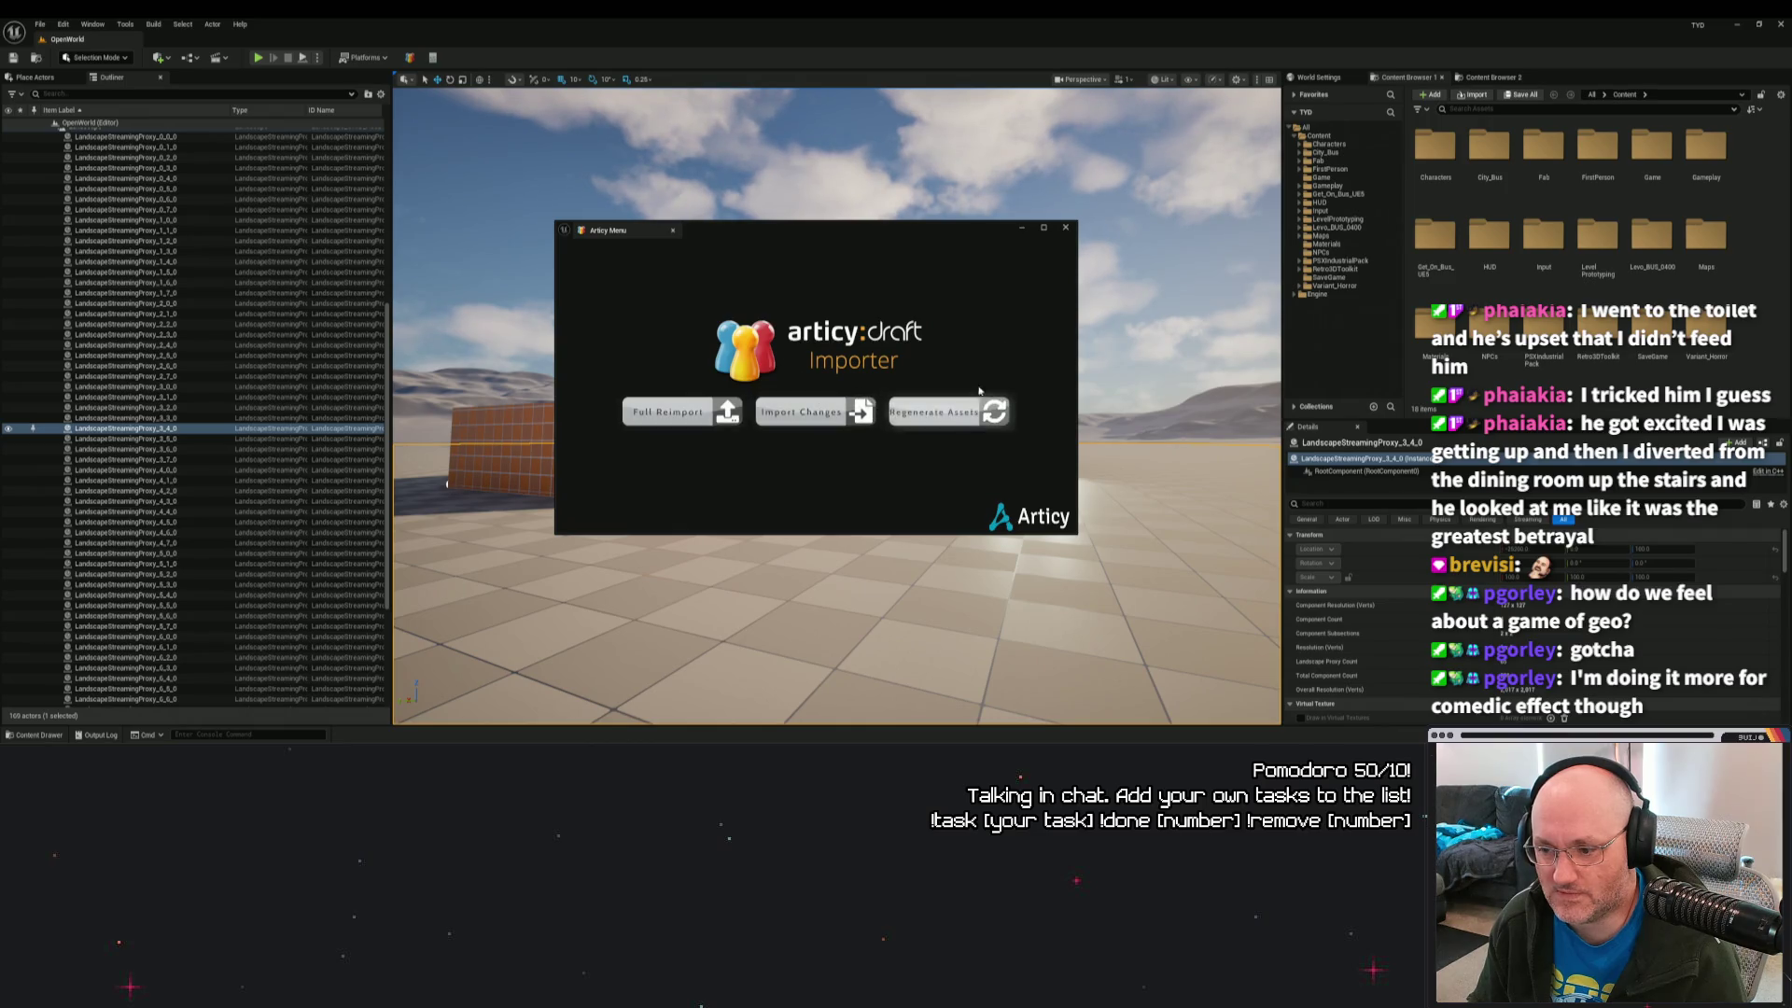
click(1065, 226)
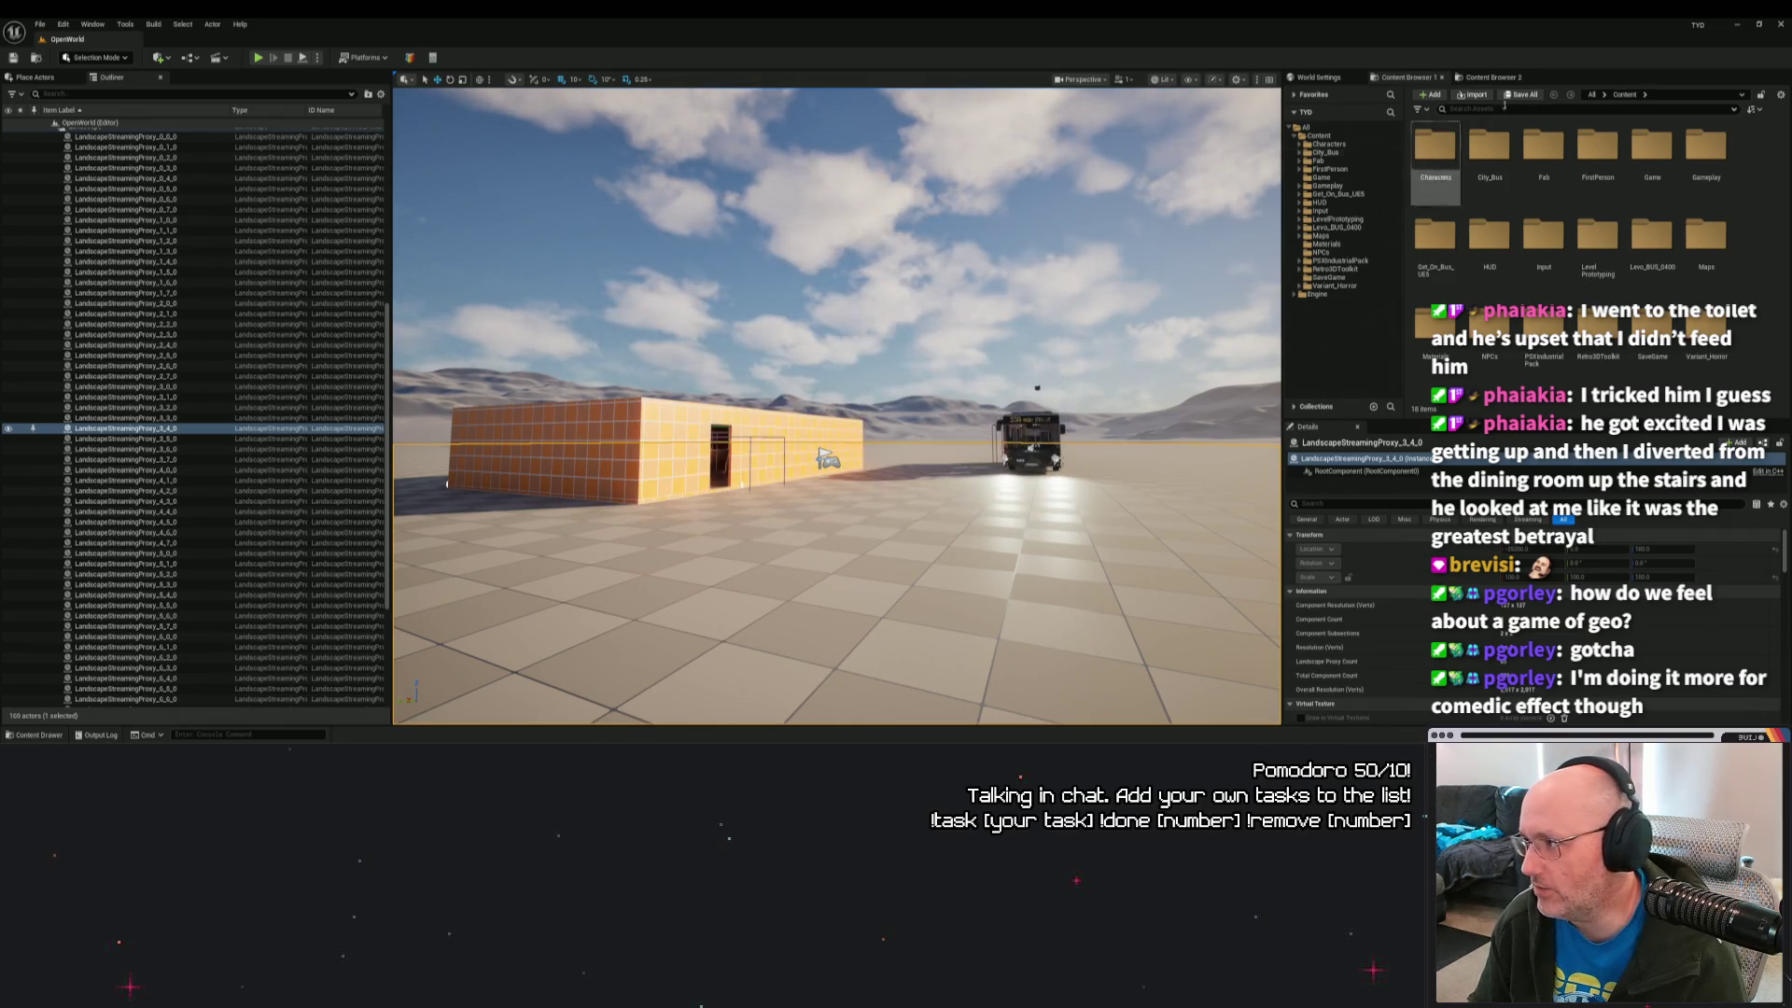
click(1779, 25)
key(alt+Tab)
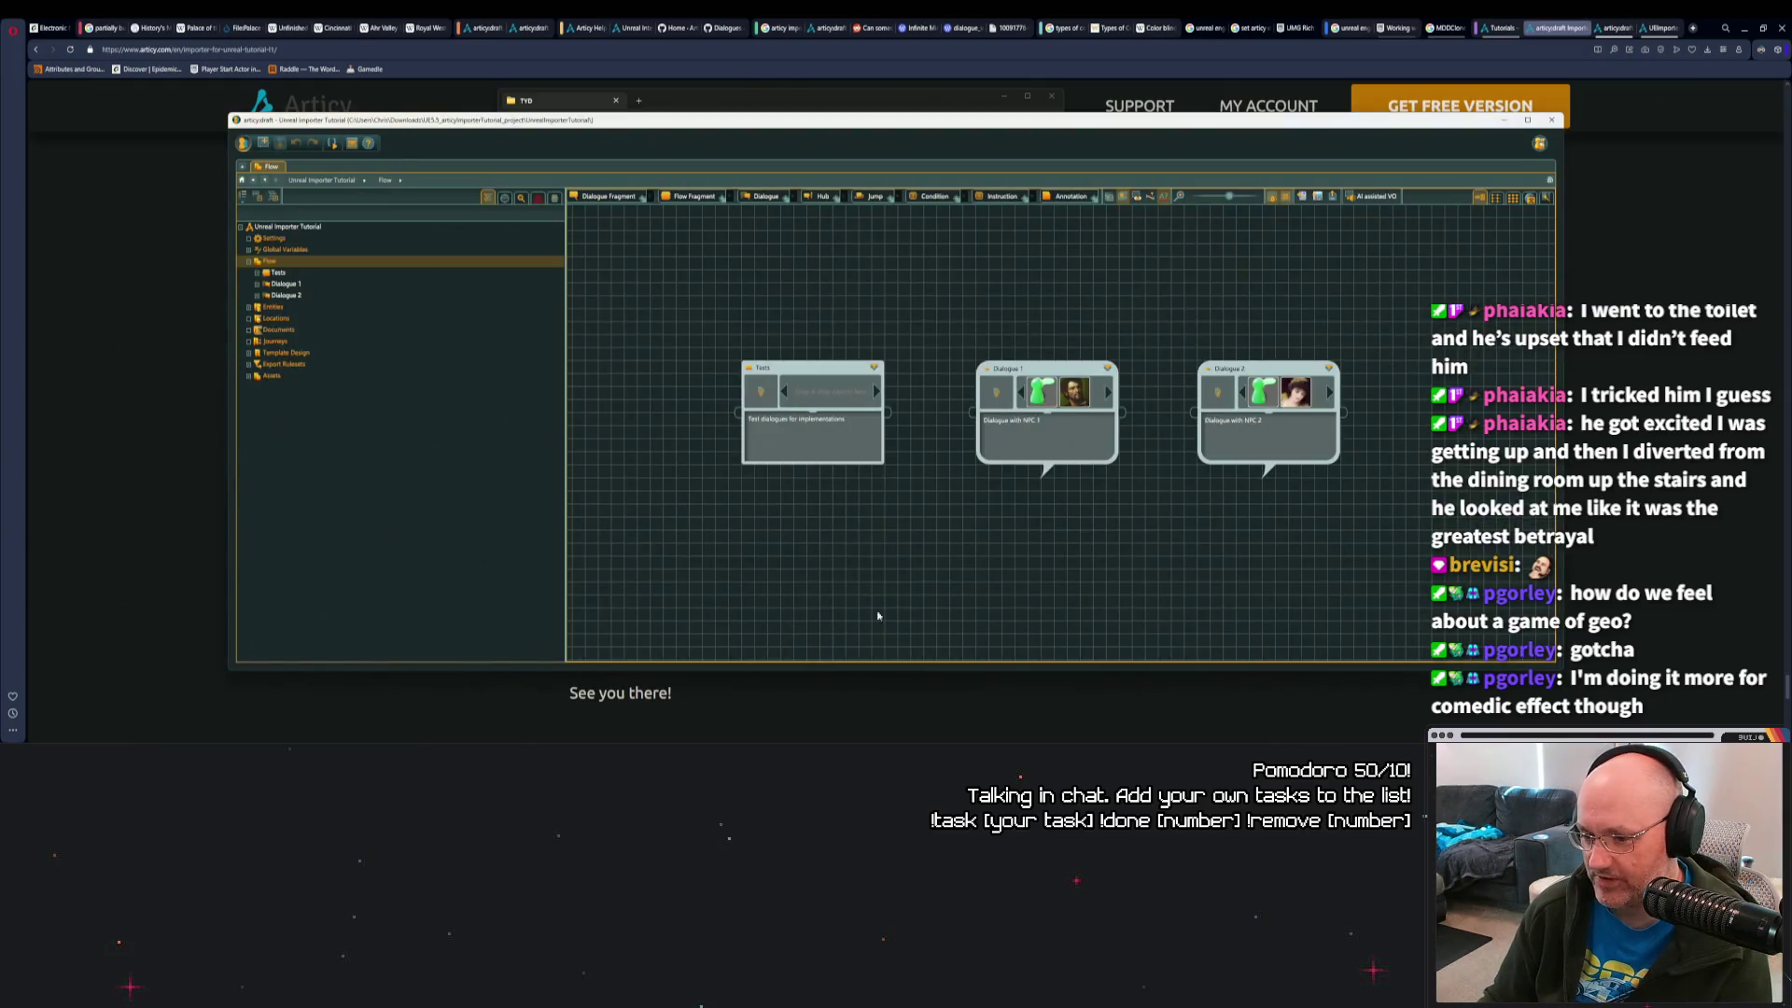
Close the Unreal Importer Tutorial project and open the TDY_Test project.
click(244, 144)
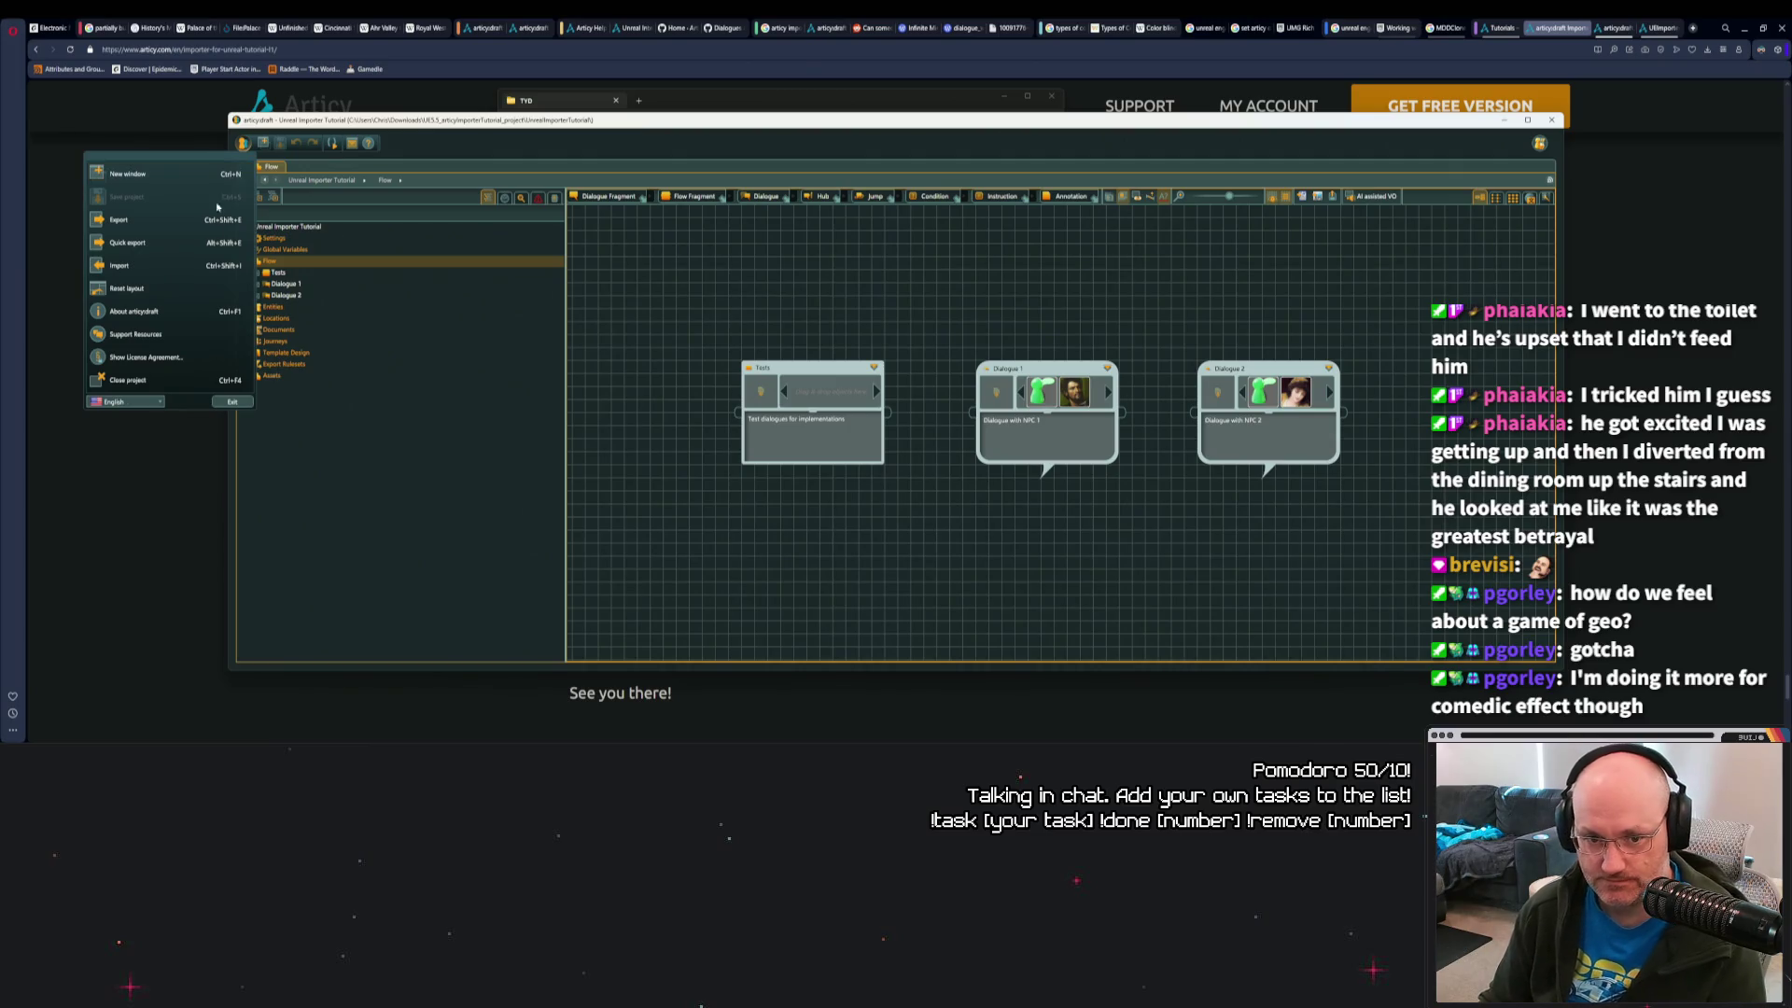
click(191, 380)
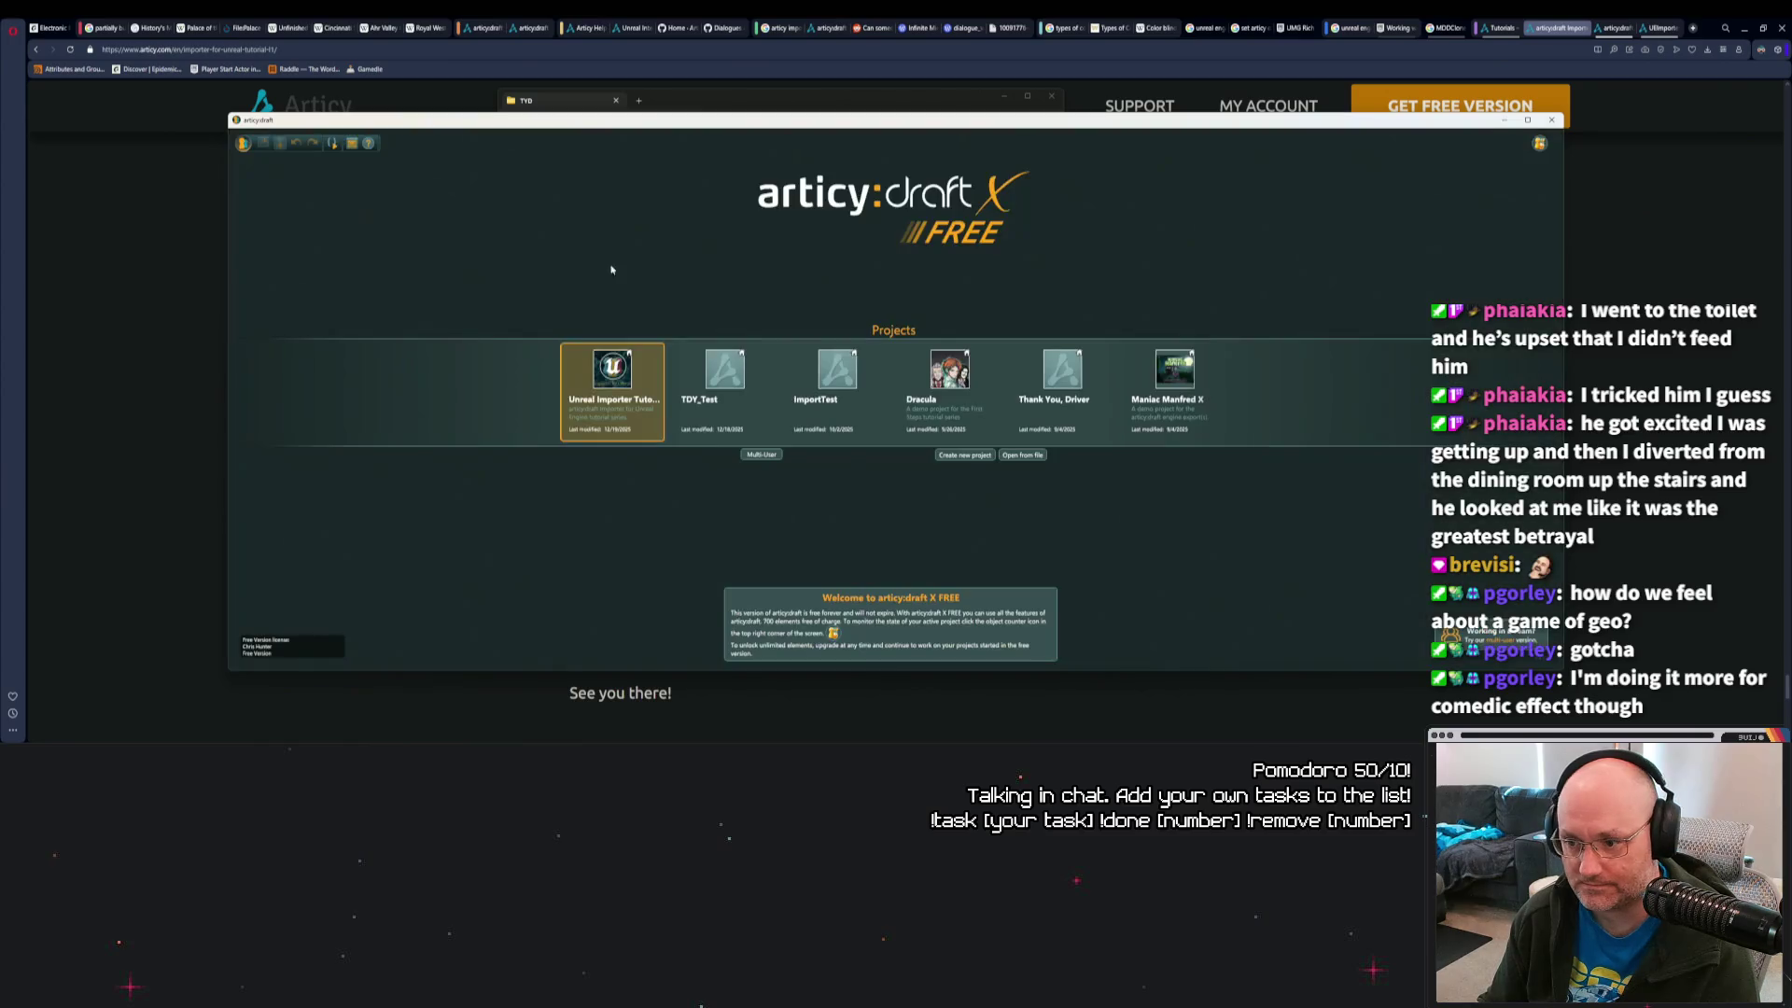
click(713, 358)
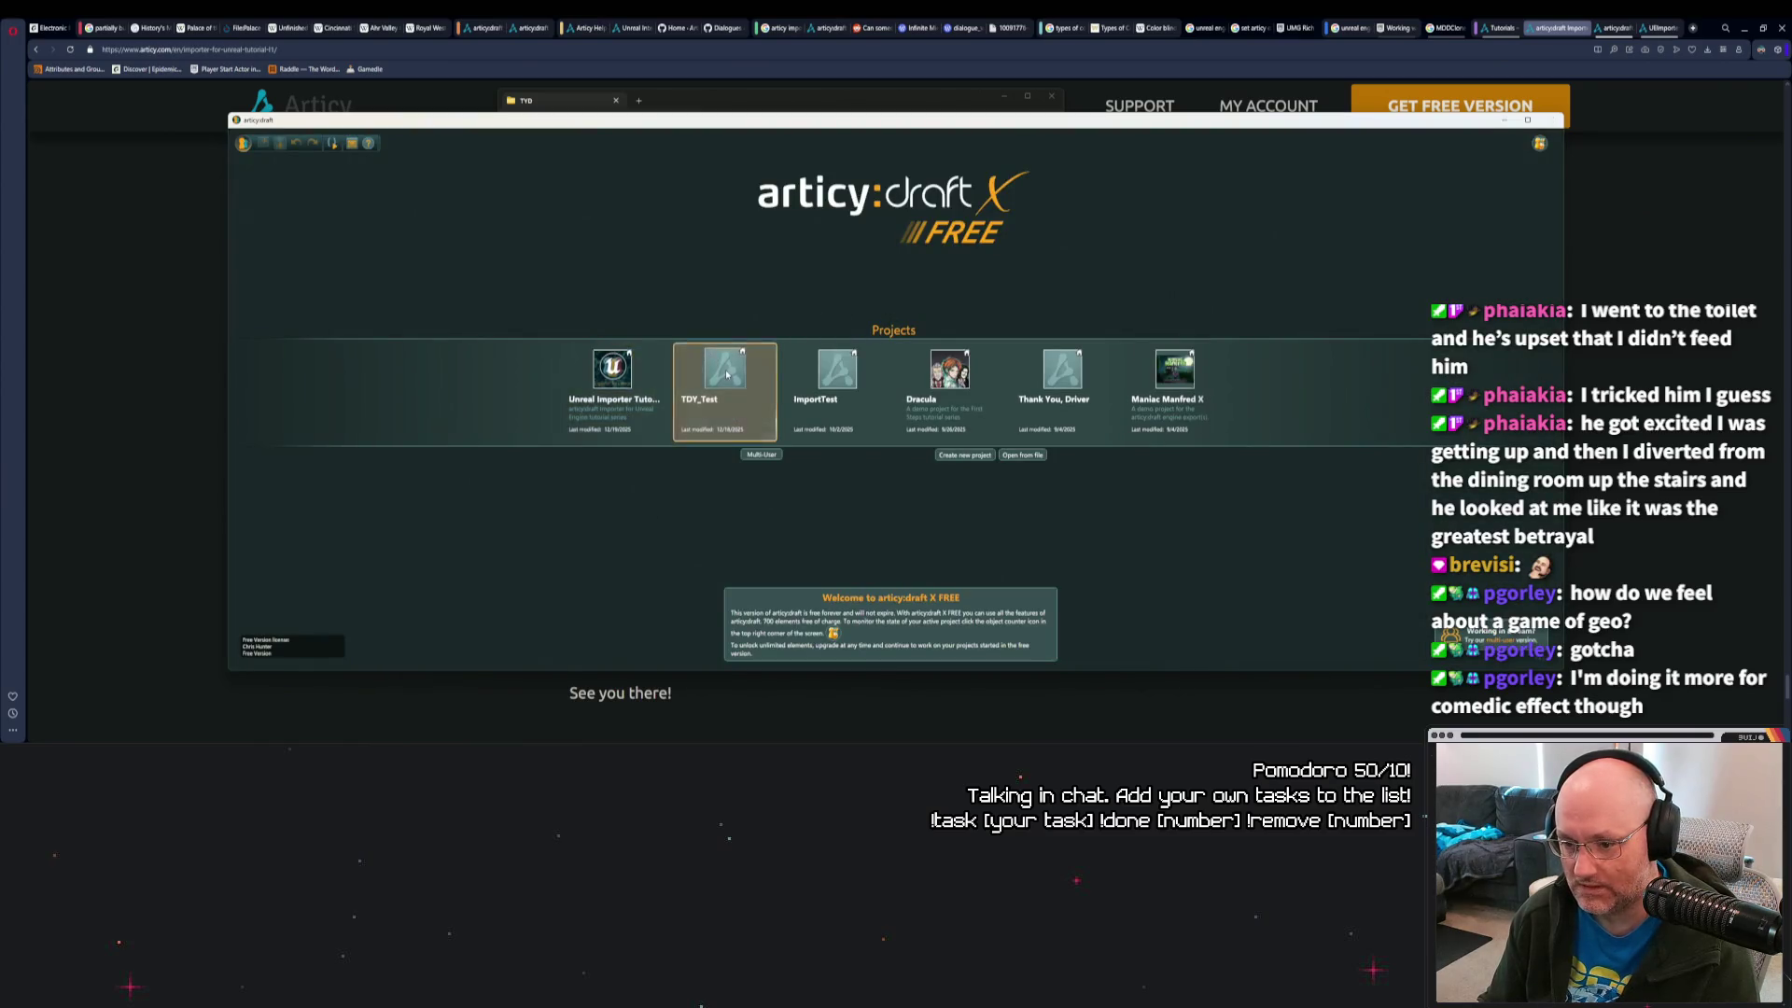
scroll(747, 280, down, 3)
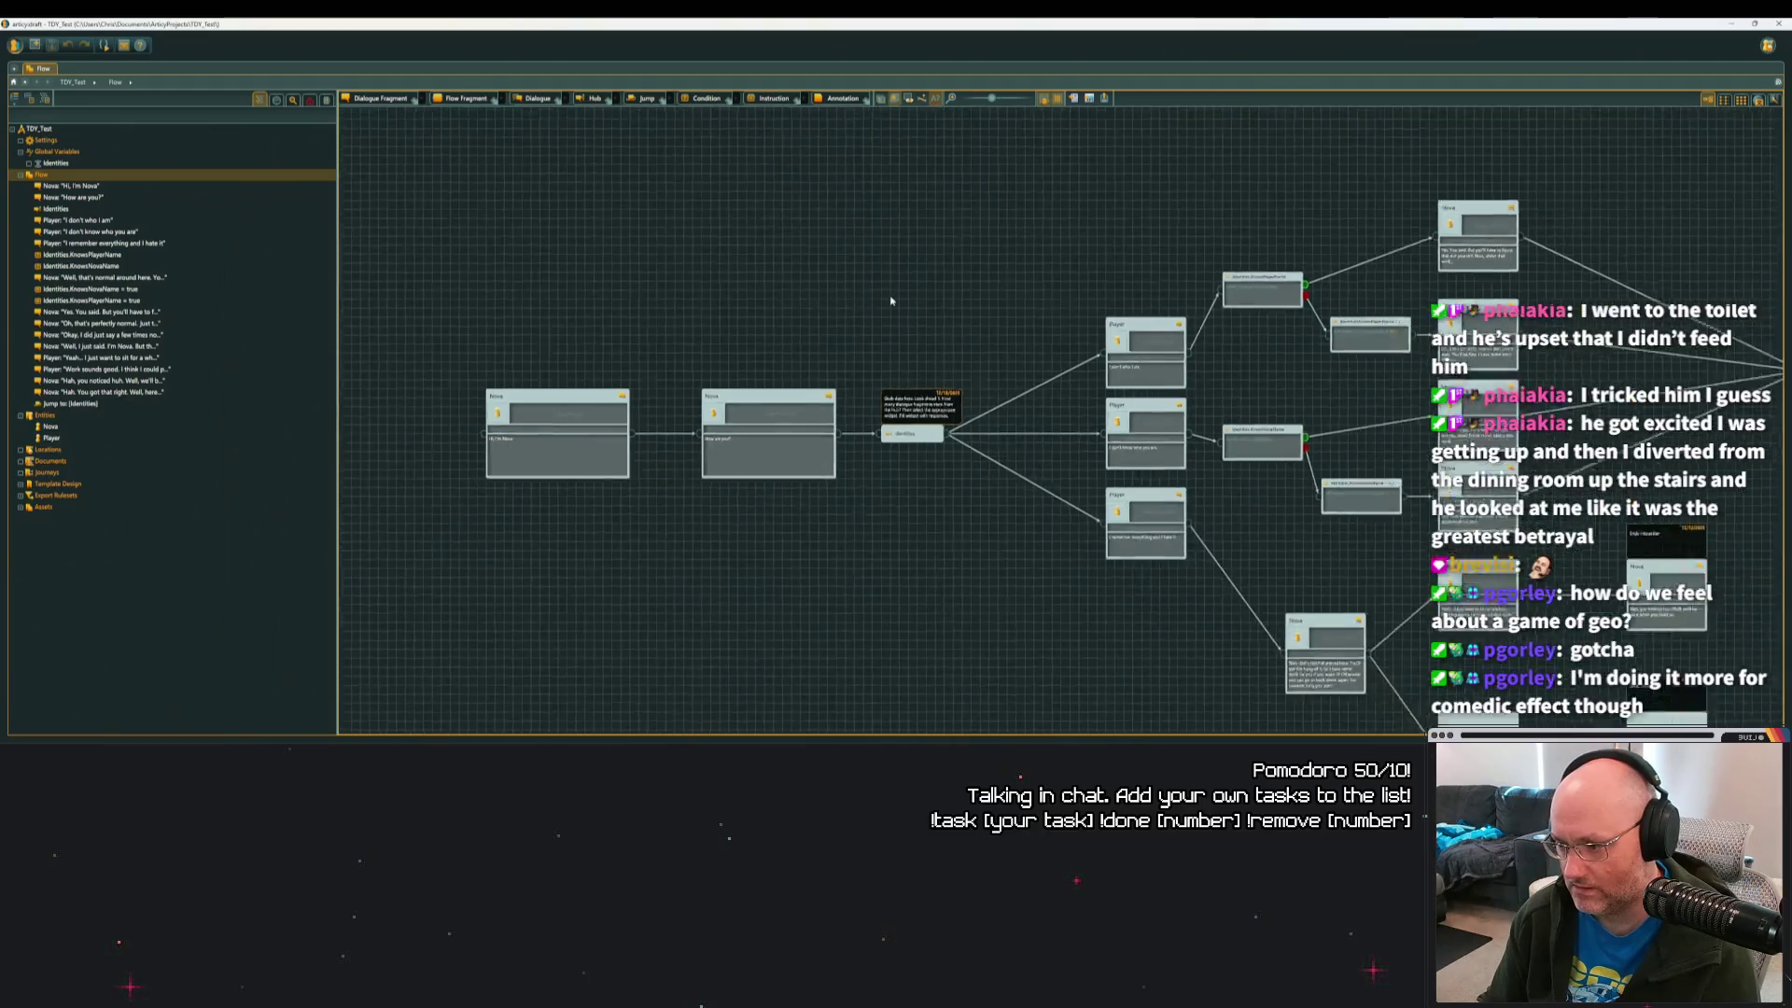
Set the Unreal export destination to the TYD project's Content folder.
click(14, 45)
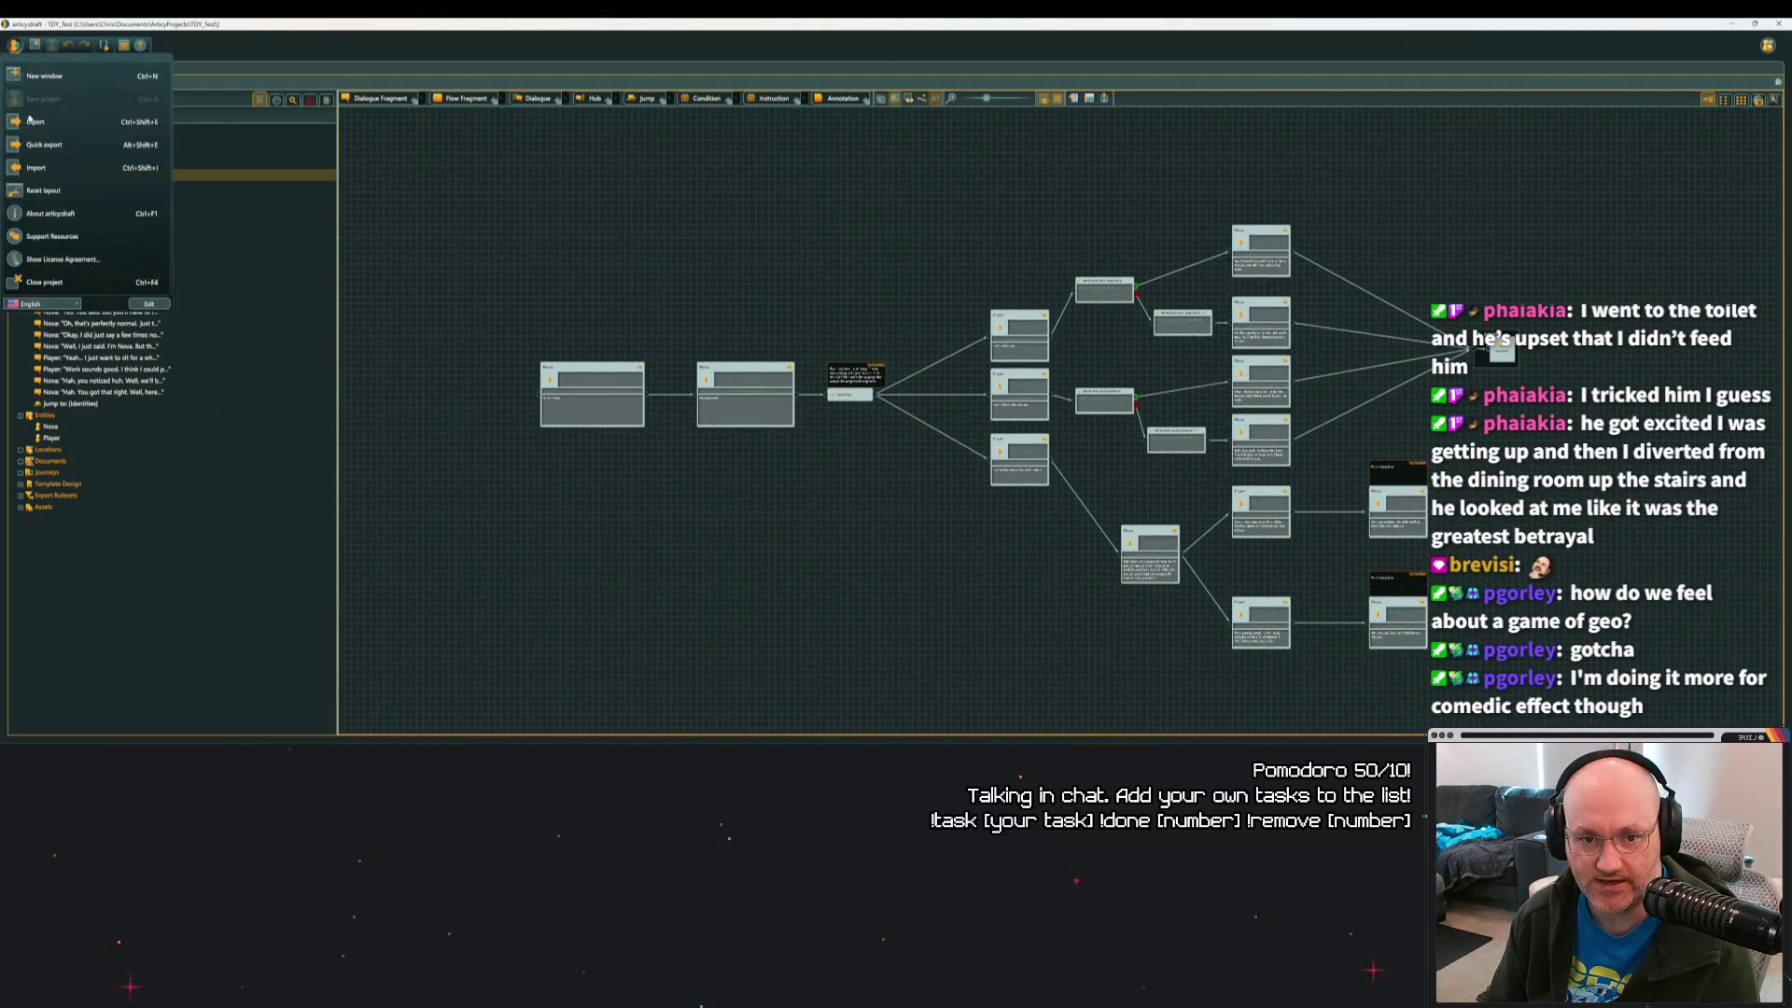
click(56, 123)
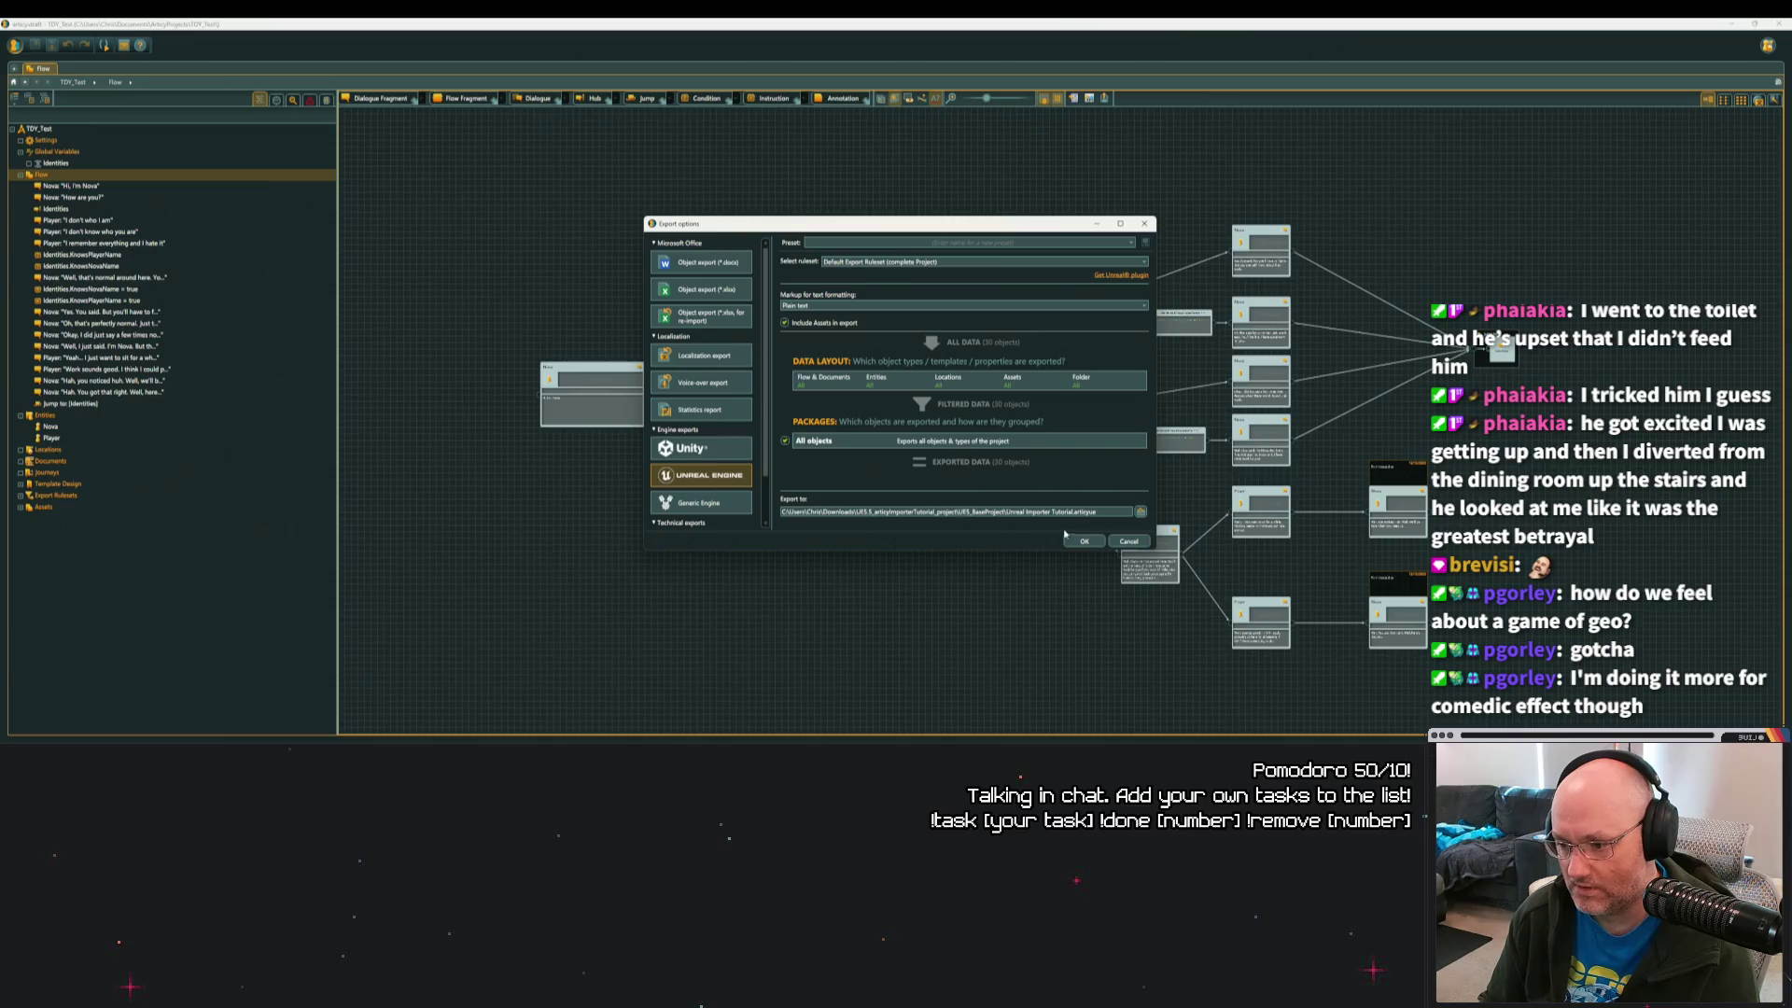
click(1140, 511)
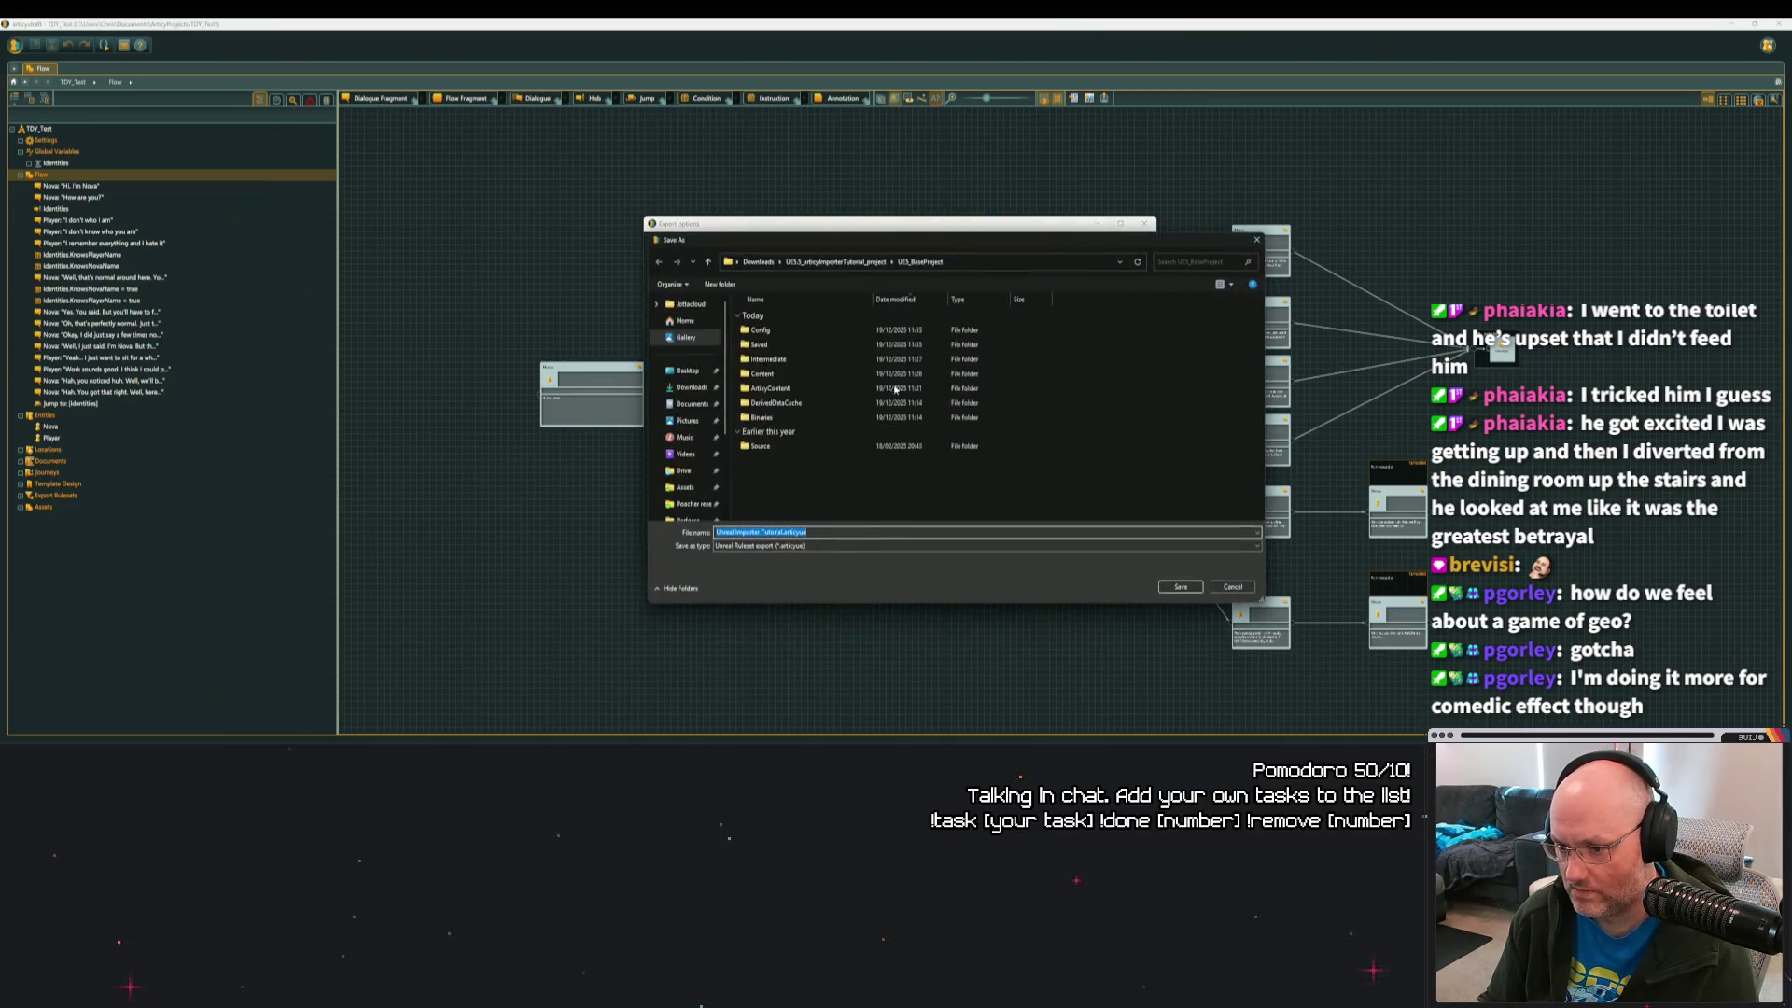
scroll(686, 425, down, 2)
click(688, 400)
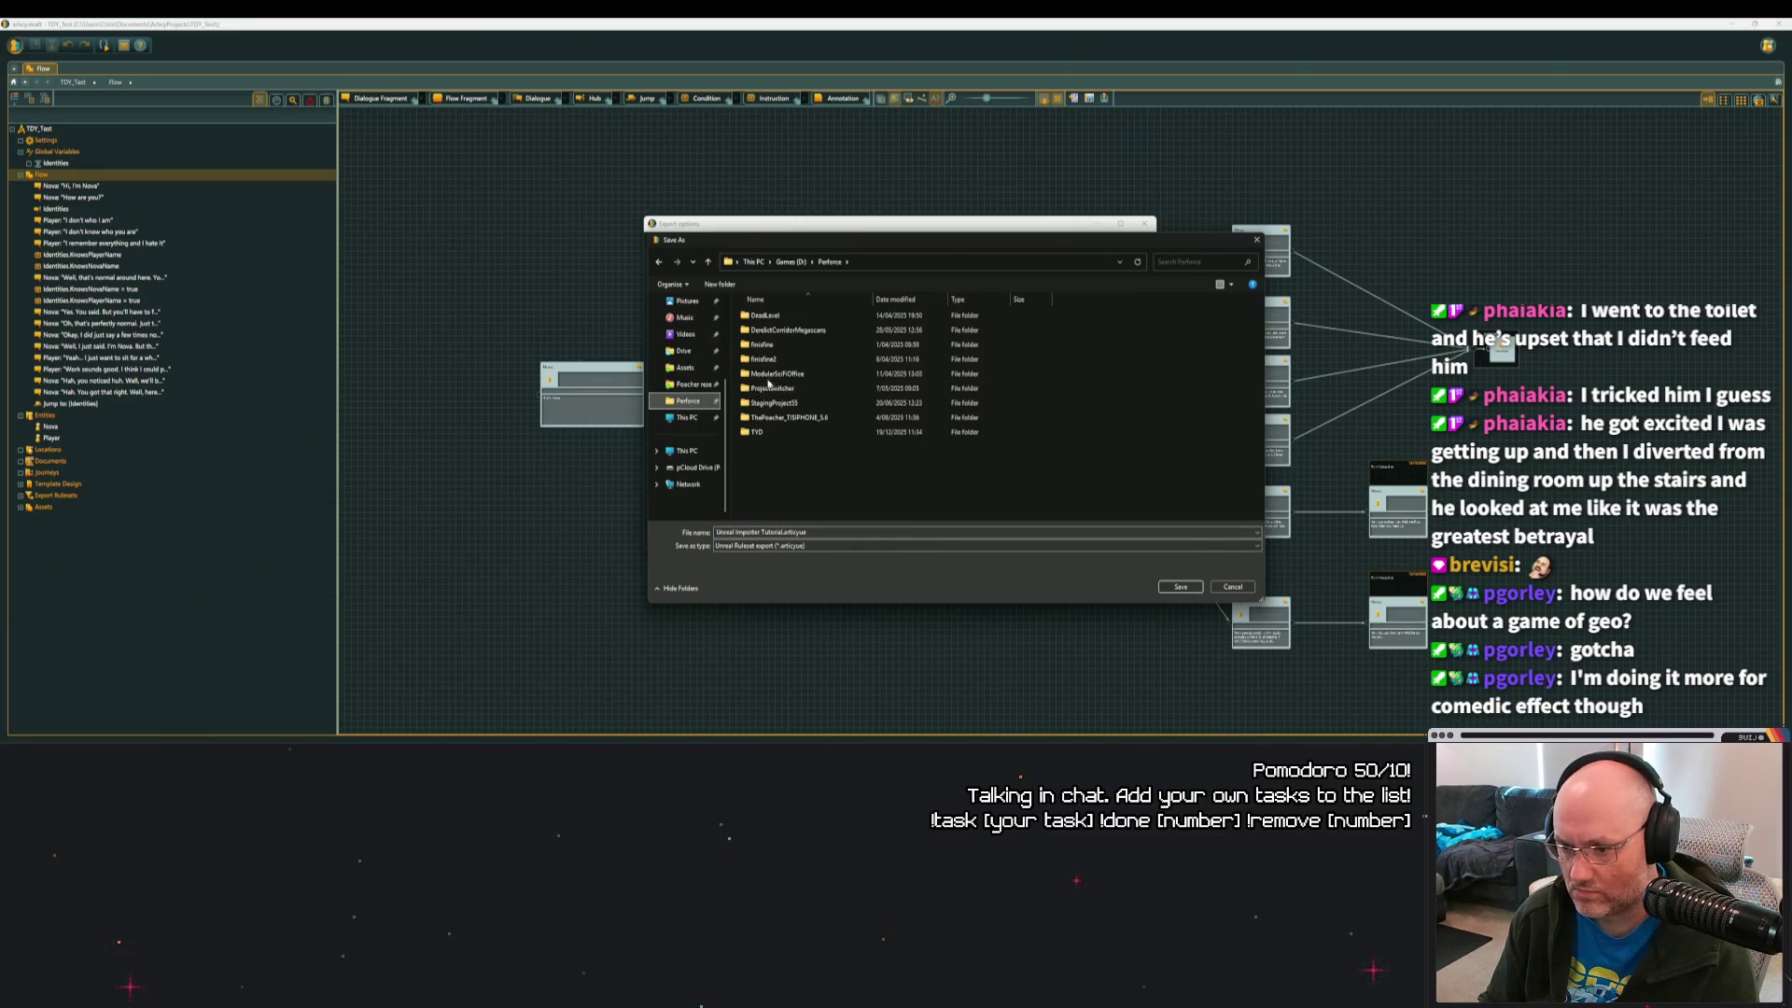
double_click(758, 431)
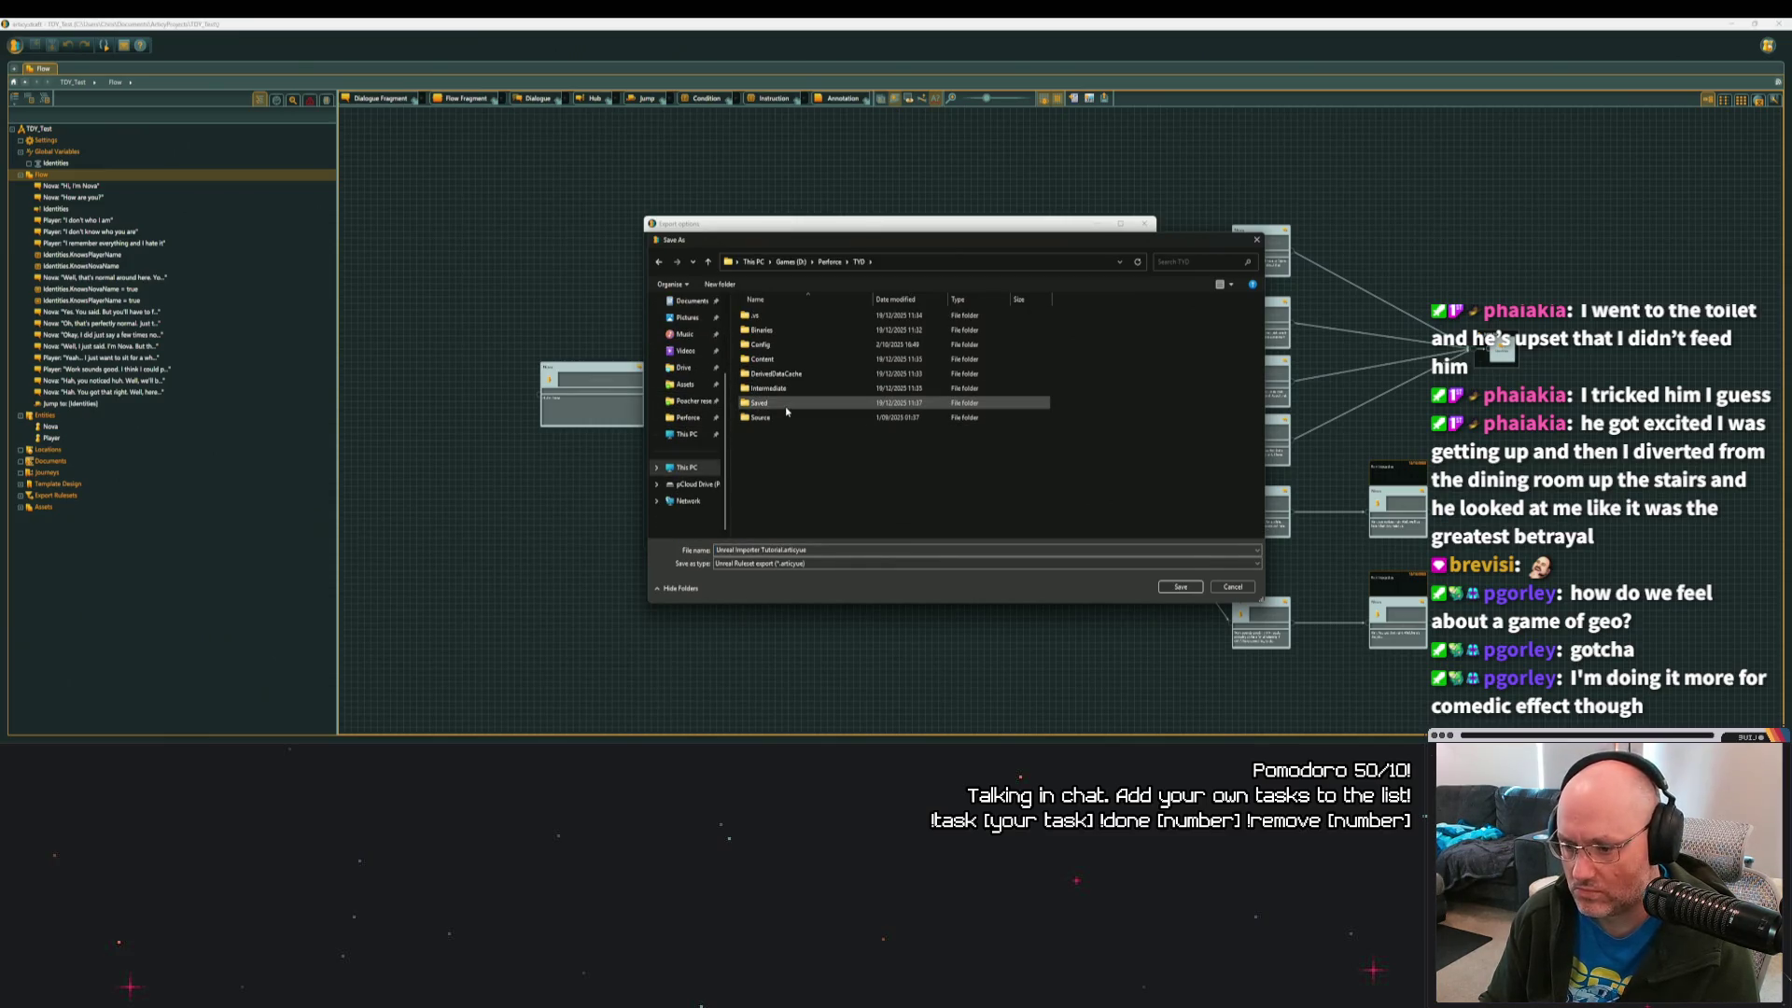
double_click(760, 358)
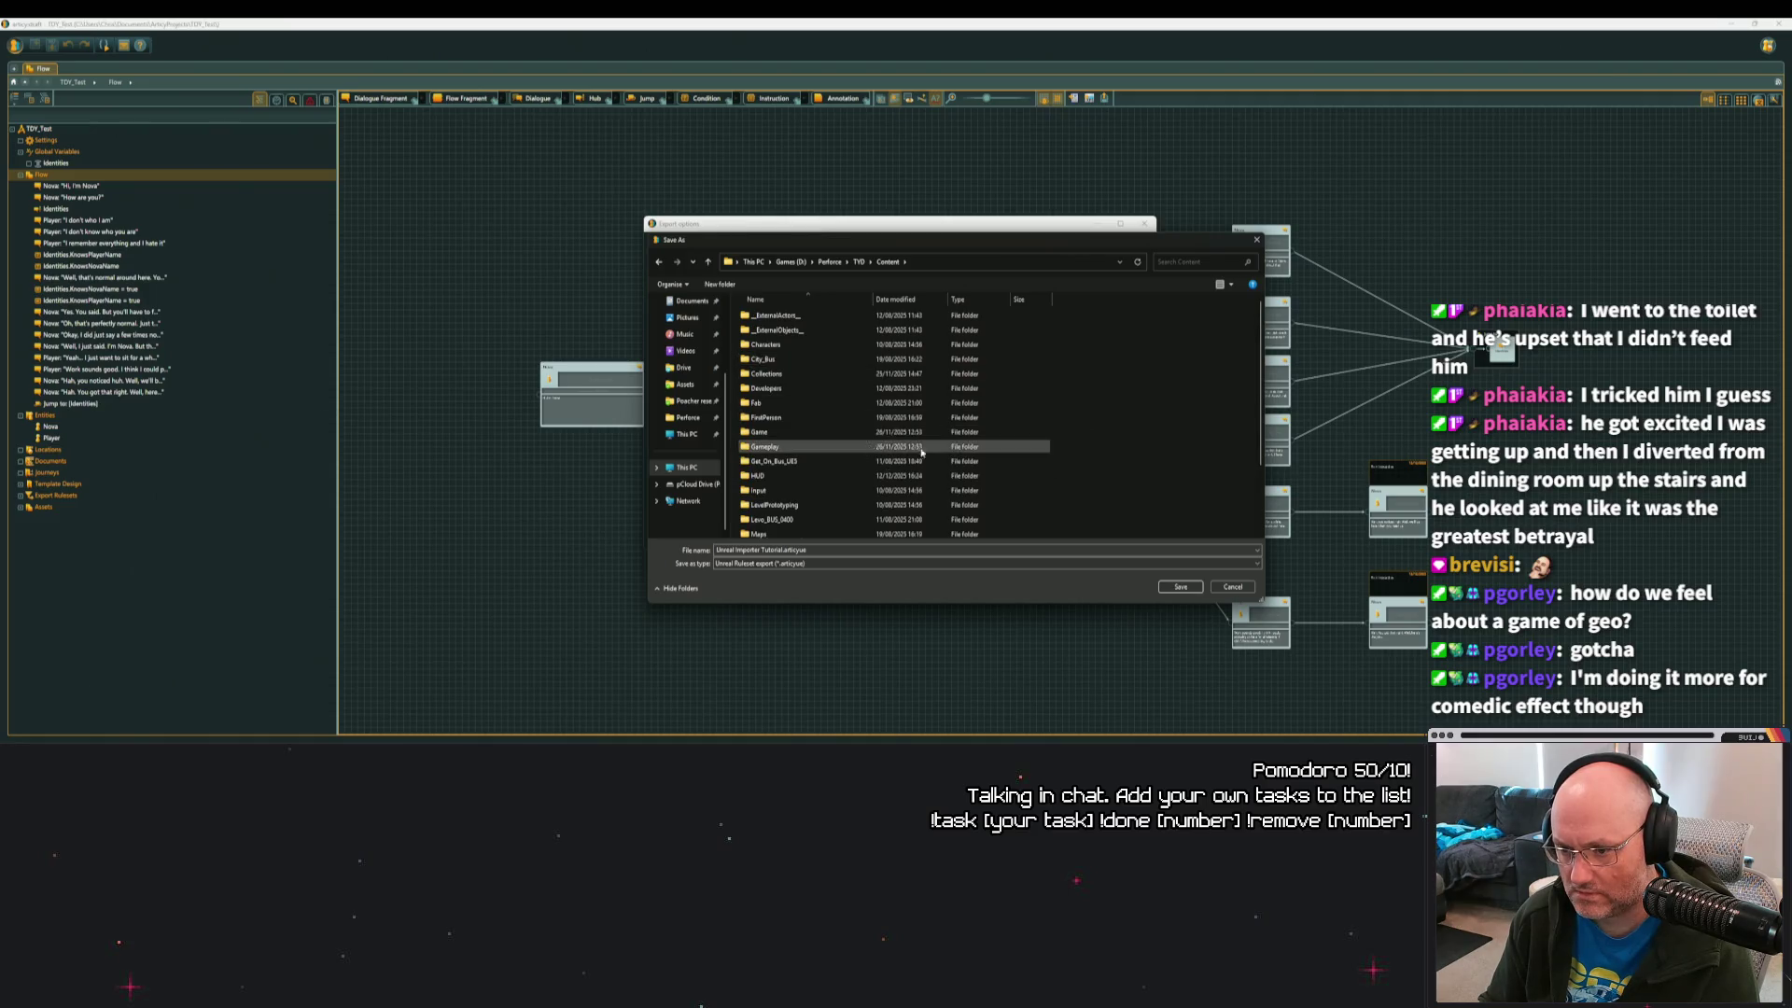
scroll(921, 452, down, 2)
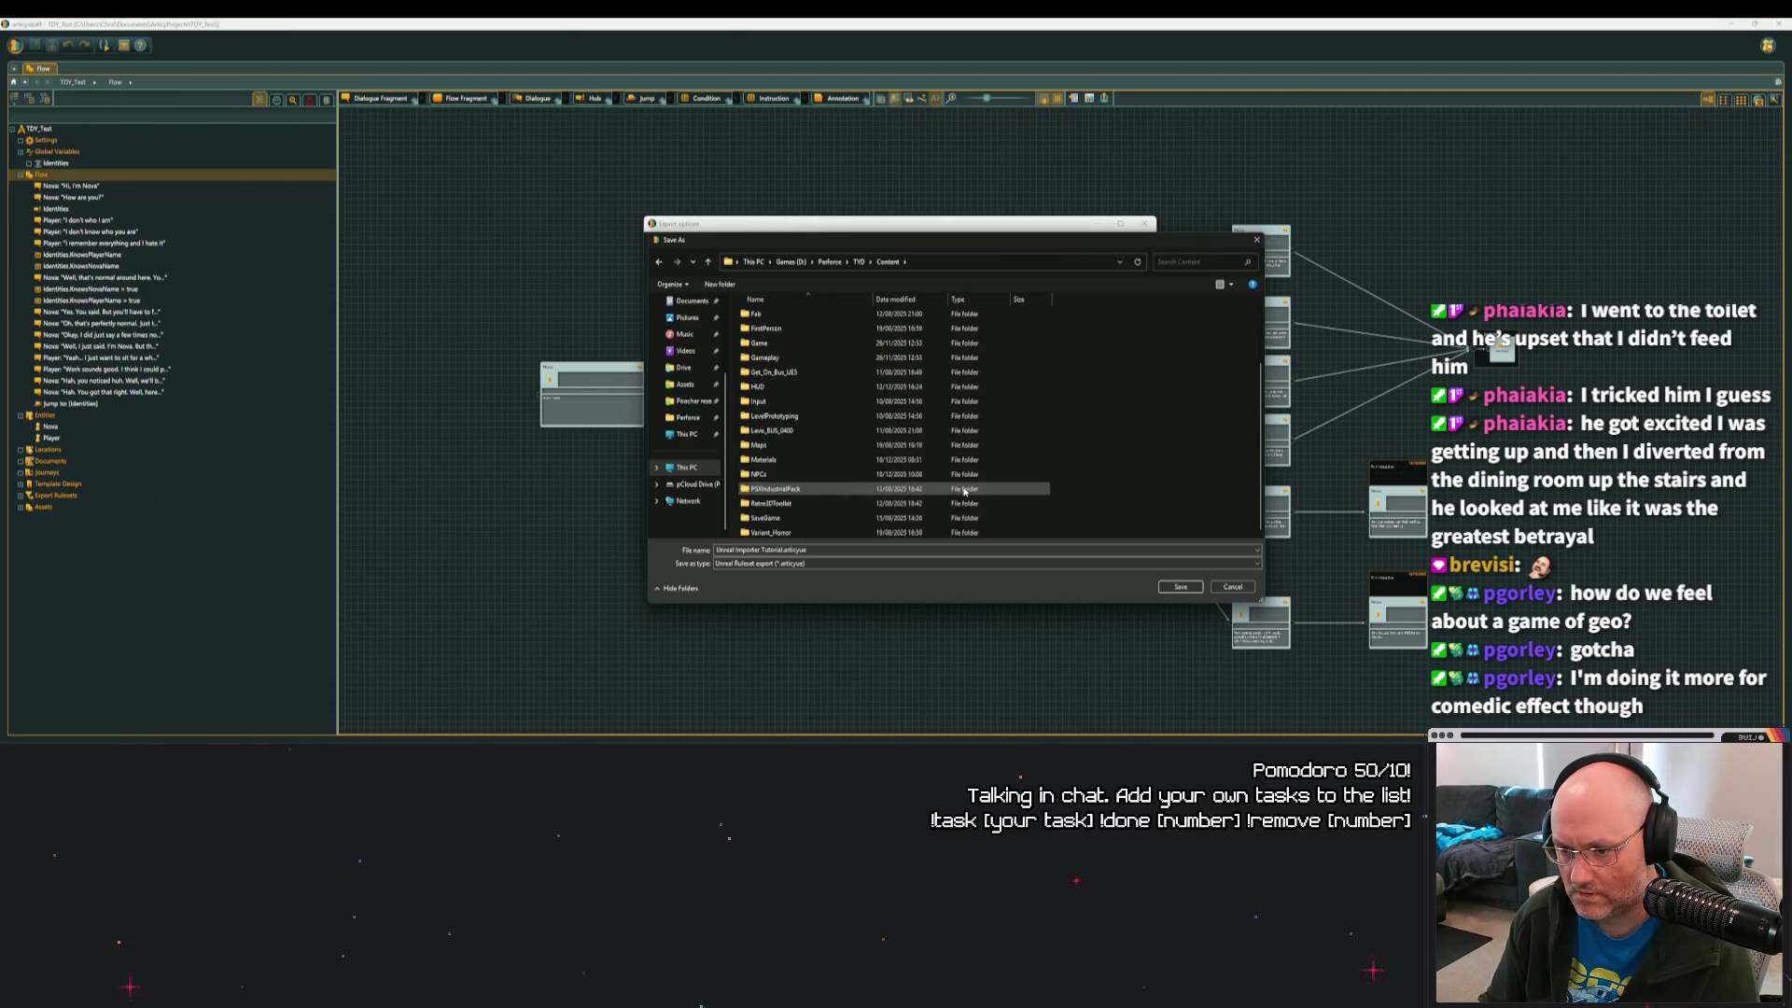
click(1181, 587)
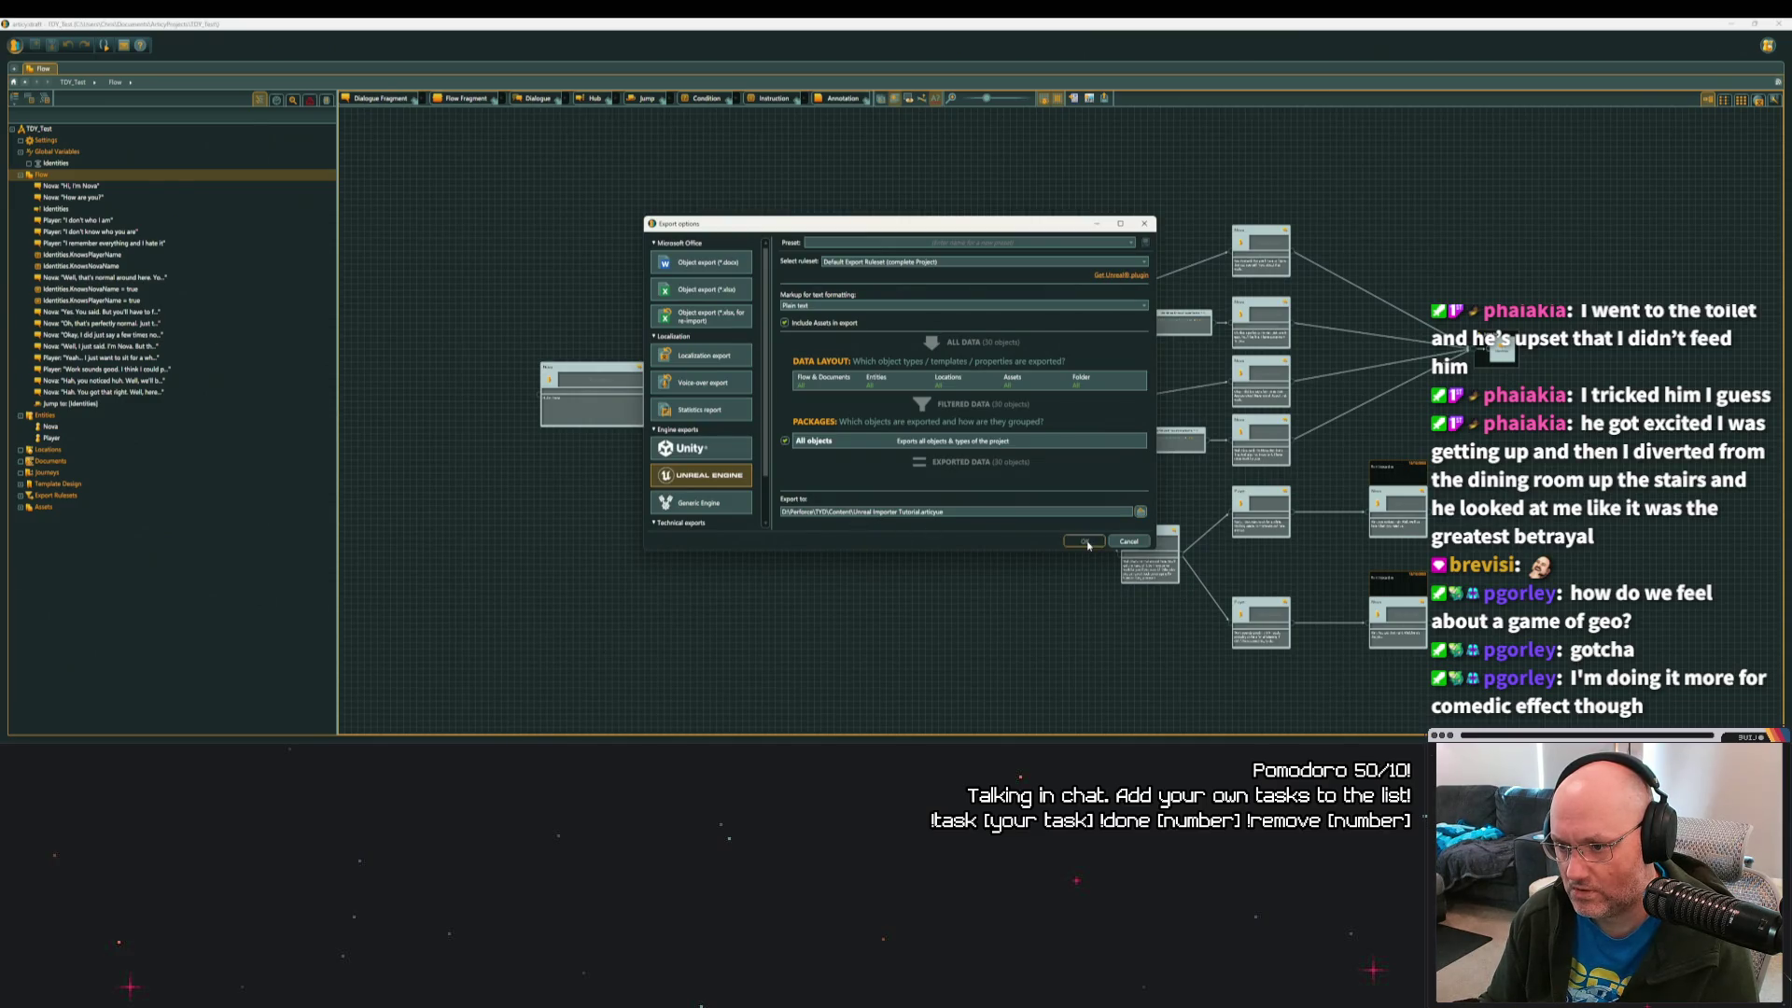
Convert text markup to Unity Rich Text and run the export.
click(836, 308)
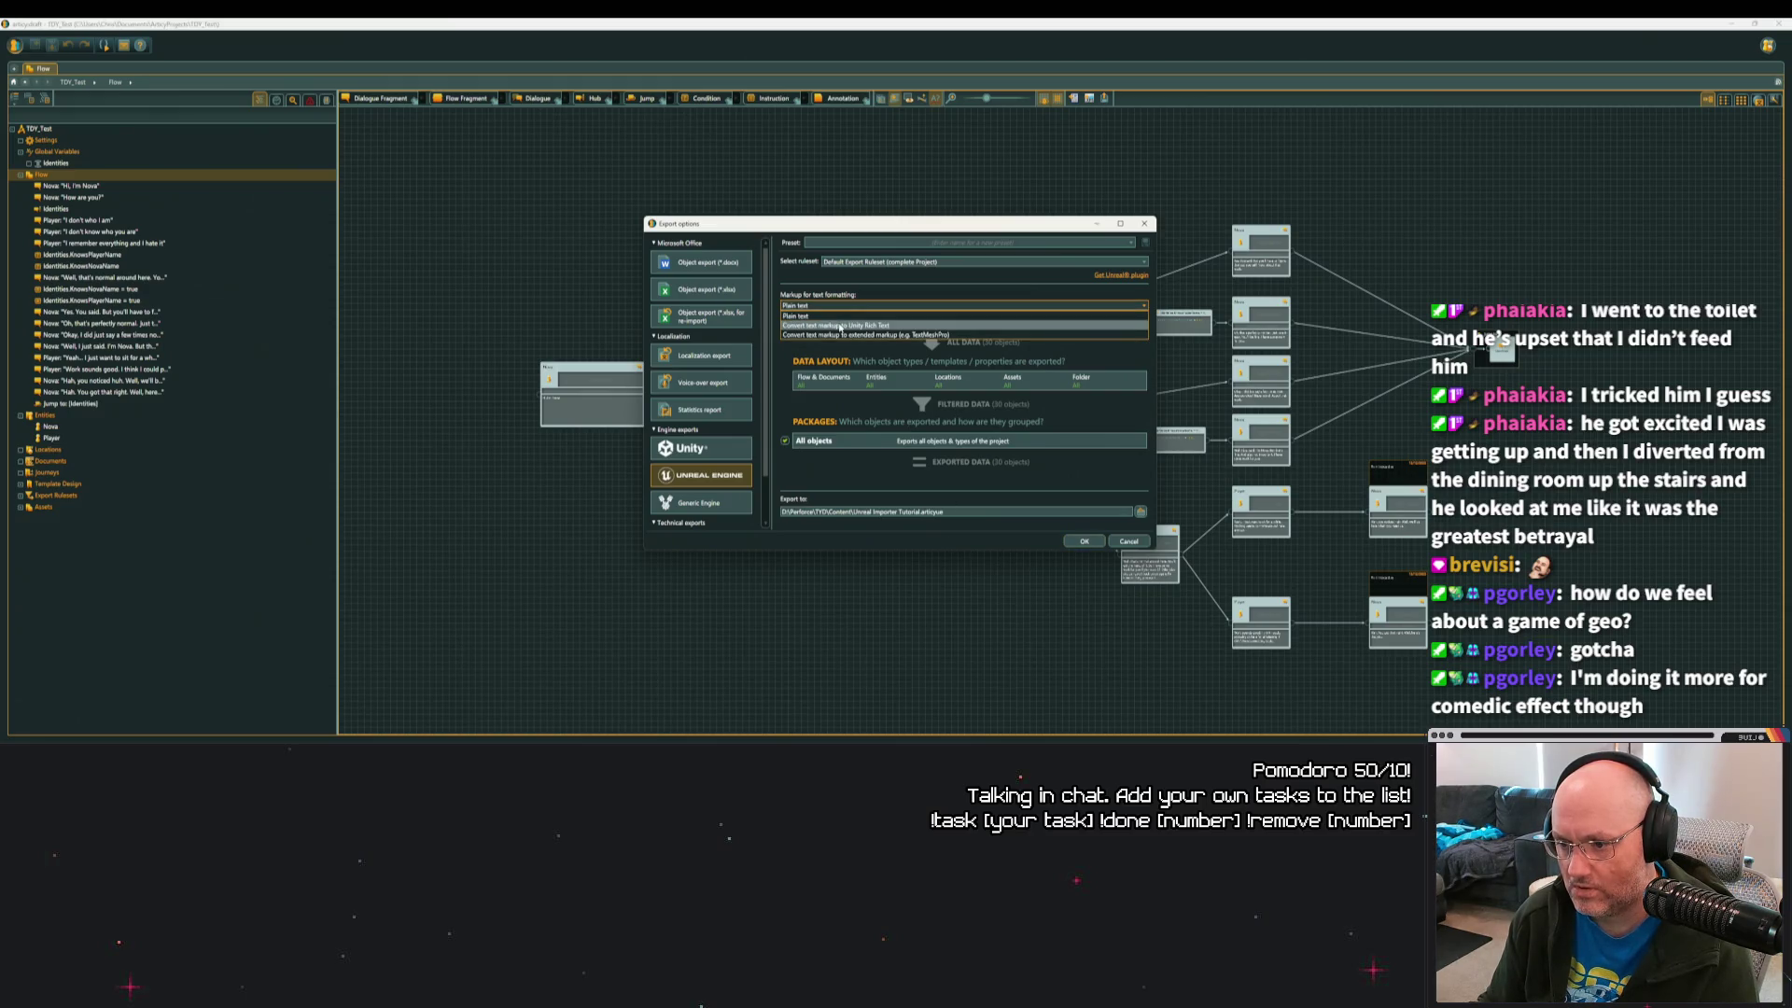
click(840, 326)
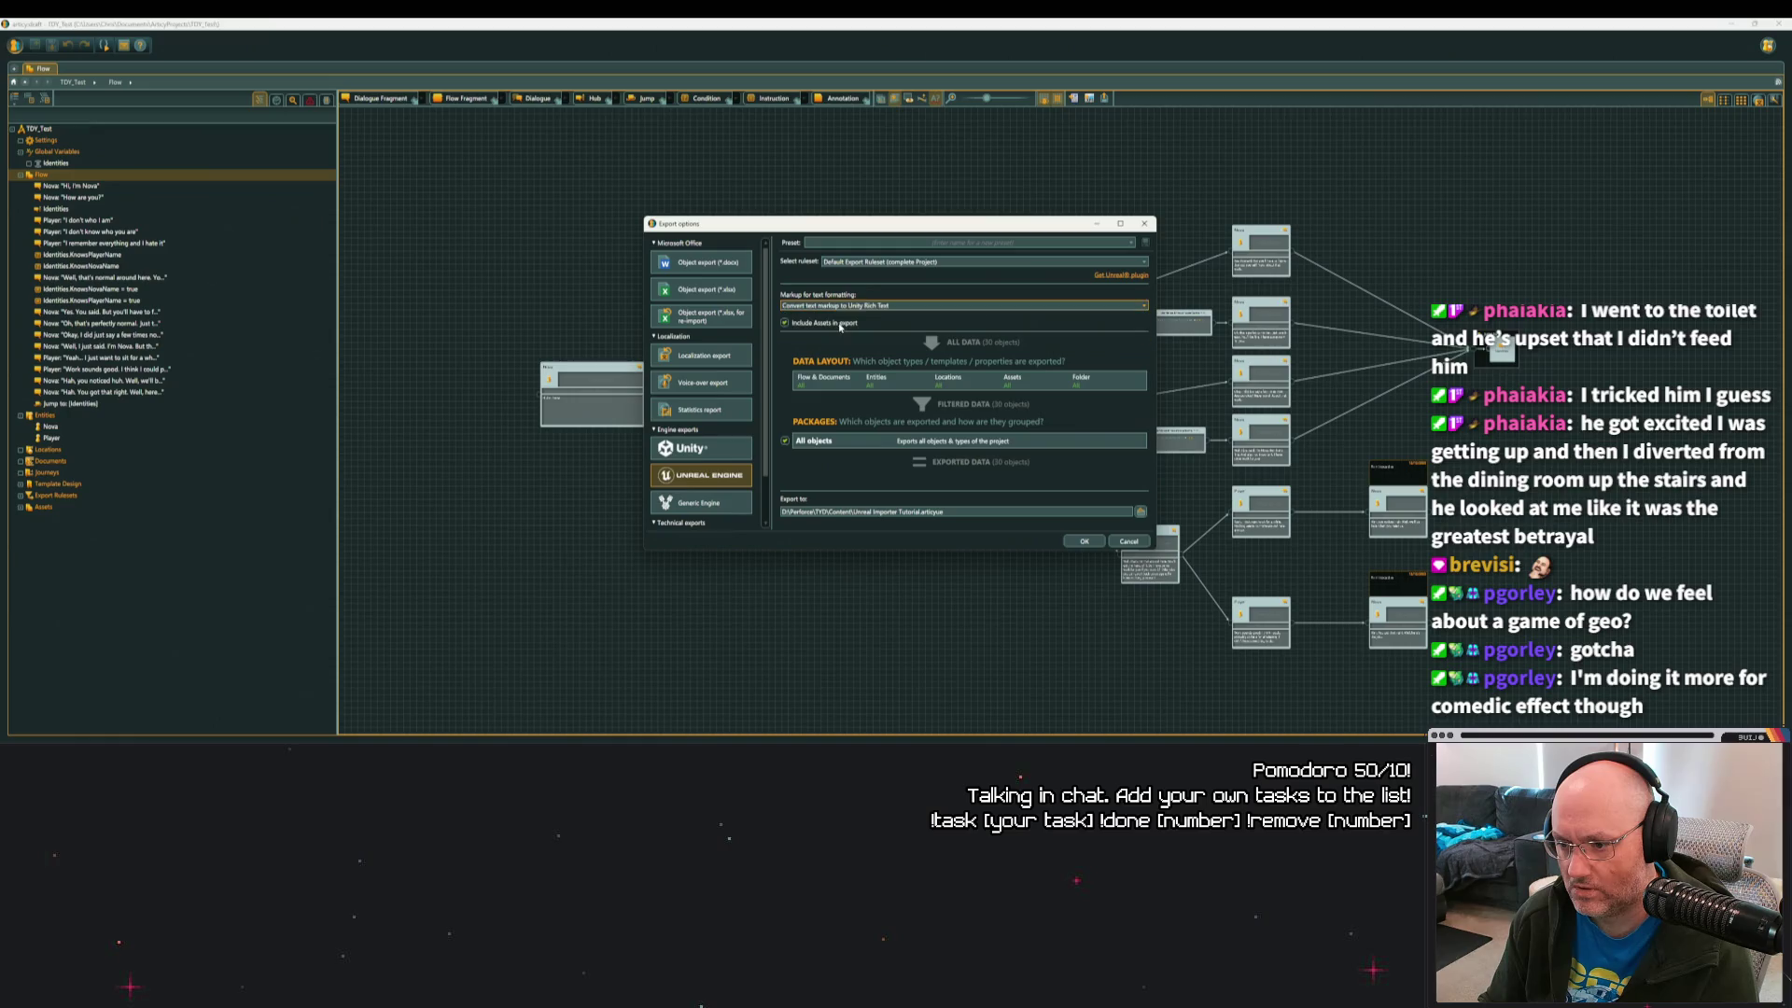
click(1092, 543)
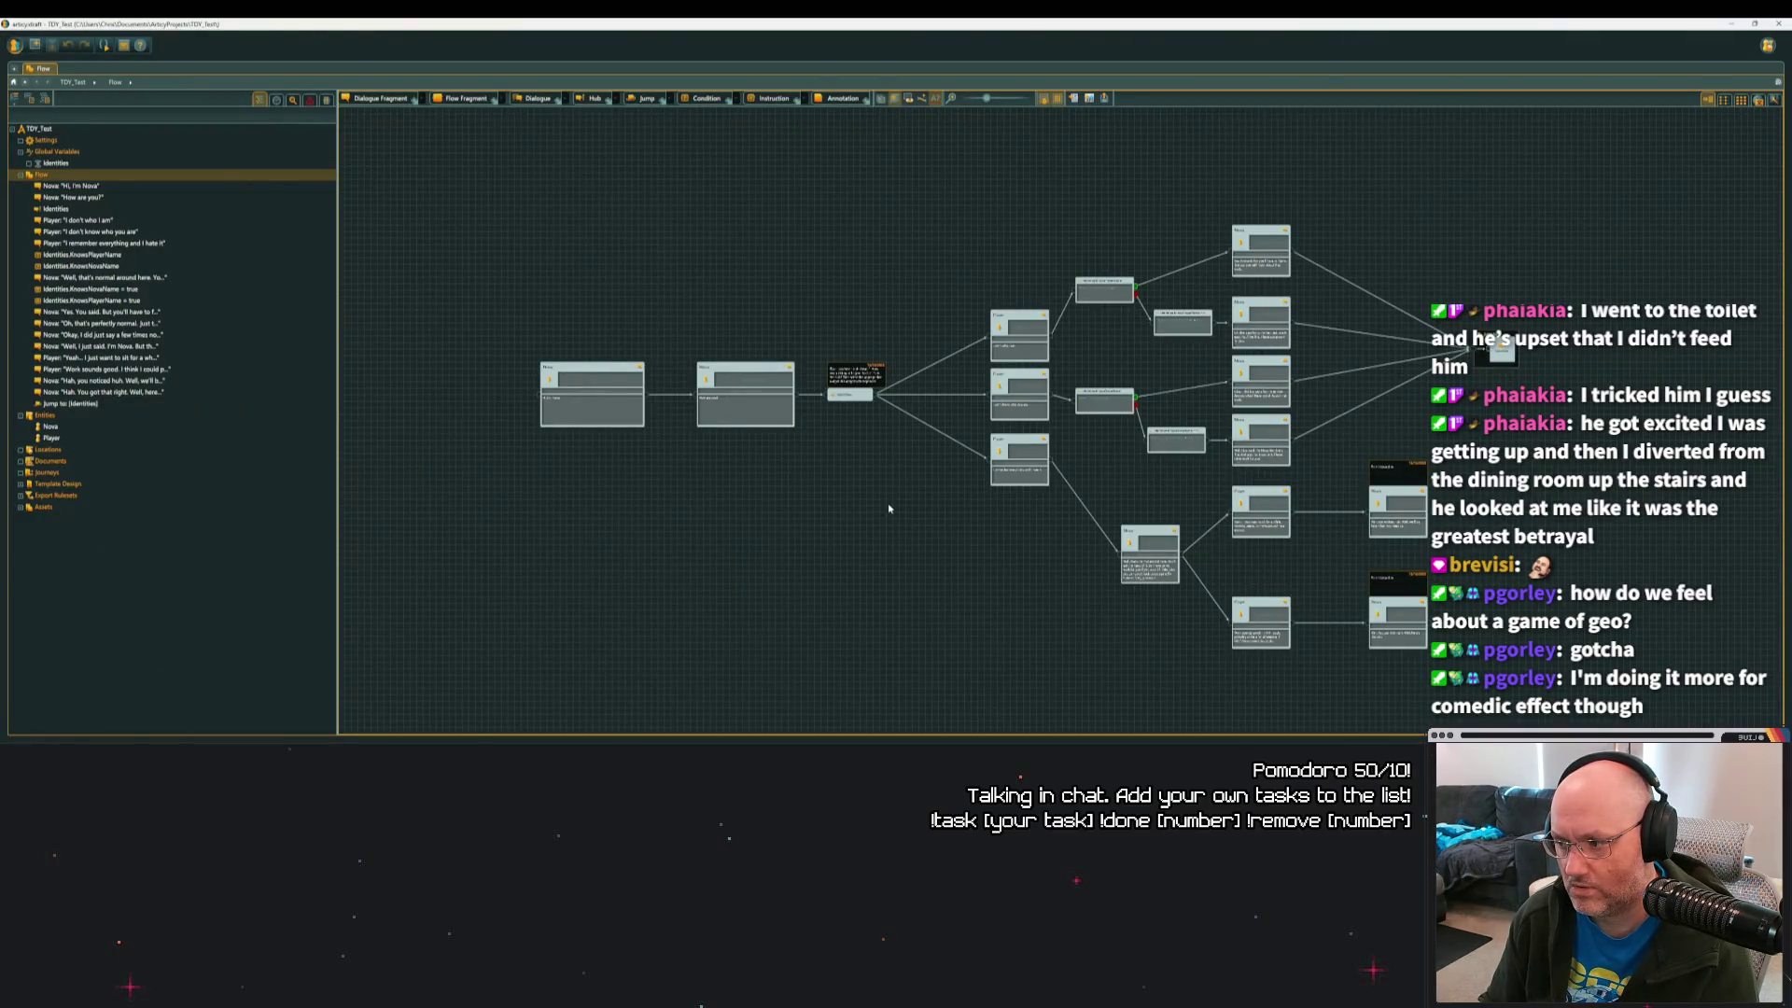
click(1731, 24)
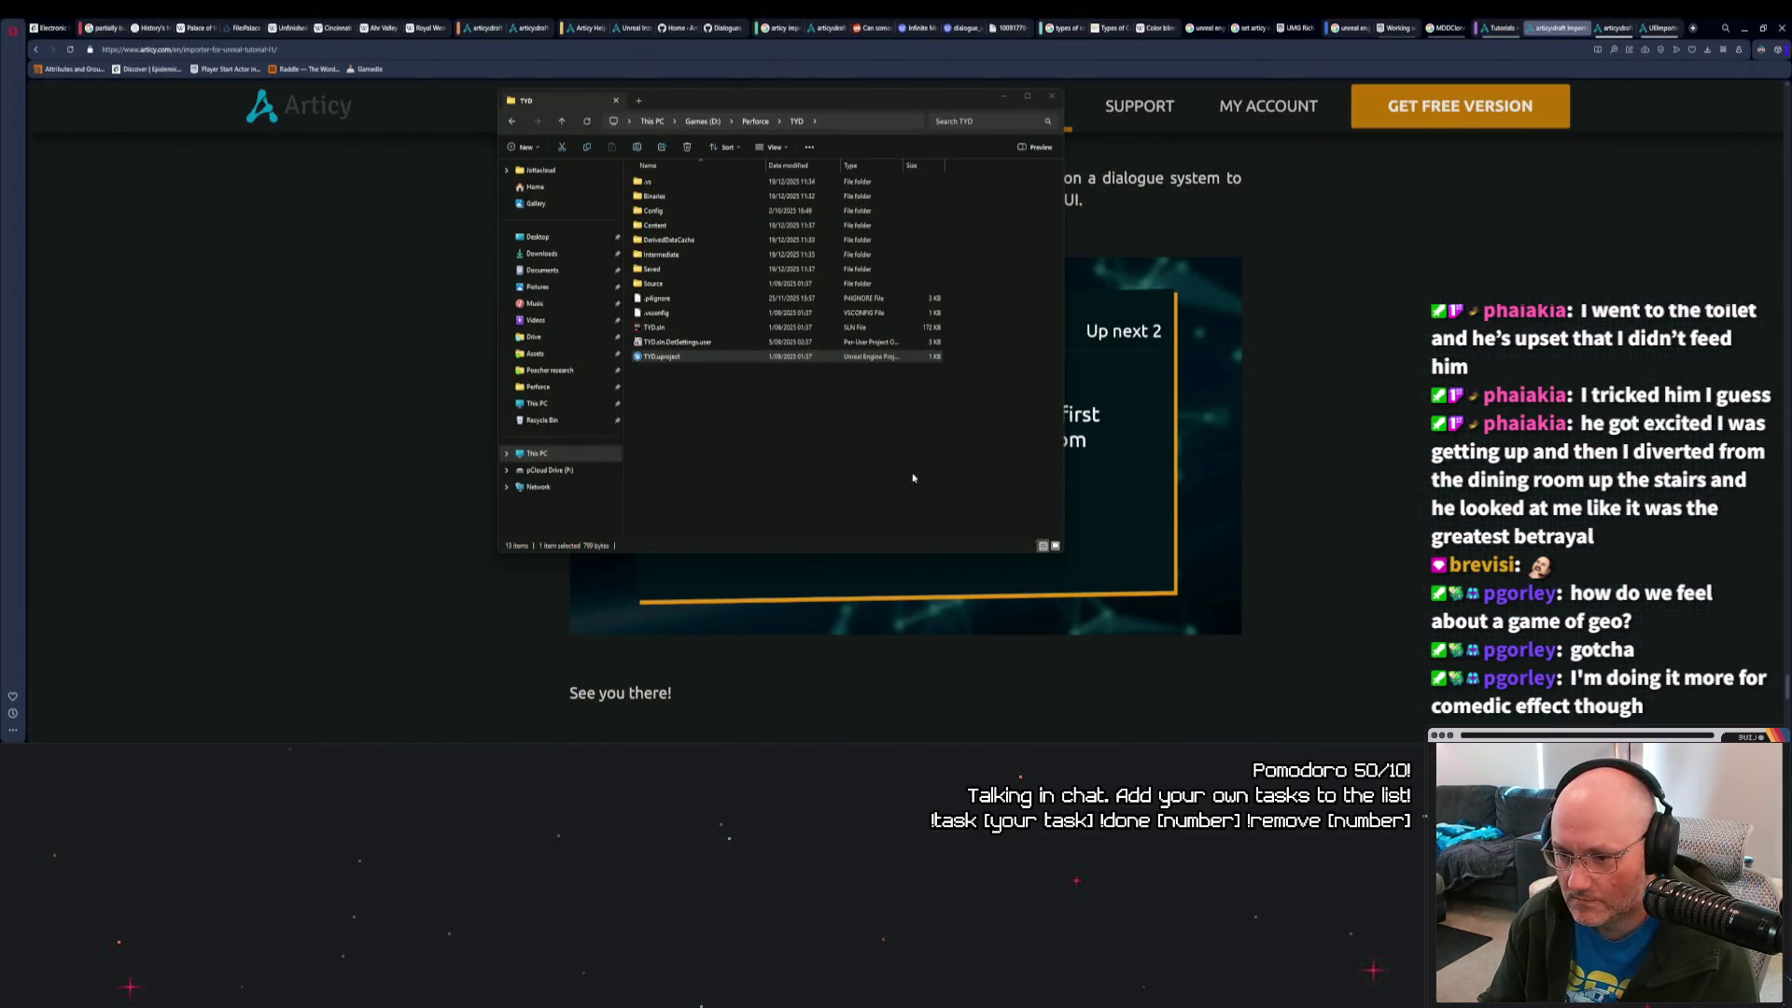
Launch TYD.uproject and accept importing the changed source content.
double_click(688, 356)
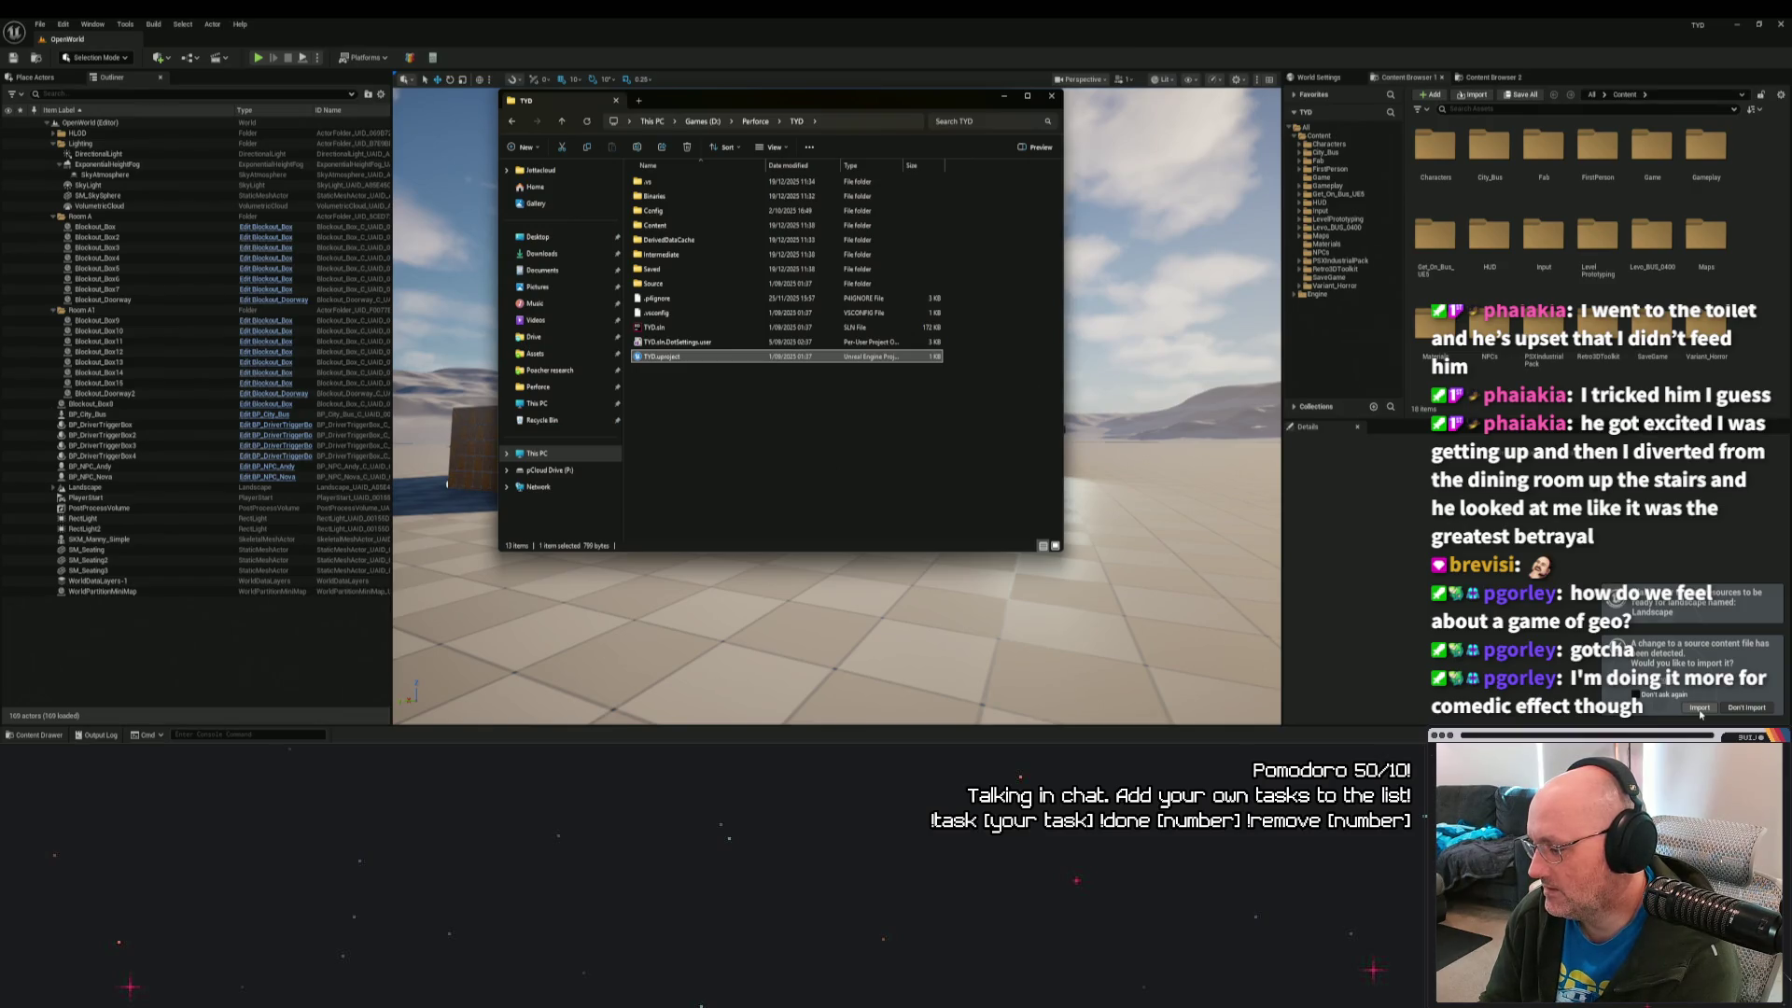
click(1699, 708)
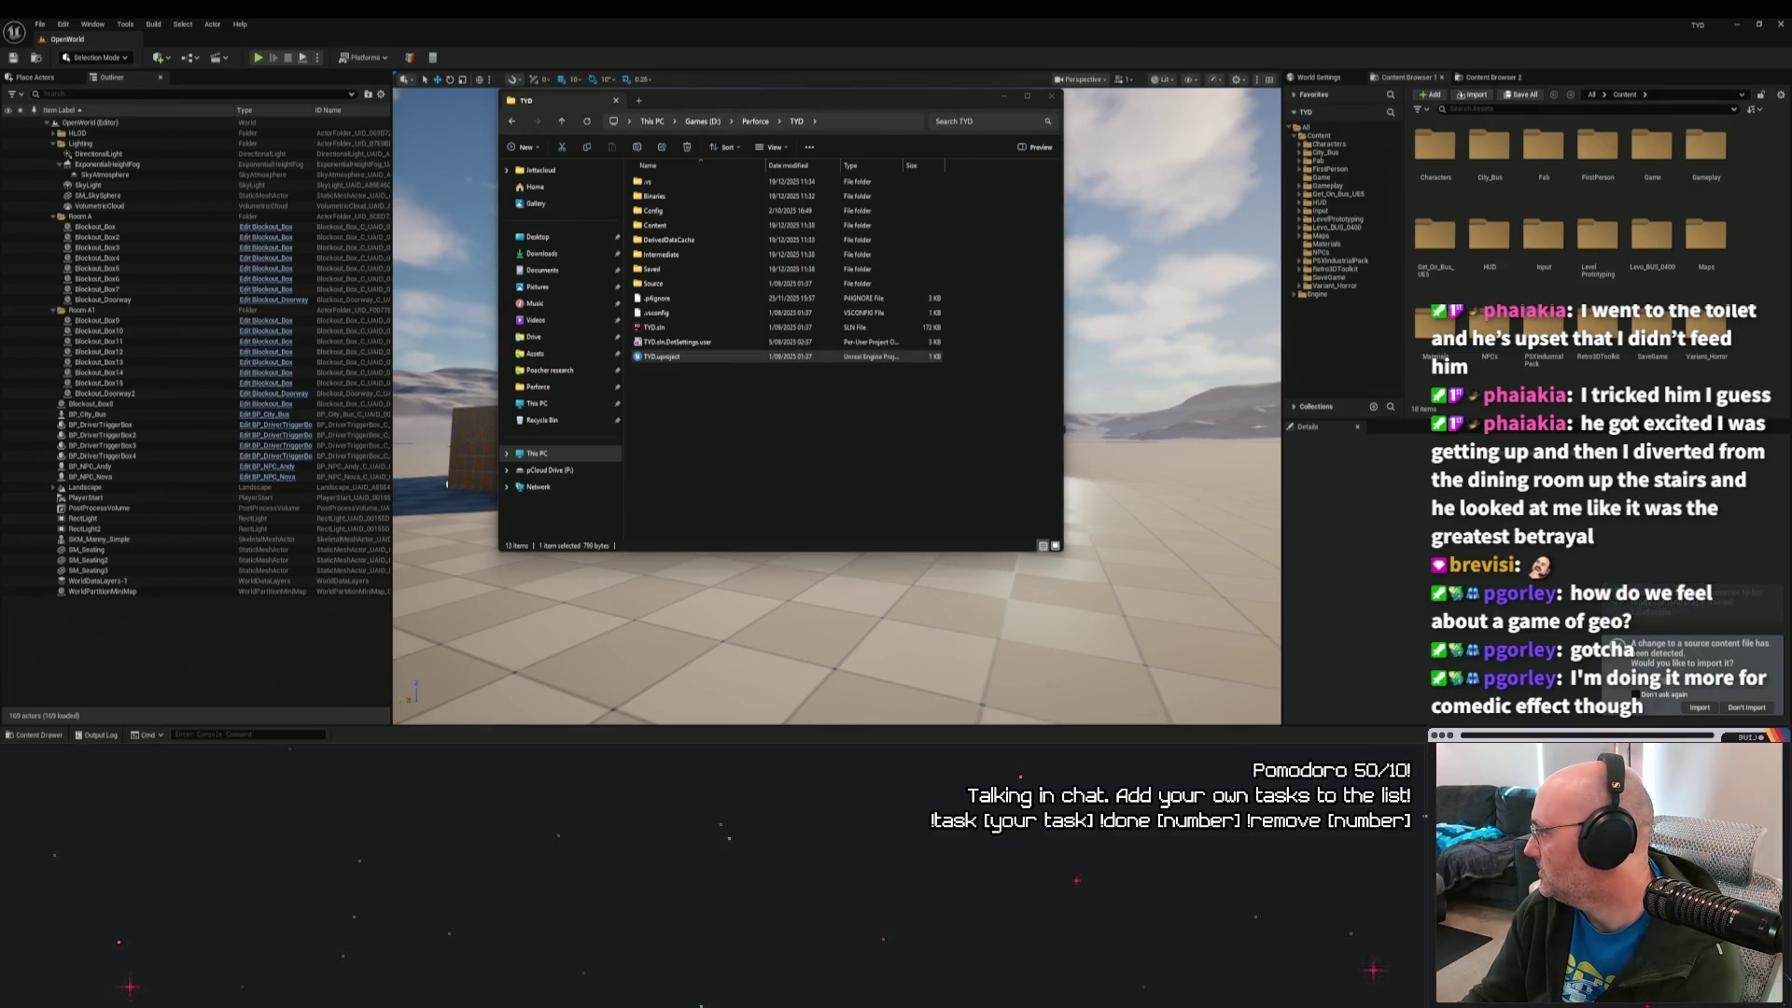
Maximize Firebot, go to Commands and show the System Commands tab.
drag(1203, 119, 644, 152)
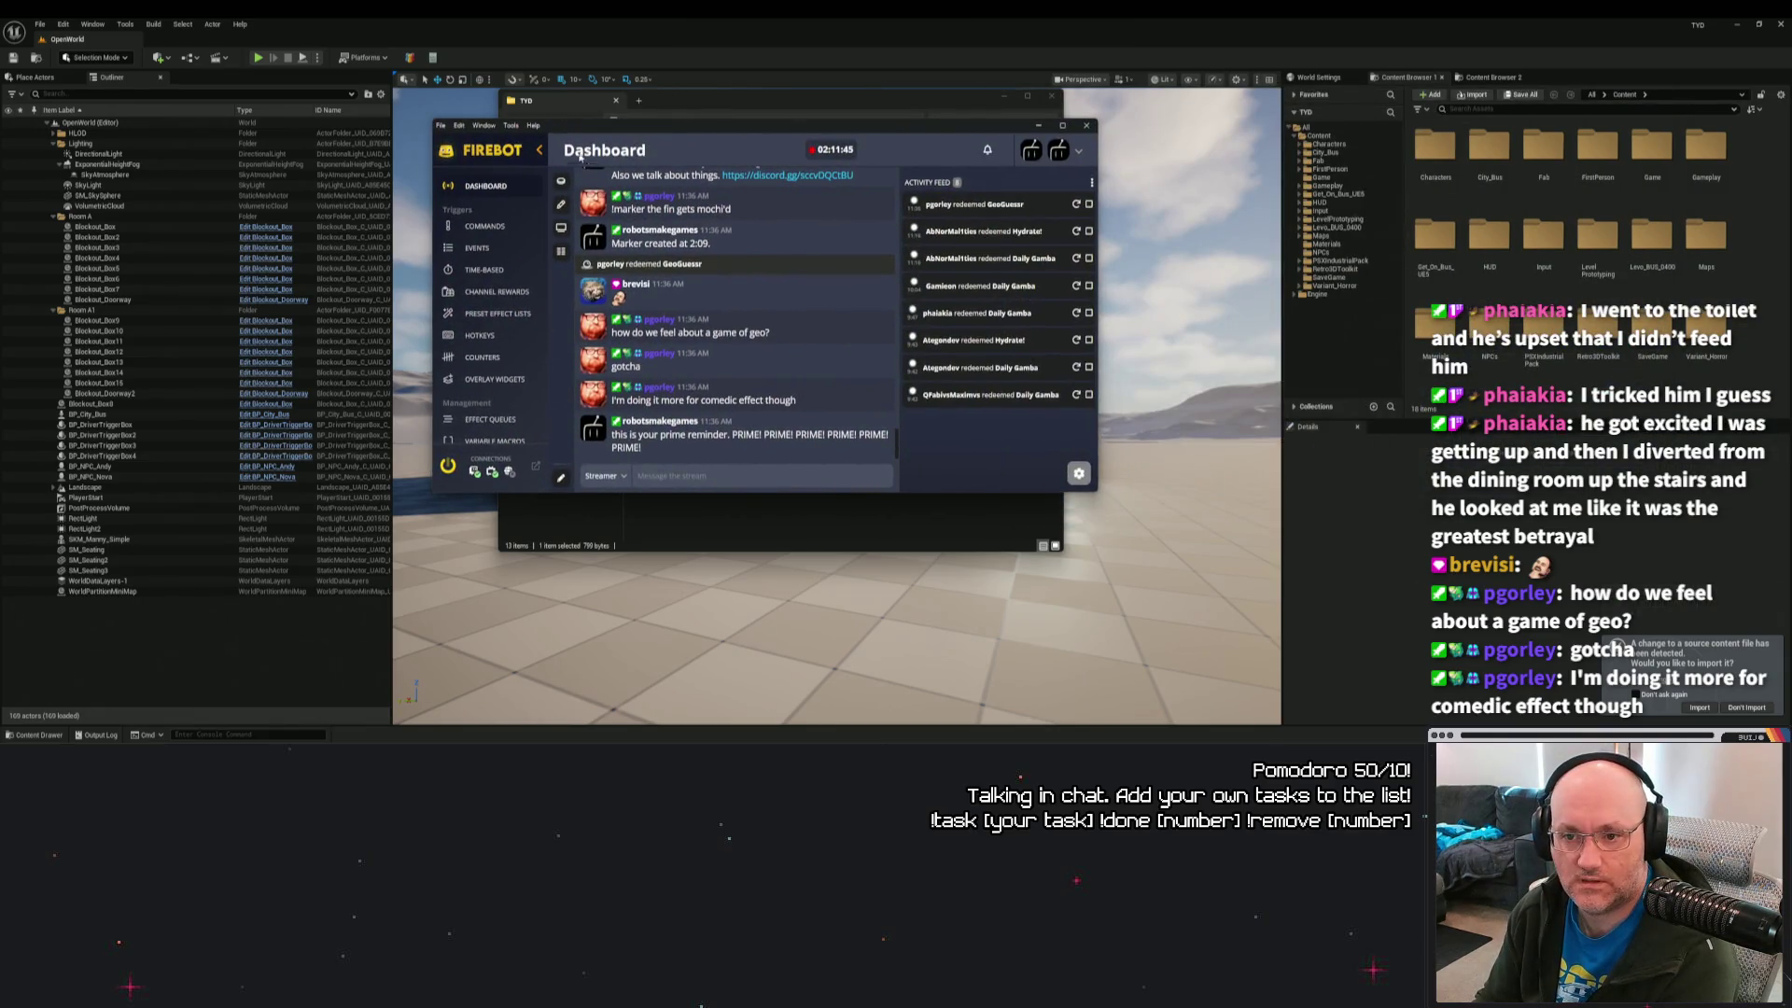
double_click(601, 126)
click(53, 126)
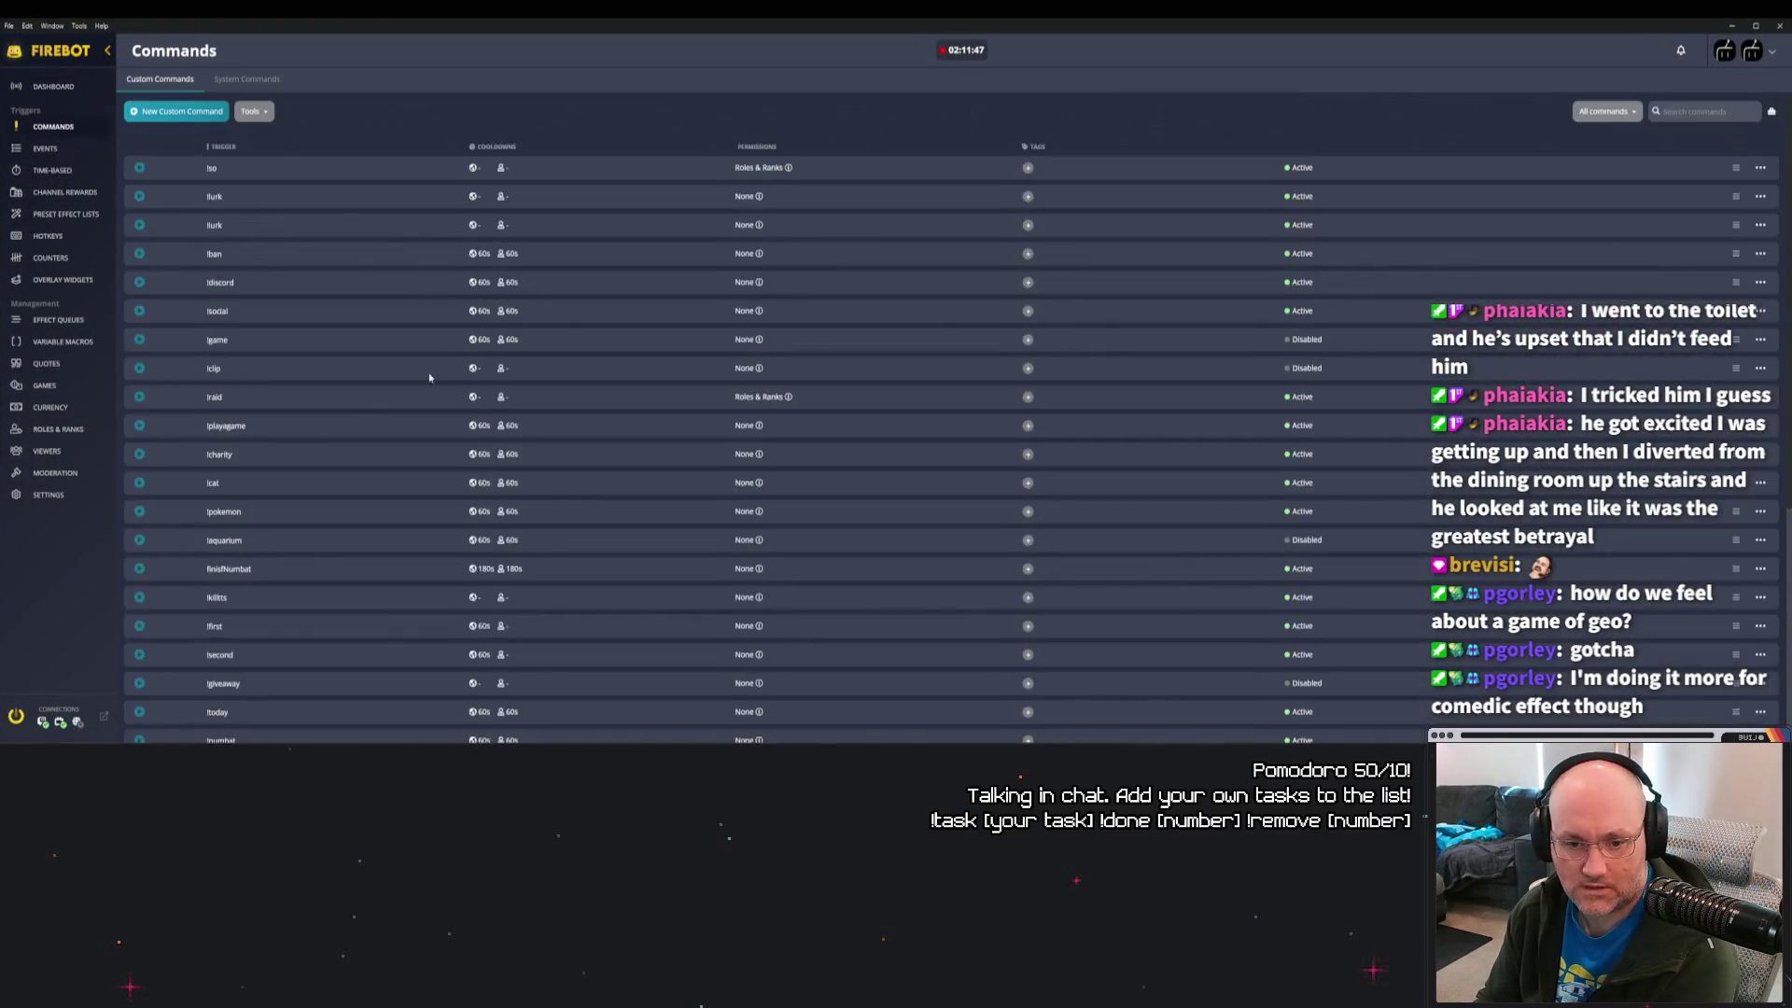
scroll(312, 452, down, 1)
scroll(313, 452, down, 3)
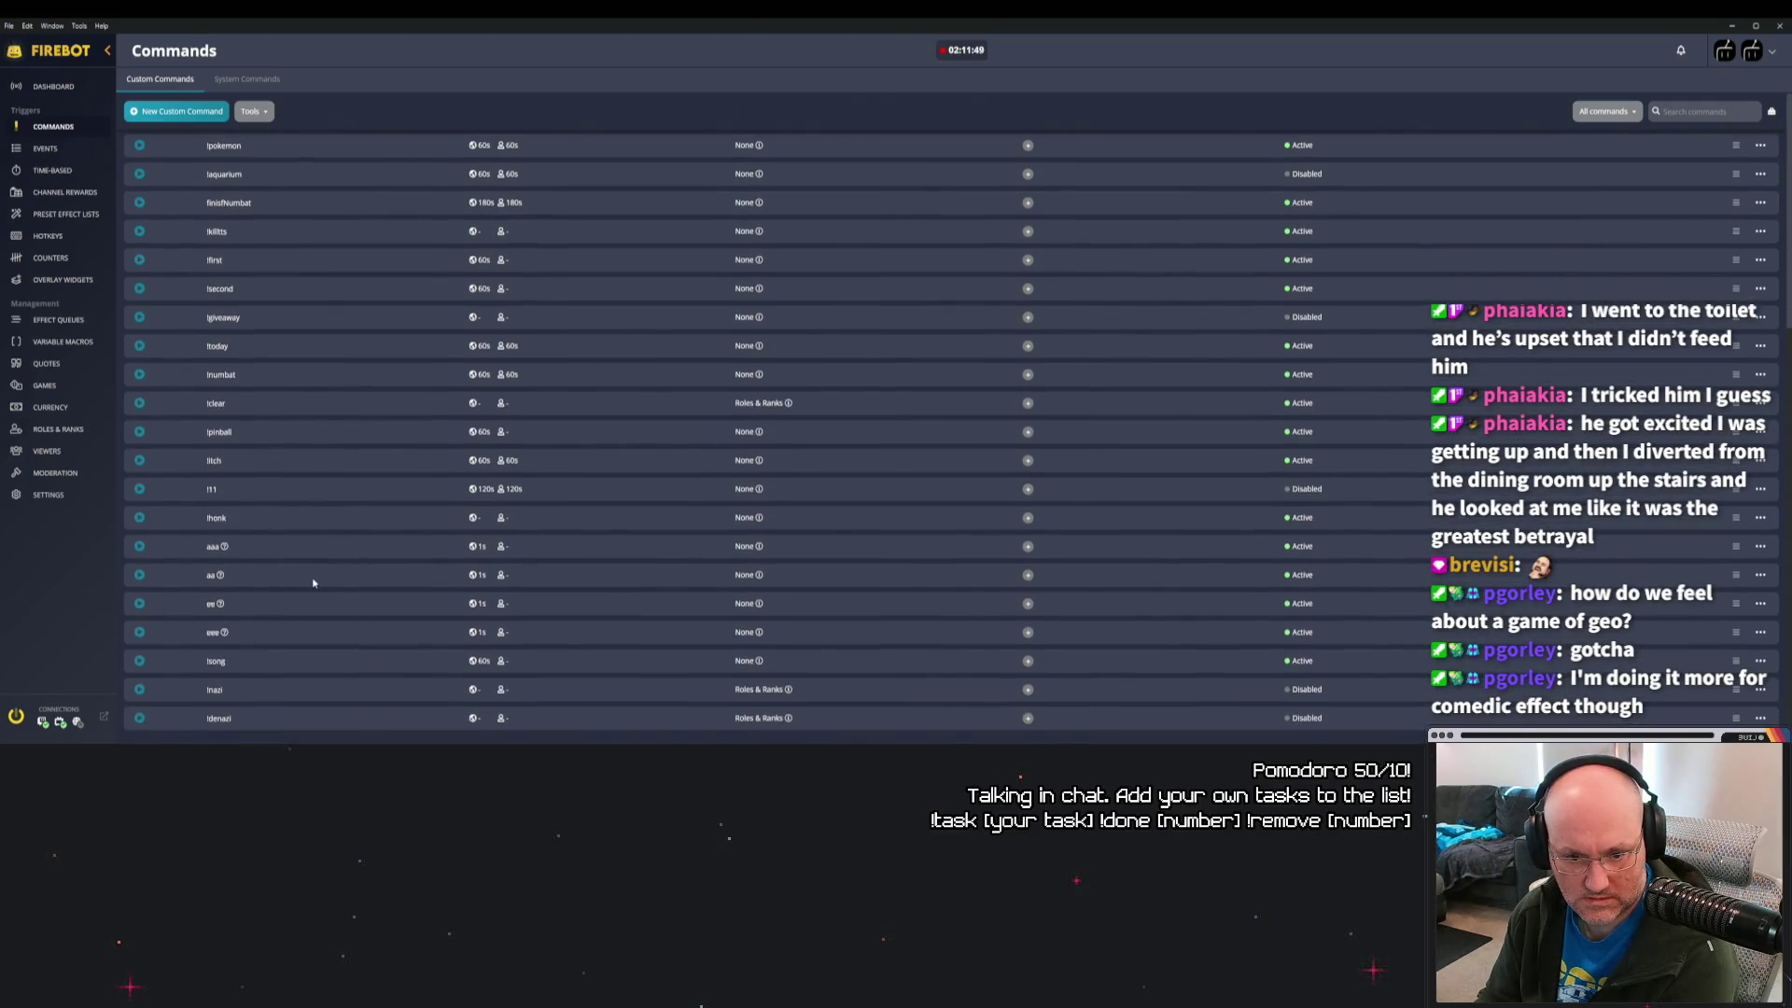
scroll(272, 663, up, 3)
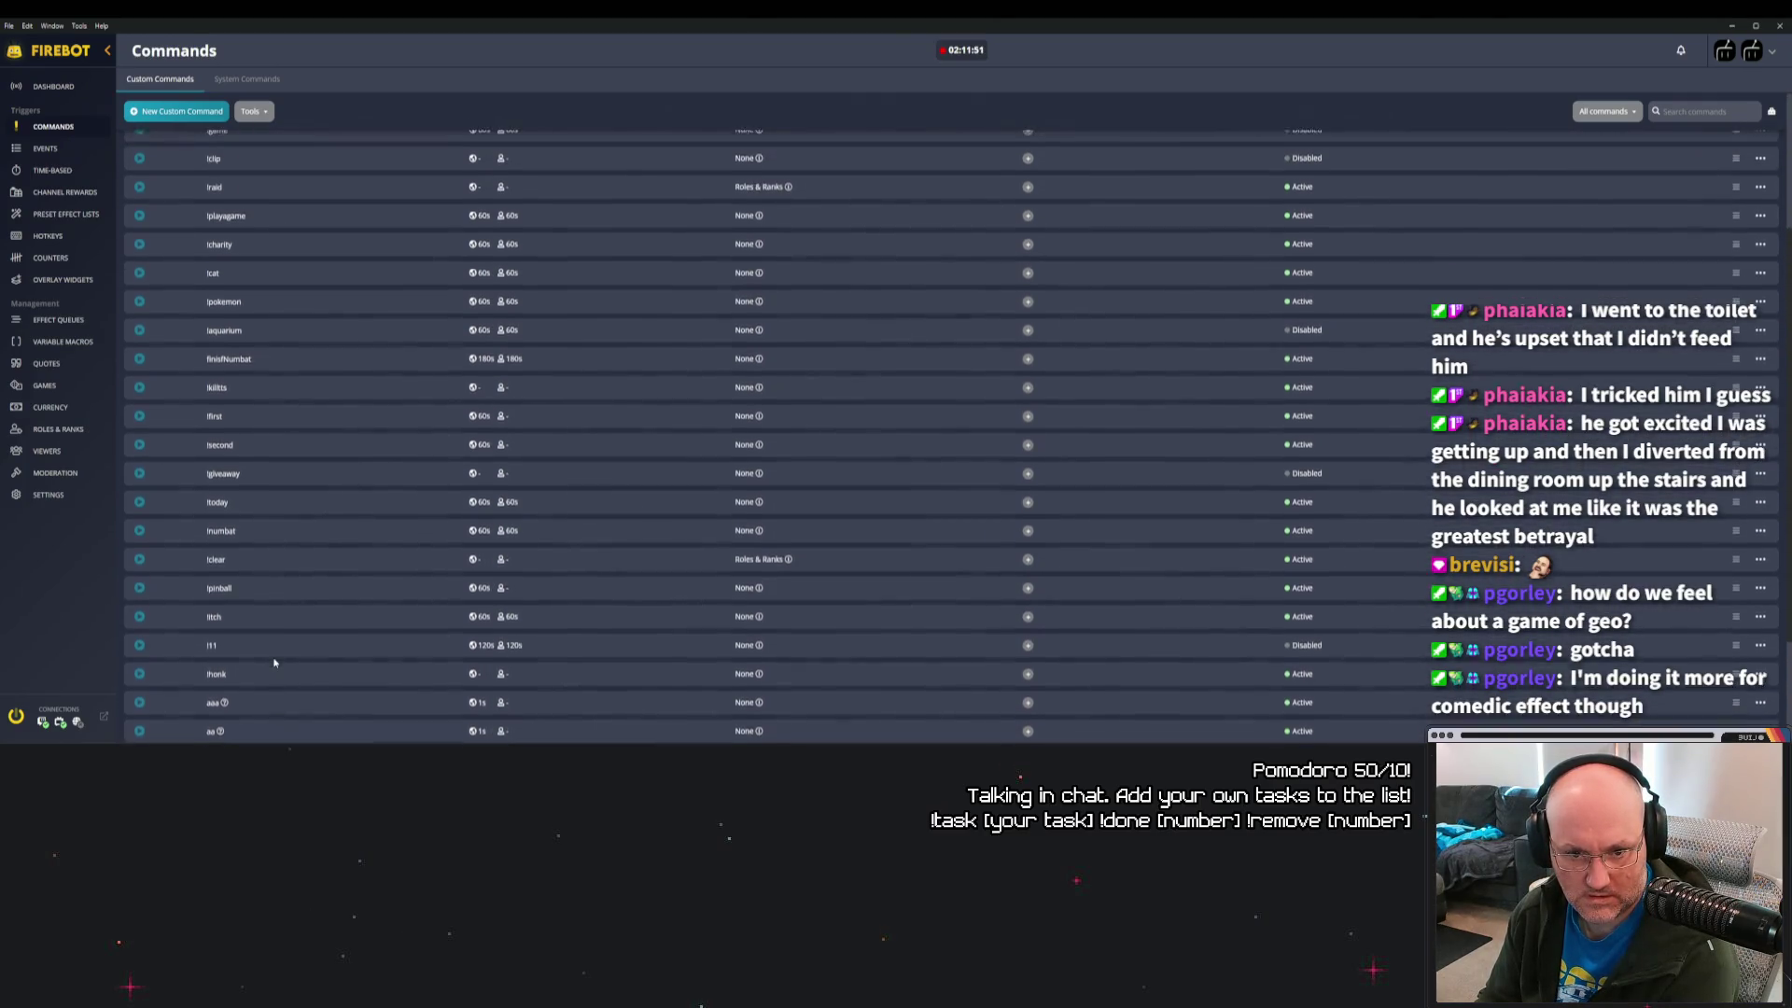
scroll(275, 663, up, 2)
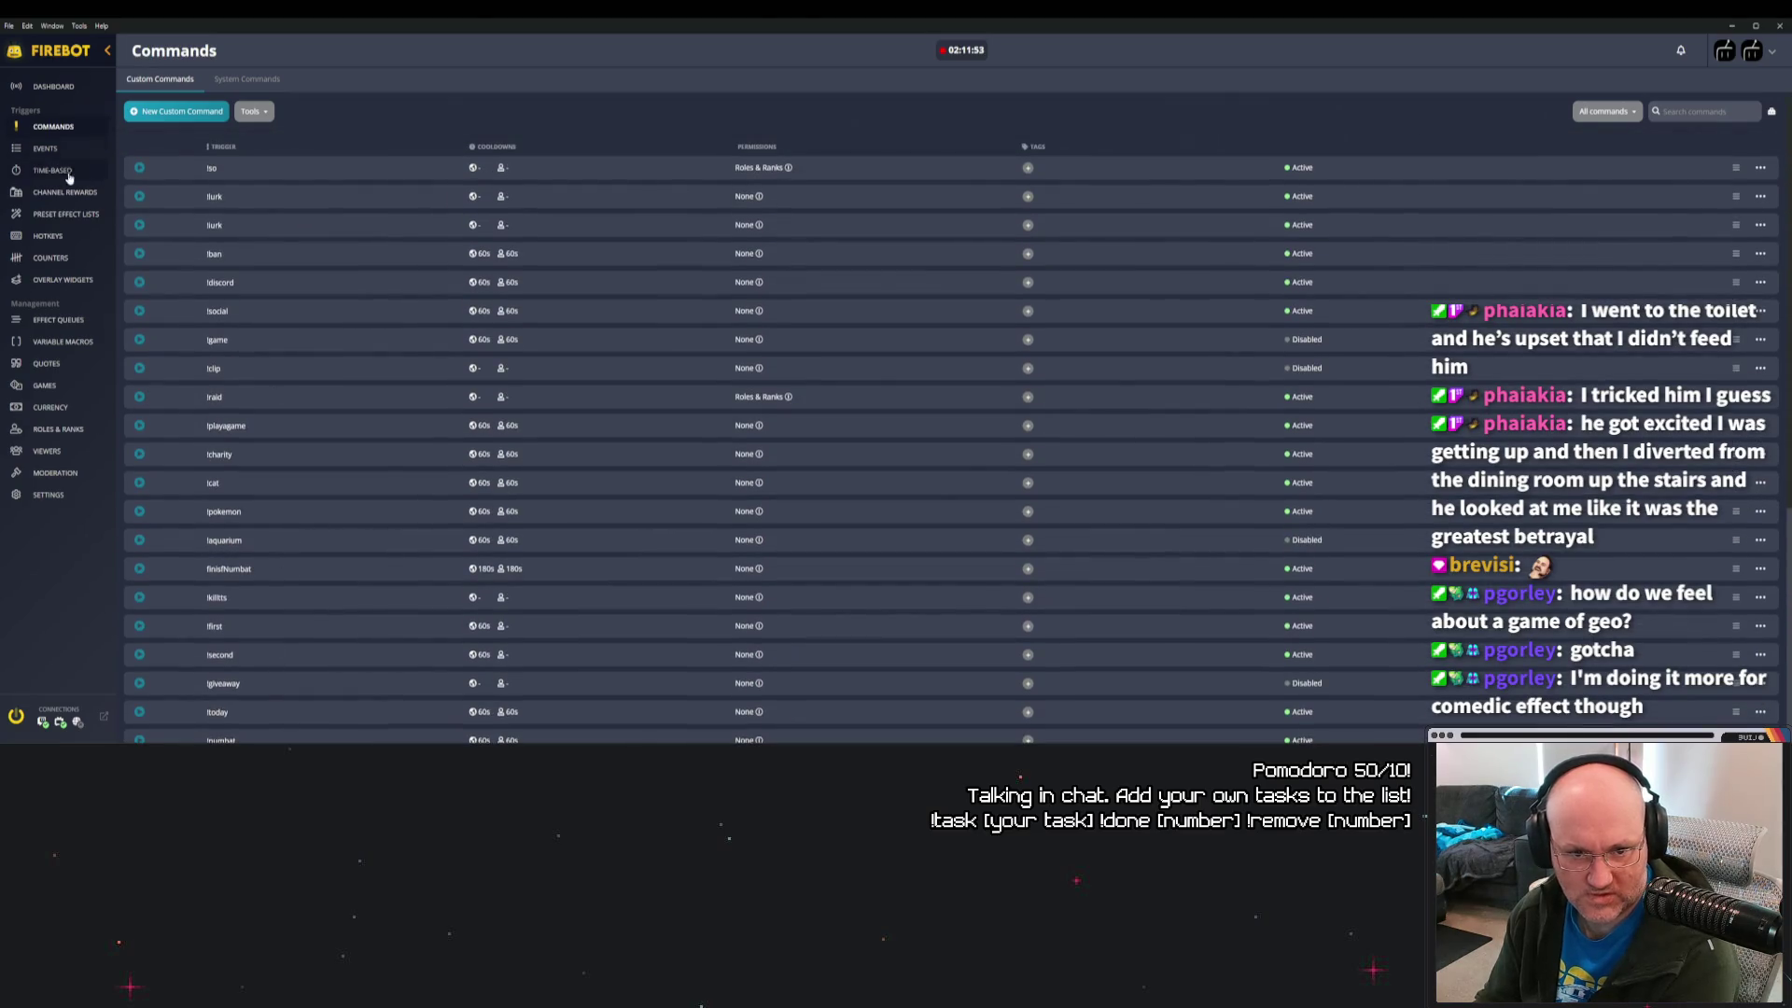
click(246, 79)
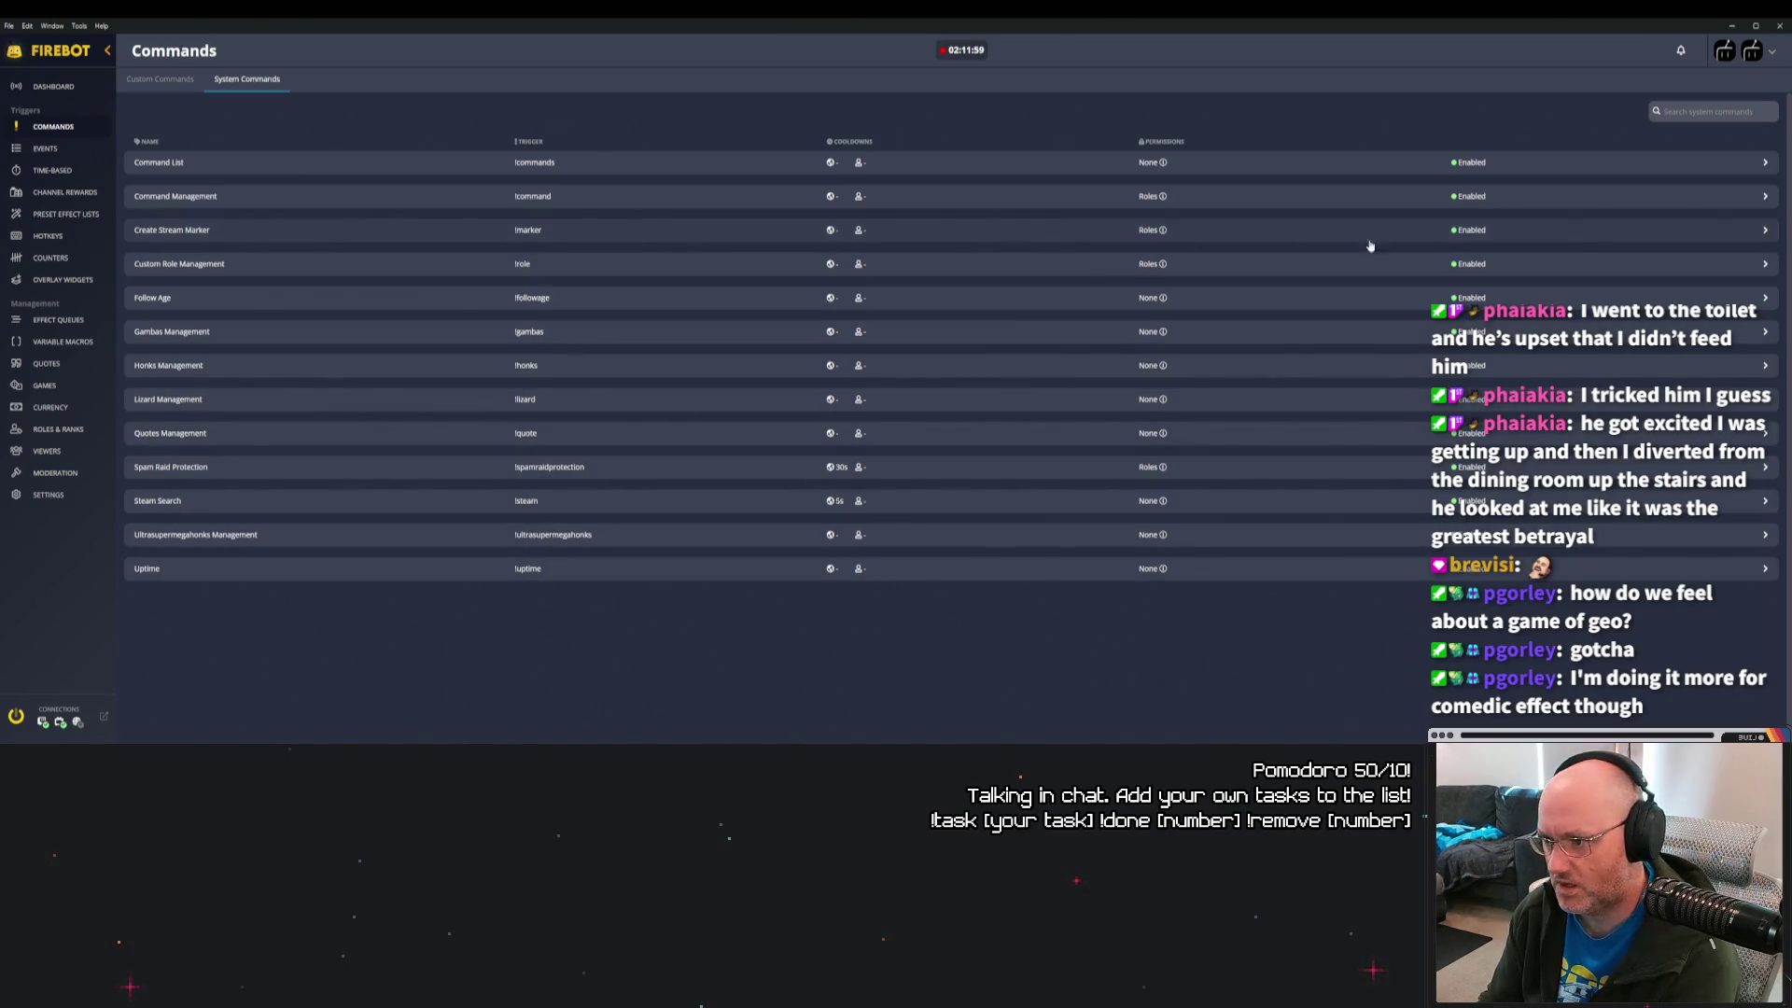
Open the Create Stream Marker command for editing and look through its settings.
click(1766, 232)
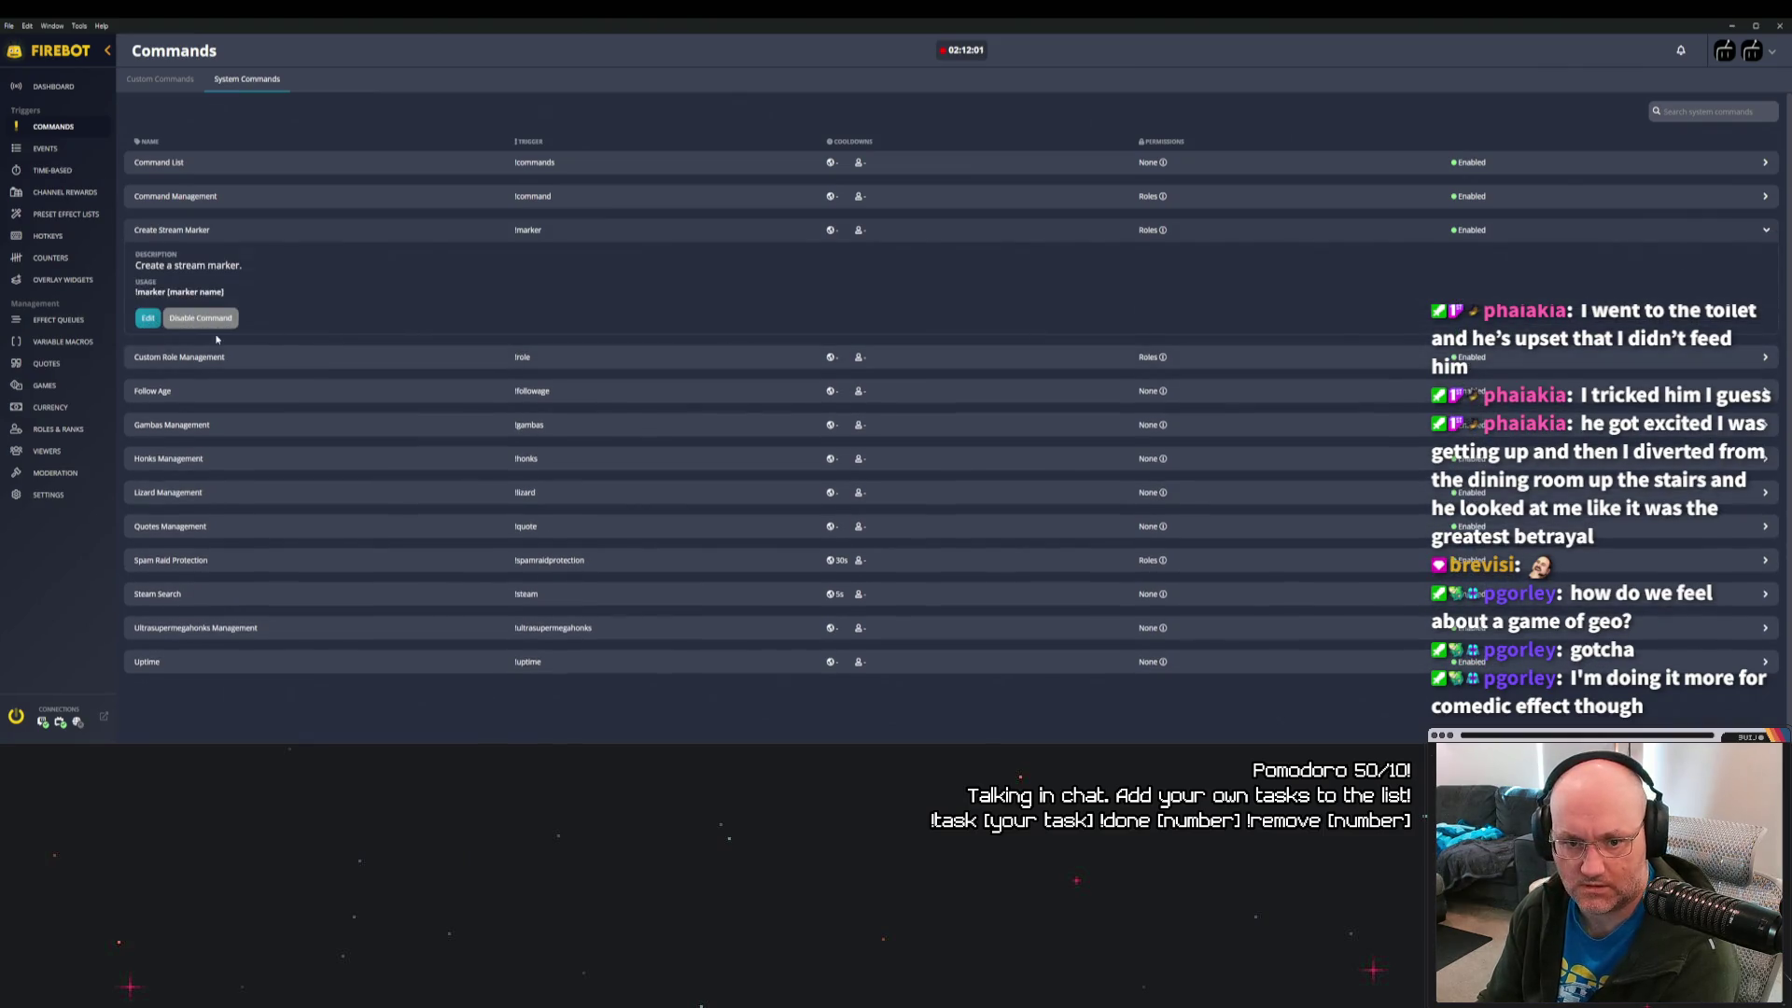
click(149, 319)
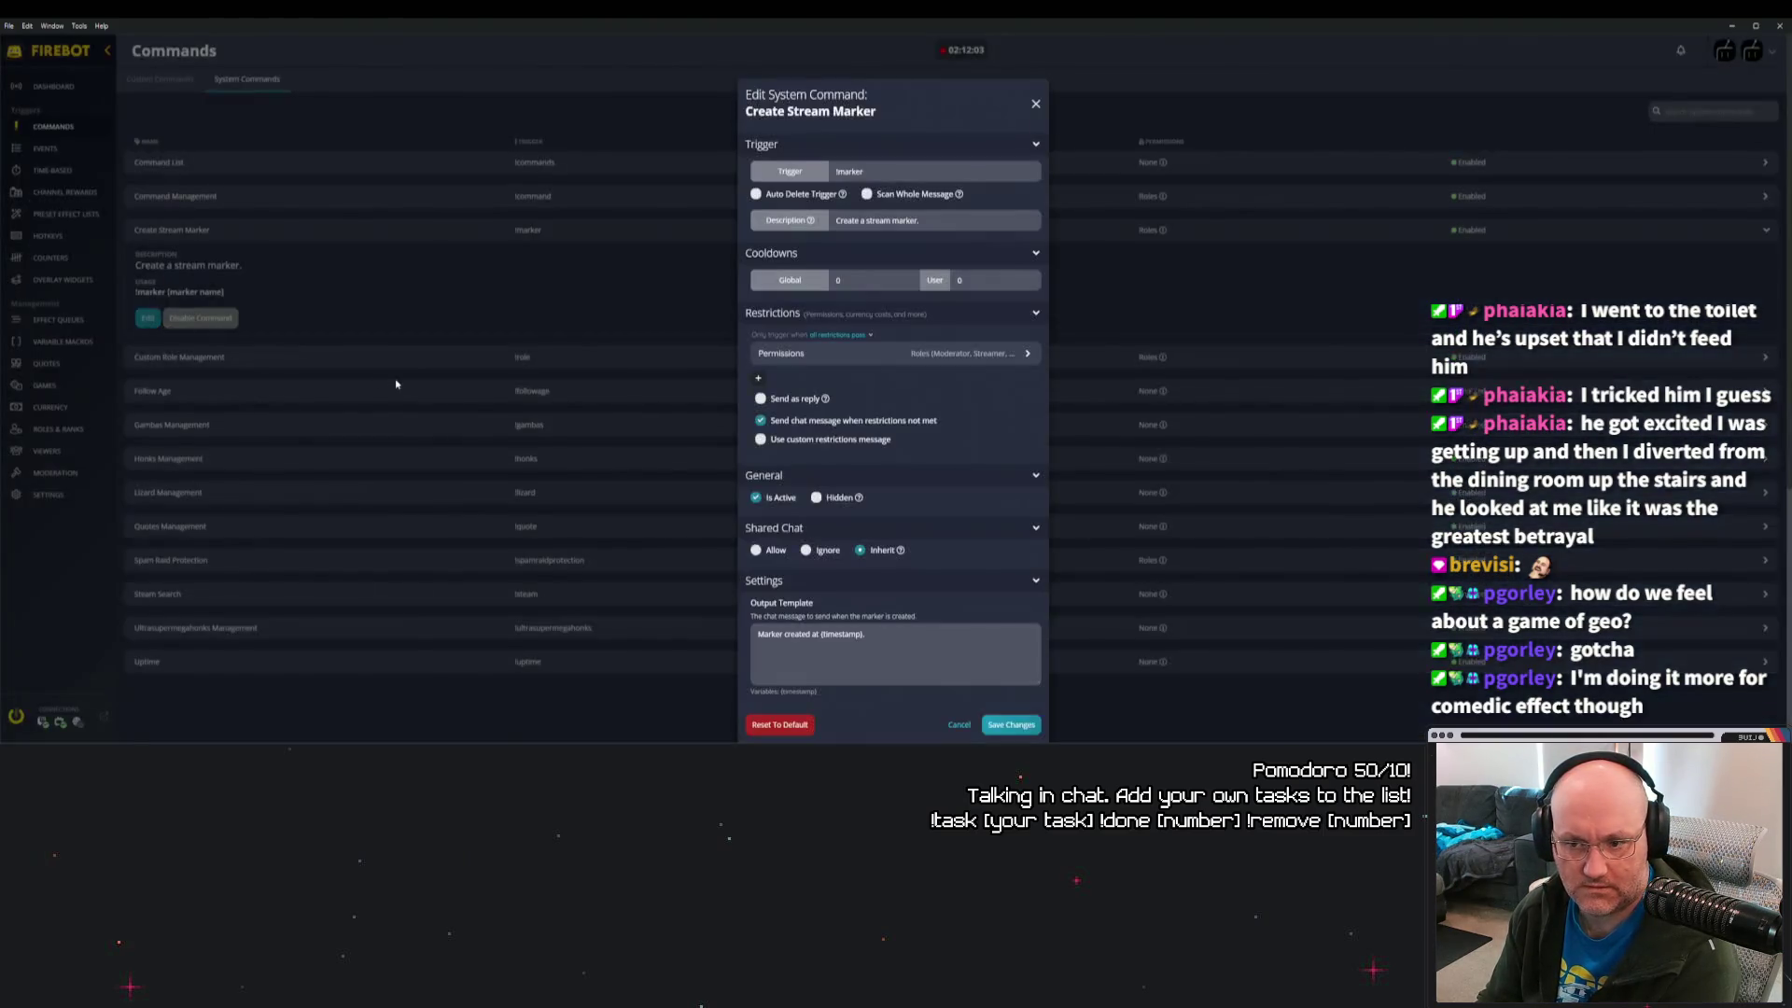
scroll(893, 452, down, 5)
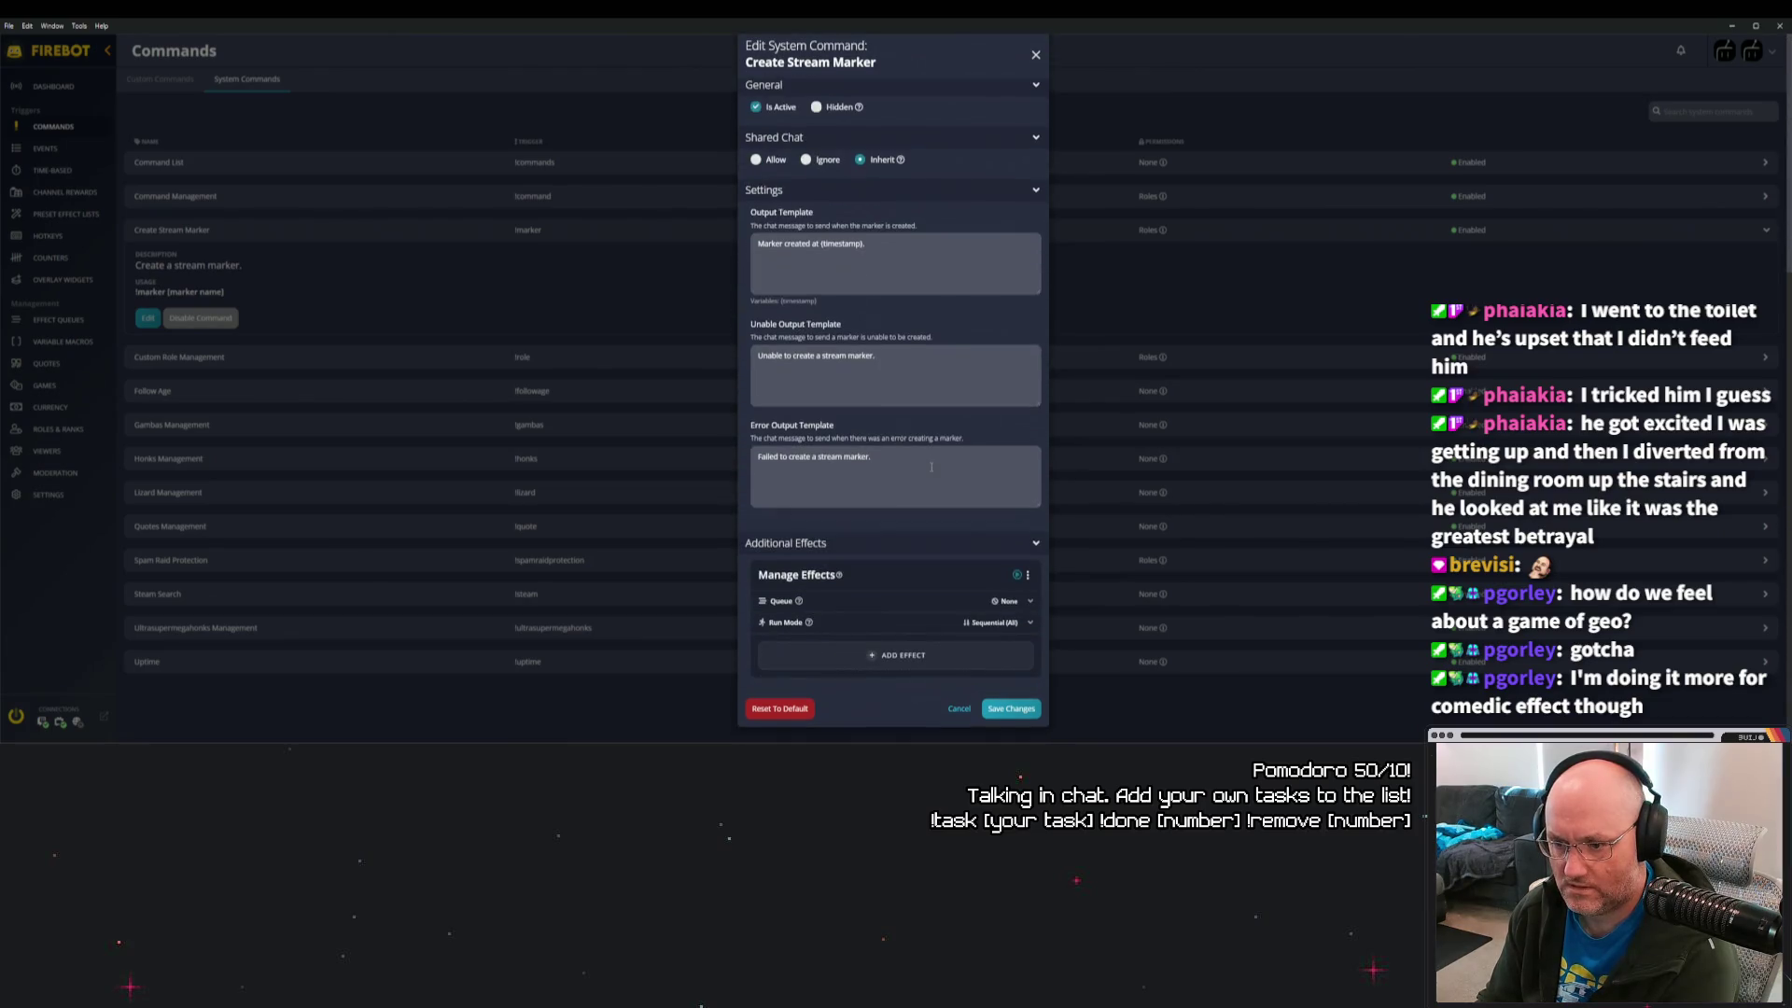
scroll(934, 467, up, 3)
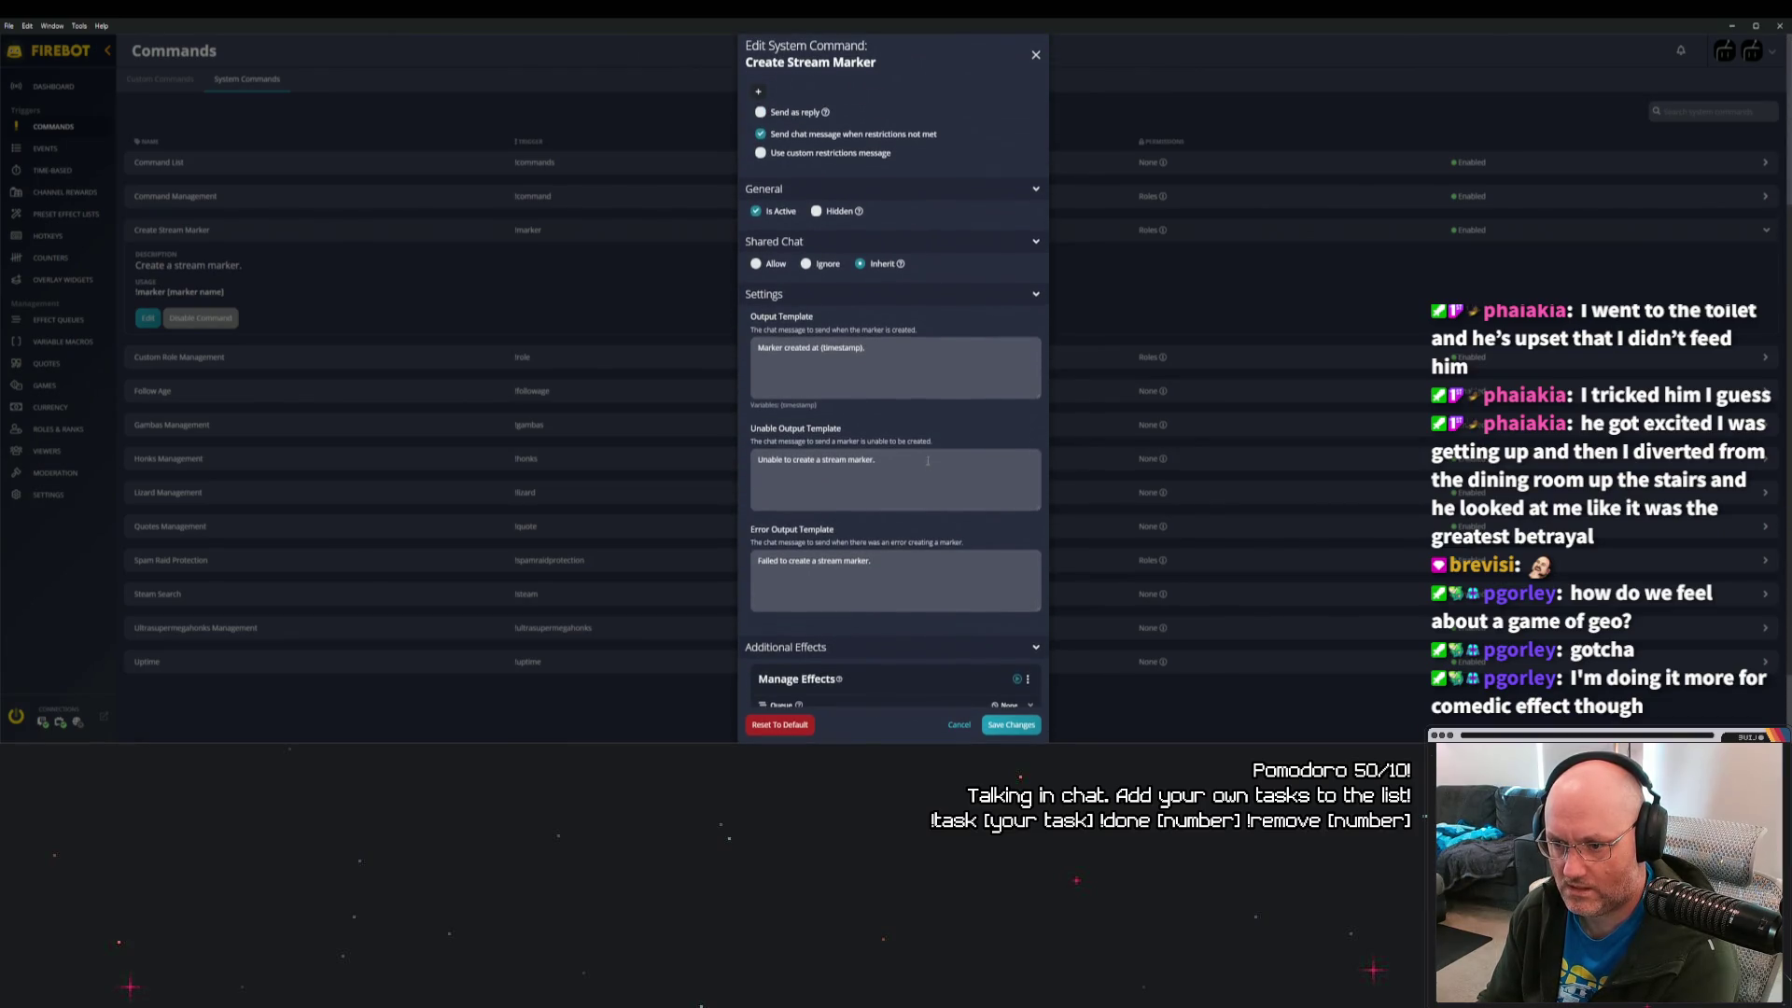
scroll(927, 460, up, 2)
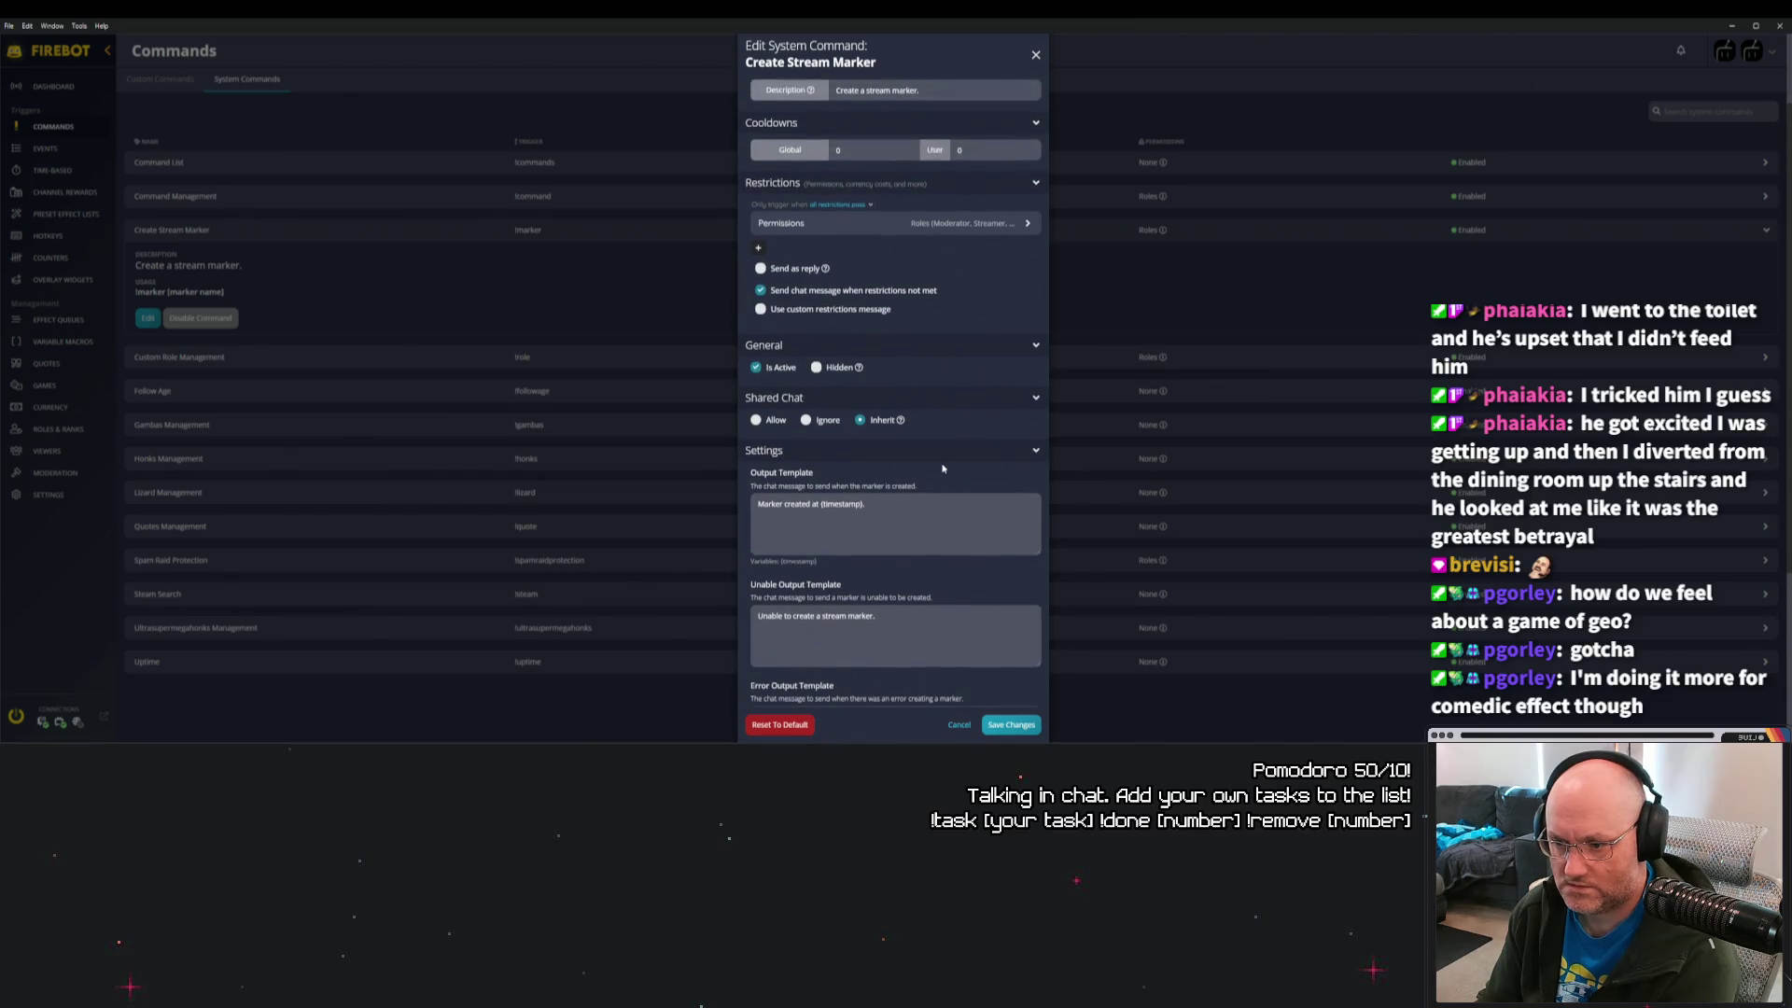
scroll(942, 468, up, 3)
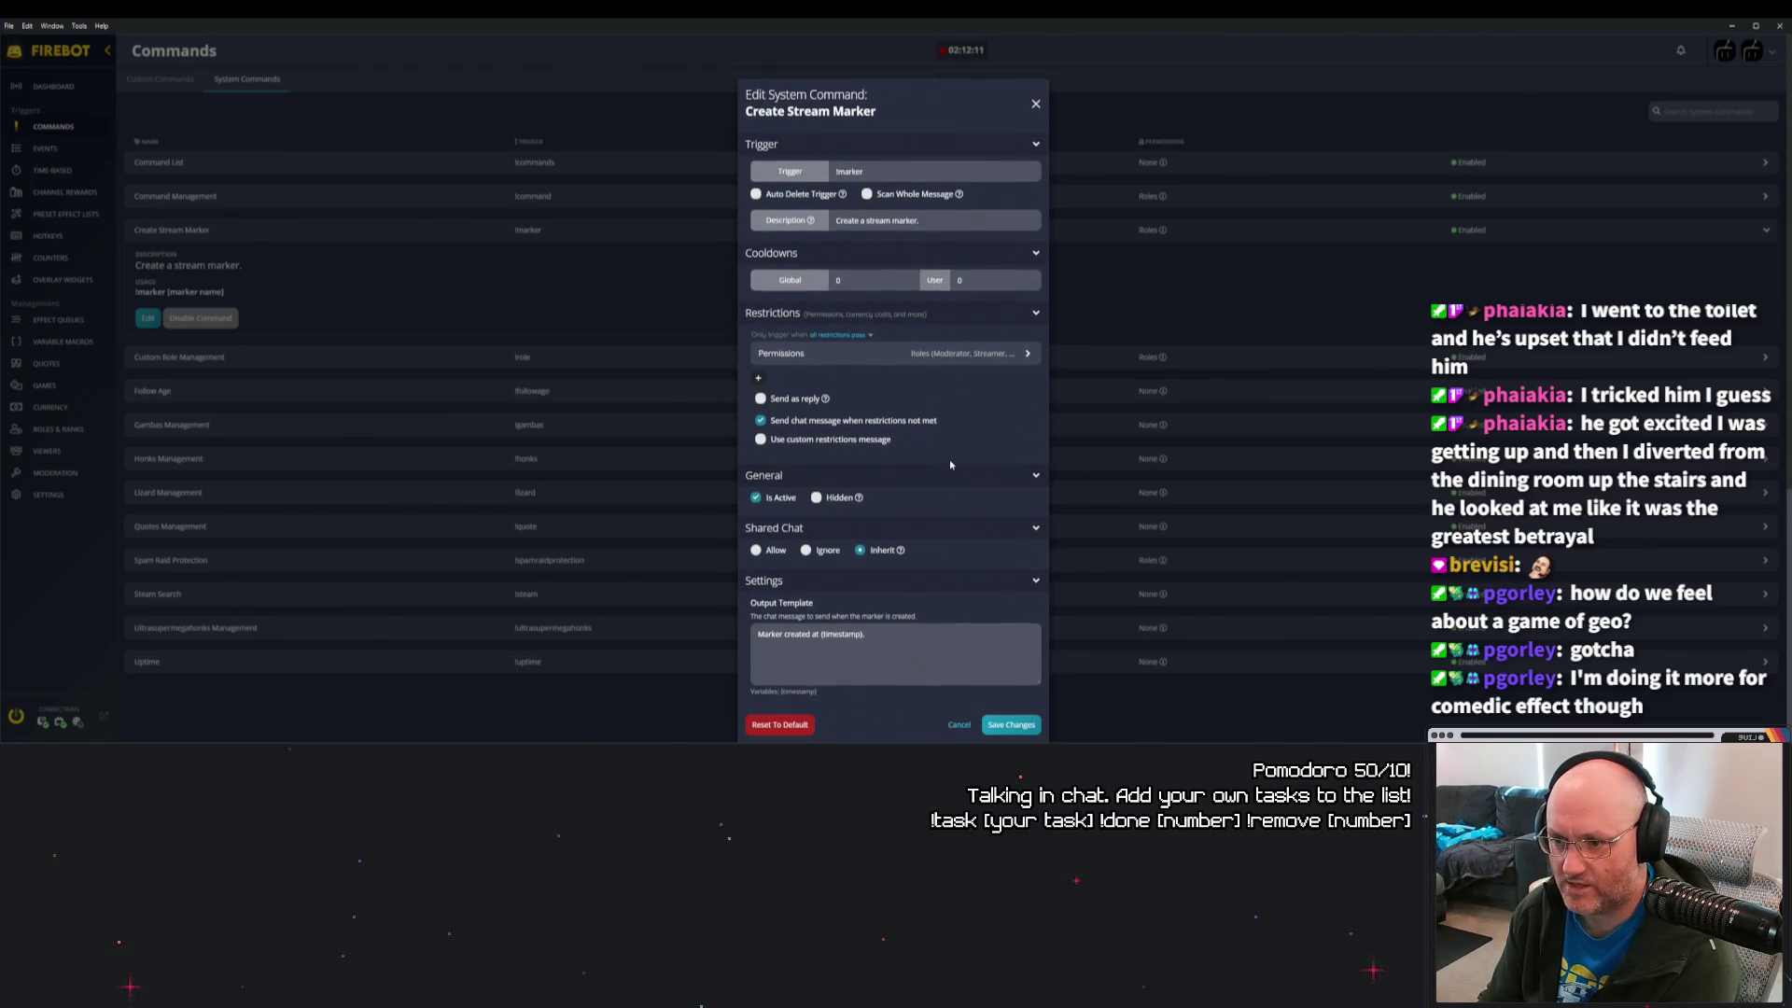
scroll(953, 463, down, 2)
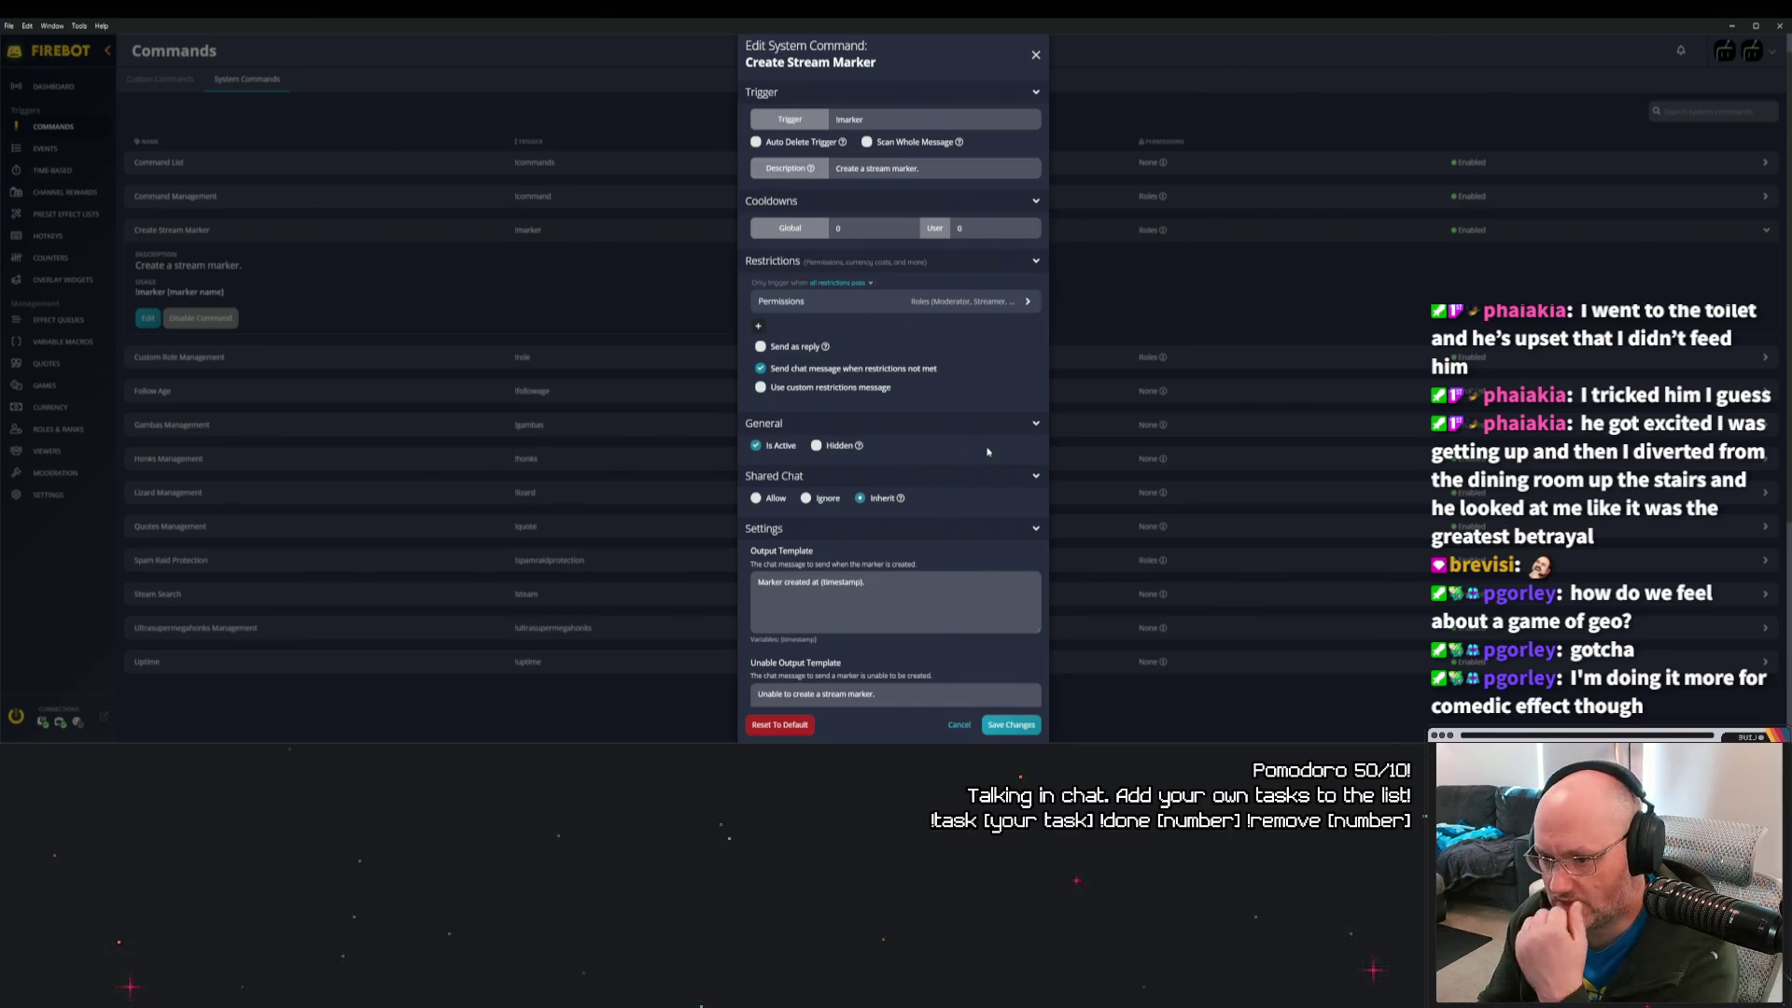
scroll(981, 432, down, 1)
scroll(981, 432, down, 5)
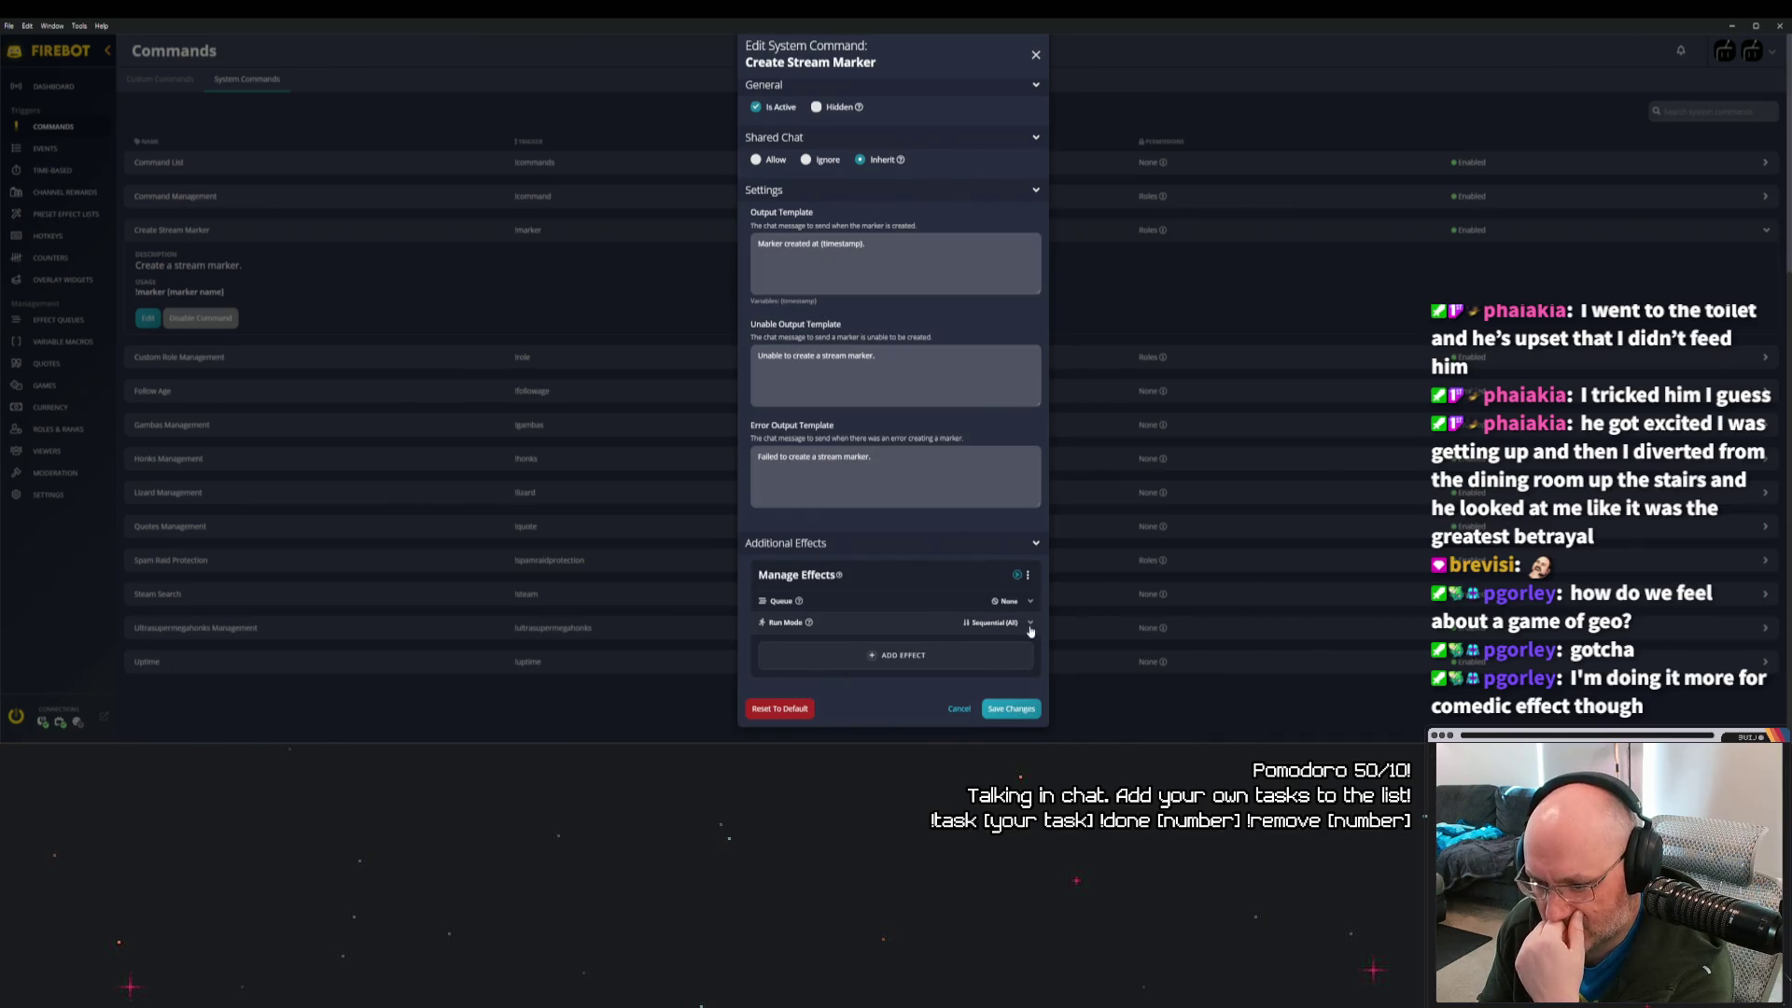
scroll(922, 540, up, 2)
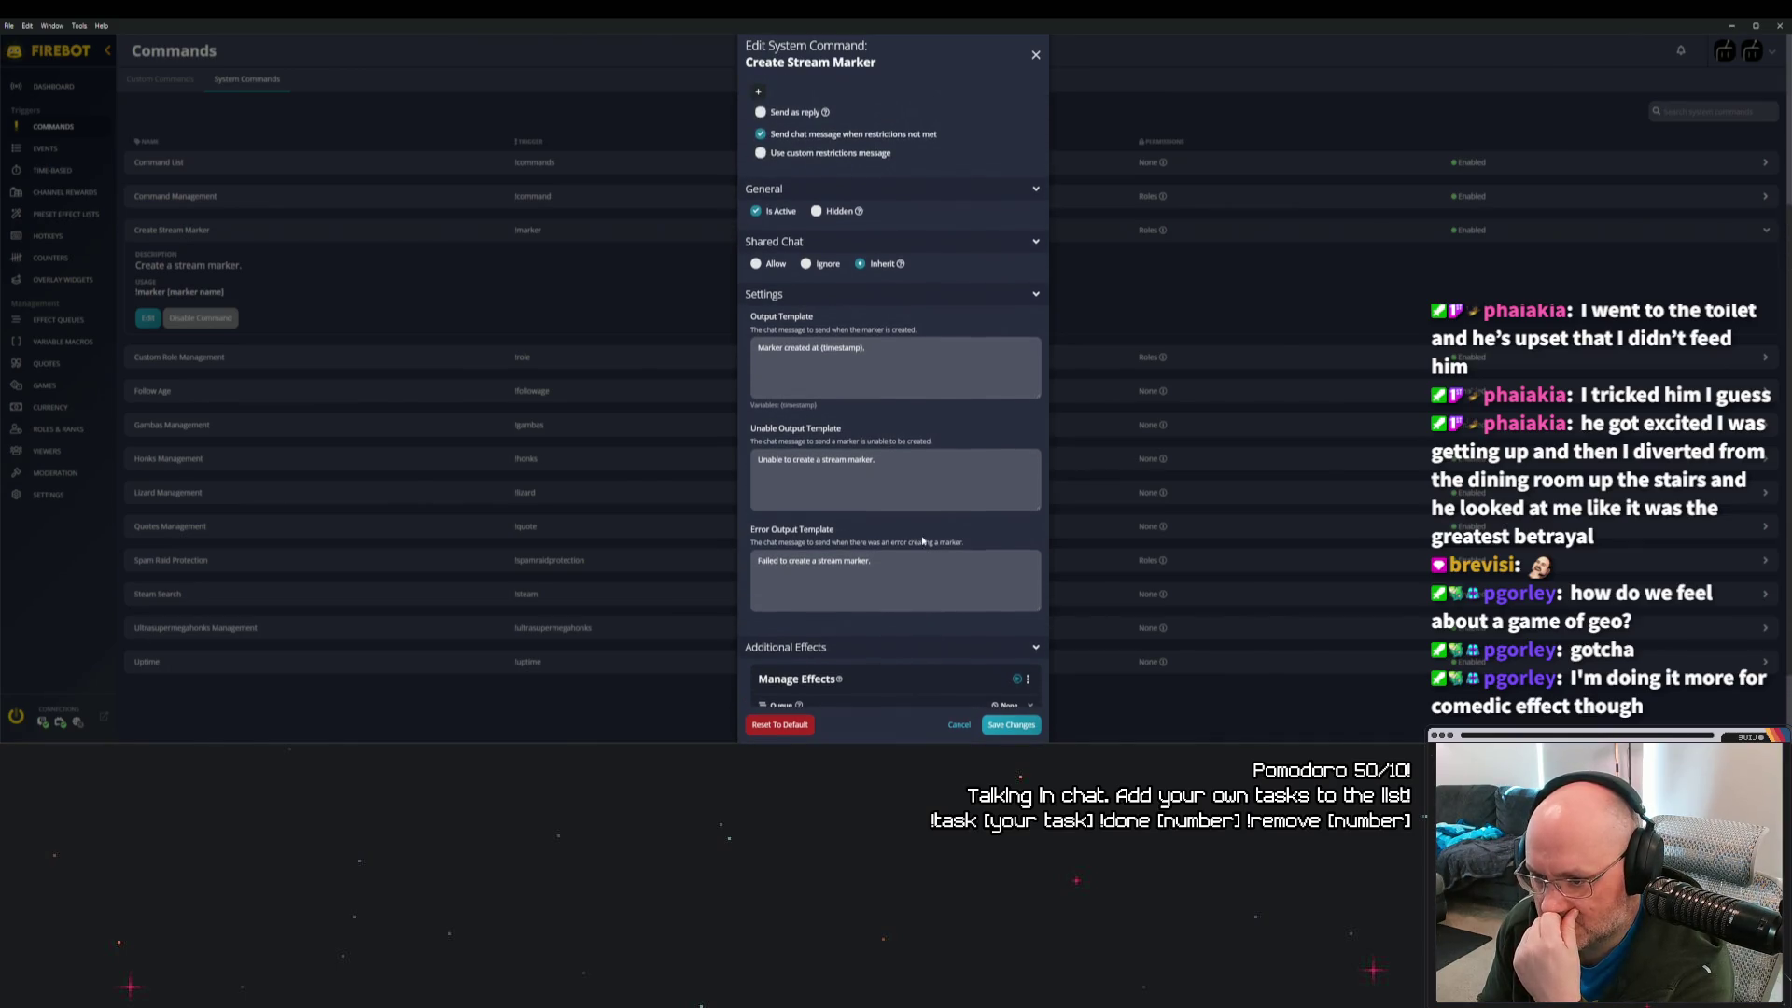
scroll(922, 540, up, 3)
scroll(913, 458, up, 2)
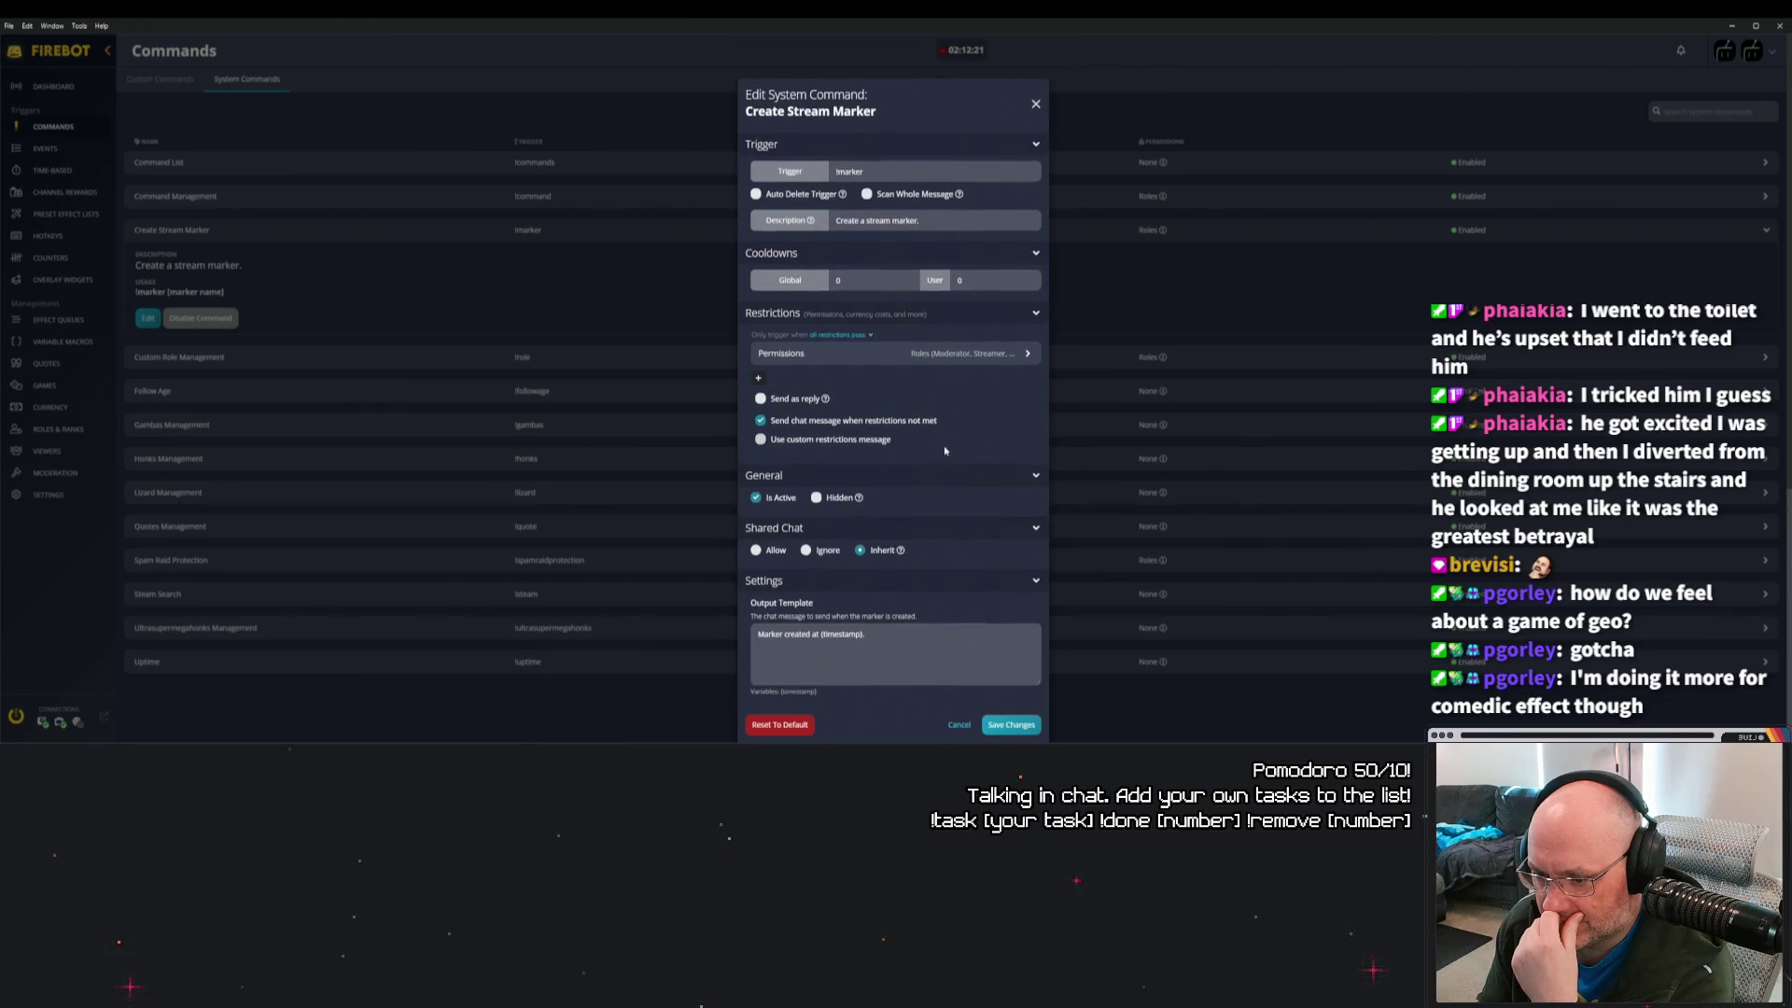
scroll(947, 459, up, 1)
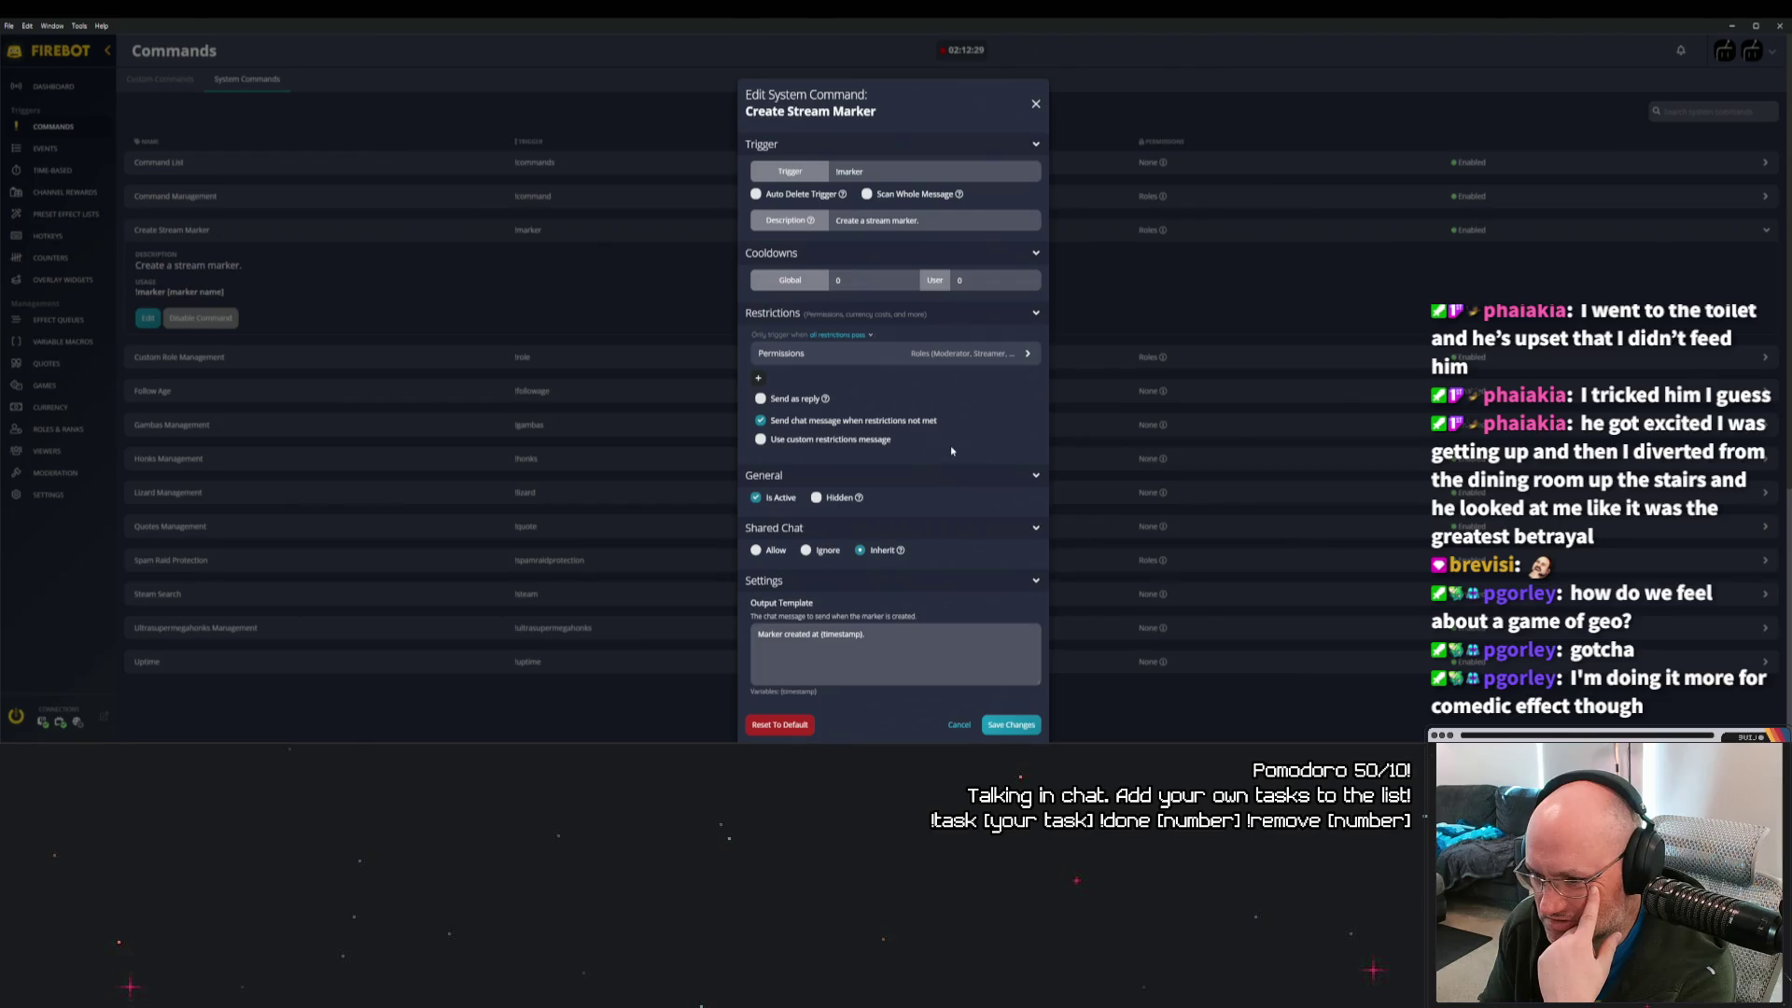
scroll(950, 440, down, 1)
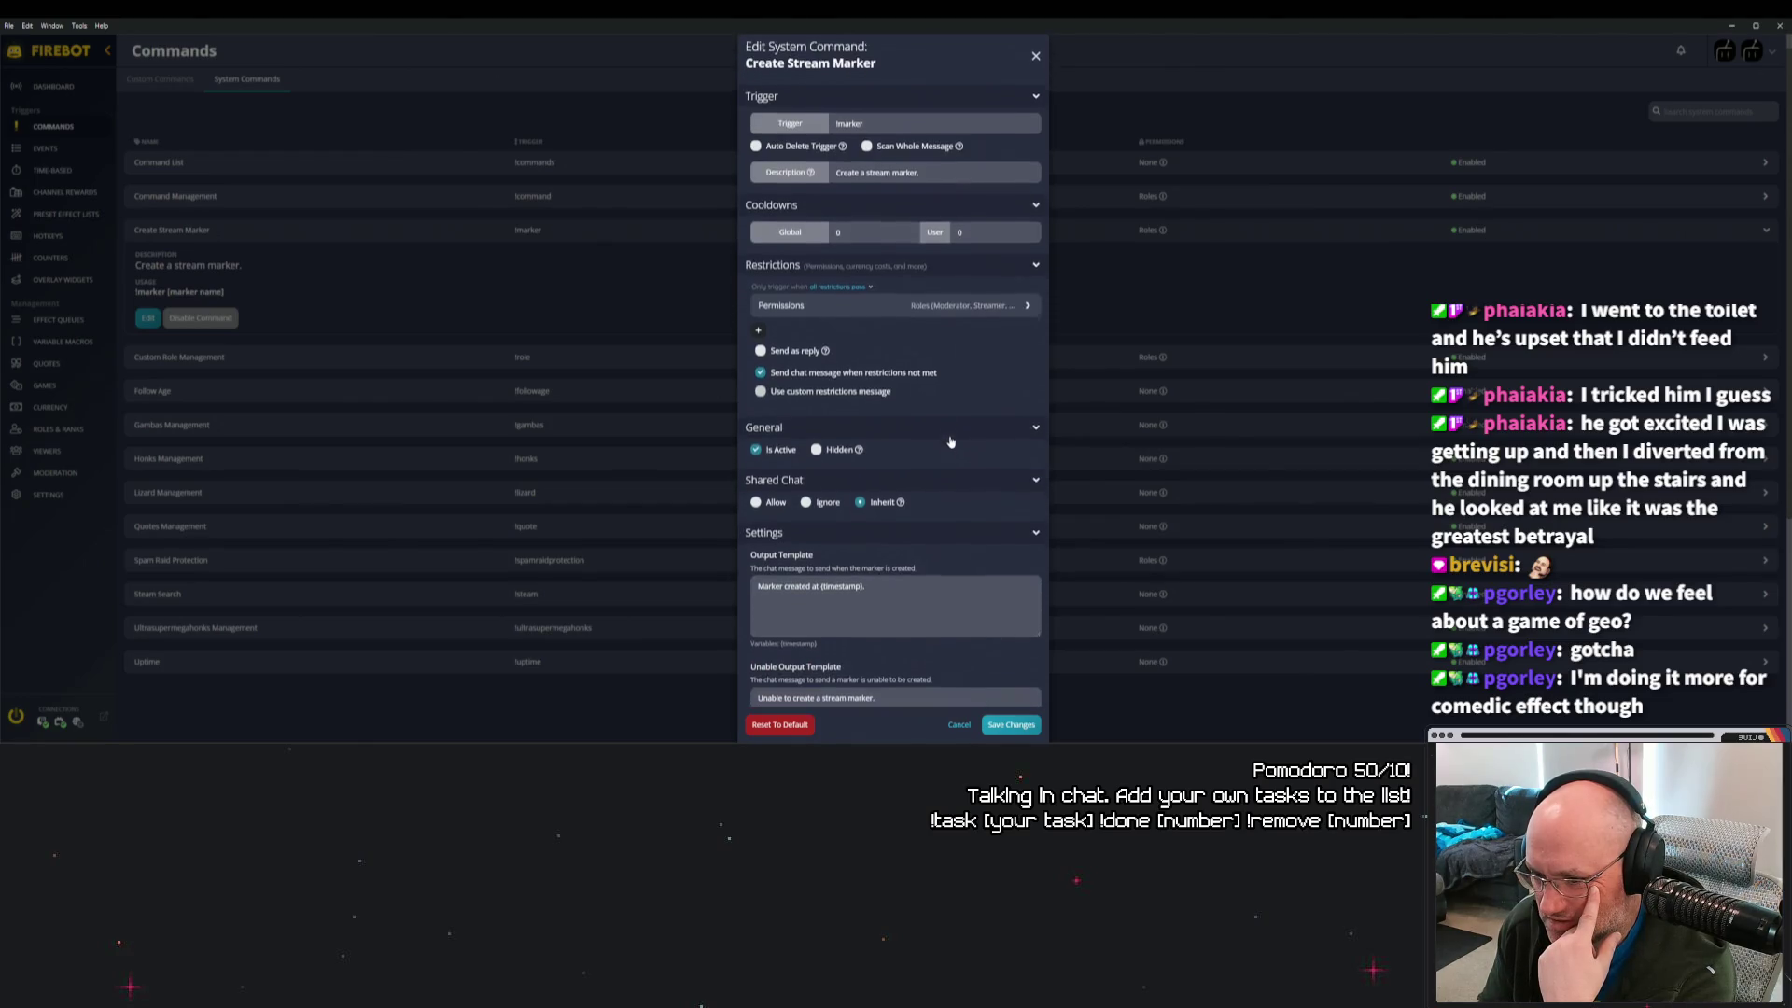
Expand and collapse its Permissions, then bring up the Select New Effect picker.
click(984, 305)
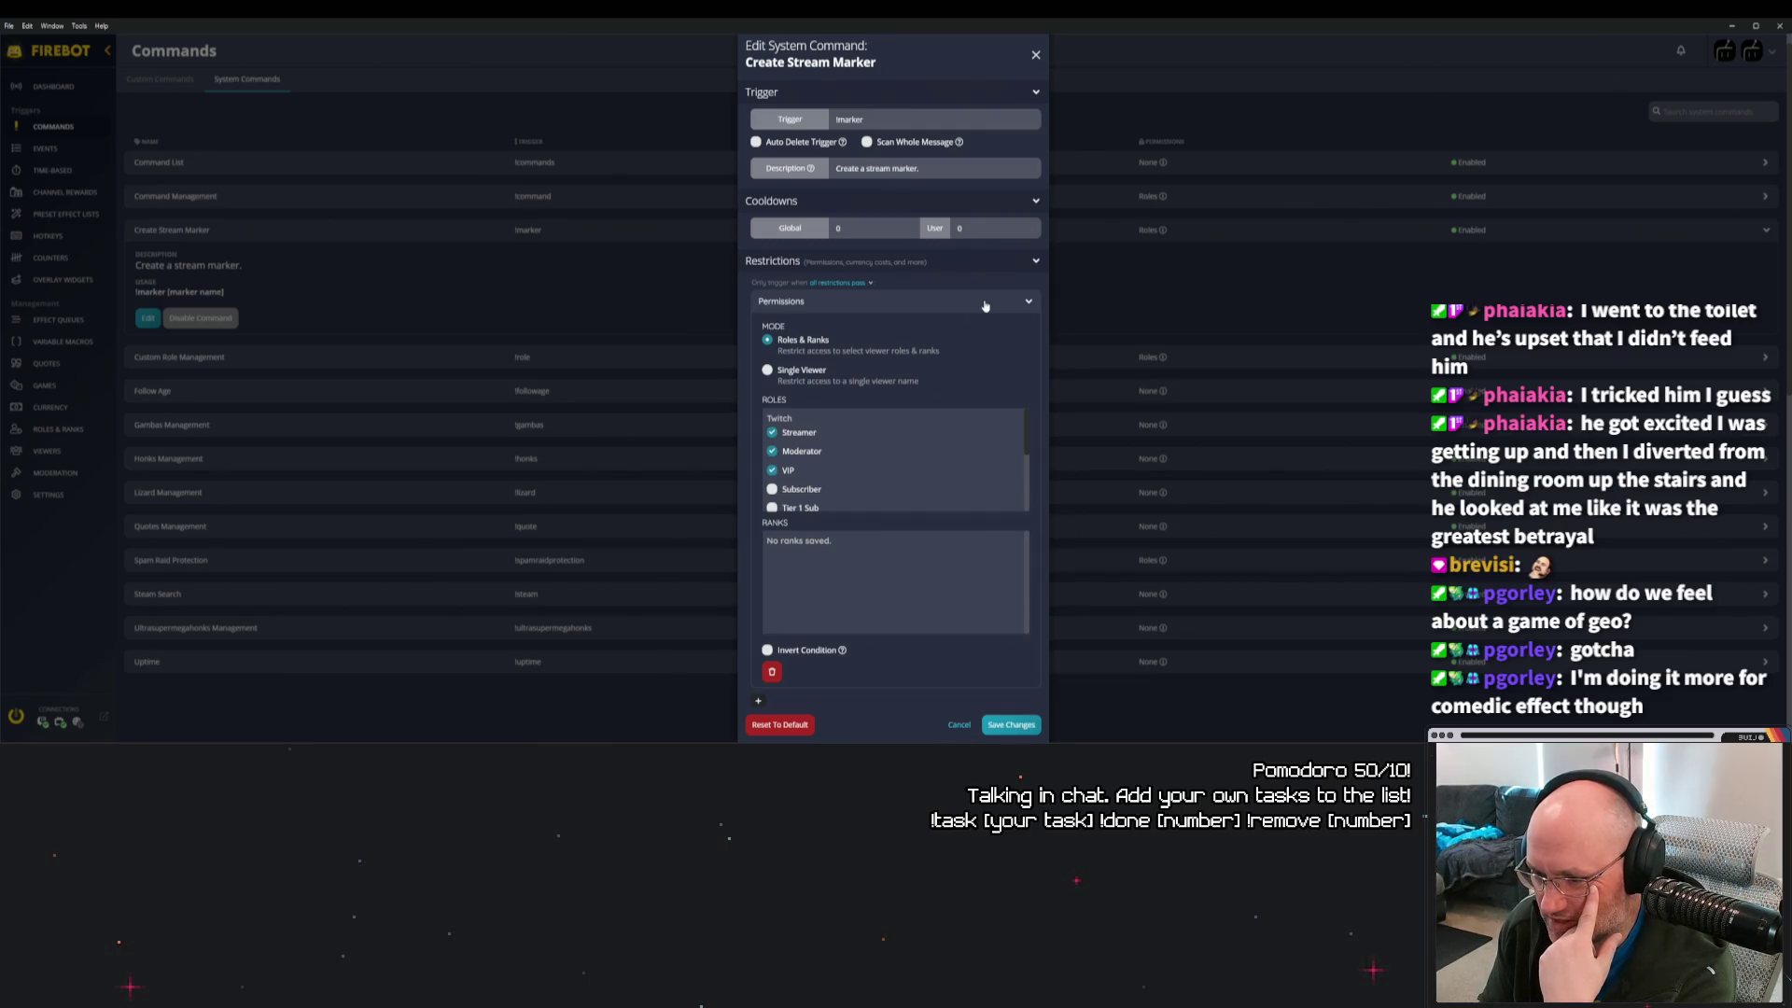
click(985, 306)
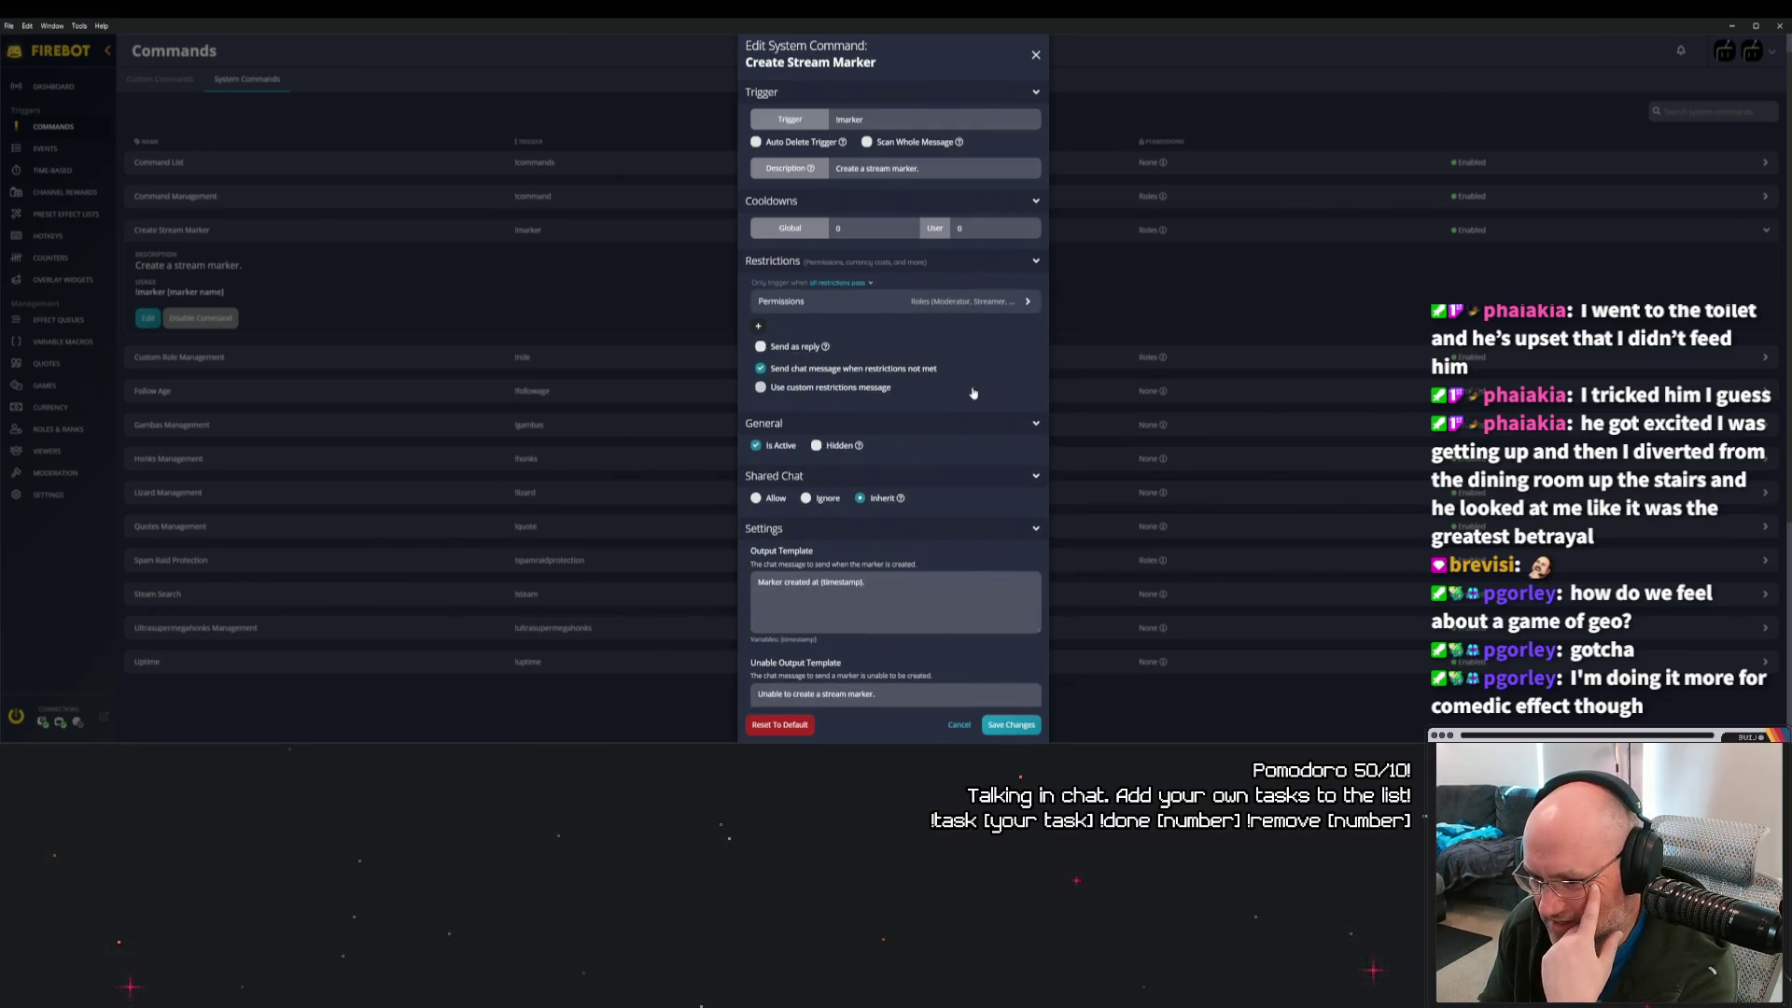
scroll(973, 393, down, 5)
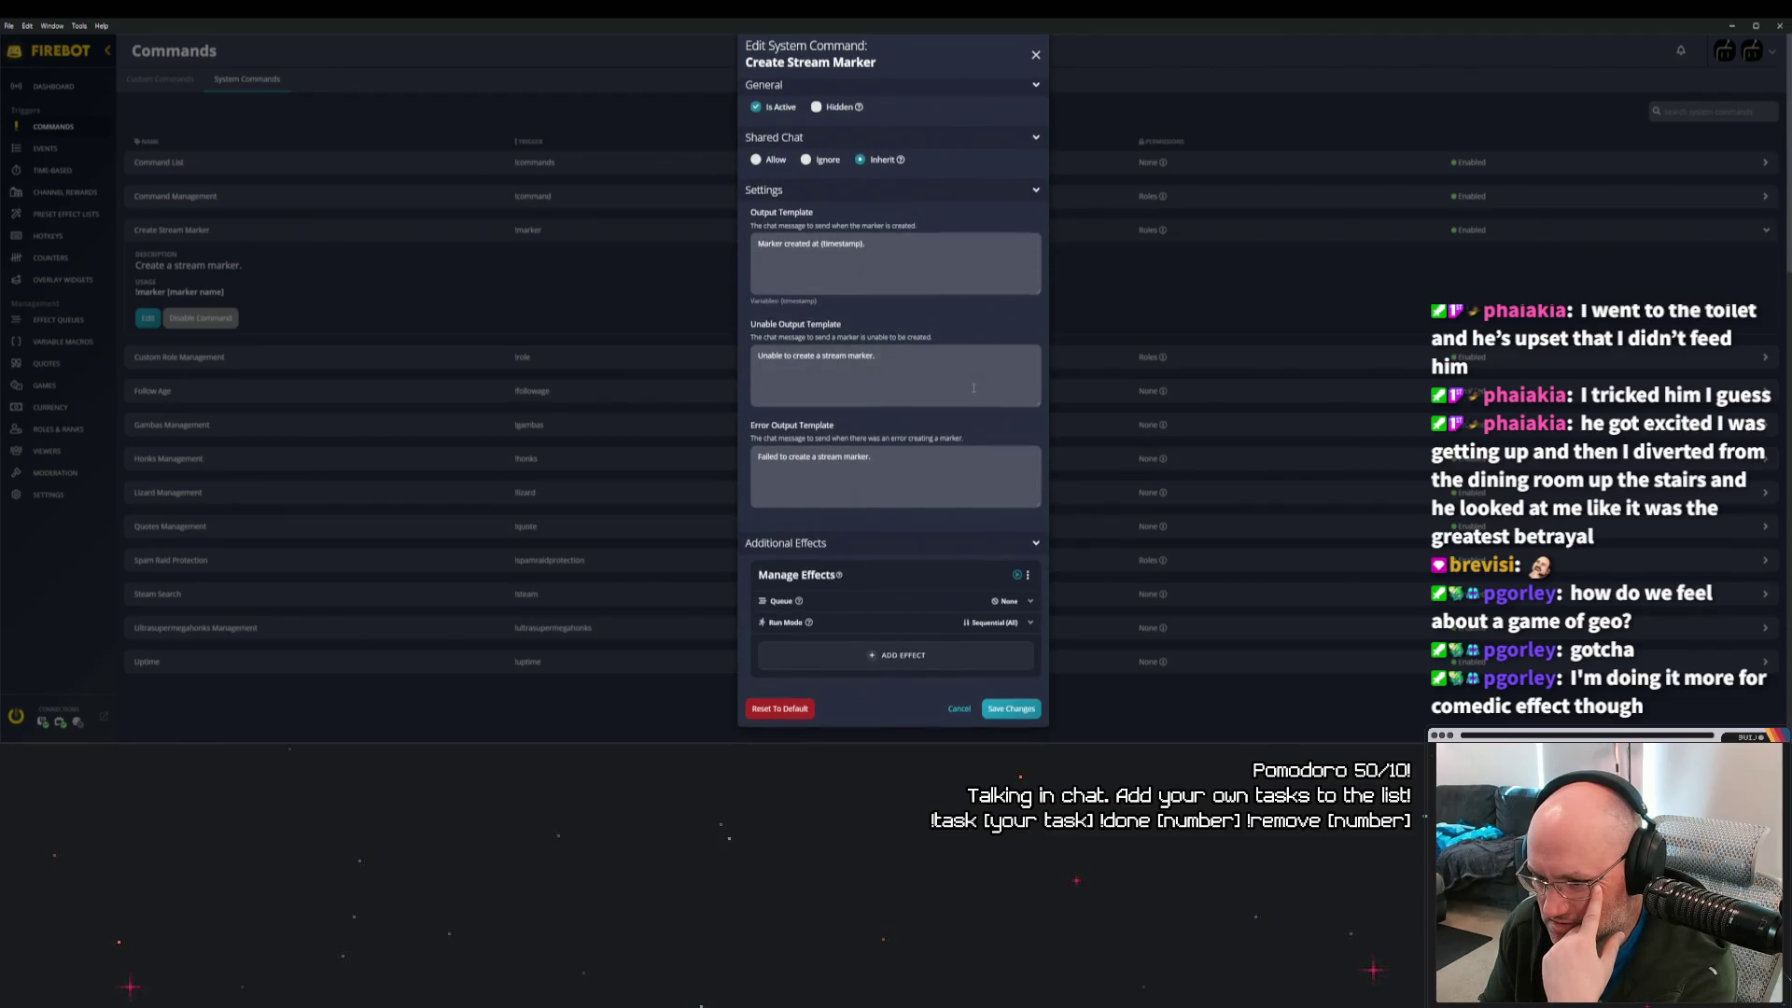
click(893, 655)
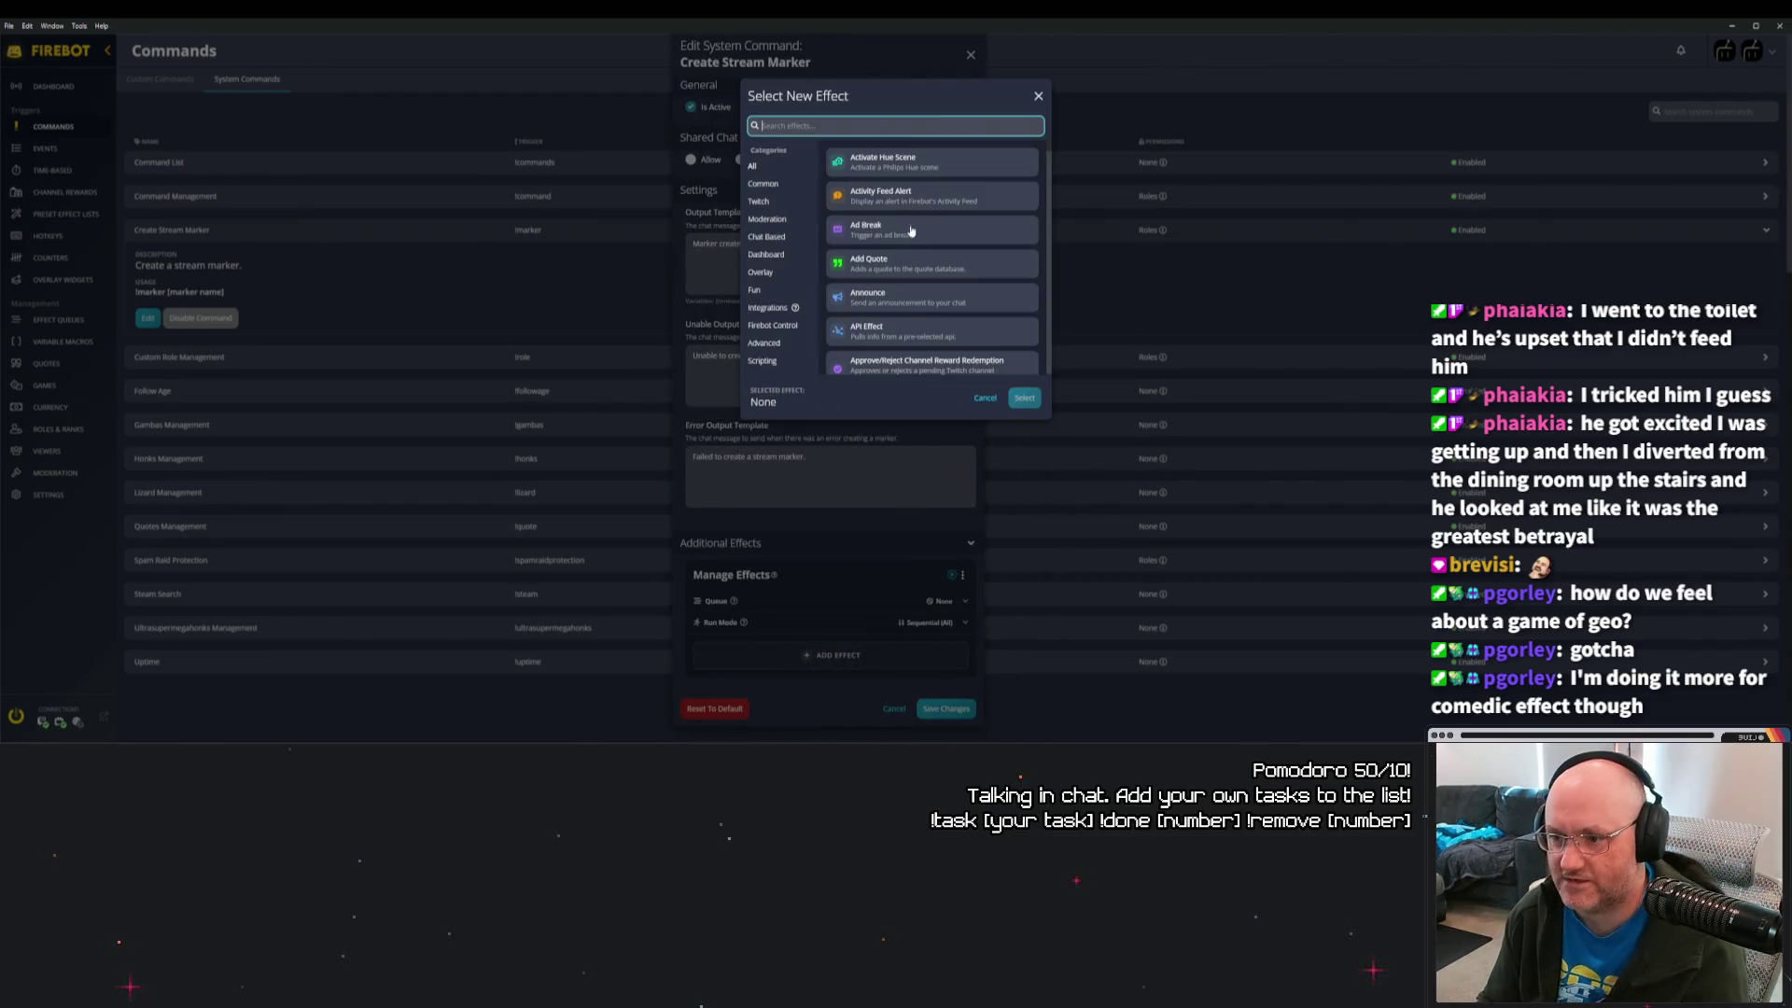
Add a Chat effect with message /marker to the Create Stream Marker command.
text(chat)
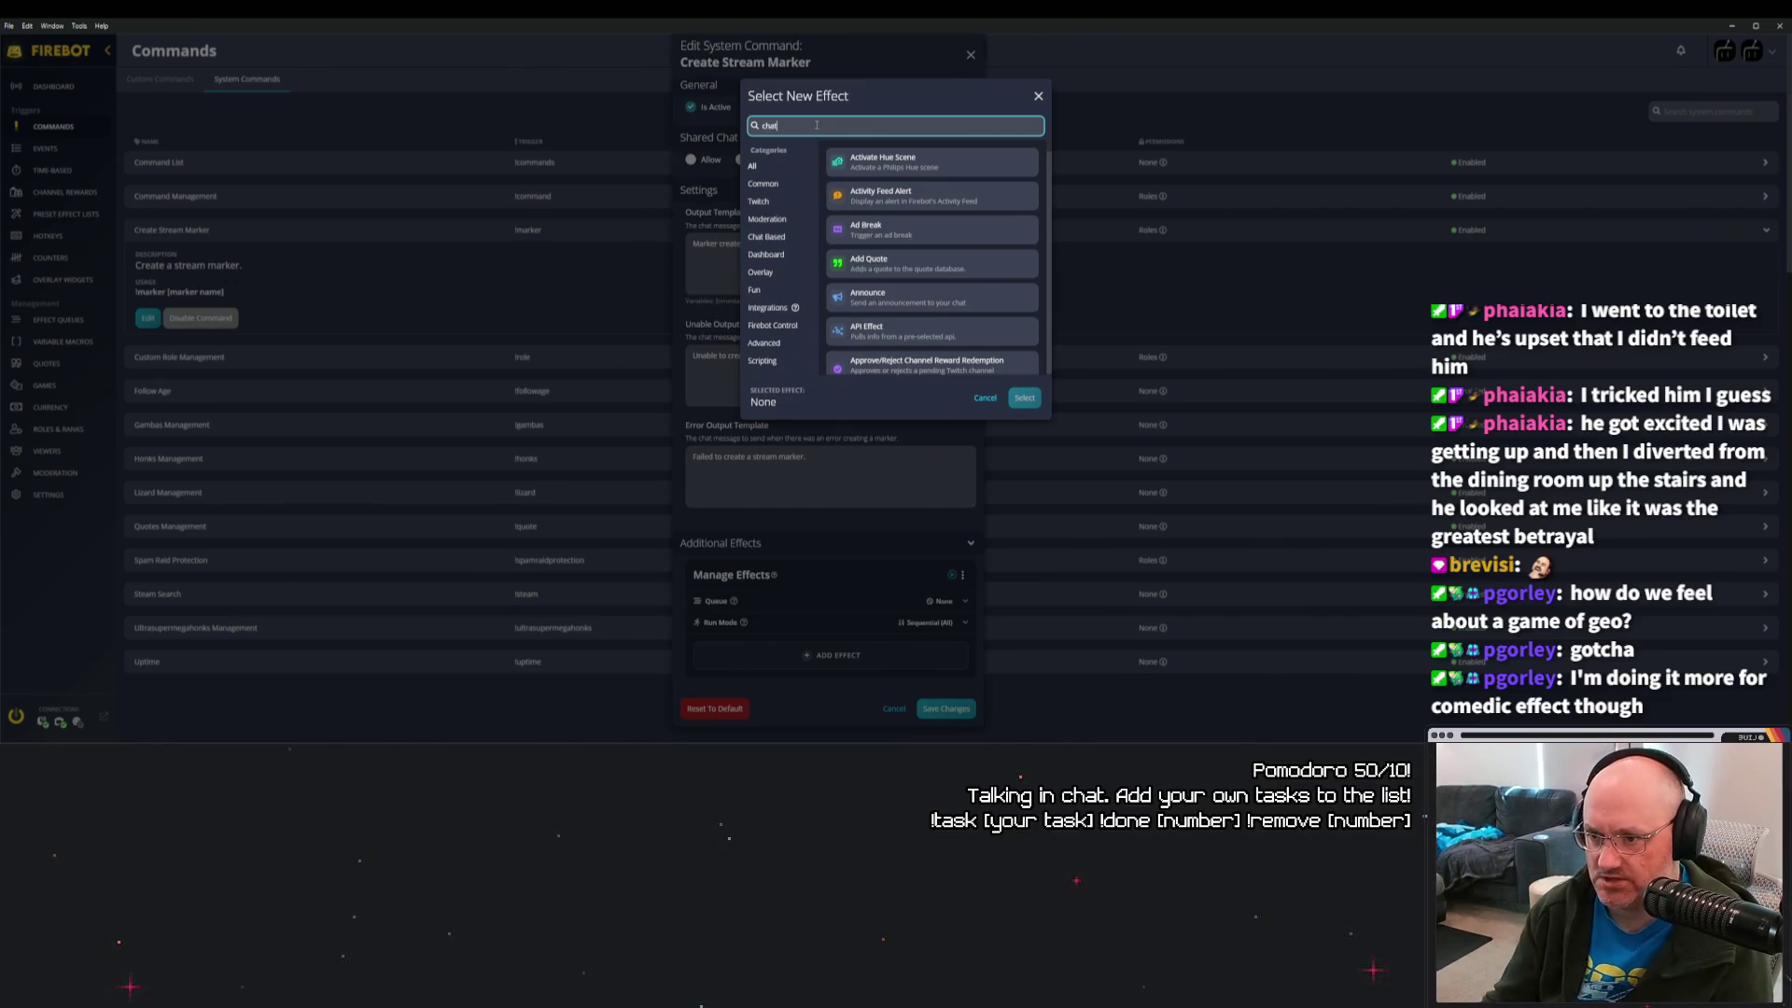
click(919, 233)
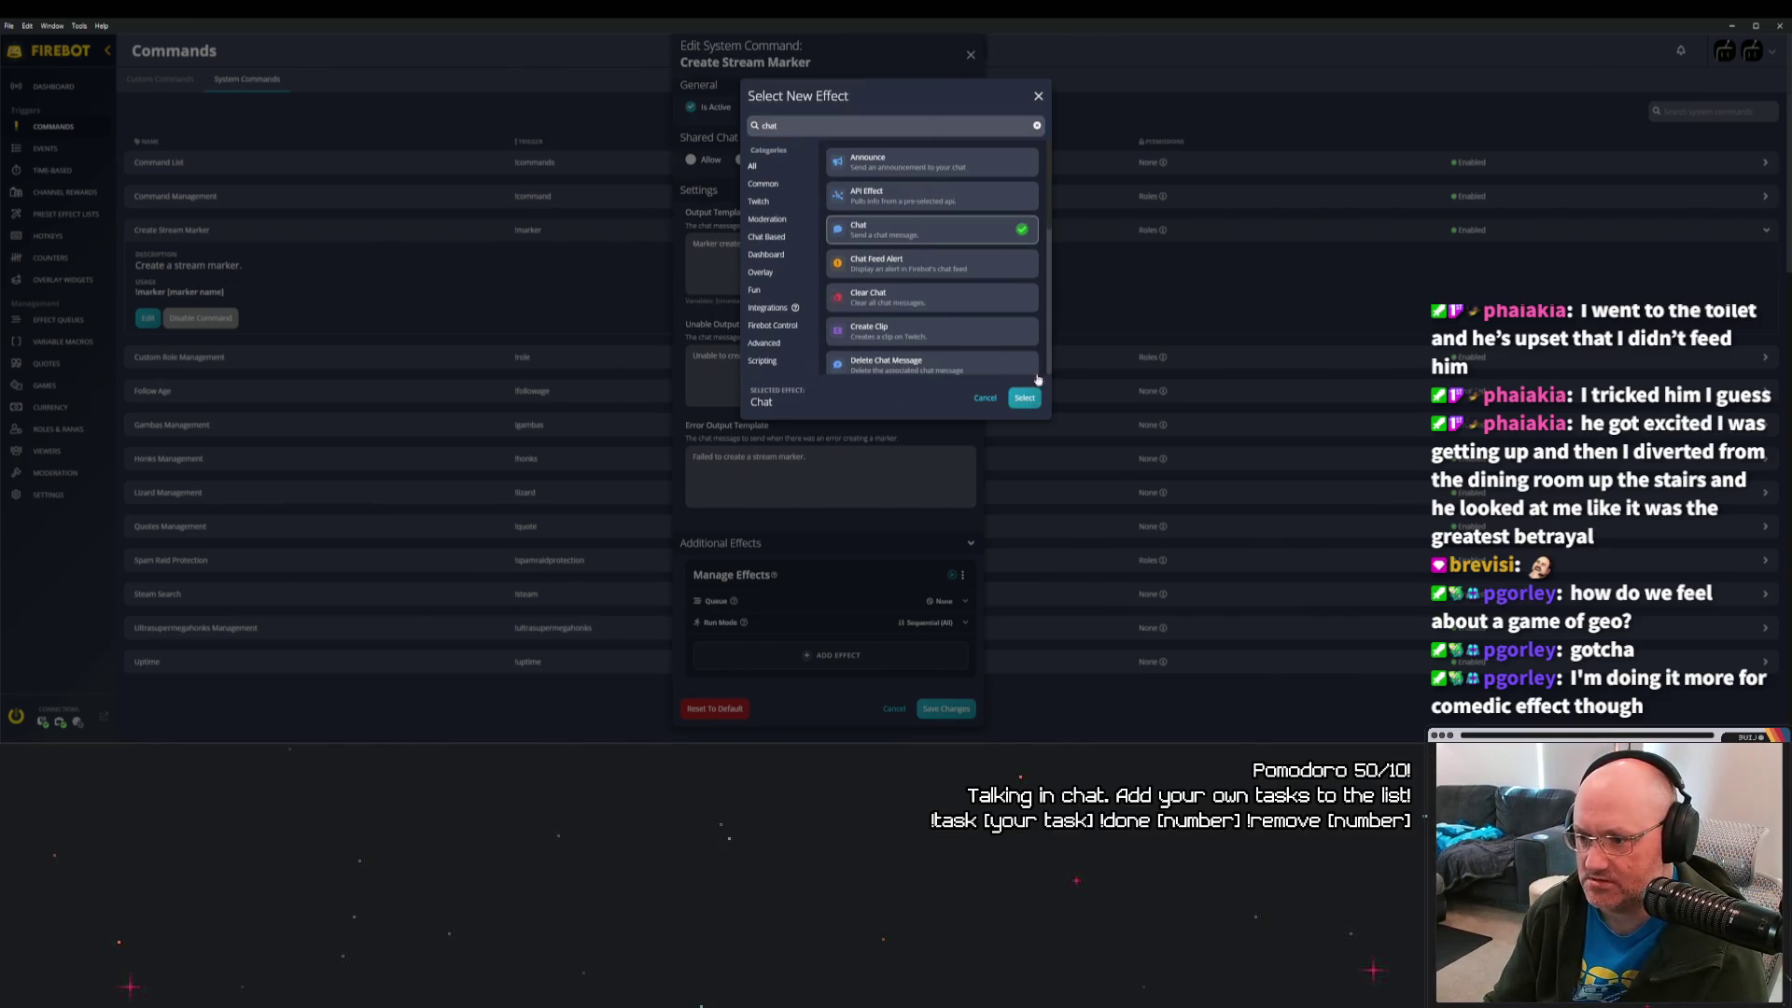
click(1025, 400)
click(862, 271)
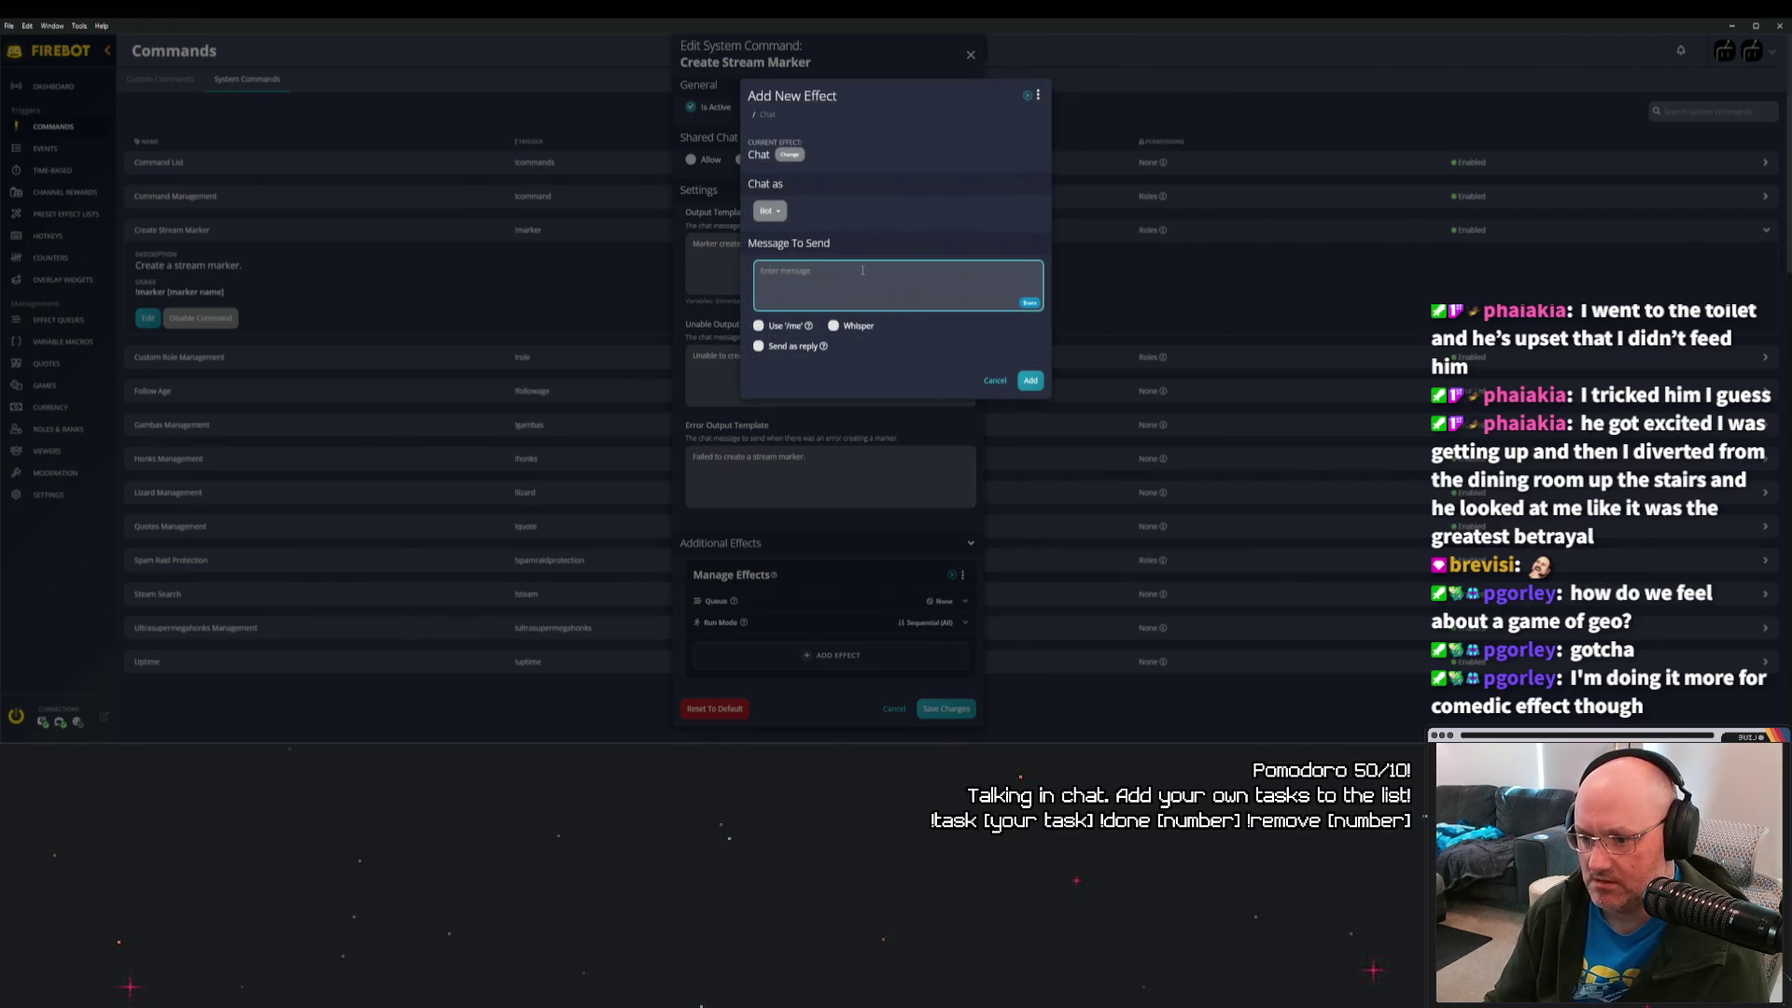
text(/marker)
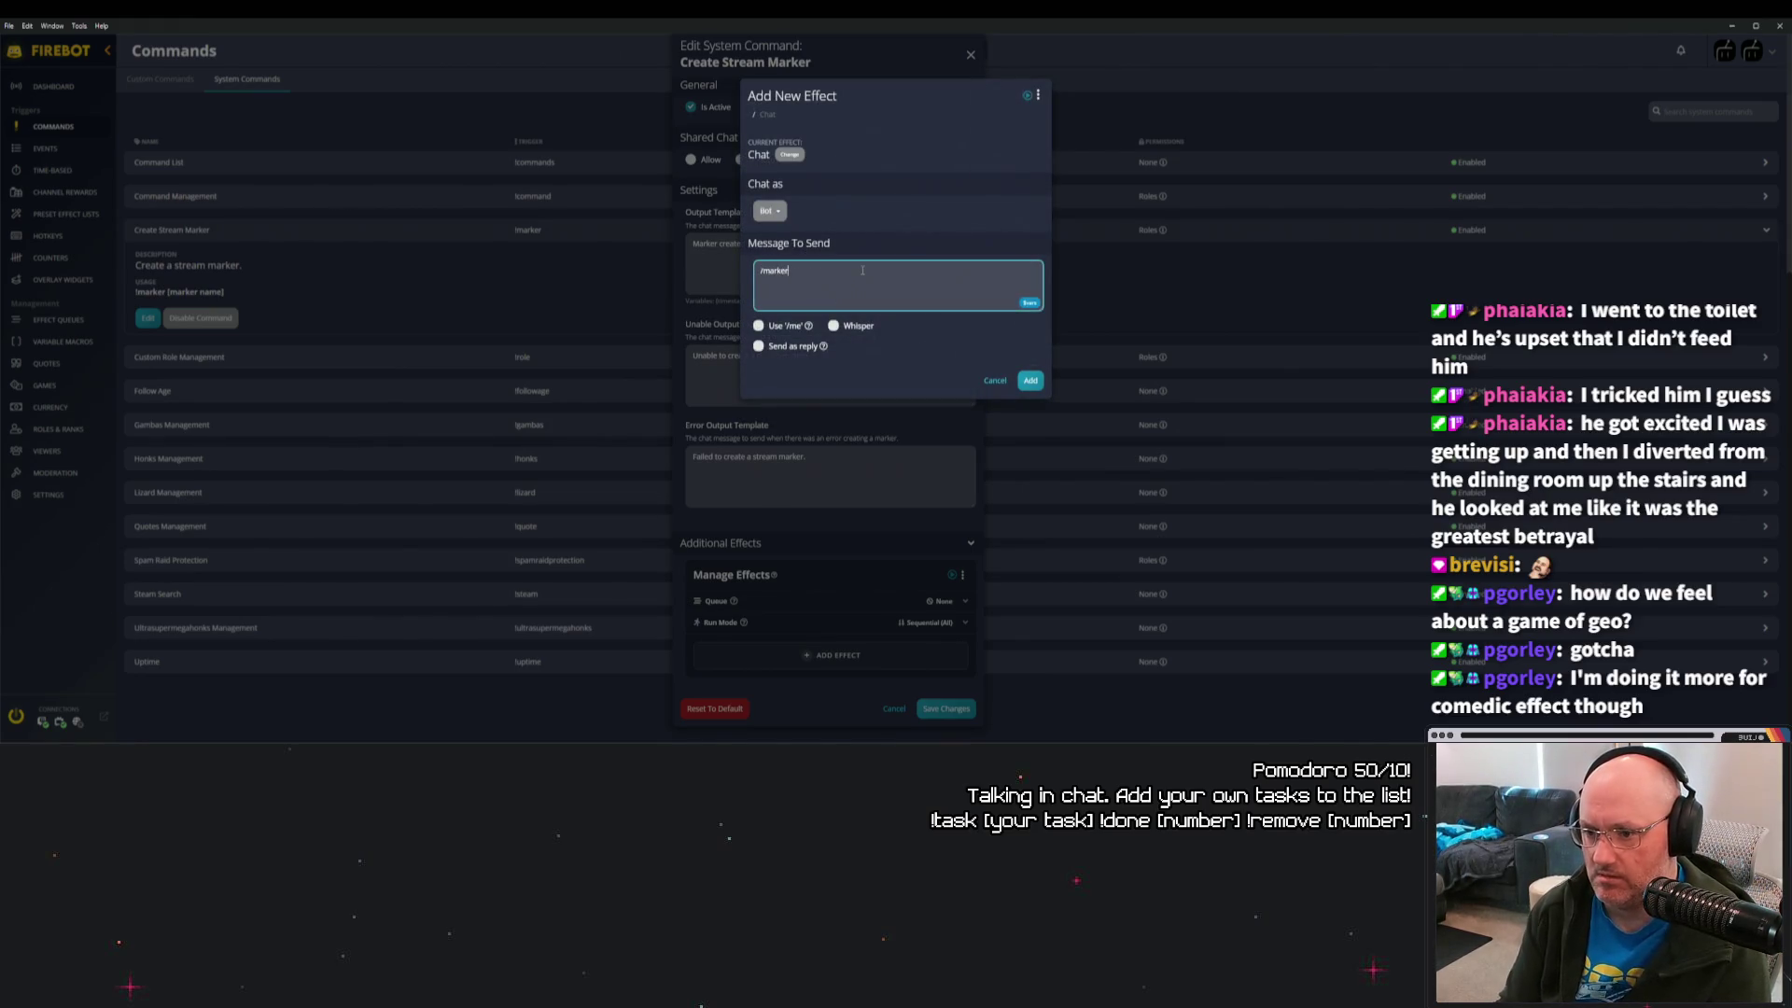
click(1030, 379)
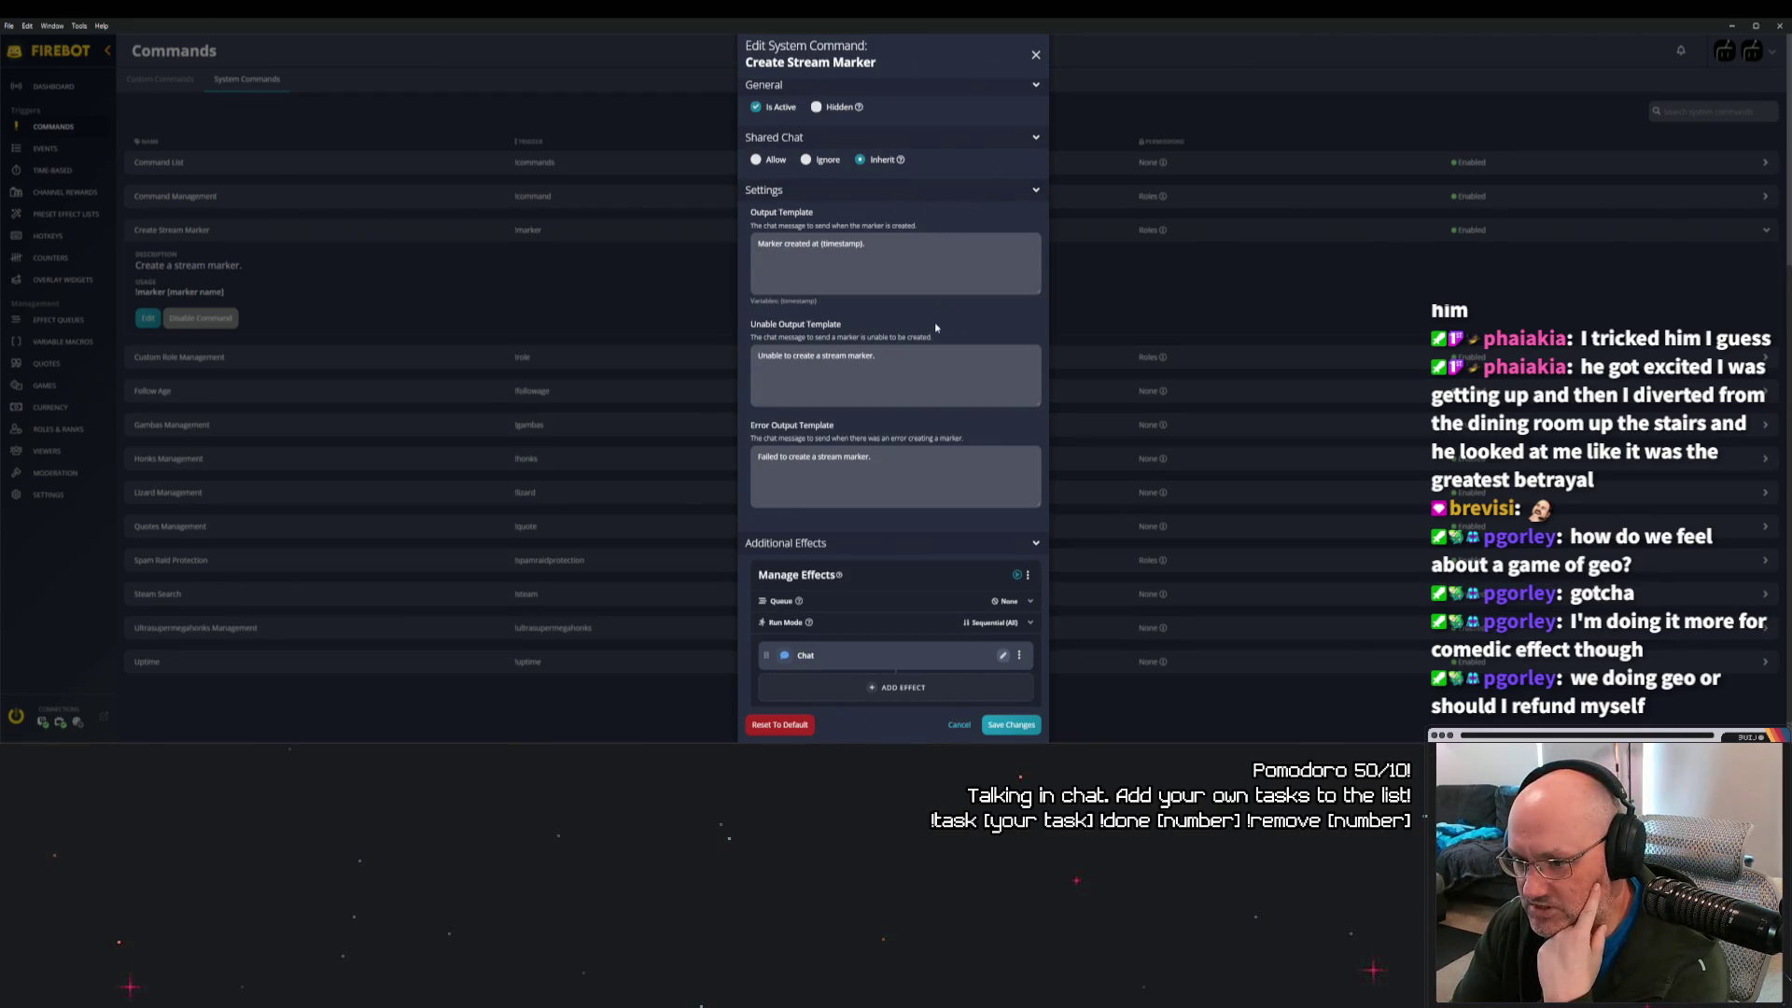
Open the command's Chat effect for editing.
click(946, 246)
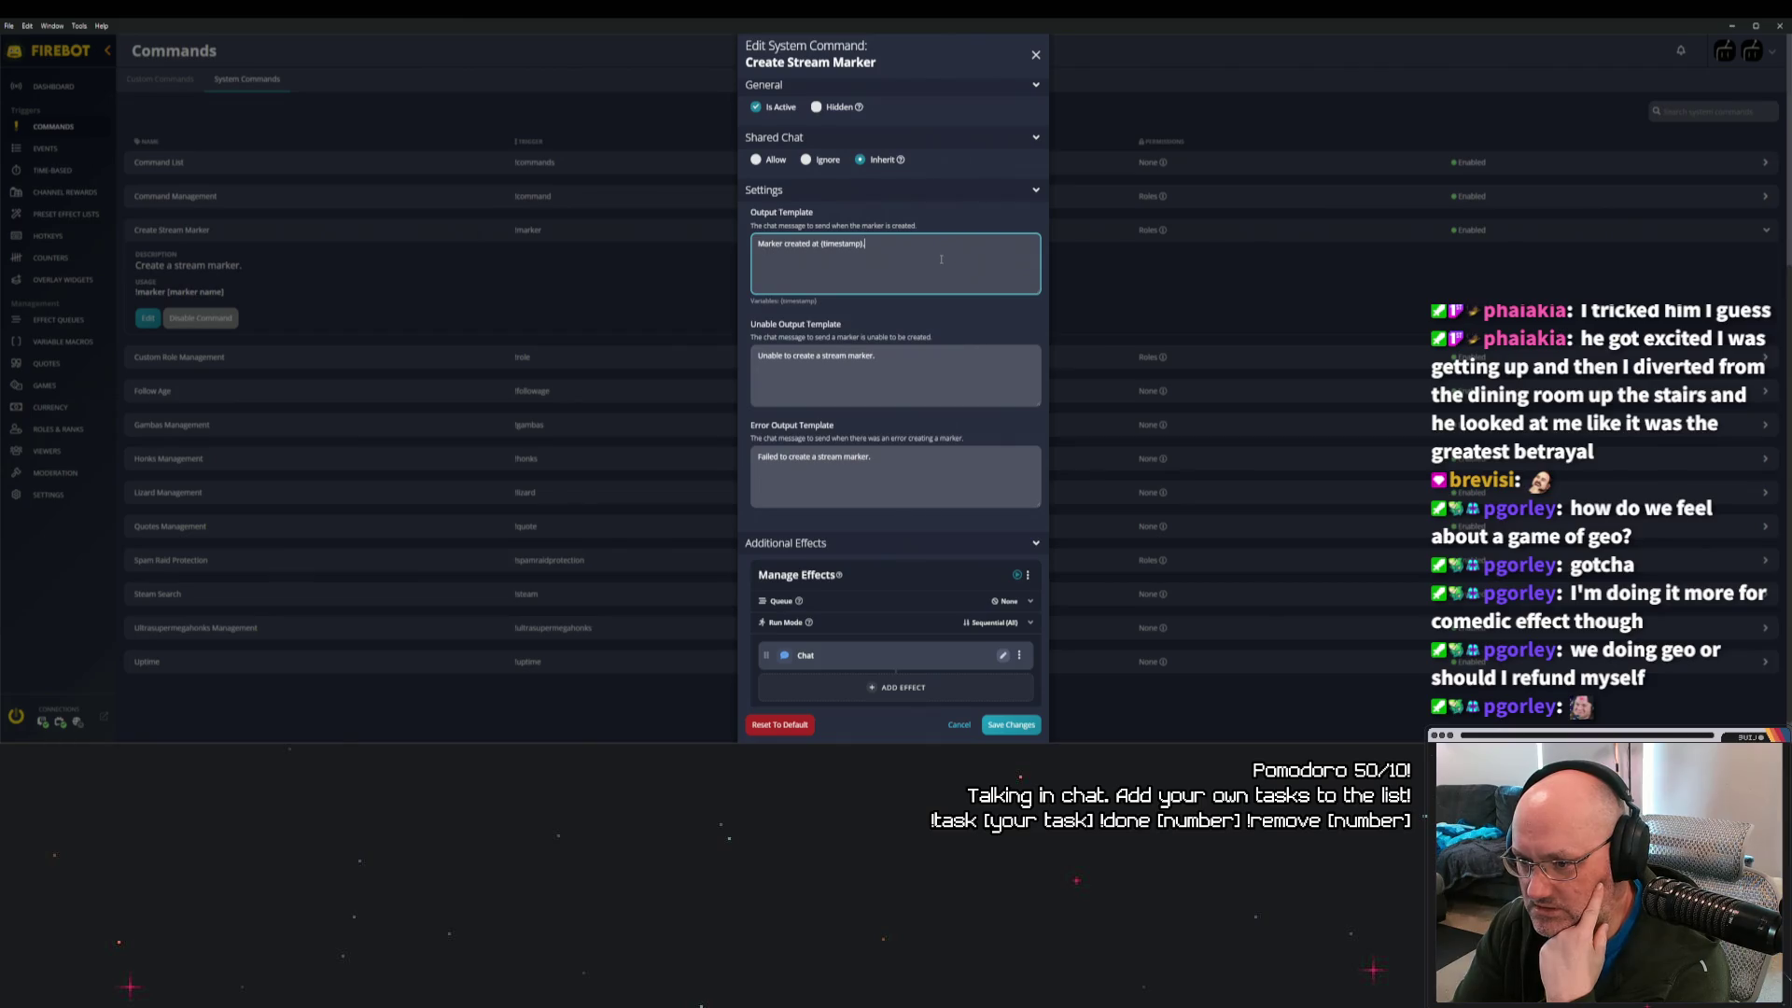
scroll(942, 280, up, 4)
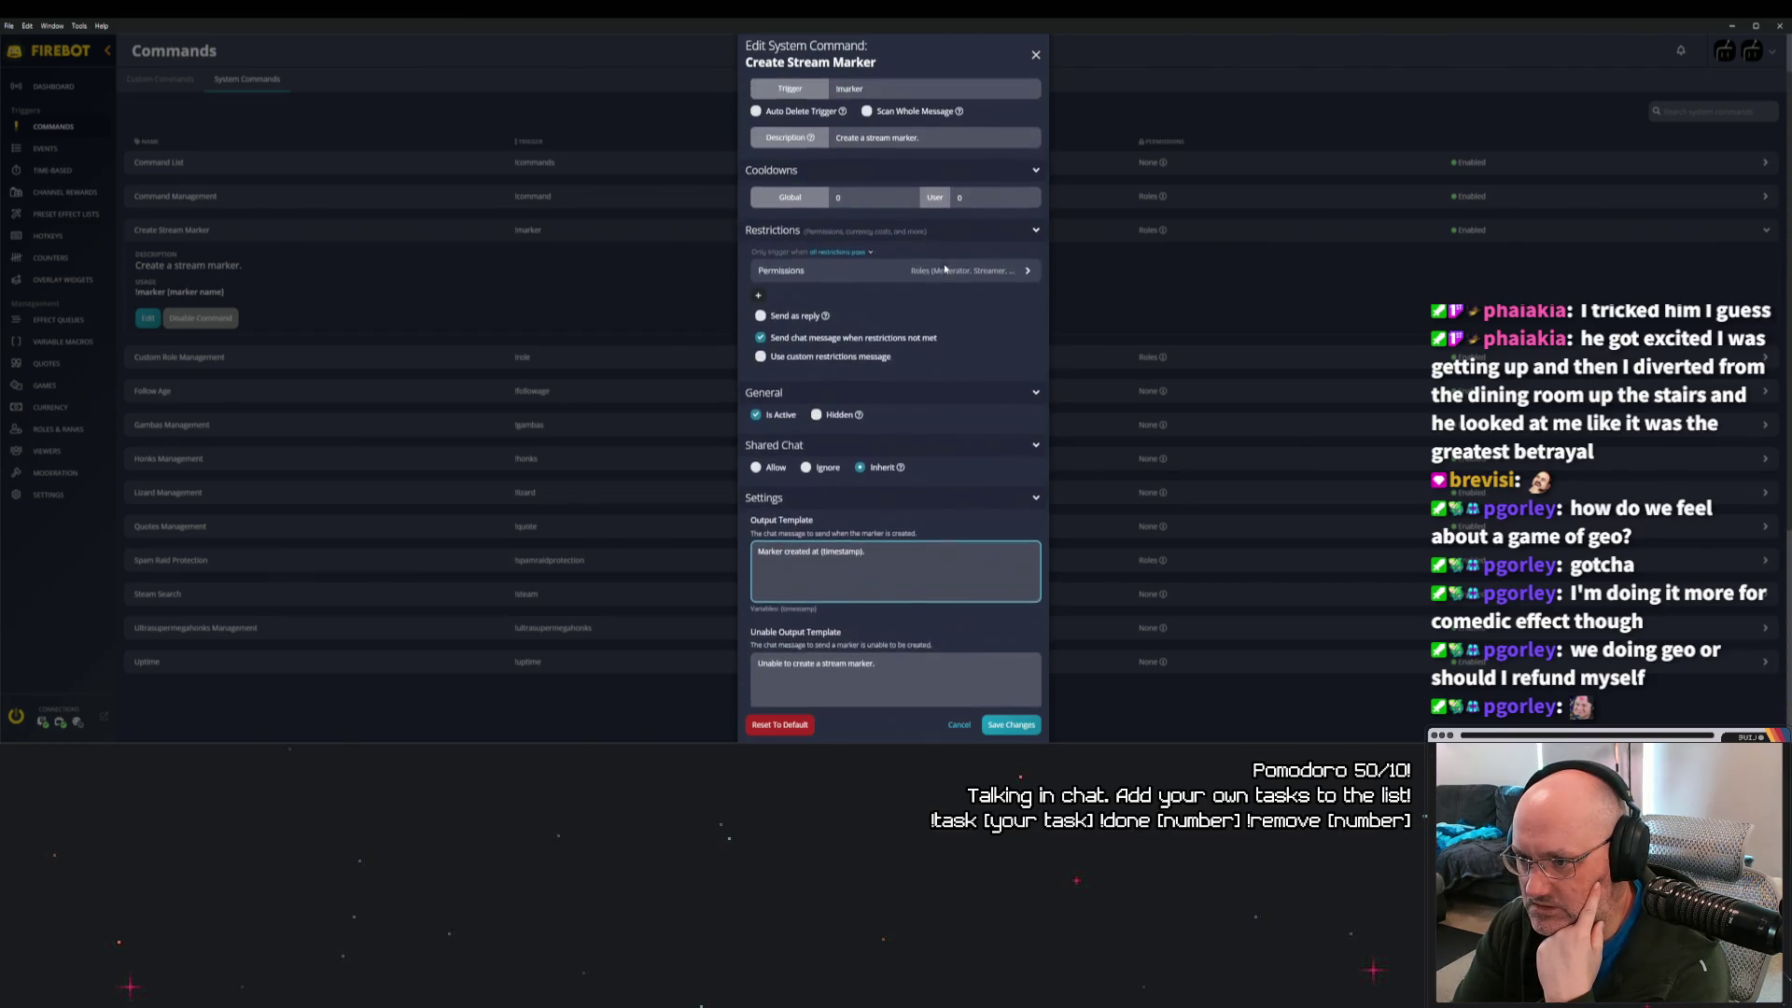
scroll(947, 303, up, 1)
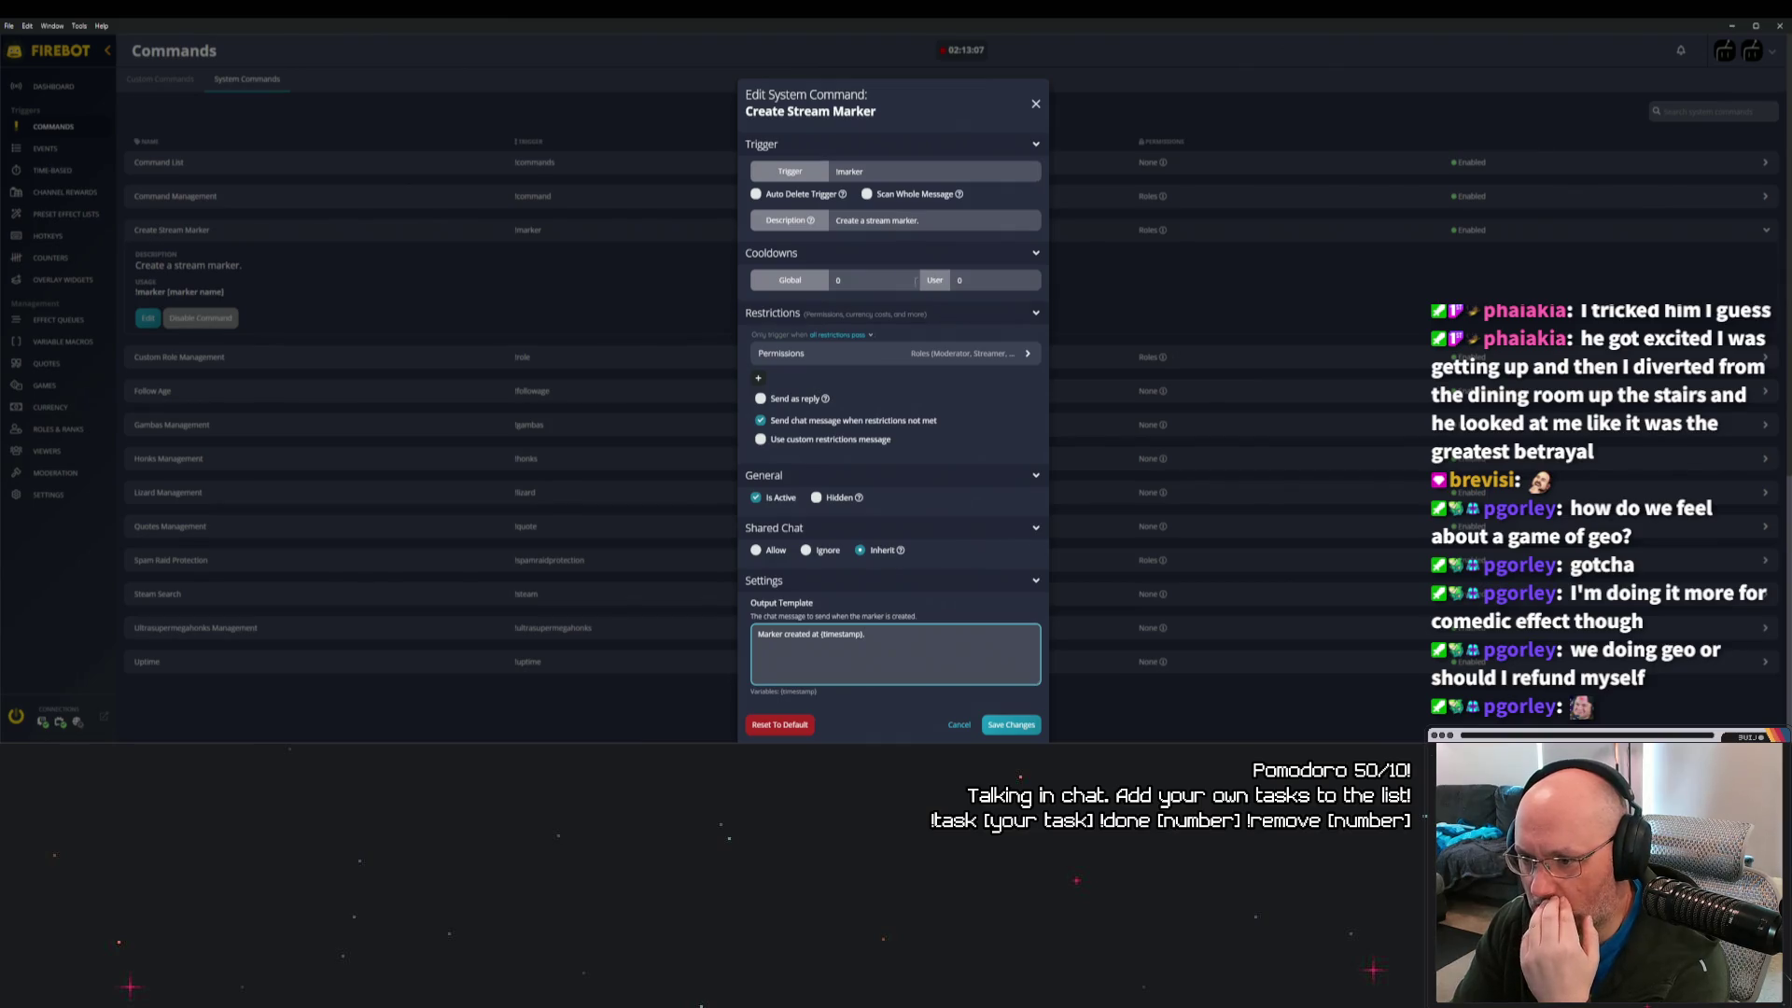
scroll(919, 280, down, 3)
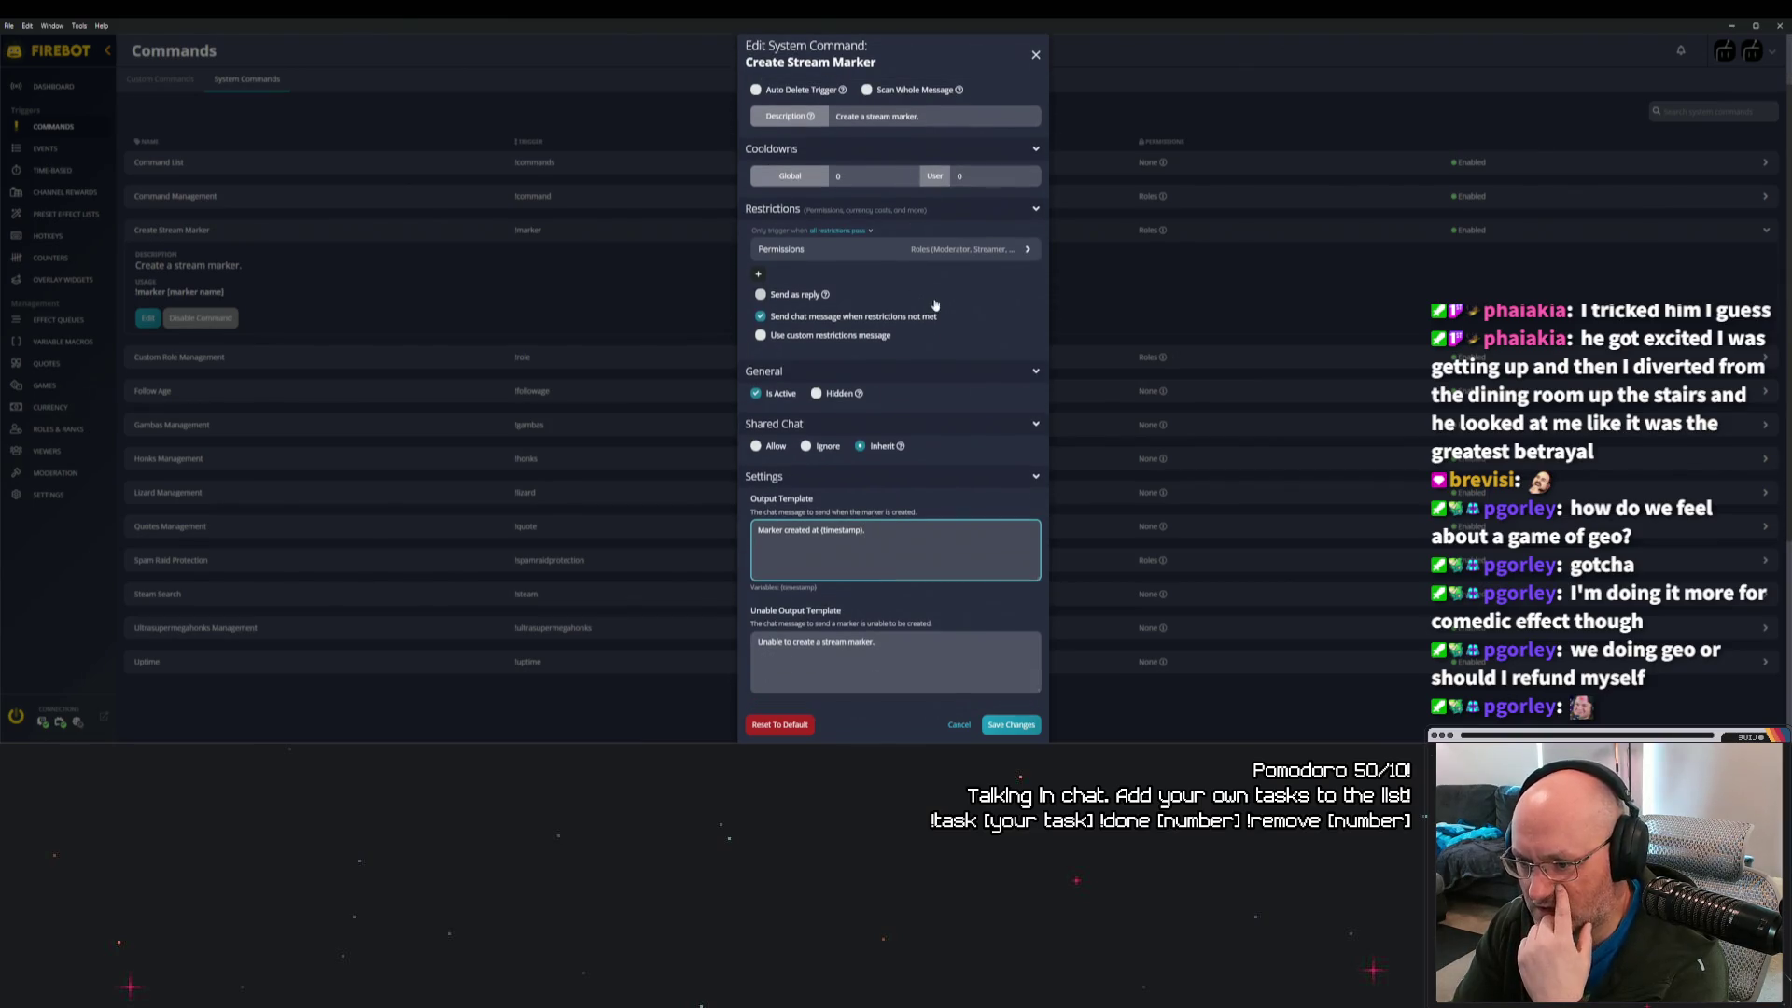
scroll(942, 303, down, 5)
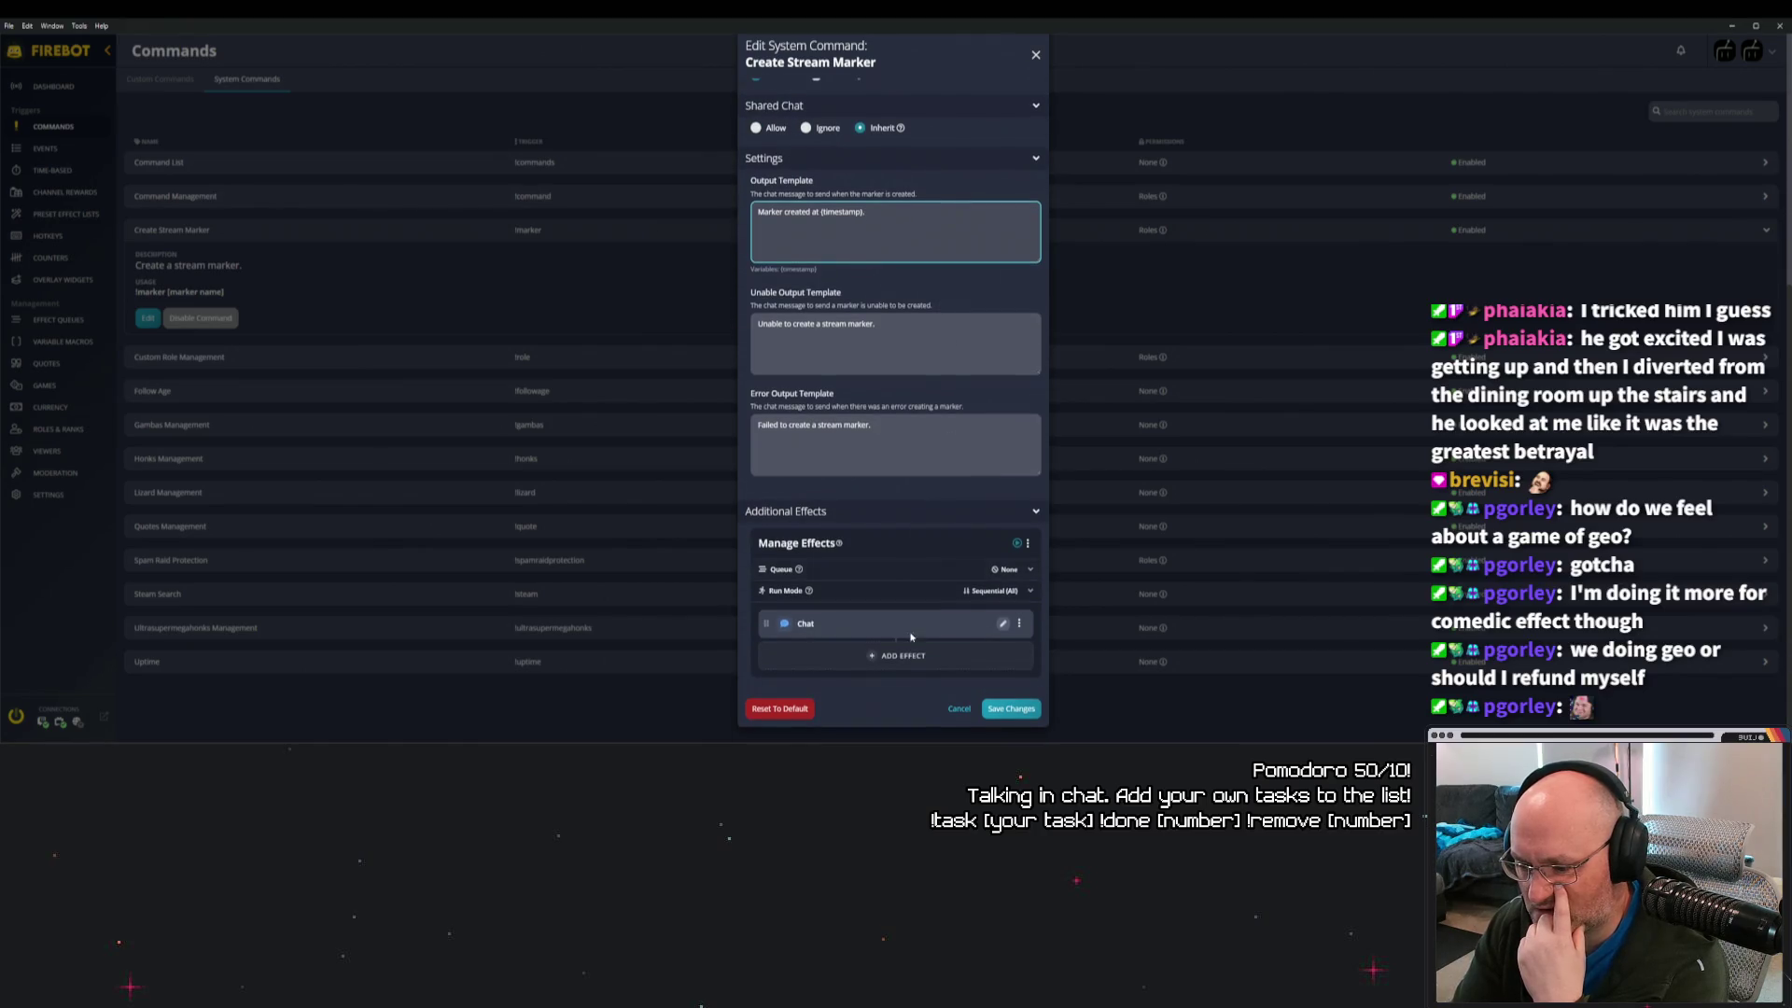
click(1004, 625)
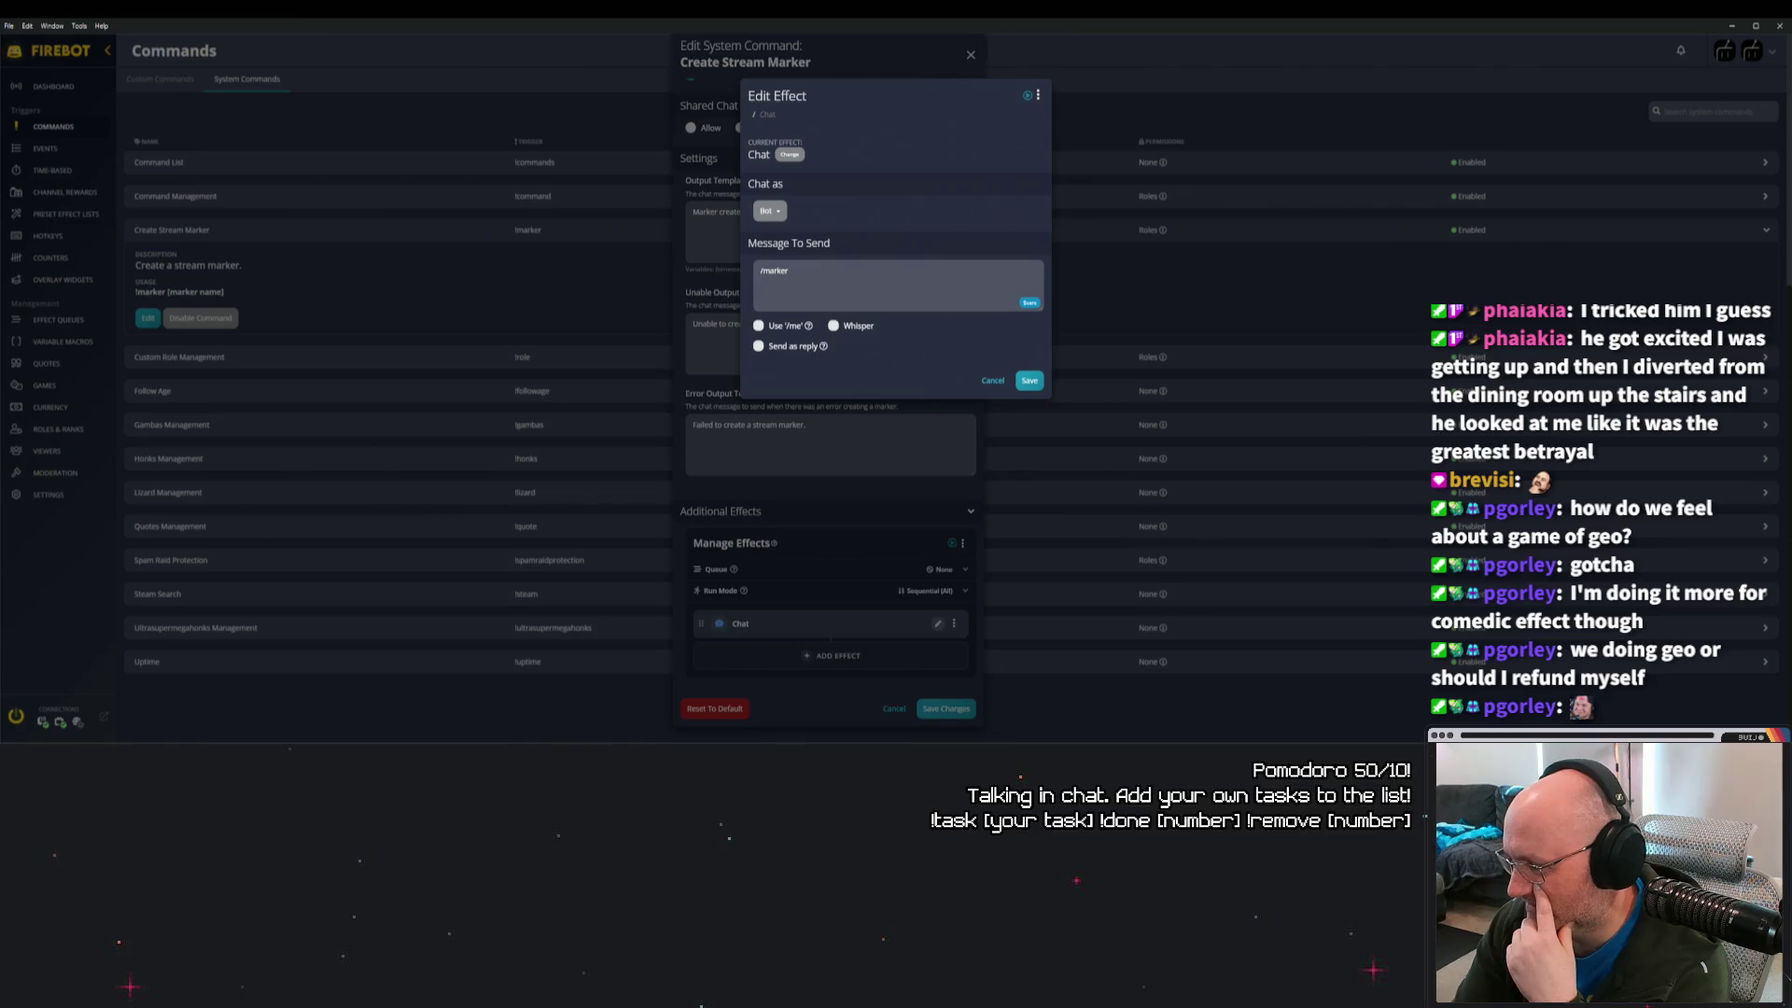
Insert $chatMessage after /marker, then save the effect and the command.
click(880, 279)
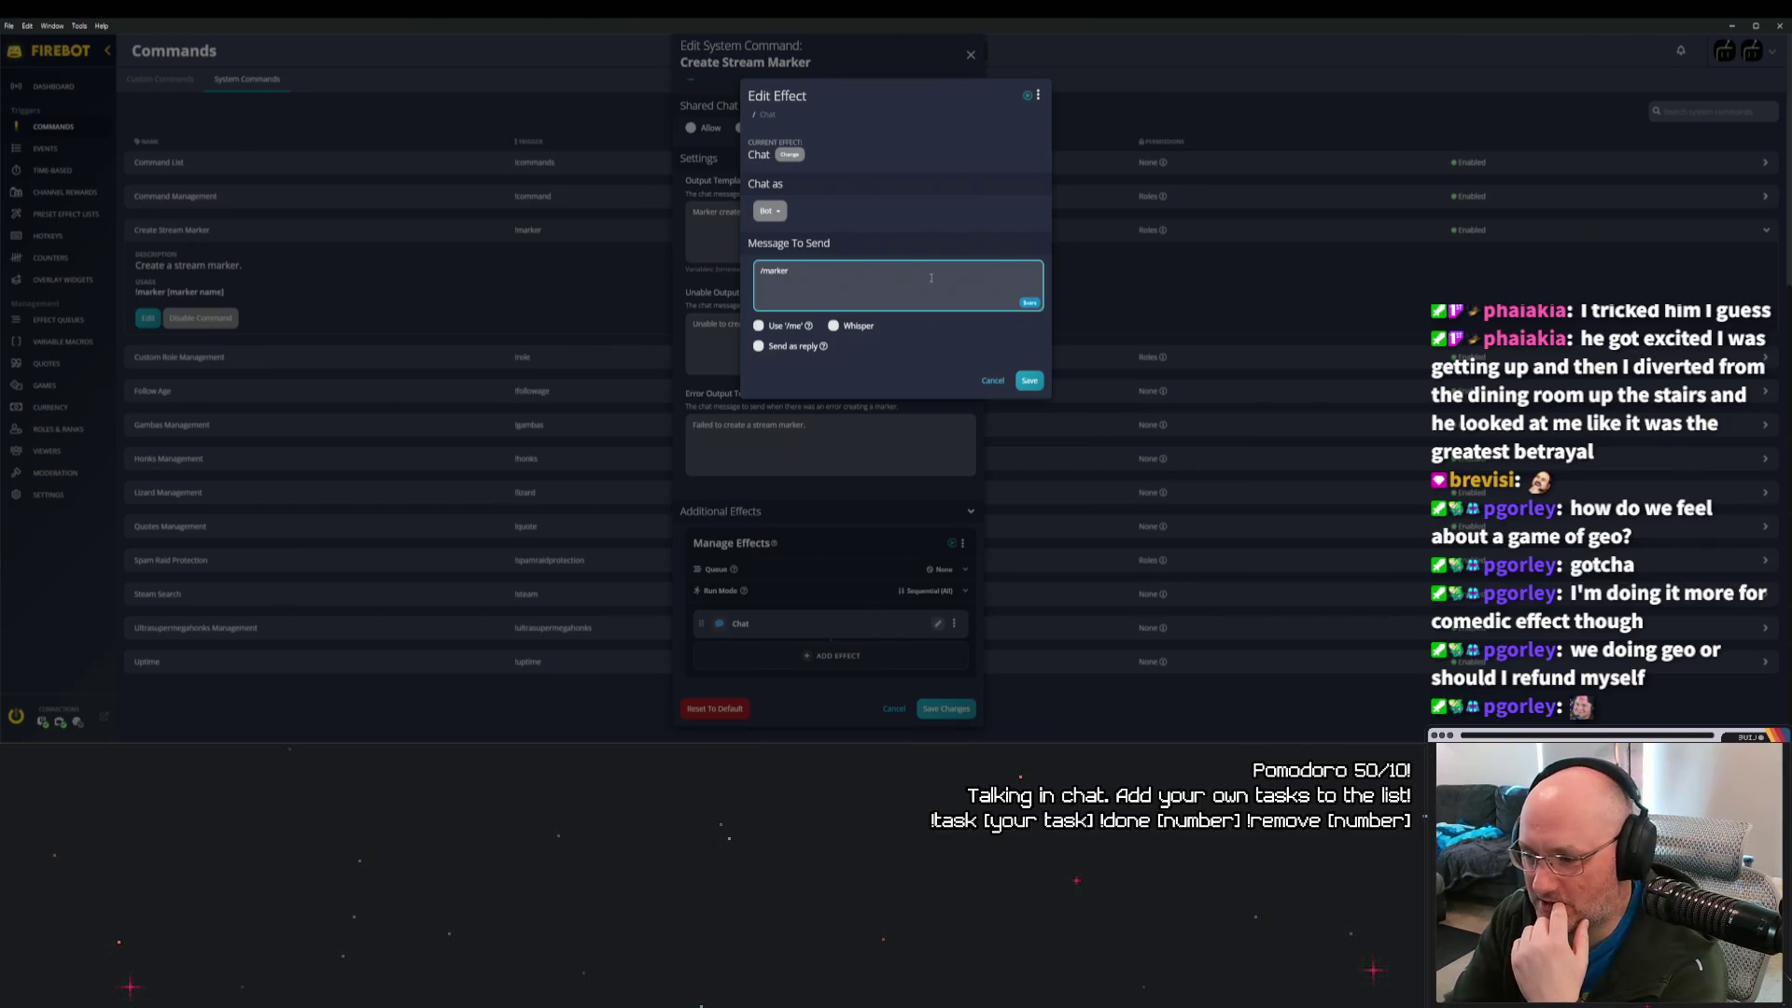
click(1029, 303)
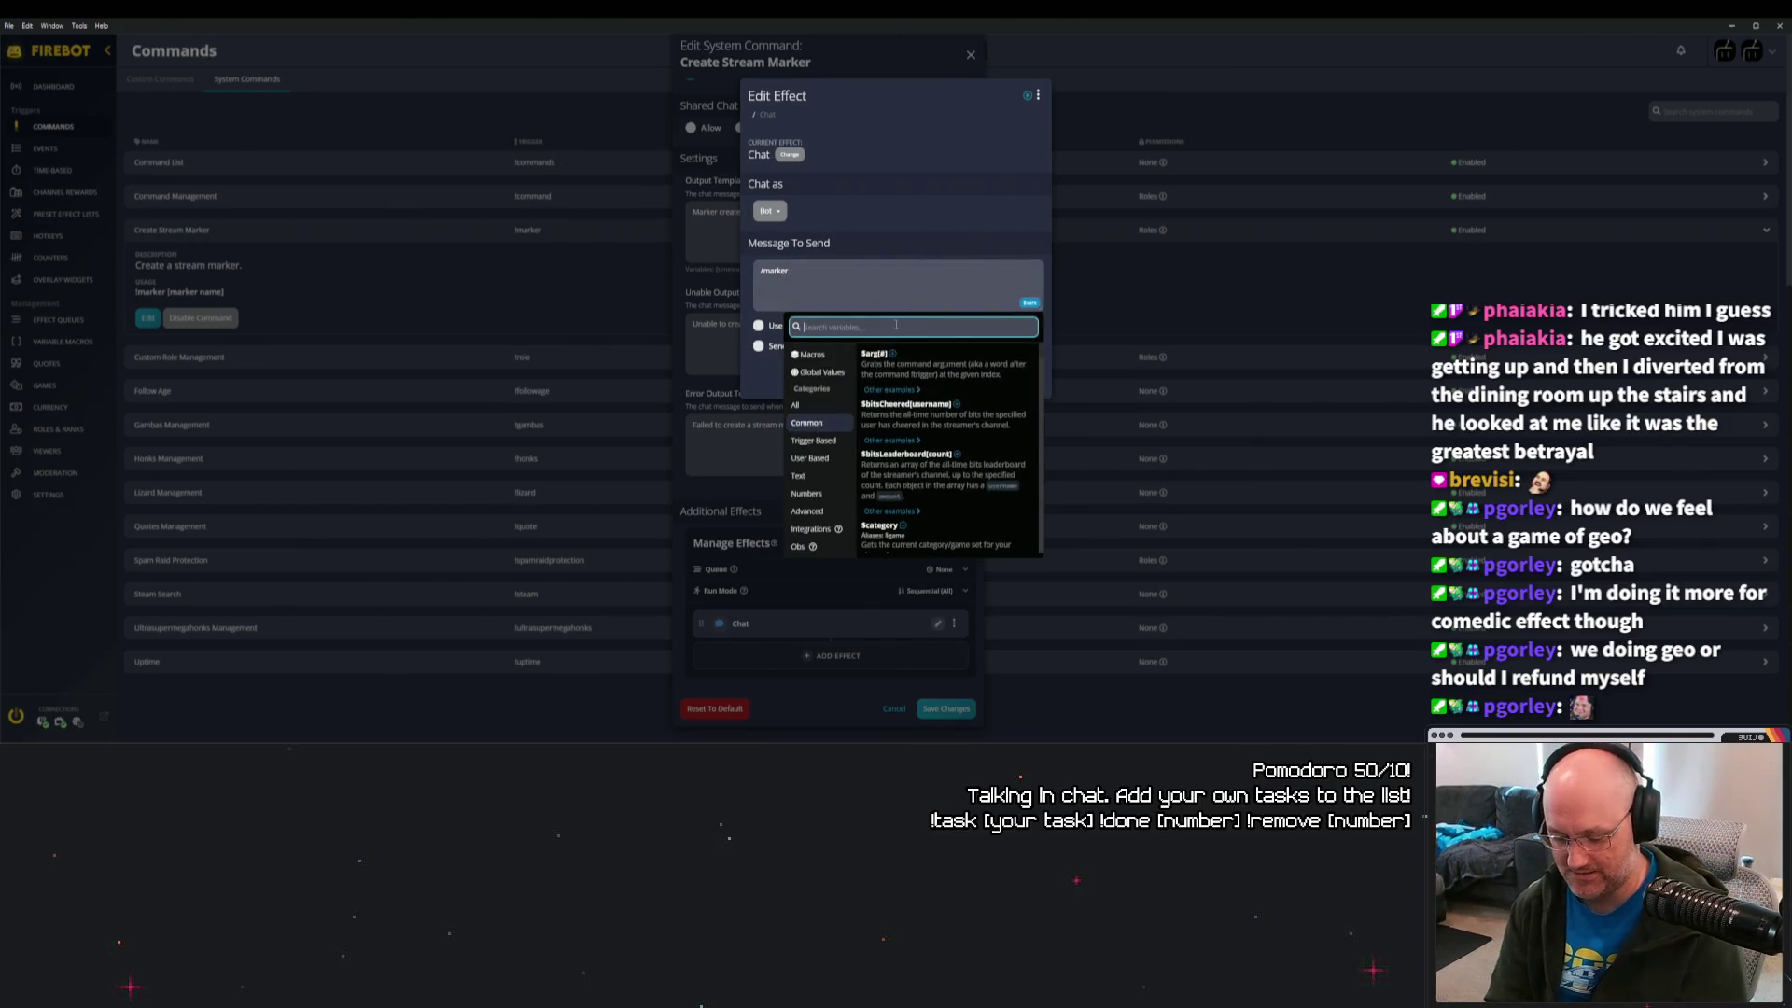
text(text)
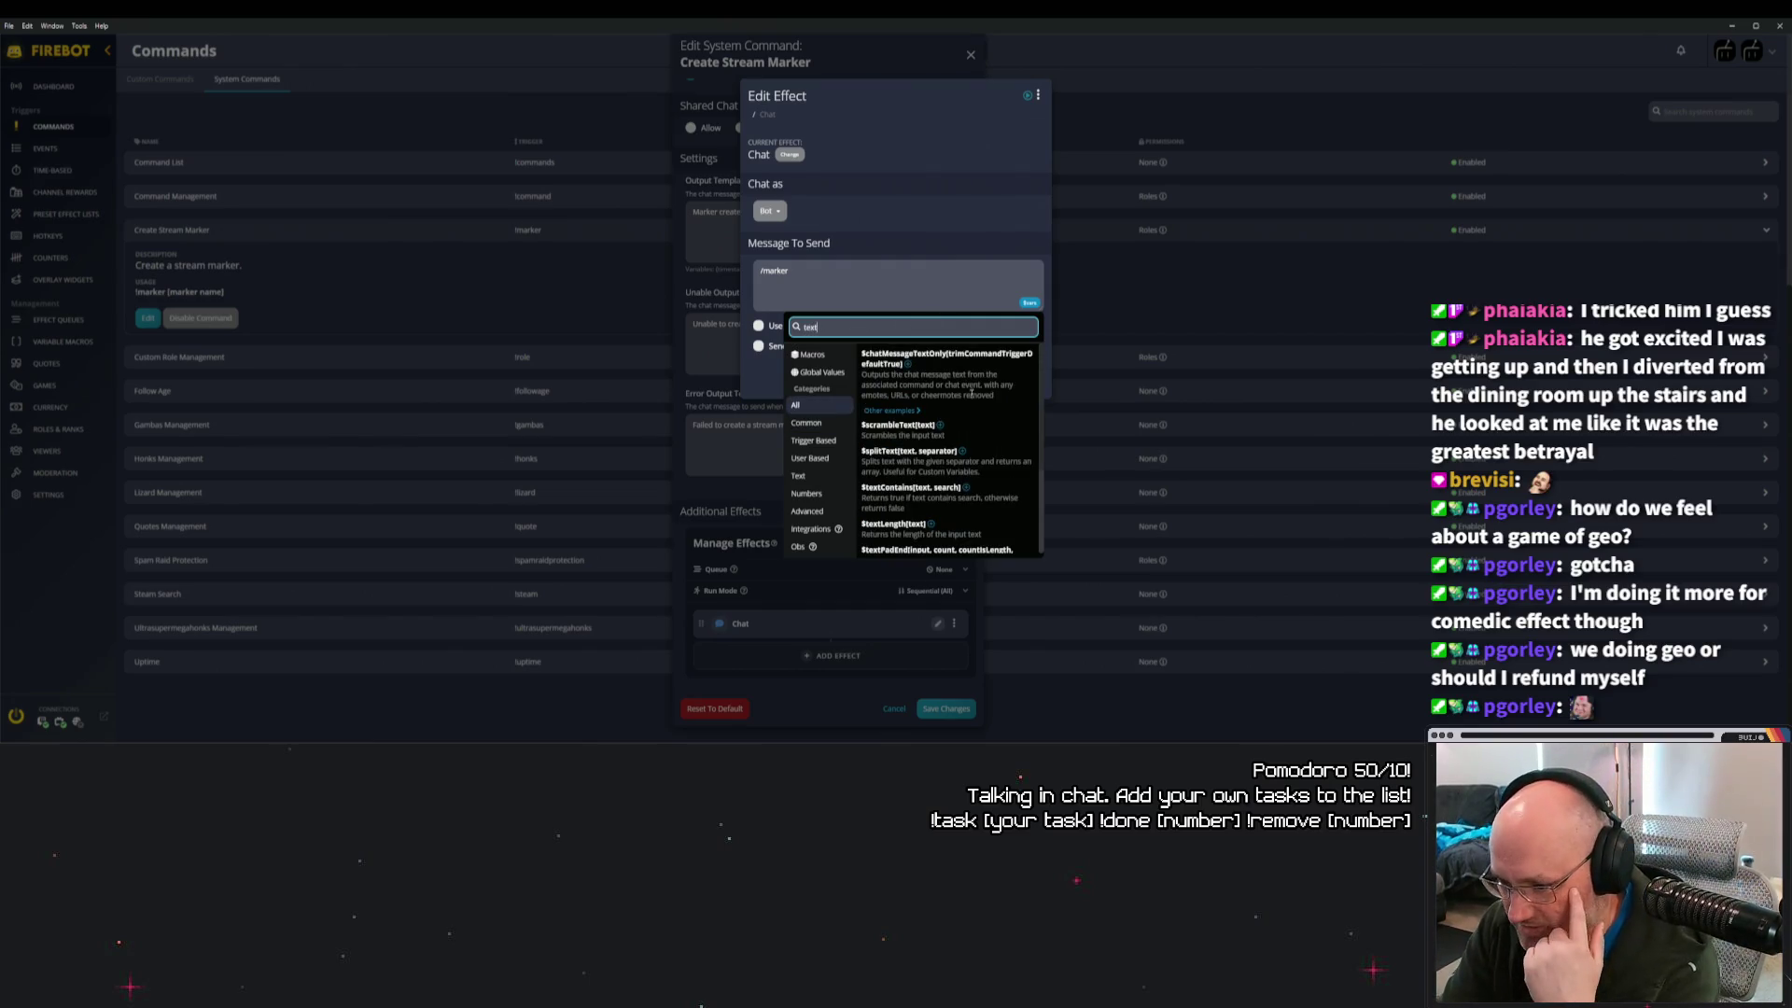
scroll(995, 441, down, 2)
scroll(995, 444, down, 1)
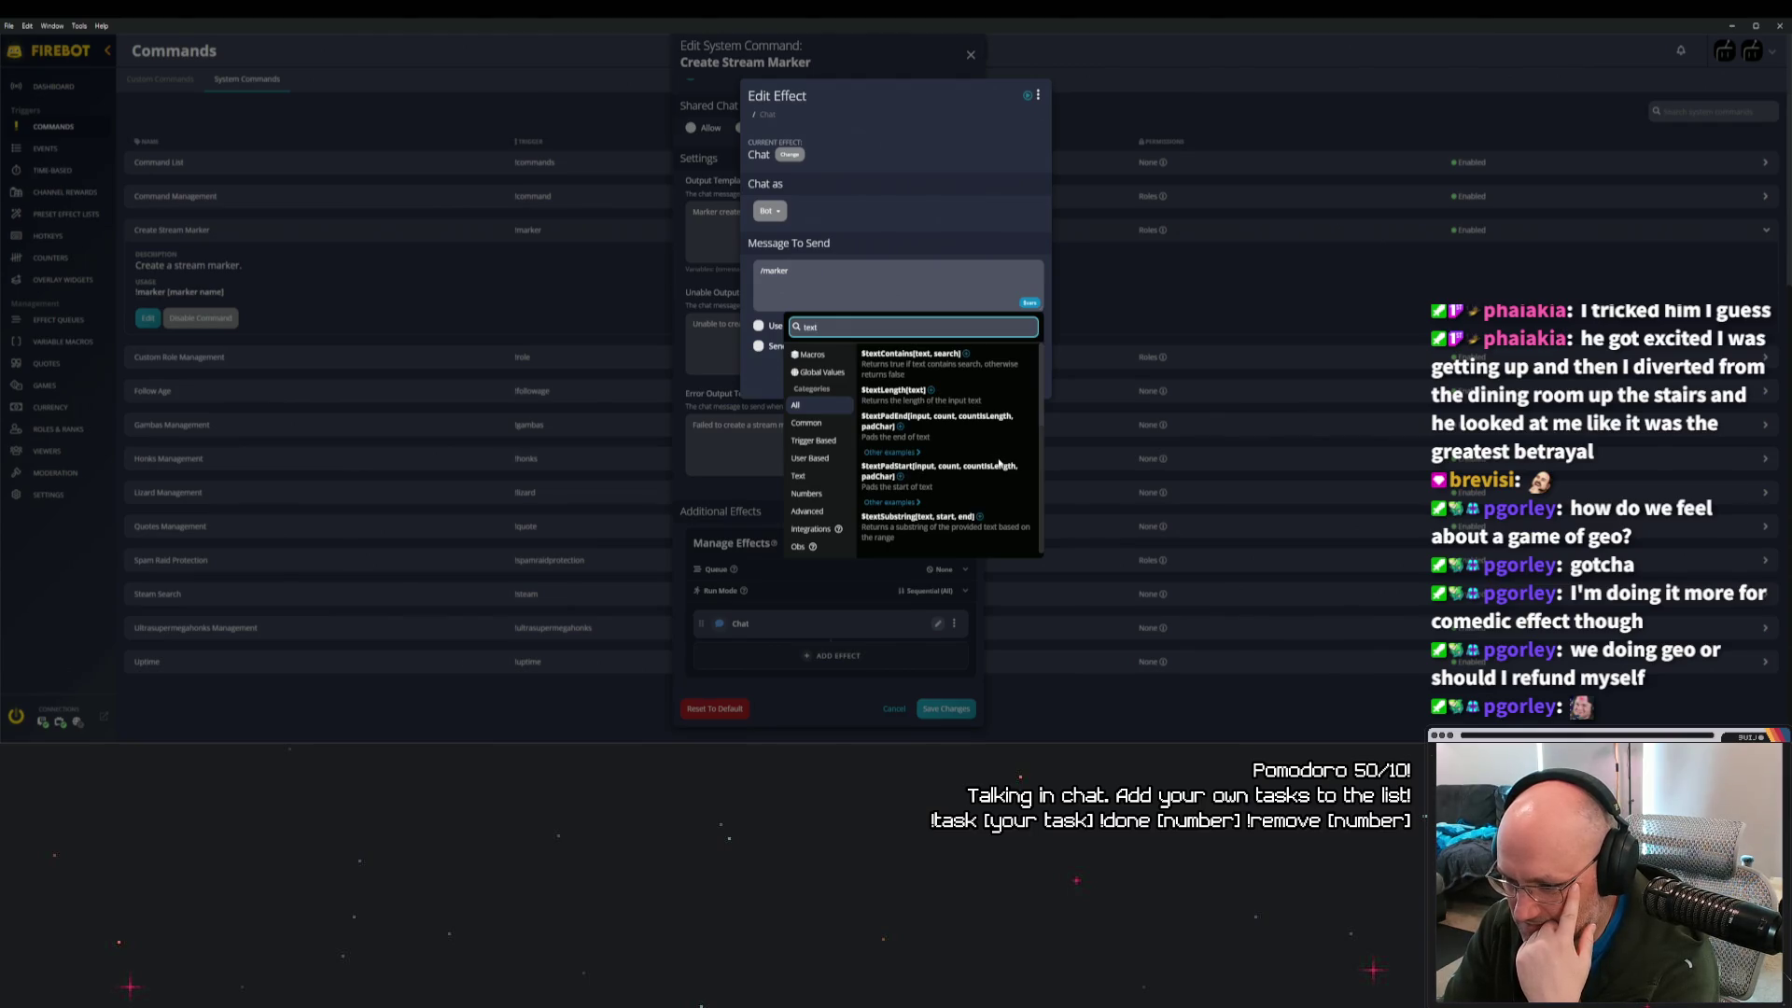
scroll(1005, 470, up, 3)
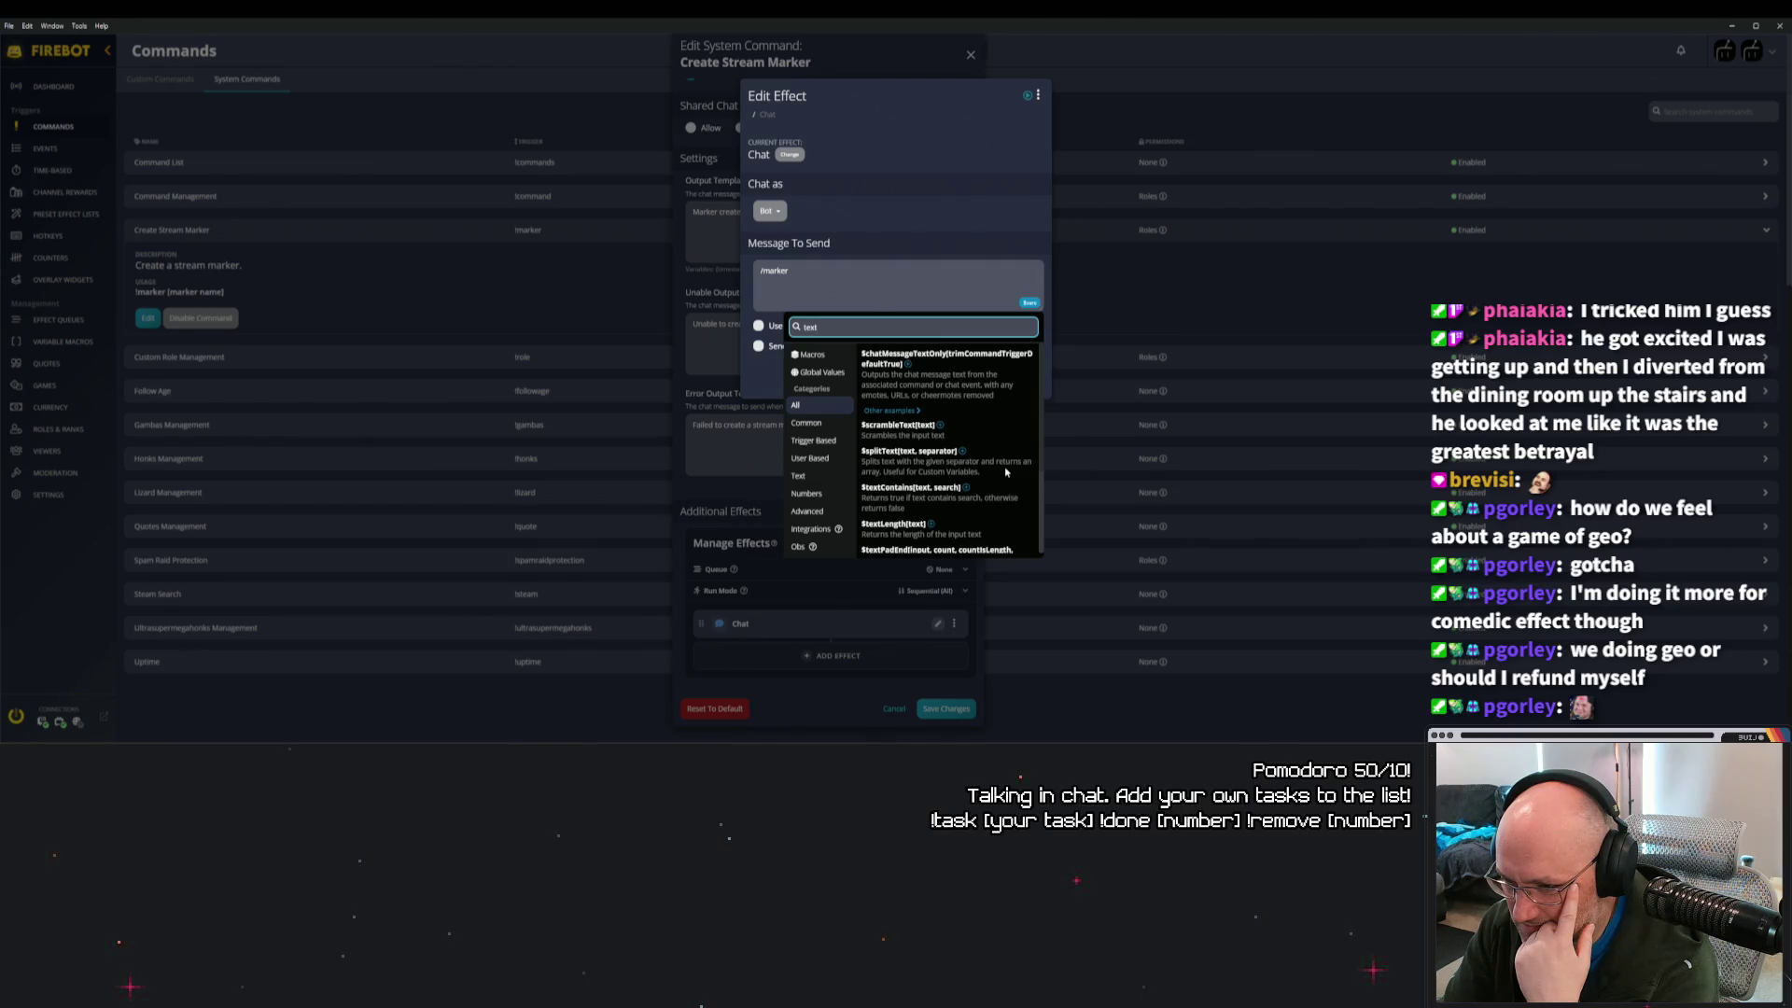
key(ctrl+a)
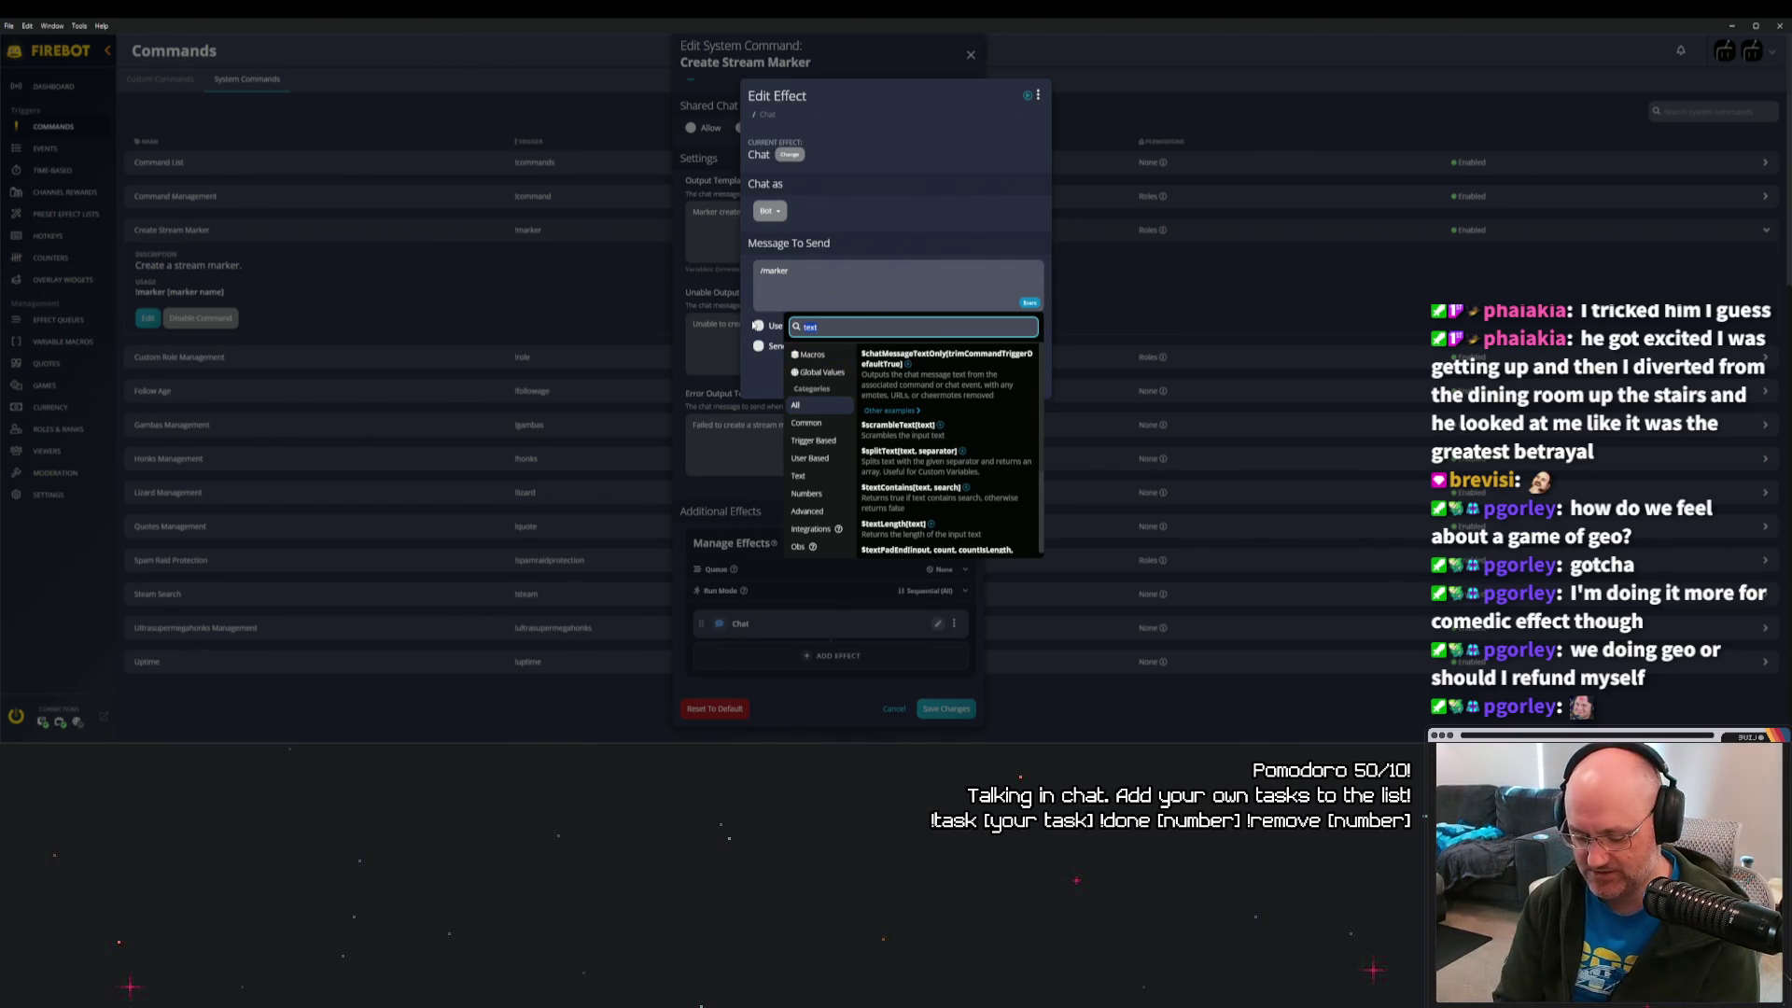
text(chat)
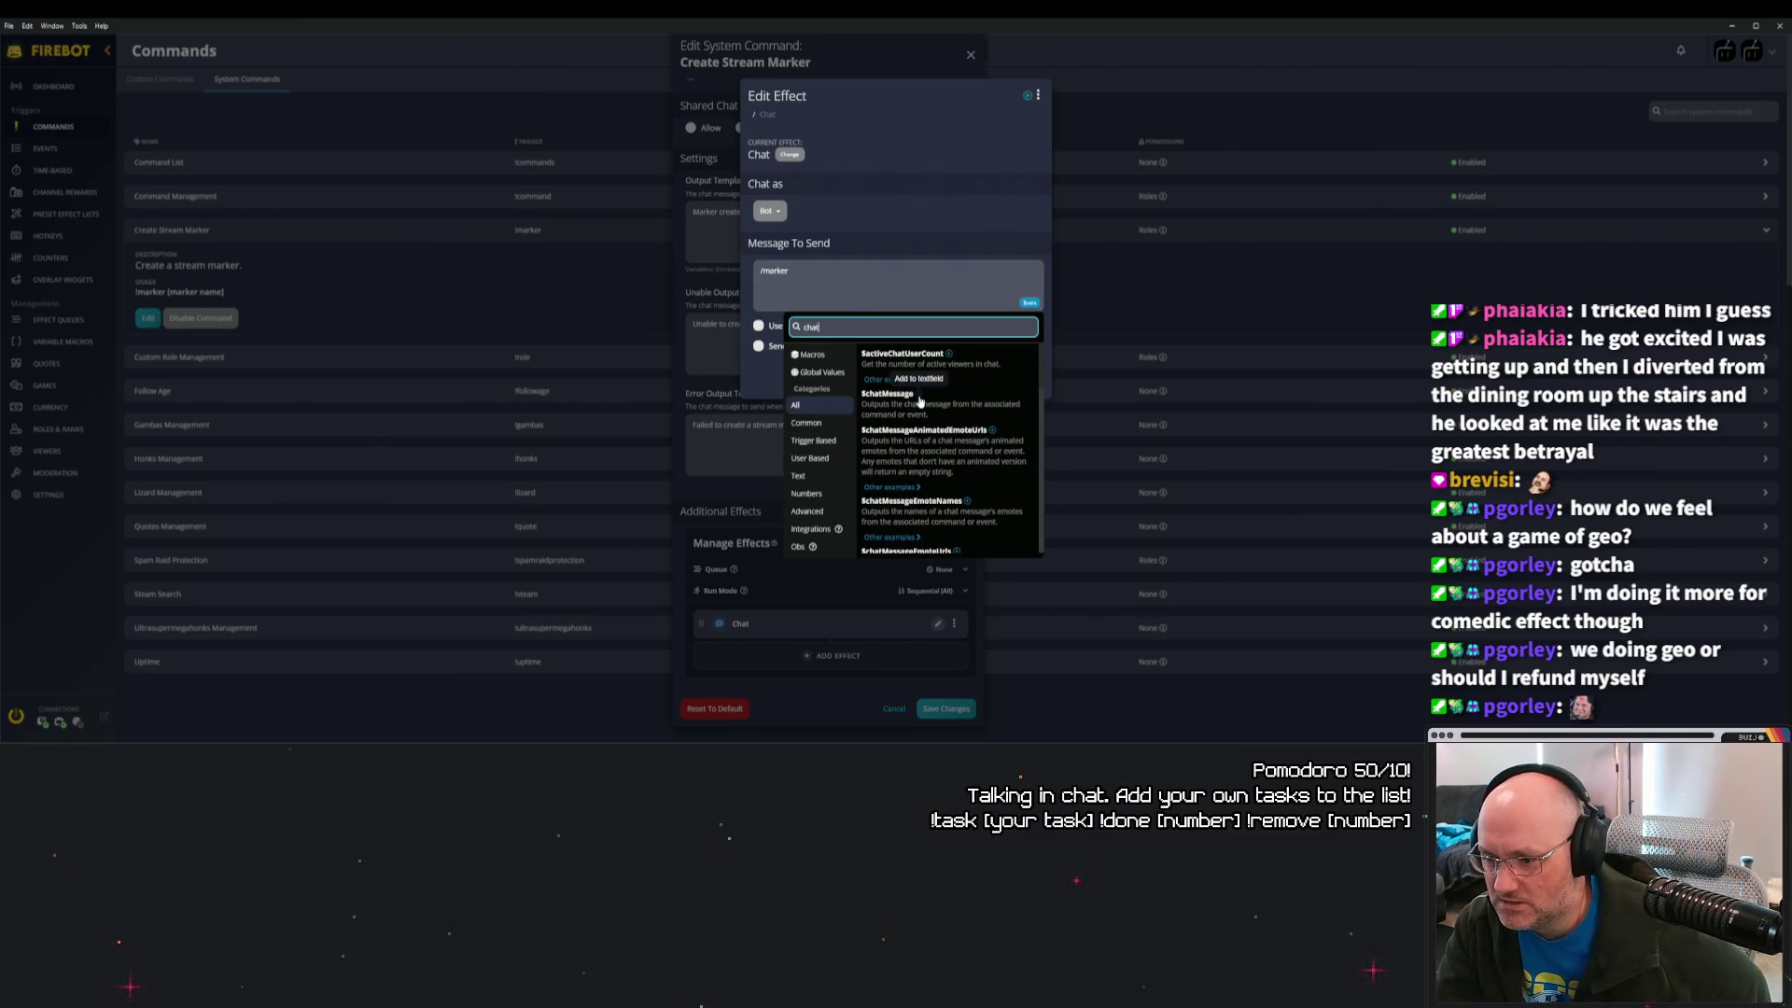
click(919, 401)
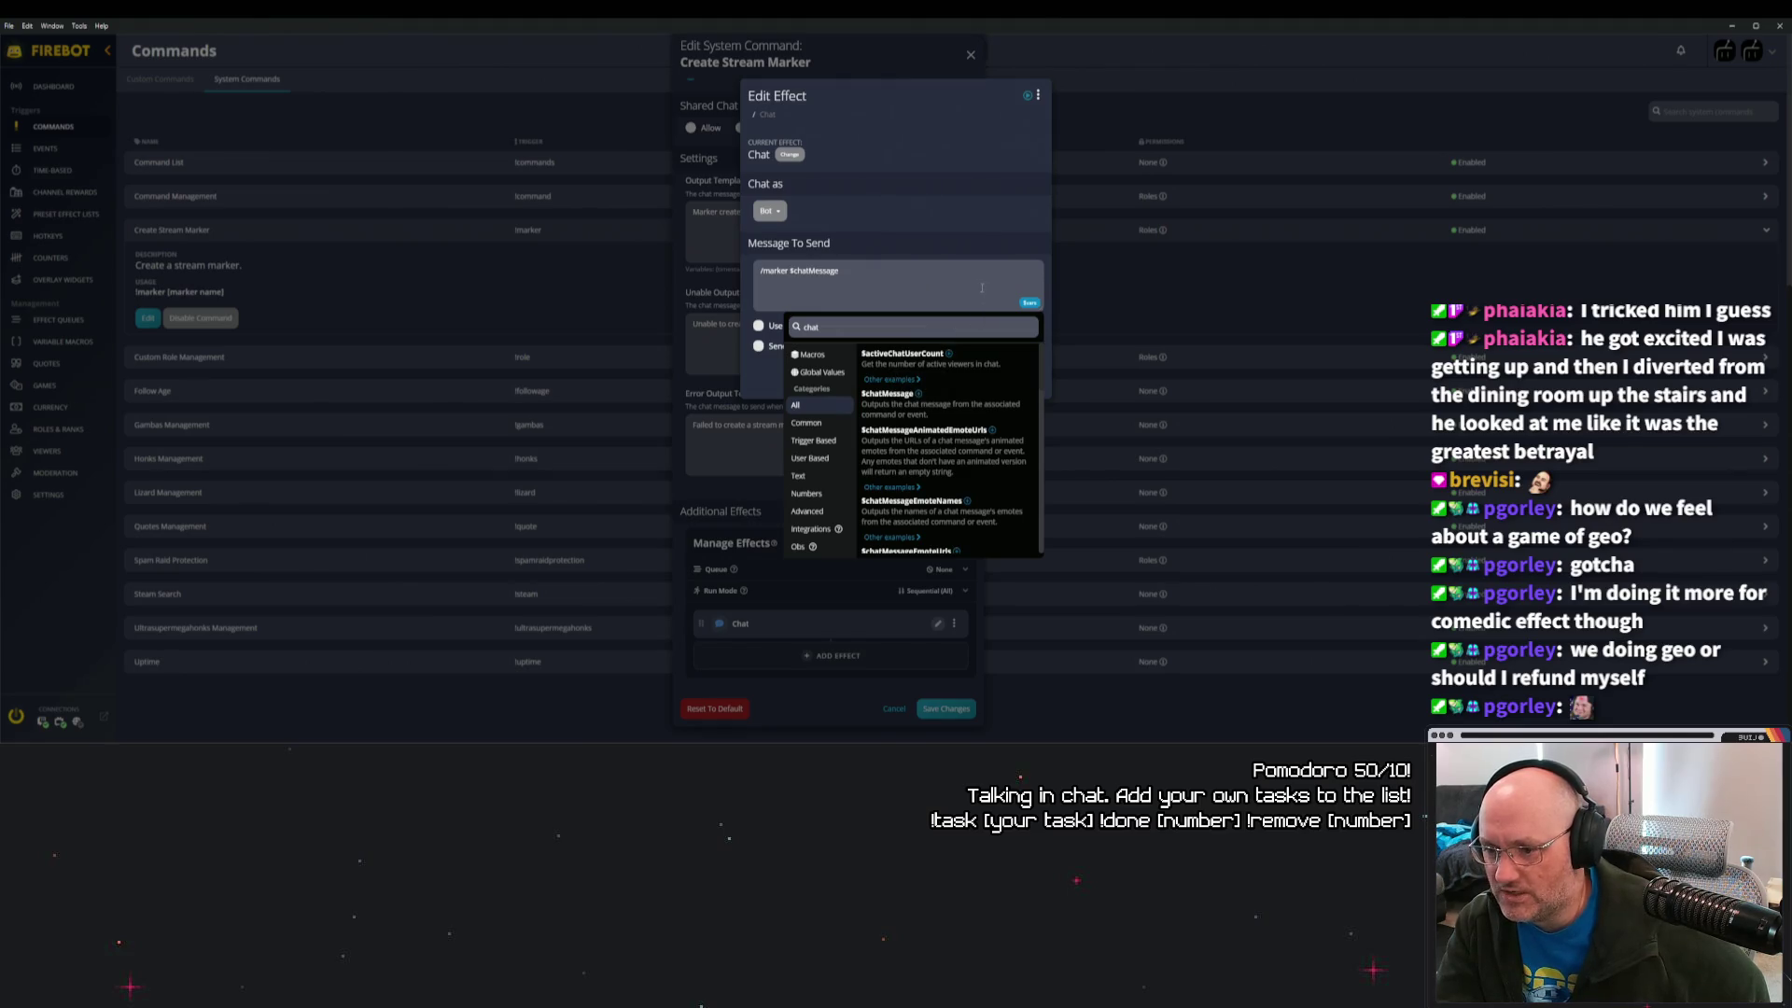
scroll(895, 420, down, 5)
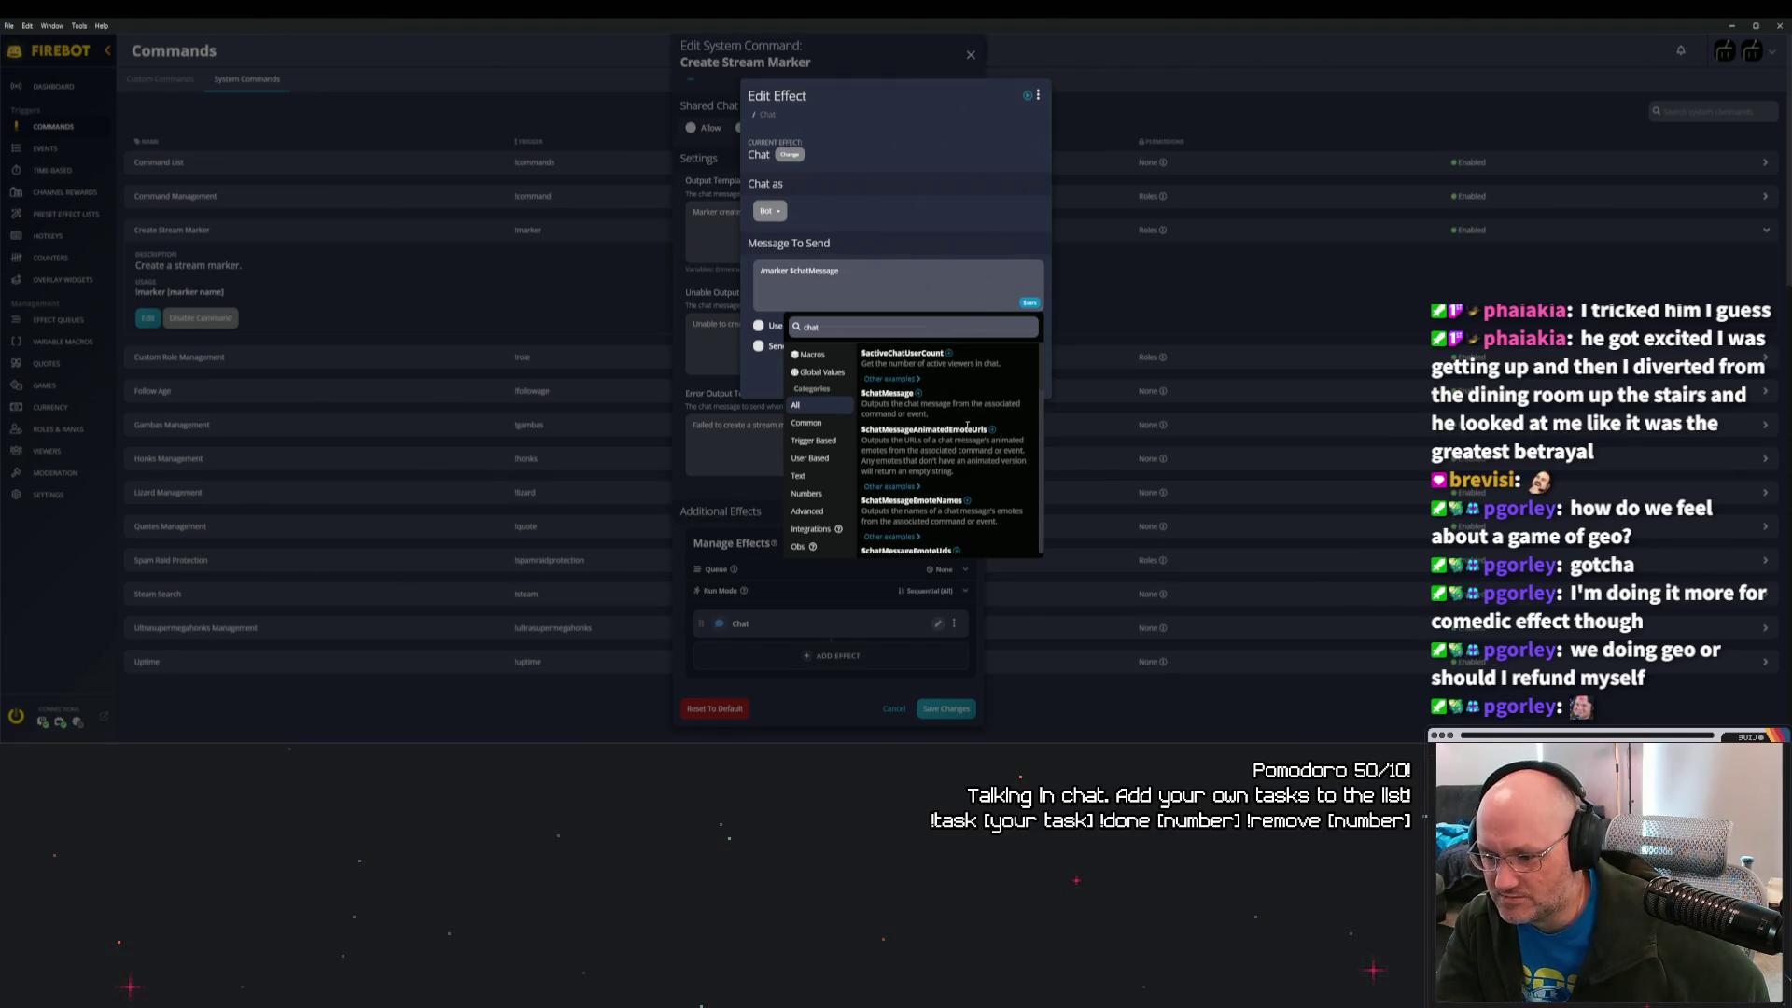
click(954, 314)
click(1030, 379)
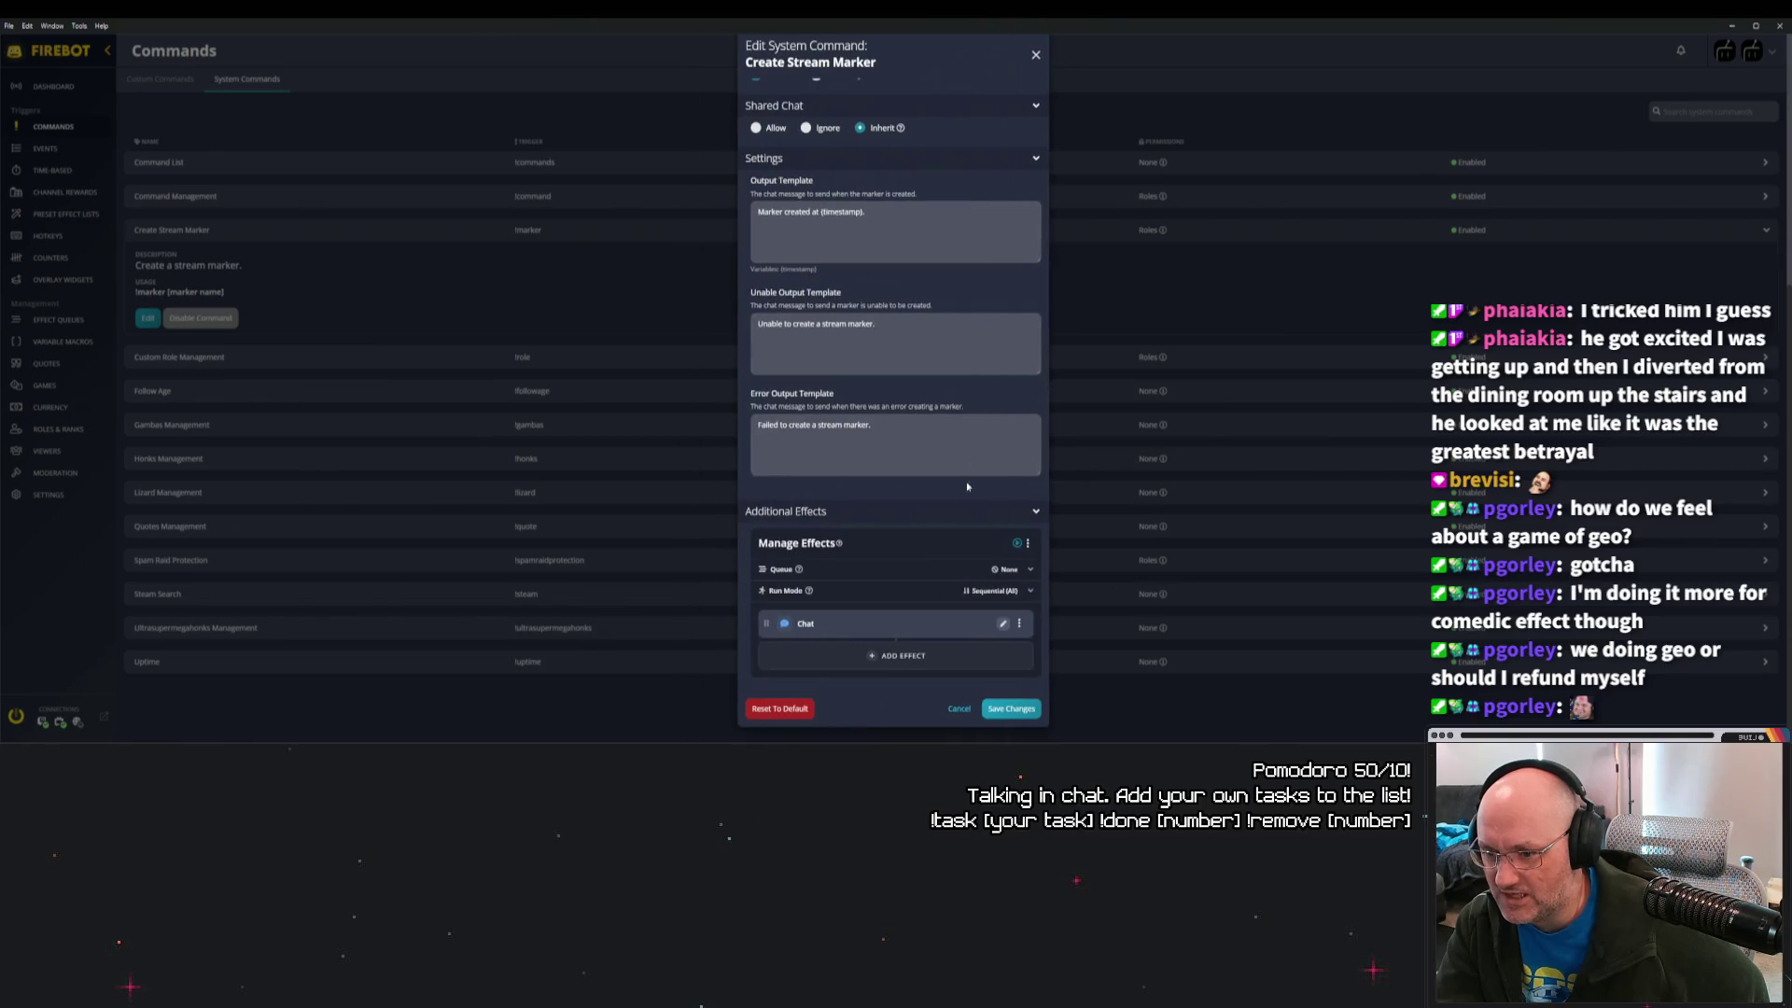
click(1005, 711)
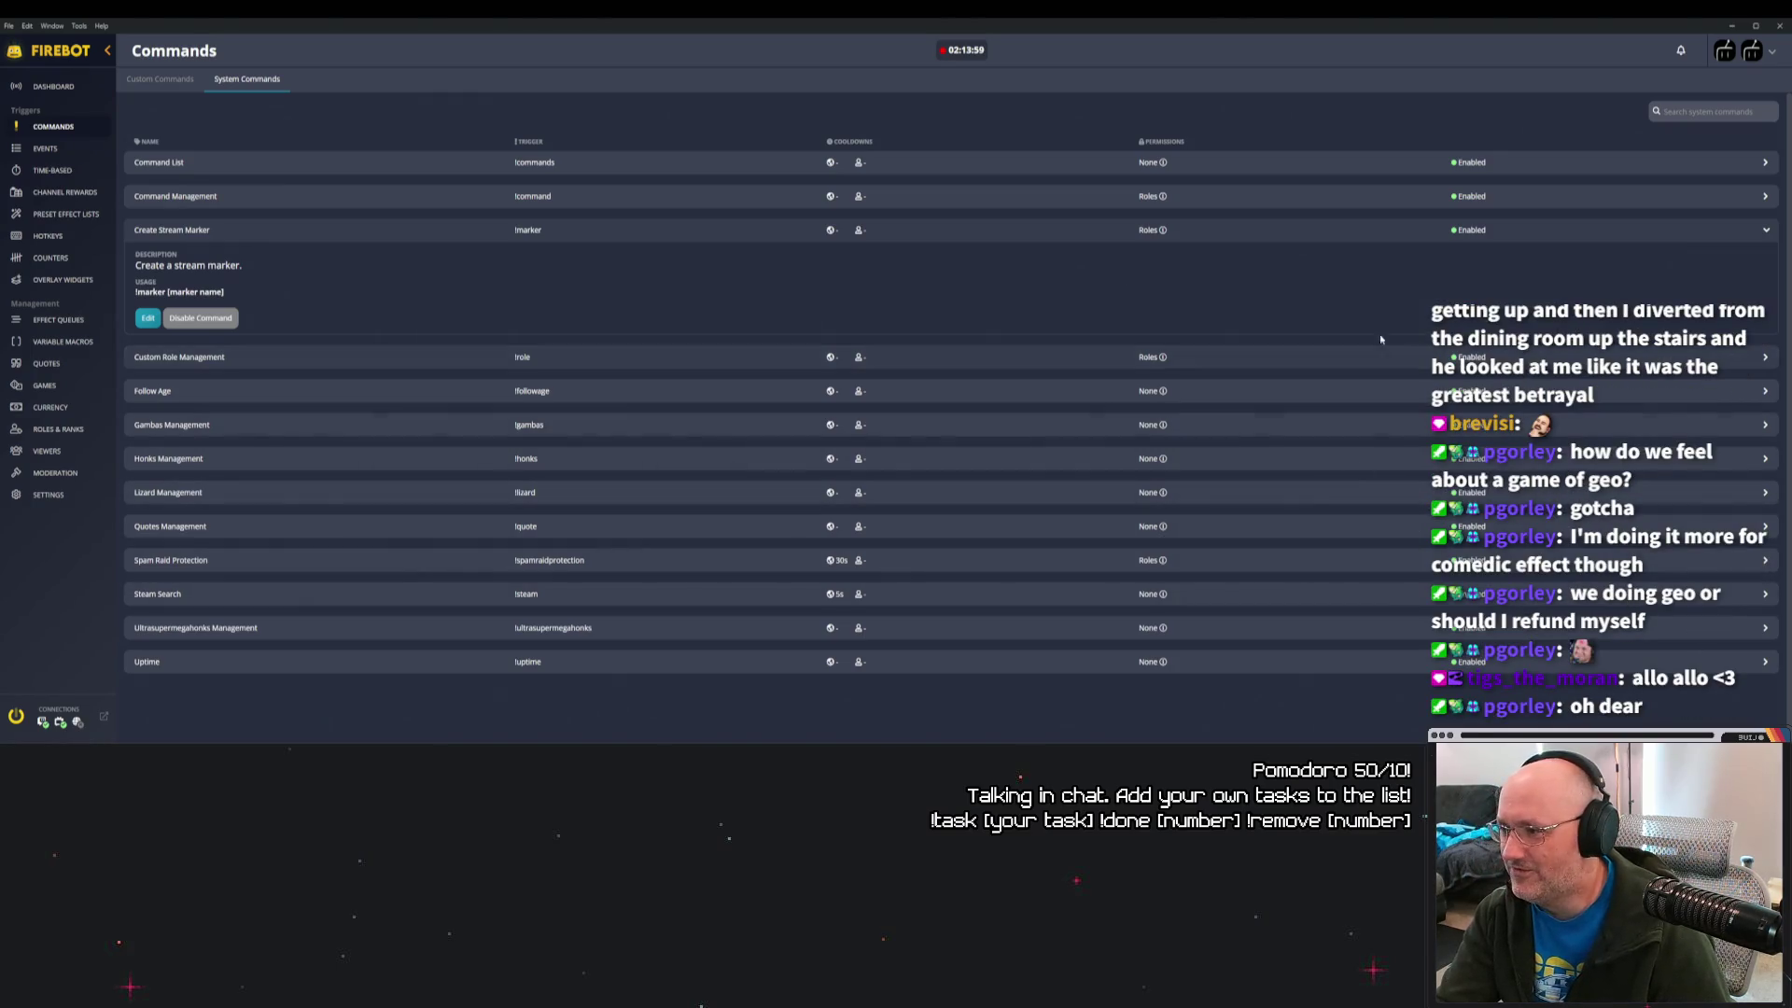
Restart Firebot by closing it and relaunching it from Start search.
click(1779, 25)
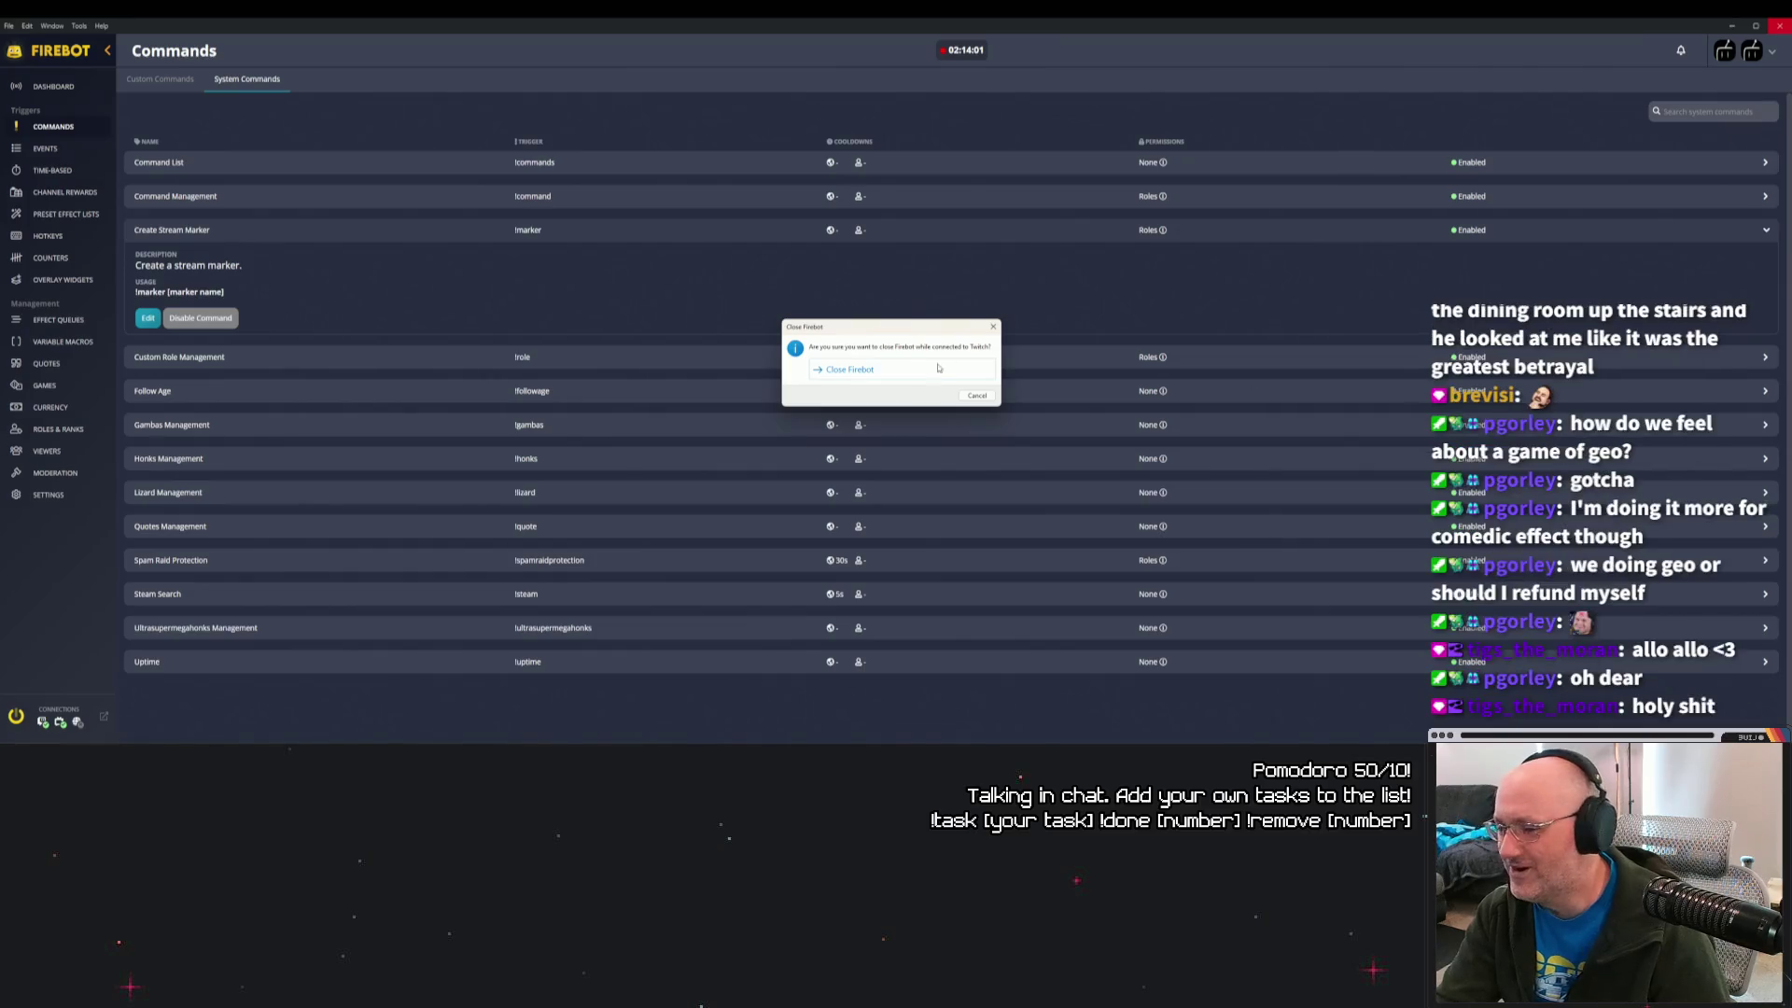
click(969, 375)
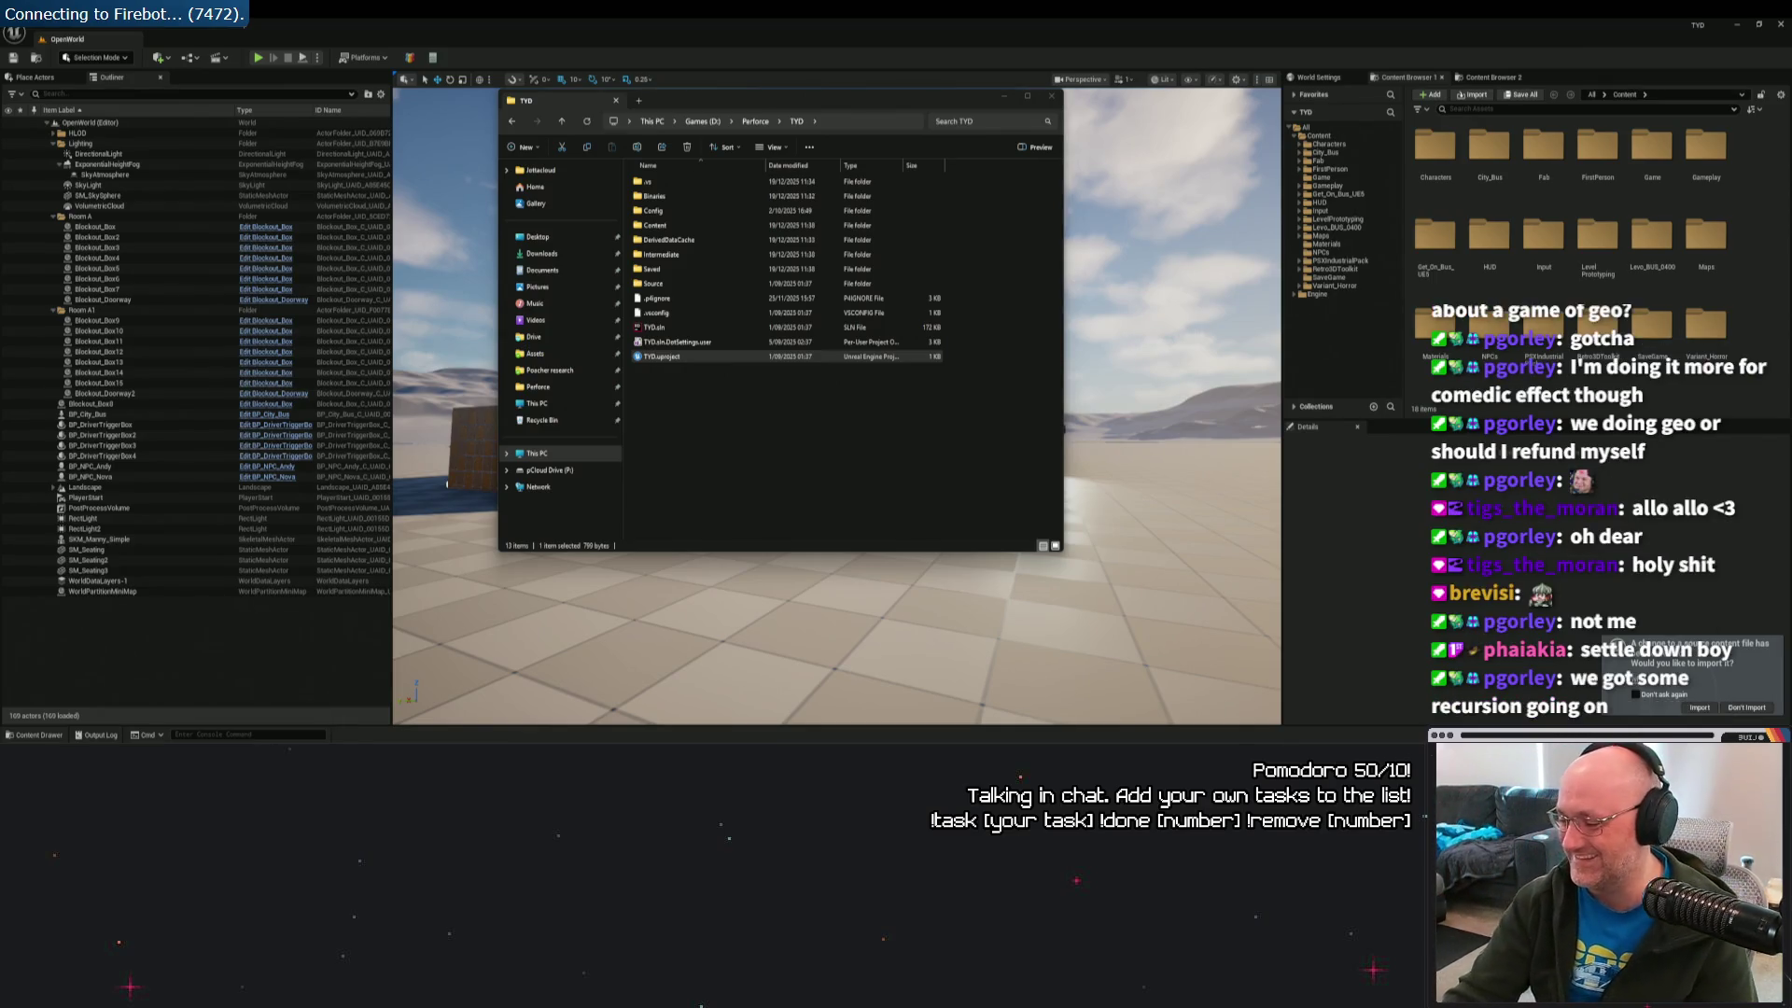
click(1699, 708)
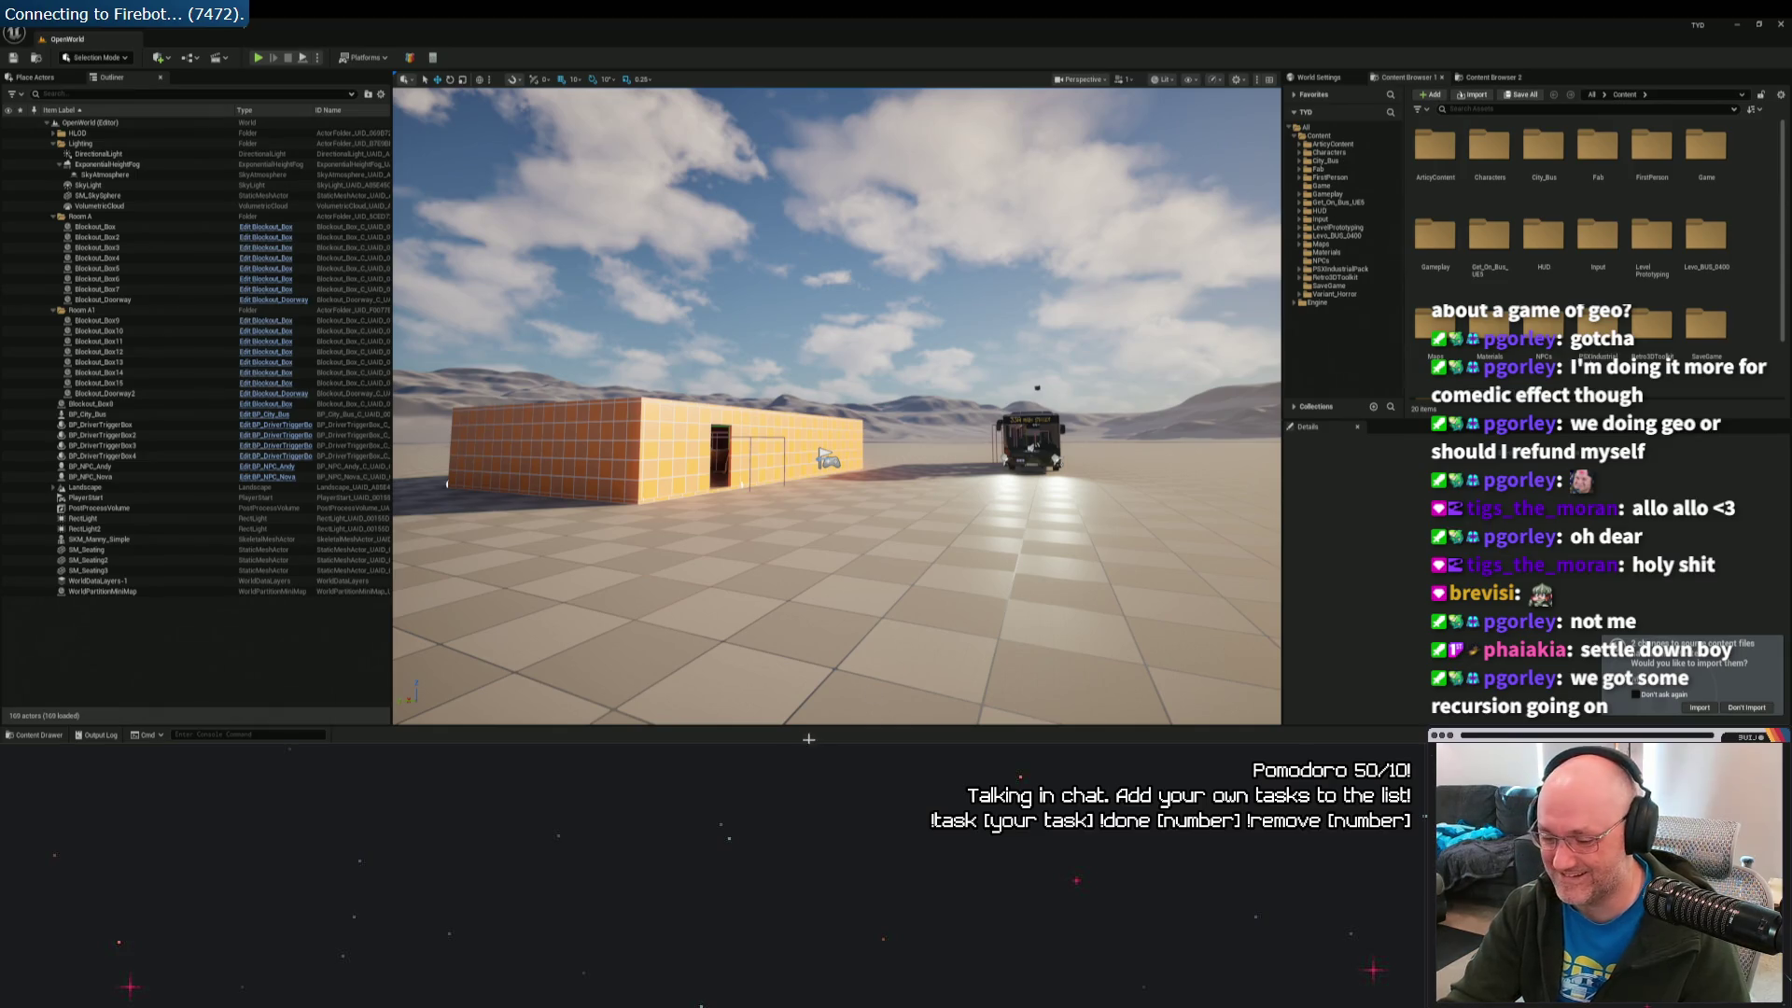
key(super)
text(firebot)
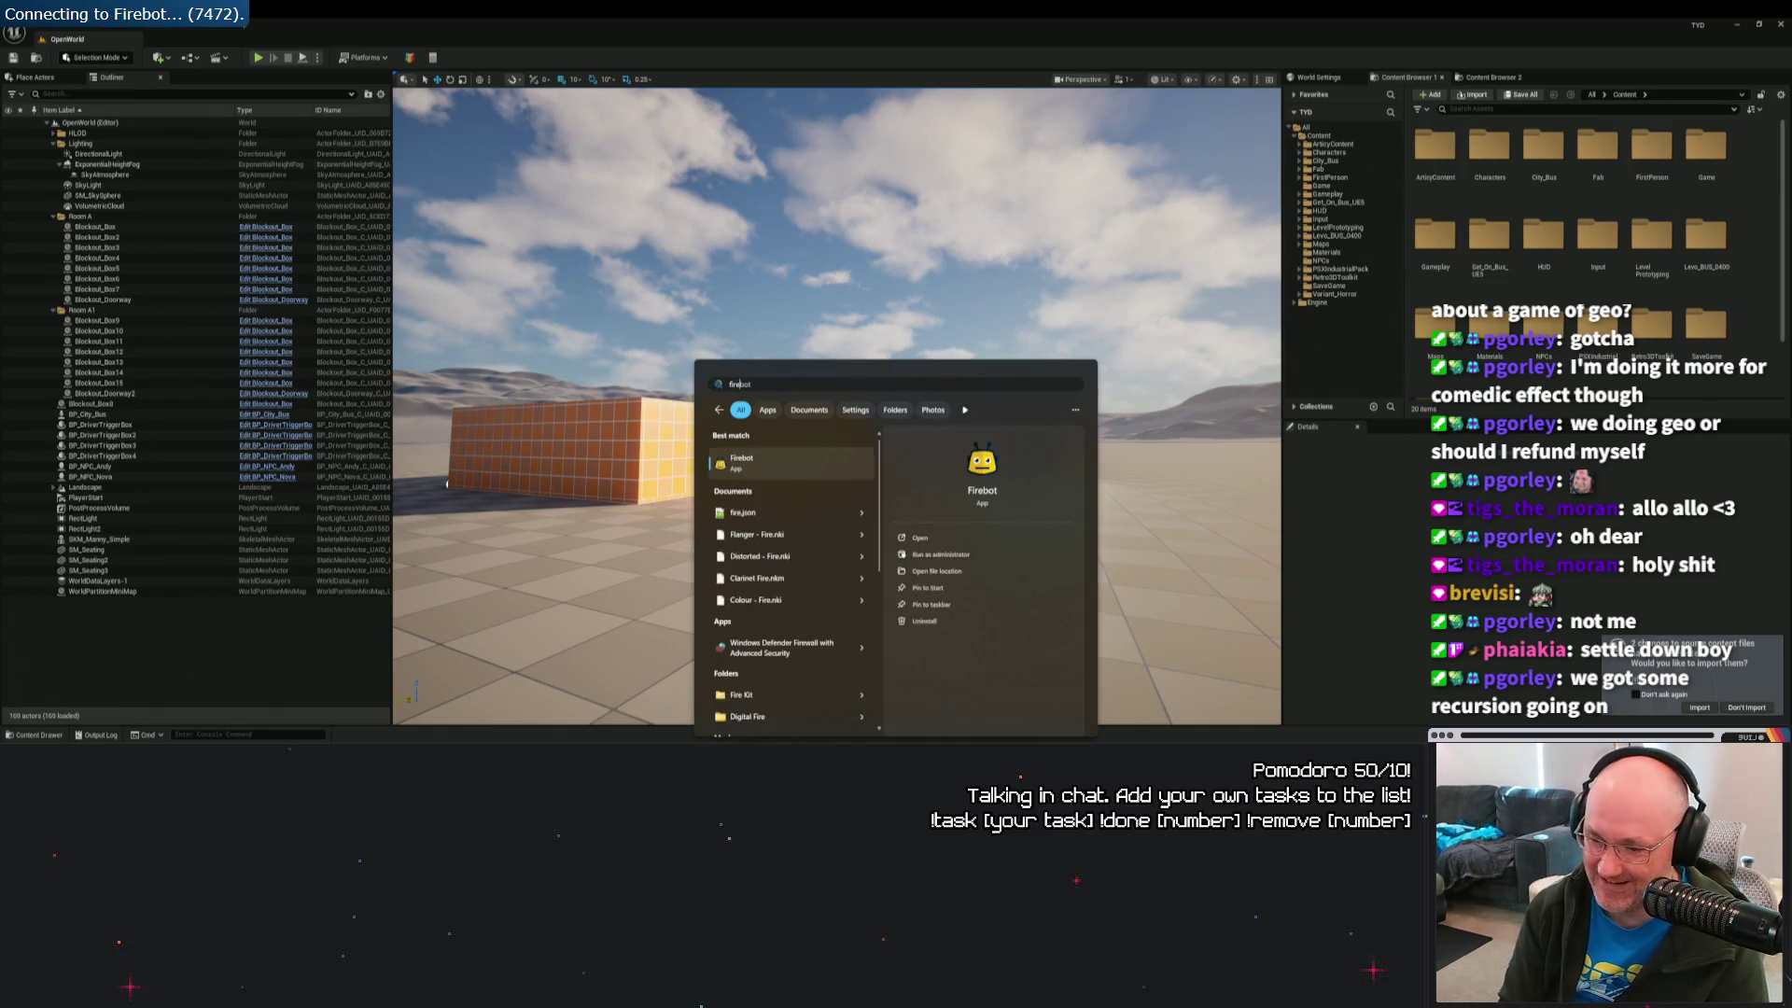
key(Return)
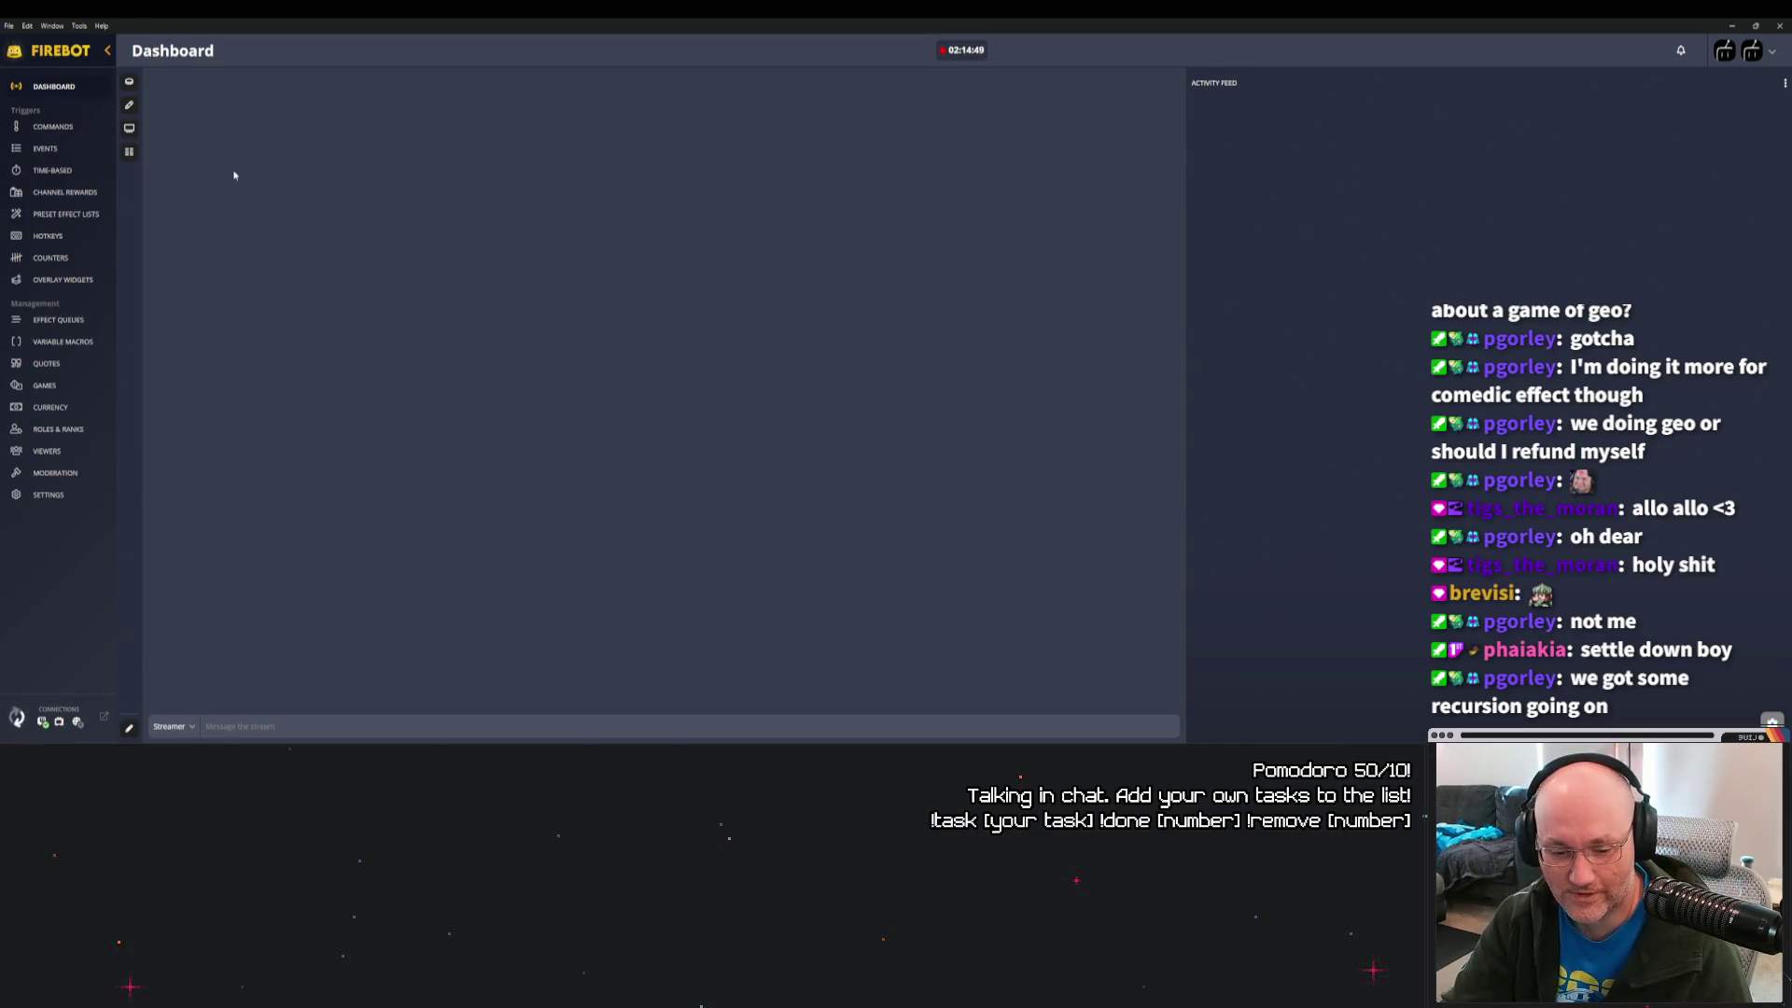
Disable the Create Stream Marker command from the System Commands list.
click(64, 129)
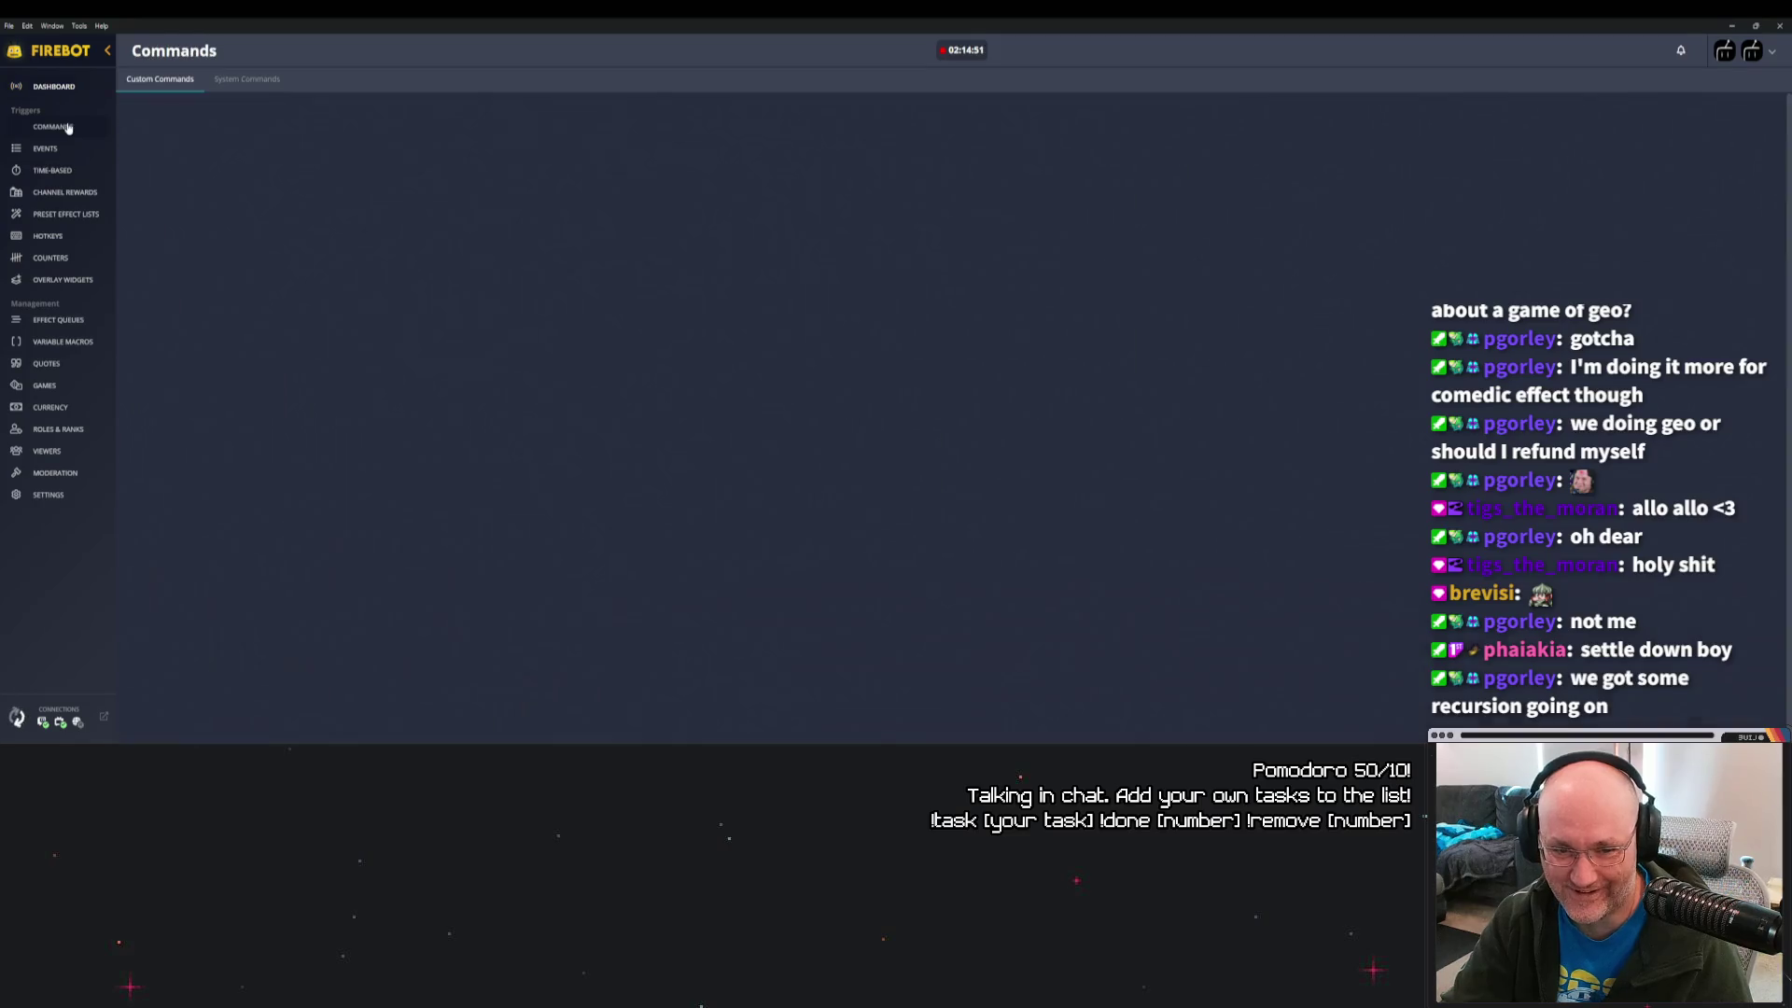
click(59, 149)
click(54, 126)
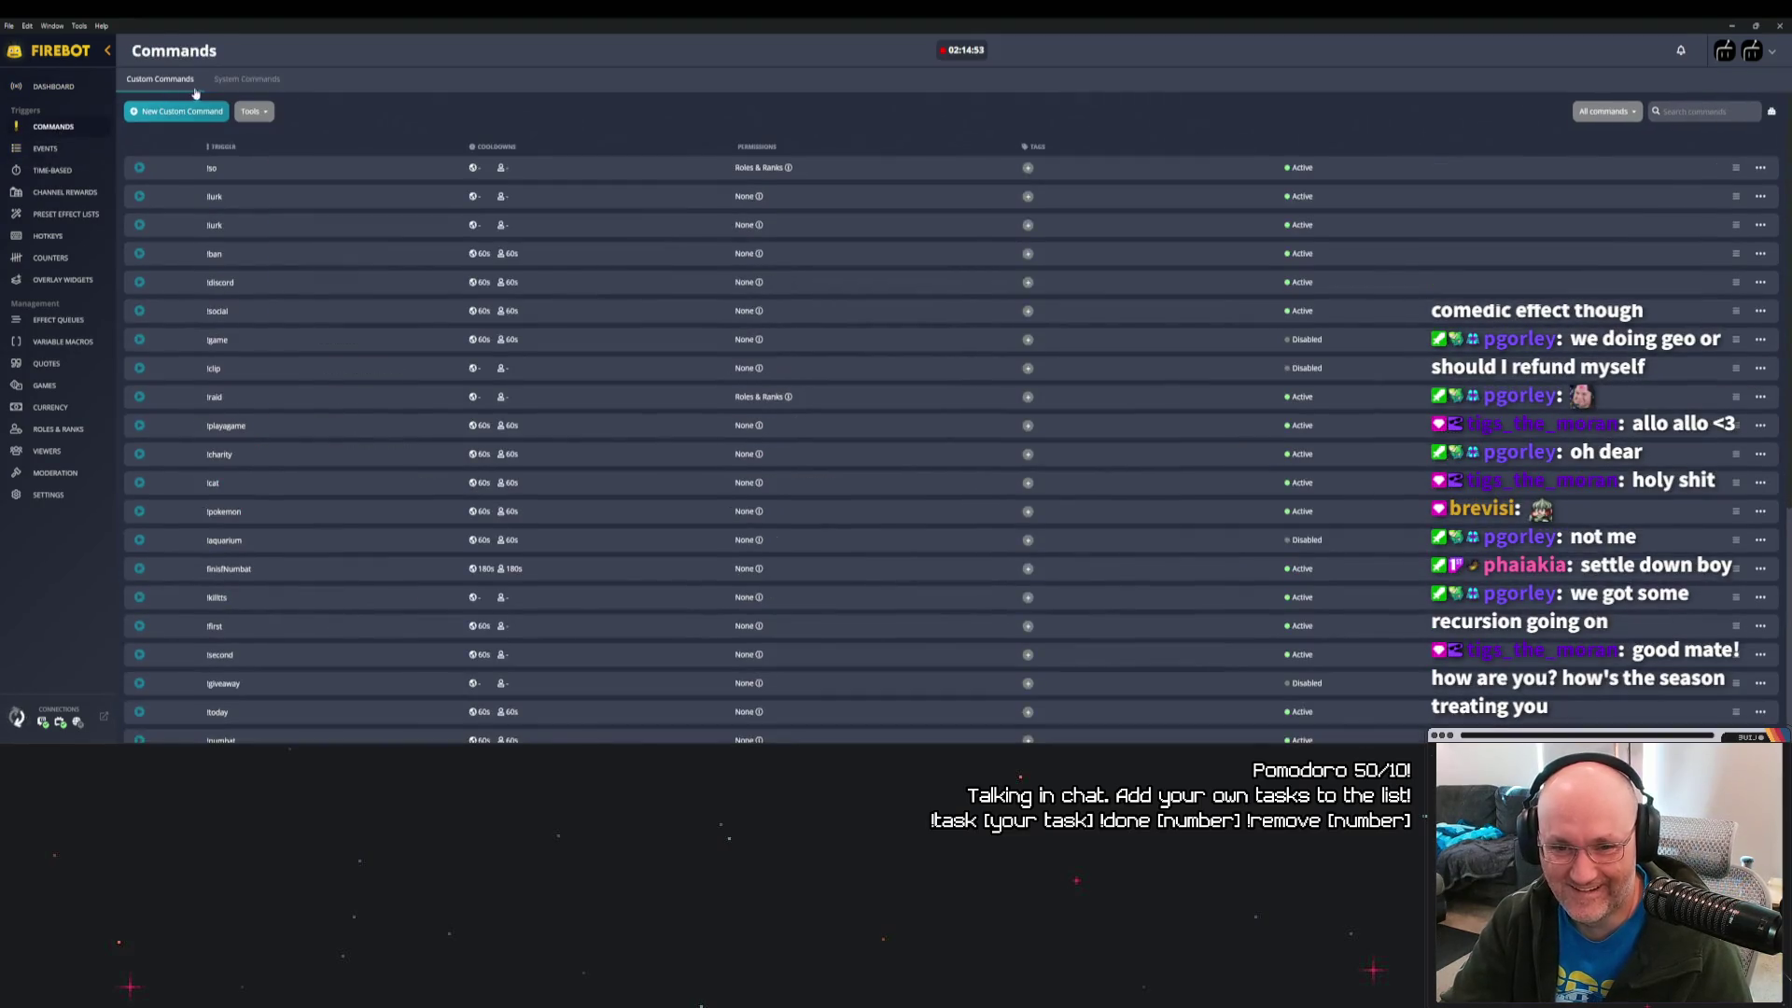
click(246, 80)
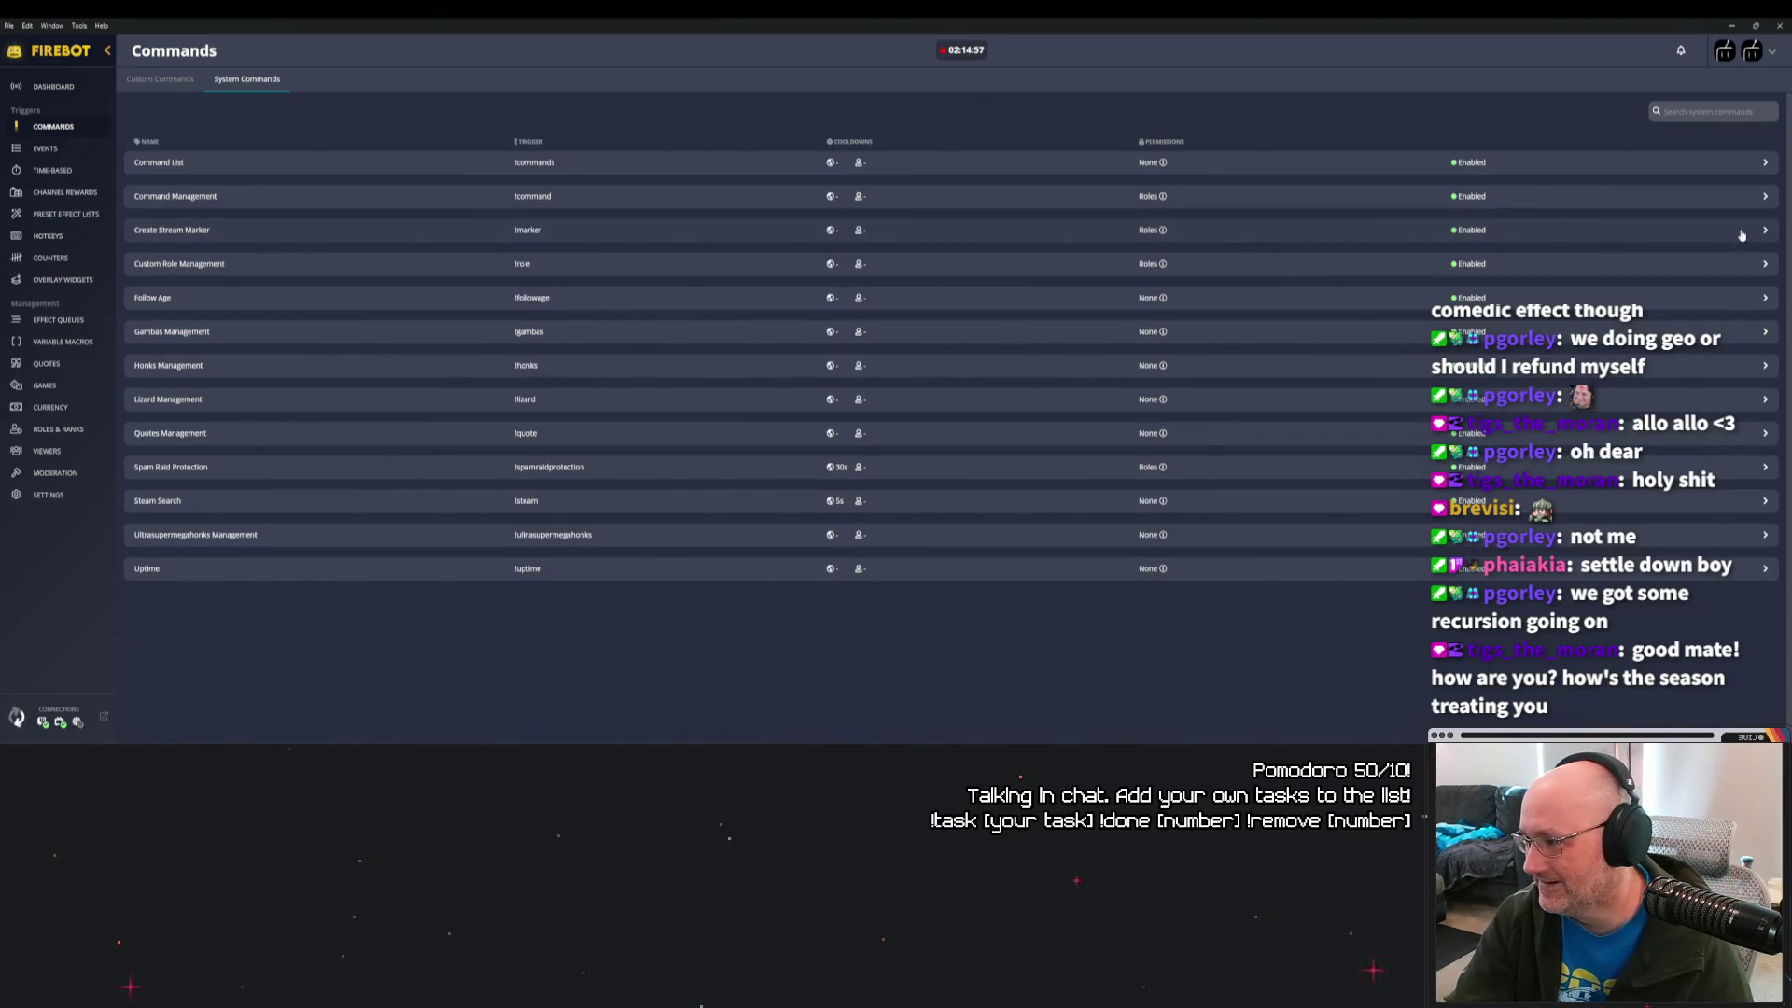
click(1462, 235)
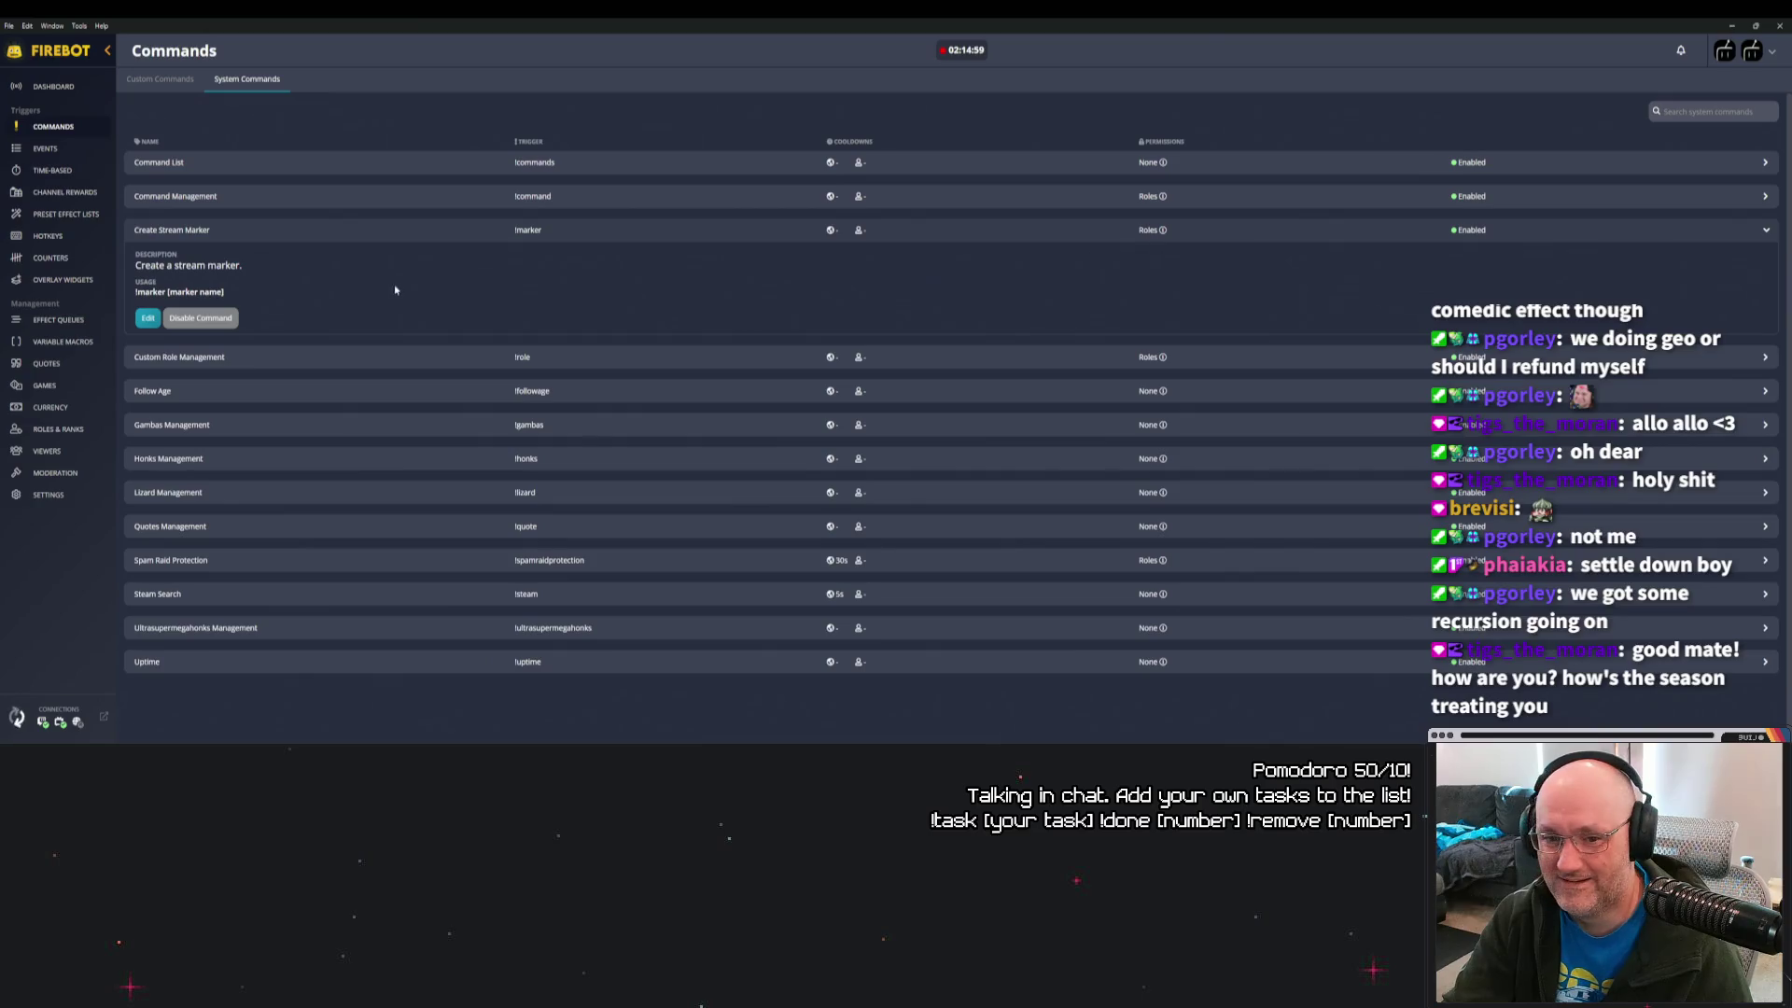
click(200, 317)
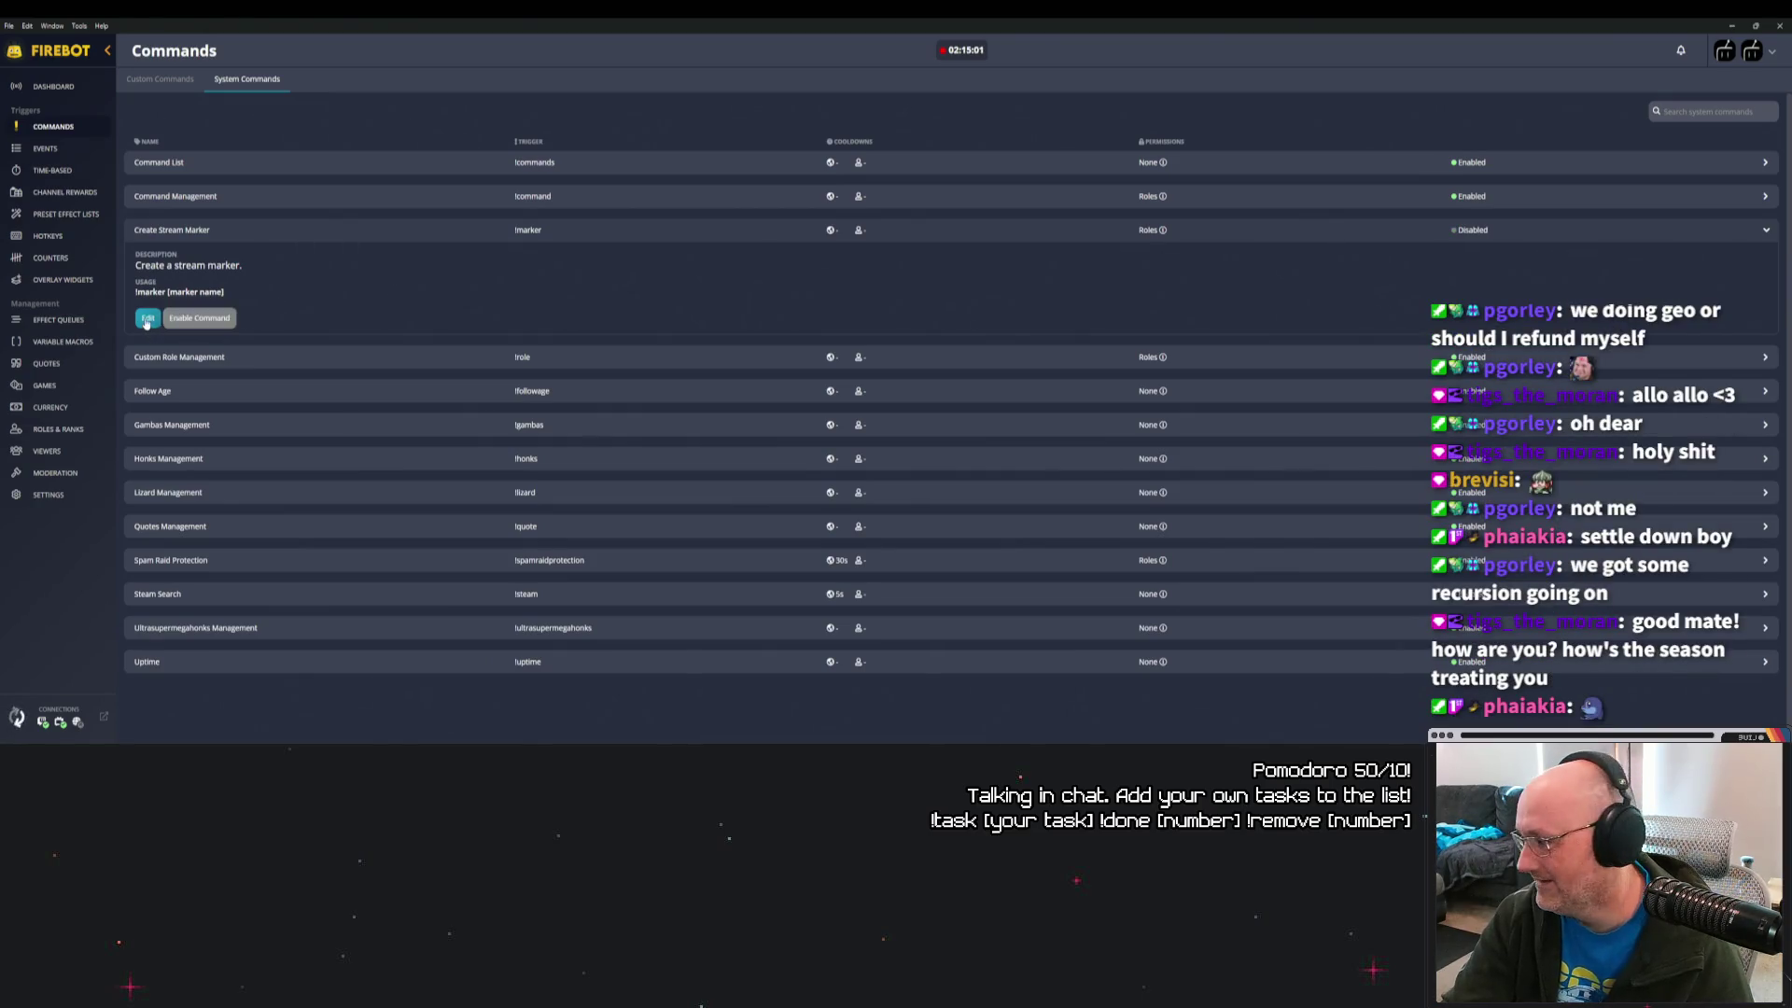
Open Create Stream Marker's settings and look through the dialog, including its Chat effect.
click(148, 322)
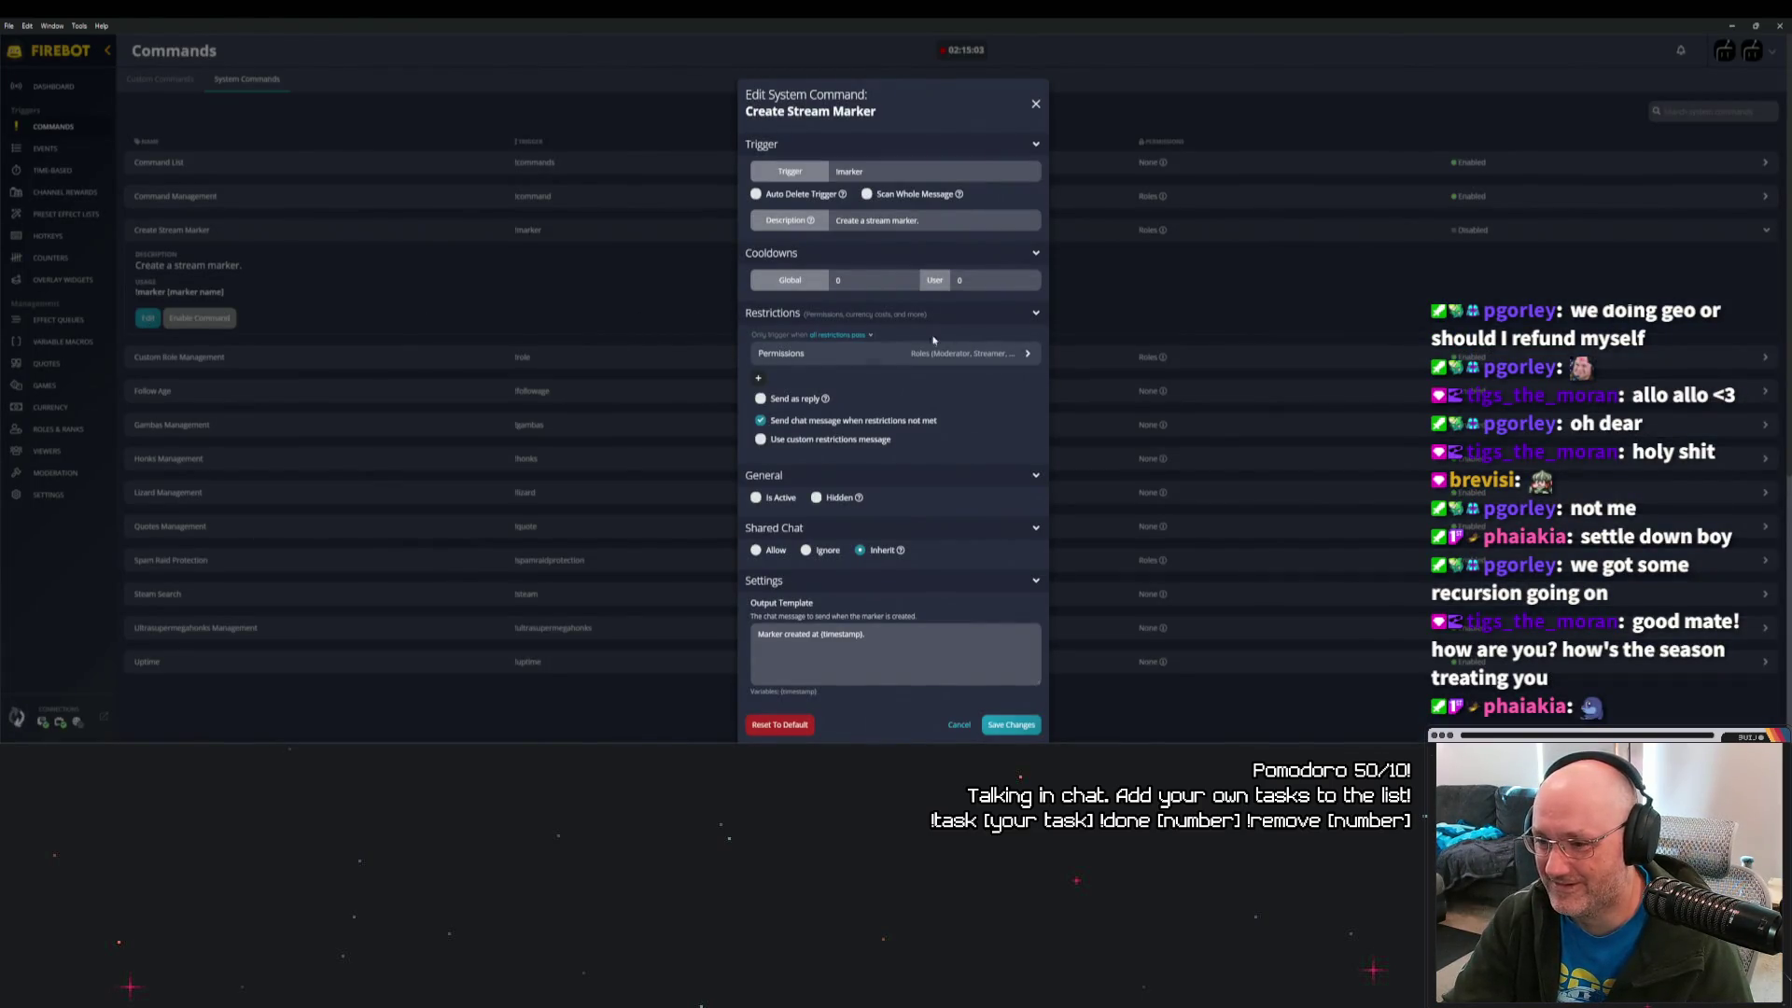
scroll(980, 364, down, 5)
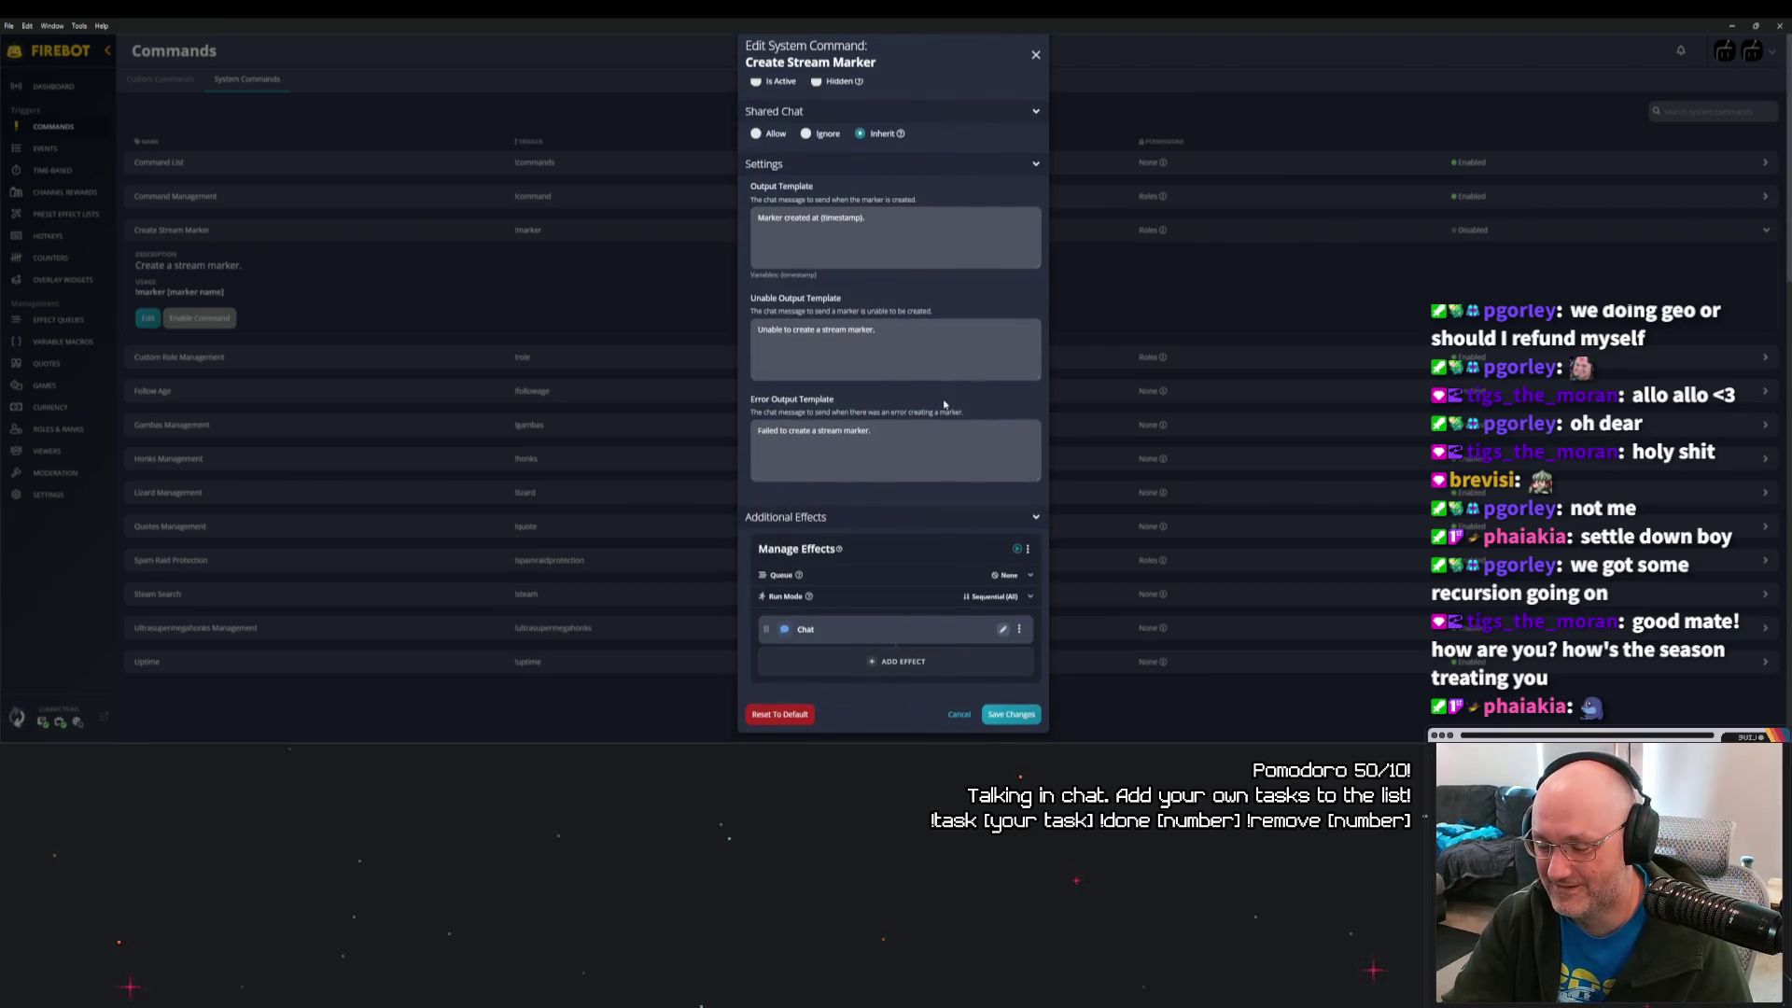
scroll(944, 403, down, 1)
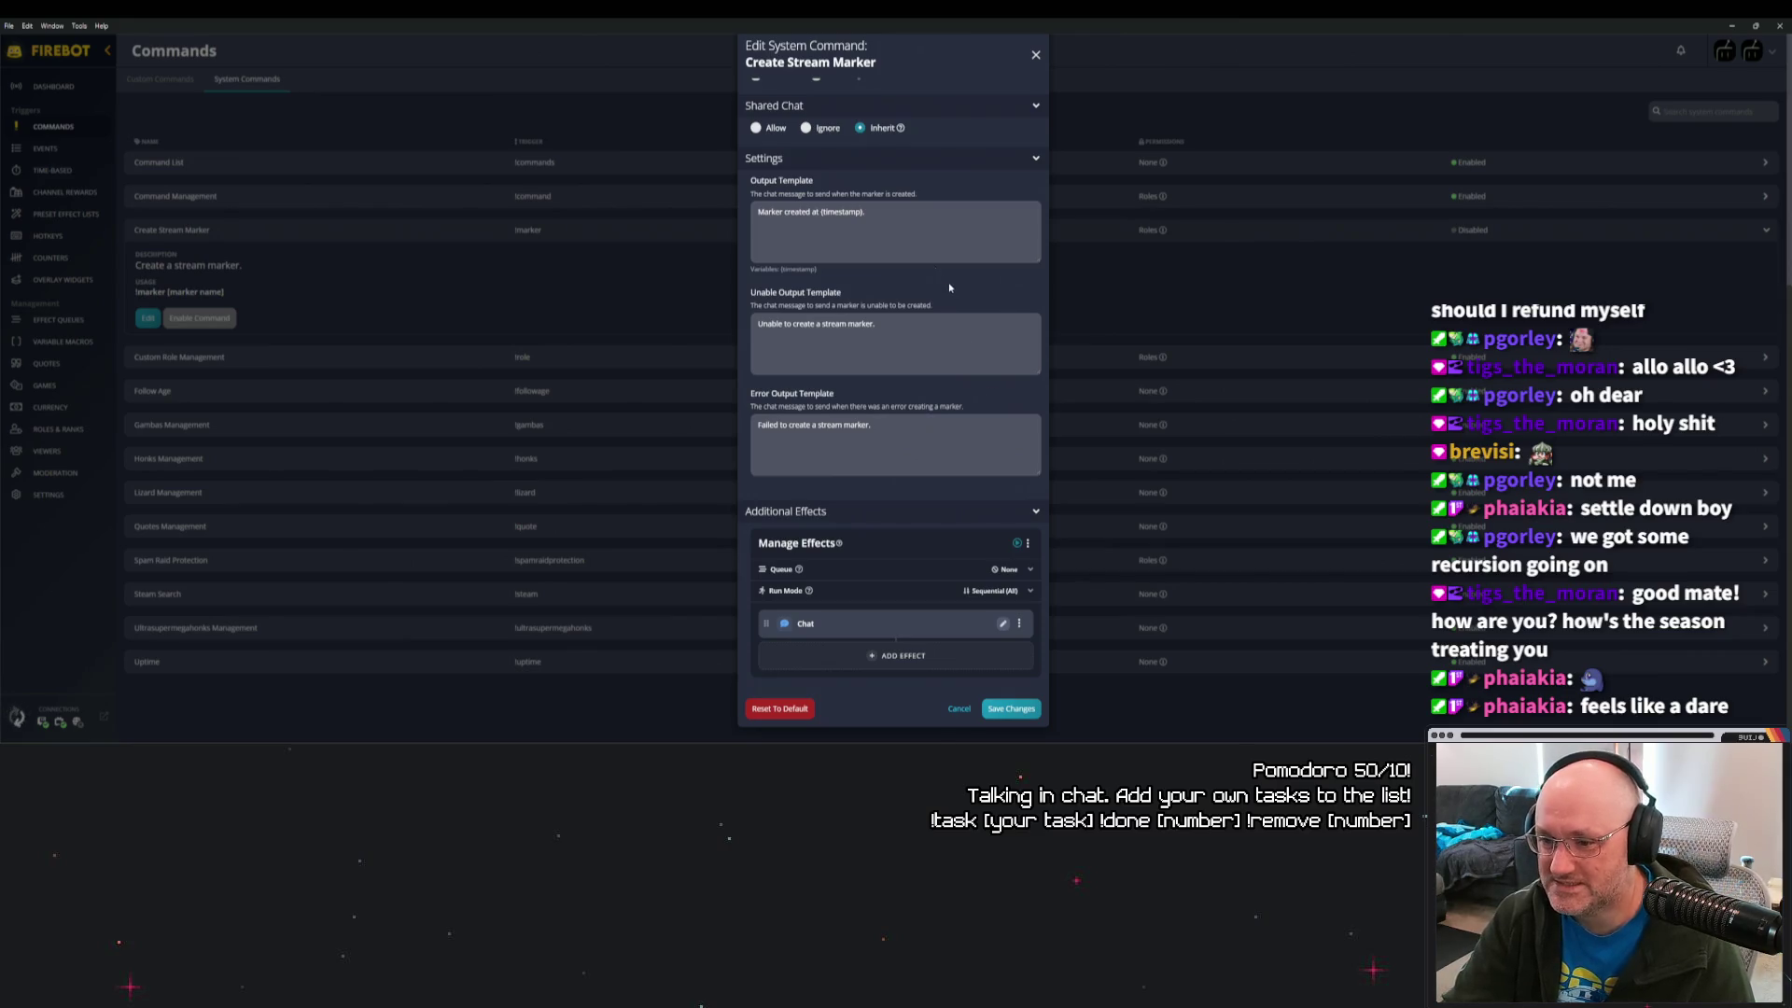
scroll(927, 282, up, 1)
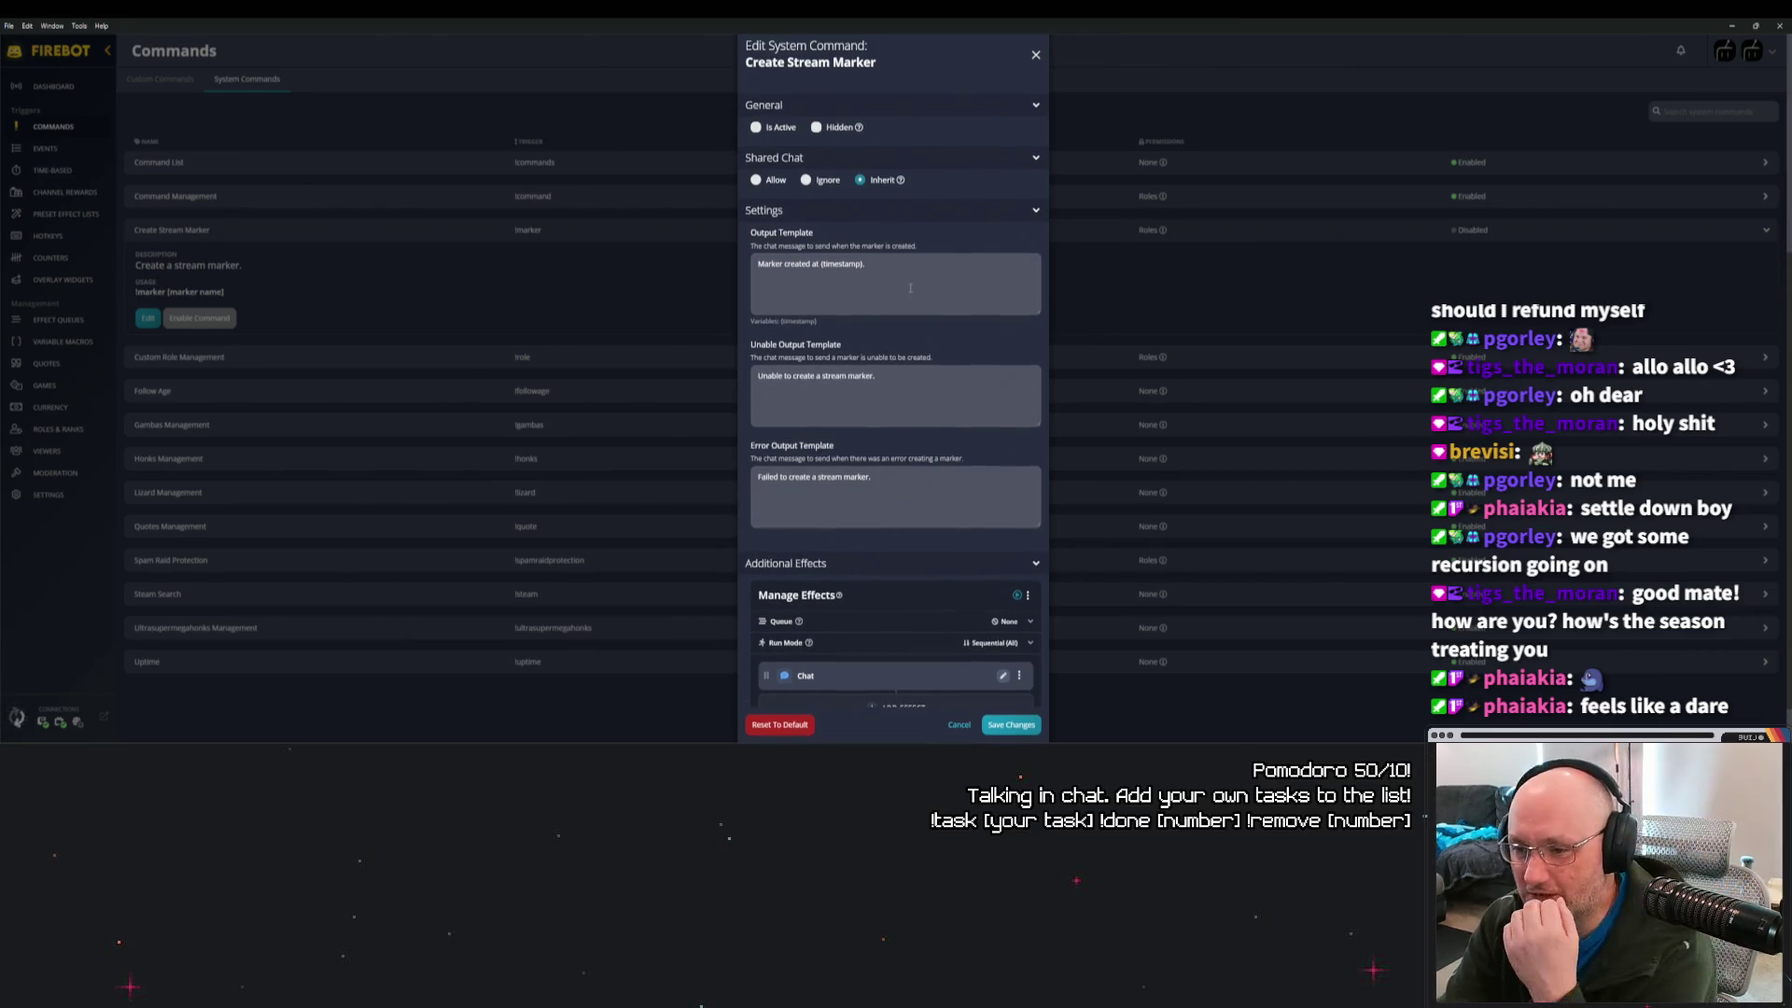
scroll(944, 289, up, 1)
scroll(947, 292, up, 2)
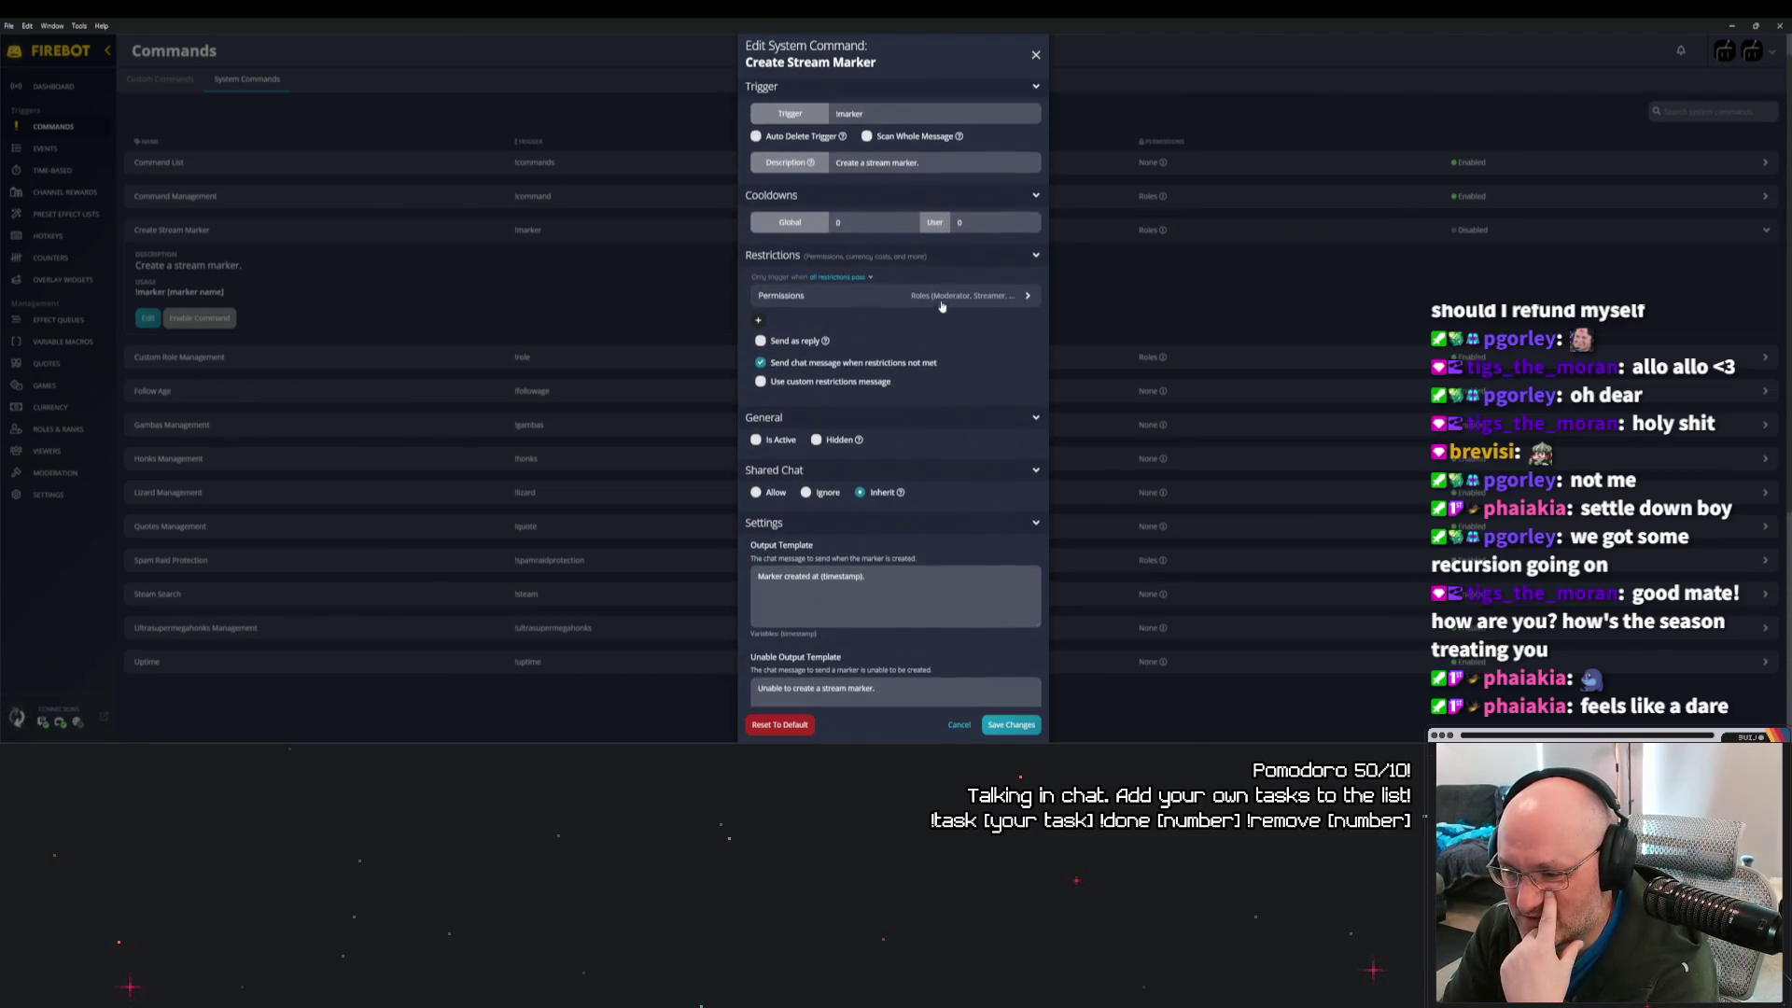
scroll(960, 339, up, 1)
scroll(959, 339, down, 5)
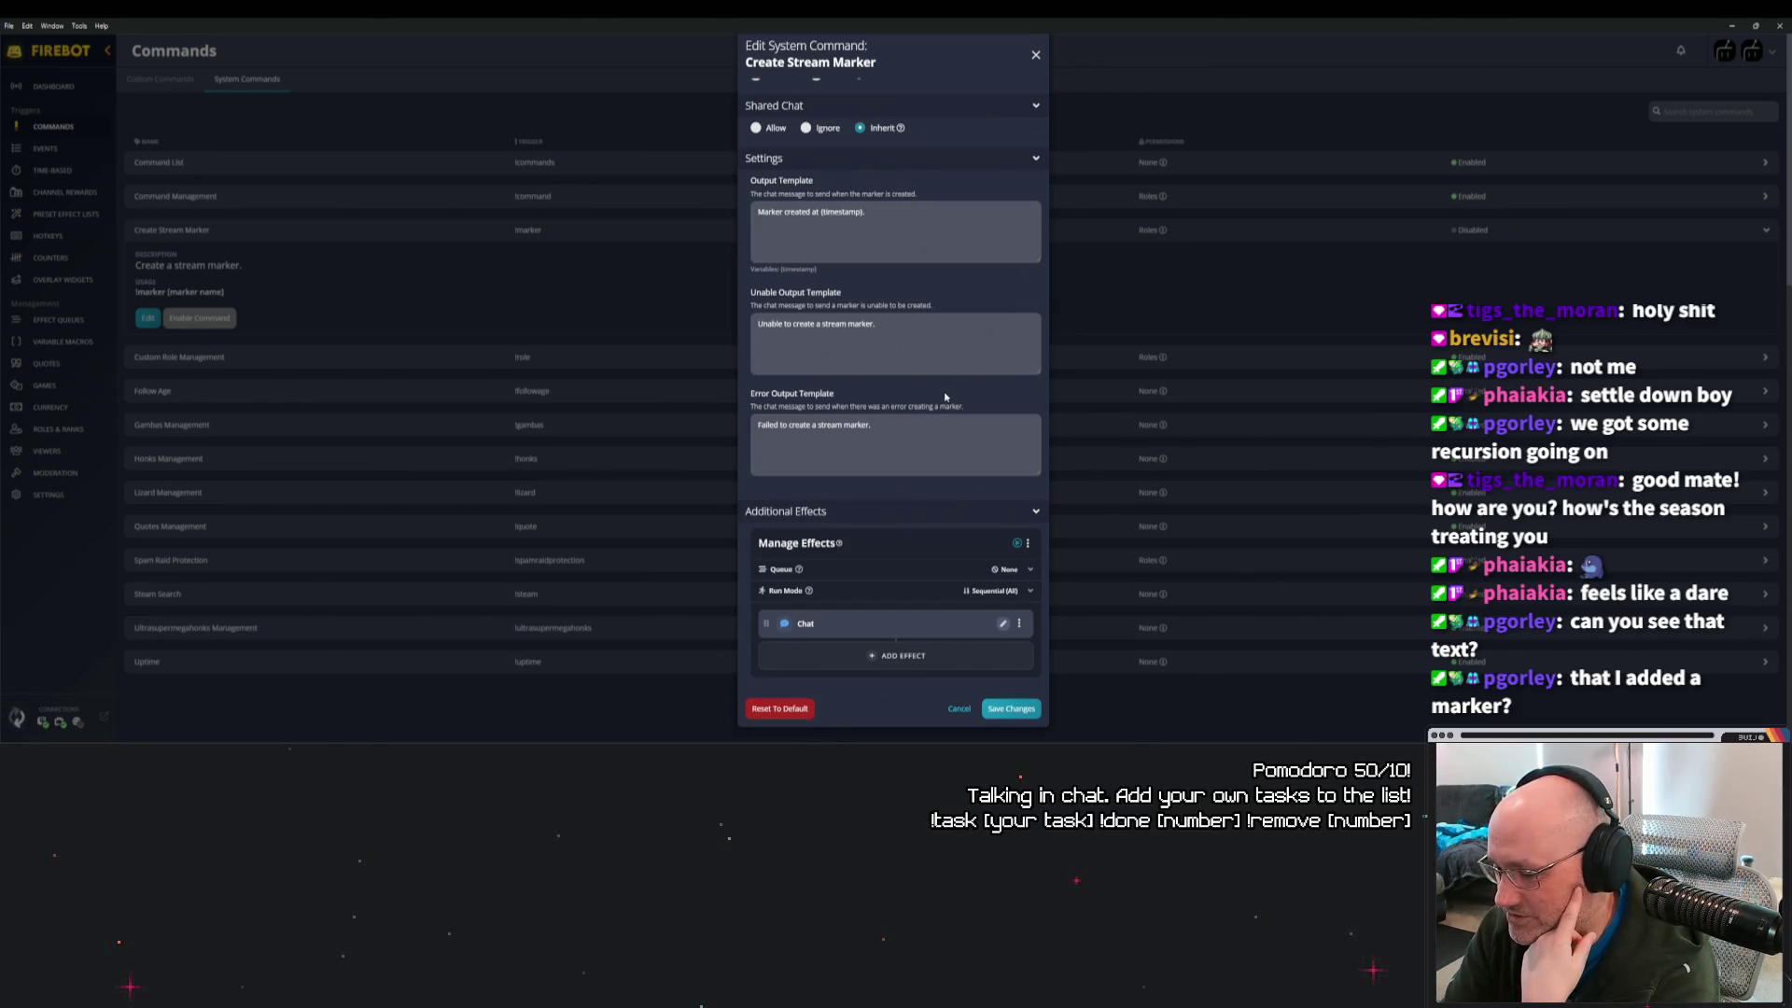
click(1004, 626)
click(868, 270)
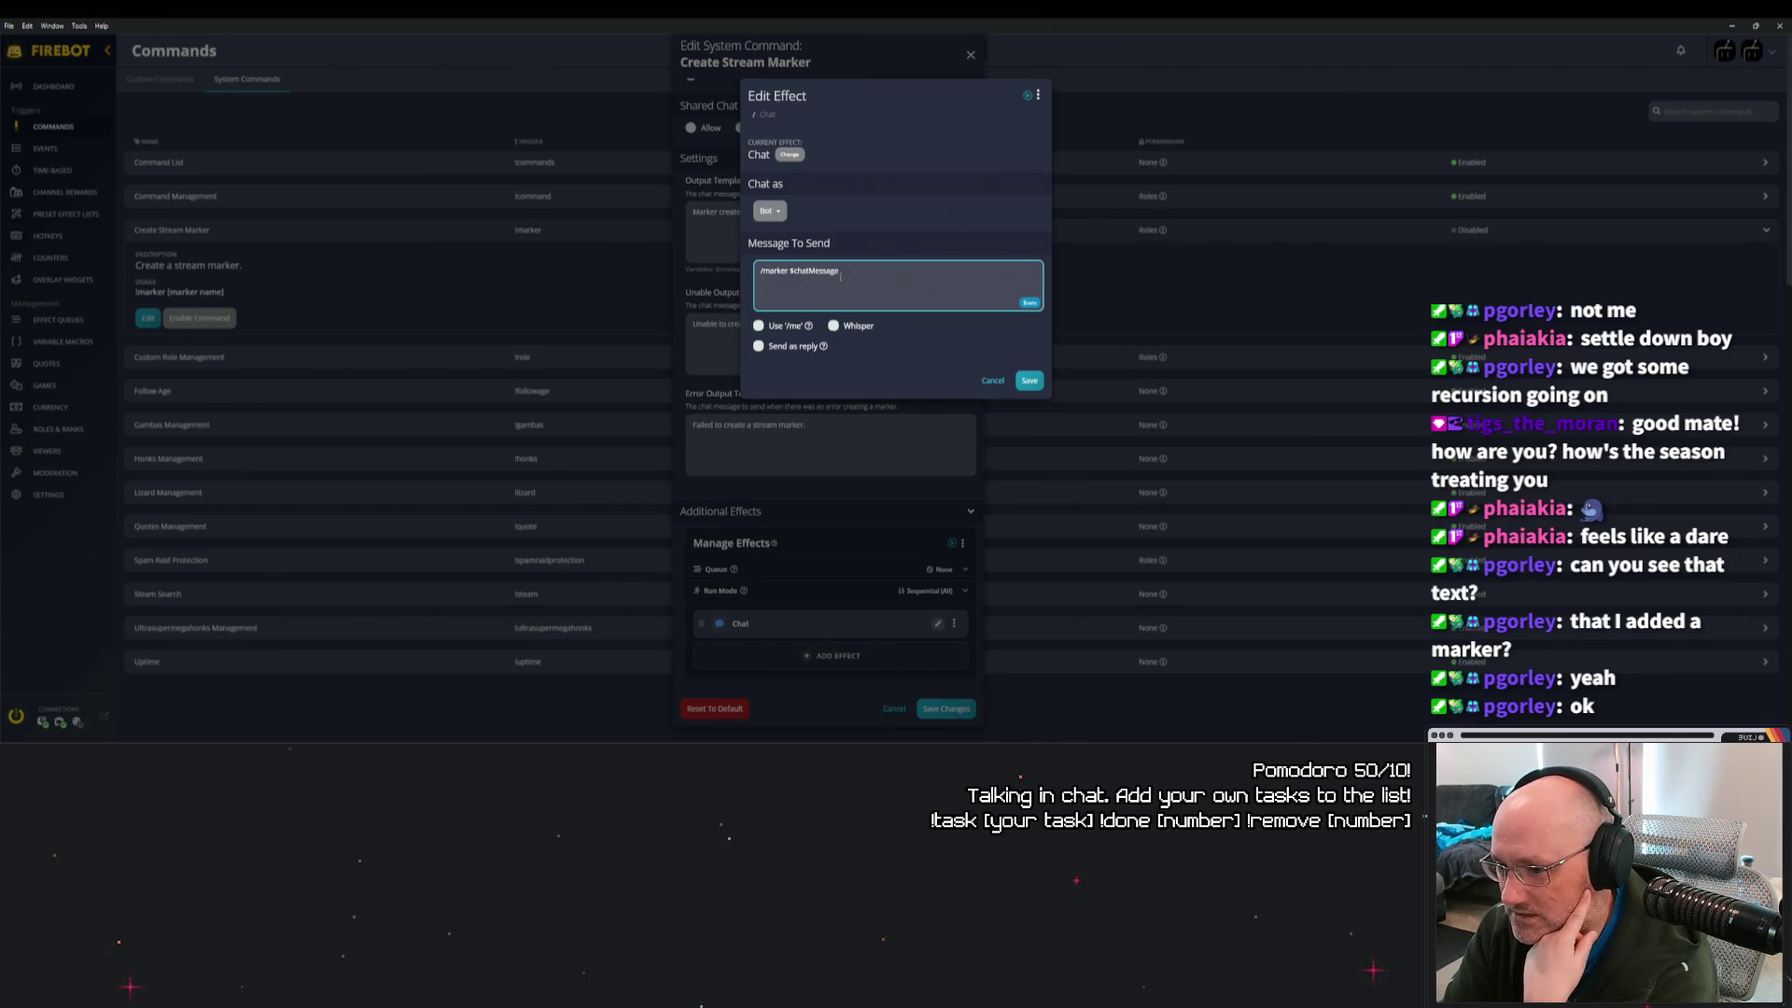
click(1029, 302)
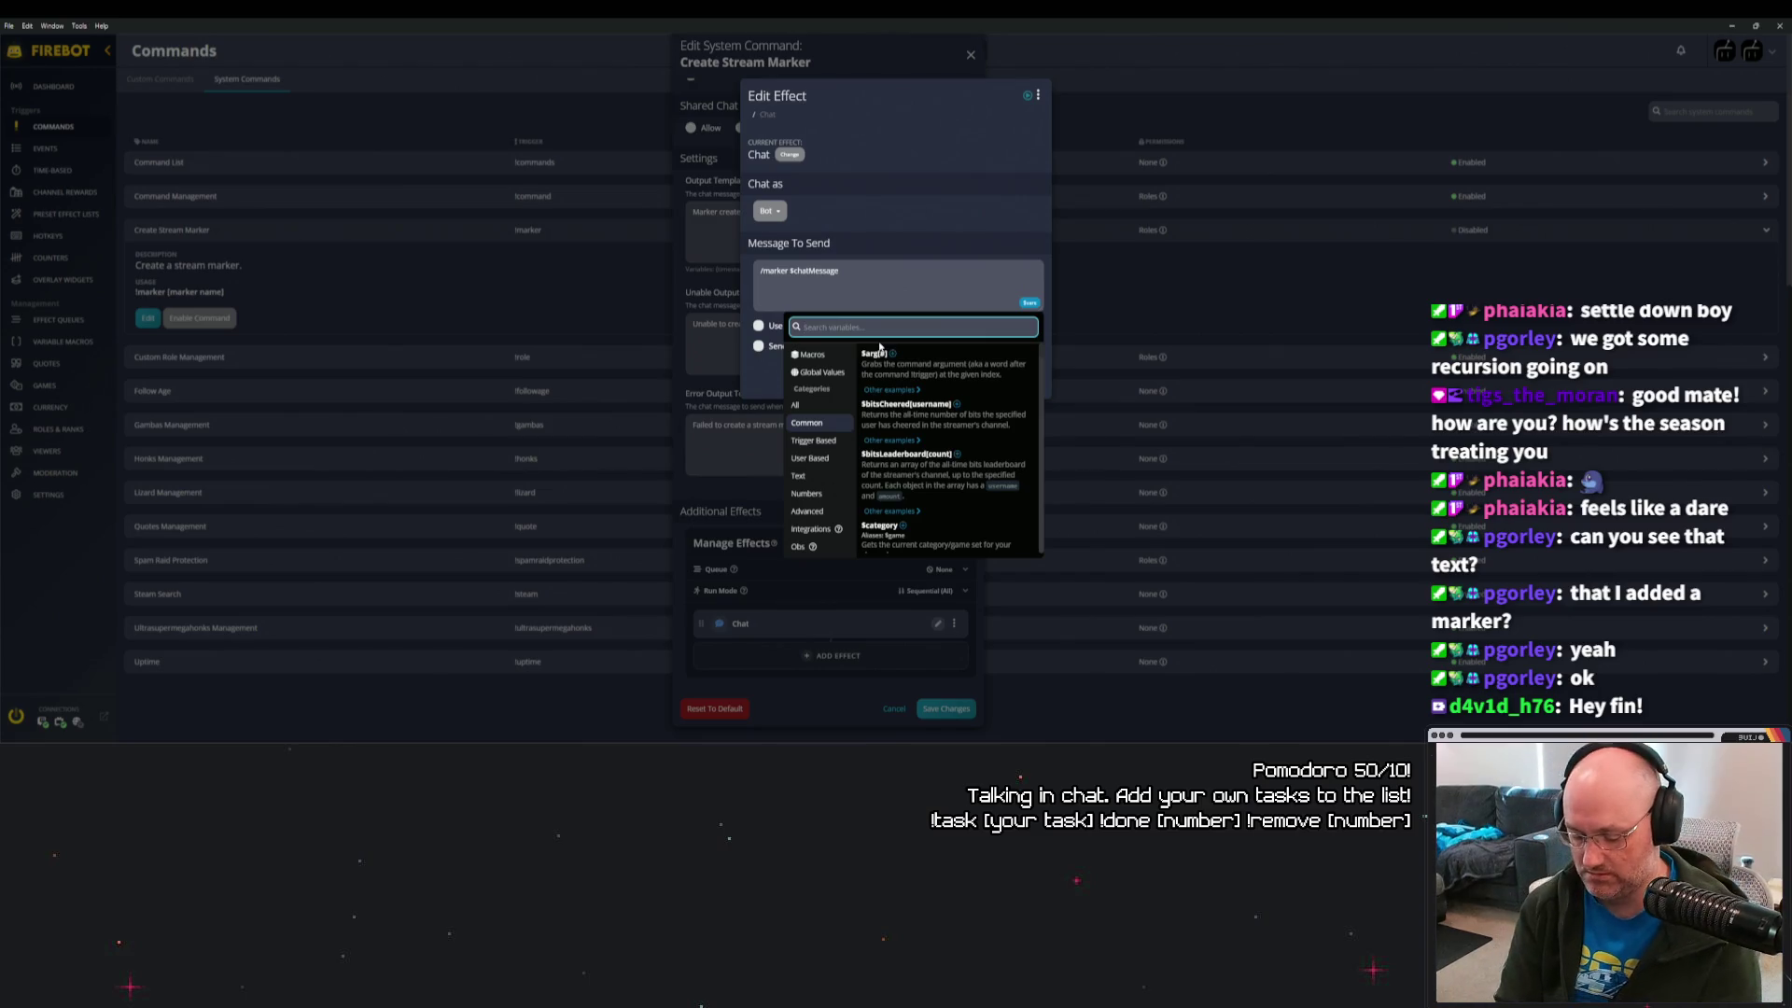
text(str)
key(BackSpace)
key(BackSpace)
key(BackSpace)
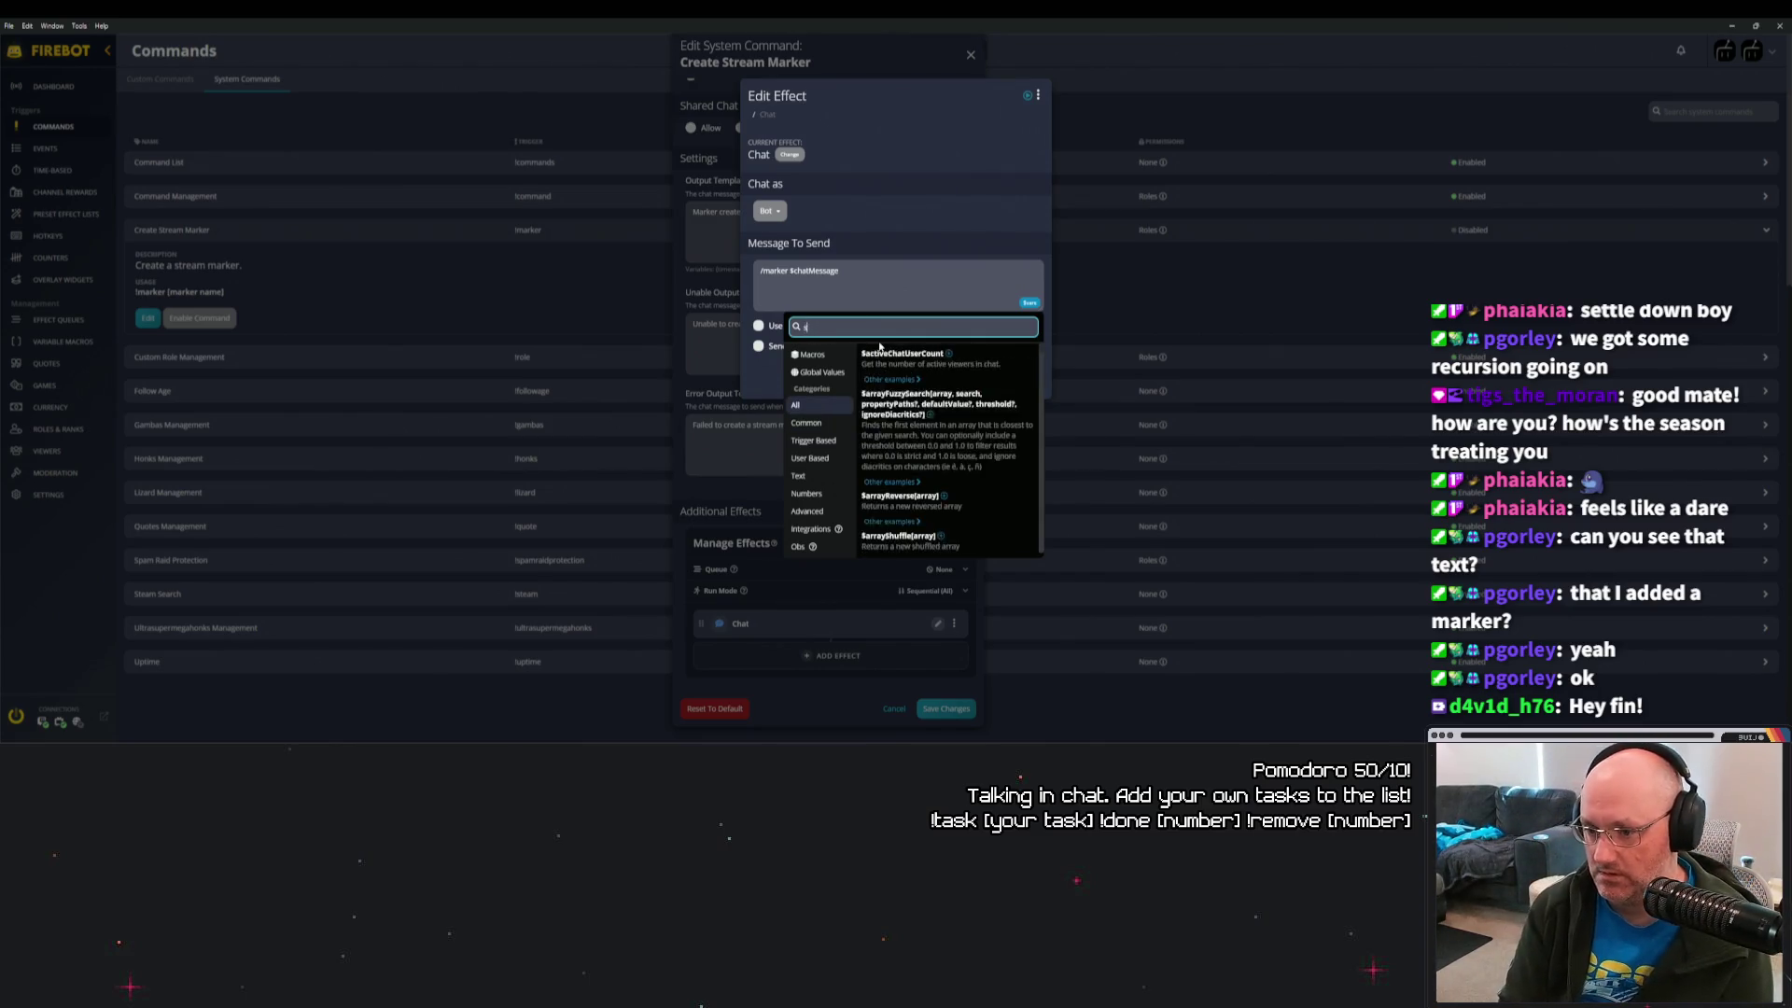
text(trim)
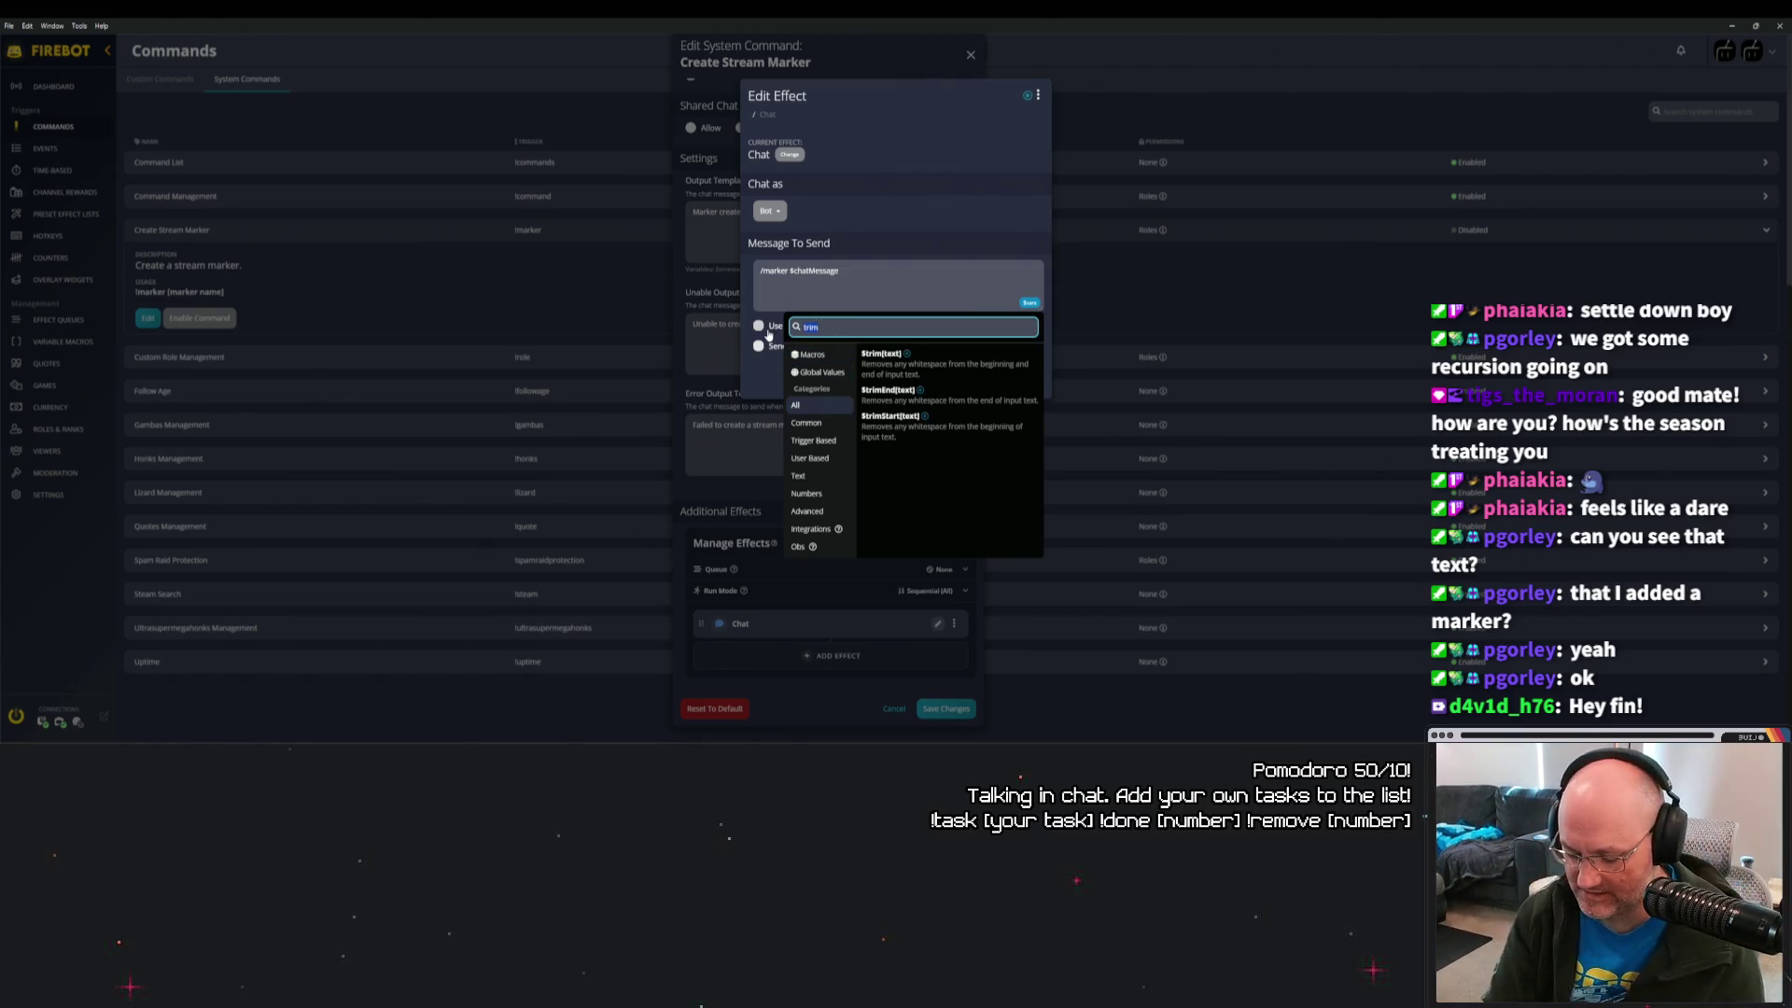
text(spli)
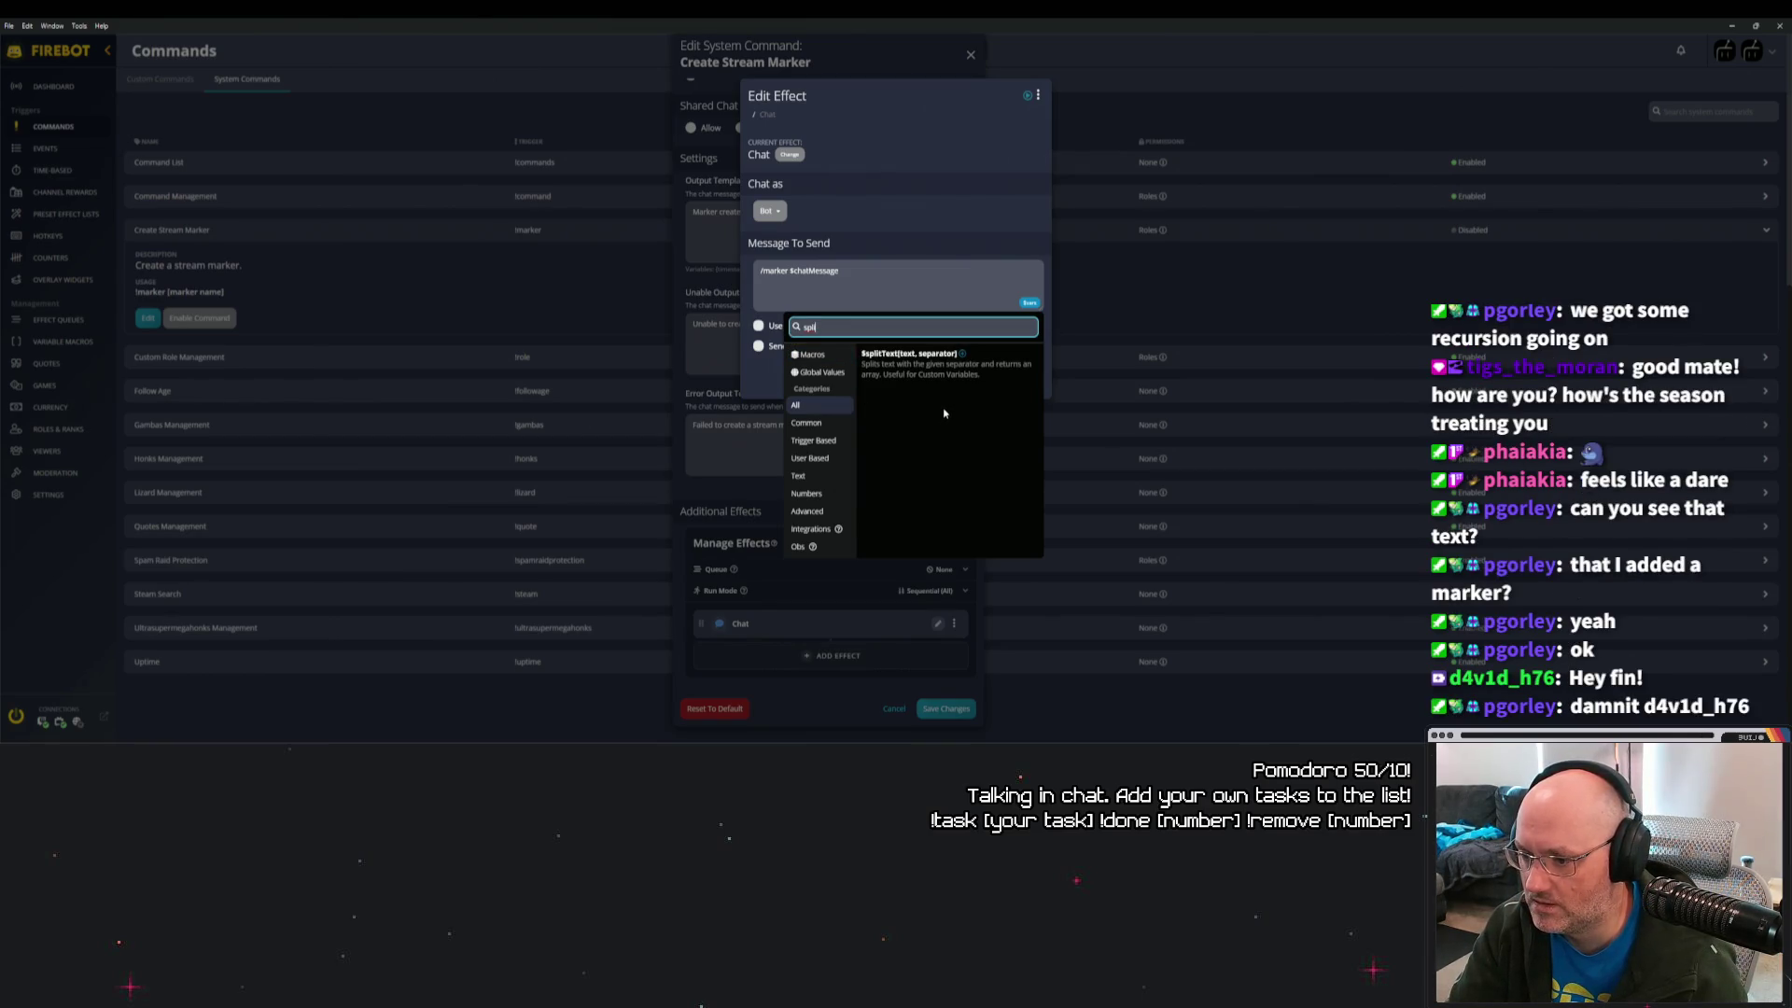
click(962, 359)
click(861, 294)
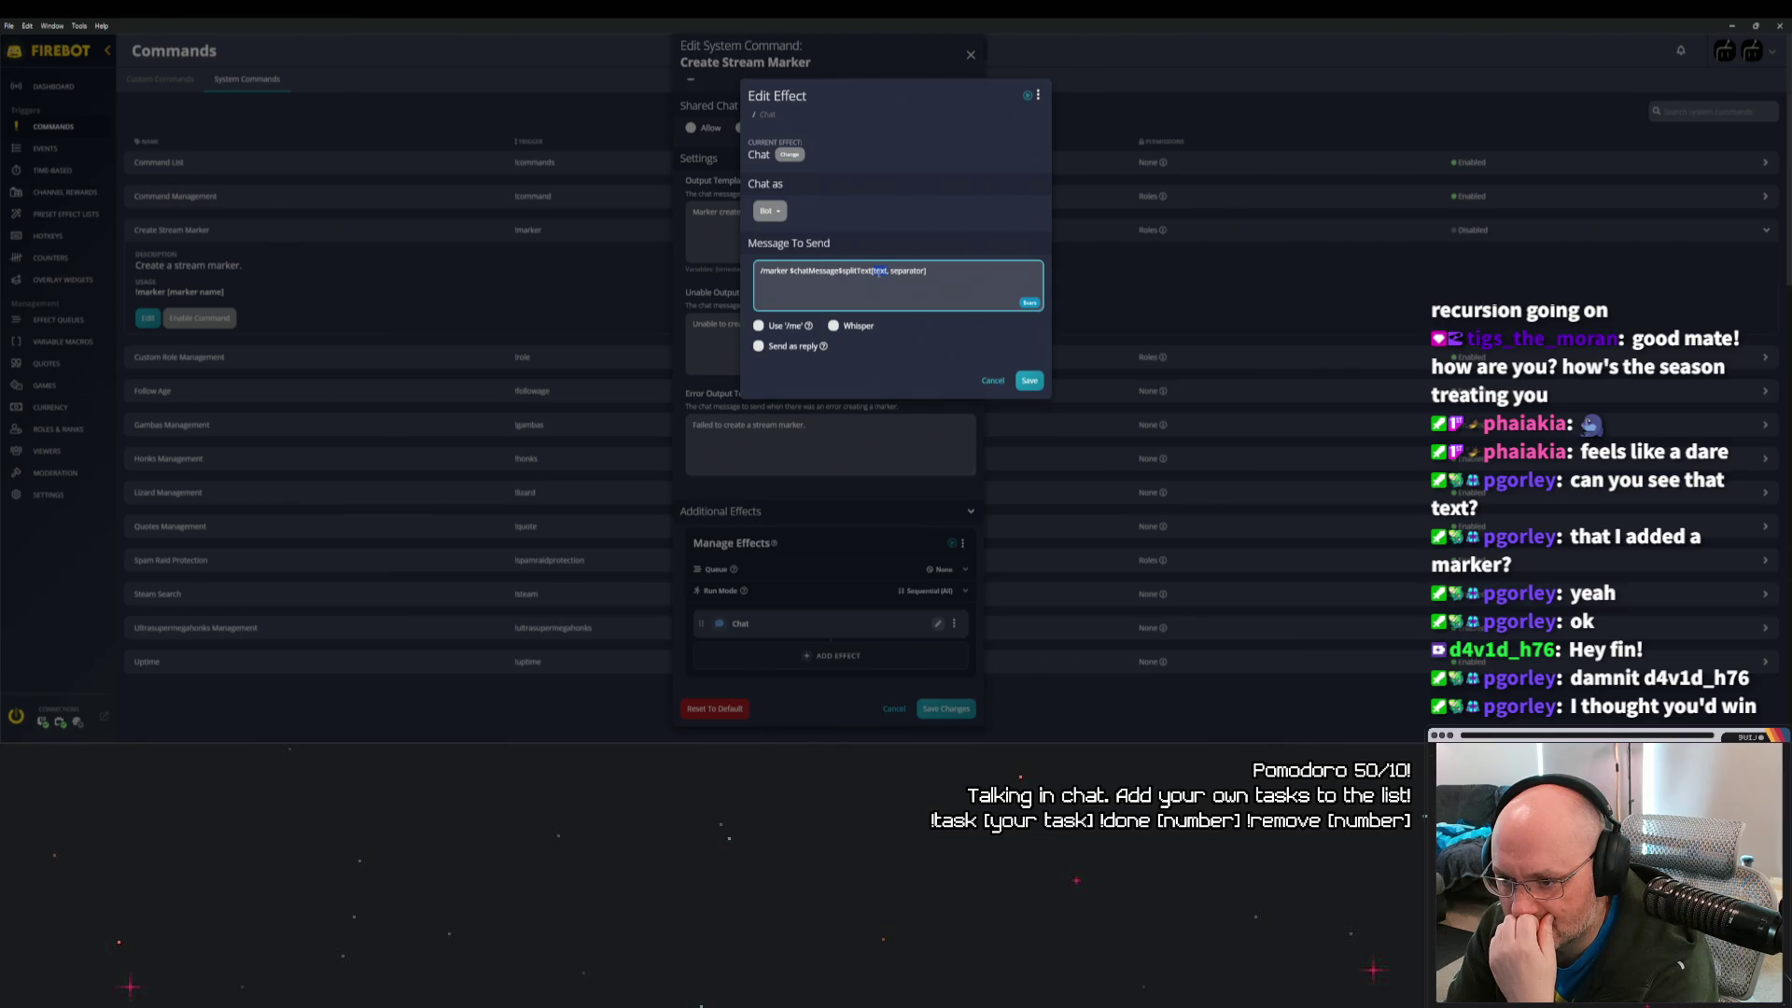
key(ctrl+a)
key(BackSpace)
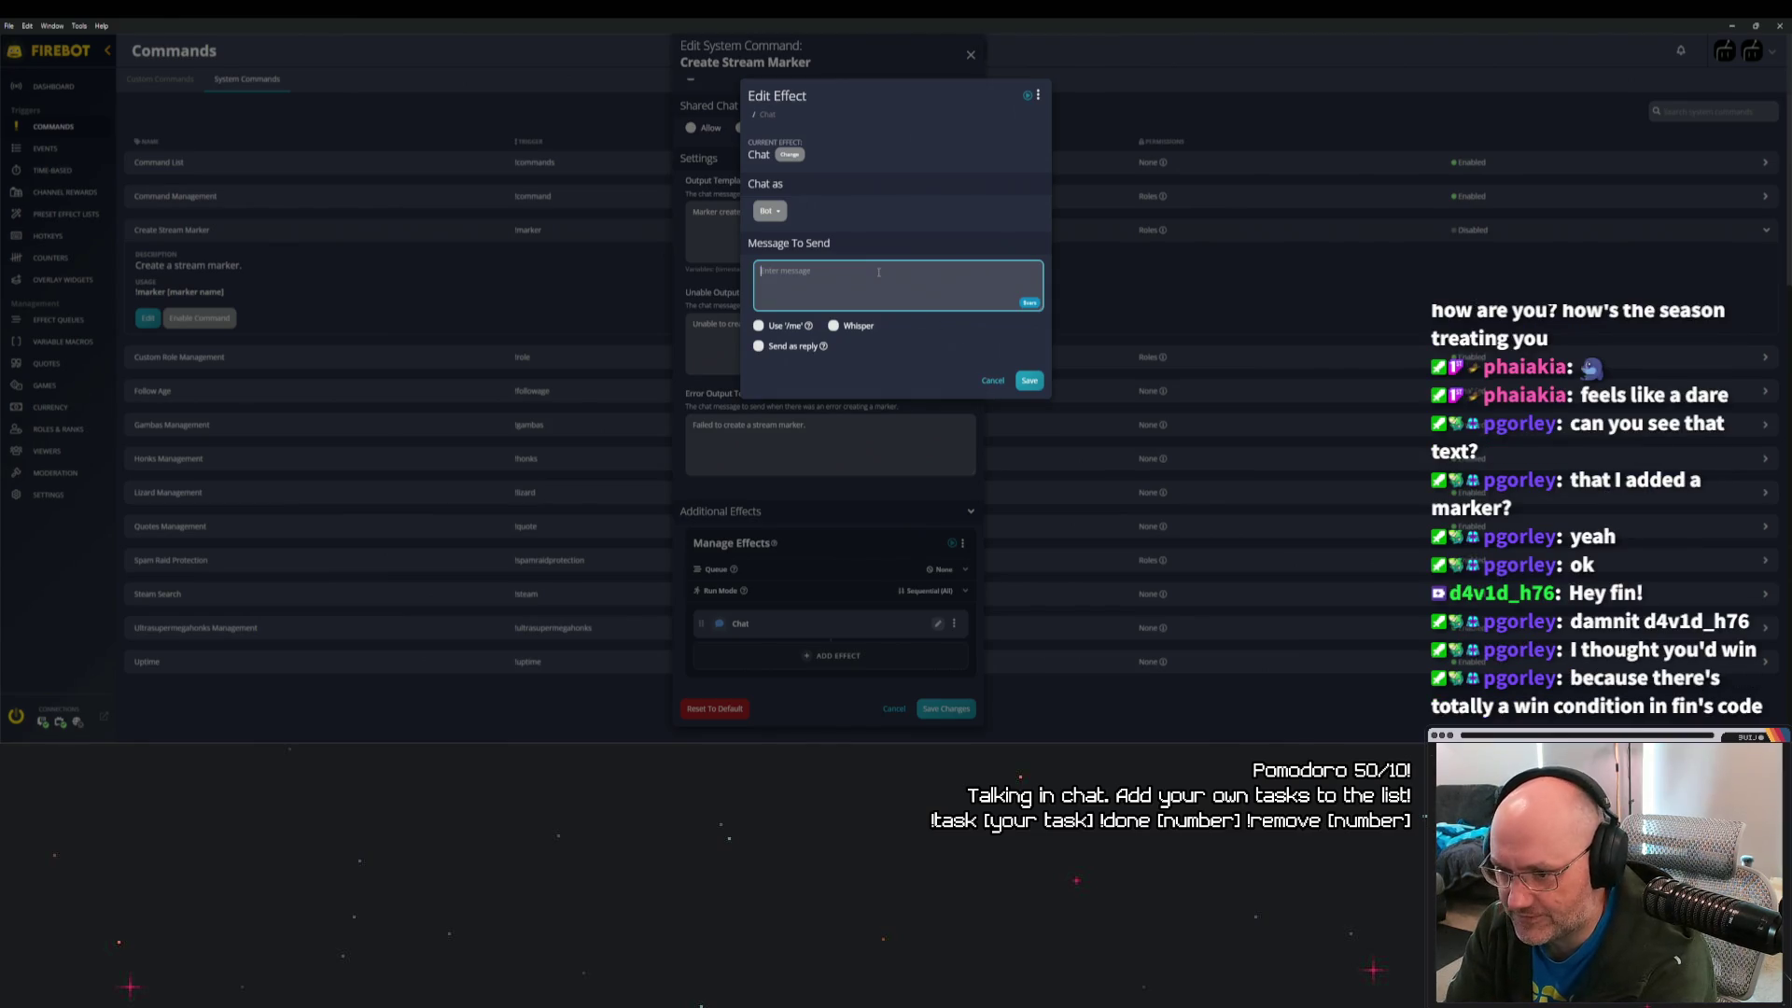
click(992, 380)
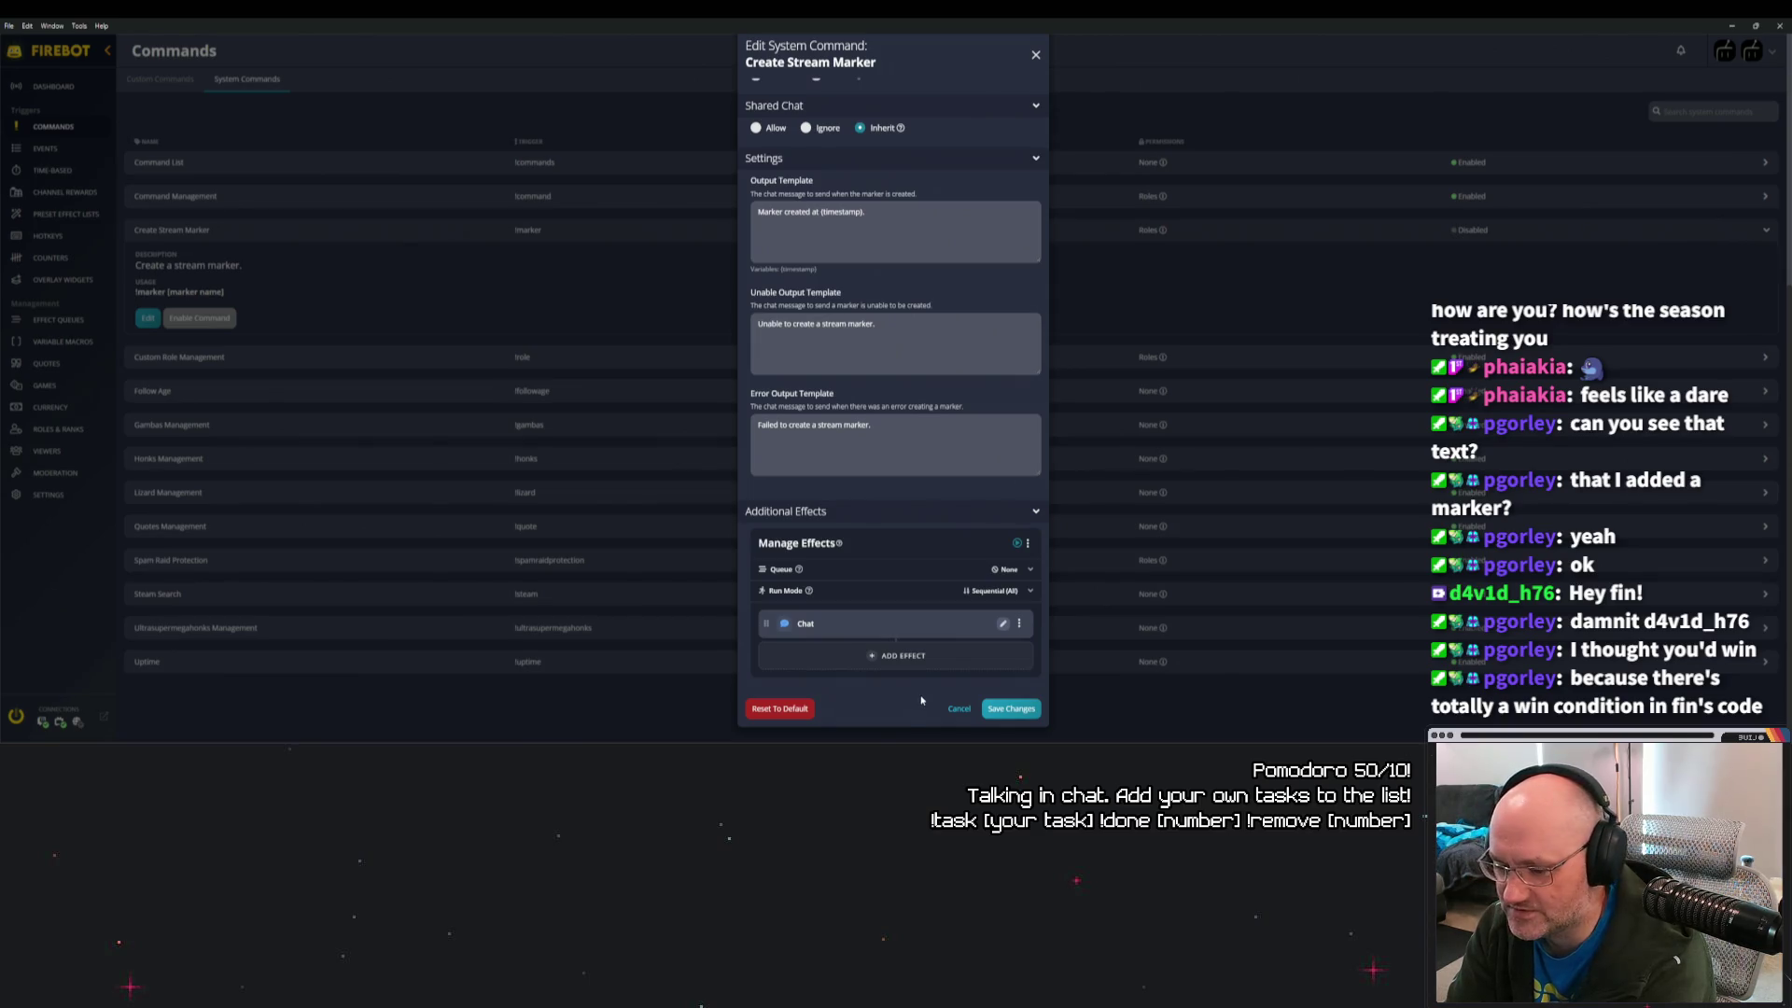
Replace $chatMessage with the $arg[#] variable in the Chat effect message and save Create Stream Marker.
click(1003, 624)
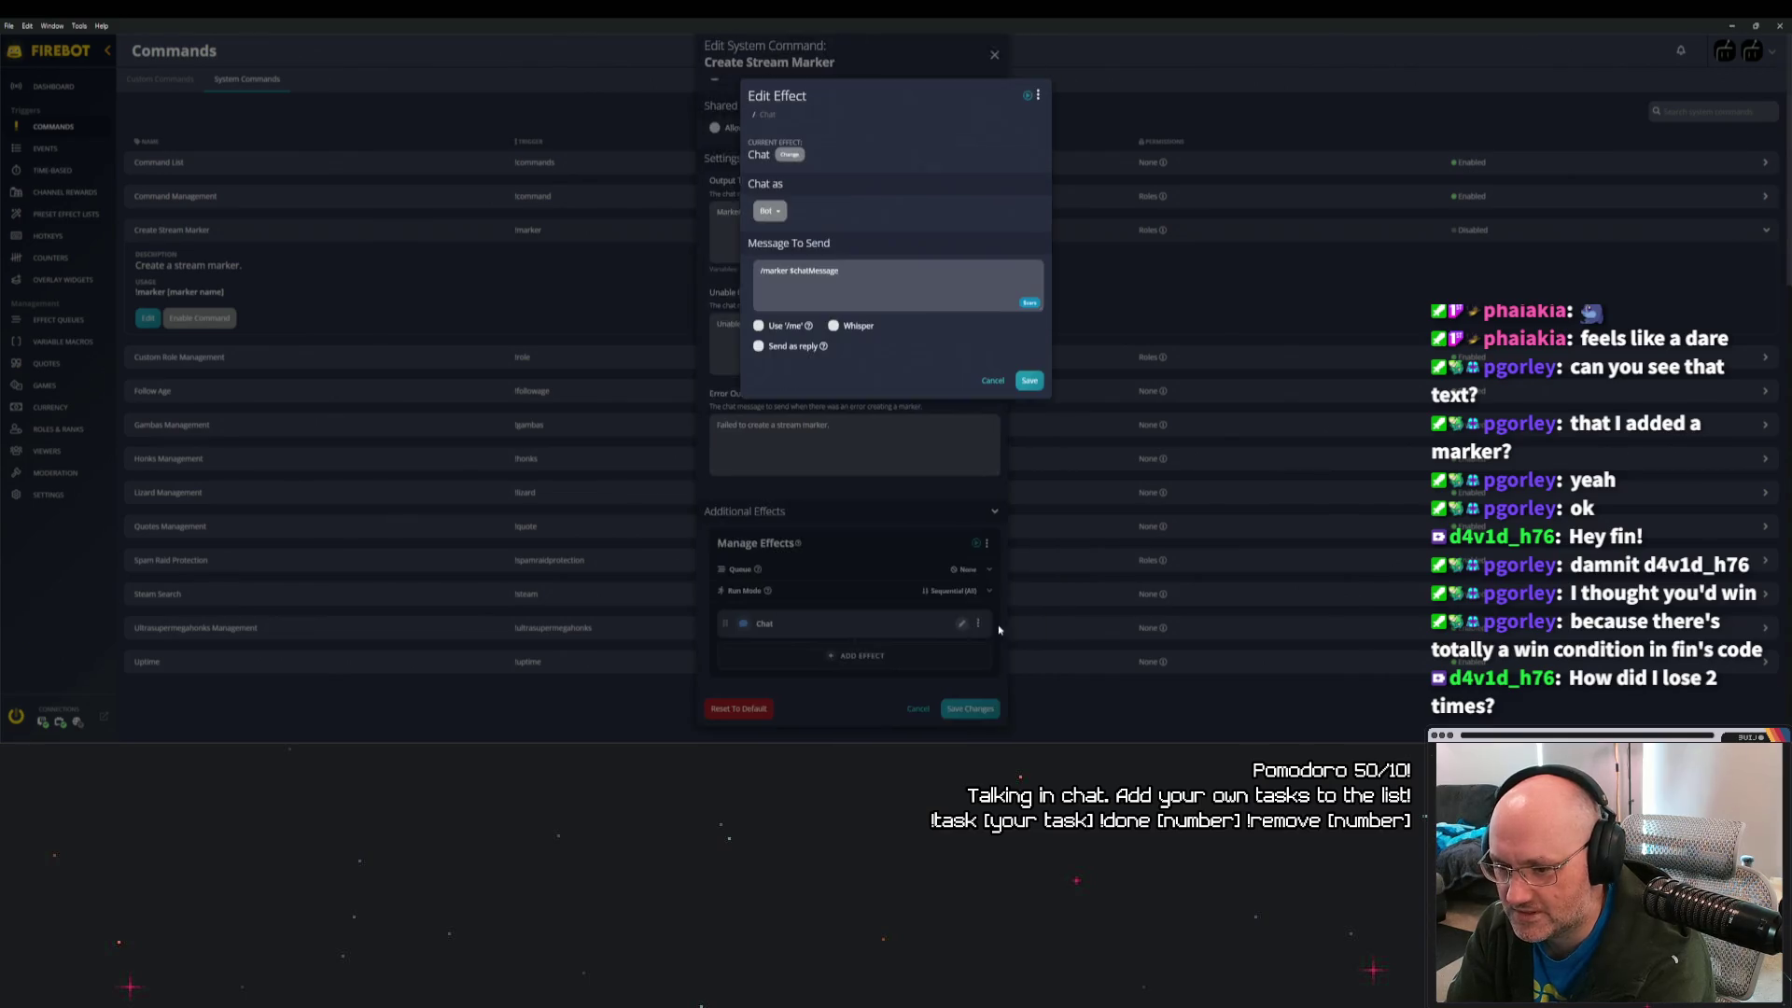
click(903, 268)
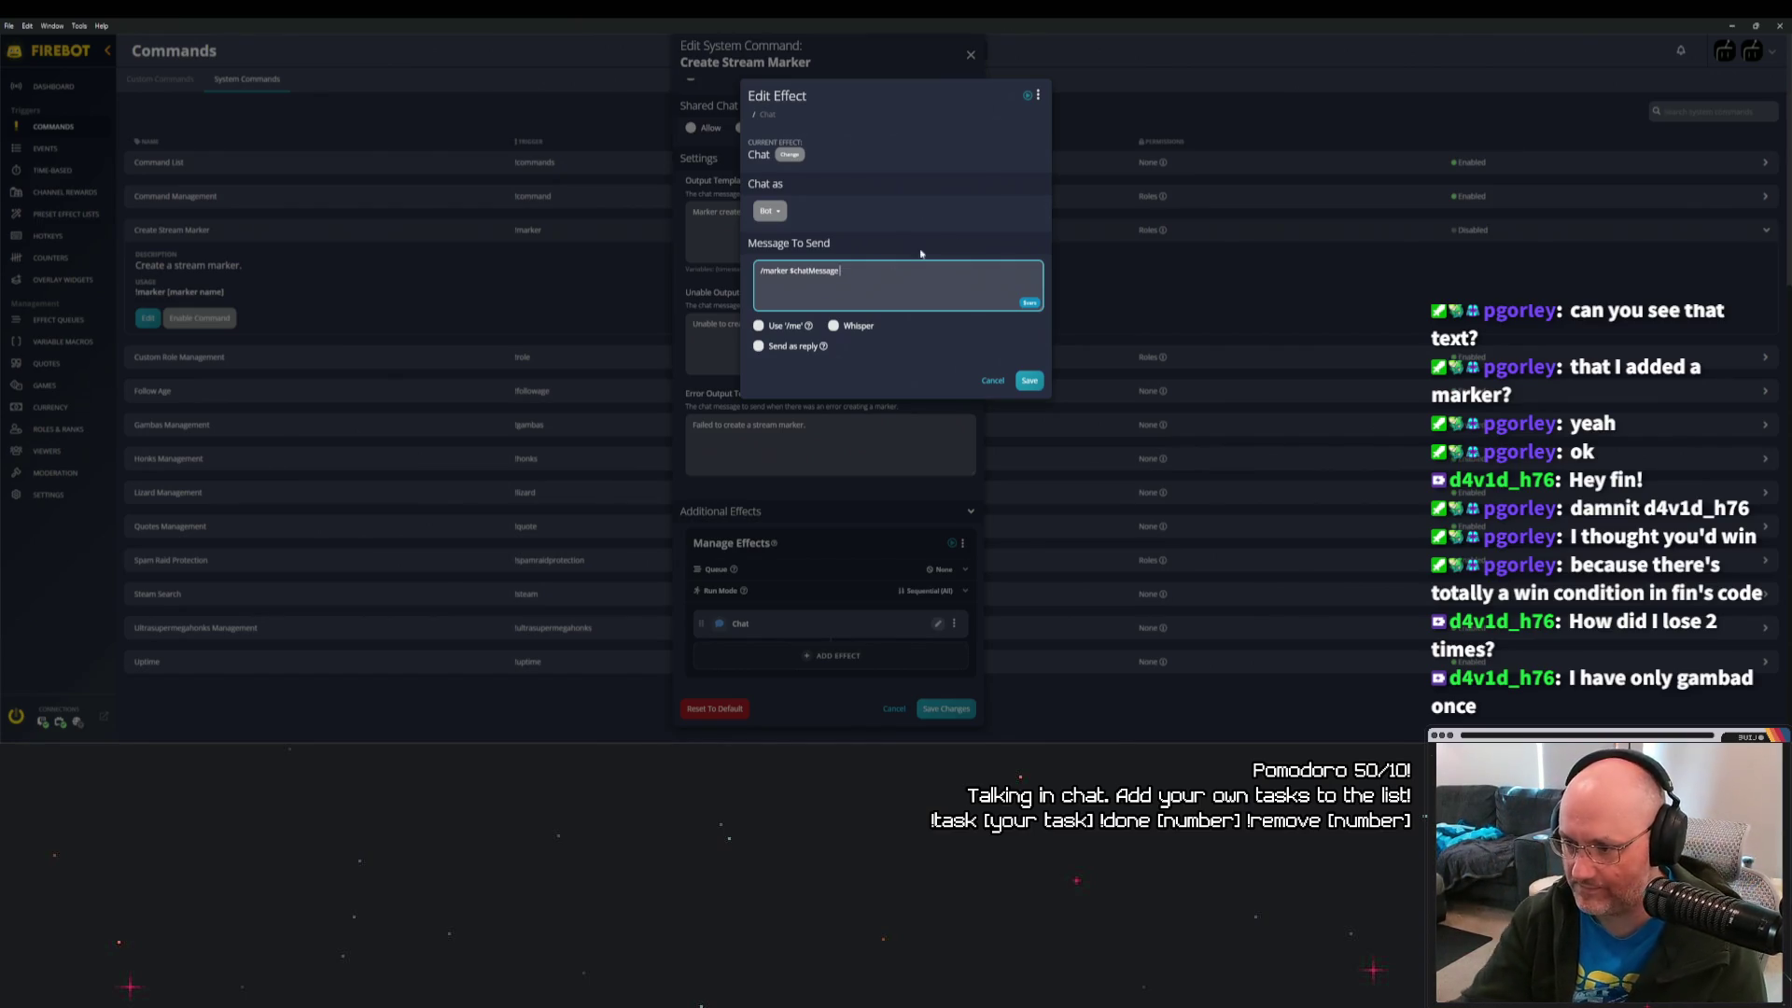
click(1031, 304)
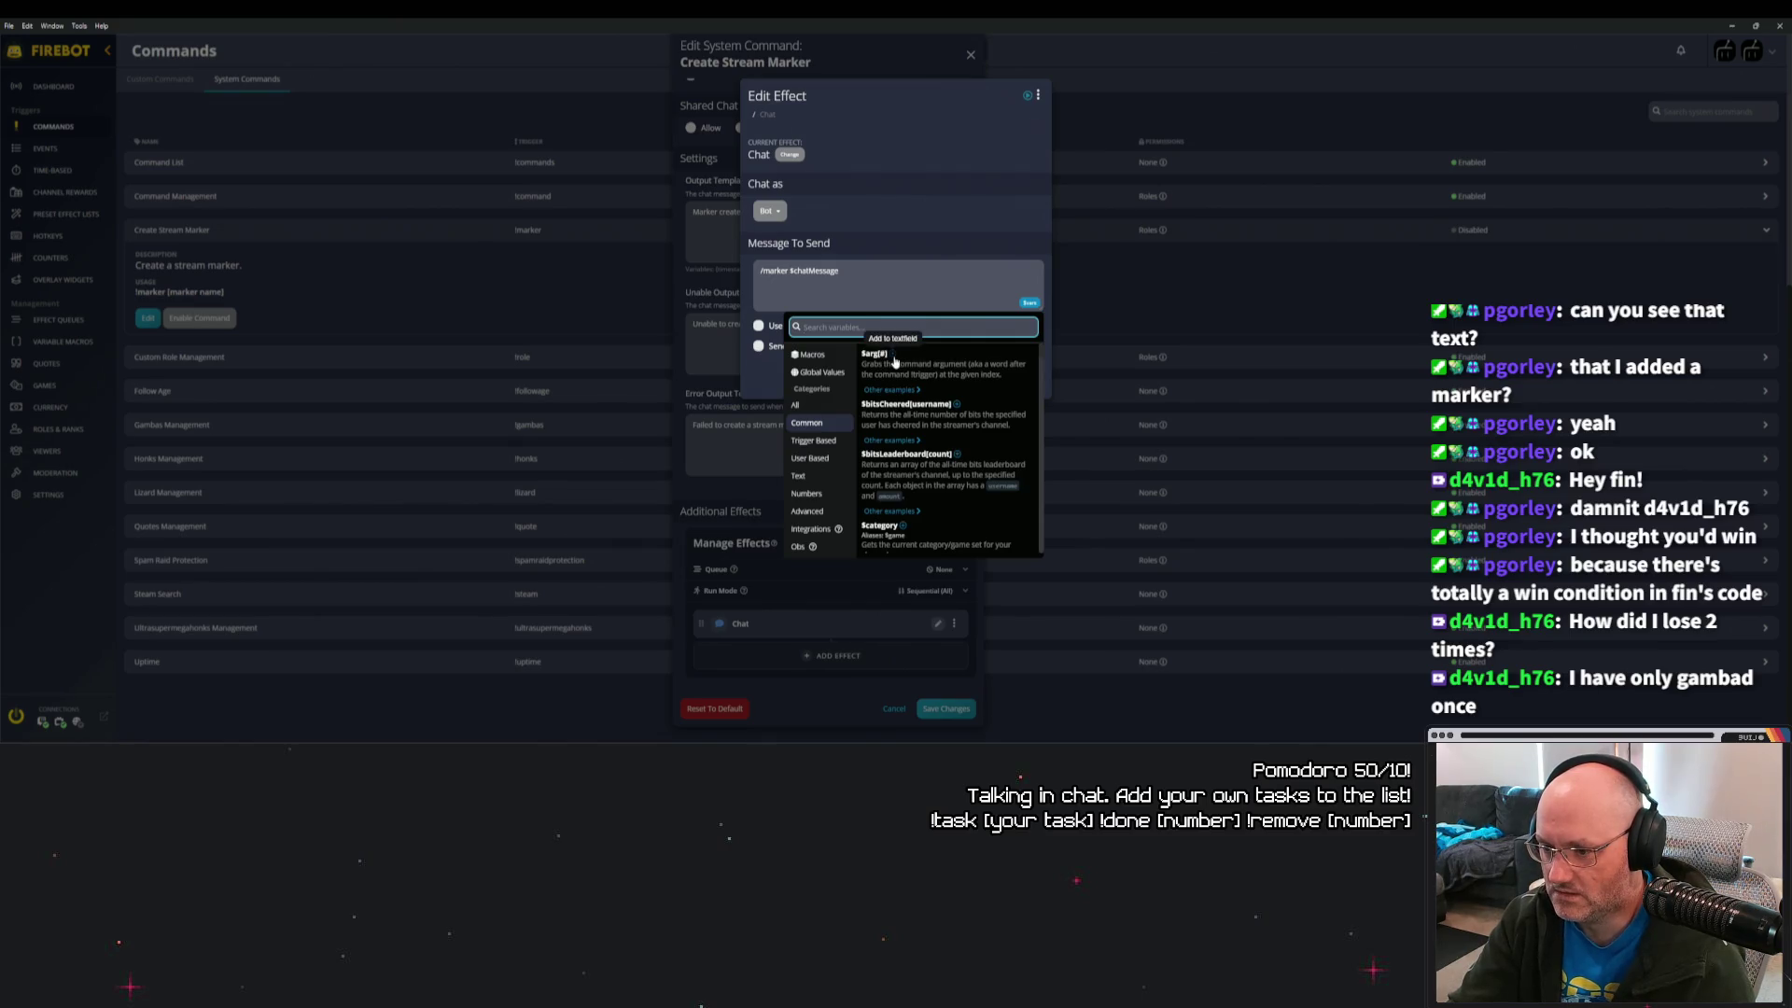
click(893, 358)
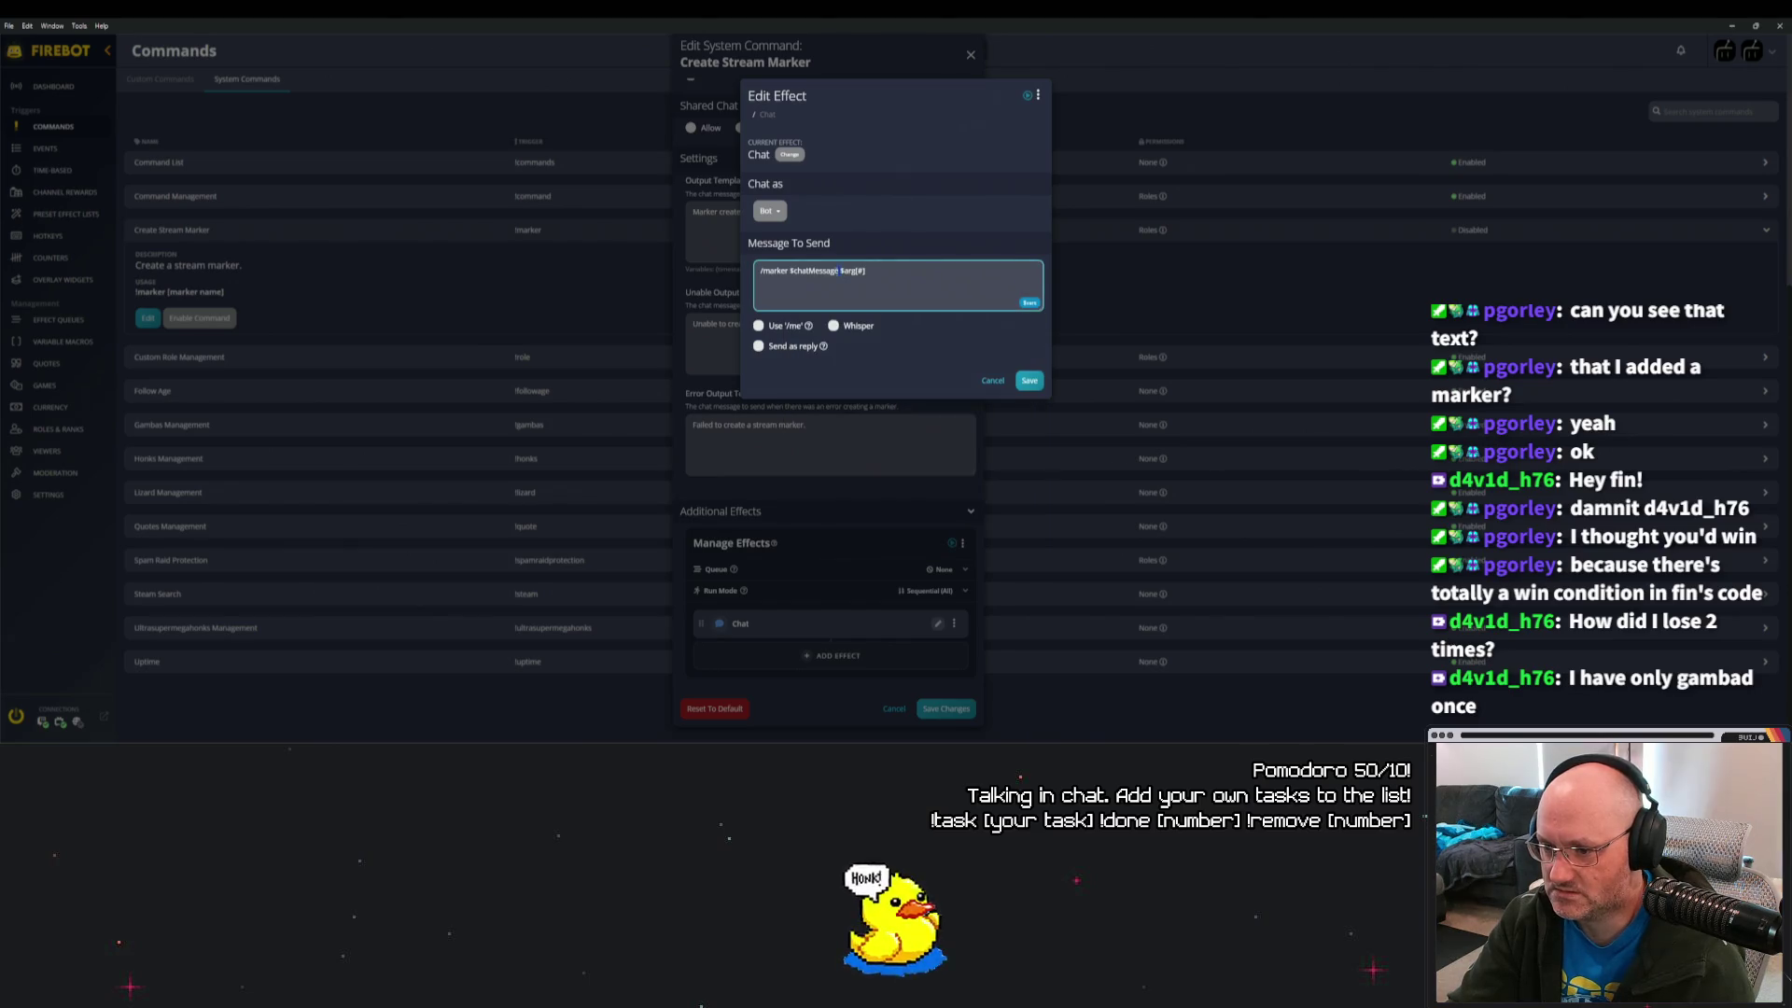
key(ctrl+BackSpace)
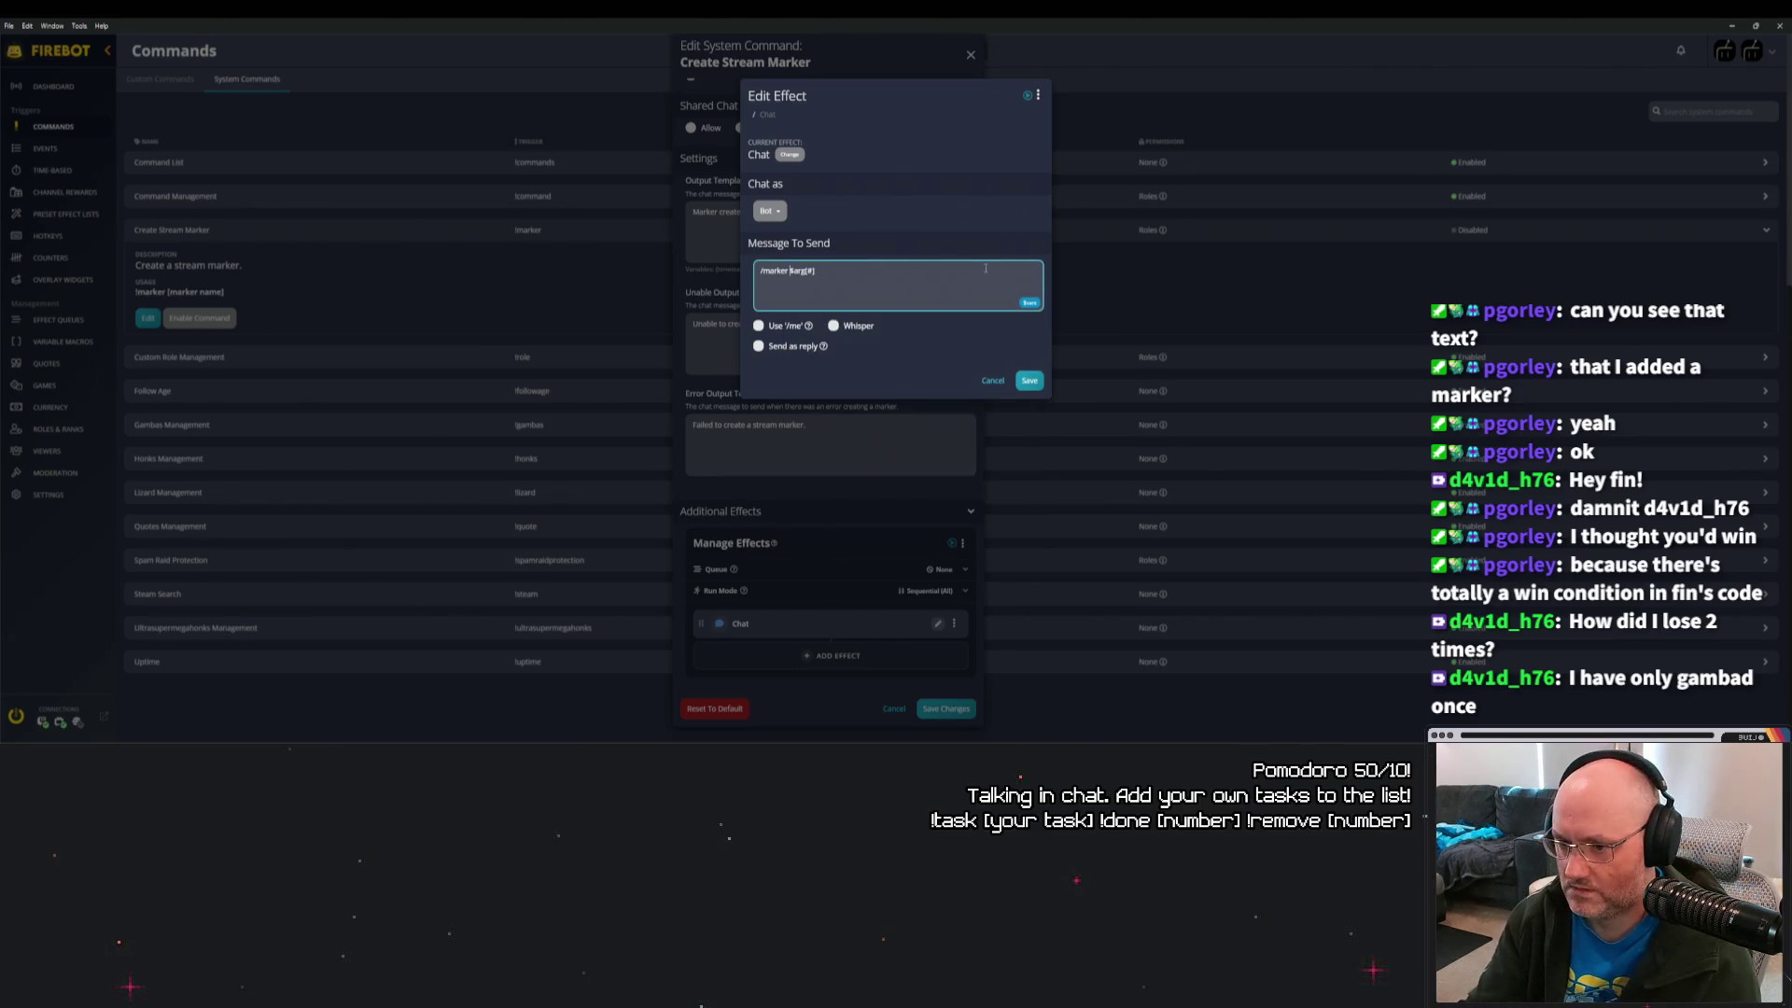
click(1028, 380)
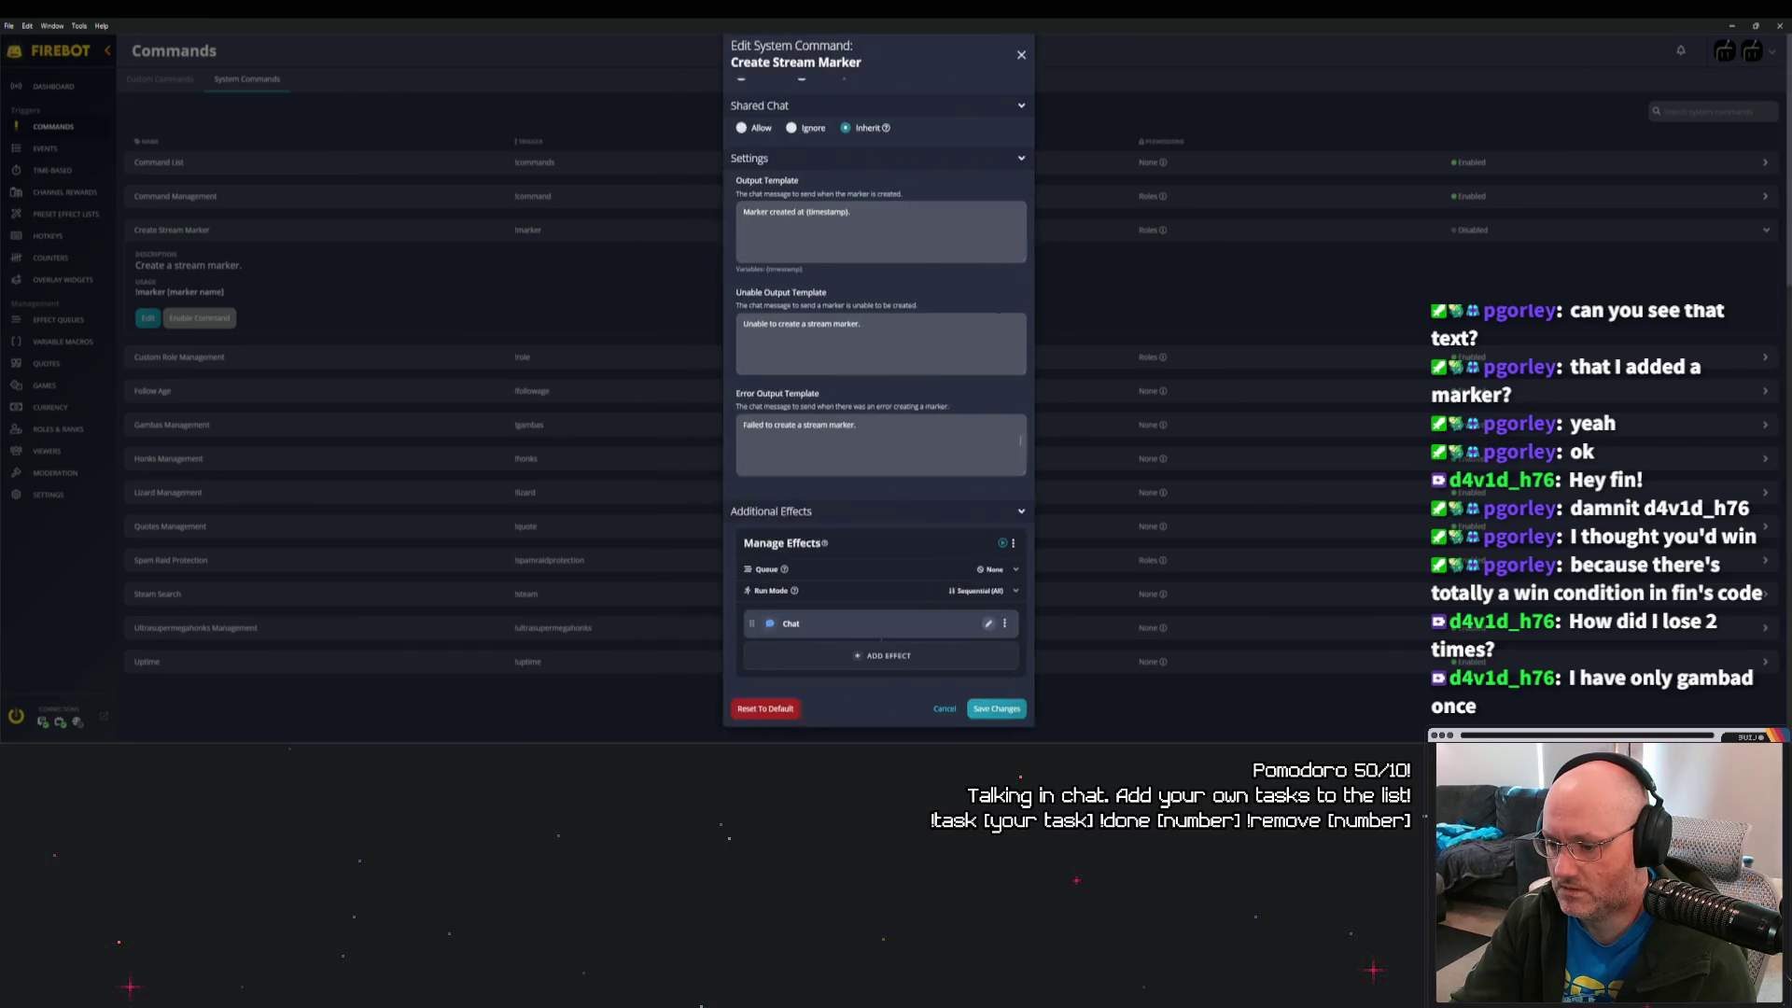
click(1015, 711)
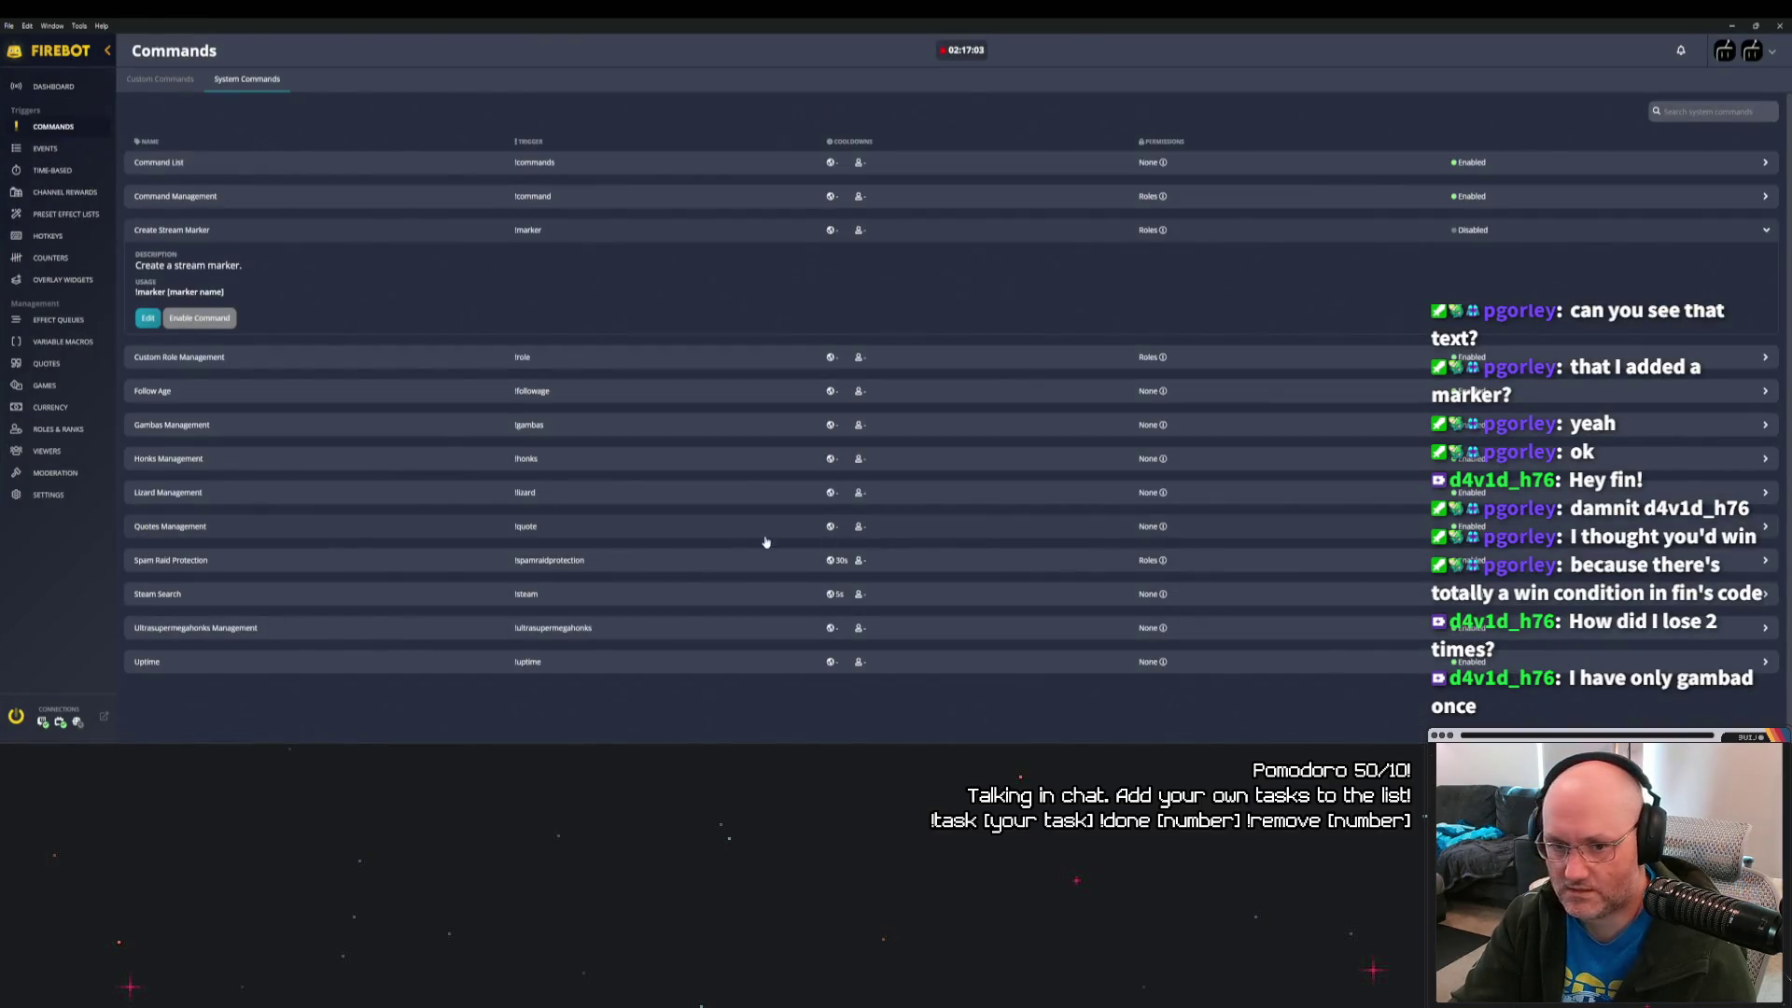
Re-enable Create Stream Marker and change its Chat message to /marker $arg[0], saving the command.
click(199, 317)
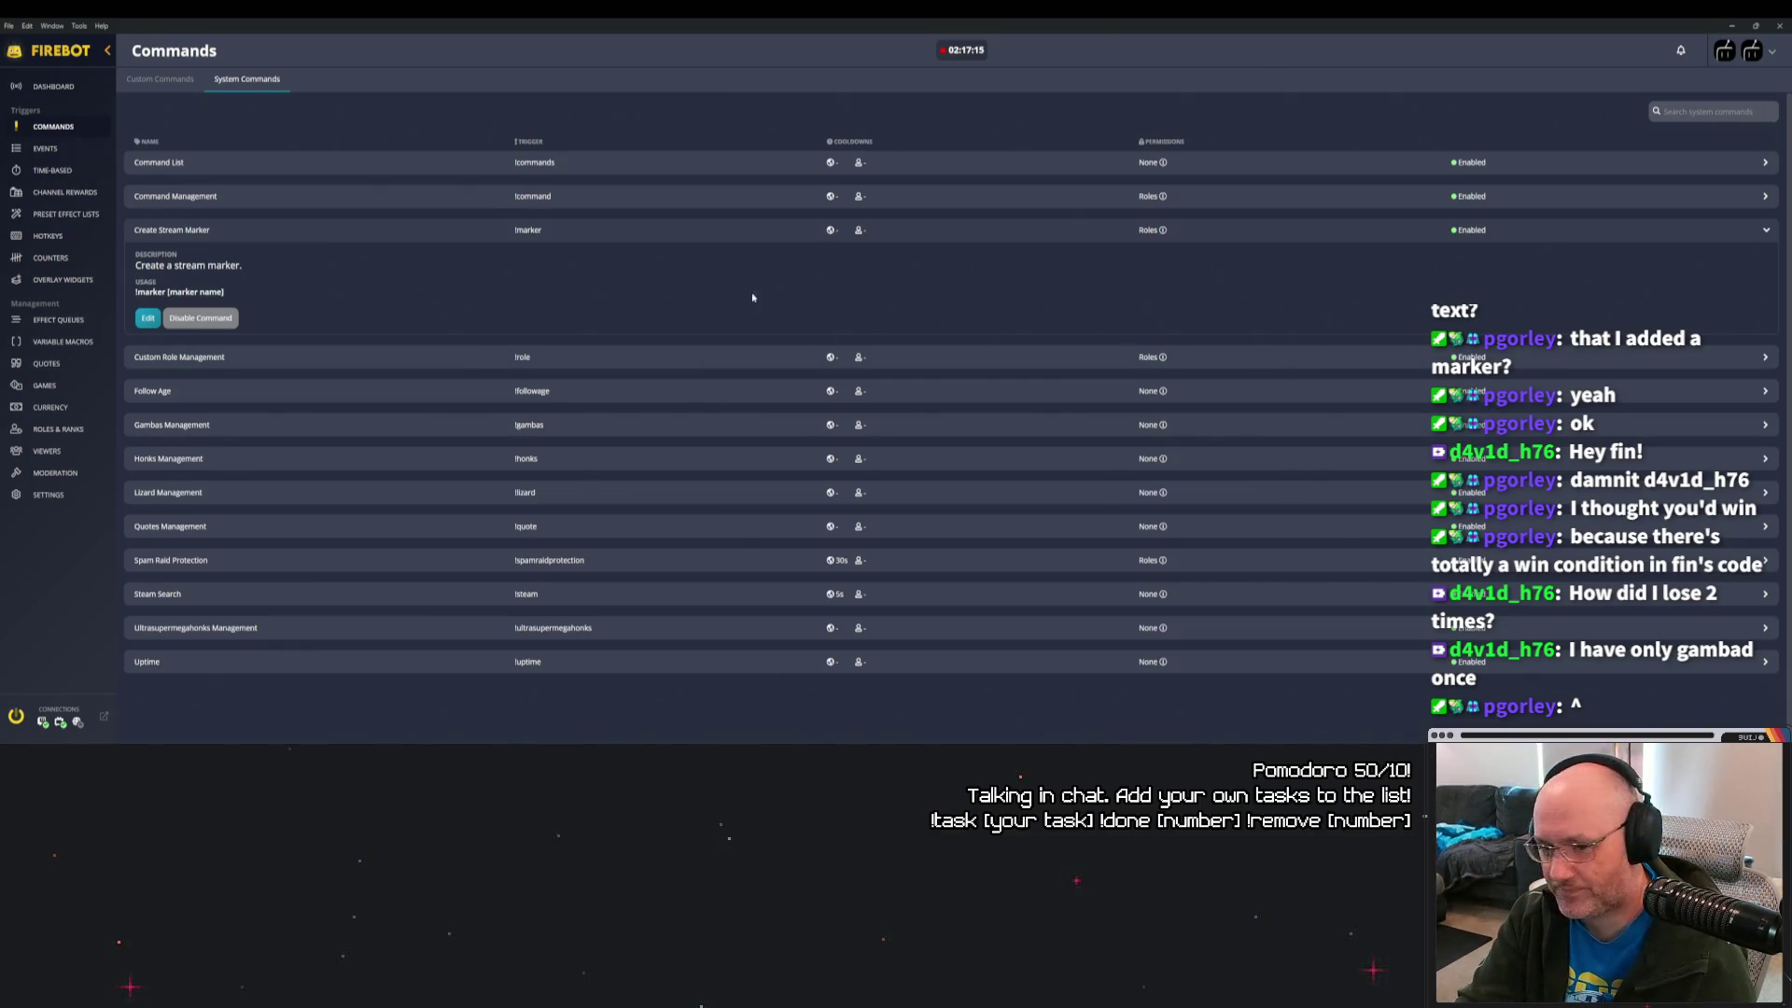
click(146, 318)
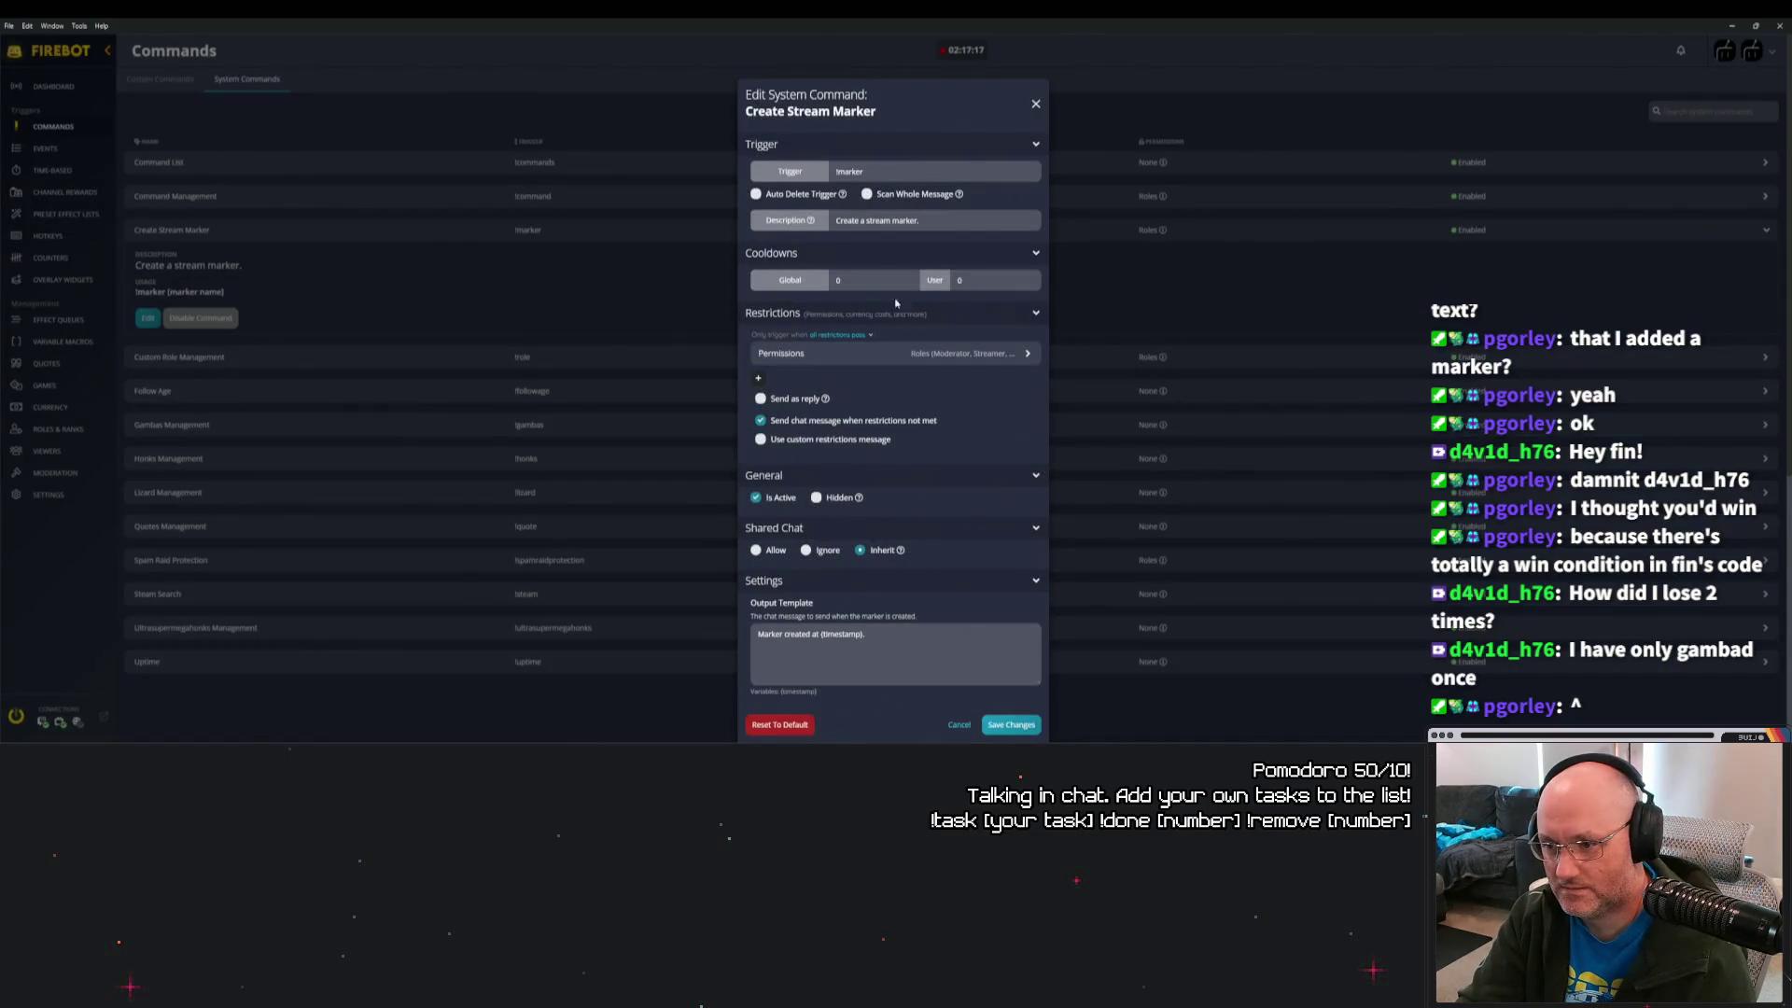
scroll(914, 634, down, 5)
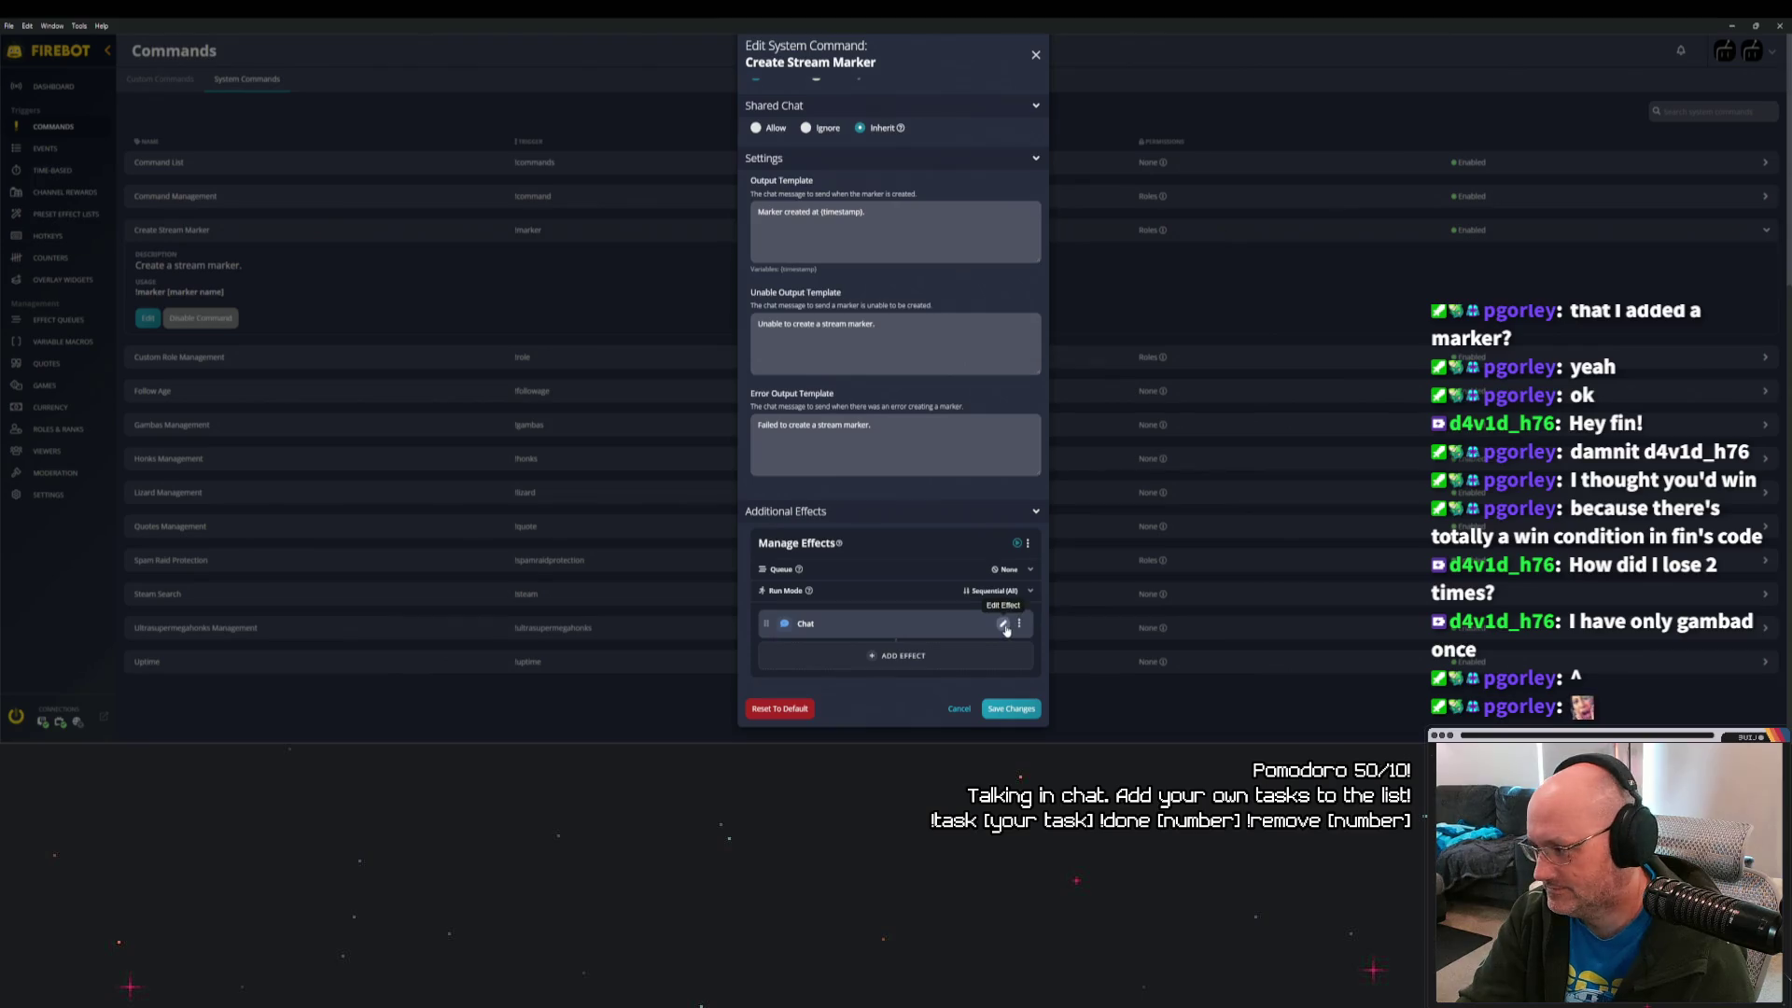
click(1004, 631)
click(810, 271)
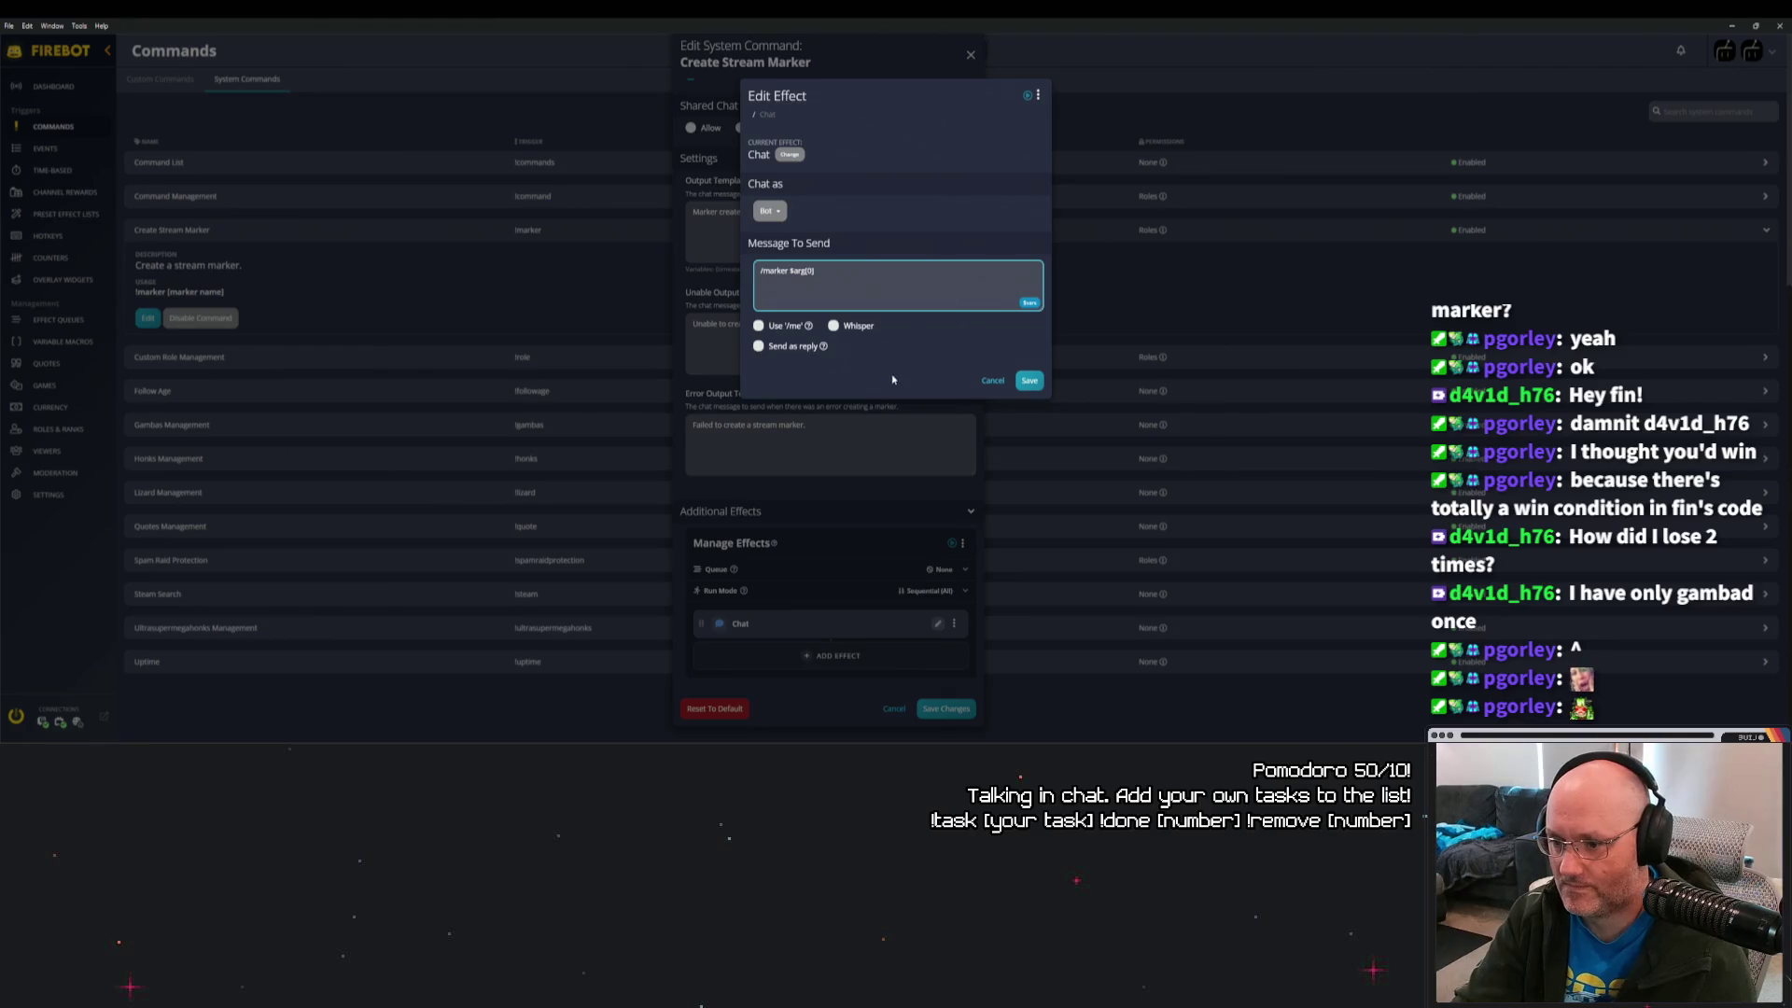
text(0)
click(1019, 382)
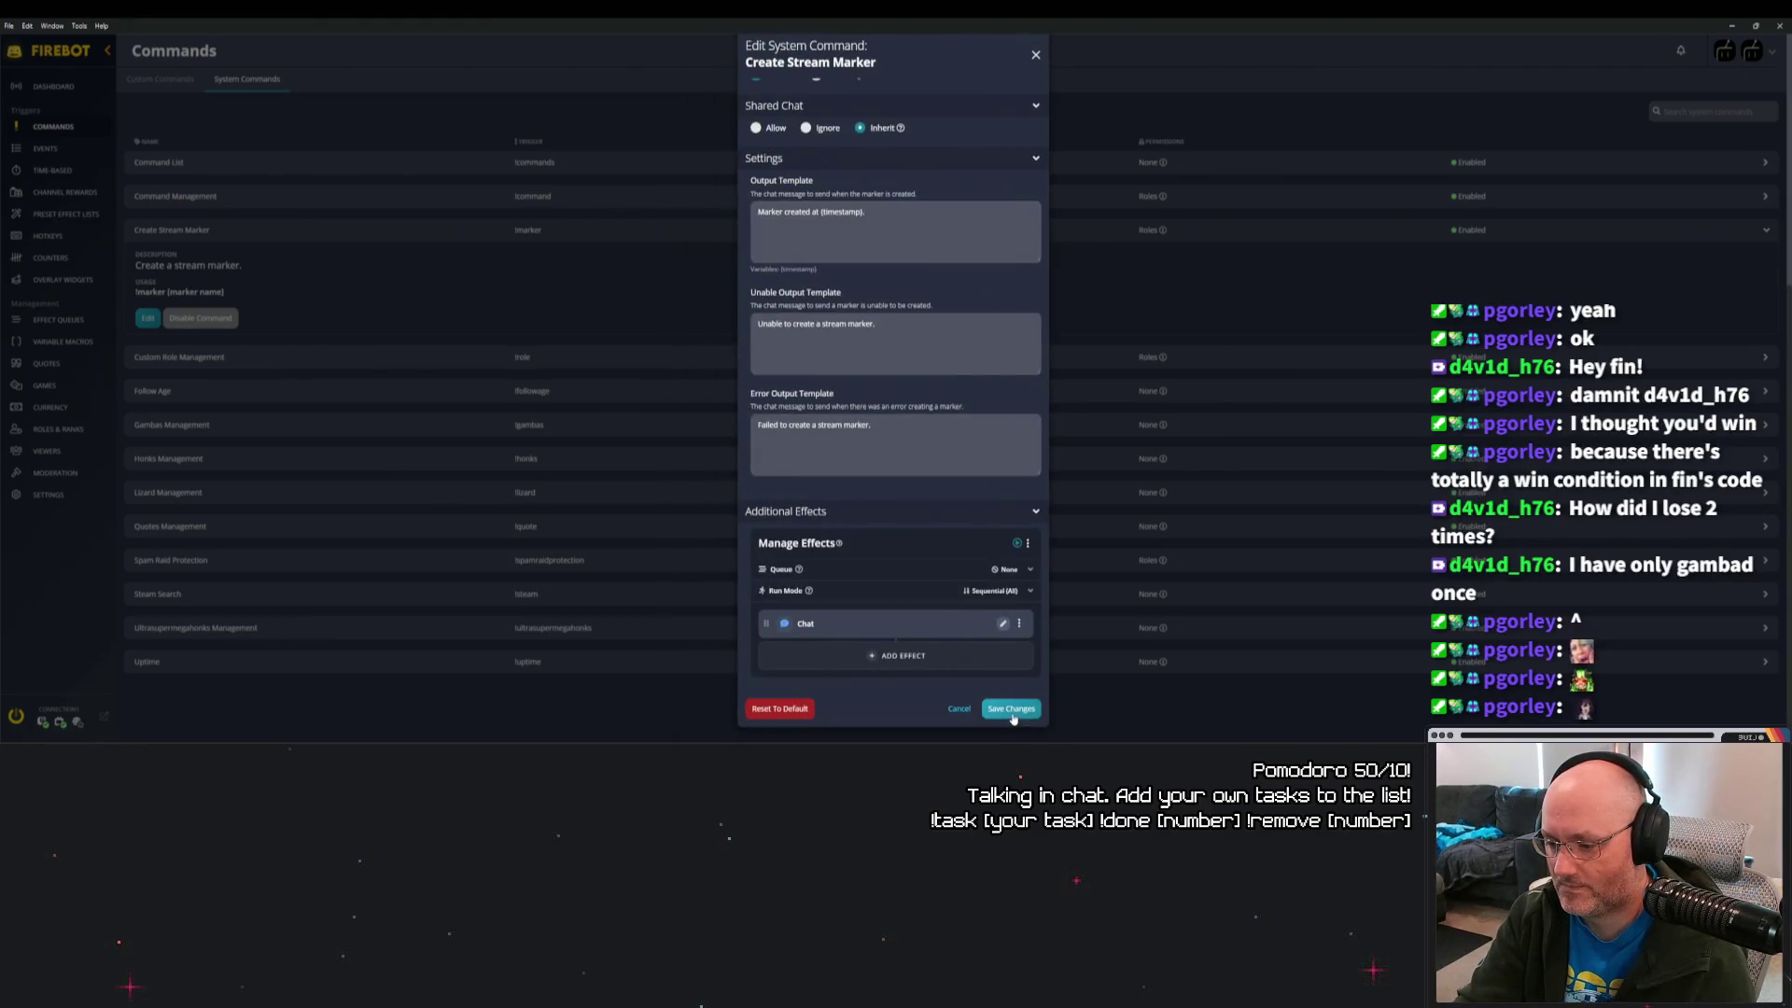
click(1012, 712)
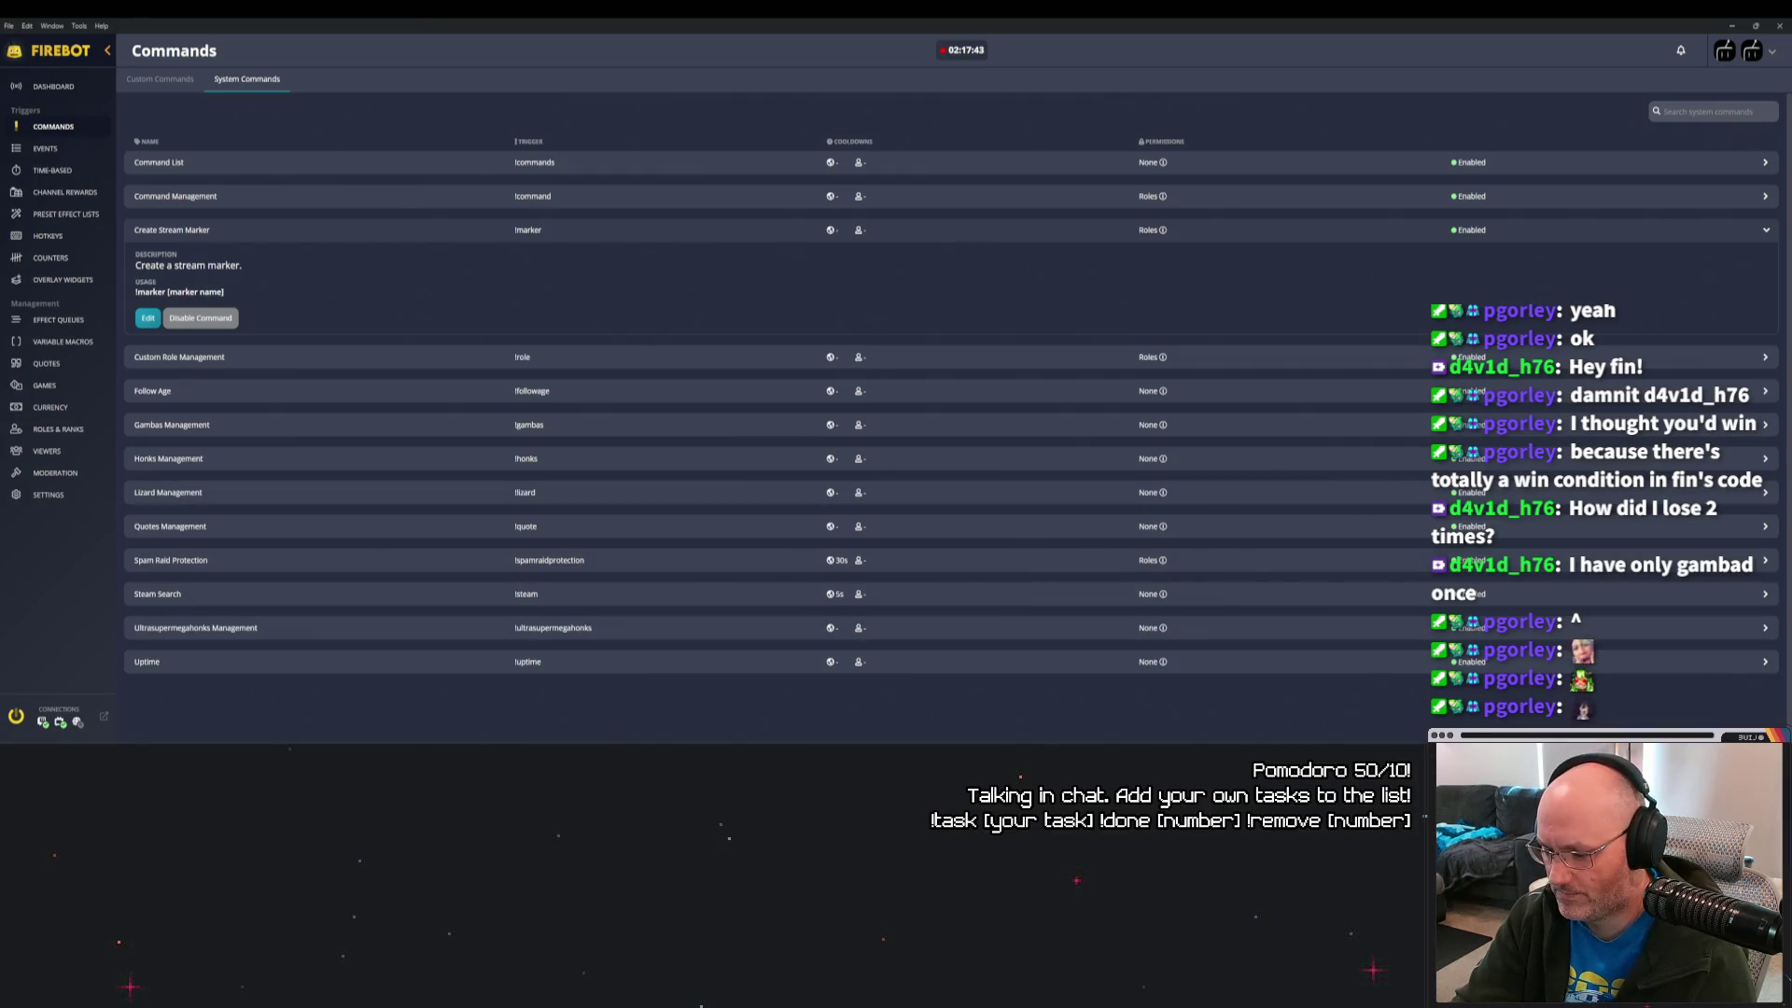
mouse_move(1010, 742)
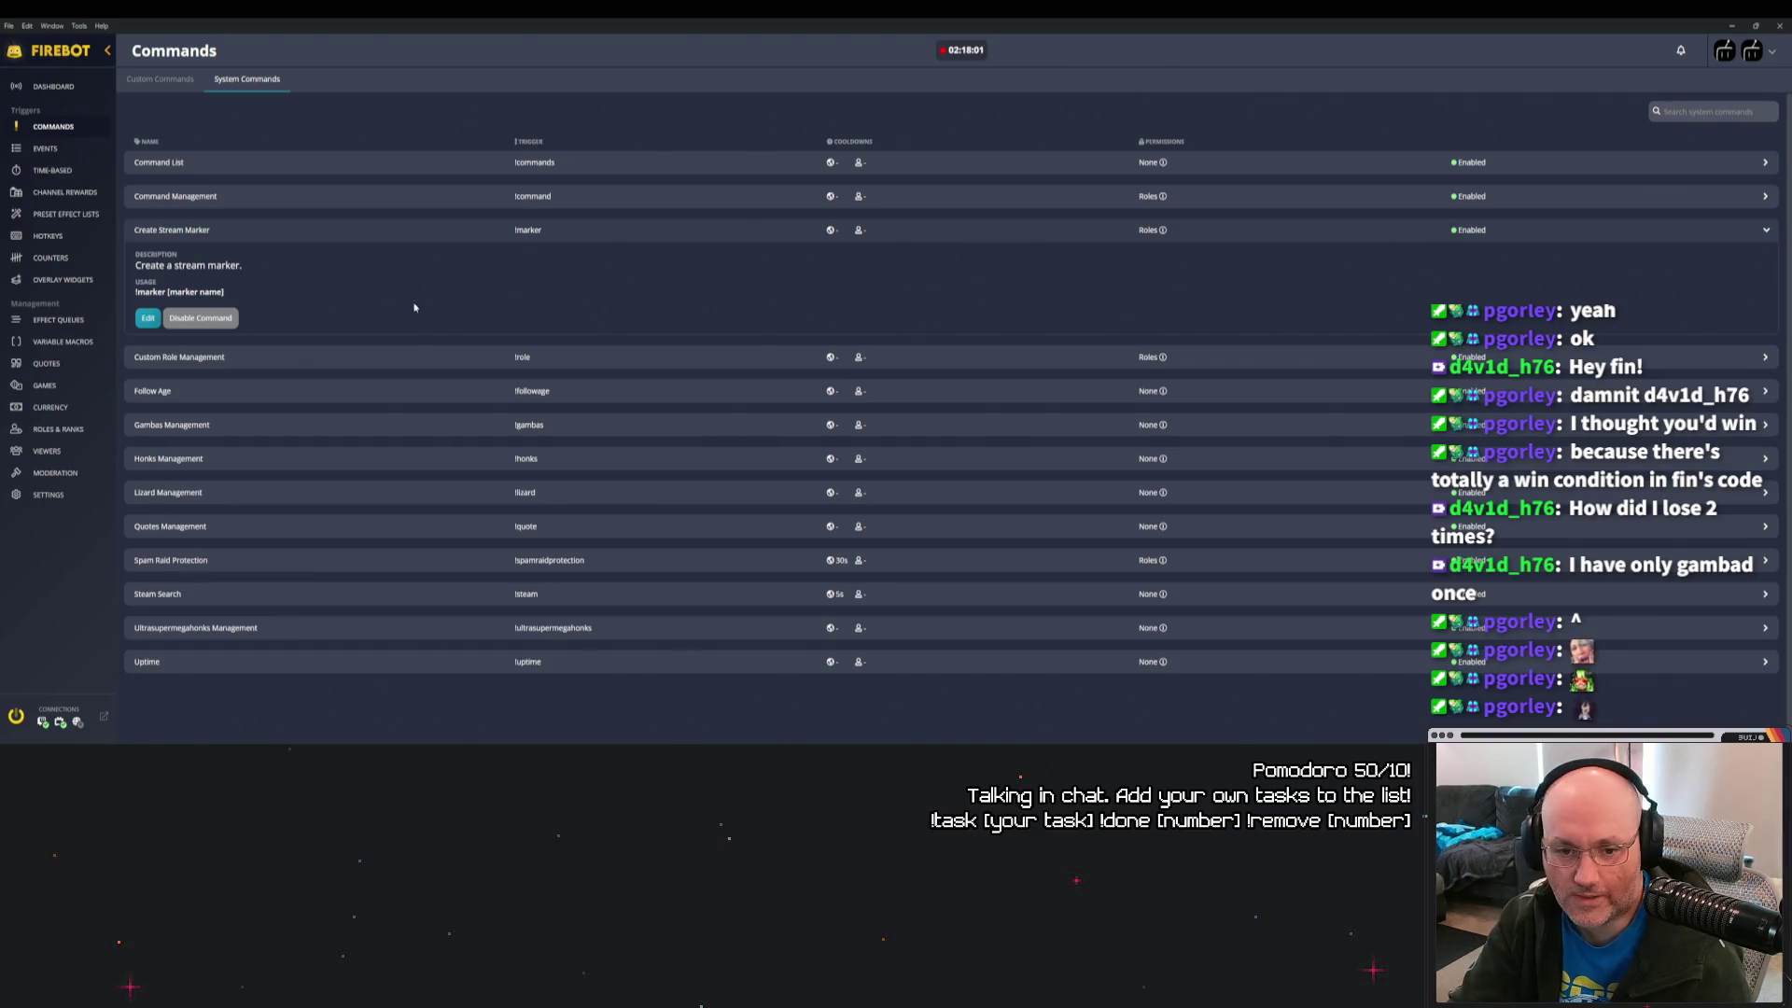
Reopen Create Stream Marker and check its Chat effect message, keeping it unchanged.
click(146, 319)
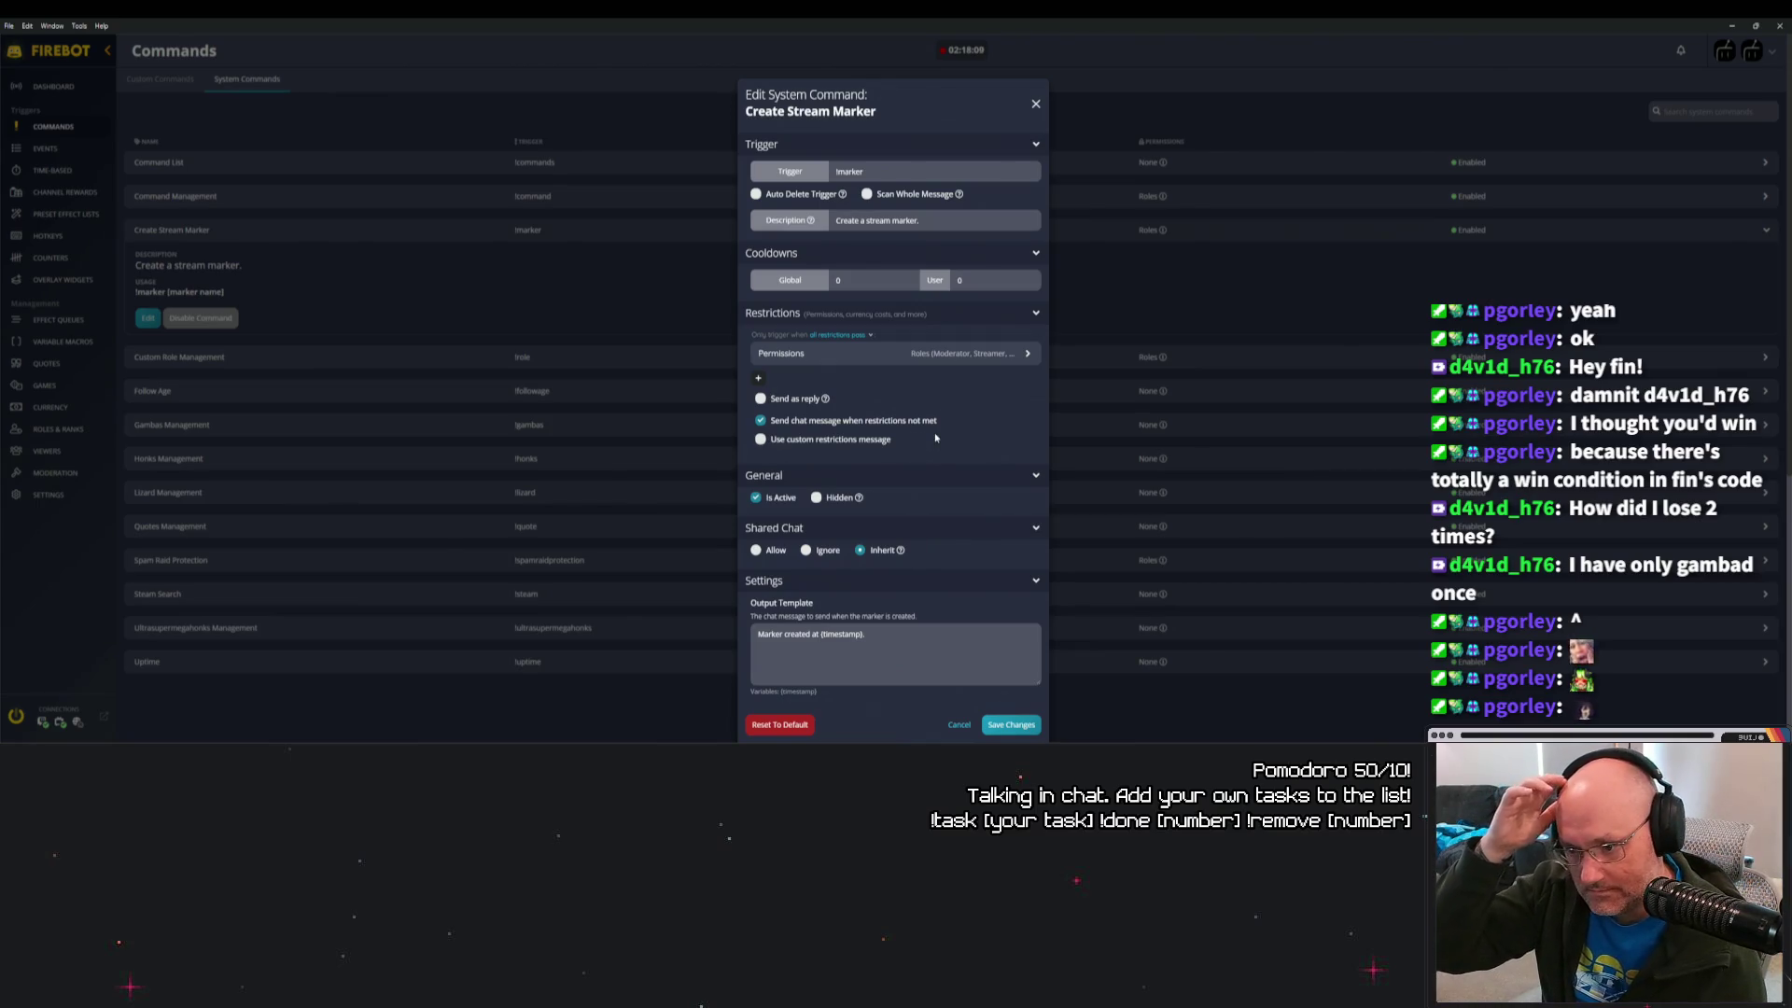
scroll(970, 533, down, 5)
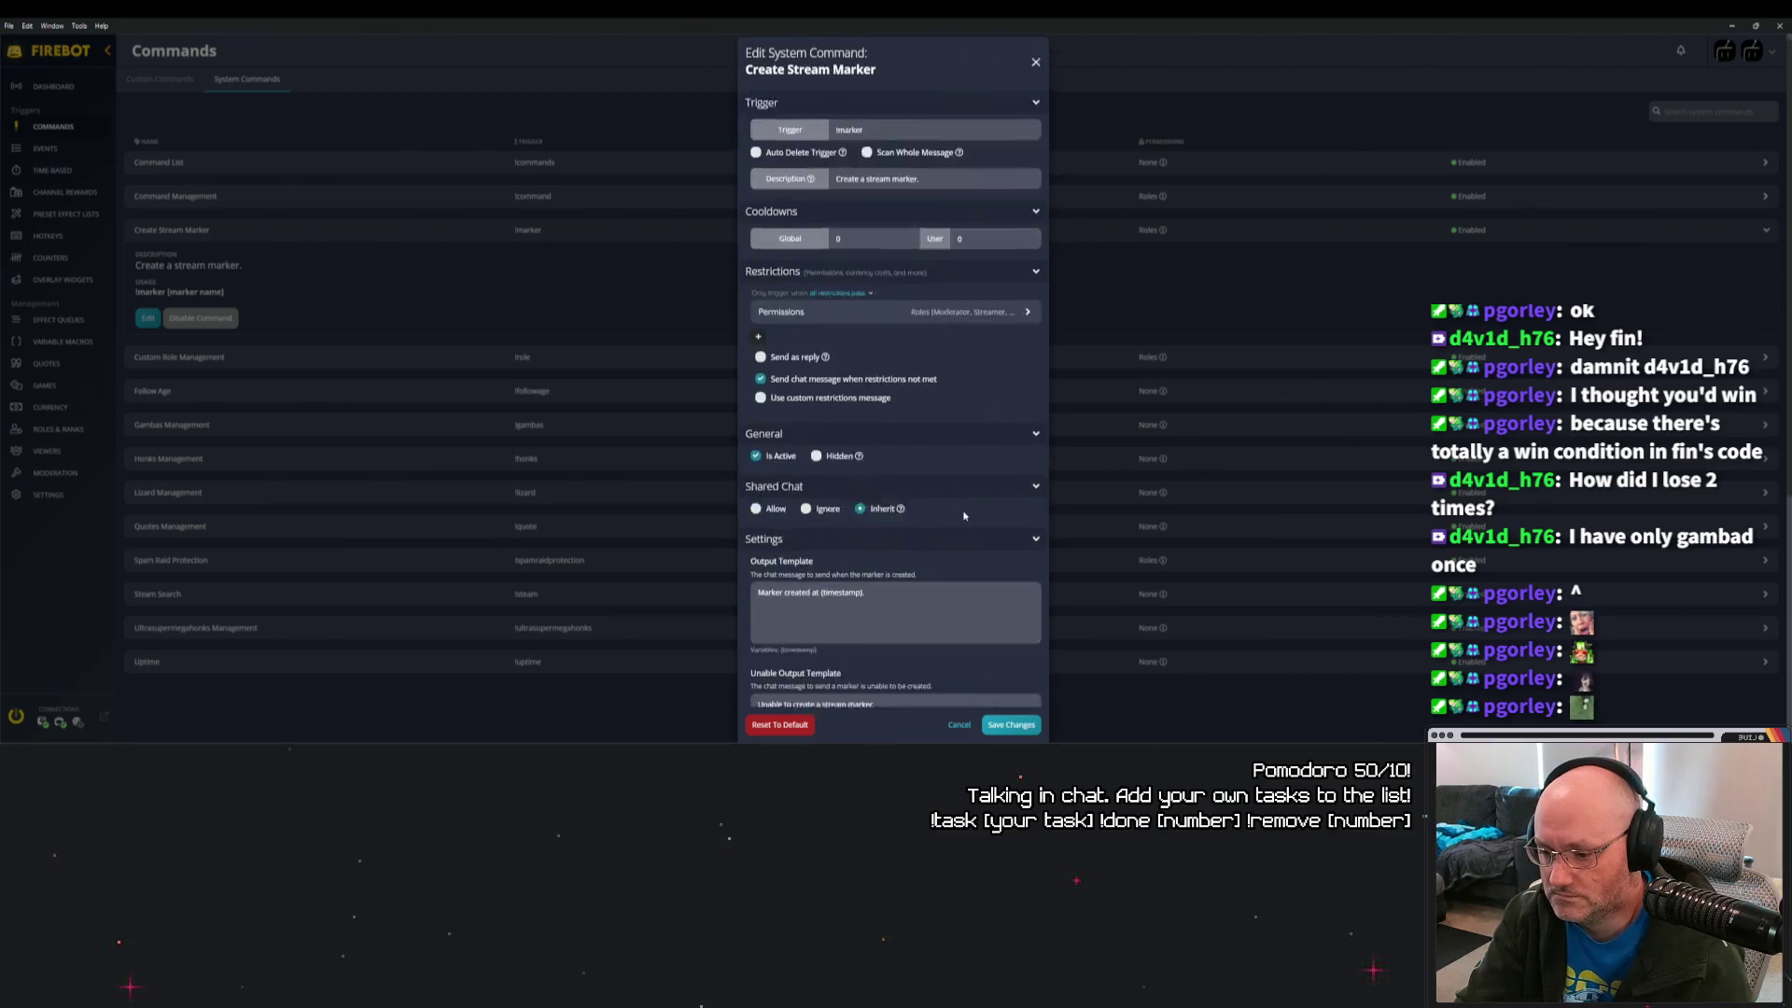
scroll(971, 533, down, 3)
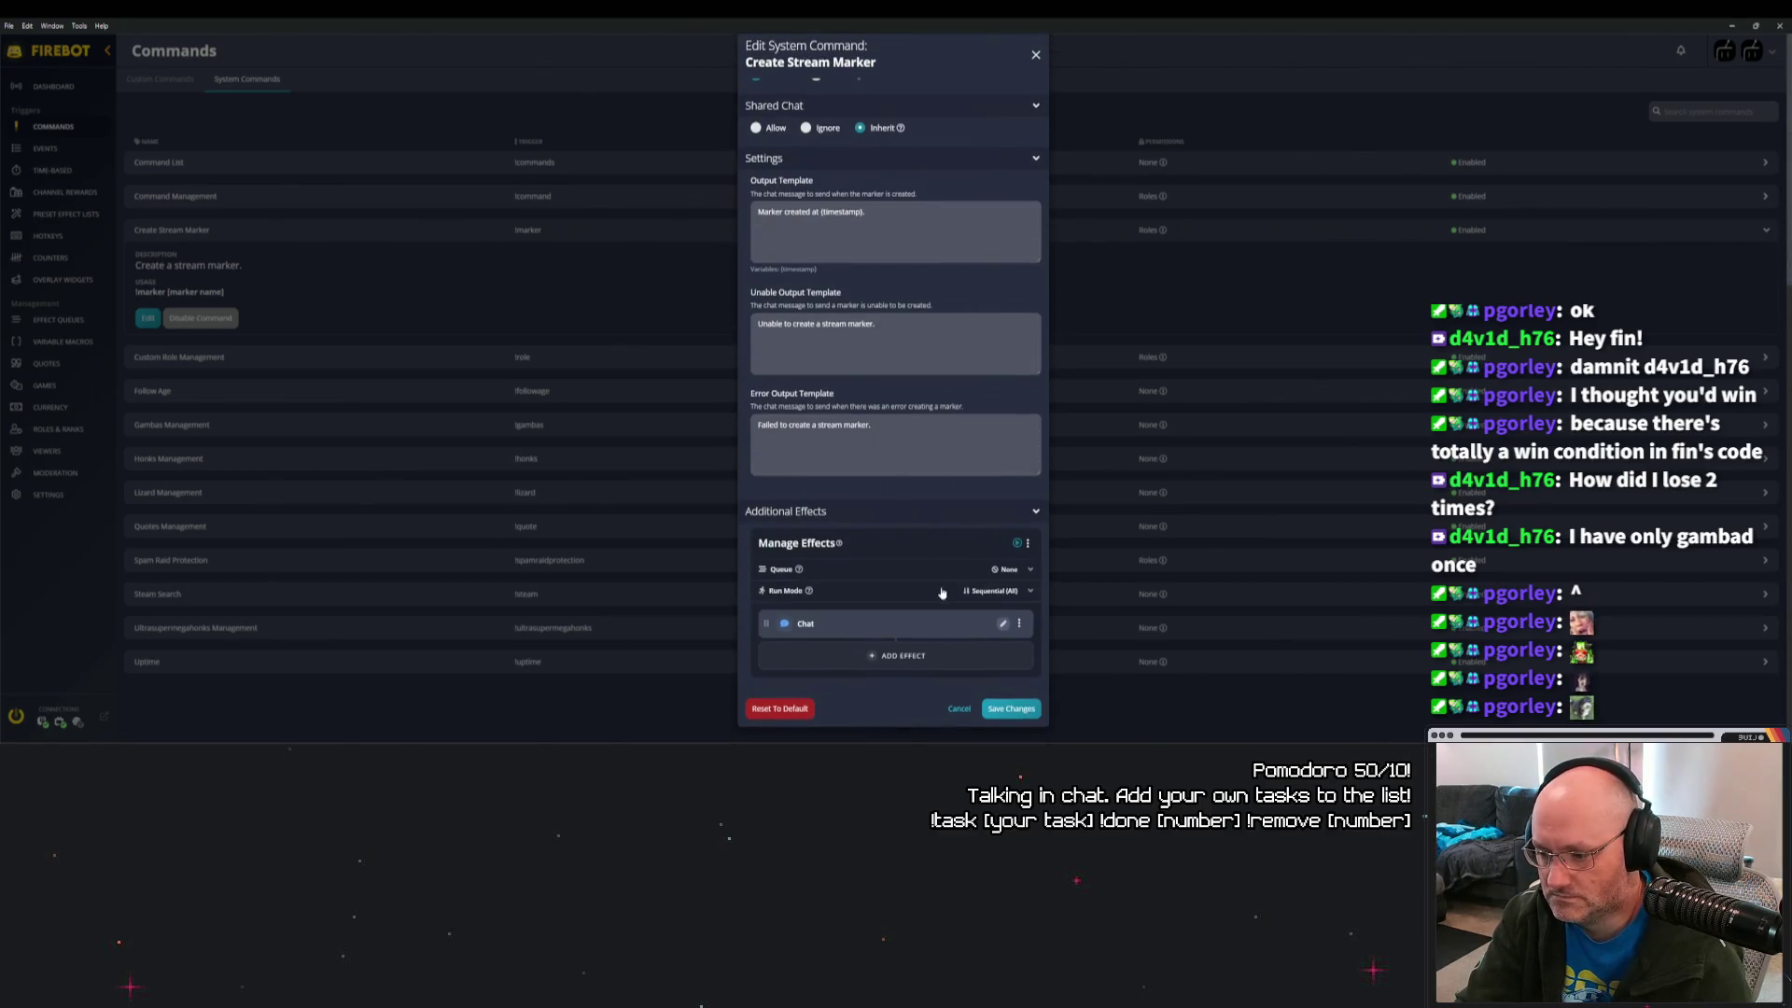
click(1004, 624)
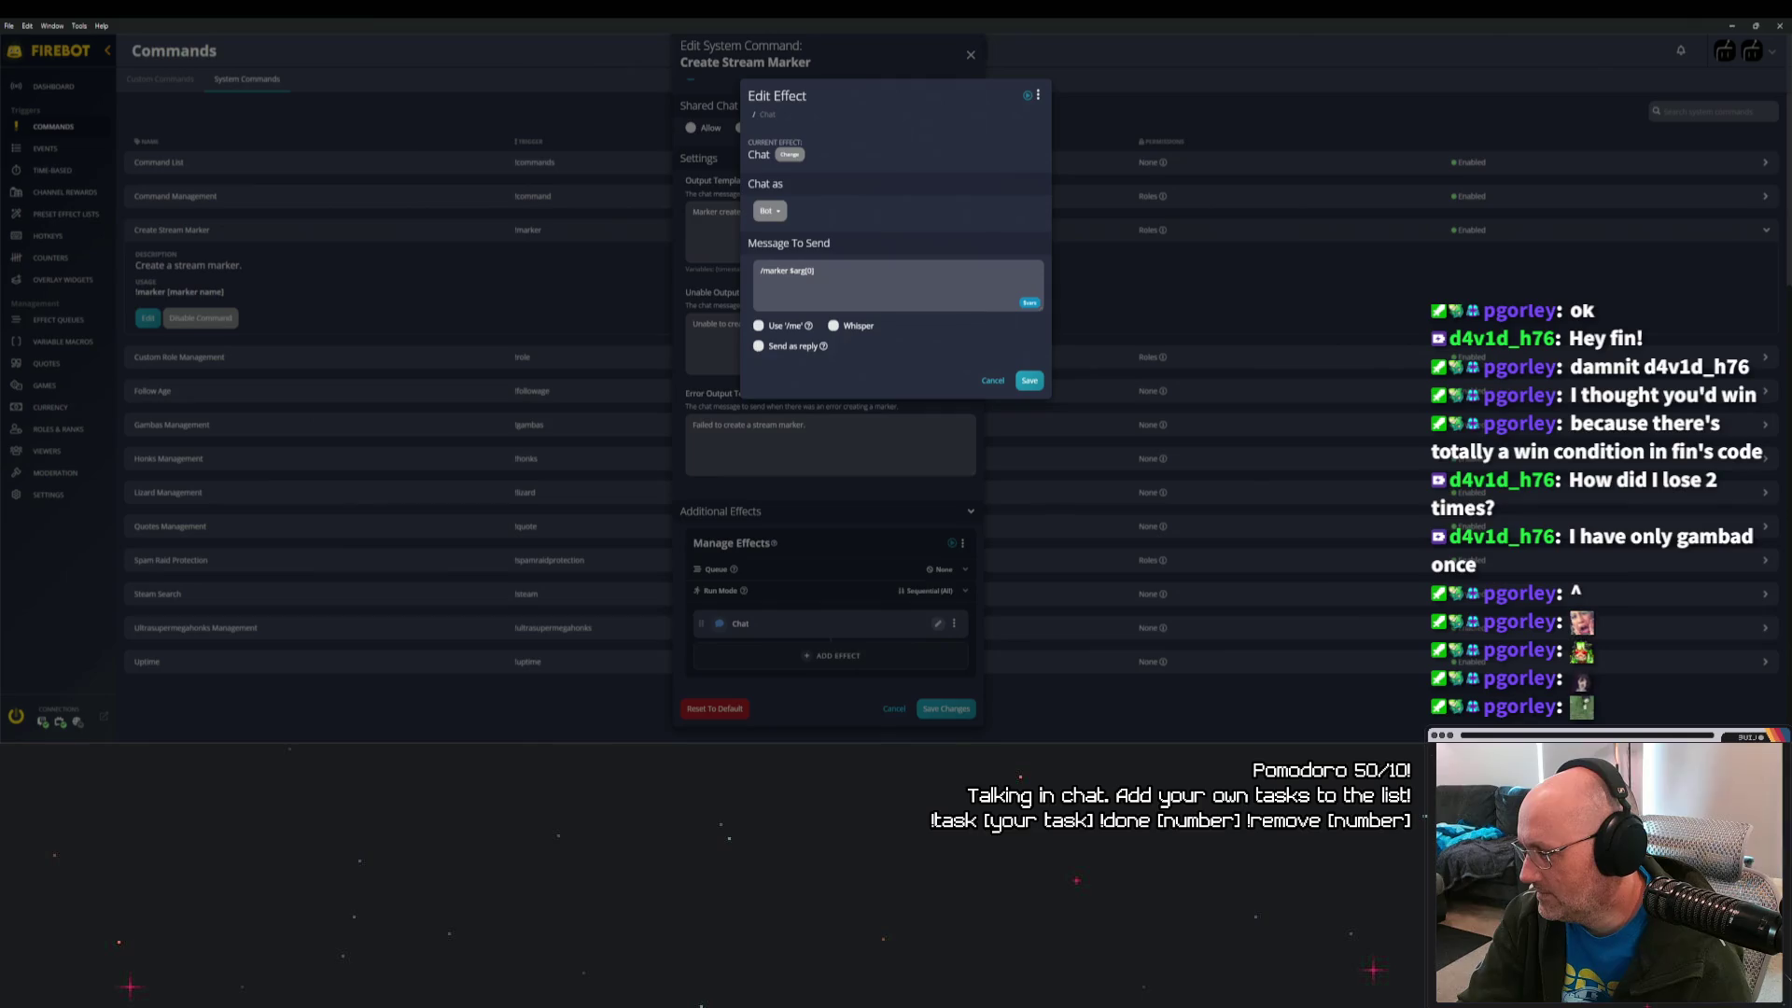
click(871, 280)
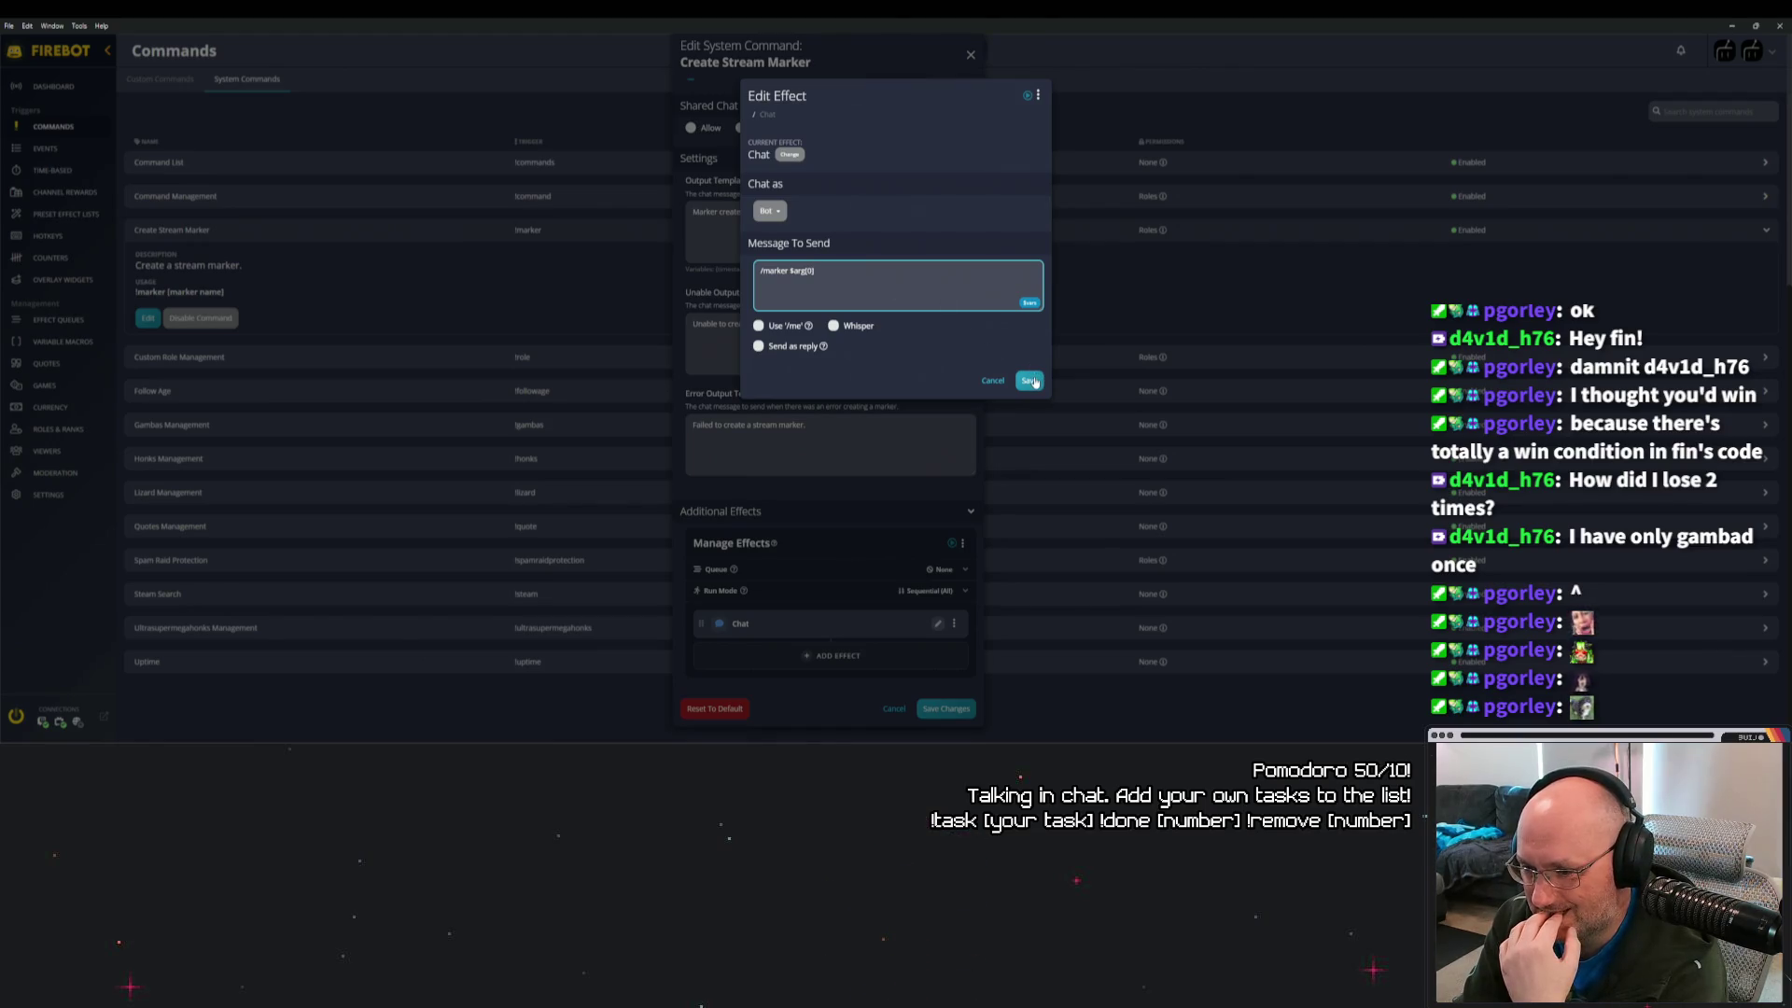
click(1030, 381)
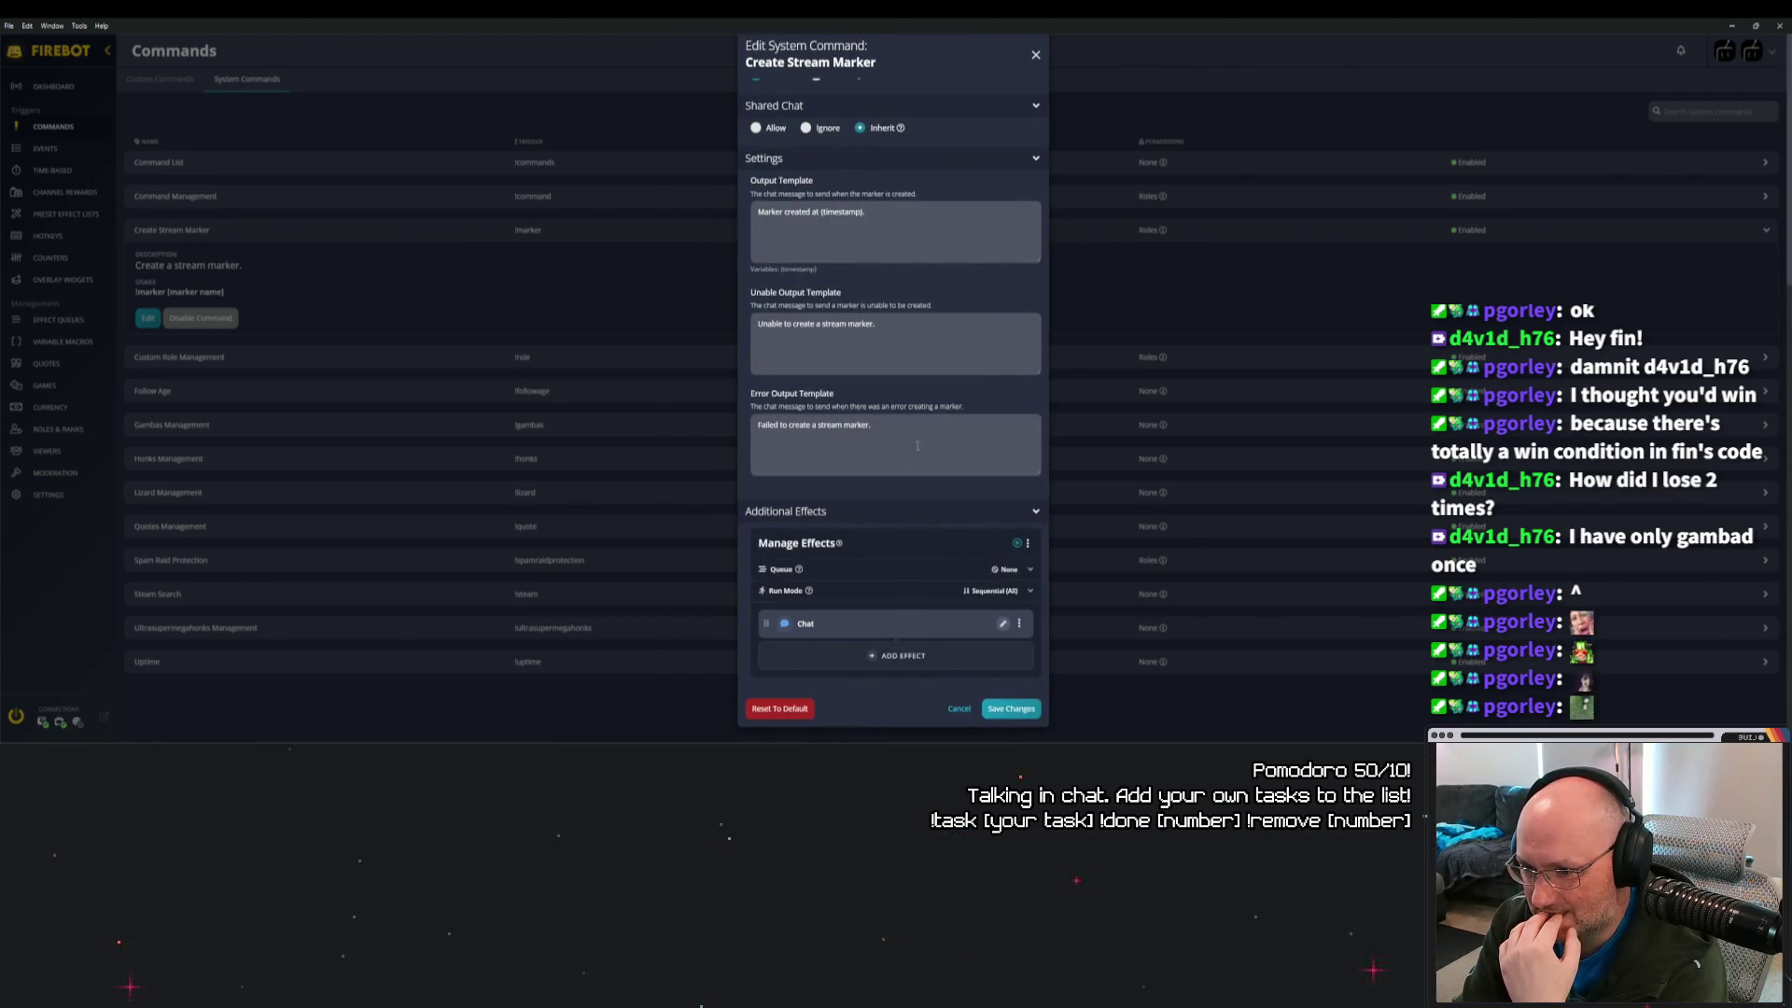
Review the output template 'Marker created at {timestamp}' and the Settings section.
click(938, 222)
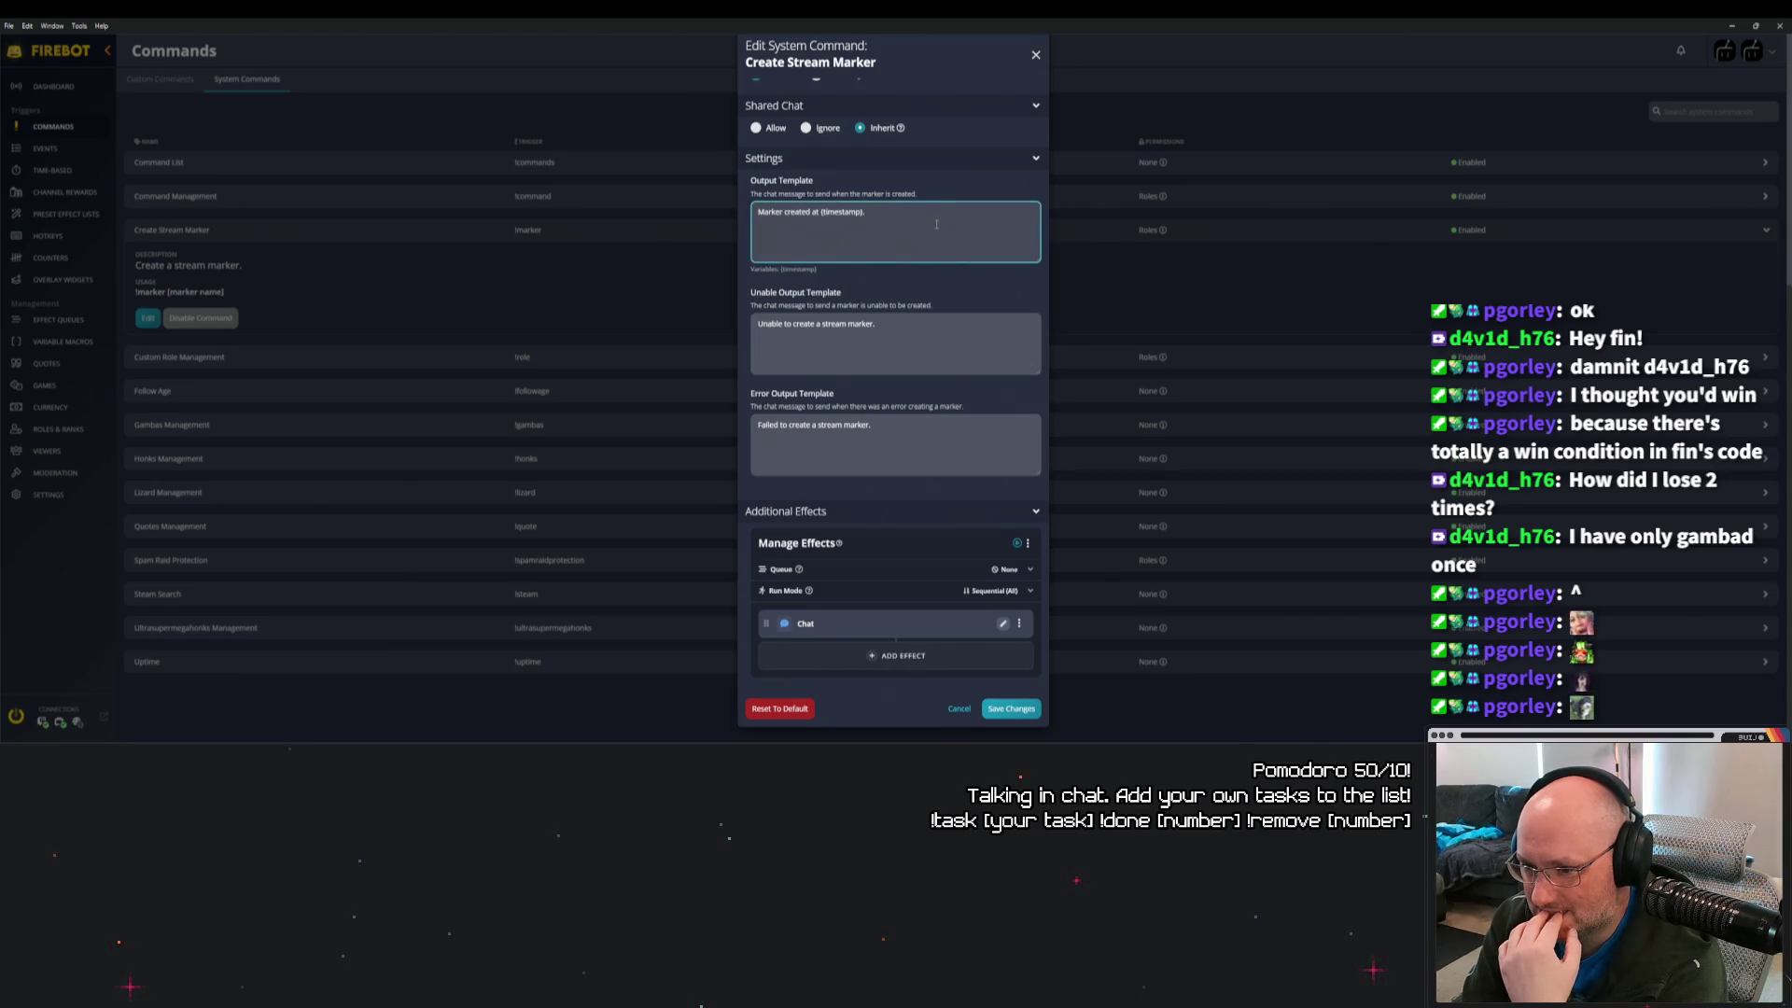
scroll(943, 260, up, 1)
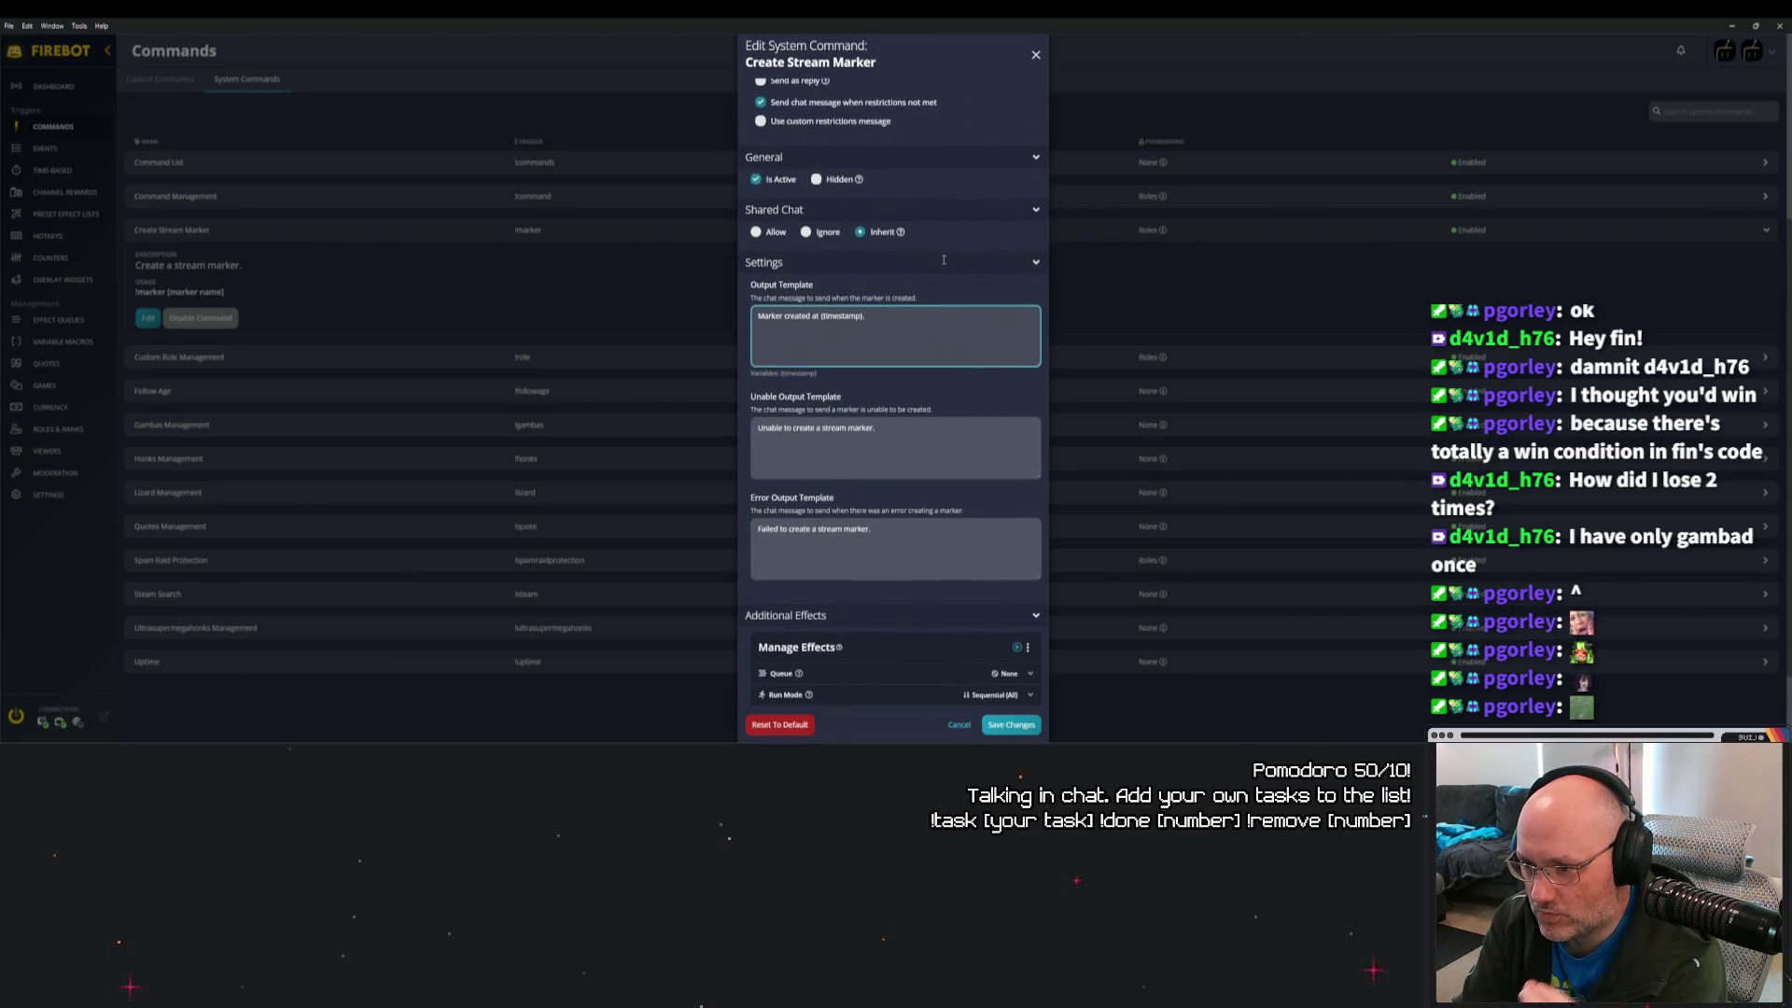
click(1008, 269)
click(1001, 480)
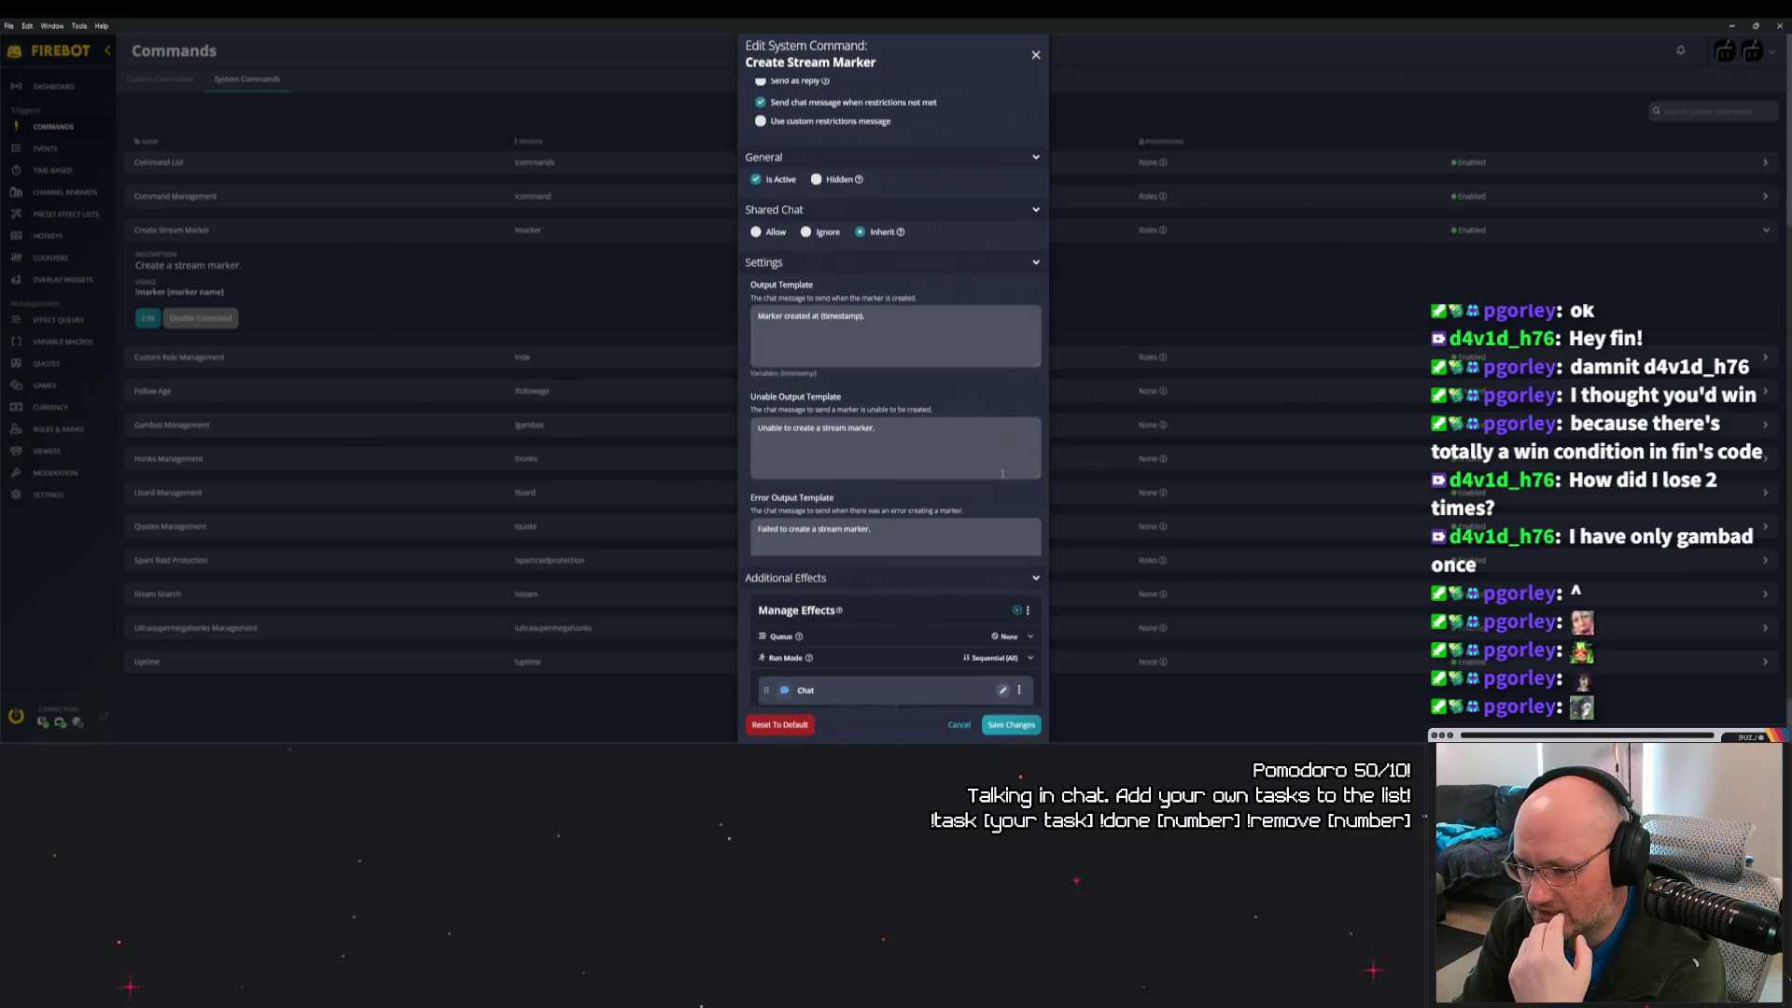
scroll(978, 425, down, 1)
scroll(963, 531, up, 4)
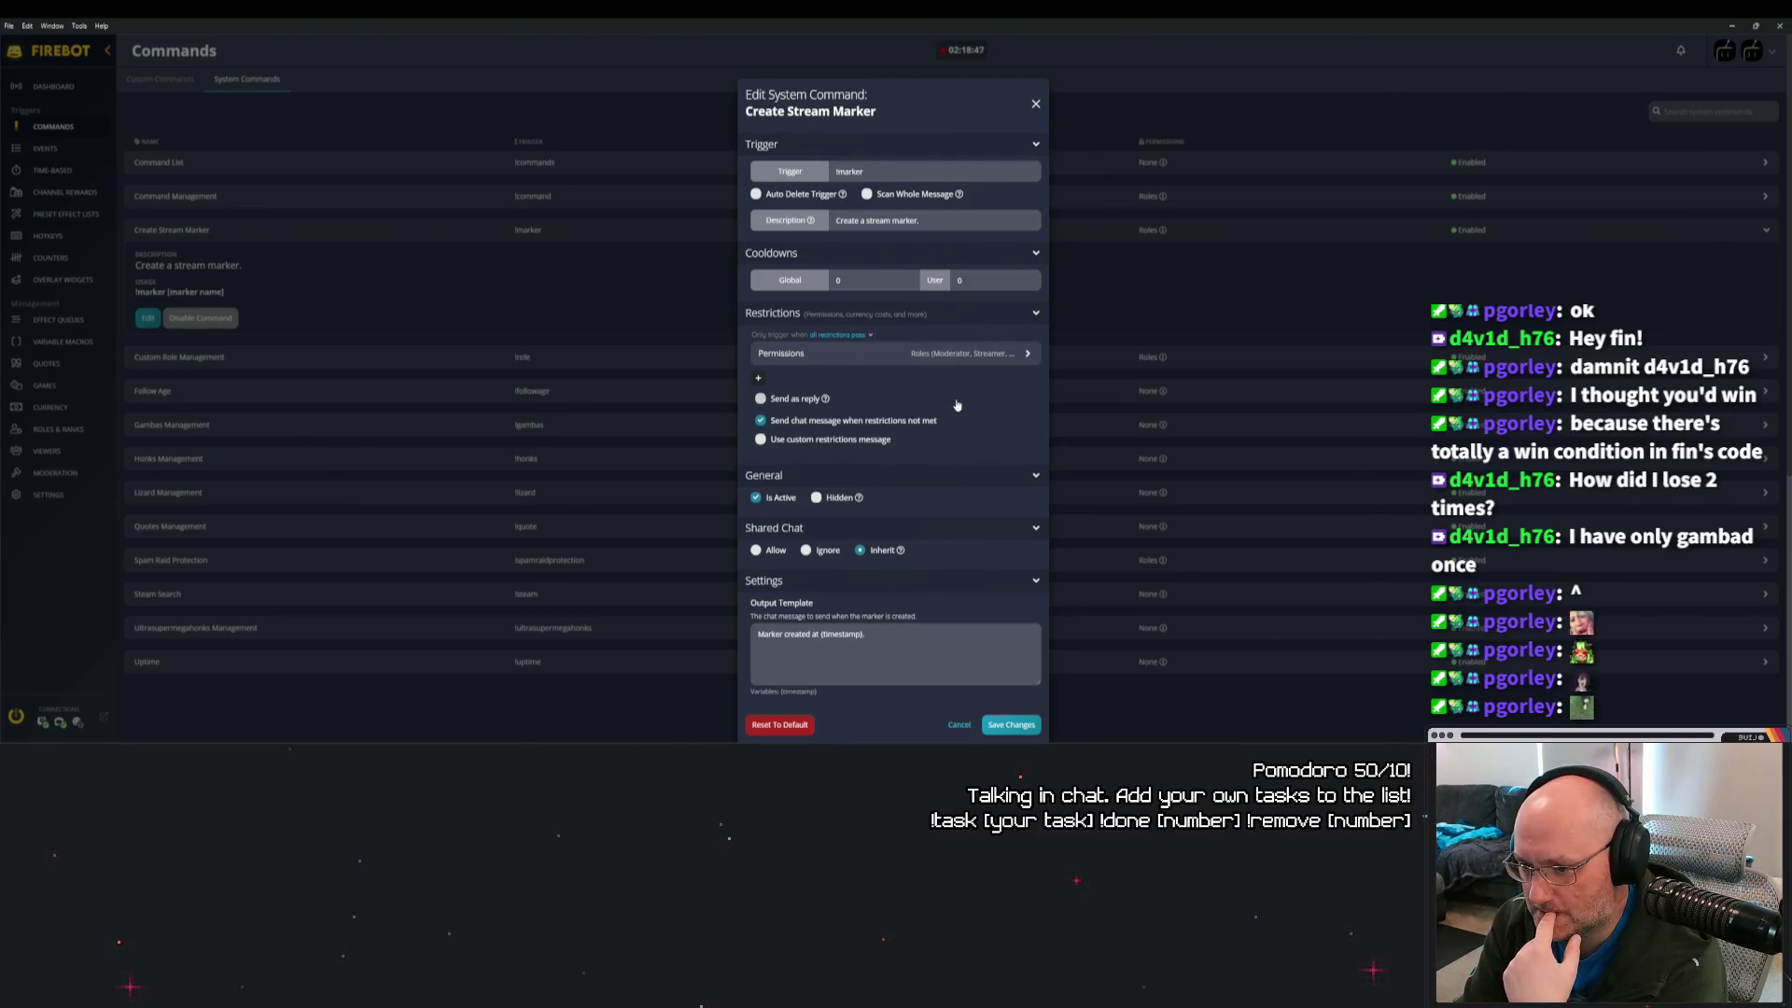
scroll(956, 400, down, 5)
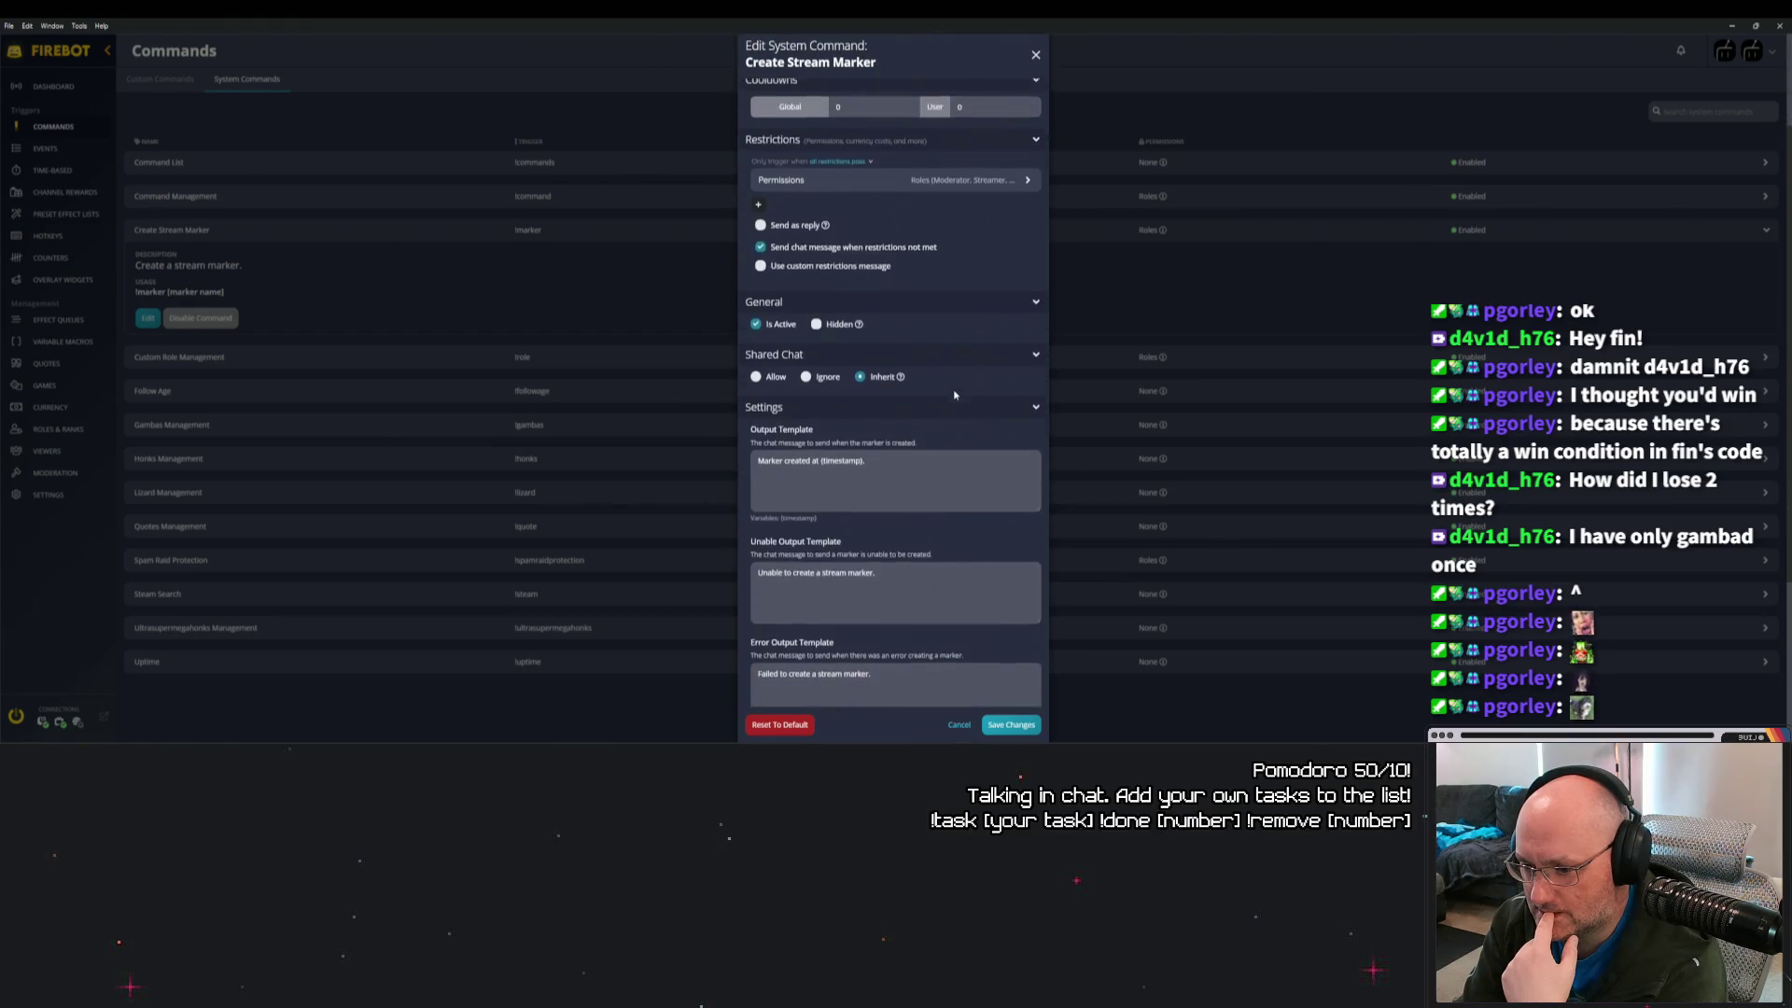
scroll(955, 395, down, 1)
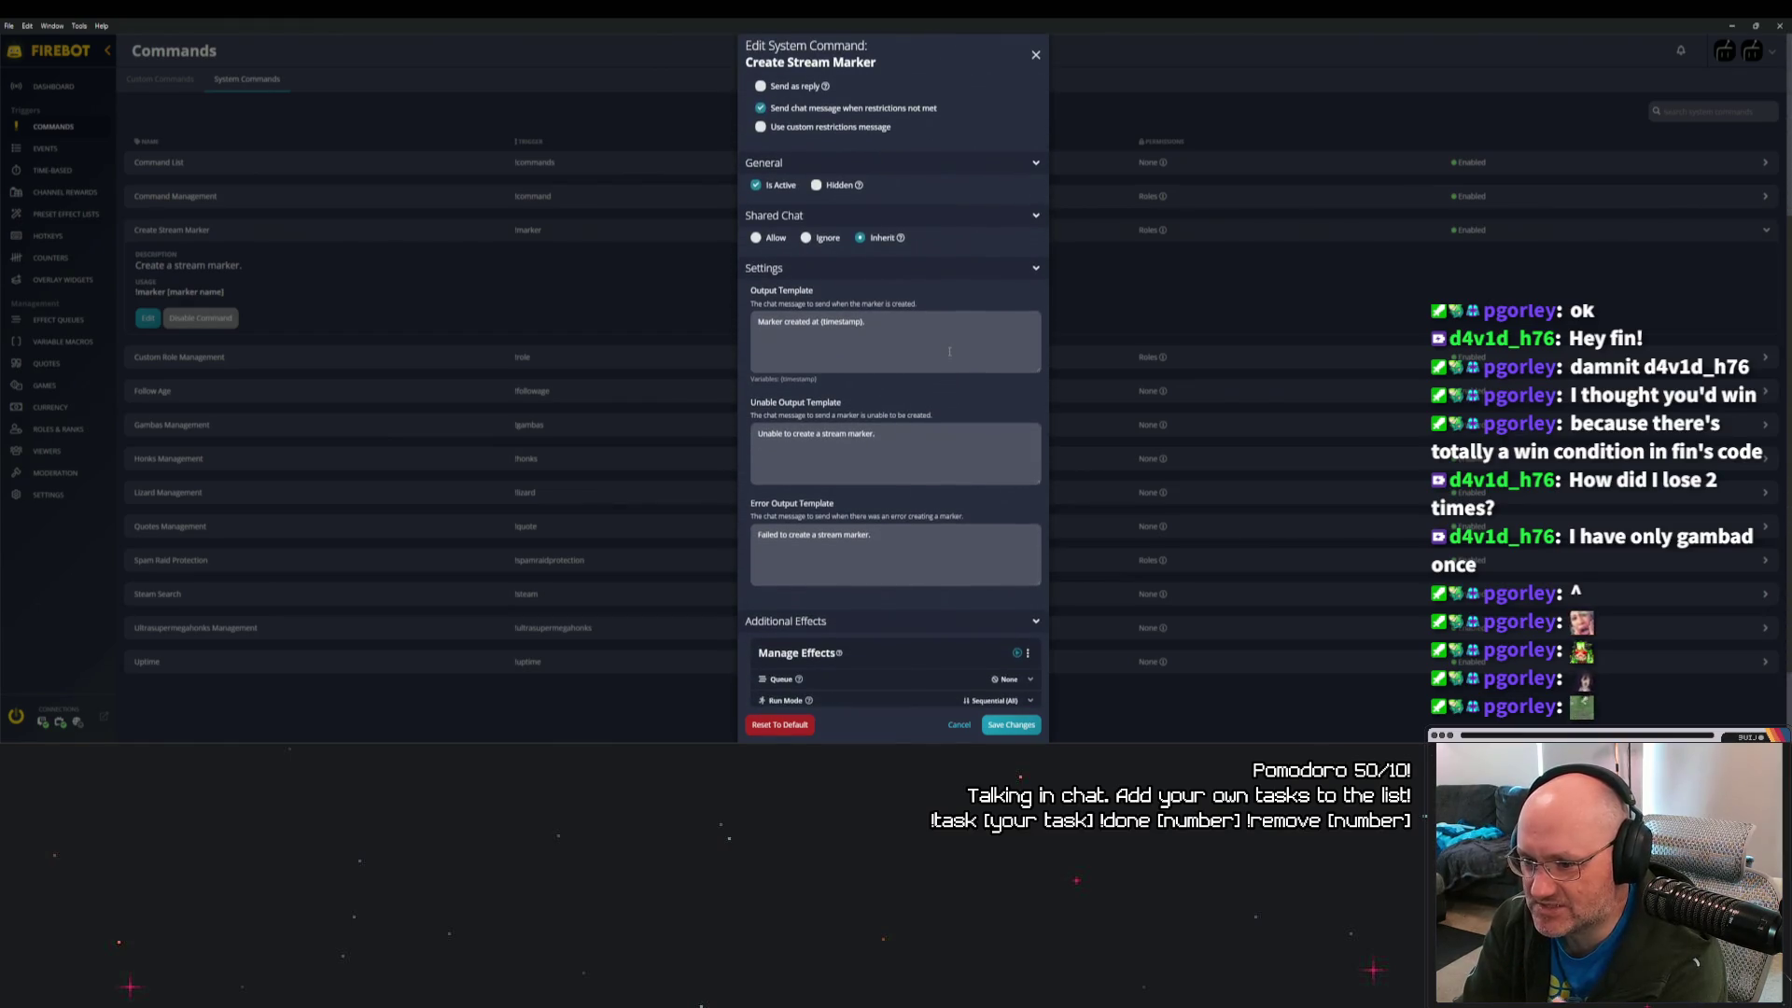
click(949, 351)
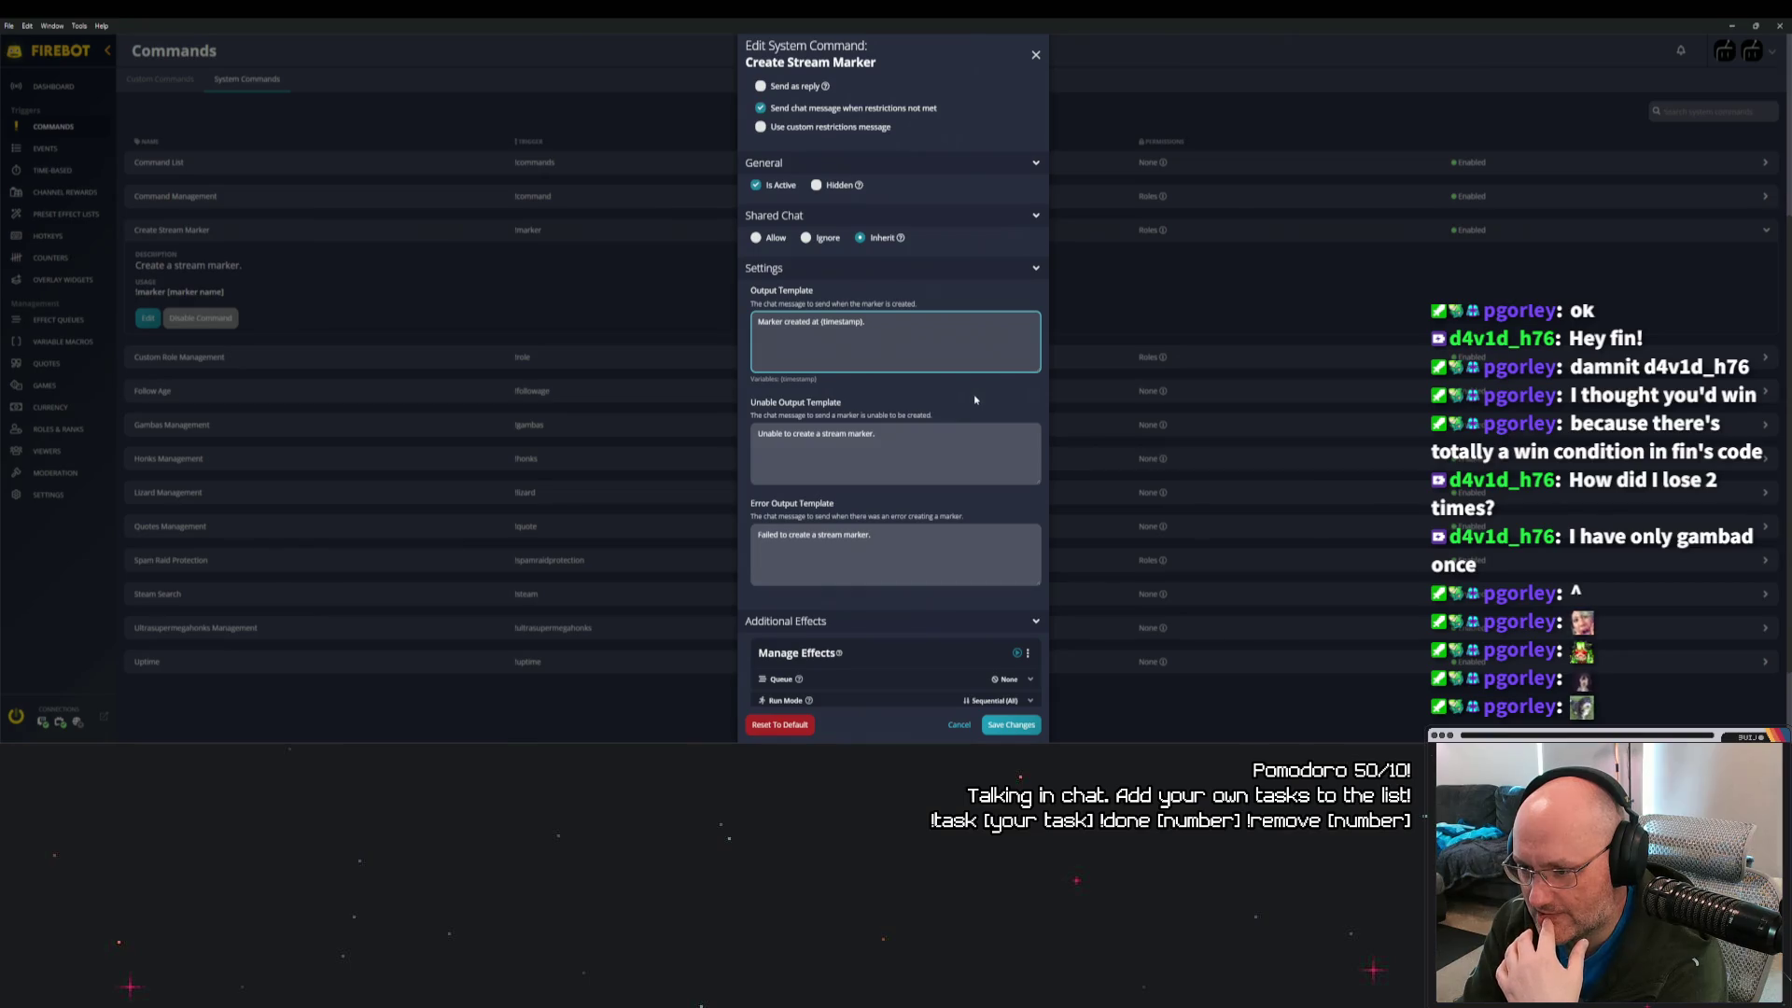
scroll(975, 411, down, 2)
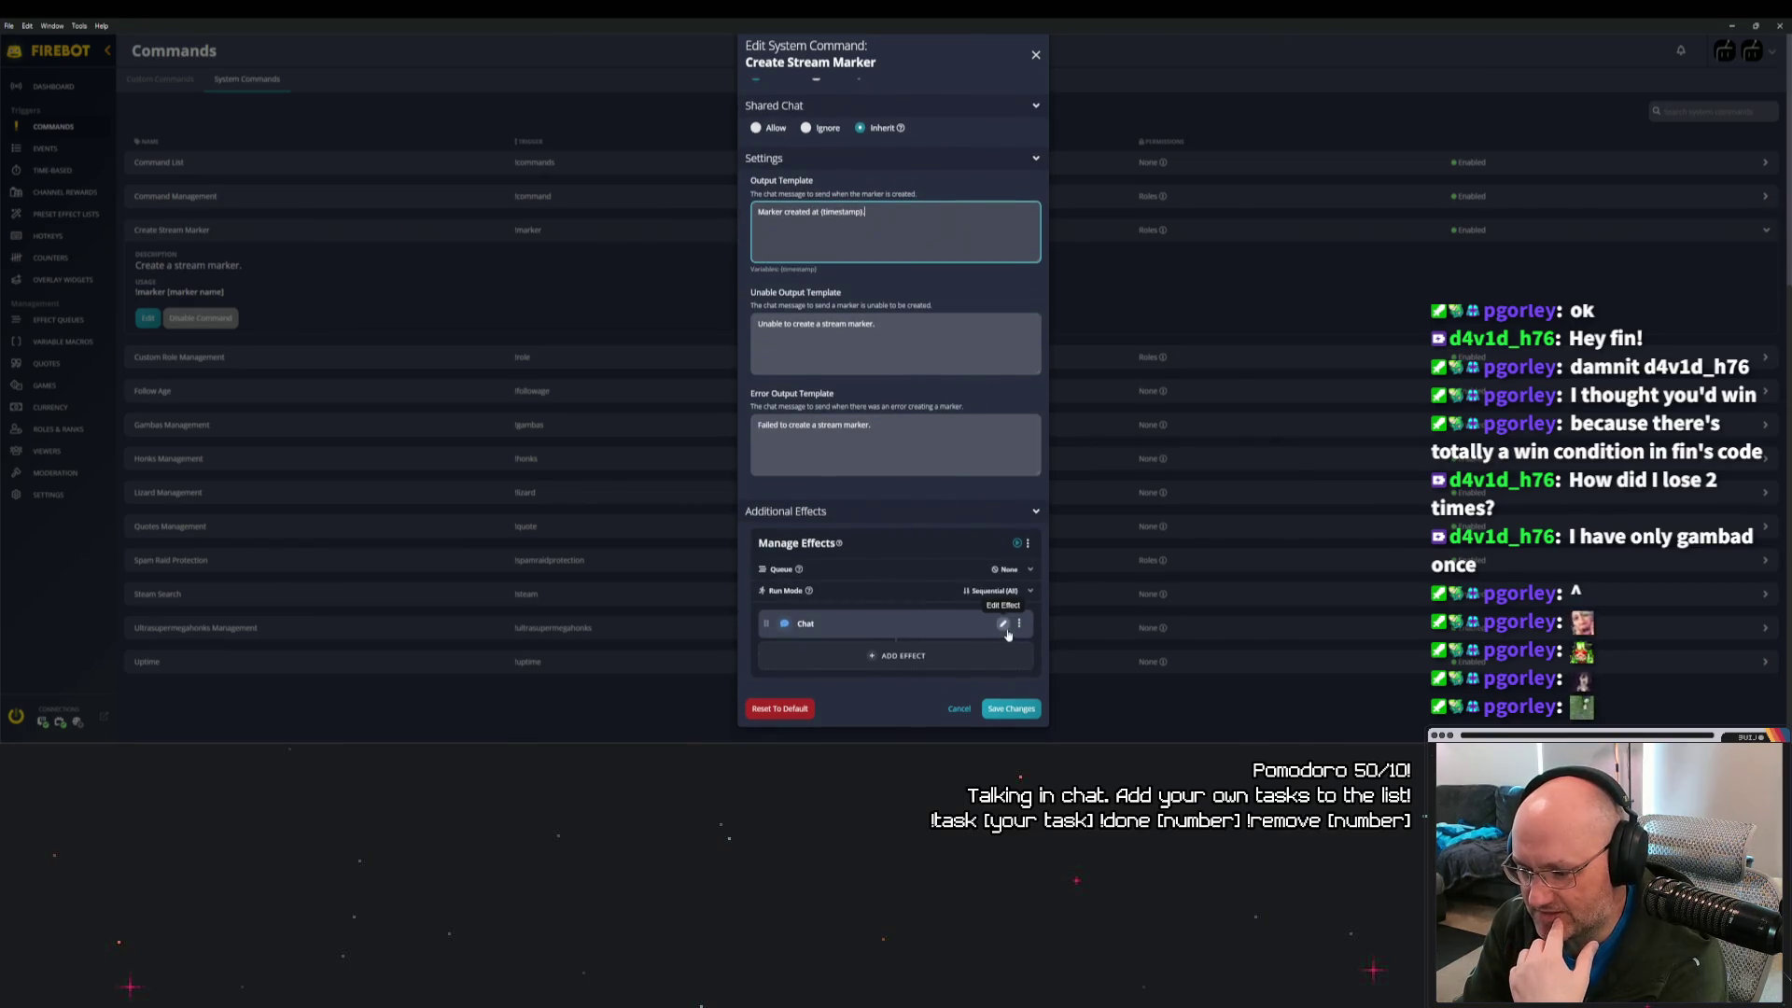
Search effects for 'market-' but cancel without adding one, then close the command editor.
click(949, 660)
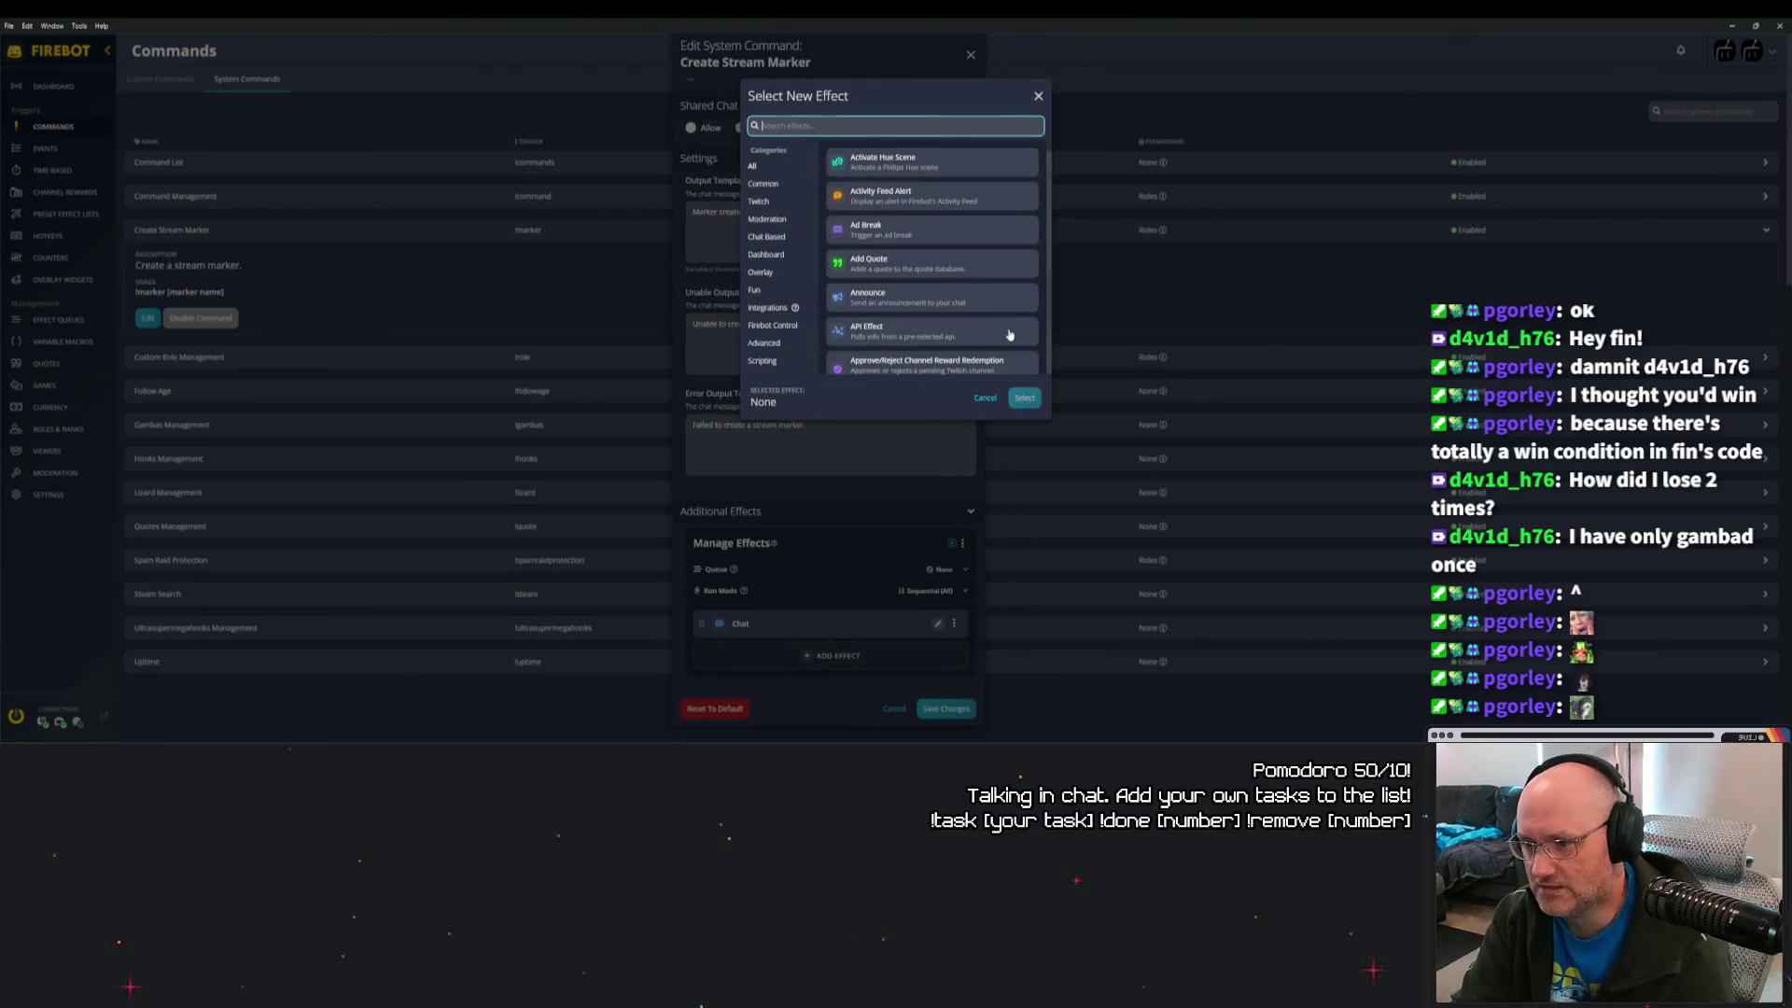
text(market)
text(-)
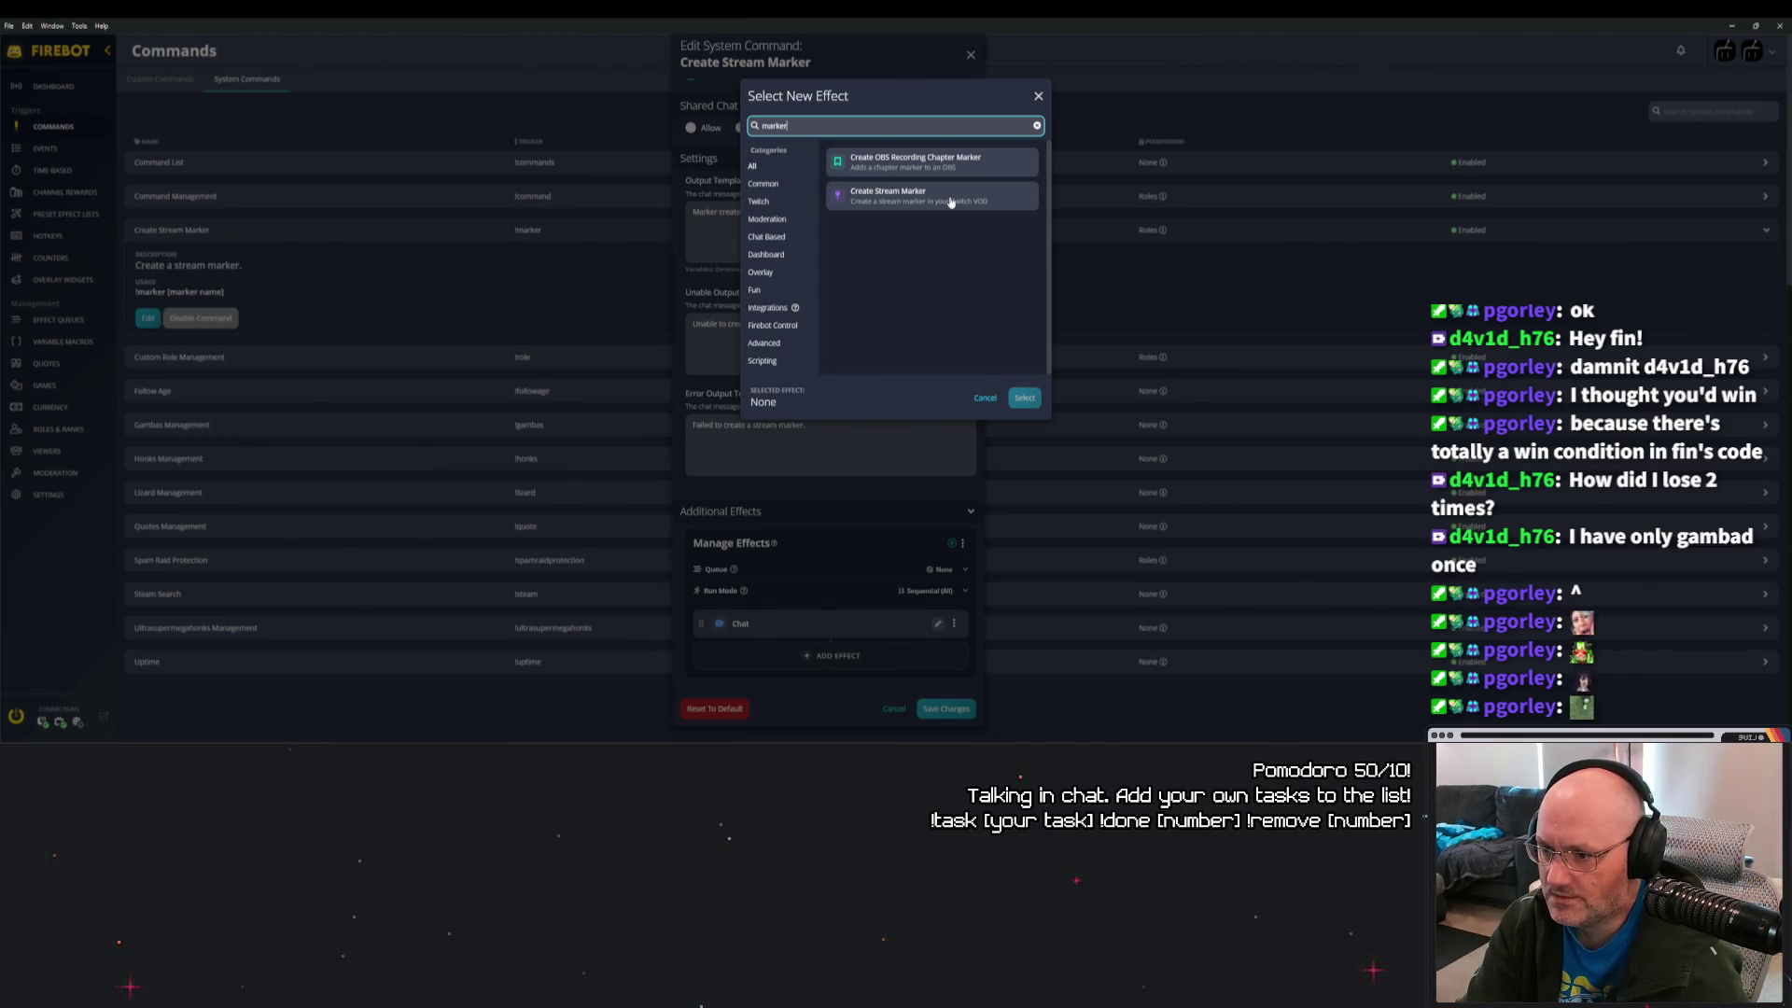
click(987, 400)
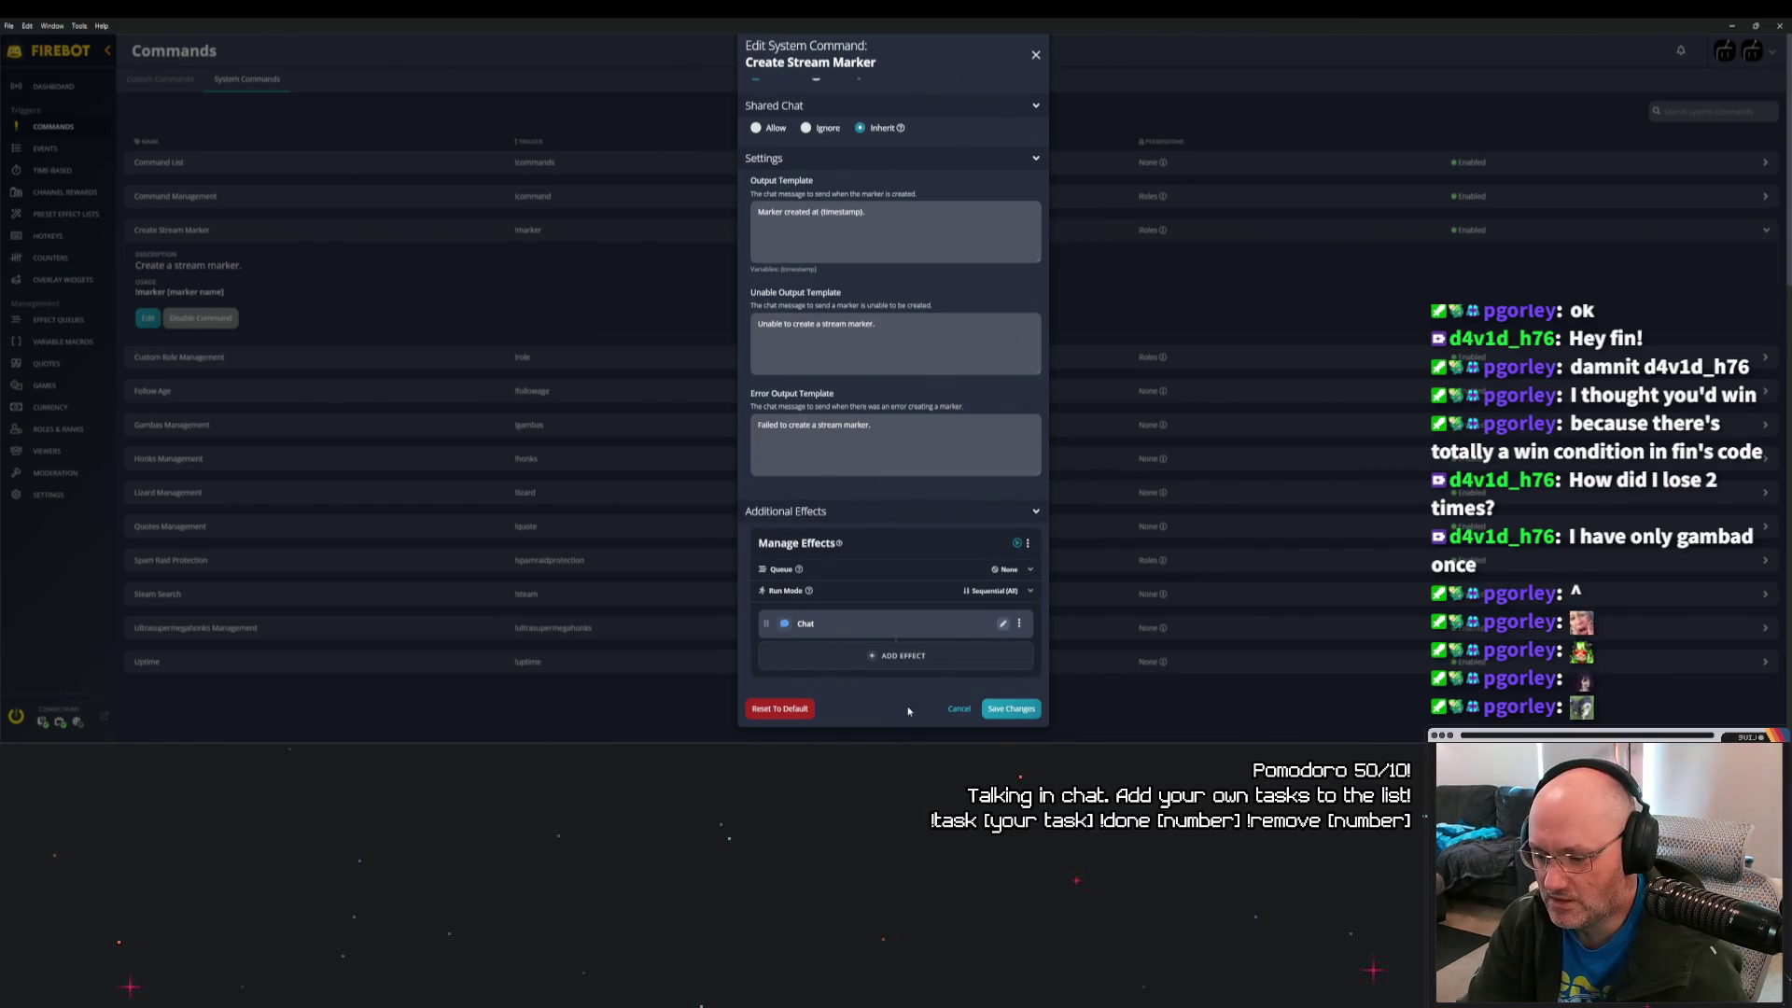
click(954, 709)
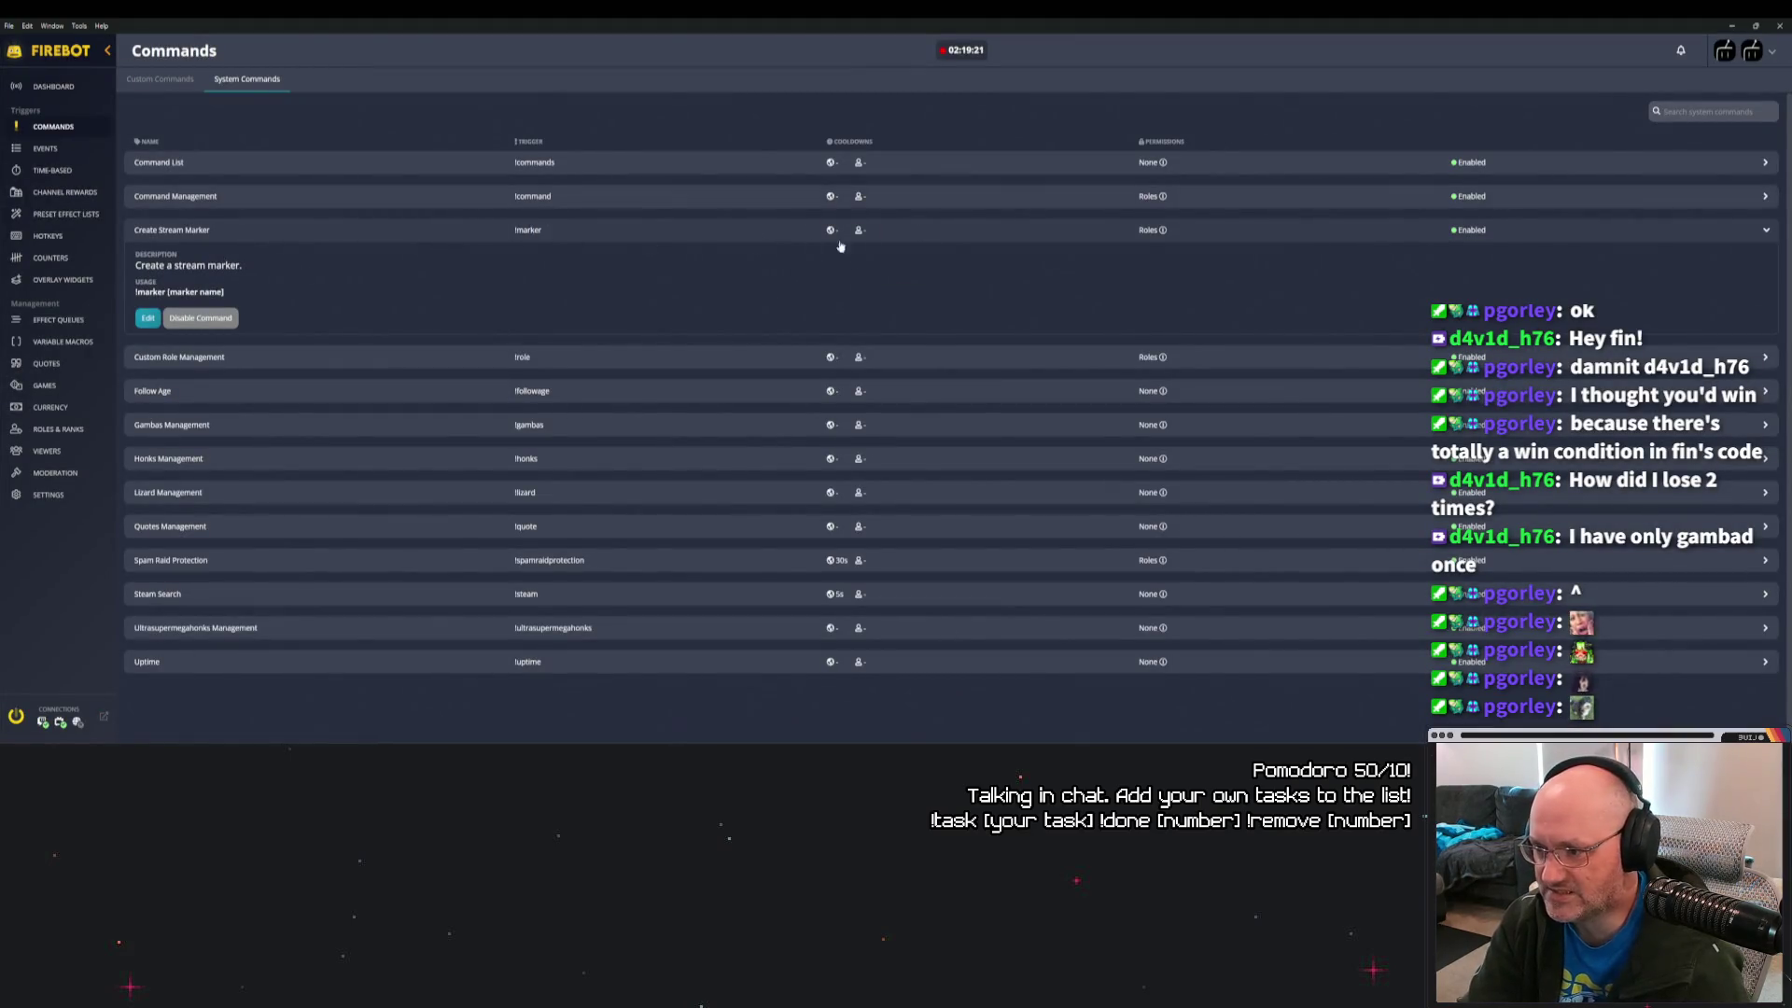
Disable Create Stream Marker, collapse its row, and return to Unreal Engine.
mouse_move(1165, 235)
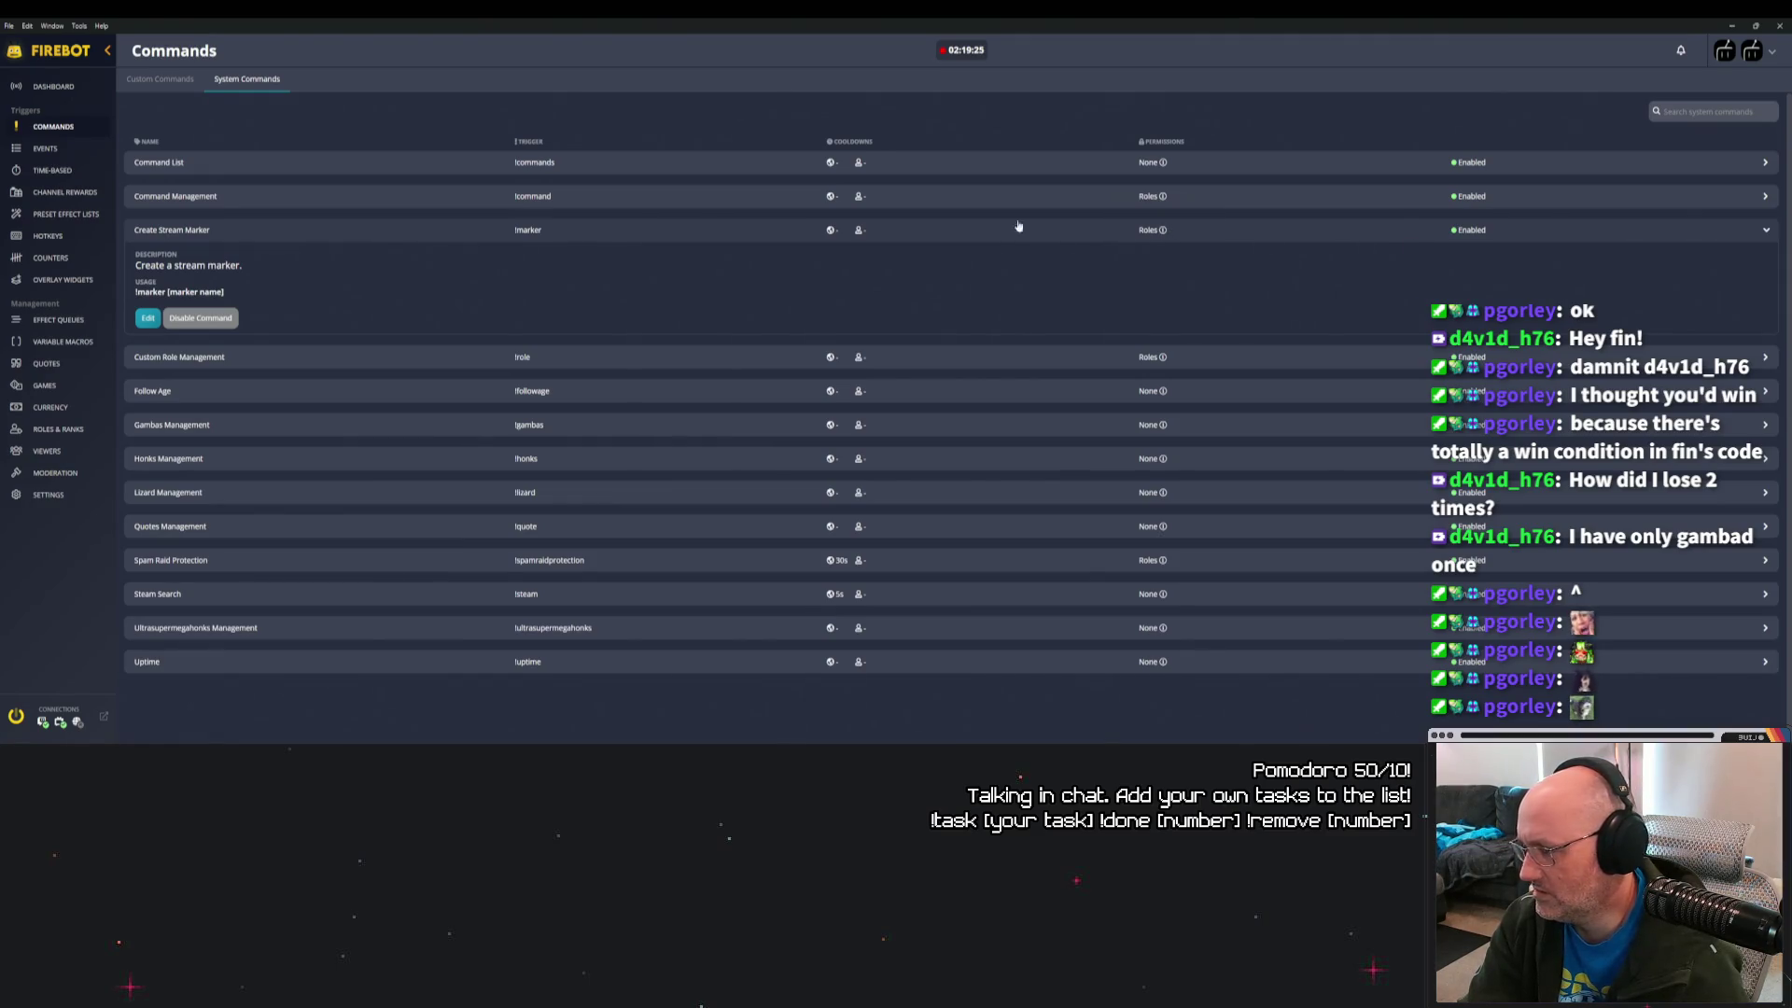
click(201, 318)
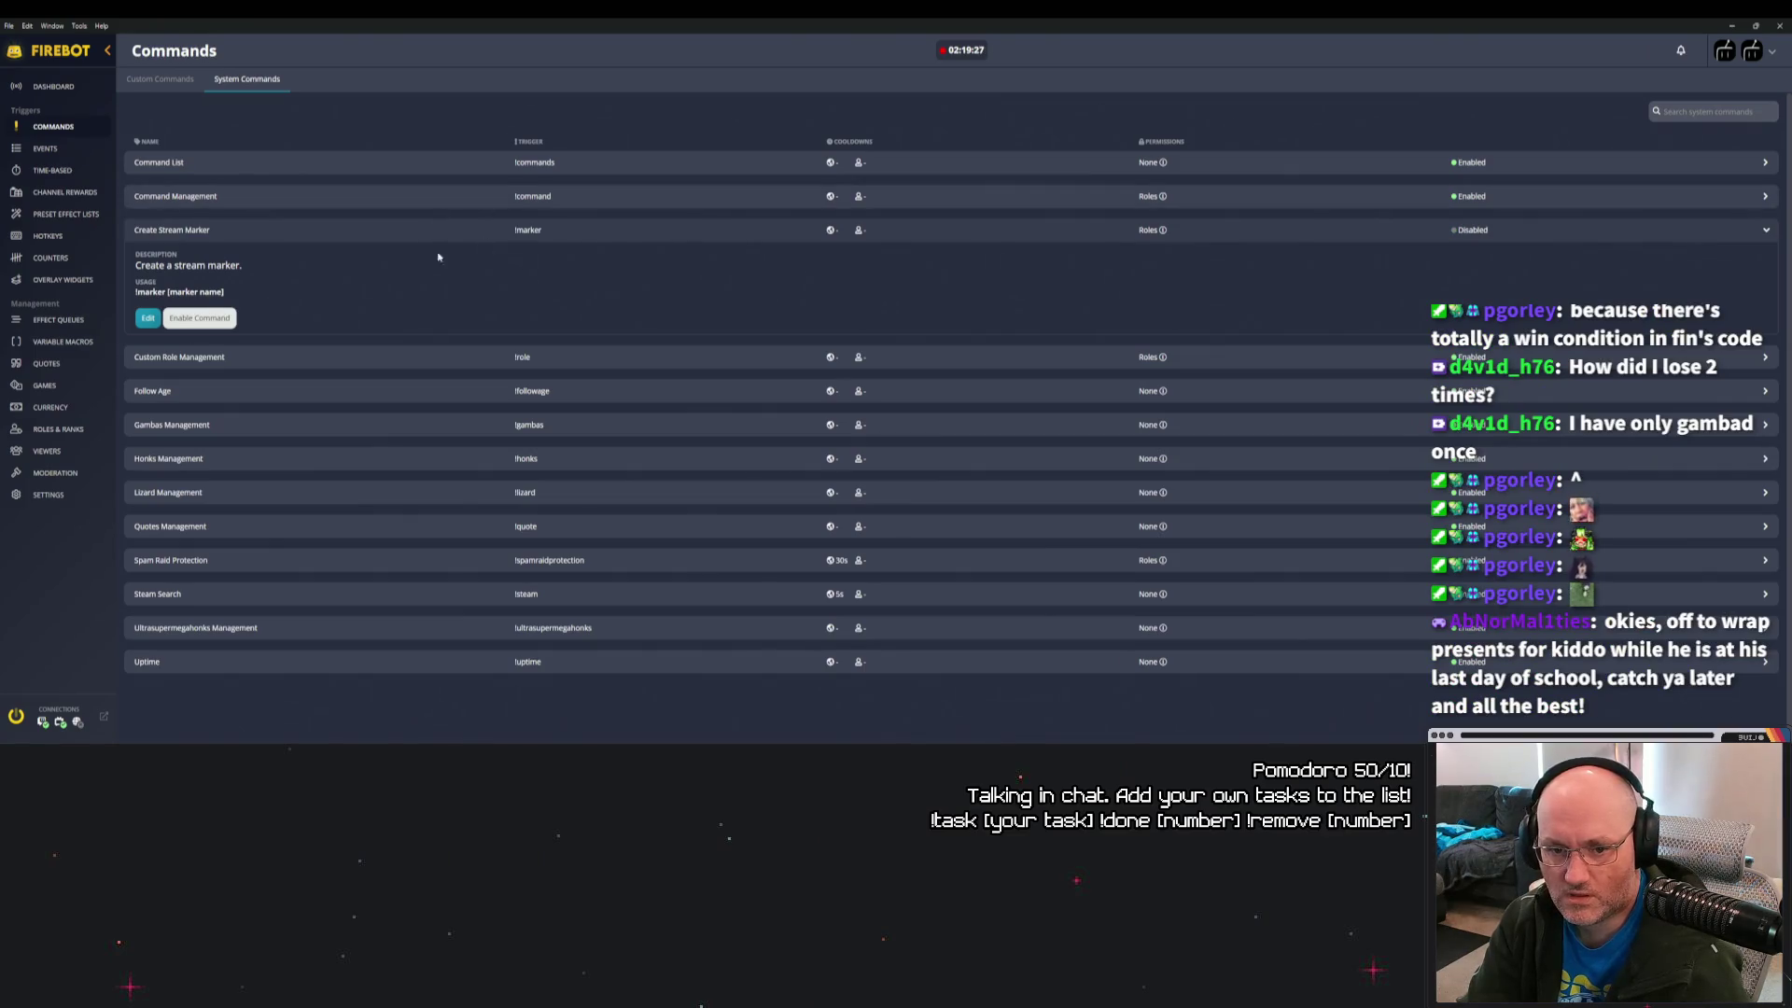
click(378, 230)
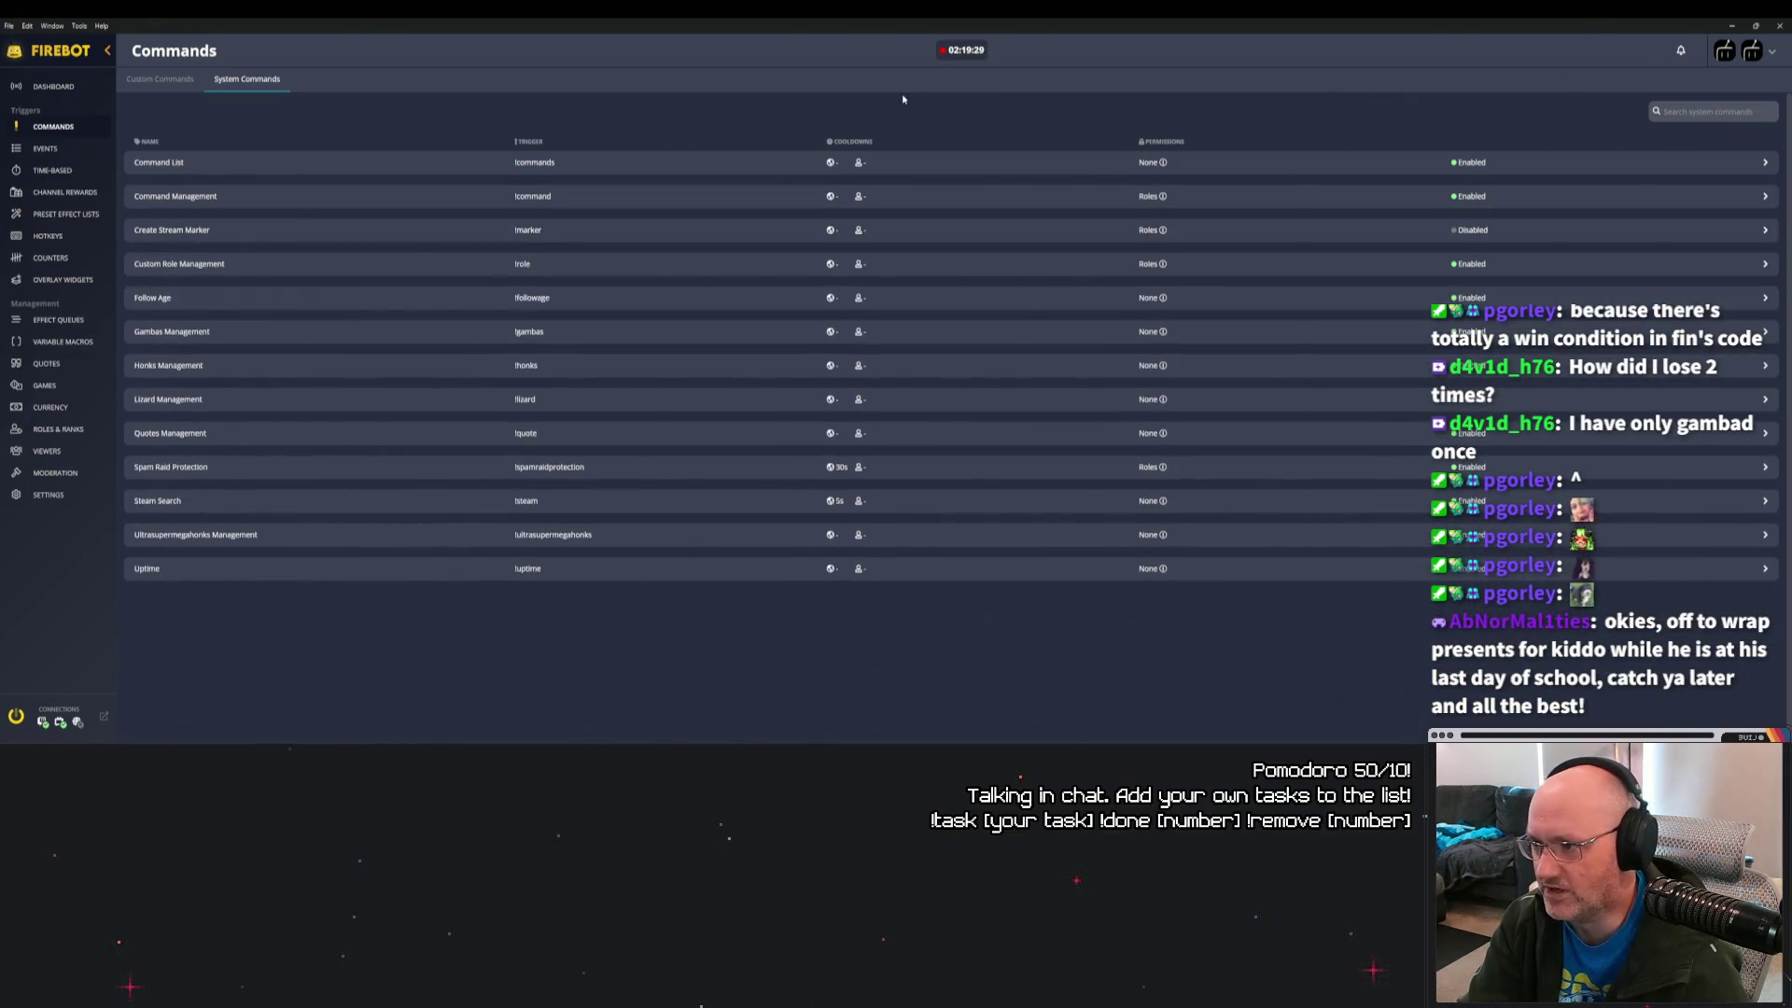
key(alt+Tab)
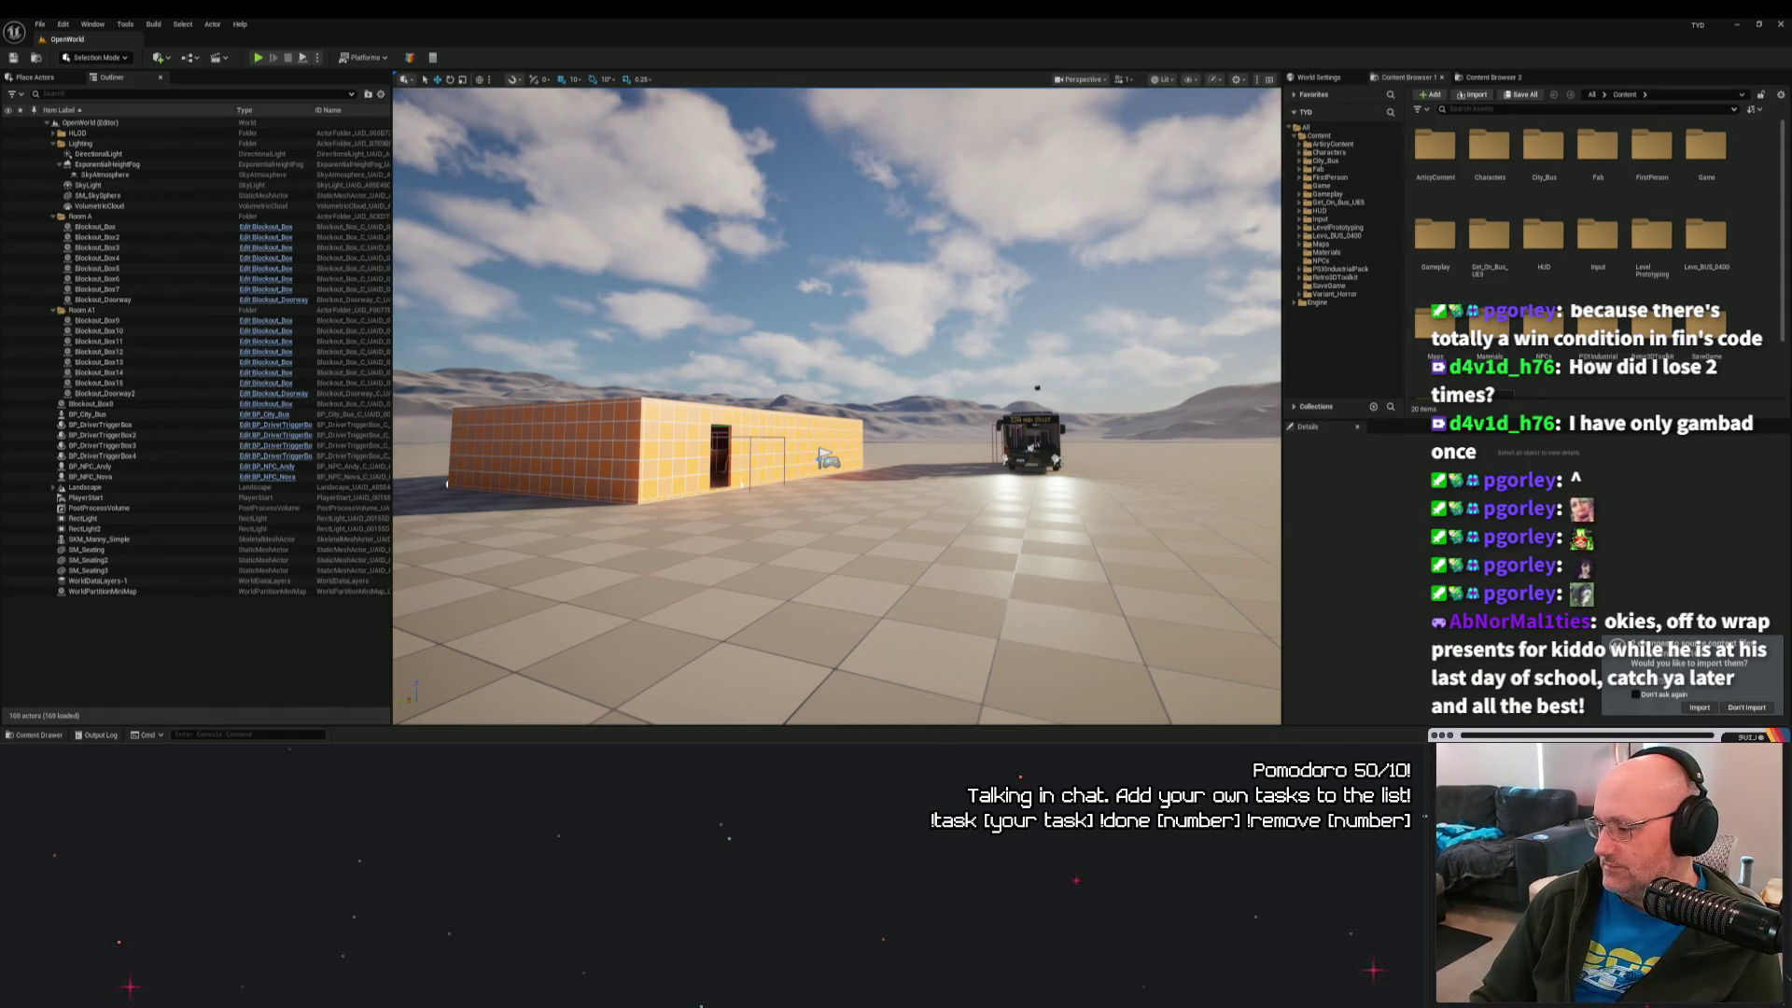
Import the changed Articy files with row type RichTextStyleRow and dismiss the resulting error.
click(1699, 707)
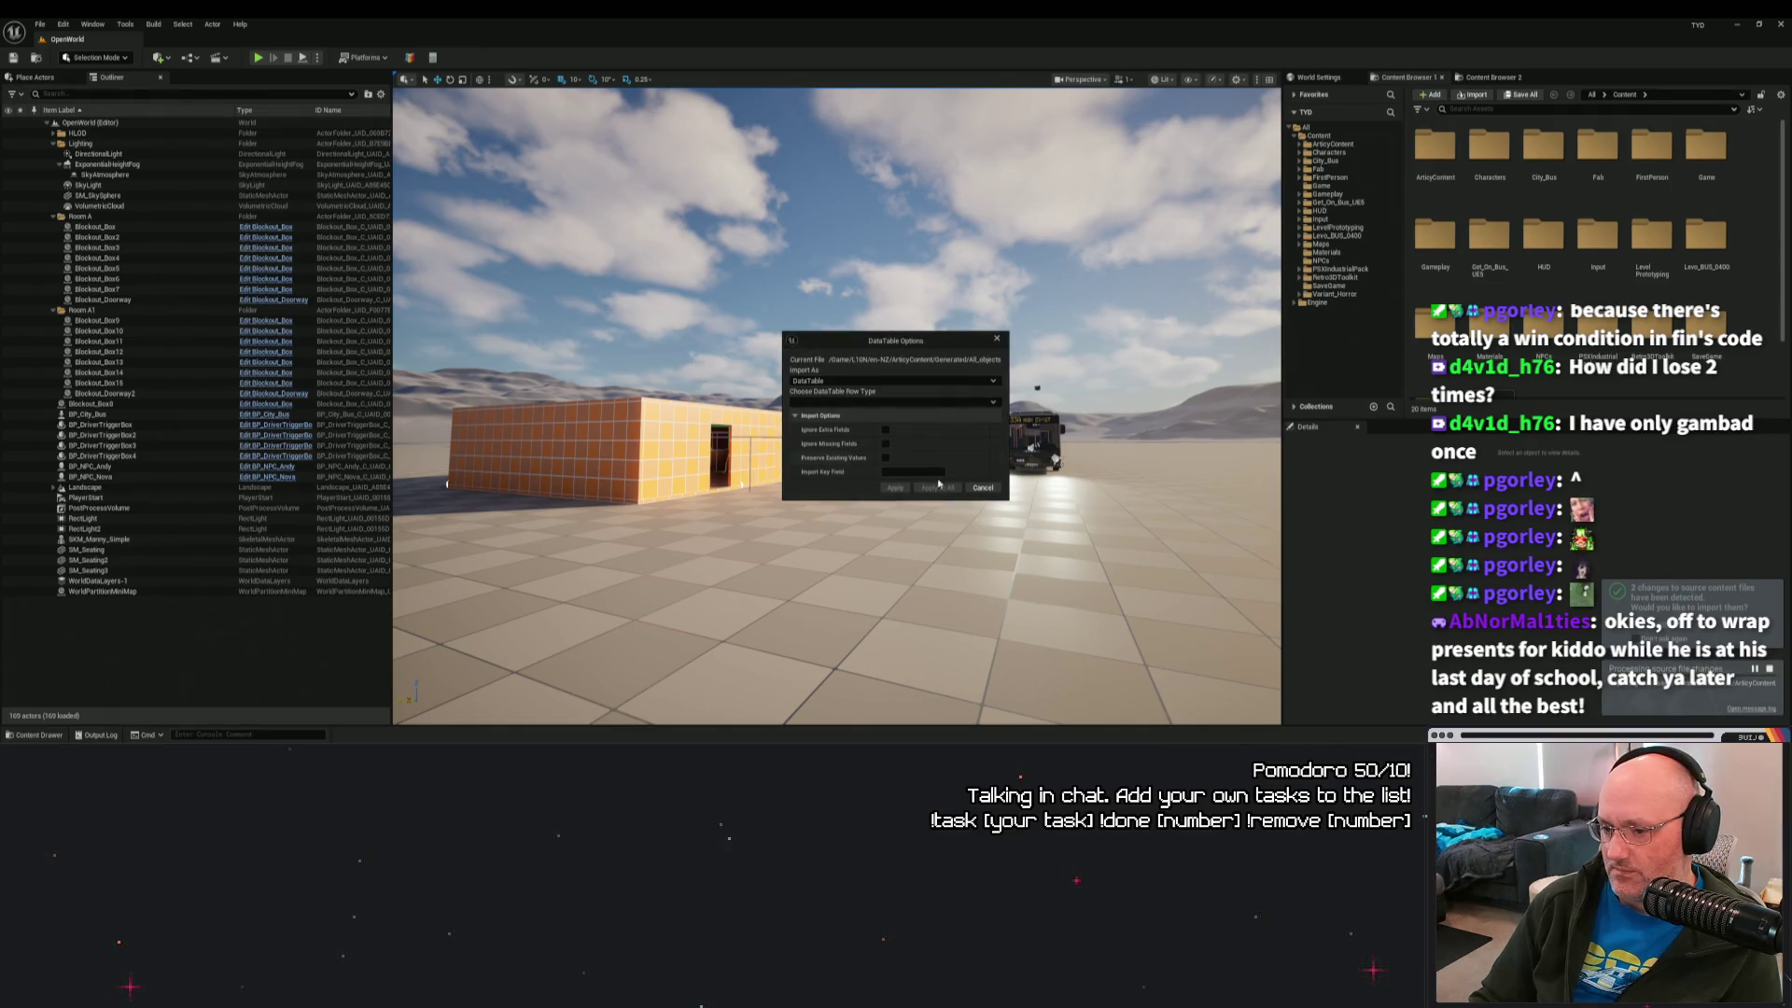
click(837, 404)
scroll(896, 598, down, 2)
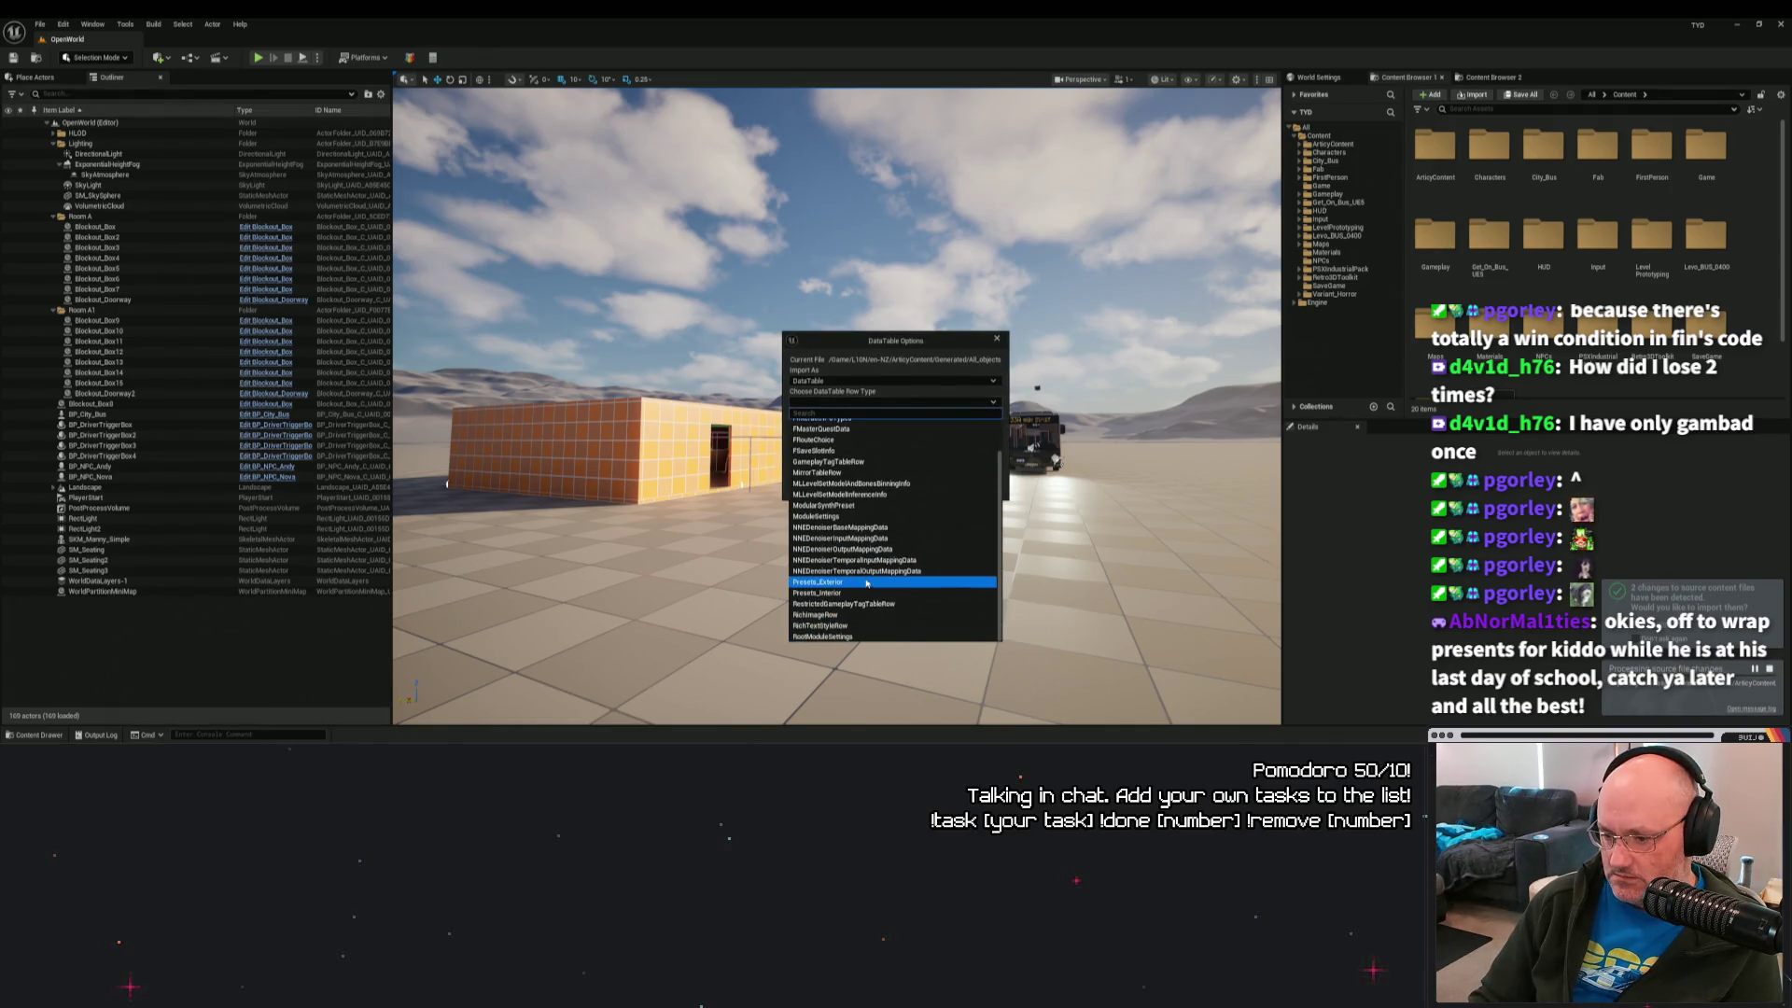
click(880, 628)
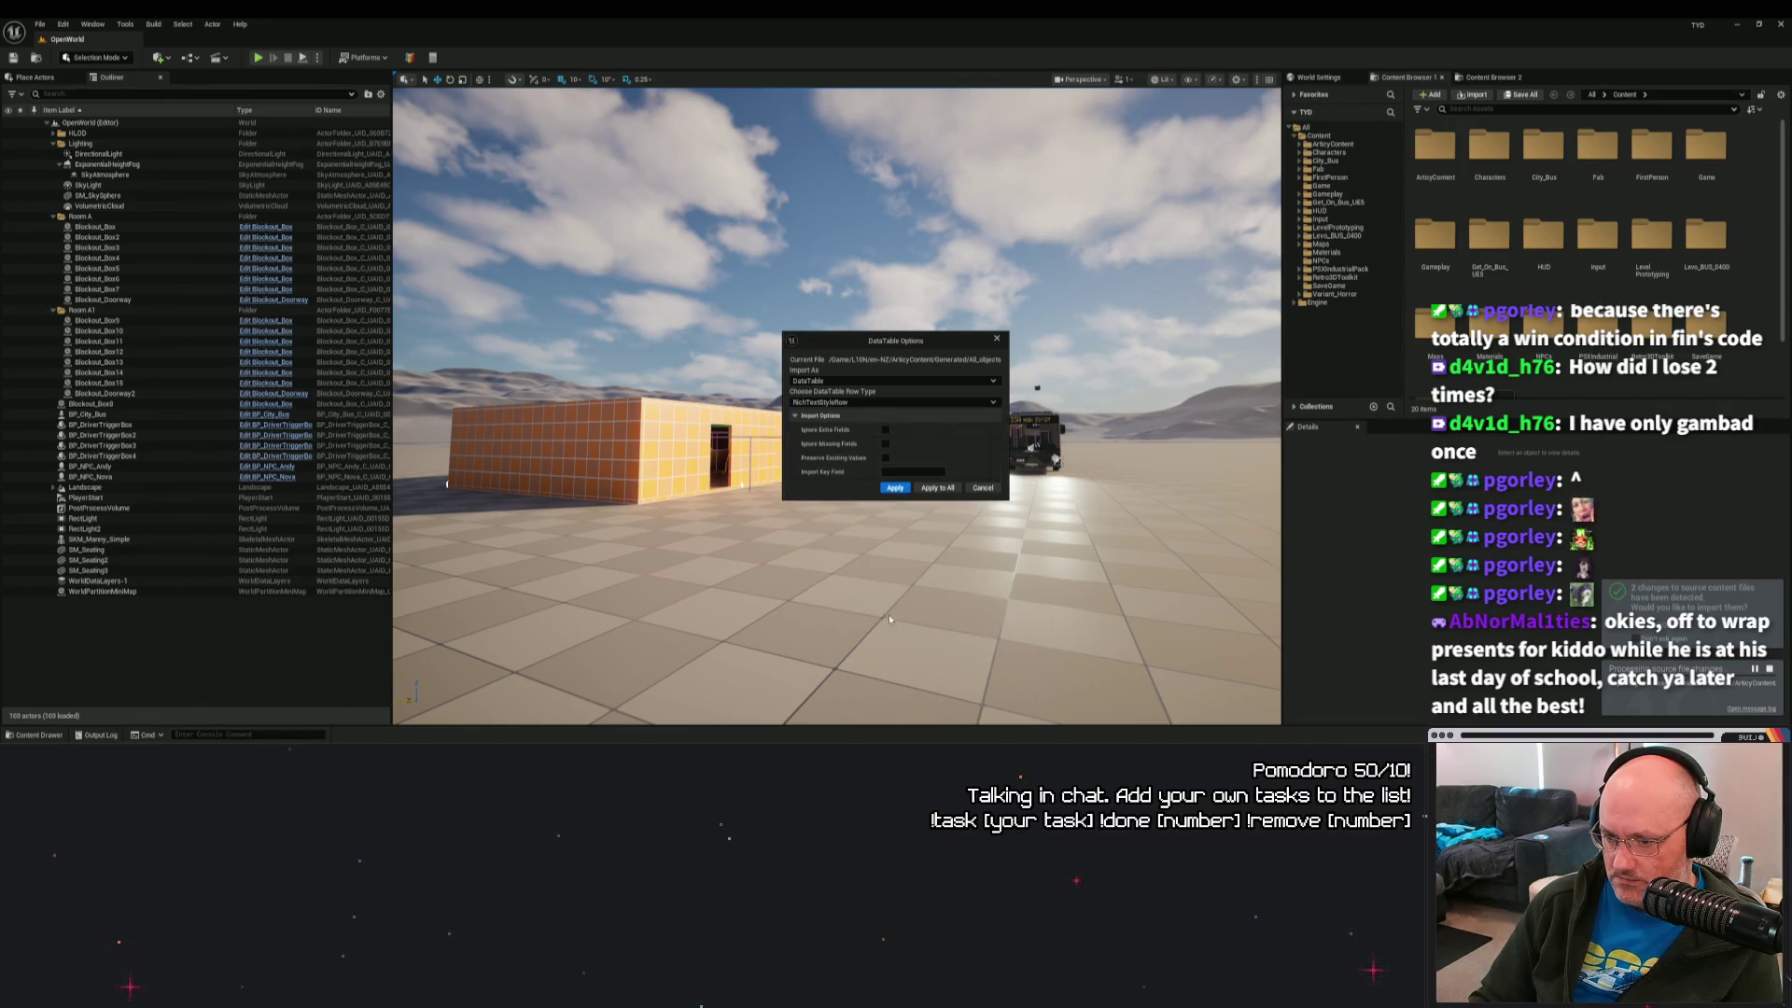
click(894, 487)
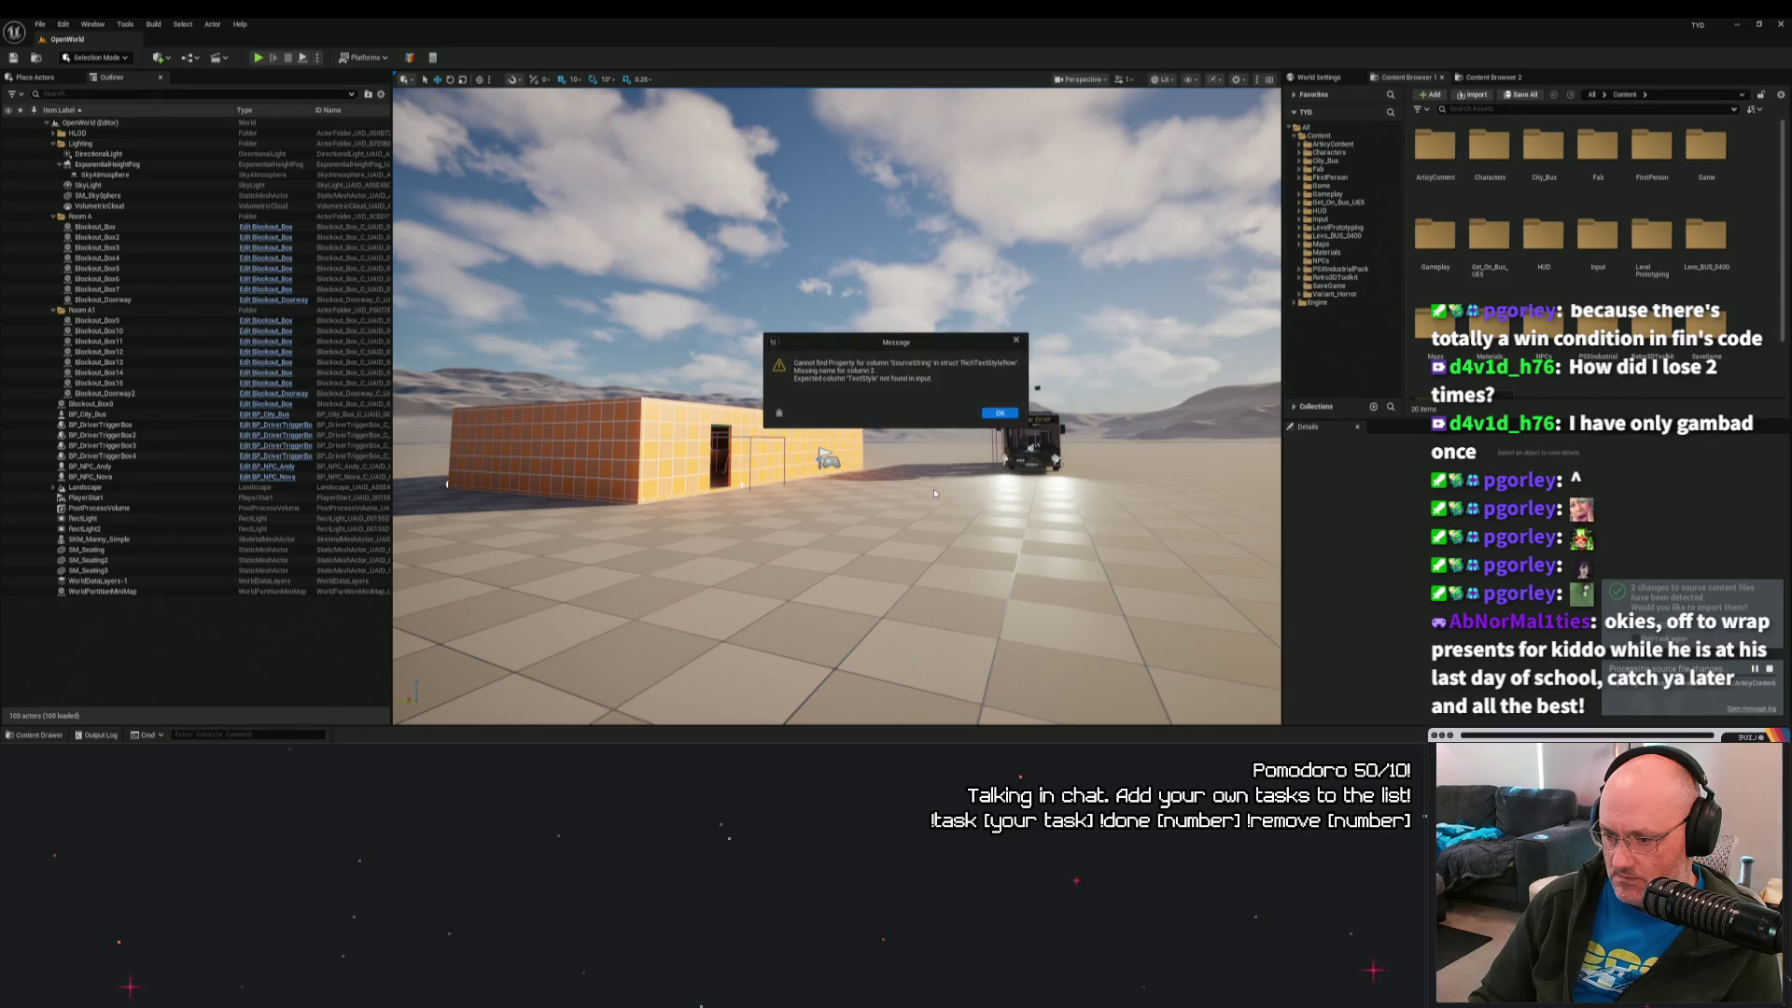
click(1000, 414)
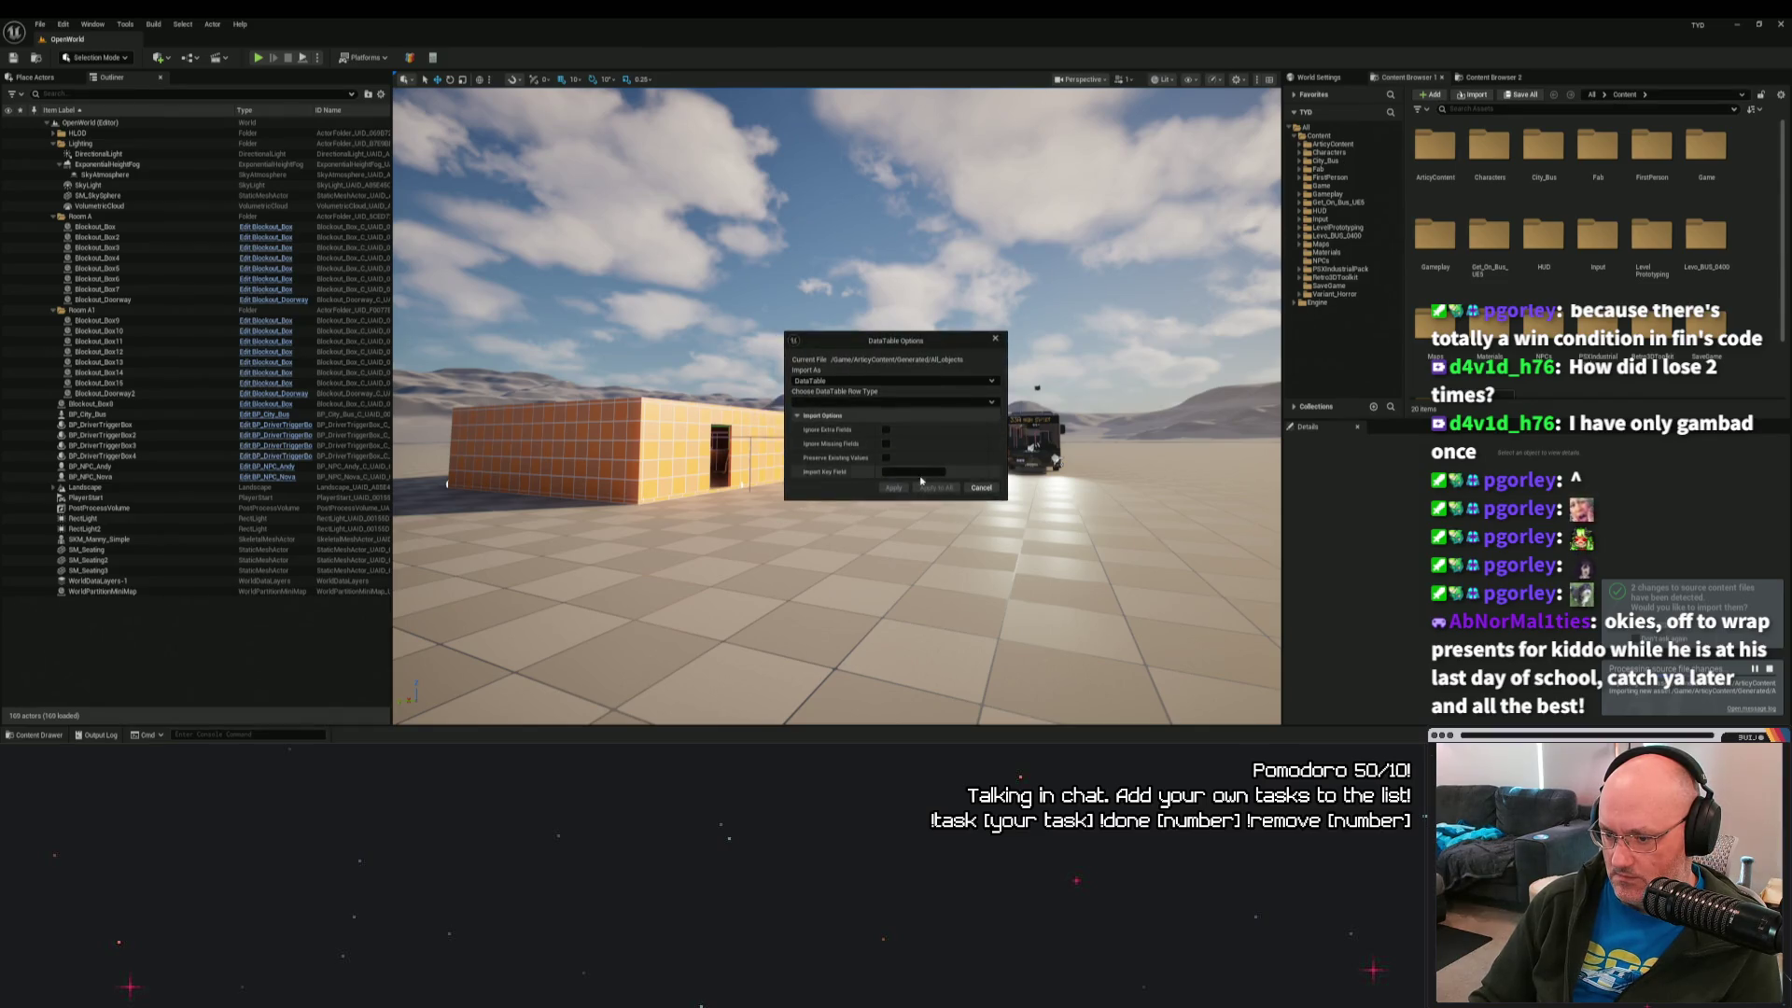
Retry the All_objects import with RichTextStyleRow selected again and dismiss the new error.
click(892, 399)
scroll(854, 611, down, 5)
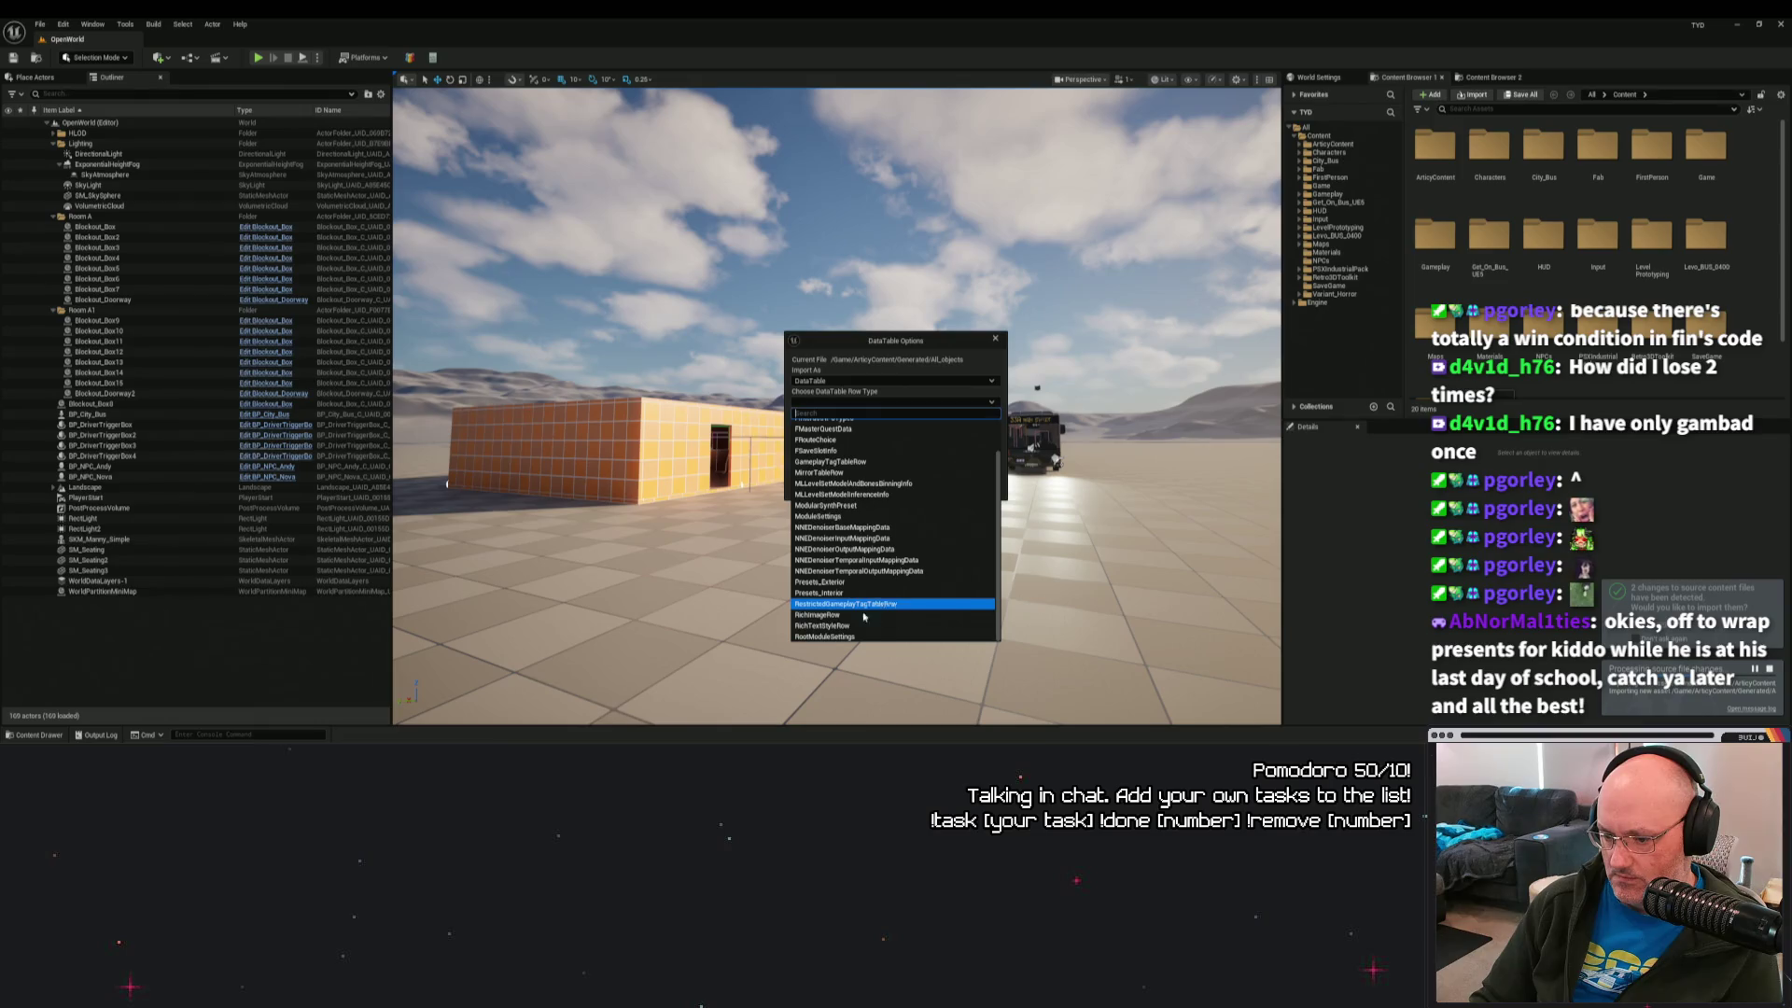
click(854, 626)
click(894, 487)
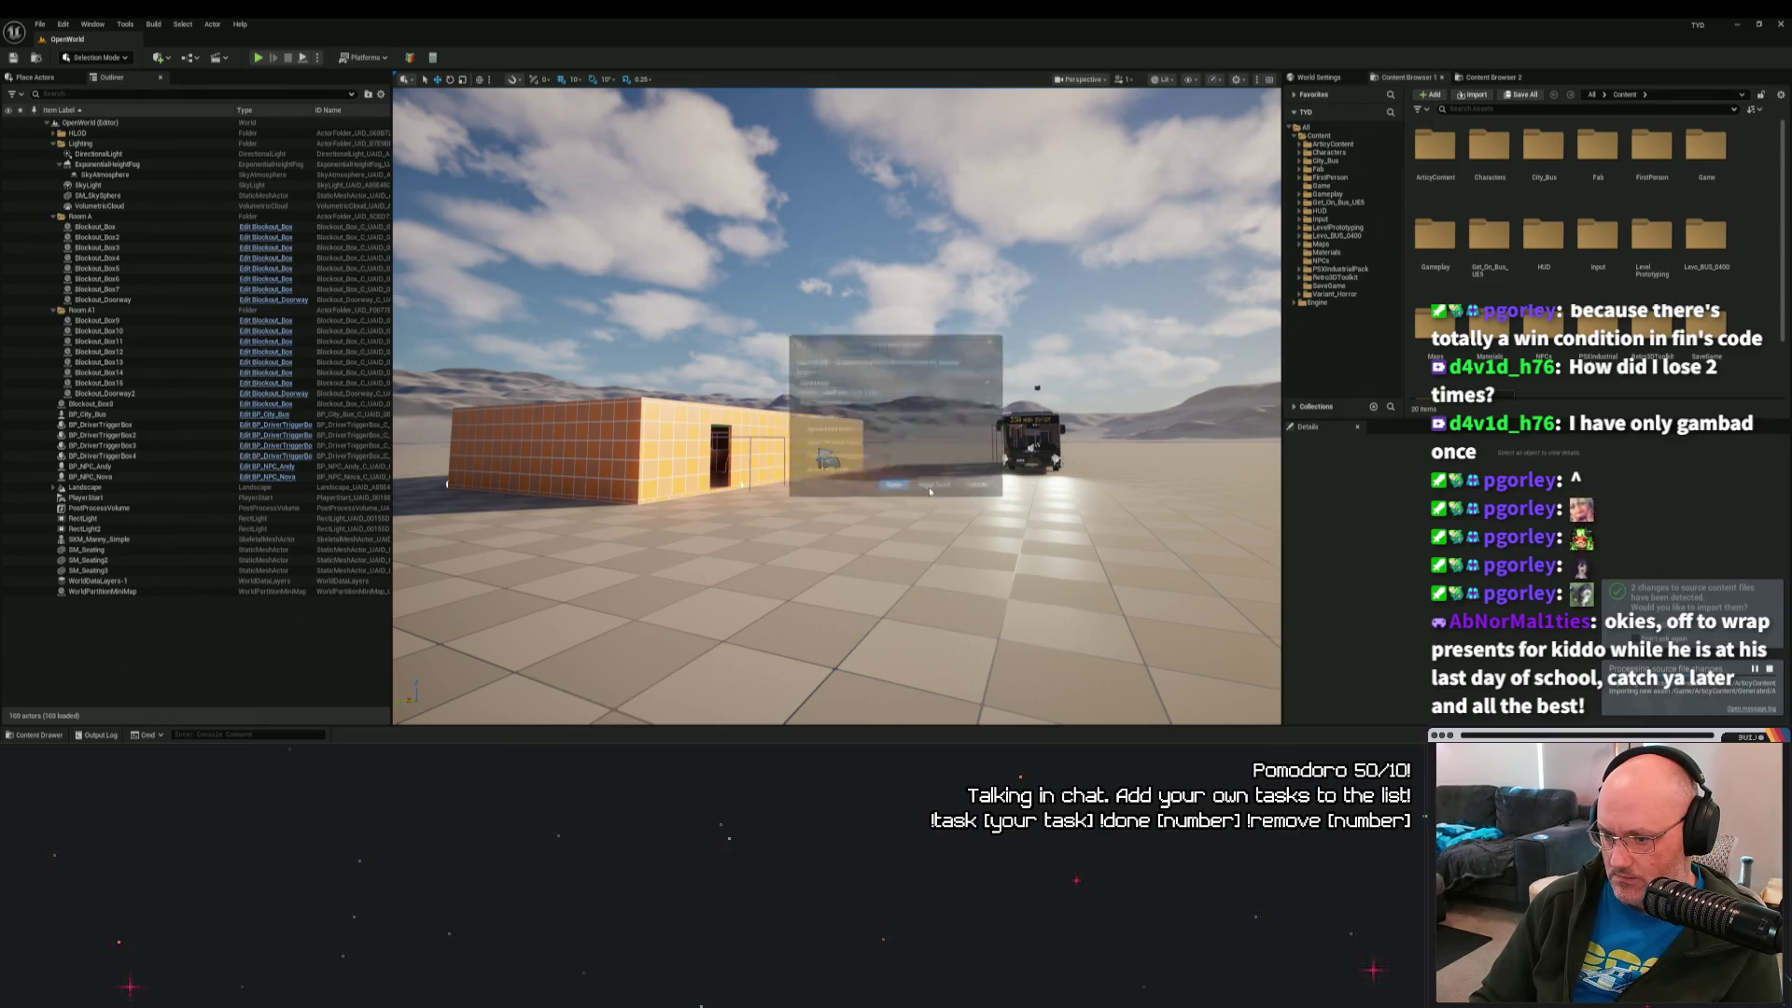
click(995, 413)
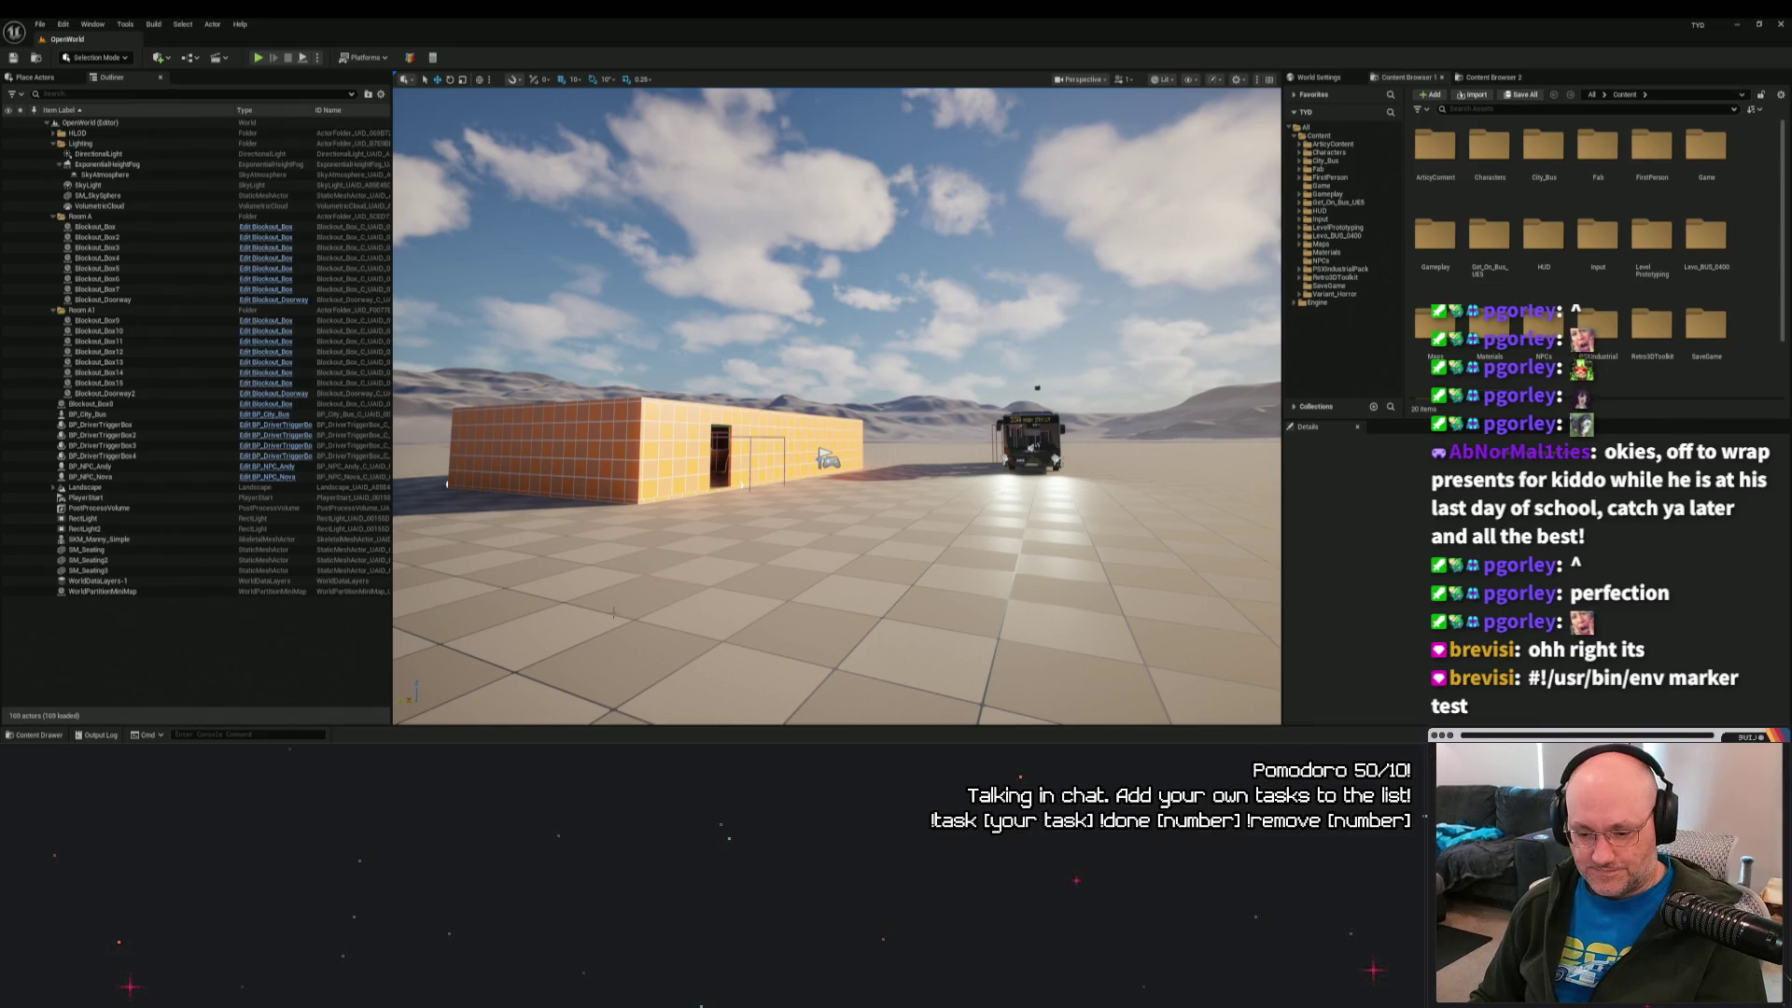
right_click(752, 245)
click(783, 308)
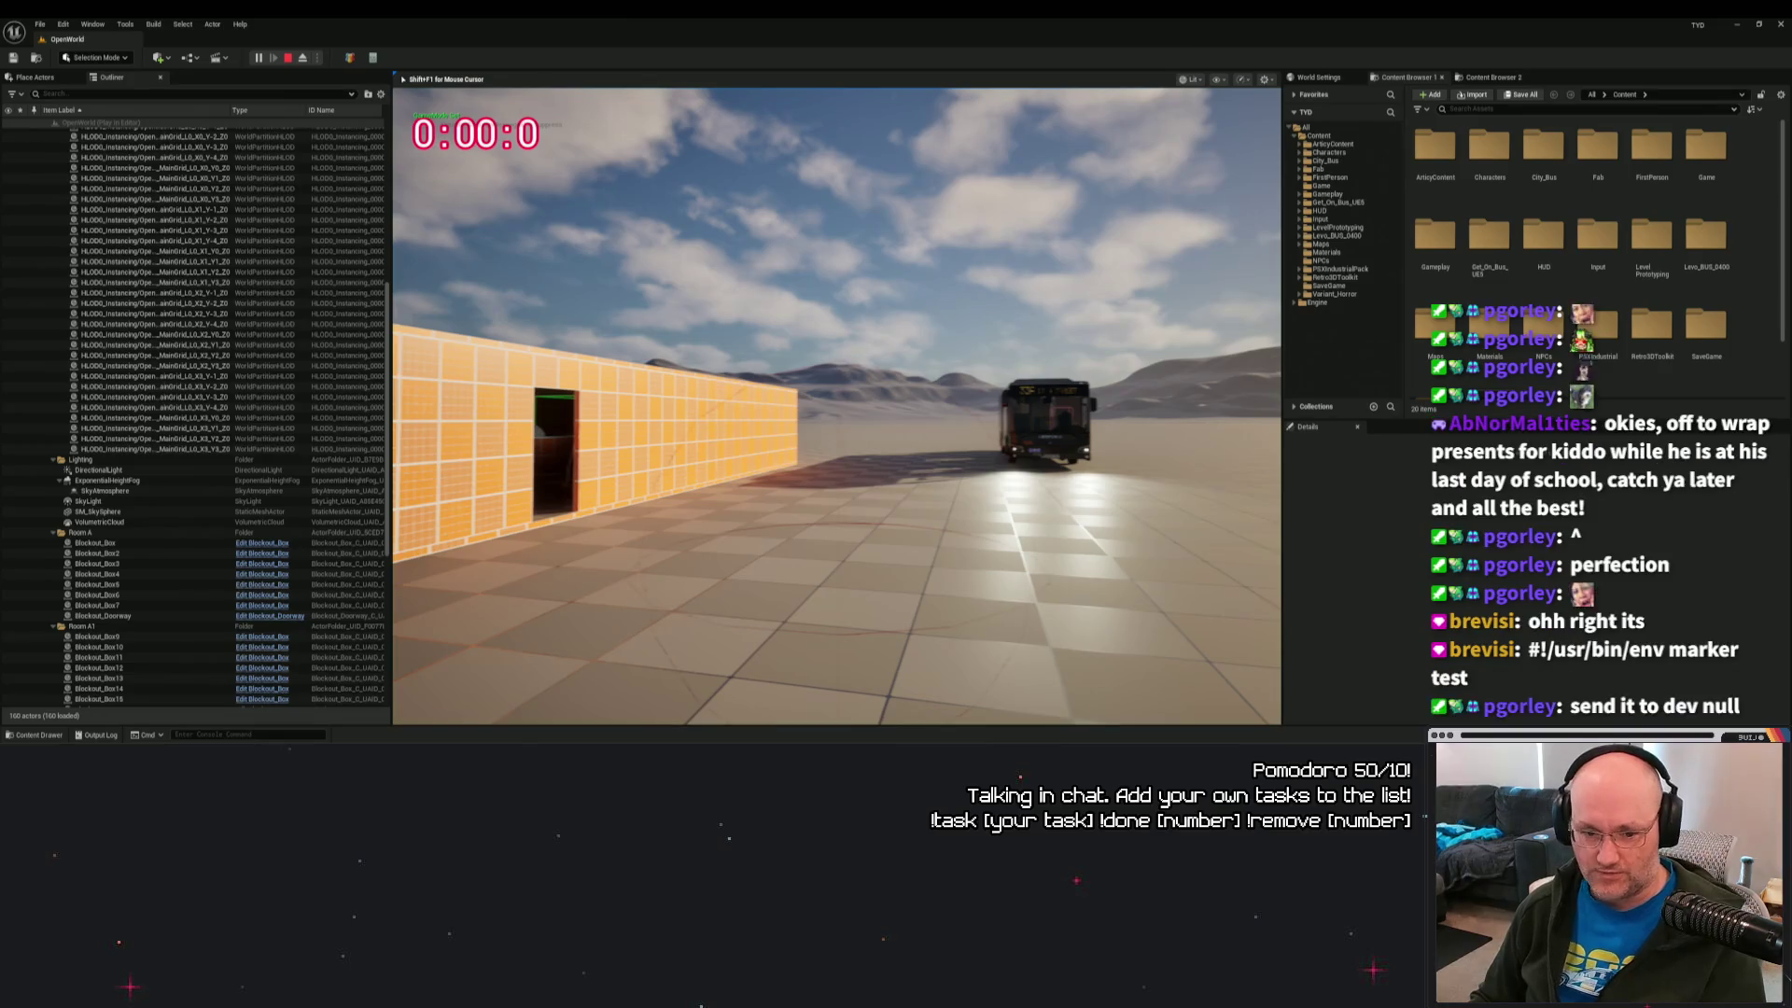
key(Escape)
click(39, 734)
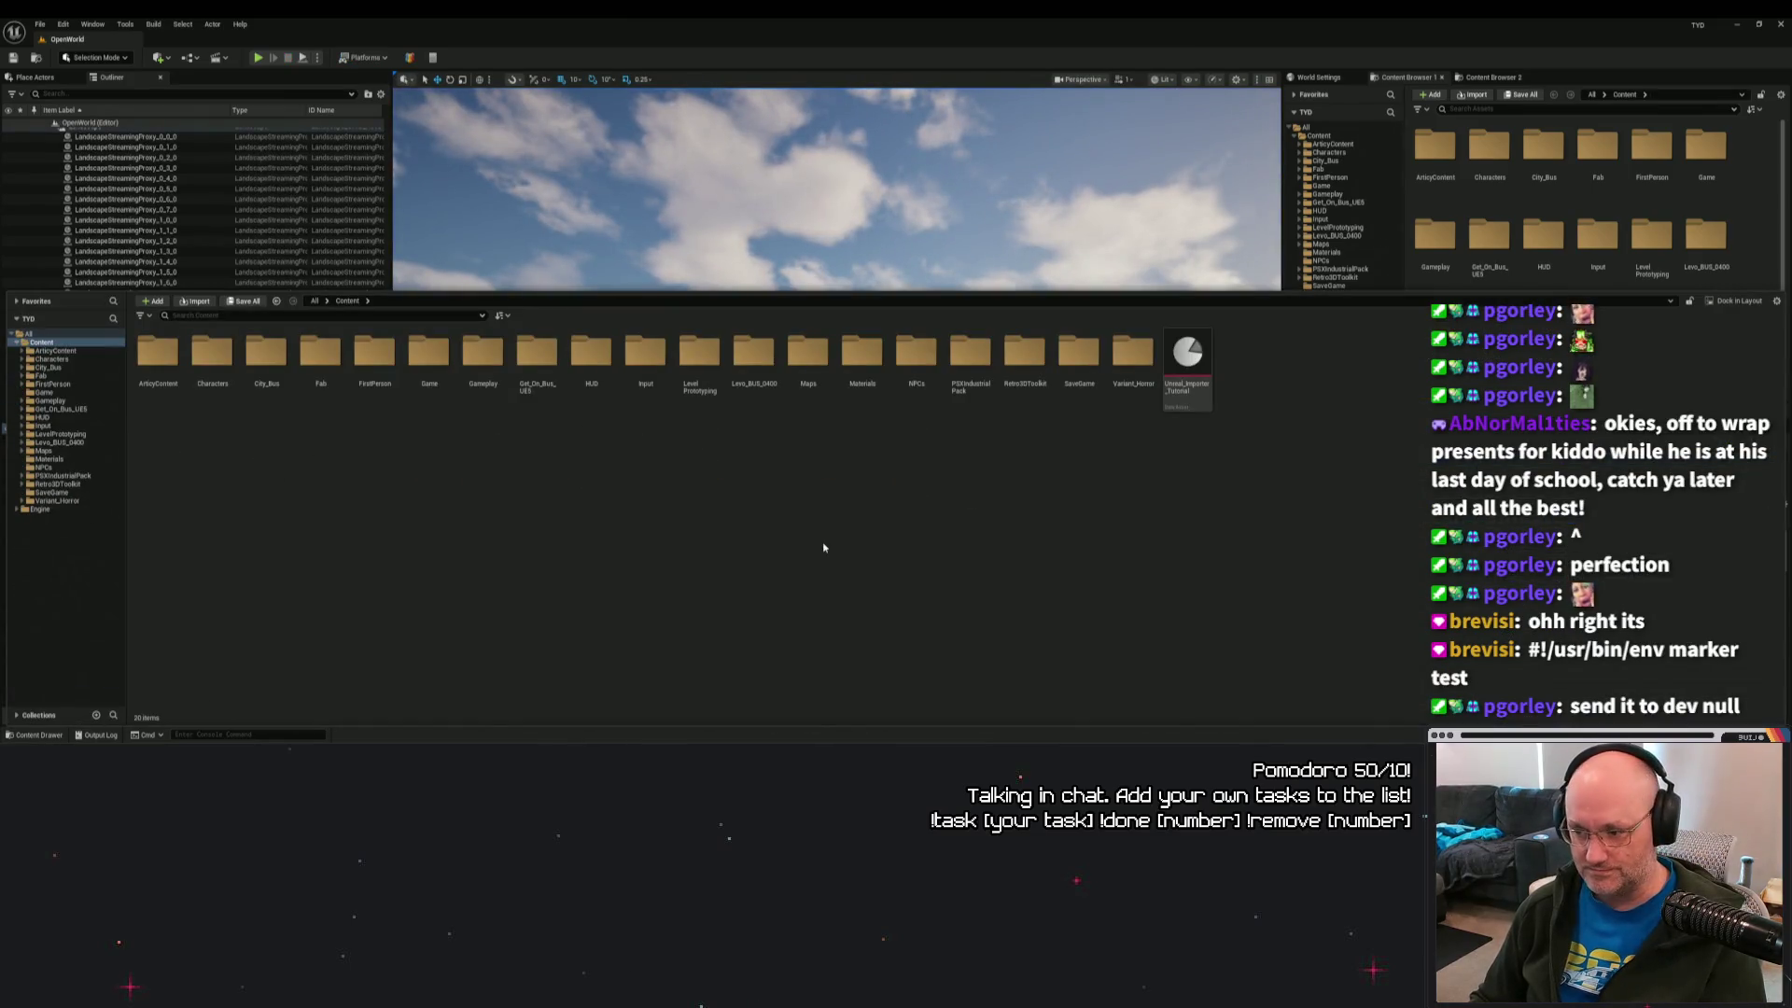
double_click(157, 351)
double_click(154, 353)
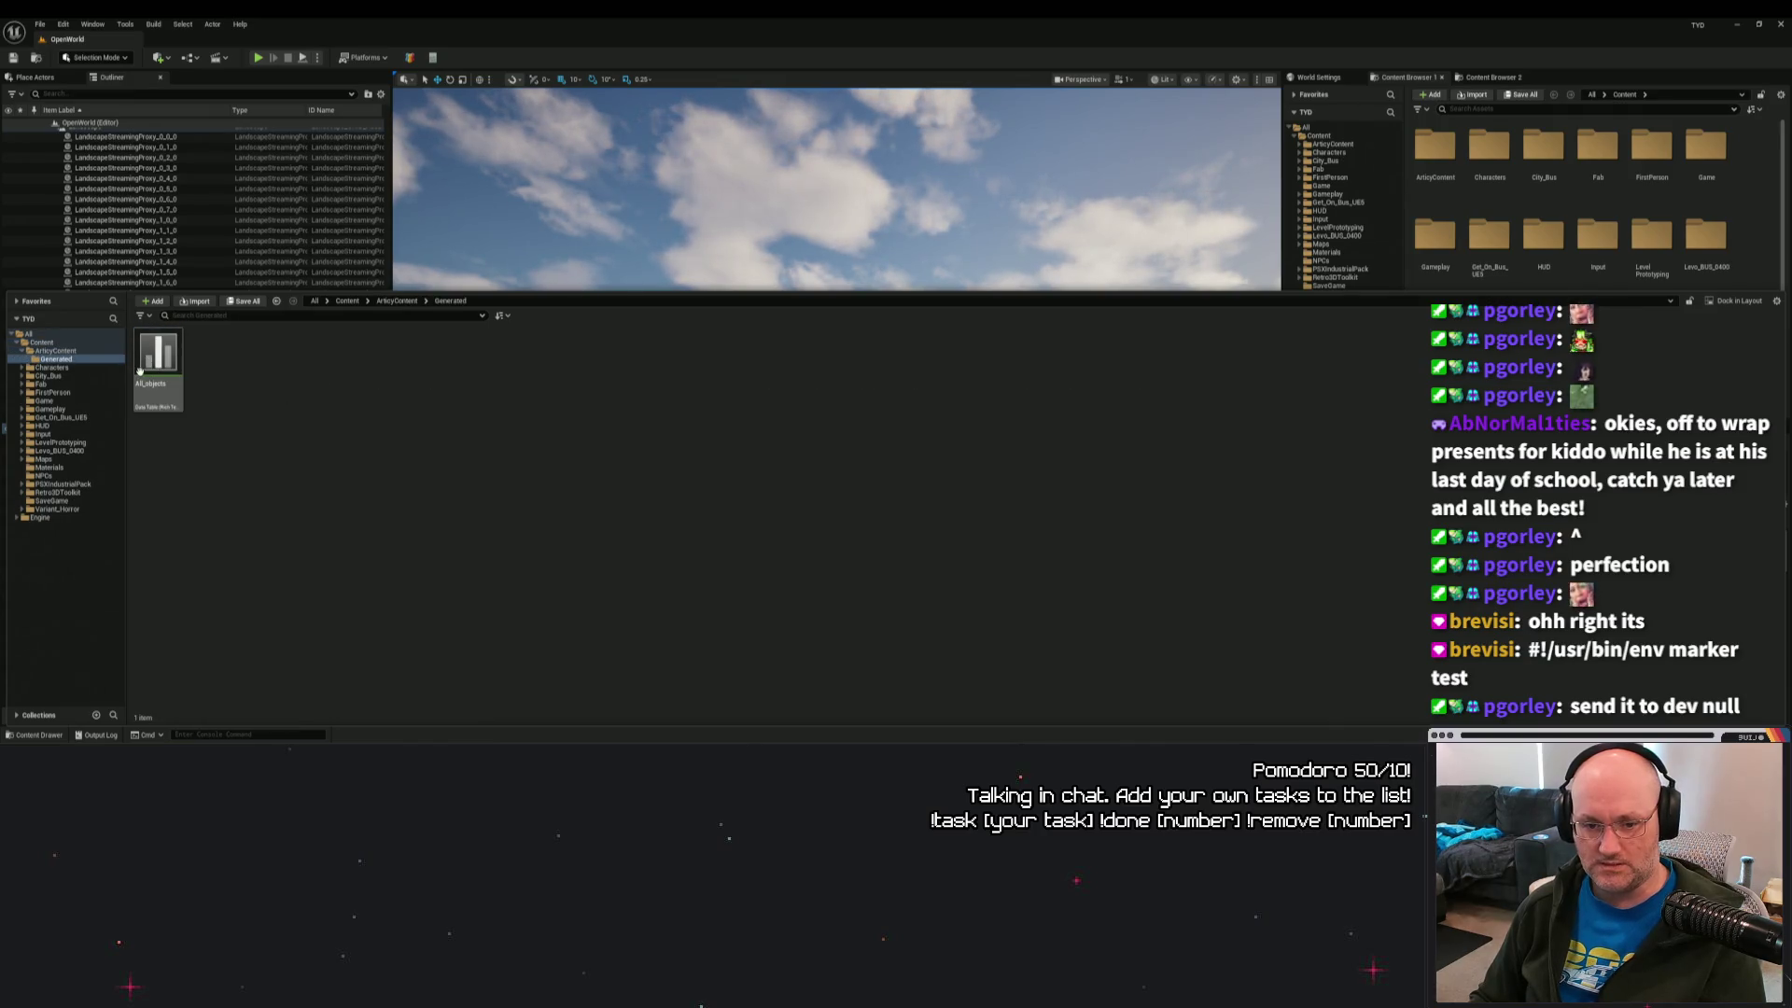
click(355, 301)
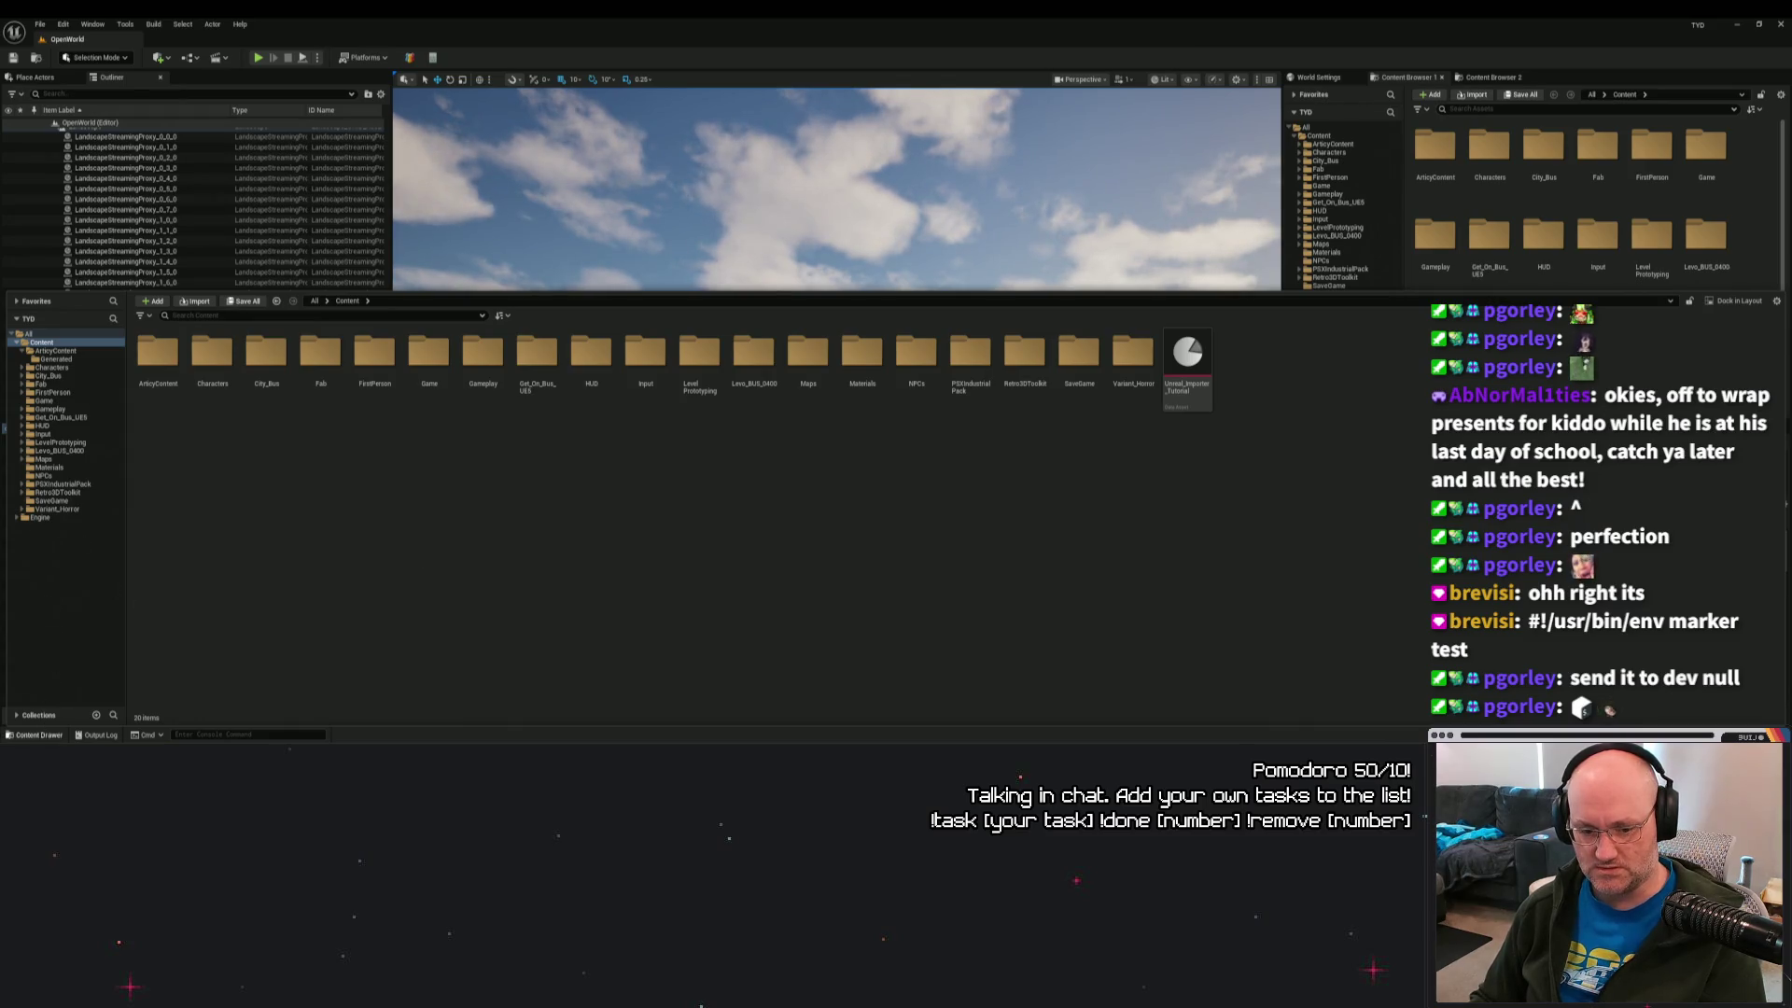
key(ctrl+space)
key(ctrl+space)
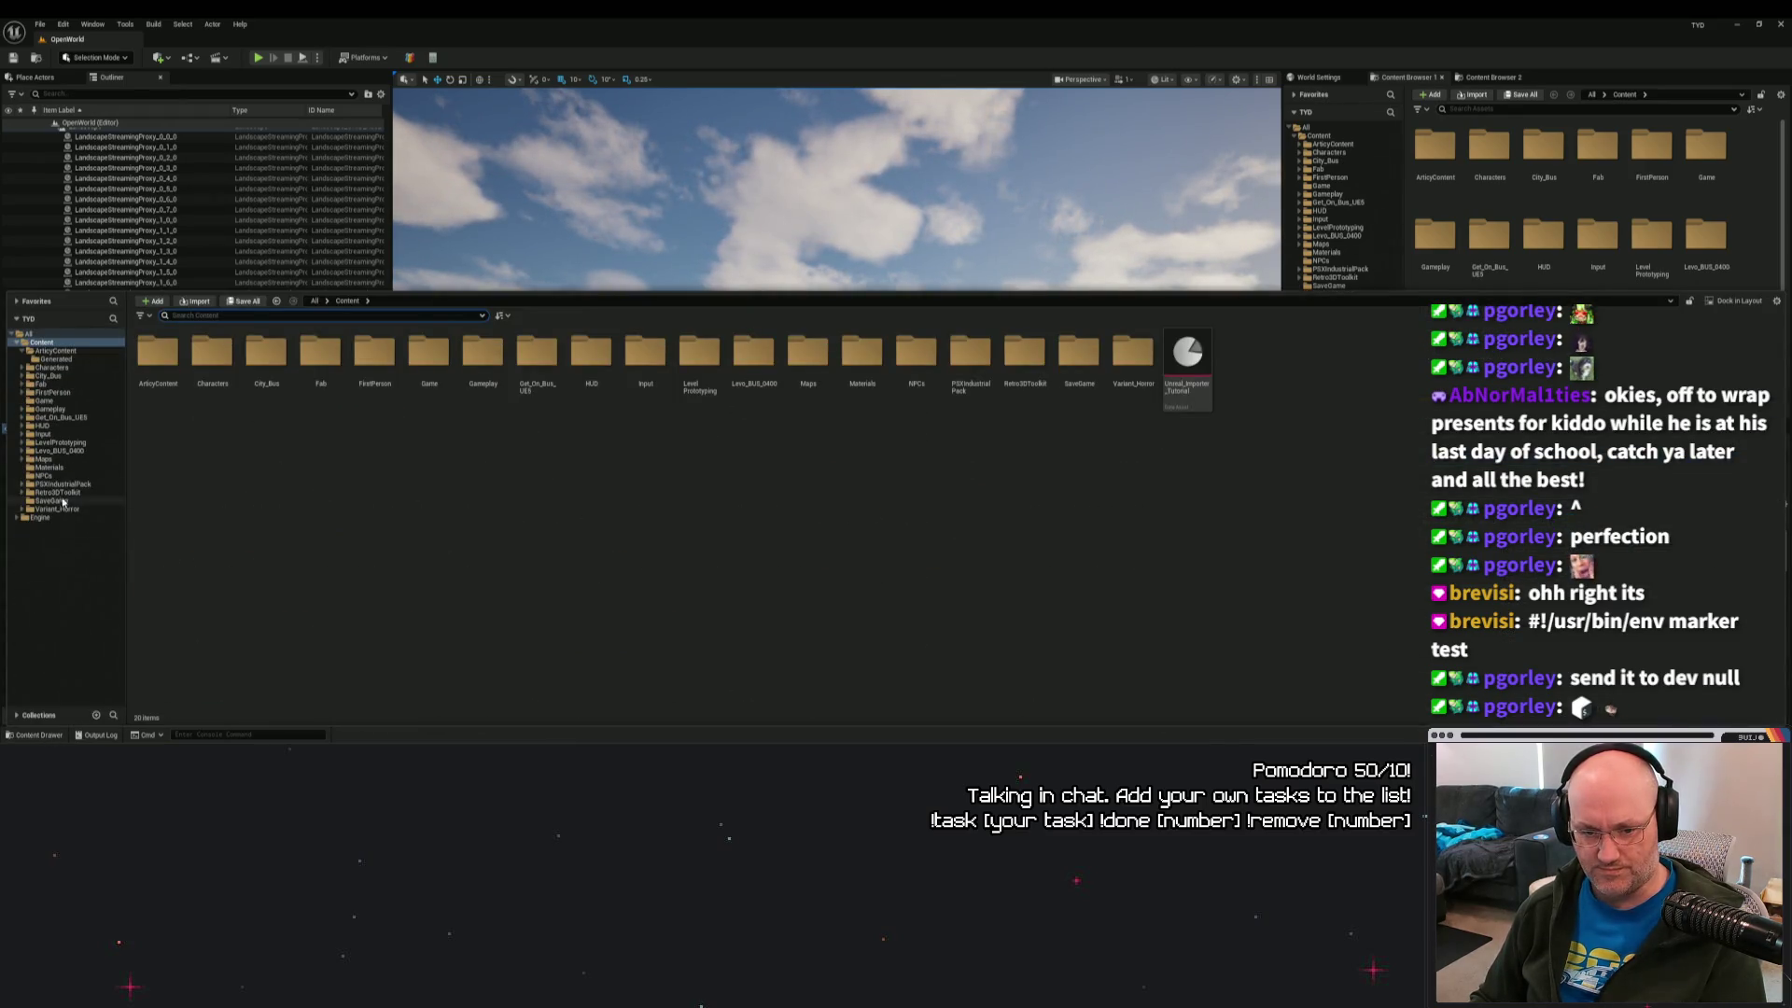
click(44, 411)
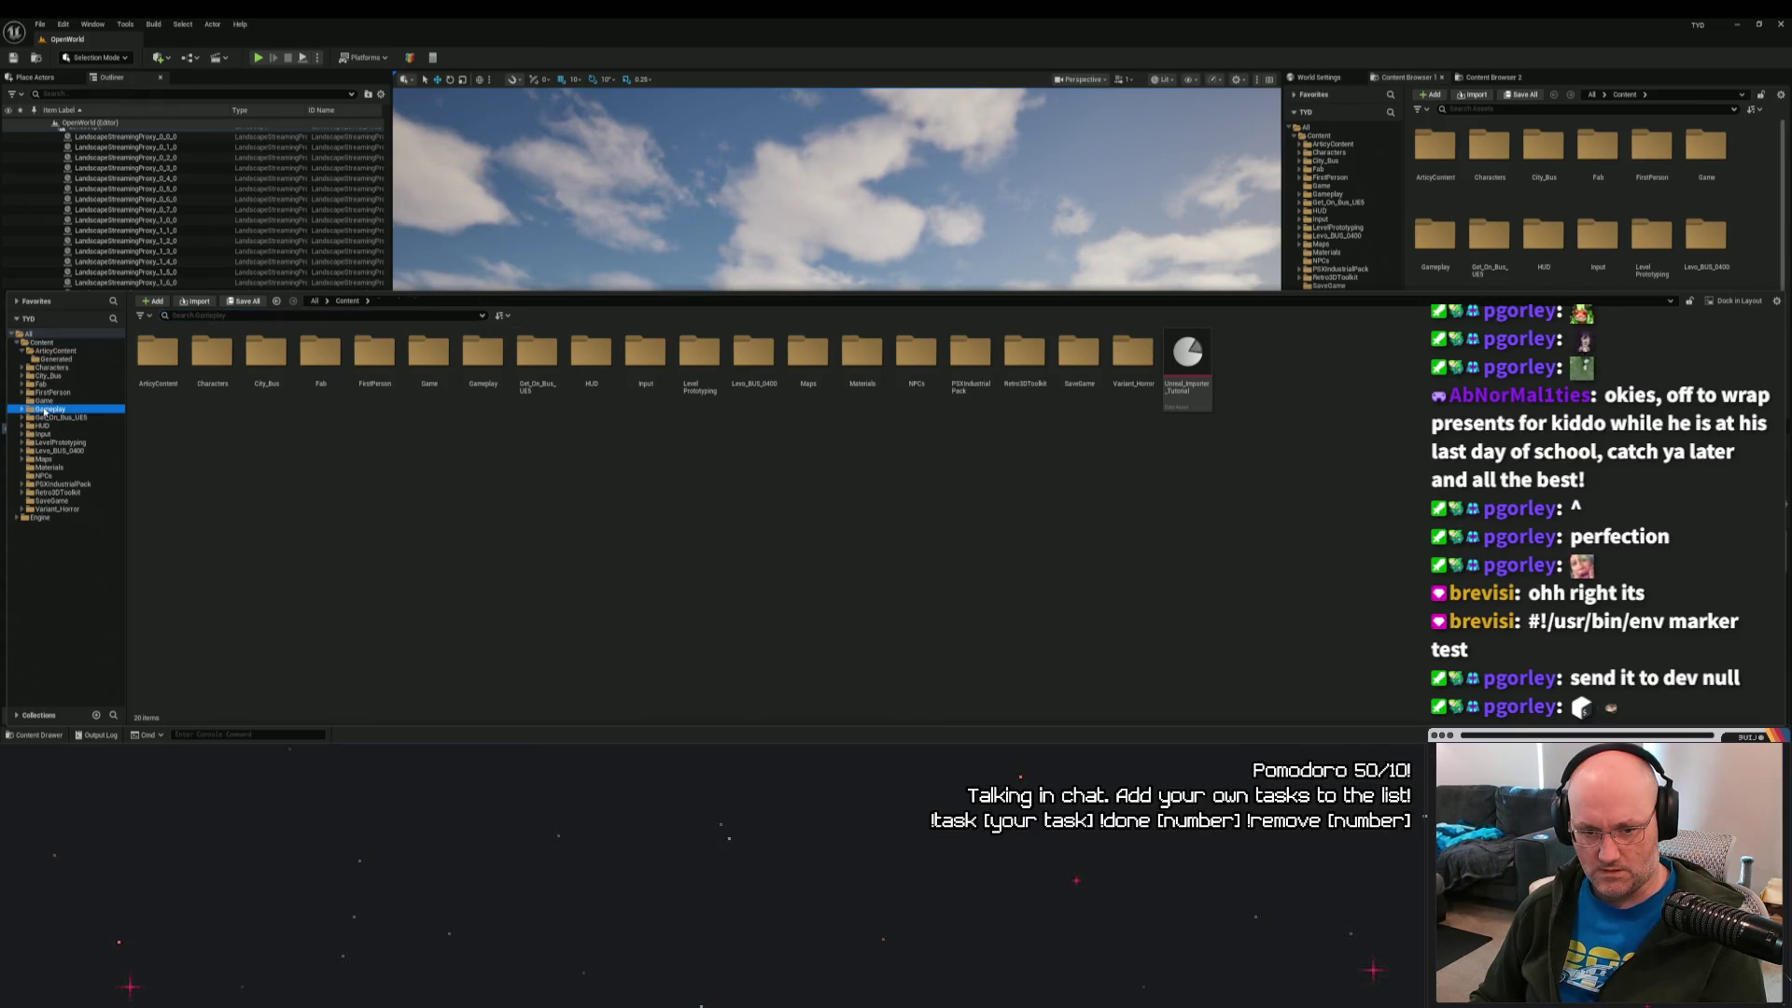
double_click(375, 353)
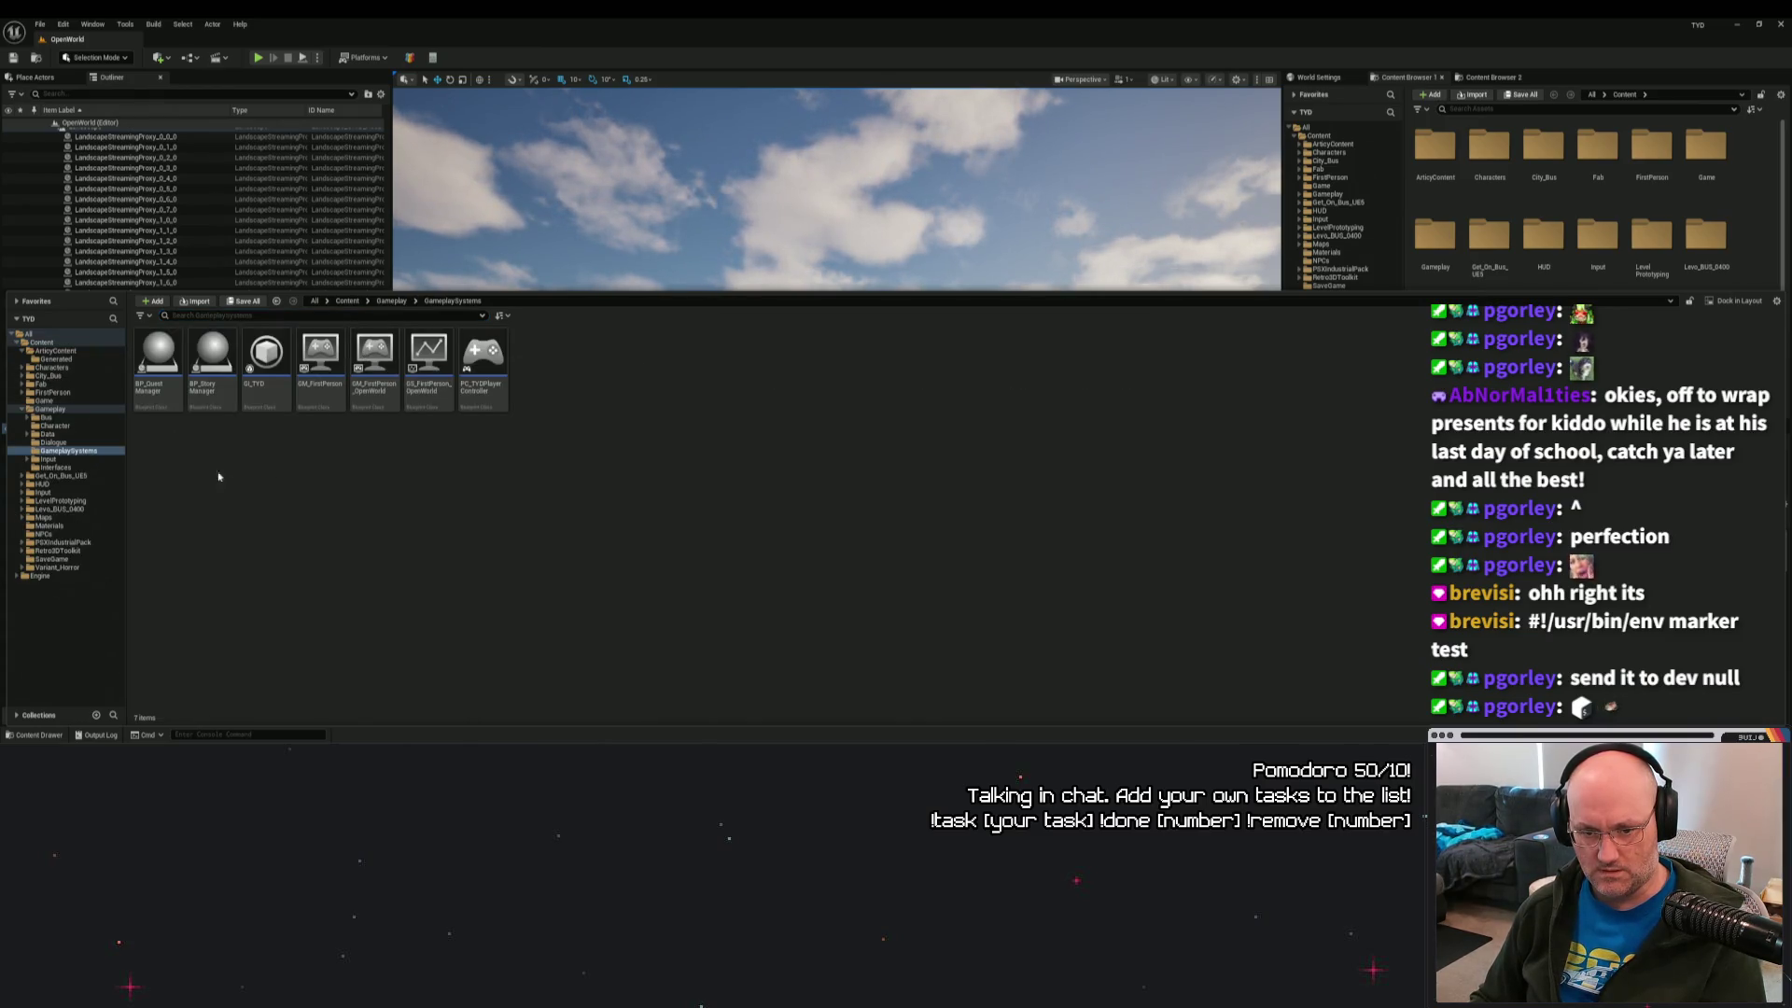
double_click(378, 359)
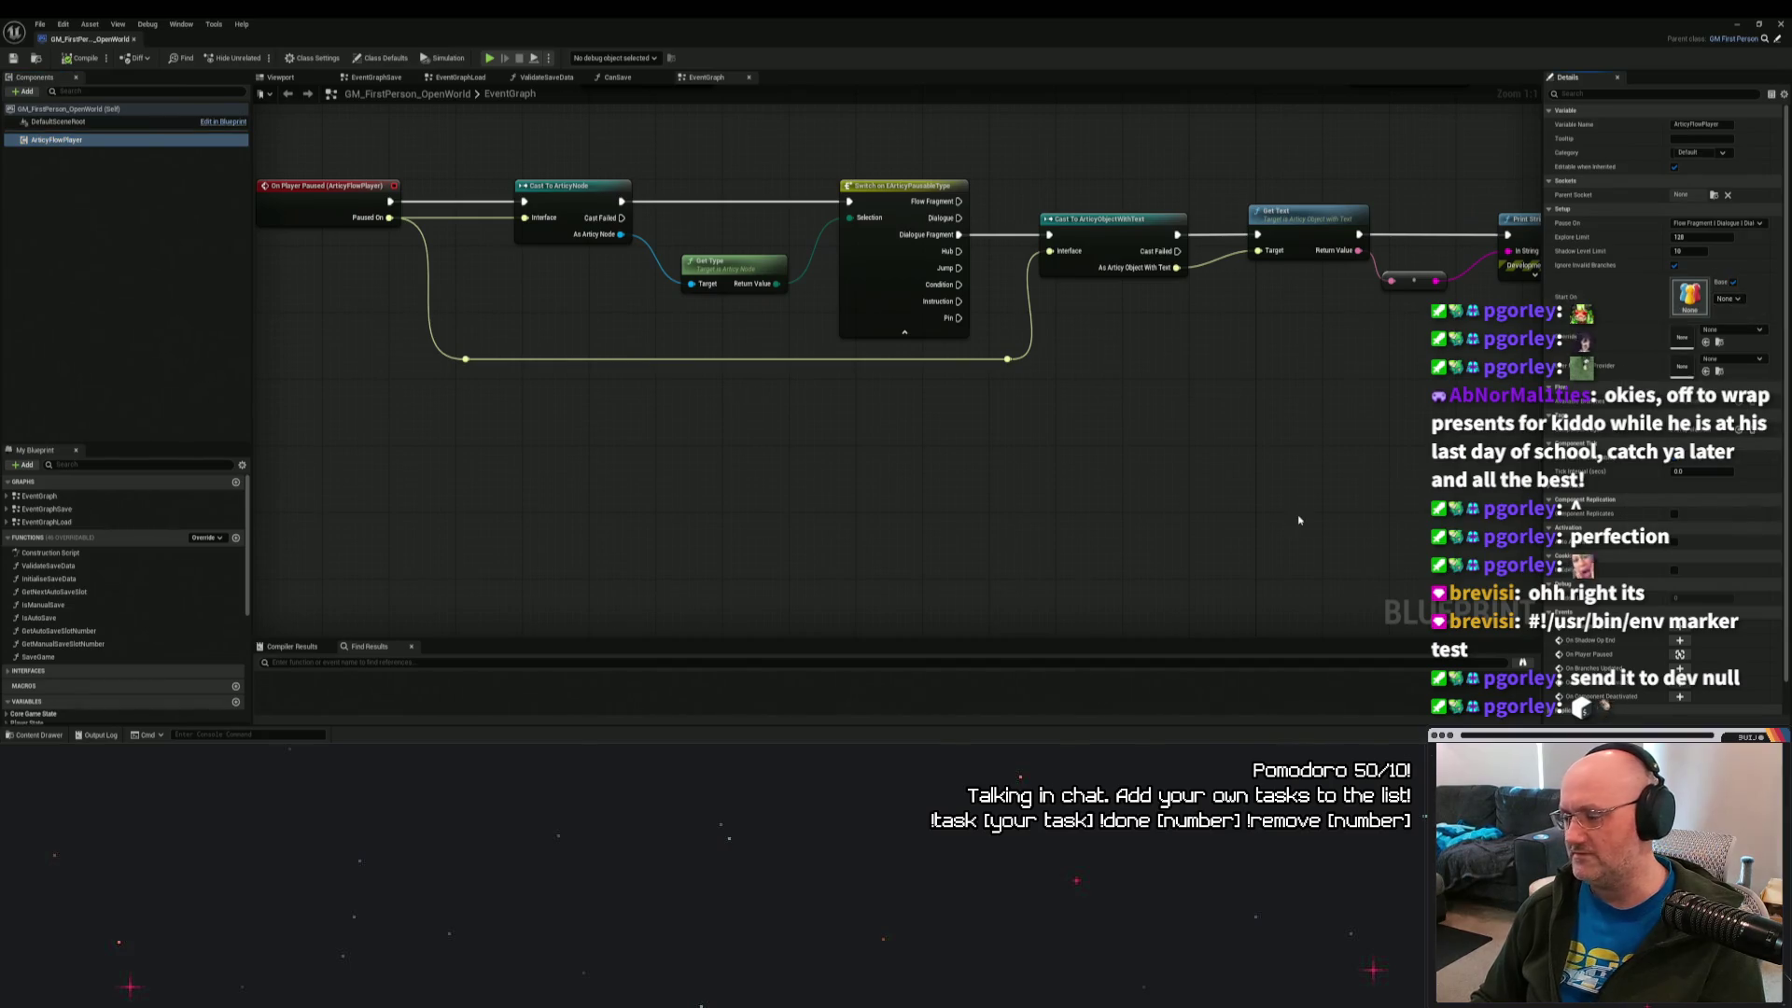
click(74, 139)
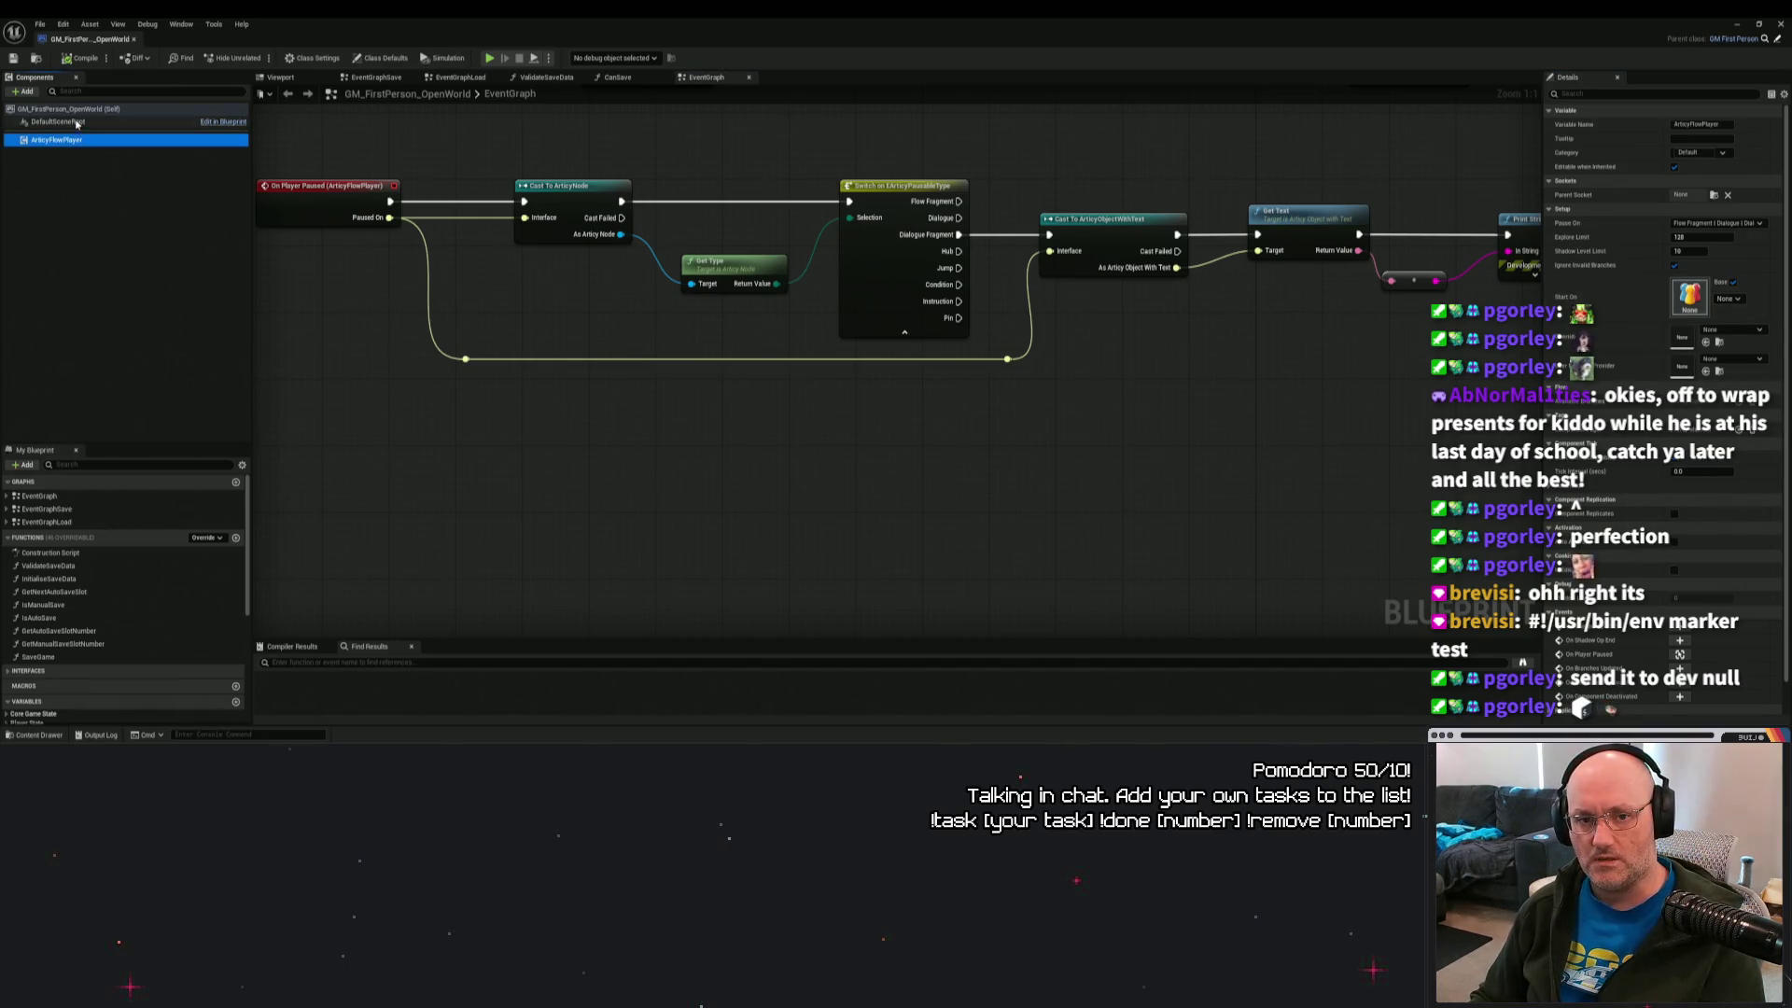
click(1729, 300)
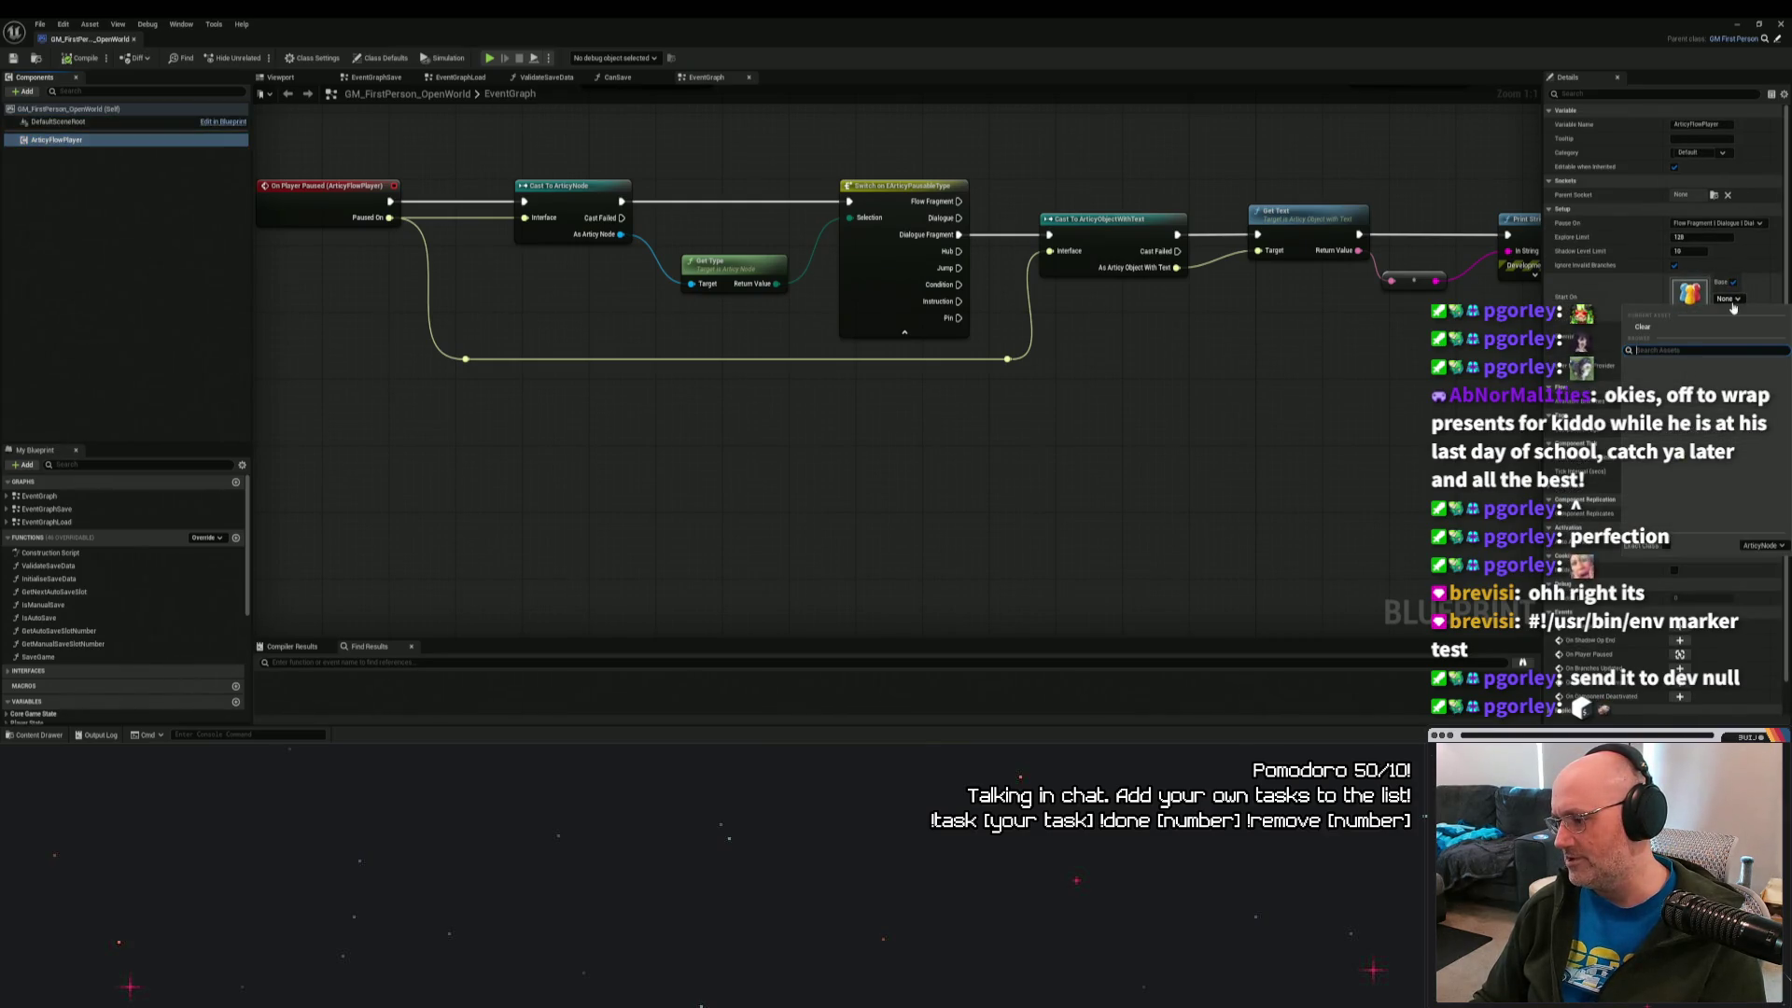
click(1317, 437)
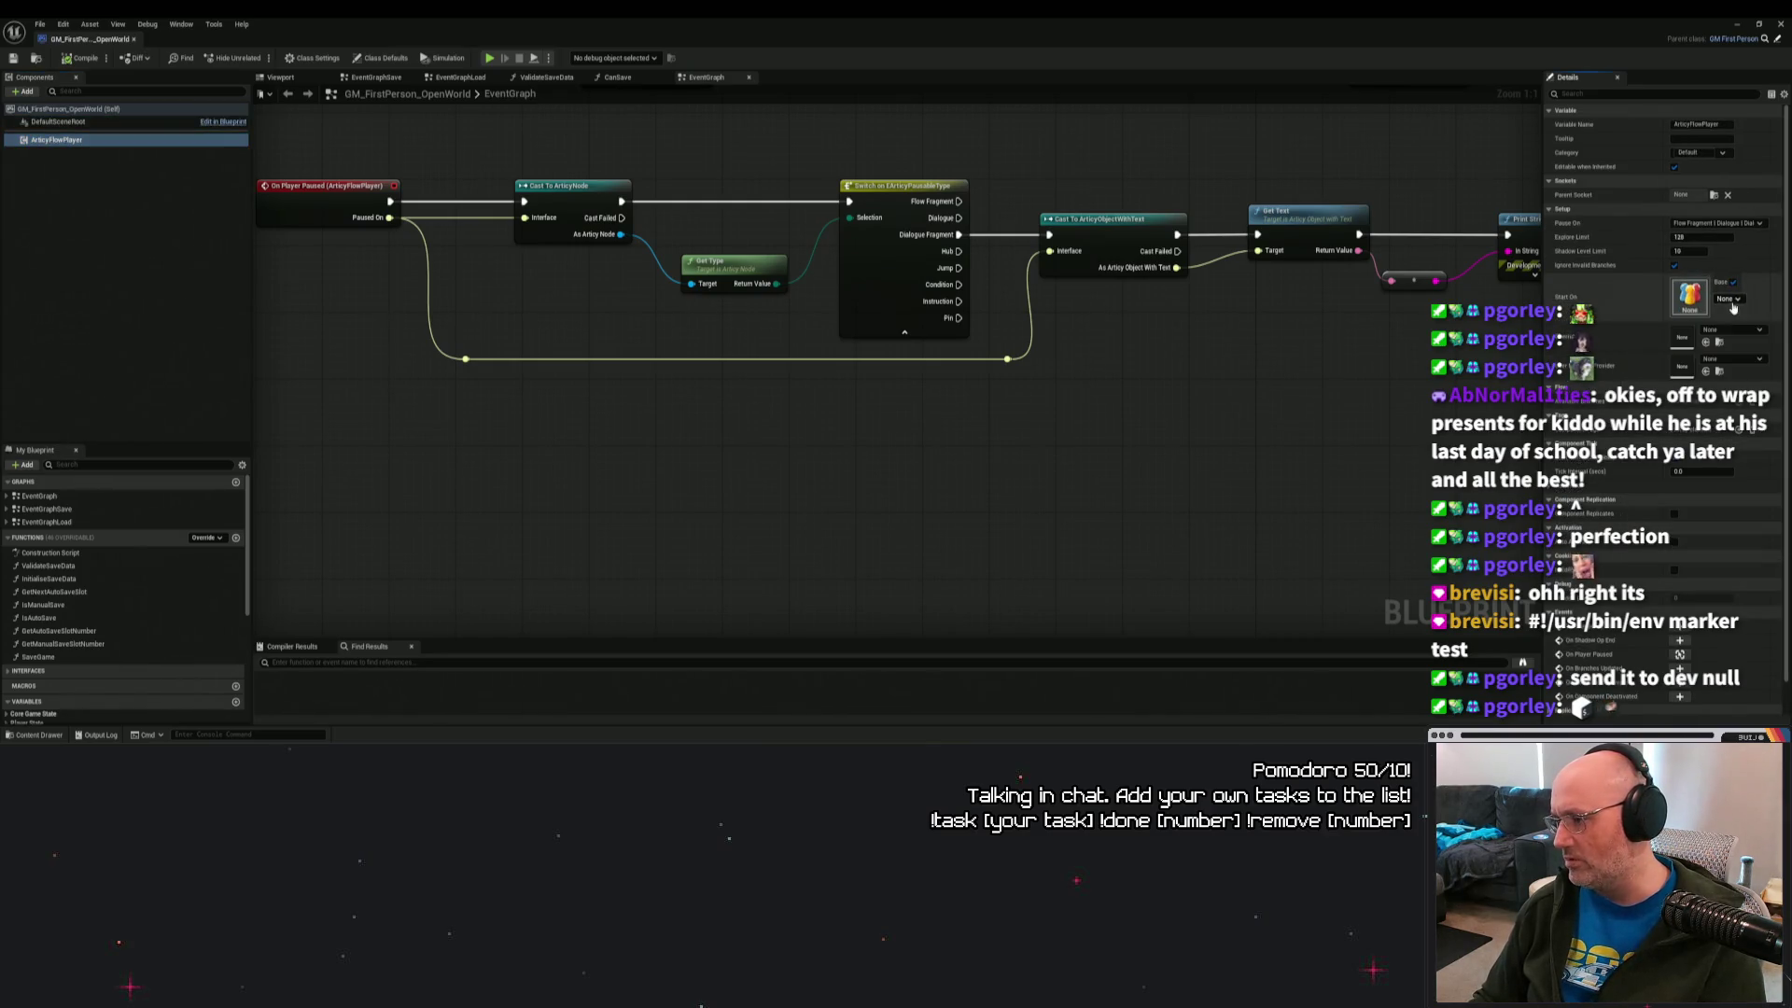
click(1778, 23)
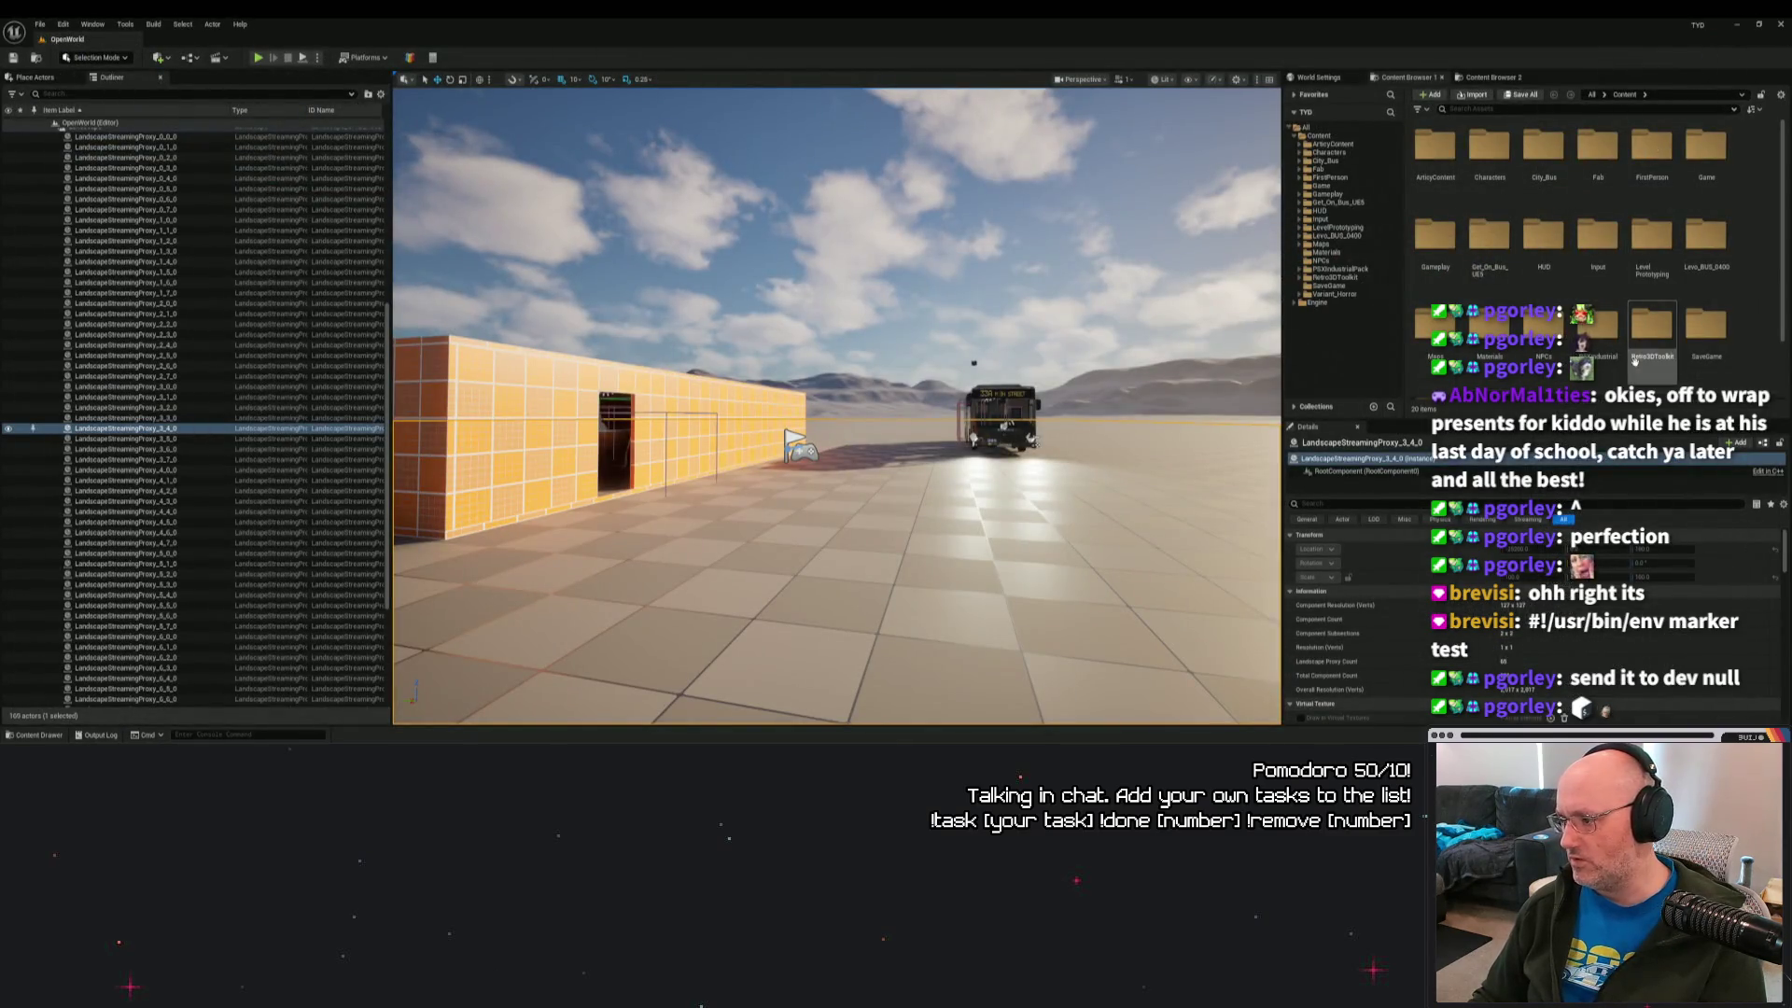
Select a content folder and bring up its actions menu, then dismiss it.
scroll(1587, 234, down, 1)
click(1490, 338)
right_click(1492, 350)
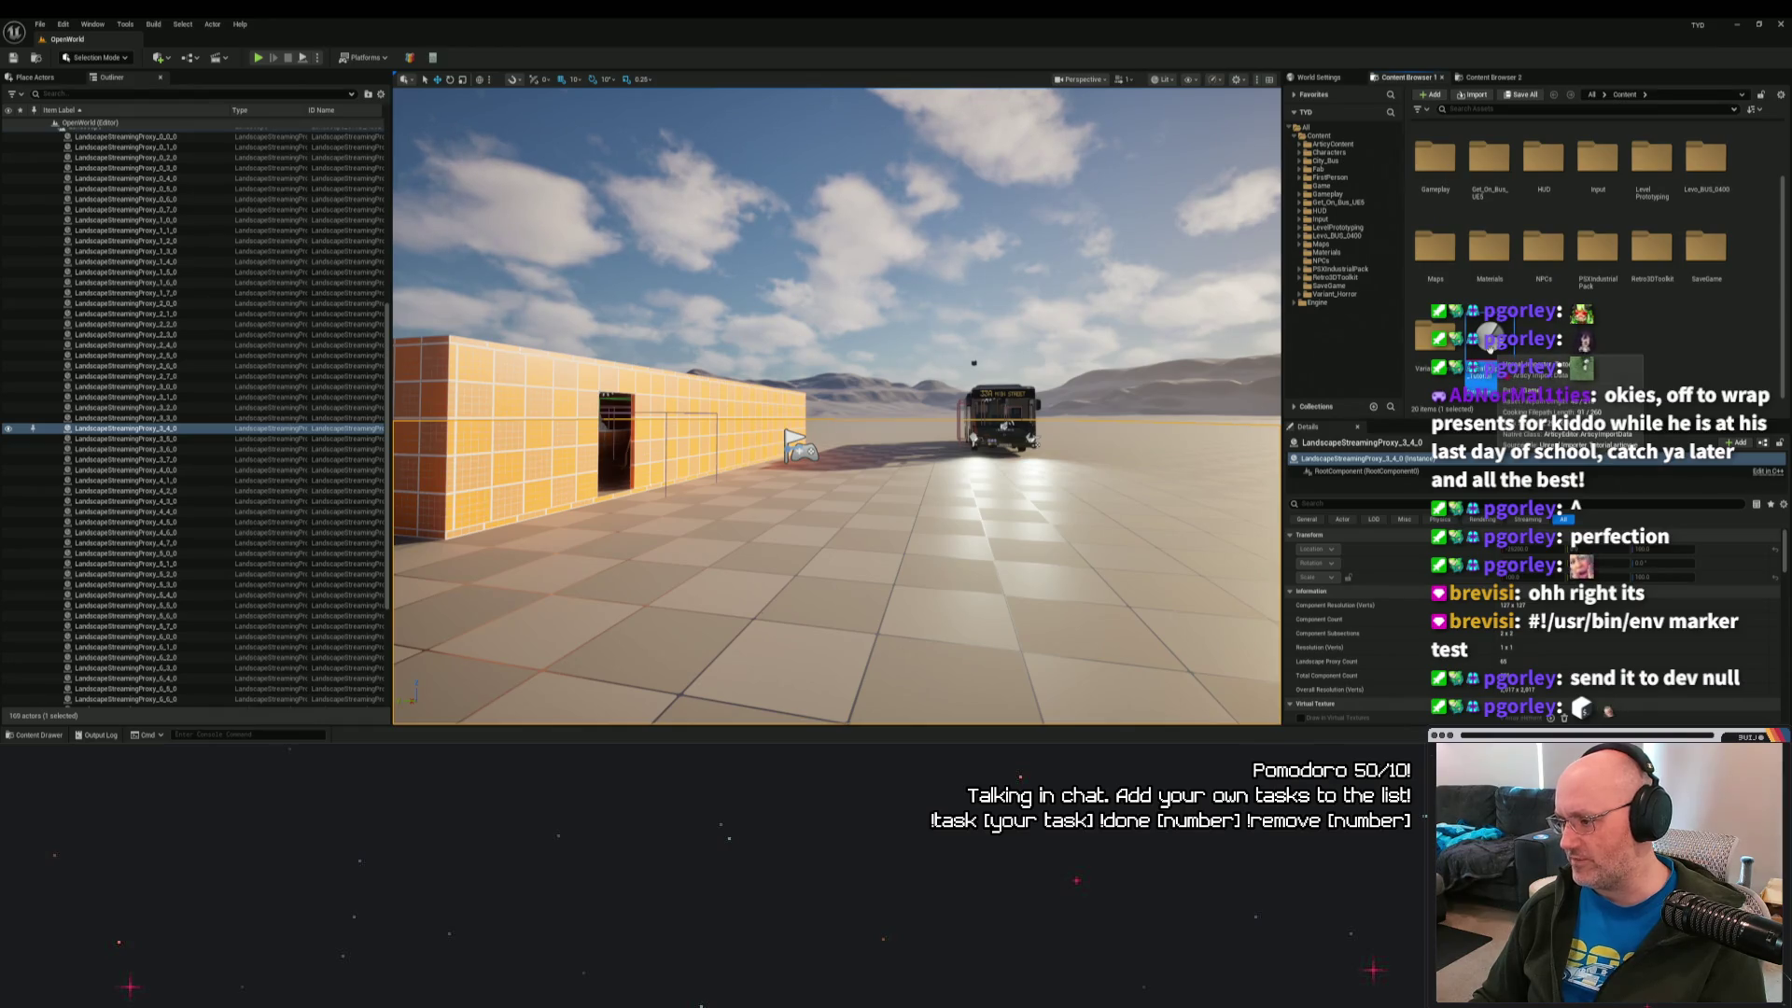
click(1602, 319)
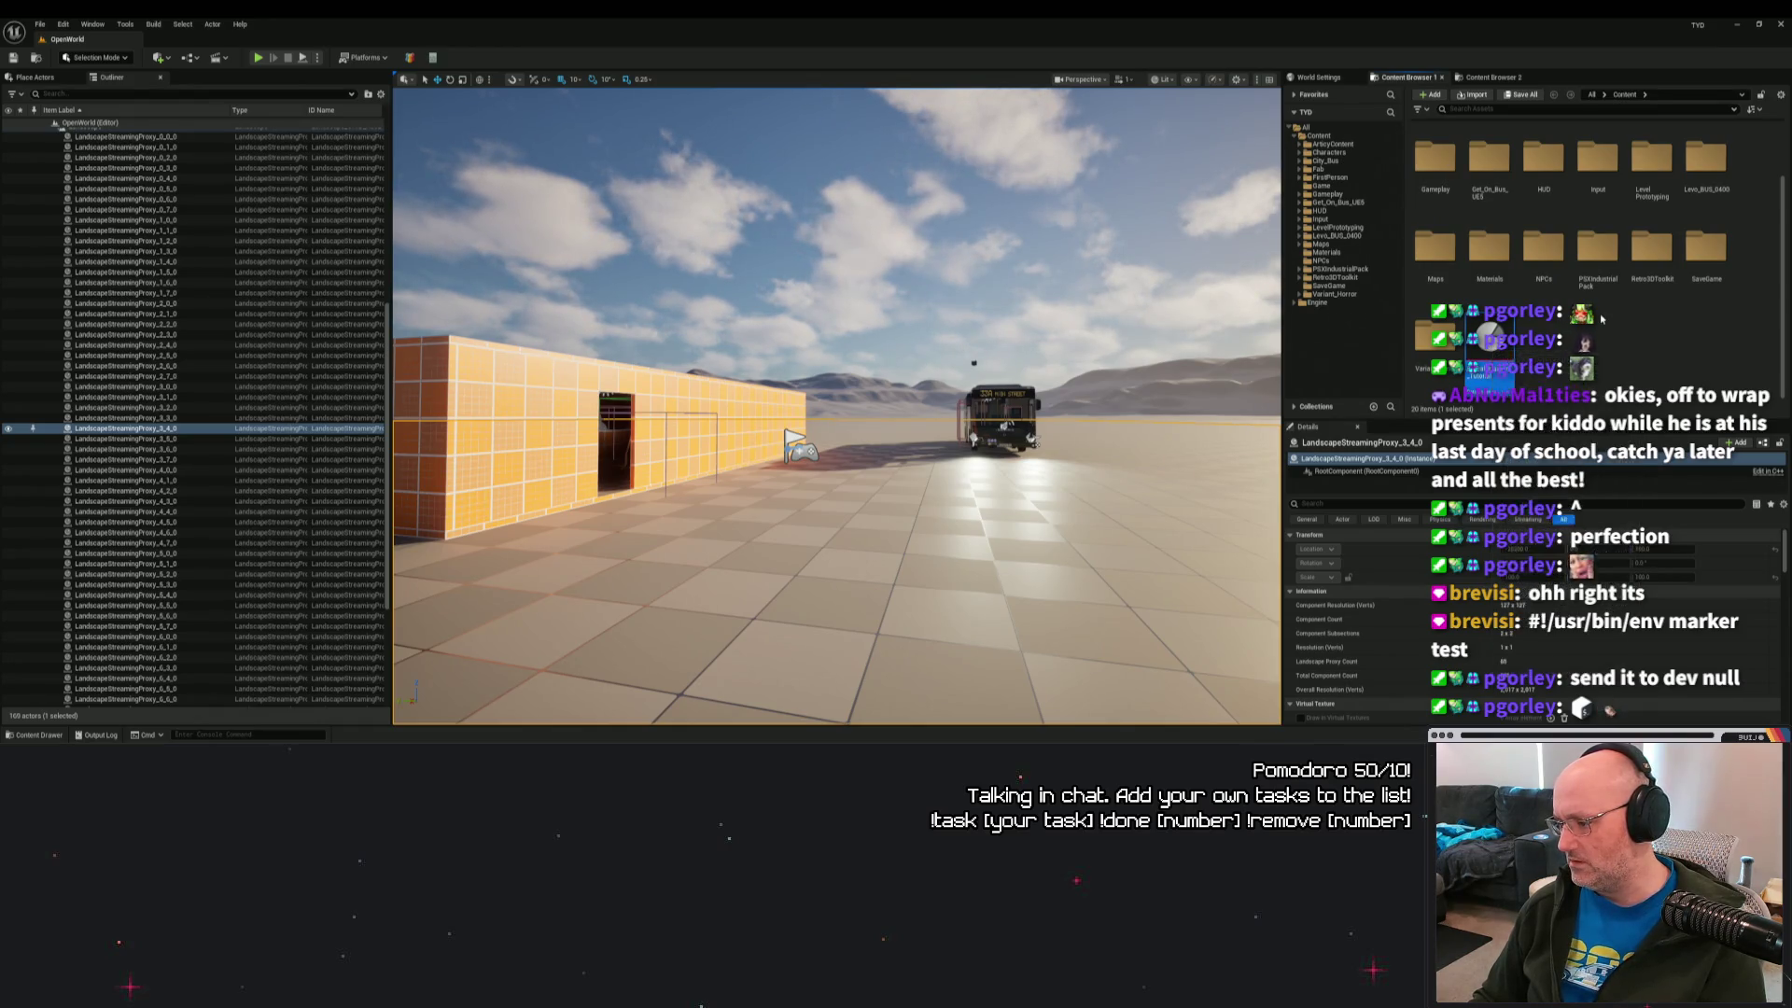
Close Unreal Editor and File Explorer, and minimize the Articy tutorial browser.
click(1781, 28)
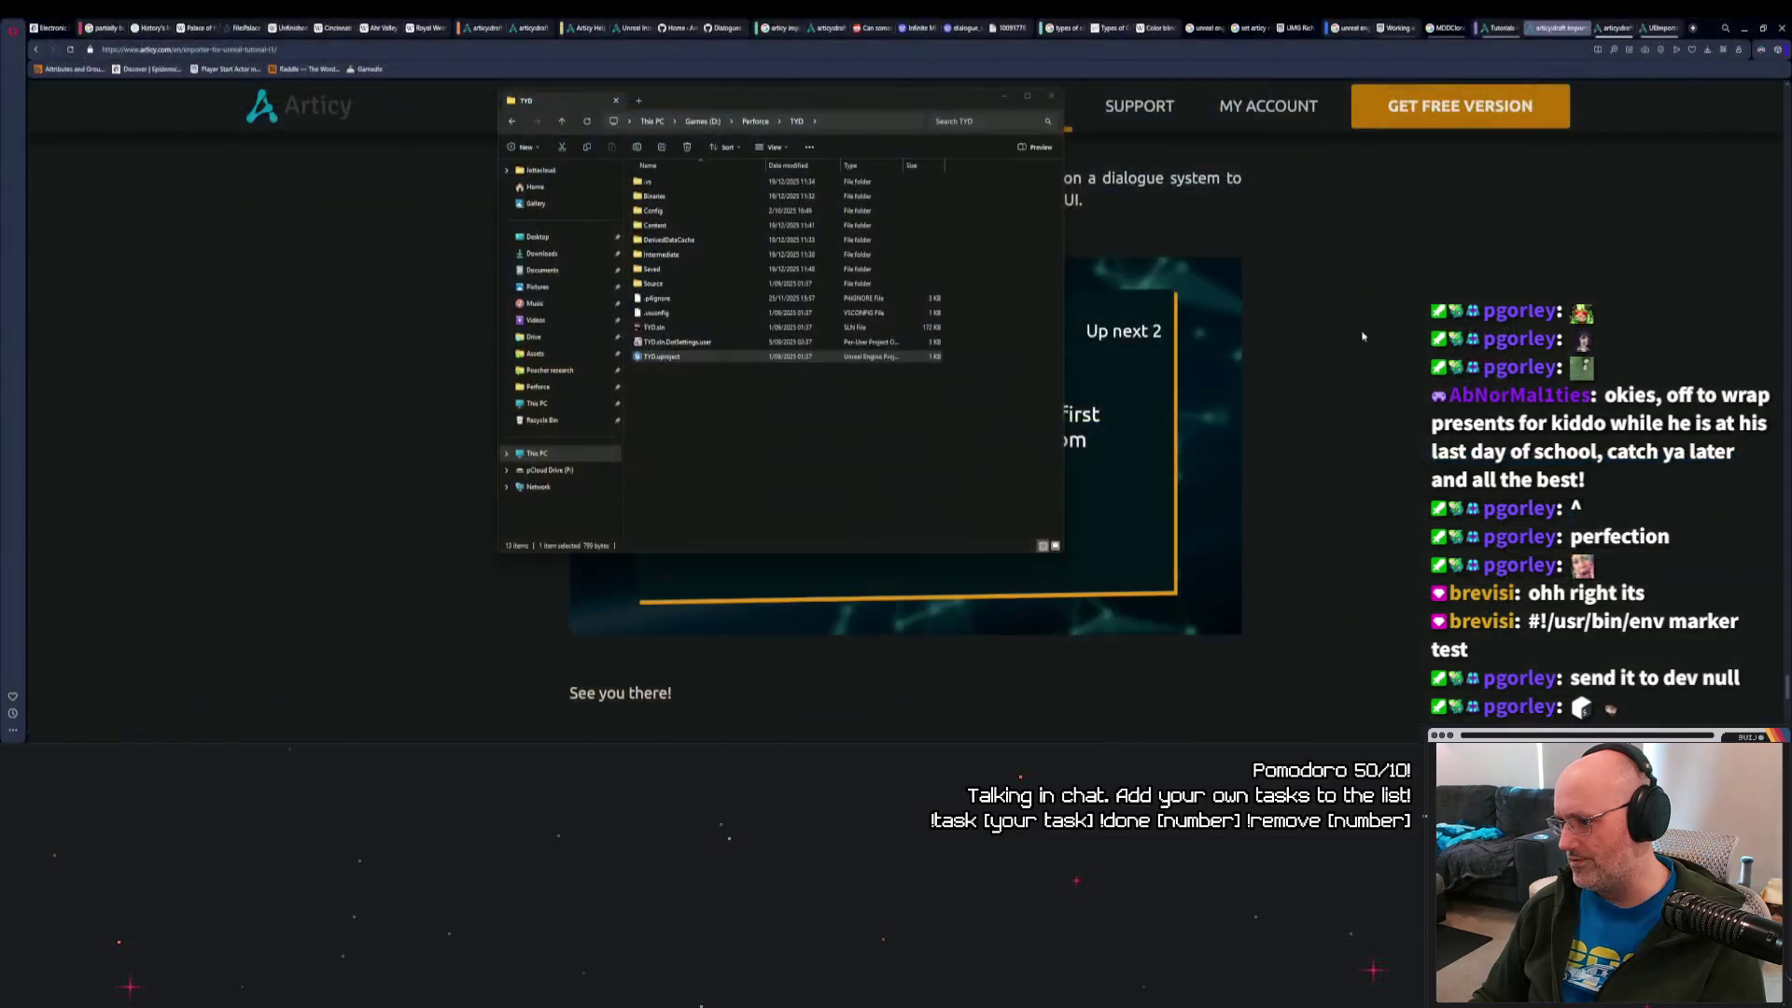
click(1052, 96)
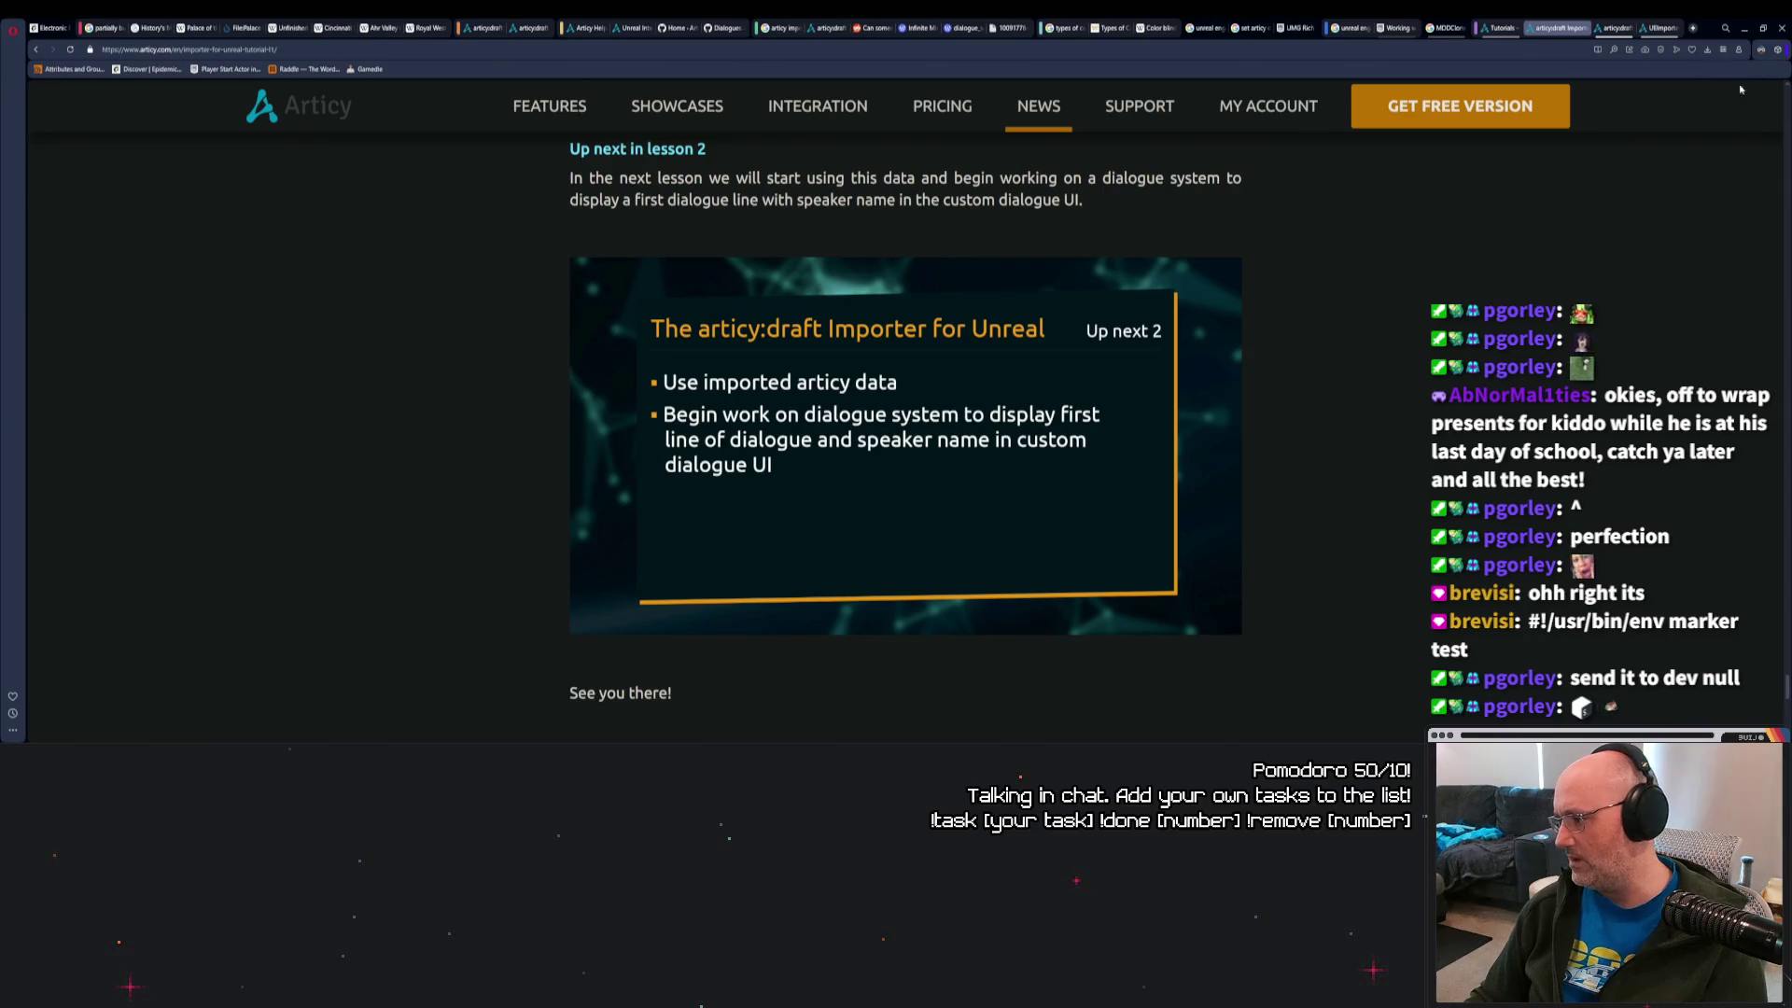
click(1744, 28)
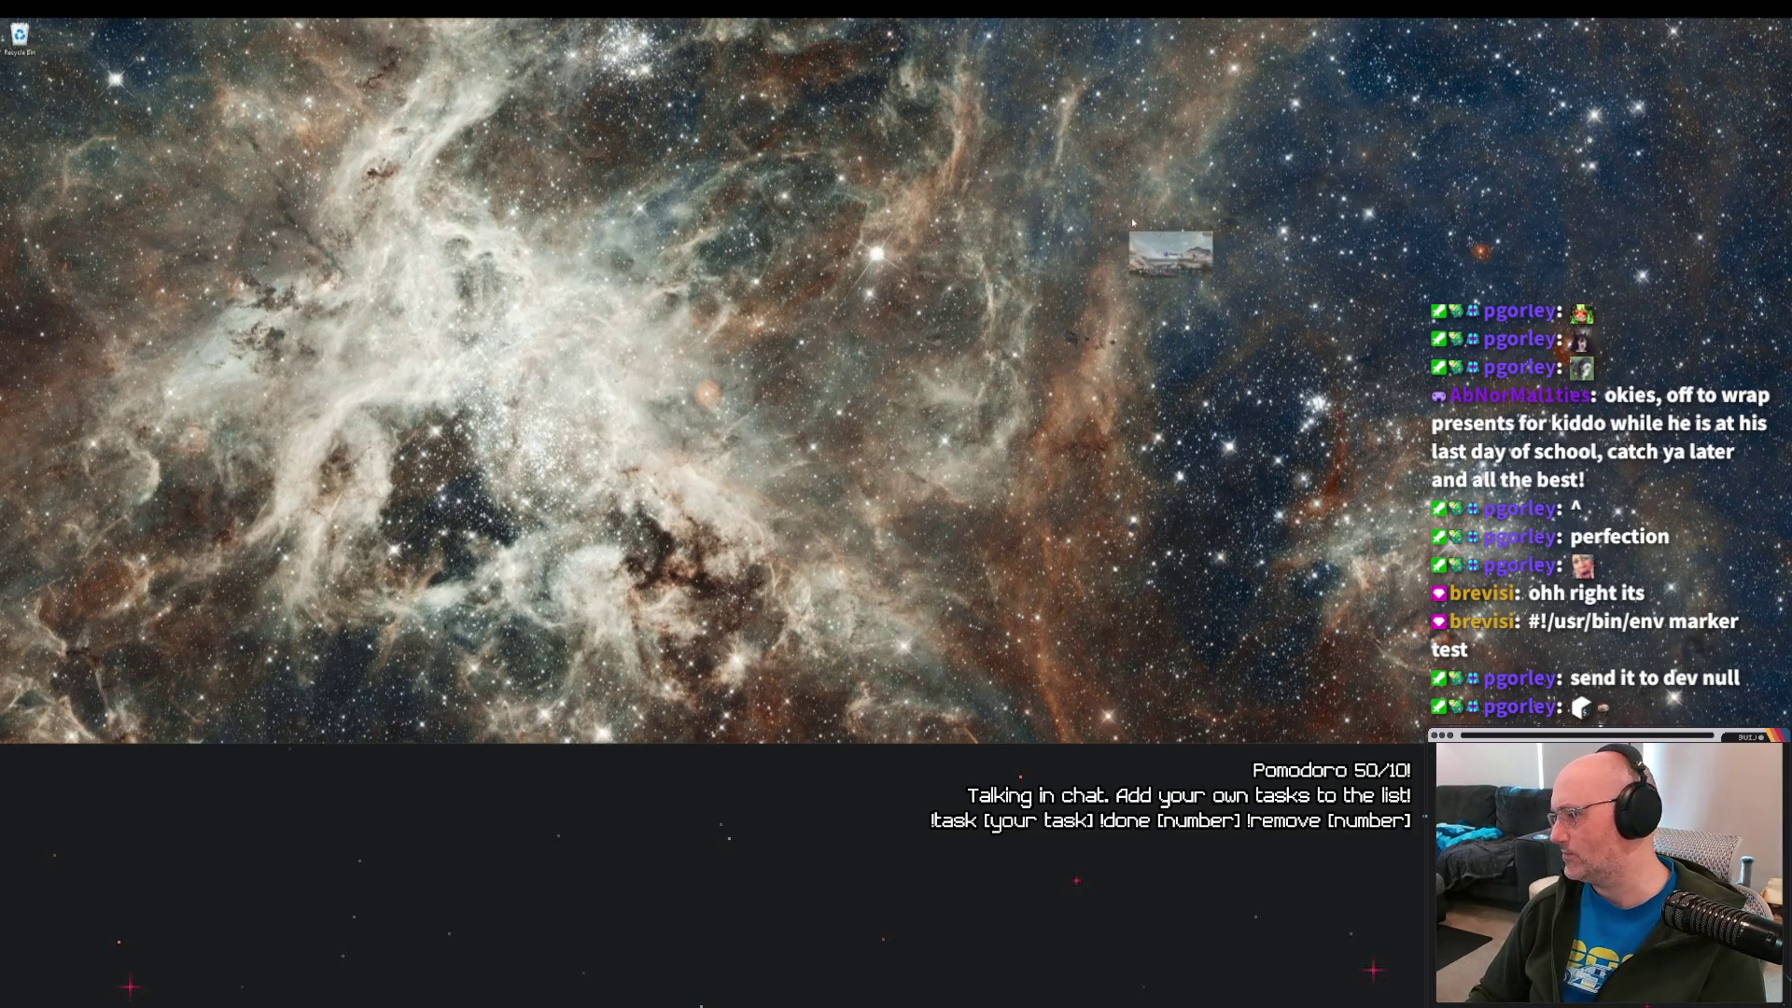
Maximize the browser window showing the GeoGuessr home page.
key(alt+Tab)
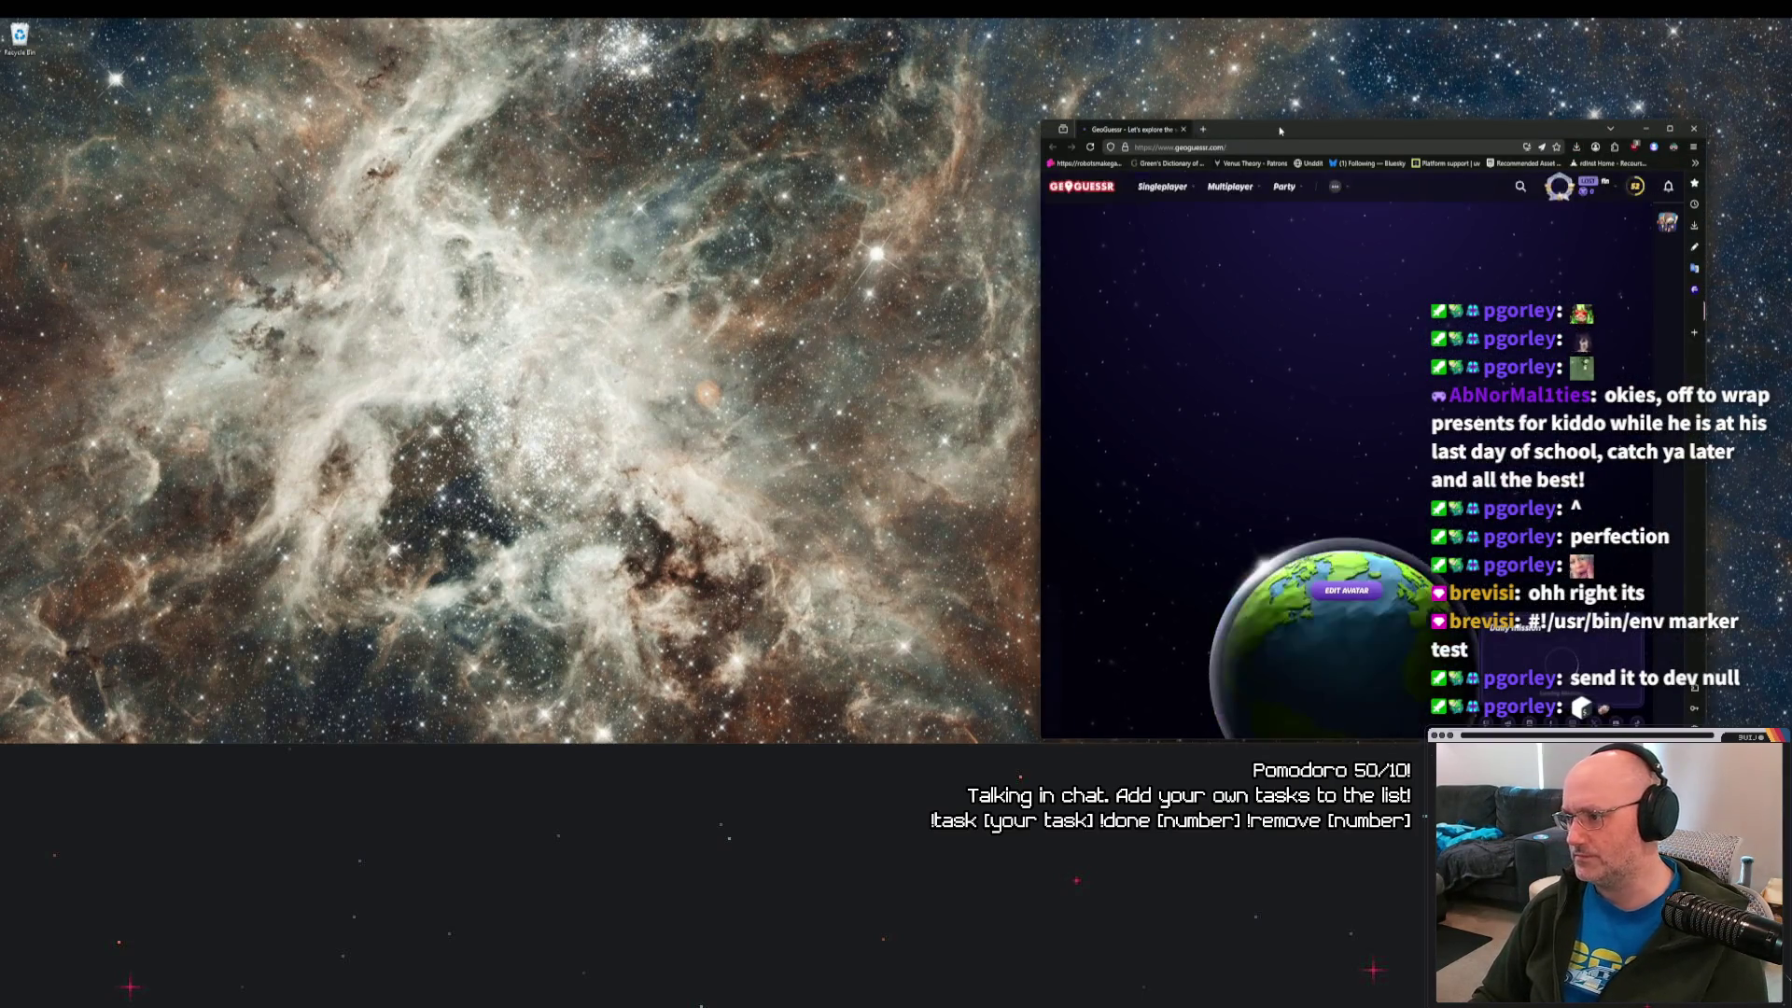
double_click(1161, 138)
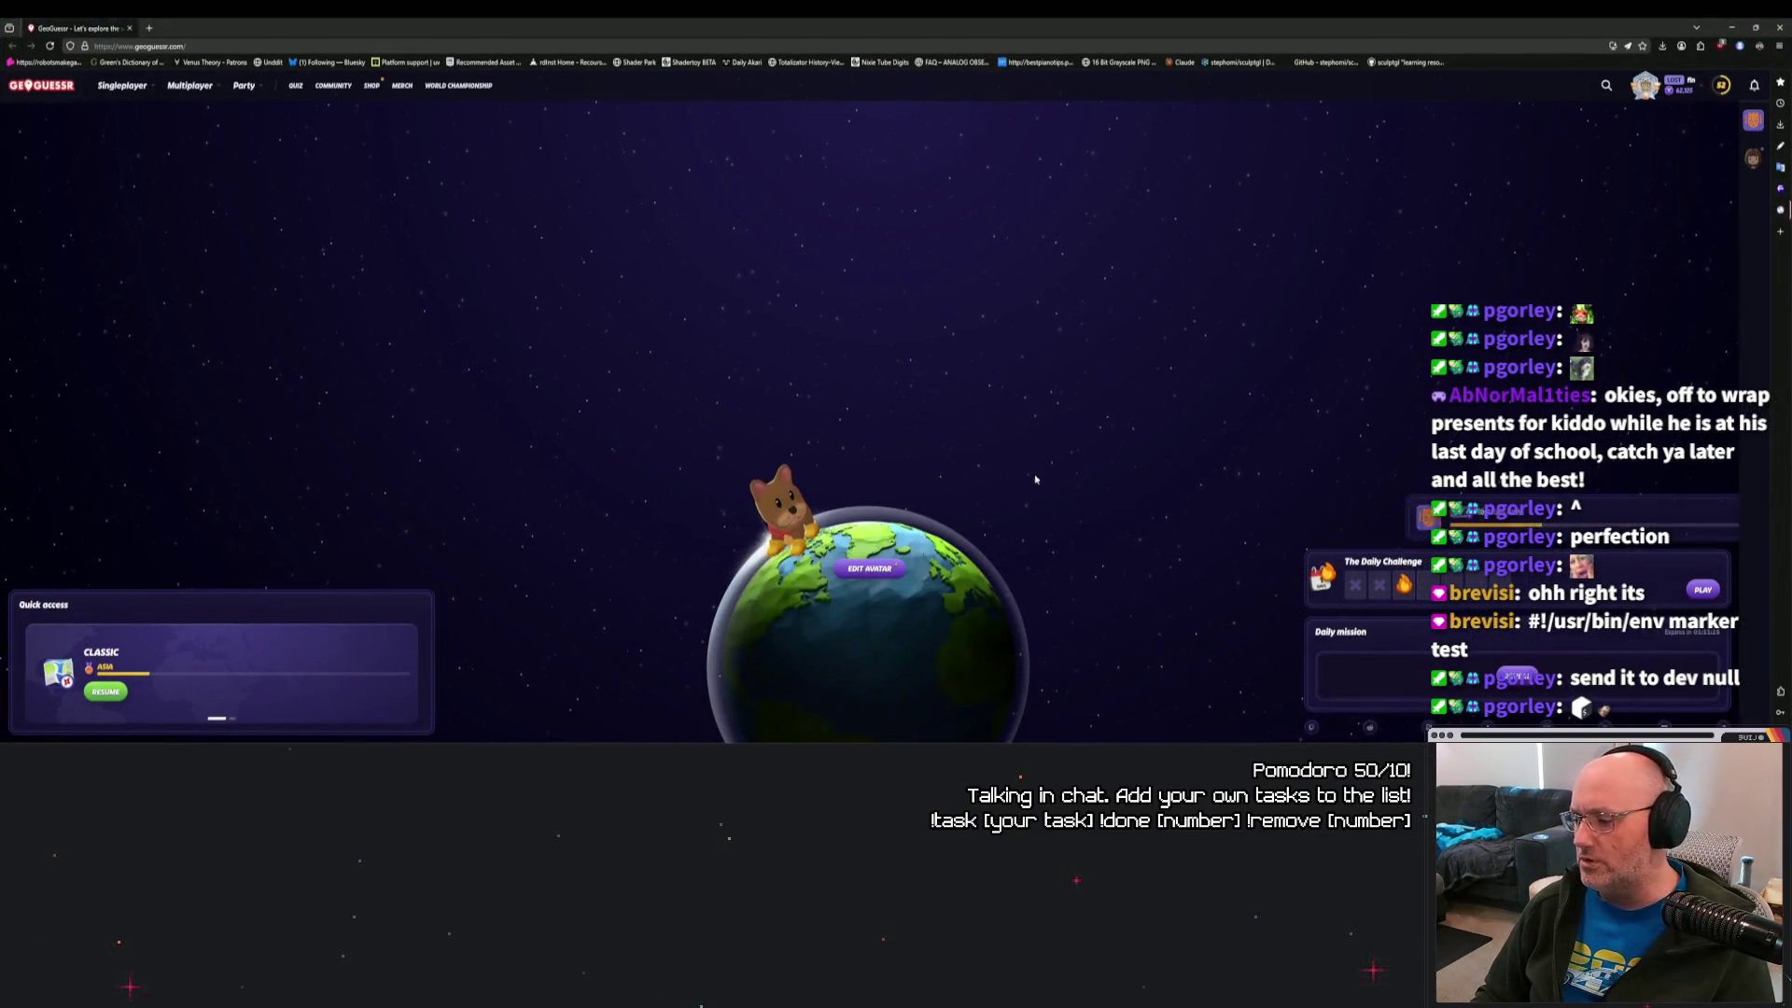
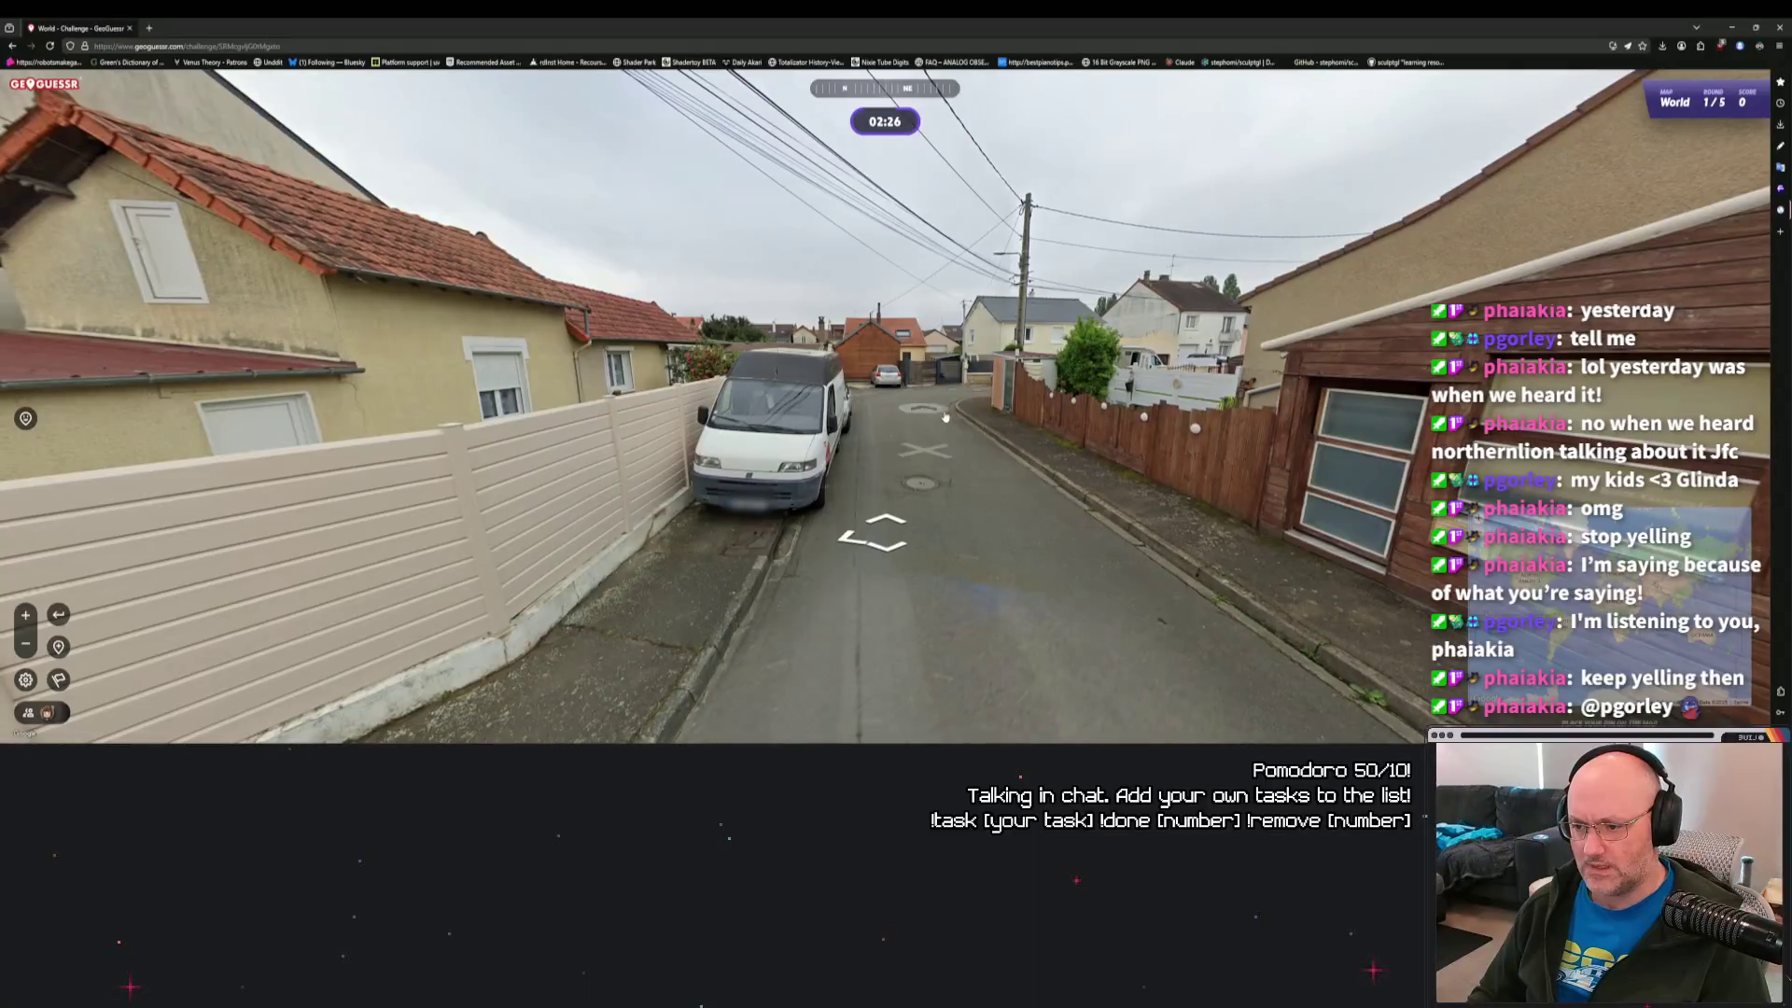
Walk seven panoramas down the streets to the riverside wall sign reading Le Mans, with the guess map open.
click(1046, 459)
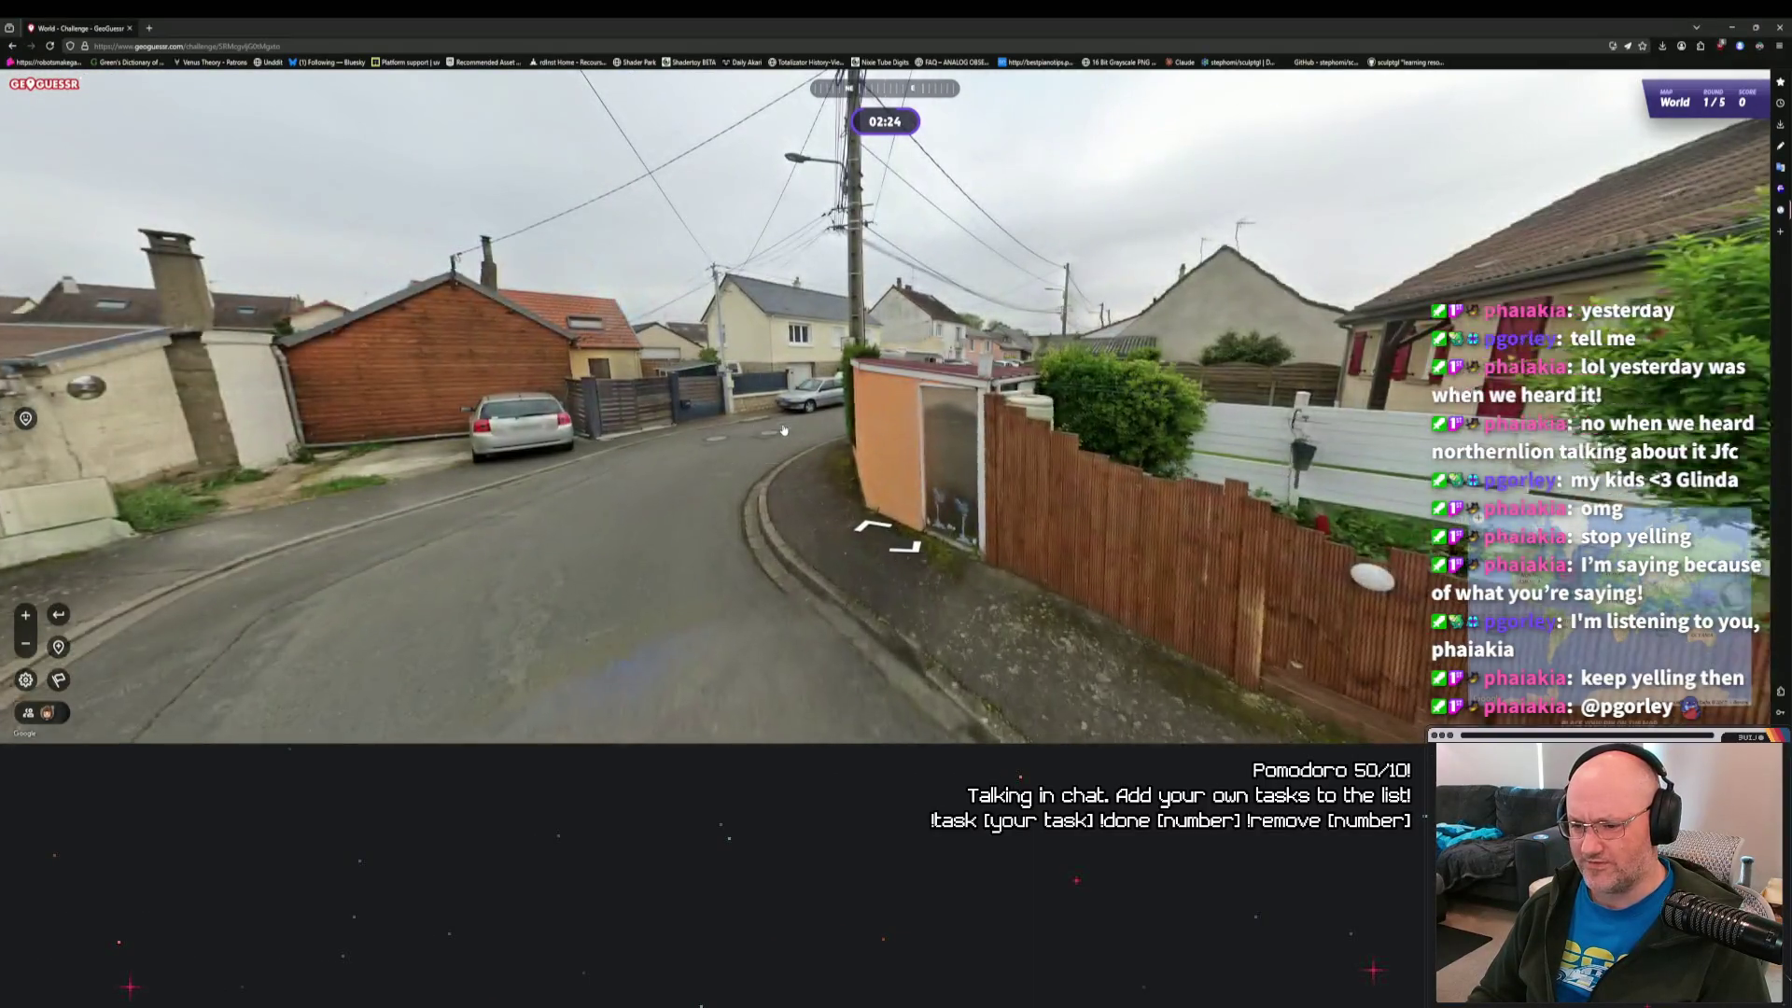
click(876, 400)
click(899, 399)
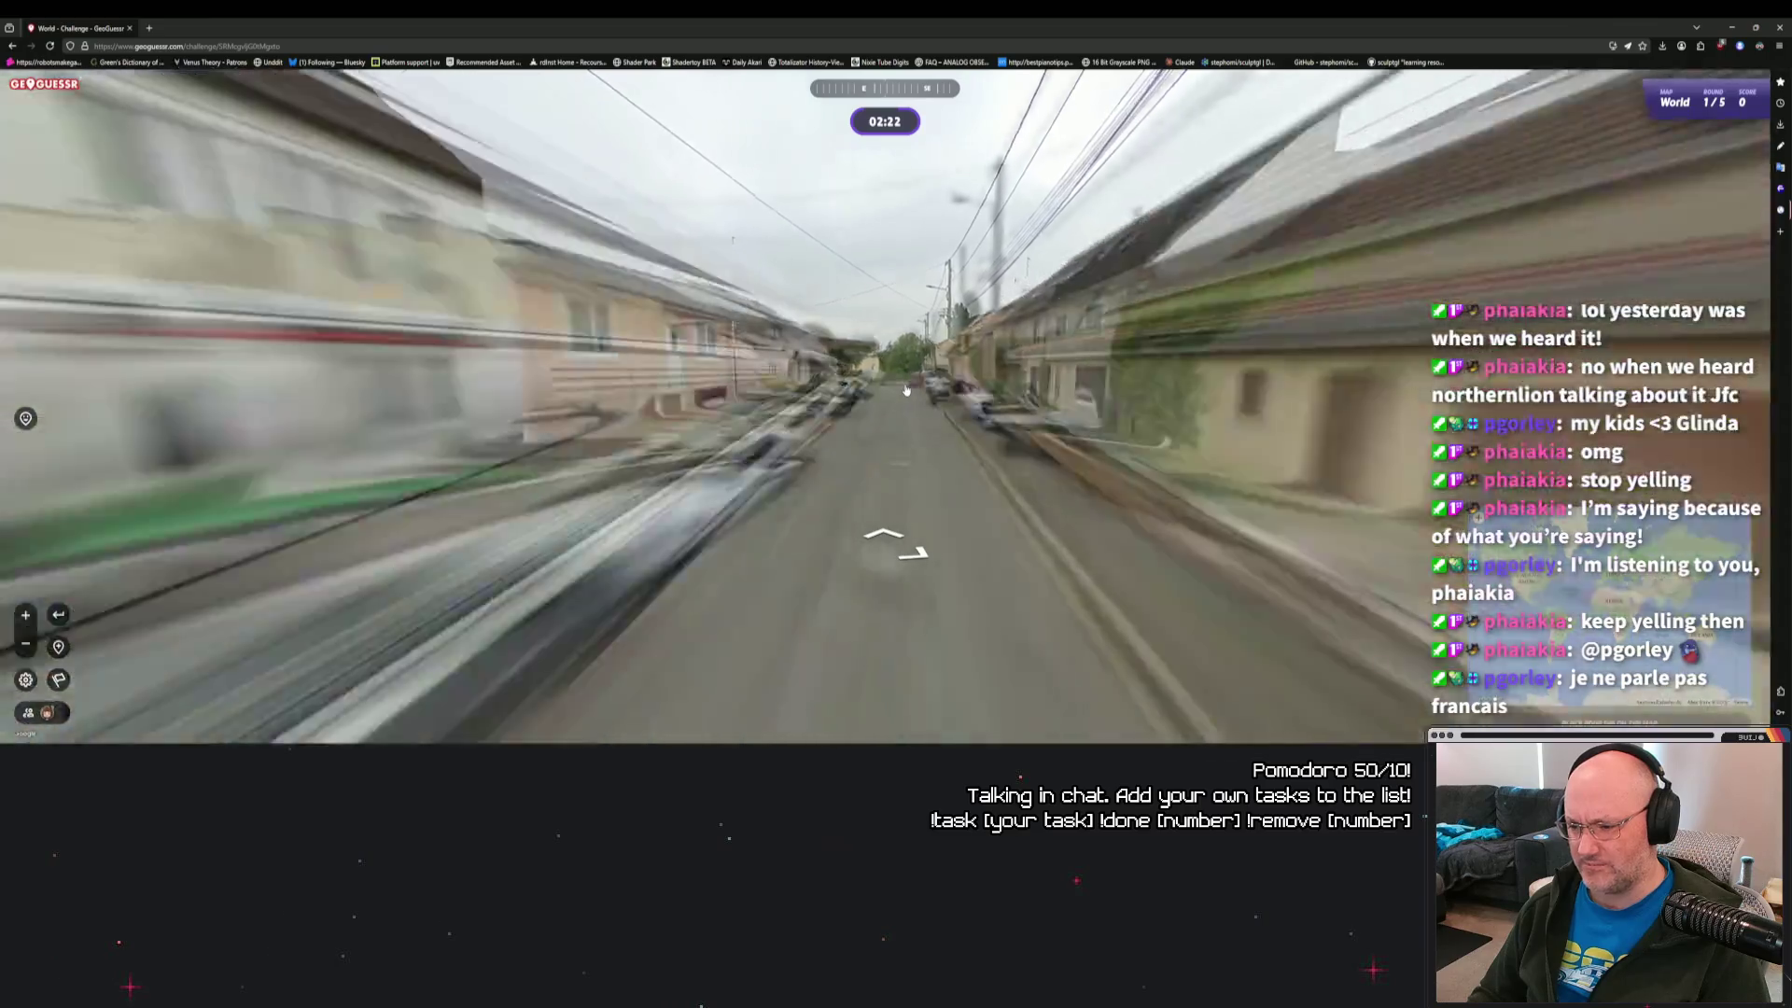
click(906, 386)
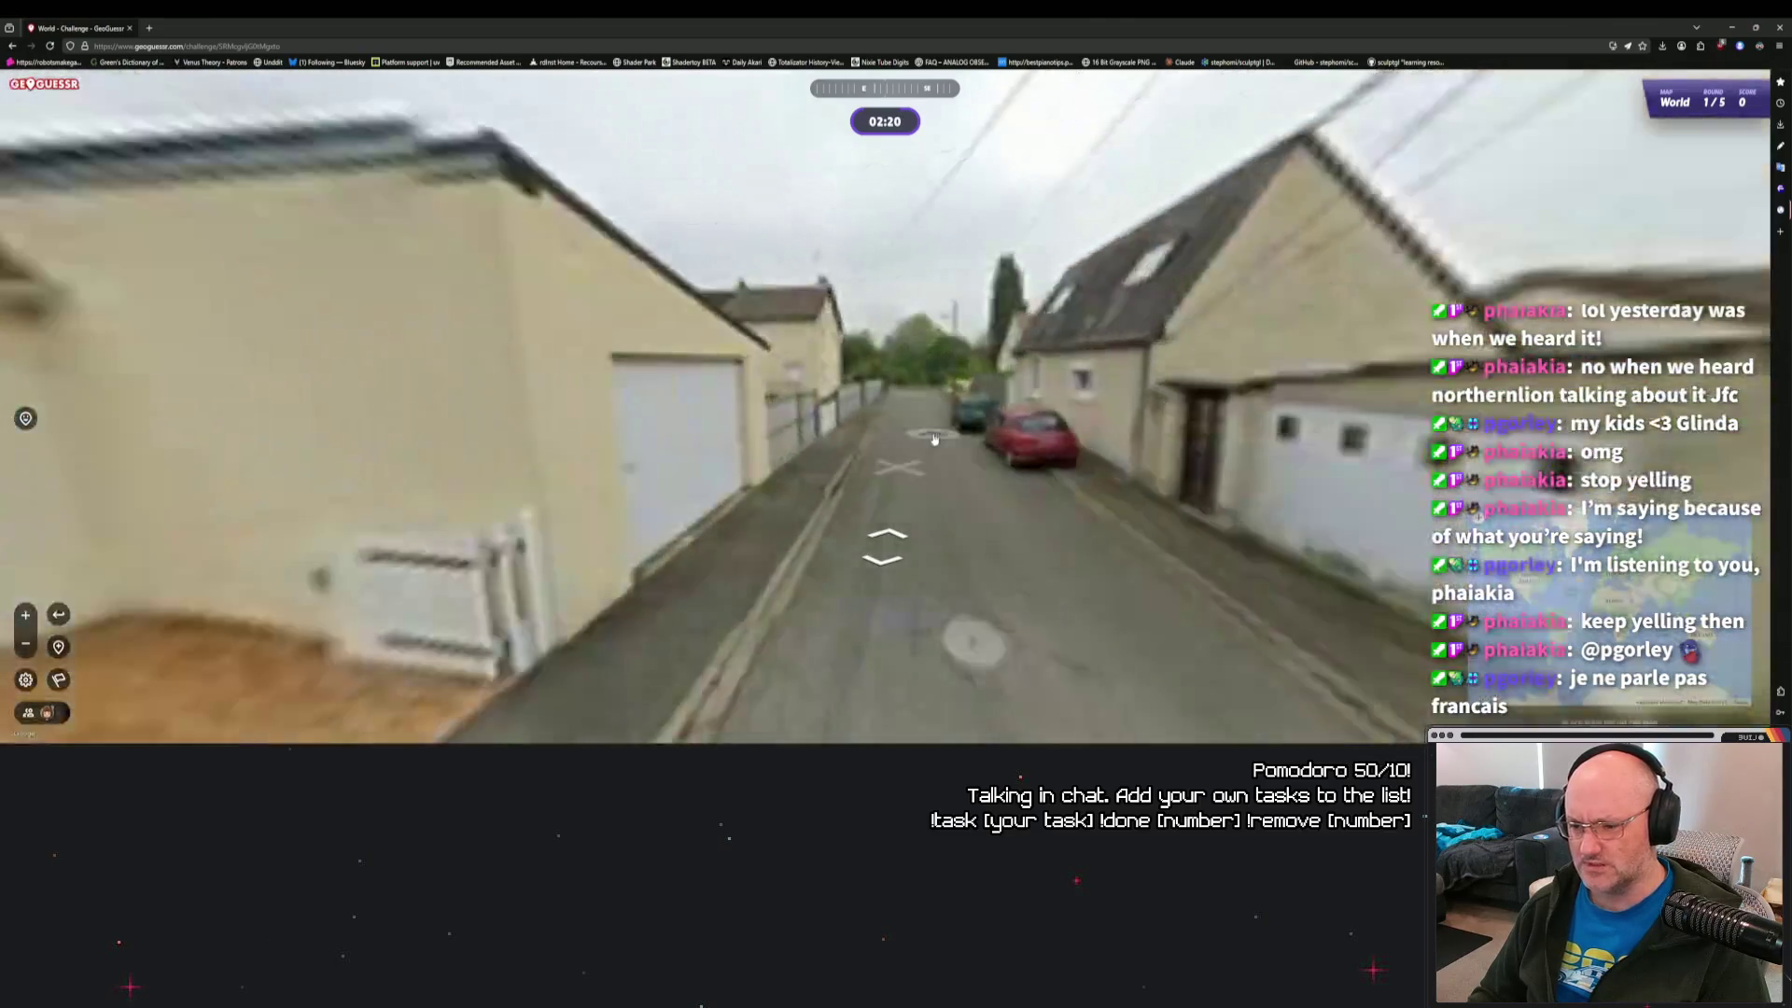
click(928, 399)
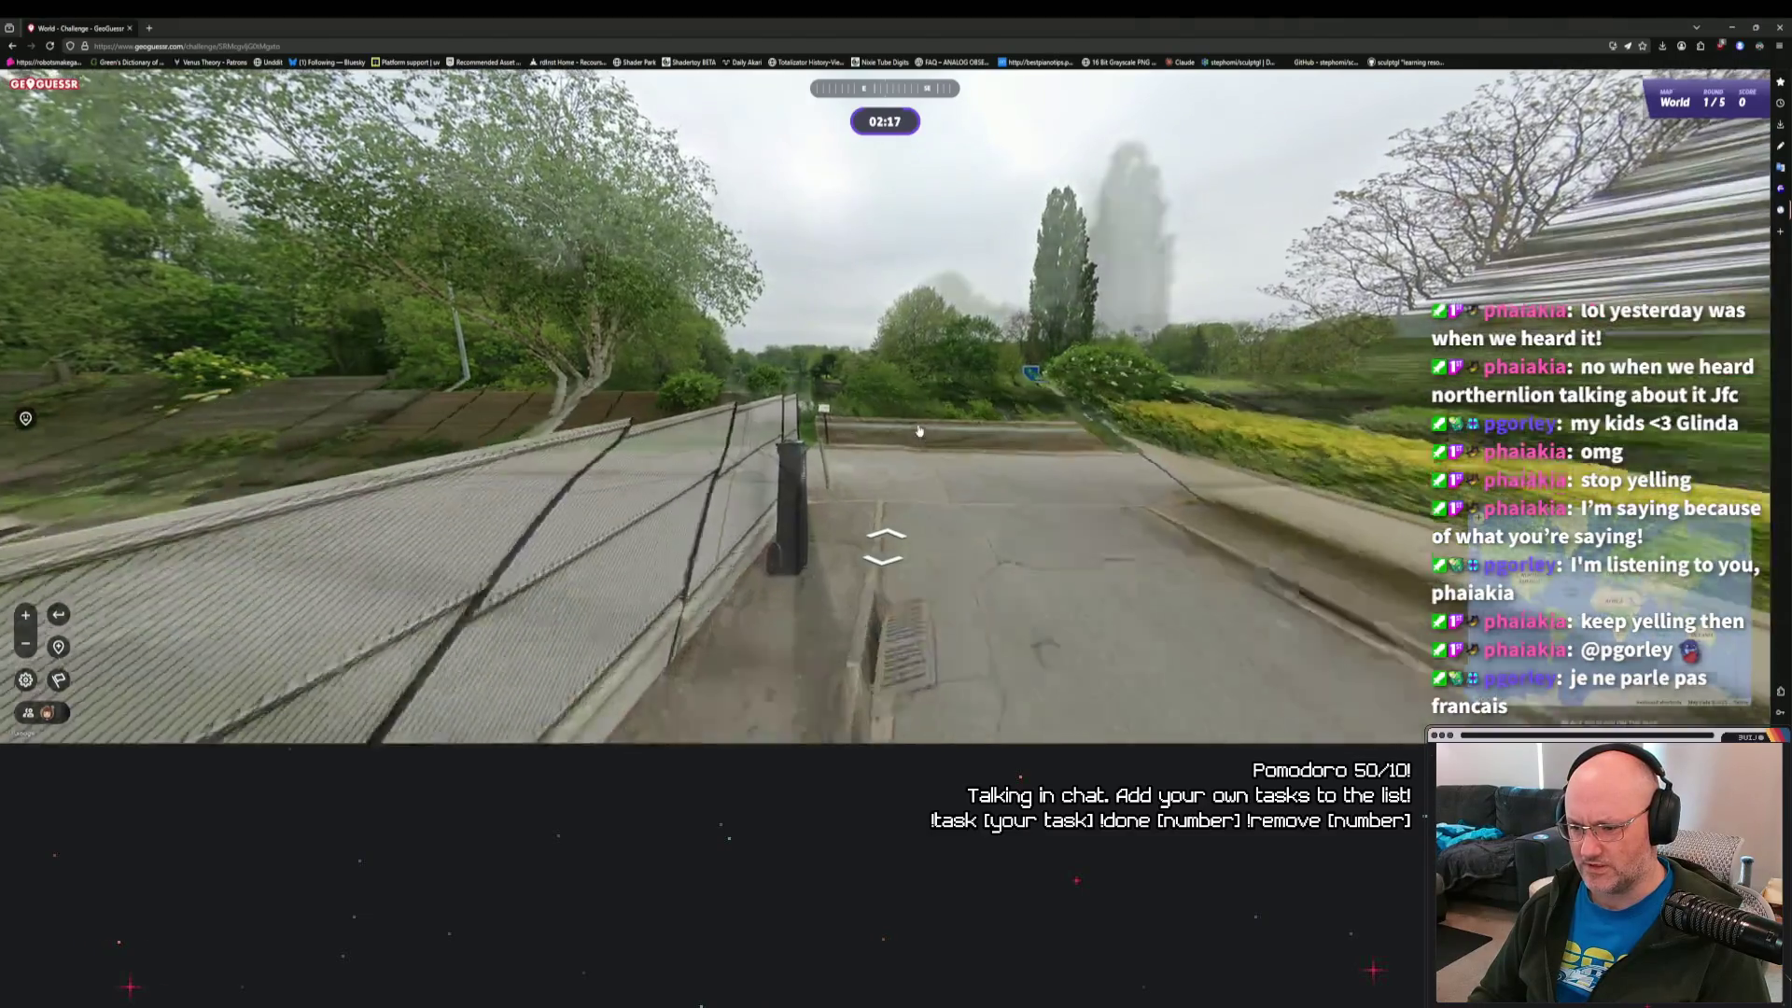
click(919, 430)
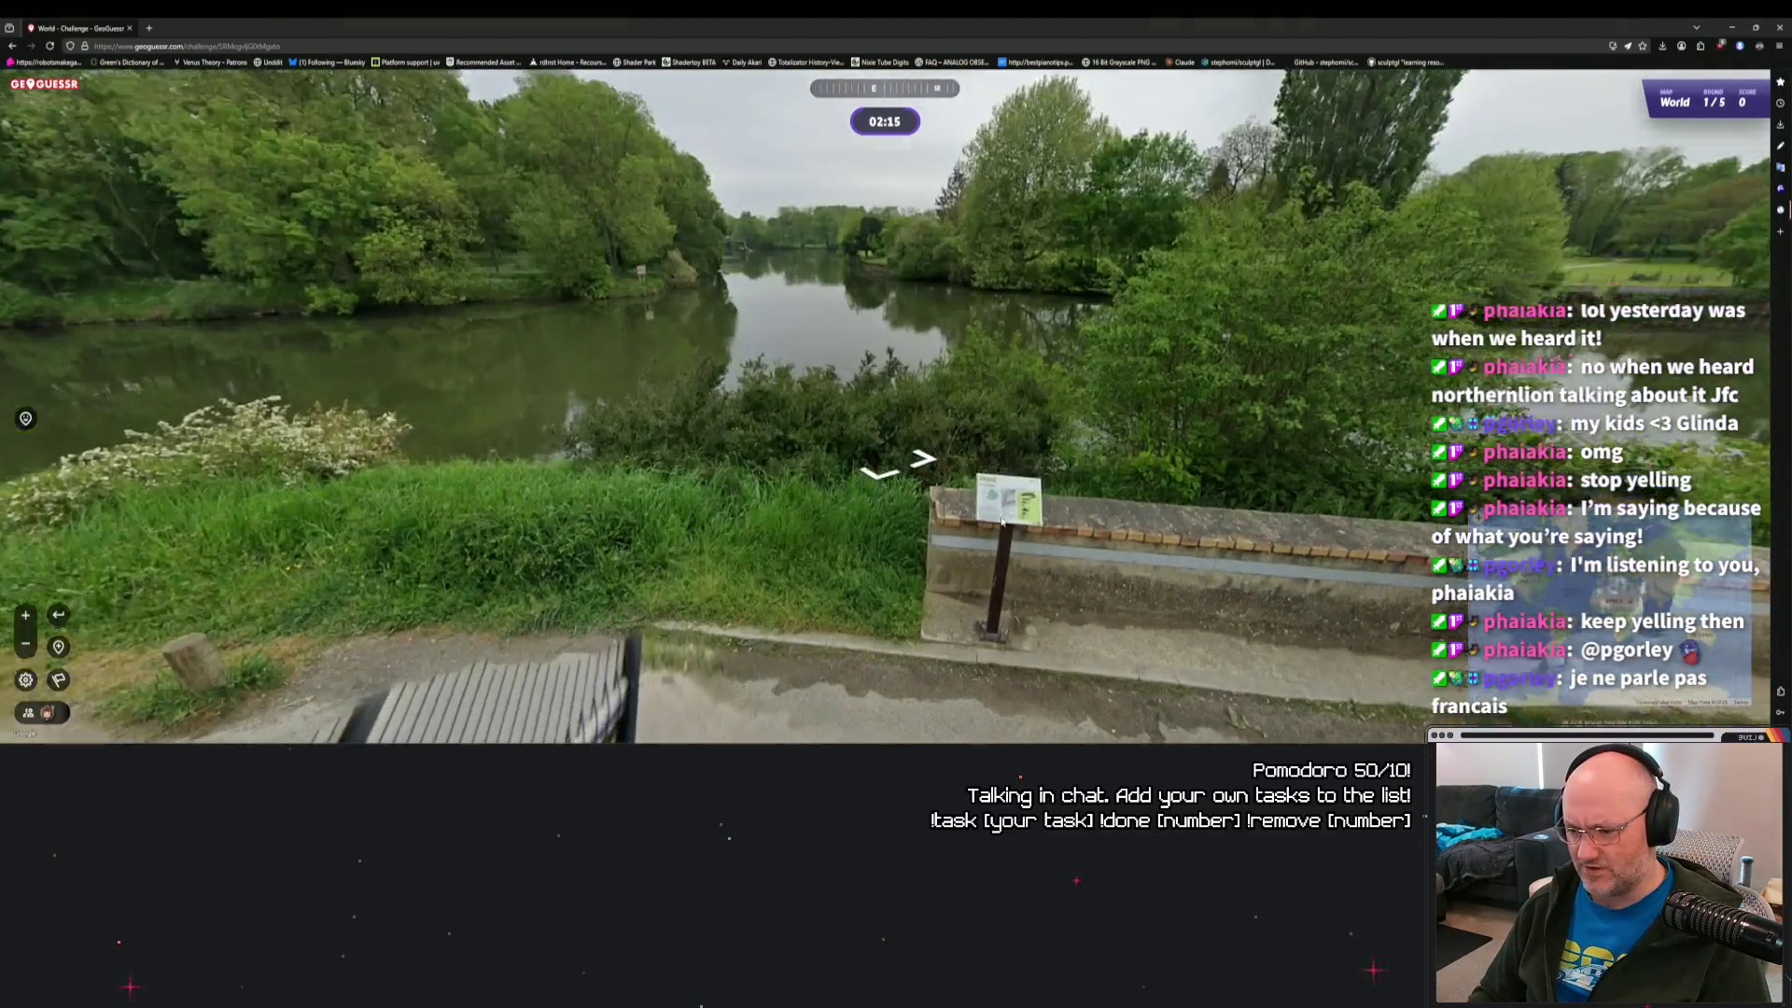
click(1002, 521)
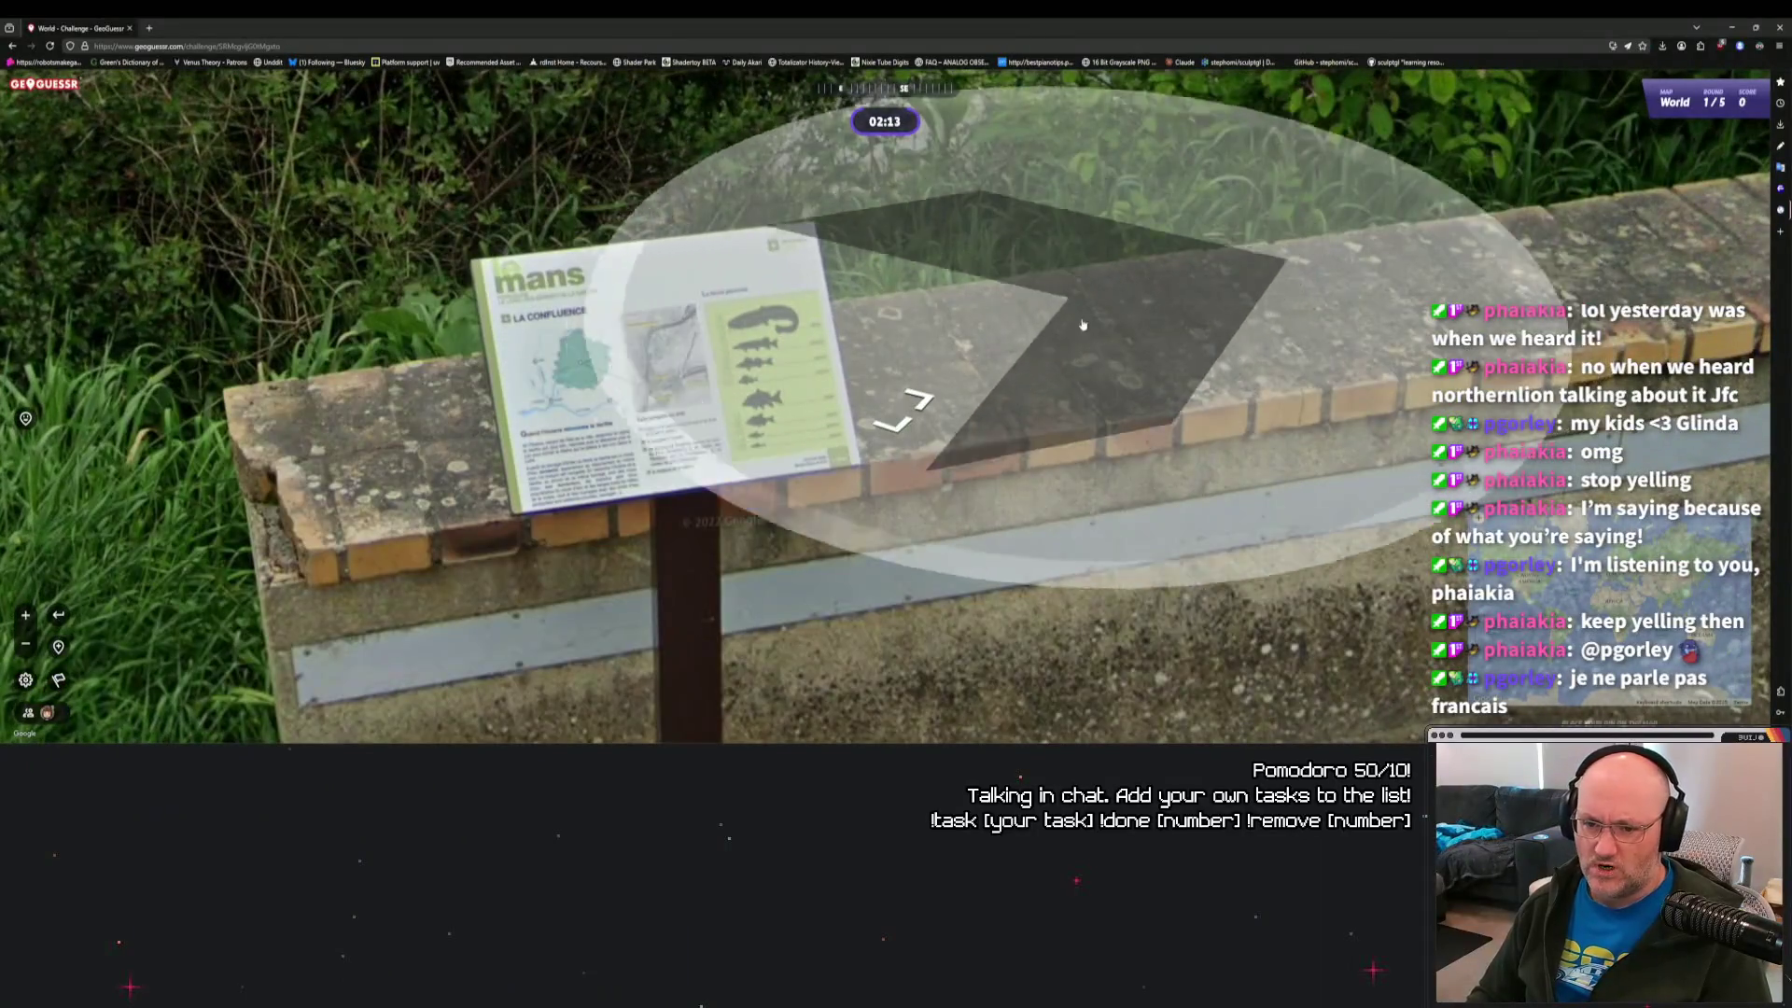
mouse_move(1322, 303)
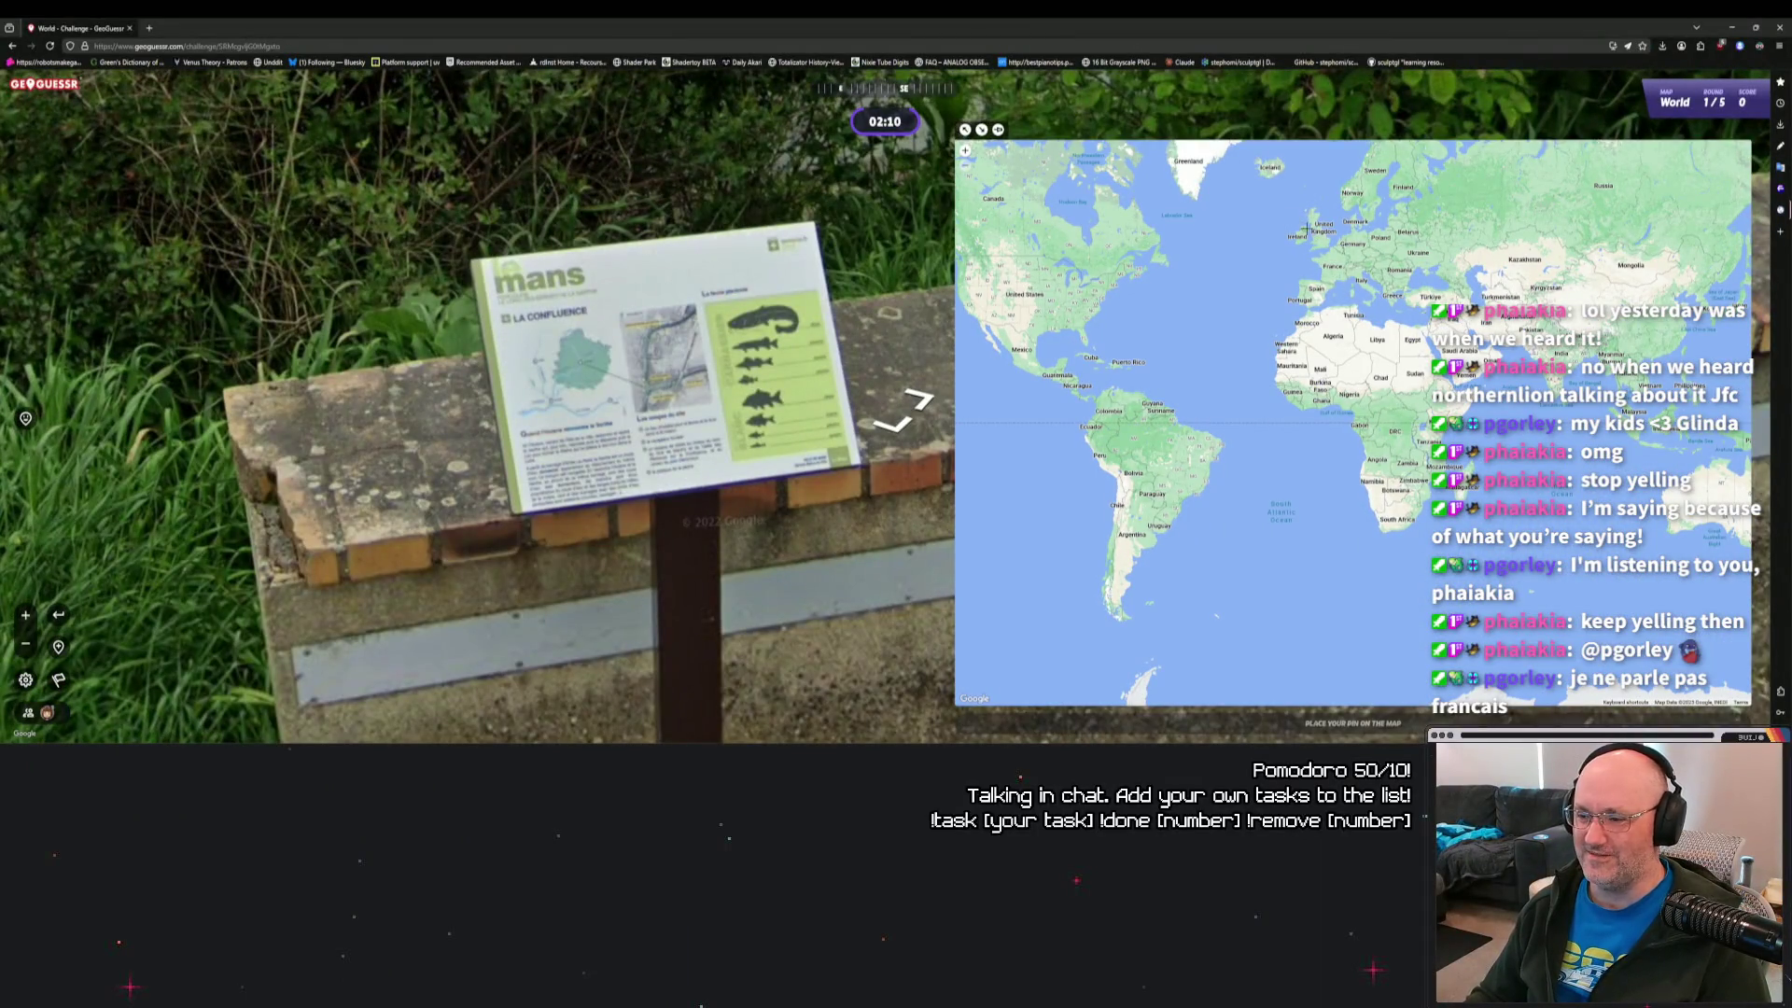
Pin central Le Mans on the guess map and submit, scoring 4,997 points at 787 m.
scroll(1323, 277, up, 5)
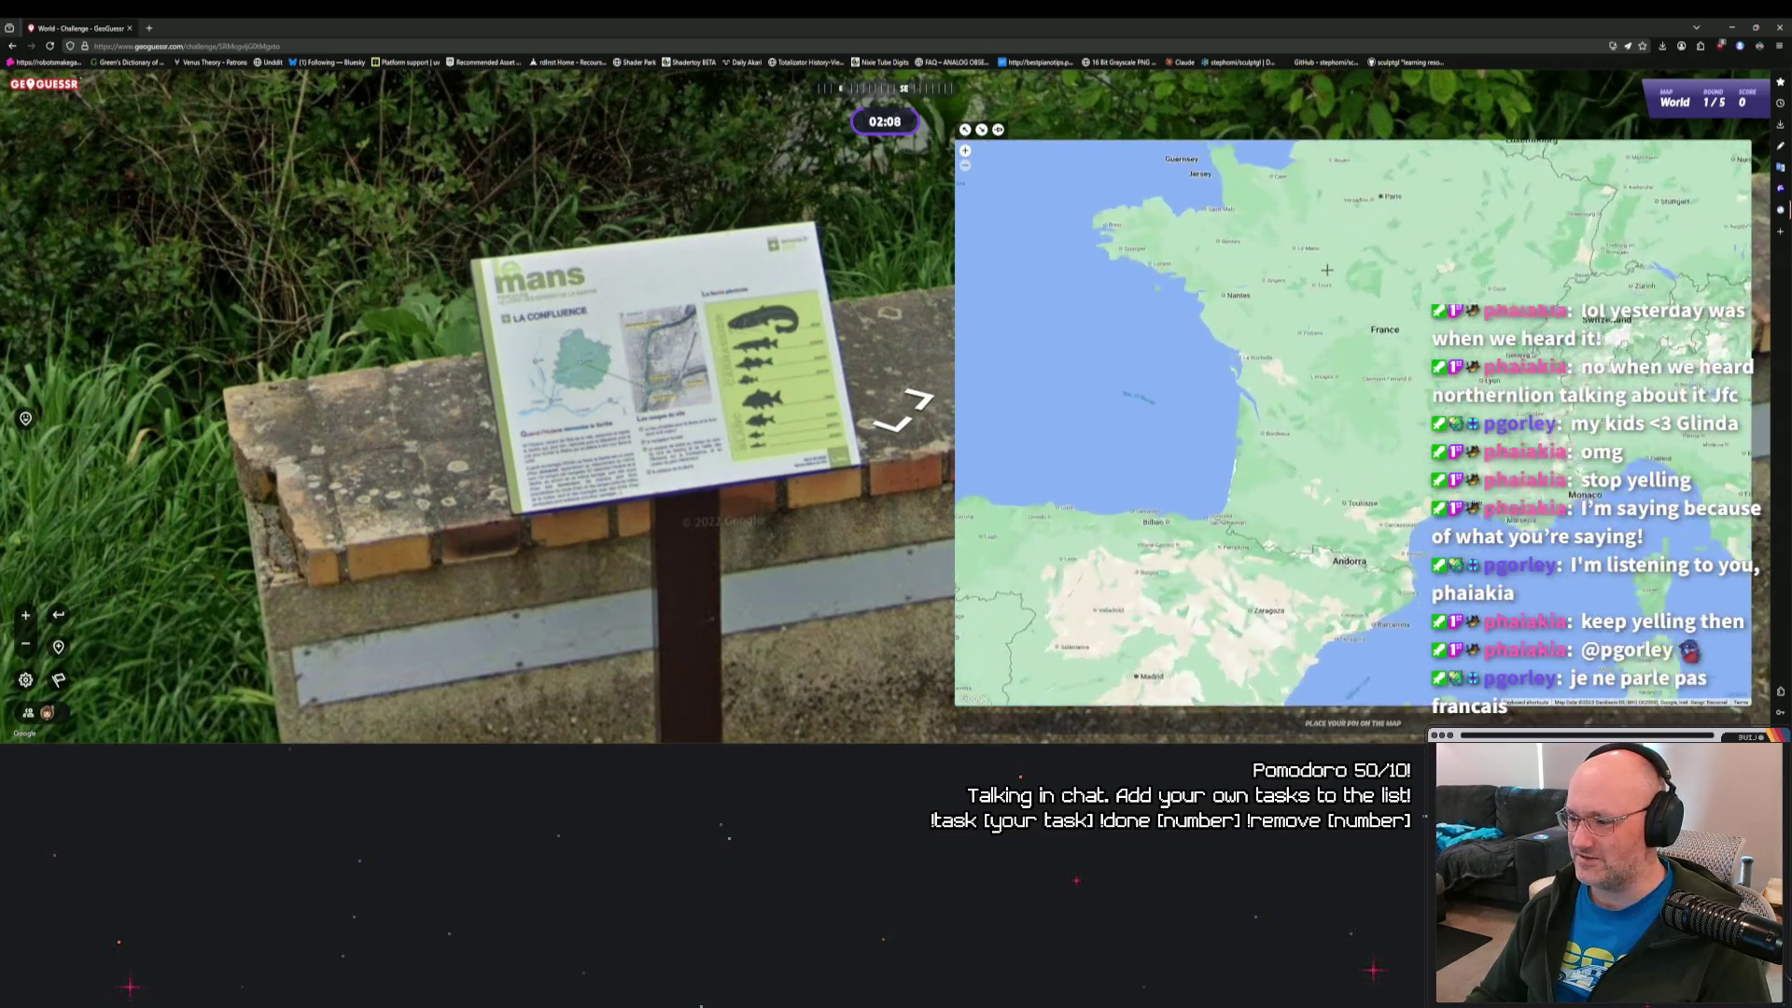
scroll(1348, 492, up, 3)
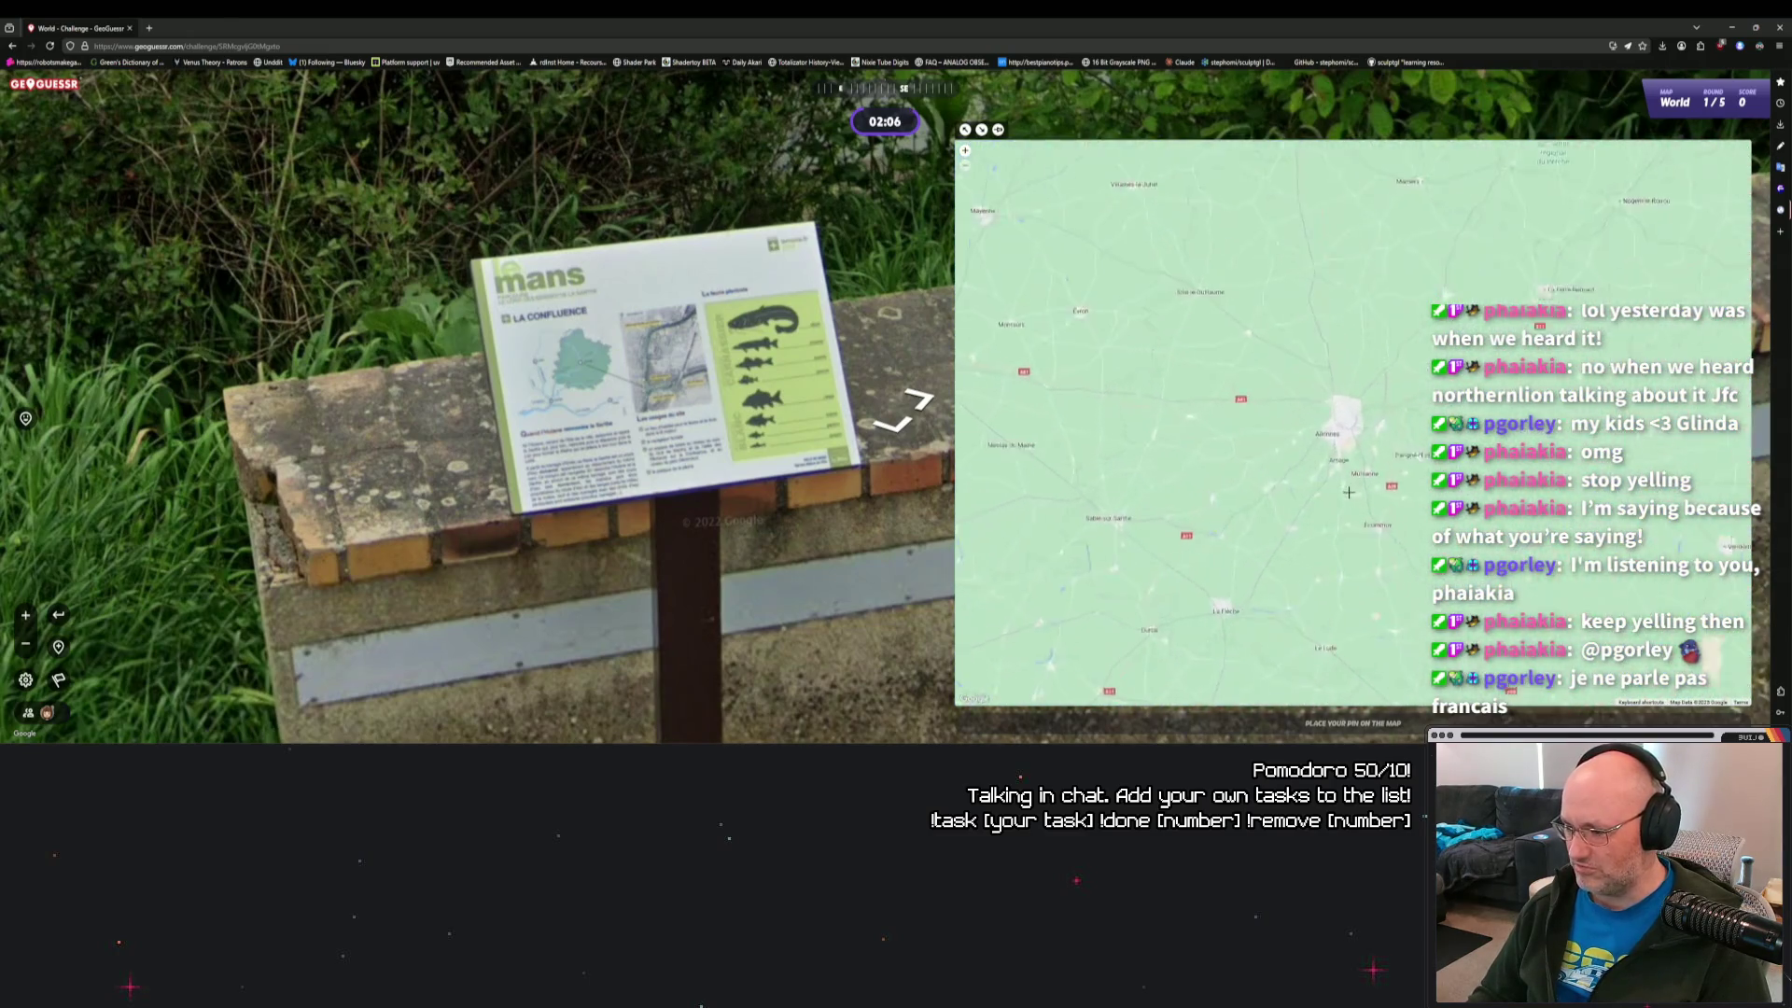
mouse_move(1558, 175)
mouse_down()
mouse_move(1558, 243)
mouse_move(1518, 284)
mouse_move(1346, 366)
mouse_up()
scroll(1344, 360, up, 2)
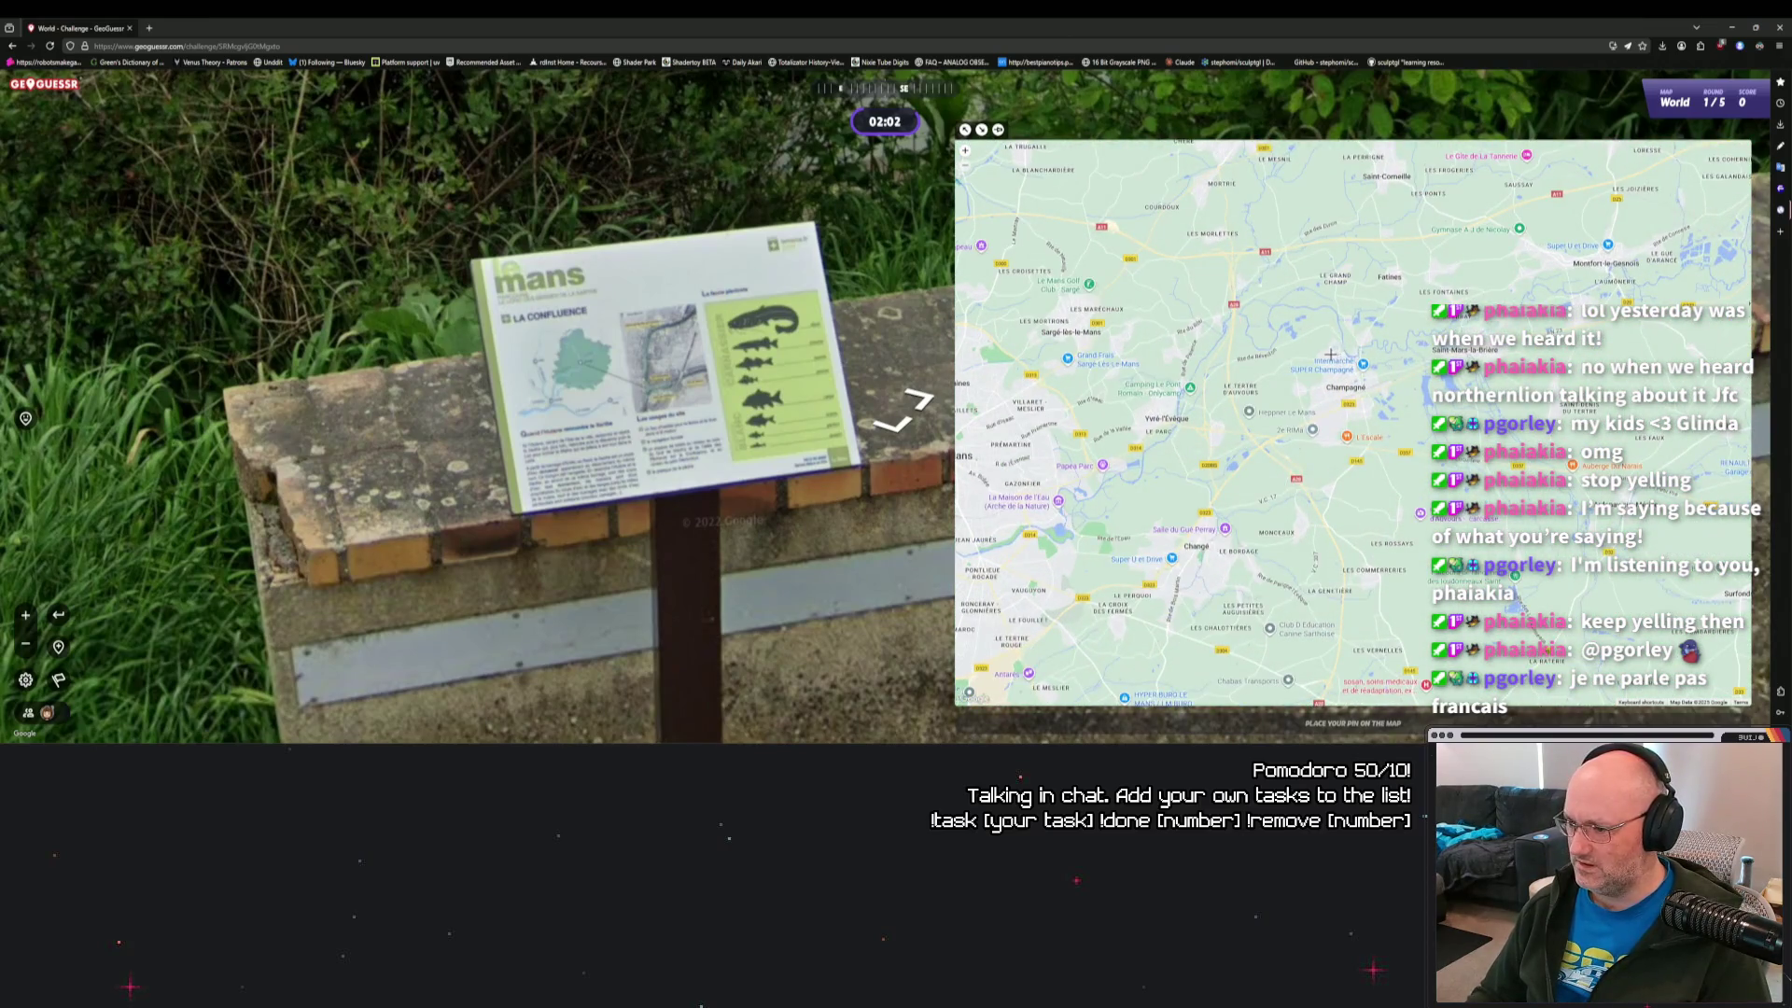
scroll(1203, 408, down, 2)
drag(1166, 466, 1307, 402)
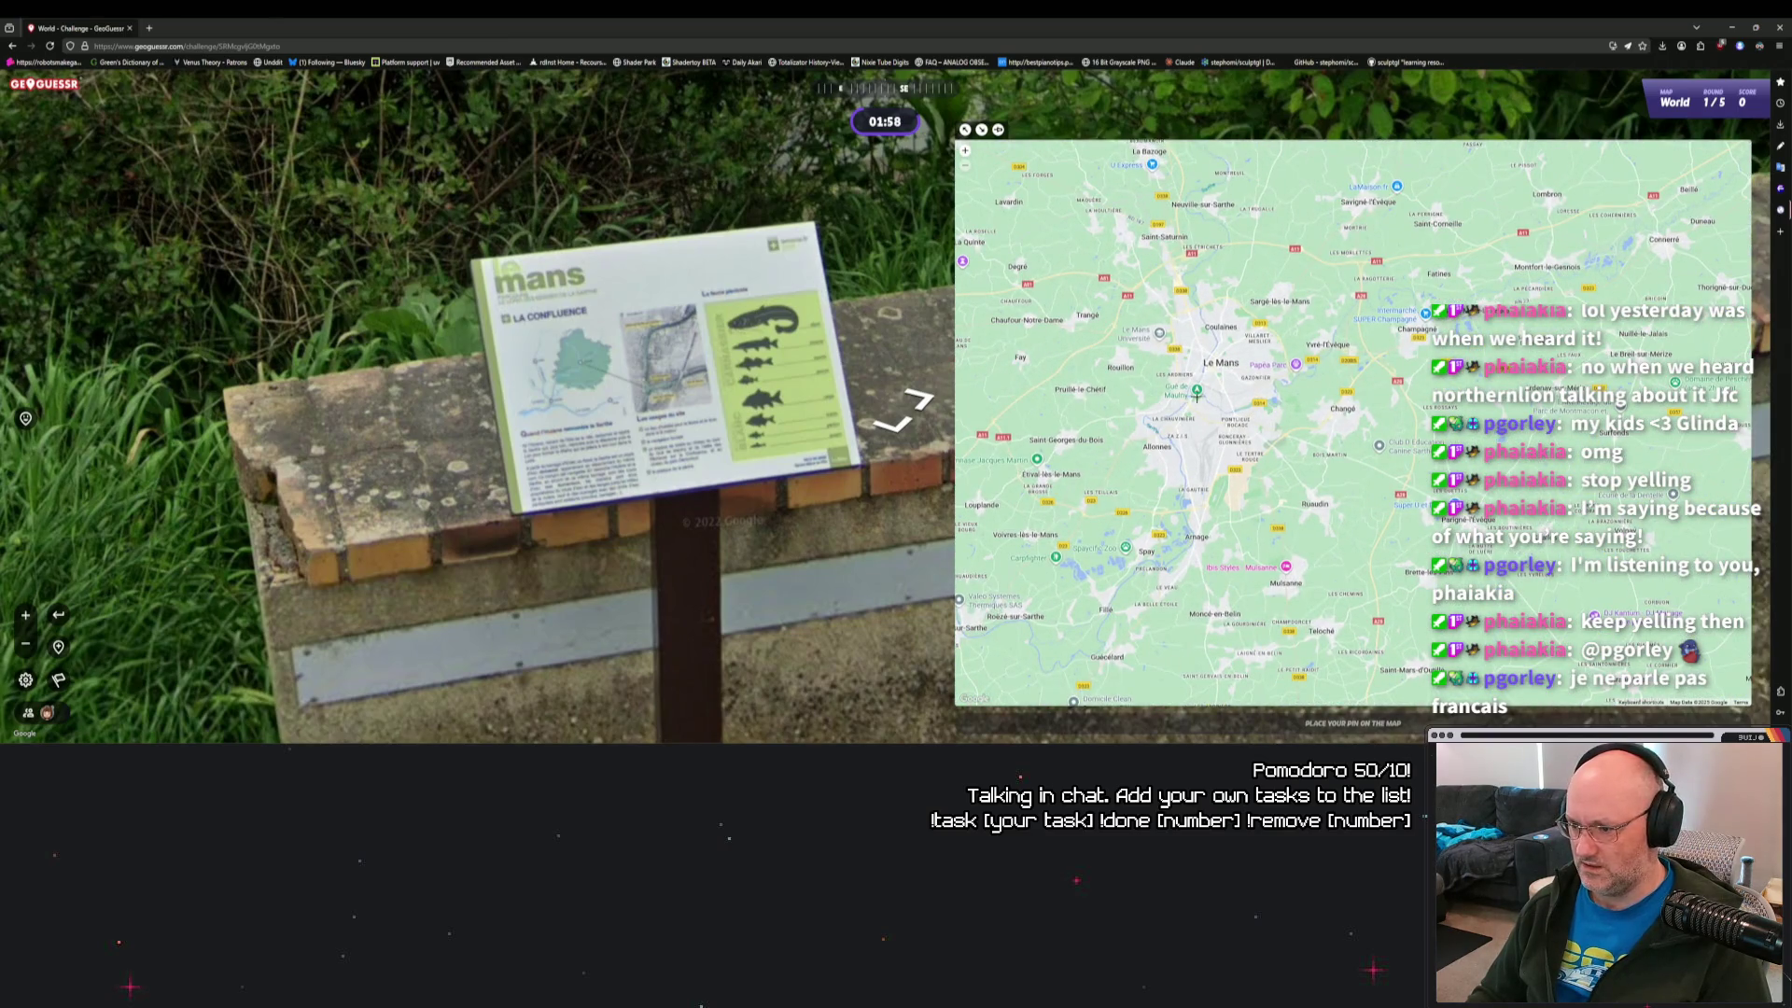
scroll(1218, 374, up, 5)
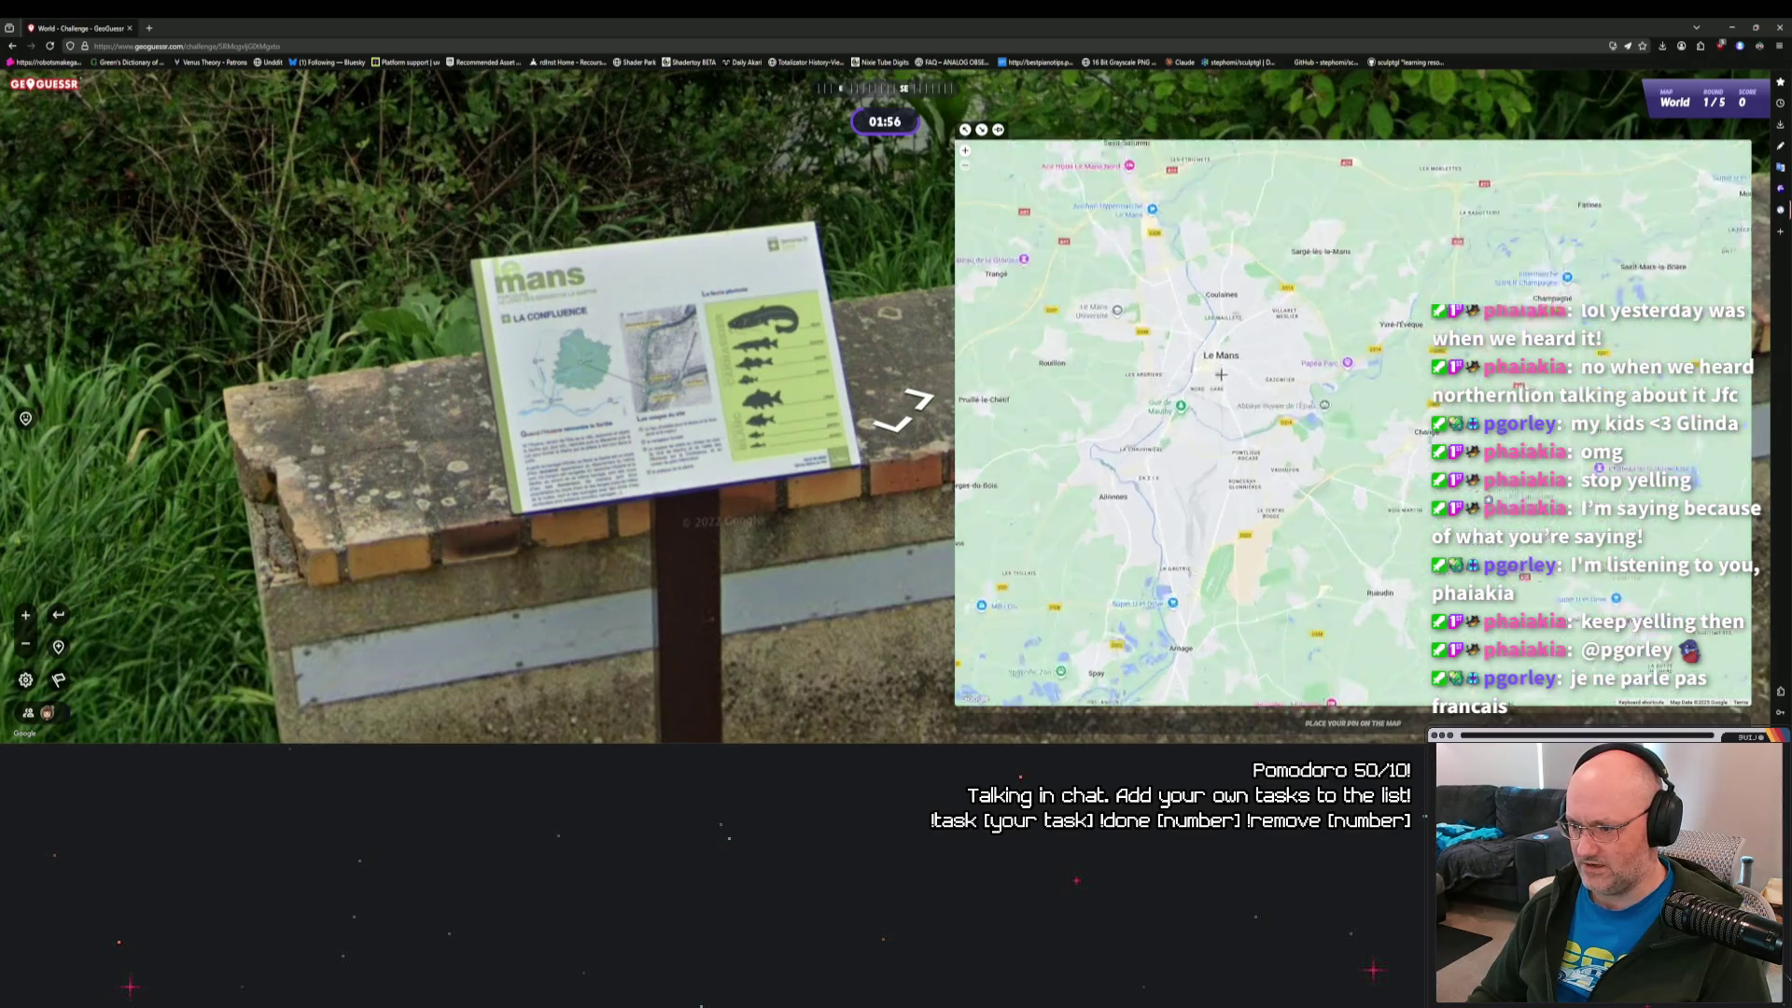
scroll(1217, 397, down, 1)
drag(1215, 408, 1215, 369)
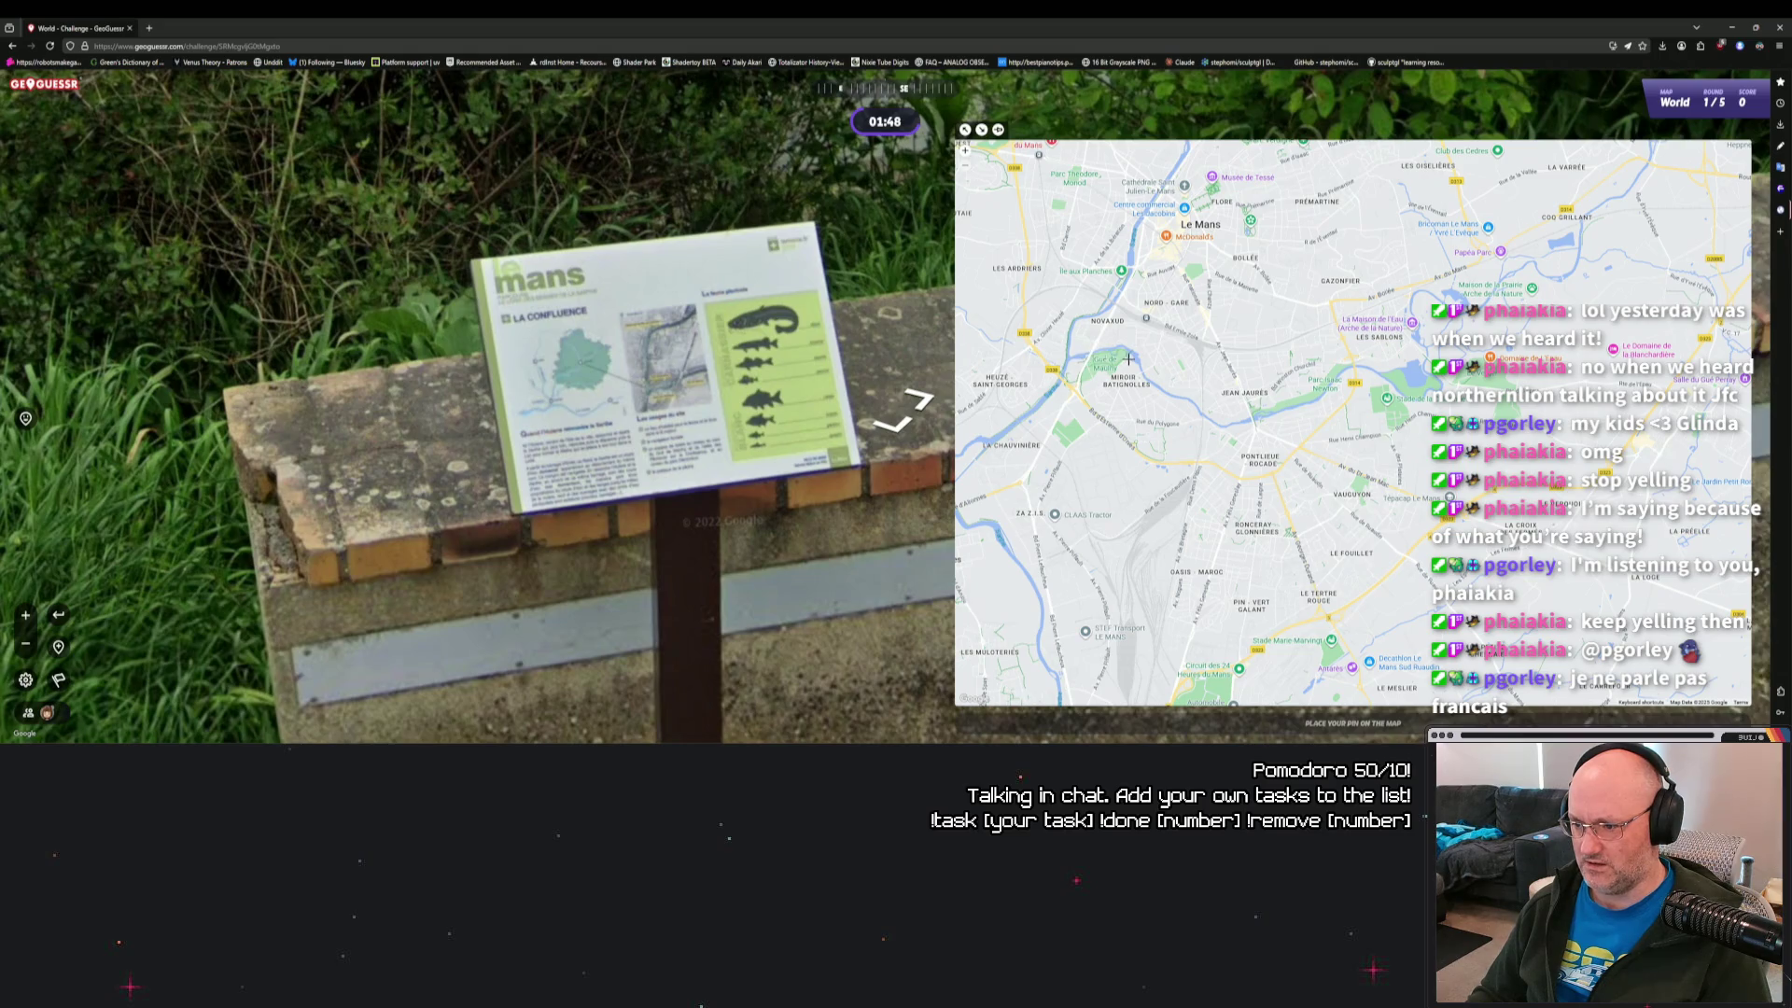
click(1128, 360)
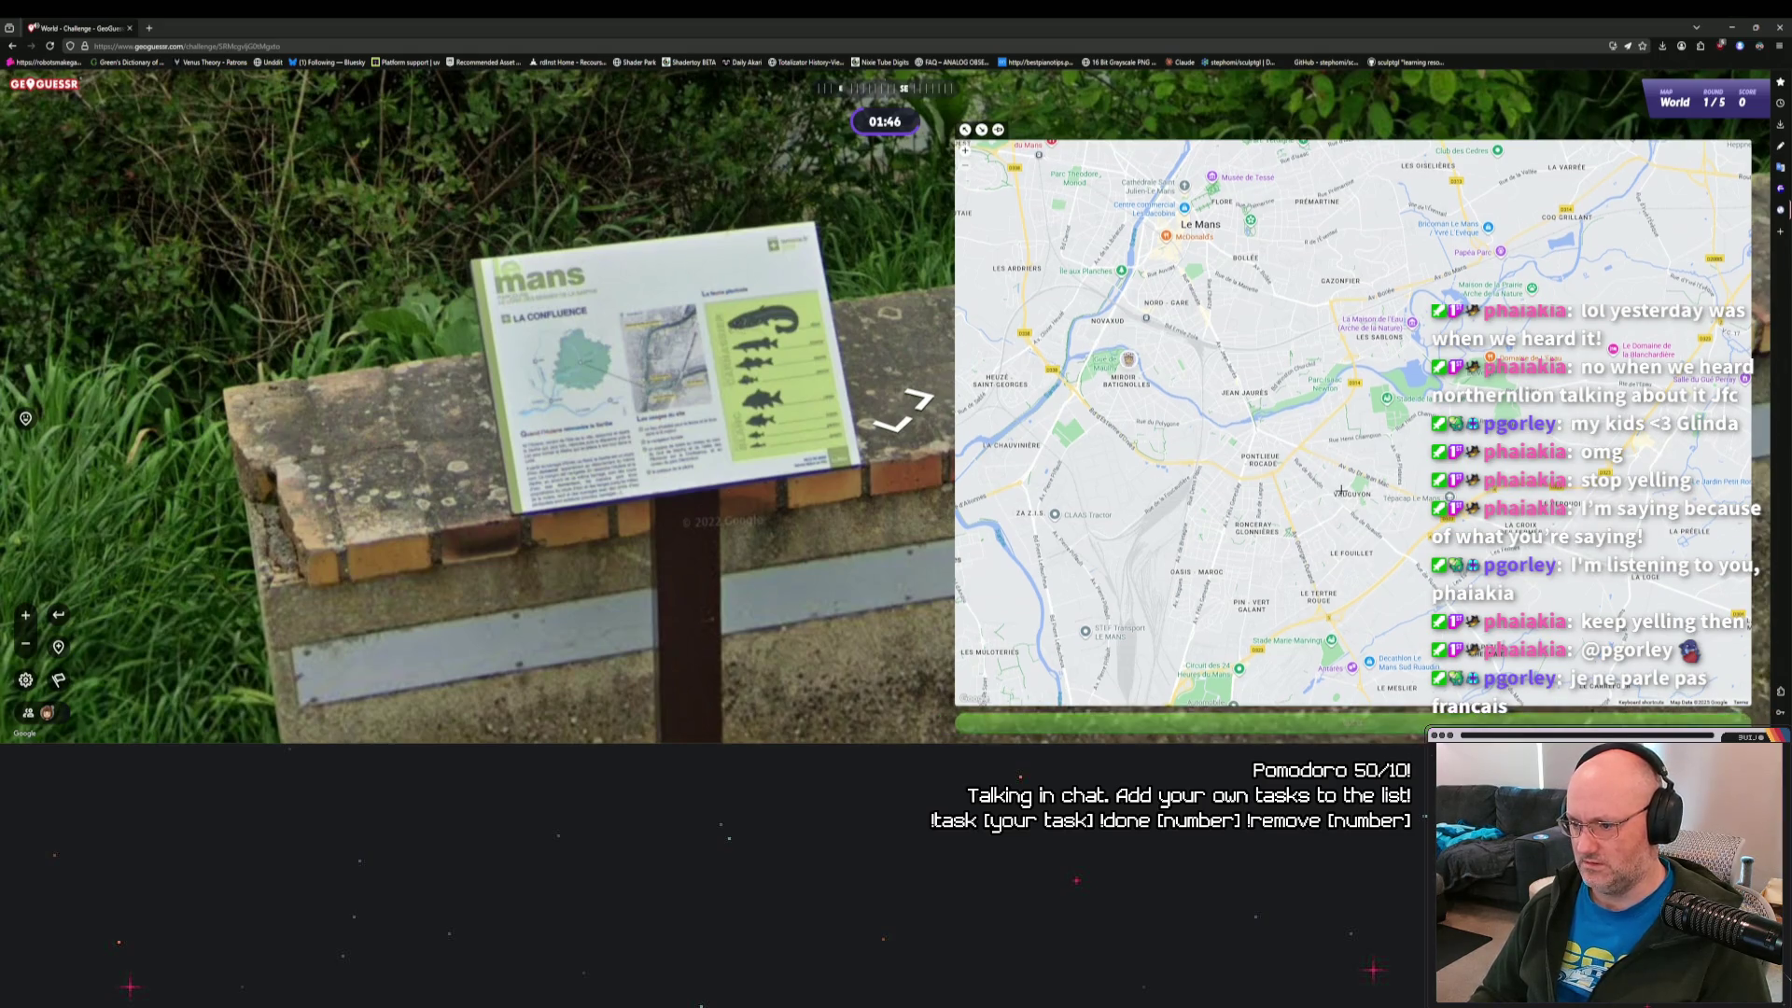
key(space)
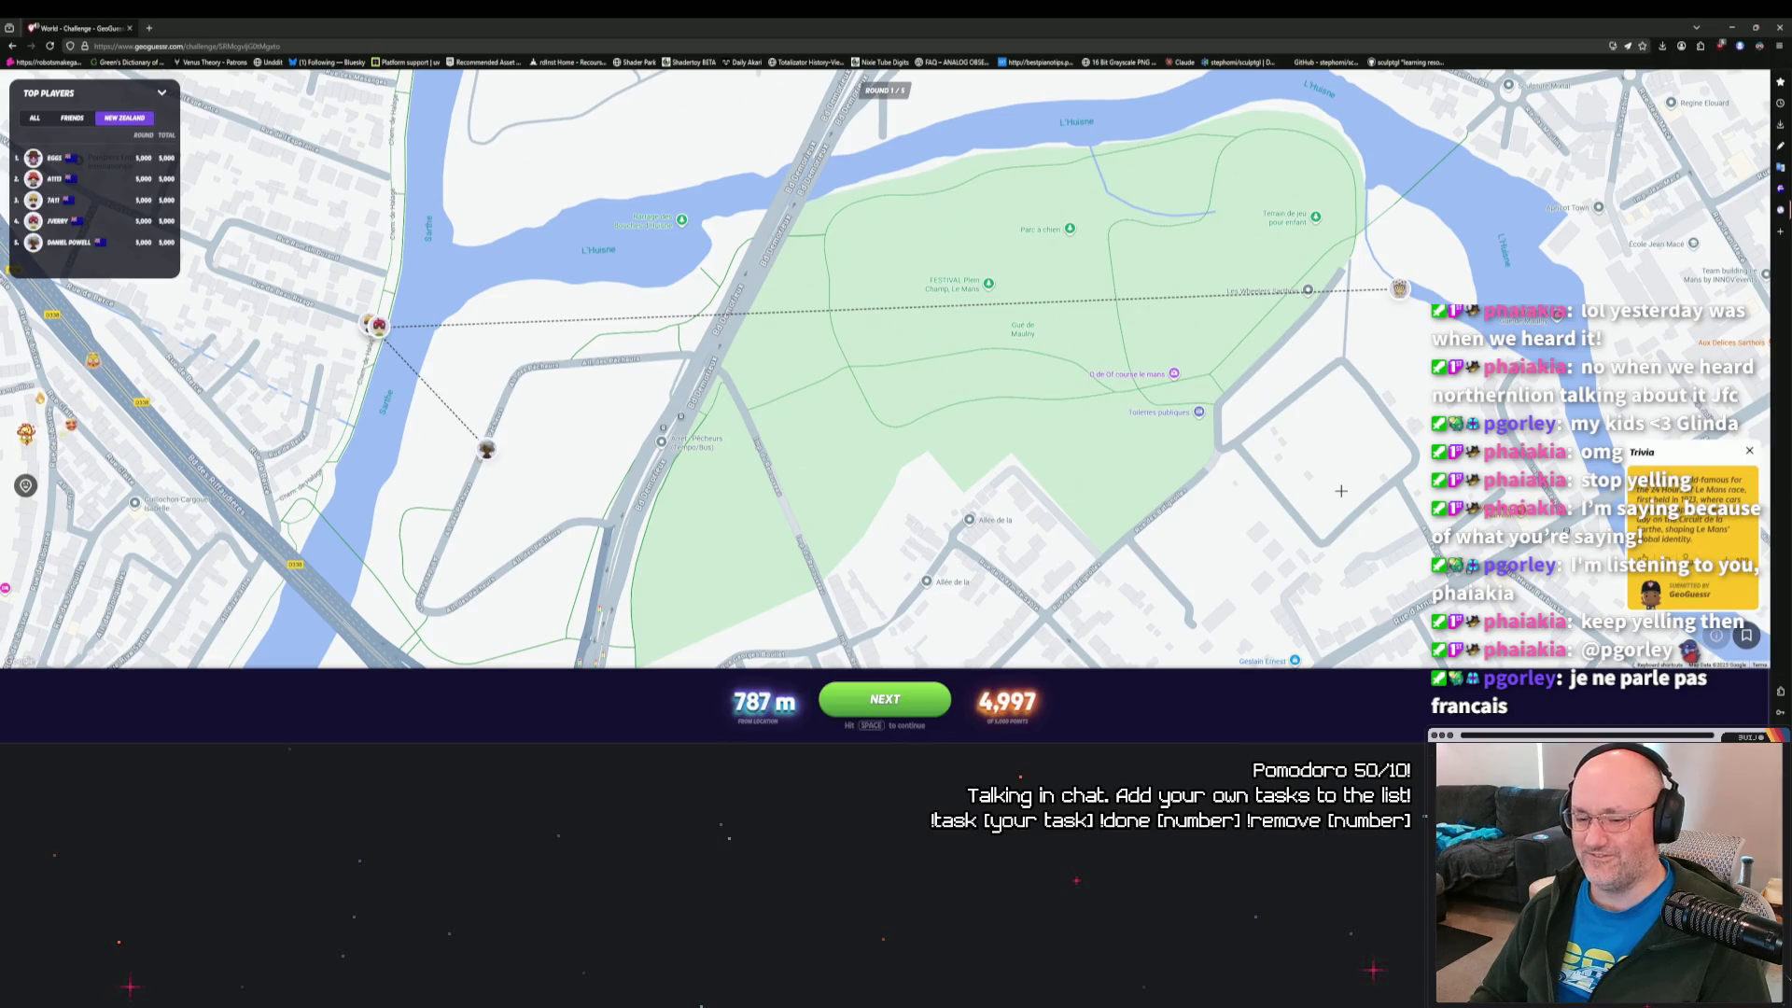
Zoom out of the round 1 result, start round 2, and turn left toward the parking lot.
scroll(821, 409, down, 2)
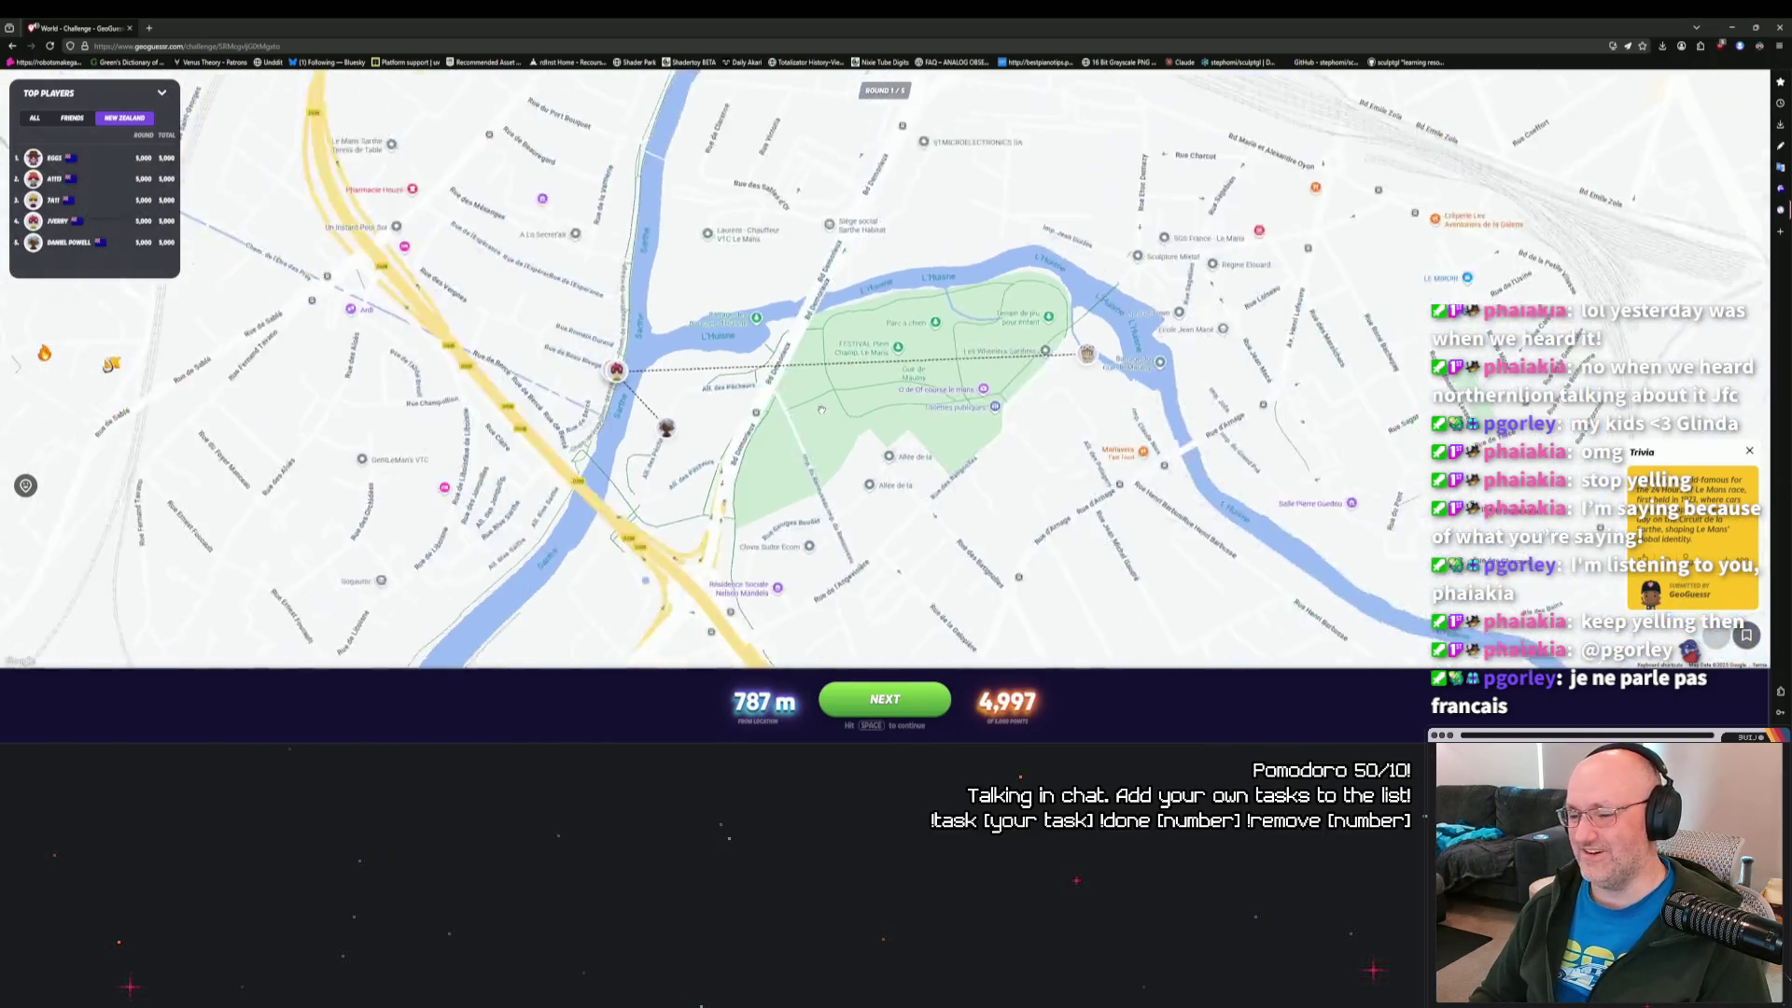
scroll(822, 409, down, 2)
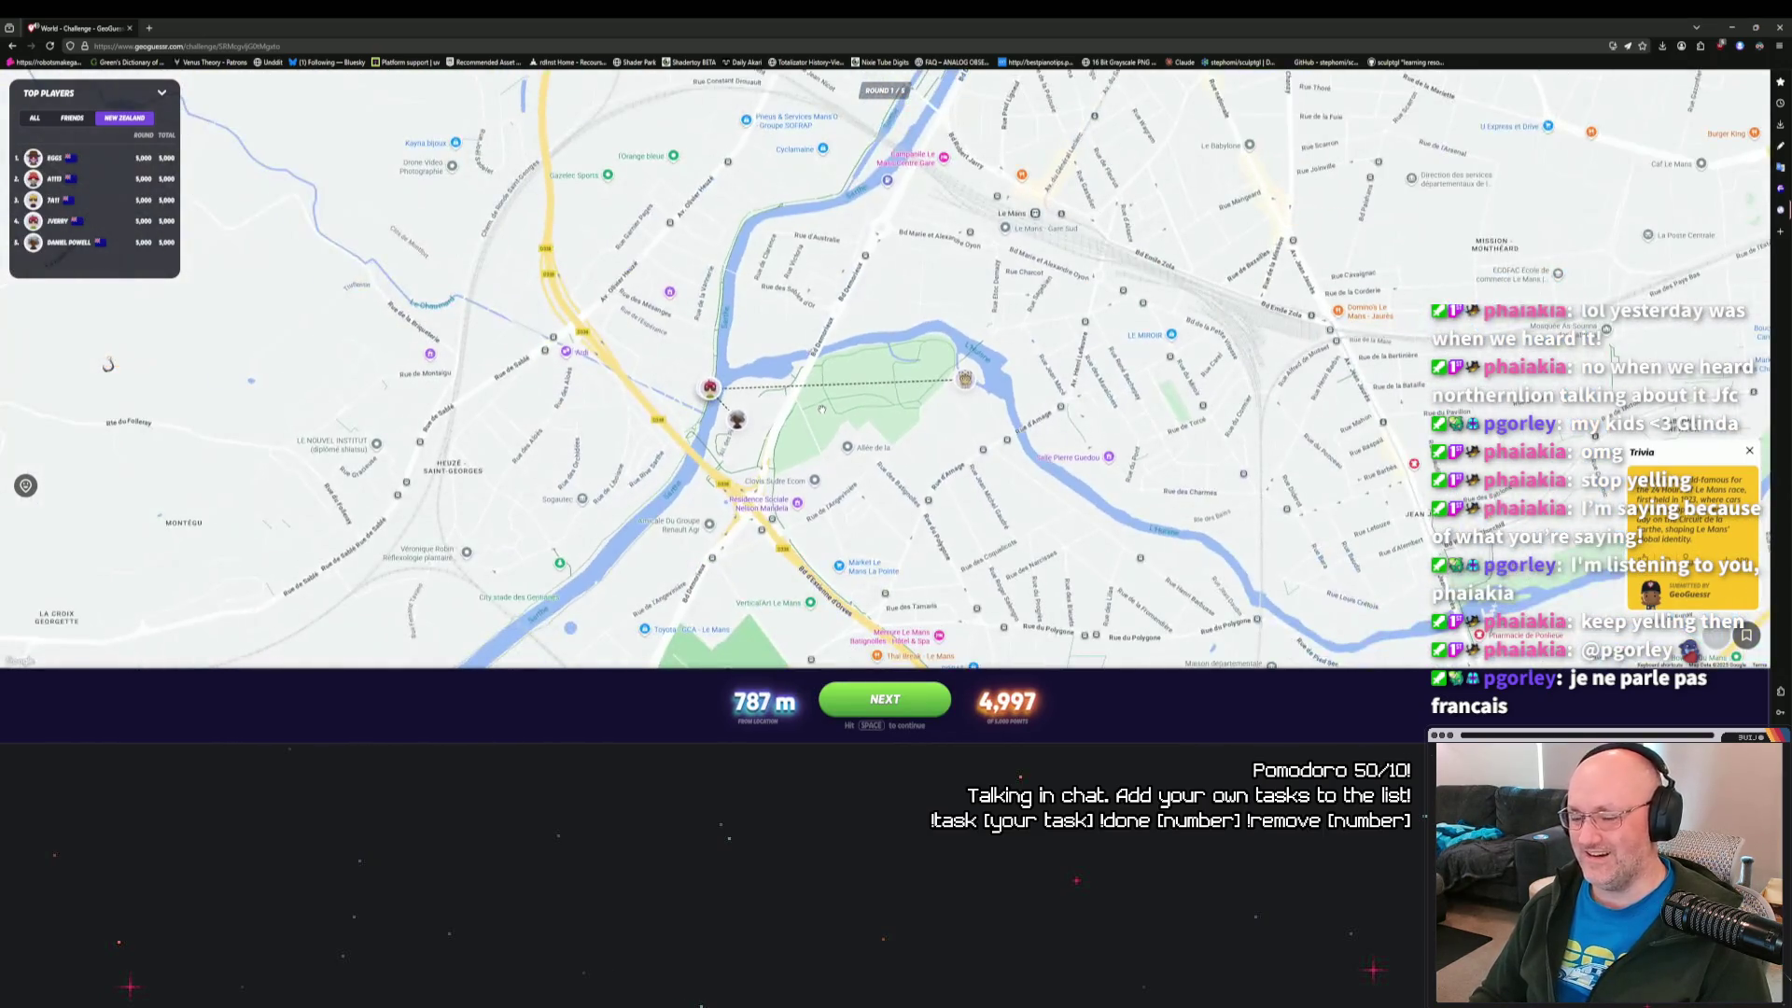
click(885, 716)
key(Left)
key(Left)
key(Left)
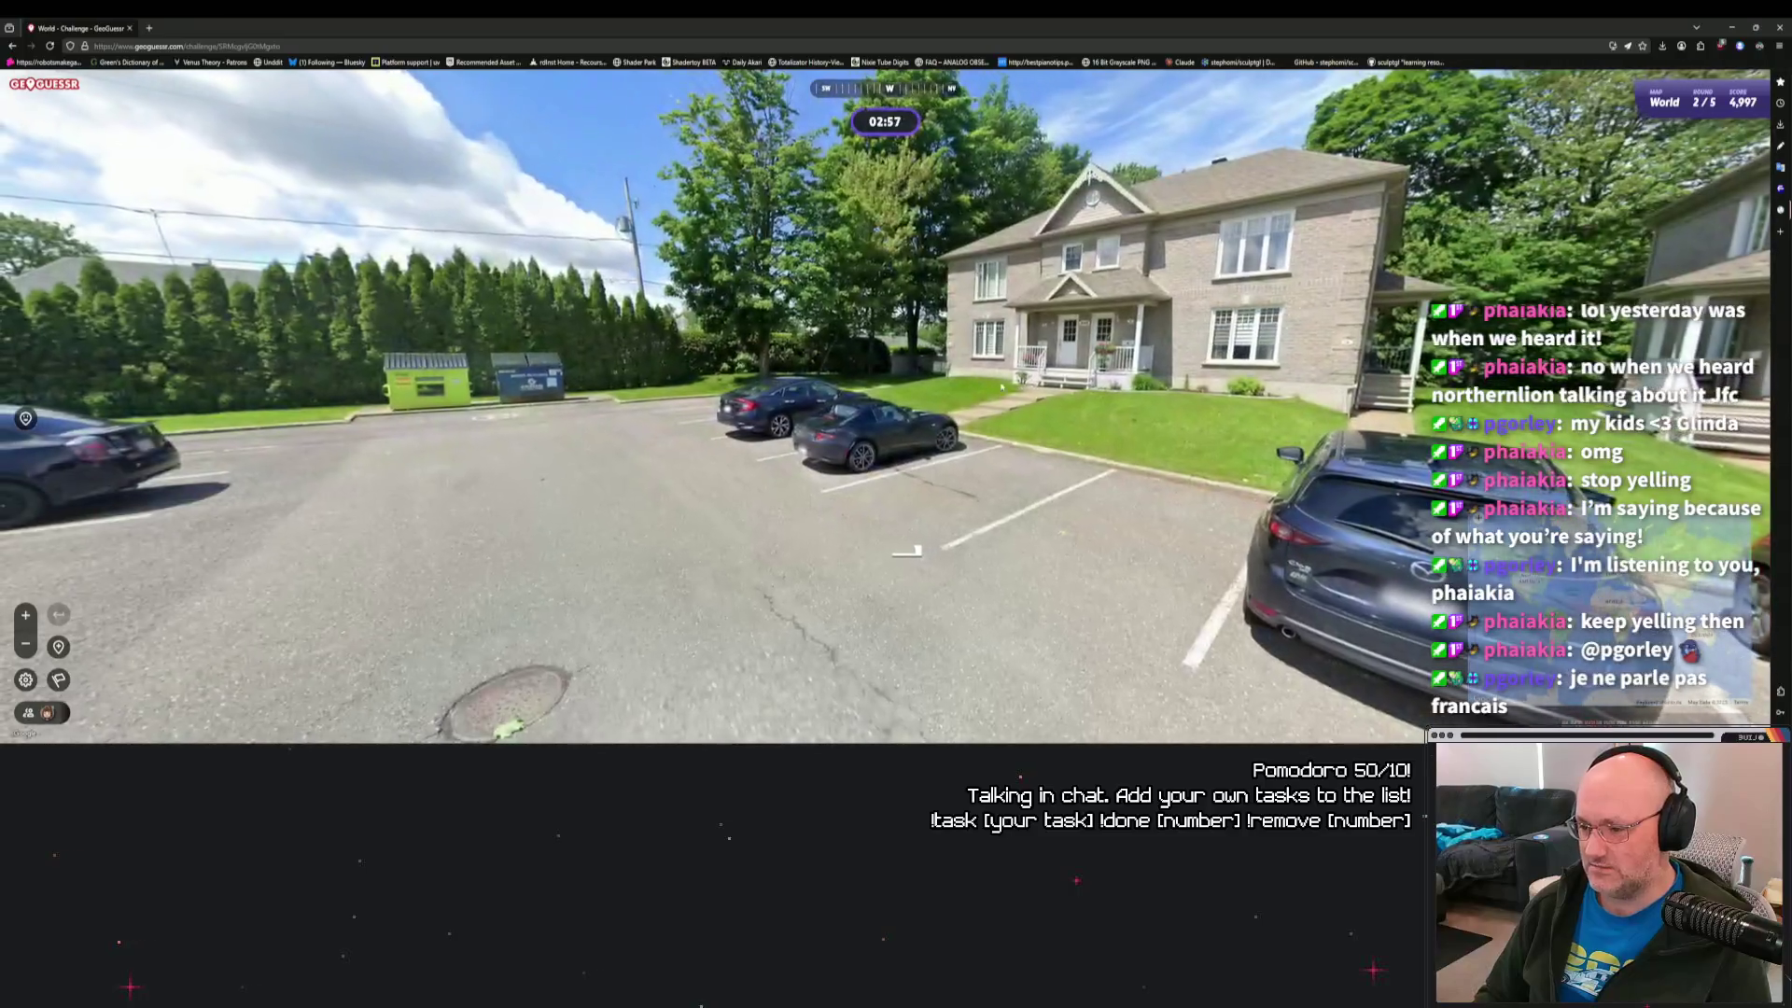
Look closely over the dumpsters in the parking lot, then face down the parking-lot road.
key(Left)
key(Left)
key(Left)
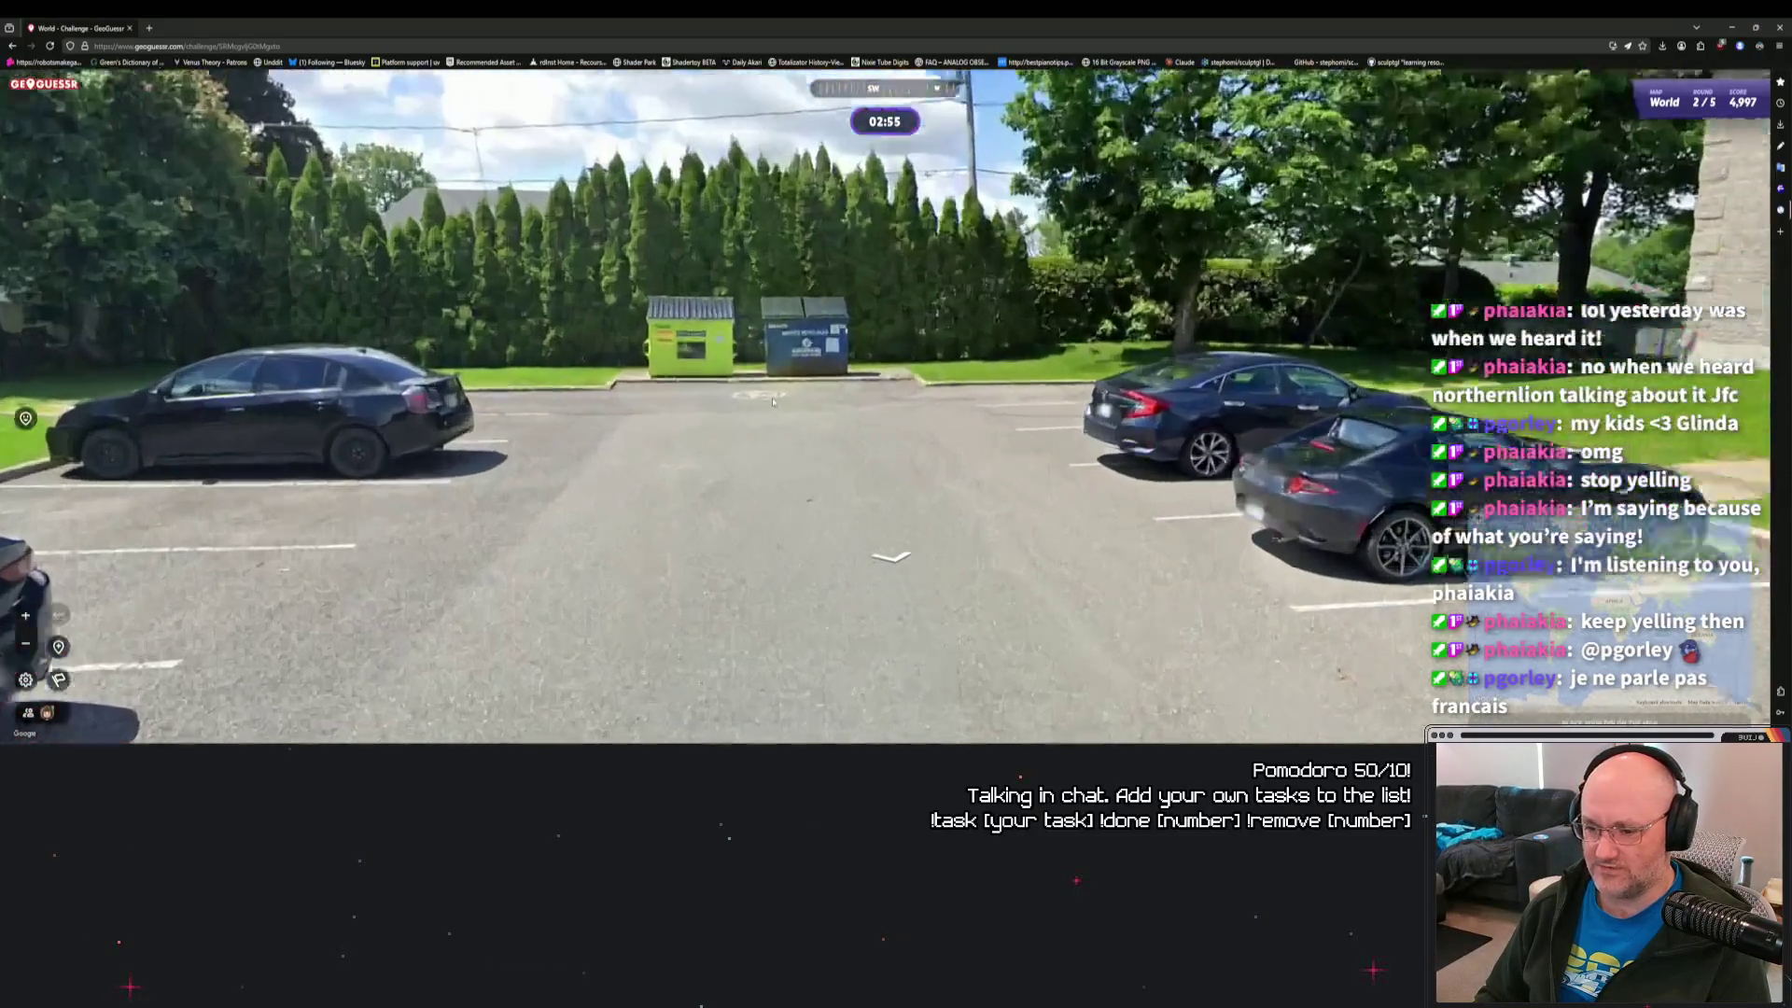
scroll(772, 401, up, 3)
drag(760, 263, 913, 387)
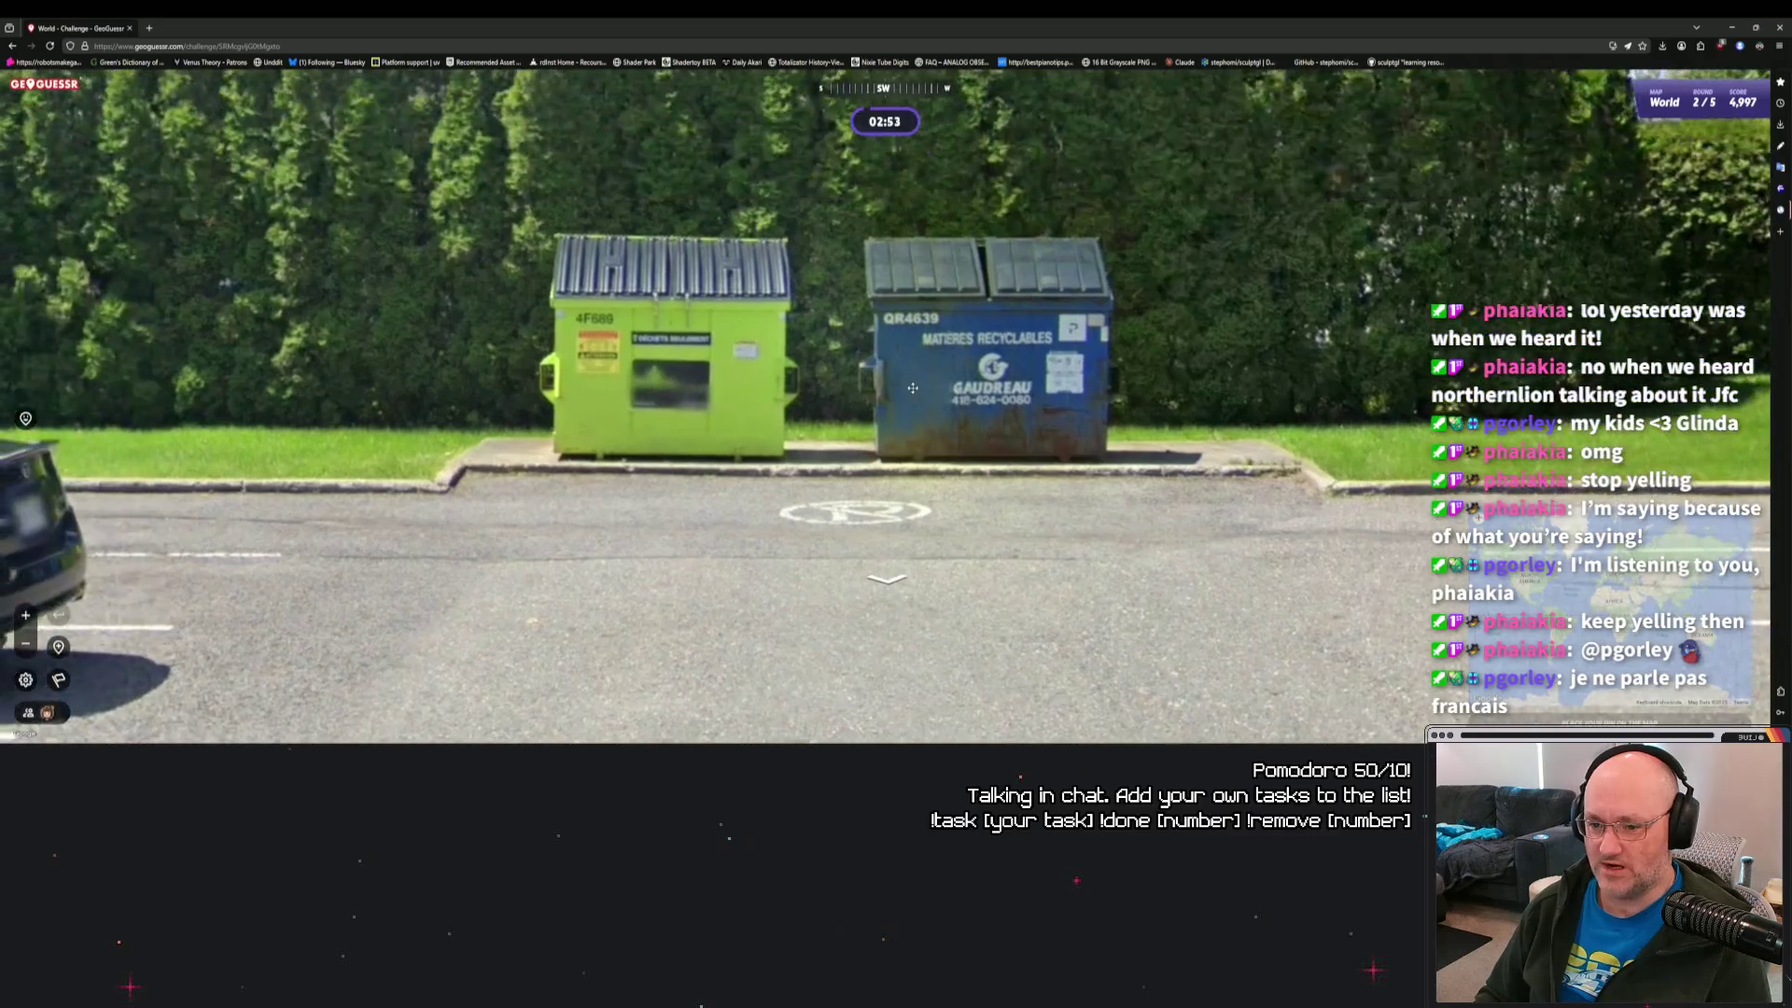
scroll(881, 396, down, 3)
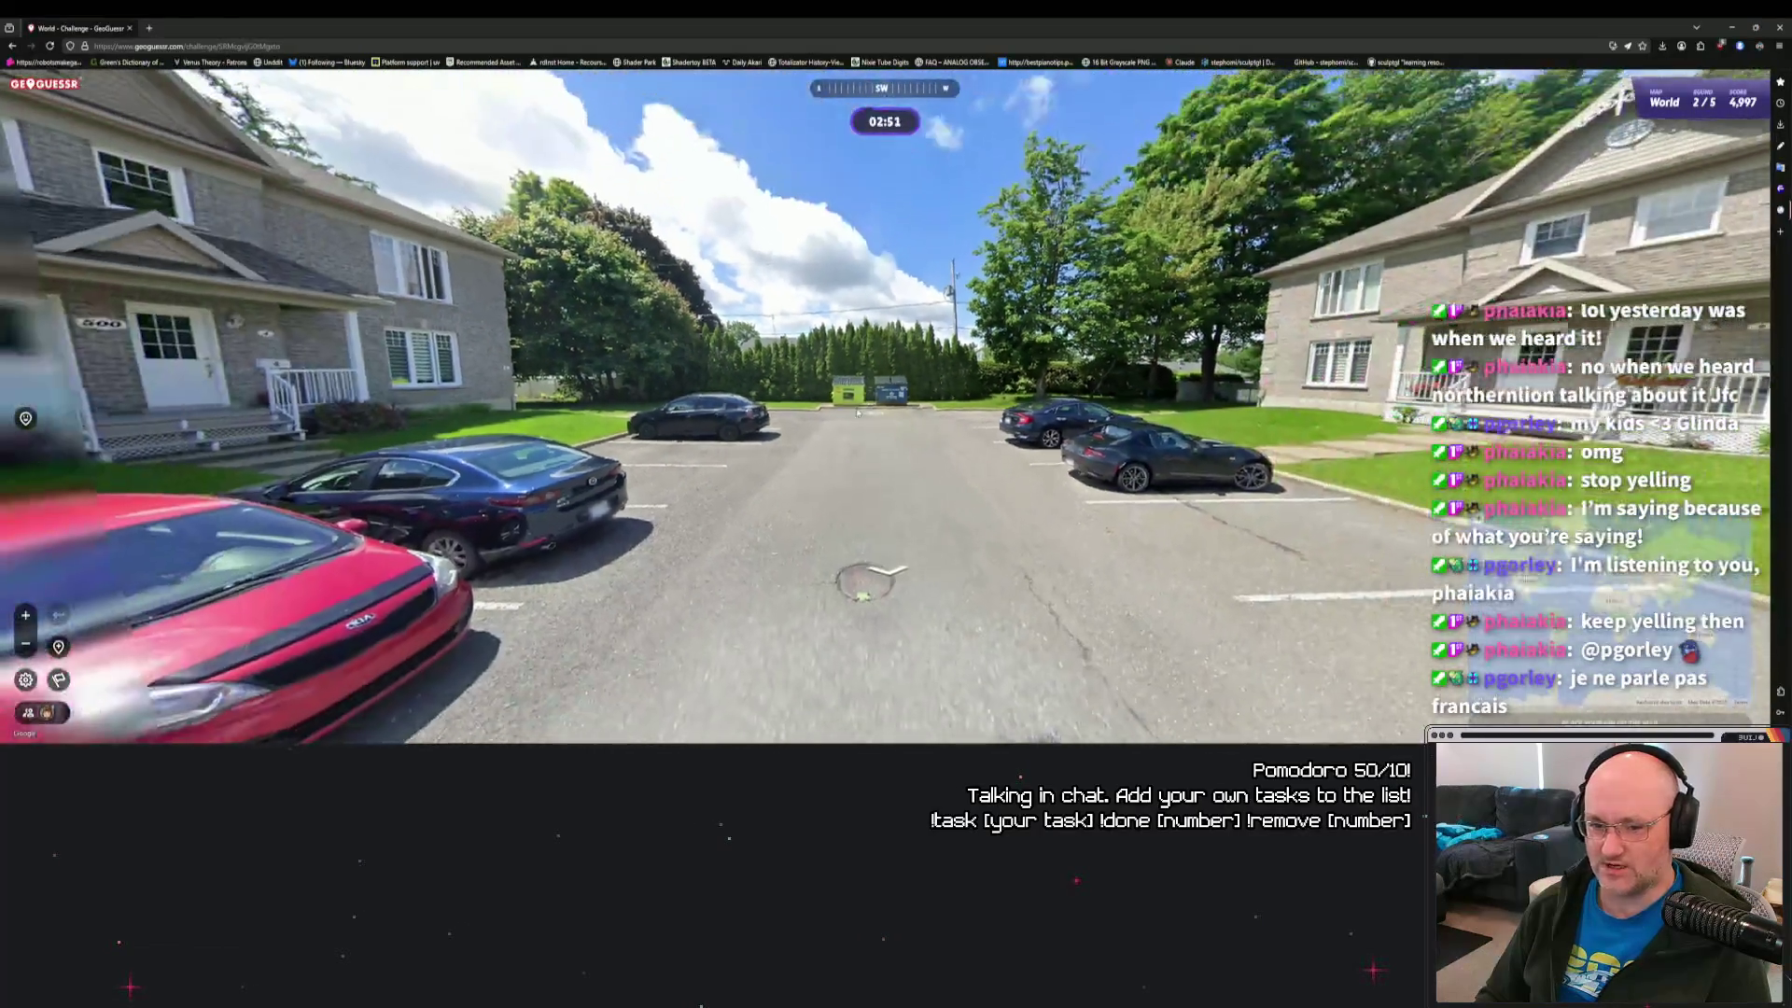
key(Left)
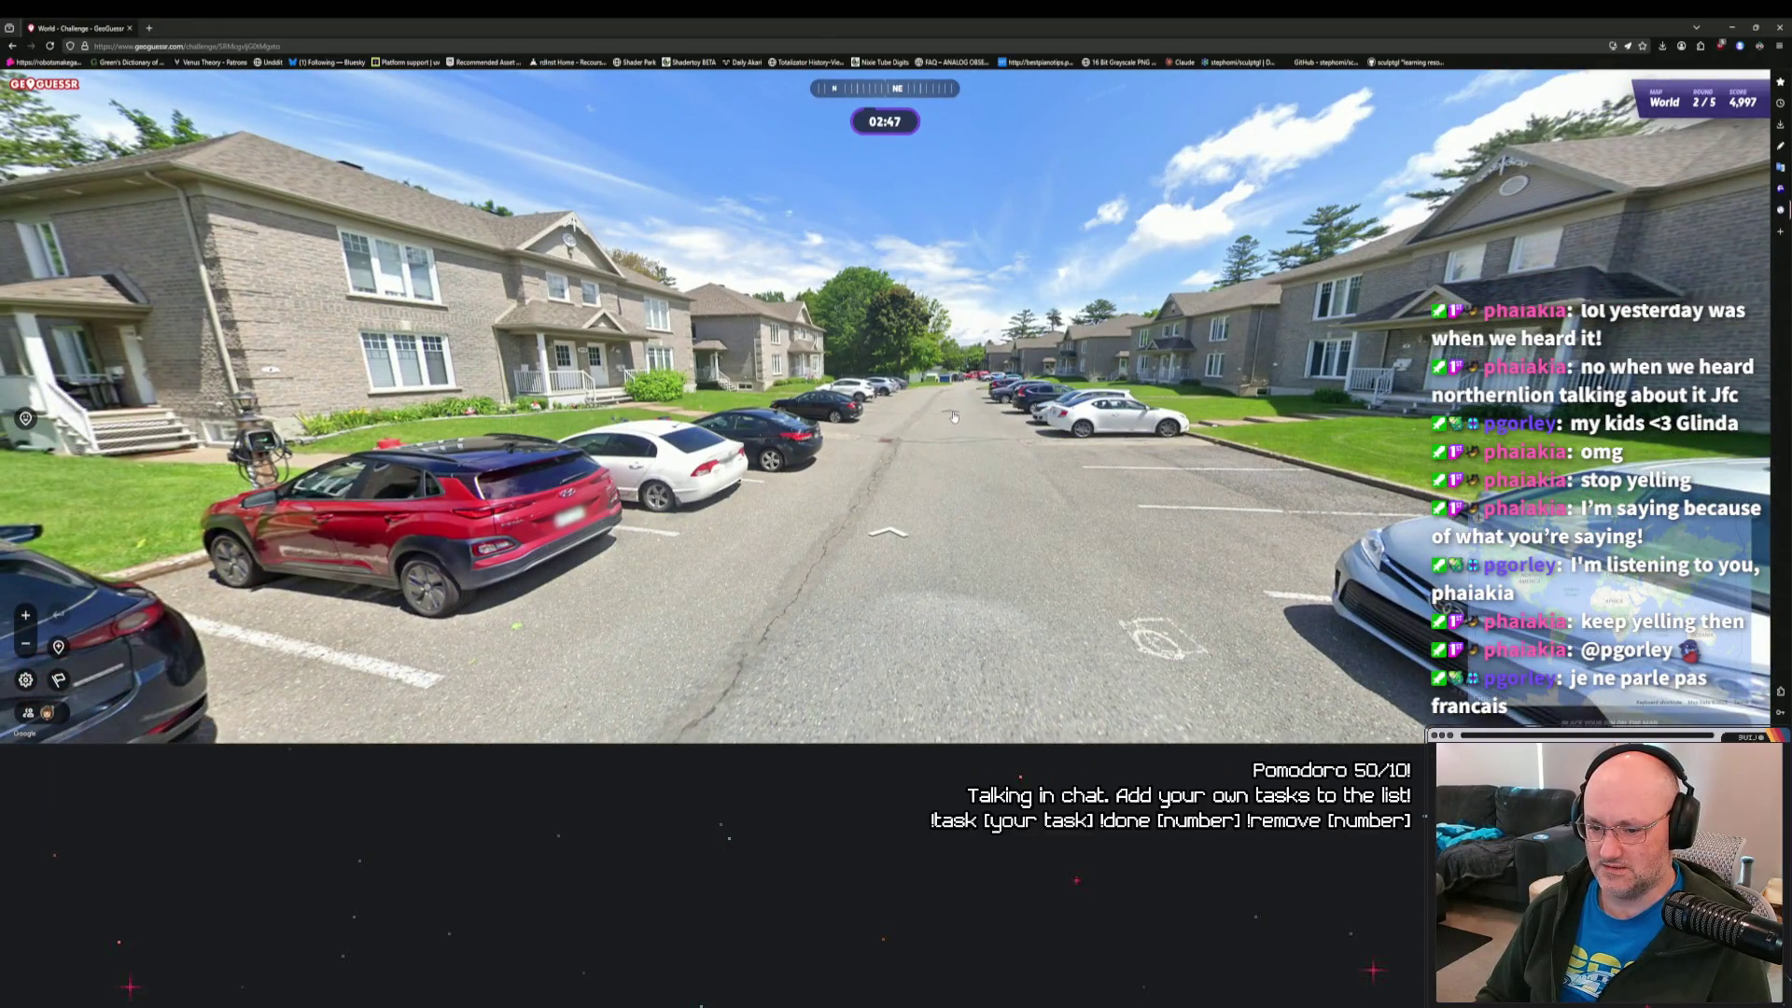
Walk past the red pickup and down the residential street to the Rue Bisson and Rue Bellevue intersection.
click(908, 405)
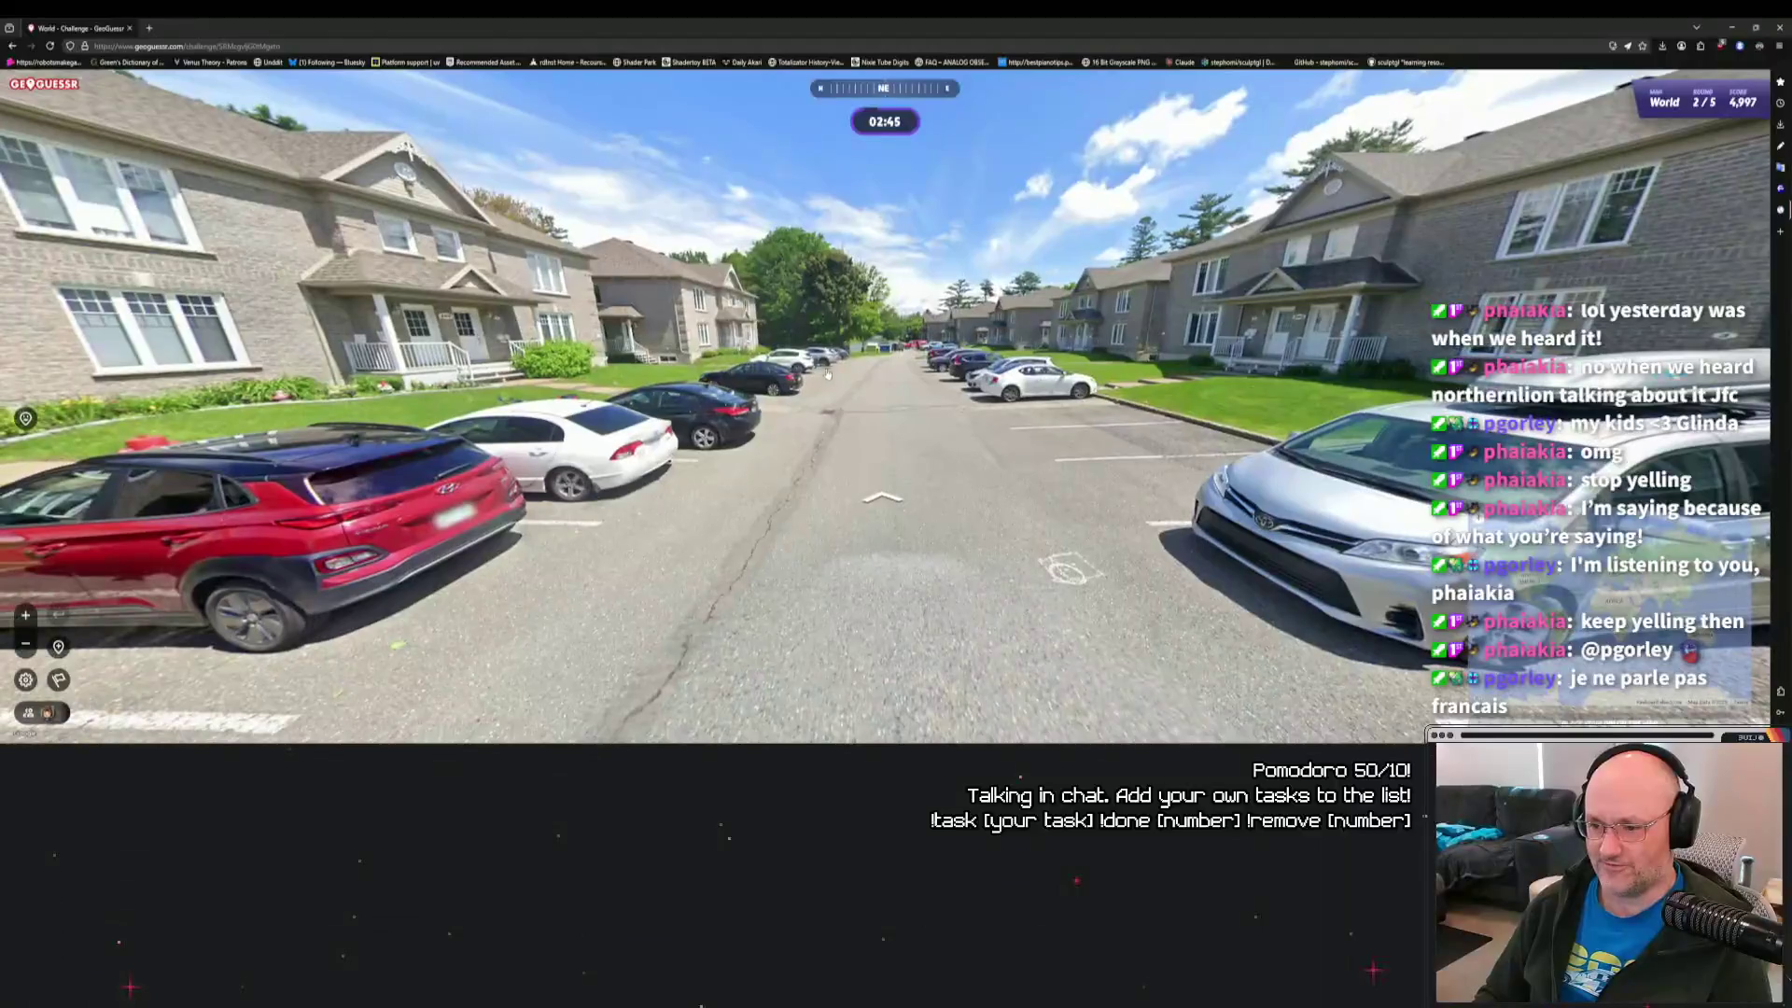
click(908, 357)
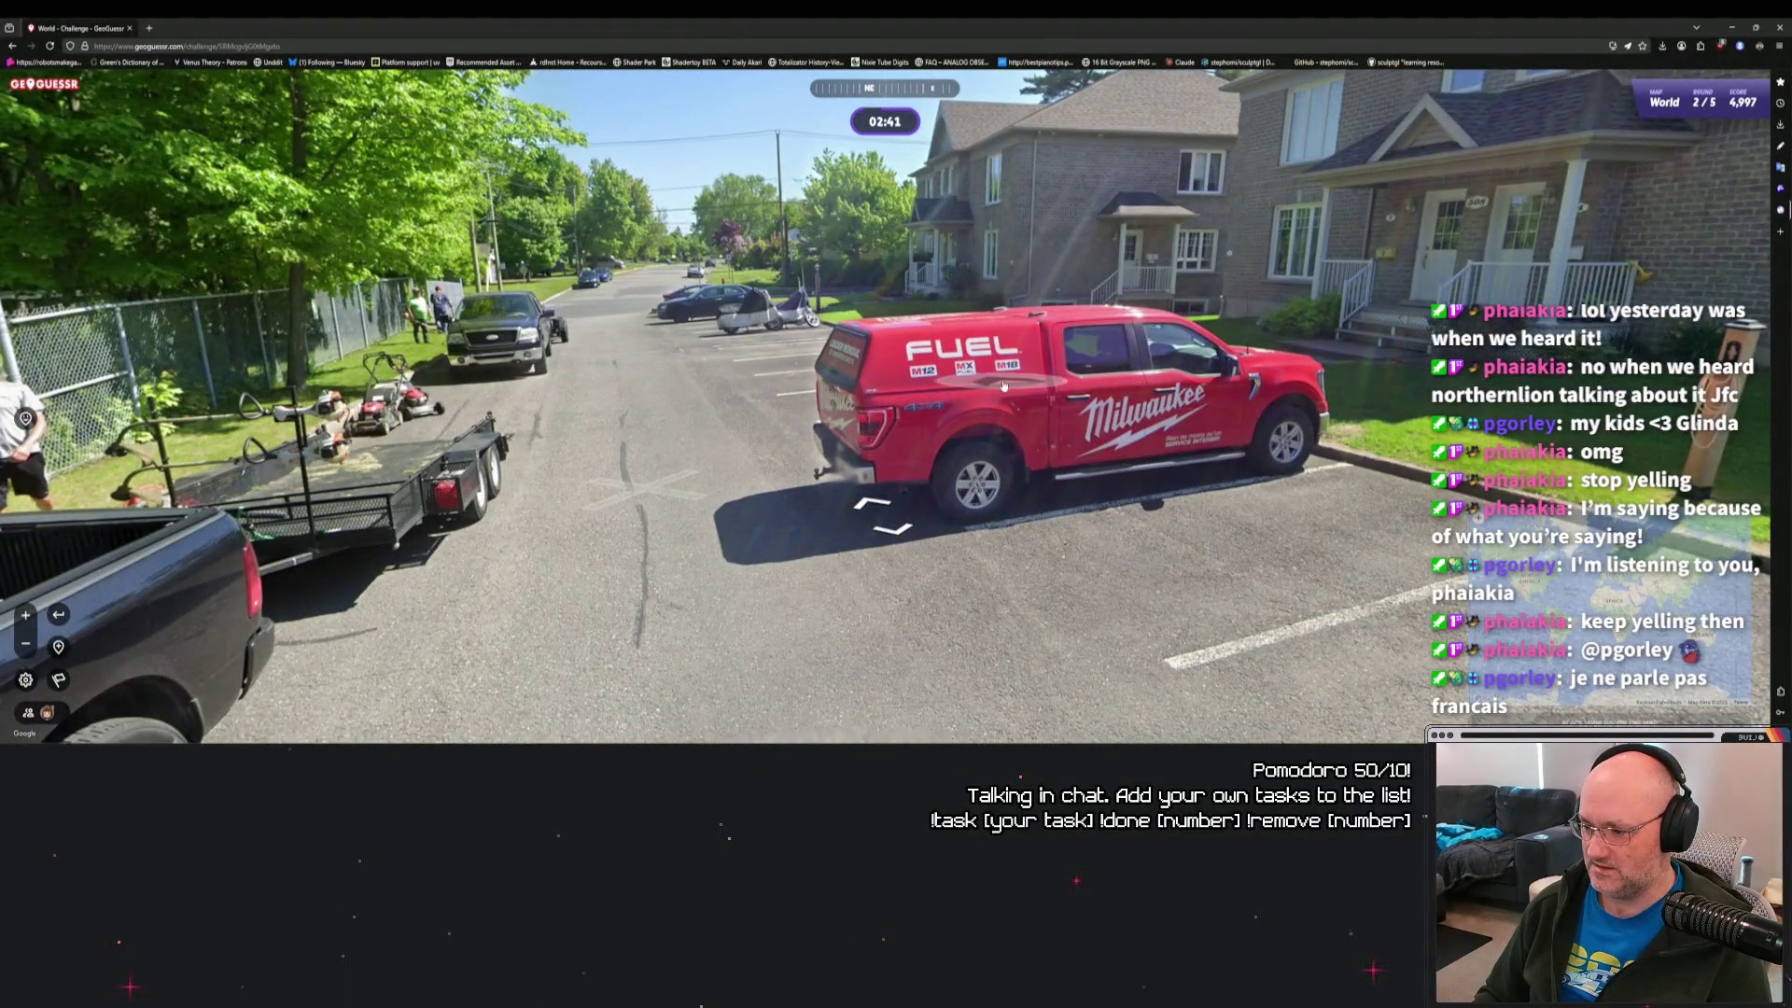
scroll(1000, 386, up, 3)
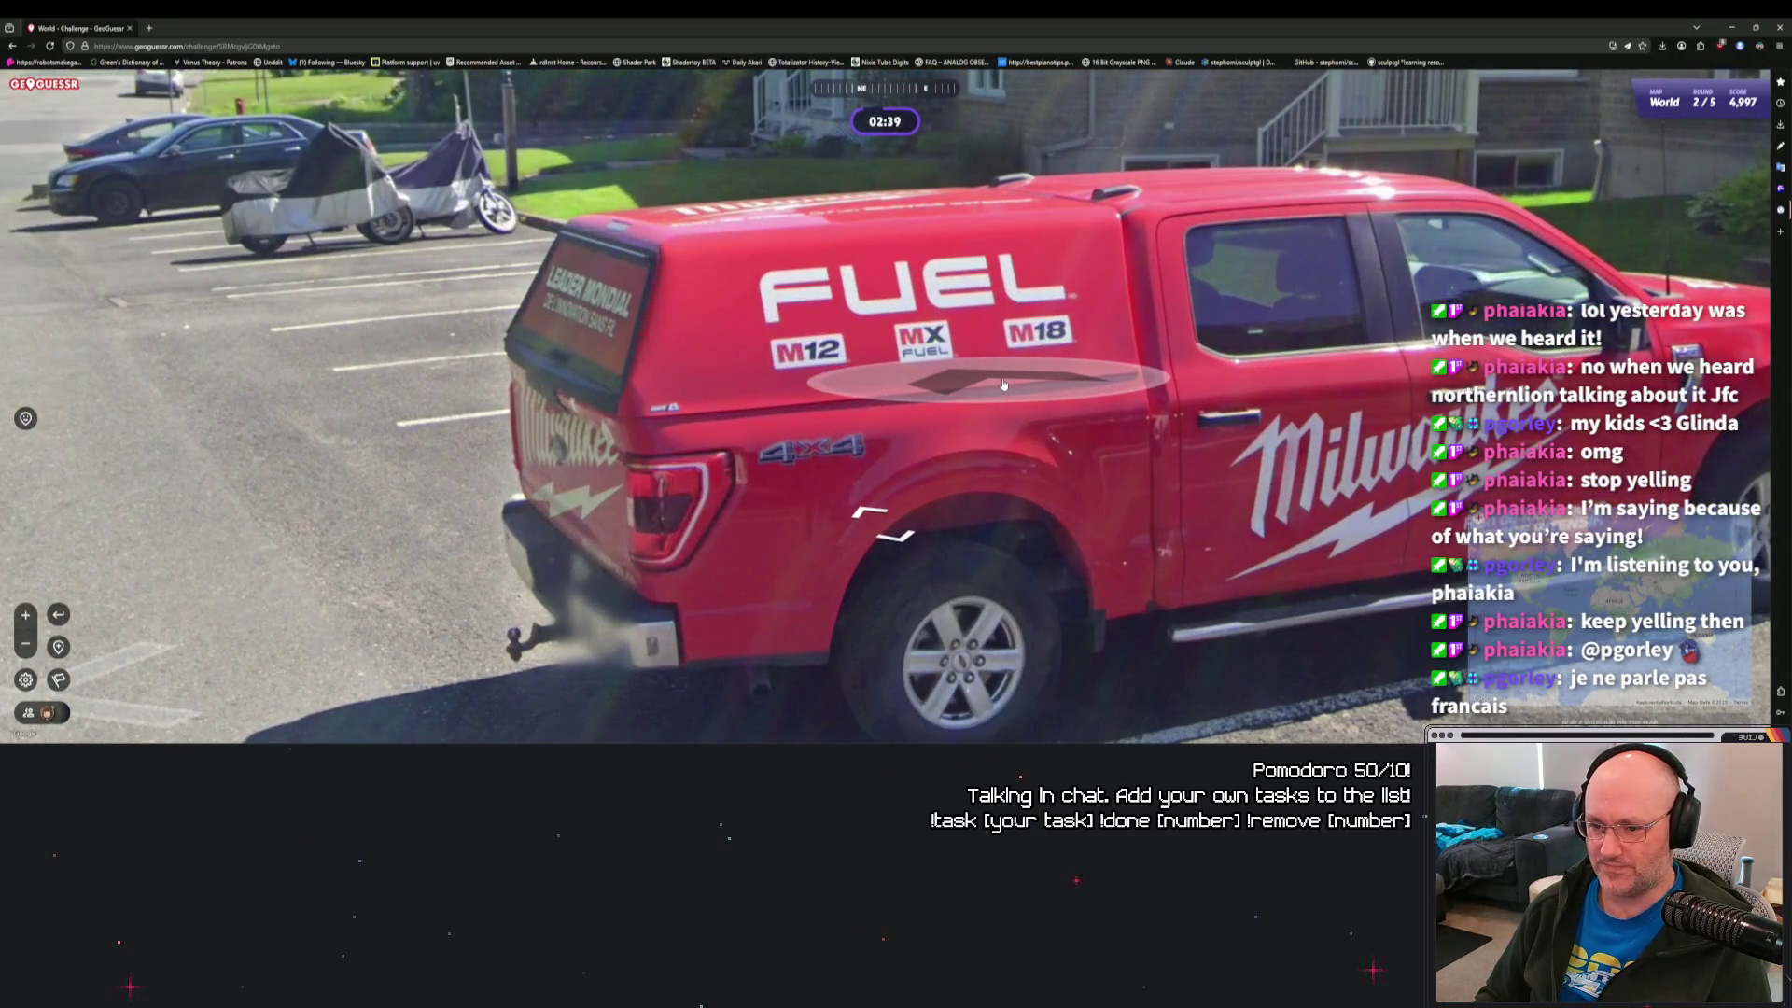
scroll(1003, 384, down, 3)
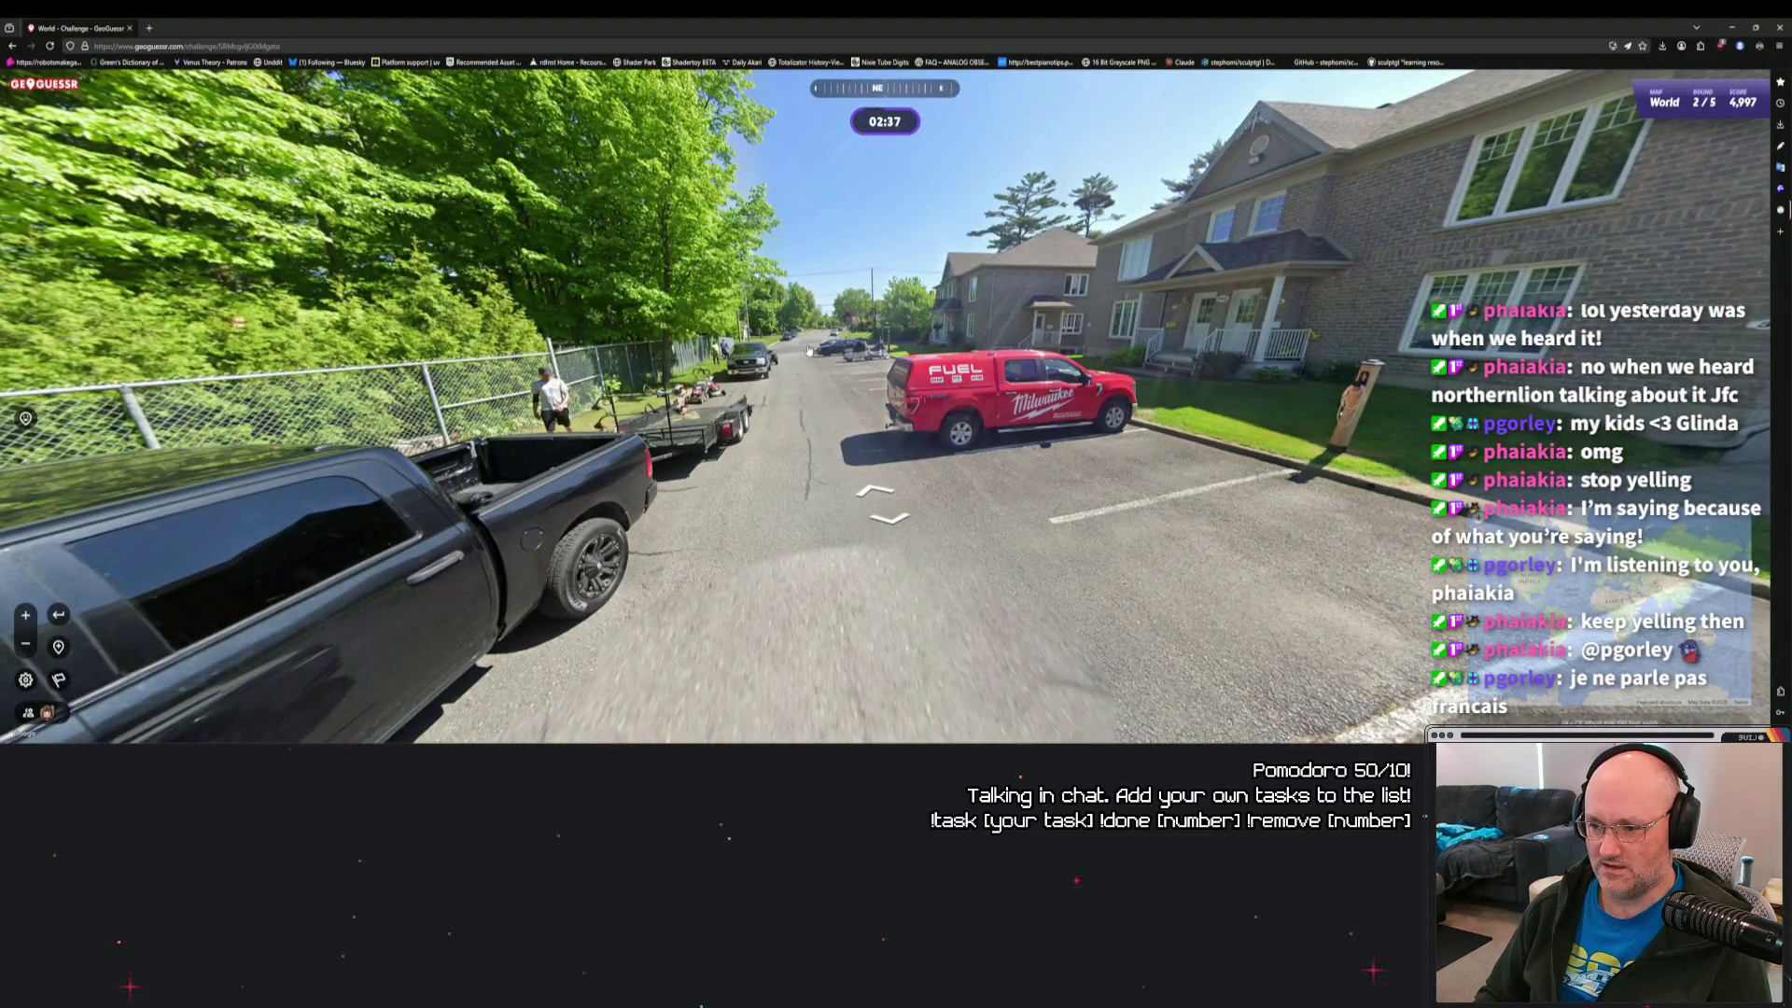
click(809, 350)
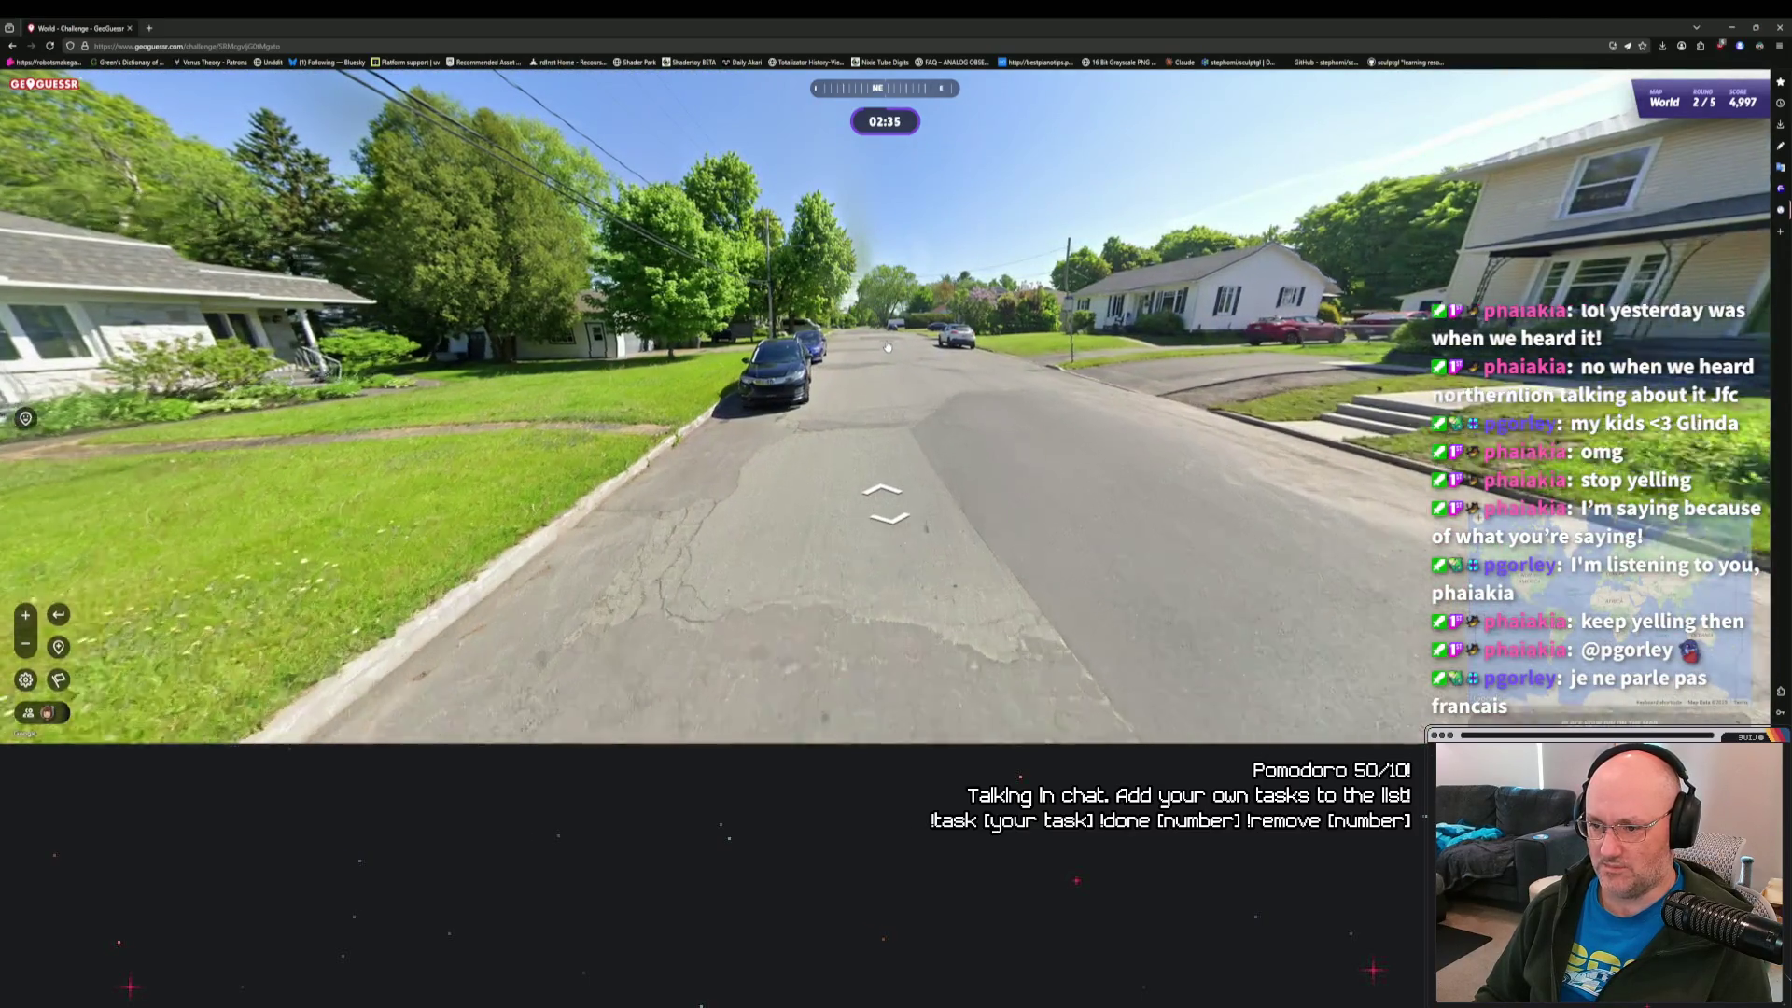
click(858, 355)
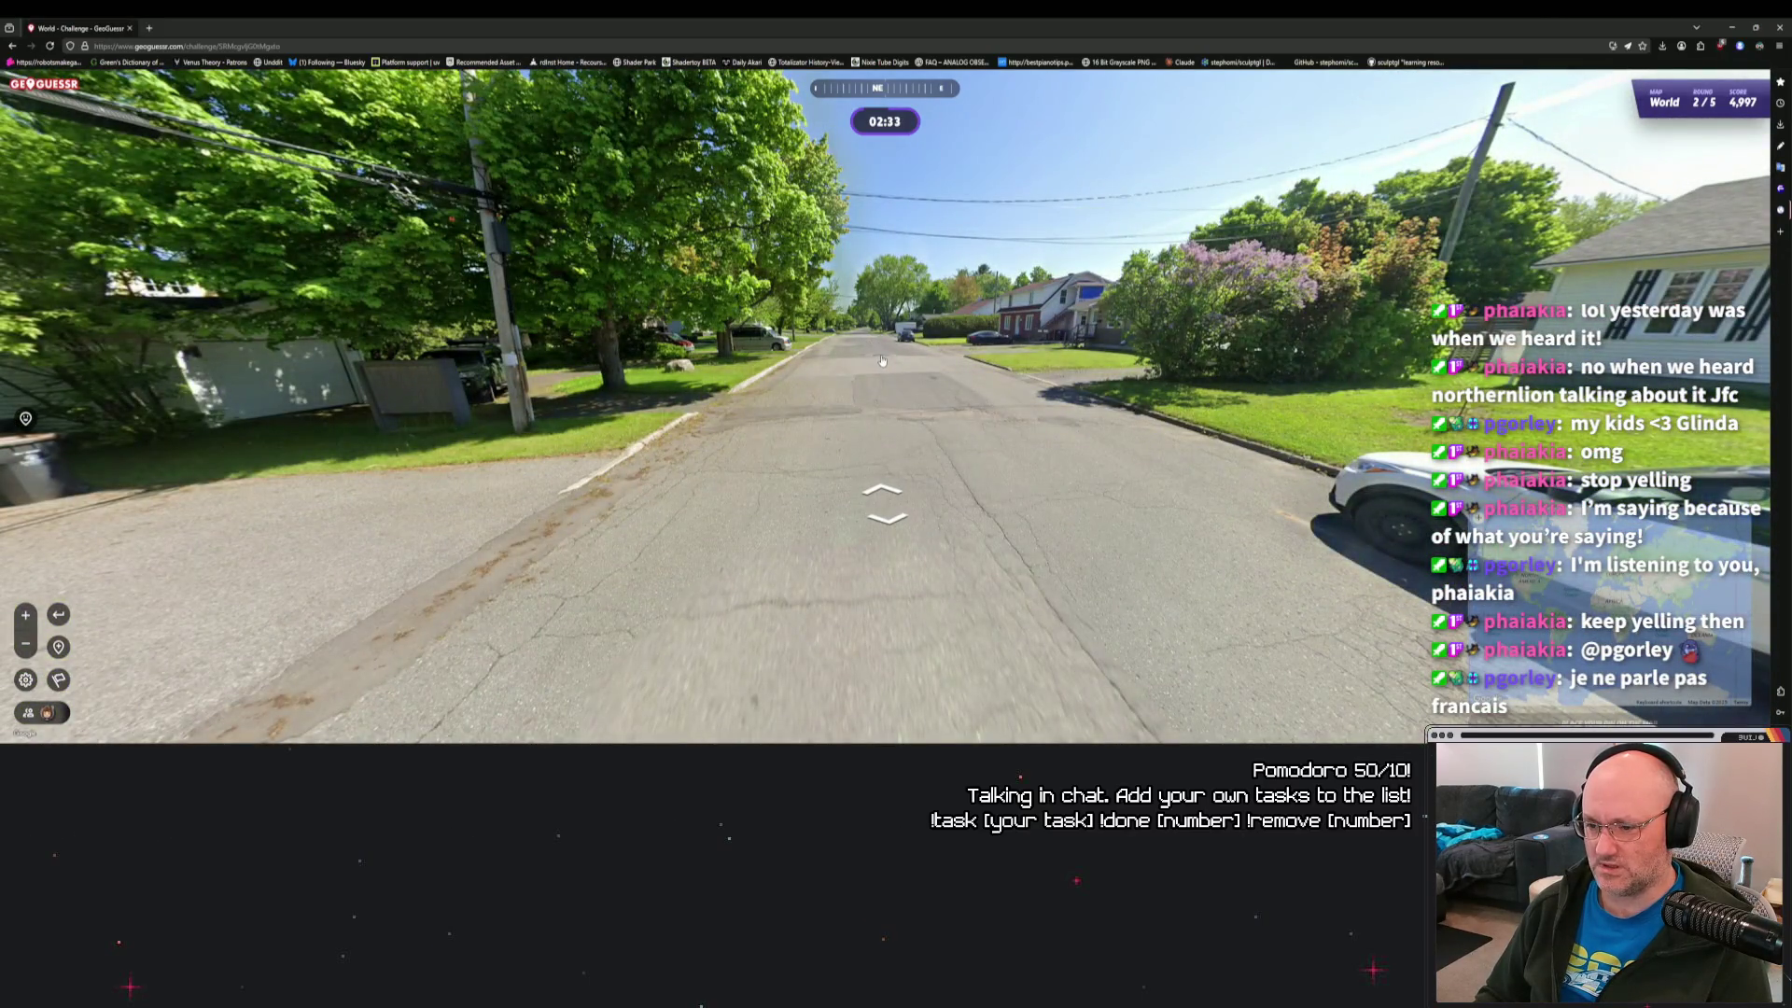
click(881, 360)
click(880, 348)
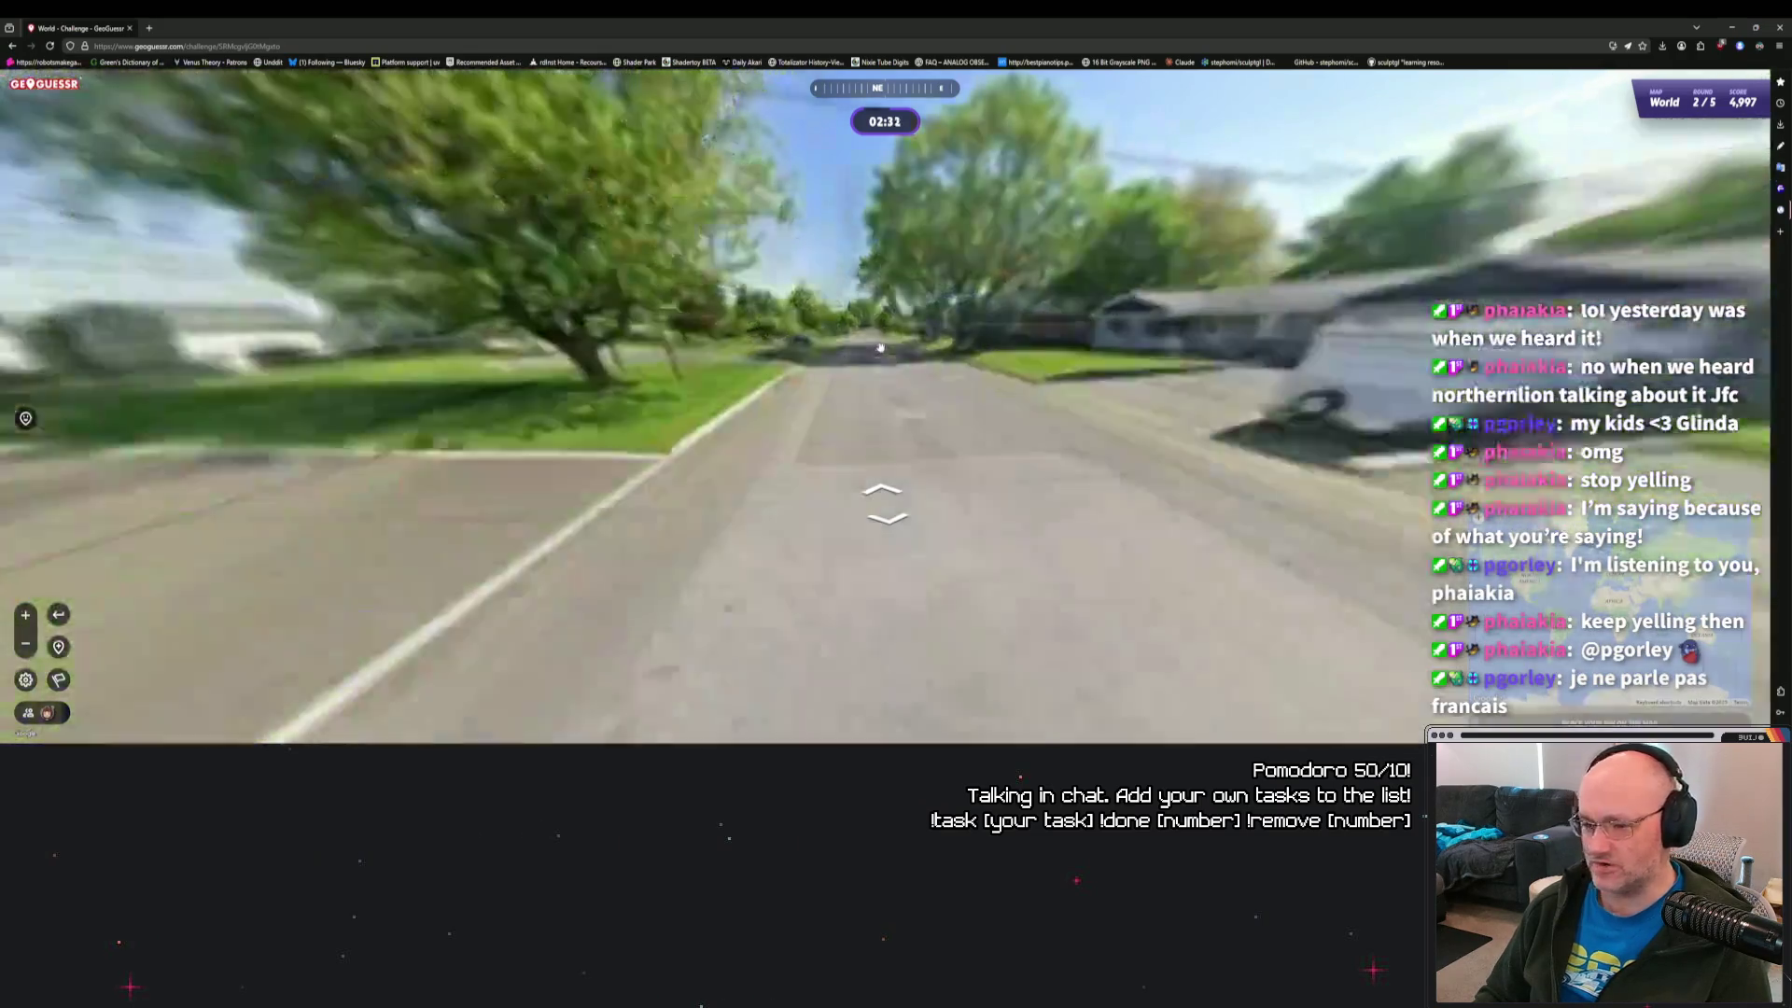
click(881, 347)
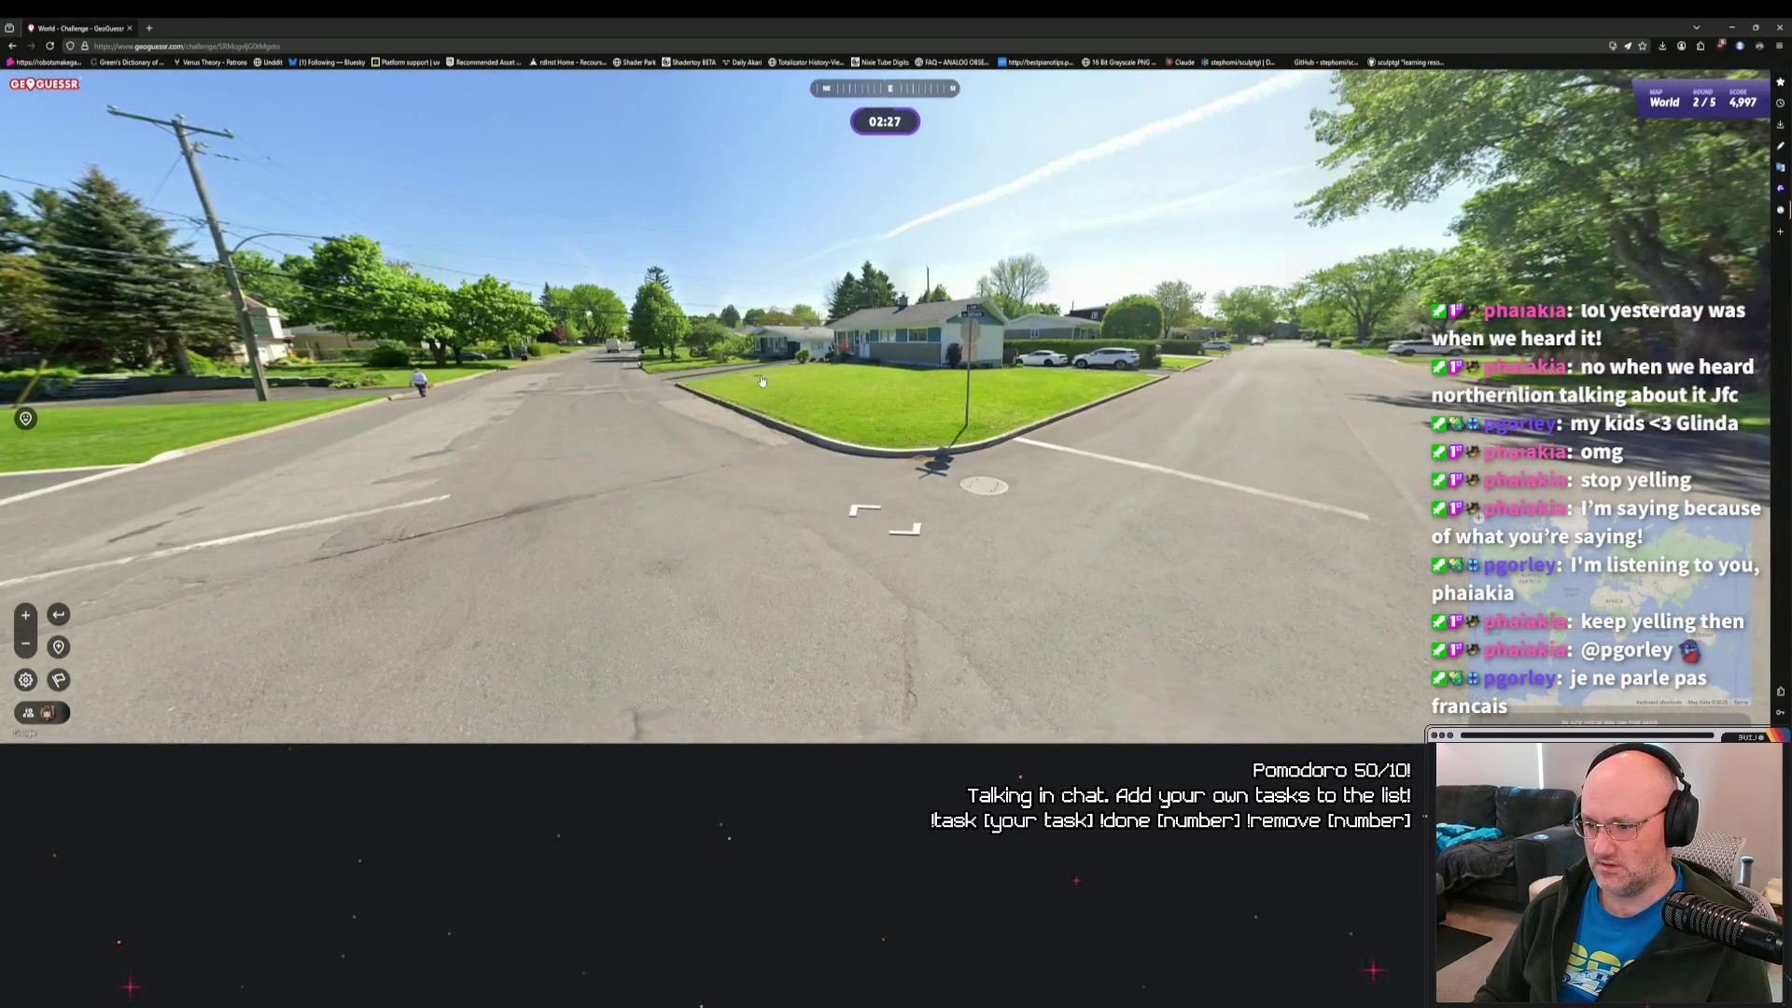
scroll(872, 321, up, 5)
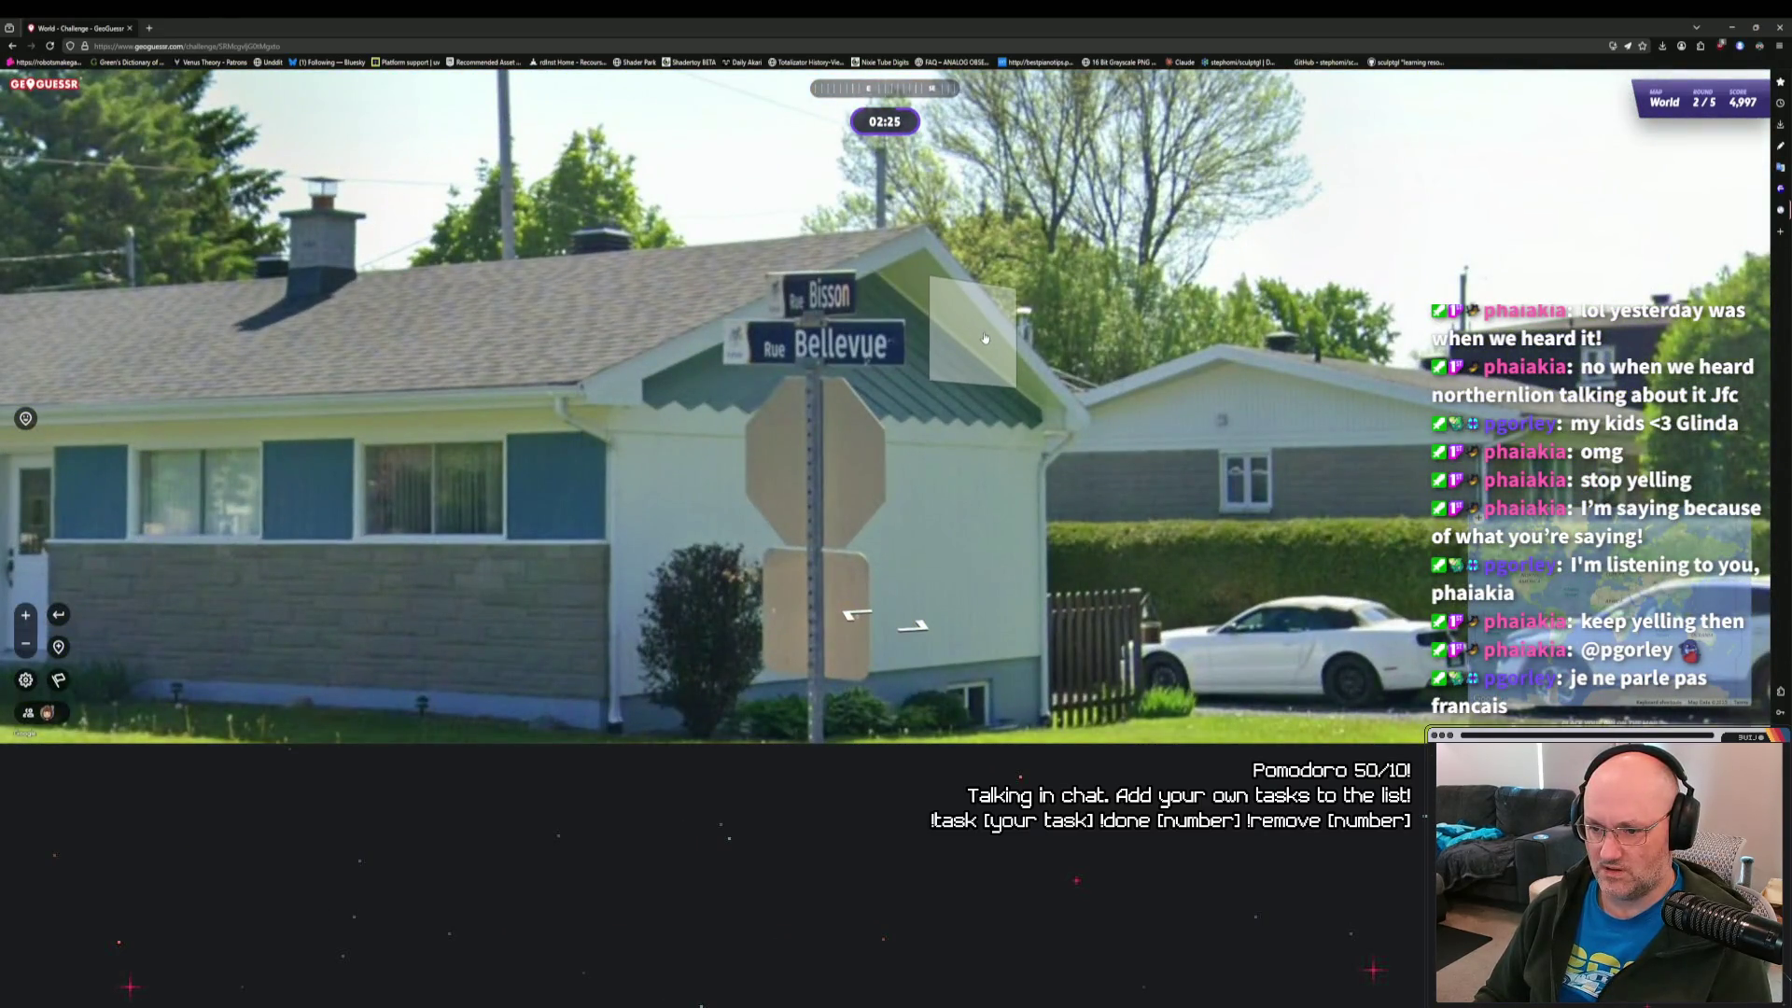
Zoom the guess map into Ottawa and drop a provisional pin just south of the city.
mouse_move(1115, 602)
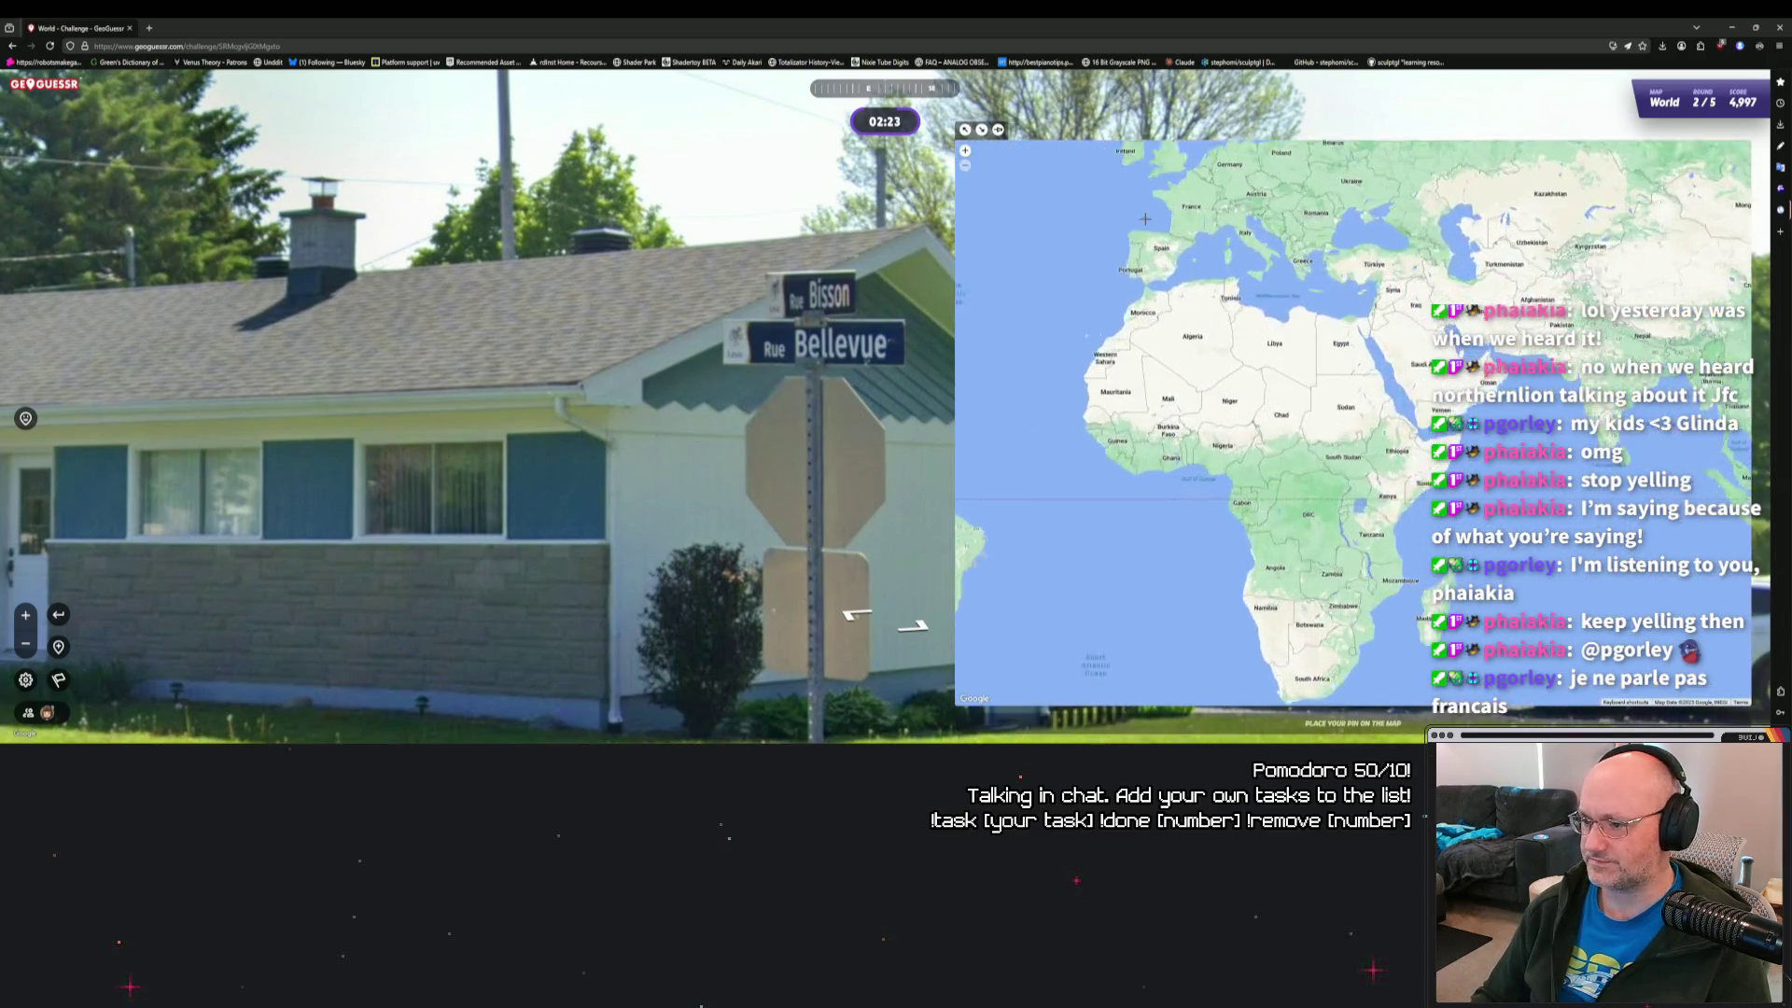
scroll(1300, 451, up, 5)
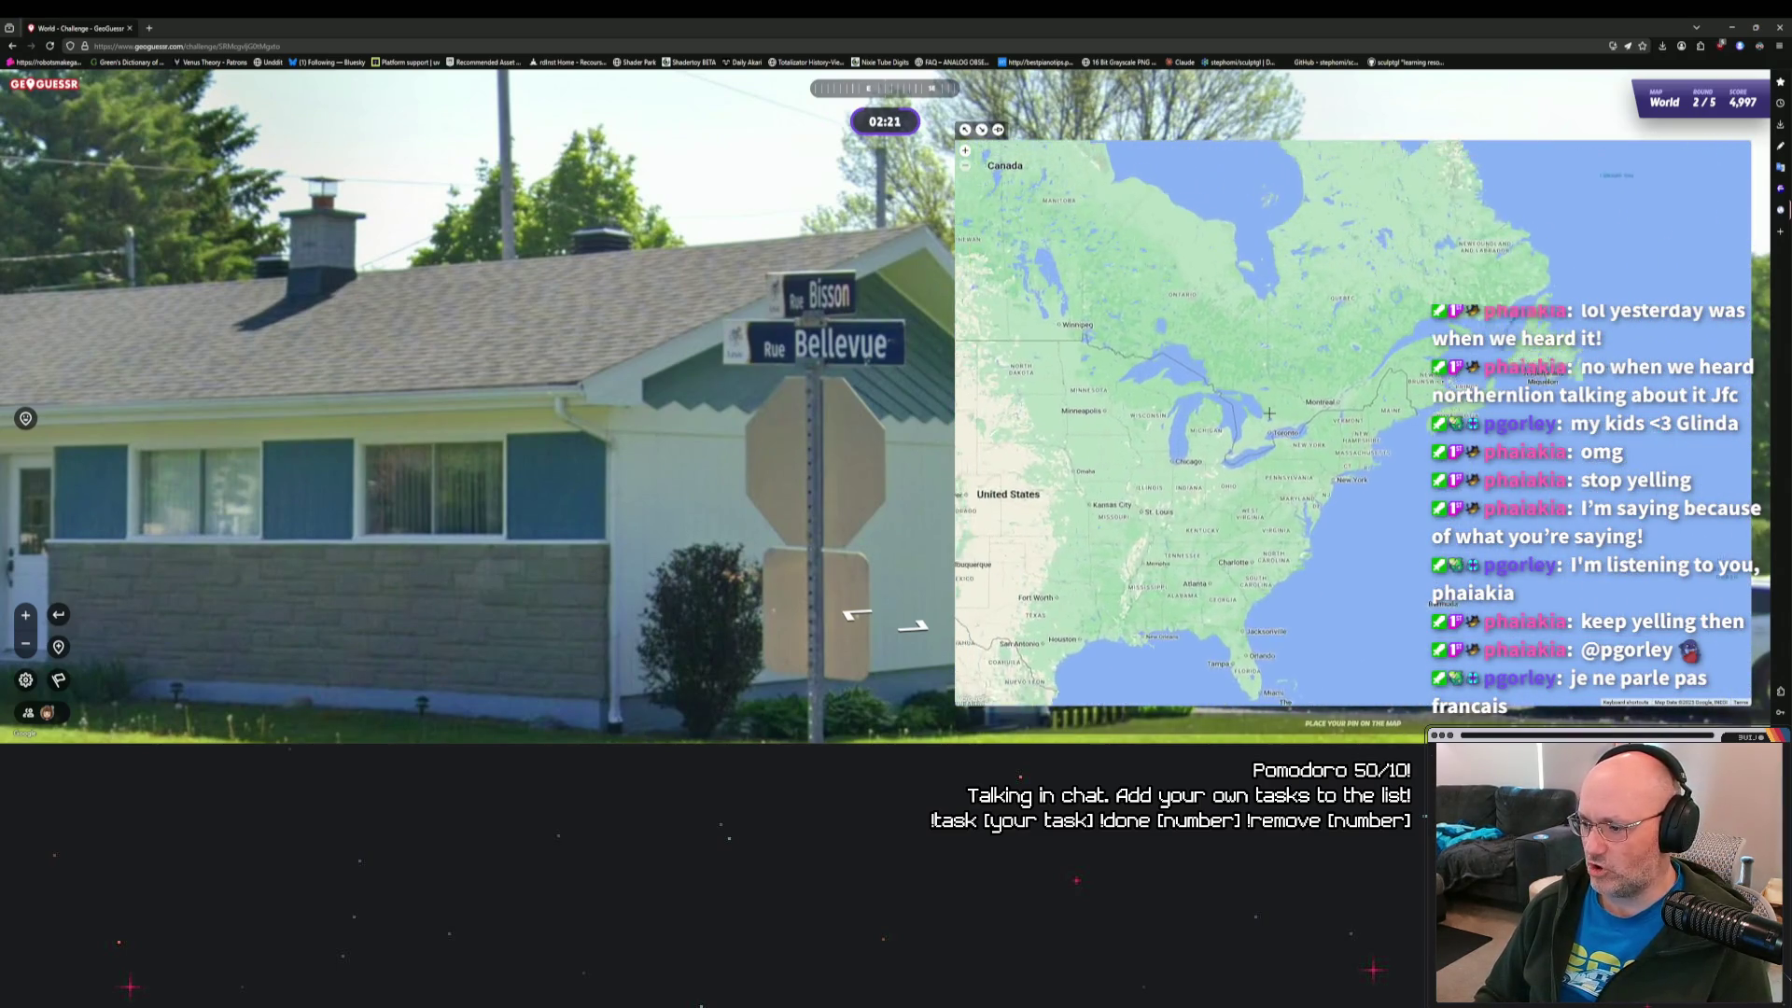
scroll(1300, 451, up, 2)
scroll(1311, 466, up, 2)
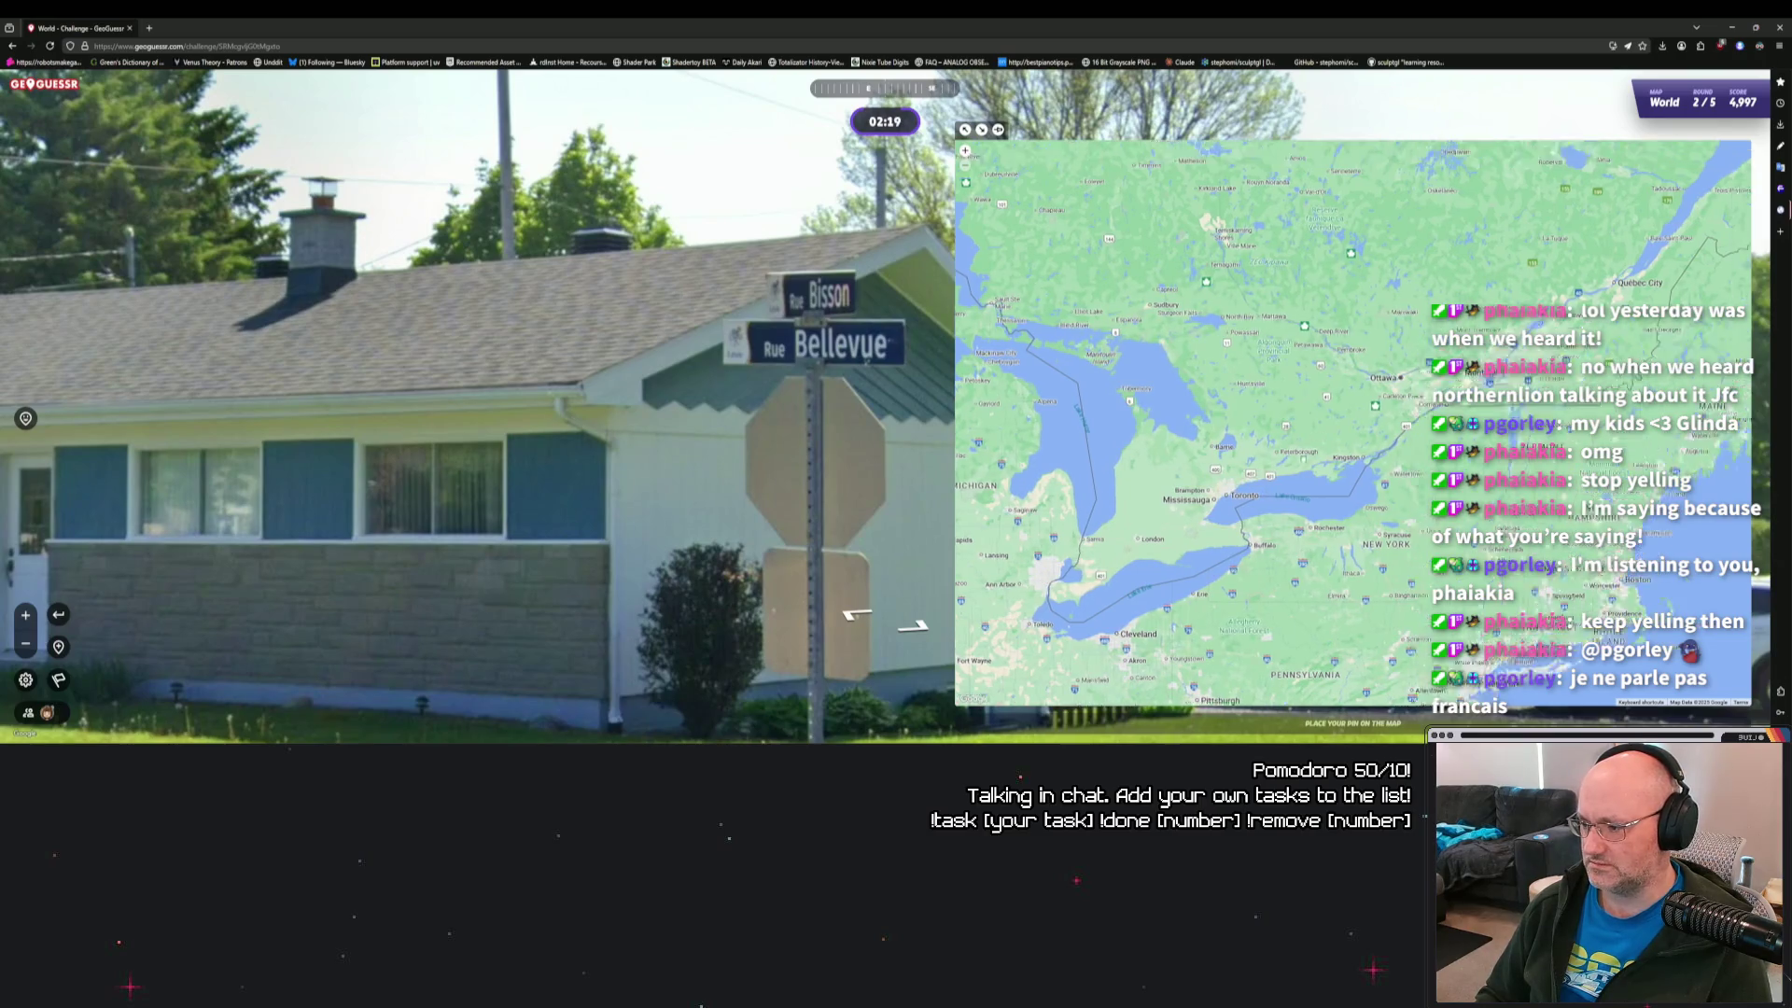
scroll(1311, 469, up, 2)
scroll(1297, 471, up, 2)
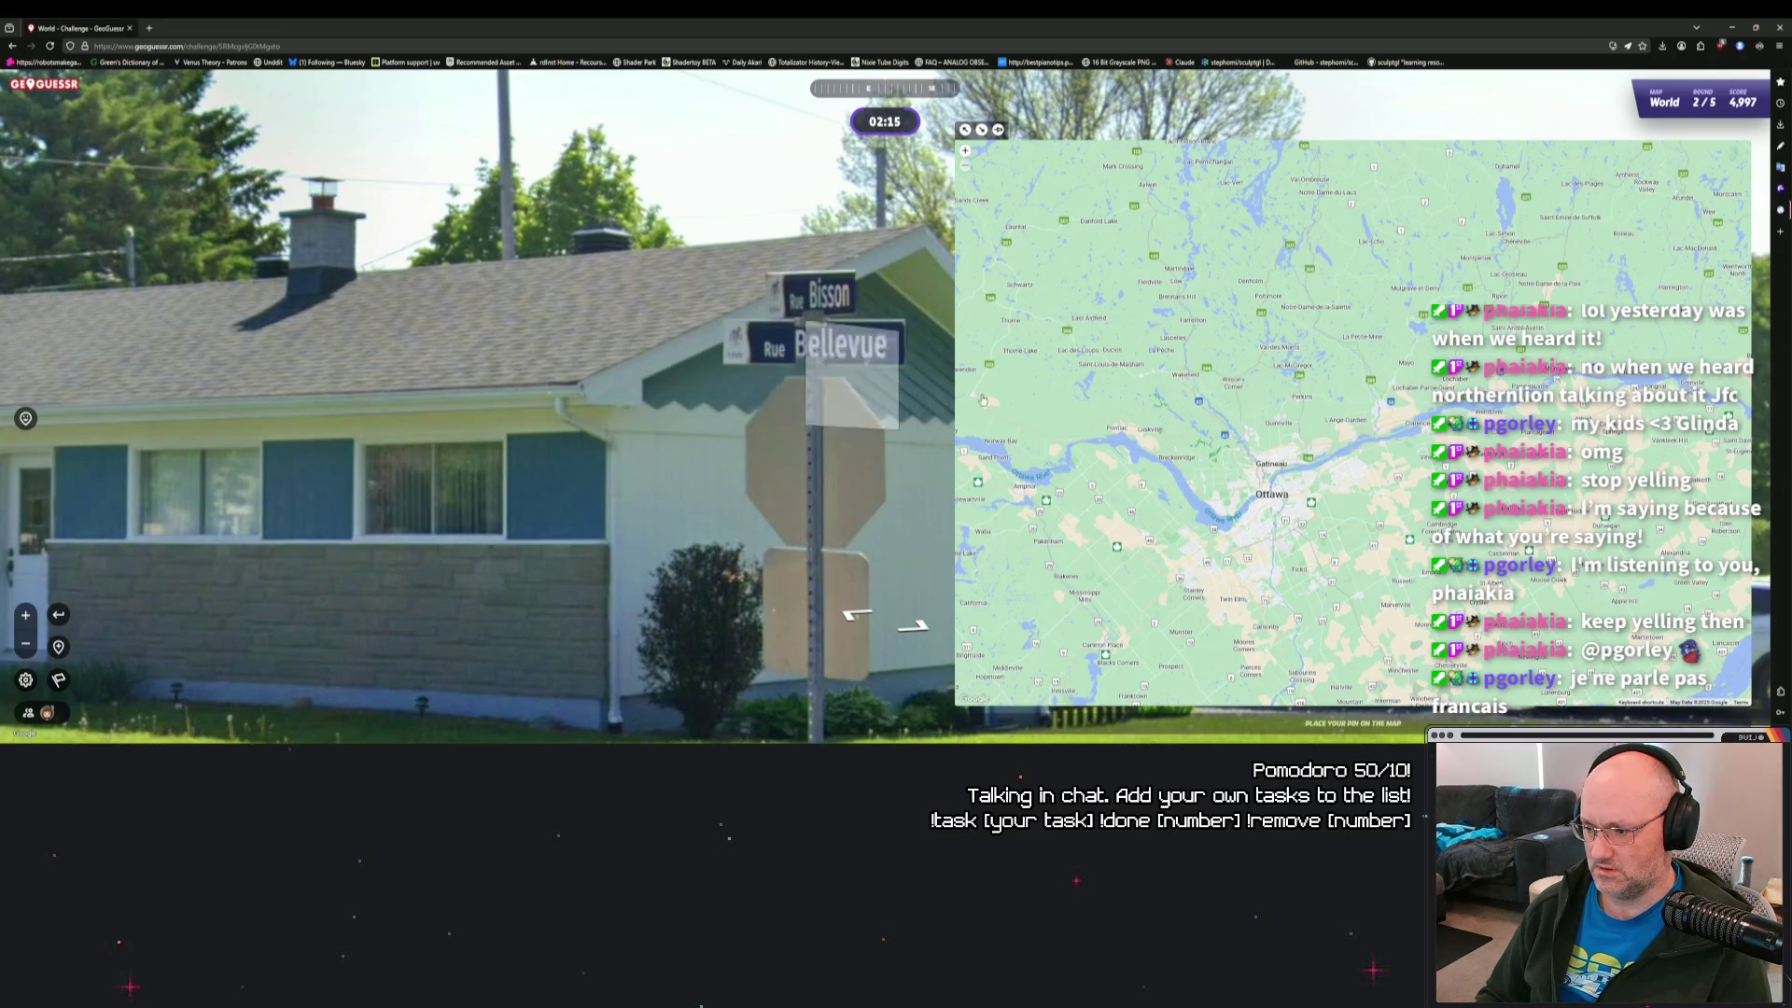
scroll(1289, 508, up, 2)
click(1314, 623)
Nudge the guess map, then turn the street view back to the Bisson–Bellevue intersection.
drag(1311, 510, 1311, 410)
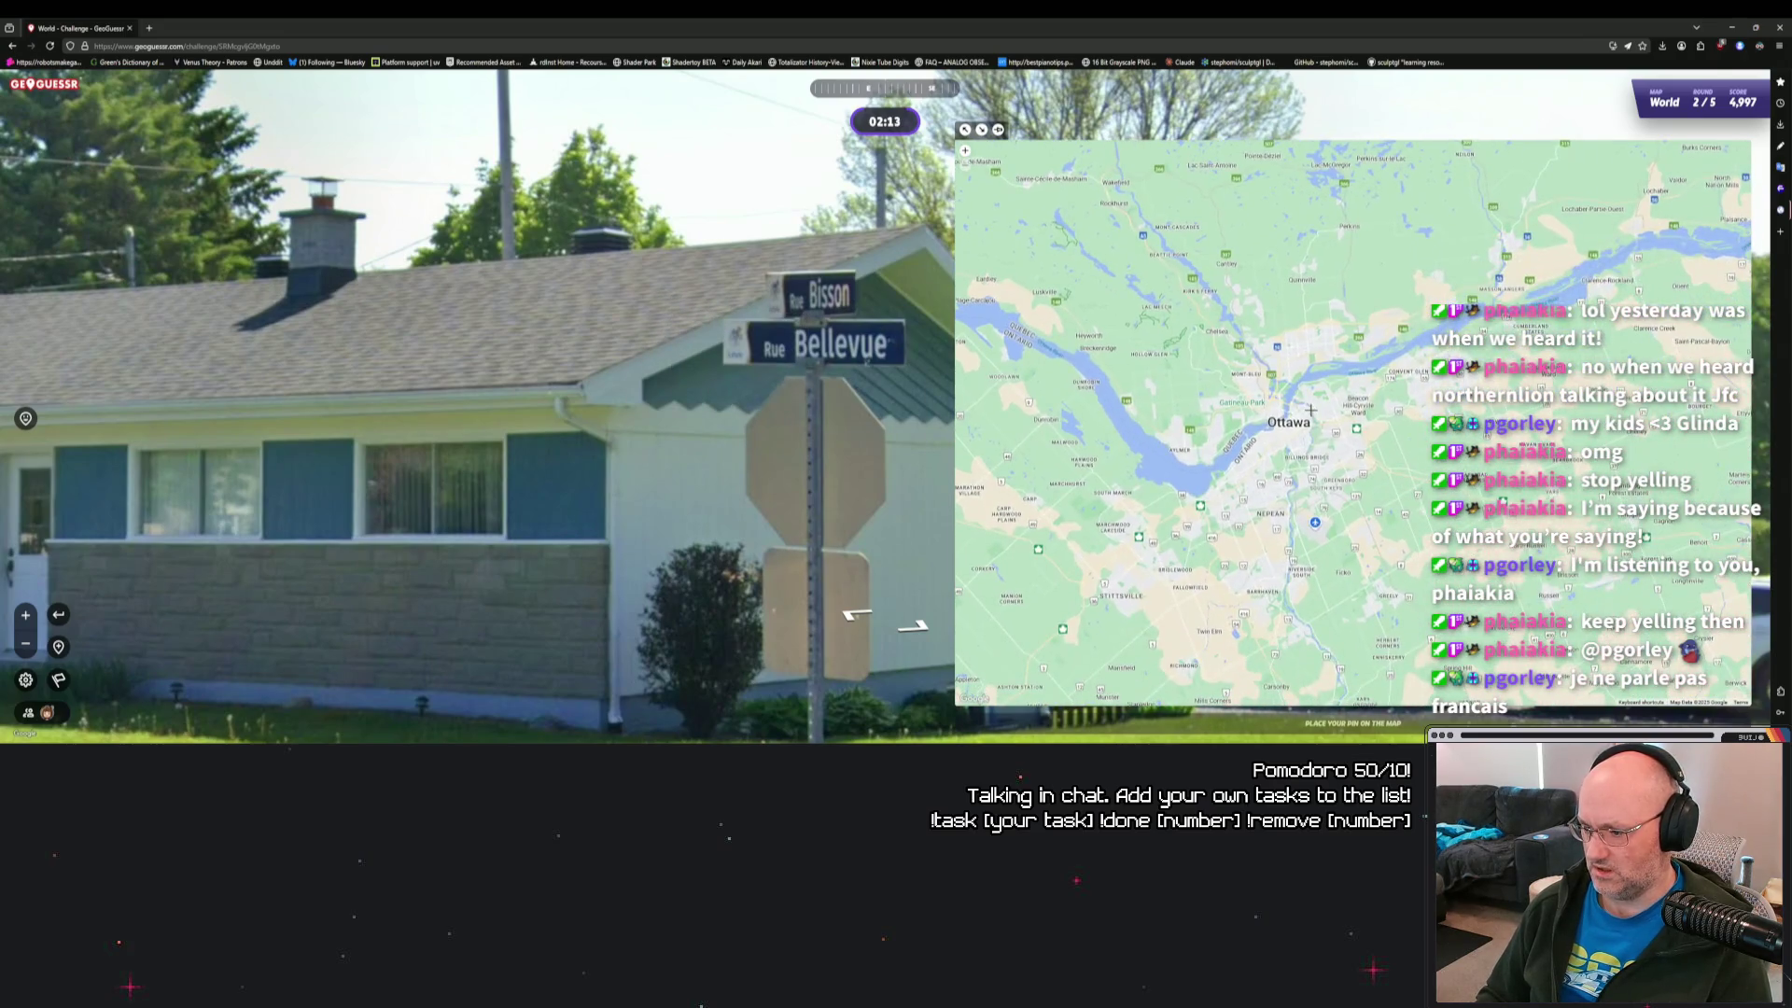
scroll(1312, 410, up, 1)
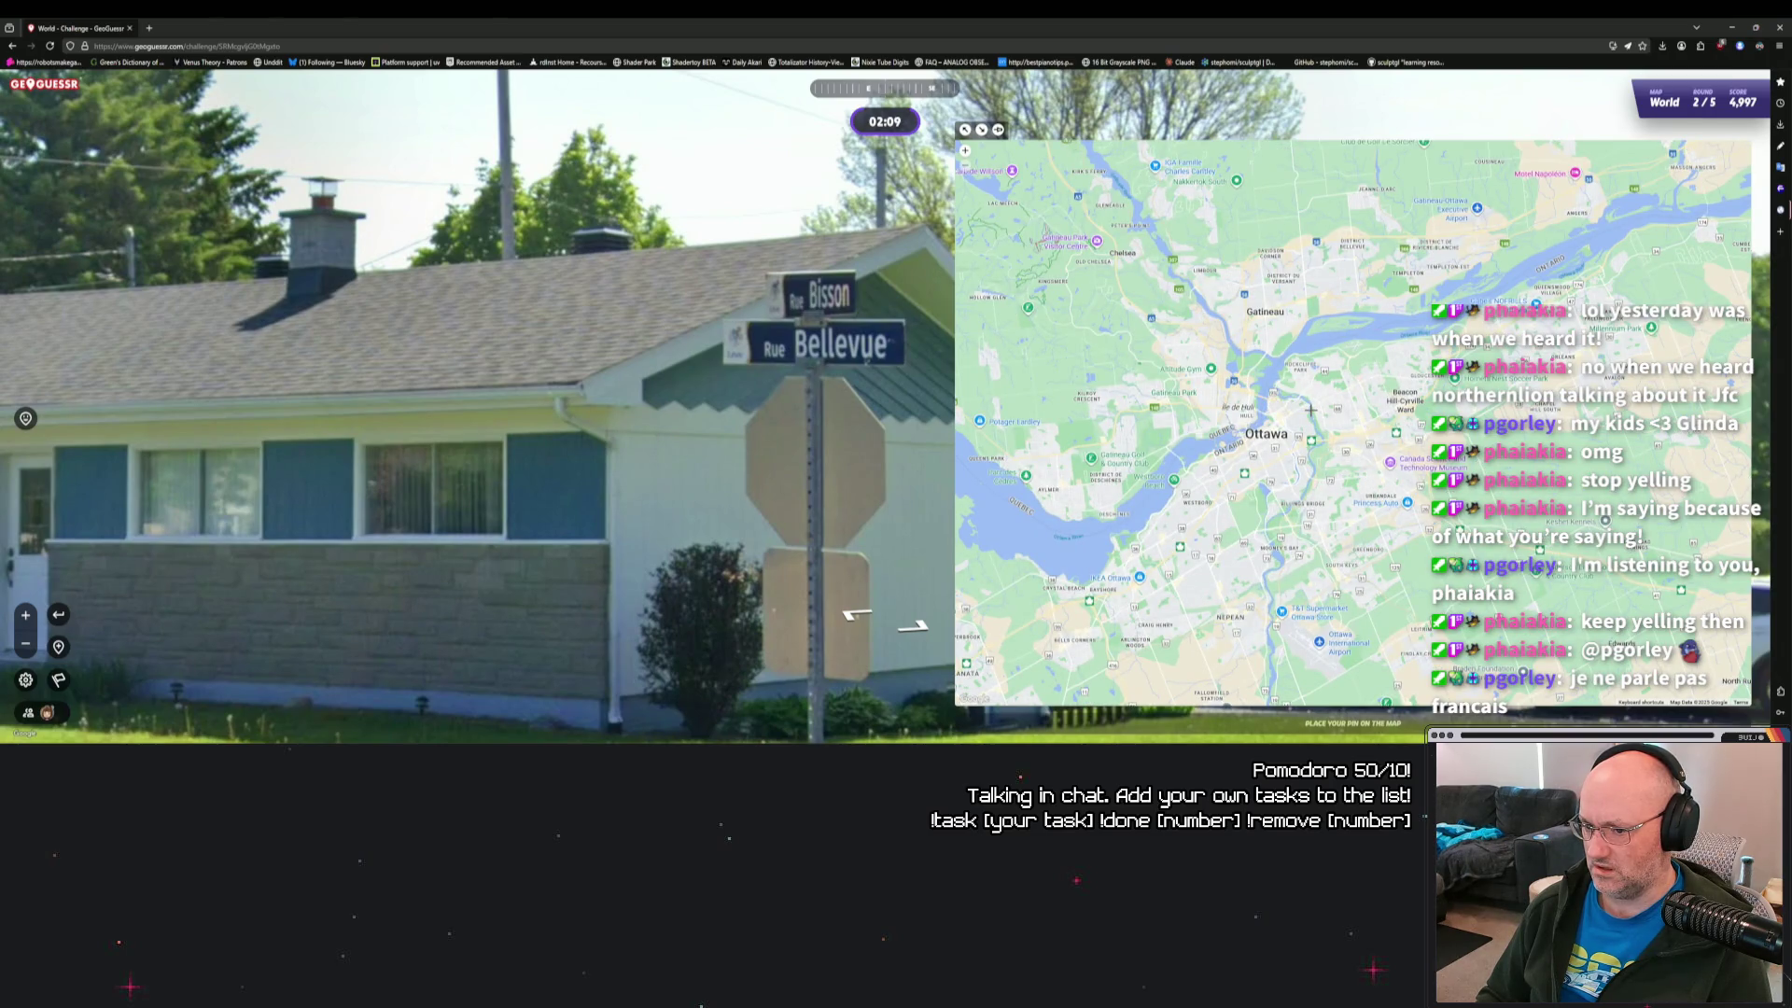
scroll(933, 413, down, 3)
drag(364, 653, 756, 674)
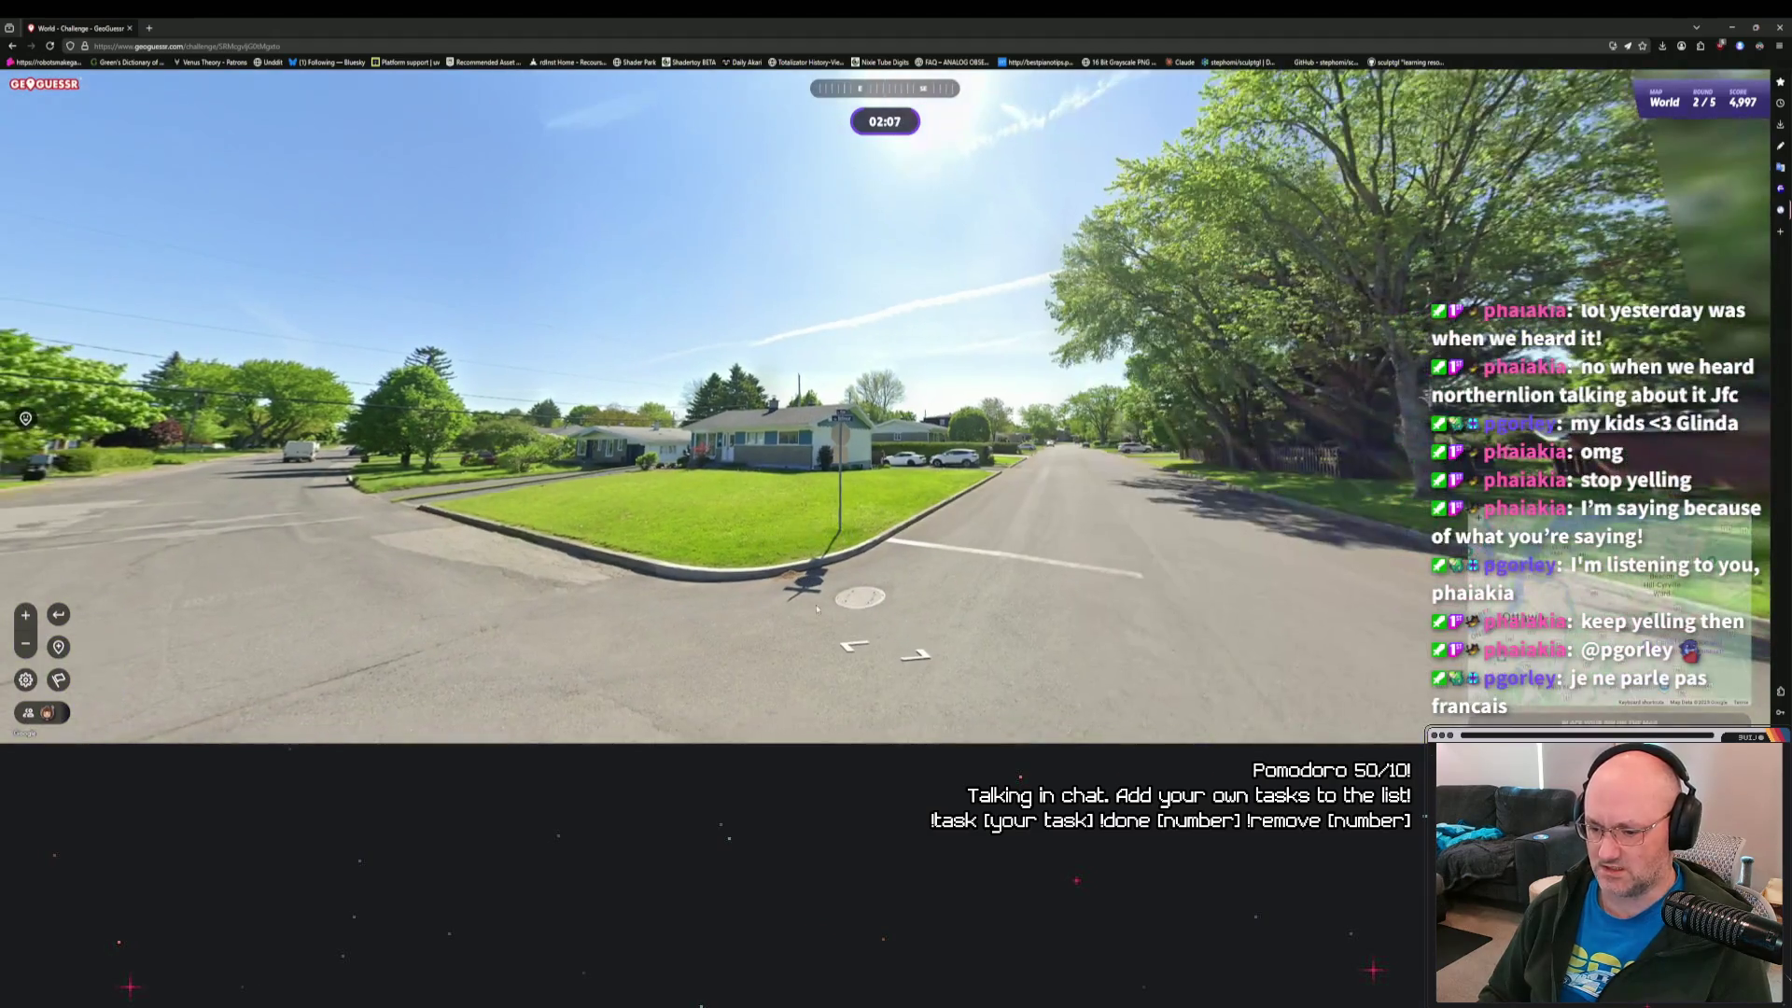
Walk past the corner house and grass lot to the Rue Bisson stop-sign corner.
click(874, 613)
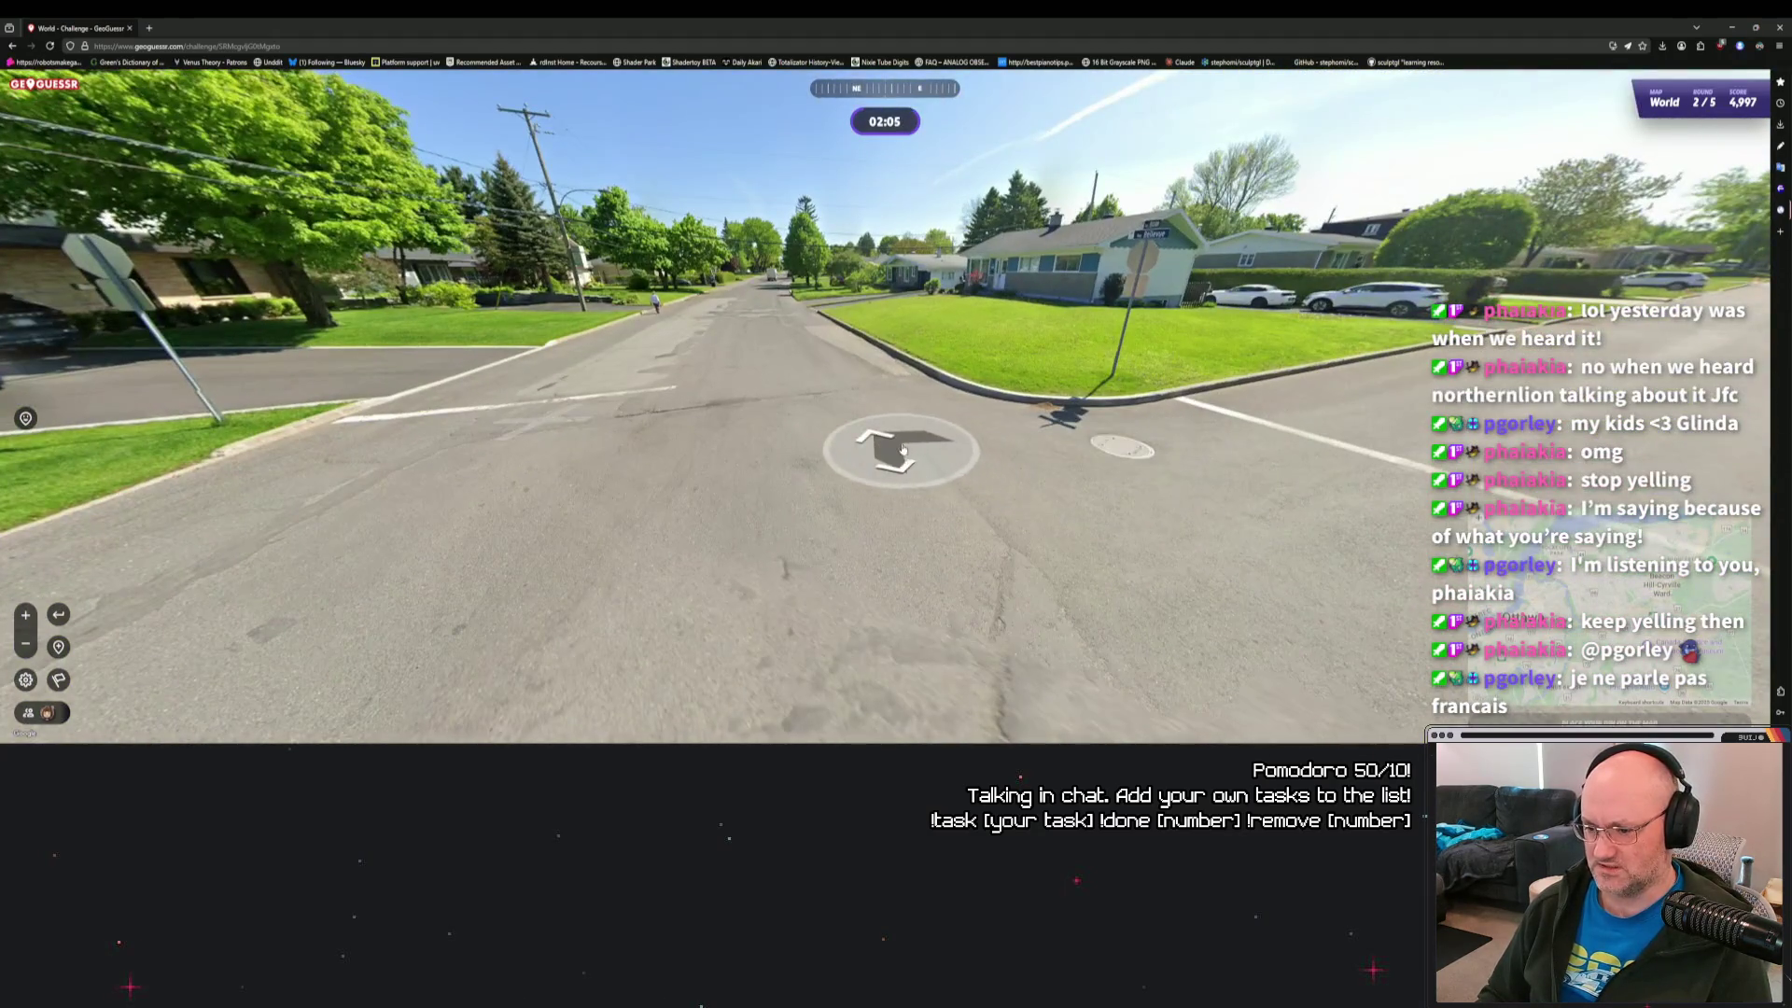
click(988, 563)
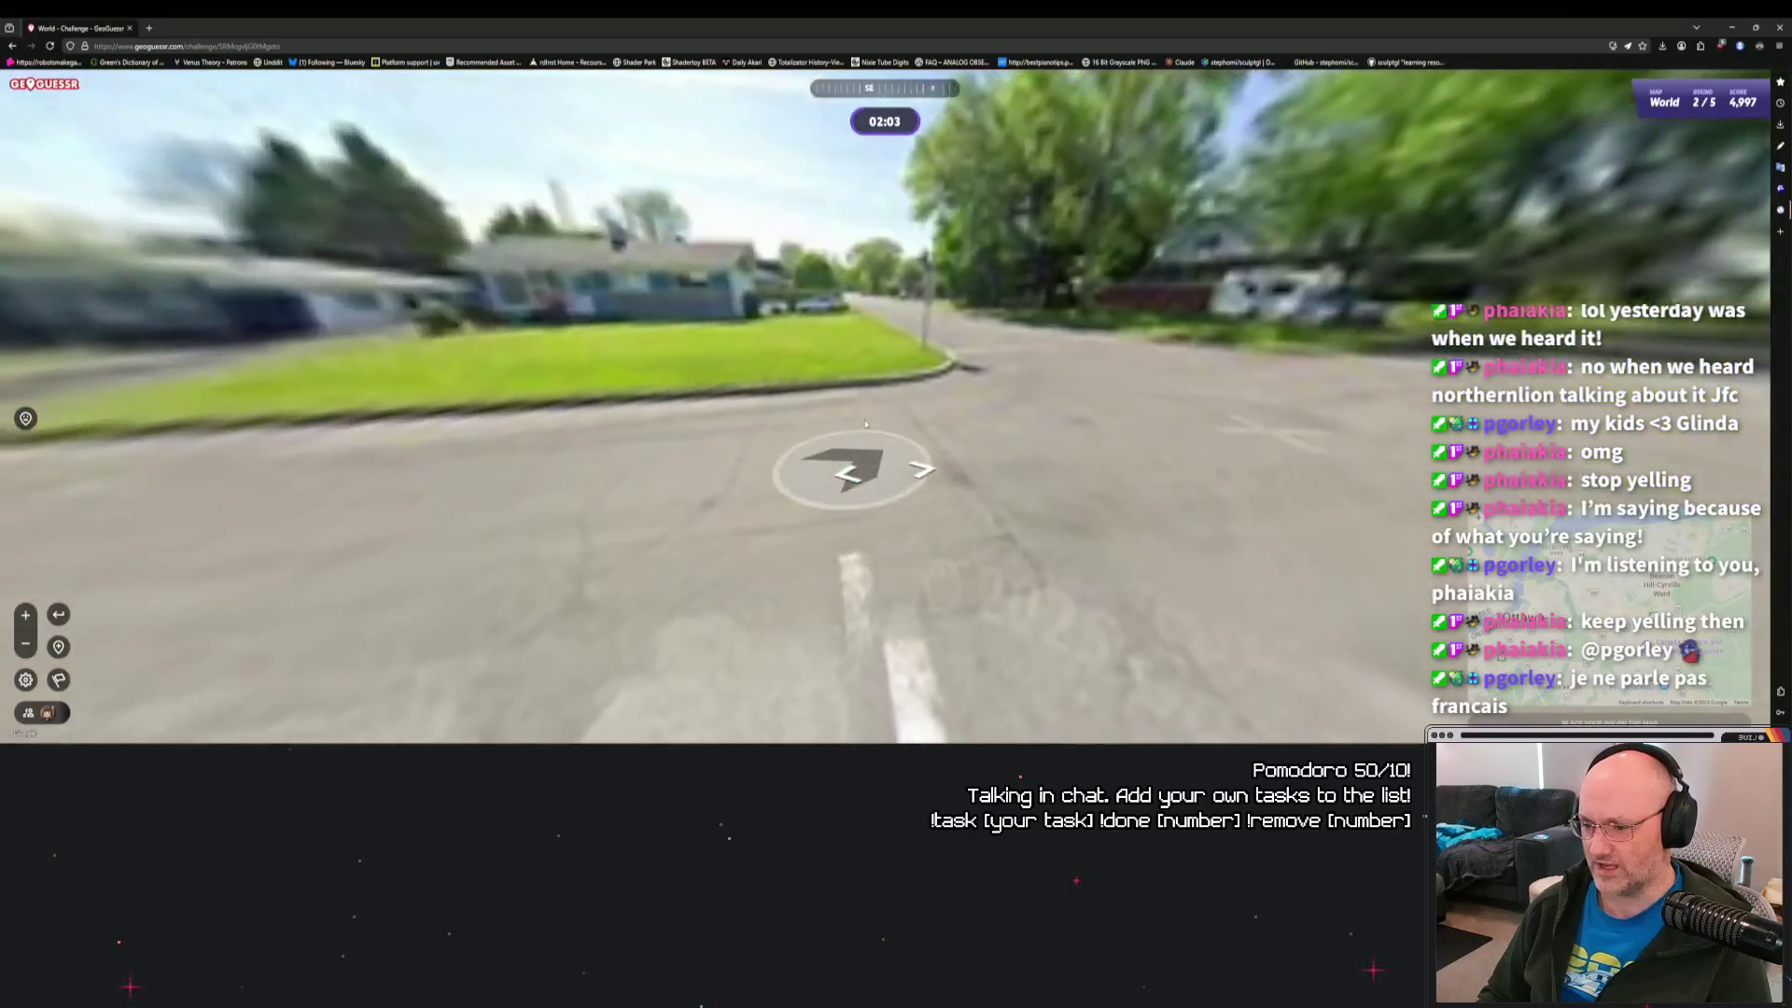
mouse_move(1353, 308)
mouse_down()
mouse_move(912, 292)
mouse_move(821, 522)
mouse_move(839, 574)
mouse_up()
click(840, 574)
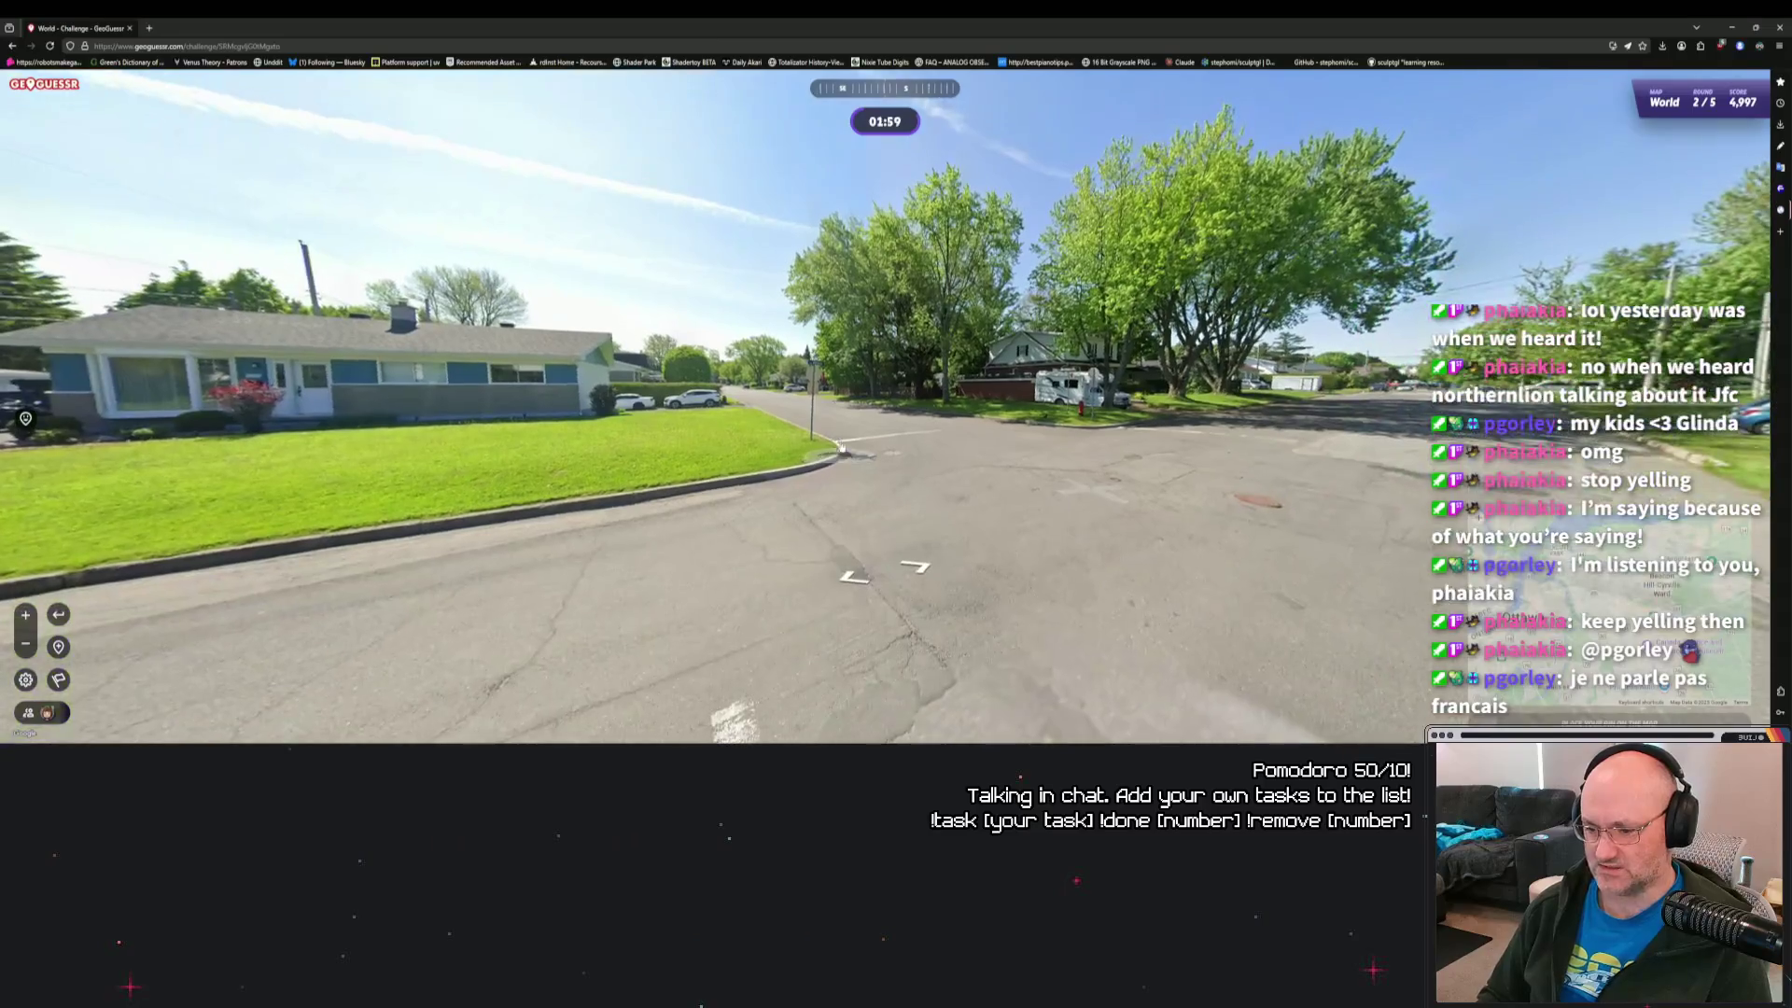
click(579, 518)
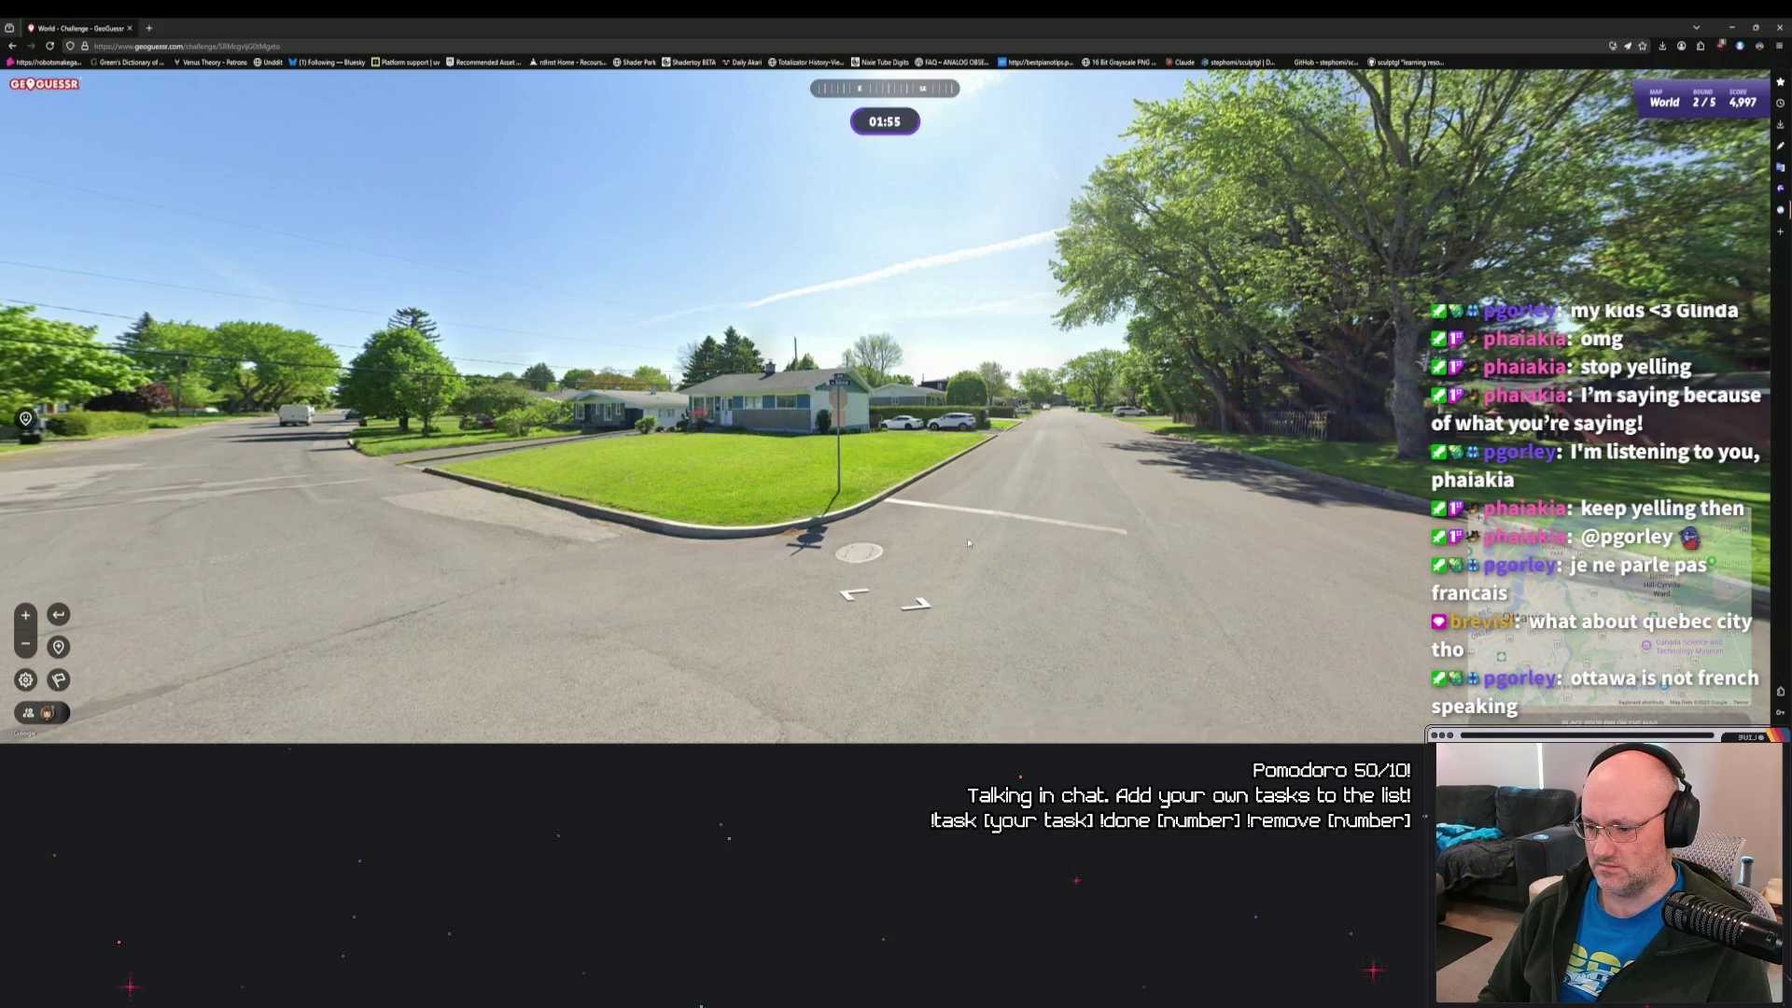
click(1184, 627)
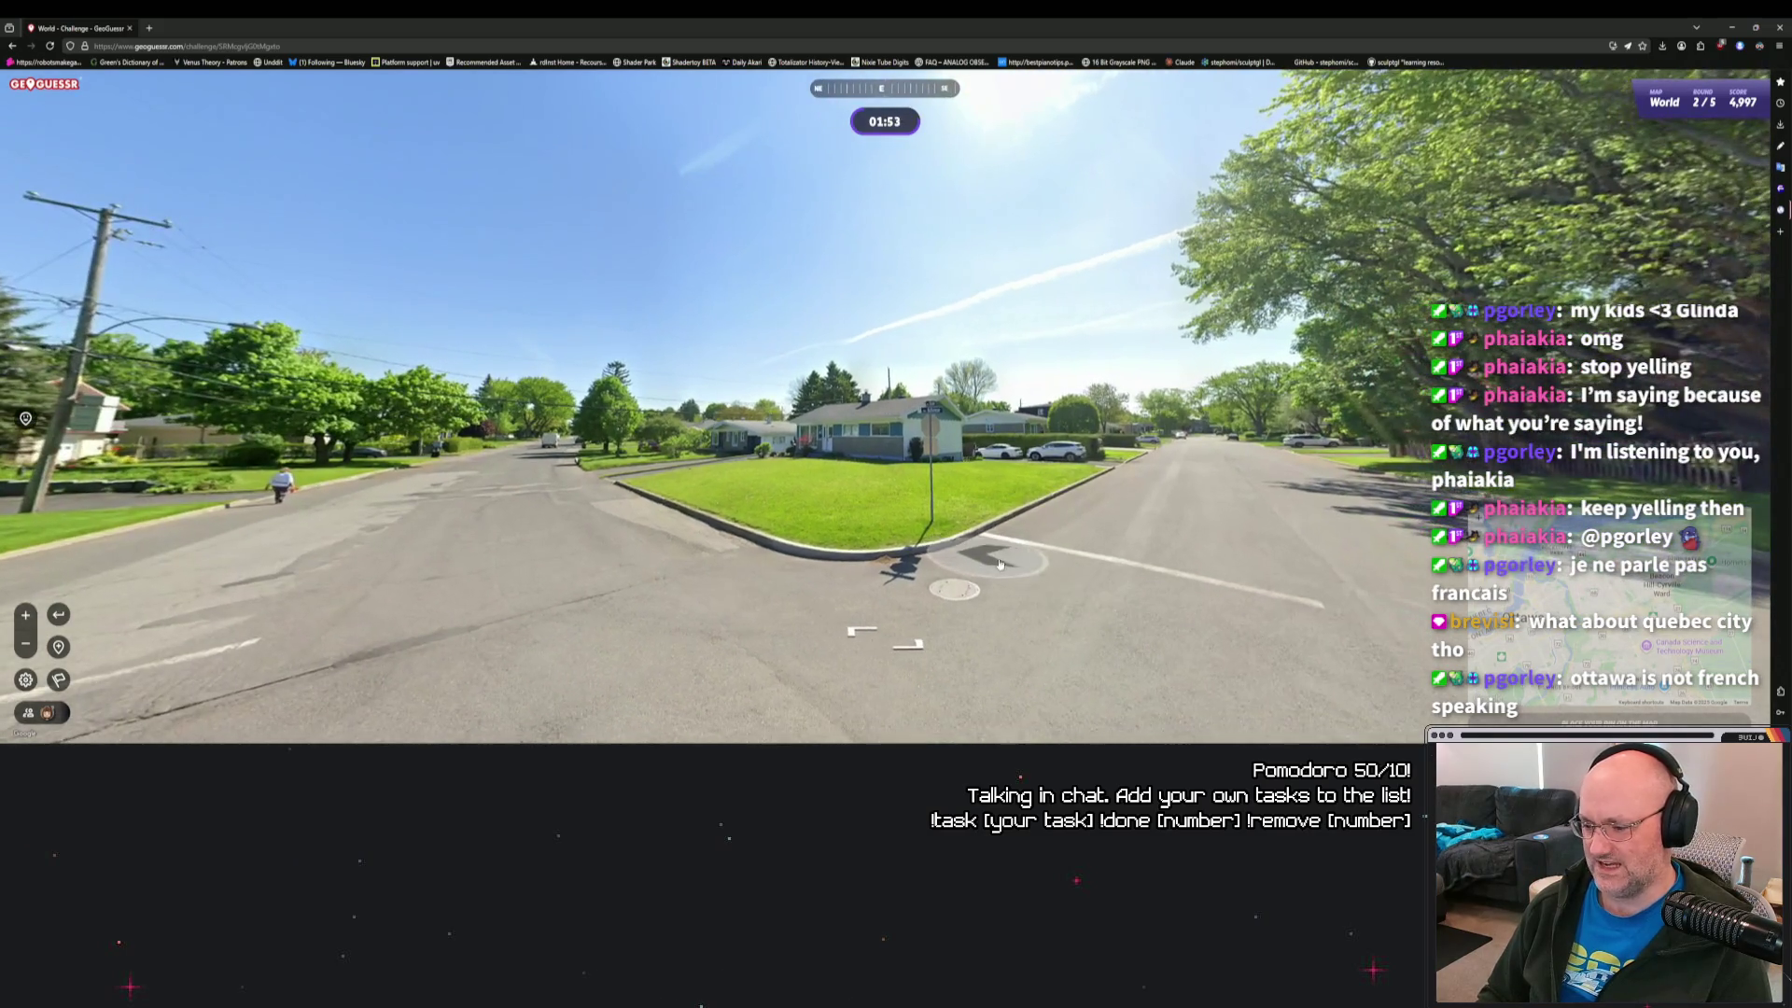
click(1020, 568)
click(982, 494)
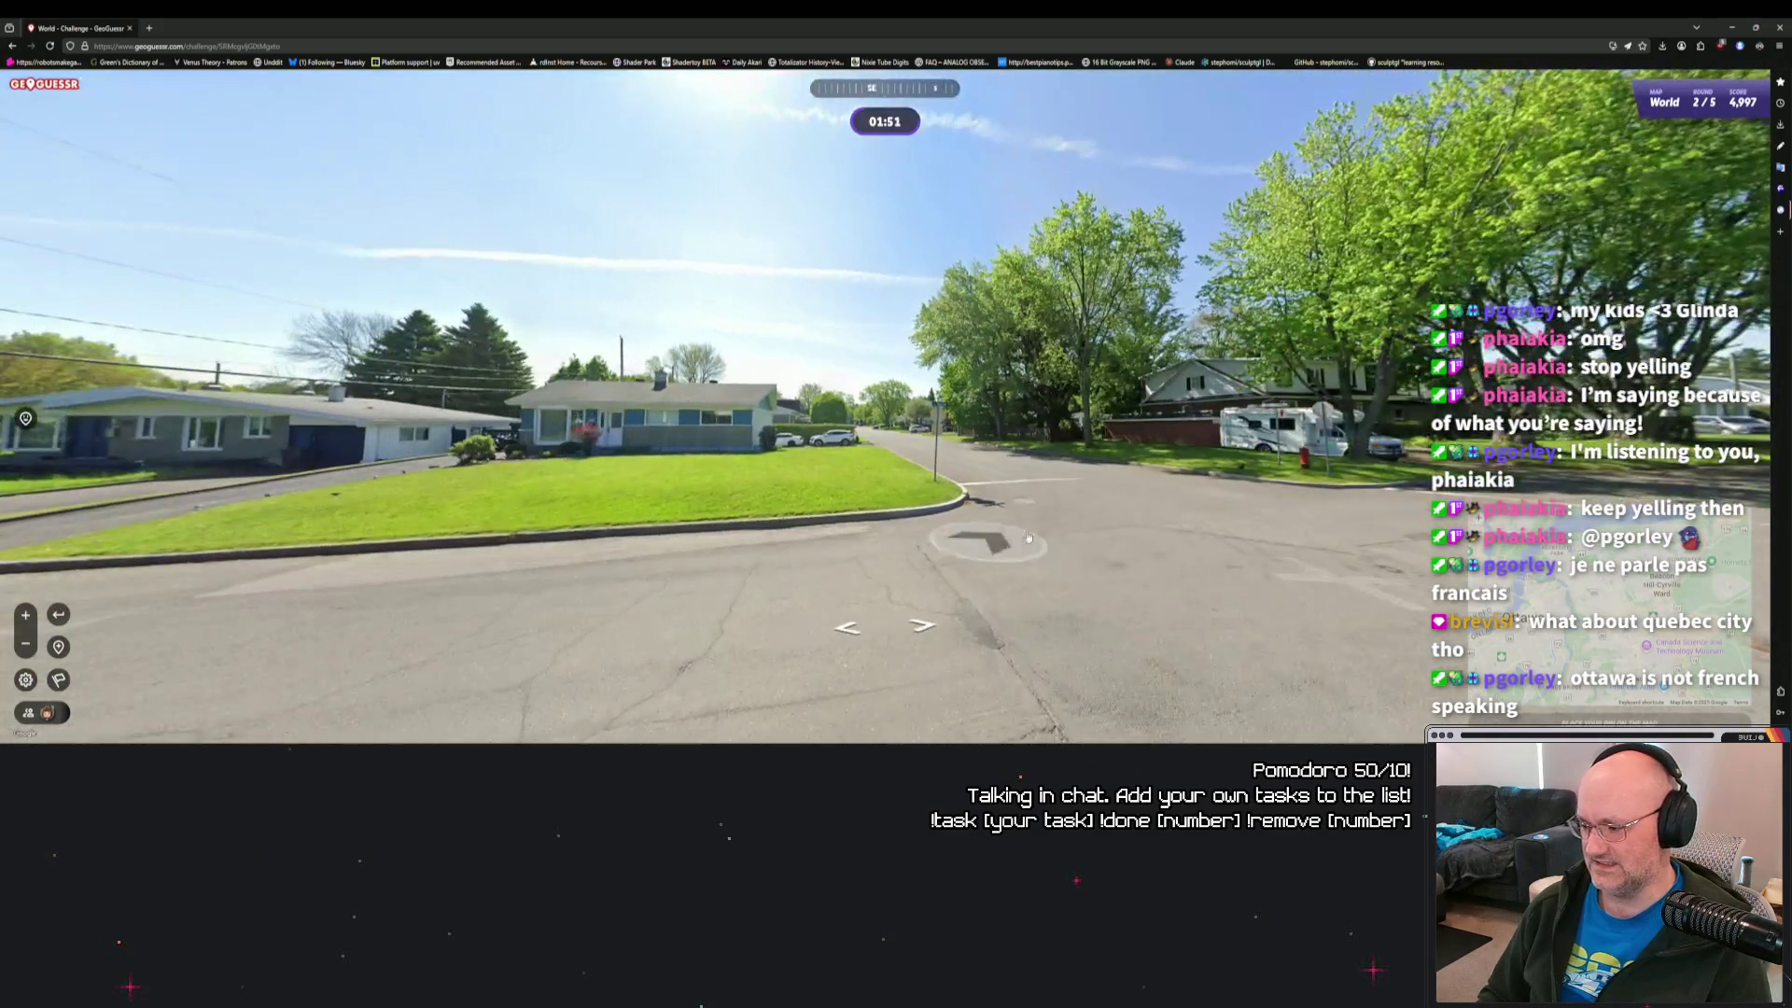
click(981, 494)
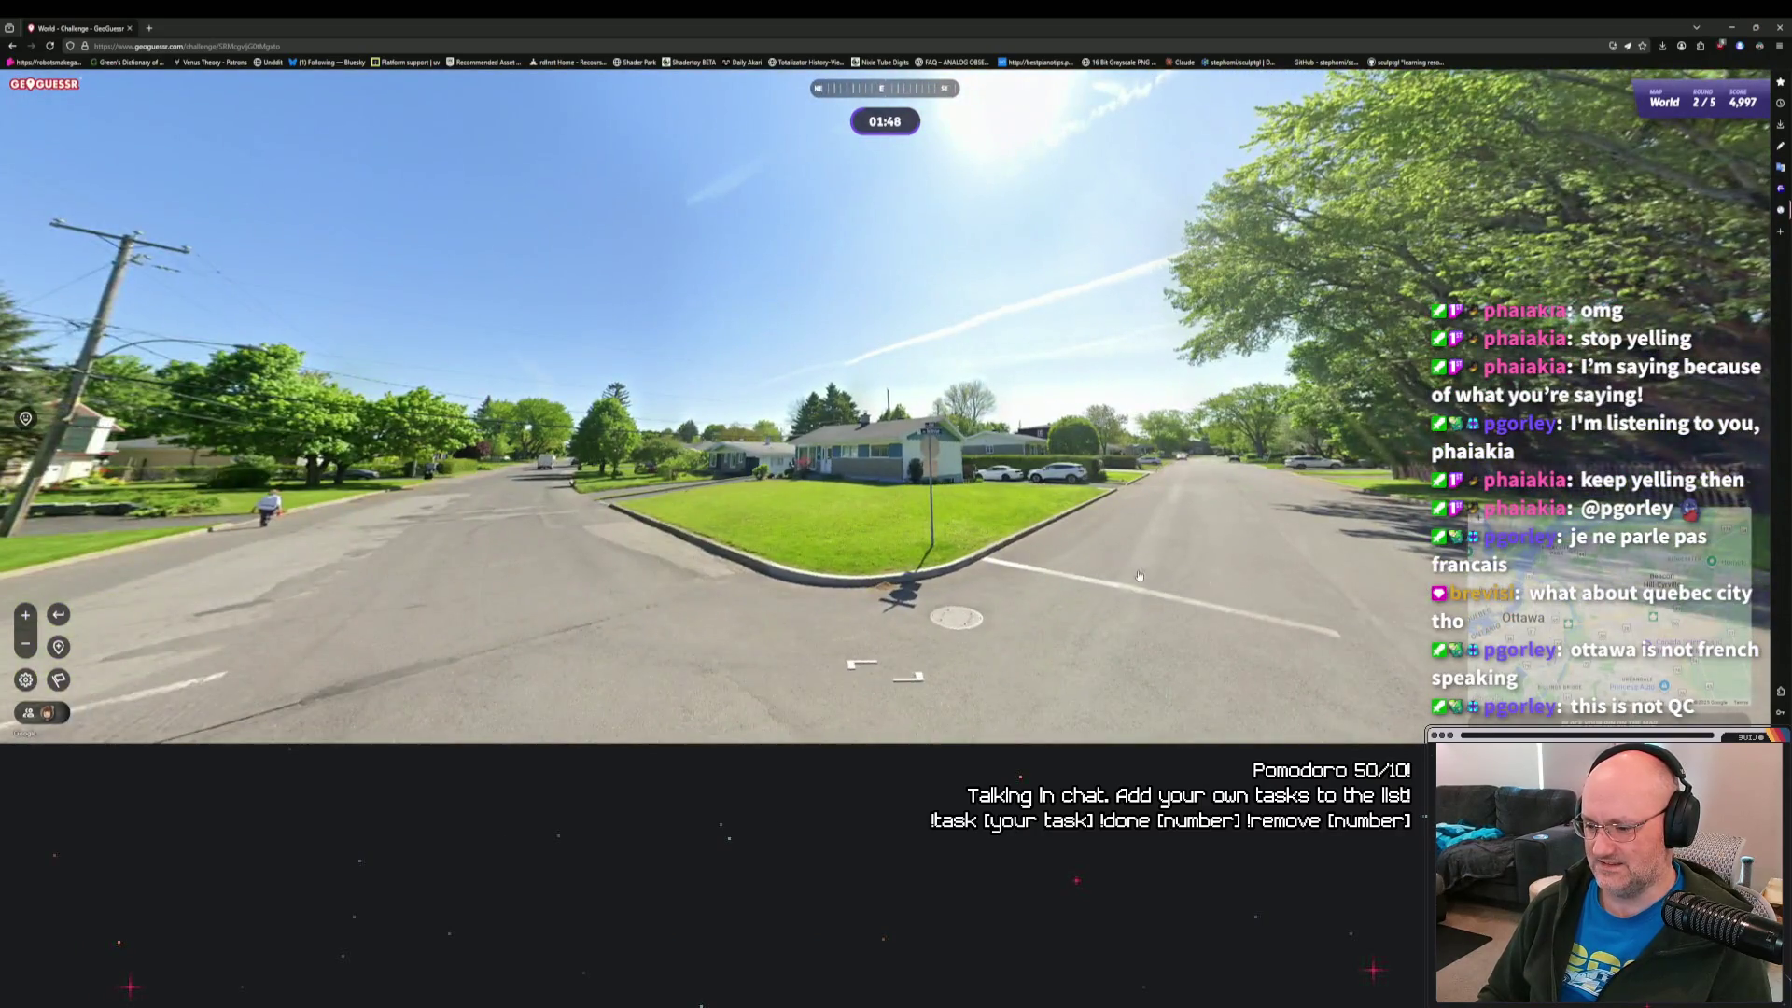
click(1138, 575)
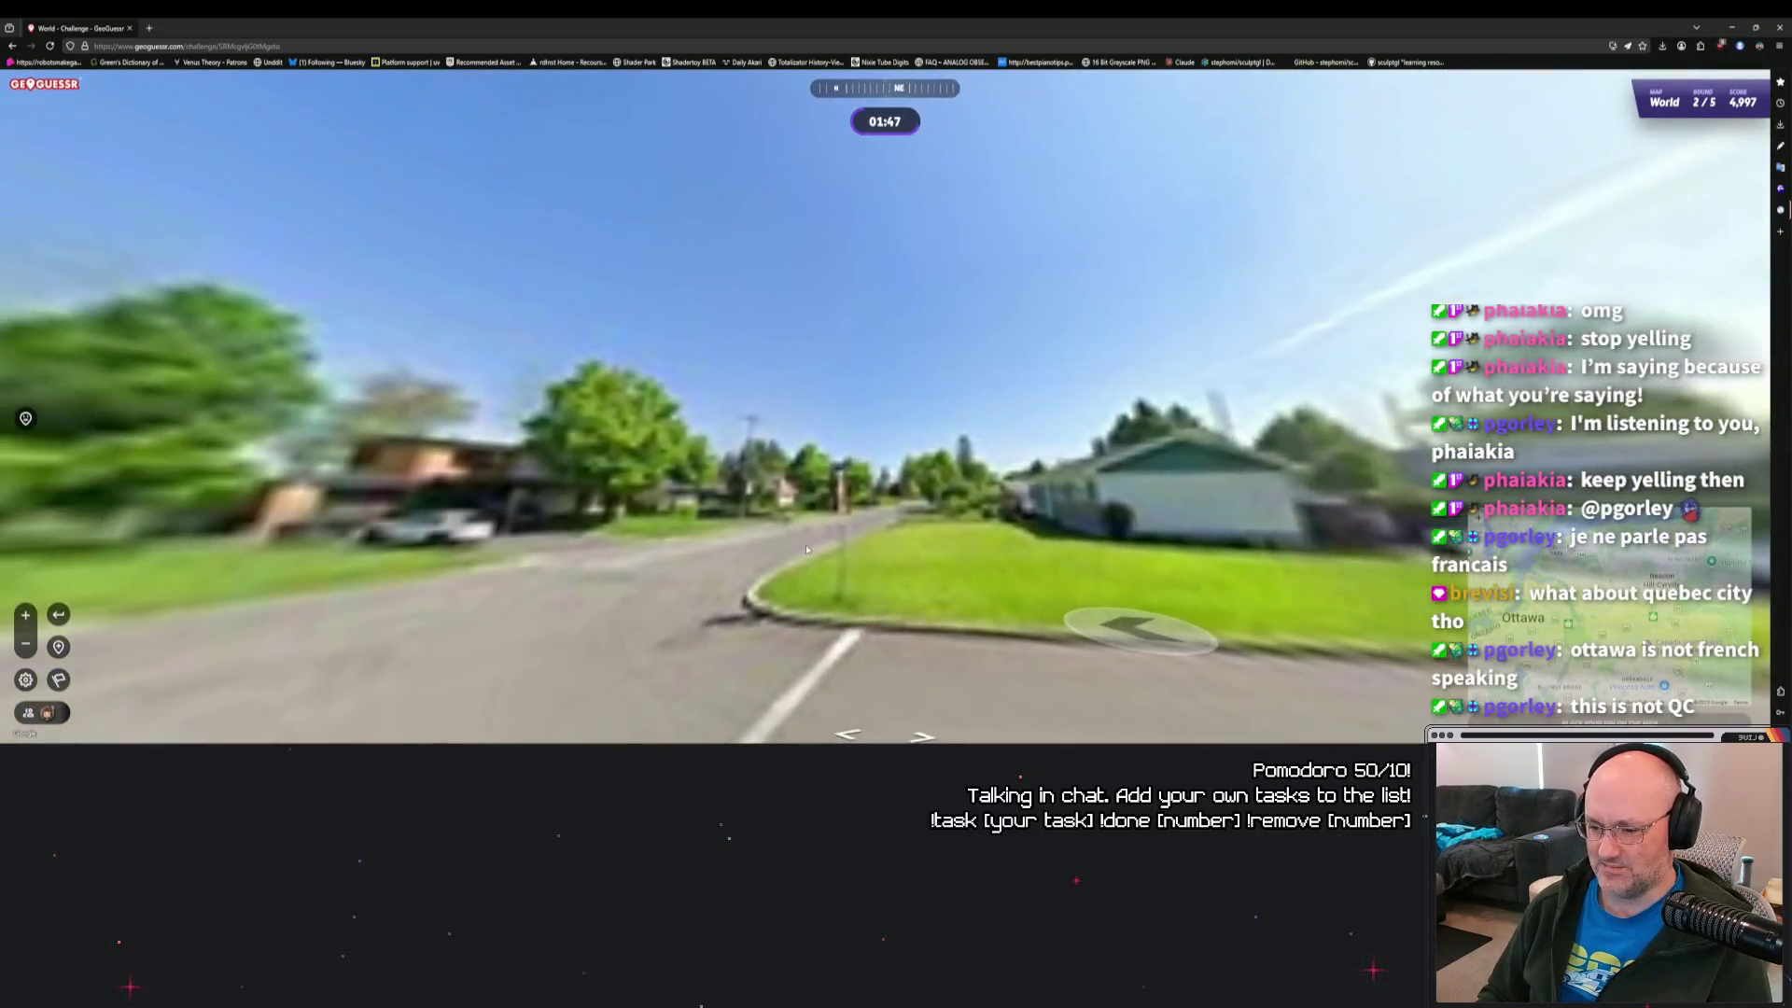
click(831, 501)
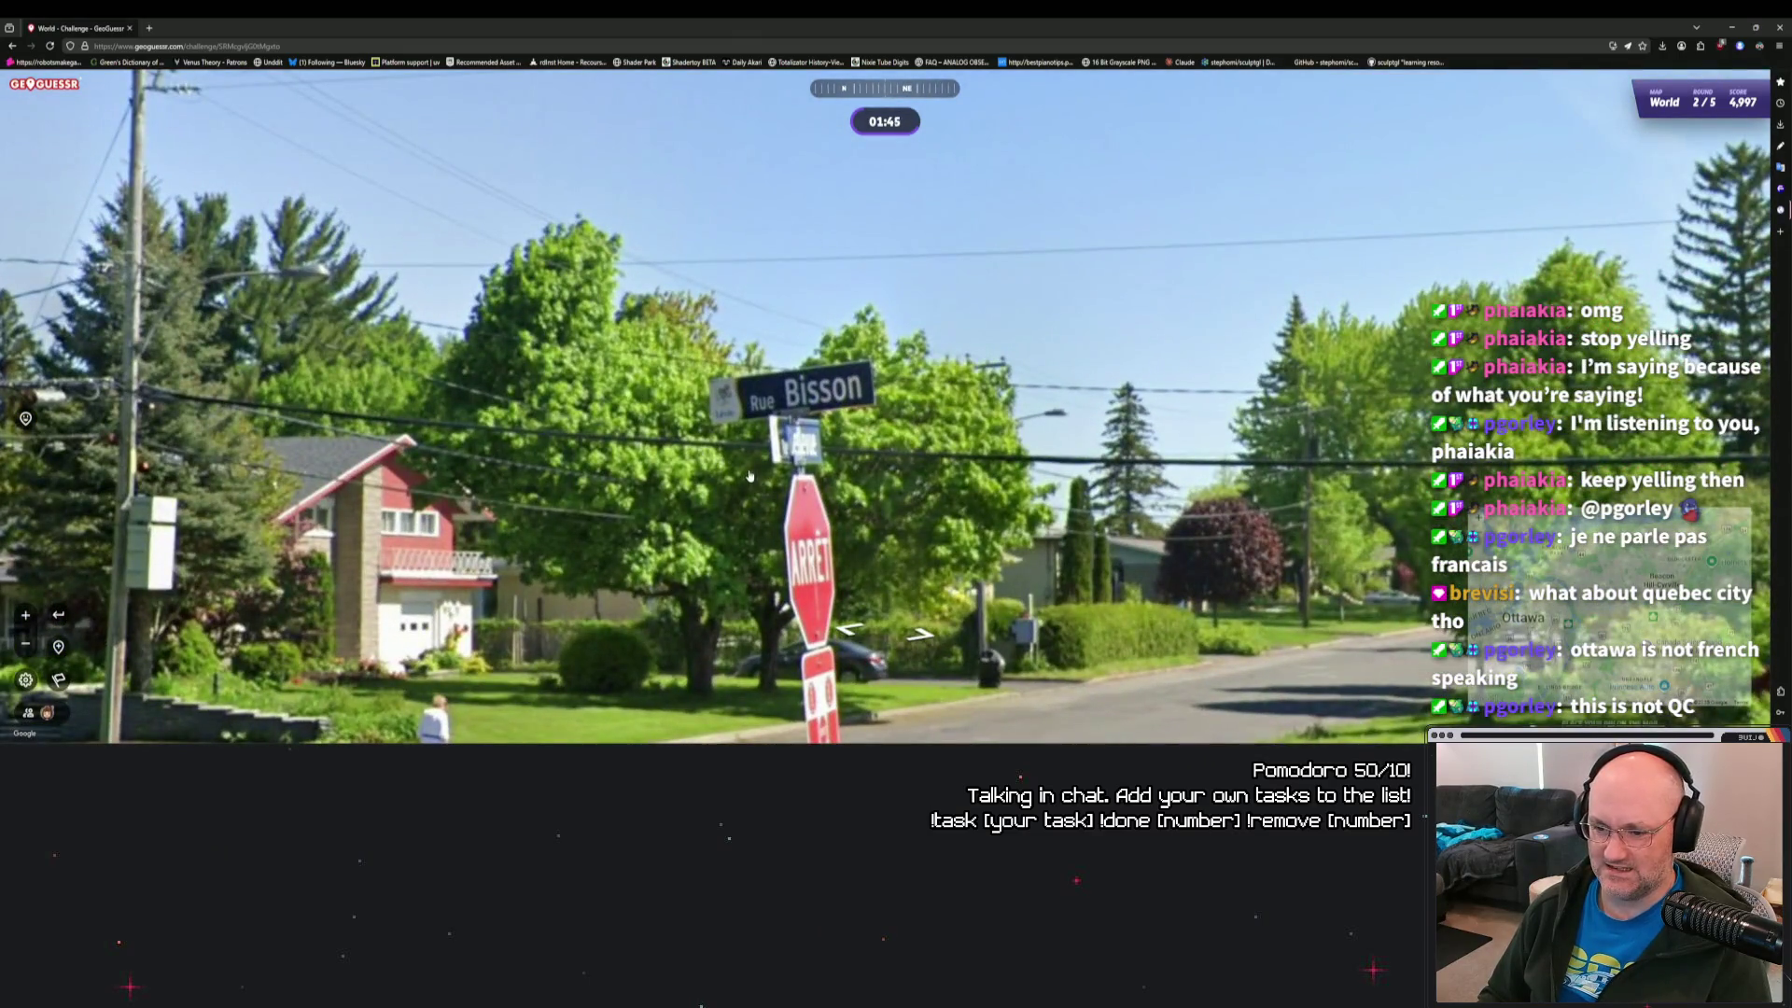
drag(749, 477, 886, 488)
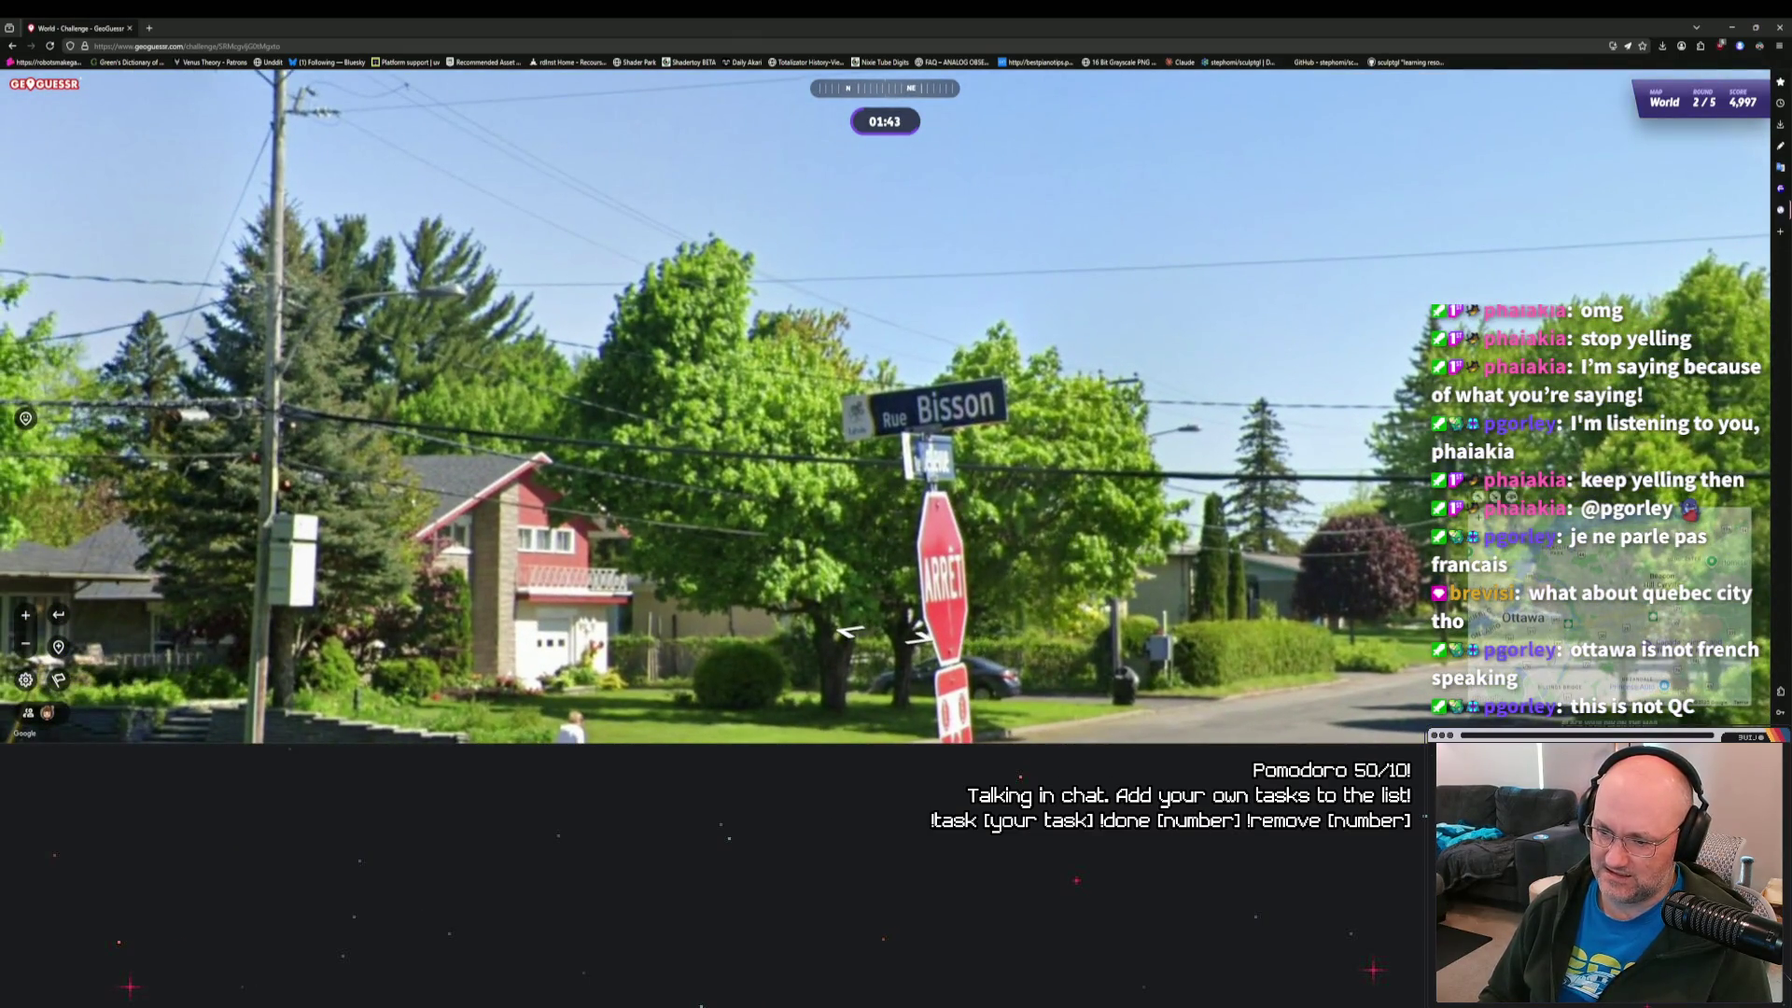
Zoom the guess map in and out, then recentre the Rue Bisson sign in the street view.
mouse_move(1418, 374)
scroll(1390, 378, down, 3)
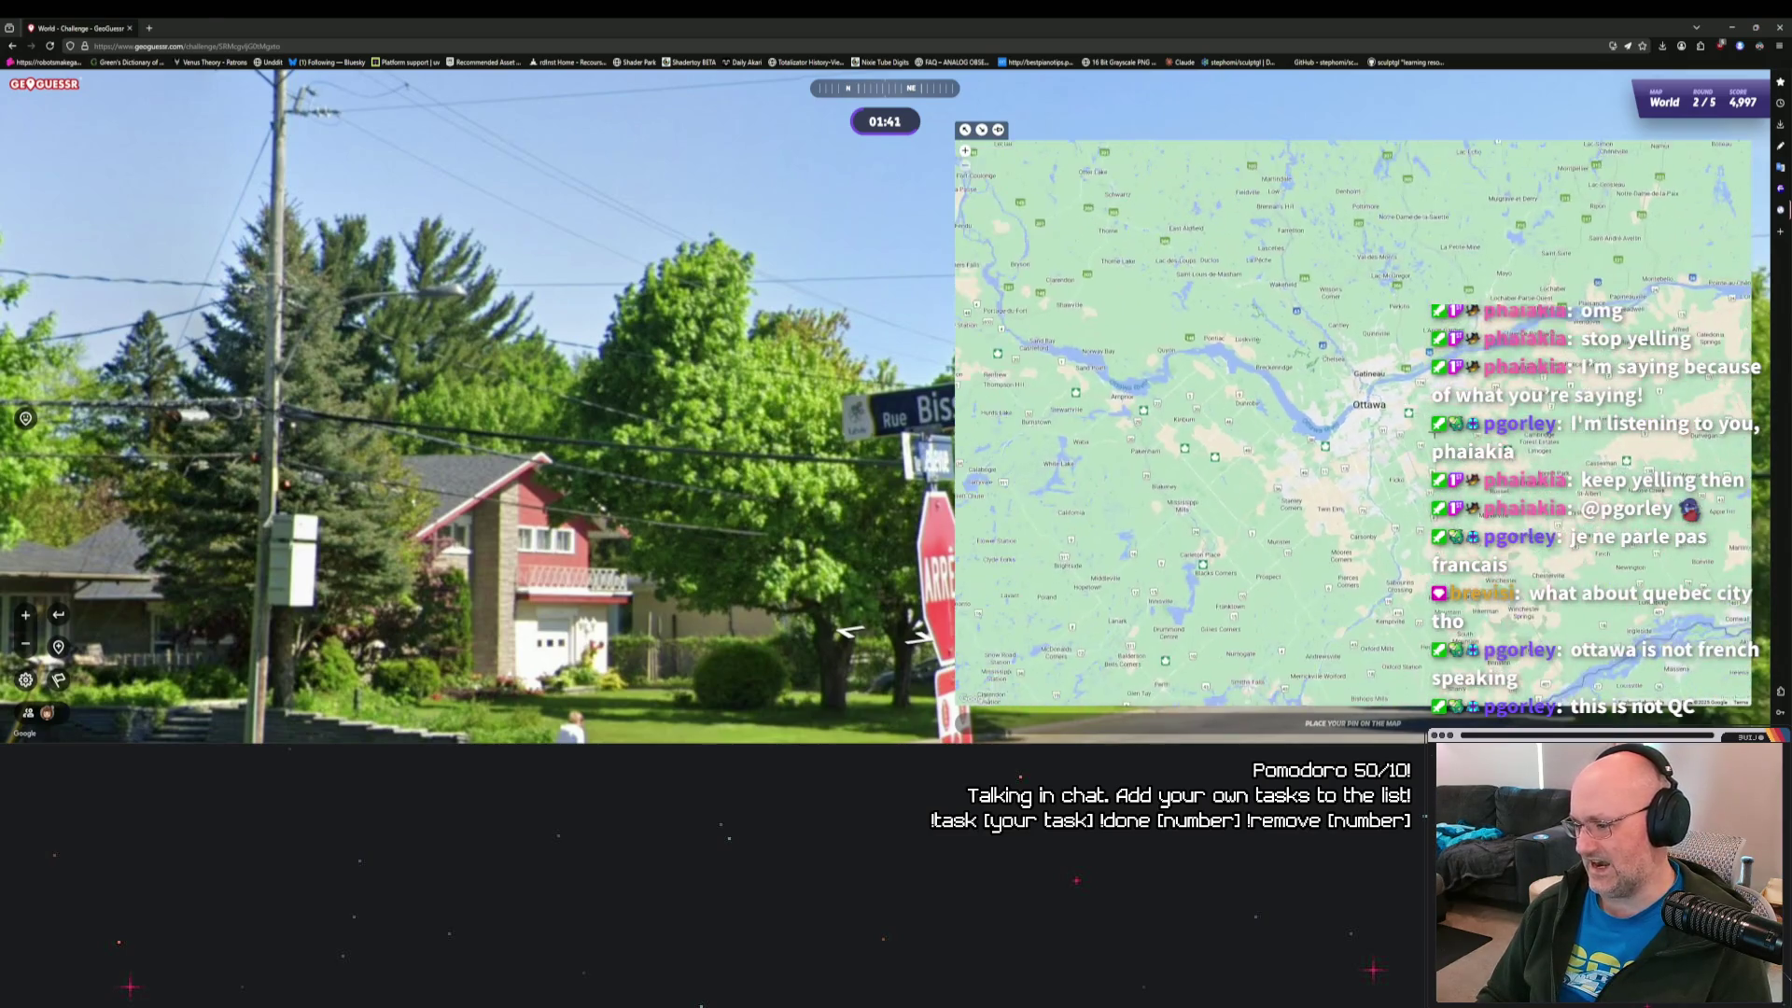
scroll(1213, 478, down, 3)
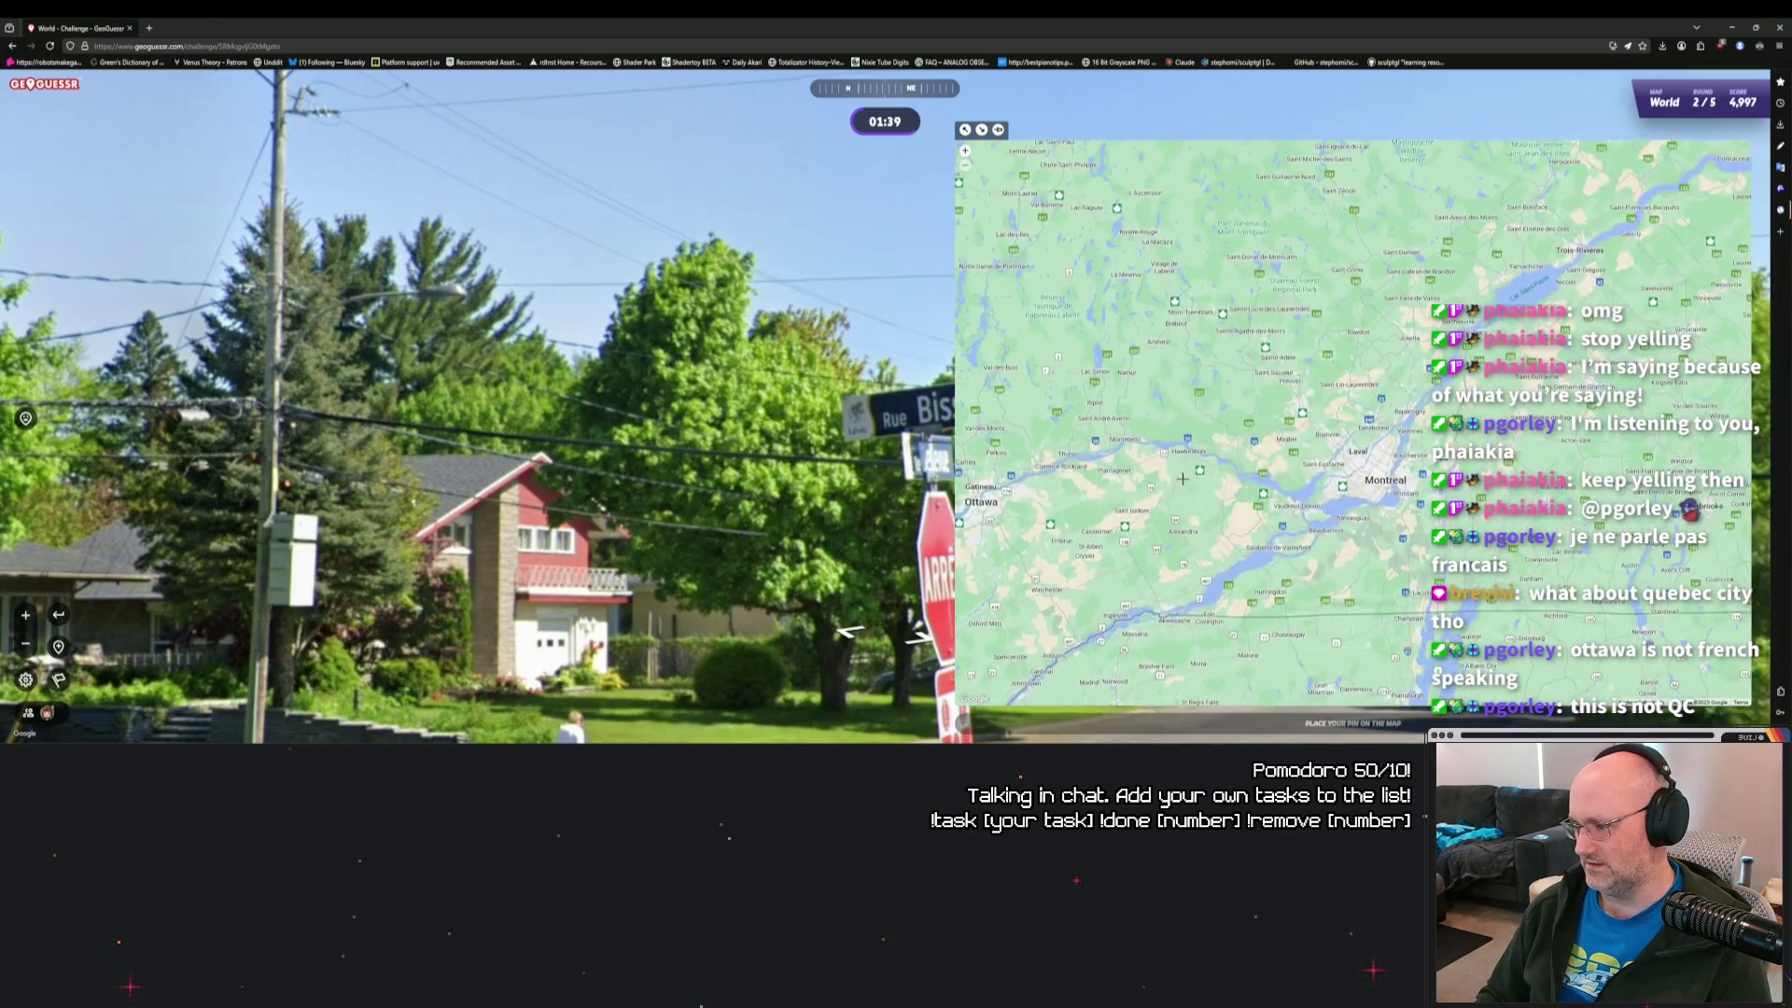
scroll(1391, 417, up, 5)
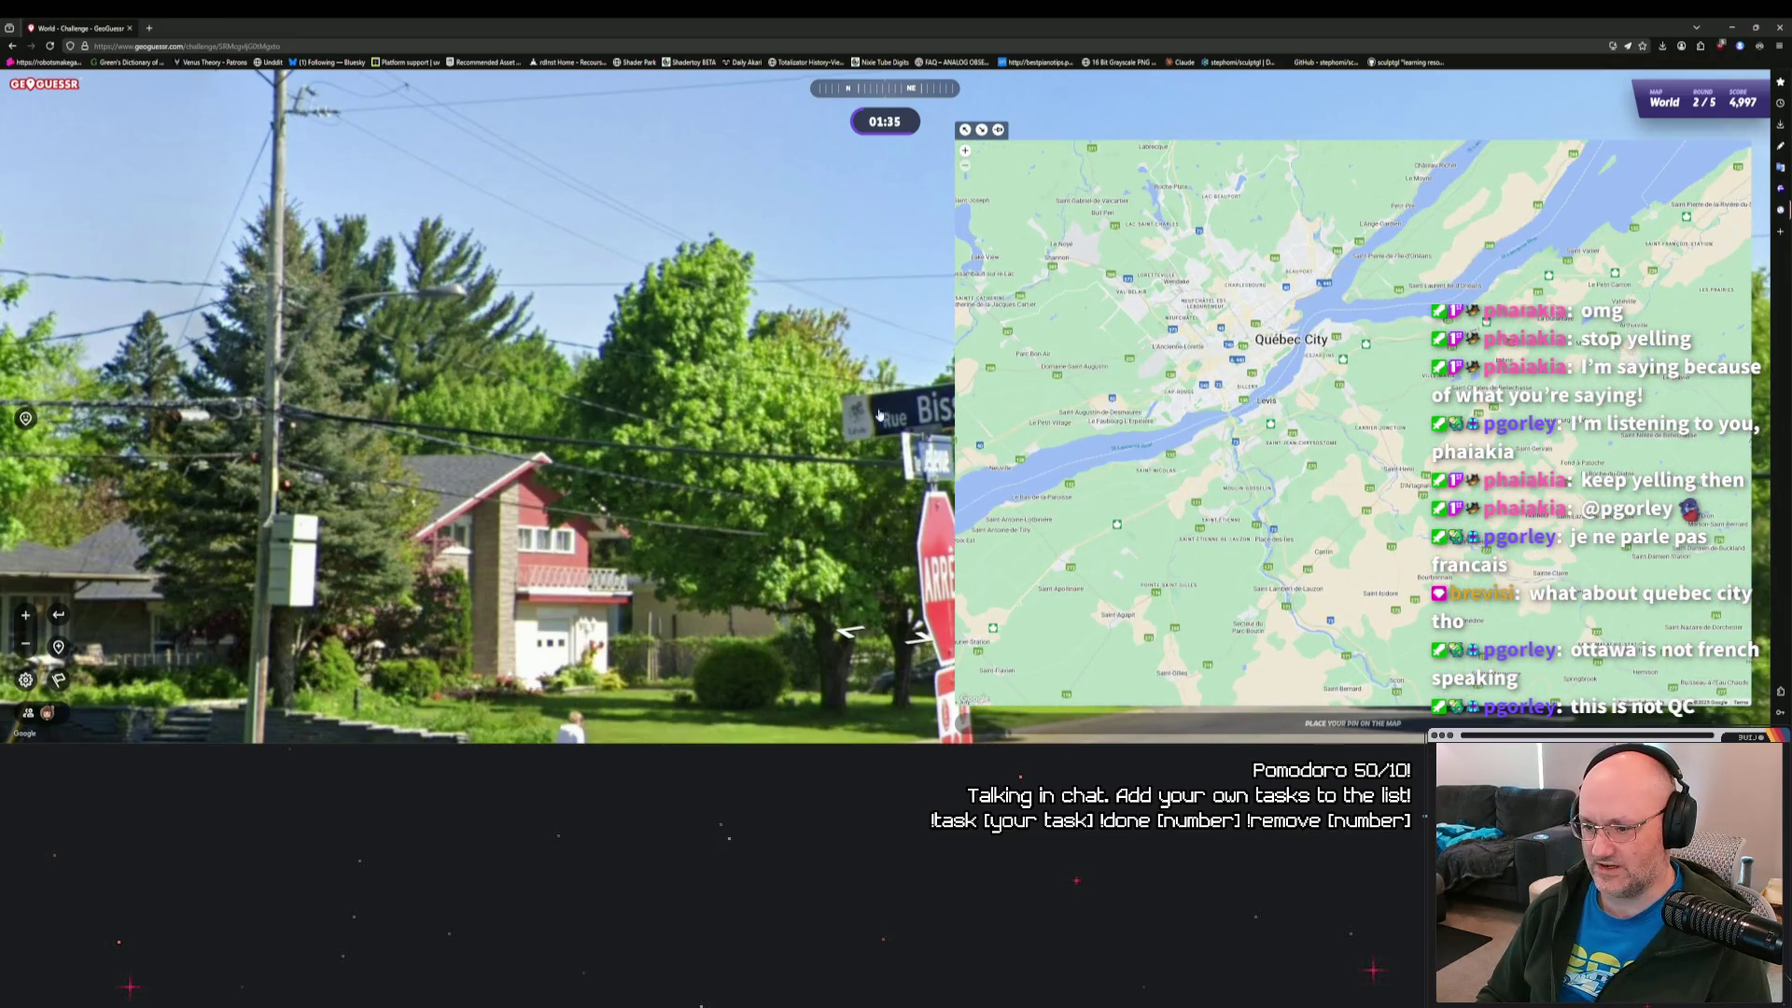
scroll(1315, 418, up, 5)
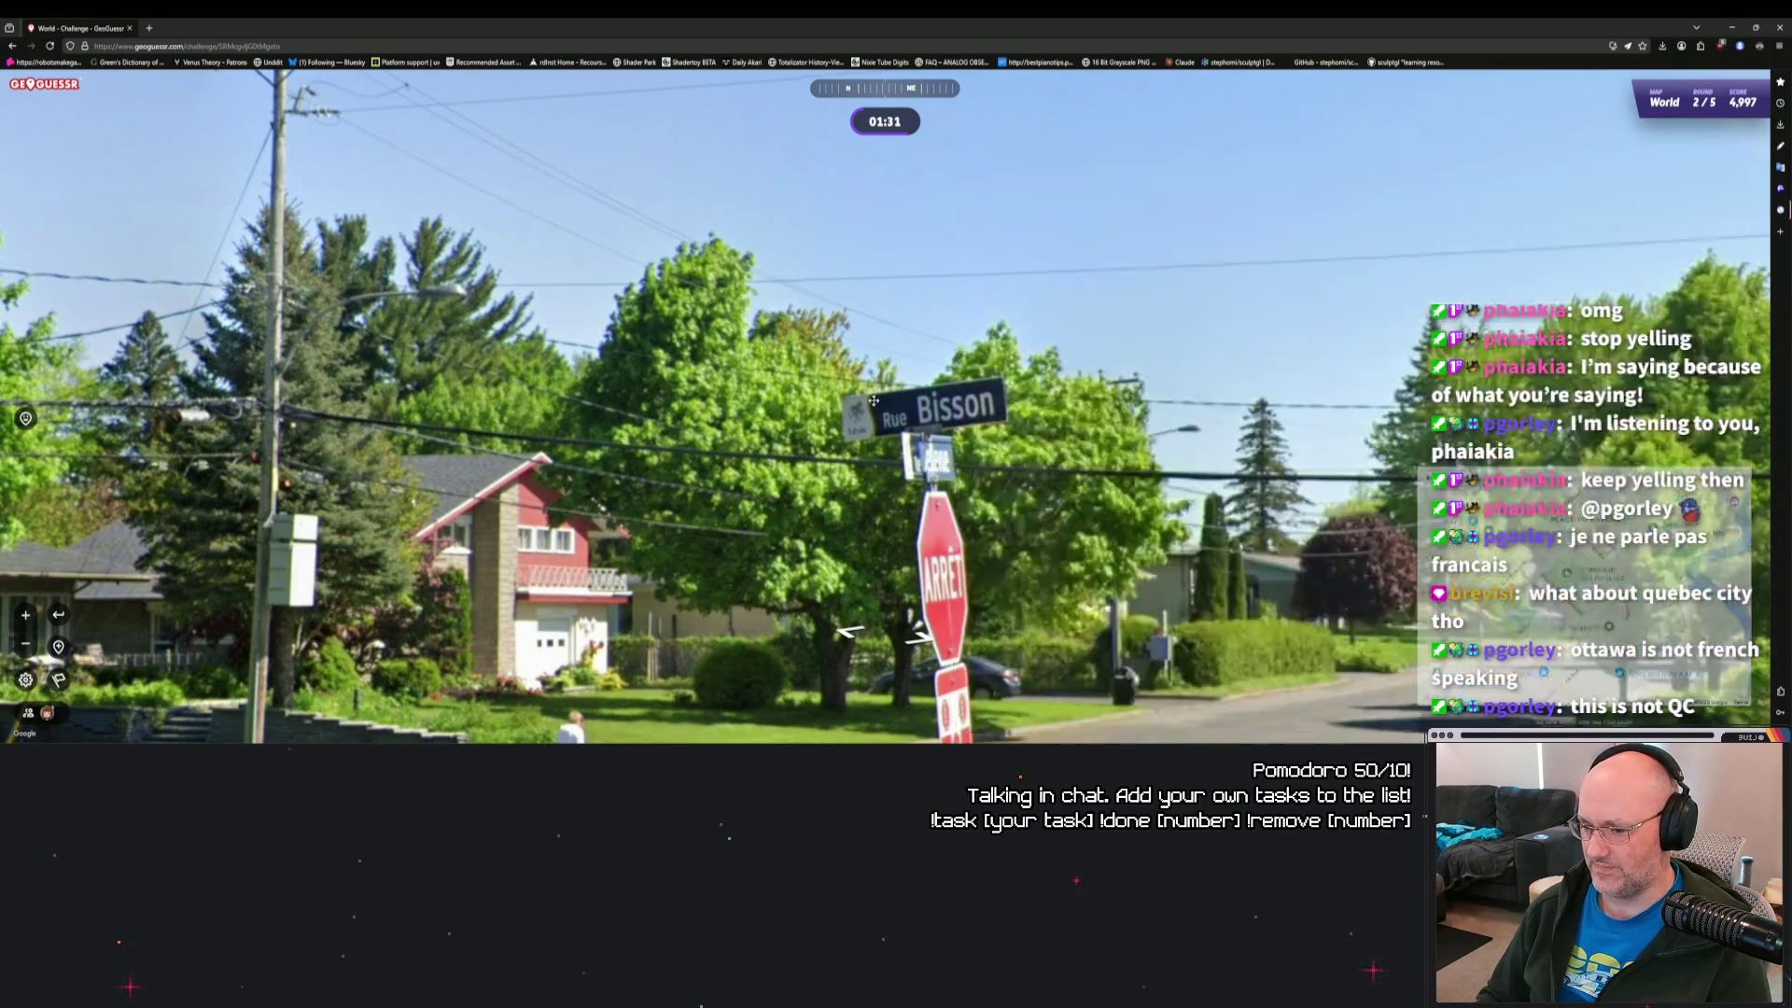
drag(863, 382, 727, 381)
Pan the guess map northeast from Lavoisier Park to the St. Lawrence shore near Québec City.
mouse_move(1538, 472)
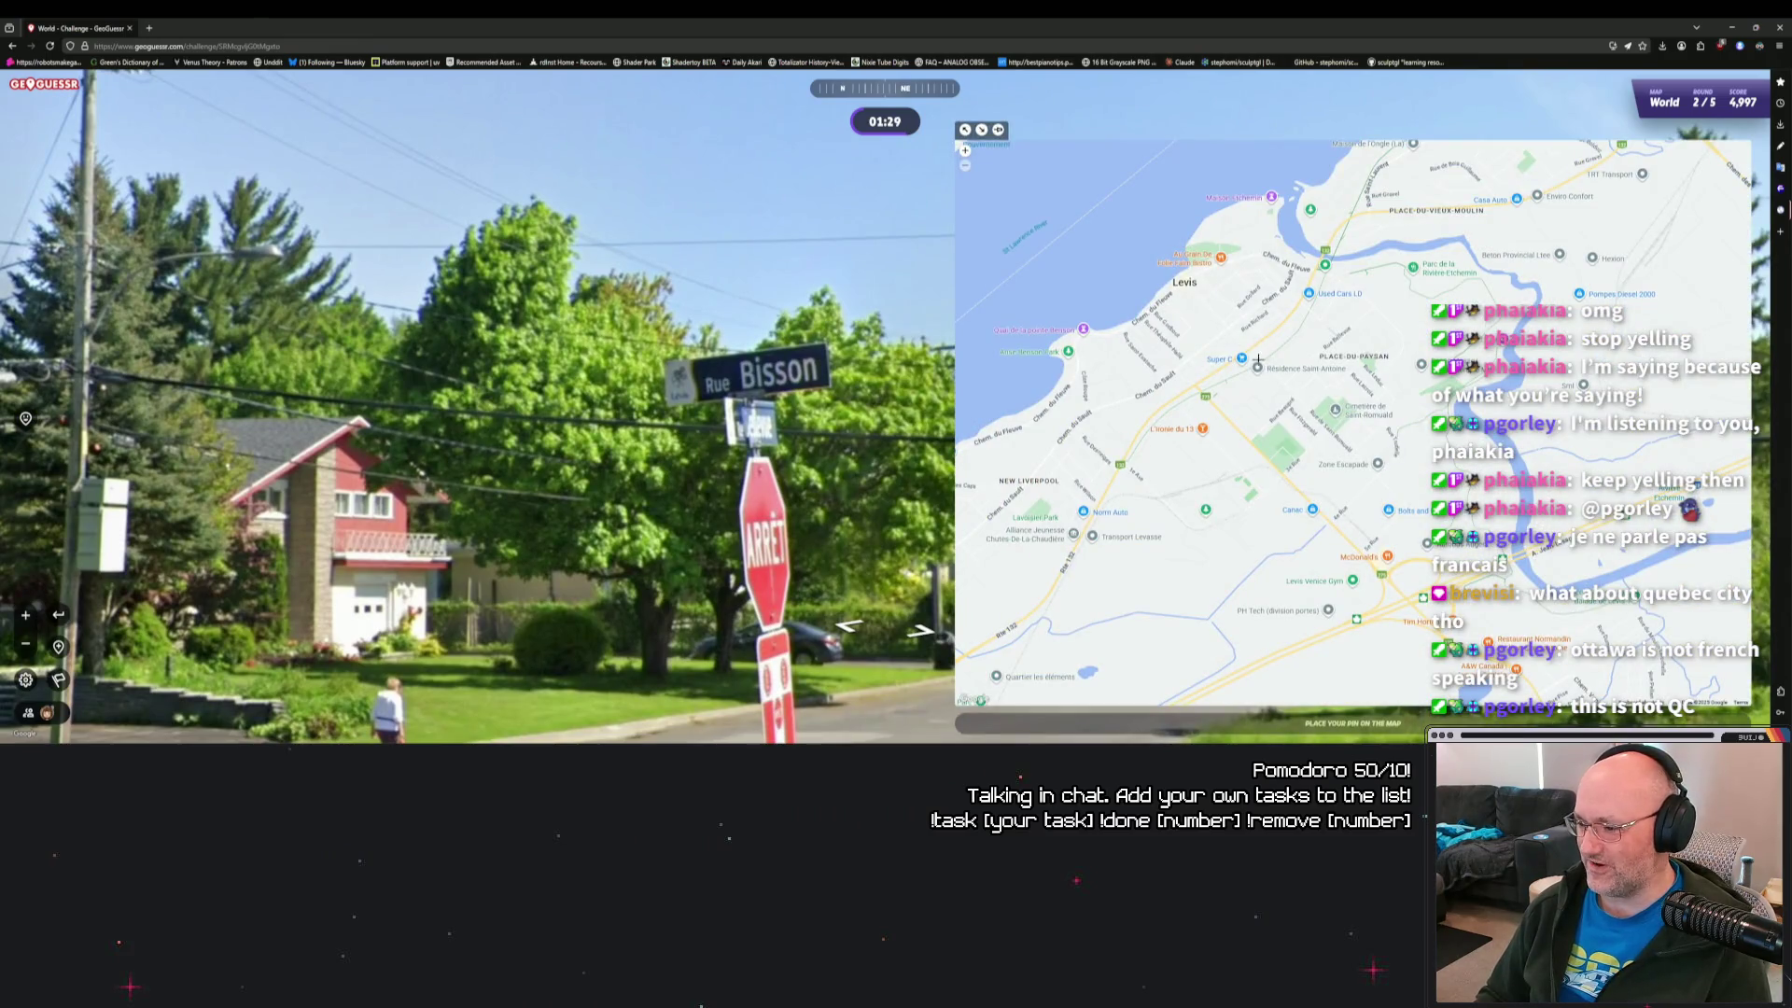
scroll(1243, 354, up, 3)
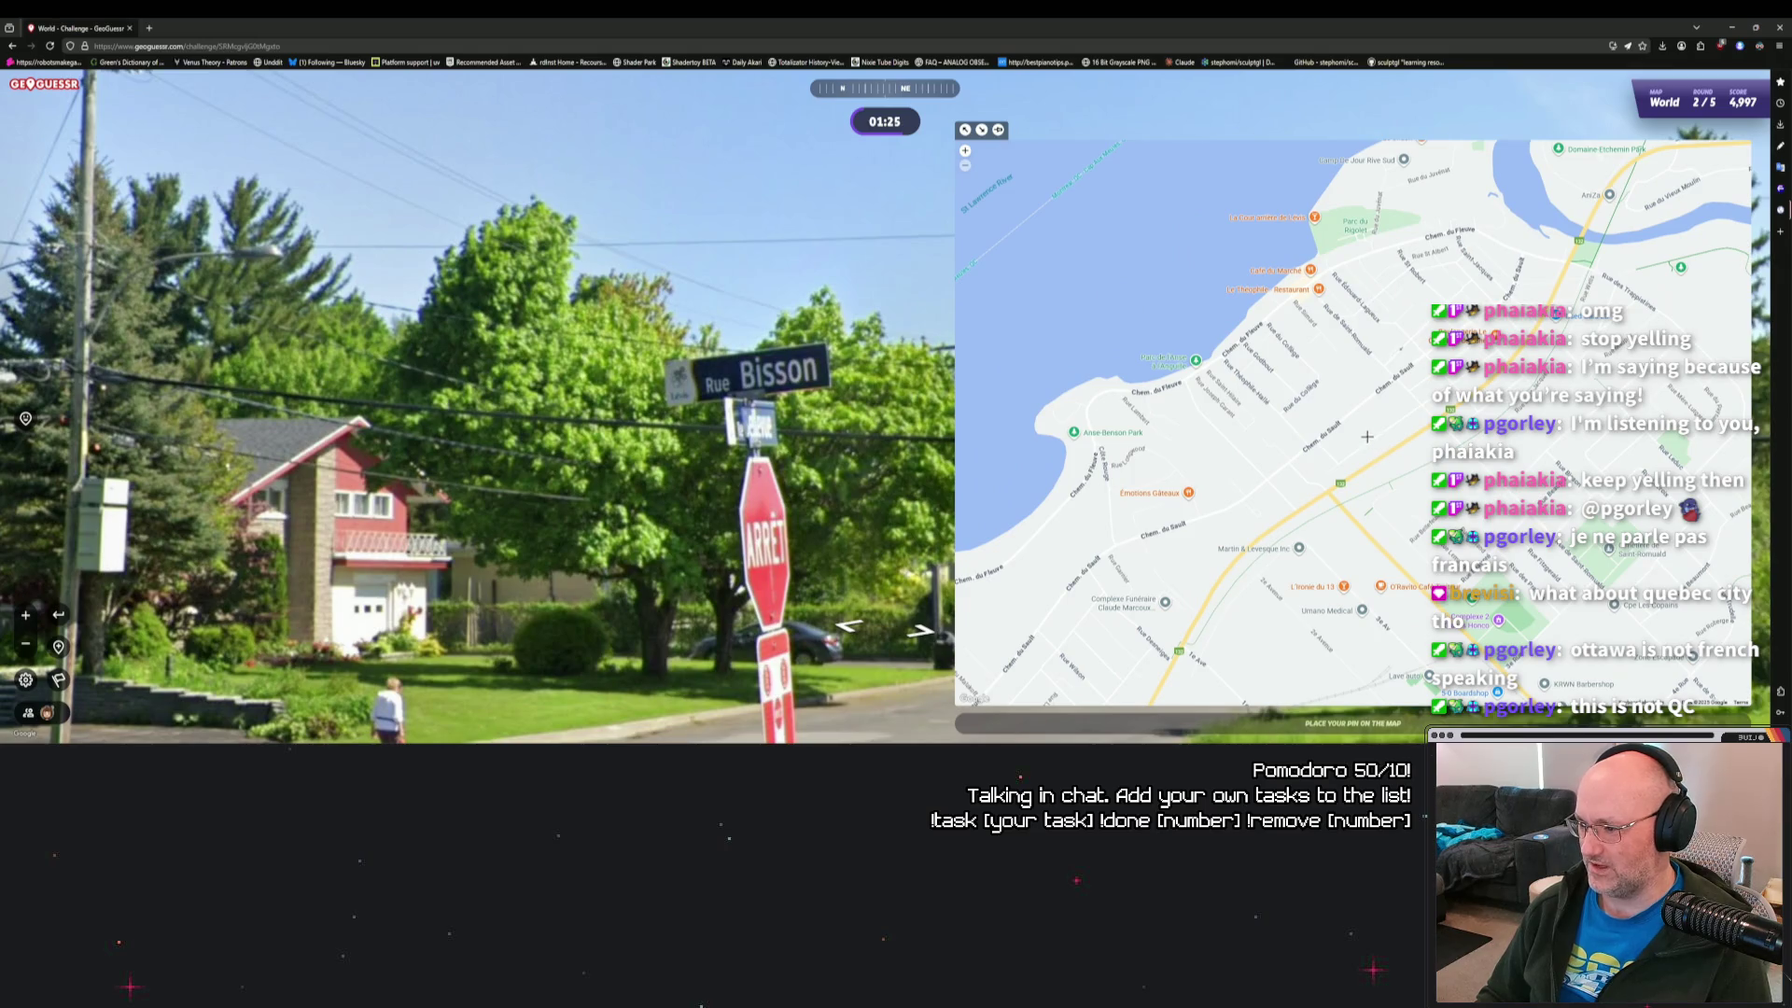
scroll(1363, 453, down, 3)
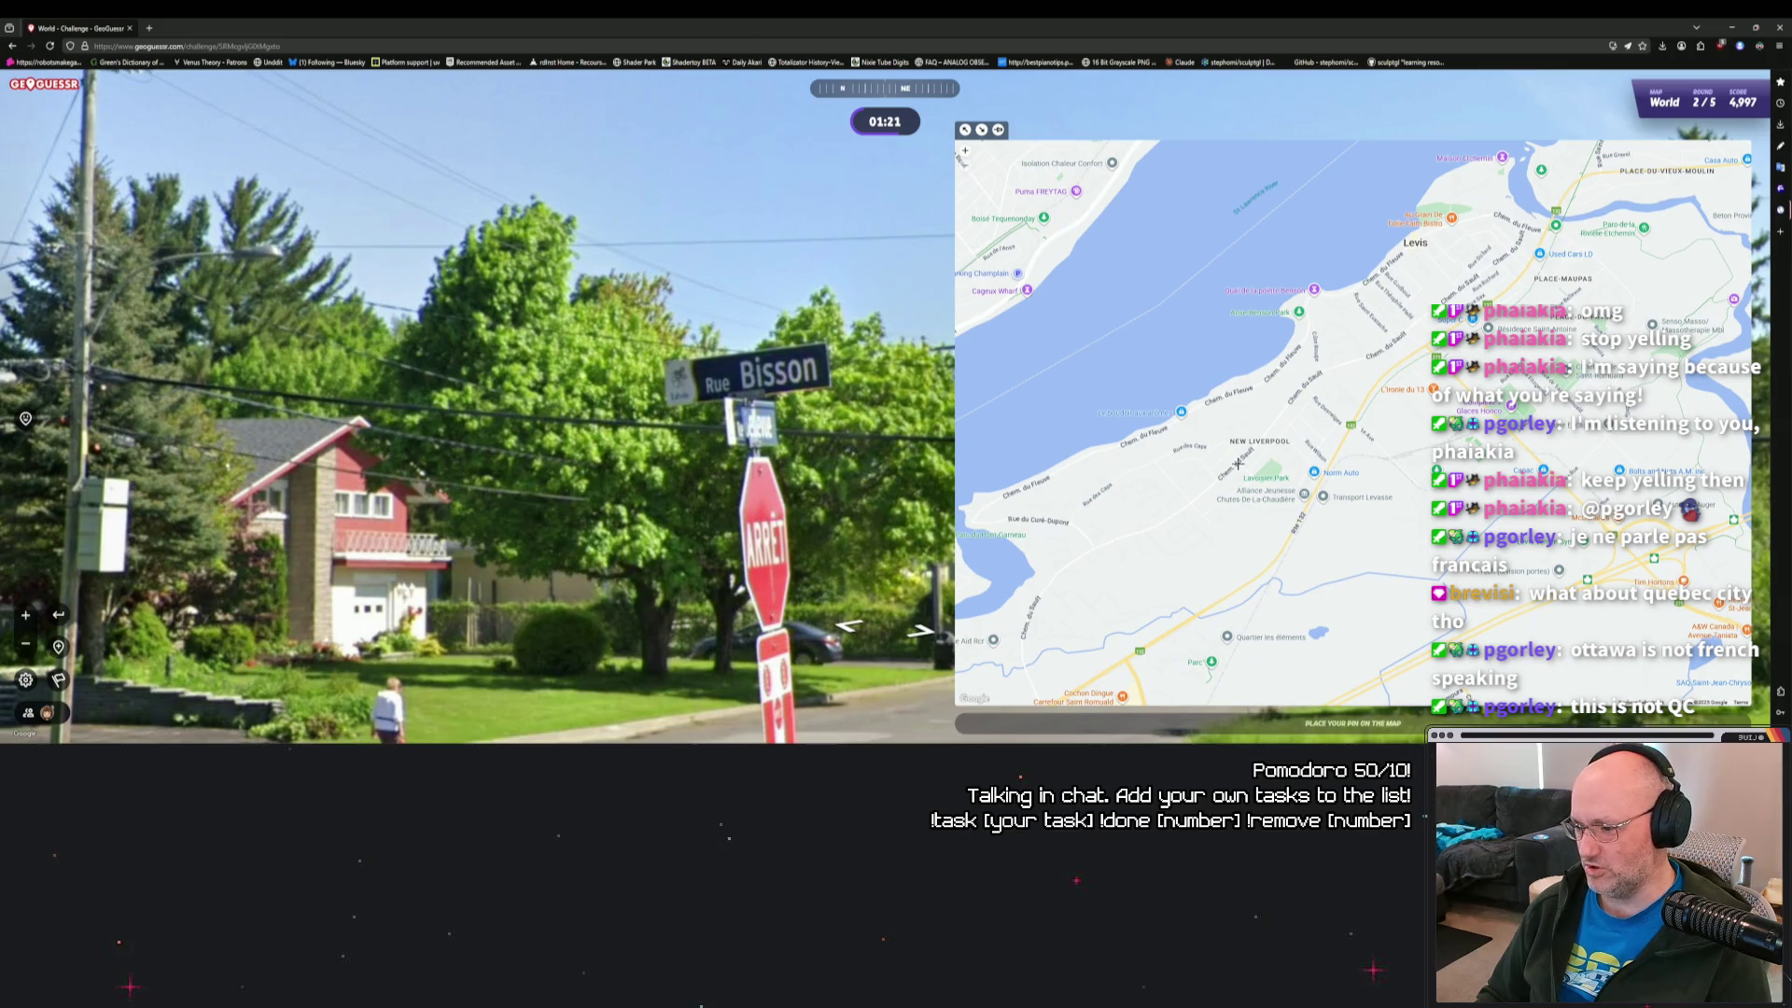
scroll(1256, 461, up, 3)
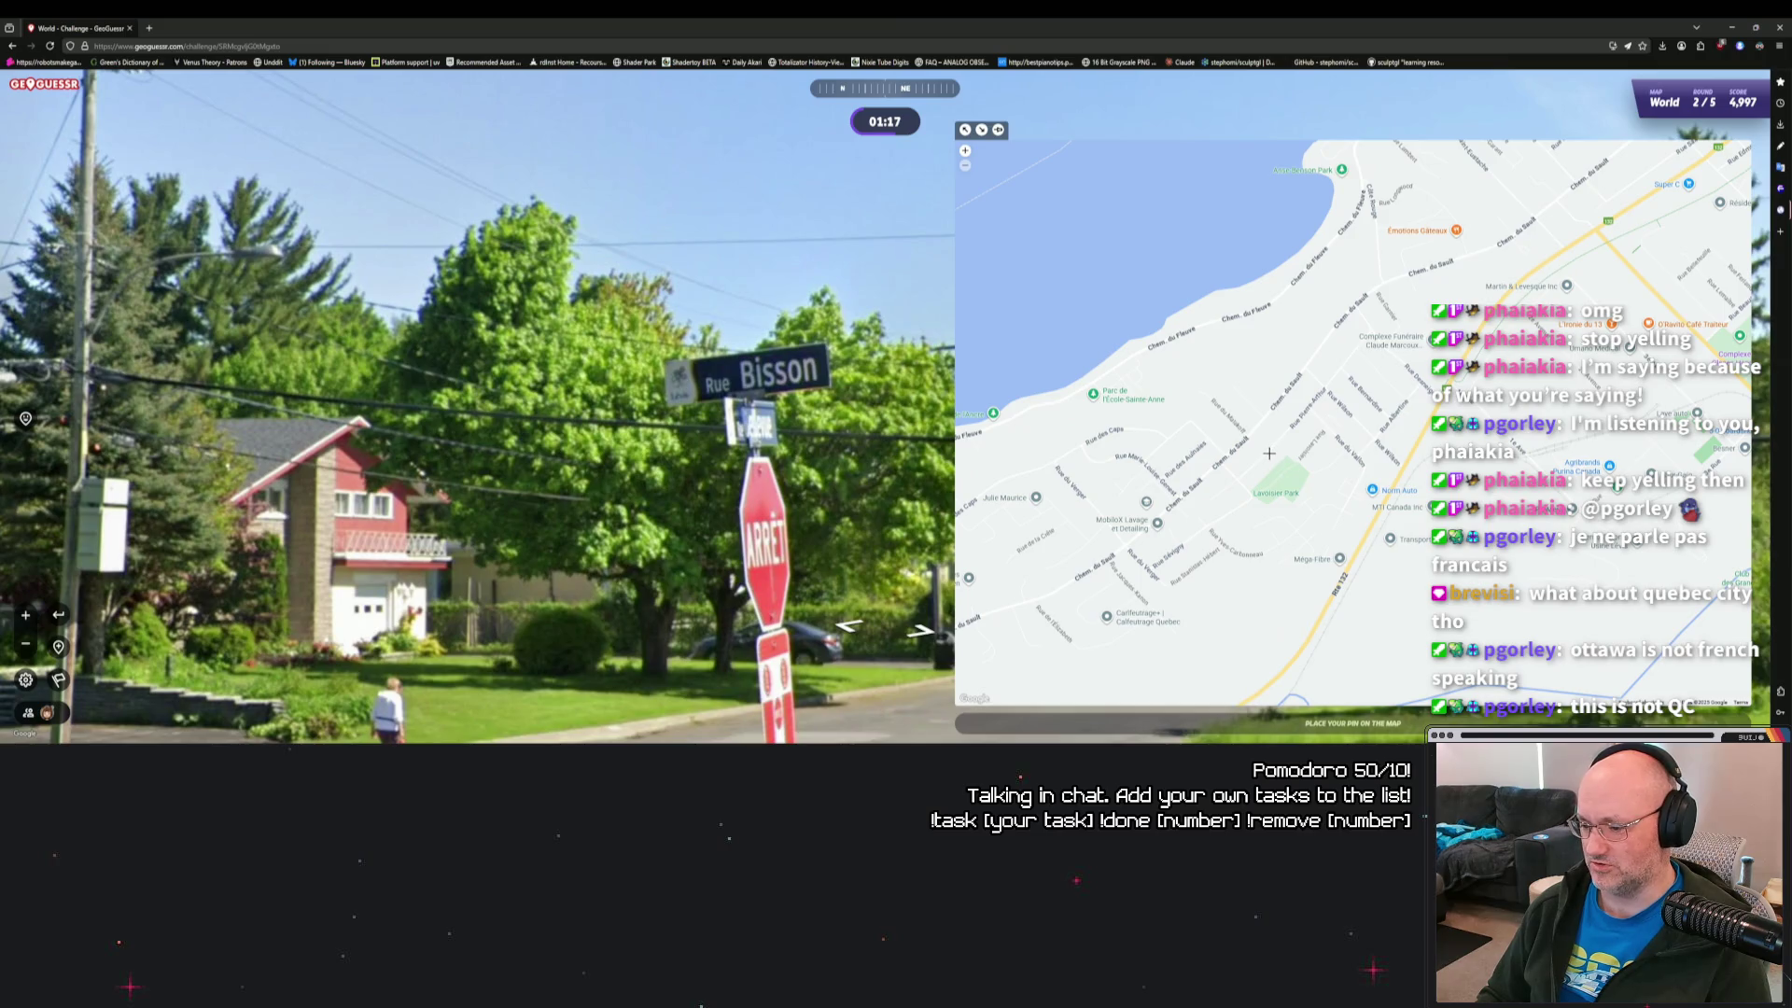
drag(1619, 361, 1285, 475)
drag(1267, 380, 1098, 569)
mouse_move(1542, 194)
mouse_down()
mouse_move(1257, 459)
mouse_move(1286, 383)
mouse_move(1397, 293)
mouse_up()
Move the guess map over Carrefour and the Chaudière river, recentring it near Lévis.
scroll(1257, 459, down, 5)
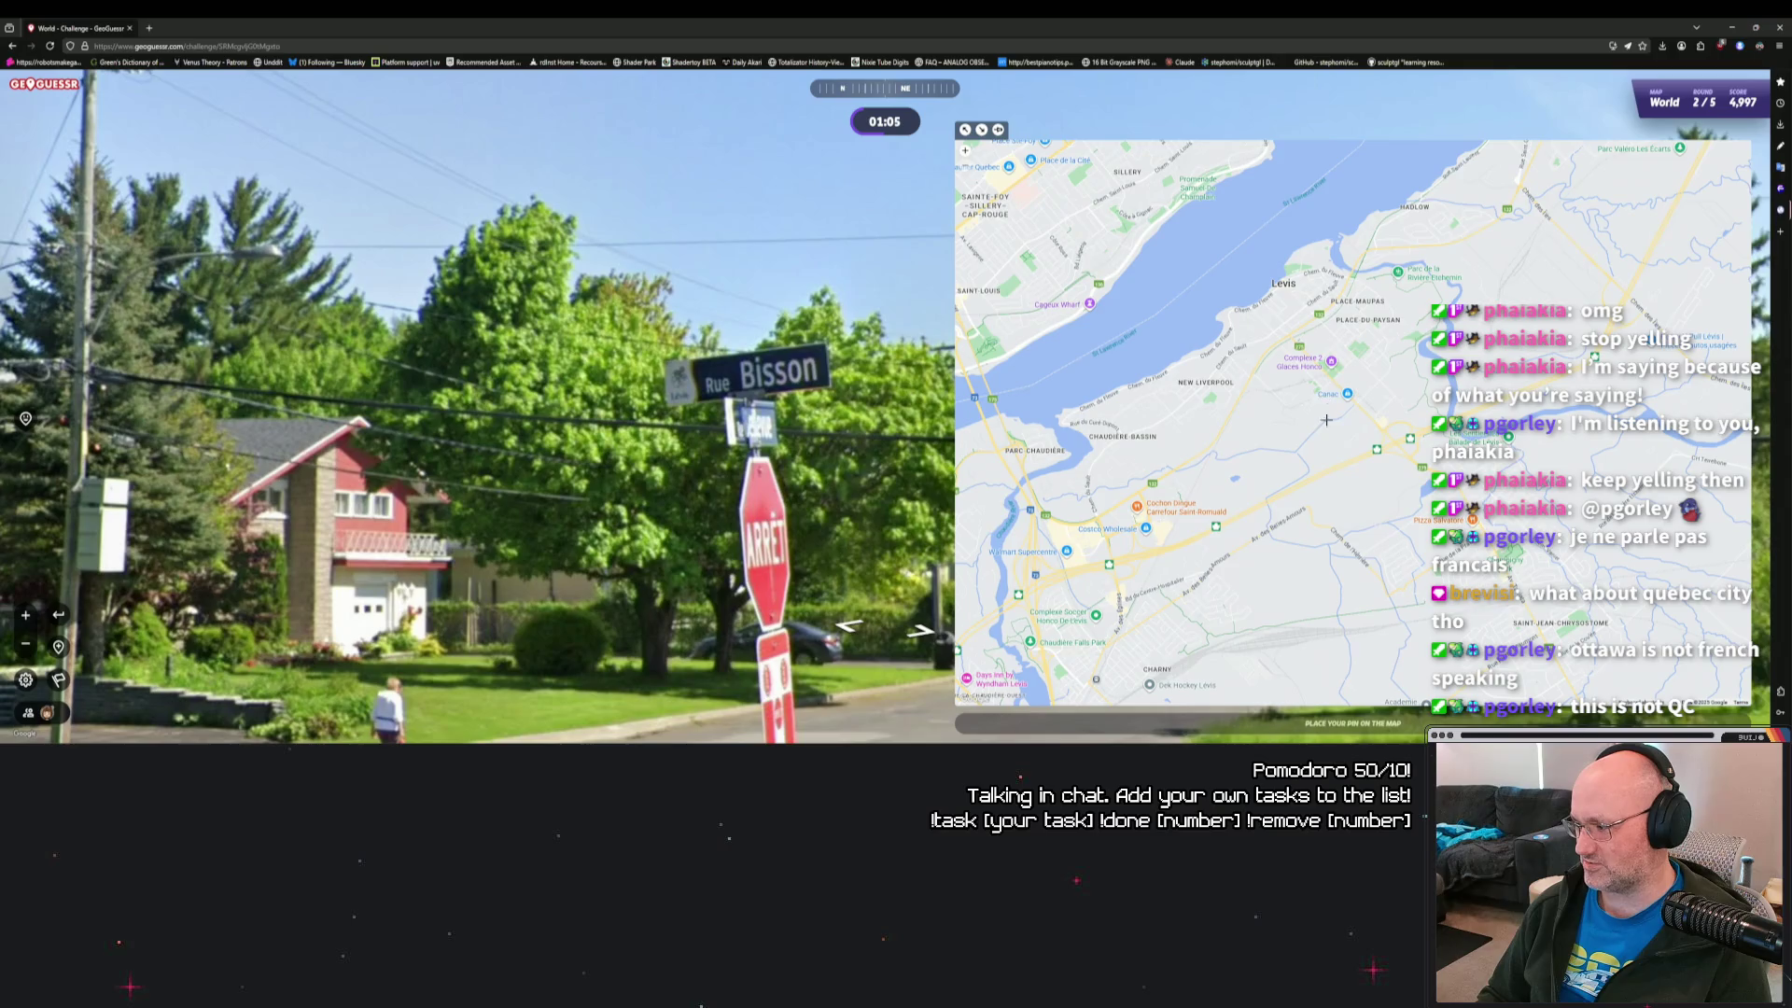
scroll(1236, 428, up, 4)
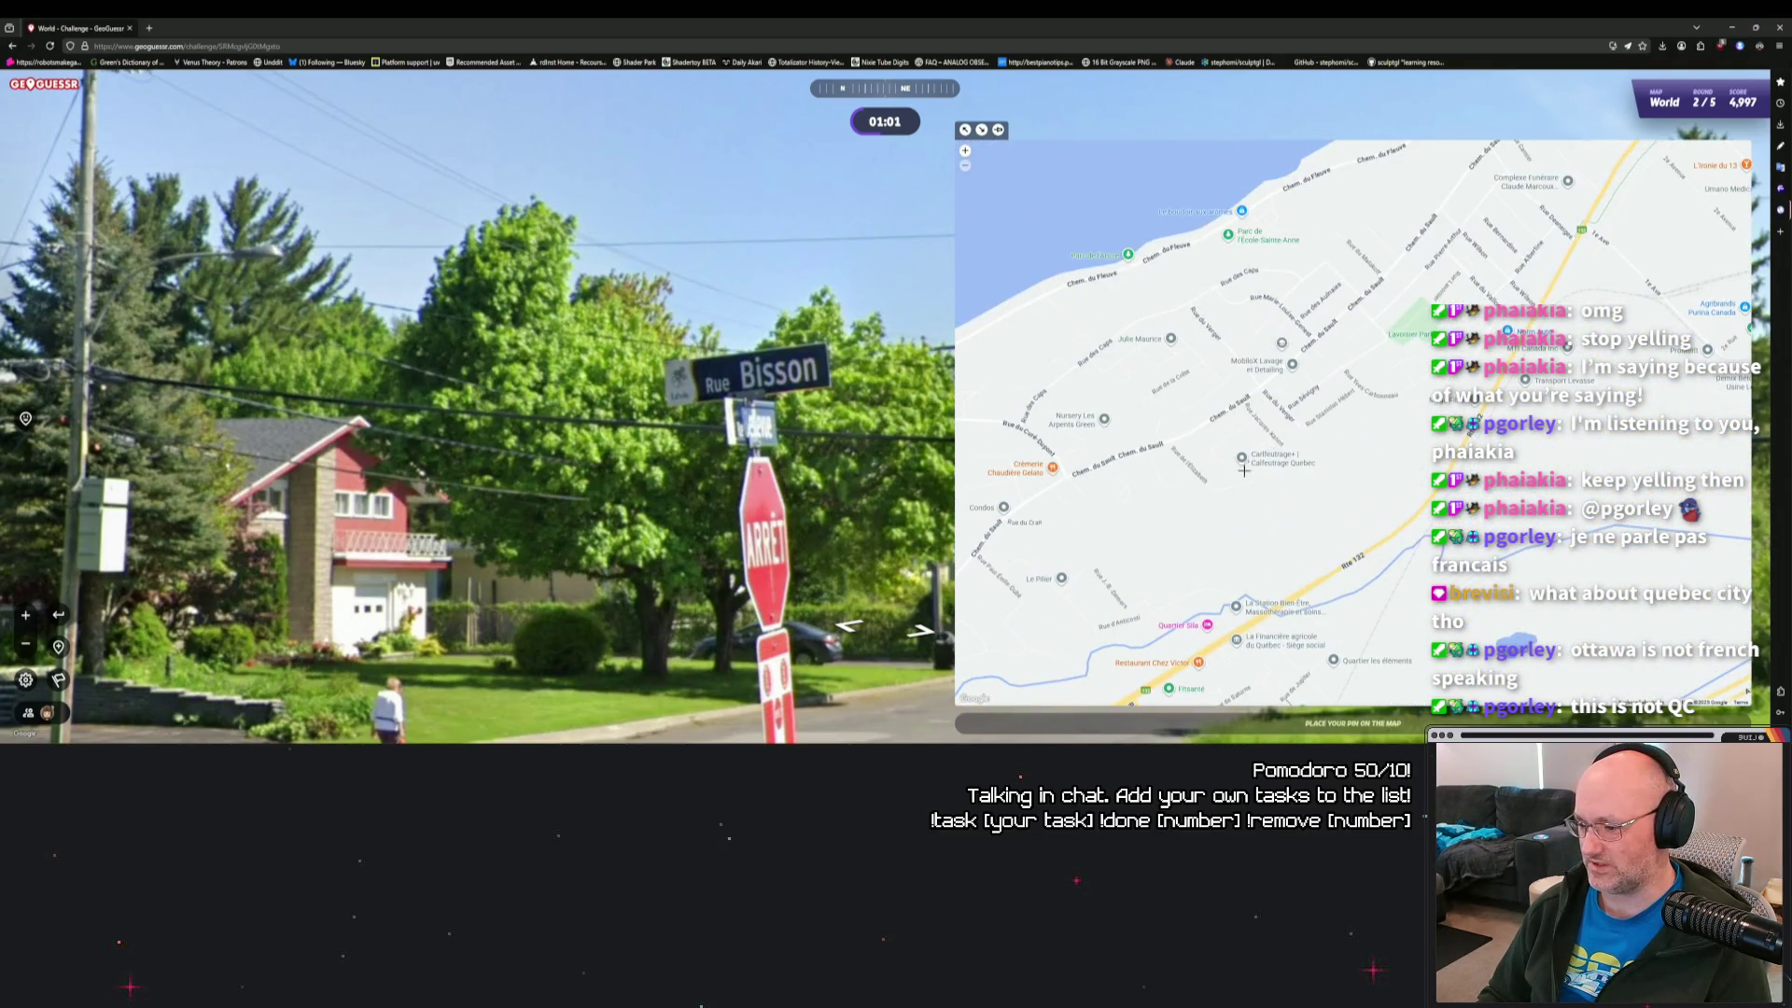
drag(1269, 532, 1367, 423)
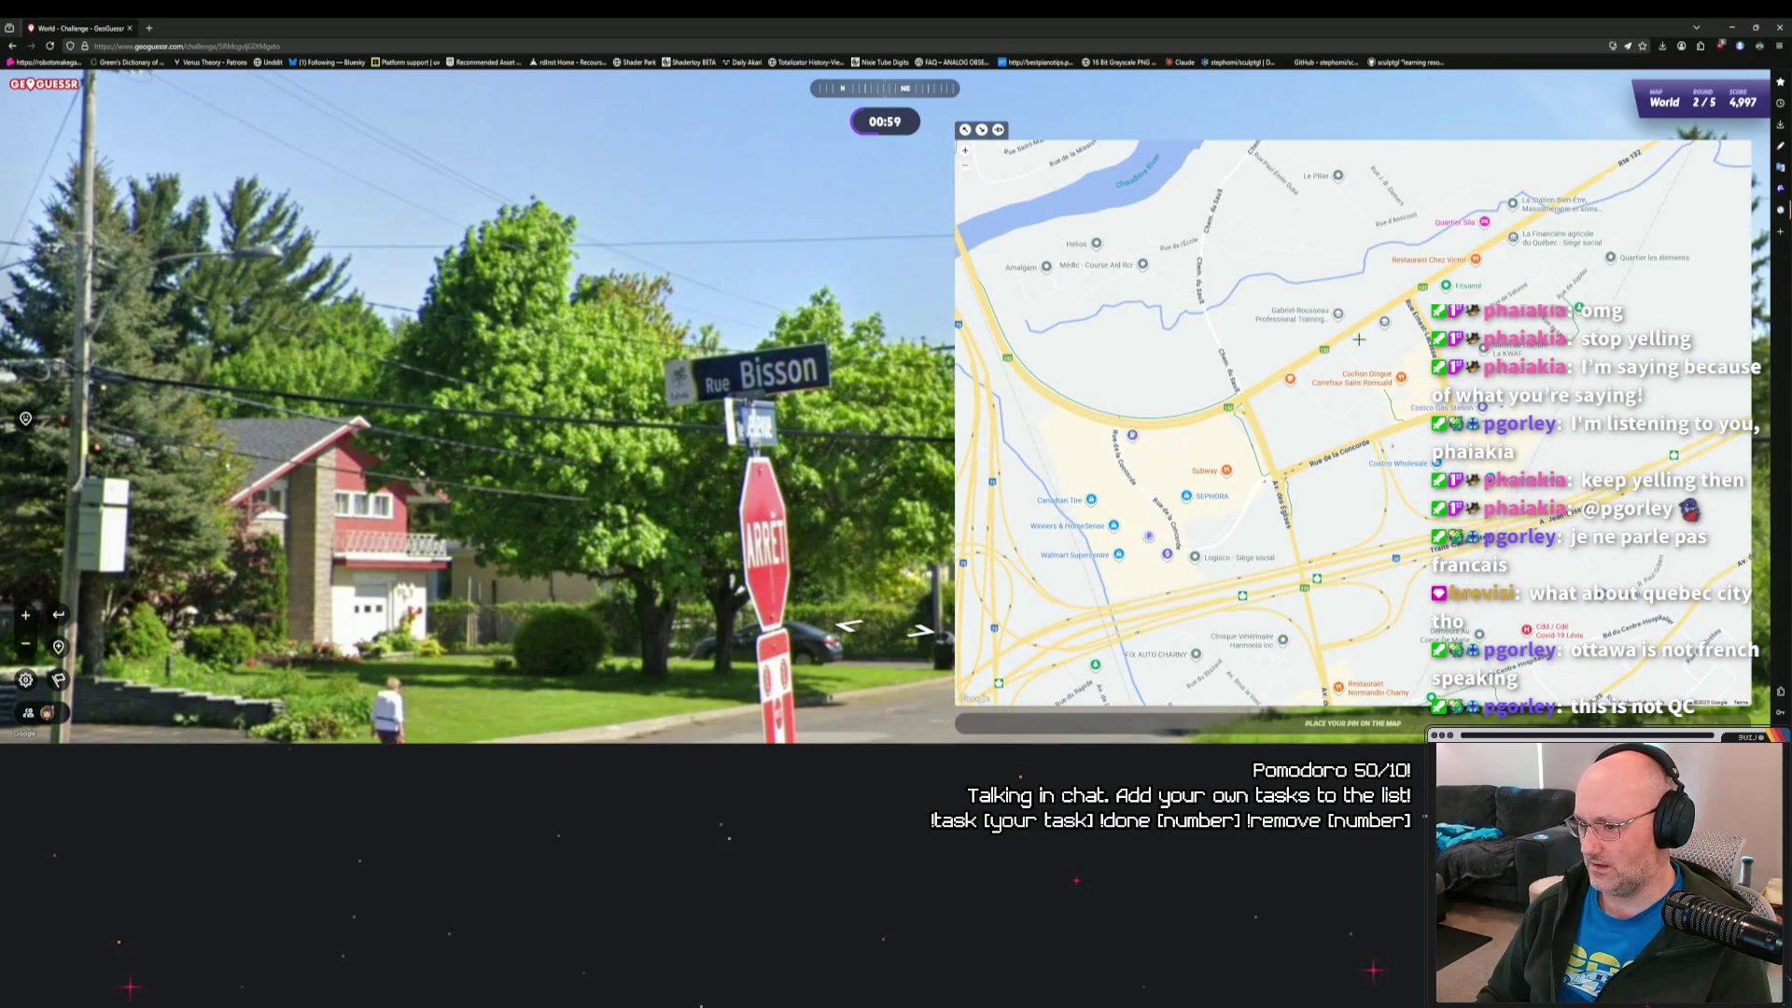
scroll(1343, 340, down, 3)
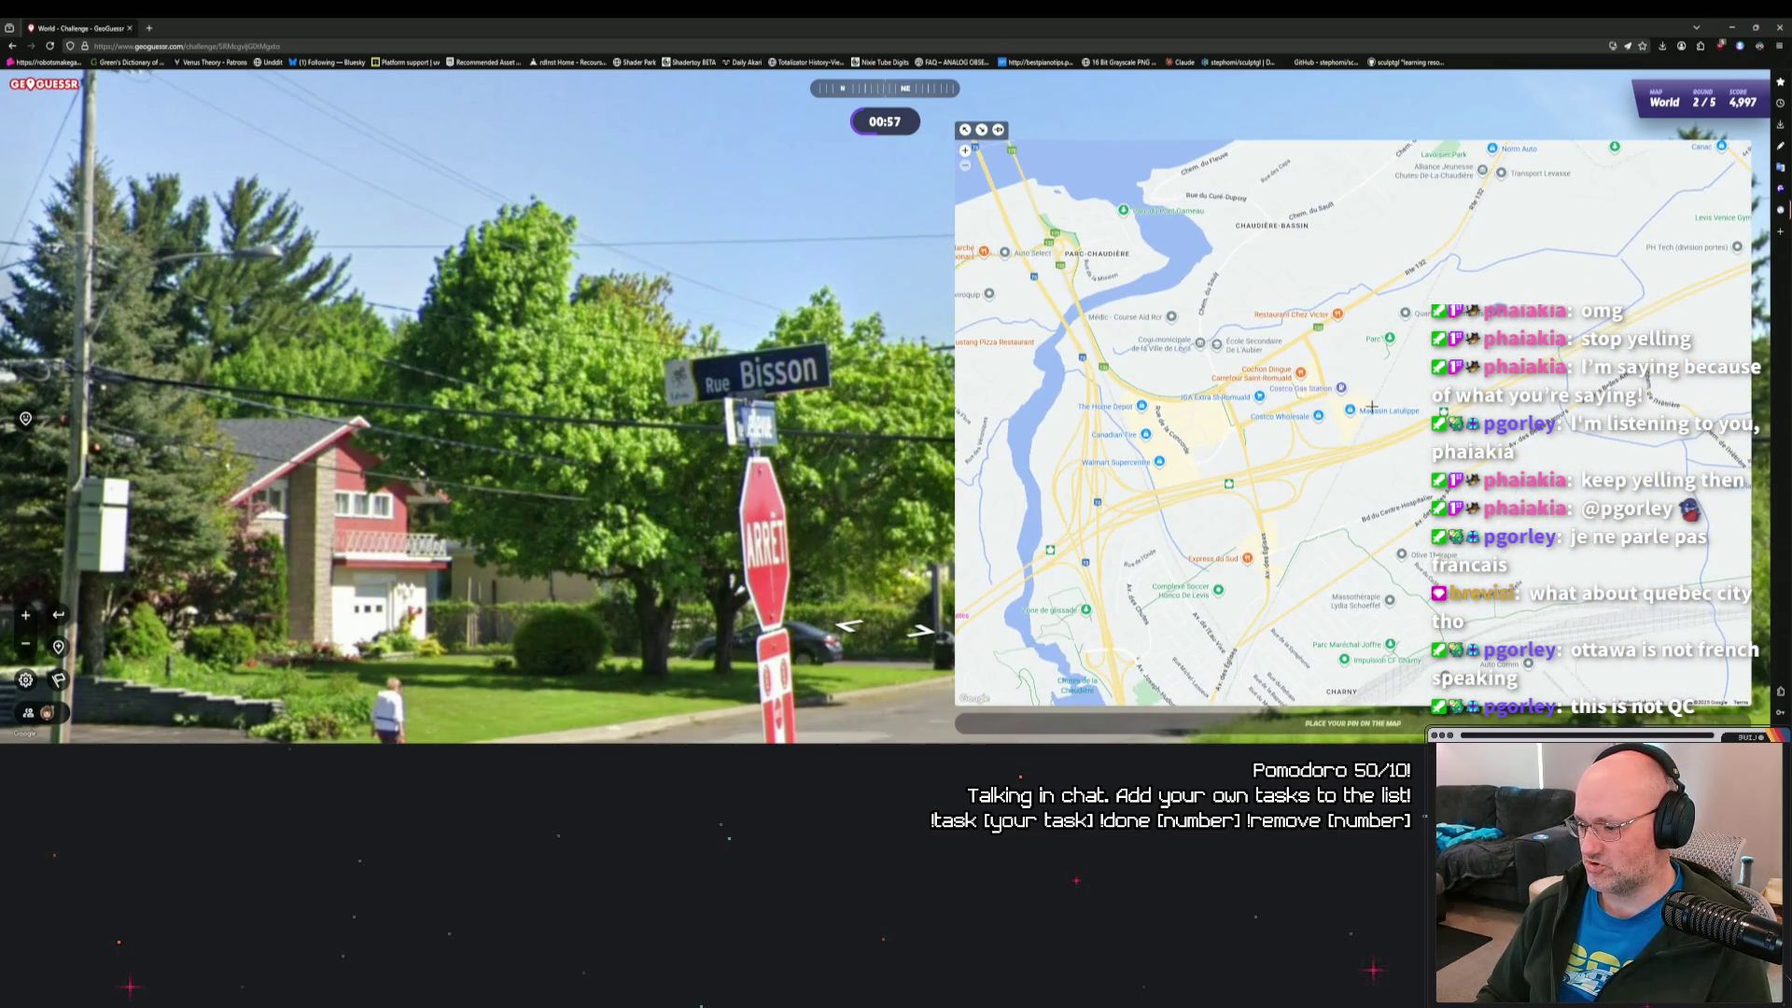
scroll(1372, 407, down, 3)
drag(1340, 396, 1215, 496)
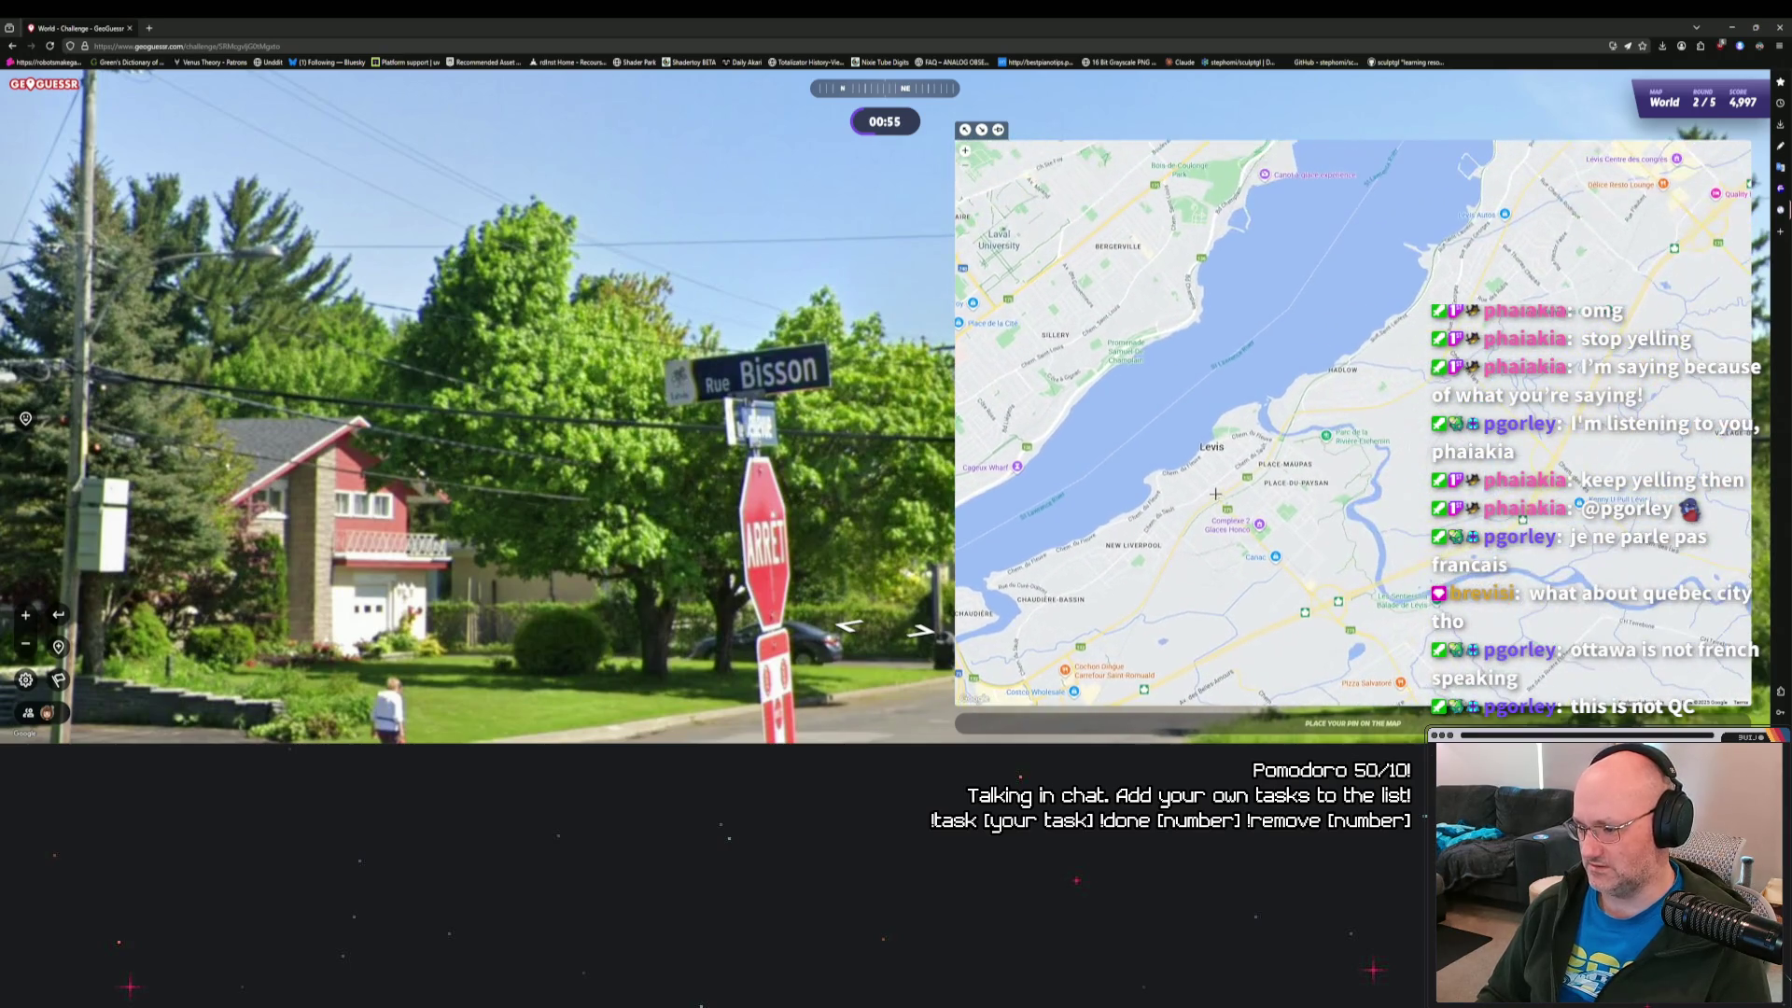
drag(653, 420, 606, 408)
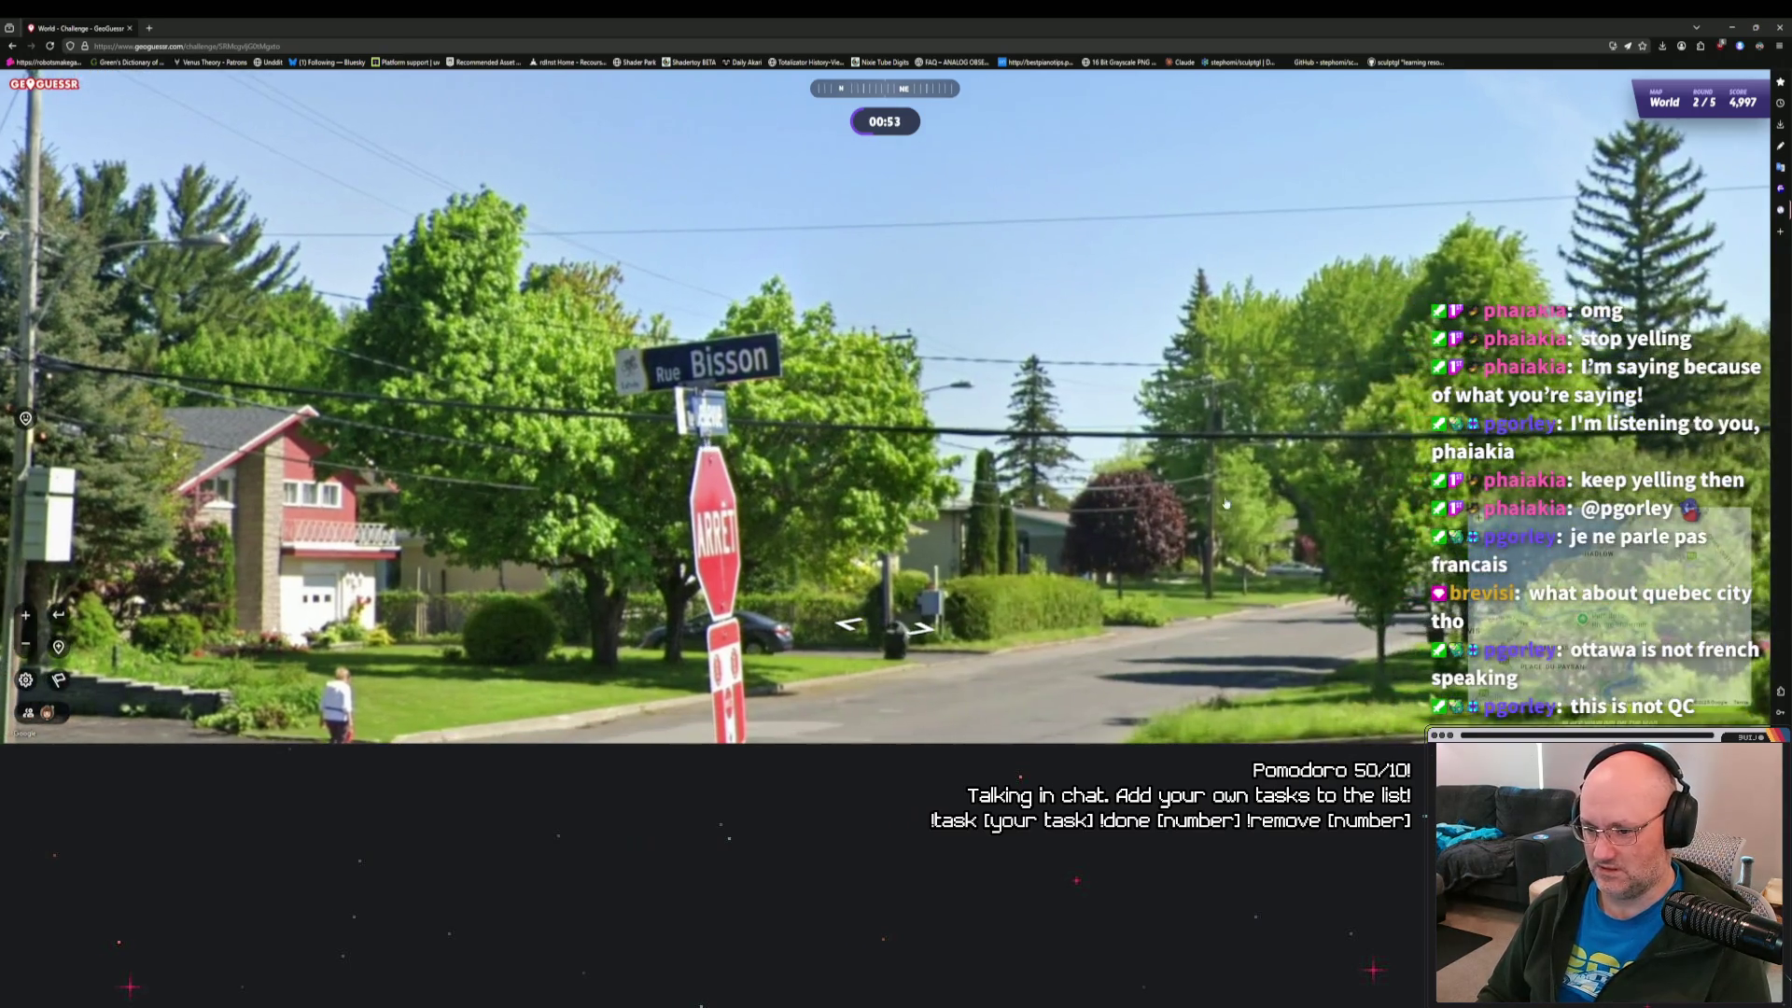
Return to round 2's starting parking lot and move toward the green and blue dumpsters.
scroll(1340, 462, down, 1)
drag(653, 467, 616, 289)
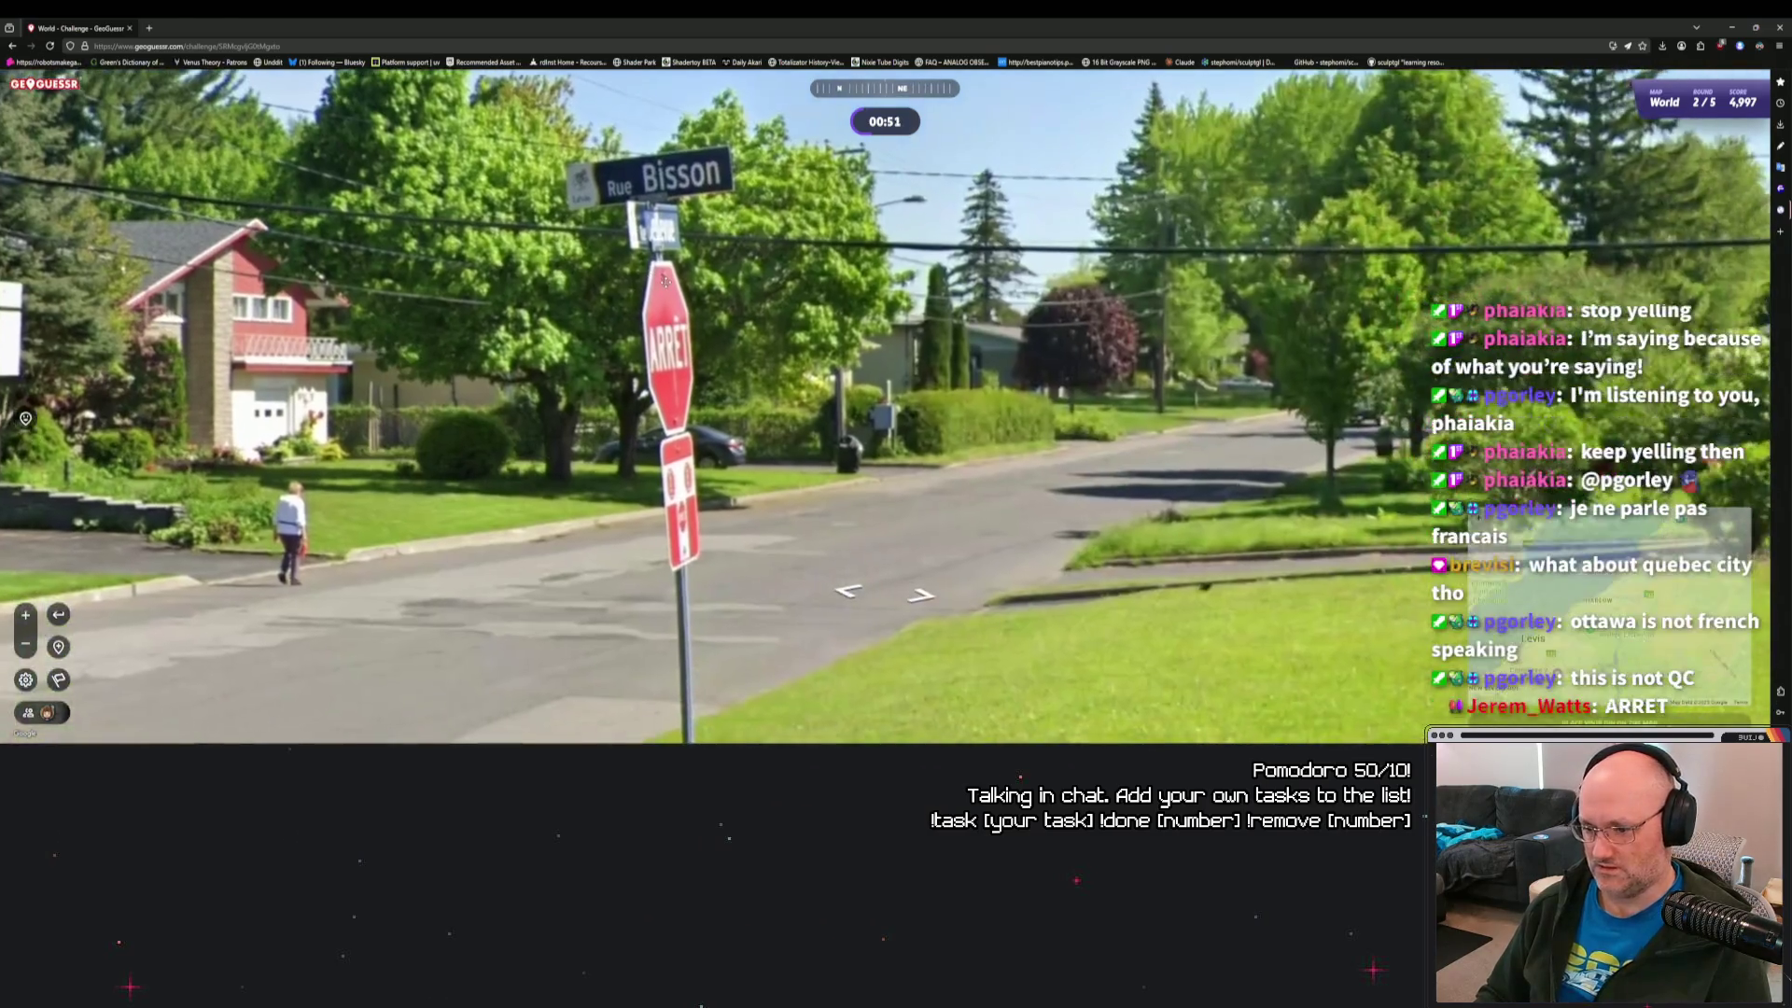
drag(374, 420, 1633, 420)
drag(93, 448, 1157, 448)
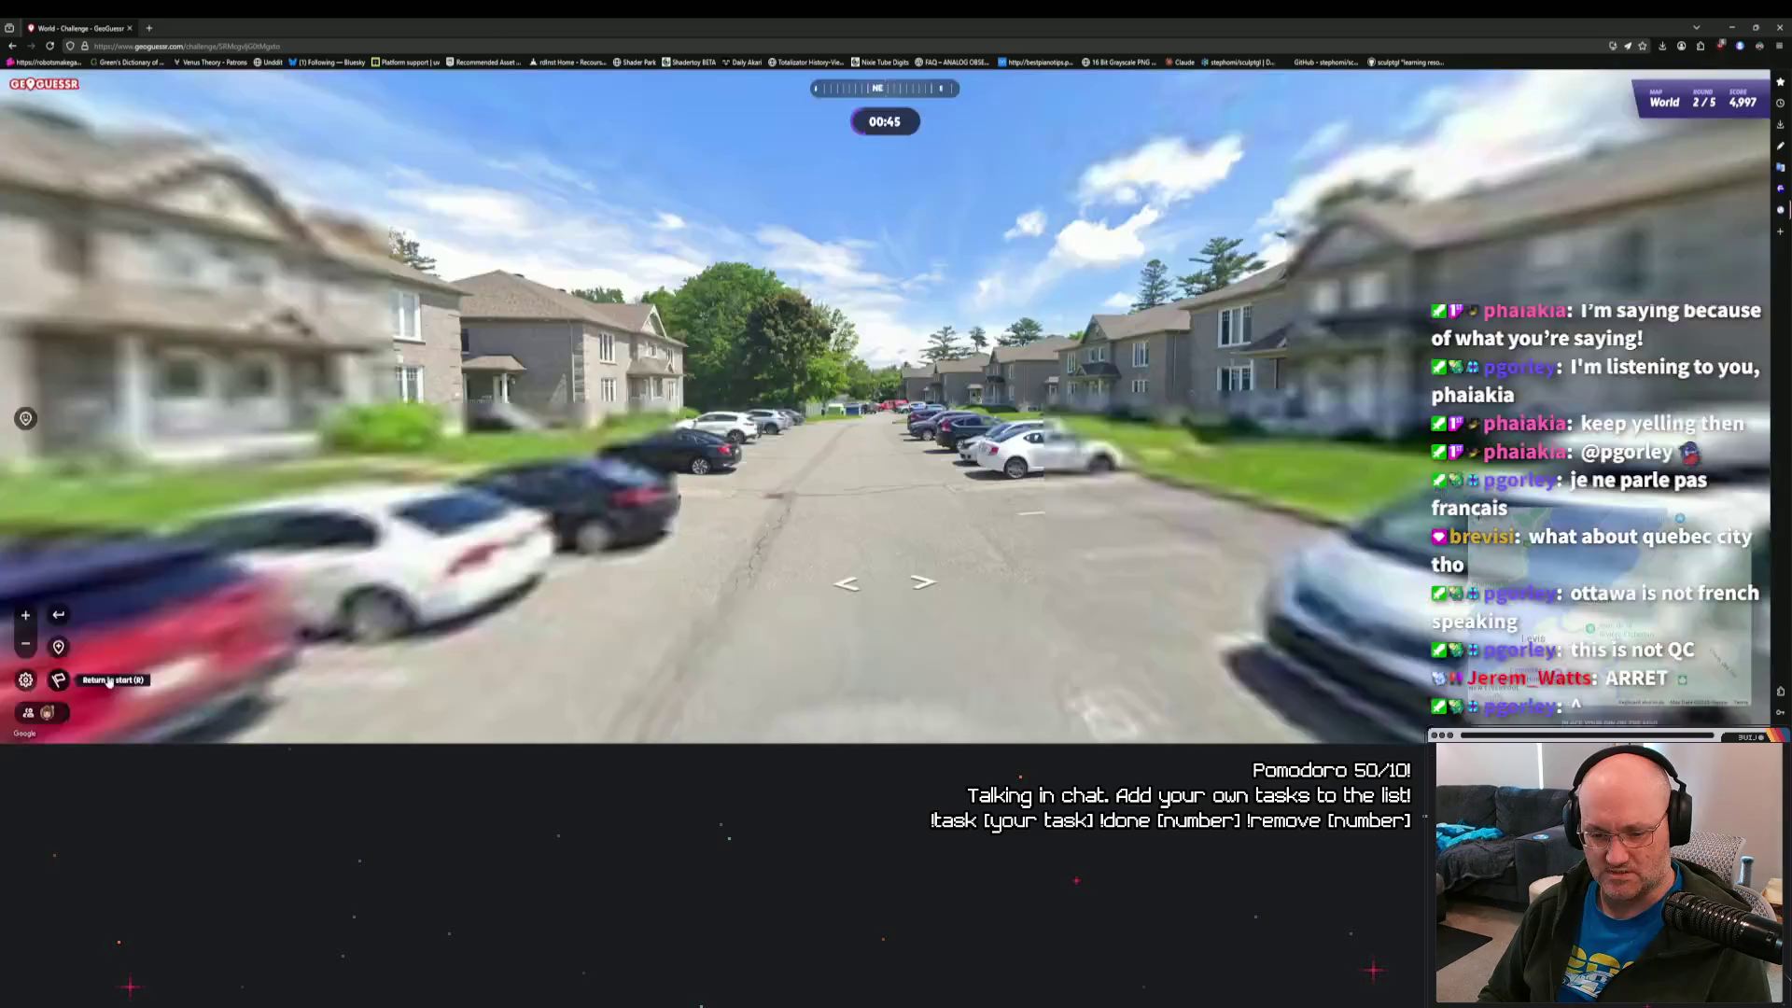
click(57, 681)
drag(526, 236, 809, 559)
click(864, 435)
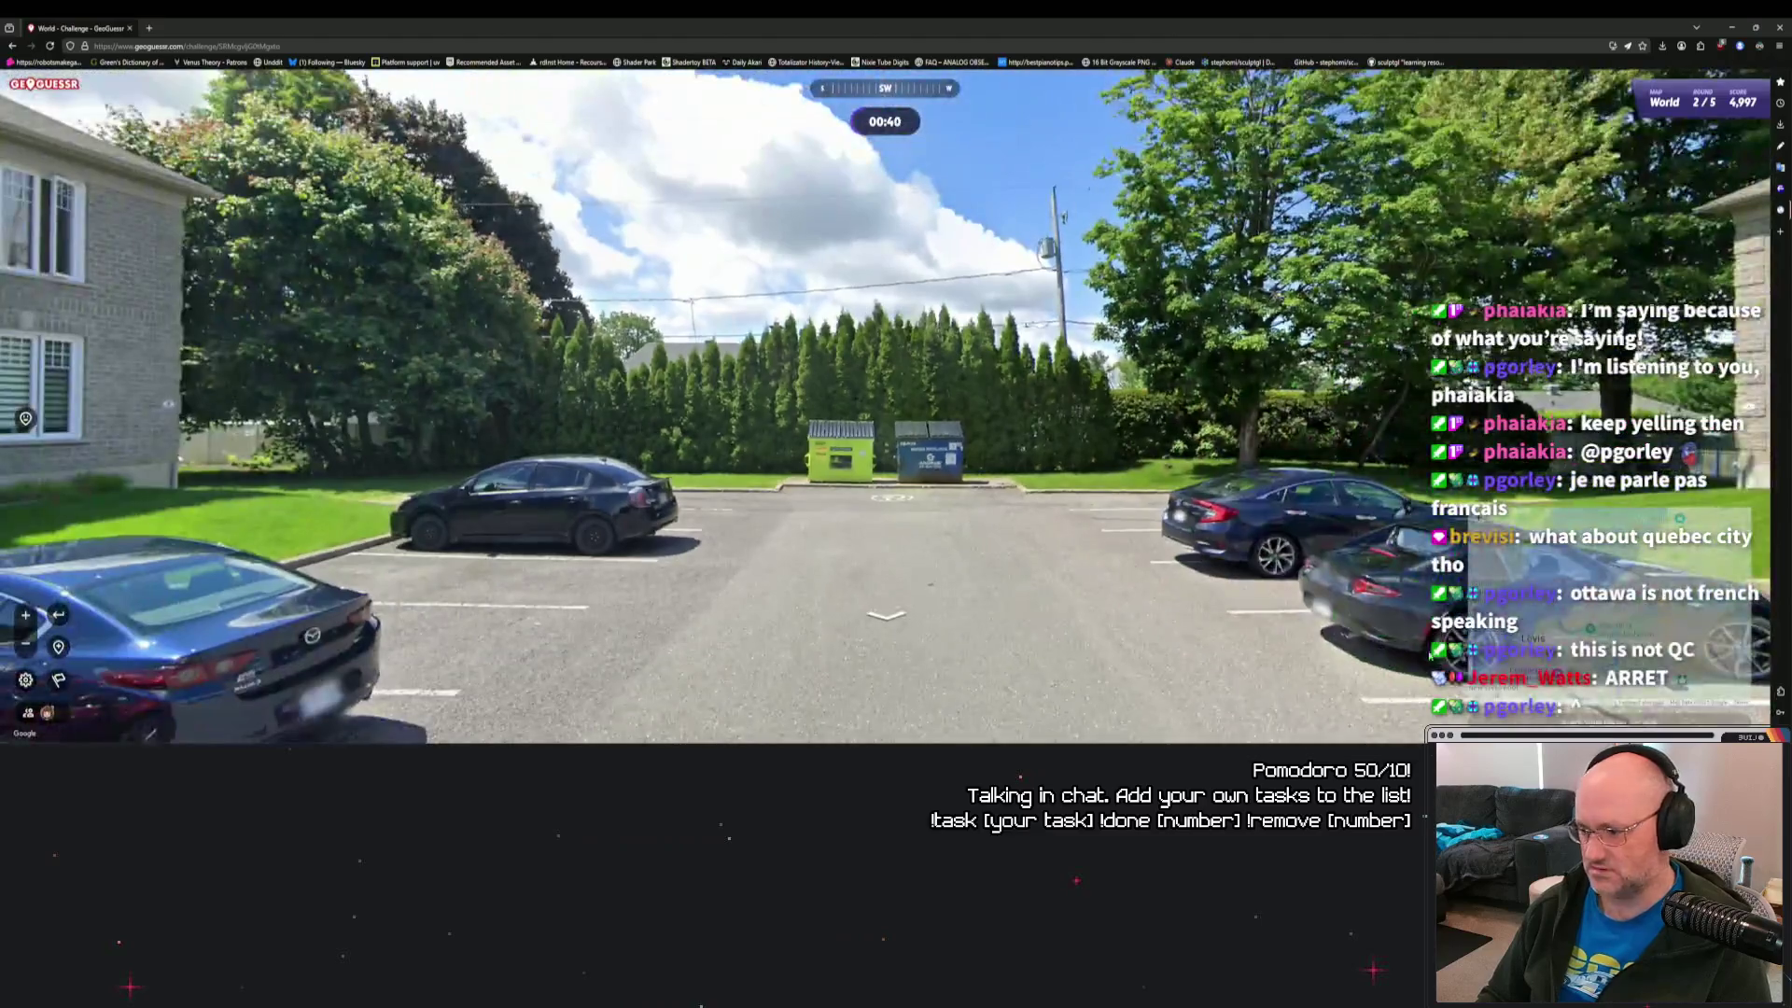
Zoom the guess map into Lévis and pan east along the riverside streets.
mouse_move(1430, 654)
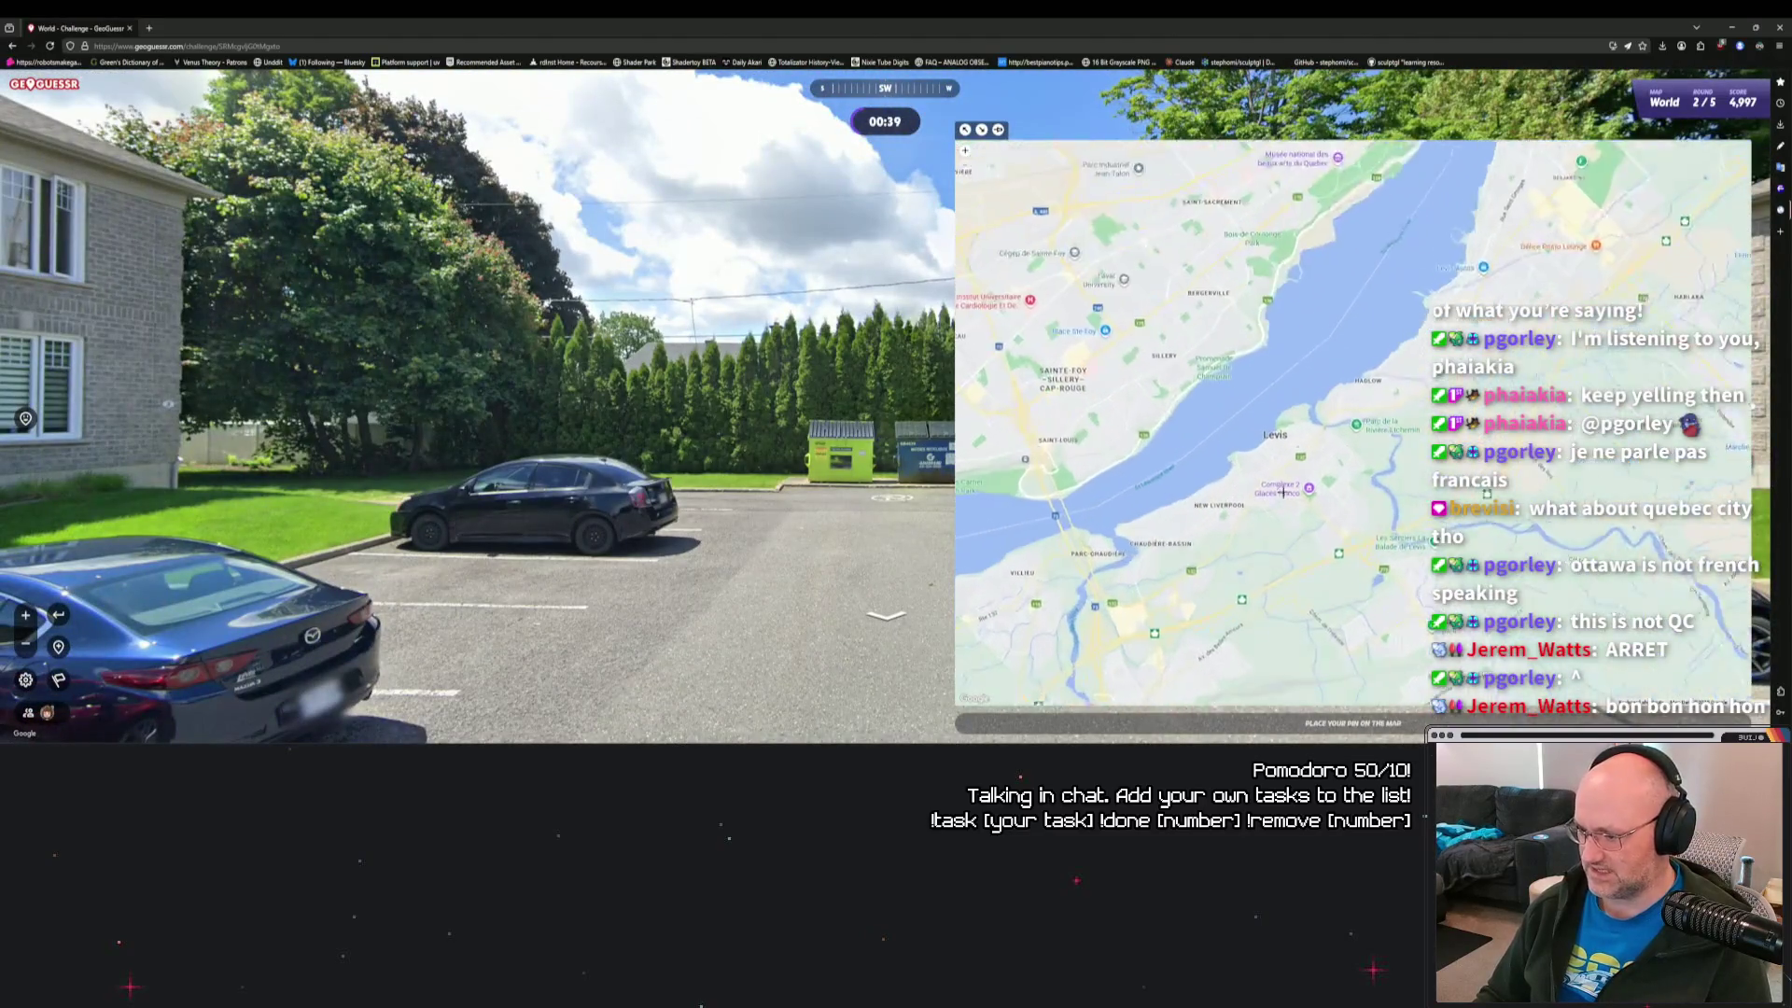
scroll(1394, 440, up, 3)
scroll(1395, 442, up, 2)
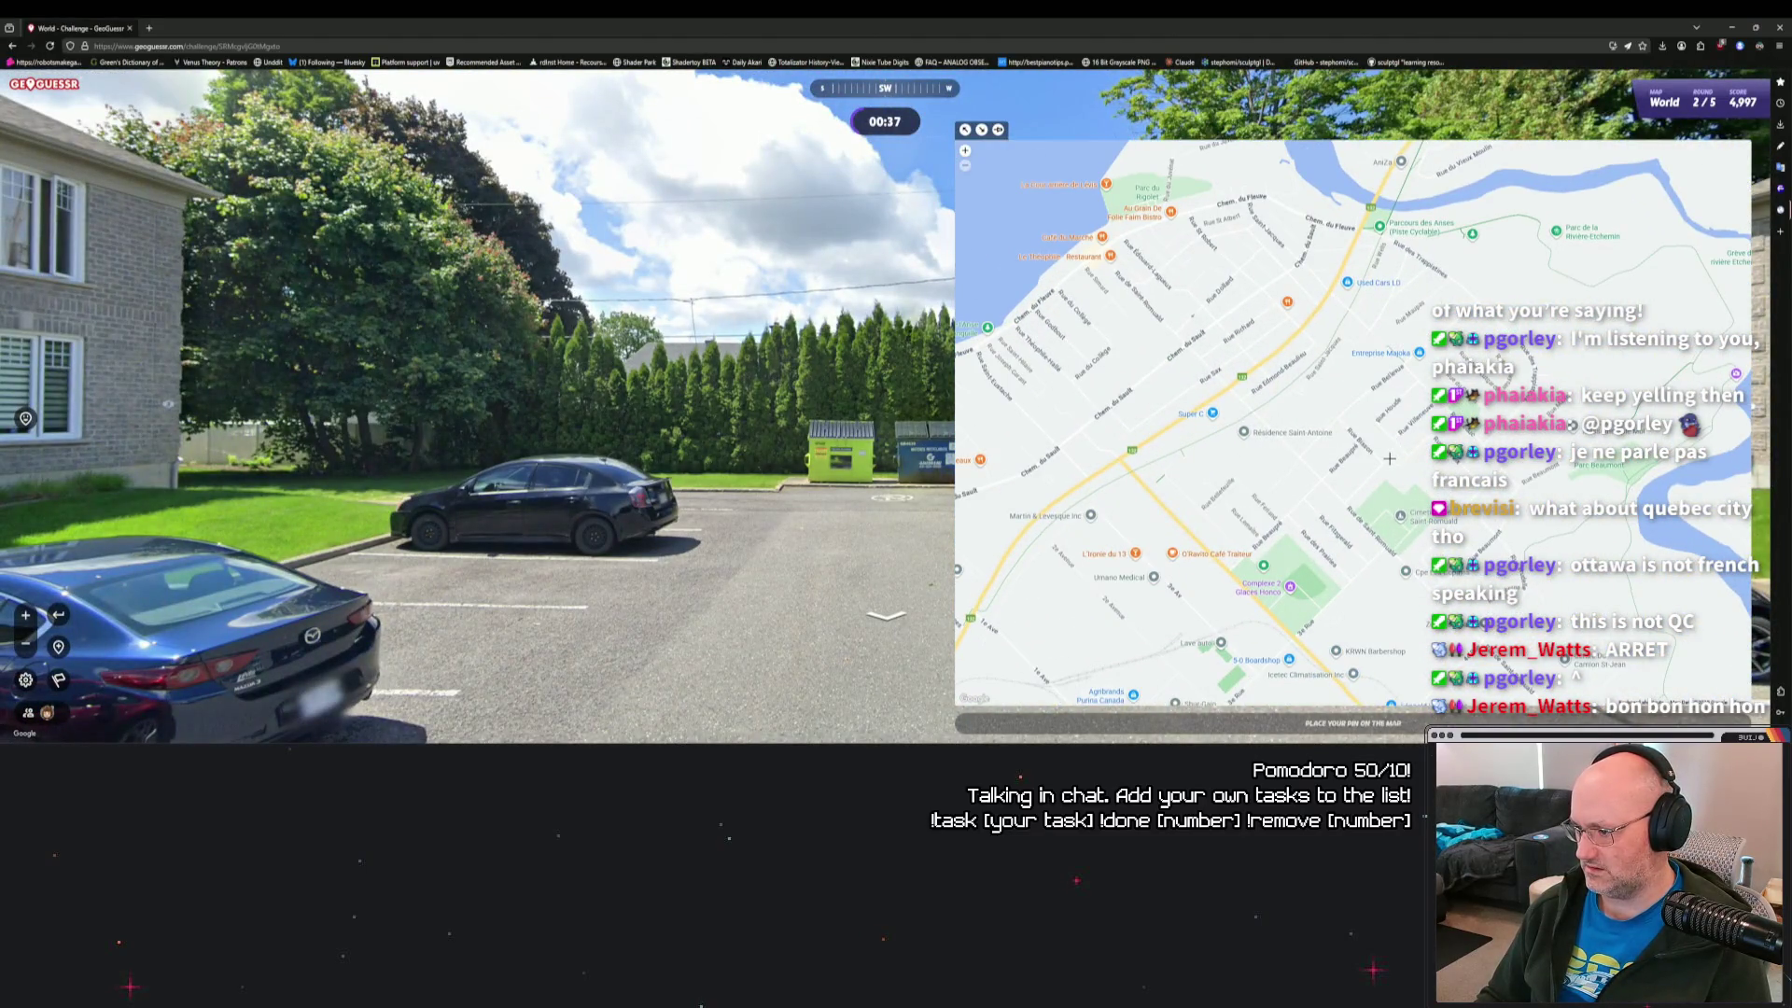
scroll(1389, 458, up, 2)
scroll(1380, 467, down, 2)
scroll(1380, 467, up, 2)
mouse_move(1483, 456)
mouse_down()
mouse_move(1027, 535)
mouse_move(1306, 635)
mouse_move(1357, 671)
mouse_up()
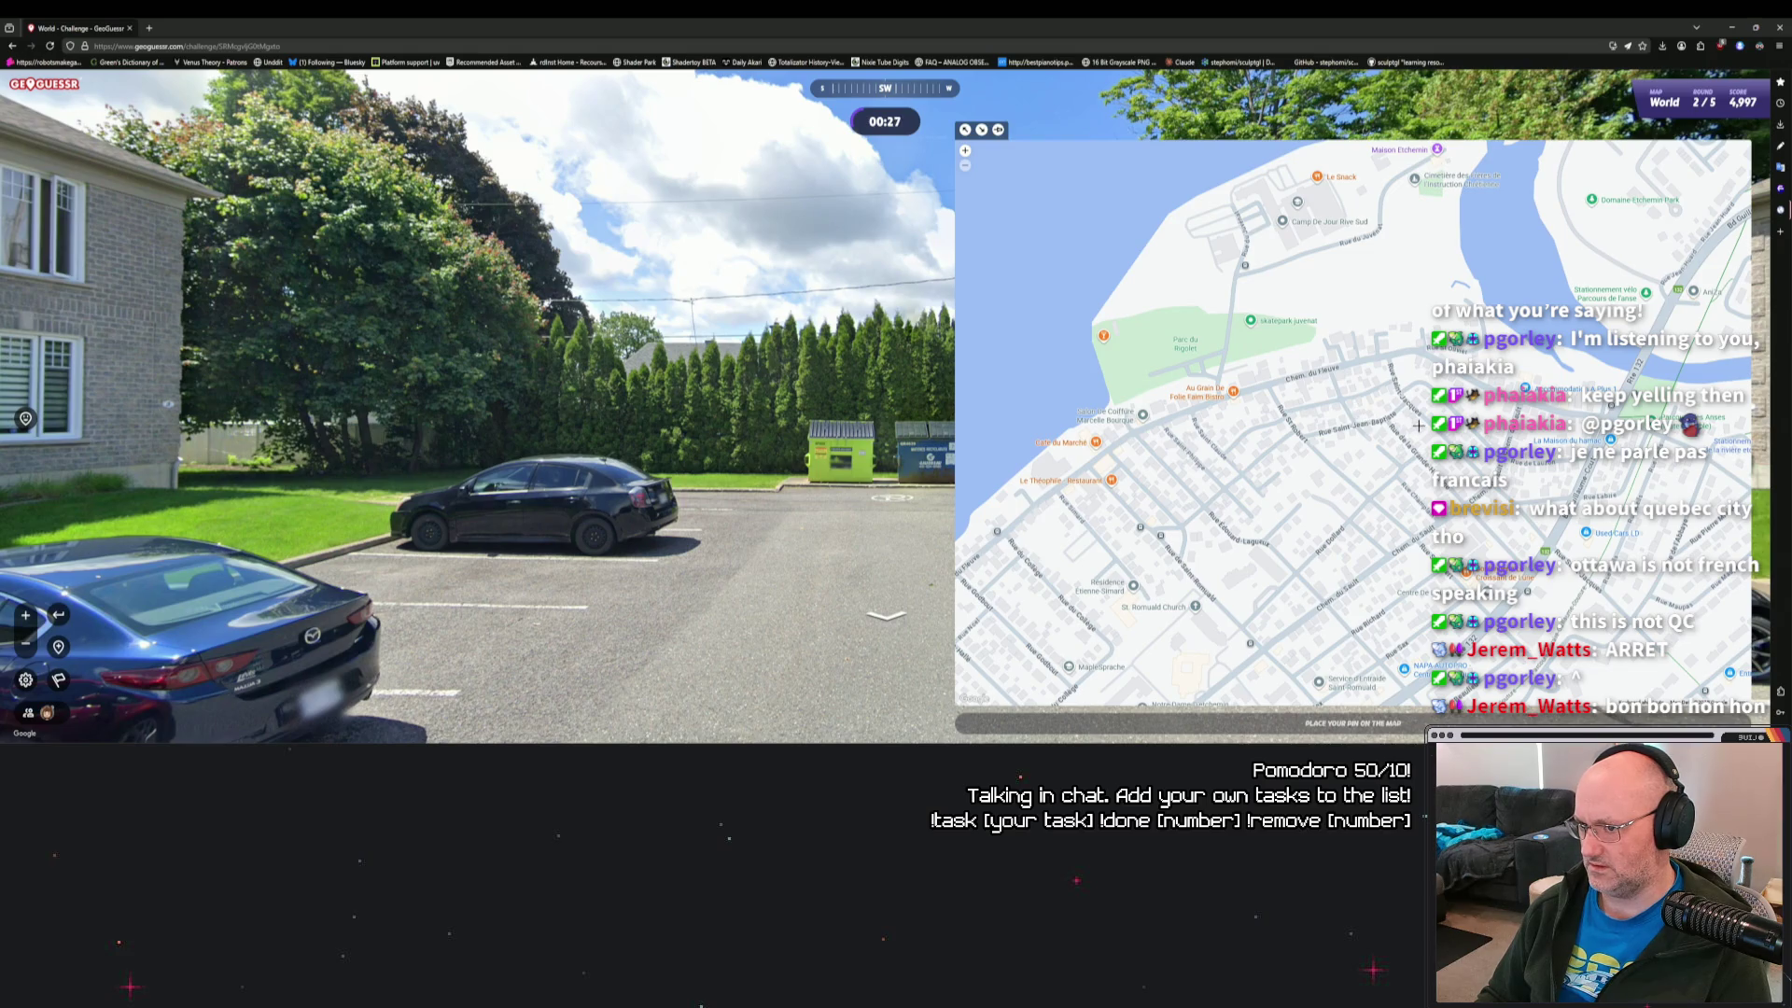
mouse_move(1419, 426)
mouse_down()
mouse_move(881, 455)
mouse_move(1249, 446)
mouse_up()
scroll(1248, 446, down, 2)
scroll(1223, 349, up, 4)
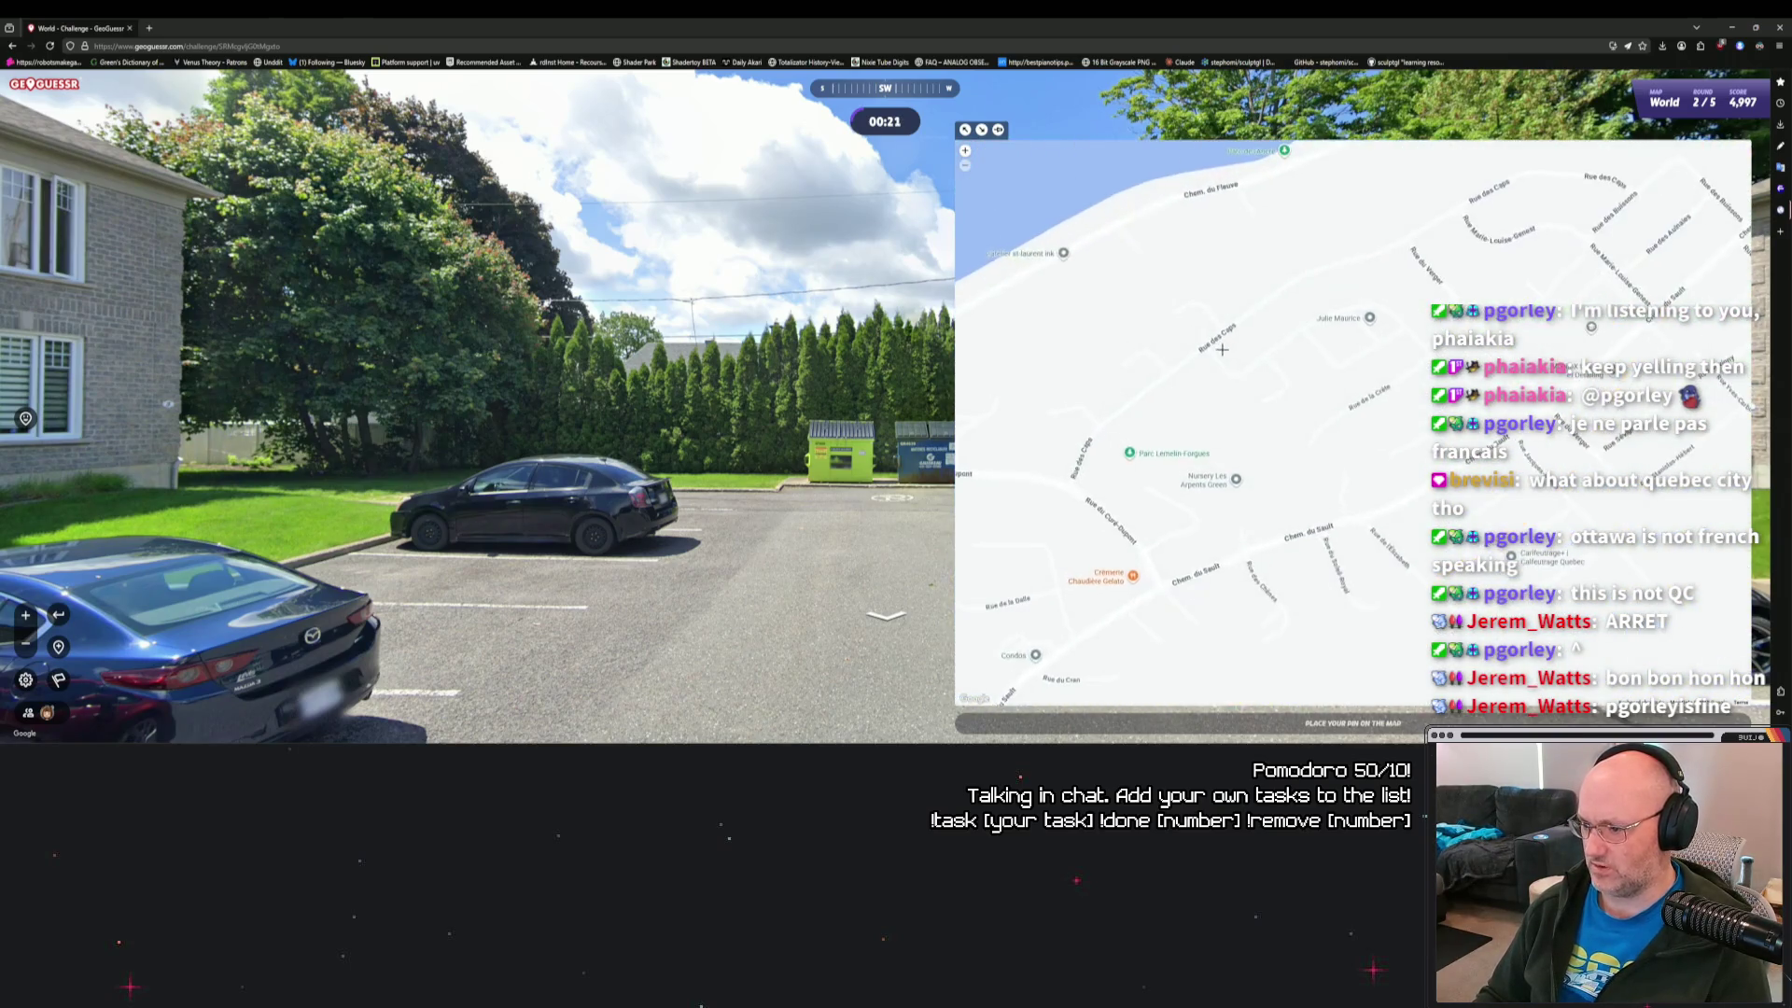
Drop the guess pin on the residential streets near Rue des Caps and submit it.
mouse_move(1226, 369)
mouse_down()
mouse_move(1280, 422)
mouse_move(1271, 454)
mouse_move(1422, 373)
mouse_move(1652, 349)
mouse_up()
scroll(1255, 404, up, 2)
drag(1339, 492, 1177, 544)
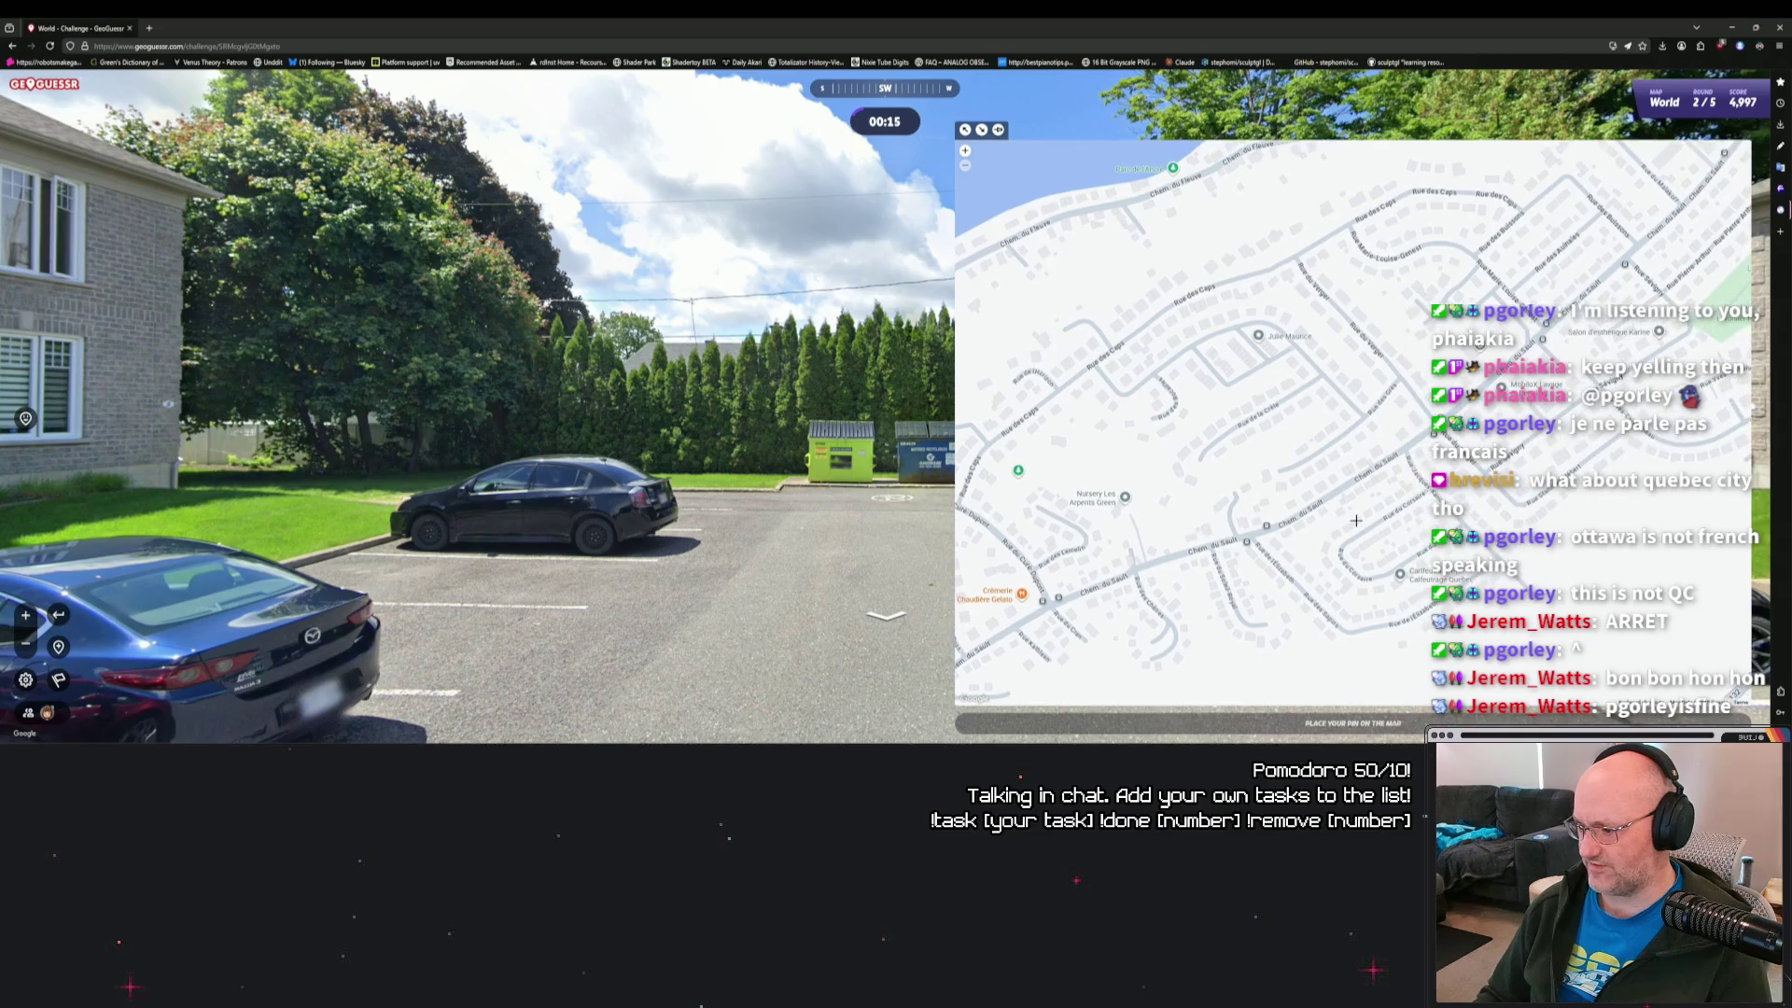
click(1538, 593)
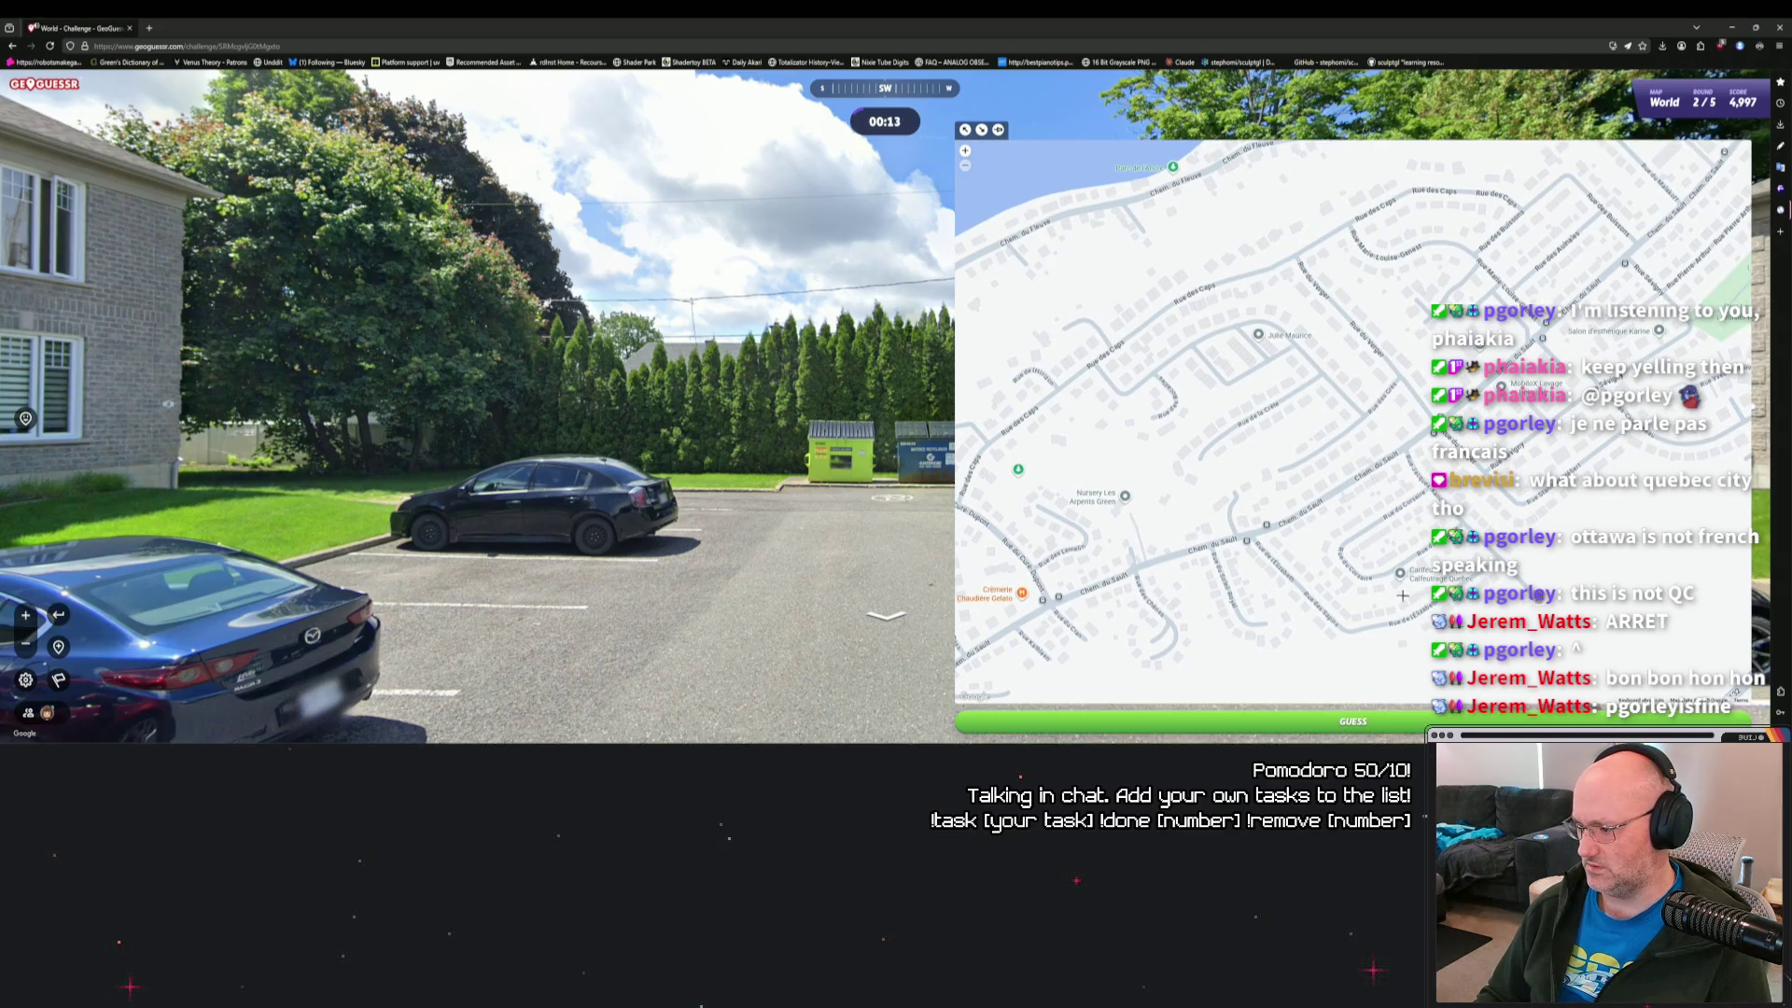
drag(1386, 581, 1414, 612)
key(space)
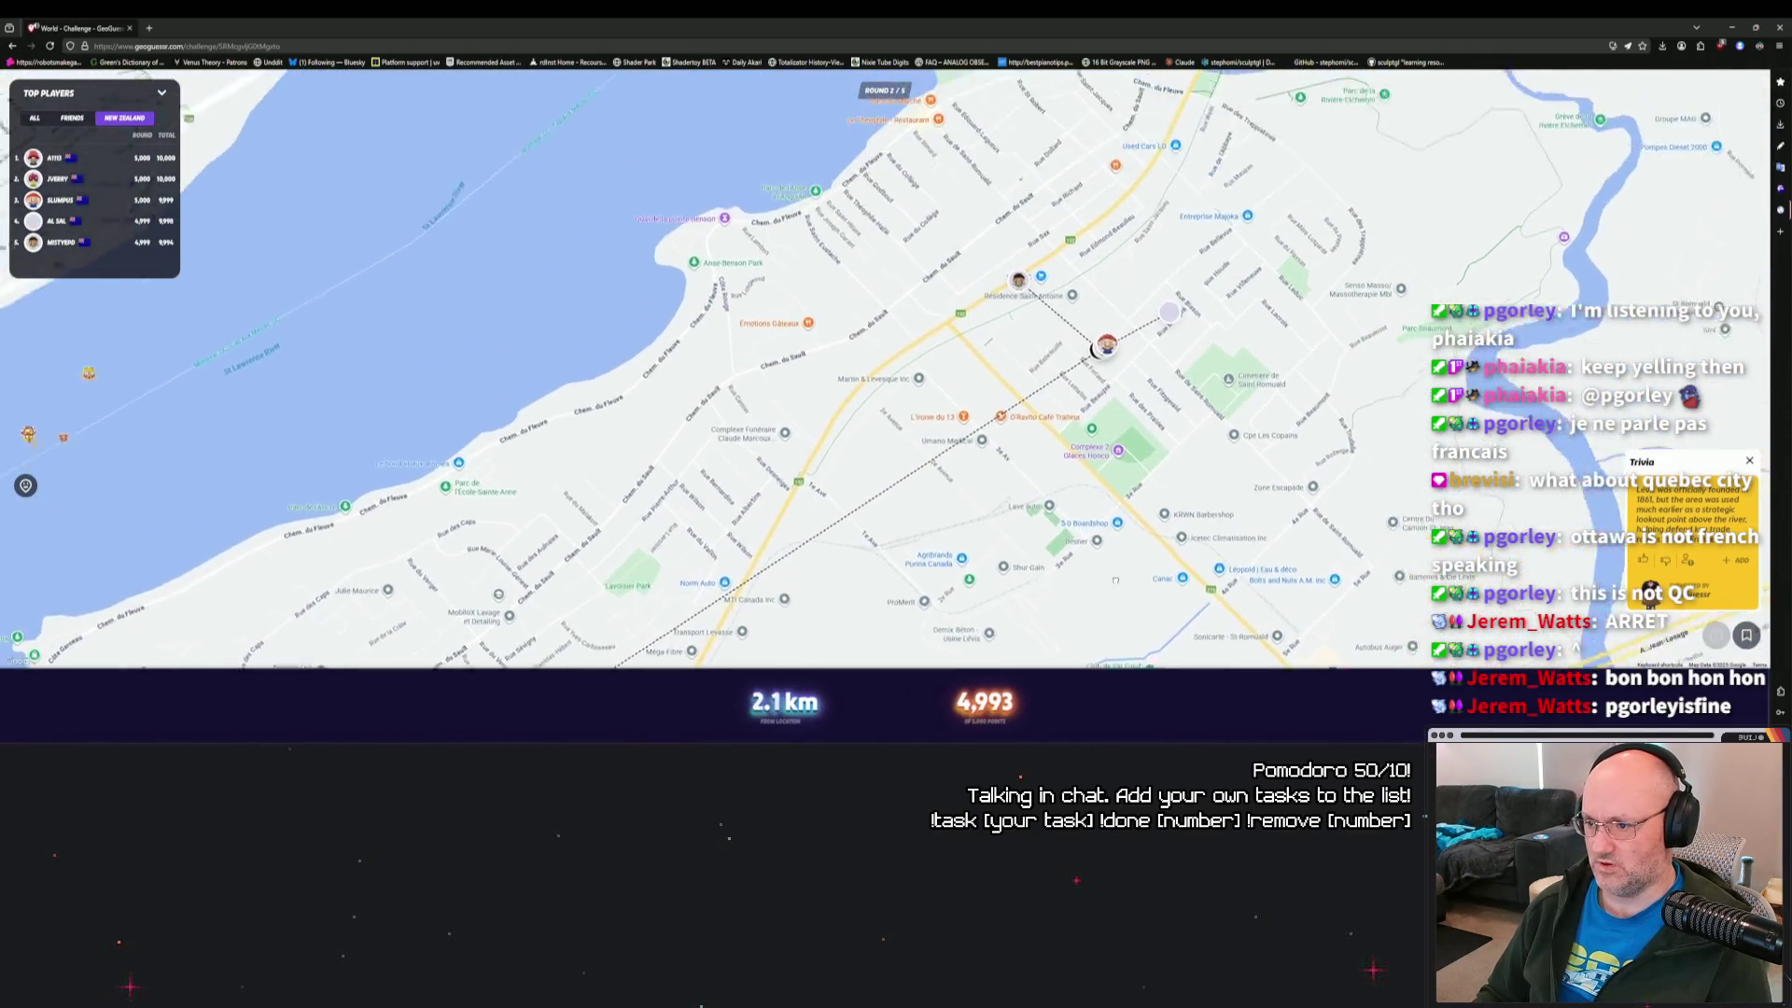
Zoom out of the 4,993-point, 2.1 km result and continue to round 3.
scroll(989, 500, down, 4)
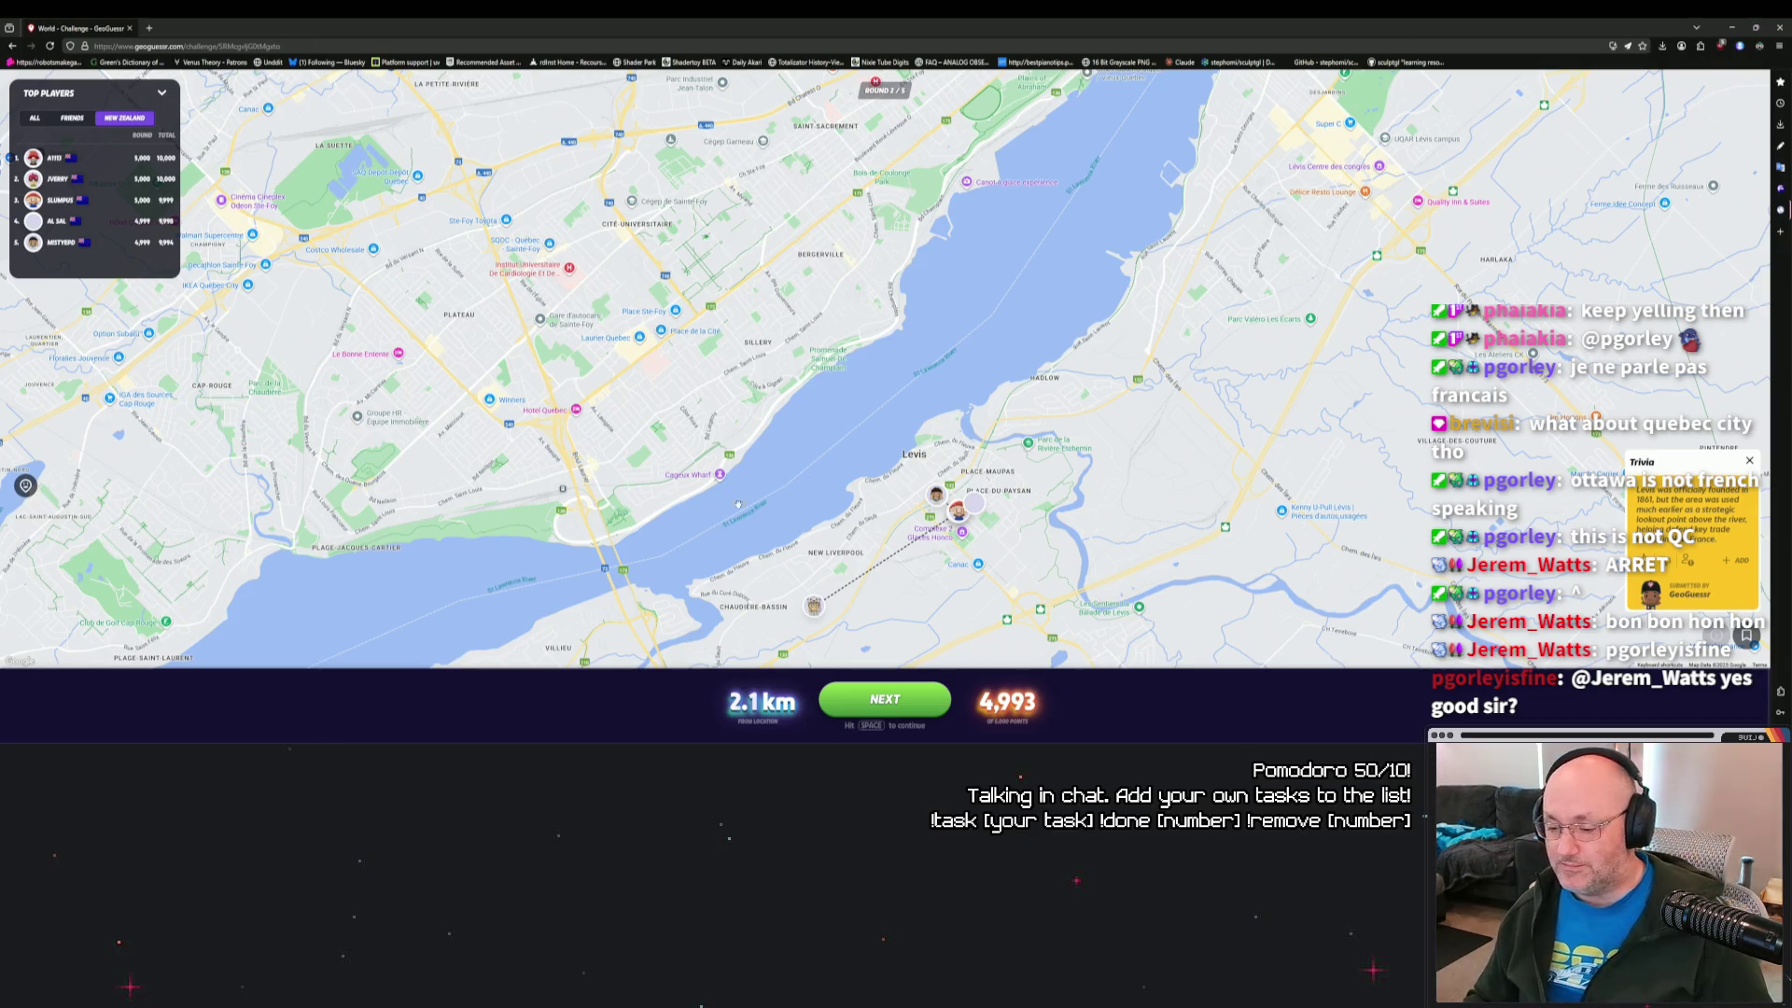
key(space)
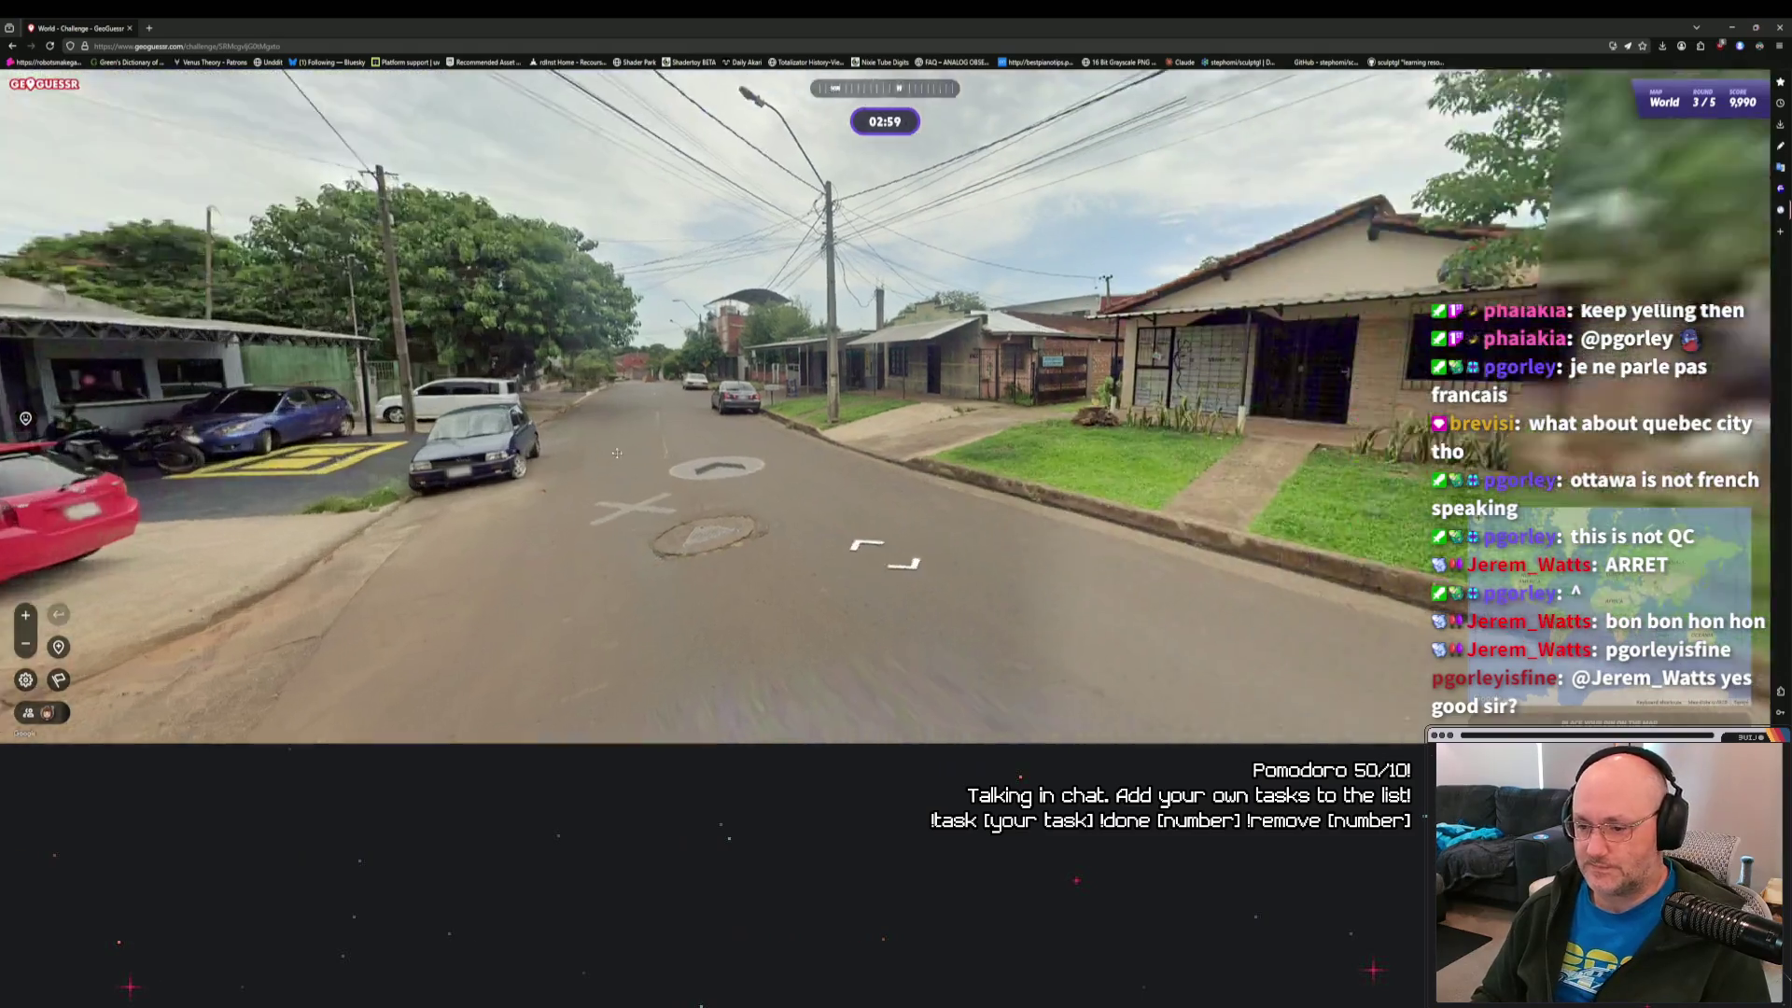
Turn toward the brick house, zoom across the storefront, then move to a new spot.
drag(616, 452, 224, 448)
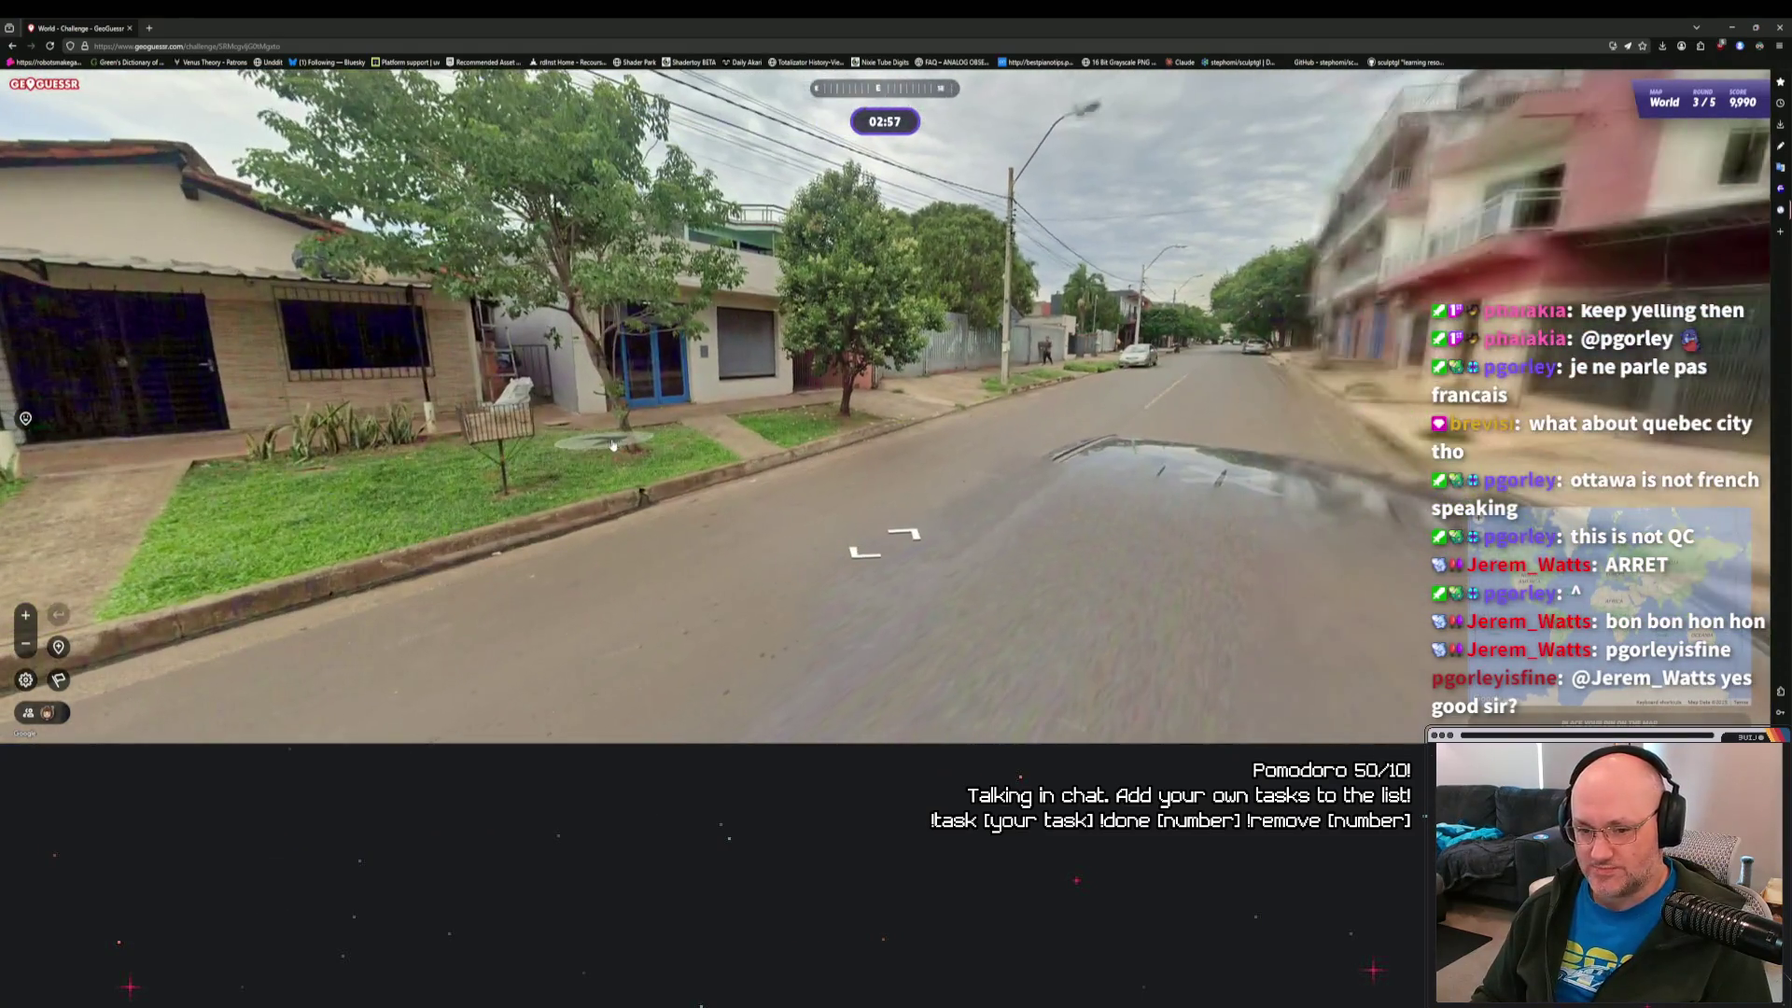
drag(559, 411, 885, 400)
scroll(885, 400, up, 5)
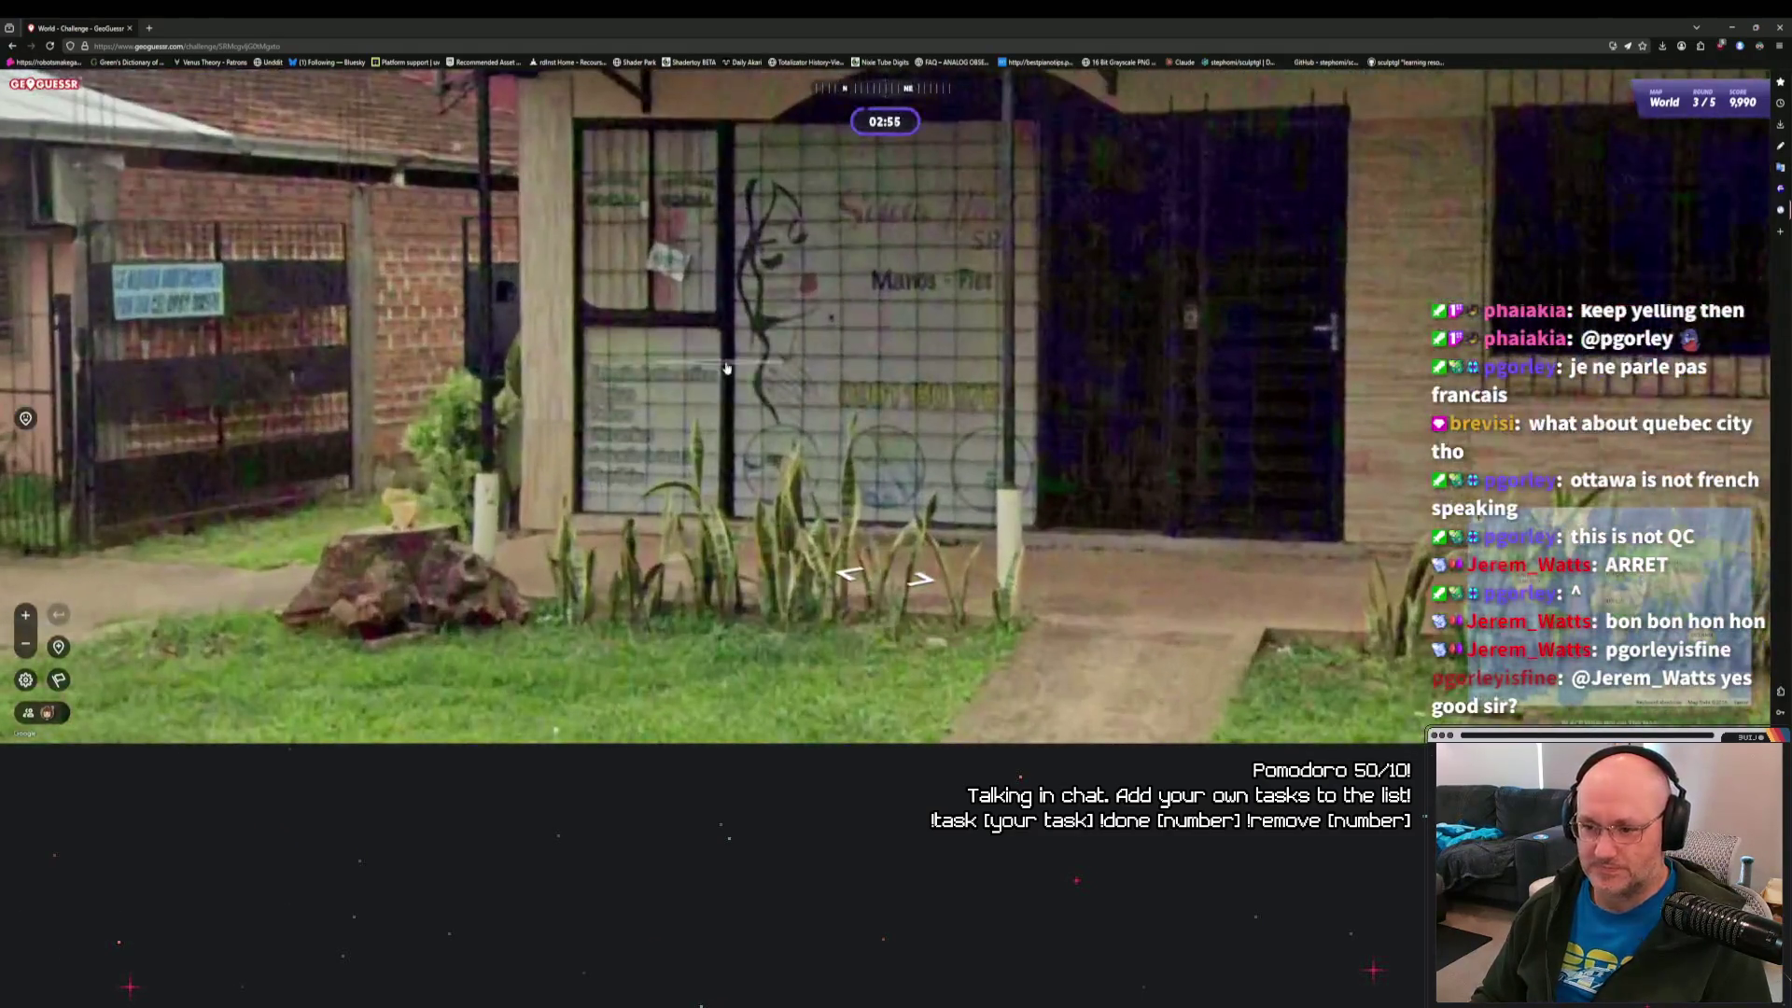
drag(747, 373, 1036, 482)
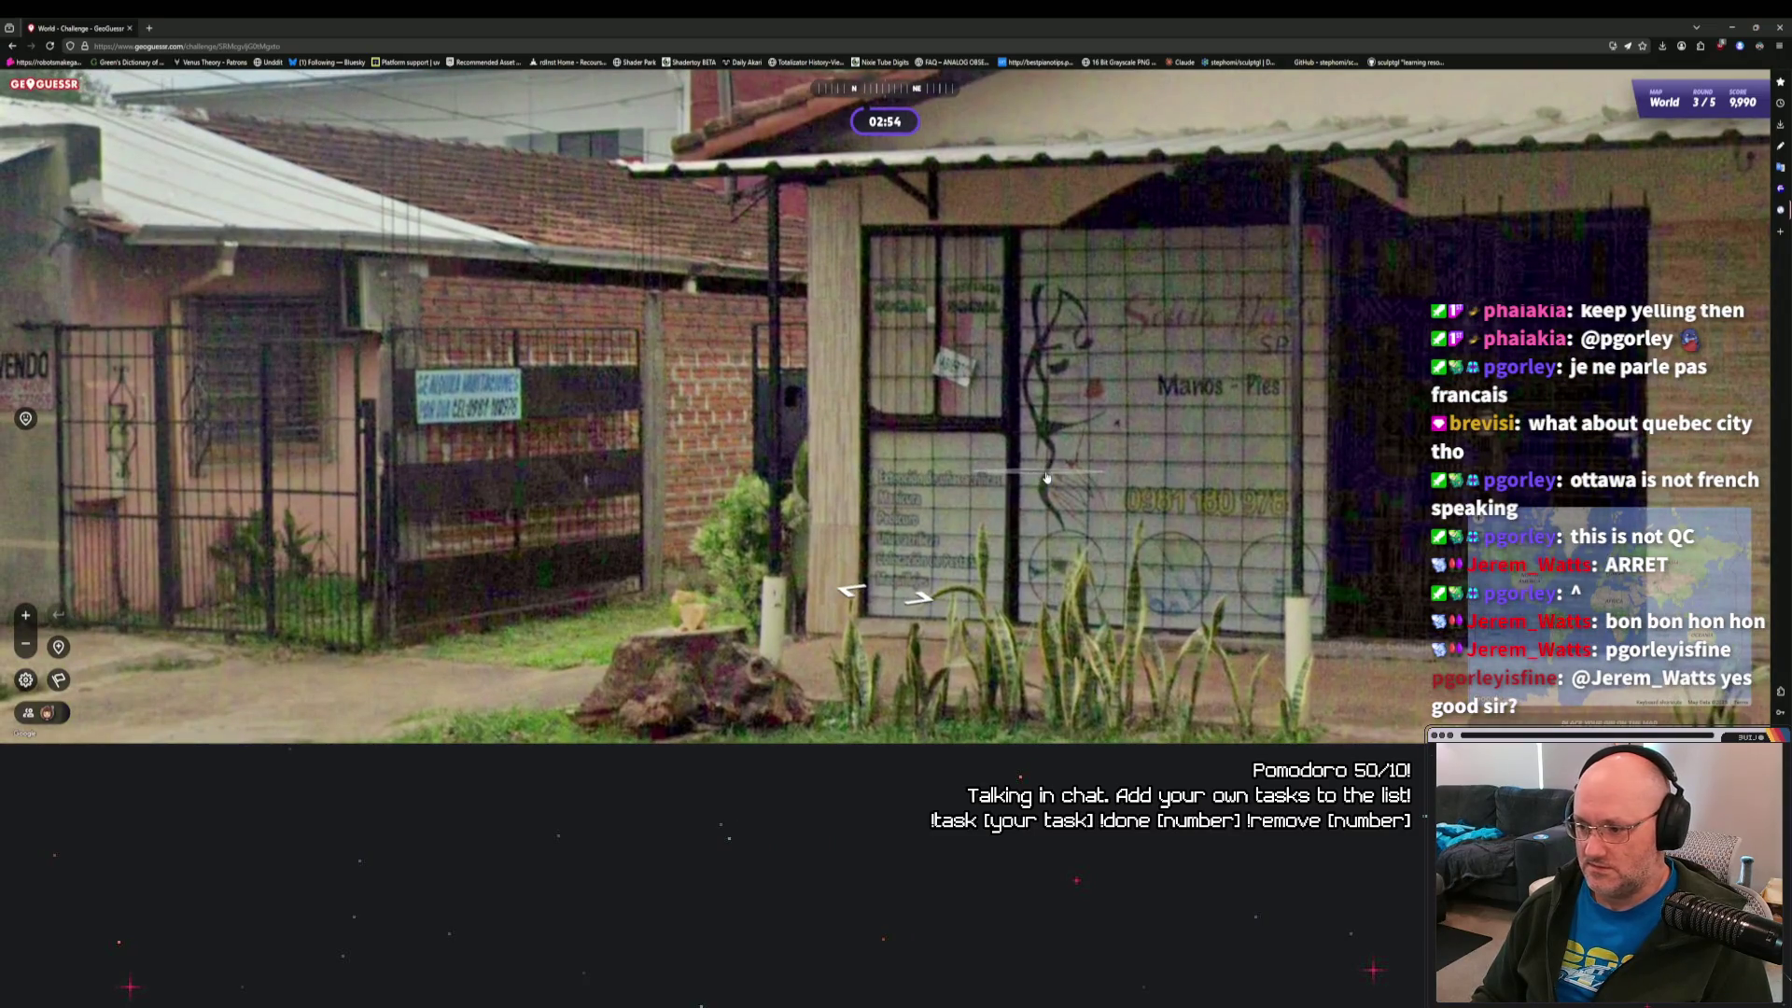
click(1049, 477)
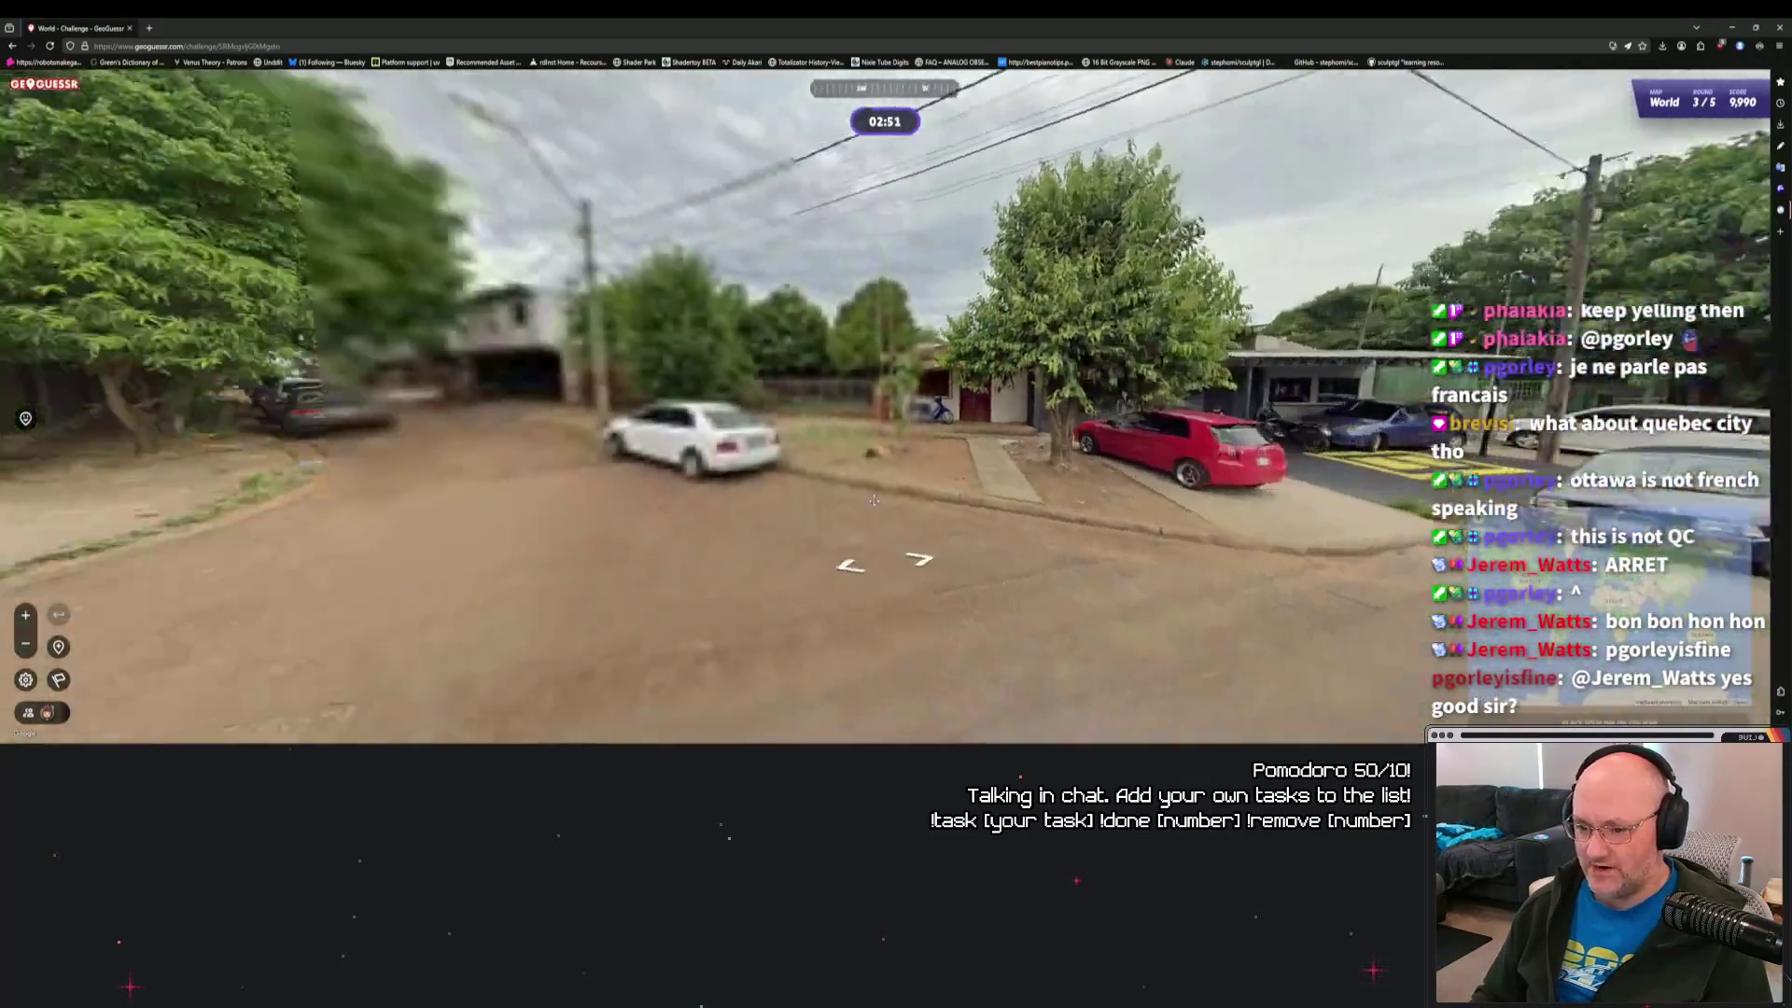
Face down the street and advance three panoramas along the road.
drag(873, 501, 1745, 485)
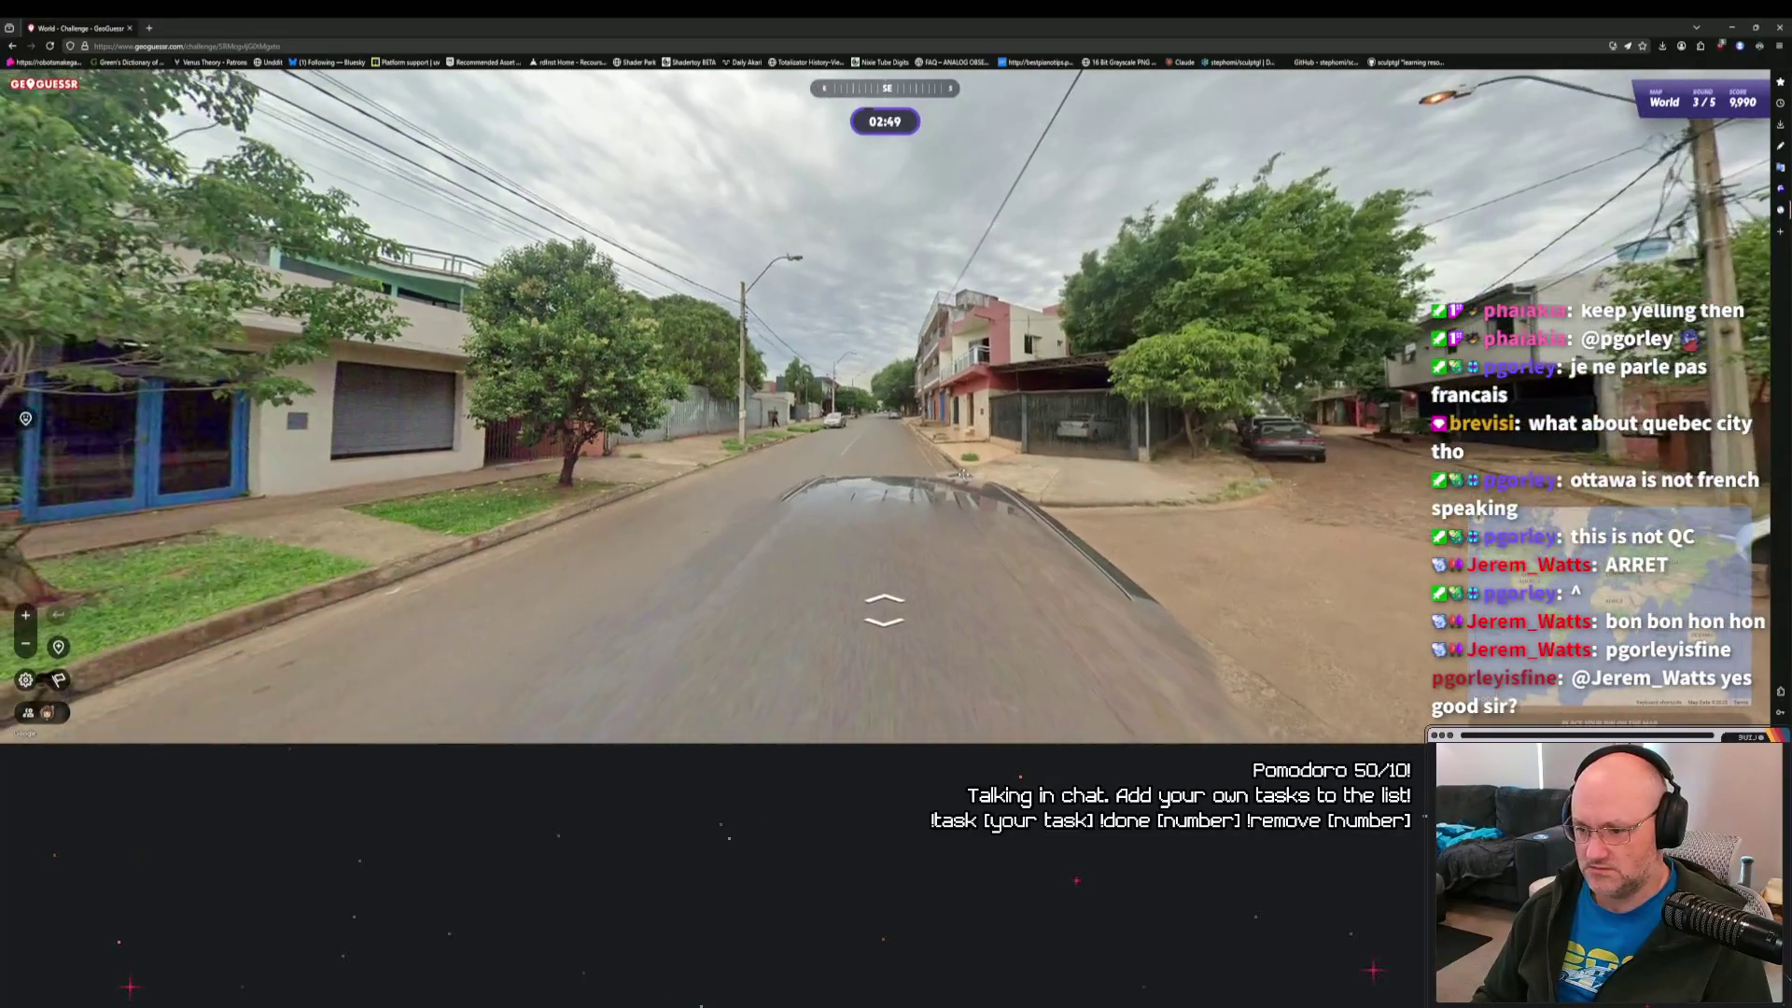
drag(900, 487, 938, 479)
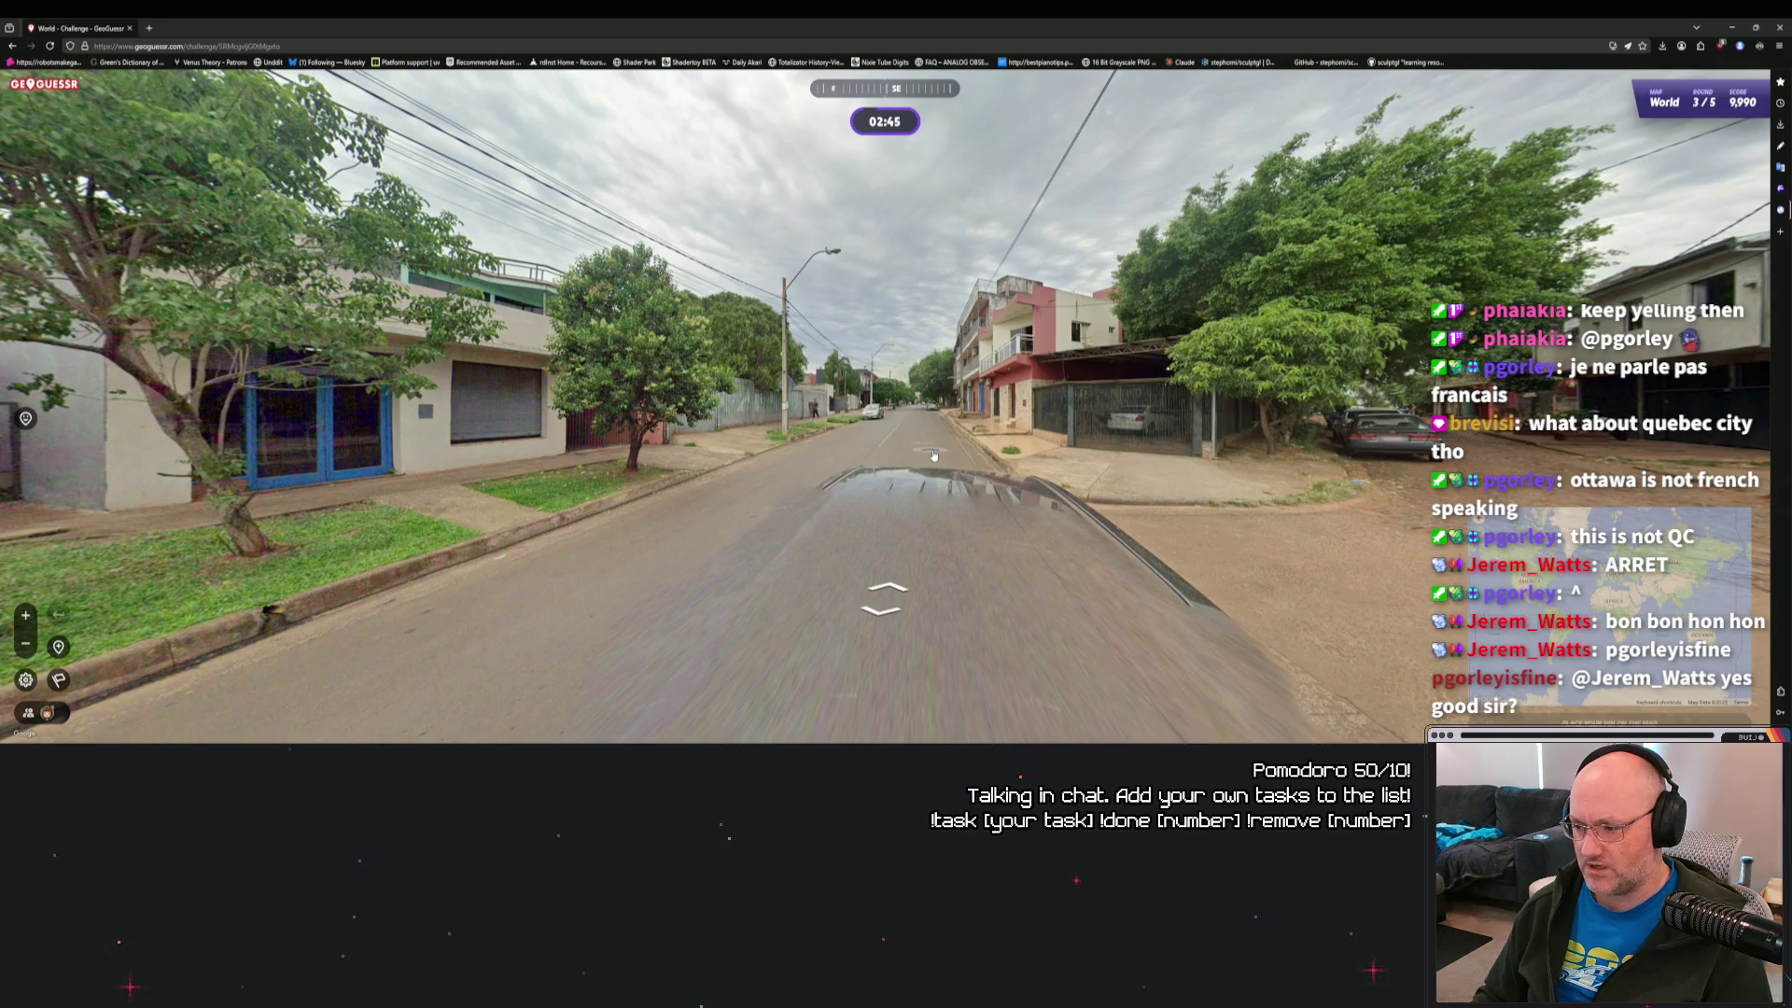
click(933, 454)
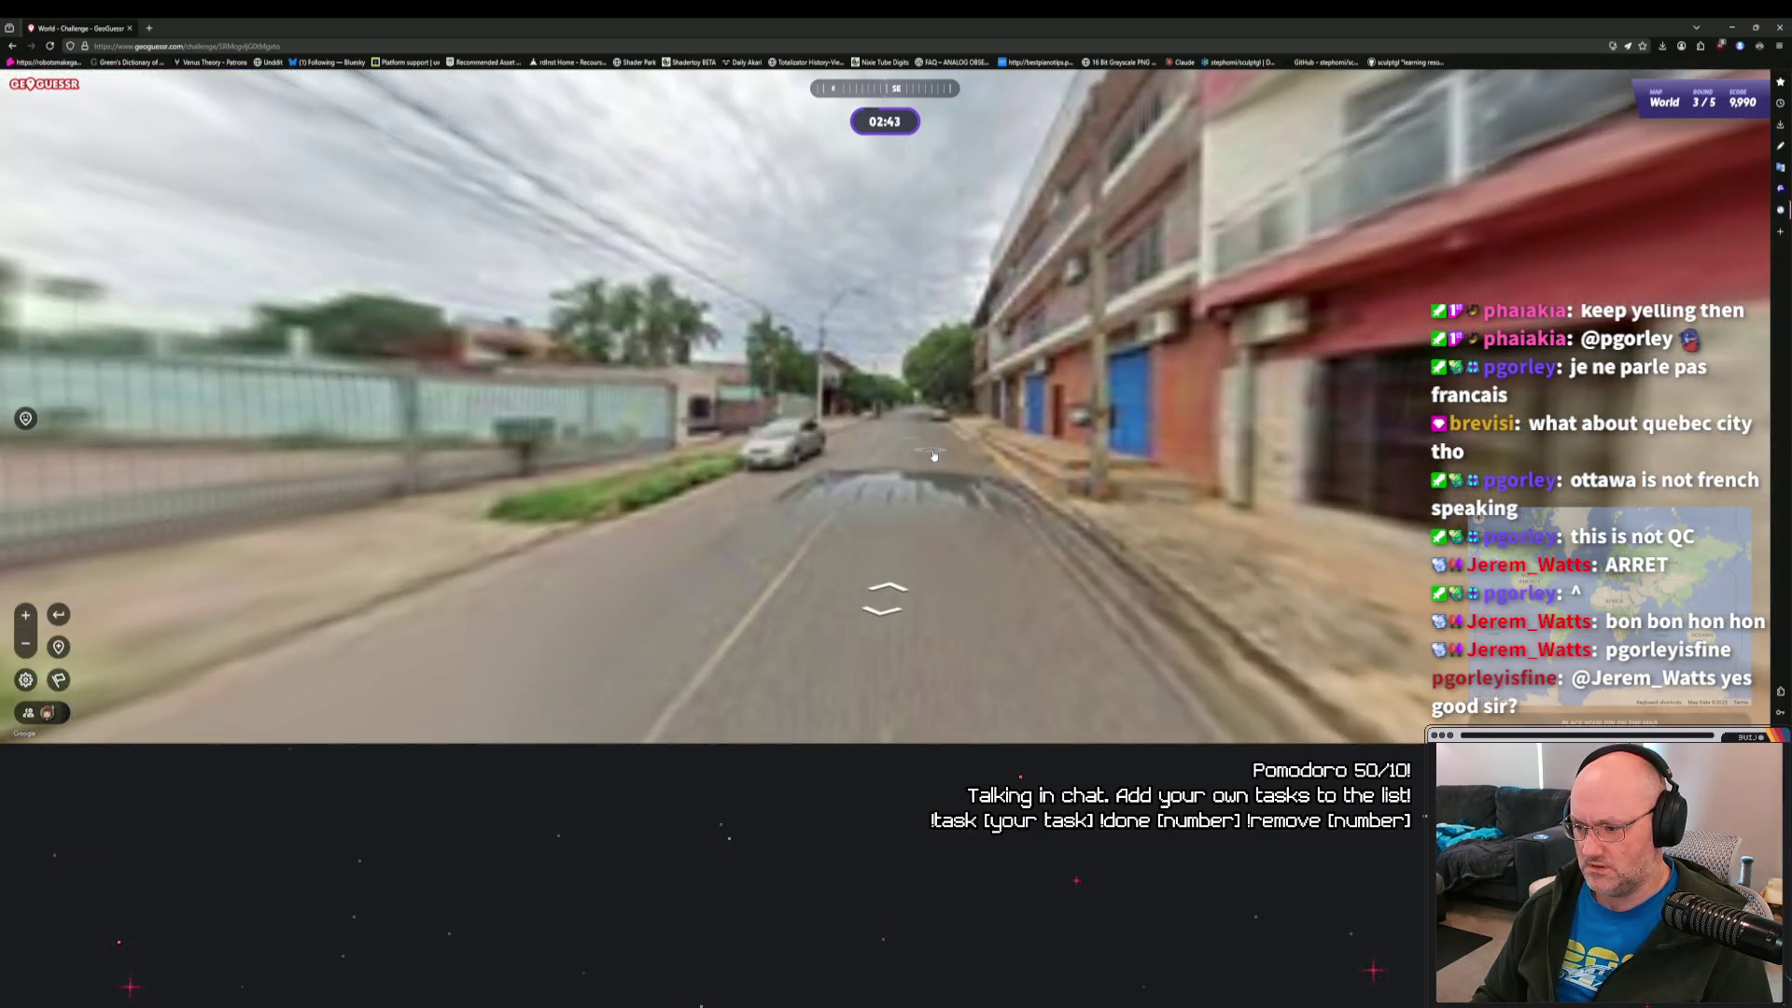
click(933, 455)
click(933, 455)
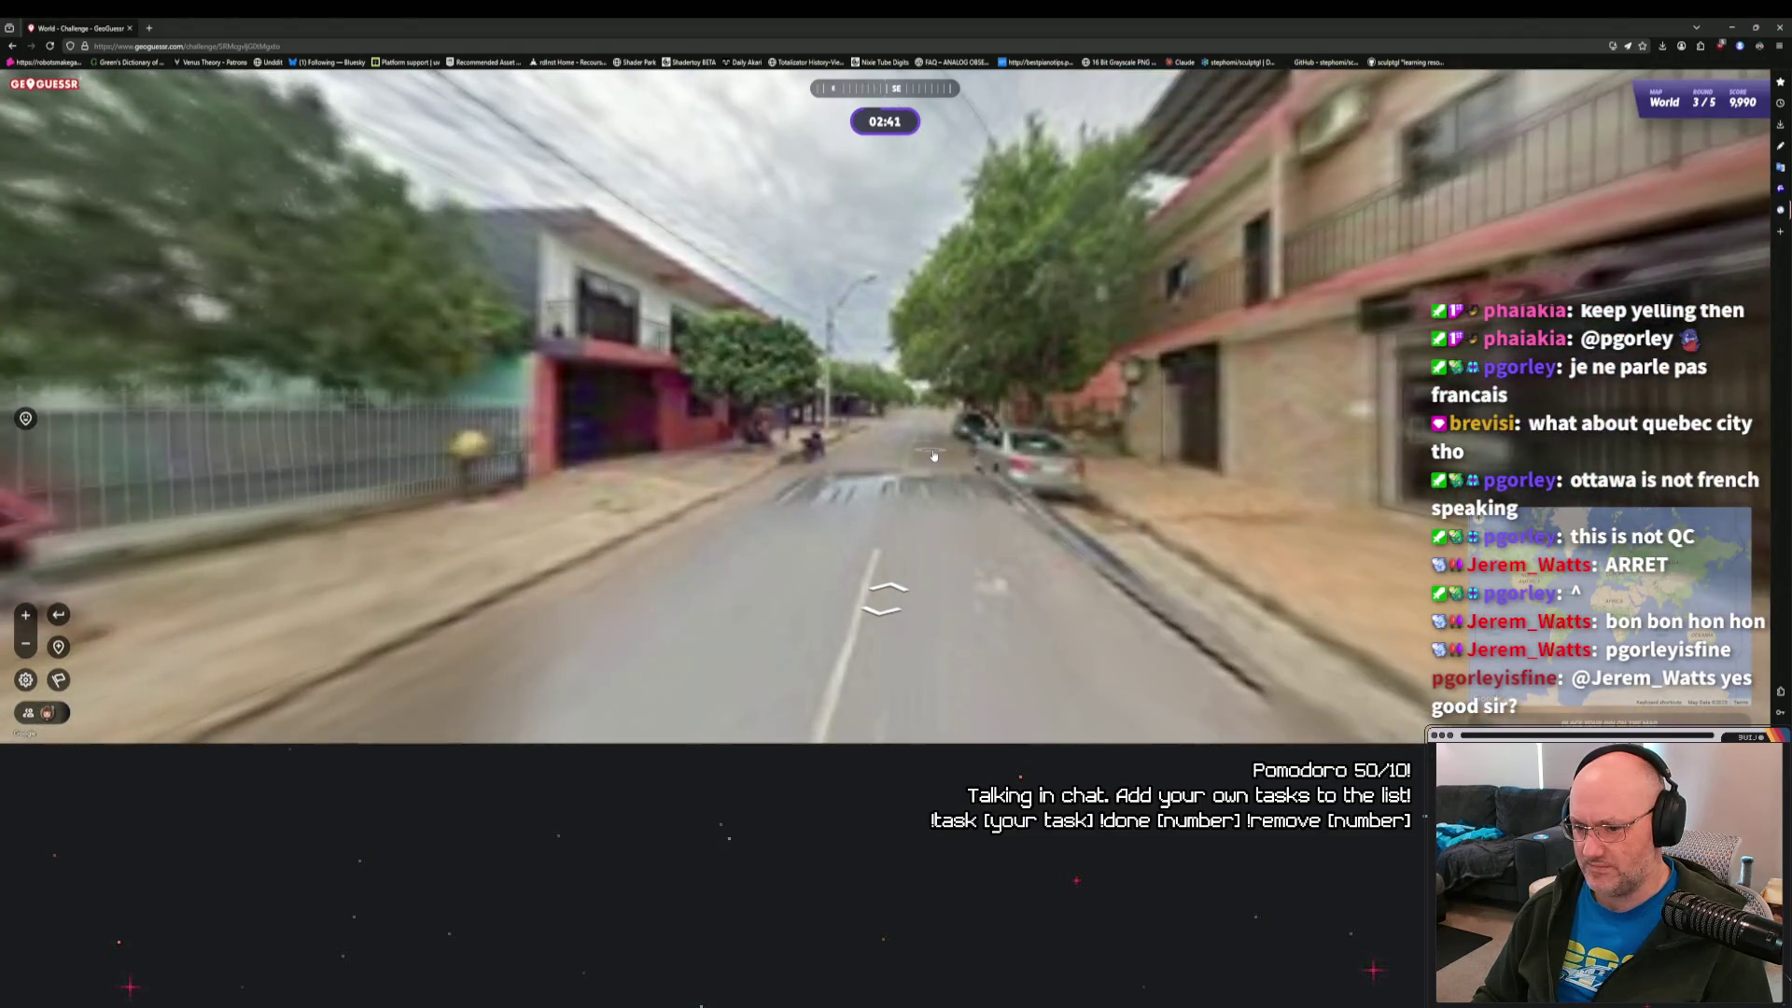
Inspect the shopfront up close, then turn back to face down the street.
key(Right)
key(Right)
key(Right)
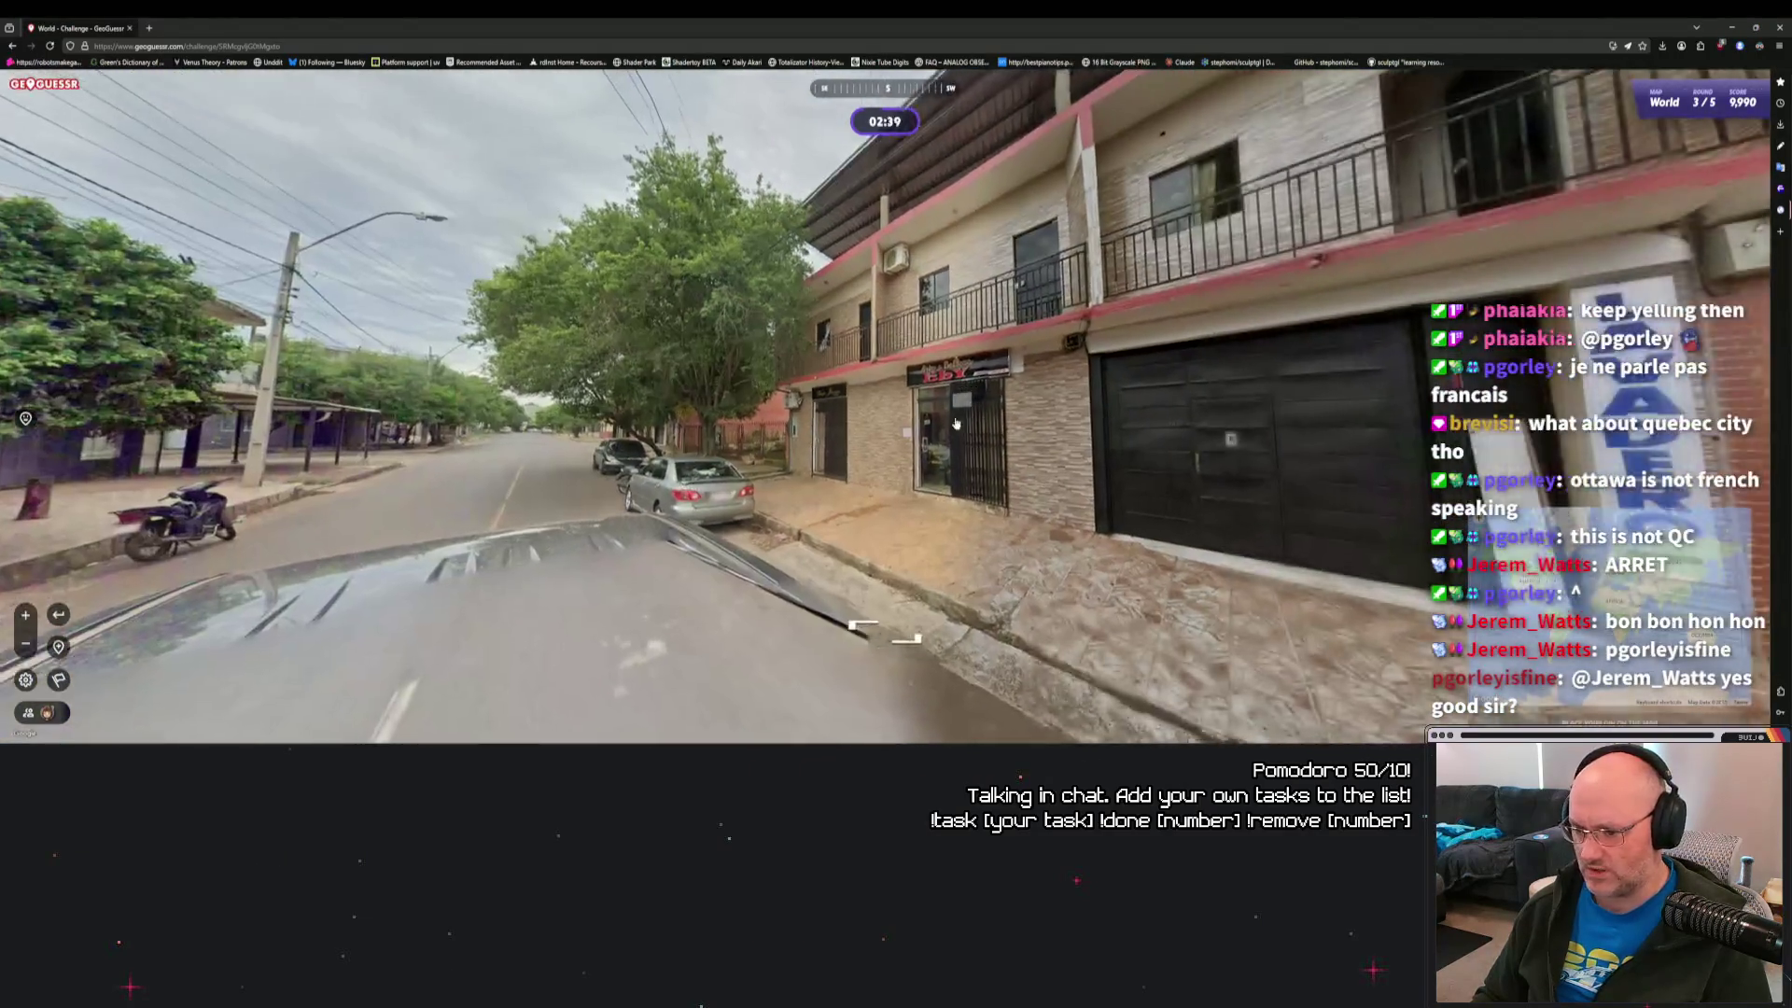
scroll(1001, 352, up, 2)
key(Down)
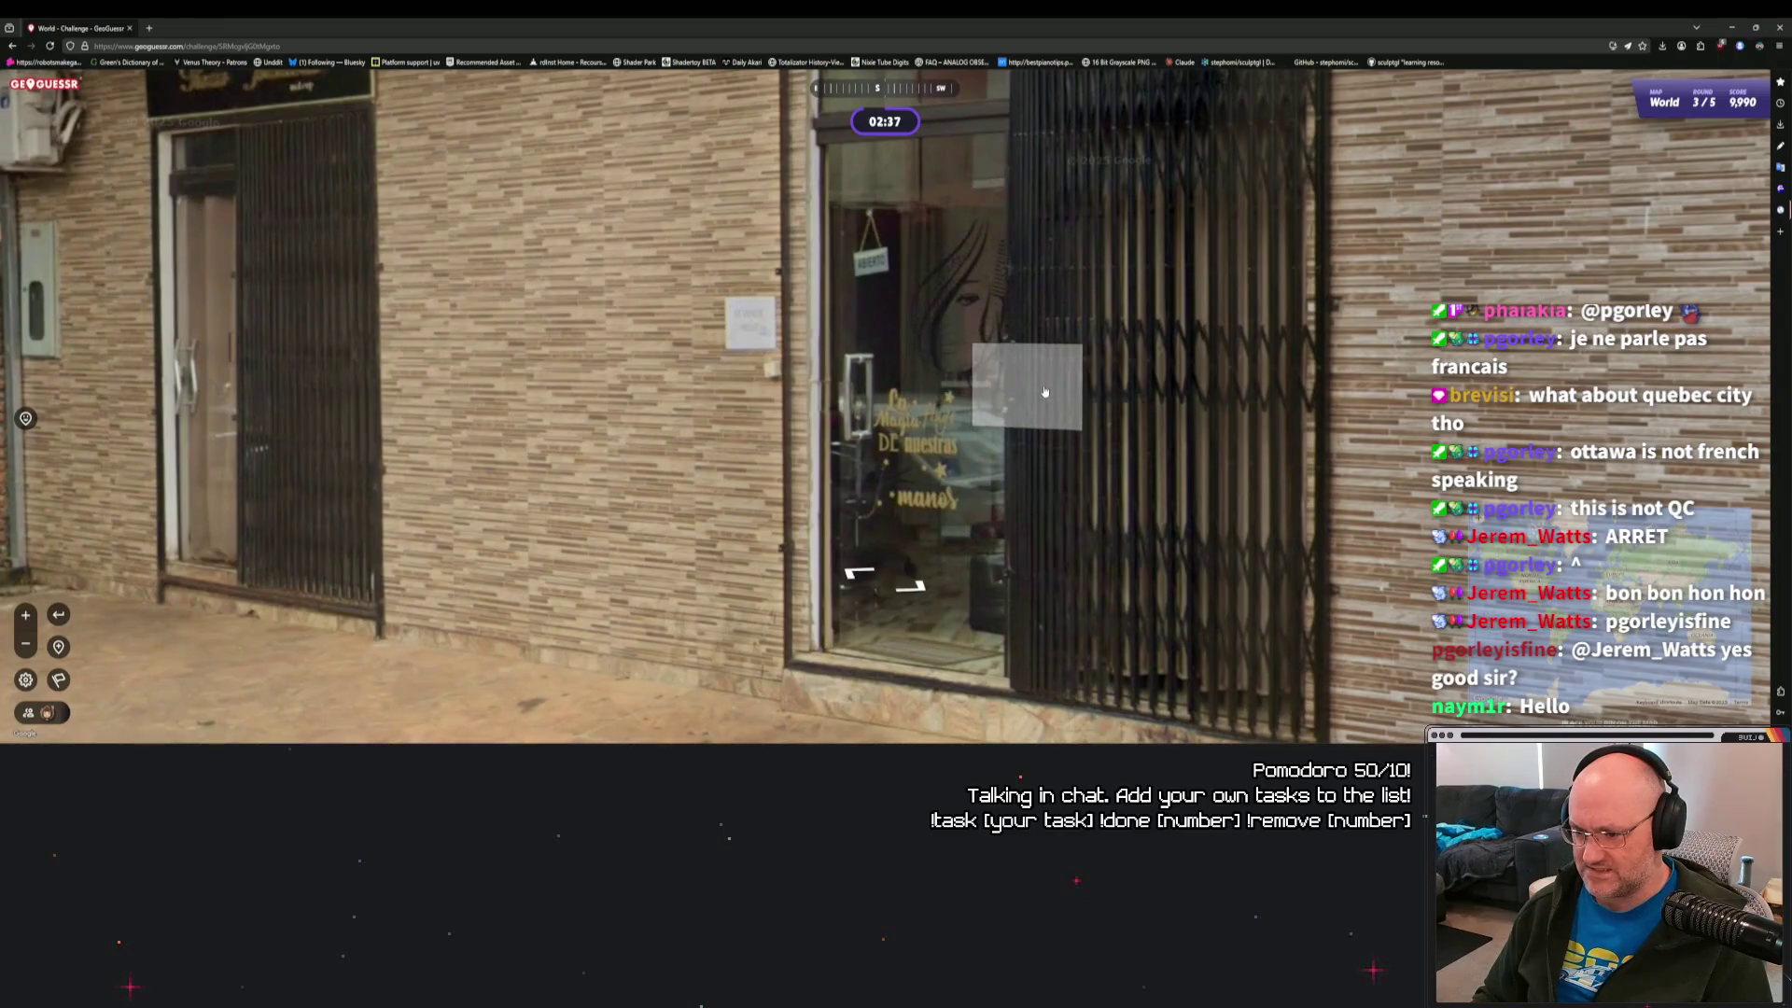
scroll(1044, 392, down, 3)
key(Left)
key(Left)
key(Left)
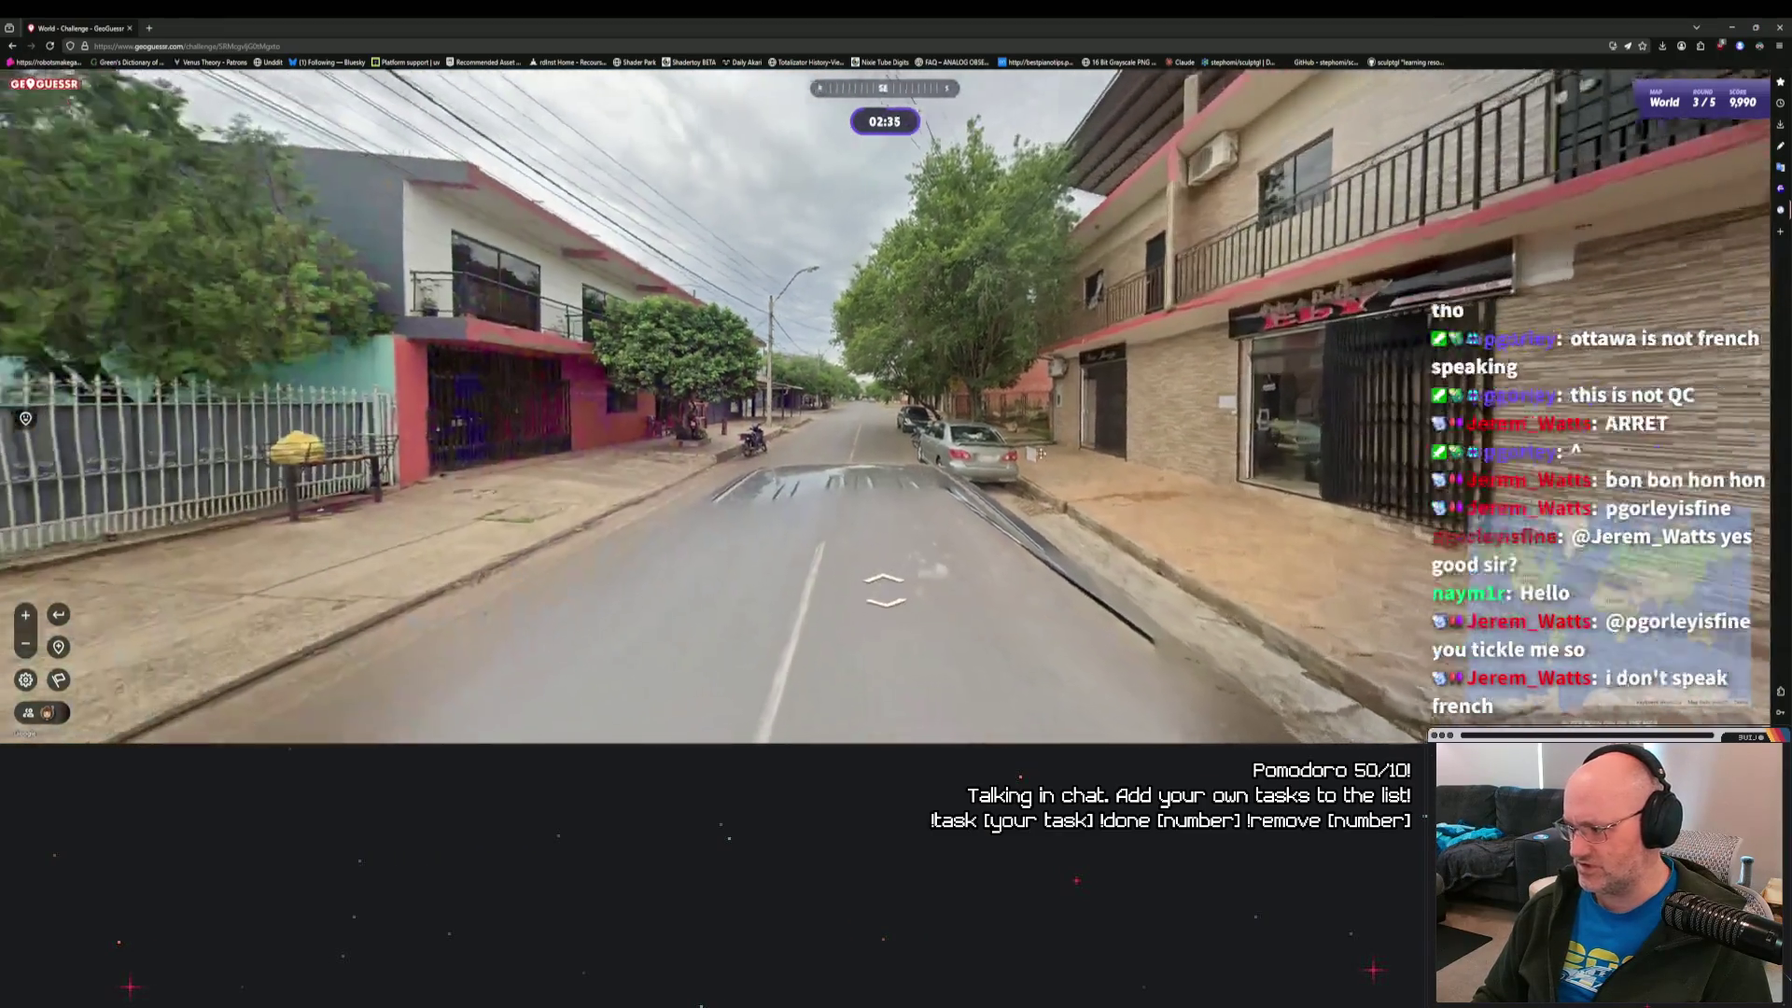
Move forward past the Papaco Sport store to the corner by the yellow club.
key(Up)
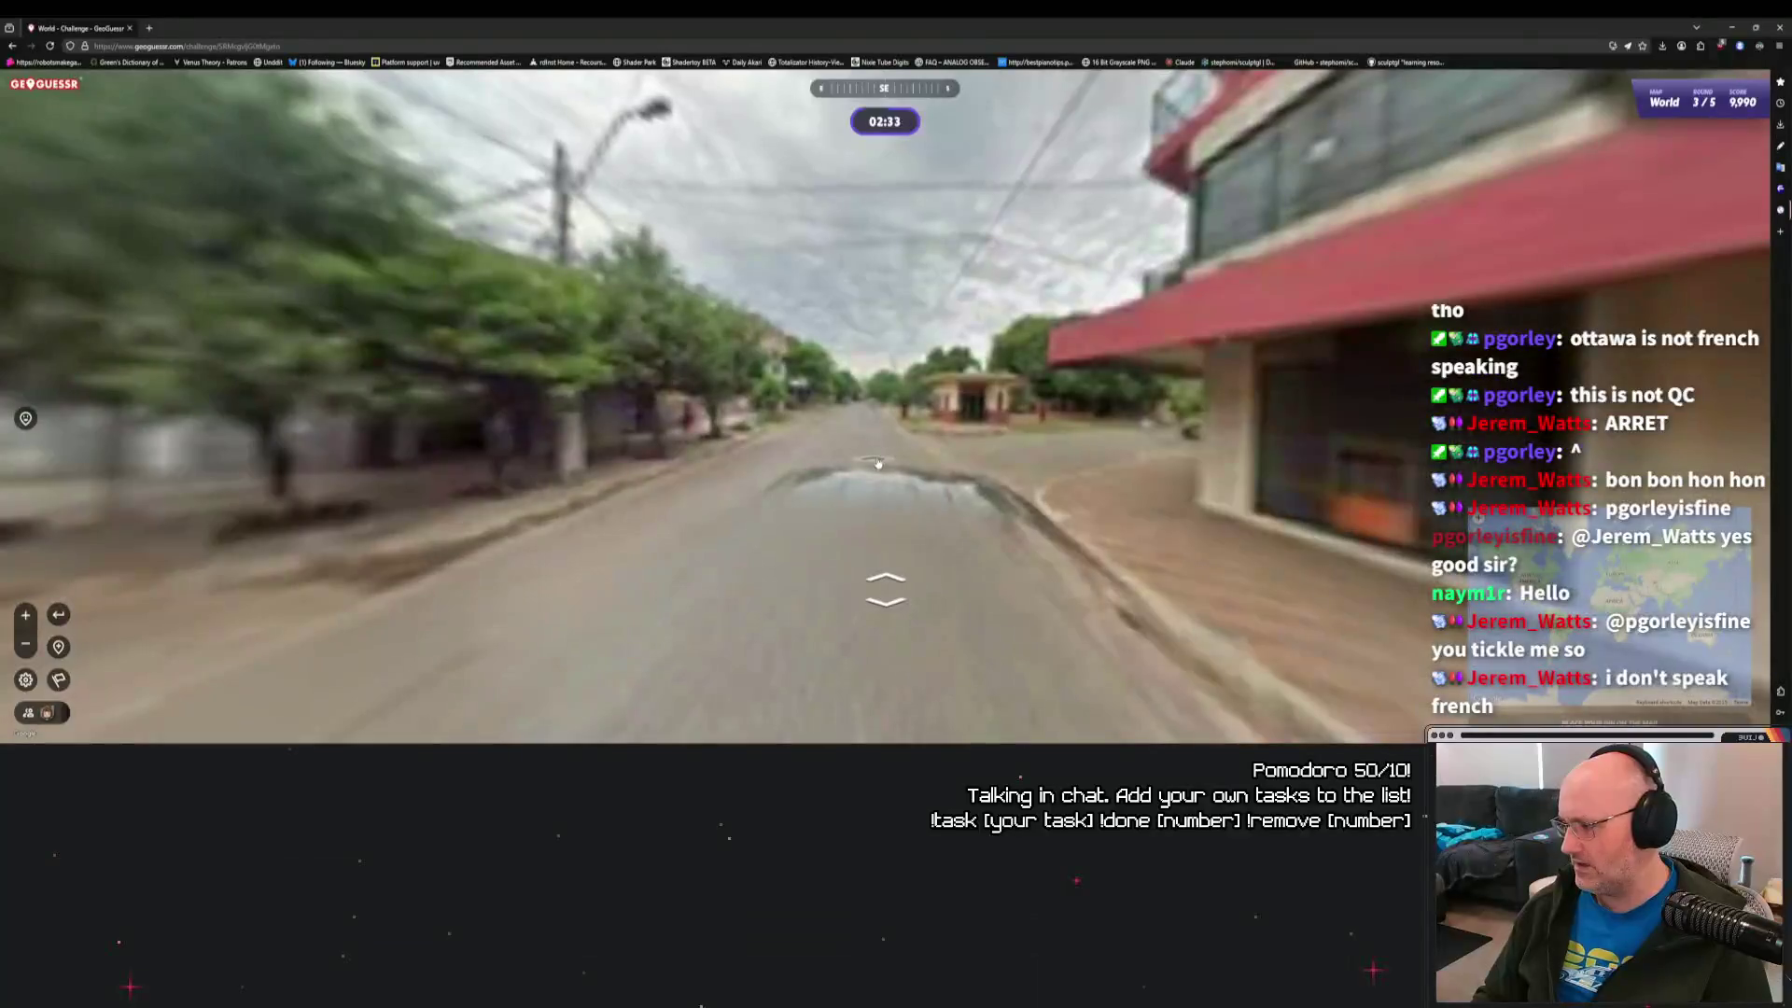
key(Up)
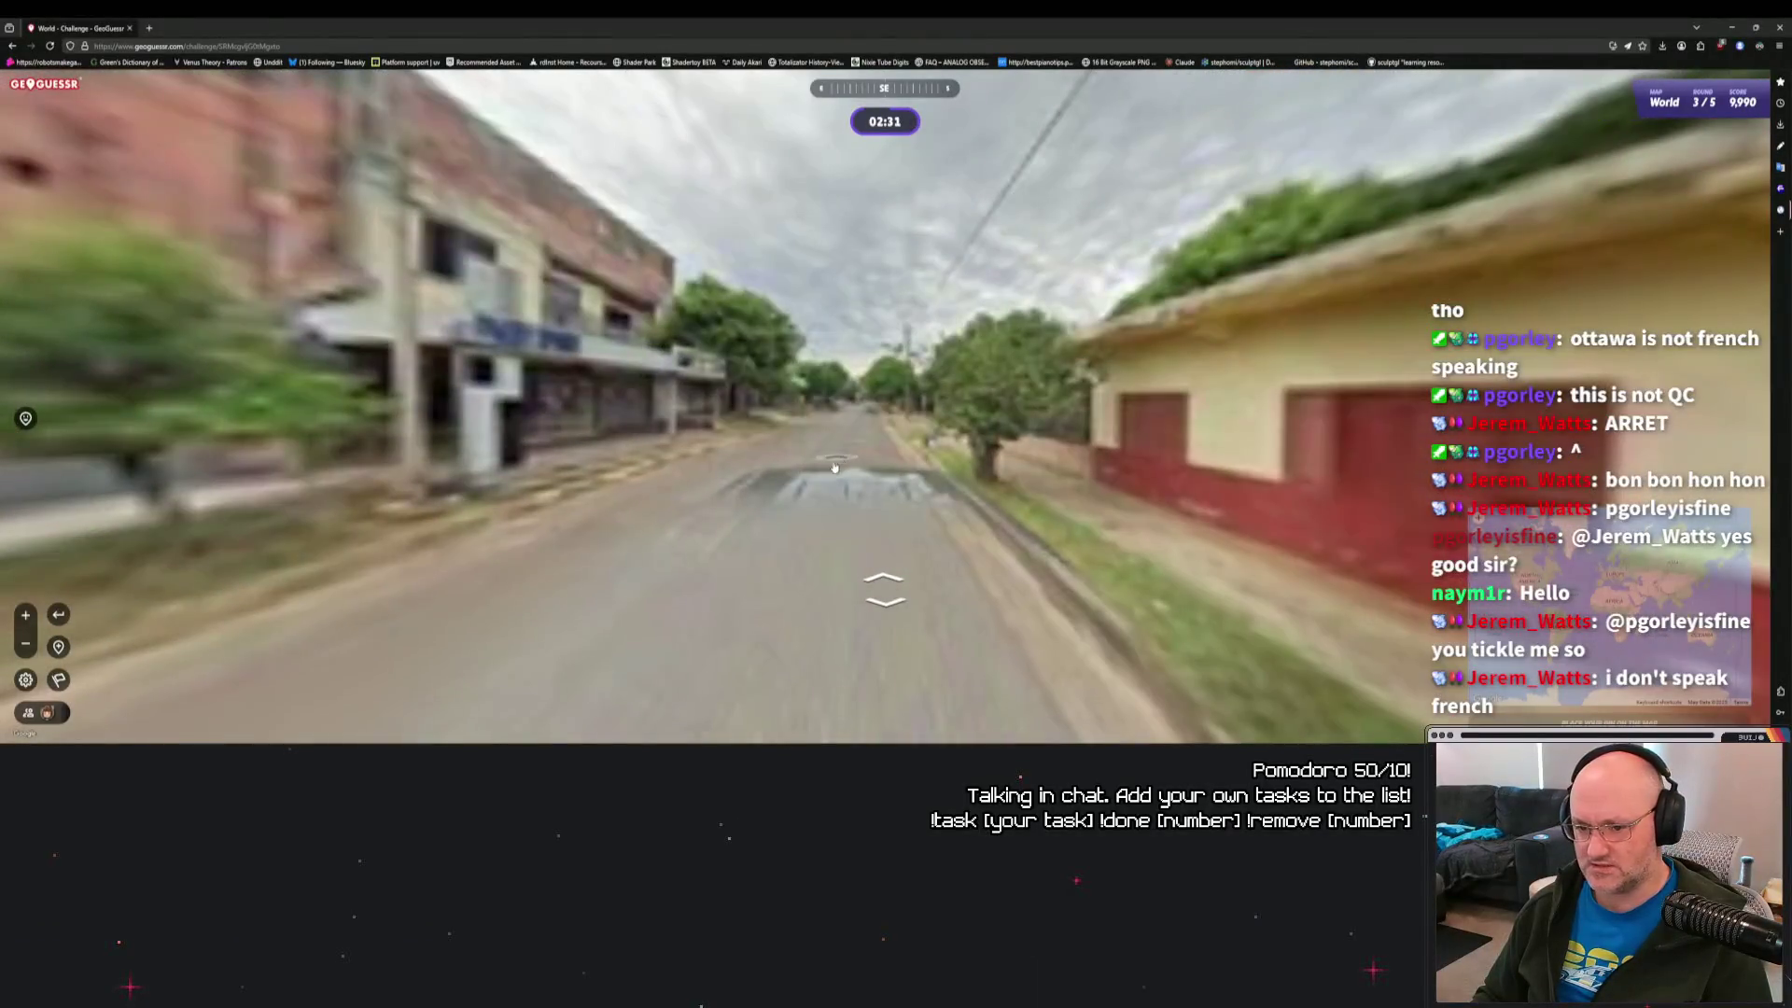
key(Left)
key(Left)
key(Left)
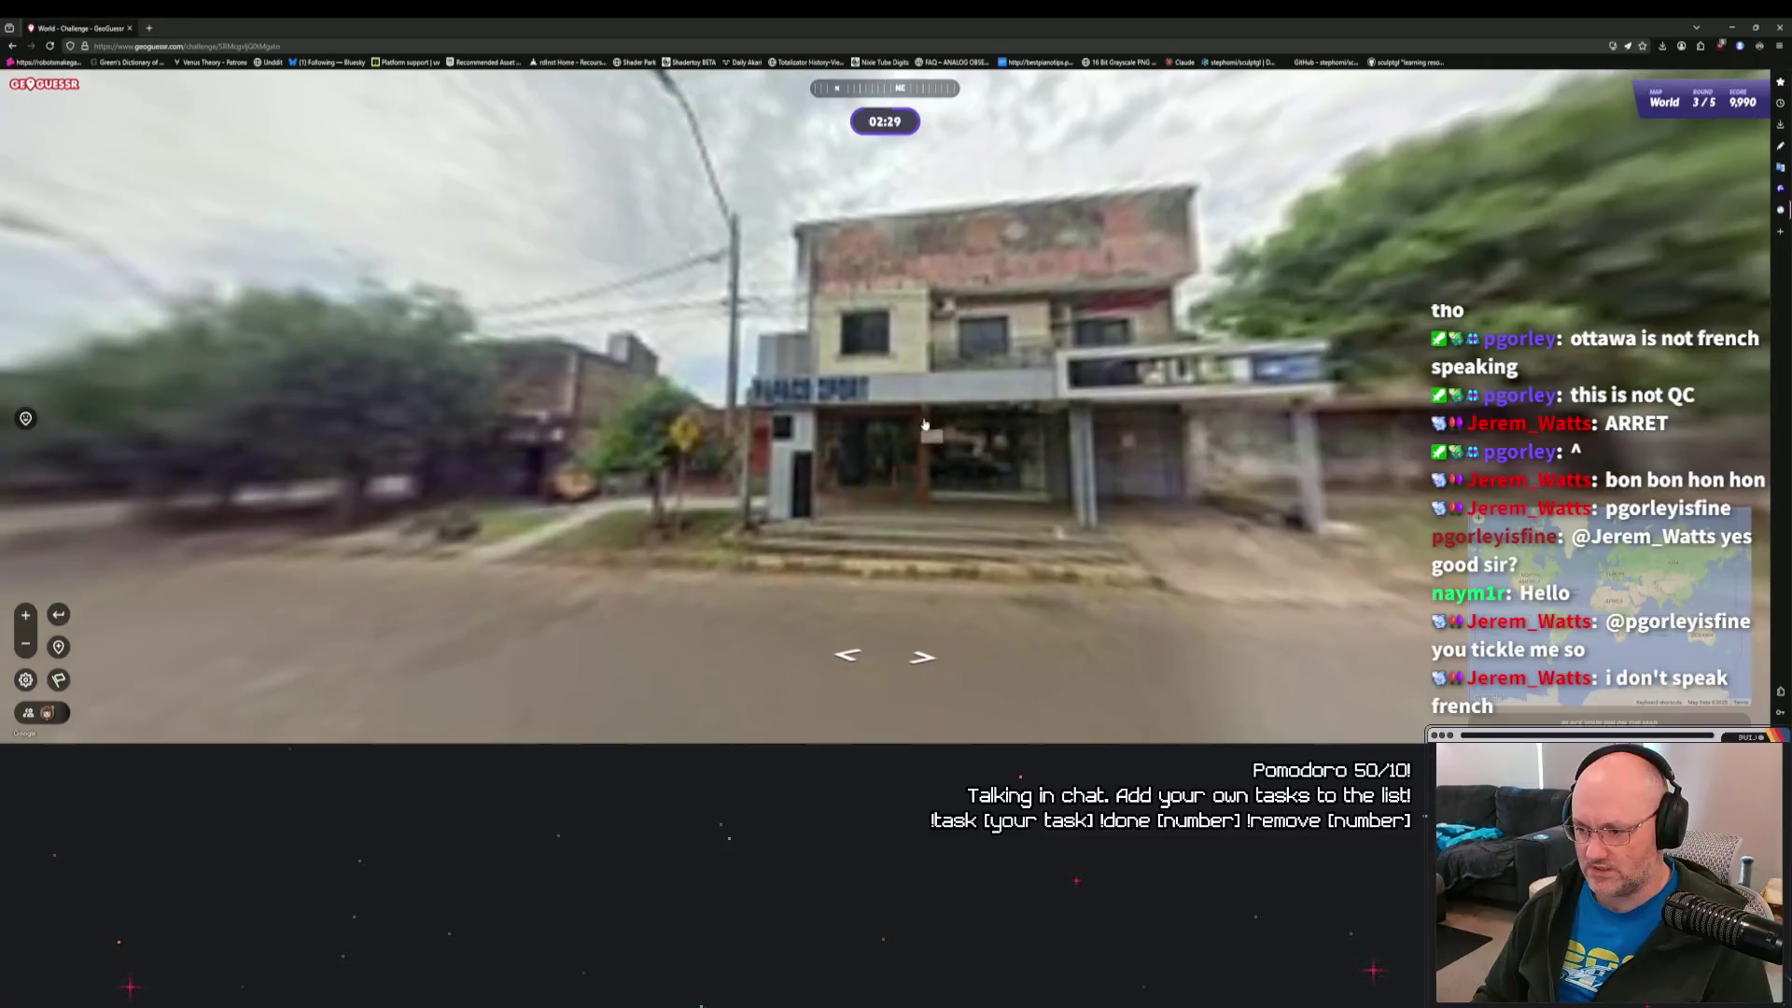
key(Up)
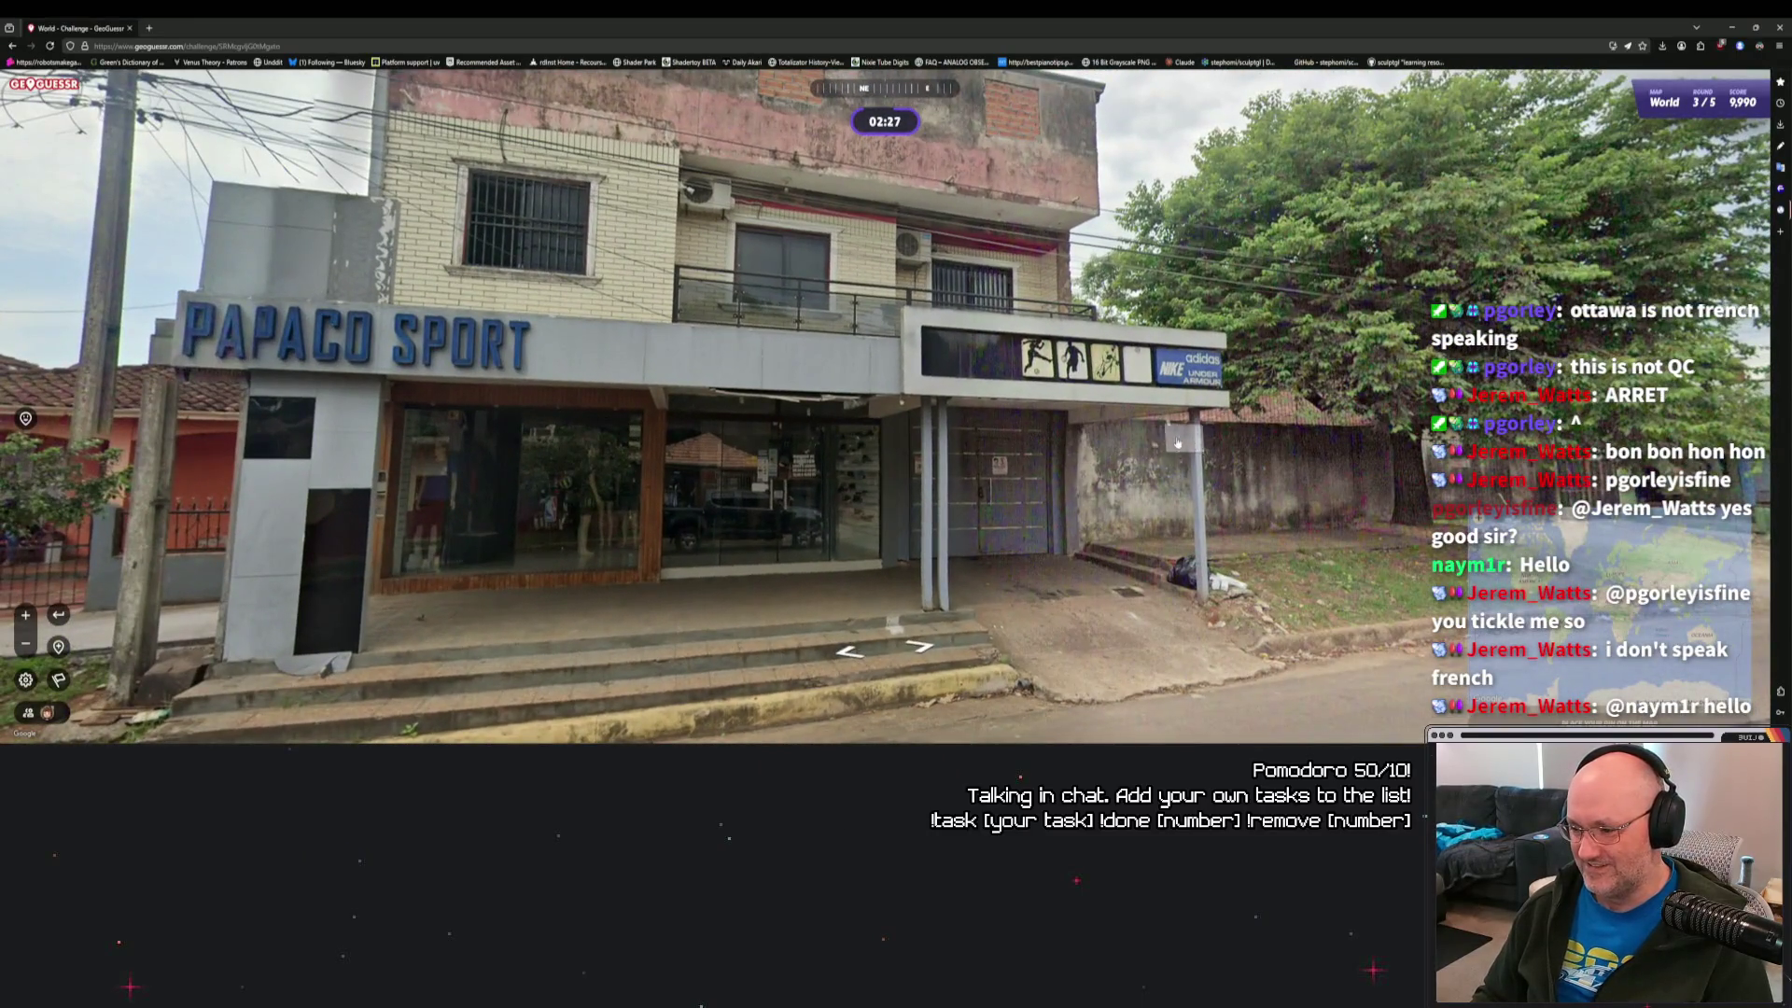
key(Right)
key(Right)
key(Right)
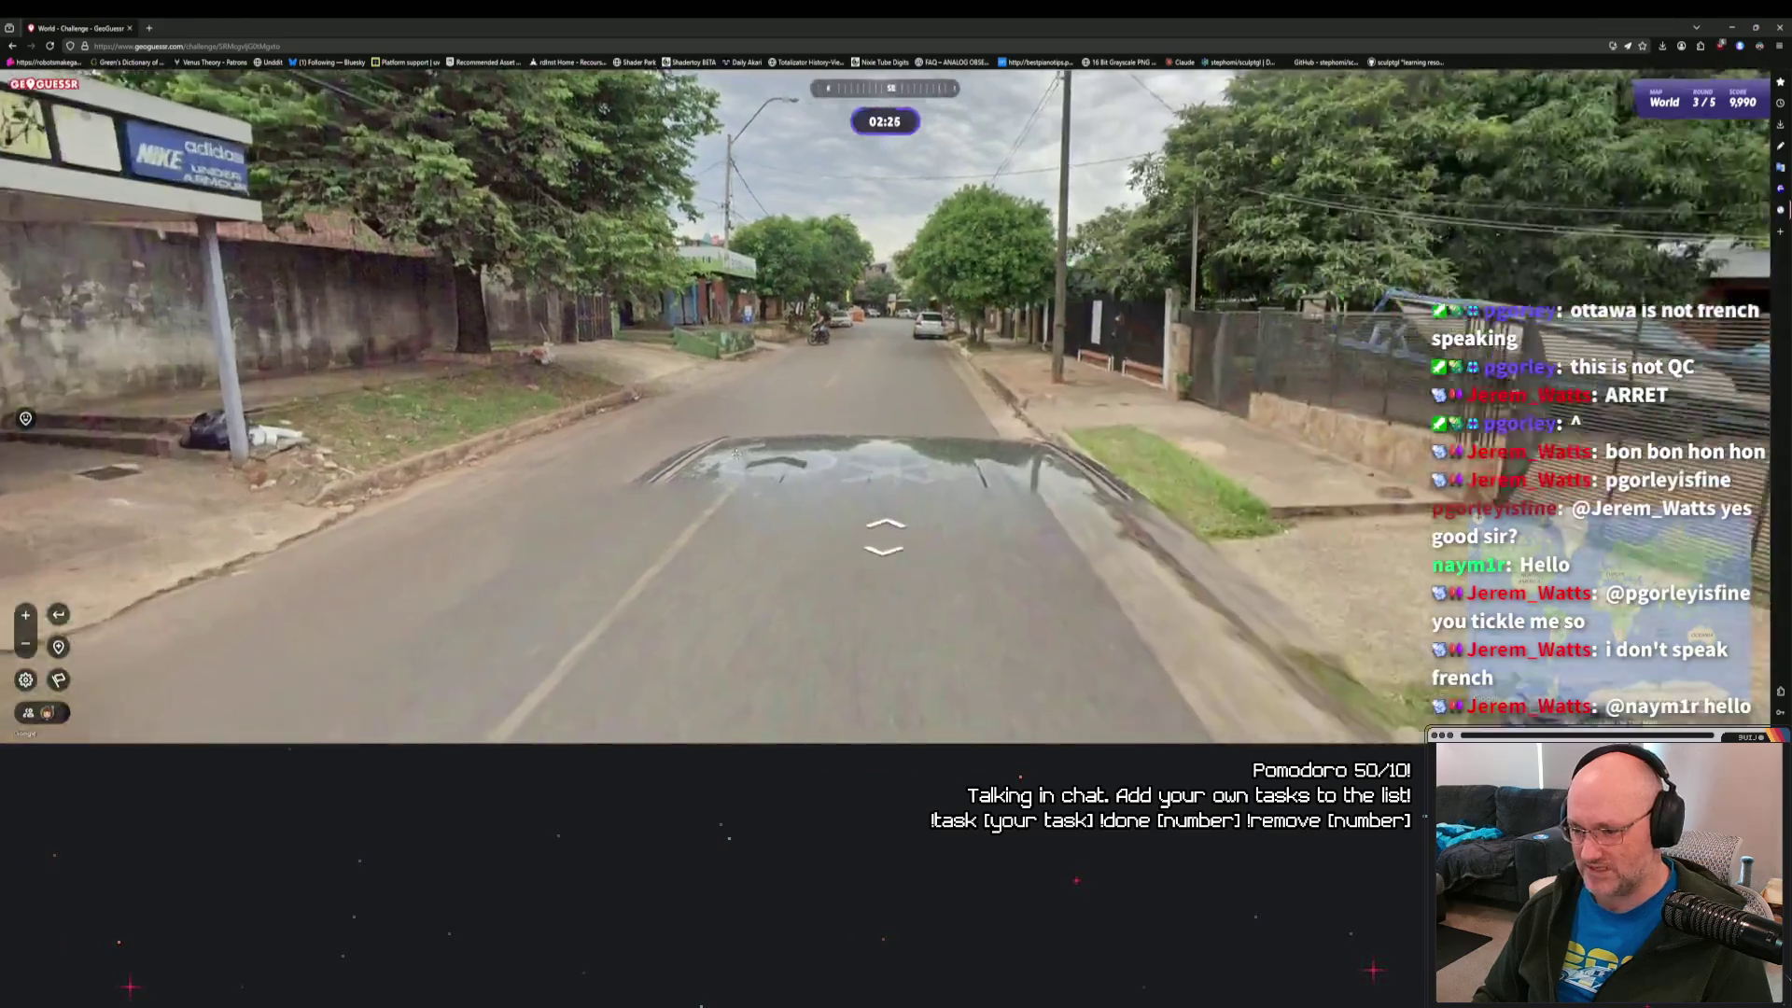
key(Down)
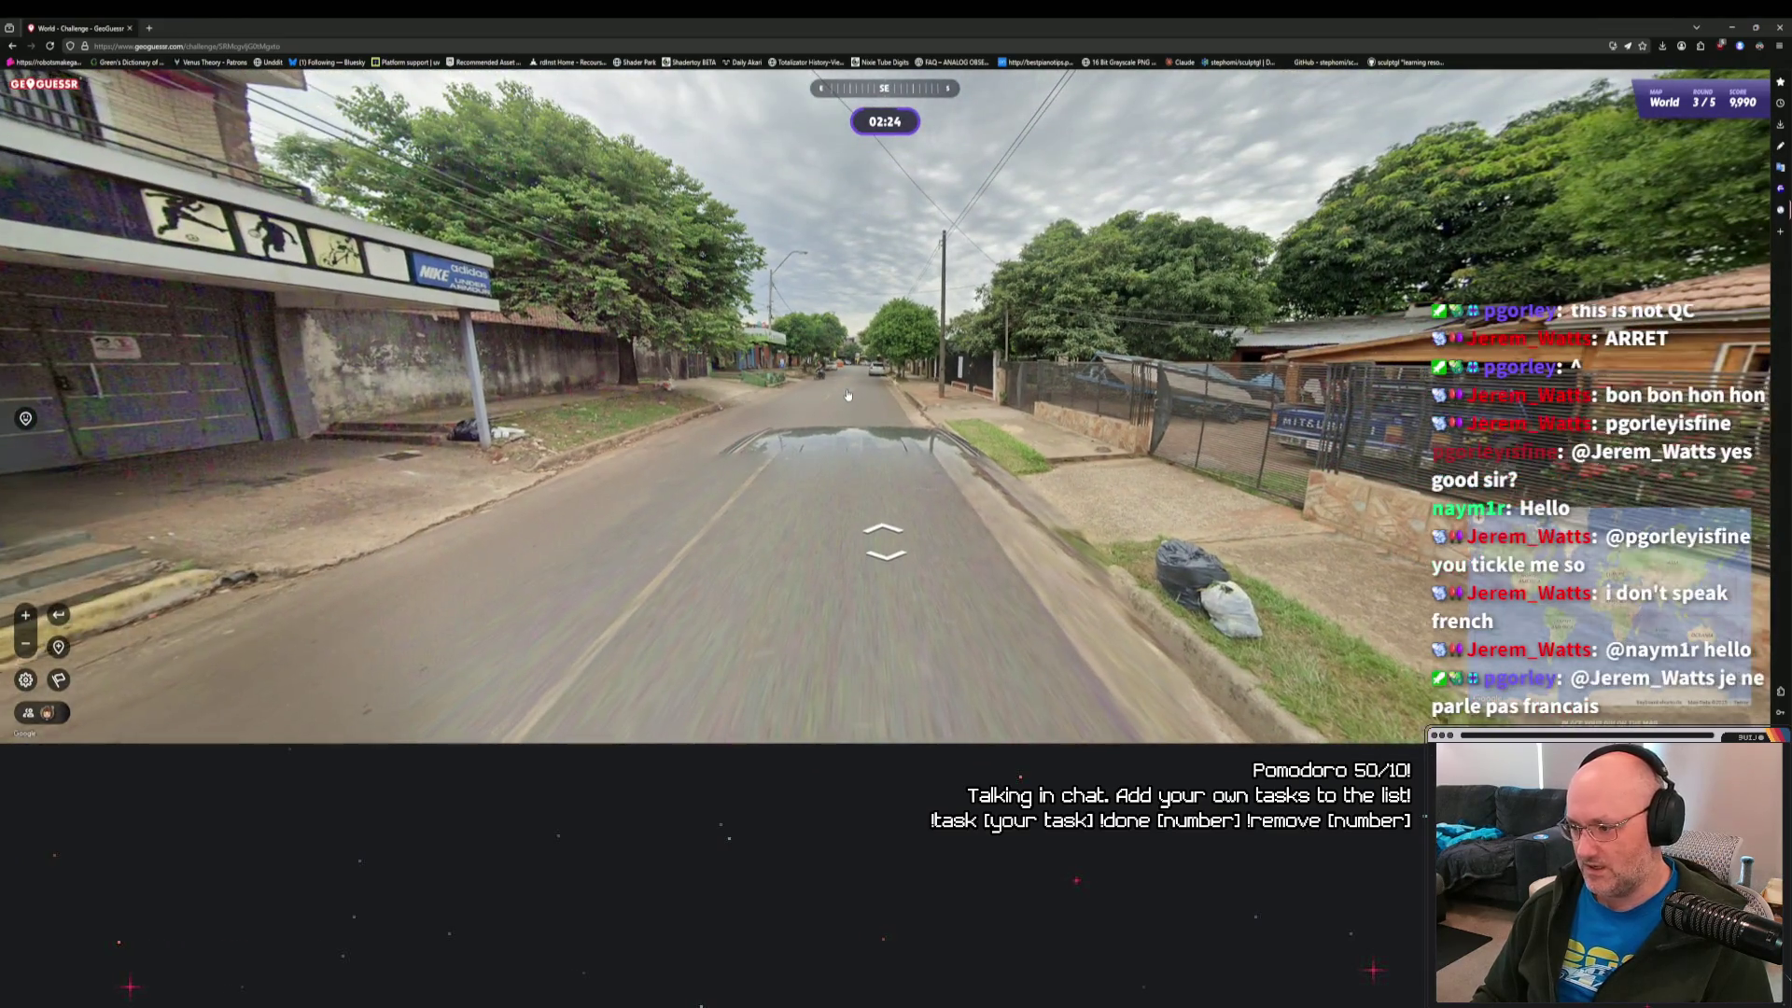
key(Up)
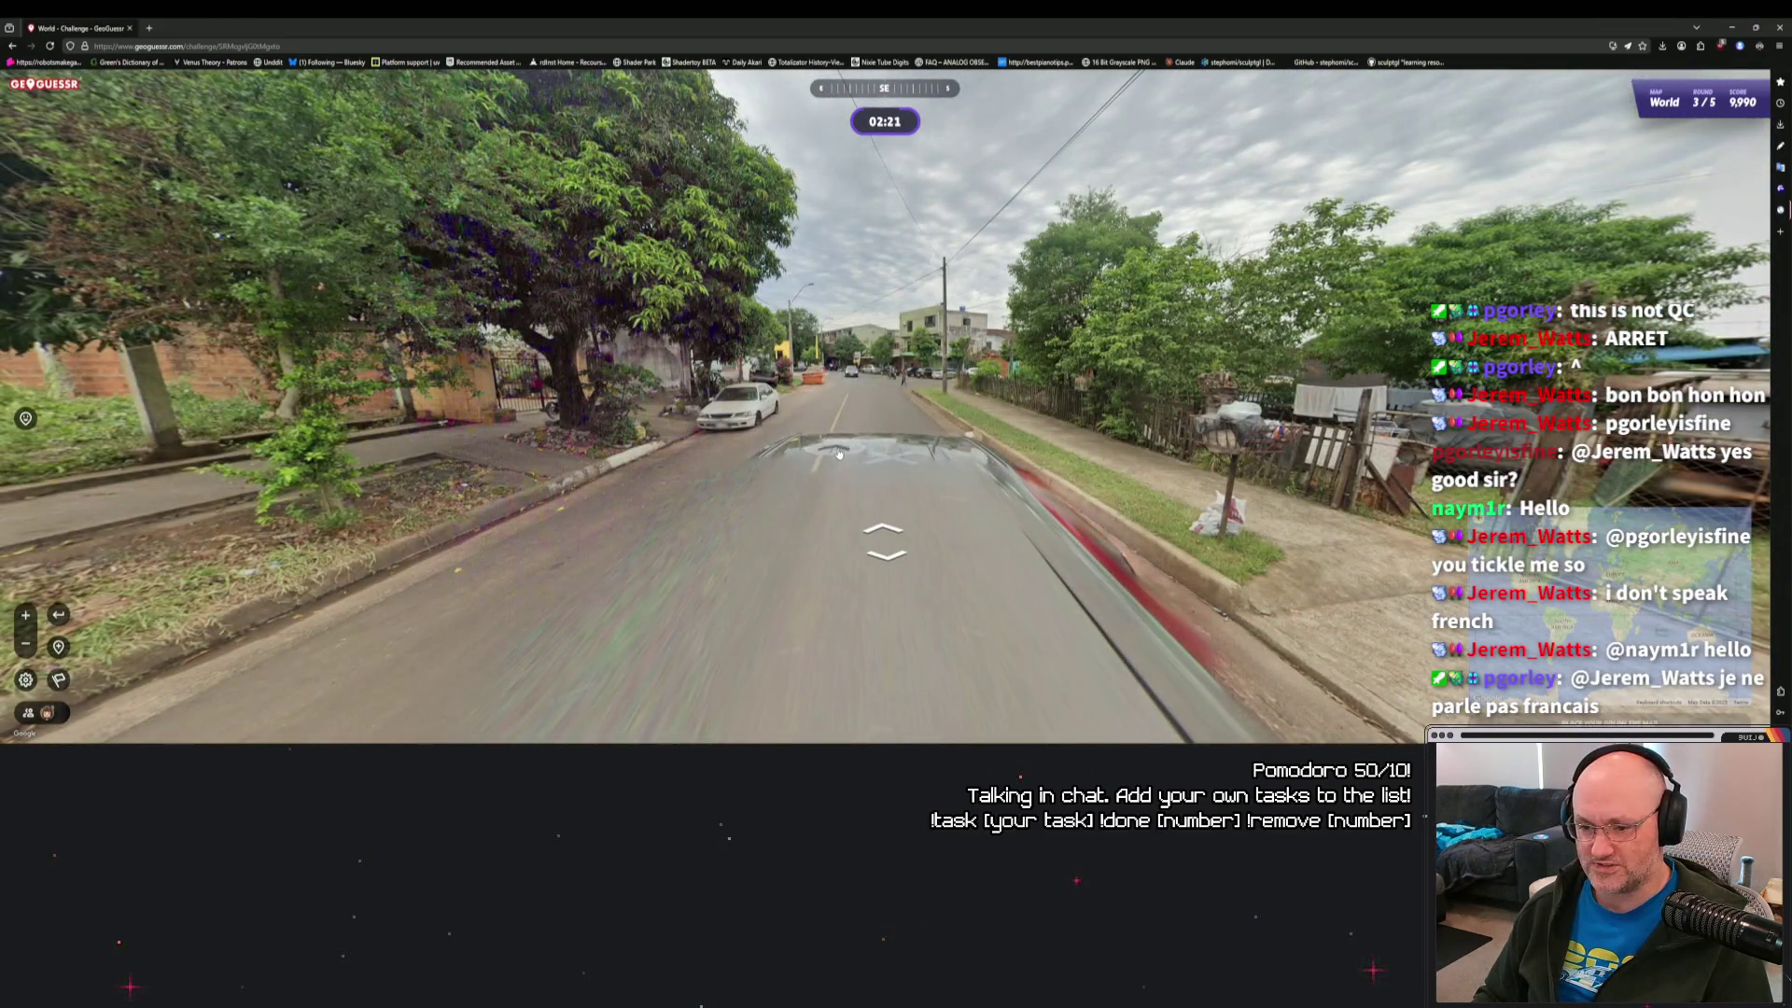
key(Up)
key(Up)
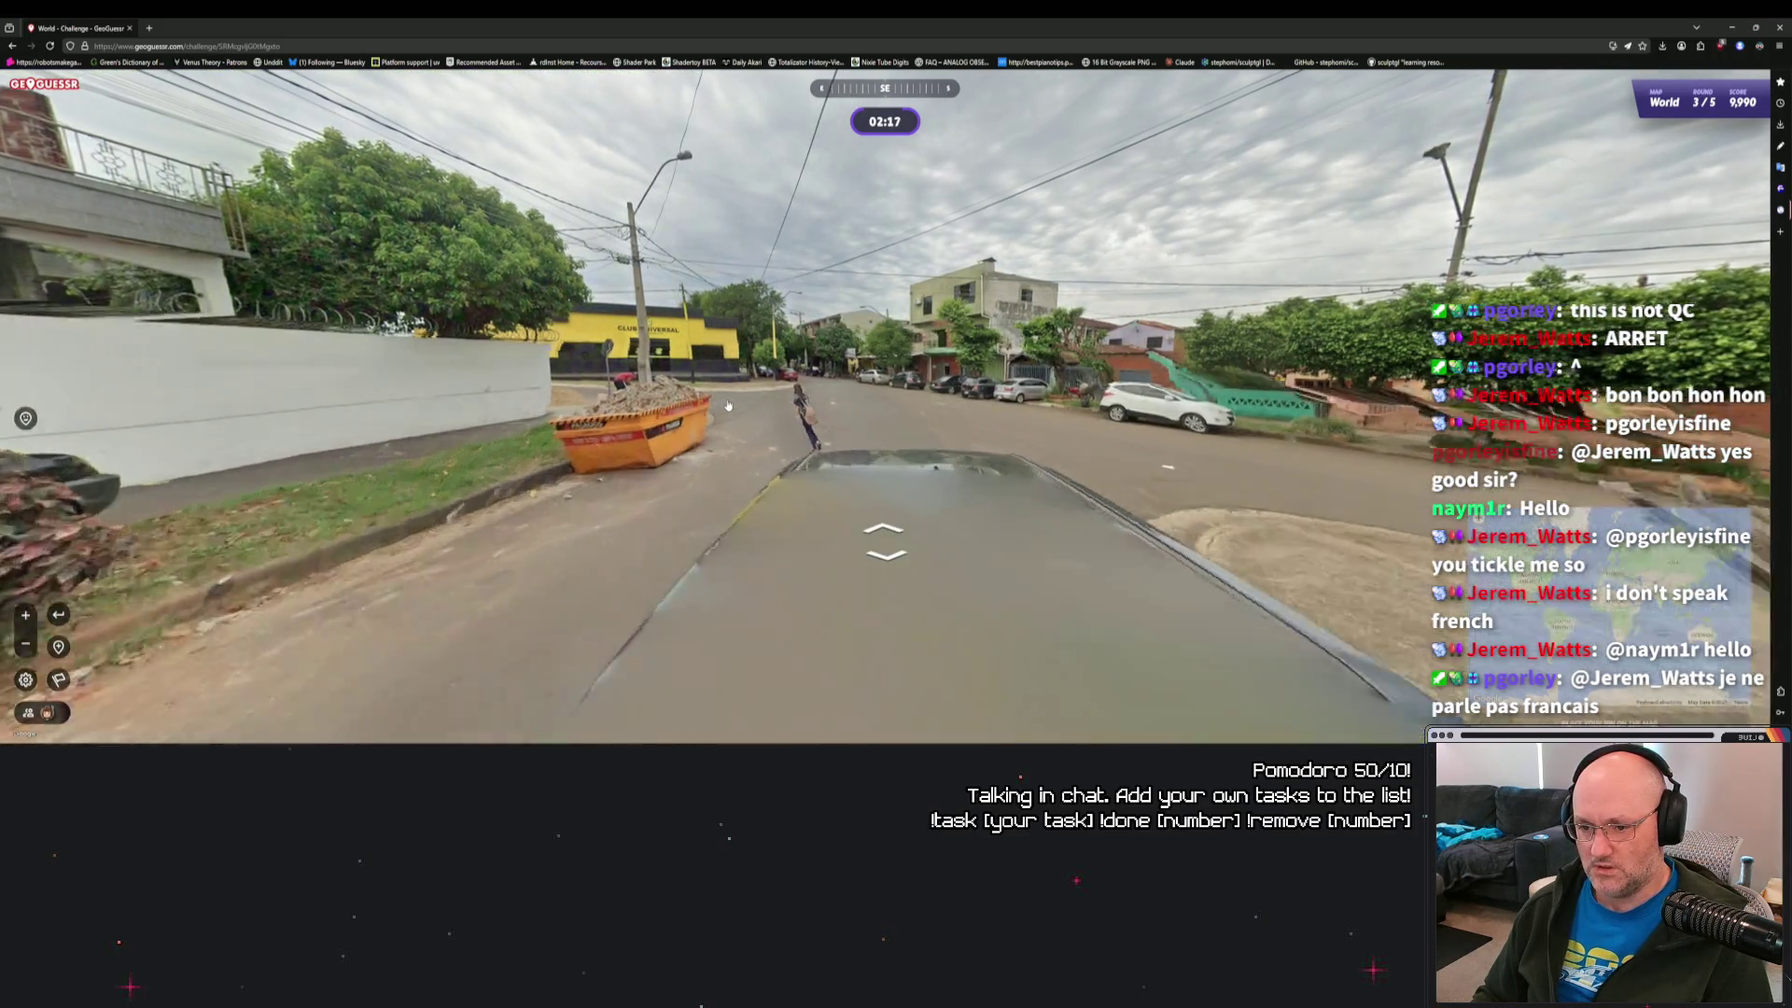
key(Up)
Center and zoom the view on the Club Universal building.
drag(577, 245, 599, 293)
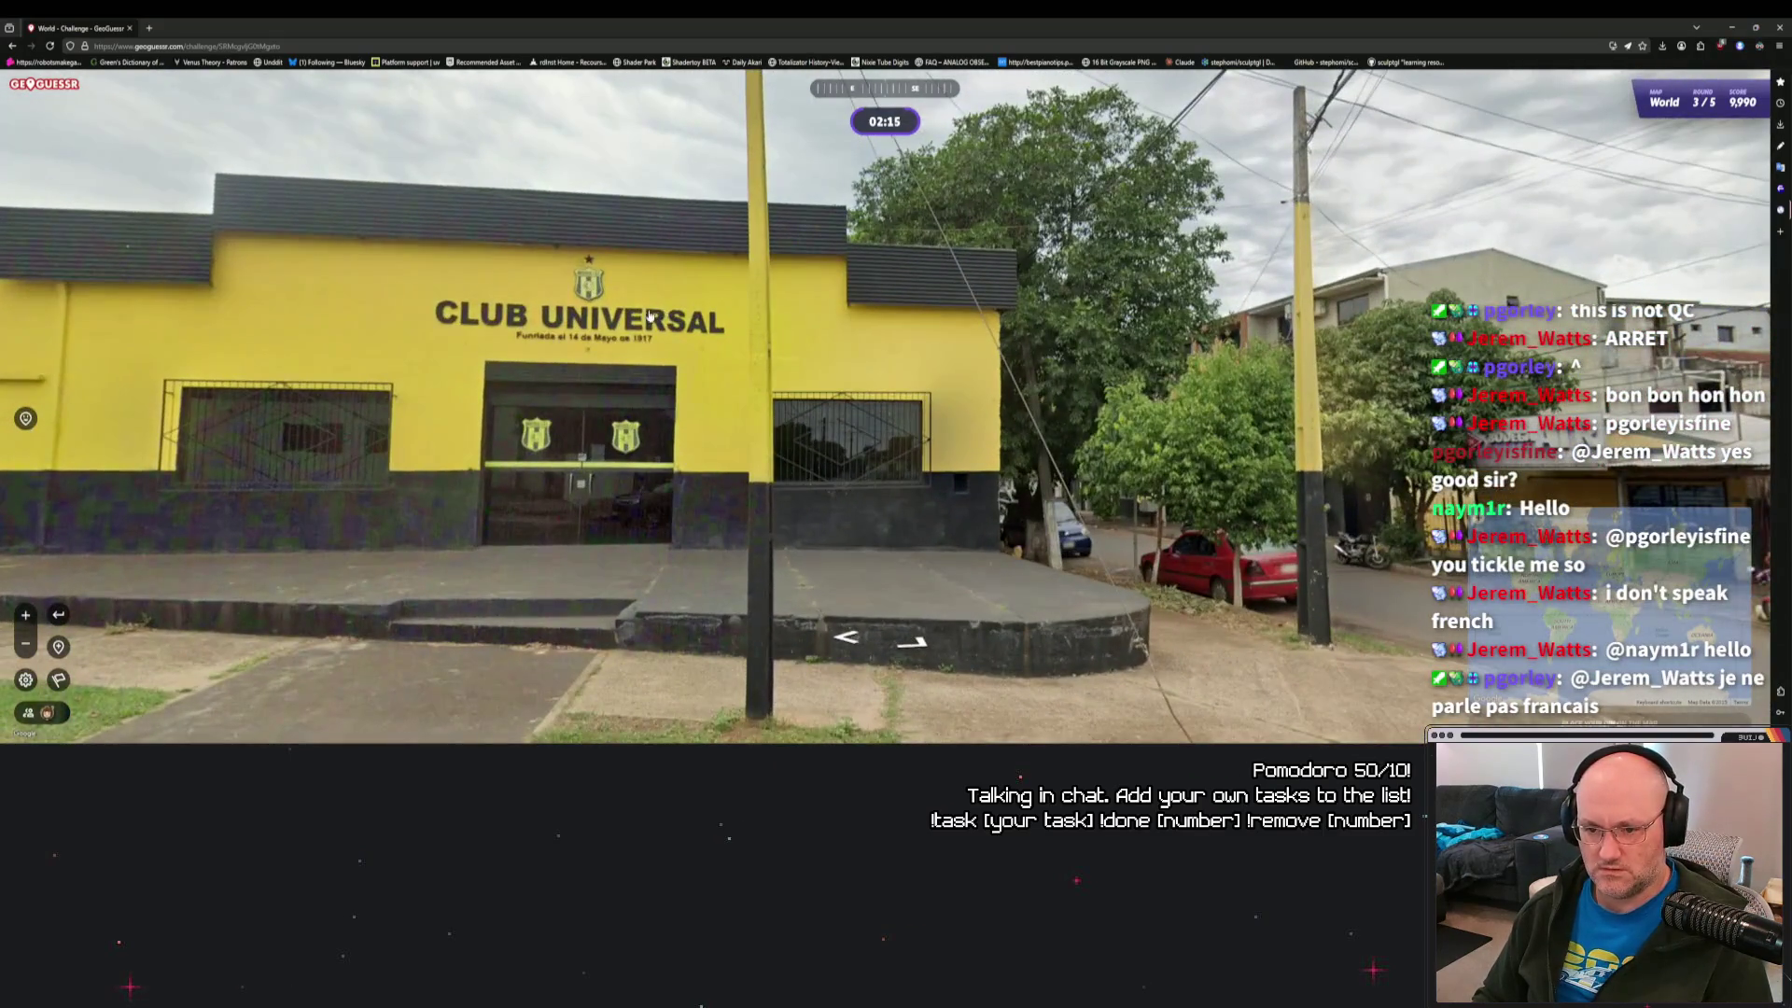
scroll(654, 317, up, 2)
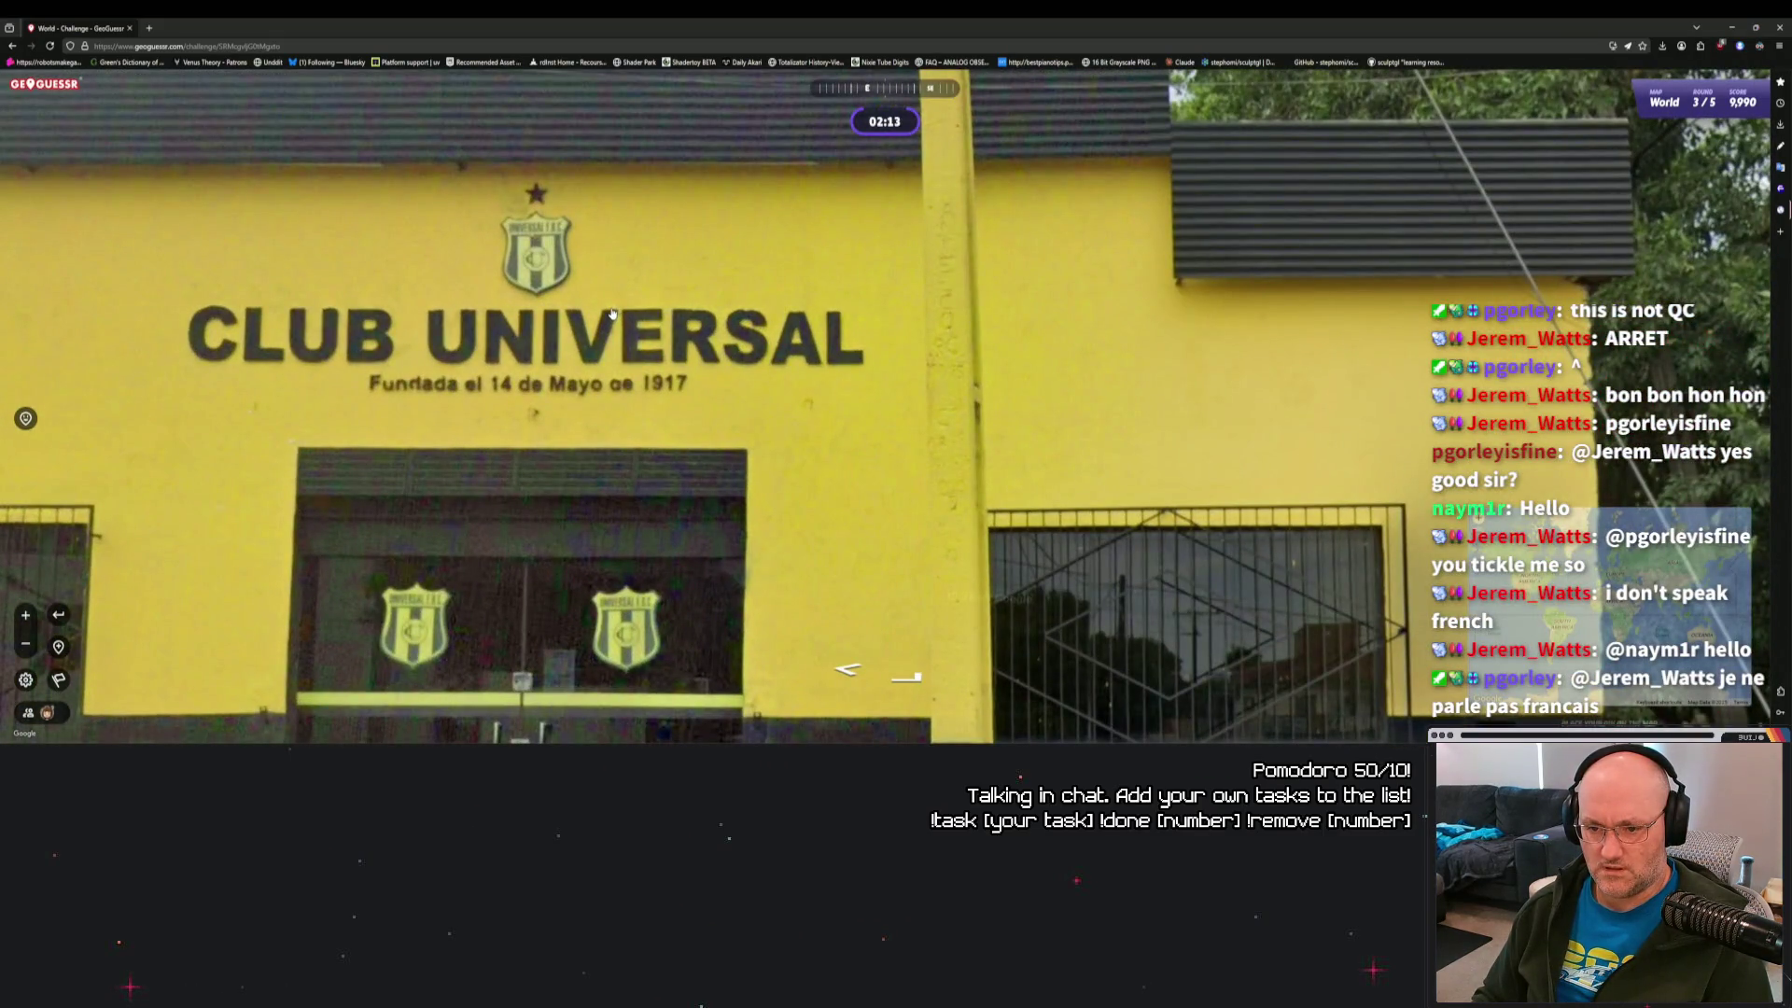
scroll(560, 306, down, 3)
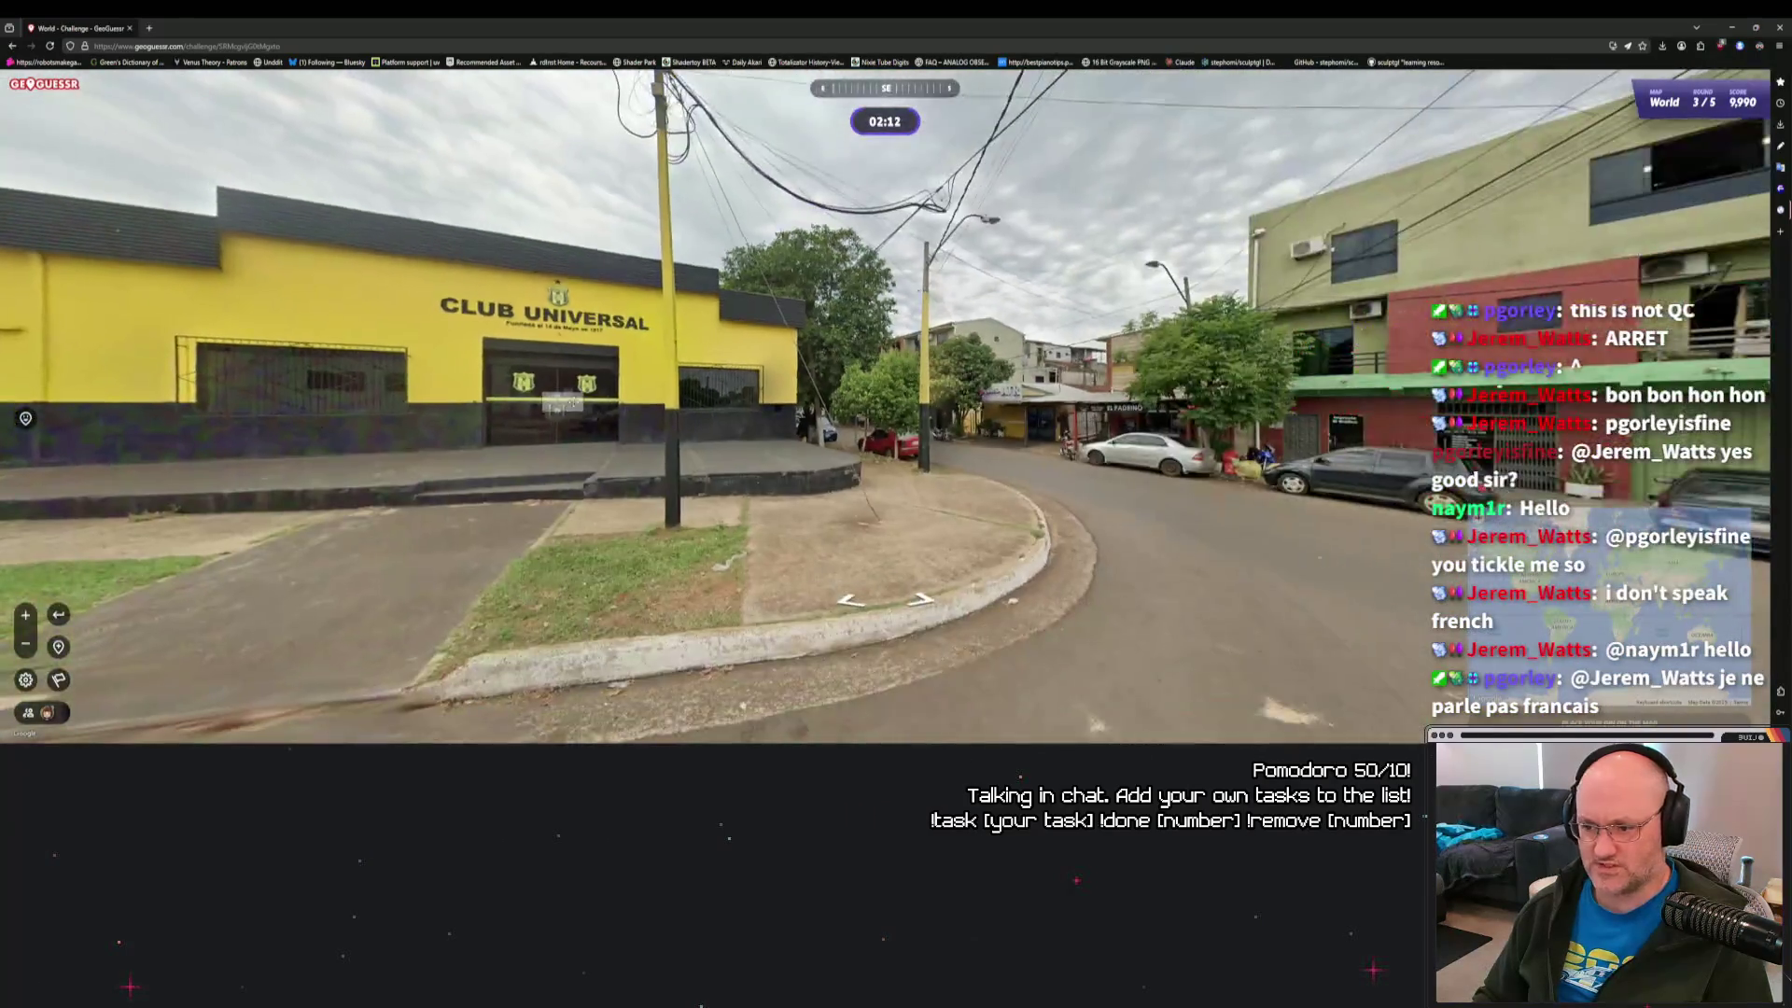
drag(560, 308, 812, 370)
key(Left)
key(Left)
key(Left)
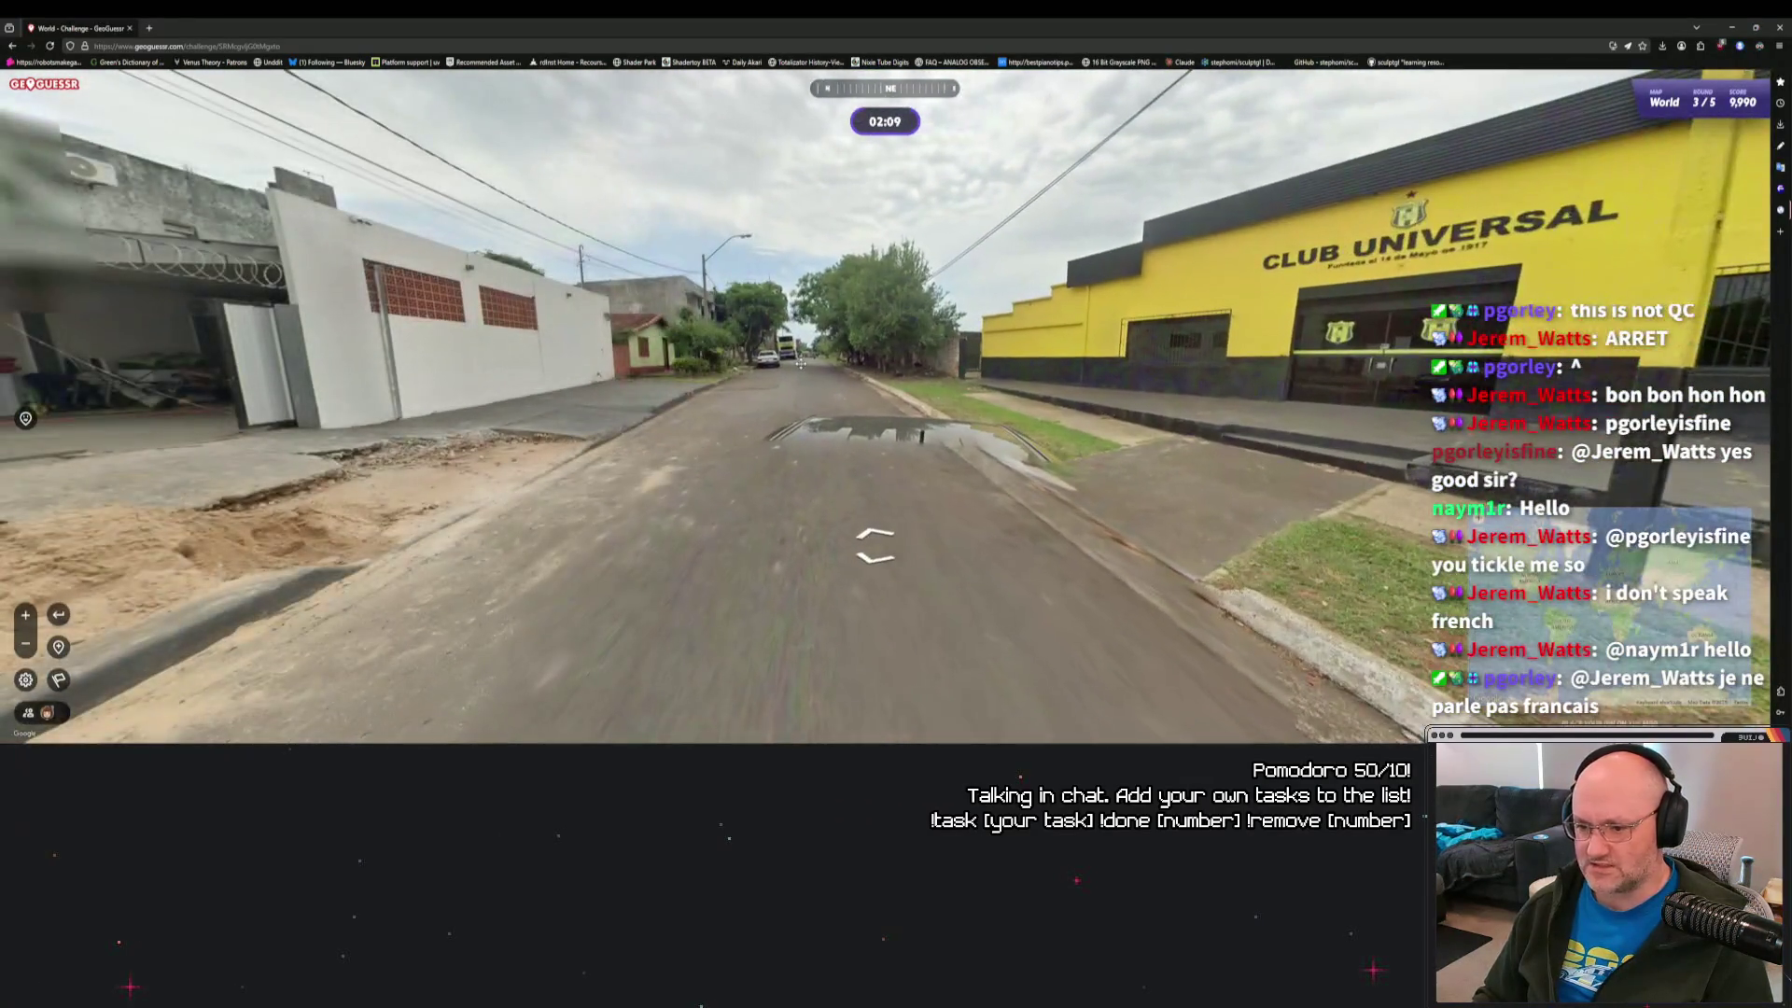
Move down the street to the parked Zona Latina bus and look around.
click(800, 380)
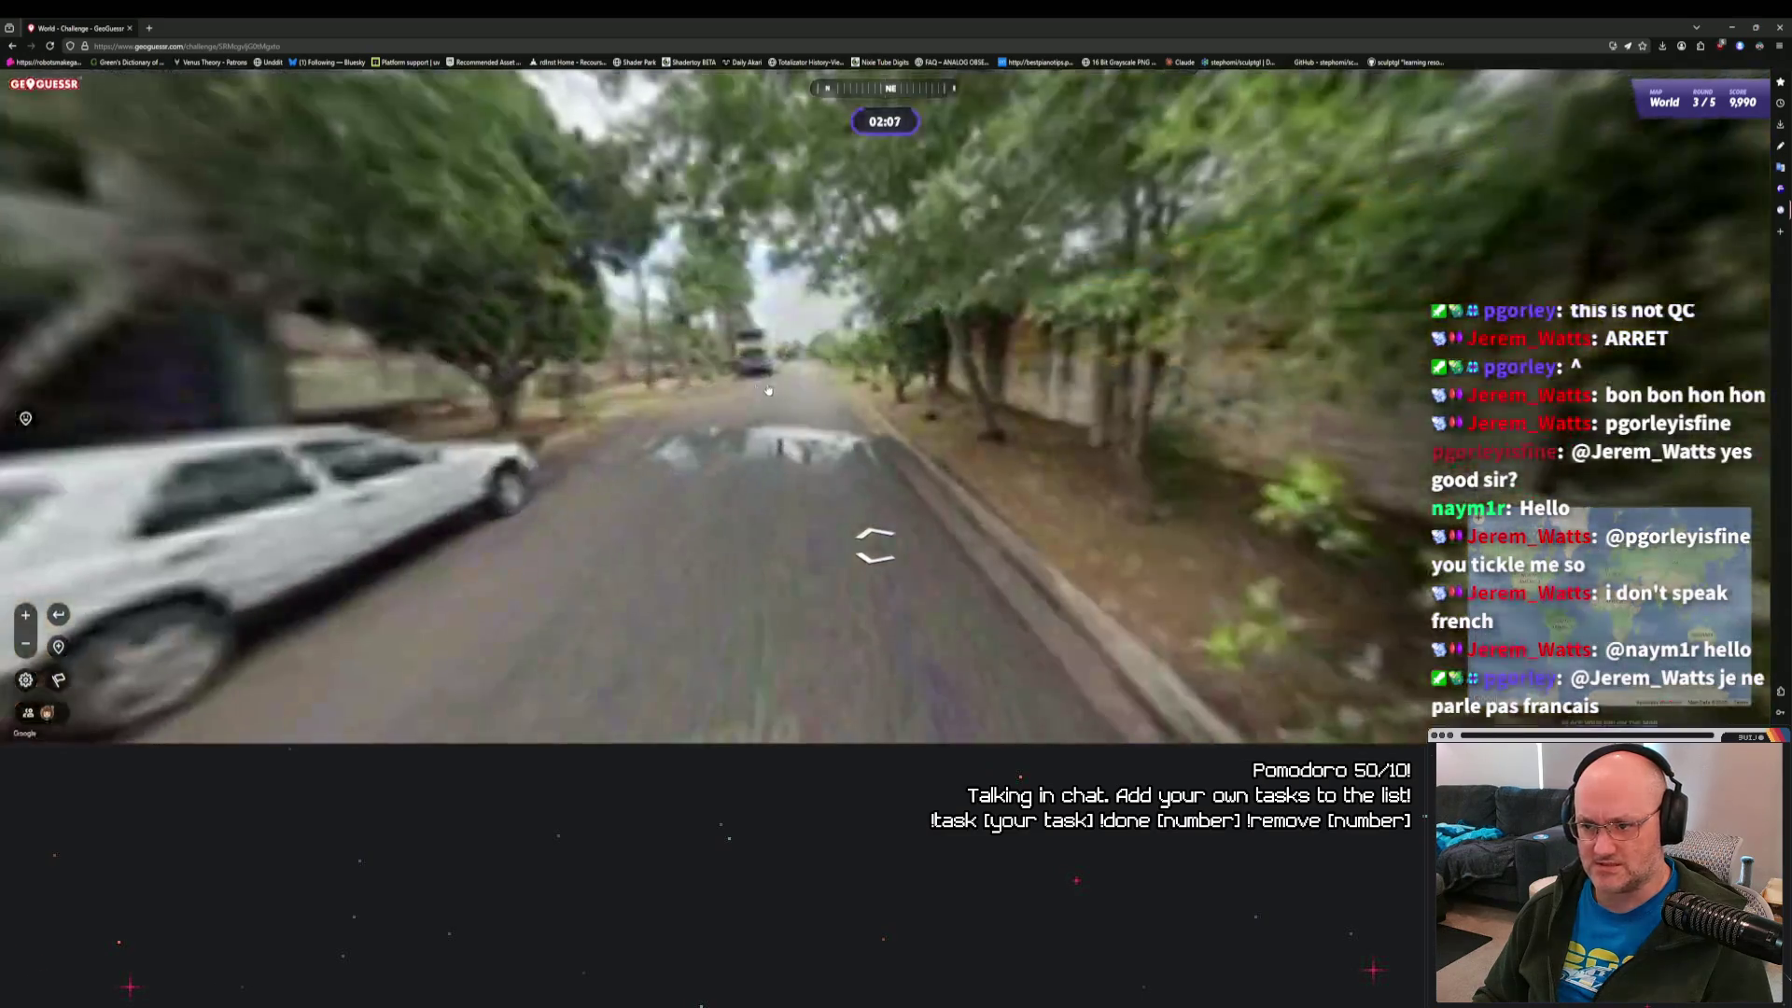
click(747, 392)
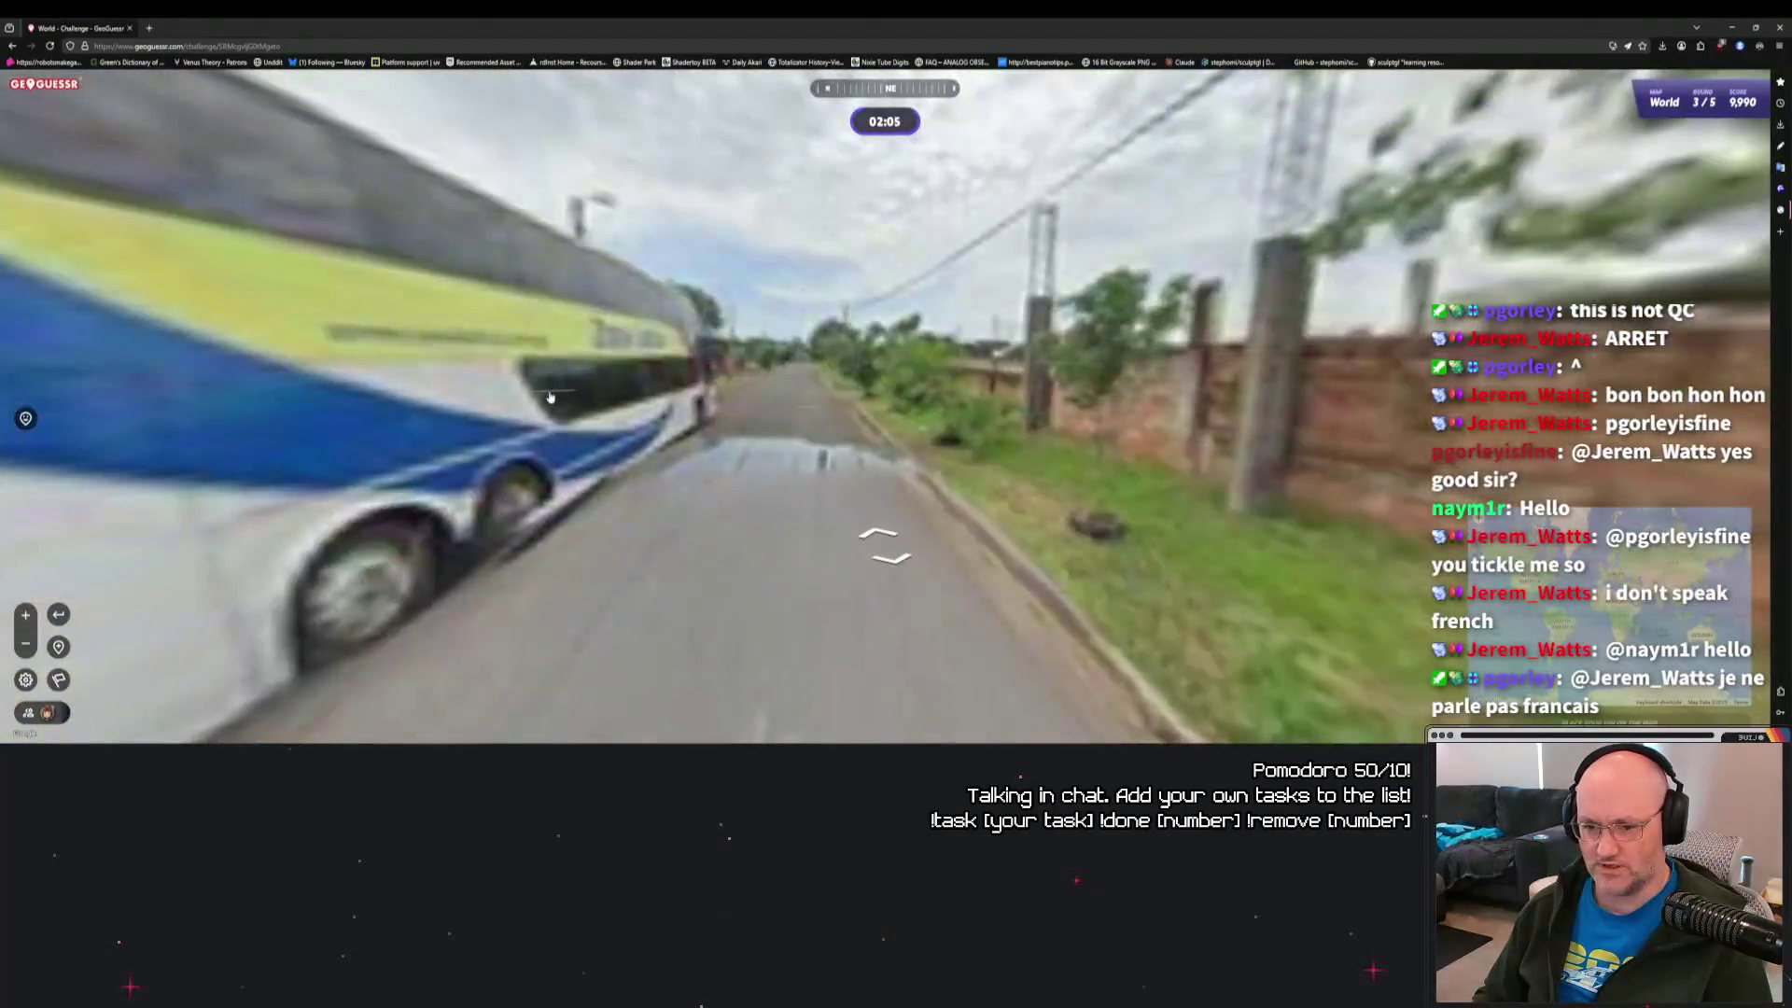
drag(573, 389, 1108, 316)
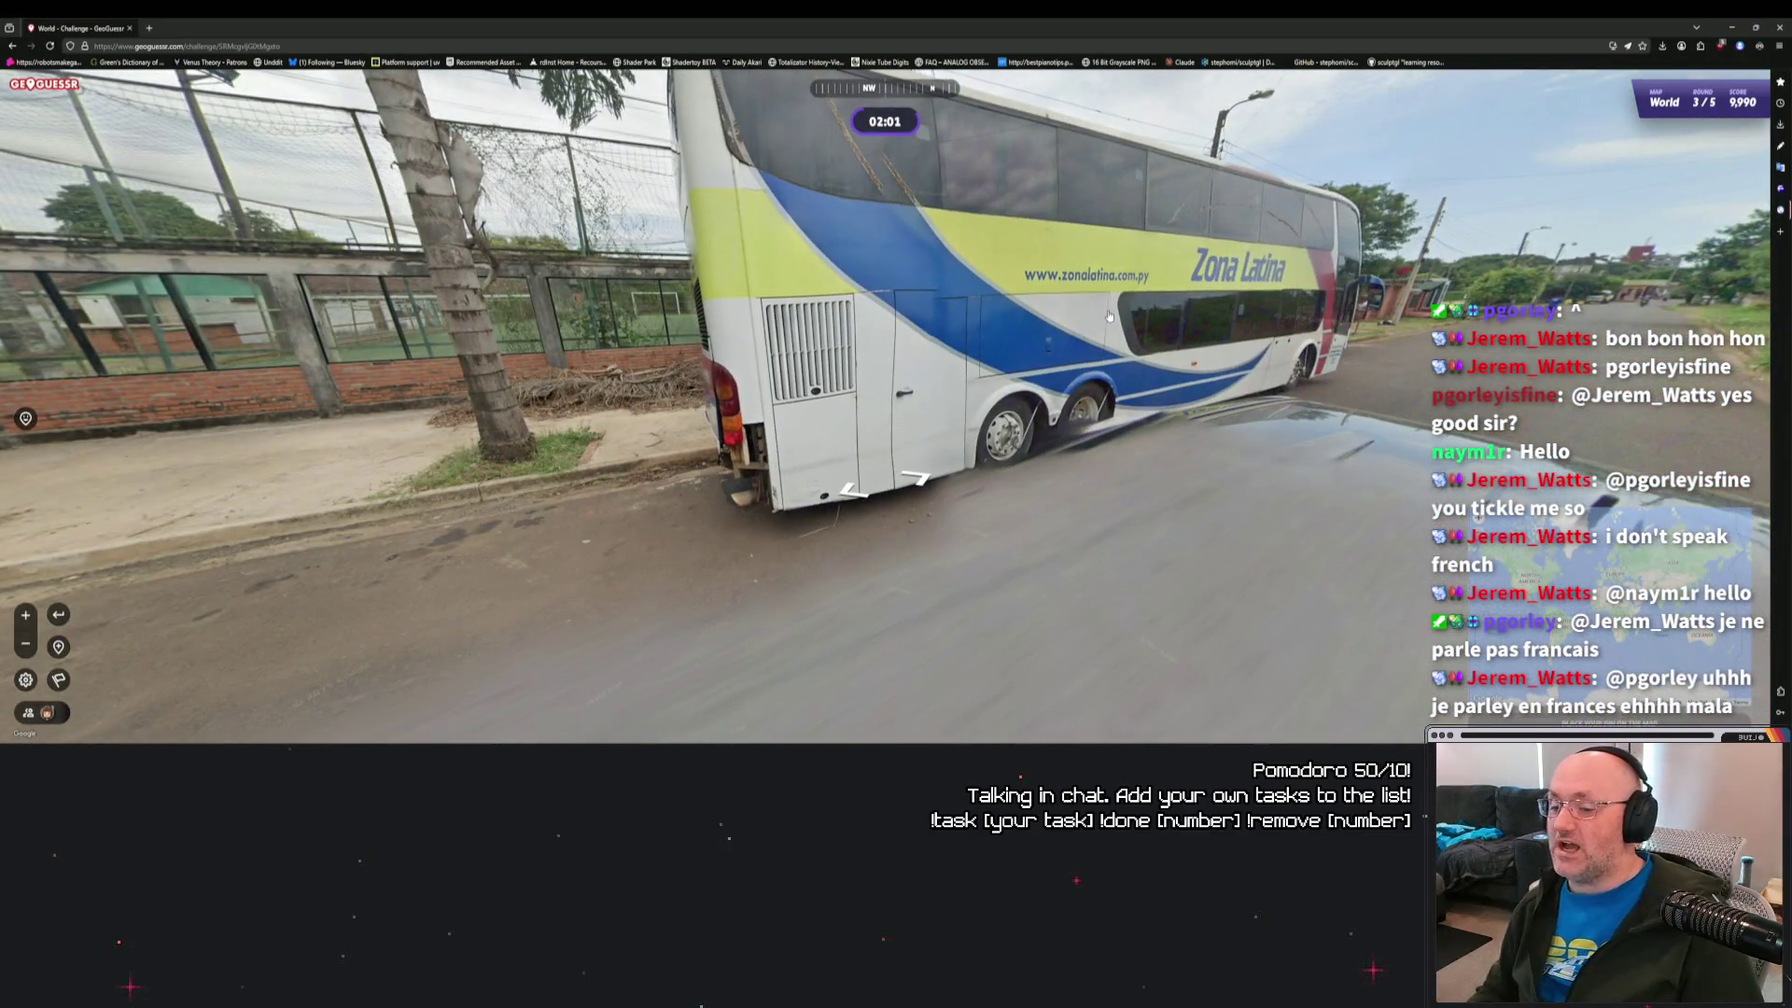
key(Left)
key(Left)
key(Left)
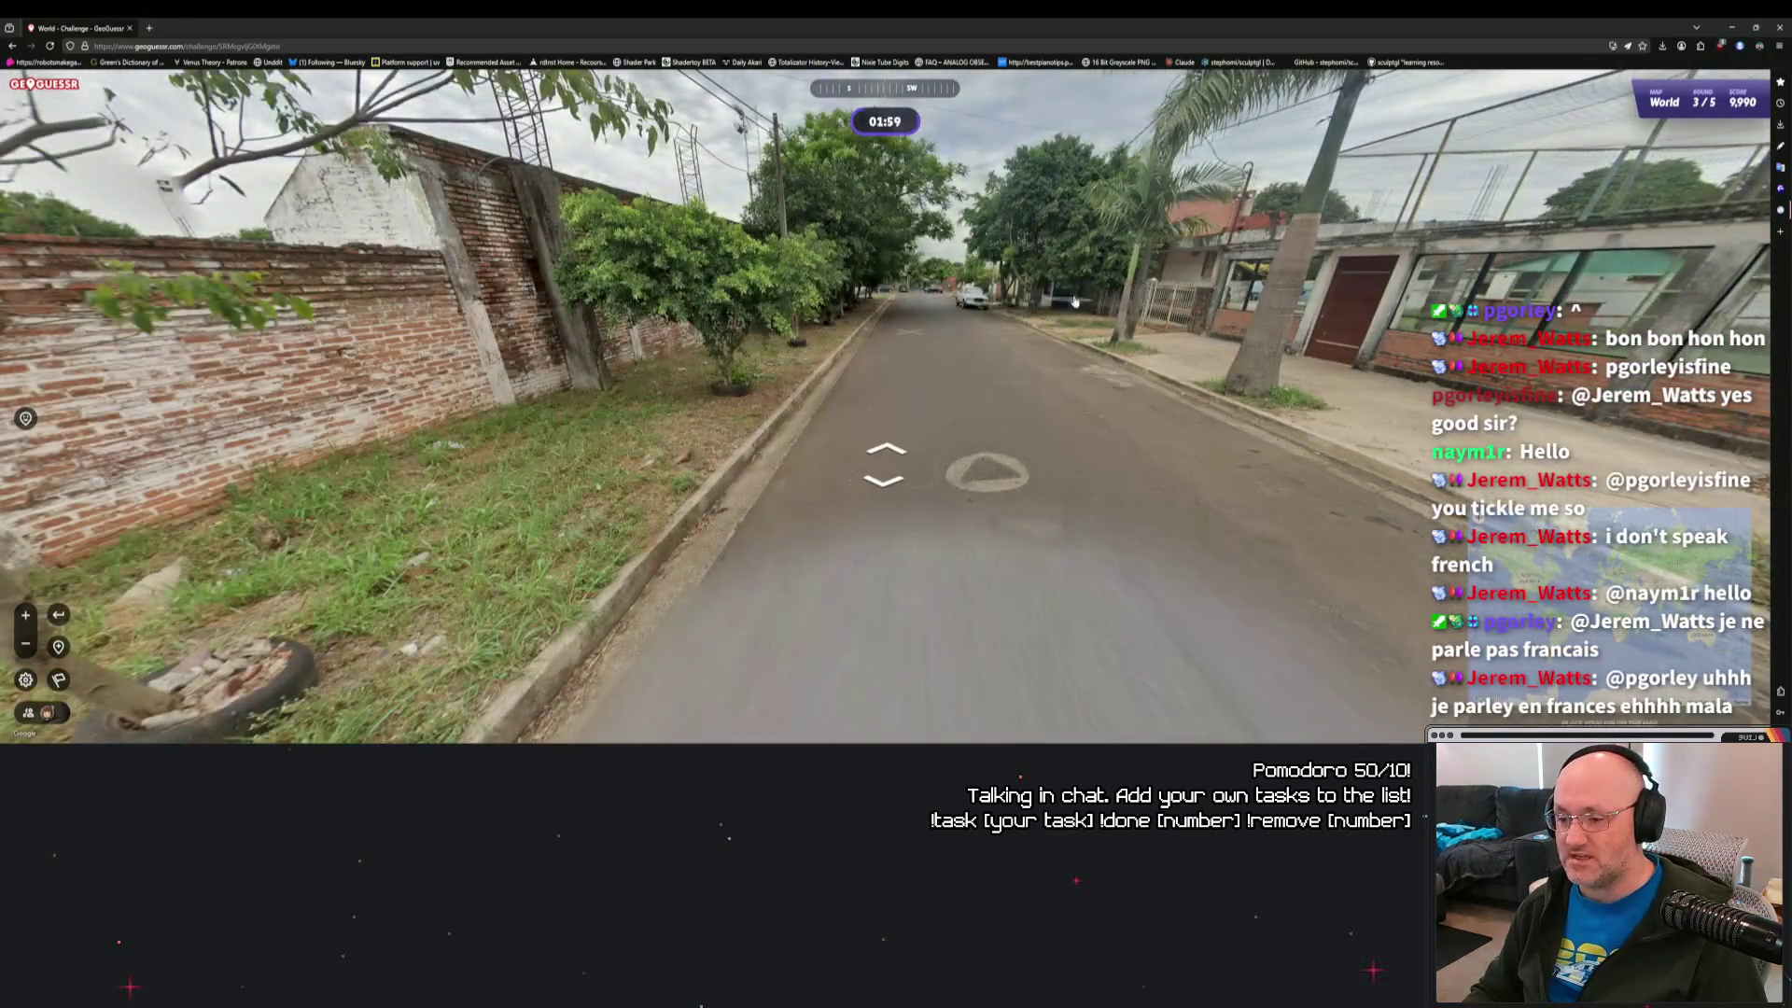
key(Right)
key(Right)
Zoom and pan the guess map onto Asunción, then step forward to the white car.
mouse_move(1330, 297)
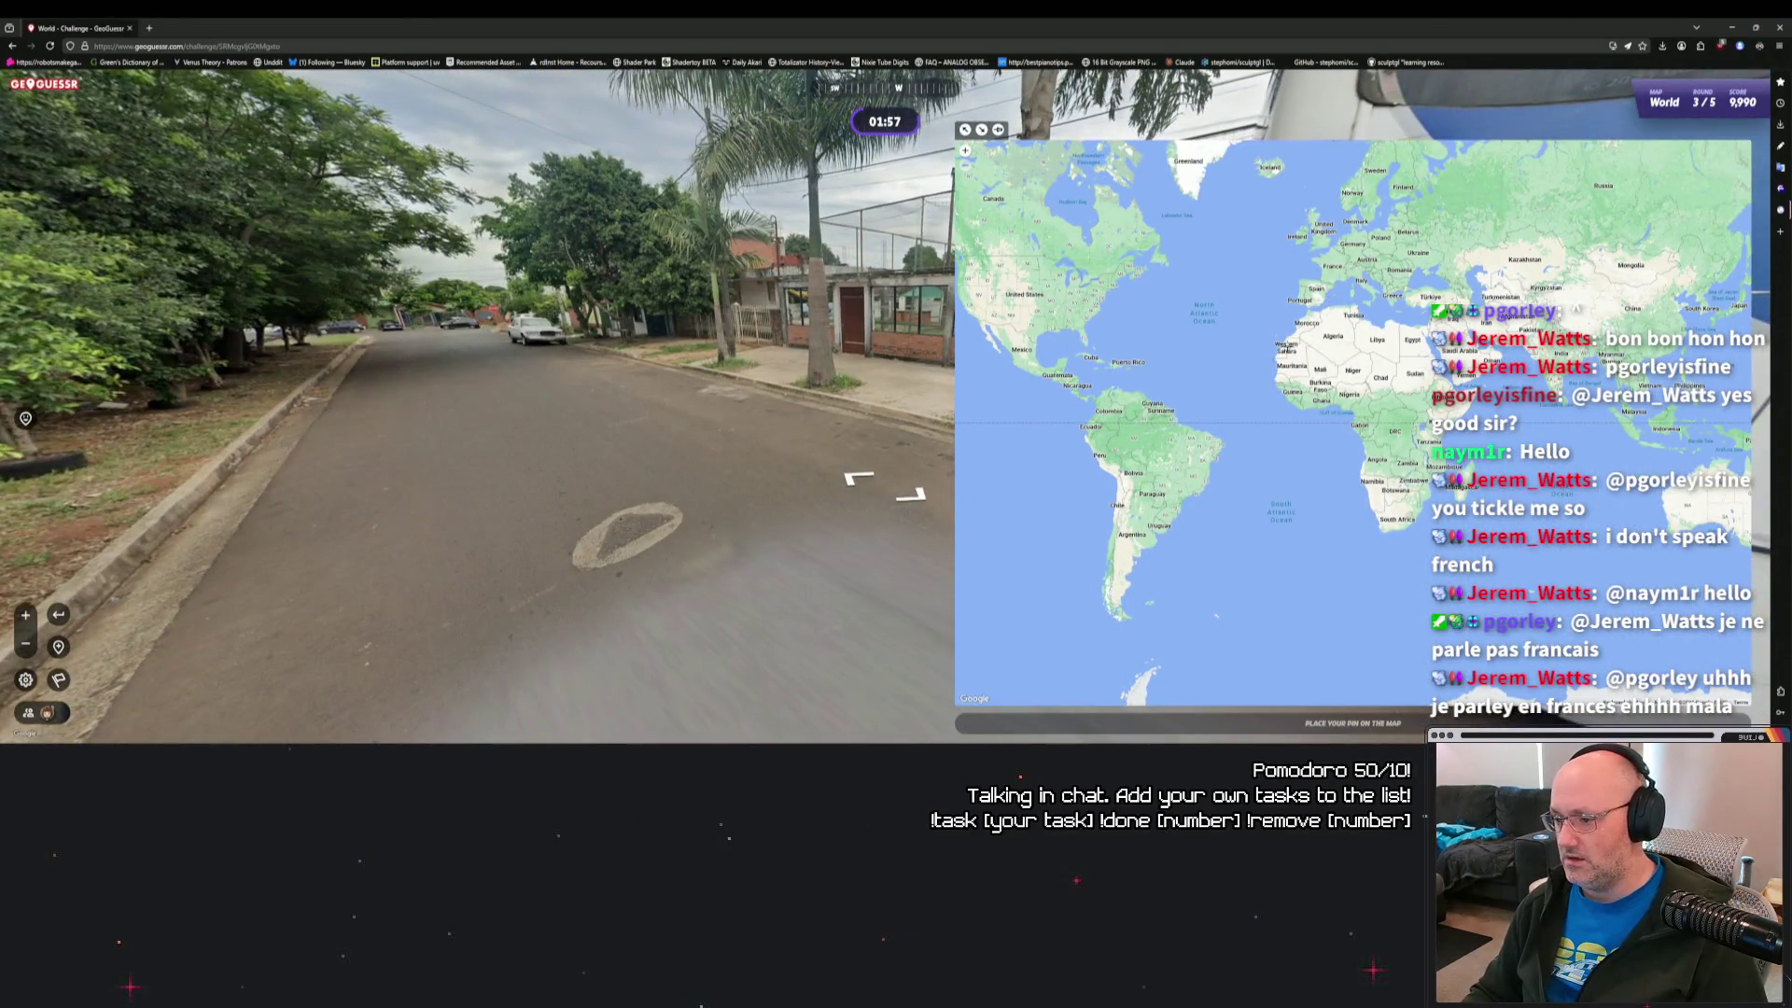
scroll(1119, 248, up, 5)
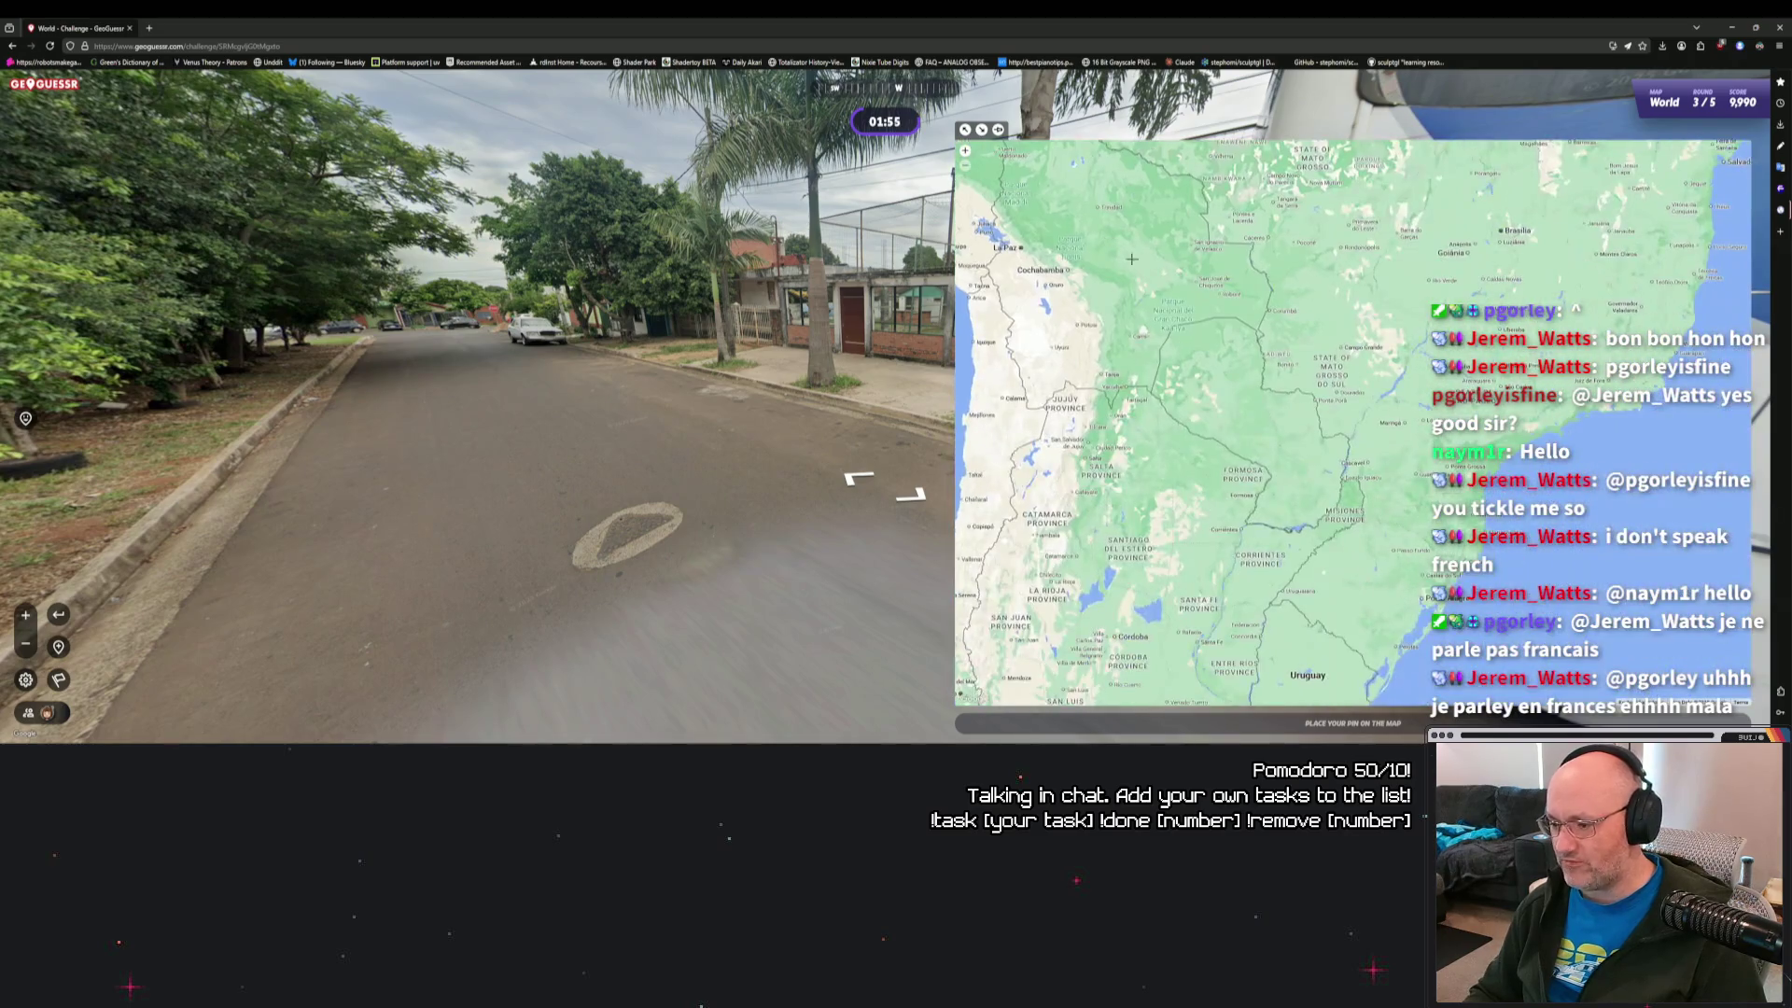
scroll(1286, 389, up, 5)
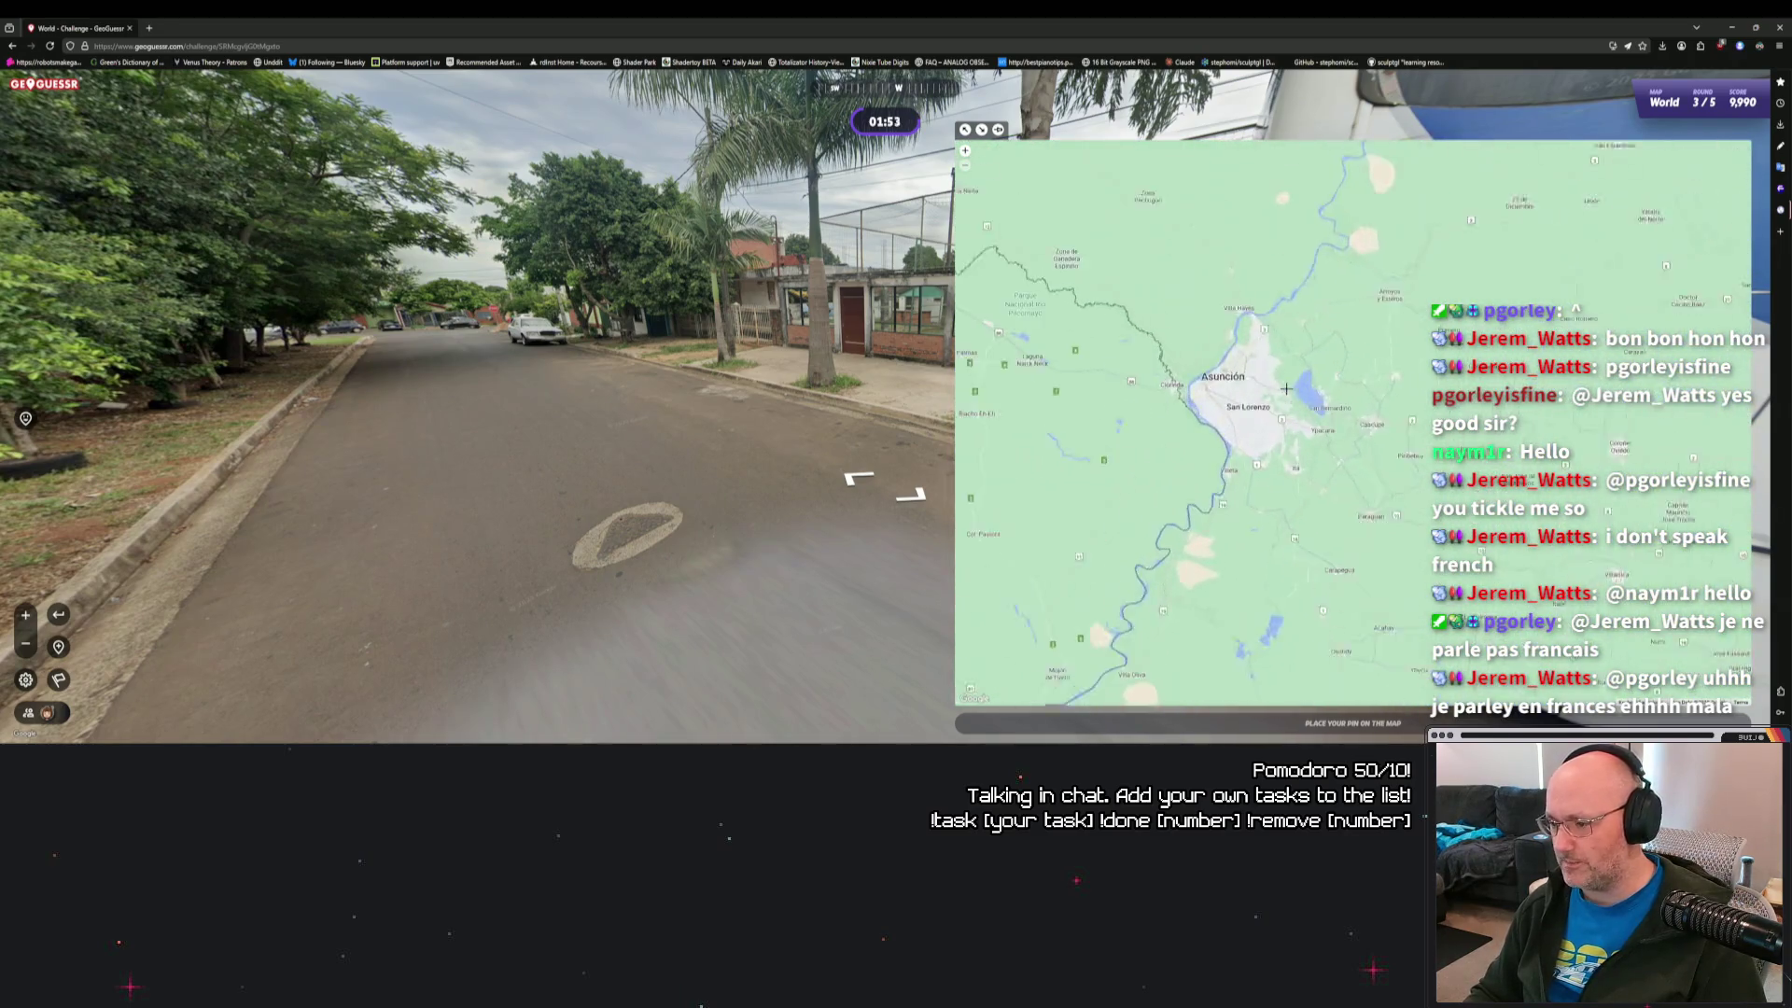
scroll(1286, 389, up, 3)
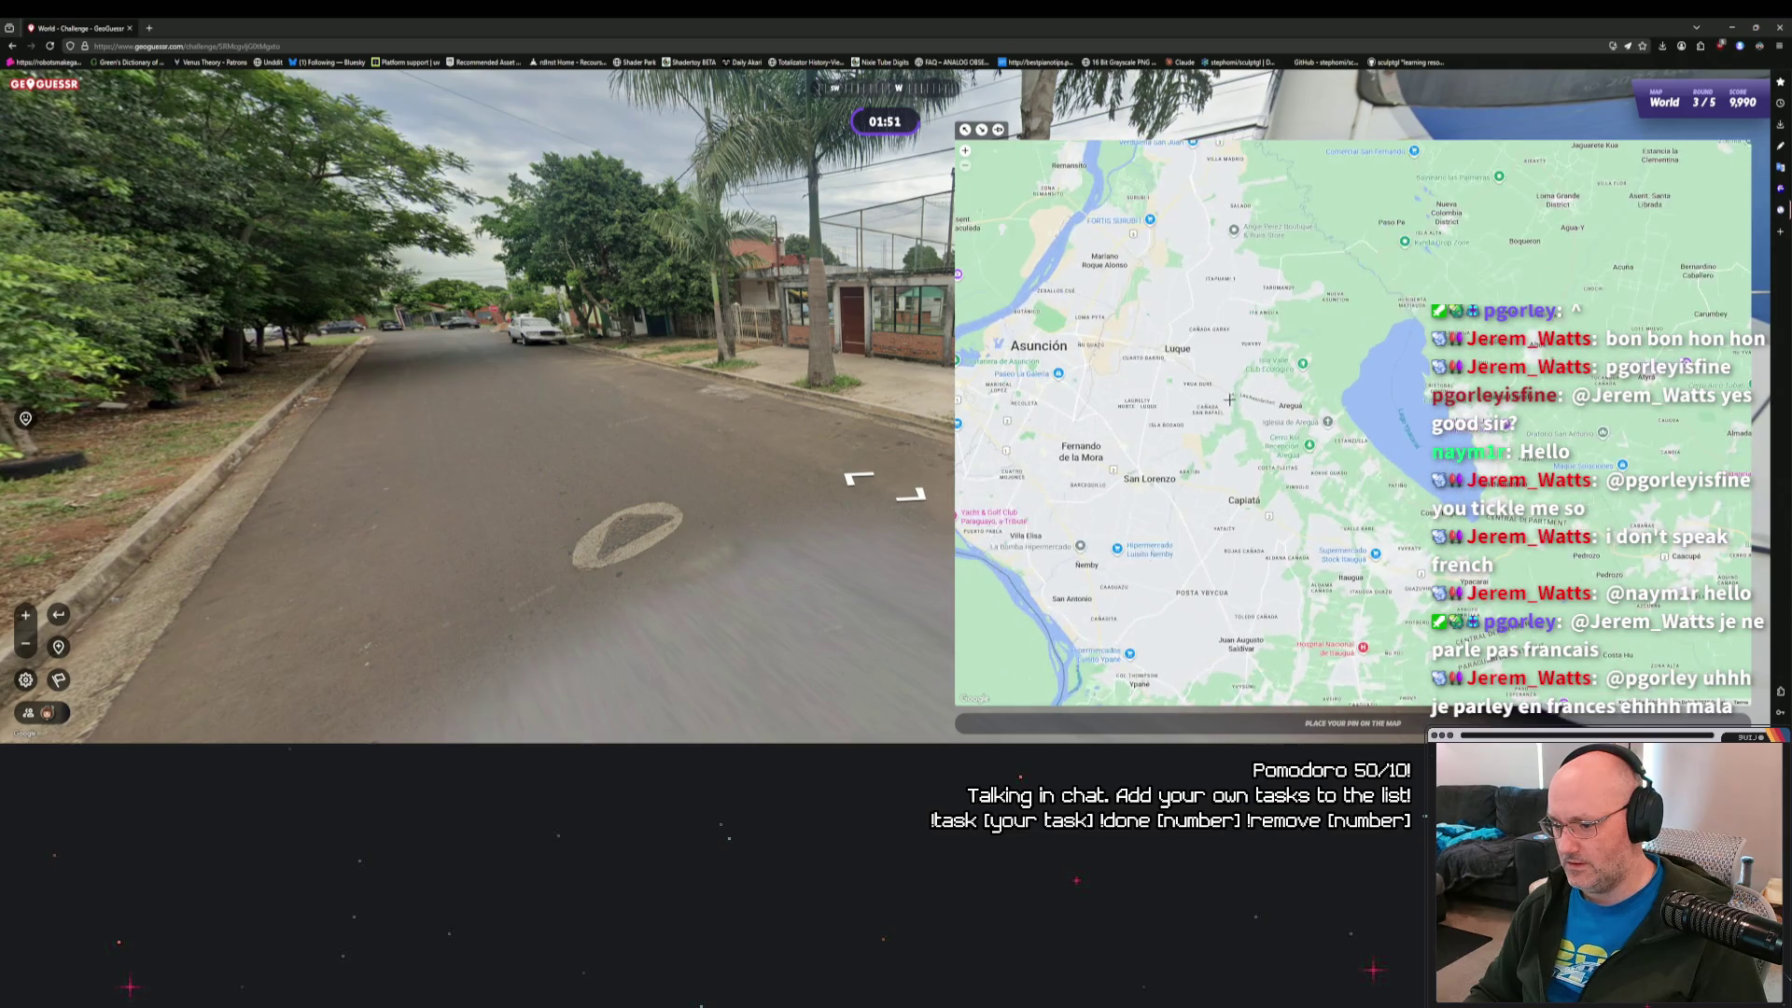
drag(1228, 399, 1323, 372)
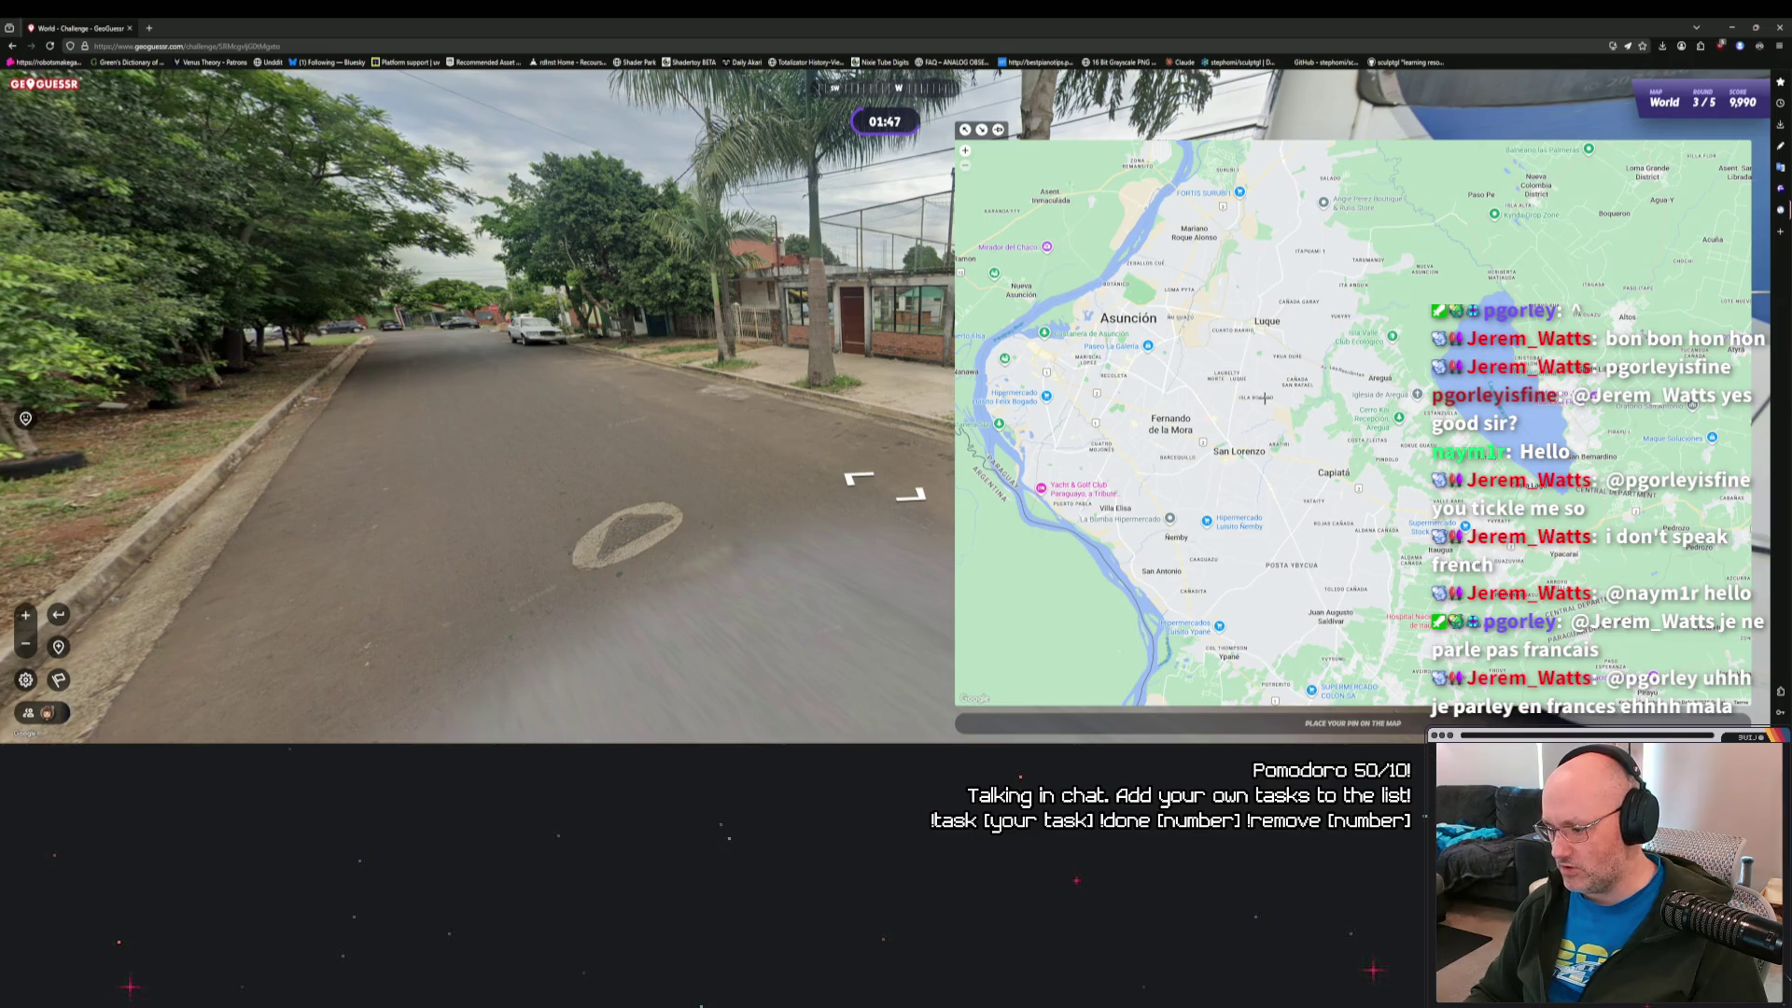
scroll(1265, 399, up, 2)
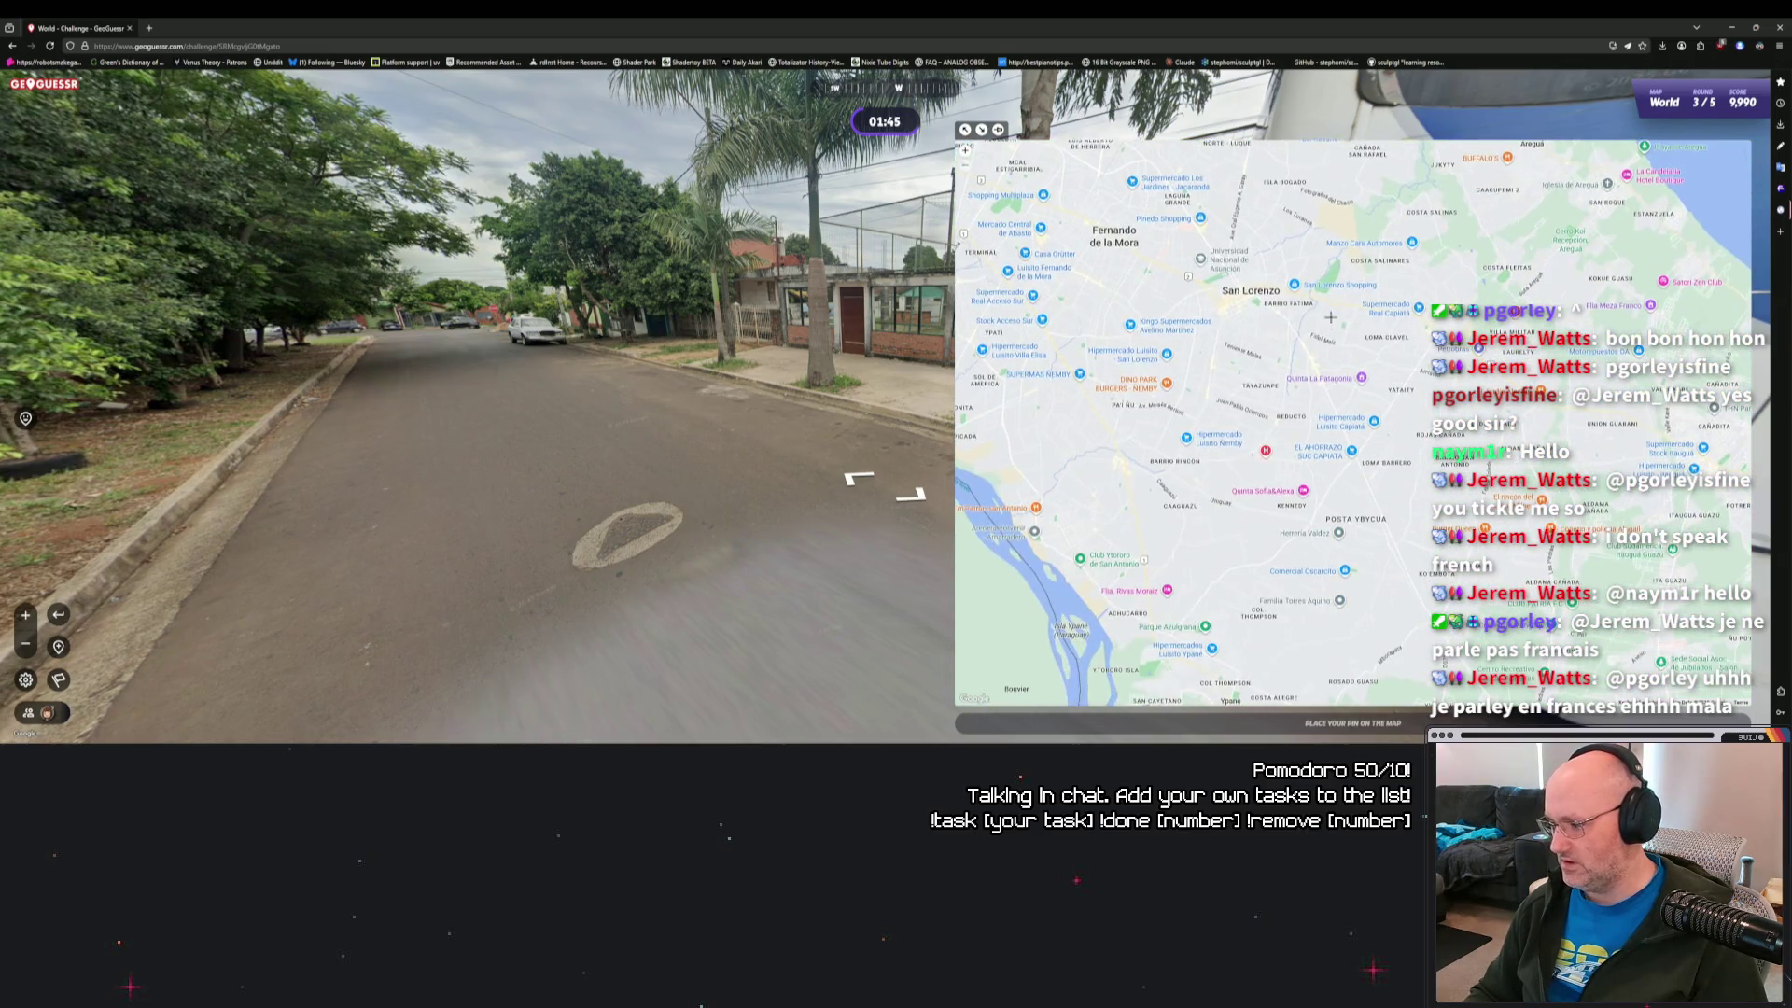
scroll(1229, 401, down, 2)
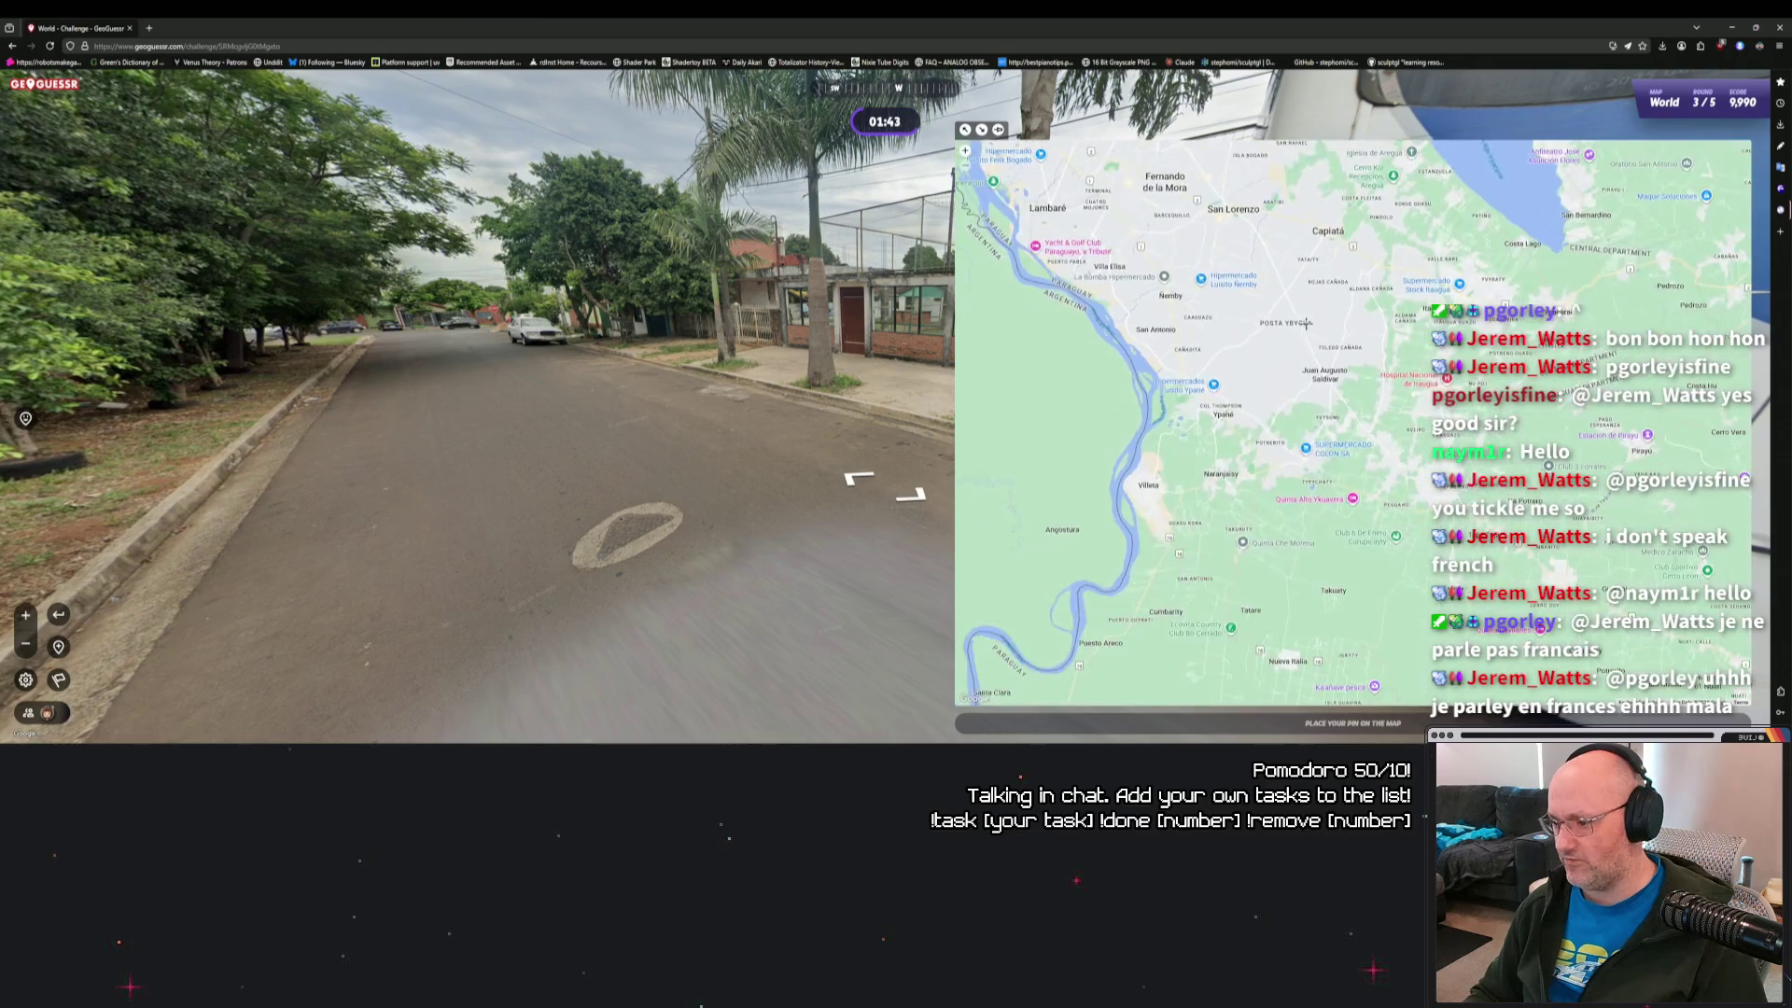
drag(1170, 320, 1170, 411)
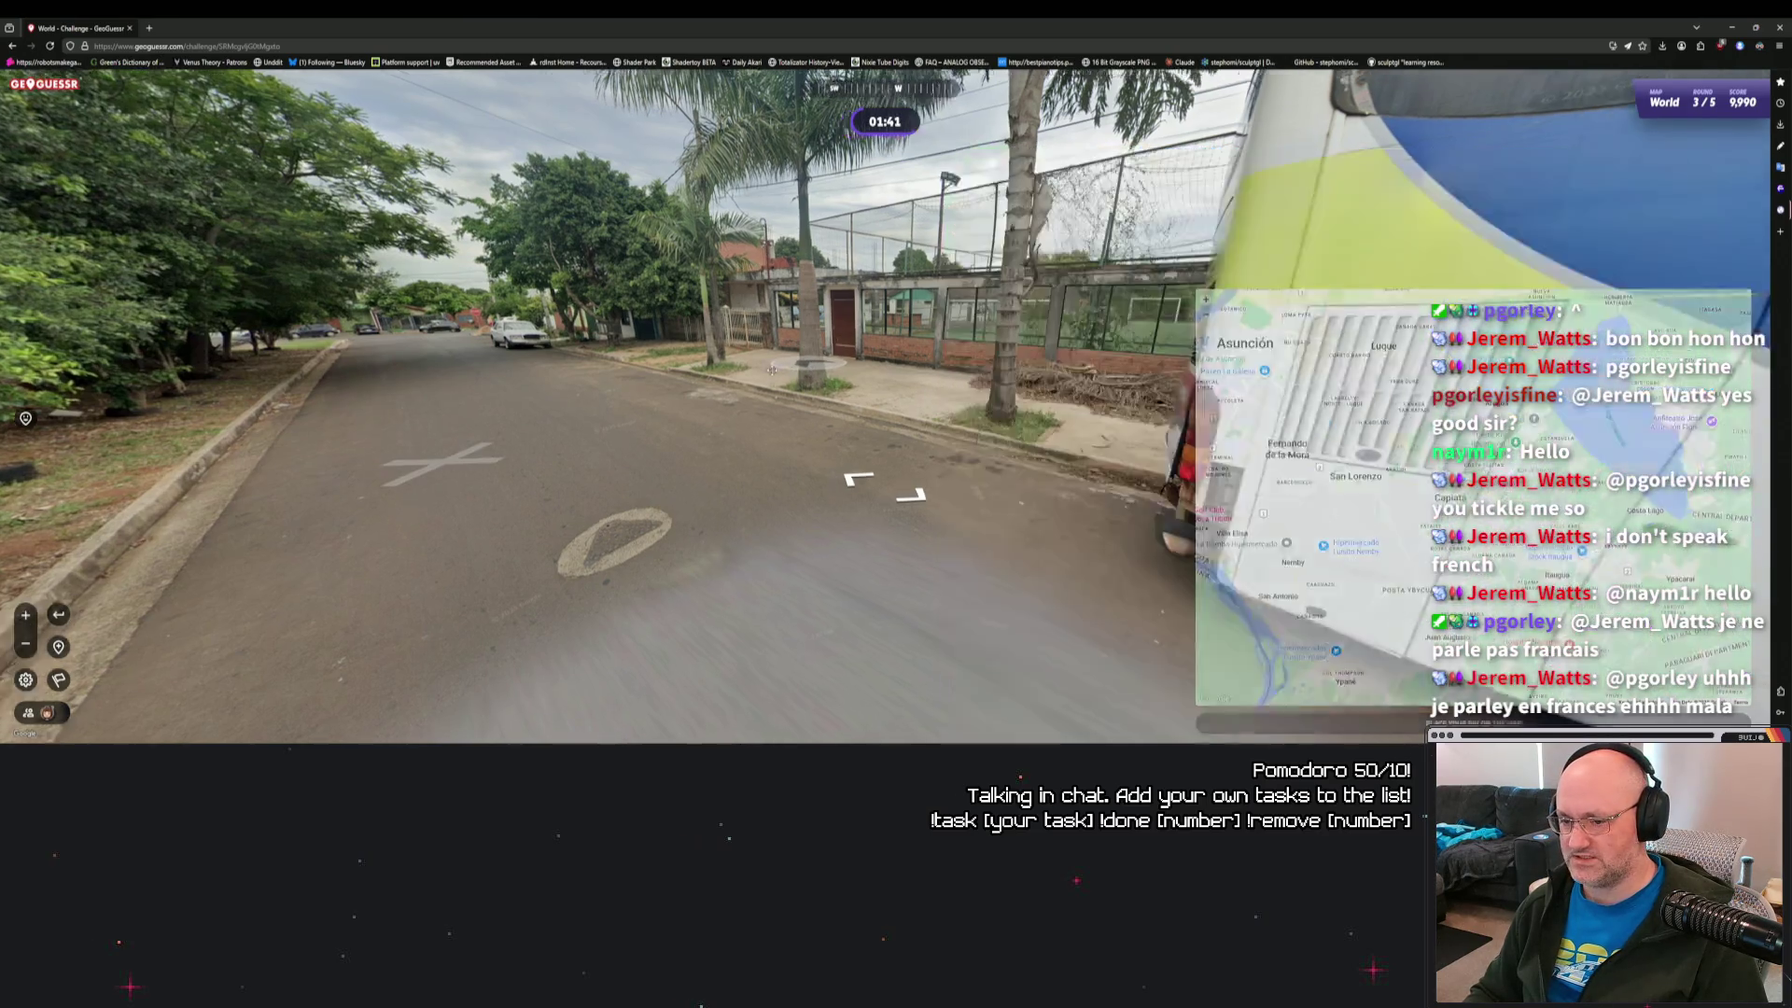
click(812, 366)
Advance past the brick wall and PARE sign to the Club Universal building.
click(906, 361)
click(960, 344)
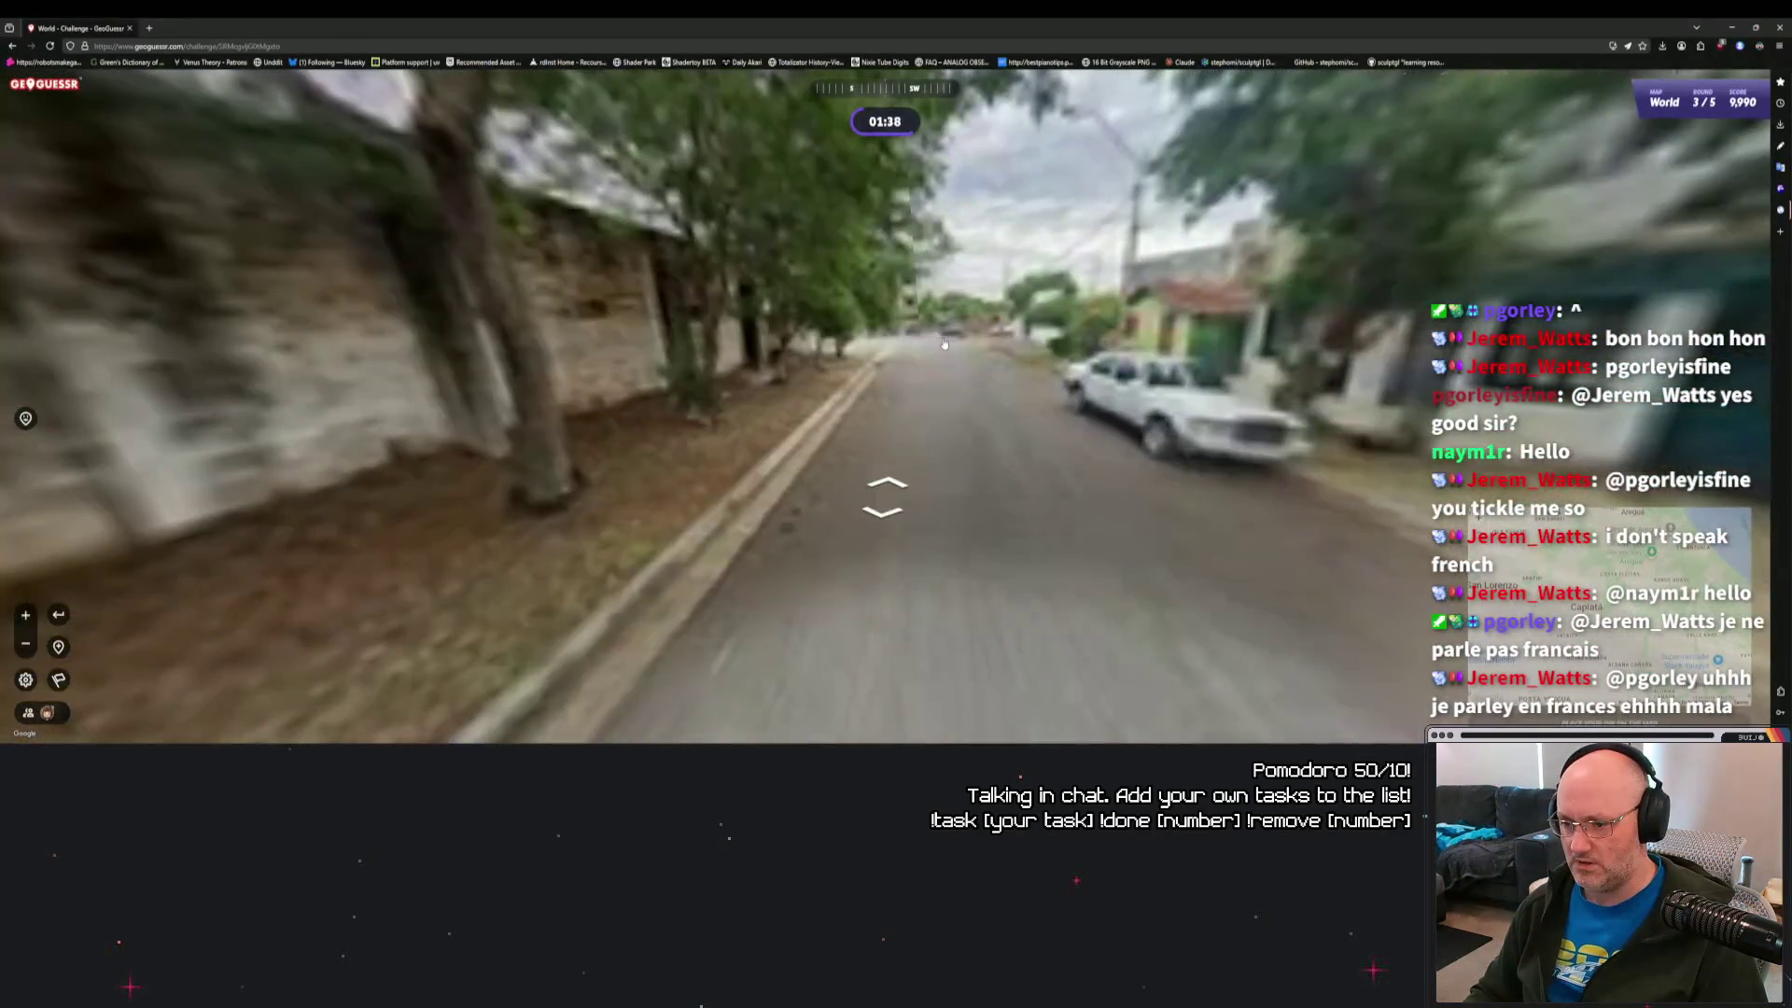
click(966, 373)
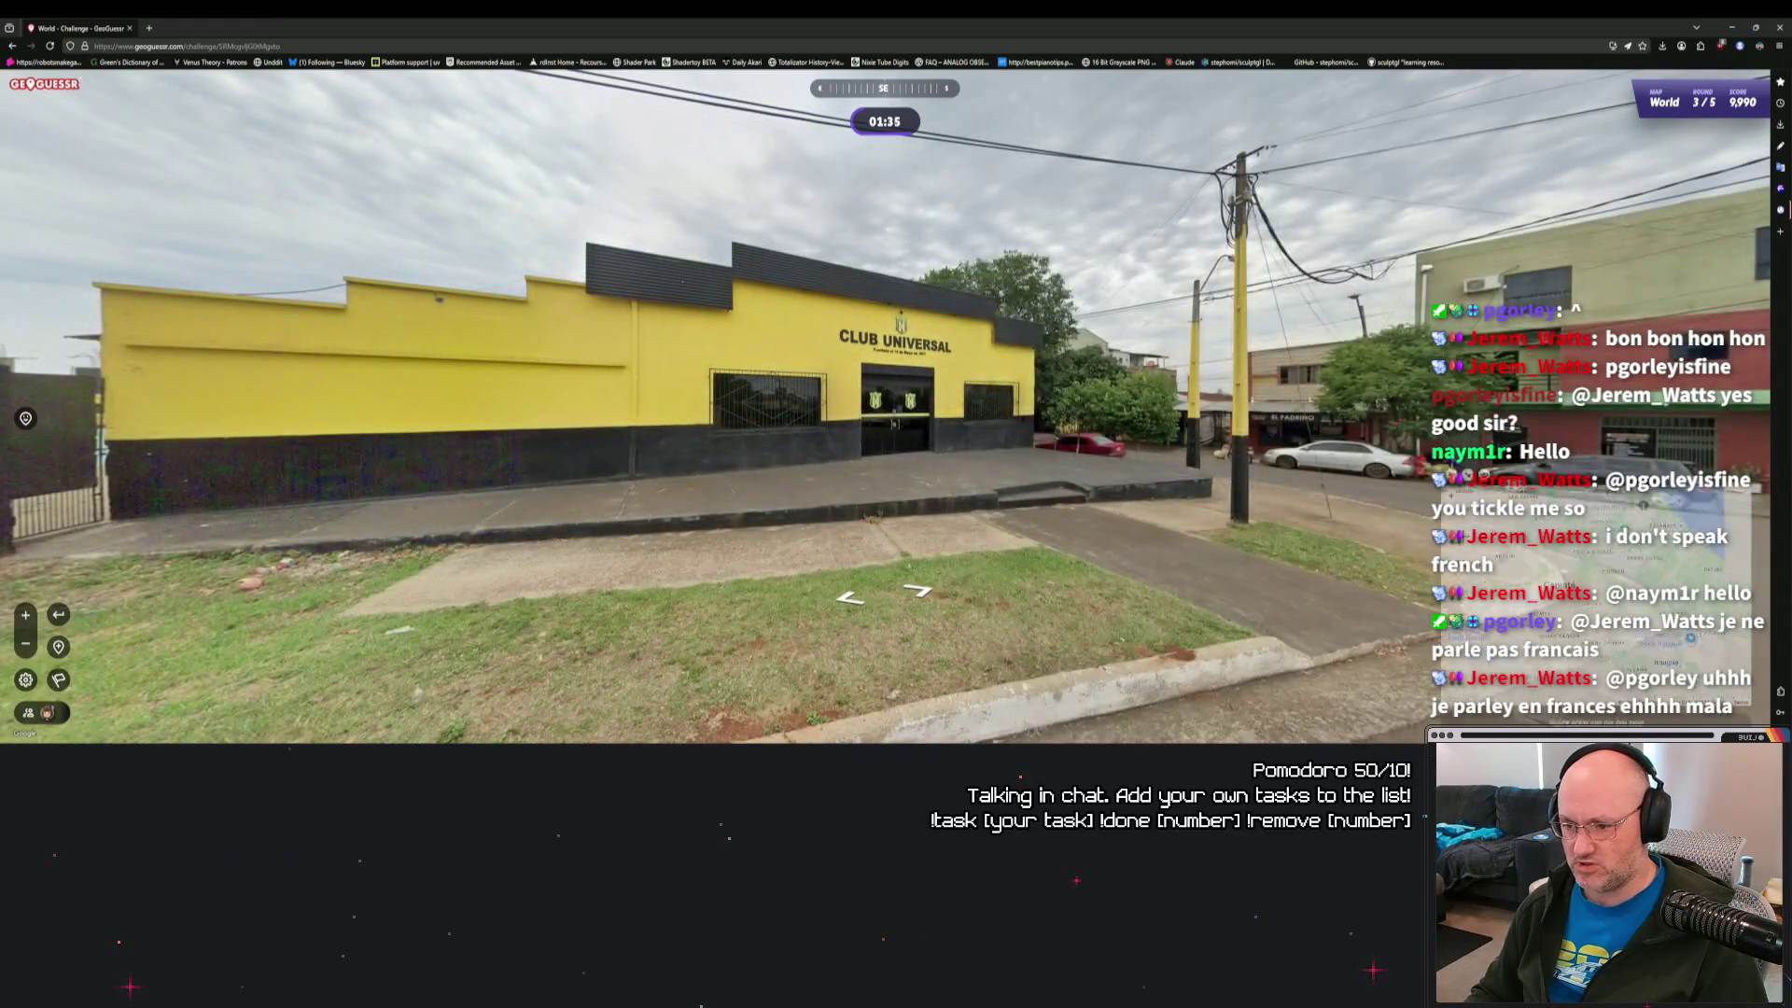
Zoom the guess map onto the streets around San Lorenzo and Posta Ybycua.
mouse_move(1453, 495)
scroll(1298, 450, down, 5)
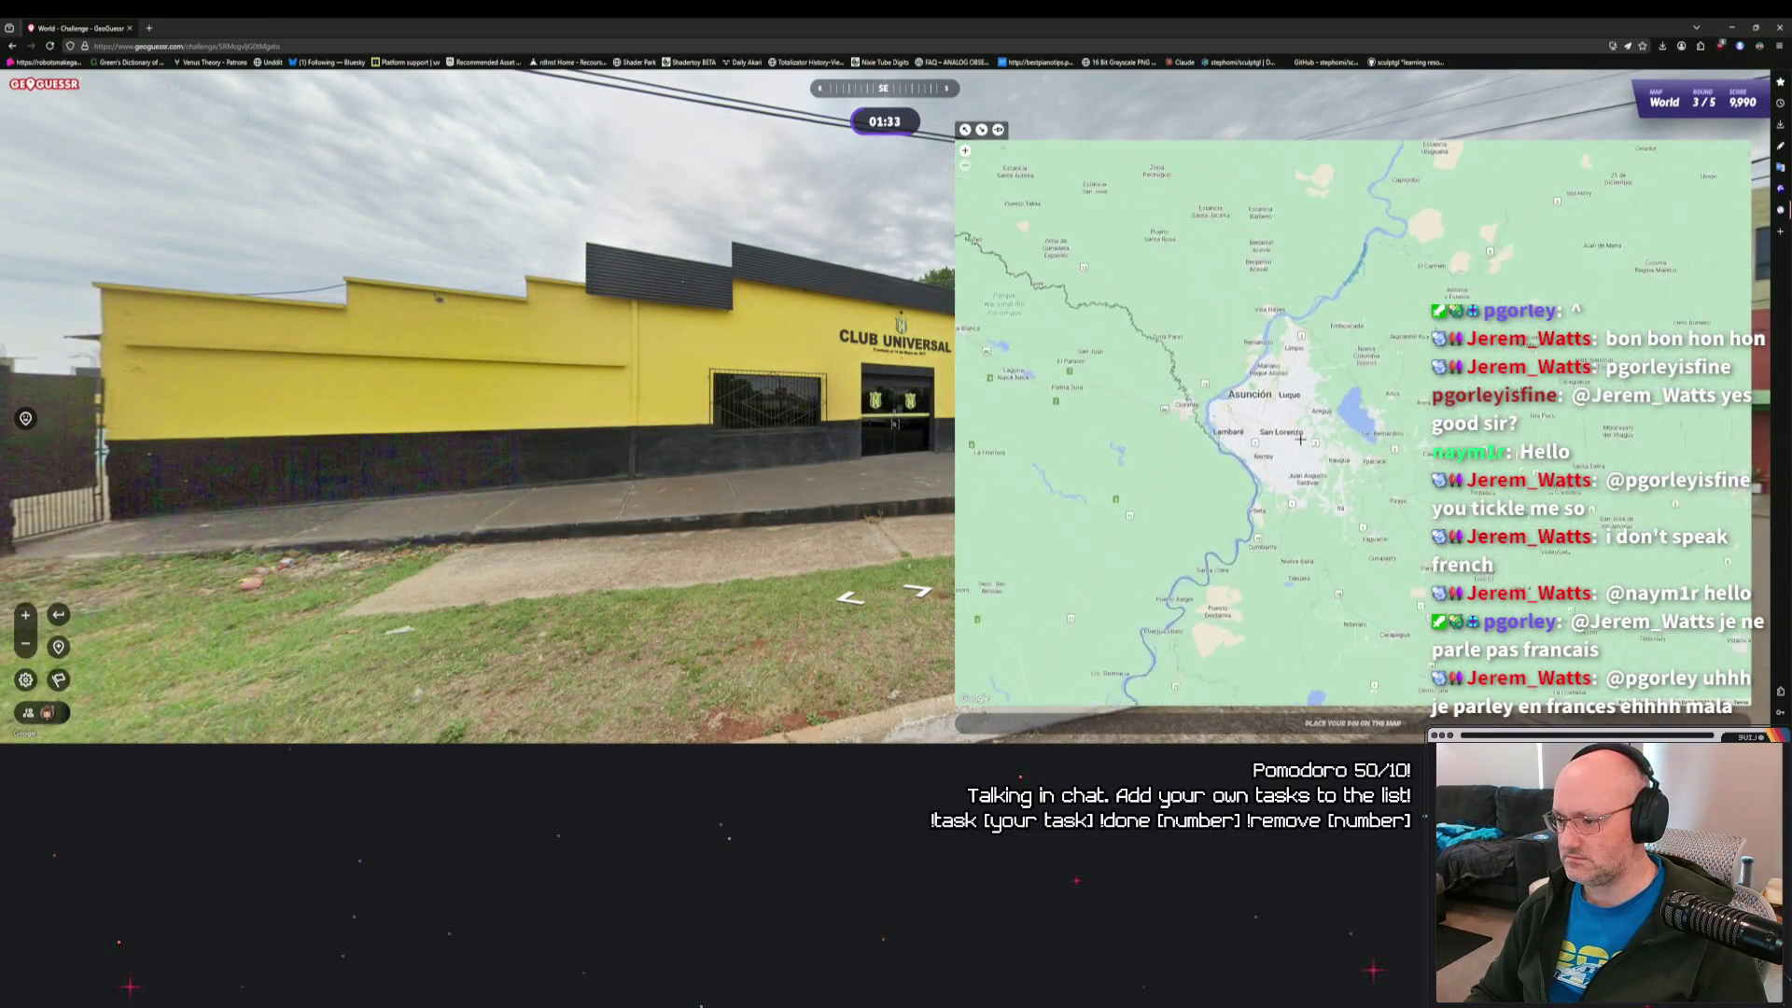
scroll(1300, 442, down, 2)
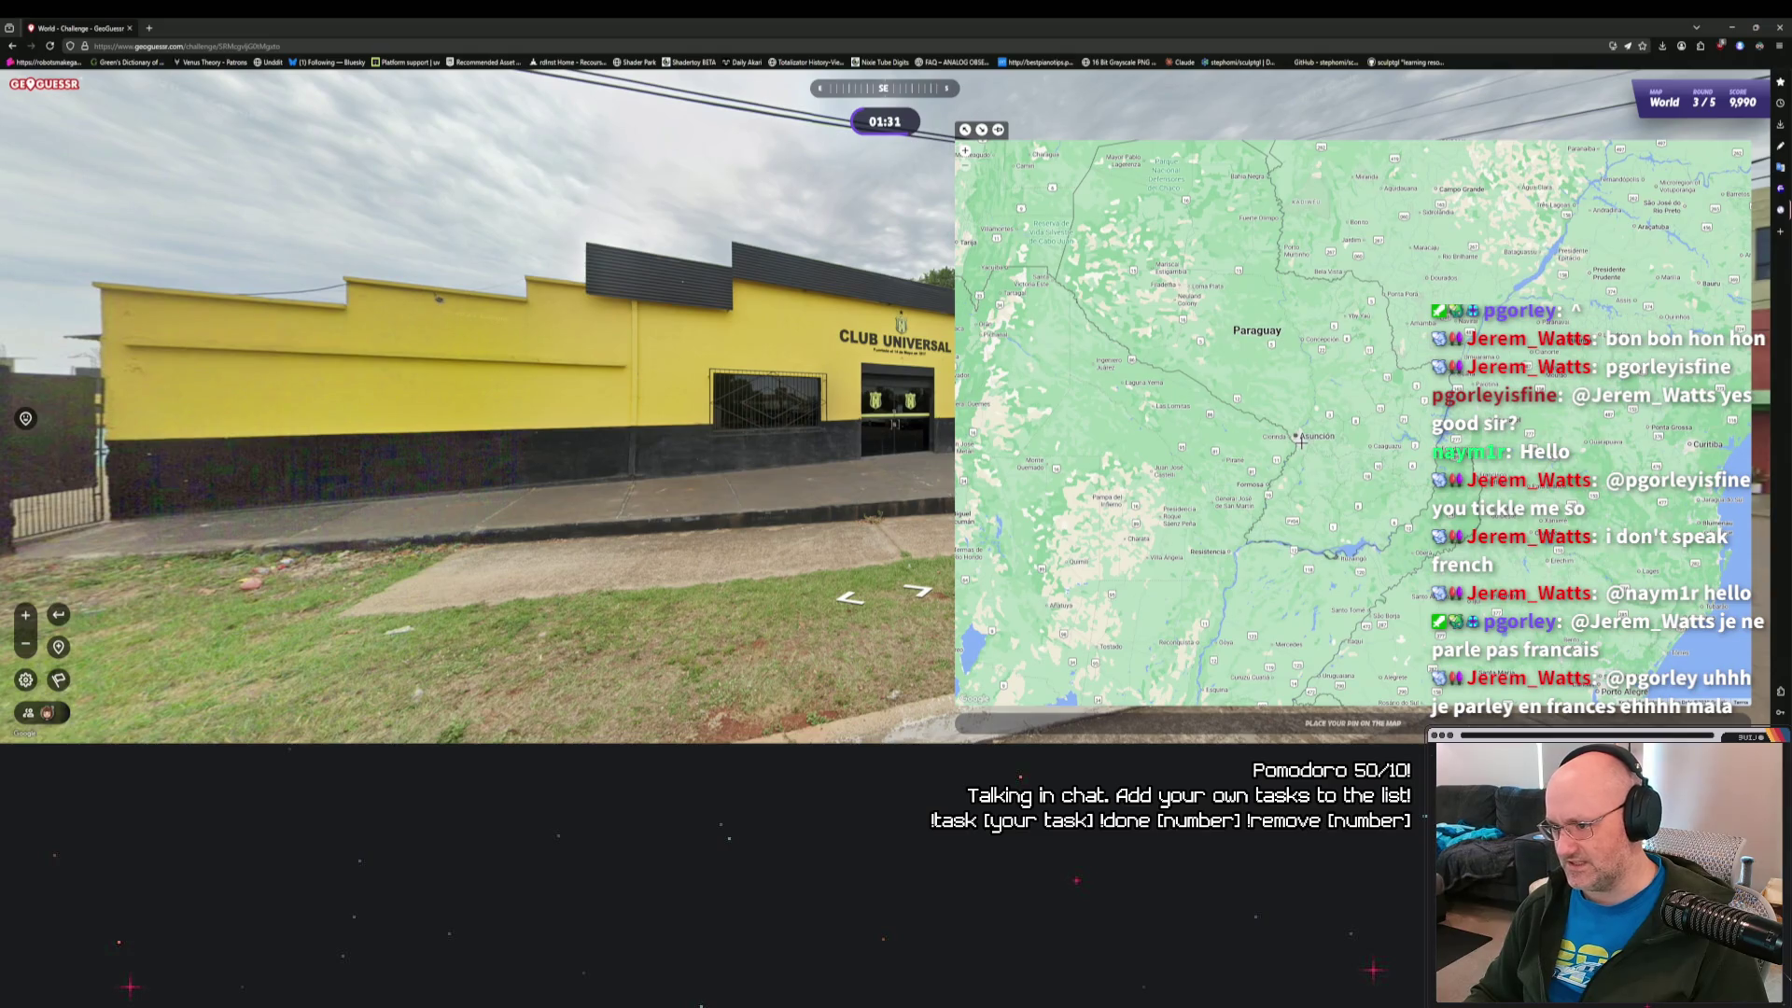
scroll(1303, 420, up, 2)
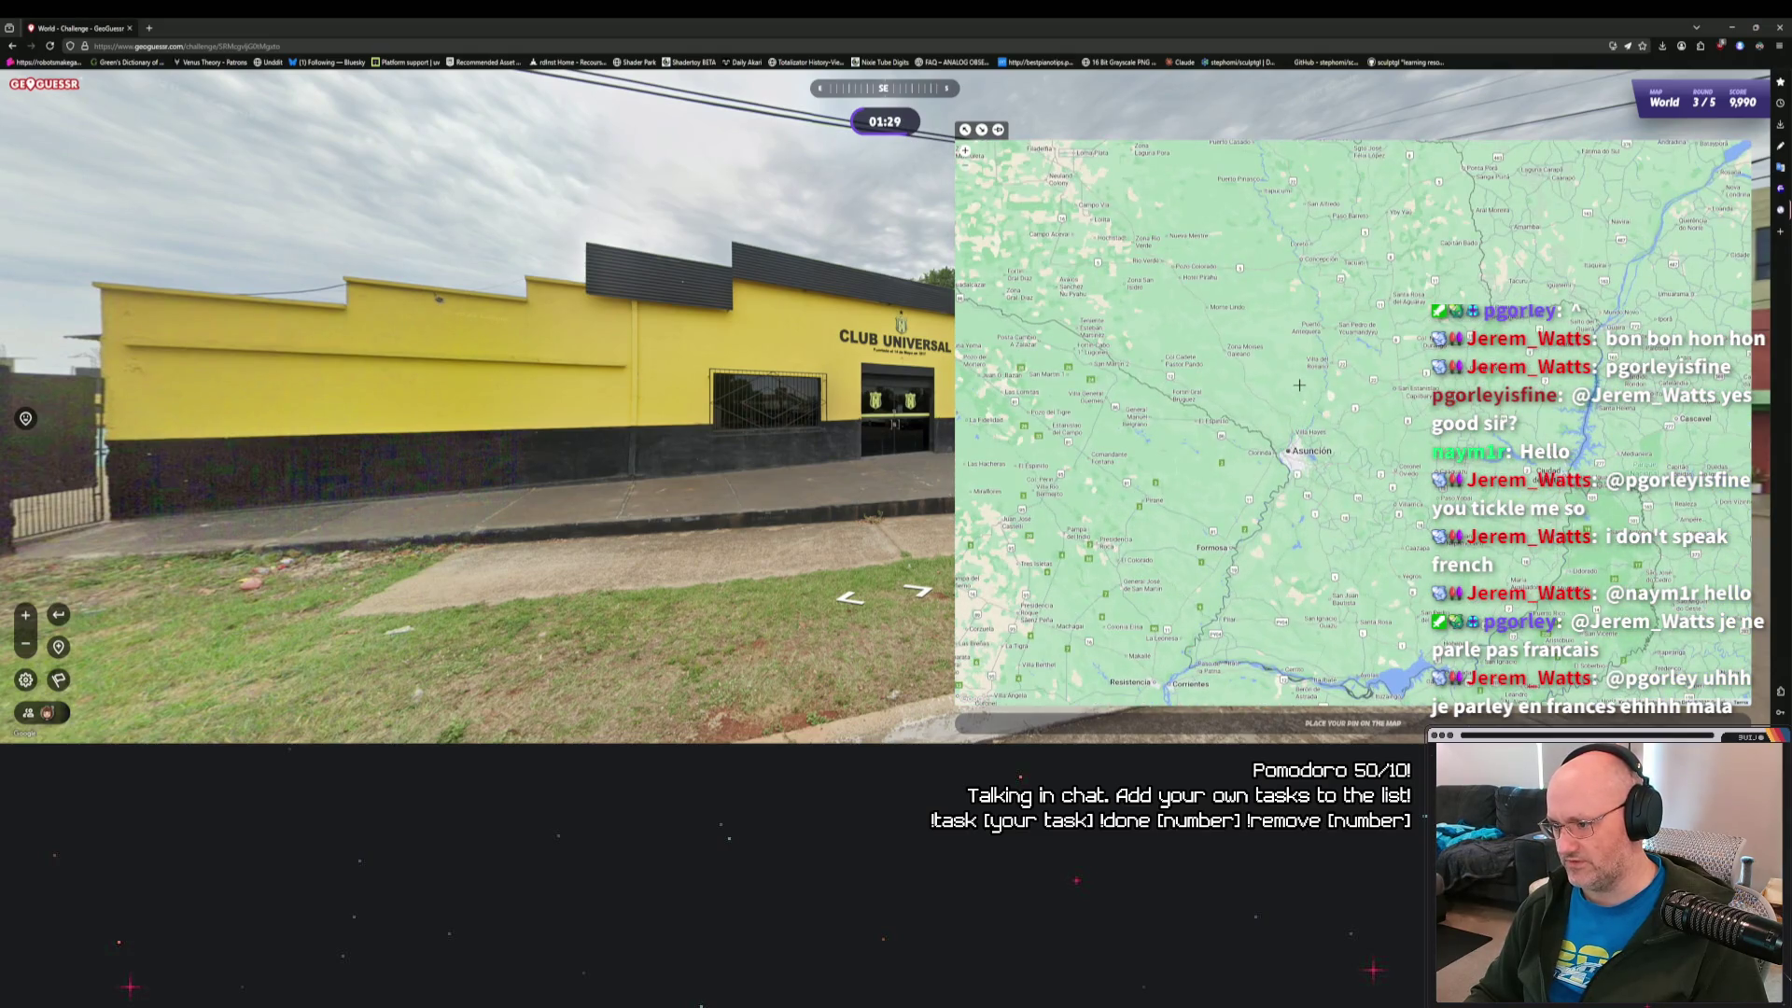
drag(1280, 307, 1458, 594)
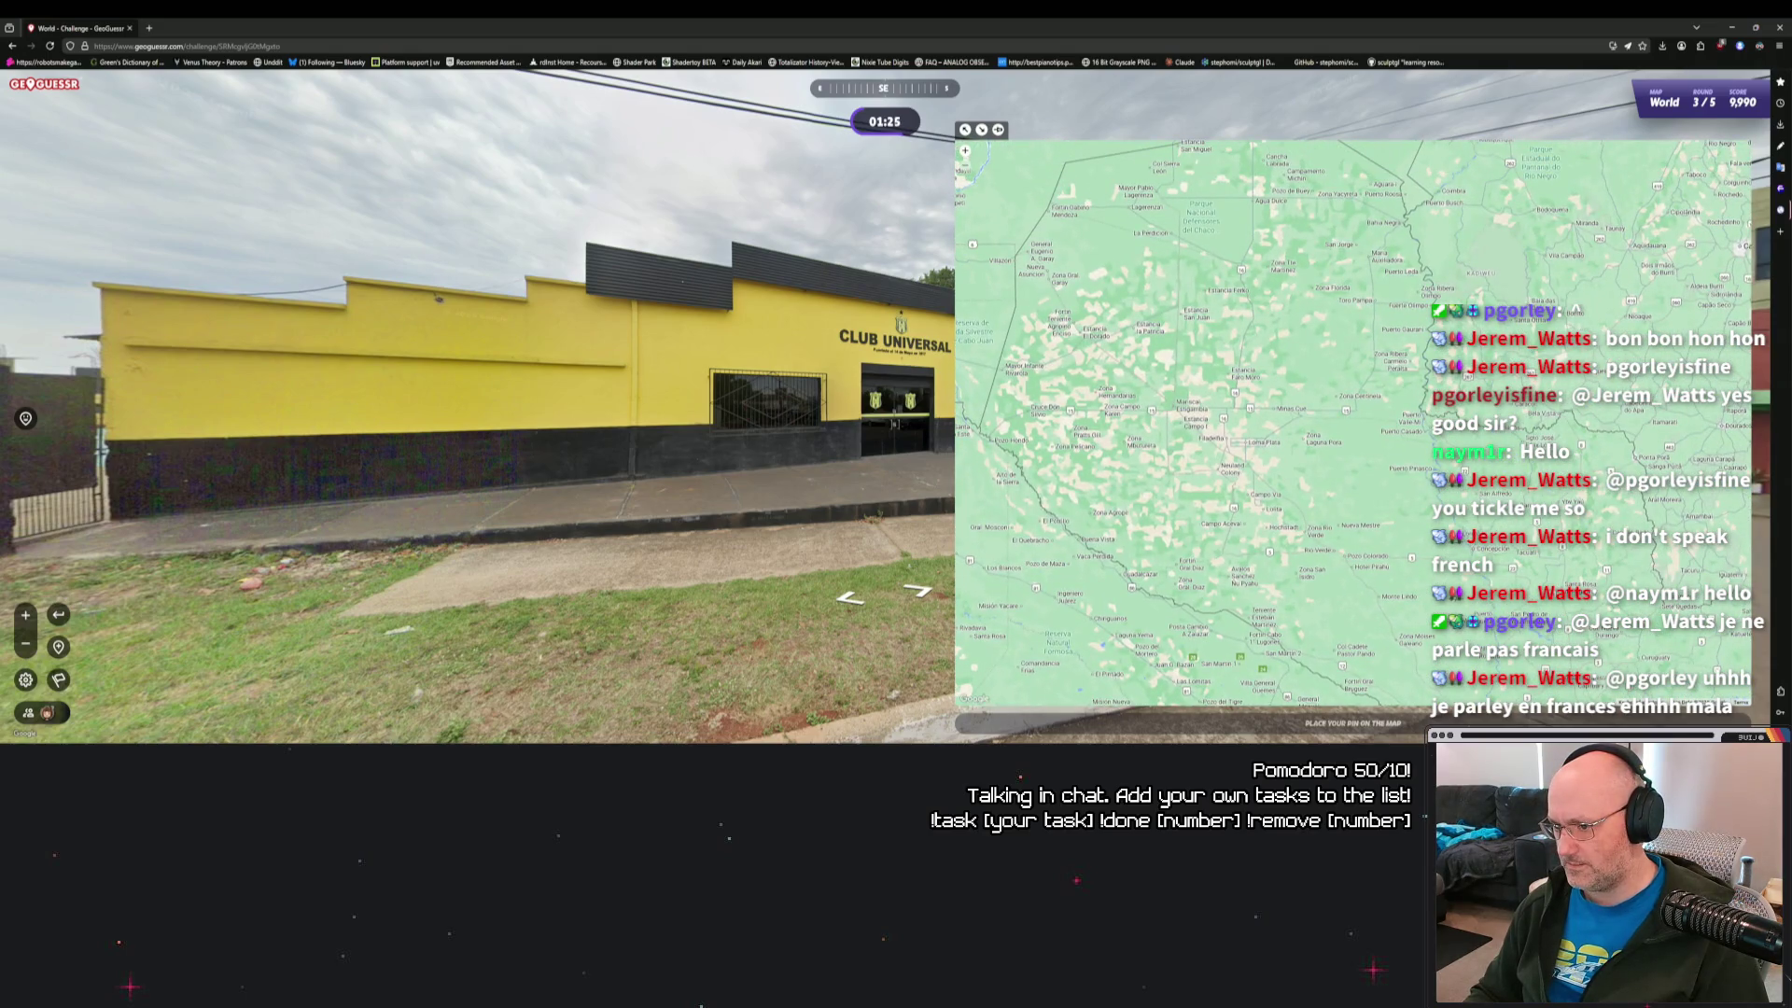
drag(1354, 560, 1101, 196)
scroll(1232, 338, up, 3)
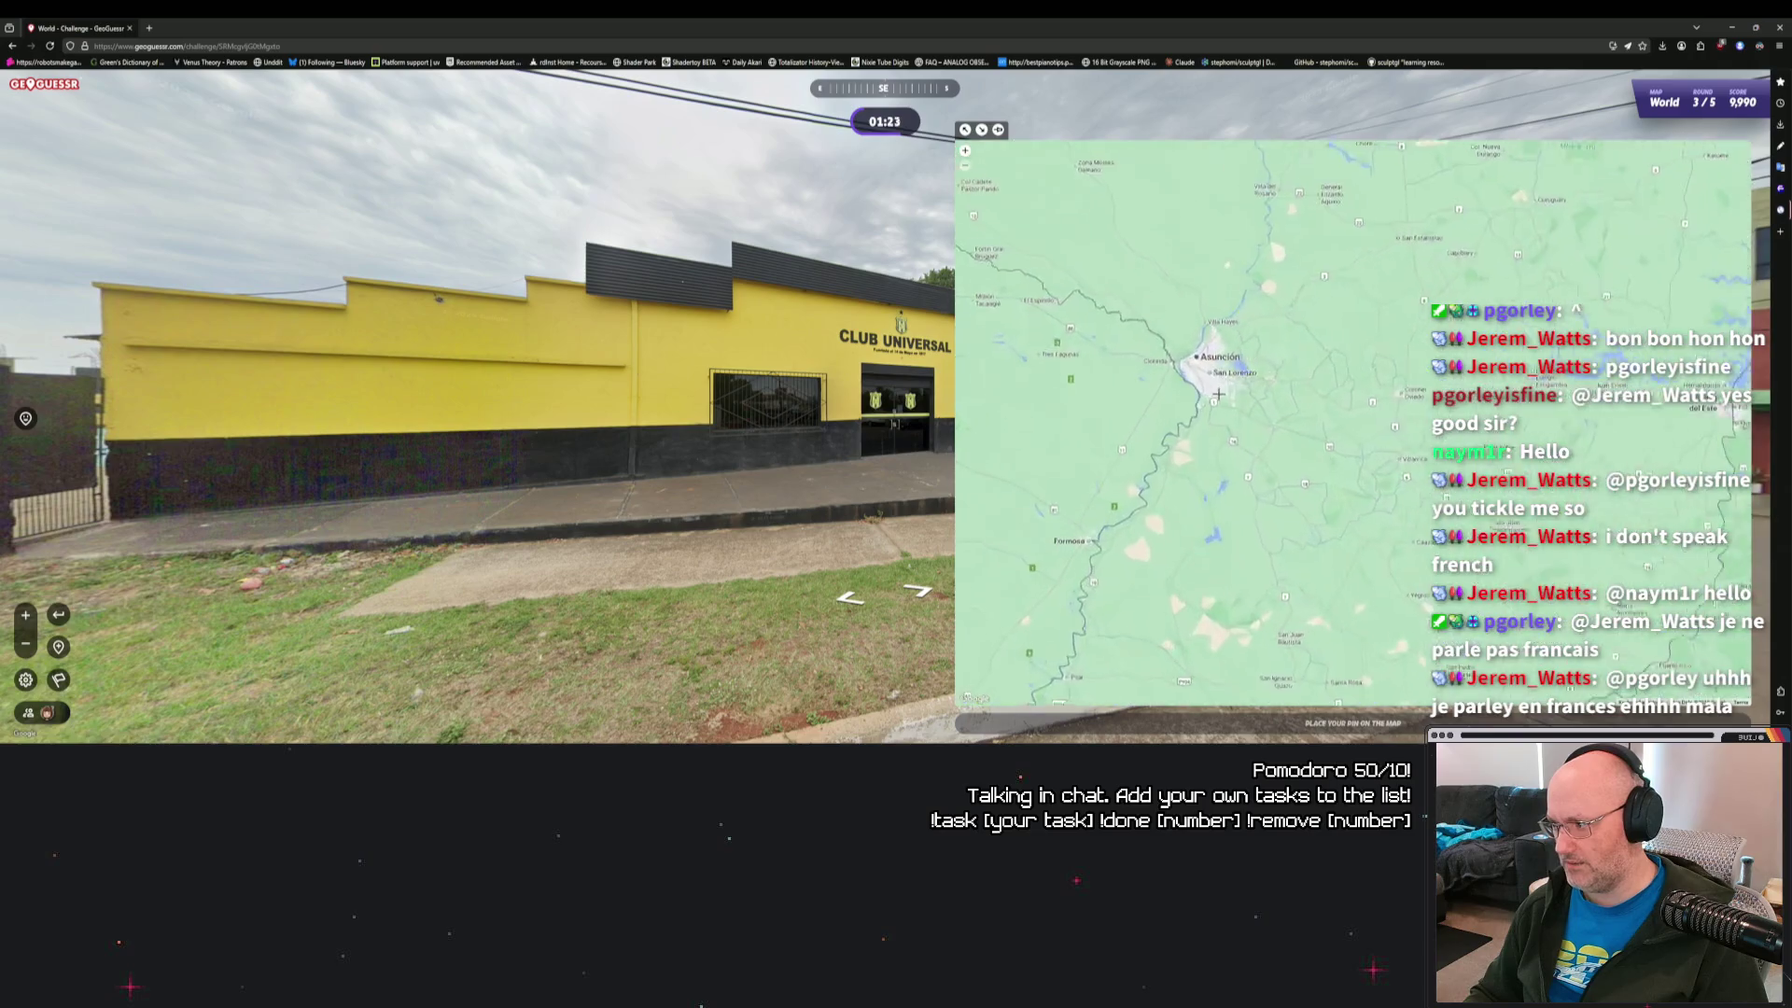
scroll(1201, 340, up, 2)
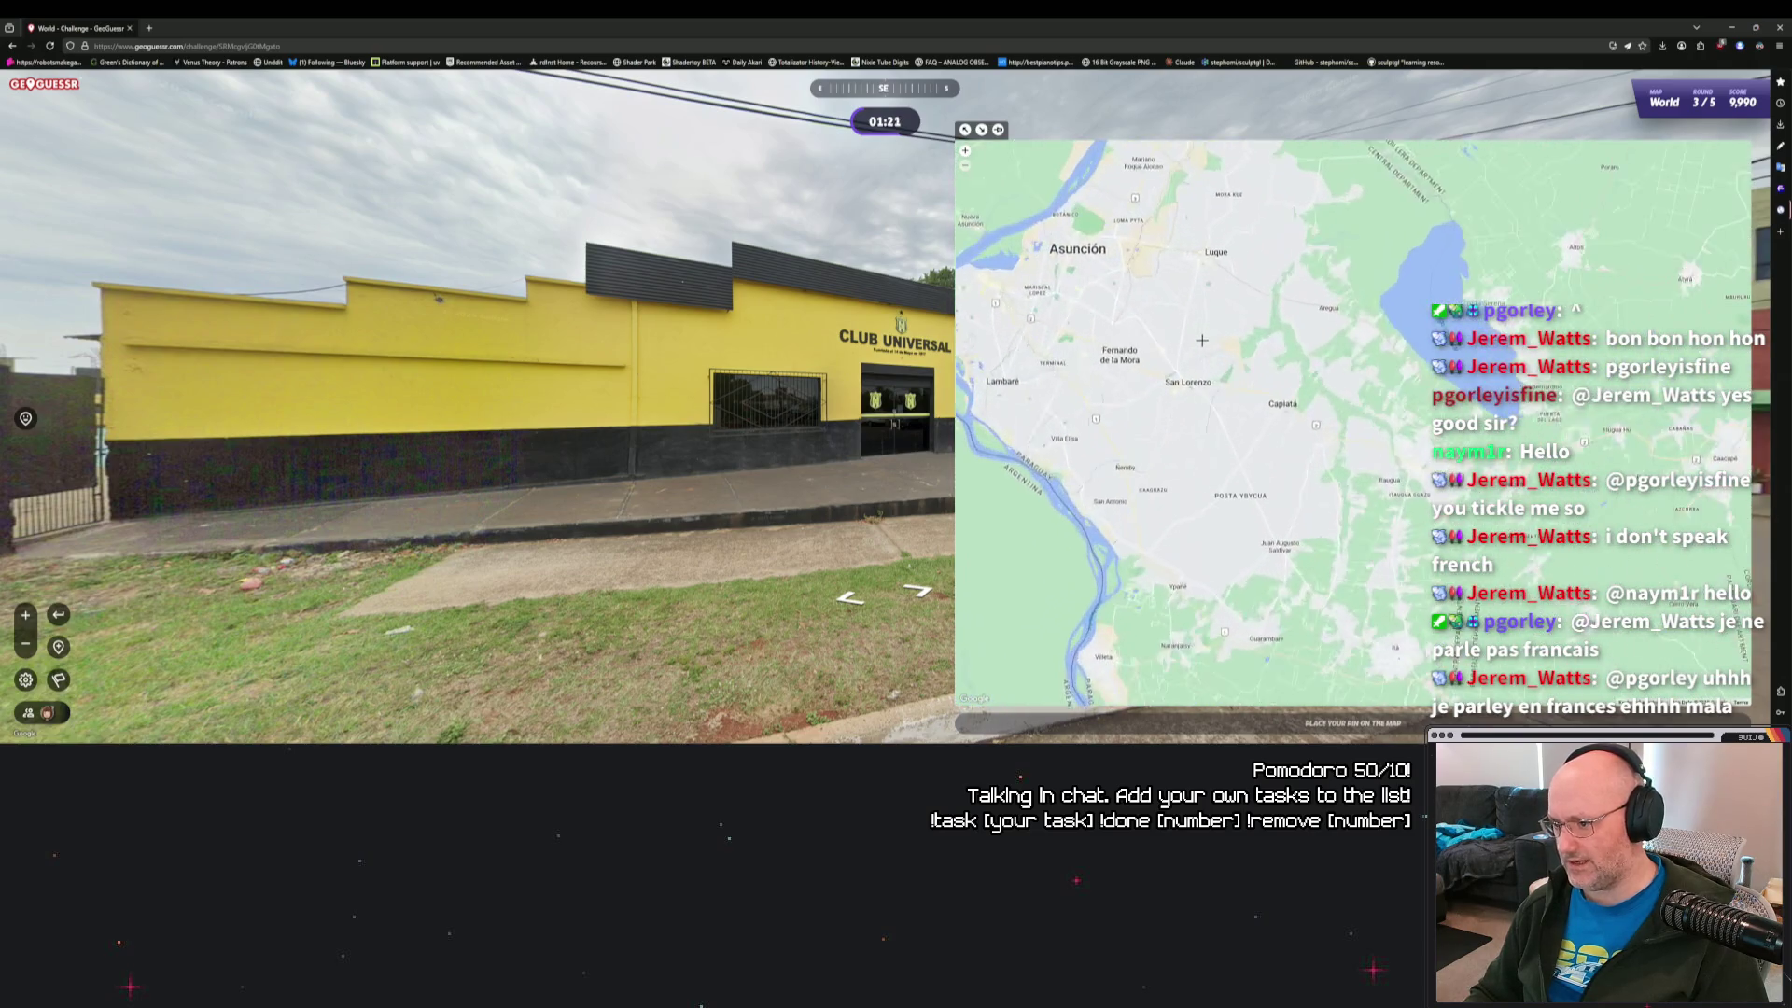
drag(1216, 342, 1291, 377)
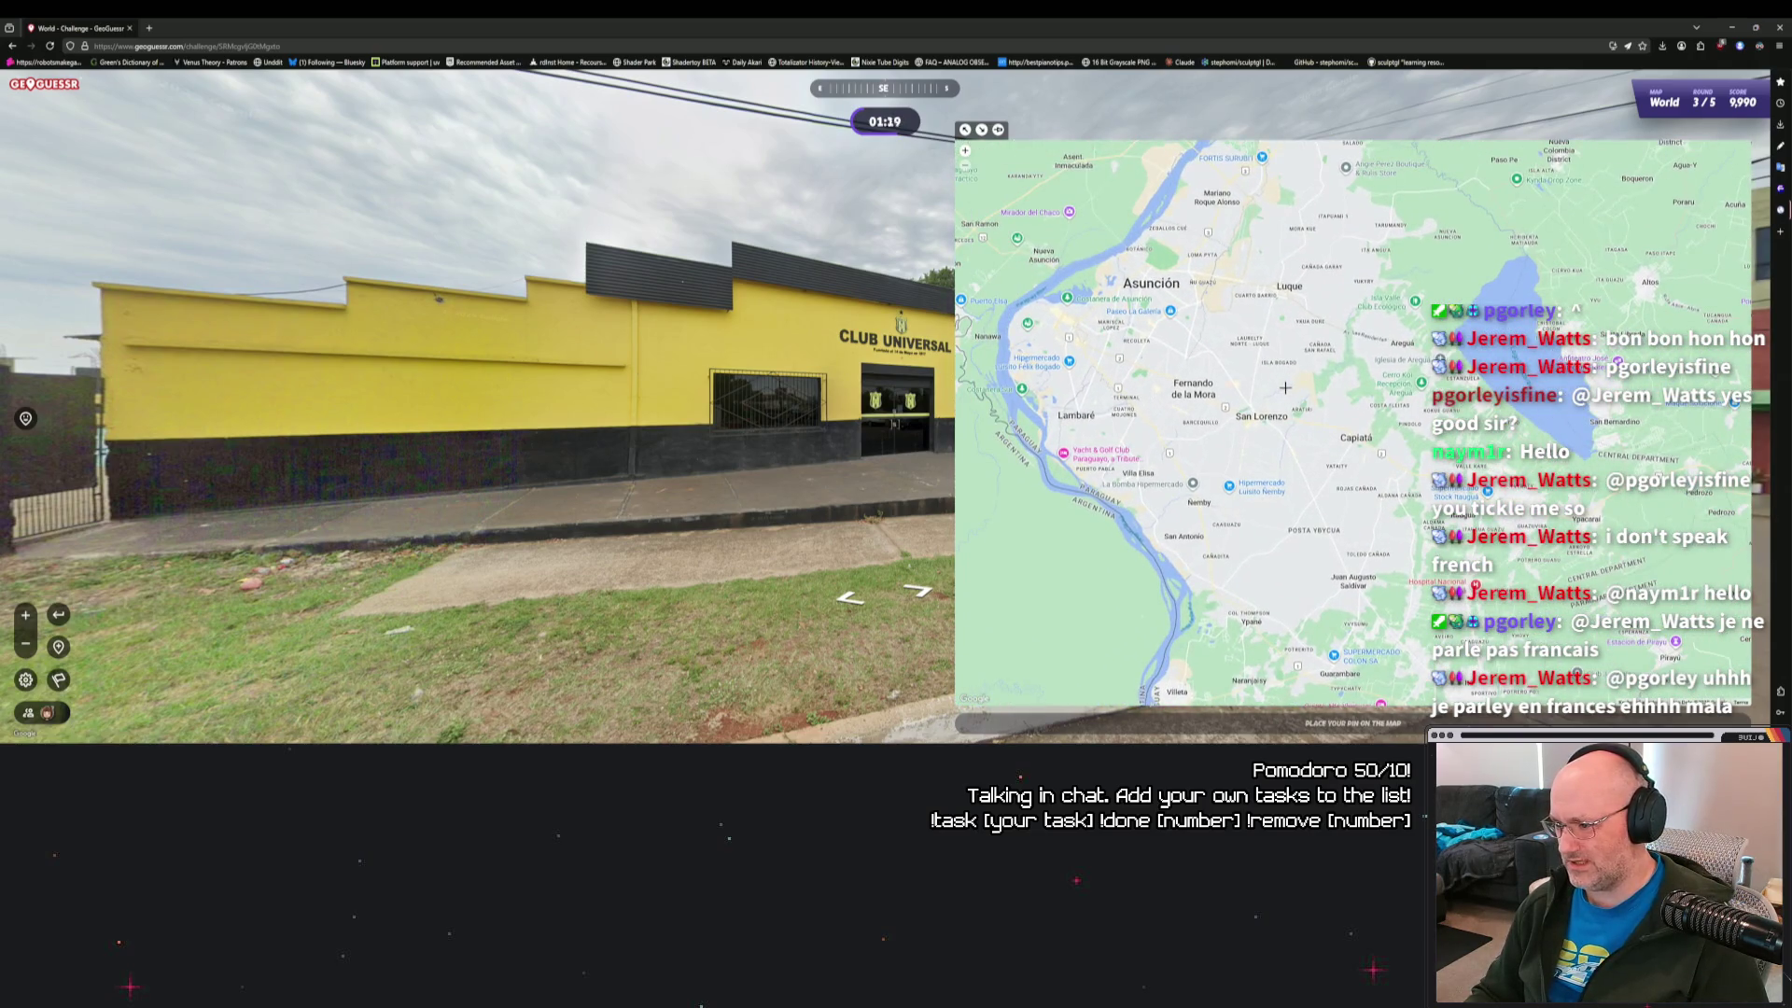
scroll(1285, 387, up, 2)
mouse_move(1342, 533)
mouse_down()
mouse_move(1416, 461)
mouse_move(1285, 345)
mouse_up()
drag(1336, 428, 1361, 396)
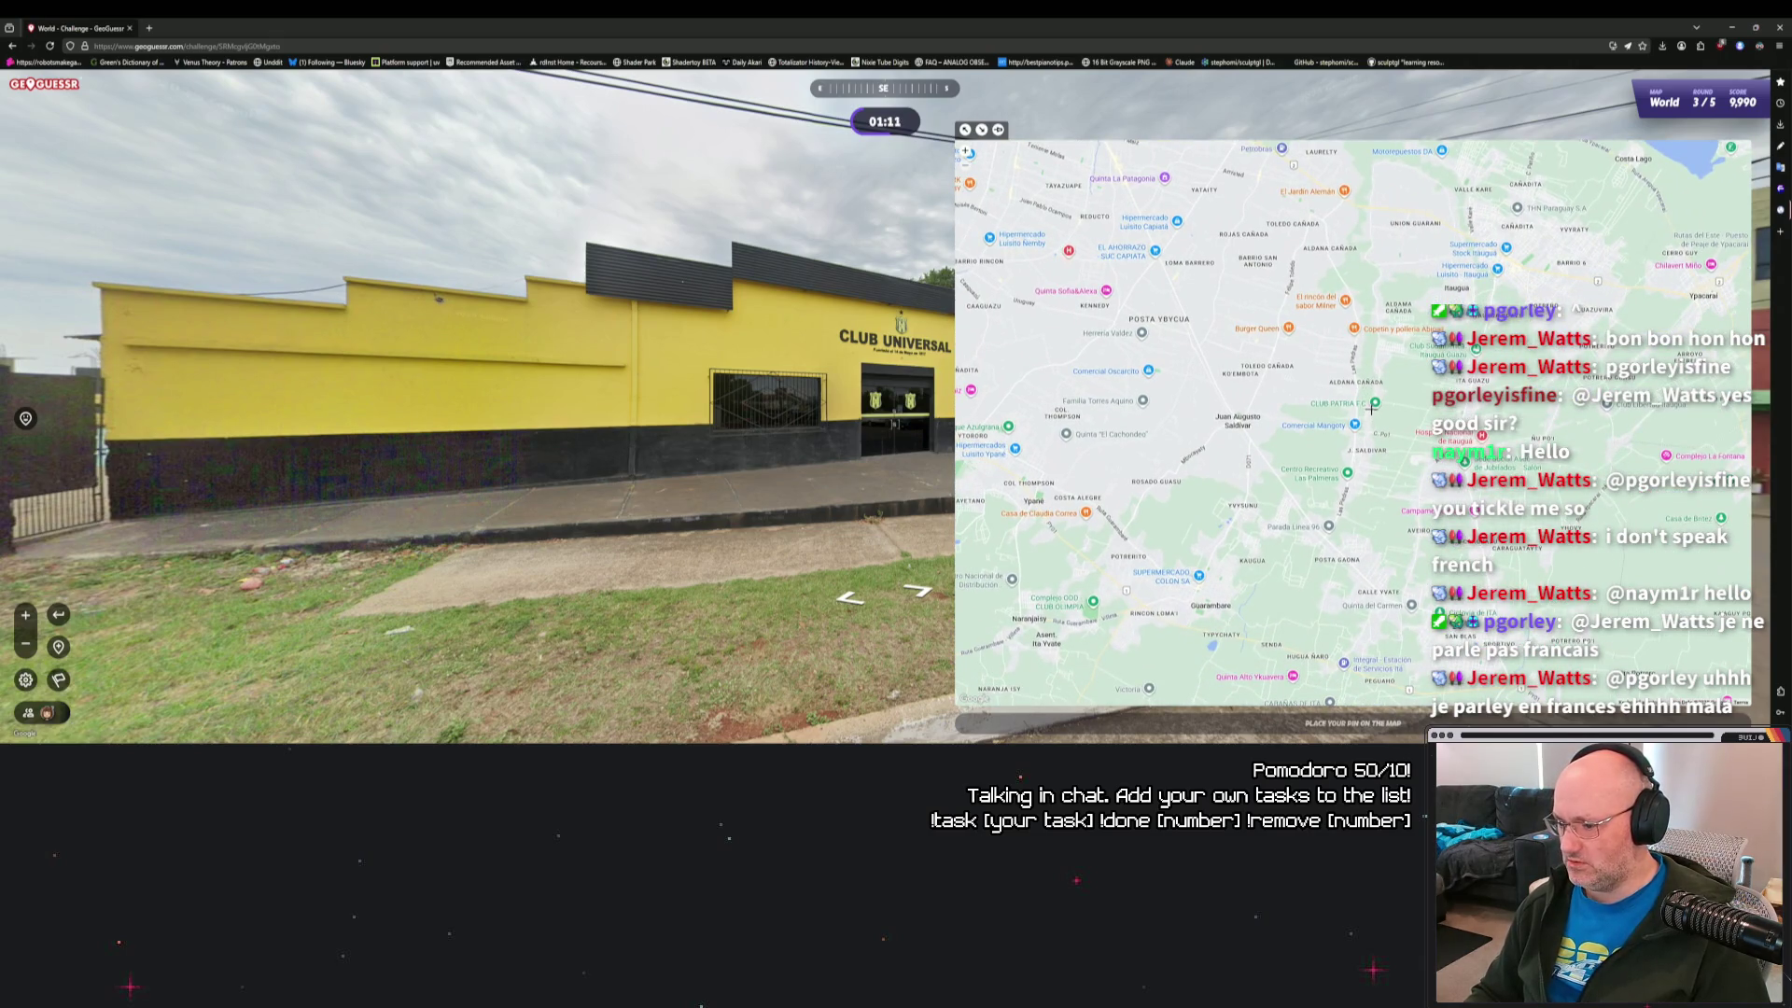
Pan the guess map north along the river toward Villa Hayes and Limpio.
mouse_move(1364, 406)
mouse_down()
mouse_move(1386, 429)
mouse_move(1349, 506)
mouse_up()
drag(1287, 267, 1385, 408)
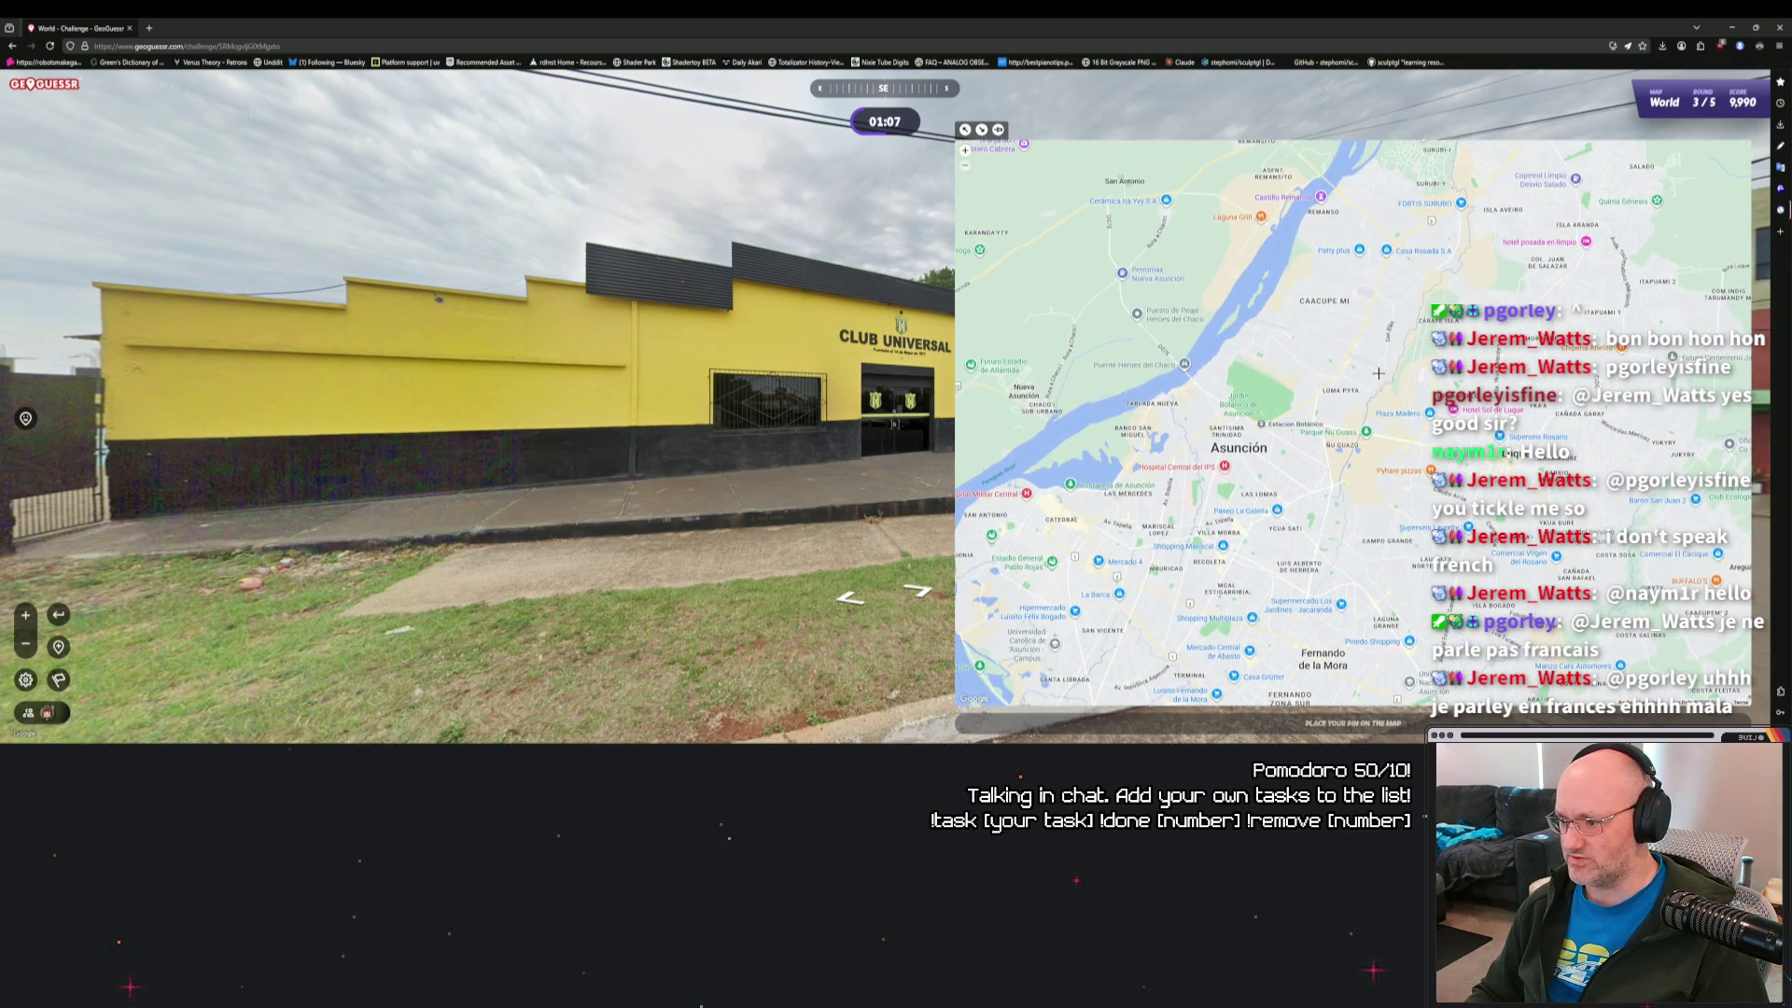
scroll(1309, 364, down, 2)
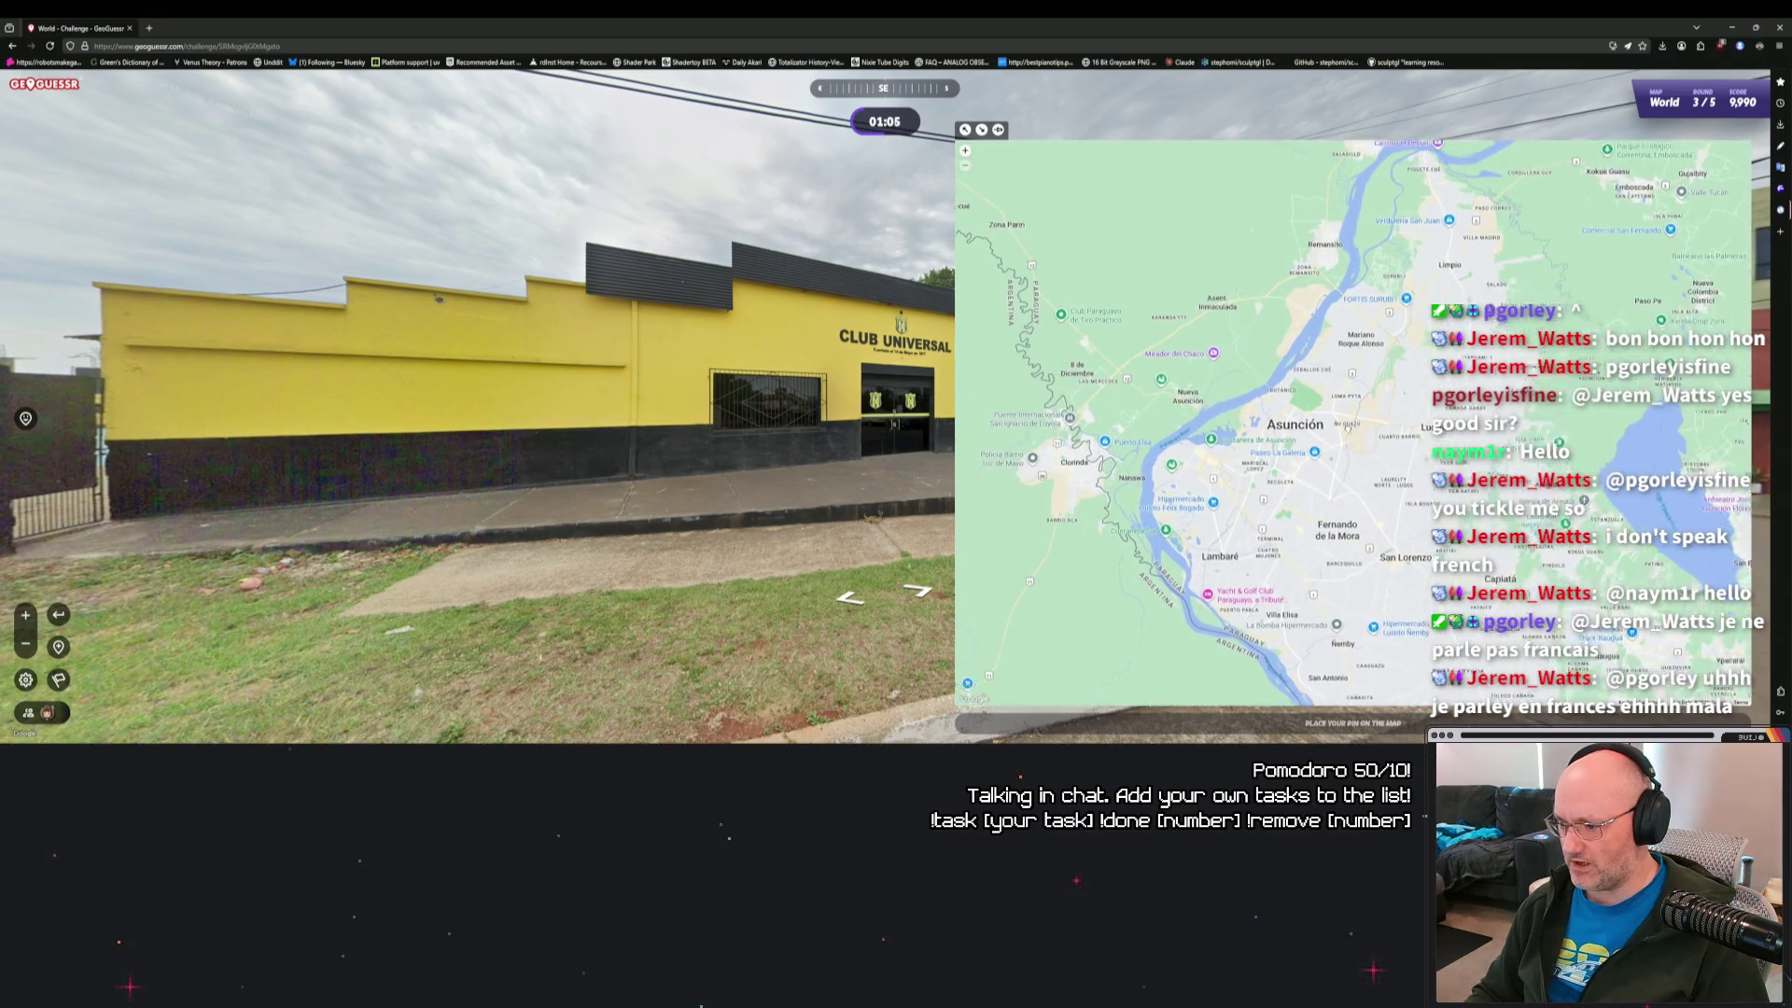
drag(1363, 388, 1337, 536)
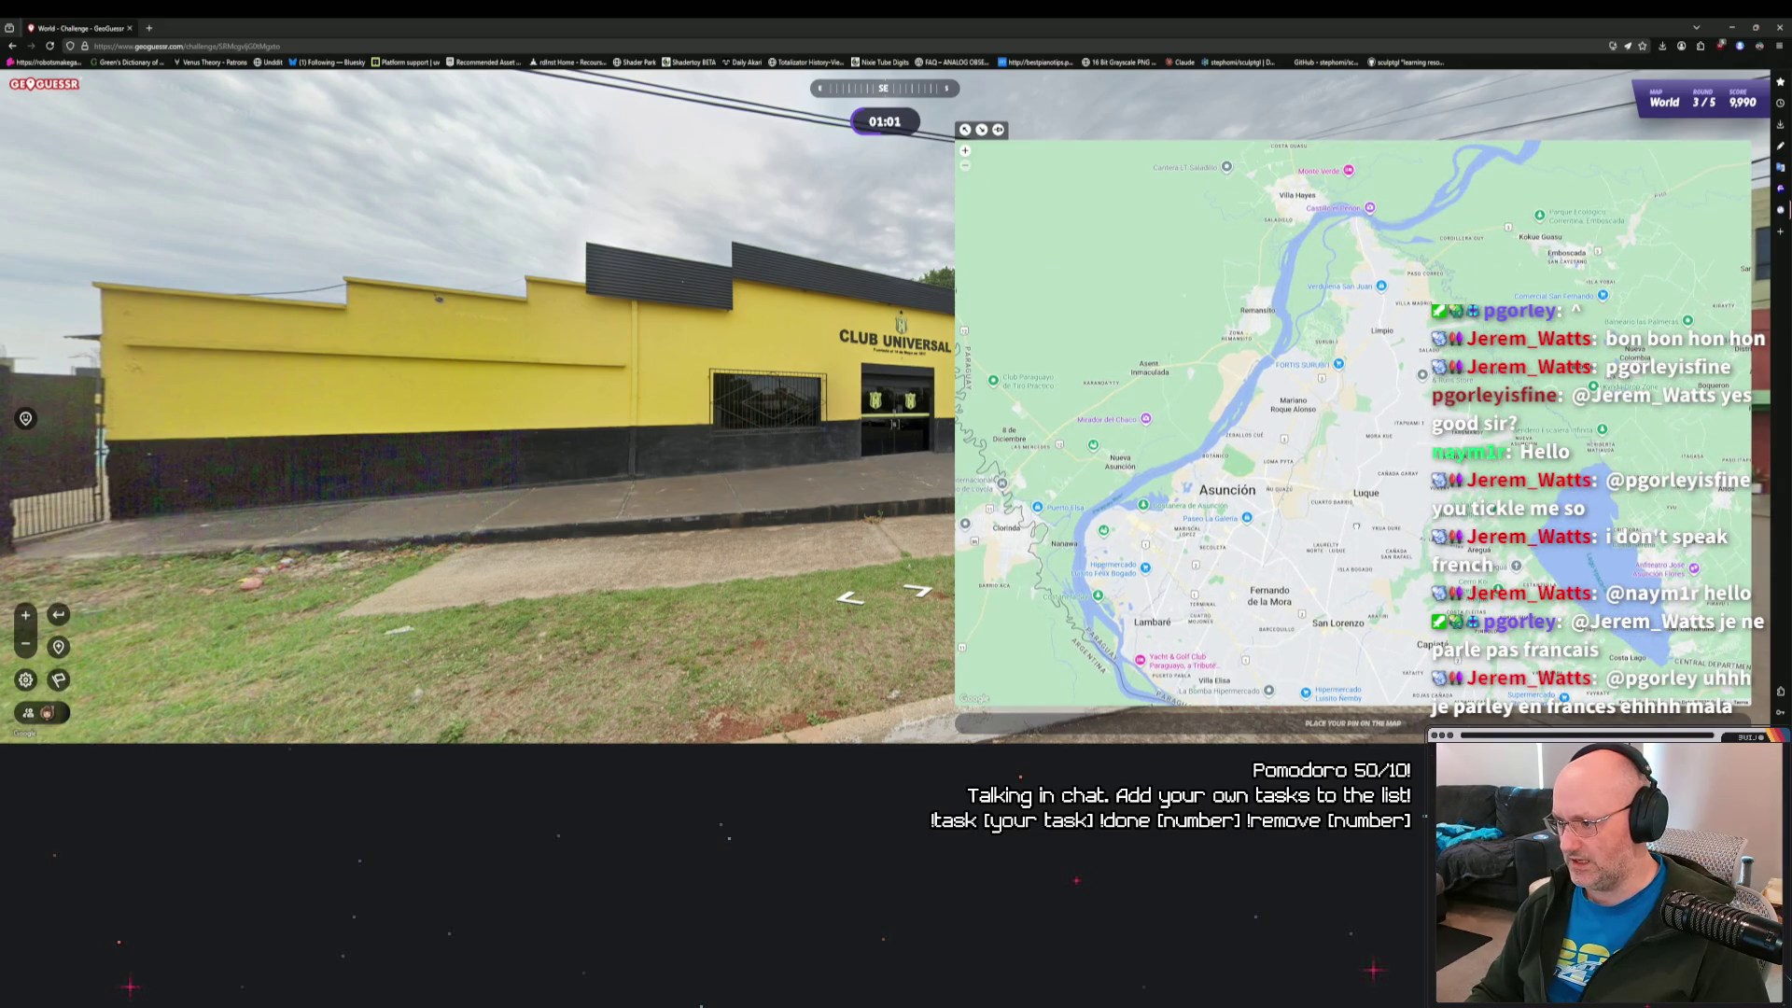
scroll(1389, 457, up, 2)
drag(1344, 315, 1344, 529)
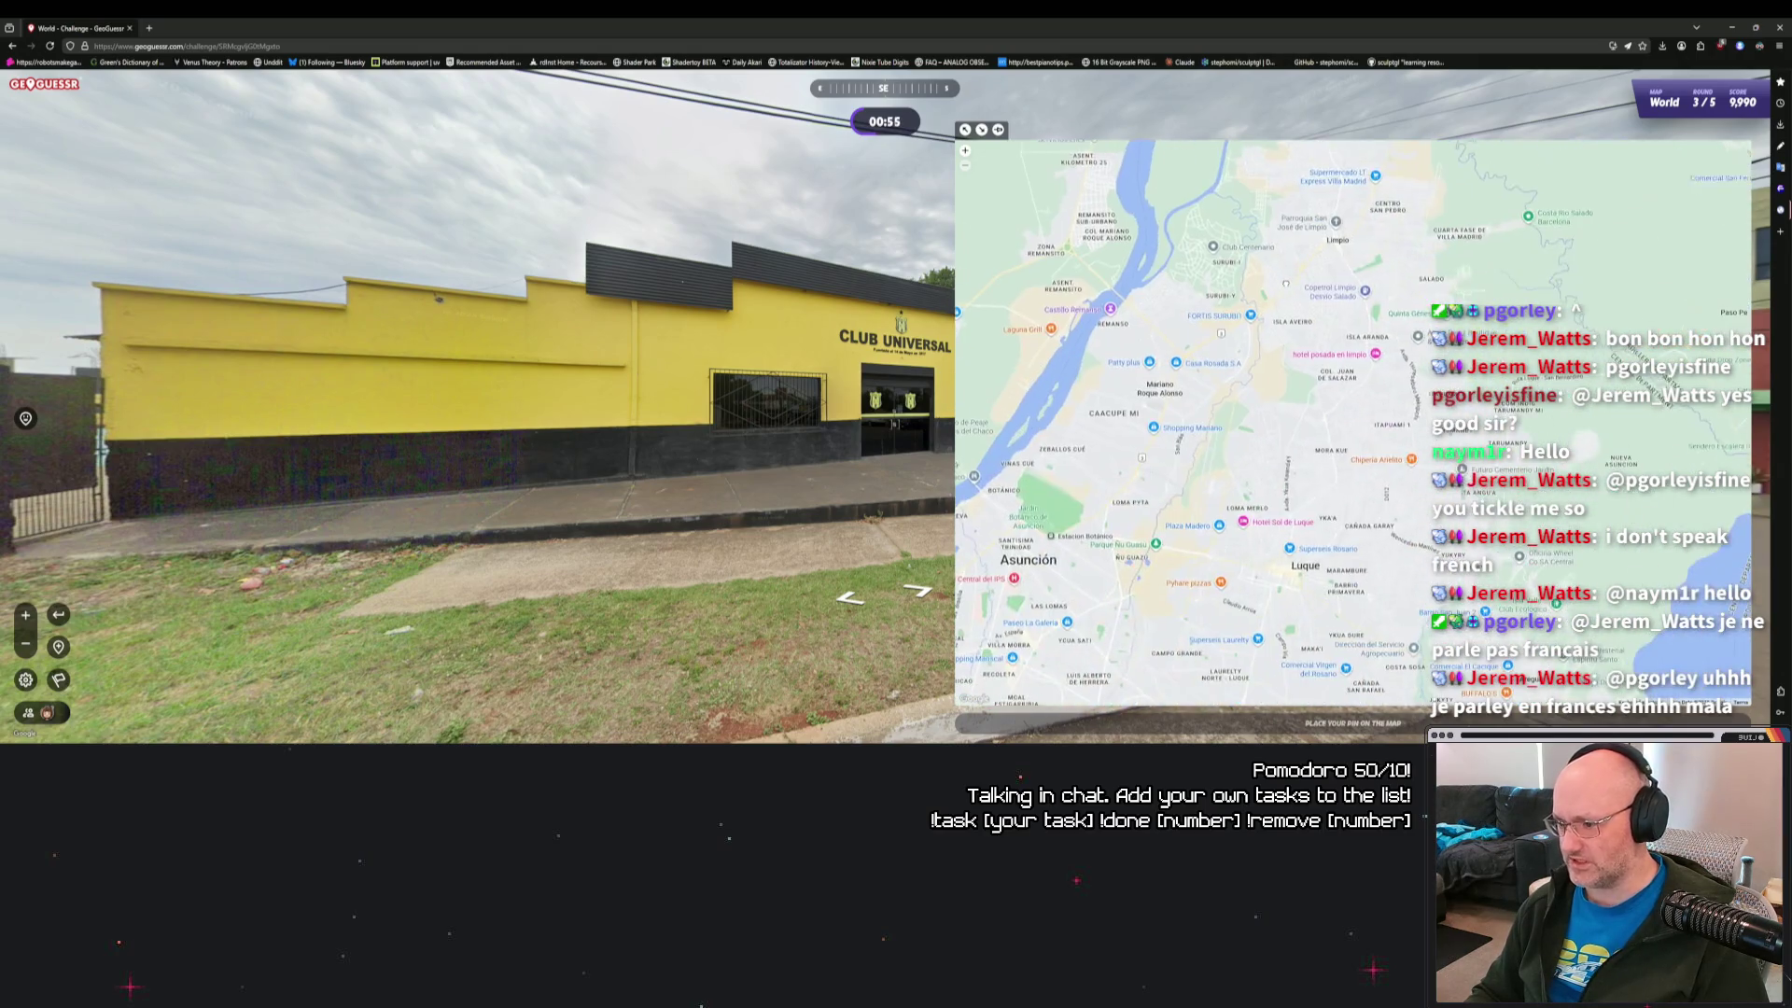
Pan the map past San Lorenzo, Itauguá and Itá, then recentre on Asunción.
key(Down)
key(Right)
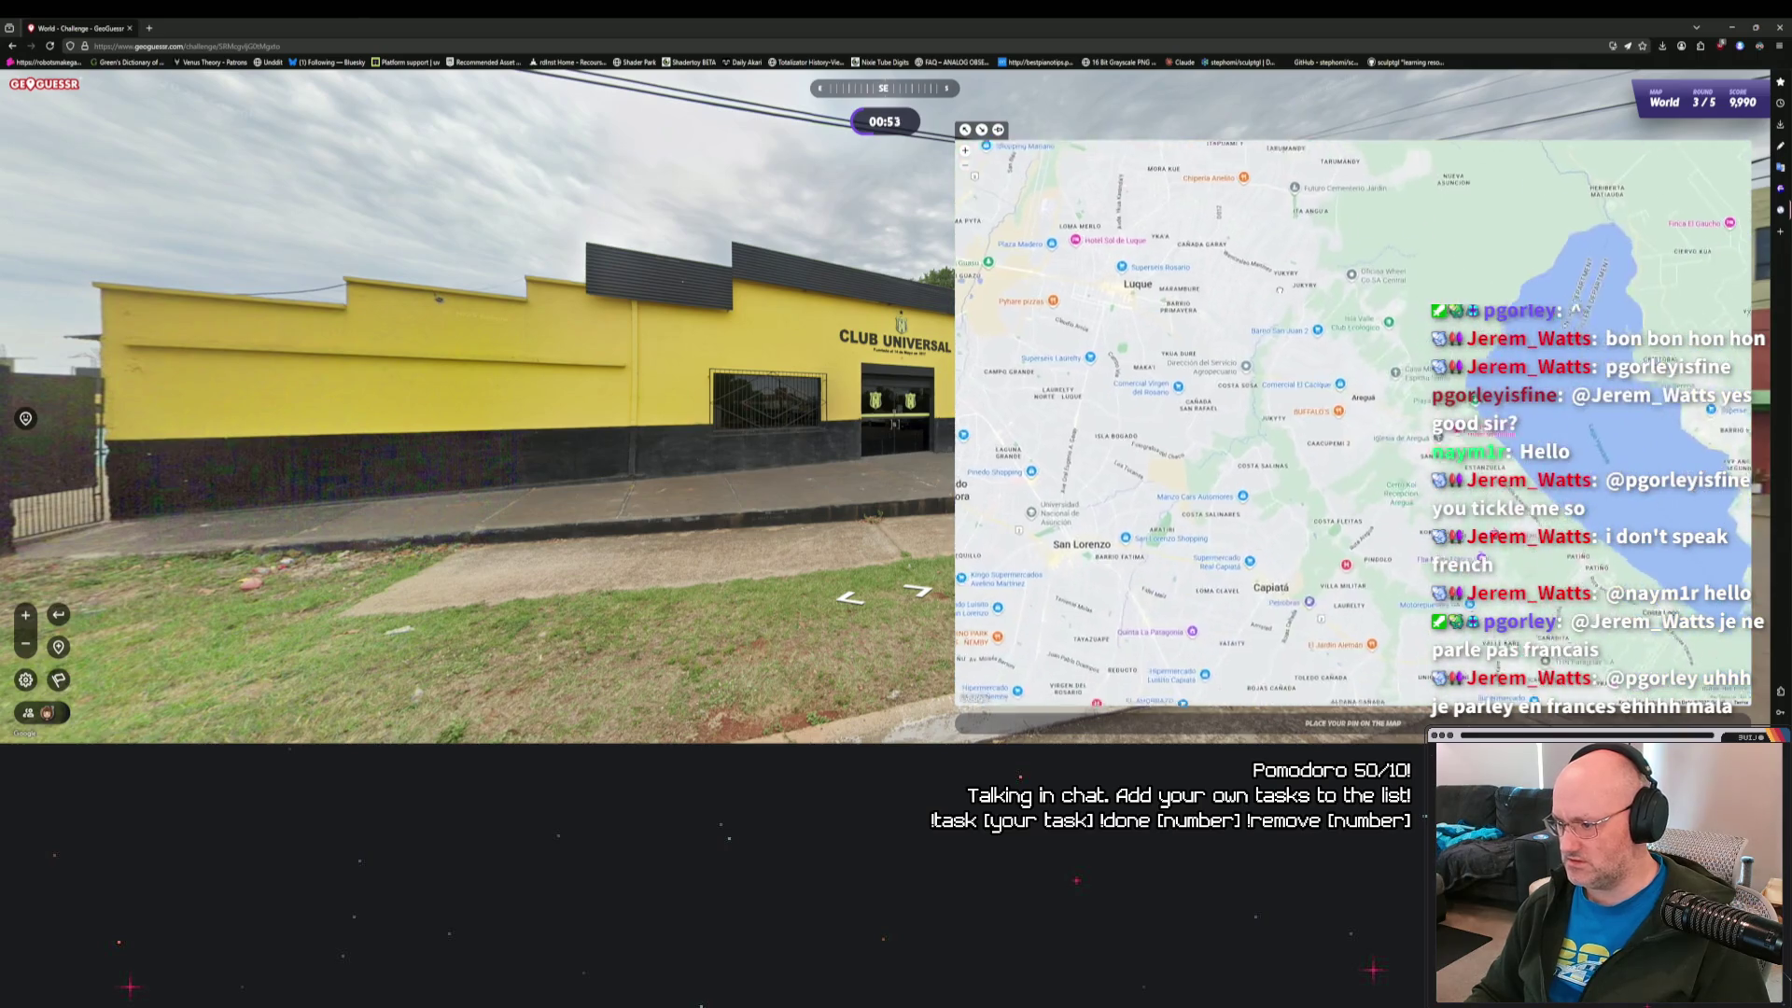
key(Down)
key(Right)
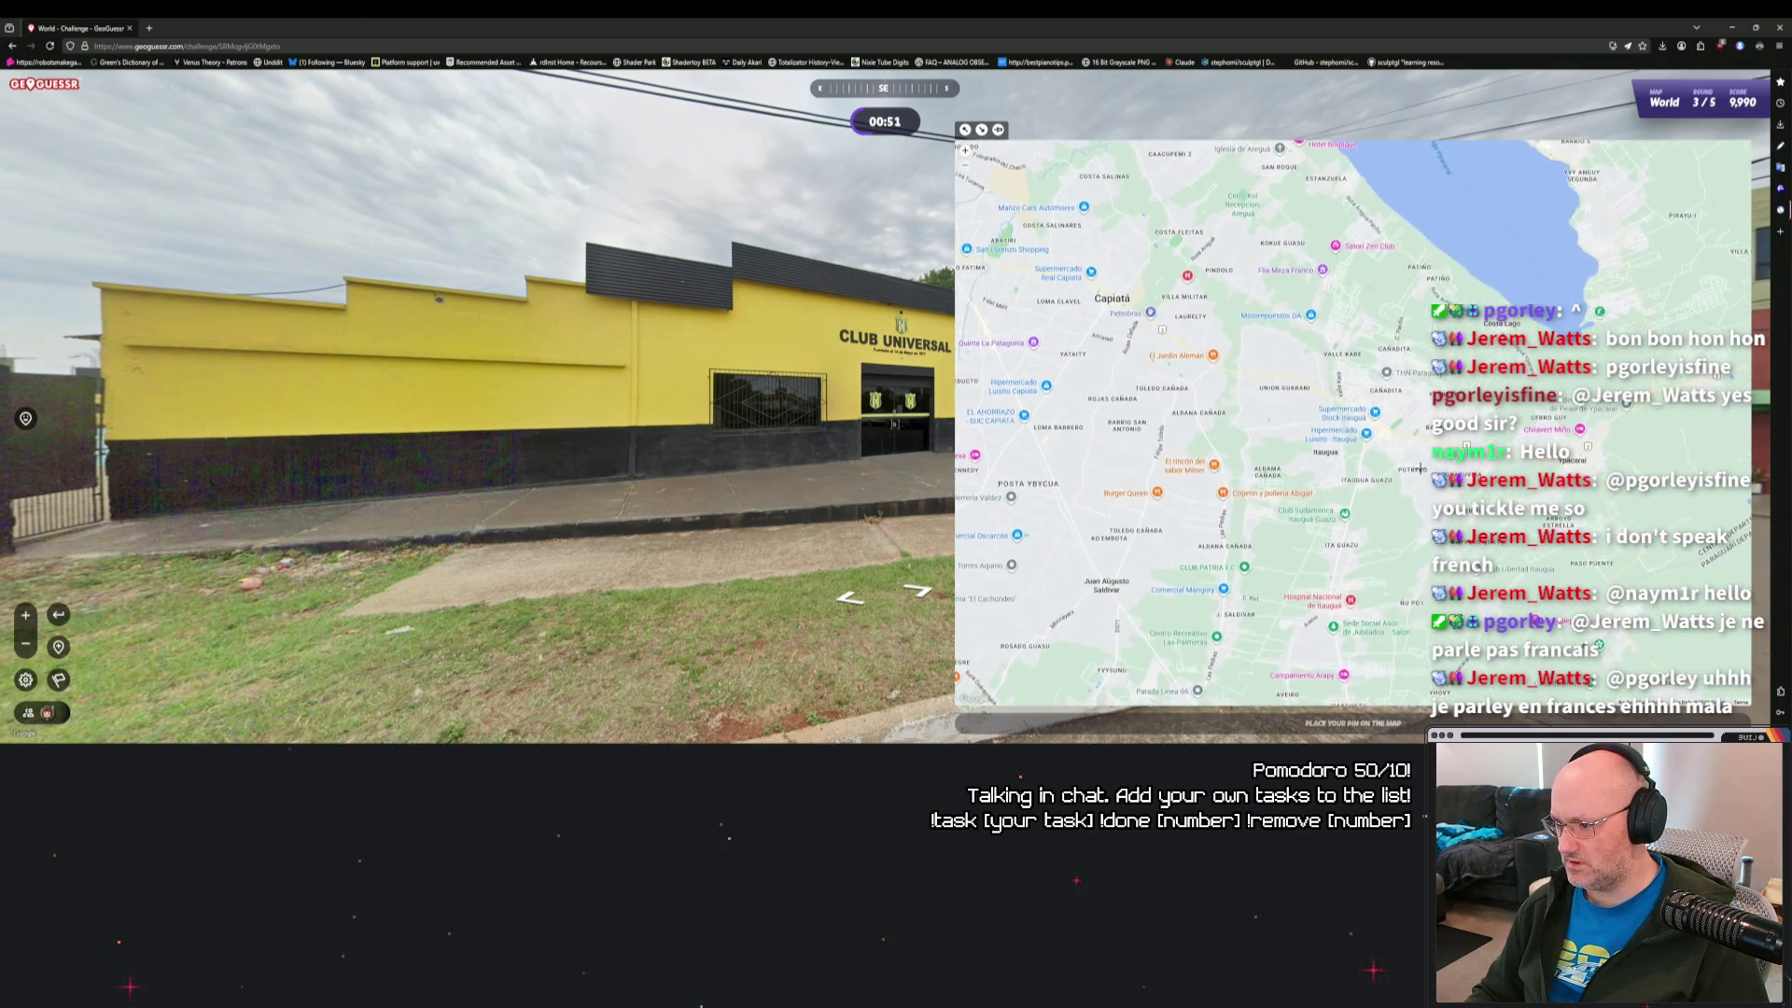
key(Down)
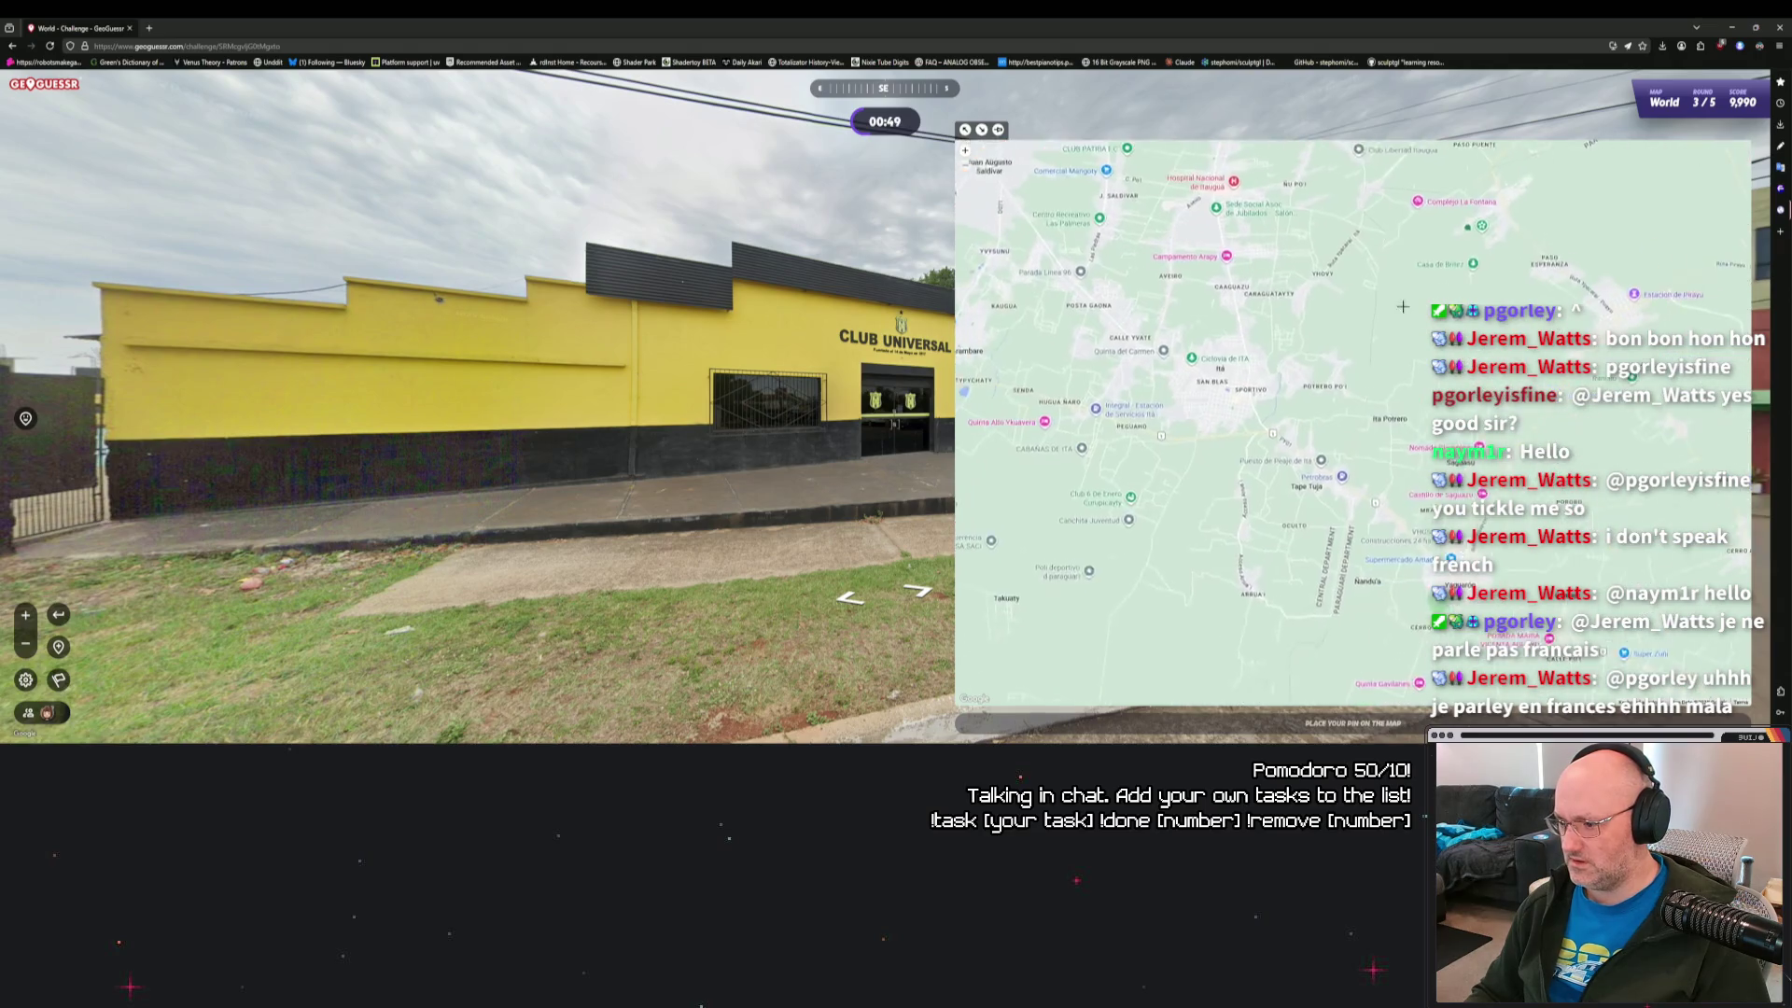
drag(1270, 302, 1389, 406)
mouse_move(1275, 368)
mouse_down()
mouse_move(1466, 459)
mouse_move(1471, 419)
mouse_move(1455, 526)
mouse_up()
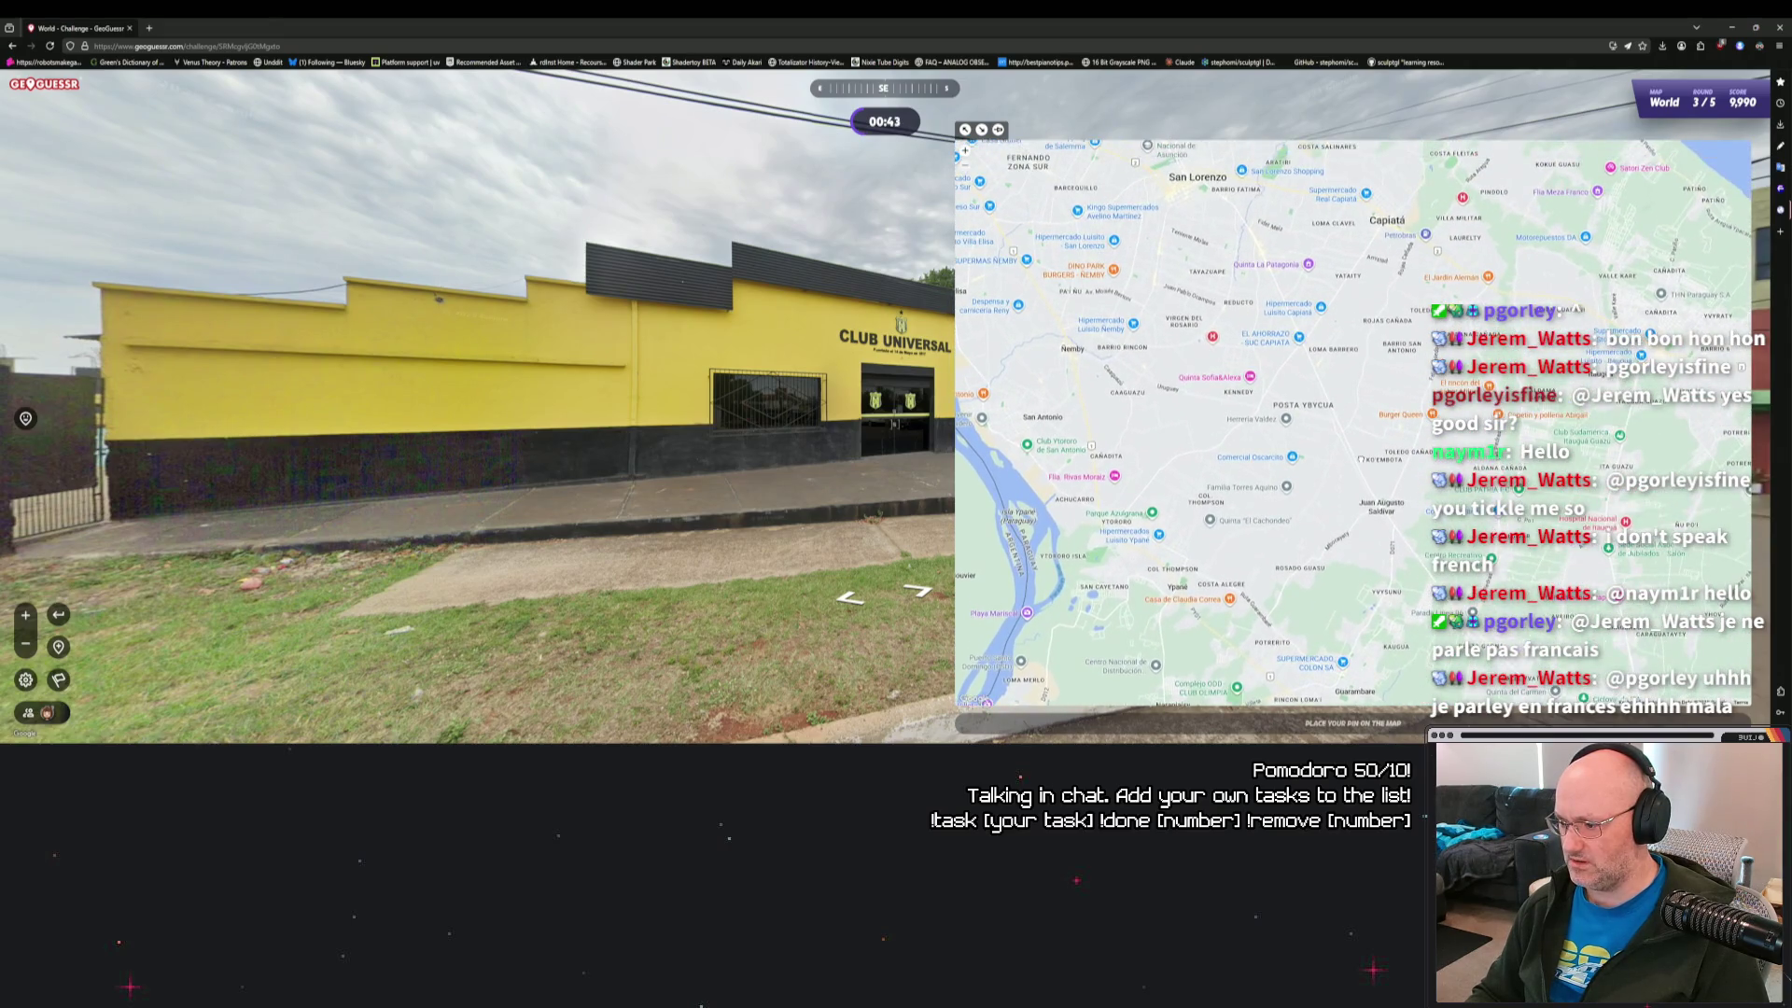
drag(1167, 280, 1474, 681)
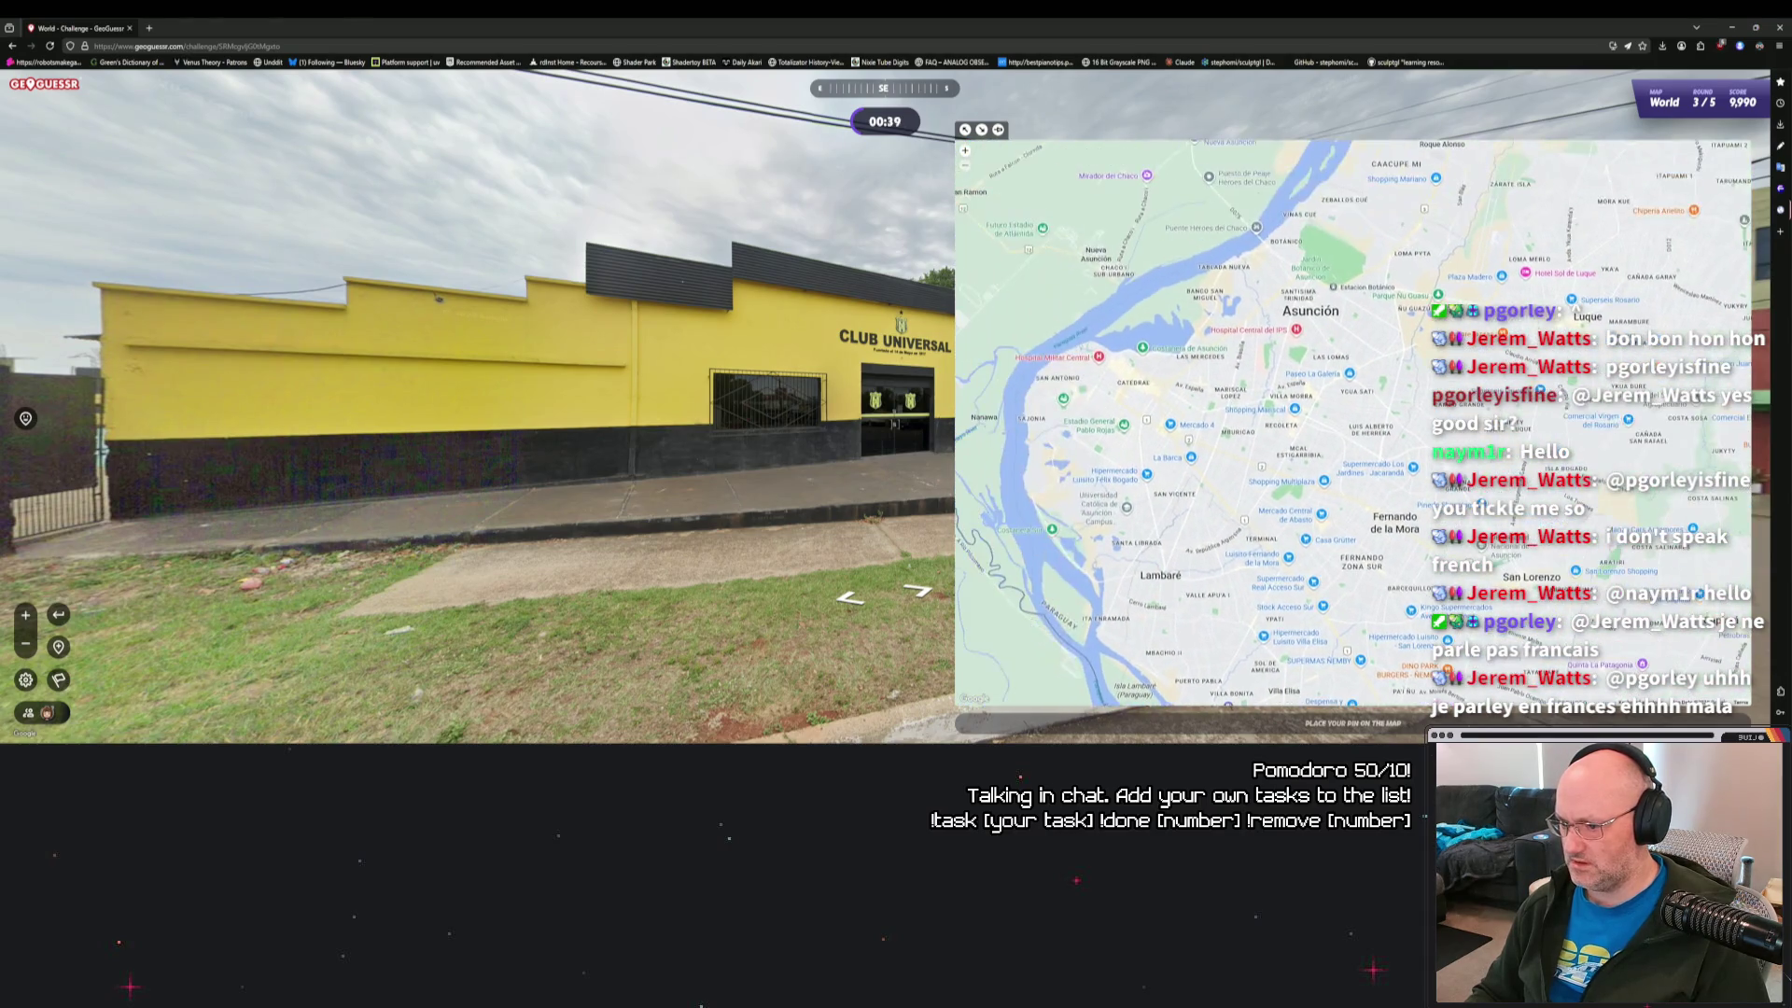
scroll(1397, 440, down, 2)
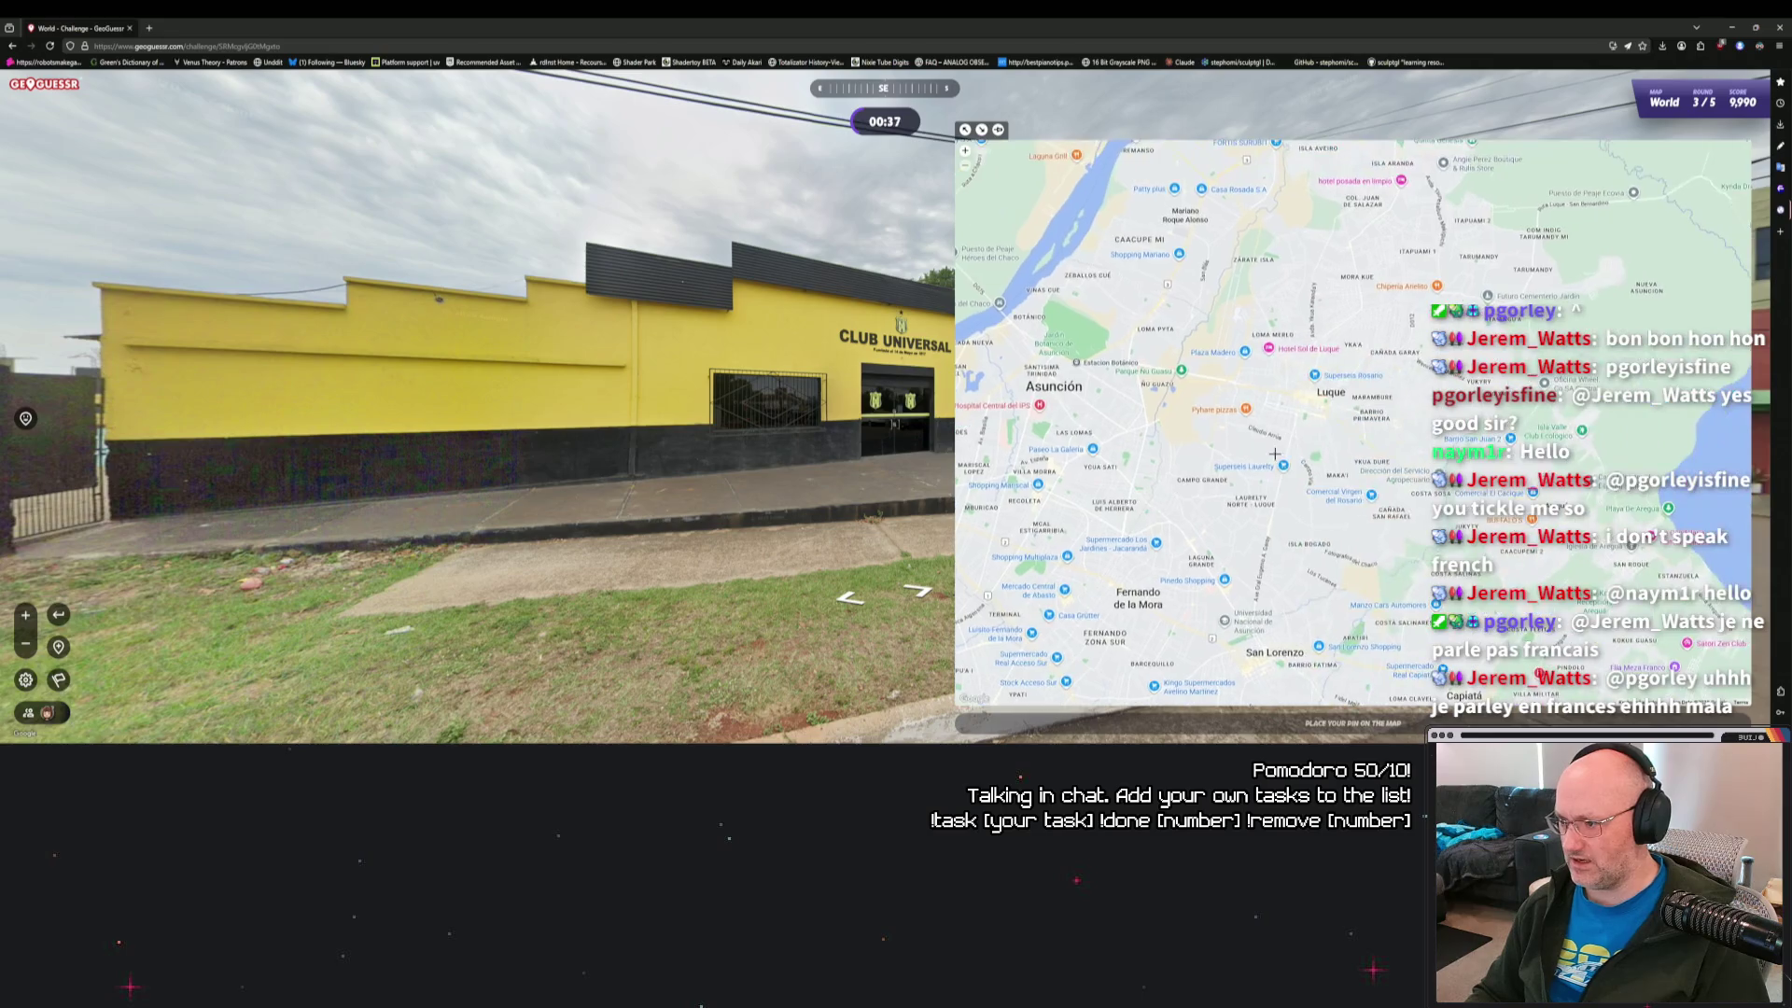
drag(1146, 433, 1282, 451)
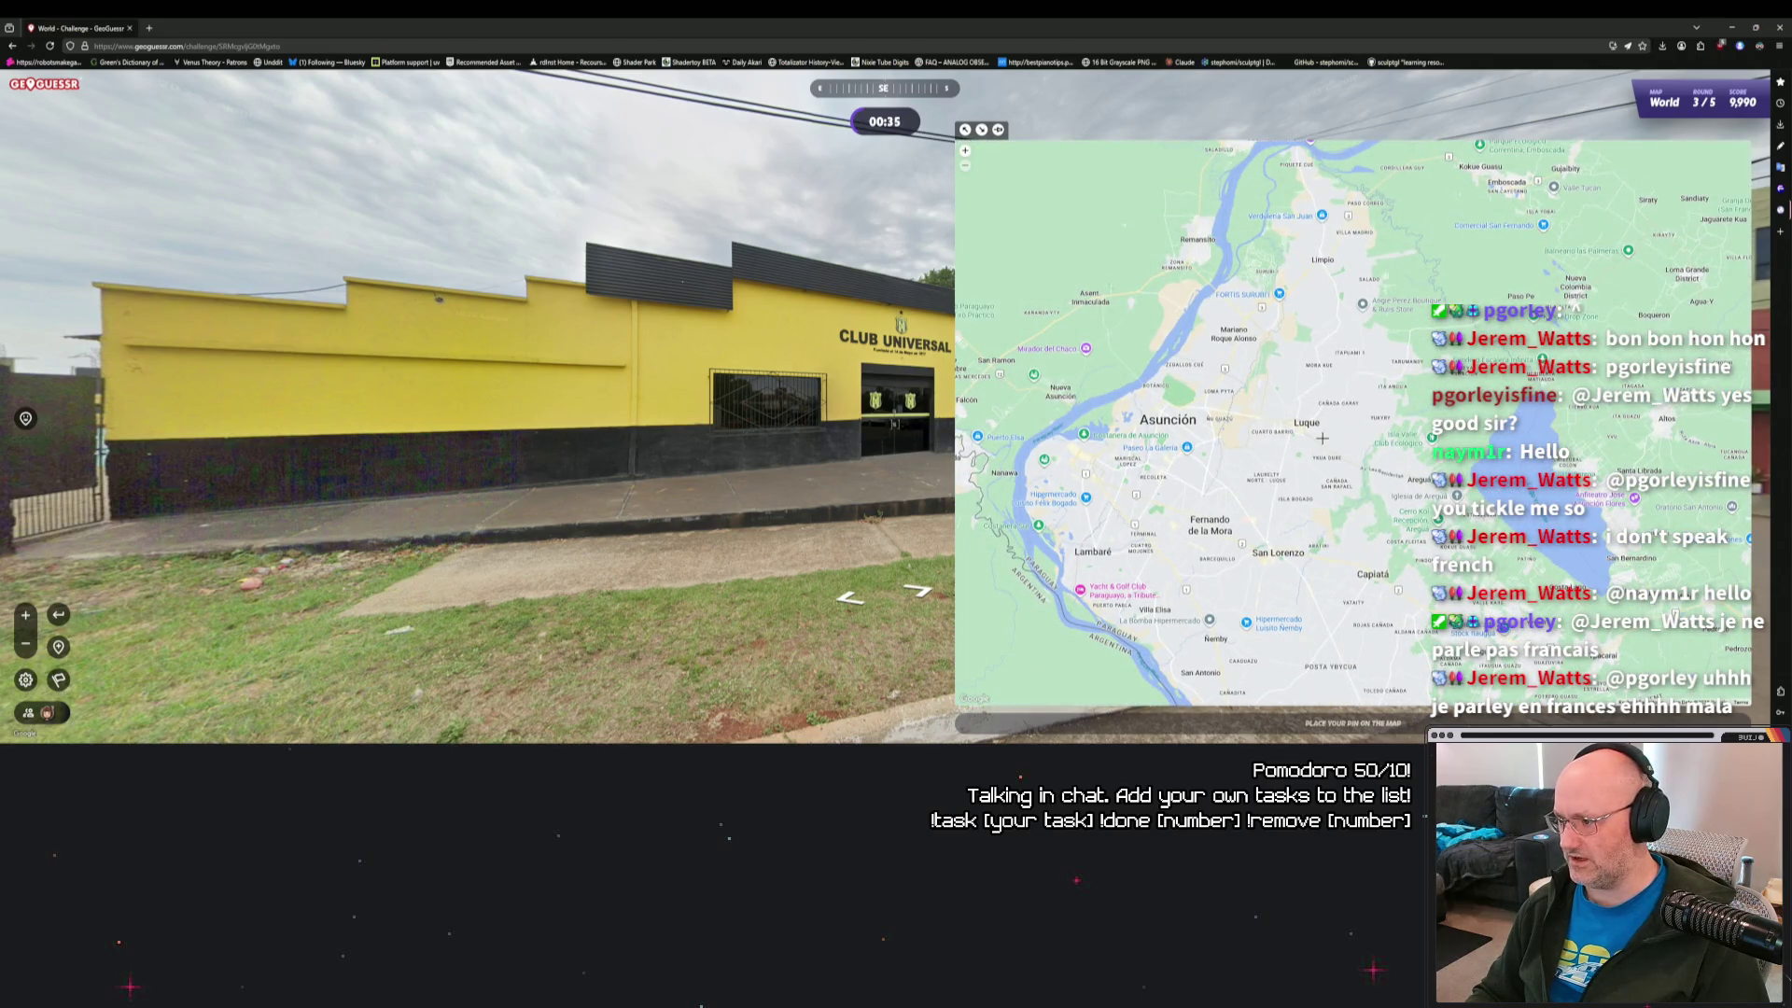
Drop a guess pin south-east of Asunción on the guess map.
scroll(1317, 412, down, 3)
drag(1182, 237, 1368, 500)
scroll(1368, 500, down, 1)
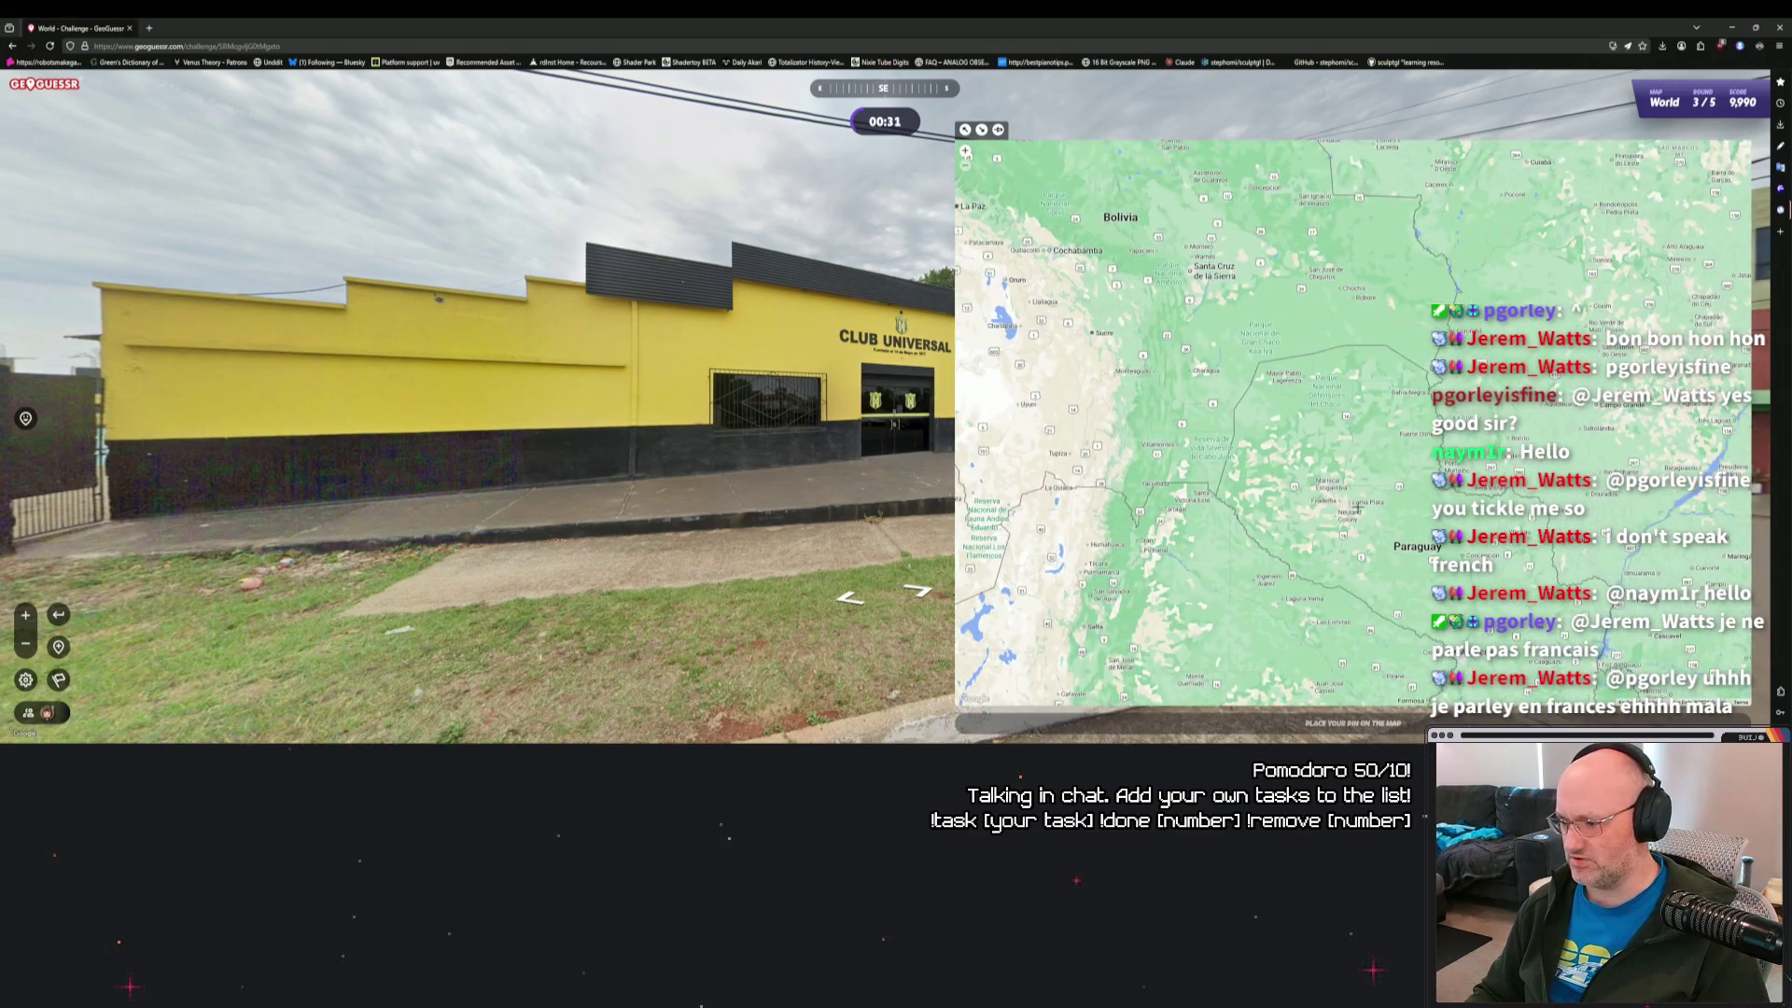
scroll(1394, 520, up, 5)
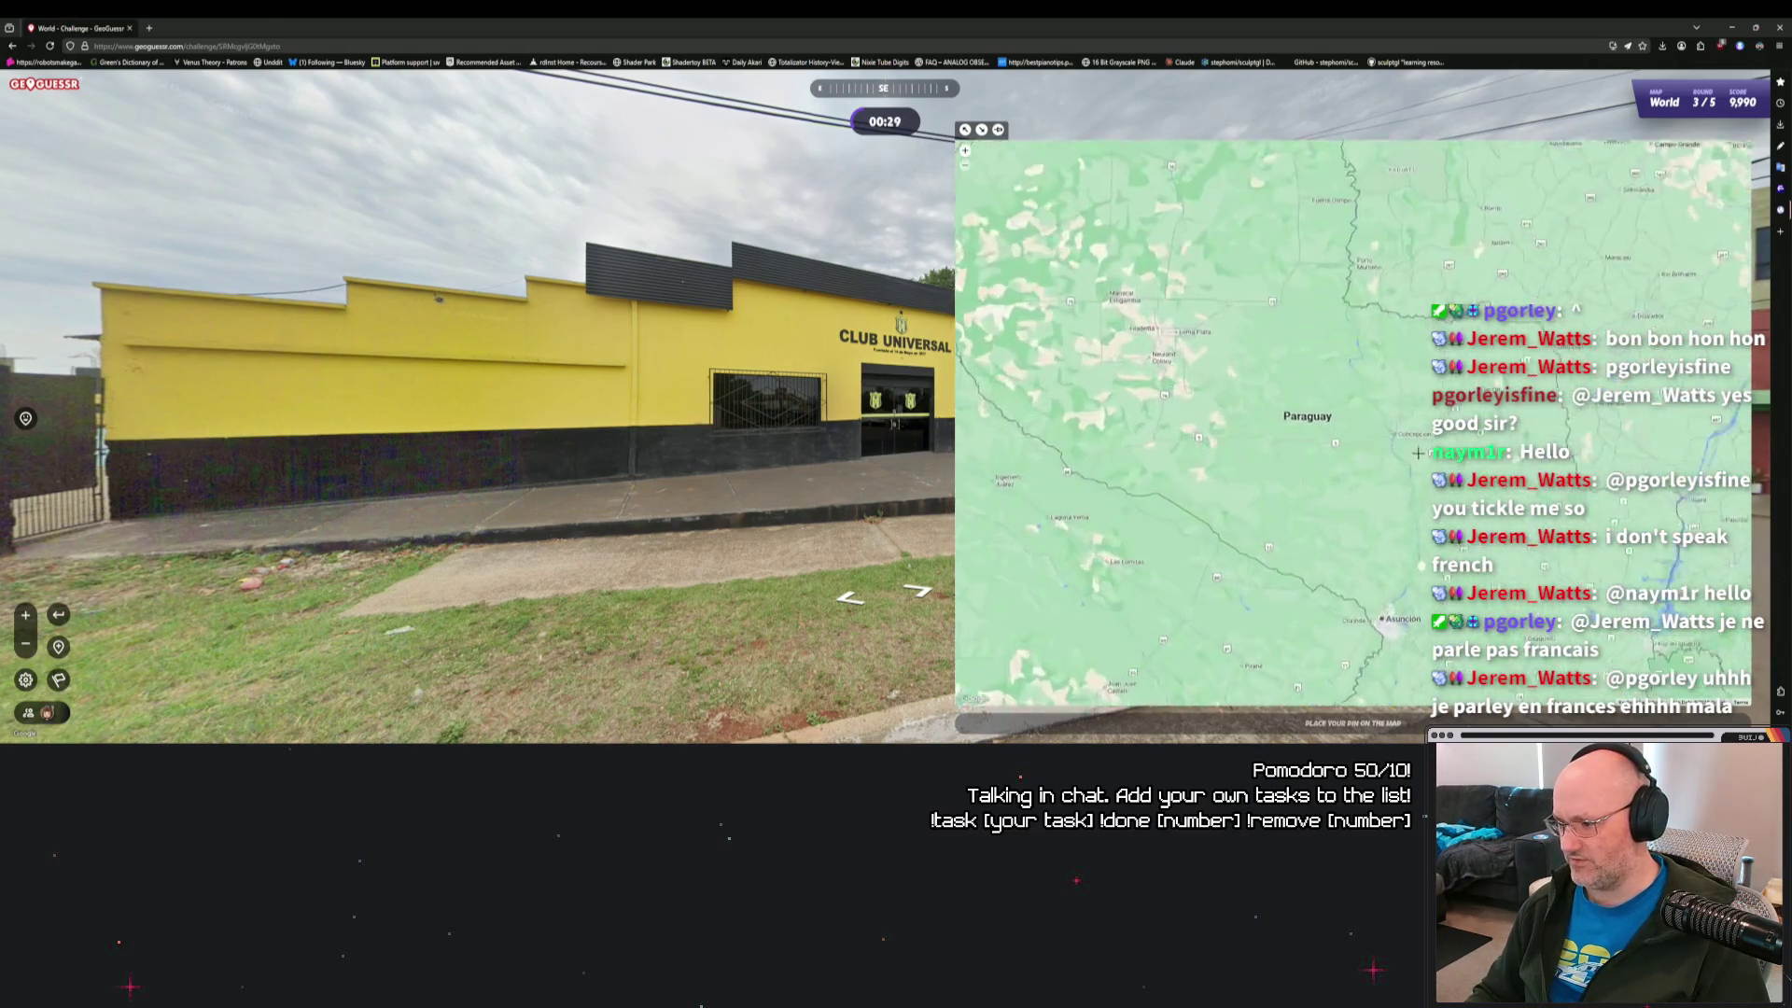
scroll(1368, 420, up, 3)
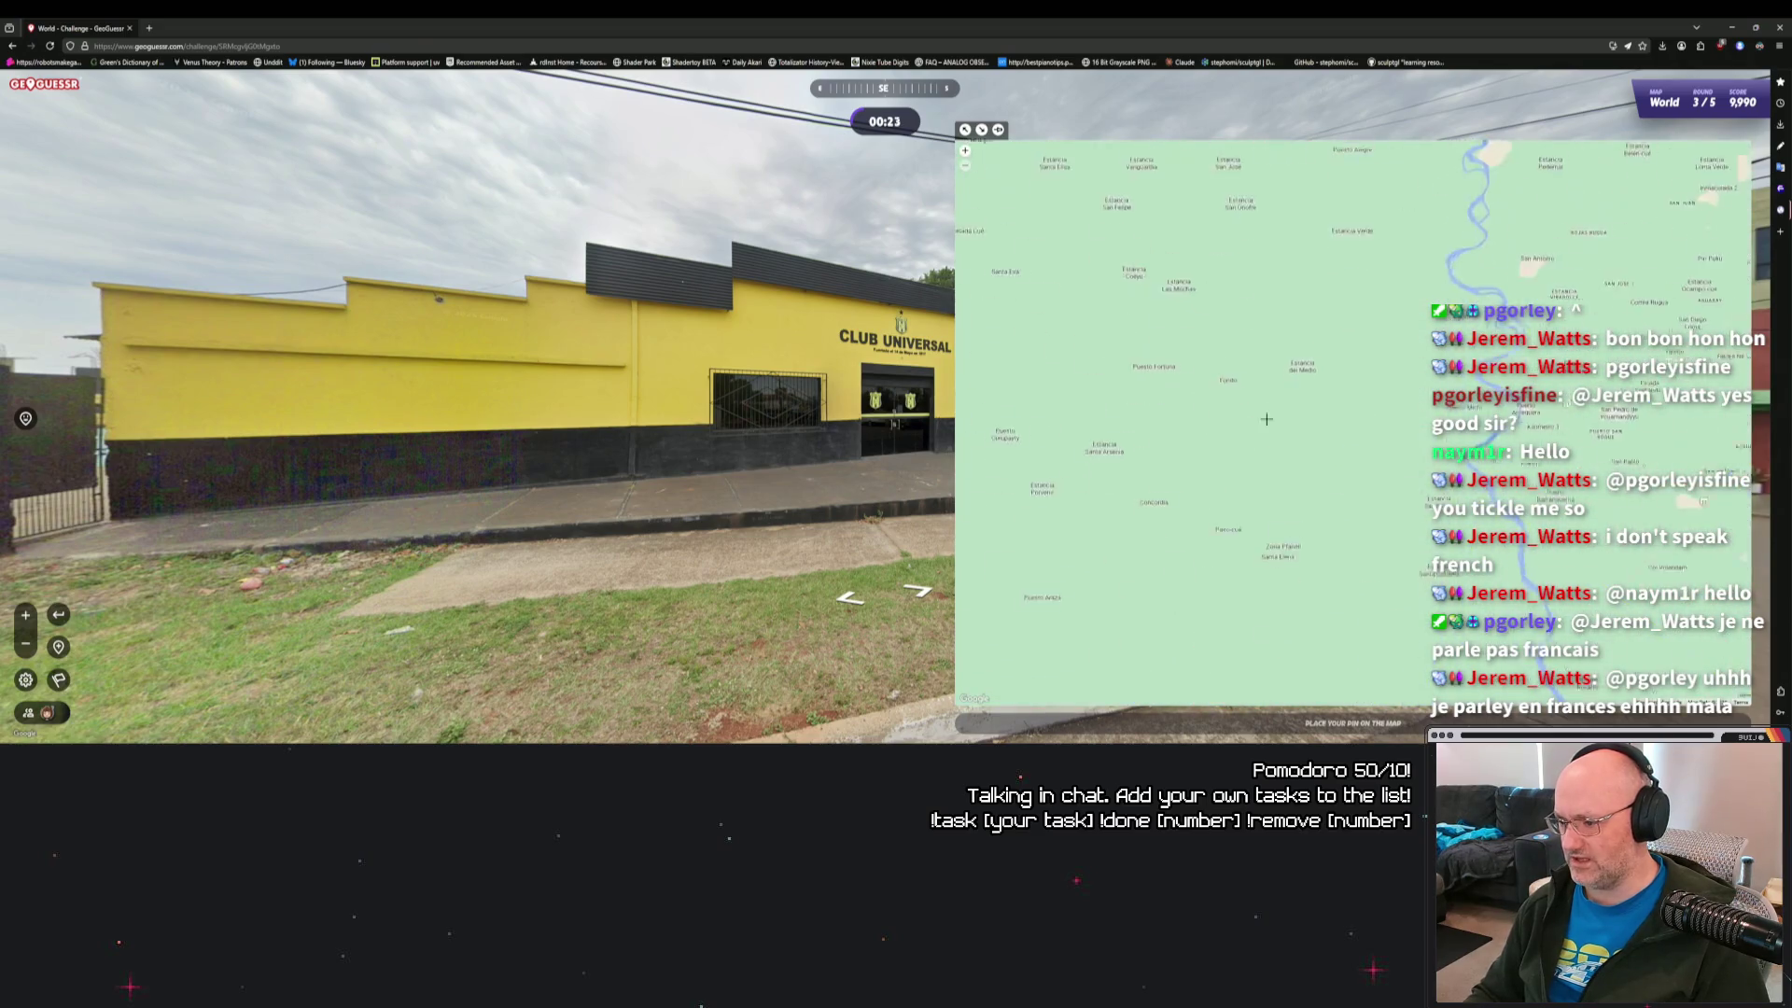
scroll(1239, 500, down, 2)
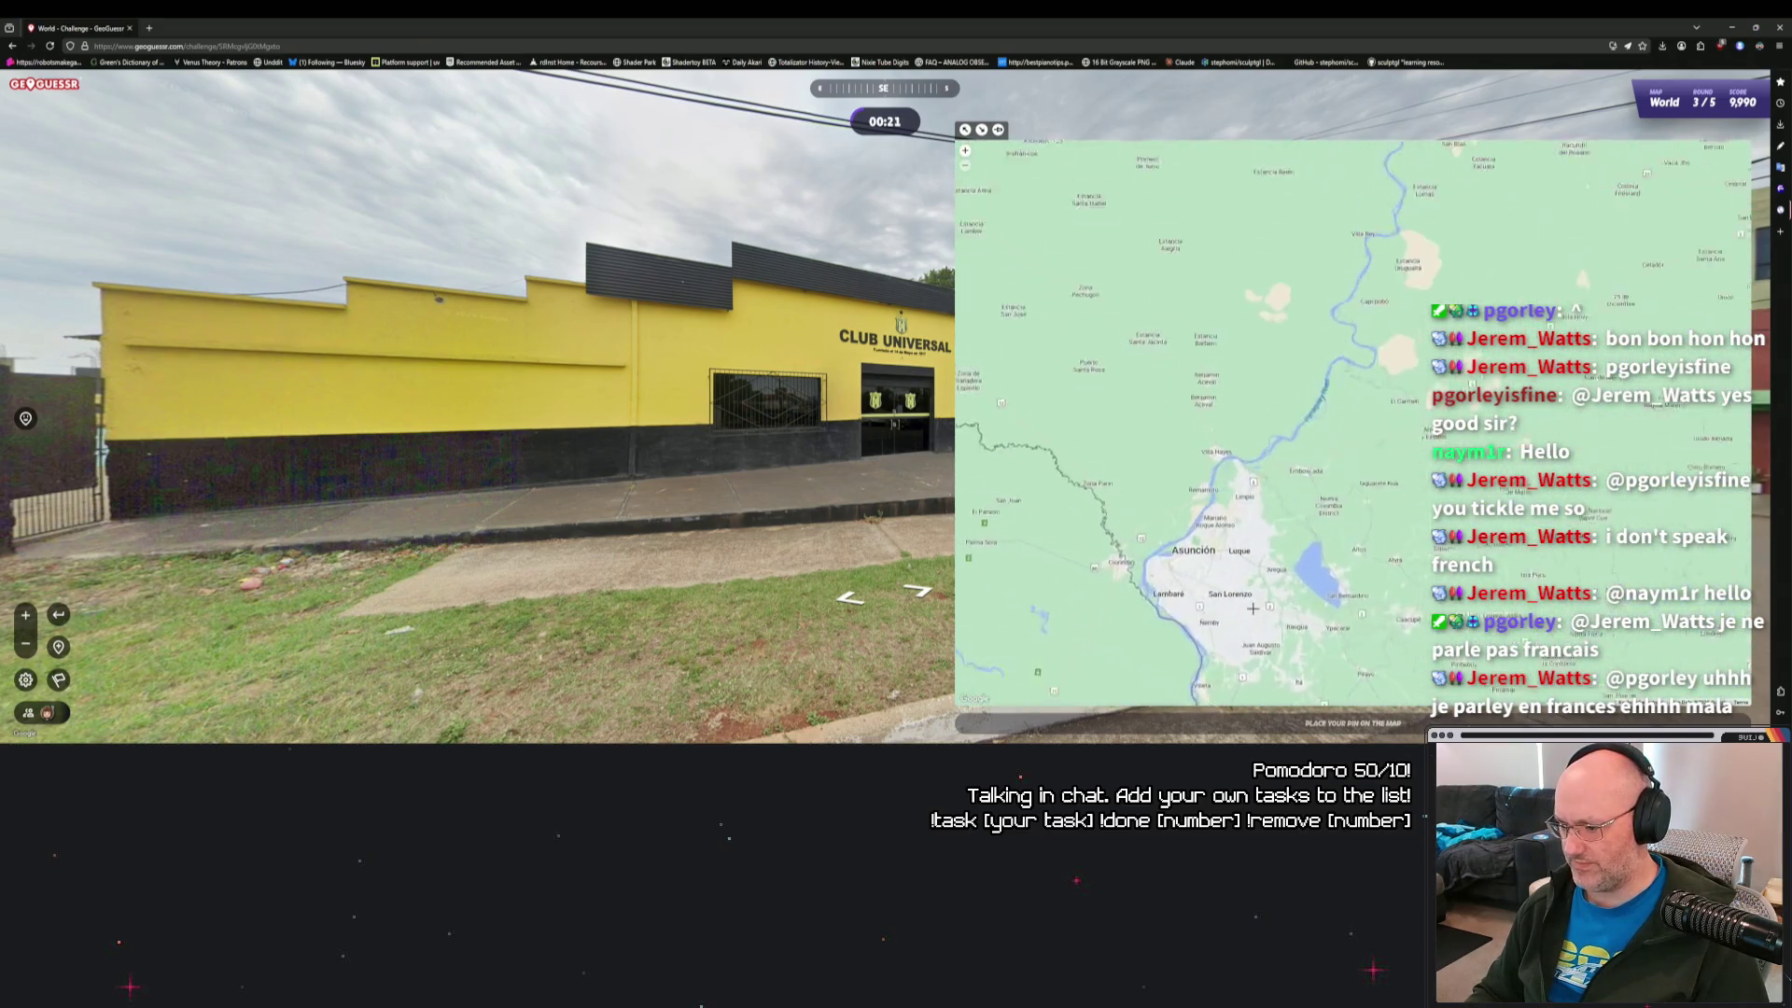
click(1220, 544)
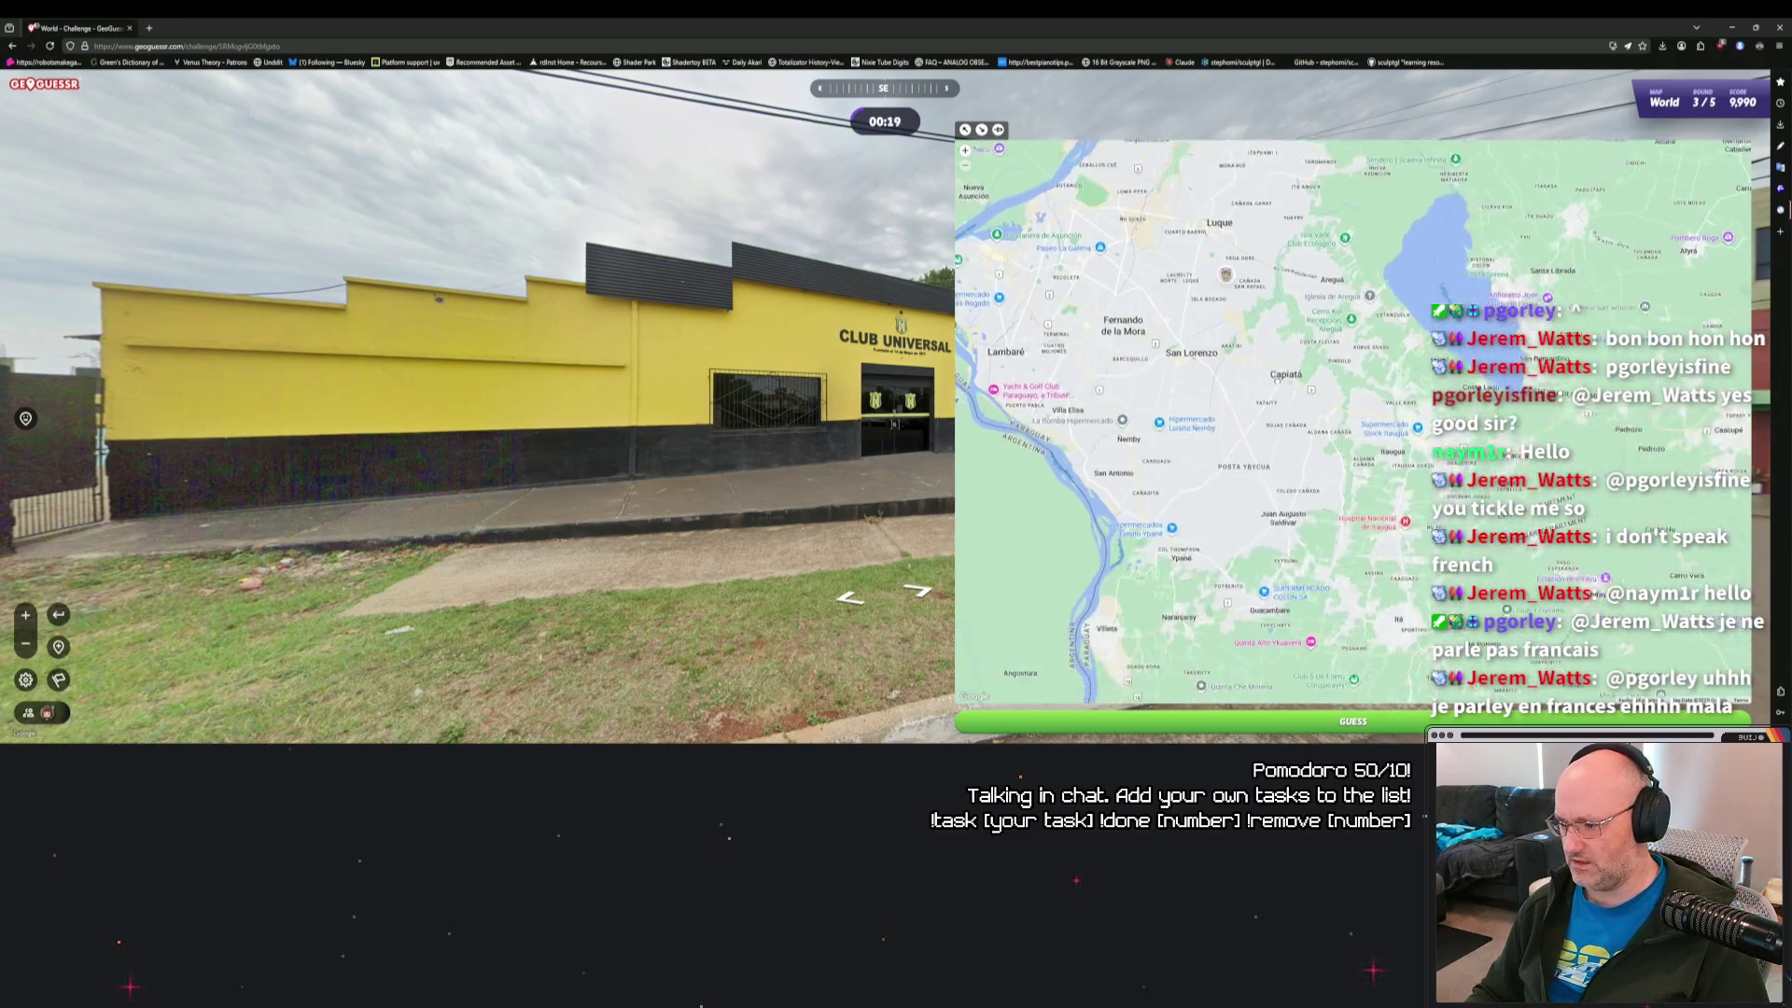
Check the pin near Posta Ybycua and submit the round 3 guess.
drag(1243, 326, 1257, 317)
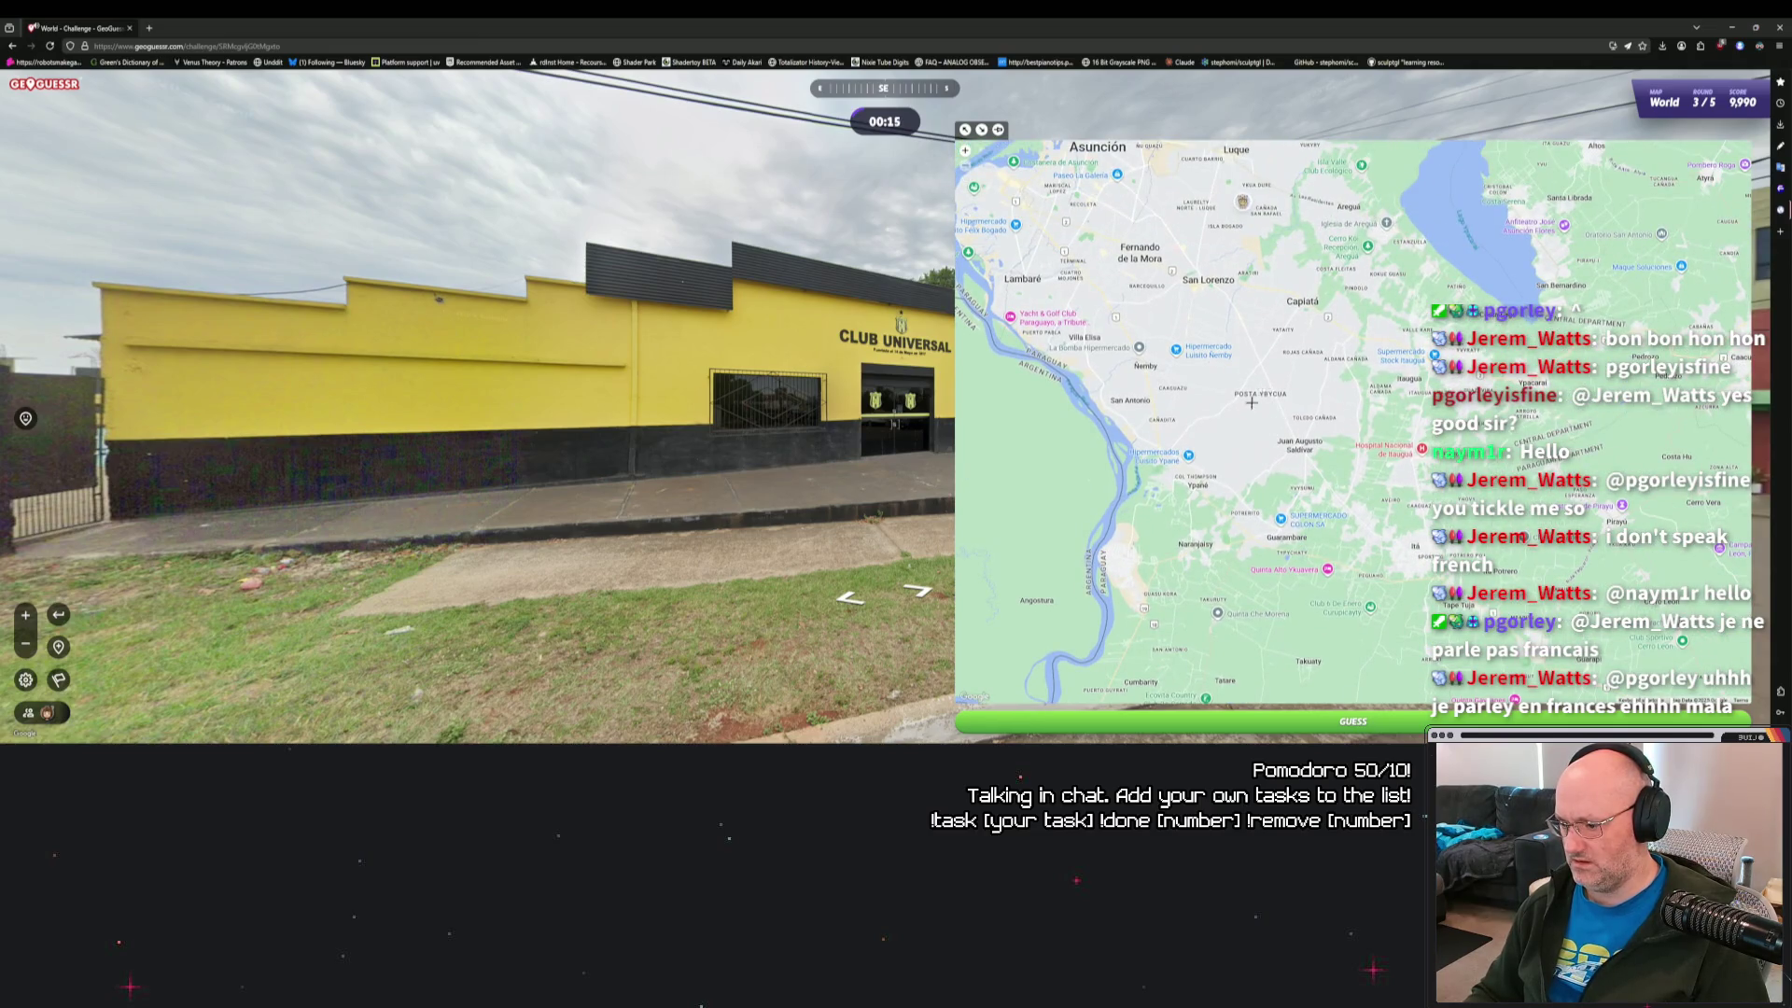
scroll(1252, 403, up, 2)
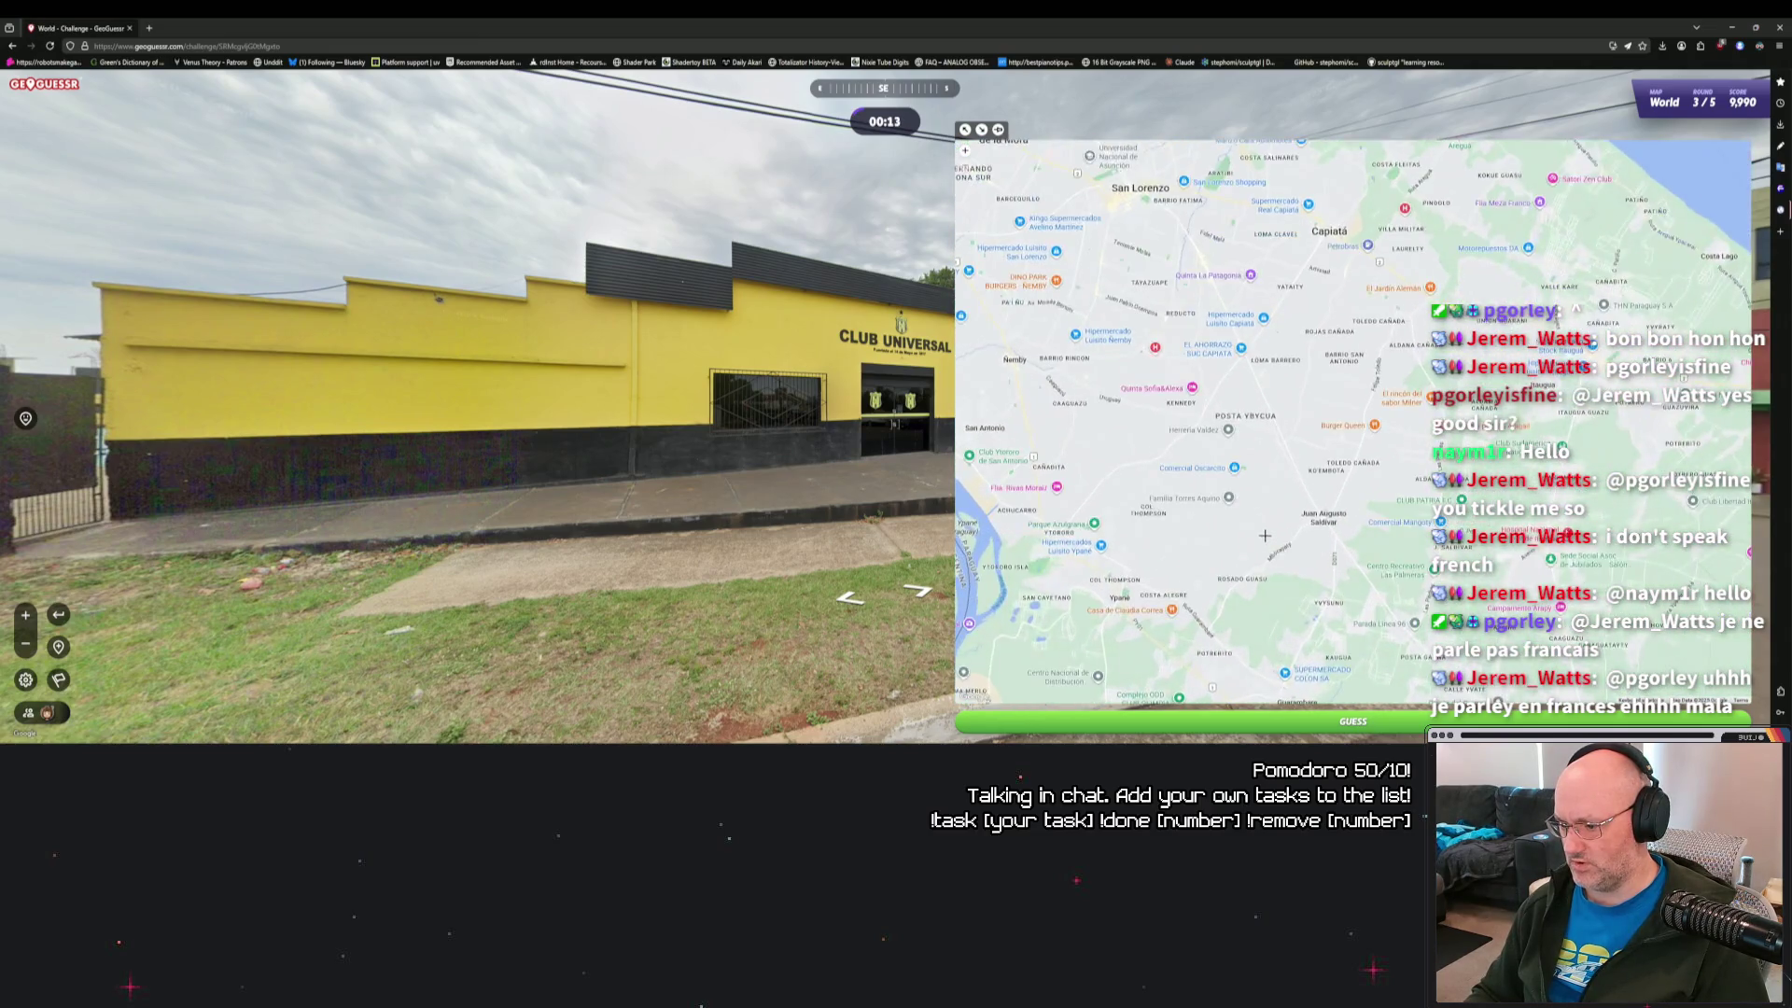
drag(1265, 535, 1298, 479)
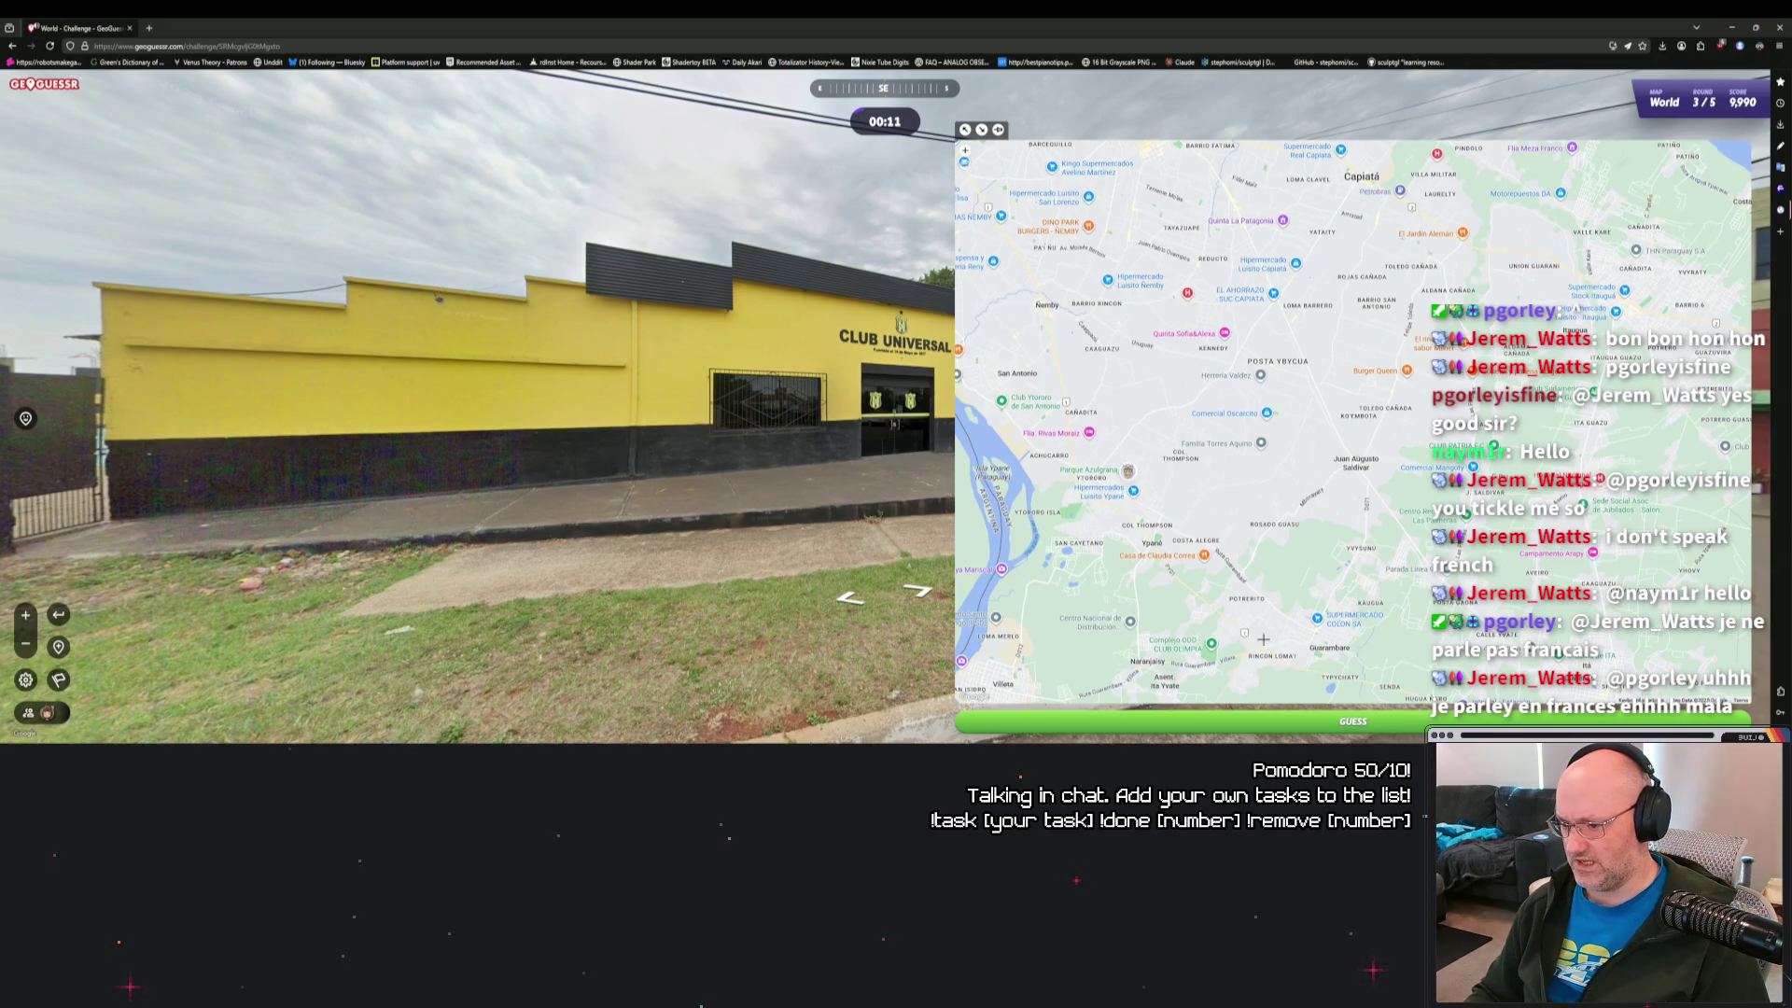
click(1300, 719)
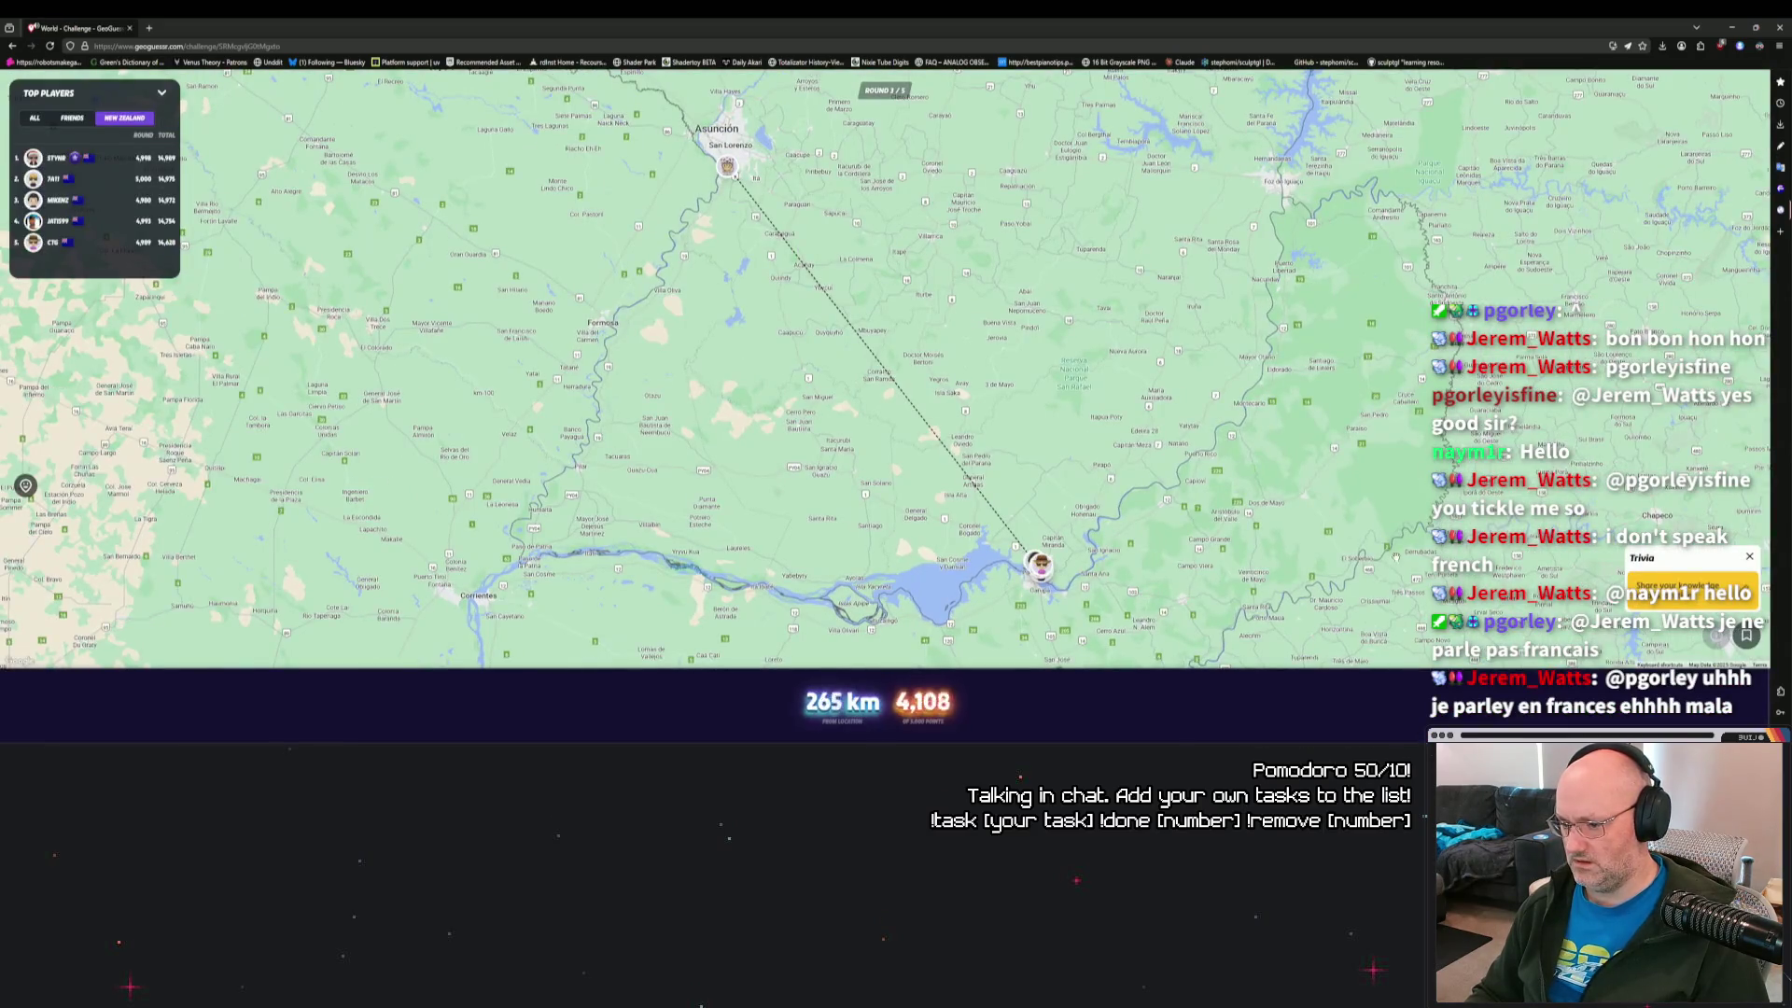
Zoom the results map into the Encarnación answer and back out, then continue to round 4.
scroll(1084, 446, up, 3)
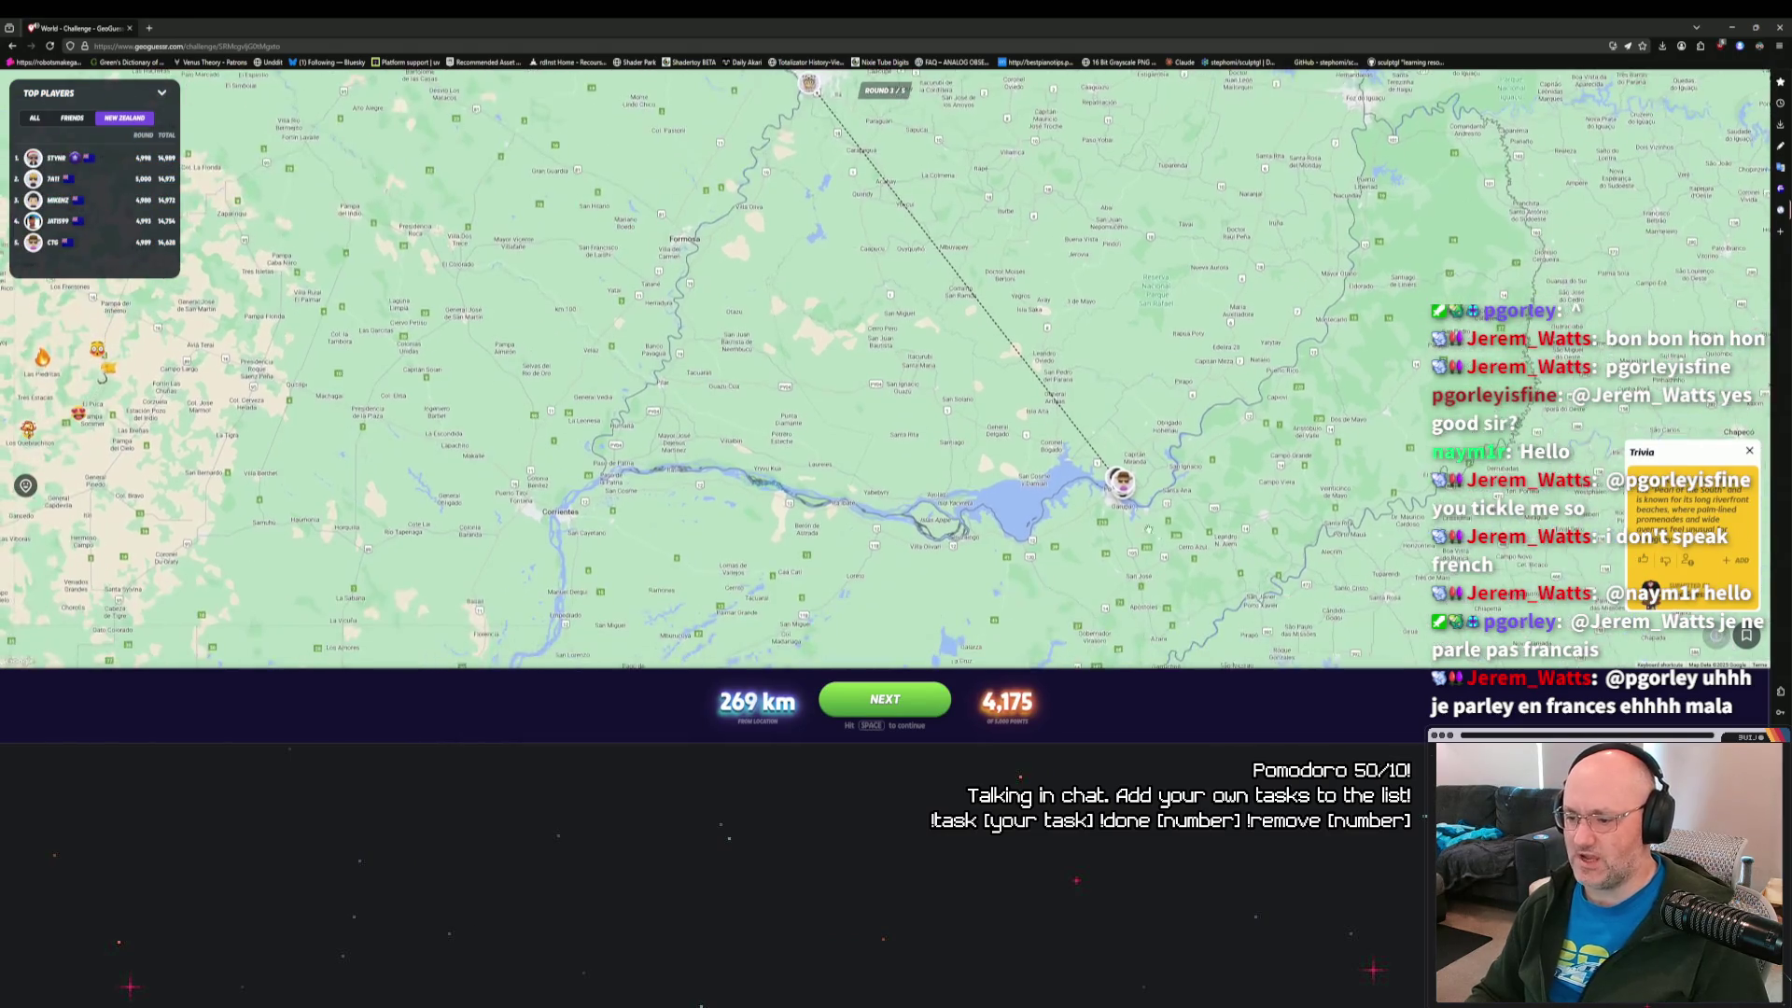
scroll(1084, 446, up, 5)
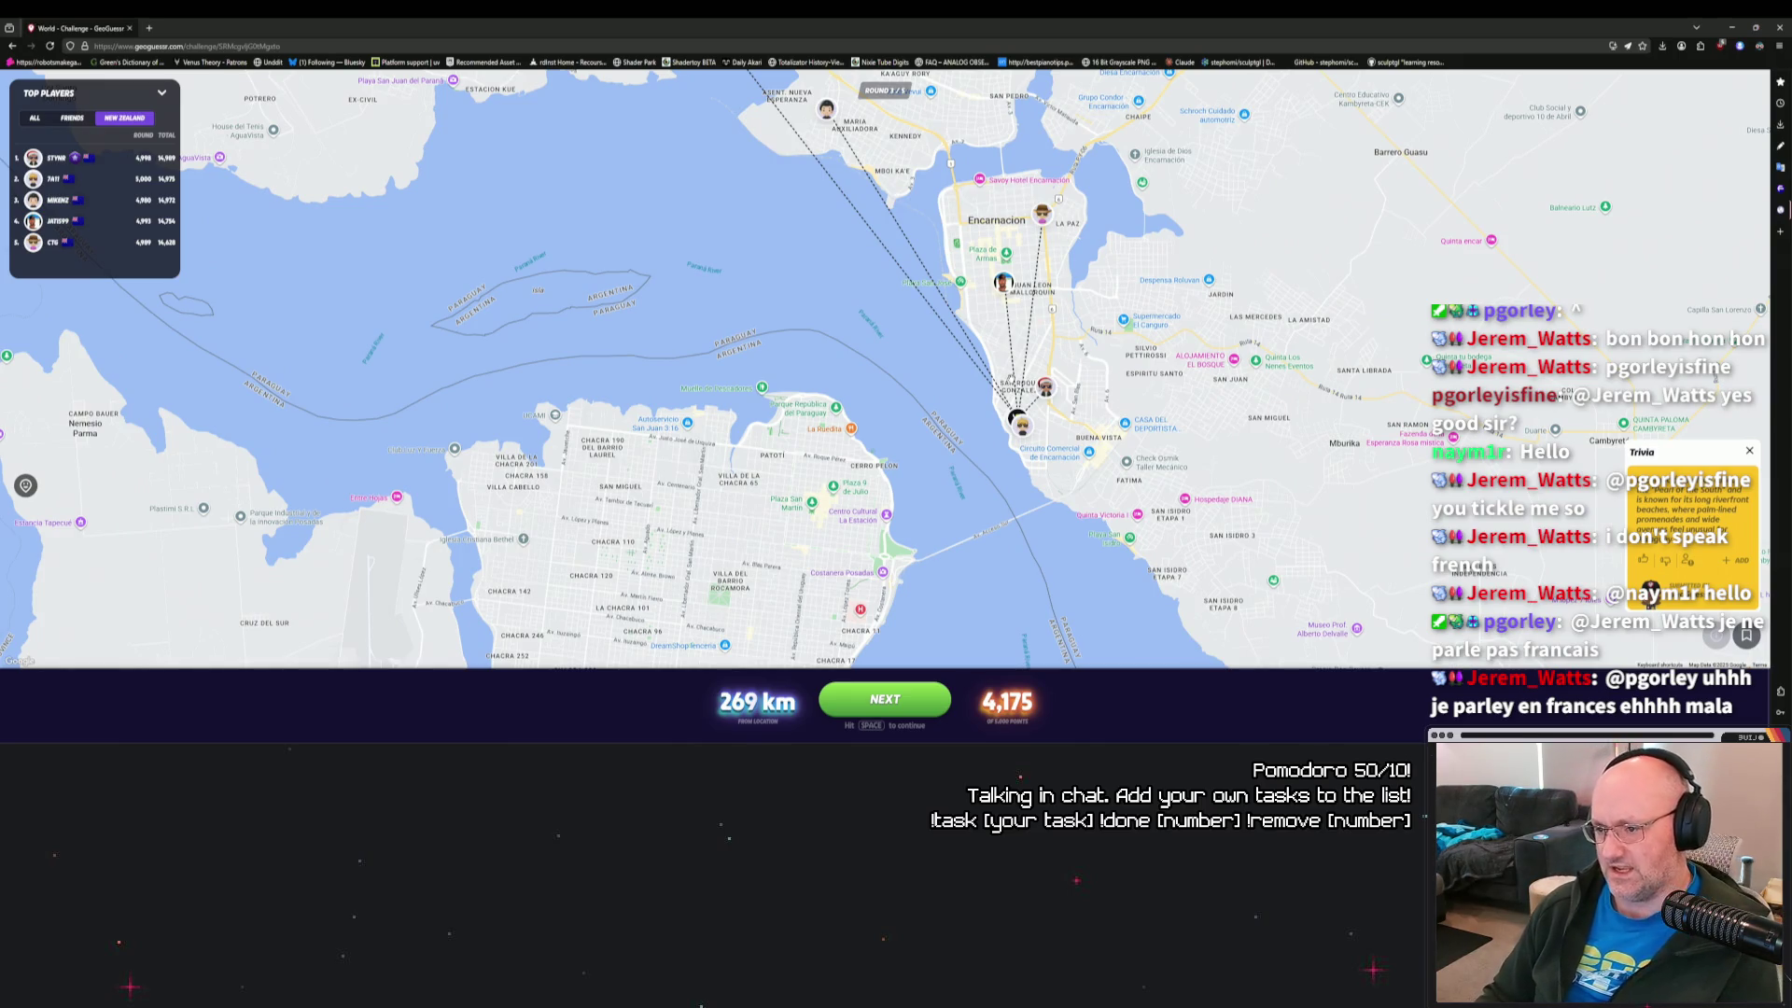
scroll(1059, 390, down, 5)
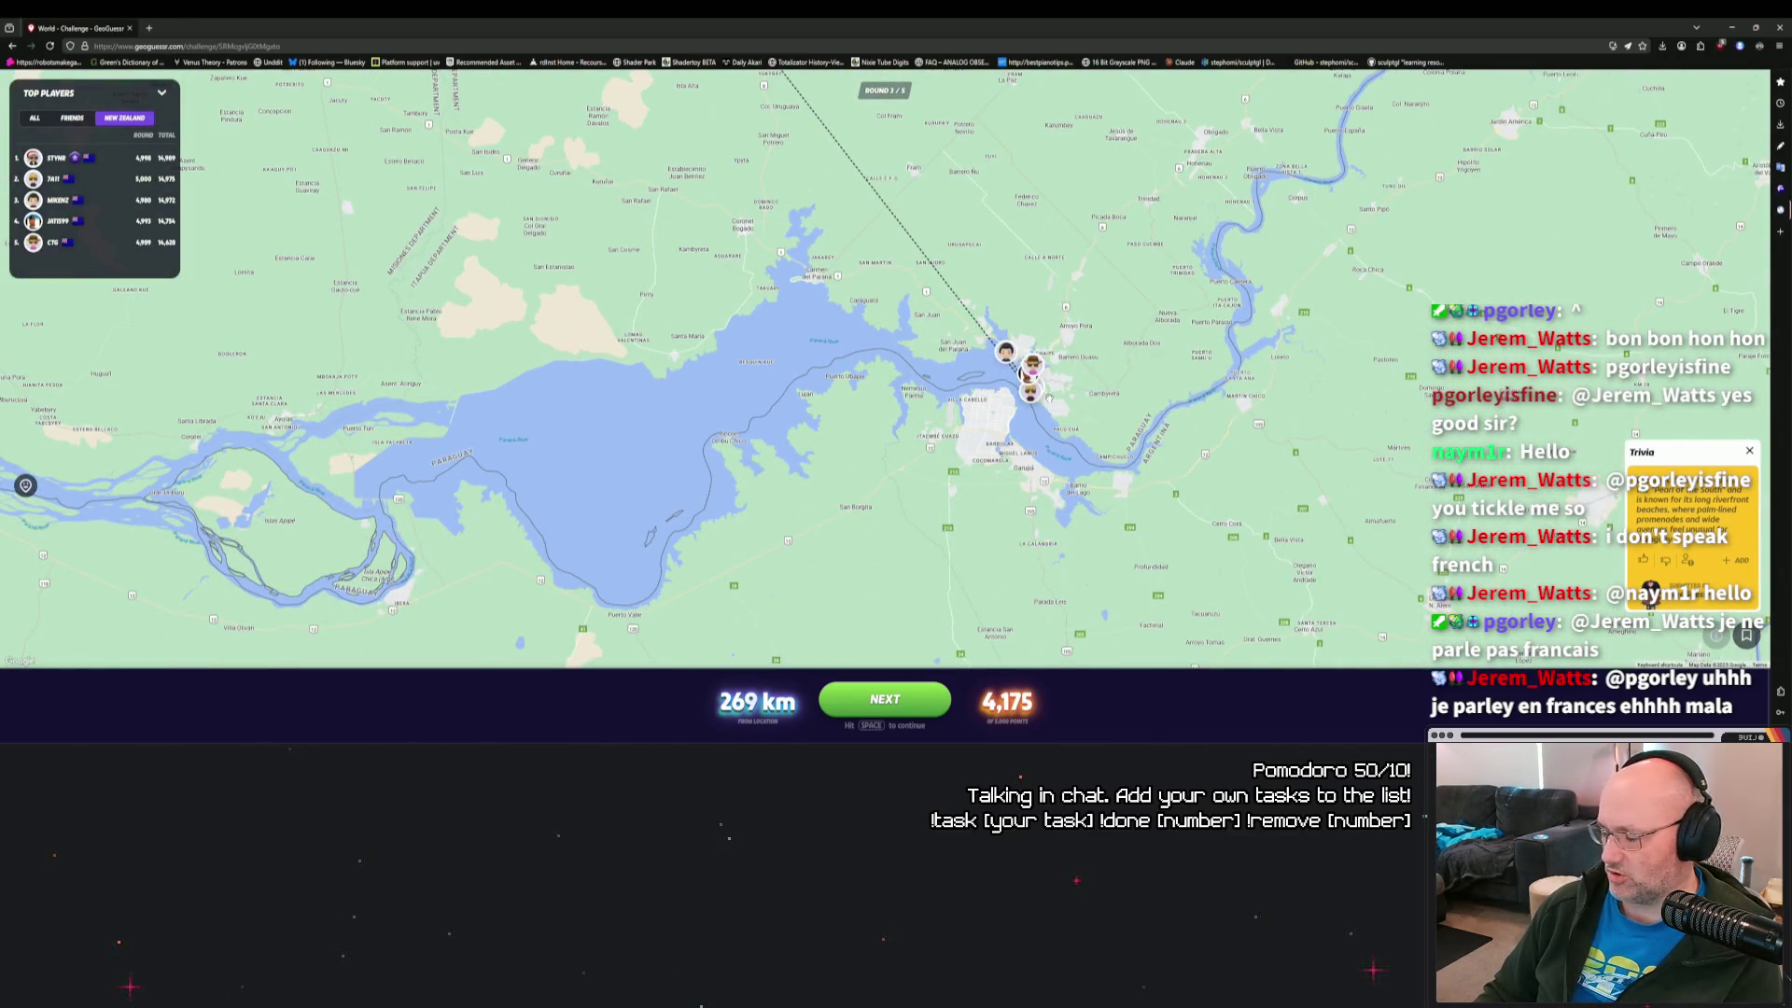
click(894, 699)
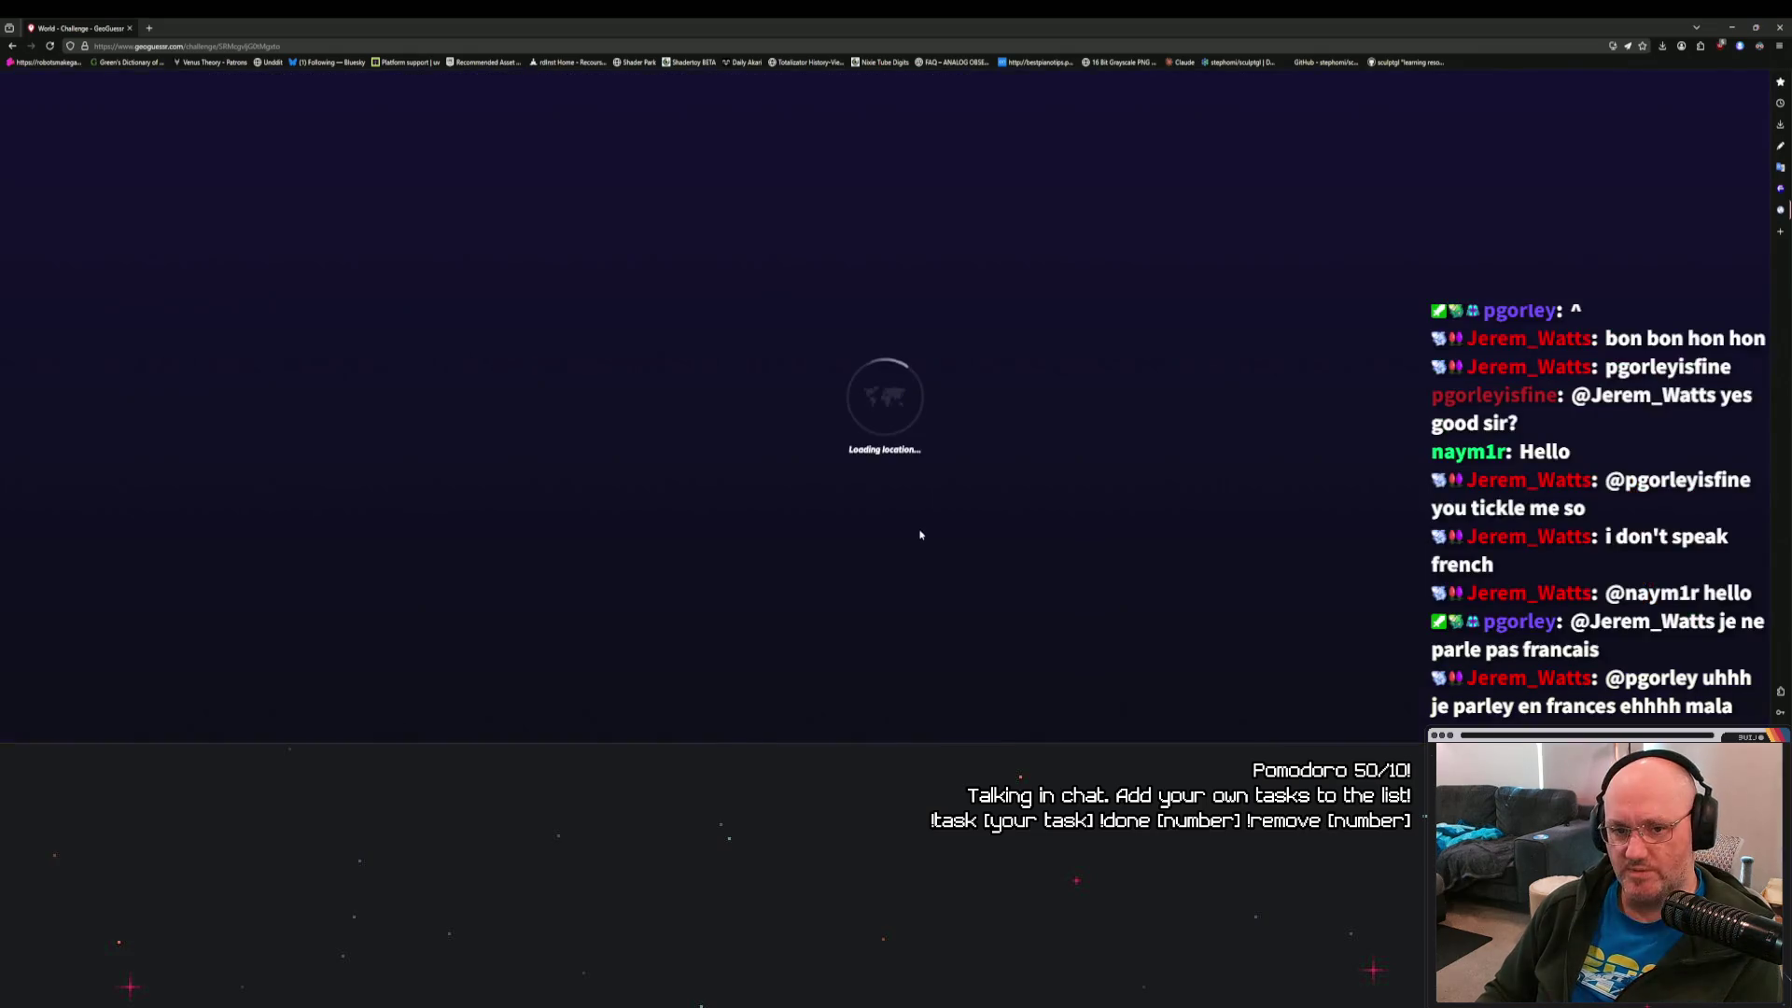
Start round 4, move to the junction by the red van, and read the Mount Zion St. sign.
key(Left)
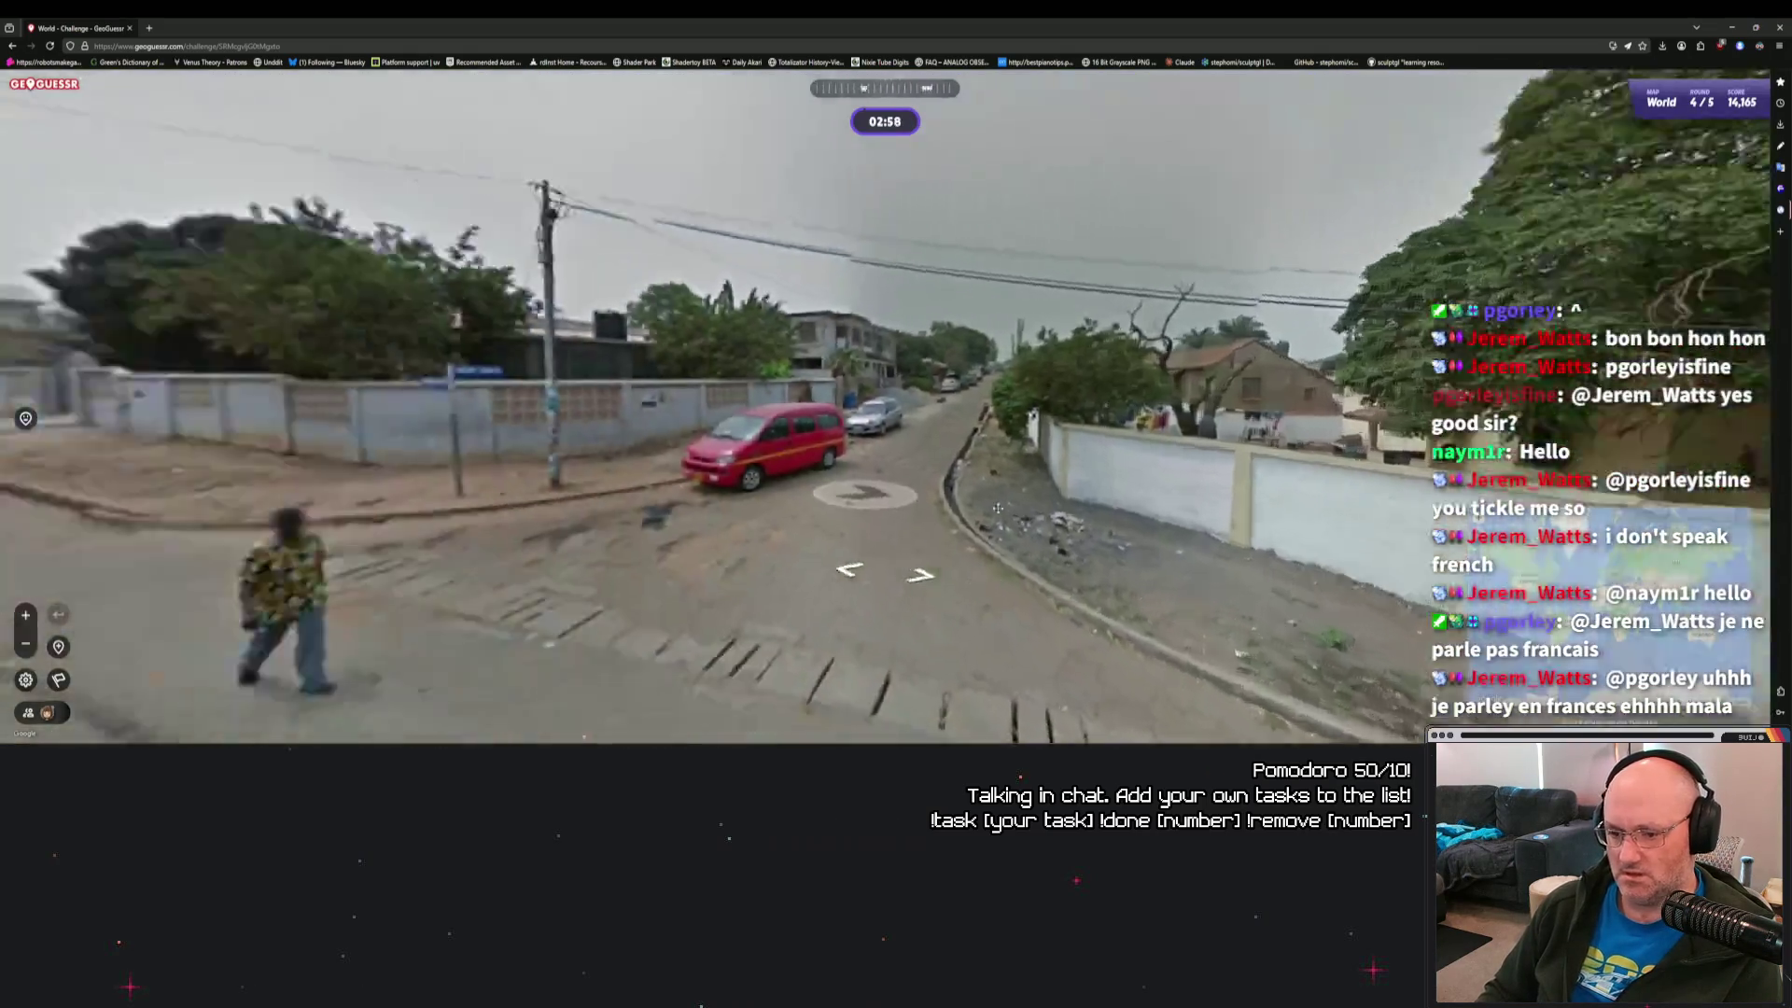
click(908, 498)
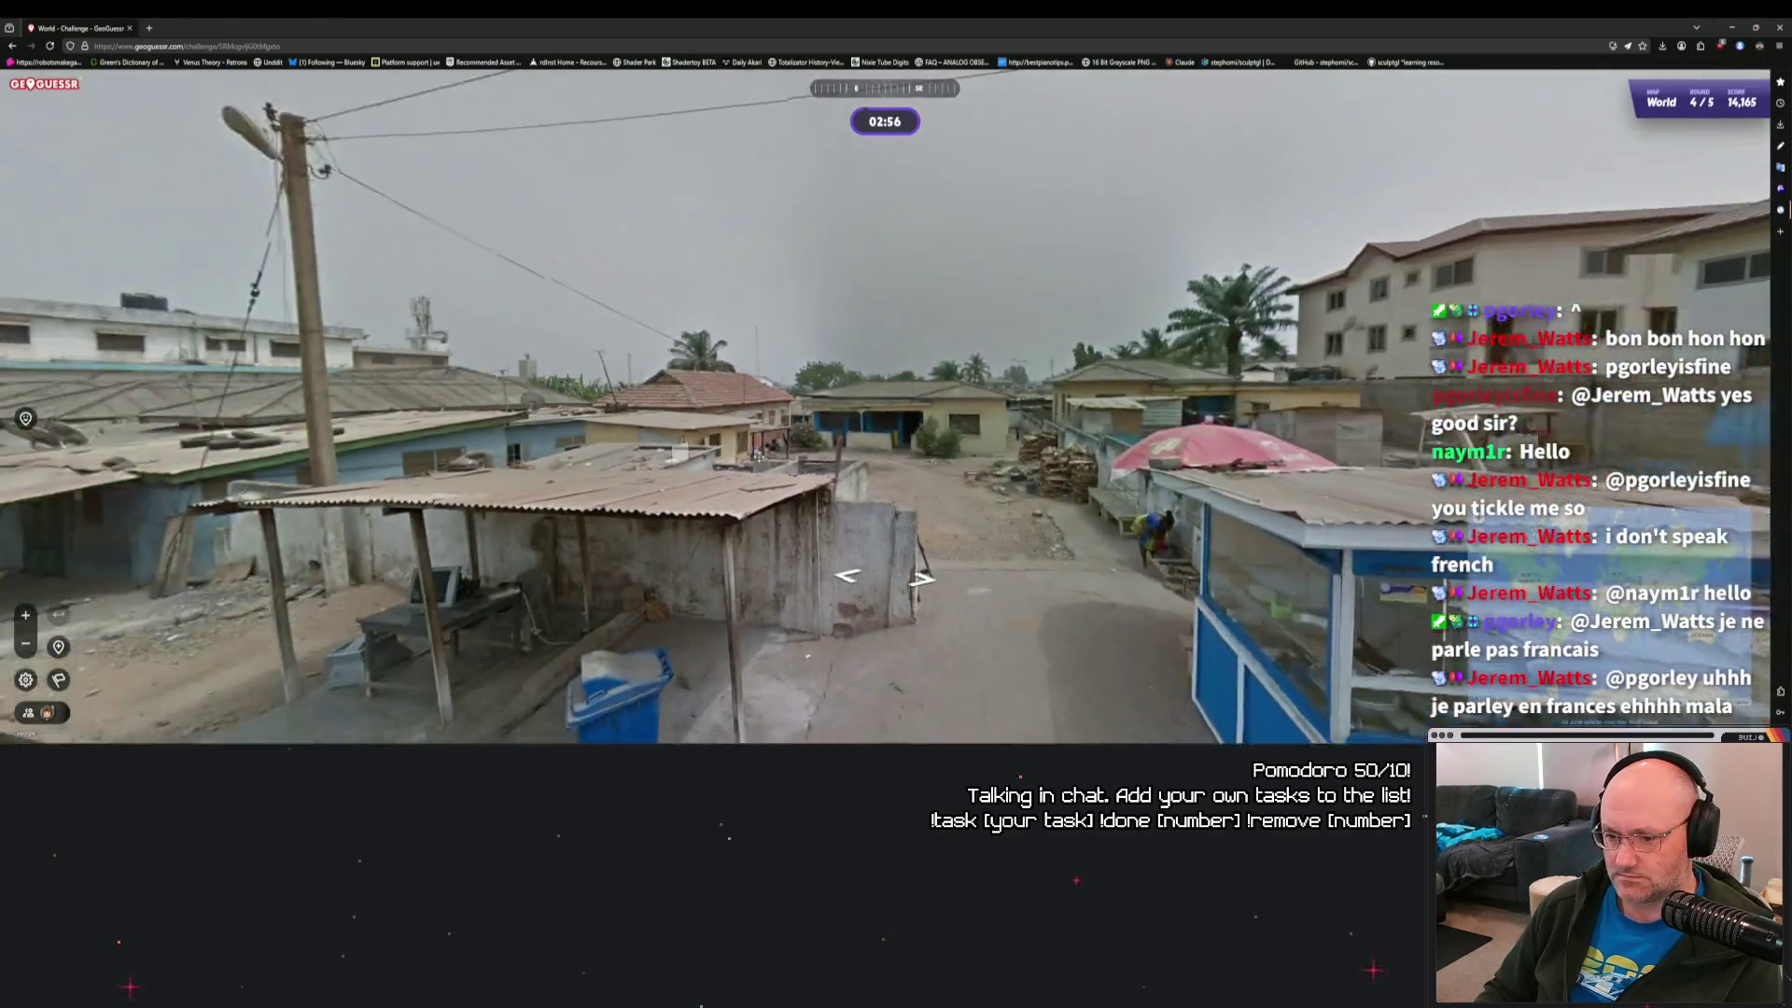
click(759, 454)
drag(759, 455, 1080, 459)
click(886, 451)
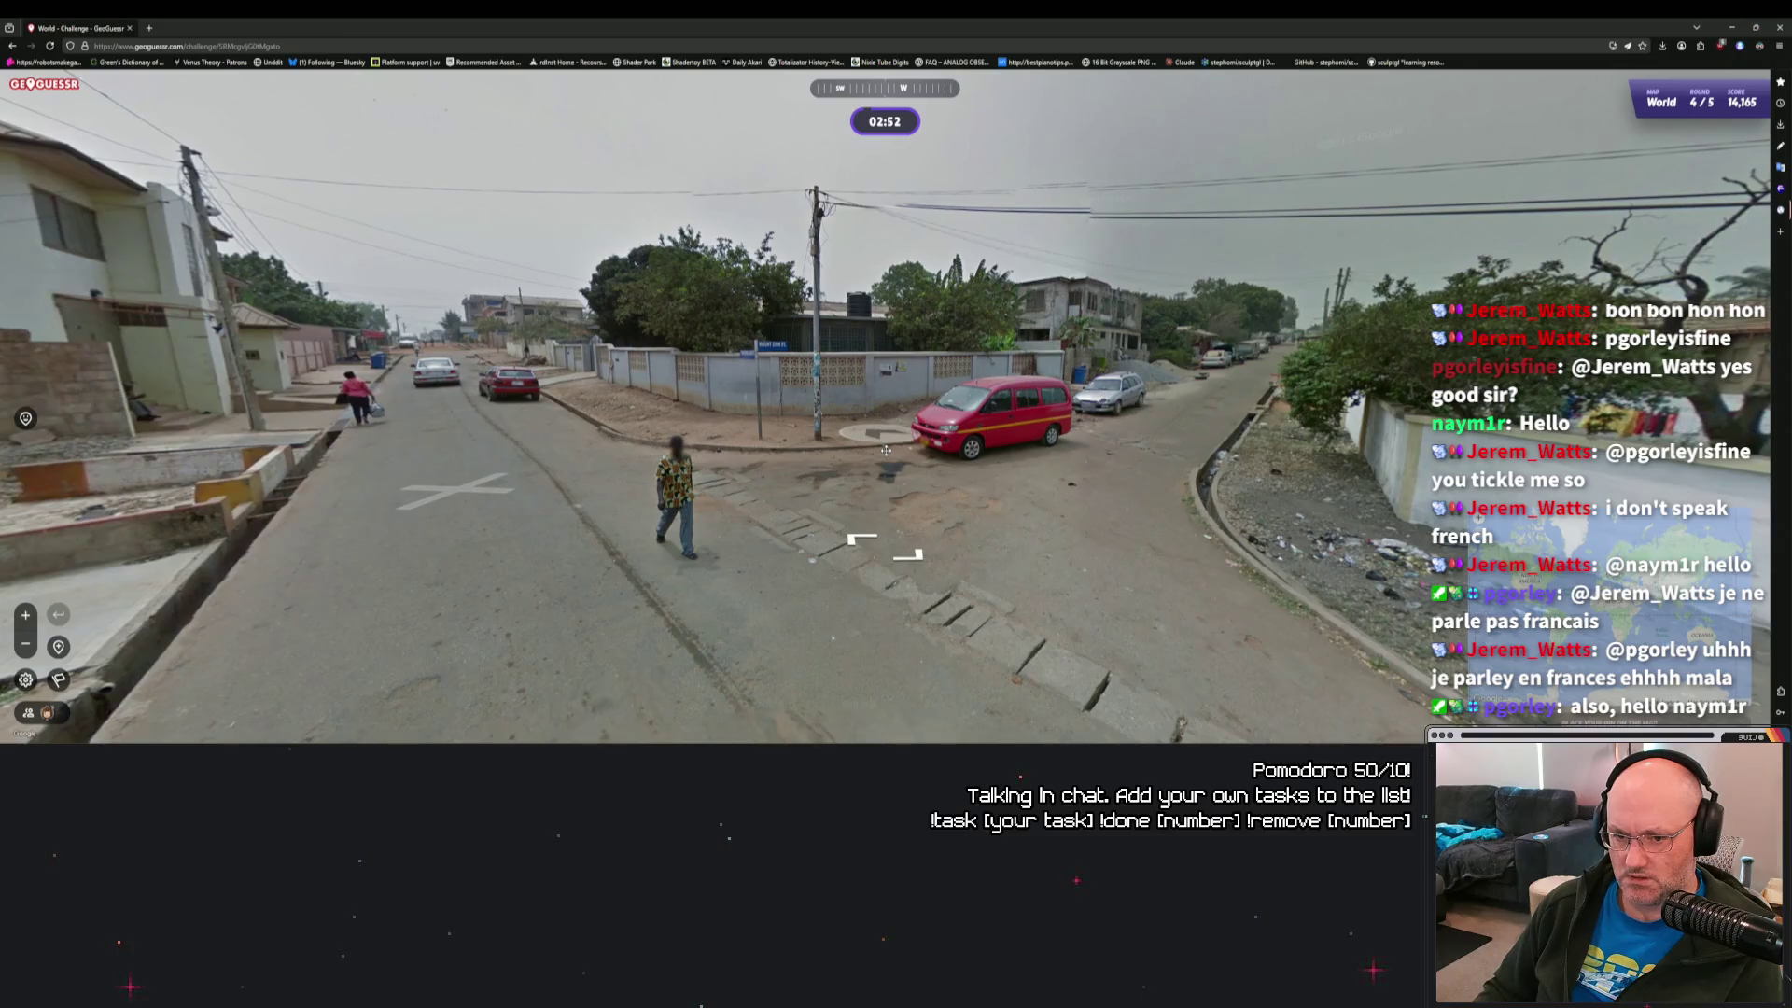
click(810, 378)
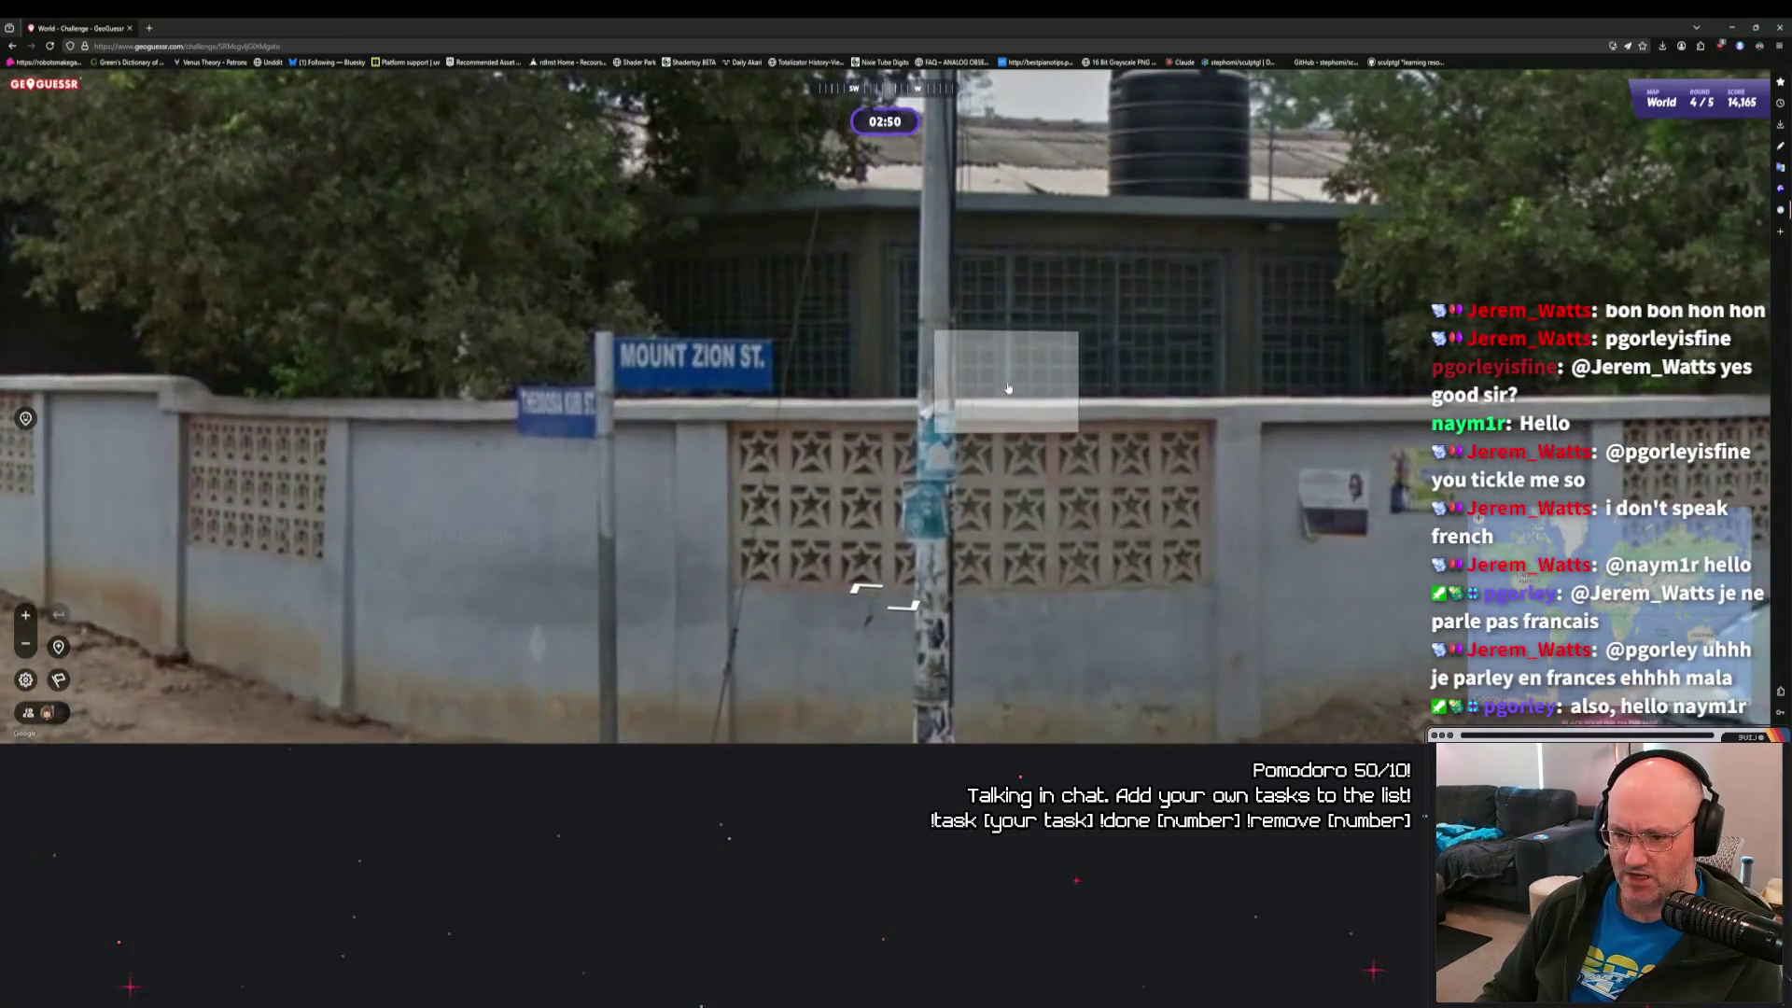
scroll(922, 382, down, 3)
Advance past the blue food stall to Ashley's Business College and zoom on its sign.
click(693, 406)
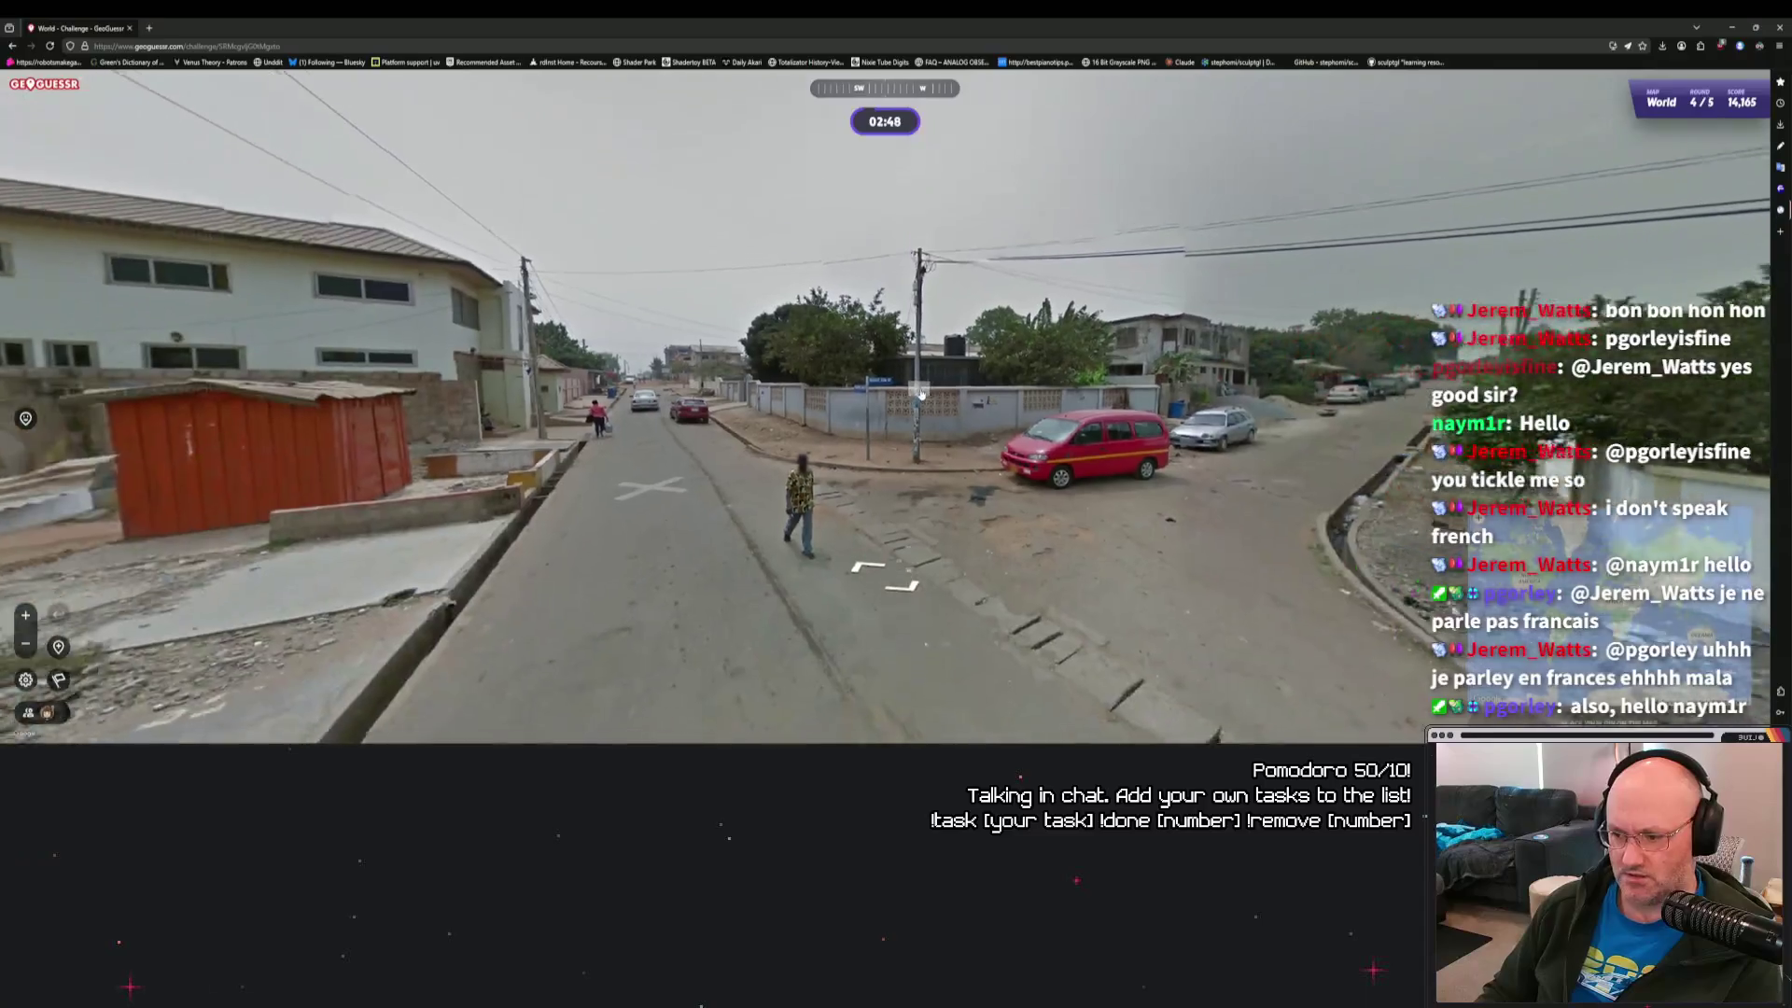
click(692, 406)
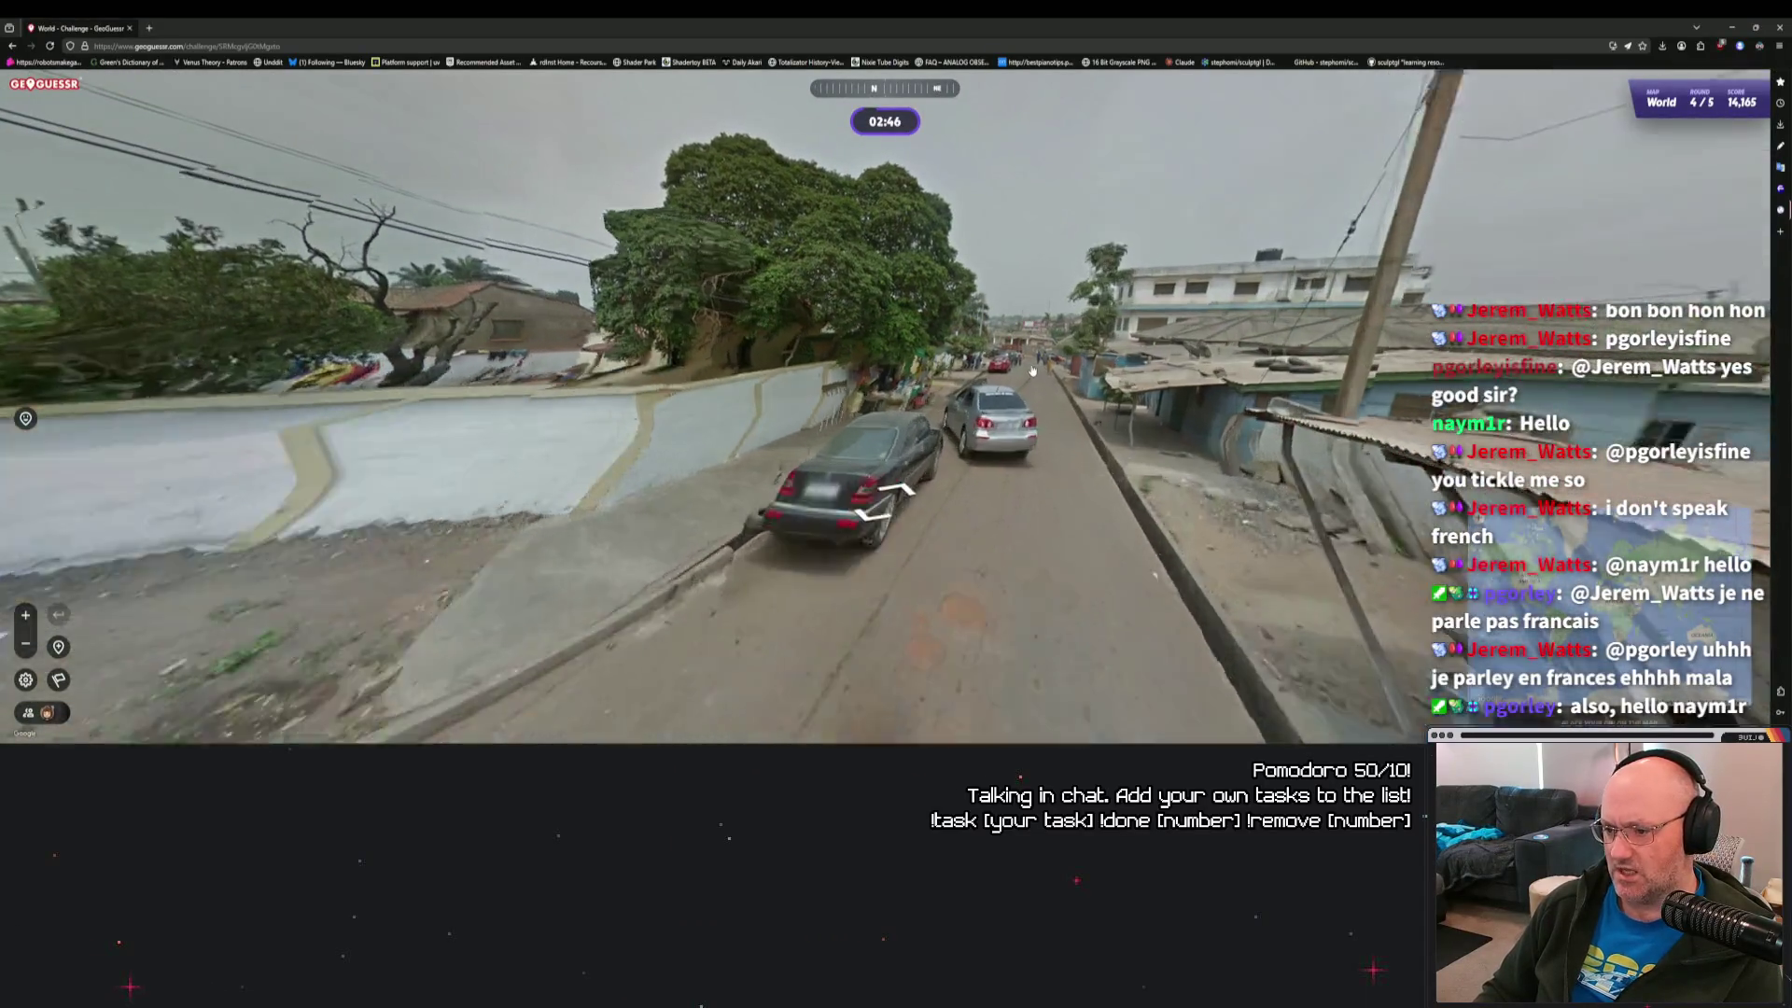
click(1026, 396)
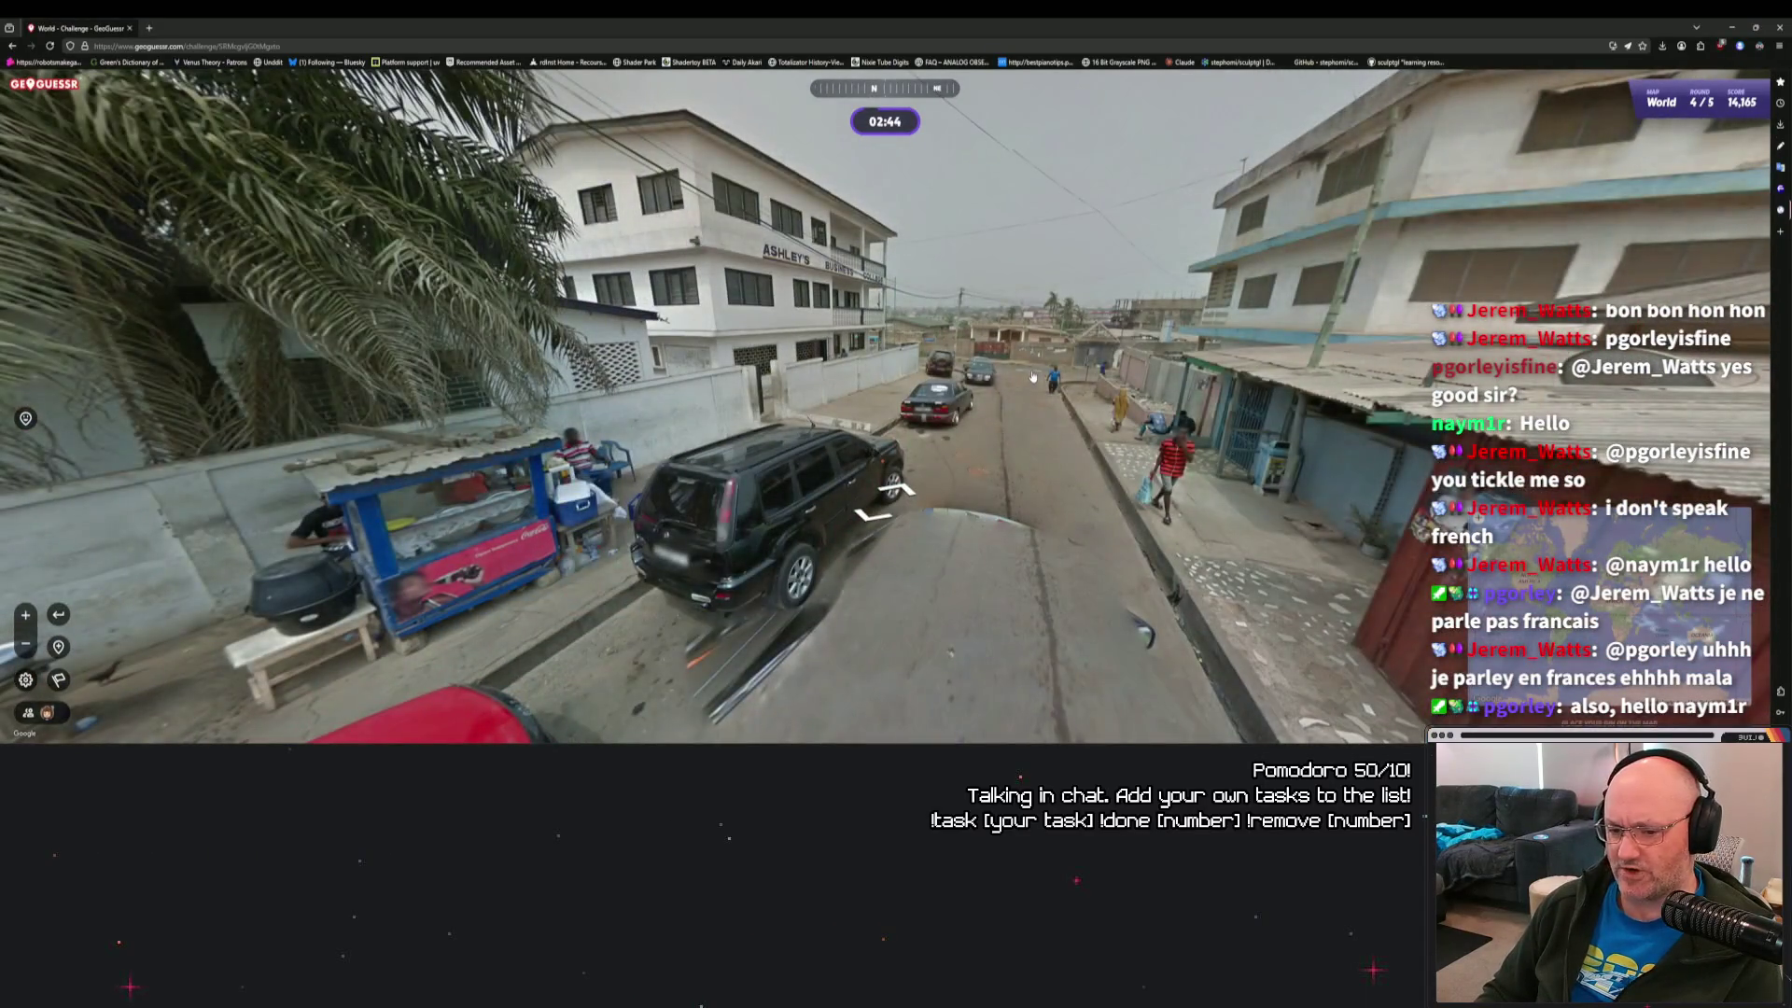
mouse_move(670, 498)
mouse_down()
mouse_move(896, 480)
mouse_move(1000, 339)
mouse_move(986, 378)
mouse_move(838, 449)
mouse_up()
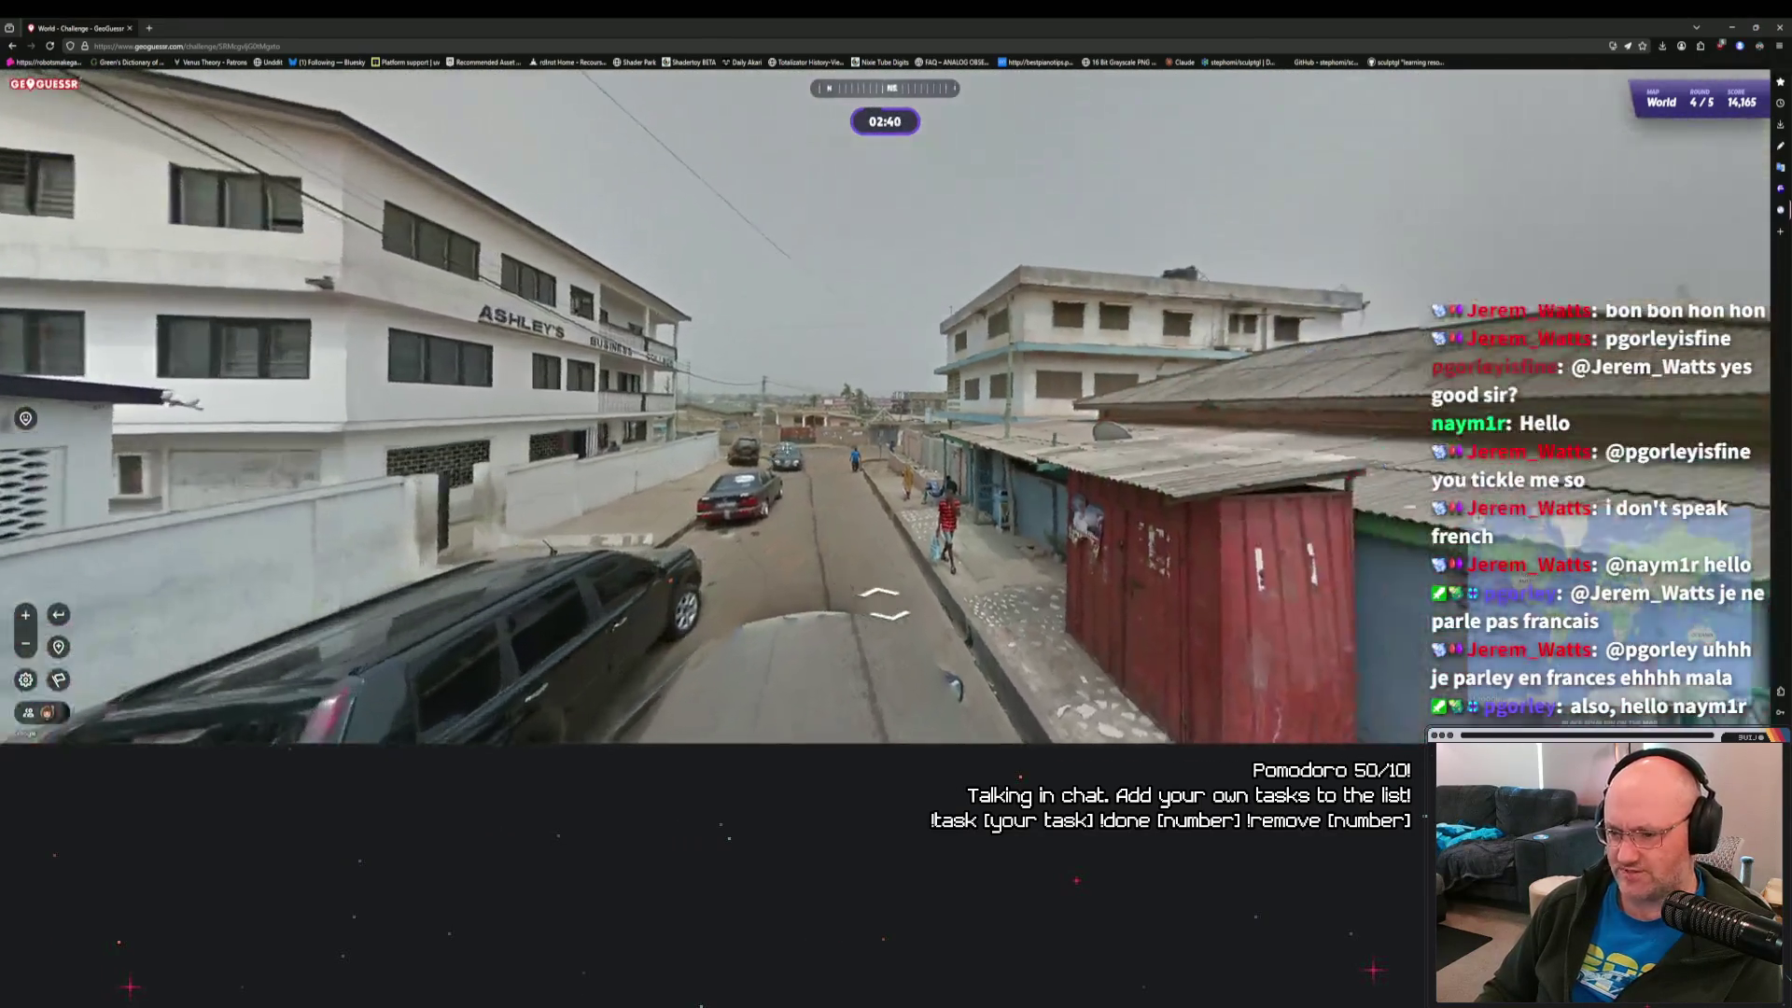
click(830, 455)
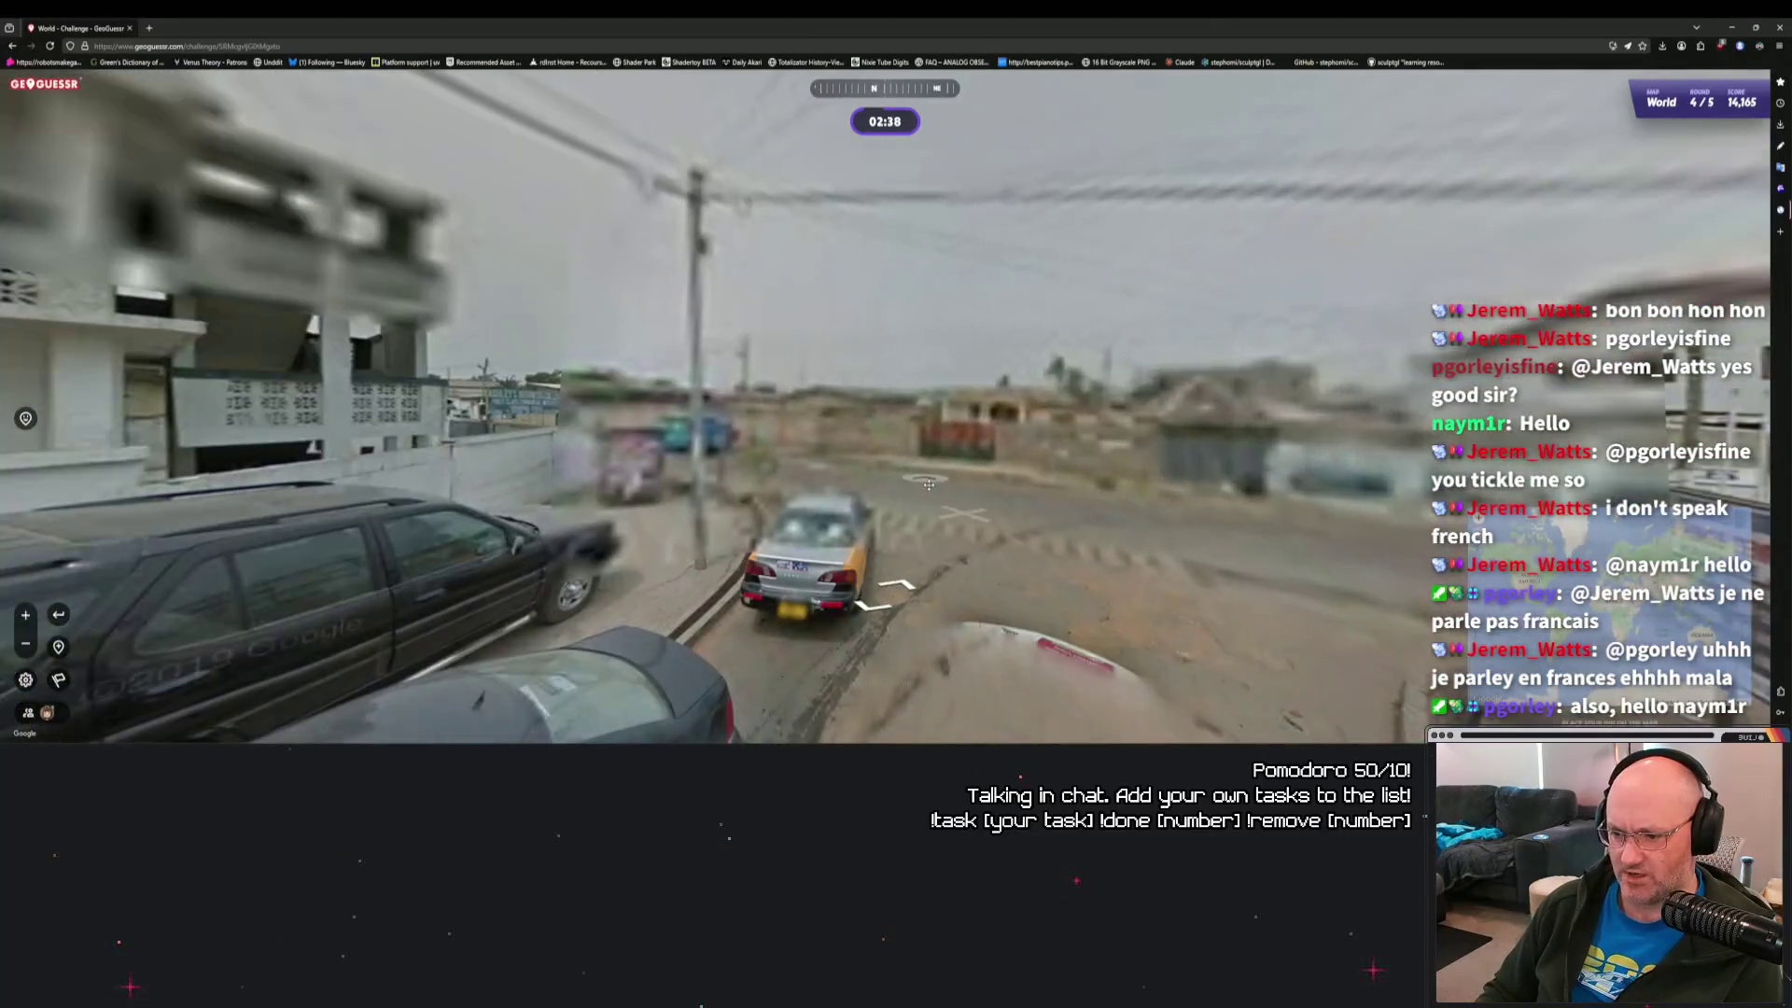
click(808, 521)
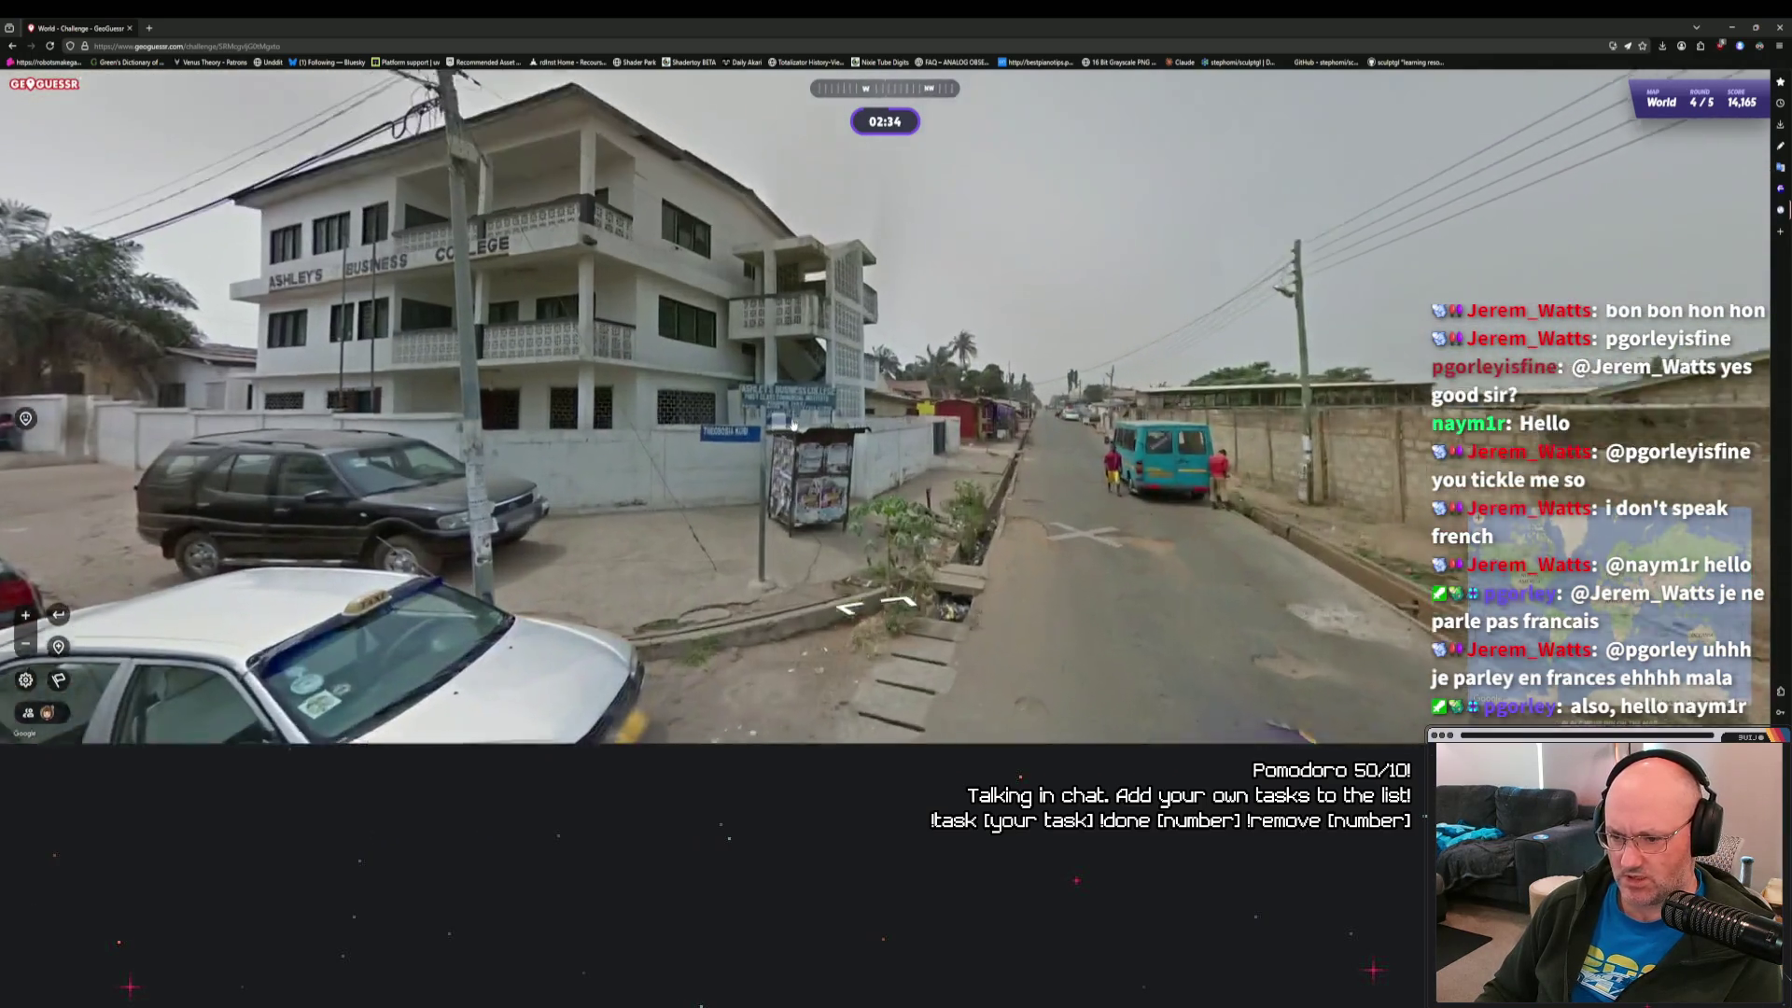
click(792, 422)
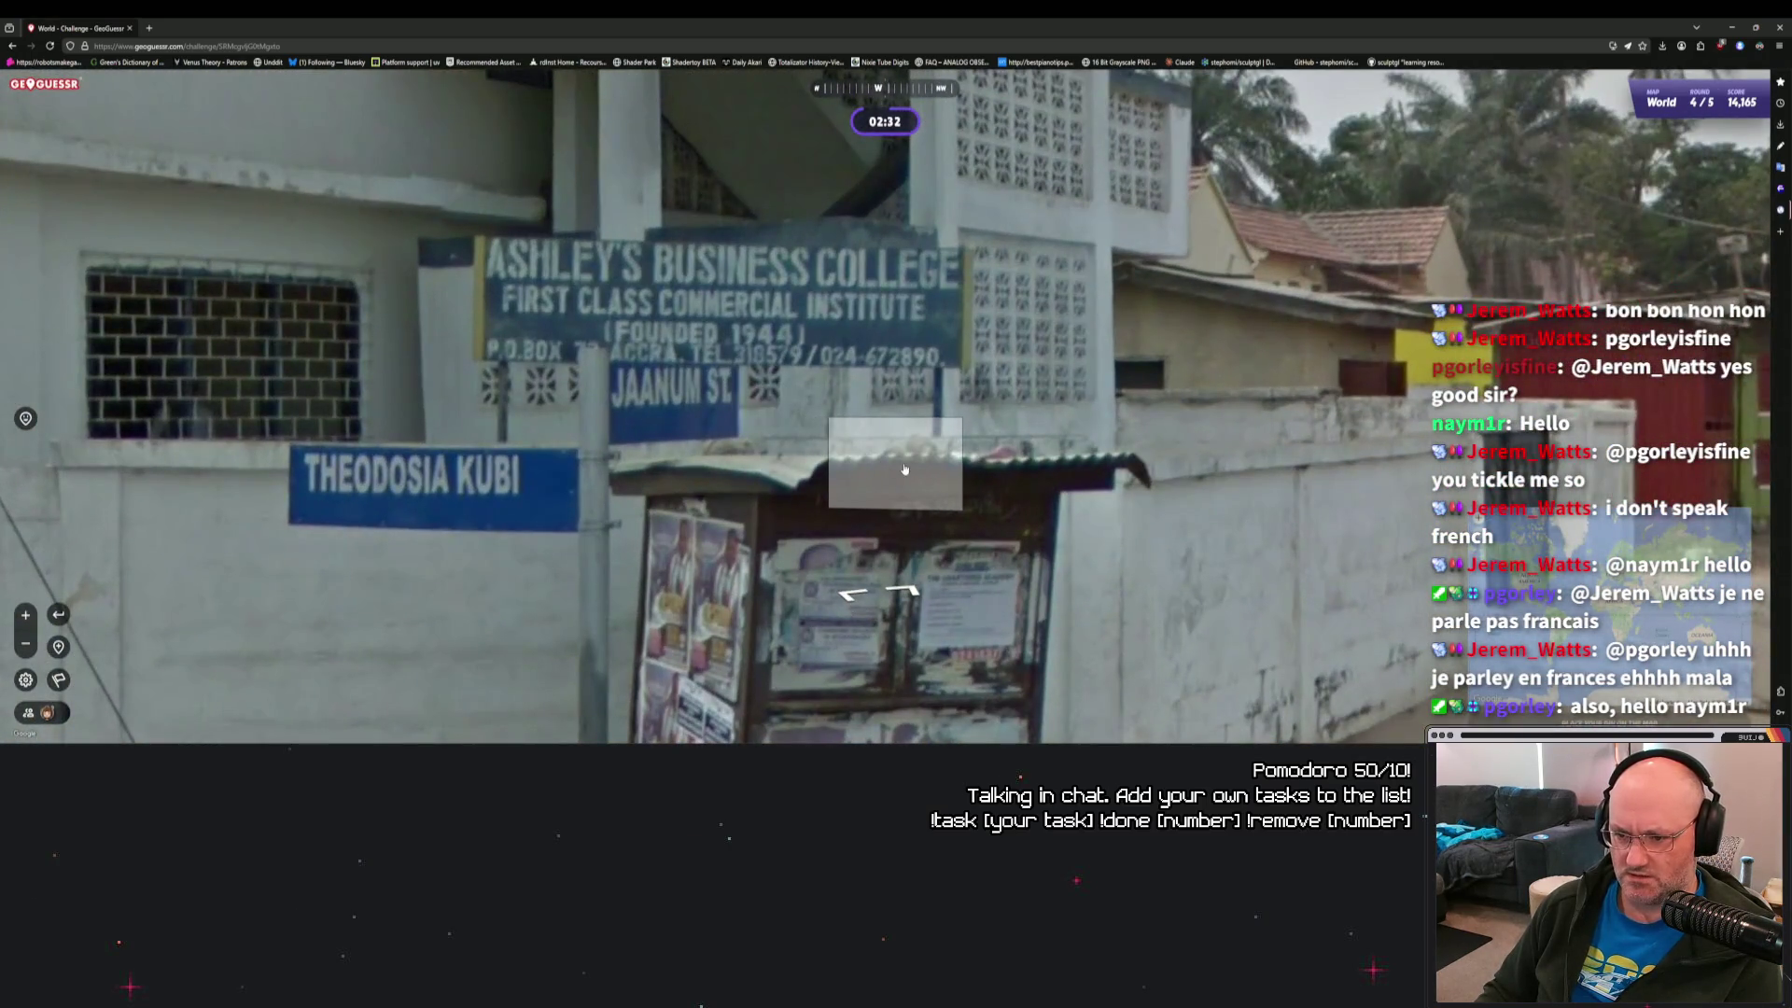
scroll(898, 466, down, 3)
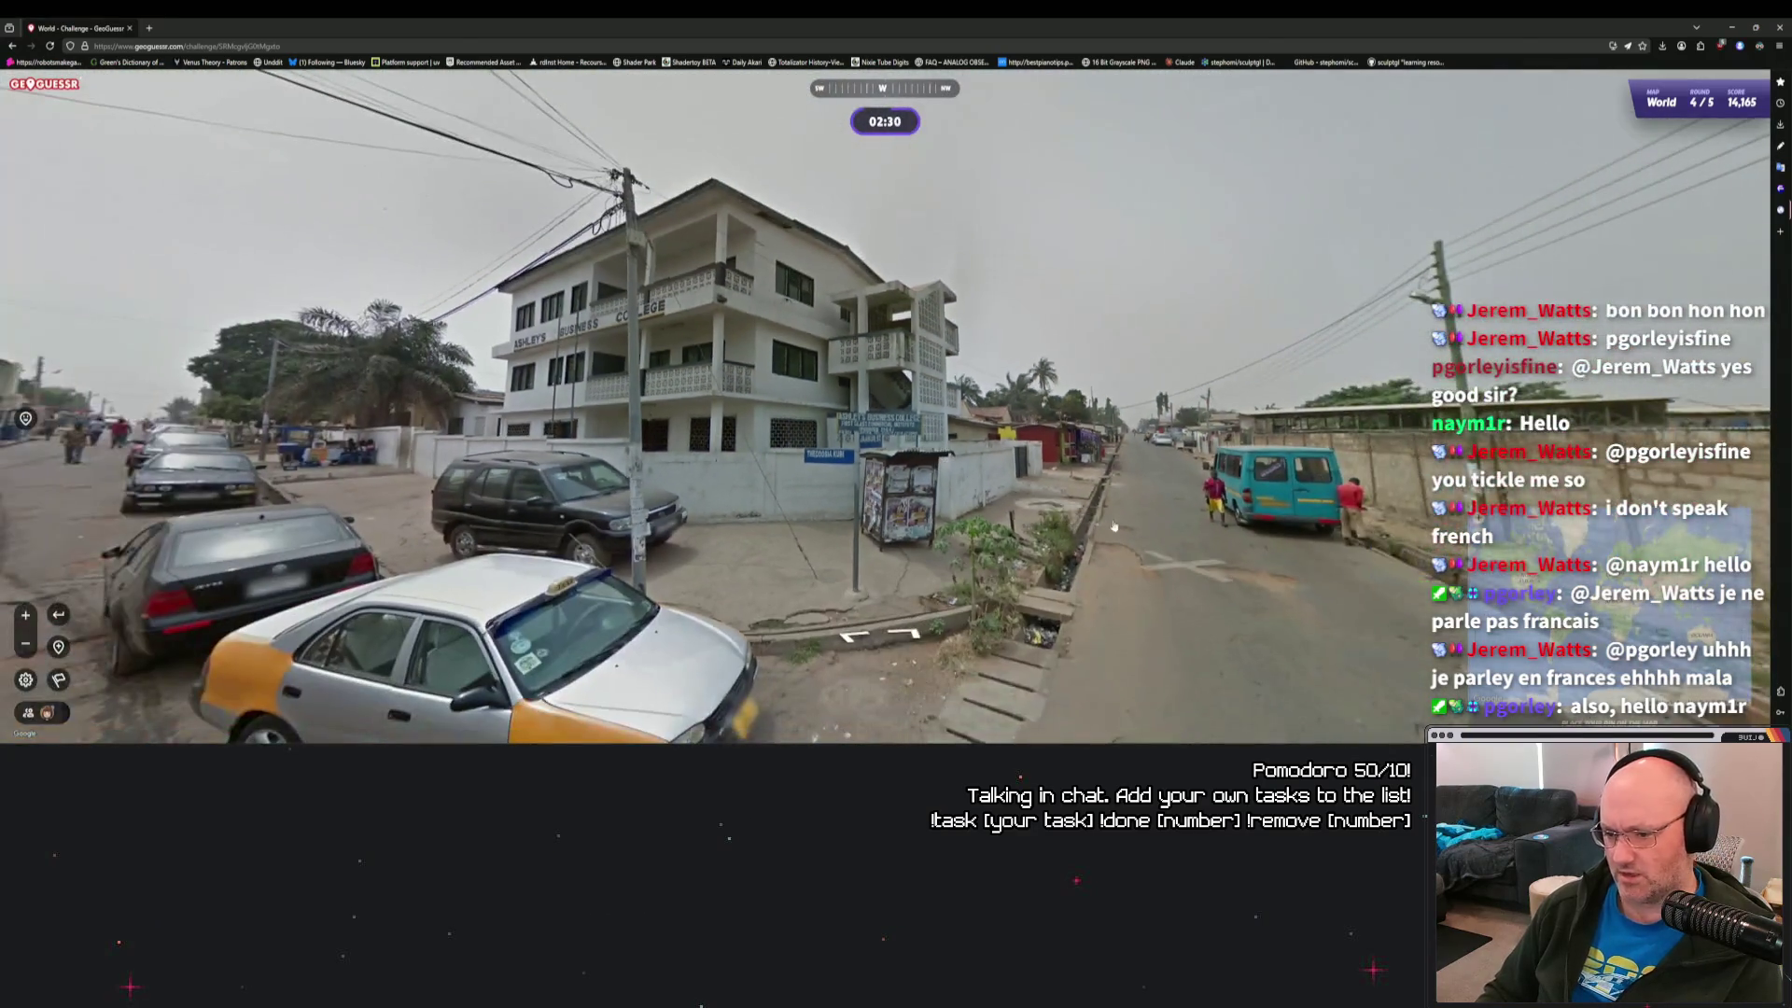
Zoom the guess map in on the Accra area.
mouse_move(1298, 267)
scroll(1297, 267, up, 5)
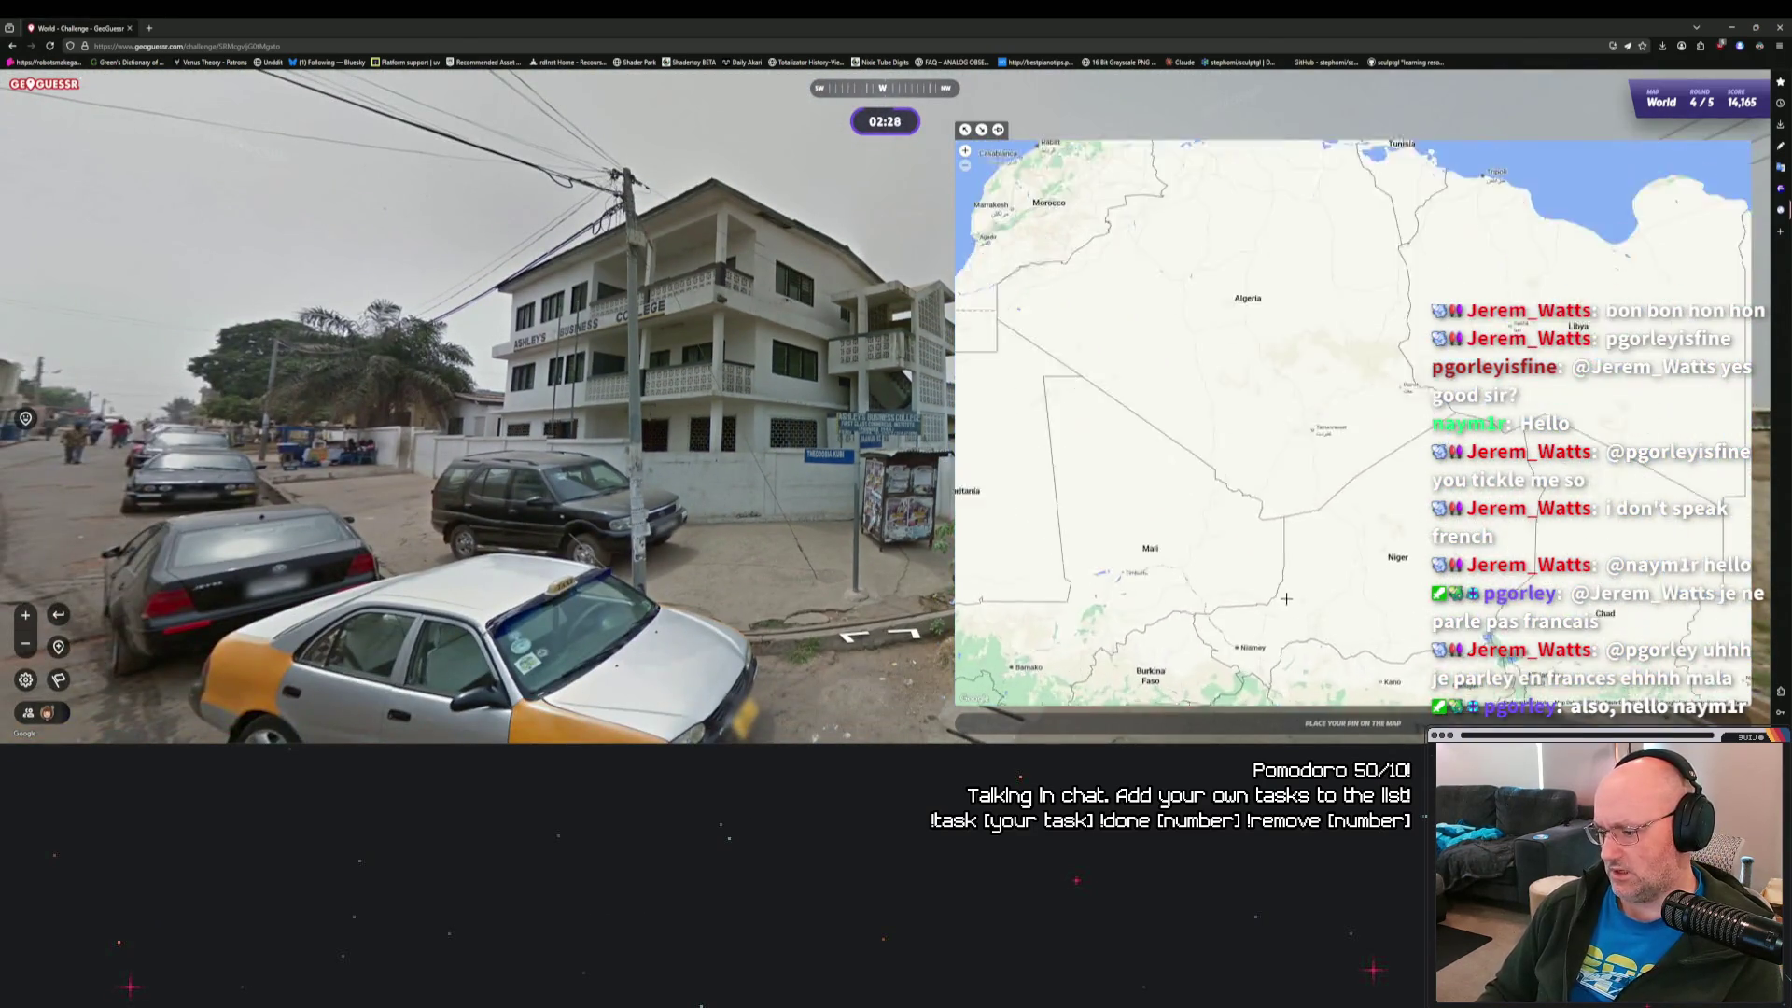
scroll(1234, 529, up, 2)
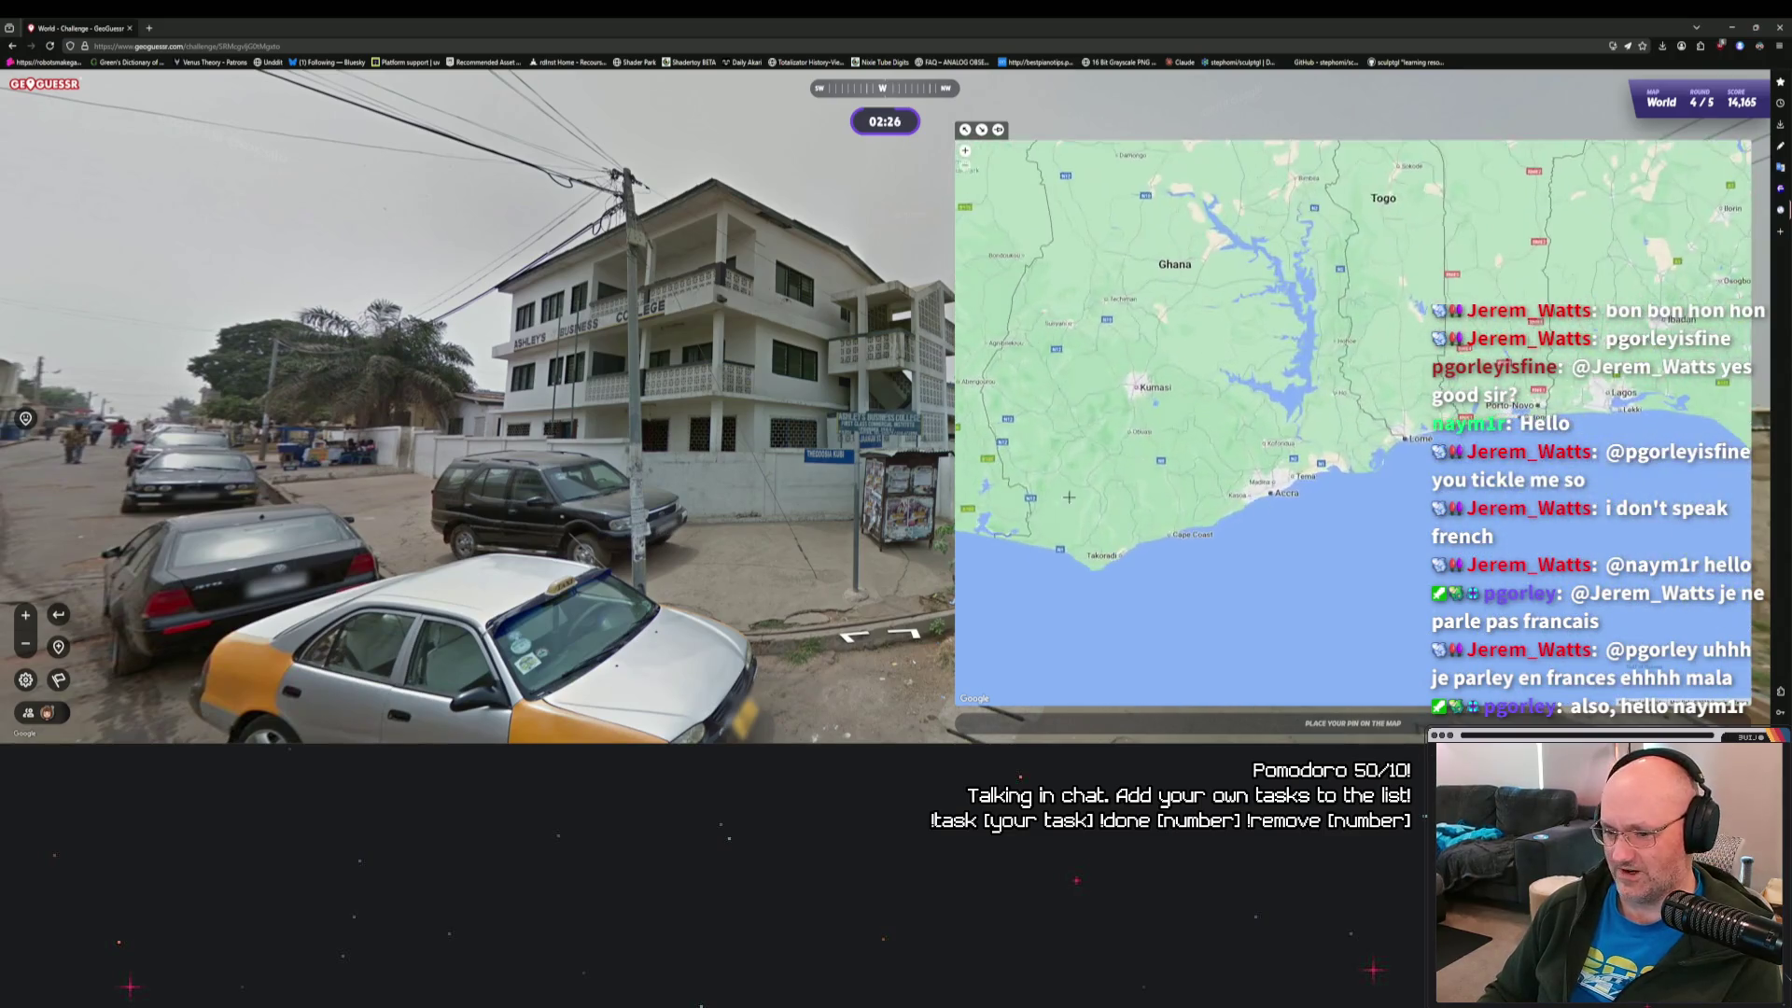
scroll(868, 455, up, 2)
scroll(868, 455, up, 1)
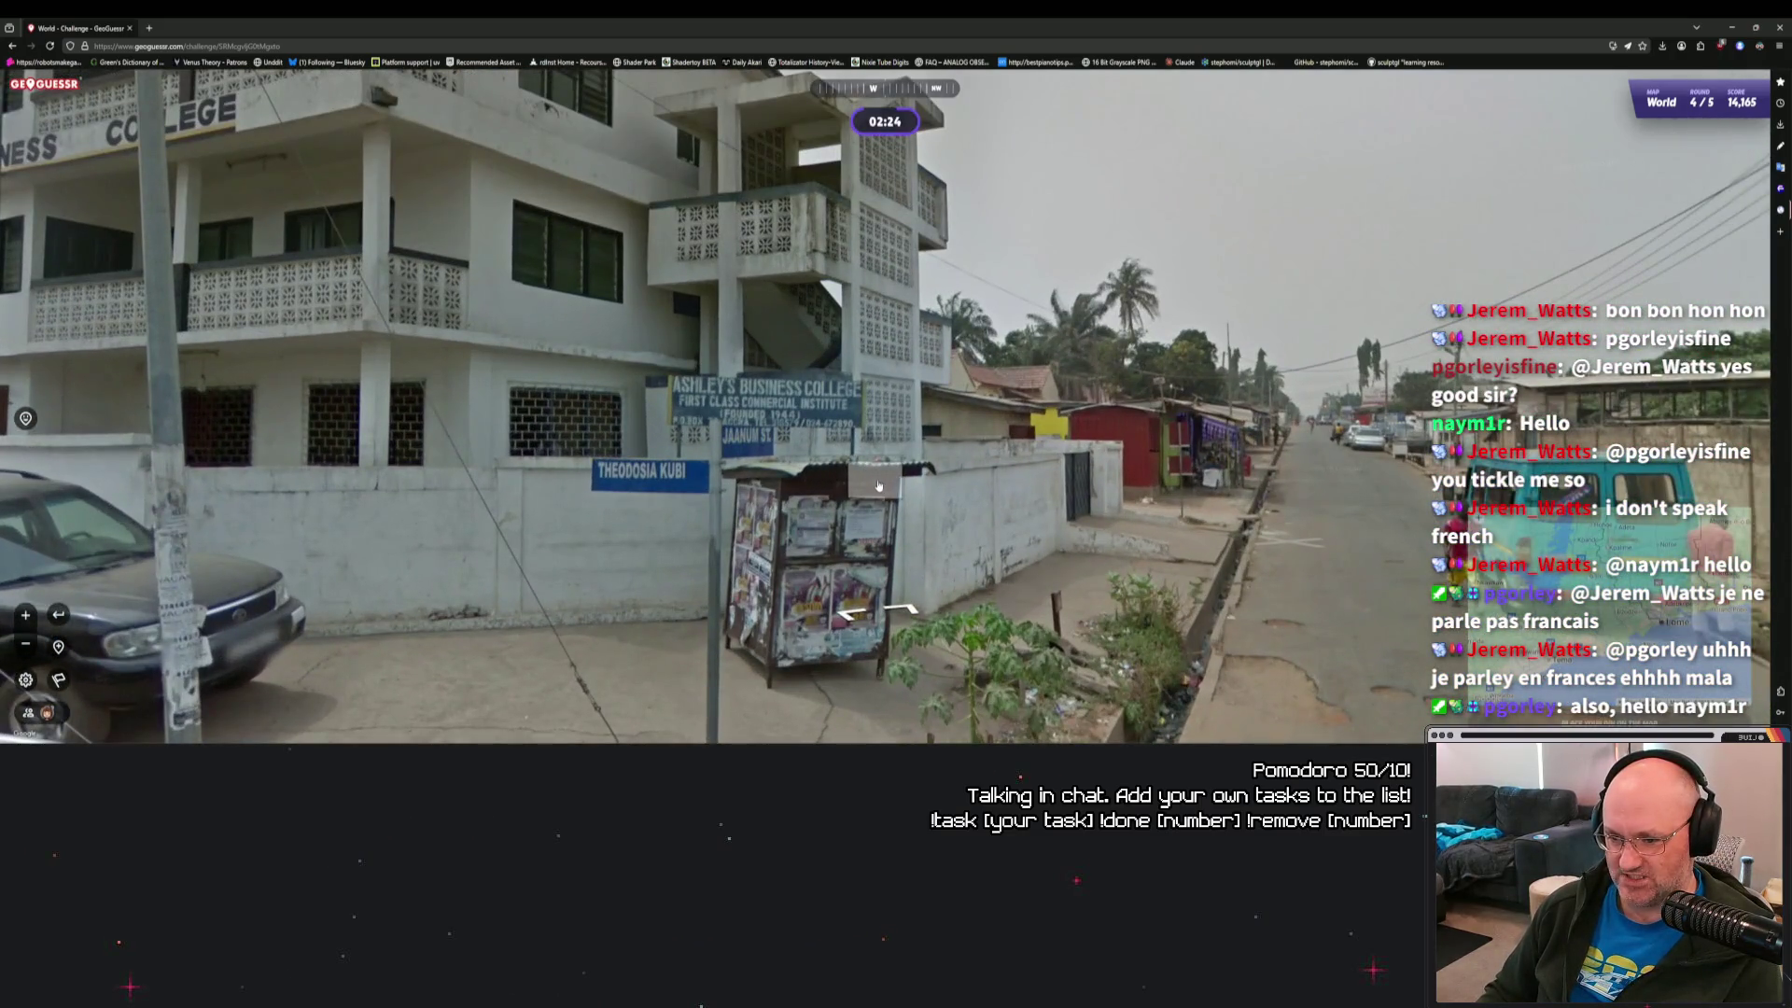
scroll(788, 420, up, 1)
scroll(851, 441, down, 2)
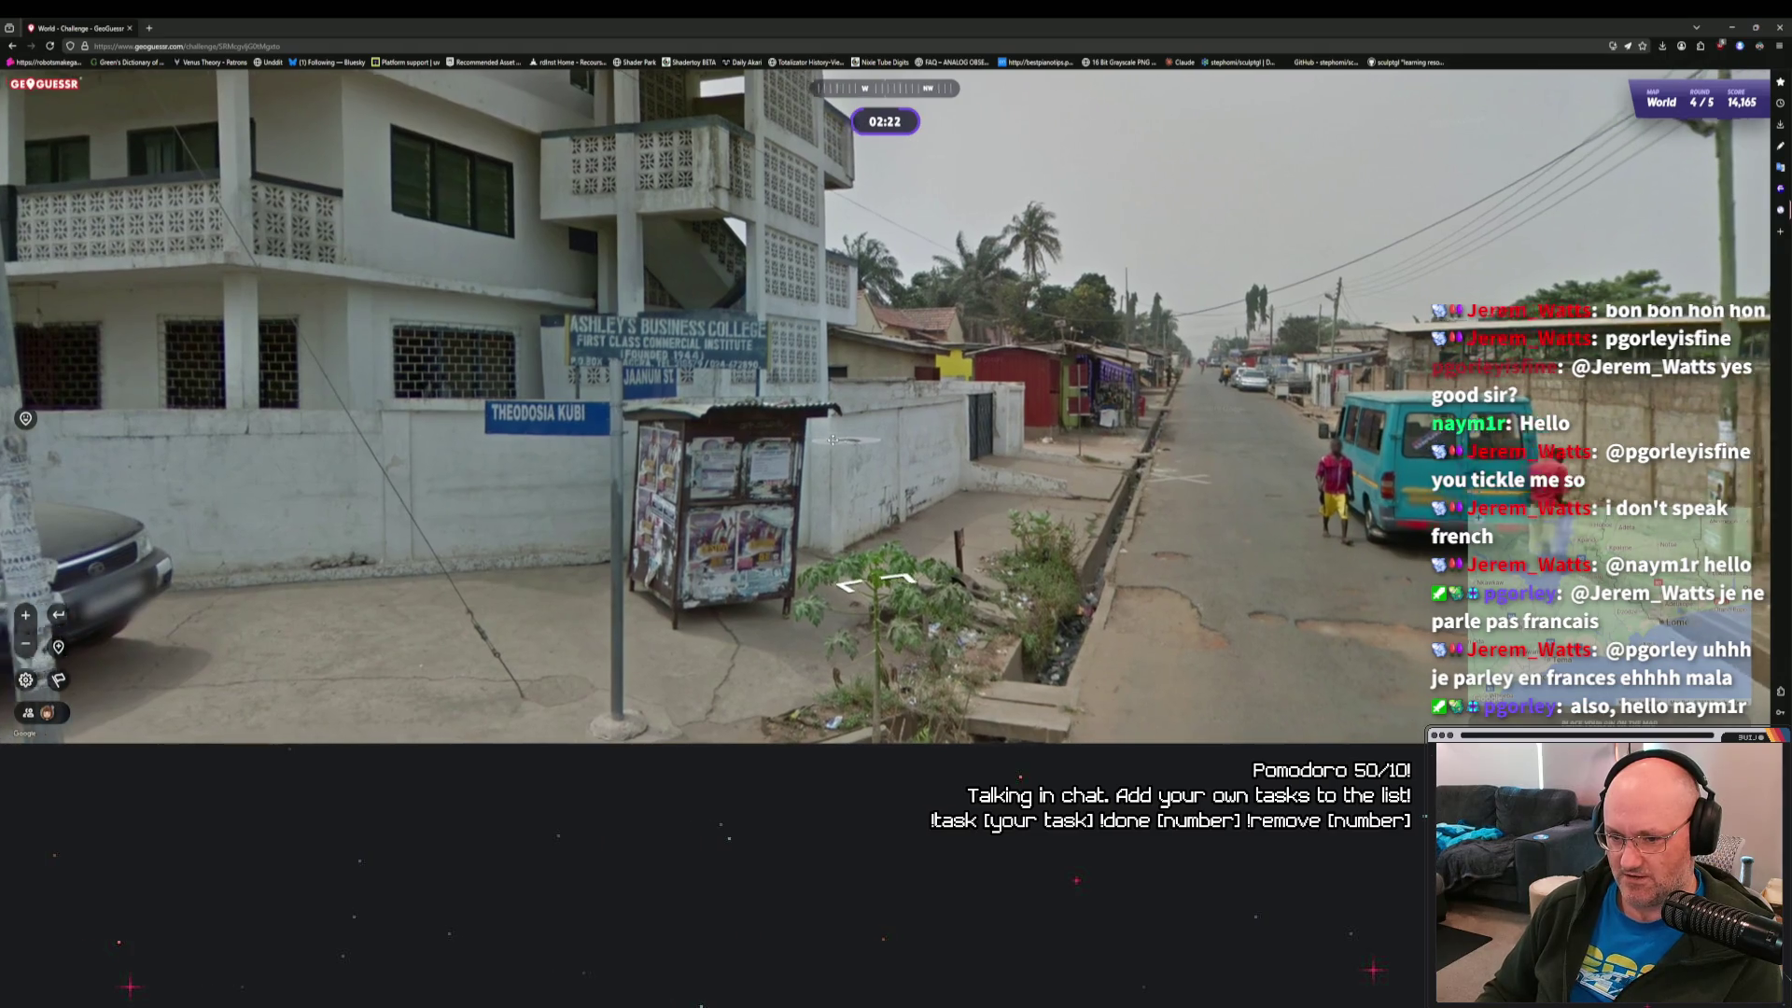
Bring the area west of Accra into view, then head down the street toward the taxi.
mouse_move(1269, 480)
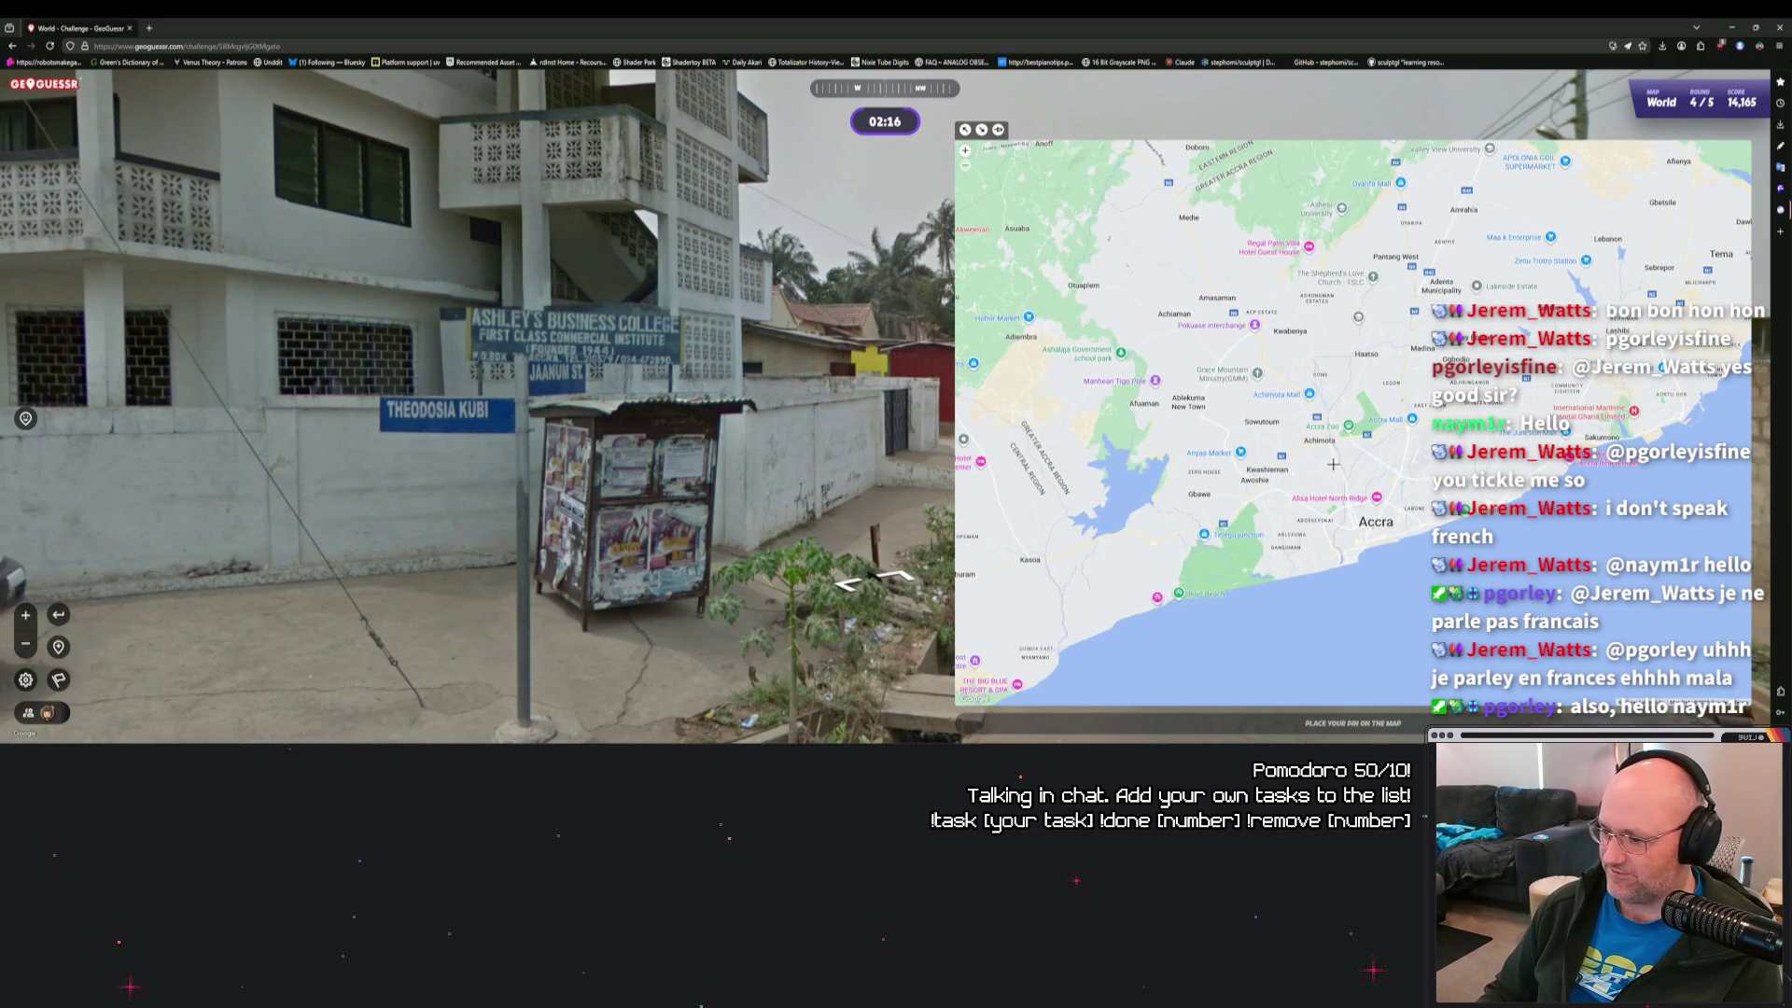
mouse_move(1368, 460)
mouse_down()
mouse_move(1492, 415)
mouse_move(1289, 509)
mouse_move(1309, 502)
mouse_up()
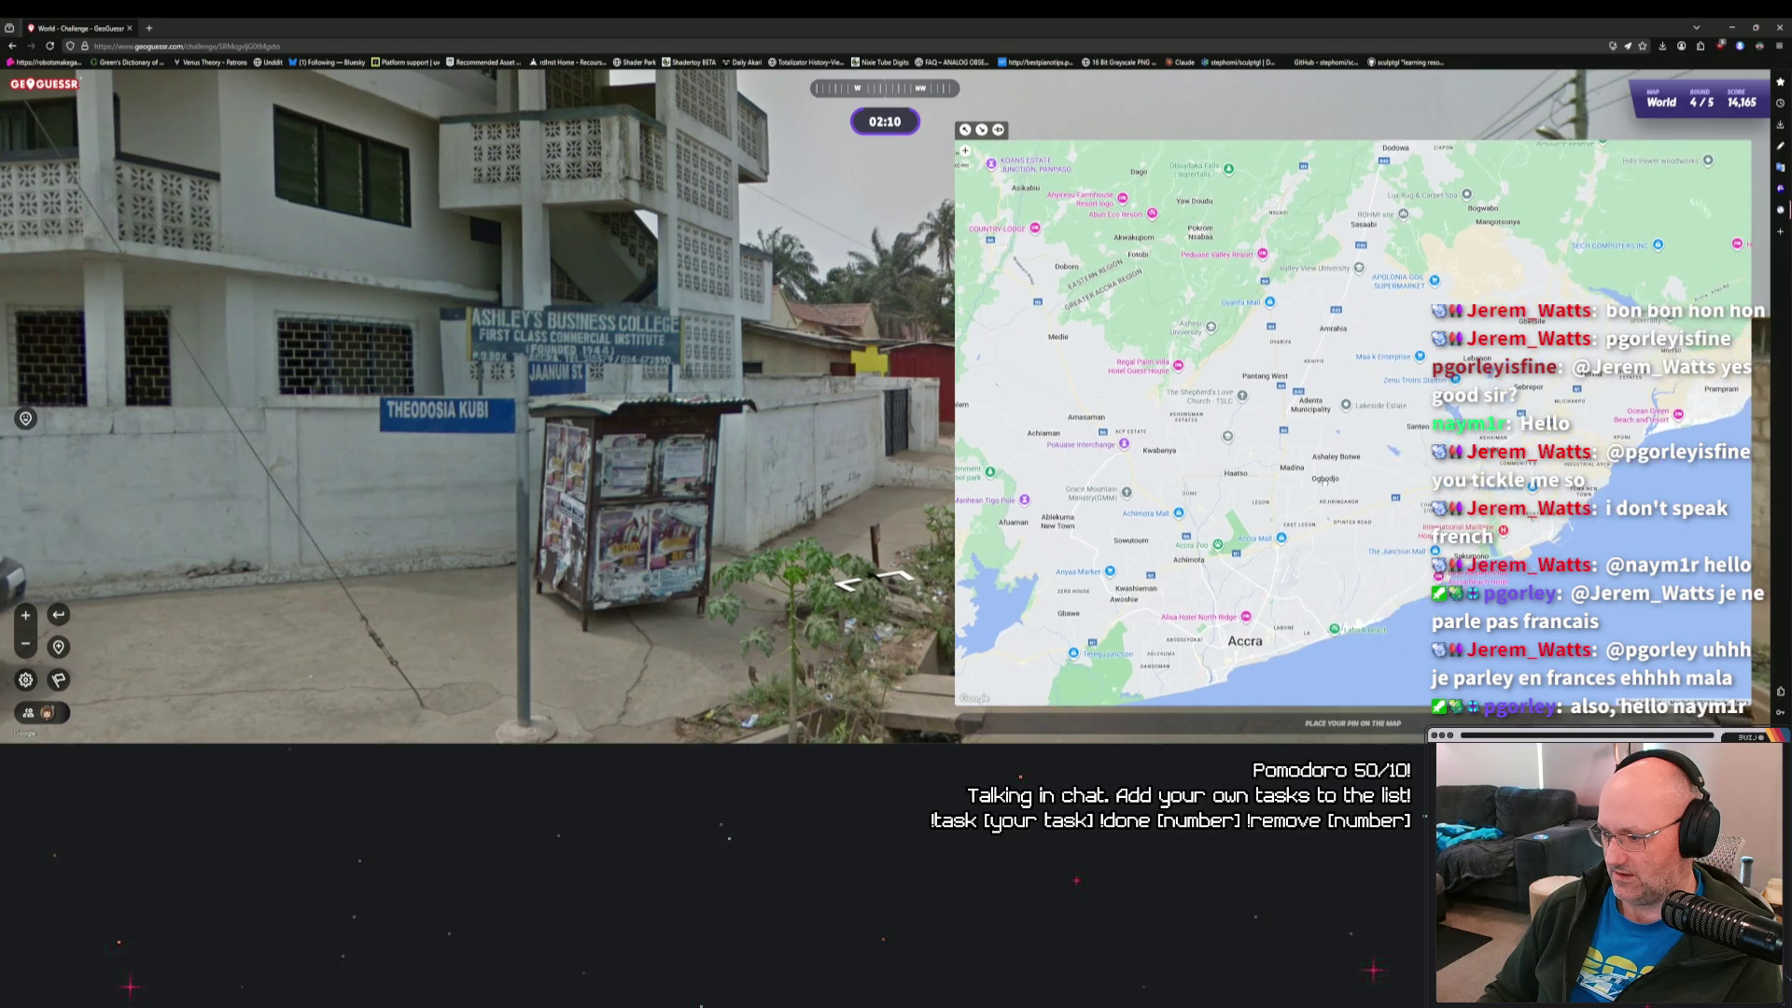
mouse_move(578, 488)
mouse_down()
mouse_move(979, 515)
mouse_move(1184, 385)
mouse_up()
click(1183, 384)
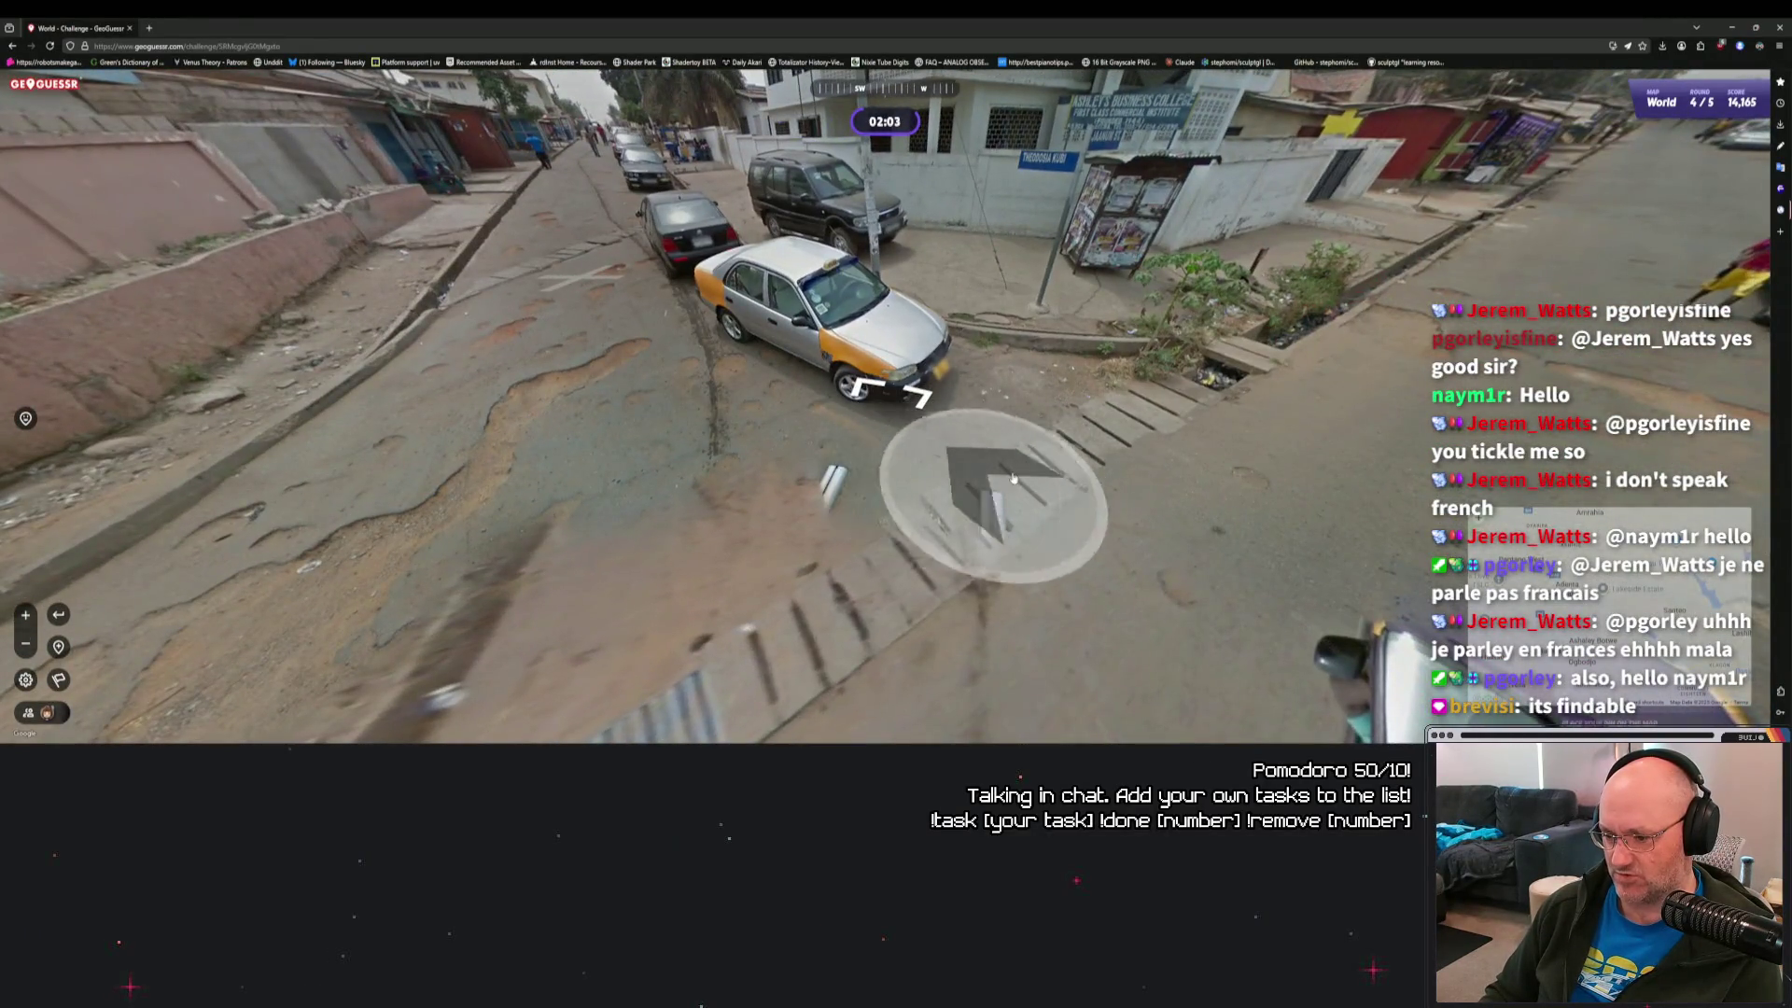
Move forward to face the college and zoom the guess map toward Accra.
click(901, 444)
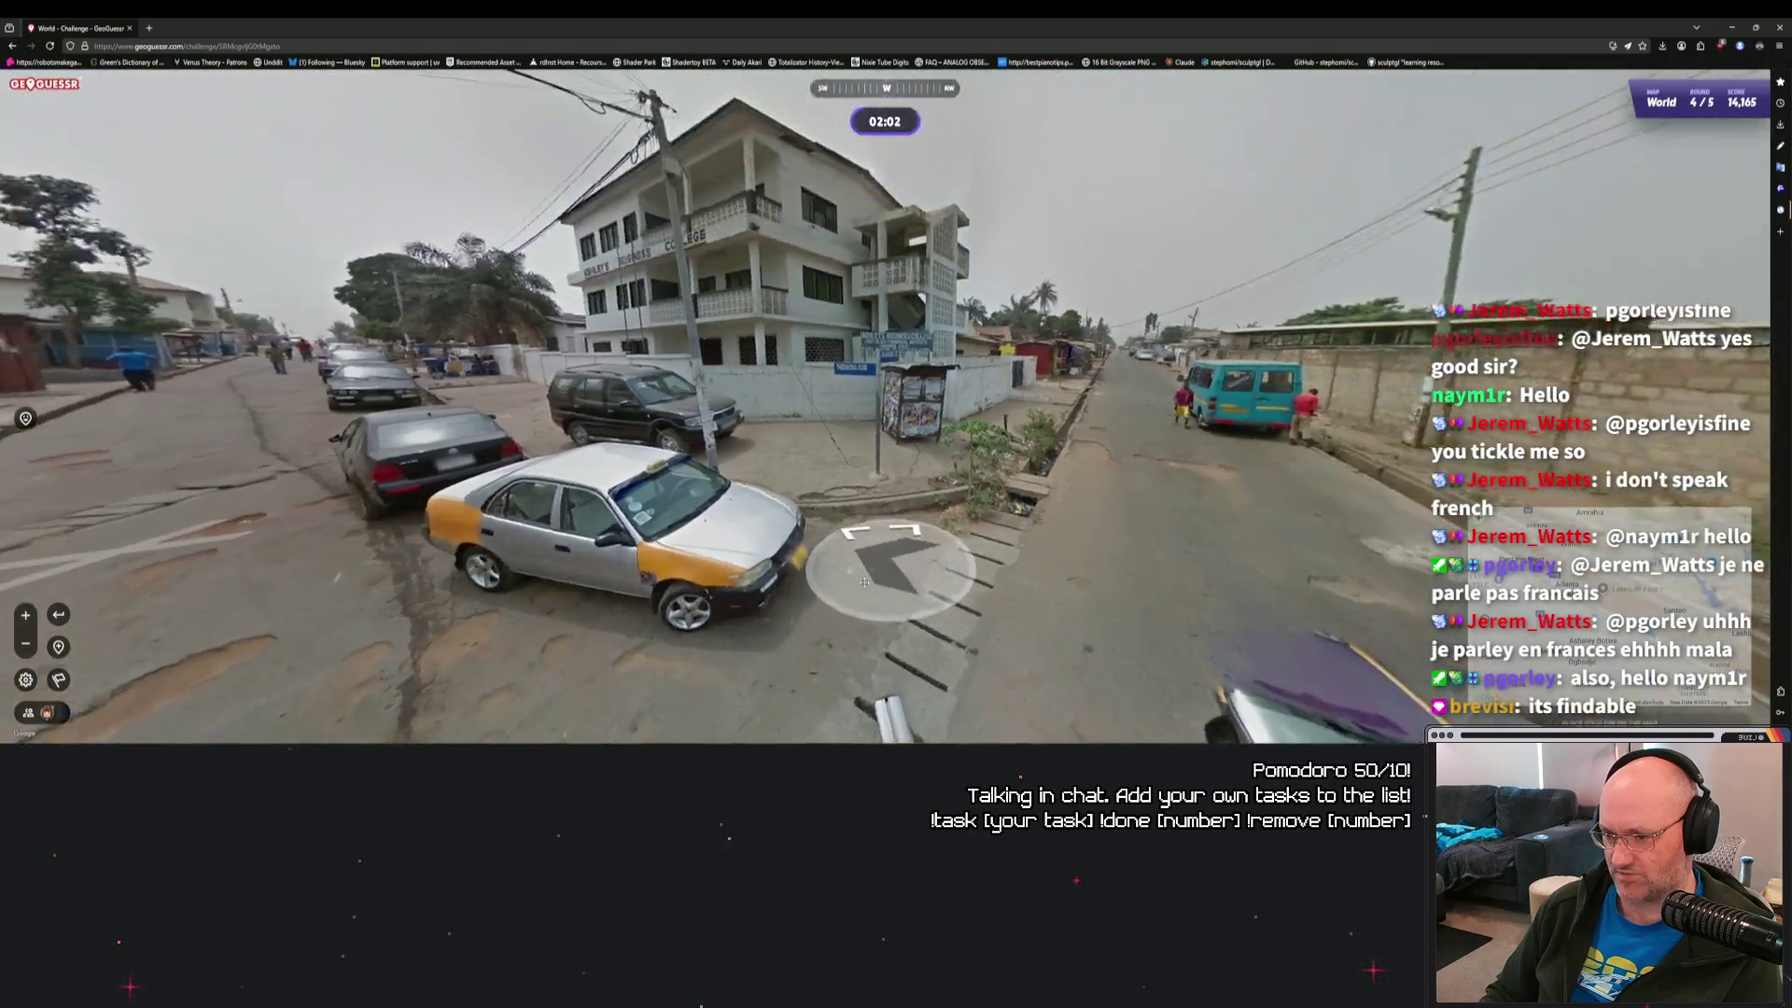
scroll(894, 378, up, 3)
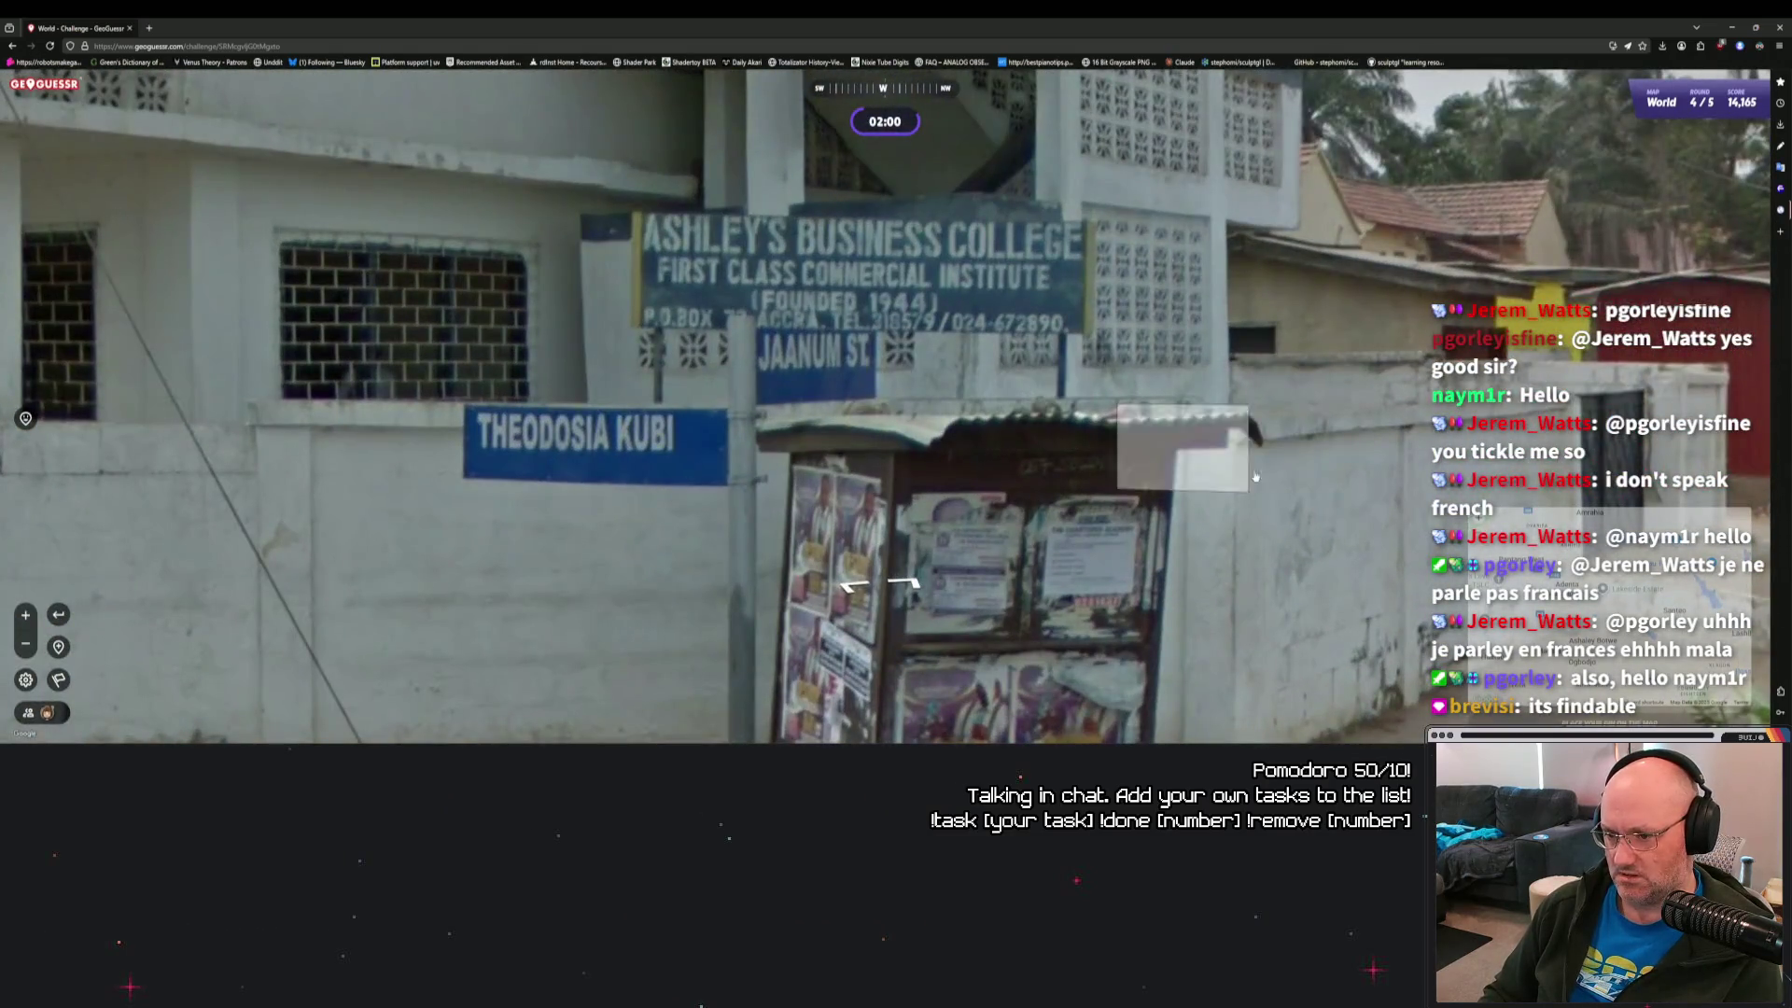
mouse_move(1528, 547)
drag(1408, 466, 1491, 444)
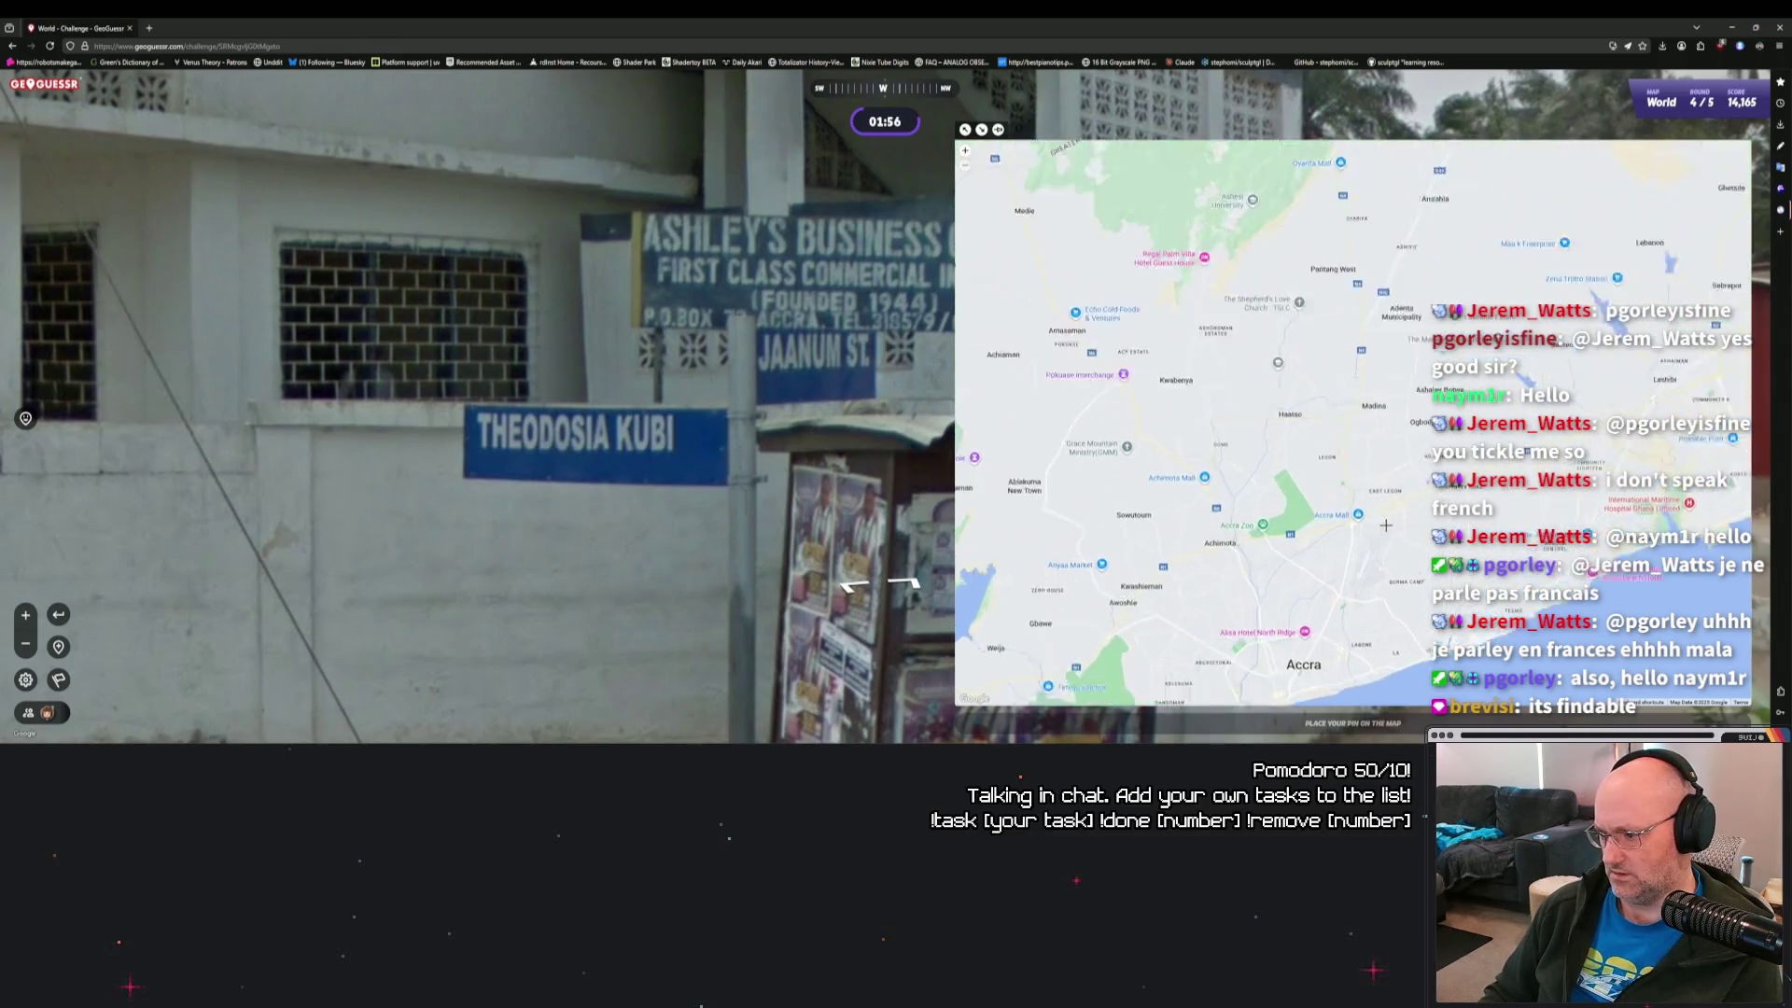
scroll(1385, 525, up, 1)
Pan the guess map around the areas north-west and north-east of Accra.
key(Right)
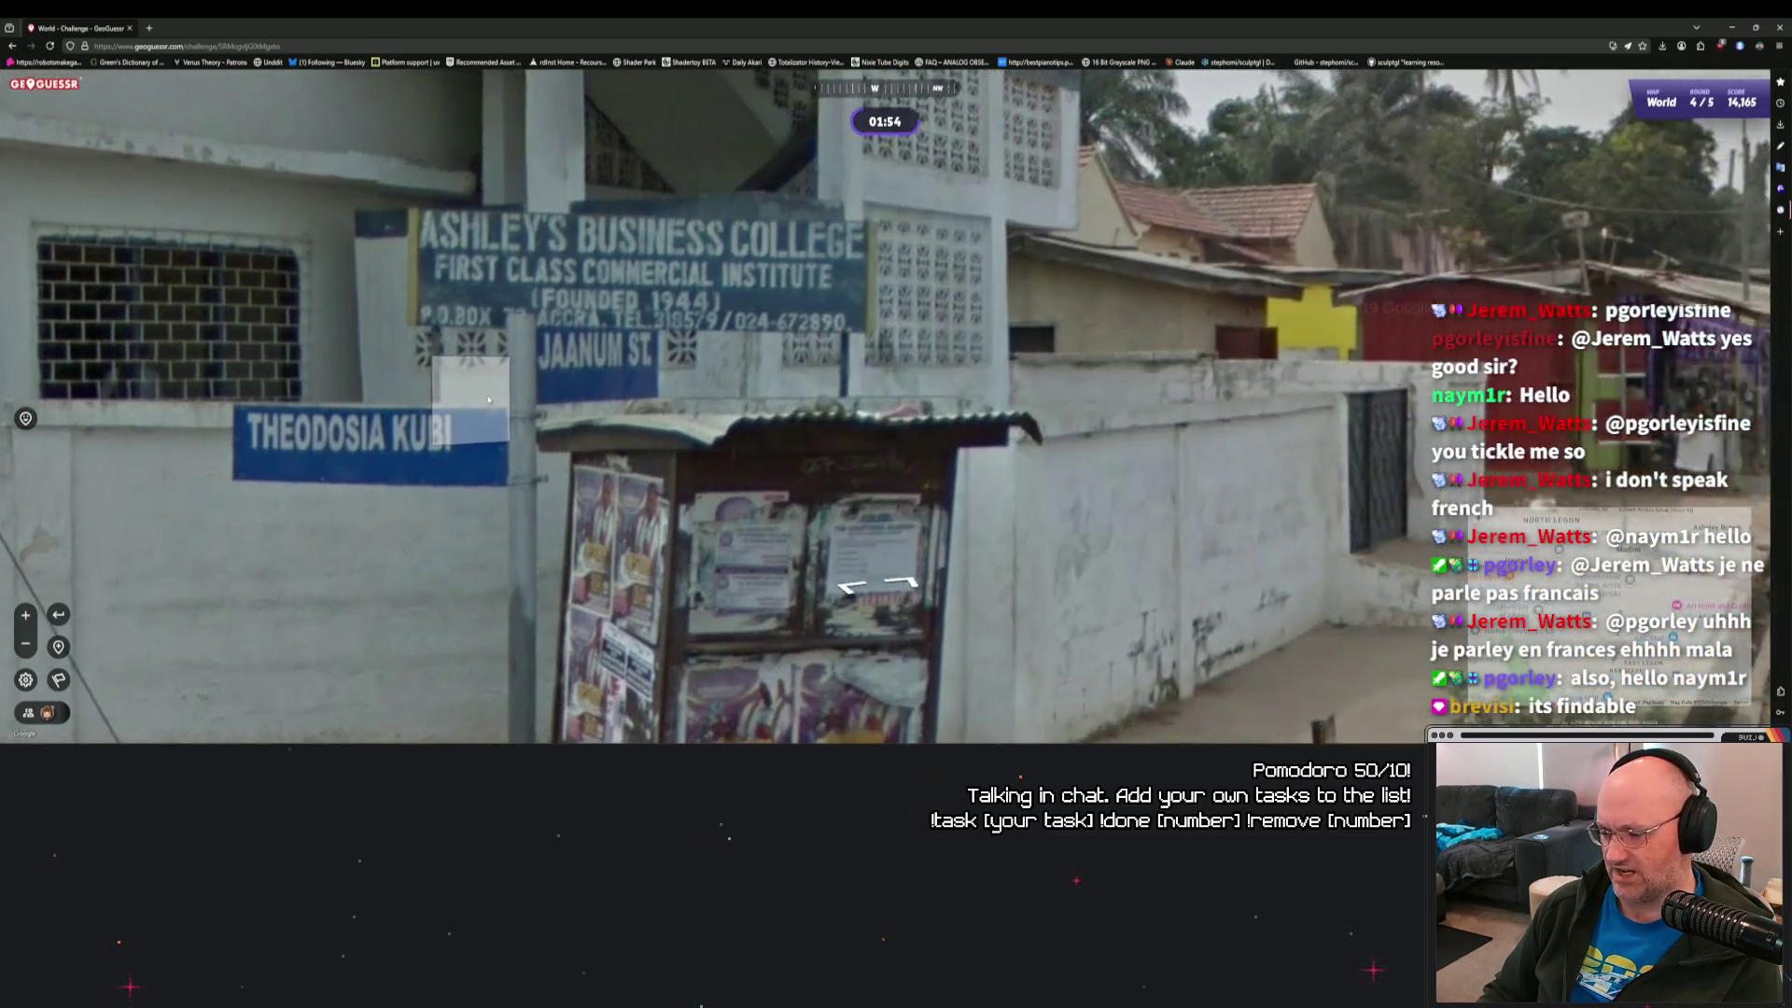
drag(1381, 511, 1700, 695)
mouse_move(1574, 631)
mouse_down()
mouse_move(1660, 611)
mouse_move(1537, 289)
mouse_up()
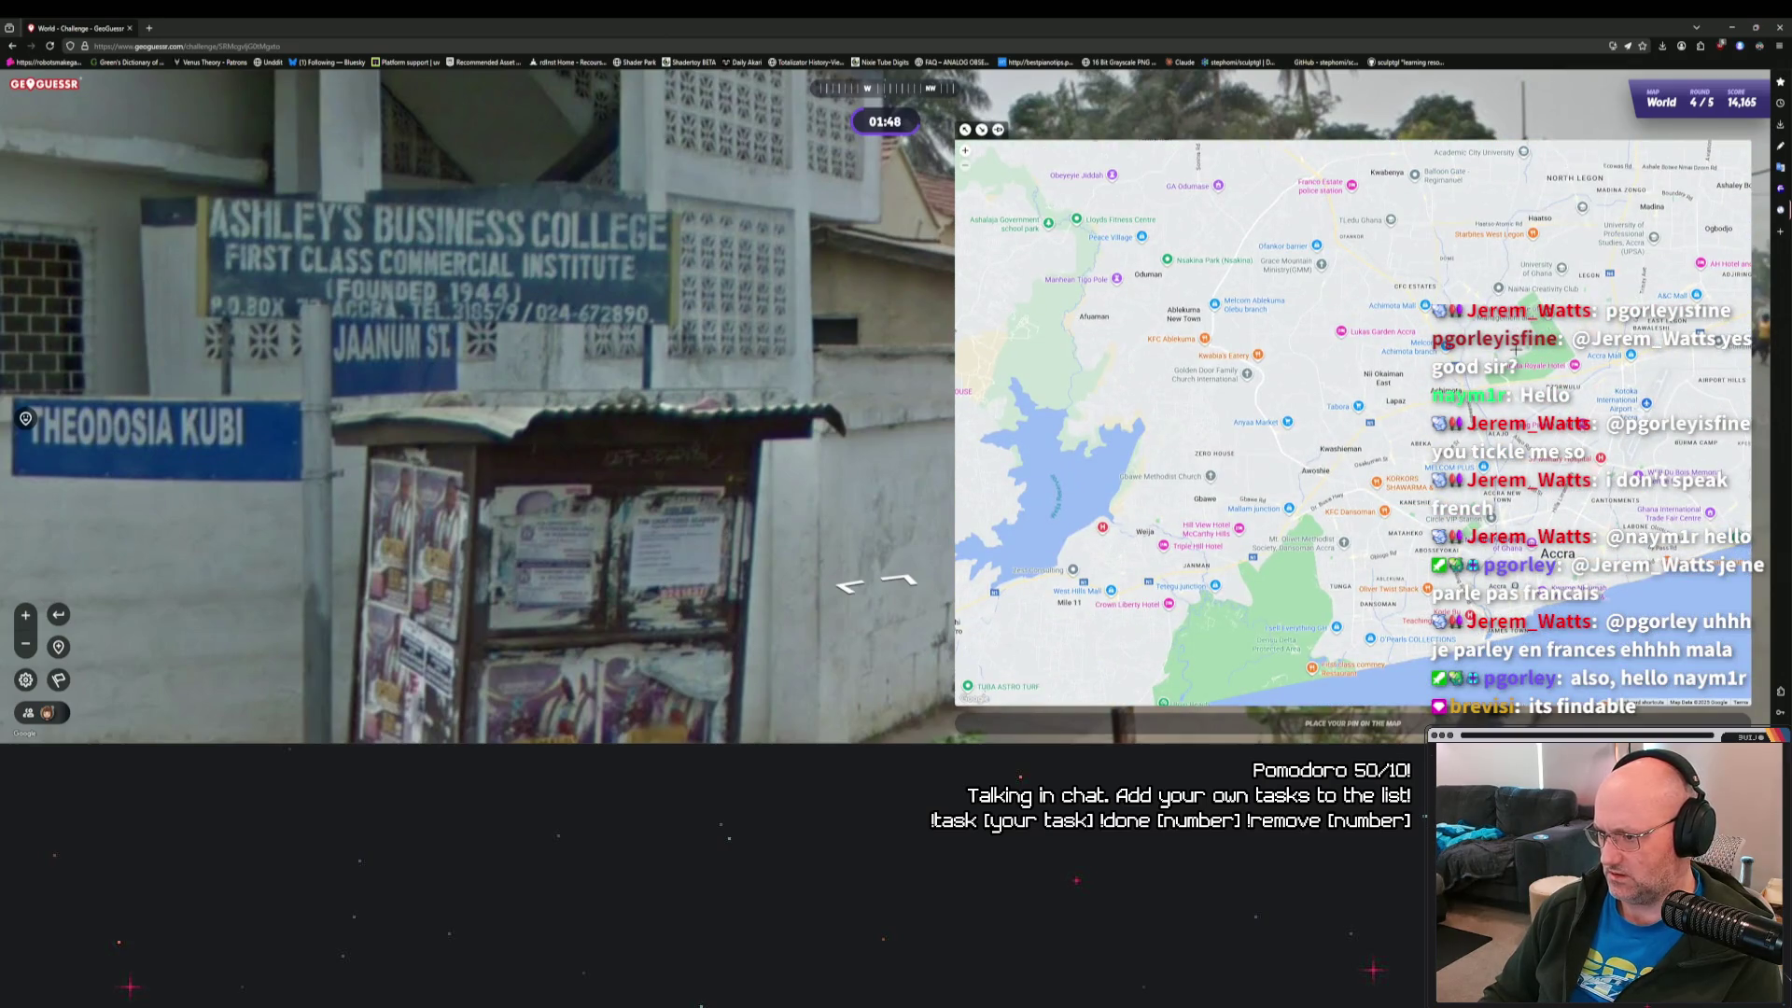
drag(1543, 411, 1361, 375)
drag(1506, 414, 1436, 459)
drag(1597, 314, 1390, 447)
scroll(771, 465, down, 3)
Move along the walled road, return to the starting spot, and frame Legon and Madina on the map.
drag(771, 465, 666, 444)
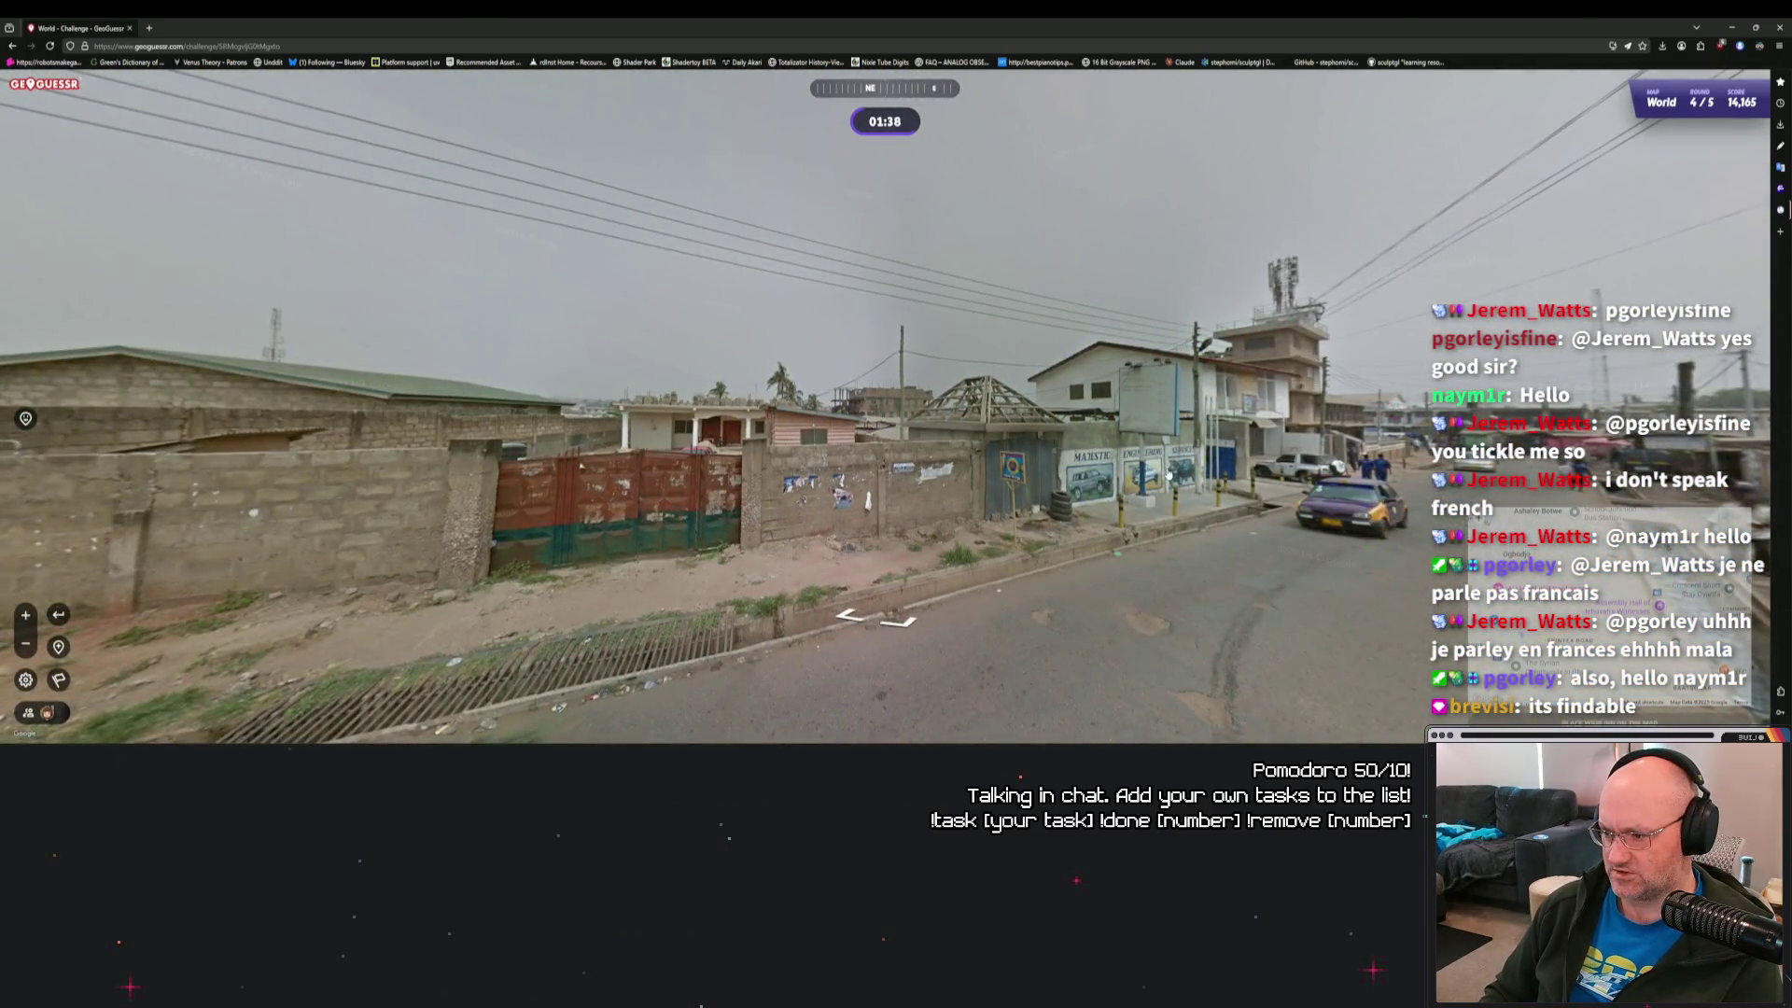
click(1166, 476)
click(85, 680)
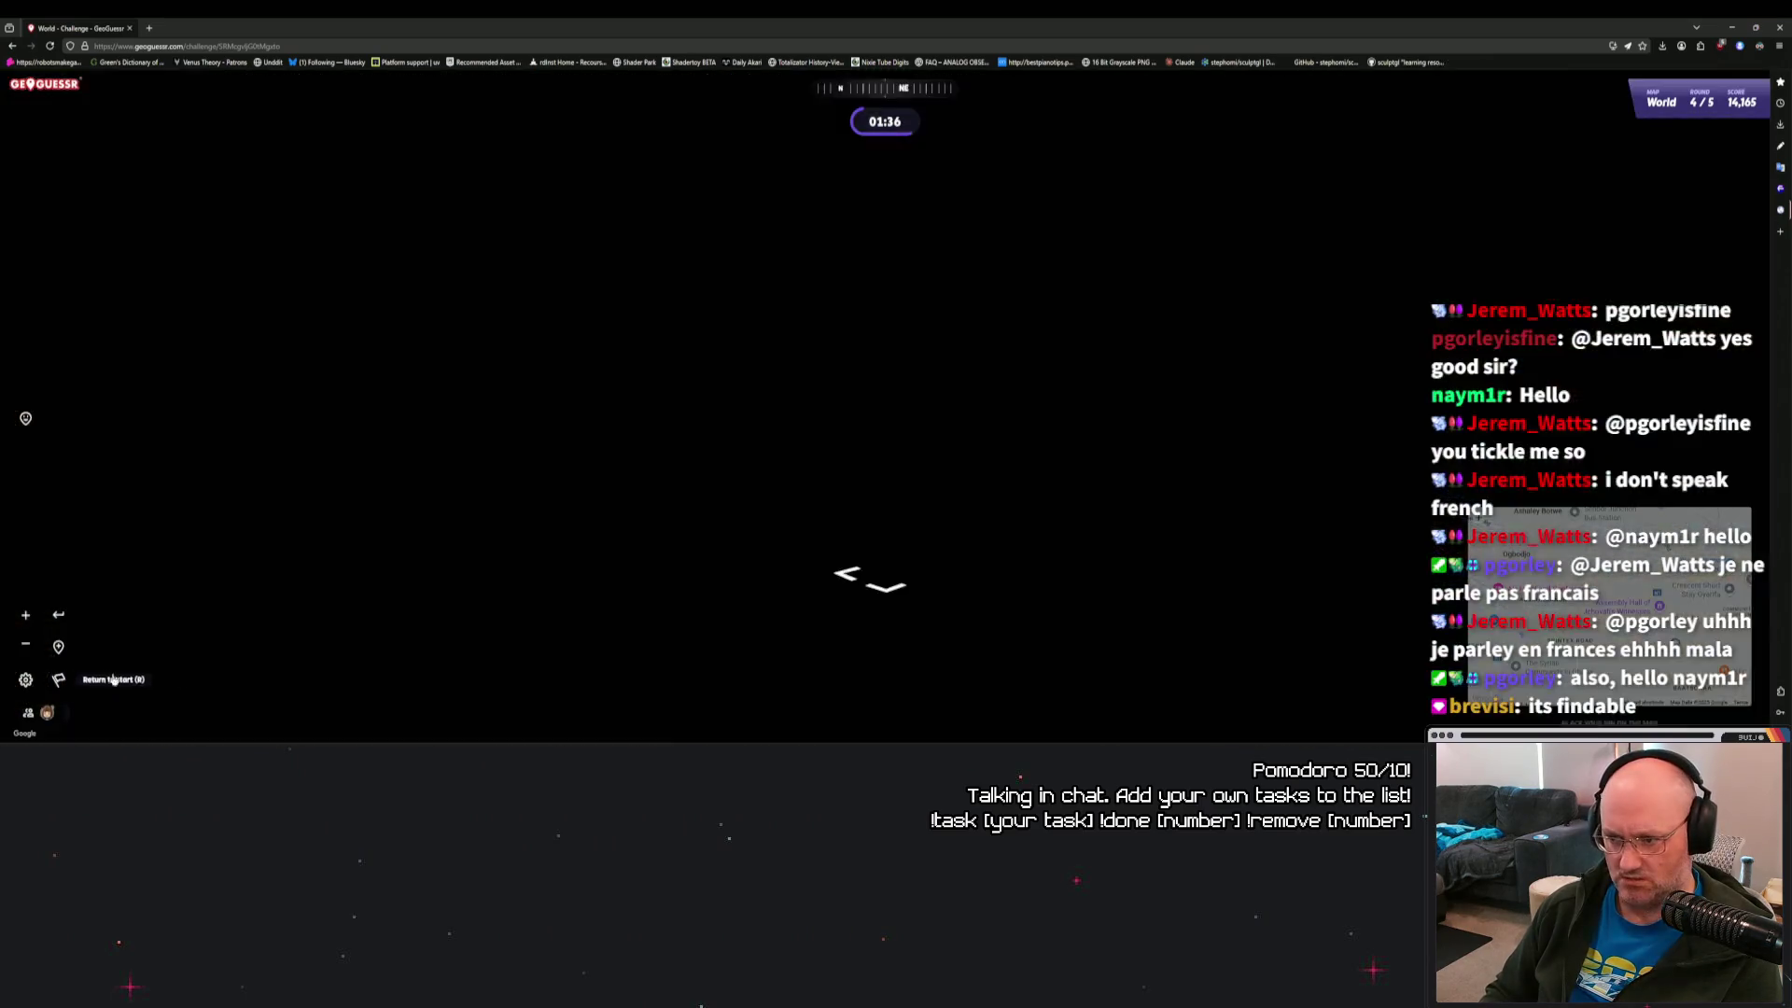
drag(653, 513, 1679, 523)
mouse_move(420, 522)
mouse_down()
mouse_move(887, 548)
mouse_move(309, 470)
mouse_up()
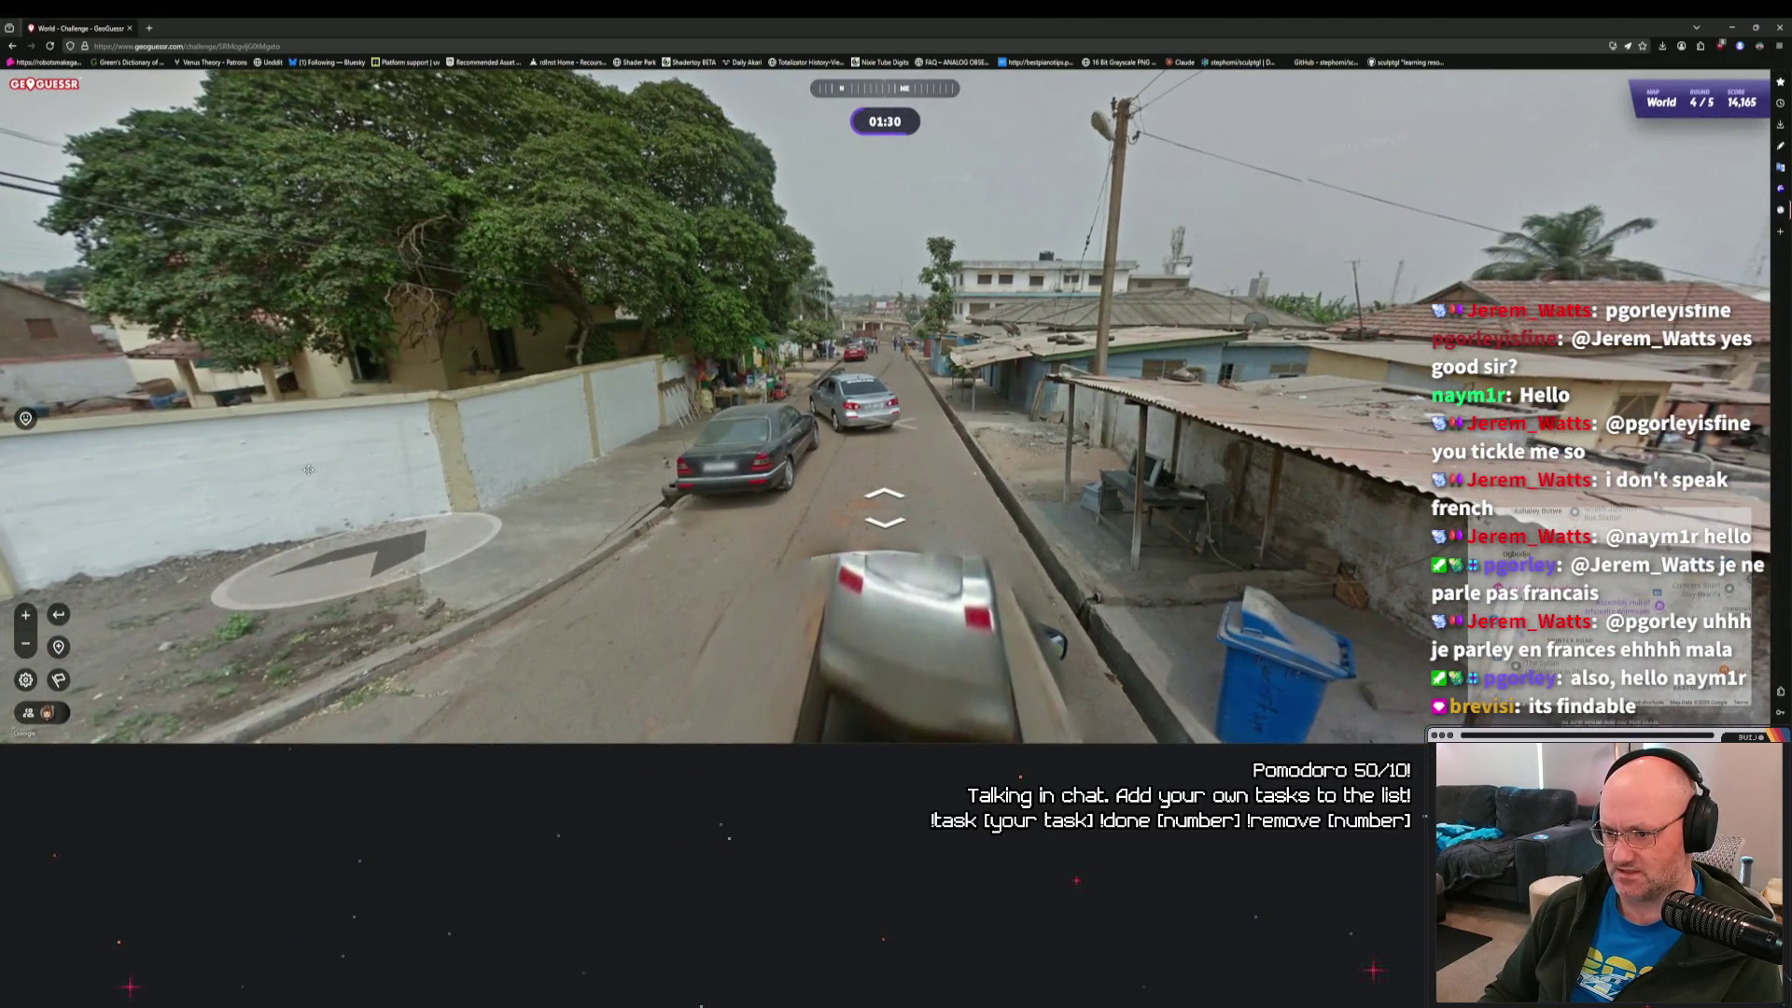
mouse_move(1587, 607)
mouse_move(1304, 516)
mouse_down()
mouse_move(1230, 485)
mouse_move(1325, 404)
mouse_move(1305, 472)
mouse_move(1355, 549)
mouse_up()
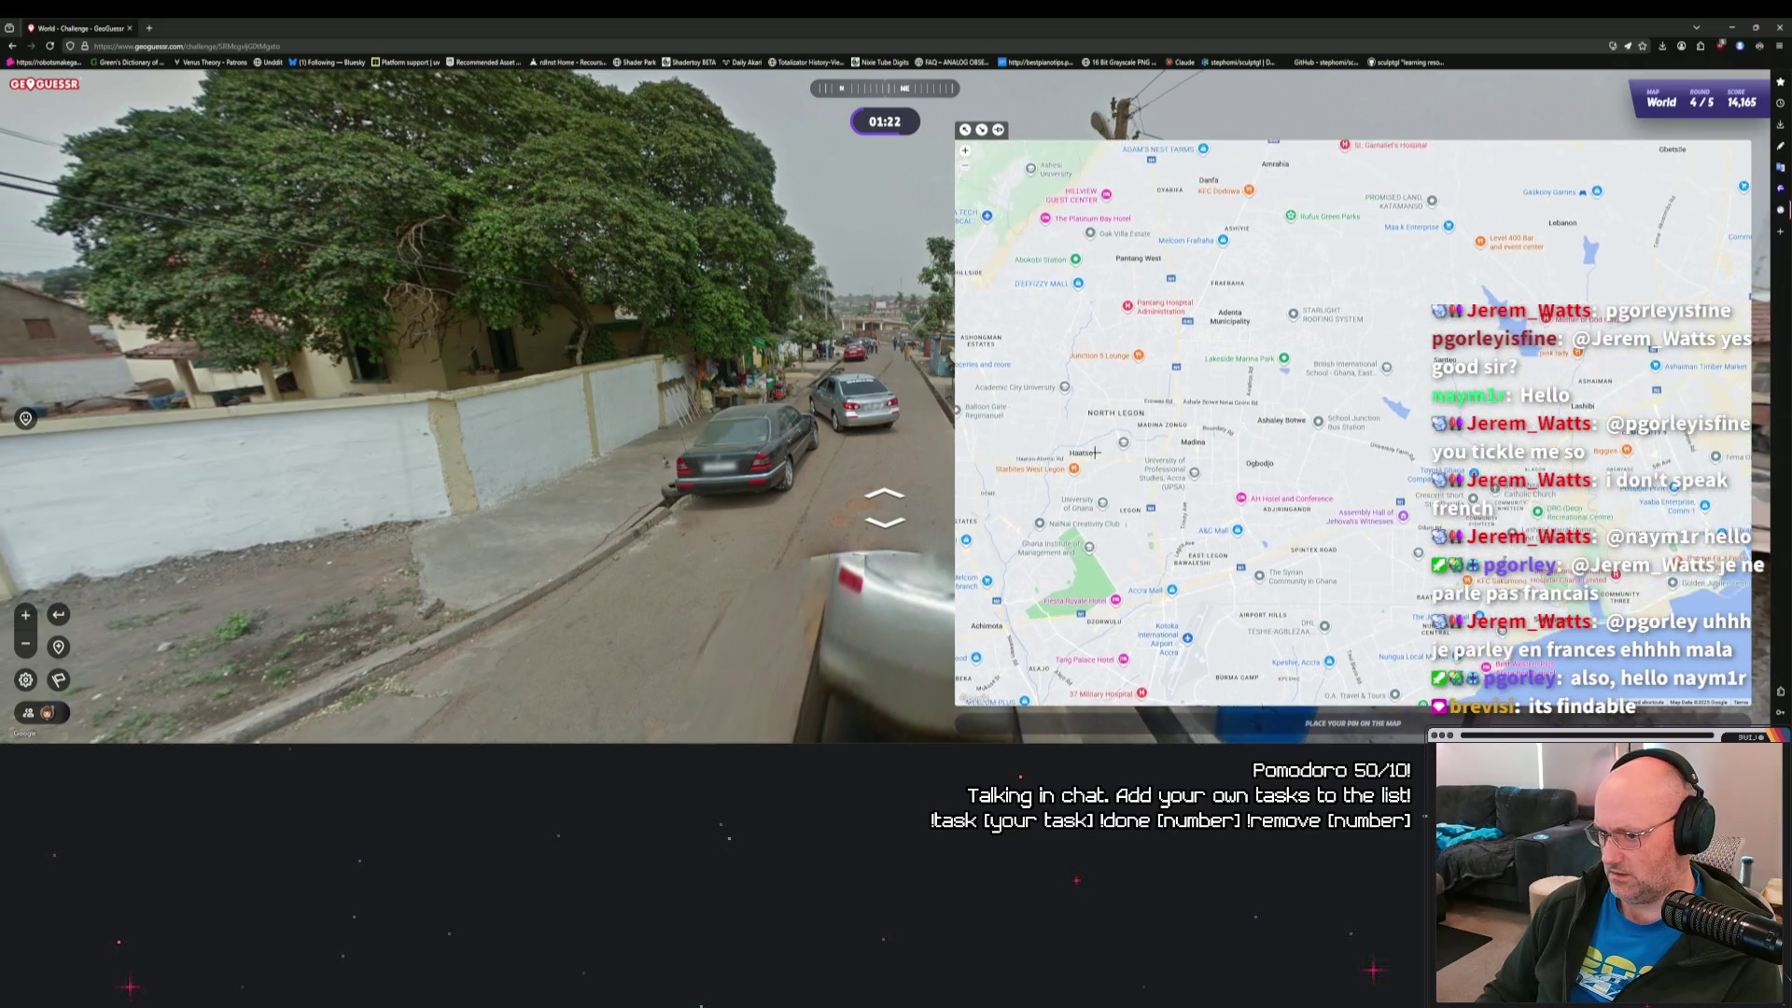
Step along the street and look back toward the road with parked cars.
click(709, 402)
drag(456, 336, 737, 336)
mouse_move(1008, 471)
mouse_down()
mouse_move(859, 432)
mouse_move(619, 457)
mouse_up()
Survey the guess map from Tema and Afienya across Accra to Haatso and Legon.
mouse_move(1574, 551)
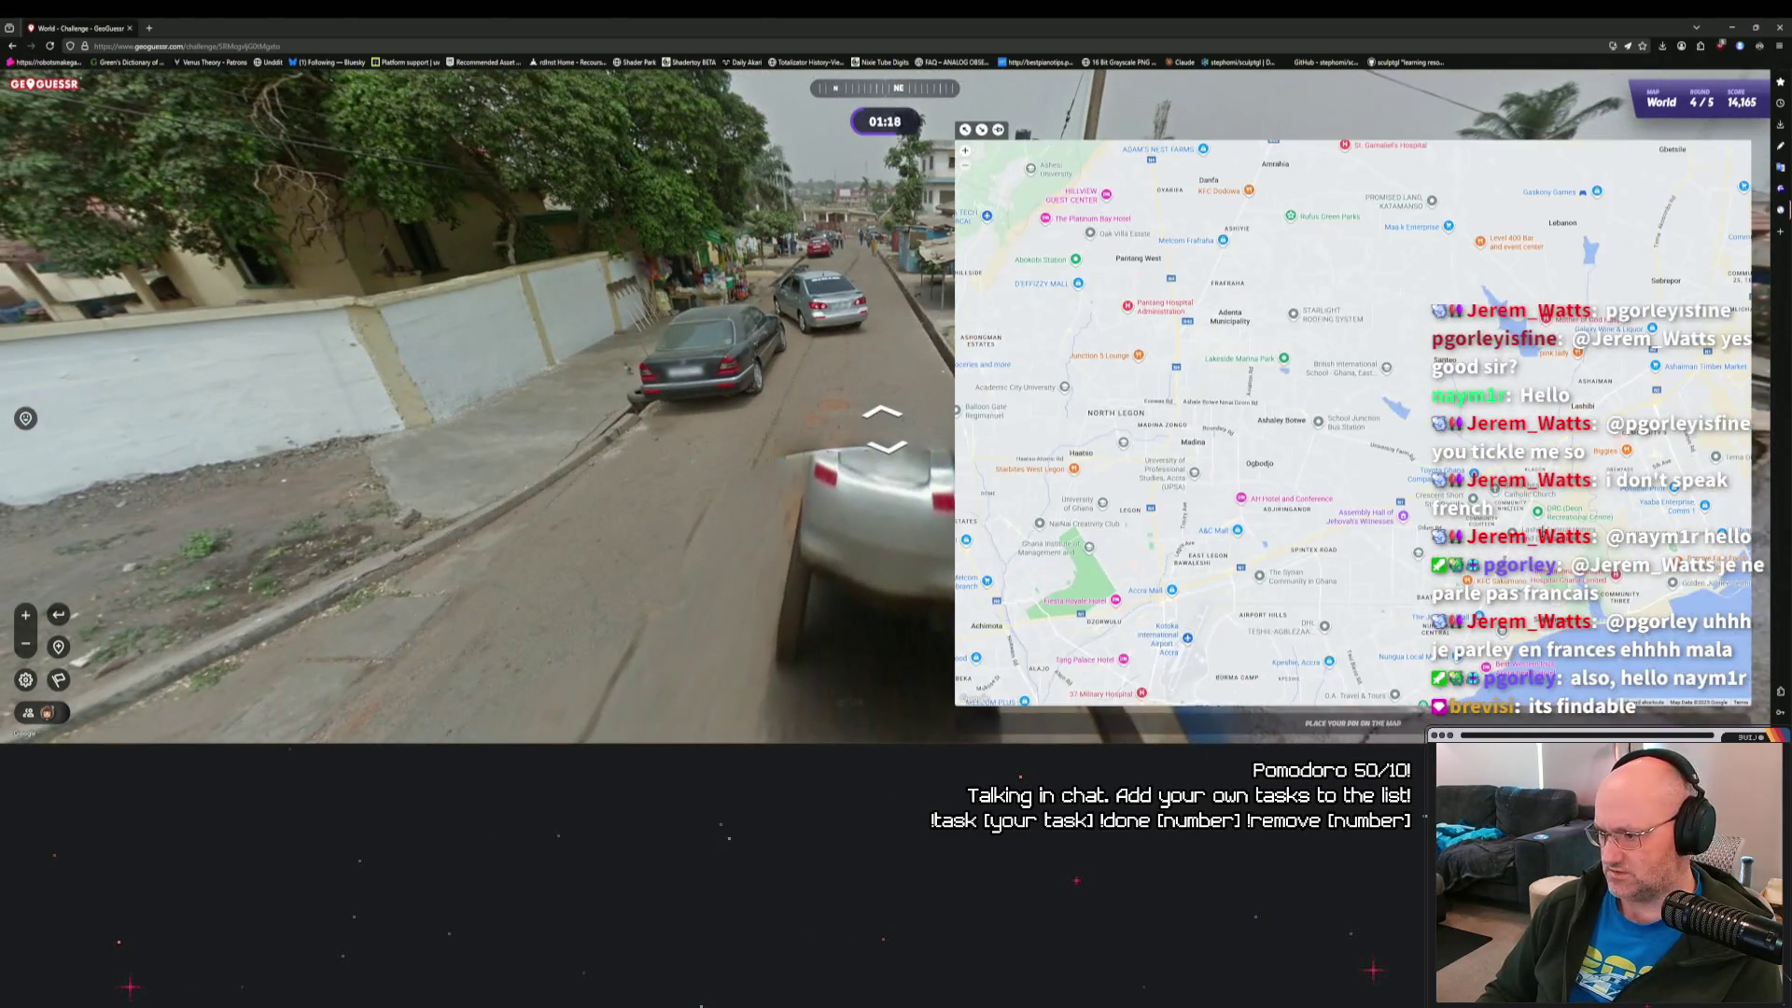
scroll(1413, 447, down, 2)
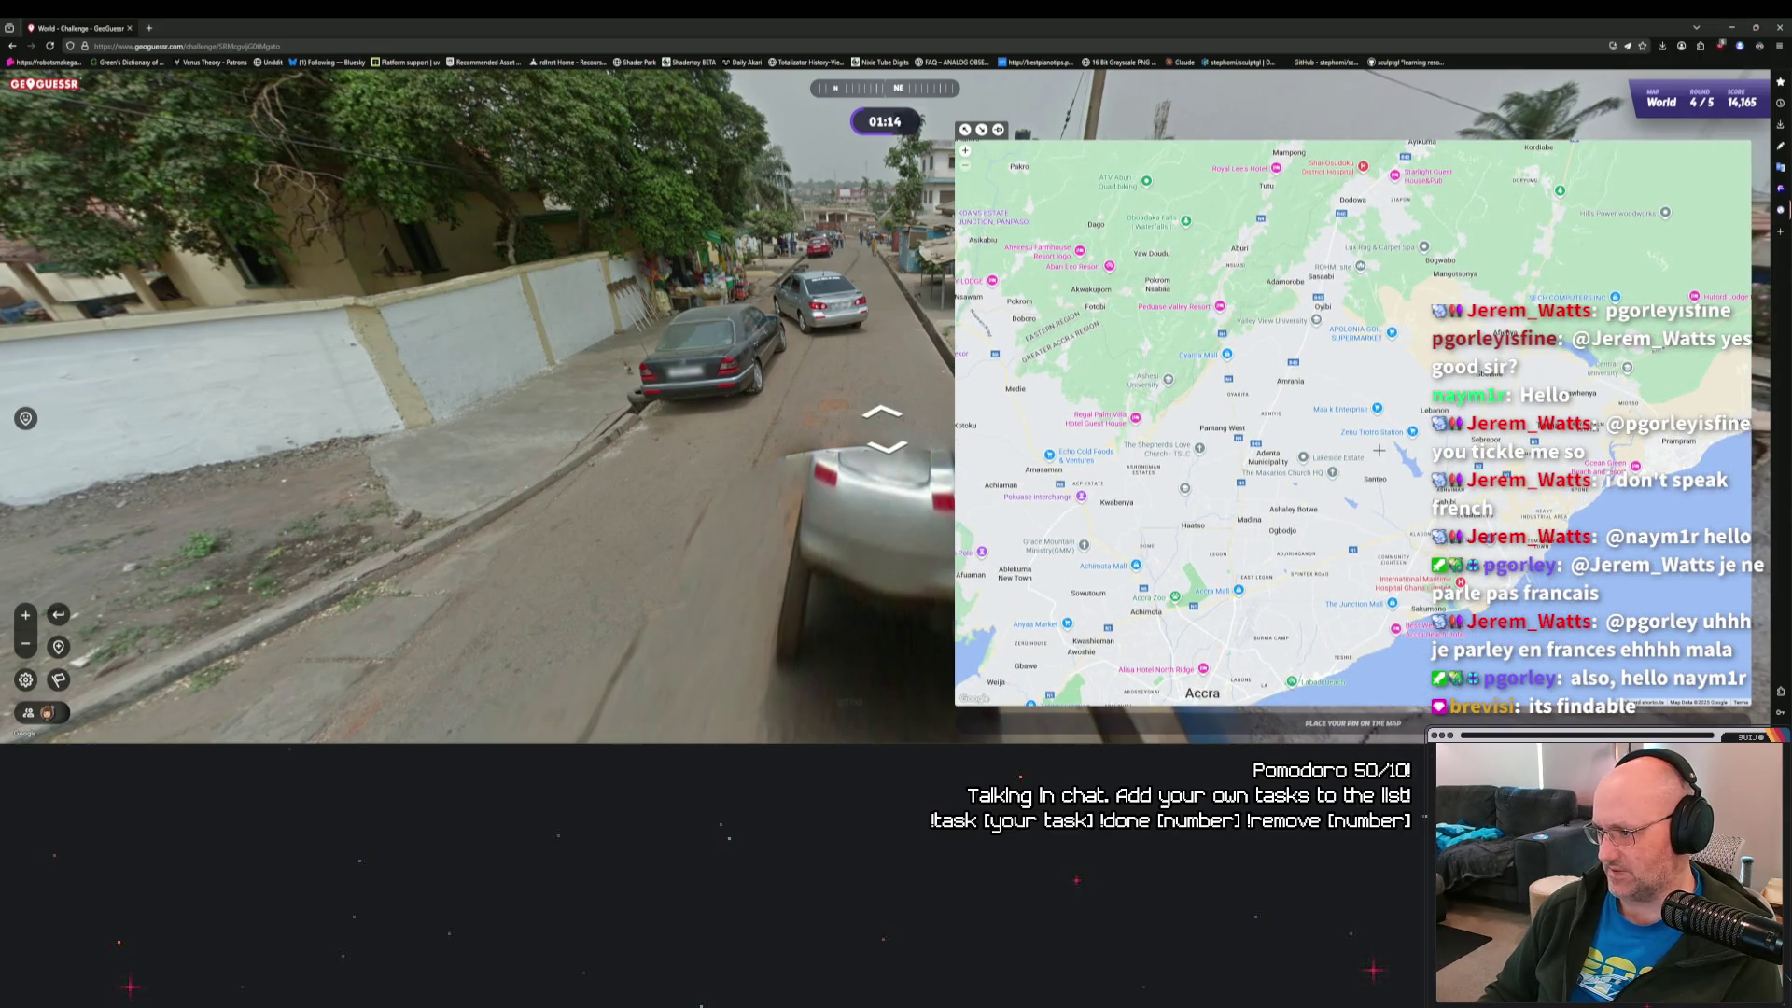
scroll(1344, 535, up, 3)
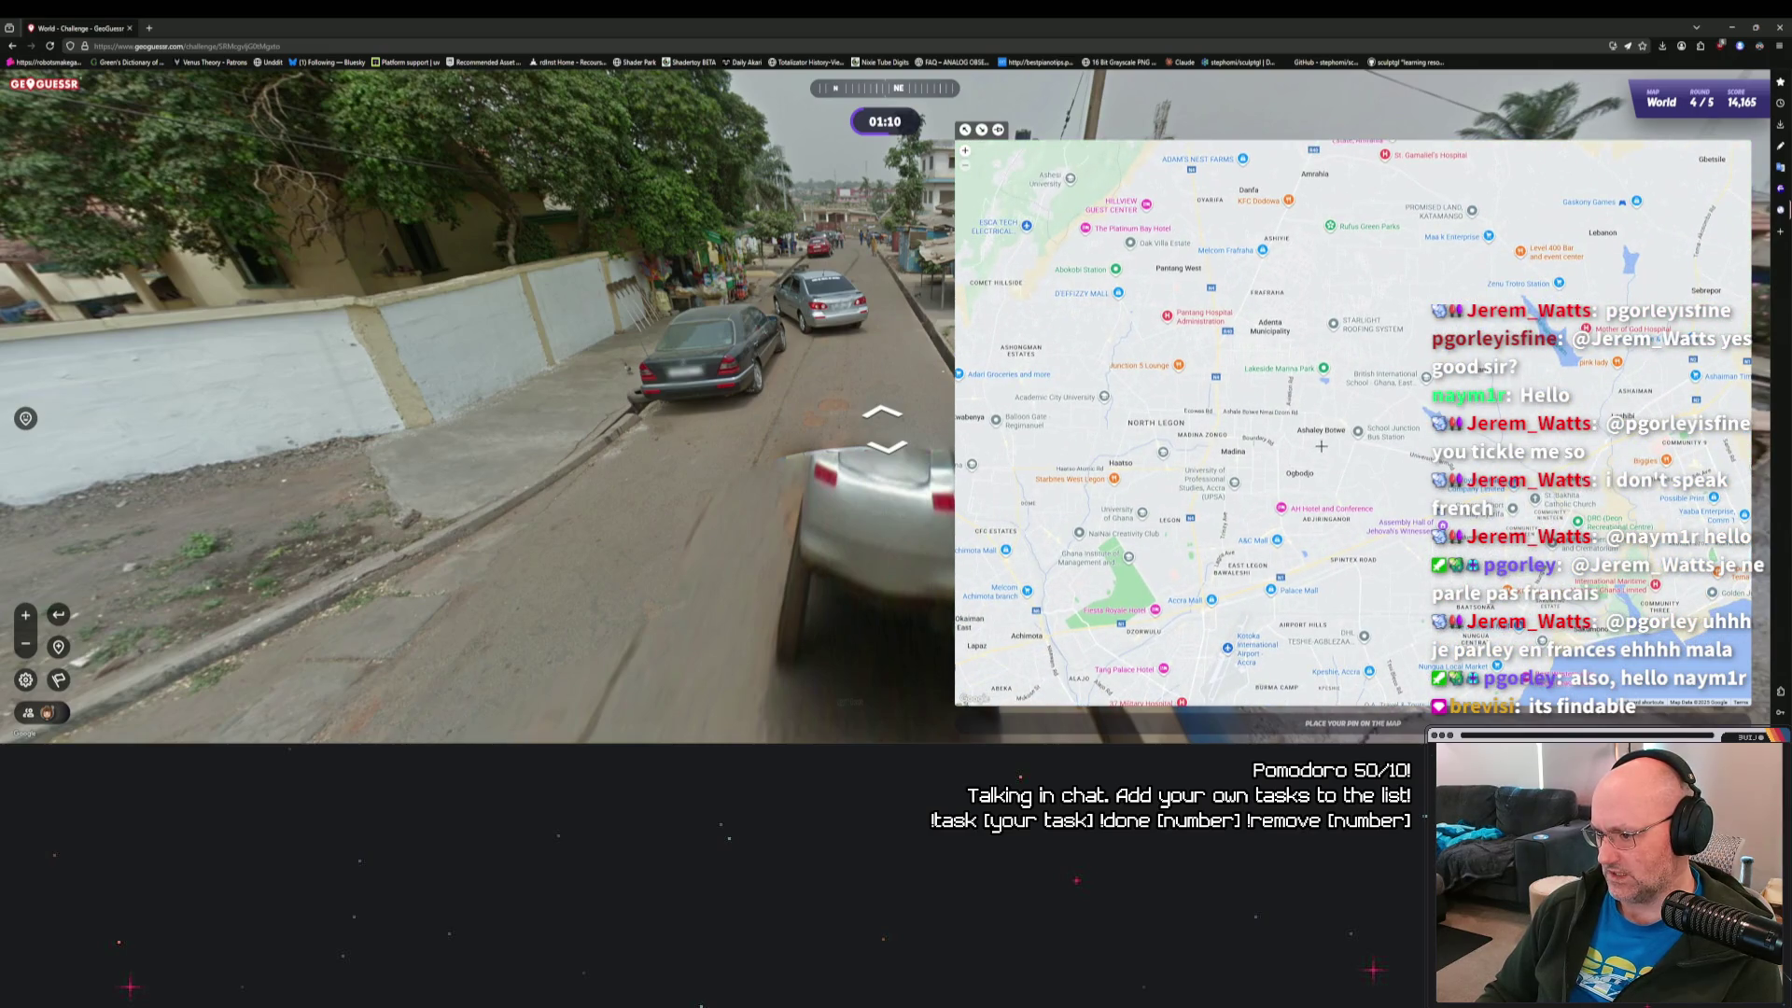
drag(1351, 437, 1224, 395)
mouse_move(1366, 398)
mouse_down()
mouse_move(1147, 569)
mouse_move(913, 579)
mouse_move(1164, 637)
mouse_move(1325, 604)
mouse_move(1538, 686)
mouse_up()
drag(1362, 494, 1460, 235)
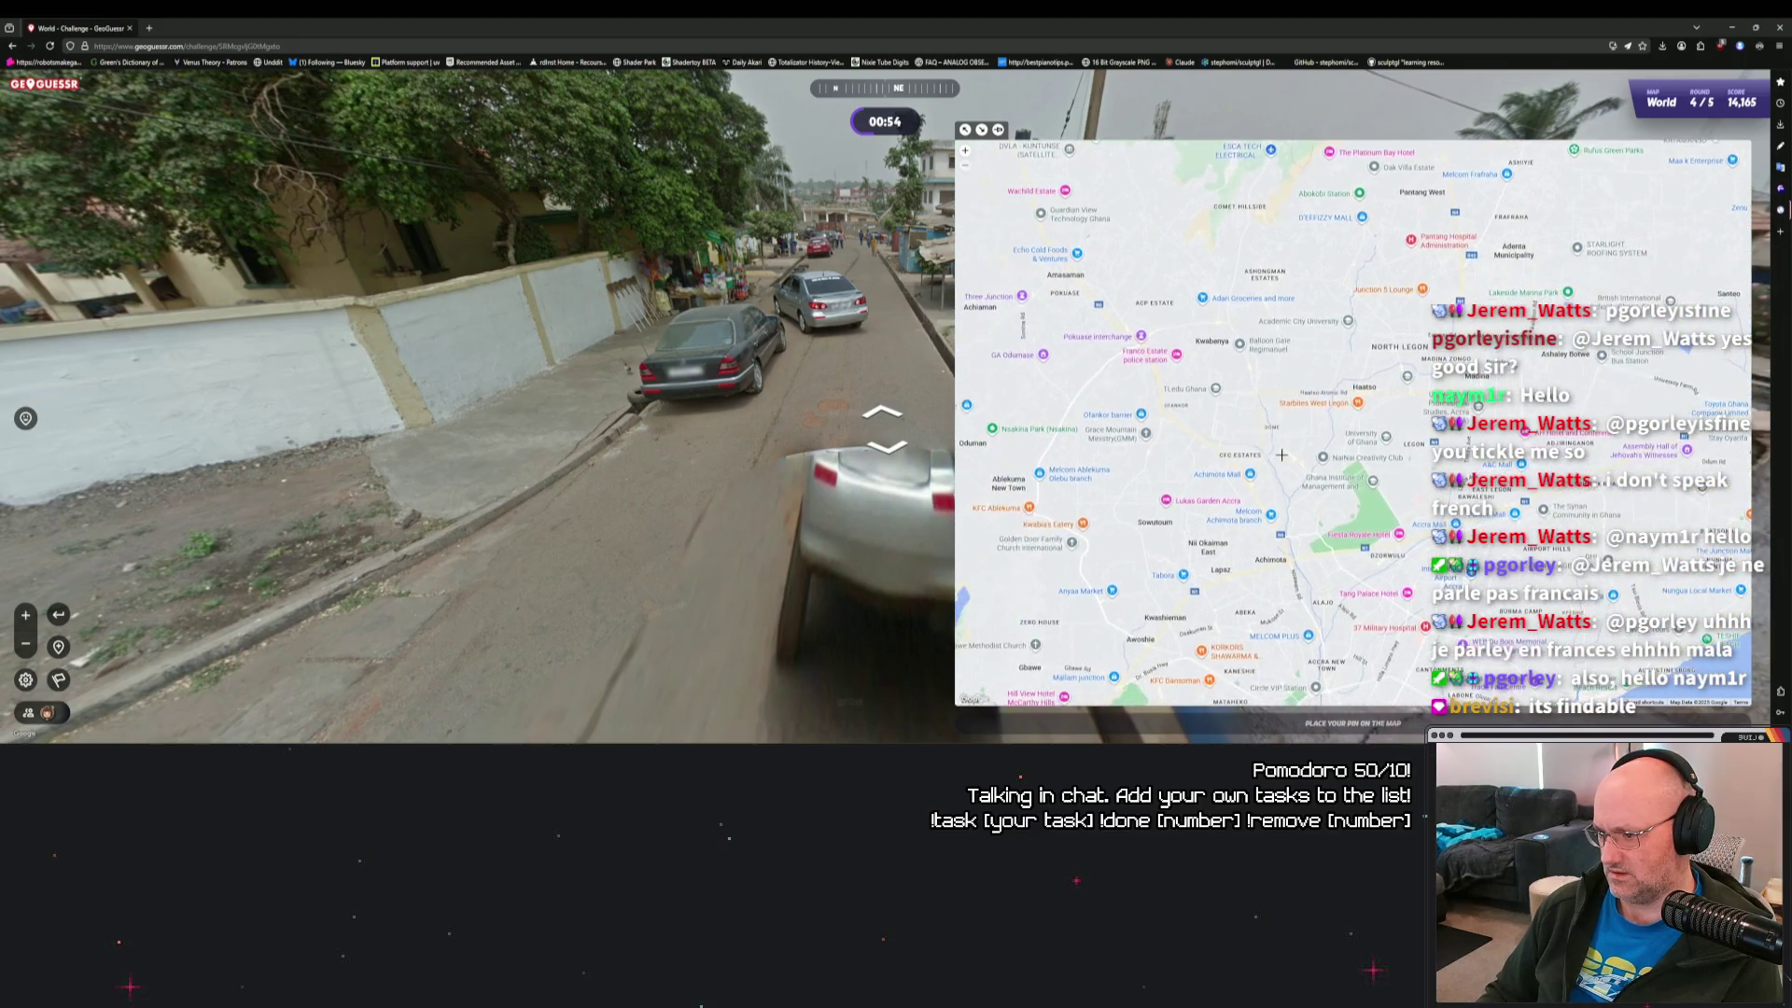
mouse_move(1360, 385)
mouse_down()
mouse_move(1342, 334)
mouse_move(1317, 347)
mouse_move(1315, 325)
mouse_up()
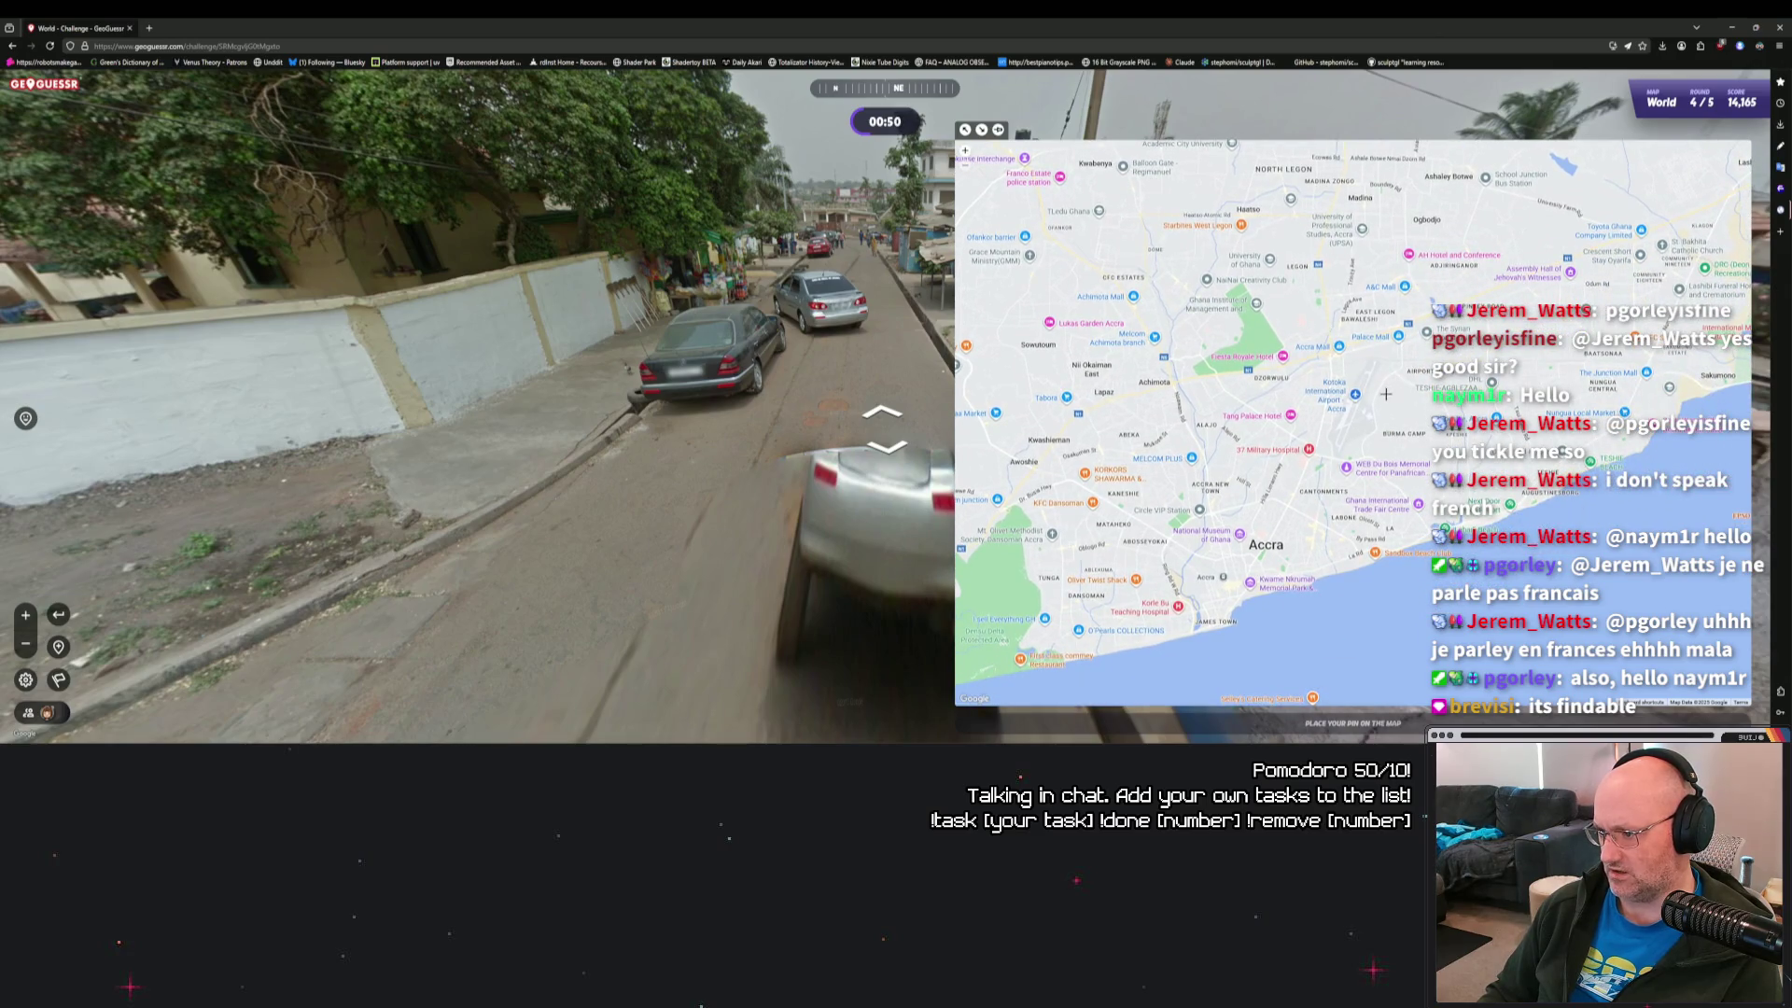
drag(1386, 394, 1574, 407)
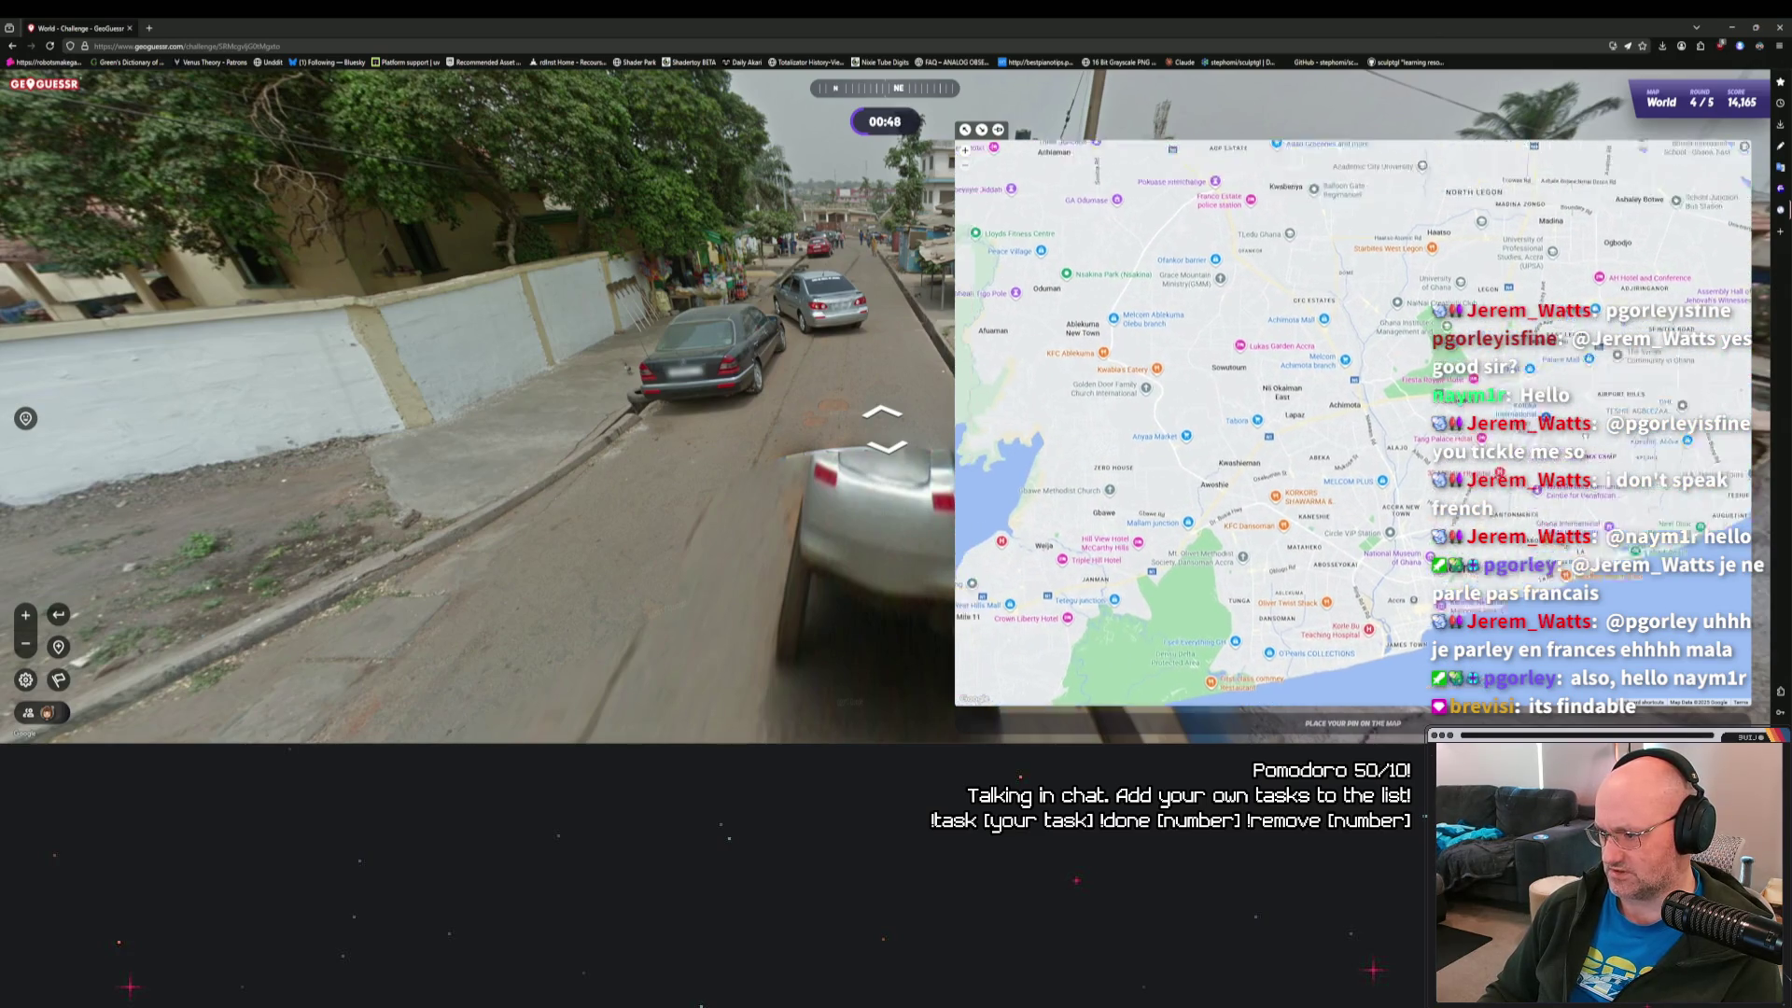
drag(1478, 367, 1537, 468)
mouse_move(1570, 336)
mouse_down()
mouse_move(1332, 476)
mouse_move(1249, 445)
mouse_move(1305, 501)
mouse_up()
Zoom in around Madina, Kwabenya and East Legon, then drop the guess pin near Madina.
scroll(1343, 476, up, 2)
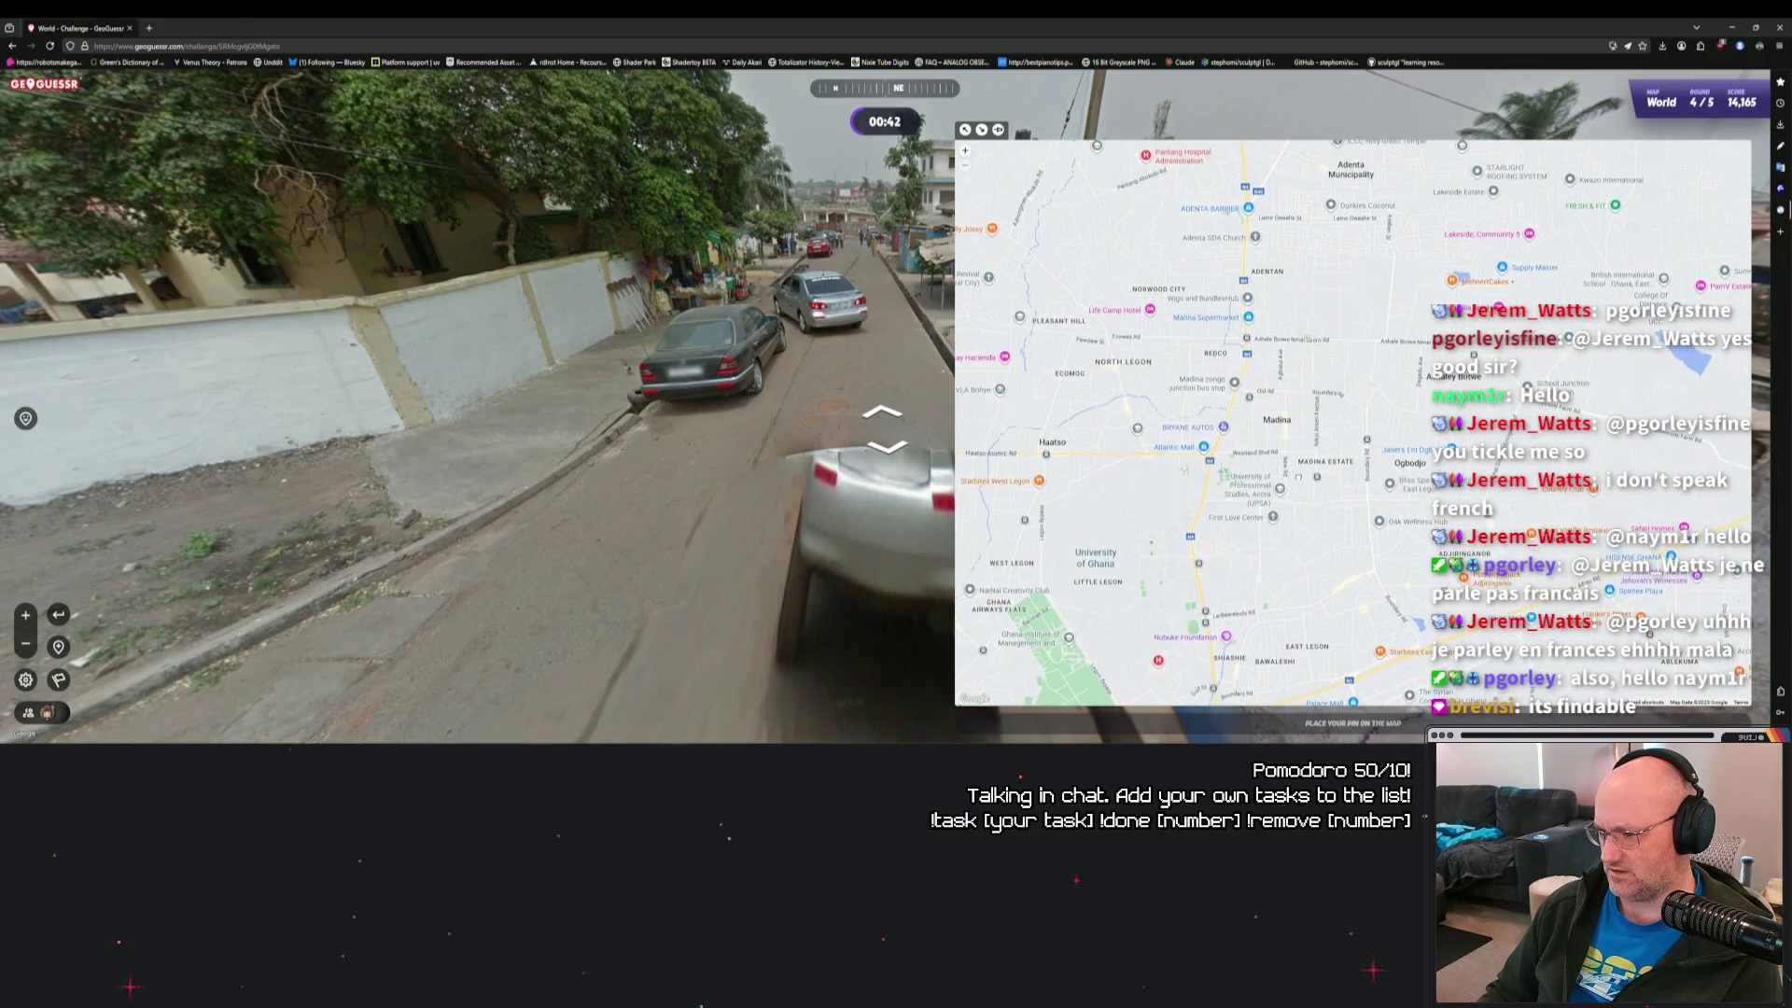
drag(1302, 393, 1311, 548)
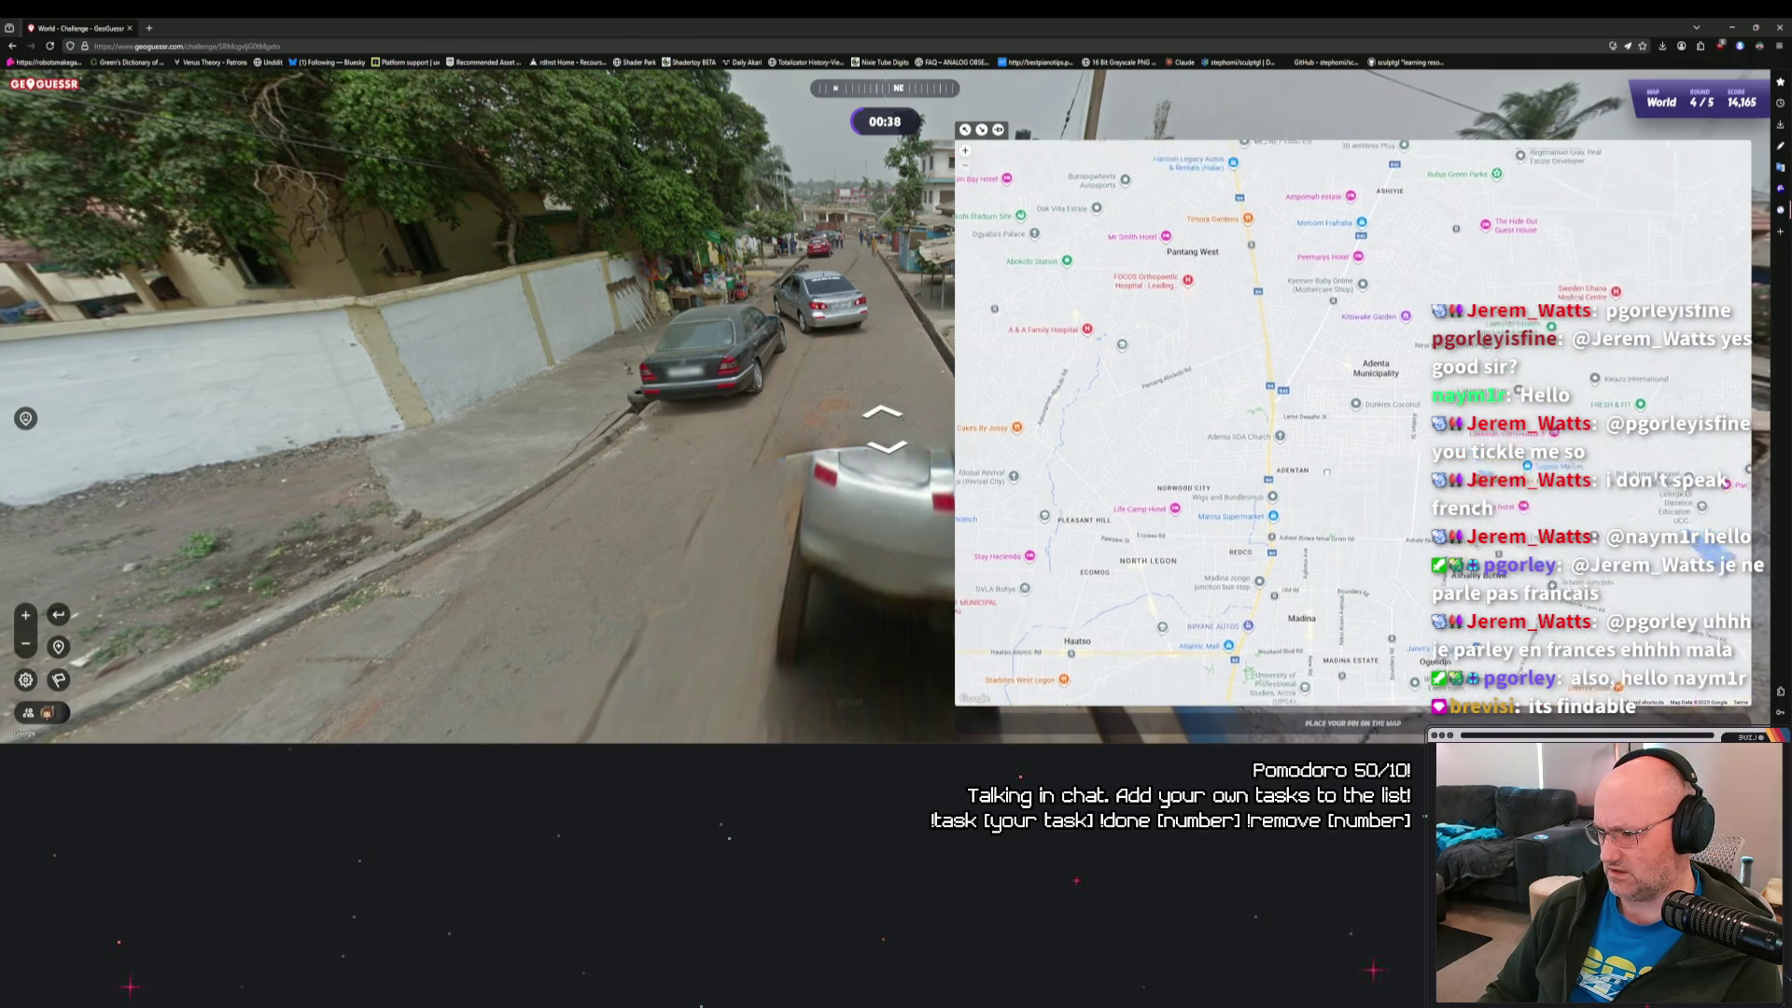
scroll(1122, 397, up, 1)
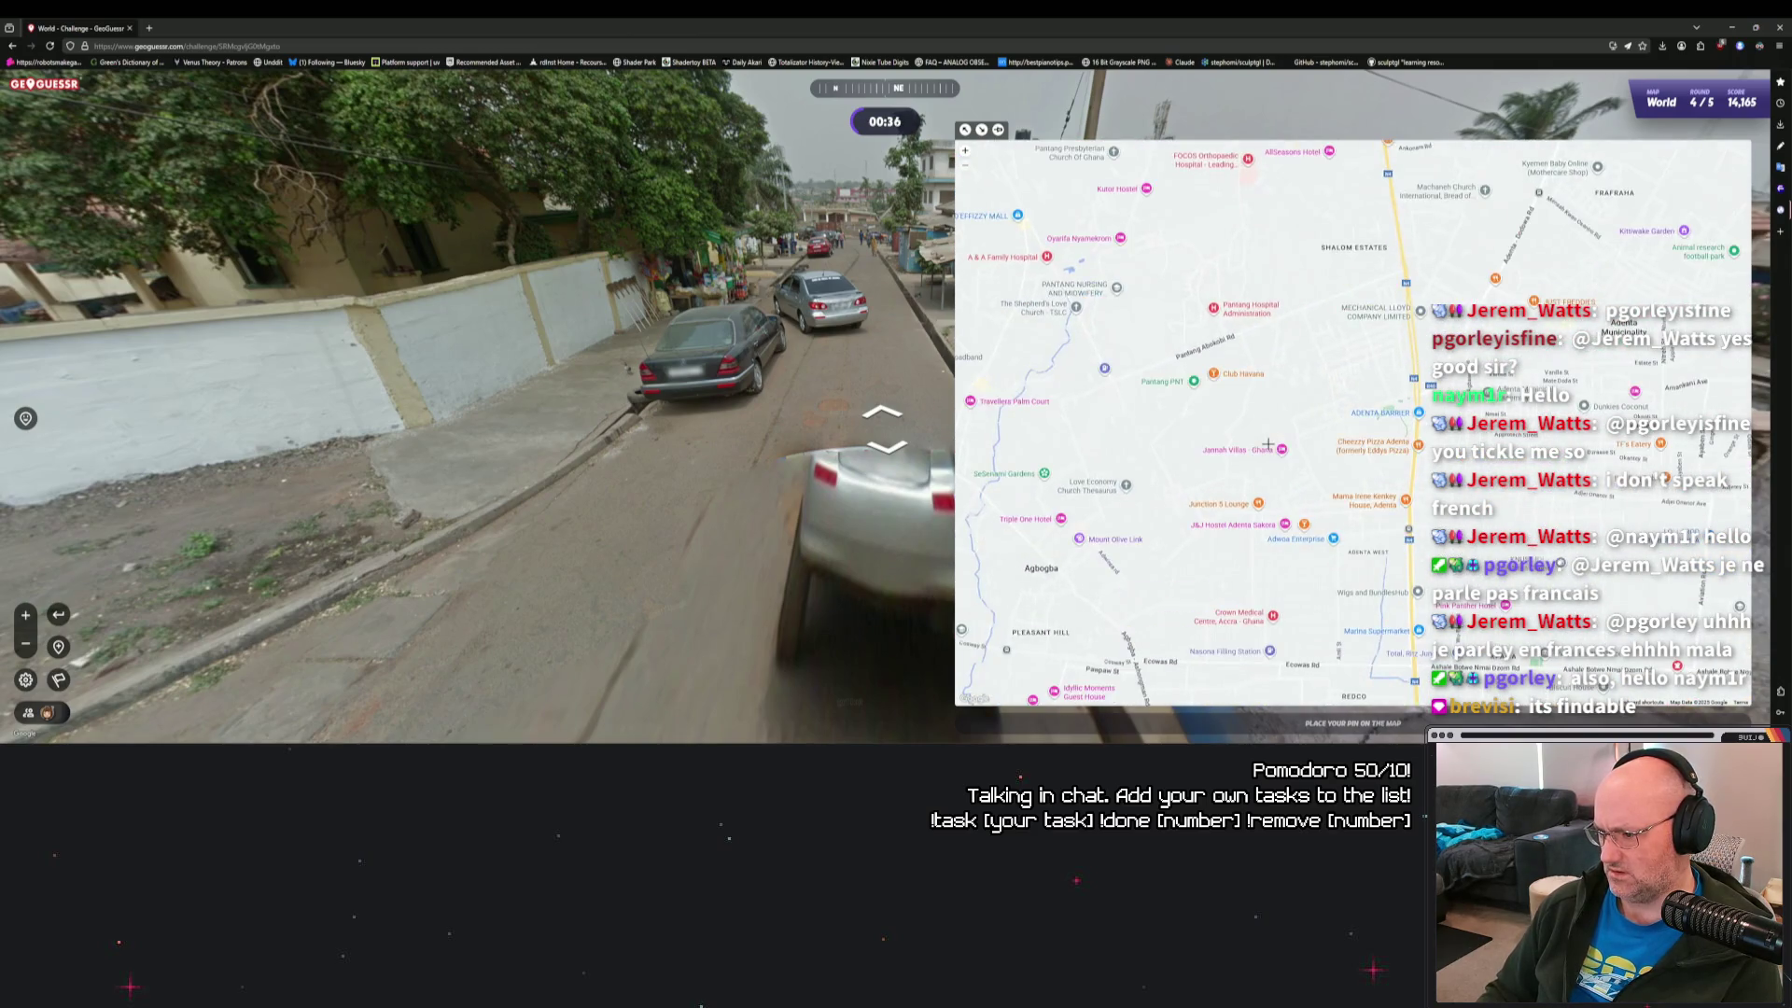
drag(1258, 516, 1200, 453)
drag(1307, 493, 1269, 408)
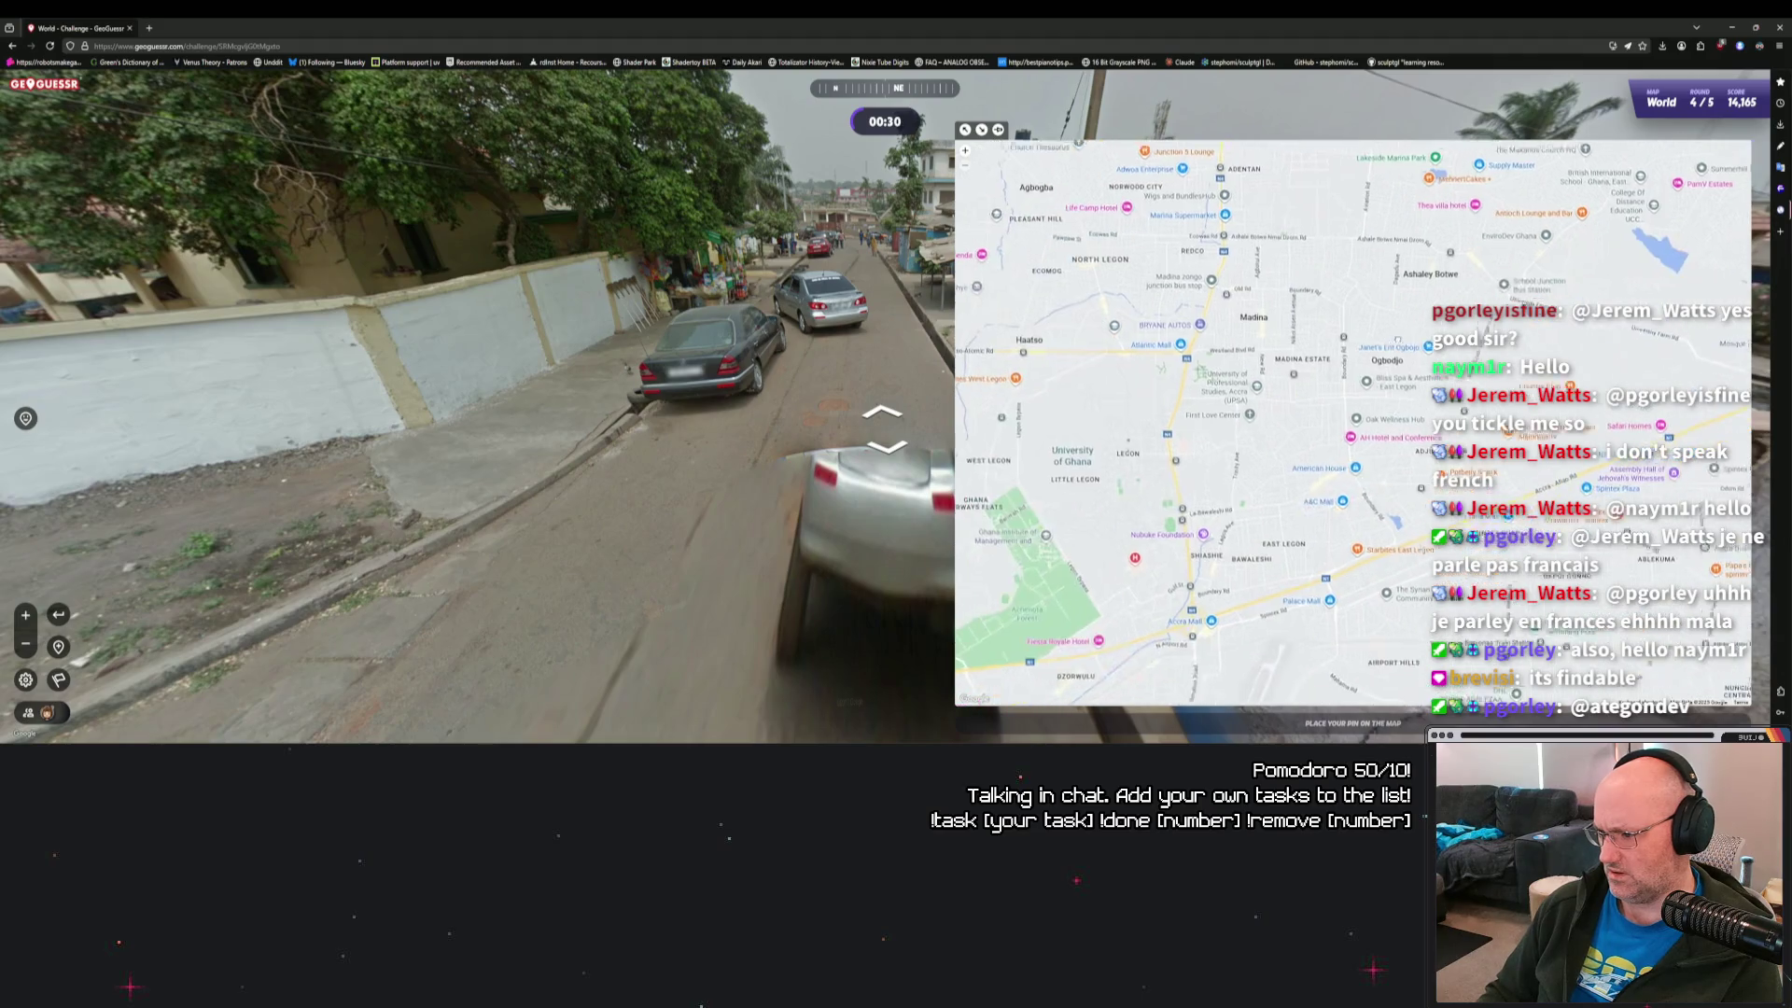
mouse_move(1256, 422)
mouse_down()
mouse_move(1417, 579)
mouse_move(1070, 397)
mouse_move(837, 368)
mouse_up()
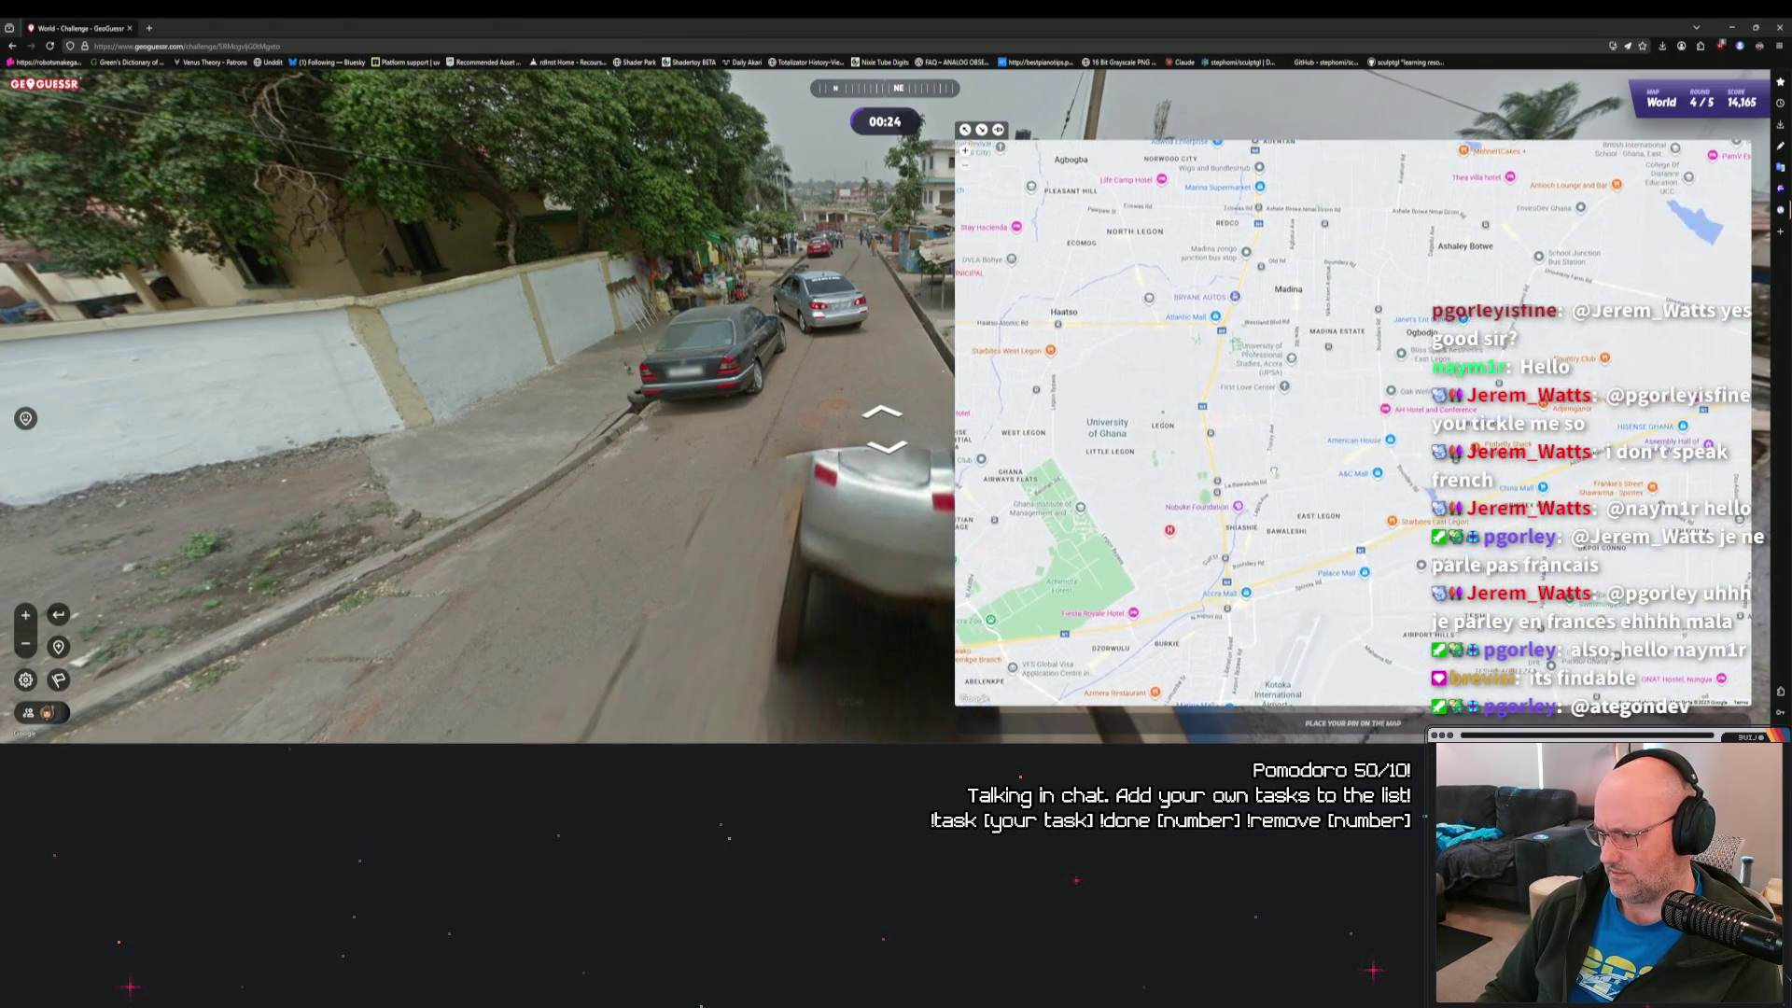
mouse_move(1361, 472)
mouse_down()
mouse_move(1251, 402)
mouse_move(1202, 280)
mouse_up()
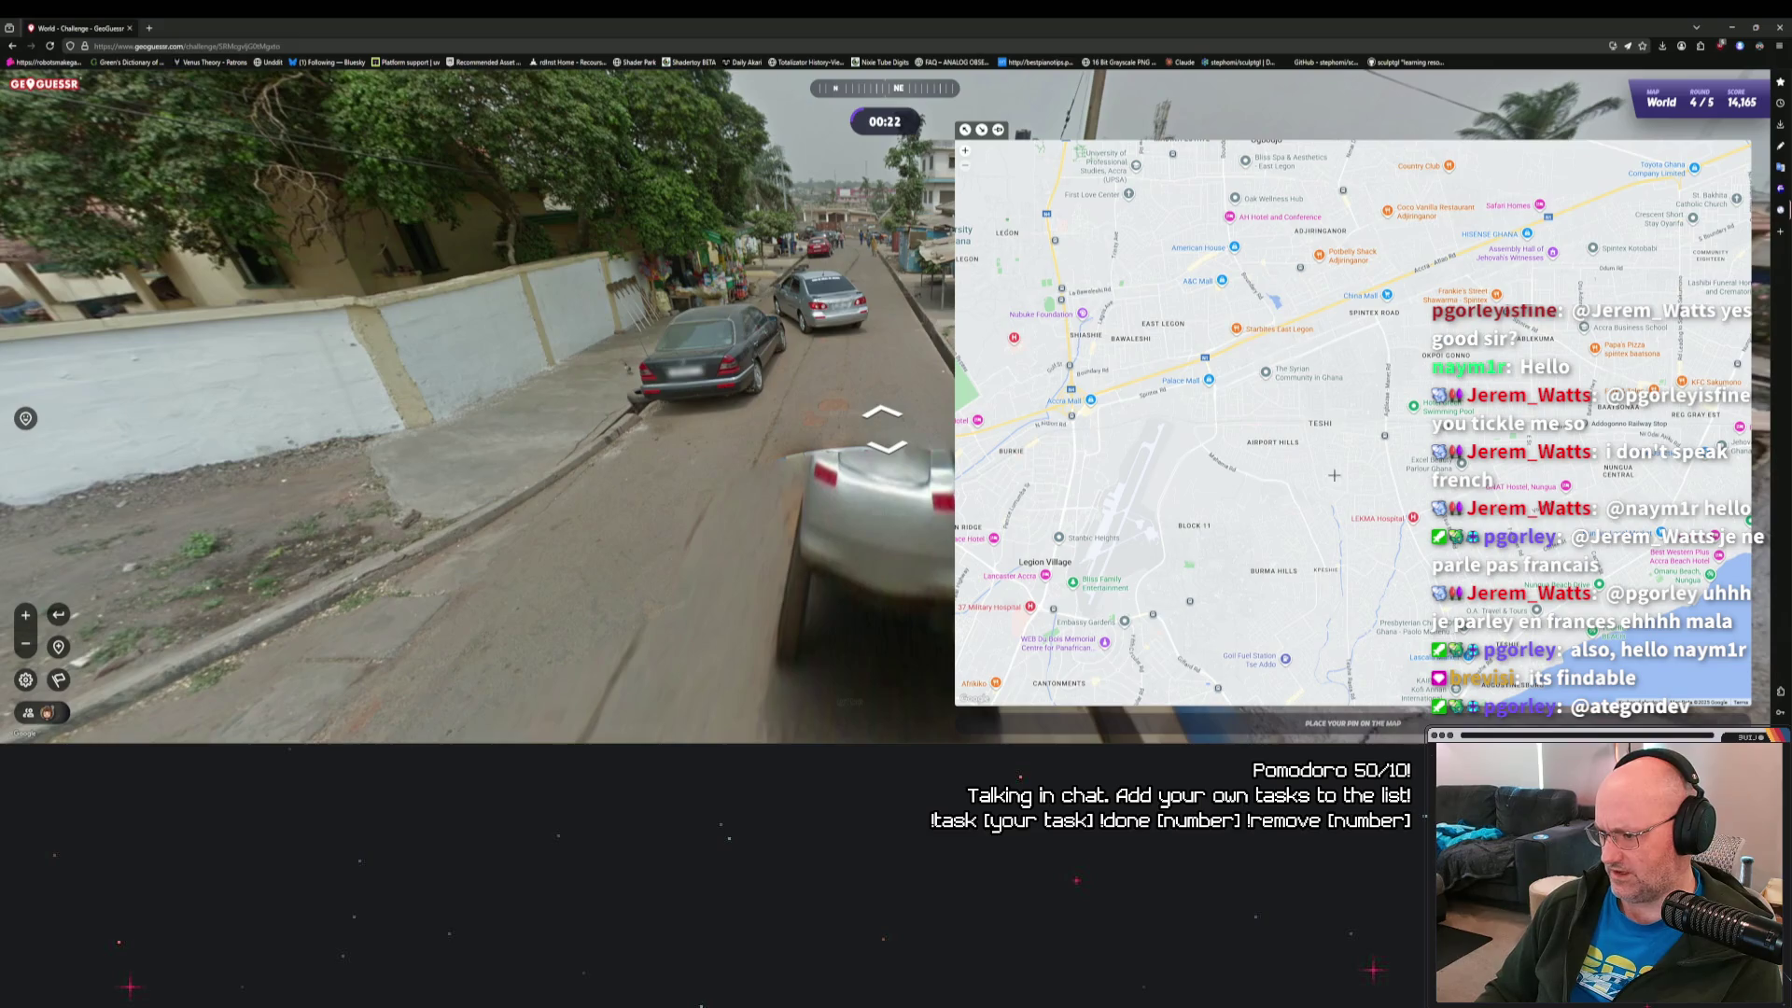
drag(1328, 467, 1233, 339)
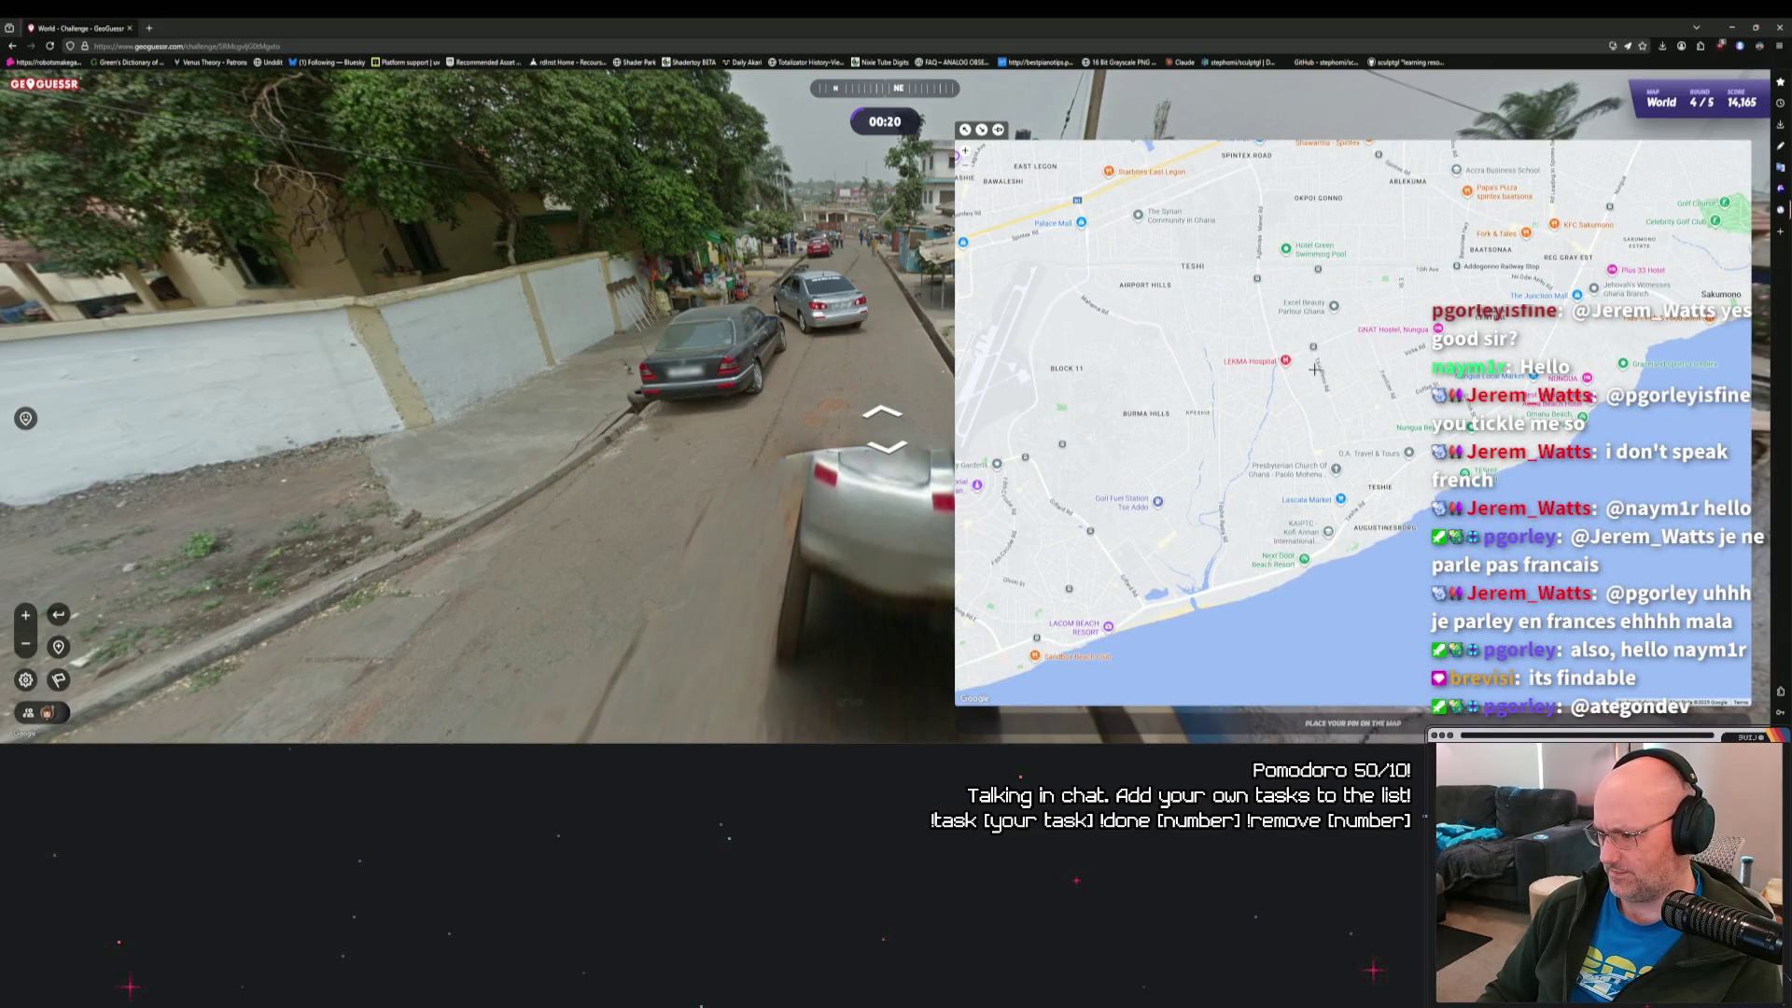
drag(1338, 361, 1305, 469)
drag(1309, 344, 1294, 438)
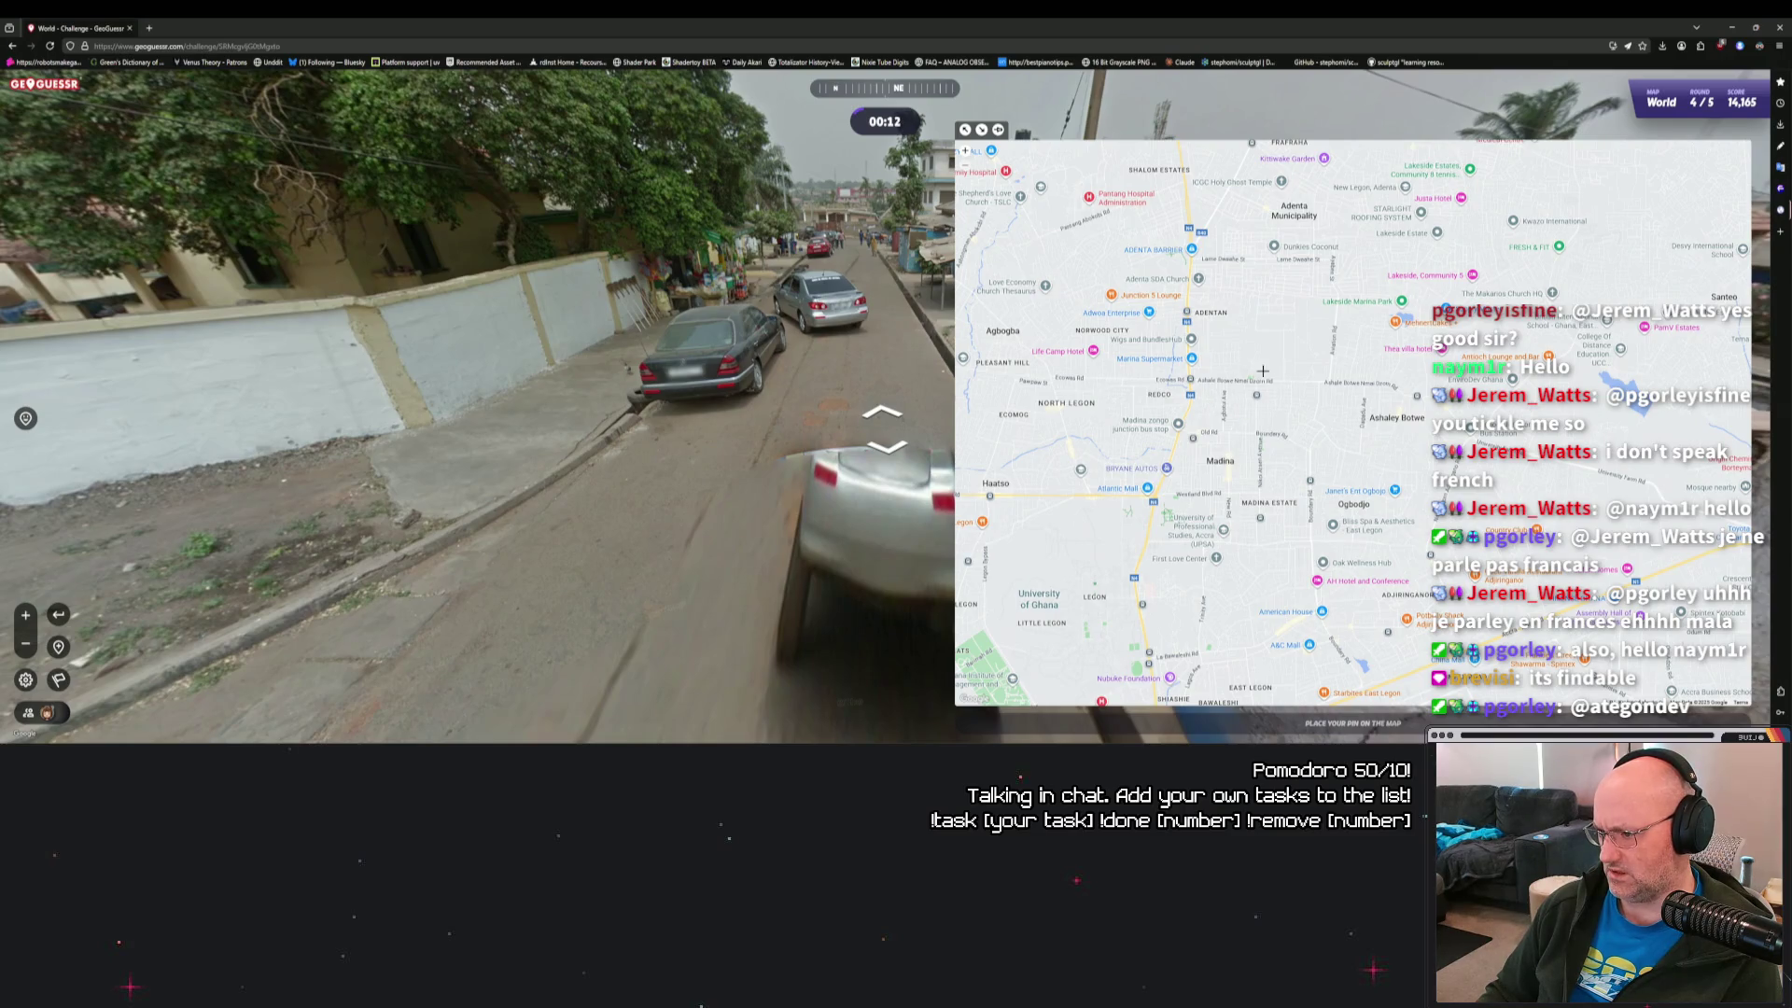
click(1275, 372)
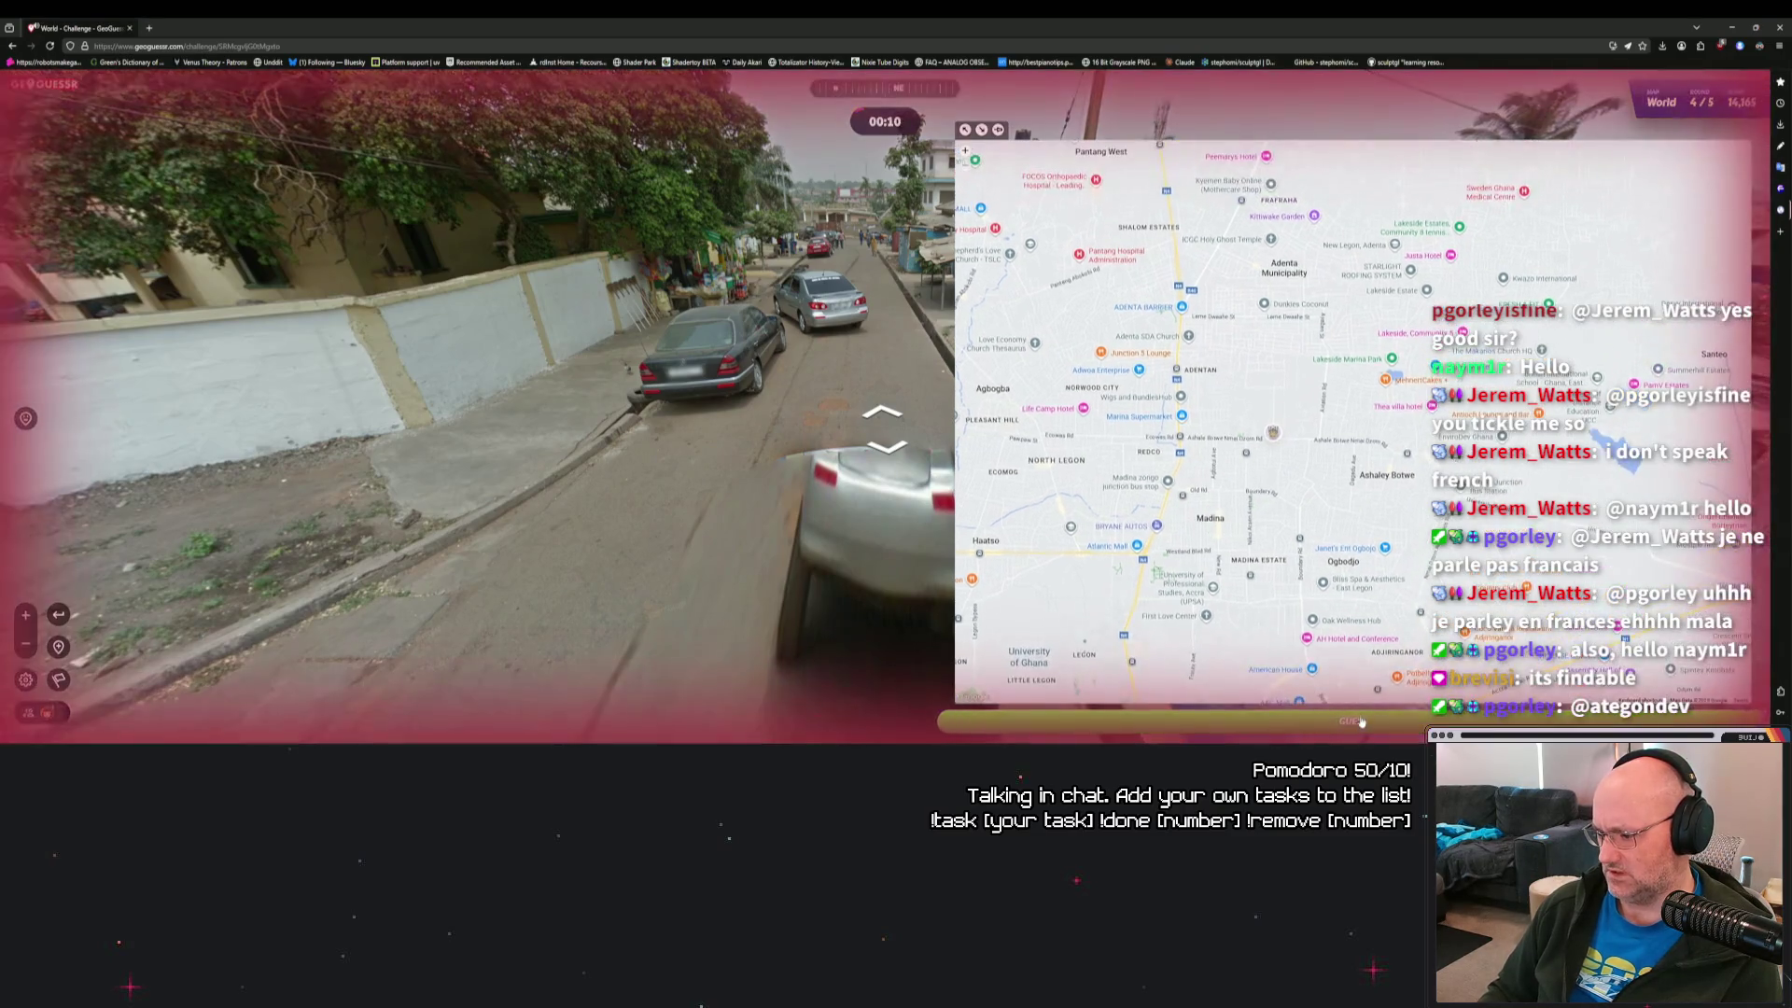
Submit the round 4 guess and compare the pins on the 17 km result map.
key(space)
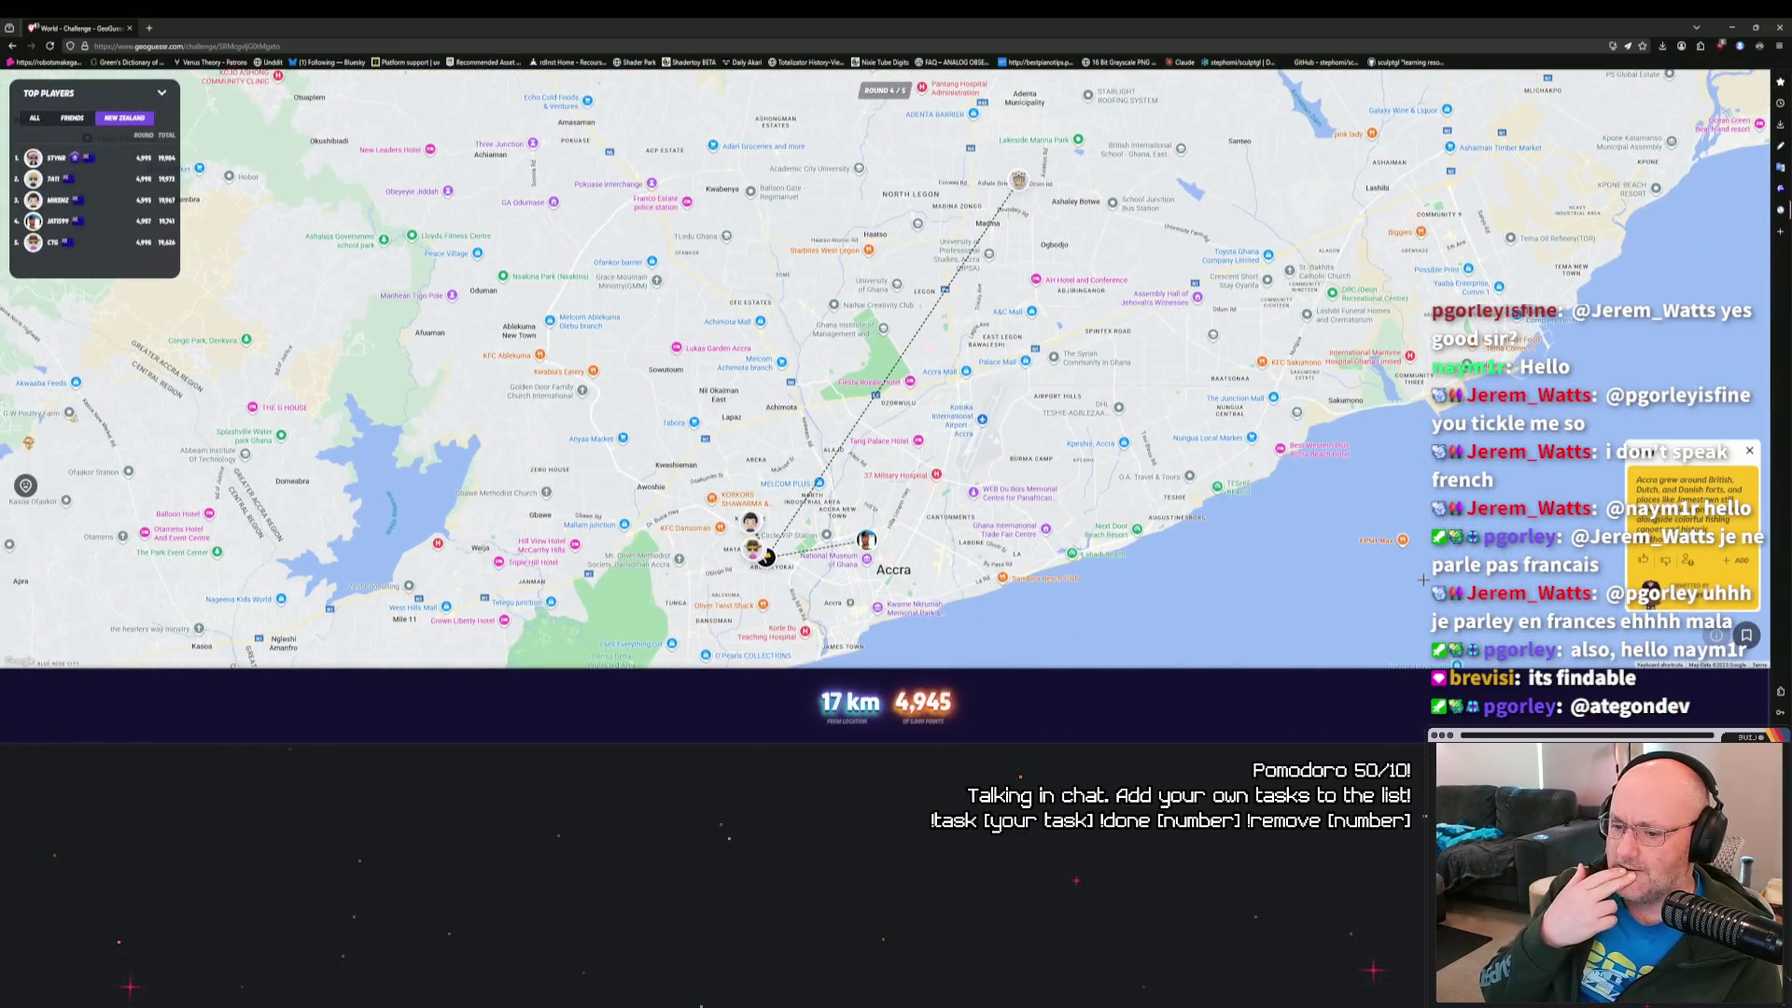
scroll(821, 448, up, 5)
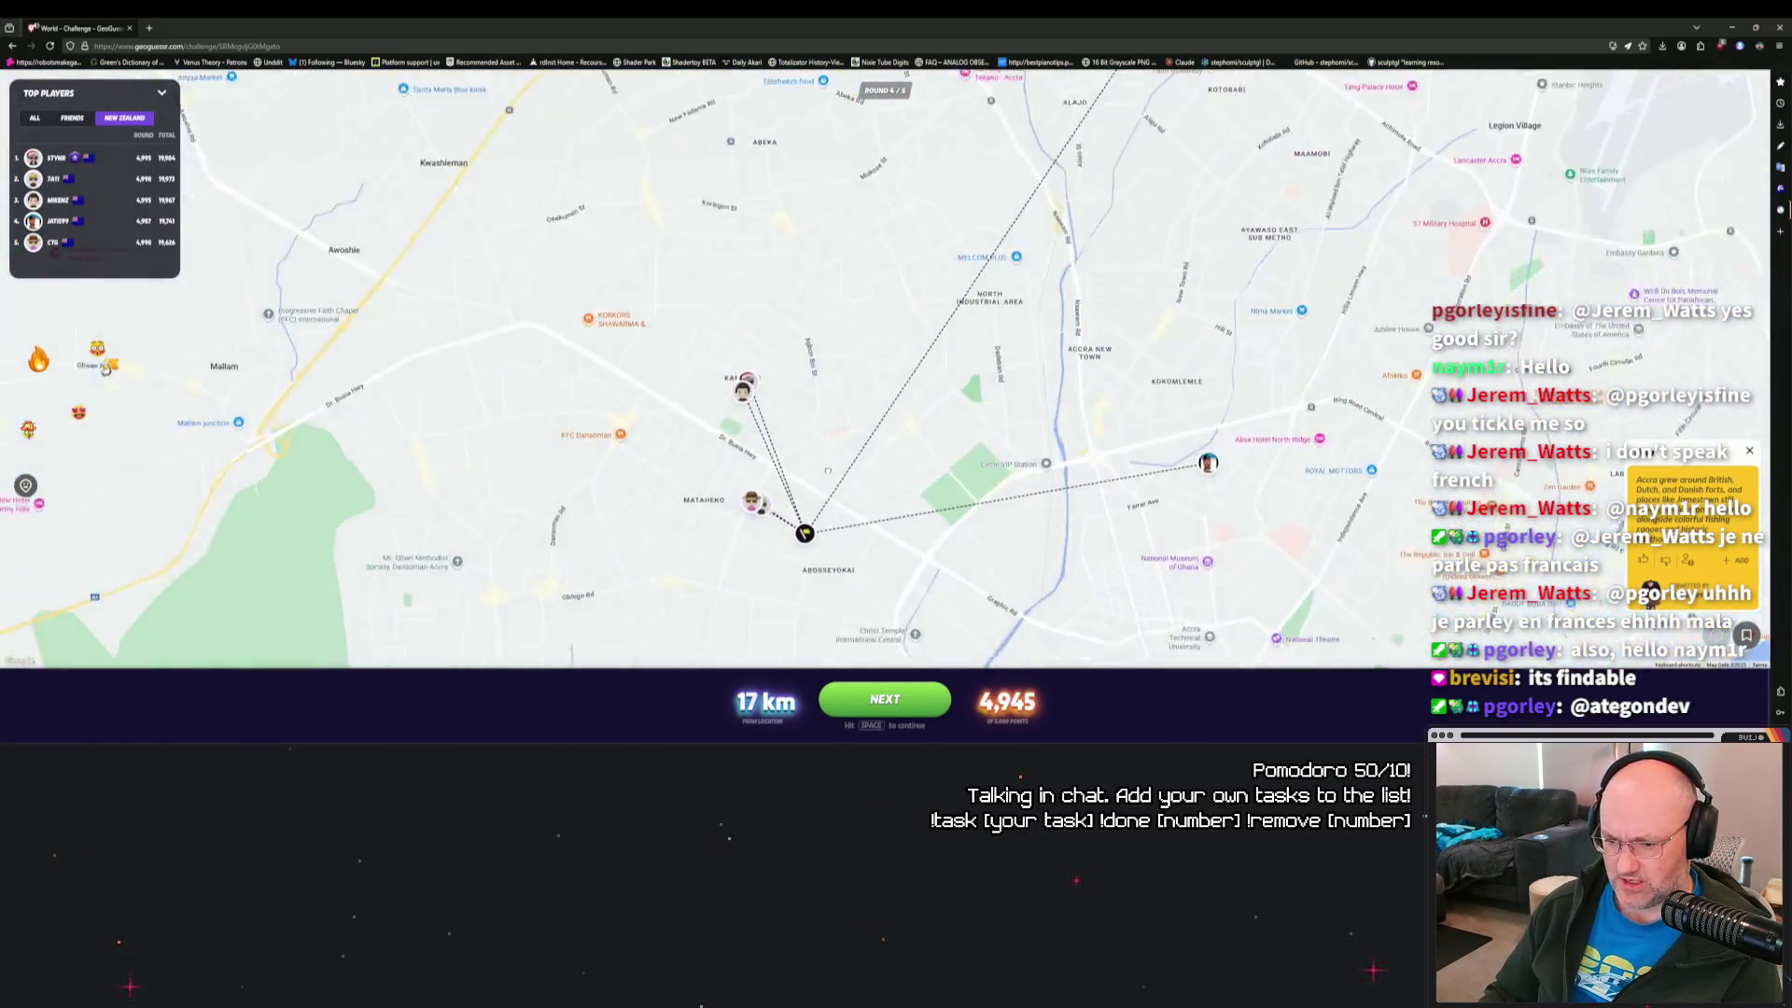
scroll(832, 406, down, 3)
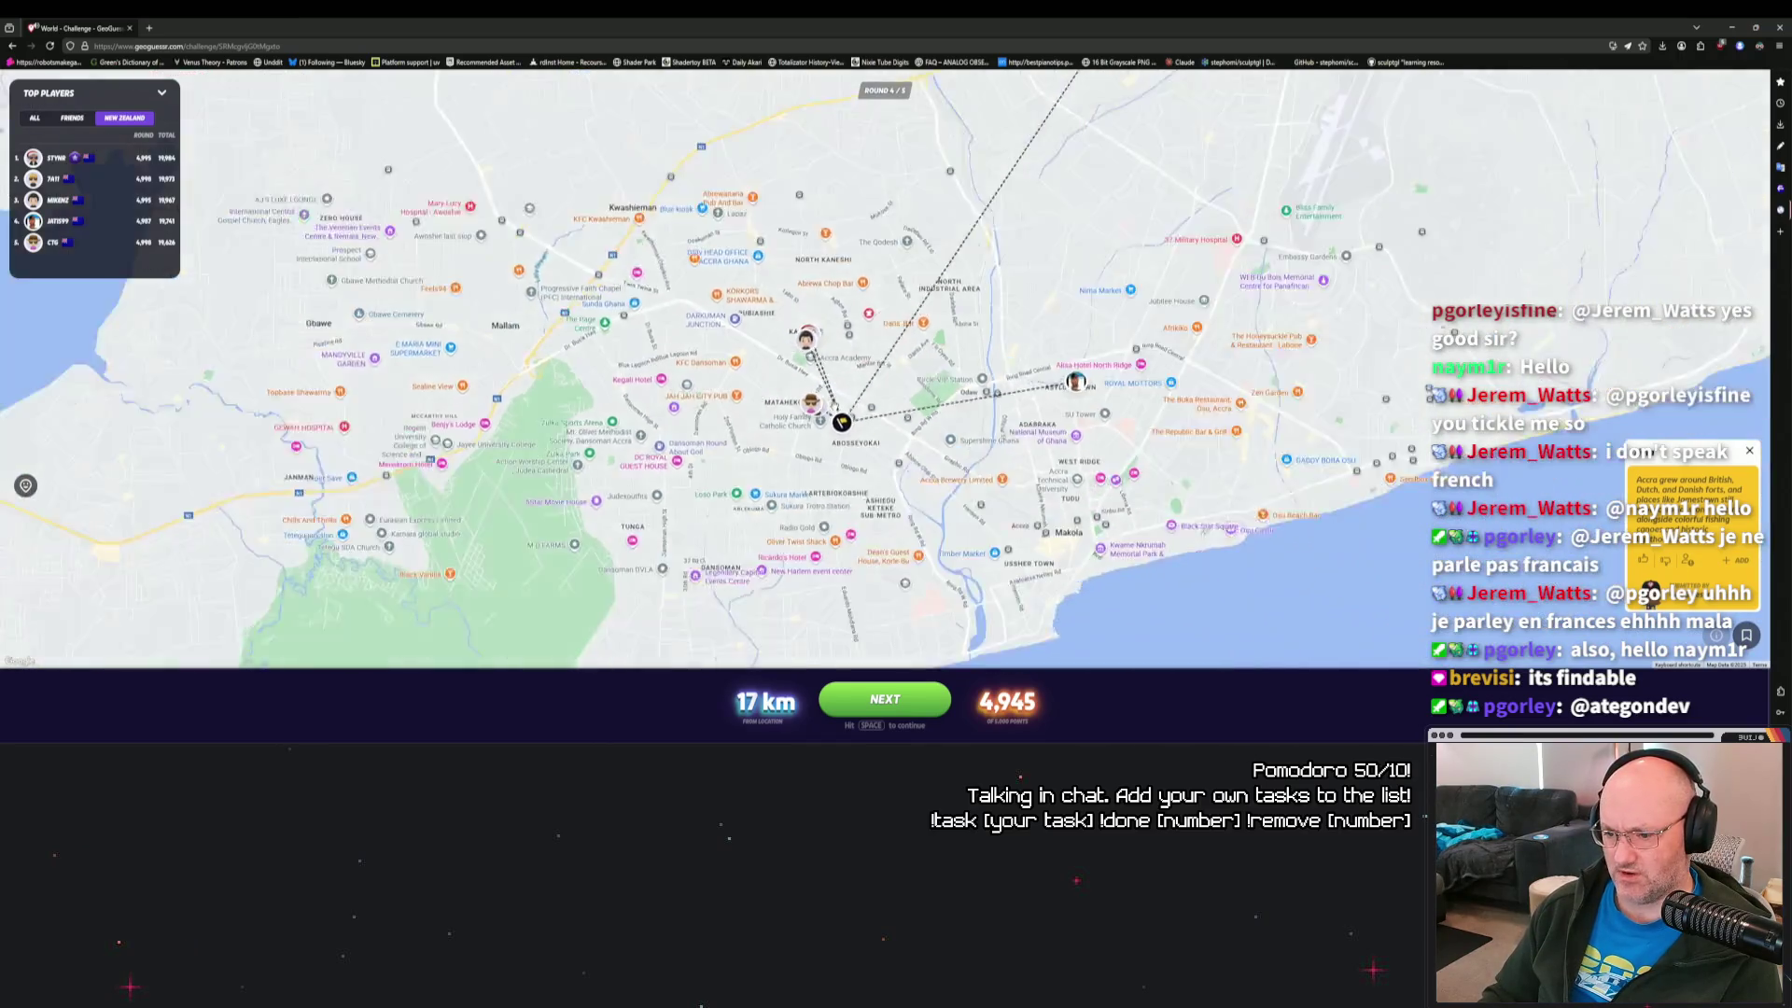
scroll(818, 422, up, 5)
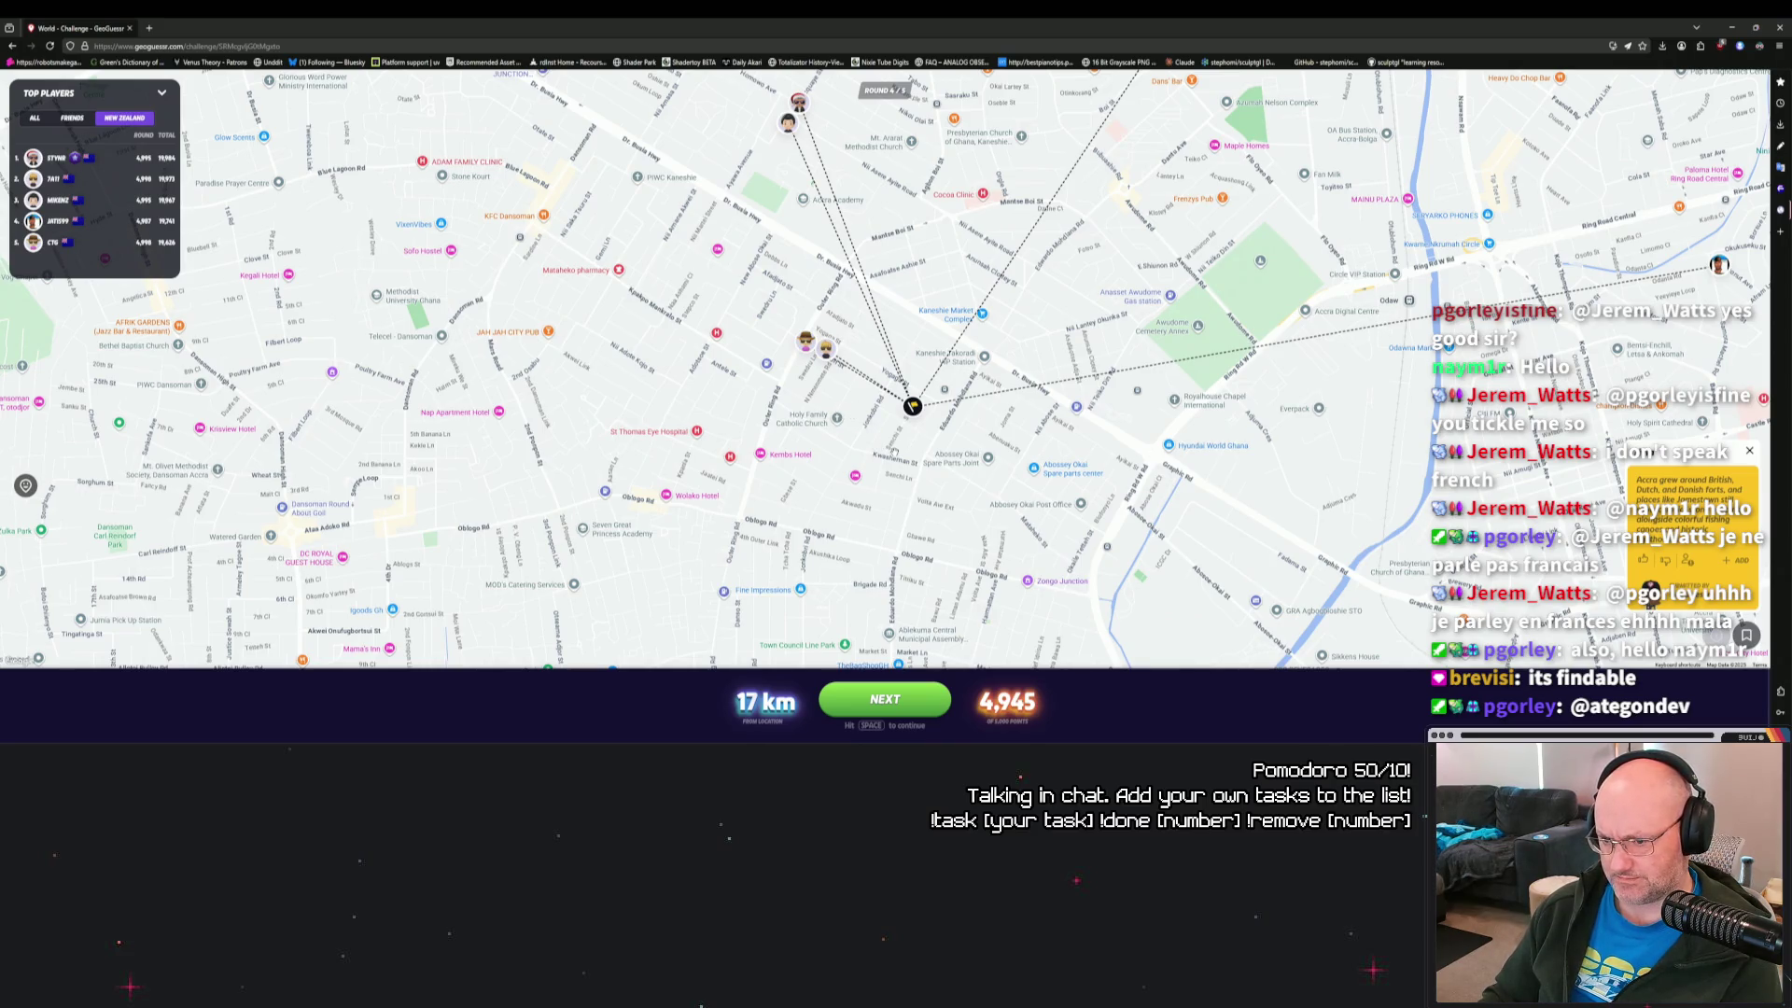
scroll(901, 436, down, 2)
scroll(905, 415, up, 4)
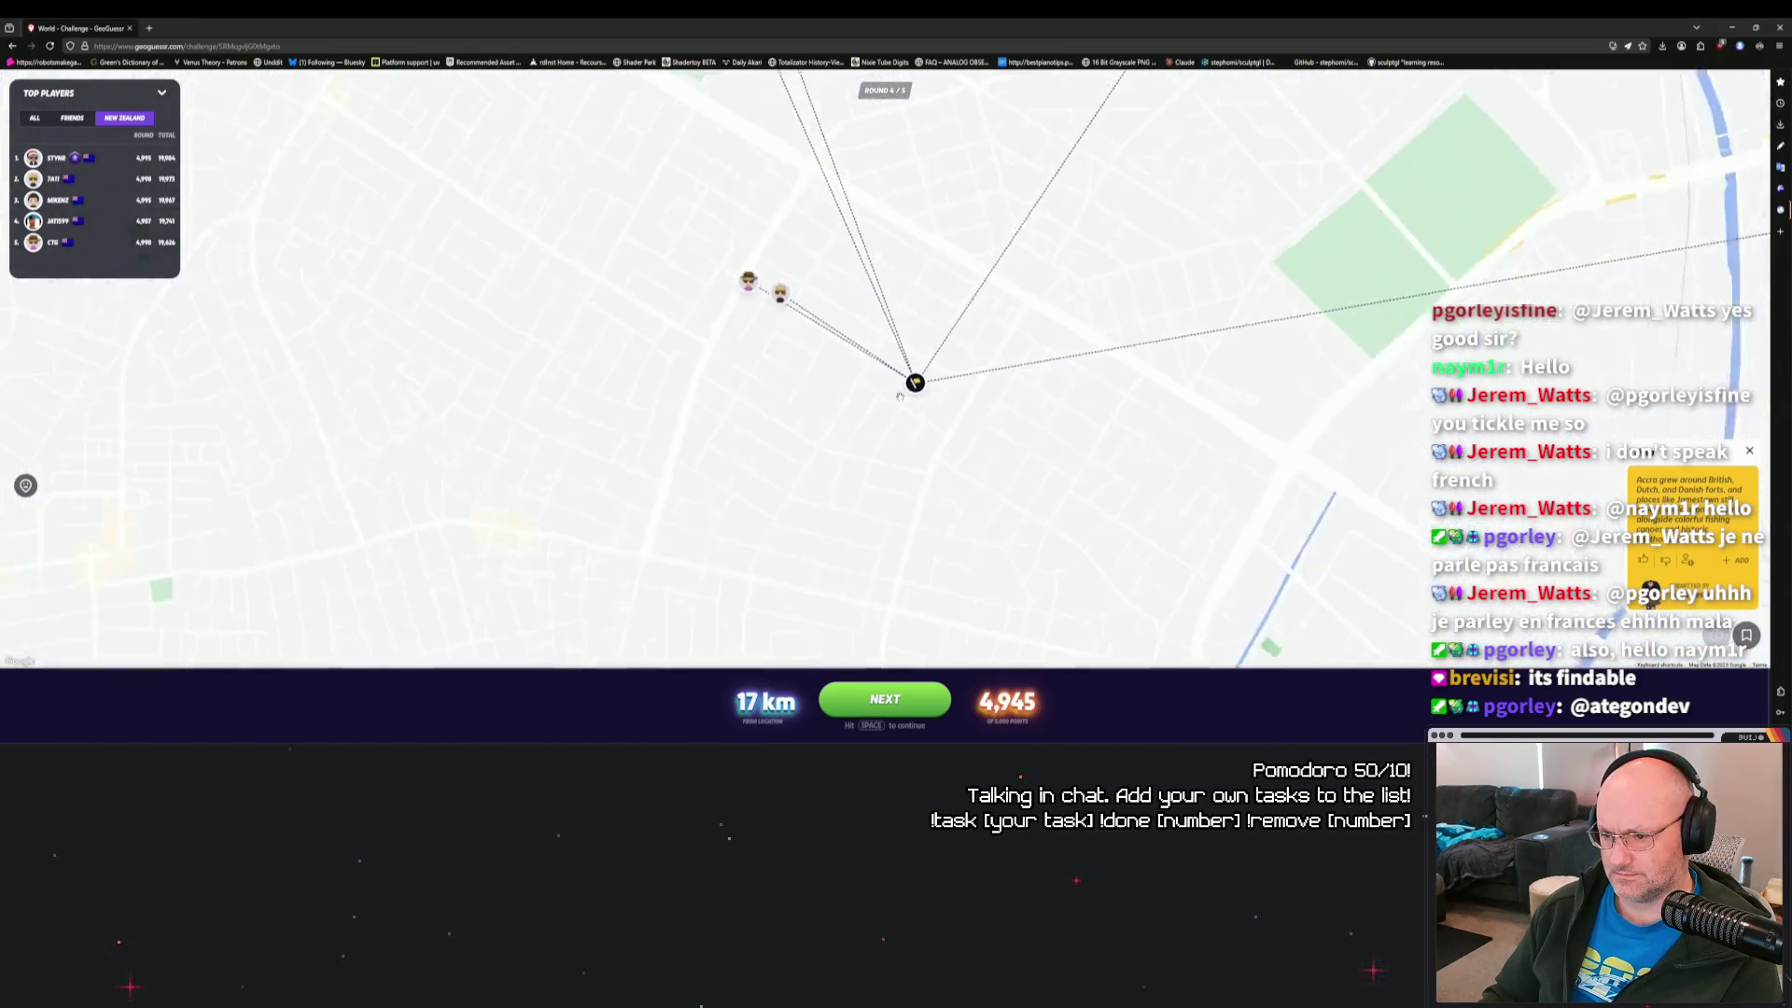
scroll(906, 396, down, 2)
scroll(896, 395, up, 2)
scroll(893, 395, up, 2)
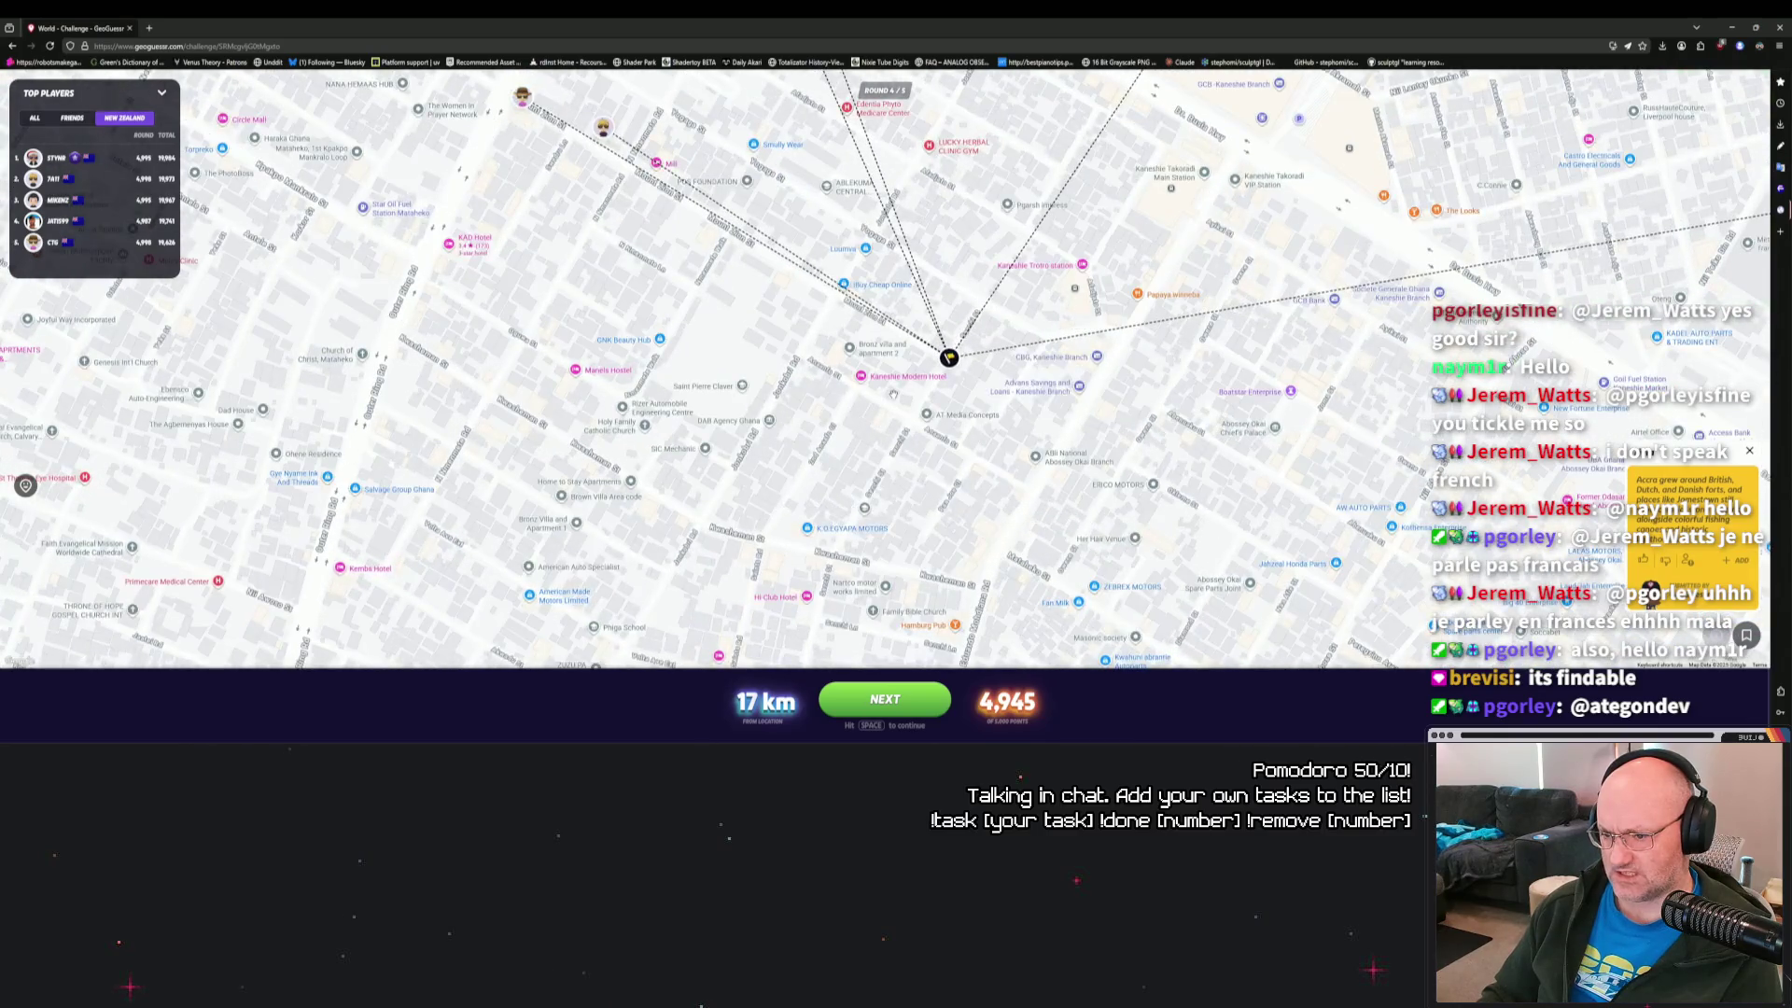
scroll(893, 395, down, 3)
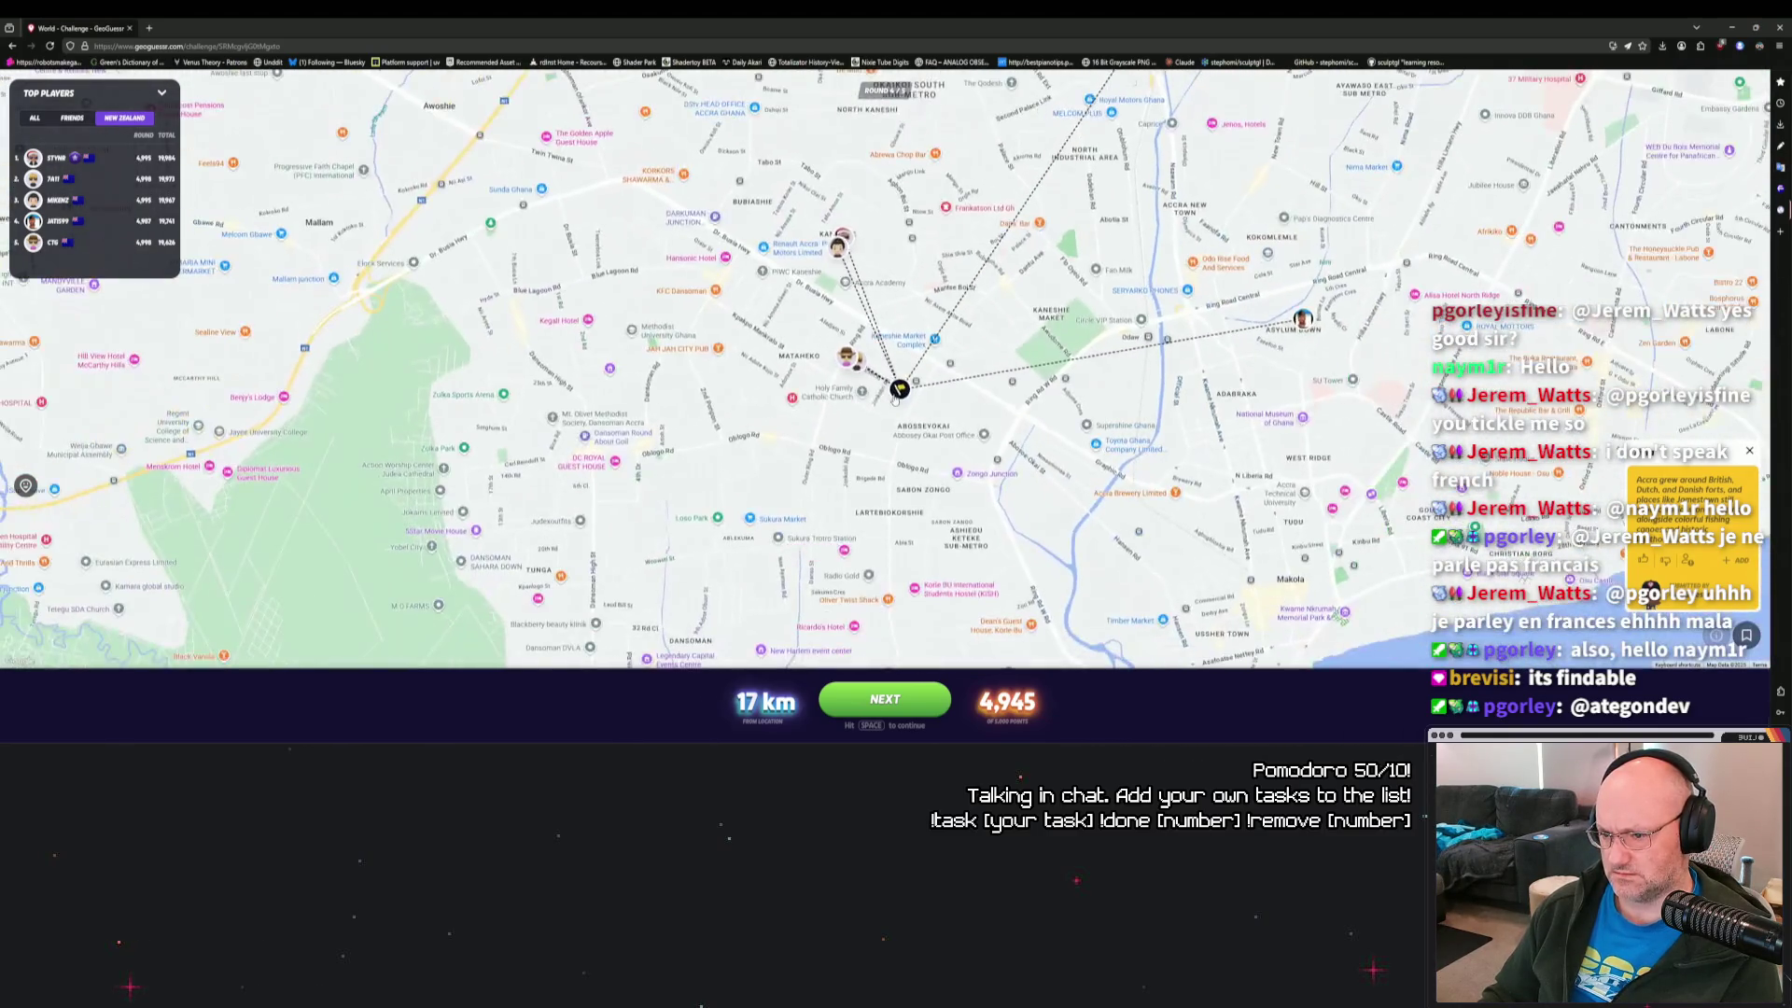
mouse_move(895, 396)
mouse_down()
mouse_move(968, 516)
mouse_move(1116, 556)
mouse_up()
scroll(1026, 466, down, 3)
Briefly check Google Maps in a new tab, then turn to survey round 5's street.
key(ctrl+t)
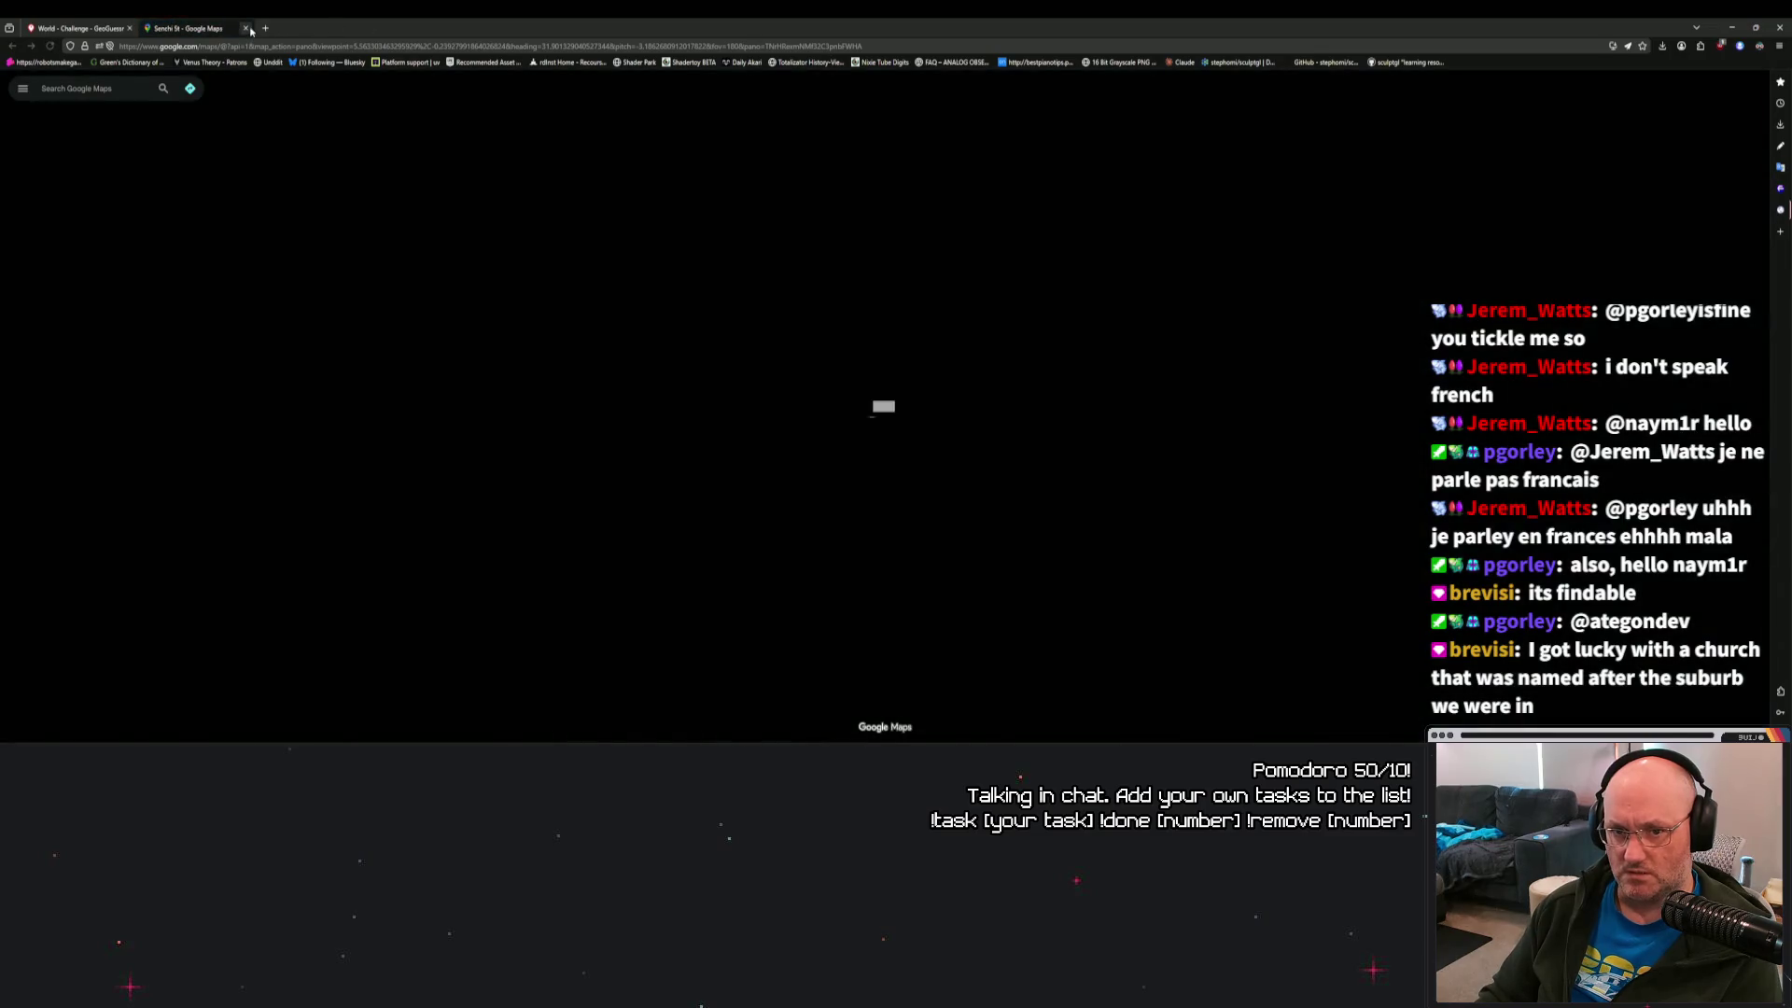
click(247, 28)
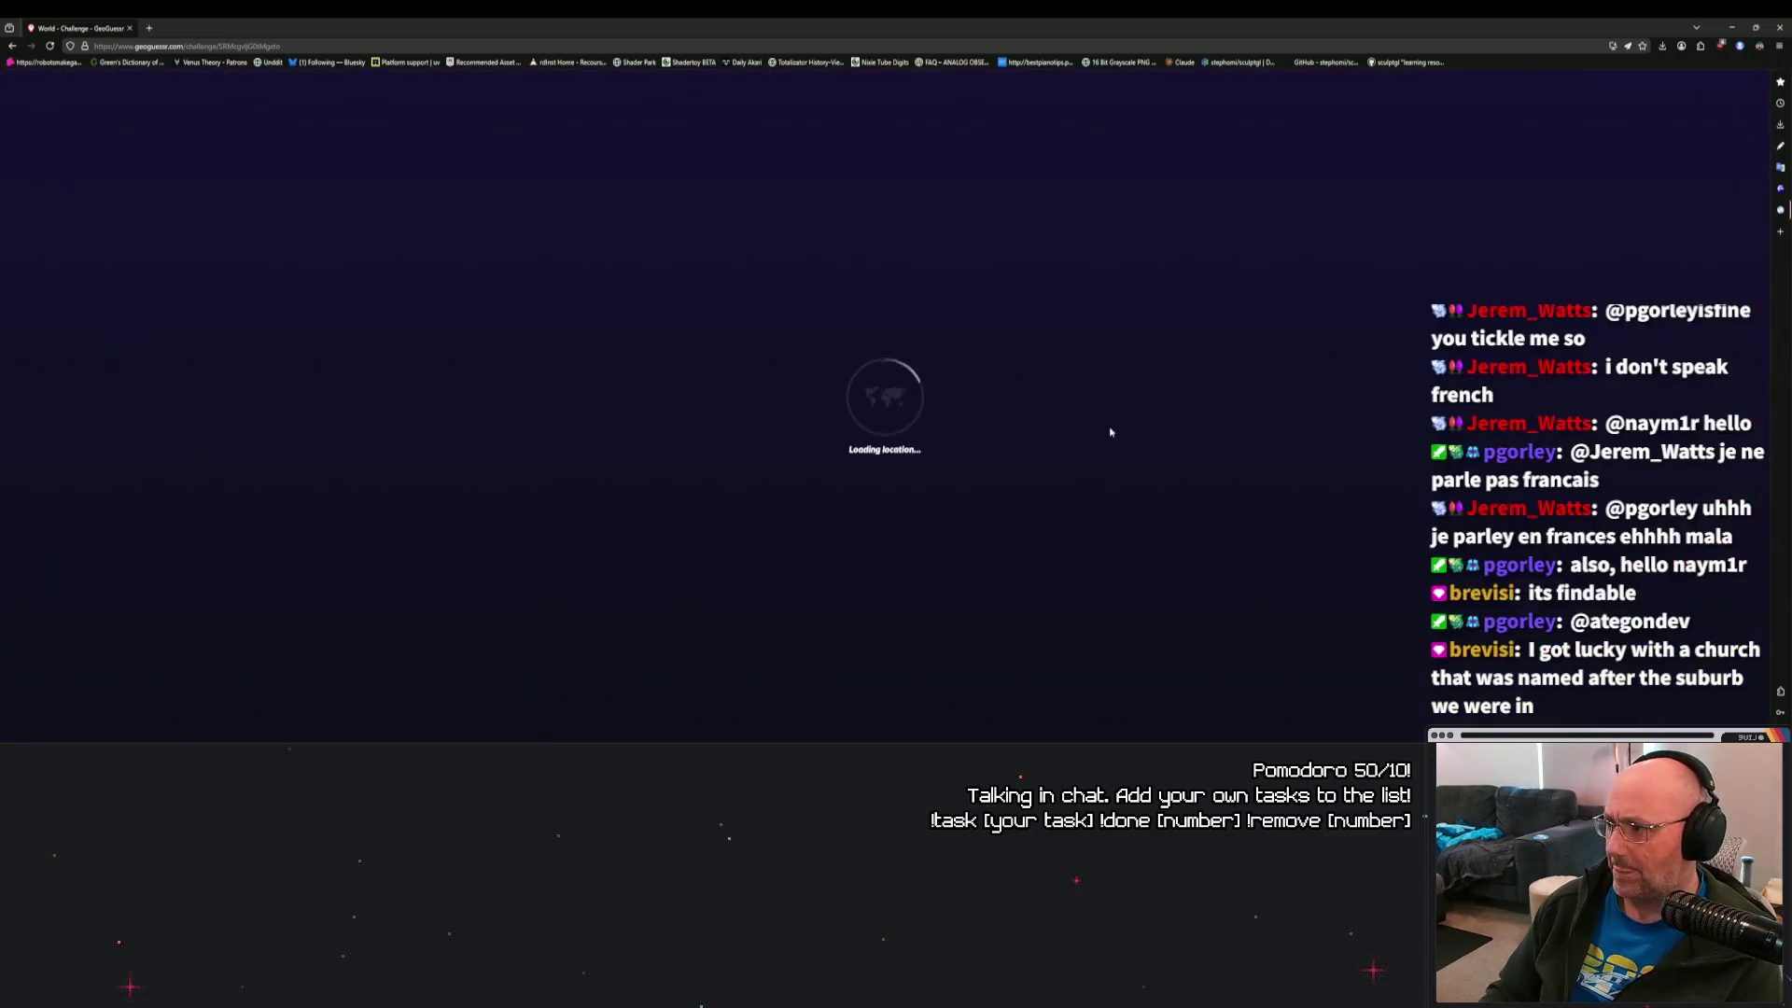
key(Left)
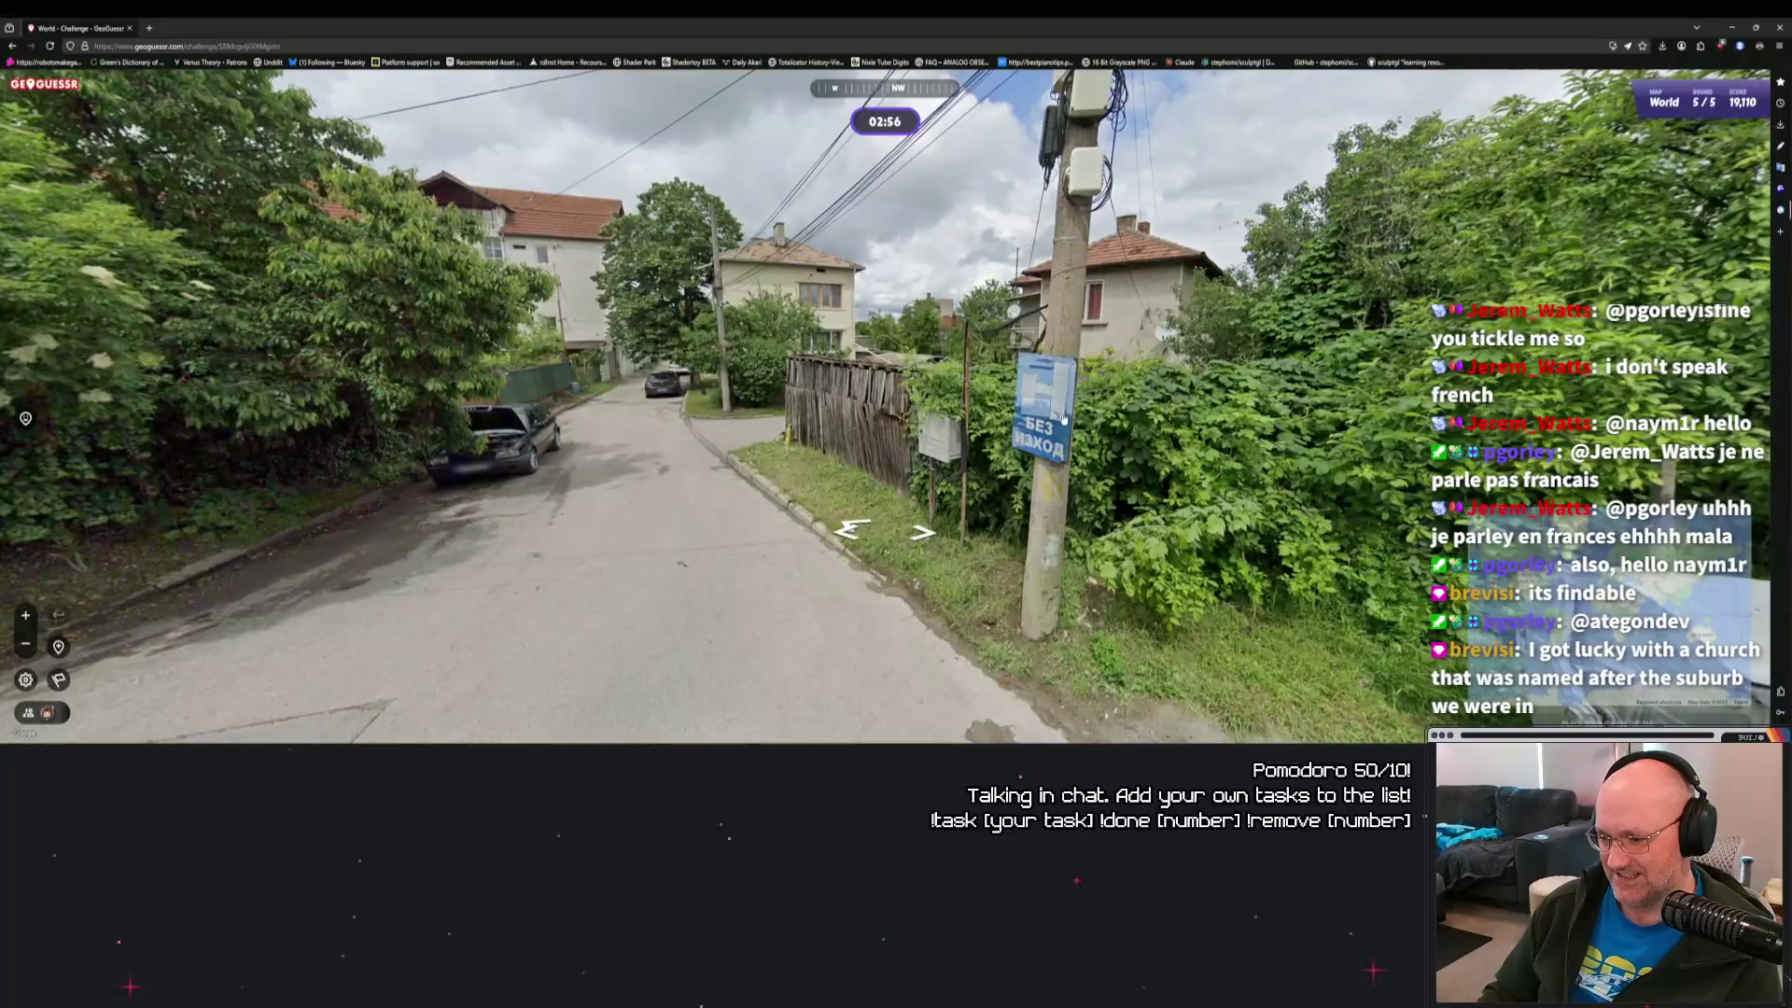
Face the lane with the white car and walk past the garages through the intersection.
scroll(1134, 435, up, 3)
scroll(1134, 436, down, 3)
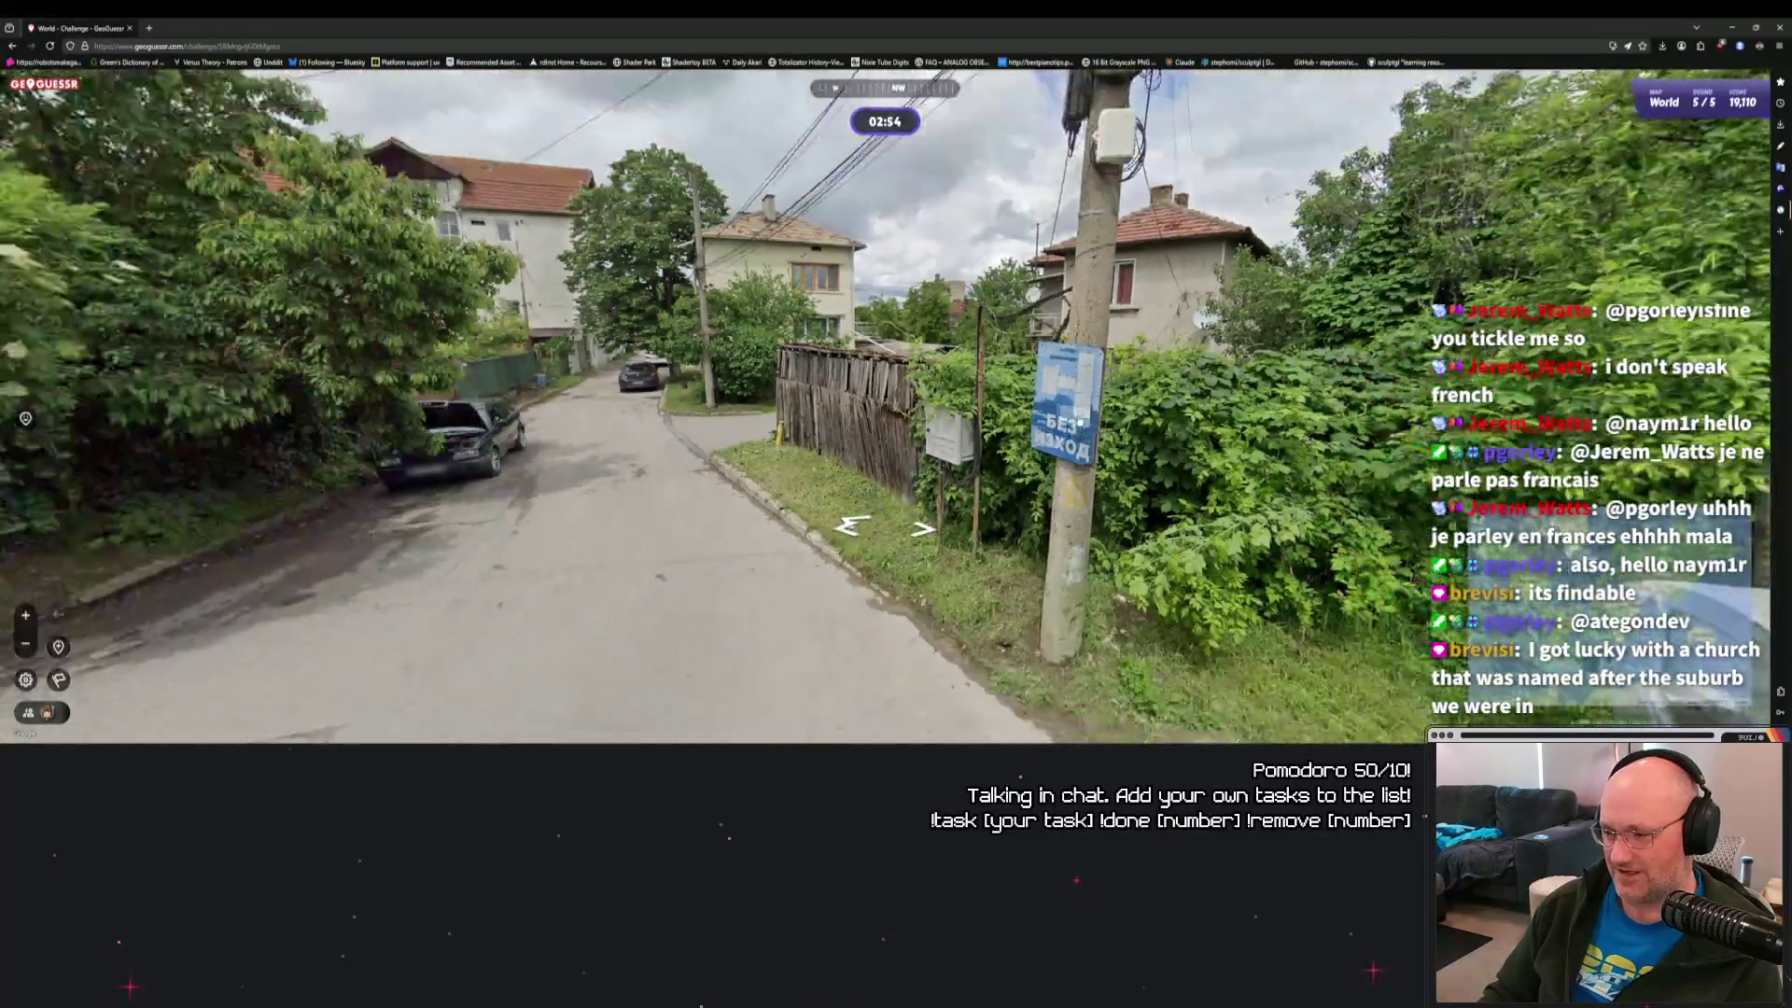
key(Left)
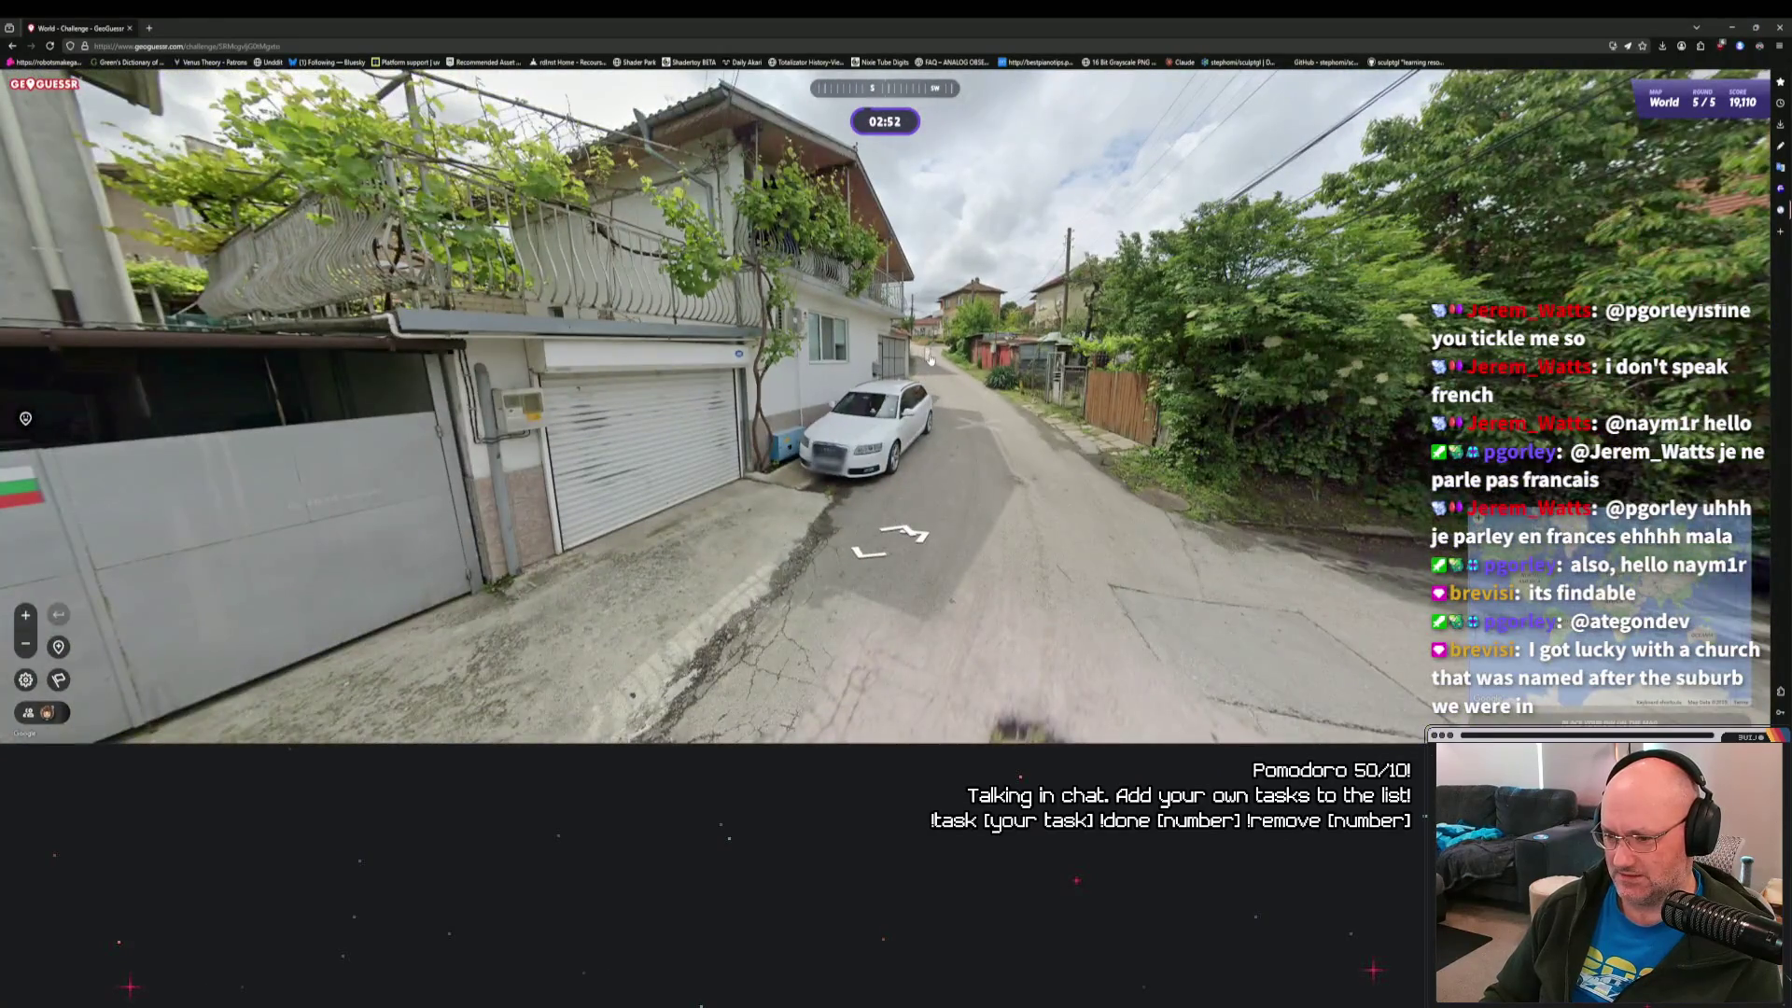
click(929, 358)
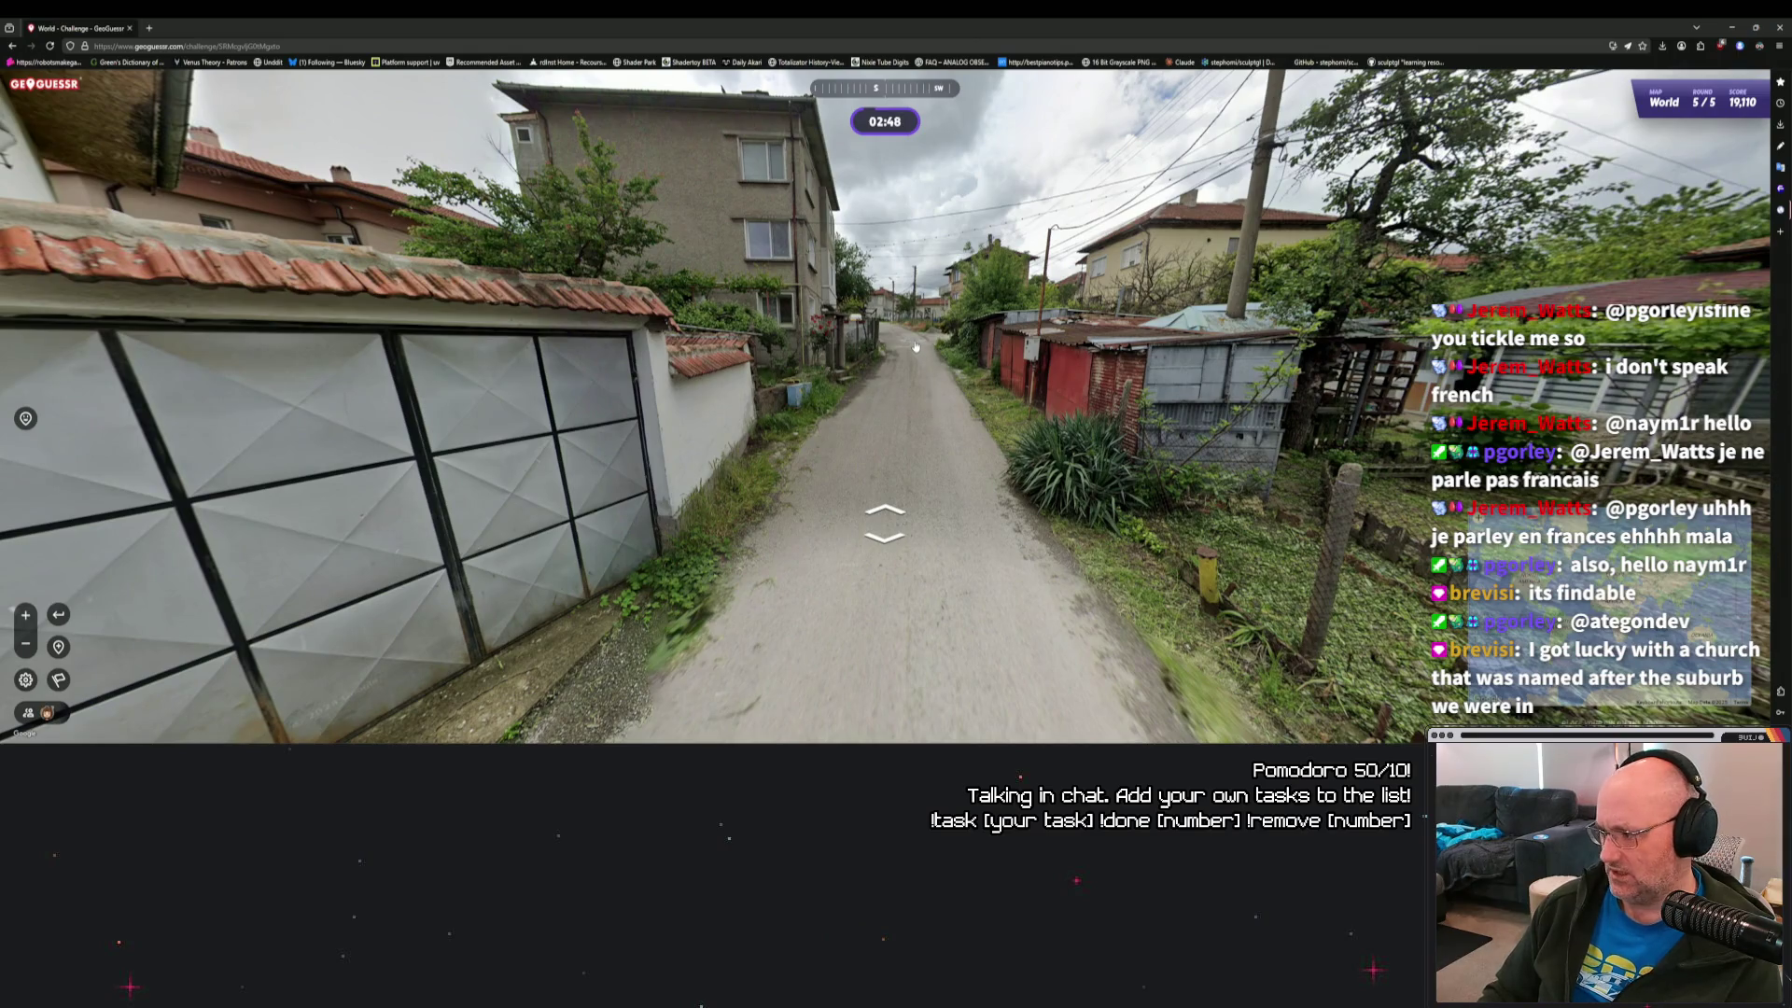
click(915, 346)
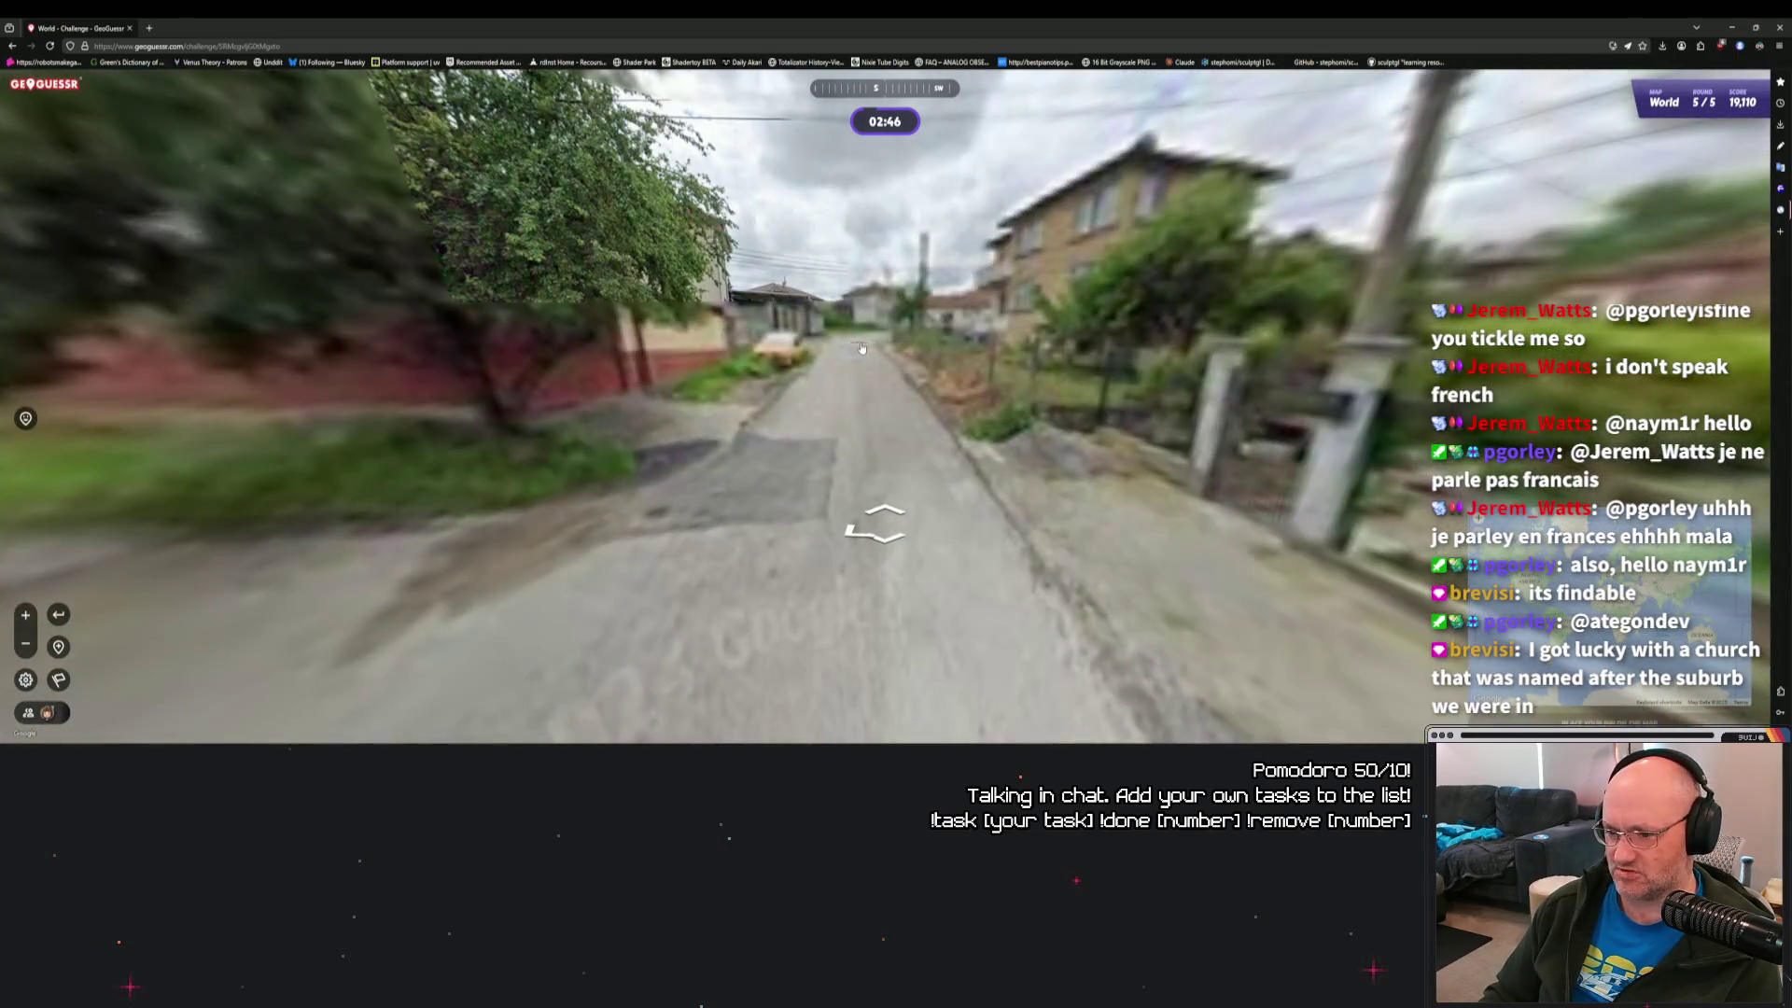
click(862, 348)
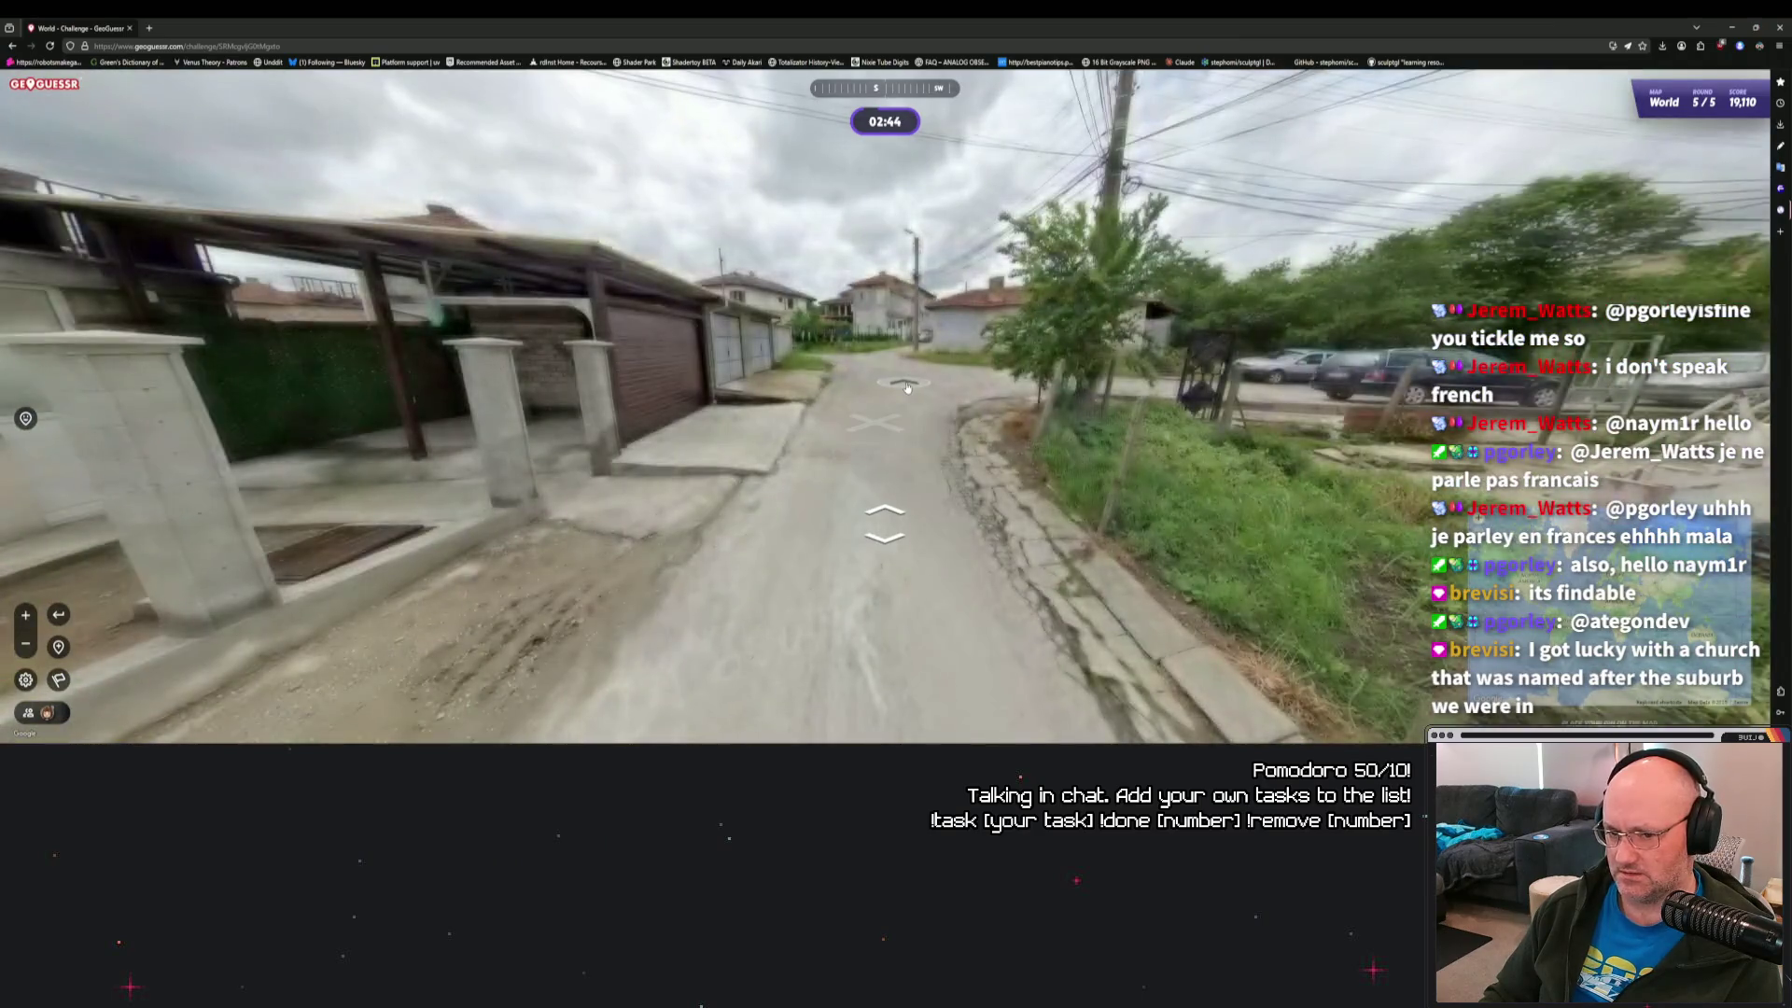
click(906, 386)
click(684, 392)
click(795, 415)
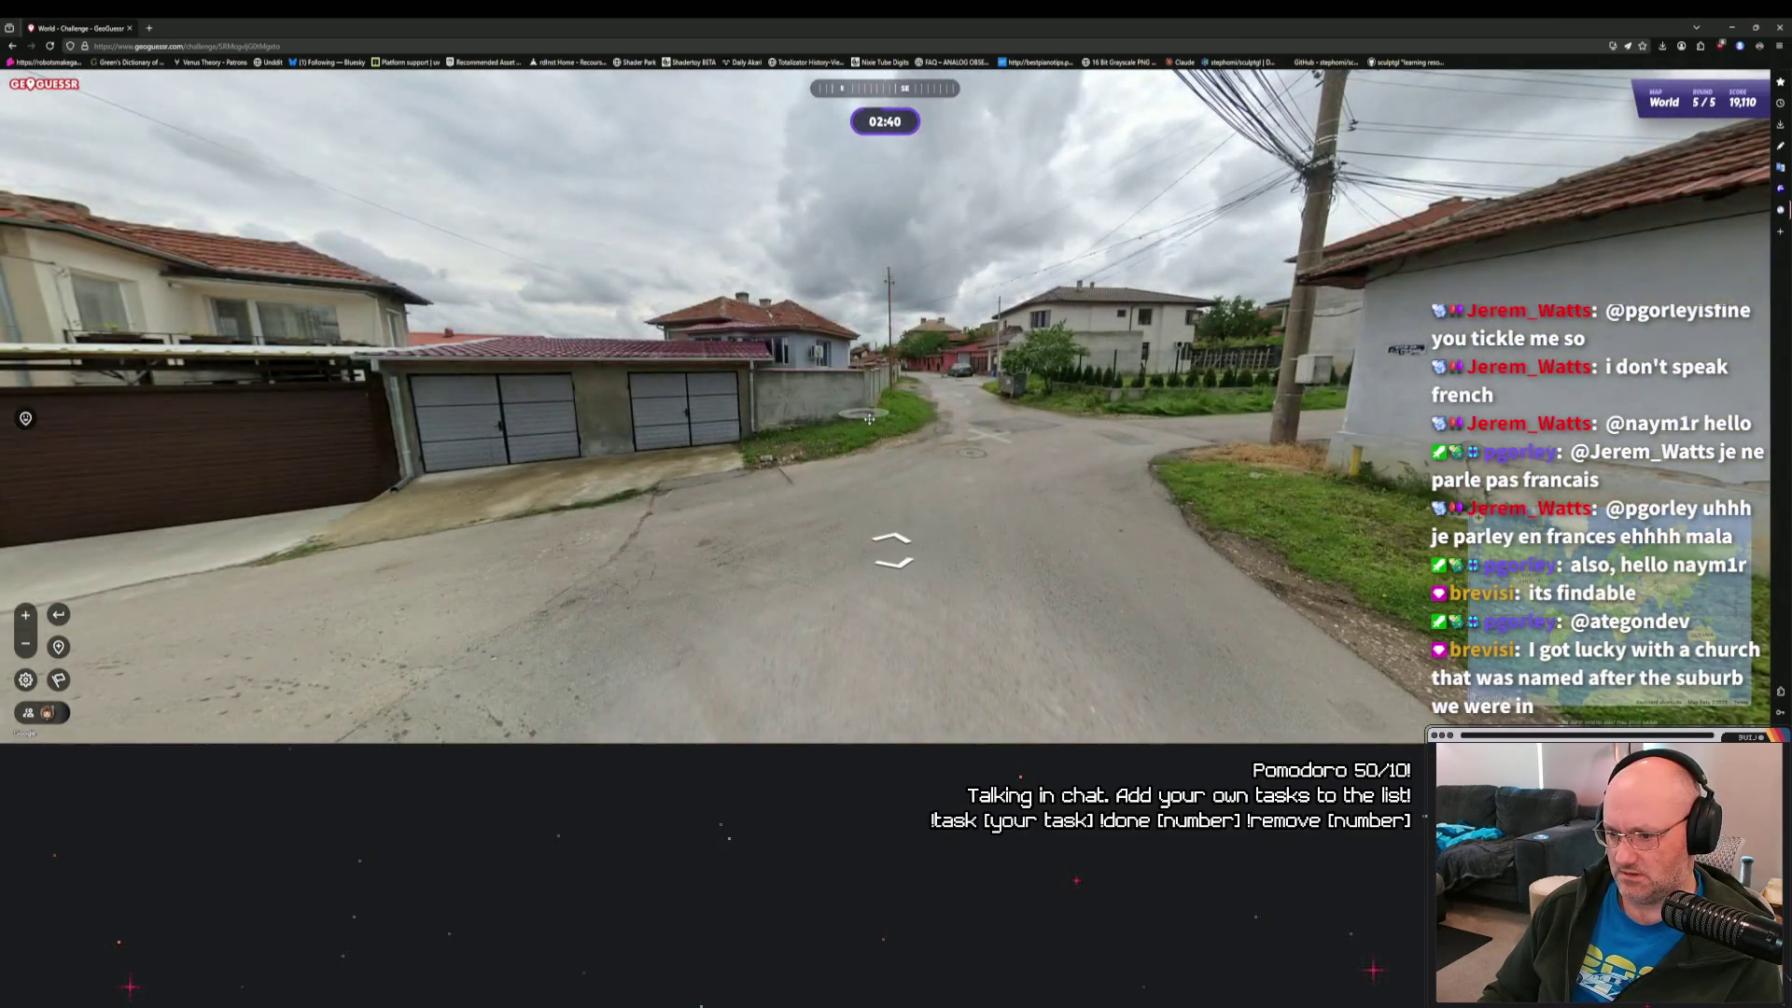
Continue down the lane past the green gate to the house flying a Bulgarian flag.
click(868, 419)
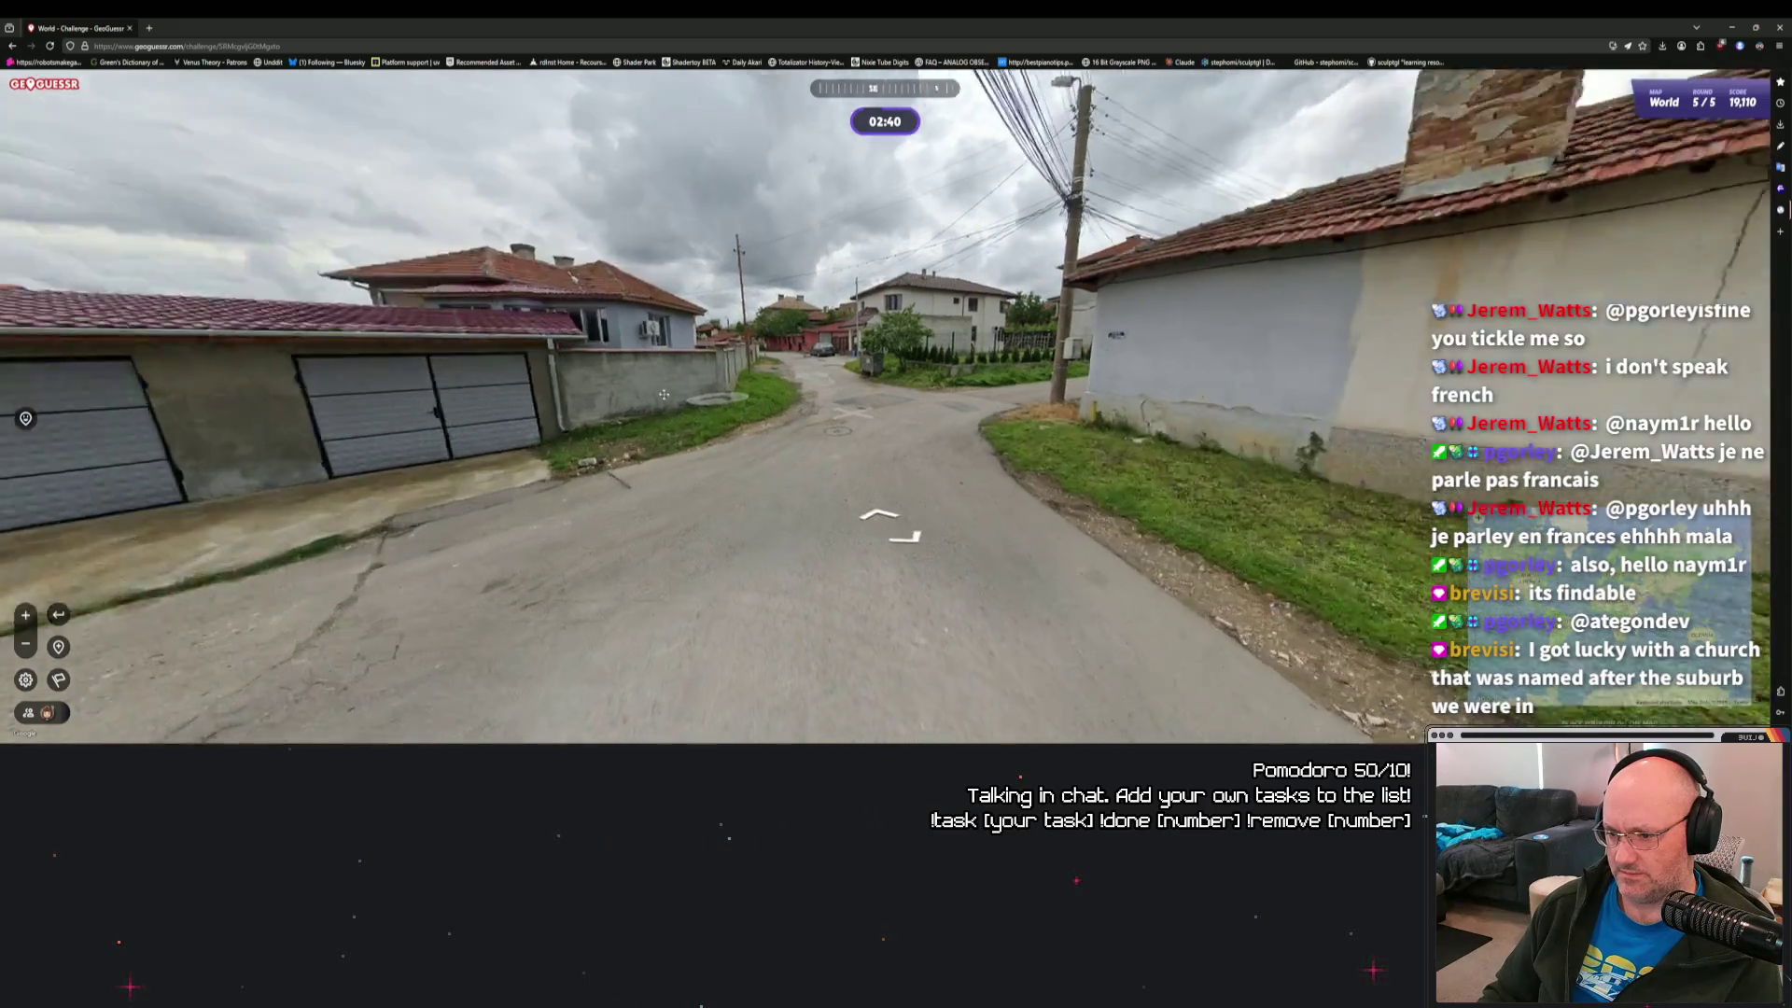
click(588, 402)
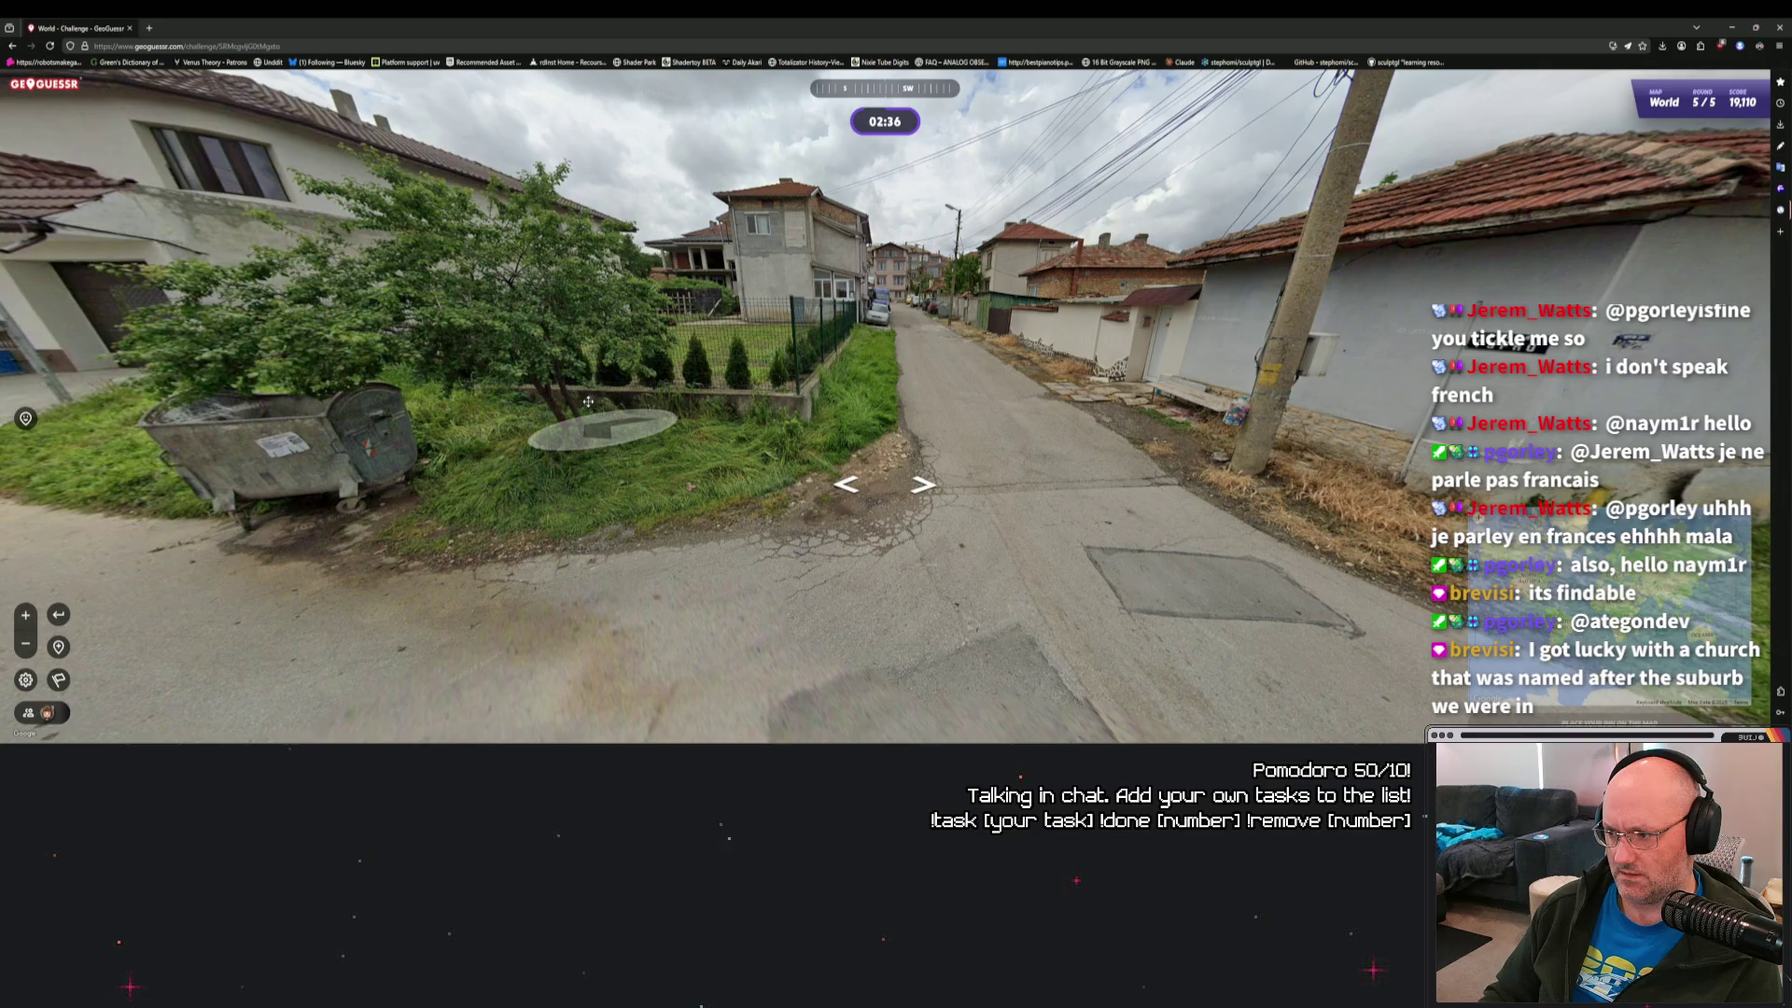
click(588, 402)
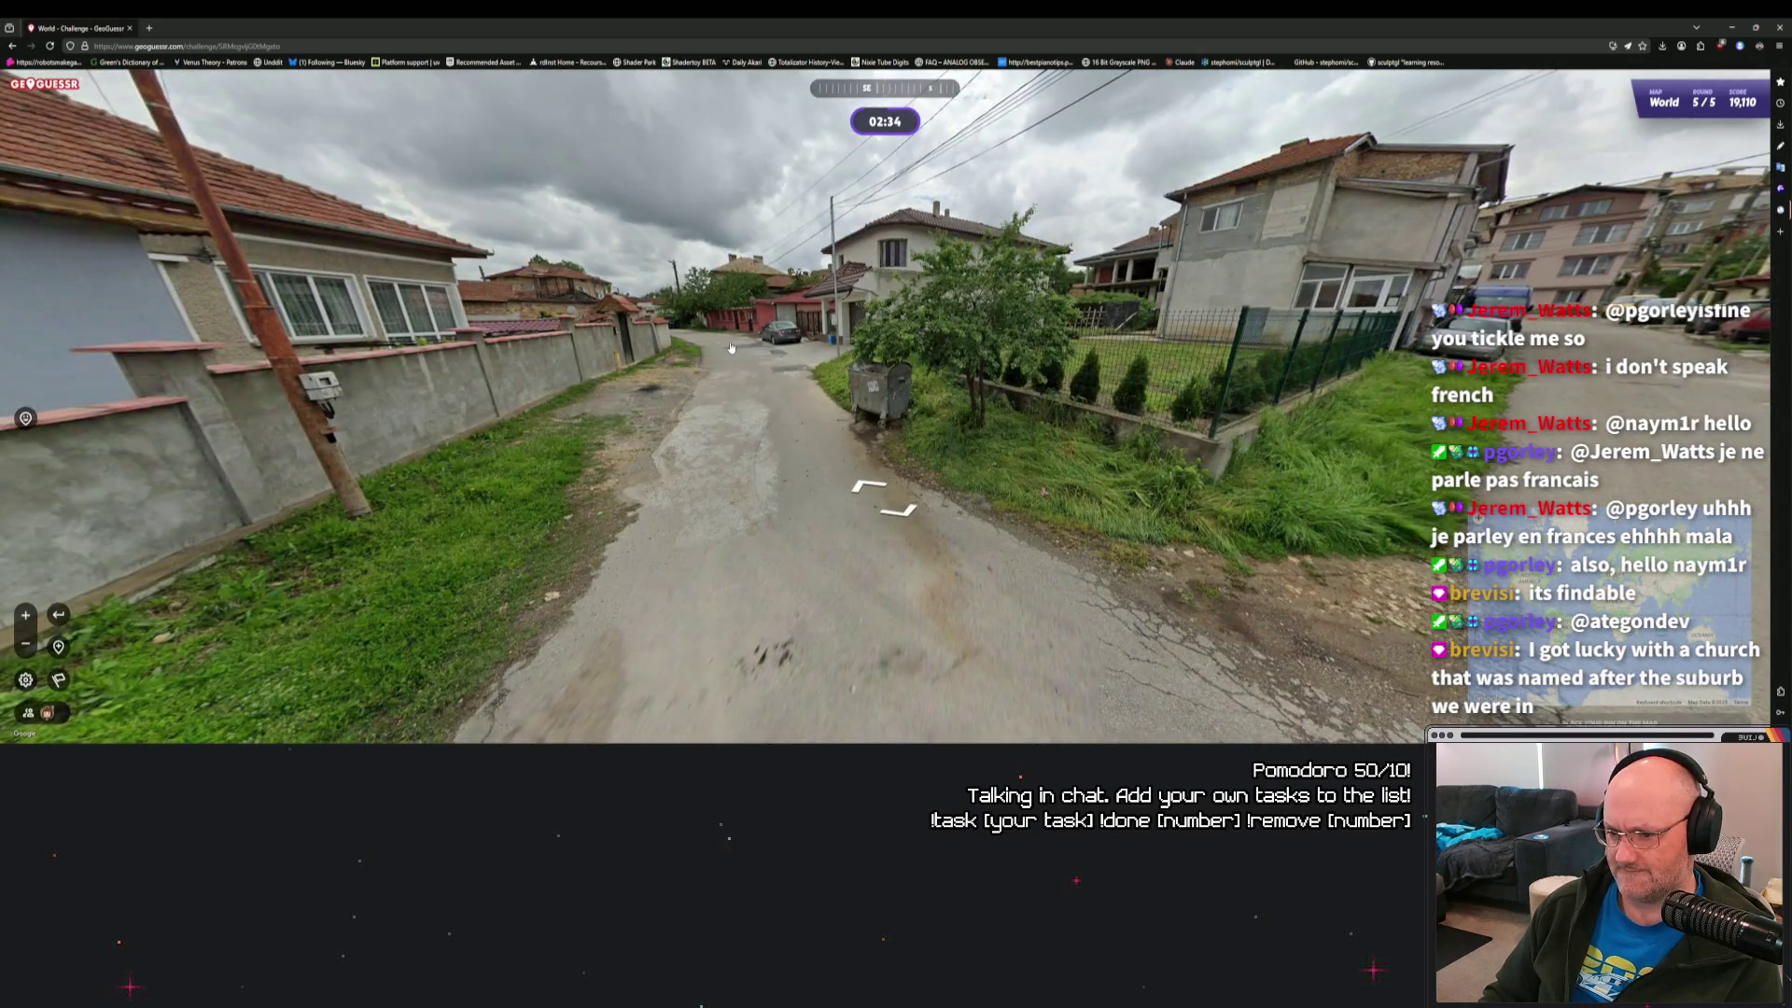
click(731, 347)
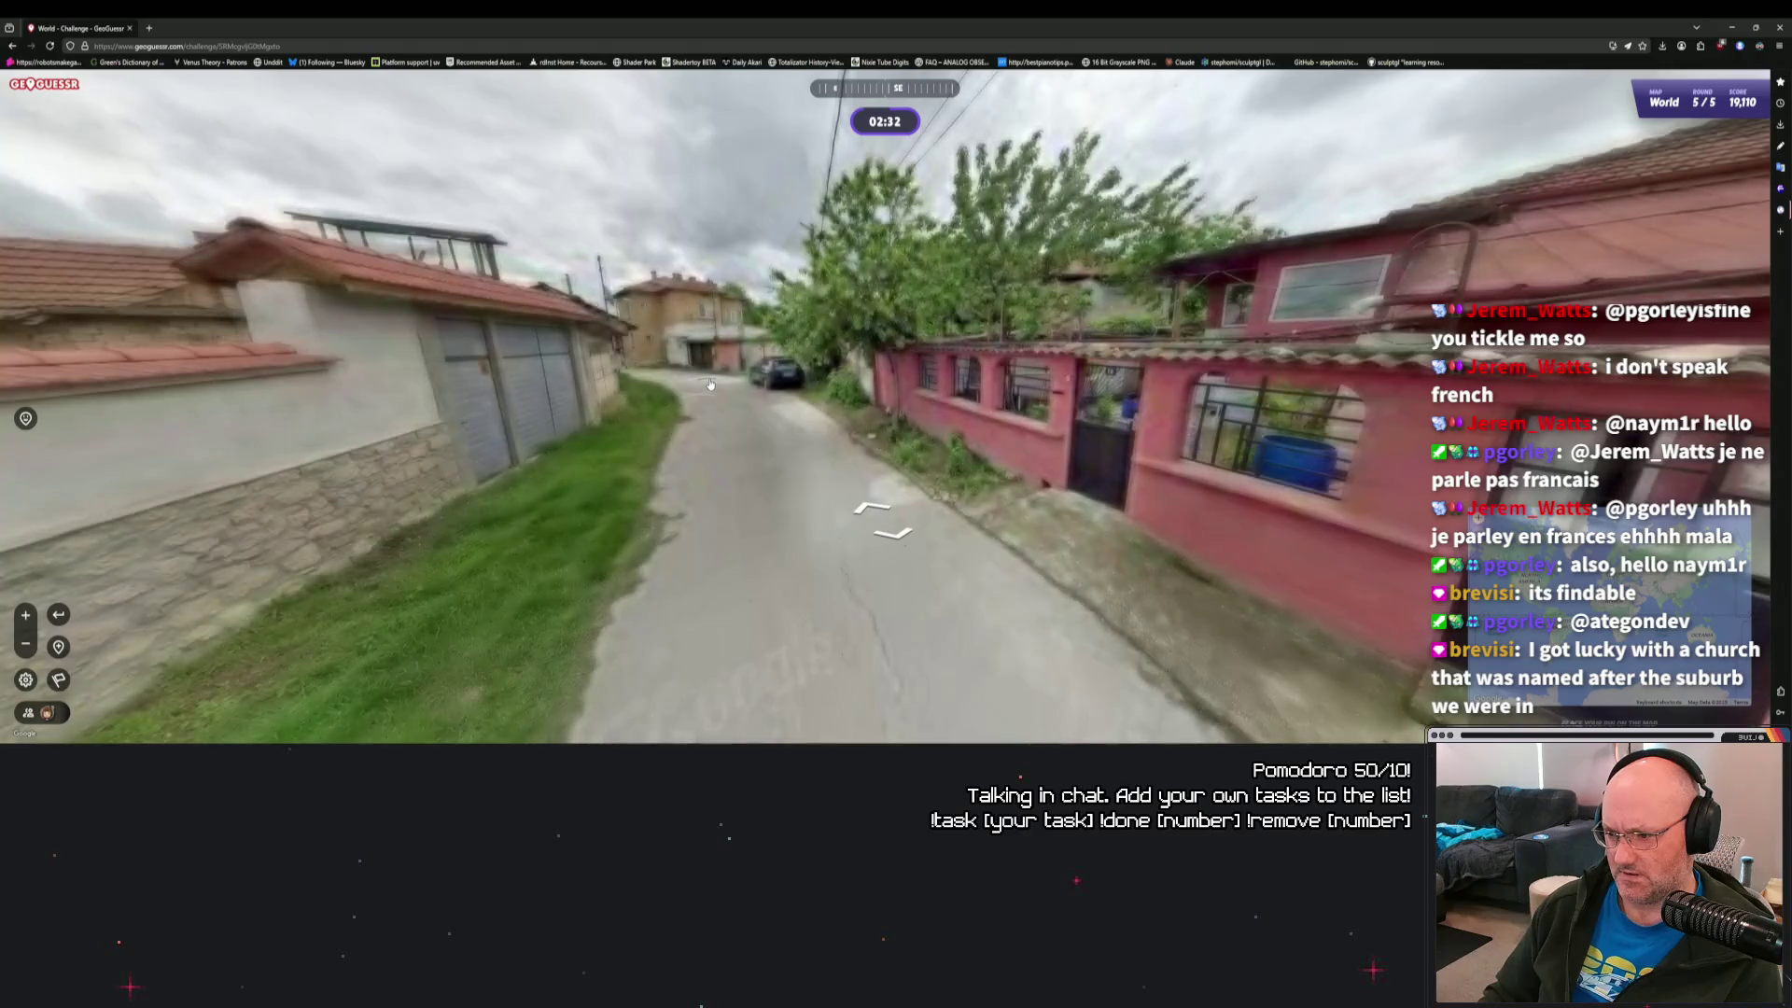
click(710, 384)
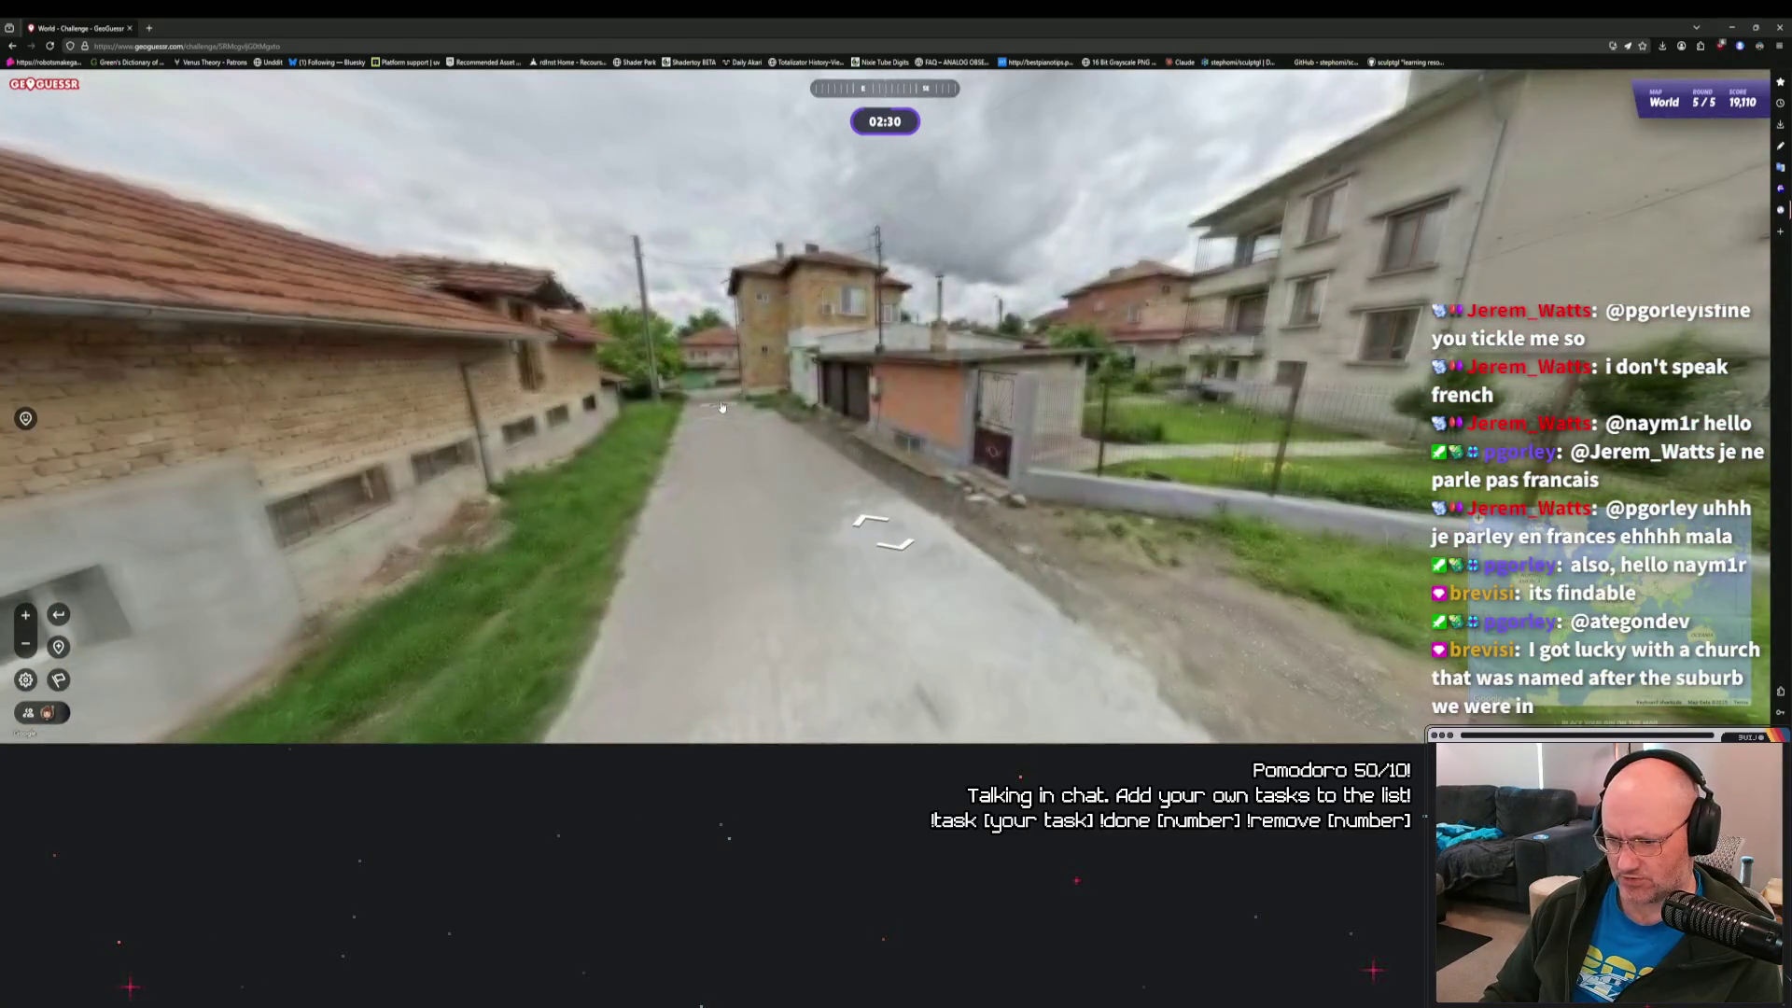
click(723, 410)
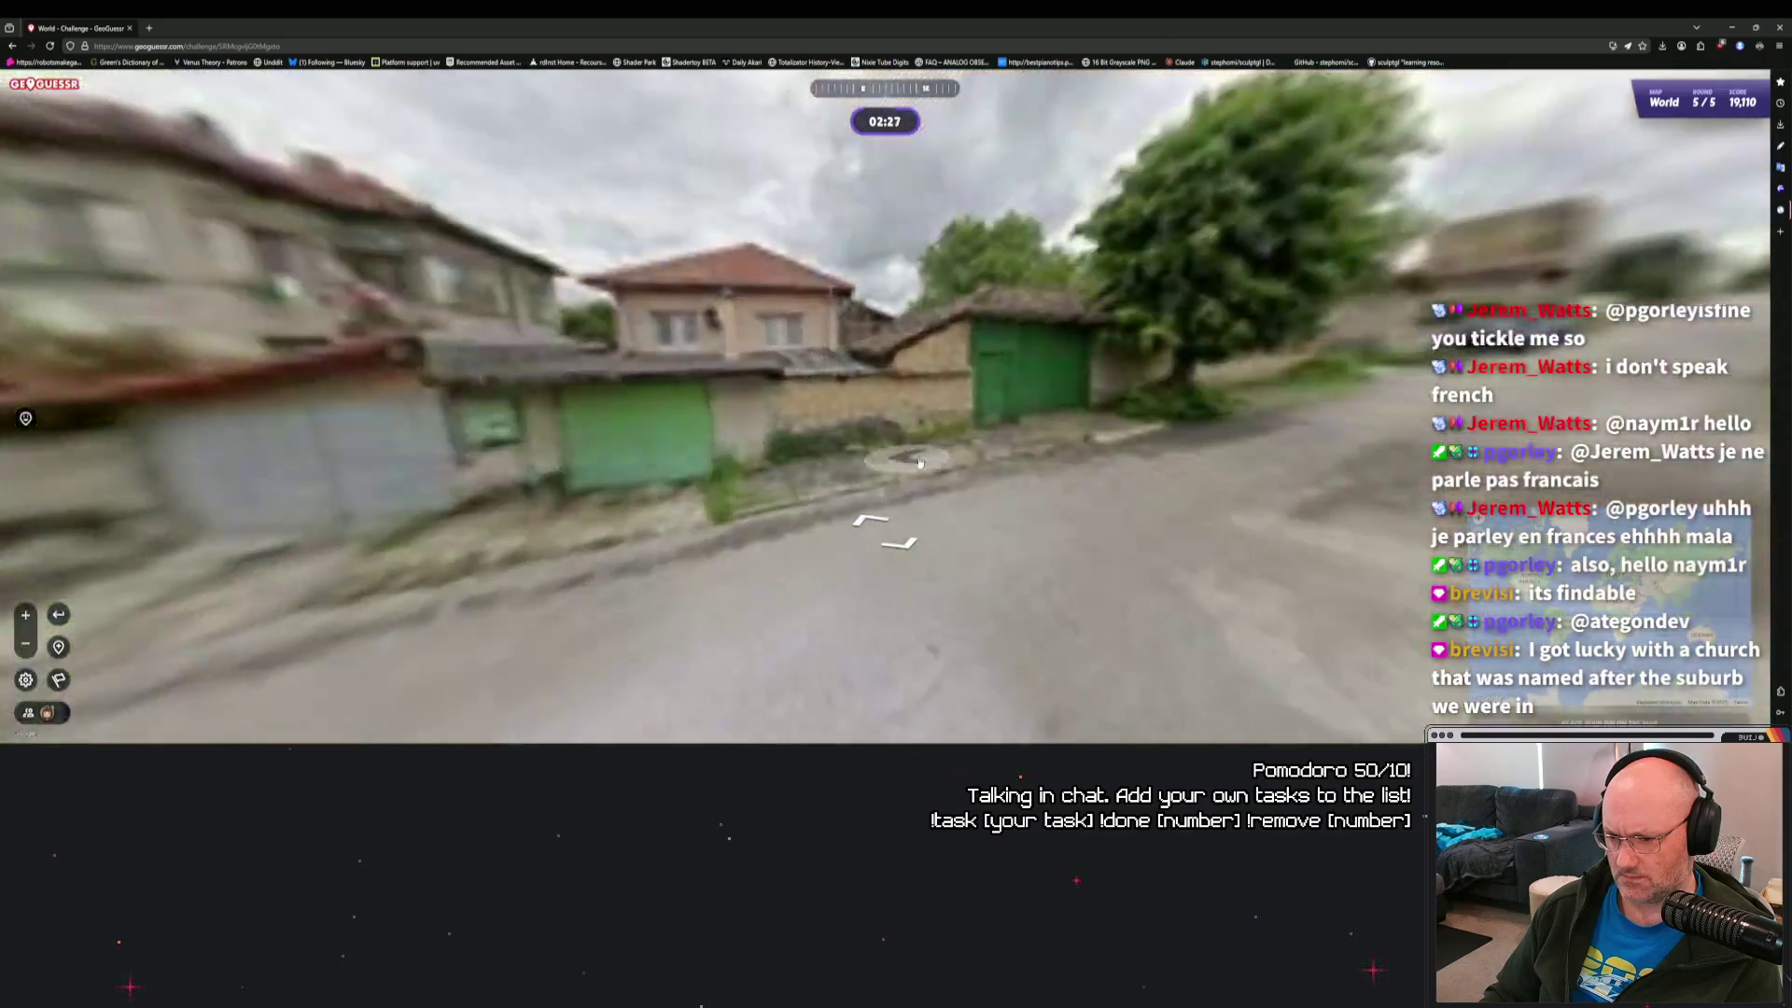
click(682, 417)
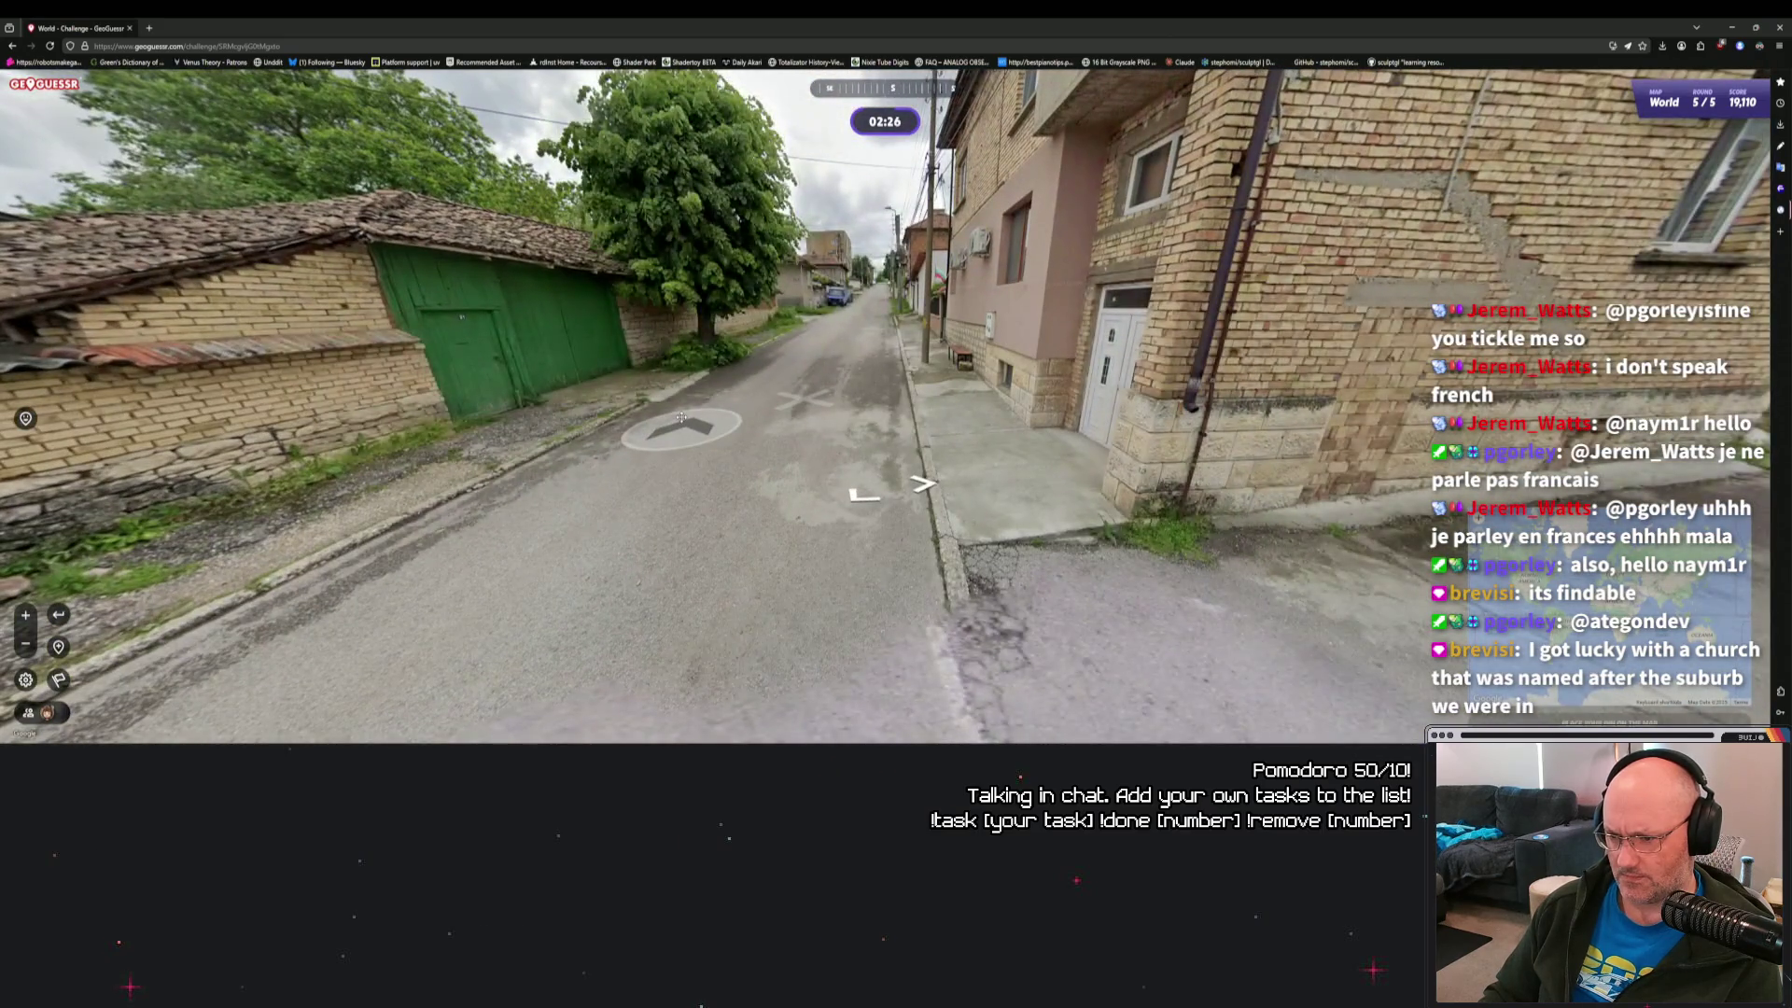
click(680, 414)
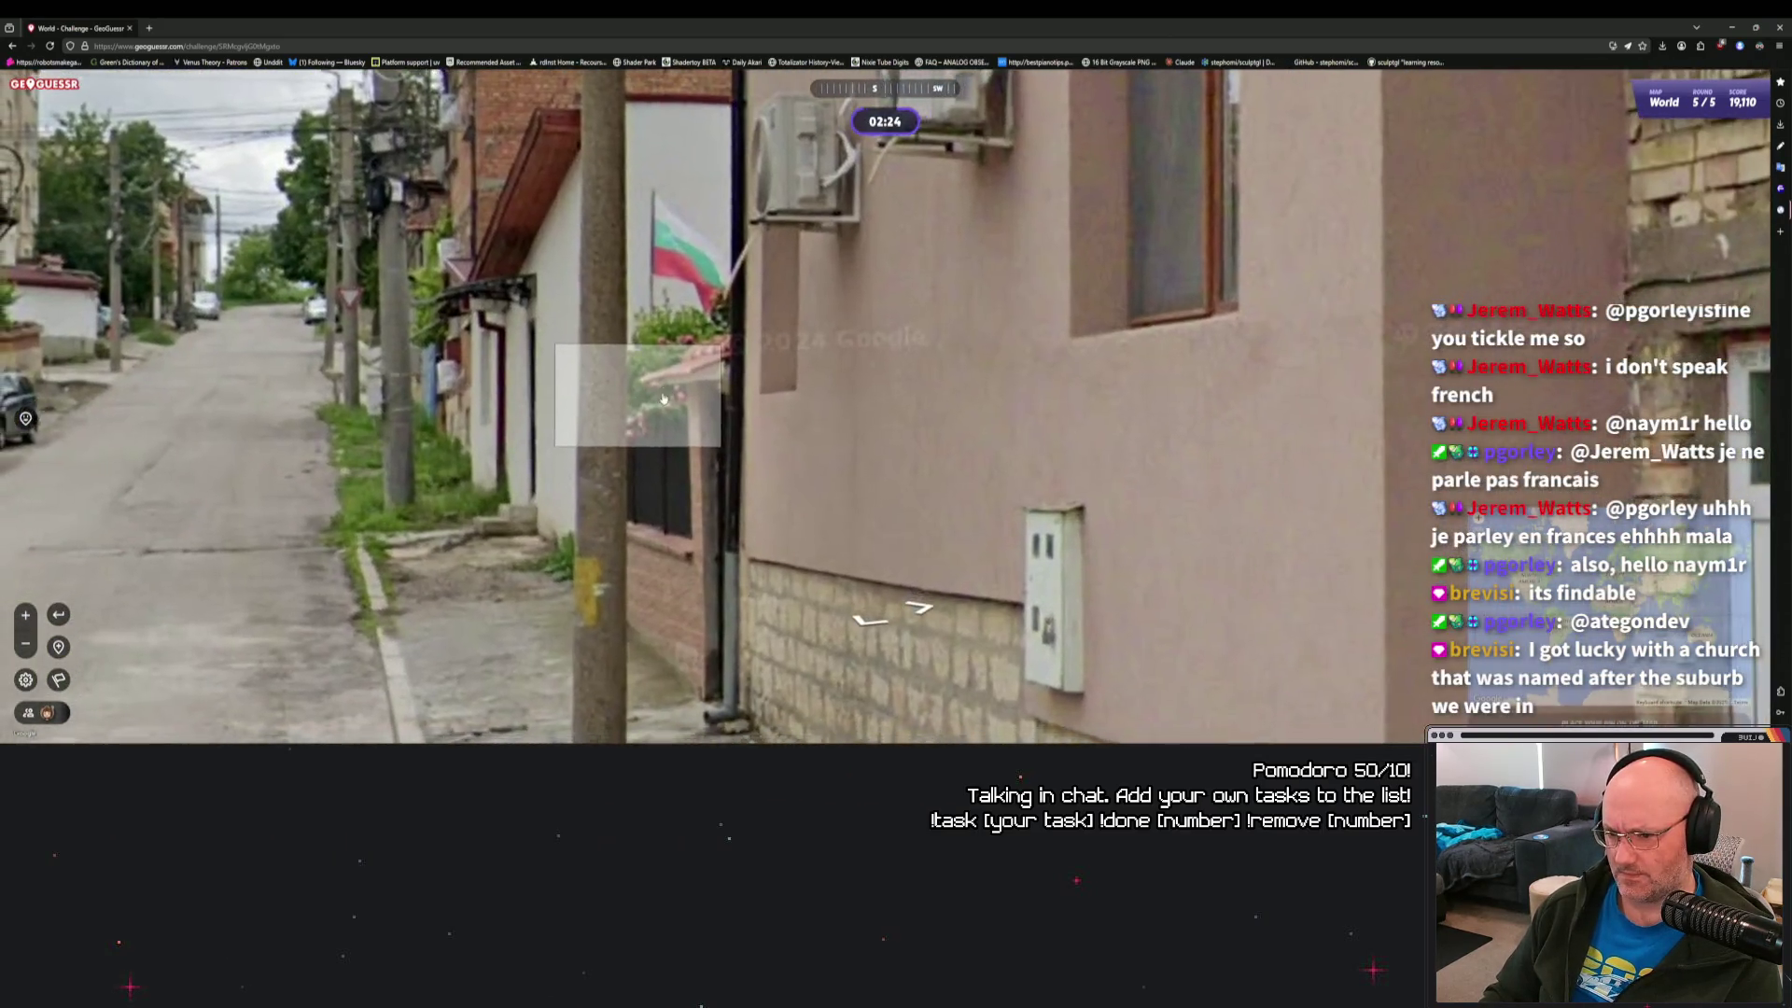
click(662, 395)
click(665, 483)
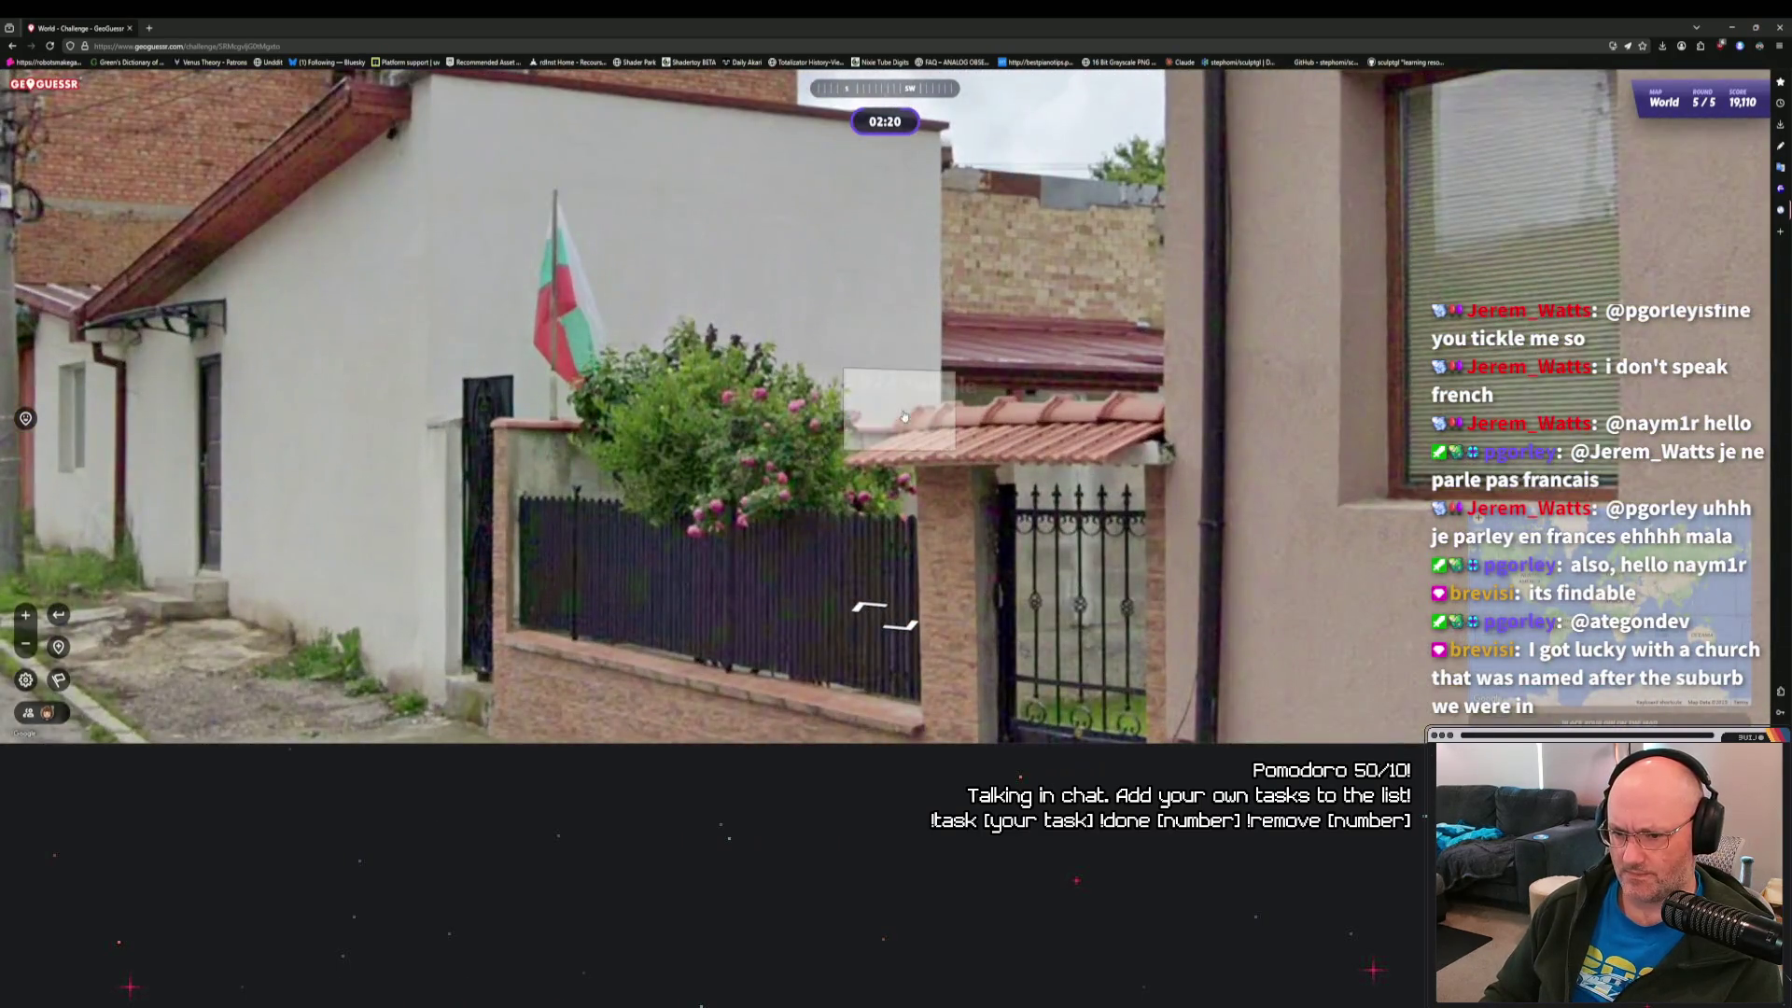
Pin near Sofia, submit for 4,568 points at 135 km, and show the 23,678-point results.
mouse_move(1586, 607)
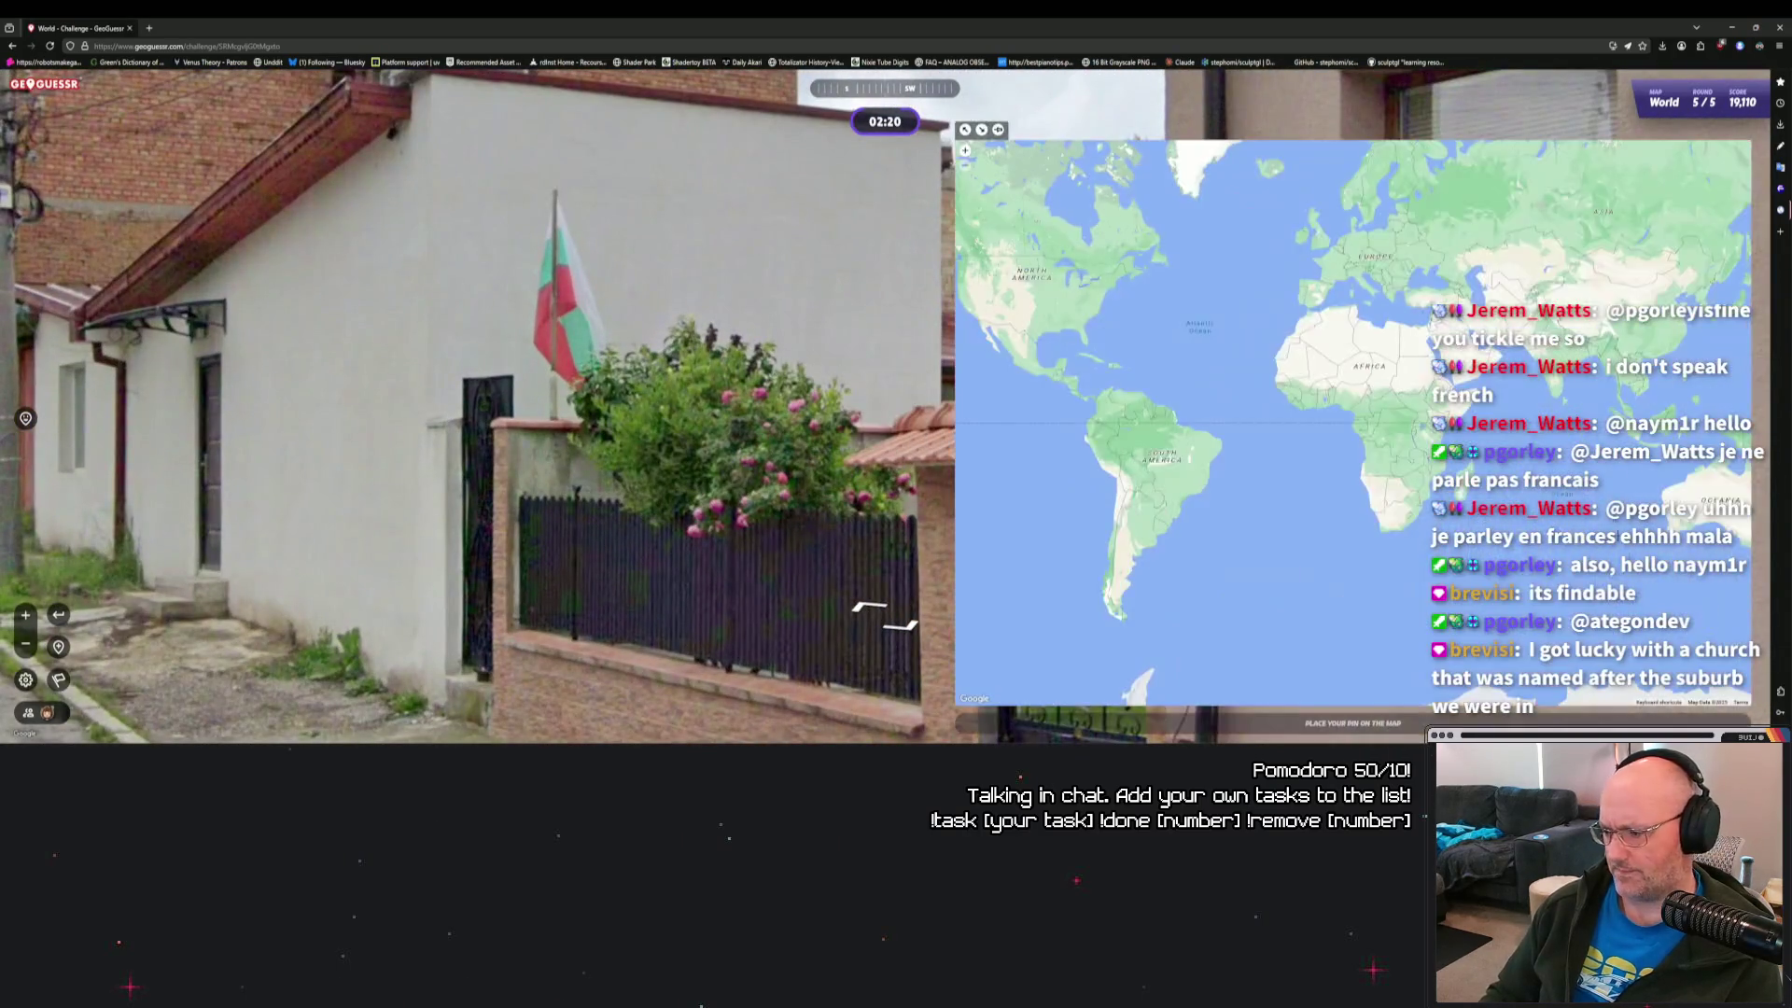
scroll(1391, 271, up, 5)
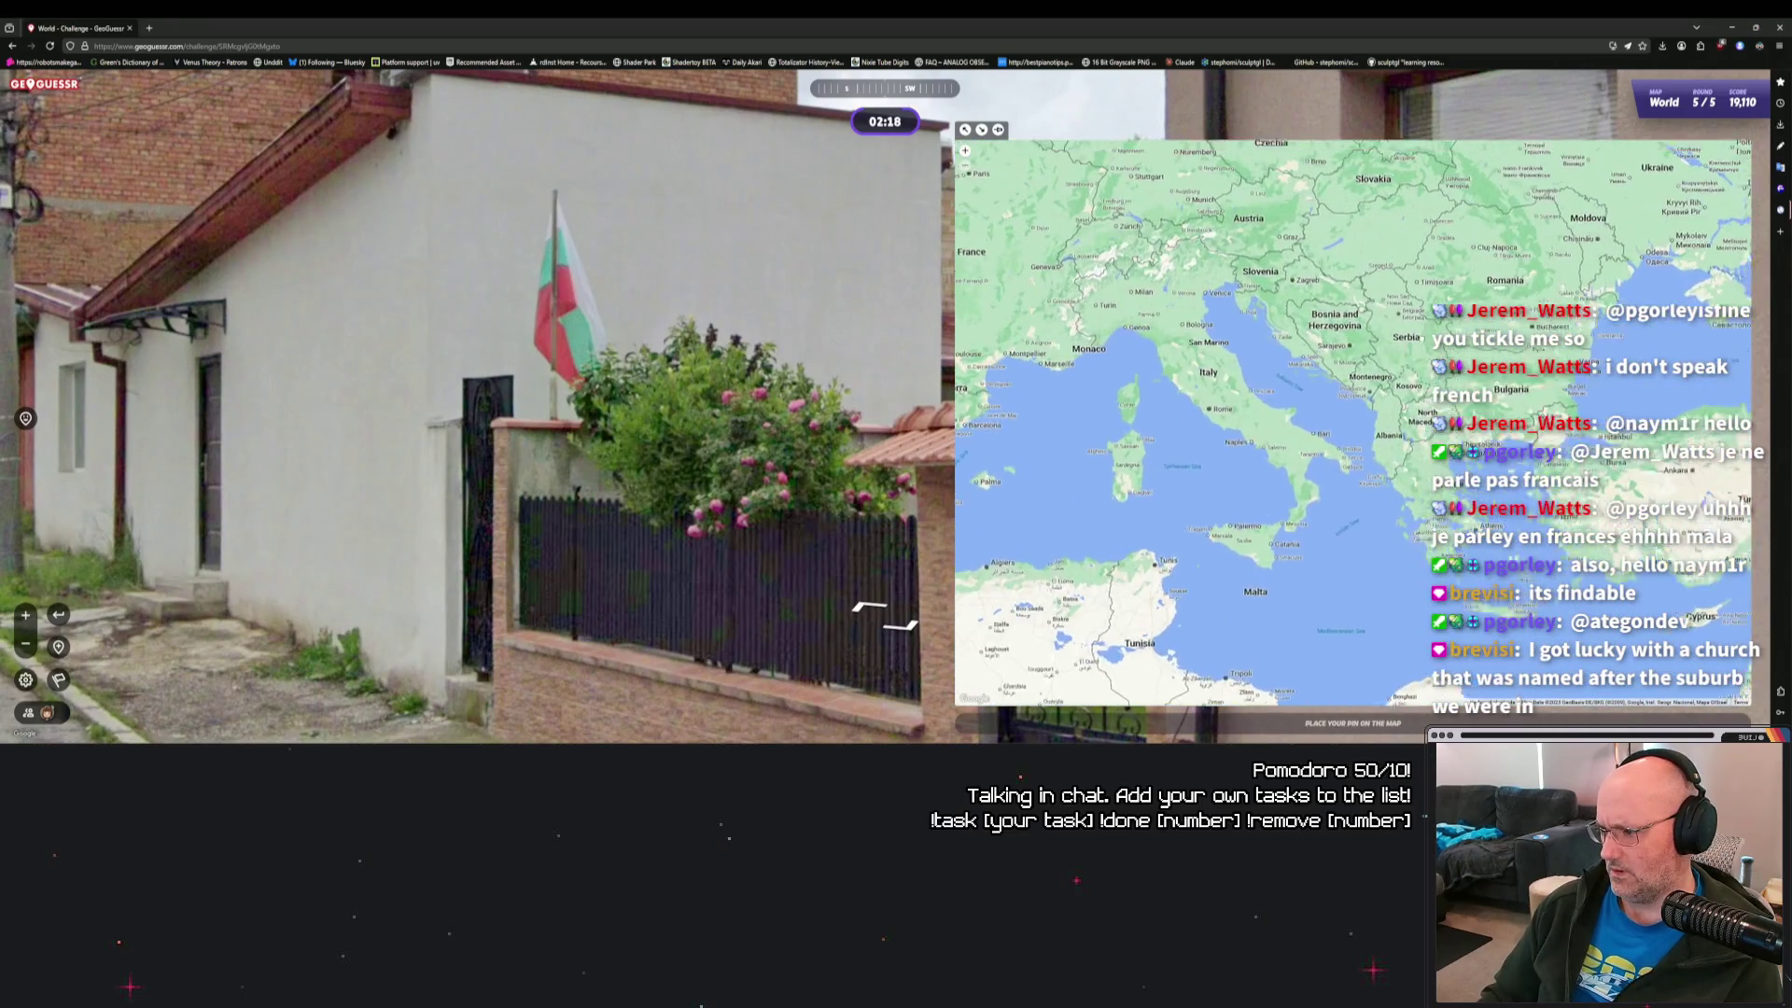
scroll(1390, 403, up, 5)
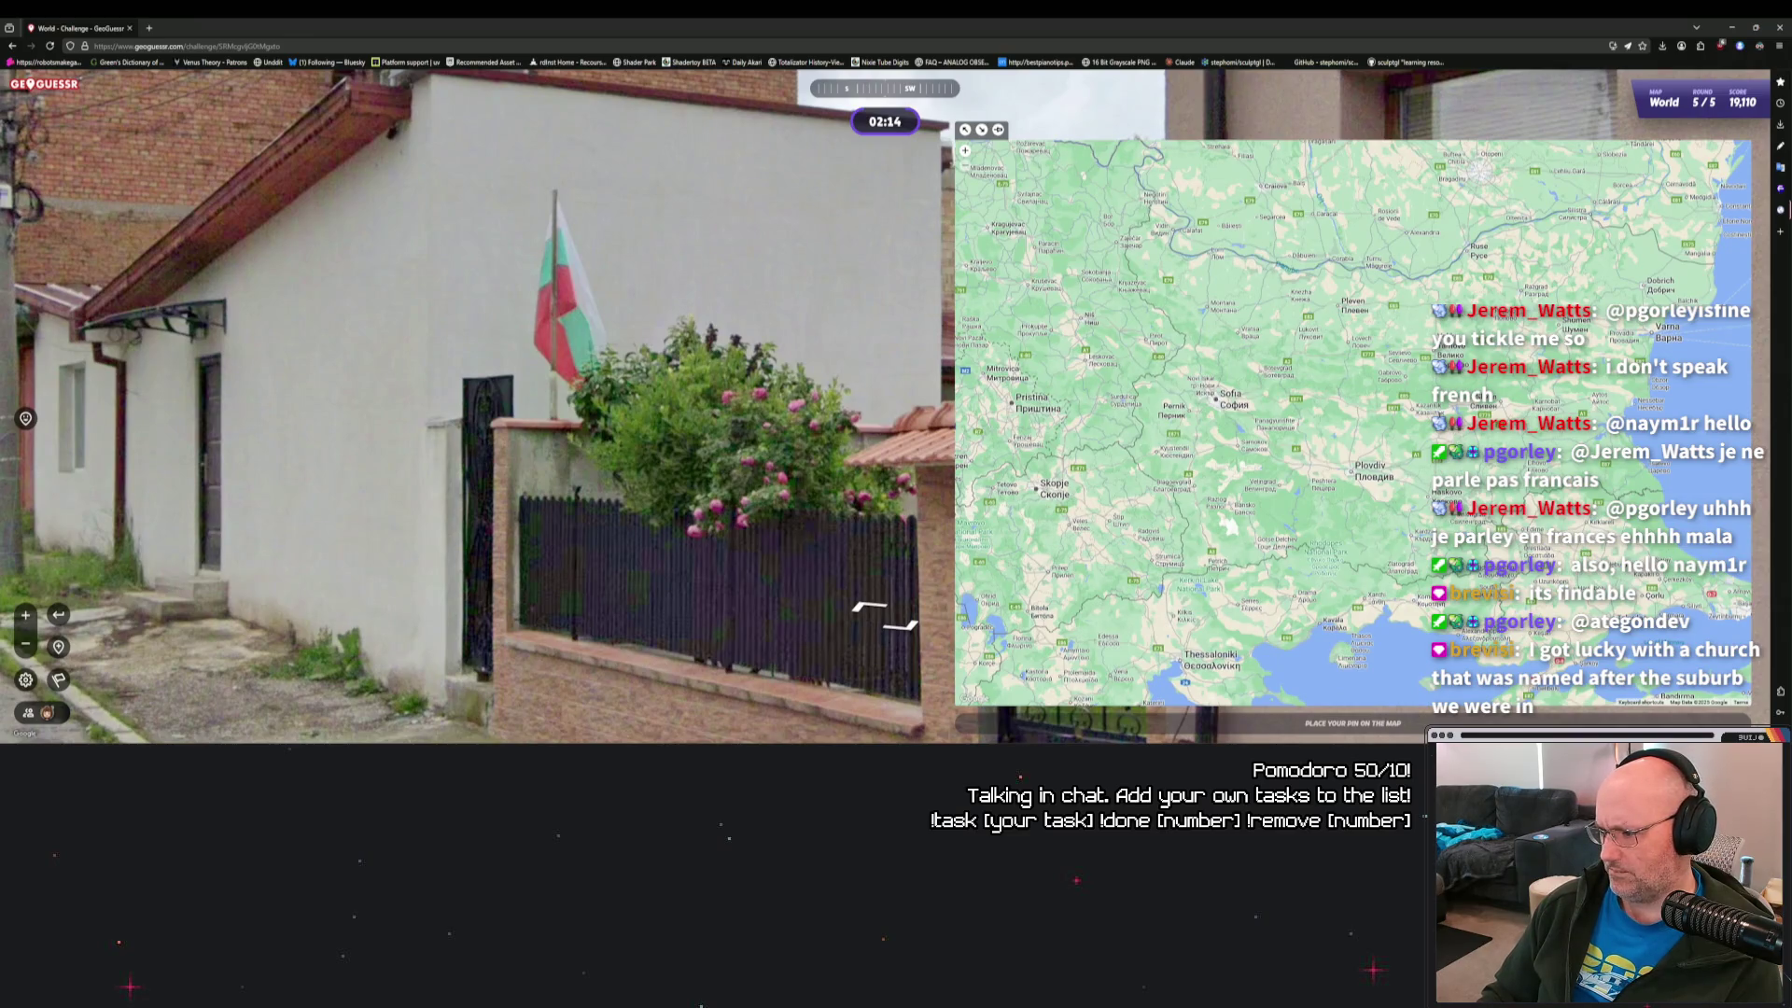
click(1418, 408)
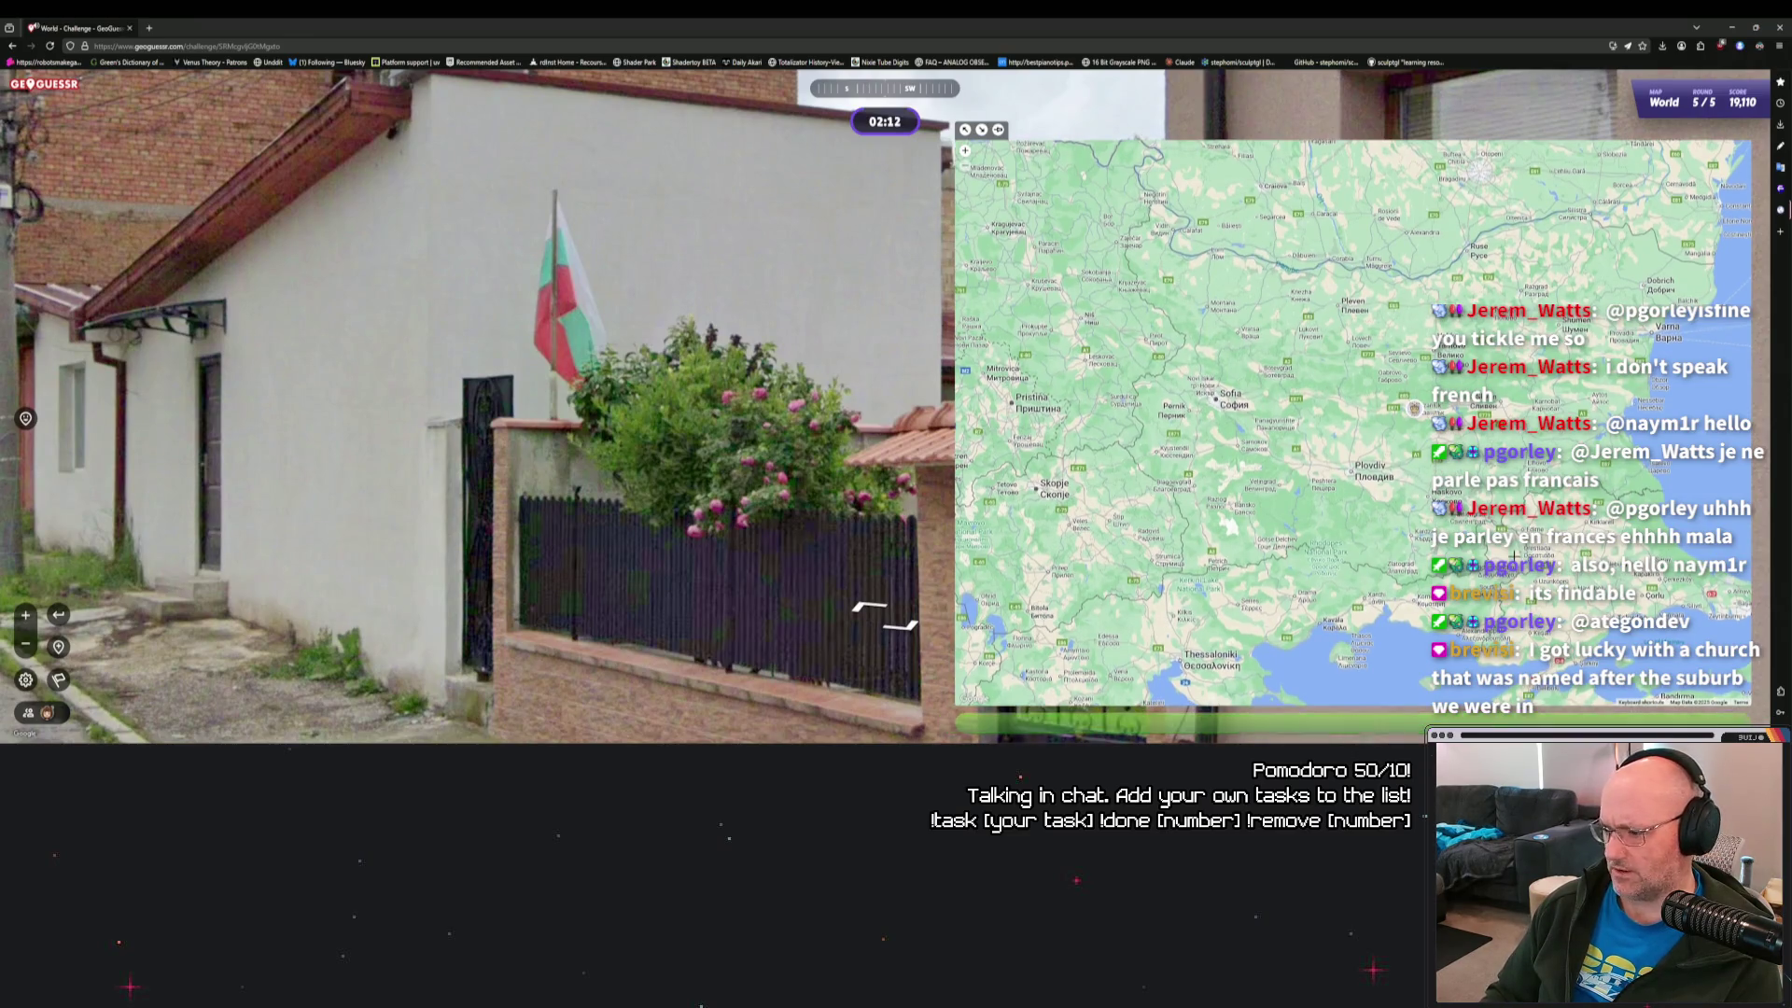
key(space)
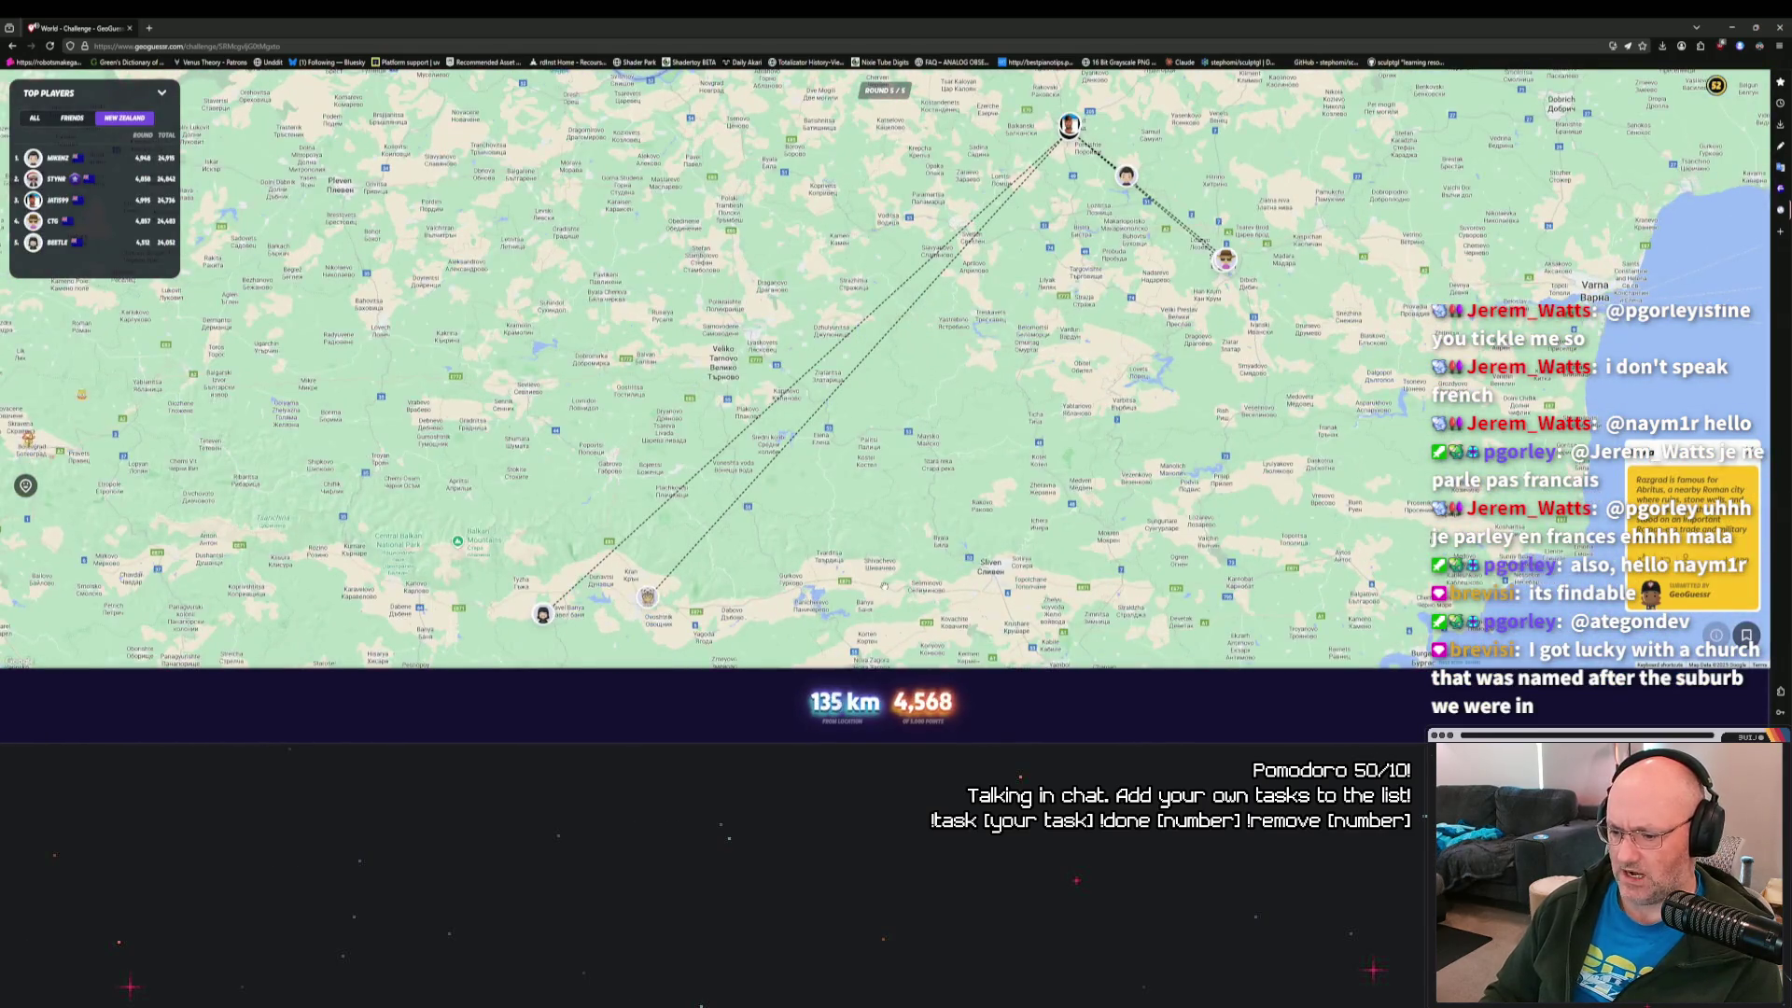
click(918, 708)
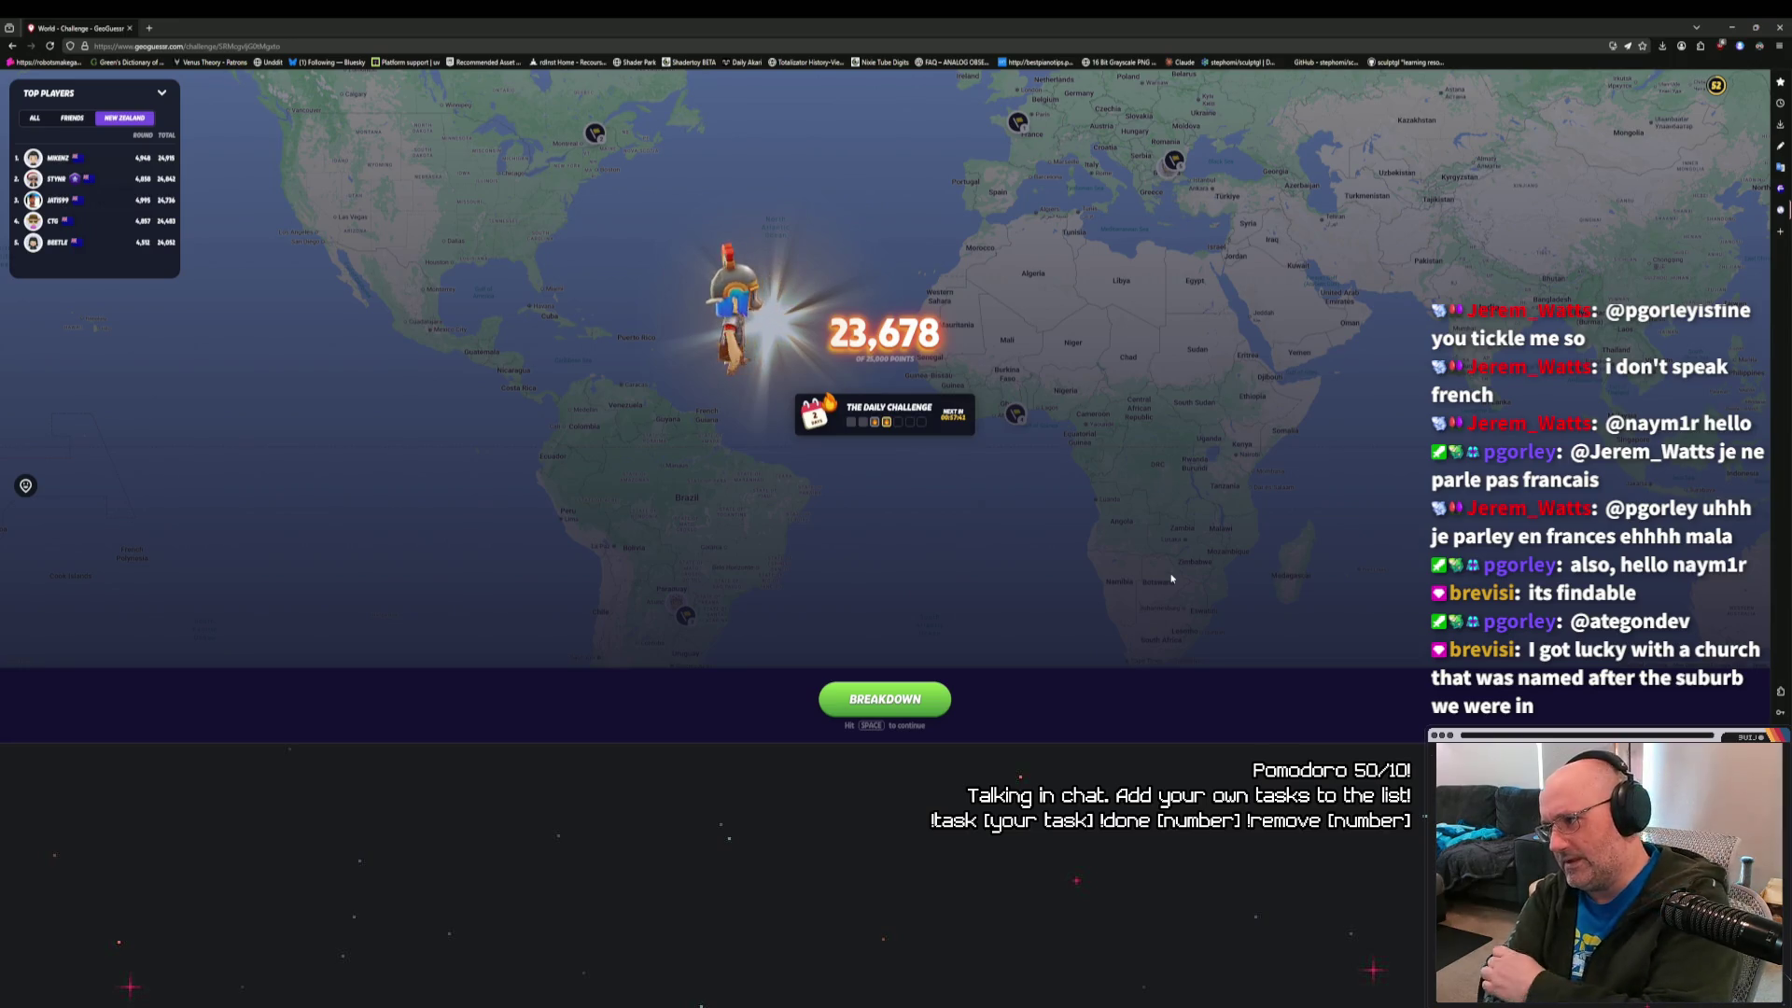
Open the round breakdown, zoom on the Encarnación round's pin, then close the browser.
click(895, 701)
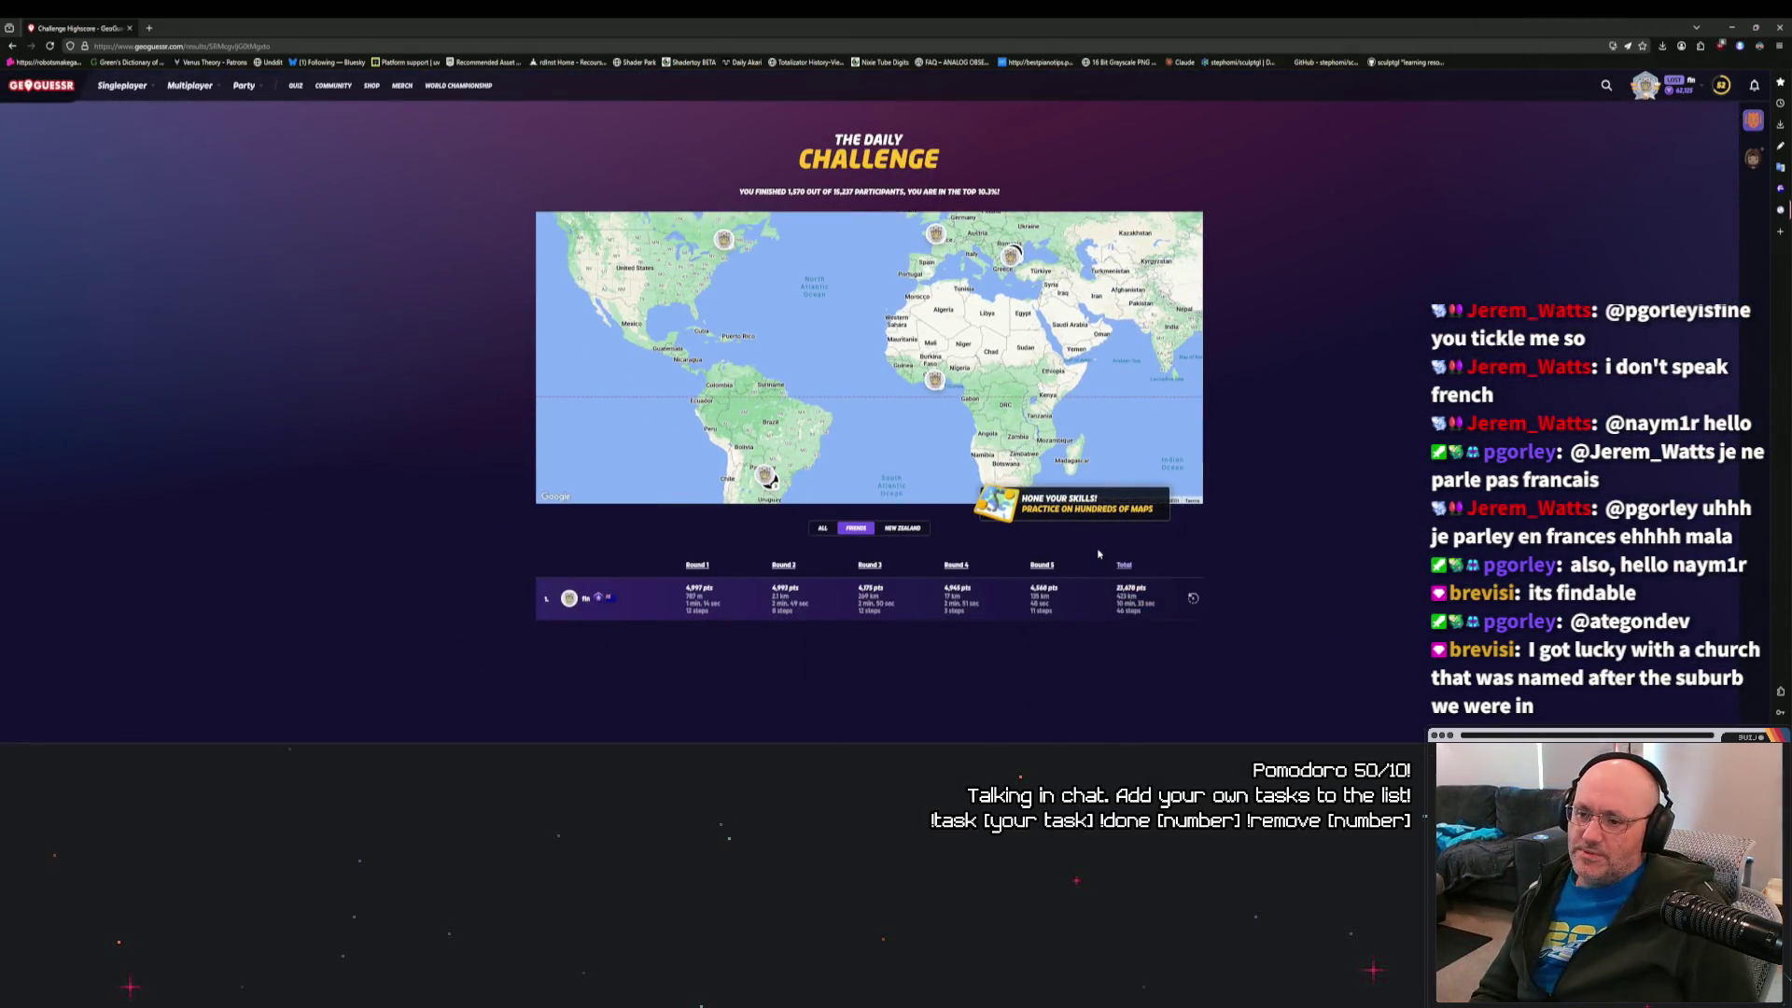
click(766, 476)
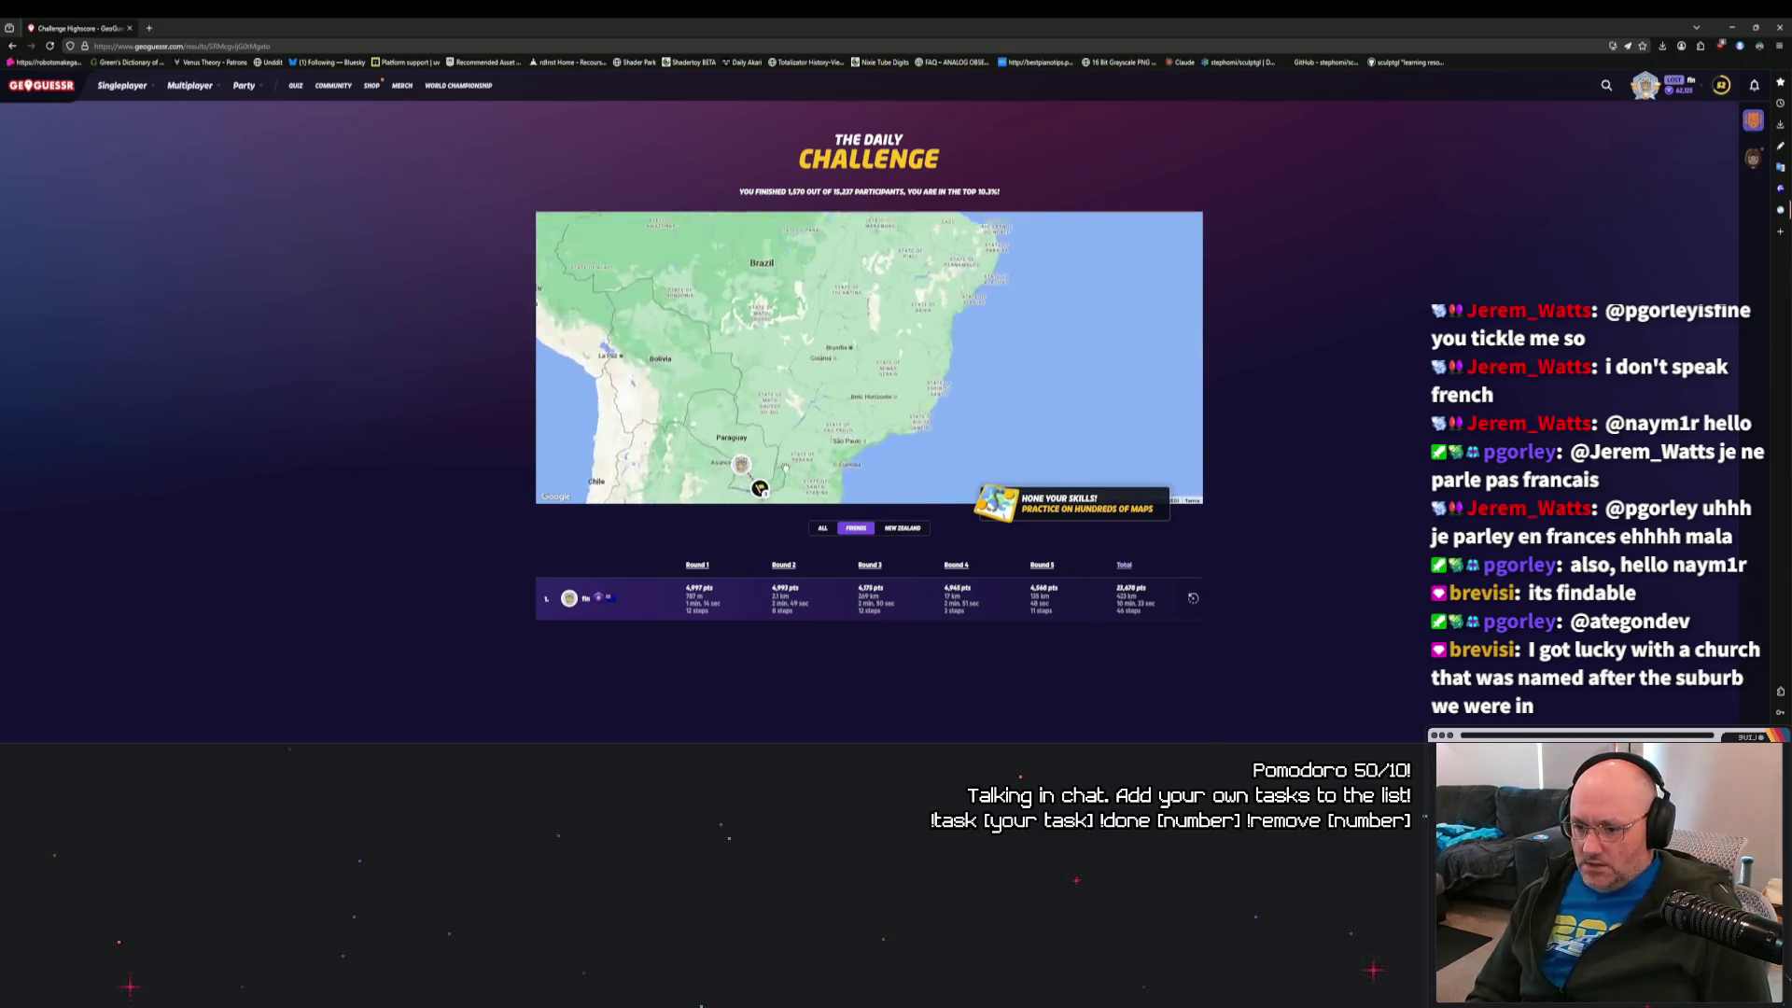
scroll(840, 373, up, 5)
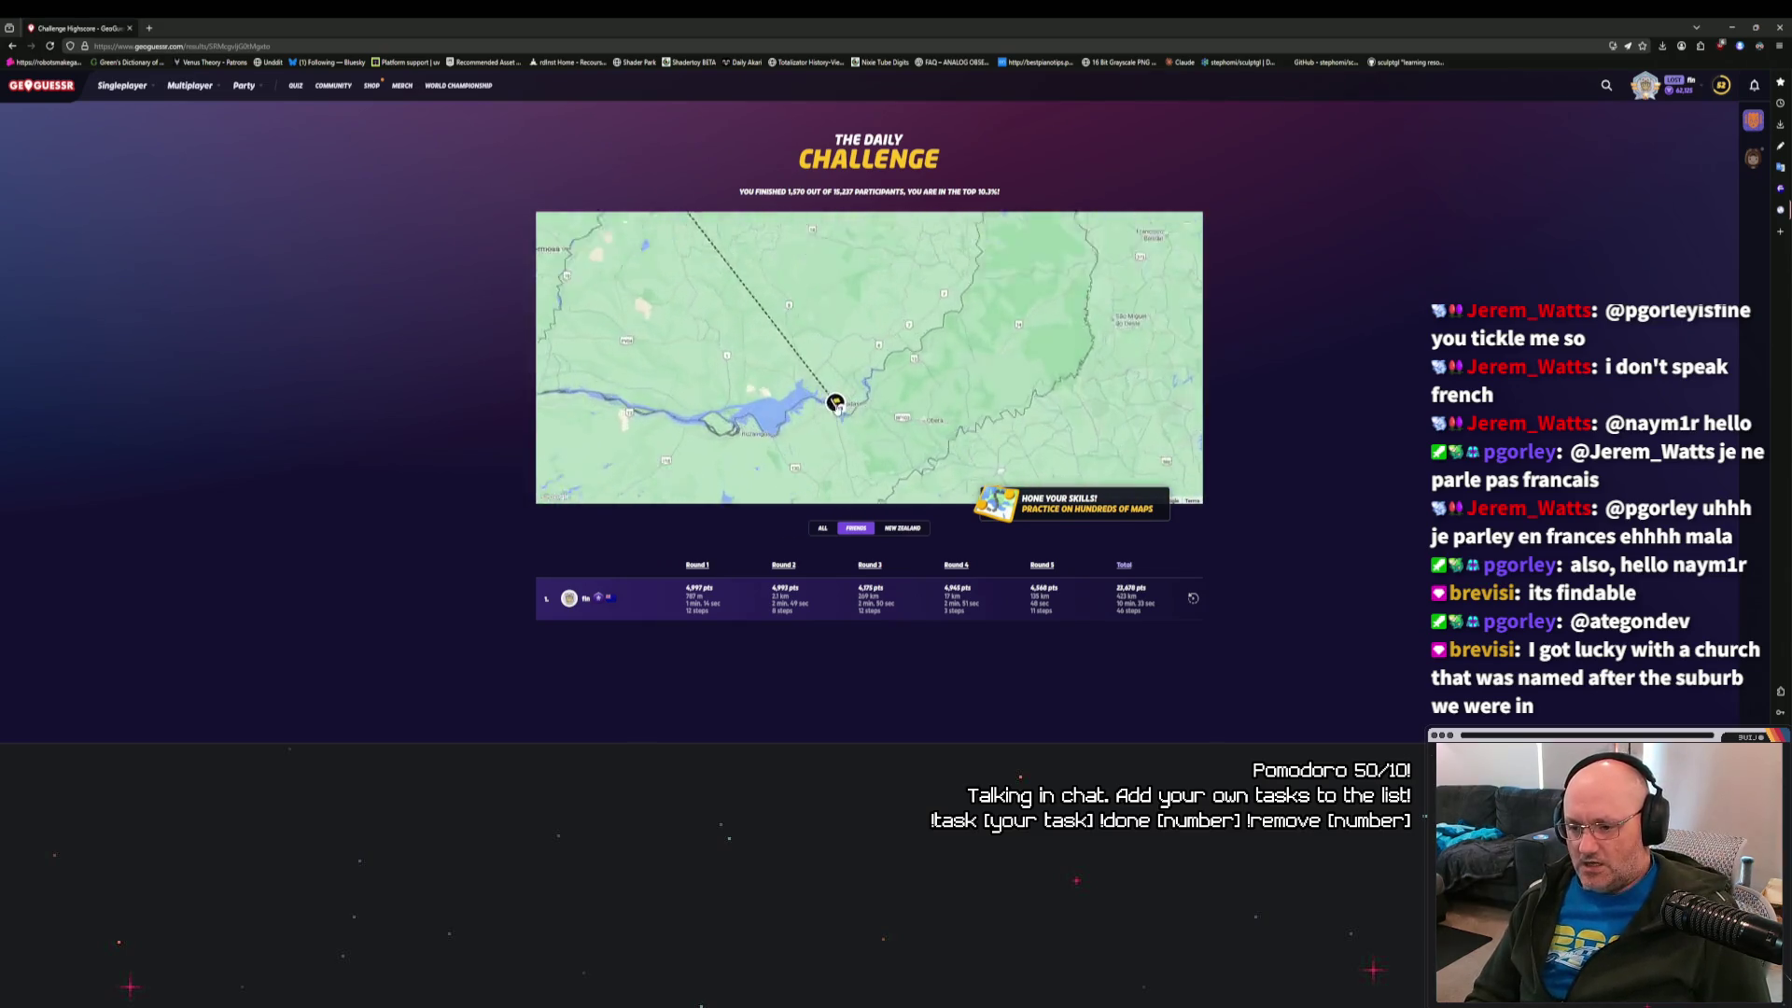
scroll(829, 403, up, 3)
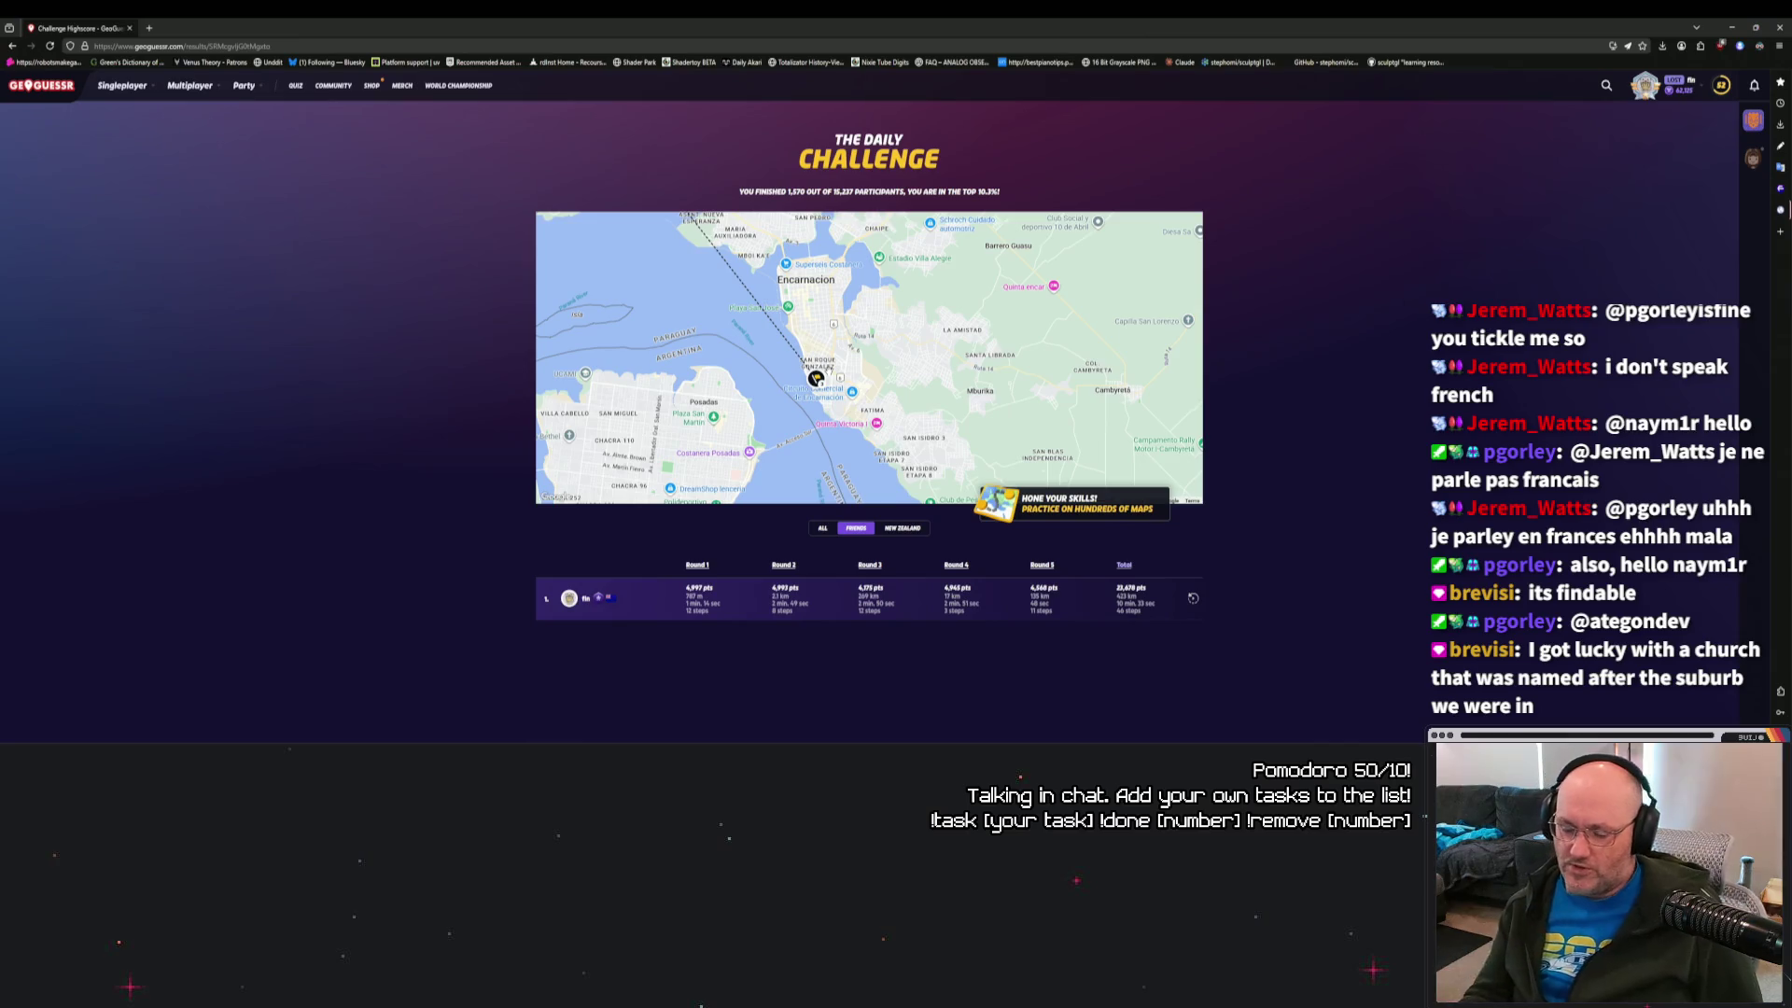
scroll(858, 372, down, 3)
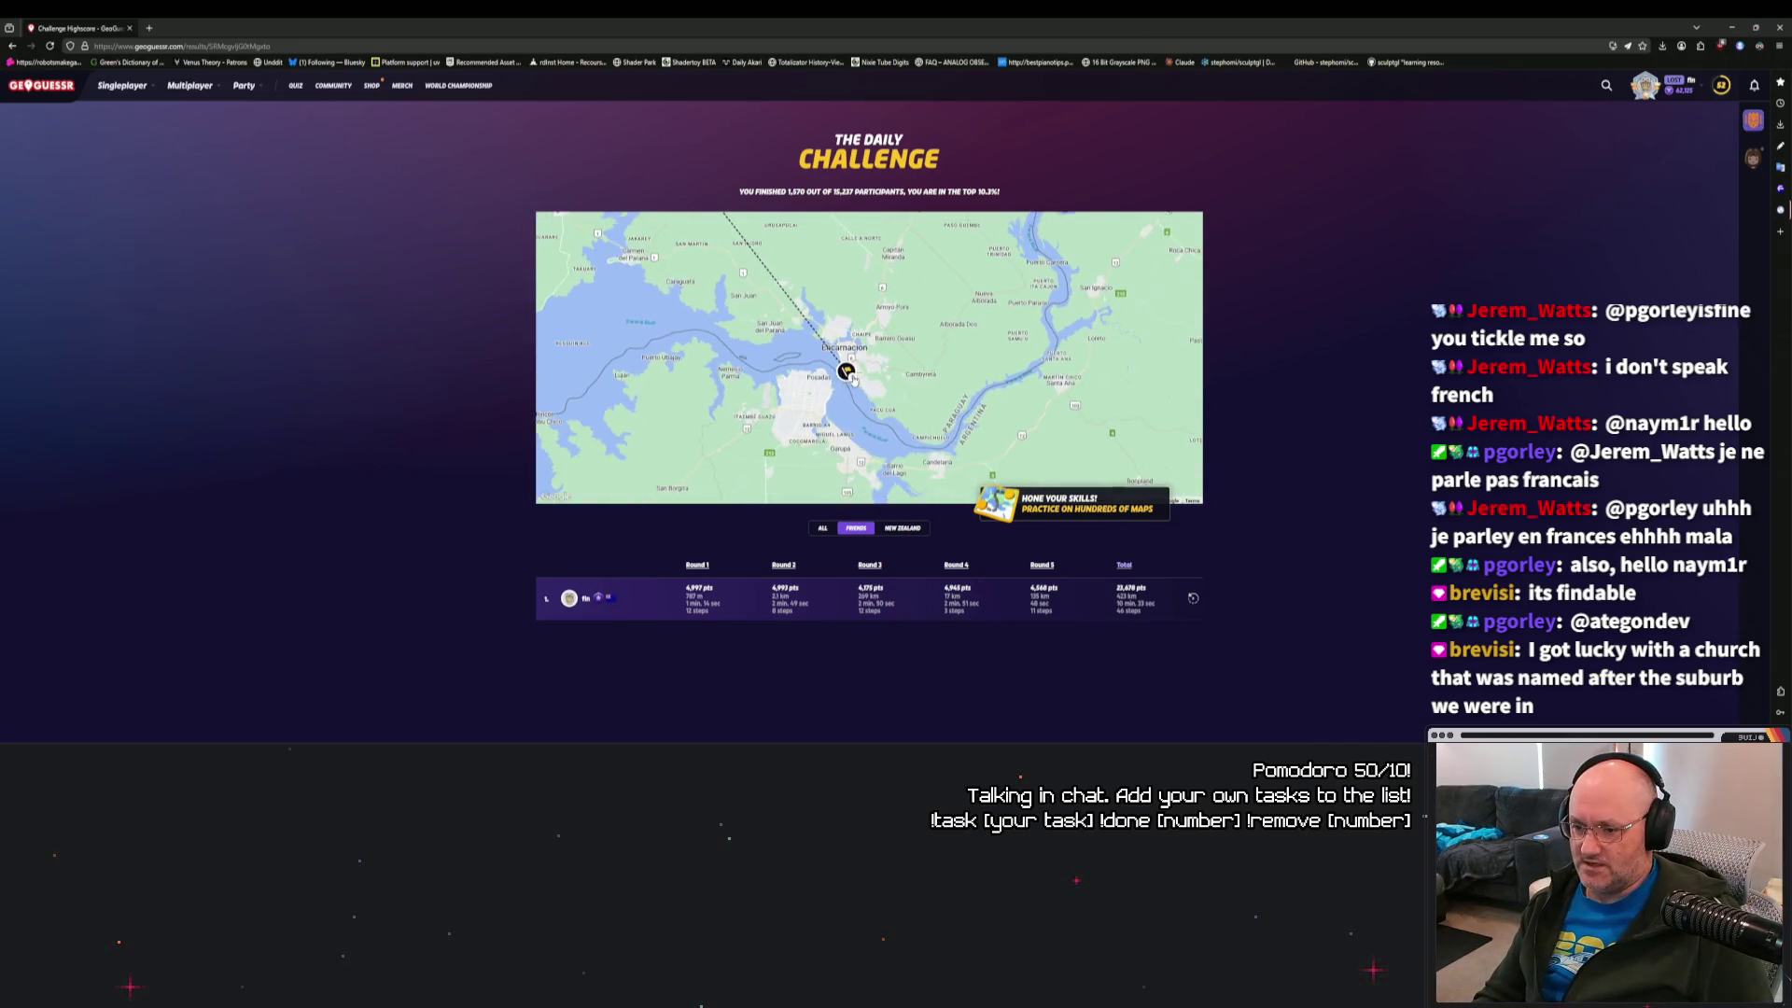
scroll(845, 378, down, 5)
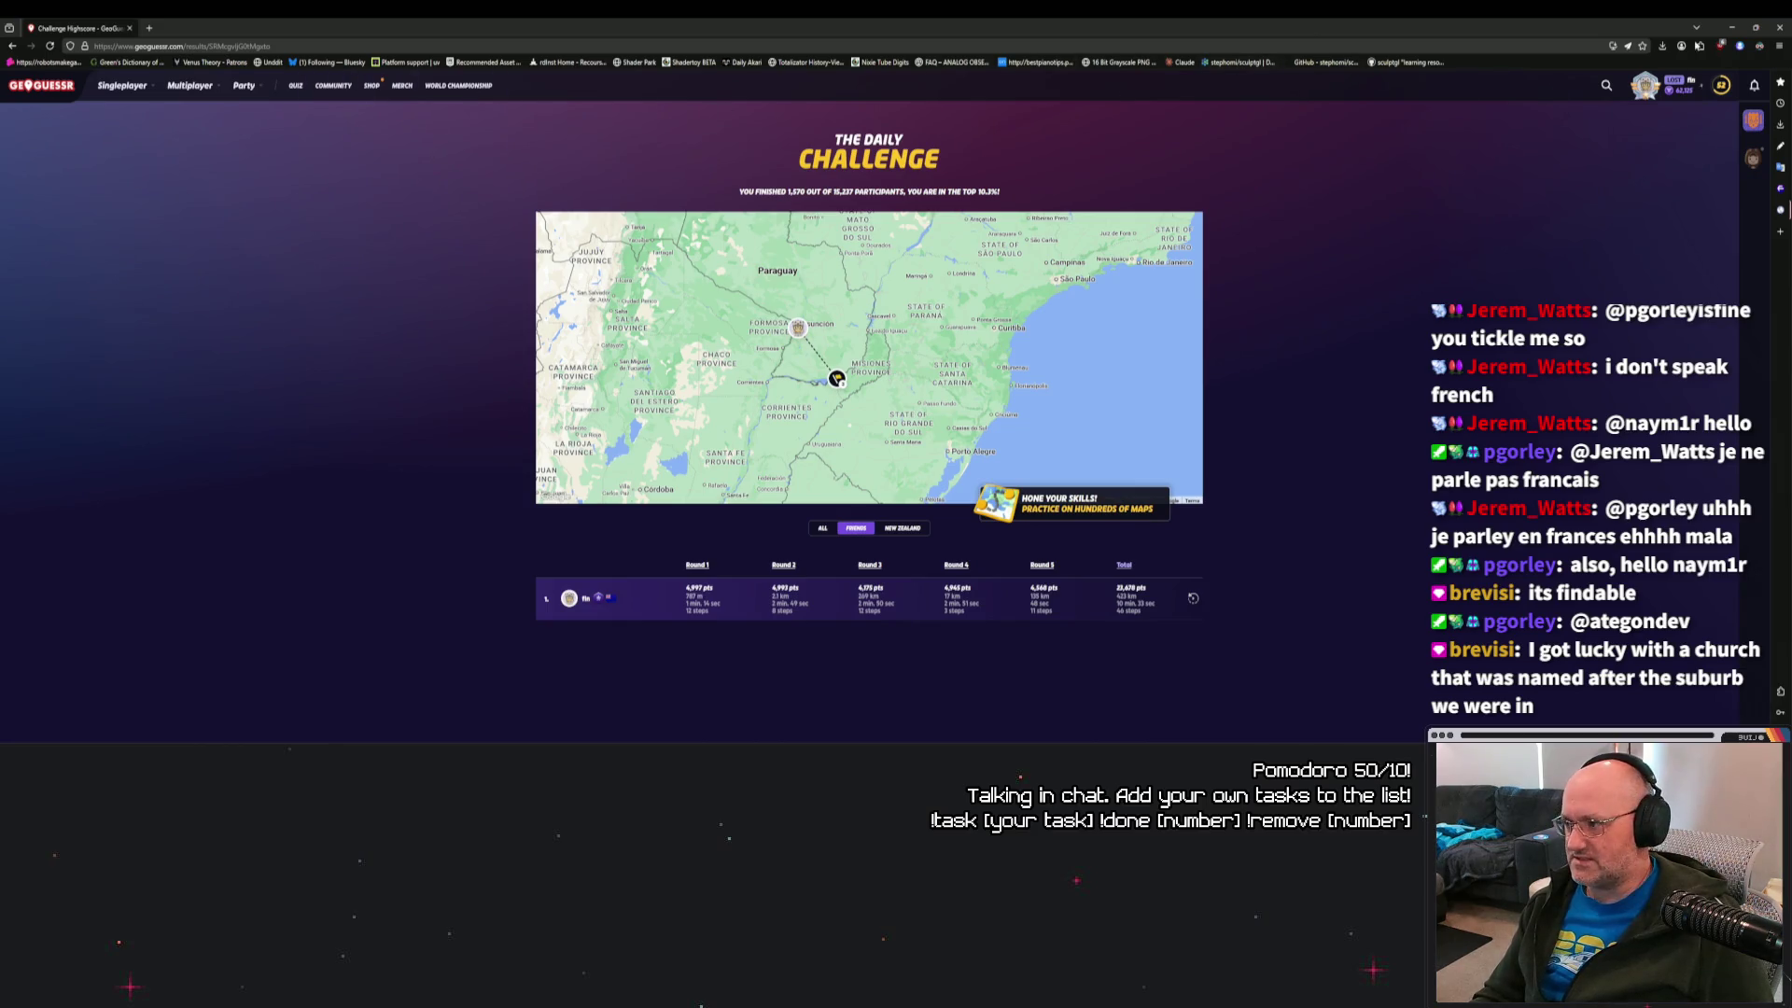
click(1787, 29)
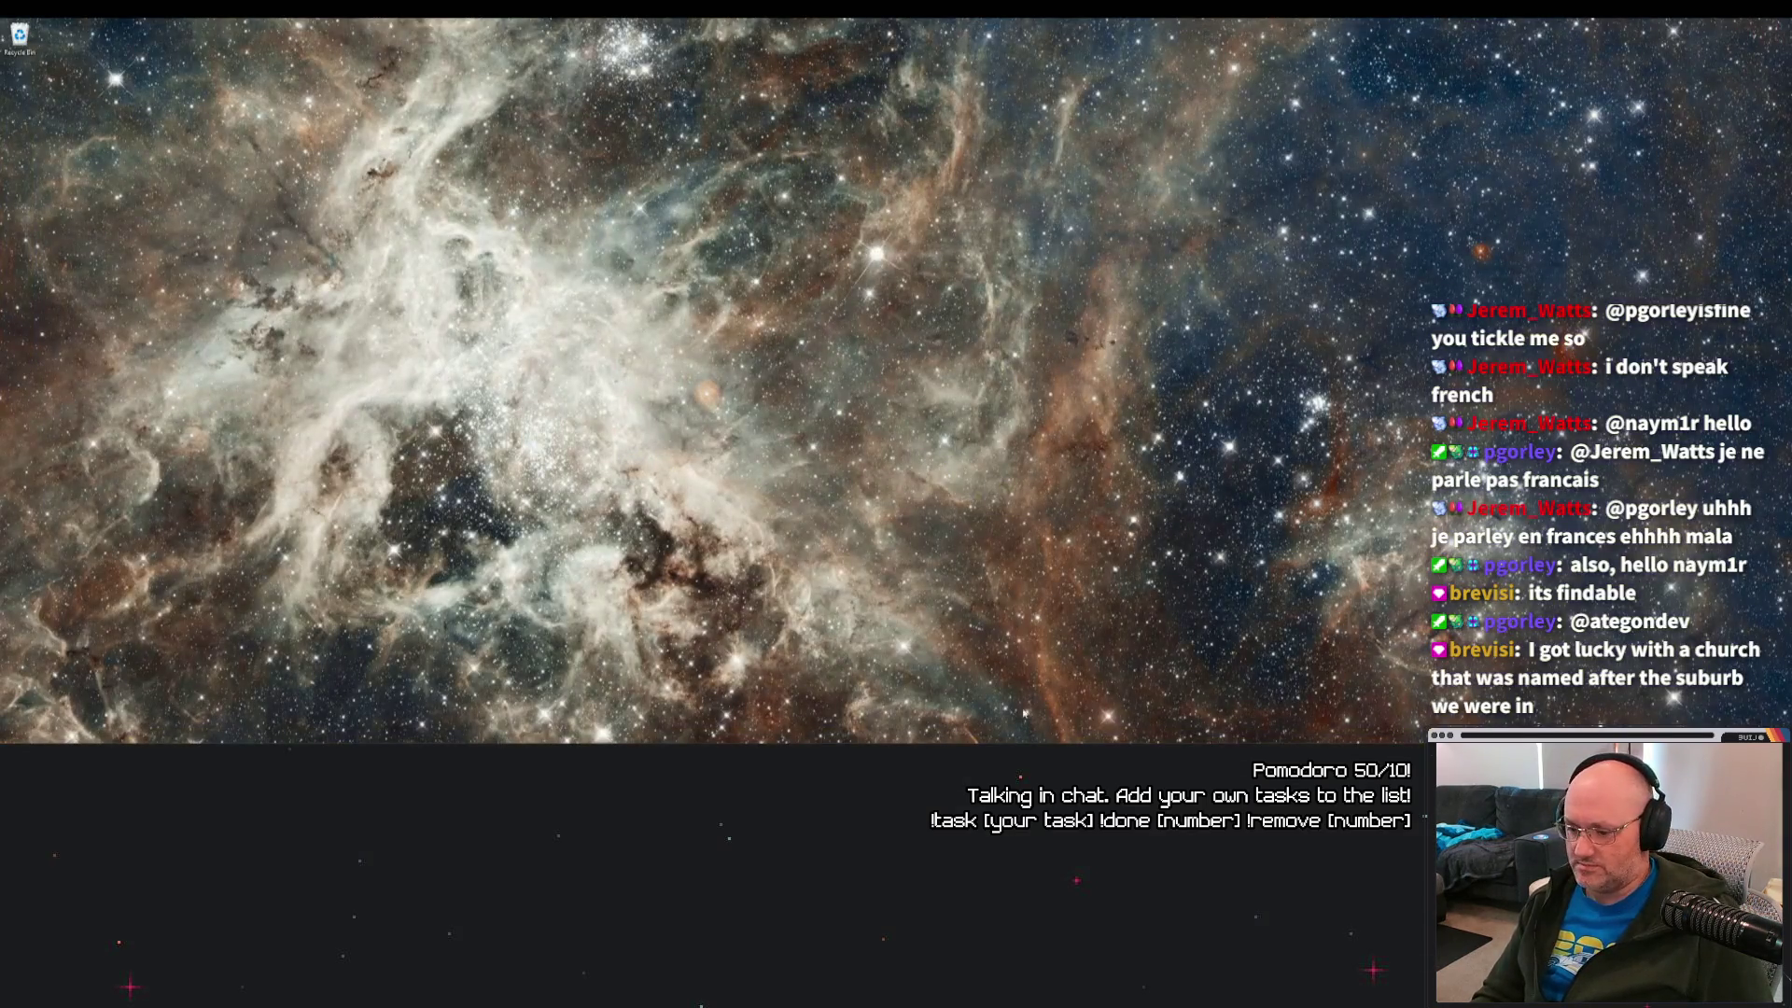
In File Explorer, go into Perforce > TYD and select TYD.uproject.
key(super+e)
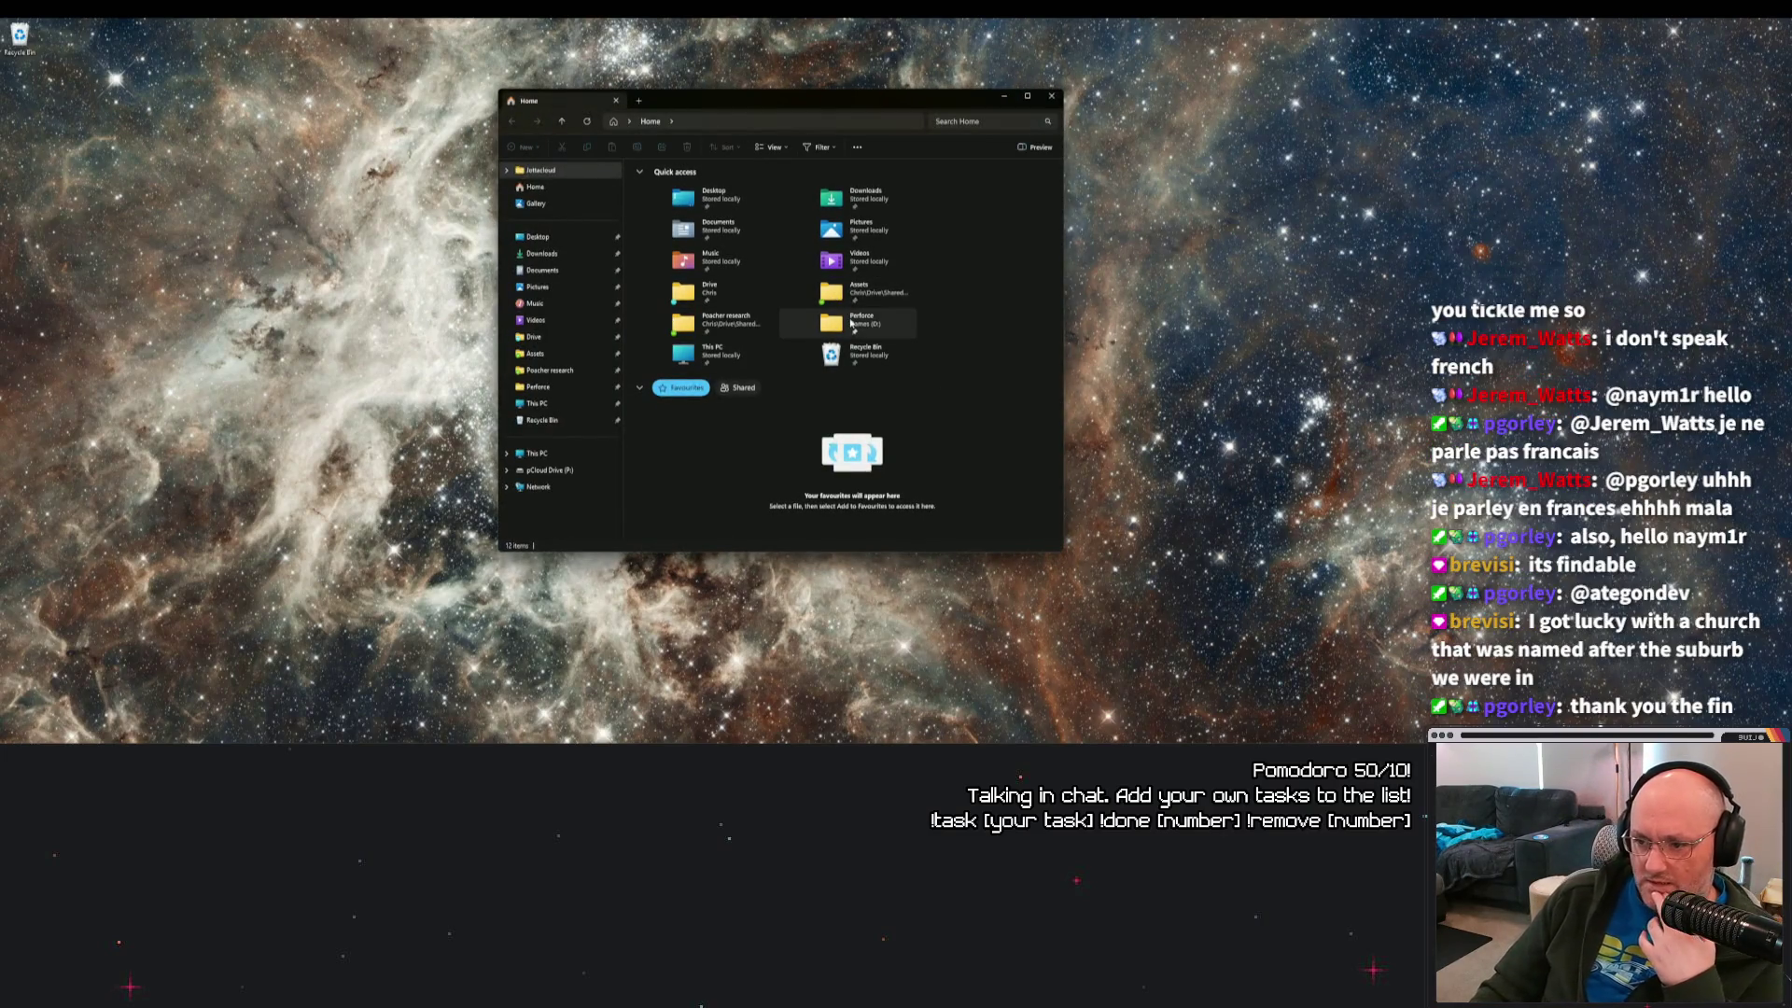
double_click(832, 322)
double_click(670, 298)
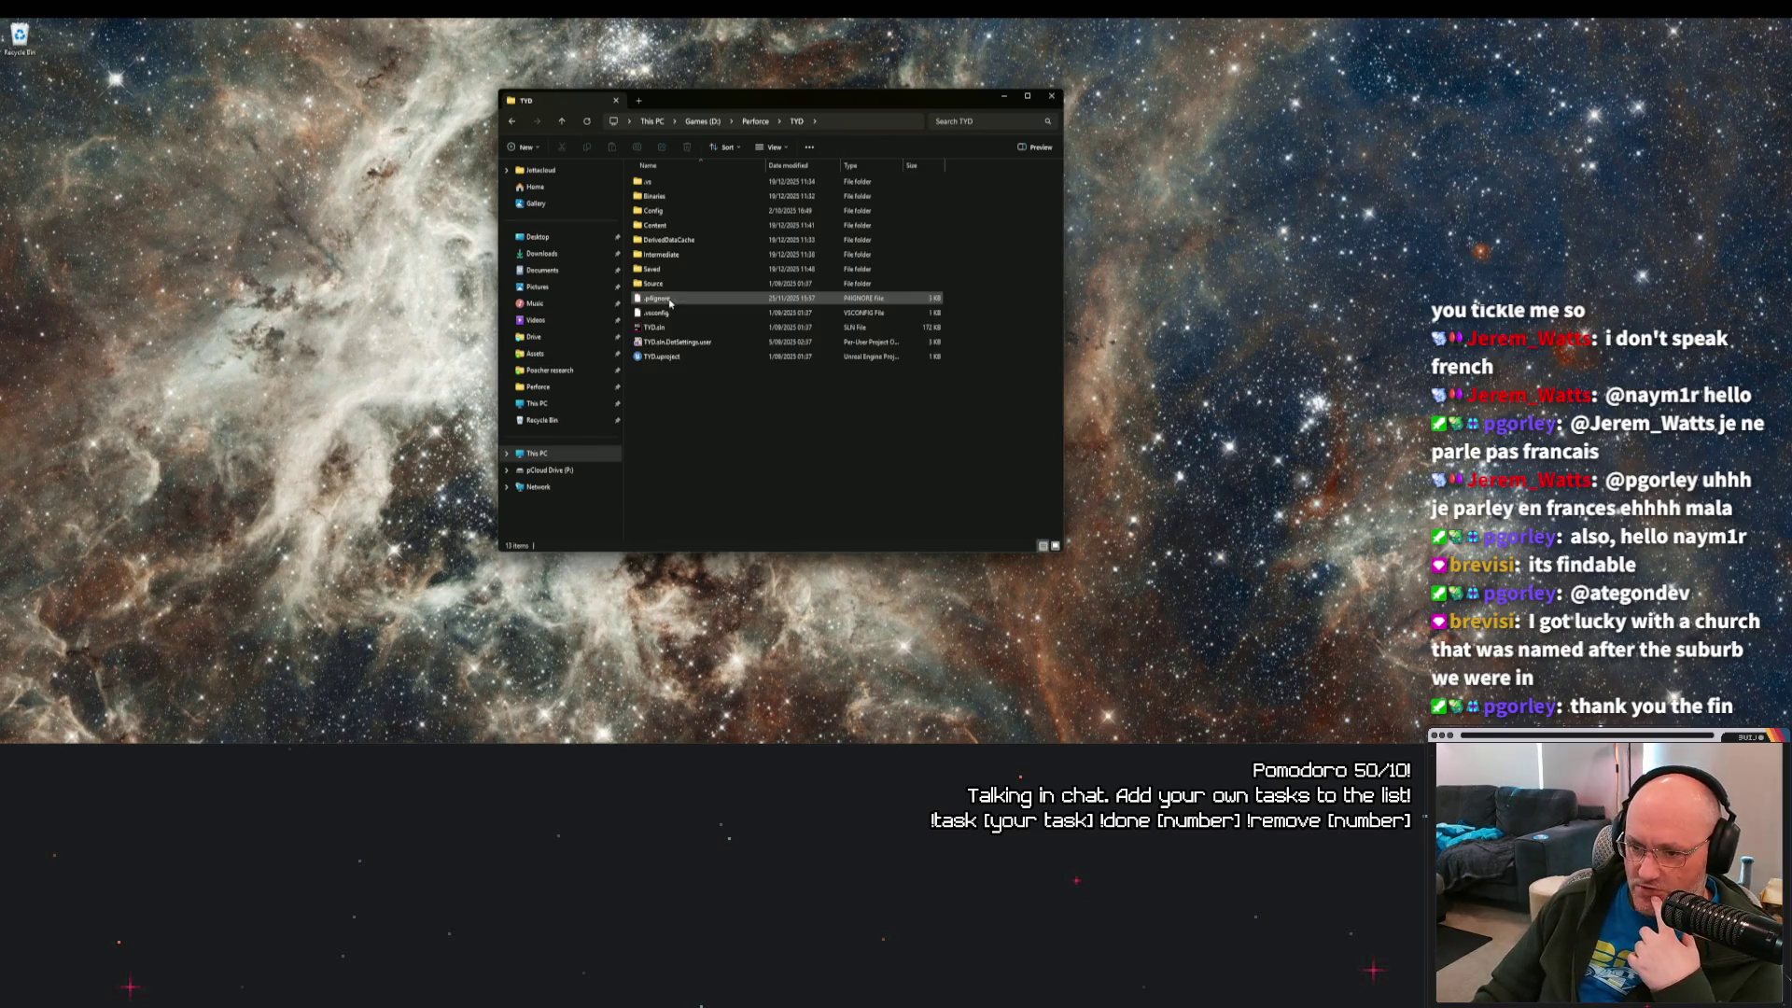
click(668, 356)
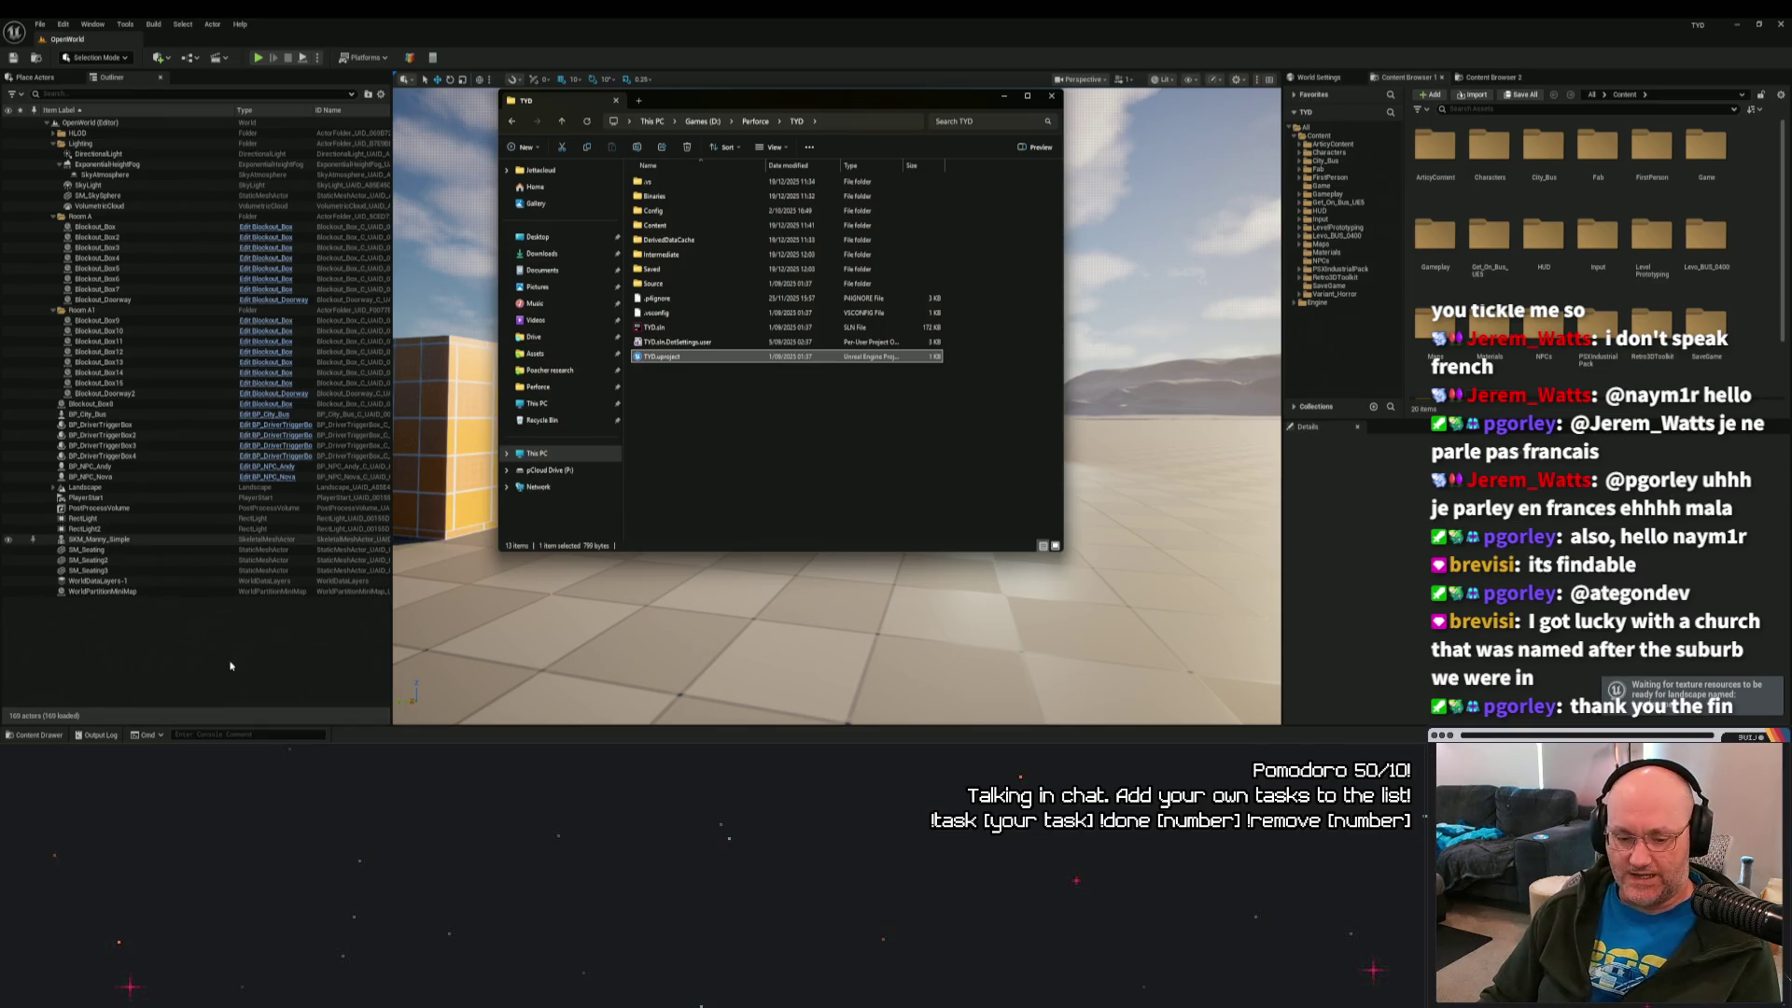
Open the GM_FirstPerson_OpenWorld blueprint and check ArticyFlowPlayer's Start On setting without changing it.
click(37, 644)
click(60, 733)
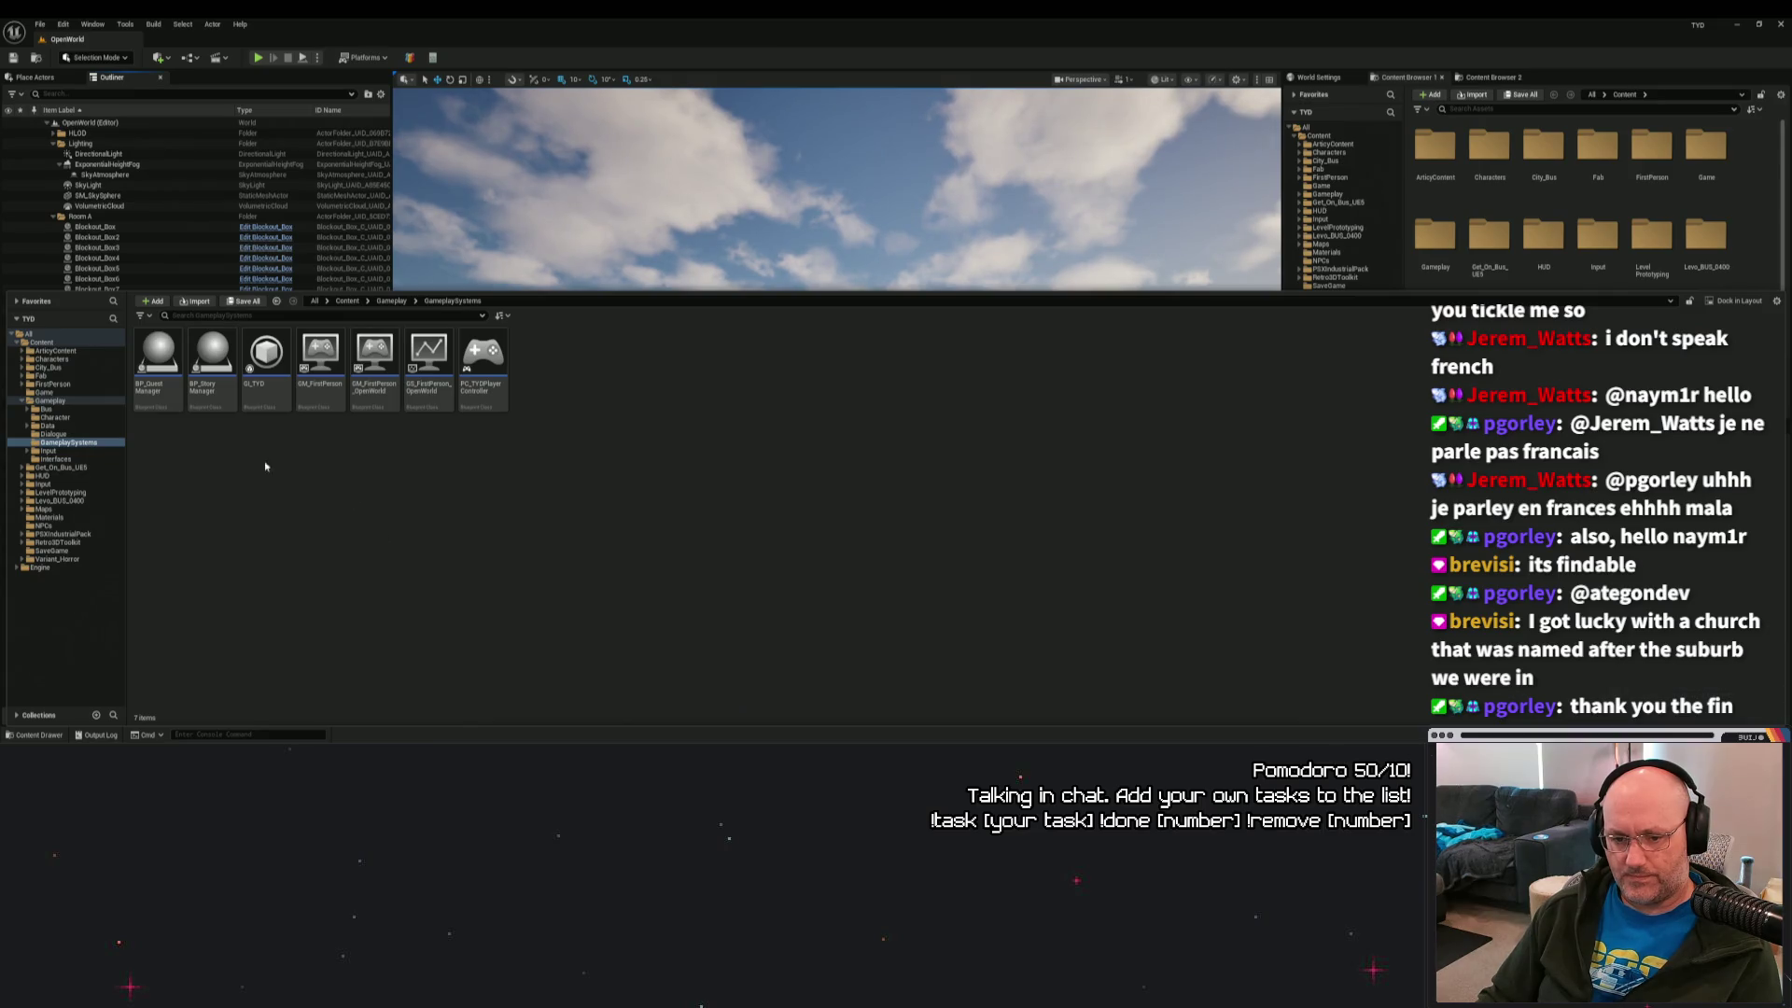
double_click(374, 359)
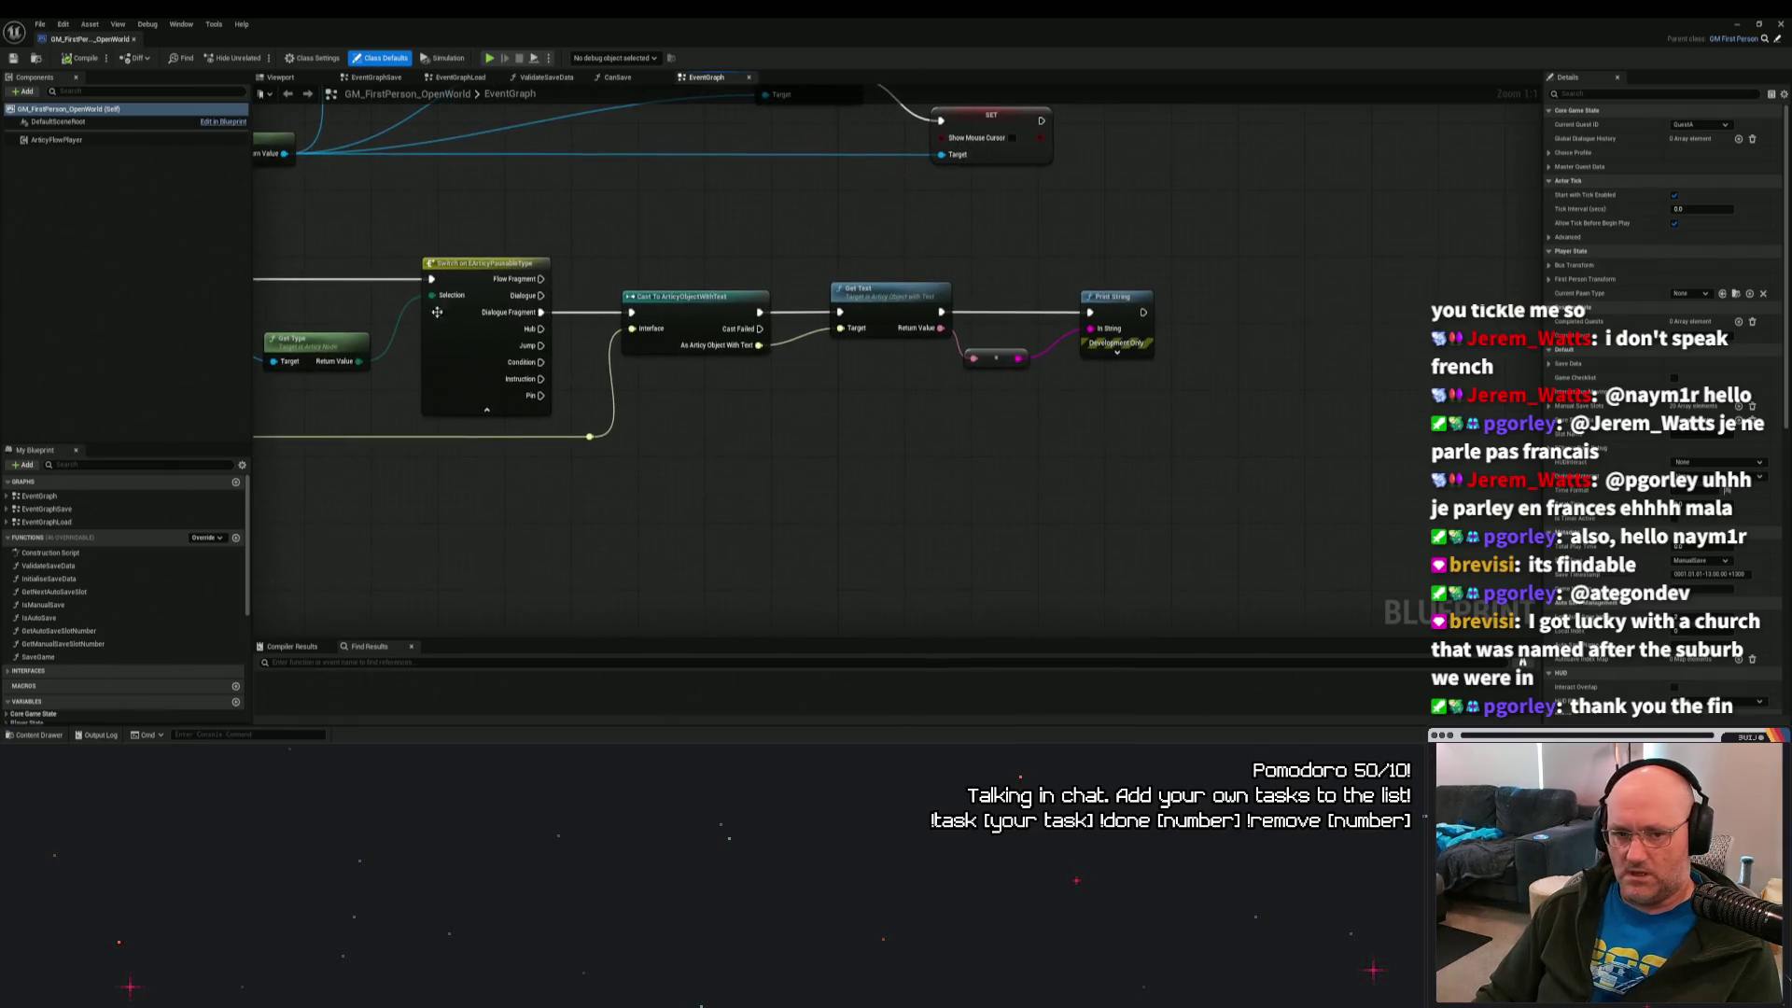
click(56, 139)
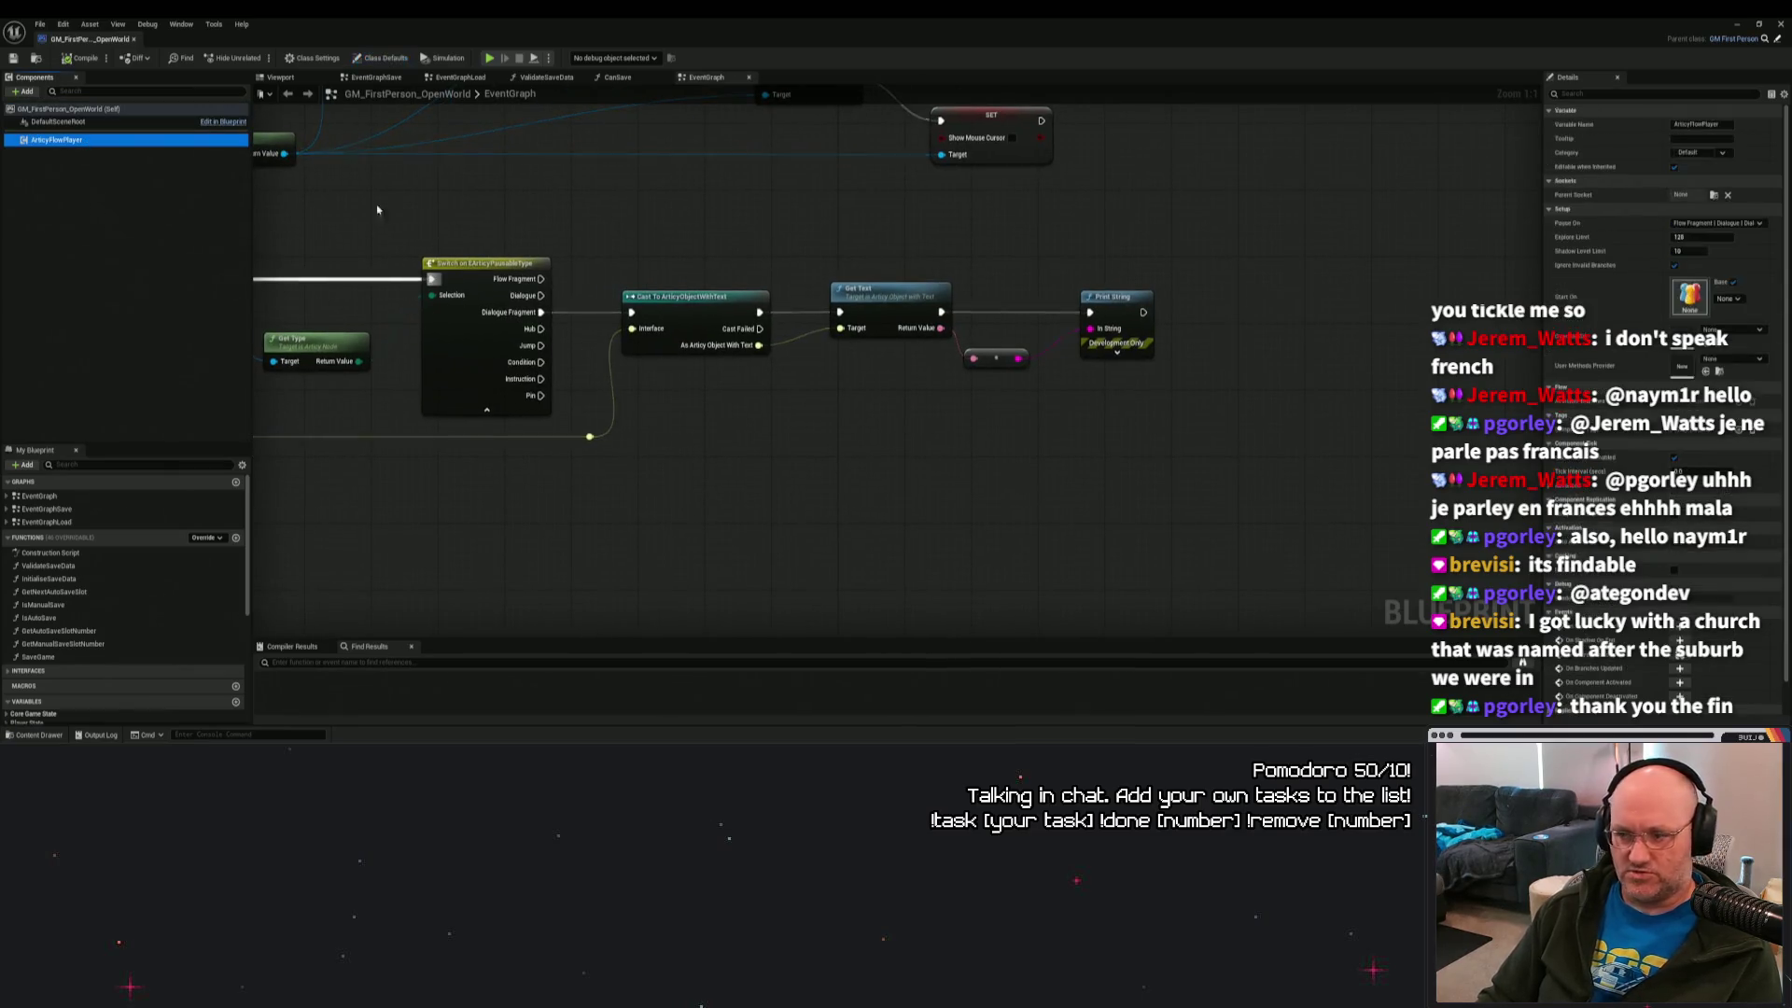
click(1726, 299)
click(1324, 301)
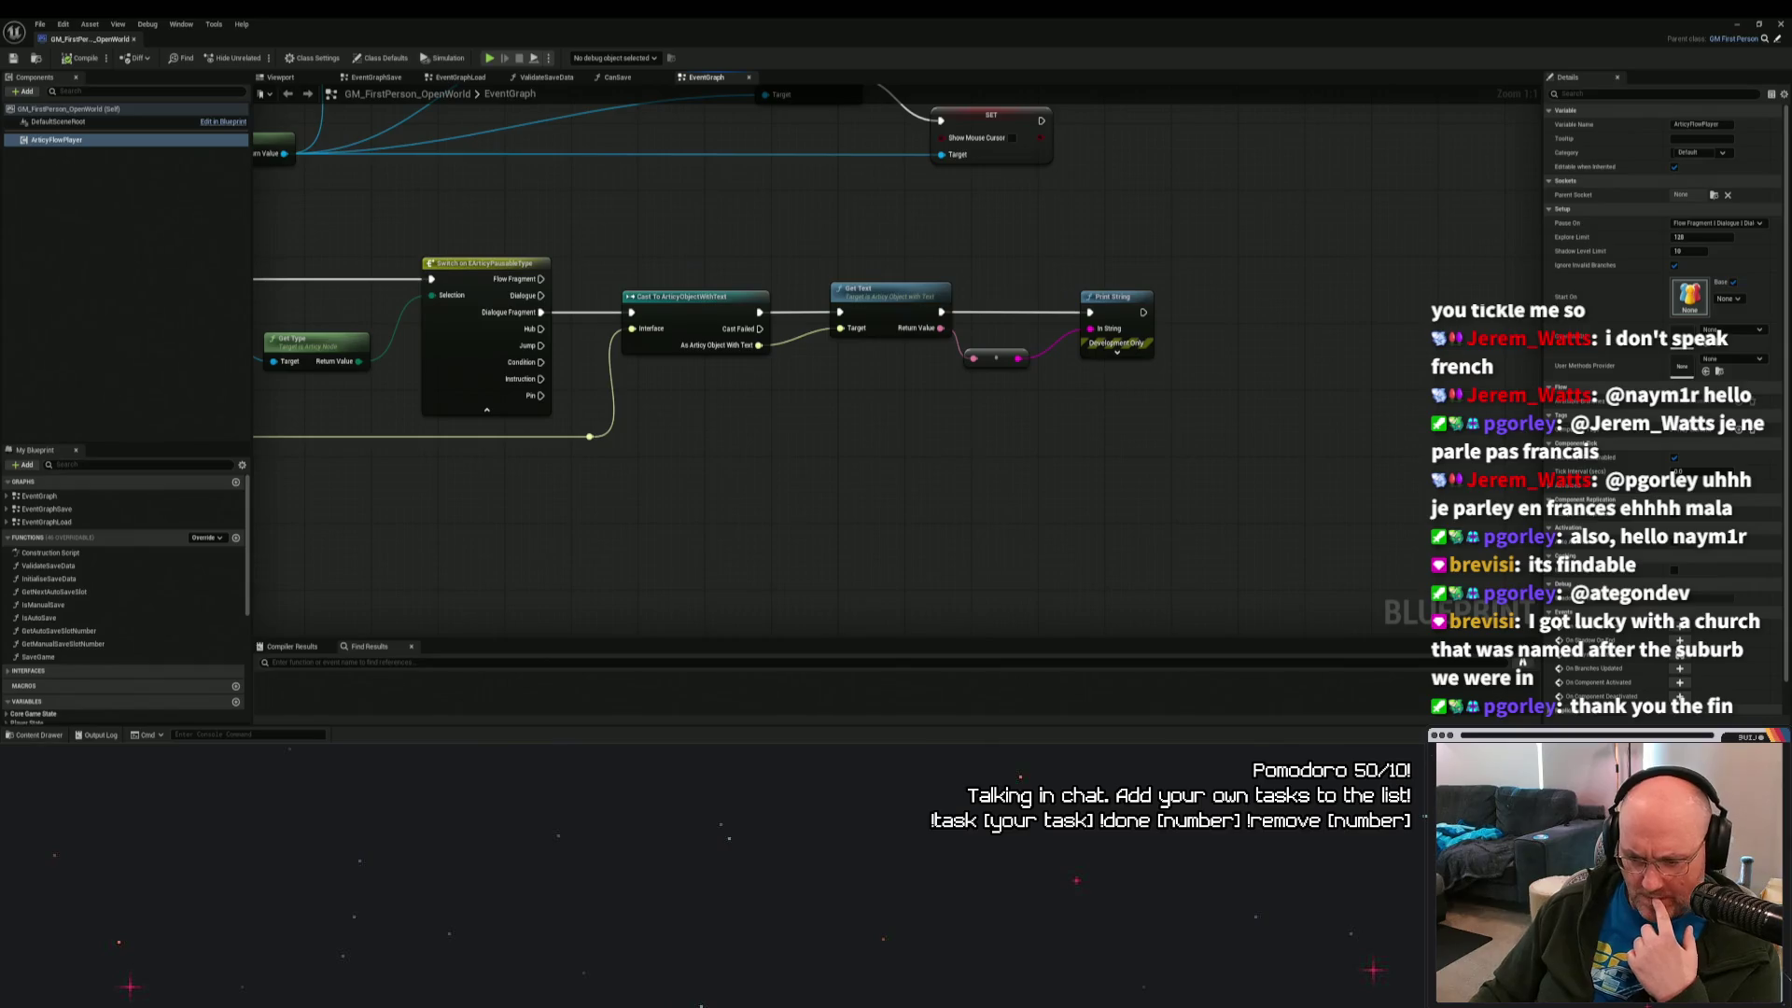
key(super+e)
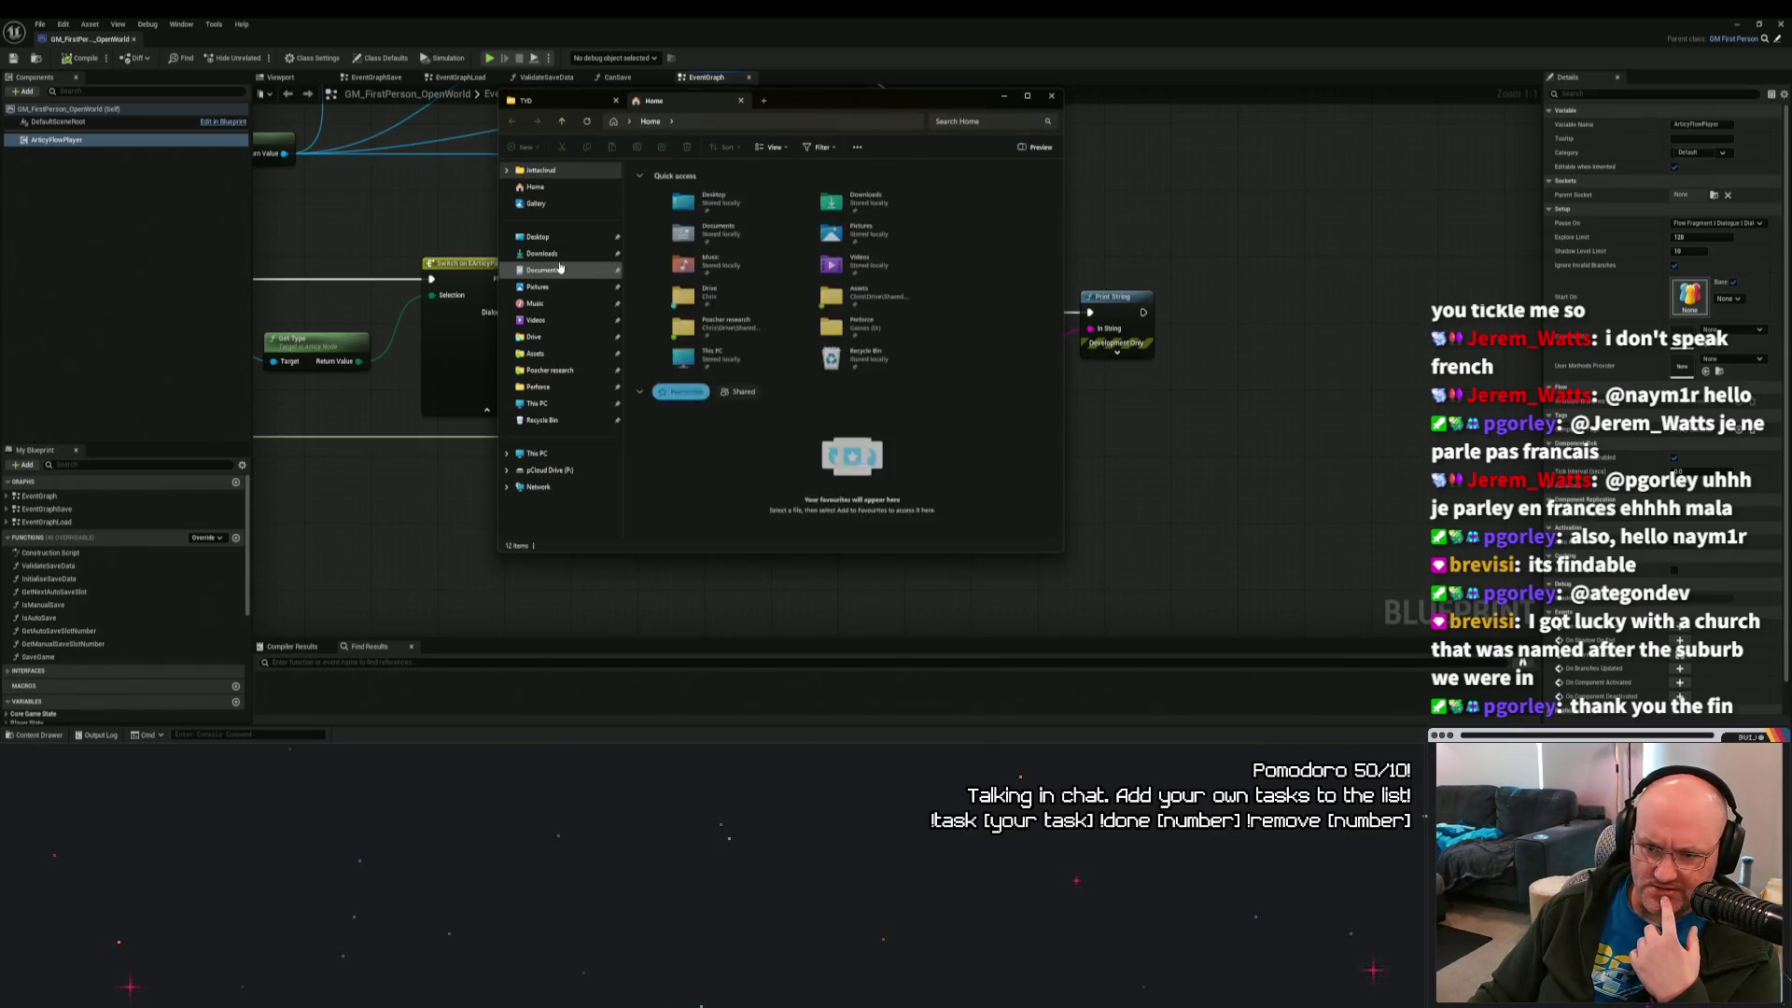
From Downloads, open UE5.5_articyImporterTutorial_project > UE5_BaseProject and launch UEImporterTutorial.uproject.
click(541, 253)
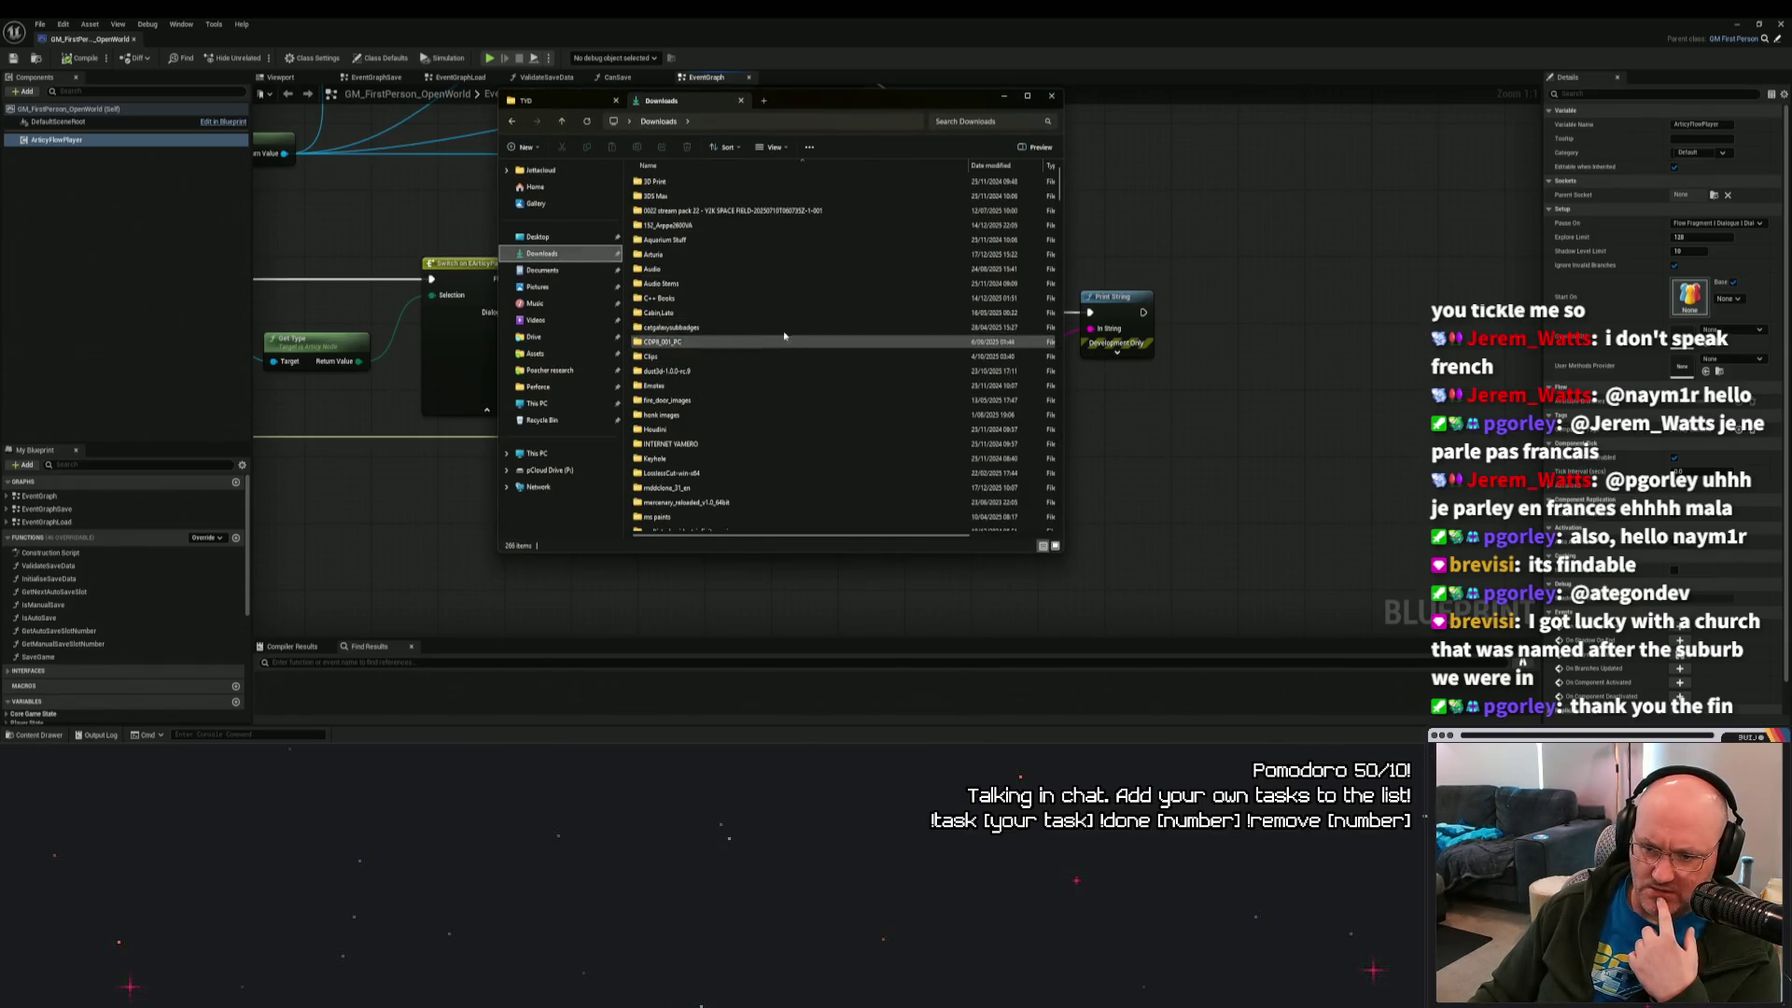
scroll(784, 336, down, 10)
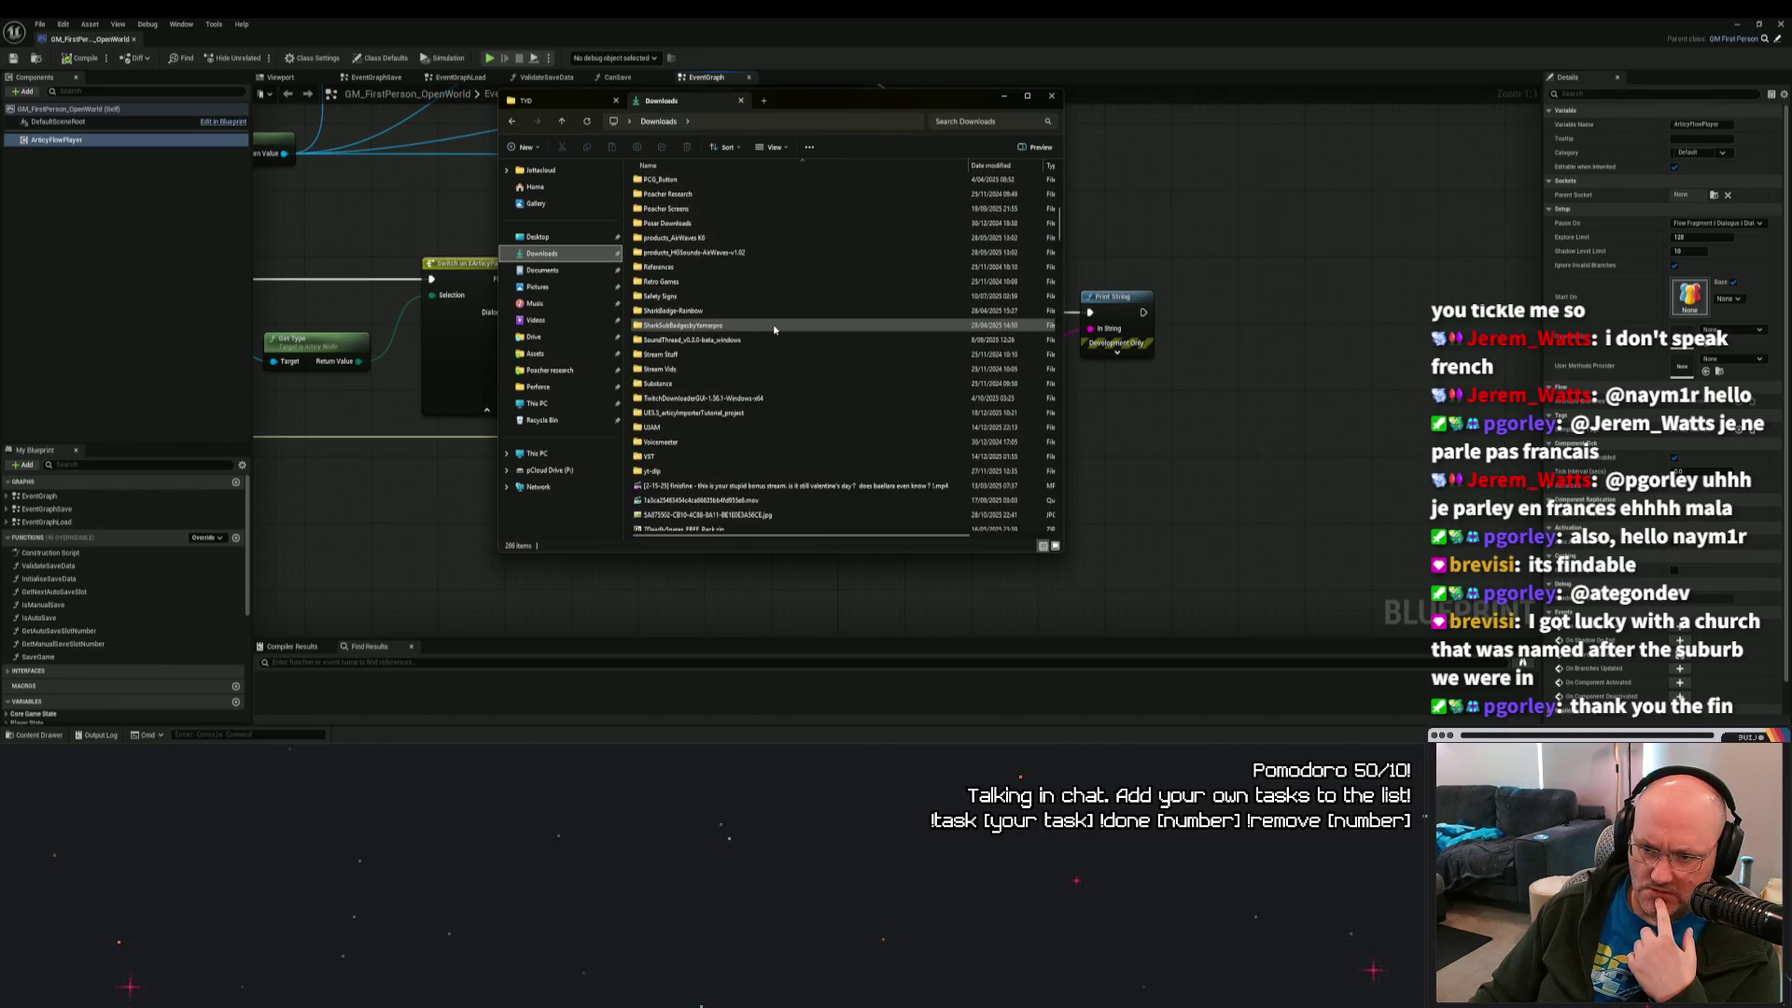
scroll(774, 328, up, 1)
scroll(773, 328, up, 2)
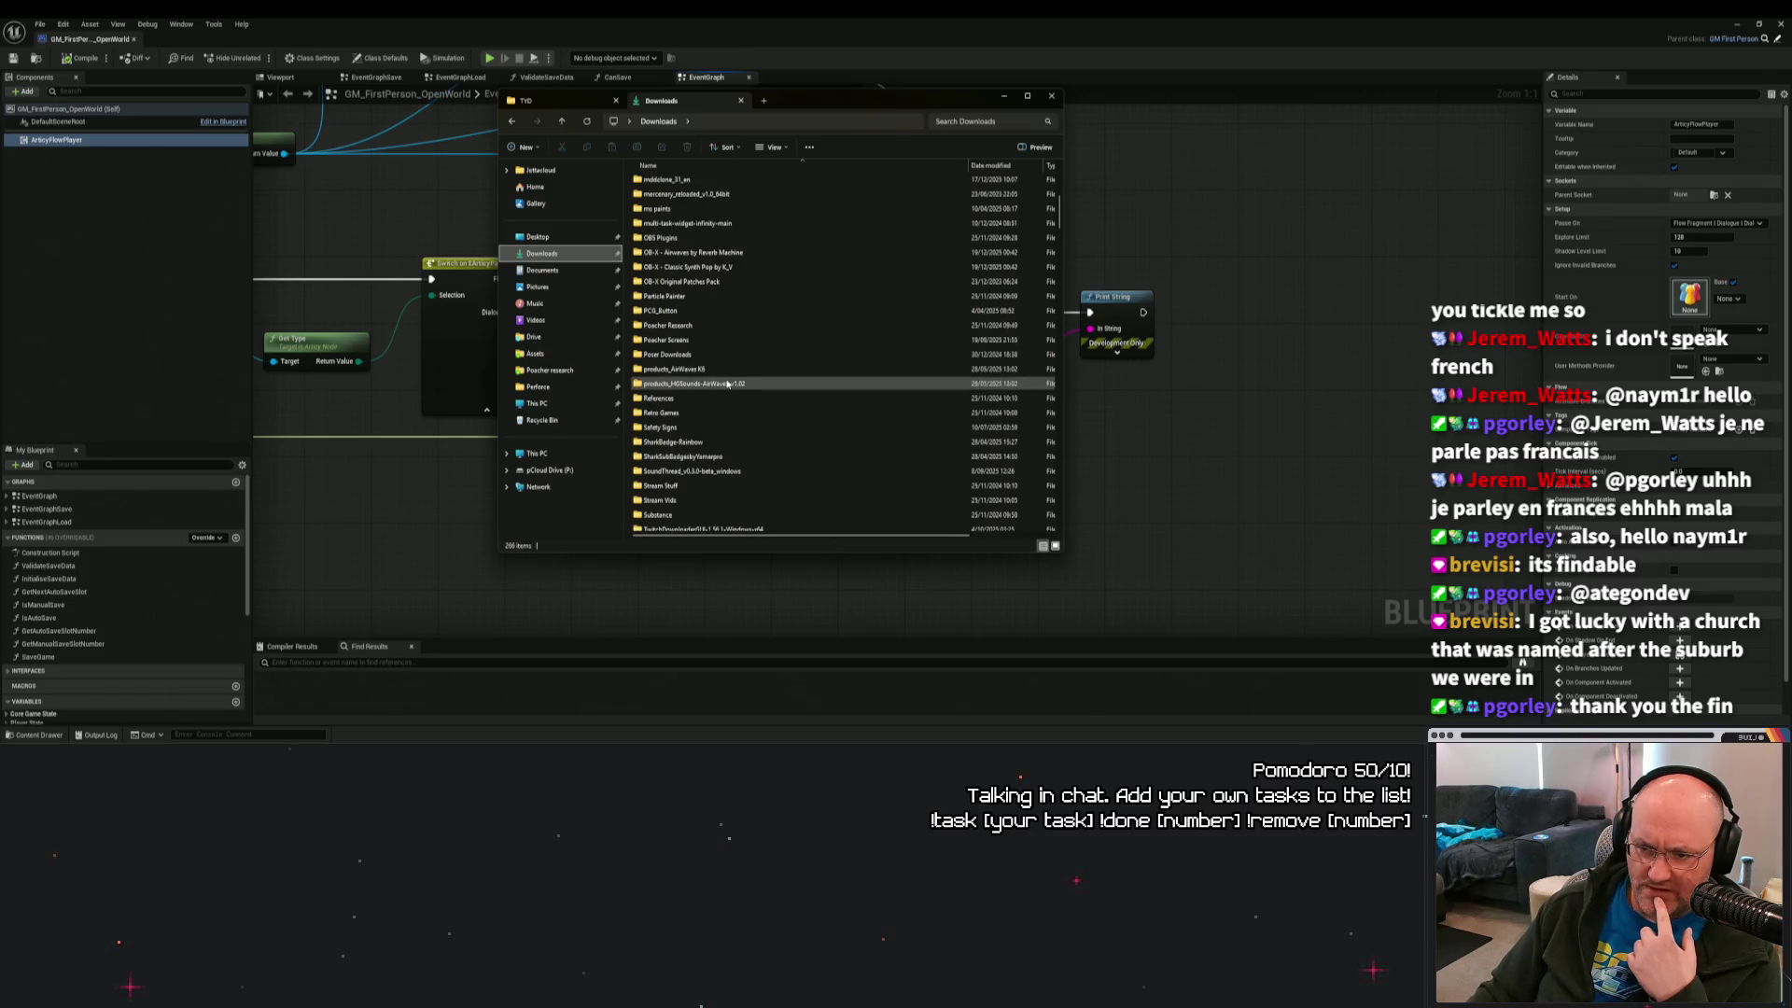
scroll(729, 379, up, 1)
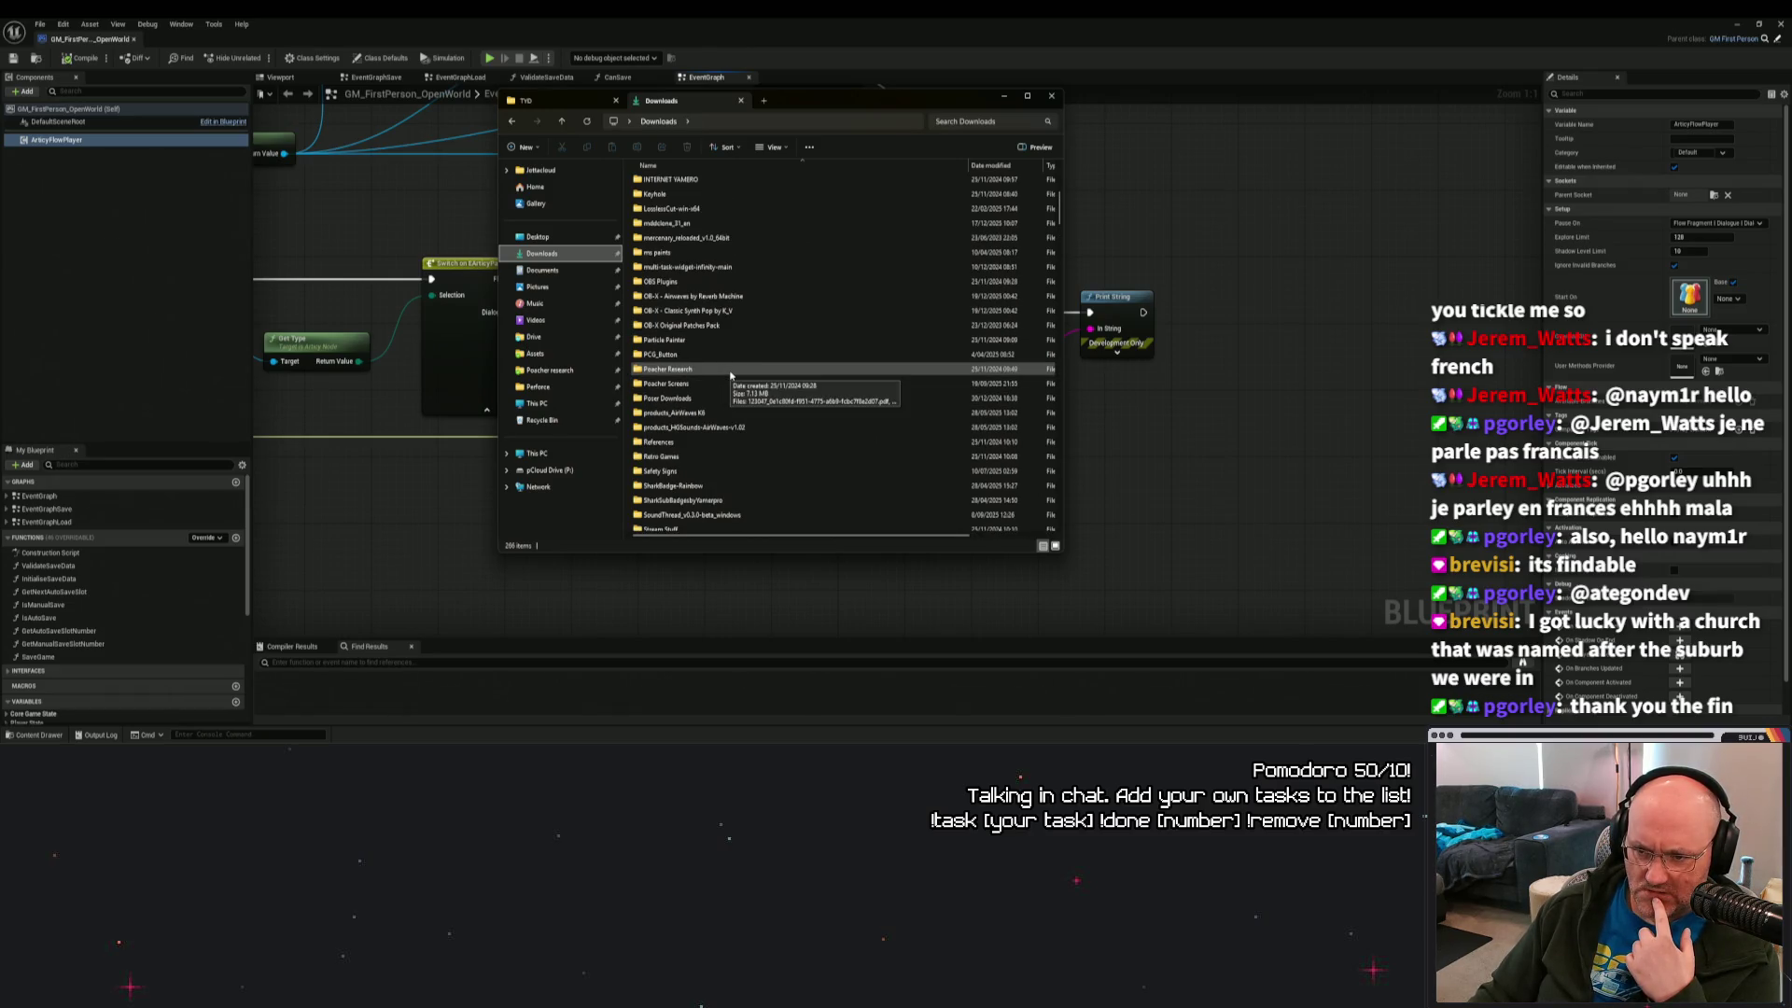
scroll(732, 374, up, 6)
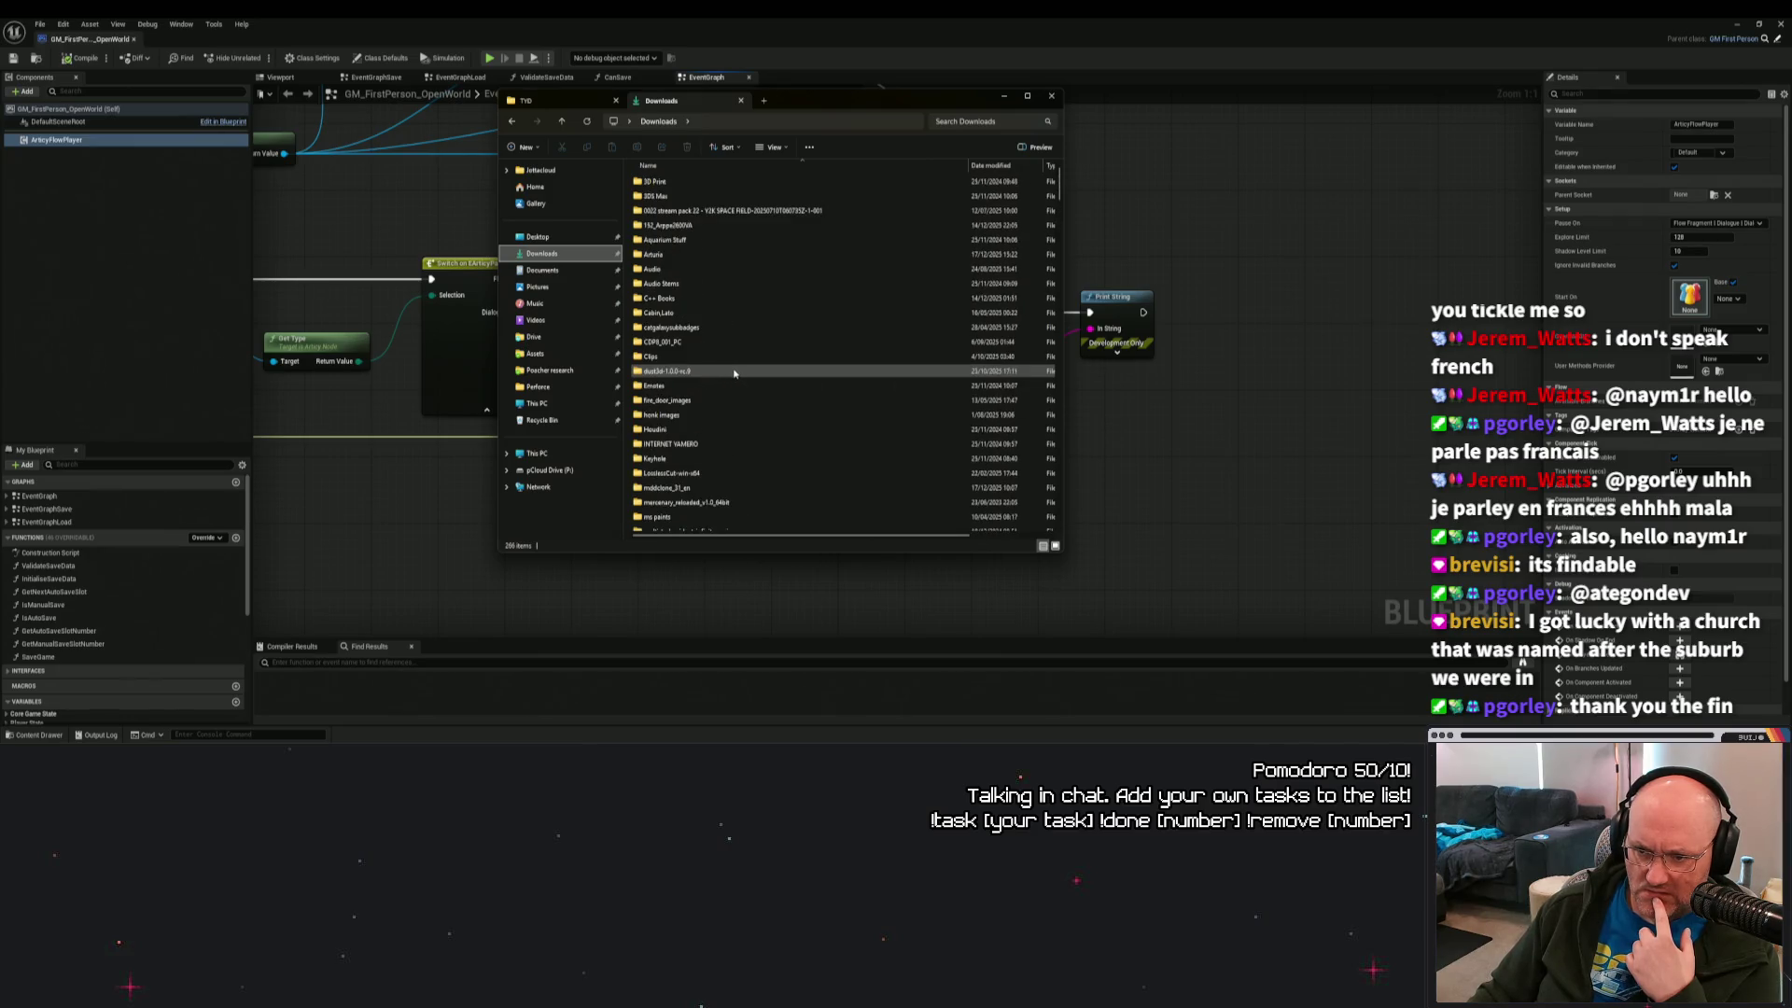
scroll(736, 315, down, 5)
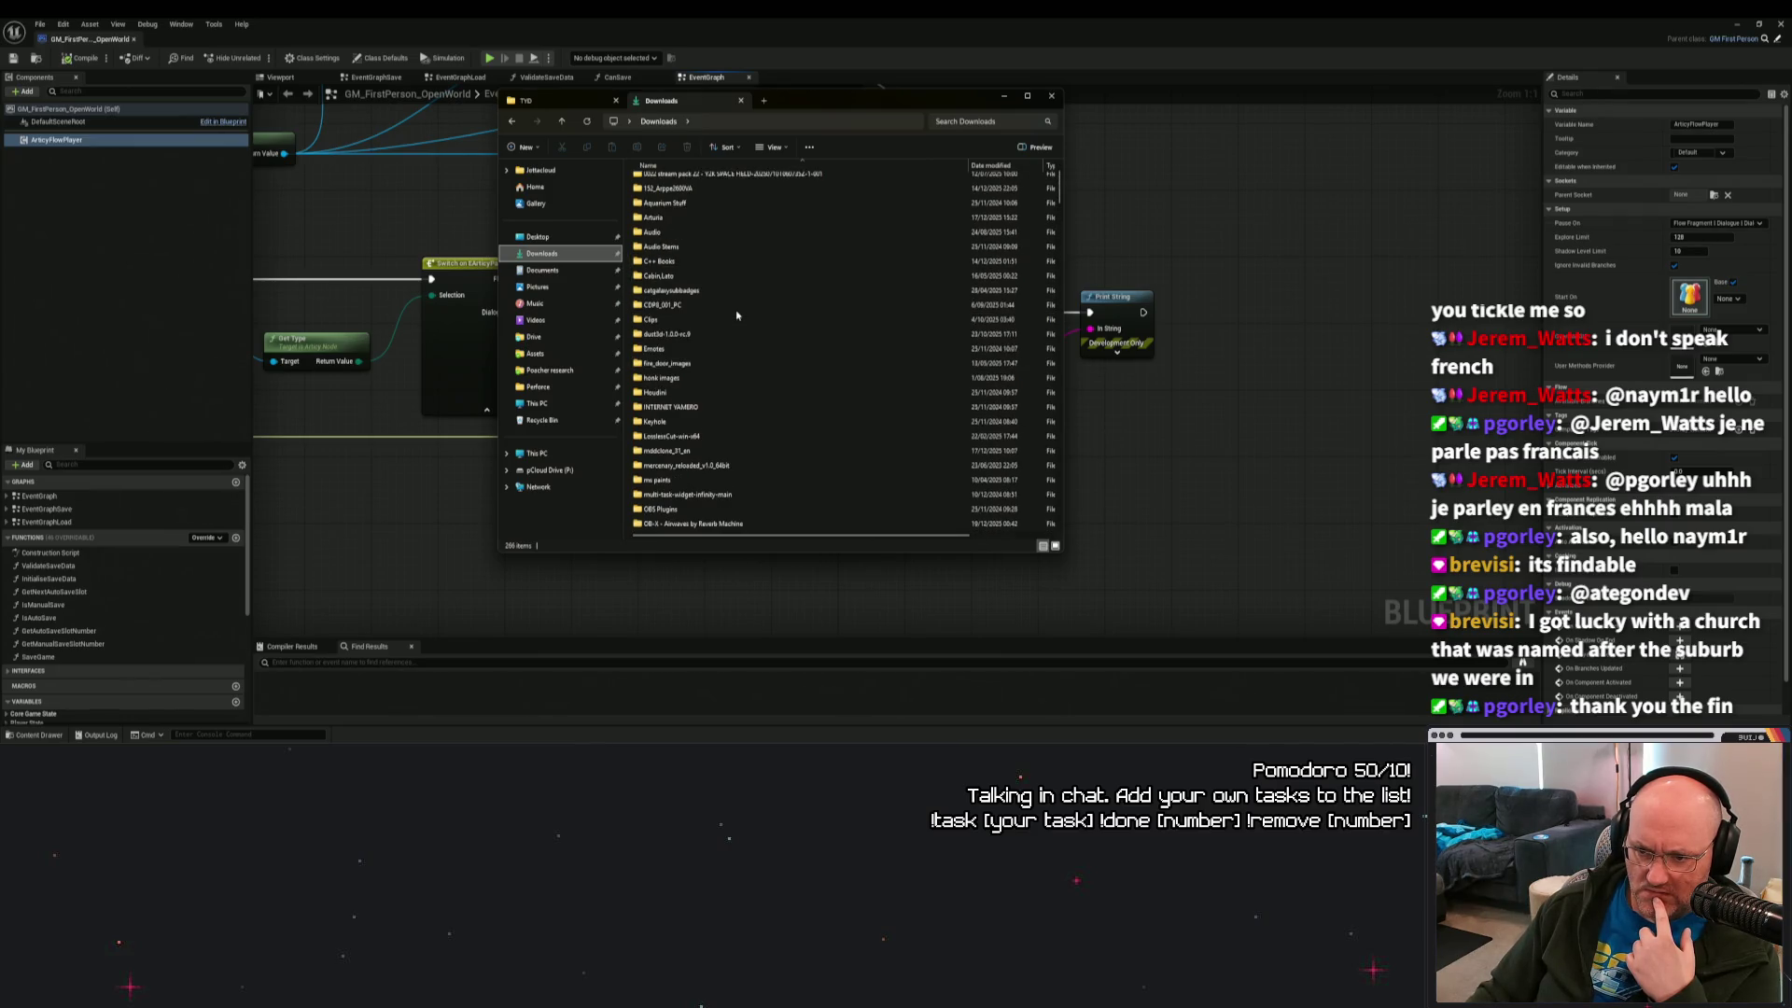
scroll(742, 317, down, 5)
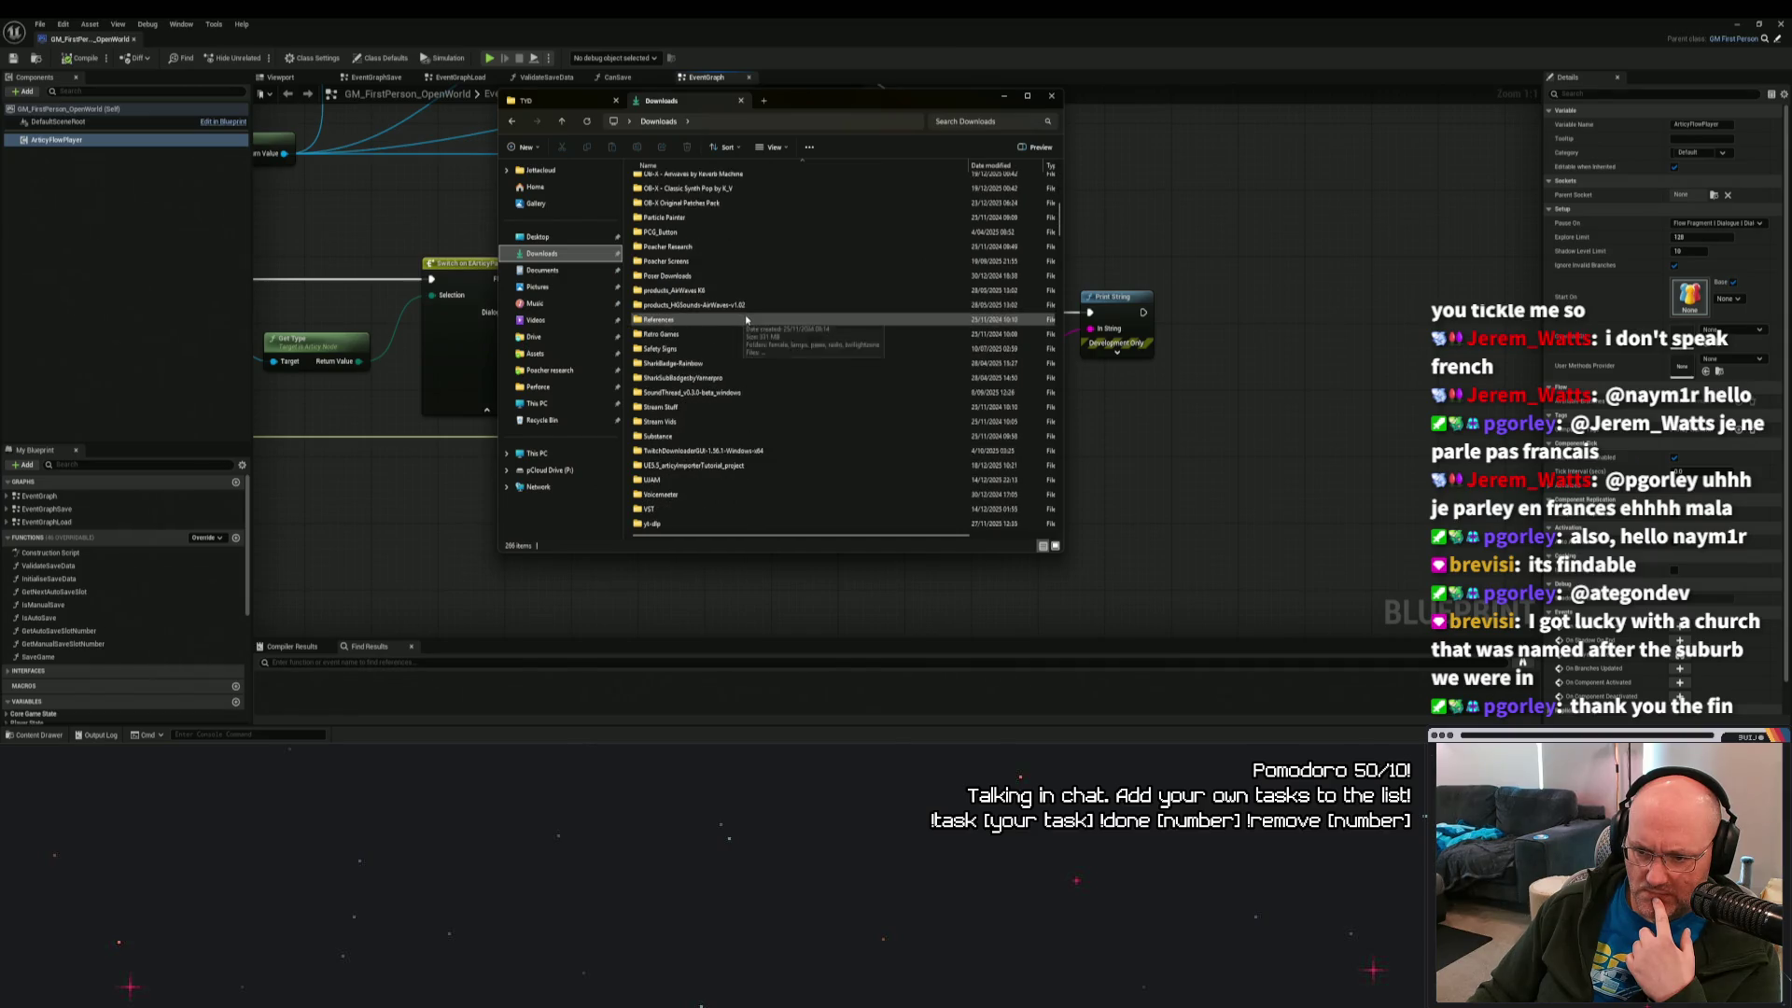
click(722, 423)
double_click(722, 425)
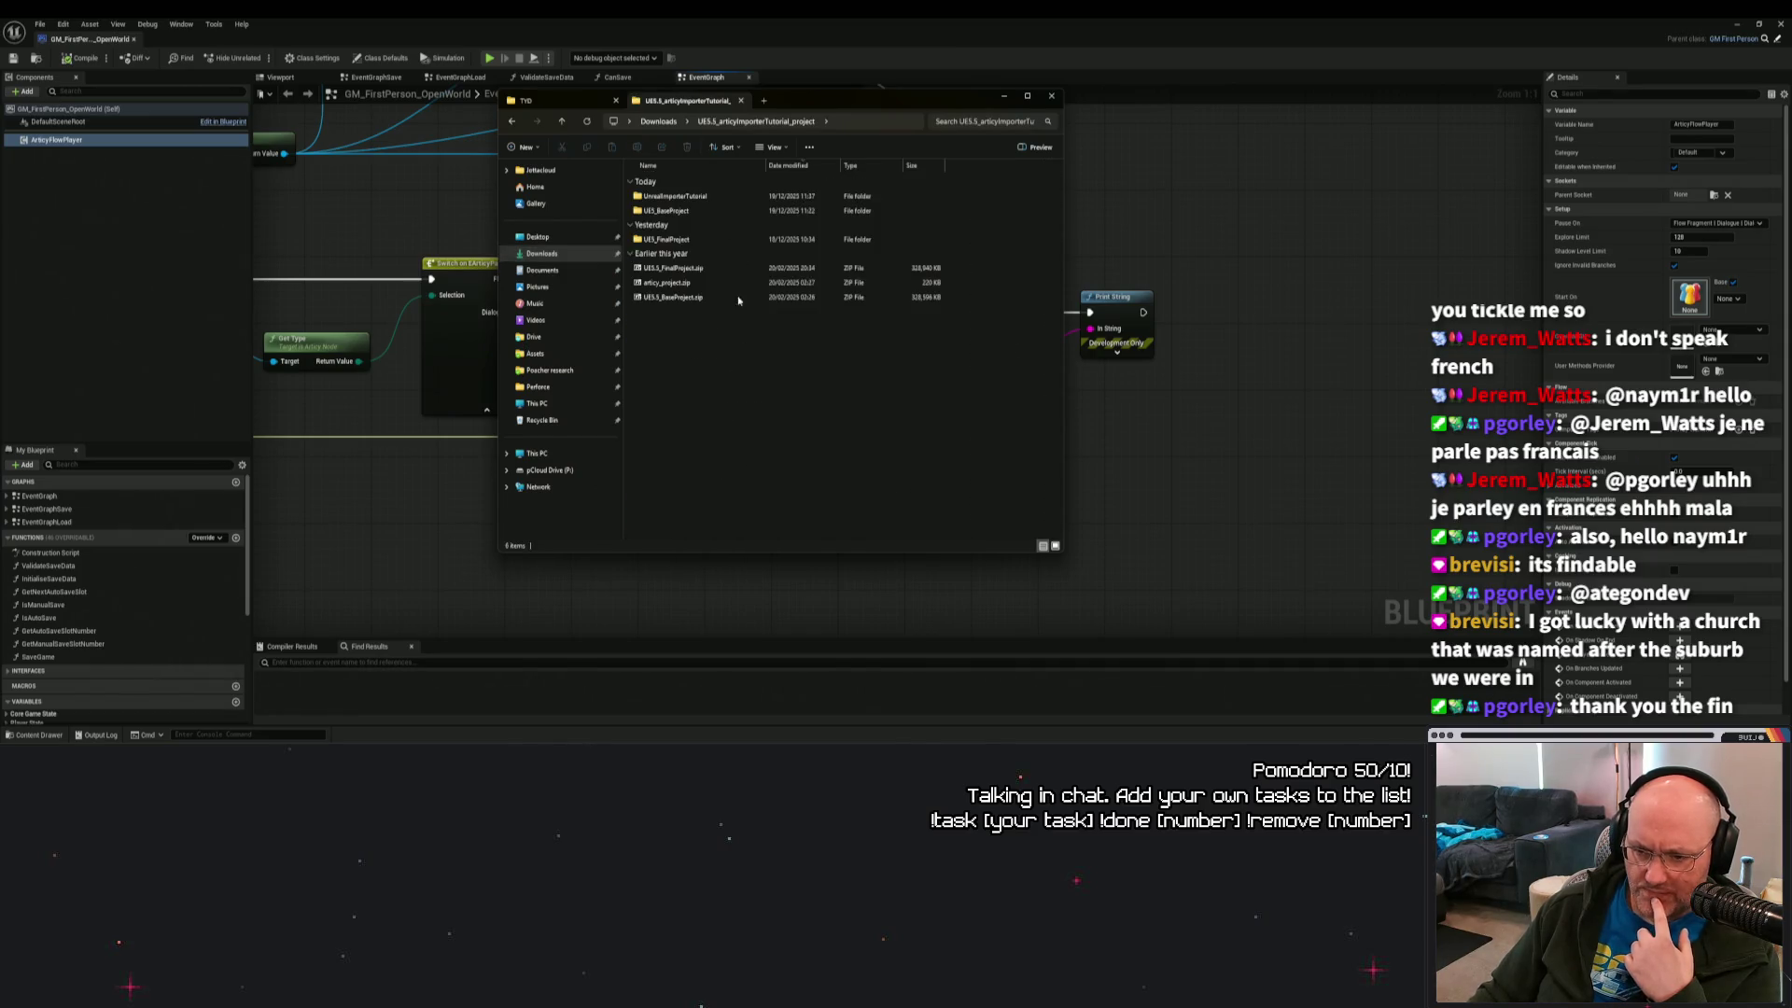
double_click(678, 211)
double_click(681, 196)
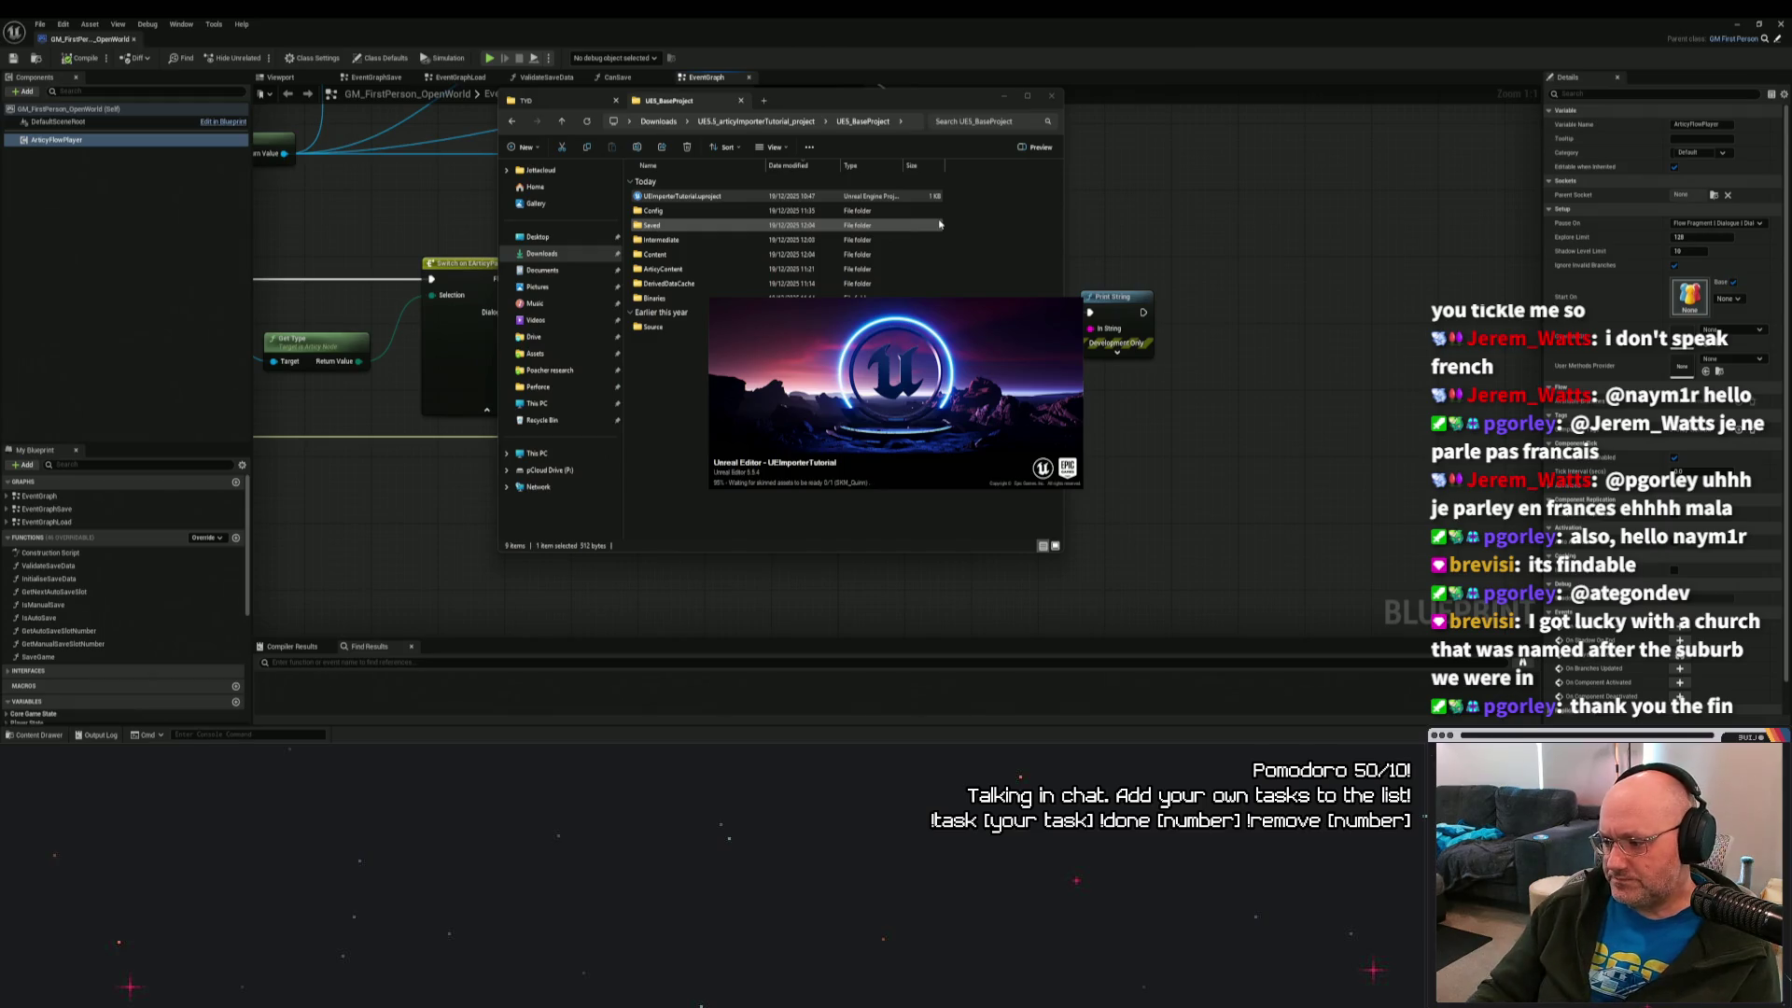
key(alt+Tab)
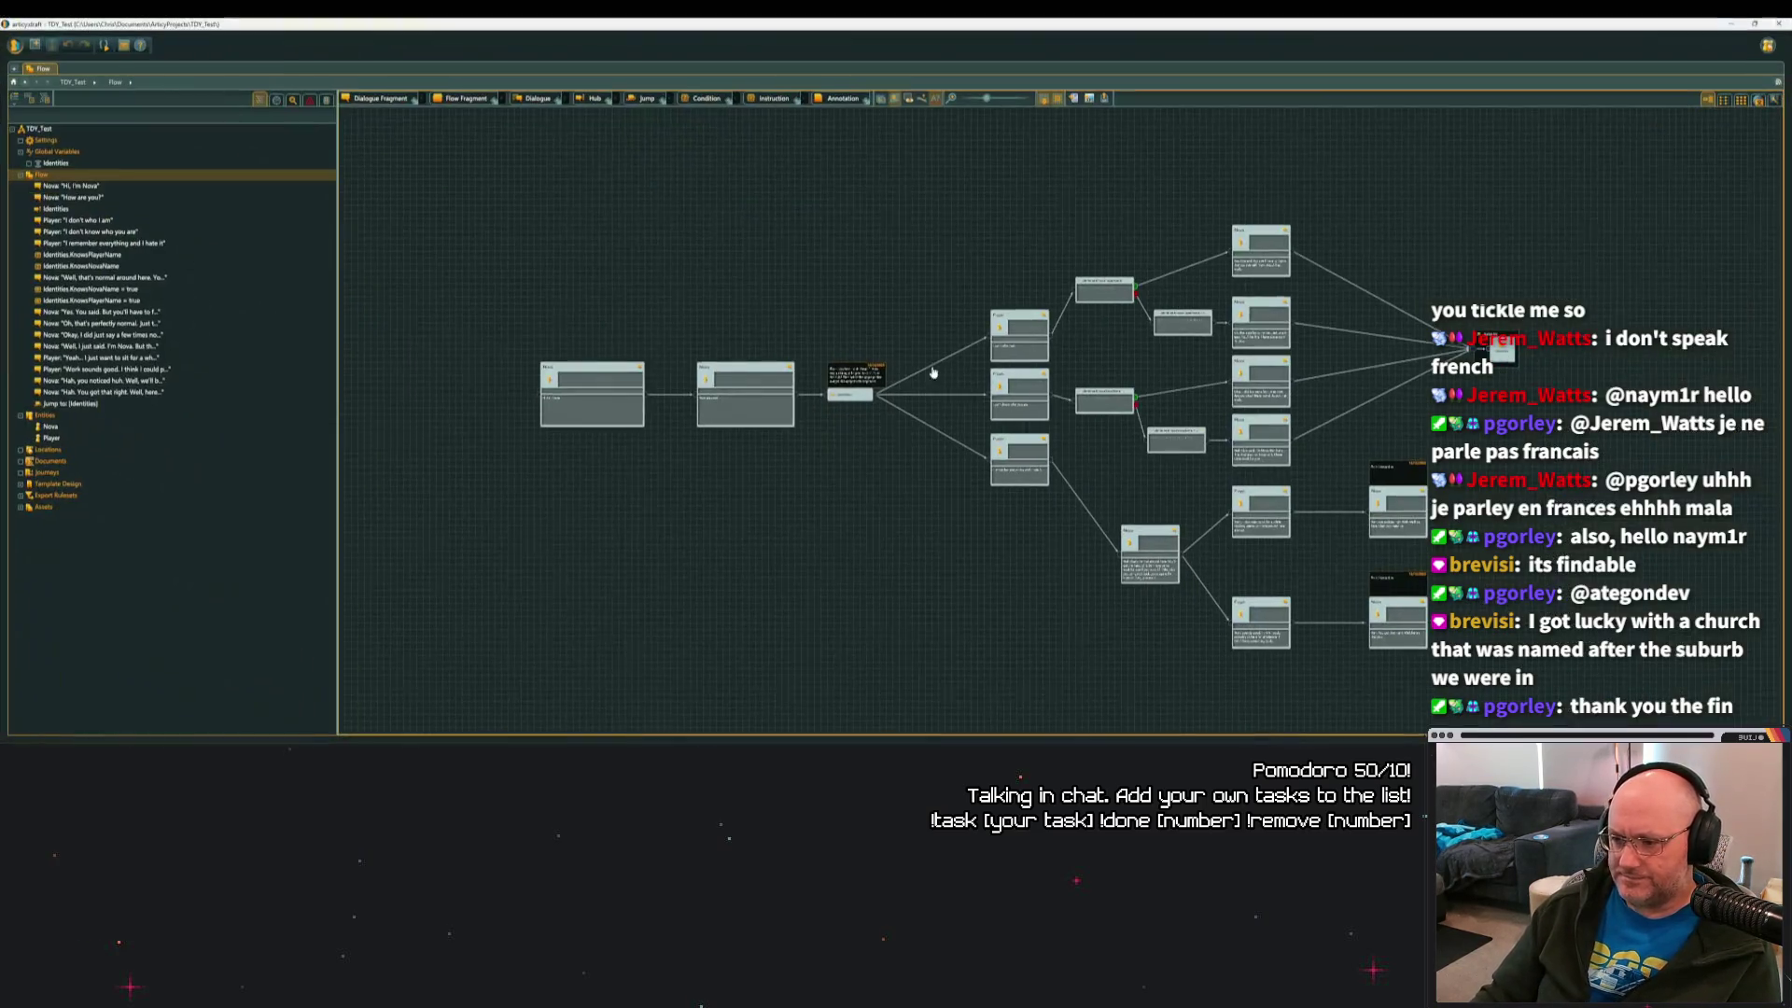
Select the flow graph nodes and inspect the "How are you?" node's actions, then clear selection.
scroll(748, 301, down, 5)
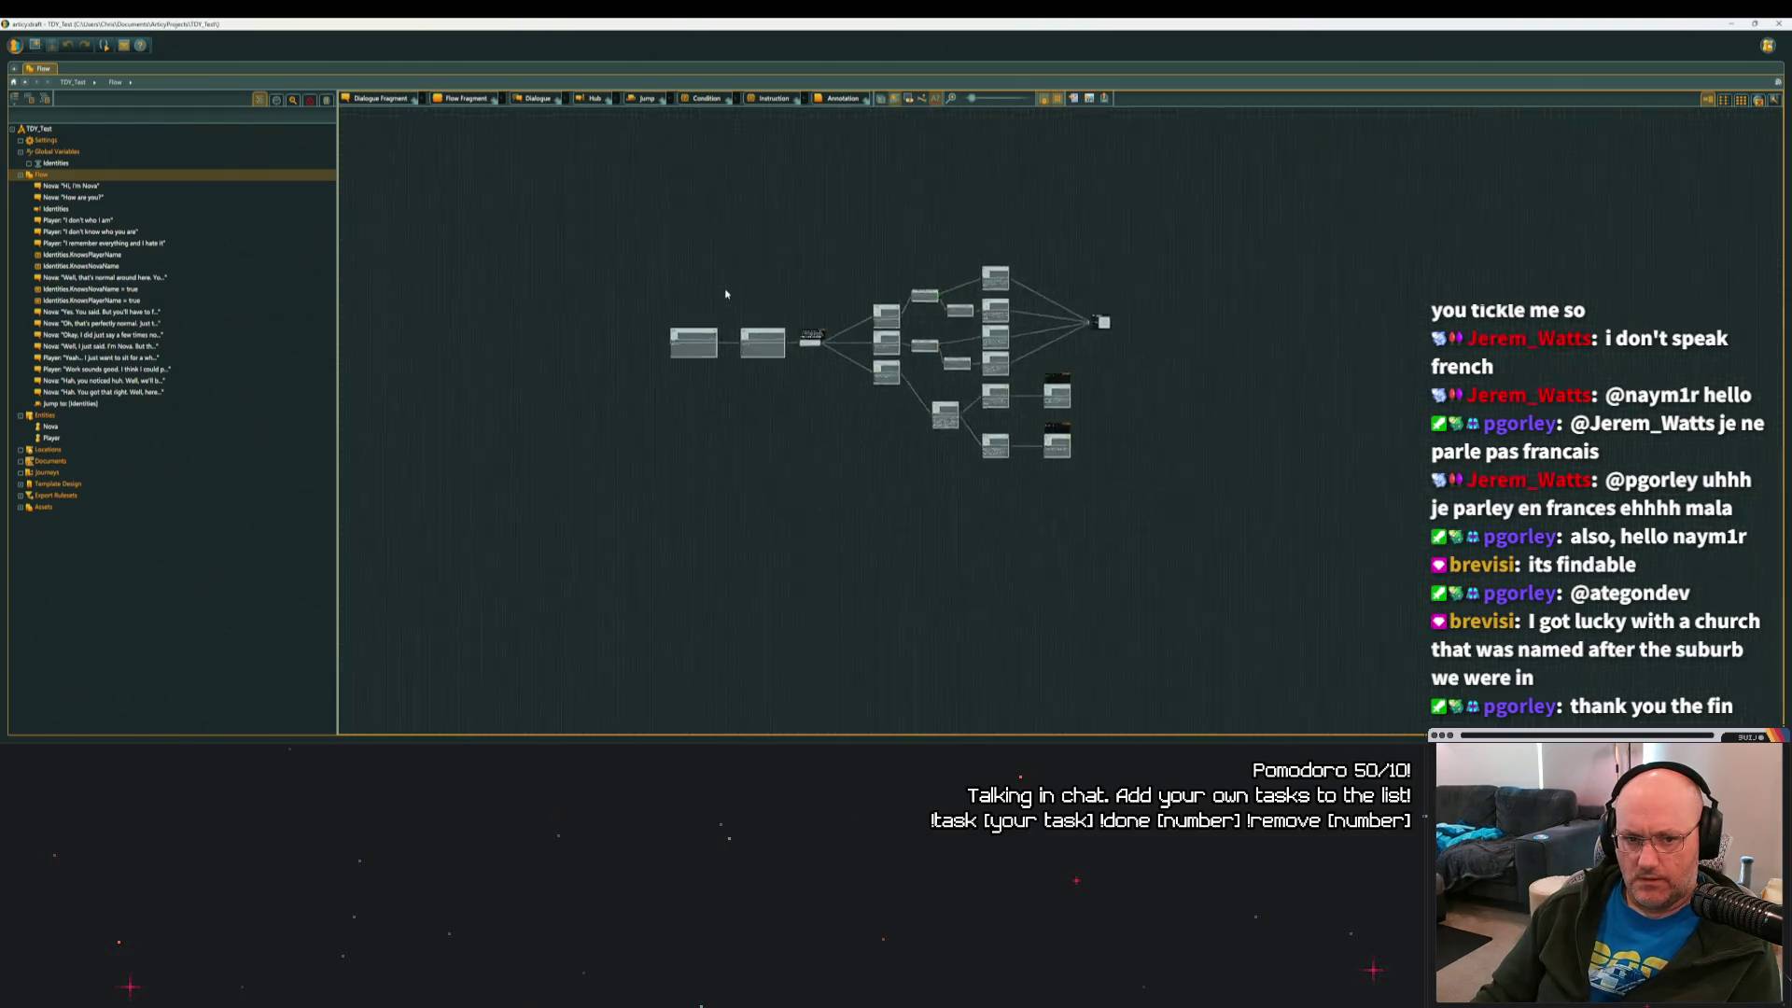
drag(632, 240, 1174, 500)
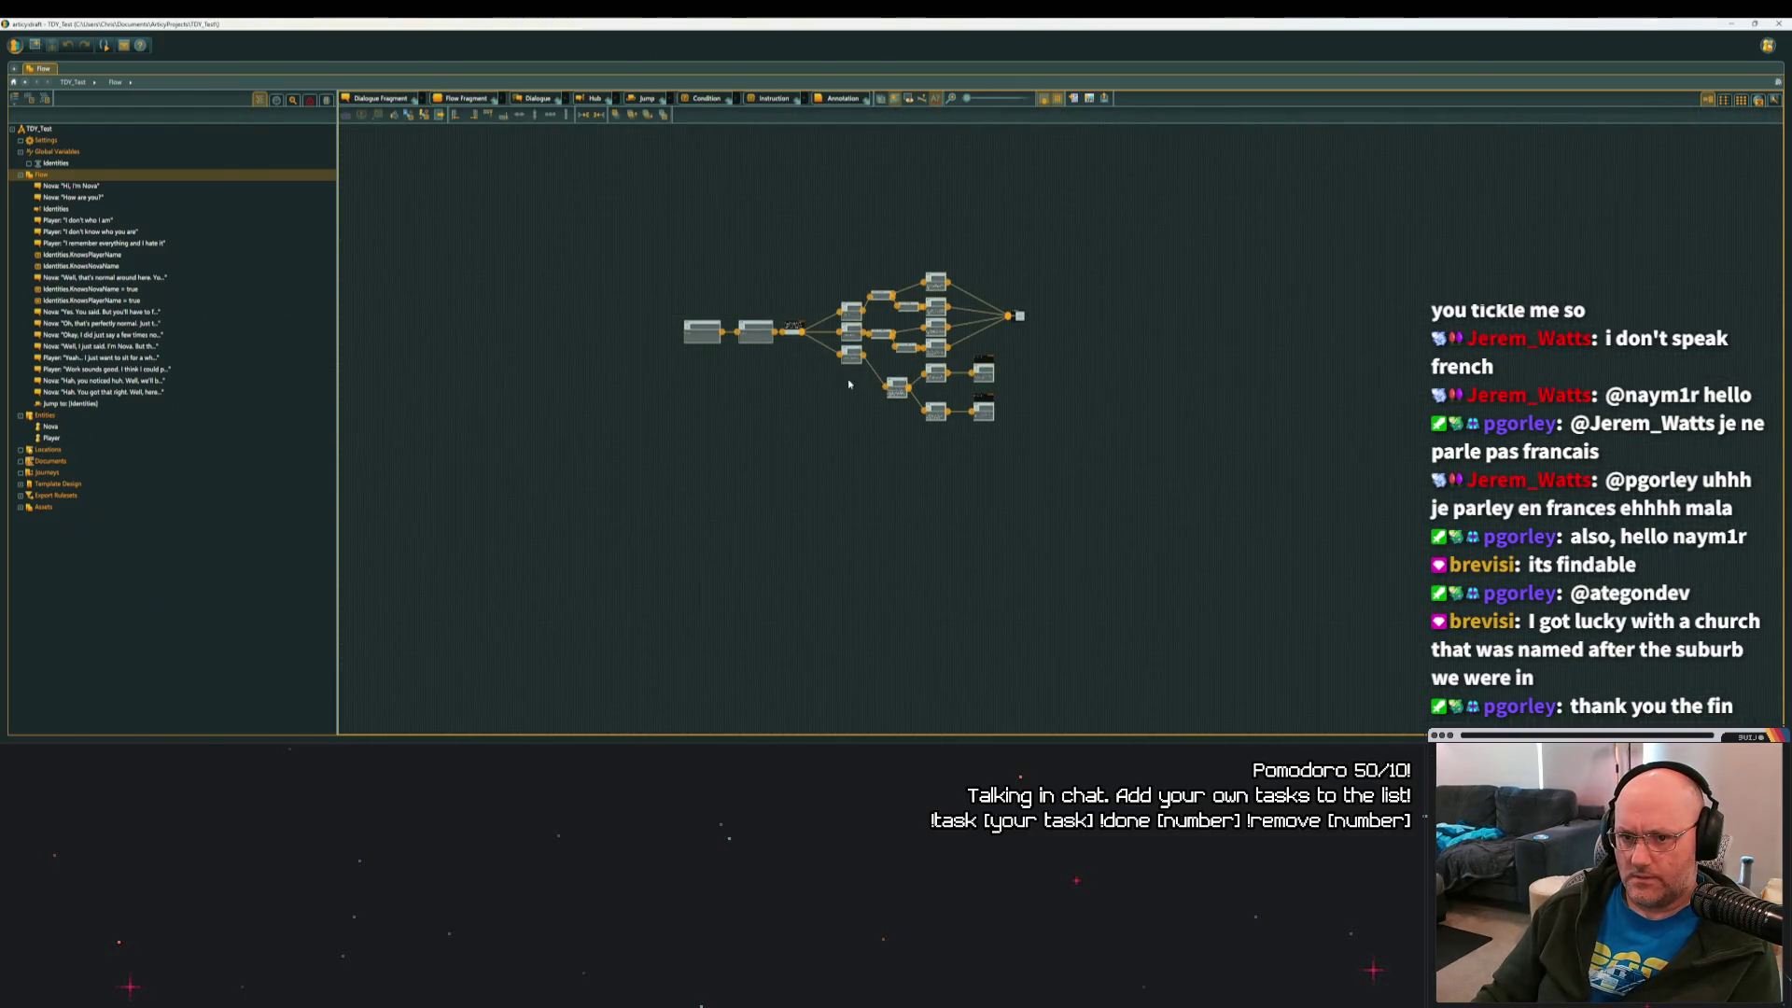
scroll(754, 282, up, 5)
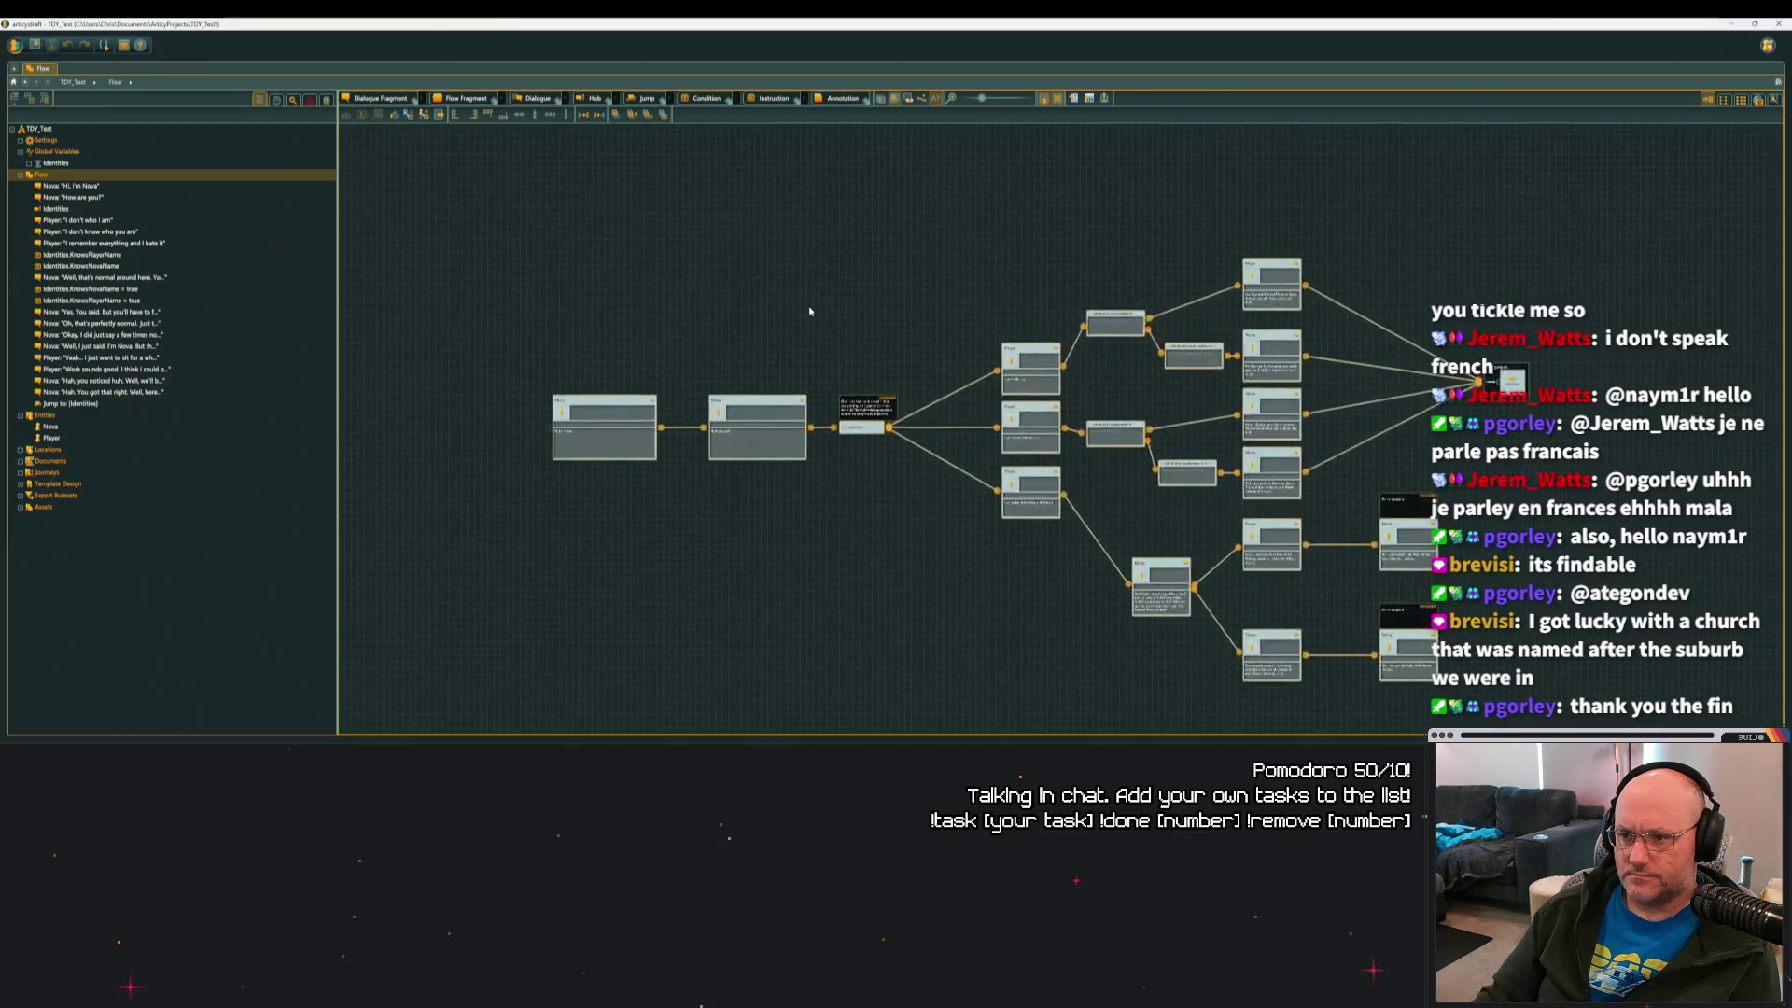
click(765, 415)
right_click(764, 414)
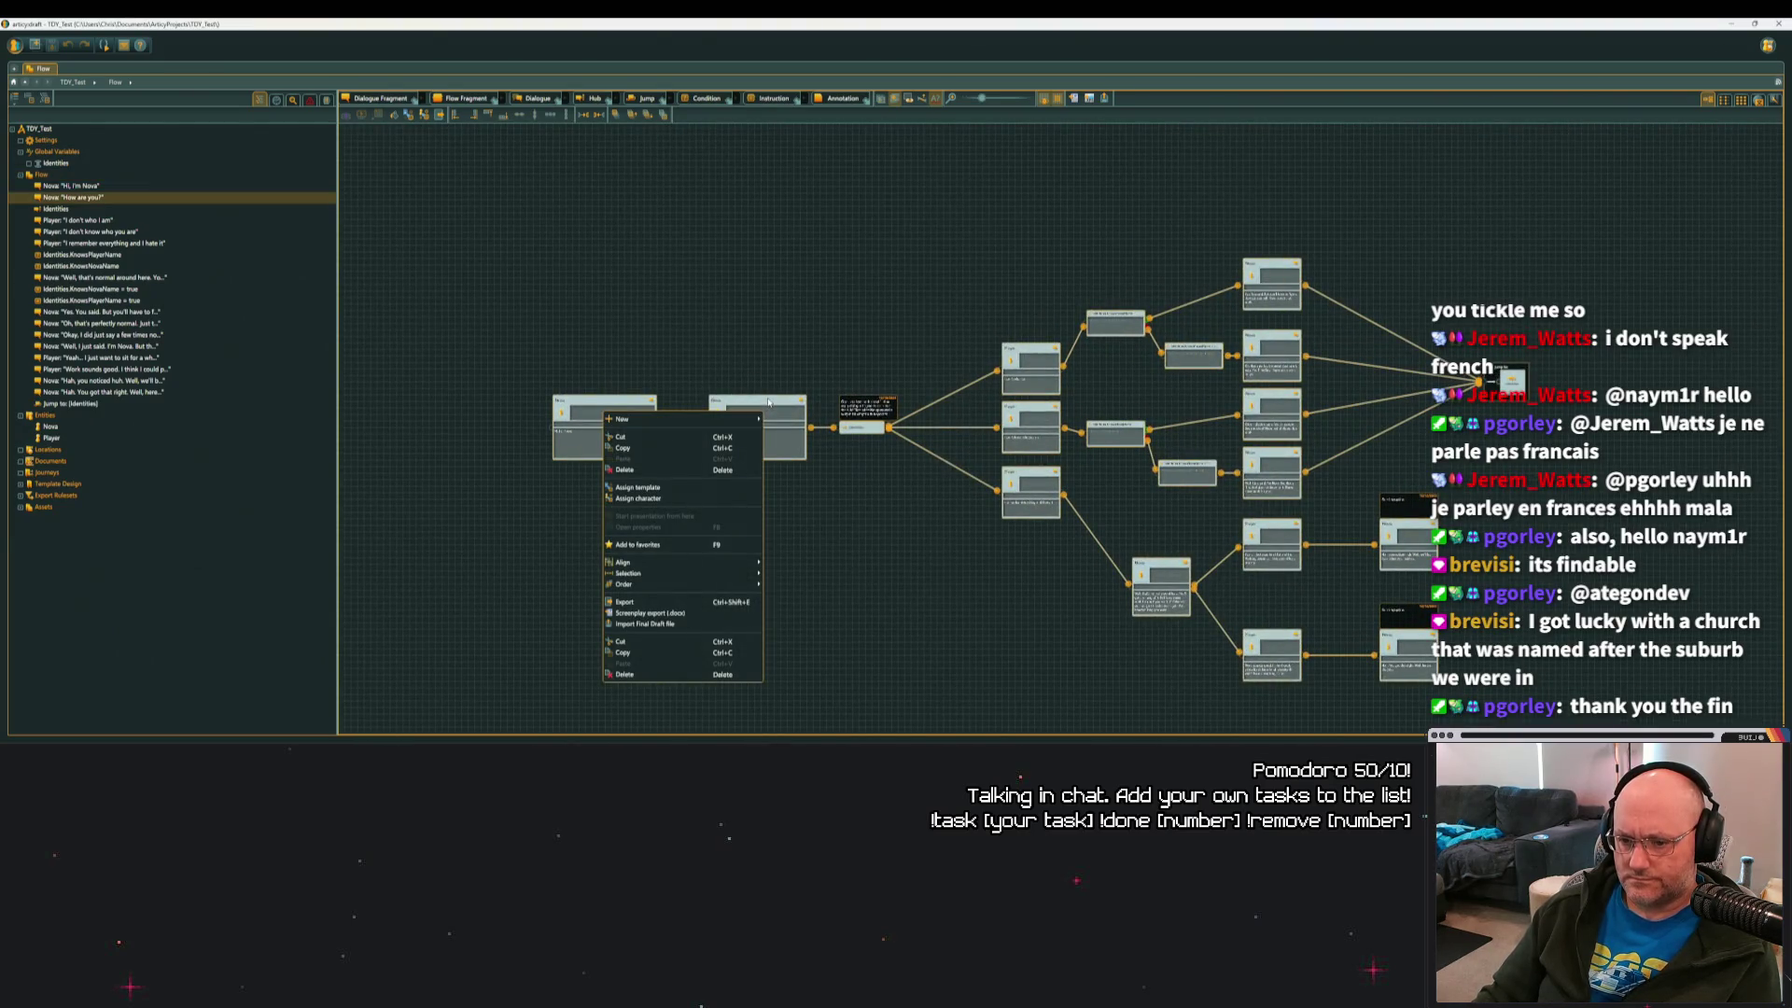
key(Escape)
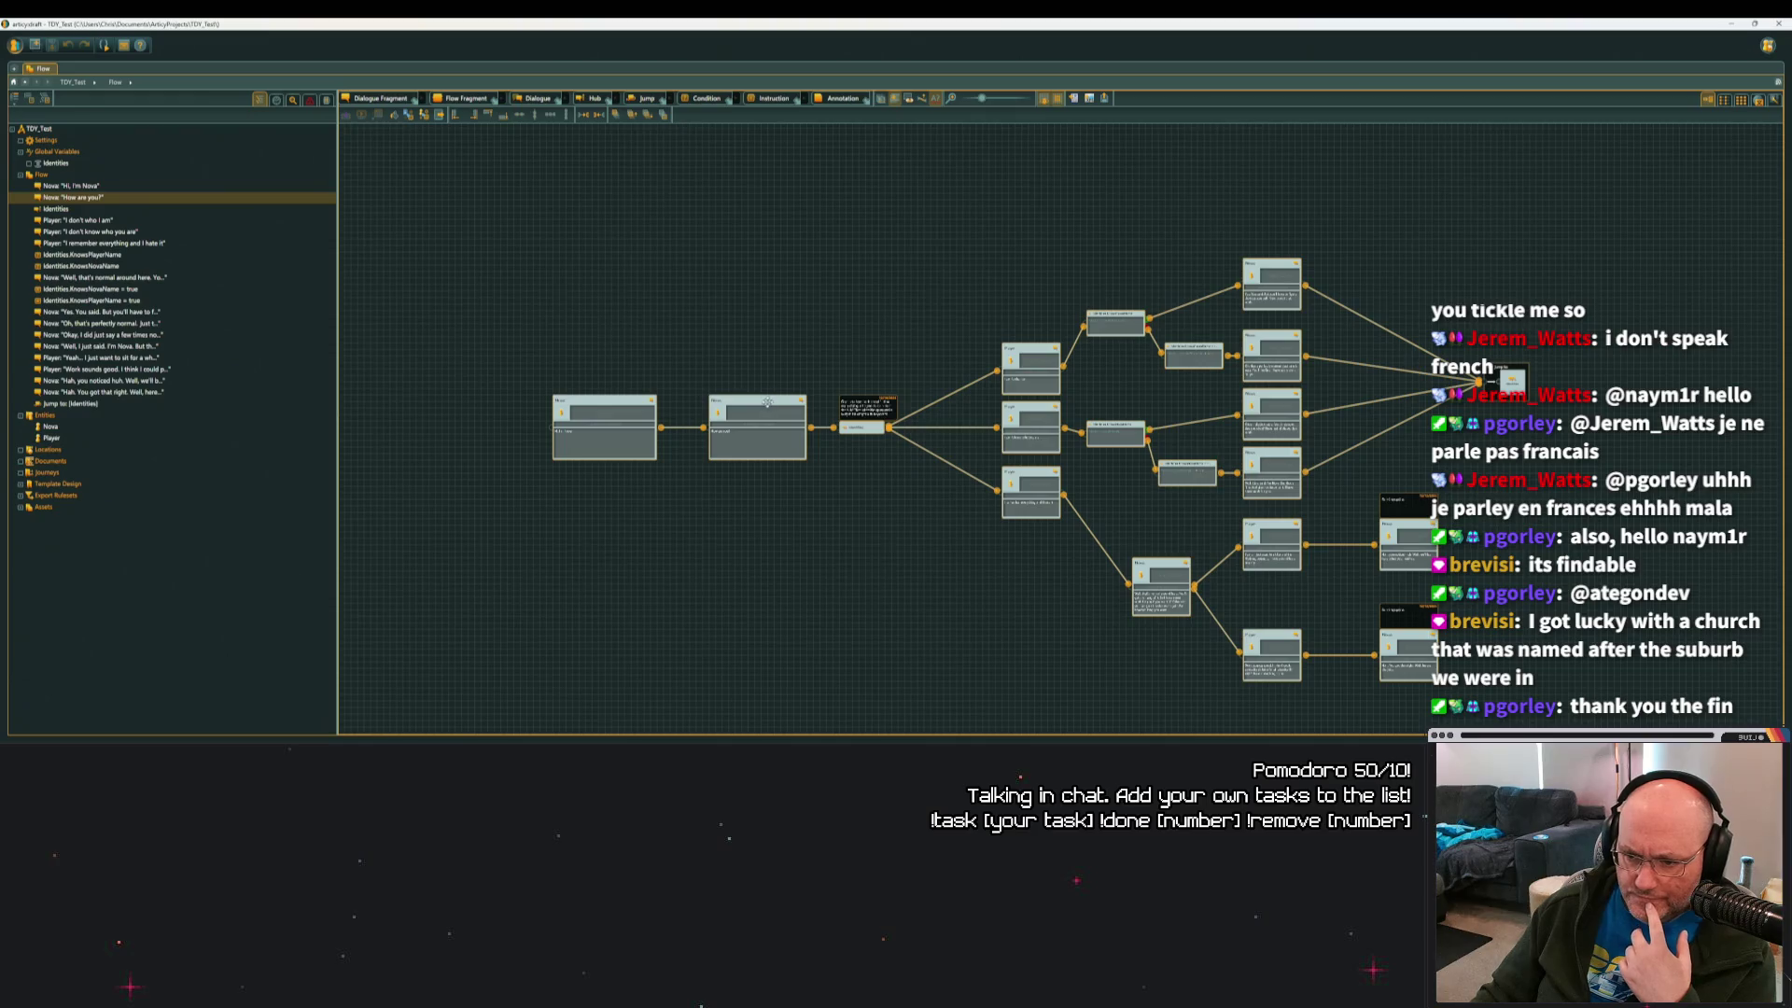
right_click(770, 404)
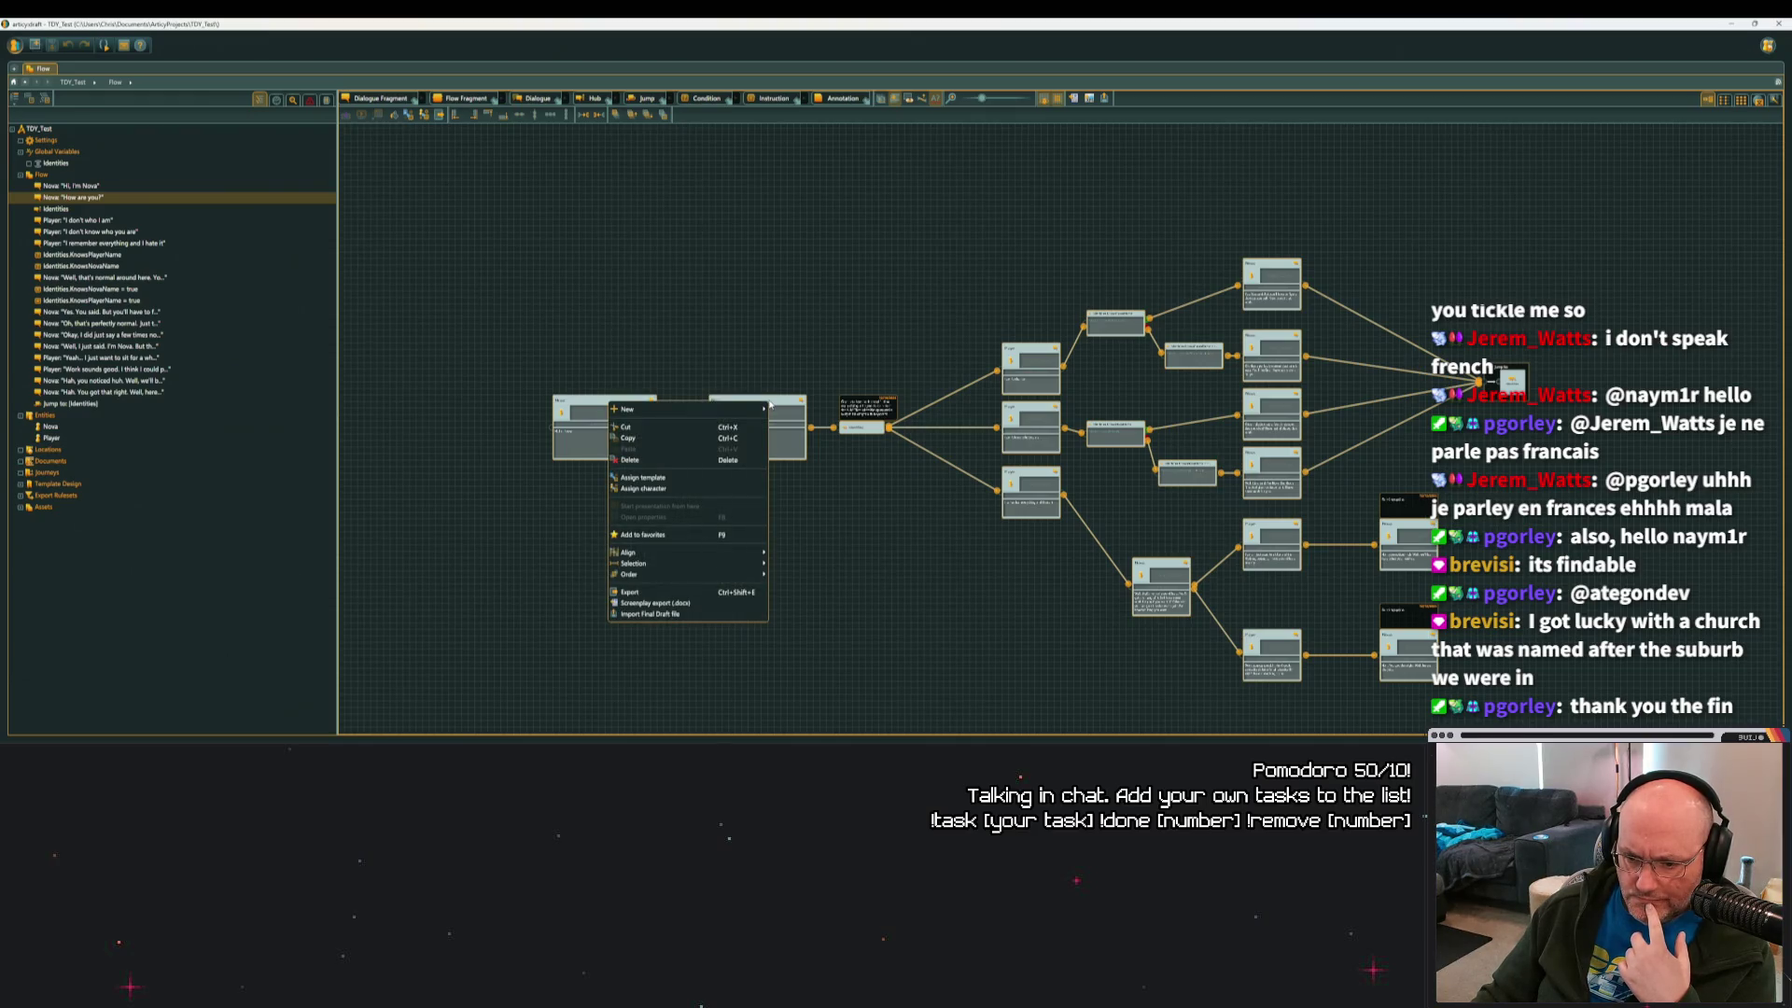
click(703, 281)
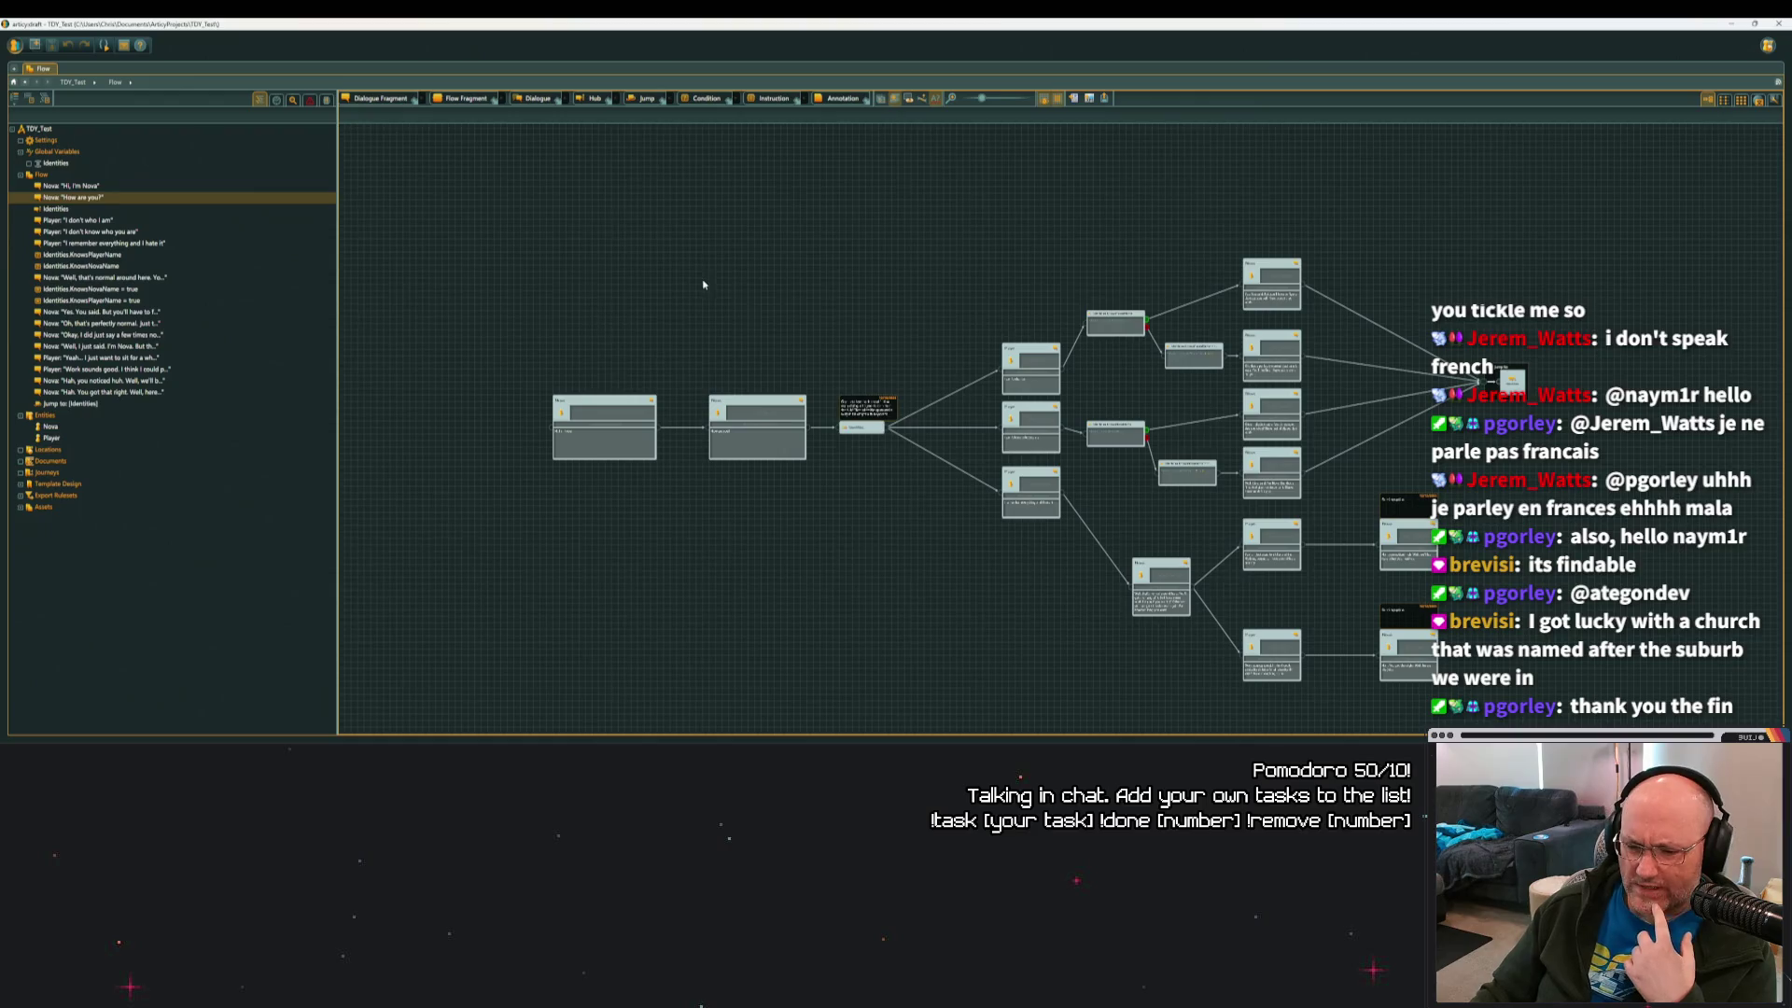
Run the Unreal Engine export into the TYD project and return to Unreal.
click(15, 45)
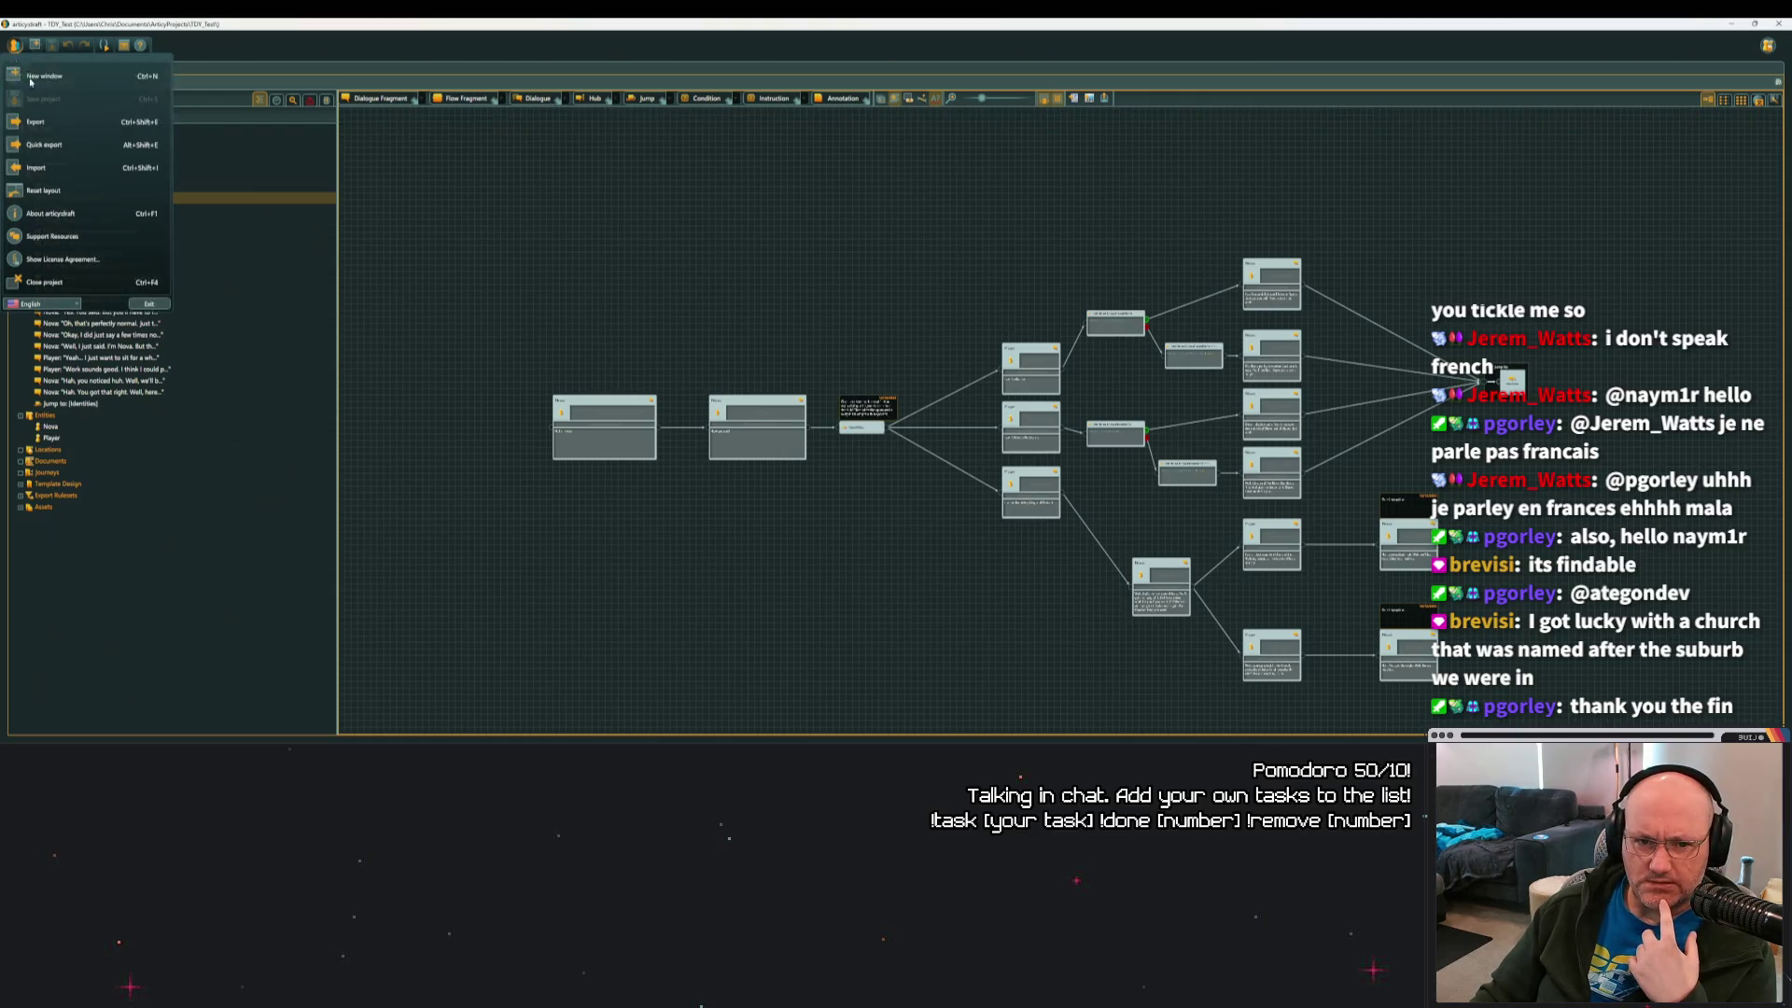
click(56, 140)
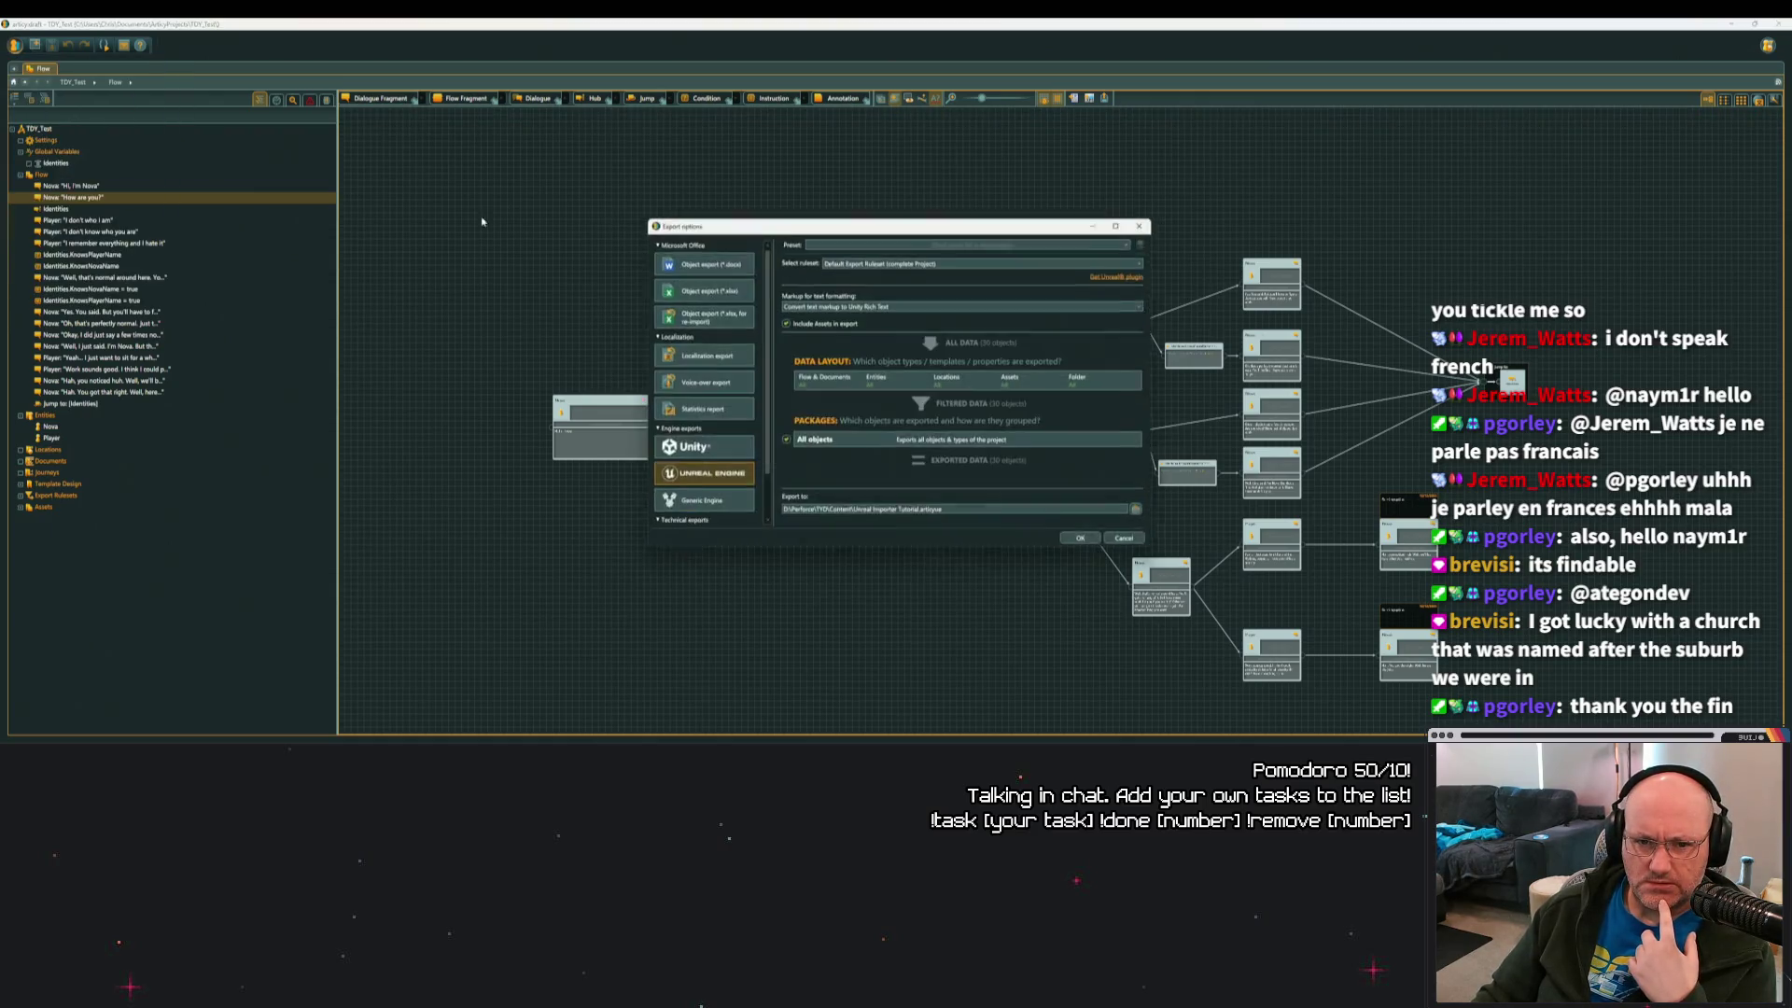
click(1092, 540)
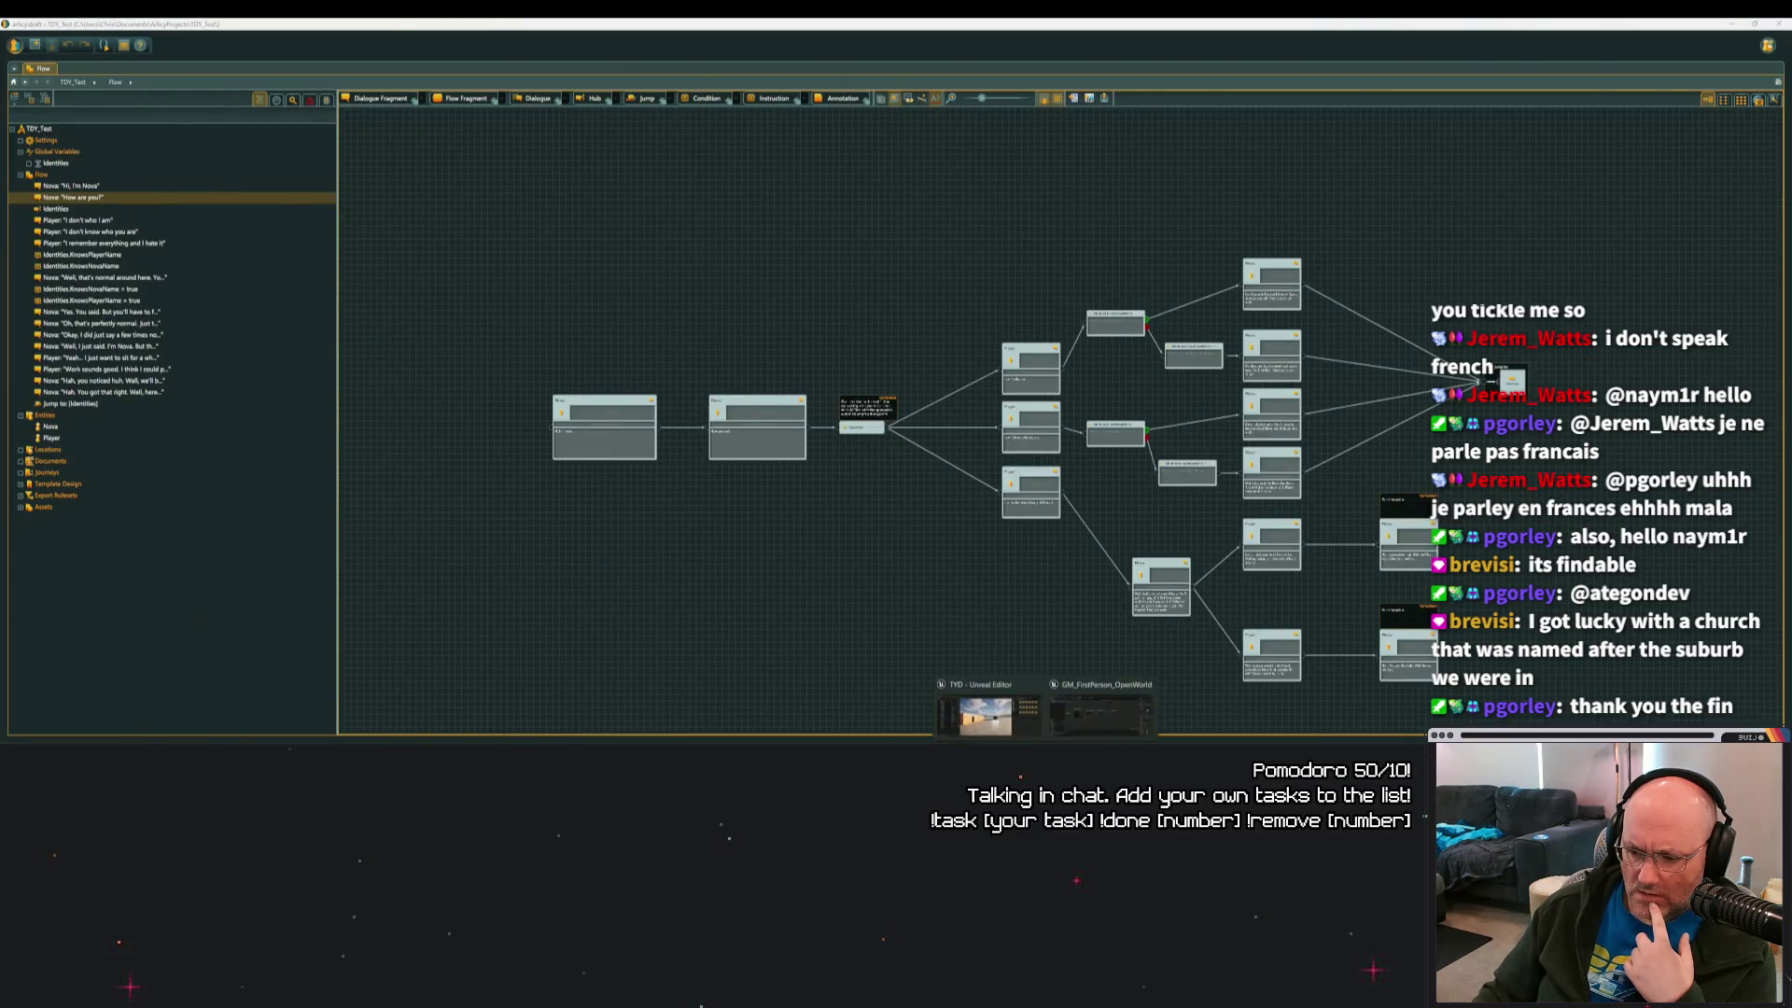
click(1007, 728)
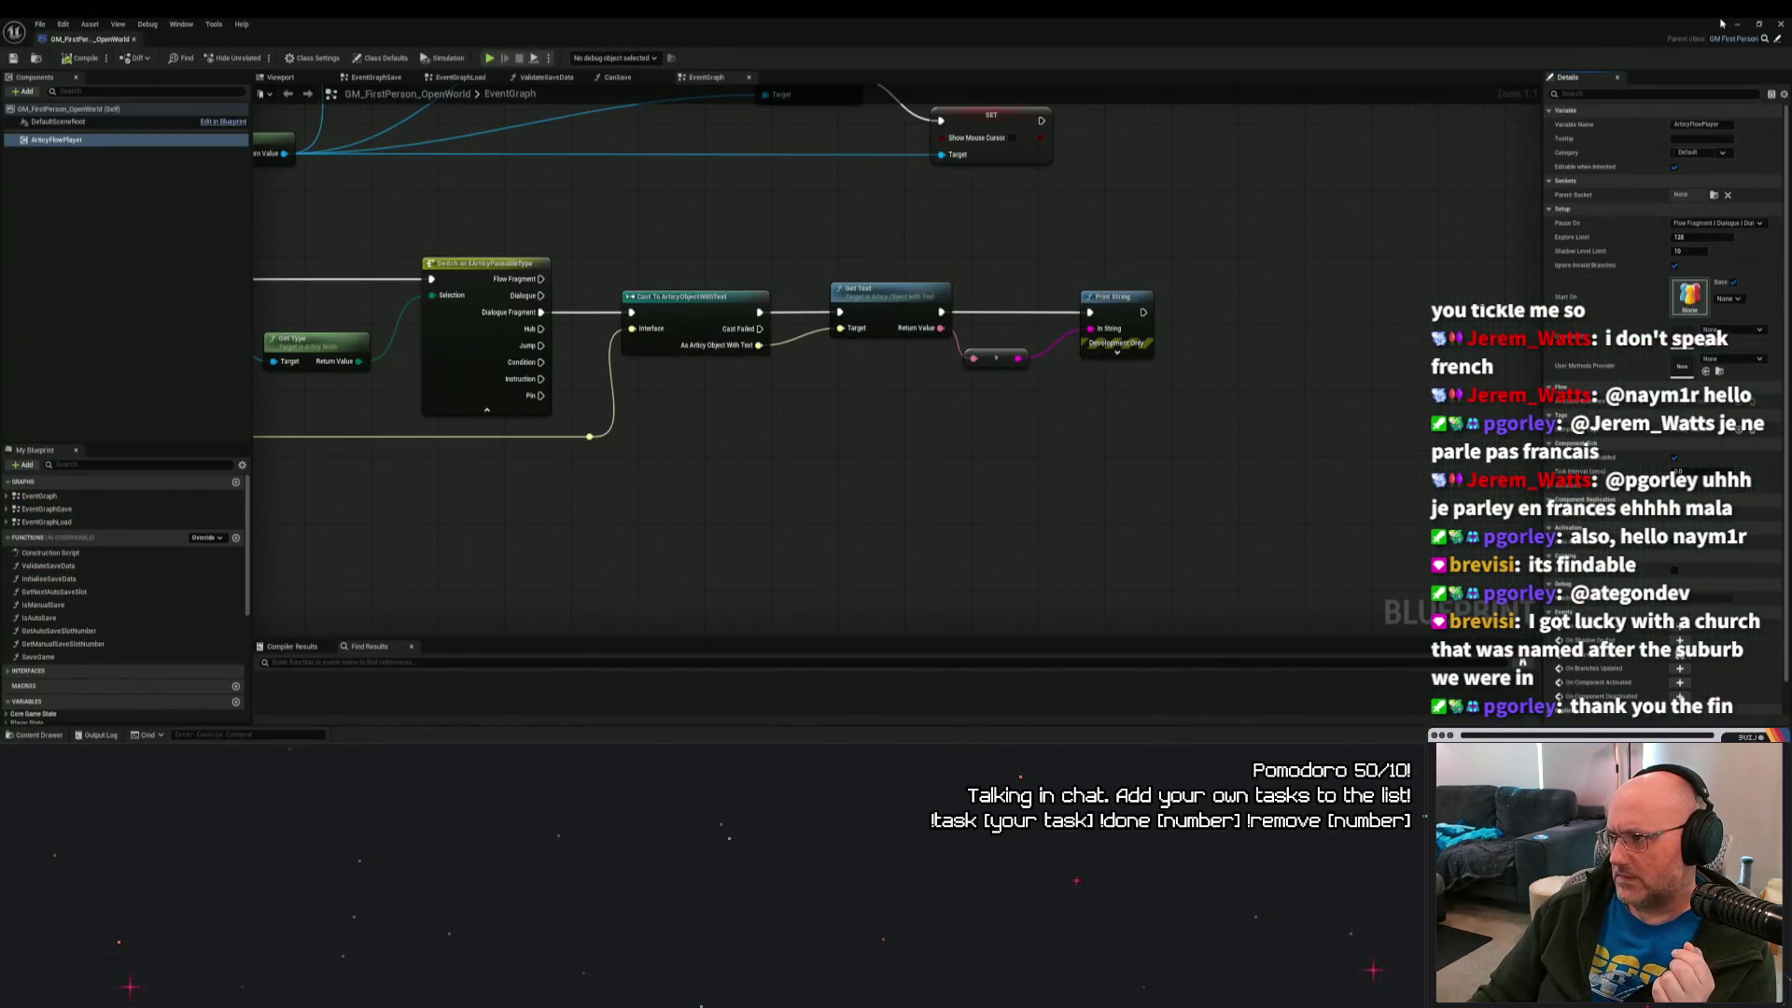
Close the blueprint editor and open the Unreal_Importer_Tutorial asset from the Content folder.
click(1777, 23)
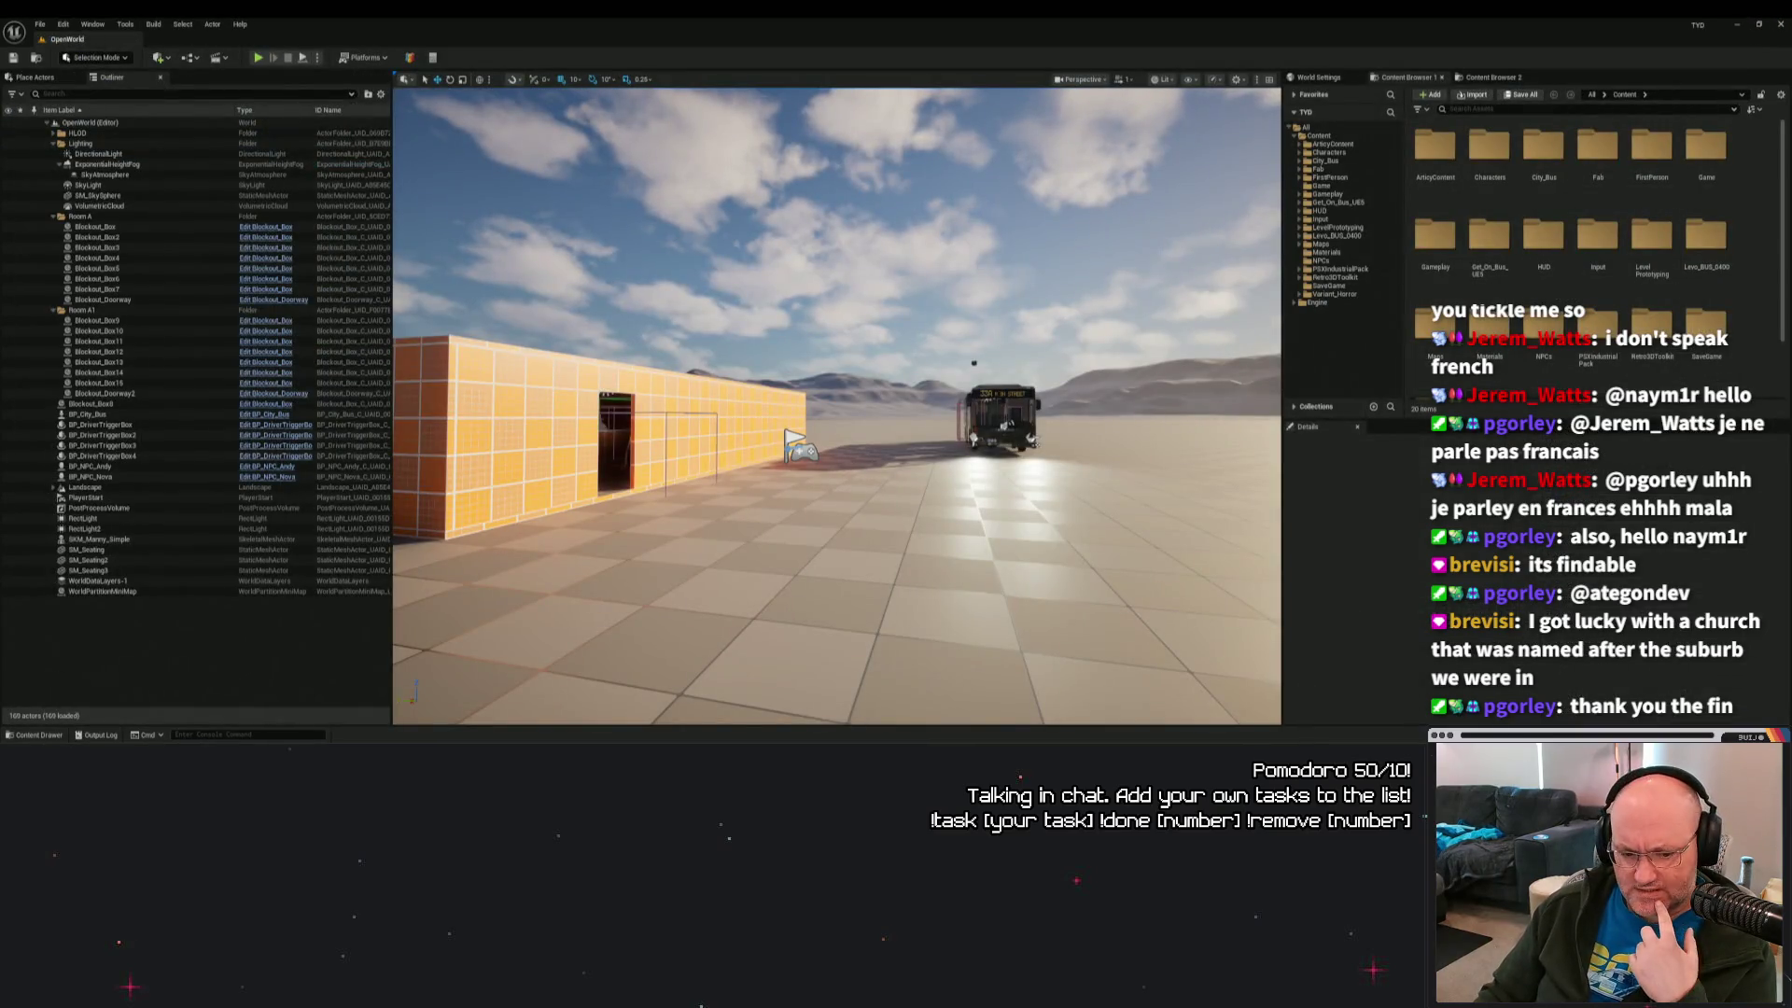
key(ctrl+space)
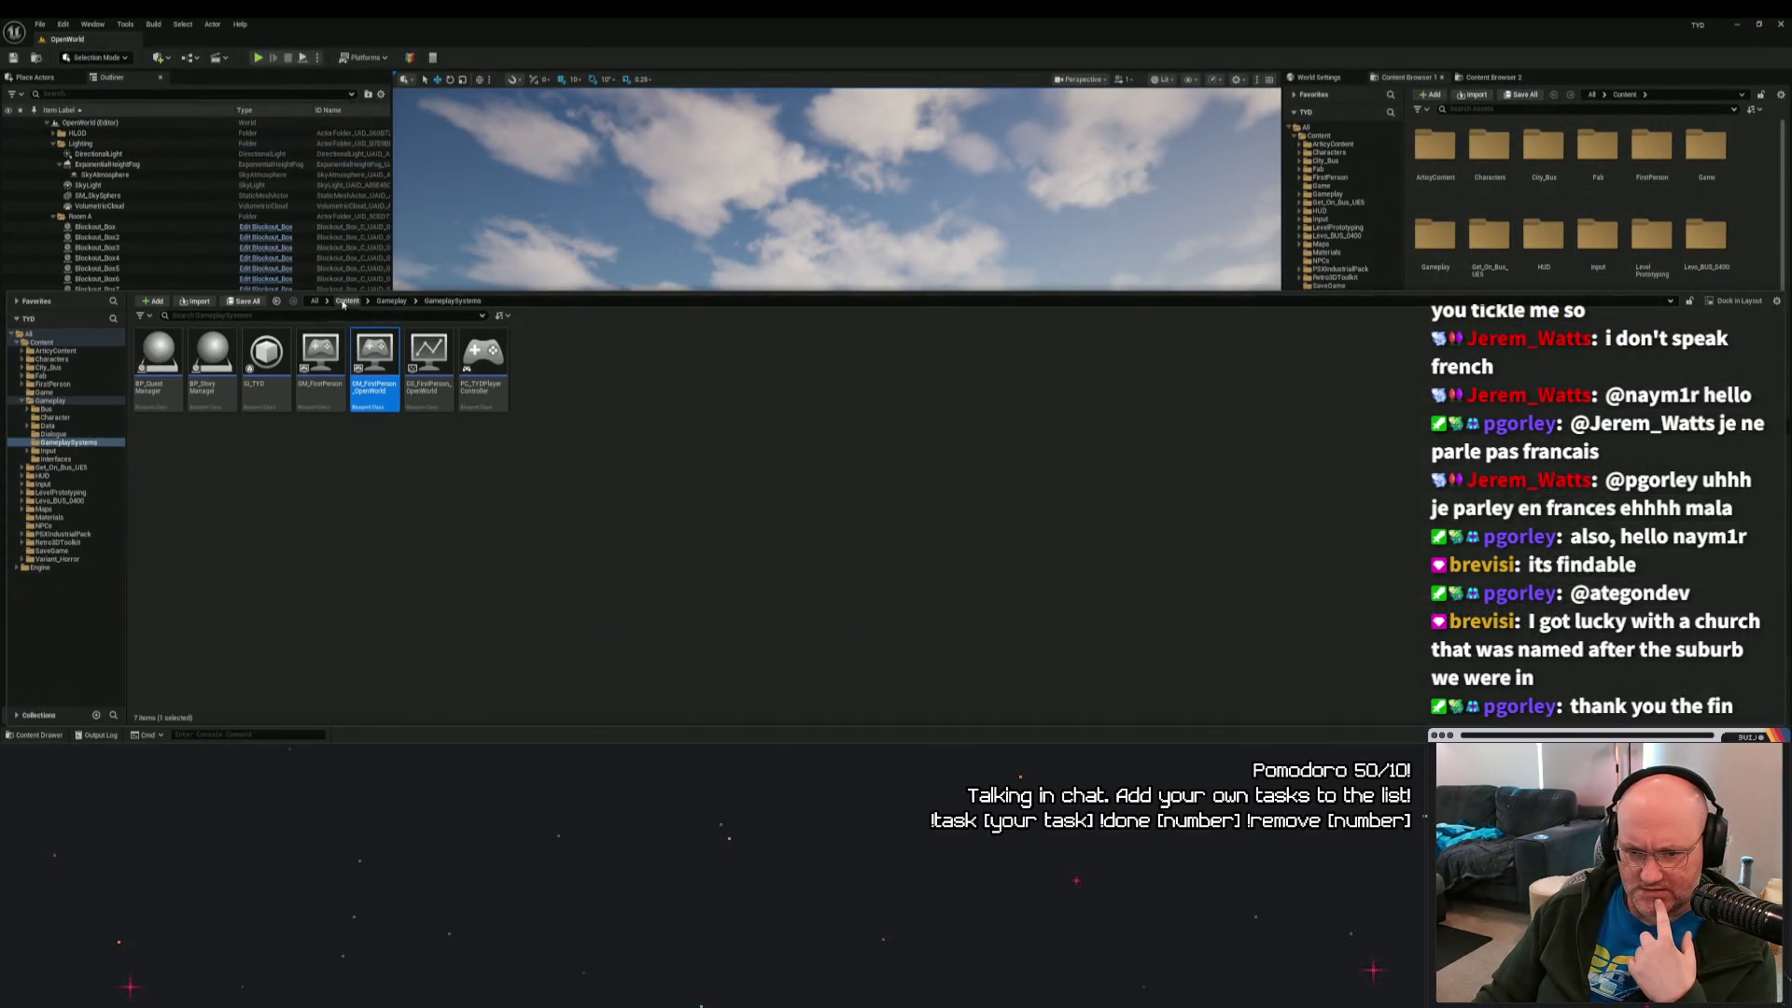
click(347, 302)
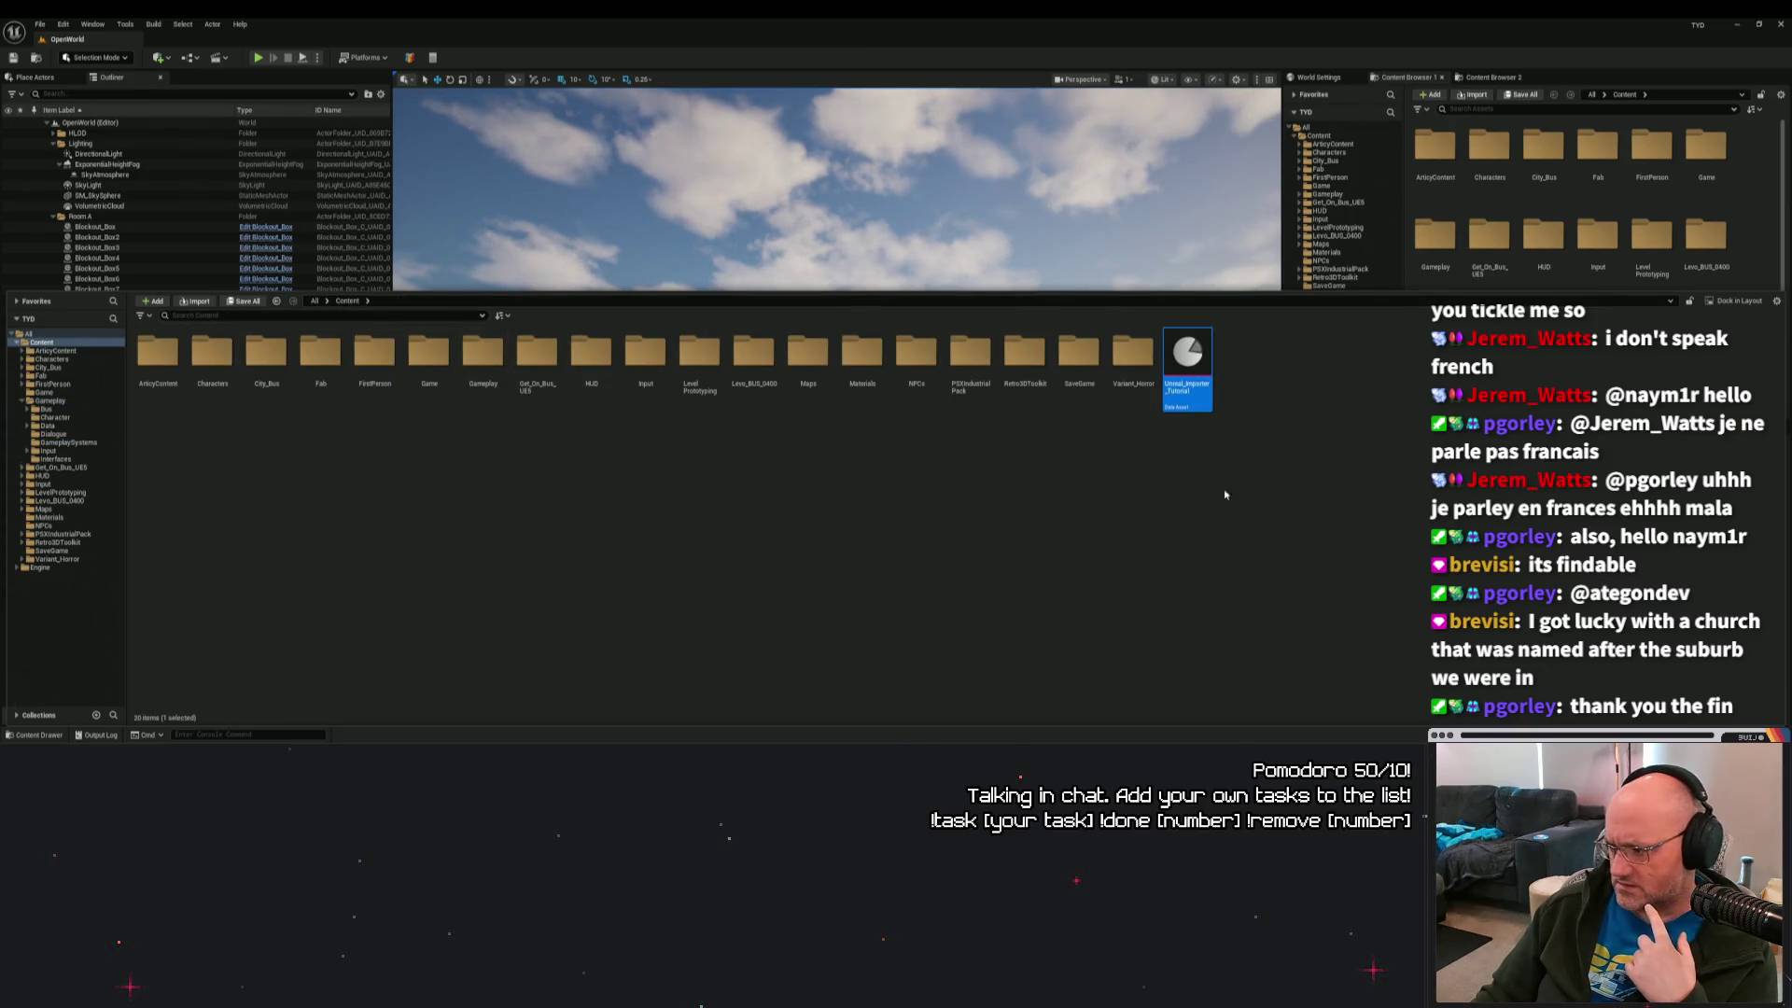
double_click(1202, 366)
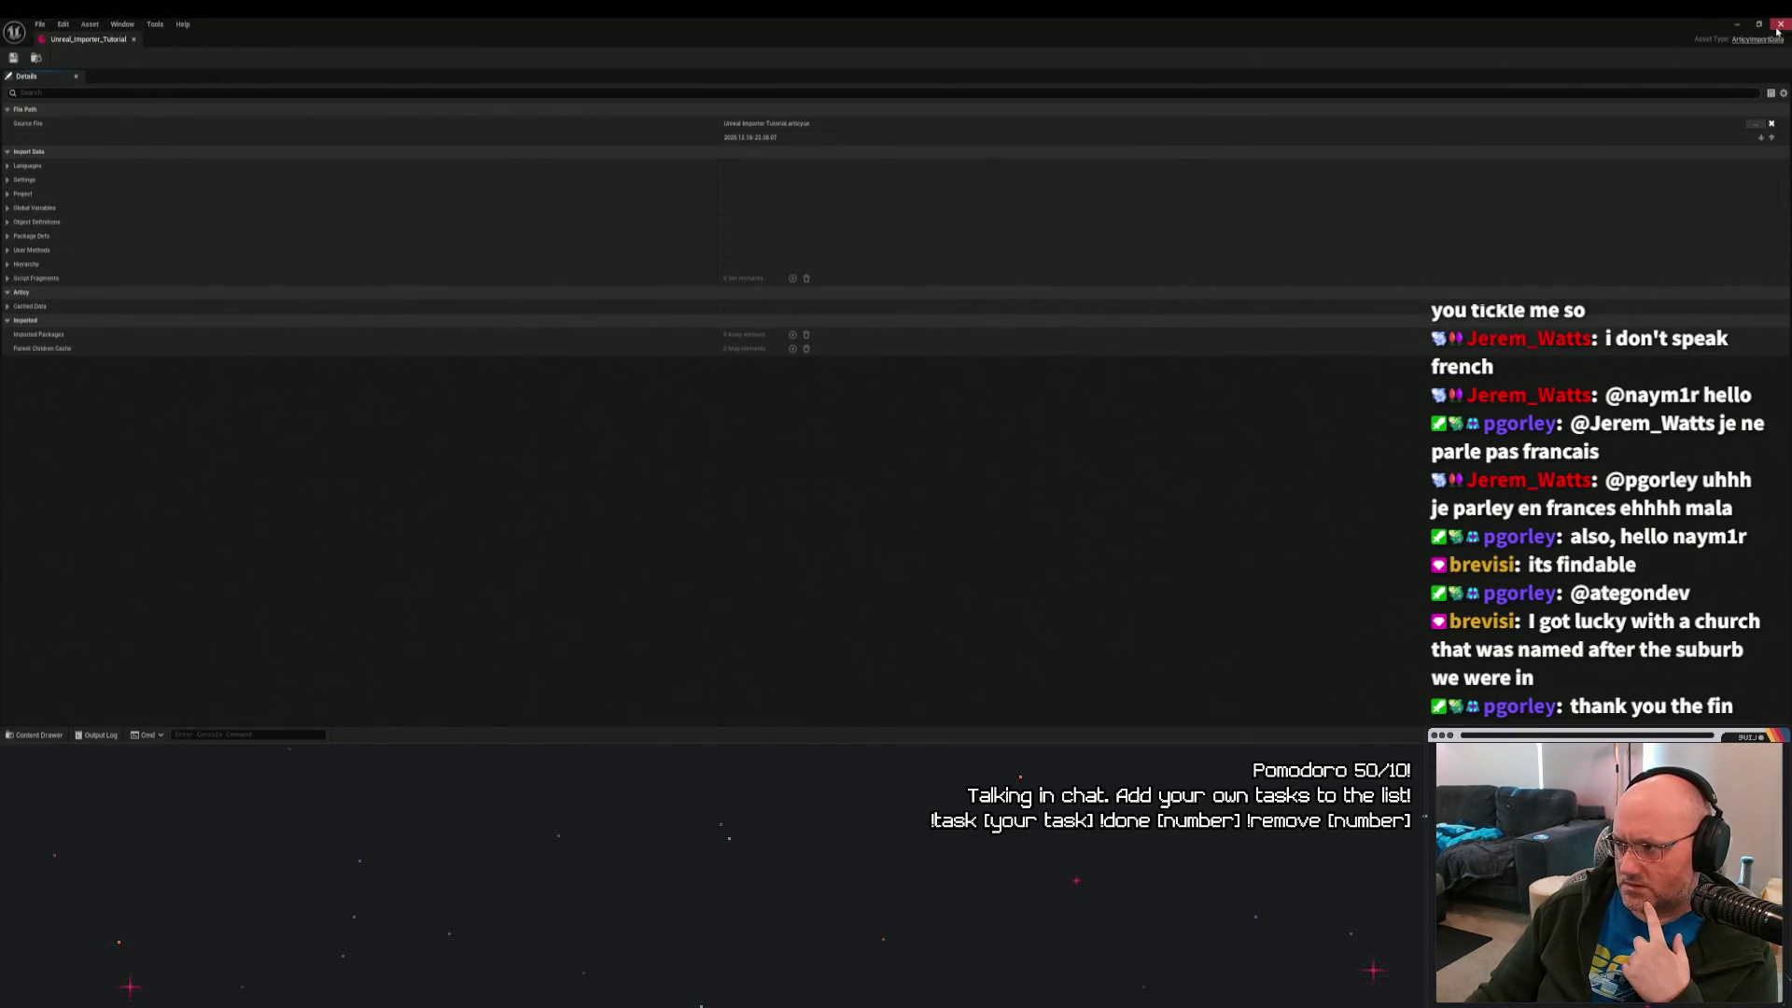
Close the asset editor, review the Unreal_Importer_Tutorial asset's actions, and hide the content drawer.
click(1780, 24)
click(33, 734)
right_click(1151, 484)
click(1019, 502)
click(1187, 373)
right_click(1197, 374)
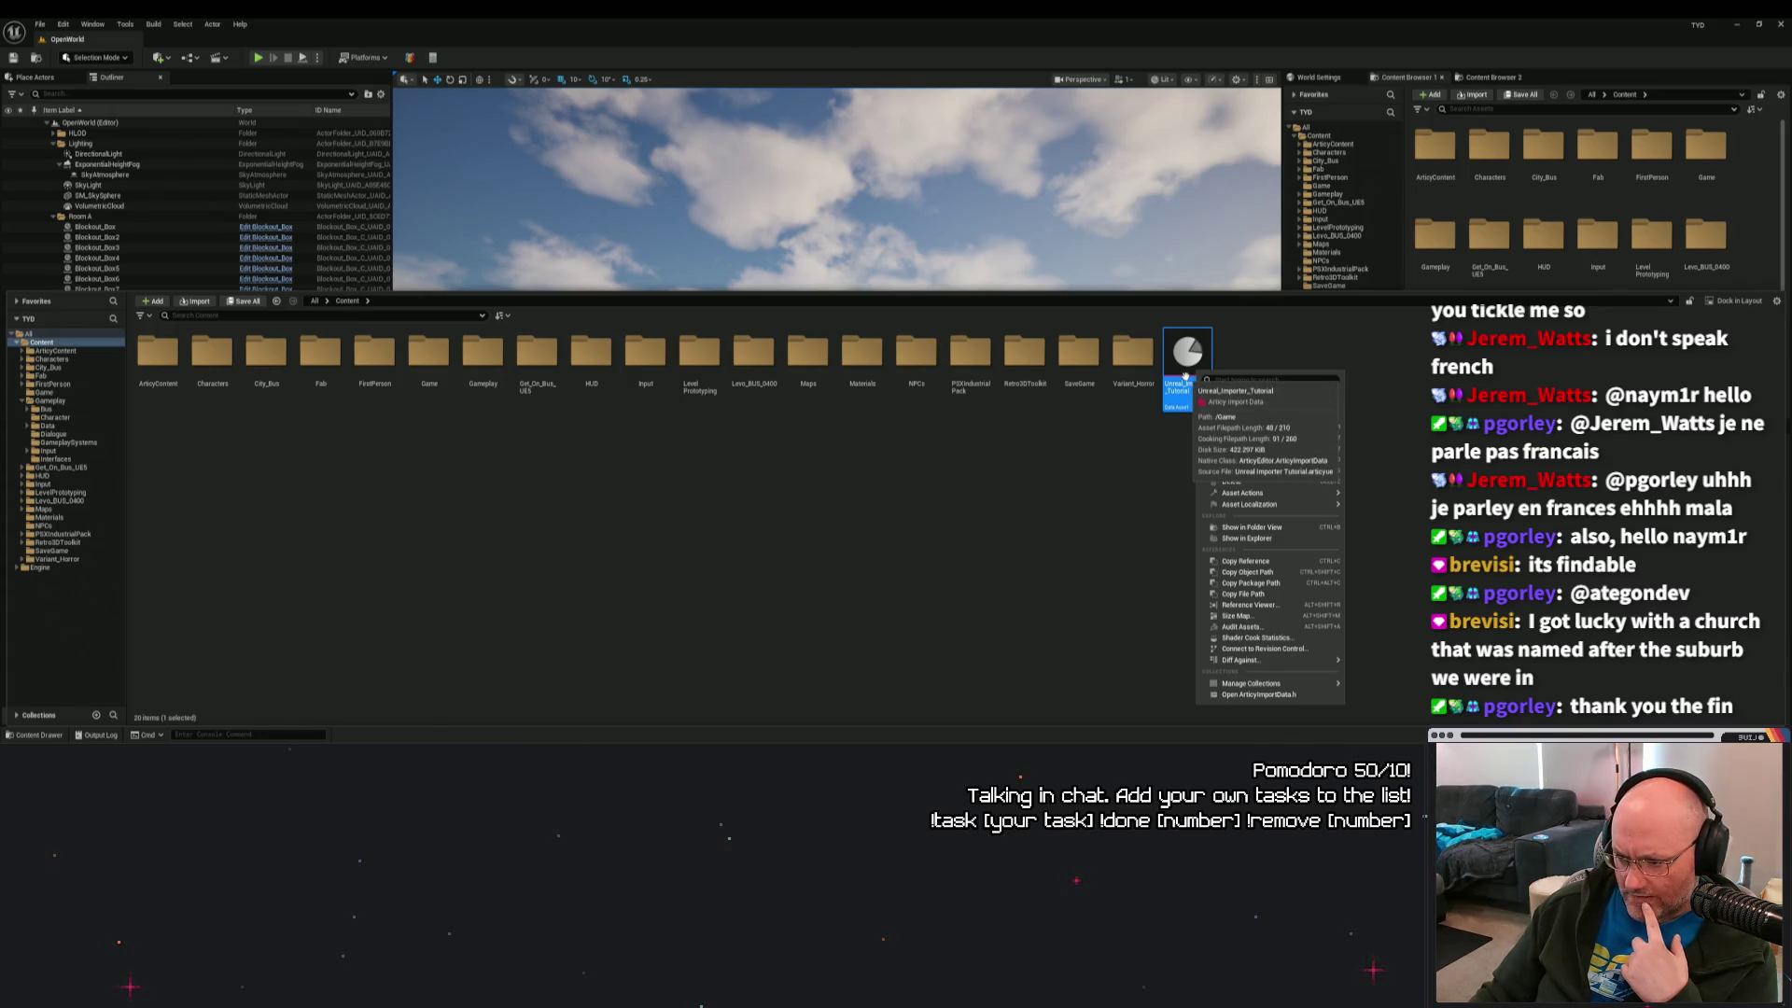
click(1123, 497)
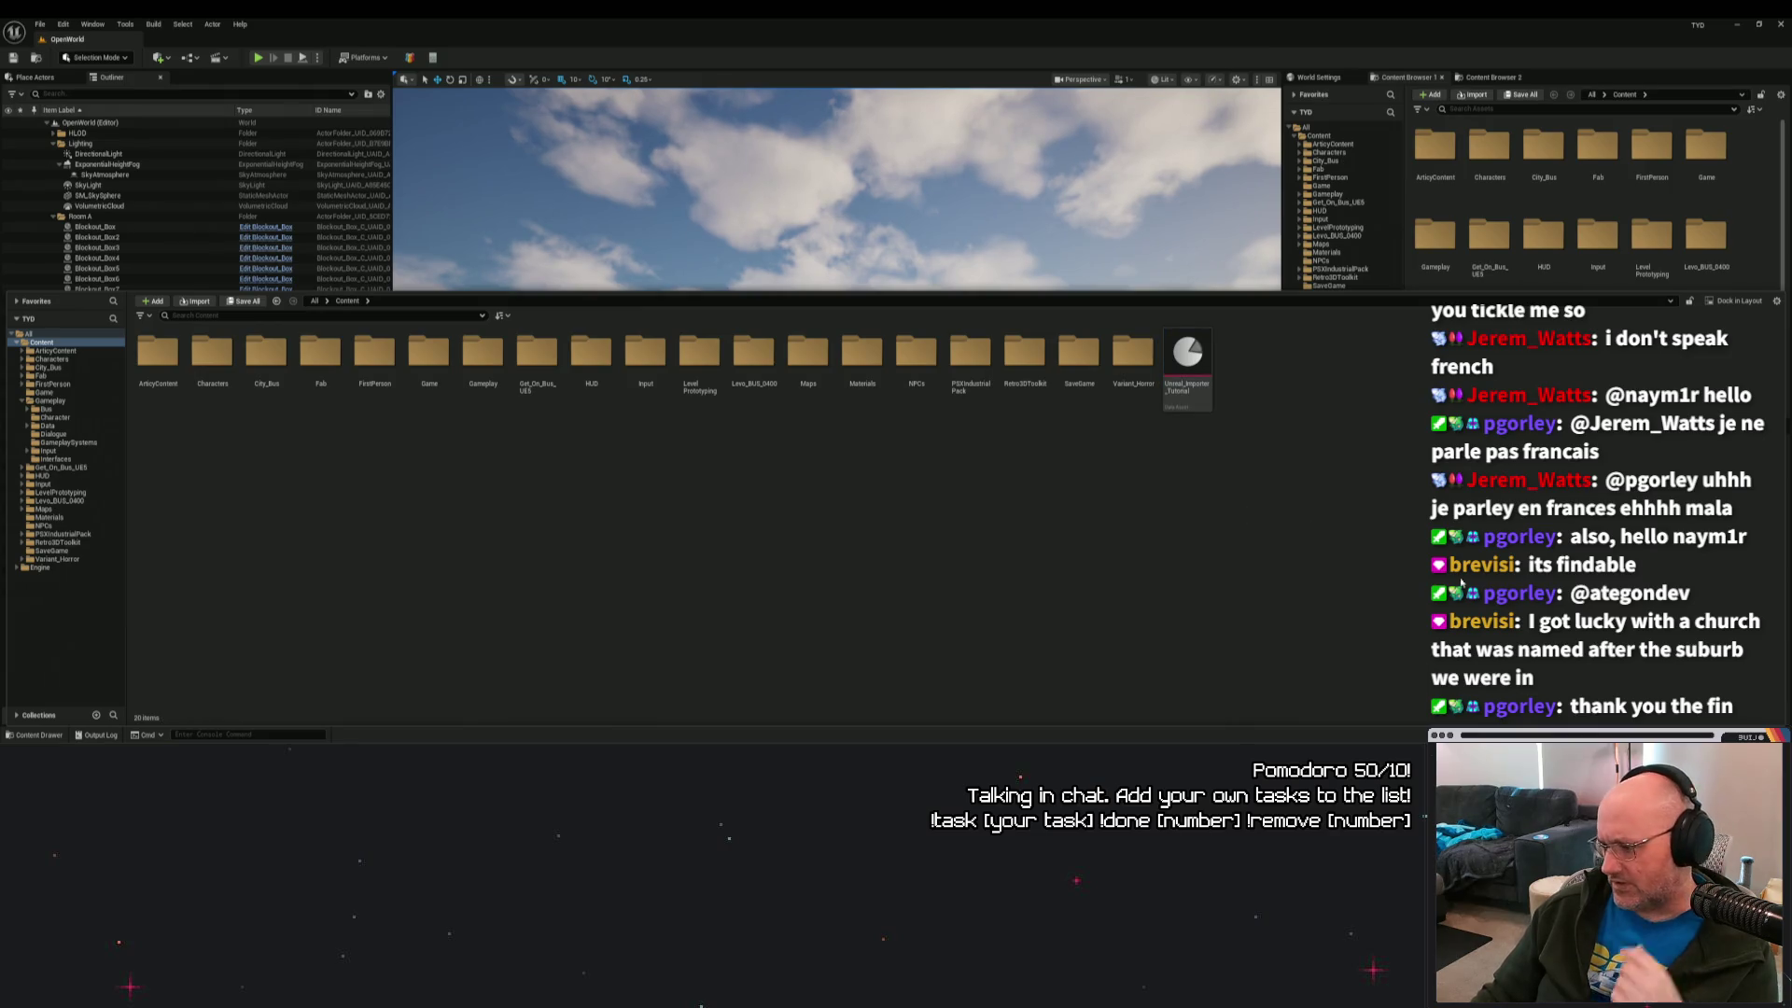
key(ctrl+space)
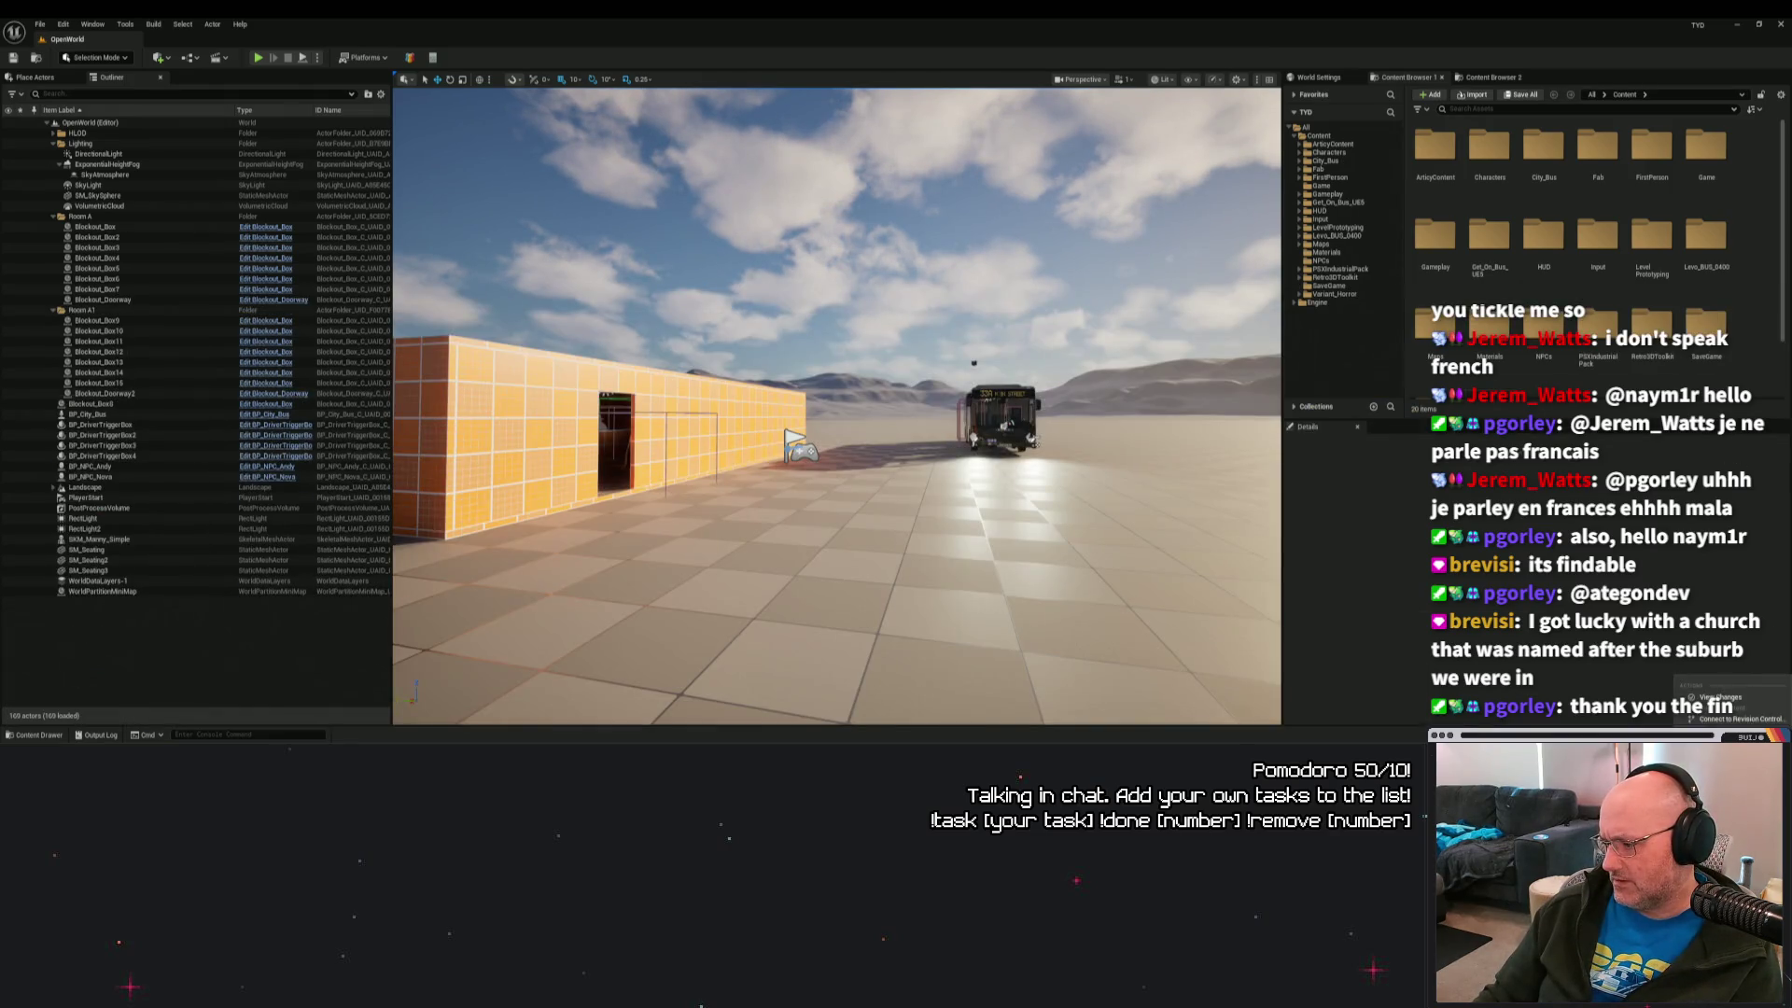
Connect the project to Perforce revision control with a workspace selected and accept the settings.
click(1741, 717)
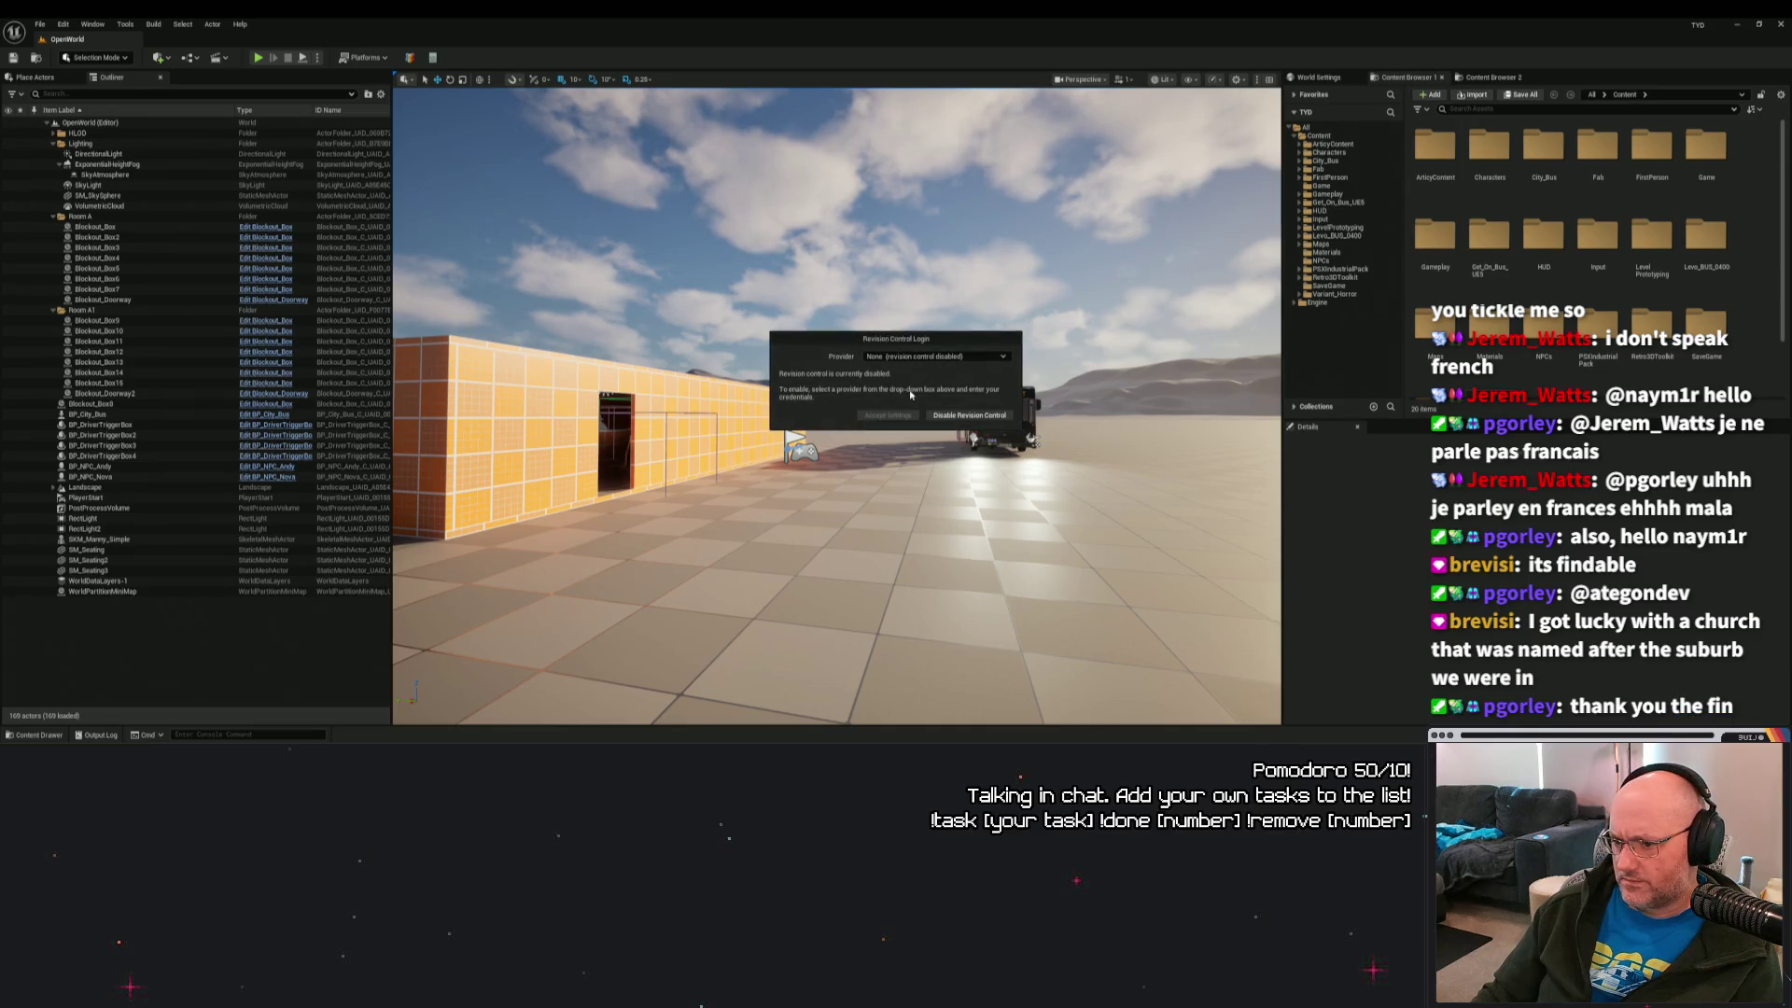
click(931, 357)
click(924, 416)
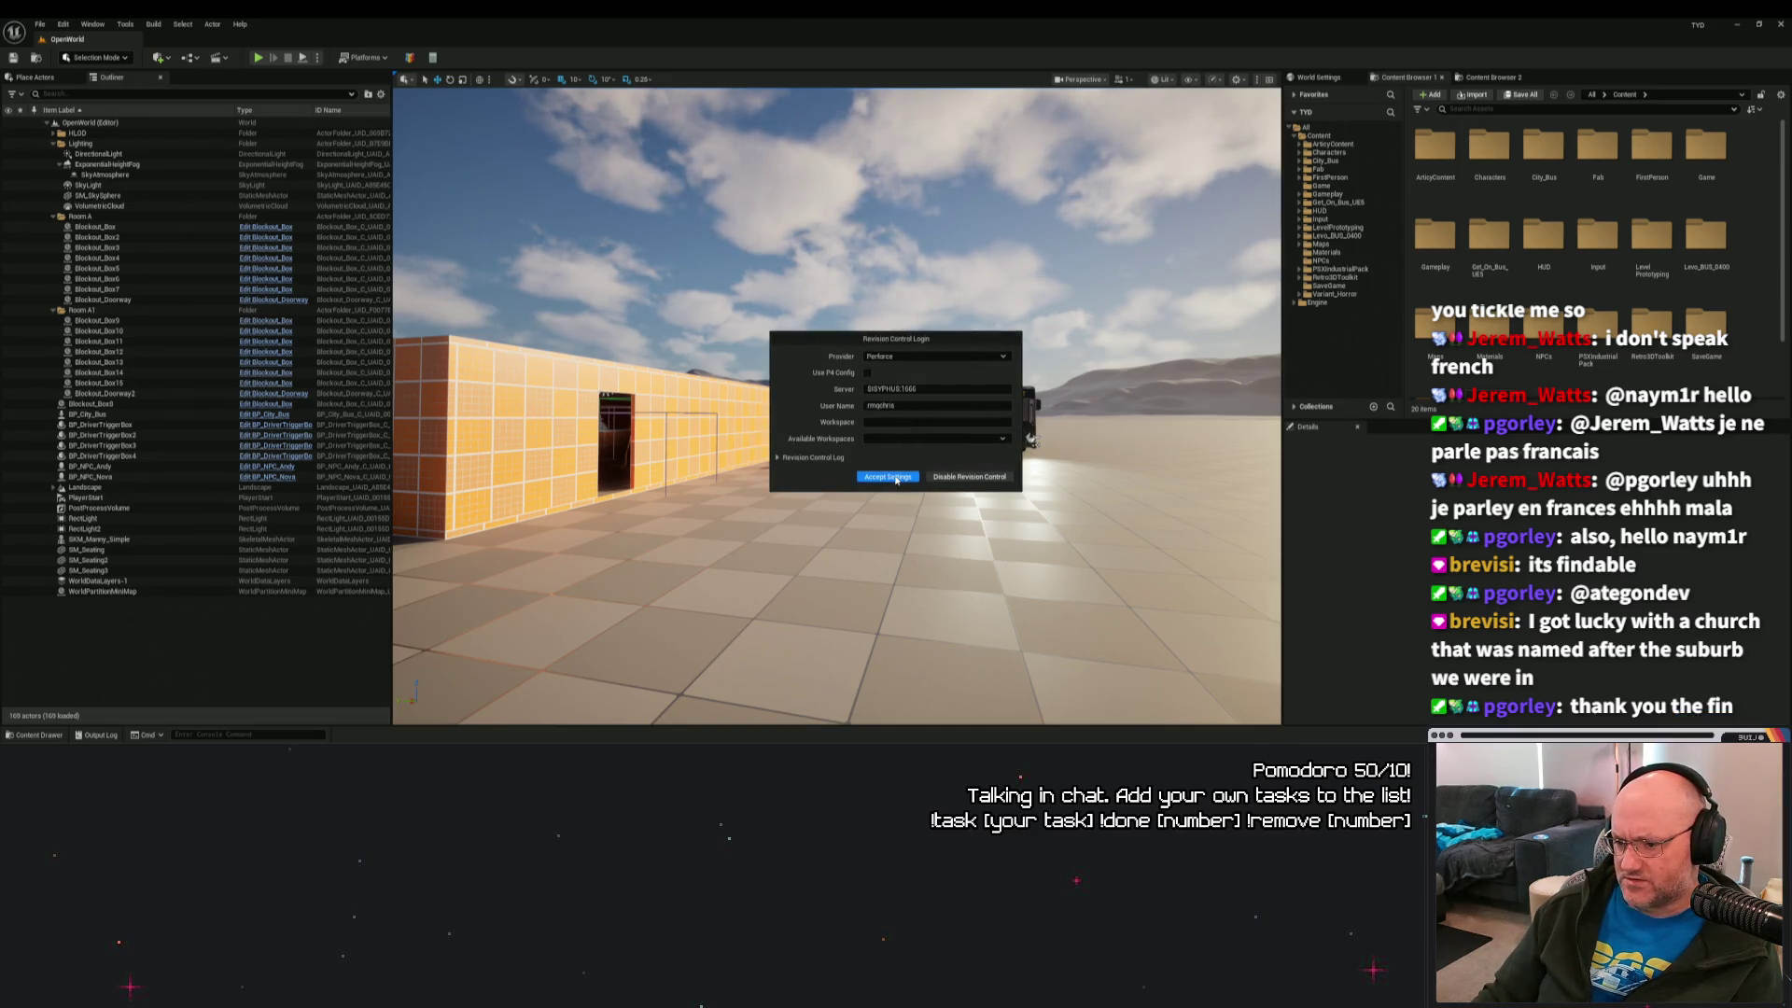
click(930, 439)
click(929, 455)
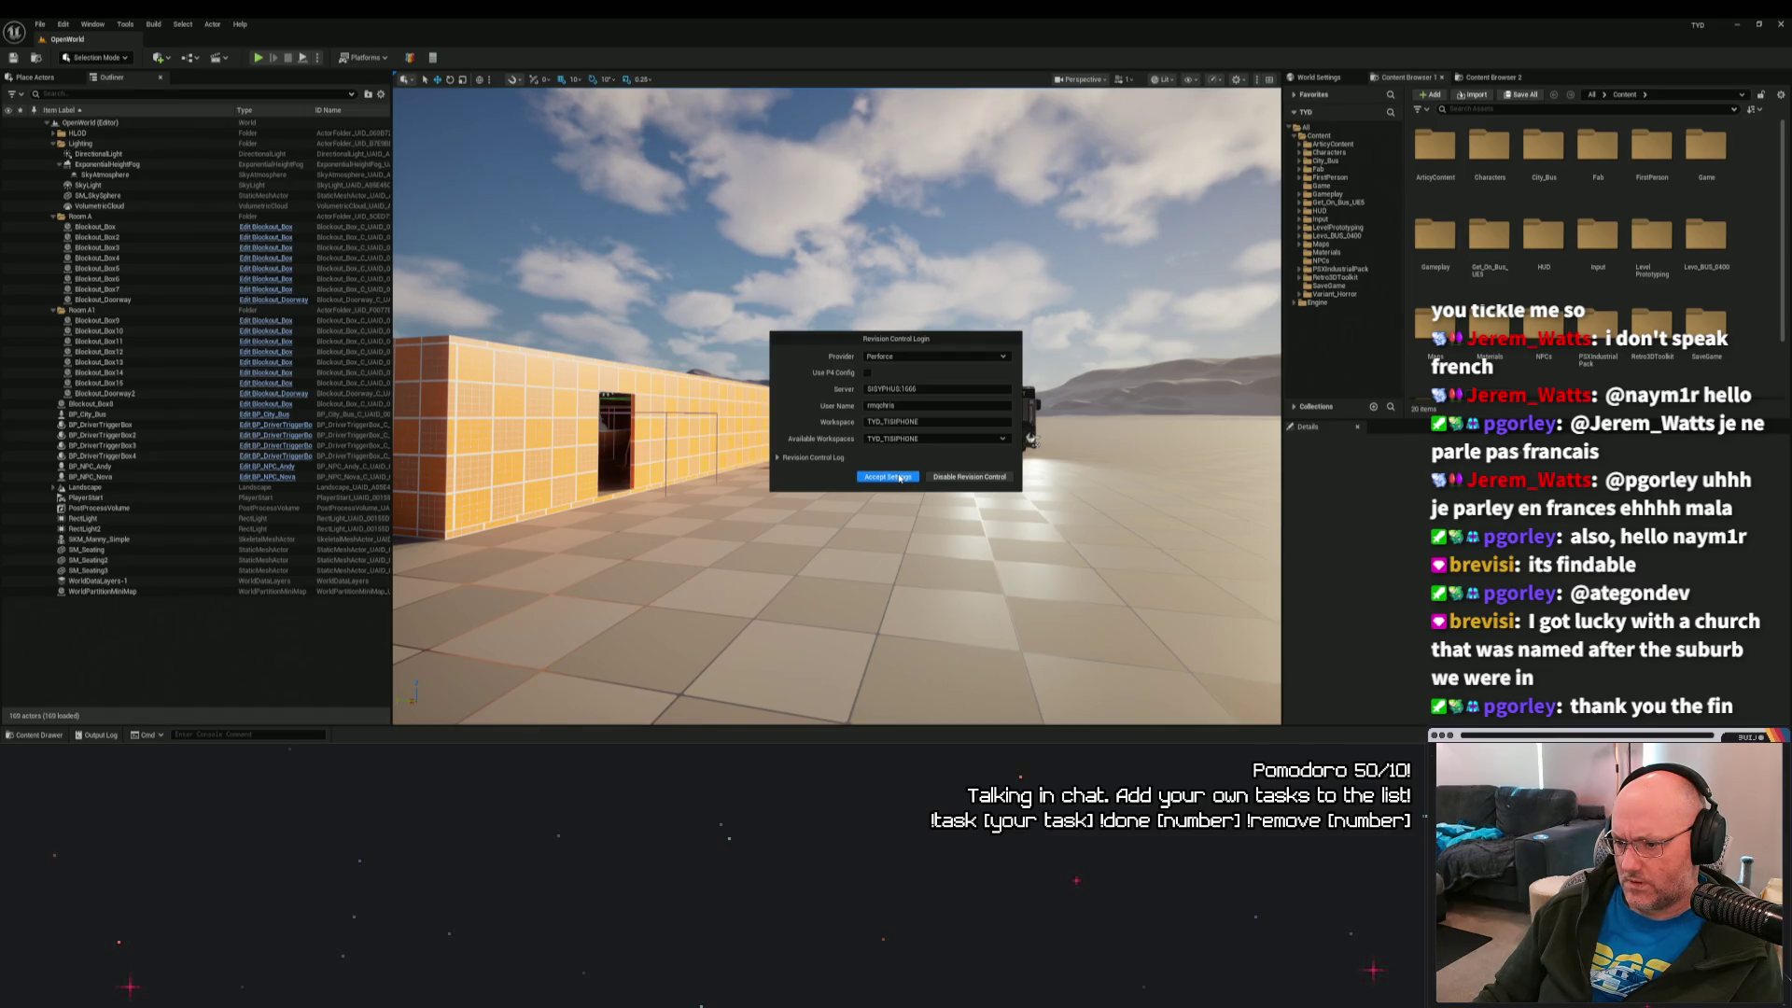
click(888, 477)
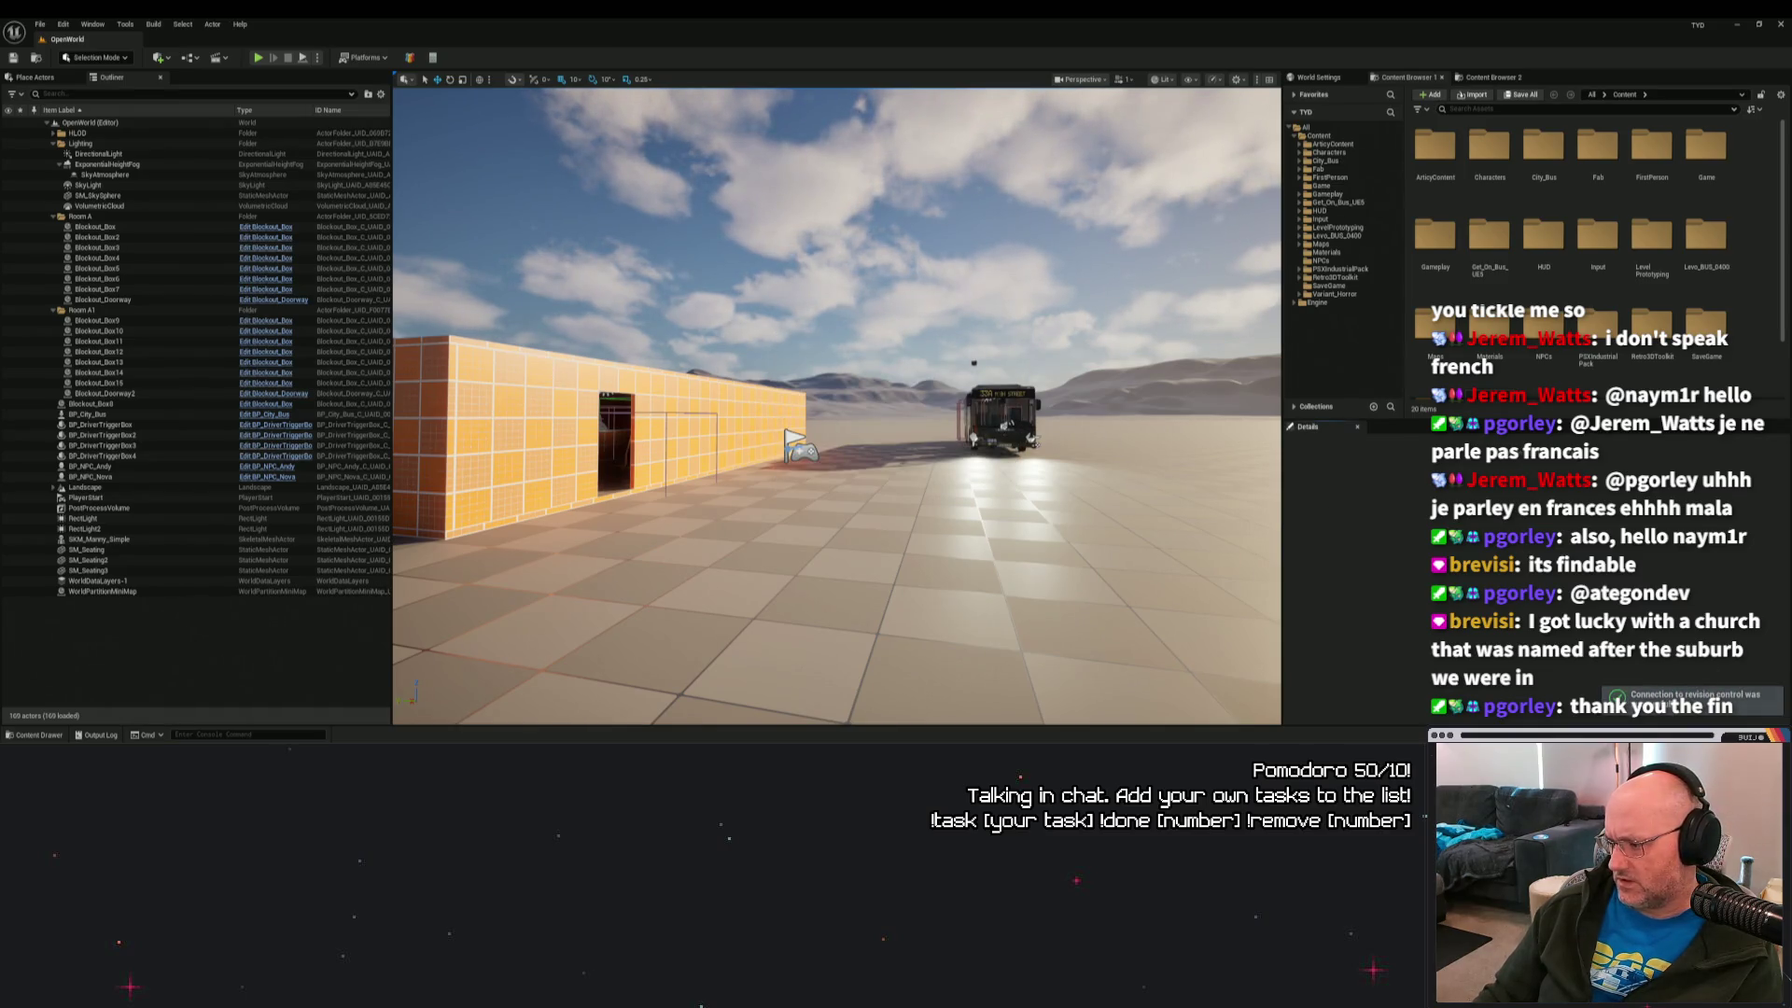
Show the Content folder and look at the imported articy asset's actions.
click(37, 735)
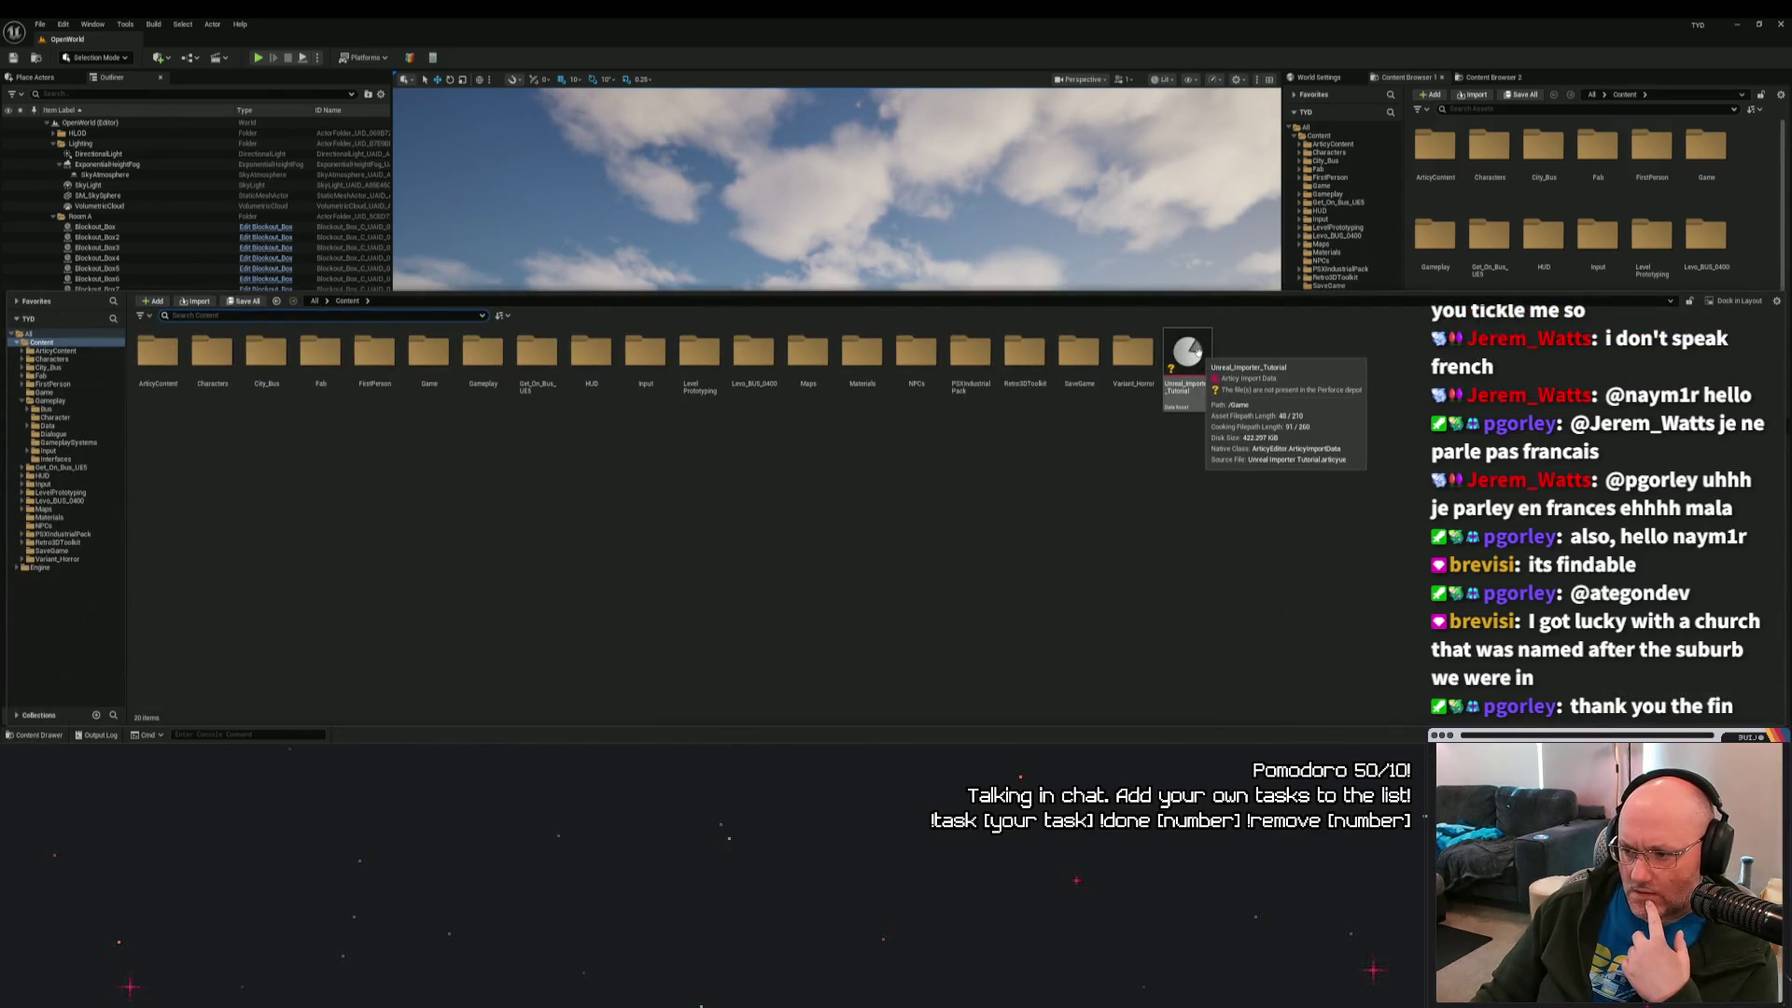
right_click(1199, 353)
click(1112, 482)
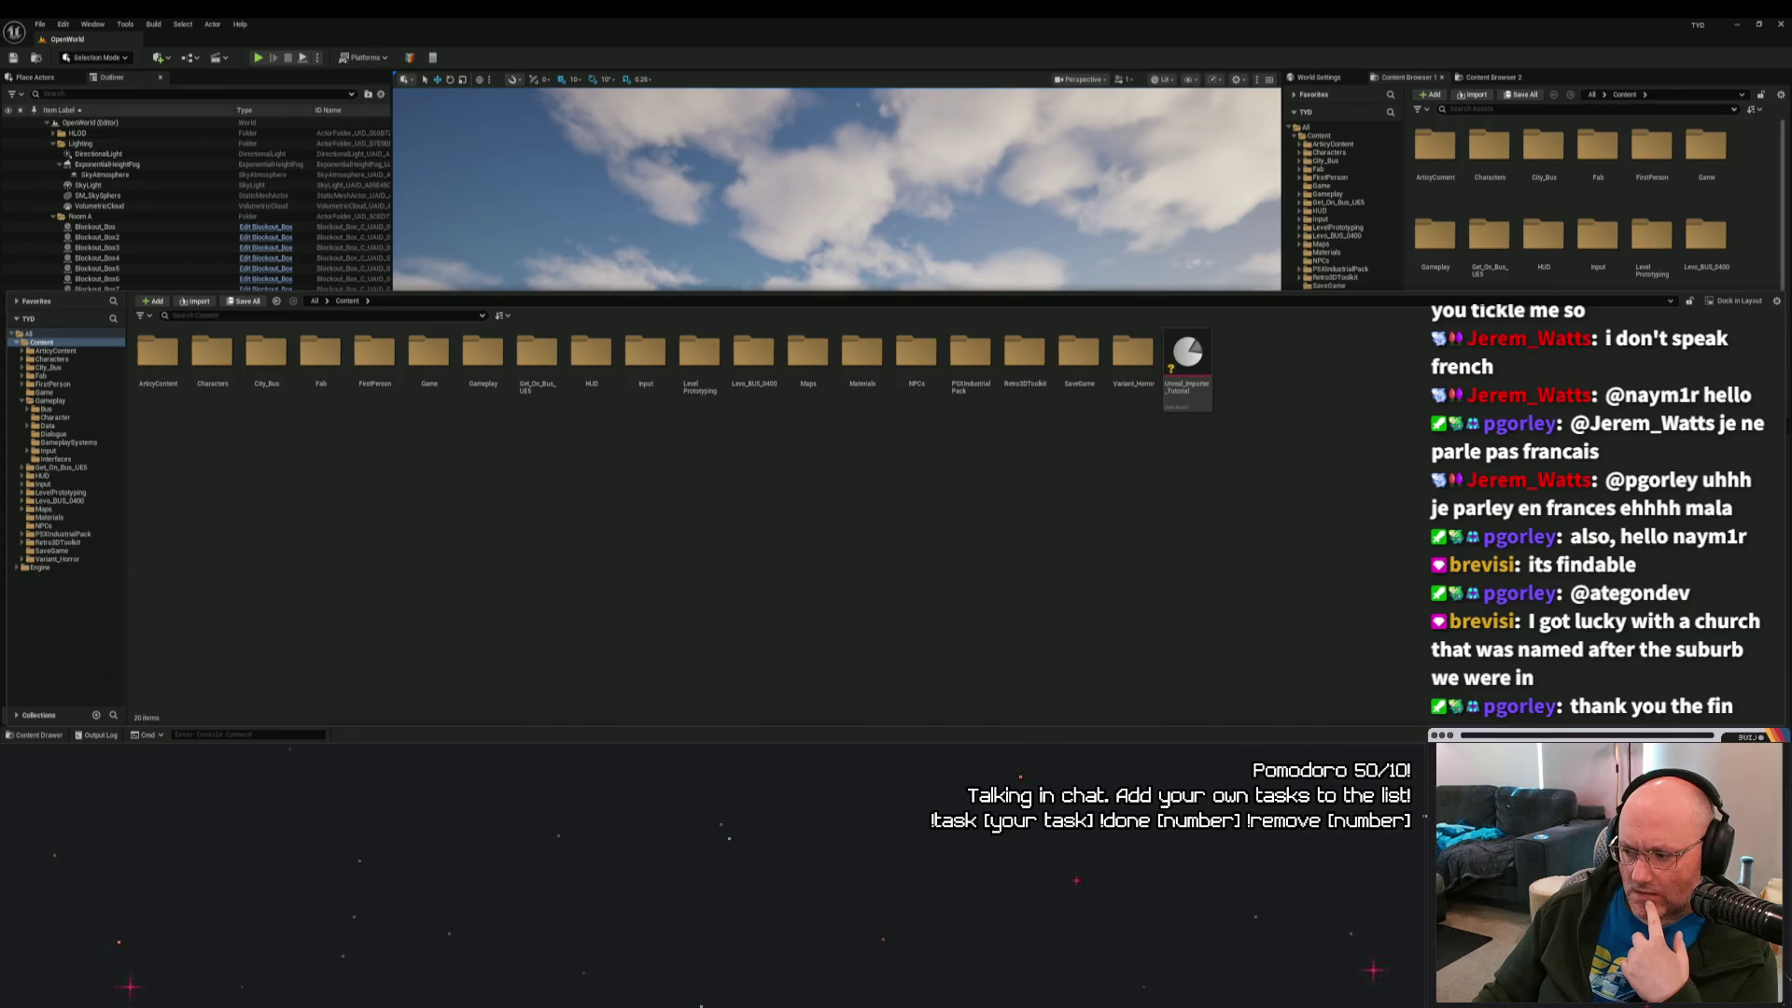
Review the pending changes, confirming only an empty default changelist exists.
click(1745, 734)
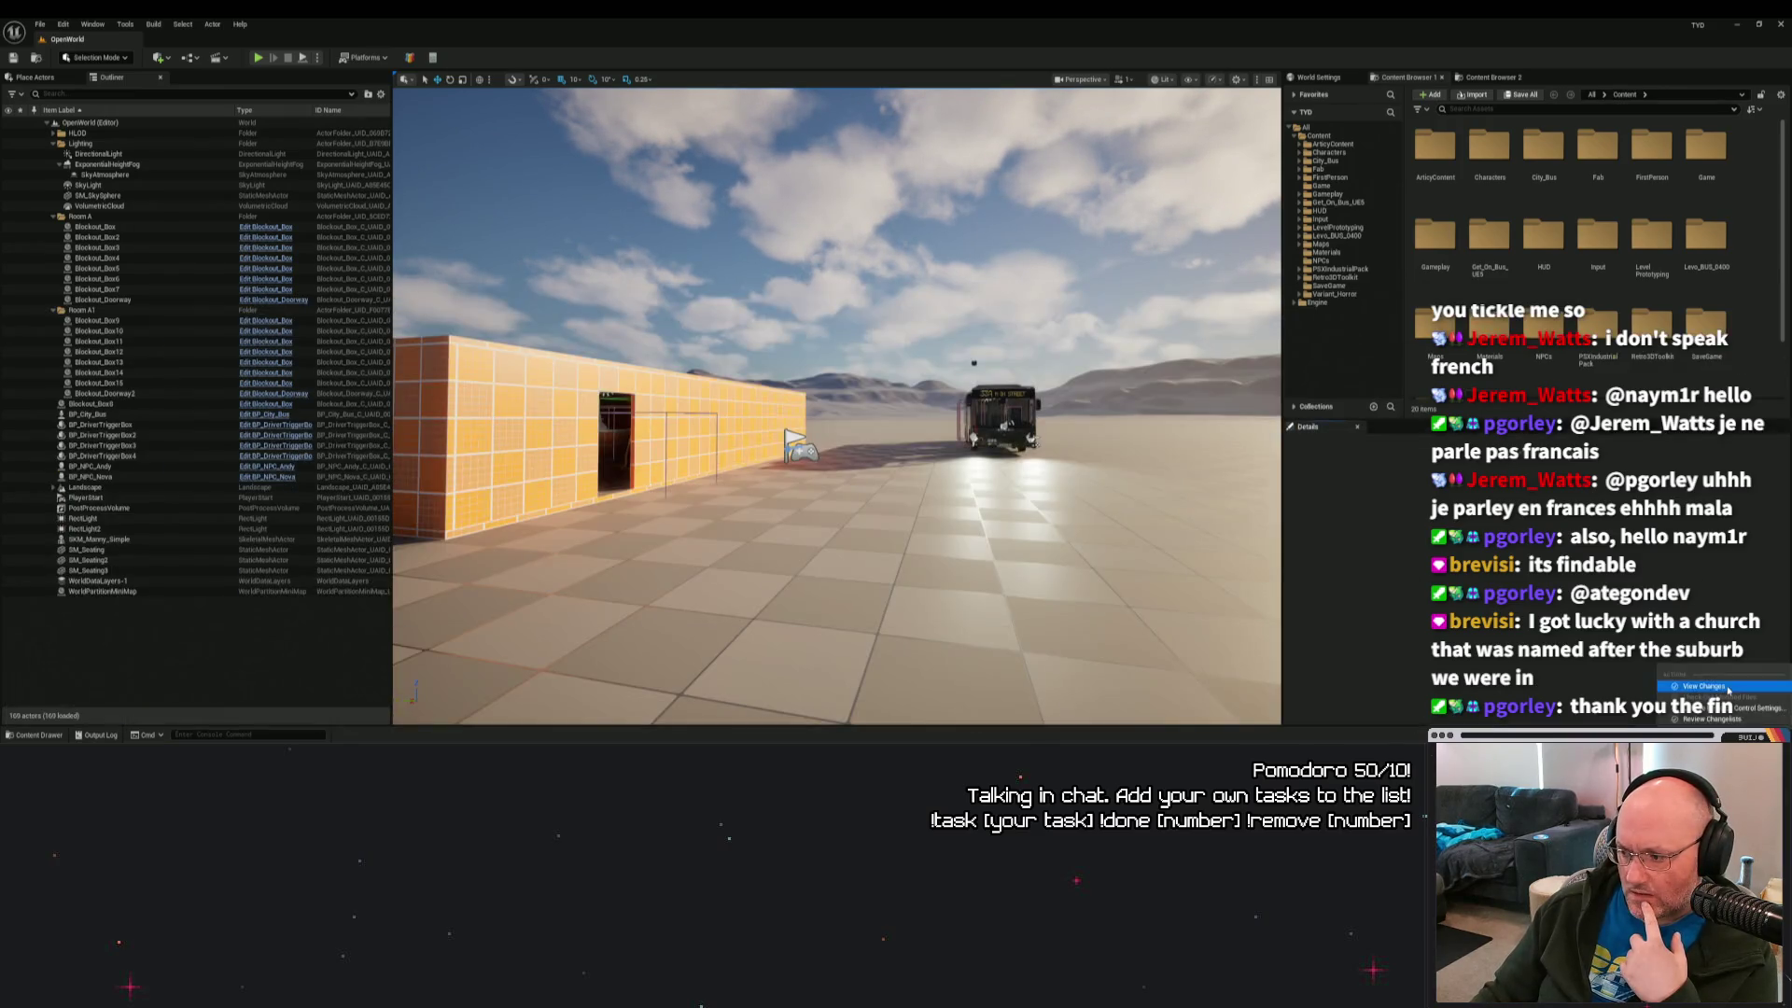
click(582, 287)
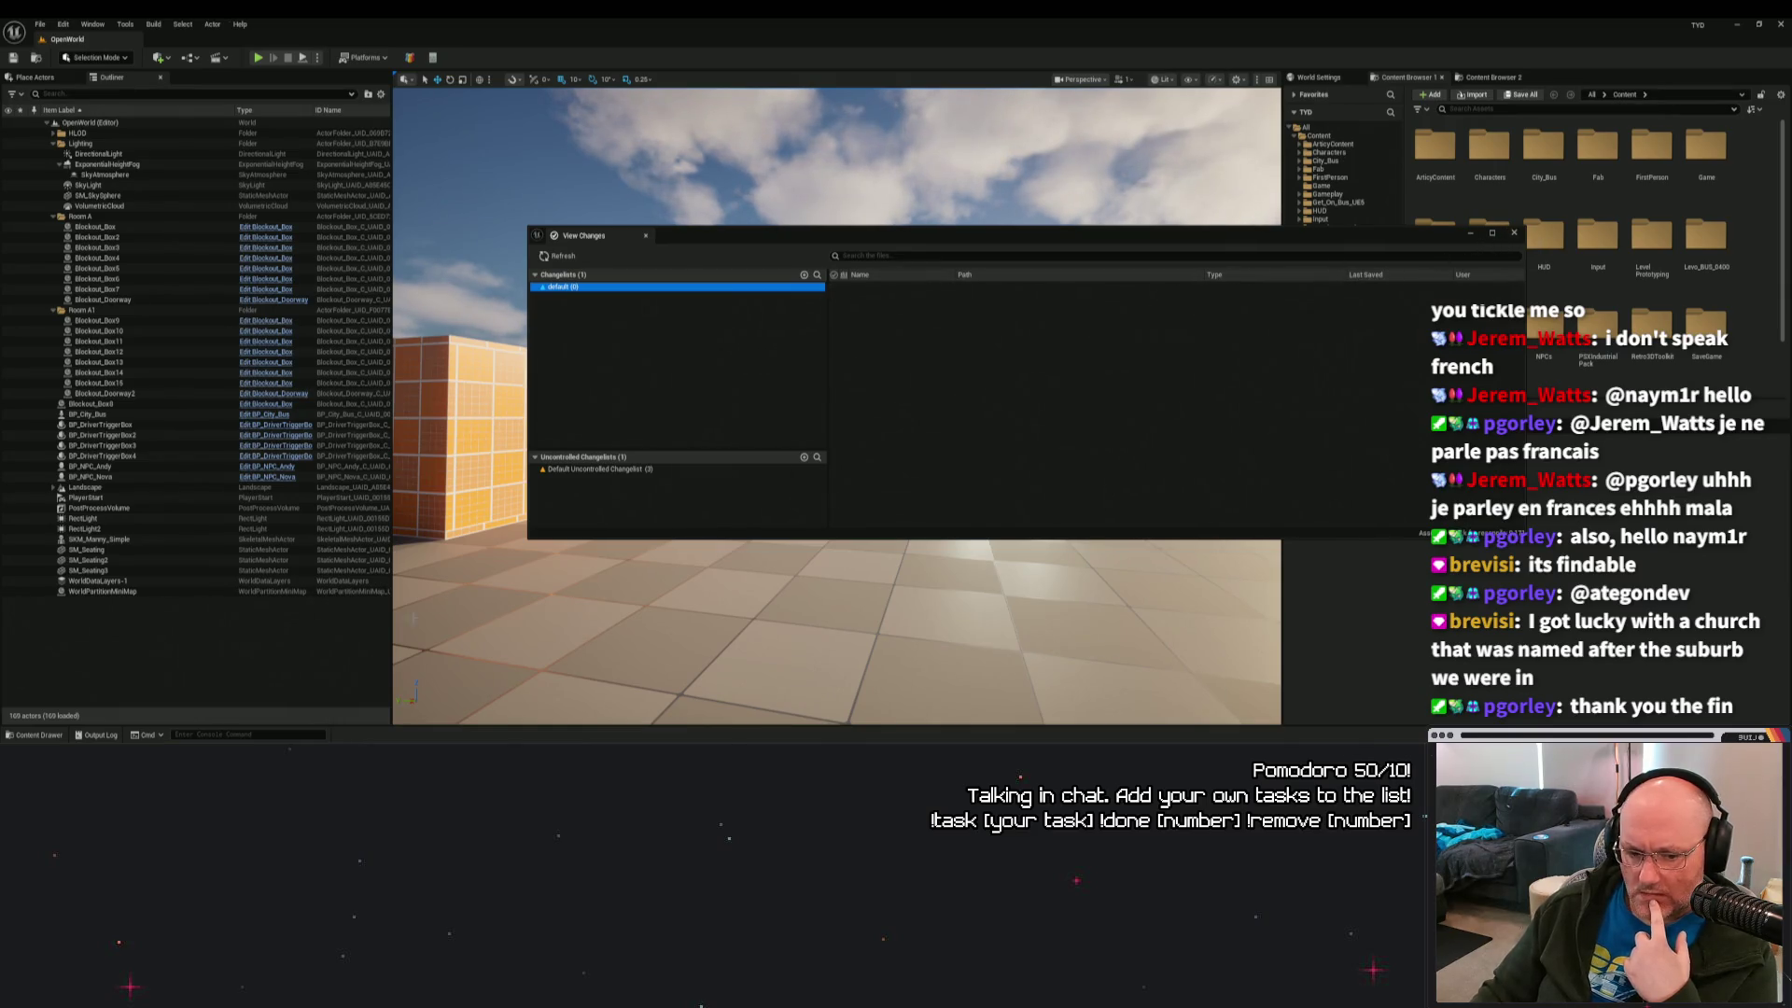
click(1514, 233)
click(36, 735)
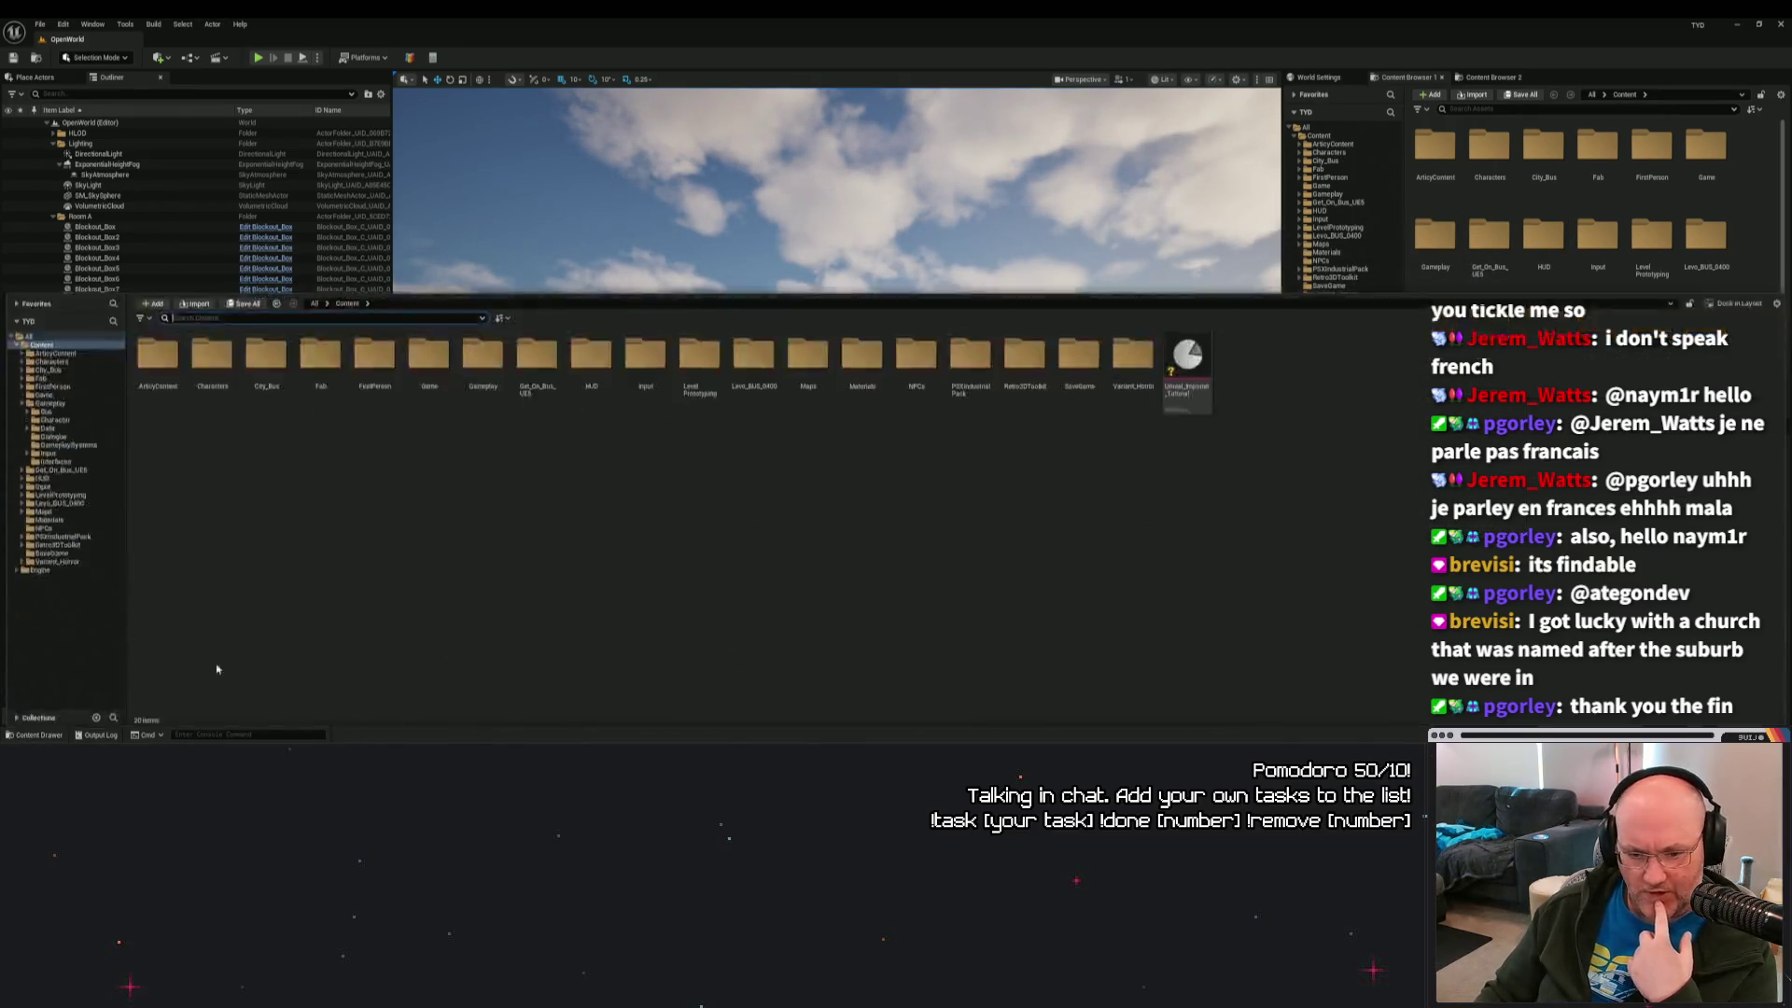
Reopen the content folders and inspect the Unreal_Importer_Tutorial asset's actions.
click(42, 28)
click(53, 736)
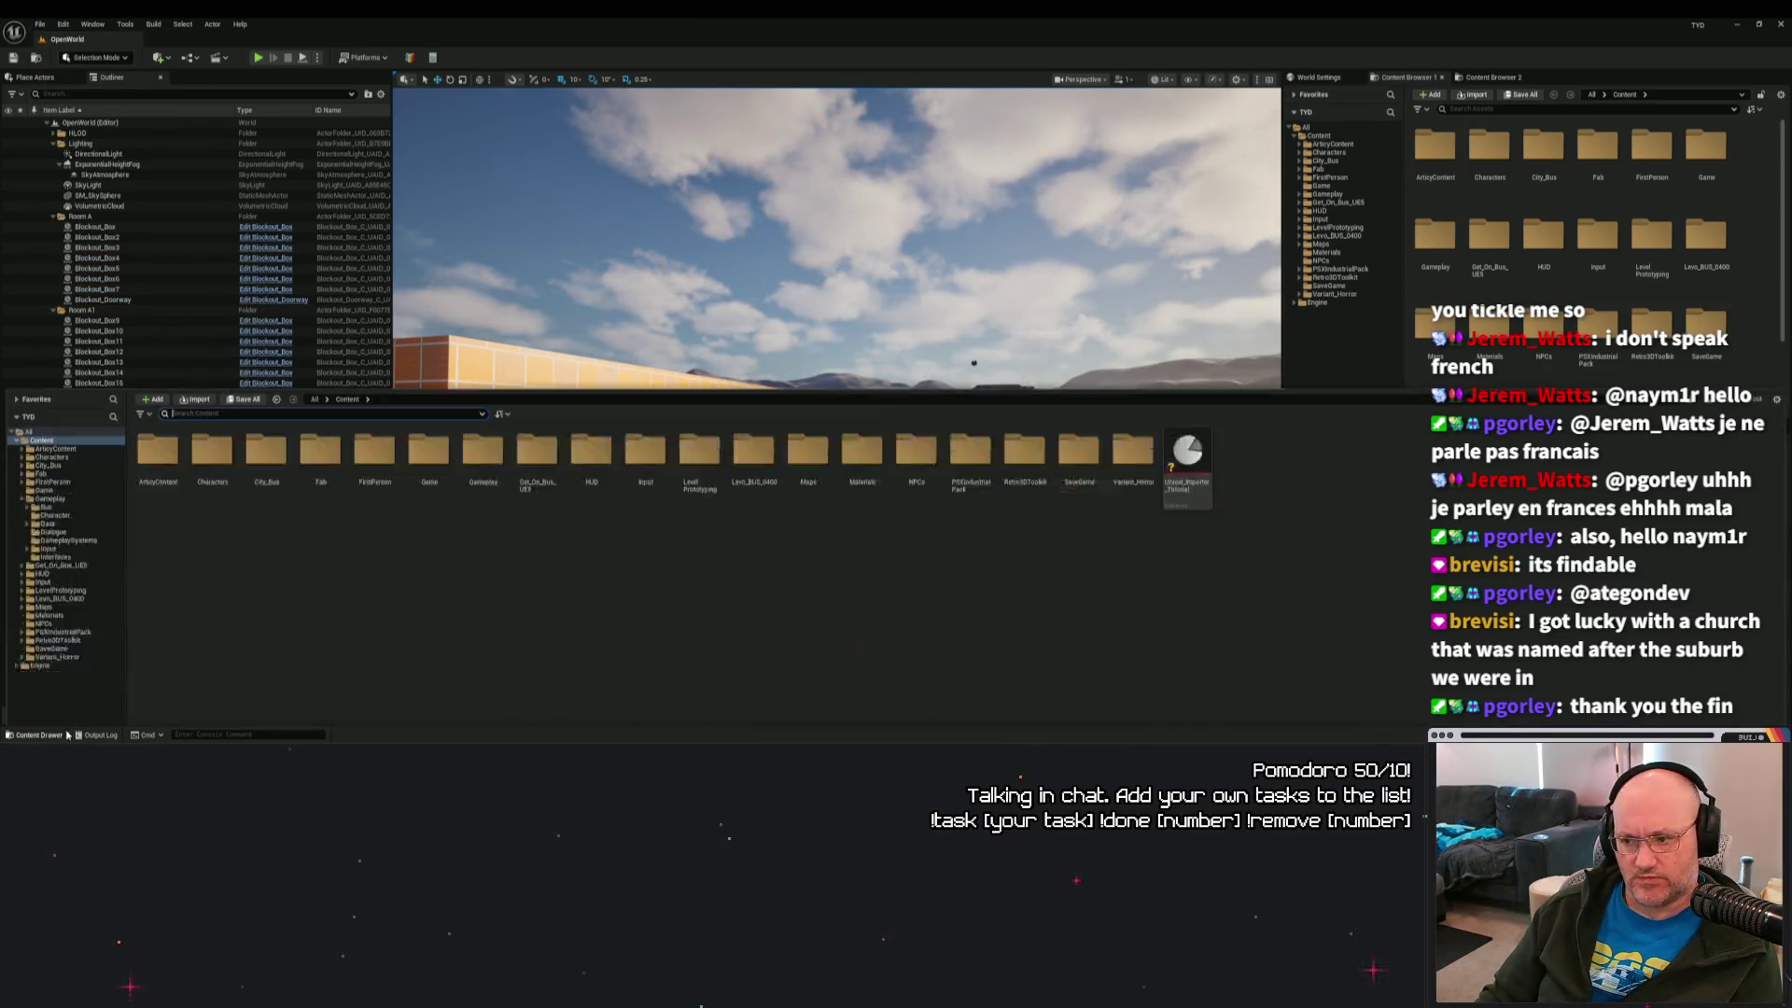
right_click(1187, 378)
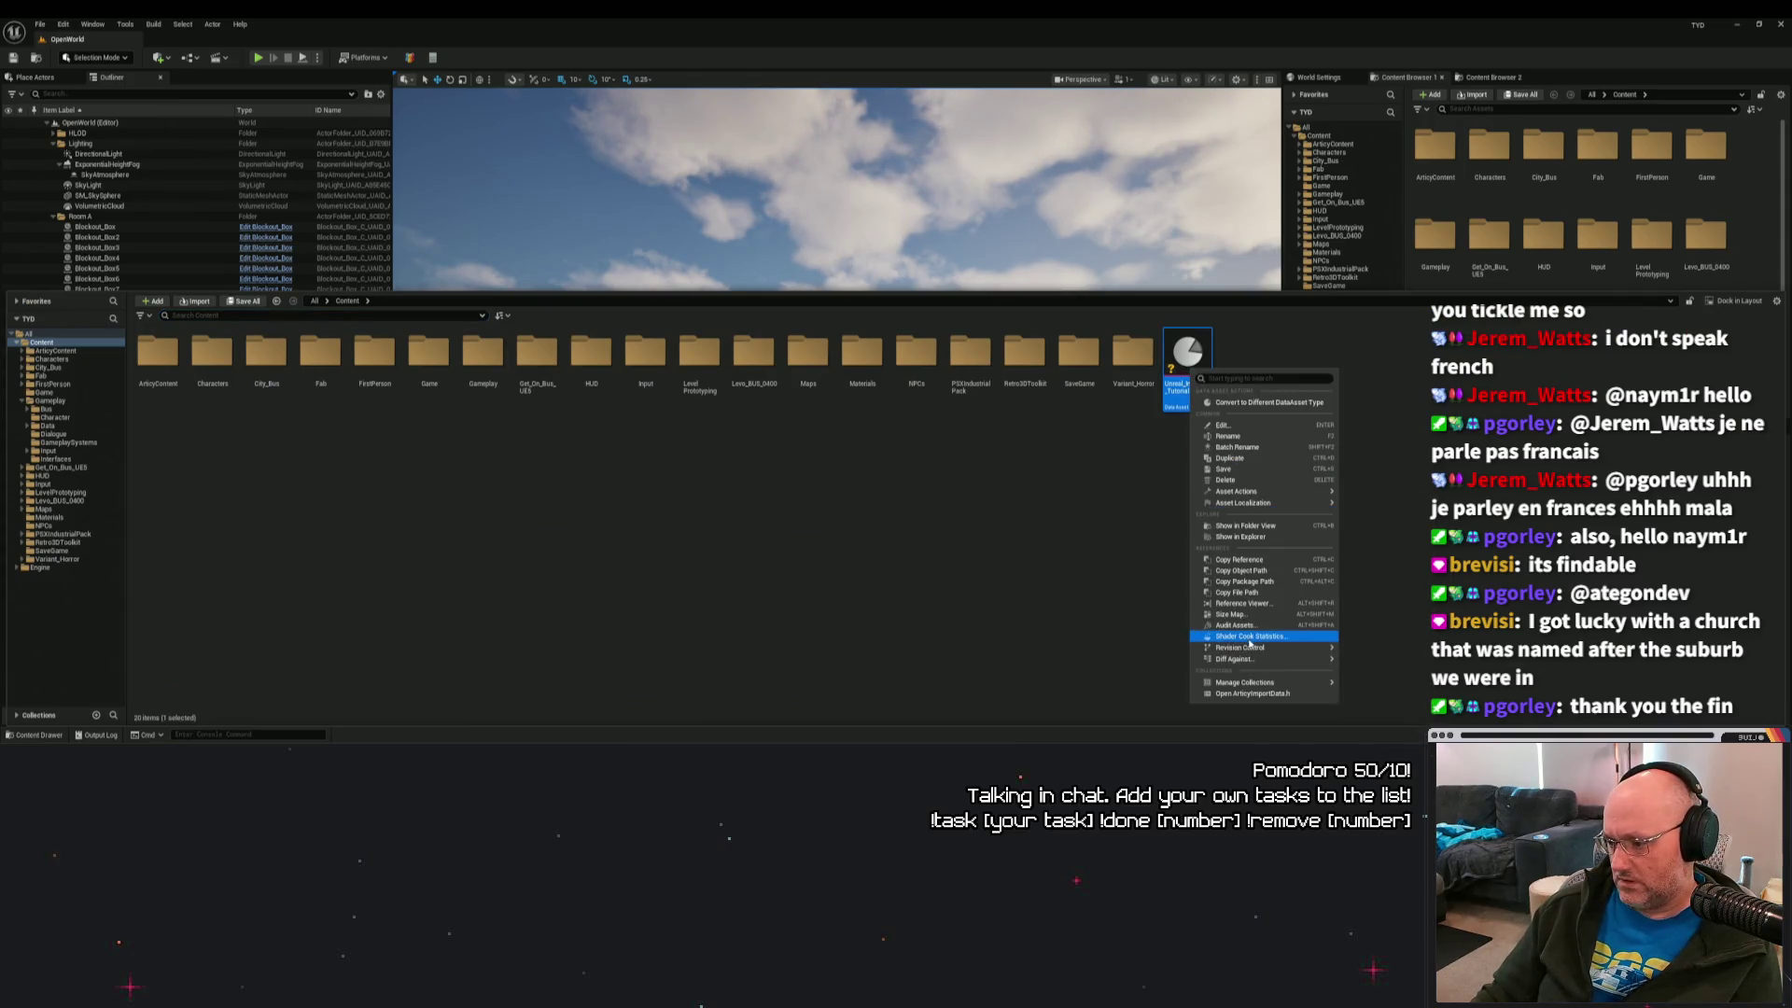
key(Escape)
click(824, 472)
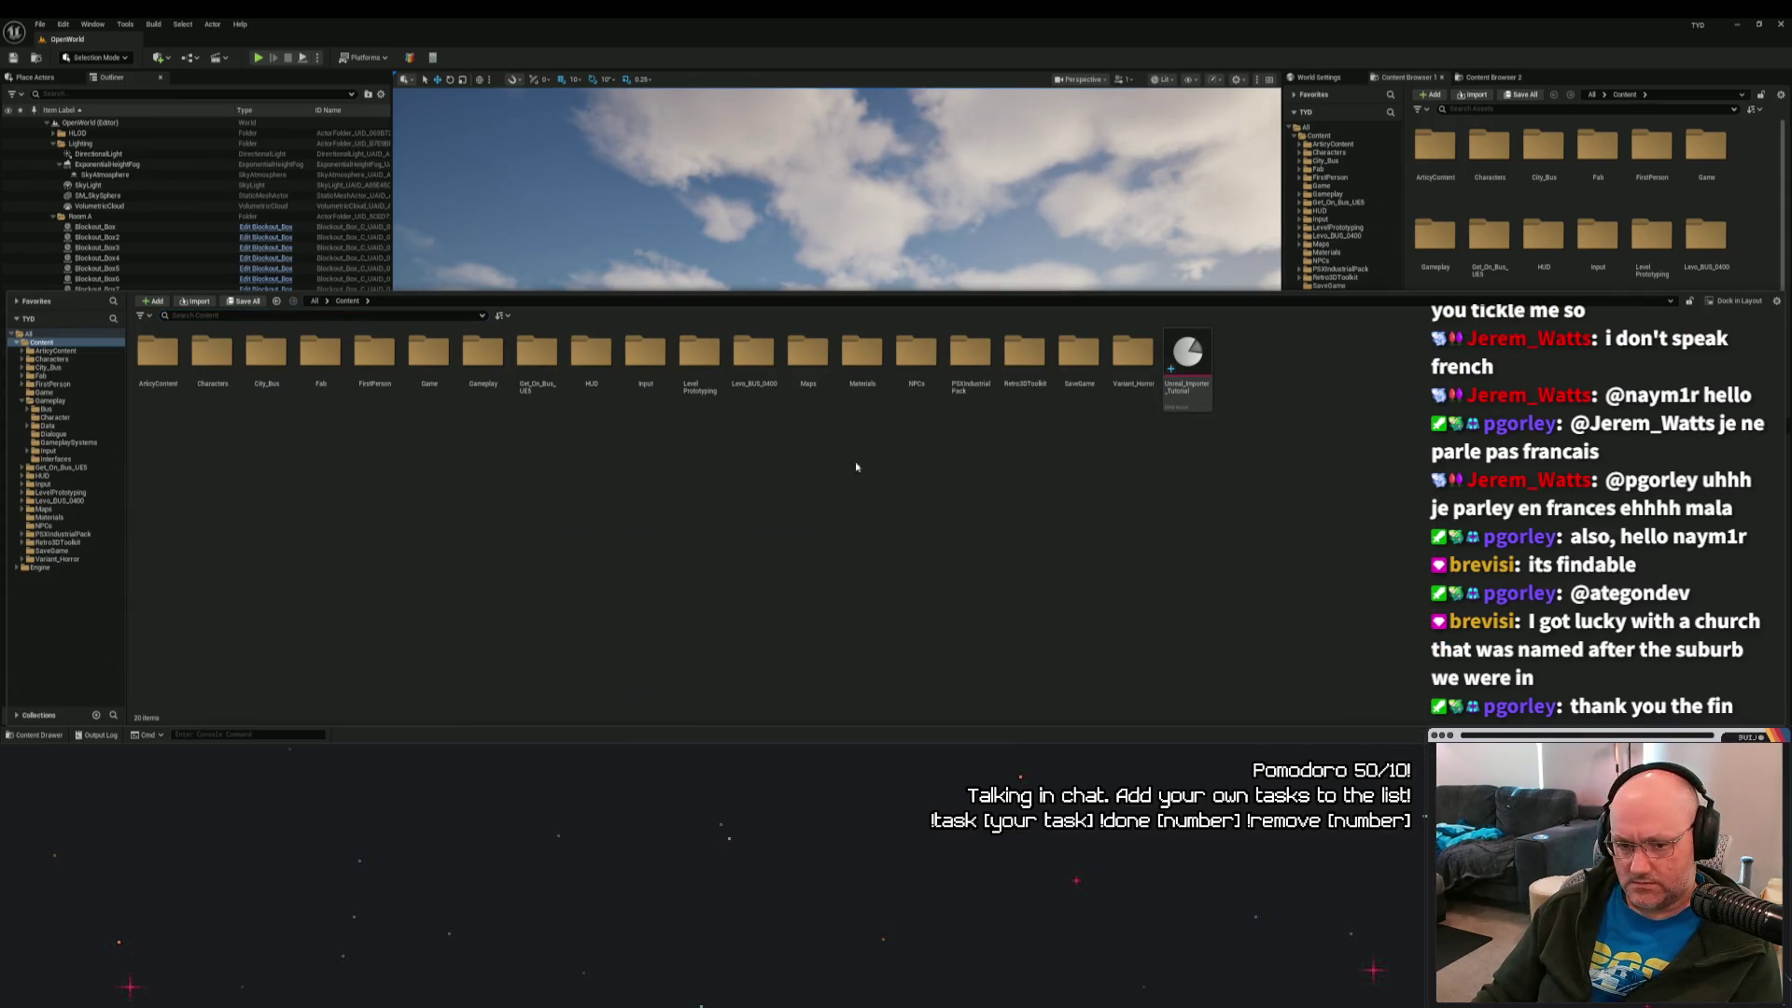
Browse ArticyContent > Generated and check the All_objects table's revision-control options.
double_click(157, 351)
double_click(157, 351)
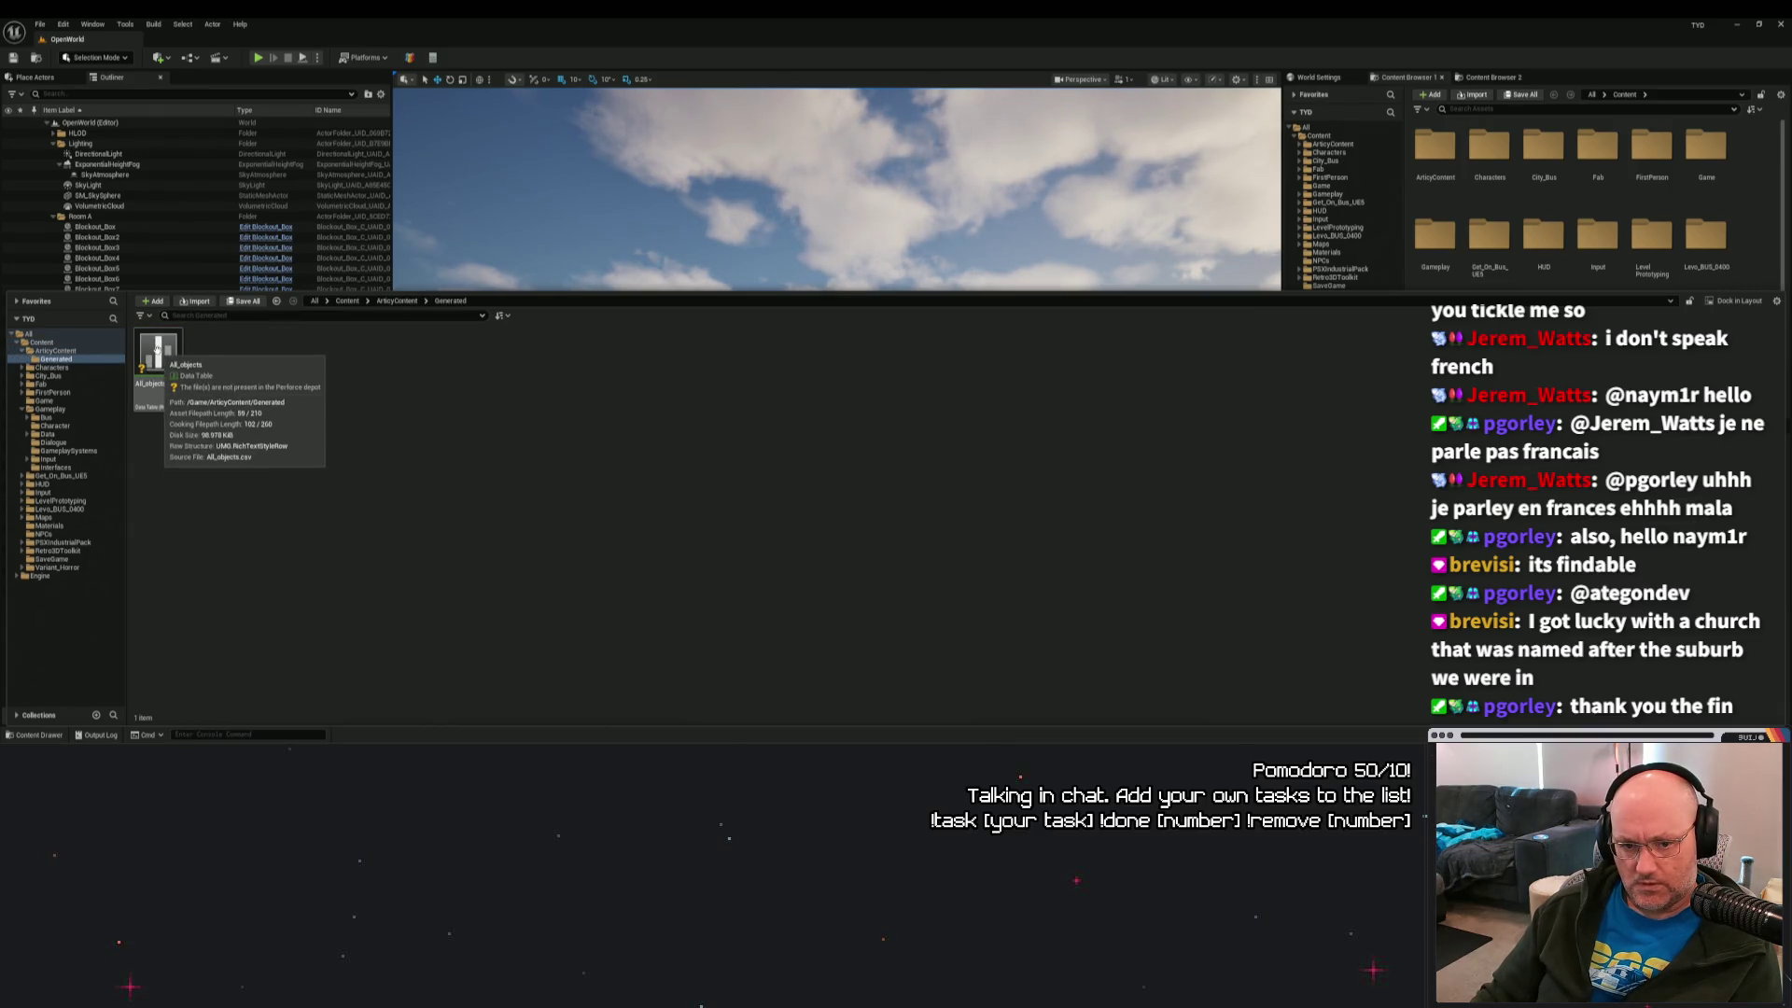
right_click(157, 351)
mouse_move(301, 688)
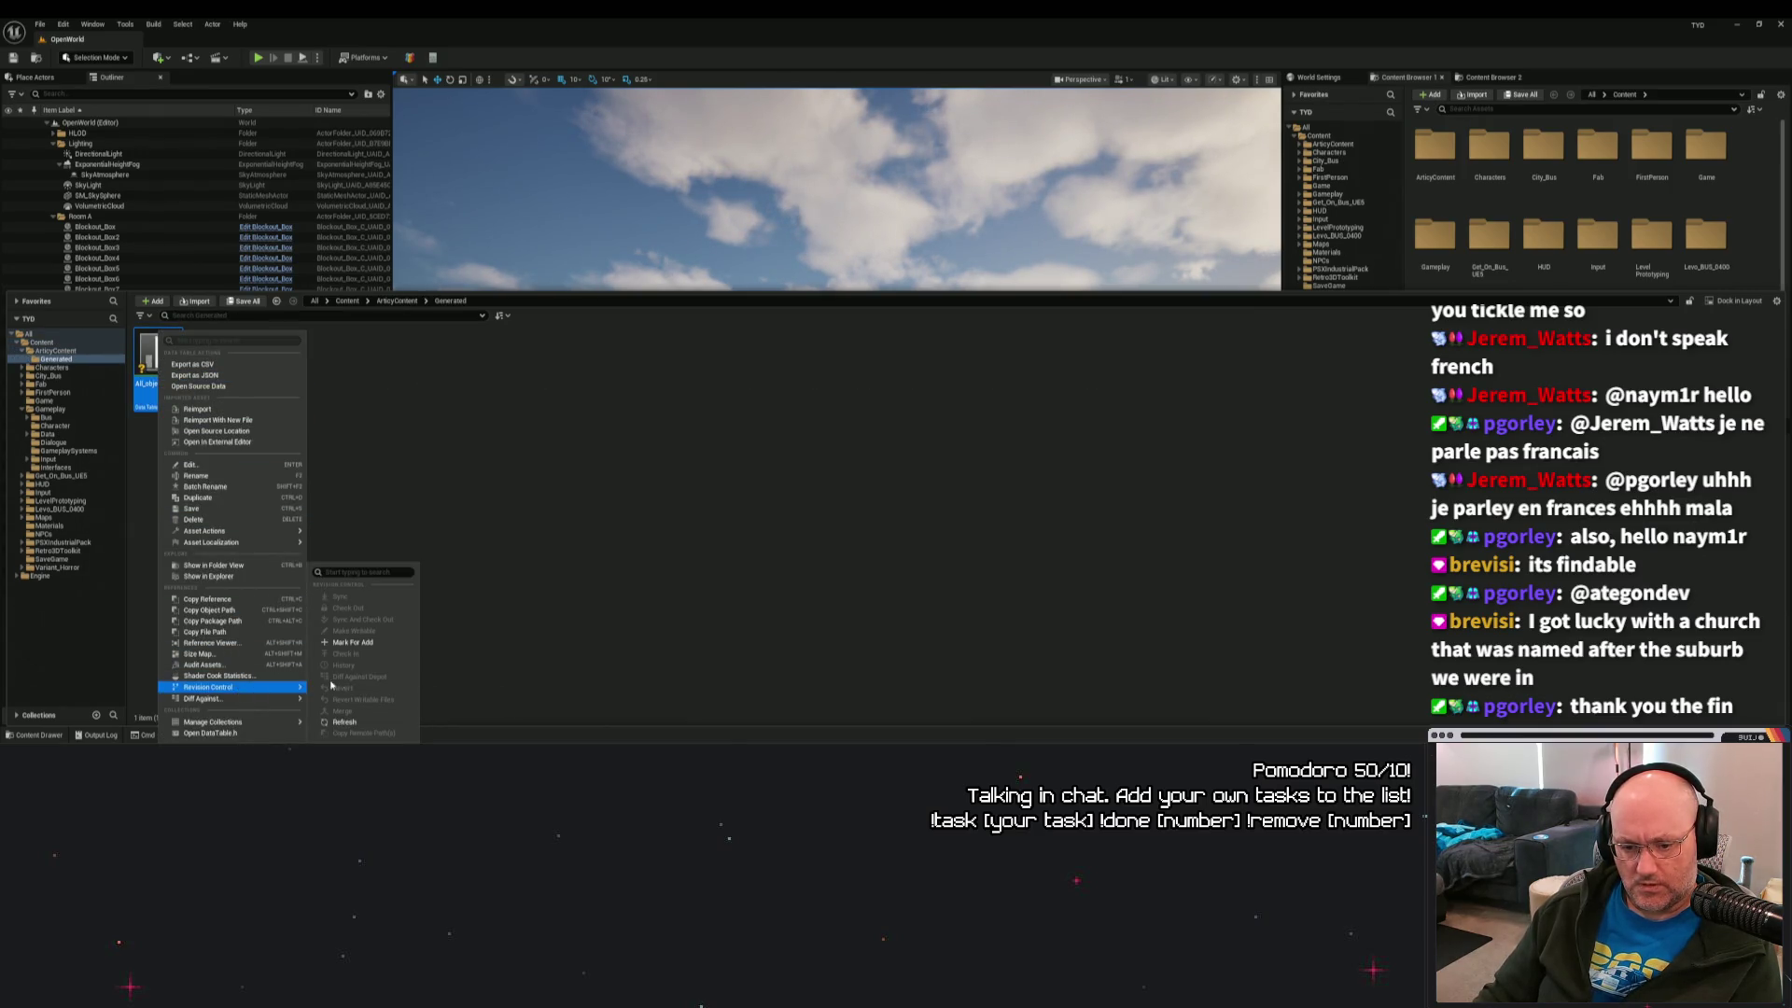
click(380, 509)
Return to the top Content folder, peek into SaveGame, collapse Gameplay, and open the Tools menu.
click(396, 301)
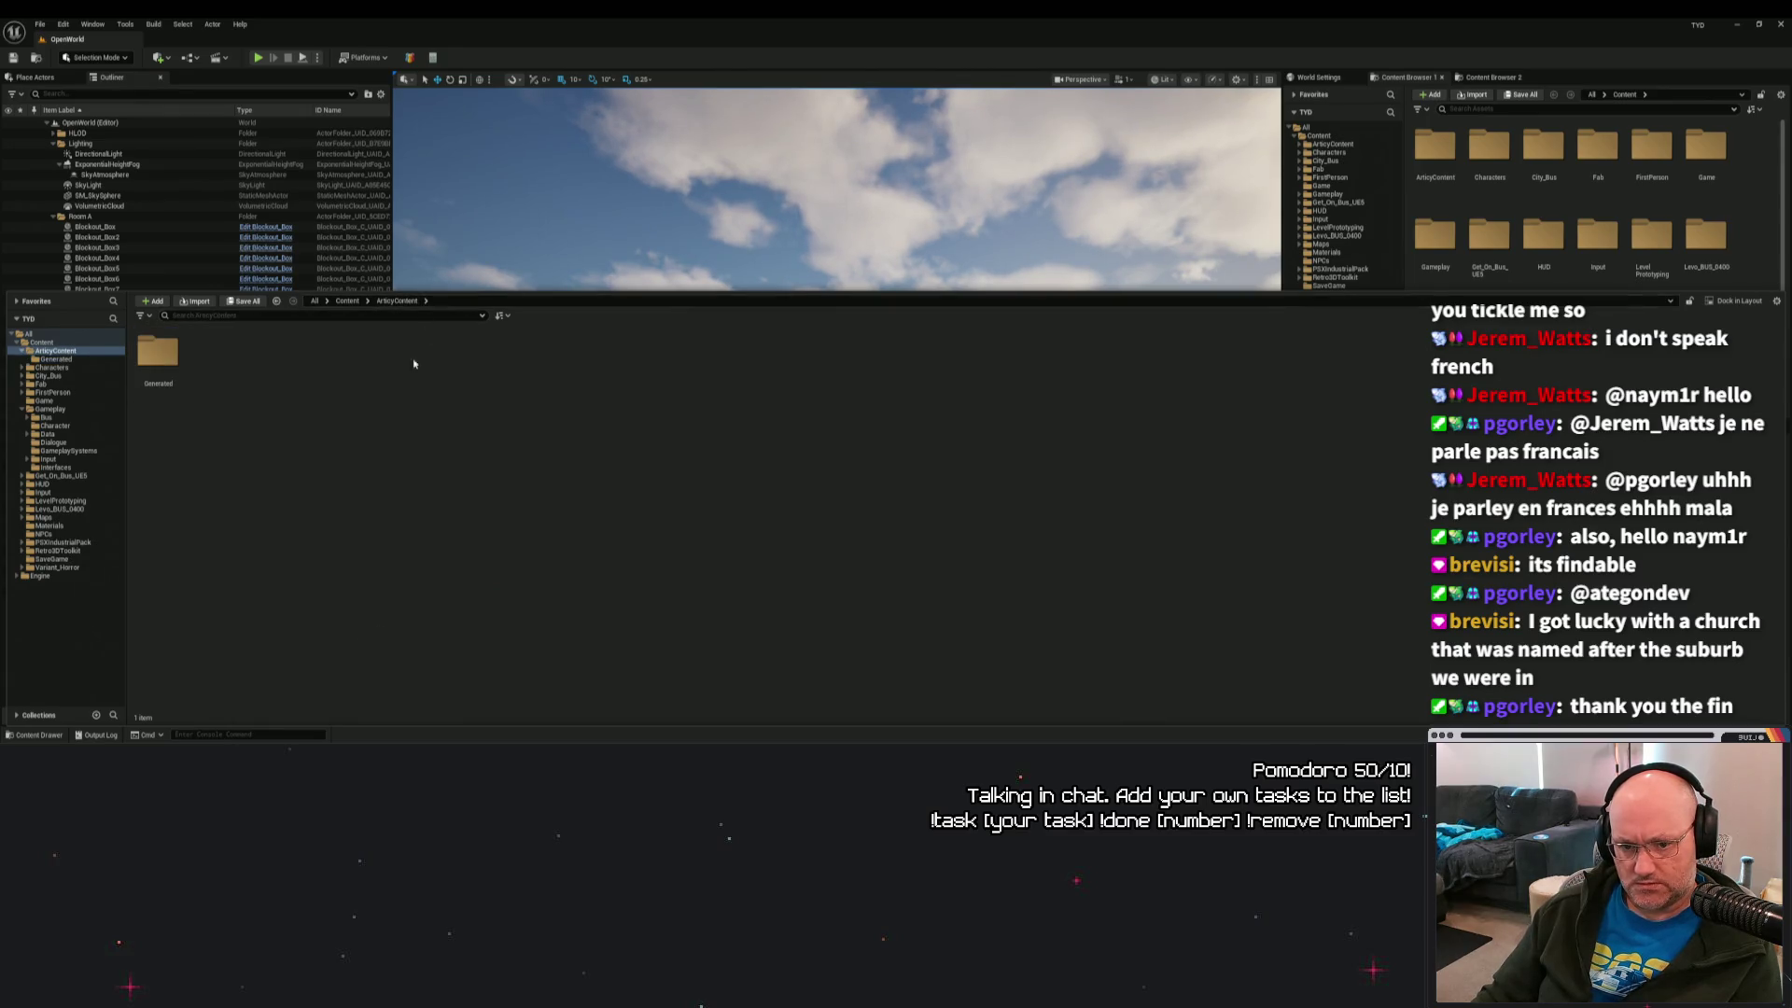
click(346, 300)
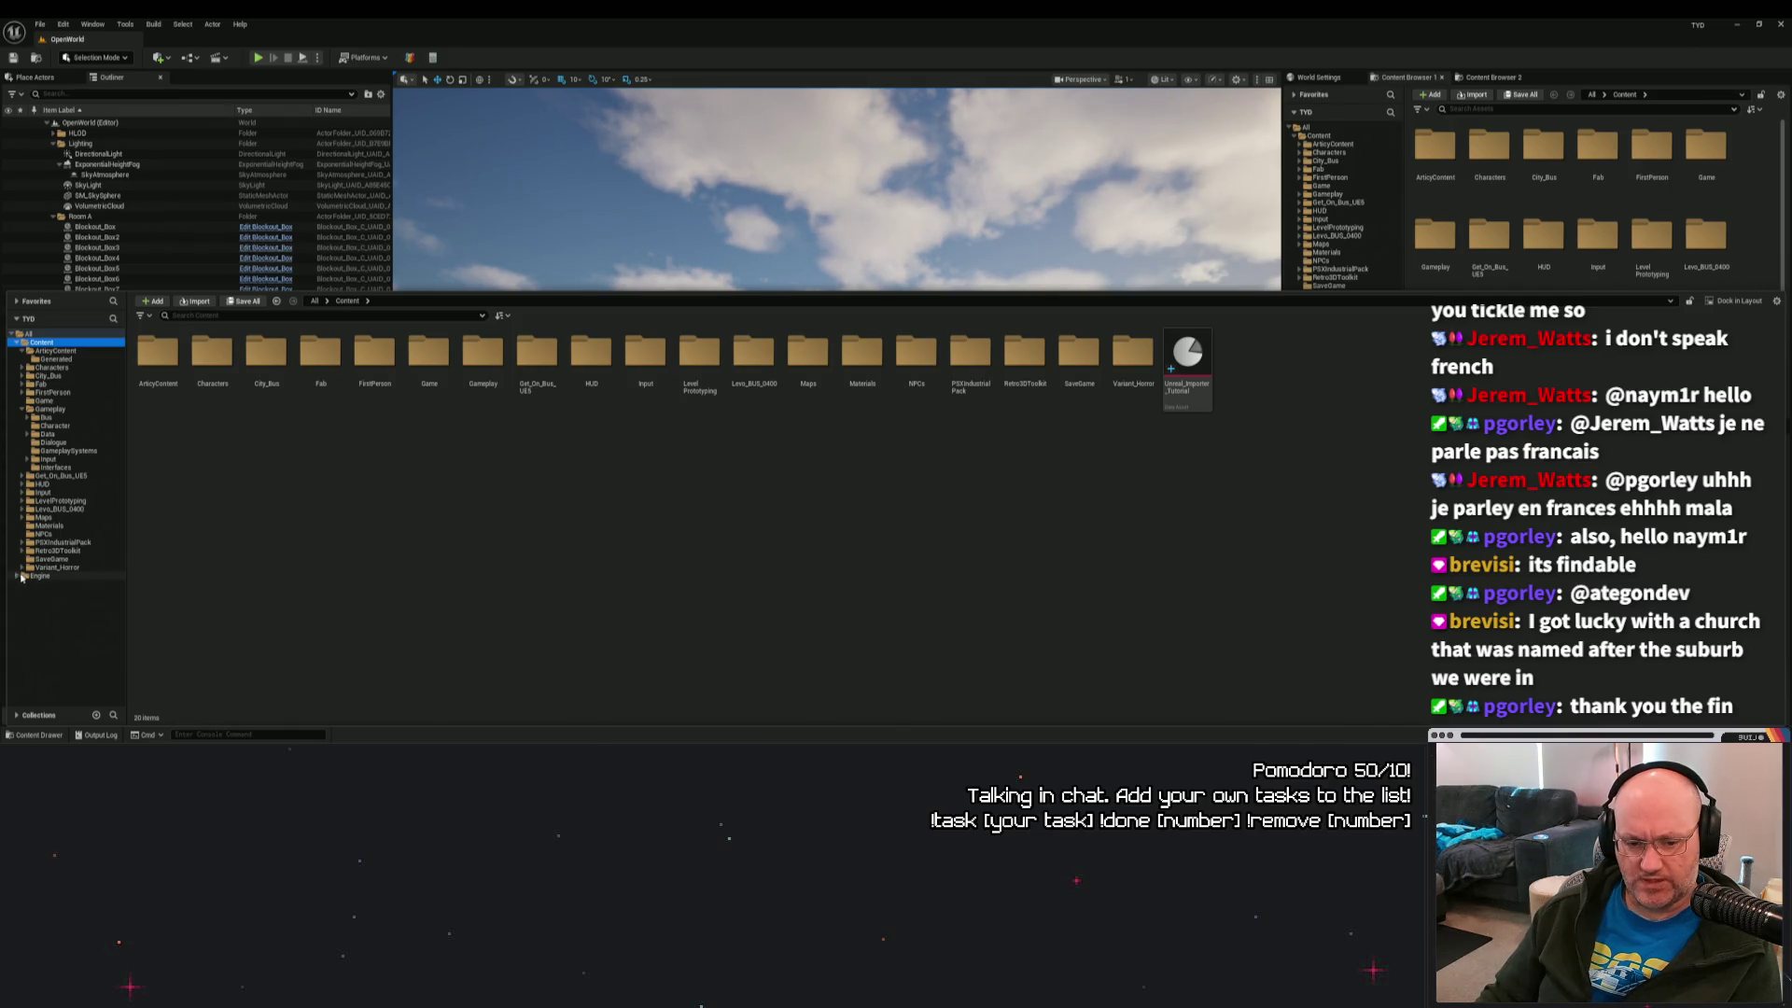
click(52, 558)
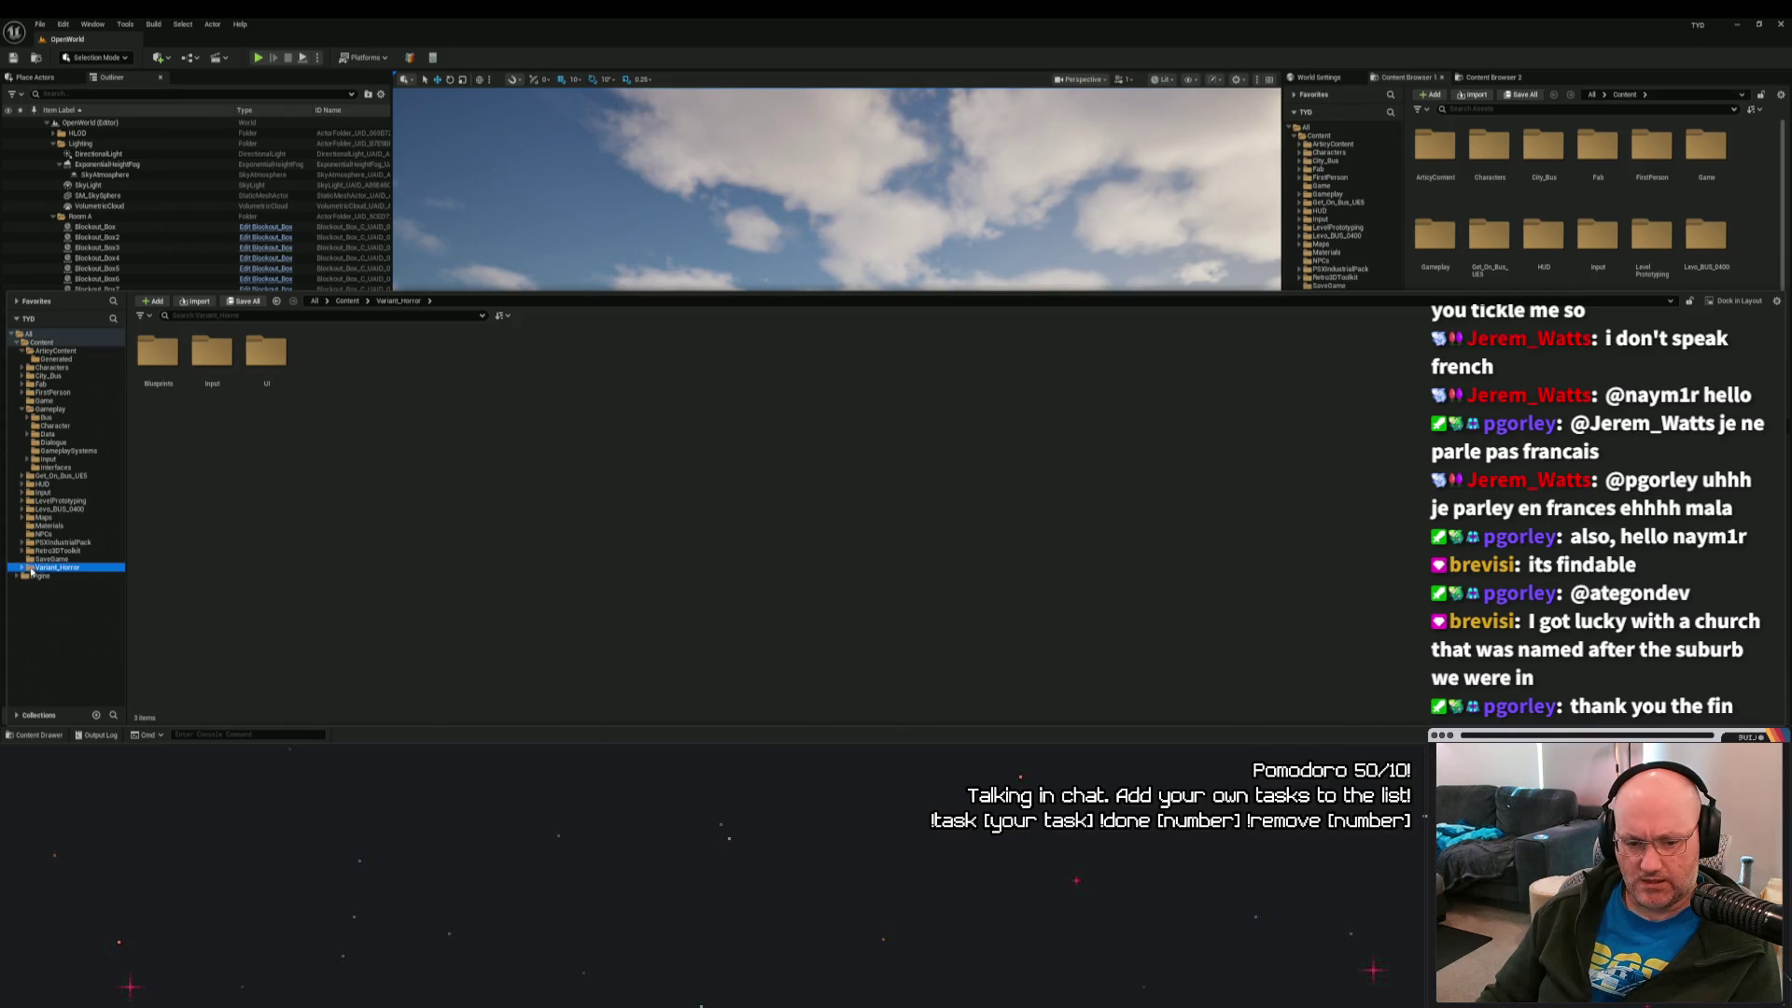
click(21, 409)
click(173, 26)
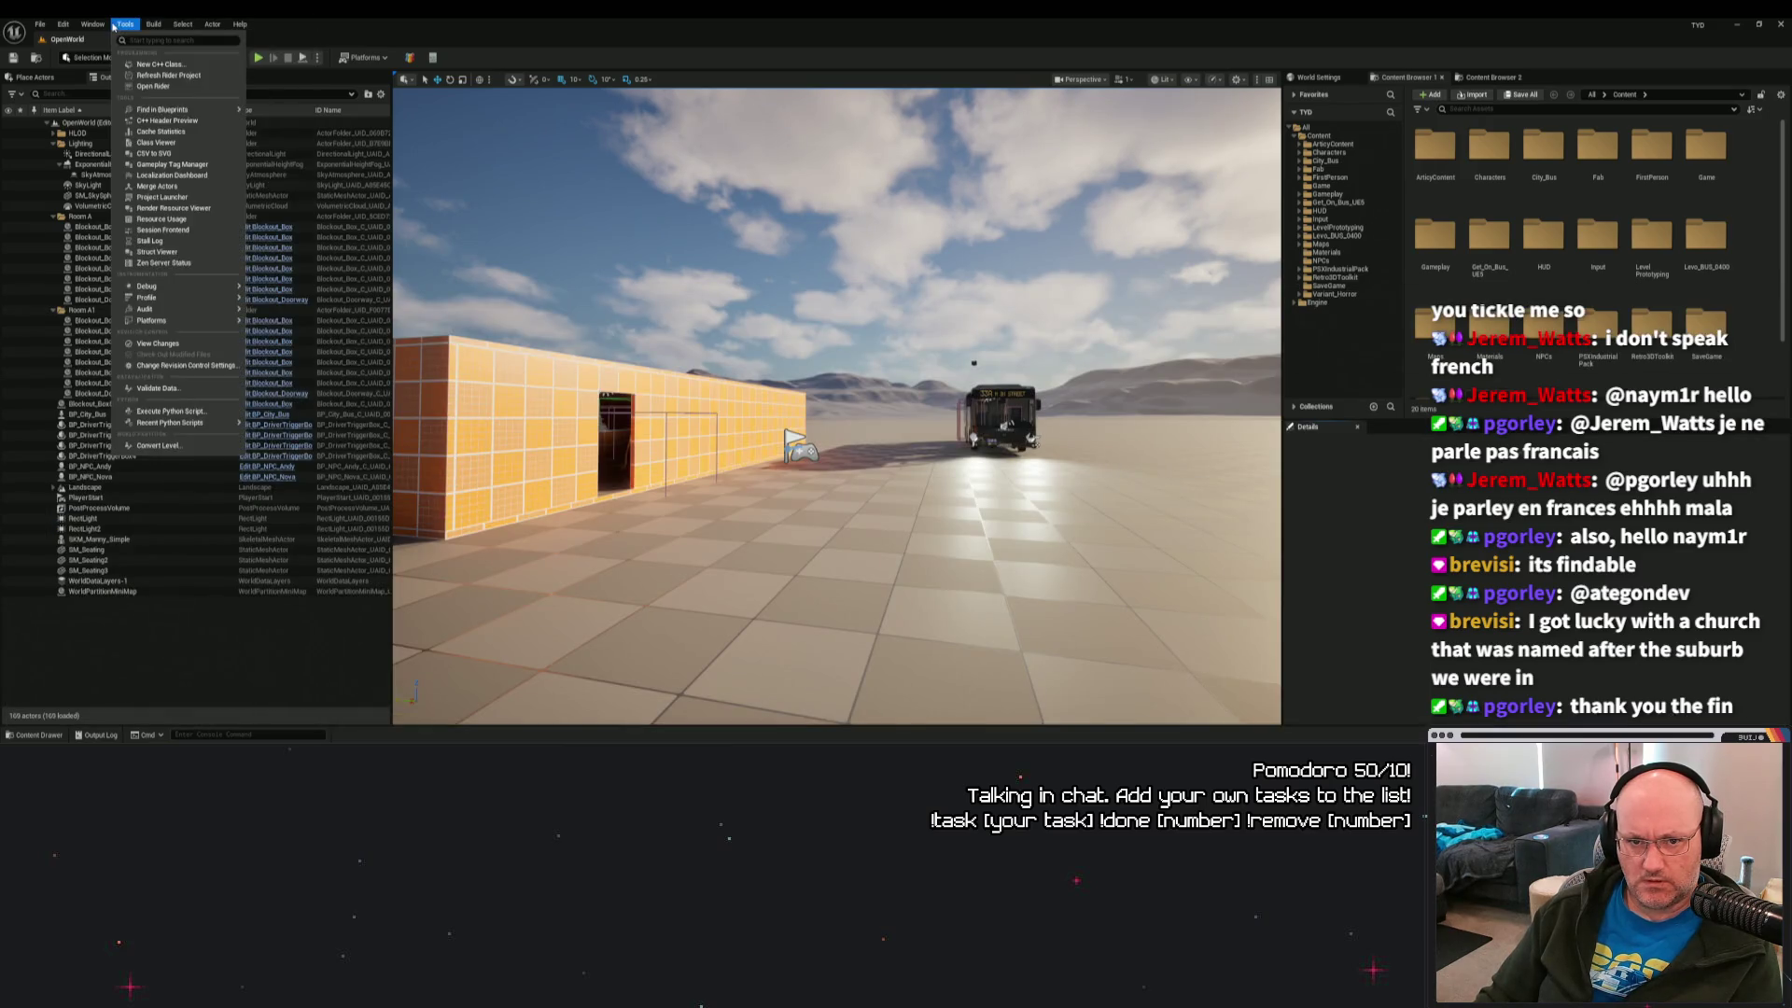
Create a new C++ class with Actor as parent, named AnActor, and compile it.
click(158, 68)
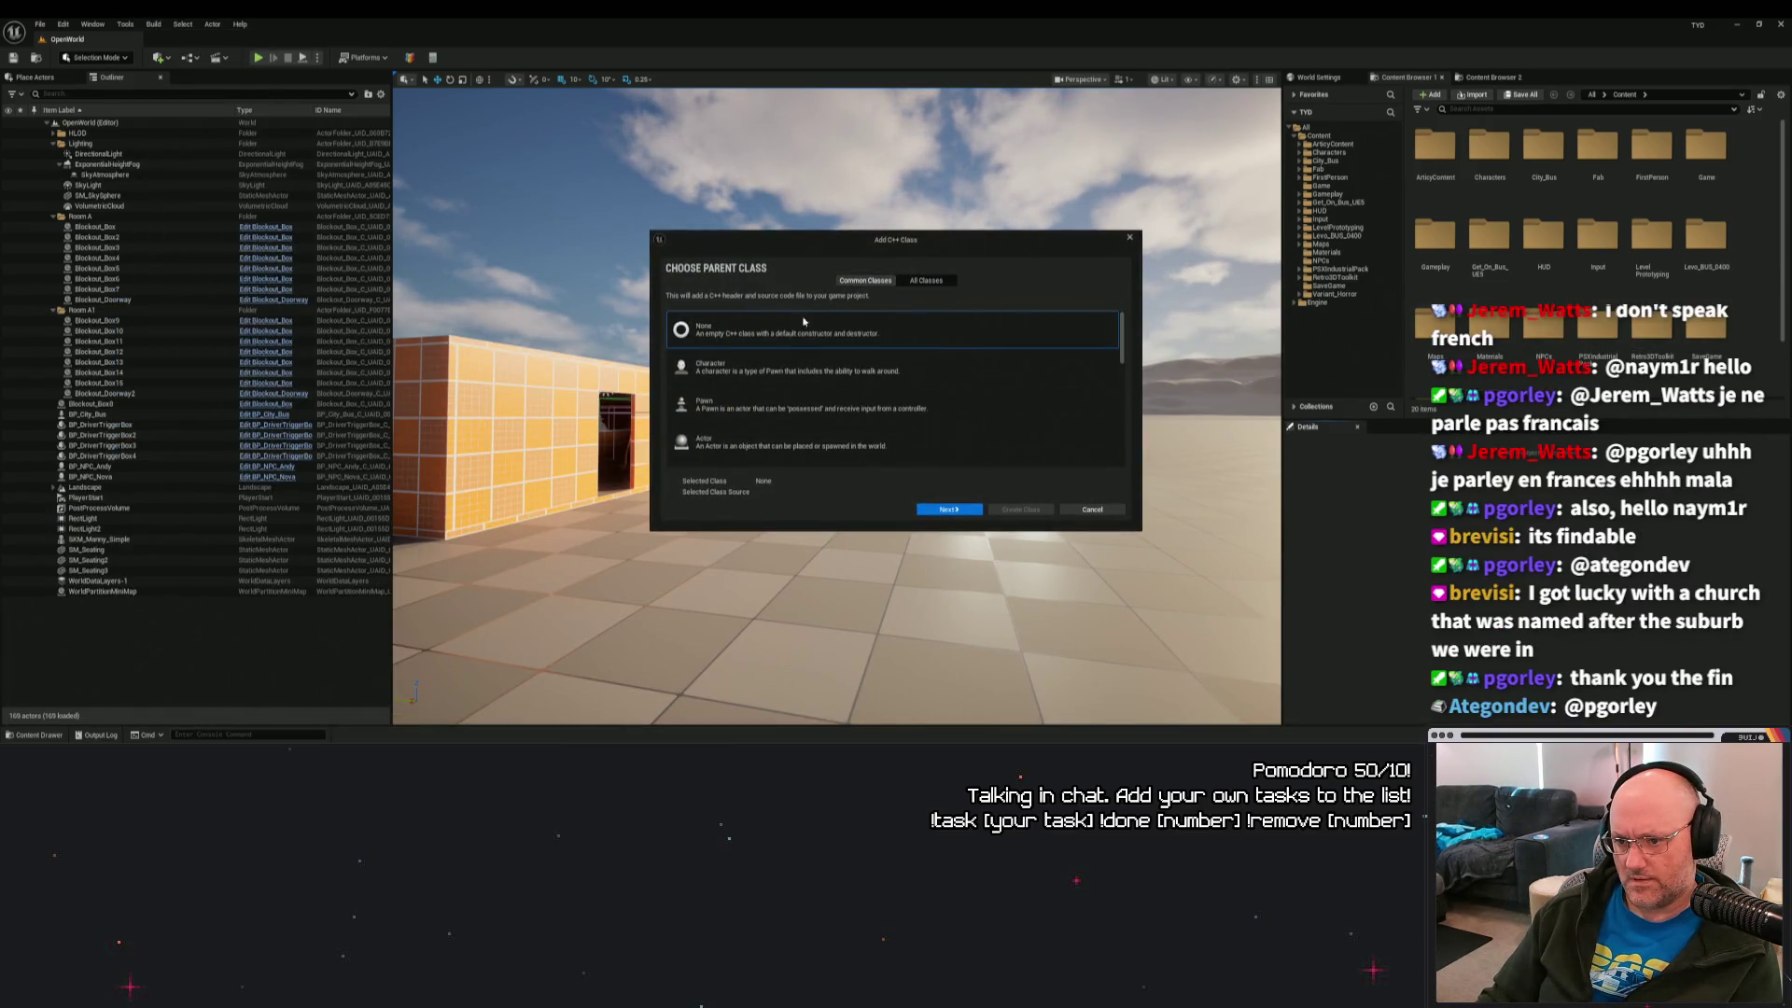
click(774, 409)
click(788, 447)
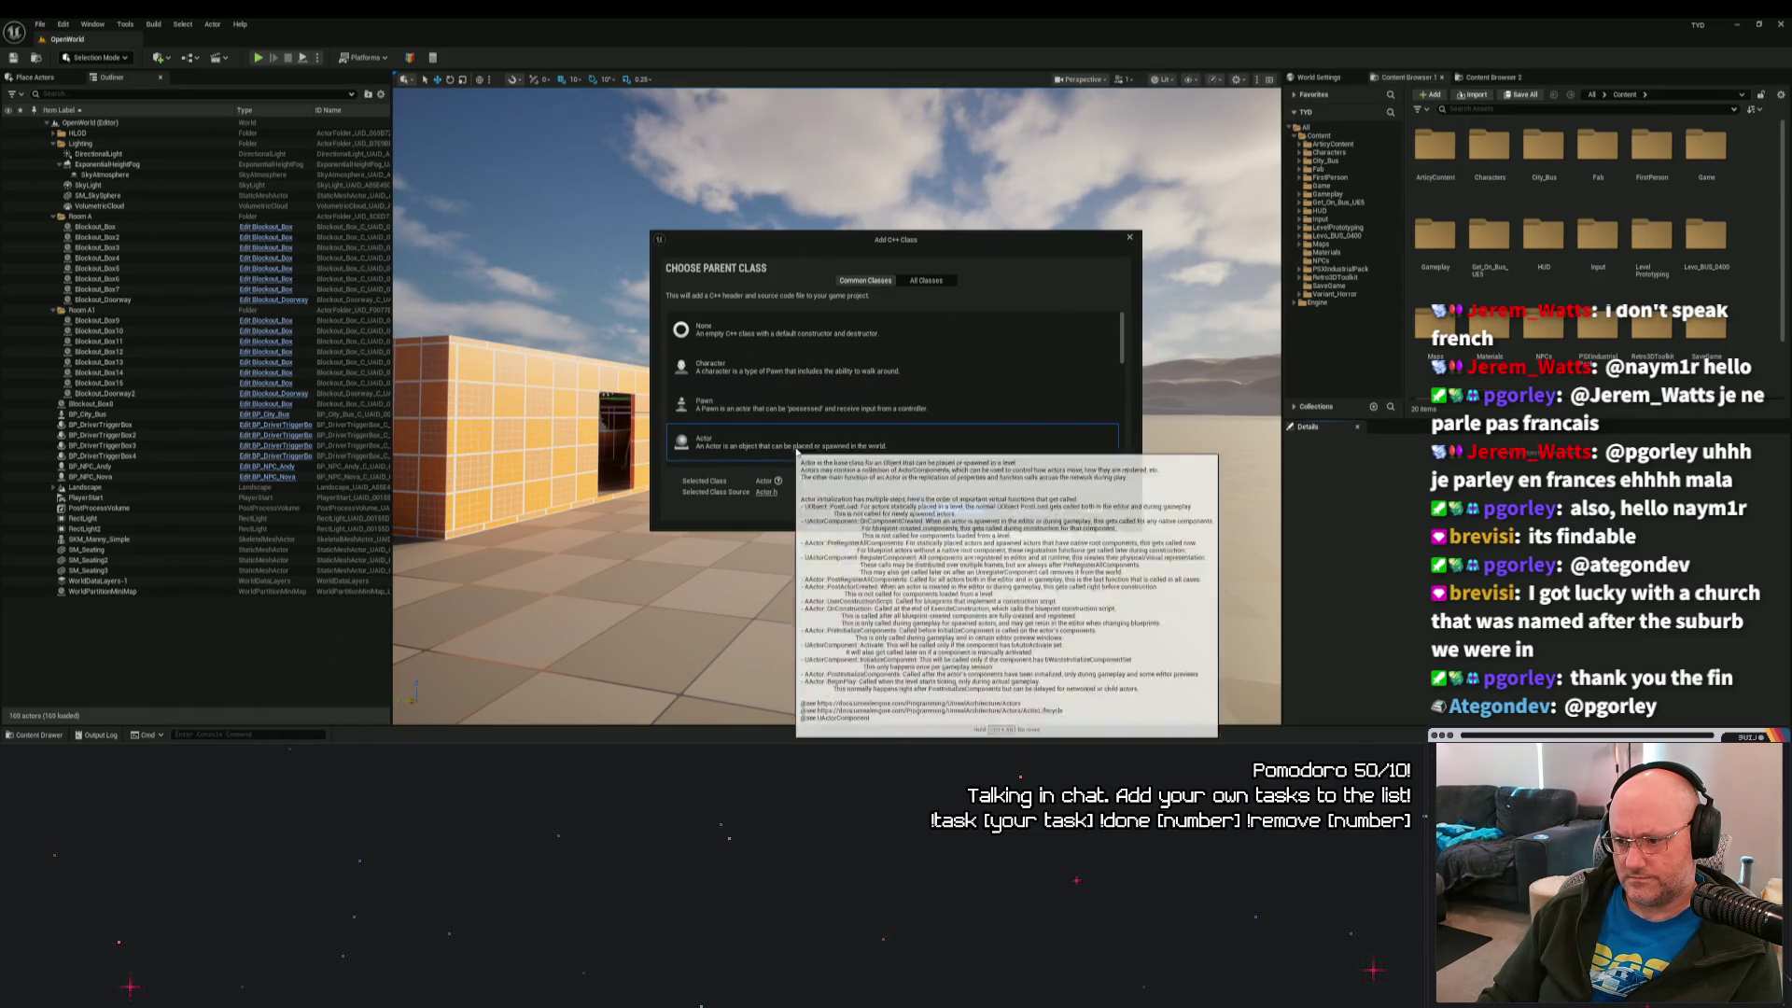
click(949, 508)
double_click(784, 360)
text(Anb)
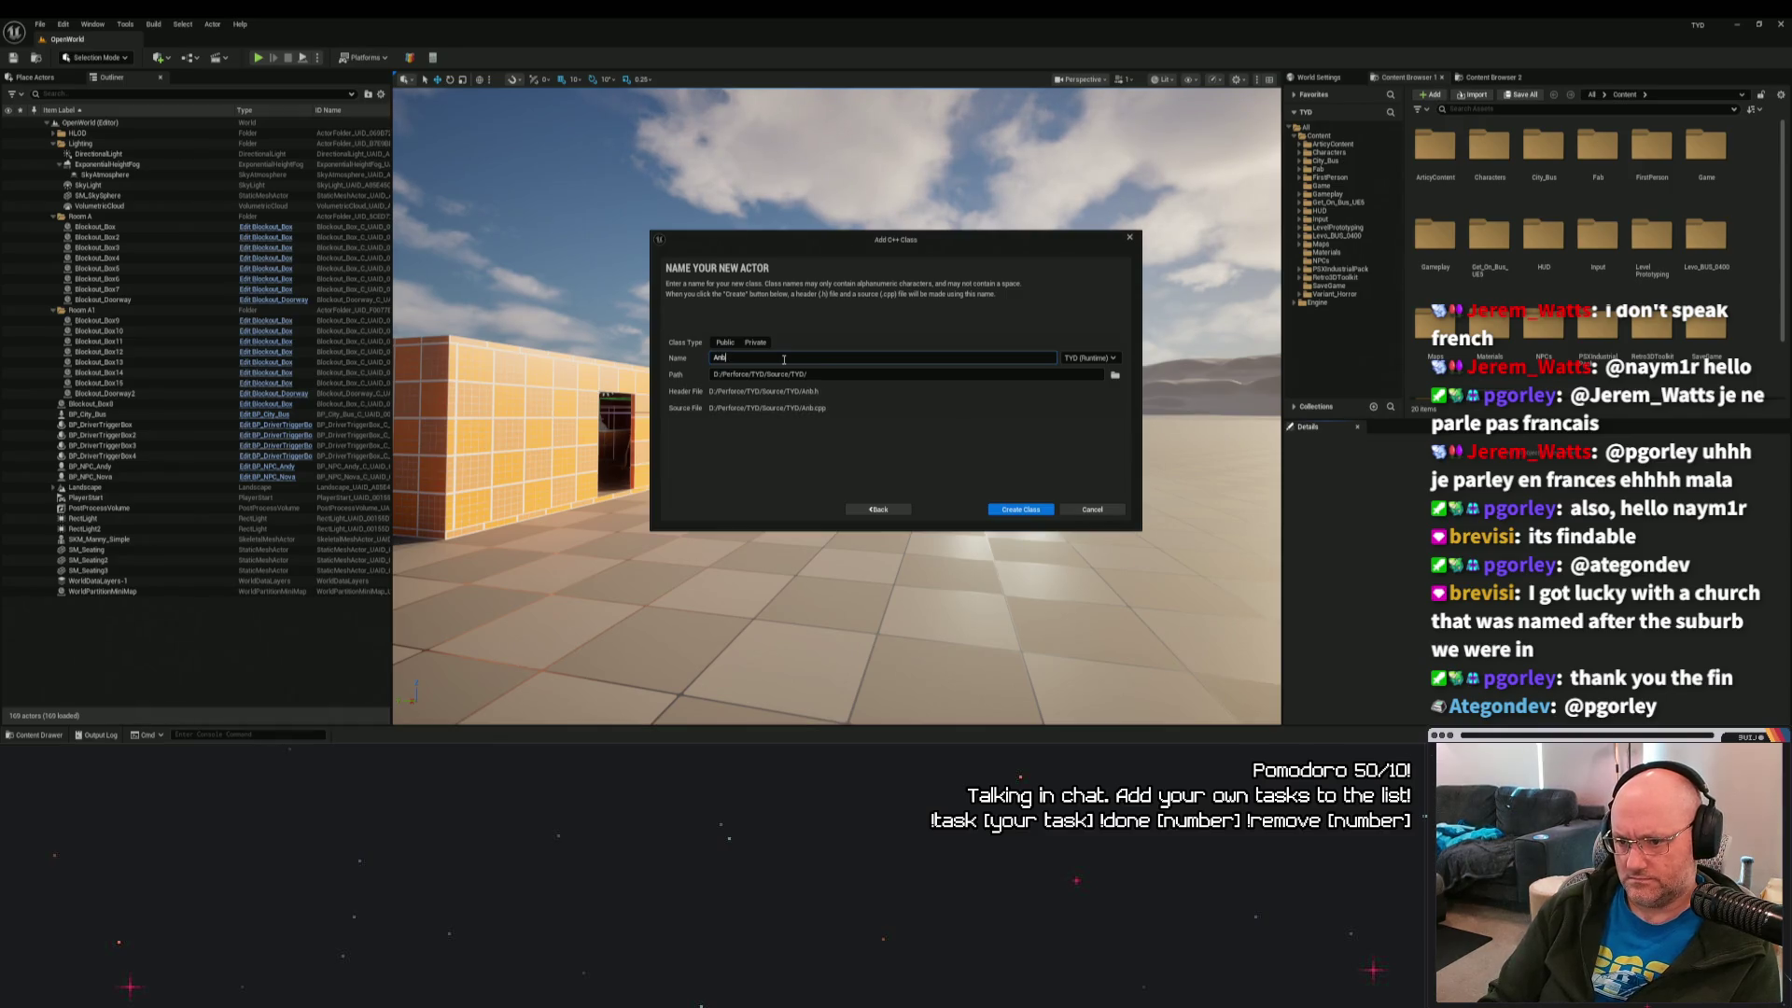
text(ctor)
click(1020, 509)
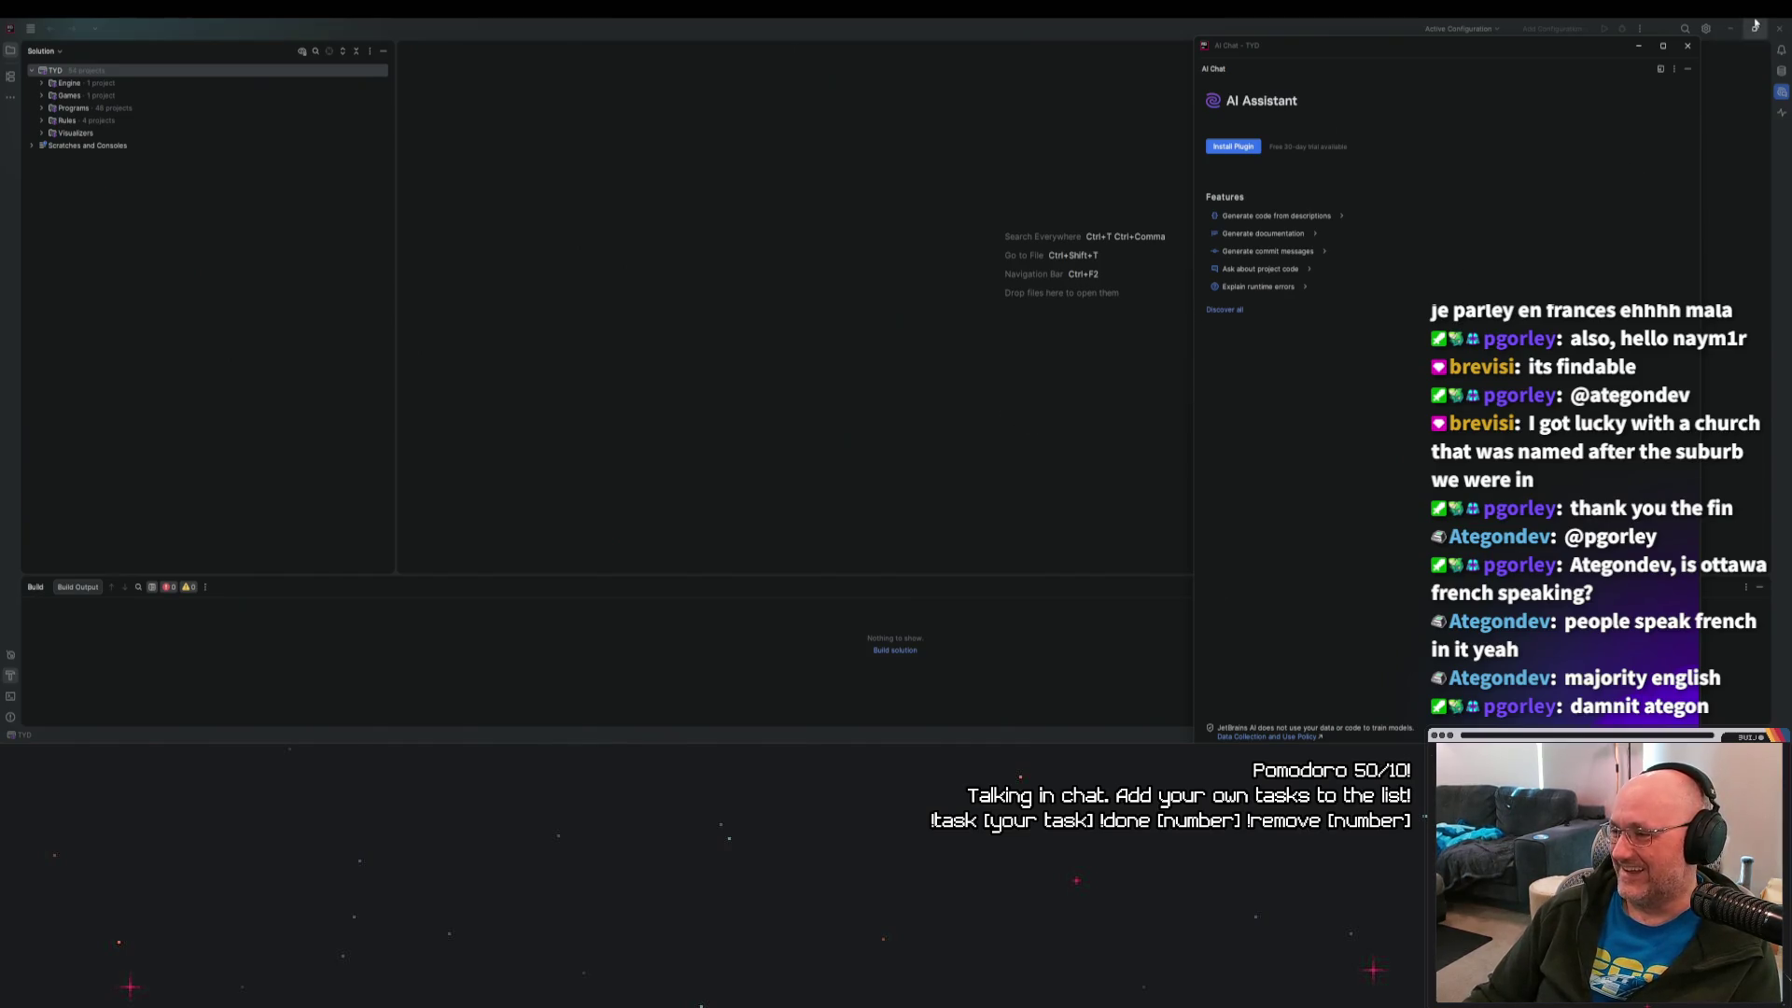
Close Rider's AI Chat panel, the What's New page and the AnActor.h tab.
click(1689, 53)
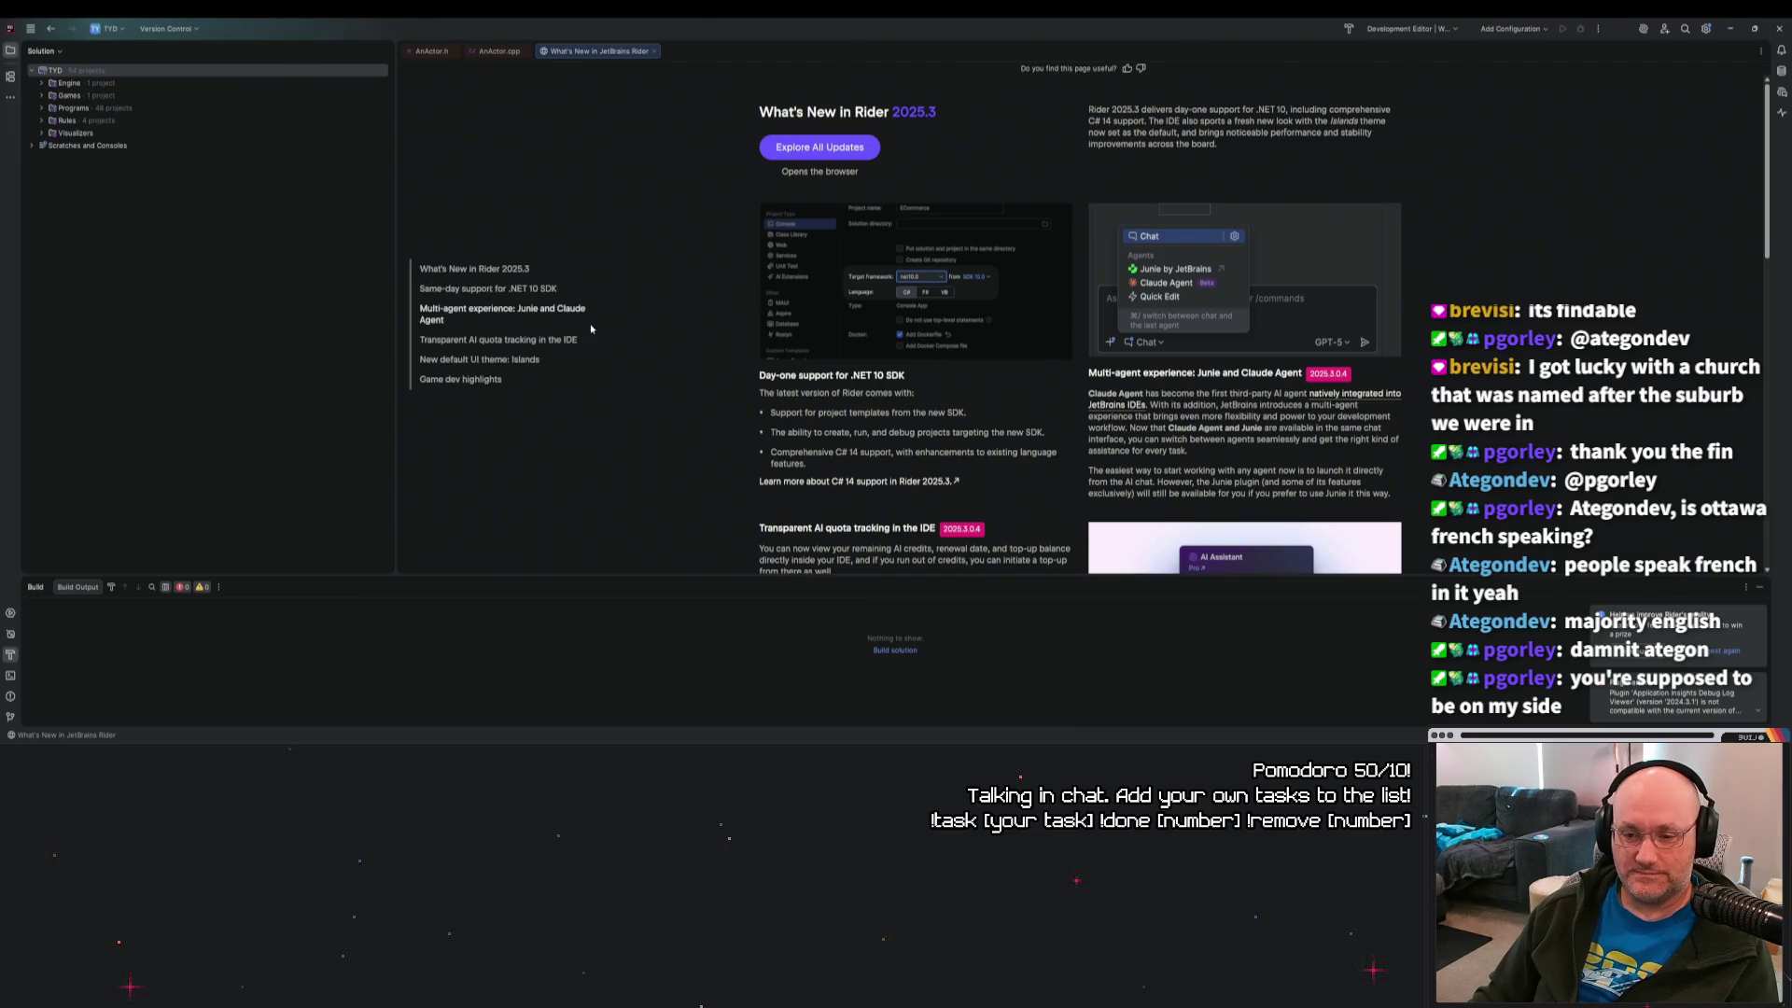
click(655, 52)
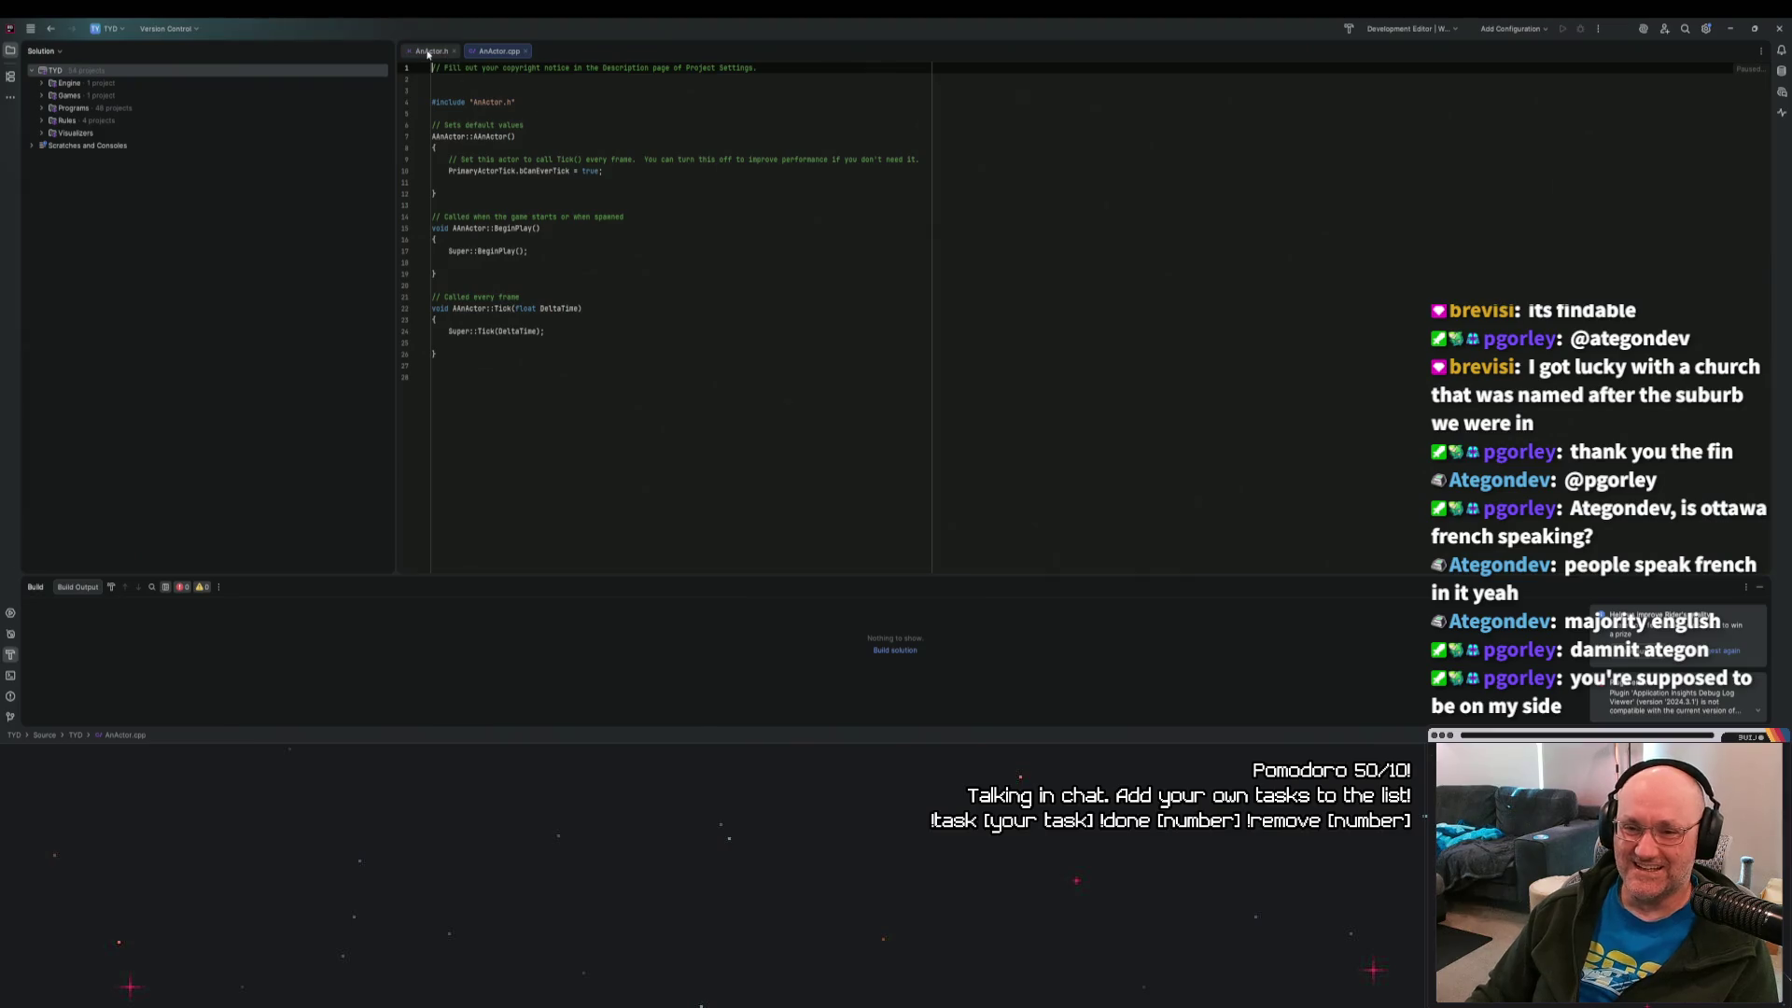
click(454, 52)
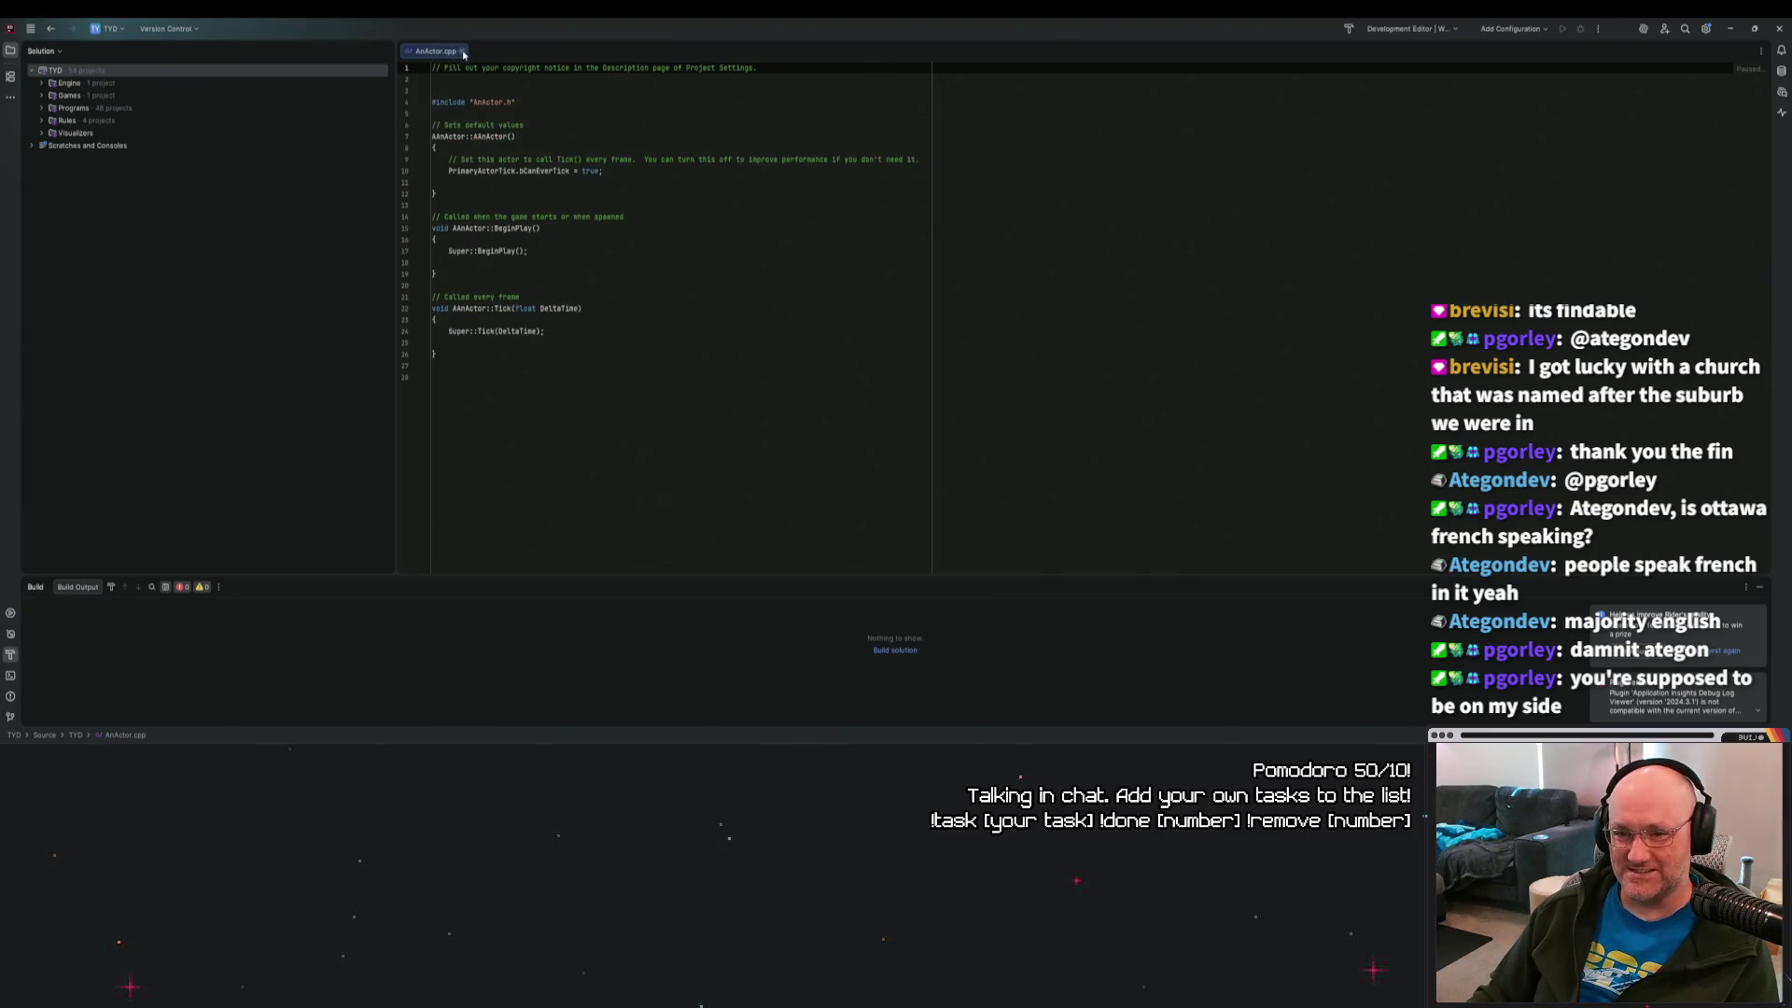